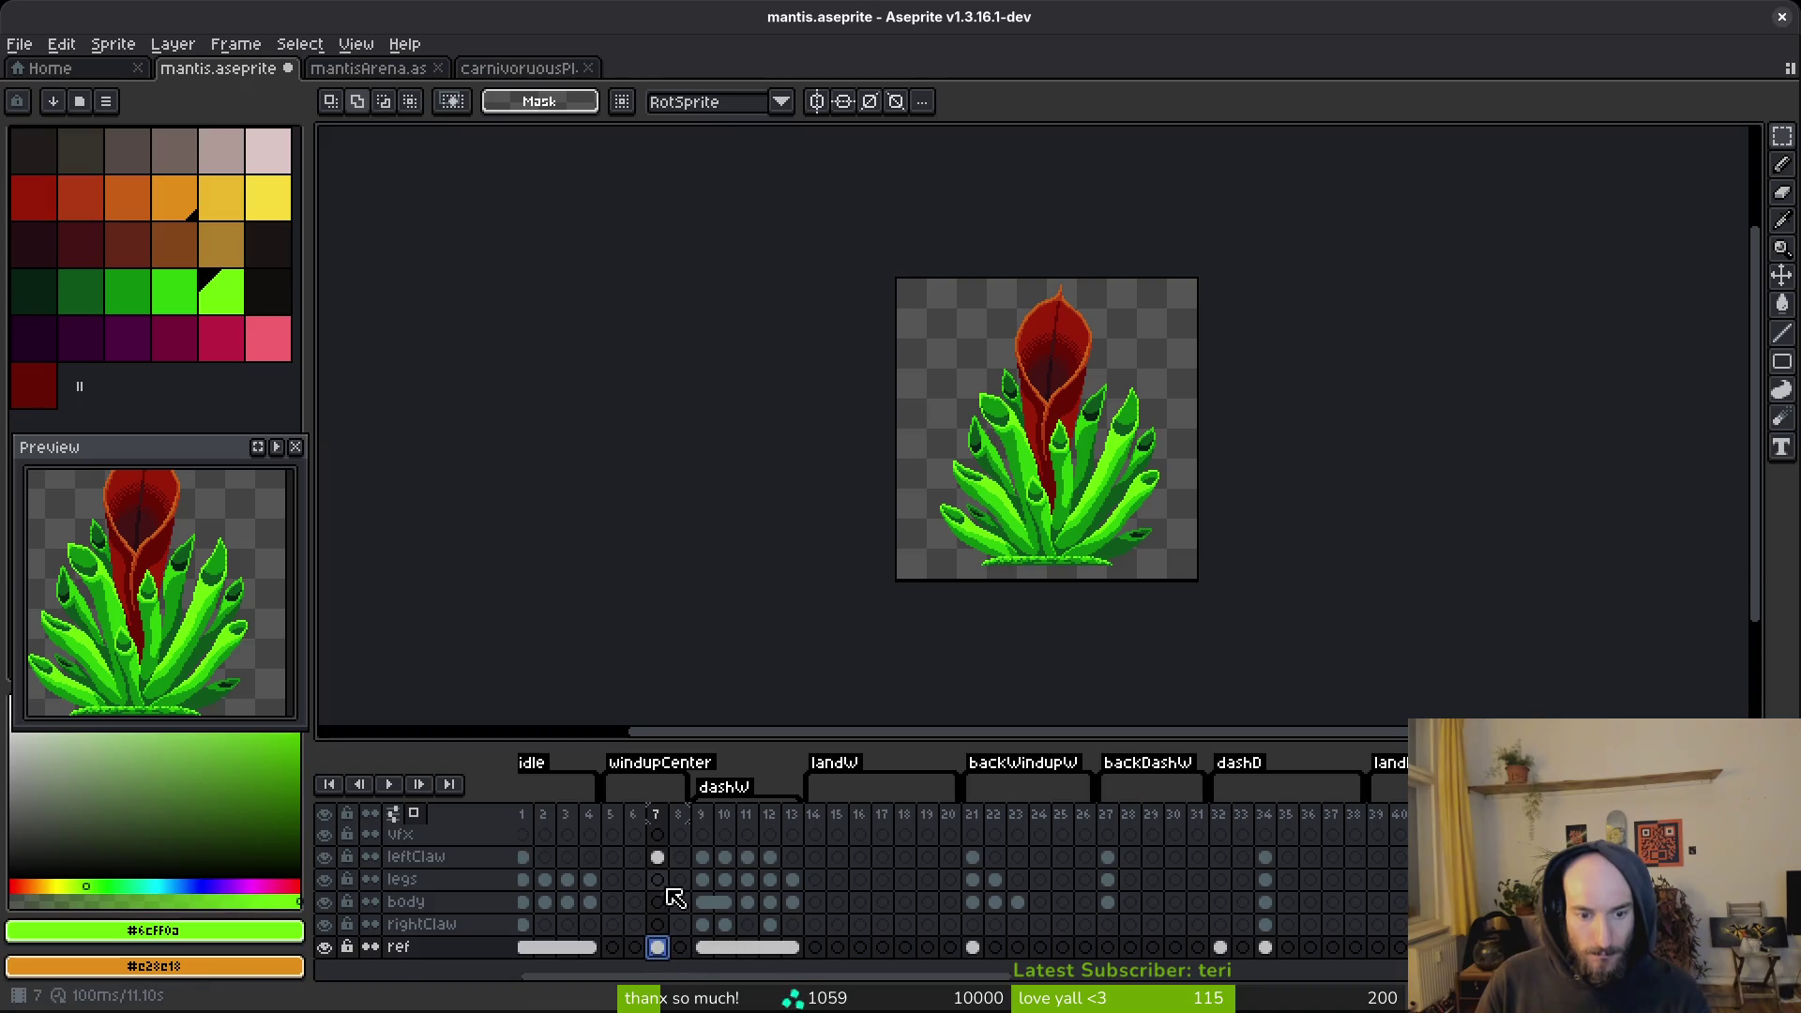
Move the plant reference cel on the ref layer from frame 7 to frame 5.
left_click(656, 947)
mouse_move(658, 949)
left_mouse_down()
mouse_move(626, 966)
mouse_move(614, 952)
left_mouse_up()
scroll(1056, 572, "down", 1)
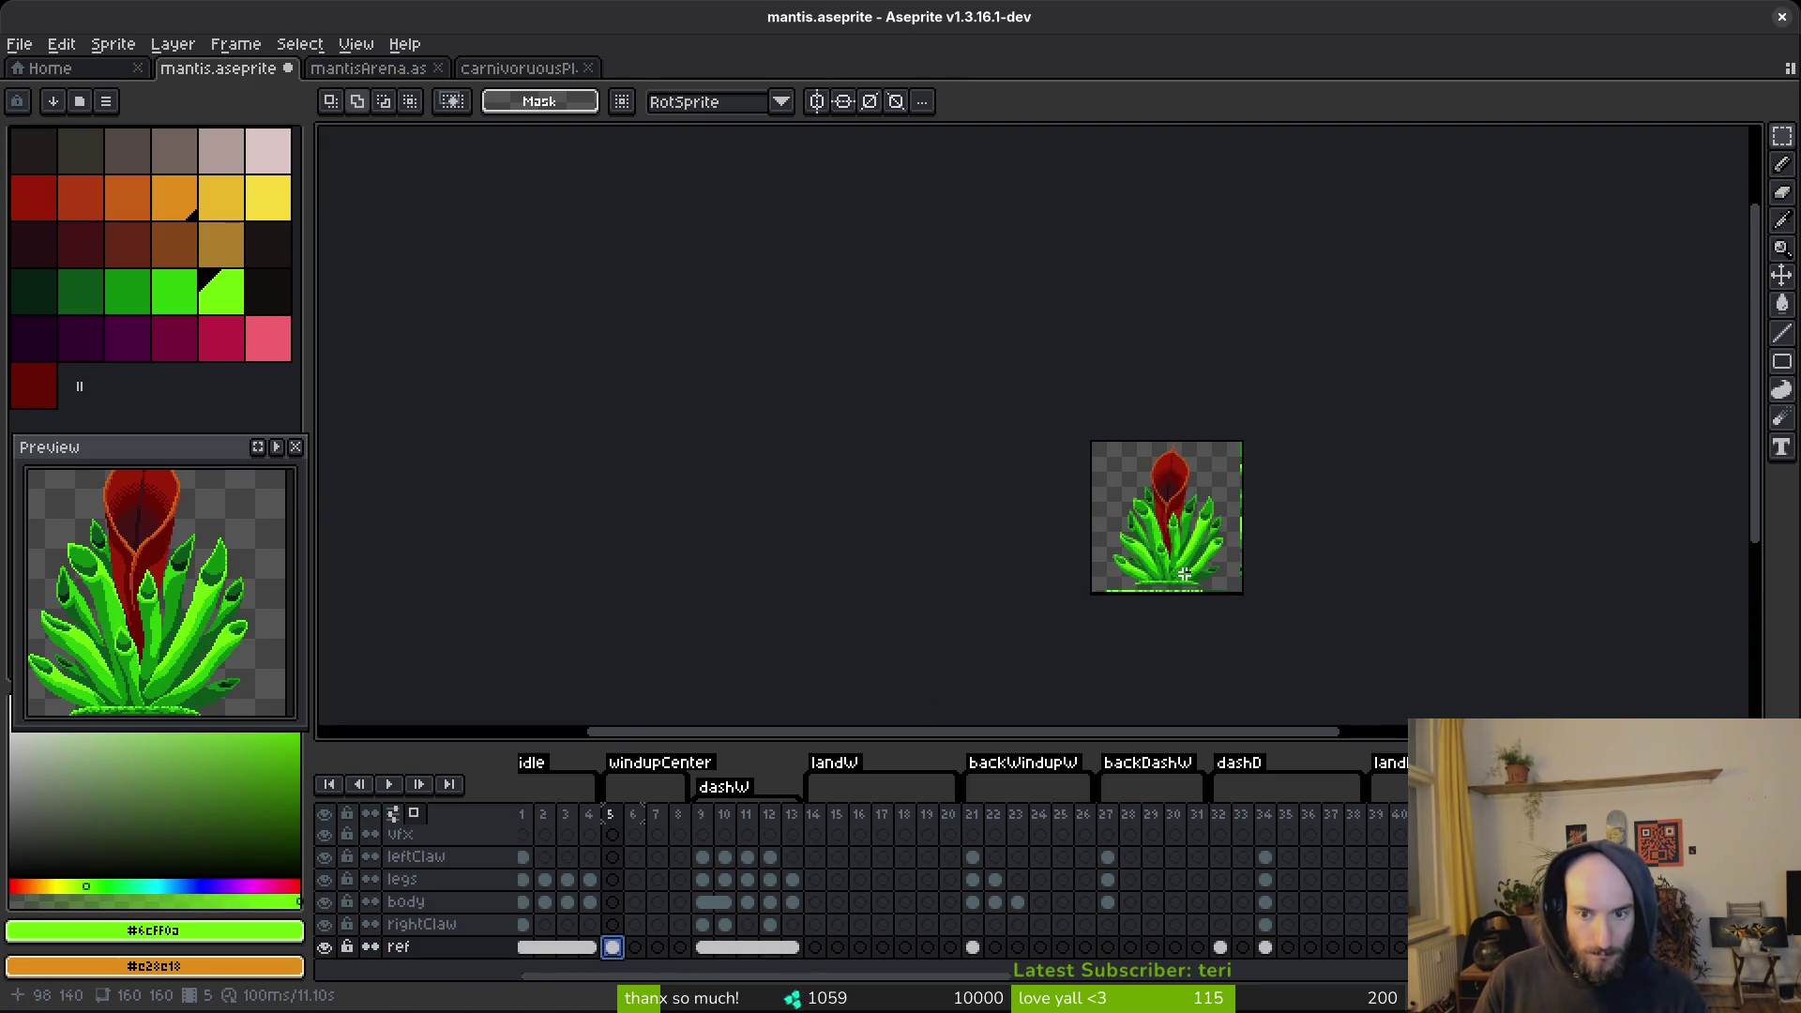
scroll(1116, 519, "up", 5)
scroll(1116, 518, "down", 2)
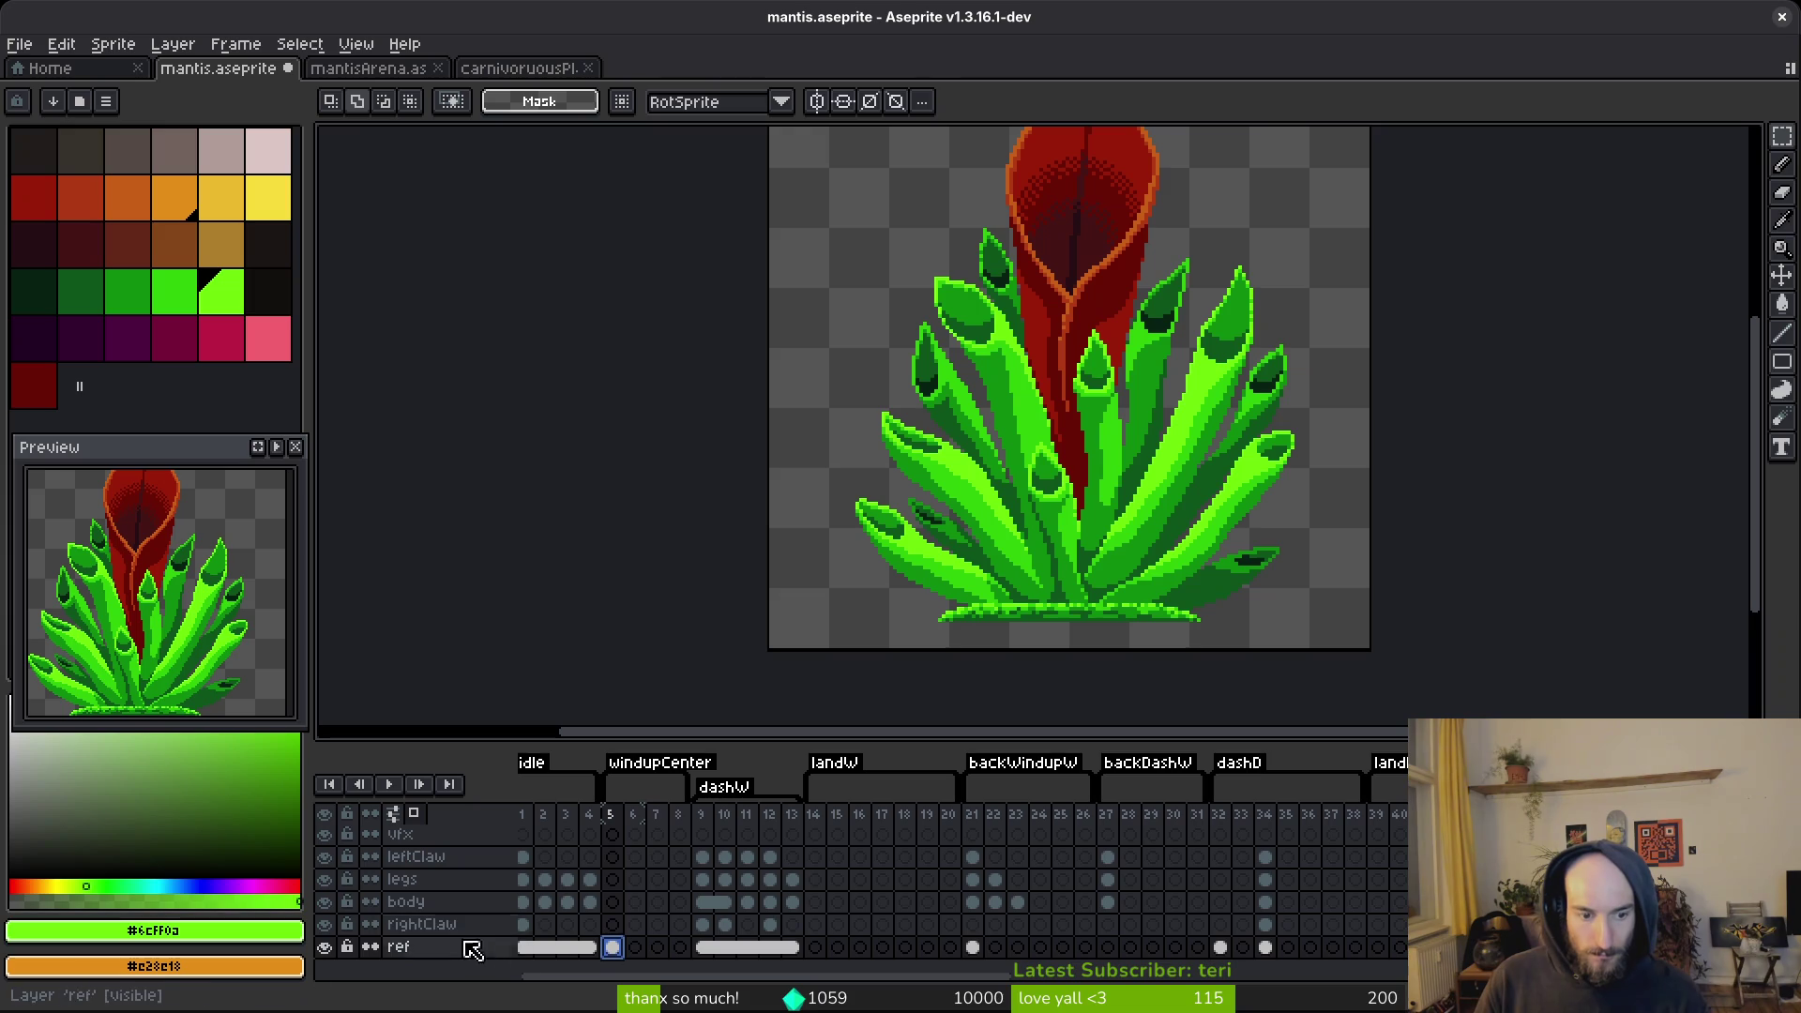
scroll(1241, 559, "down", 2)
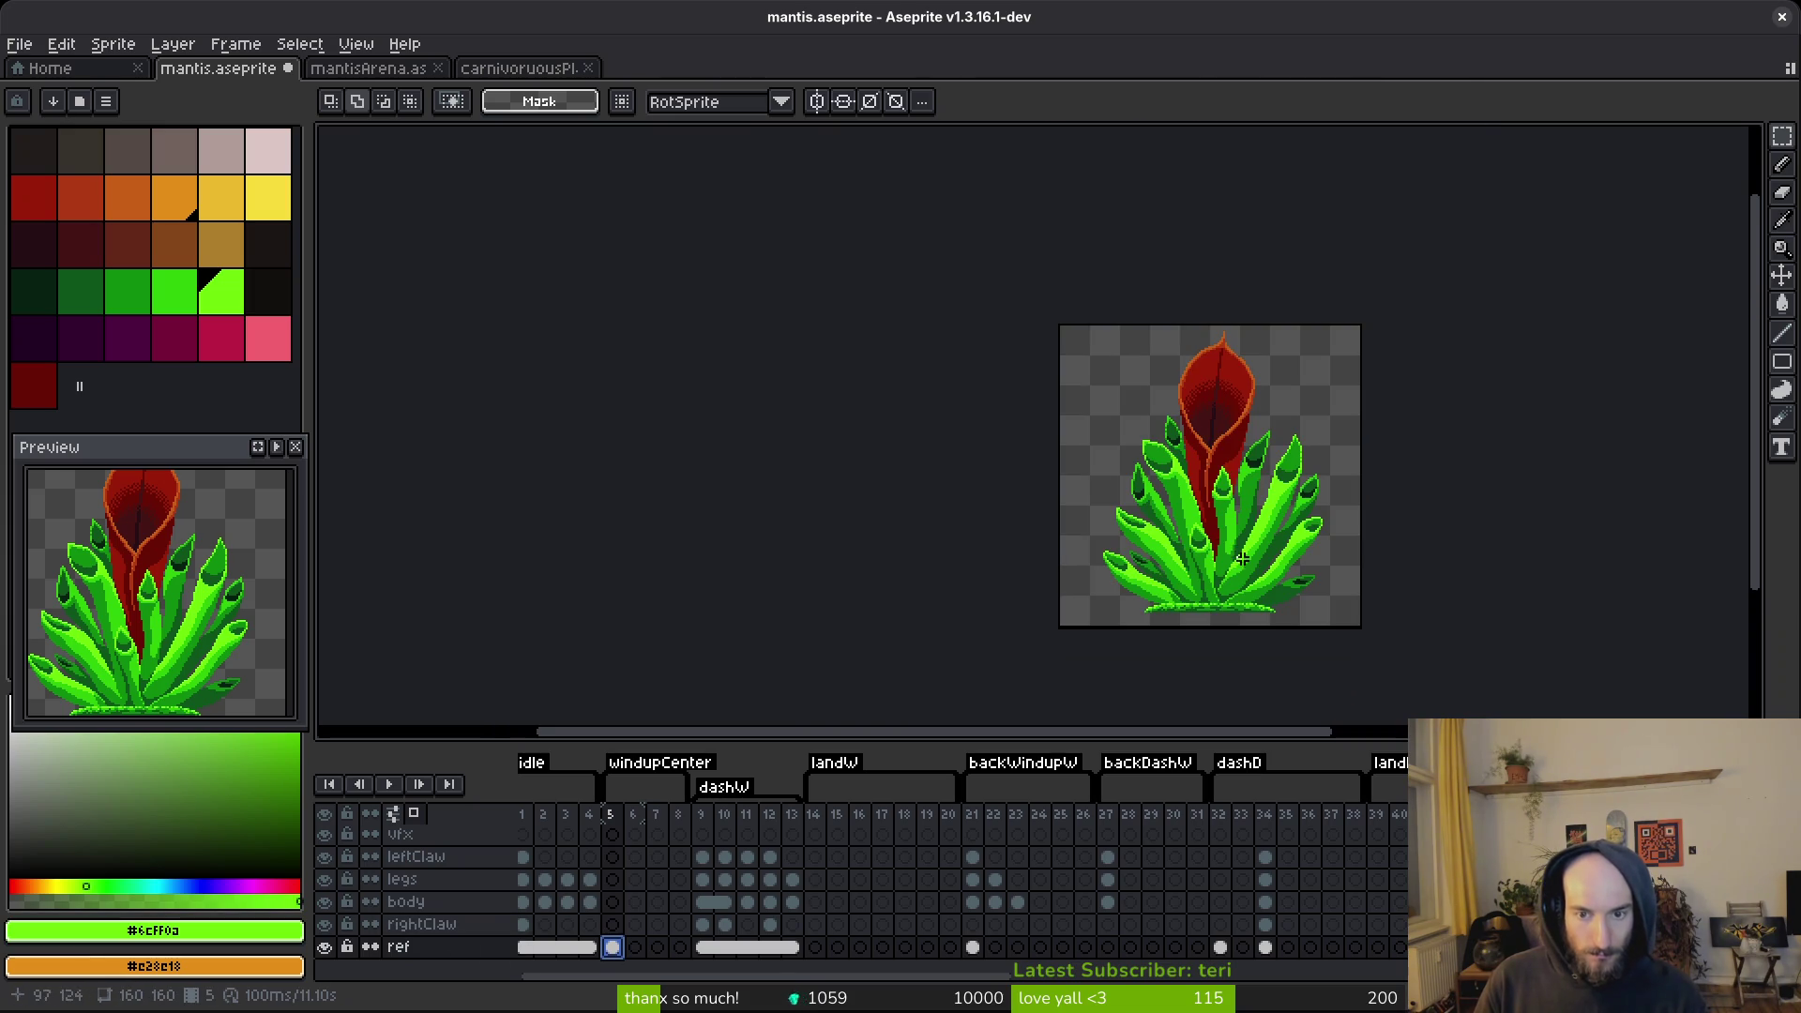
Flip between mantis frame 3 and the neighbouring plant frames to compare them.
left_click(566, 901)
left_click(638, 910)
key("Left")
key("Left")
key("i")
key("Right")
left_click(589, 901)
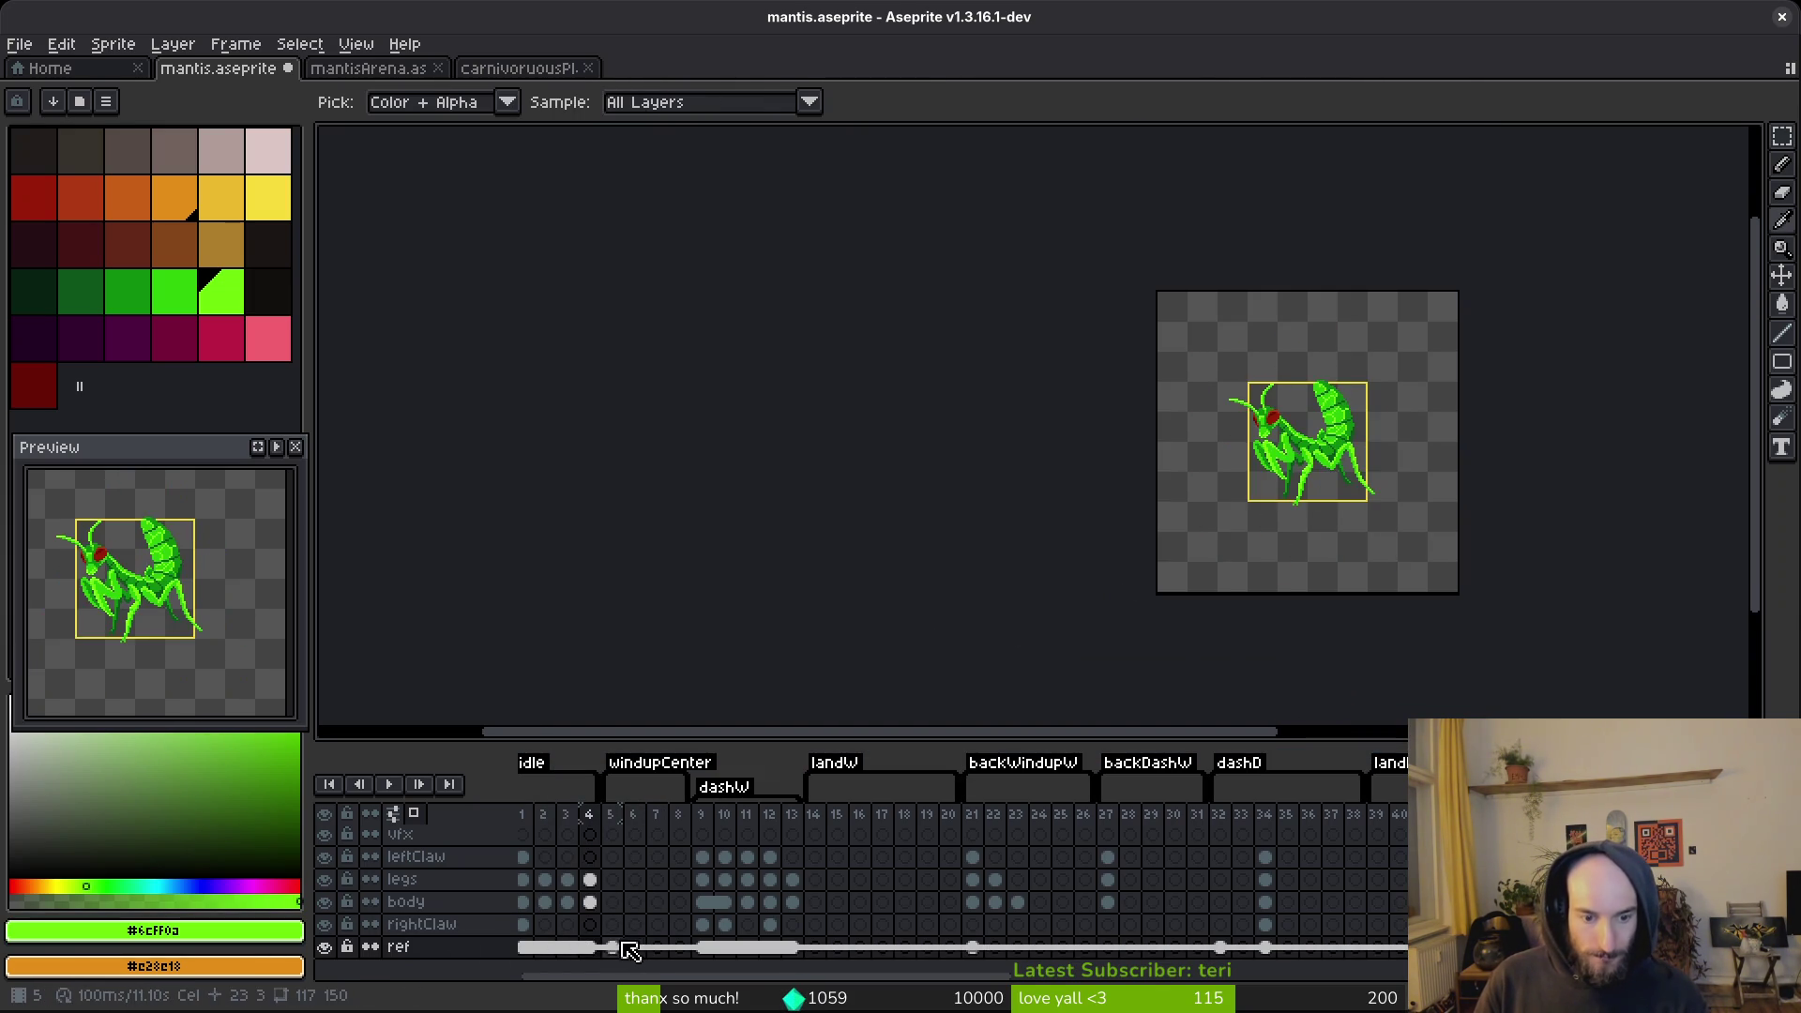
left_click(612, 946)
Select the whole sprite with the rectangle marquee, then clear the selection.
key("m")
key("ctrl+a")
key("ctrl+d")
Return to frame 1 on the legs layer and switch over to Godot.
scroll(856, 884, "left", 1)
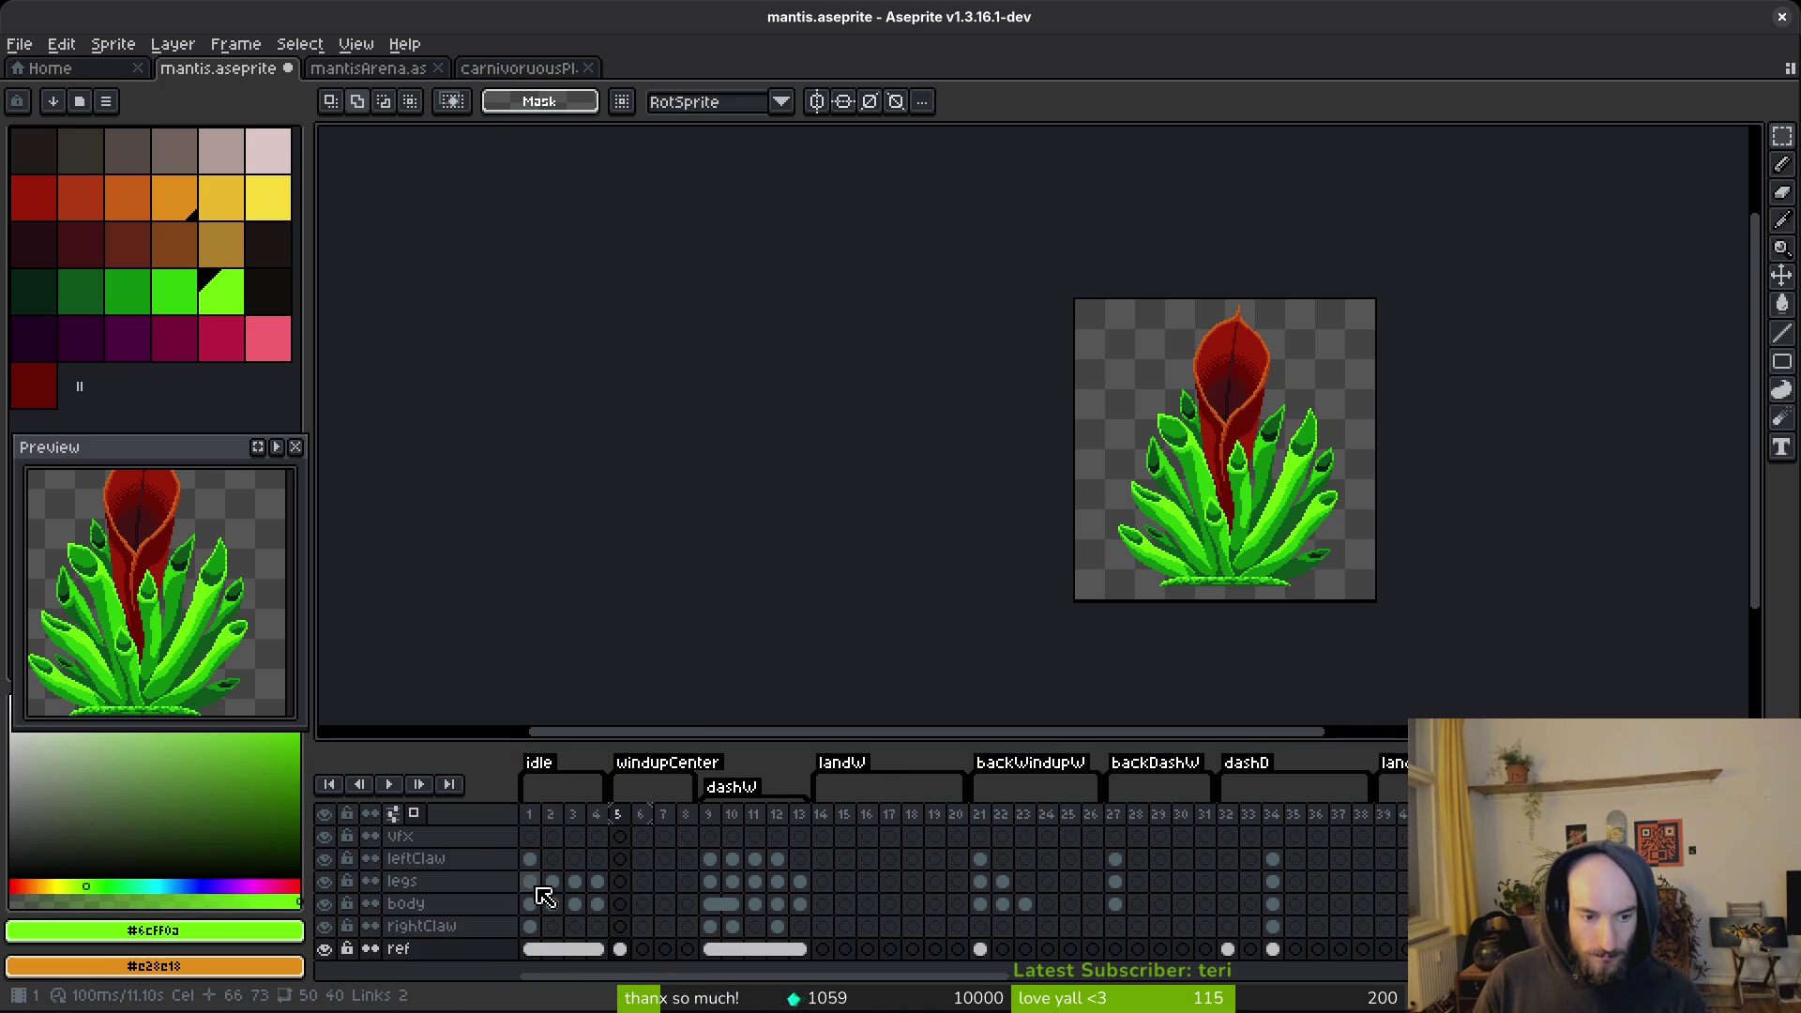
left_click(553, 883)
left_click(553, 883)
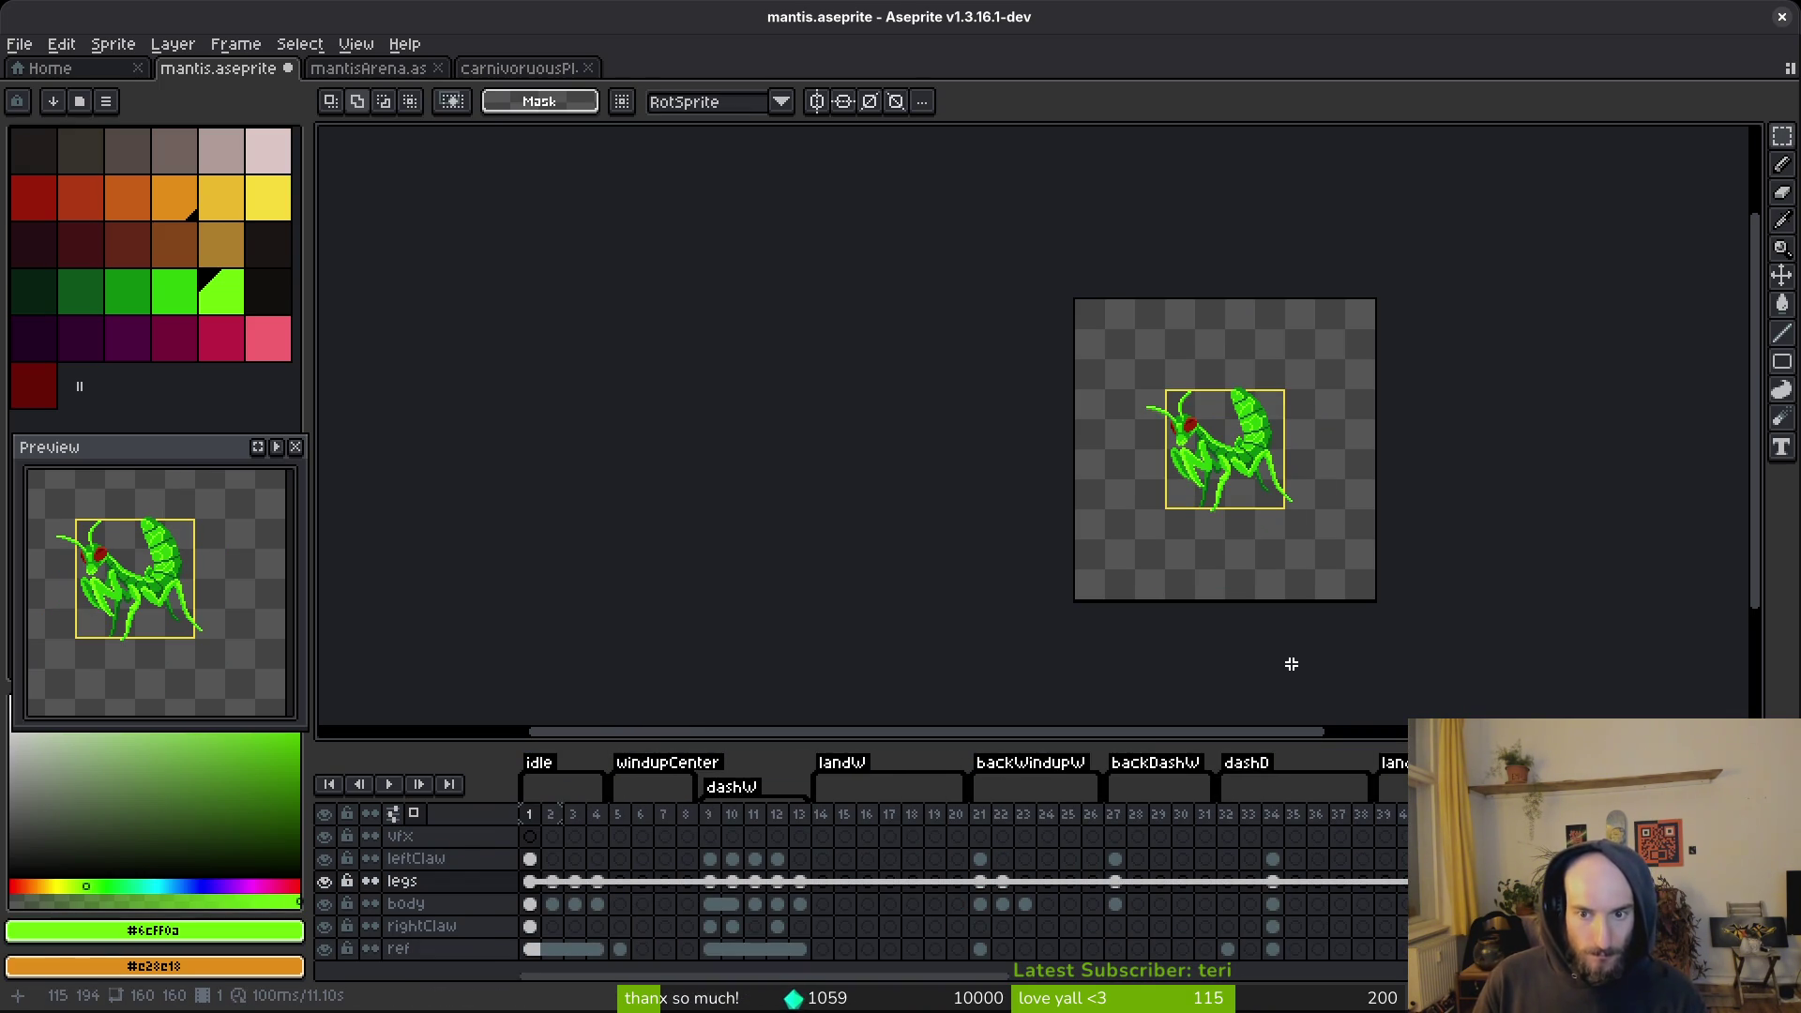
key("alt+Tab")
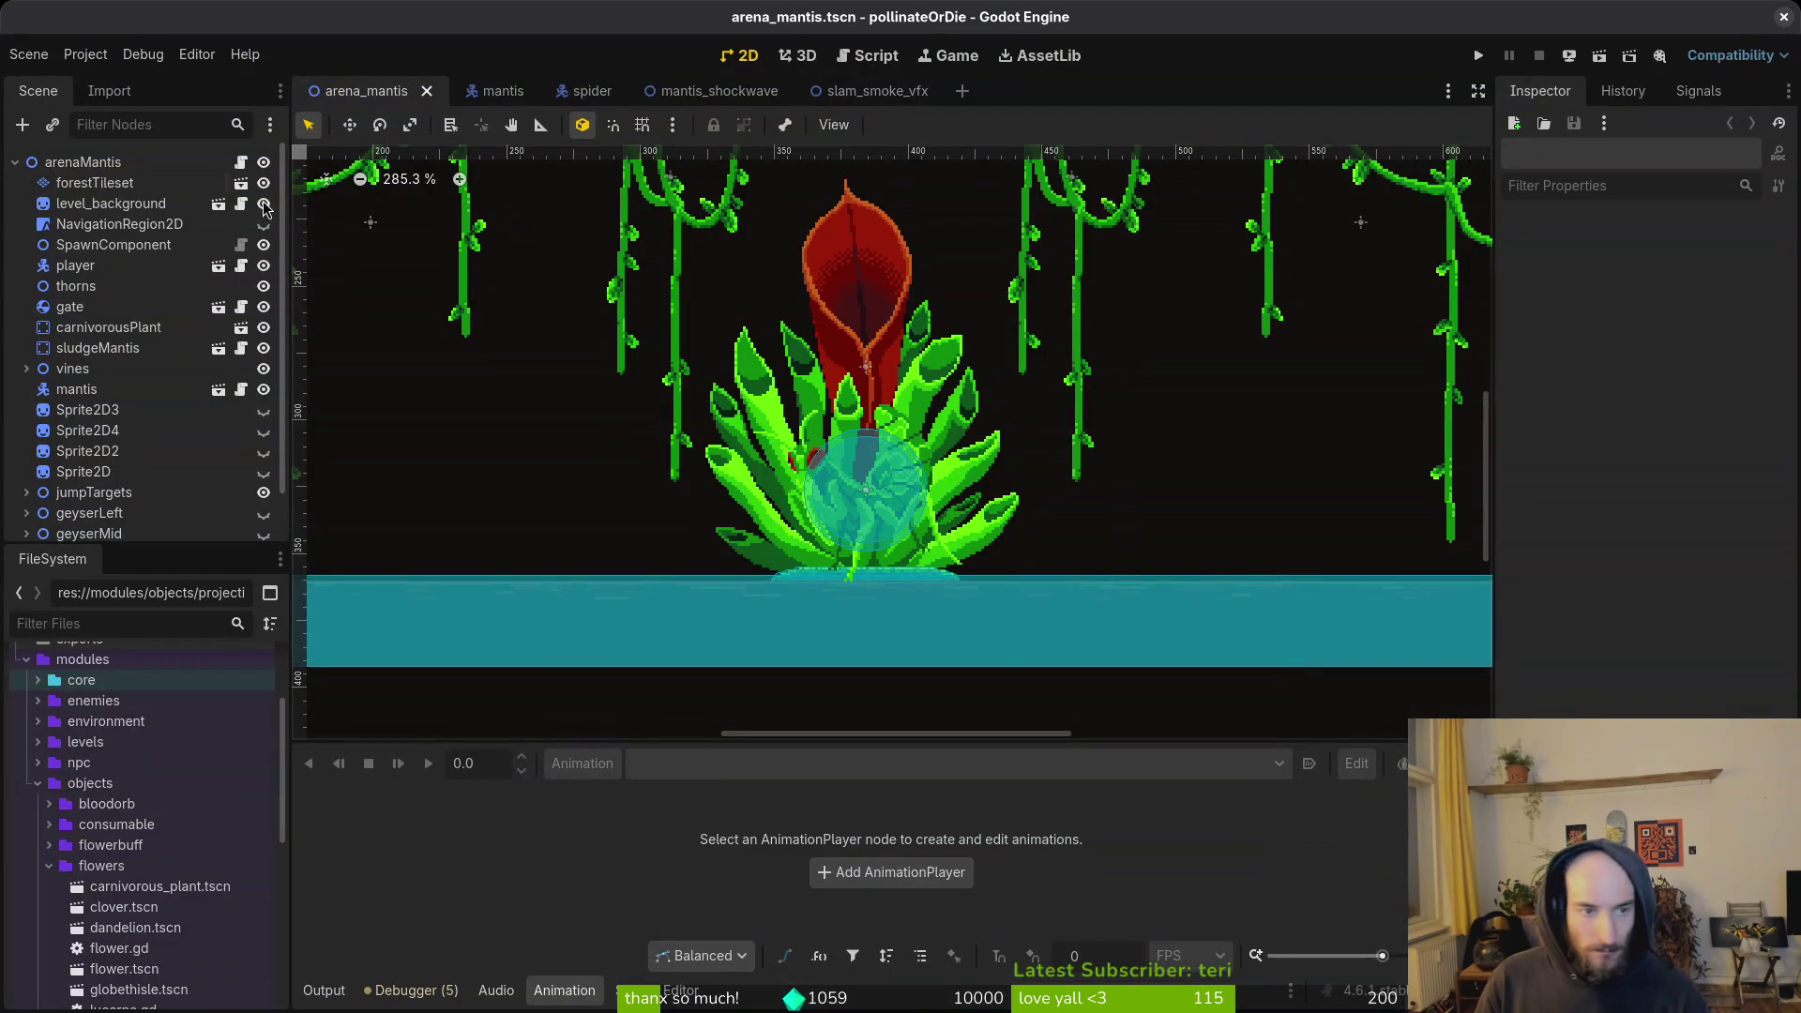
Select the arenaMantis root and open the mantis scene to view its CollisionShape2D.
left_click(70, 167)
left_click(497, 91)
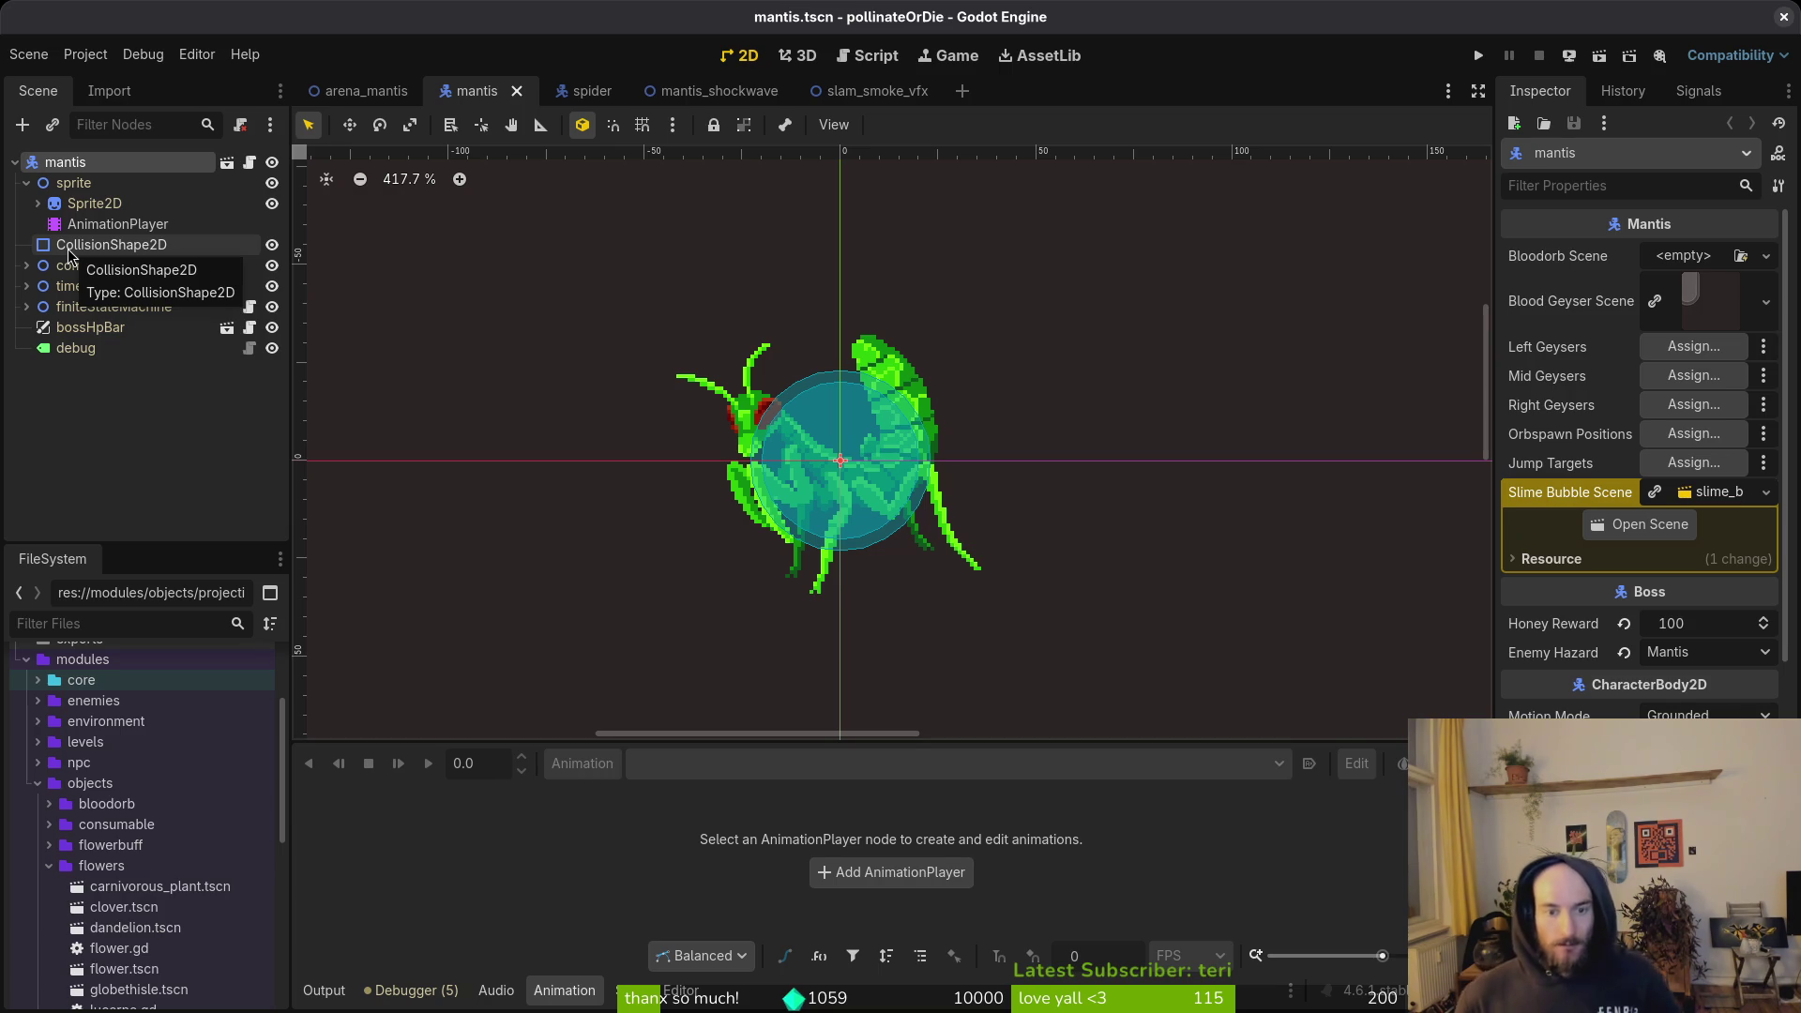
key("alt+Tab")
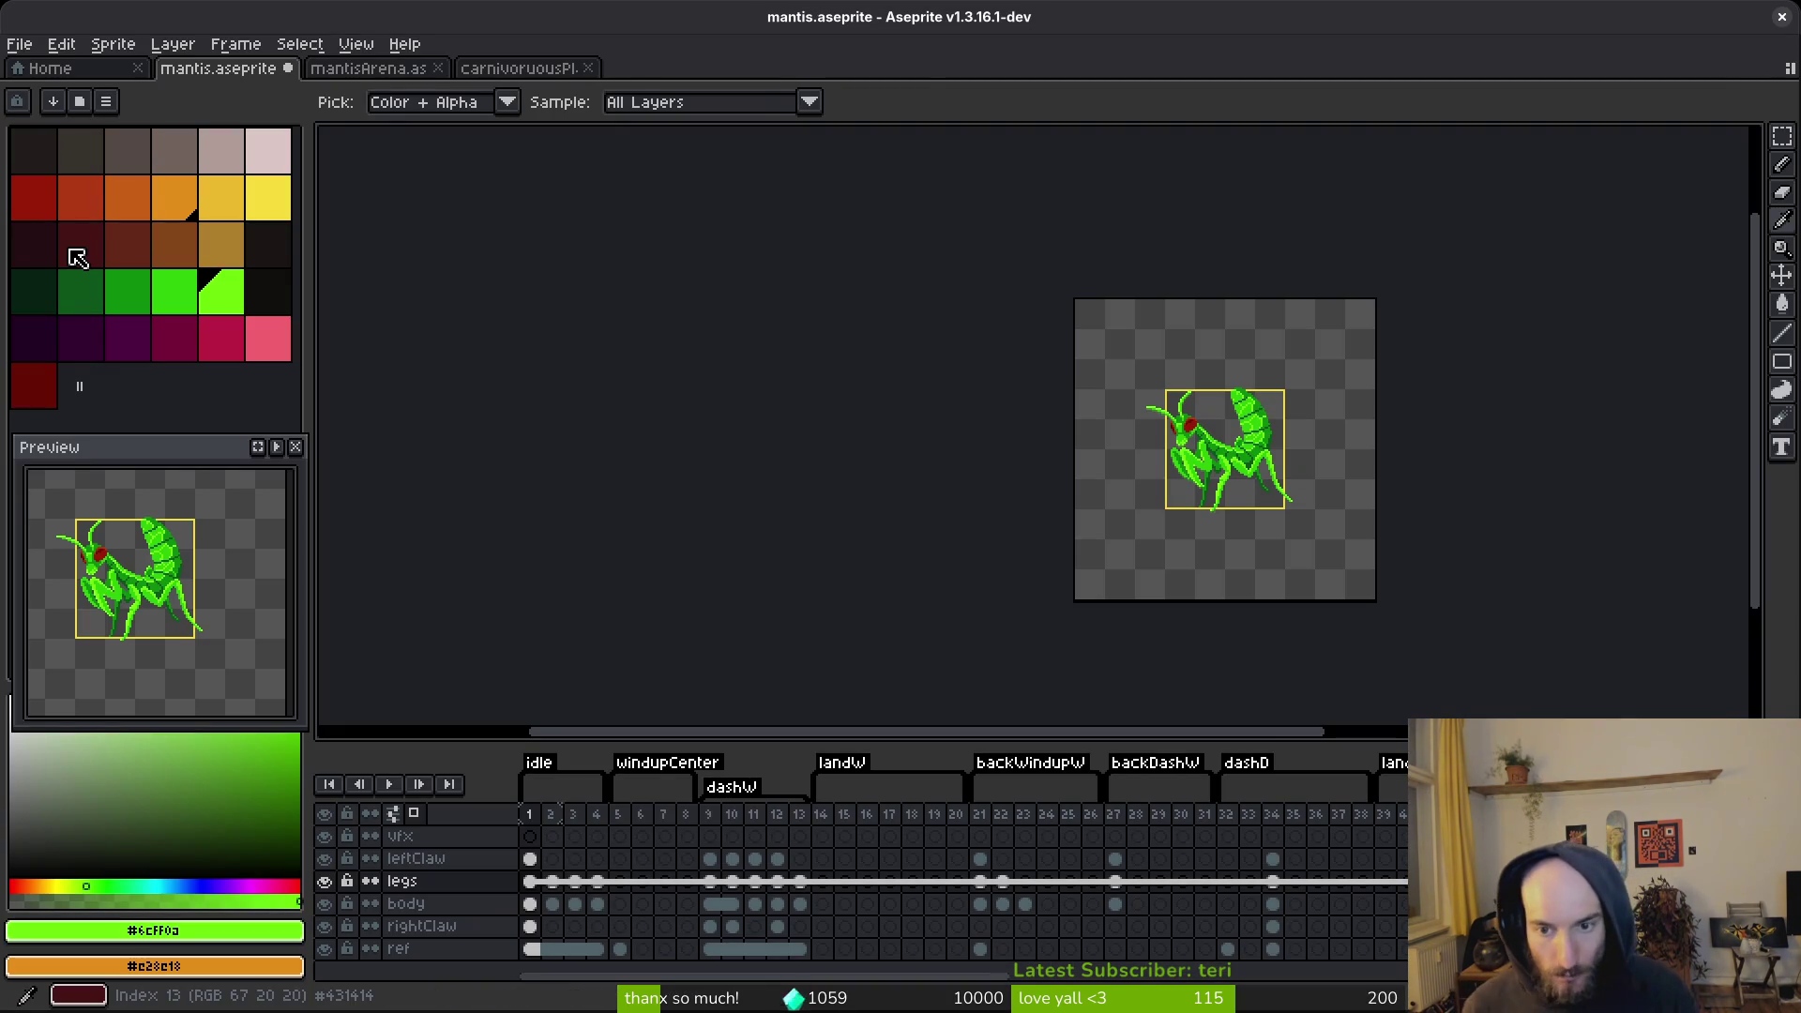
Pan onto the mantis and undo an accidental mid-green #2fc809 fill.
scroll(1286, 575, "up", 5)
left_click_drag(1106, 491, 1150, 567)
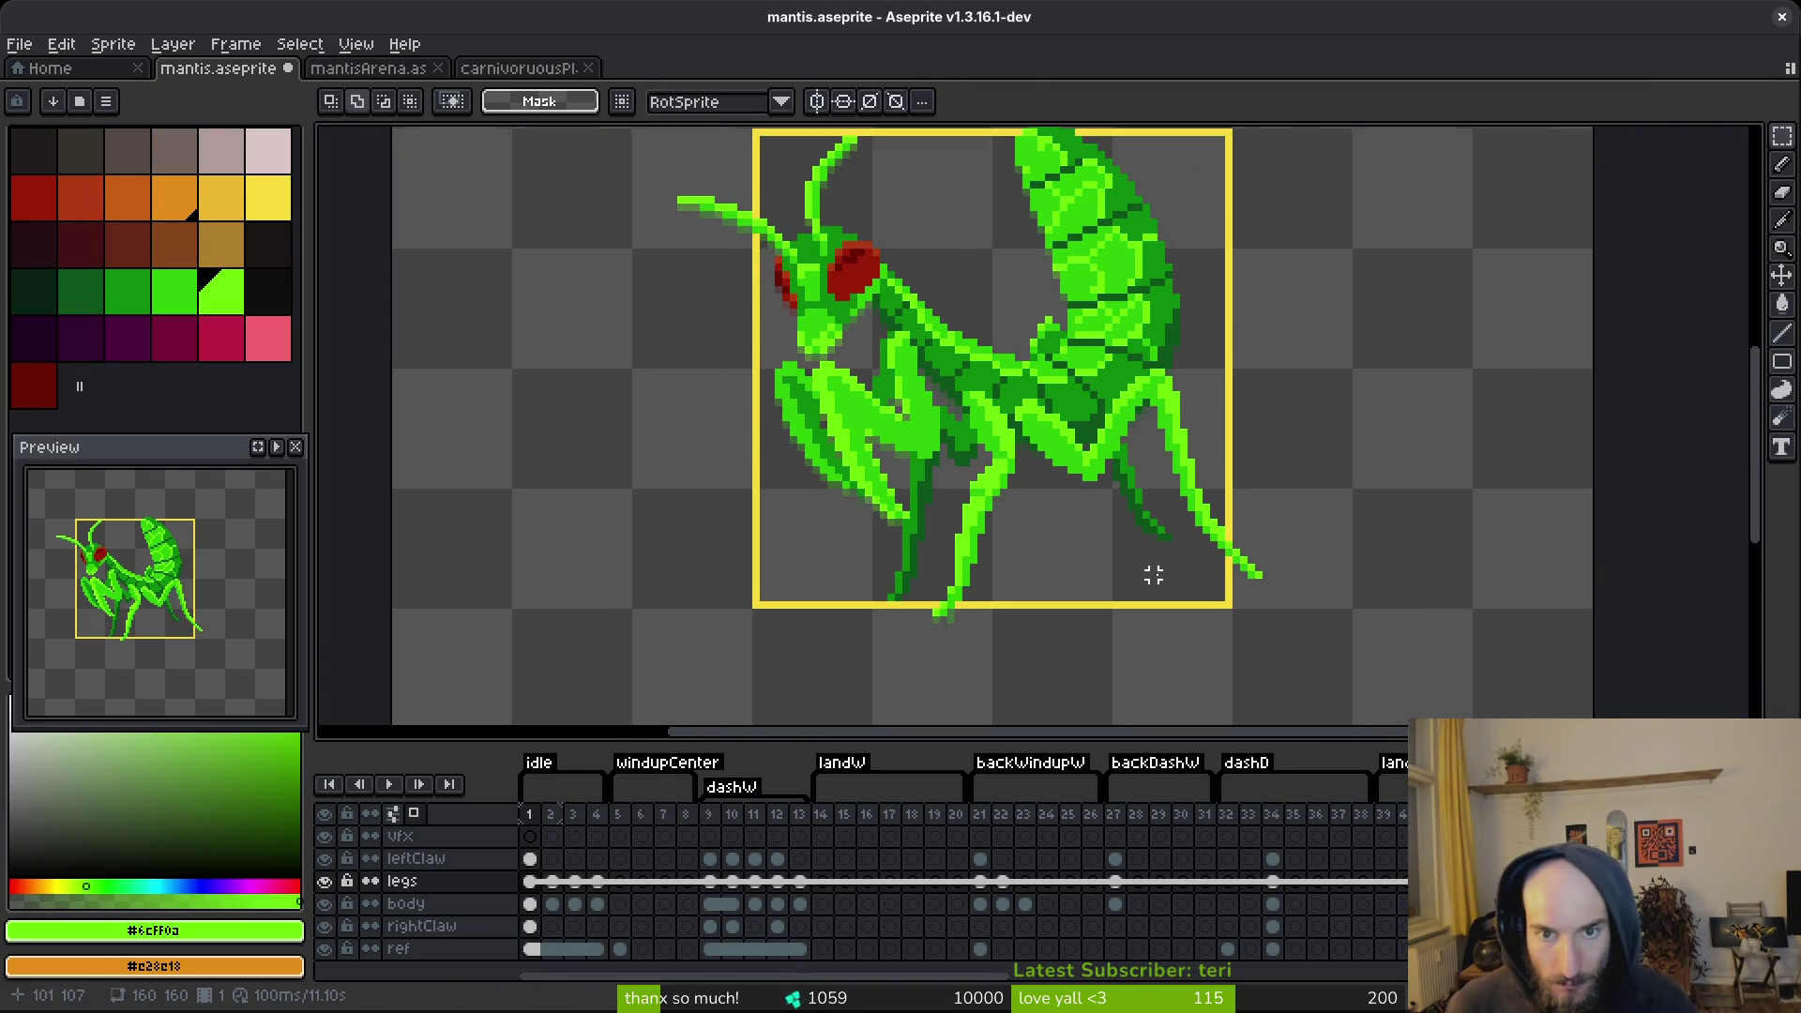
scroll(1138, 510, "down", 2)
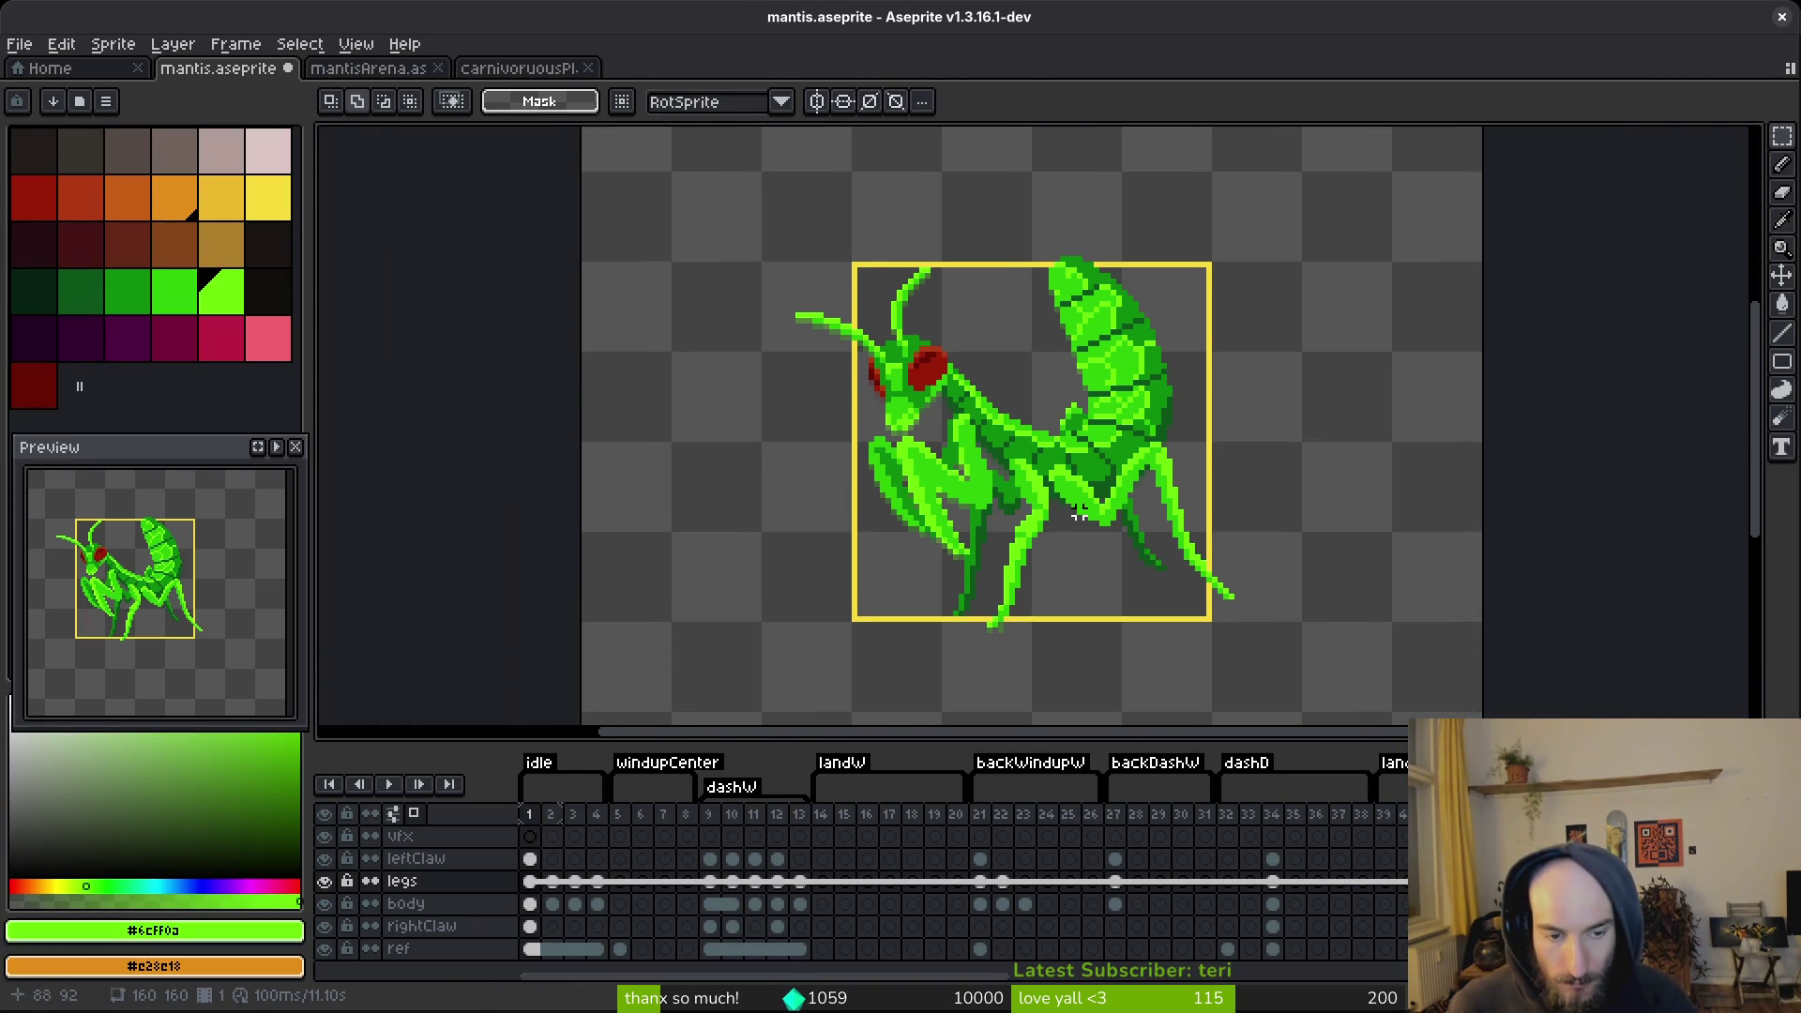
scroll(1154, 403, "up", 1)
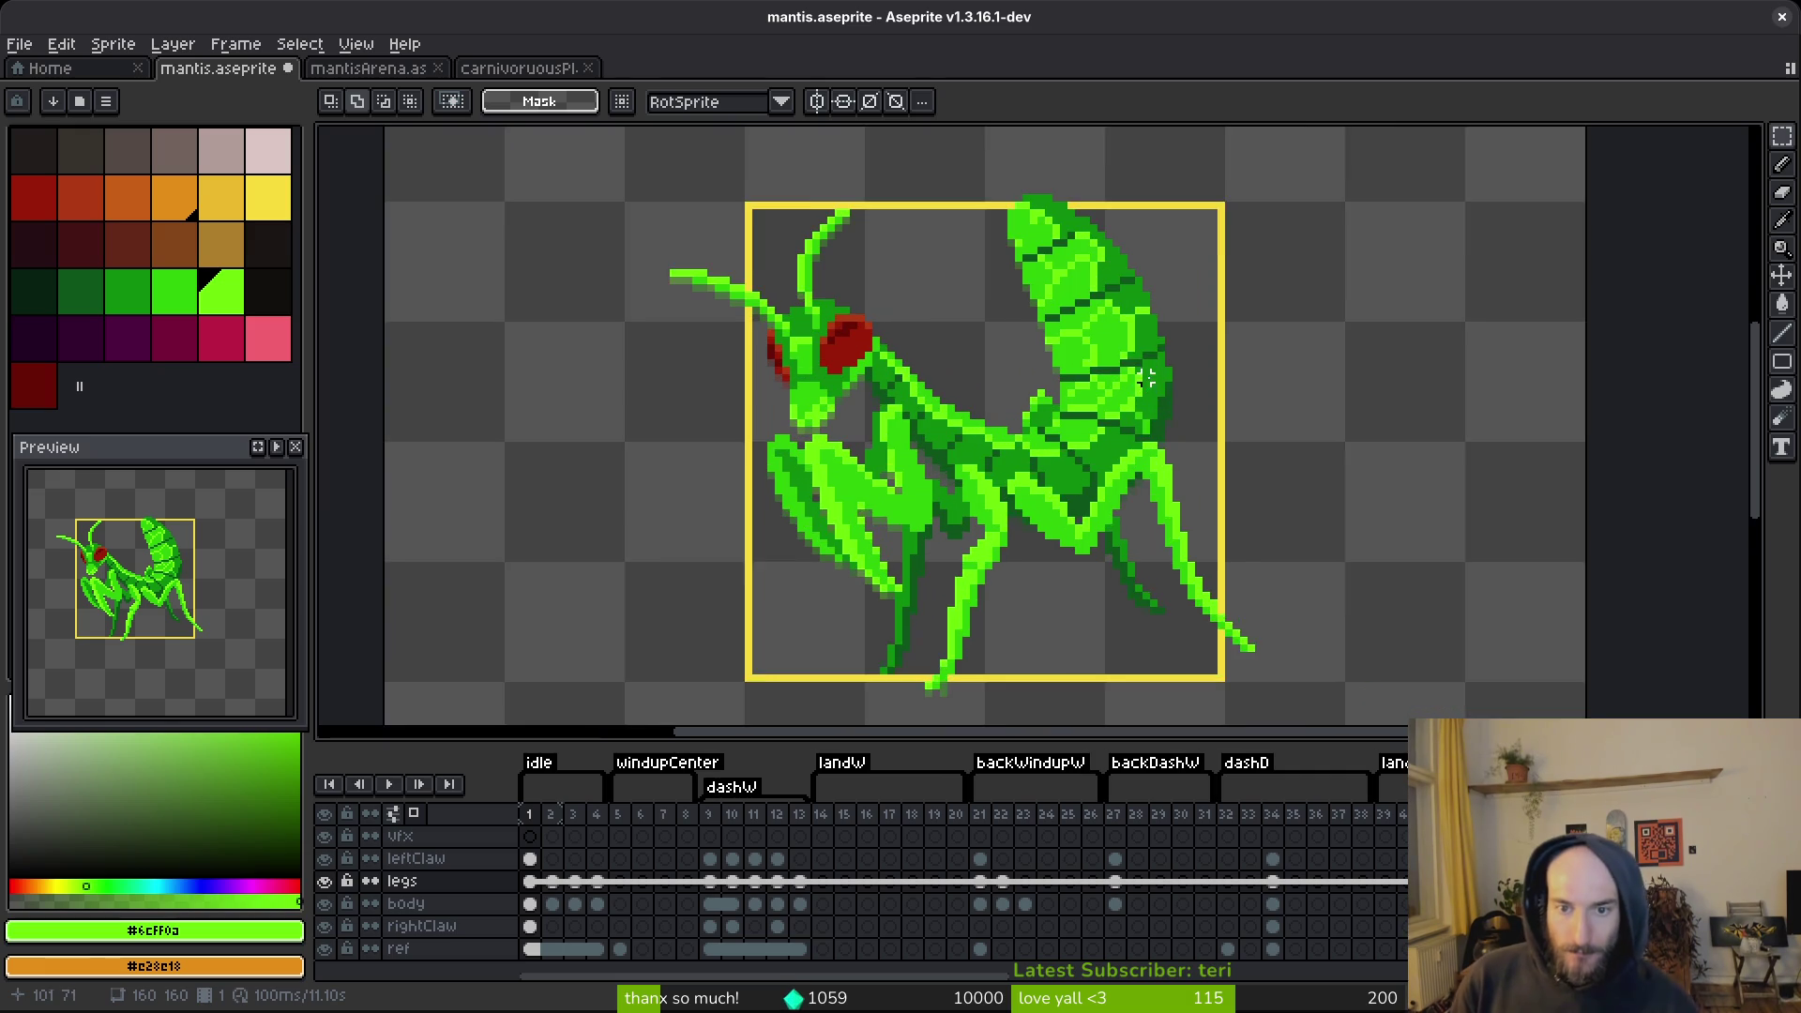
key("g")
left_click(1125, 367, "alt")
scroll(1126, 366, "up", 1)
left_click(1126, 367)
key("ctrl+z")
On the body layer, fill several abdomen highlight patches with mid green #2fc809.
left_click(533, 903)
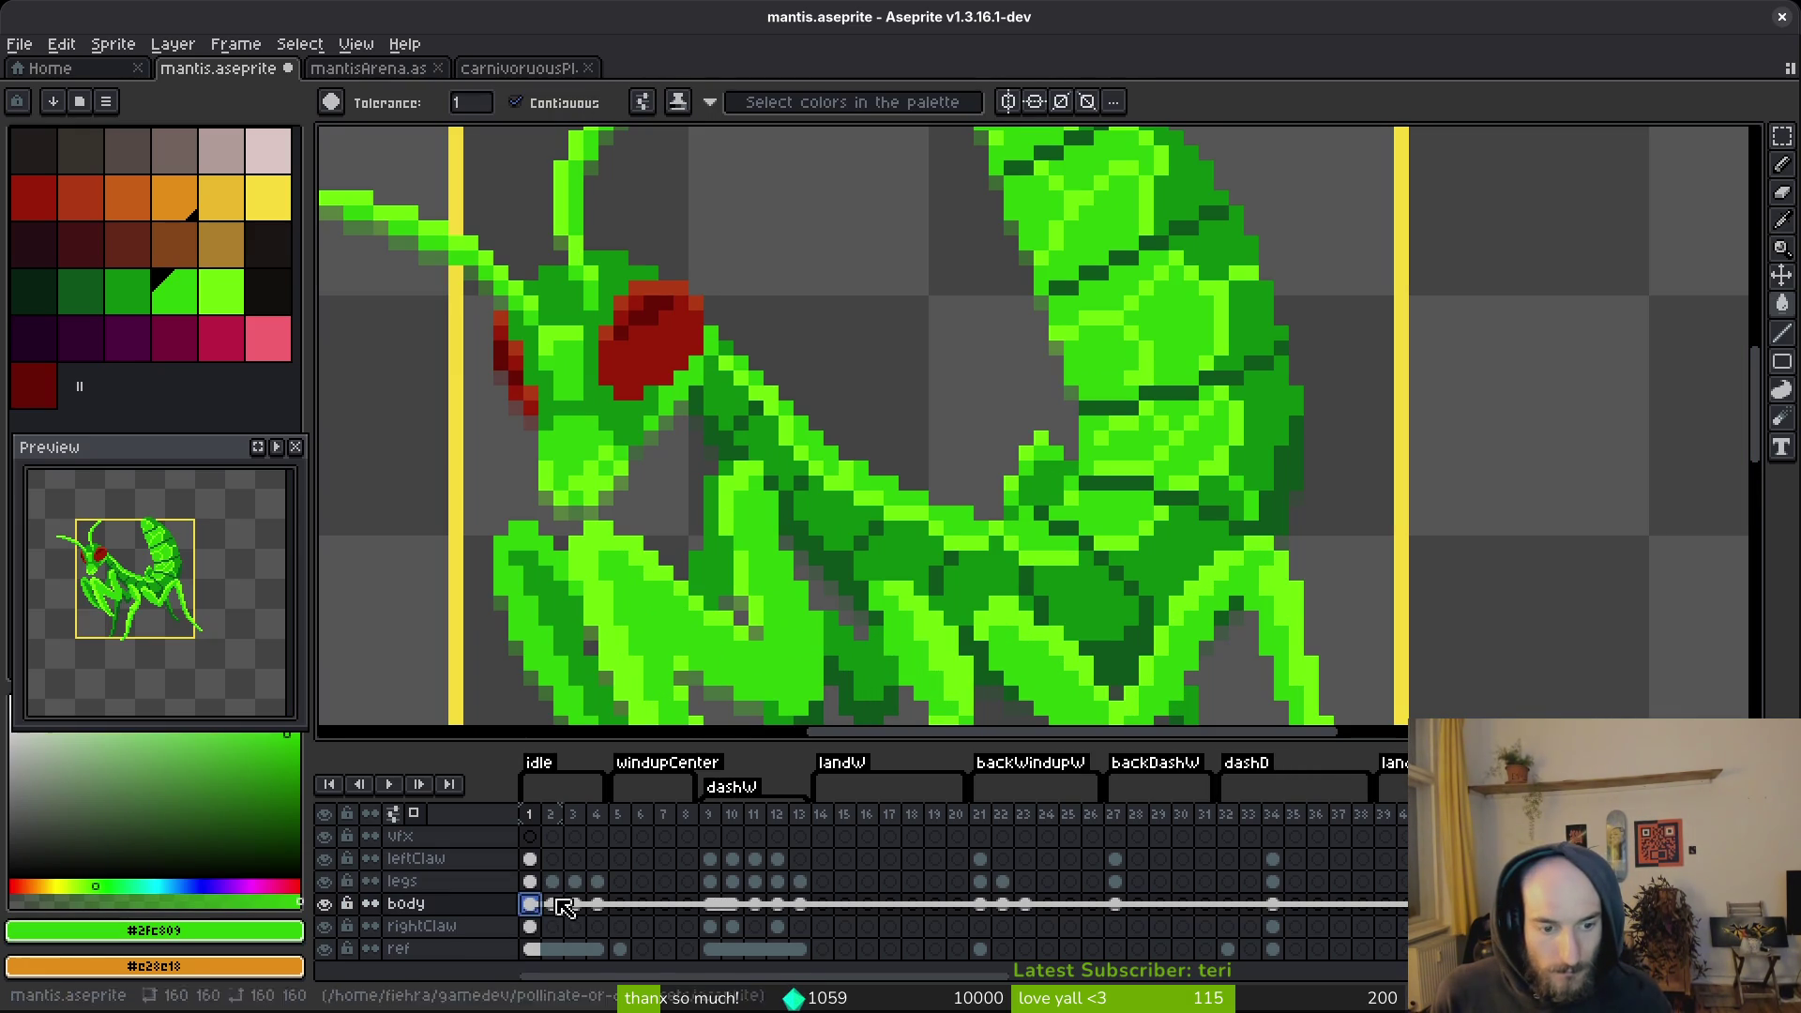
left_click(1150, 386)
left_click(1112, 318)
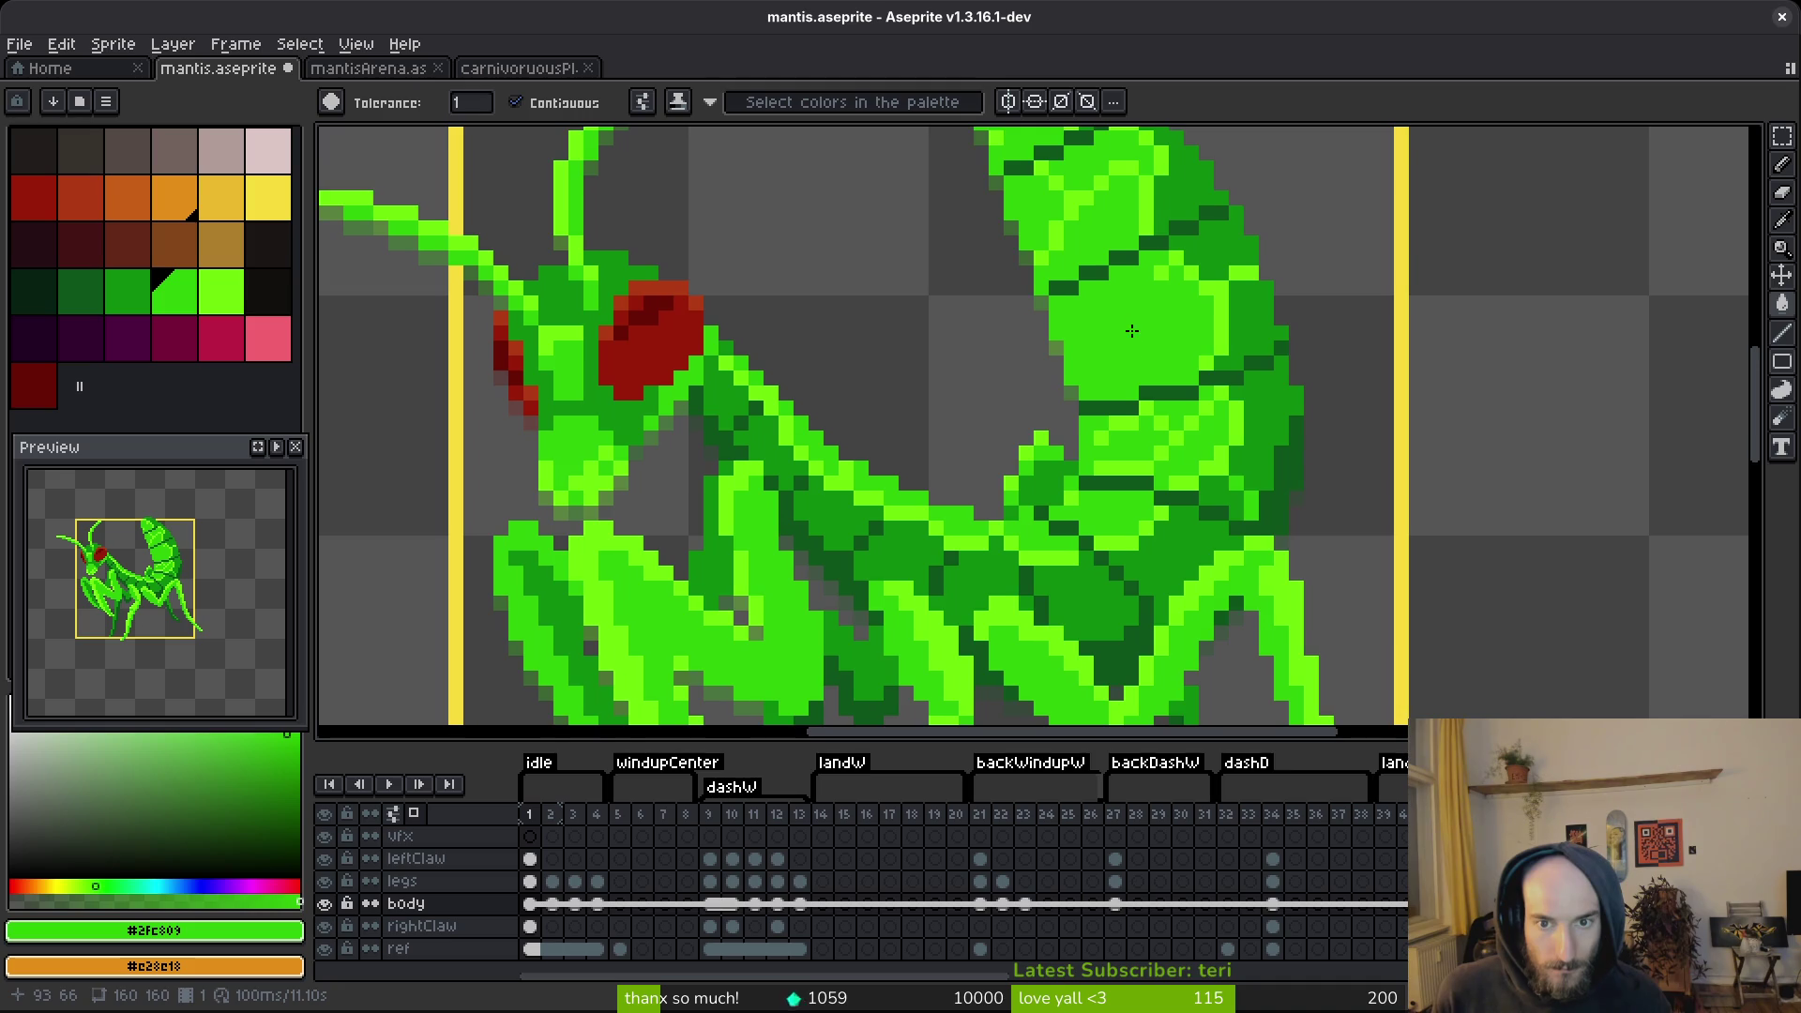
scroll(1056, 346, "up", 2)
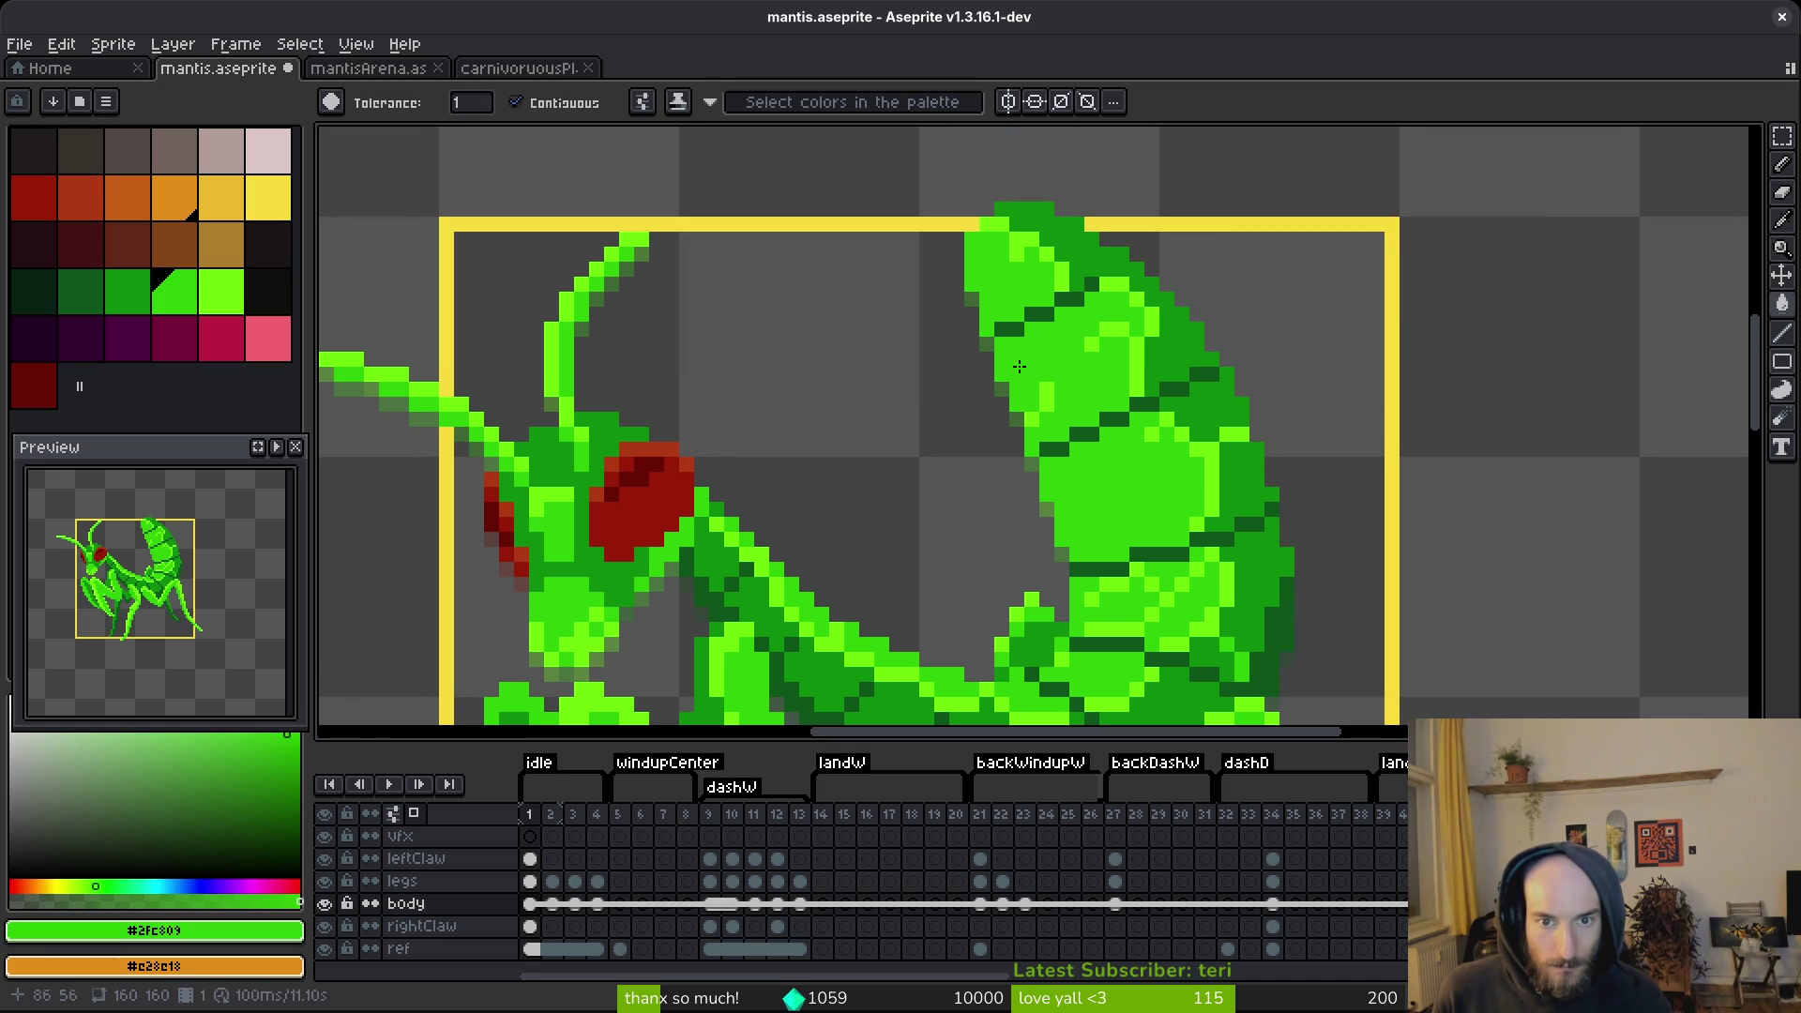
left_click(1047, 389)
left_click(1090, 339)
left_click(1115, 328)
With the pencil, sample #6cff0a, #2fc809 and #0c8b0c, and repaint lime abdomen pixels mid green.
key("b")
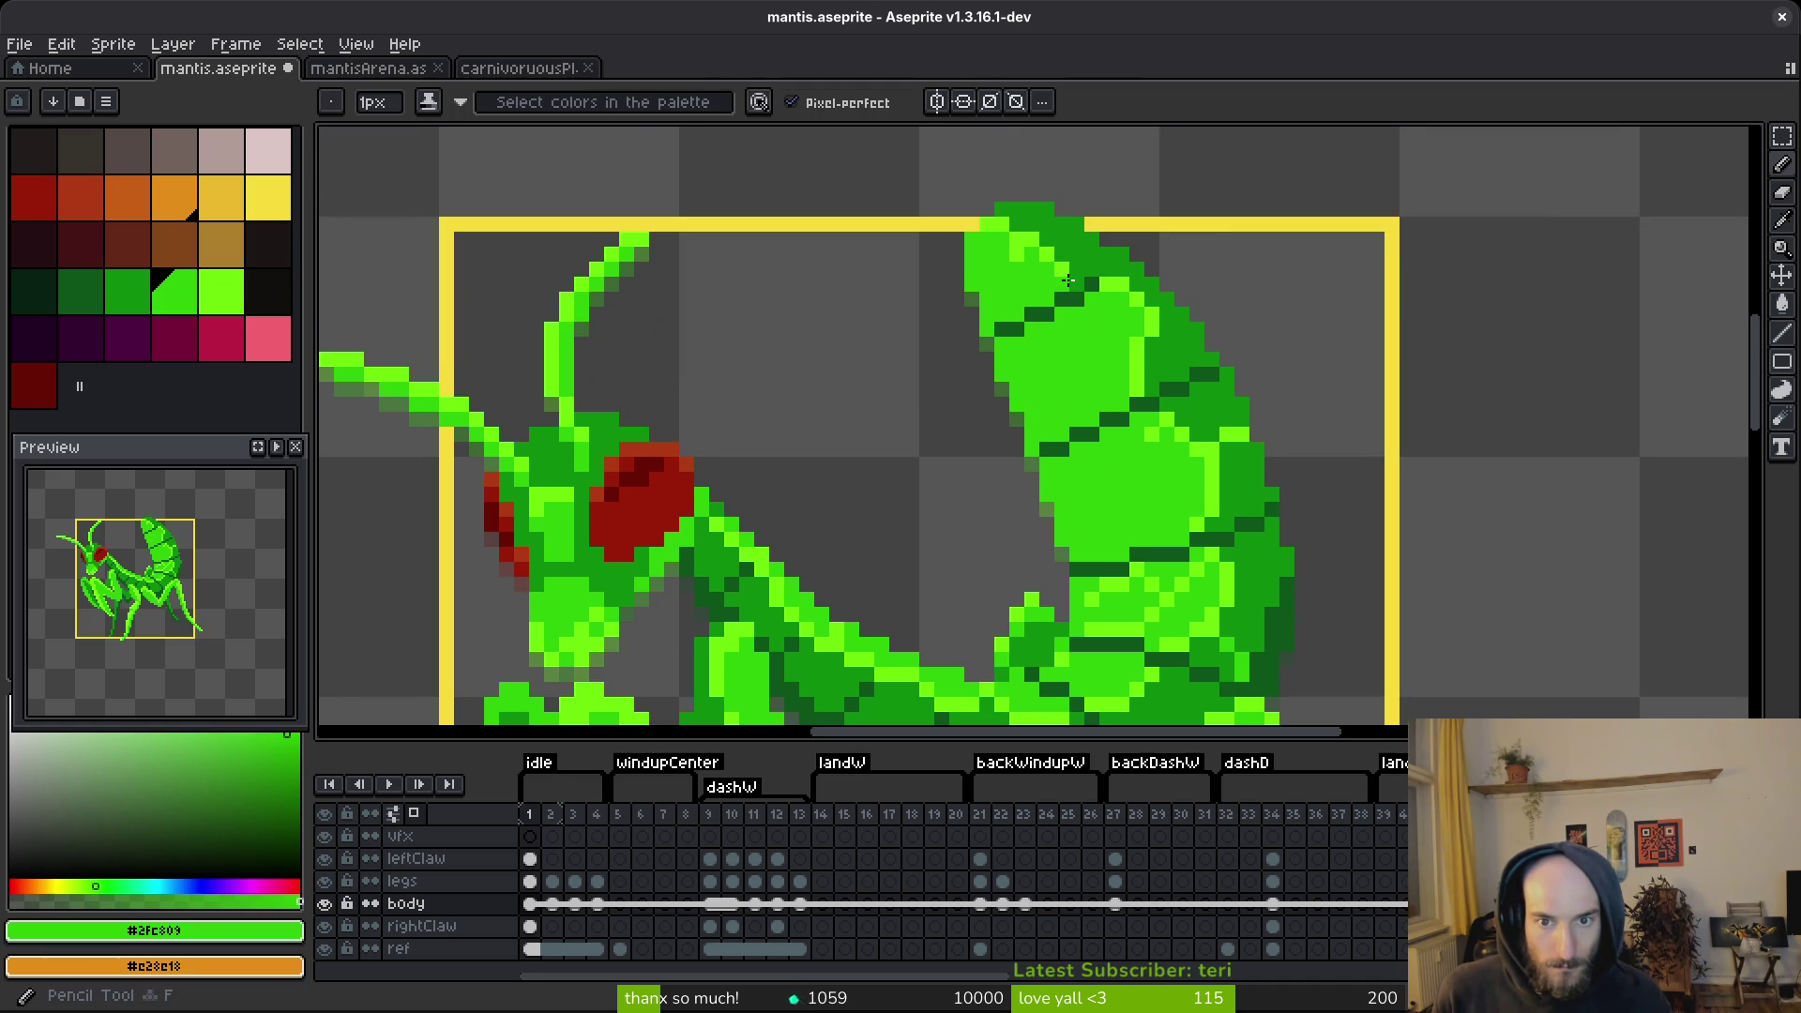
left_click(1030, 248, "alt")
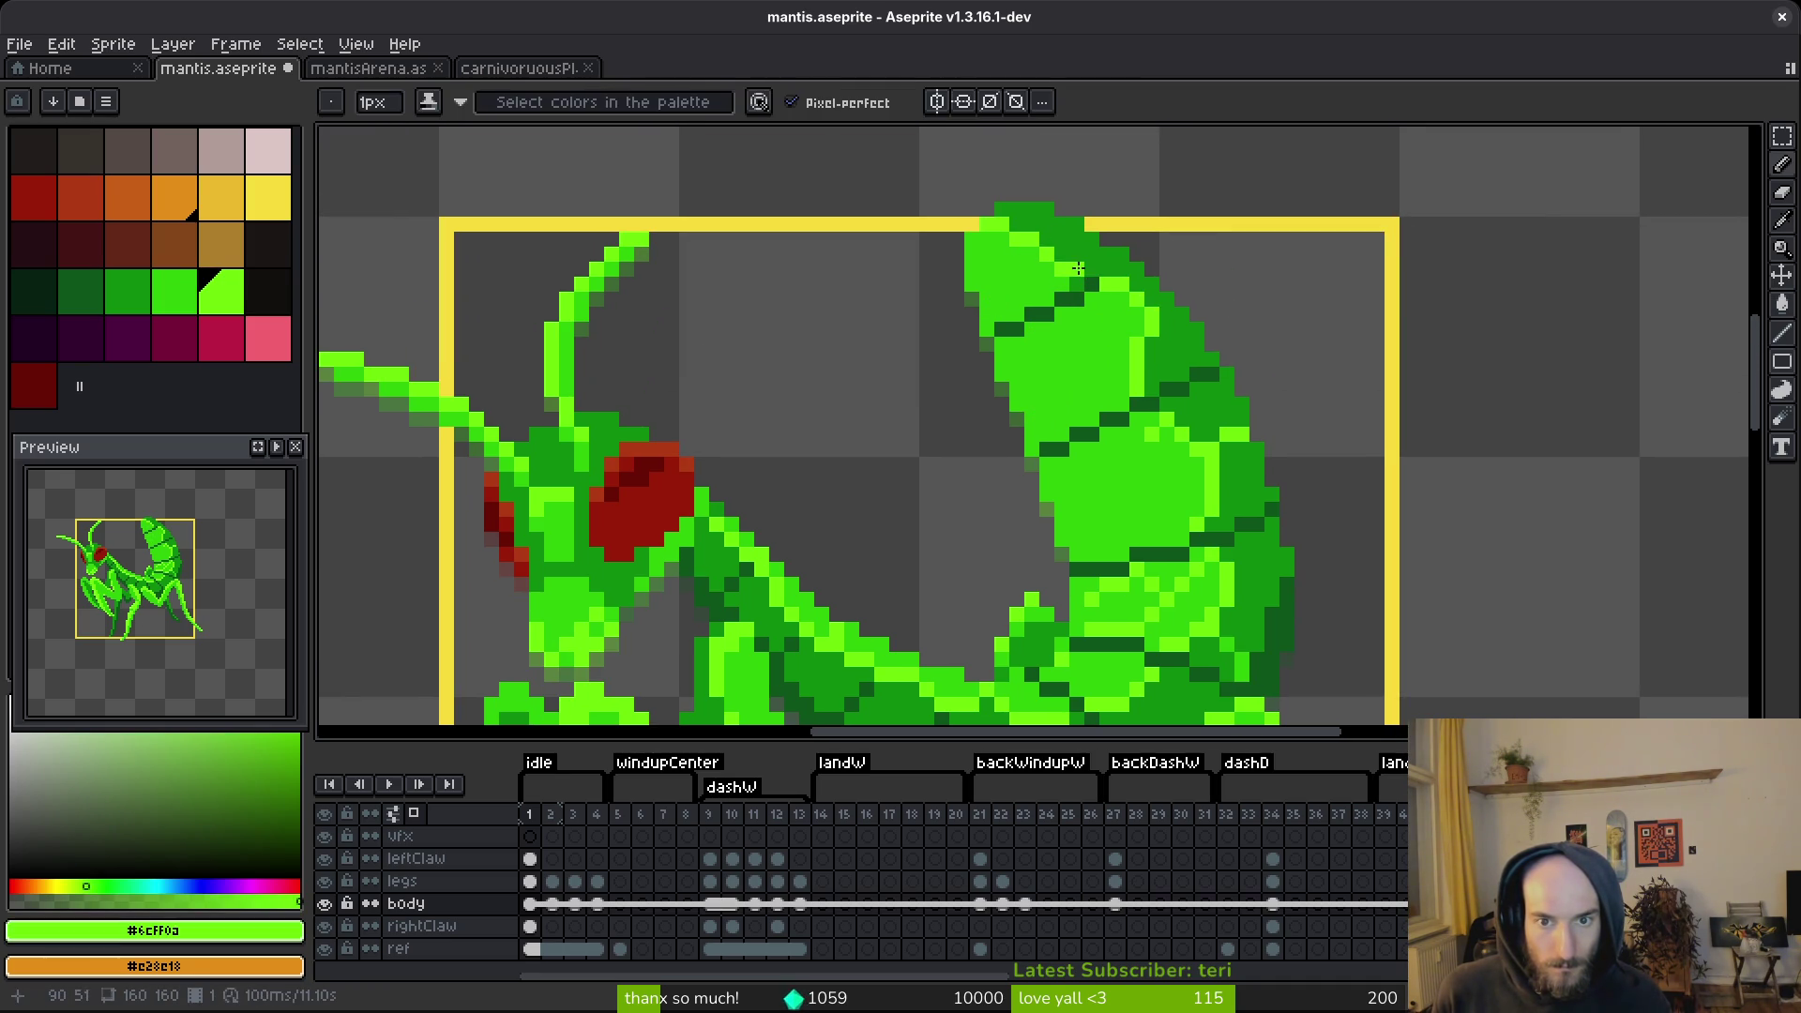
left_click(1057, 273, "alt")
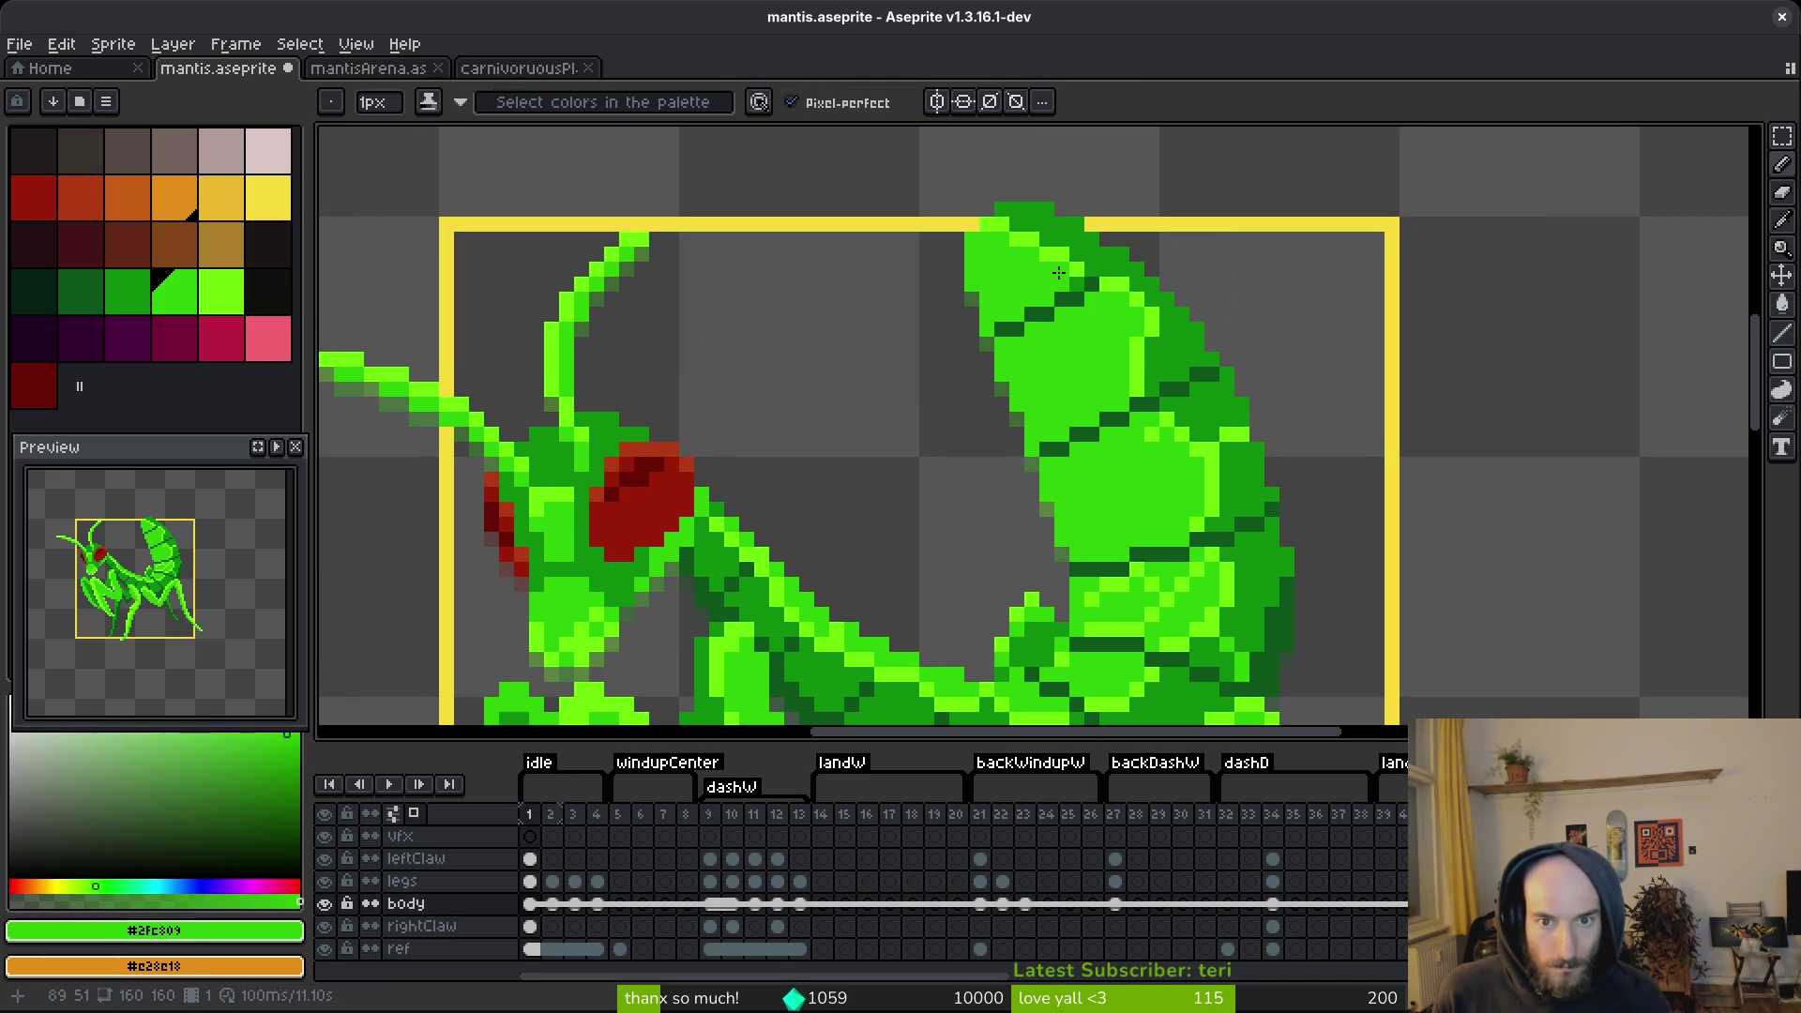
left_click(1148, 354, "alt")
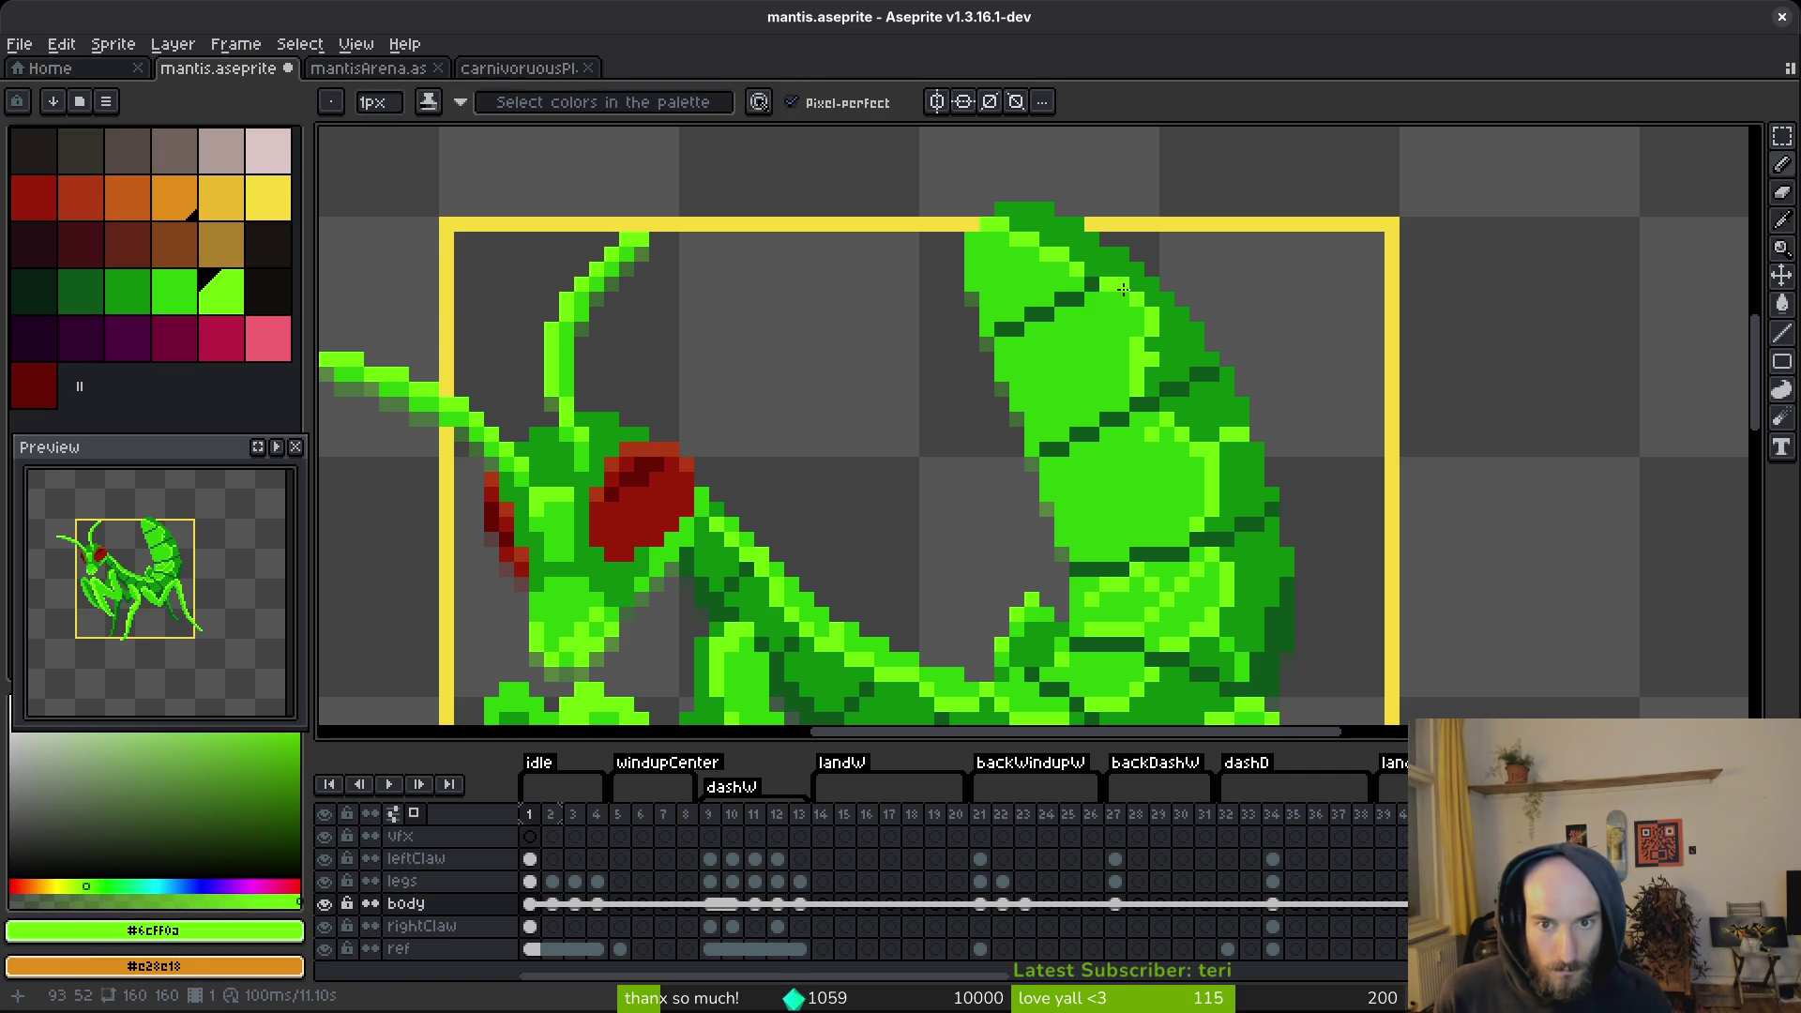
left_click(1130, 300, "alt")
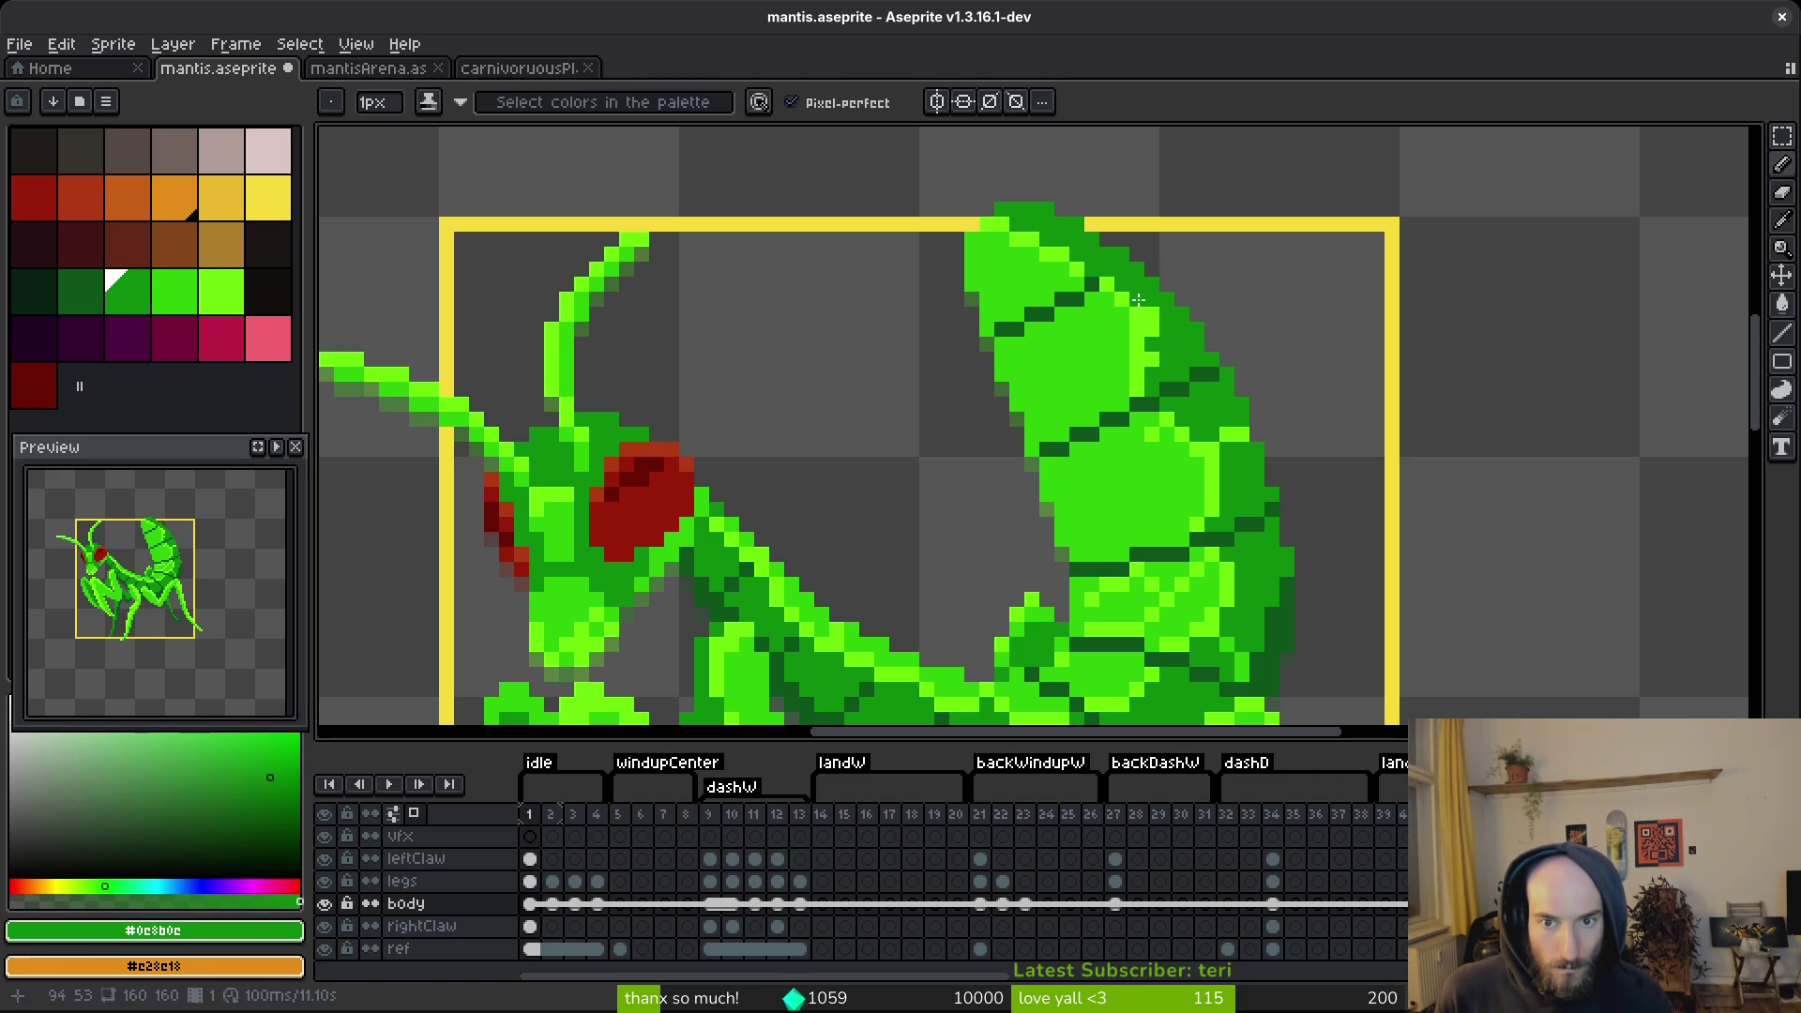
left_click(1154, 334, "alt")
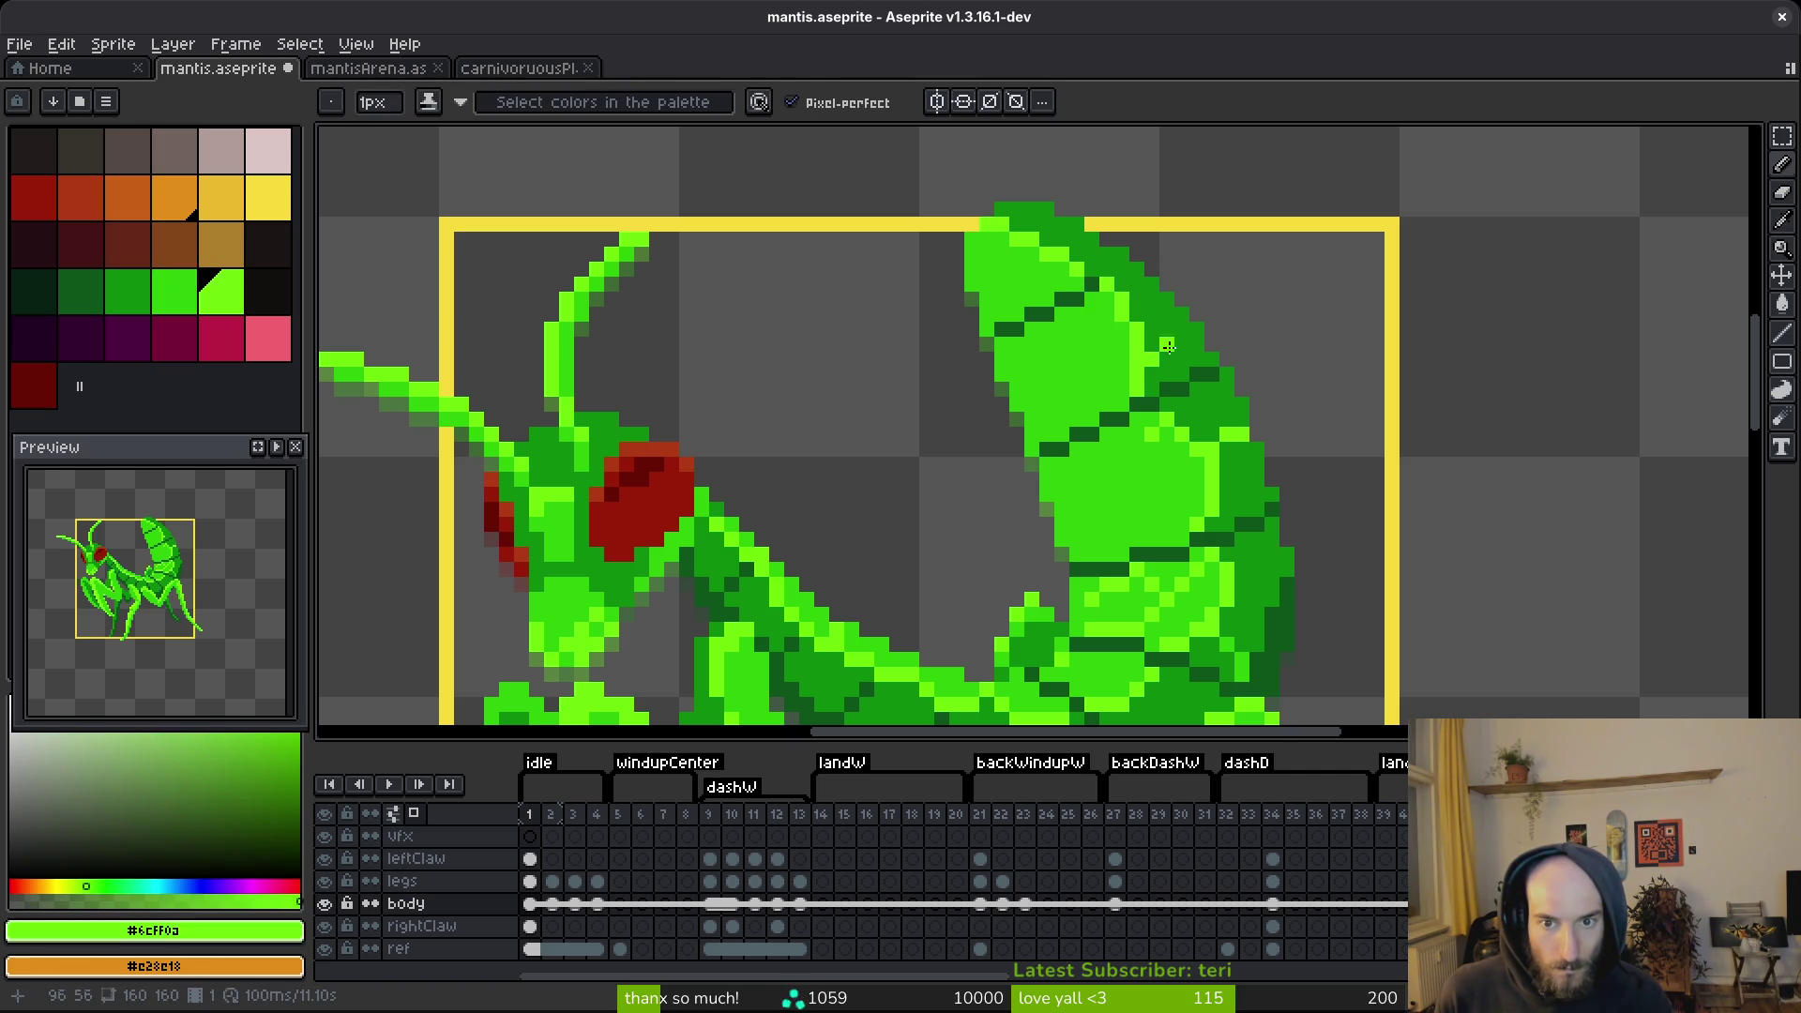
scroll(1170, 344, "down", 4)
scroll(1163, 347, "up", 3)
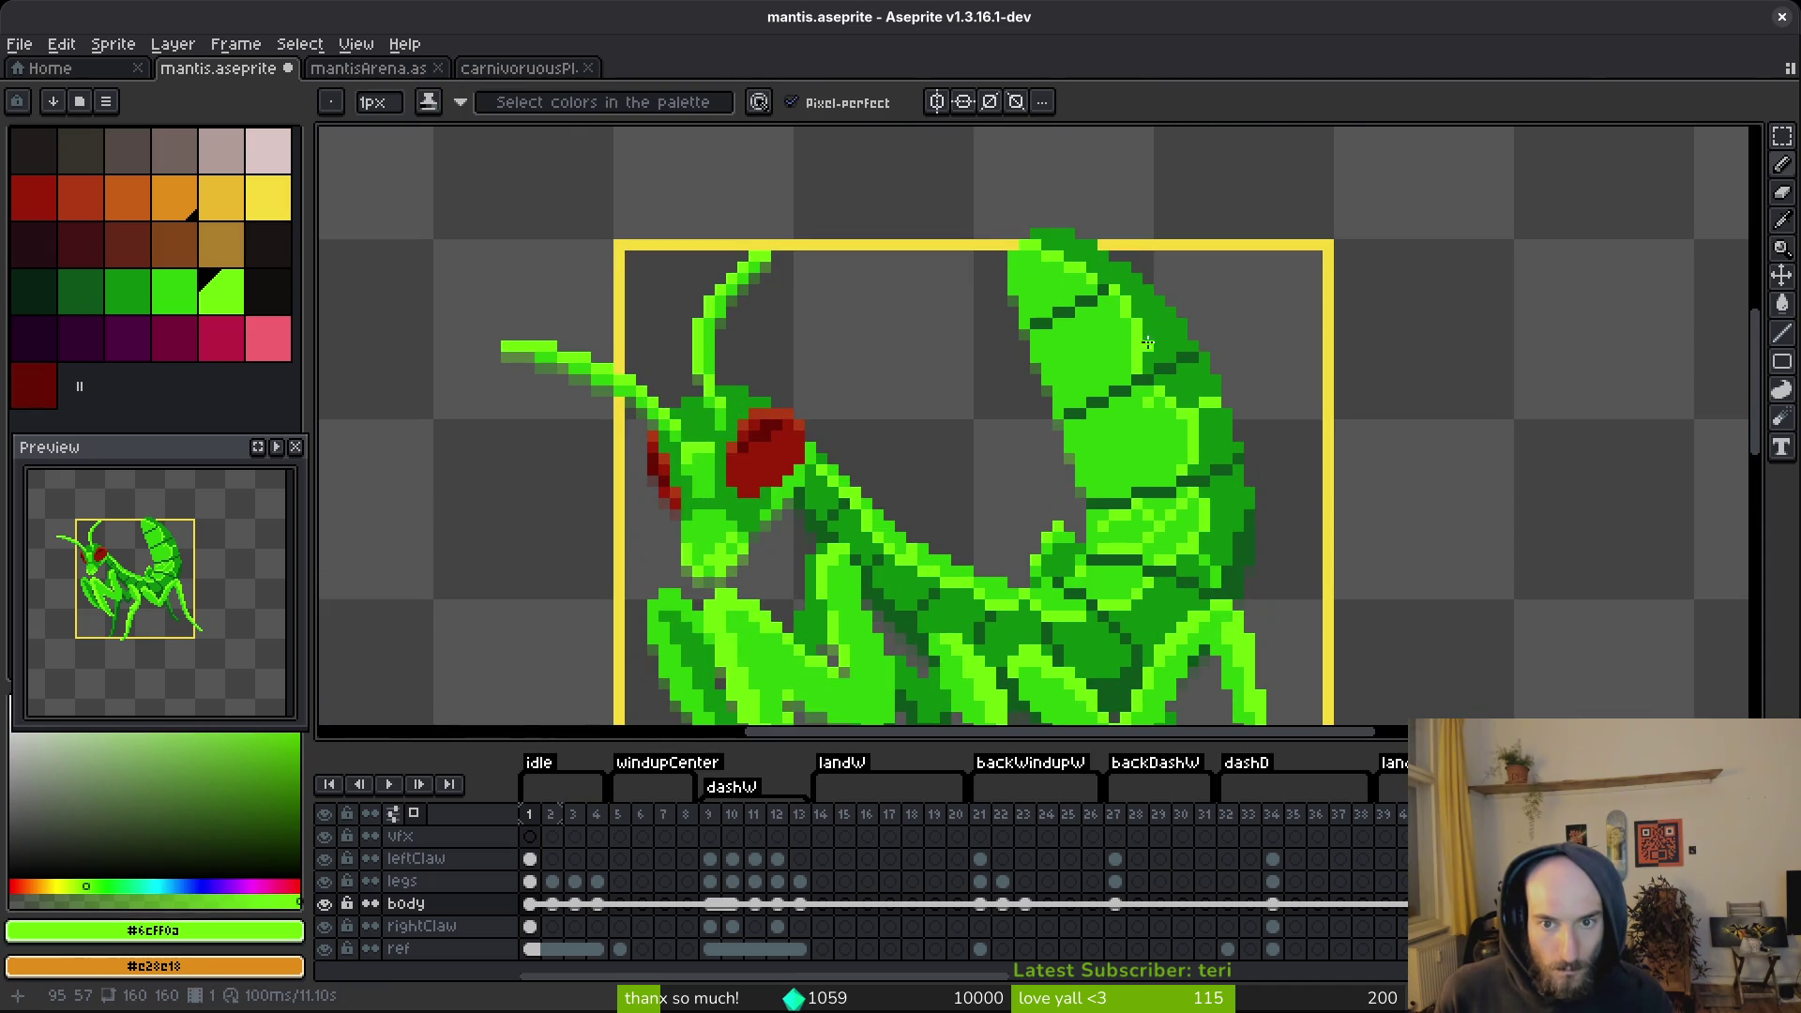
scroll(1146, 343, "up", 4)
left_click(1079, 365, "alt")
left_click_drag(1112, 342, 1113, 394)
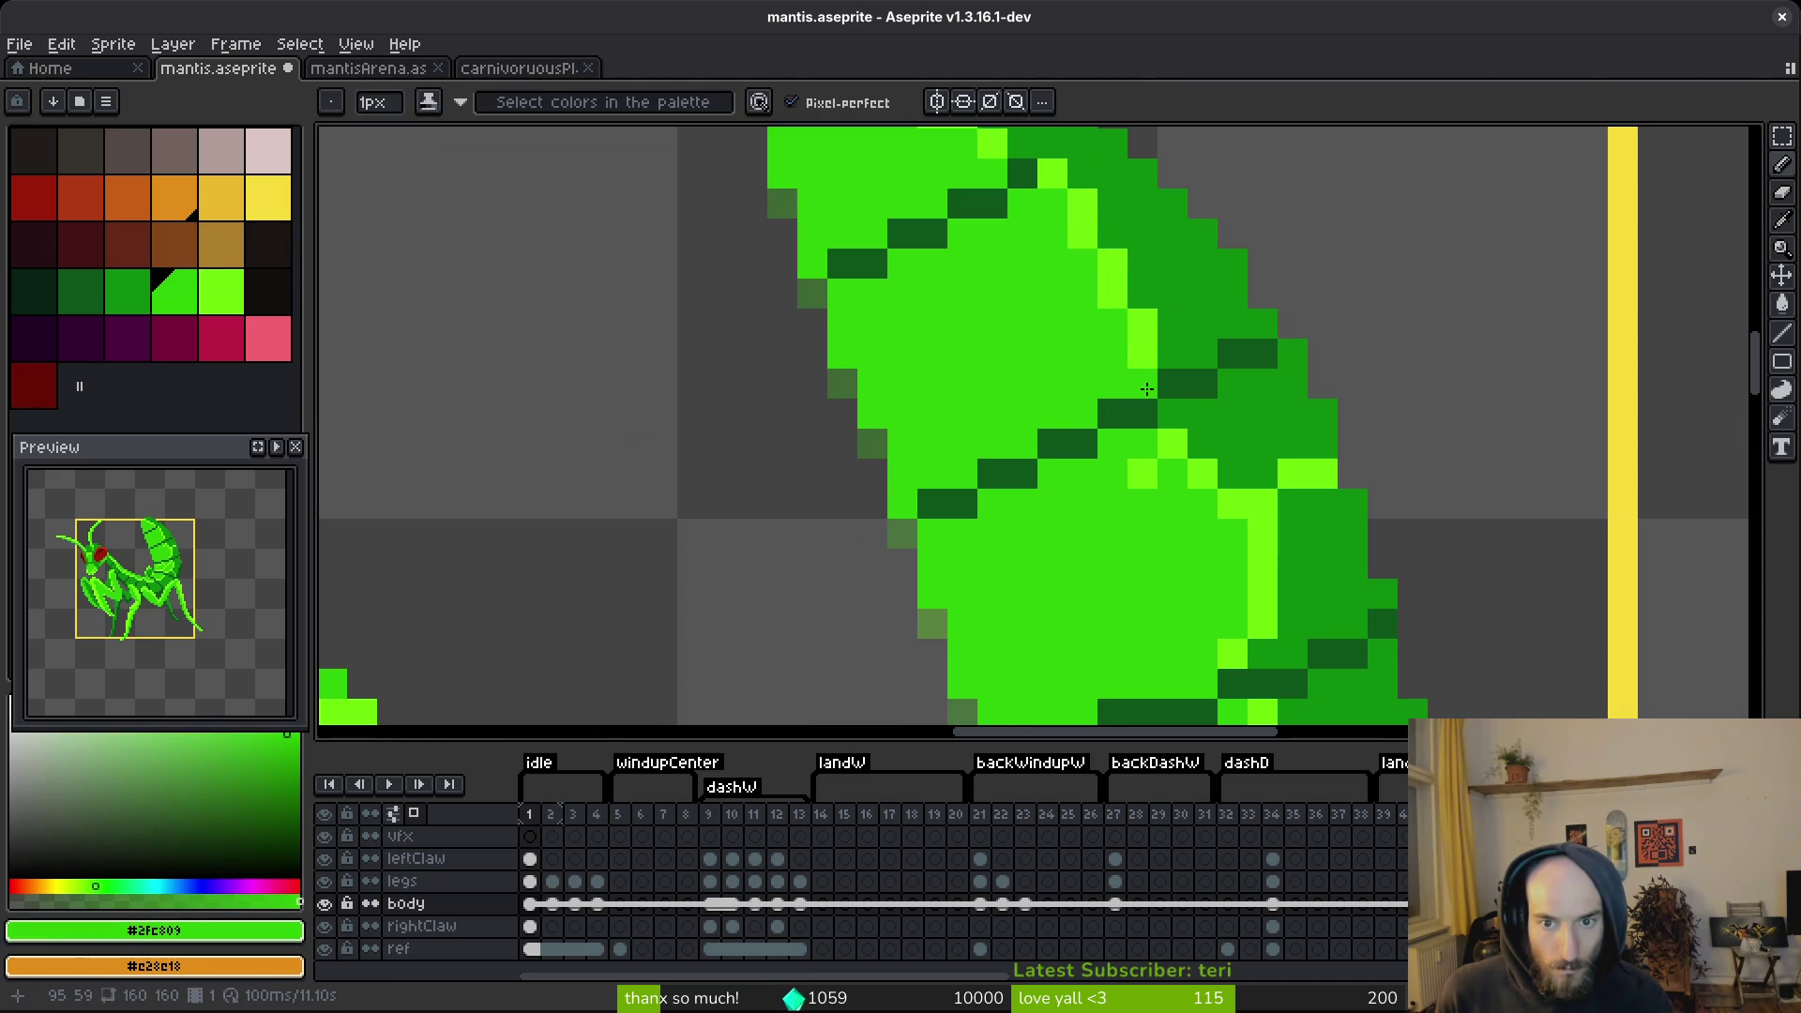
left_click(1139, 356, "alt")
Recolour more abdomen pixels mid green and shade a few in dark green #0c8b0c.
left_click(1172, 414)
left_click(1203, 443)
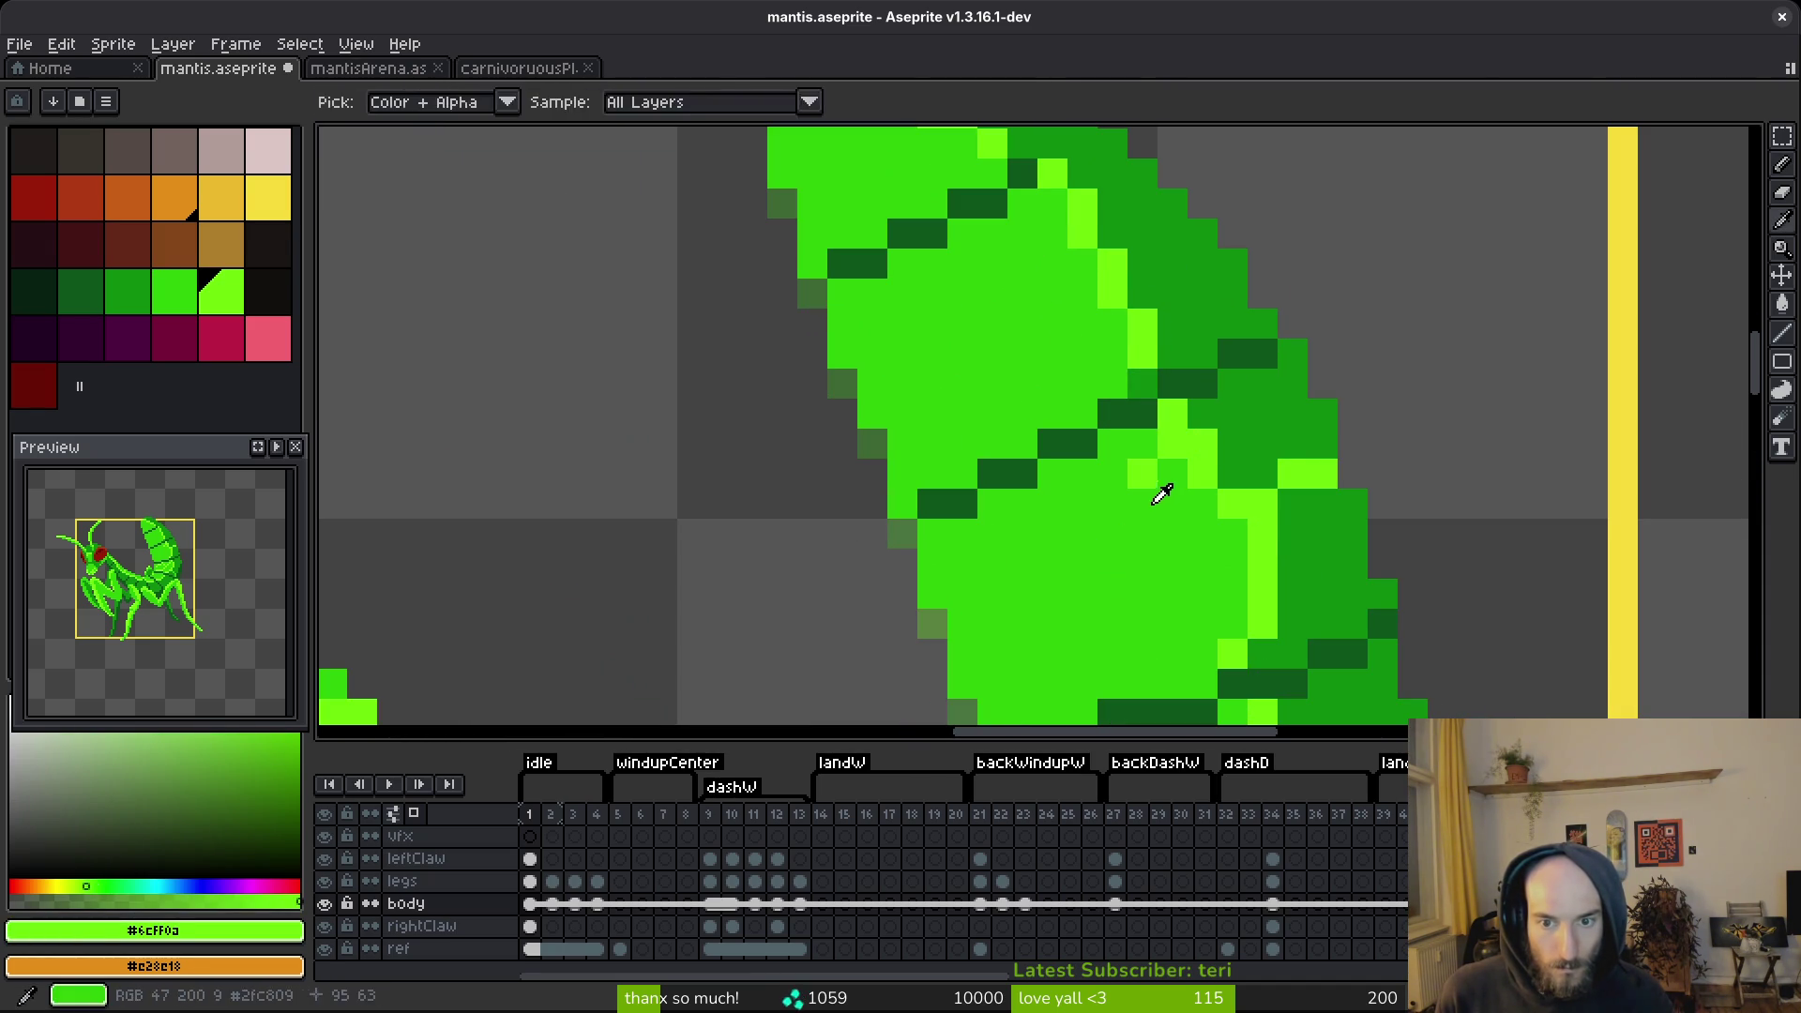
left_click(1163, 477, "alt")
left_click(1167, 445)
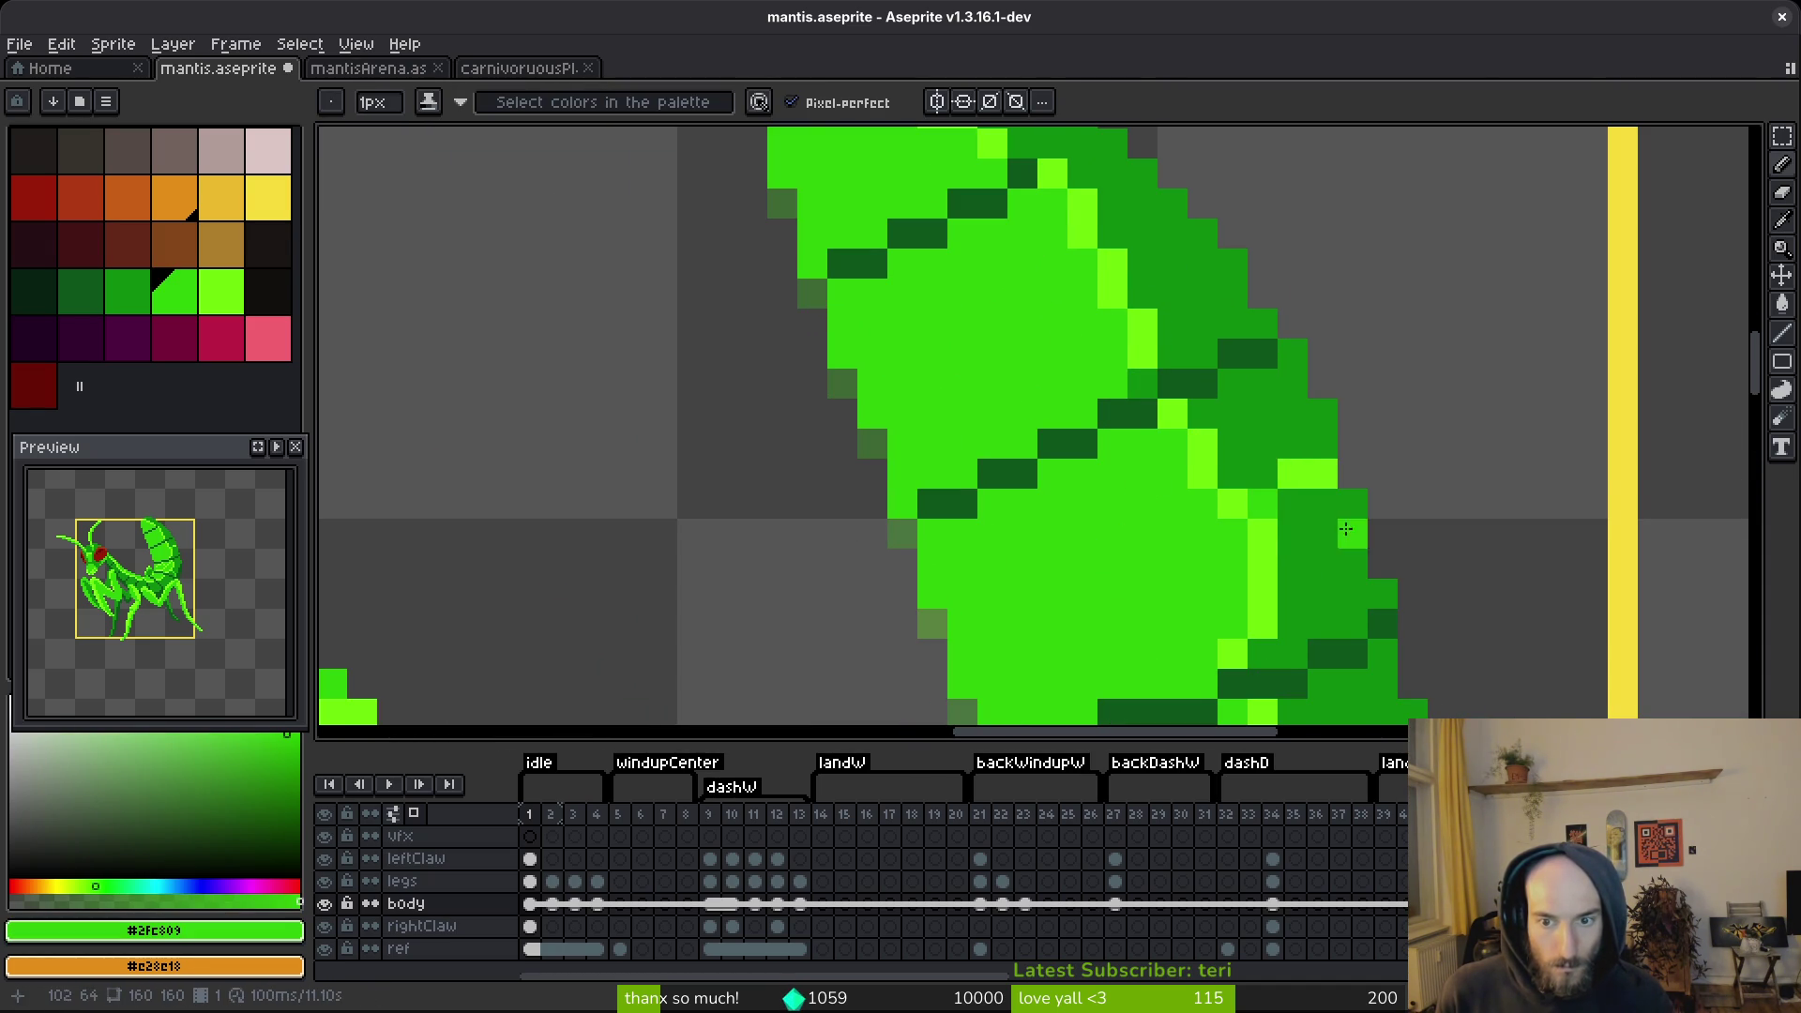
scroll(1304, 459, "down", 4)
scroll(1298, 374, "up", 3)
left_click(1312, 385, "alt")
left_click_drag(1305, 357, 1261, 380)
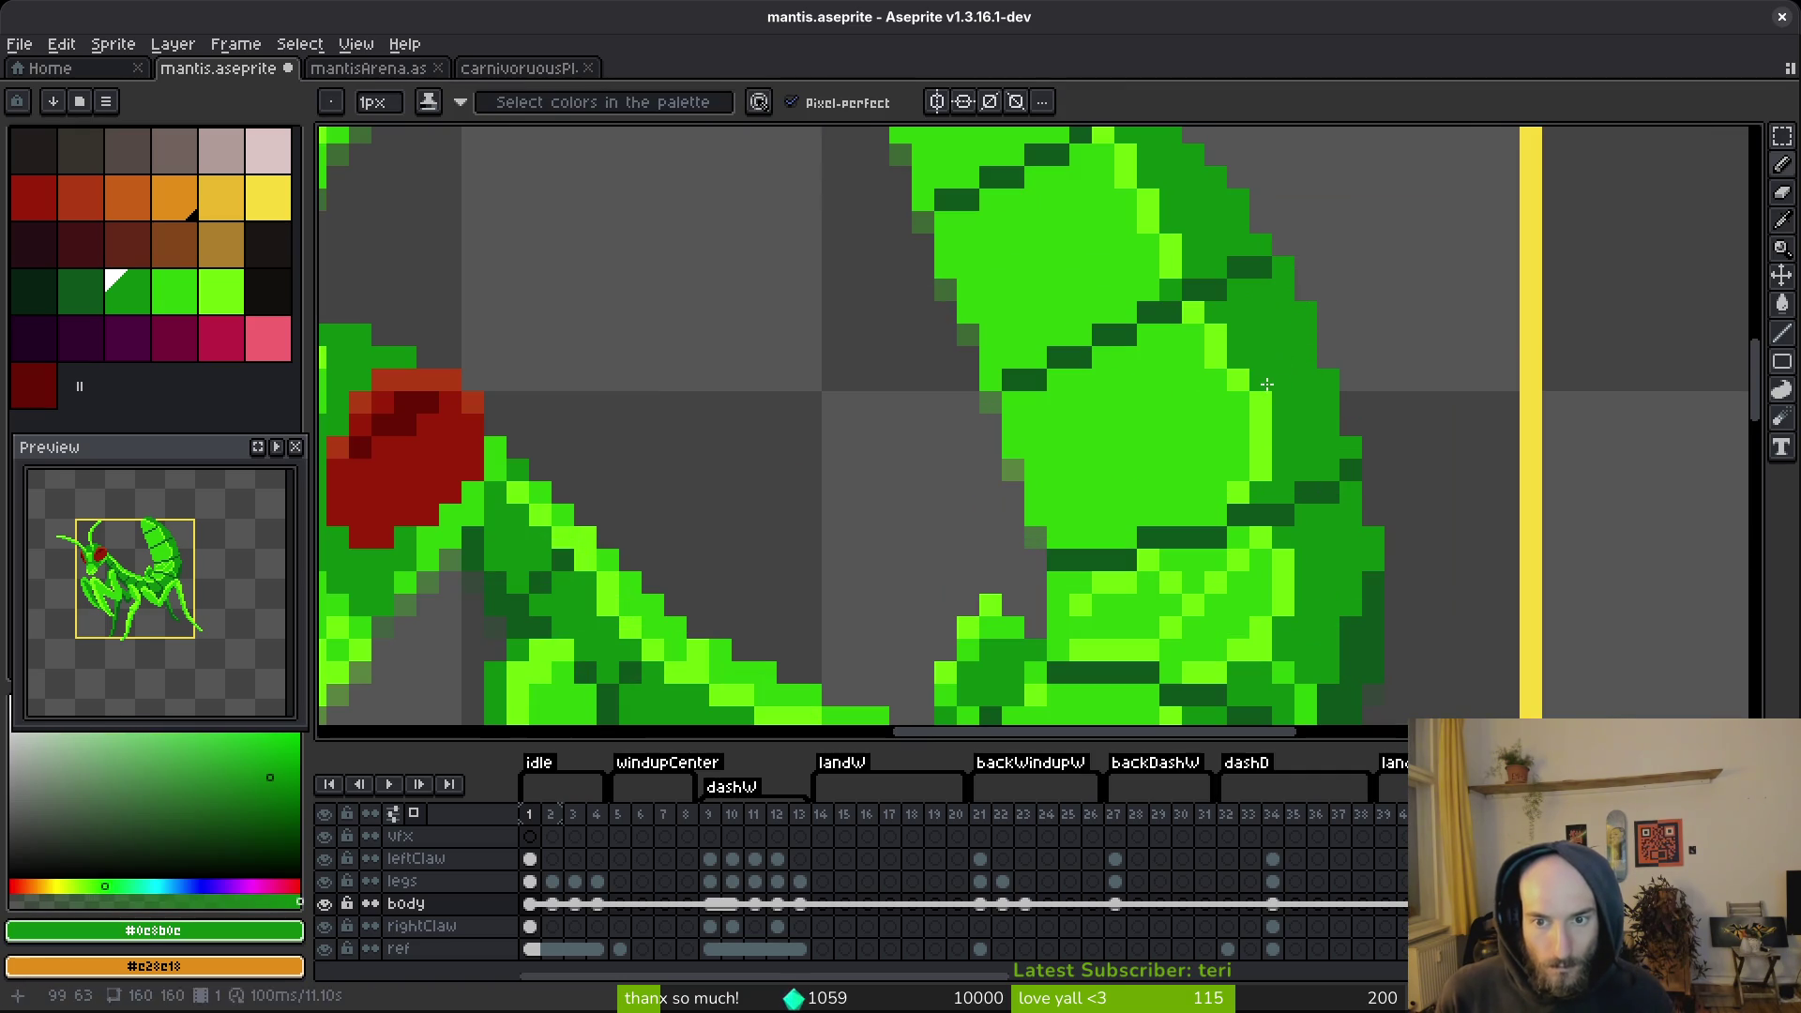
scroll(1311, 384, "down", 3)
scroll(1256, 356, "up", 5)
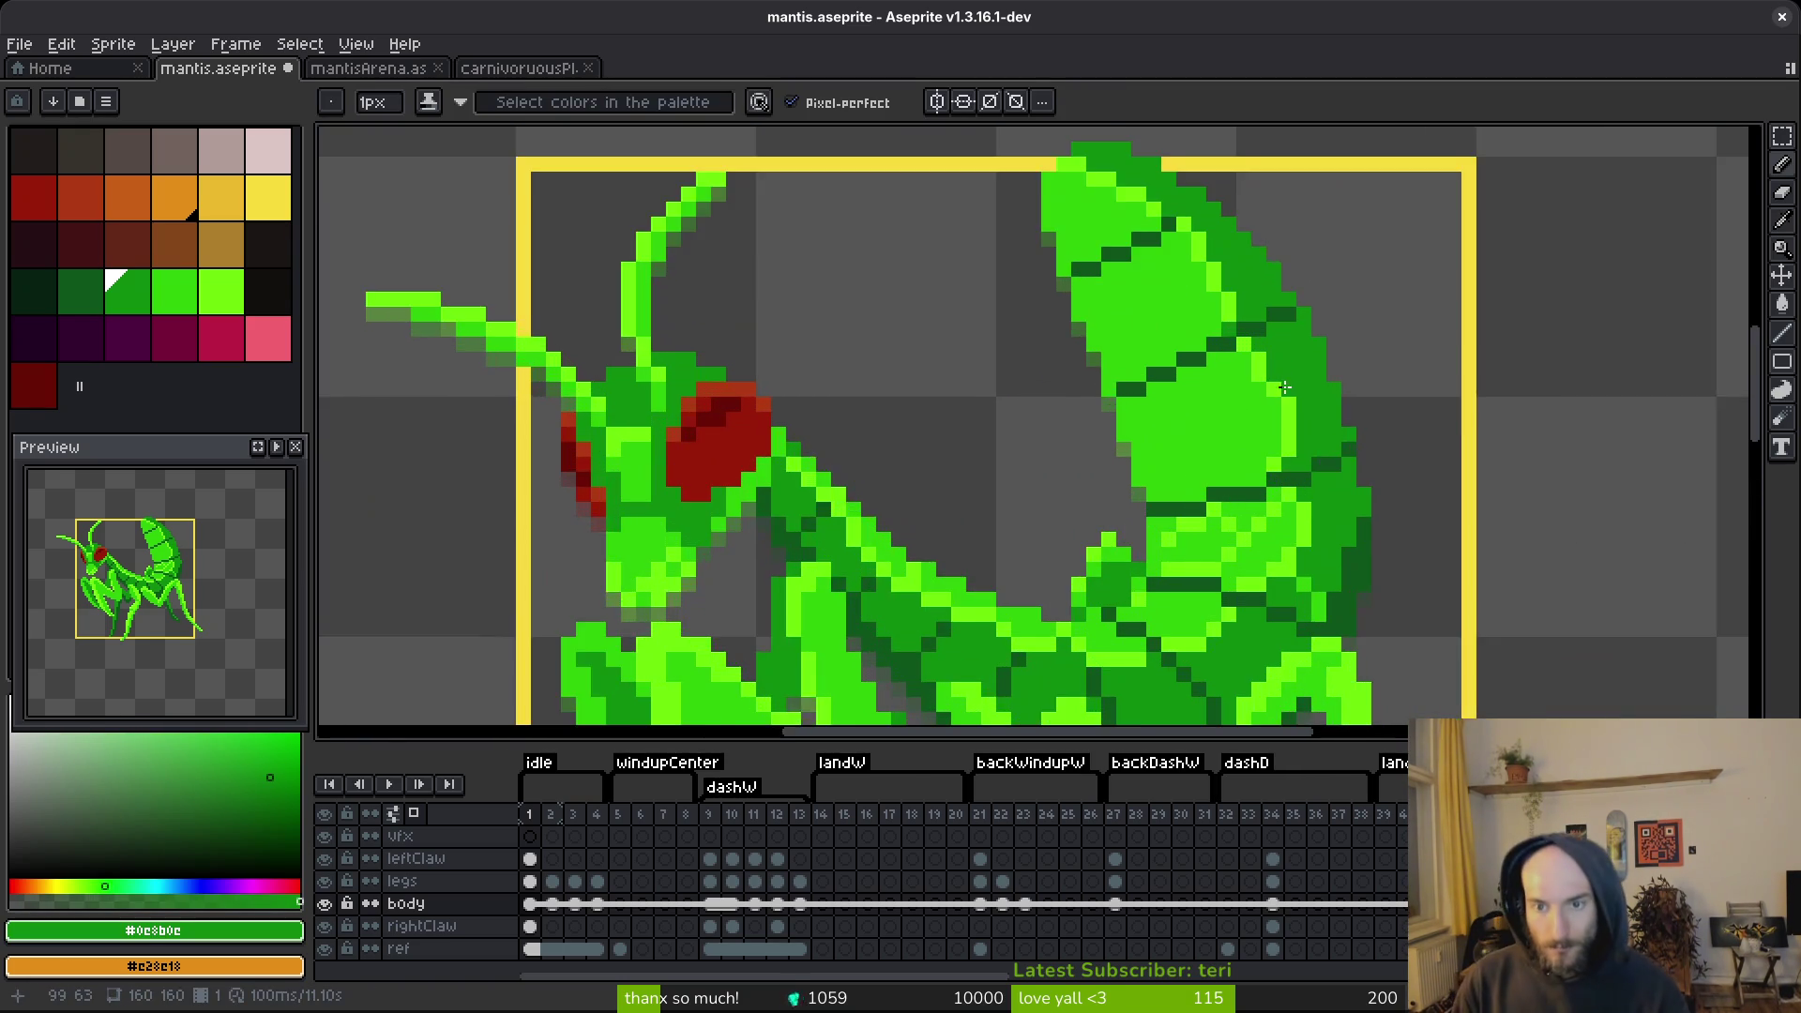
Repaint the light-green pixels along the abdomen's right edge in medium green #2fc809.
left_click(1261, 324, "alt")
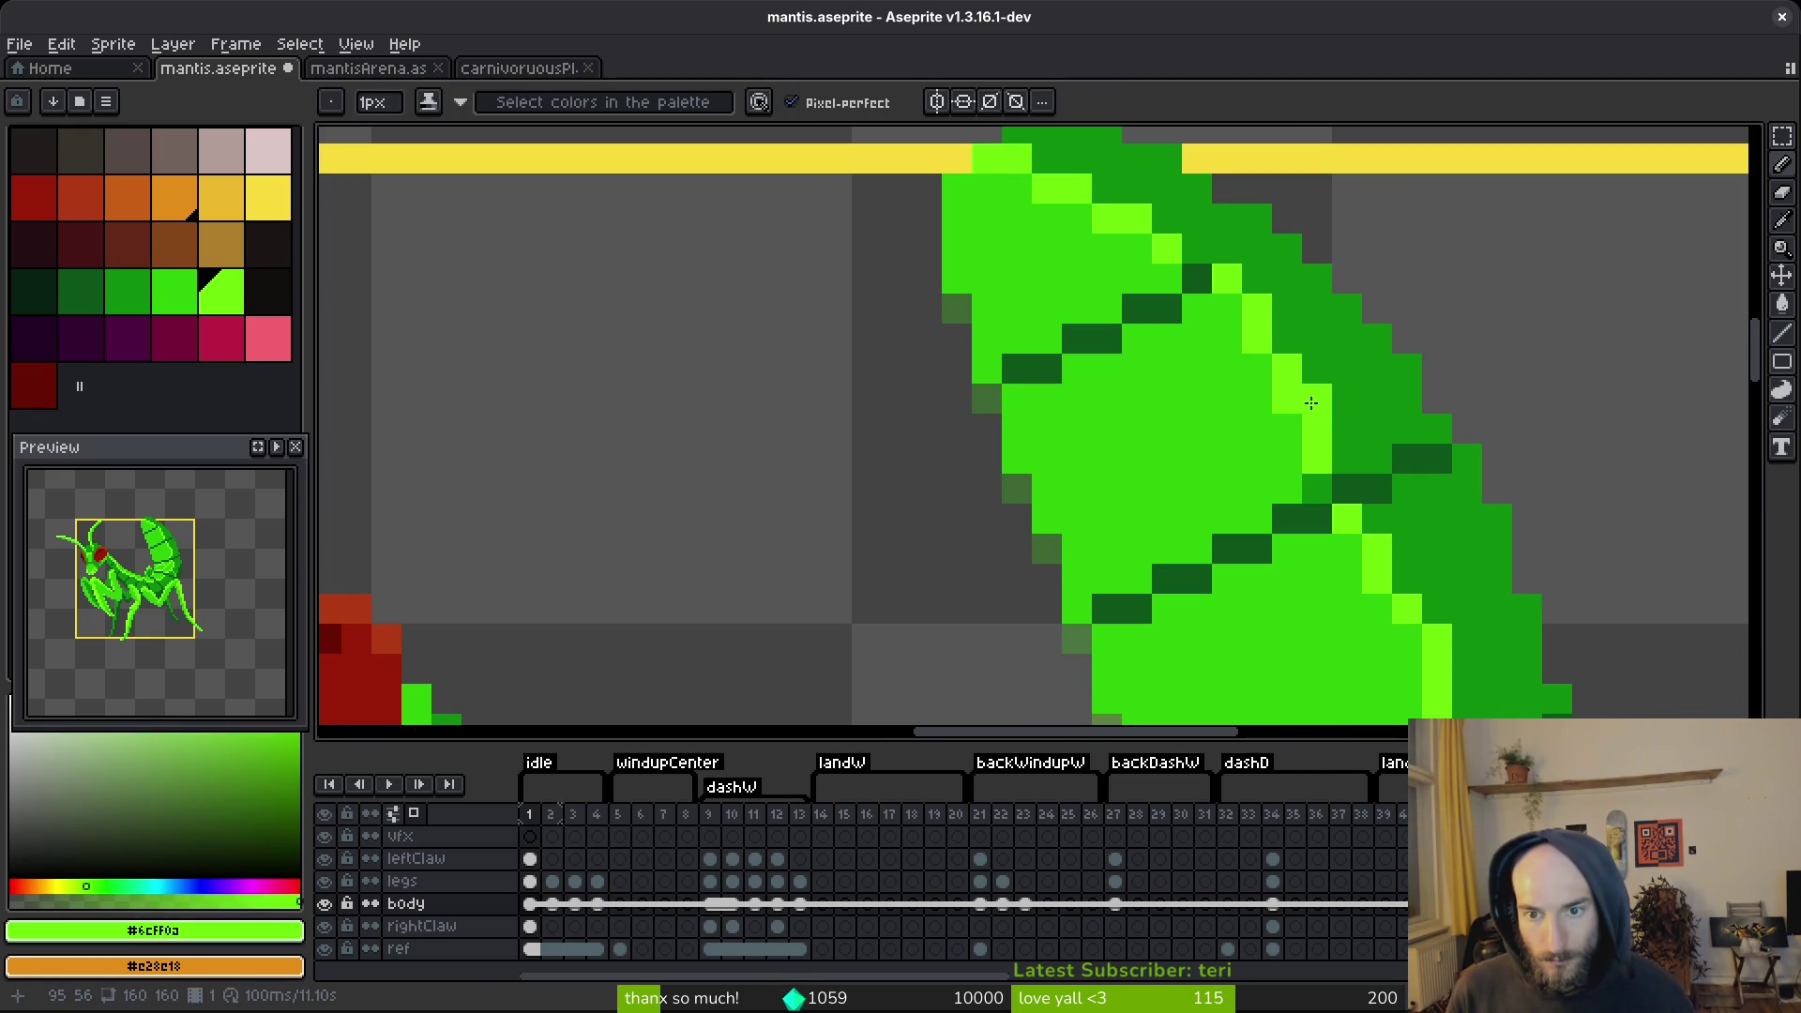
left_click(1273, 456, "alt")
mouse_move(1313, 436)
left_mouse_down()
mouse_move(1285, 402)
mouse_move(1323, 442)
mouse_move(1209, 422)
left_mouse_up()
left_click(1317, 488)
left_click(1238, 387, "alt")
left_click(1262, 447)
left_click(1266, 508)
left_click(1257, 542, "alt")
left_click(1236, 445)
left_click(1258, 507)
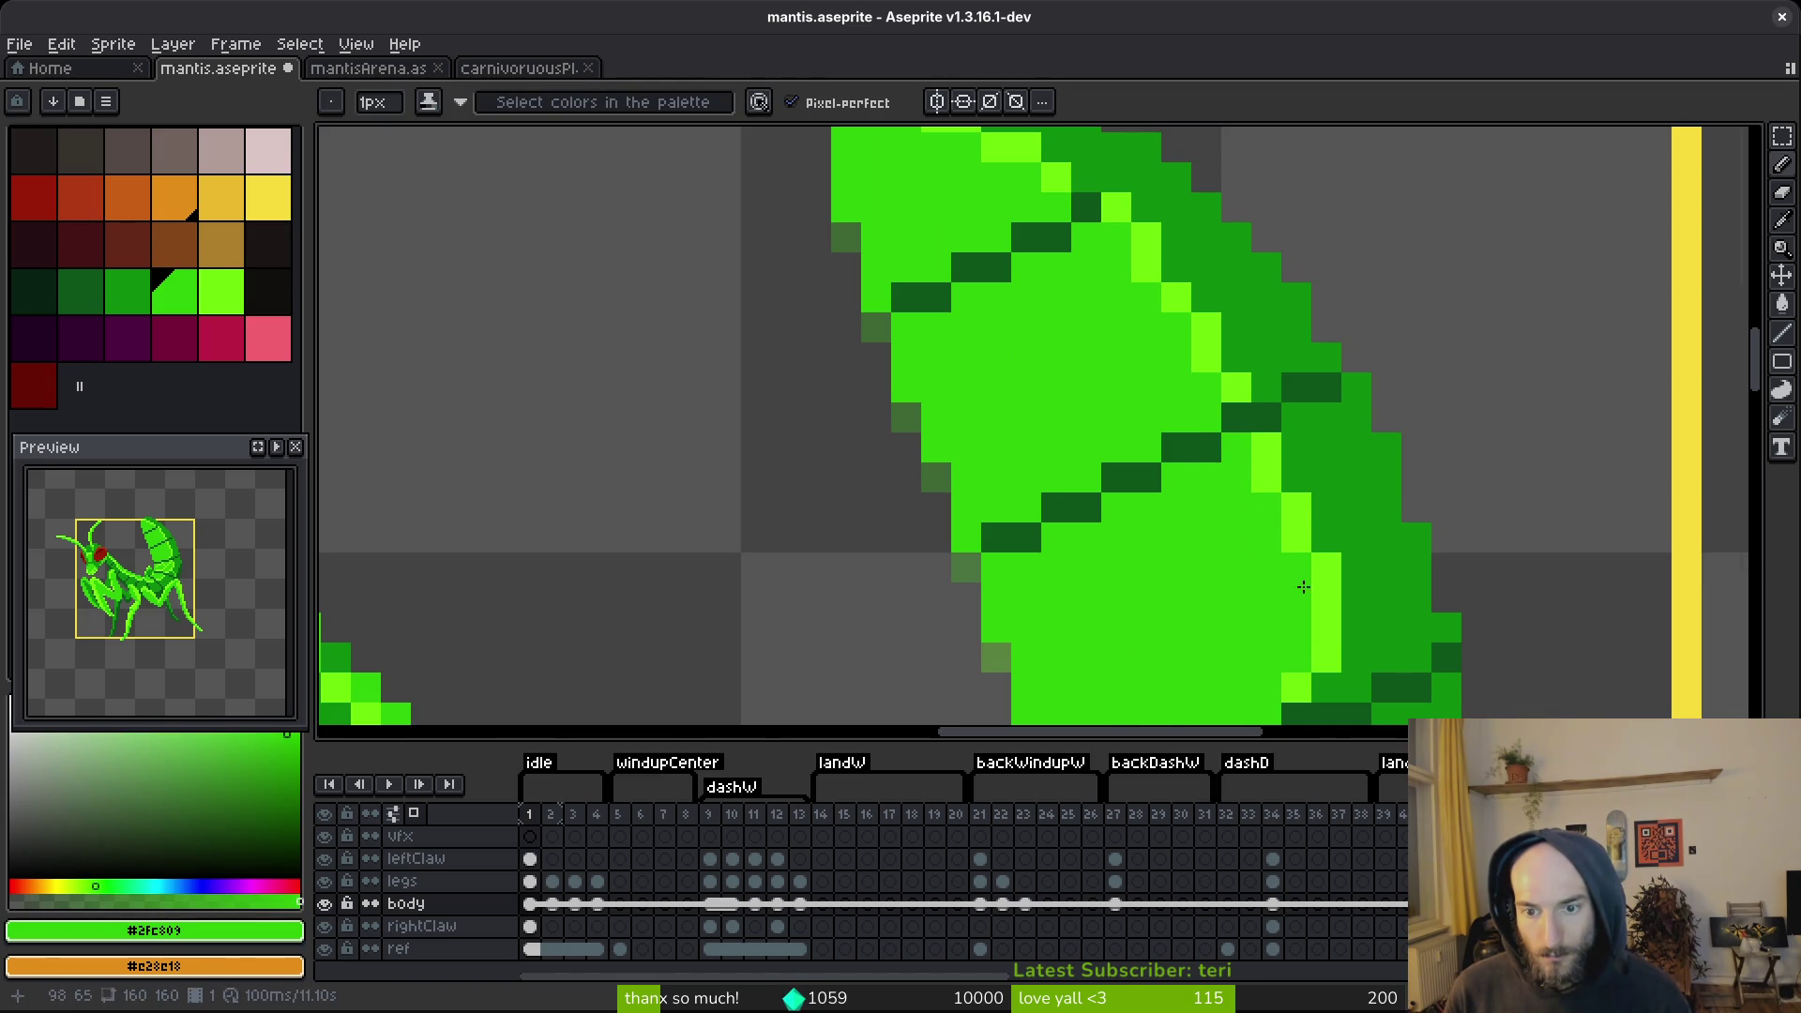
scroll(1301, 582, "down", 2)
scroll(967, 268, "up", 4)
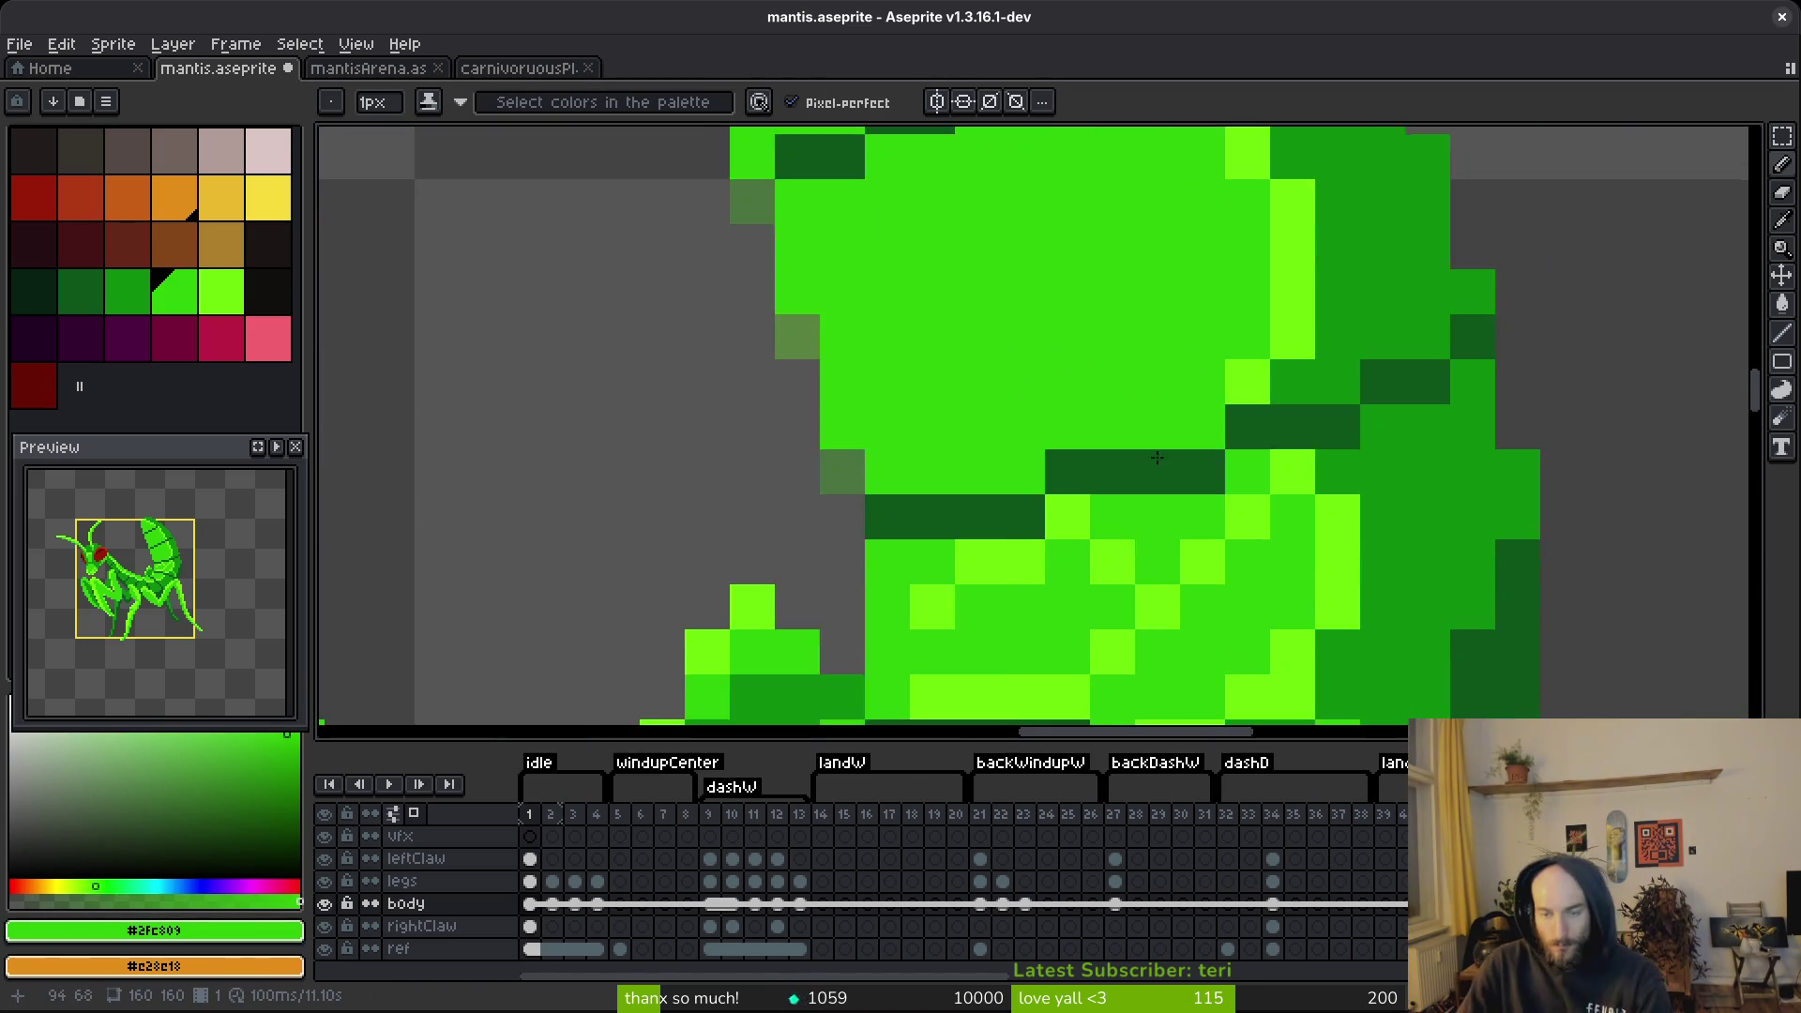
Sample the lime #6cff0a and mid green #2fc809 from the abdomen.
scroll(968, 268, "down", 1)
scroll(1060, 272, "up", 1)
left_click(1093, 229, "alt")
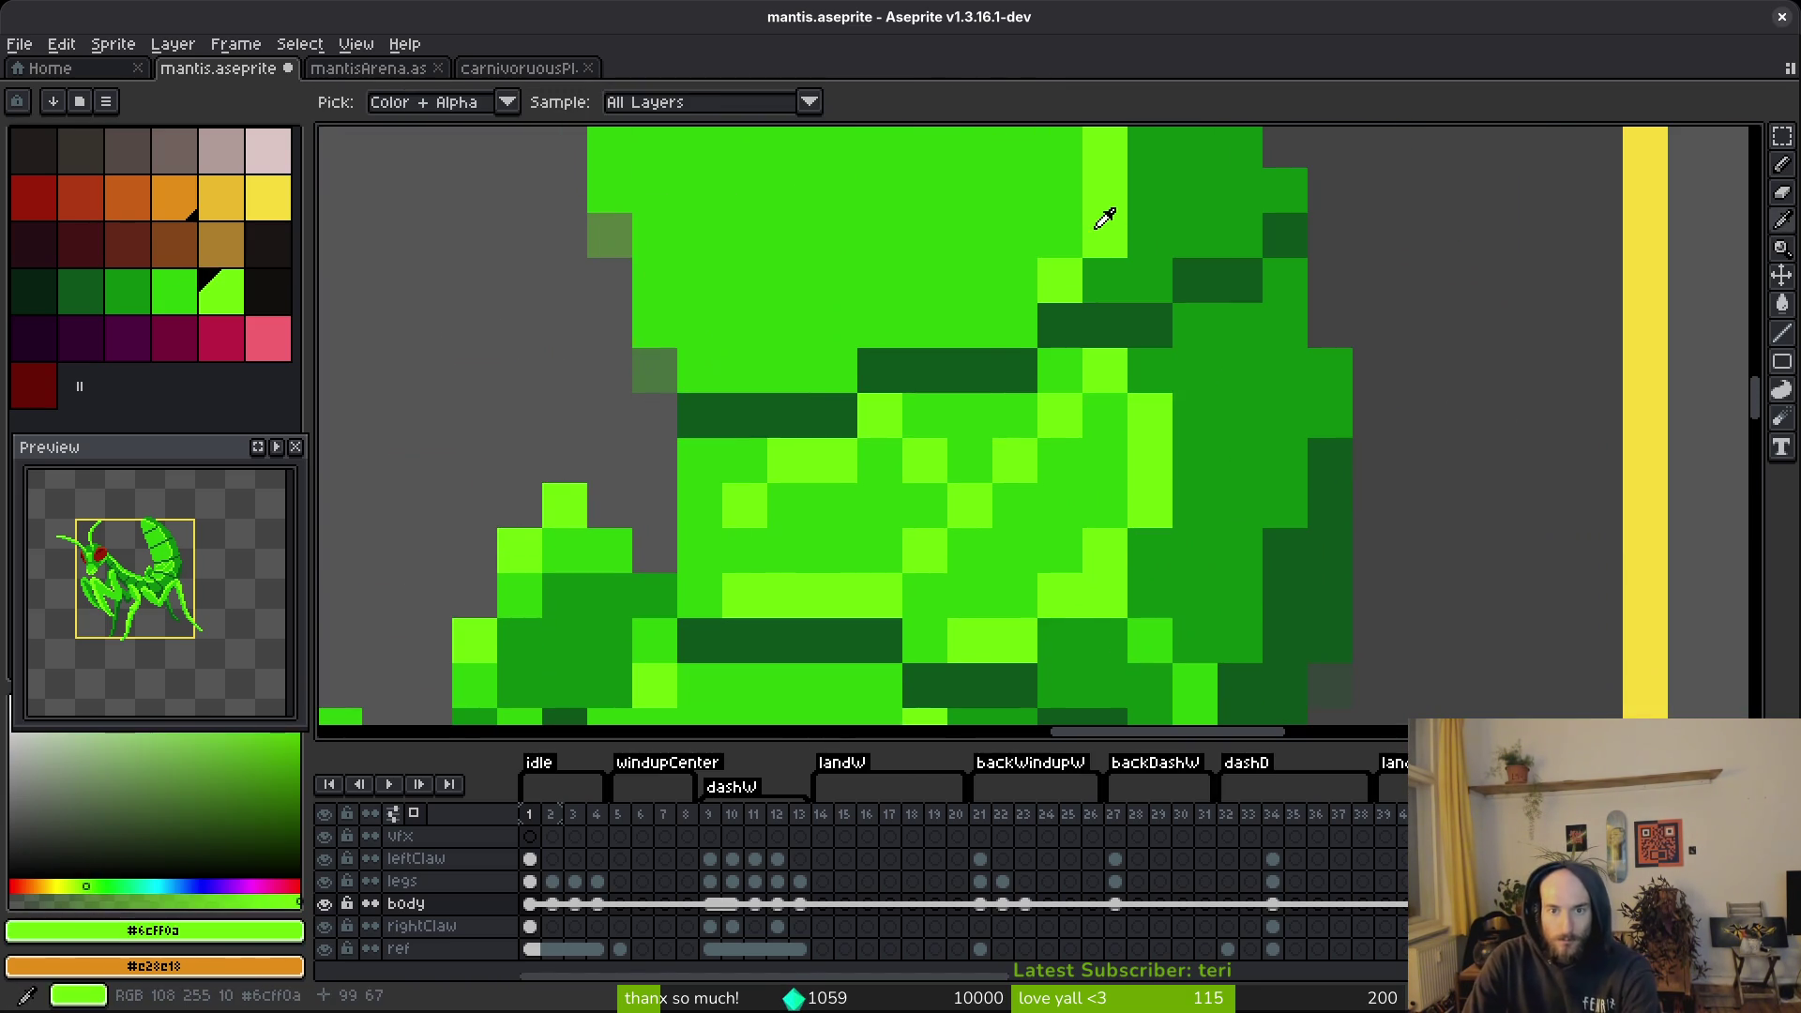
left_click(1052, 251, "alt")
scroll(1151, 412, "down", 3)
scroll(1219, 359, "up", 2)
scroll(1219, 359, "up", 2)
left_click(1113, 428, "alt")
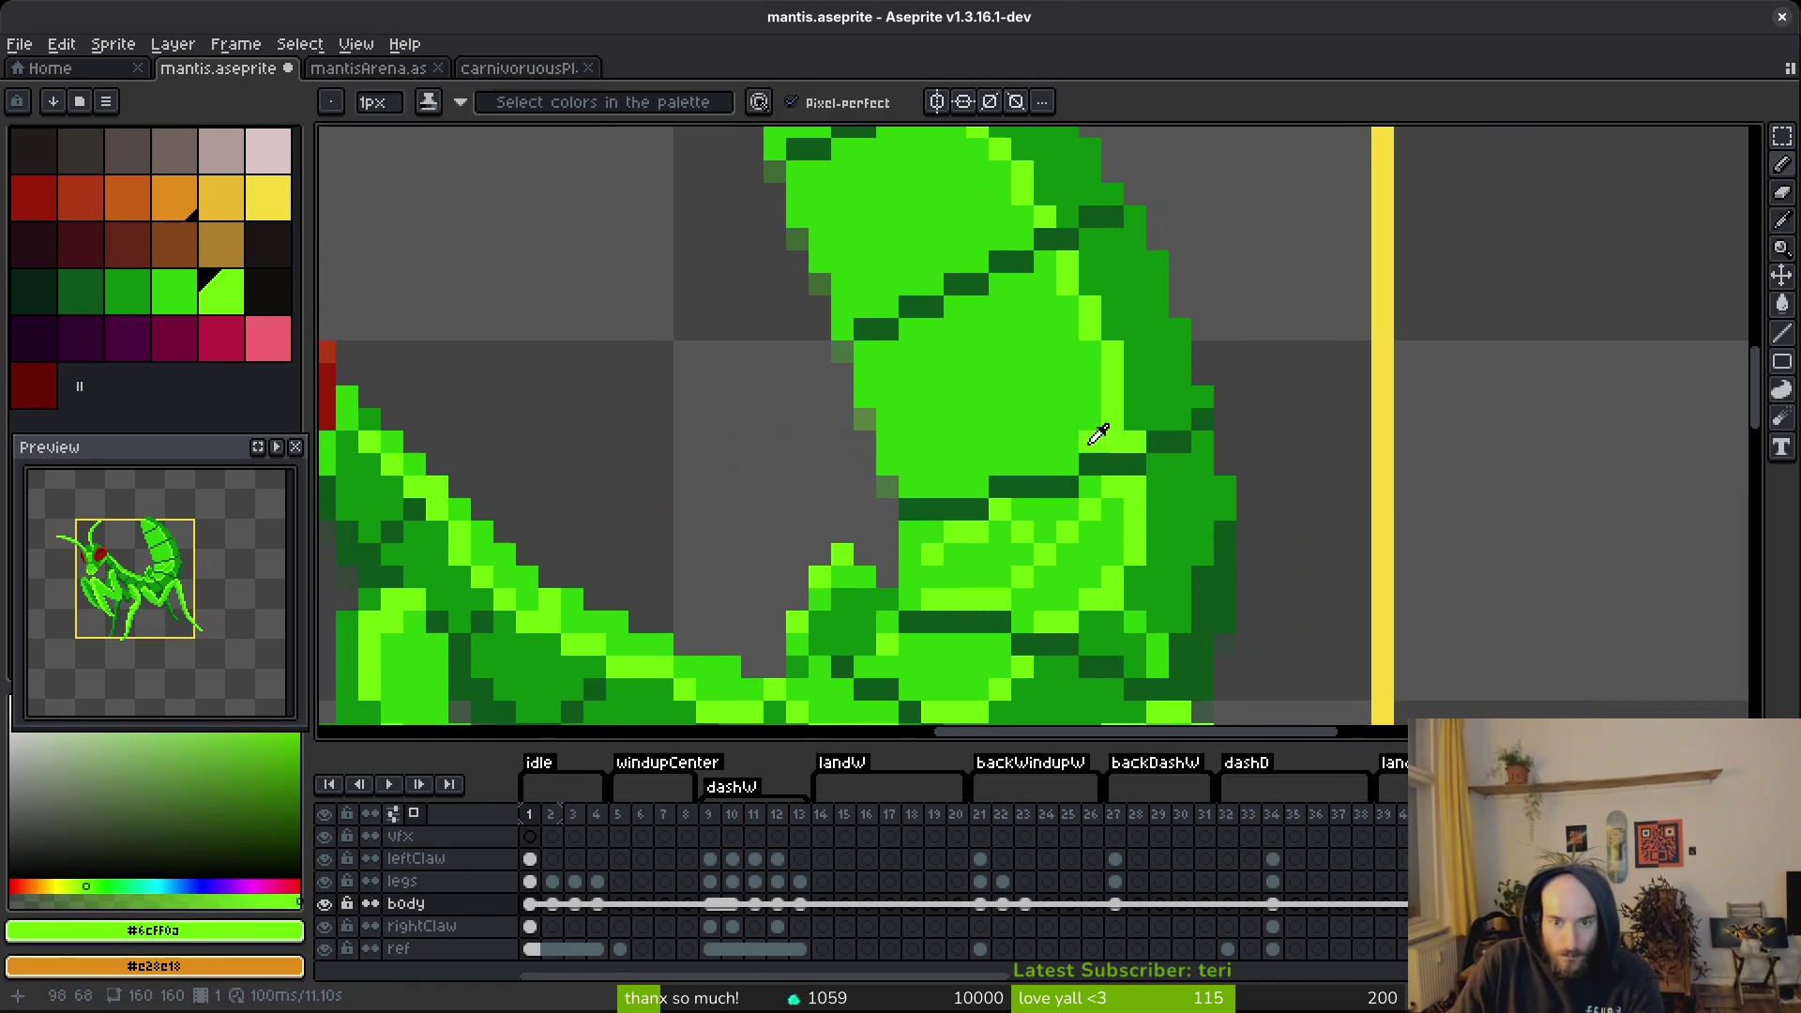
left_click(1109, 442, "alt")
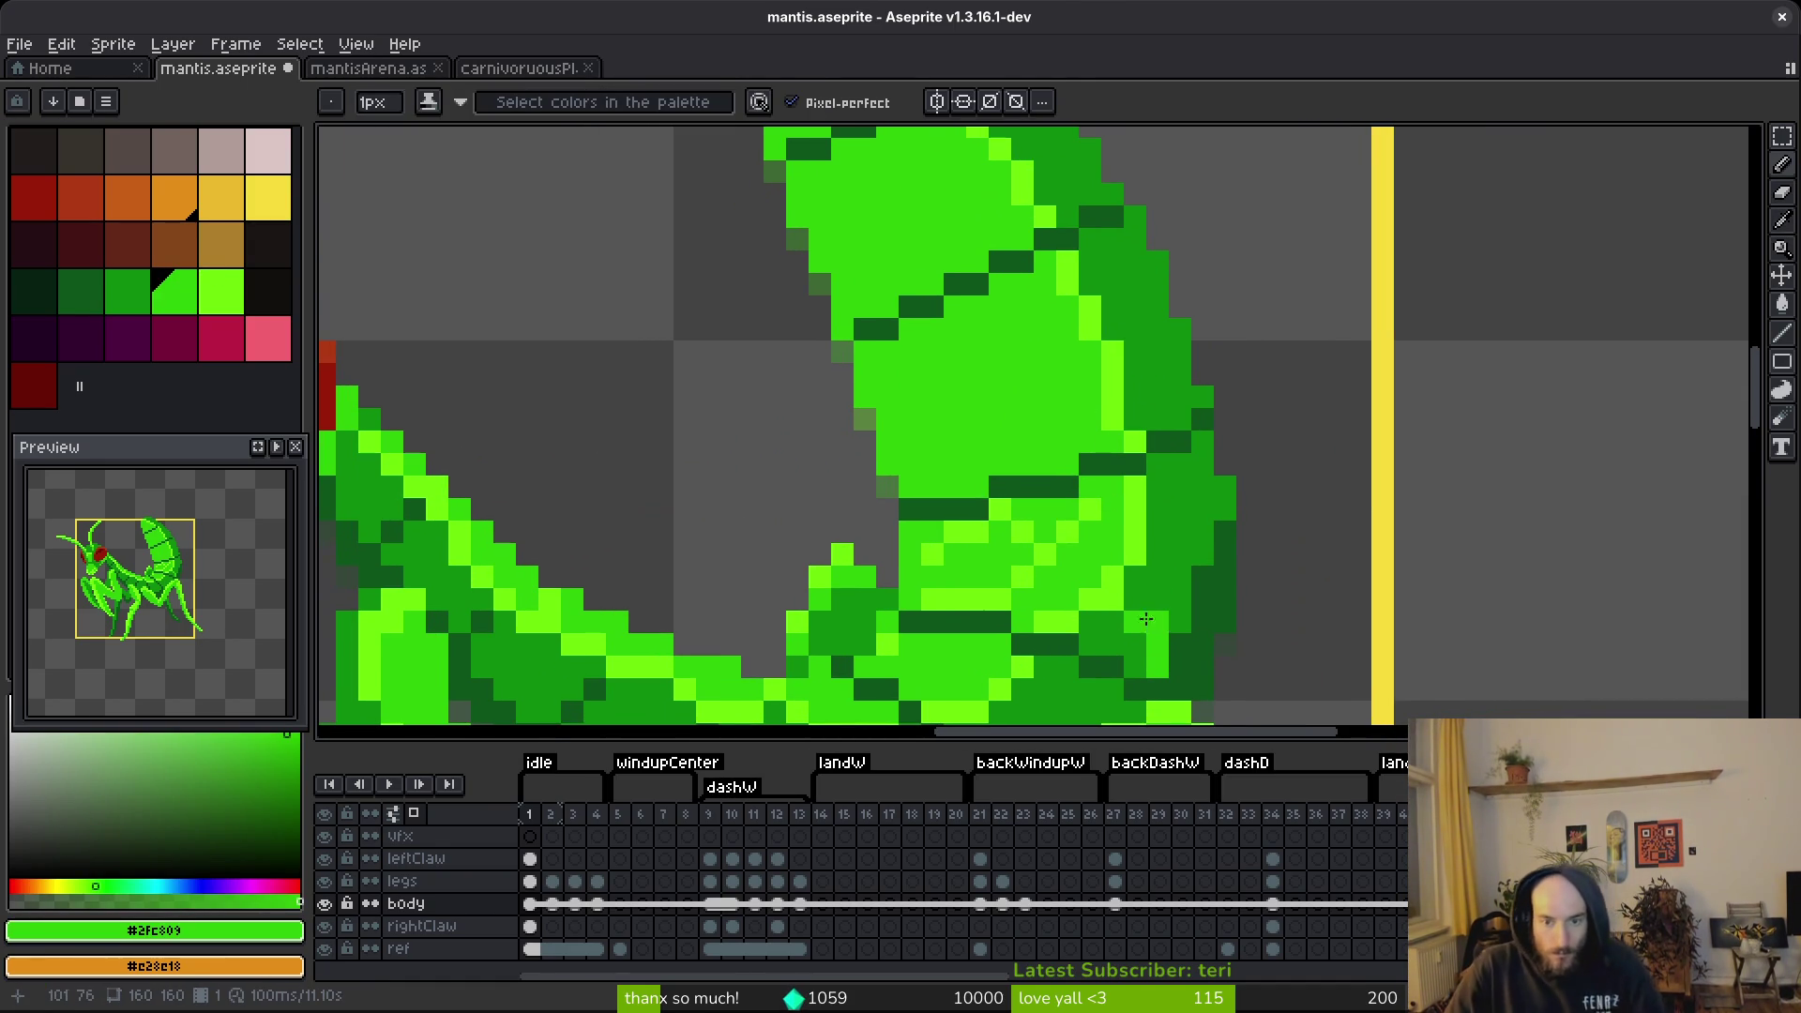
Touch up abdomen pixels and one segment's highlight with lime, then shade a few darker.
scroll(1154, 574, "down", 3)
scroll(1153, 574, "up", 3)
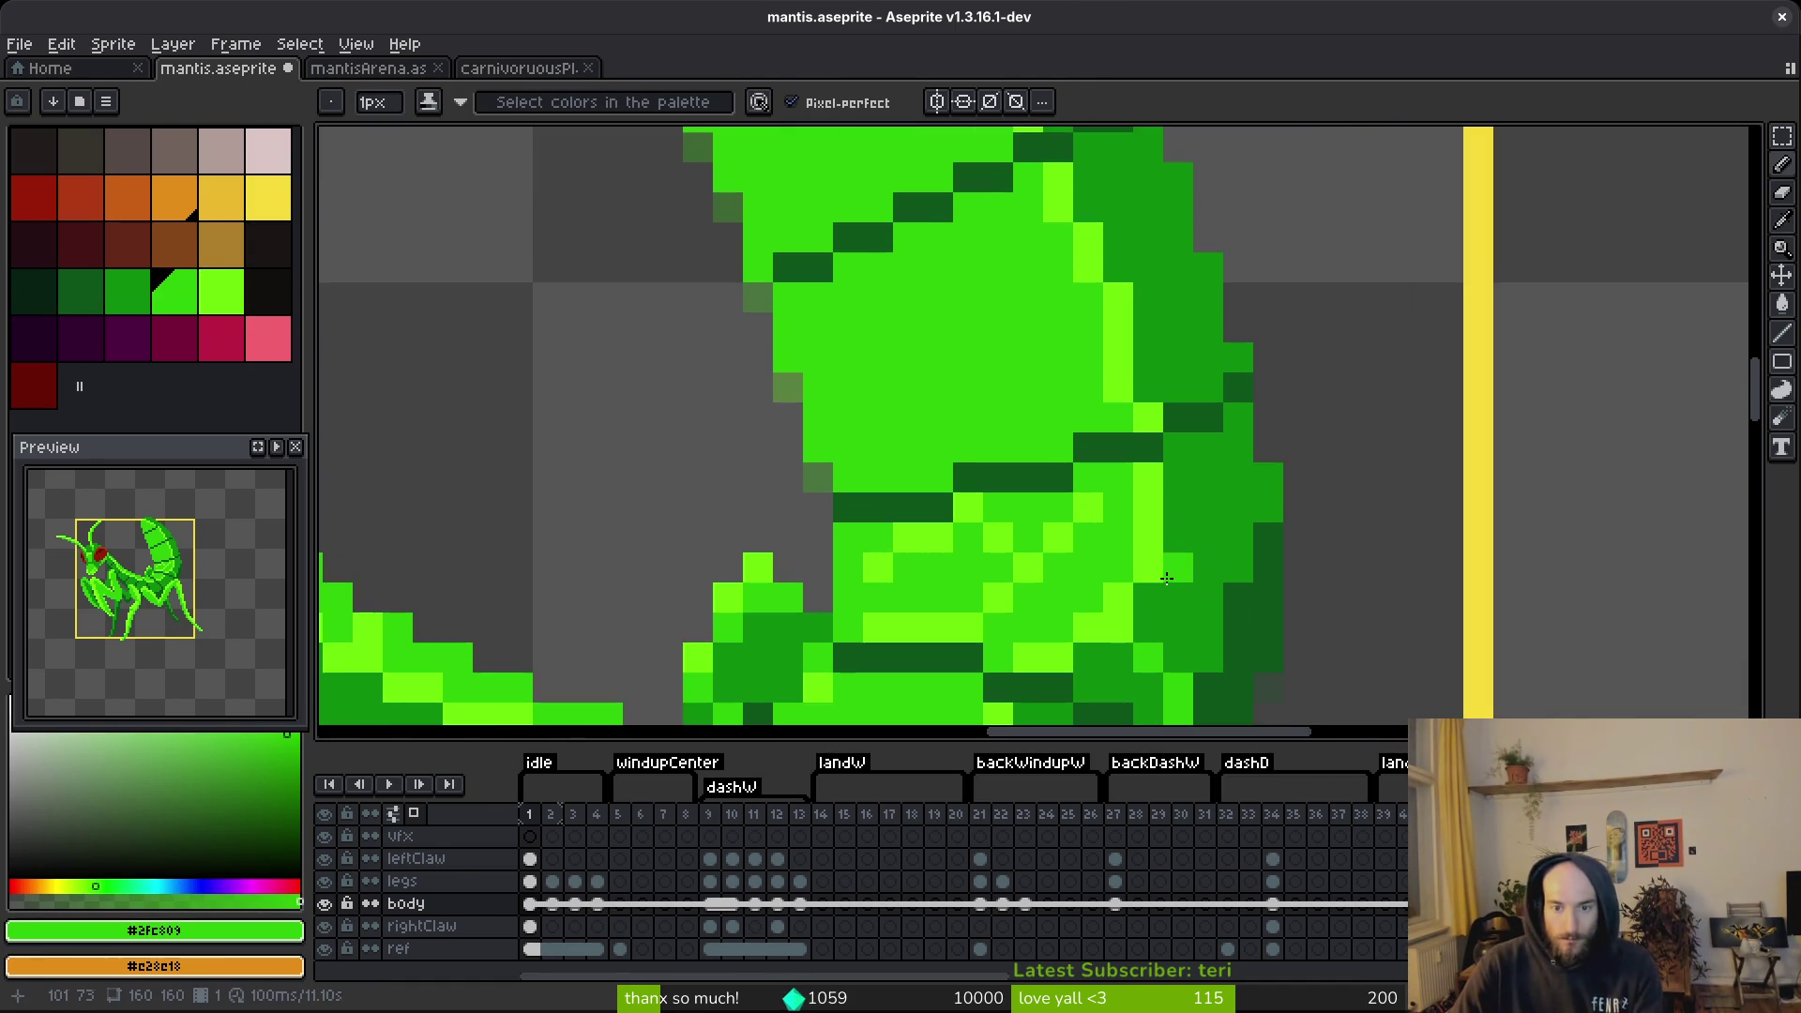
scroll(1164, 525, "up", 1)
left_click(1131, 508)
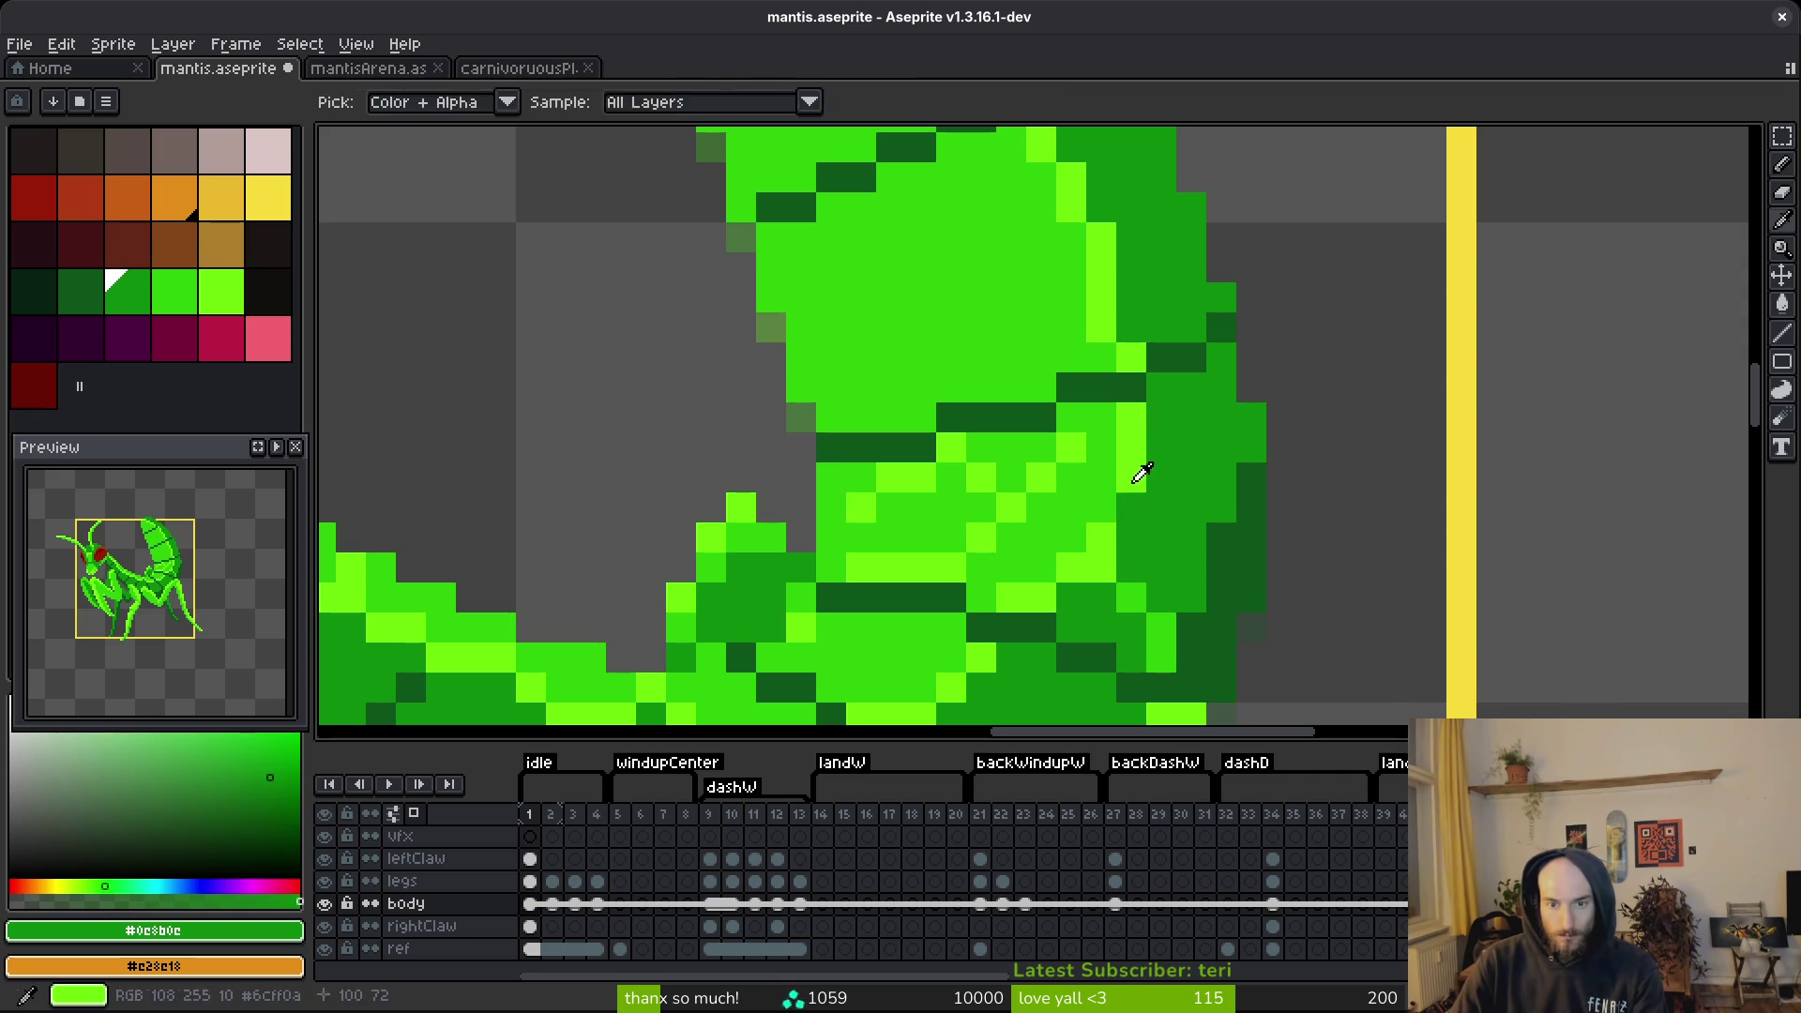
left_click(1071, 568, "alt")
left_click(1101, 598)
mouse_move(1116, 578)
left_mouse_down()
mouse_move(1177, 514)
mouse_move(1221, 562)
mouse_move(1221, 593)
left_mouse_up()
left_click(1178, 514, "alt")
Paint over the lime highlight pixels in mid green #2fc809.
scroll(1234, 563, "down", 4)
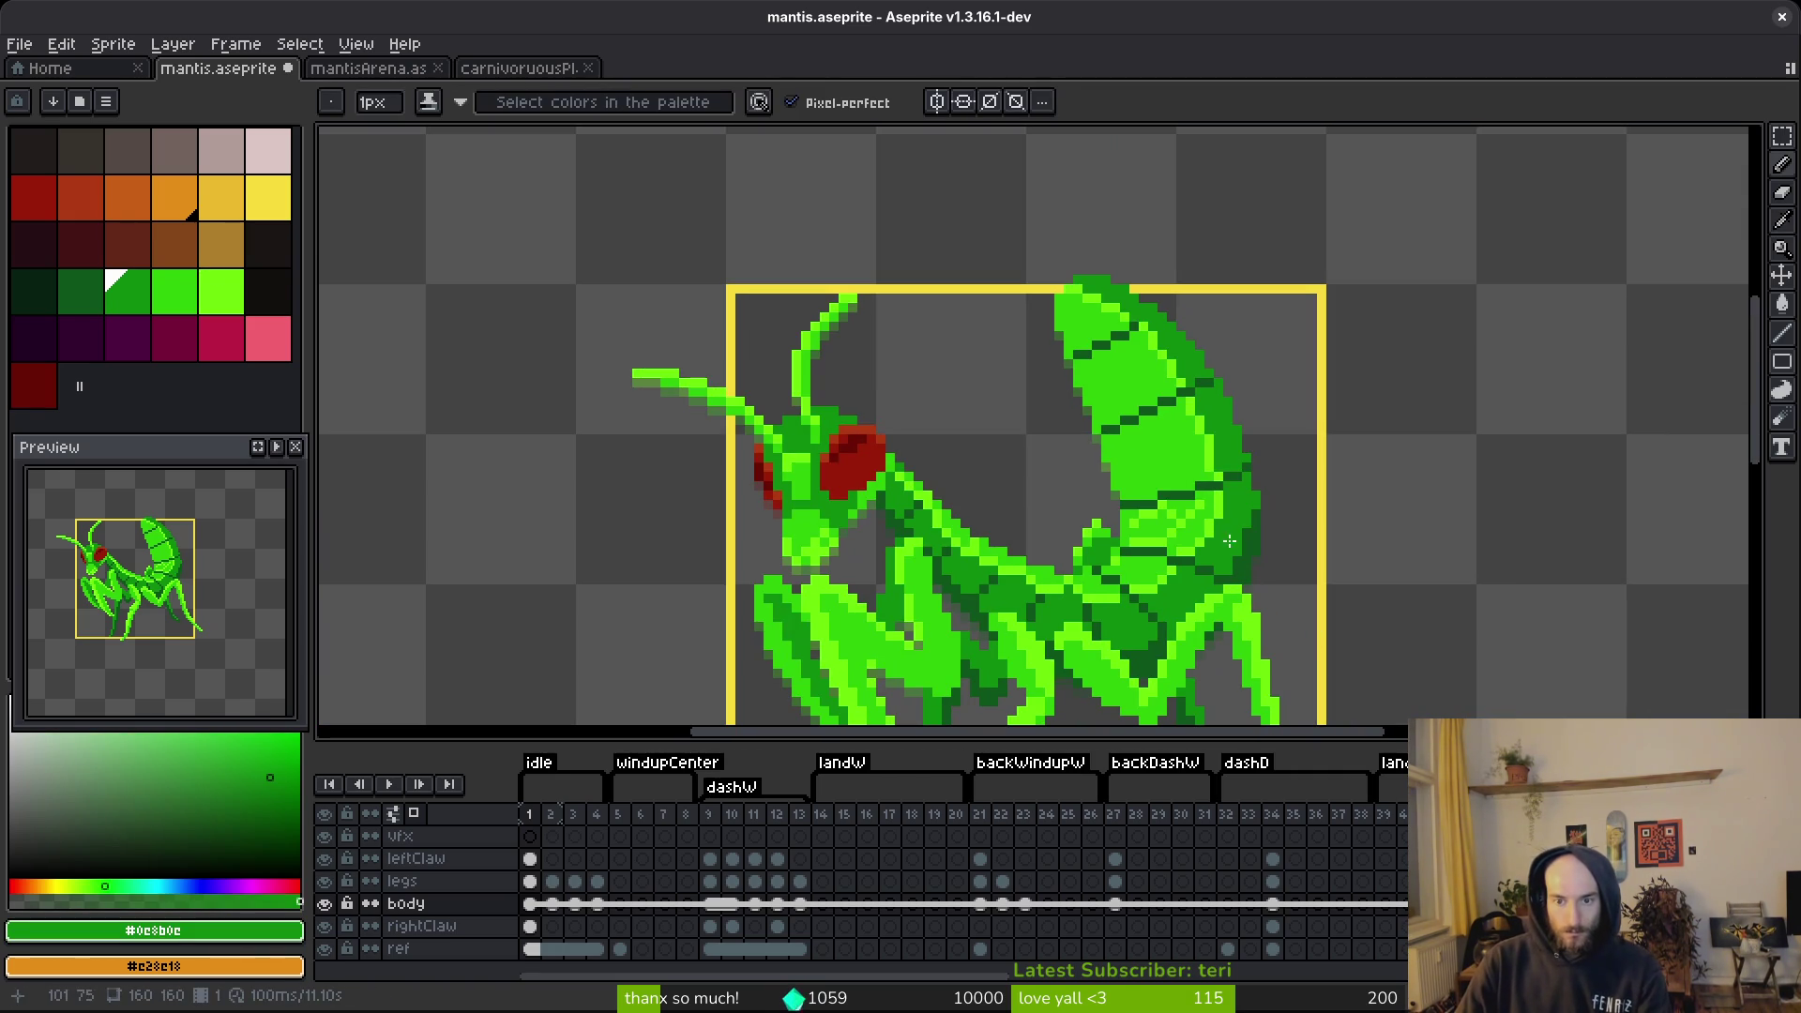
scroll(1330, 364, "up", 3)
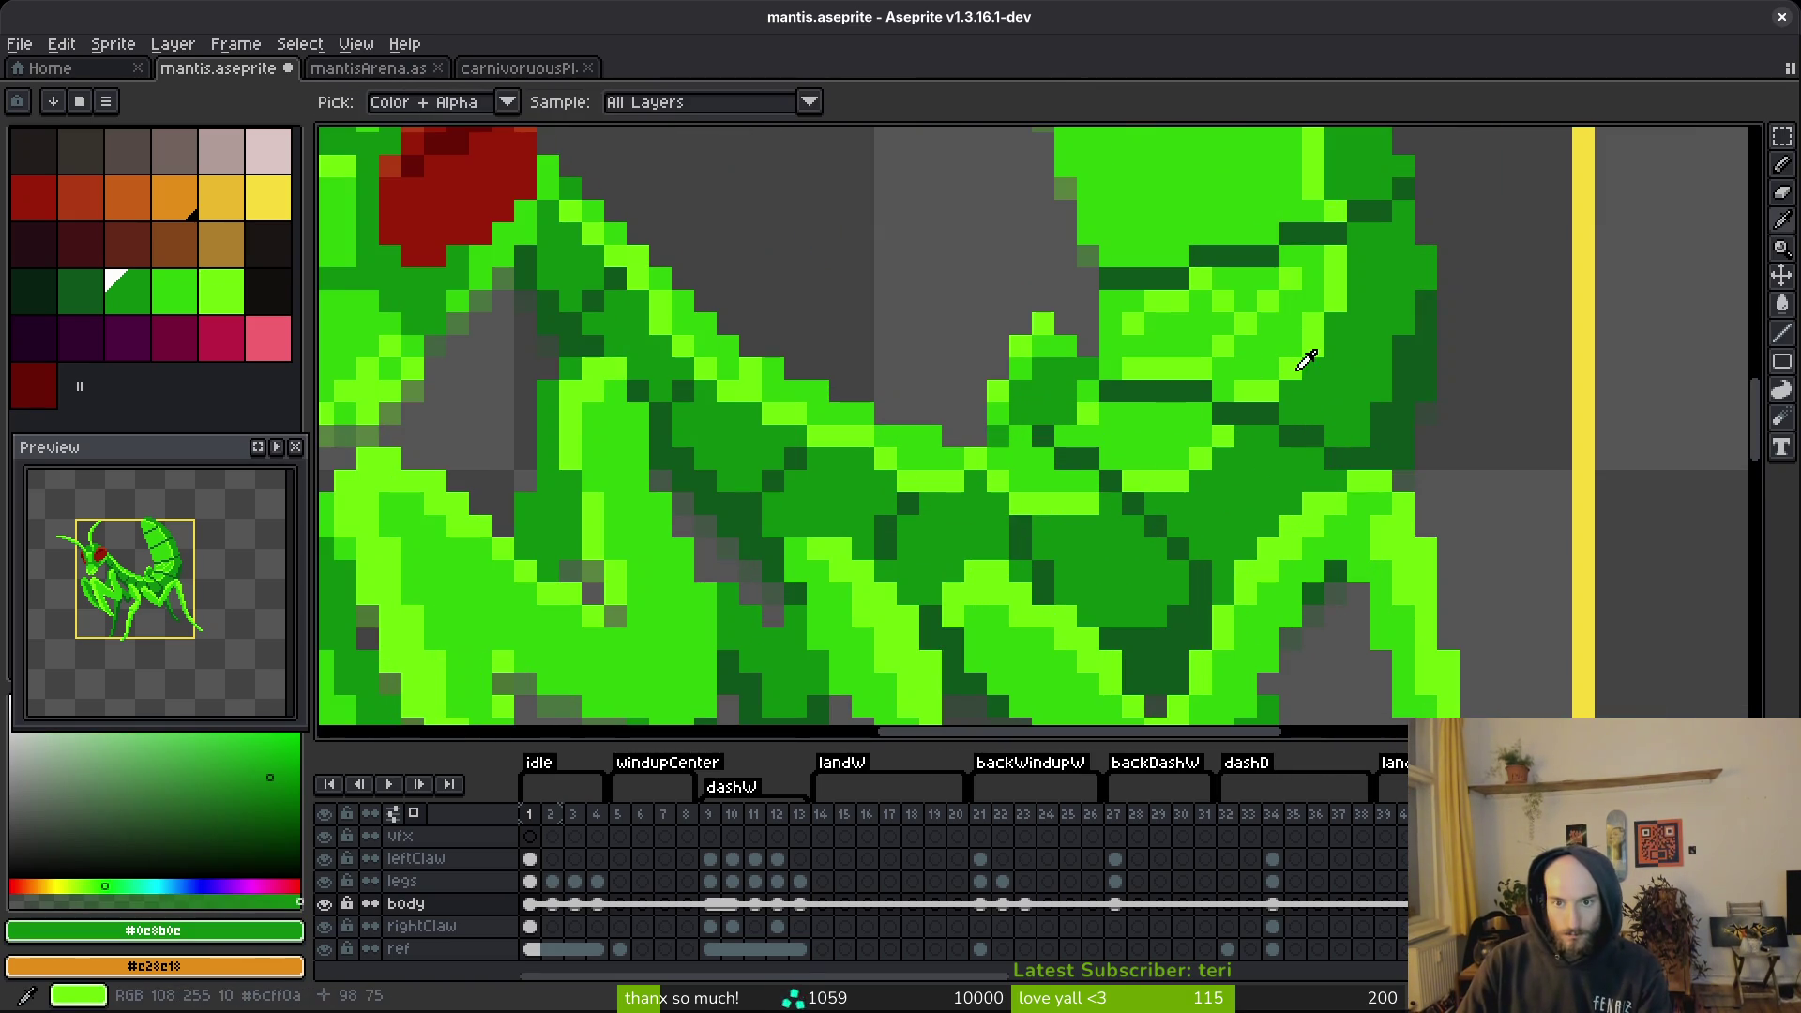
left_click(1329, 364, "alt")
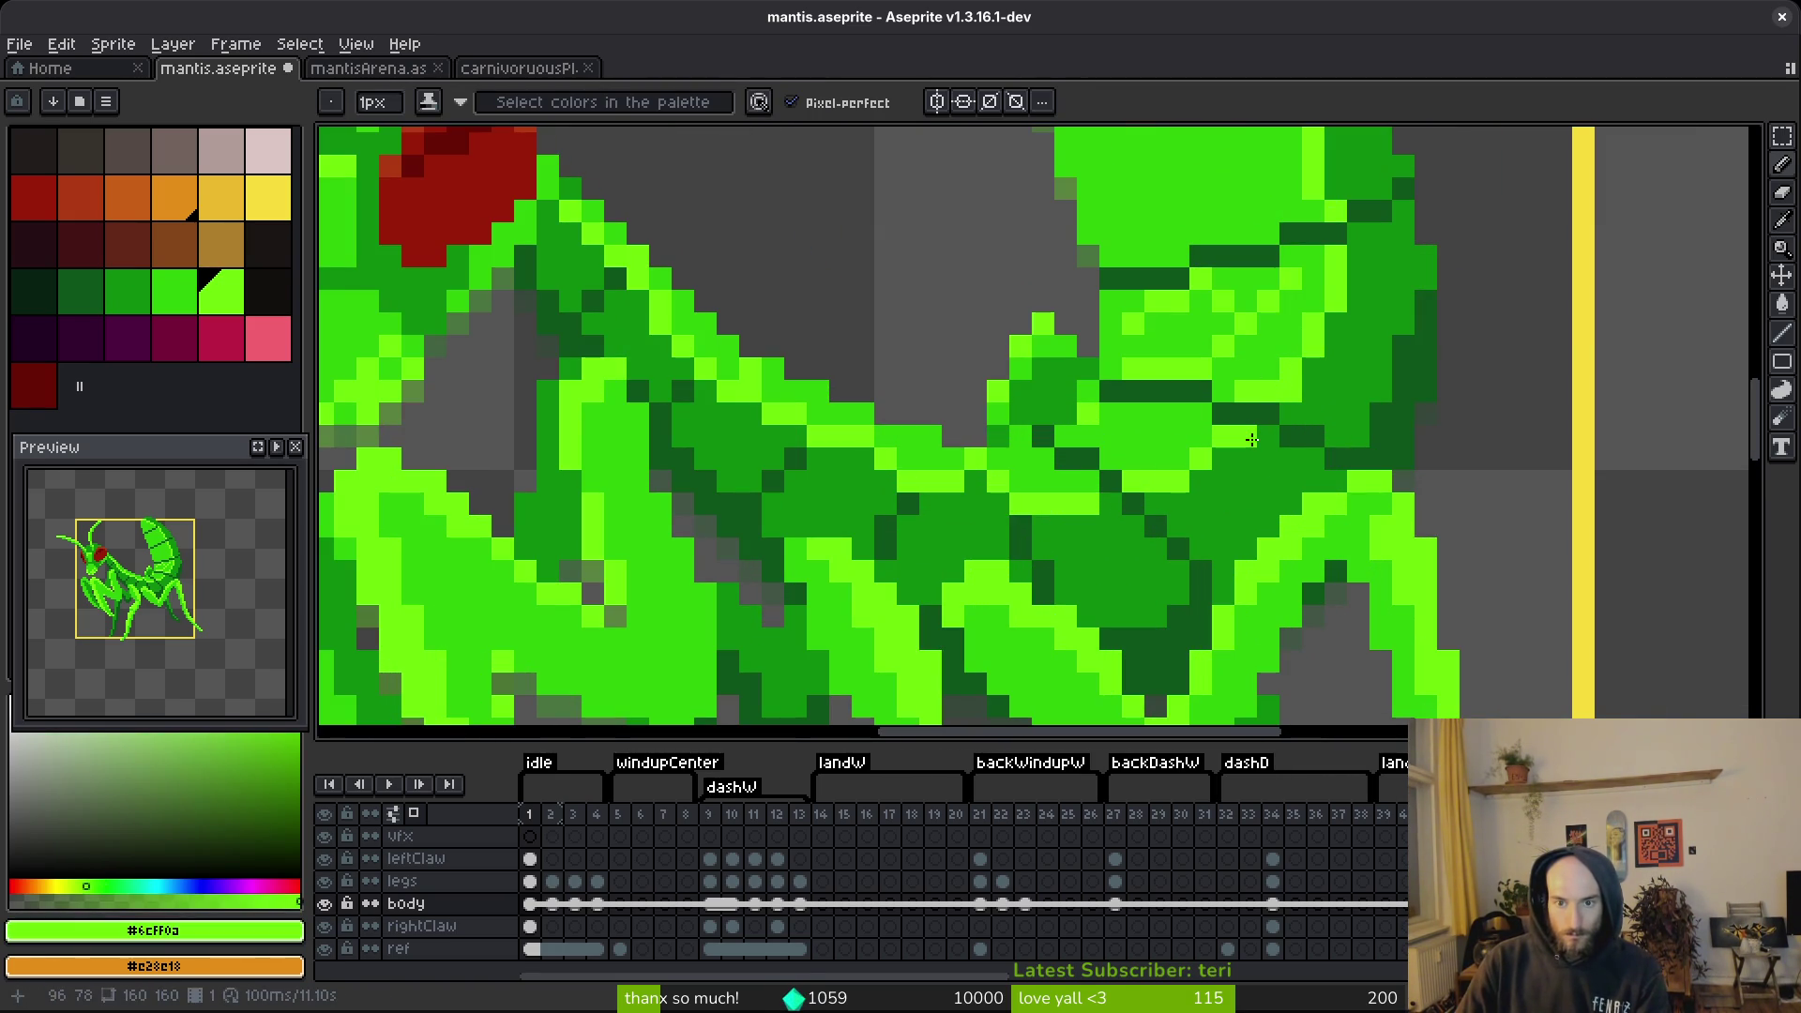
left_click(1132, 458, "alt")
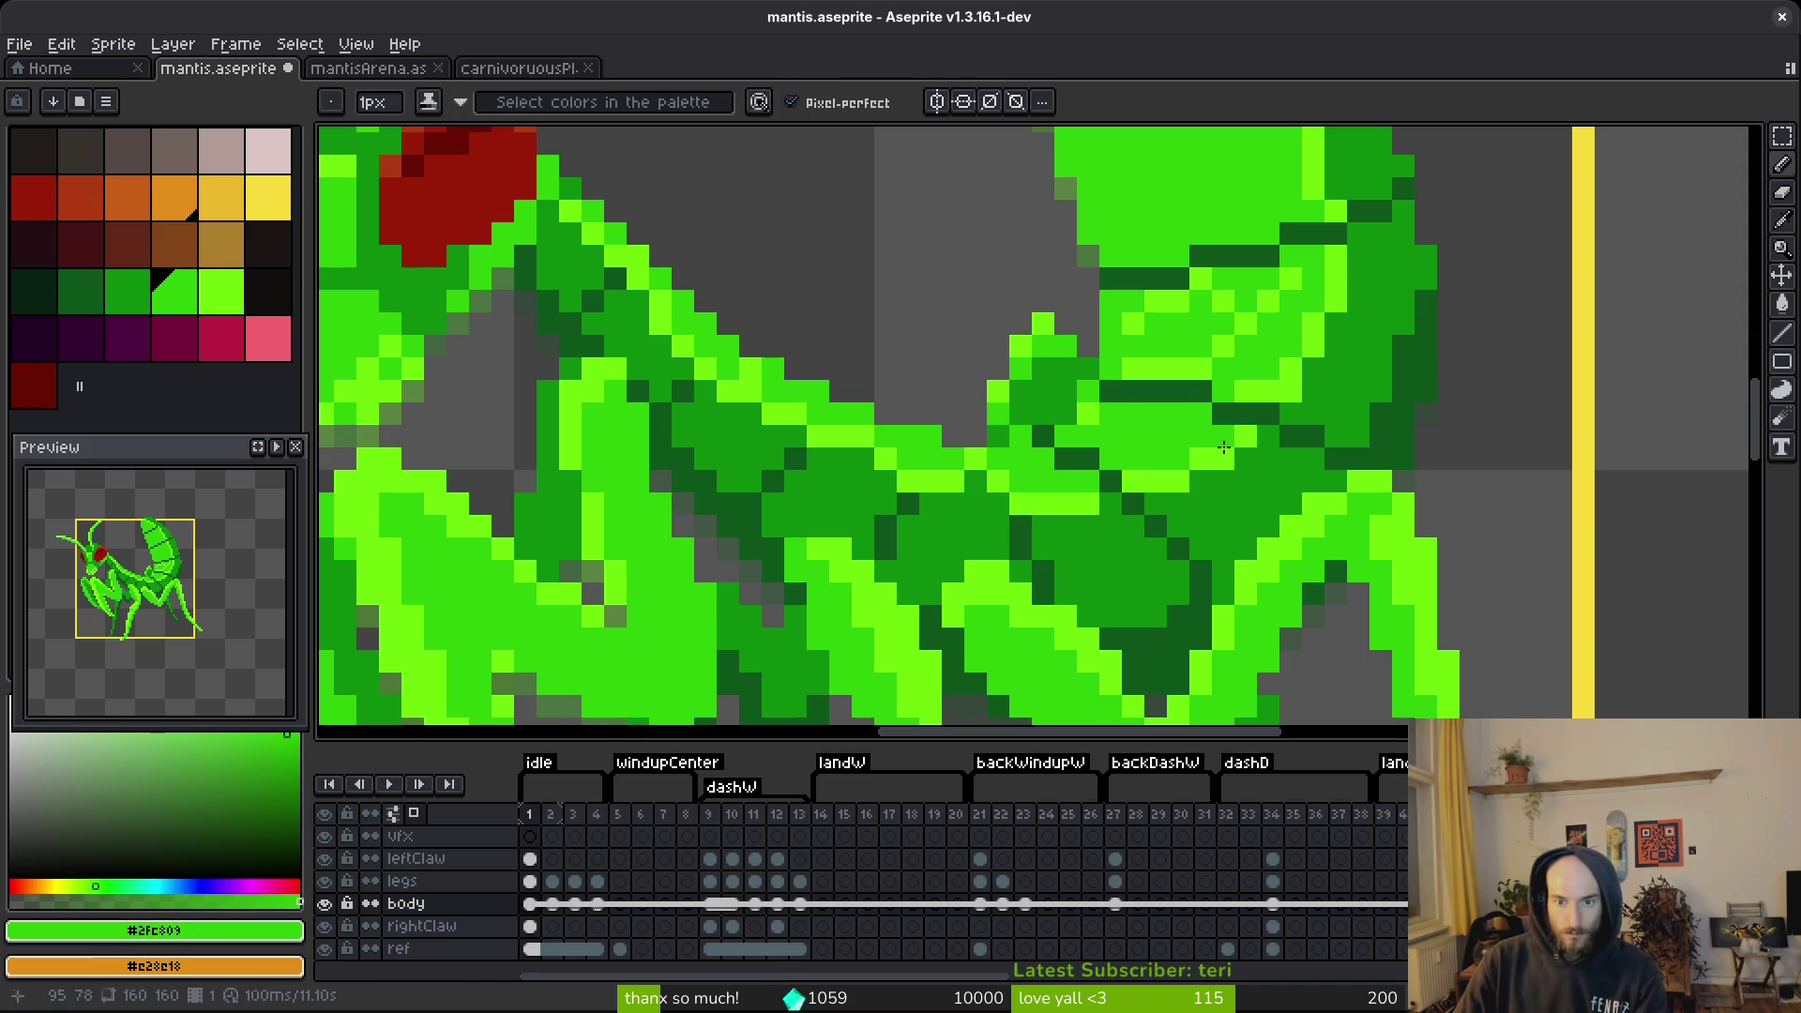
left_click(1257, 400)
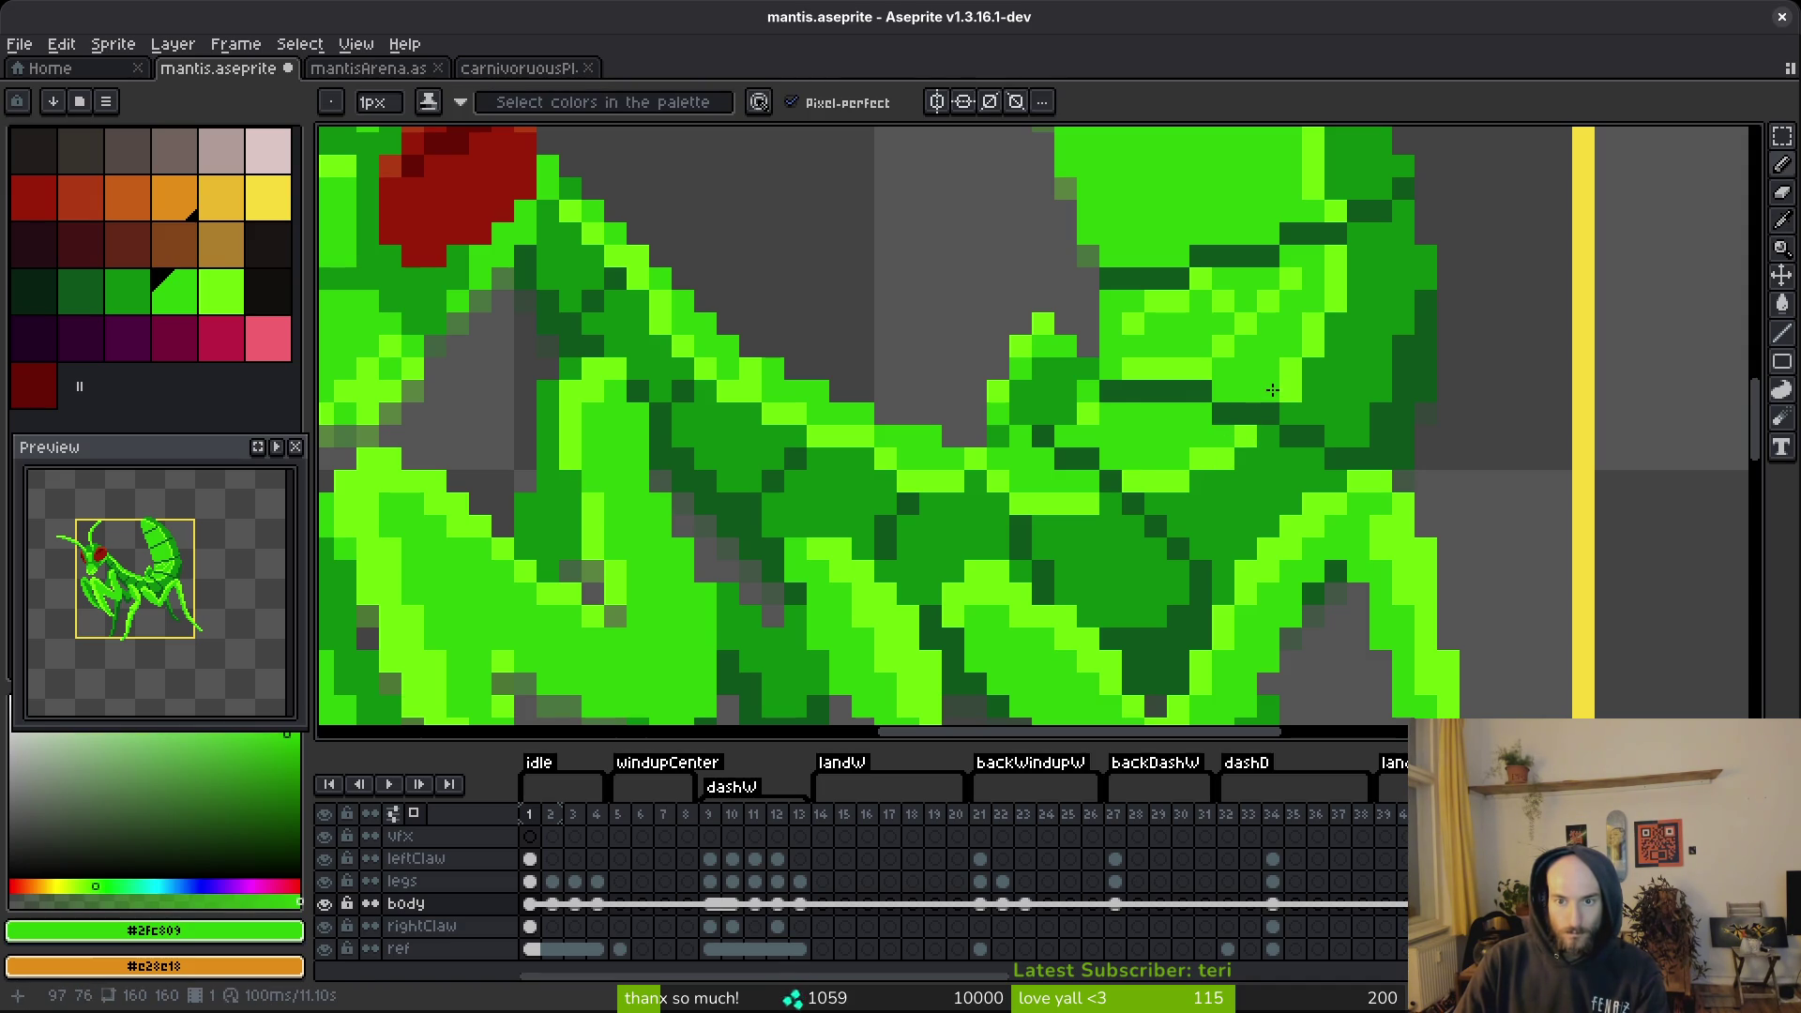
mouse_move(1210, 368)
left_mouse_down()
mouse_move(1142, 368)
mouse_move(1143, 319)
left_mouse_up()
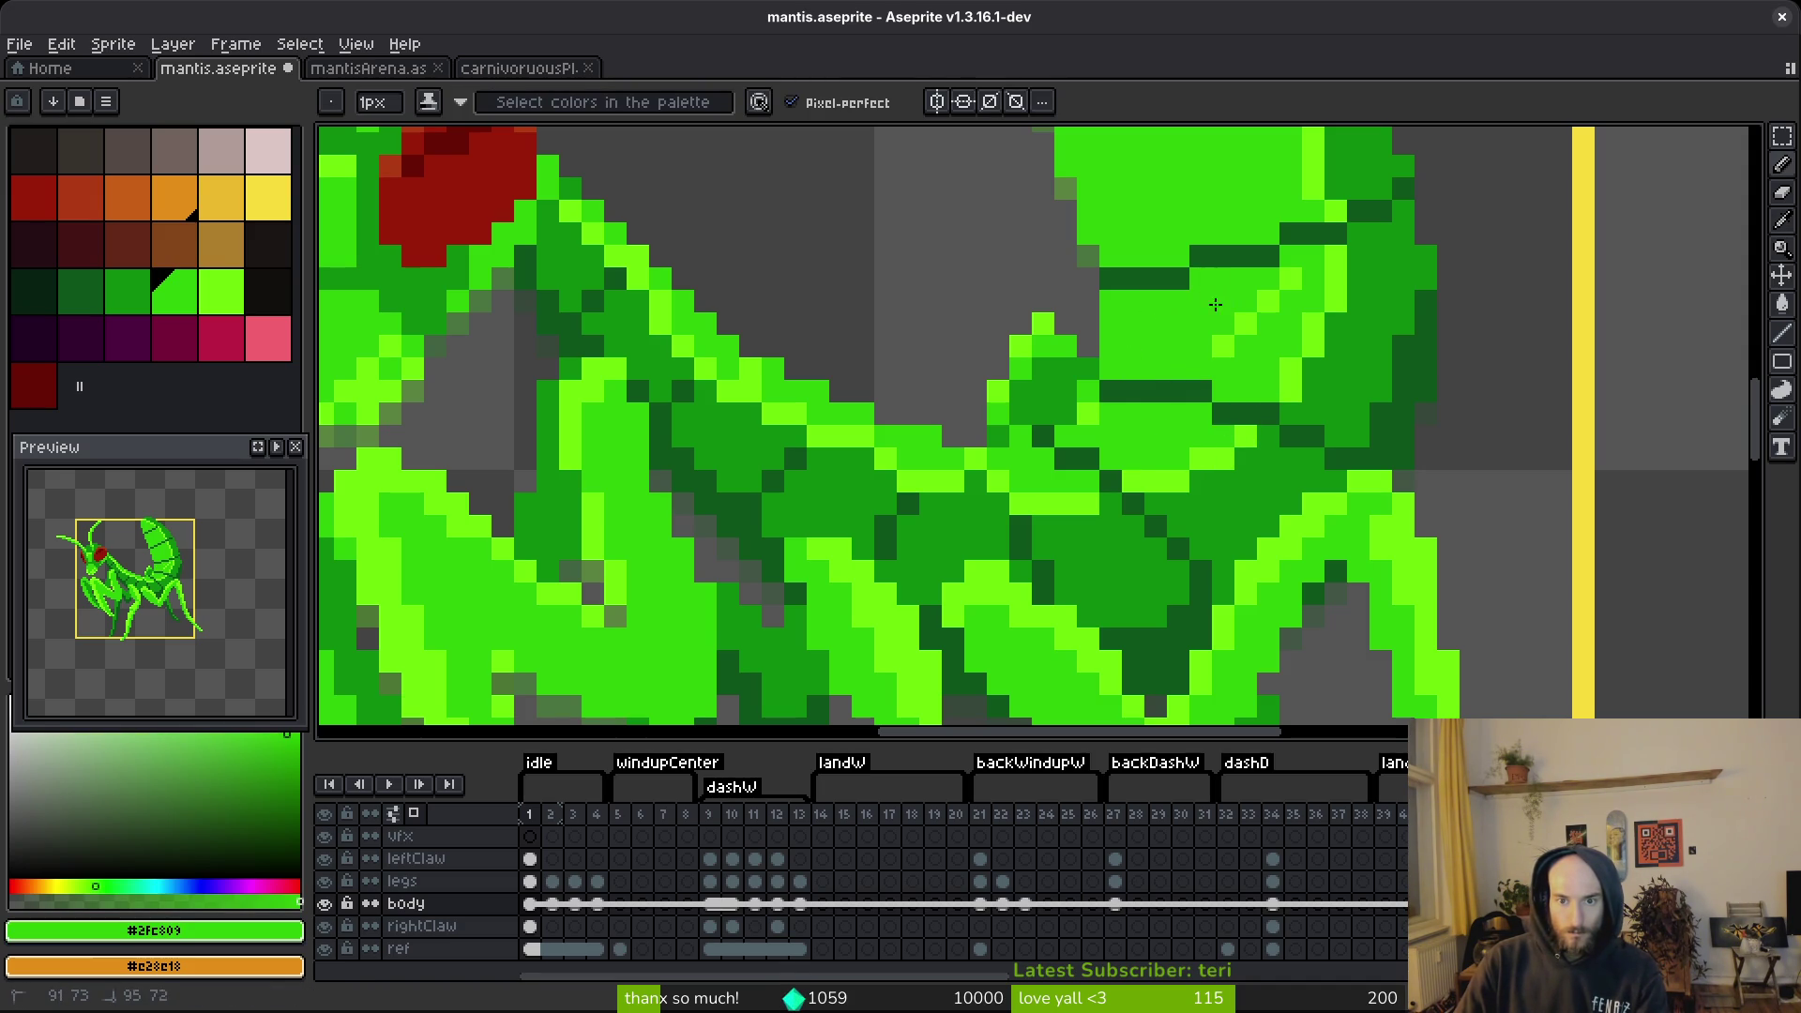
scroll(1415, 372, "left", 3)
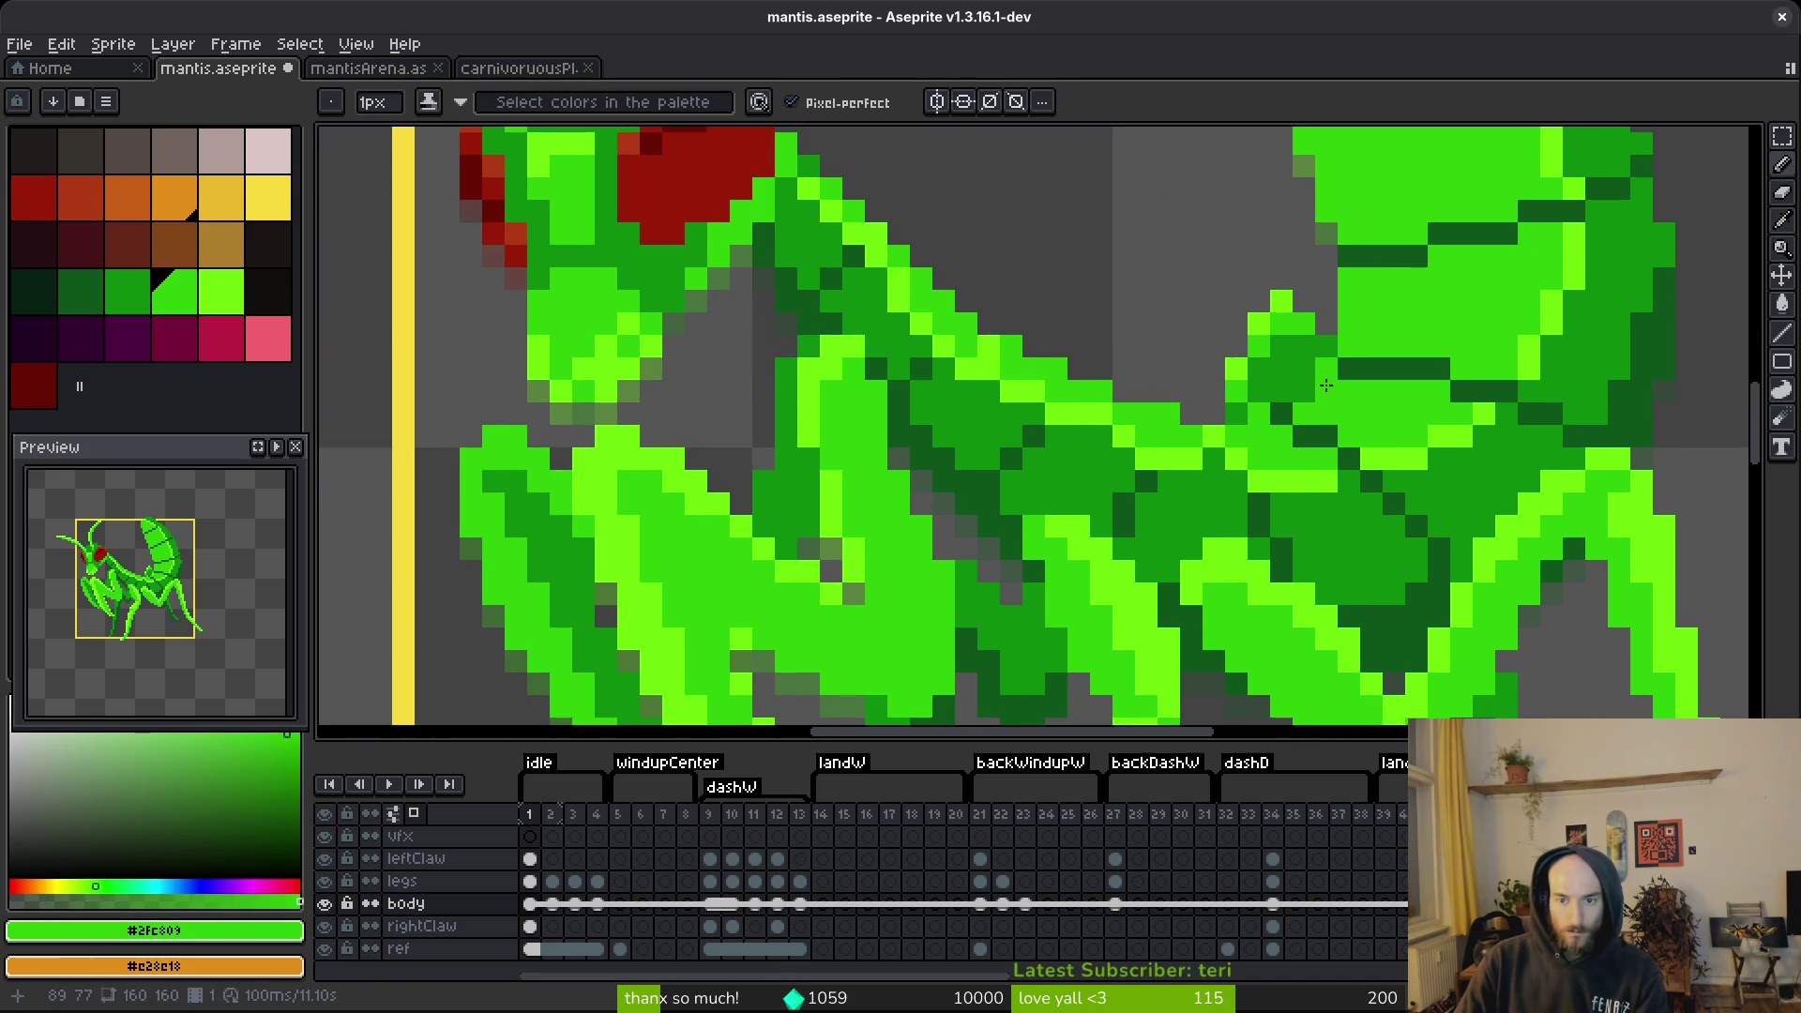
Hide the legs layer, repaint a lime pixel mid green and cover the dark abdomen line.
left_click(324, 881)
left_click(1332, 391)
scroll(1401, 423, "down", 4)
scroll(1345, 424, "up", 4)
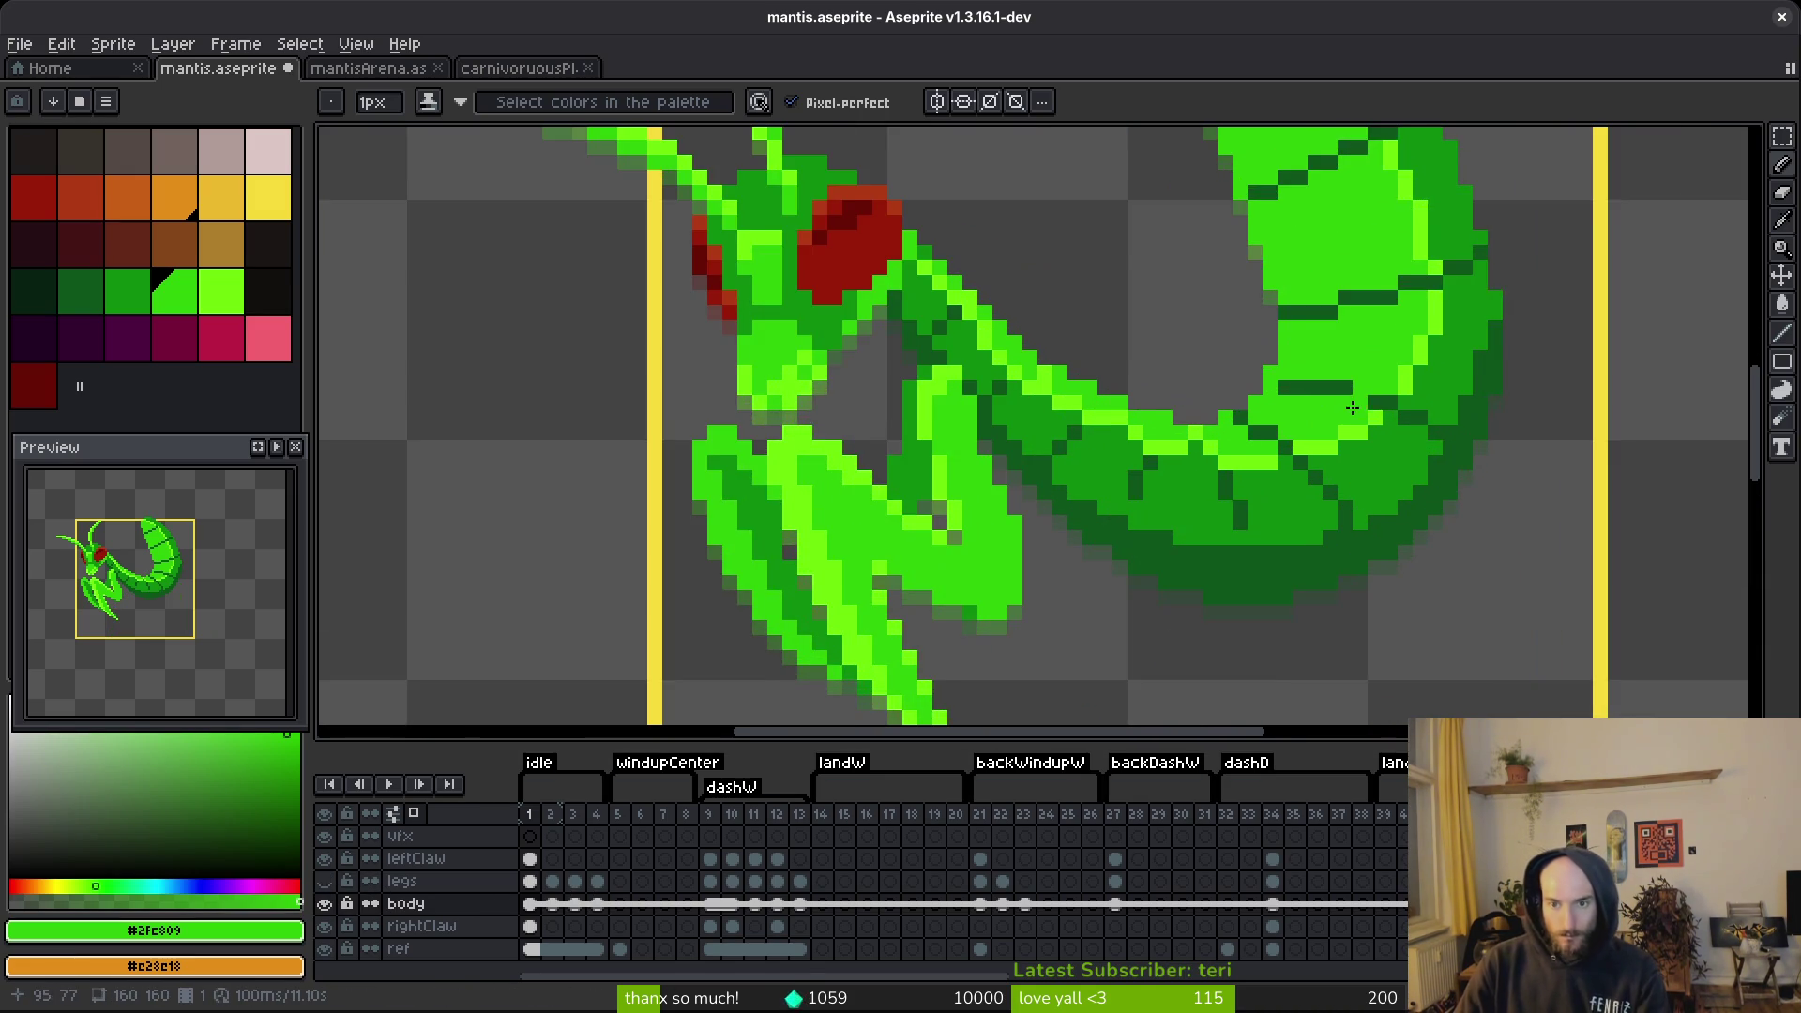
left_click_drag(1335, 411, 1266, 411)
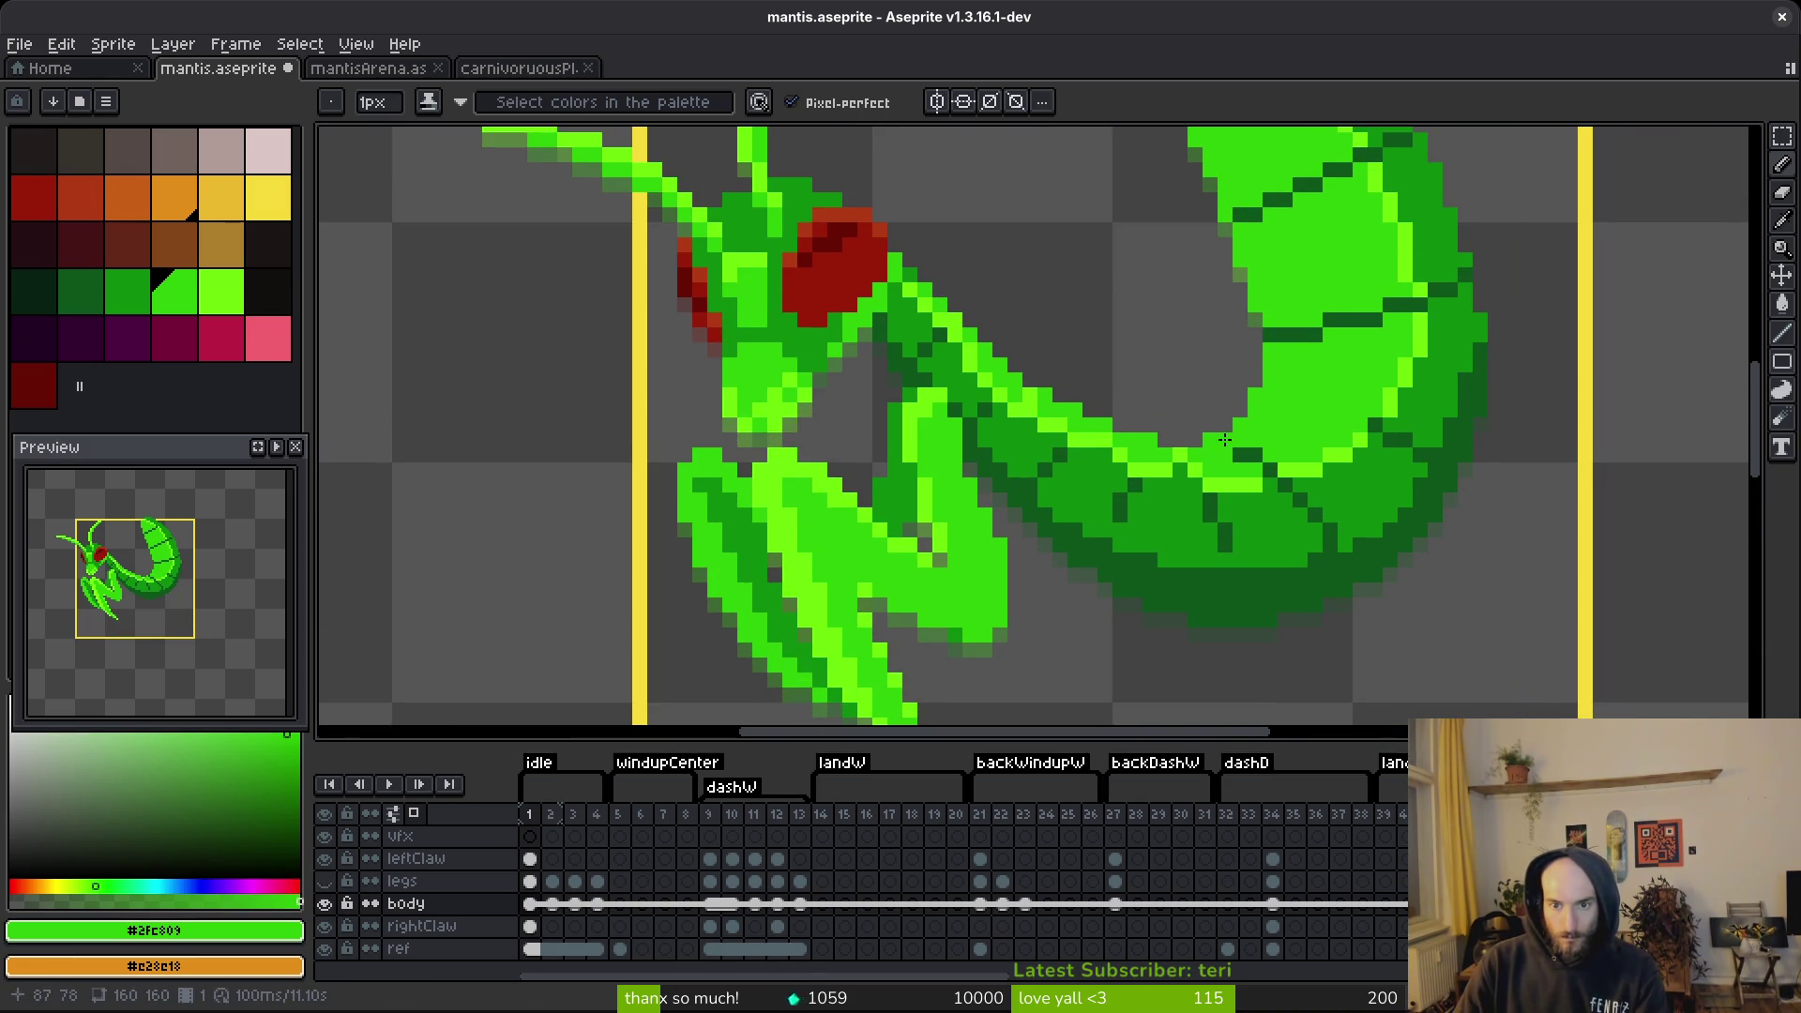
scroll(1313, 451, "up", 2)
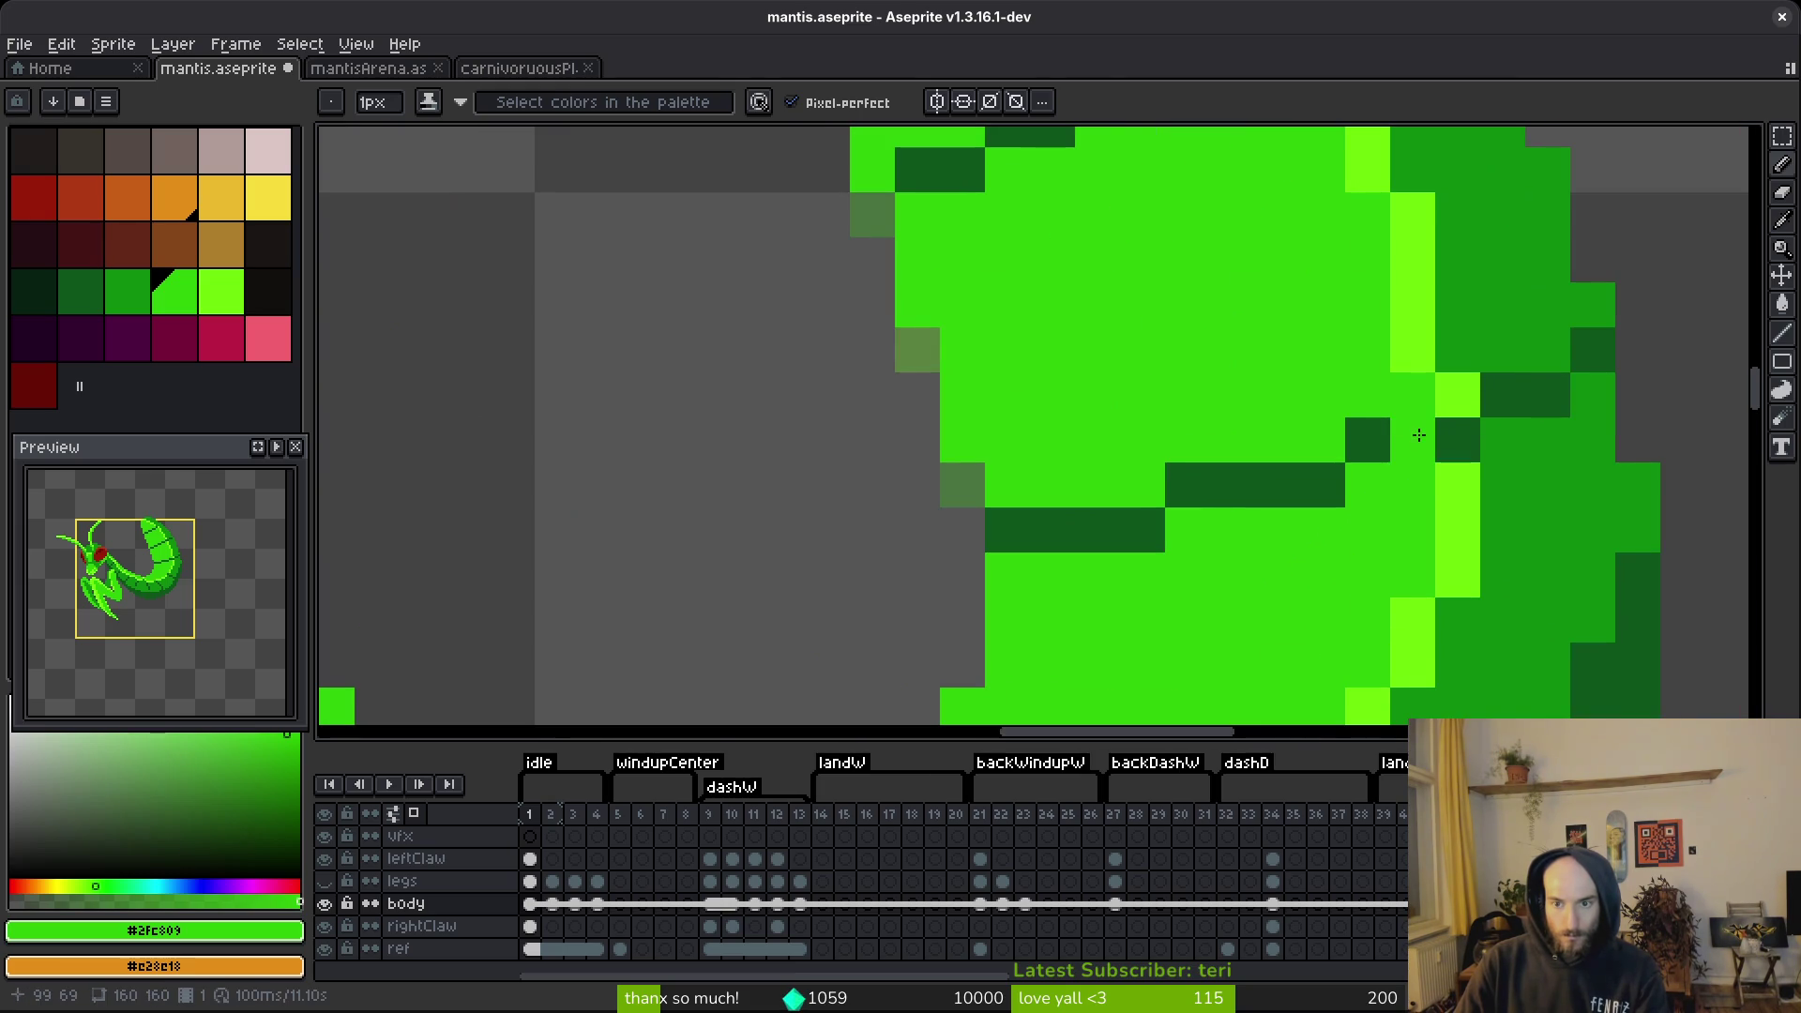
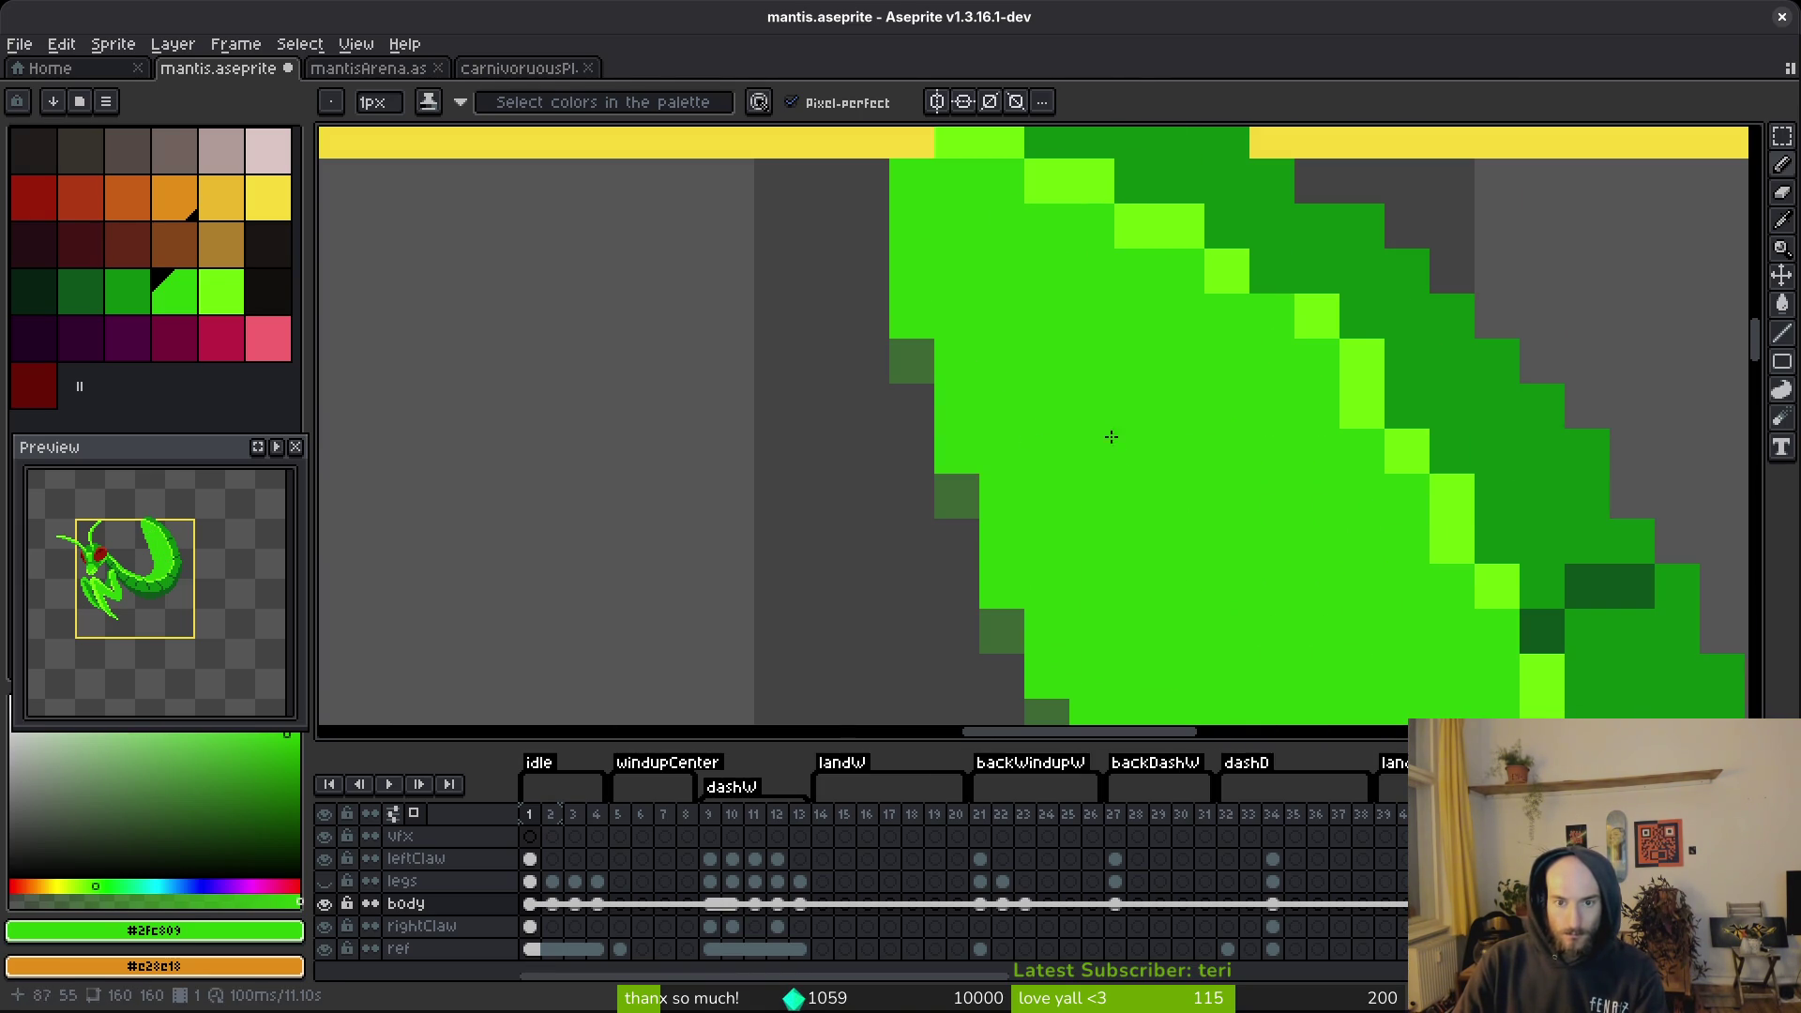
Pick the body's light green and brighten several dark-green edge pixels of the mantis with it.
scroll(1073, 442, "down", 2)
scroll(1145, 525, "up", 2)
left_click(1047, 328, "alt")
left_click(995, 311)
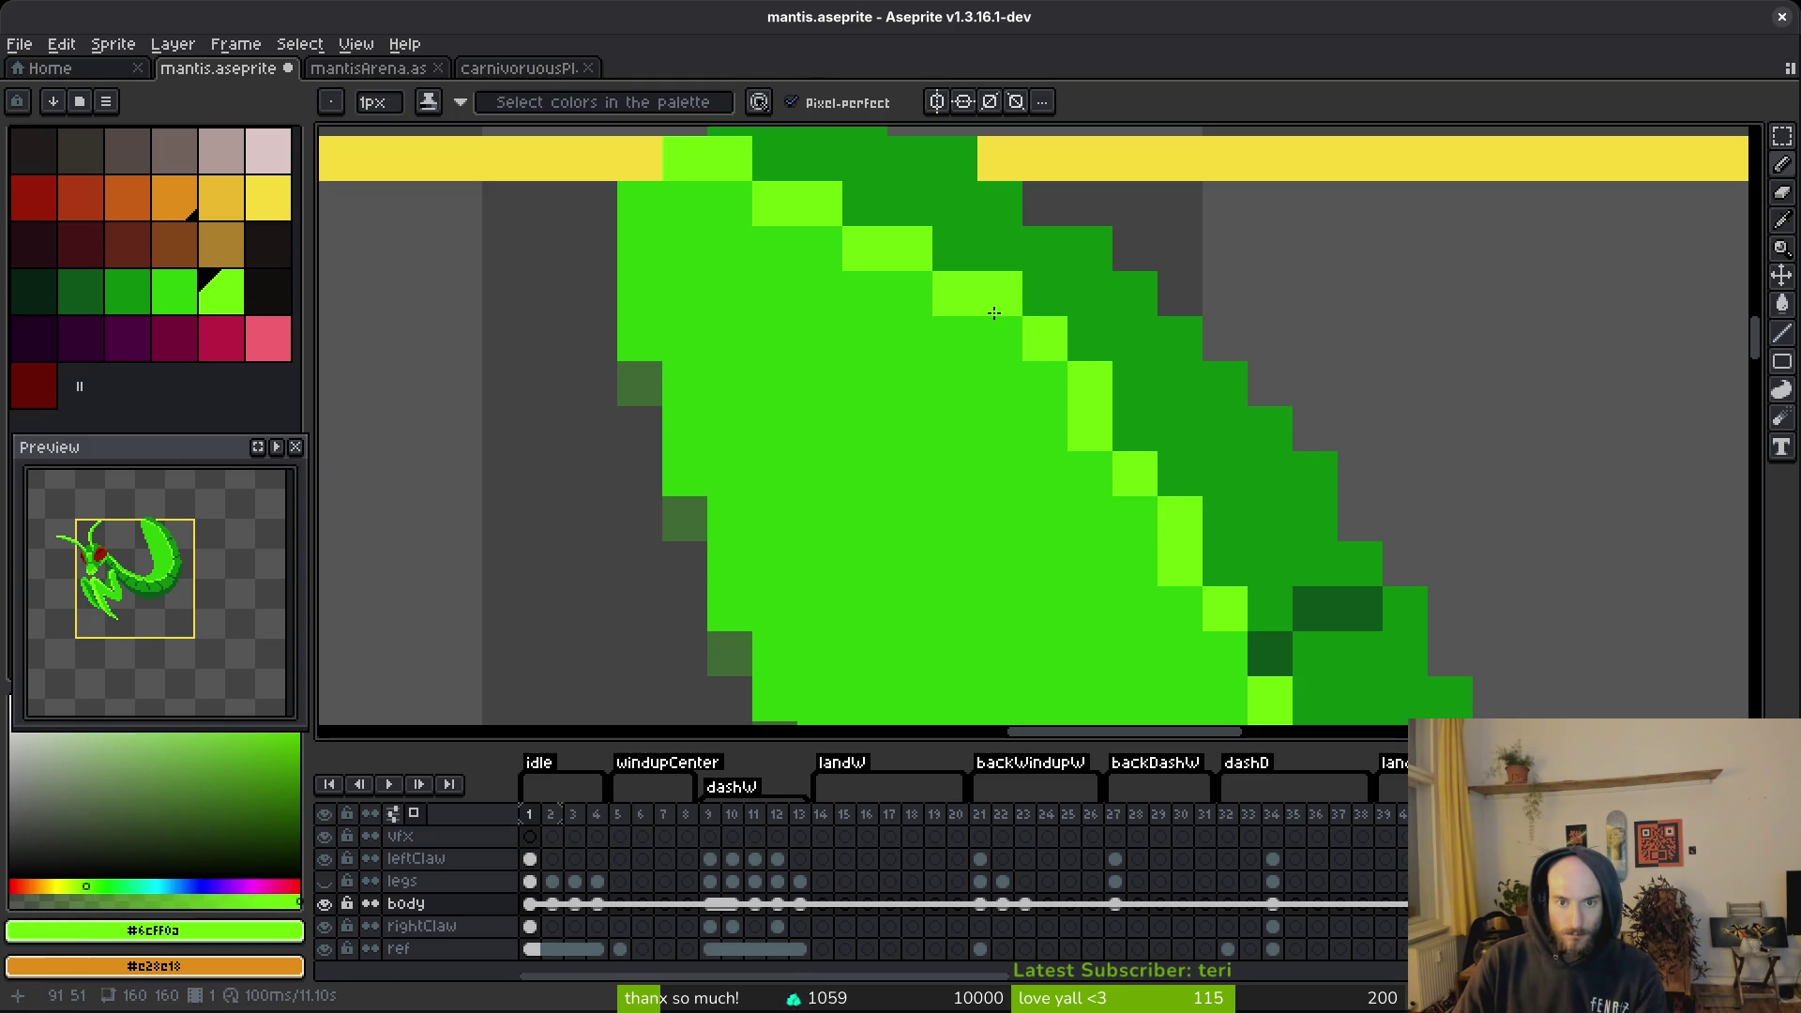
left_click(1045, 428)
scroll(1051, 554, "down", 6)
scroll(1079, 535, "up", 6)
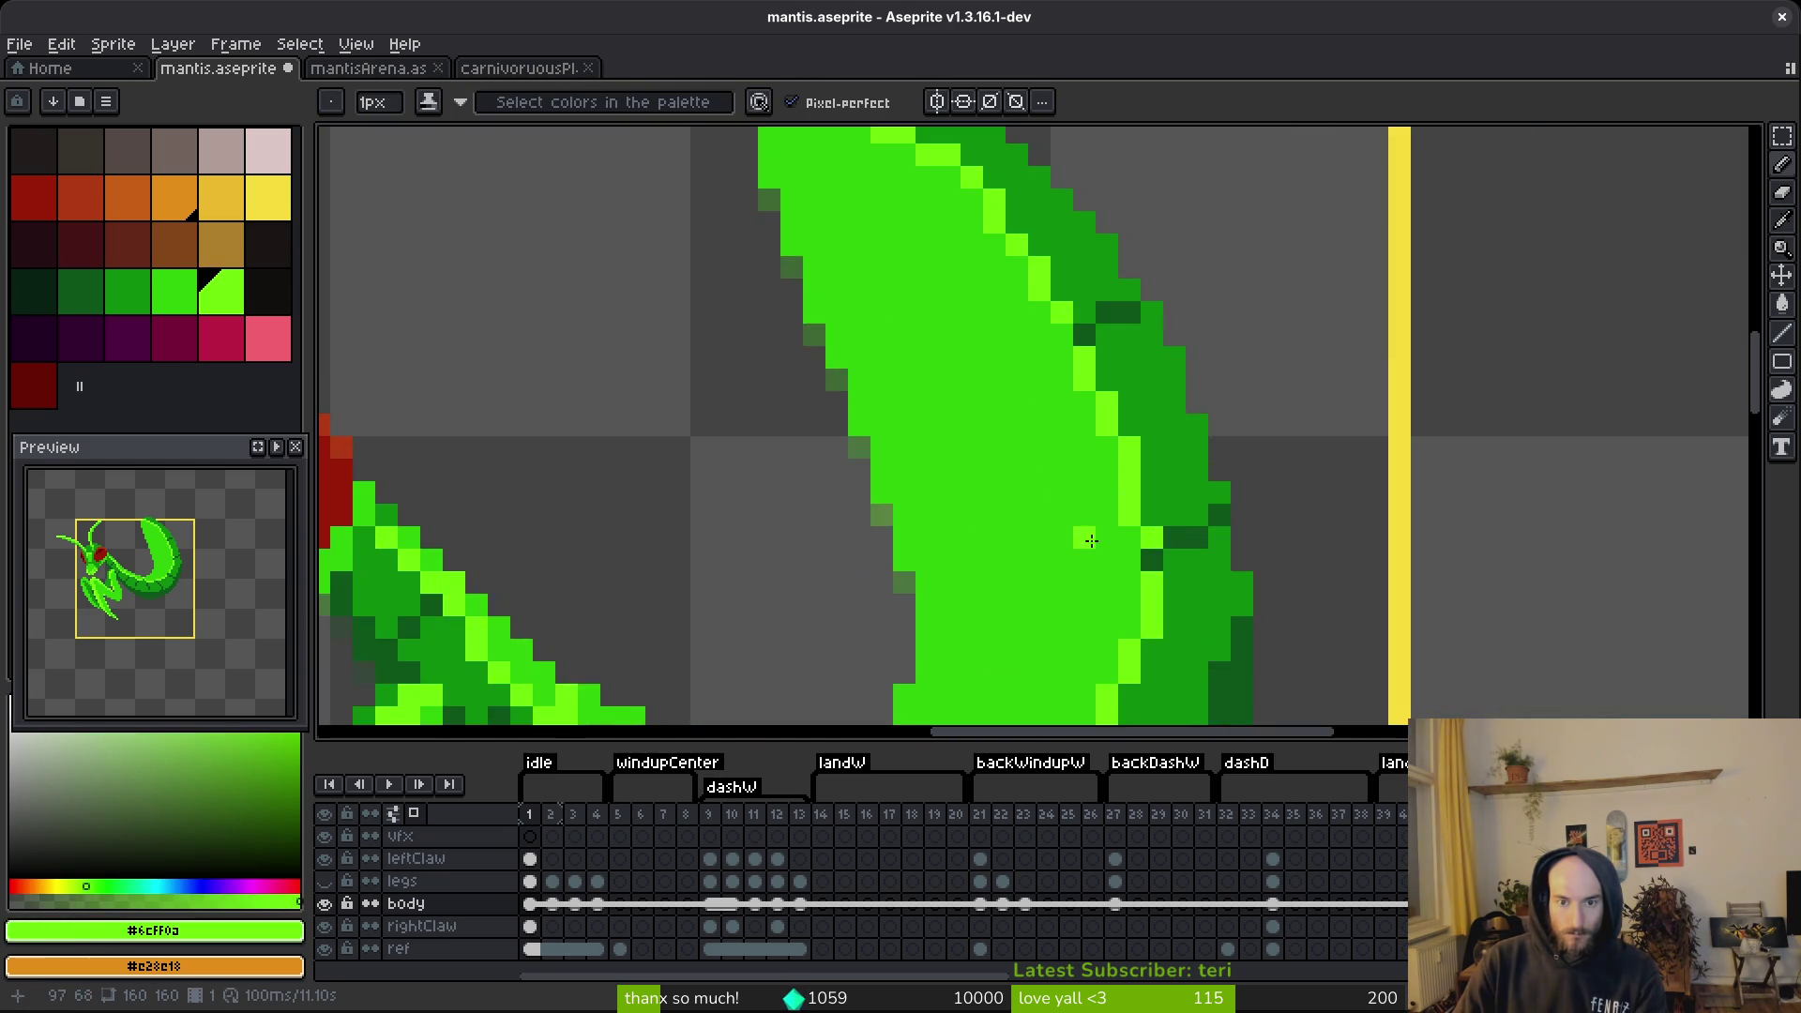
left_click(1112, 400)
scroll(992, 610, "down", 2)
left_click(1067, 456)
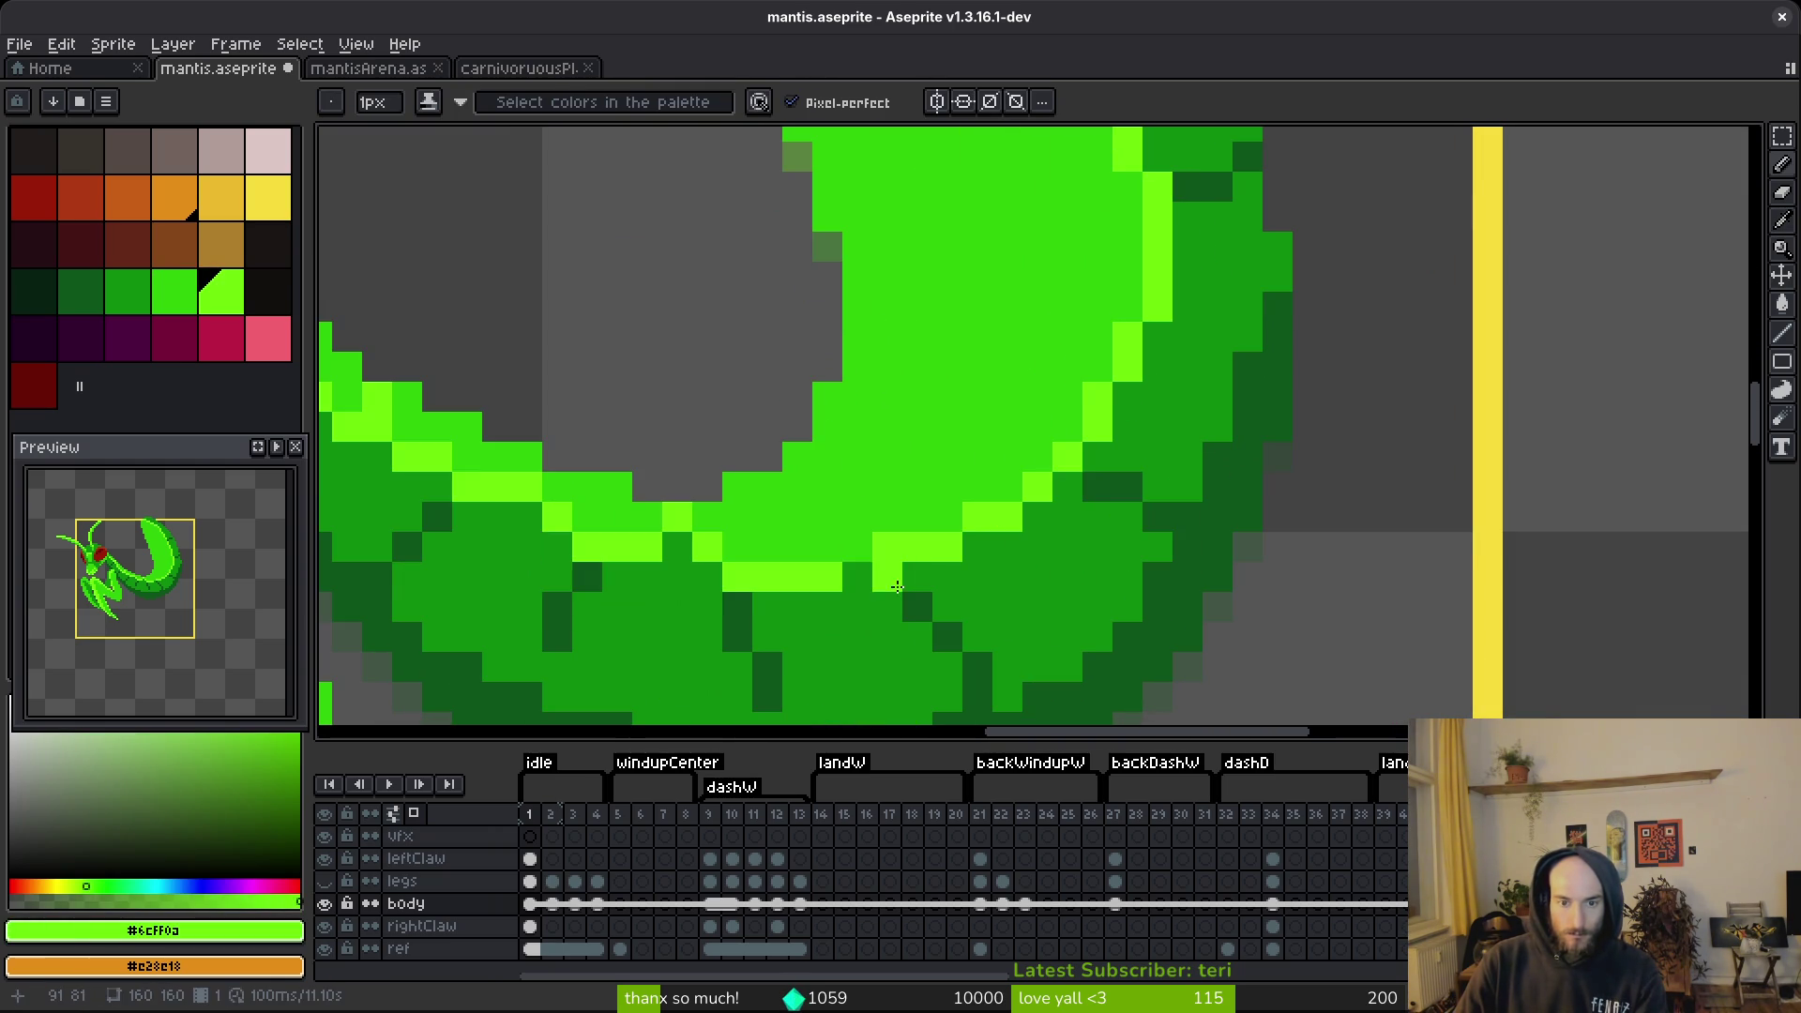
Repaint two more edge pixels in the body's mid green and save mantis.aseprite.
scroll(938, 567, "up", 1)
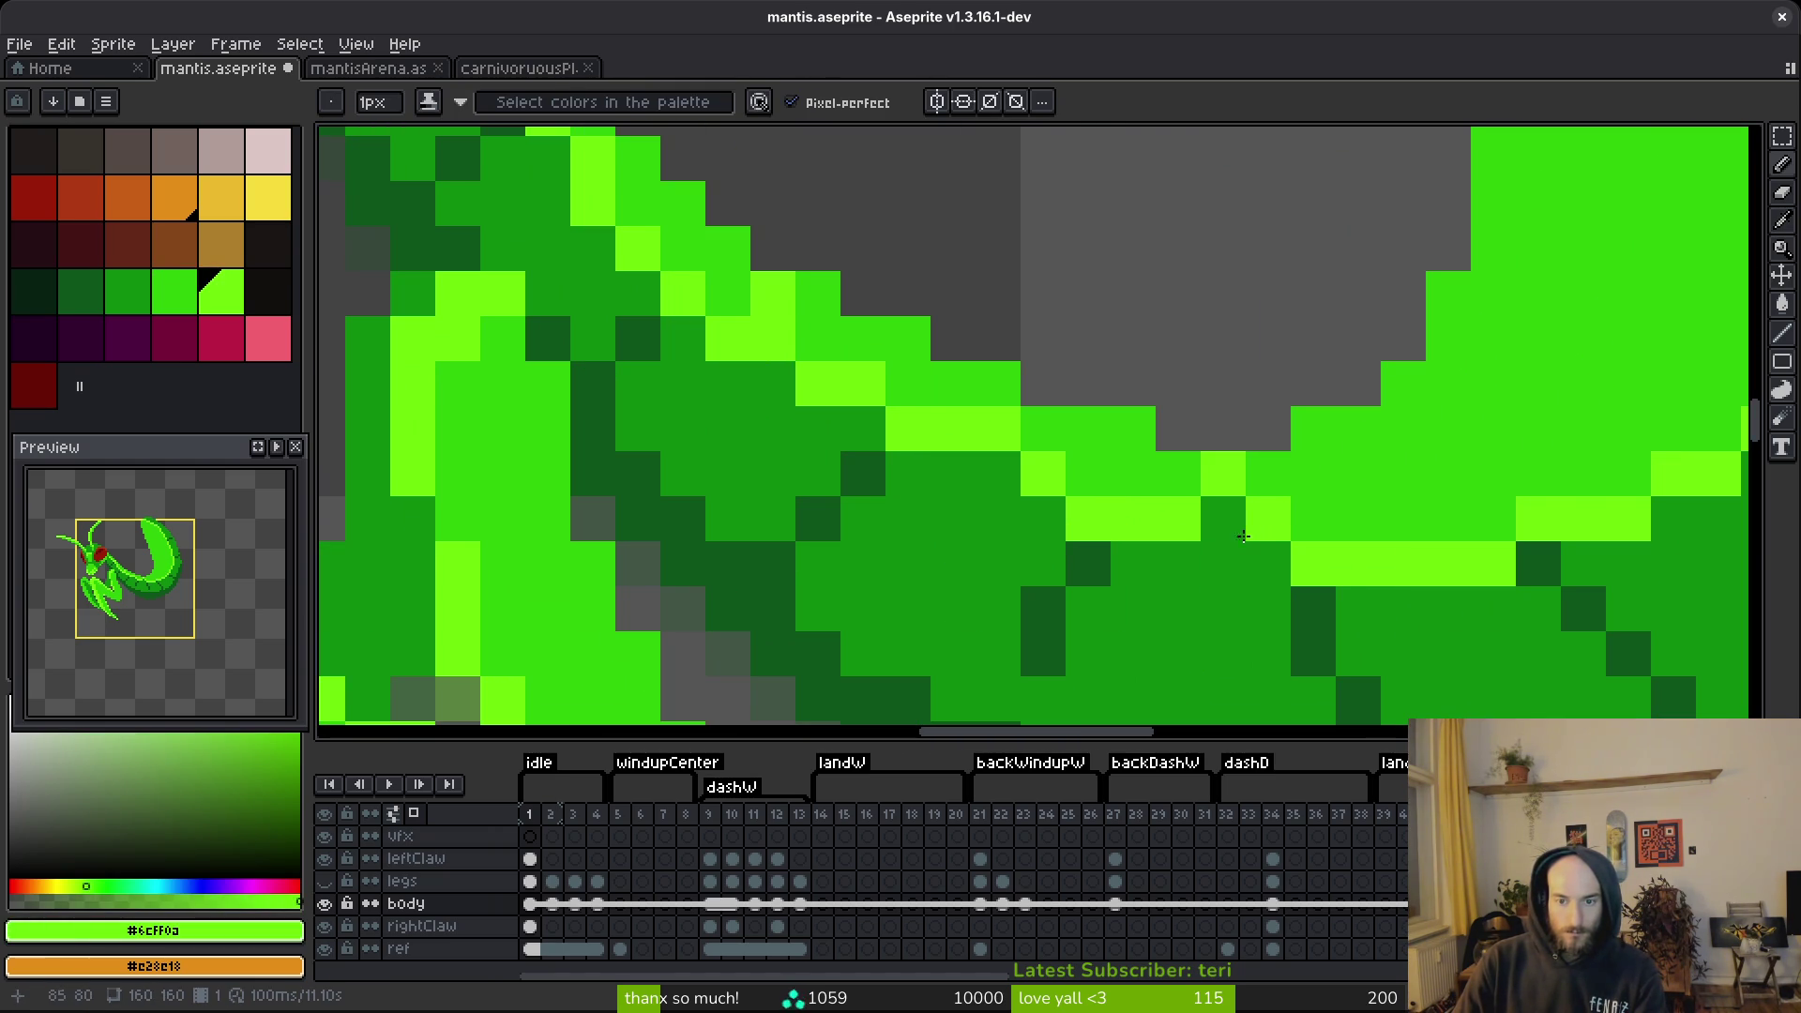
left_click(1236, 531)
left_click(998, 474)
left_click(1041, 427, "alt")
left_click(997, 427)
left_click(1223, 473)
scroll(1349, 518, "down", 3)
scroll(1137, 471, "up", 3)
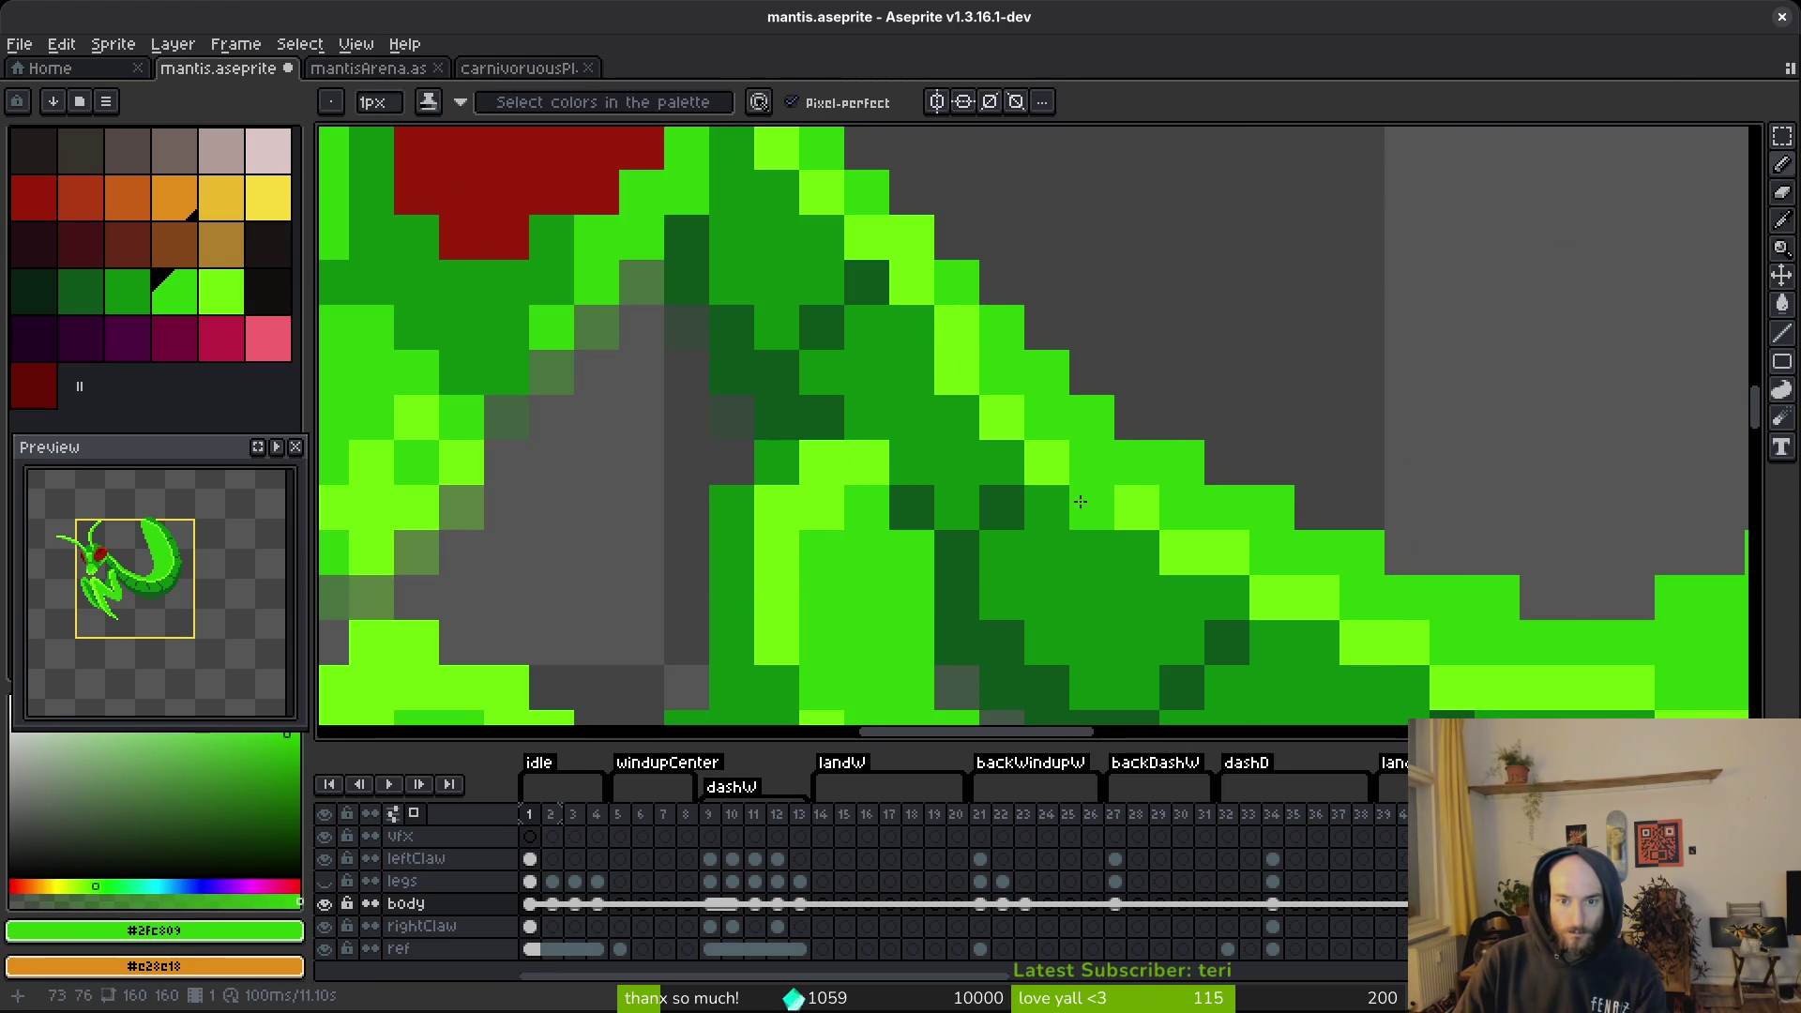
scroll(1178, 542, "down", 4)
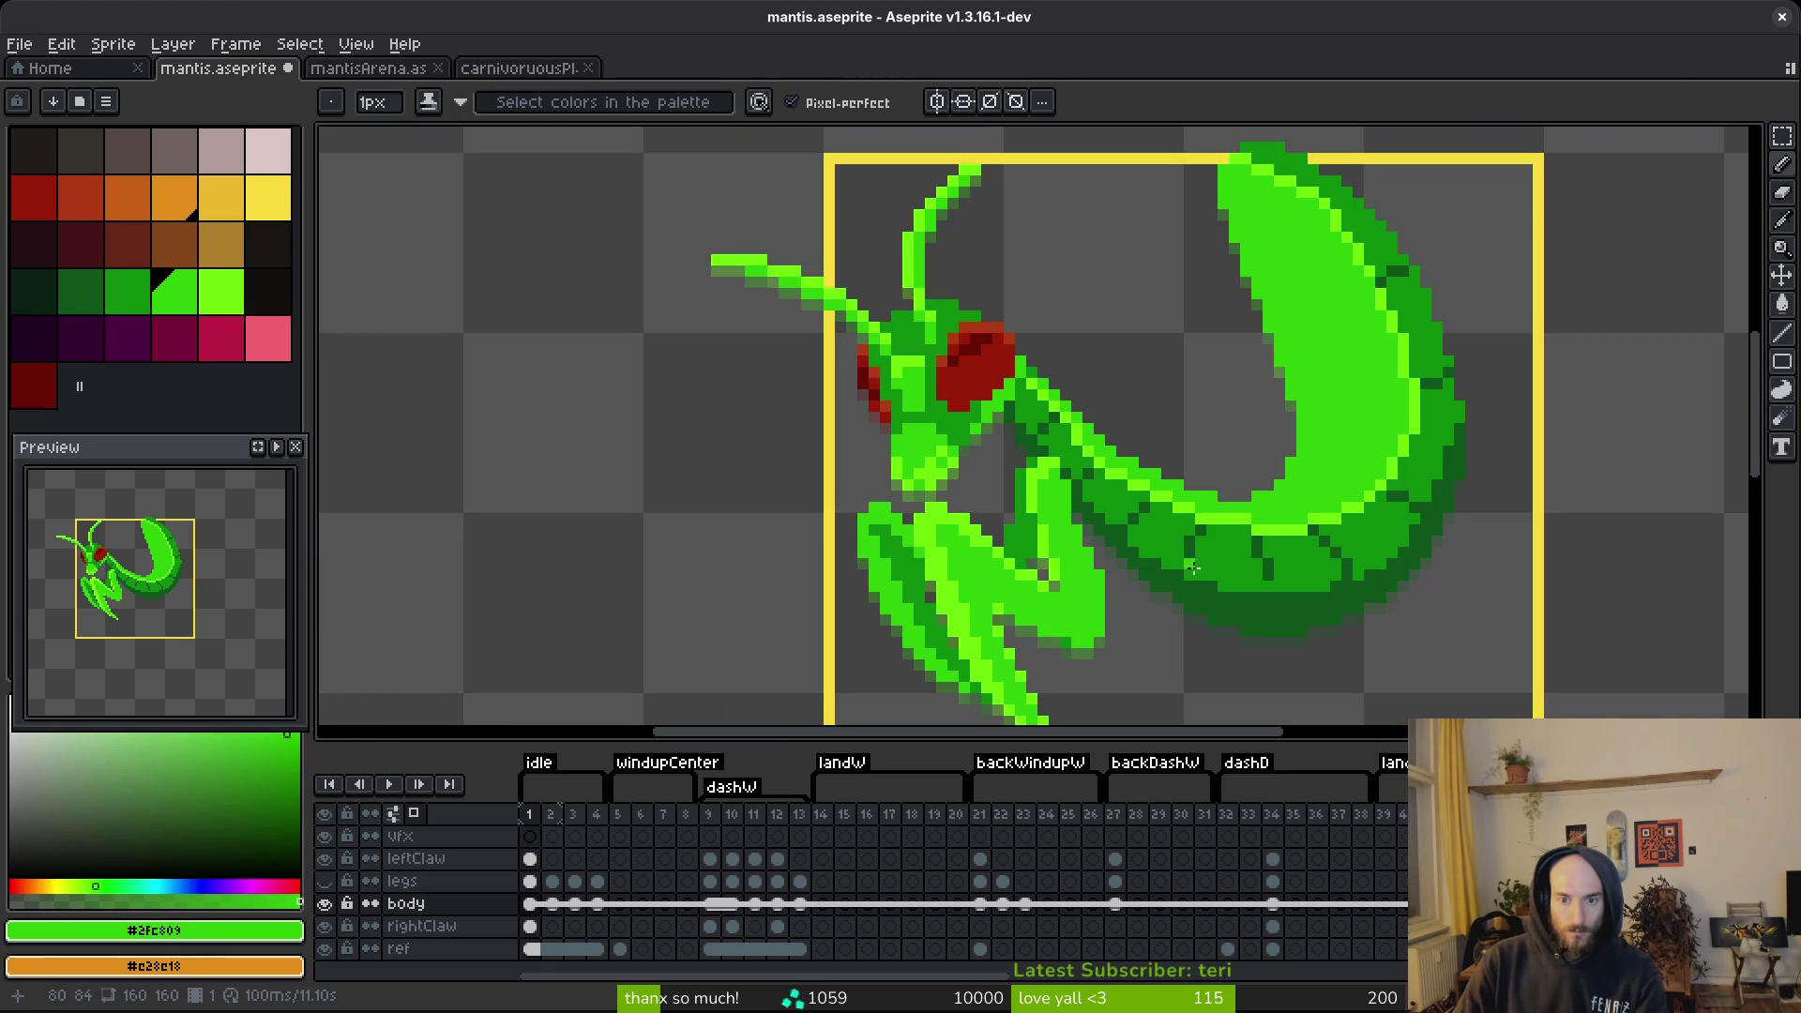
scroll(1212, 573, "up", 4)
key("ctrl+s")
Draw a light-green highlight along the body's inner edge, undo it, and save.
scroll(1281, 563, "down", 4)
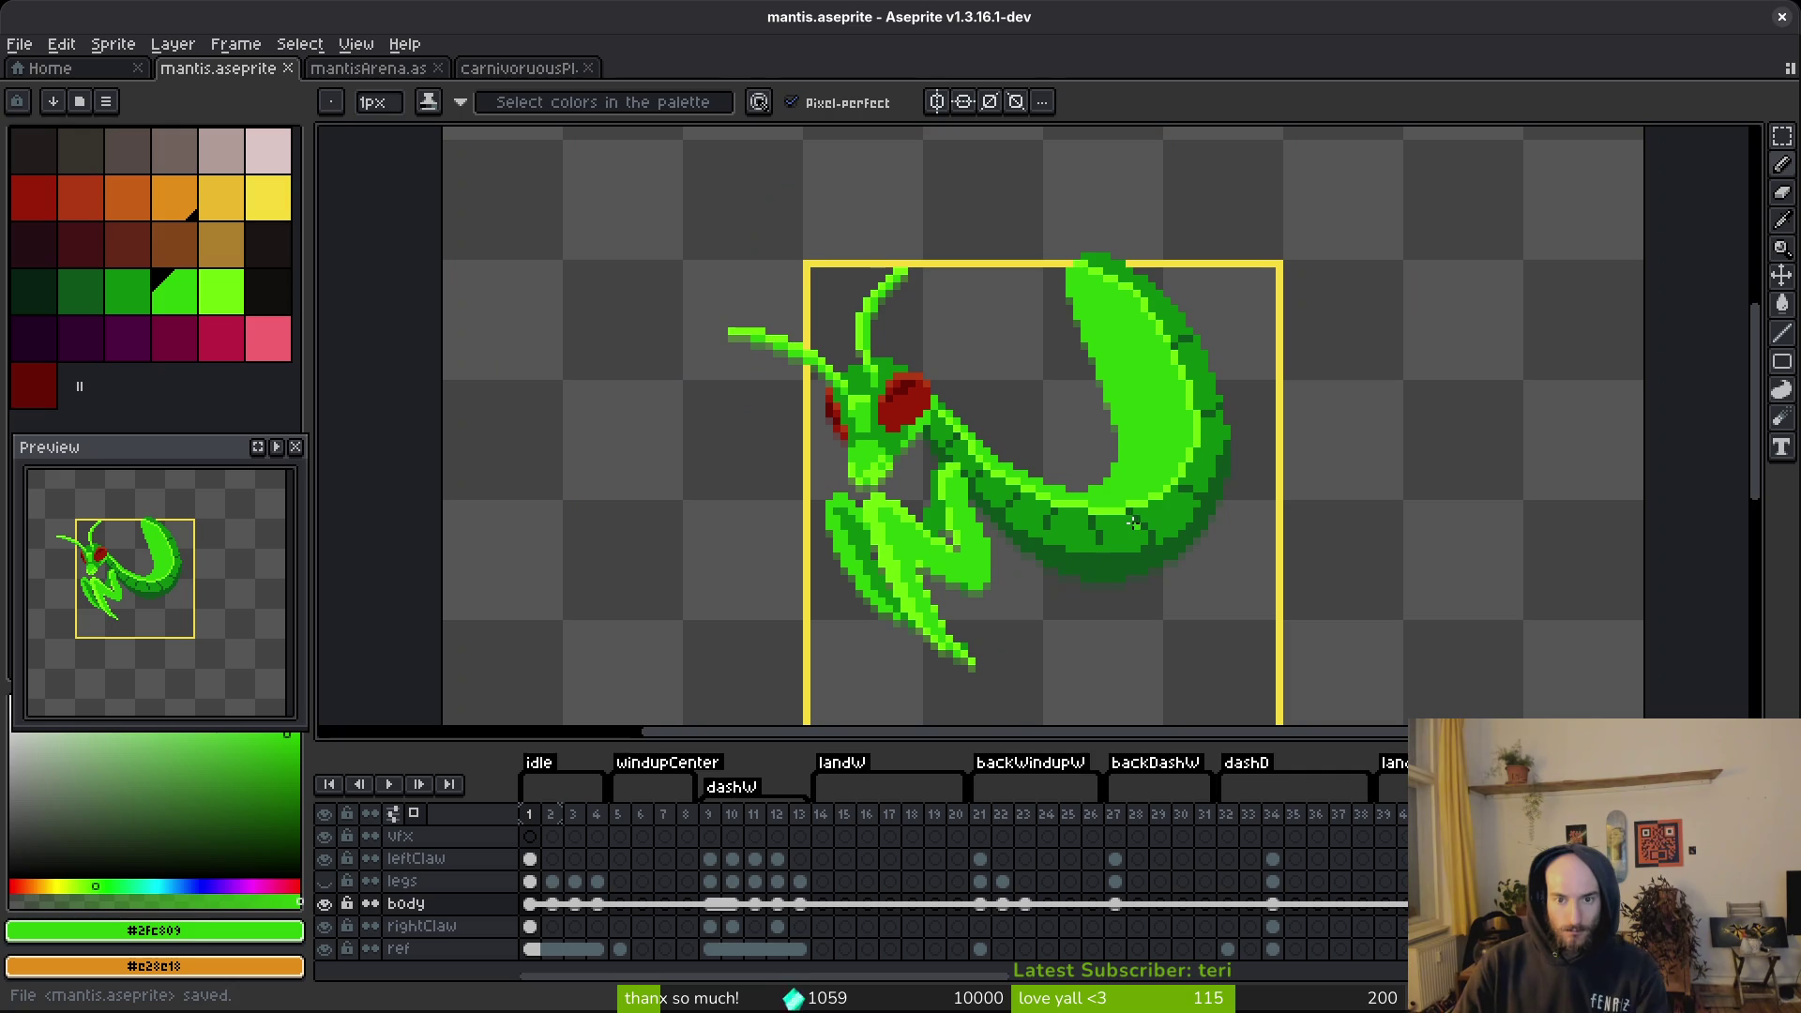
scroll(1106, 511, "down", 2)
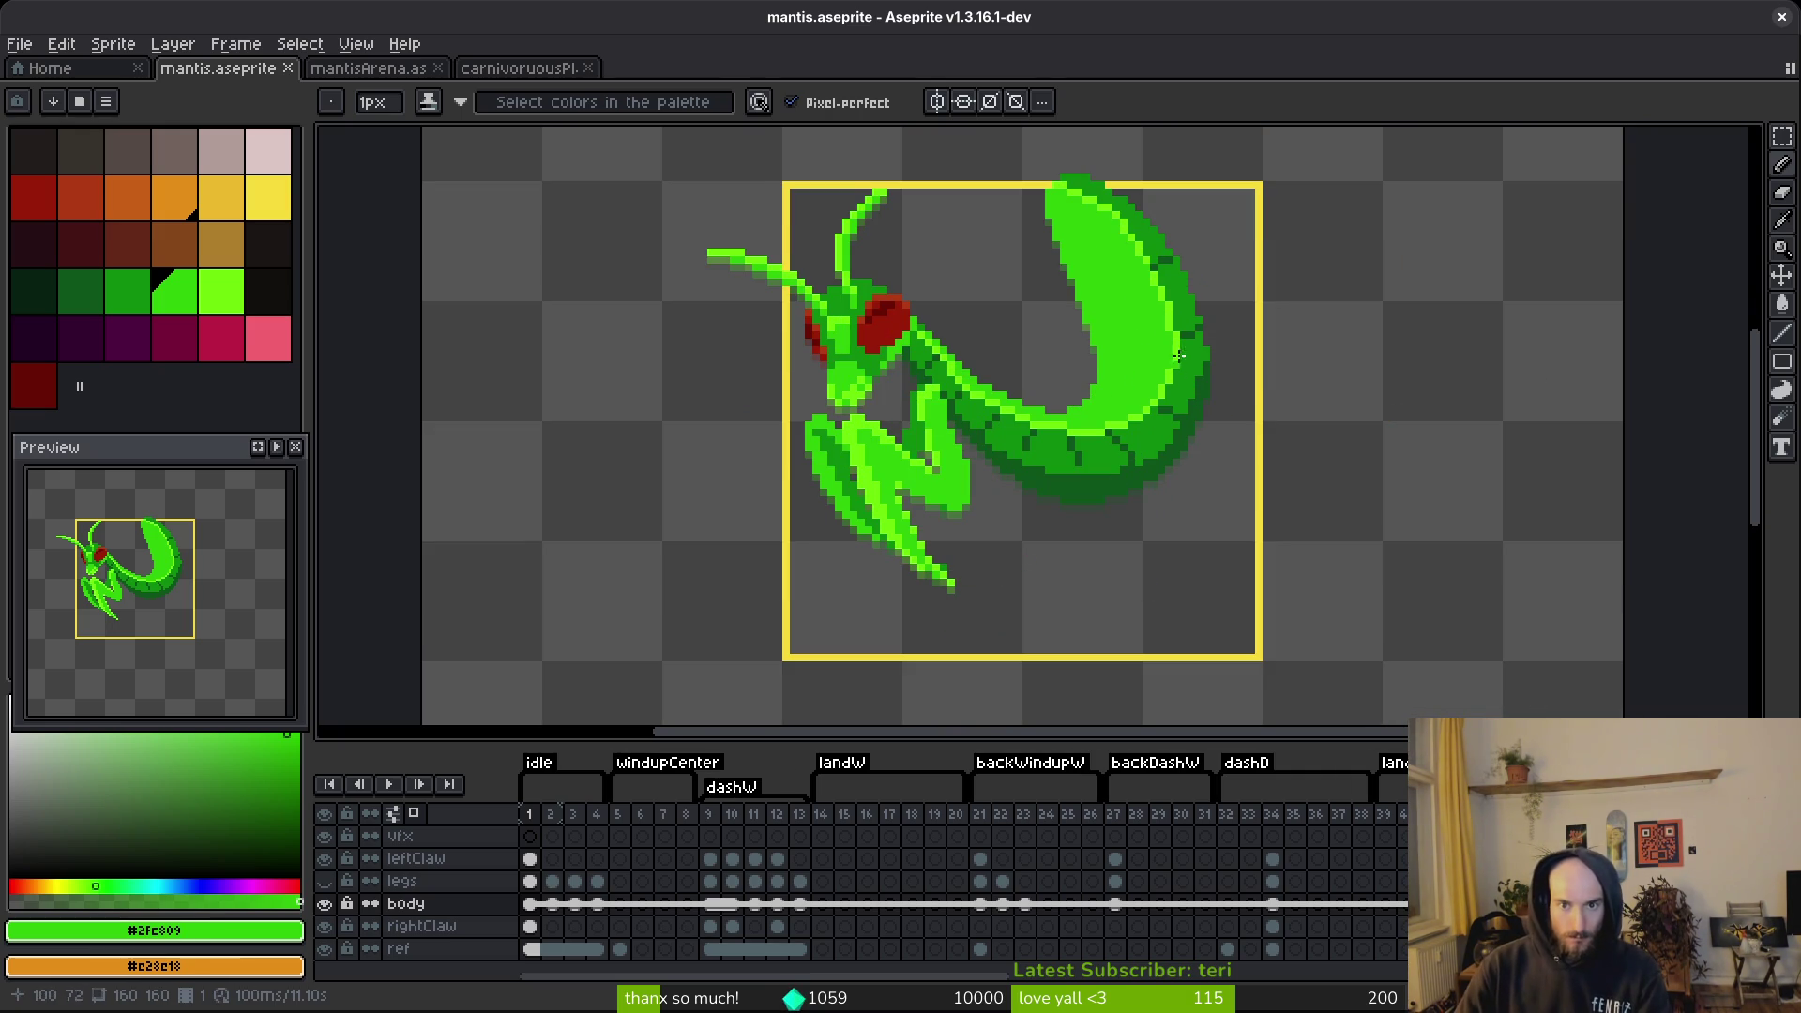
scroll(1153, 338, "up", 2)
key("alt")
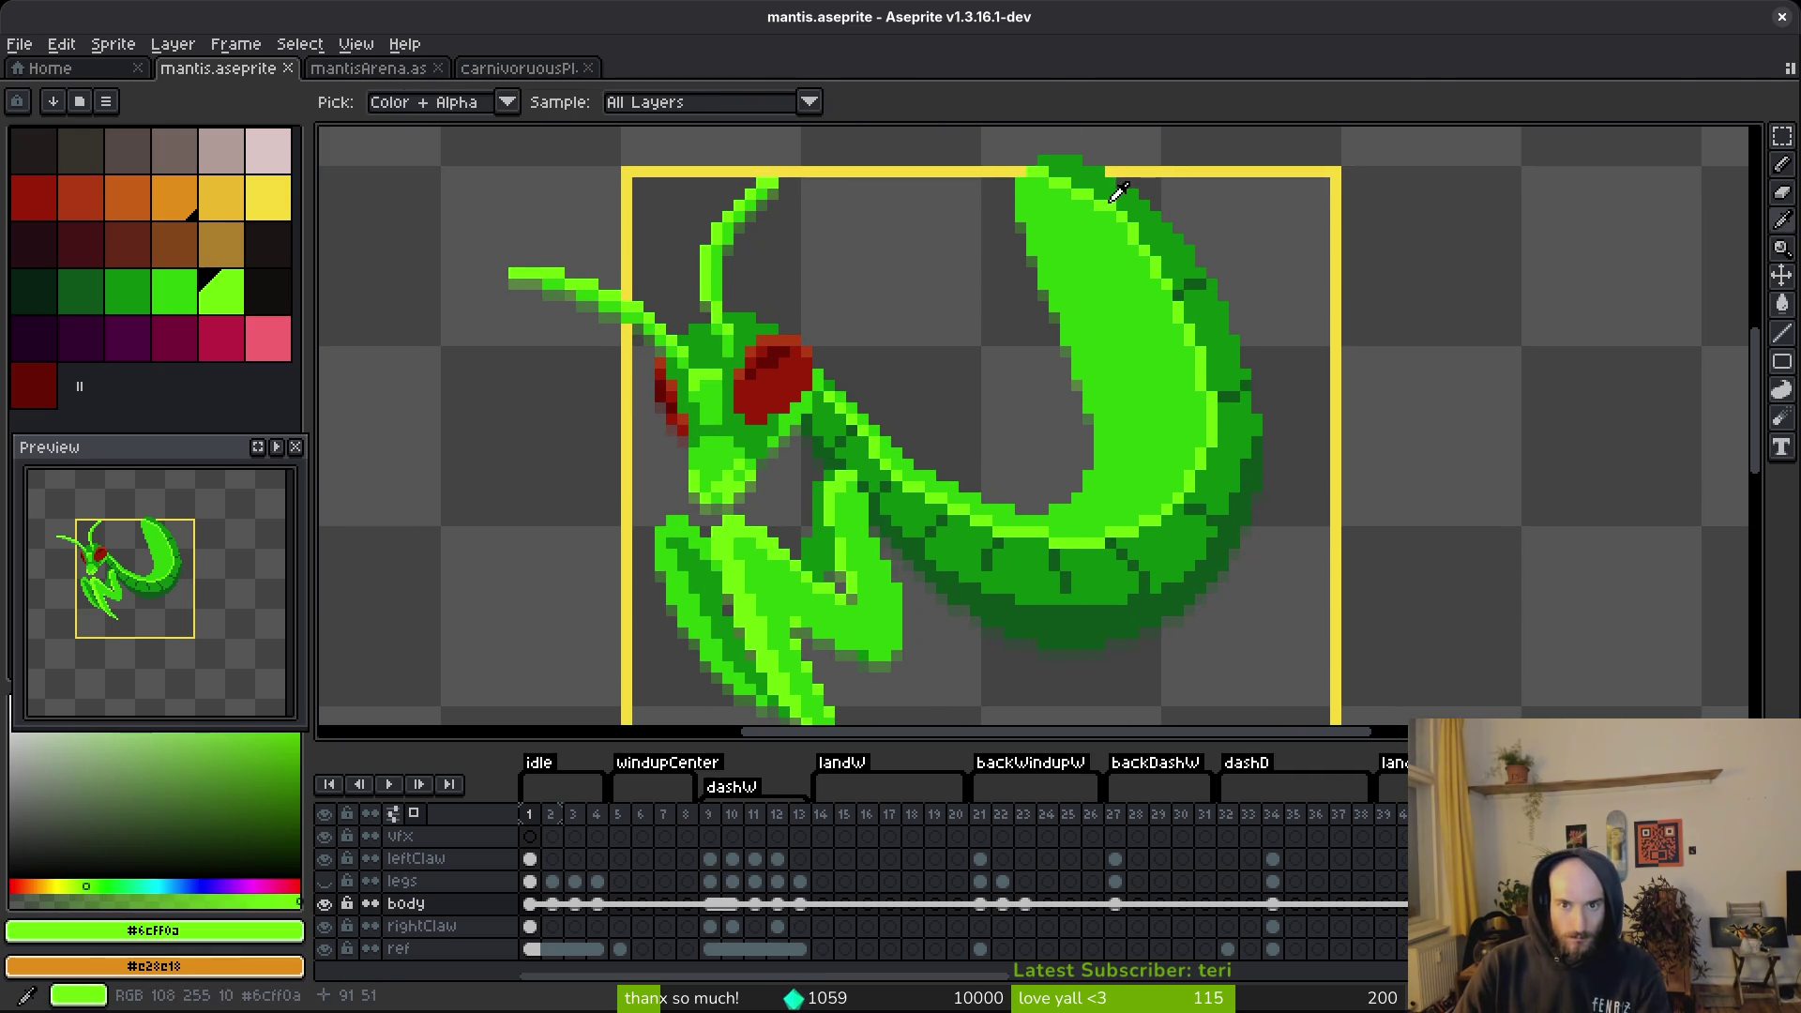
left_click(1116, 192, "alt")
scroll(1055, 230, "up", 1)
left_click_drag(1126, 472, 1125, 568)
key("ctrl+z")
key("ctrl+s")
Save mantis.aseprite once more.
scroll(1173, 451, "down", 4)
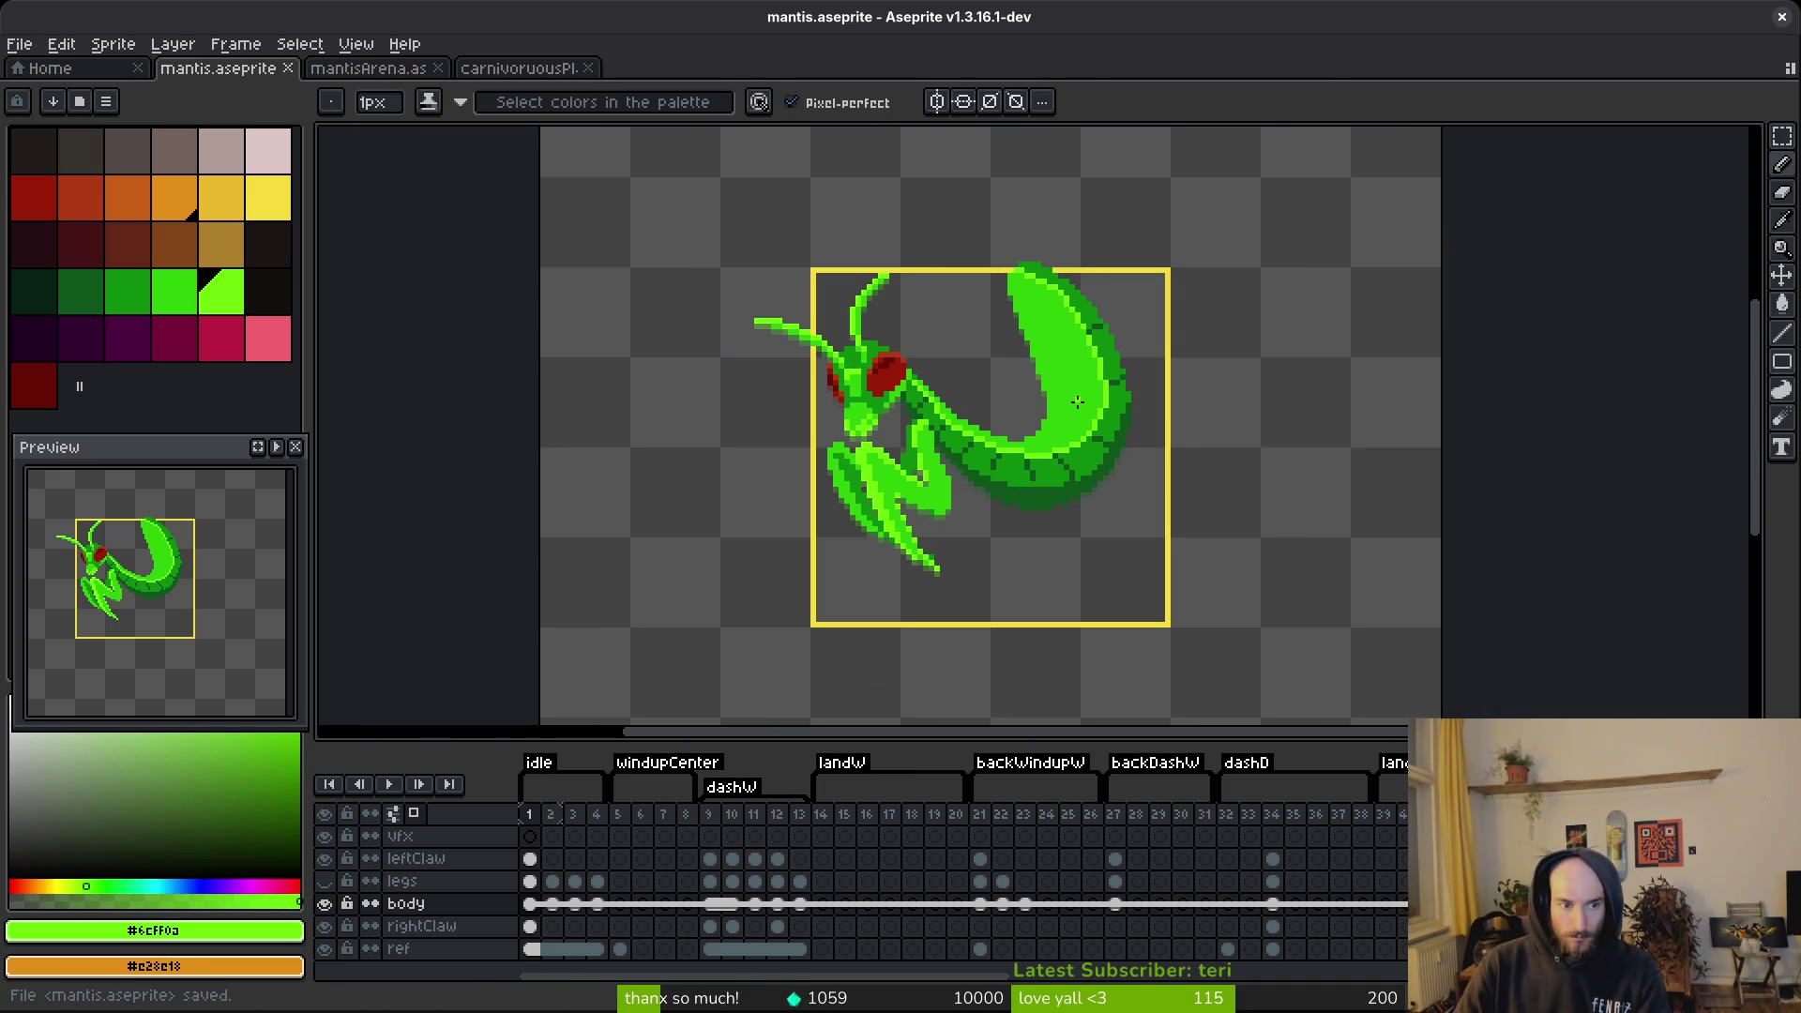
scroll(1060, 370, "up", 2)
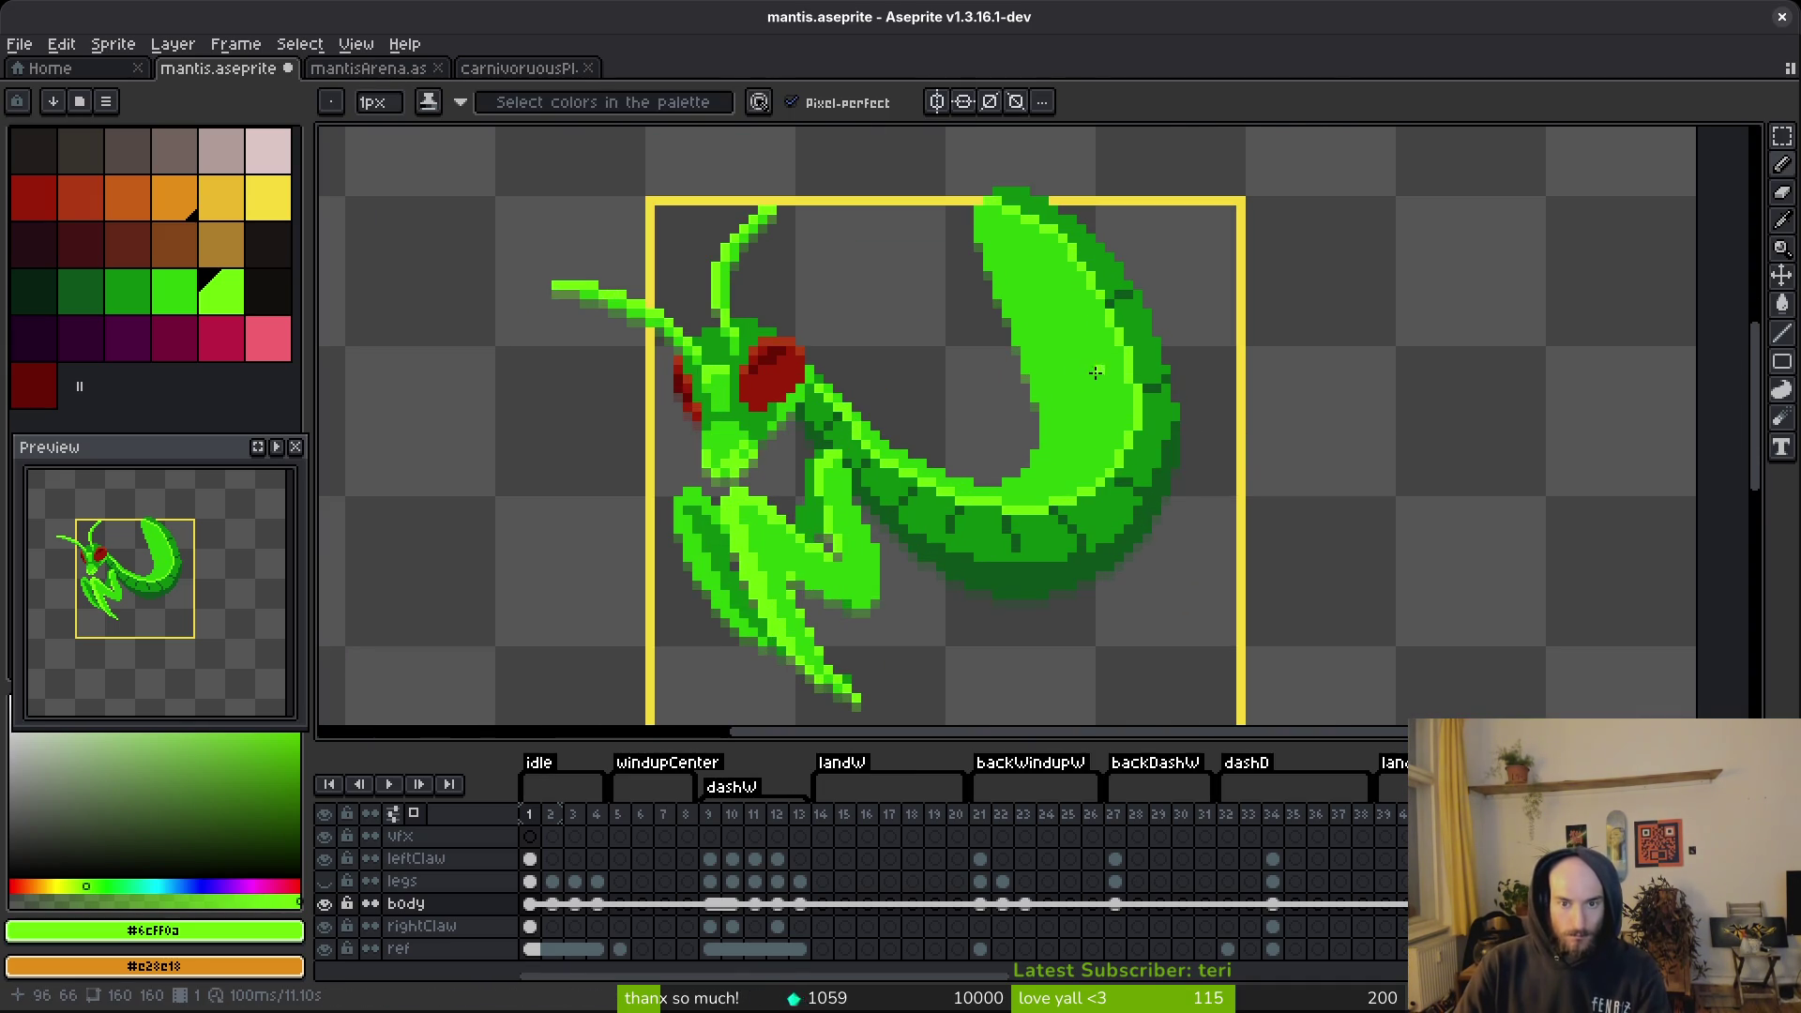
key("ctrl+s")
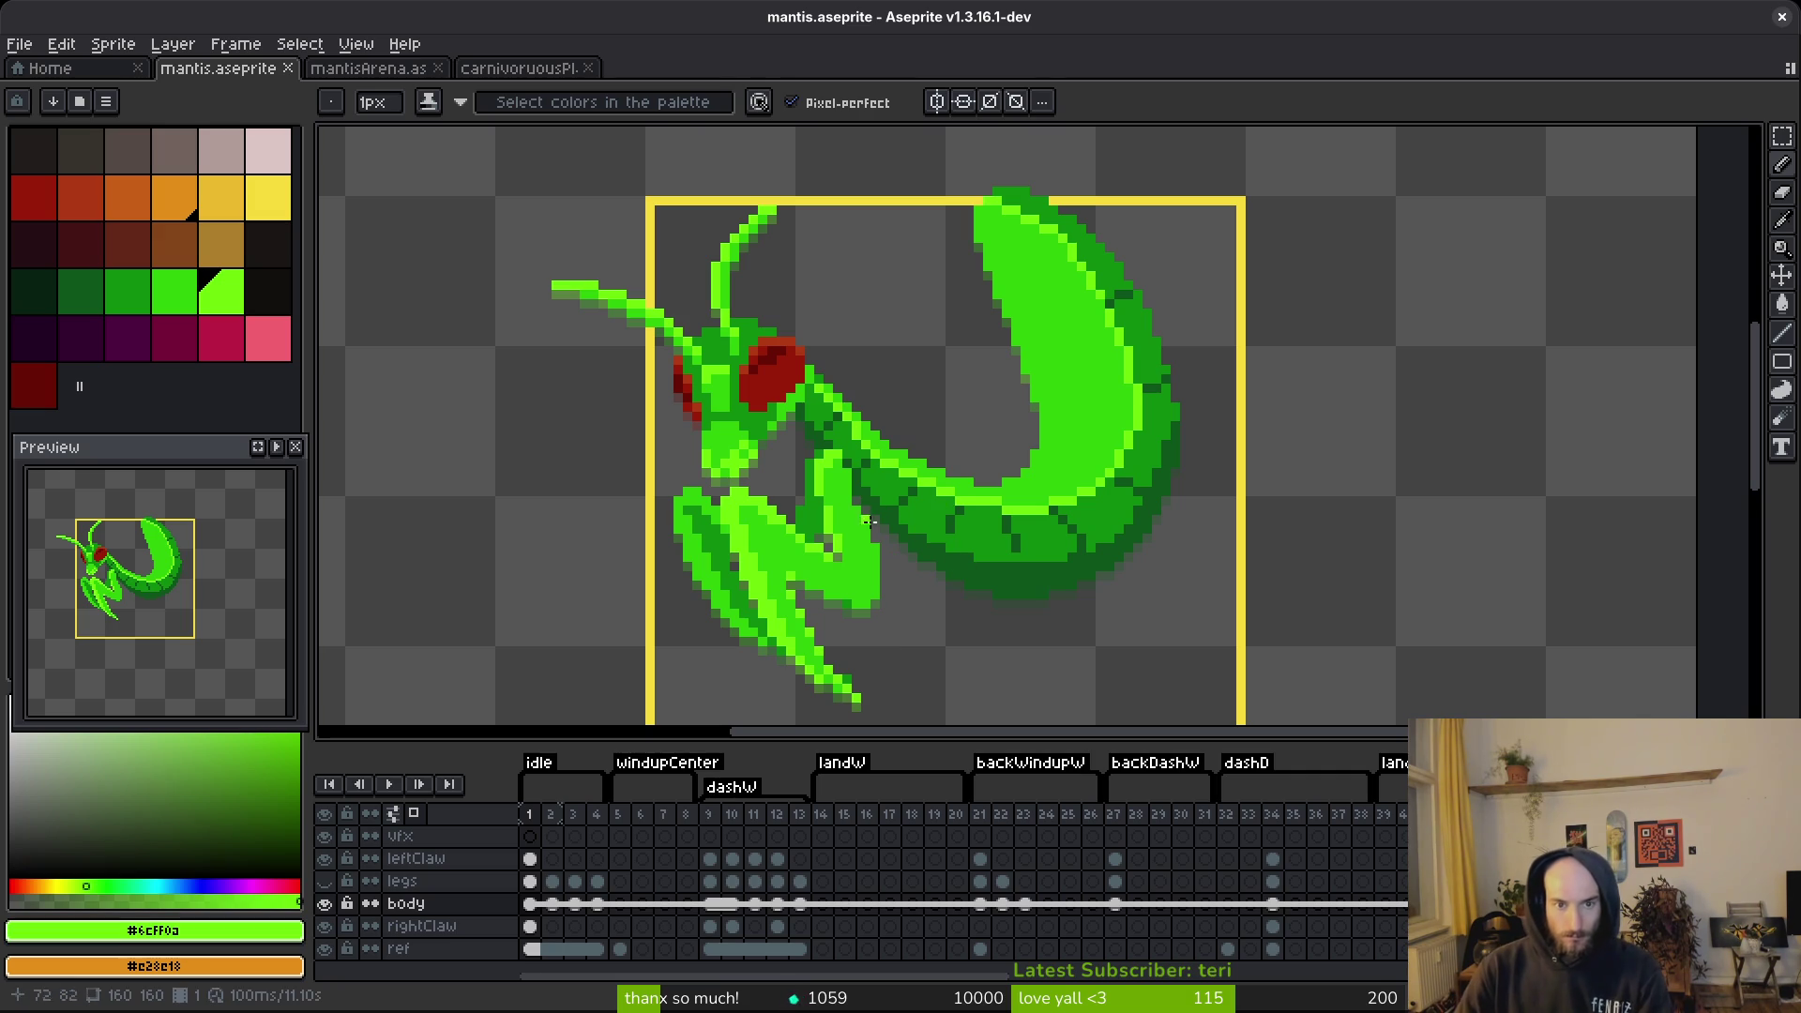
scroll(1036, 434, "down", 3)
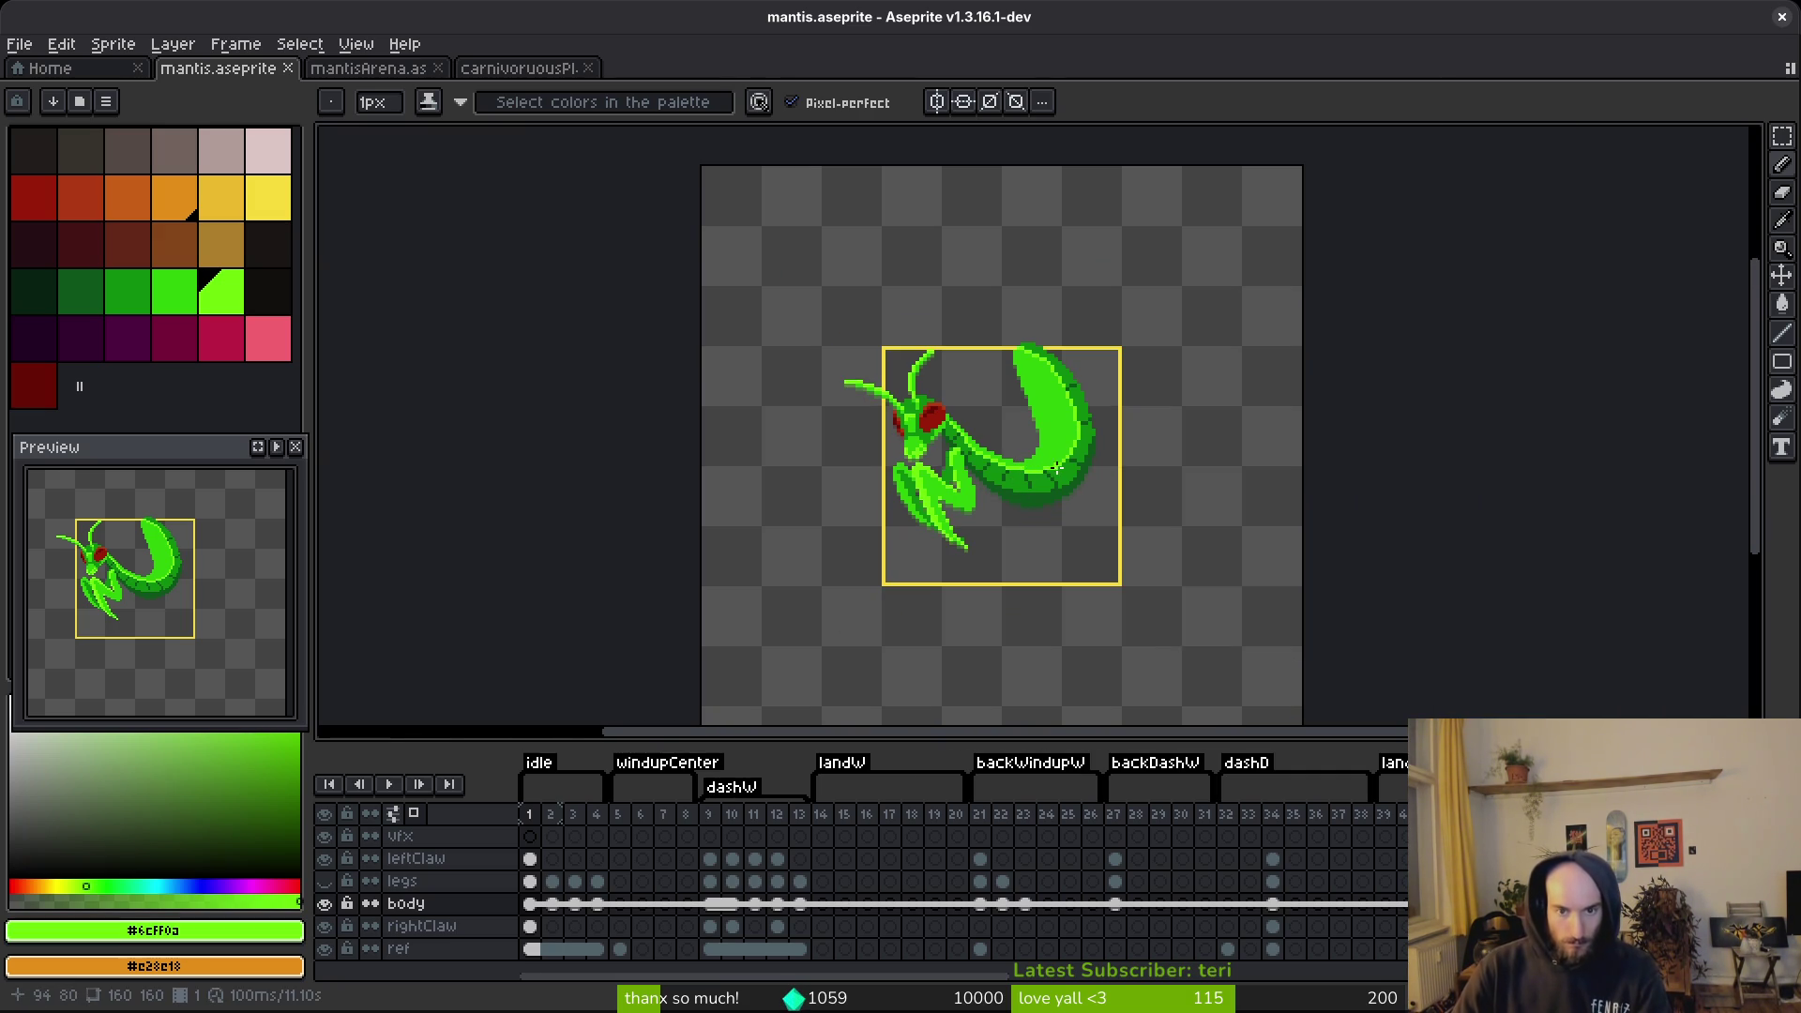
scroll(1044, 483, "up", 3)
Sample the body-edge green and repaint a run of dark edge pixels mid green with the Pencil.
key("g")
left_click(1088, 525, "alt")
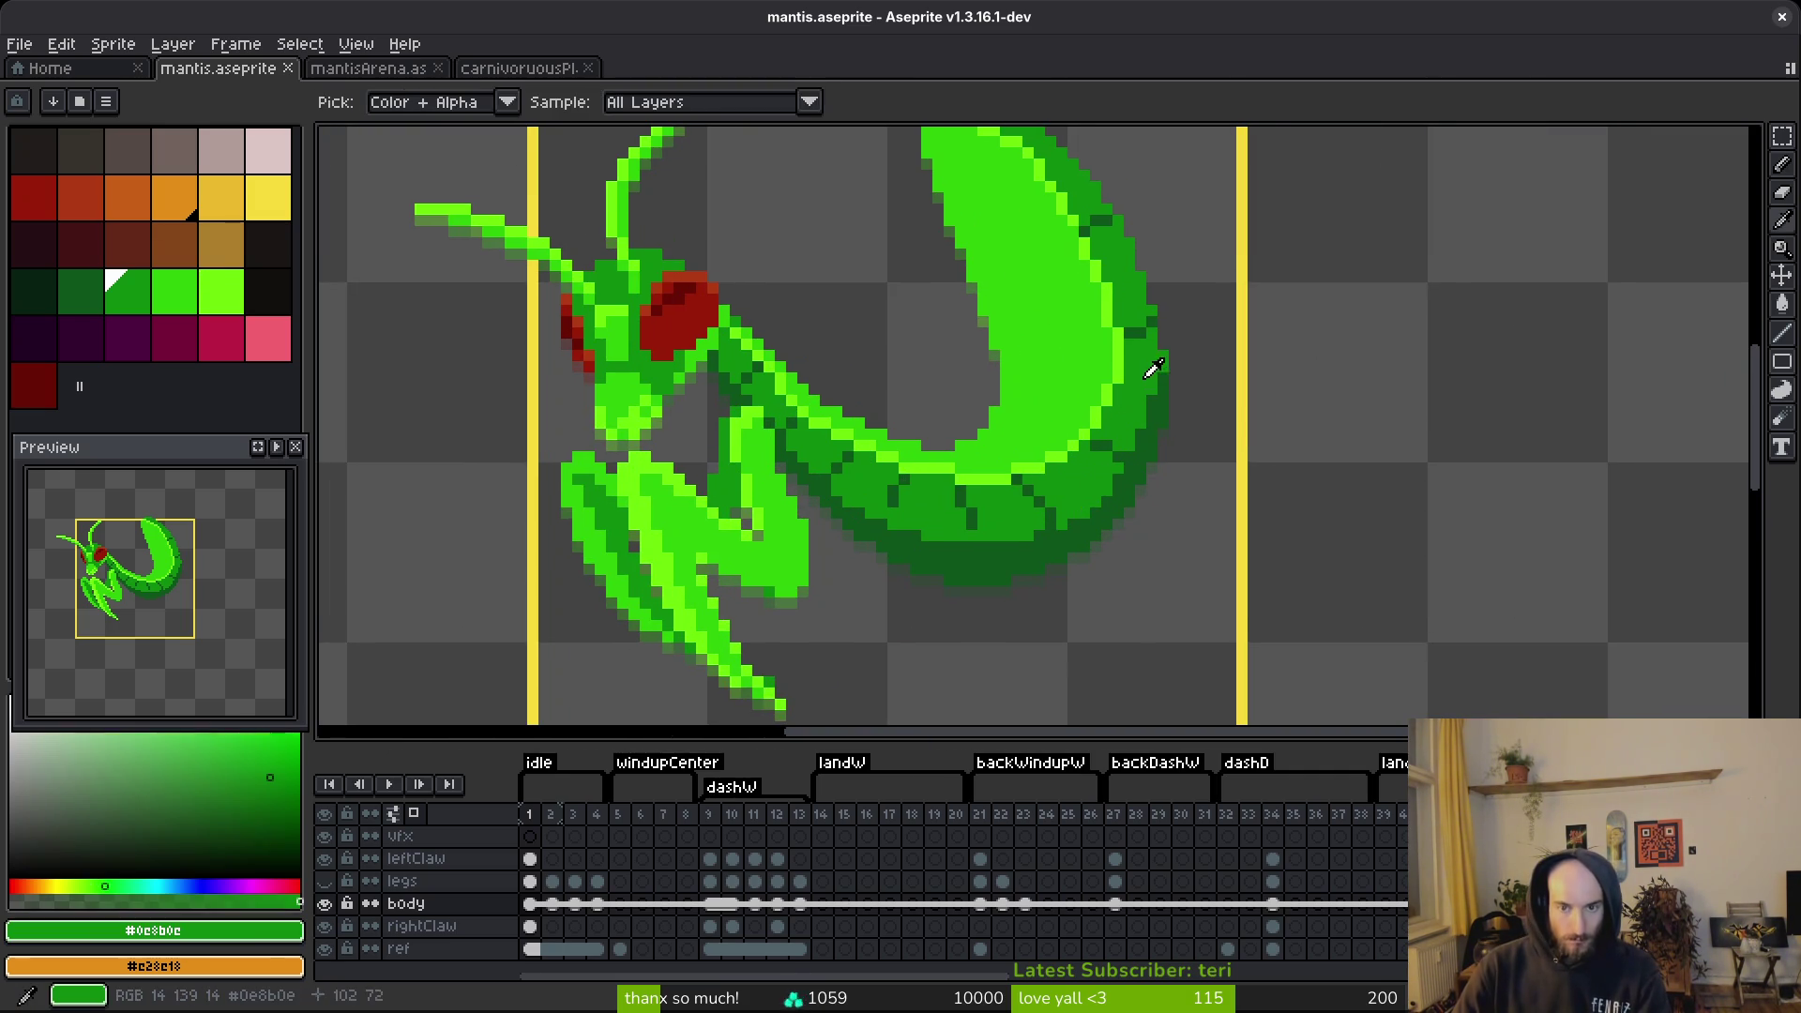
key("b")
scroll(1079, 520, "up", 3)
left_click(1201, 353)
left_click(1203, 353)
left_click_drag(965, 494, 1190, 524)
left_click(1052, 499)
left_click(1081, 559)
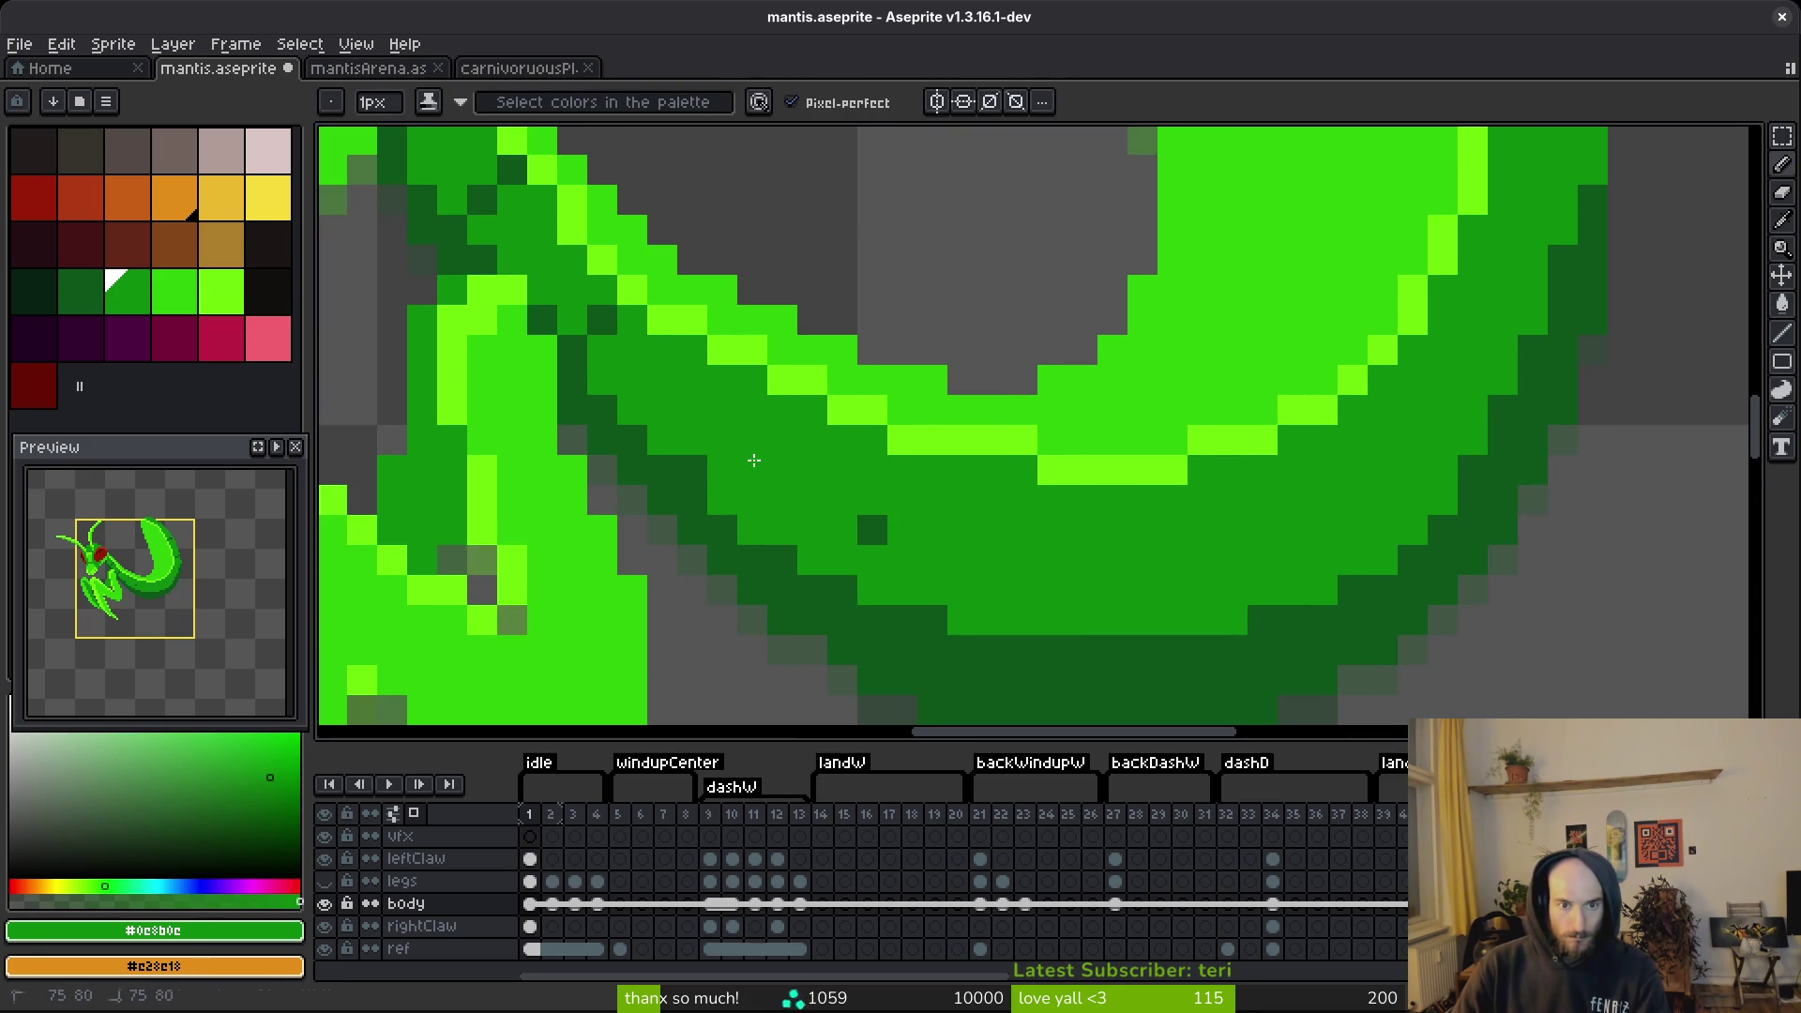
Undo those pencil edits to restore the segment lines and save the sprite.
scroll(844, 450, "left", 3)
scroll(844, 451, "up", 2)
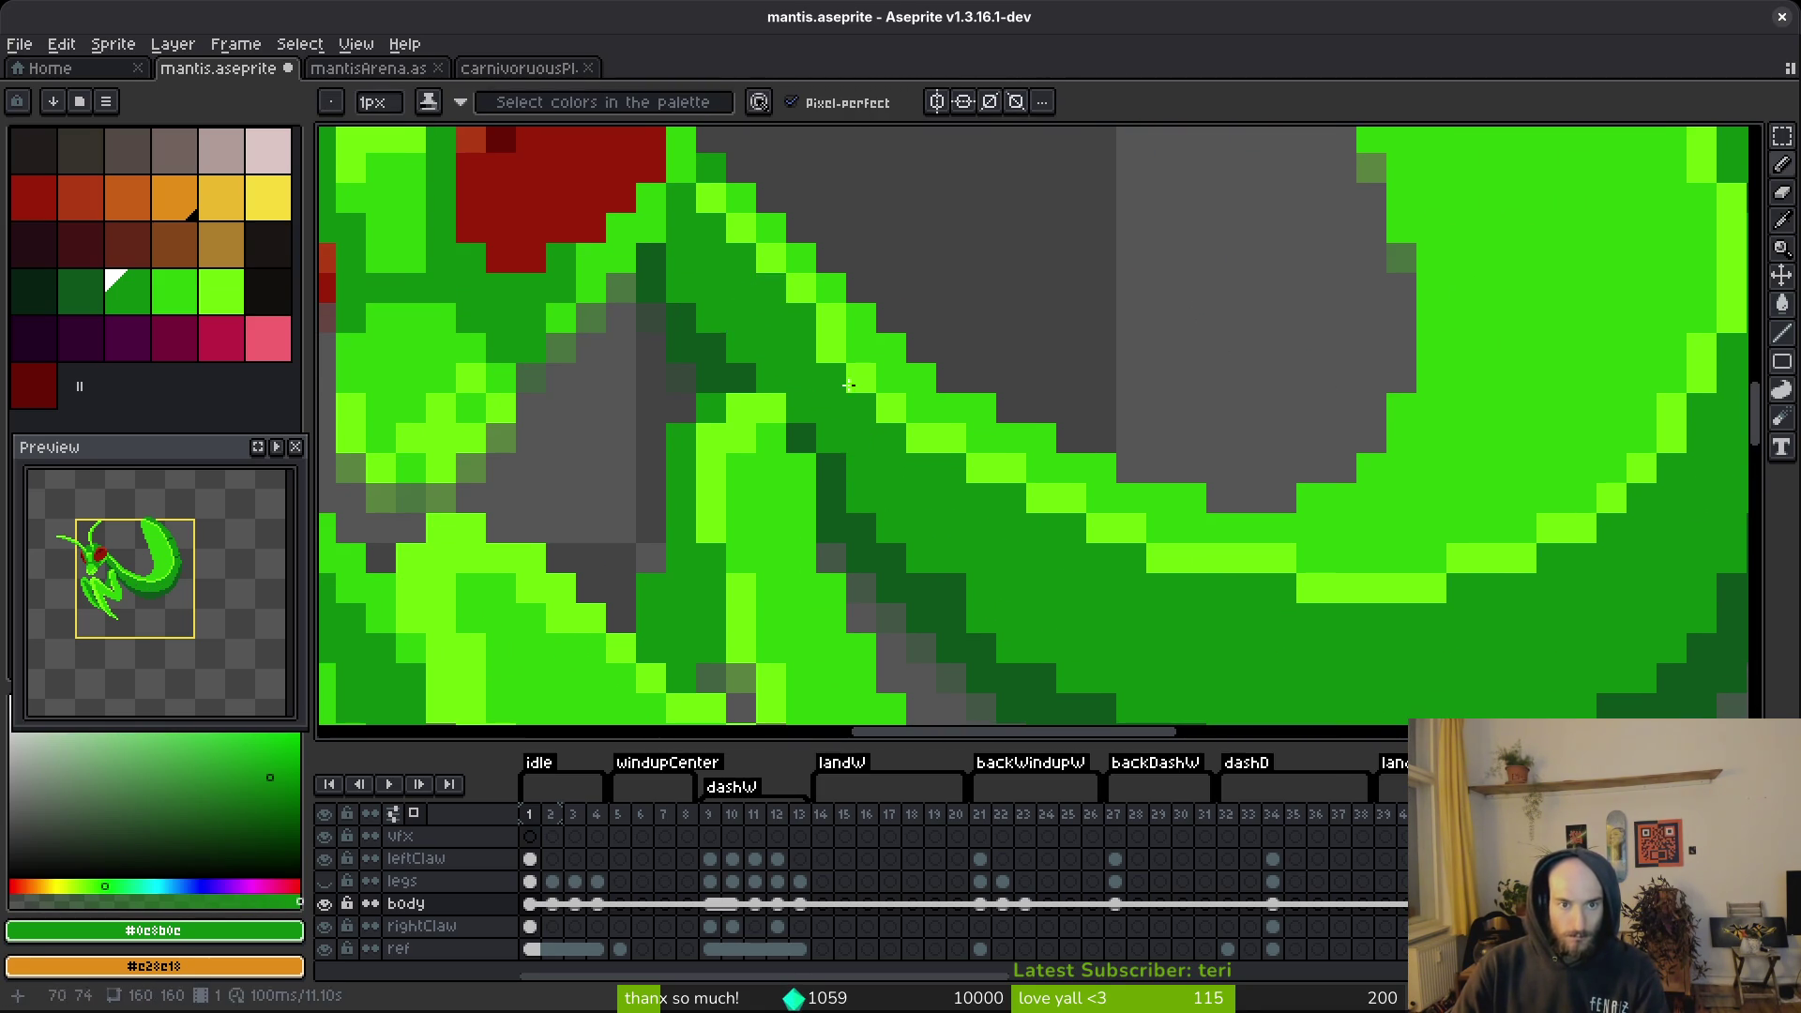
scroll(997, 544, "down", 6)
key("ctrl+z")
key("ctrl+z")
key("ctrl+z")
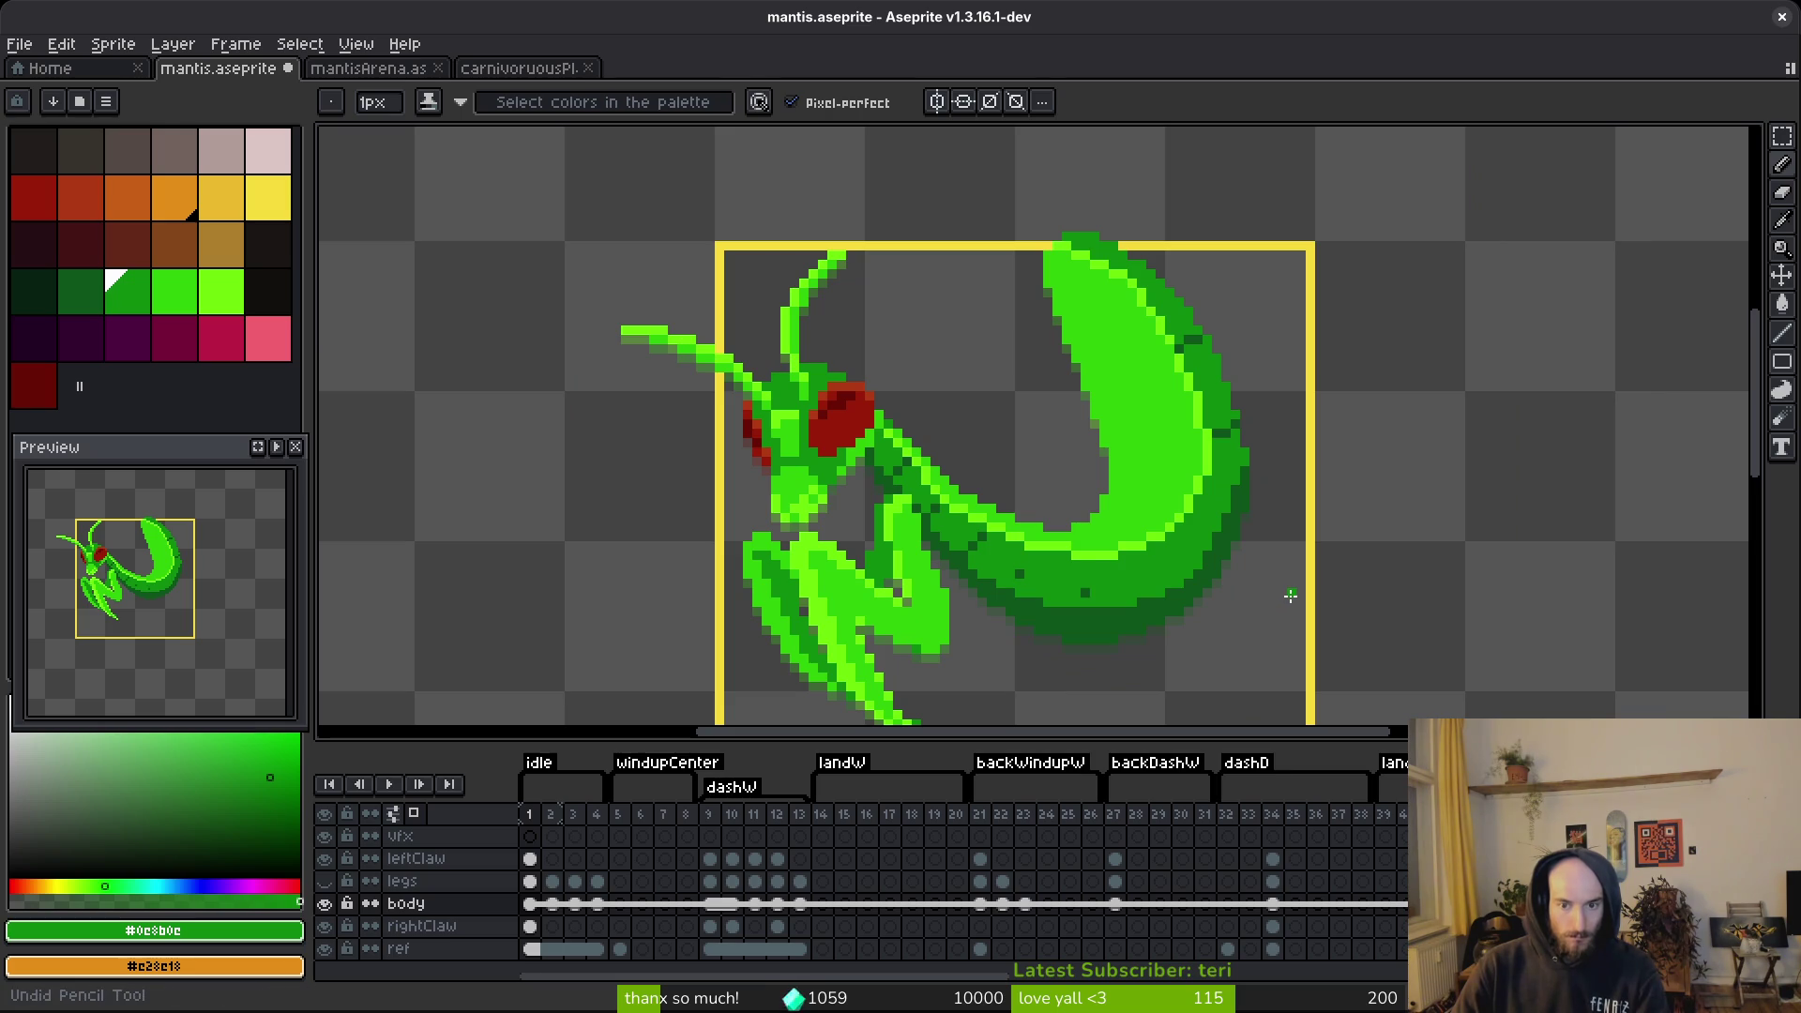
key("ctrl+s")
Pick the dark green from the abdomen and save mantis.aseprite.
scroll(1104, 575, "up", 4)
left_click(815, 417, "alt")
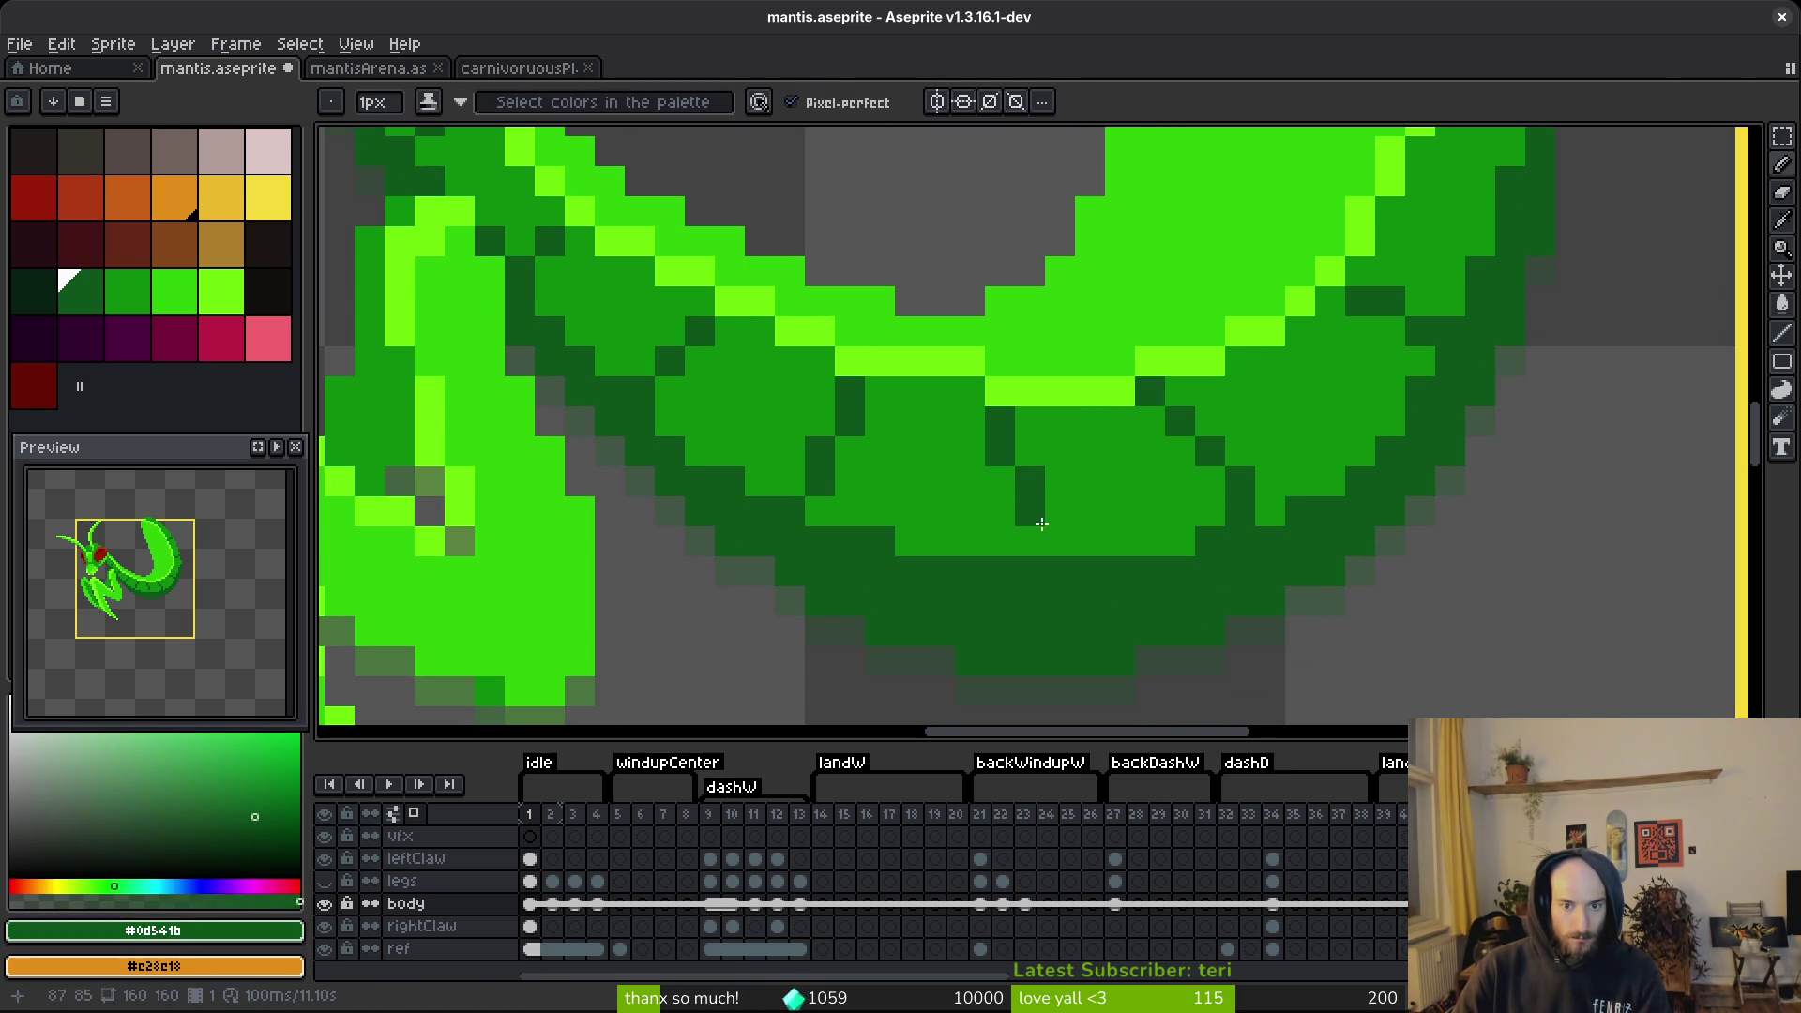
scroll(1174, 529, "right", 2)
scroll(1157, 502, "down", 5)
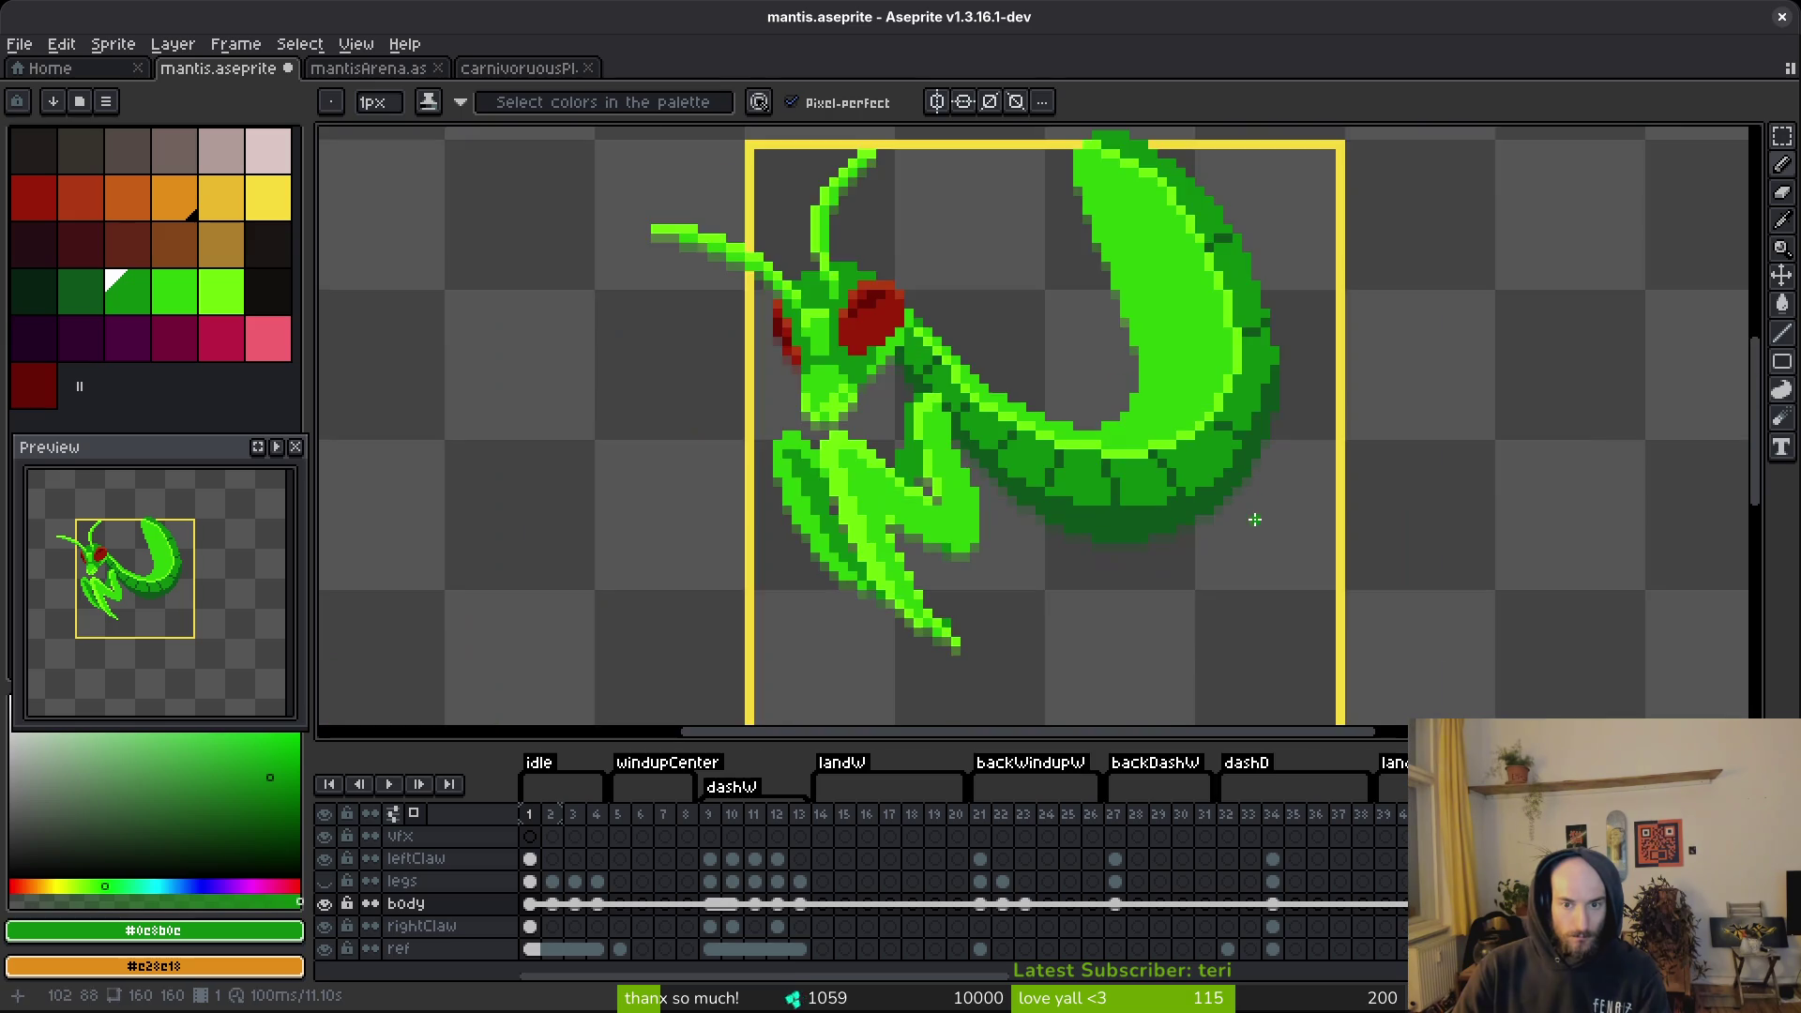
scroll(1219, 488, "up", 5)
scroll(1114, 470, "down", 5)
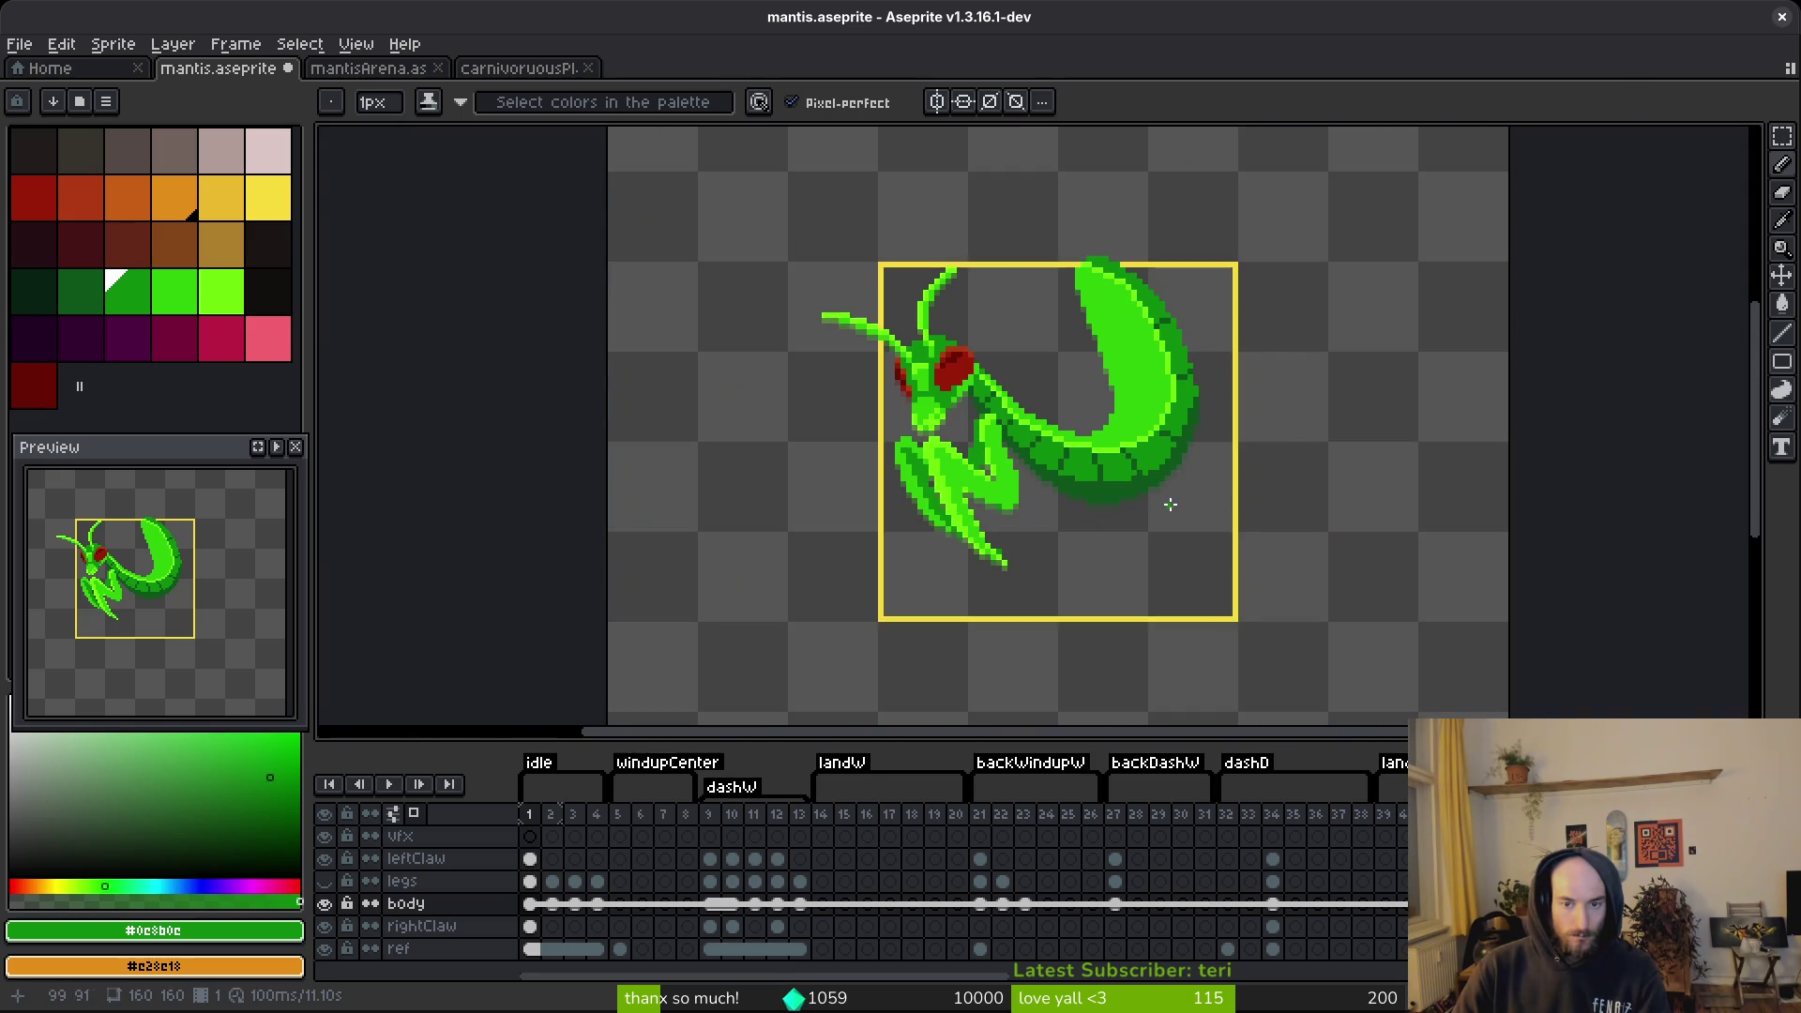
scroll(1166, 502, "up", 5)
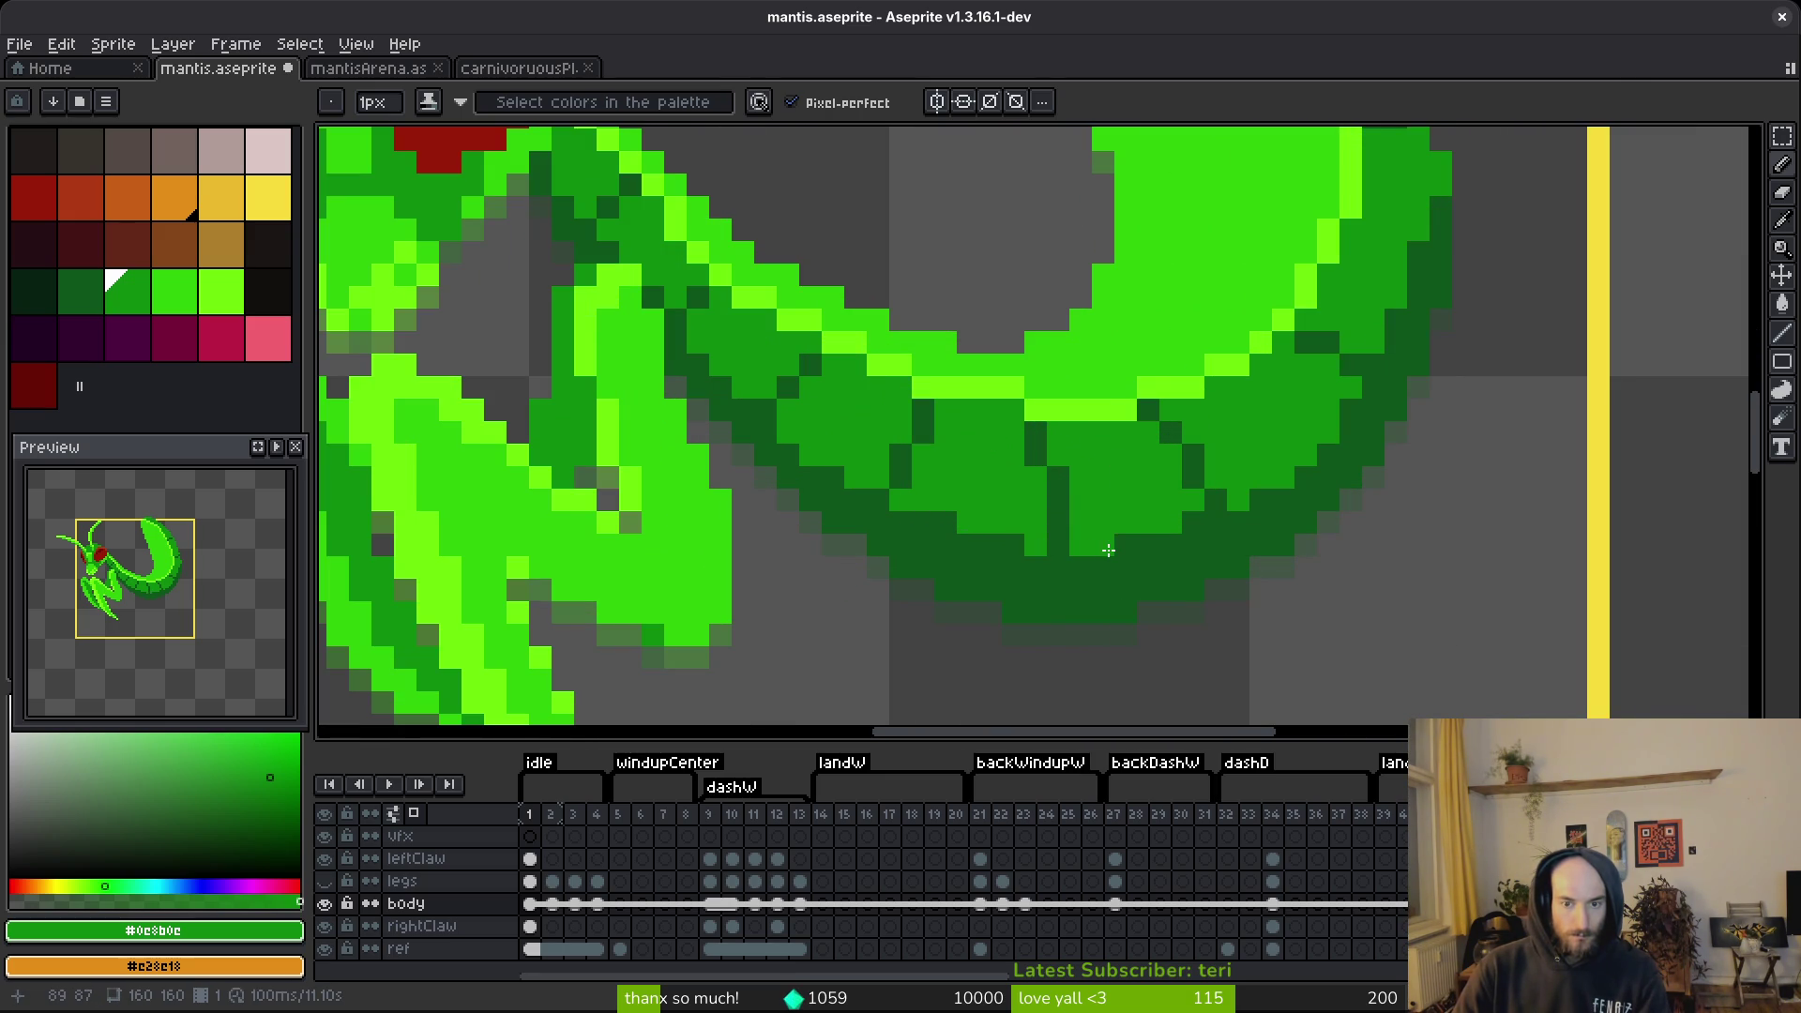
scroll(1311, 525, "down", 5)
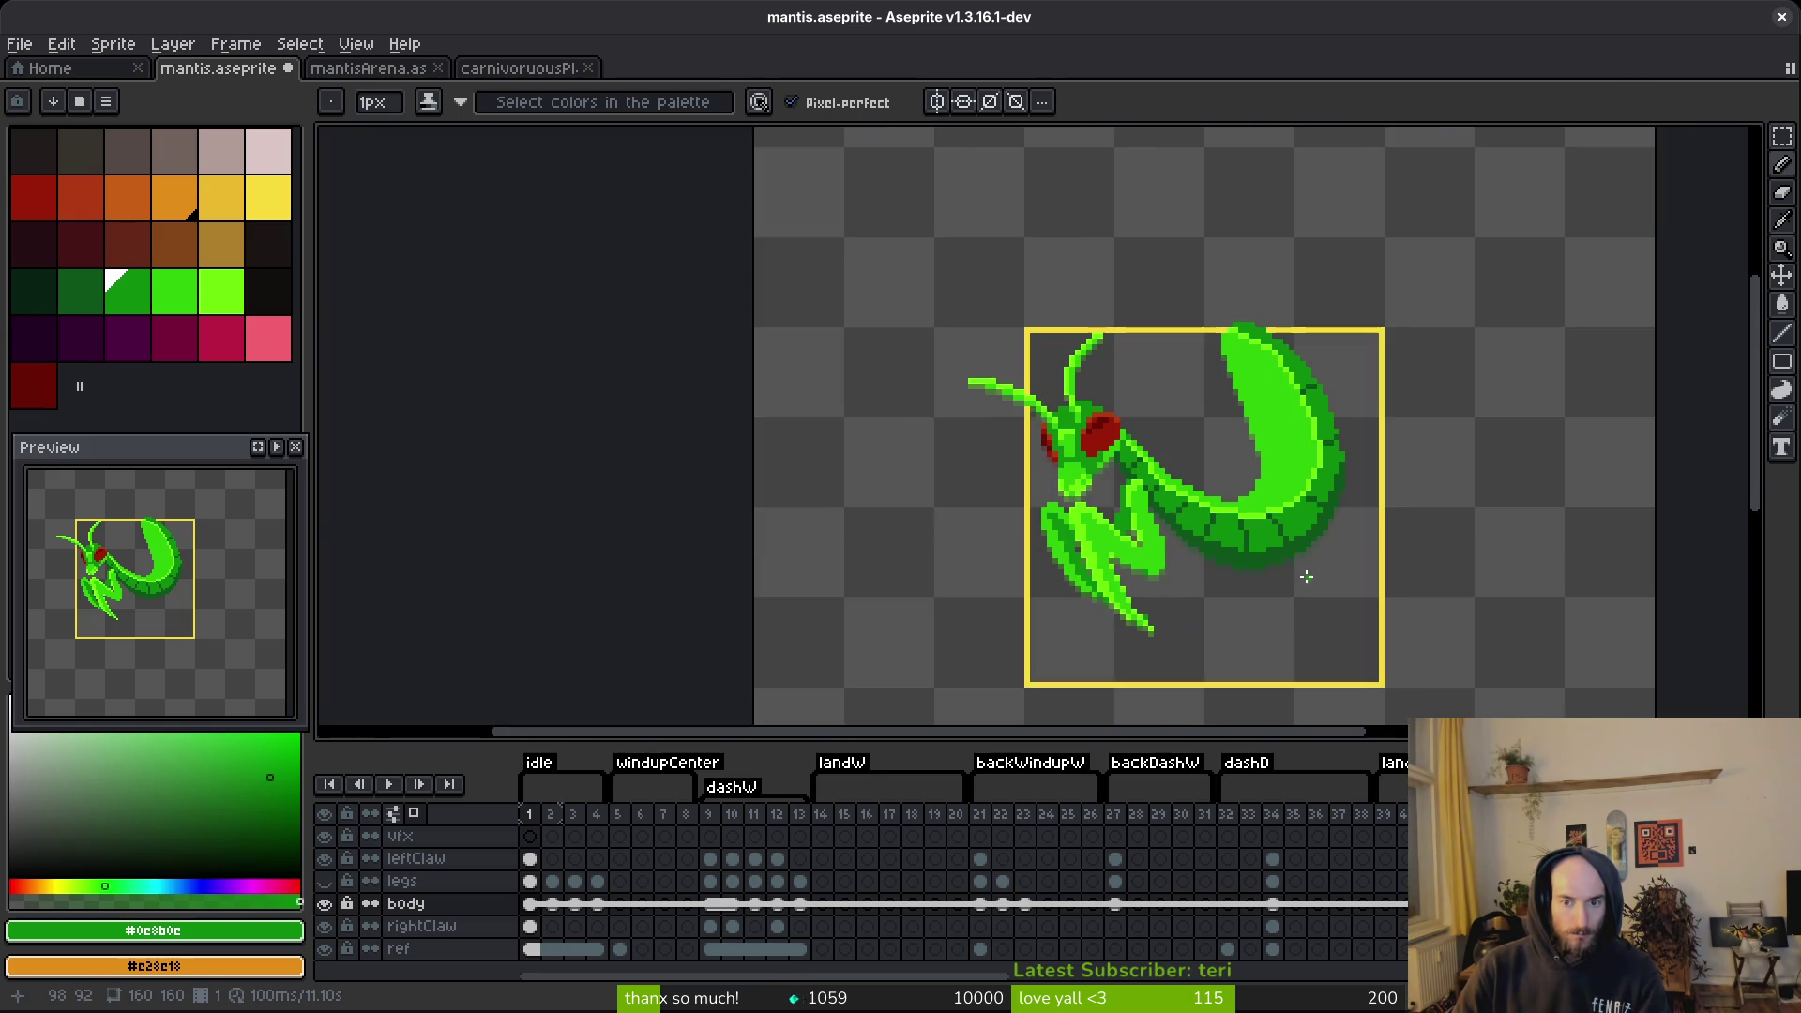
scroll(1303, 574, "up", 5)
scroll(1251, 590, "down", 5)
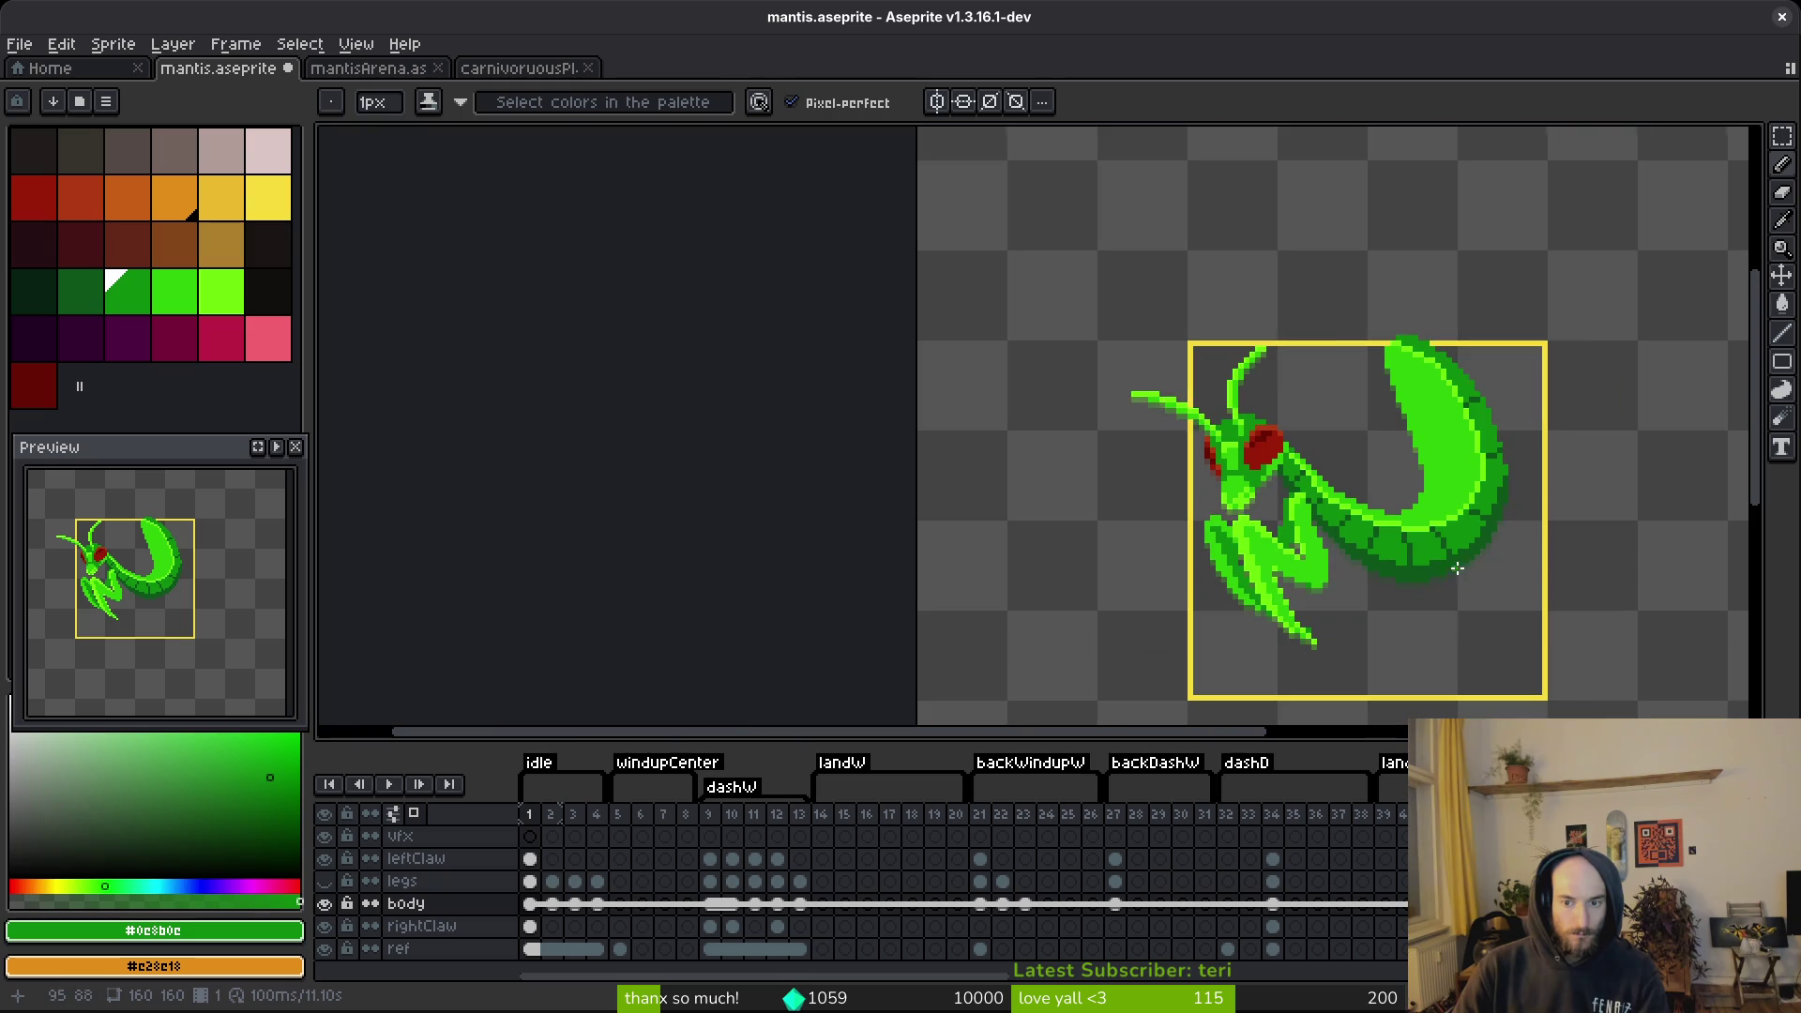
key("ctrl+s")
Paint a pixel at the bottom of the abdomen curve and save again.
scroll(1510, 603, "up", 5)
scroll(1557, 535, "down", 3)
scroll(1378, 525, "up", 3)
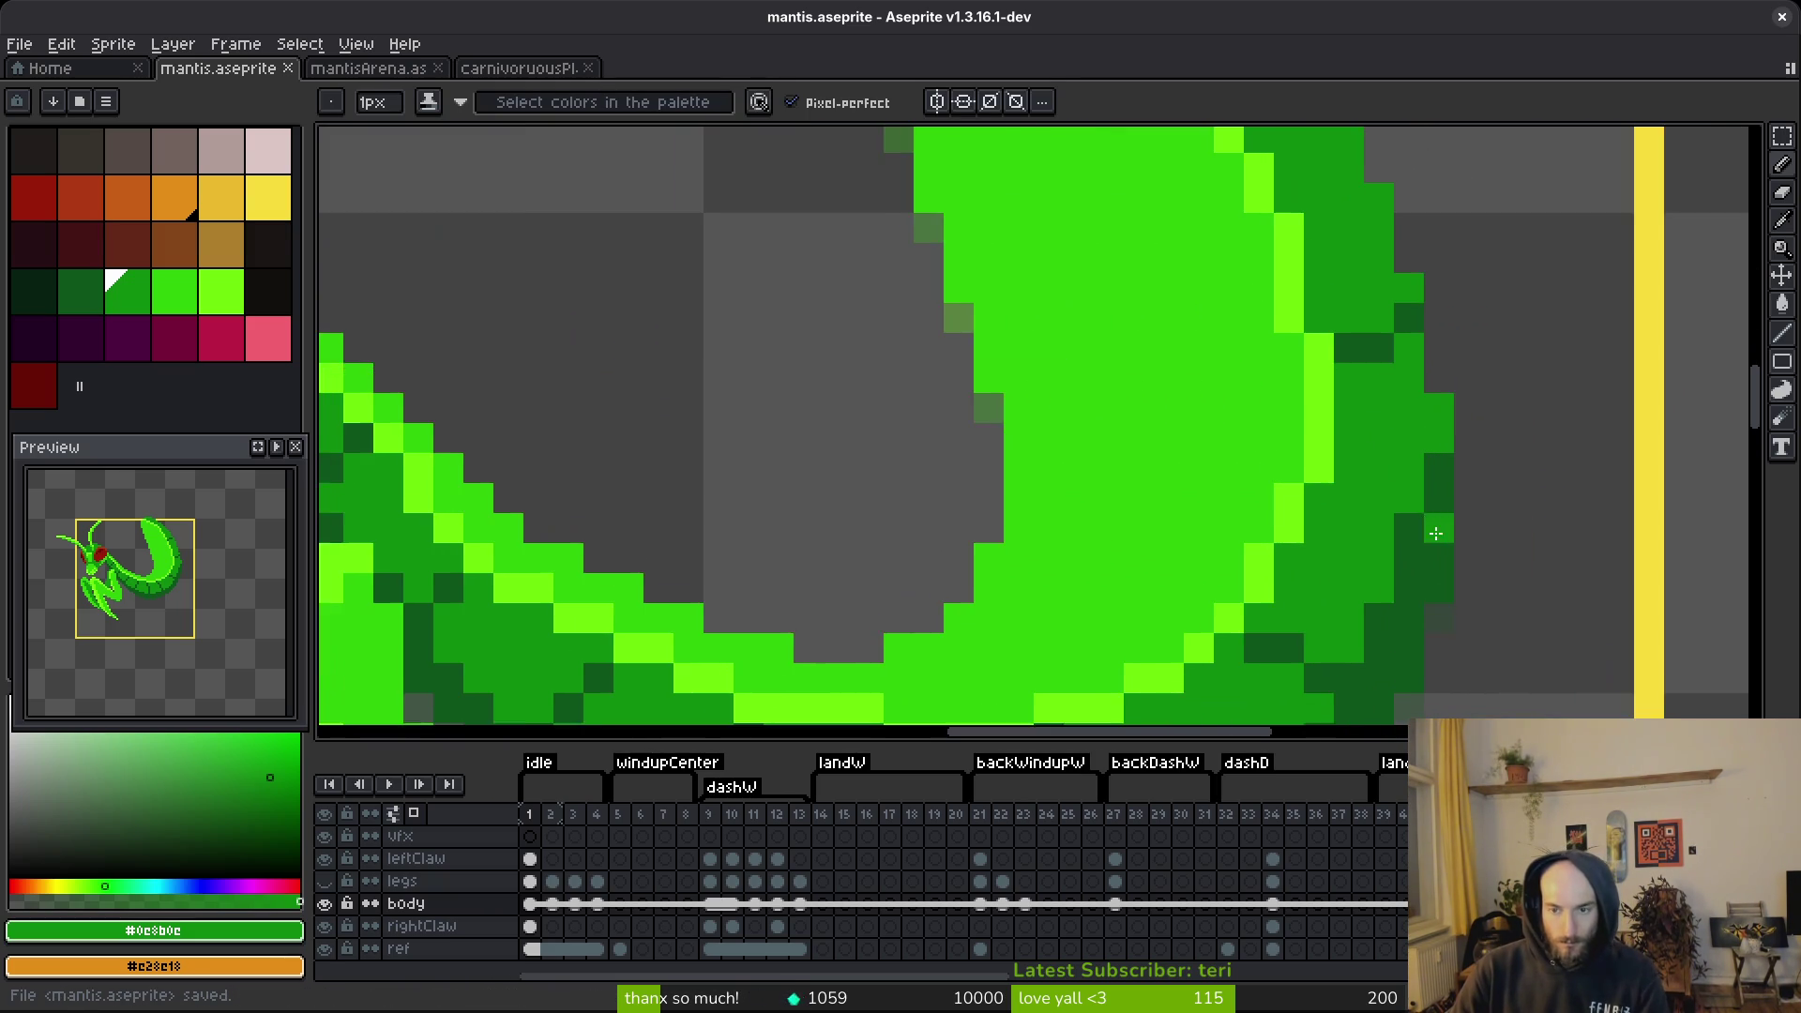
left_click(1367, 591)
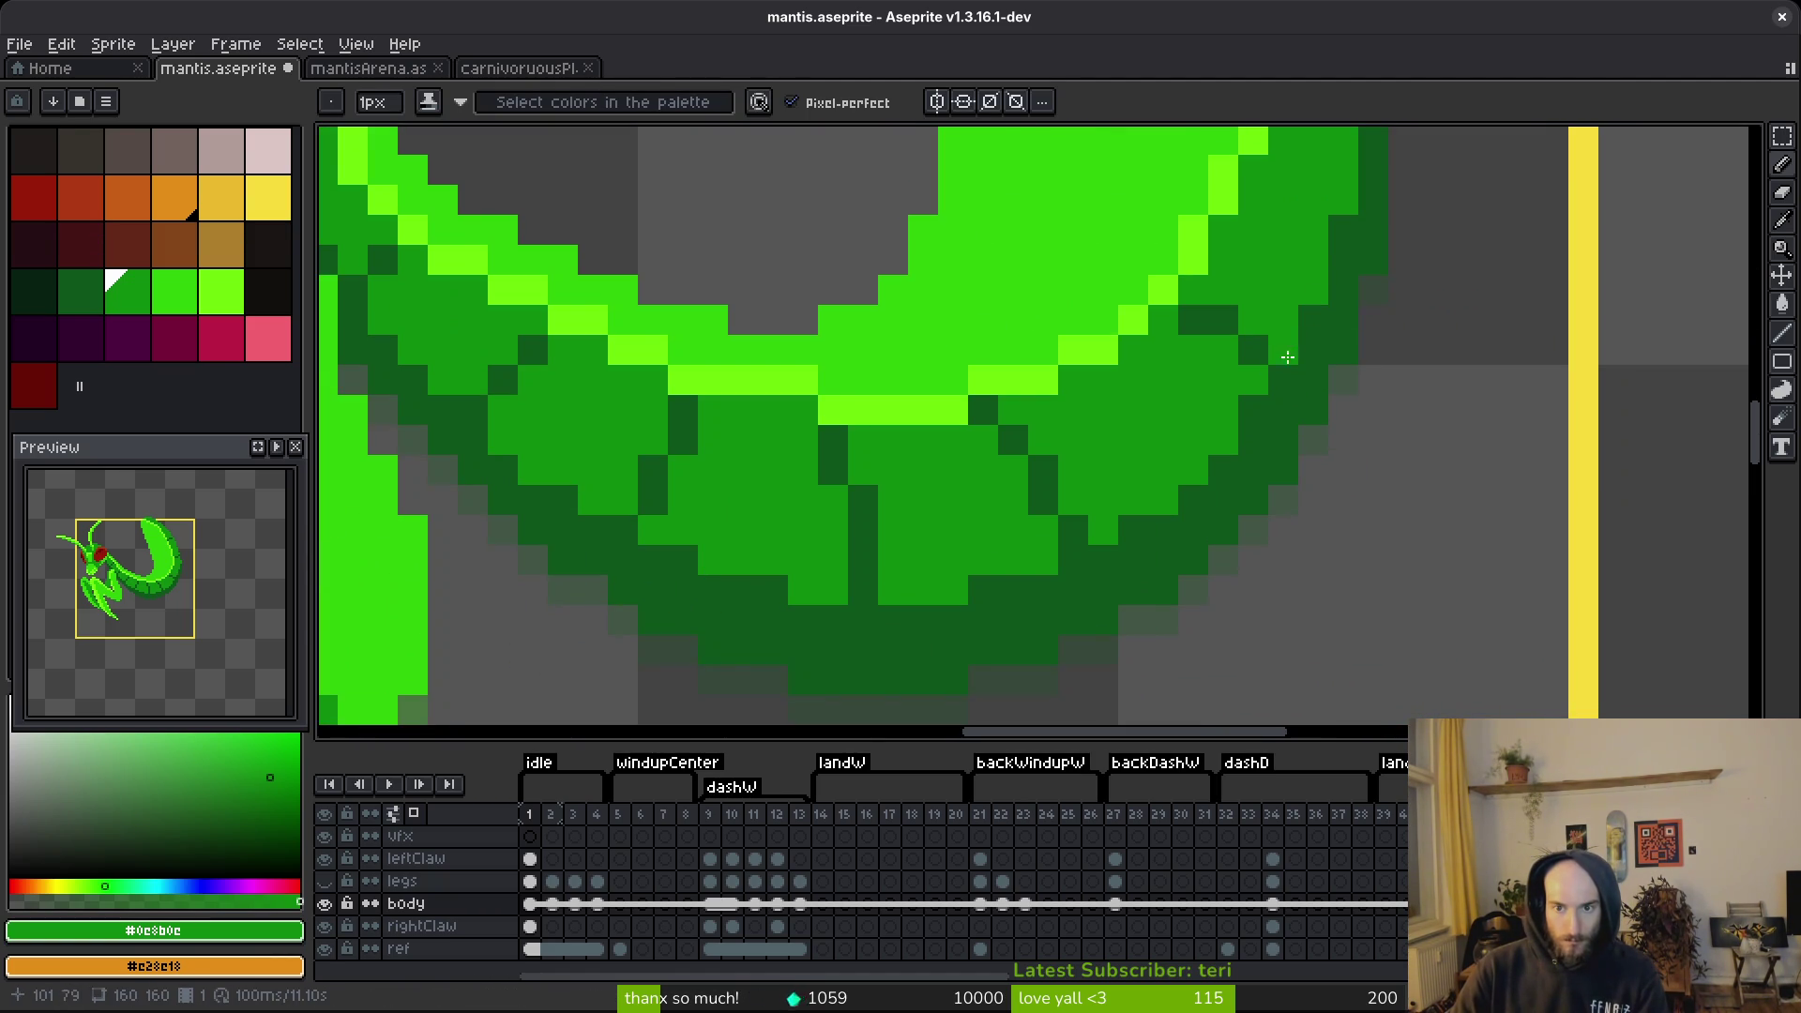
scroll(1453, 611, "down", 5)
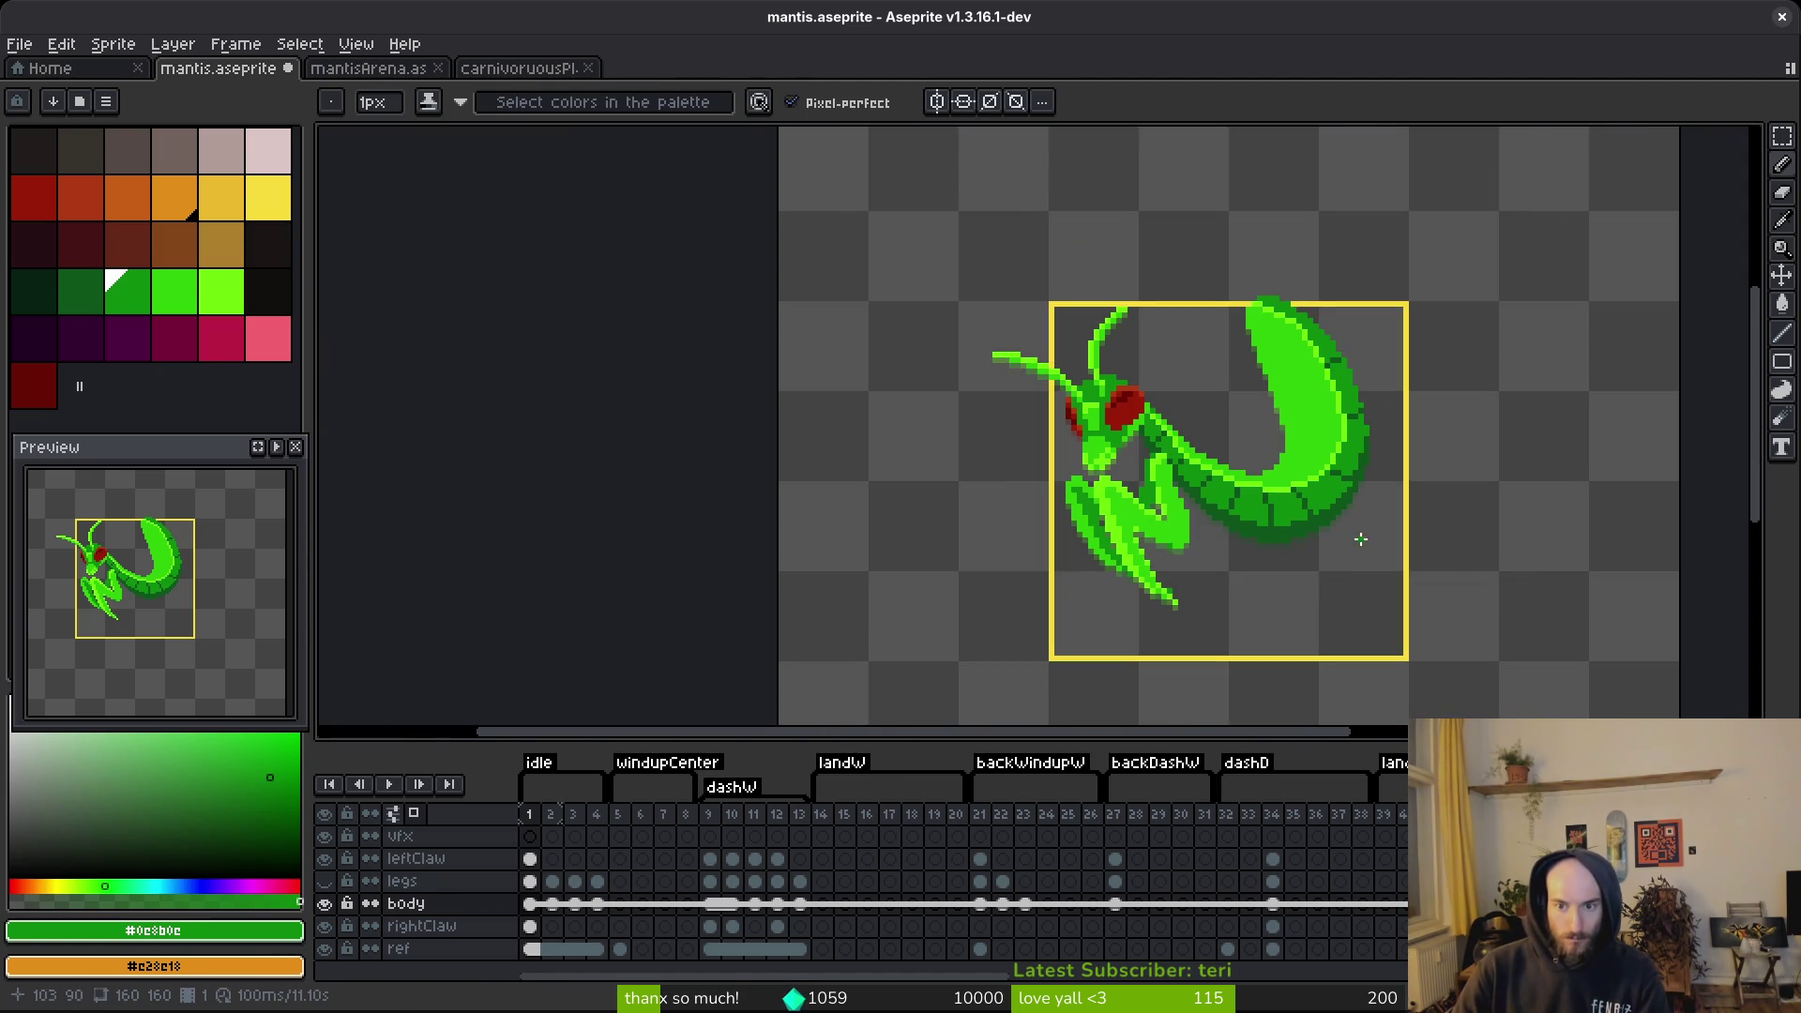
scroll(1364, 541, "up", 4)
key("ctrl+s")
Add a darker green pixel on the curve's upper edge and sample the abdomen green.
scroll(1481, 491, "down", 3)
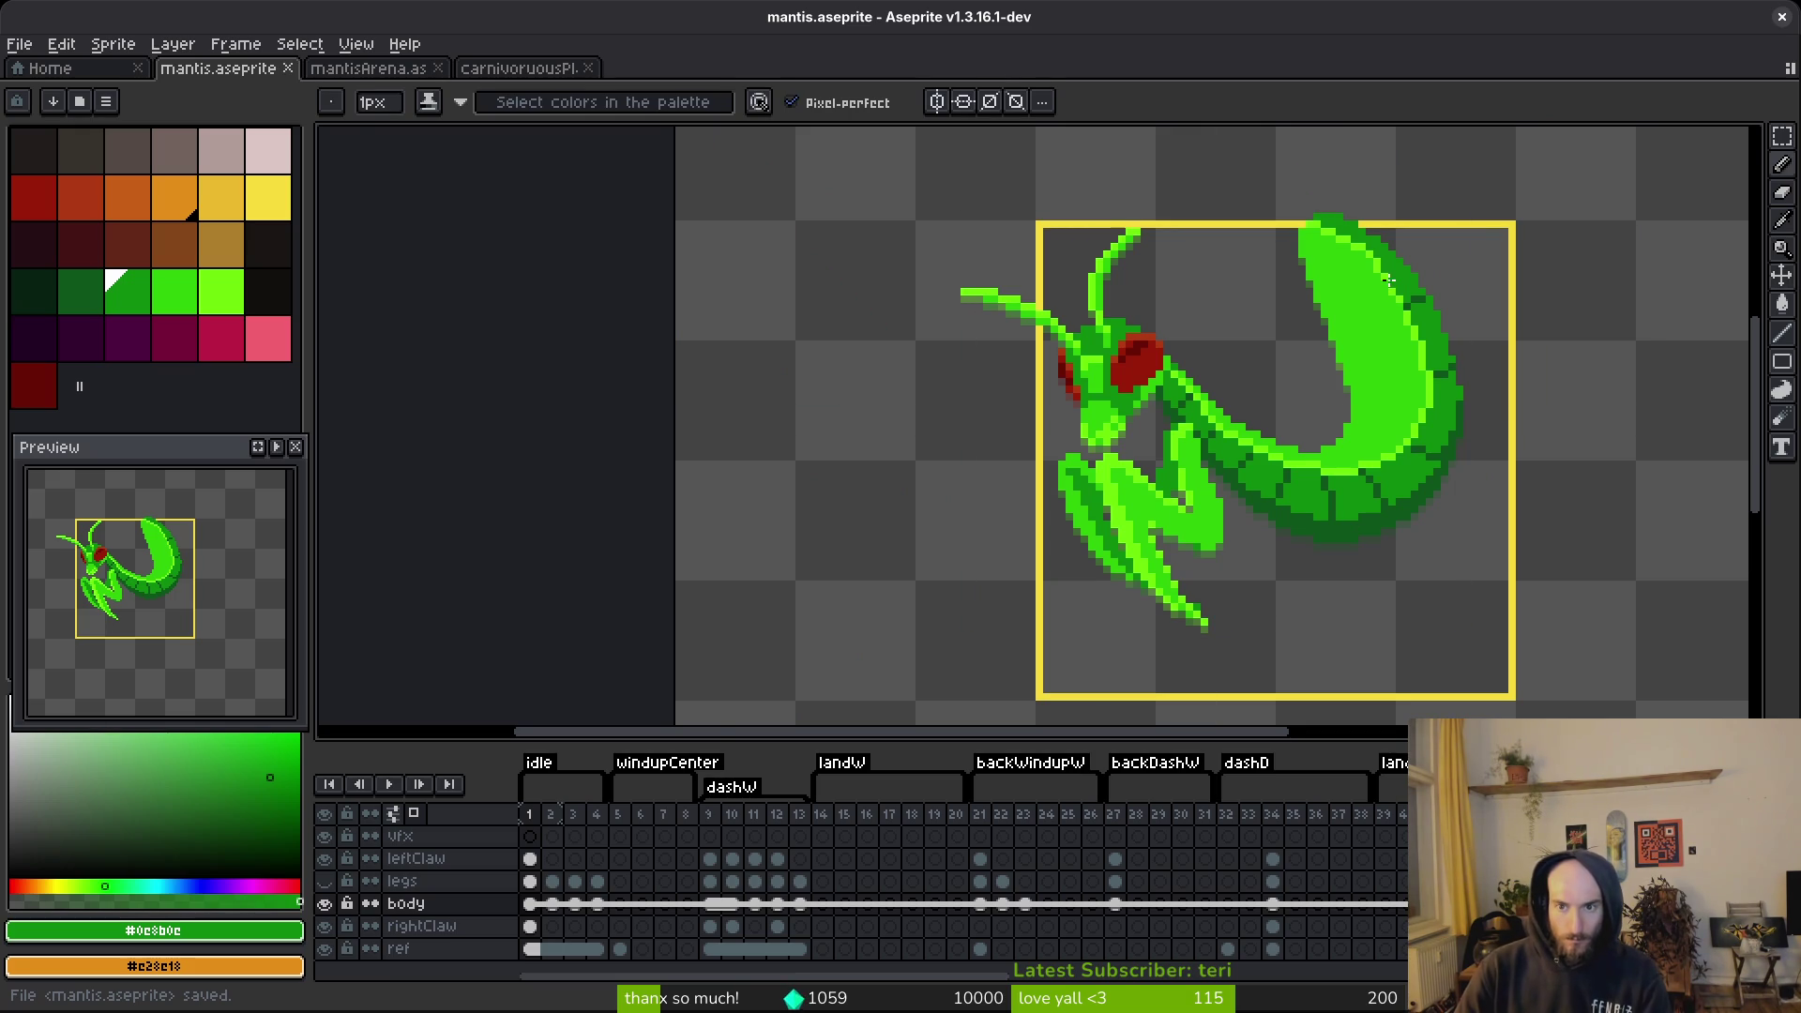
scroll(1429, 354, "up", 3)
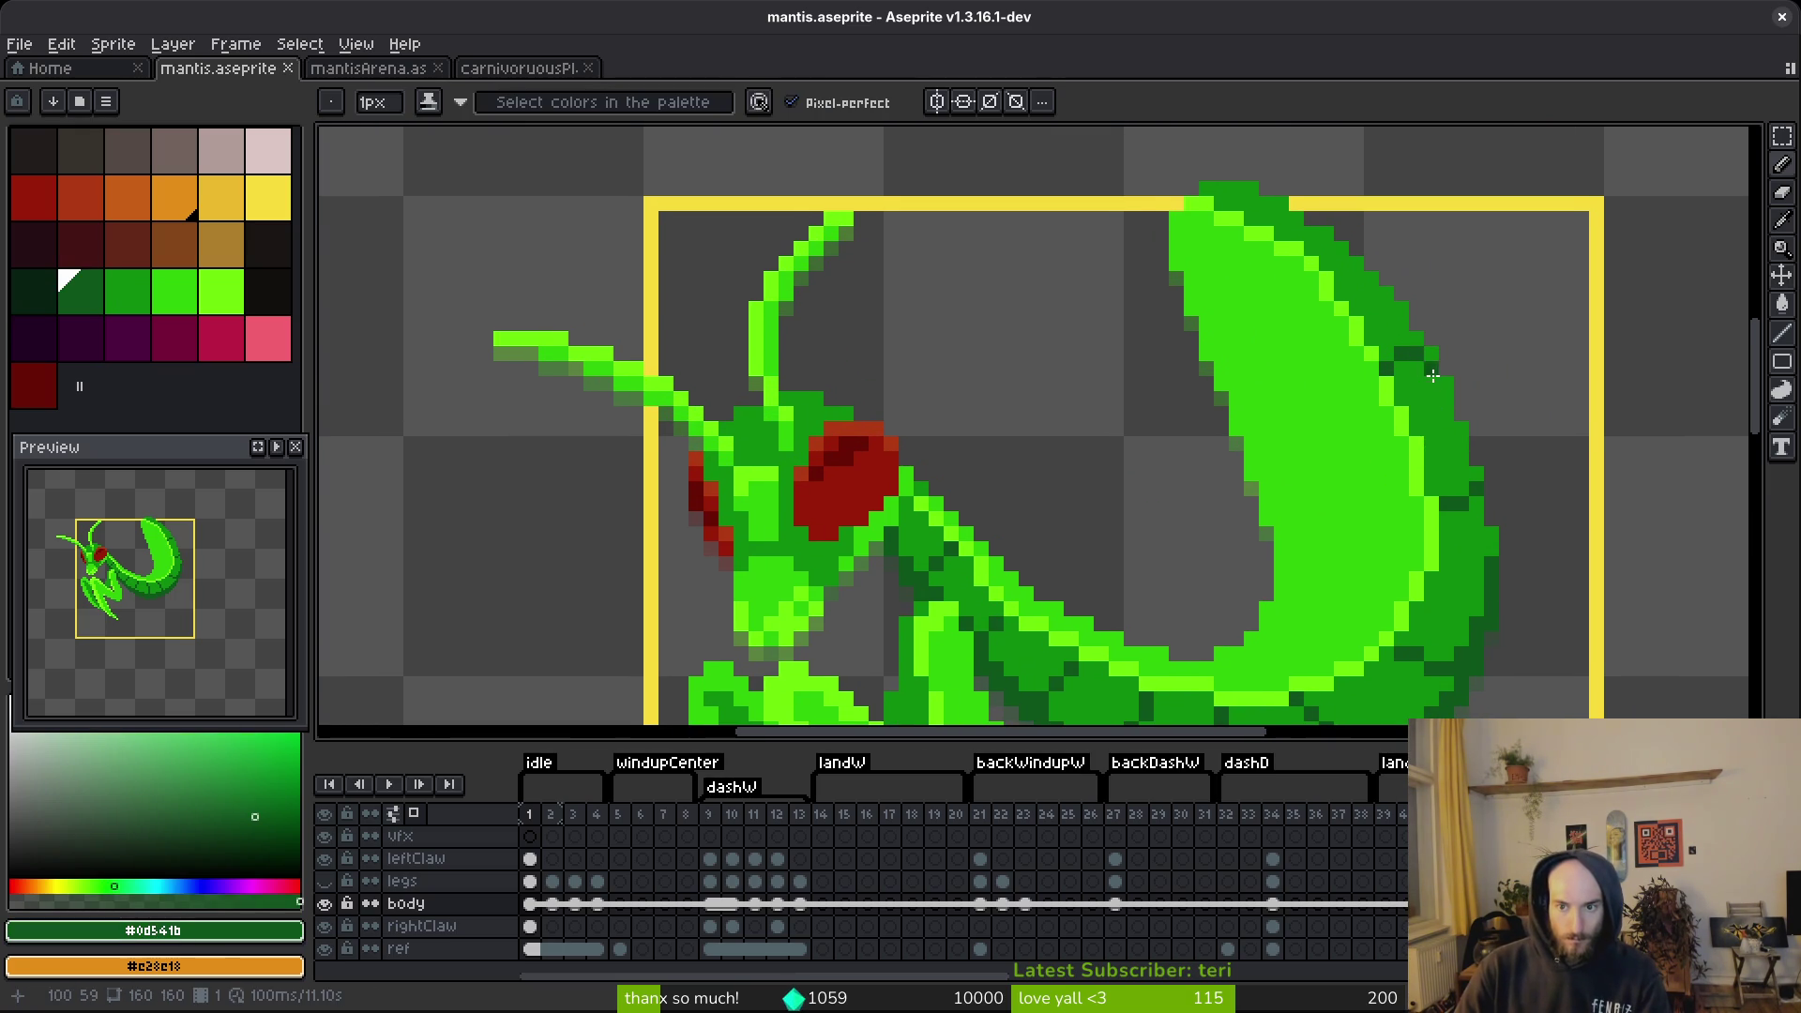
left_click(1428, 384)
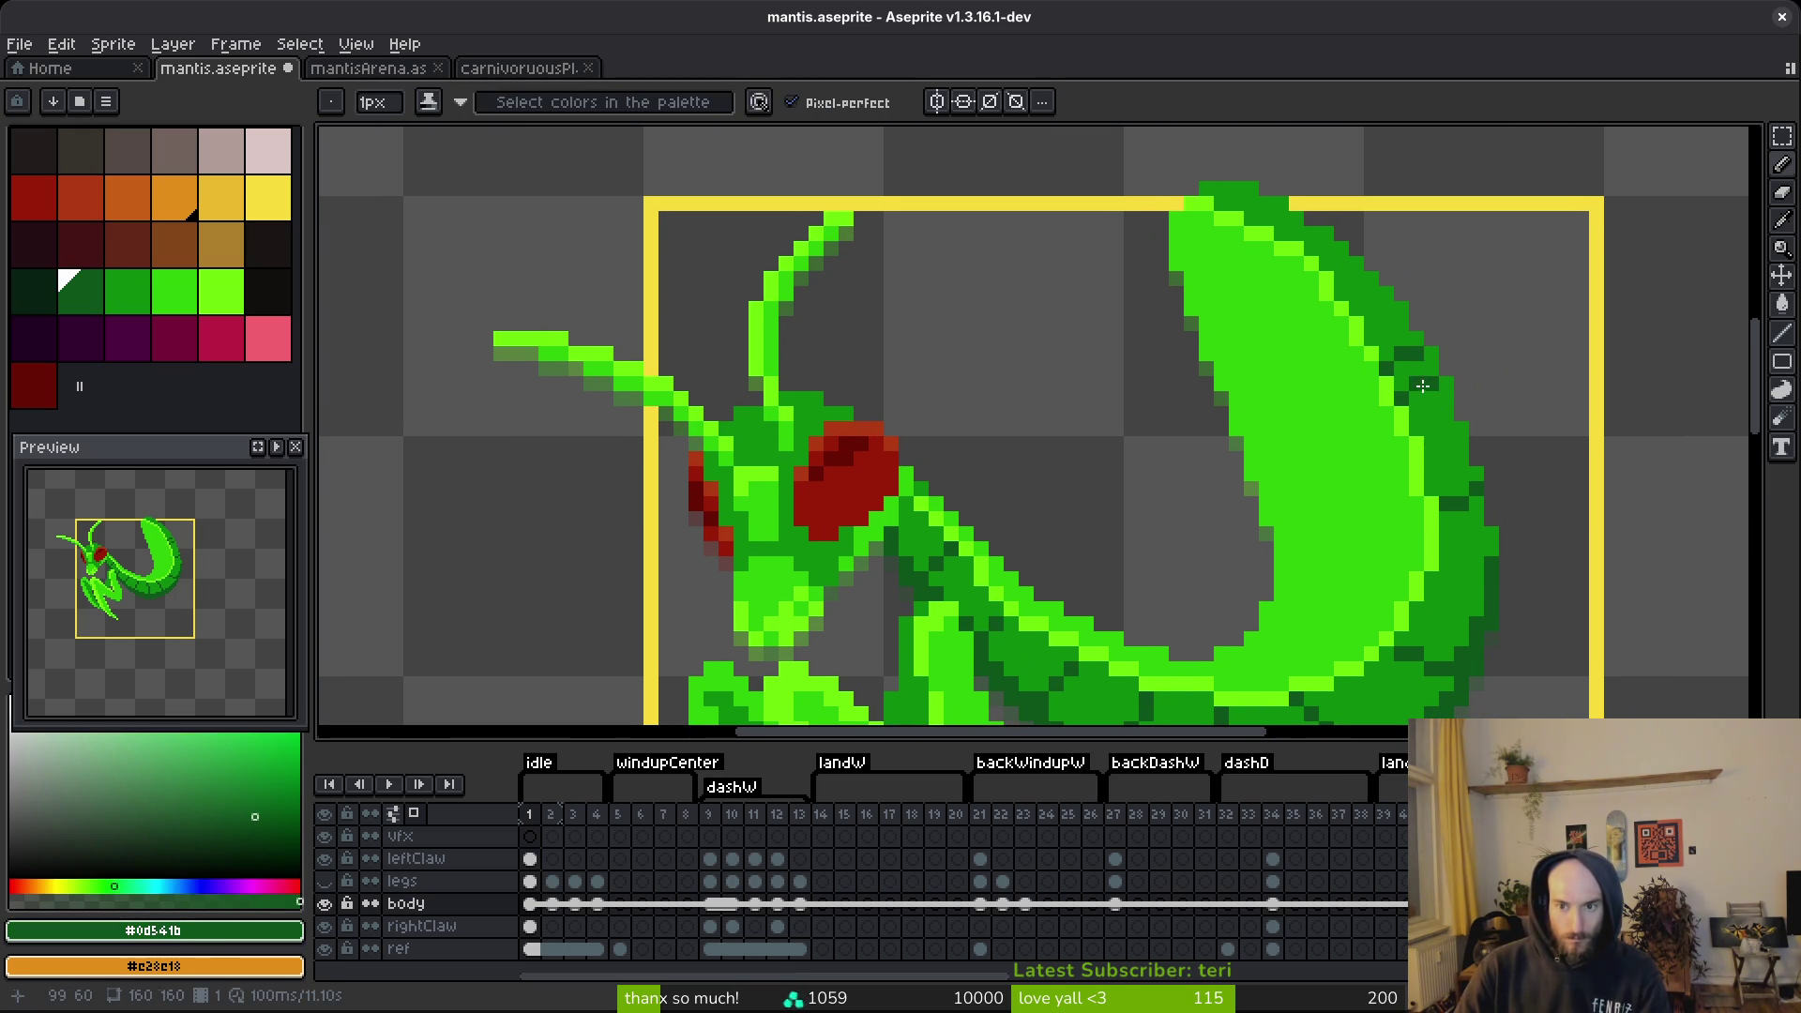
left_click(1429, 354, "alt")
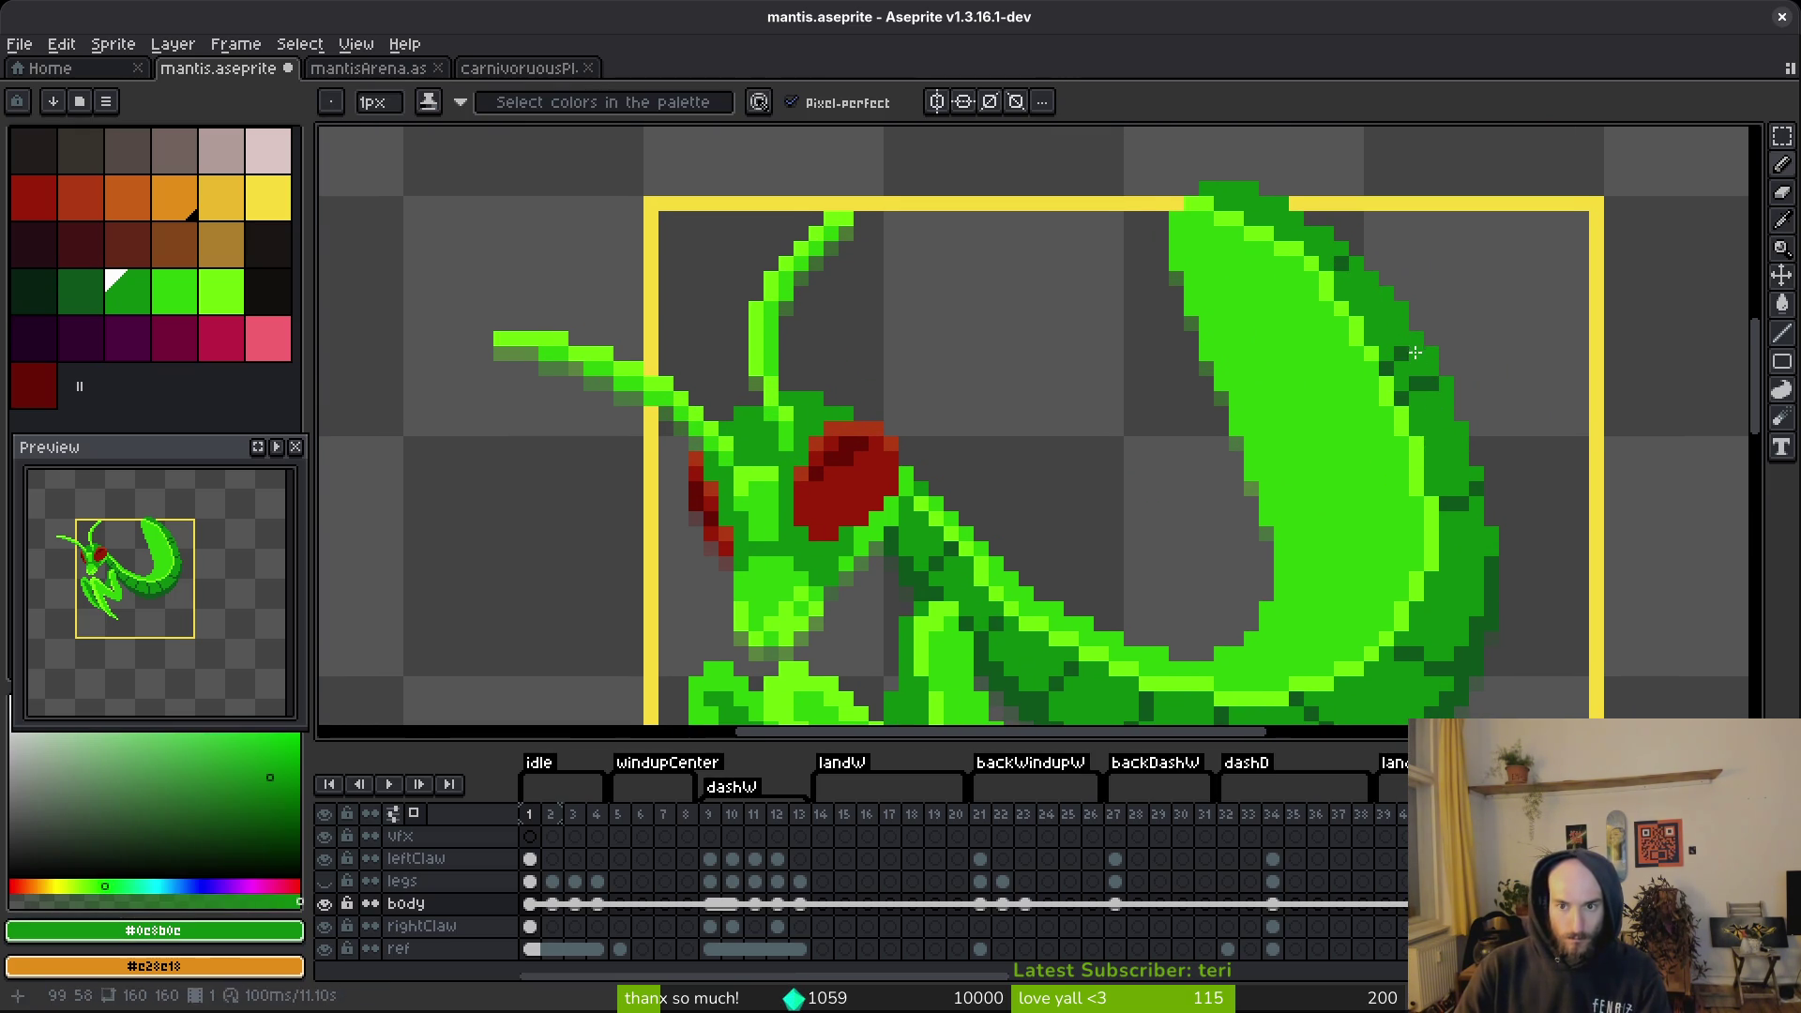
scroll(1416, 356, "down", 3)
scroll(1411, 360, "up", 4)
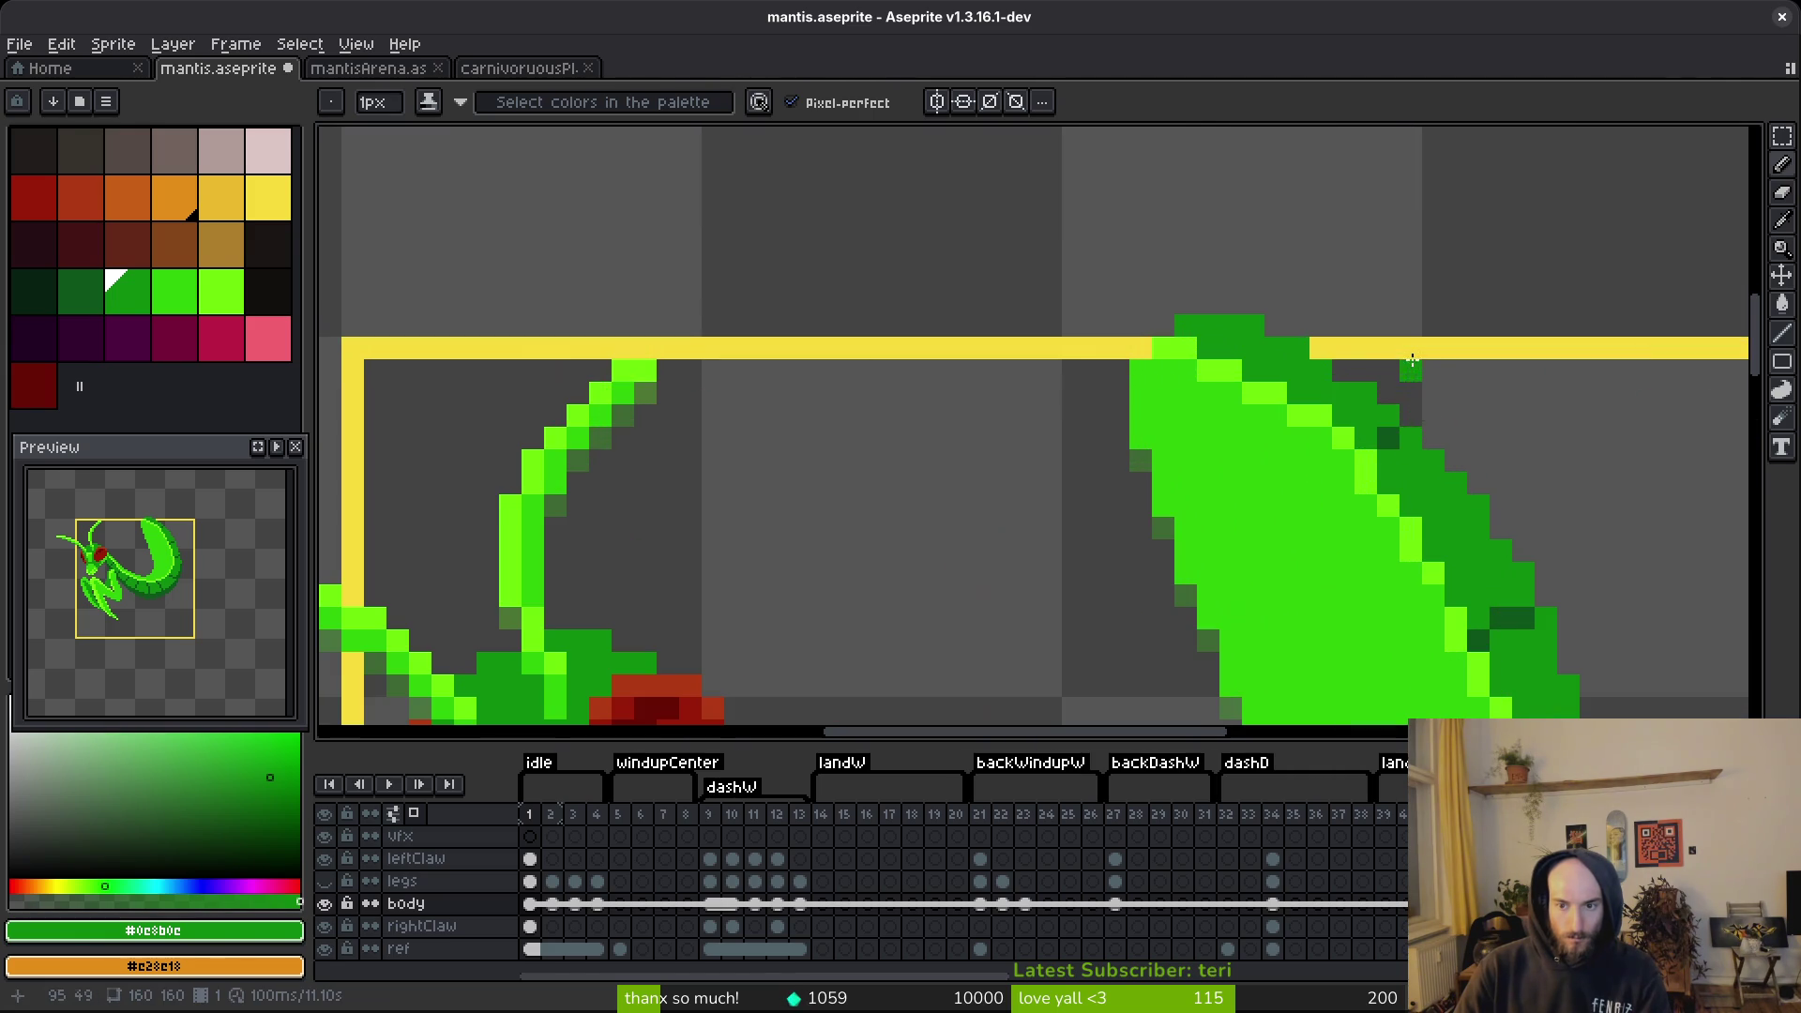
Place dark green pixels on the abdomen edge and along an abdomen segment line.
left_click(1388, 437, "alt")
left_click(1433, 483)
left_click(1412, 500, "alt")
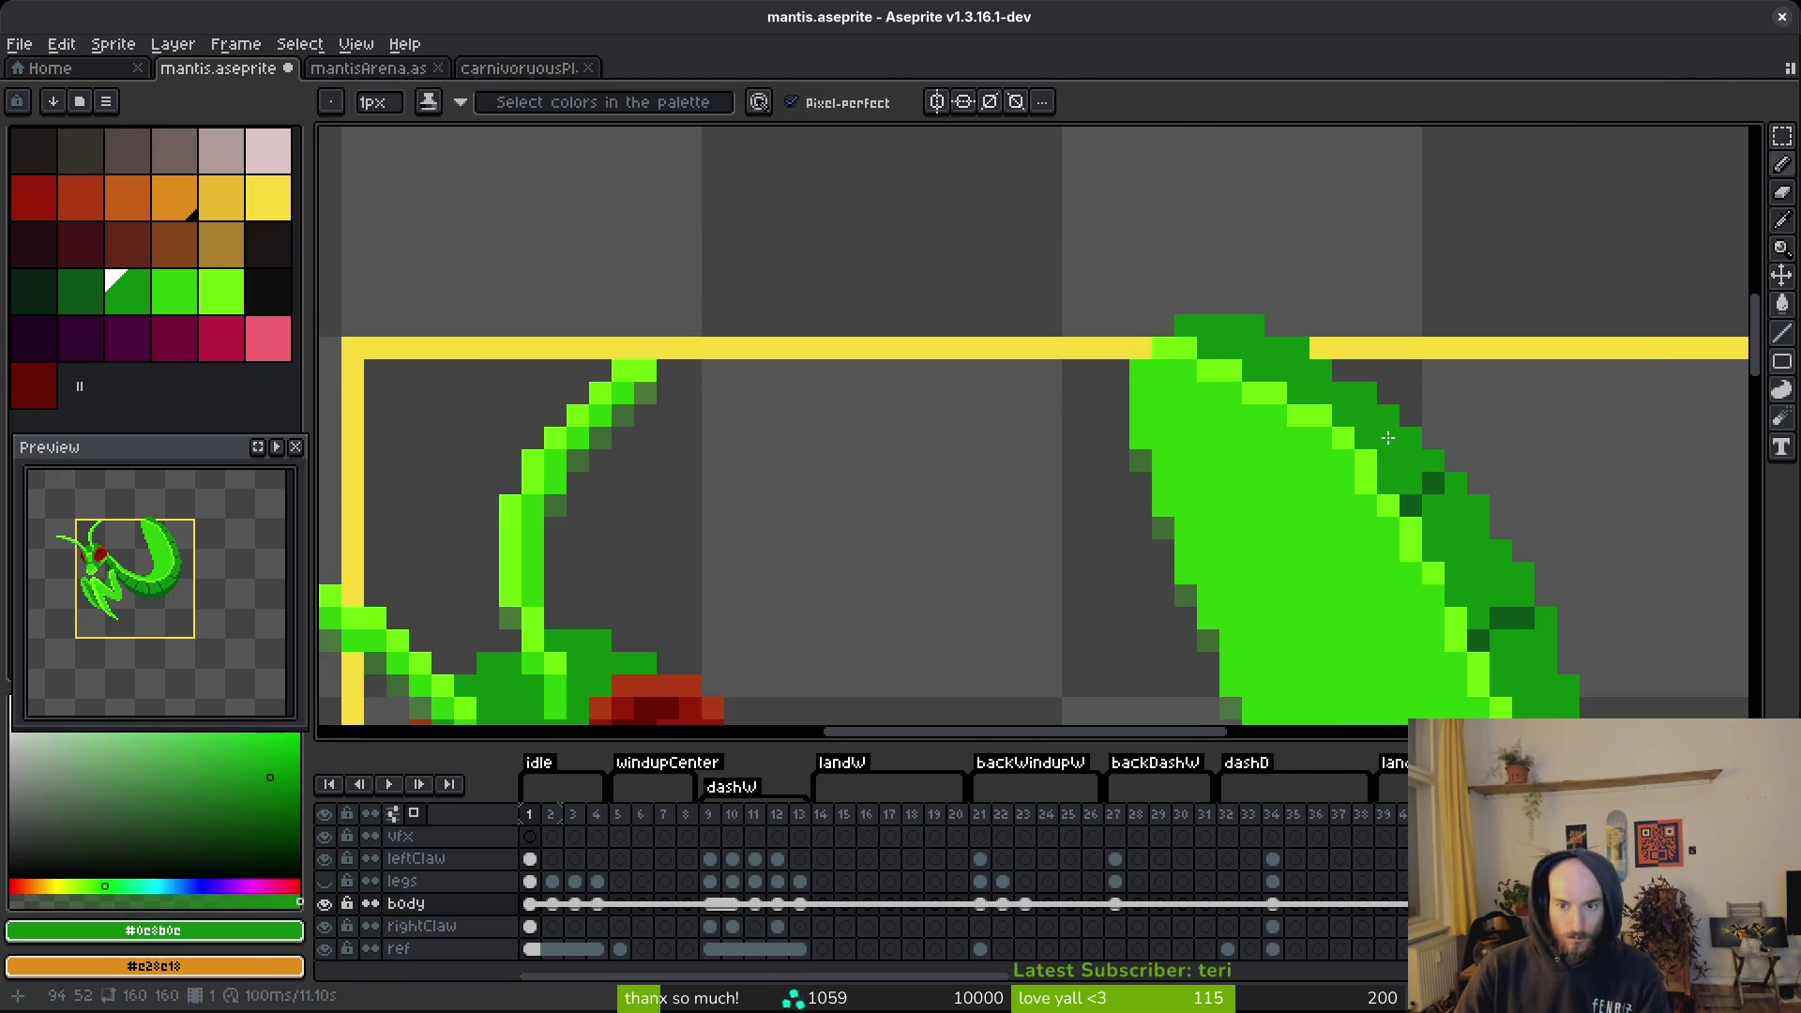
scroll(1447, 577, "down", 6)
scroll(1447, 576, "up", 3)
scroll(1447, 577, "up", 5)
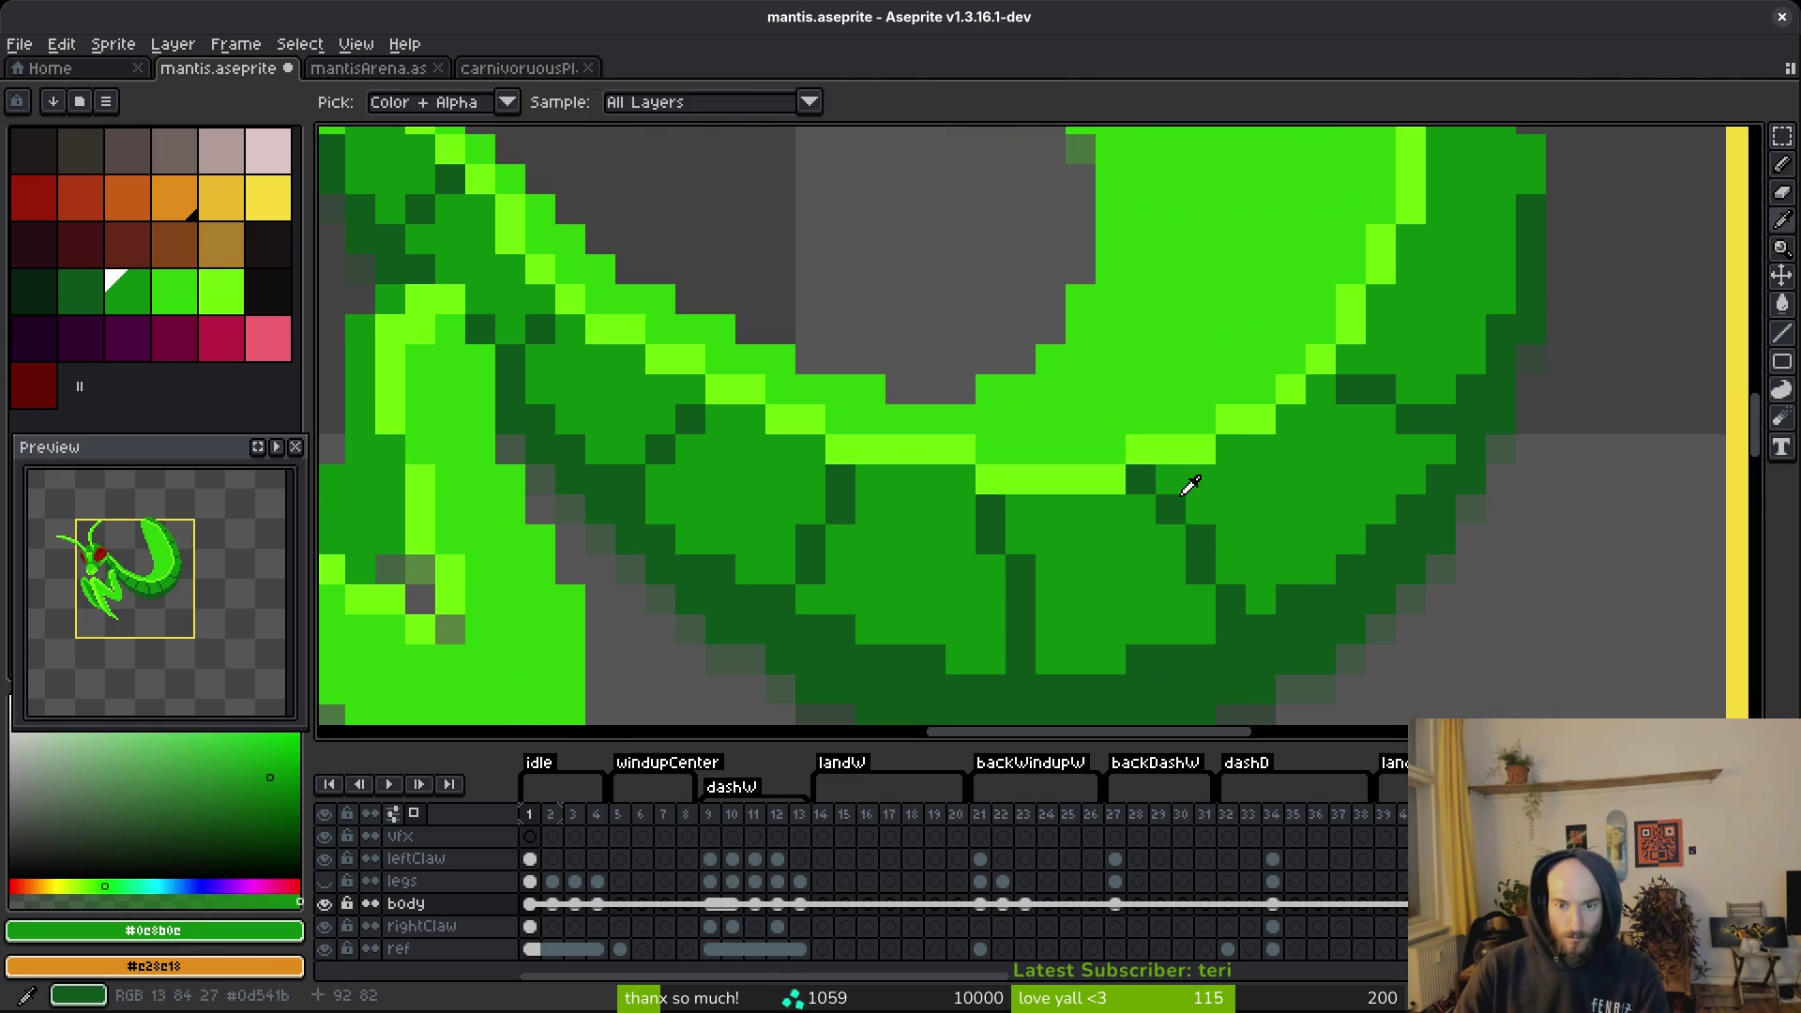
left_click(1183, 493, "alt")
left_click(1201, 479)
left_click(1231, 509)
left_click(1230, 539)
left_click(1261, 570)
Repaint part of the dark diagonal in the abdomen's mid green.
left_click(1254, 583, "alt")
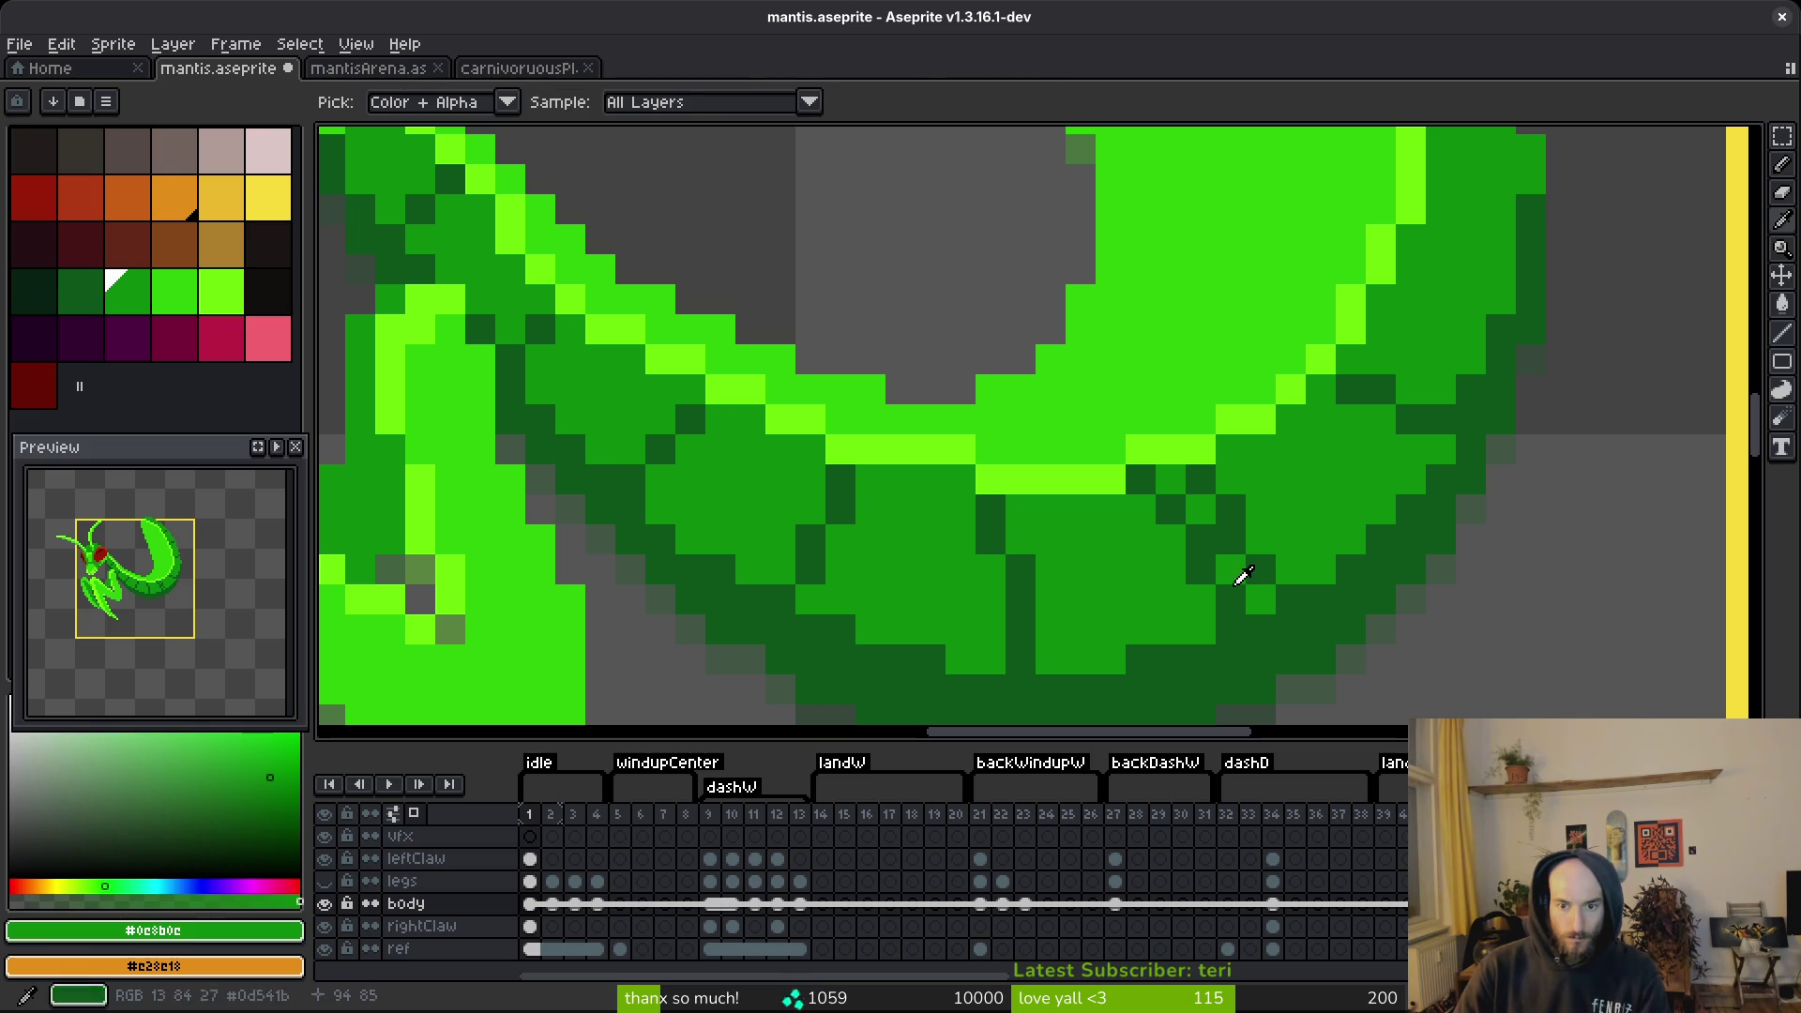
left_click(1201, 569)
left_click(1170, 509)
left_click(1140, 479)
left_click(1171, 479)
left_click(1201, 540)
scroll(1376, 489, "down", 4)
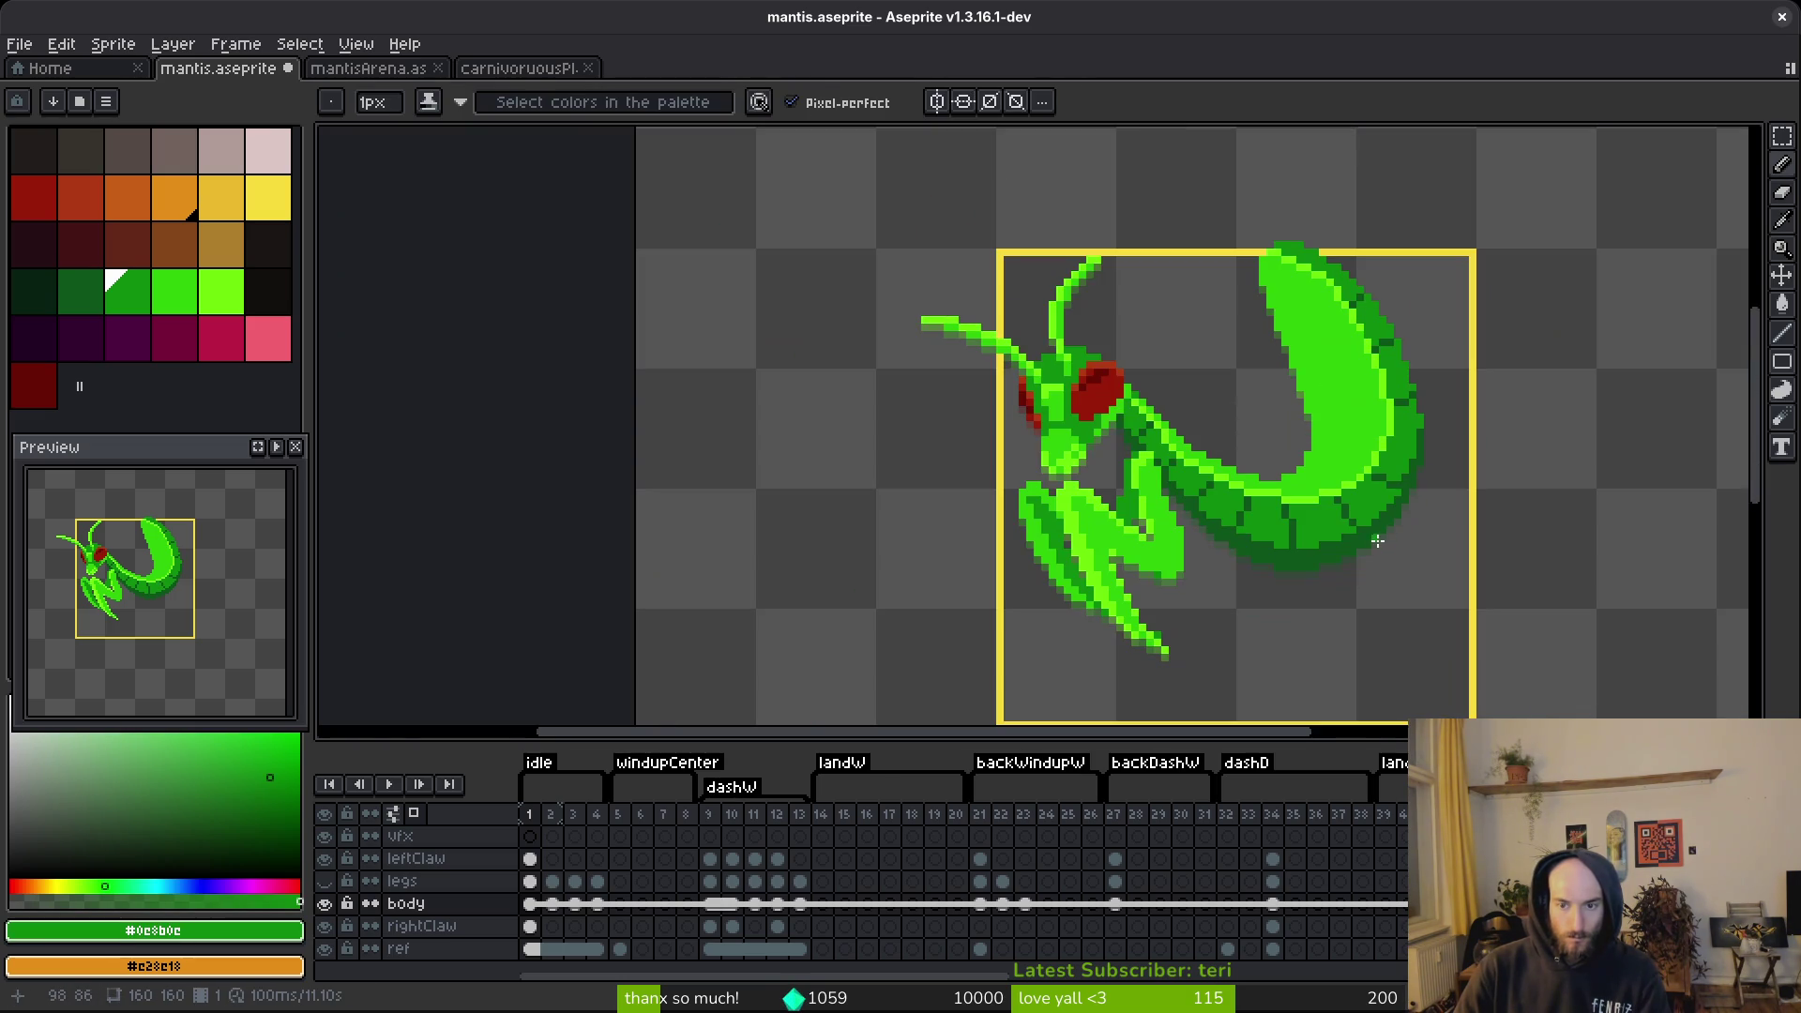
scroll(1379, 497, "up", 3)
Repaint a few abdomen pixels dark green and add a short run of mid green.
left_click(1370, 504, "alt")
left_click(1415, 529)
left_click(1407, 509)
left_click(1416, 526)
left_click(1418, 509, "alt")
left_click_drag(1416, 552, 1359, 530)
scroll(1401, 592, "down", 3)
scroll(1412, 531, "up", 4)
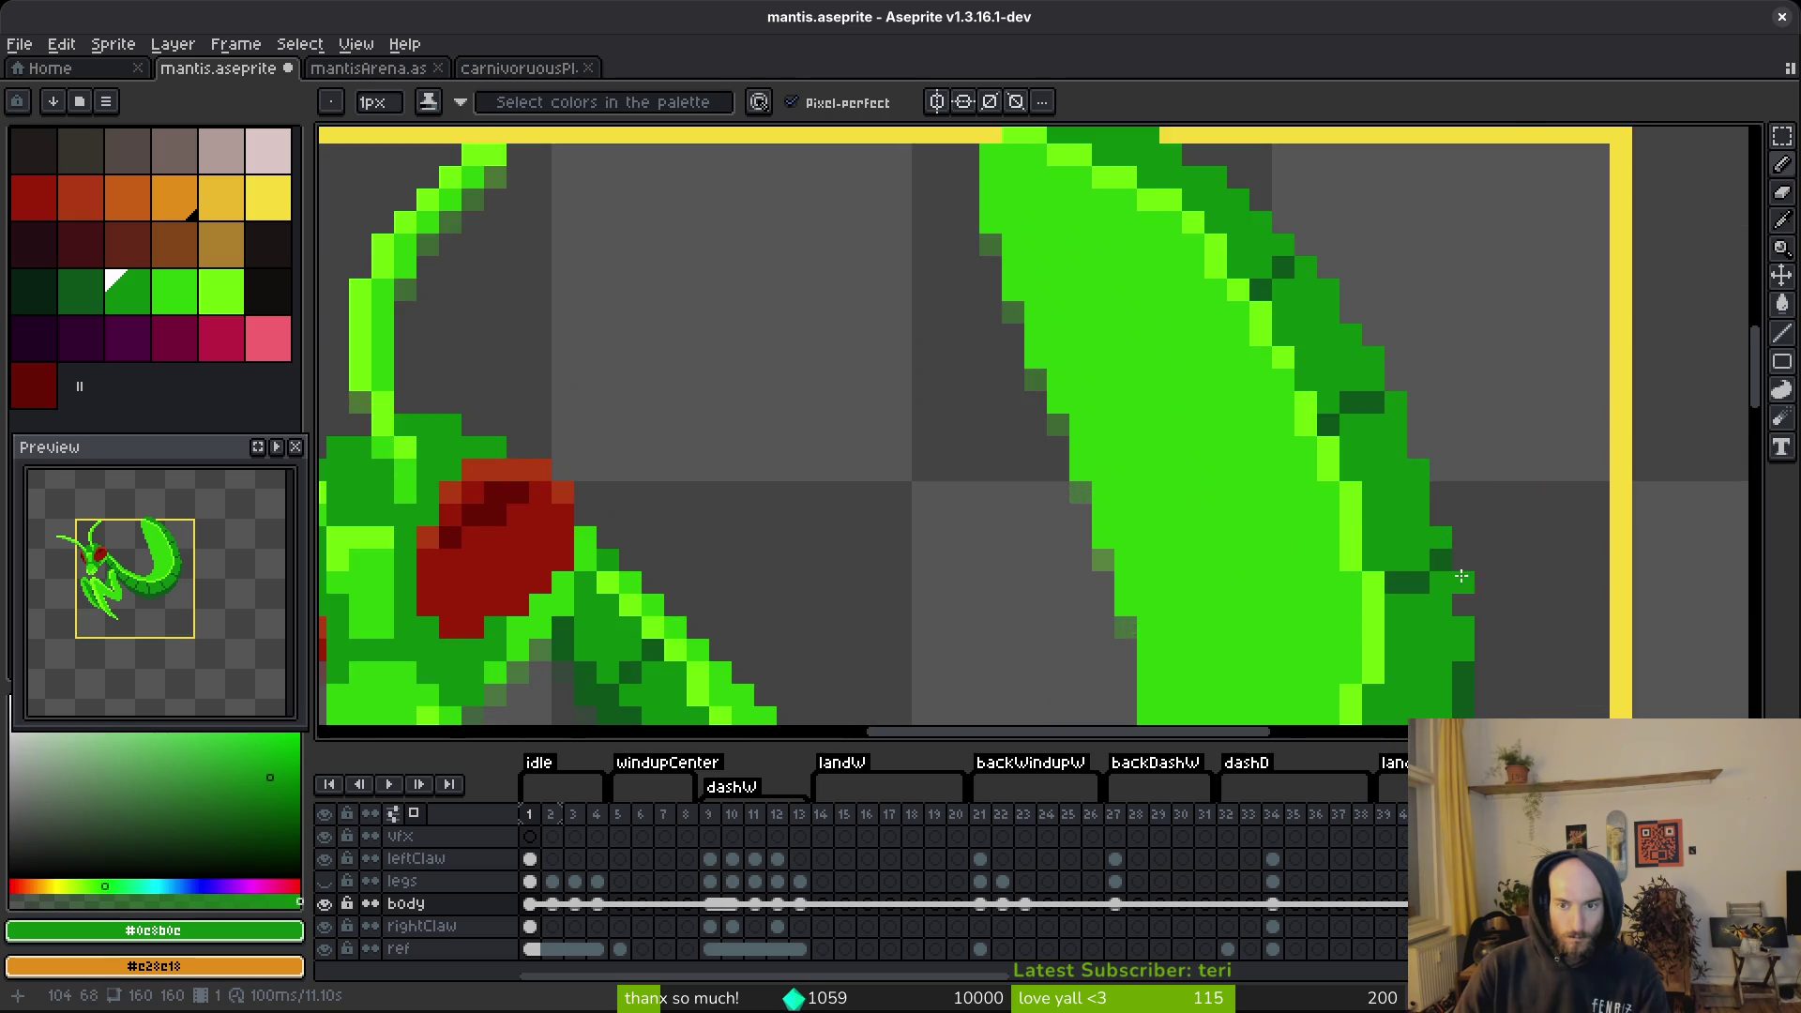
Re-sample the dark and mid greens, redo the last pencil stroke, and save mantis.aseprite.
left_click(1358, 464, "alt")
scroll(1416, 544, "down", 4)
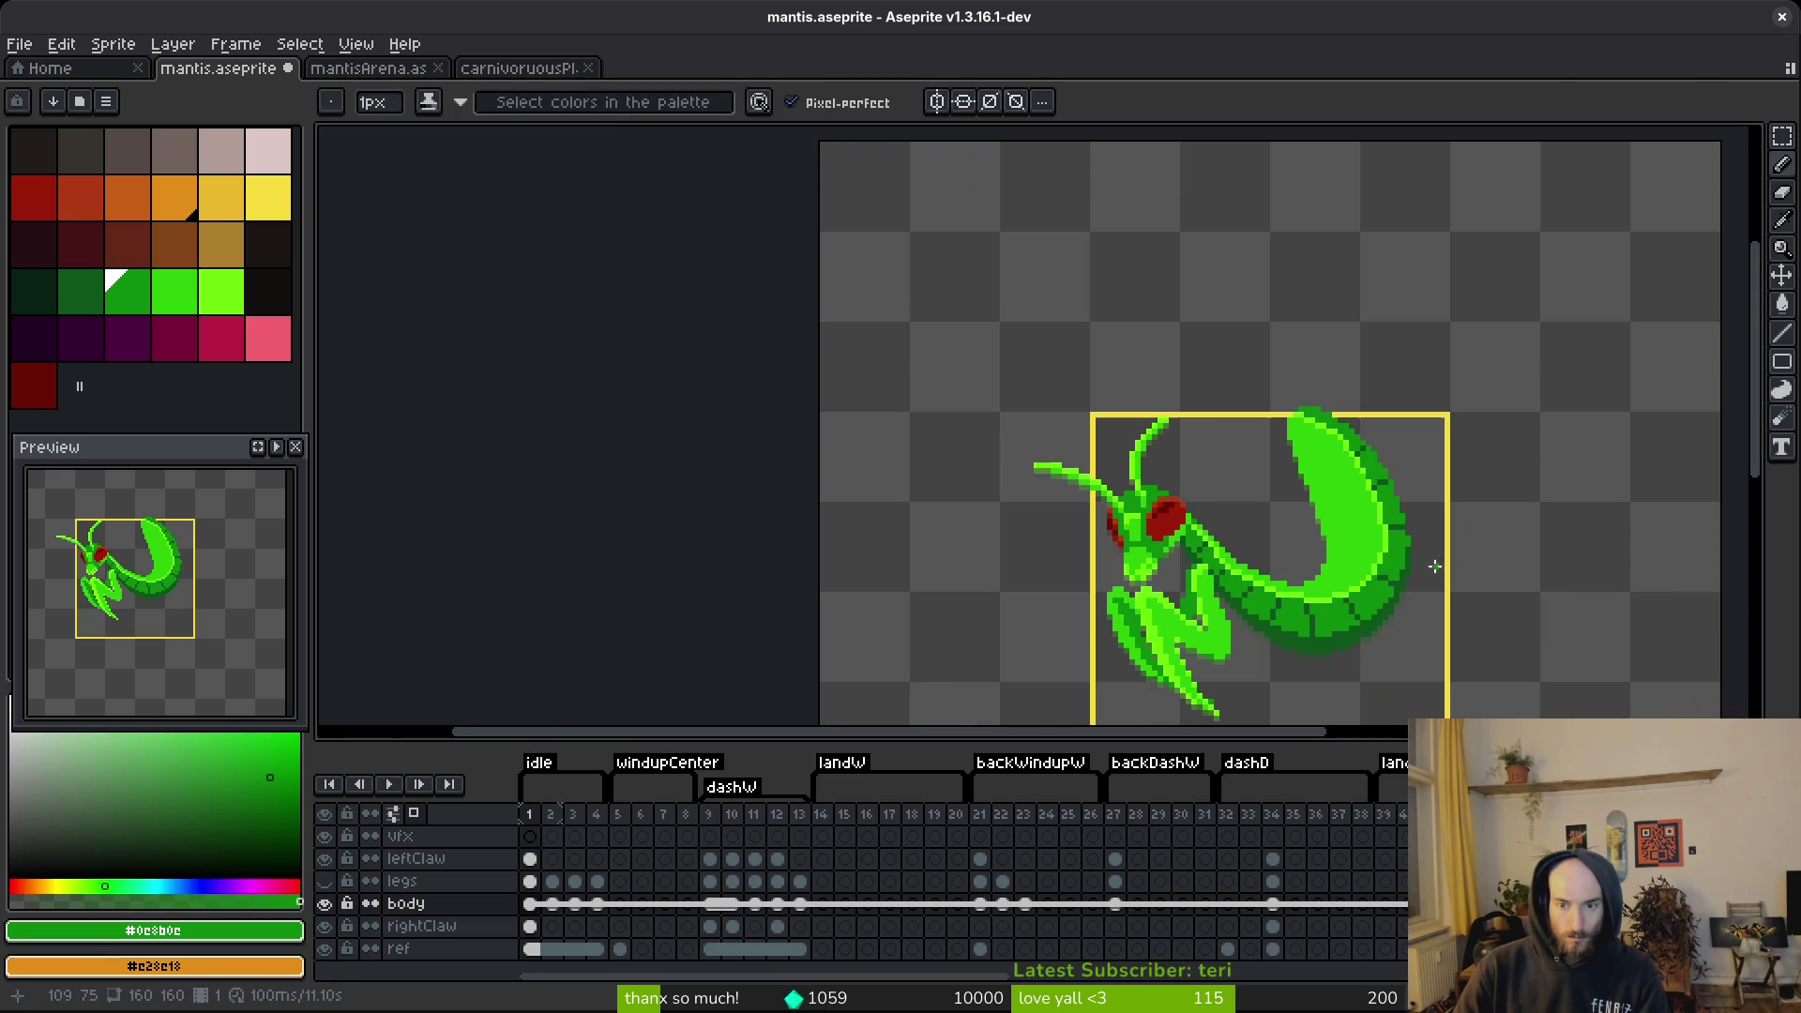
scroll(1346, 656, "up", 4)
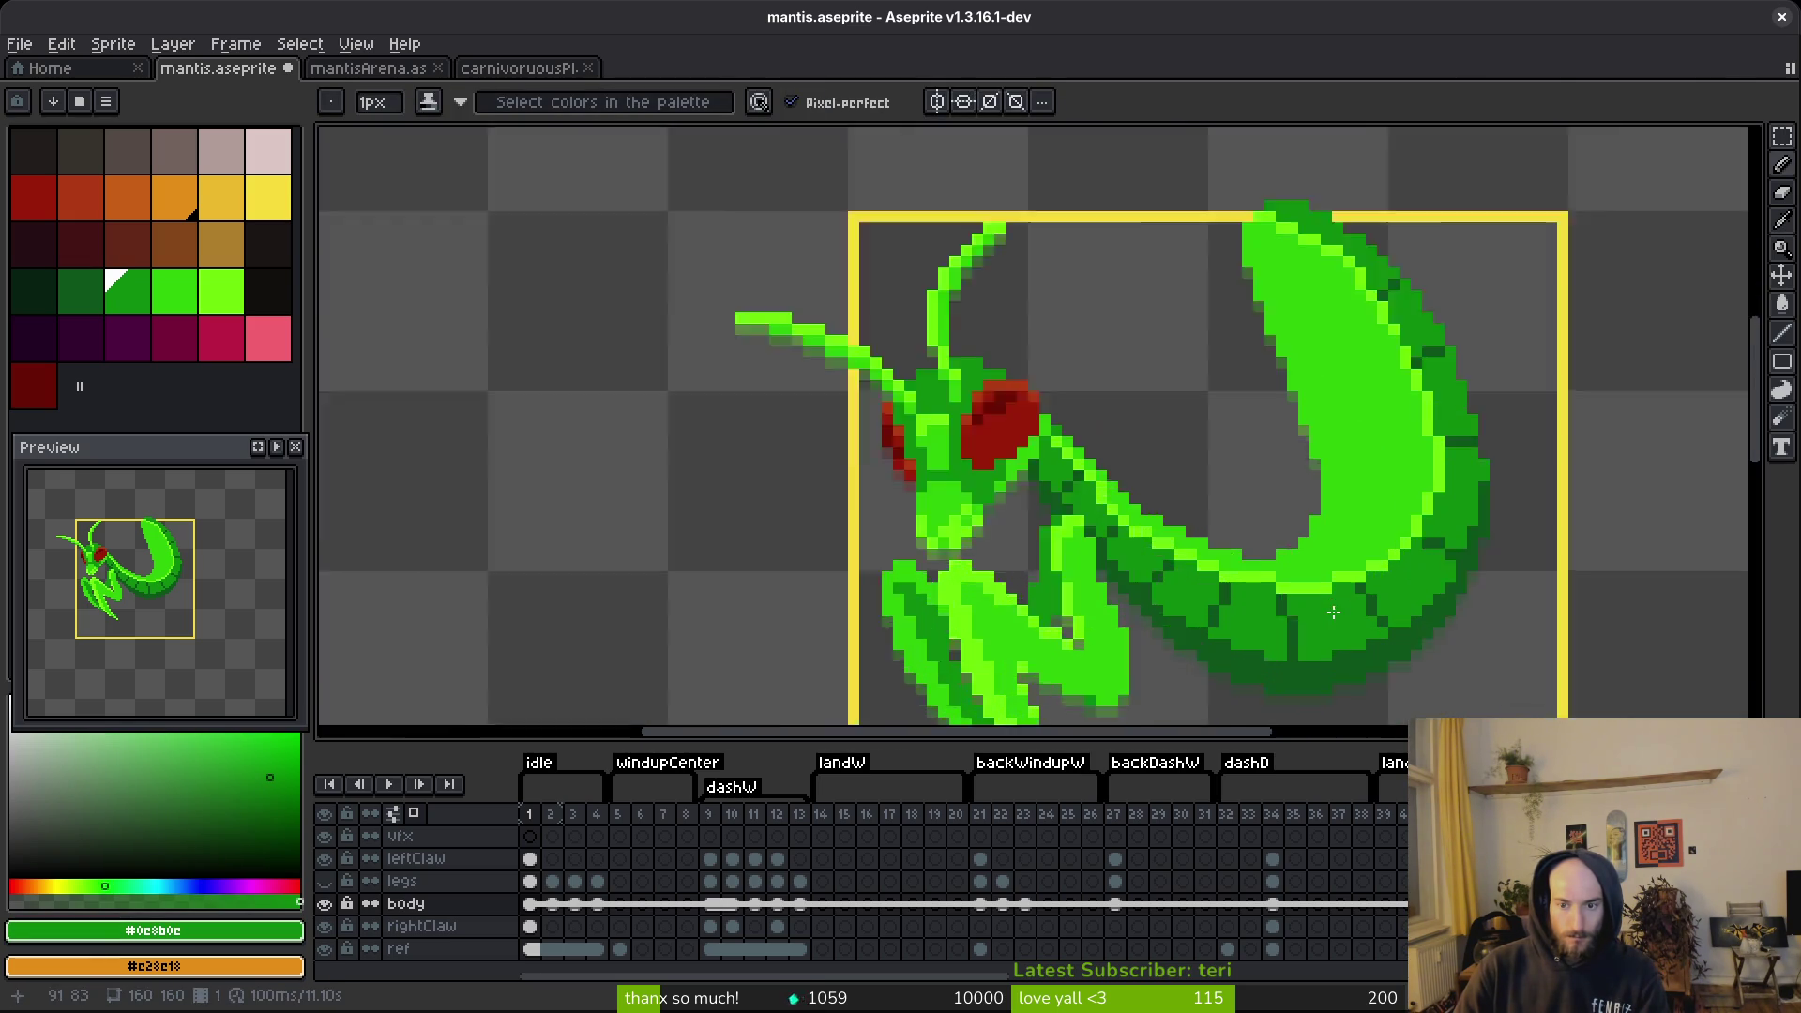
left_click(1369, 604, "alt")
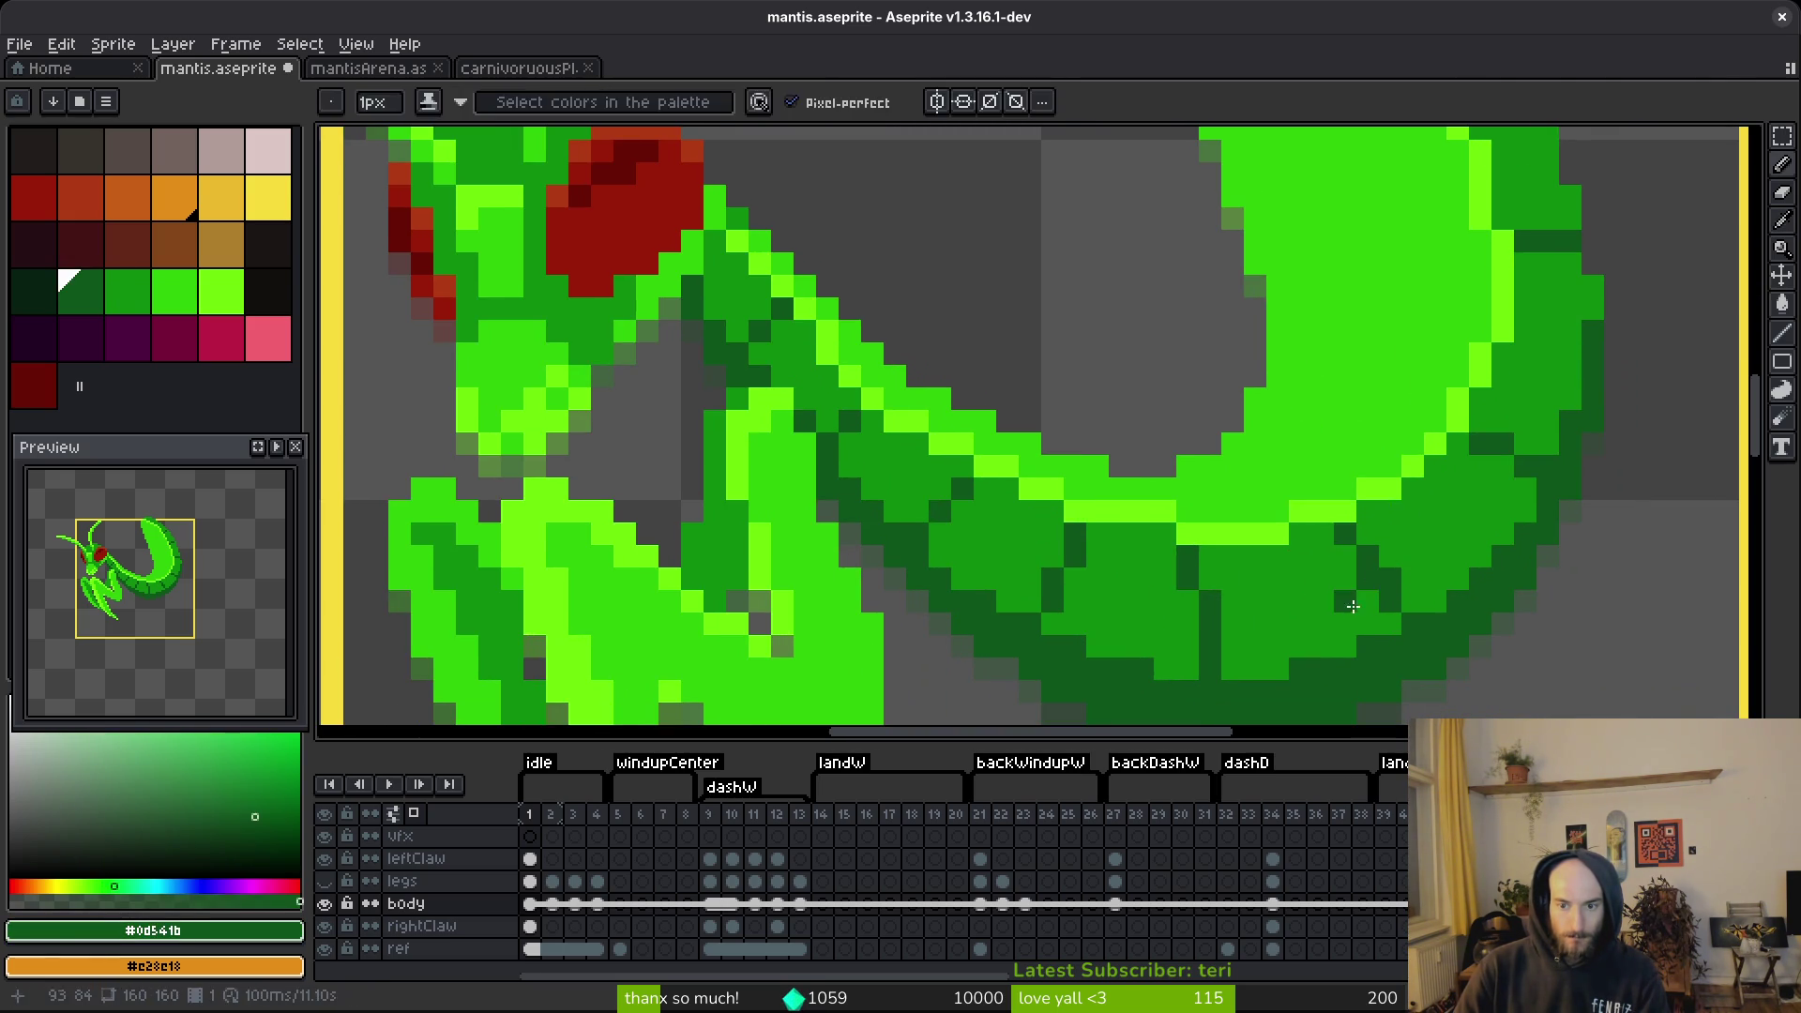
left_click(1356, 586, "alt")
scroll(1388, 657, "down", 4)
key("ctrl+y")
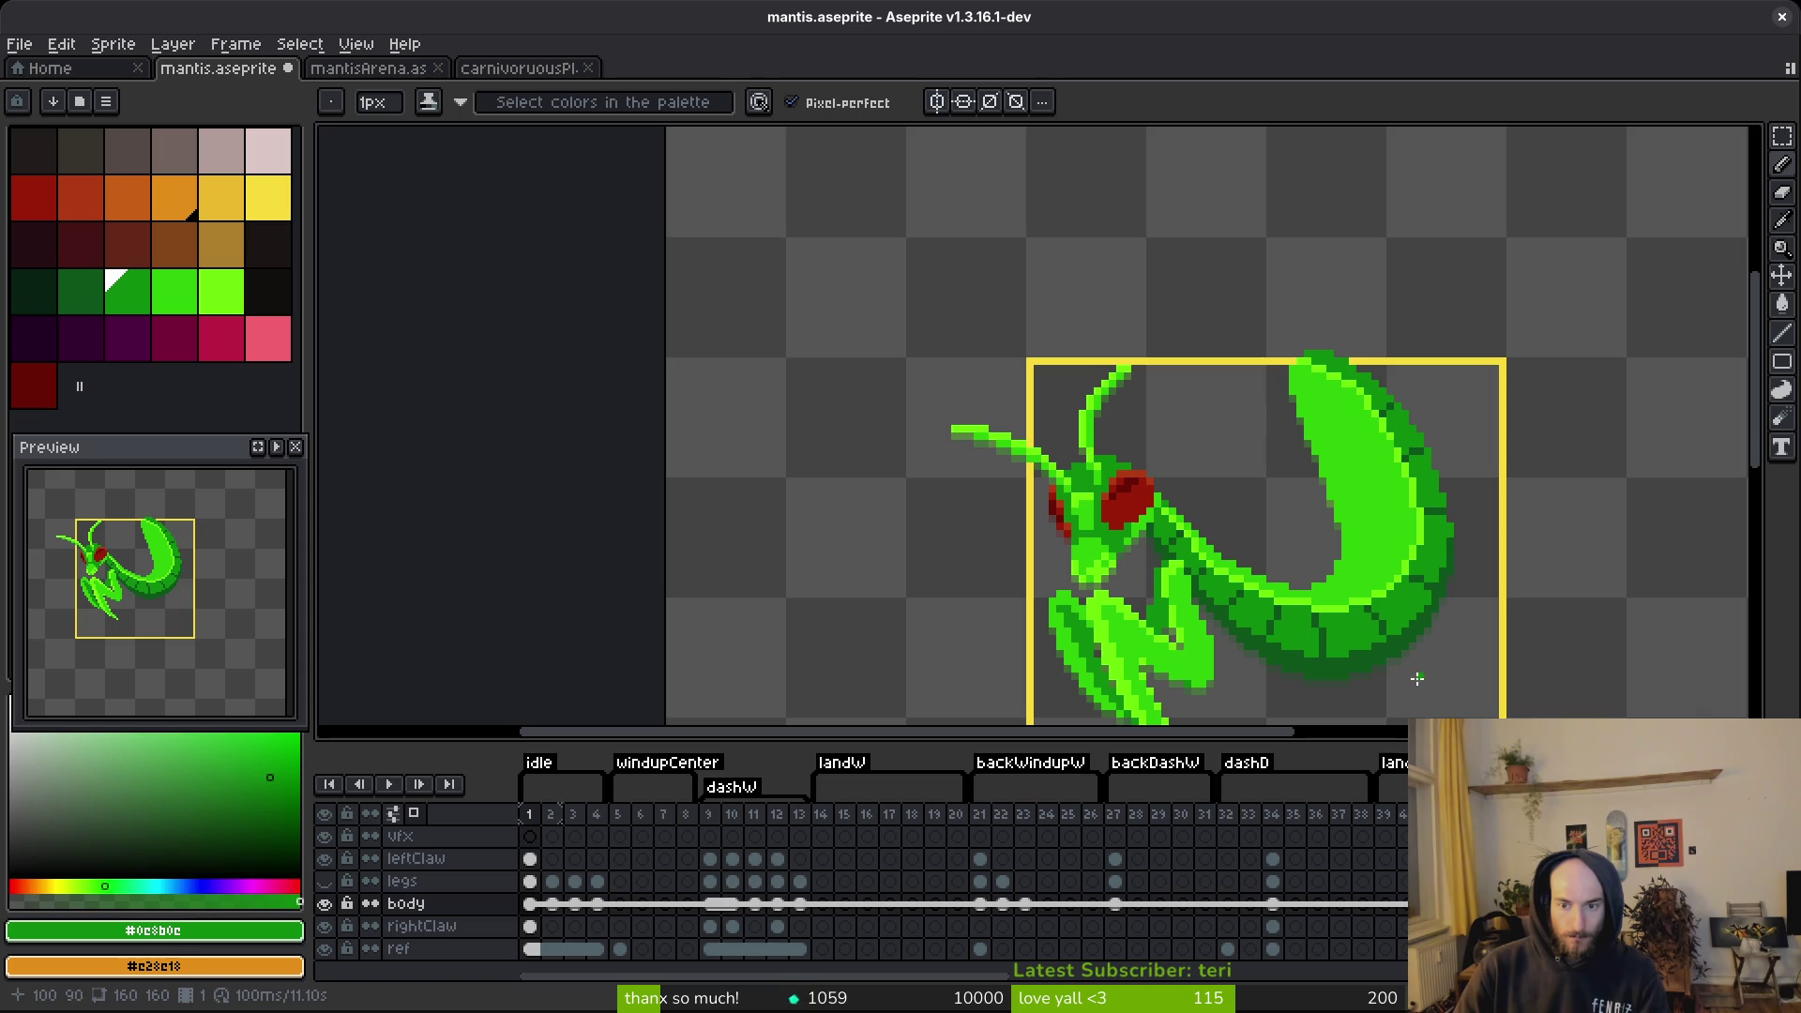
scroll(1417, 678, "up", 4)
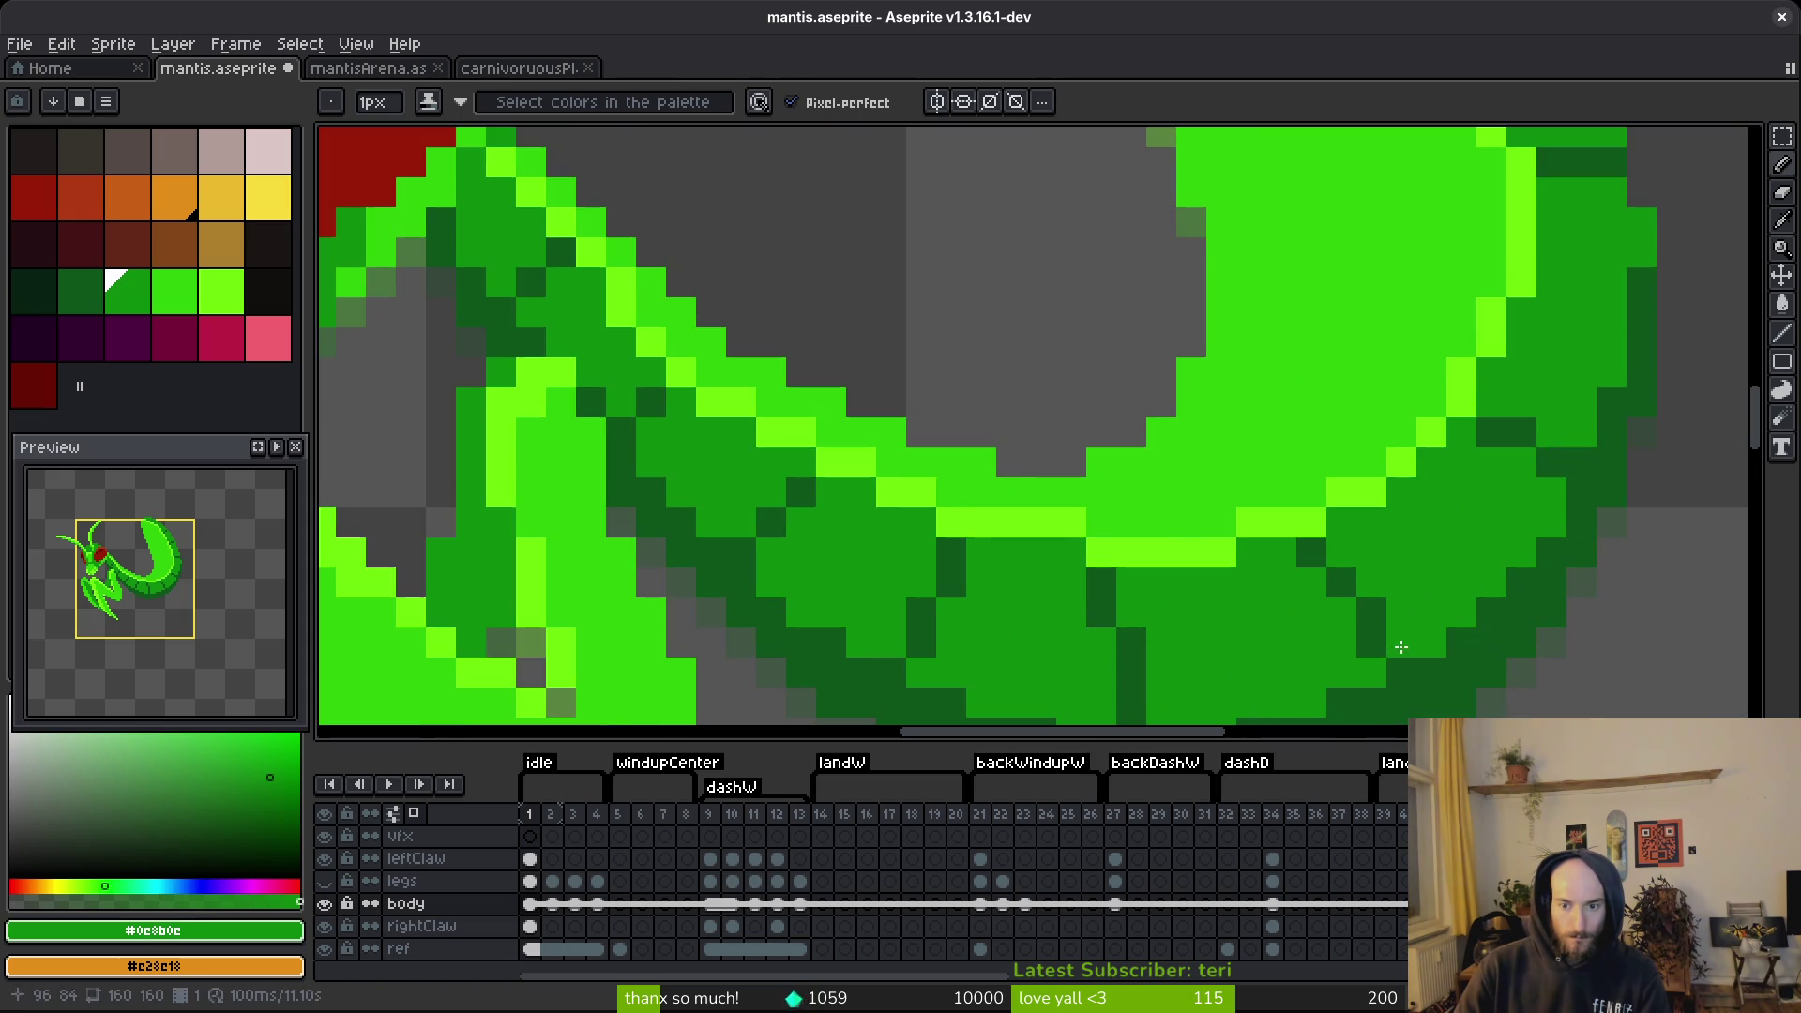
scroll(1398, 643, "down", 4)
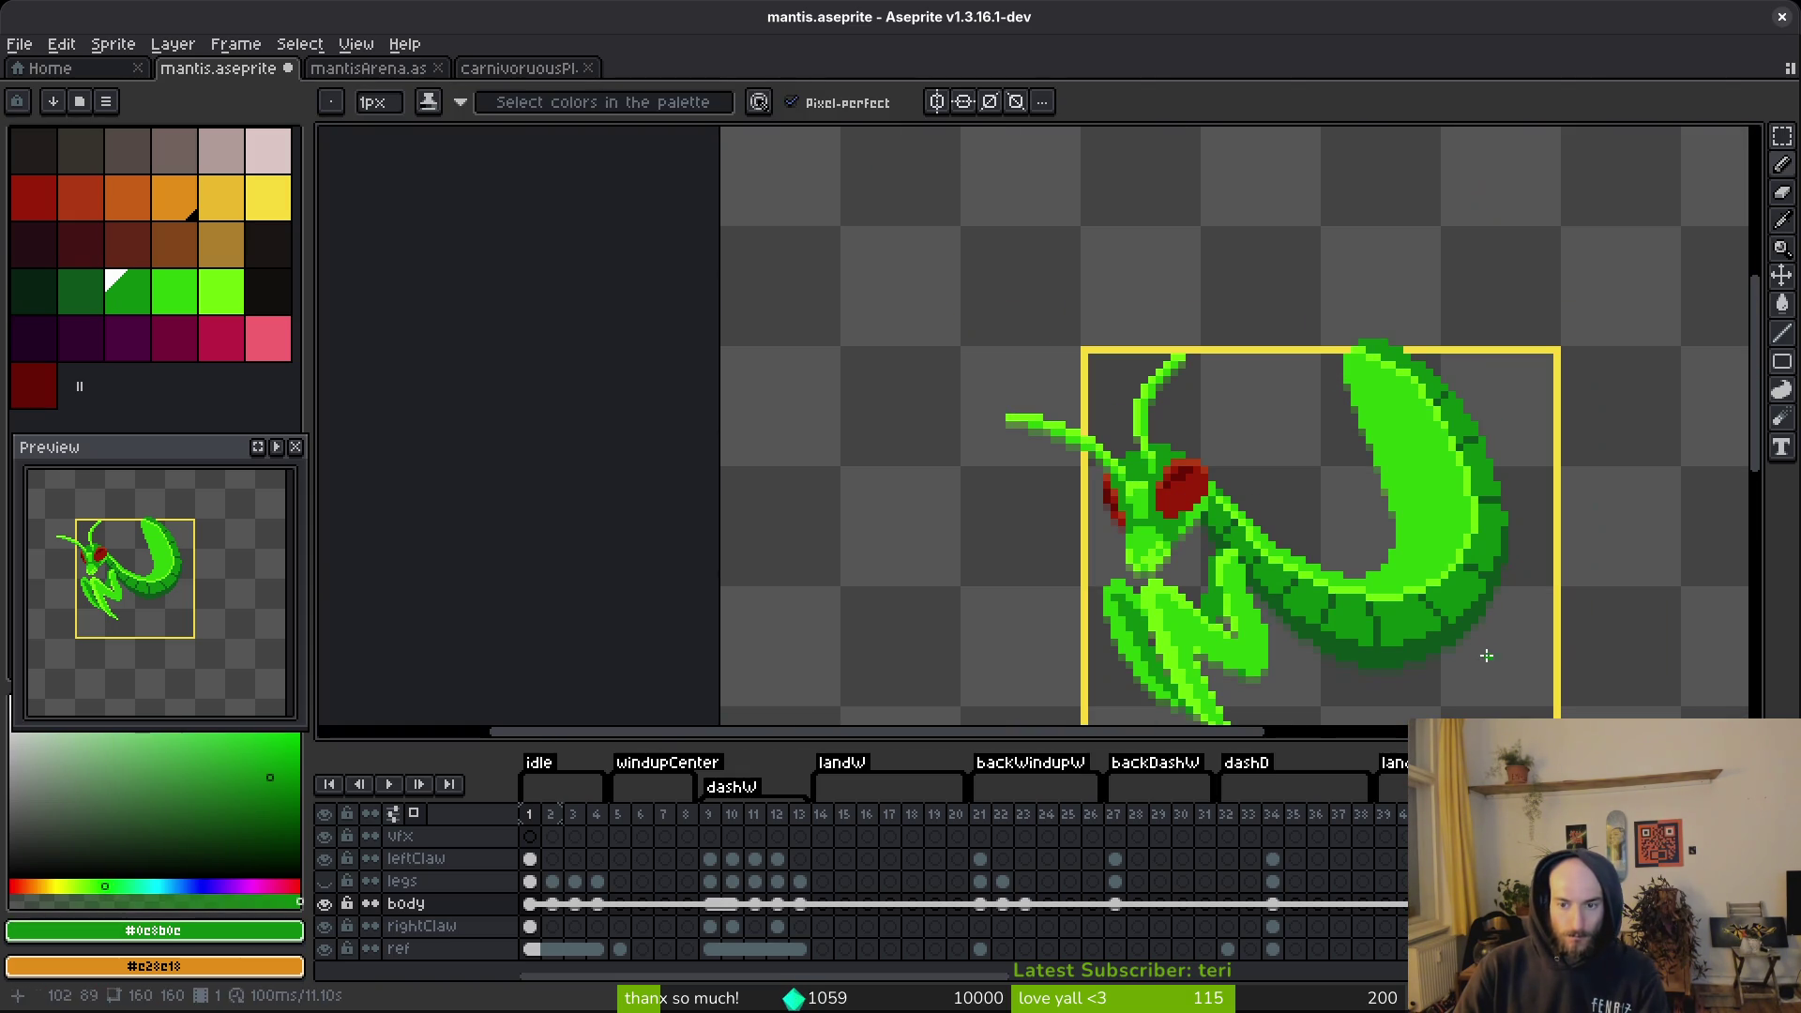
key("ctrl+s")
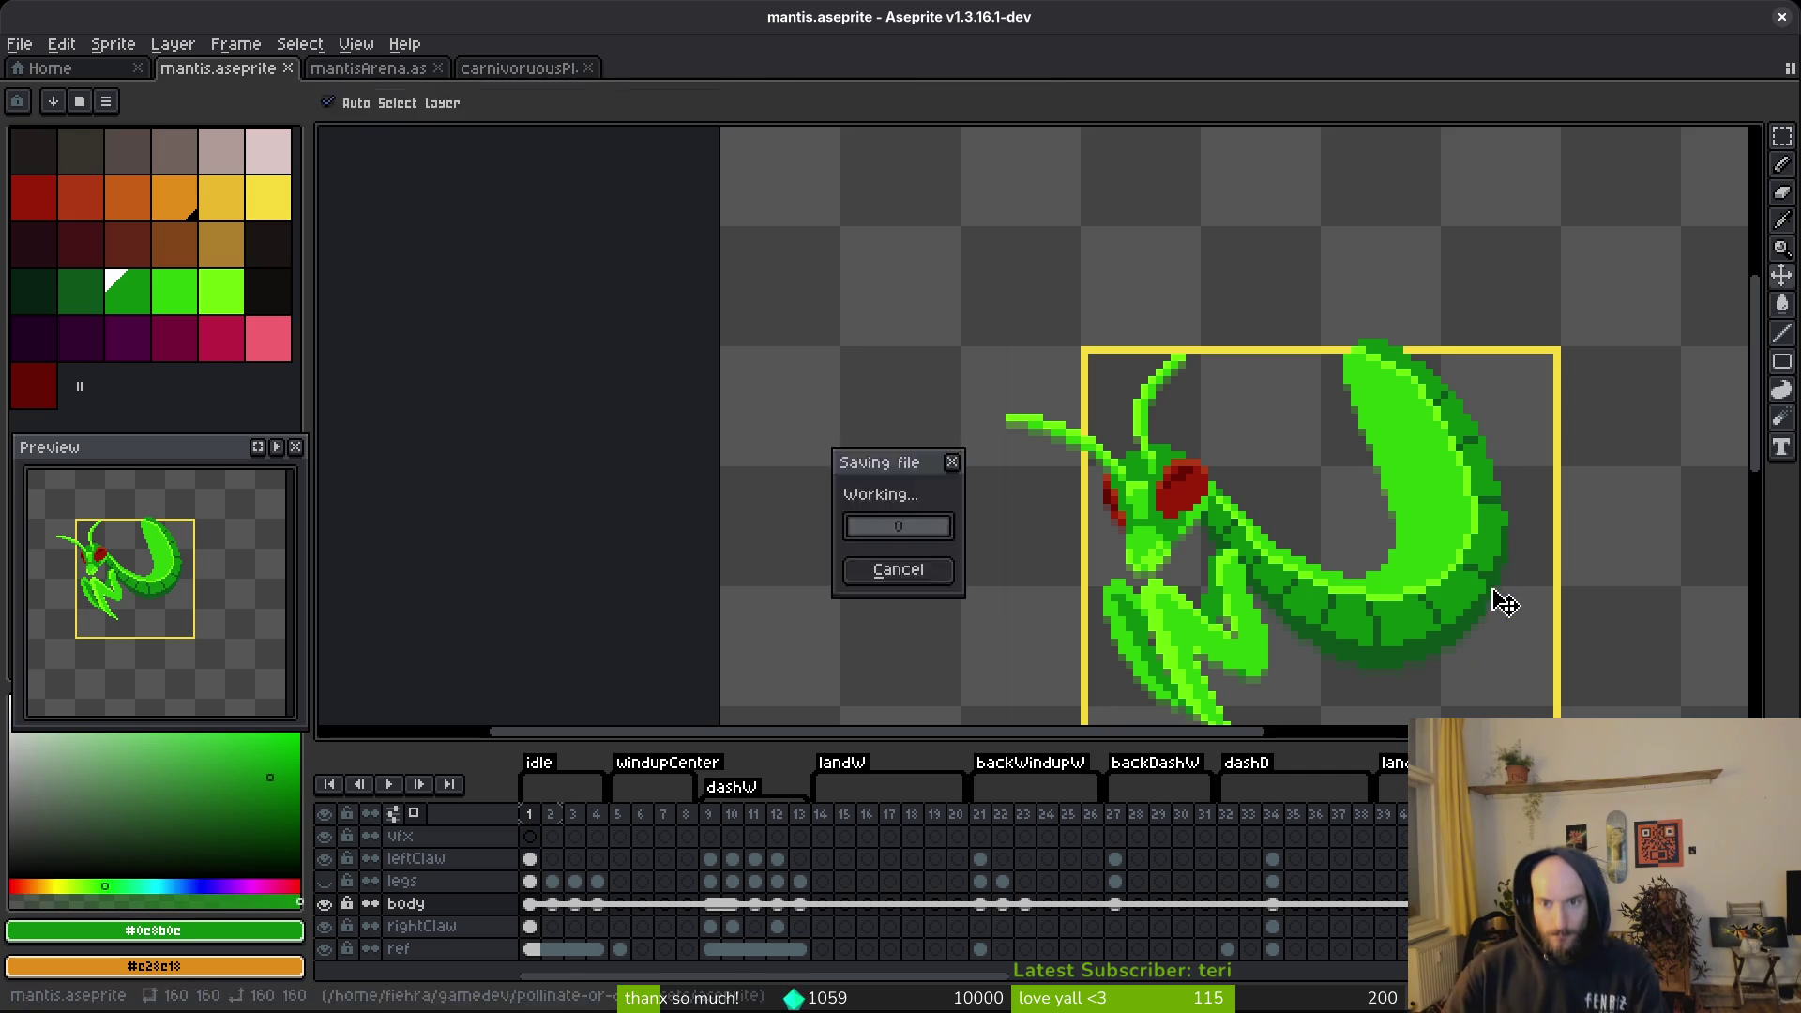
Add bright green #6cff0a and mid green #2fc809 pixels at the abdomen tip, then save.
scroll(1495, 602, "up", 5)
left_click(1395, 460, "alt")
left_click(1279, 384)
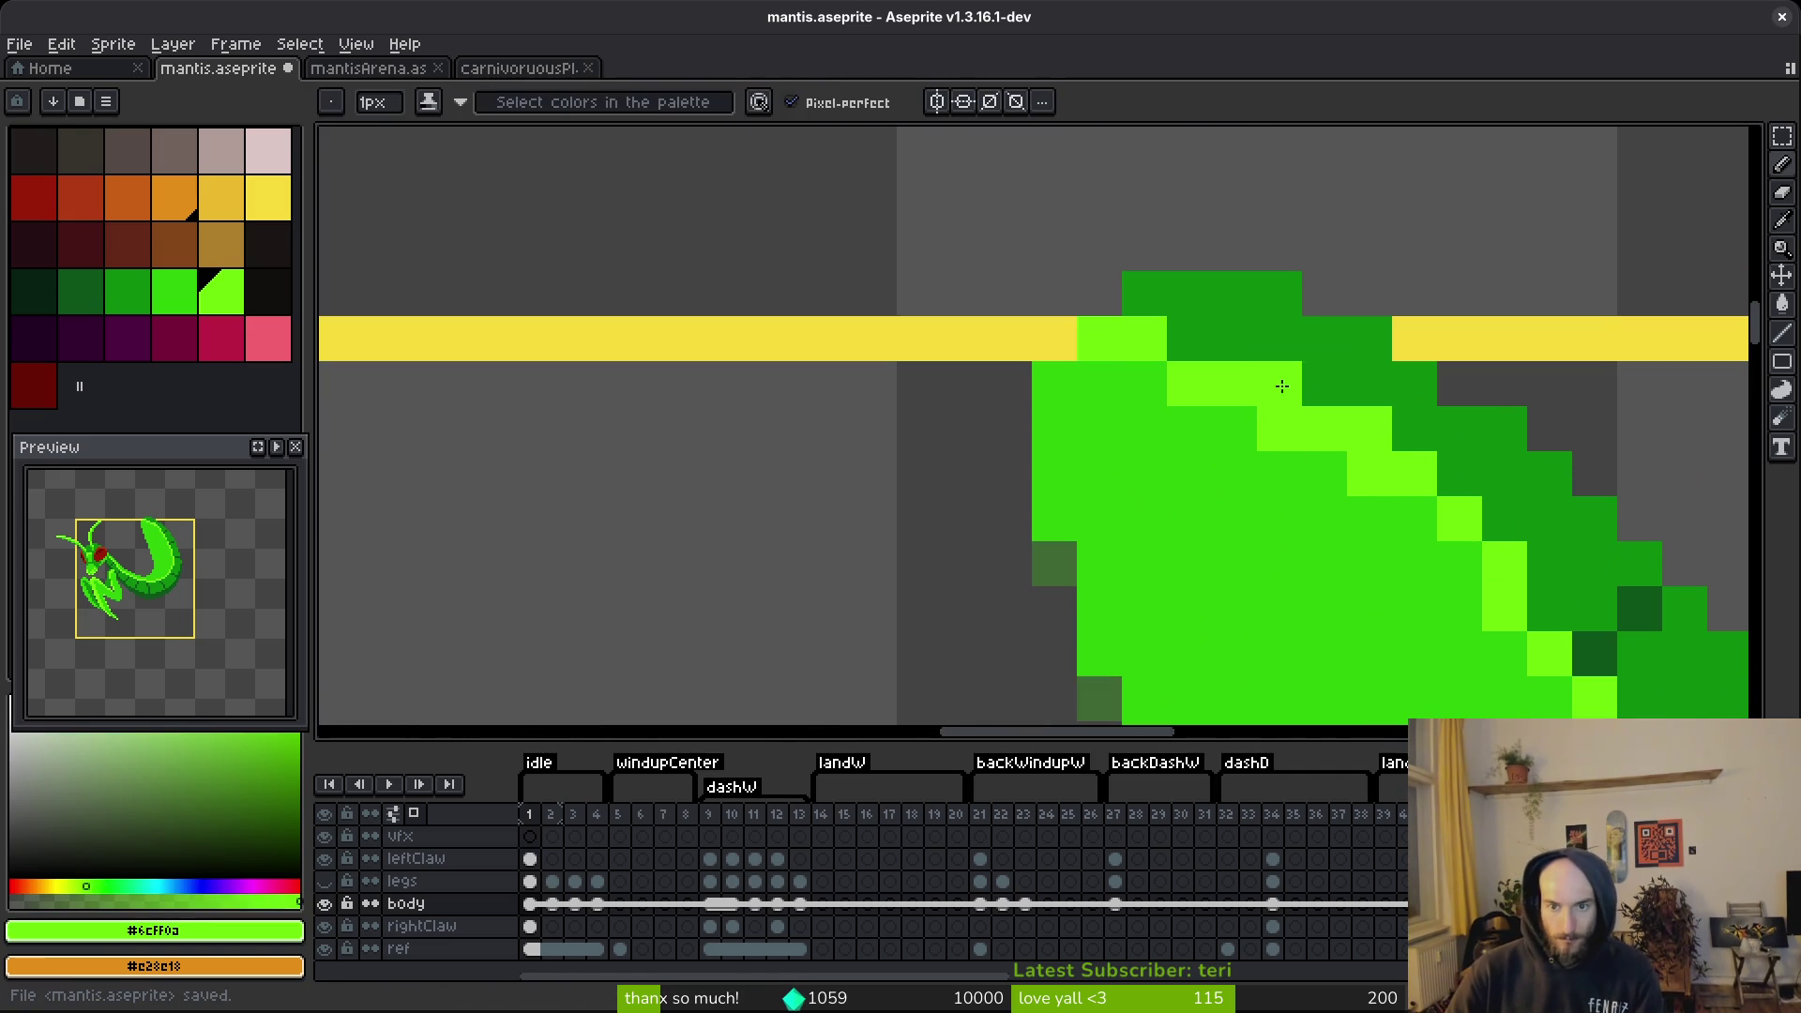
left_click(1194, 454, "alt")
left_click(1359, 473)
scroll(1463, 633, "down", 3)
scroll(1291, 515, "up", 1)
key("ctrl+s")
Touch up another abdomen-tip pixel and re-pick the bright green #6cff0a highlight colour.
scroll(1290, 419, "up", 2)
left_click(1239, 402, "alt")
left_click(1239, 413)
left_click(1231, 443, "alt")
scroll(1323, 567, "down", 4)
scroll(1322, 567, "down", 1)
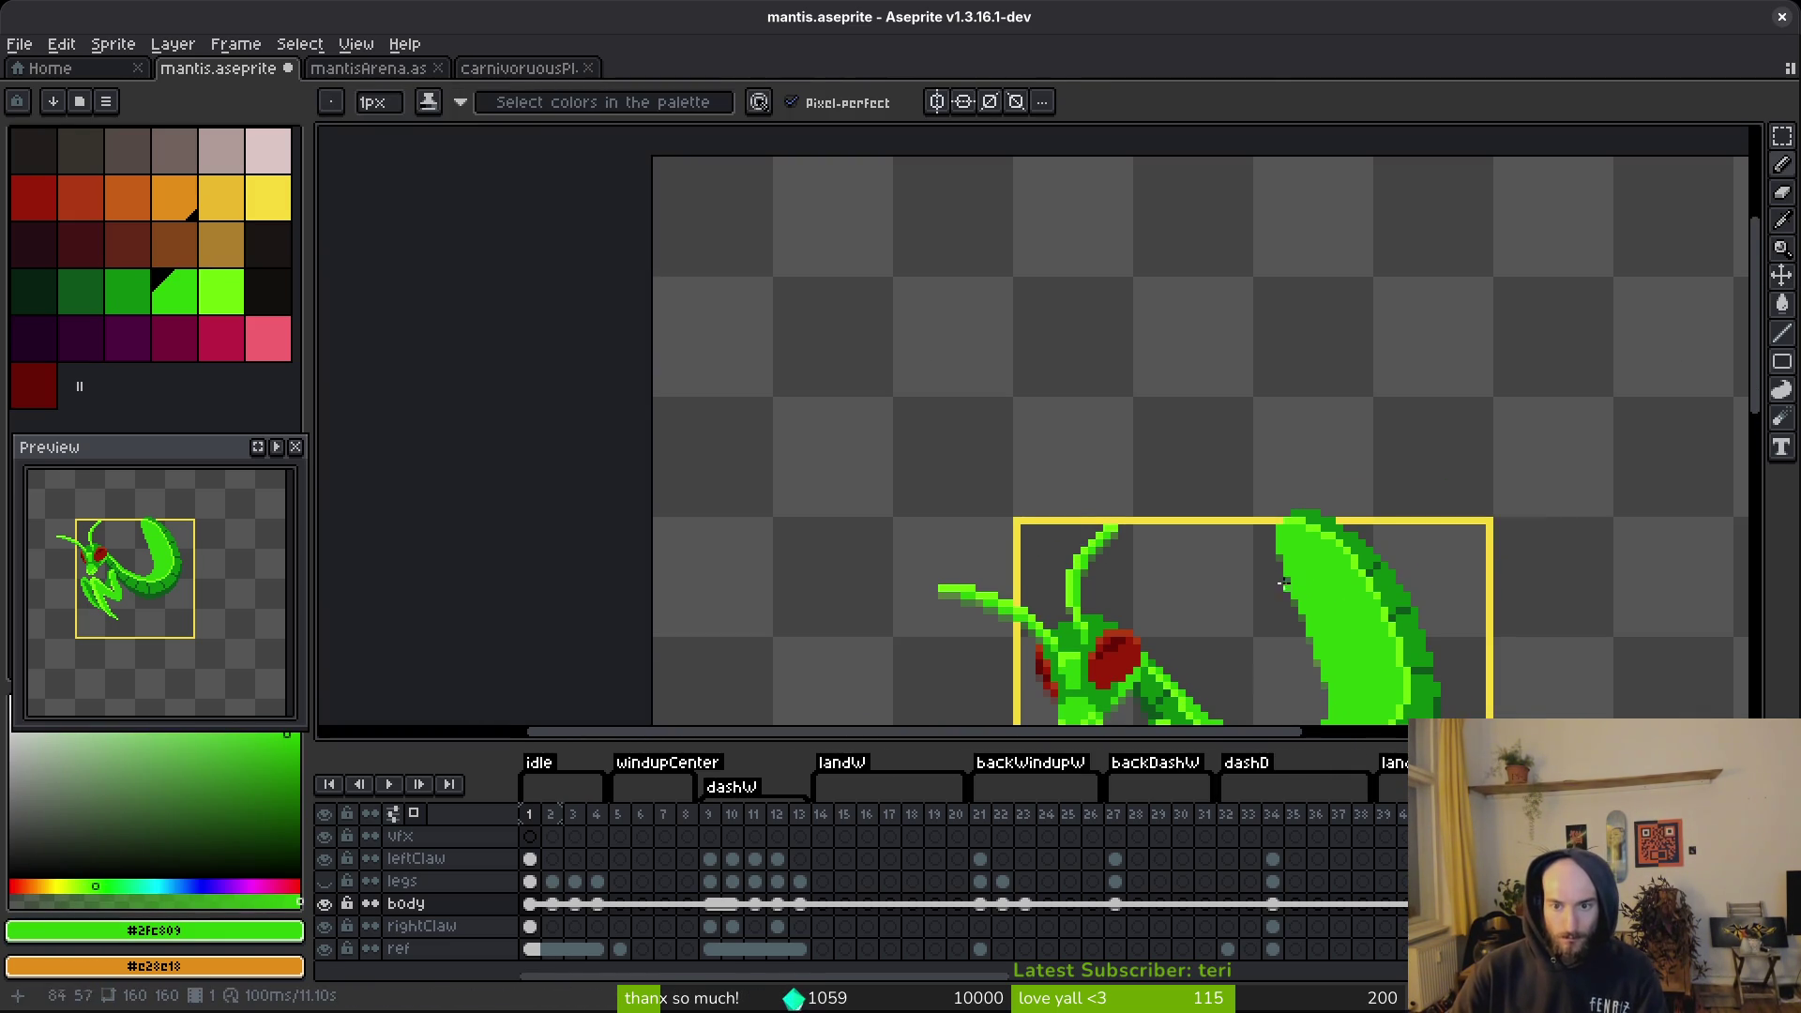
key("ctrl+s")
left_click(1327, 641)
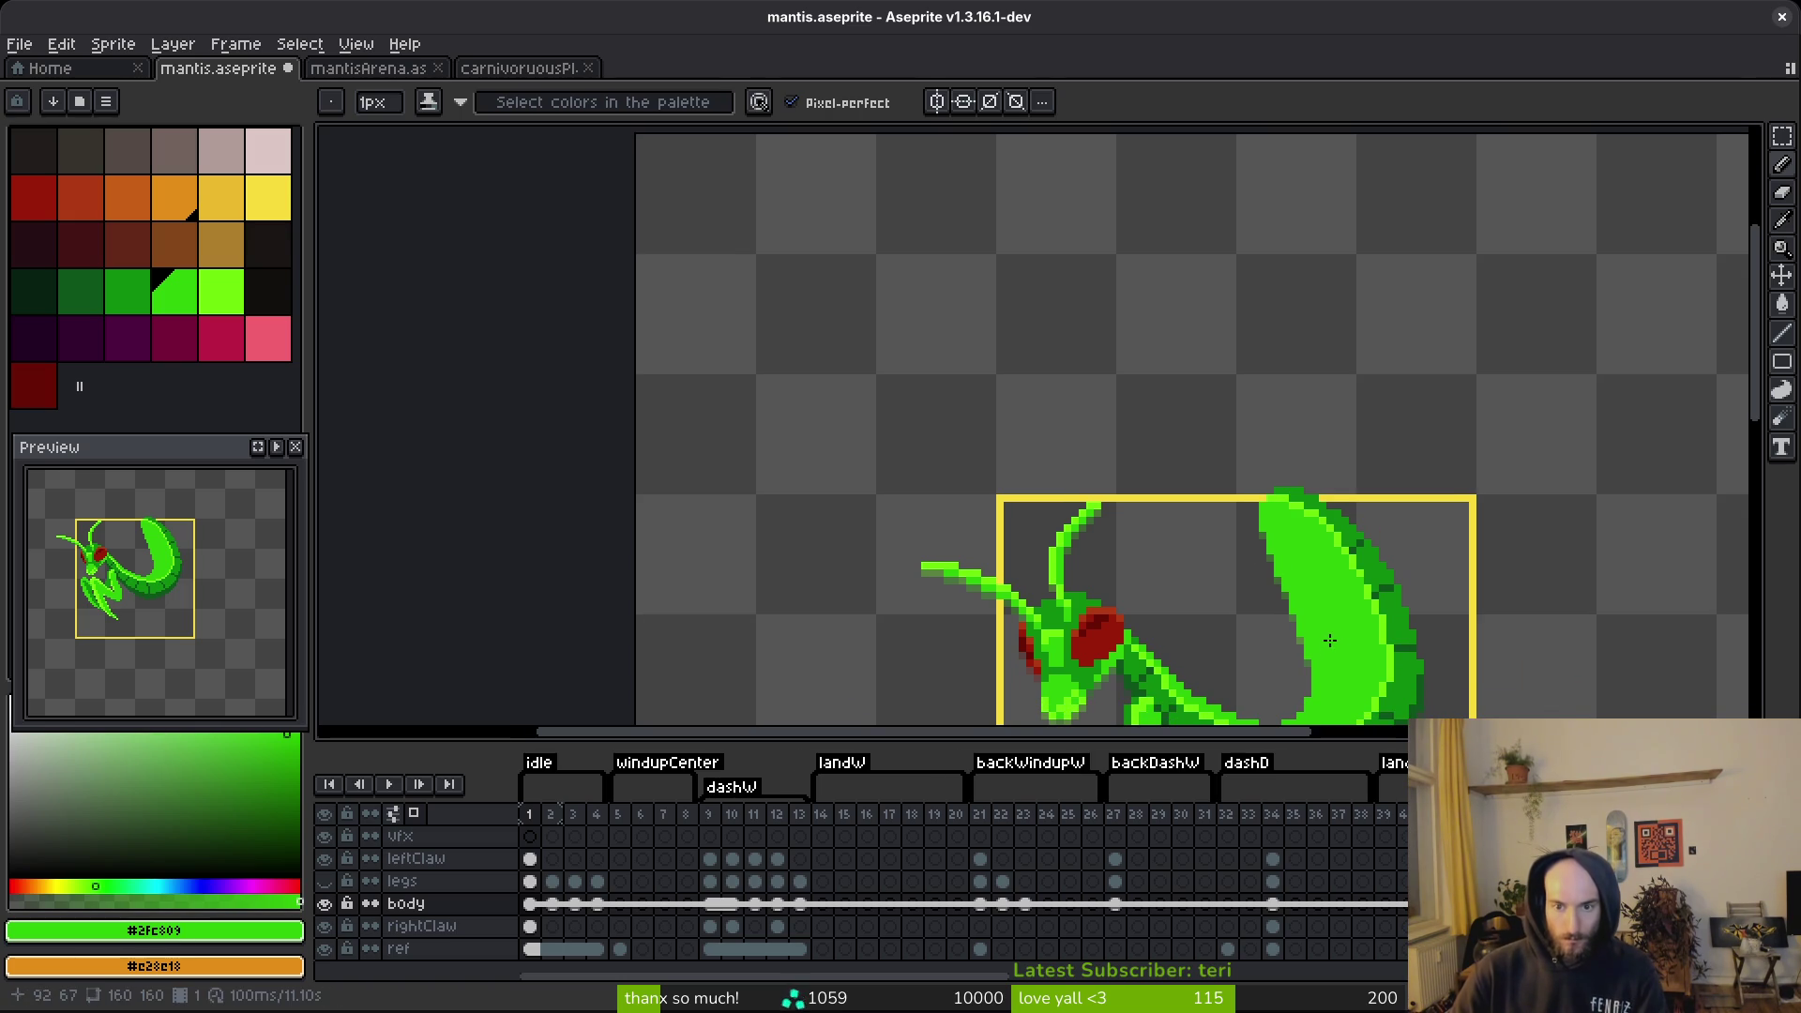
scroll(1295, 542, "up", 1)
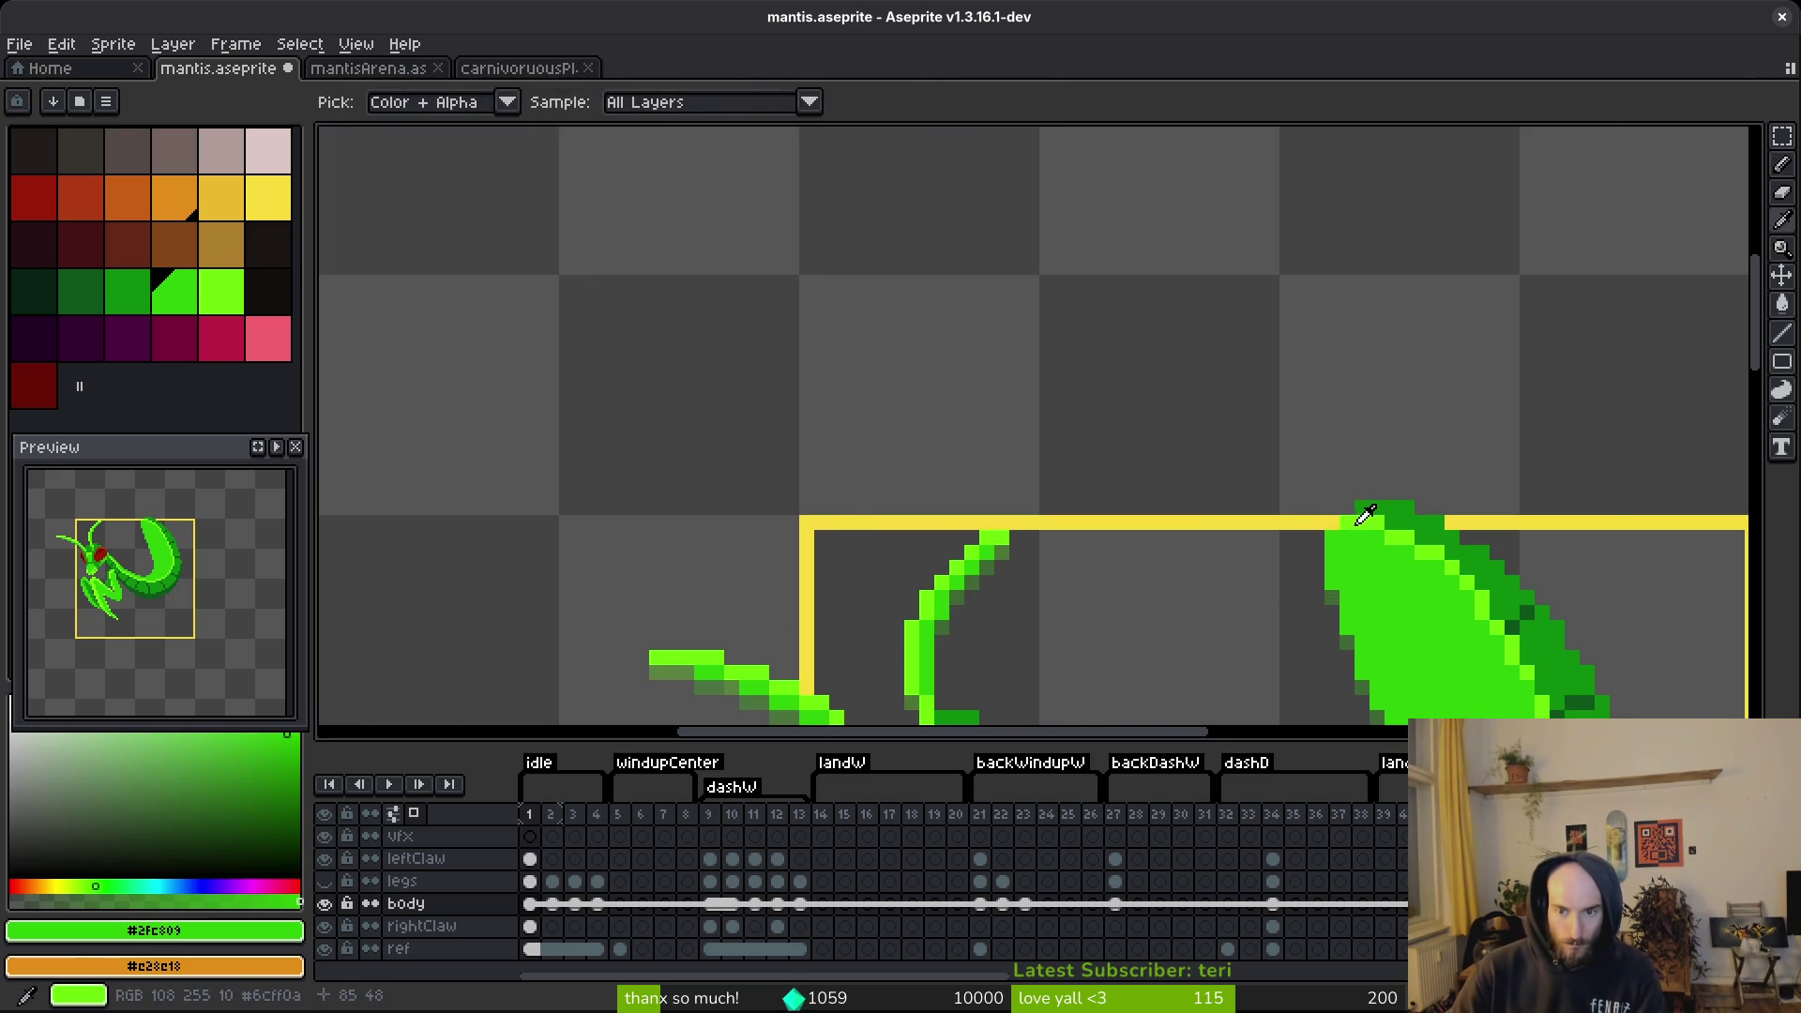
left_click(1322, 539, "alt")
scroll(1322, 539, "up", 2)
scroll(1333, 539, "down", 4)
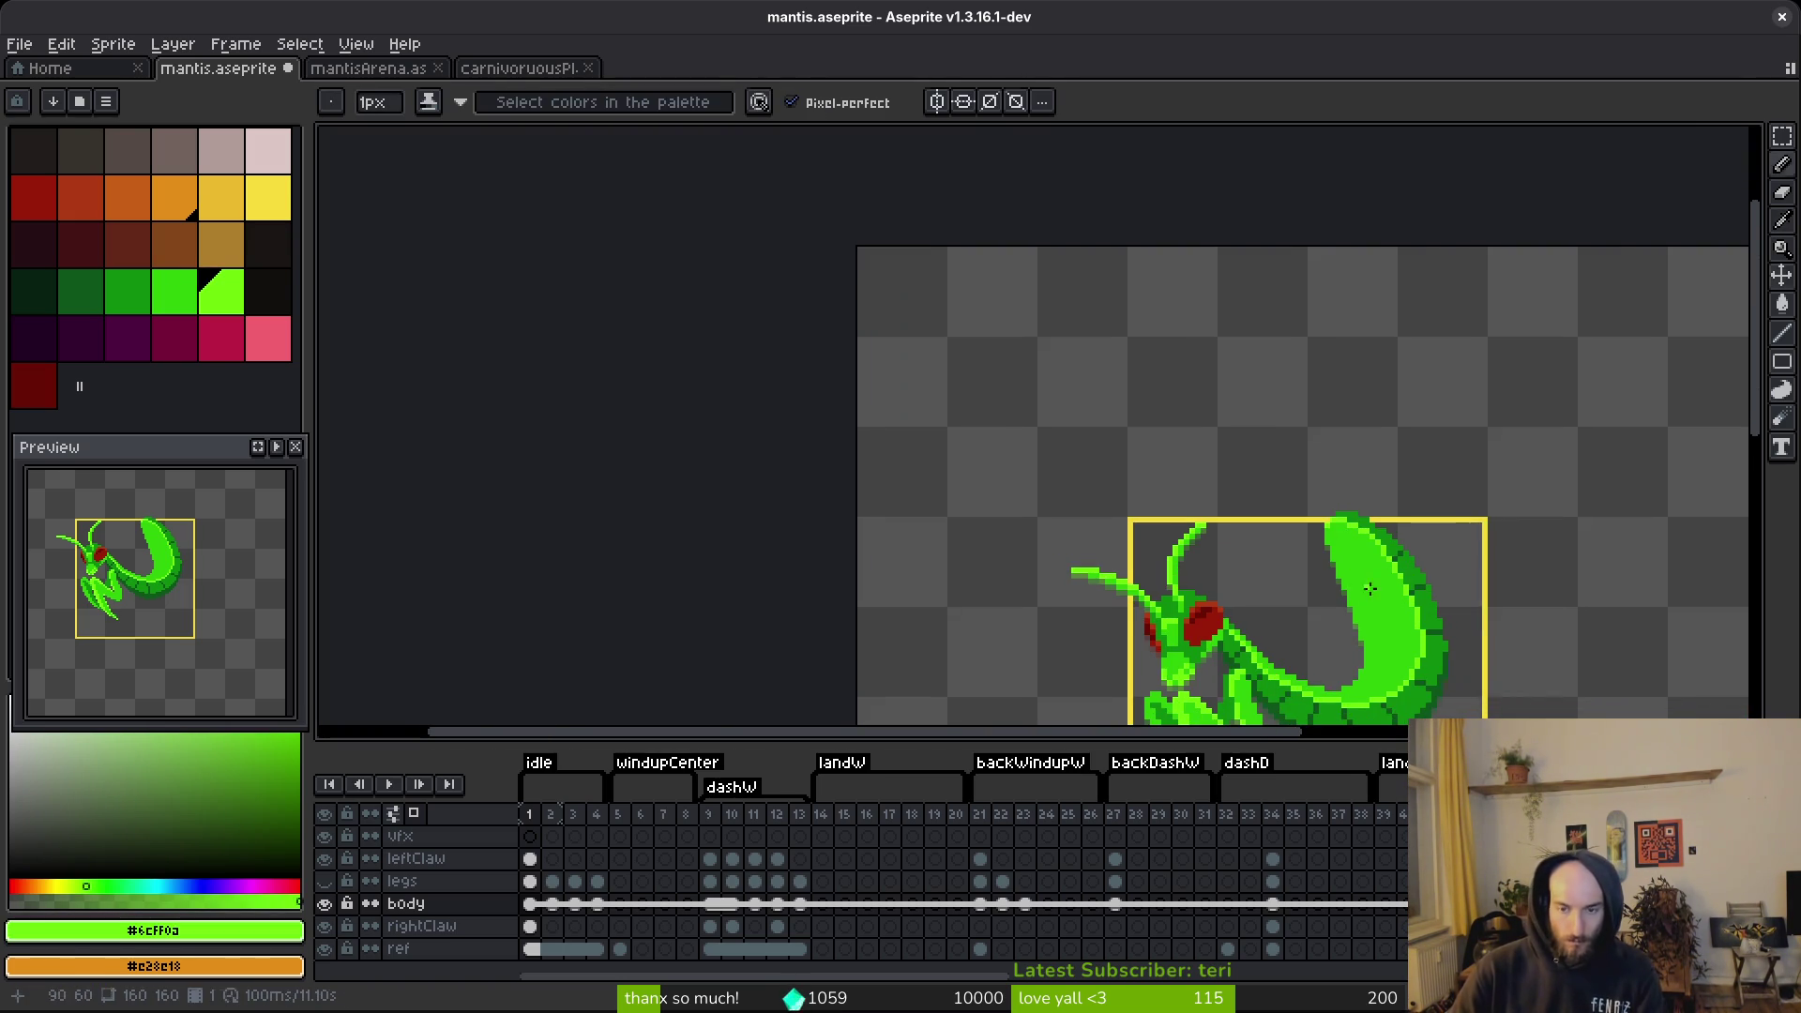
Save the sprite, hide the yellow reference layer and show the mantis legs layer.
key("ctrl+s")
scroll(1183, 483, "down", 1)
left_click(325, 948)
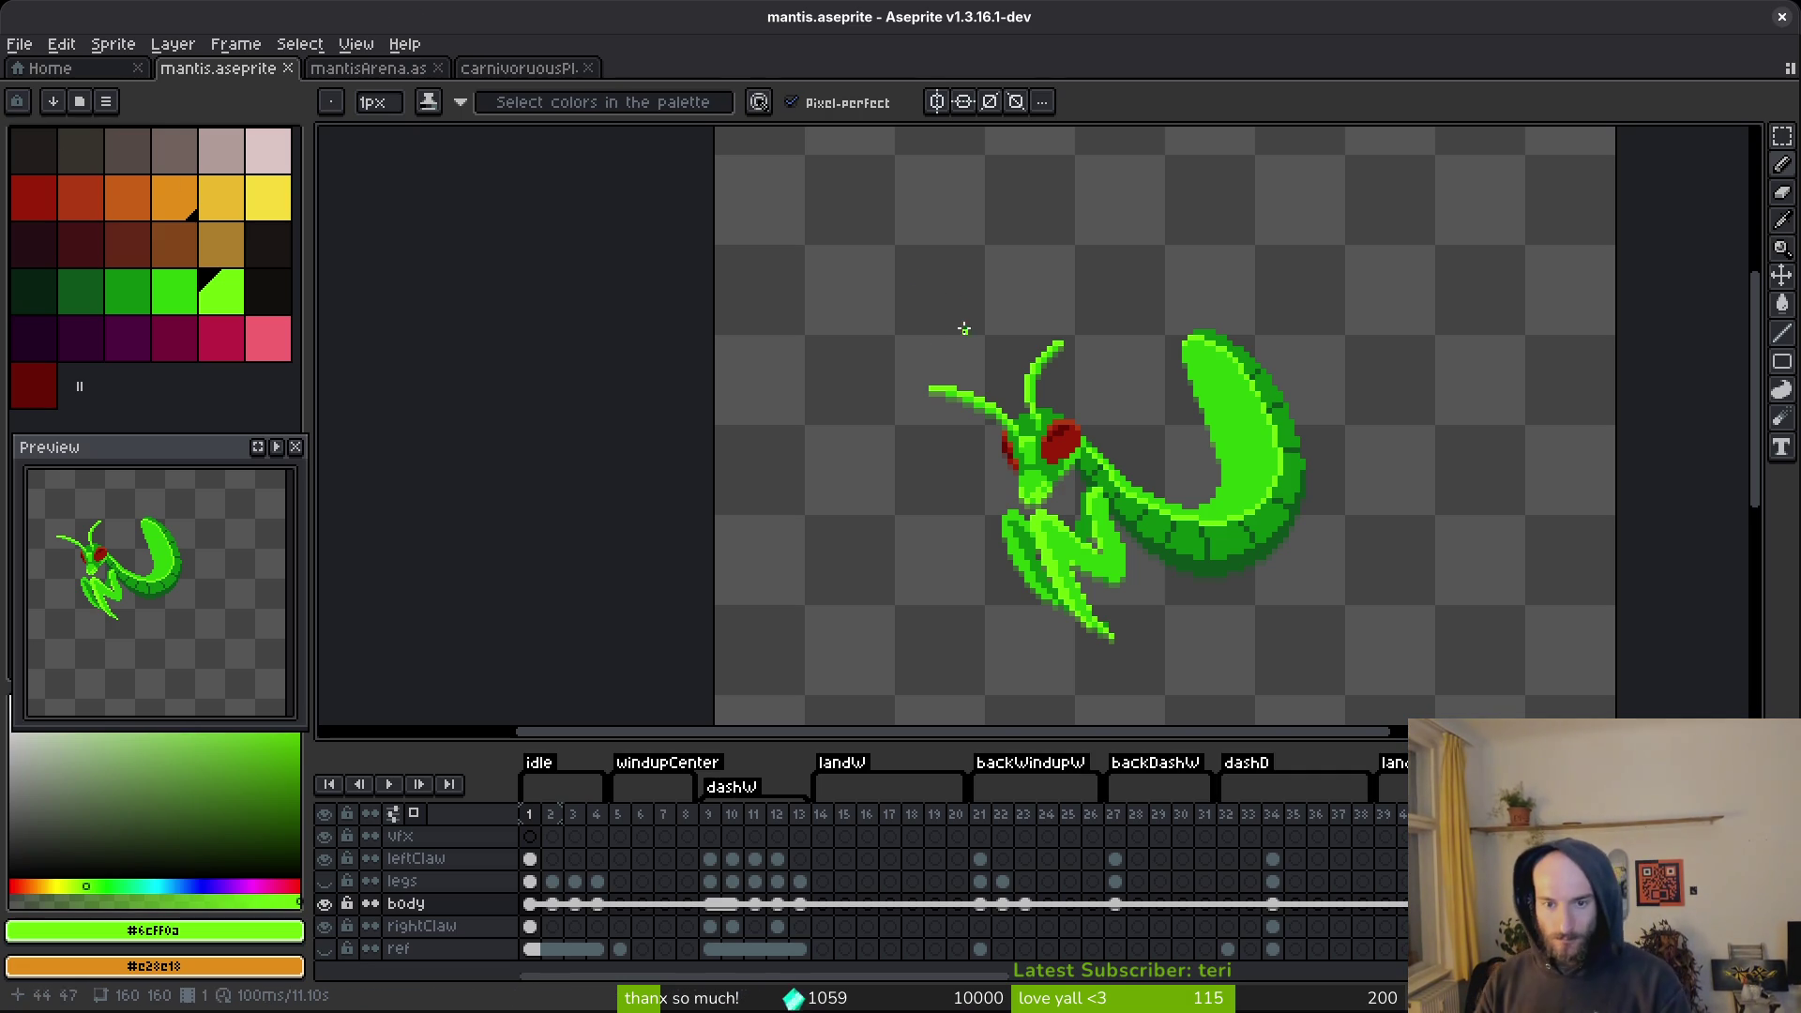
scroll(1201, 493, "down", 2)
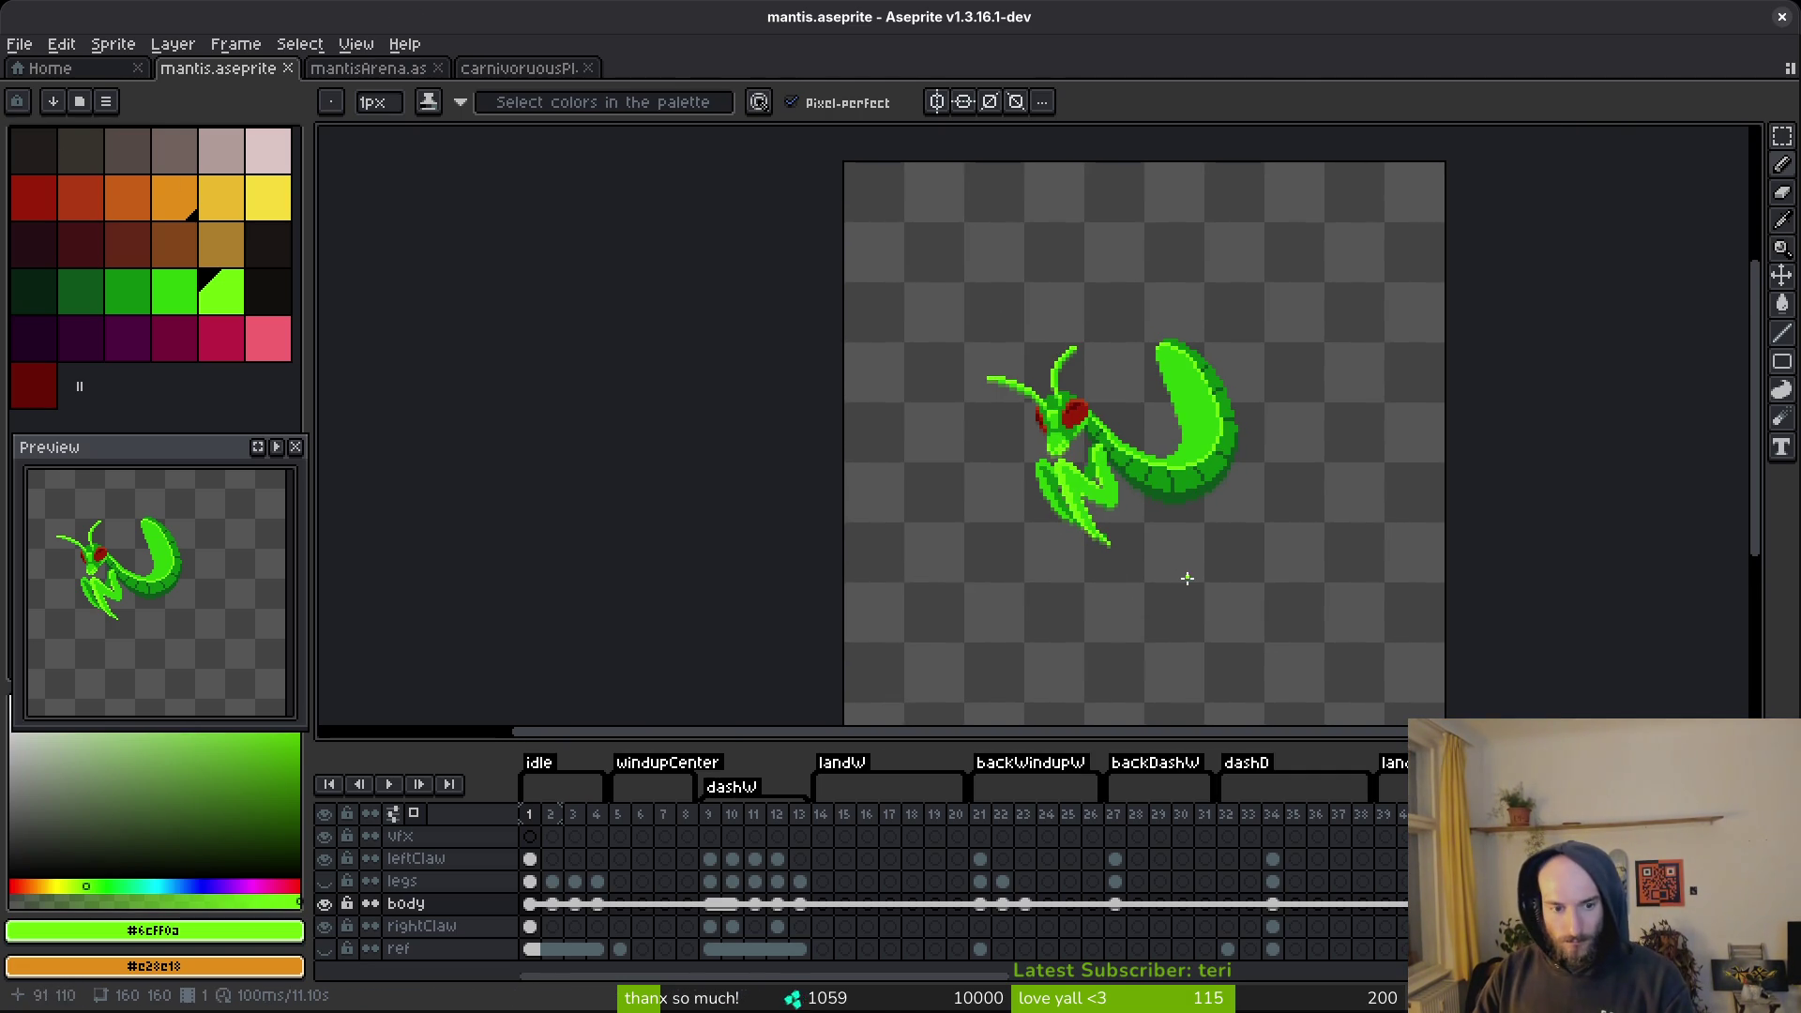
left_click(323, 880)
scroll(1234, 526, "up", 3)
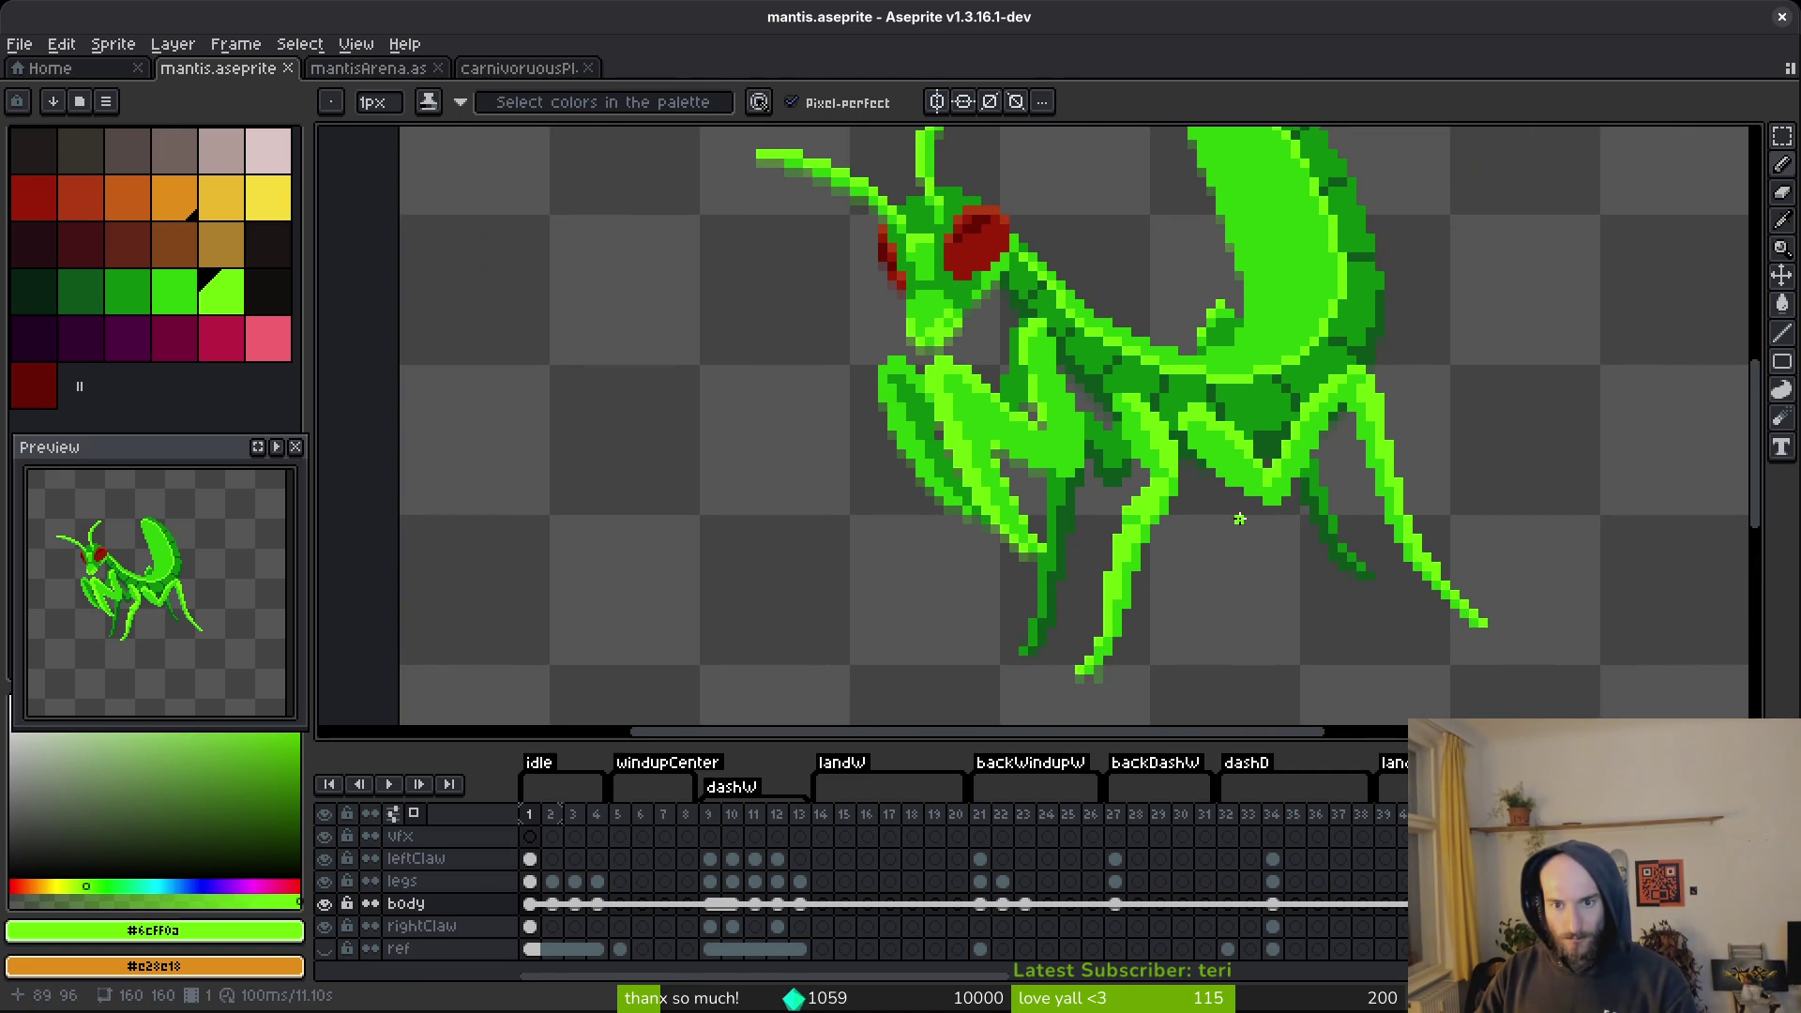
left_click_drag(1239, 519, 1173, 474)
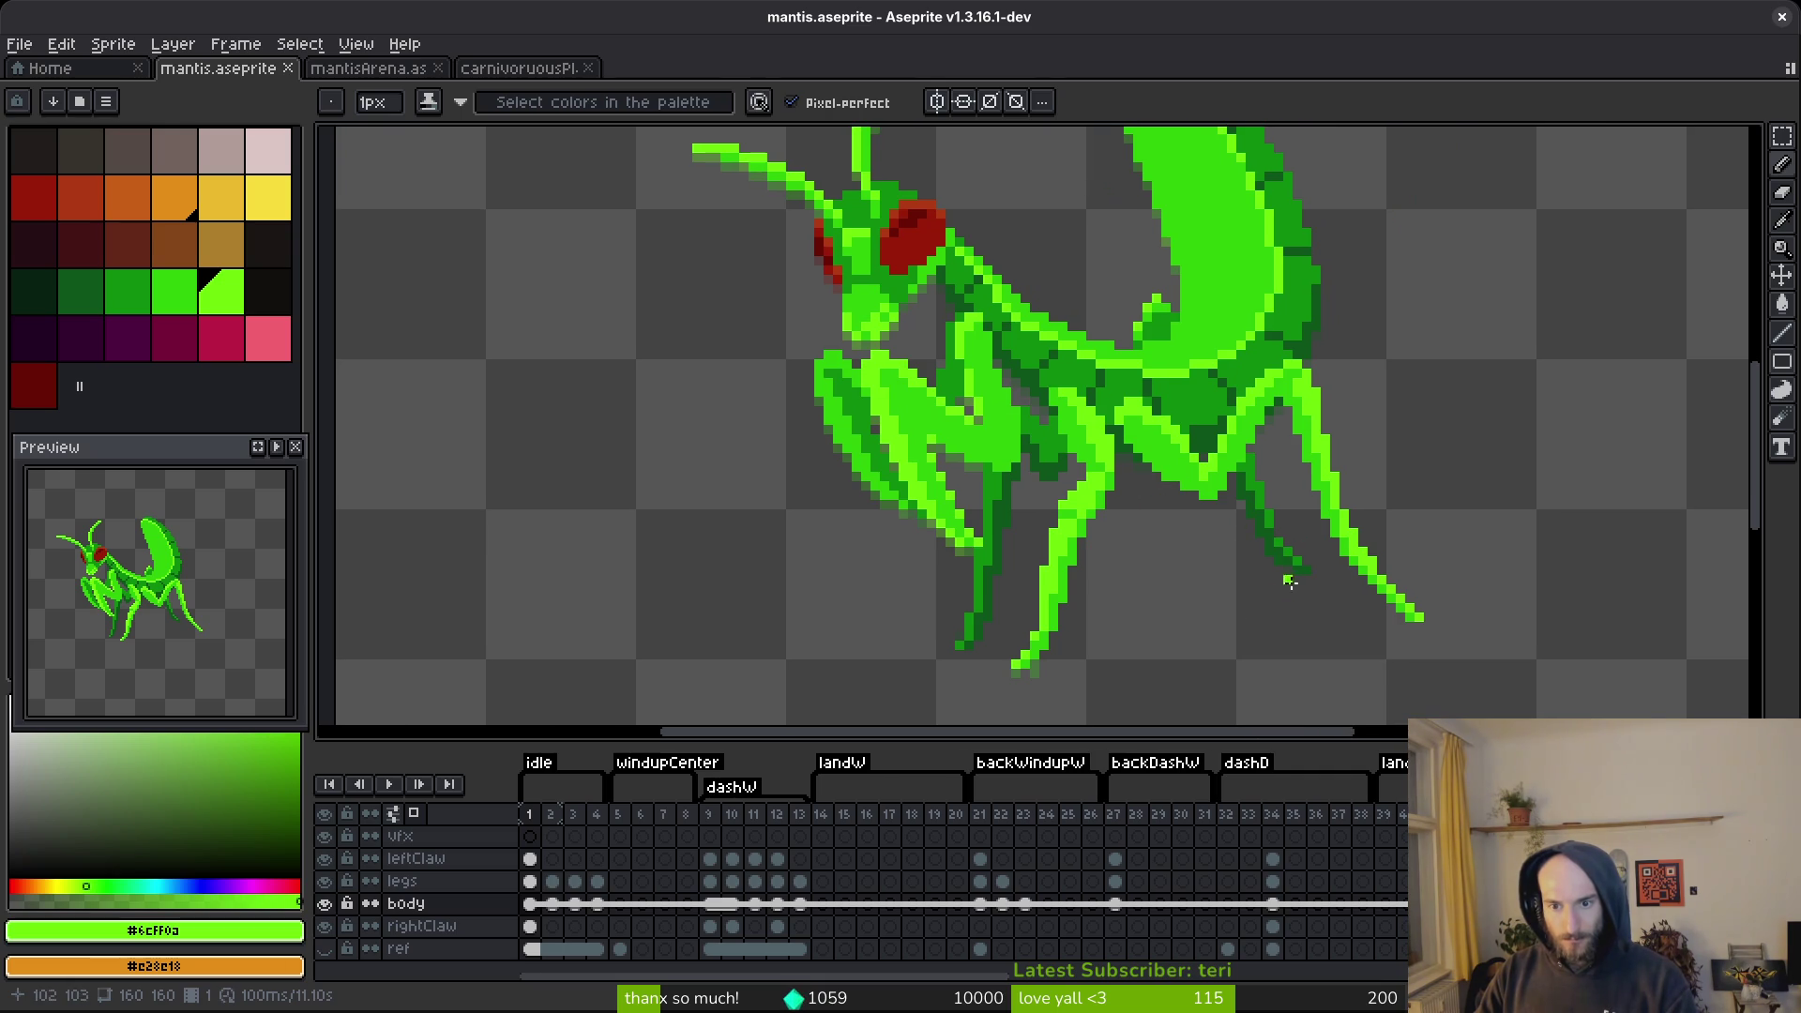
Drag the body cel along the timeline toward frame 5.
scroll(1312, 596, "down", 2)
scroll(1229, 575, "up", 3)
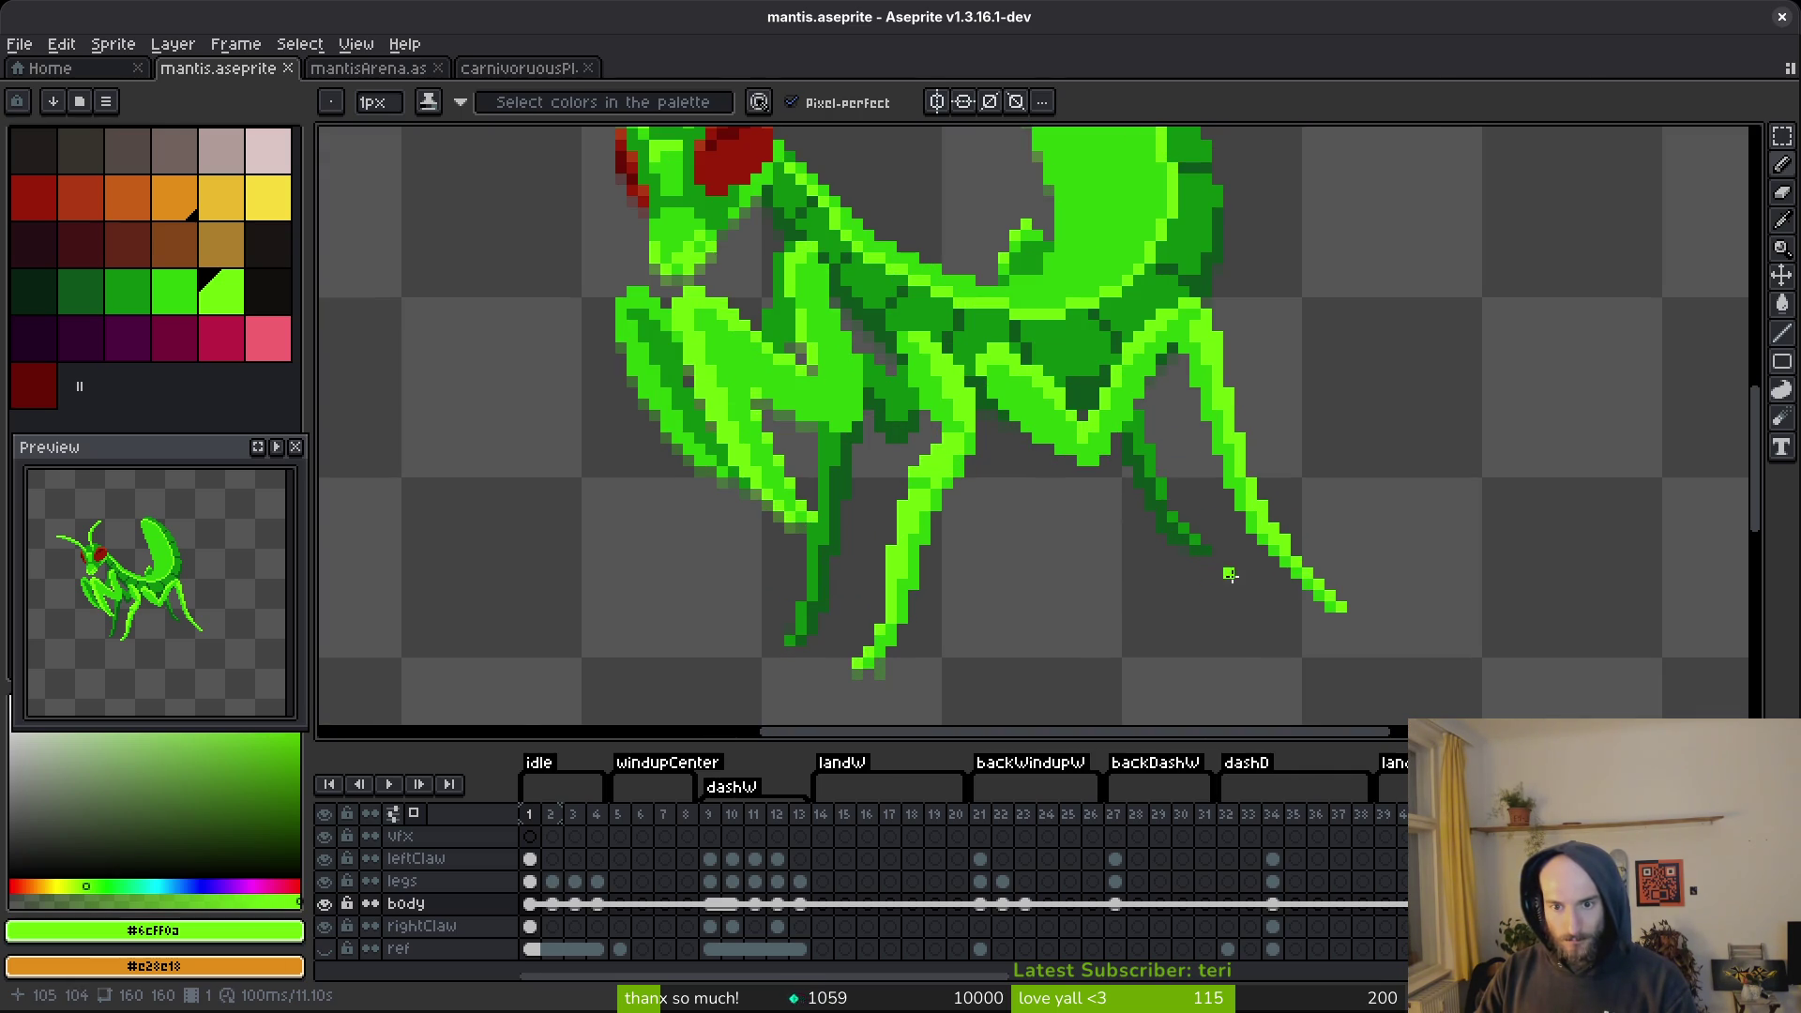
scroll(1032, 532, "down", 1)
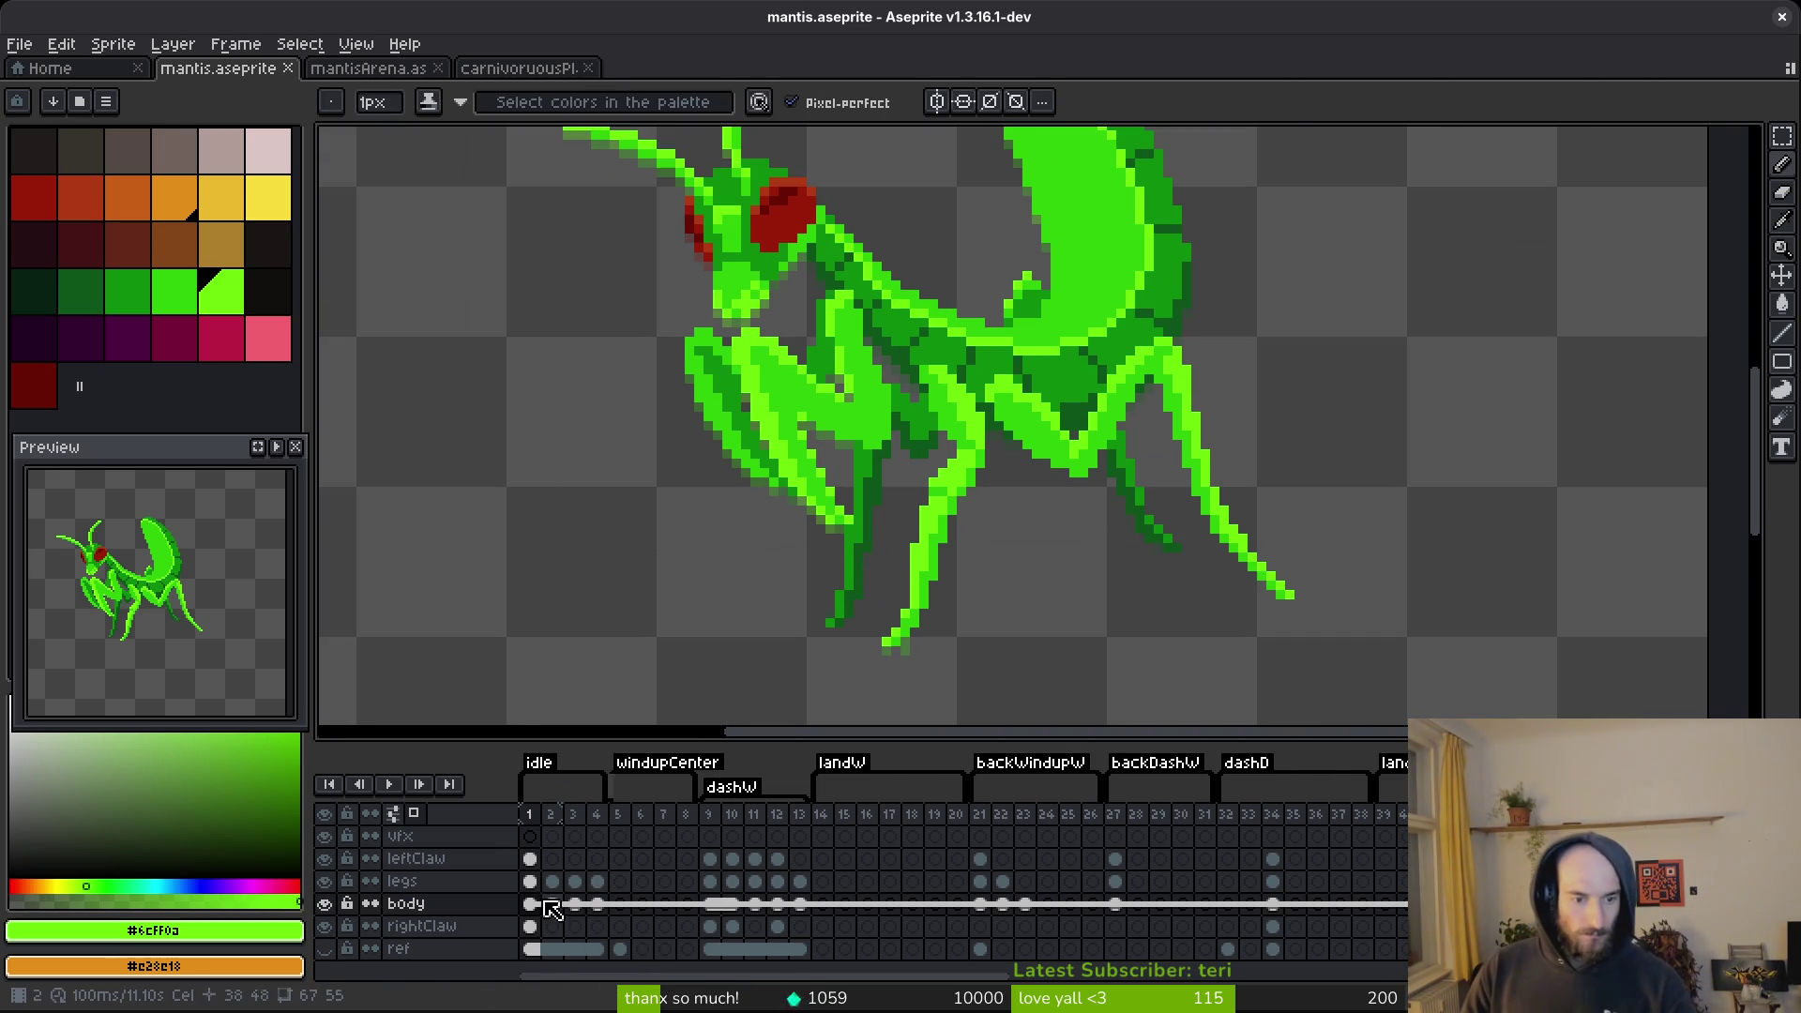
left_click_drag(542, 908, 620, 908)
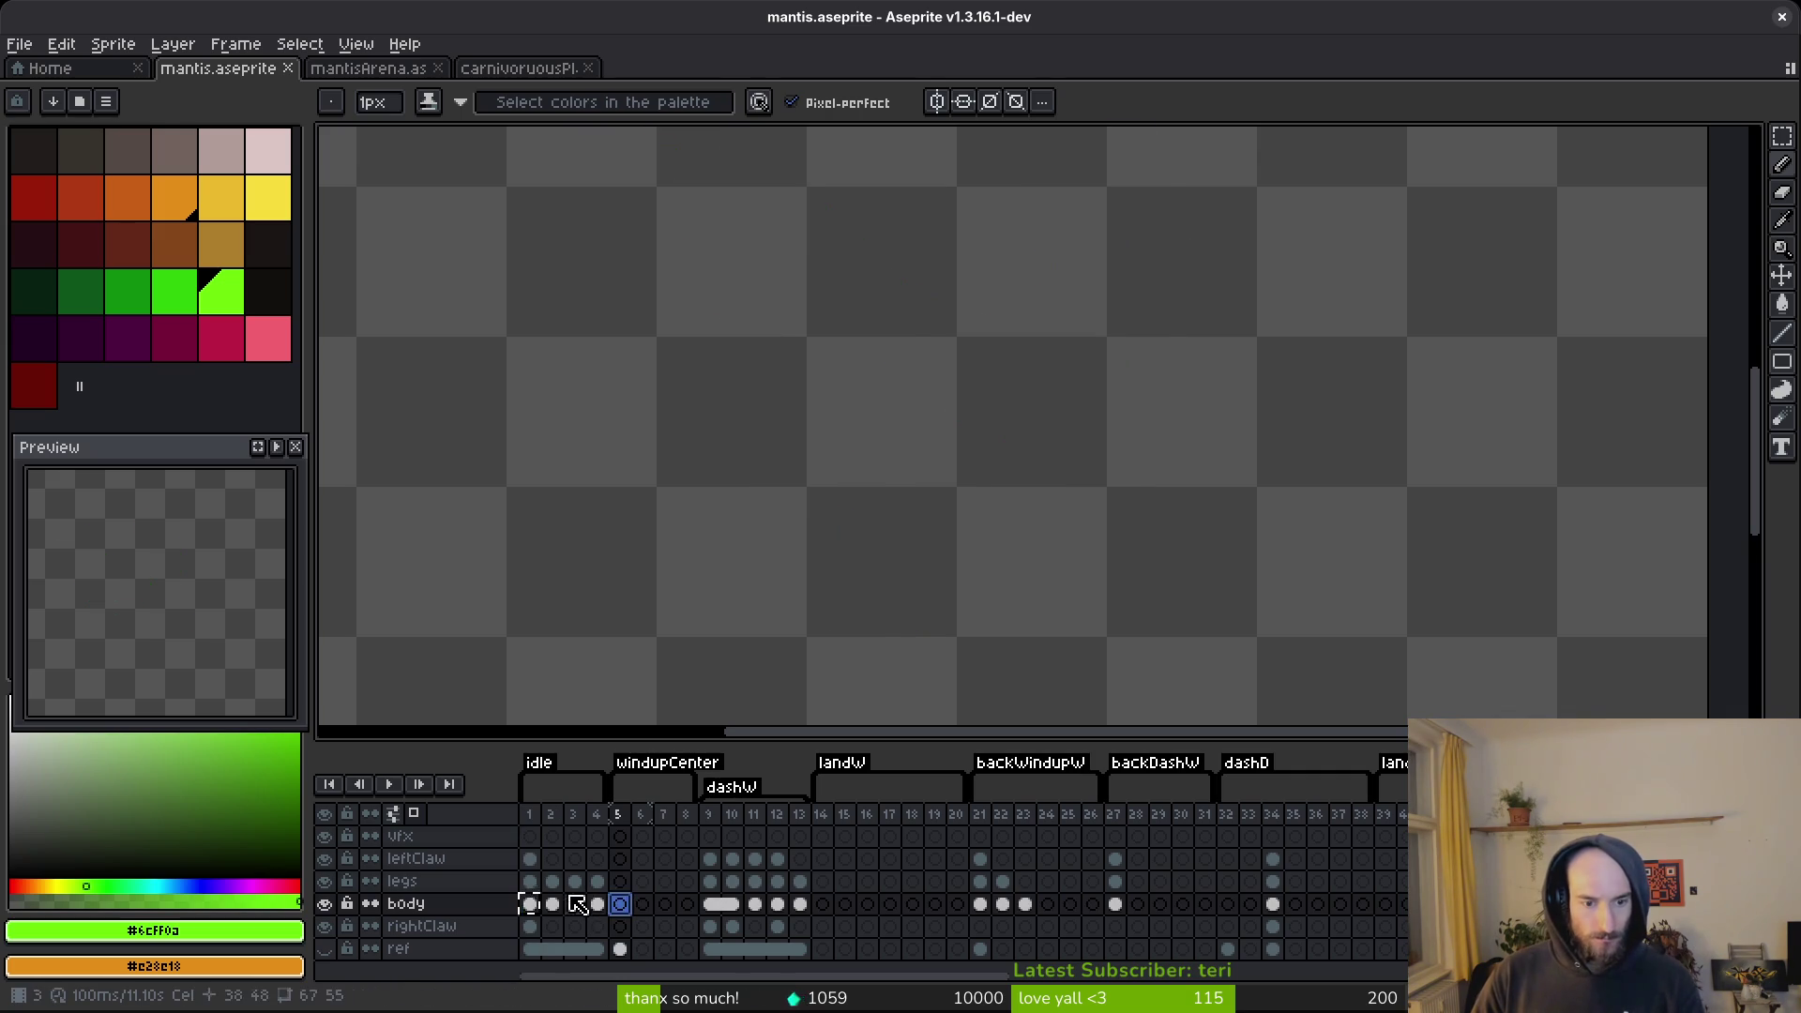
Undo the accidental body cel move and show the ref layer's plant on frame 5.
left_click(532, 882)
key("ctrl+z")
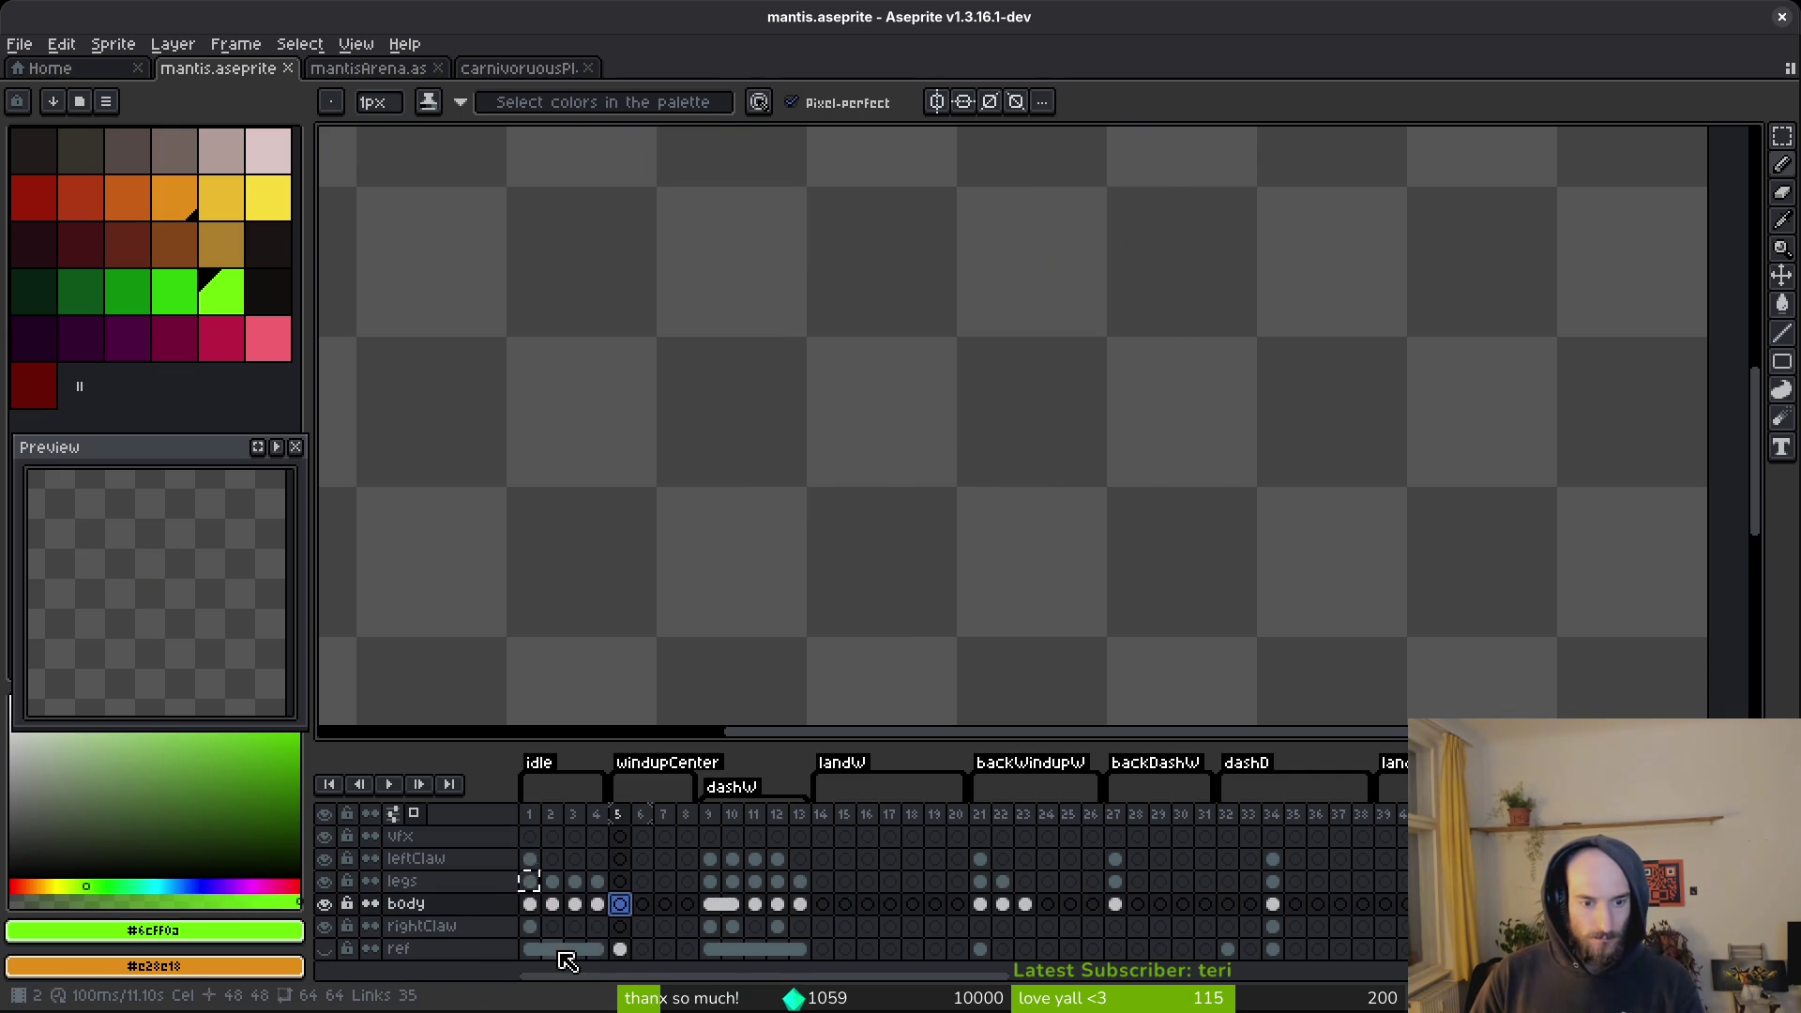
left_click(531, 949)
left_click(620, 949)
scroll(792, 600, "down", 5)
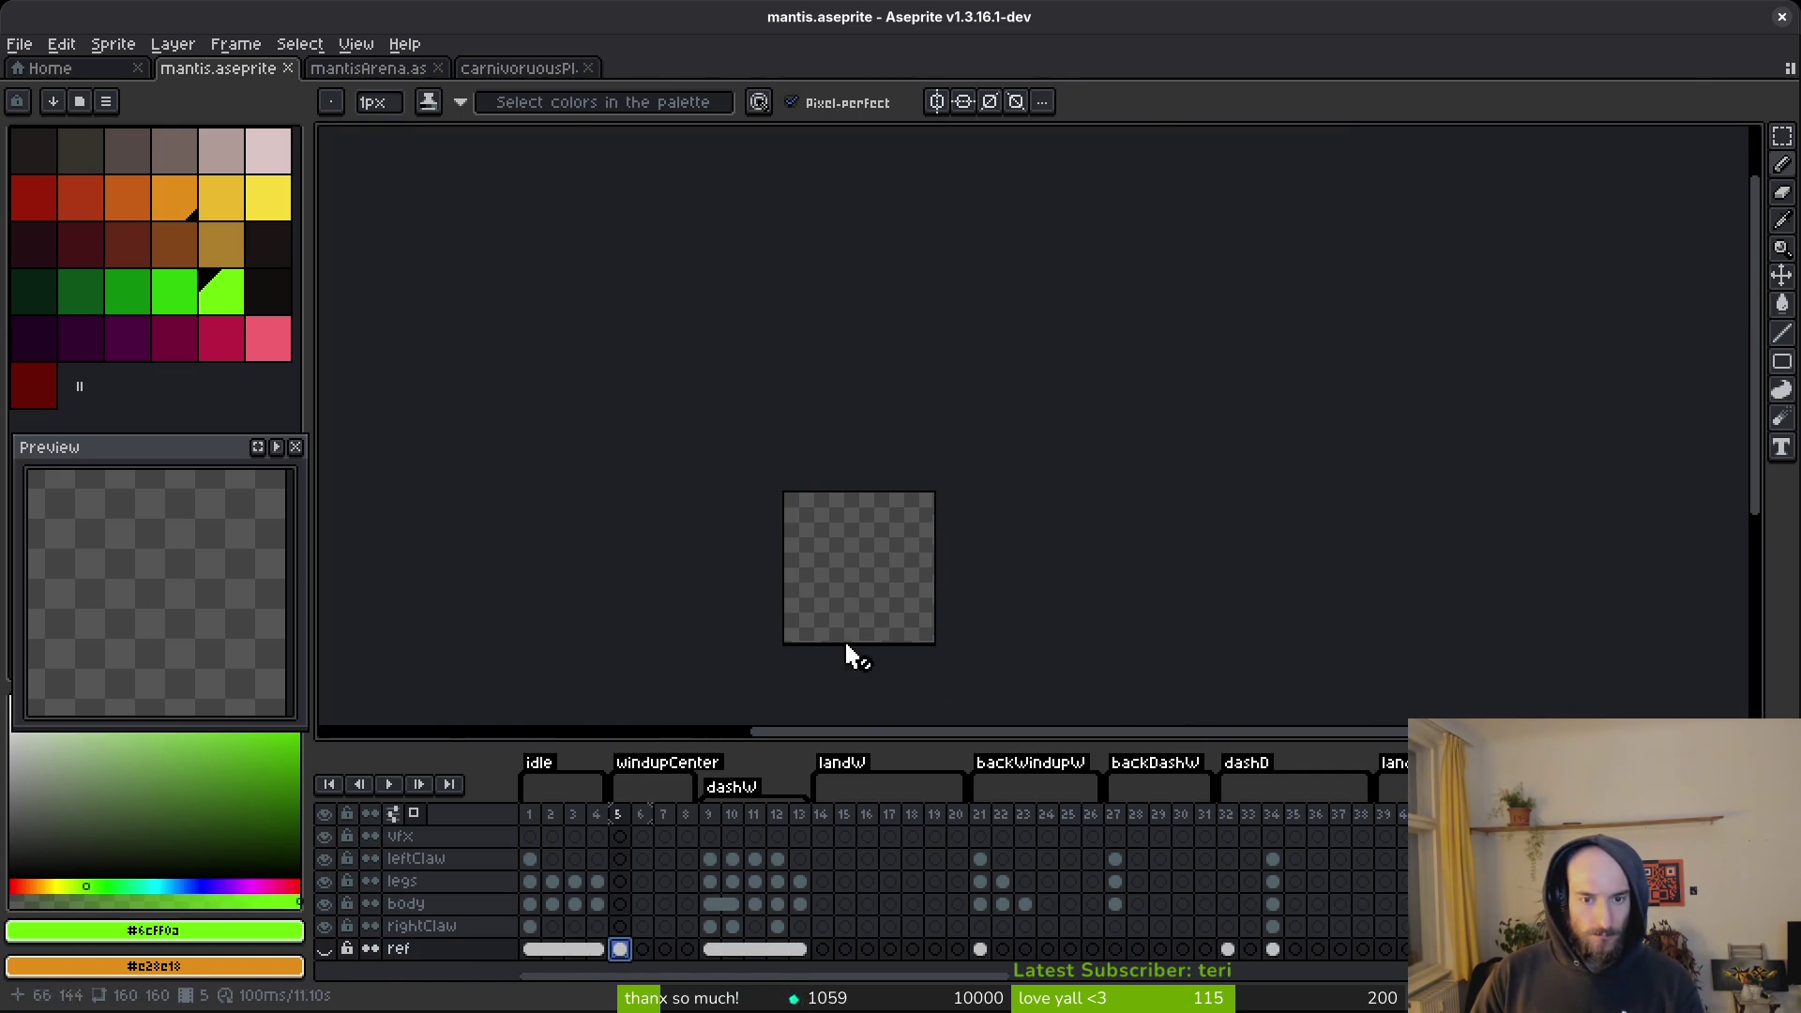
left_click(324, 948)
scroll(858, 487, "down", 1)
scroll(876, 434, "up", 2)
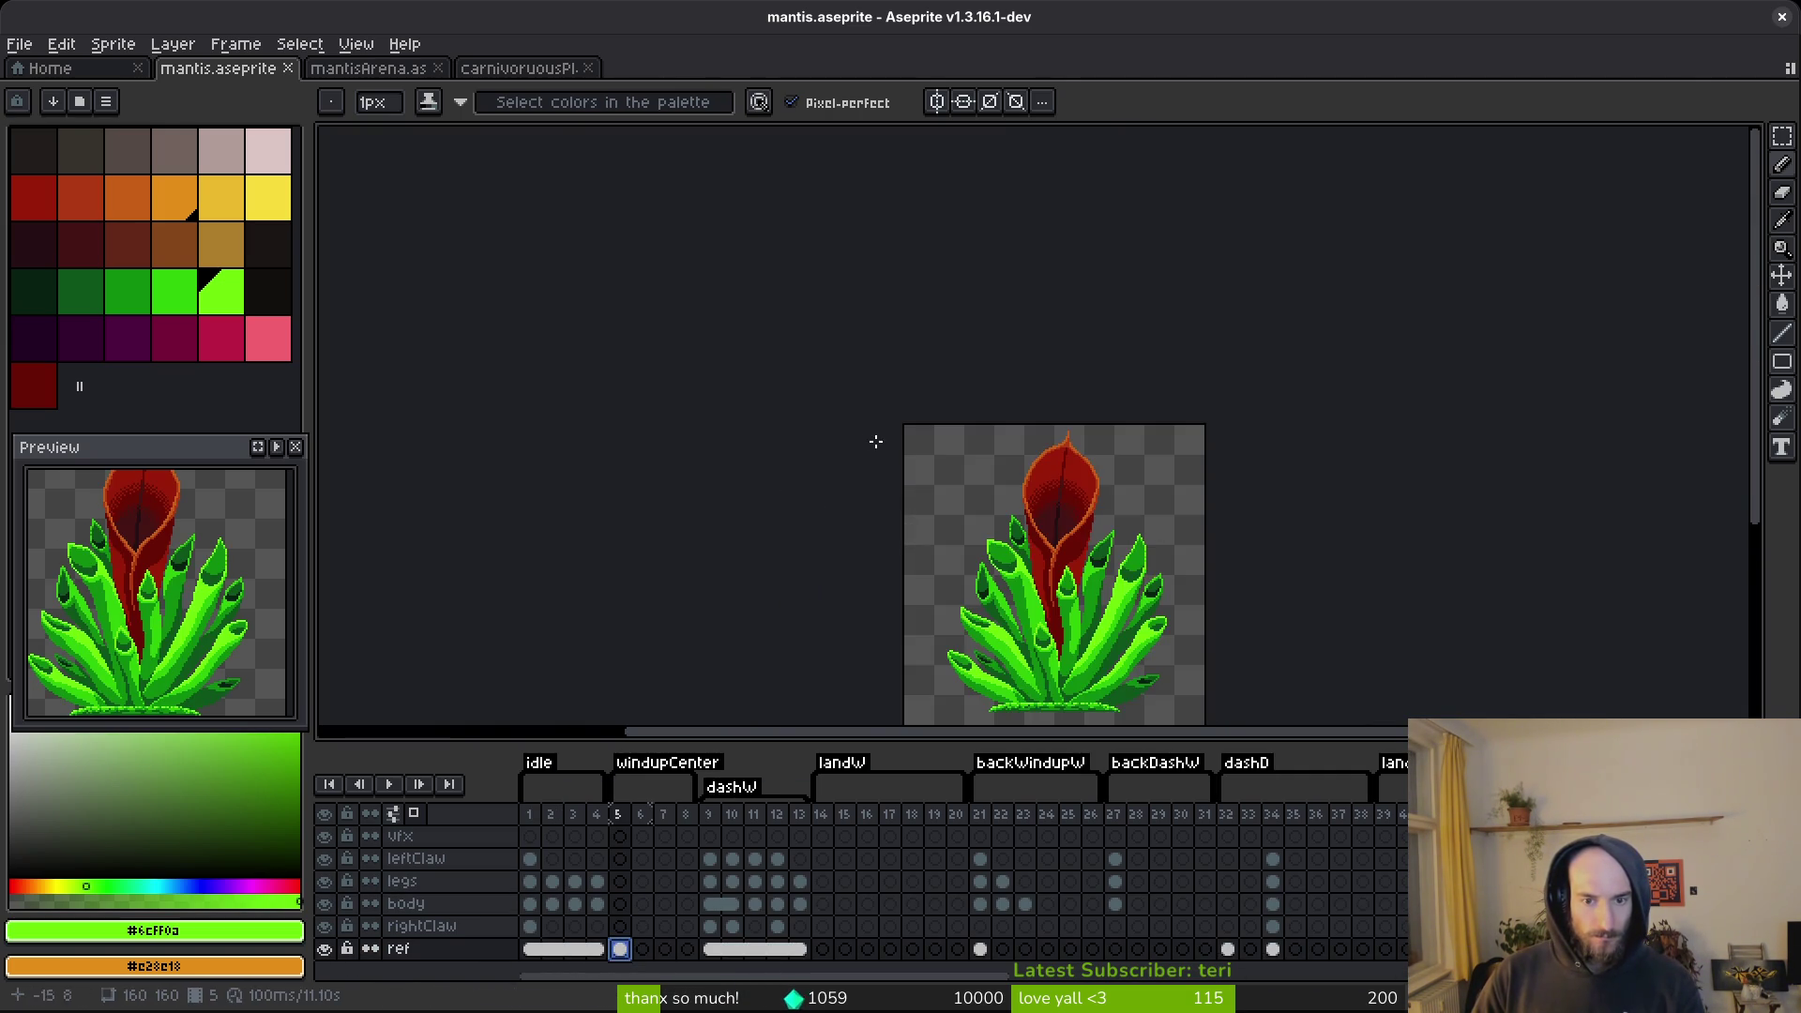
scroll(846, 347, "down", 3)
Undo the stray diagonal guide line and save the sprite.
key("Escape")
scroll(1209, 553, "up", 2)
key("m")
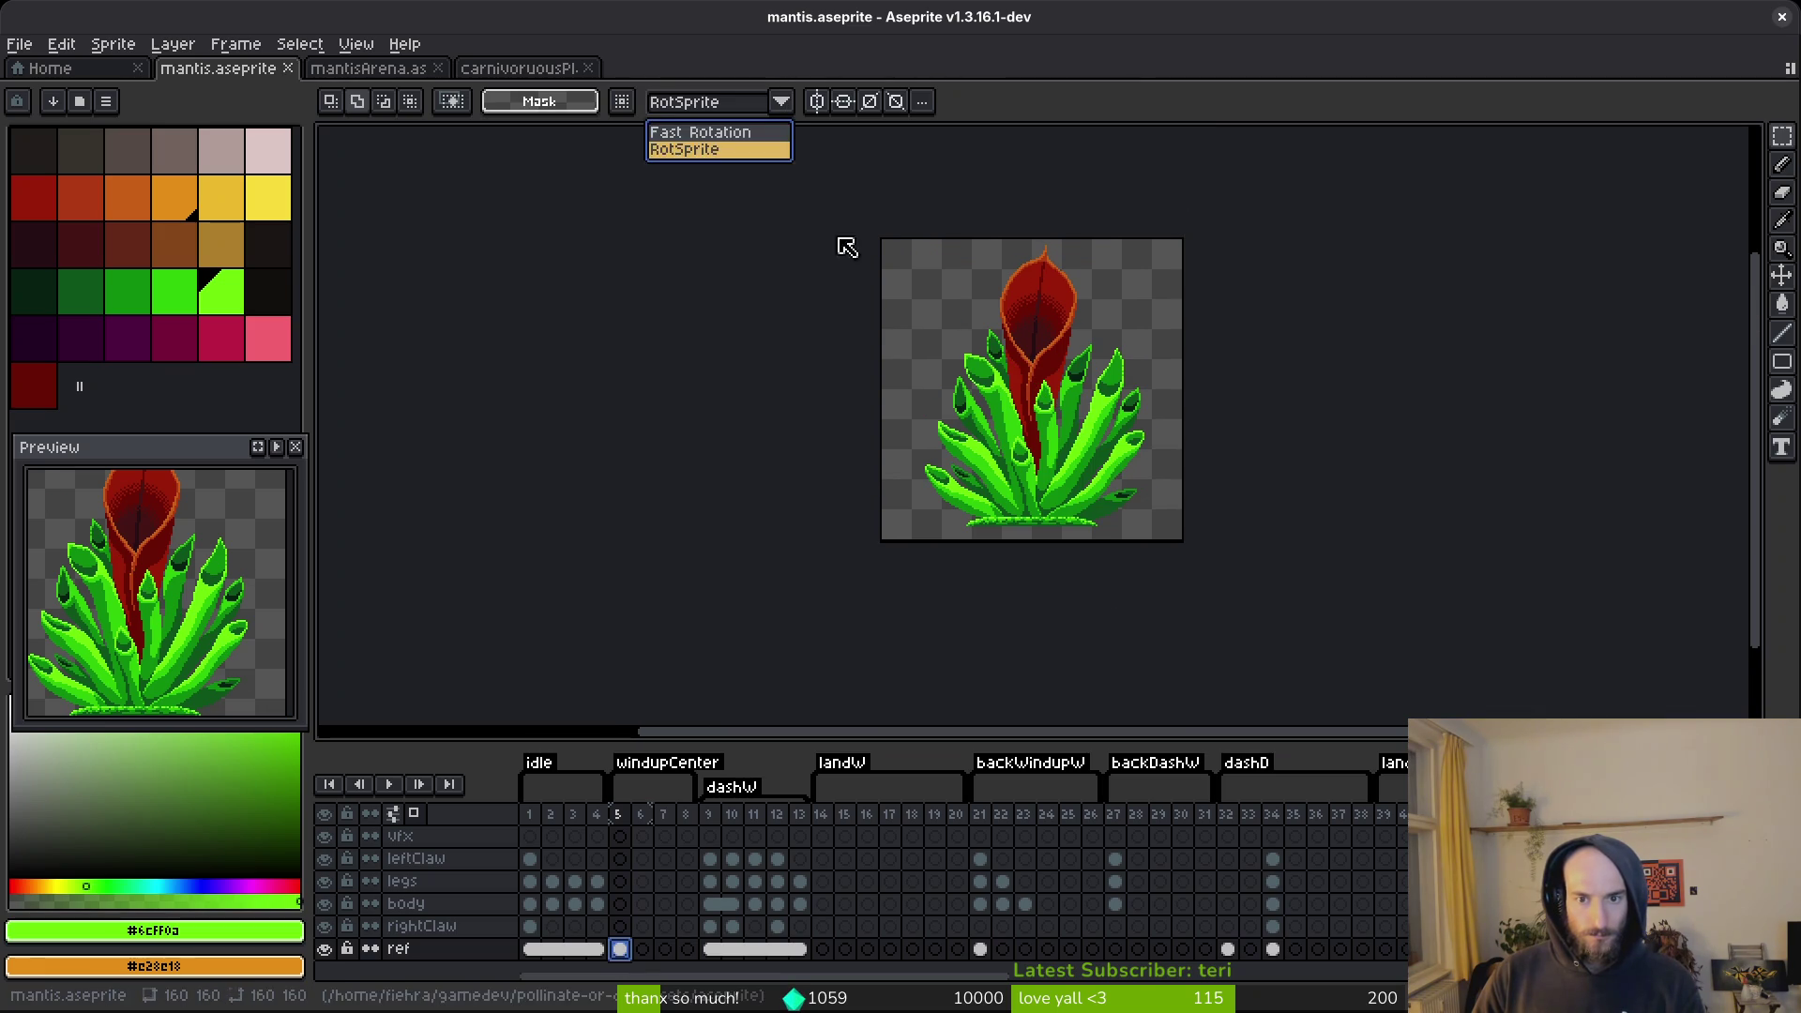
scroll(1079, 523, "up", 2)
key("ctrl+z")
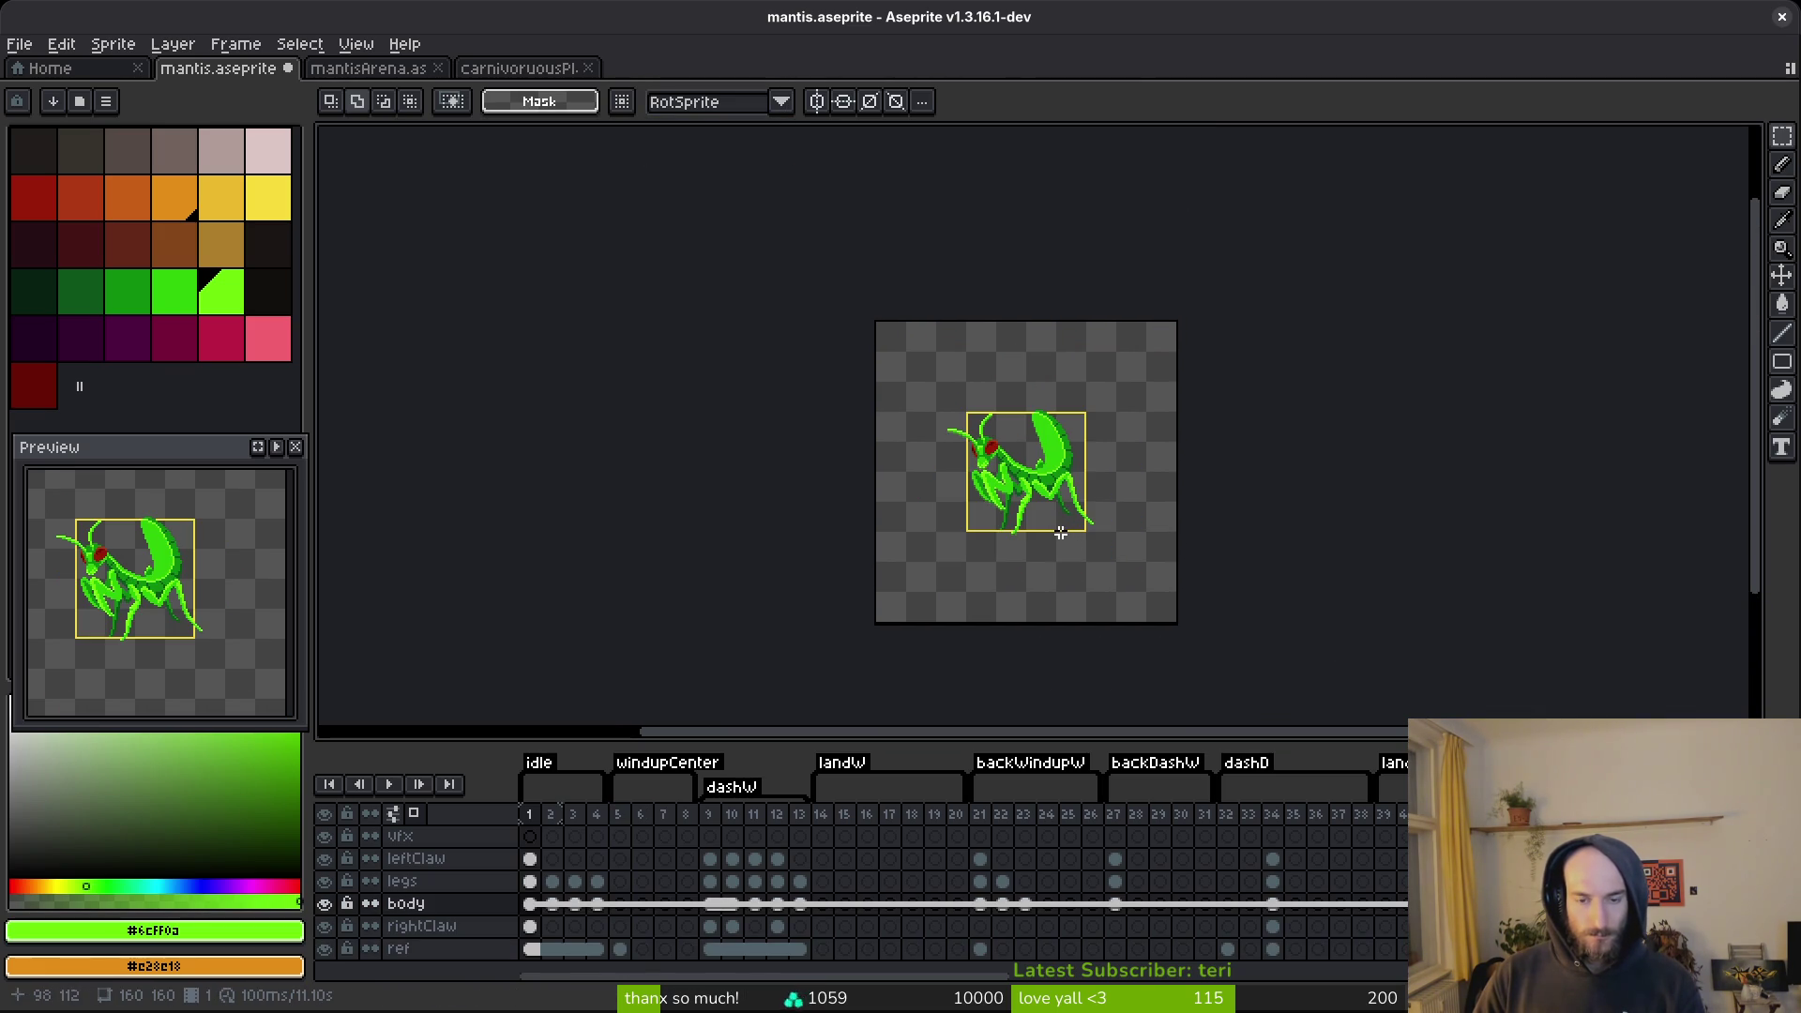
key("ctrl+s")
key("ctrl+y")
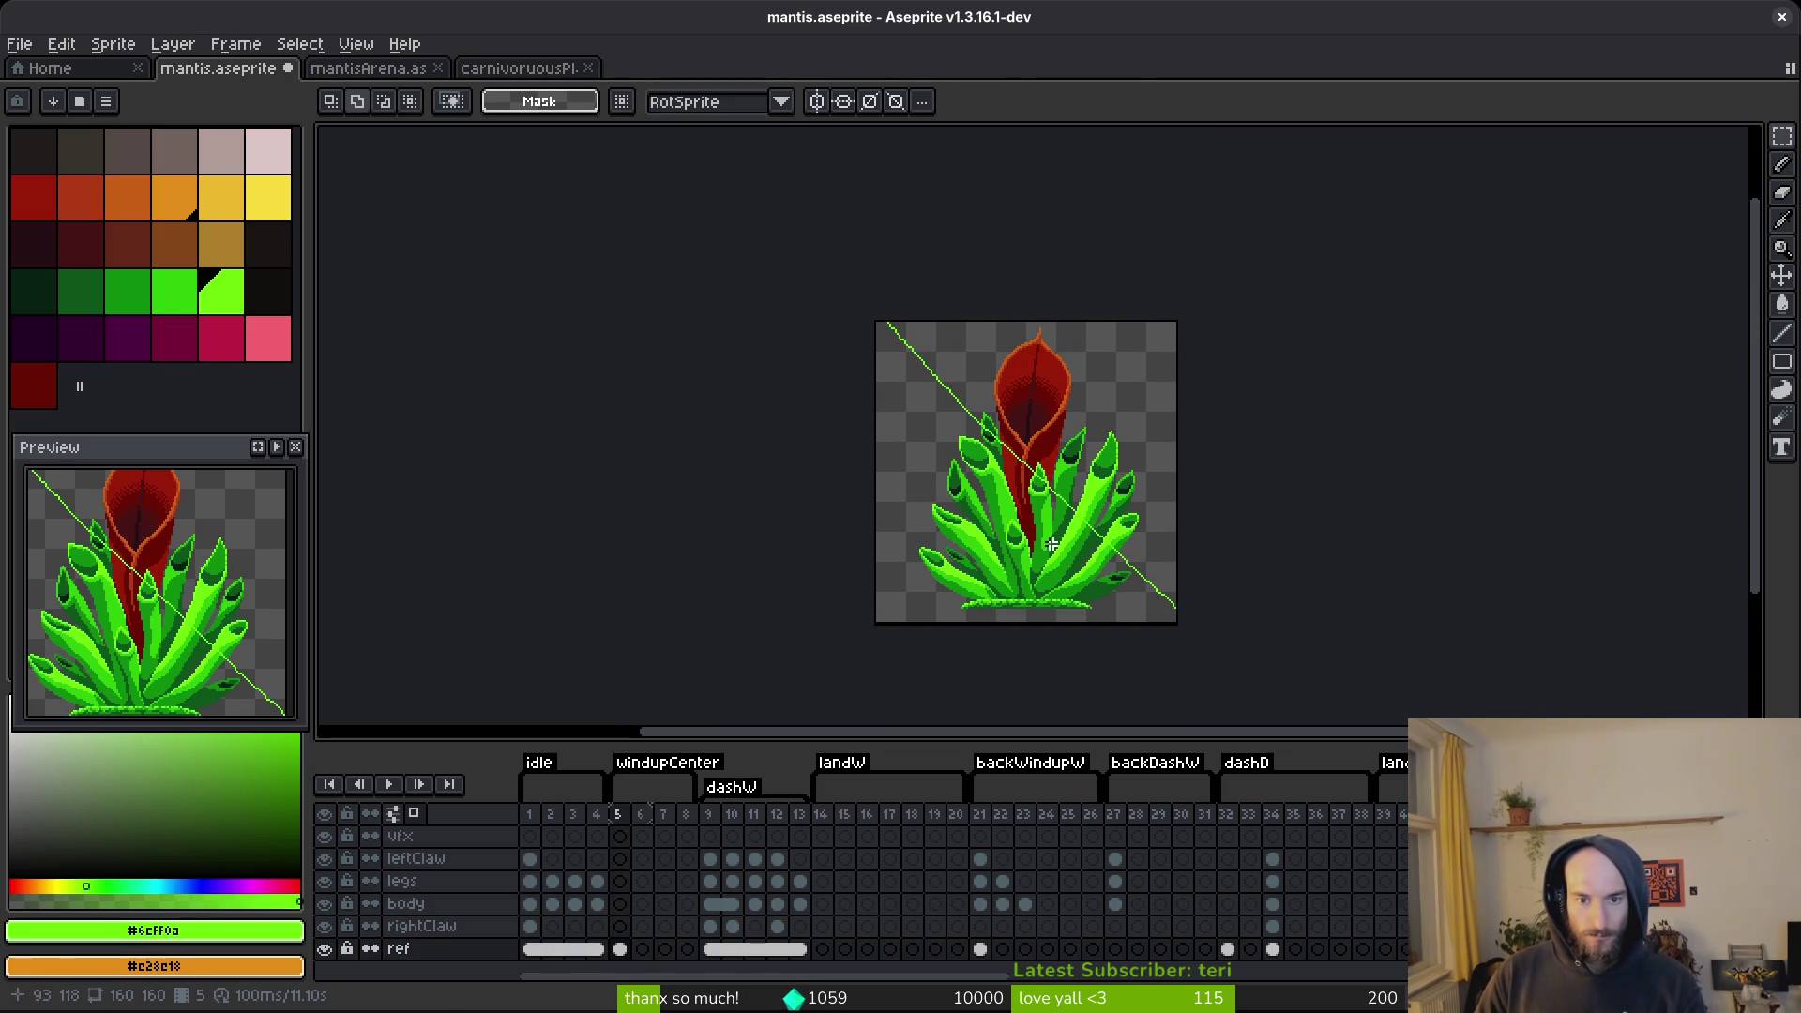
key("ctrl+z")
Cut the whole plant image from the ref cel on frame 5 and add a new layer above ref.
key("ctrl+a")
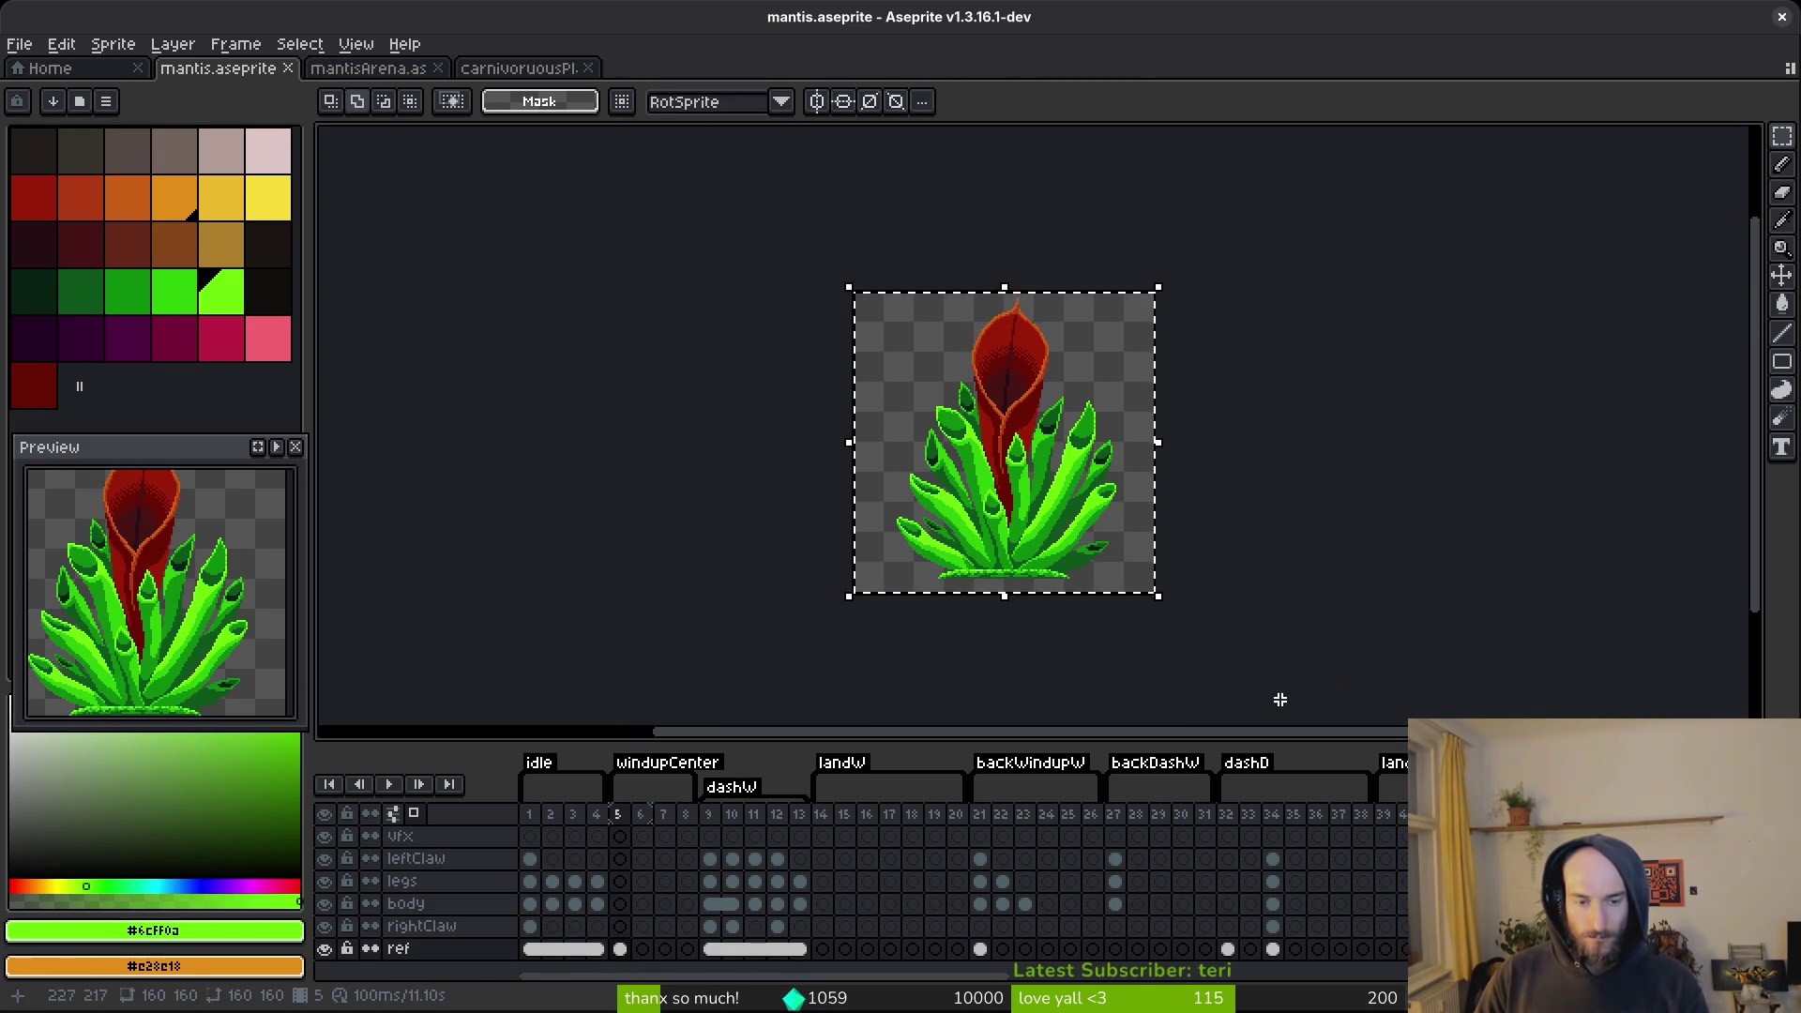
key("Delete")
left_click(530, 948)
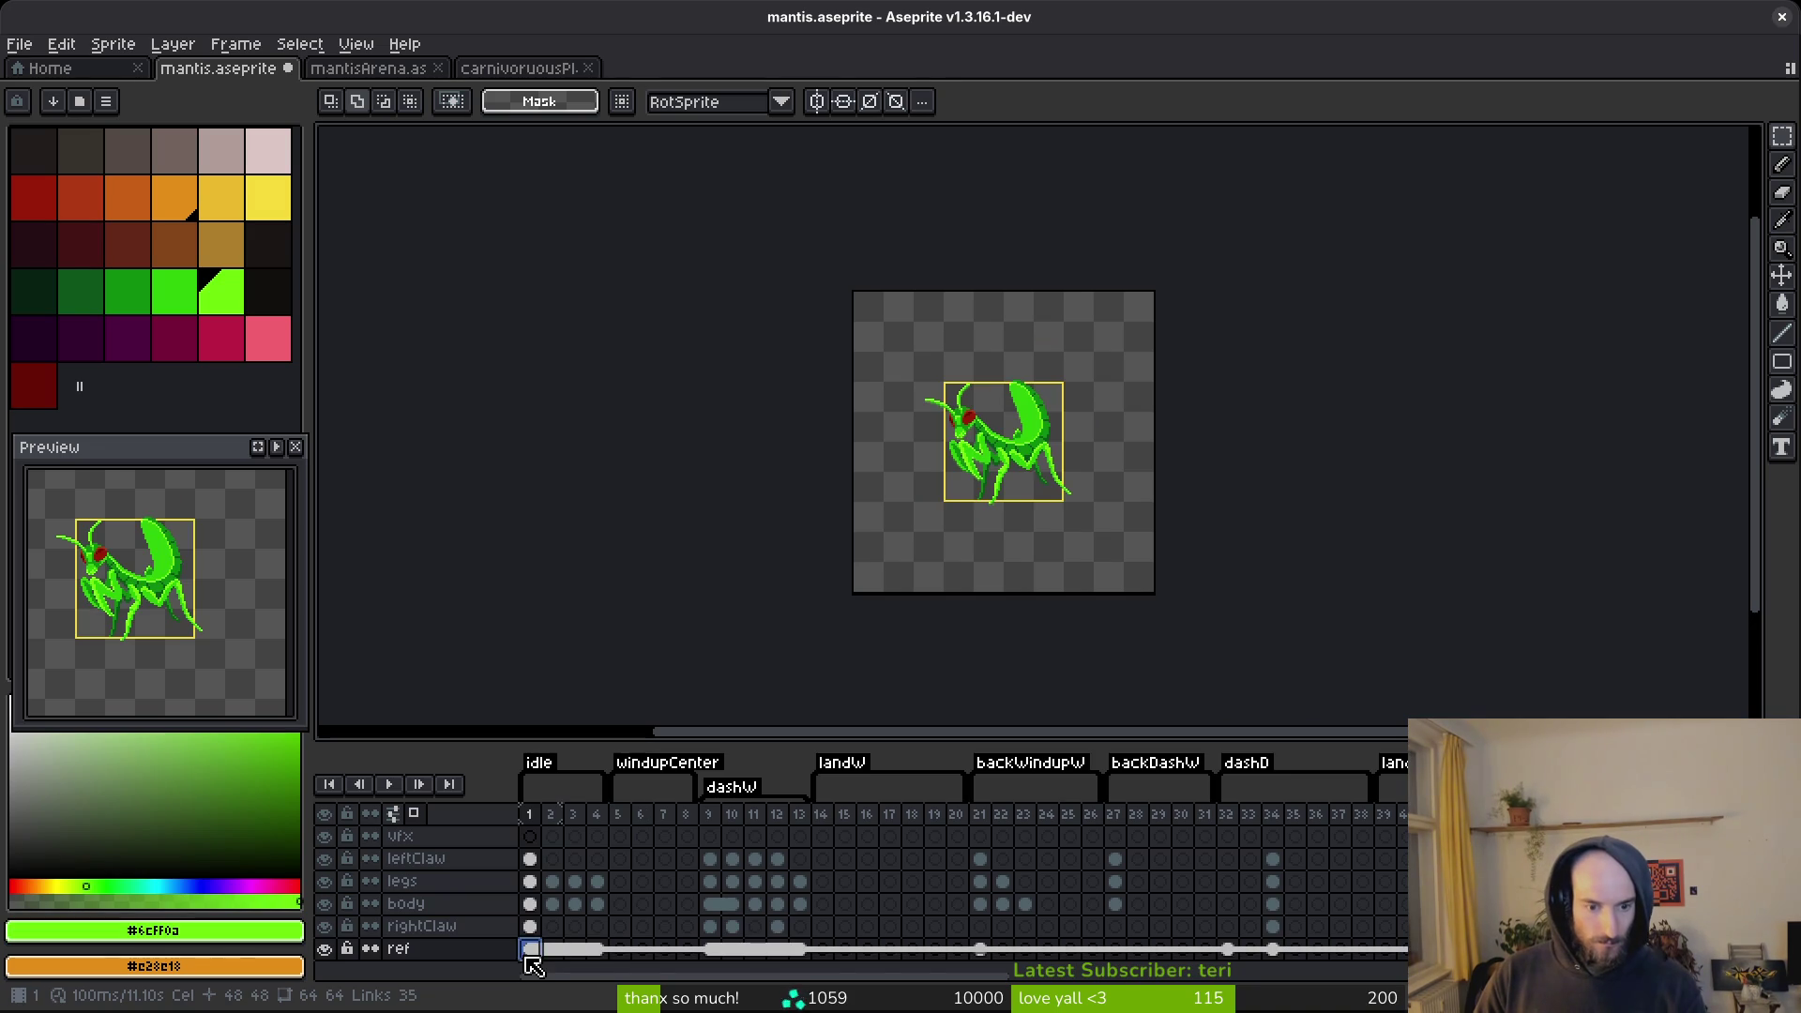
key("shift+n")
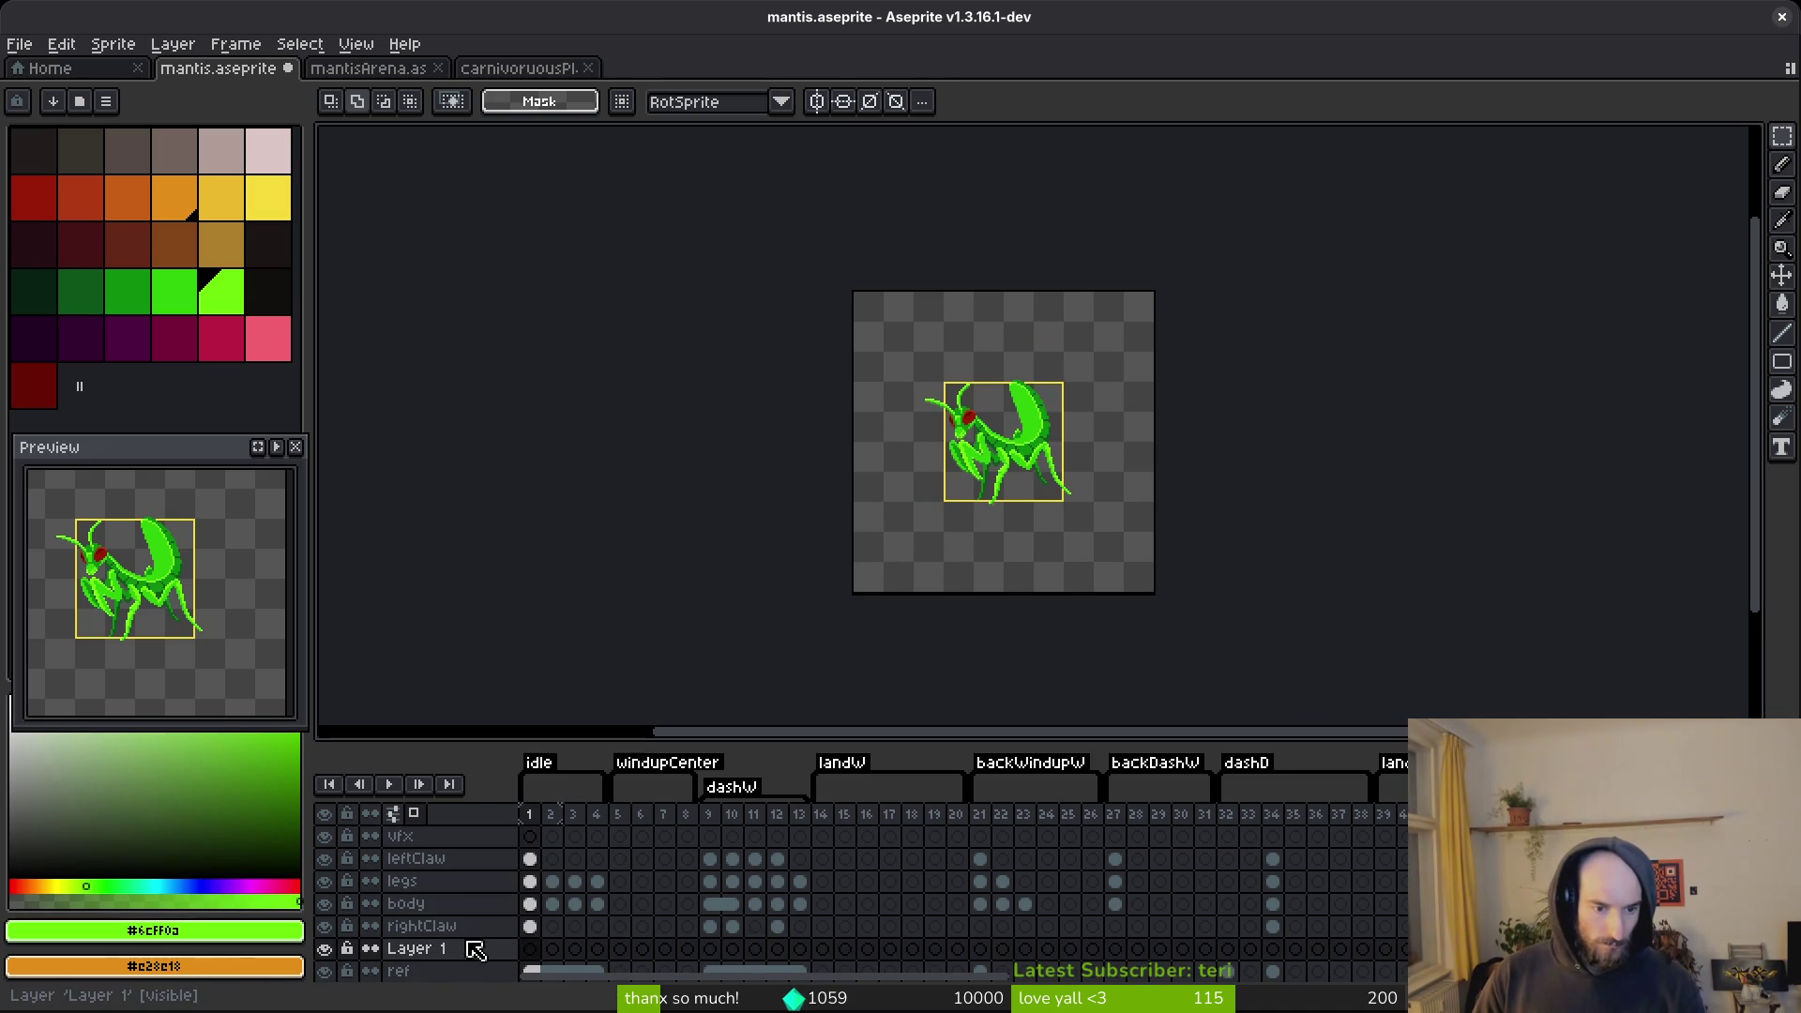
Rename the new layer plantRef, paste the plant image into it, and save.
left_click(463, 945)
double_click(474, 950)
type("PlRef")
key("Return")
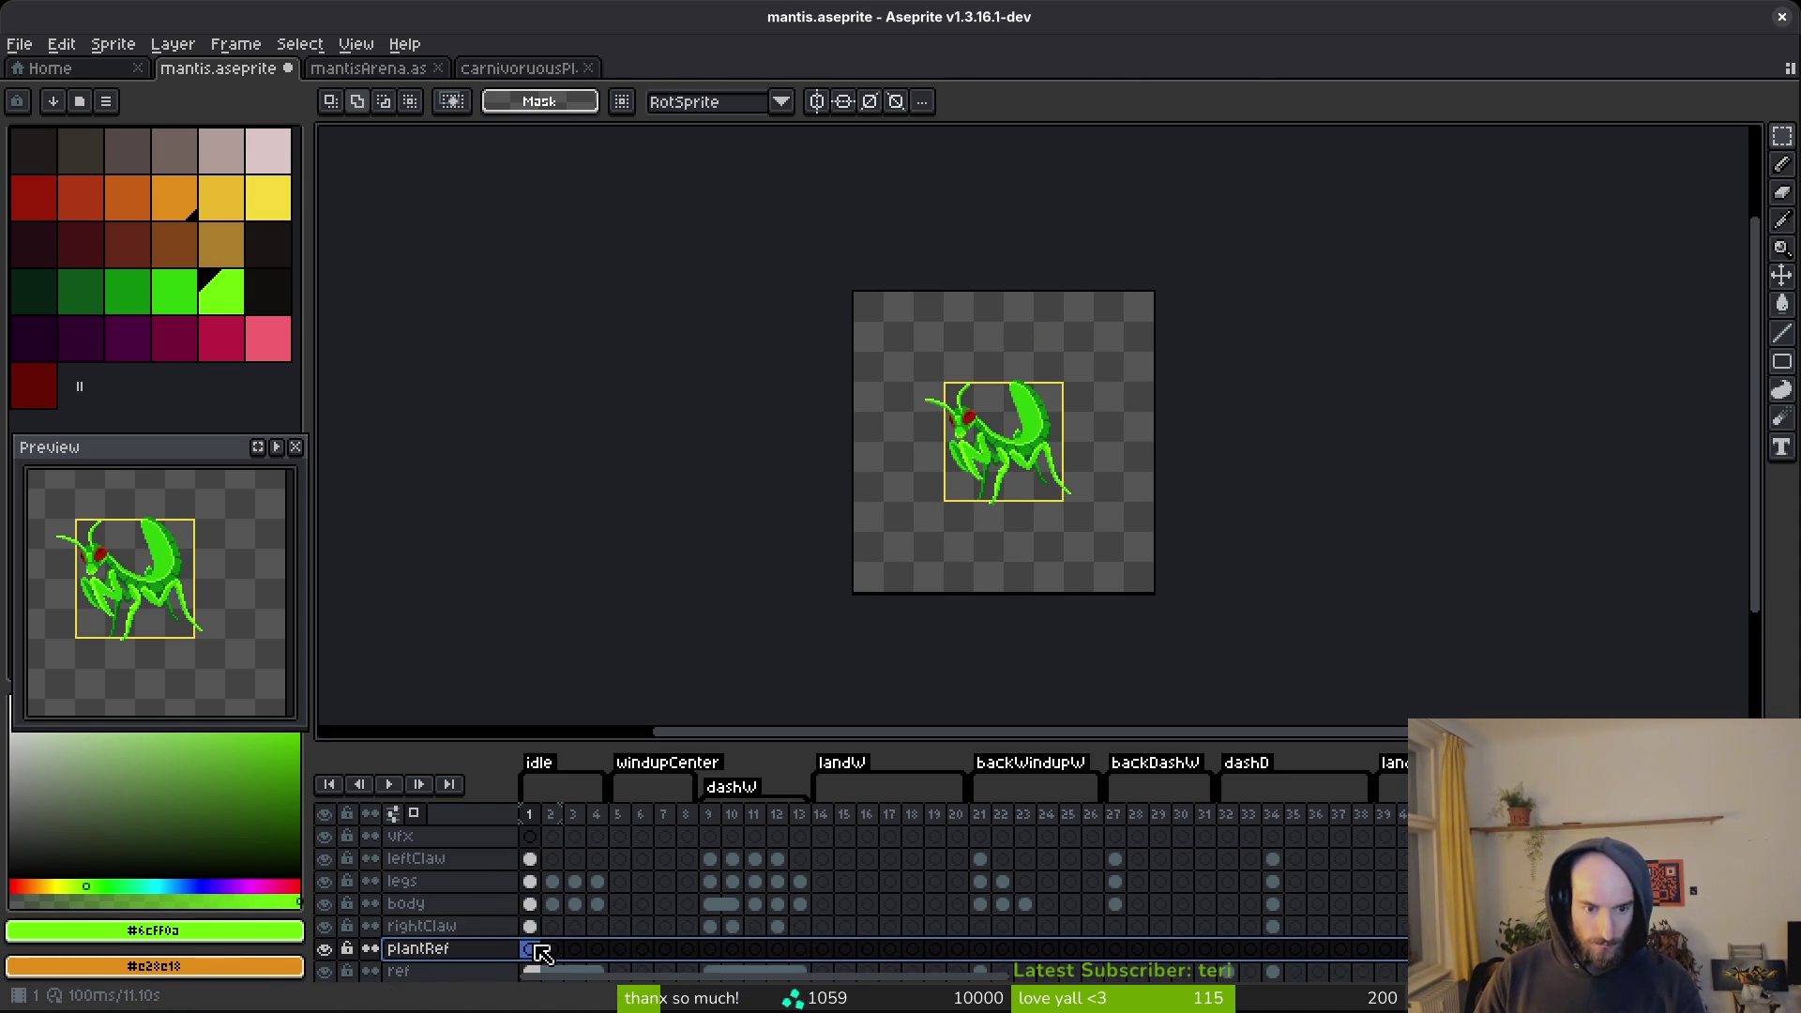
key("ctrl+v")
key("ctrl+s")
Move the pasted plant up 42 pixels, commit the move, and save the sprite.
scroll(1055, 462, "up", 3)
scroll(1055, 463, "down", 3)
key("ctrl+a")
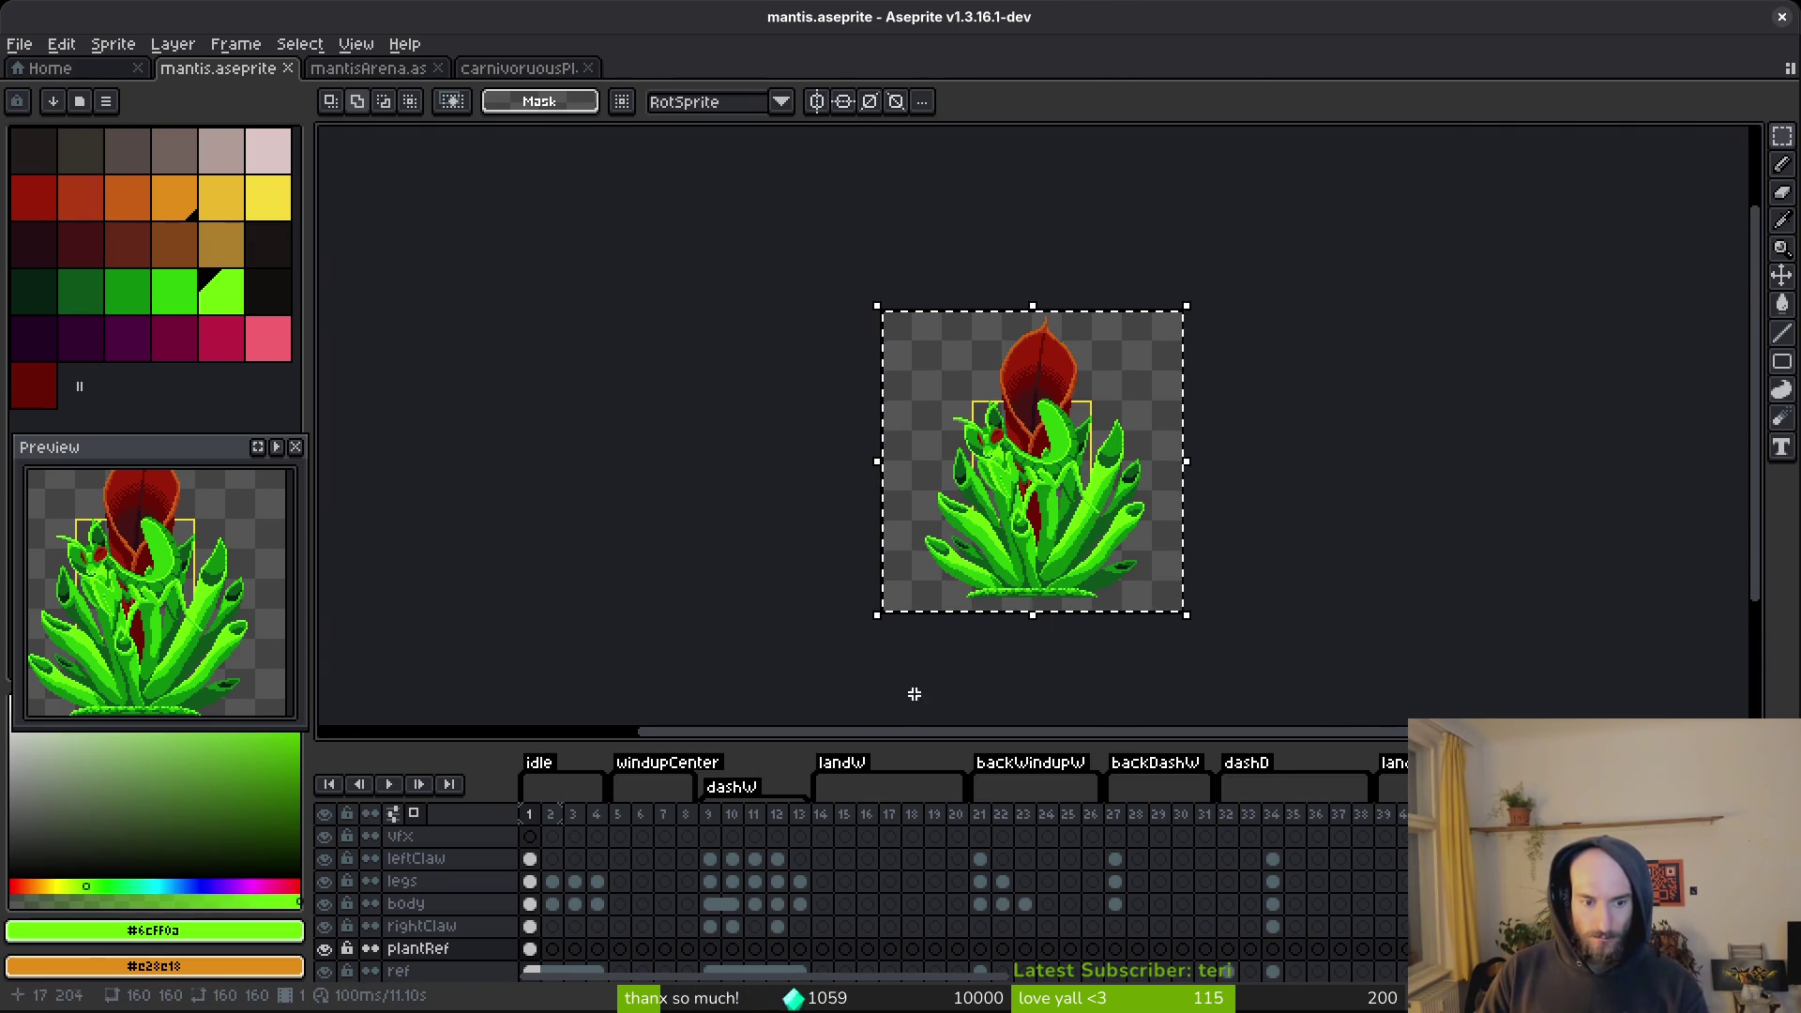
mouse_move(1076, 563)
left_mouse_down()
mouse_move(1214, 446)
mouse_move(1079, 481)
left_mouse_up()
key("ctrl+d")
key("ctrl+s")
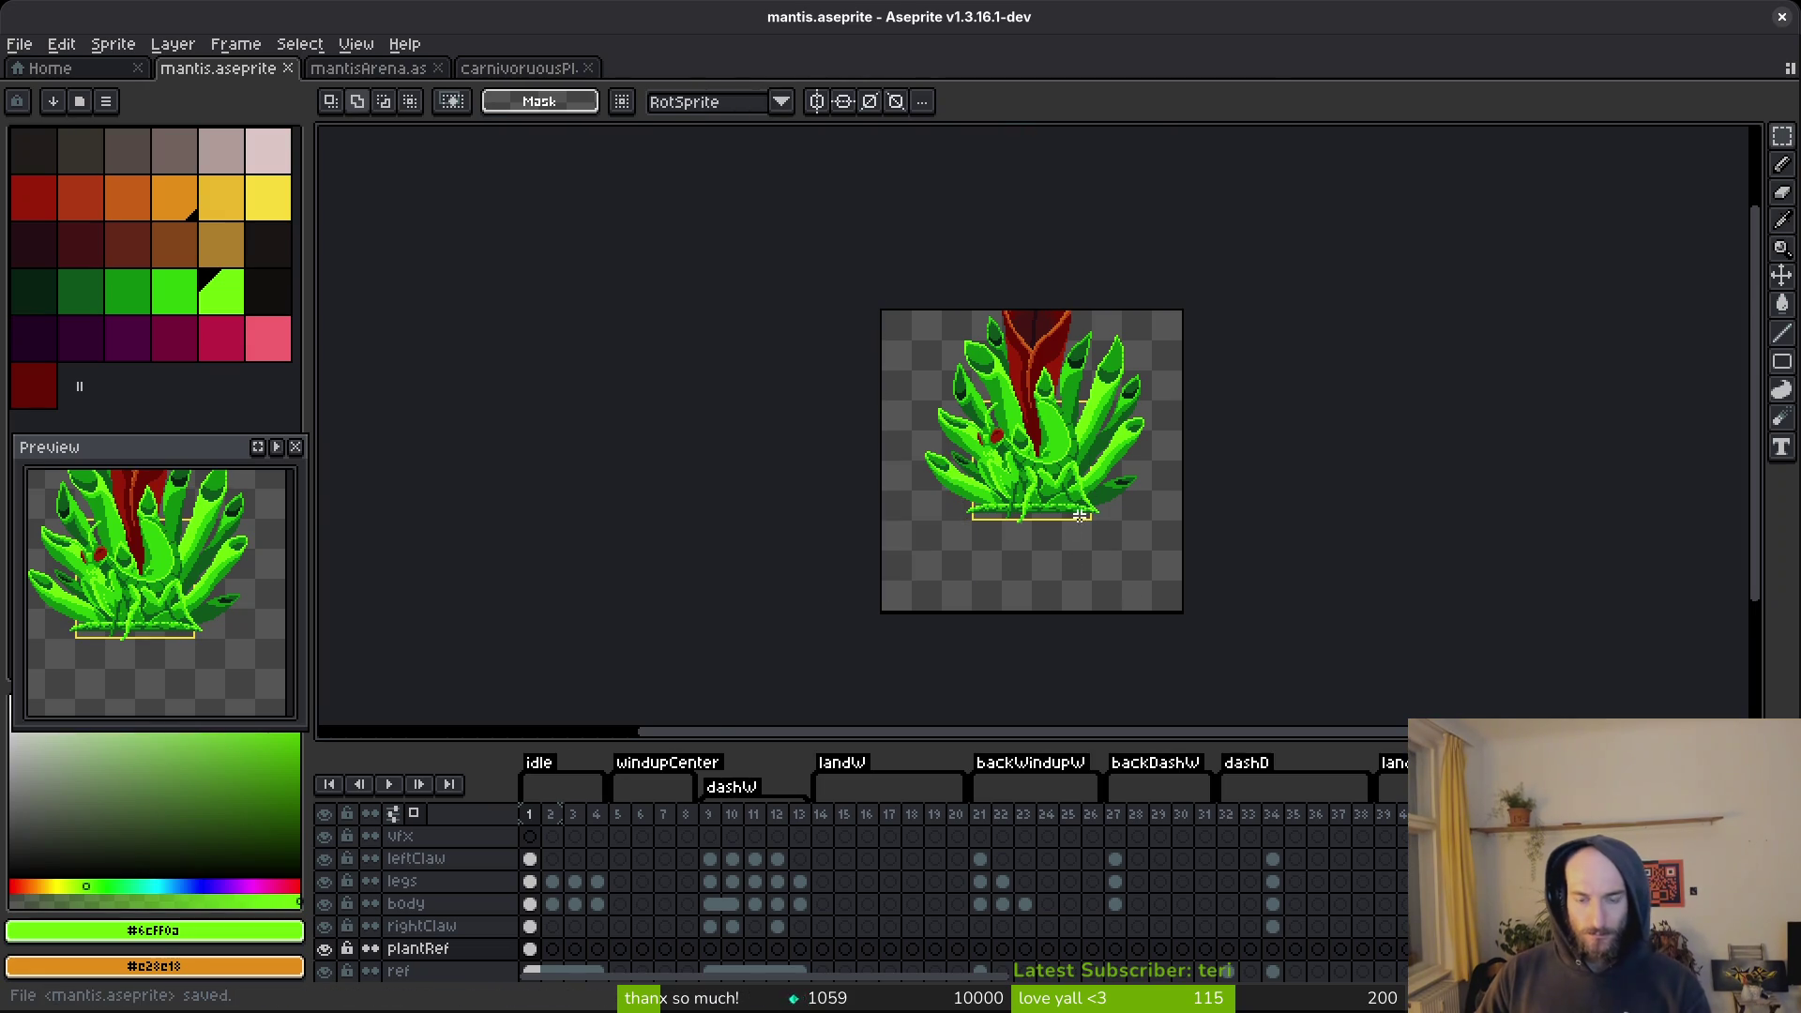
scroll(1082, 519, "up", 4)
scroll(1089, 511, "down", 2)
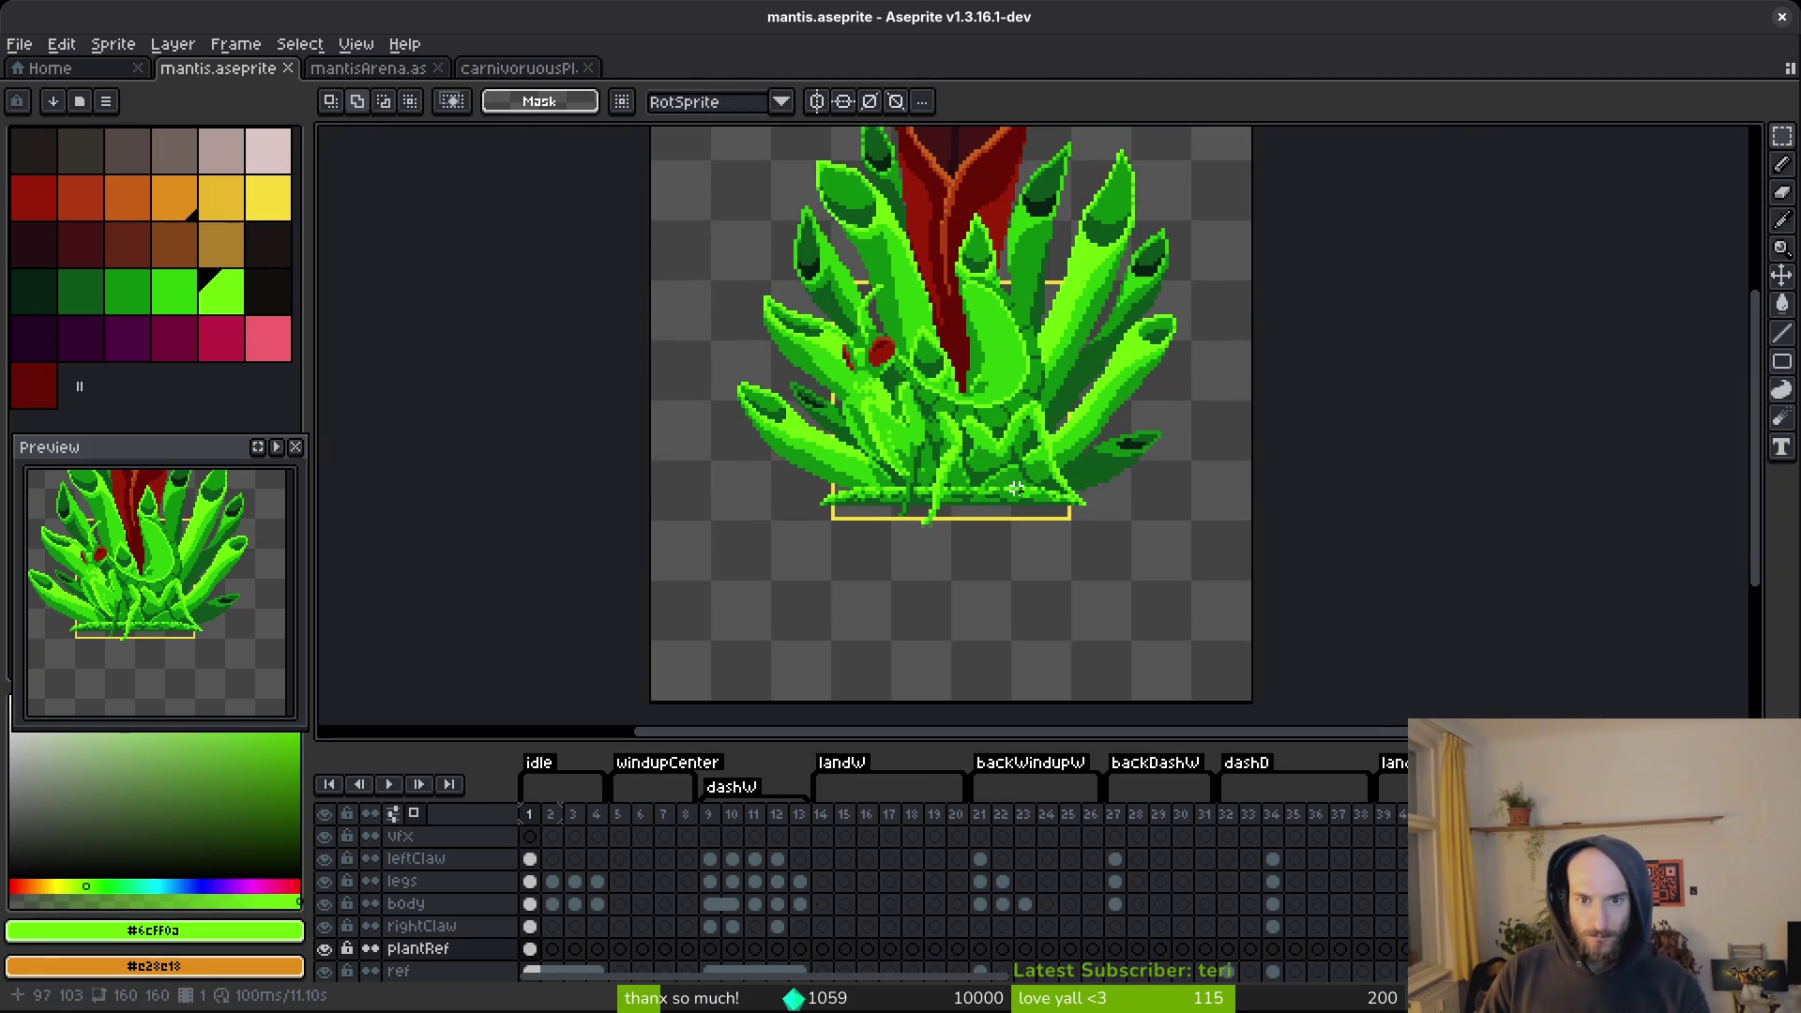
left_click_drag(937, 515, 948, 523)
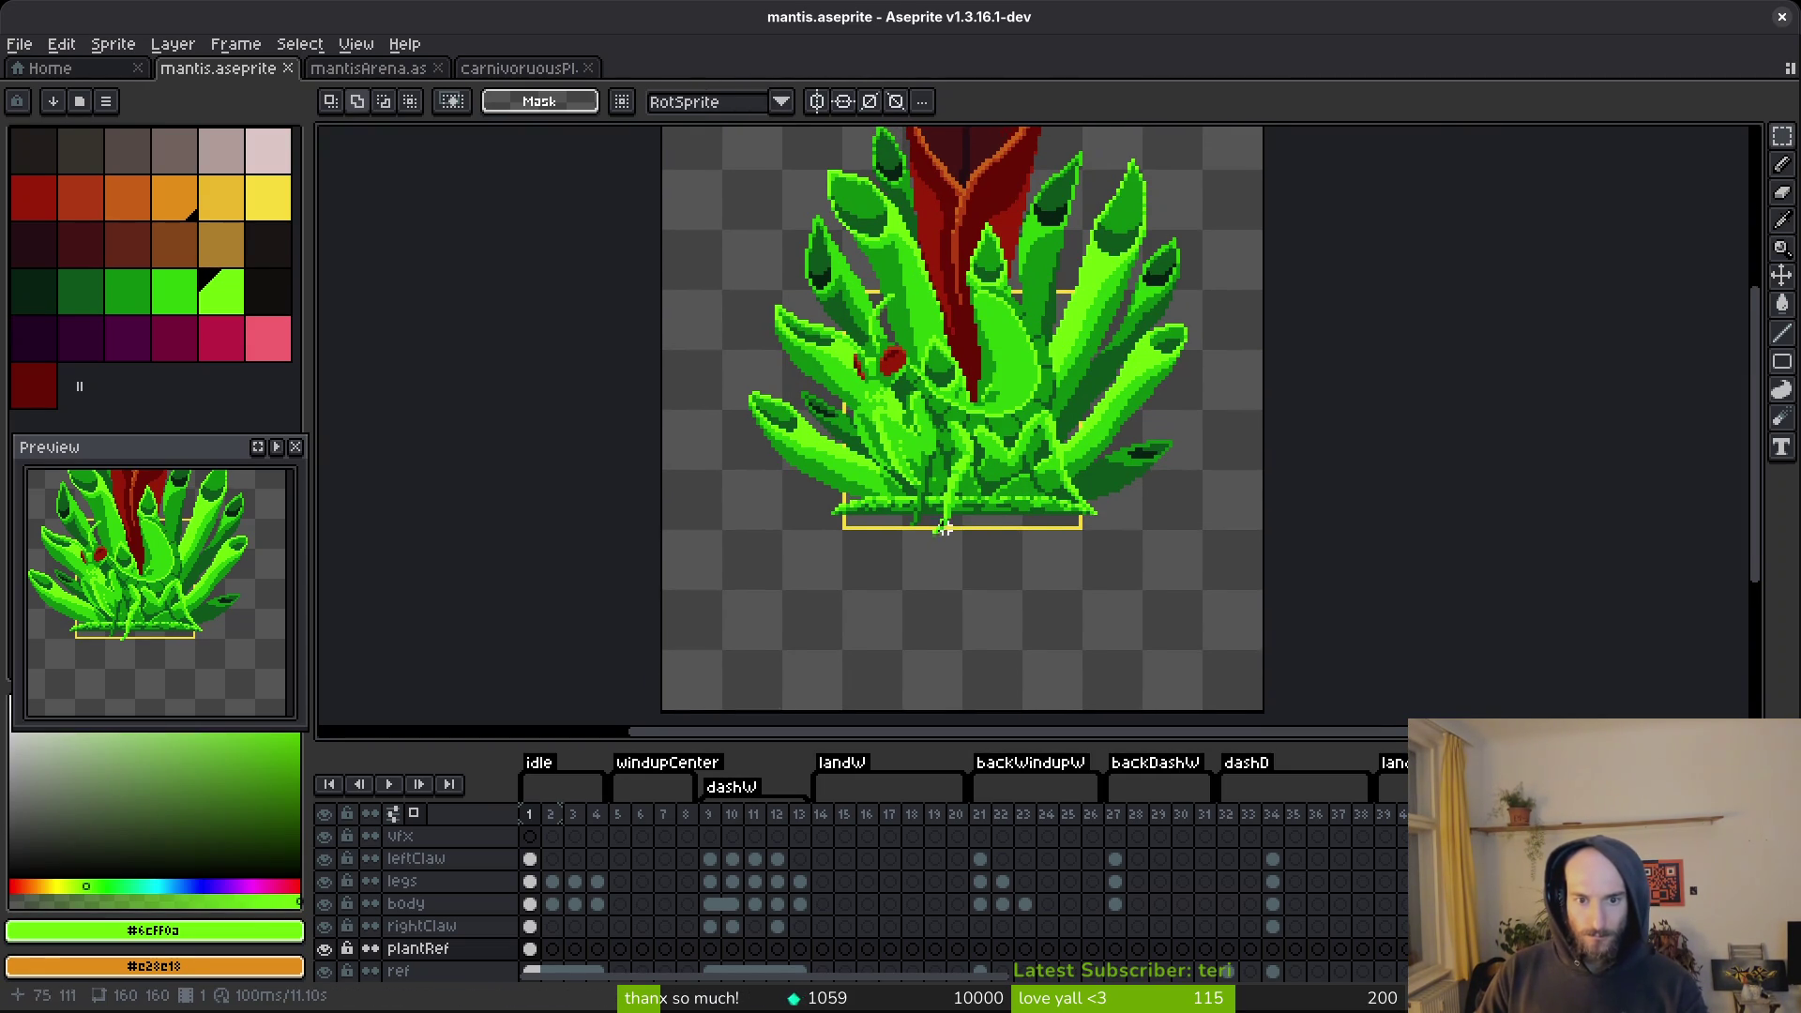
scroll(1012, 453, "down", 2)
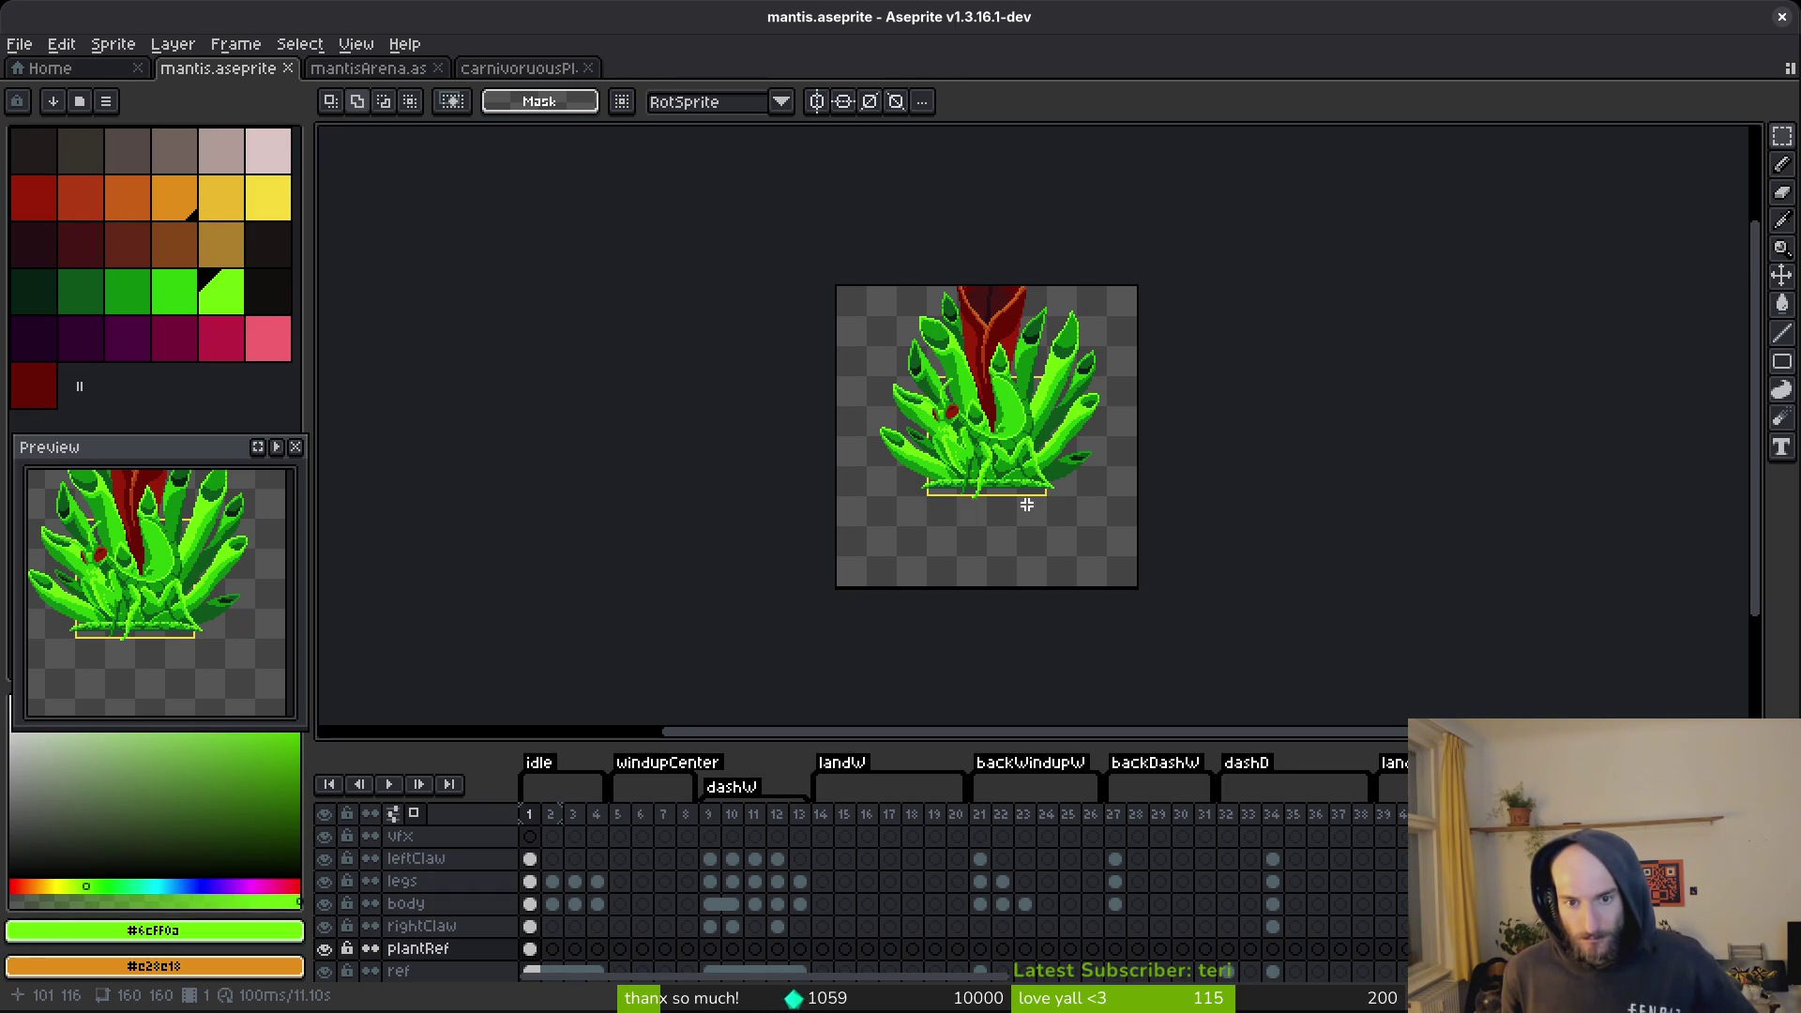
Restore the plant selection, reposition it behind the mantis at 0, -42, commit and save.
scroll(1008, 448, "up", 4)
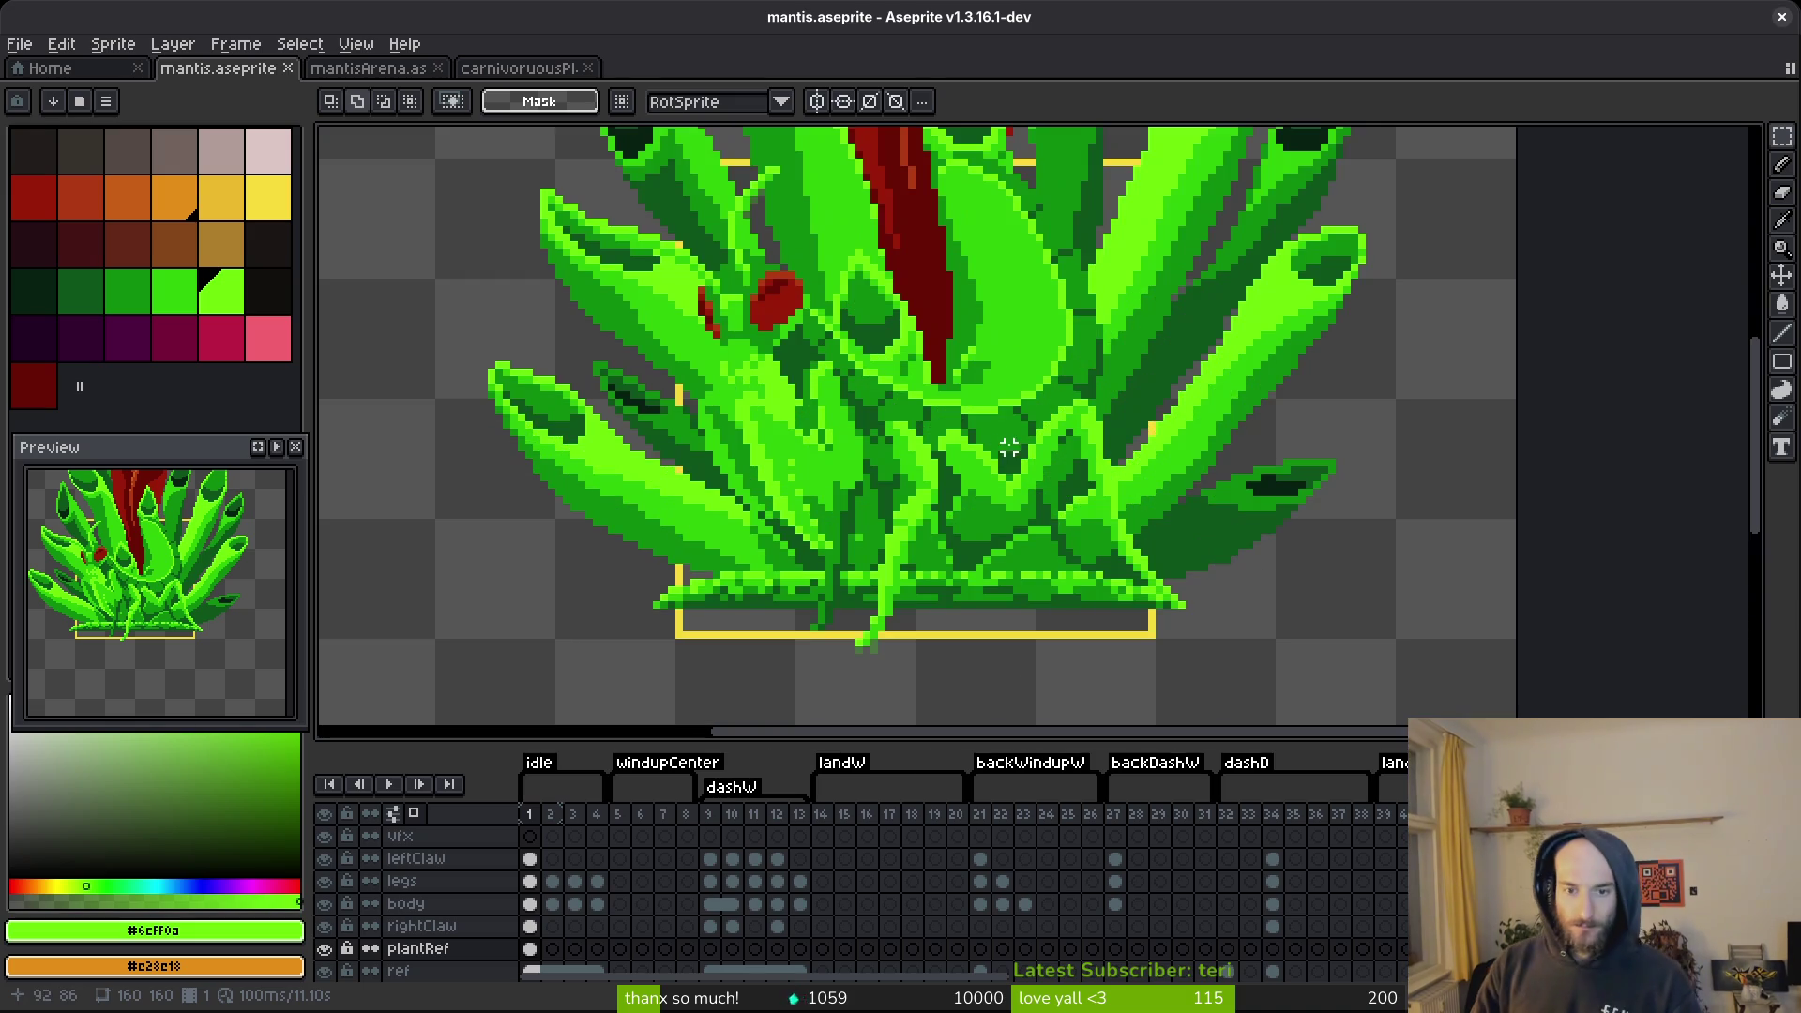
scroll(1002, 372, "down", 4)
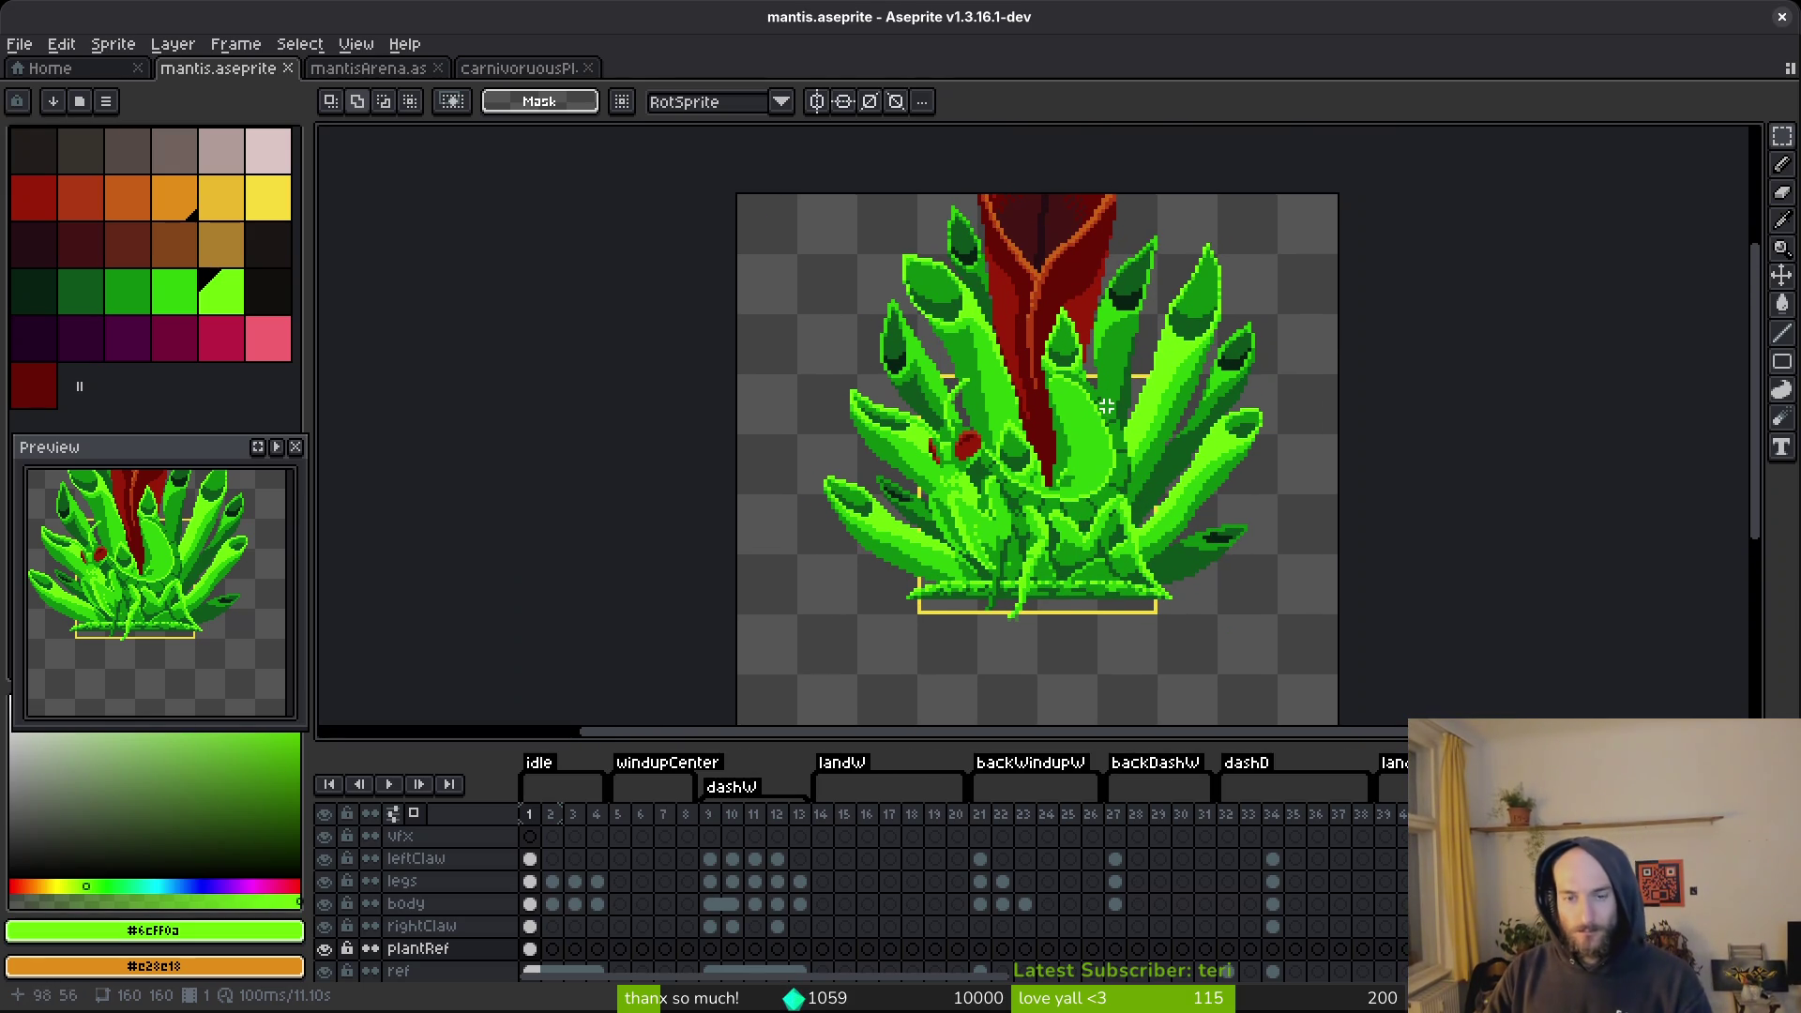
key("ctrl+z")
mouse_move(1106, 438)
left_mouse_down()
mouse_move(1138, 441)
mouse_move(1101, 554)
mouse_move(1162, 354)
mouse_move(1088, 412)
mouse_move(1097, 432)
left_mouse_up()
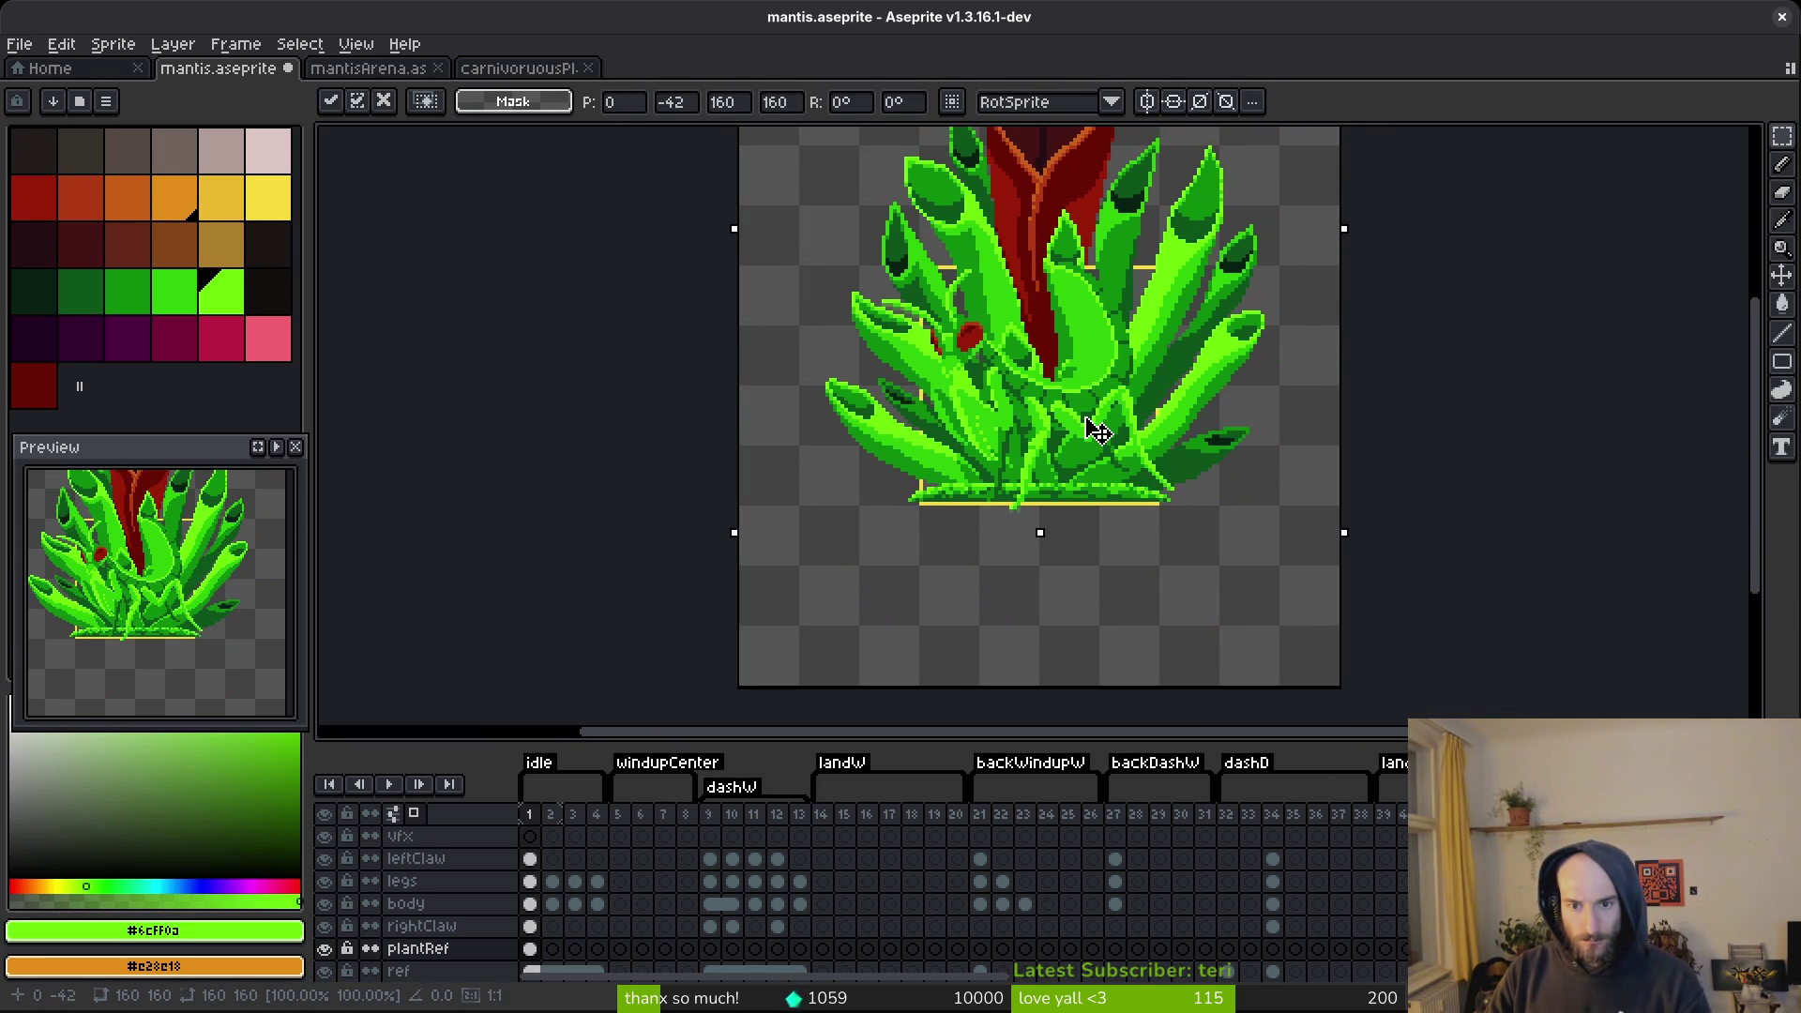
key("Return")
key("ctrl+s")
scroll(1079, 431, "up", 4)
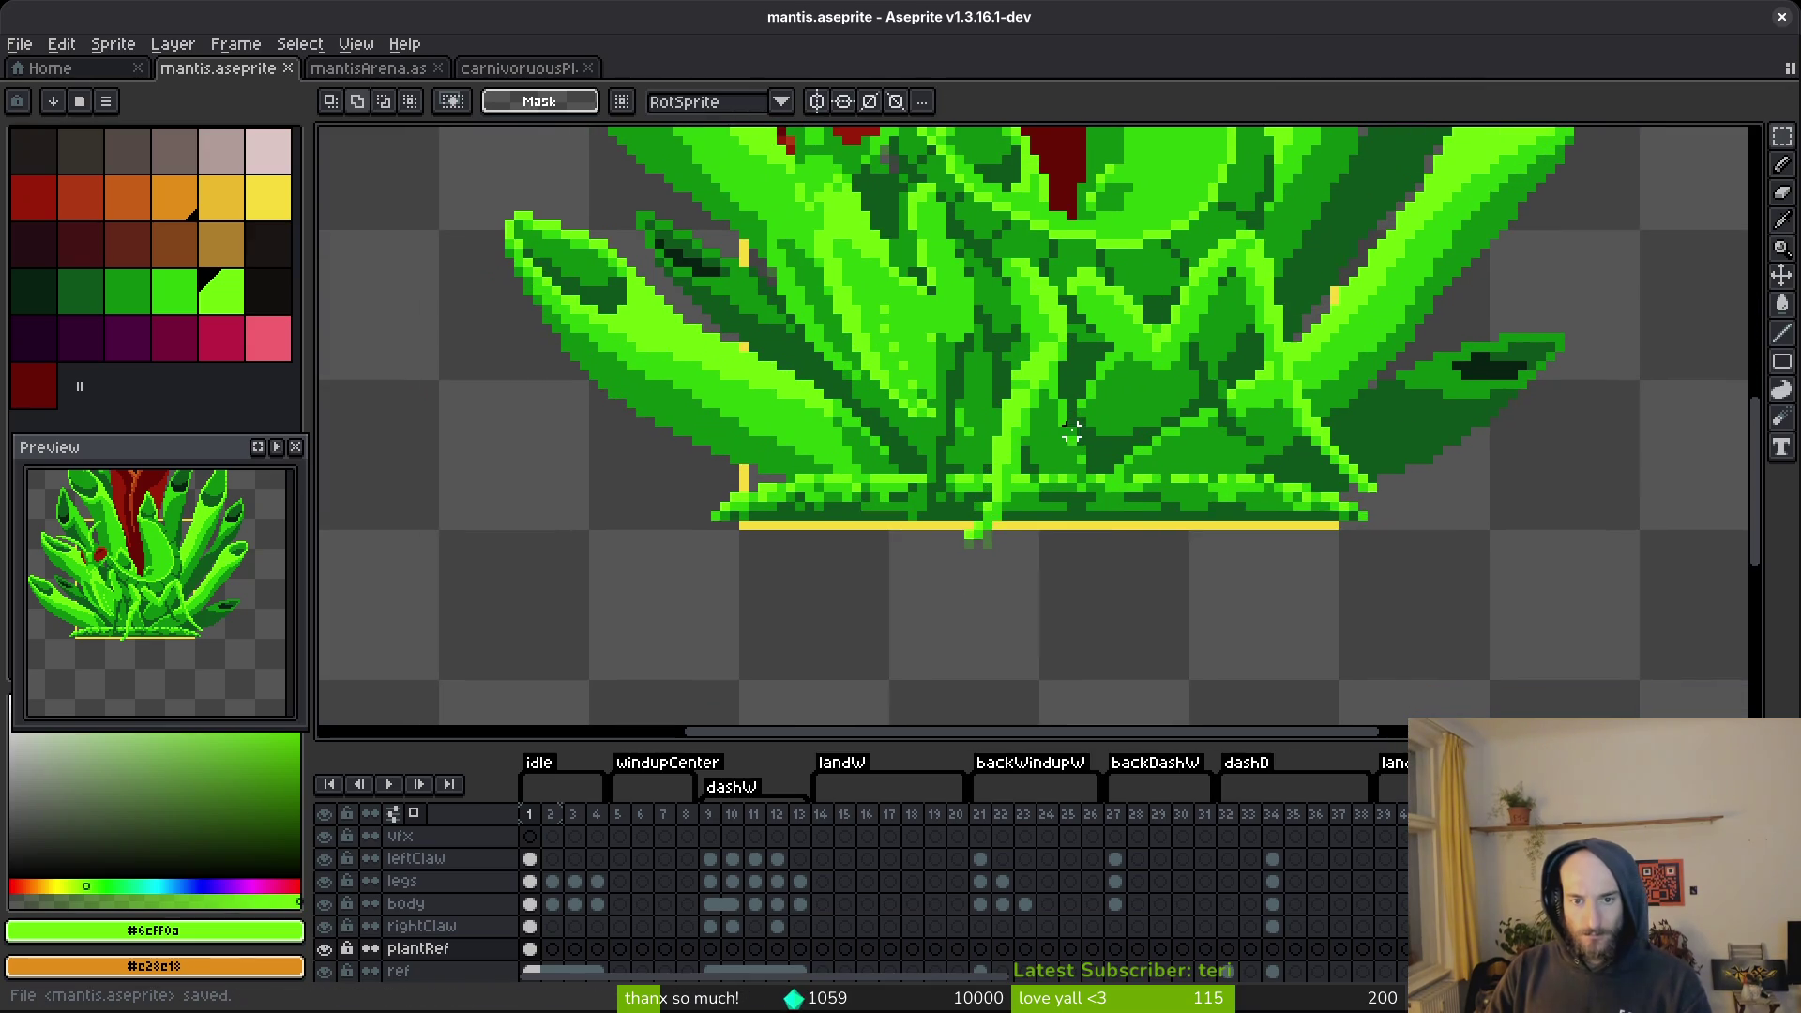
On the legs layer, select a block of leg pixels and shift it one pixel left.
left_click(530, 881)
scroll(1141, 707, "up", 3)
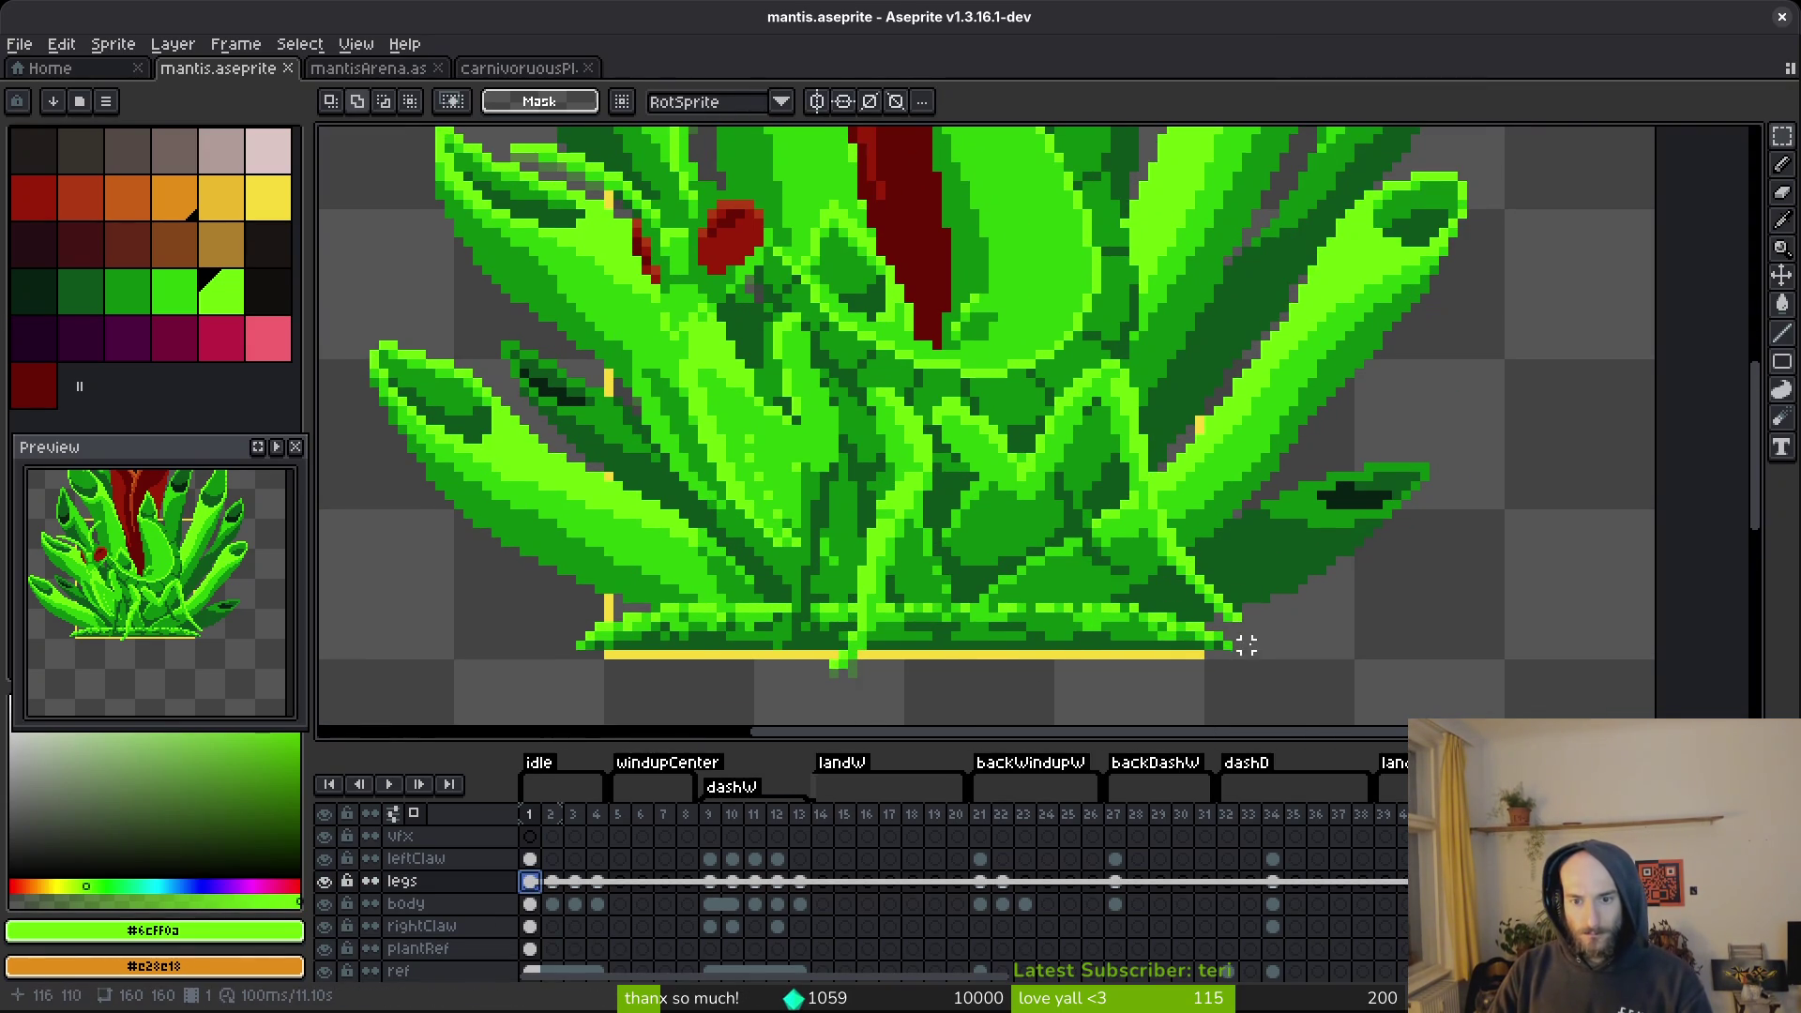
scroll(1083, 450, "up", 1)
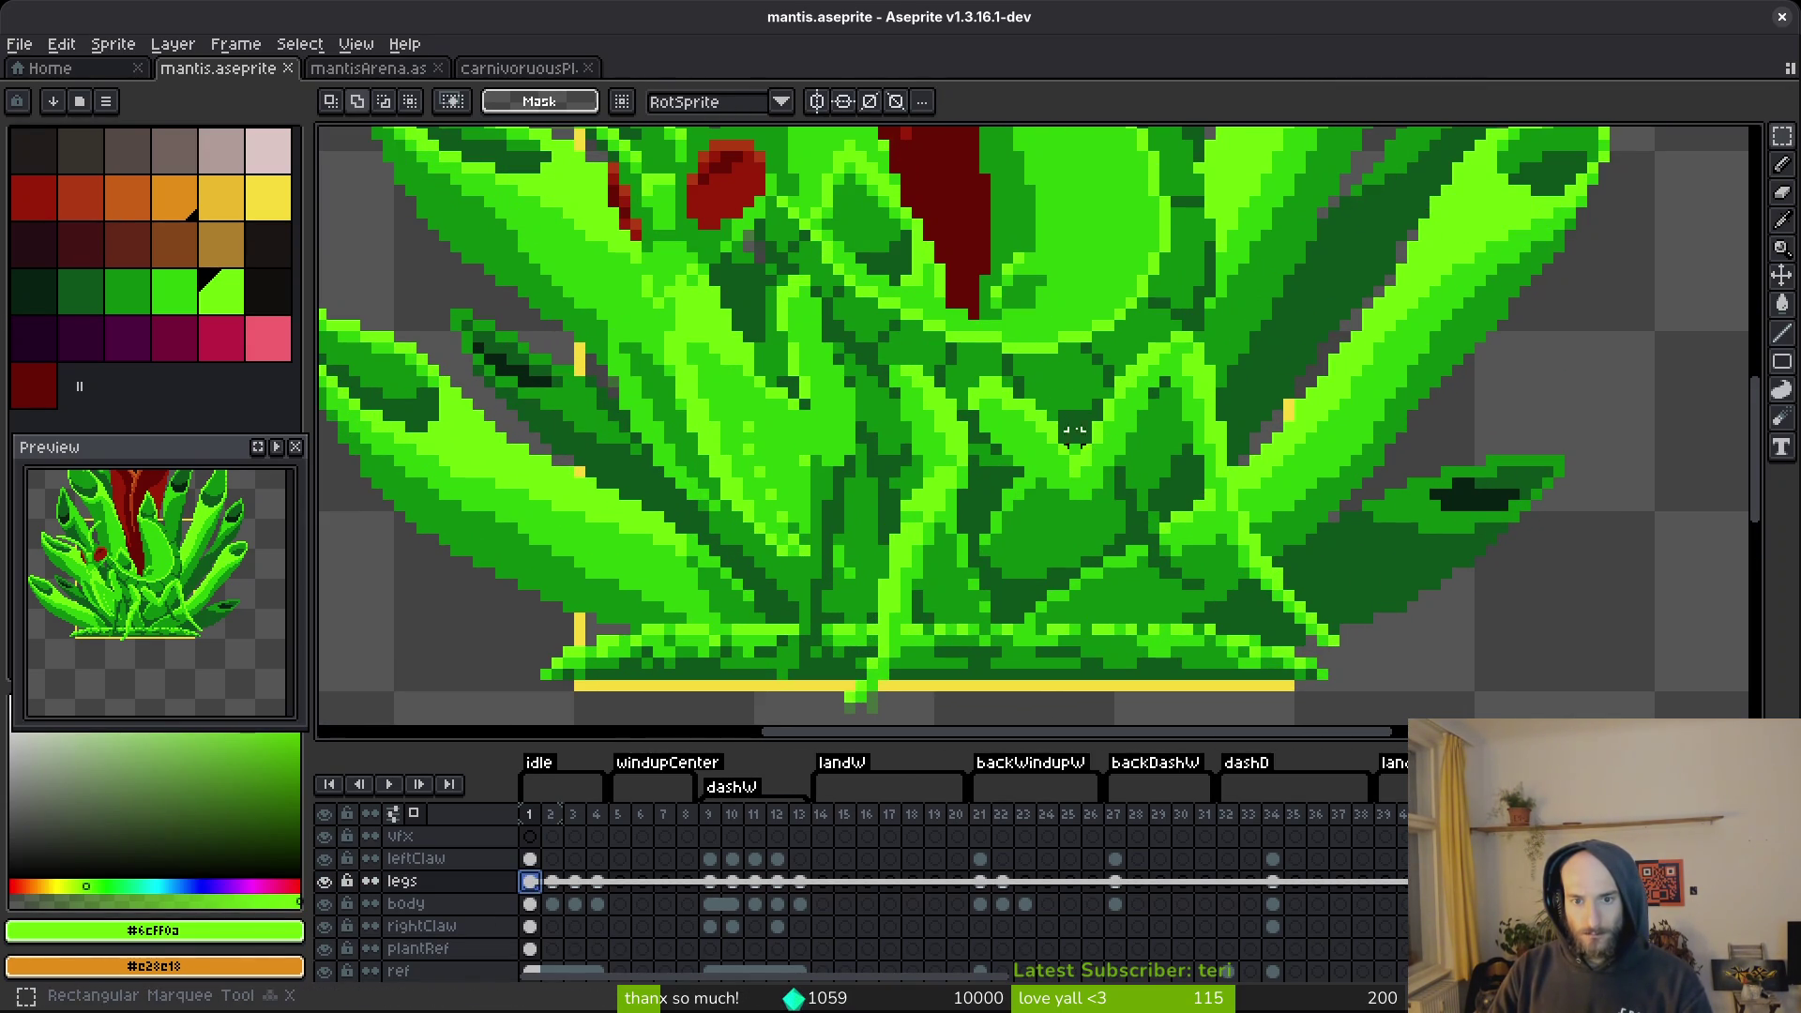
left_click_drag(1032, 372, 1229, 627)
mouse_move(1107, 325)
left_mouse_down()
mouse_move(1226, 403)
mouse_move(1367, 684)
mouse_move(1400, 707)
left_mouse_up()
left_click_drag(1215, 536, 1208, 537)
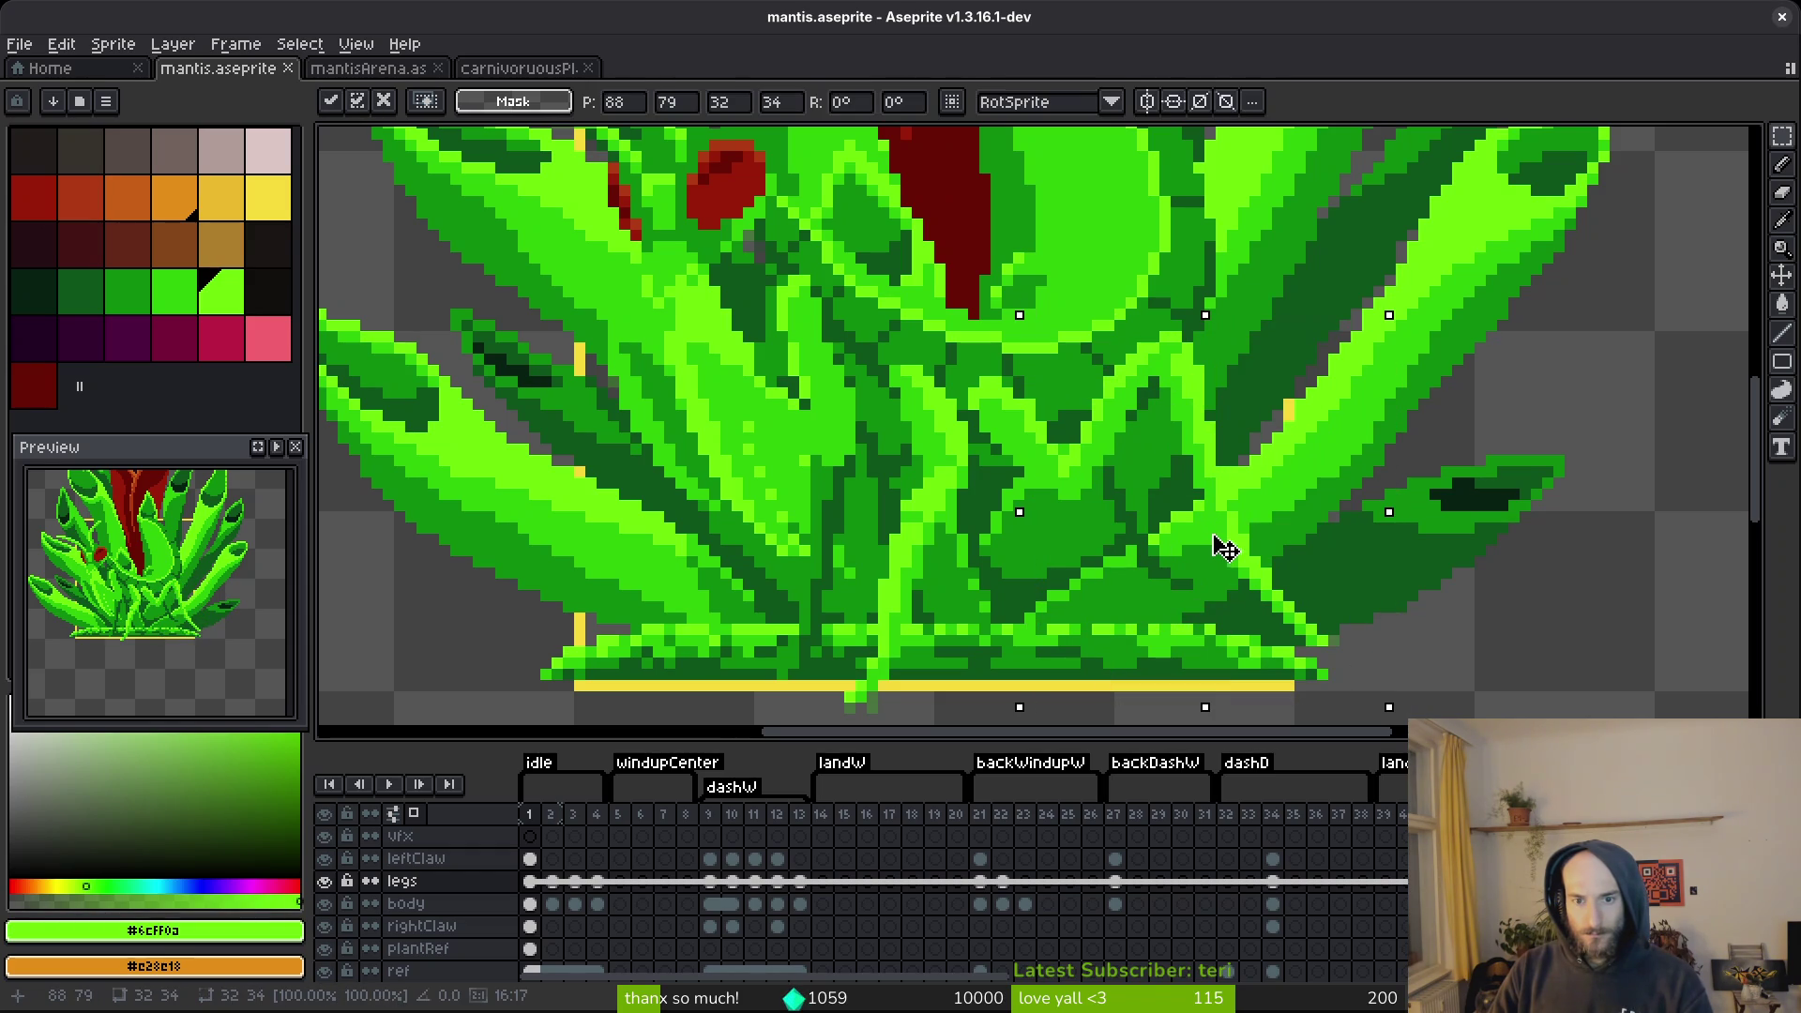
key("ctrl+d")
key("b")
left_click(1017, 472, "alt")
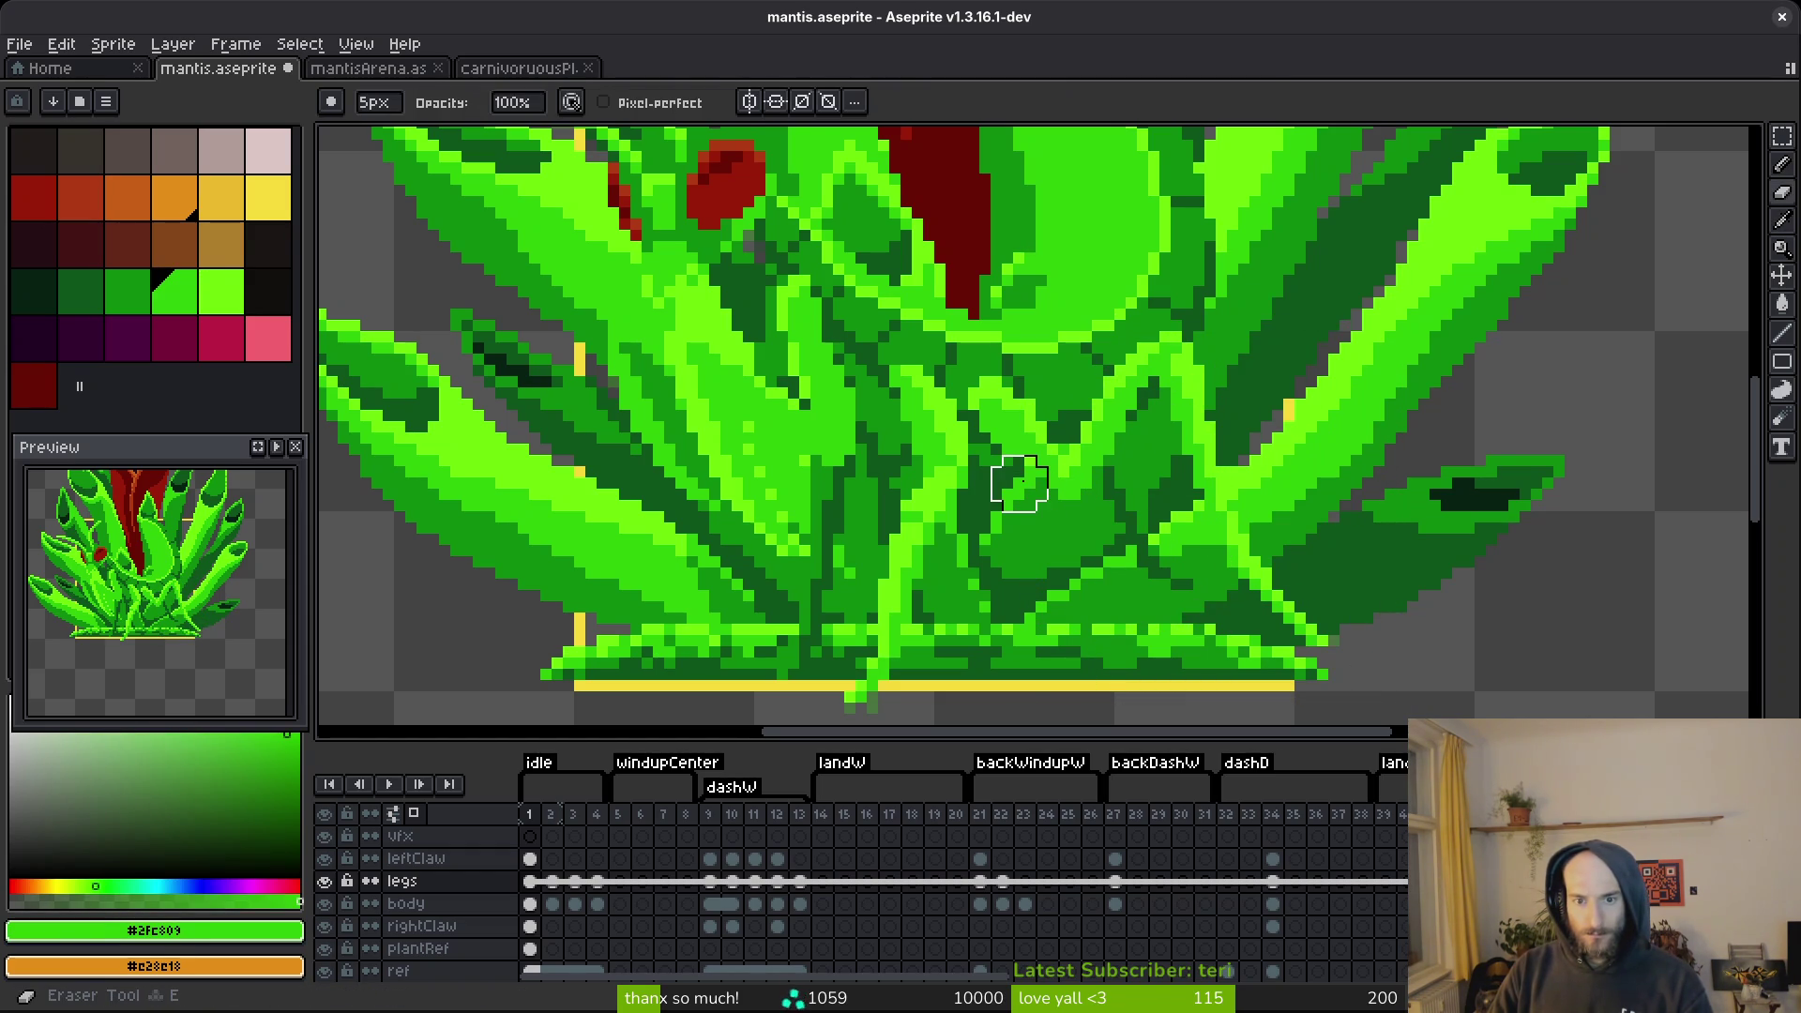
Hide the plantRef reference layer.
scroll(1078, 515, "up", 2)
scroll(1073, 527, "down", 2)
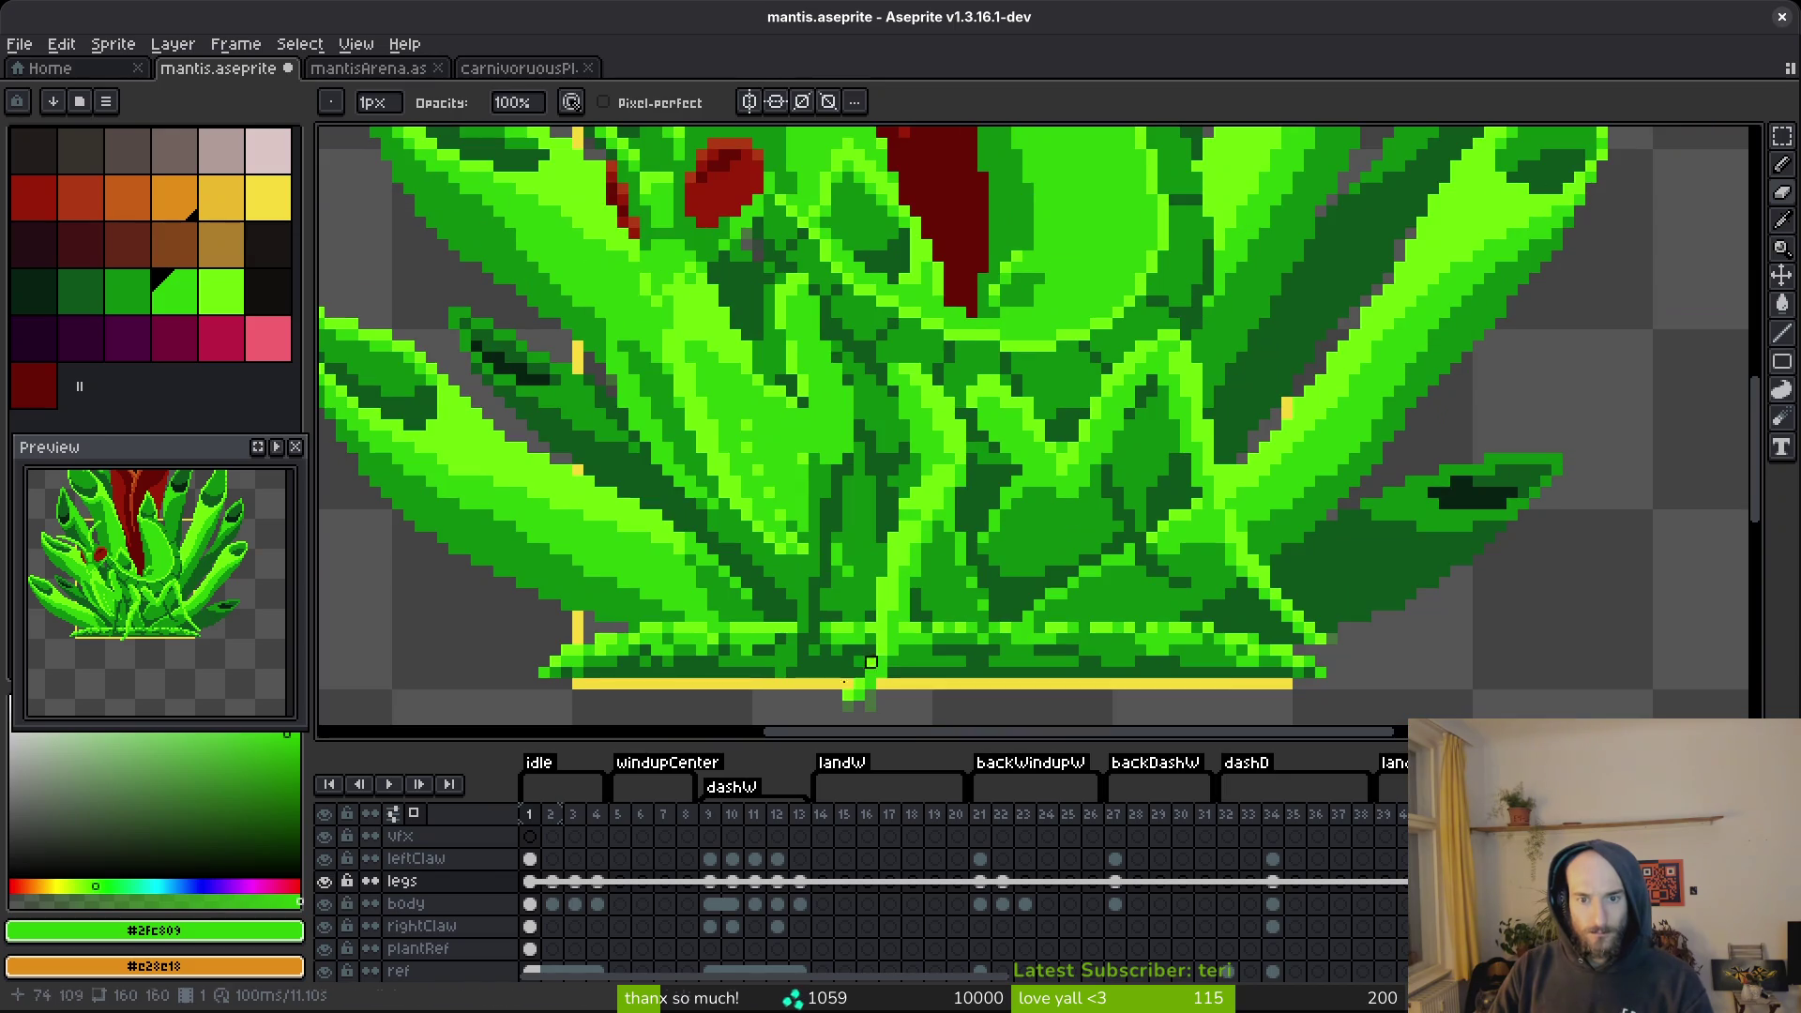
left_click(336, 950)
scroll(1032, 594, "up", 1)
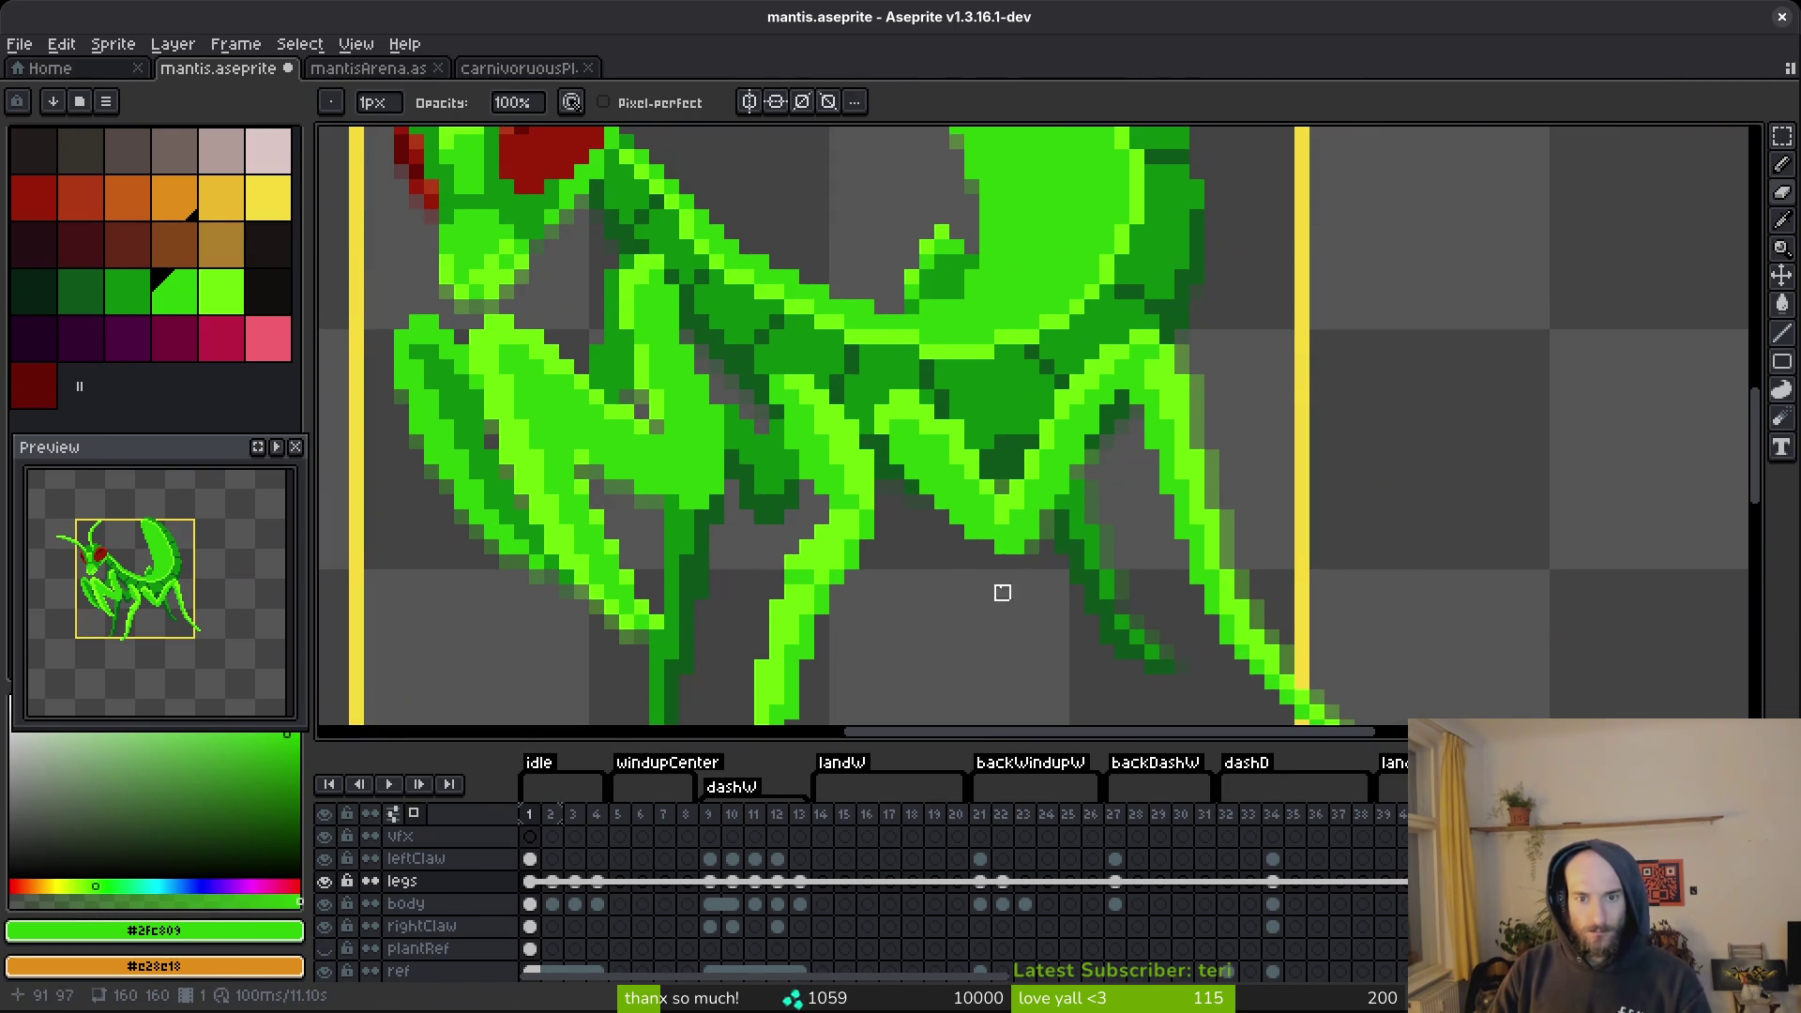
Replace the green leg outline pixels with dark red using Replace Color.
right_click(514, 136)
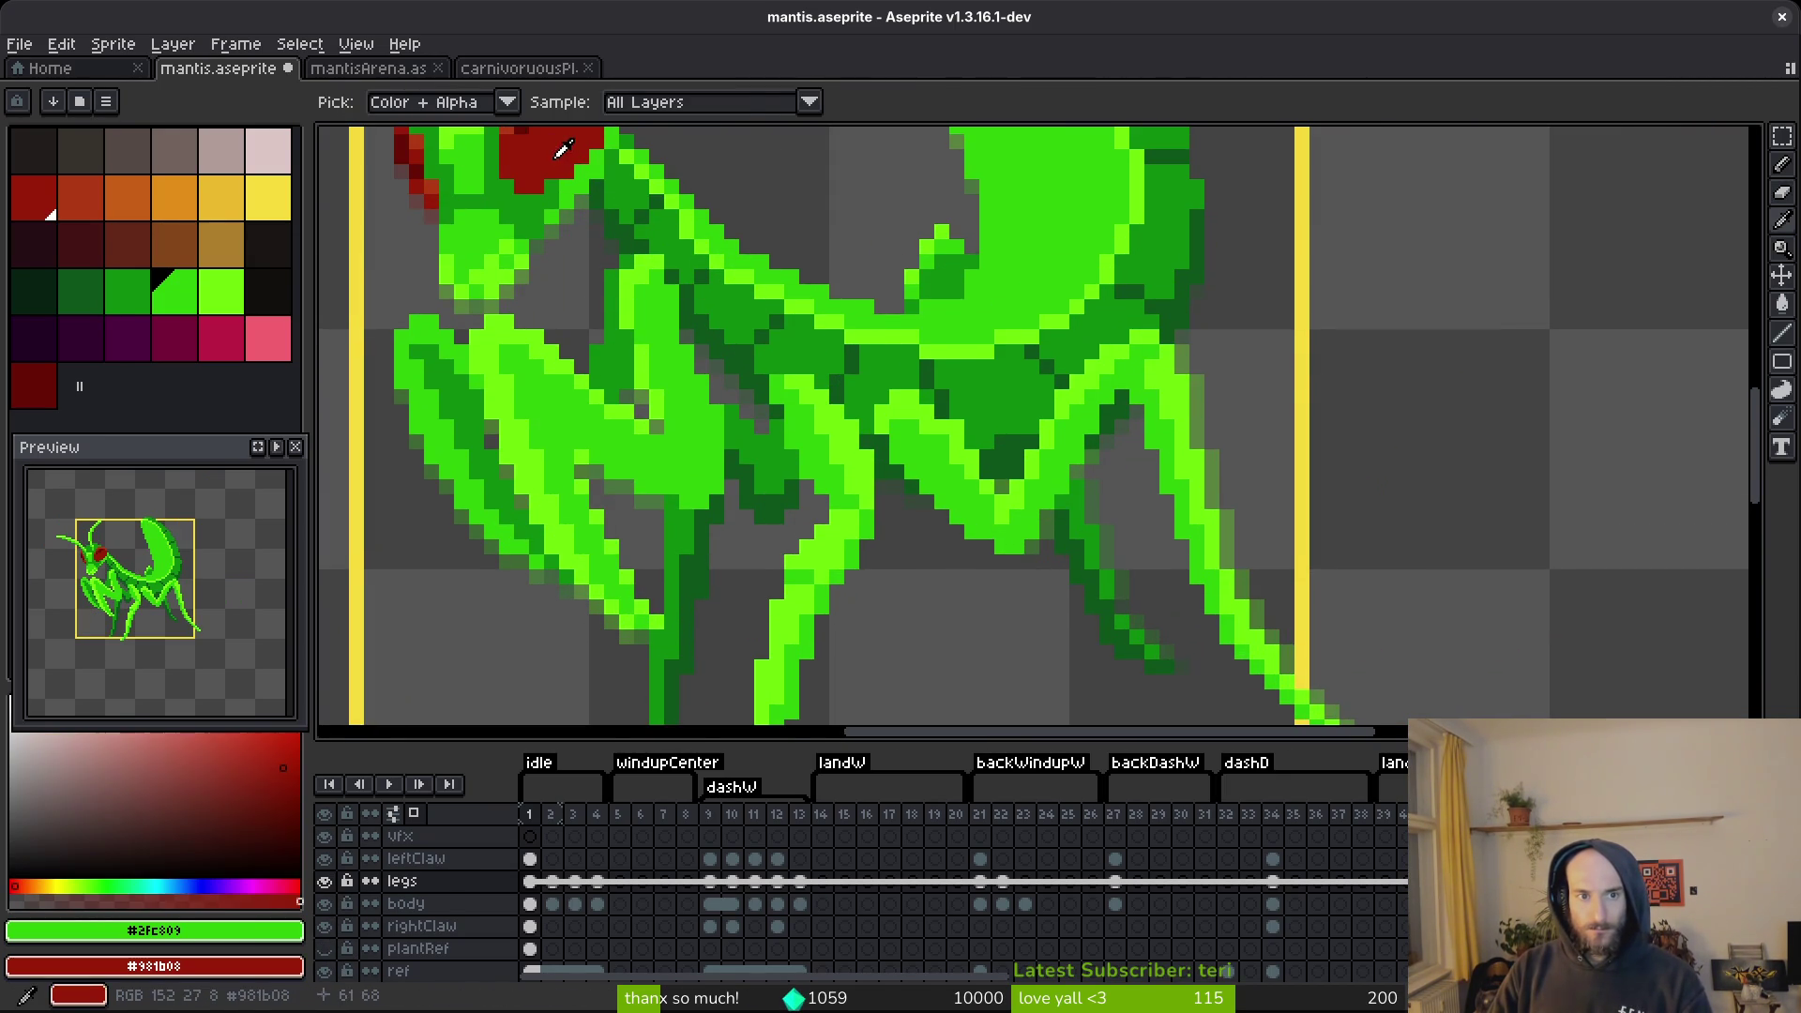
key("e")
key("shift+r")
key("Return")
Replace the lime #6cff0a leg highlights with orange-red #af3a13 and save the sprite.
key("i")
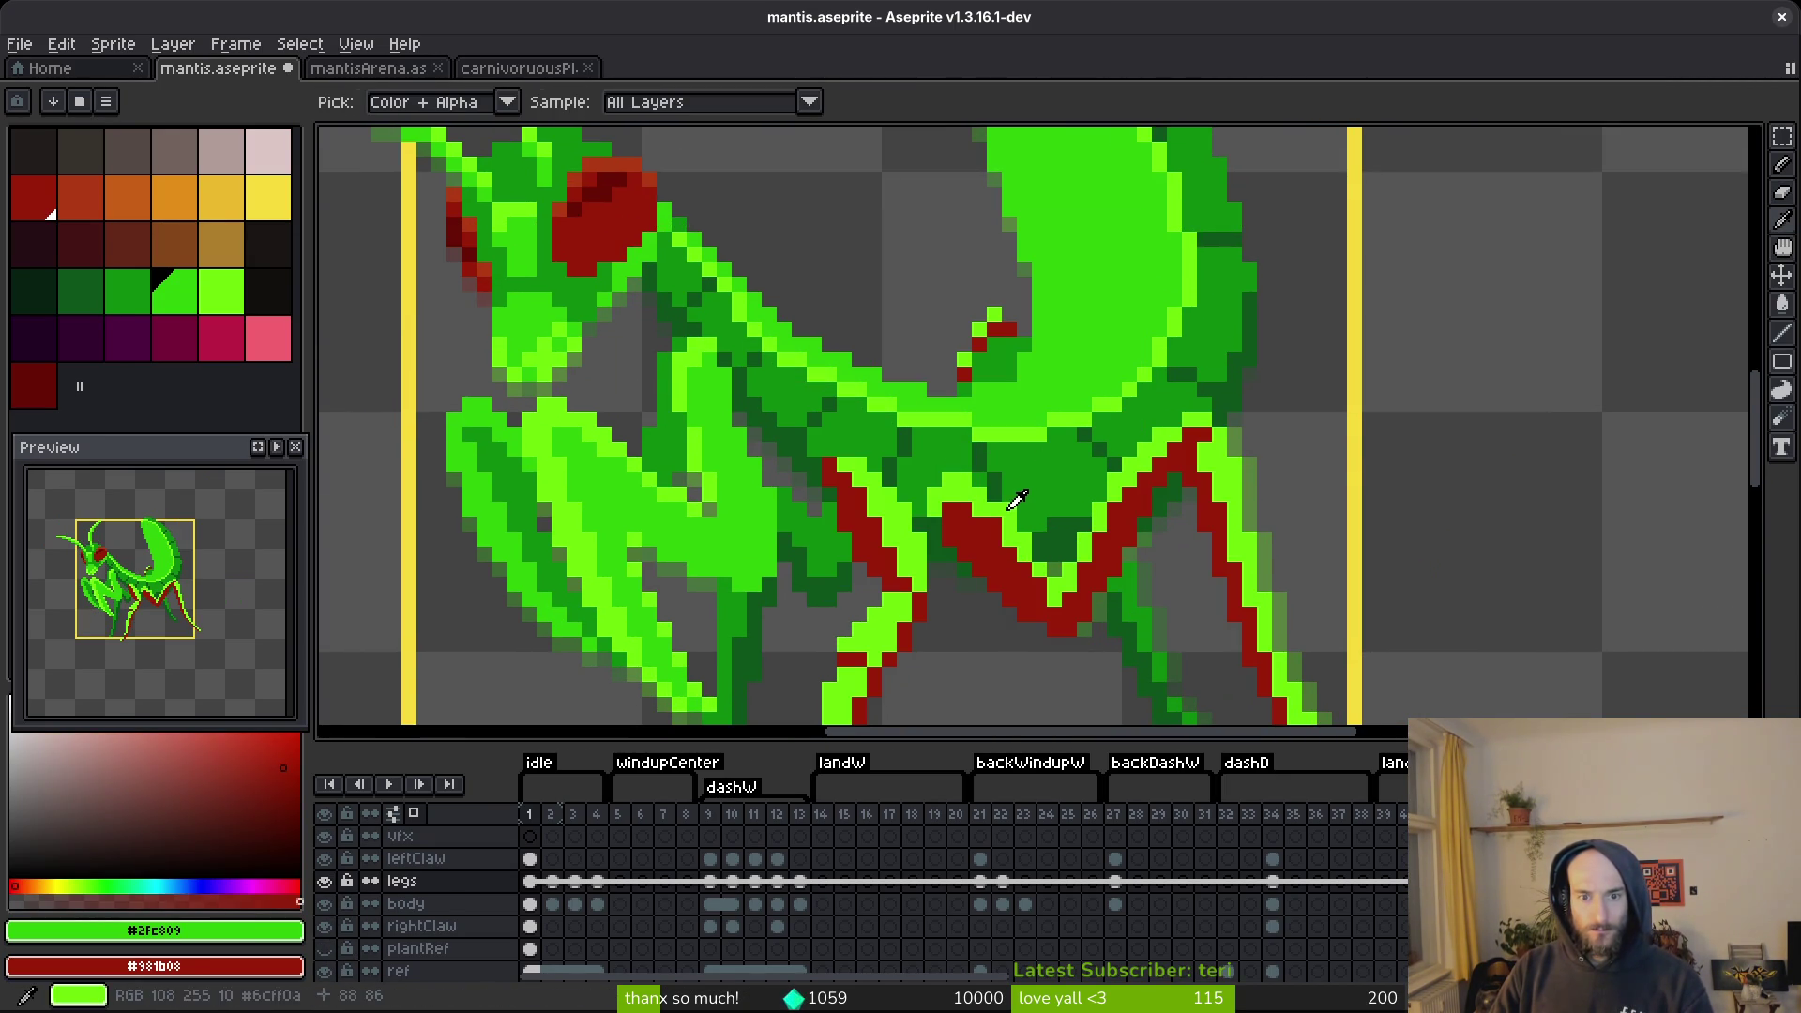
left_click(740, 316)
right_click(626, 151)
key("shift+r")
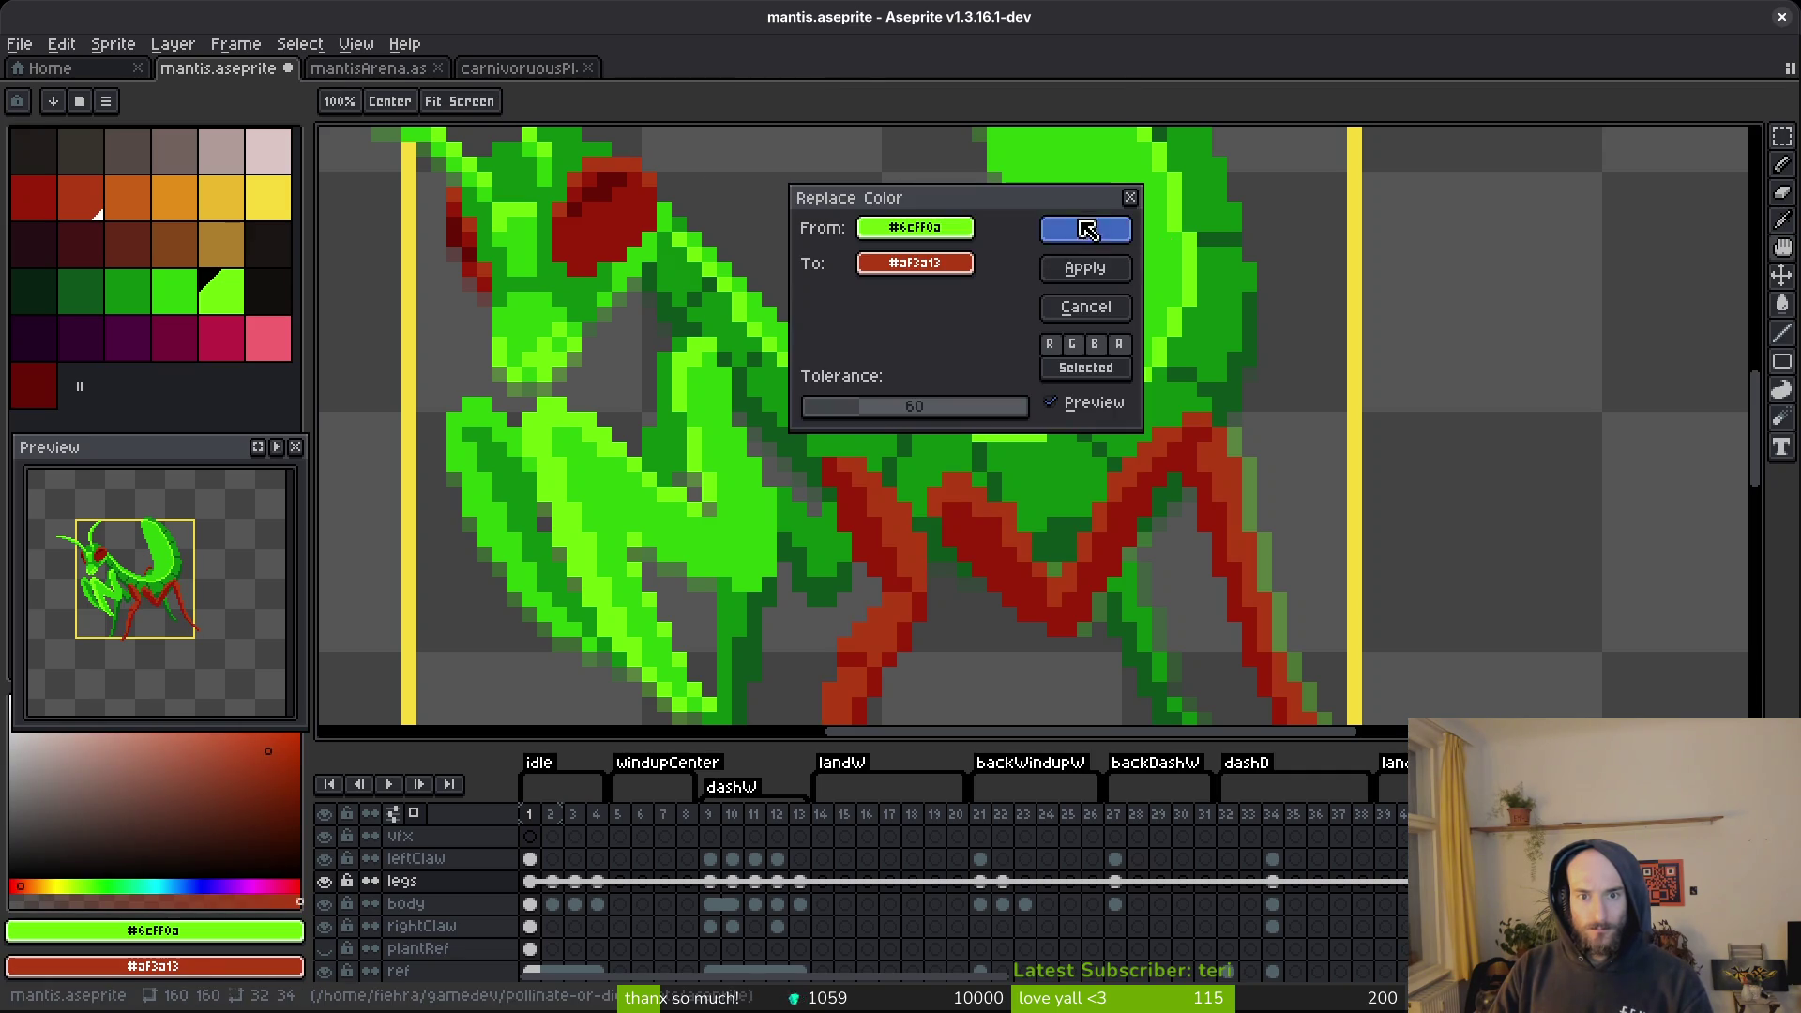
key("Return")
key("b")
scroll(1035, 412, "down", 2)
key("ctrl+s")
scroll(1035, 413, "down", 2)
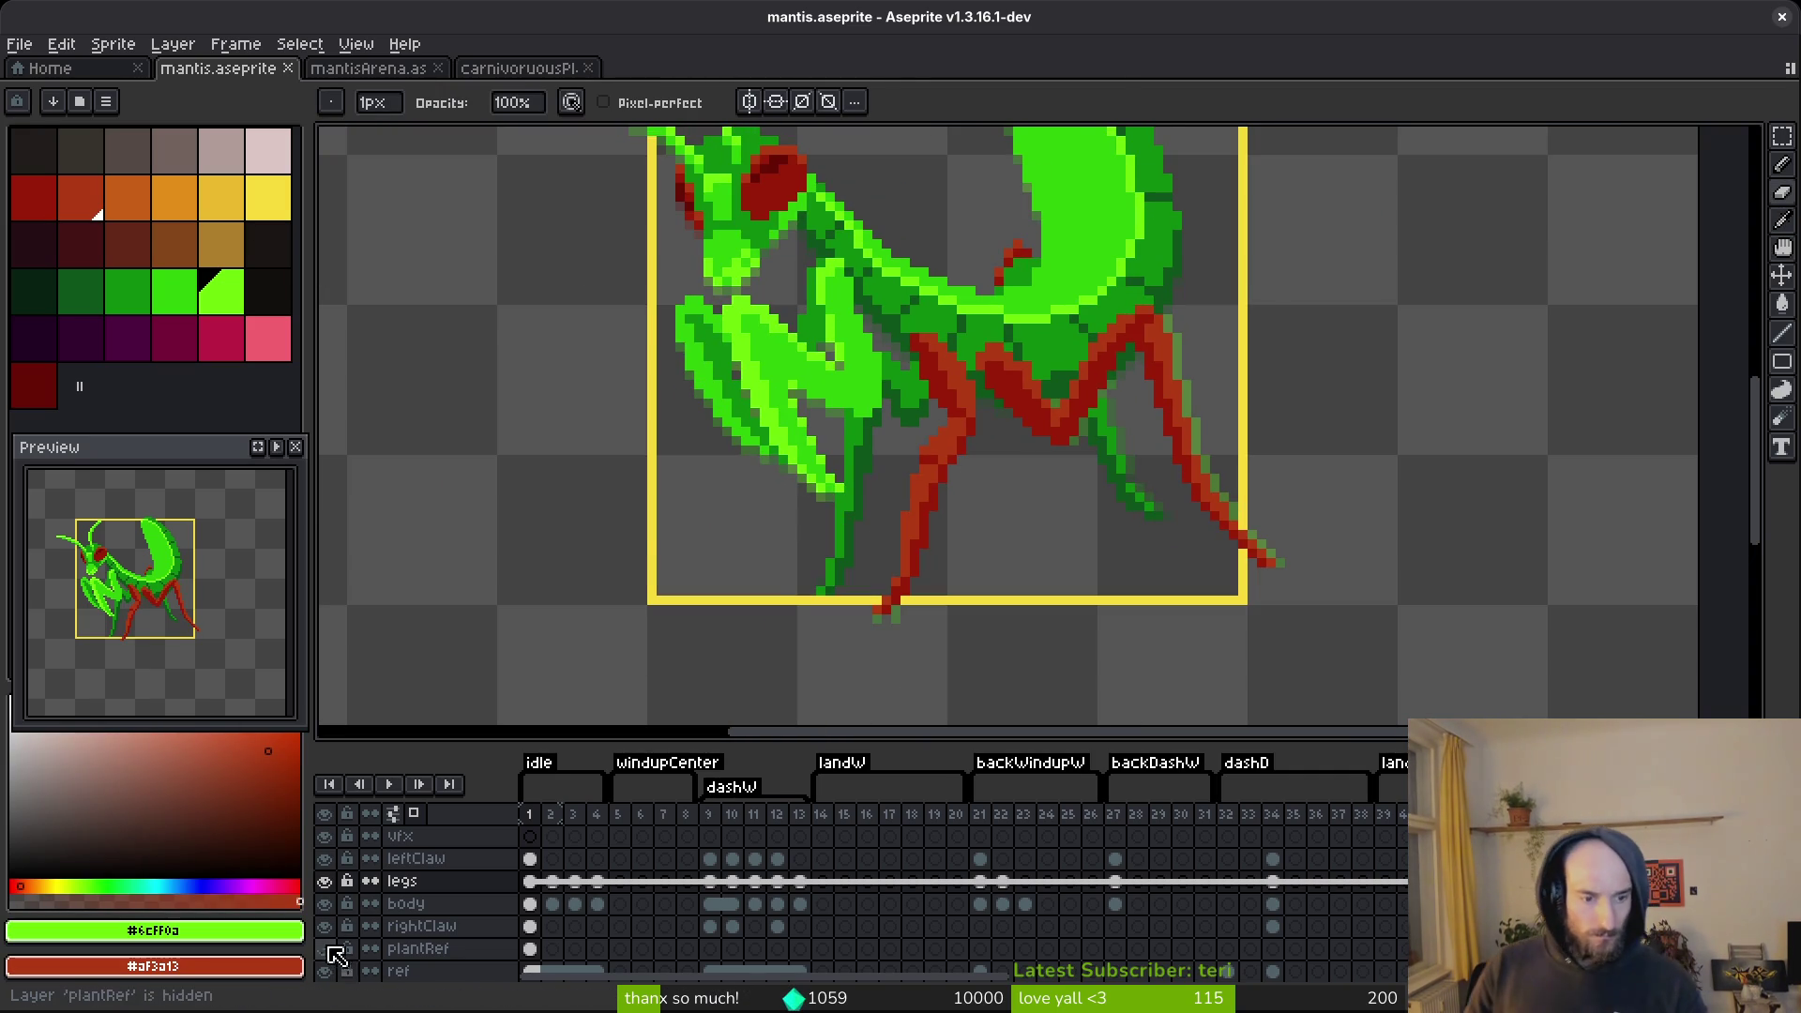
Check against the plant reference, hide it again, and sample the dark green #0e8b0e.
key("shift+x")
scroll(1093, 451, "up", 1)
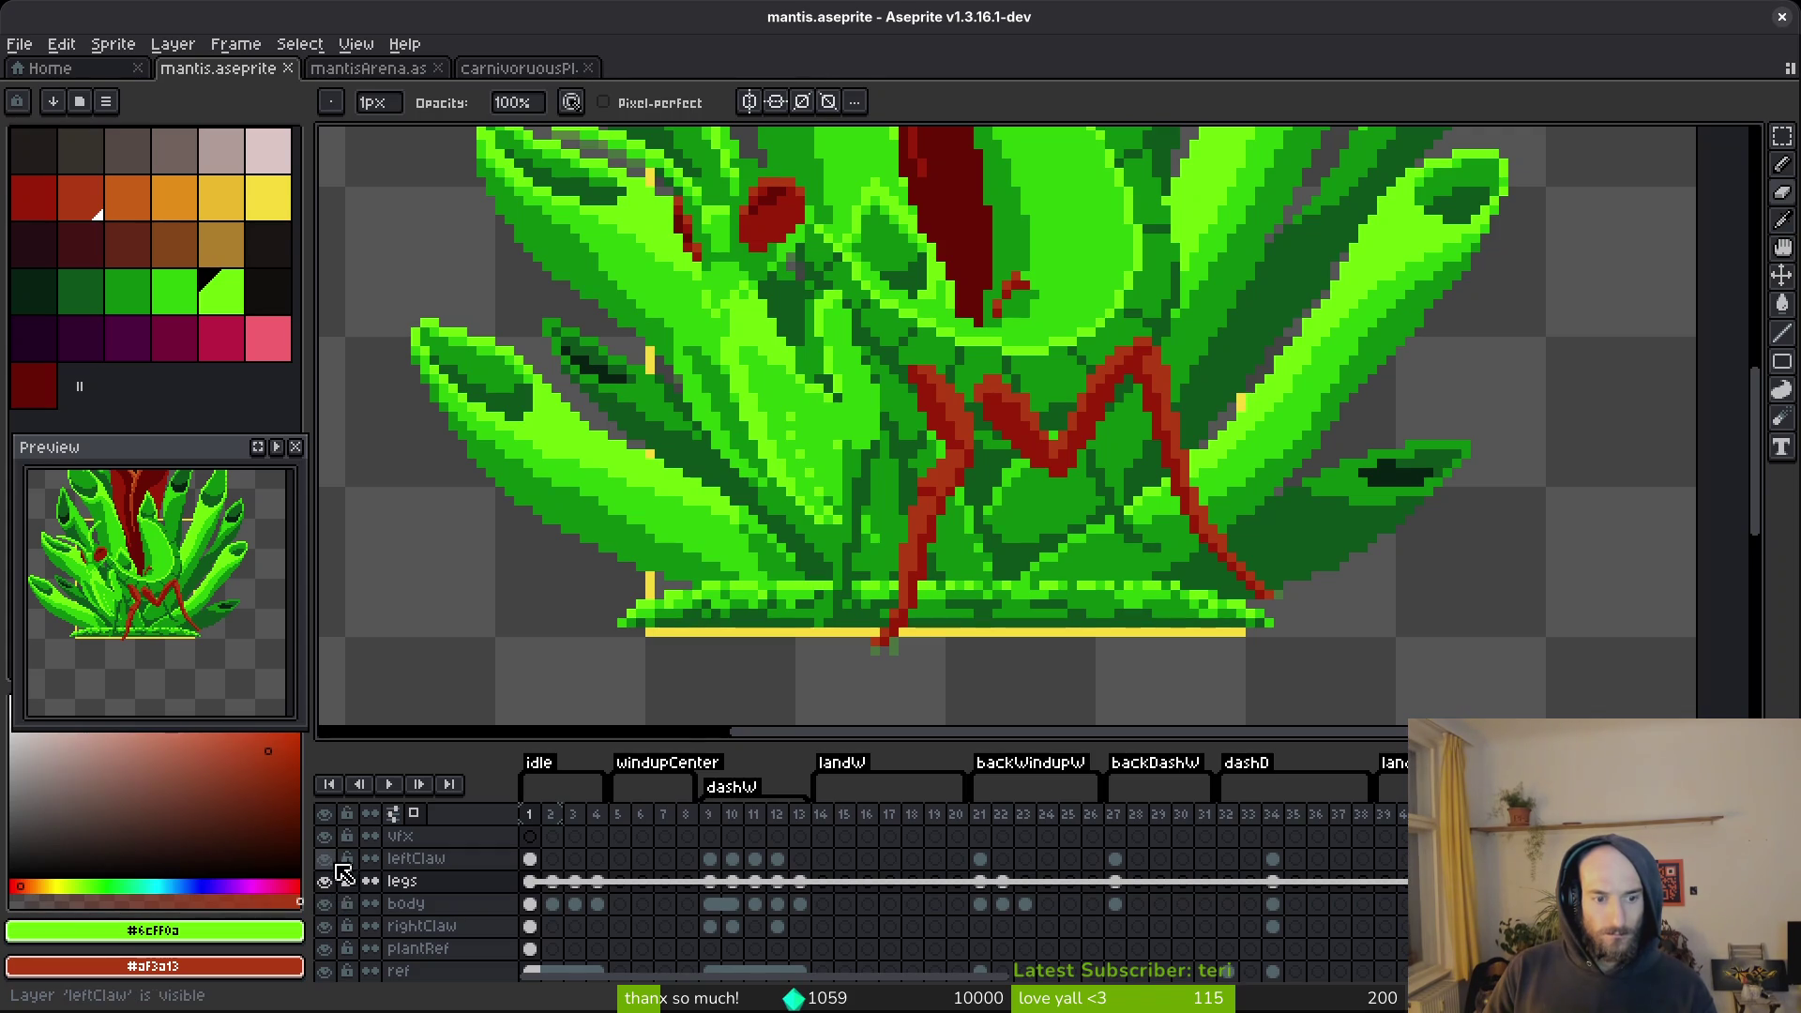
left_click(328, 950)
scroll(1126, 366, "up", 2)
left_click(1045, 405, "alt")
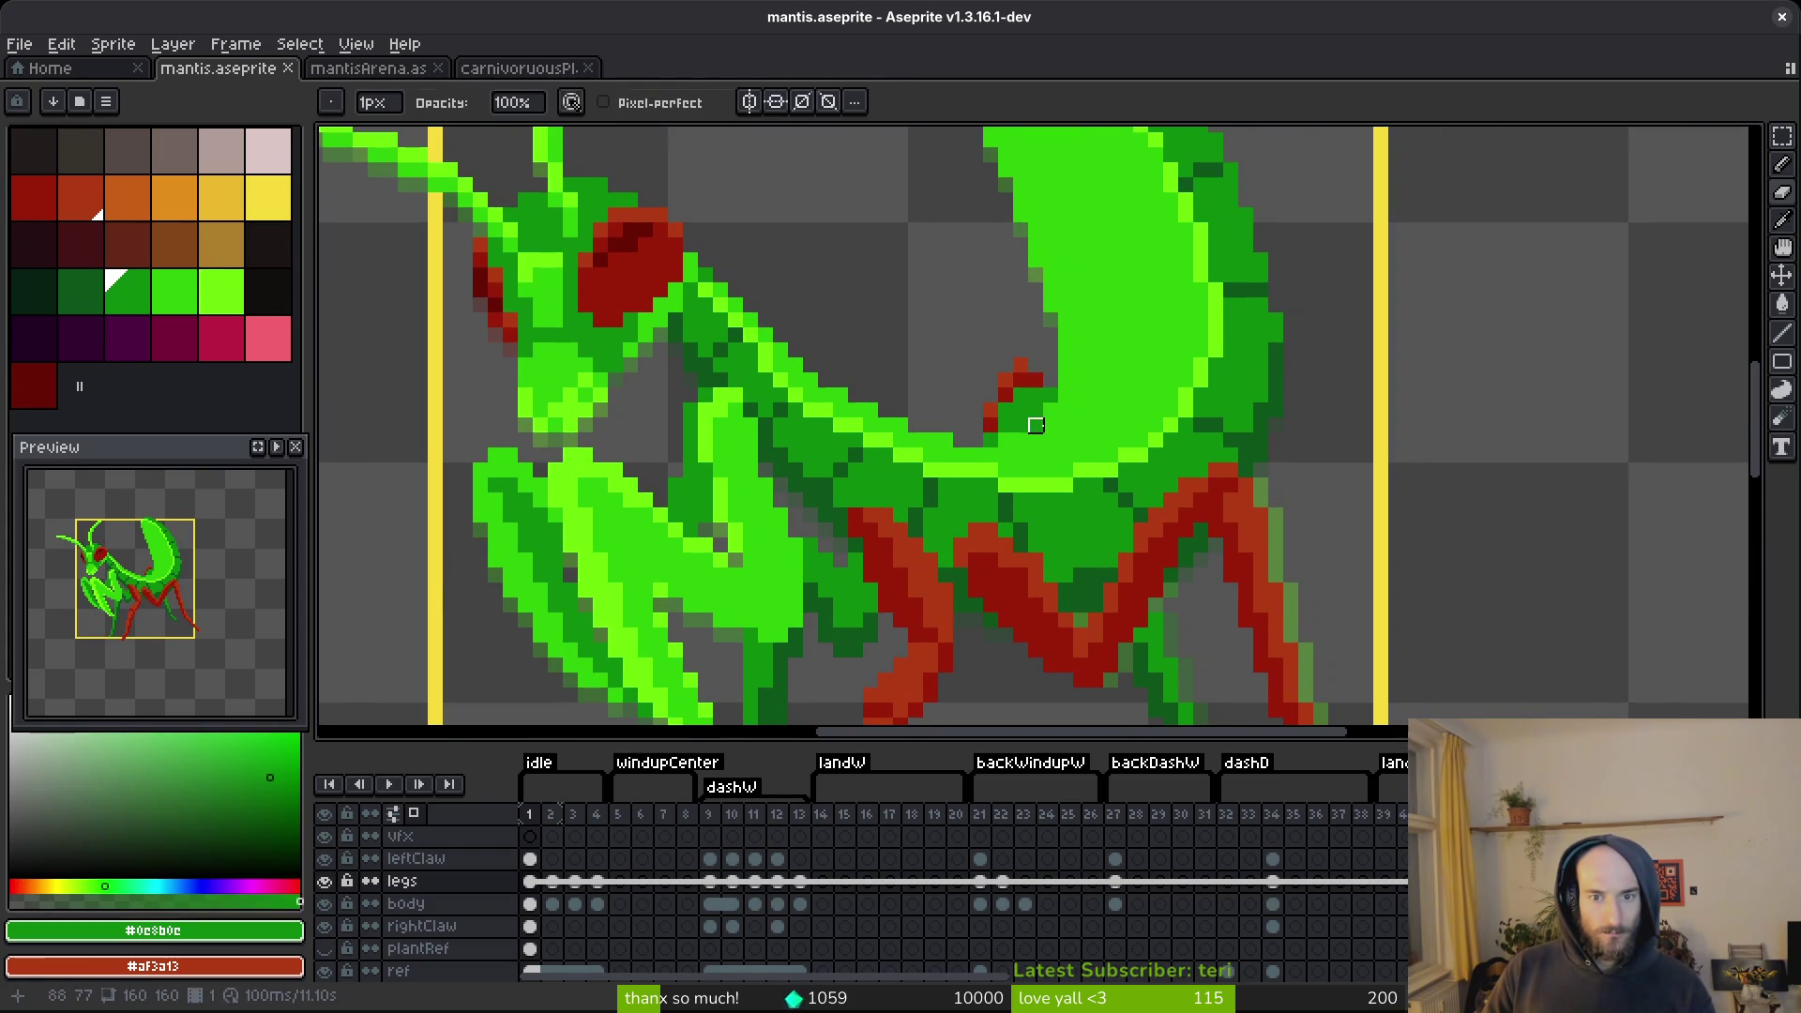
left_click_drag(1046, 405, 999, 312)
right_click(33, 384)
key("shift+r")
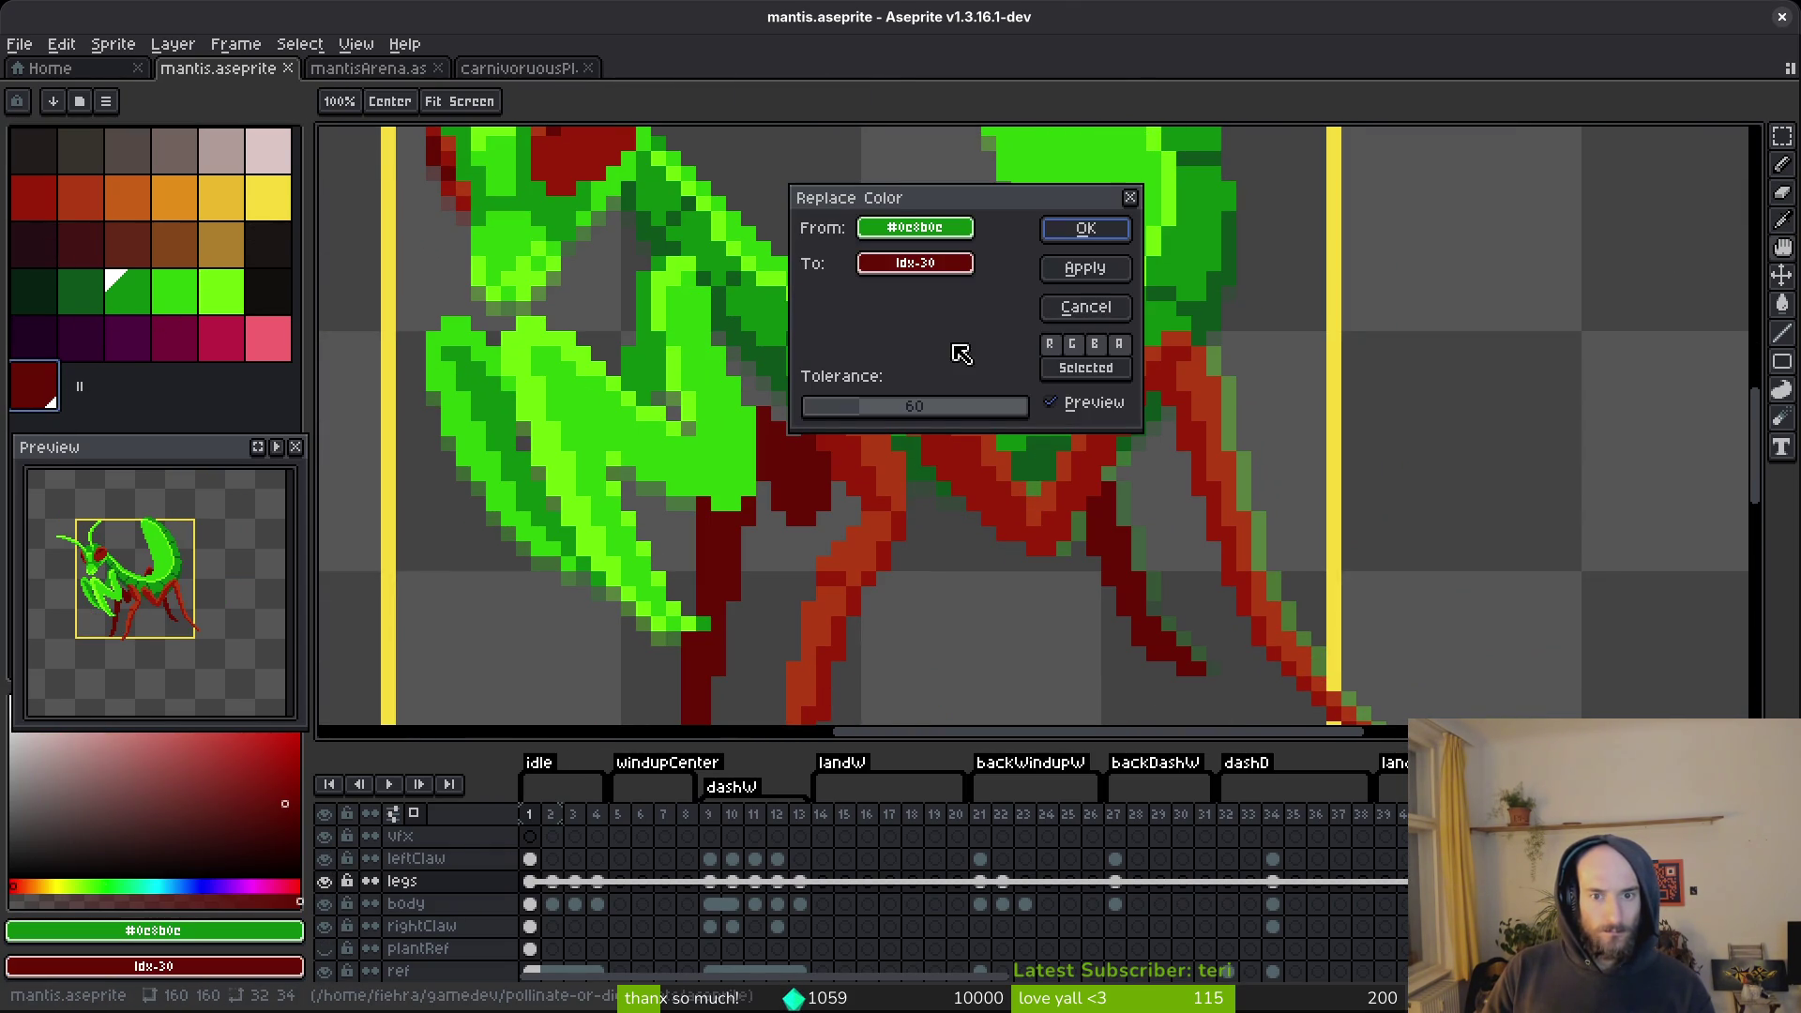
left_click(1085, 230)
left_click_drag(1090, 410, 1029, 245)
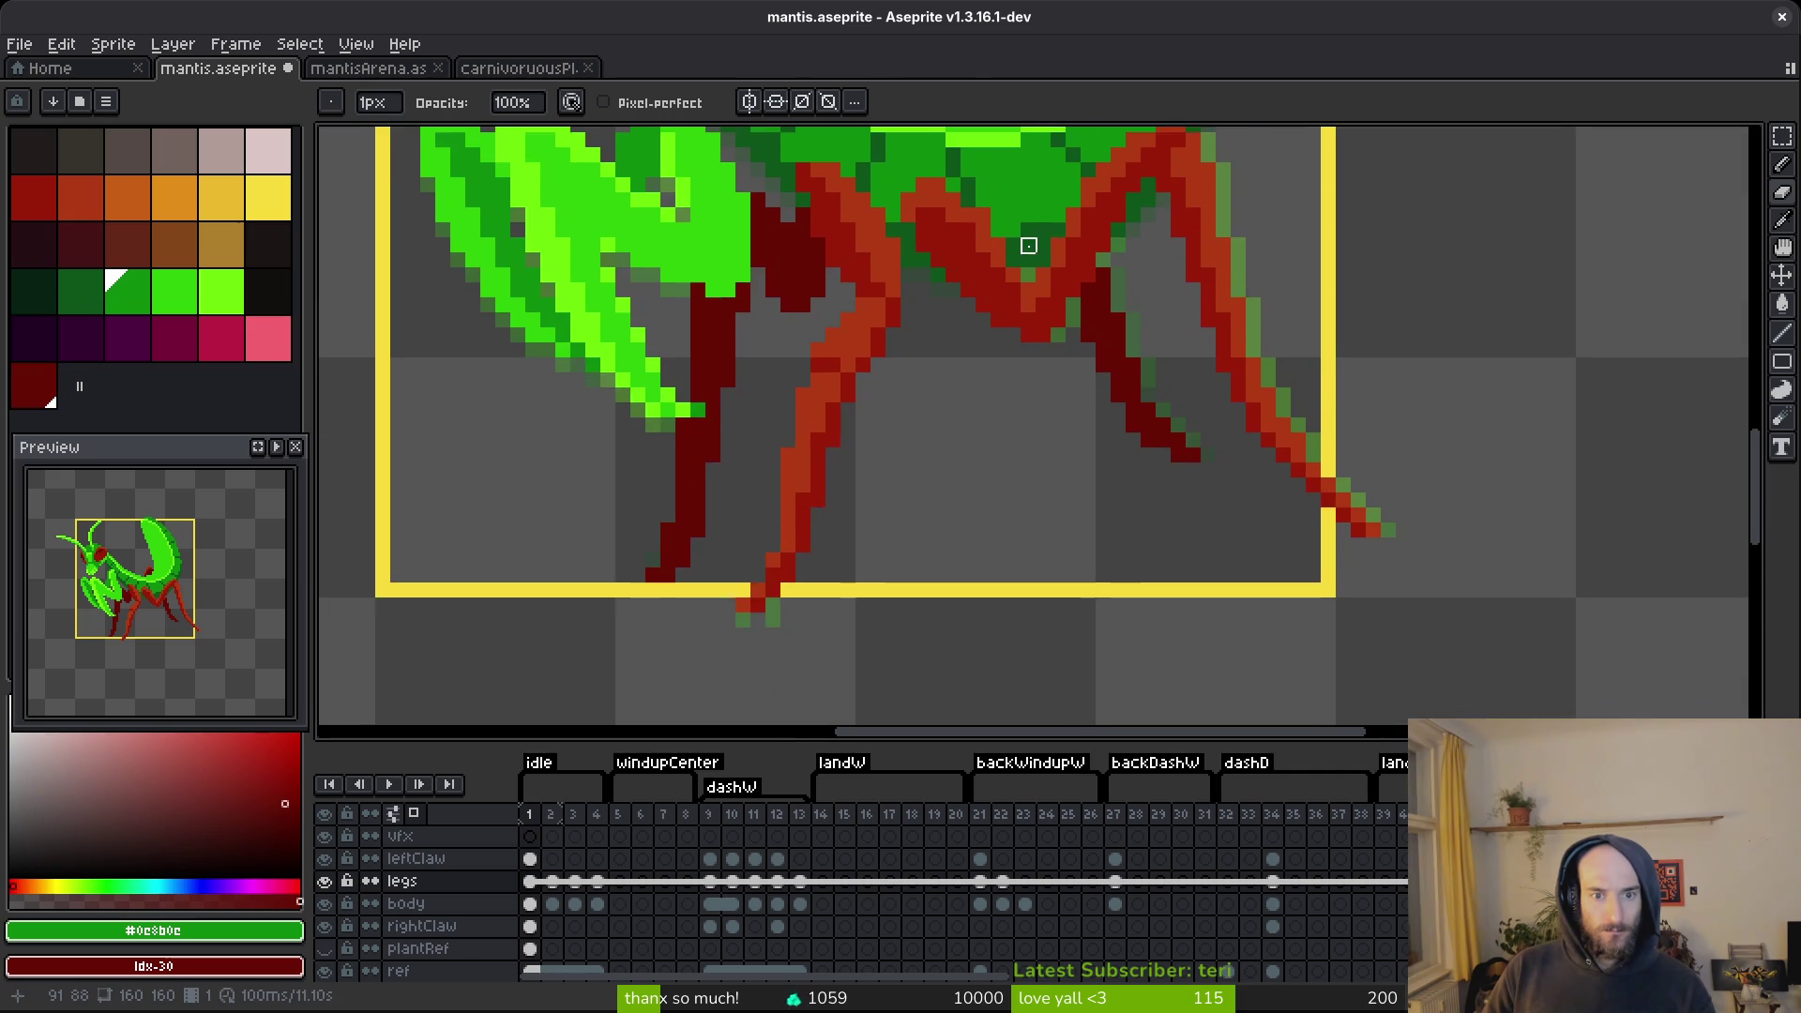
scroll(1004, 338, "down", 1)
key("ctrl+s")
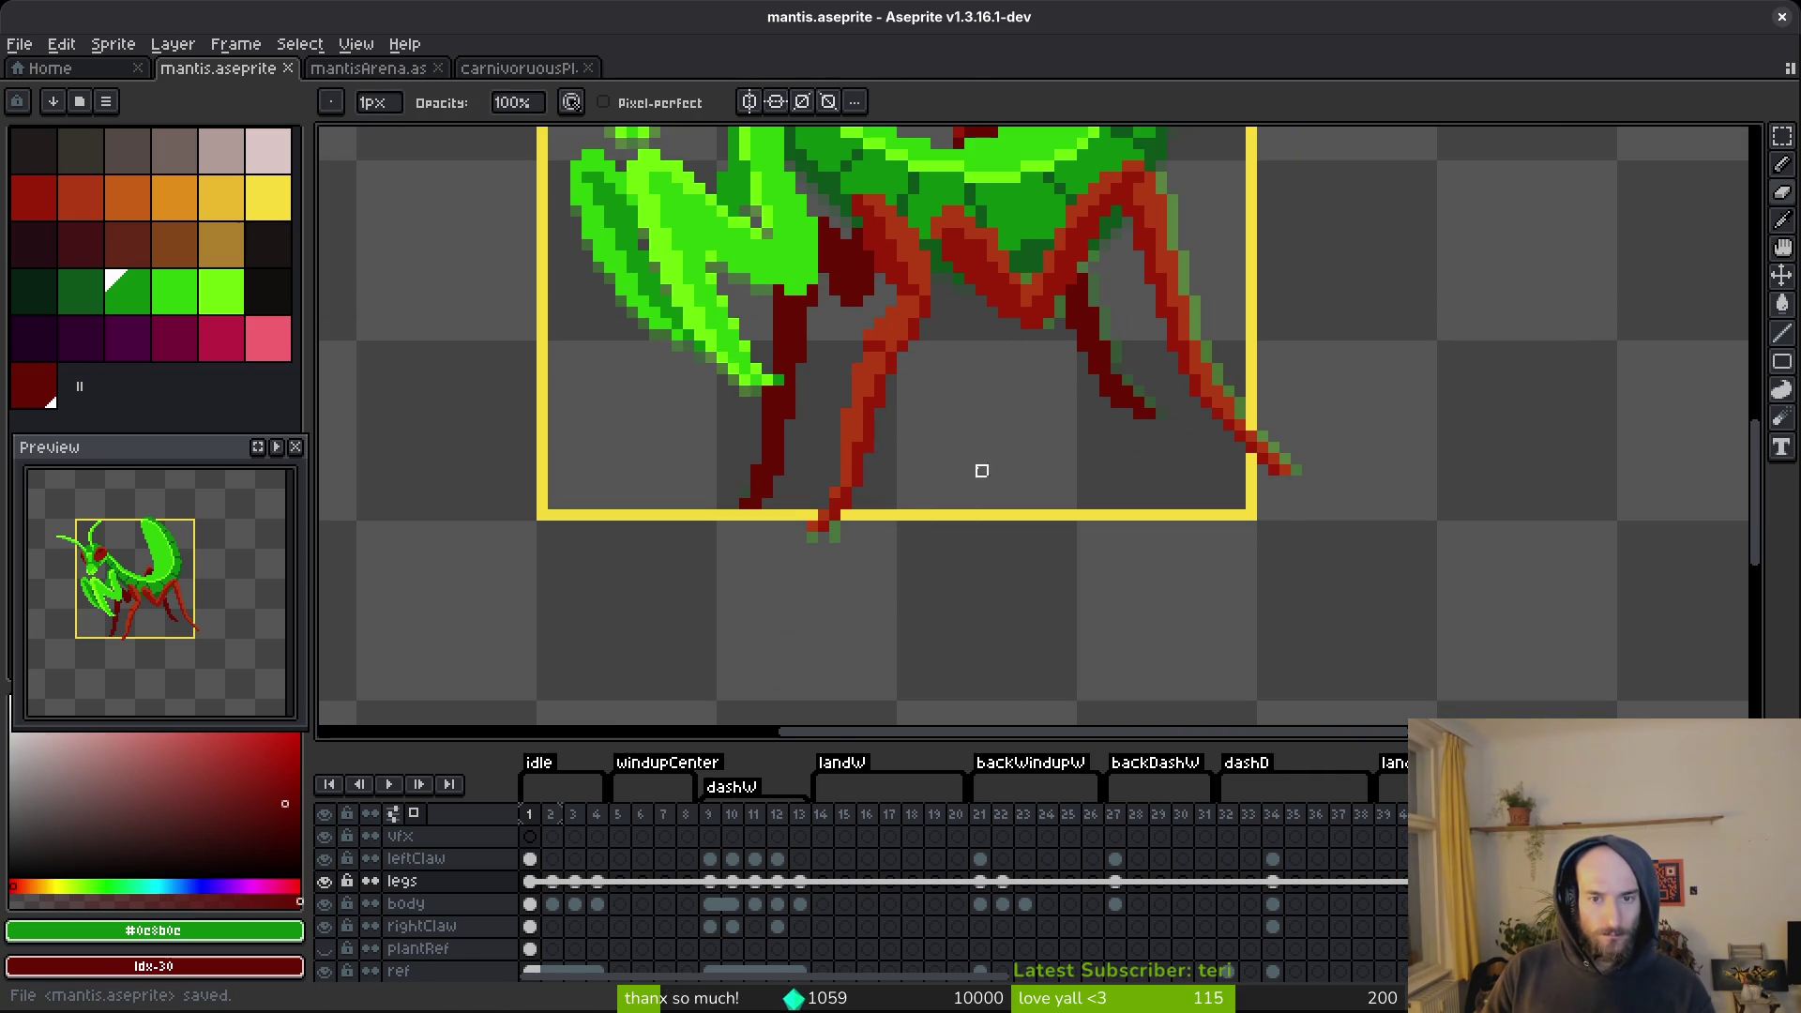
left_click(325, 948)
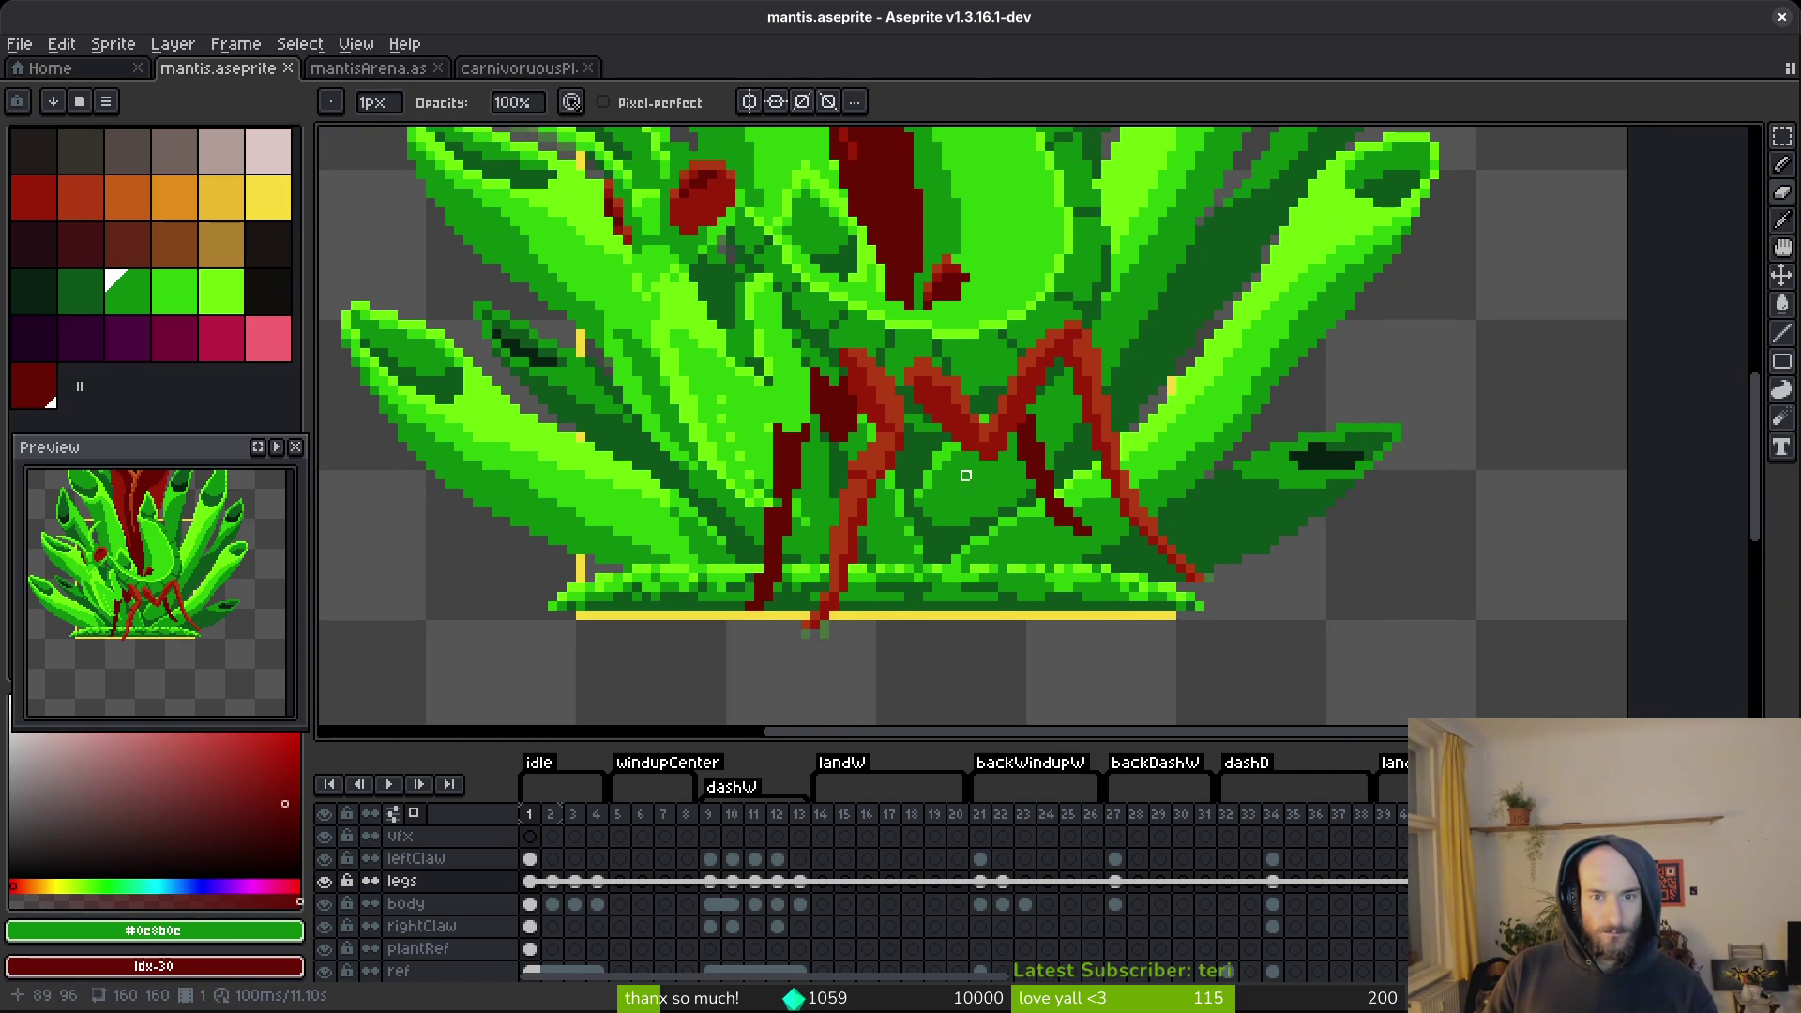
mouse_move(891, 473)
left_mouse_down()
mouse_move(944, 526)
mouse_move(1025, 491)
left_mouse_up()
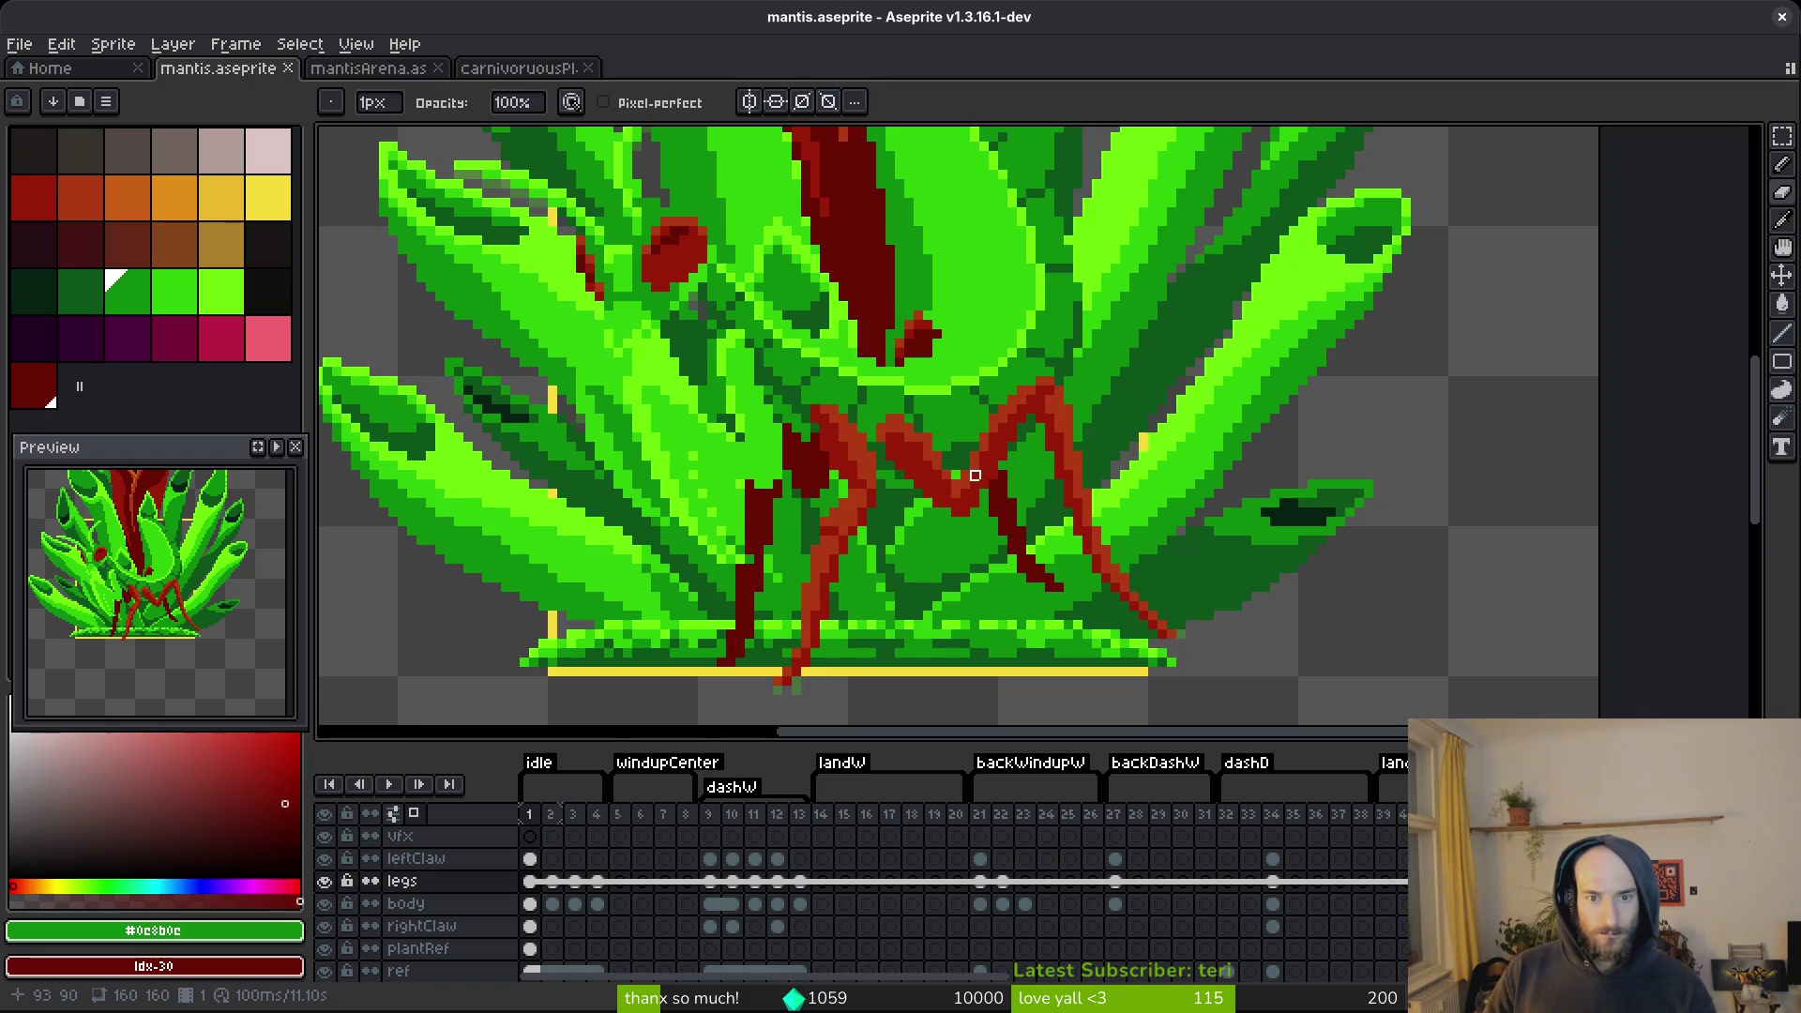
scroll(975, 475, "up", 3)
scroll(930, 531, "down", 3)
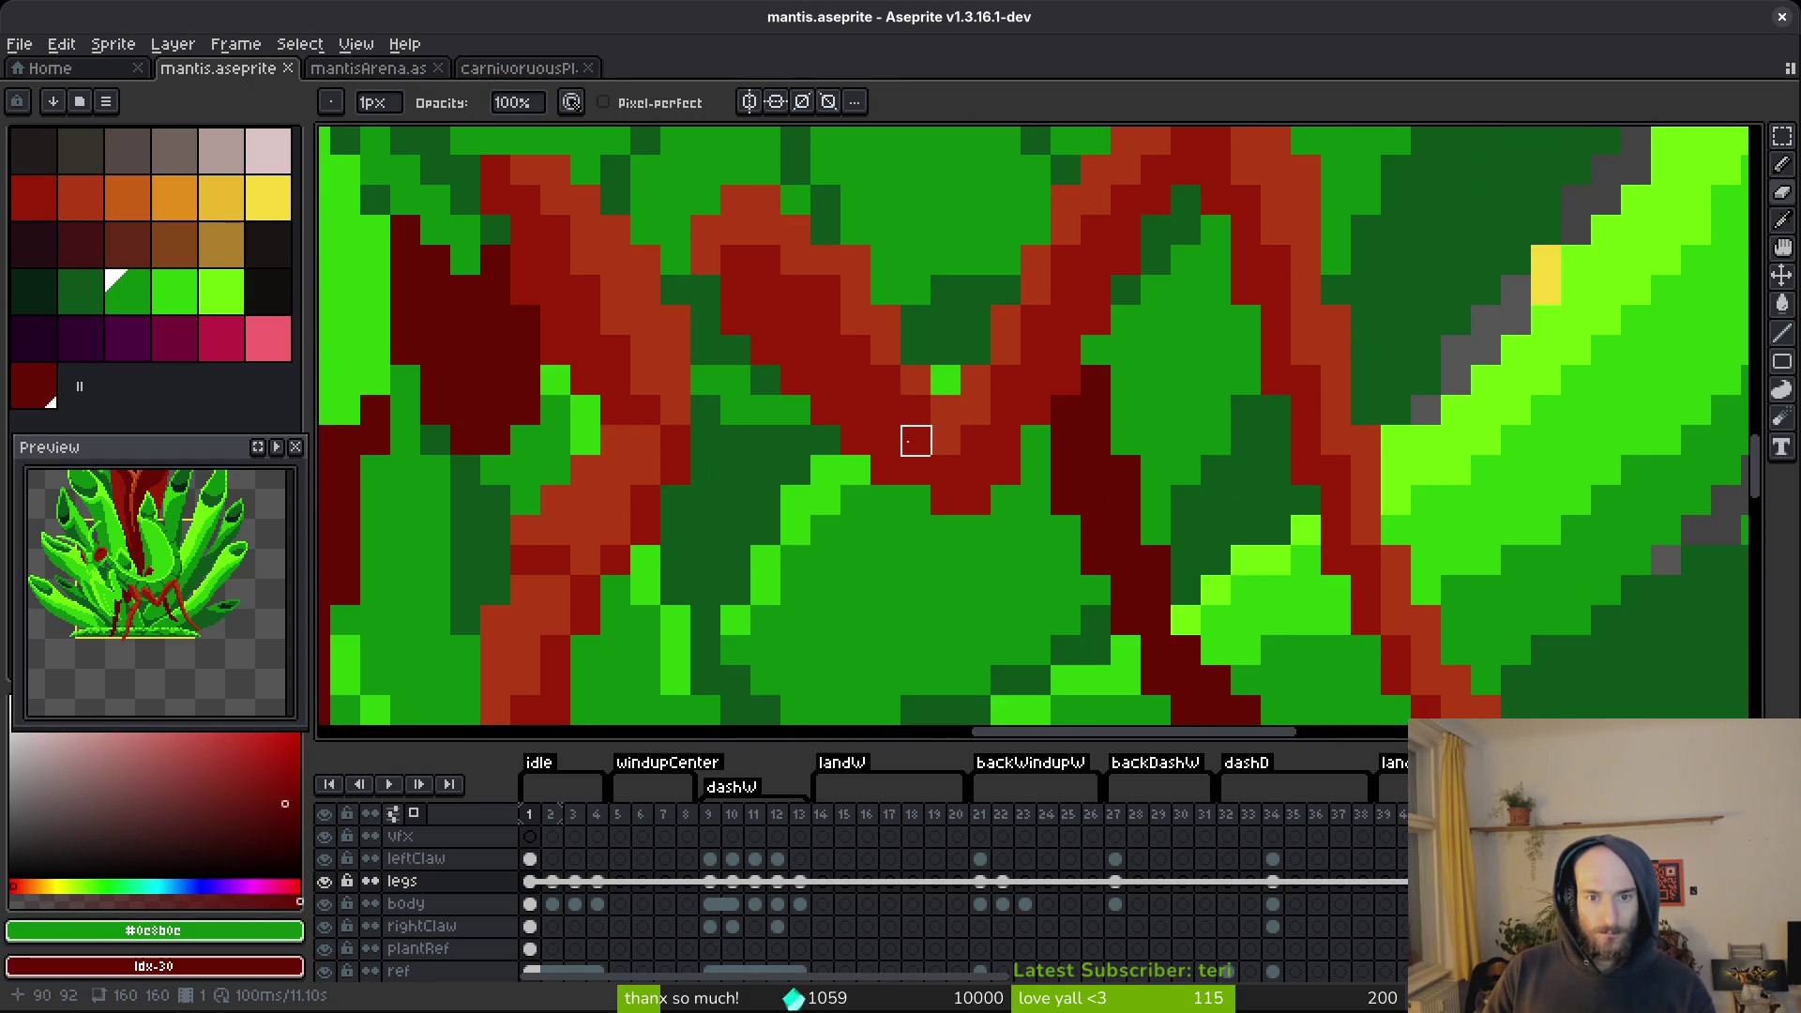
key("m")
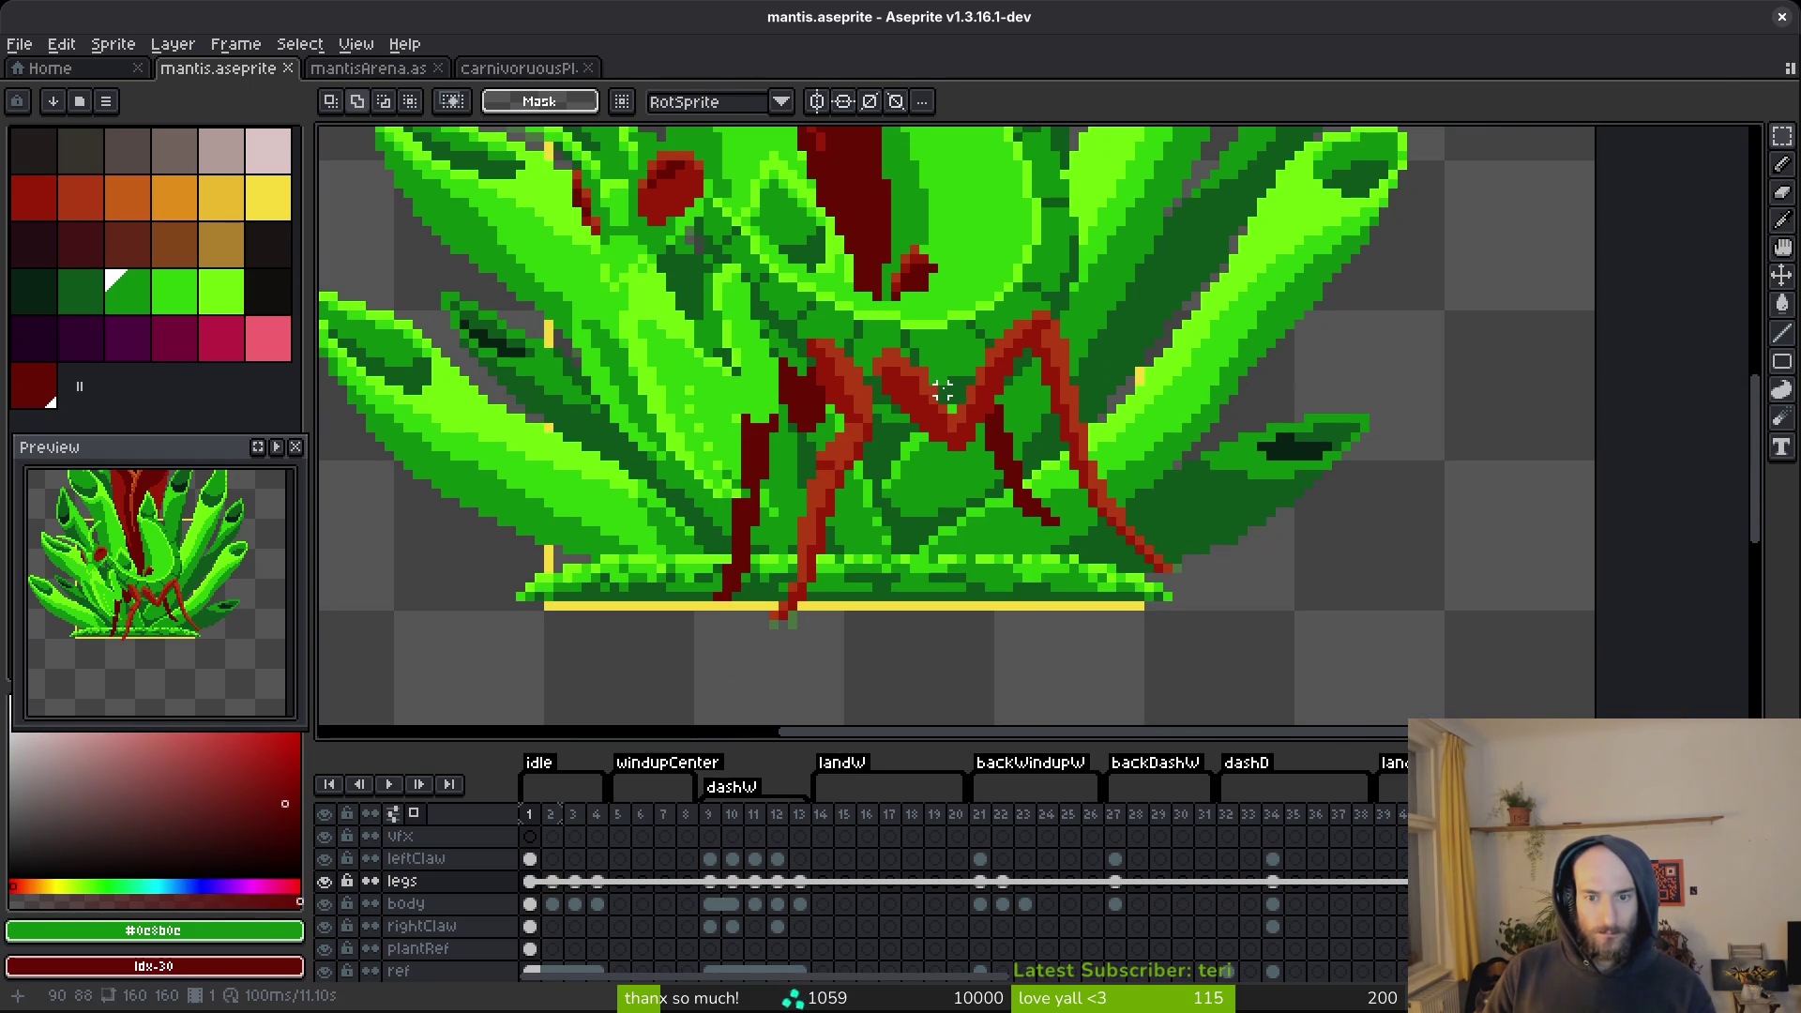
Select the mantis's right legs and nudge them one pixel down.
scroll(923, 344, "up", 2)
left_click_drag(919, 328, 1360, 736)
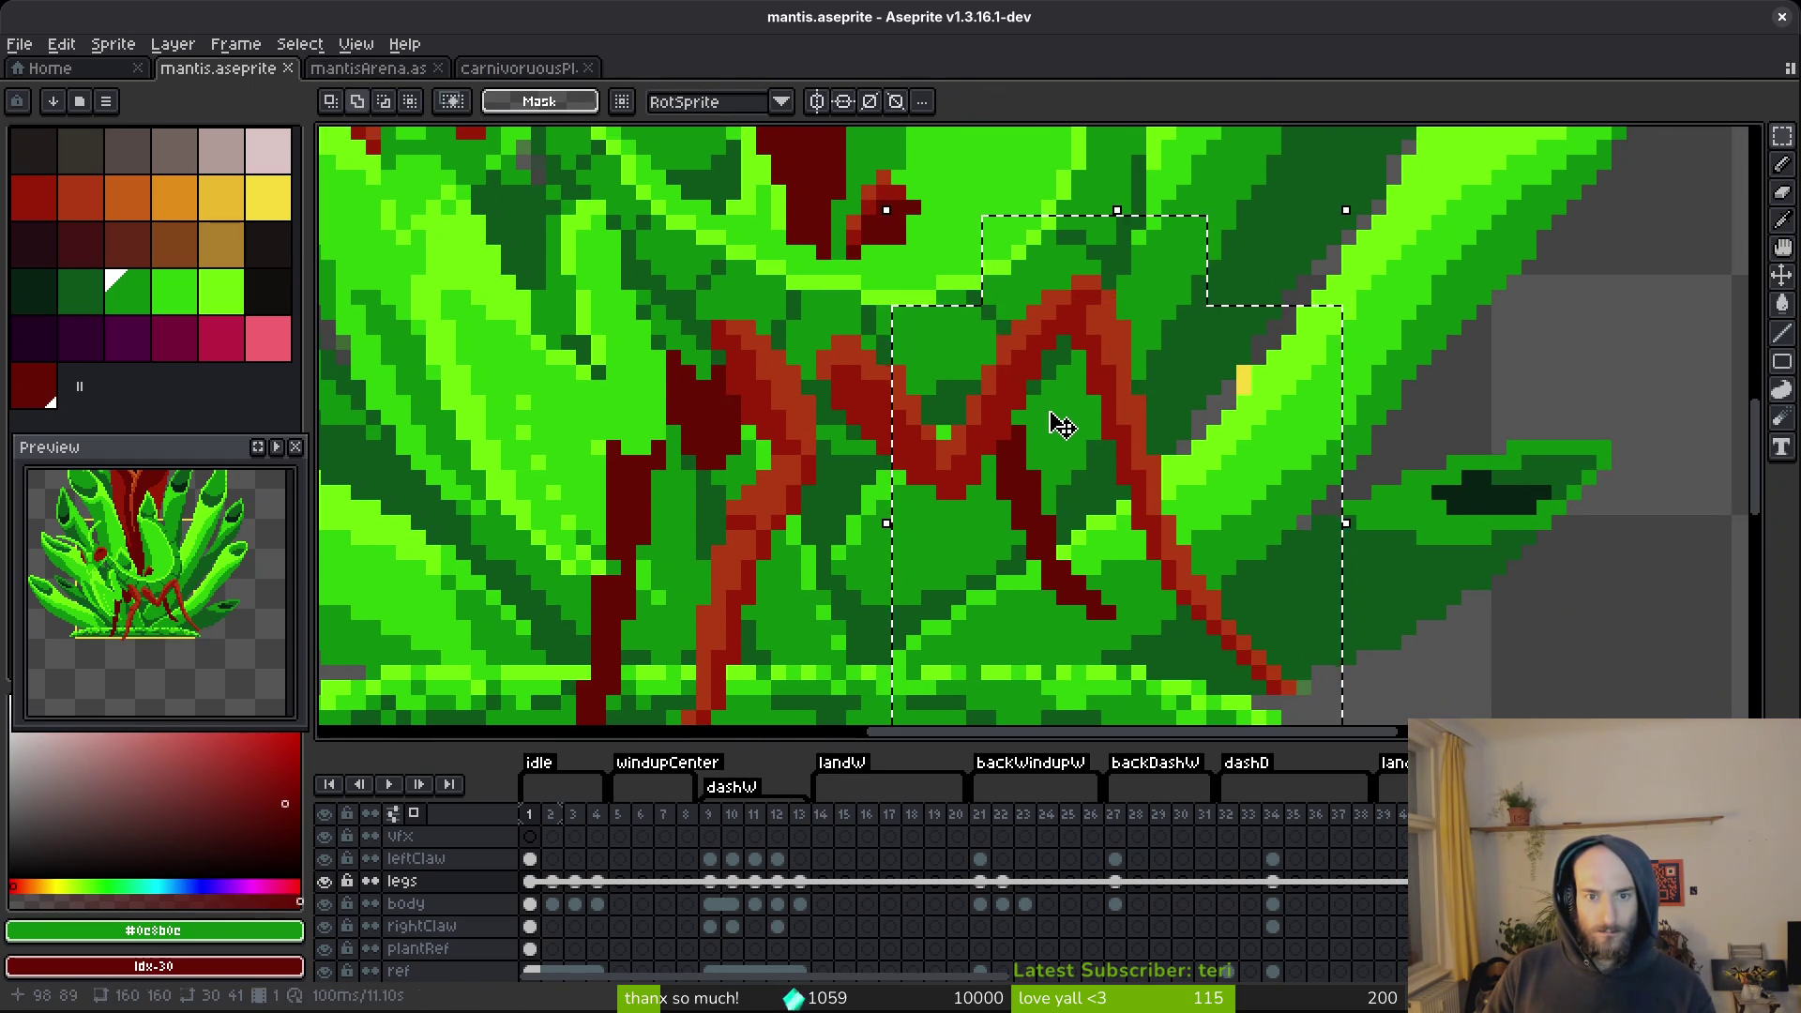
left_click(1046, 422)
key("Down")
key("Return")
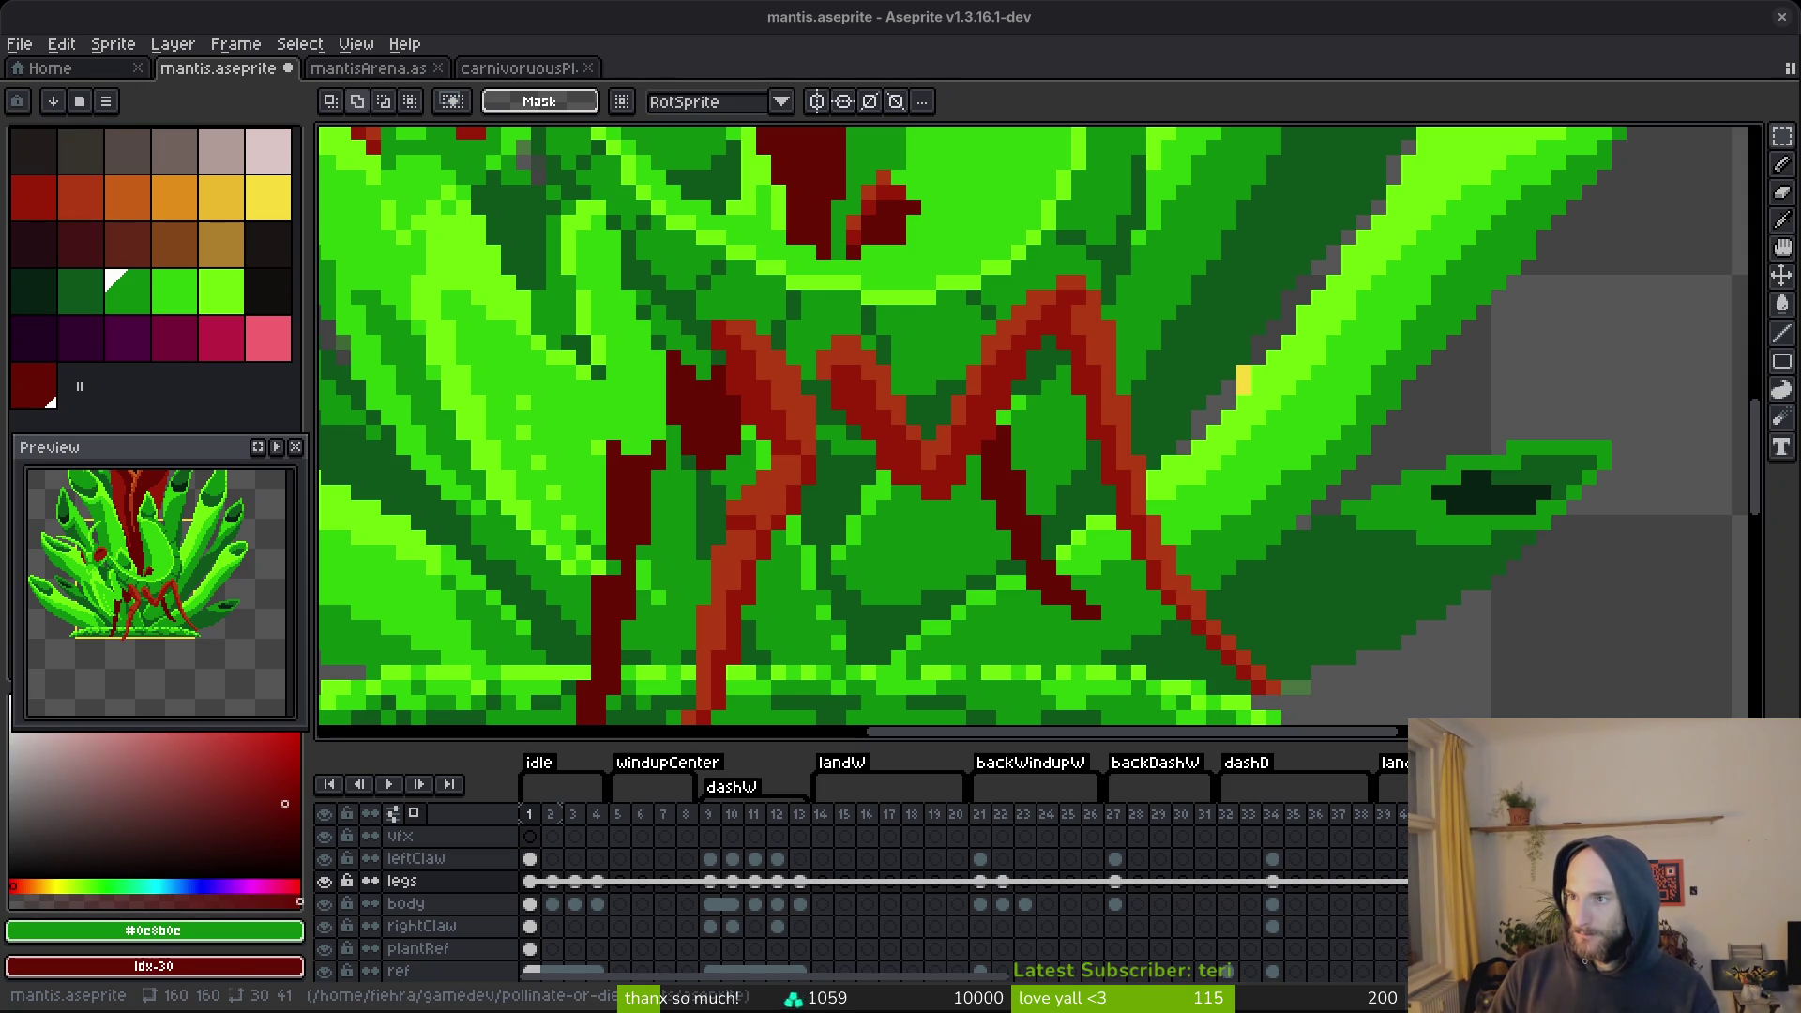
Reselect the right leg and nudge it one pixel left and one pixel up.
scroll(1375, 575, "down", 2)
scroll(1154, 394, "up", 2)
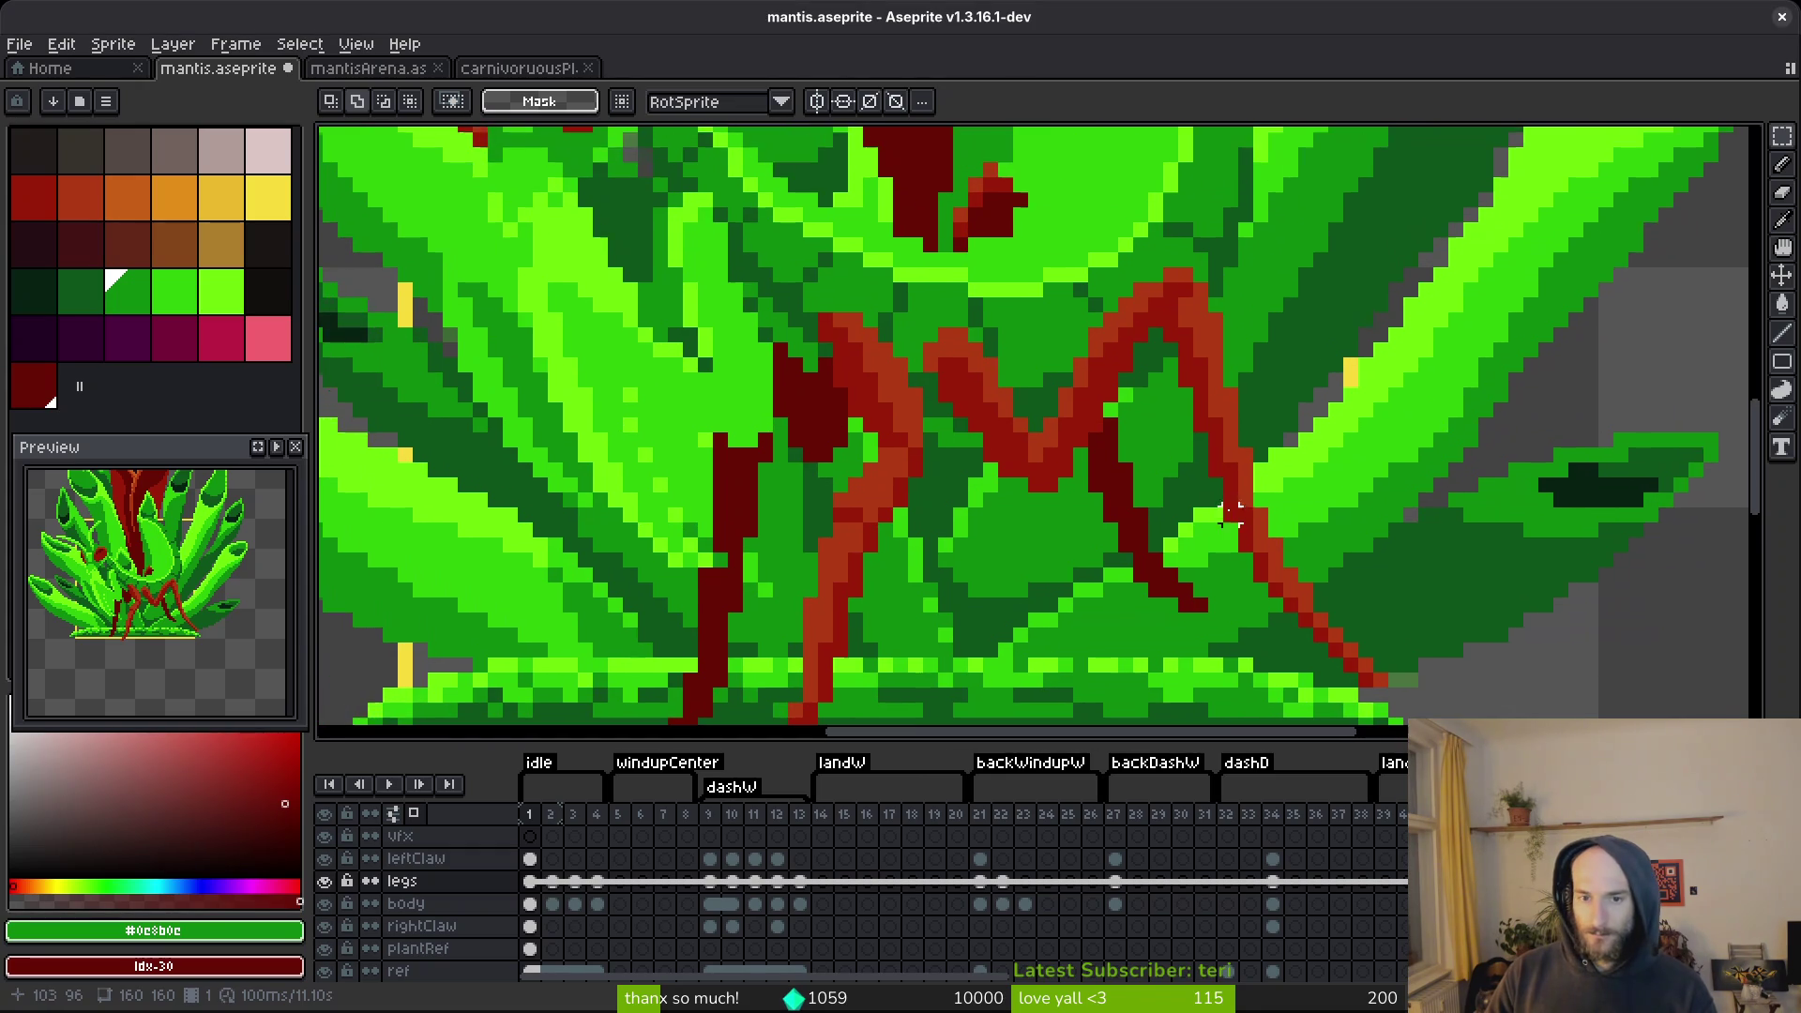
scroll(1155, 394, "up", 1)
scroll(1127, 323, "down", 1)
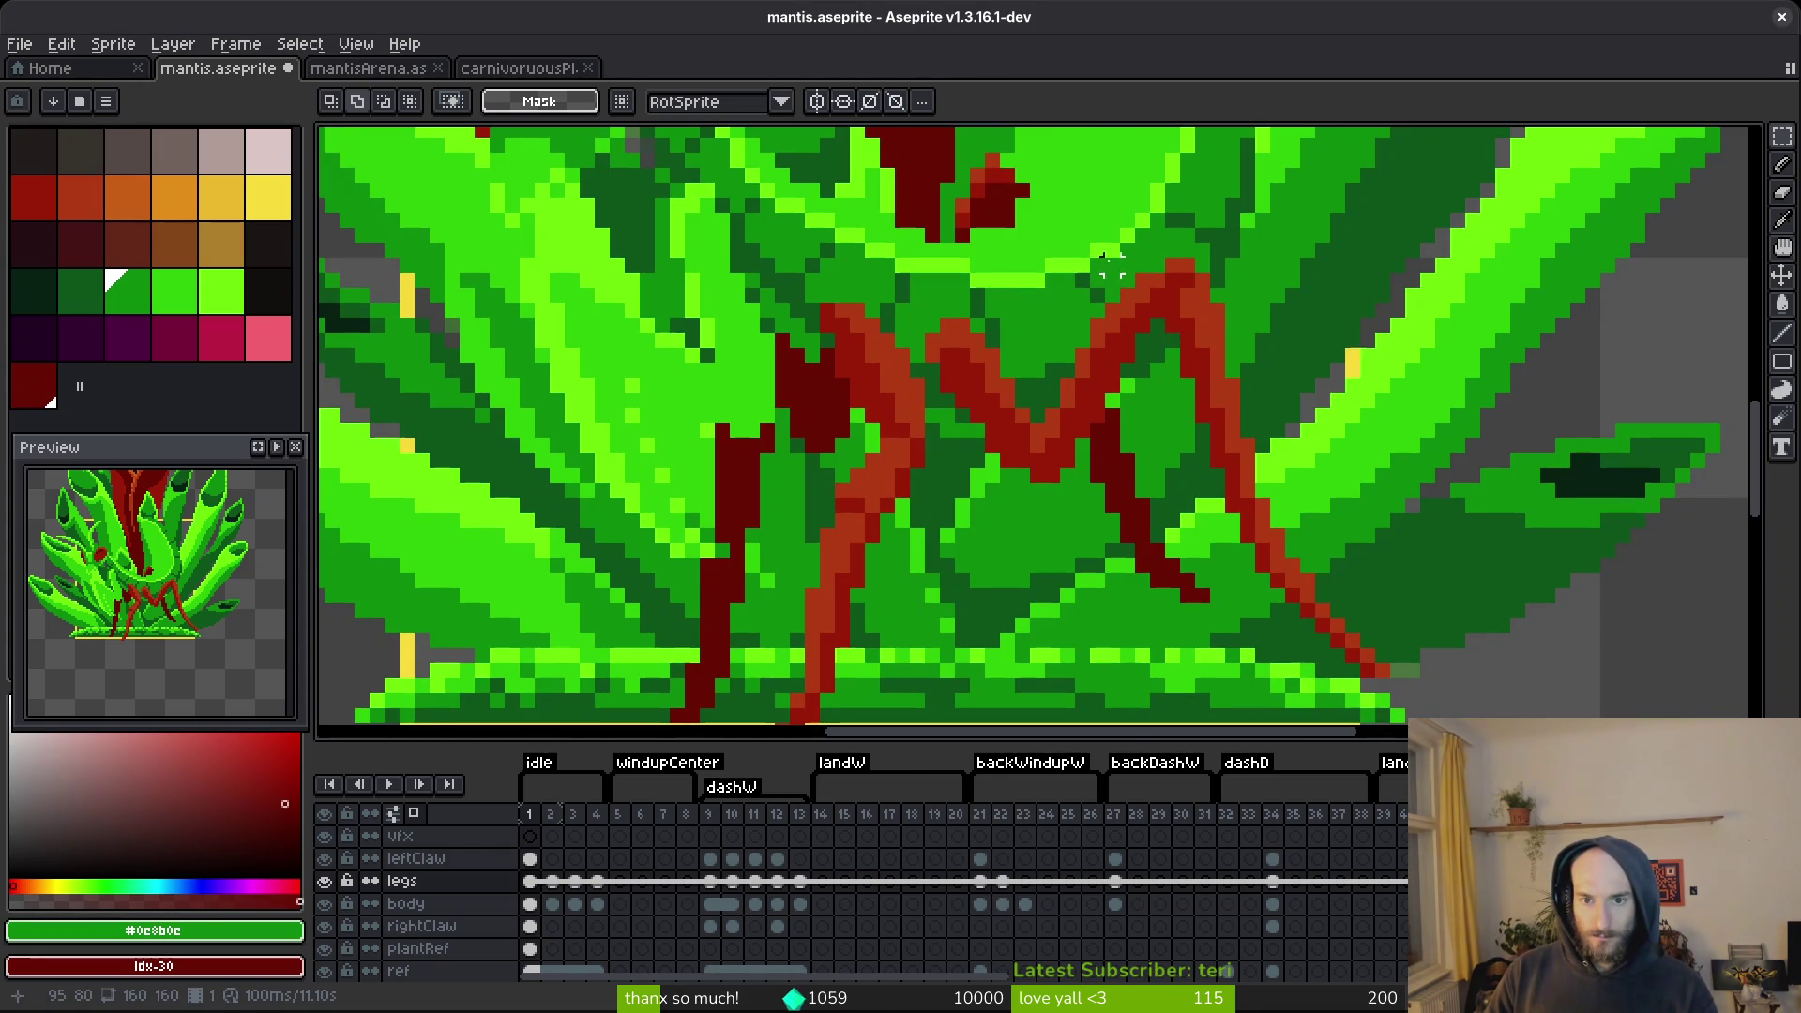
left_click_drag(1112, 250, 1447, 691)
left_click(1186, 399)
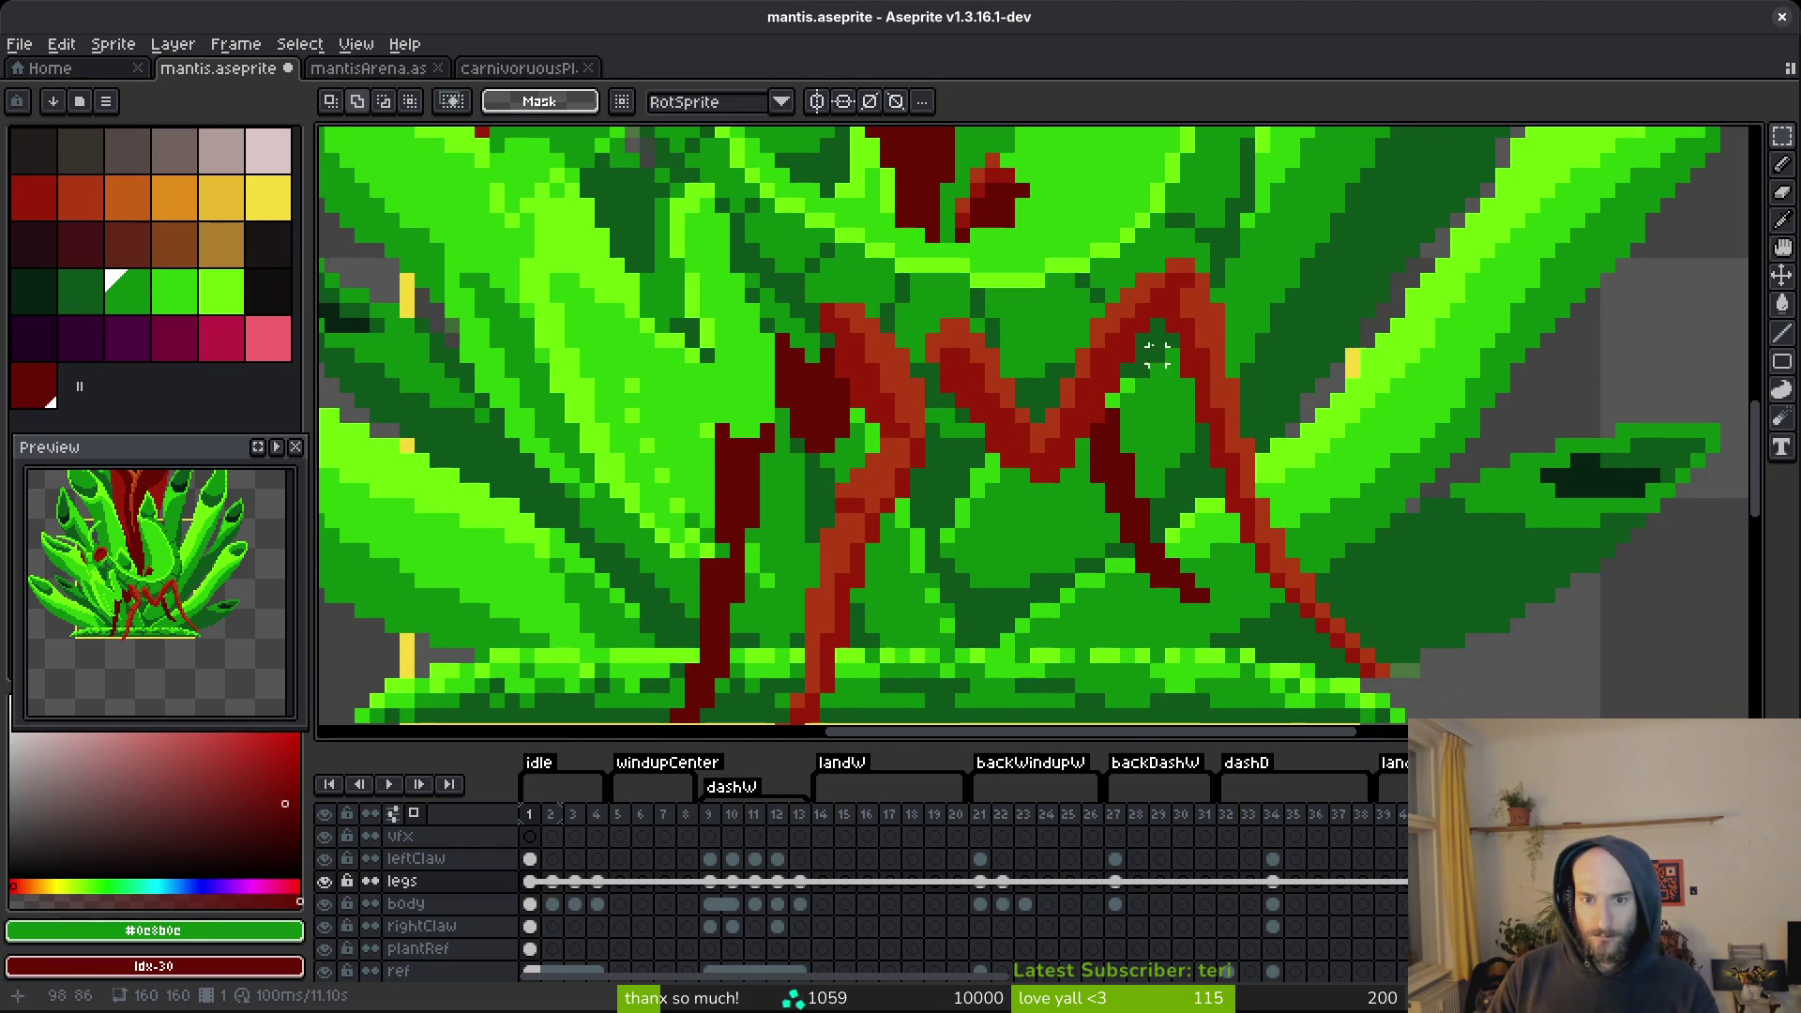
mouse_move(1097, 234)
left_mouse_down()
mouse_move(1415, 703)
mouse_move(1435, 699)
left_mouse_up()
key("Left")
key("Up")
key("Return")
Add an orange-red #af3a13 pixel atop the leg column with the Pencil.
key("b")
left_click(1076, 370, "alt")
scroll(1072, 349, "up", 2)
left_click(1074, 325)
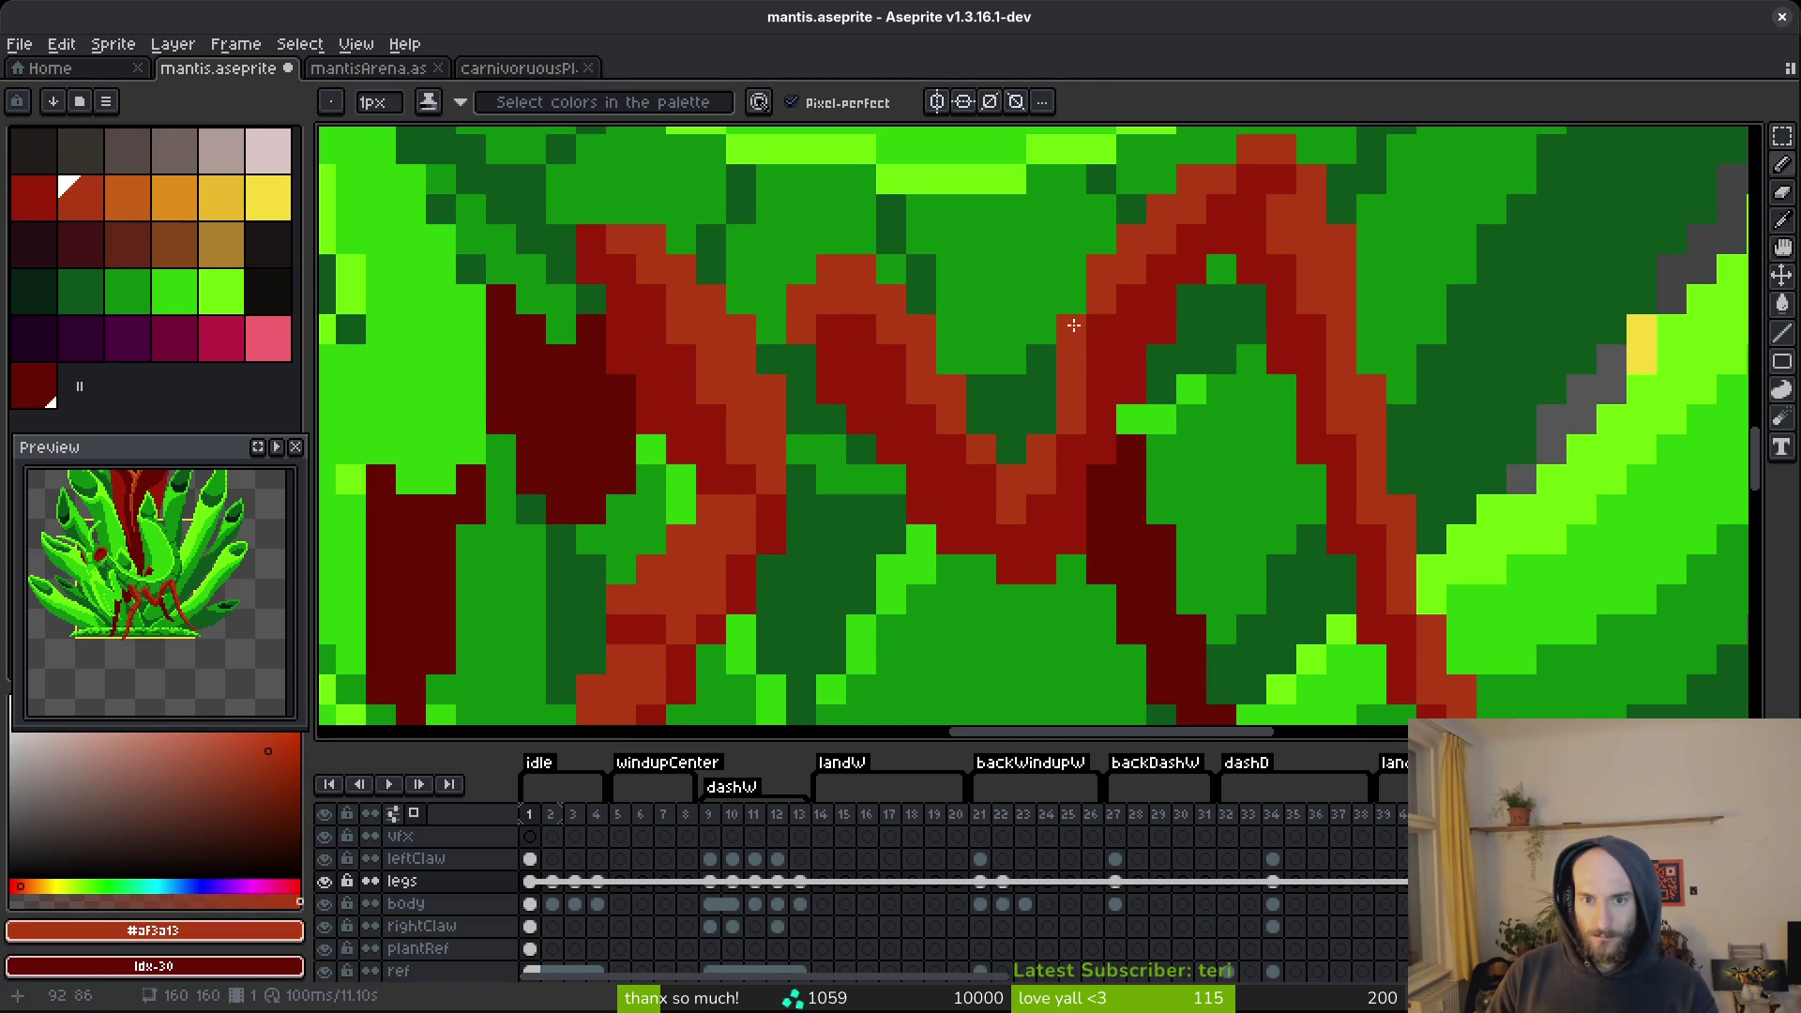
scroll(1092, 334, "down", 3)
scroll(1253, 433, "up", 2)
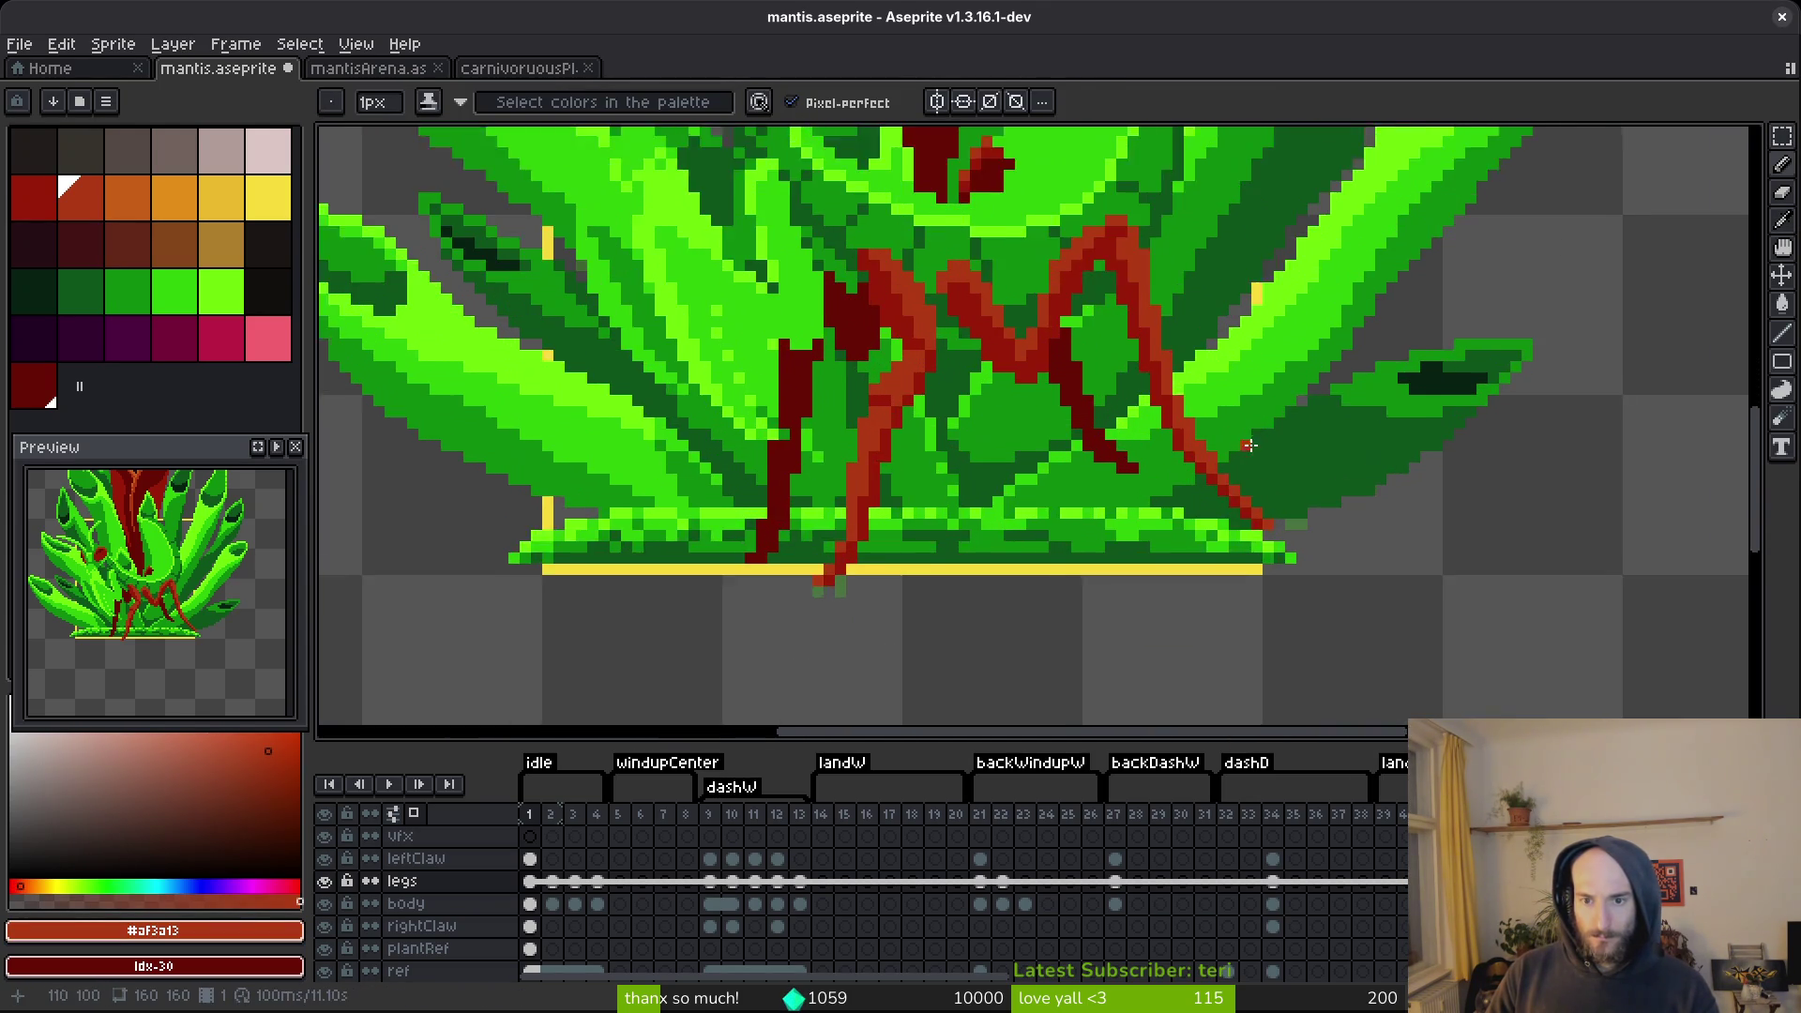
Select the leg tip at the plant's base and shift it one pixel left.
key("m")
scroll(1253, 434, "up", 2)
left_click_drag(1145, 396, 1402, 585)
left_click_drag(1289, 513, 1262, 510)
key("ctrl+d")
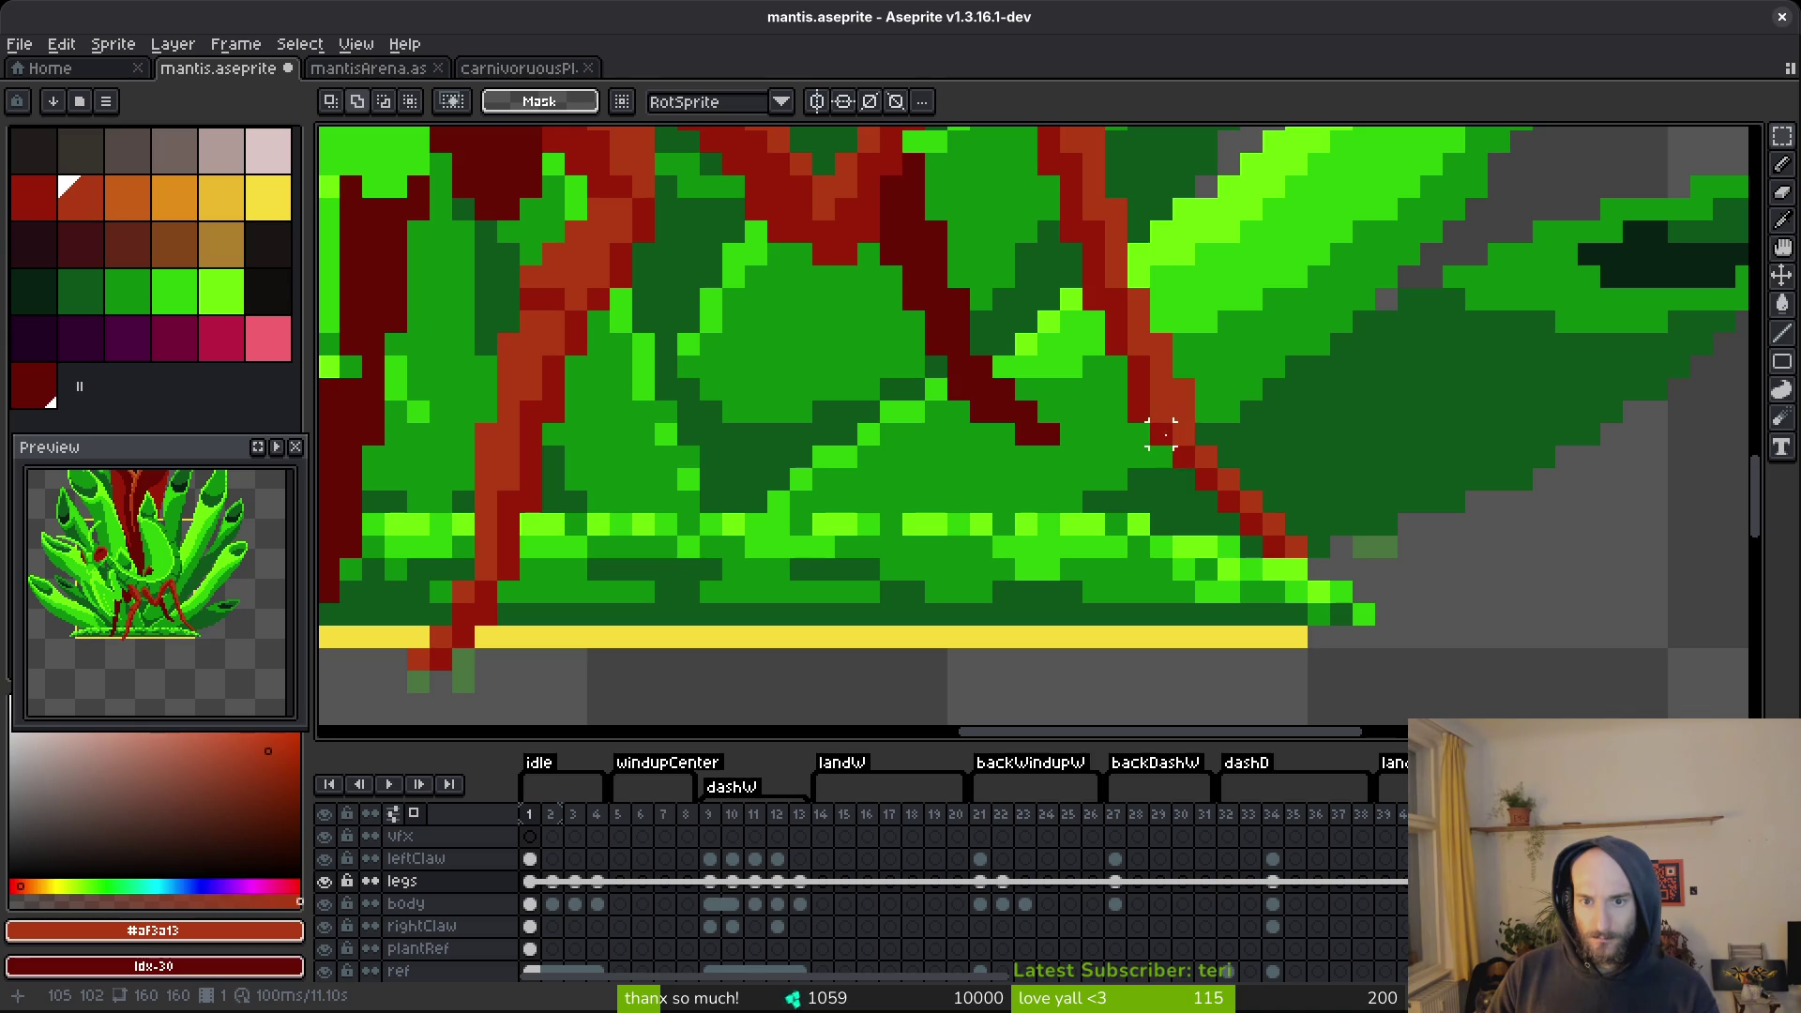
left_click_drag(1163, 450, 1353, 582)
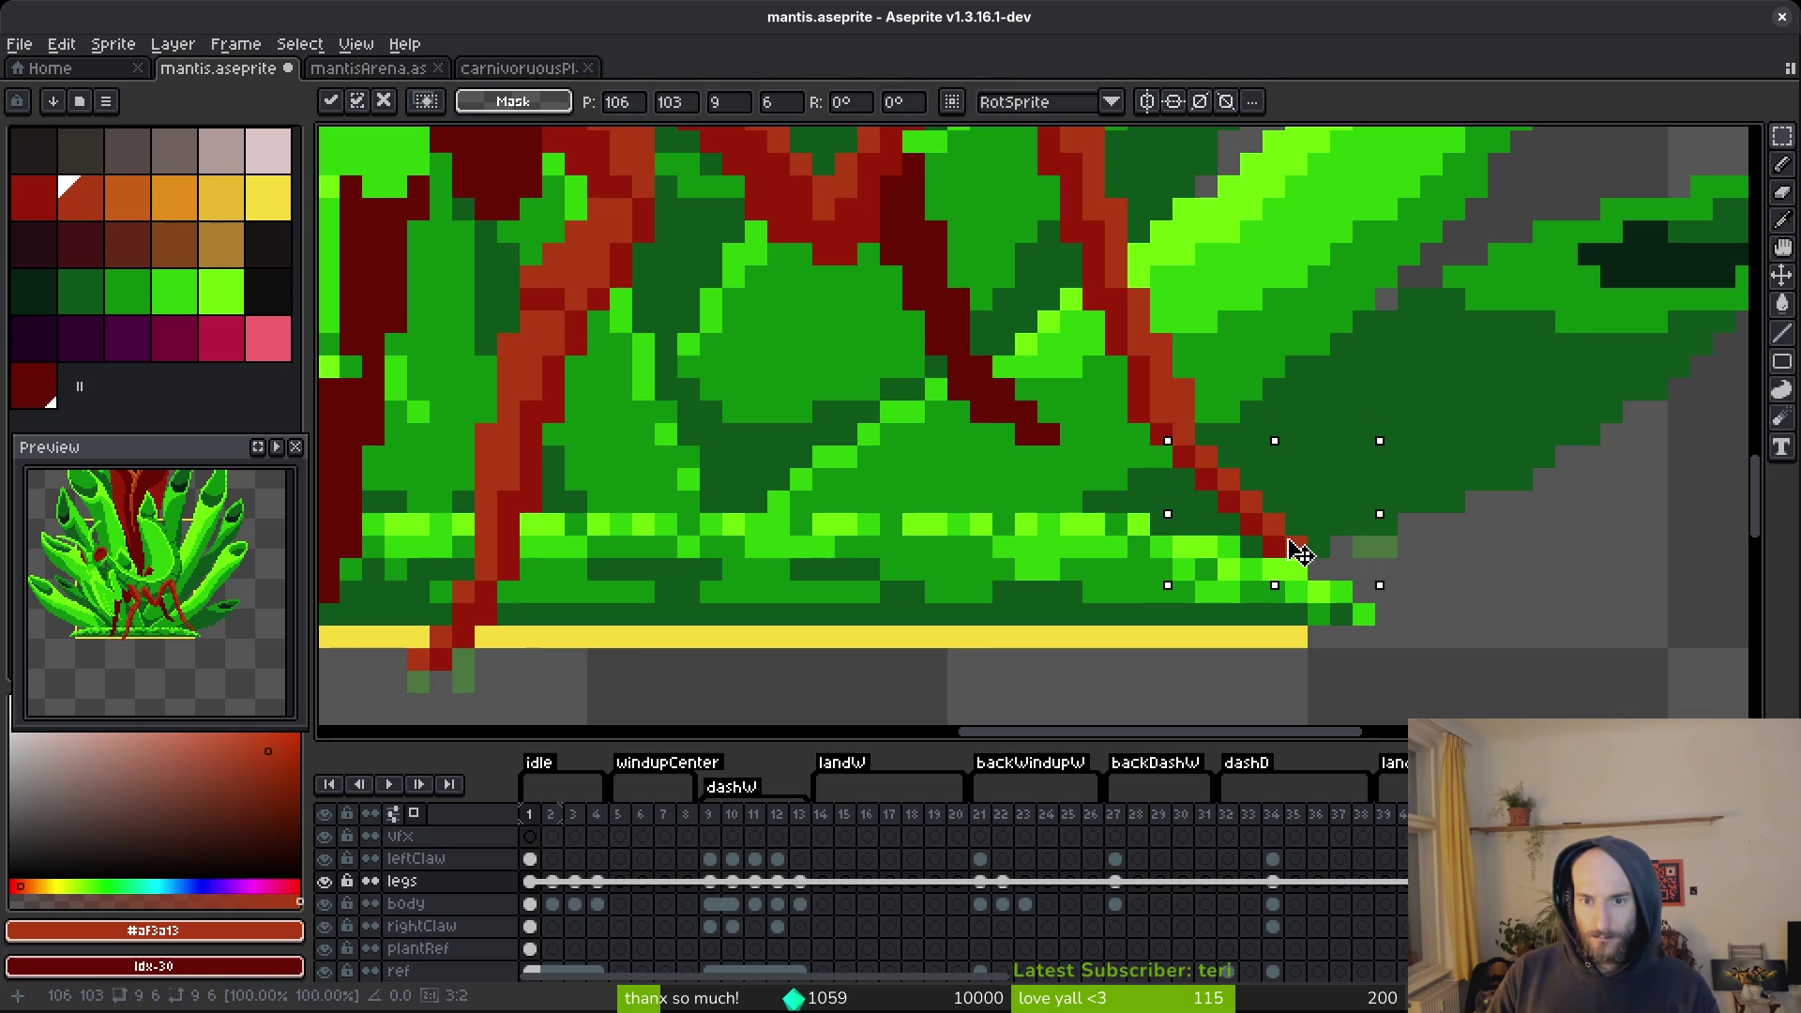
key("b")
Paint one dark pixel on the leg and save the mantis sprite.
scroll(1266, 502, "up", 2)
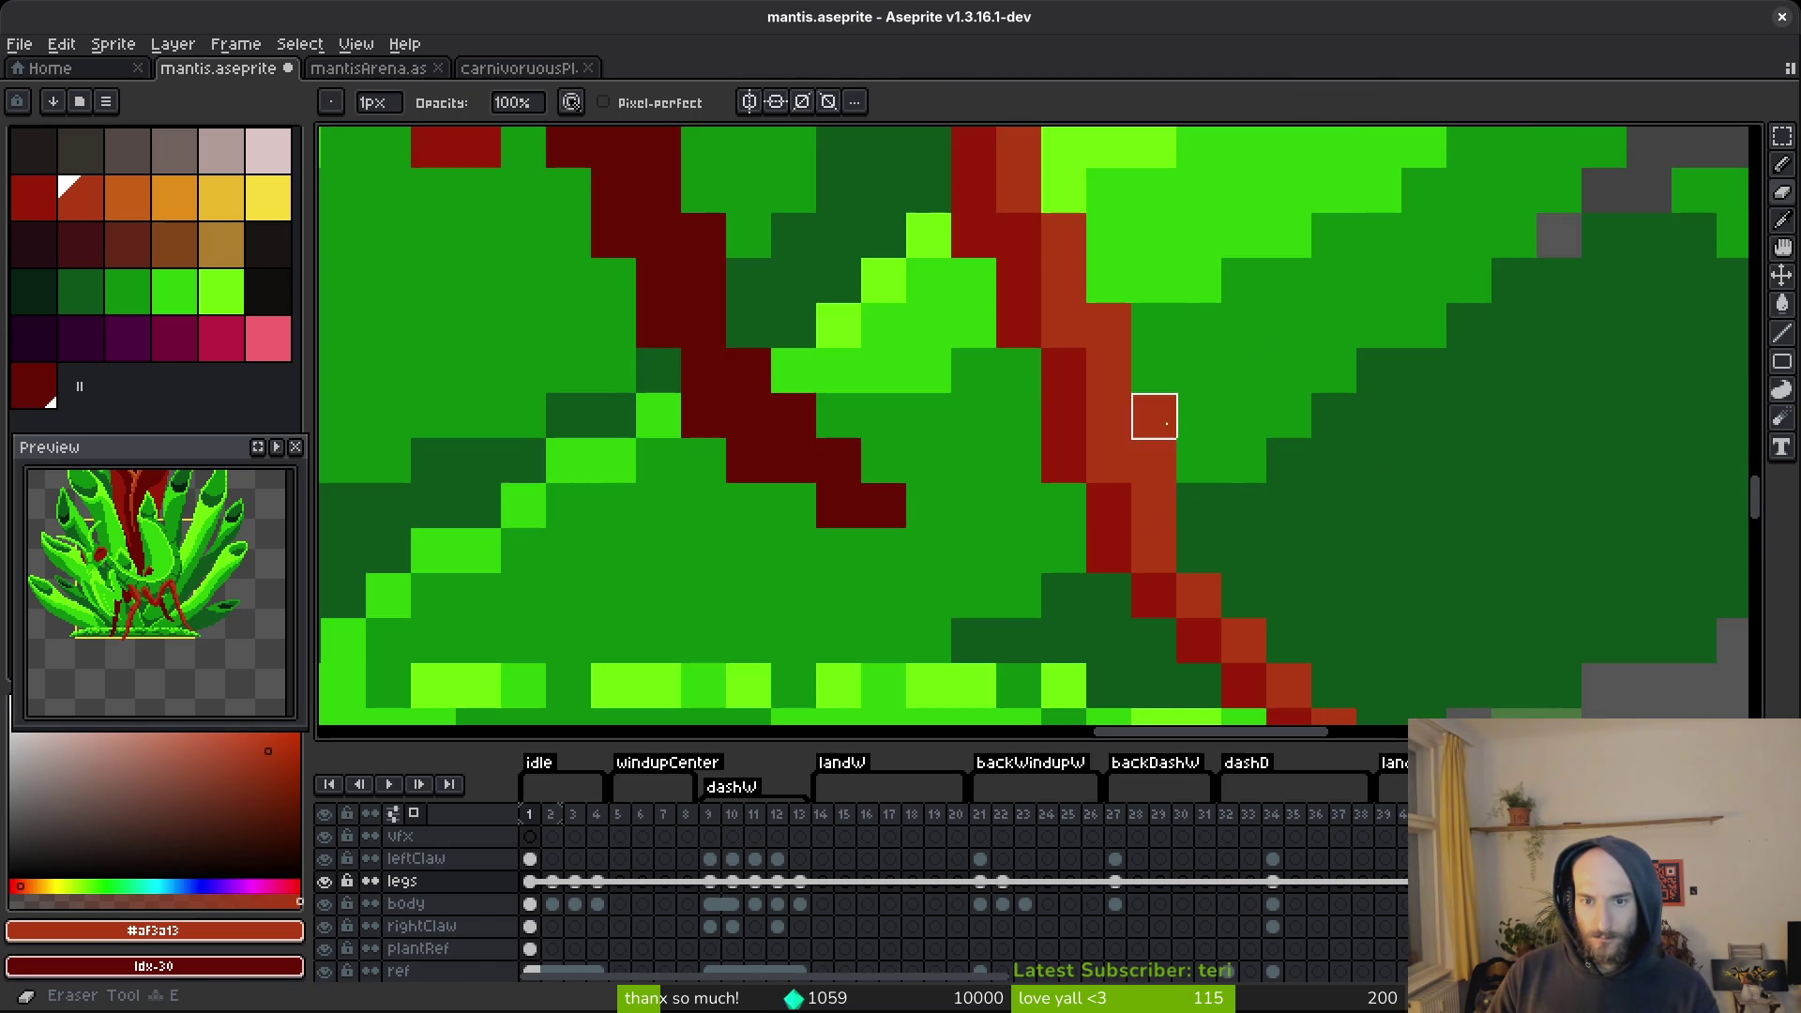
scroll(1274, 413, "down", 5)
scroll(1219, 431, "up", 4)
key("alt")
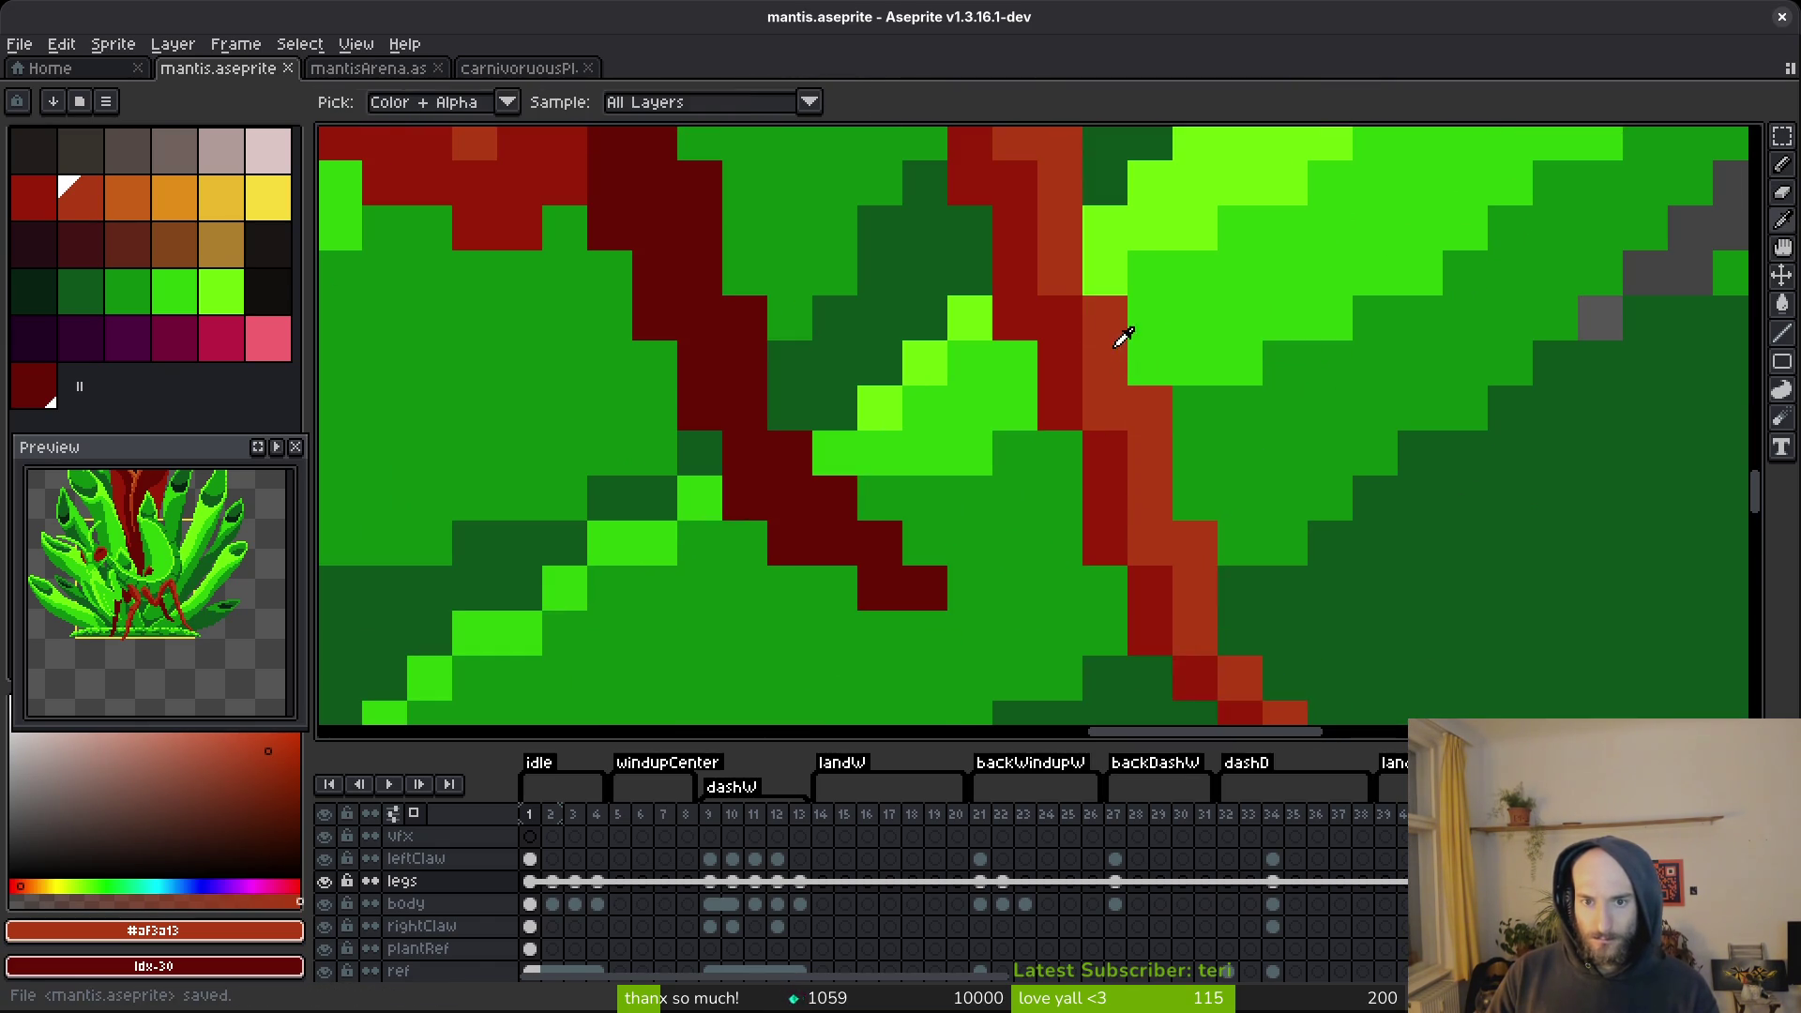
left_click(1153, 361)
scroll(1157, 353, "down", 4)
key("ctrl+s")
scroll(1079, 511, "down", 2)
mouse_move(1050, 534)
left_mouse_down()
mouse_move(1018, 494)
mouse_move(1121, 488)
mouse_move(1065, 506)
mouse_move(1130, 591)
left_mouse_up()
scroll(1141, 457, "up", 2)
Move the left leg pixels near the plant base by one pixel.
scroll(1130, 591, "down", 2)
scroll(1170, 572, "down", 1)
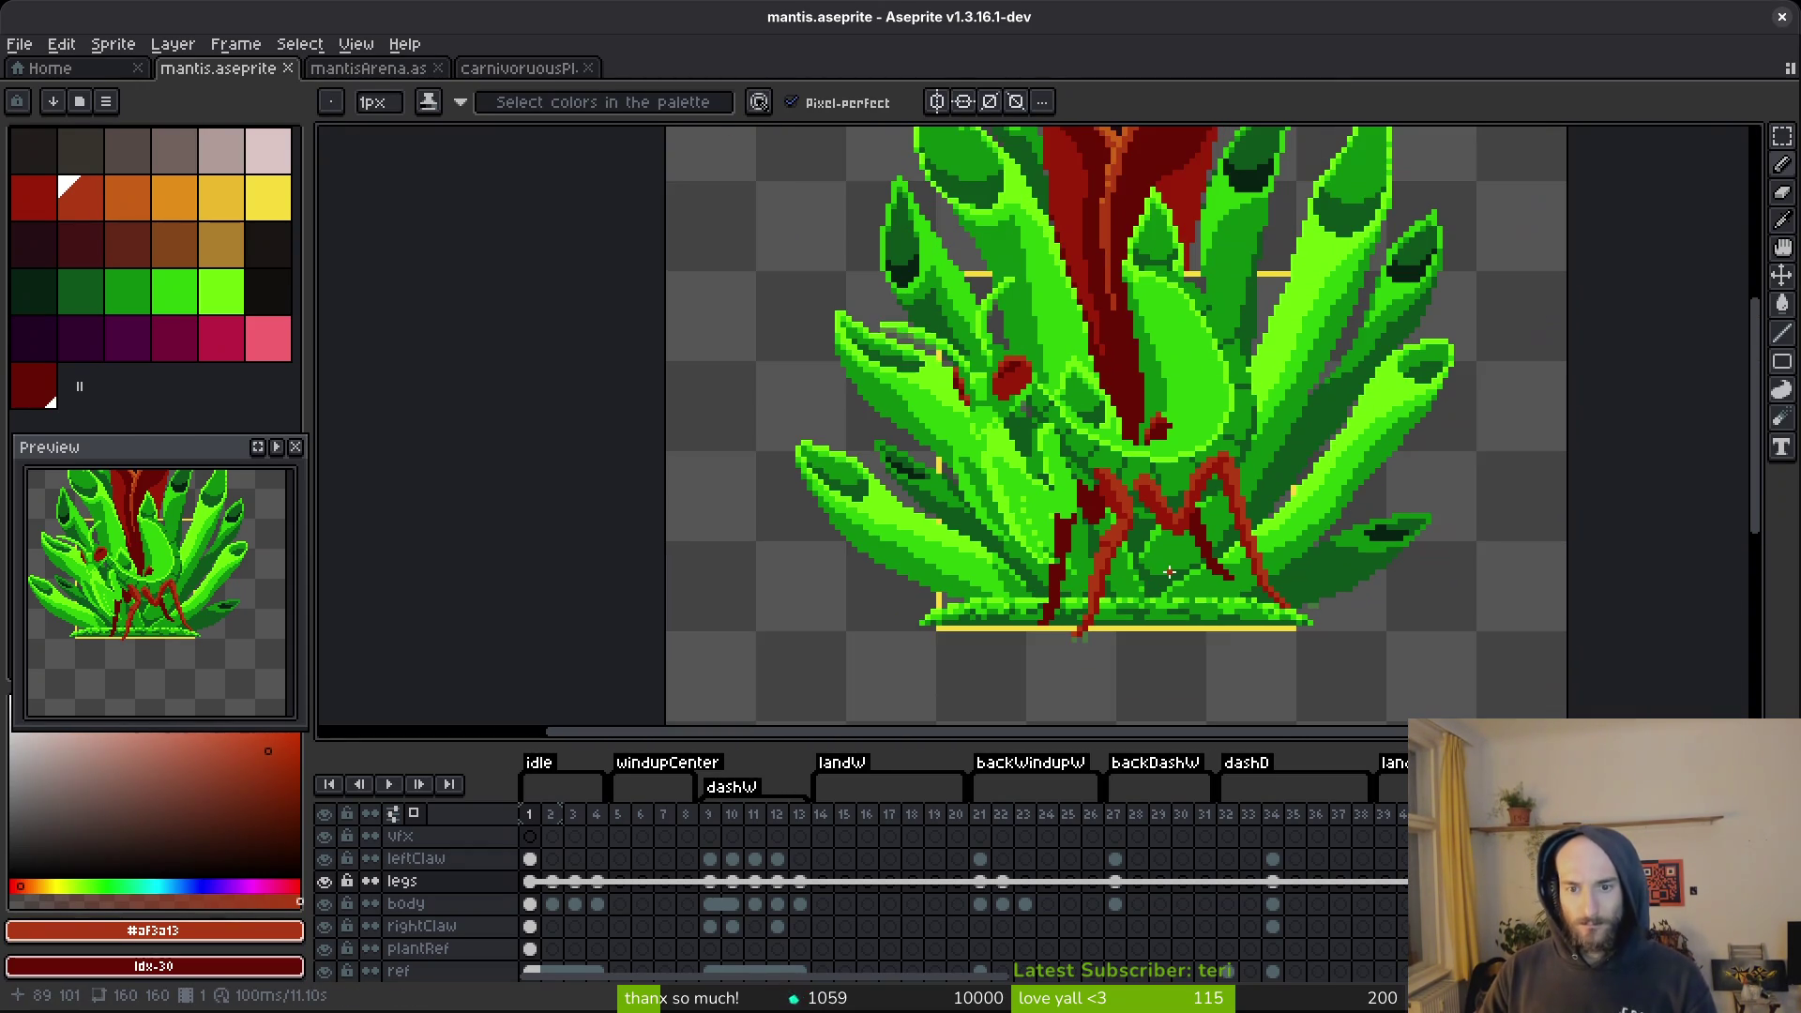
scroll(1173, 526, "up", 3)
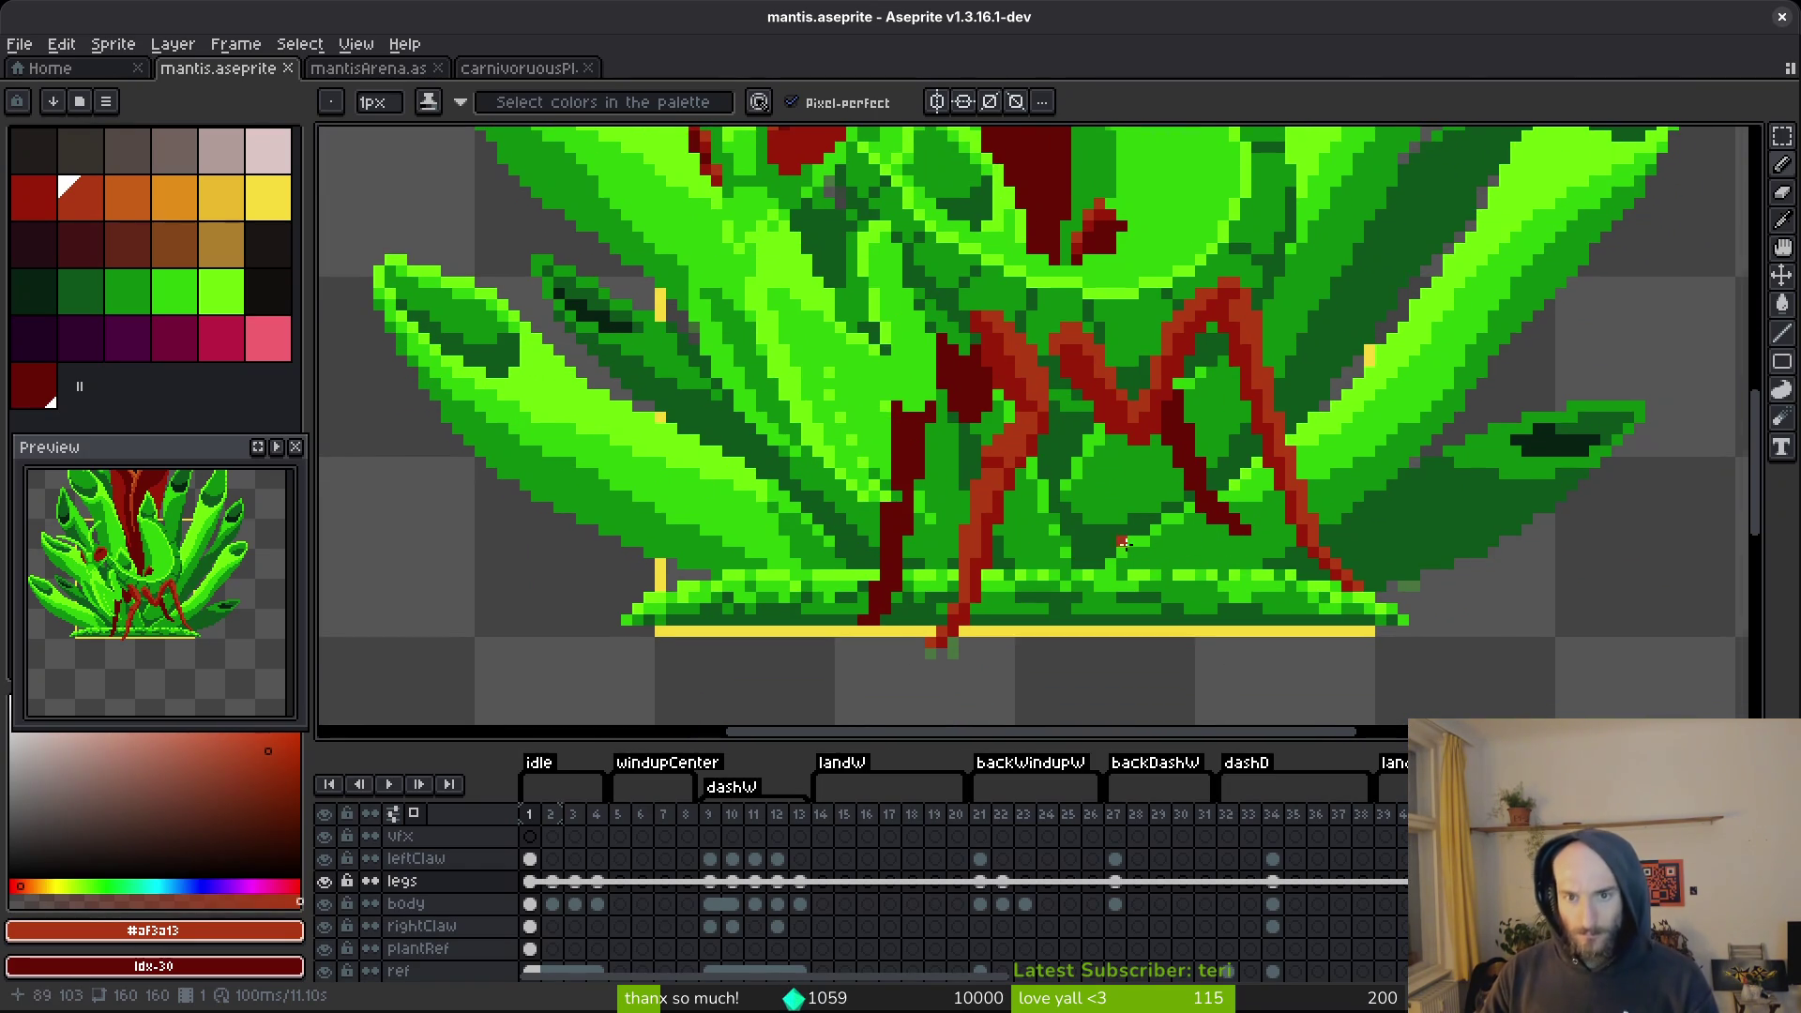
scroll(1123, 544, "up", 3)
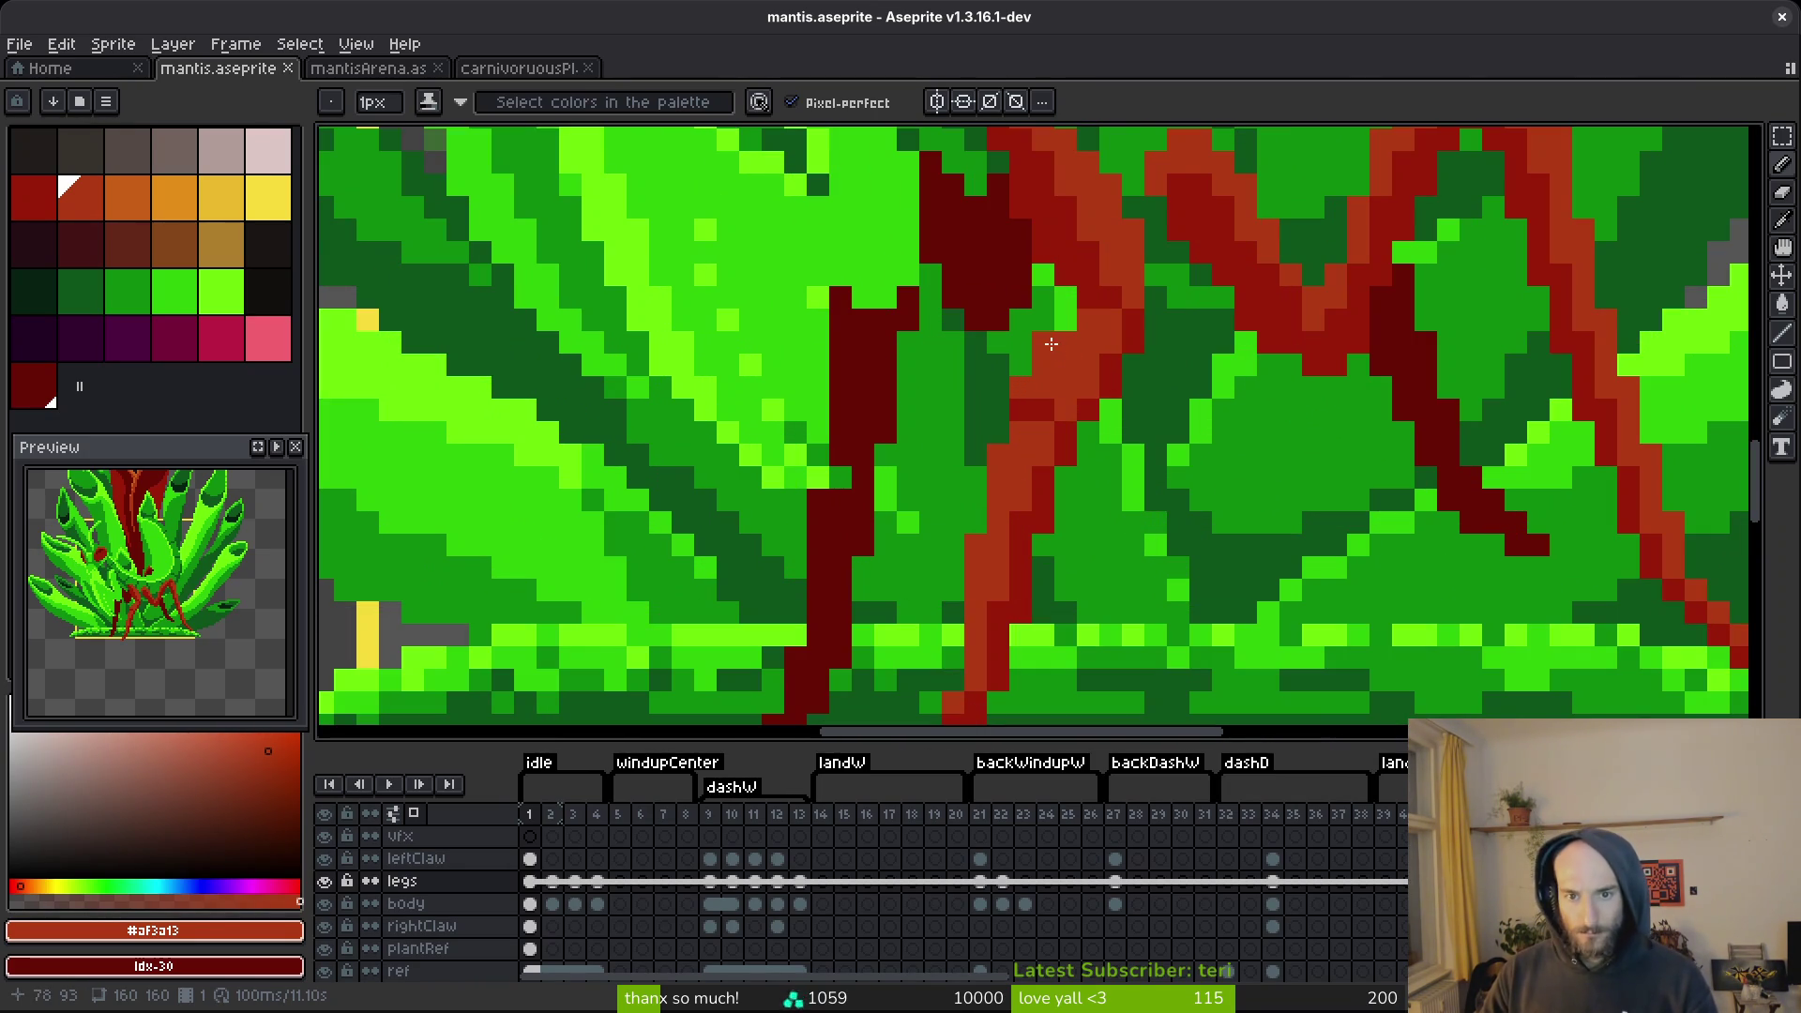
key("m")
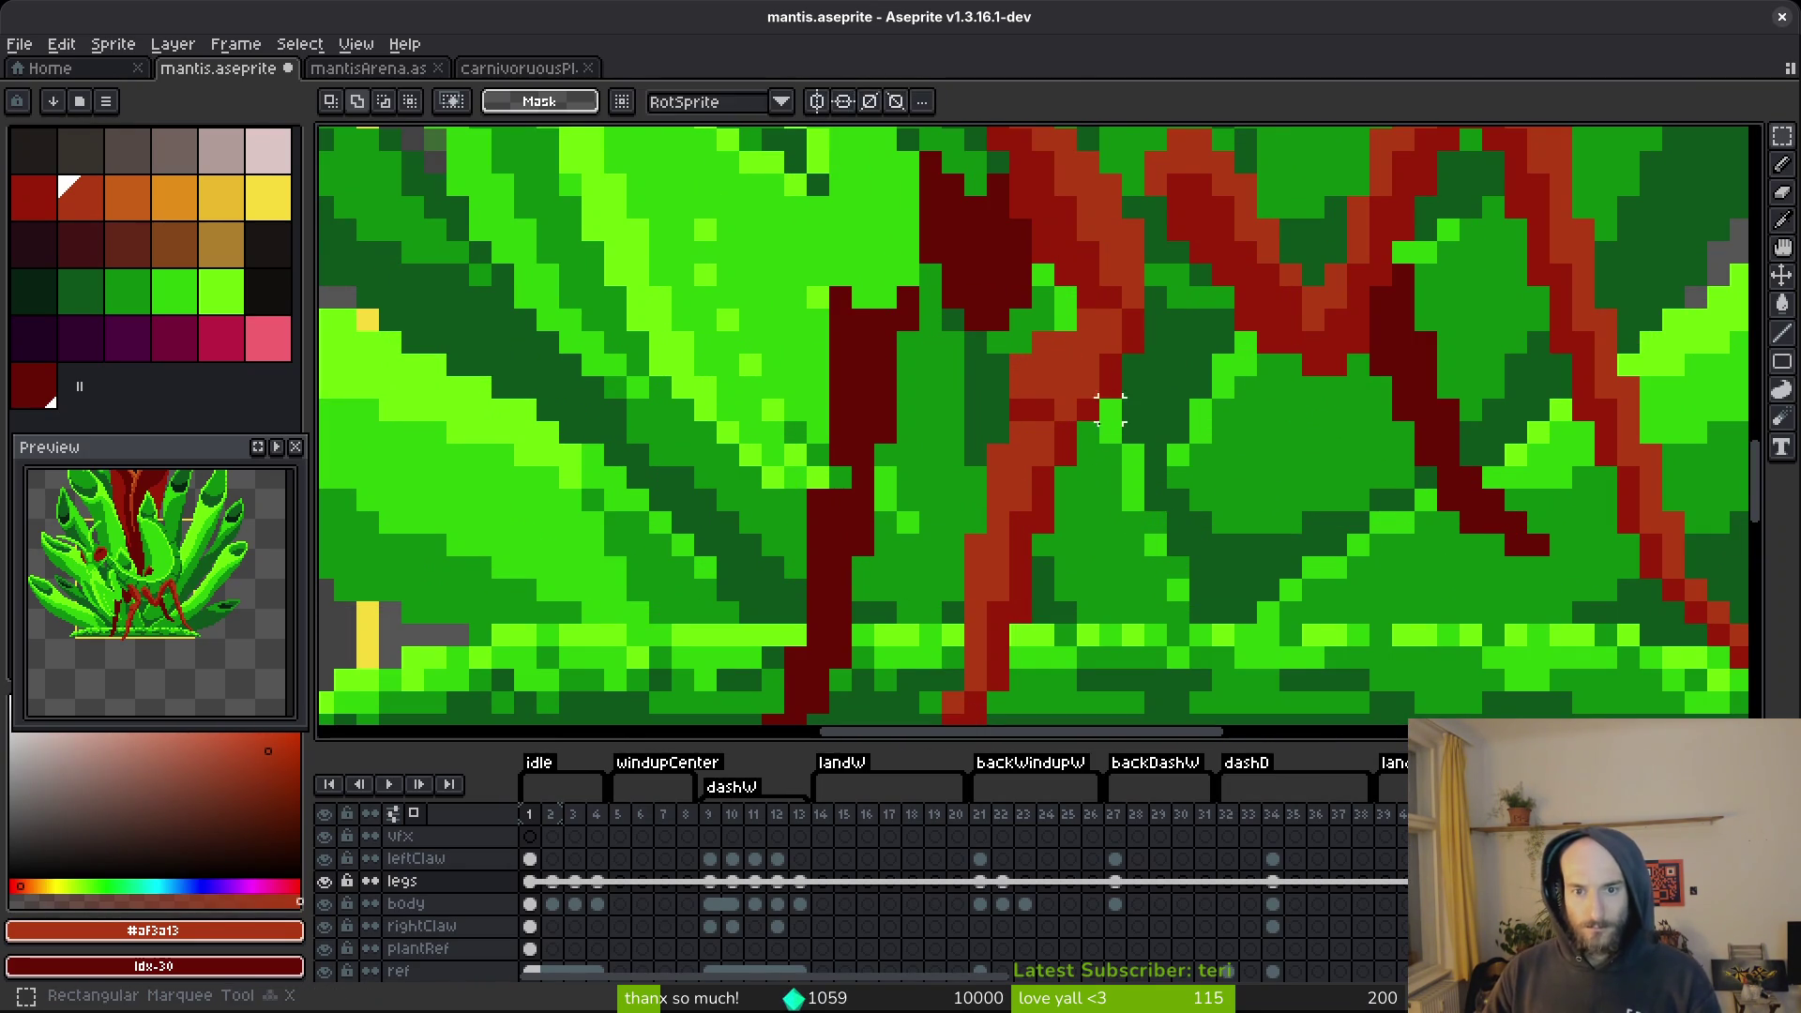
scroll(1107, 375, "down", 1)
left_click_drag(1108, 383, 908, 684)
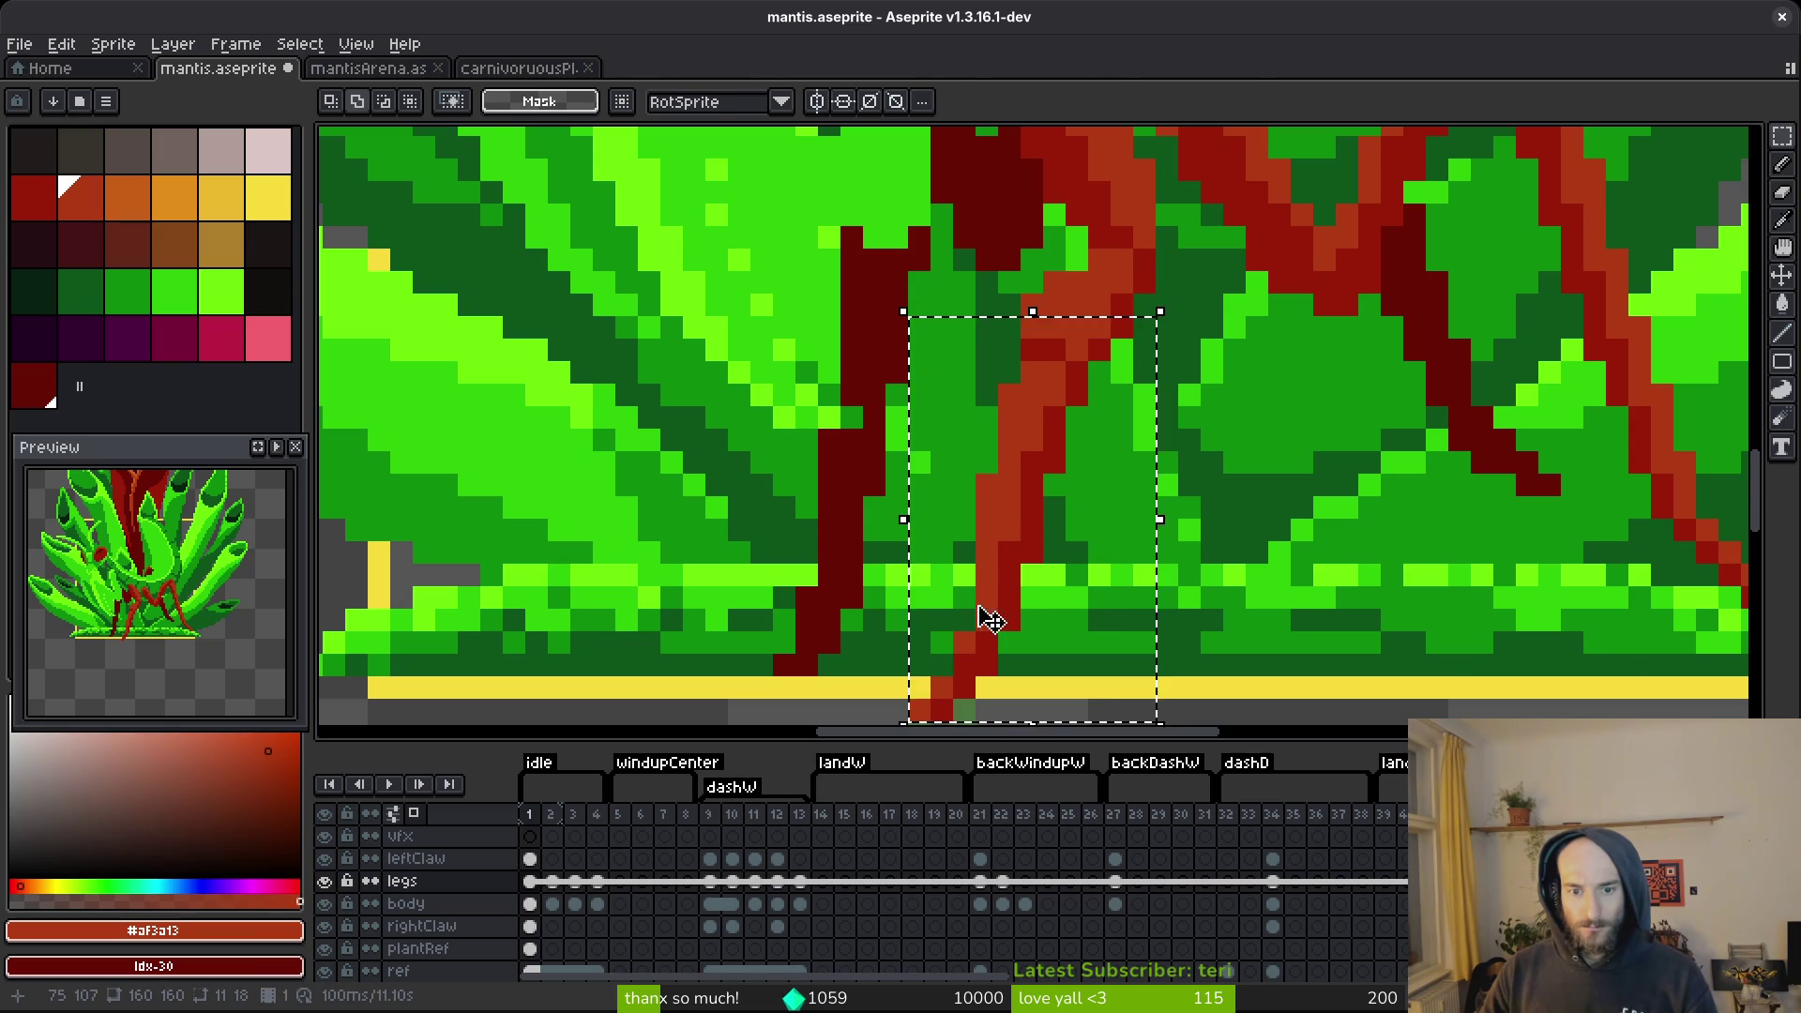
left_click_drag(985, 623, 996, 582)
key("ctrl+d")
Shift the small leg tip below the ground line up a pixel and save mantis.aseprite.
scroll(1144, 484, "down", 2)
scroll(1085, 390, "up", 2)
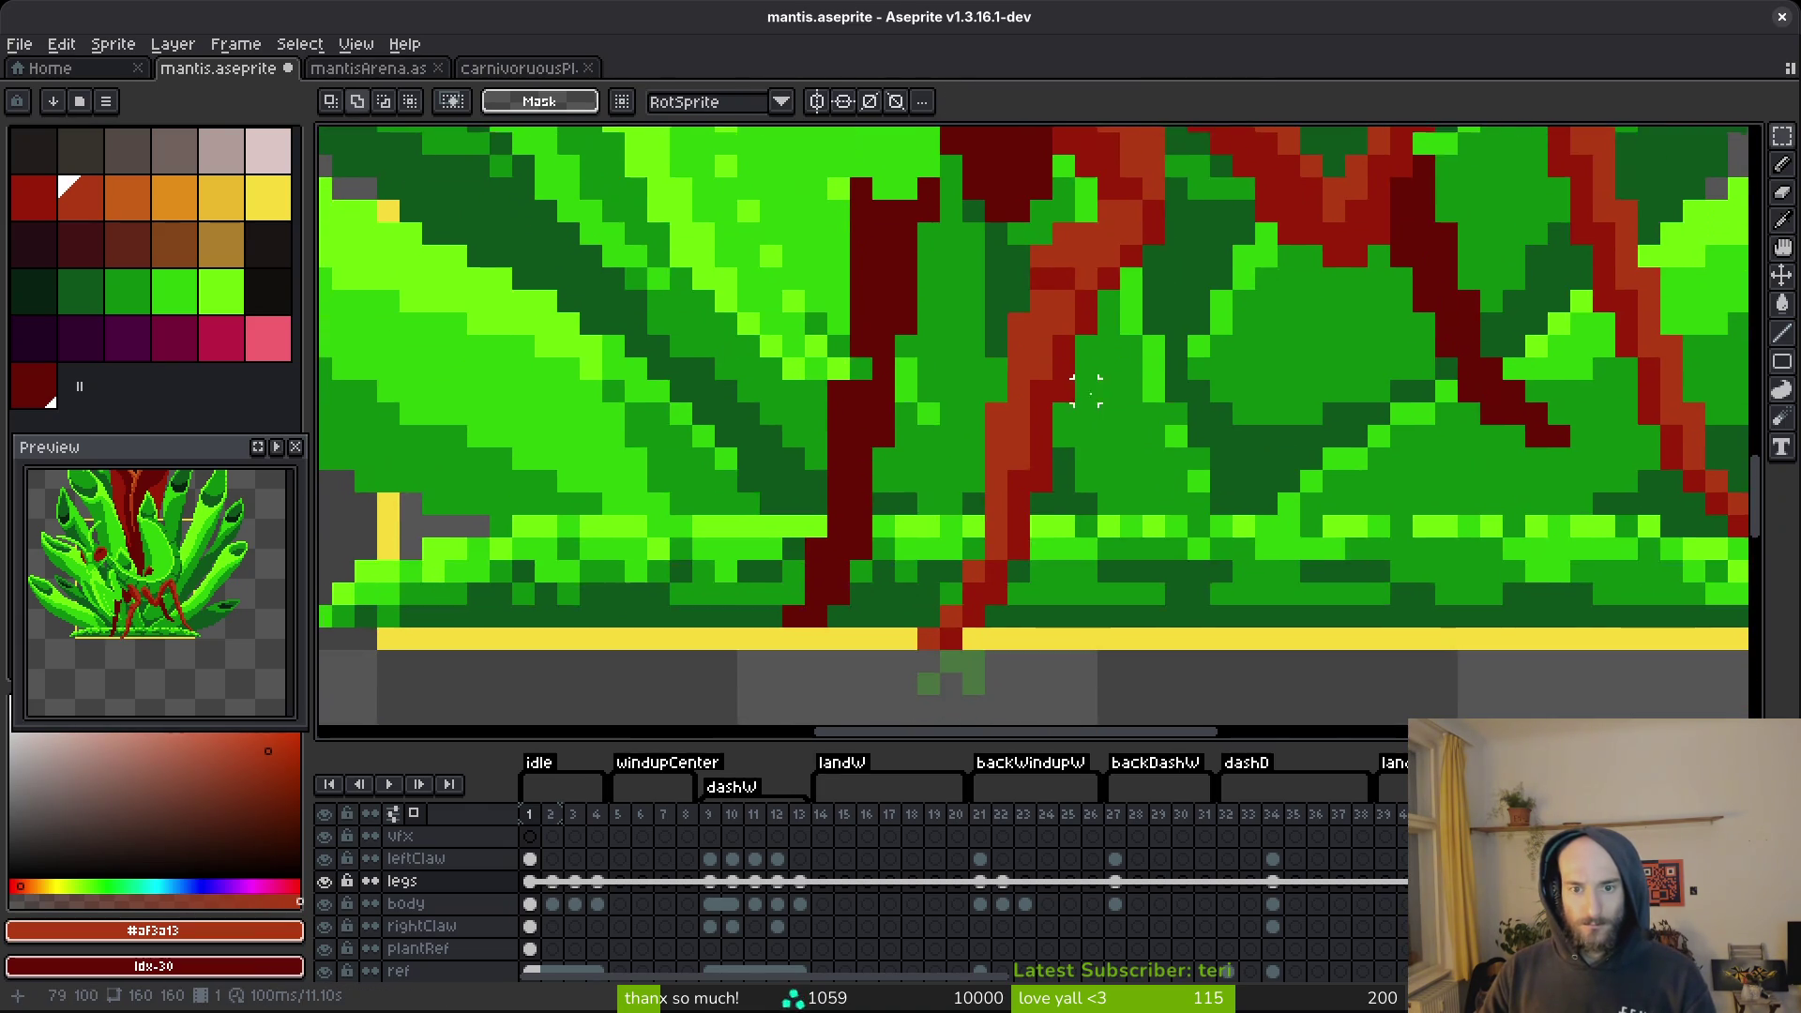
mouse_move(934, 428)
left_mouse_down()
mouse_move(957, 469)
mouse_move(957, 448)
left_mouse_up()
key("ctrl+d")
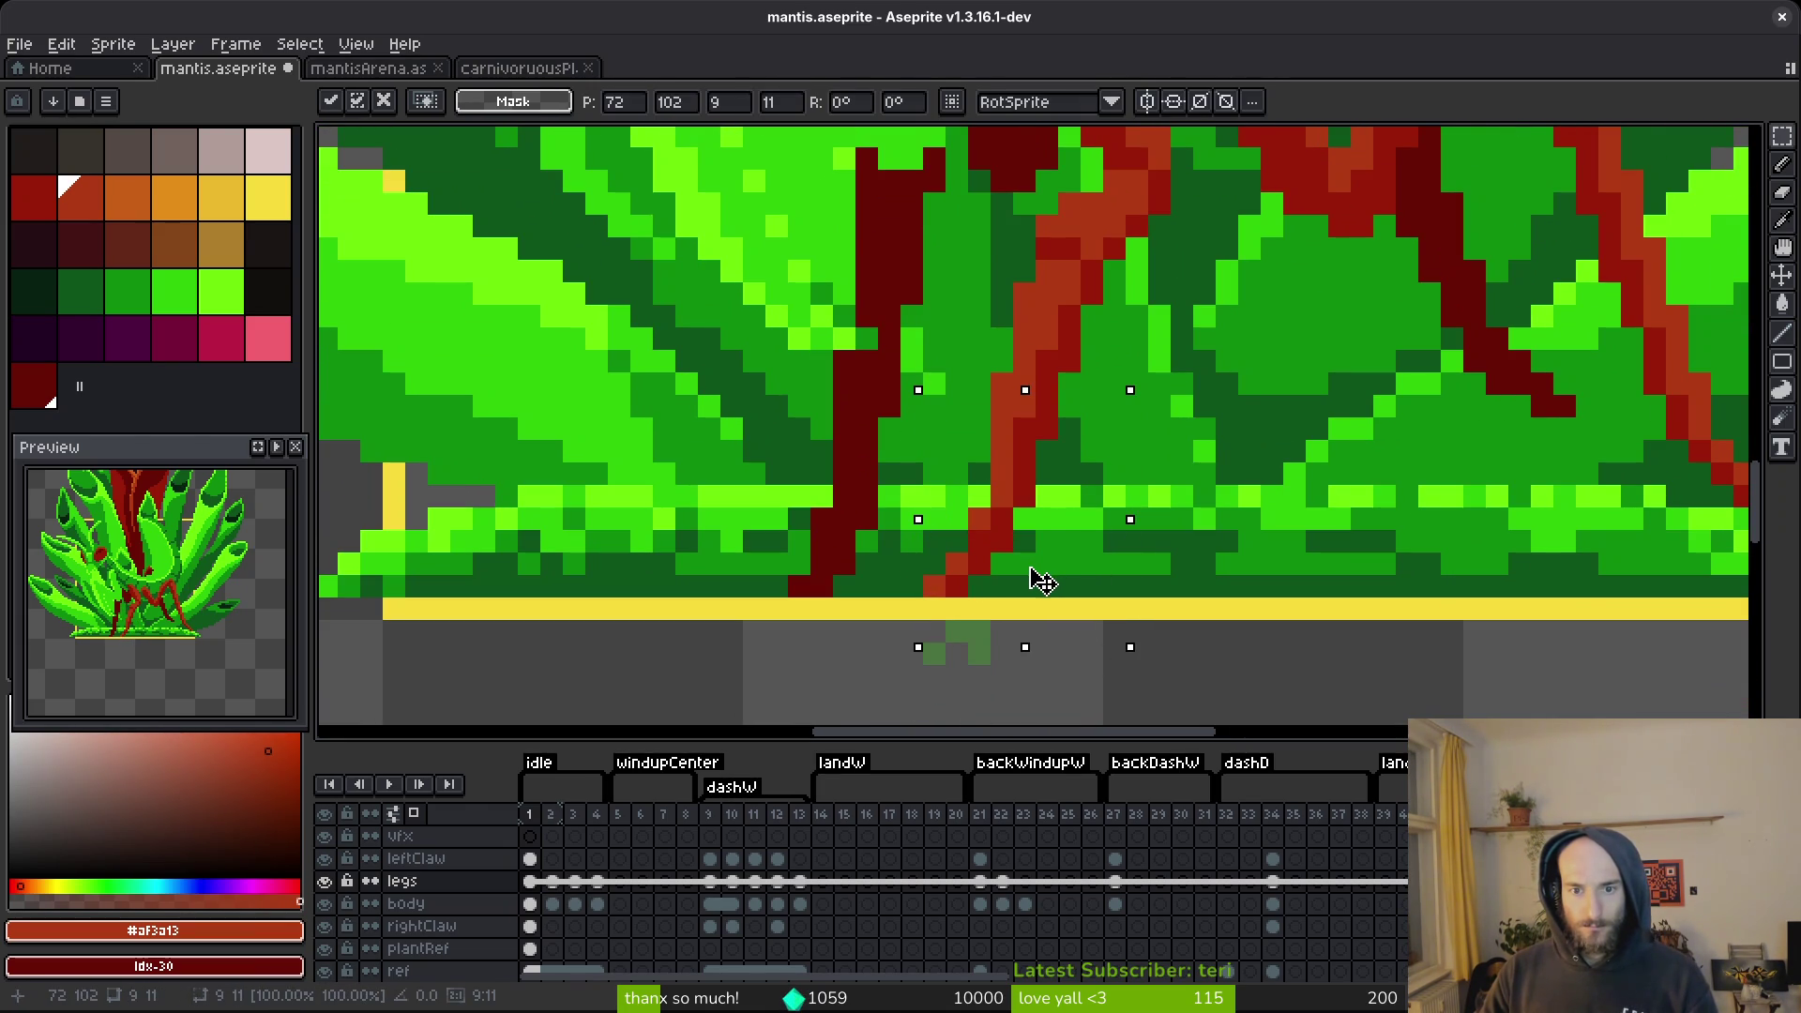
key("e")
key("ctrl+s")
Move the bottom of the red leg one pixel right and up.
scroll(1173, 473, "down", 3)
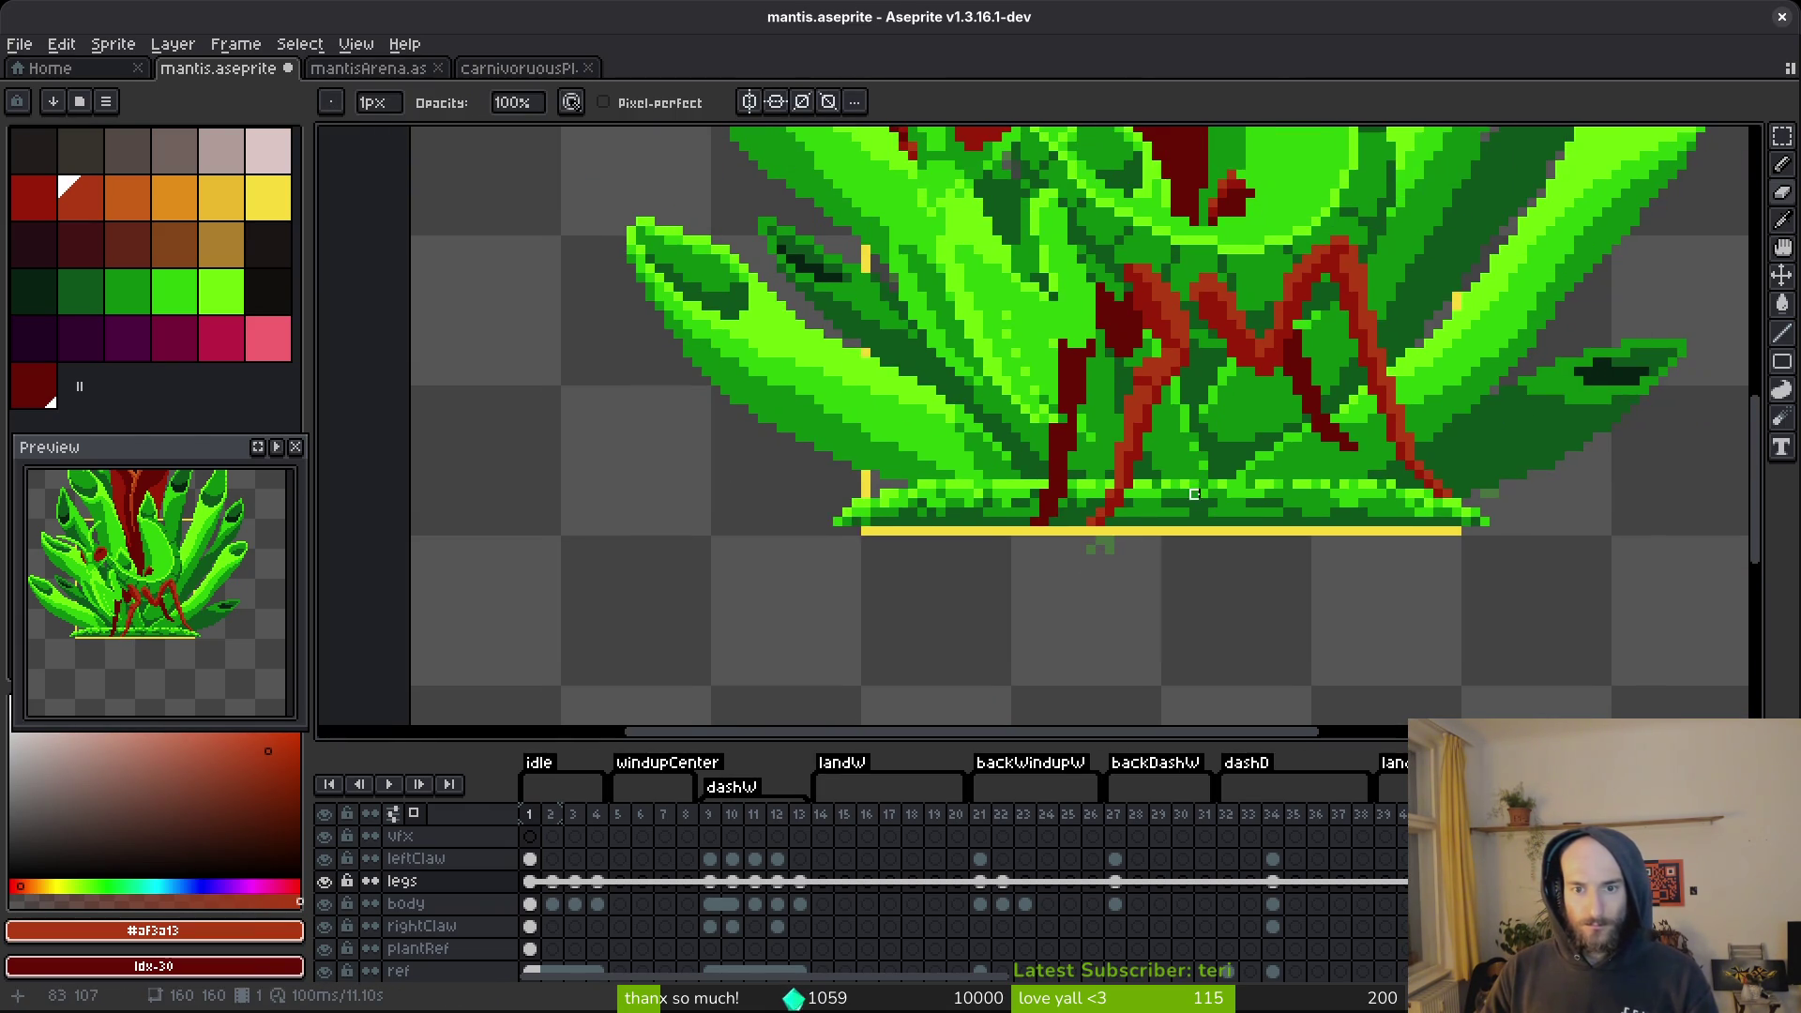
scroll(1131, 503, "up", 3)
scroll(1131, 503, "up", 1)
key("m")
left_click_drag(999, 457, 1209, 630)
left_click_drag(1116, 563, 1155, 540)
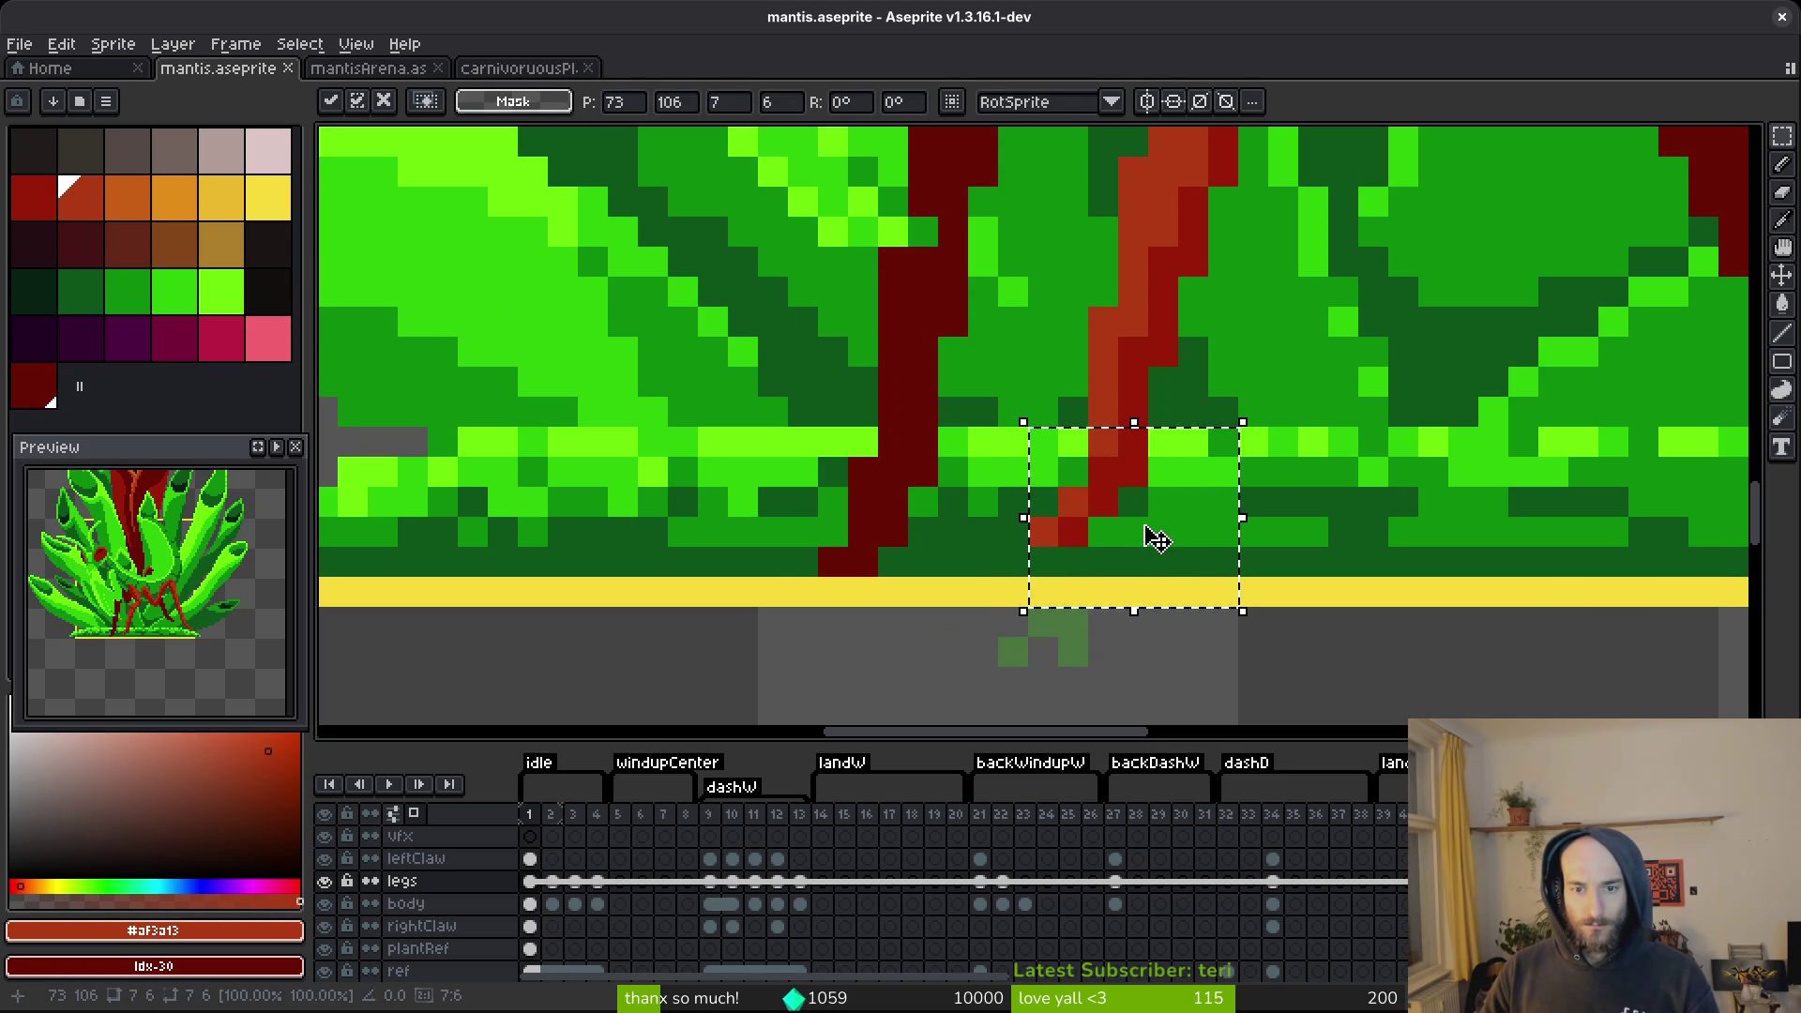
key("ctrl+d")
Sample the leg's red and fill pixel gaps in the leg with it.
key("i")
left_click(1104, 470)
key("b")
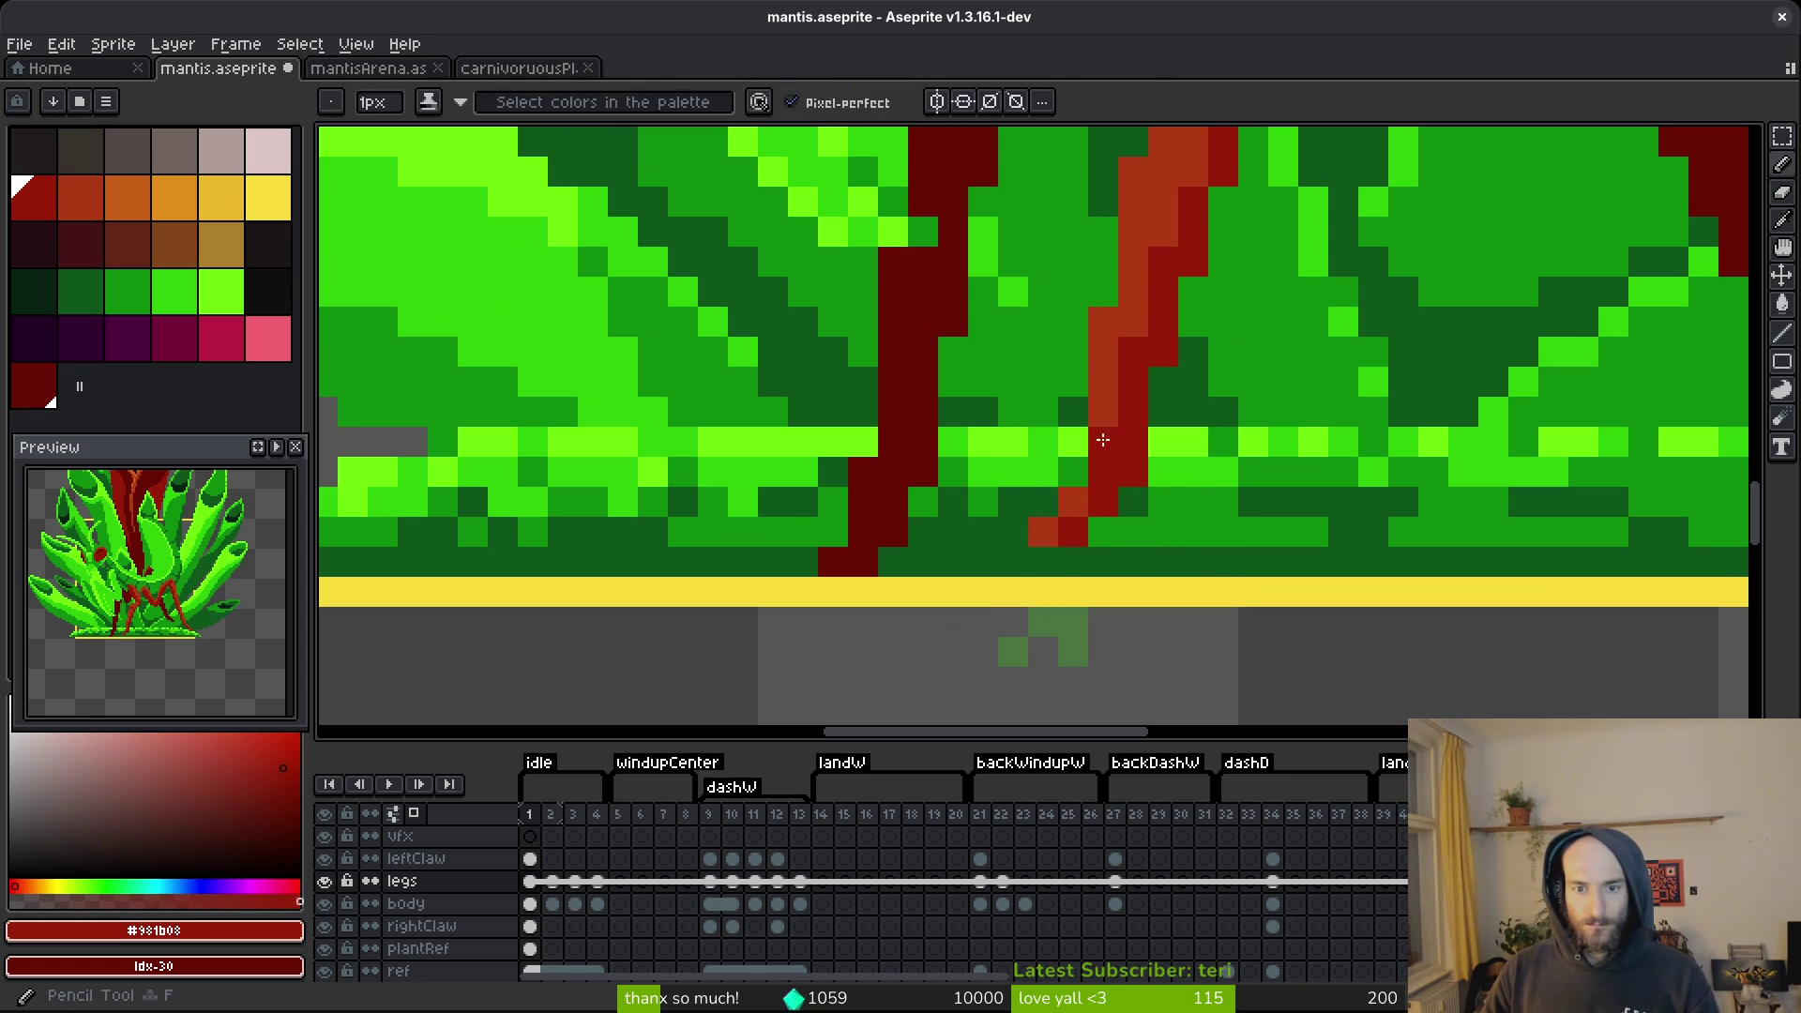
left_click(1101, 436, "alt")
left_click(1084, 467)
scroll(1219, 544, "down", 3)
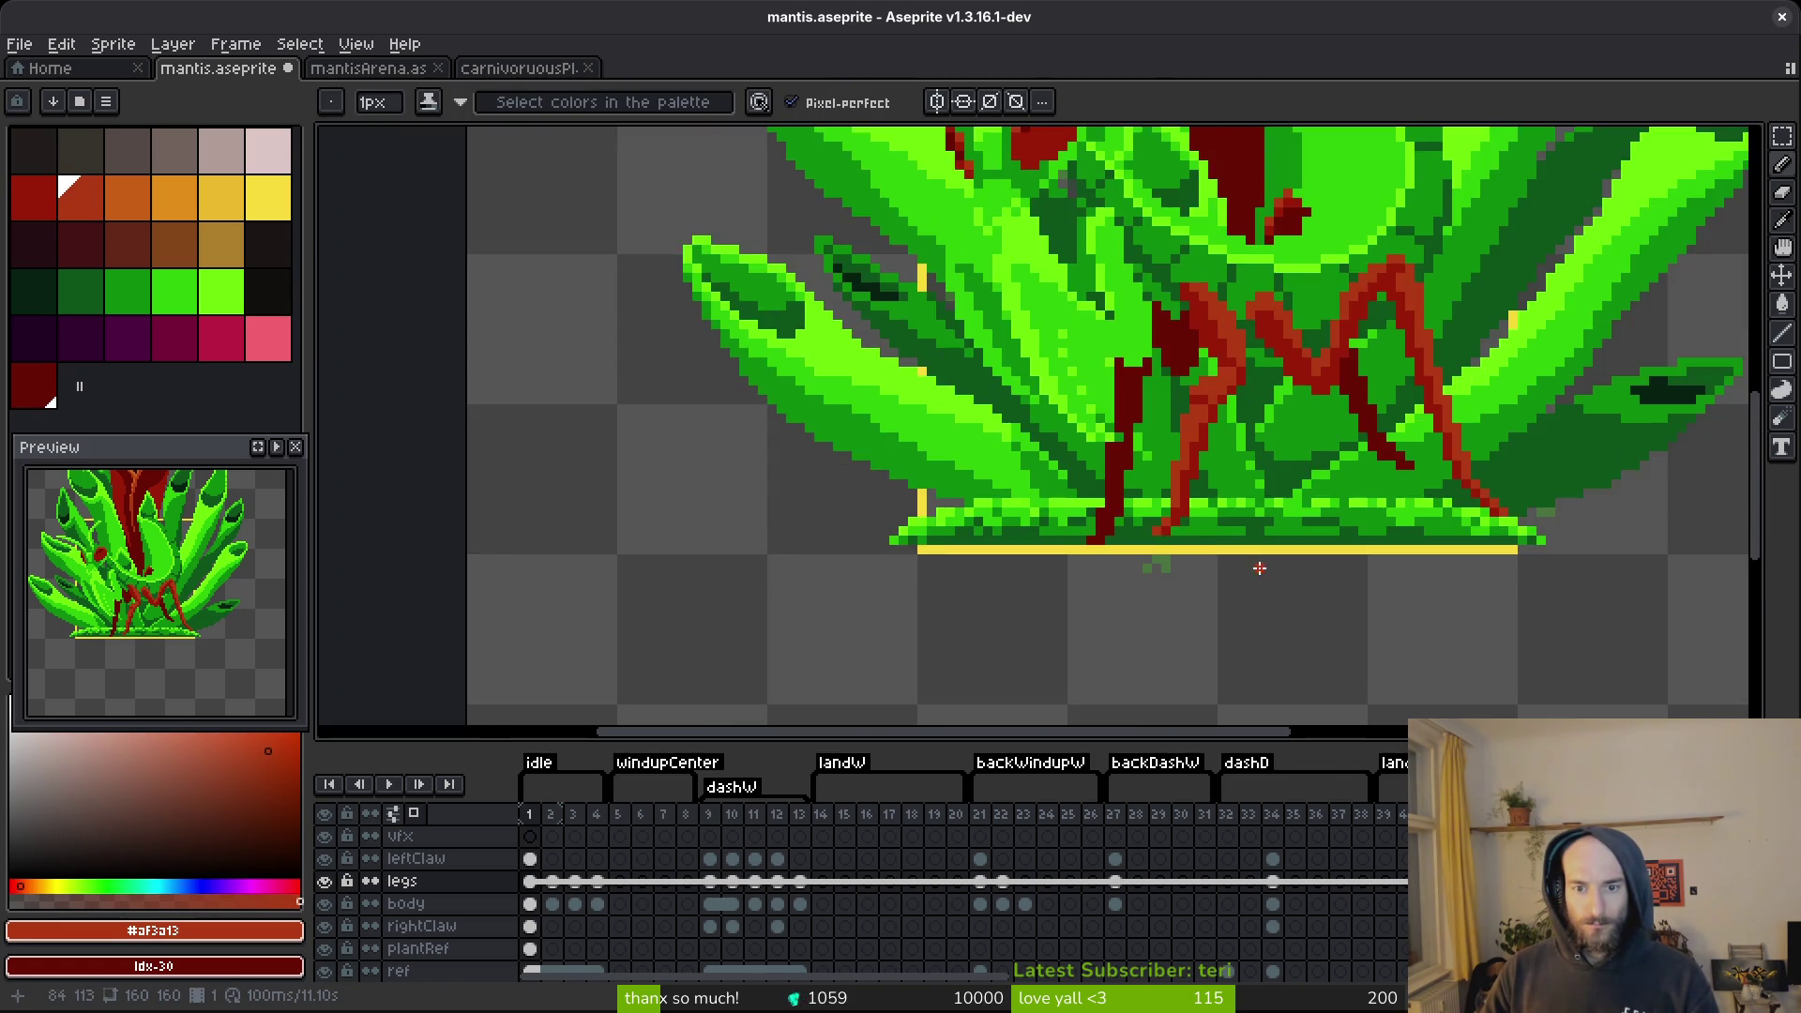
scroll(1135, 524, "up", 2)
Paint a dark-red #981b08 pixel at the leg's foot and save the sprite.
left_click(1093, 514, "alt")
left_click(1116, 514)
left_click(1105, 494, "alt")
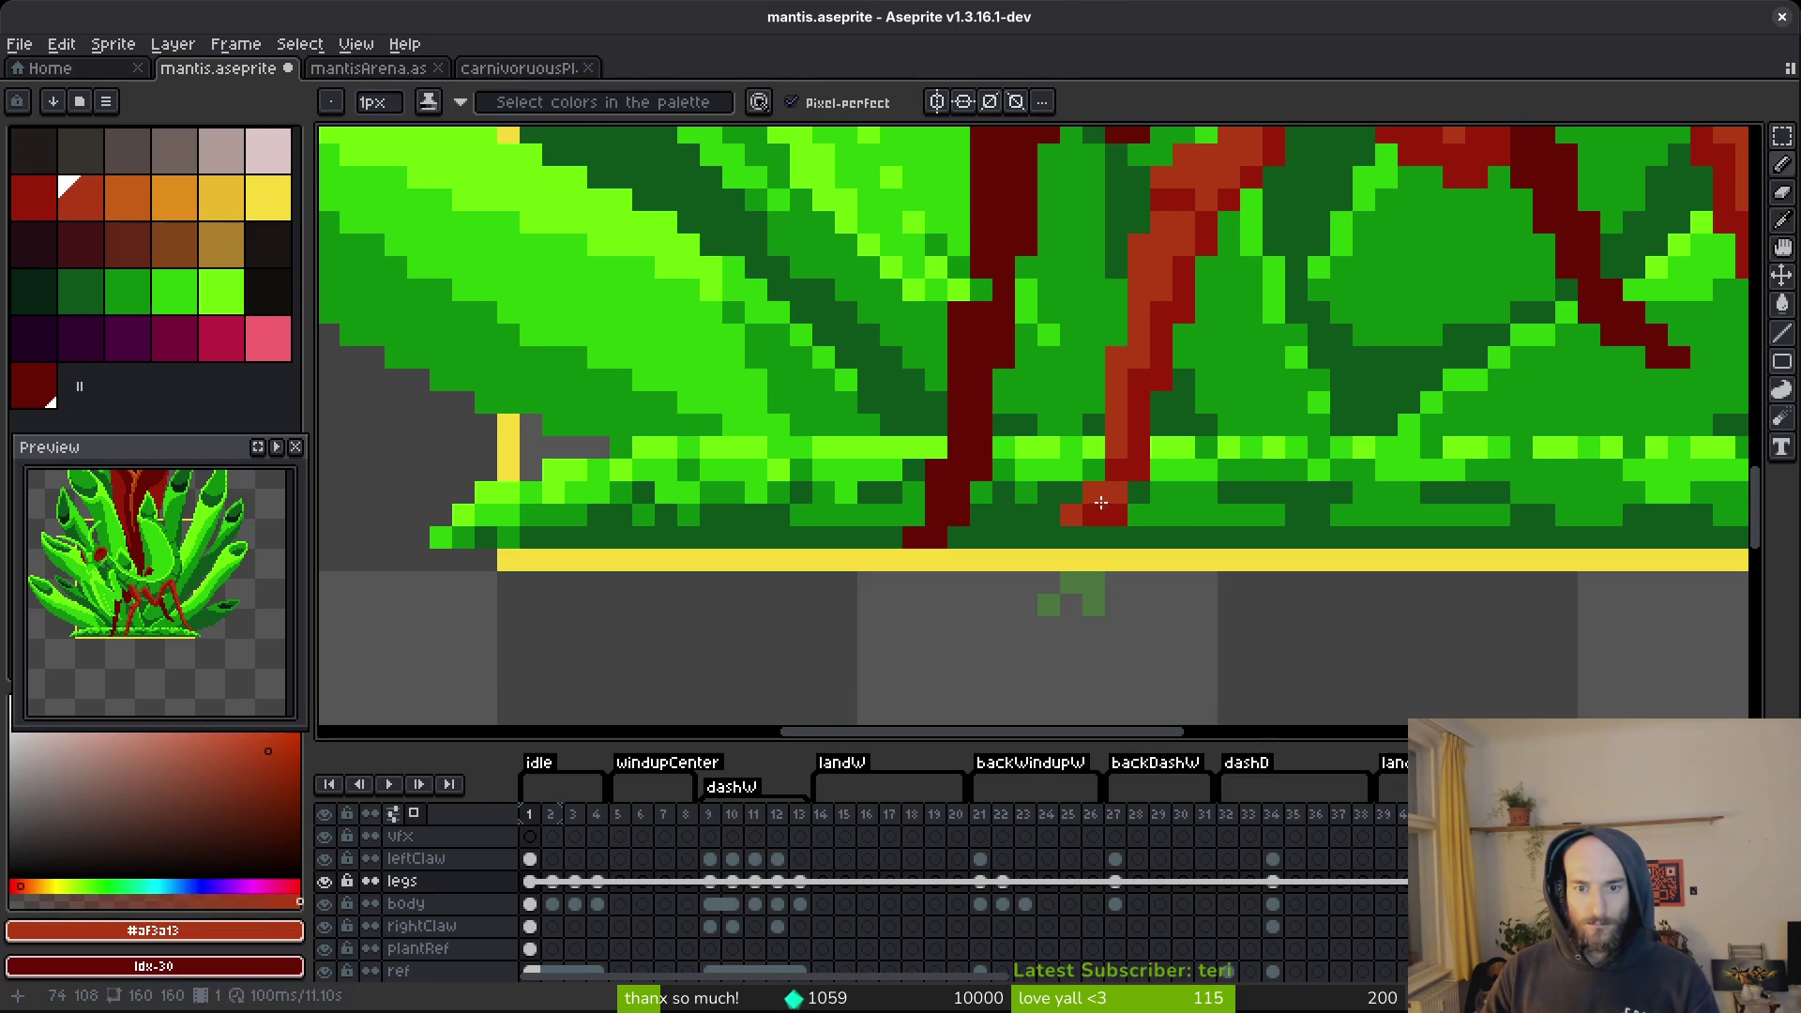
left_click(1135, 488, "alt")
scroll(1130, 482, "down", 3)
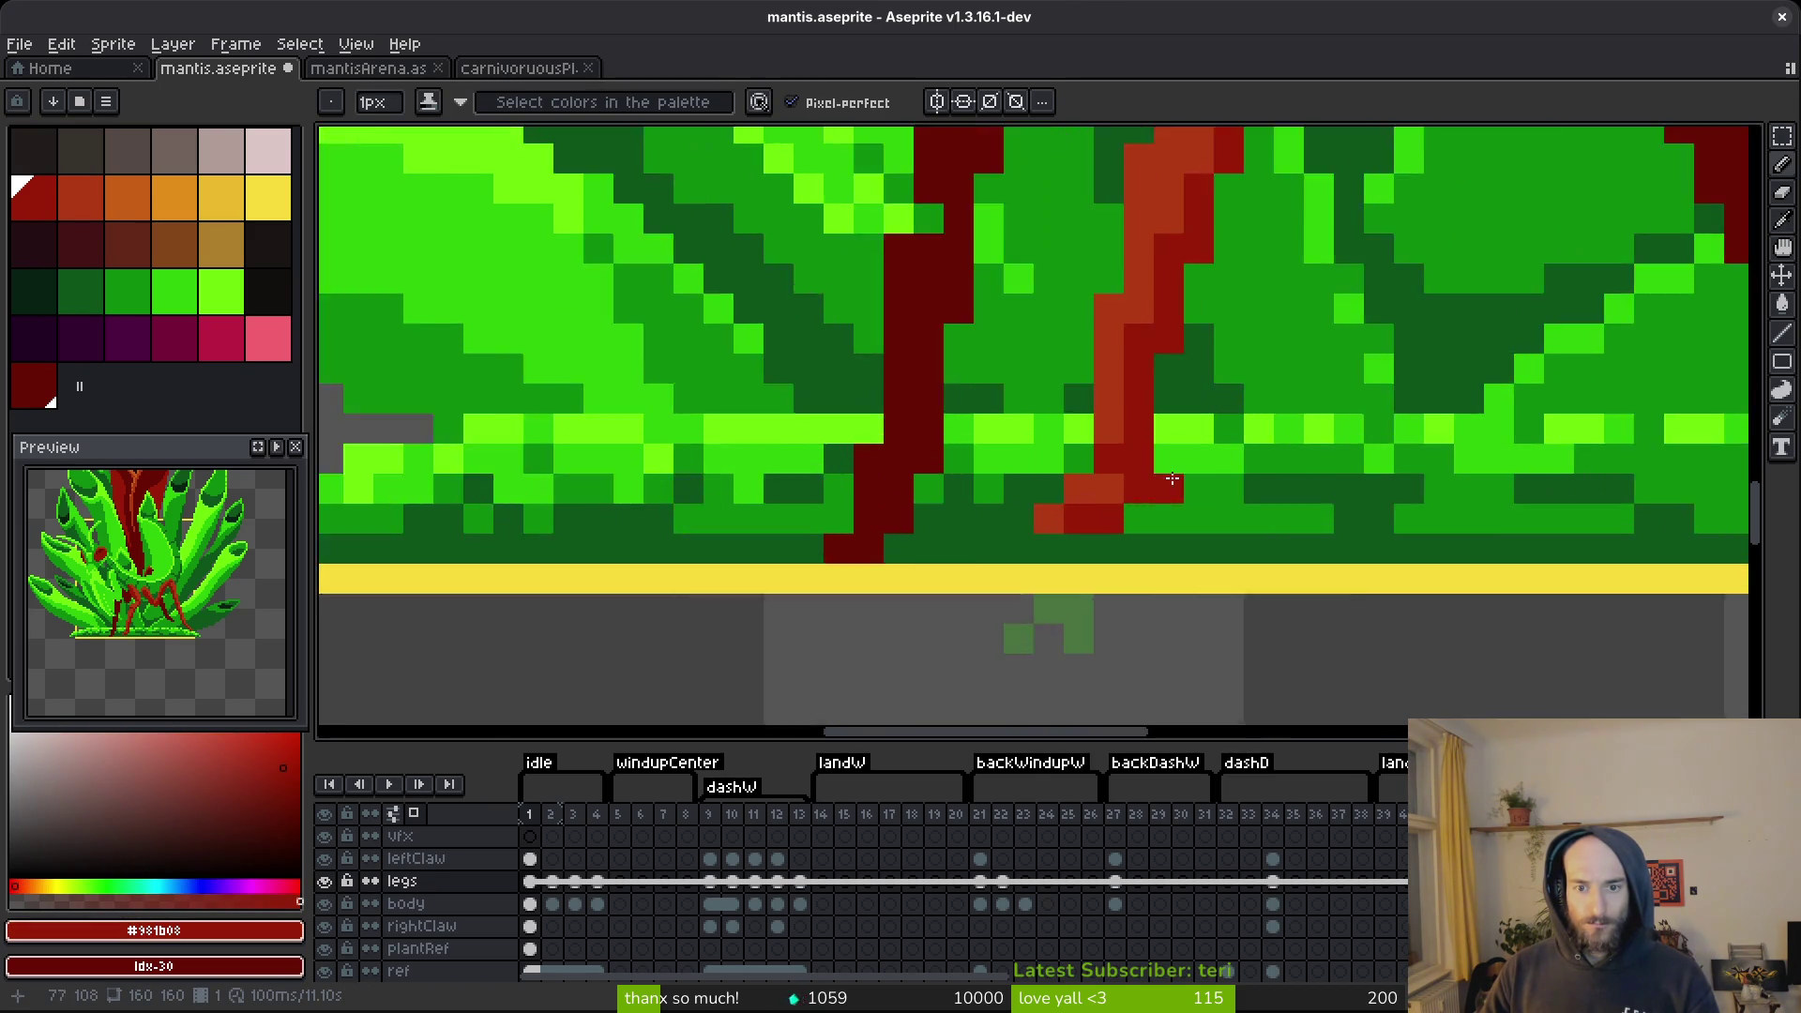
key("ctrl+s")
Sample orange-red #af3a13 from the stem and dark red from the leg, then undo.
scroll(1168, 493, "up", 4)
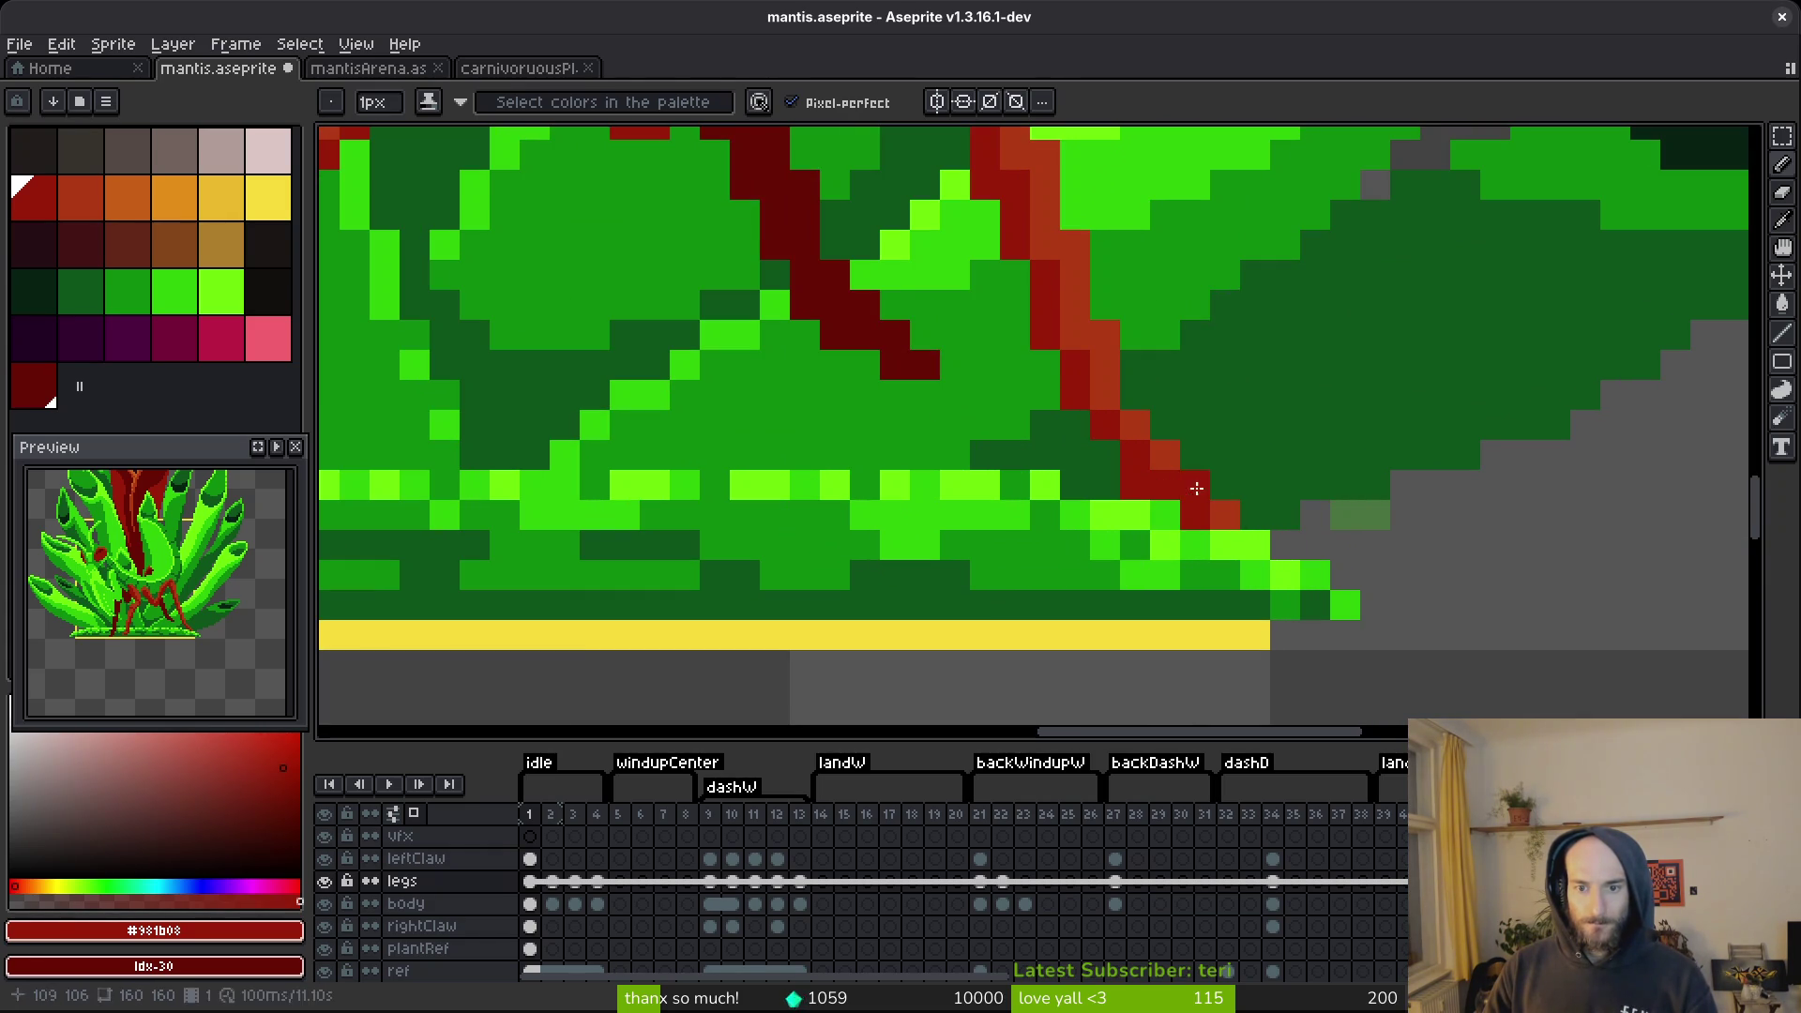
left_click(1194, 487, "alt")
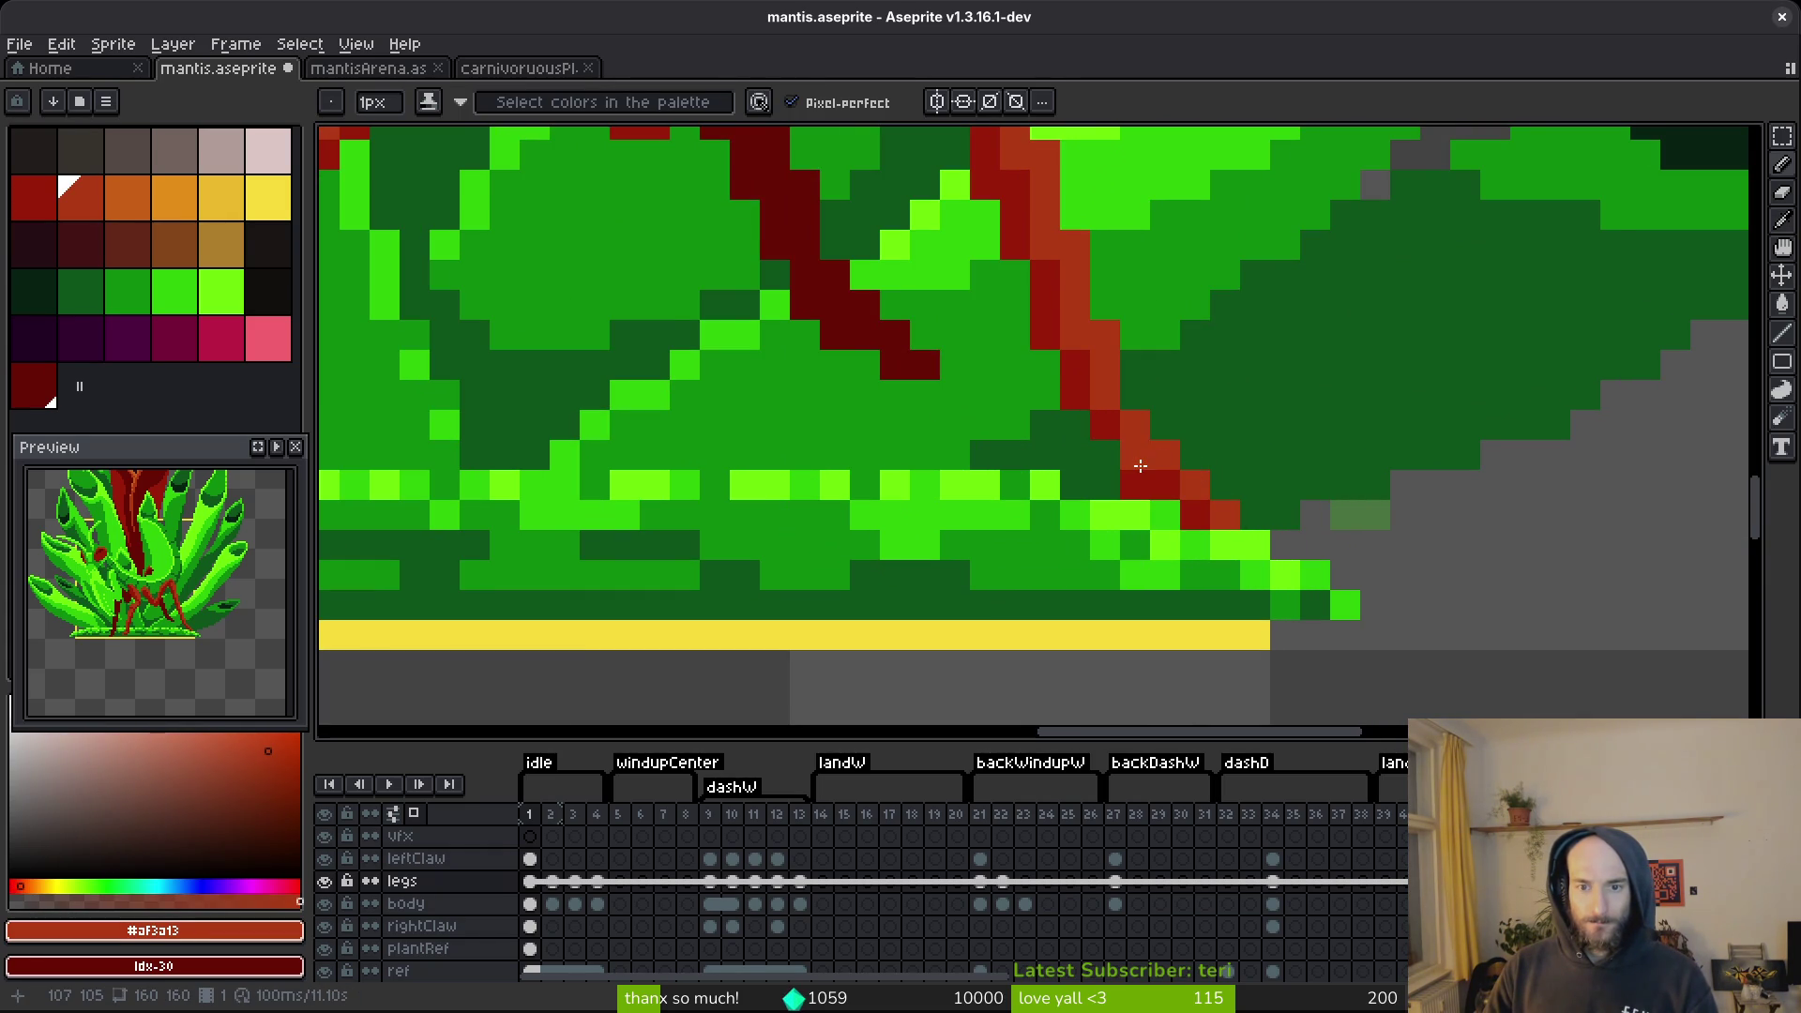
scroll(1138, 465, "left", 5)
scroll(1408, 436, "right", 1)
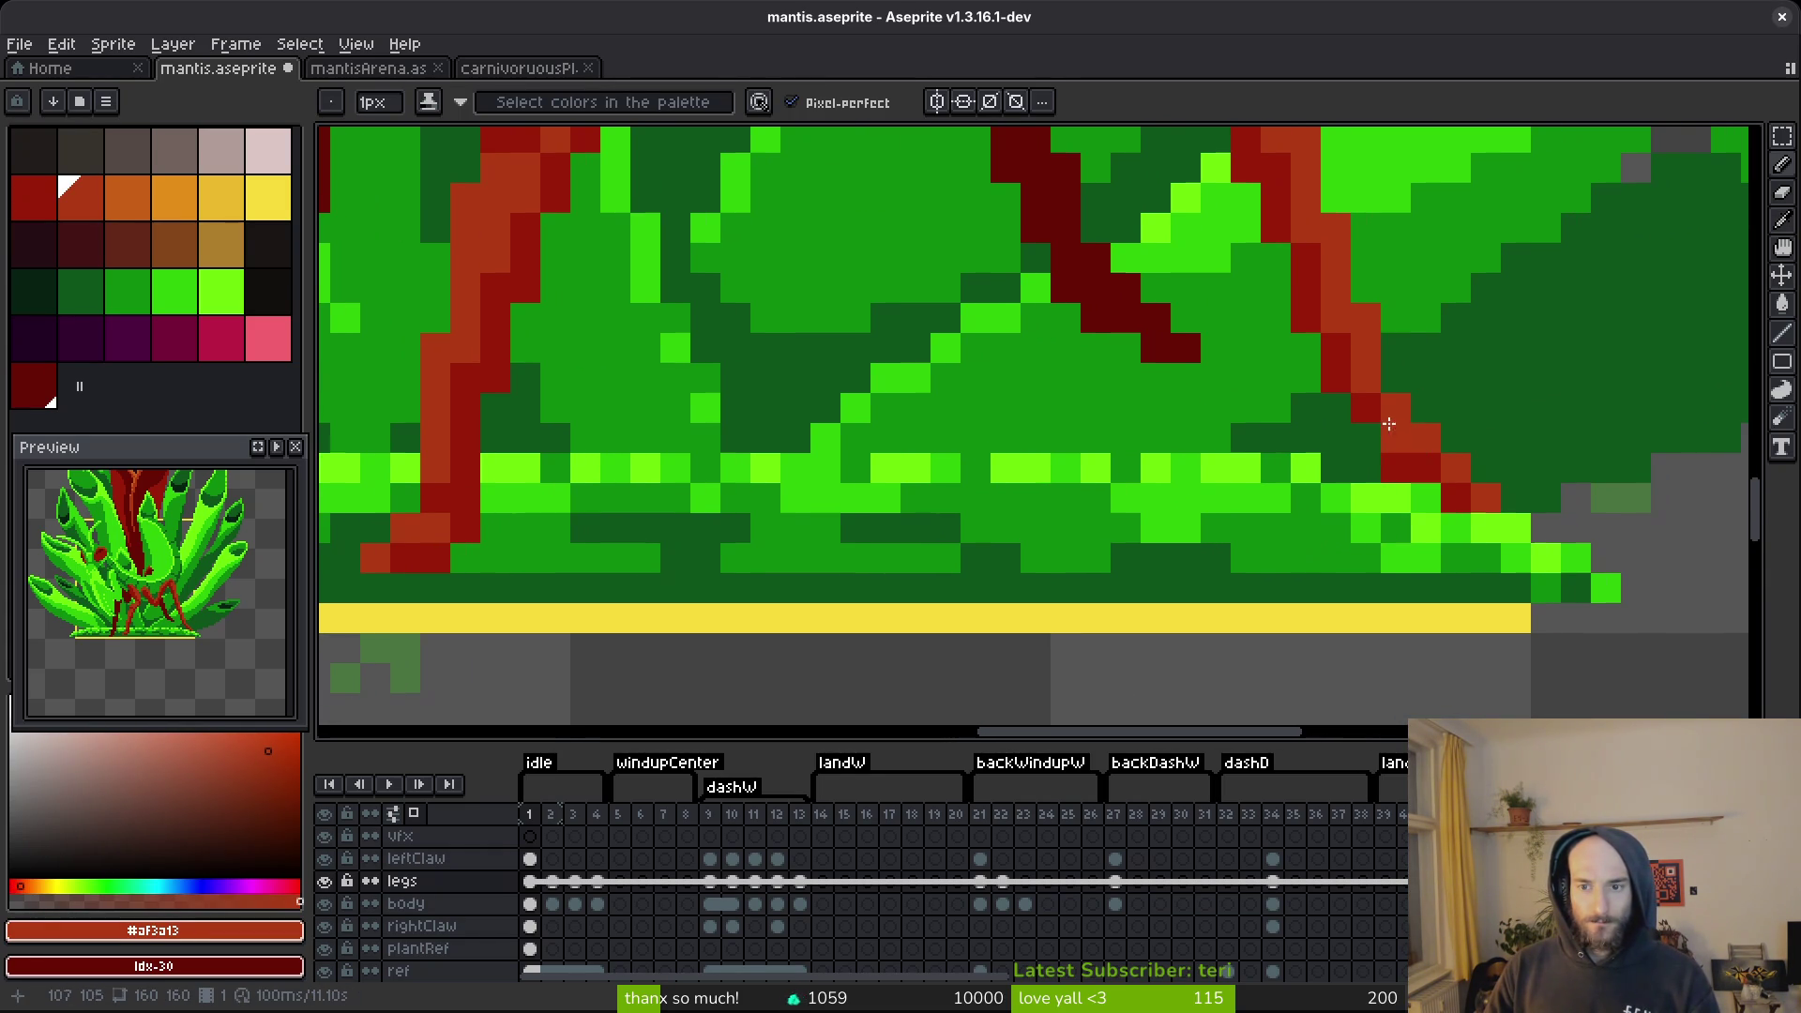
left_click(1397, 435, "alt")
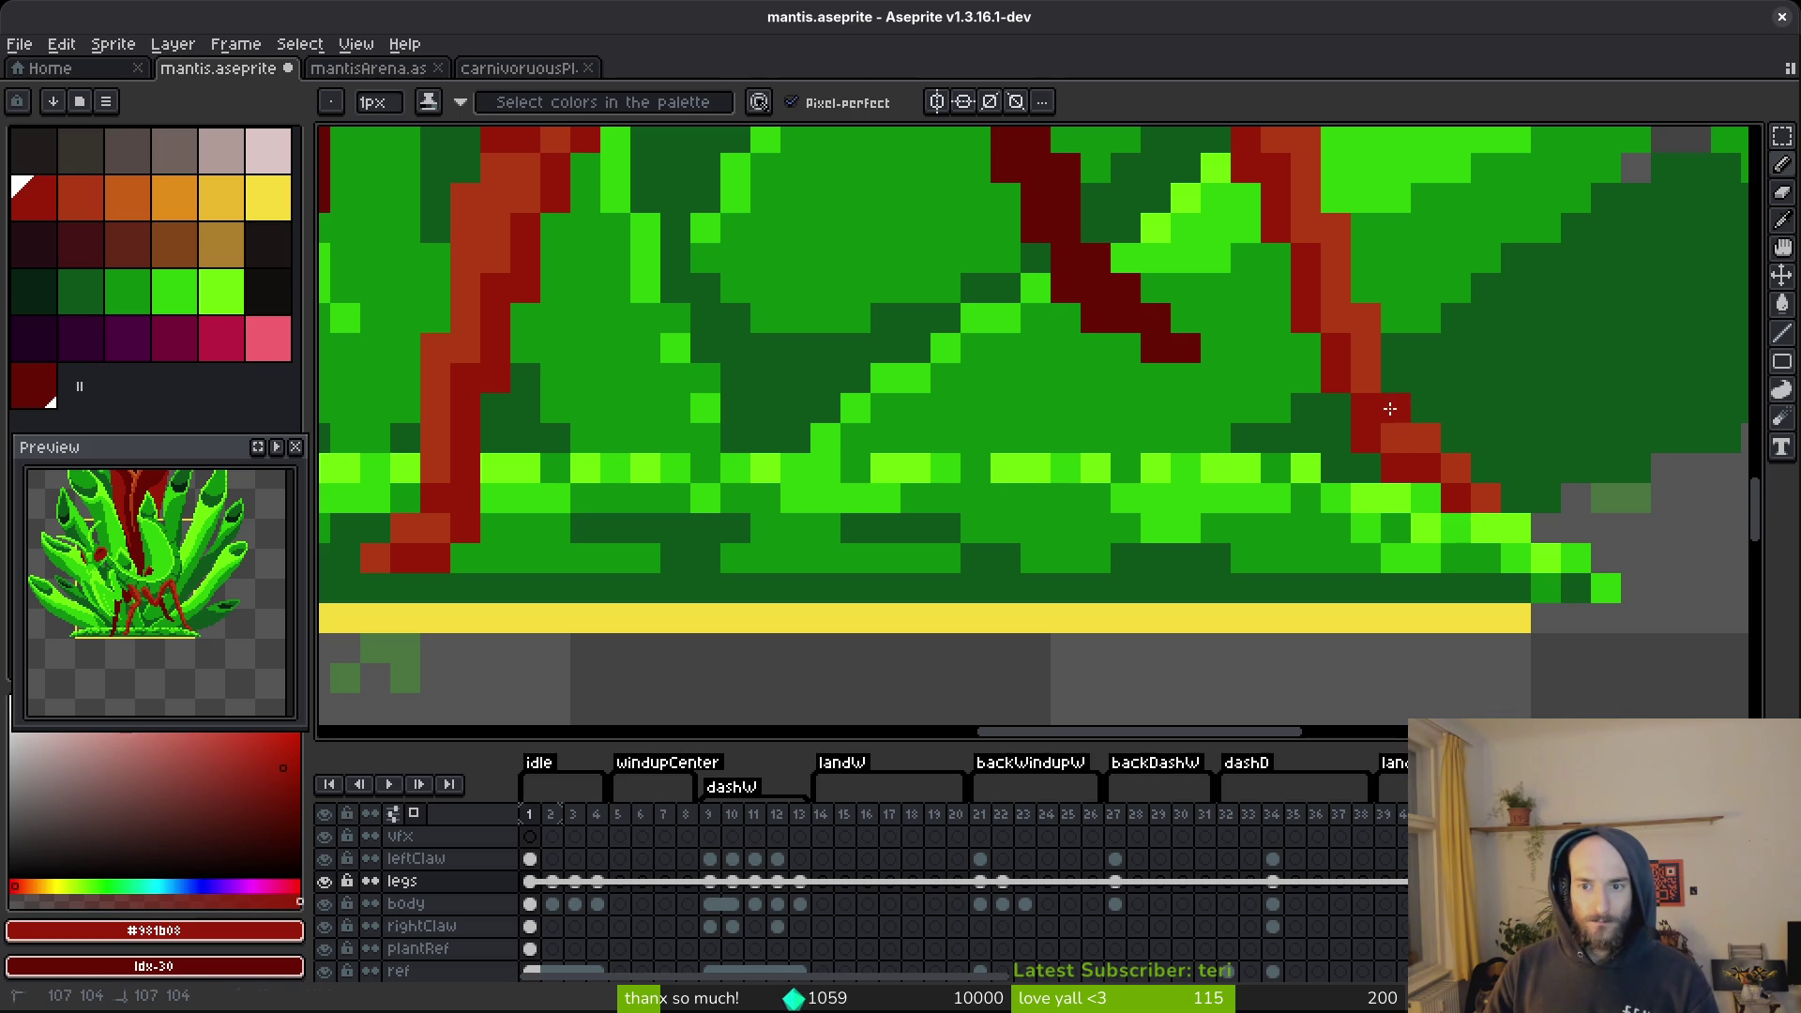
key("ctrl+z")
Trial-move the red claw pixels near the plant base, then undo the move.
scroll(1516, 498, "down", 3)
scroll(1488, 523, "up", 3)
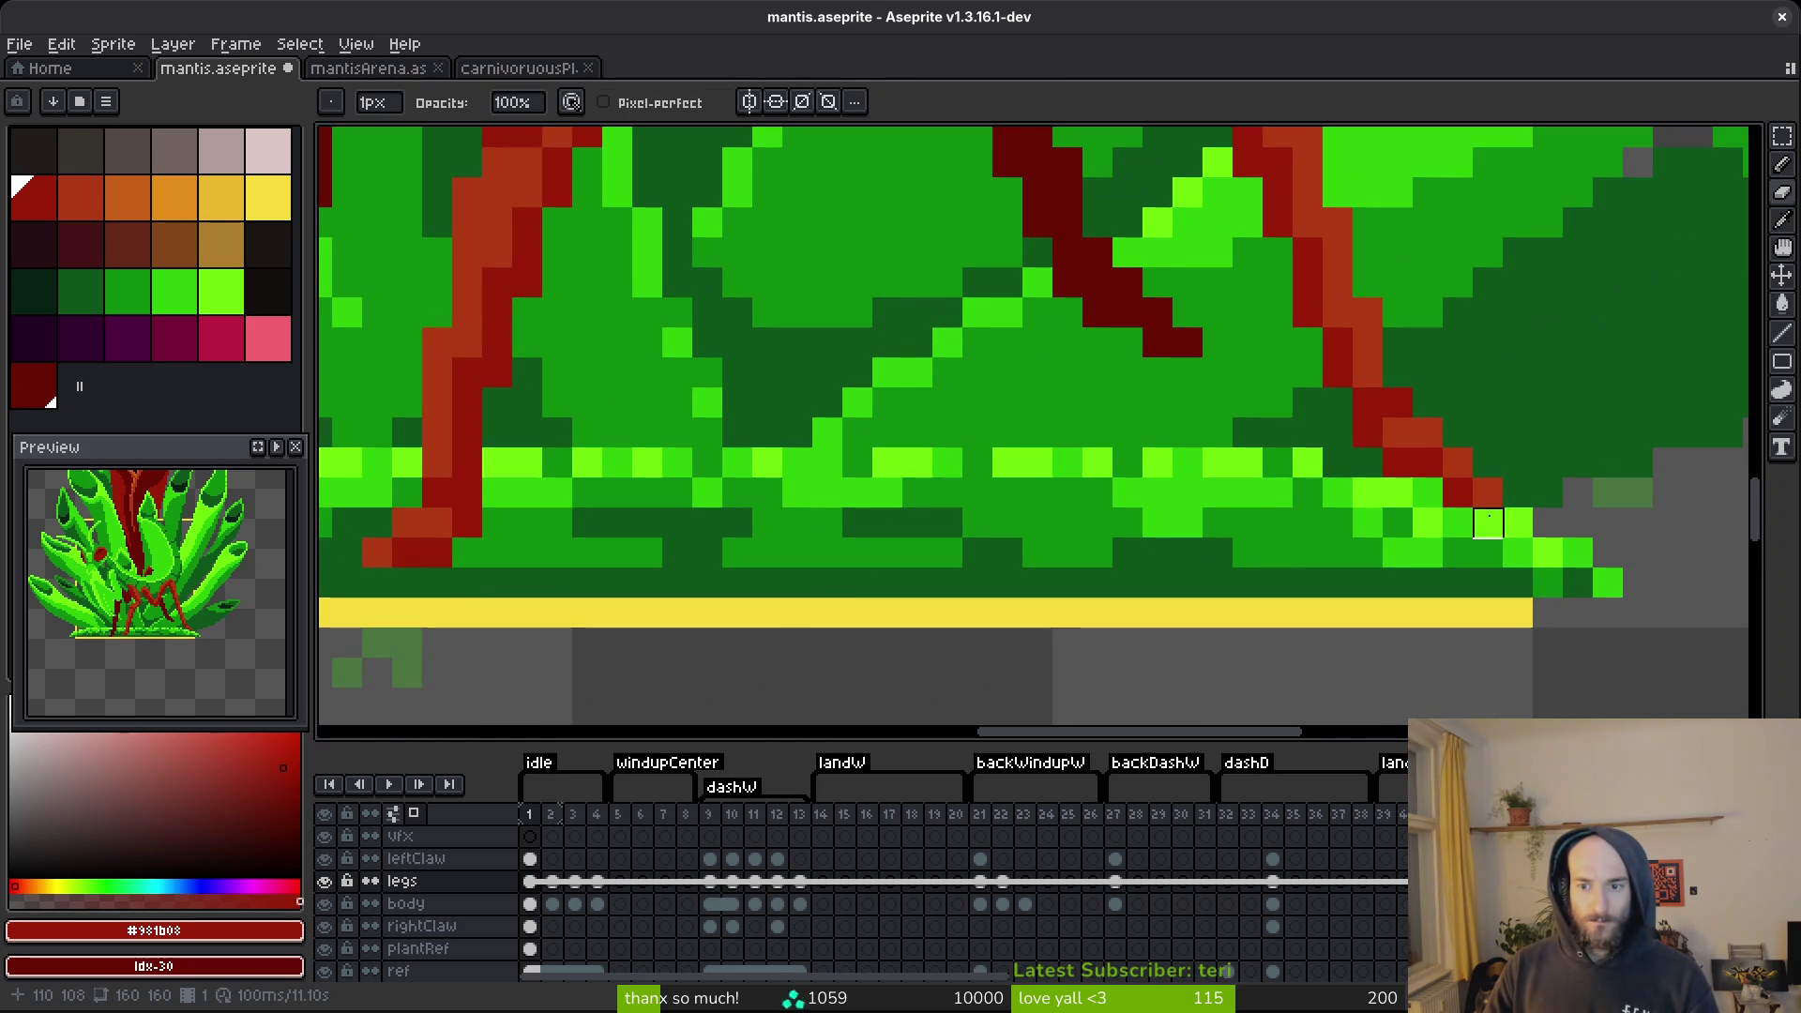
scroll(1488, 493, "down", 3)
scroll(1415, 426, "up", 3)
key("m")
mouse_move(1346, 422)
left_mouse_down()
mouse_move(1506, 552)
mouse_move(1465, 510)
left_mouse_up()
key("Return")
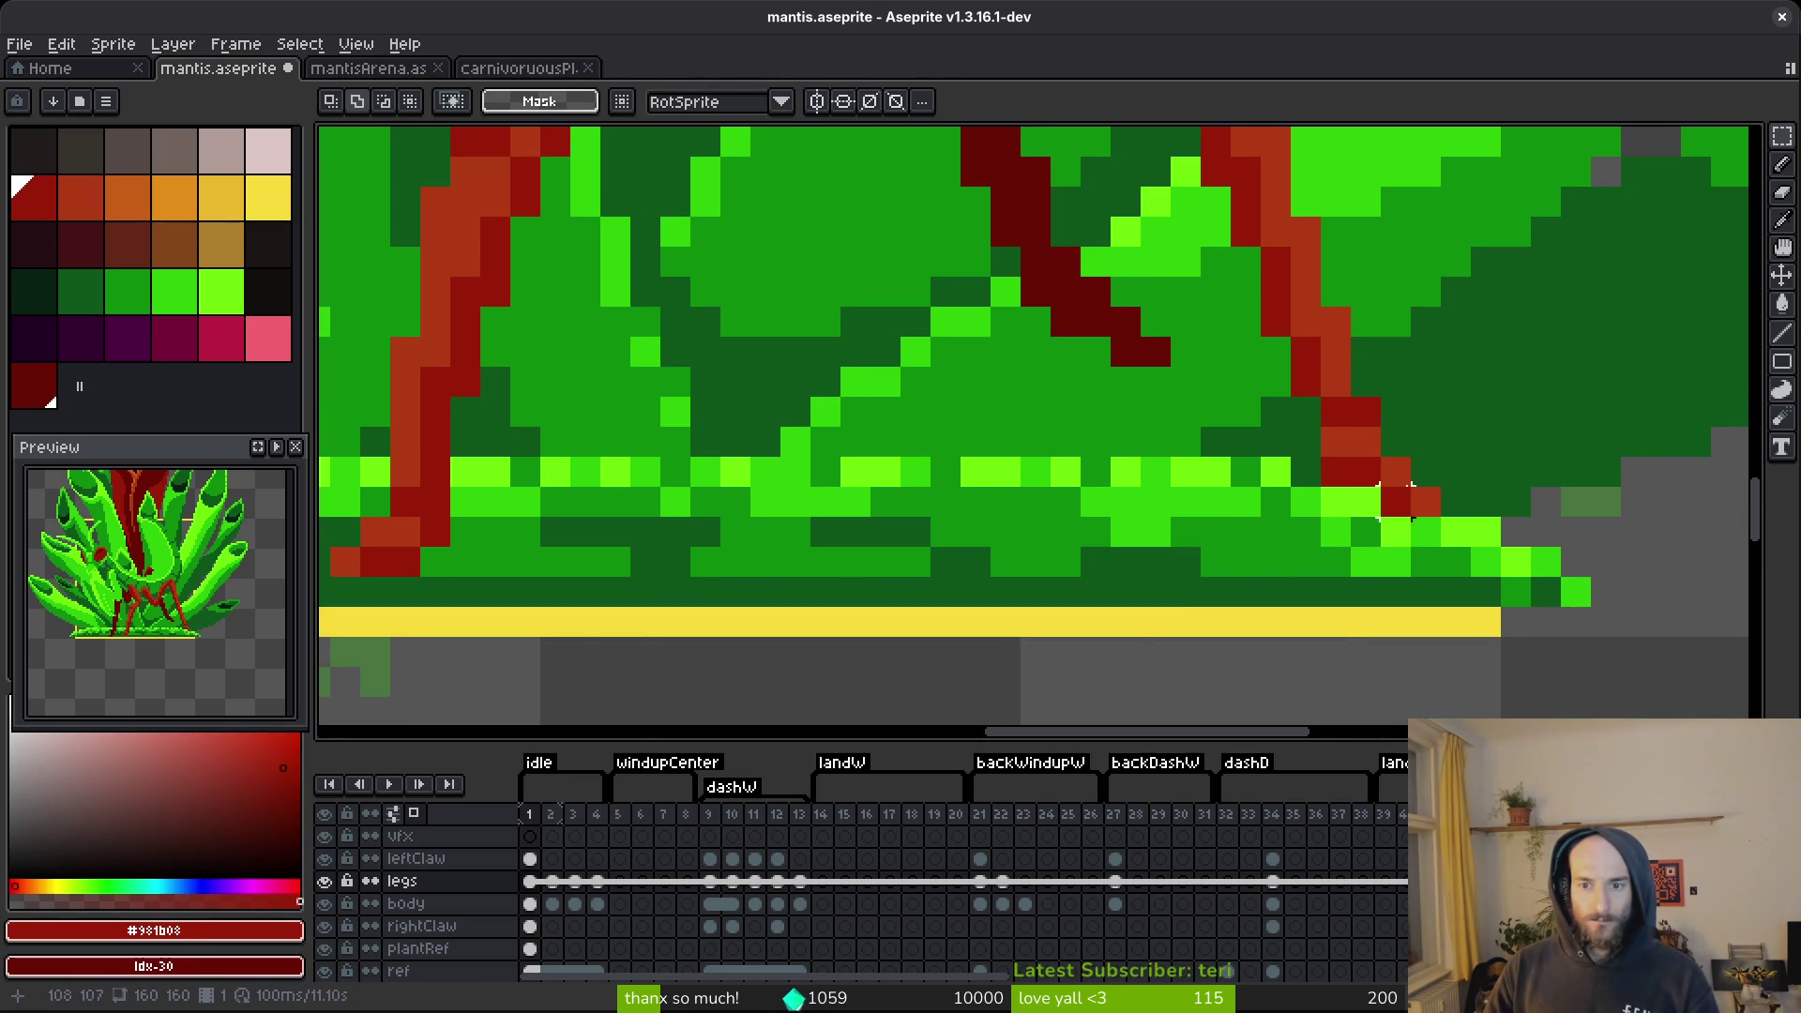
scroll(1481, 502, "down", 2)
key("ctrl+z")
key("ctrl+z")
scroll(1477, 492, "down", 3)
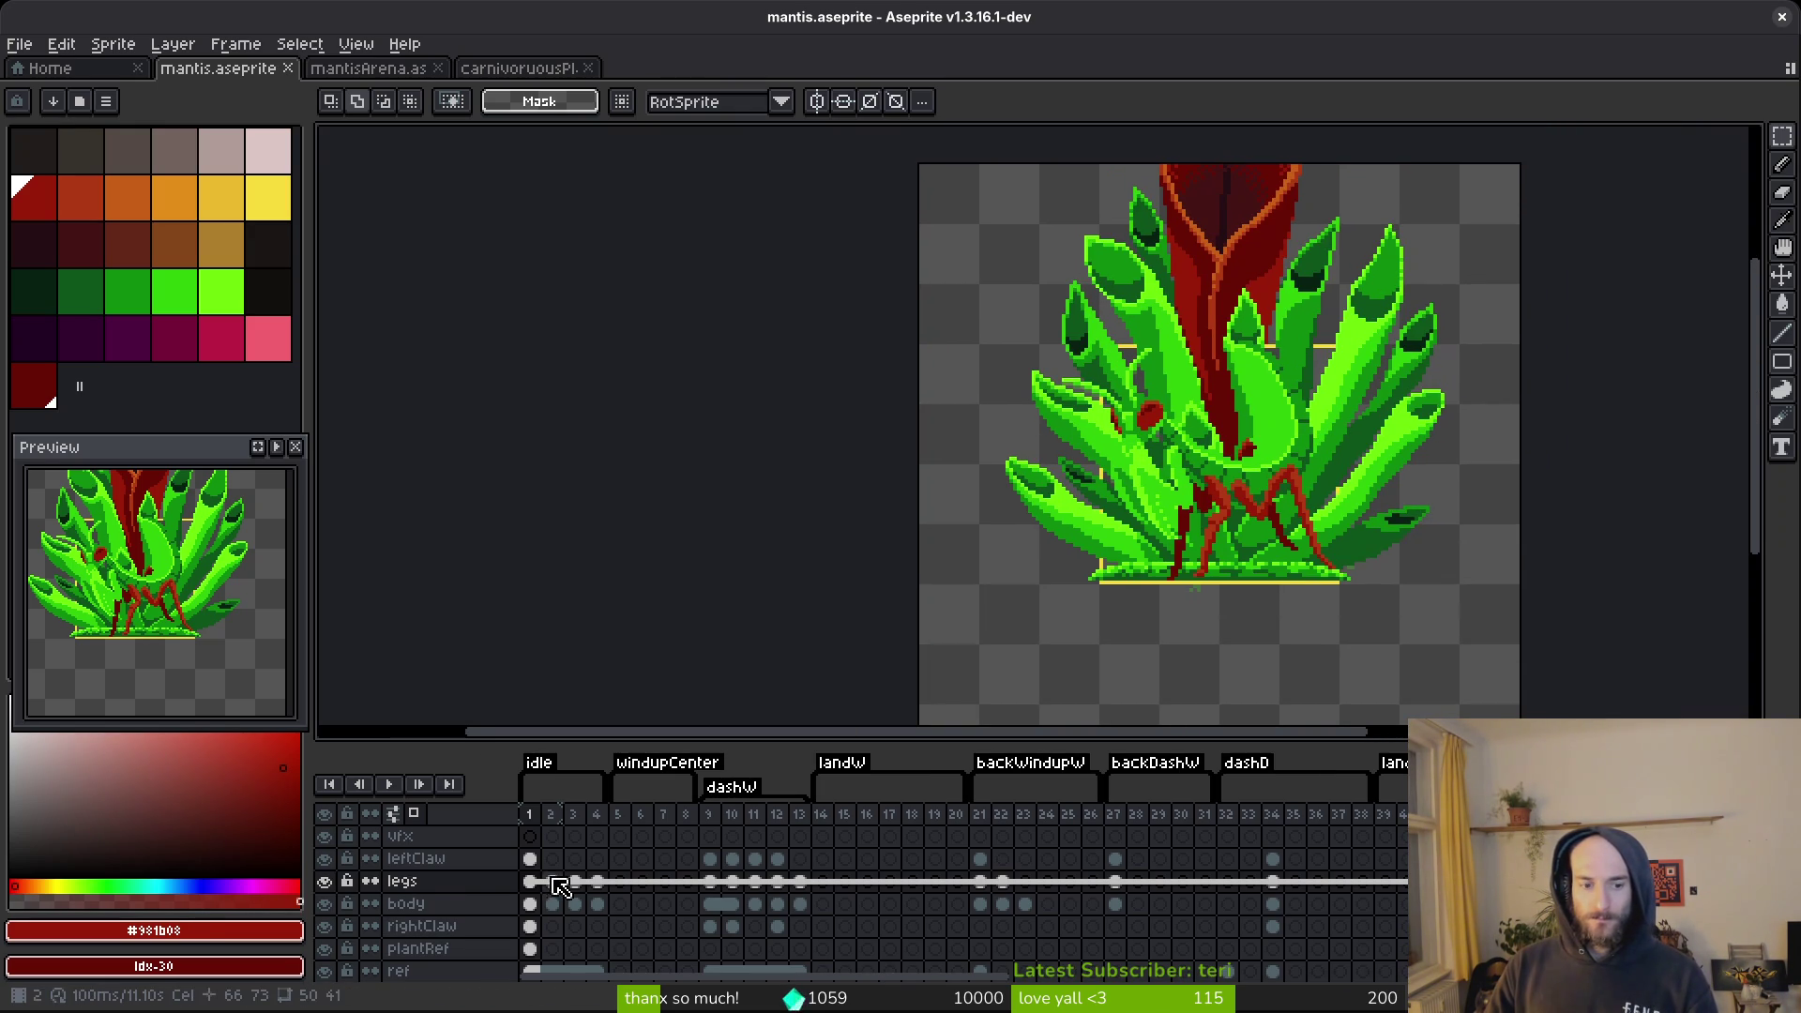
Flip the whole legs canvas horizontally to compare orientations, then deselect and save mantis.aseprite.
scroll(1035, 591, "down", 4)
key("ctrl+a")
scroll(1070, 549, "up", 4)
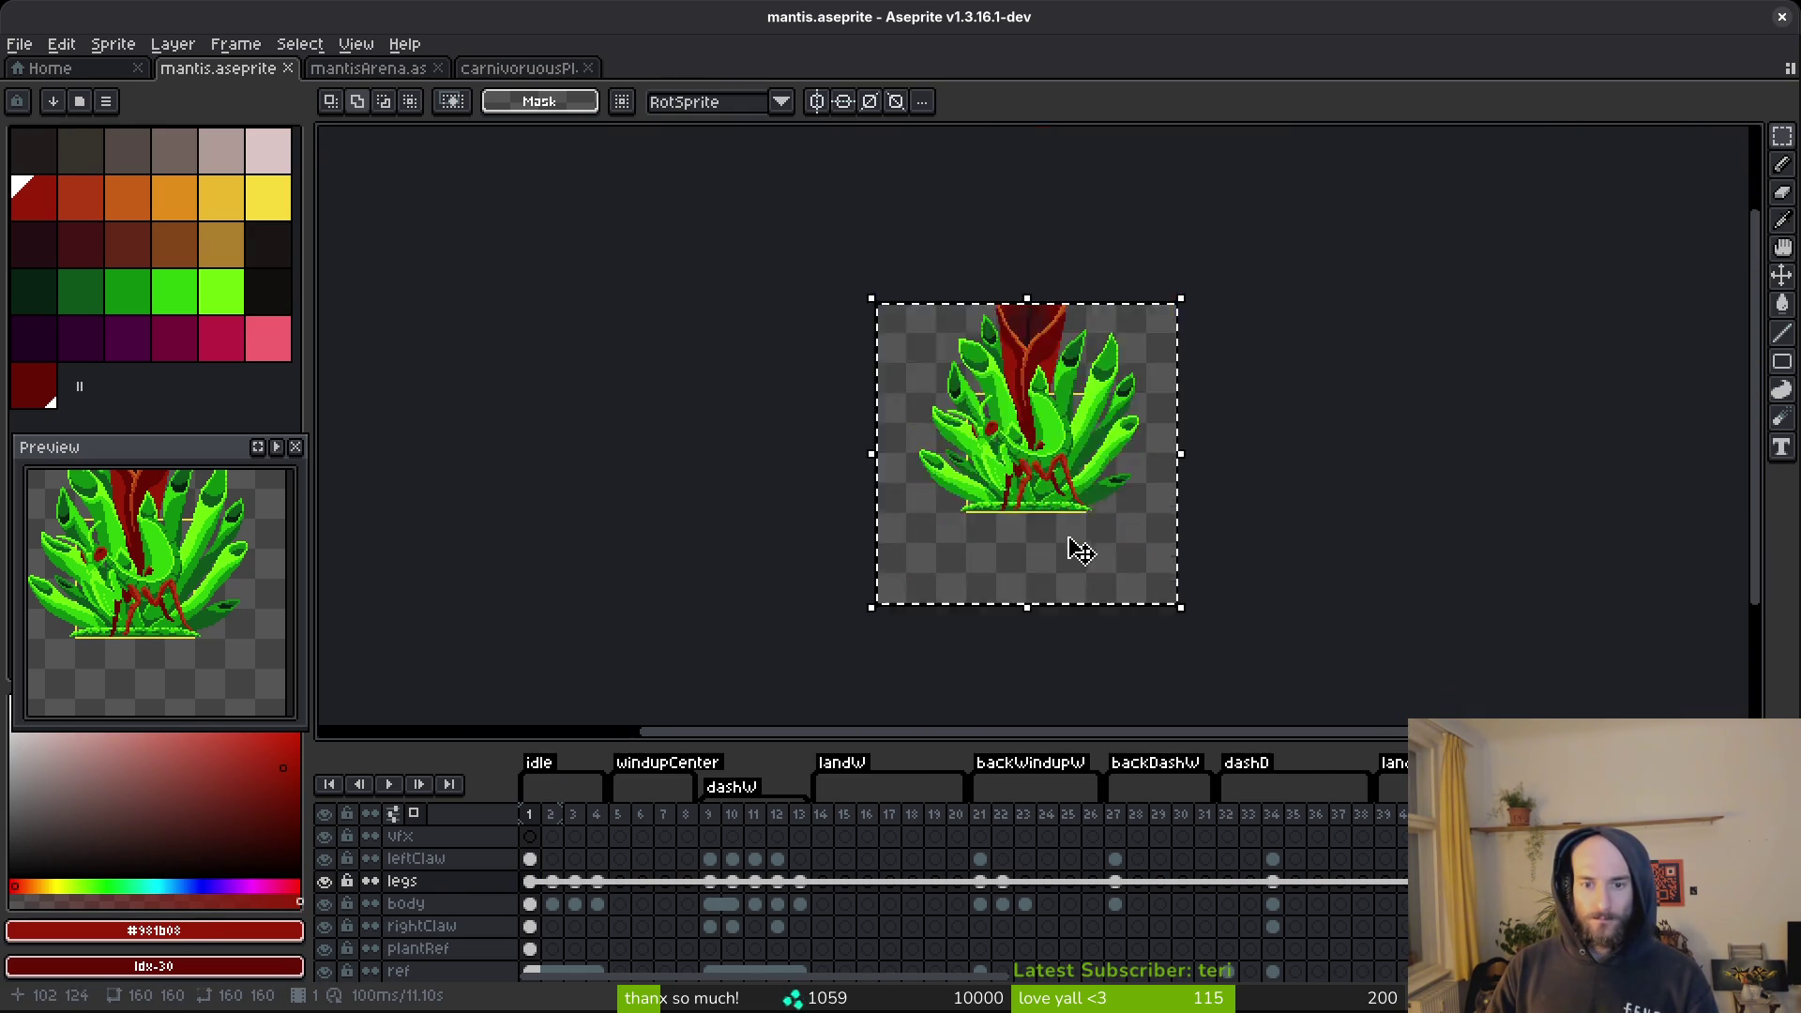
key("shift+h")
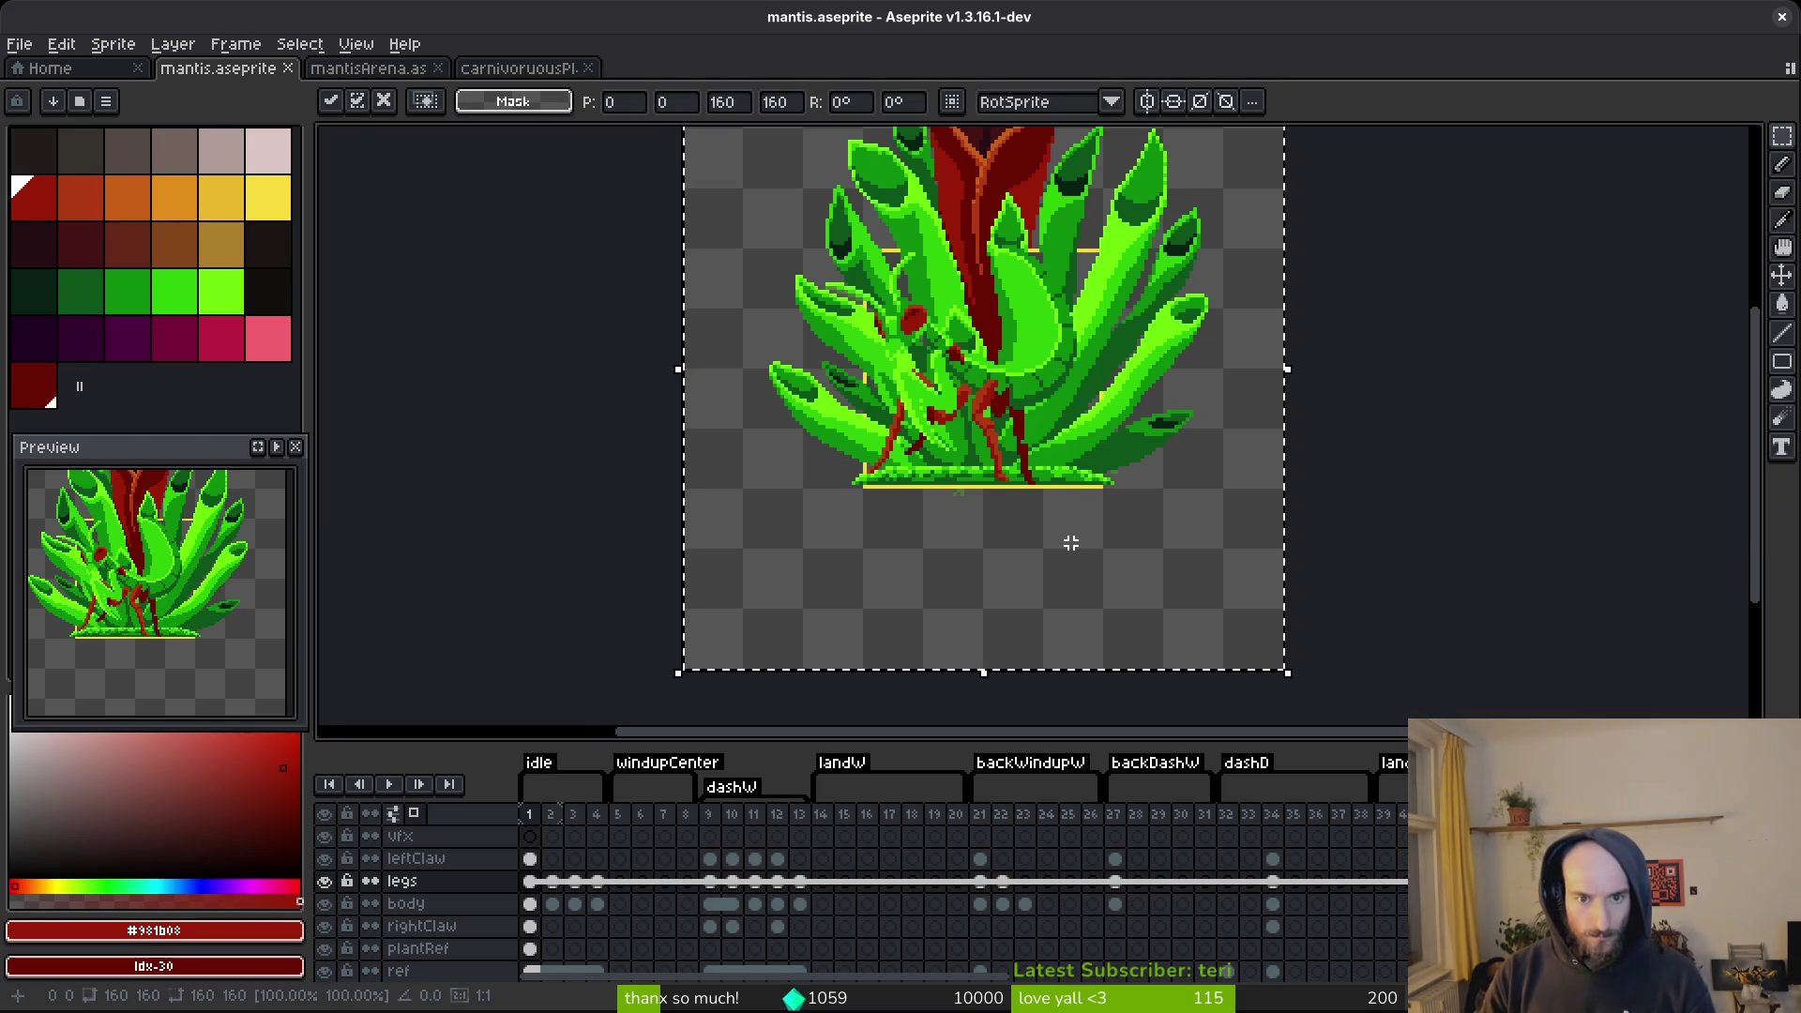
key("shift+h")
key("shift+h")
key("shift+h")
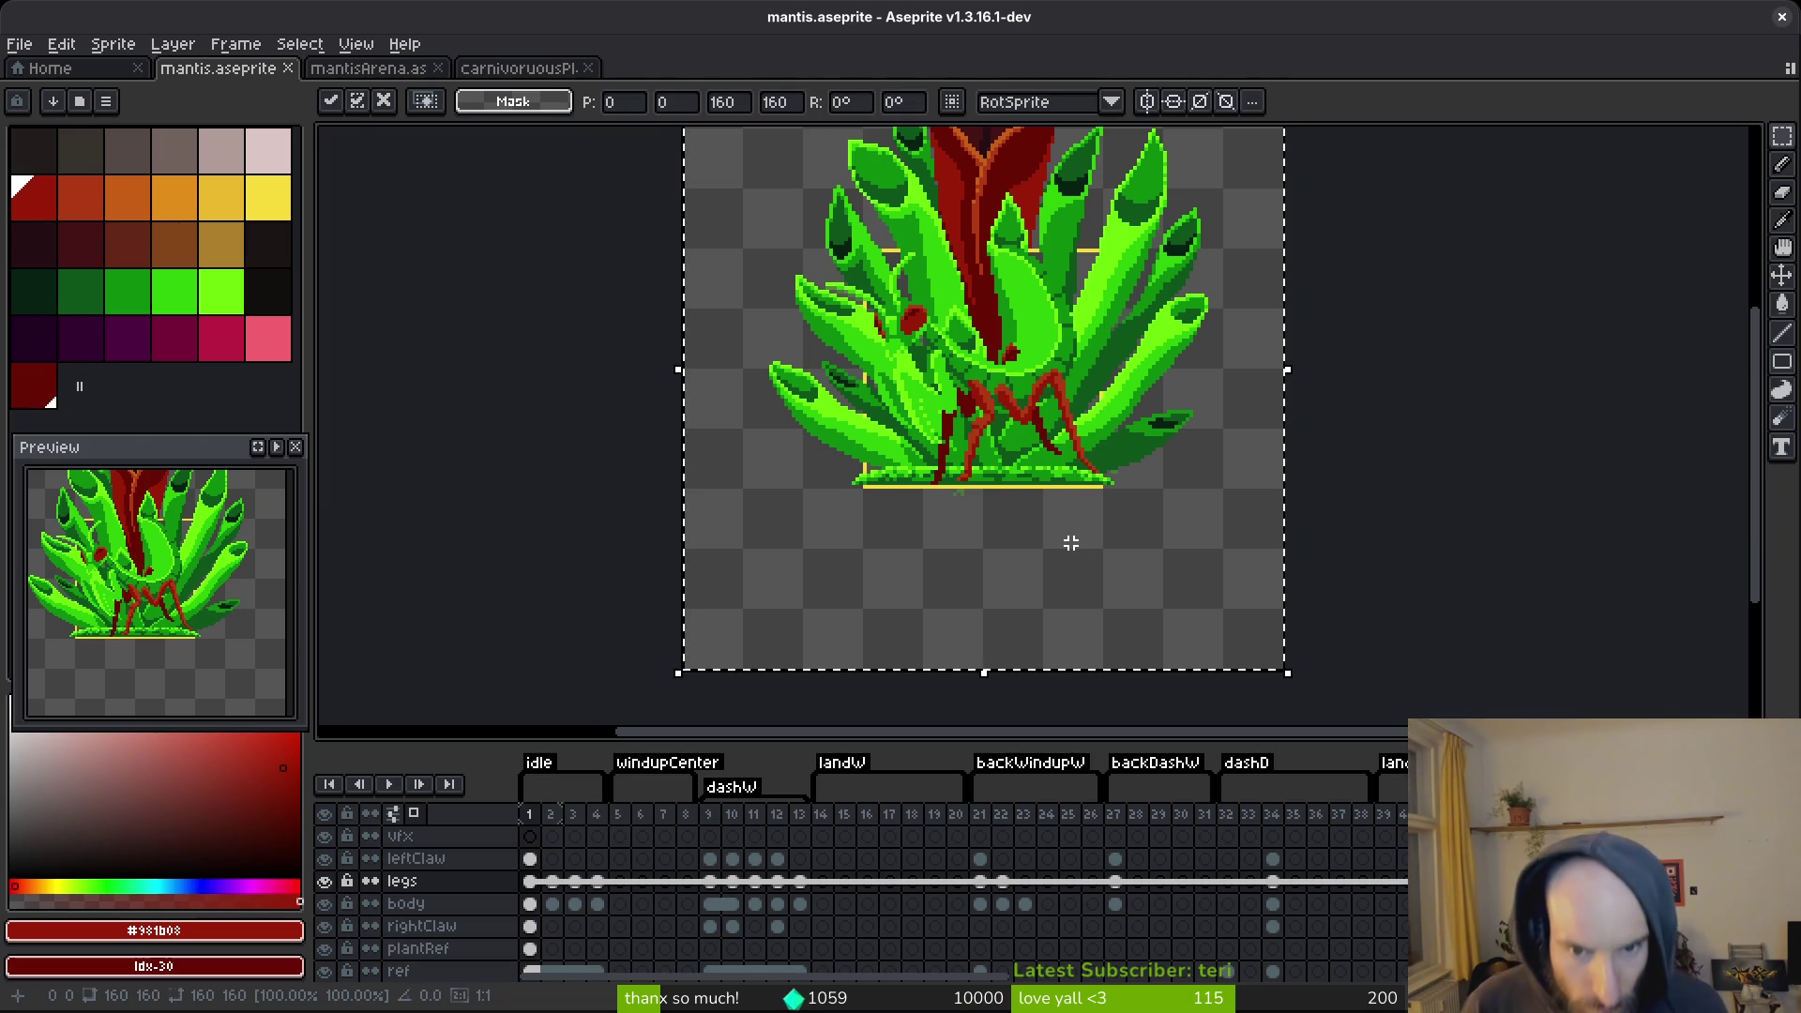
key("shift+h")
key("shift+h")
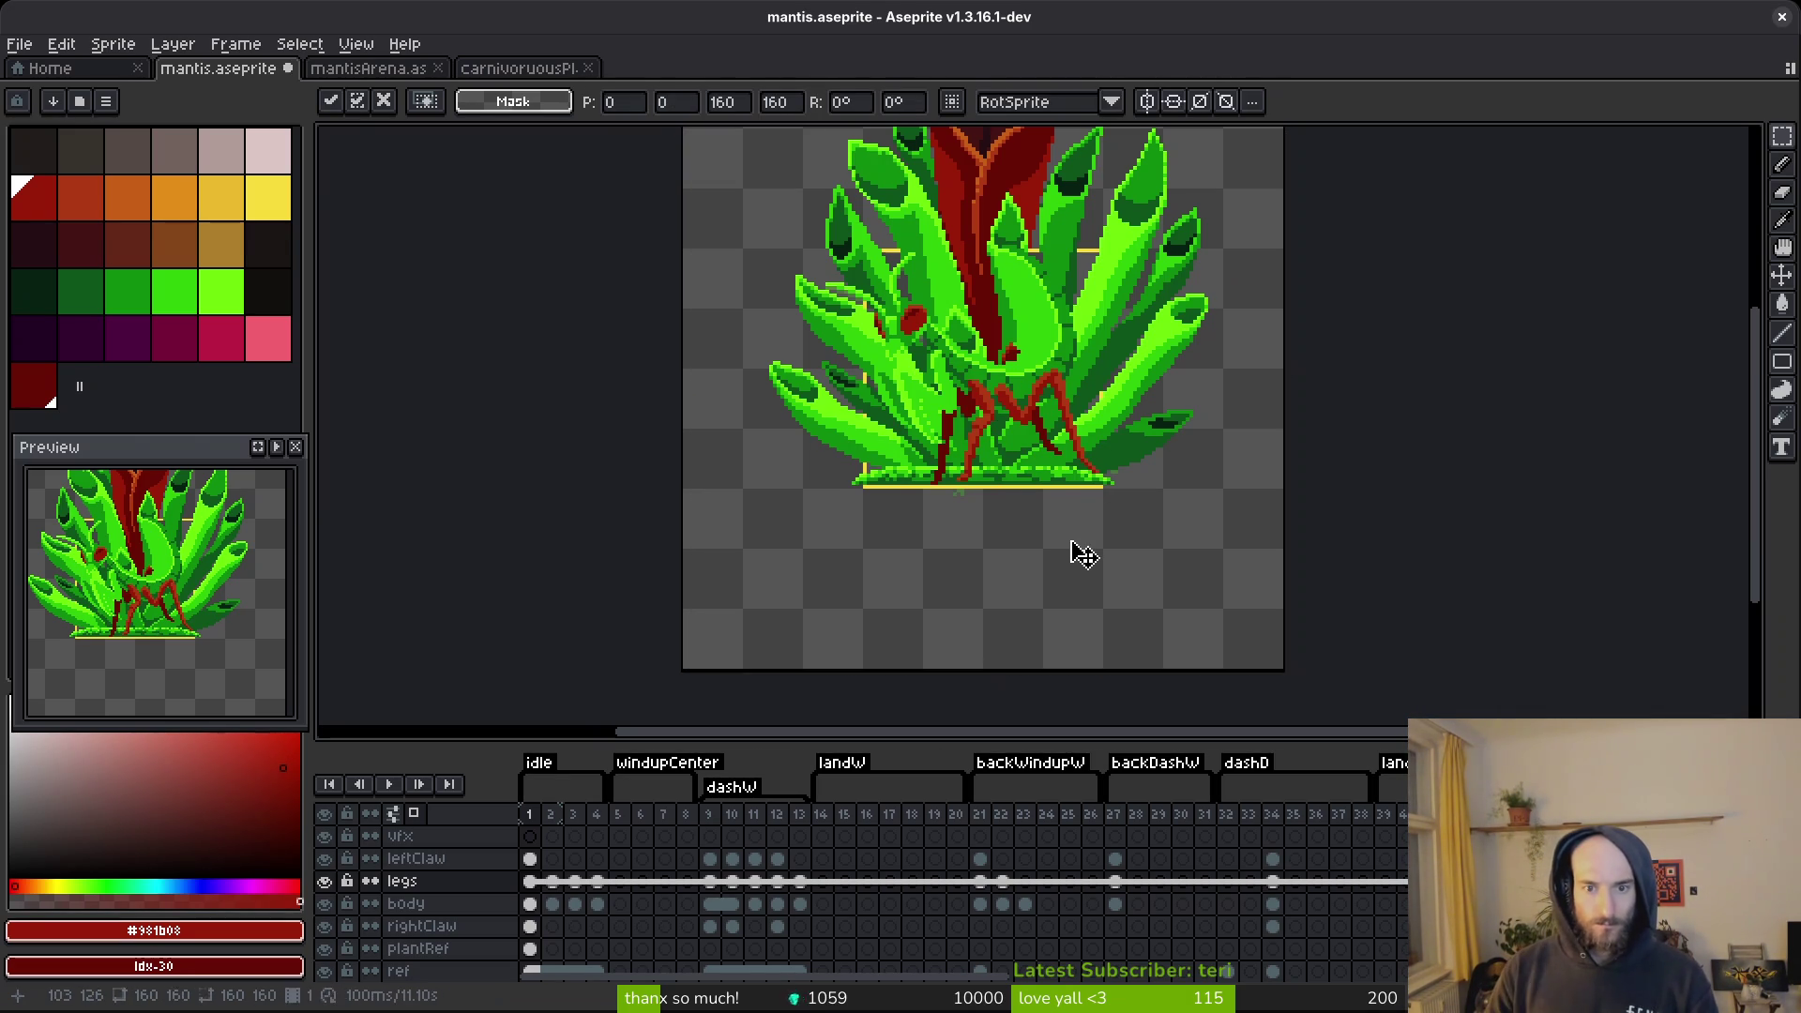
key("ctrl+d")
key("ctrl+s")
Move the red leg pixels up one pixel and deselect.
scroll(1060, 532, "up", 4)
left_click_drag(1066, 467, 1091, 492)
left_click_drag(1105, 370, 1111, 402)
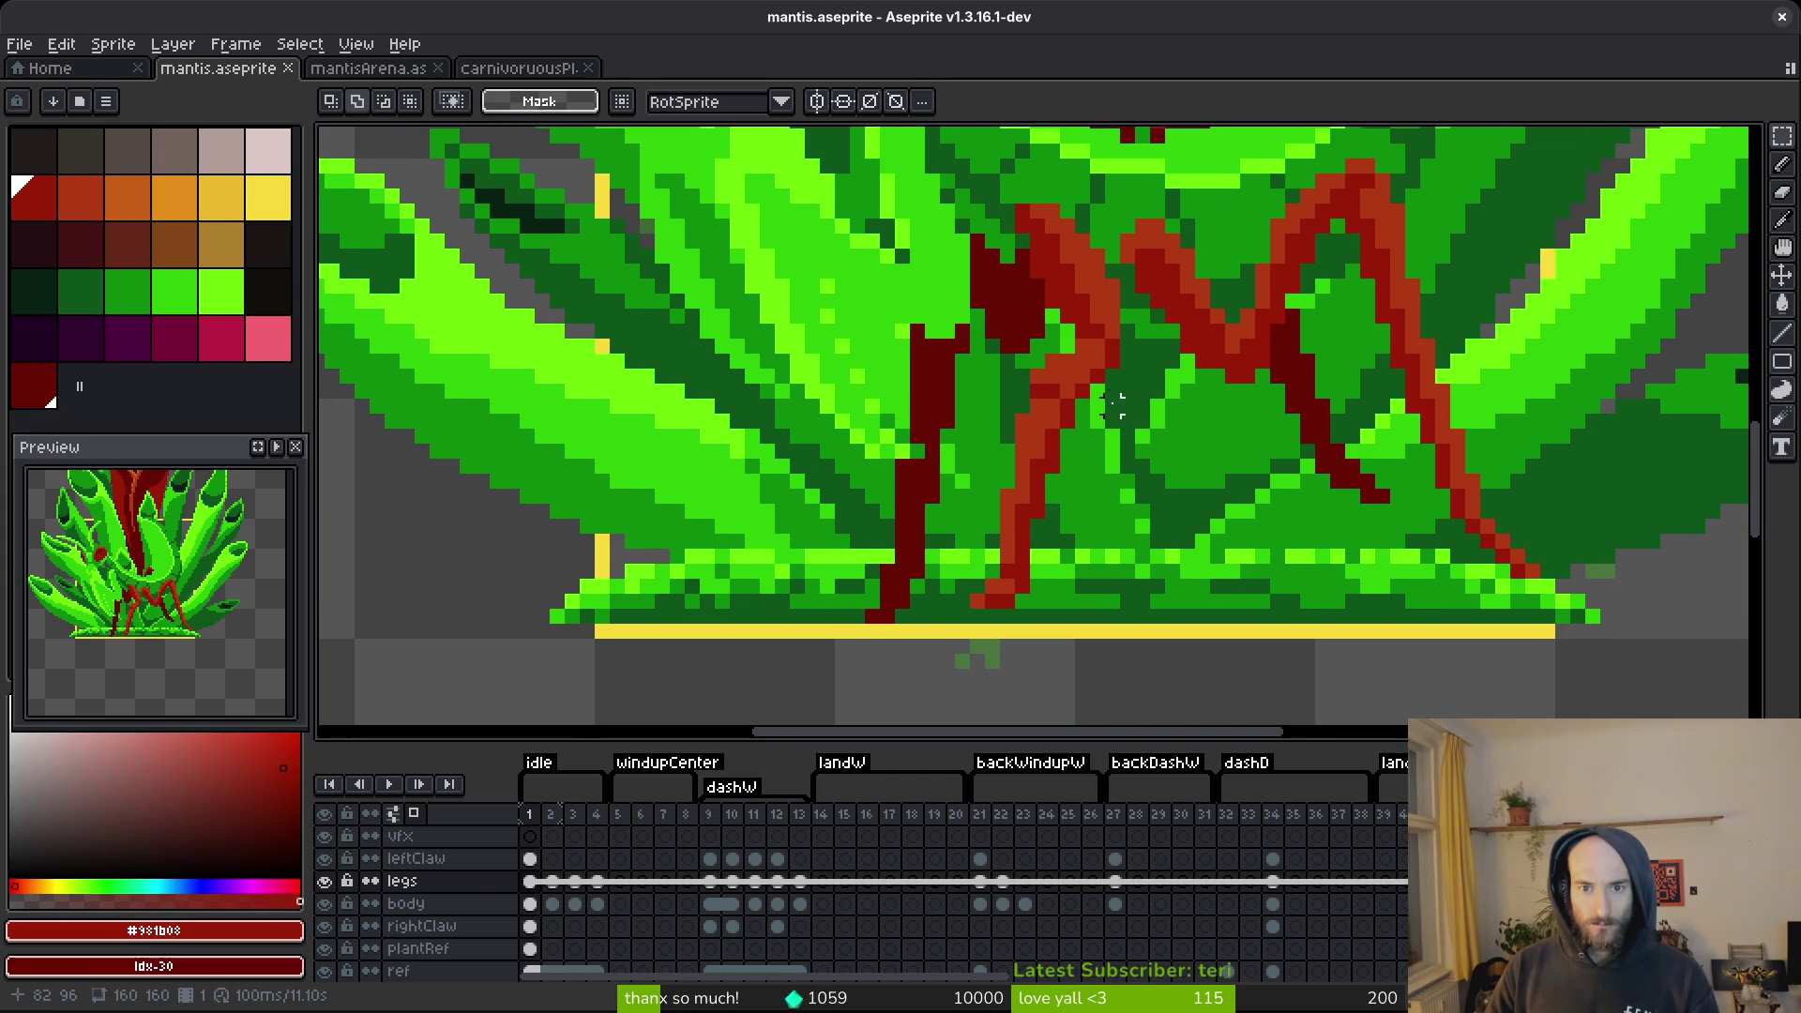
left_click_drag(1137, 261, 950, 659)
left_click_drag(1027, 526, 1025, 511)
key("ctrl+d")
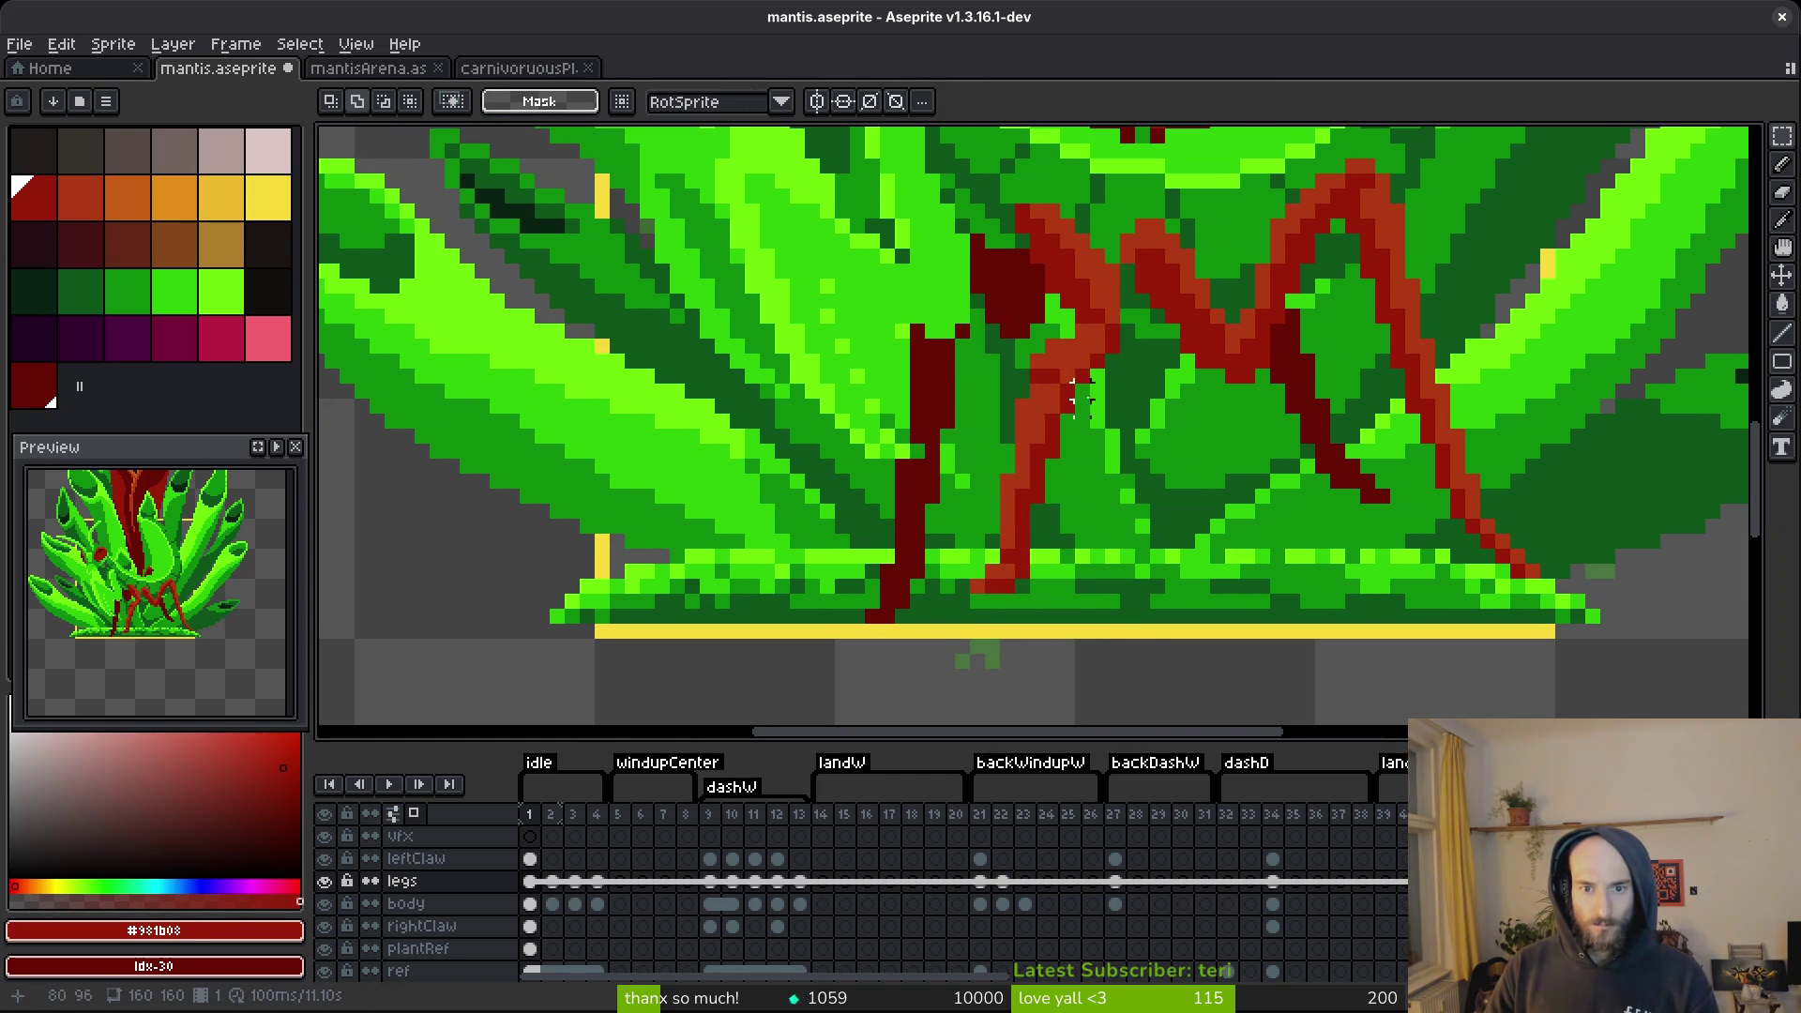
Keep the leg position and pick the orange-red leg colour #af3a13.
scroll(1048, 439, "up", 1)
scroll(1076, 378, "down", 1)
mouse_move(1077, 385)
left_mouse_down()
mouse_move(1025, 563)
mouse_move(911, 711)
left_mouse_up()
left_click(1083, 560)
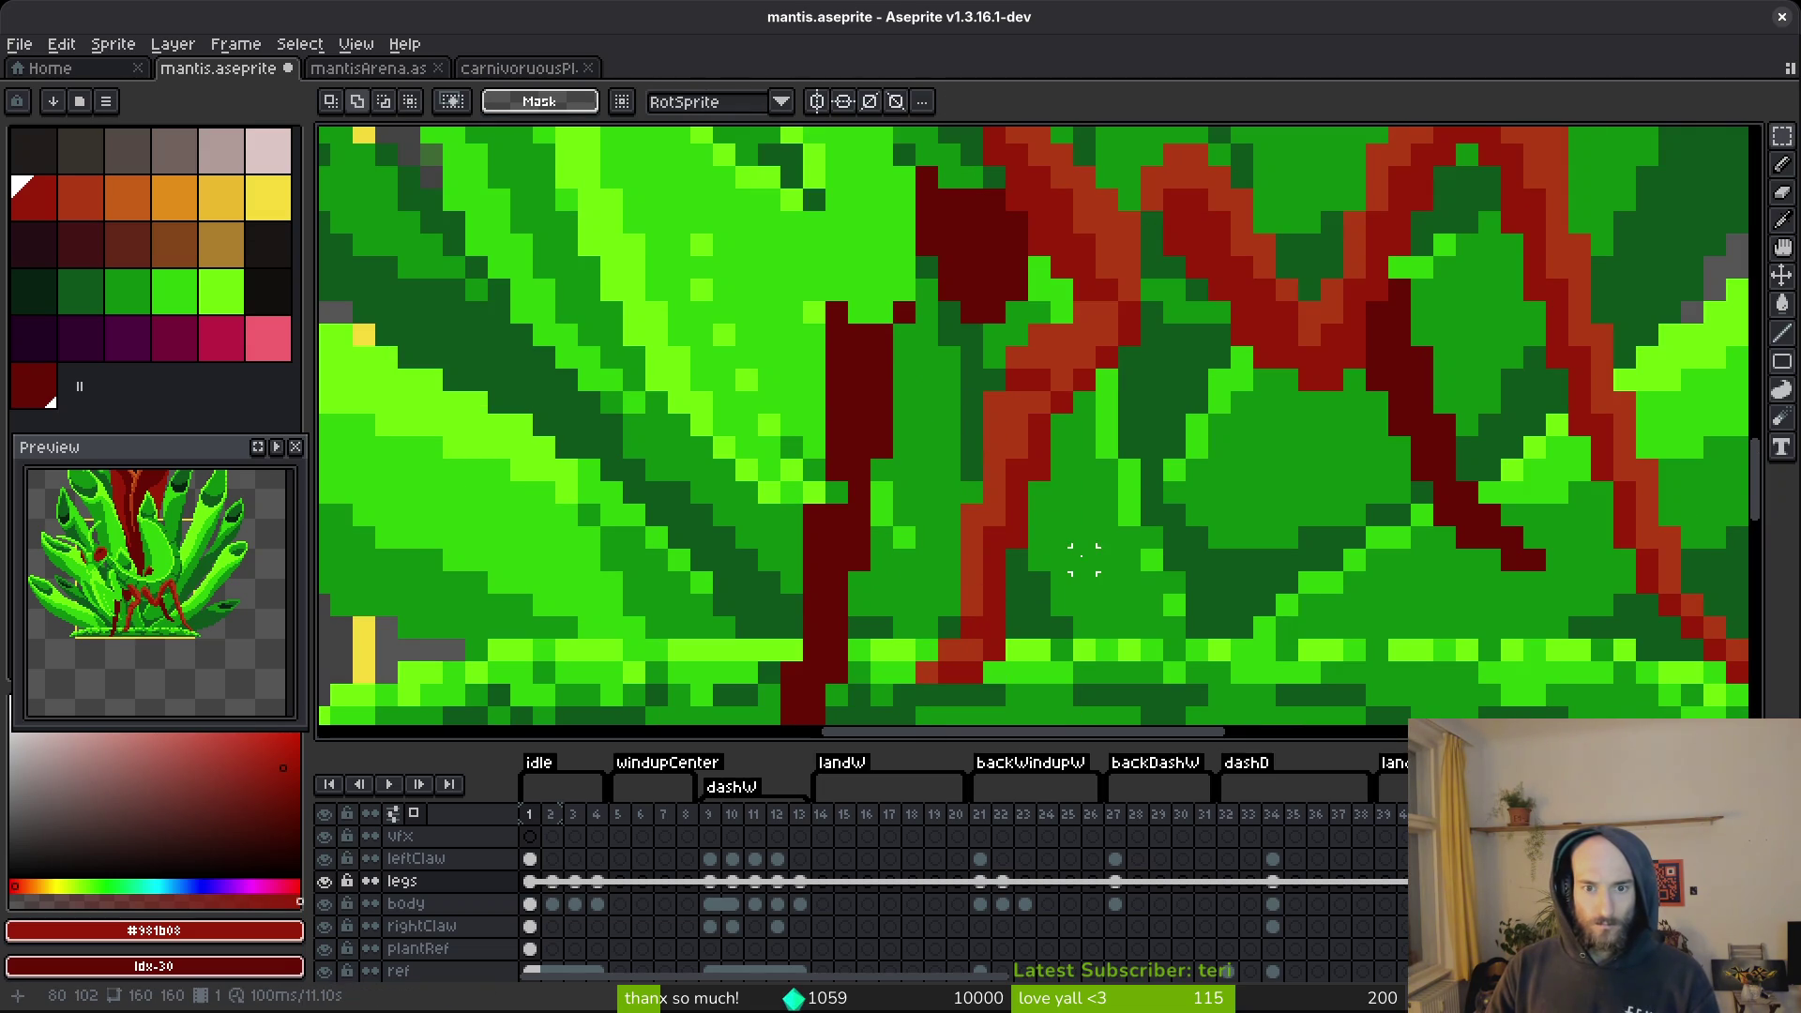
key("i")
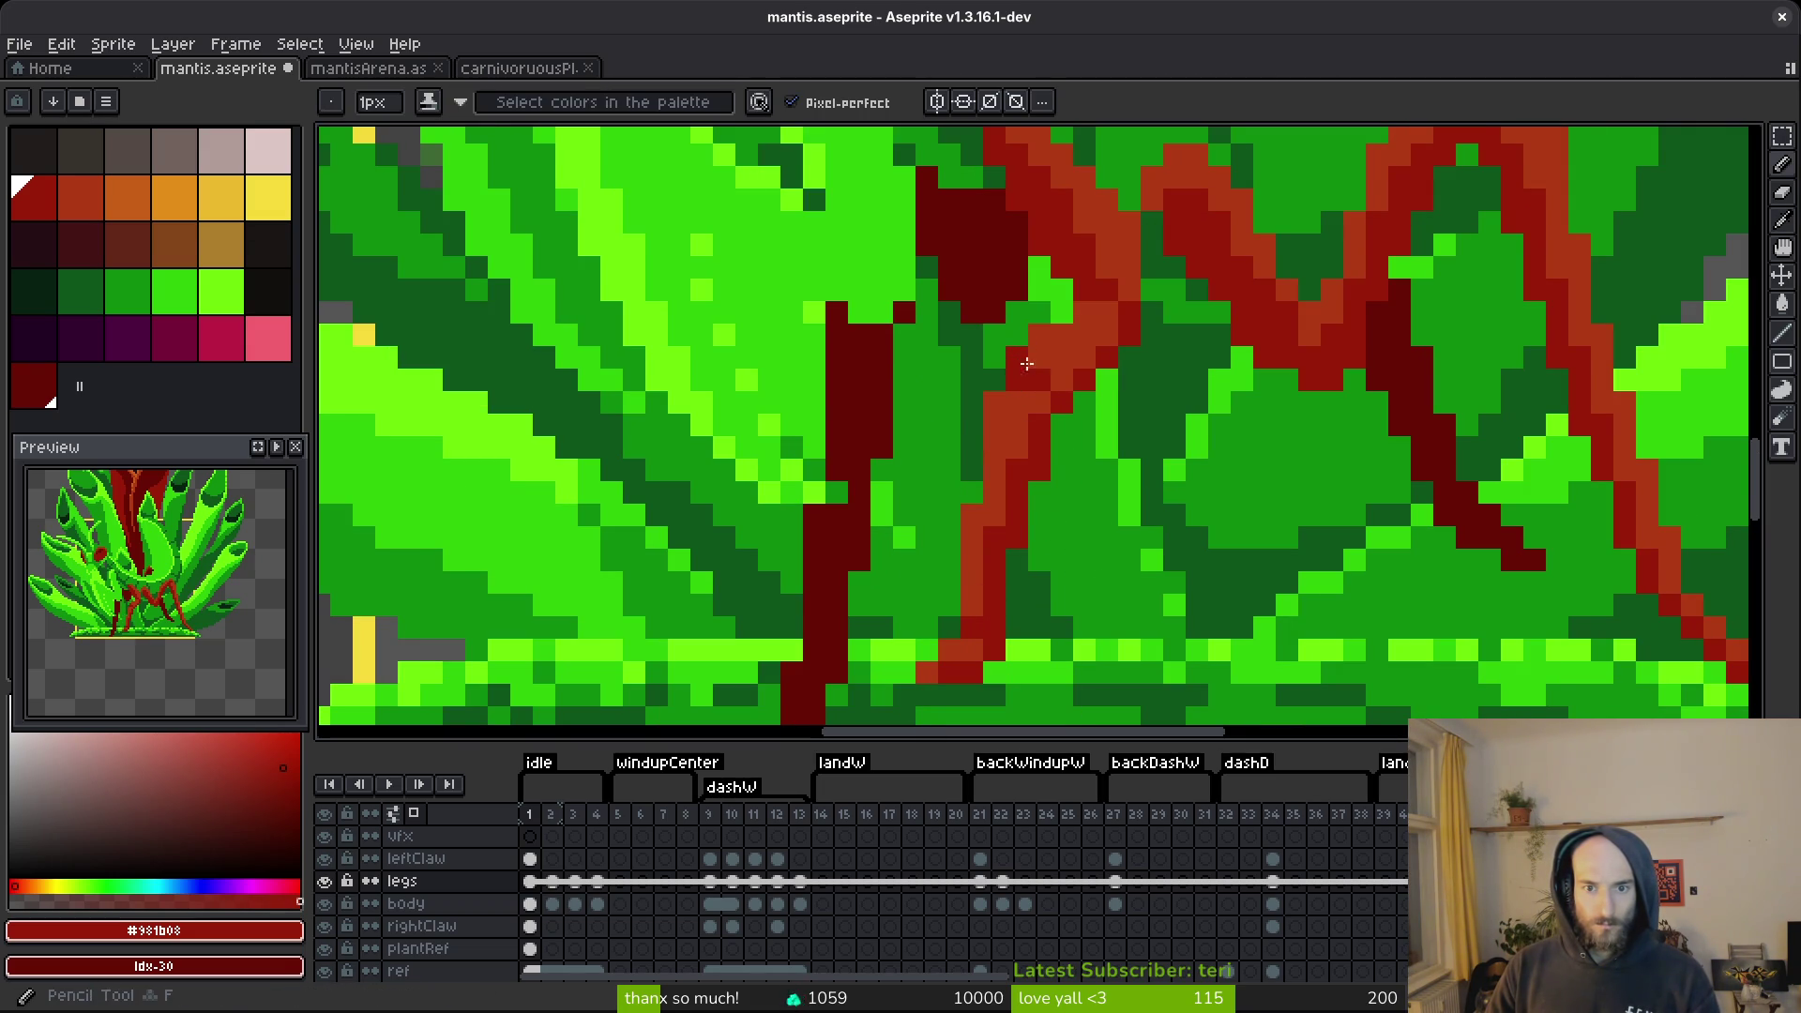
left_click(1026, 397)
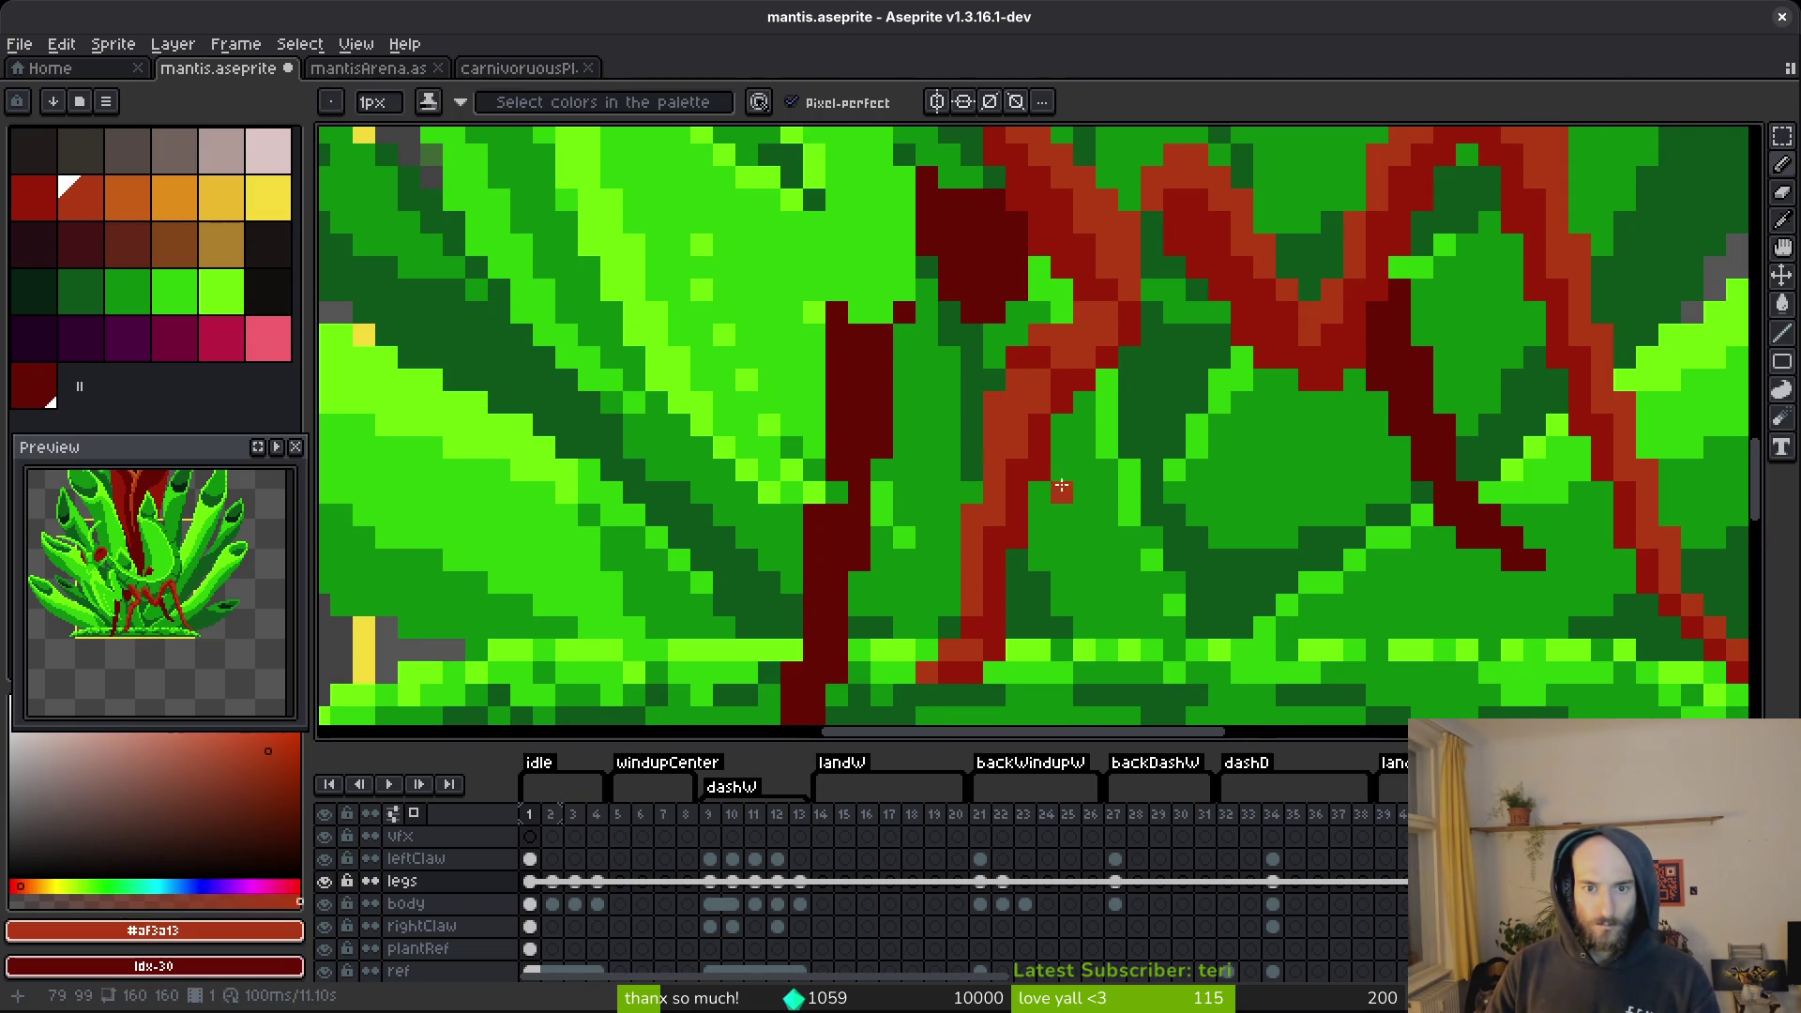
Reposition the leg pixels above the base, commit, deselect and save mantis.aseprite.
key("m")
mouse_move(938, 391)
left_mouse_down()
mouse_move(1141, 603)
mouse_move(1167, 664)
left_mouse_up()
mouse_move(904, 605)
left_mouse_down()
mouse_move(1037, 683)
mouse_move(1045, 510)
mouse_move(1125, 493)
left_mouse_up()
key("Return")
scroll(1128, 492, "down", 5)
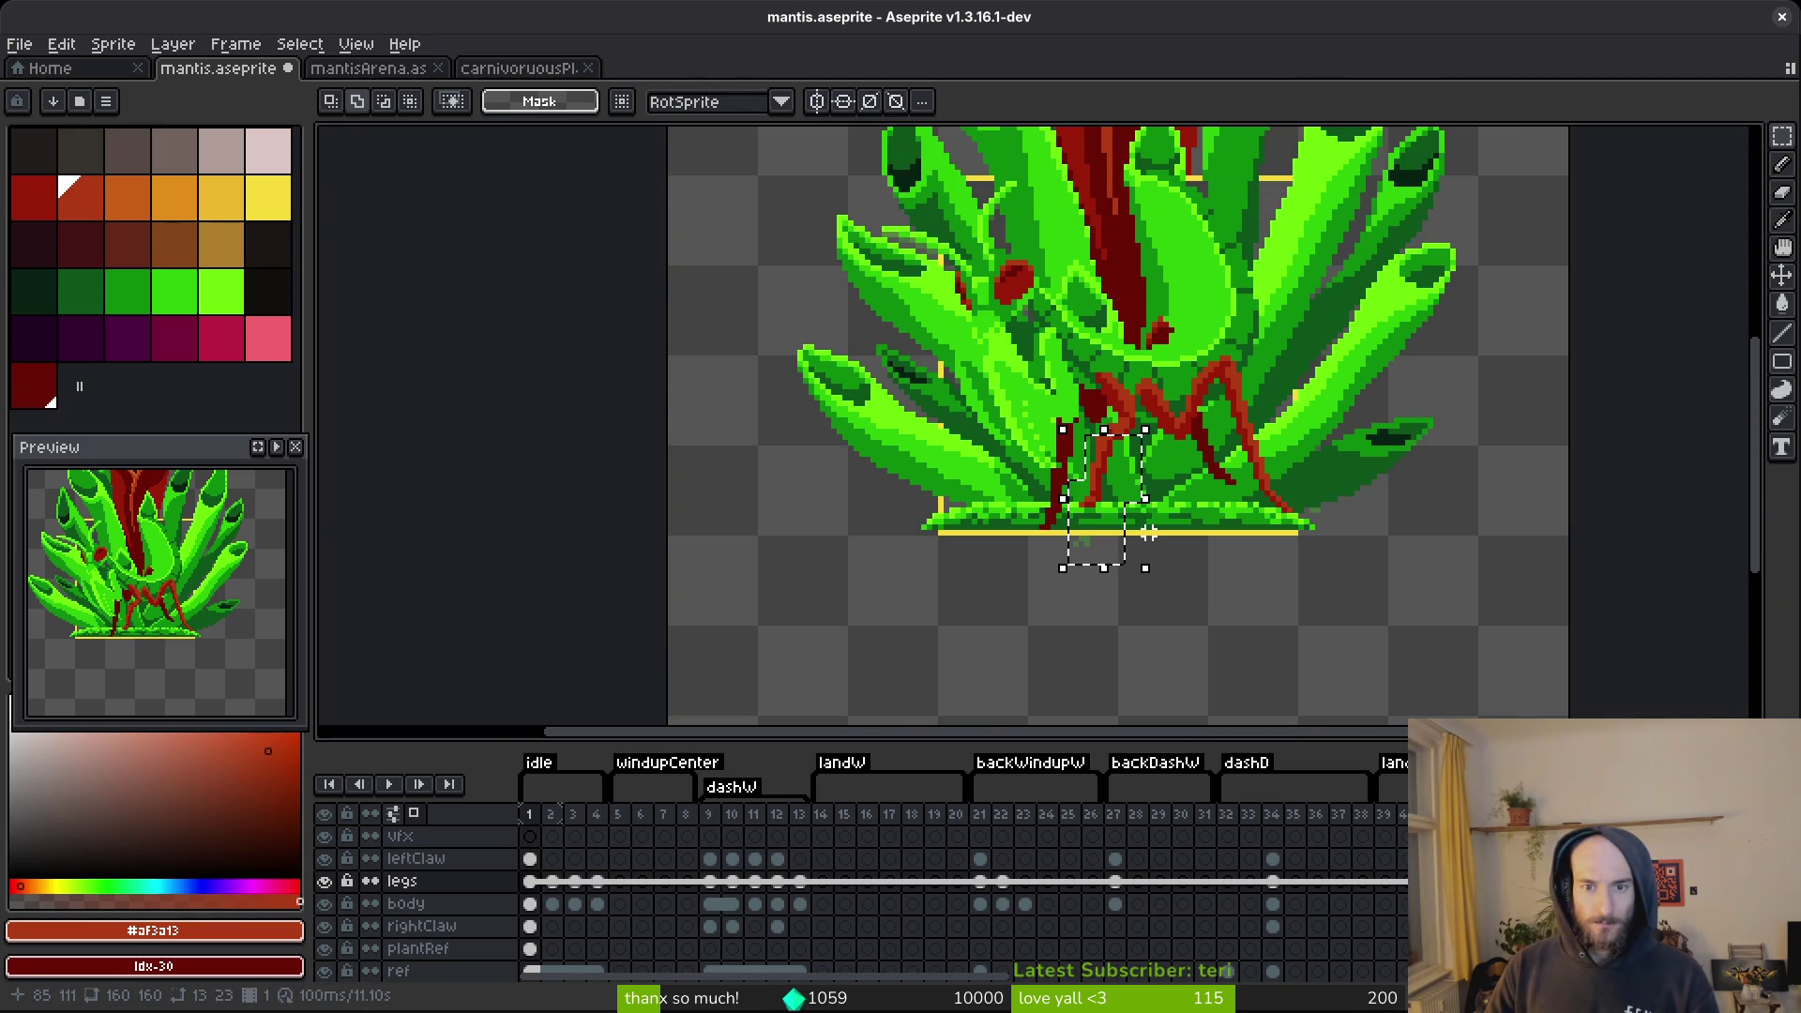
key("Return")
key("ctrl+d")
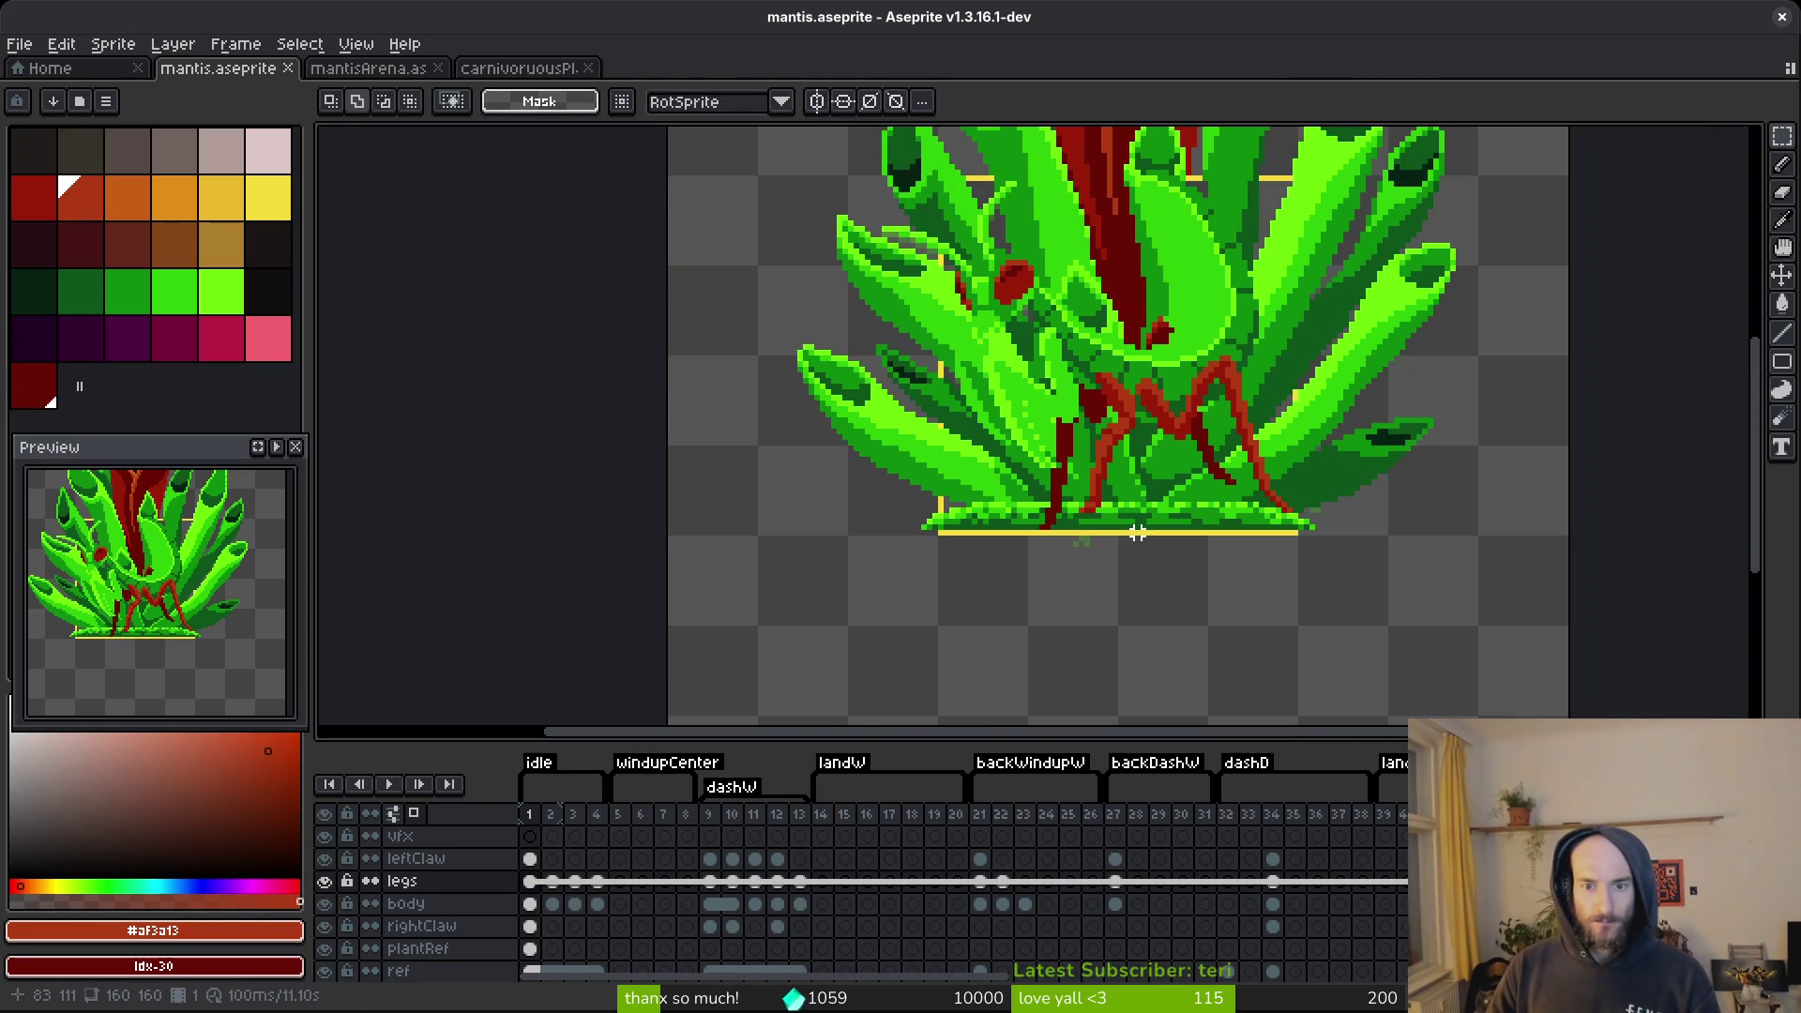
key("ctrl+s")
scroll(1138, 532, "up", 2)
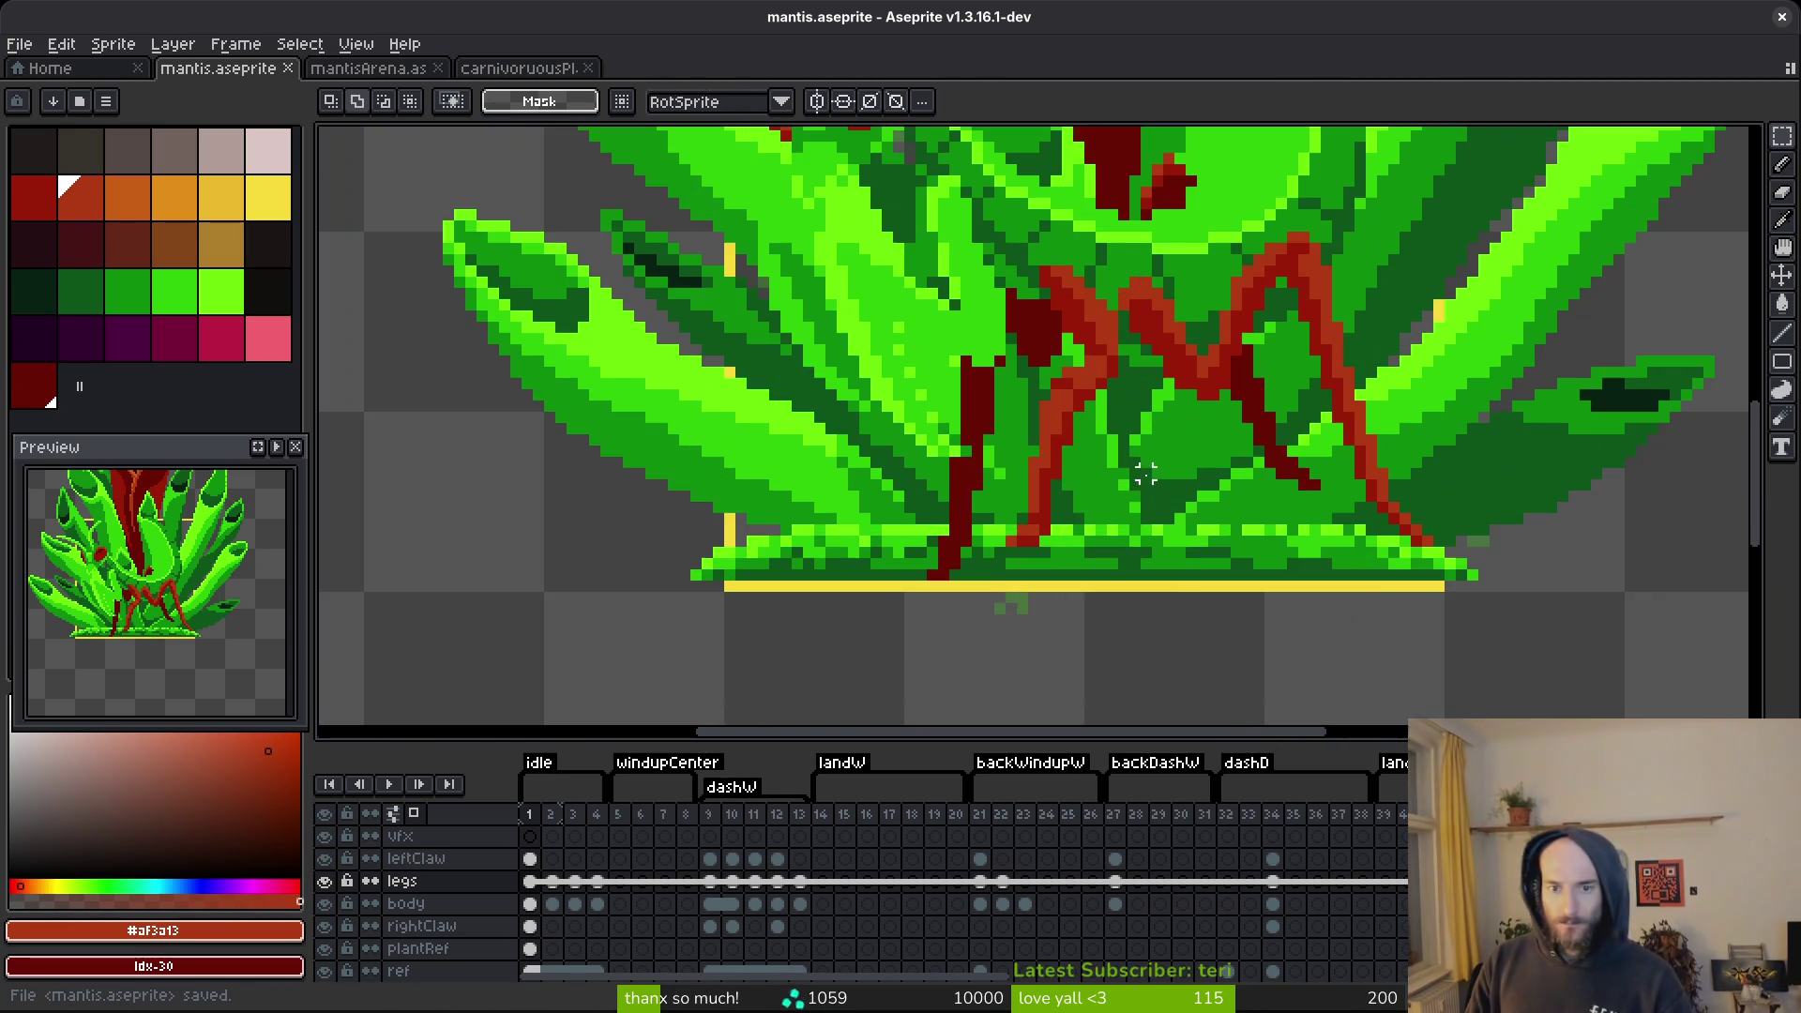
scroll(1134, 530, "up", 2)
Move the selected mantis legs up and commit the move.
mouse_move(1107, 269)
left_mouse_down()
mouse_move(961, 720)
mouse_move(1110, 394)
left_mouse_up()
scroll(1077, 491, "up", 3)
left_click_drag(1076, 490, 1077, 415)
scroll(1079, 450, "down", 1)
left_click(1181, 469)
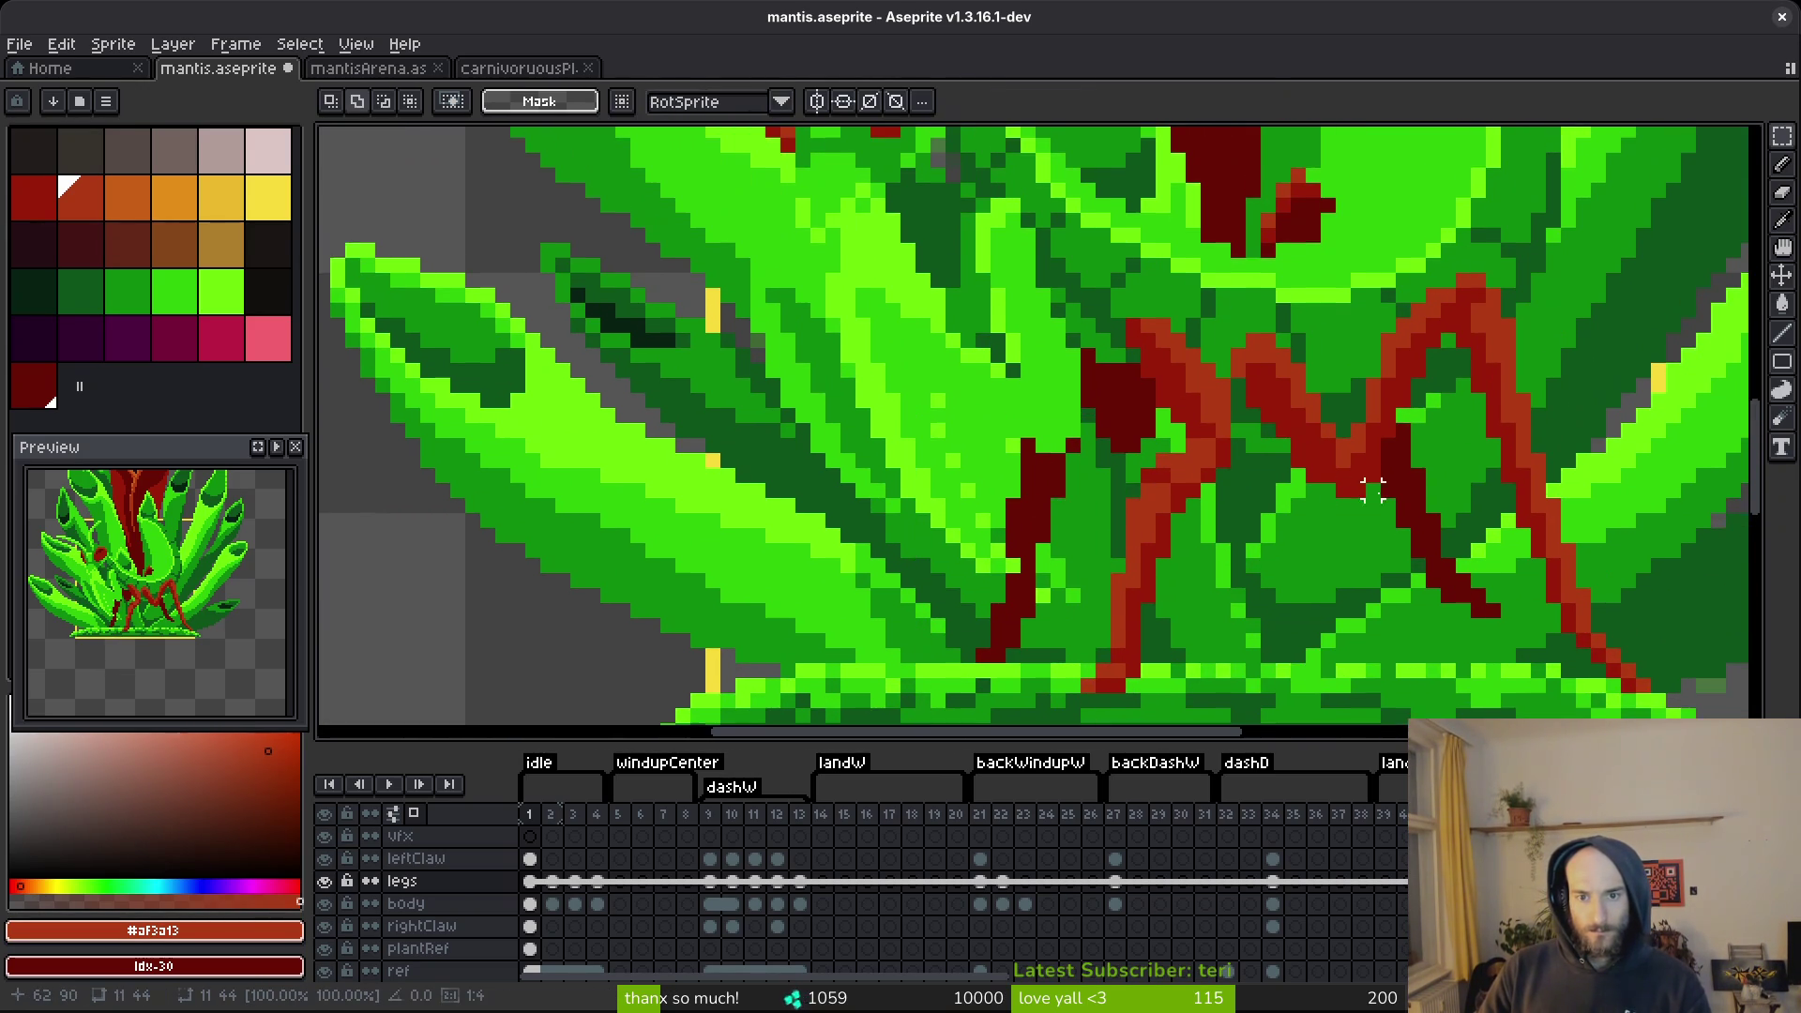
Try shifting the red leg pixels down-left, then cancel the move.
scroll(1210, 468, "up", 1)
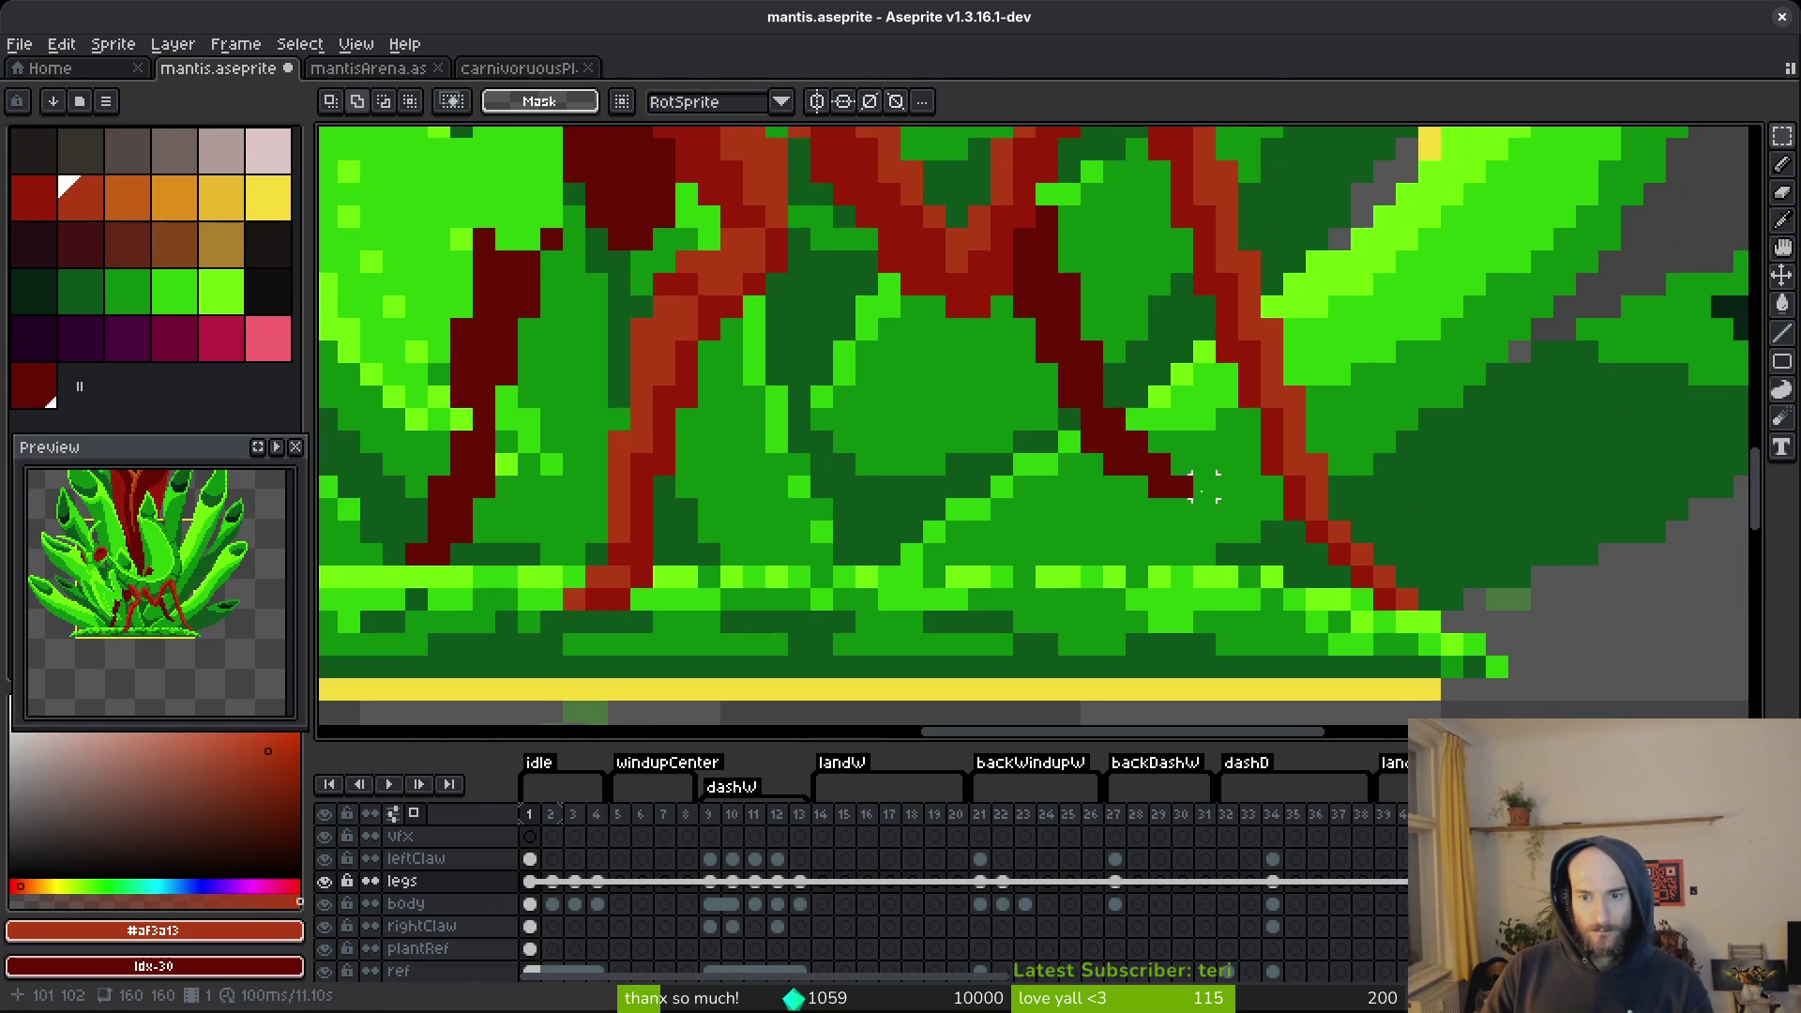
scroll(1200, 478, "down", 3)
scroll(1196, 483, "up", 1)
scroll(1196, 483, "up", 1)
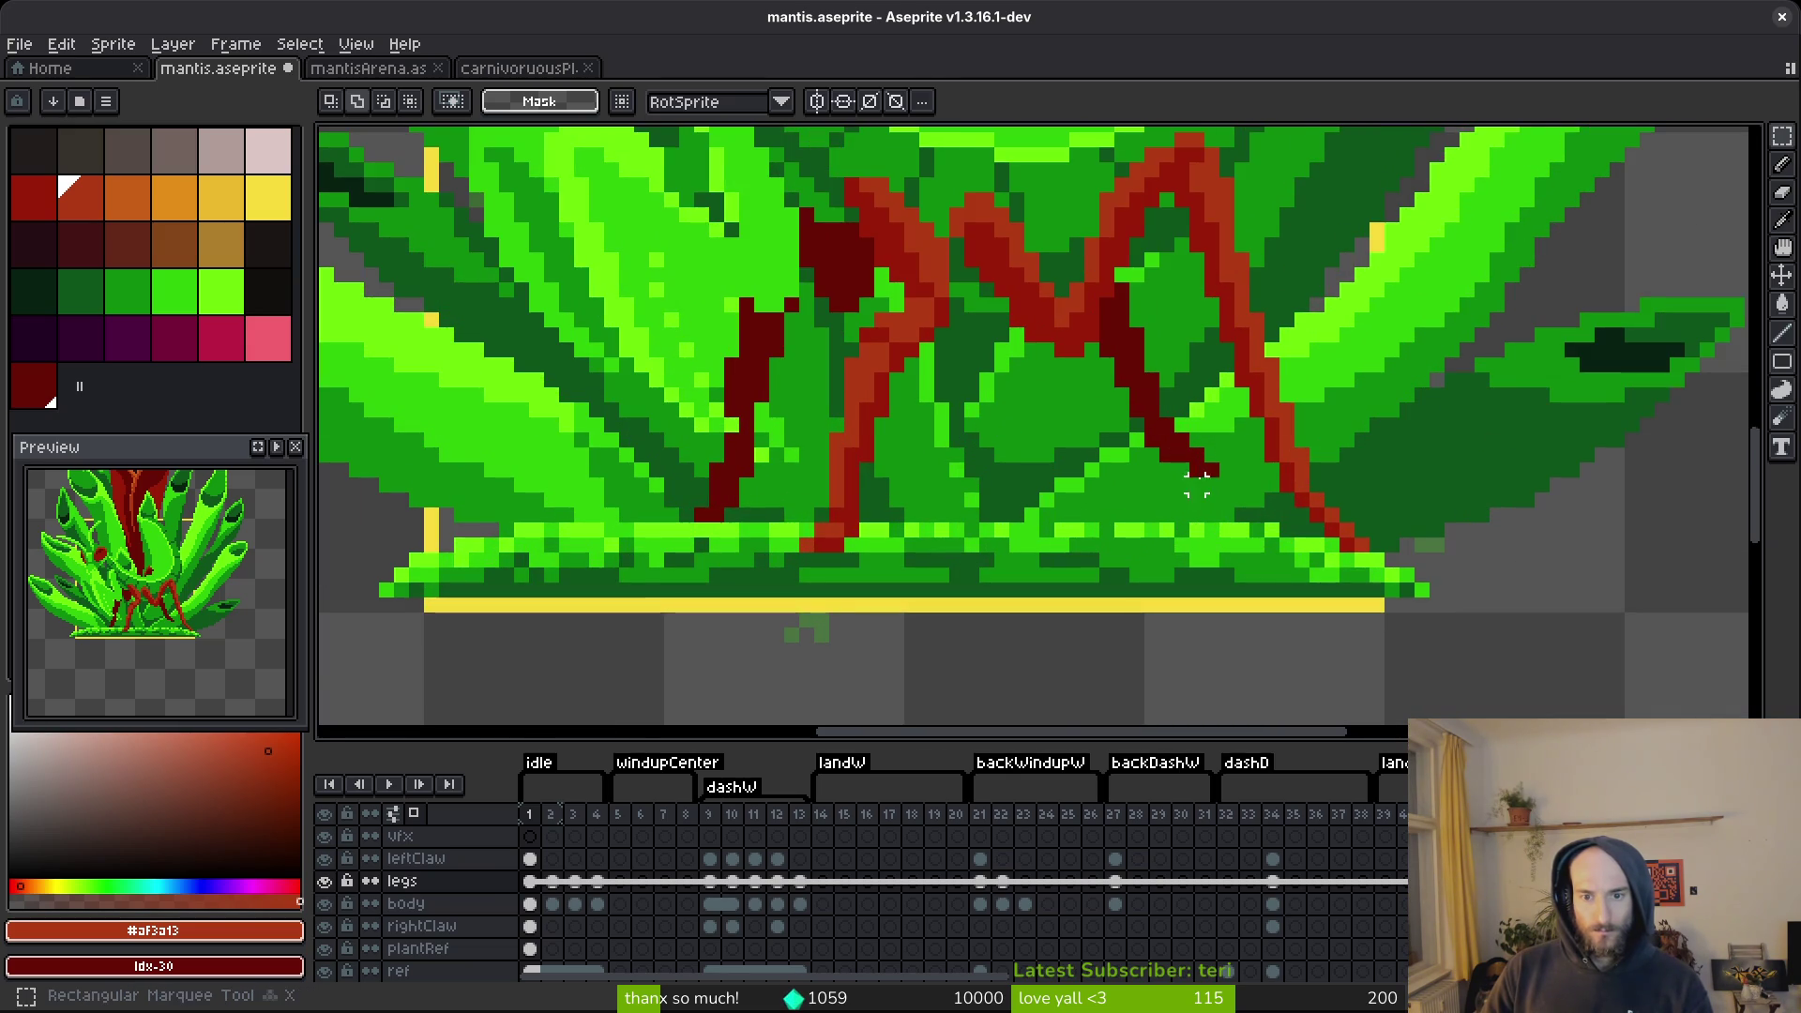
scroll(1078, 375, "up", 1)
left_click_drag(1072, 366, 1276, 509)
left_click_drag(1168, 445, 1146, 507)
key("Escape")
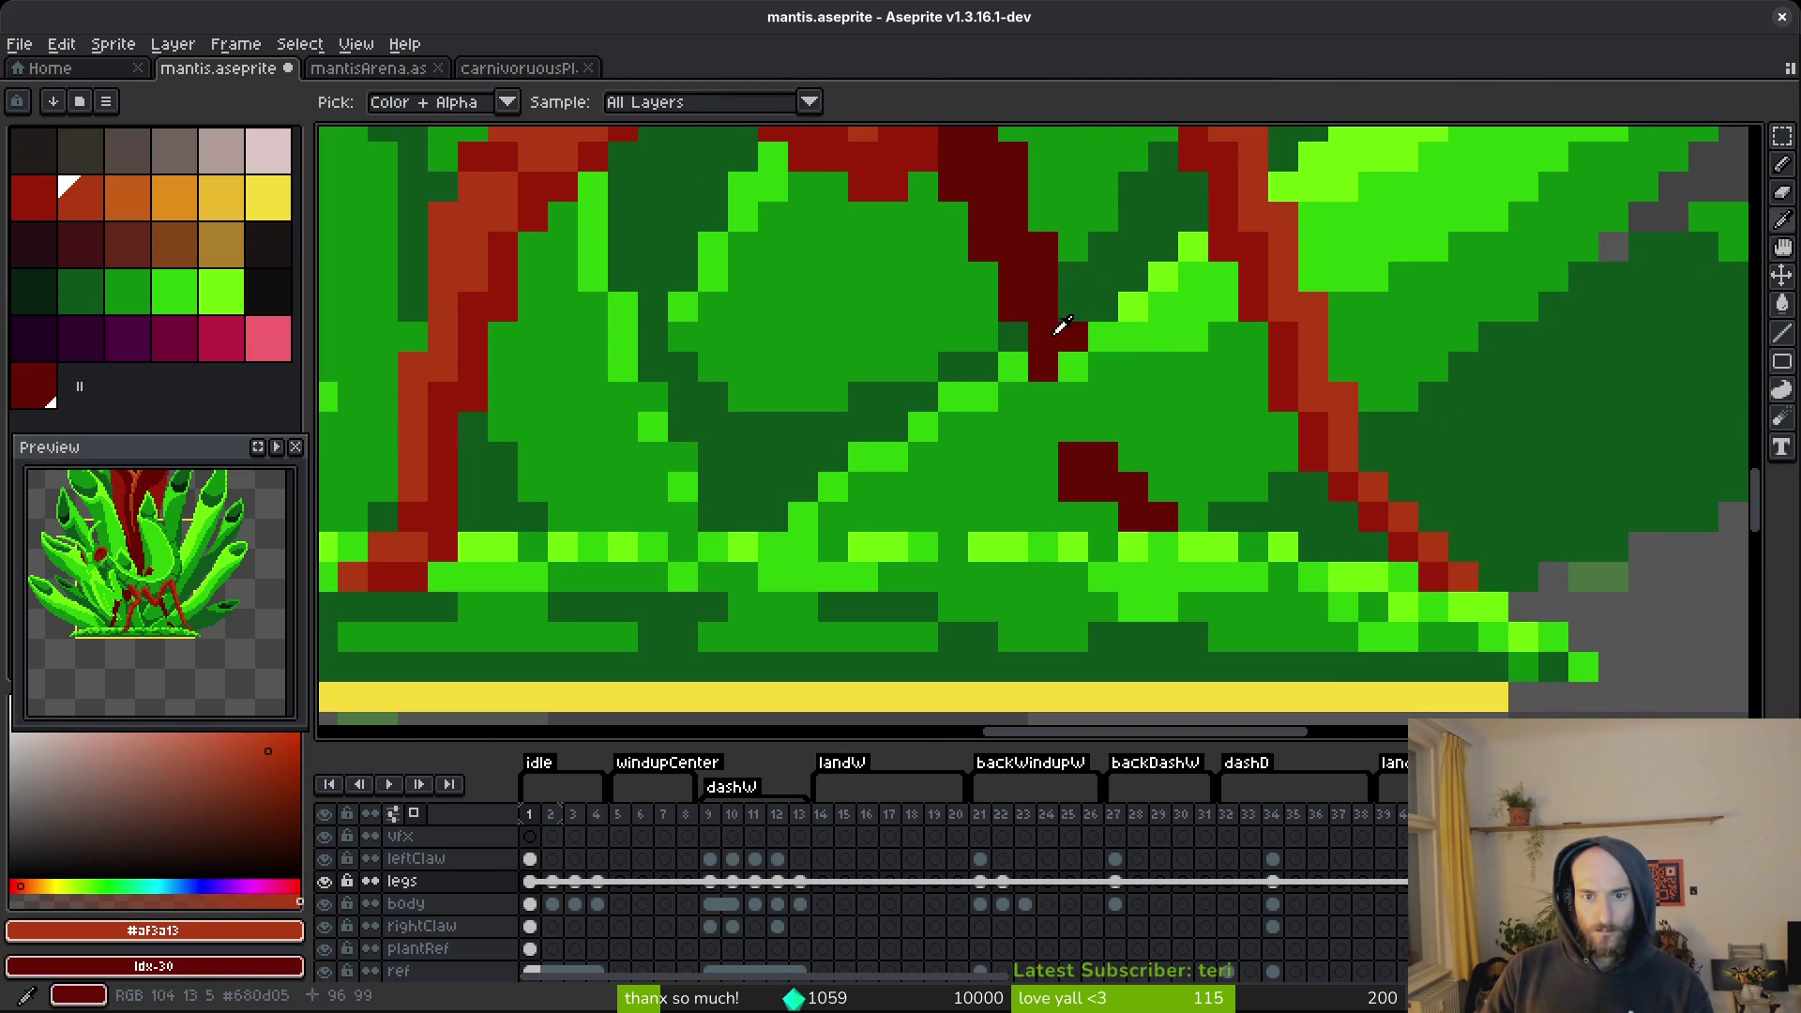
Paint dark red #680d05 pixels onto the leg and erase a stray red pixel.
left_click(1053, 333, "alt")
key("b")
left_click_drag(1047, 424, 1043, 398)
left_click(1103, 516)
key("e")
left_click(1162, 518)
key("b")
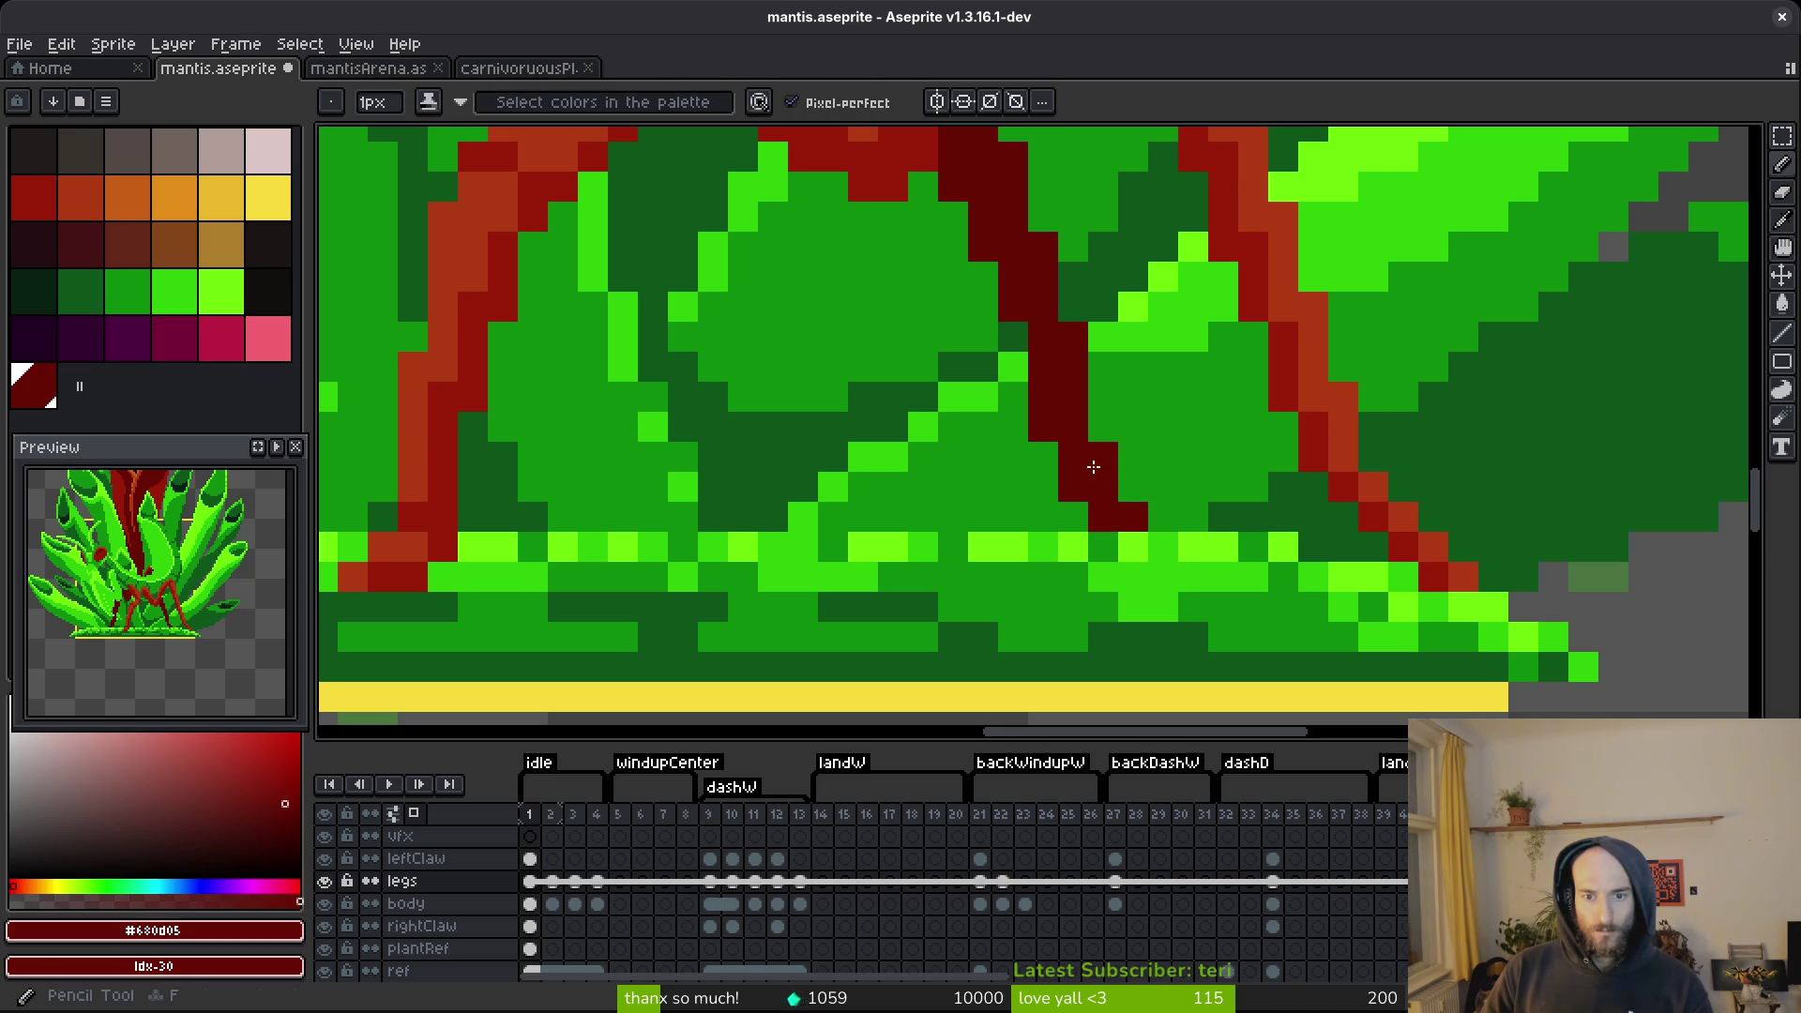
Hide the plantRef layer and shift the red joint blob one pixel right.
scroll(1153, 507, "down", 4)
scroll(1146, 498, "up", 4)
scroll(1125, 506, "down", 4)
scroll(1059, 375, "up", 3)
scroll(1001, 459, "down", 2)
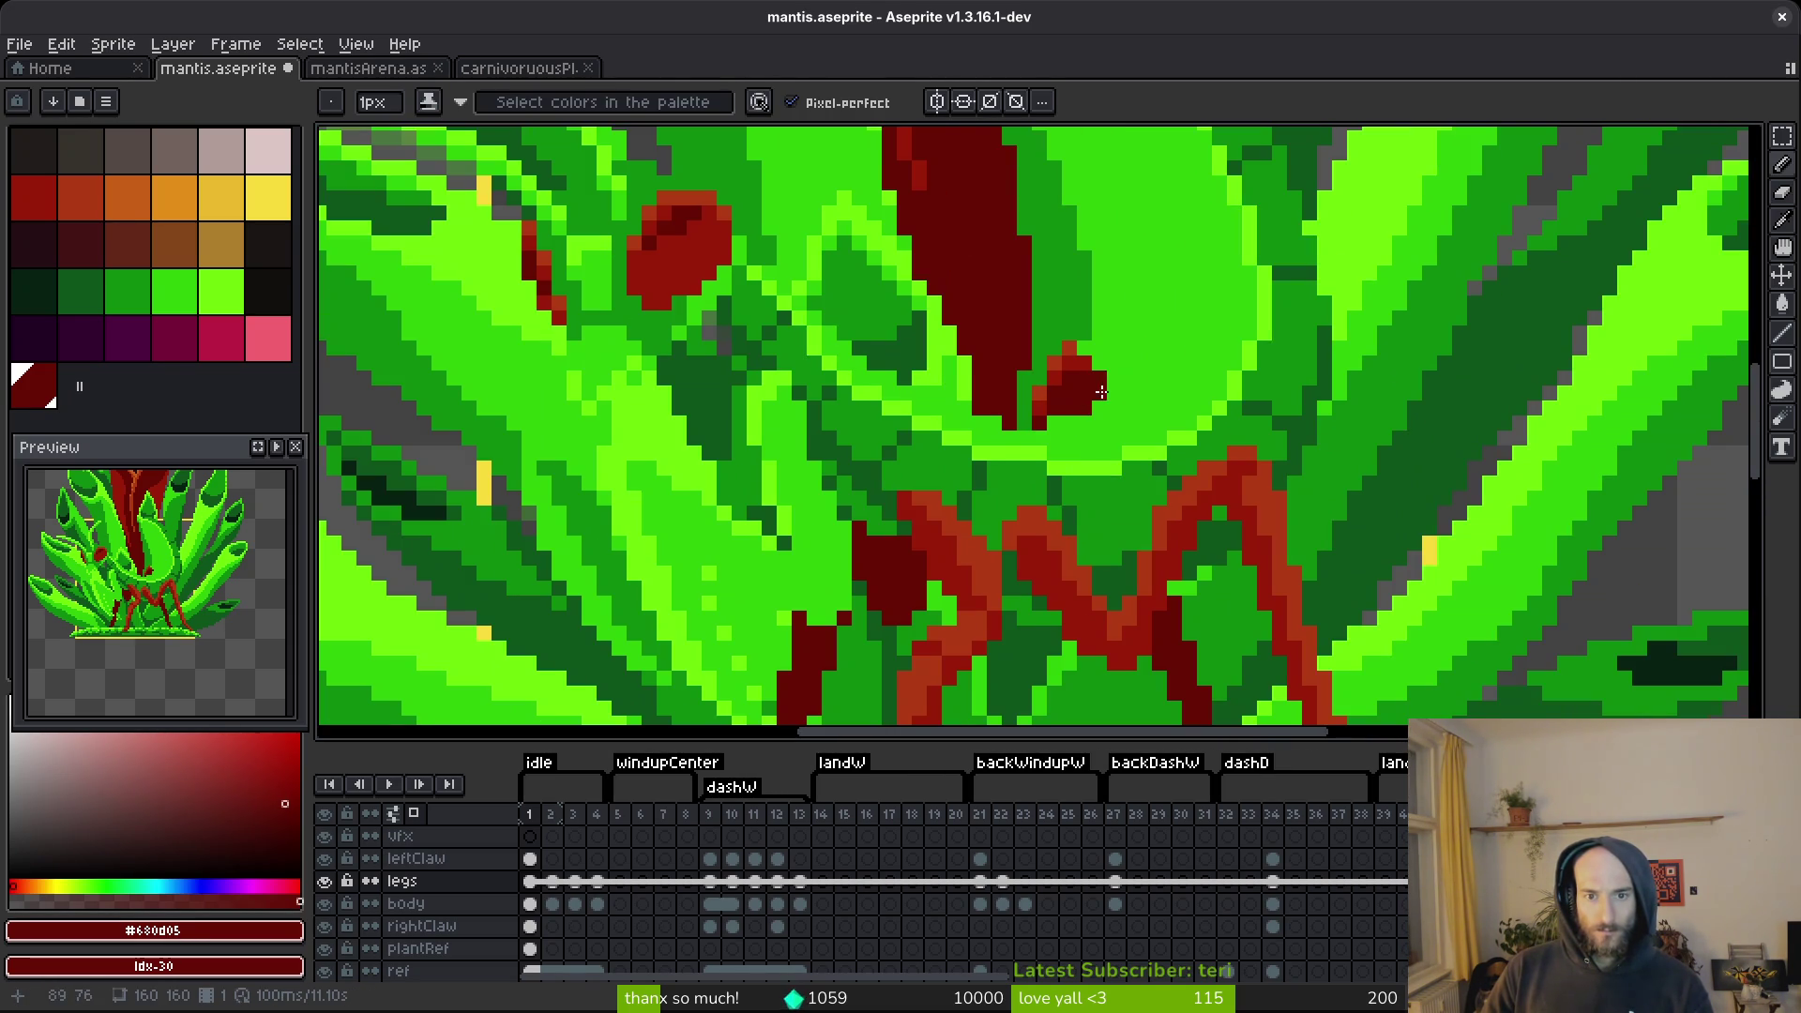
scroll(1099, 392, "down", 3)
key("m")
scroll(1057, 374, "up", 3)
mouse_move(1023, 347)
left_mouse_down()
mouse_move(1195, 488)
mouse_move(1093, 450)
mouse_move(1134, 461)
left_mouse_up()
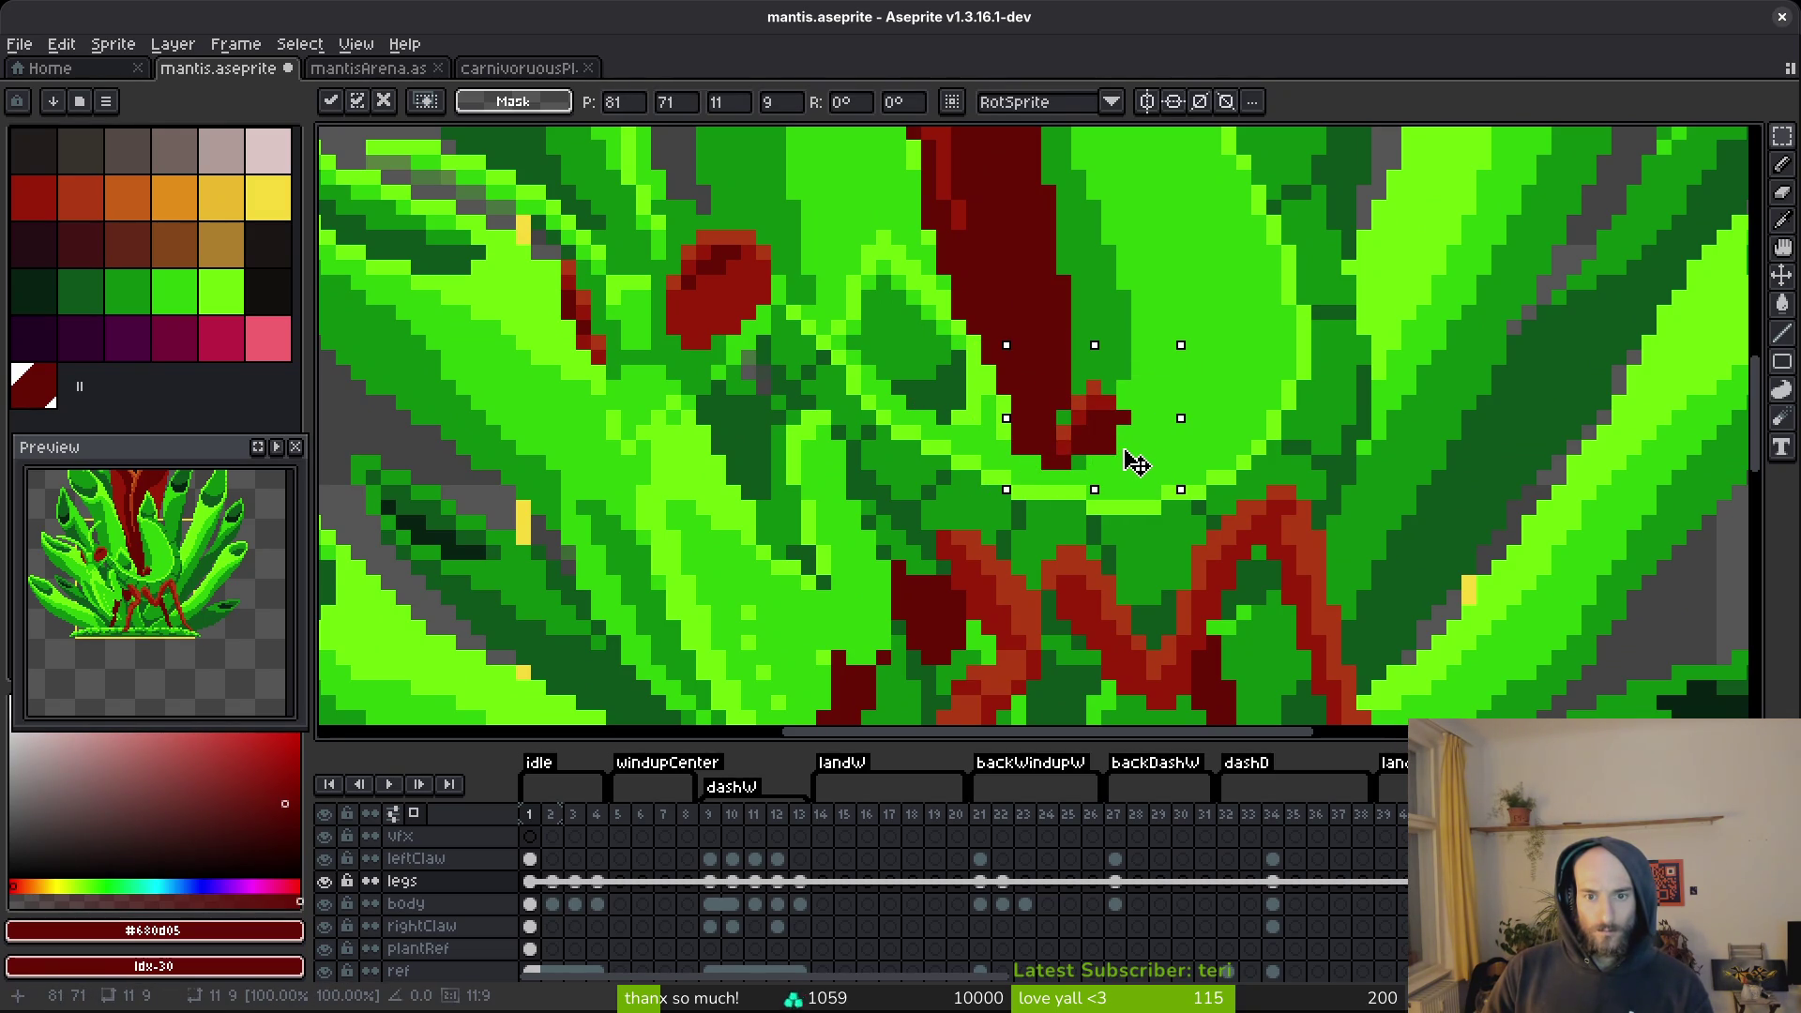
left_click(325, 949)
mouse_move(1094, 442)
left_mouse_down()
mouse_move(1078, 446)
mouse_move(1125, 442)
mouse_move(1077, 439)
mouse_move(1106, 443)
left_mouse_up()
key("Return")
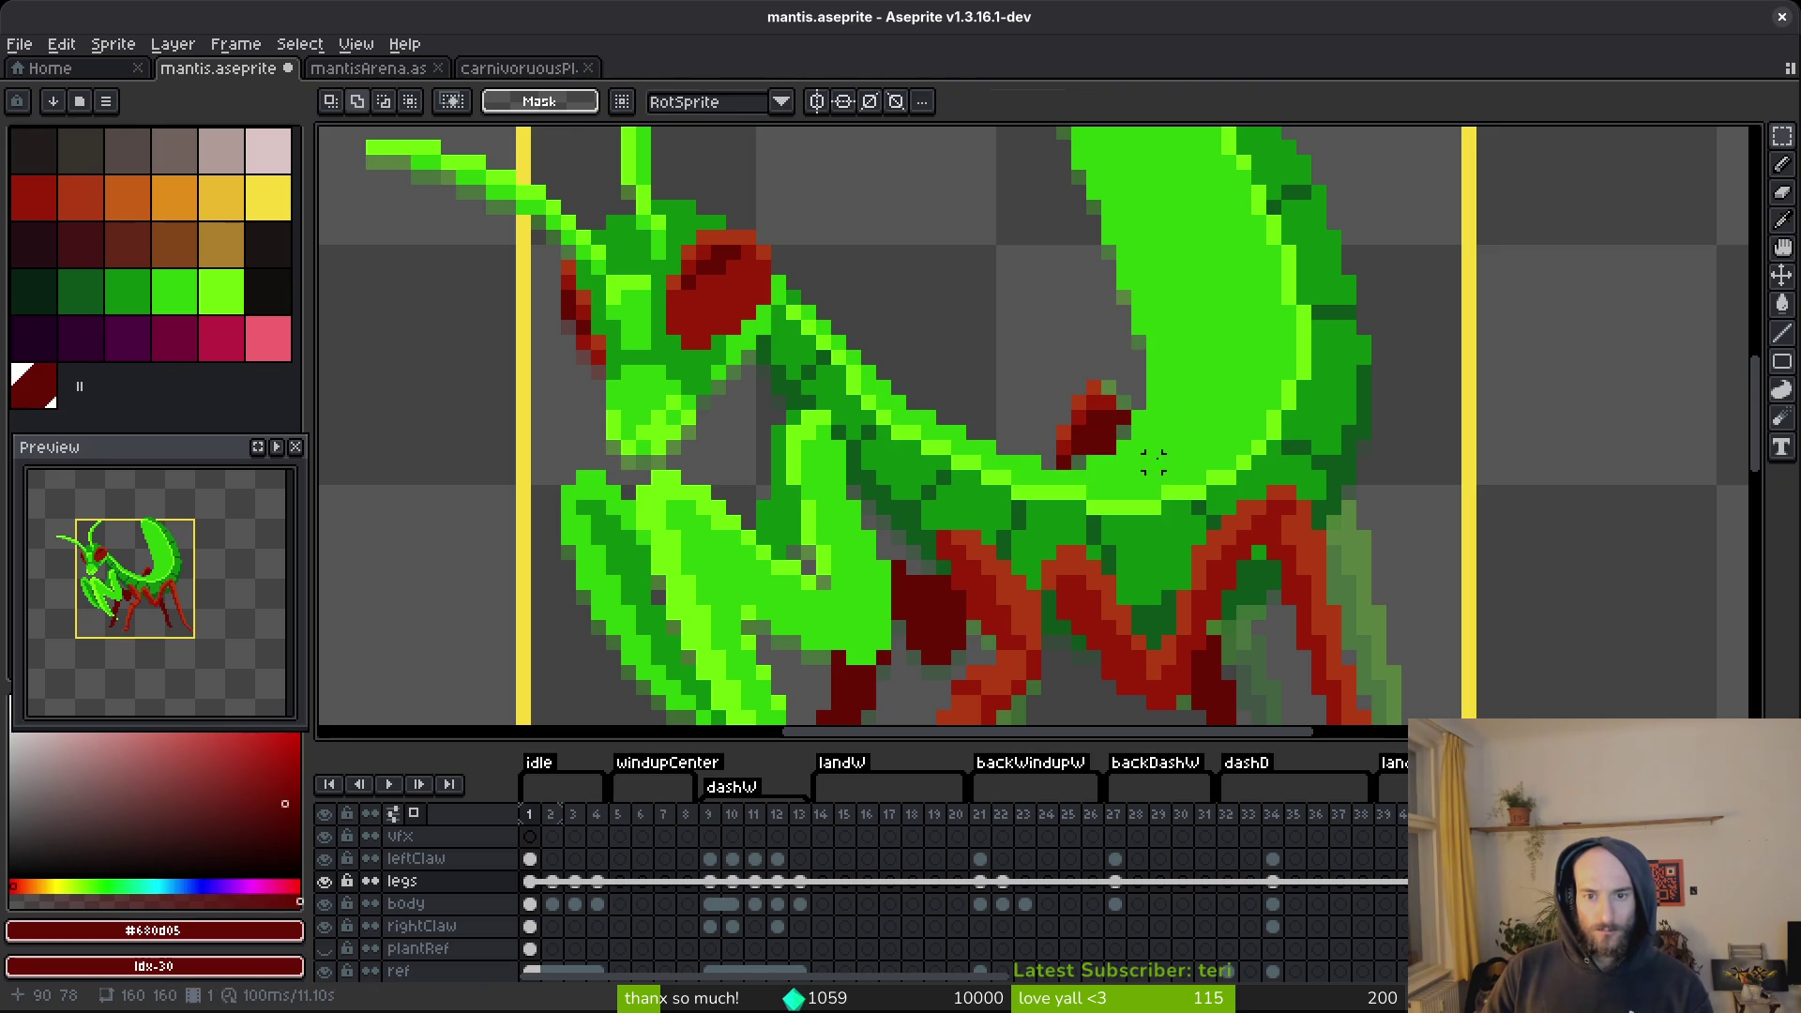
Commit the moved red body pixels, save mantis.aseprite, and switch to the Eraser.
scroll(1107, 443, "up", 3)
mouse_move(886, 193)
left_mouse_down()
mouse_move(984, 300)
mouse_move(1058, 344)
mouse_move(1035, 478)
left_mouse_up()
key("Return")
scroll(957, 479, "down", 5)
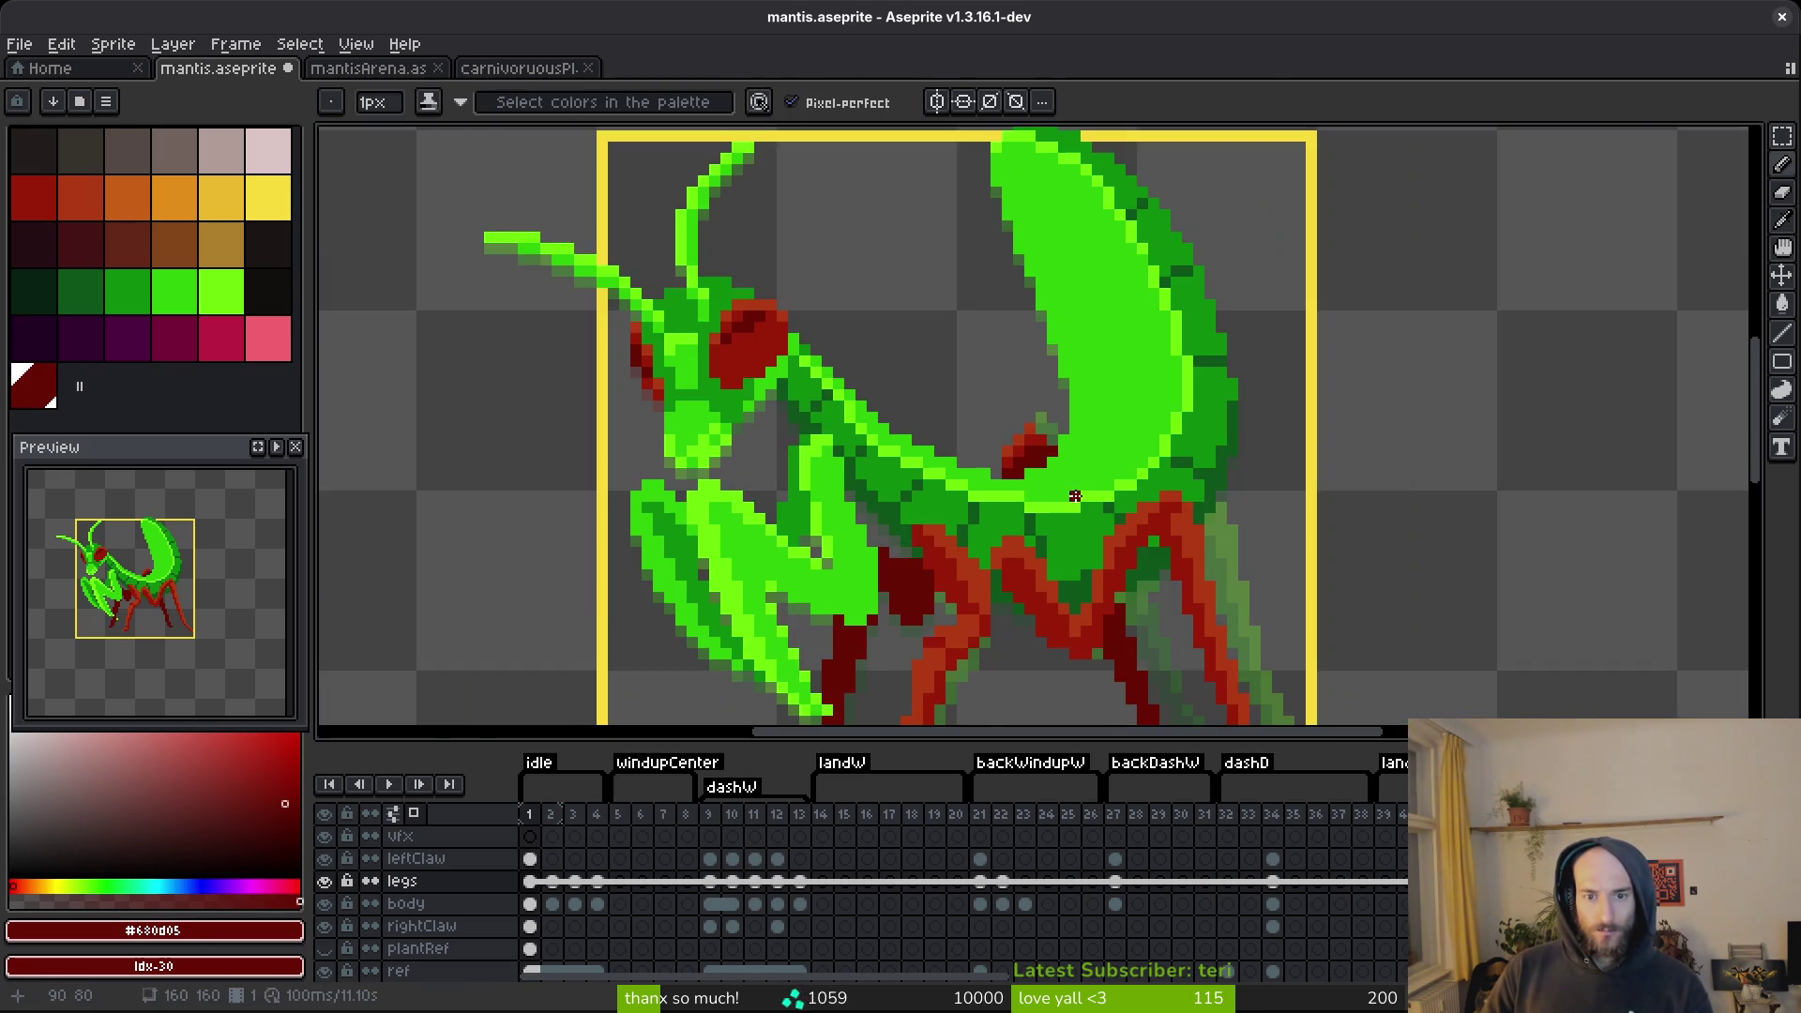
key("ctrl+s")
scroll(970, 521, "up", 4)
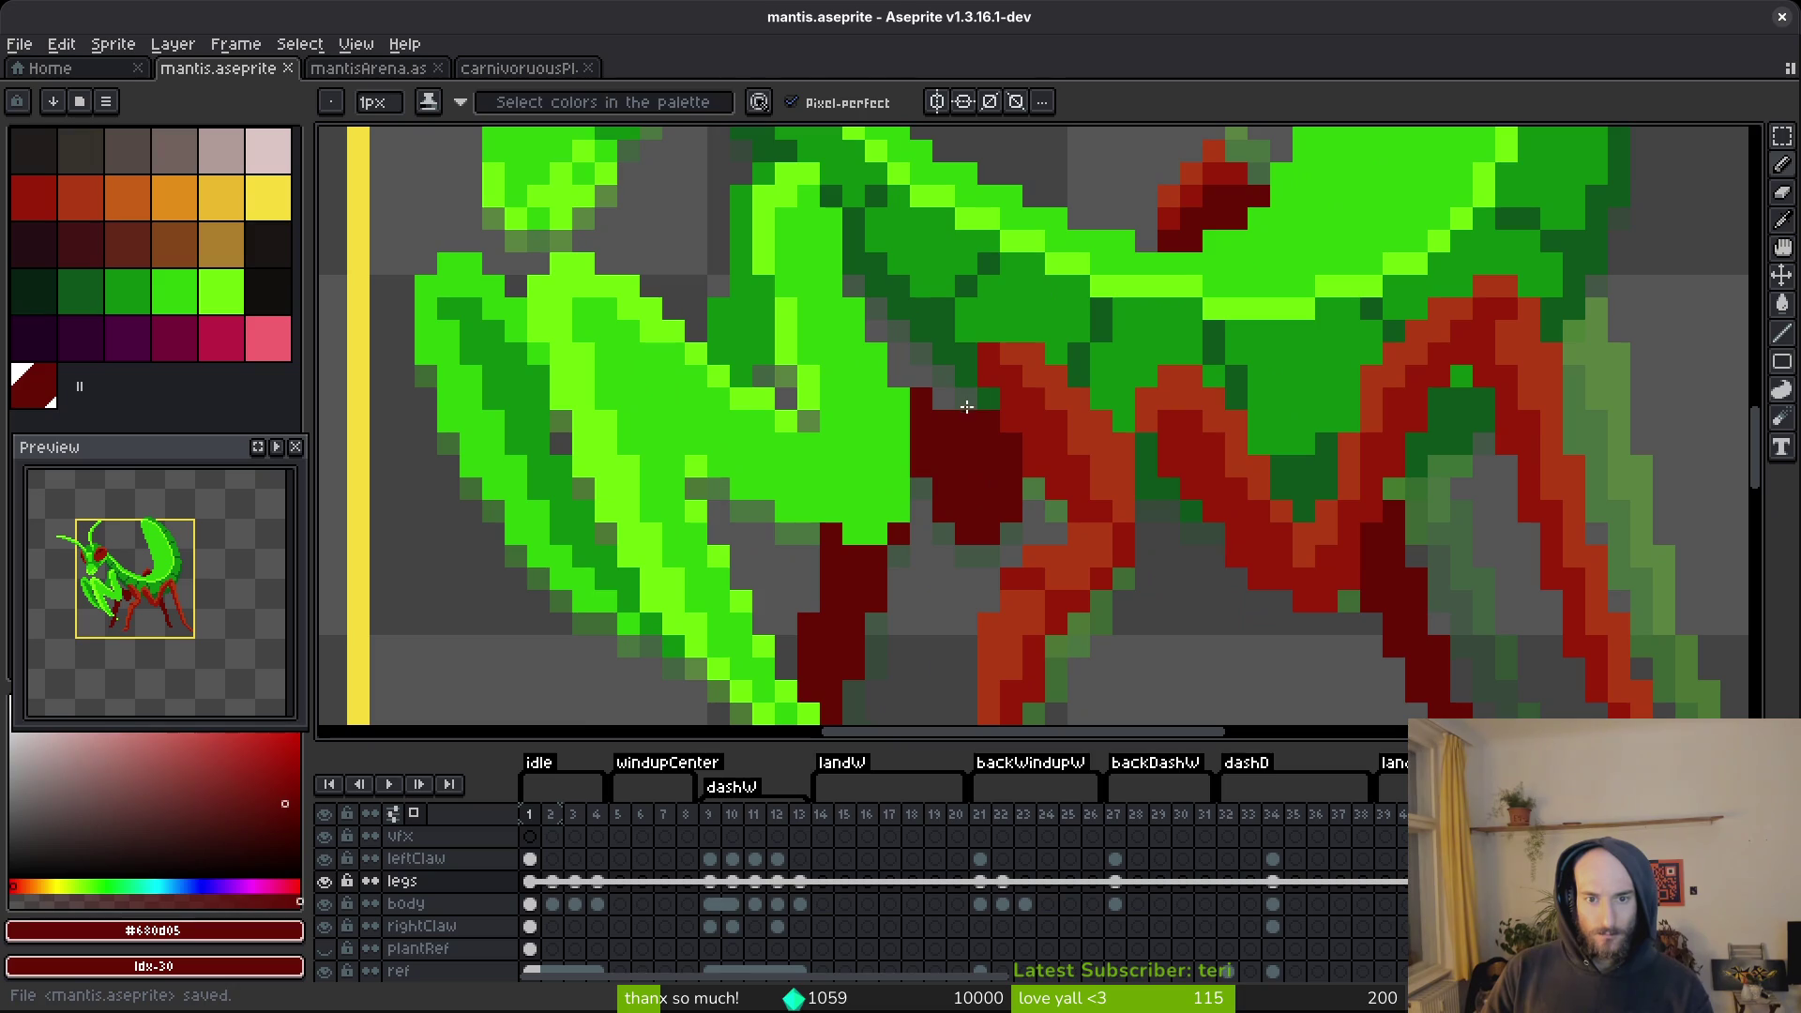
key("e")
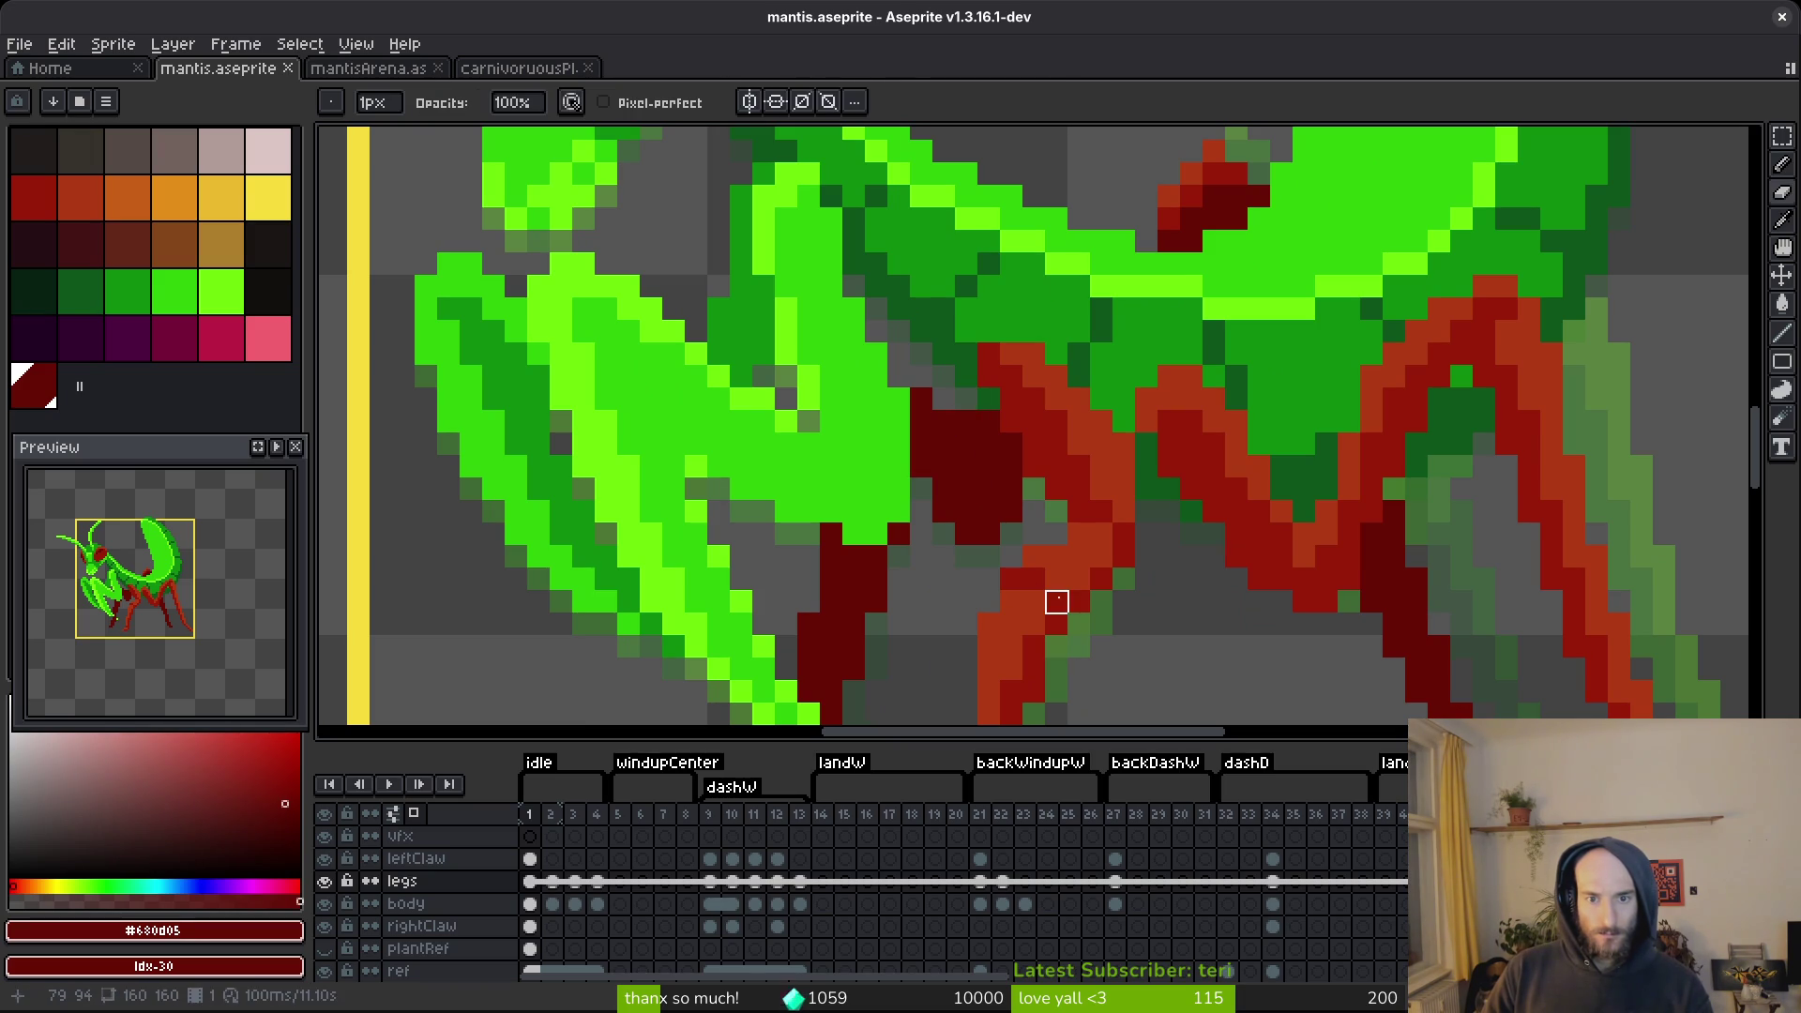
key("b")
scroll(1022, 517, "down", 4)
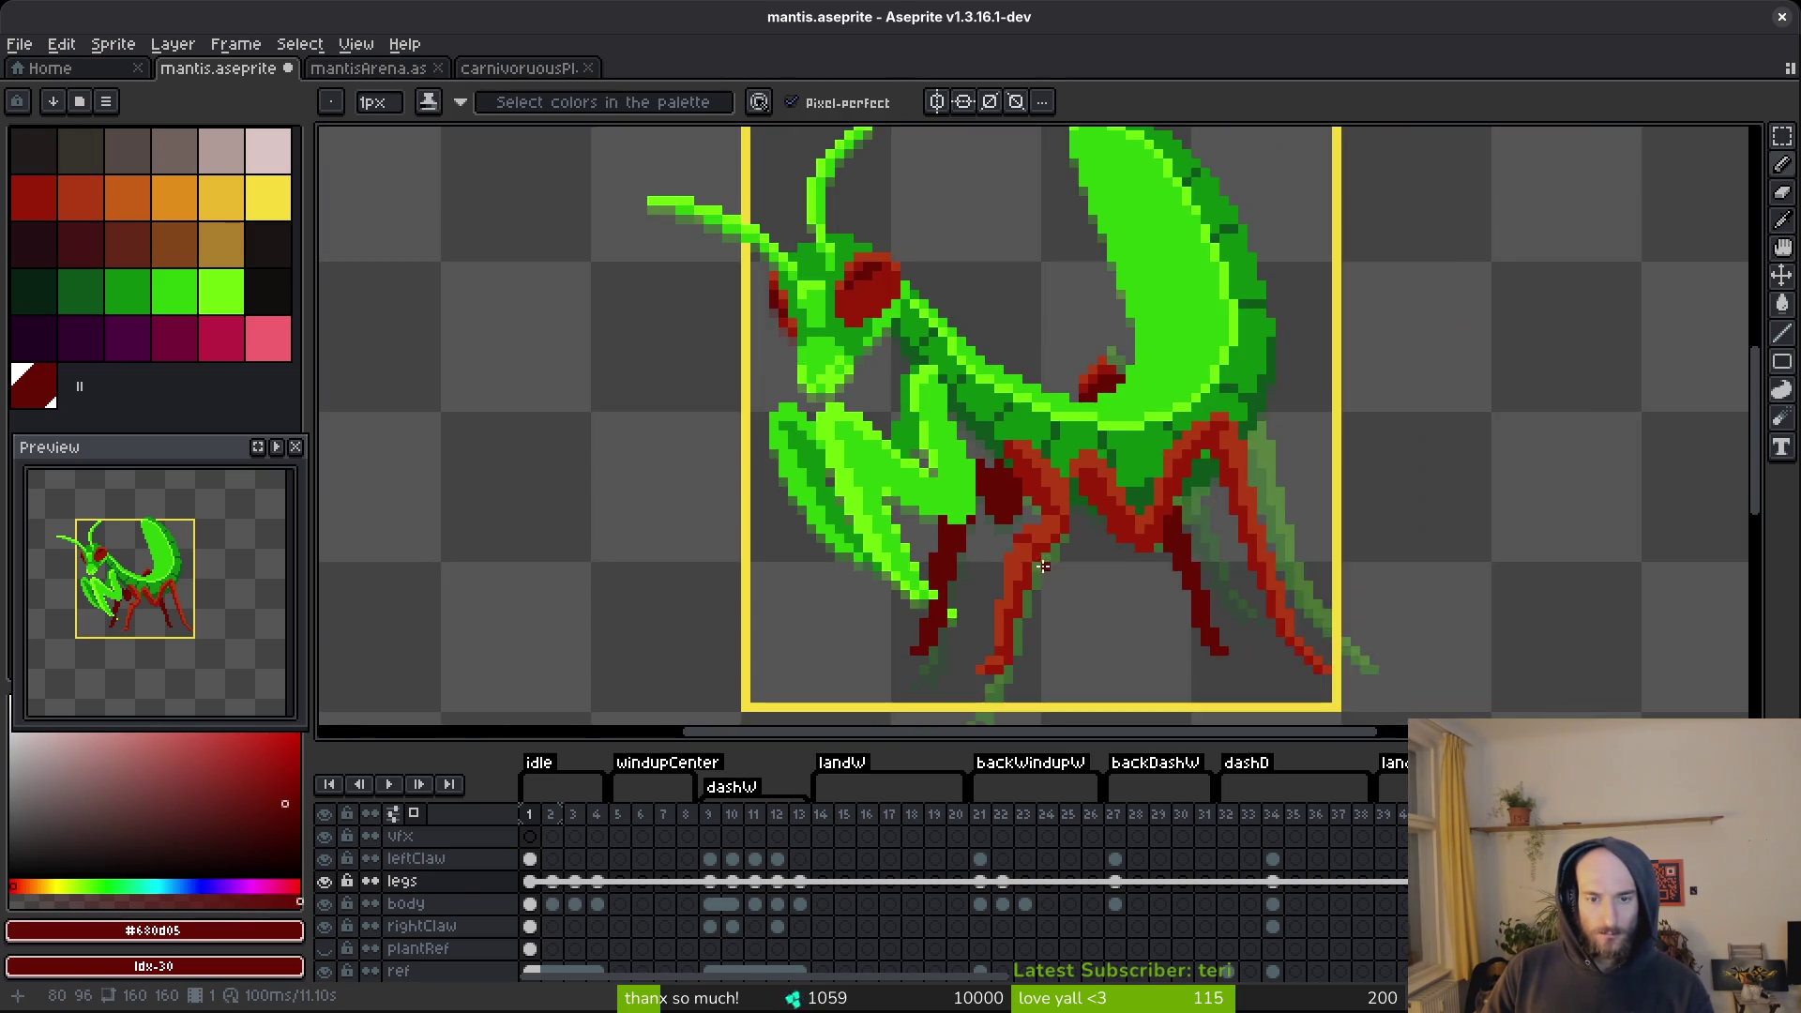
scroll(1003, 482, "up", 4)
key("e")
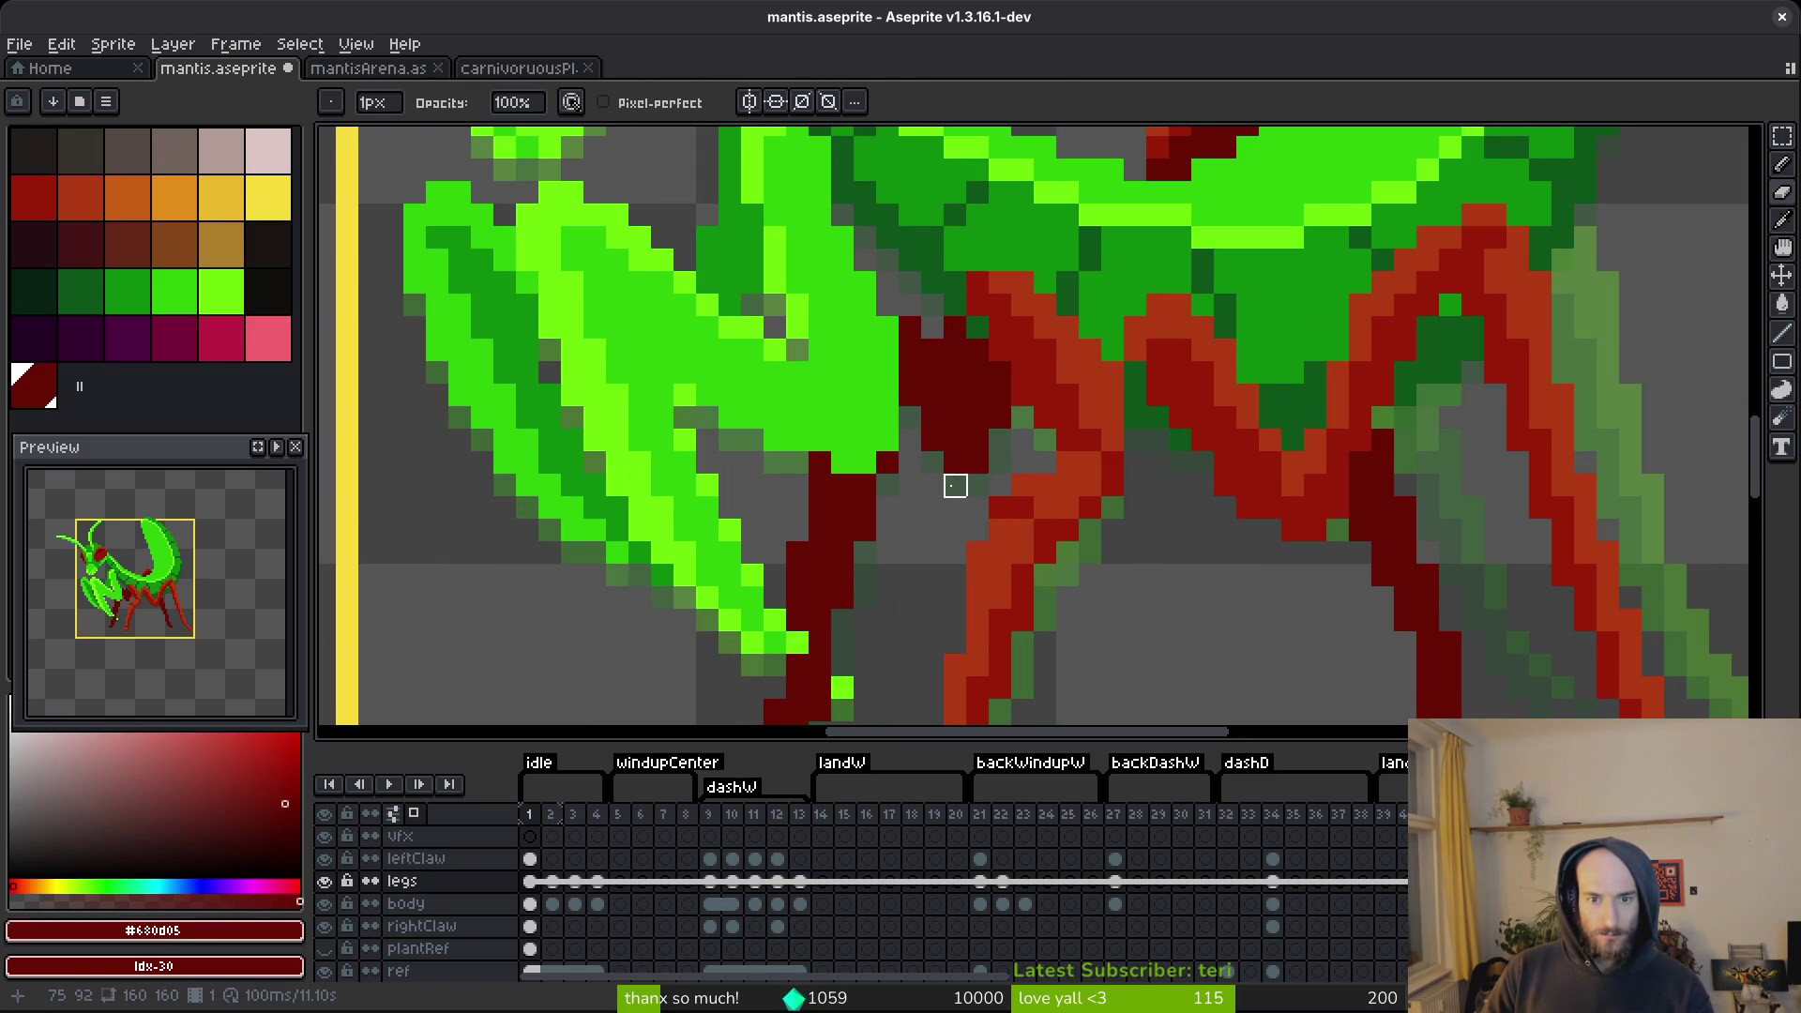
scroll(1017, 474, "down", 4)
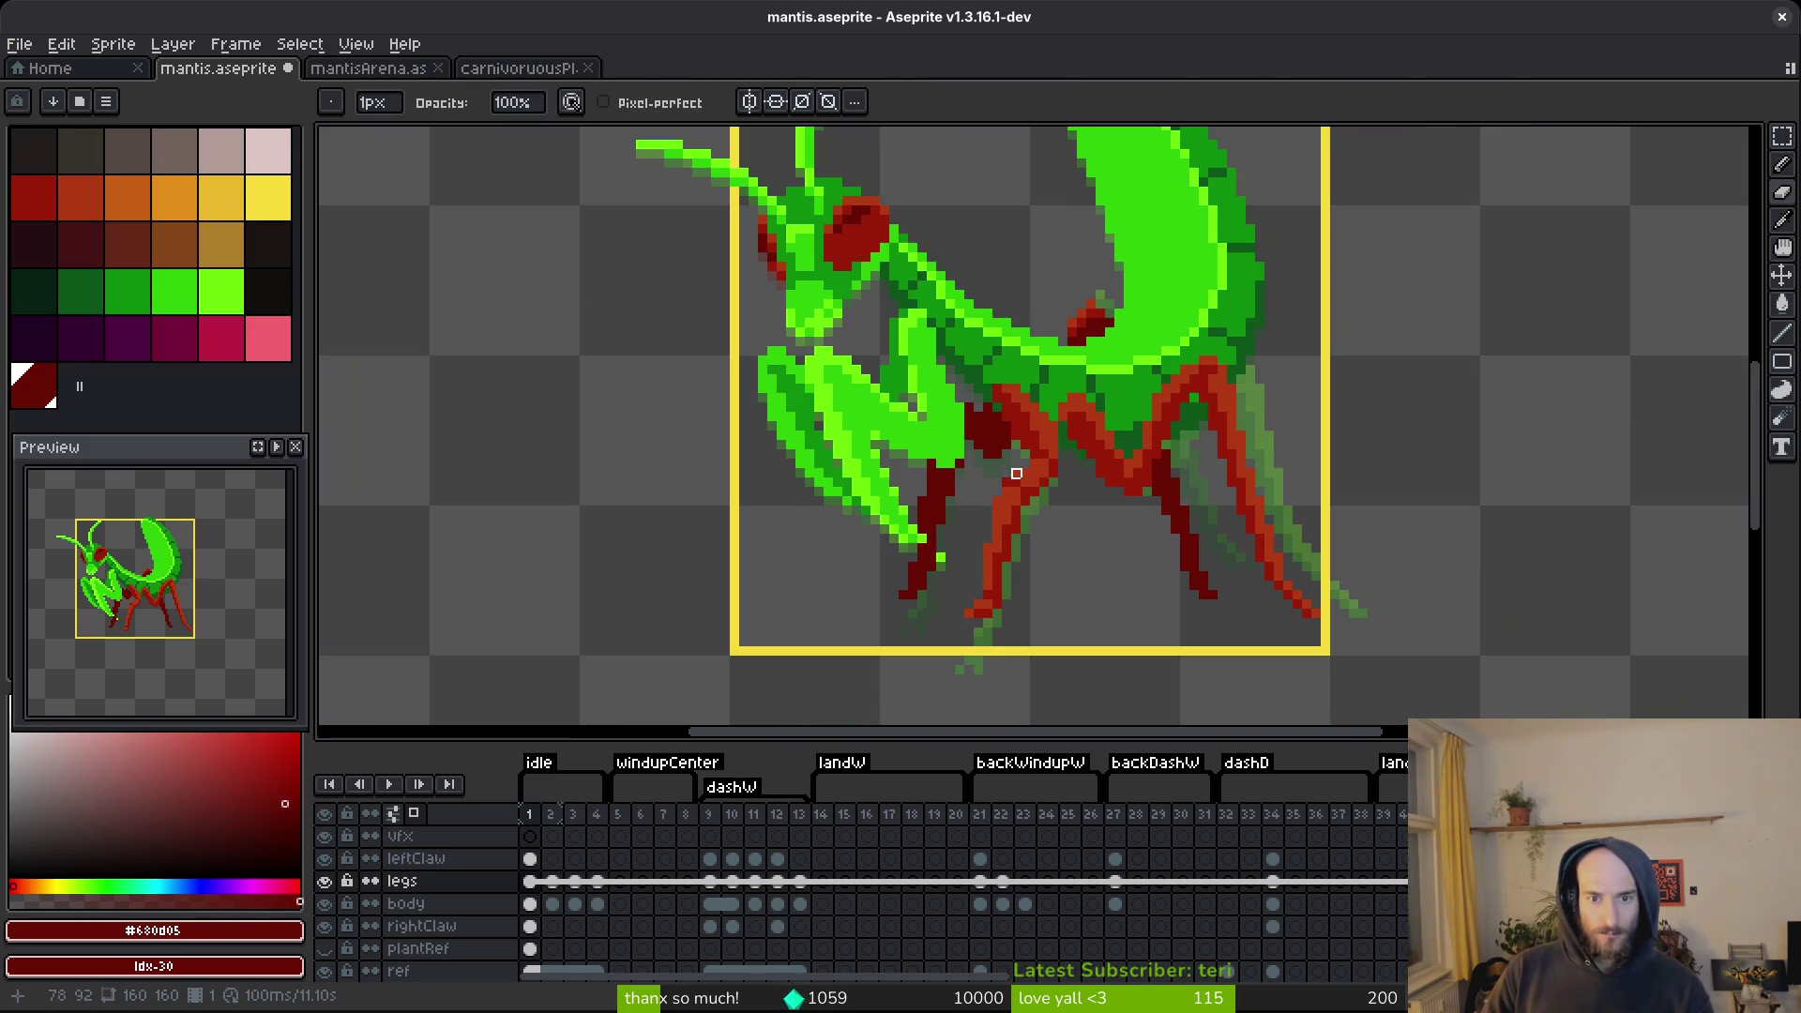
Hide both claw layers and repaint pixels on the dark red front leg of the body layer, saving.
left_click(326, 859)
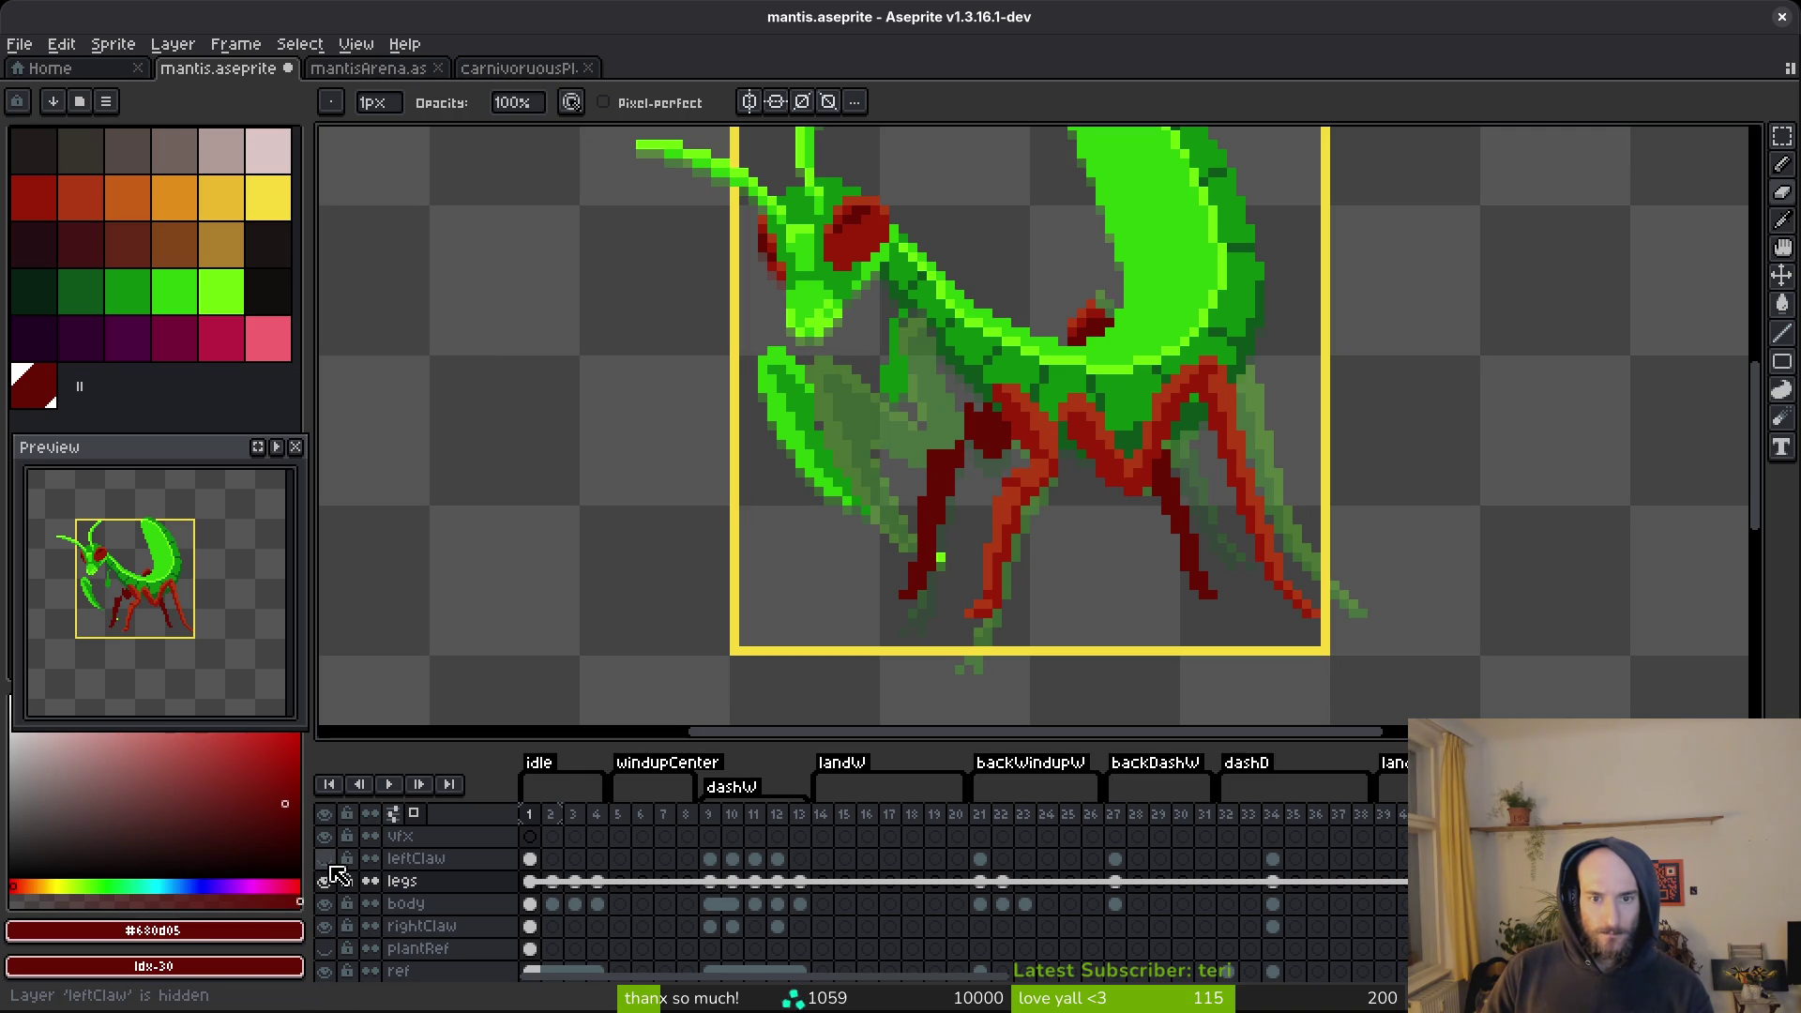
left_click(324, 925)
scroll(975, 549, "up", 2)
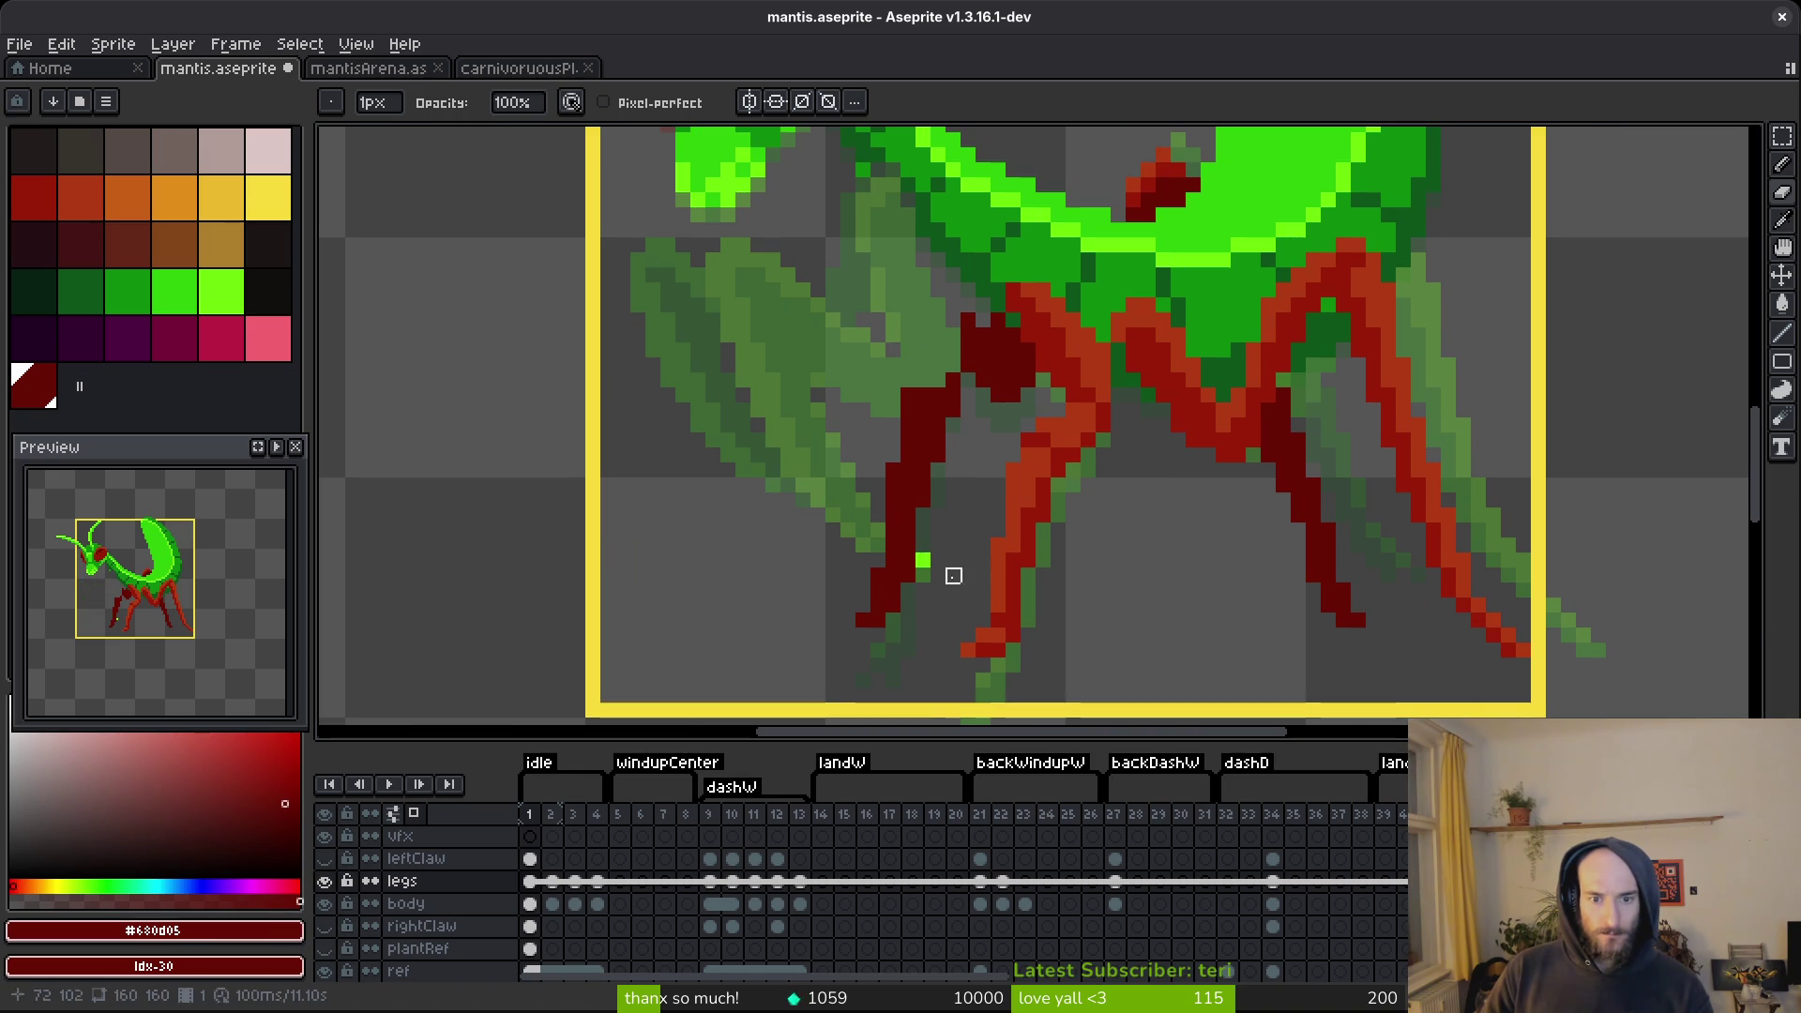
left_click(326, 904)
left_click(324, 903)
left_click(530, 903)
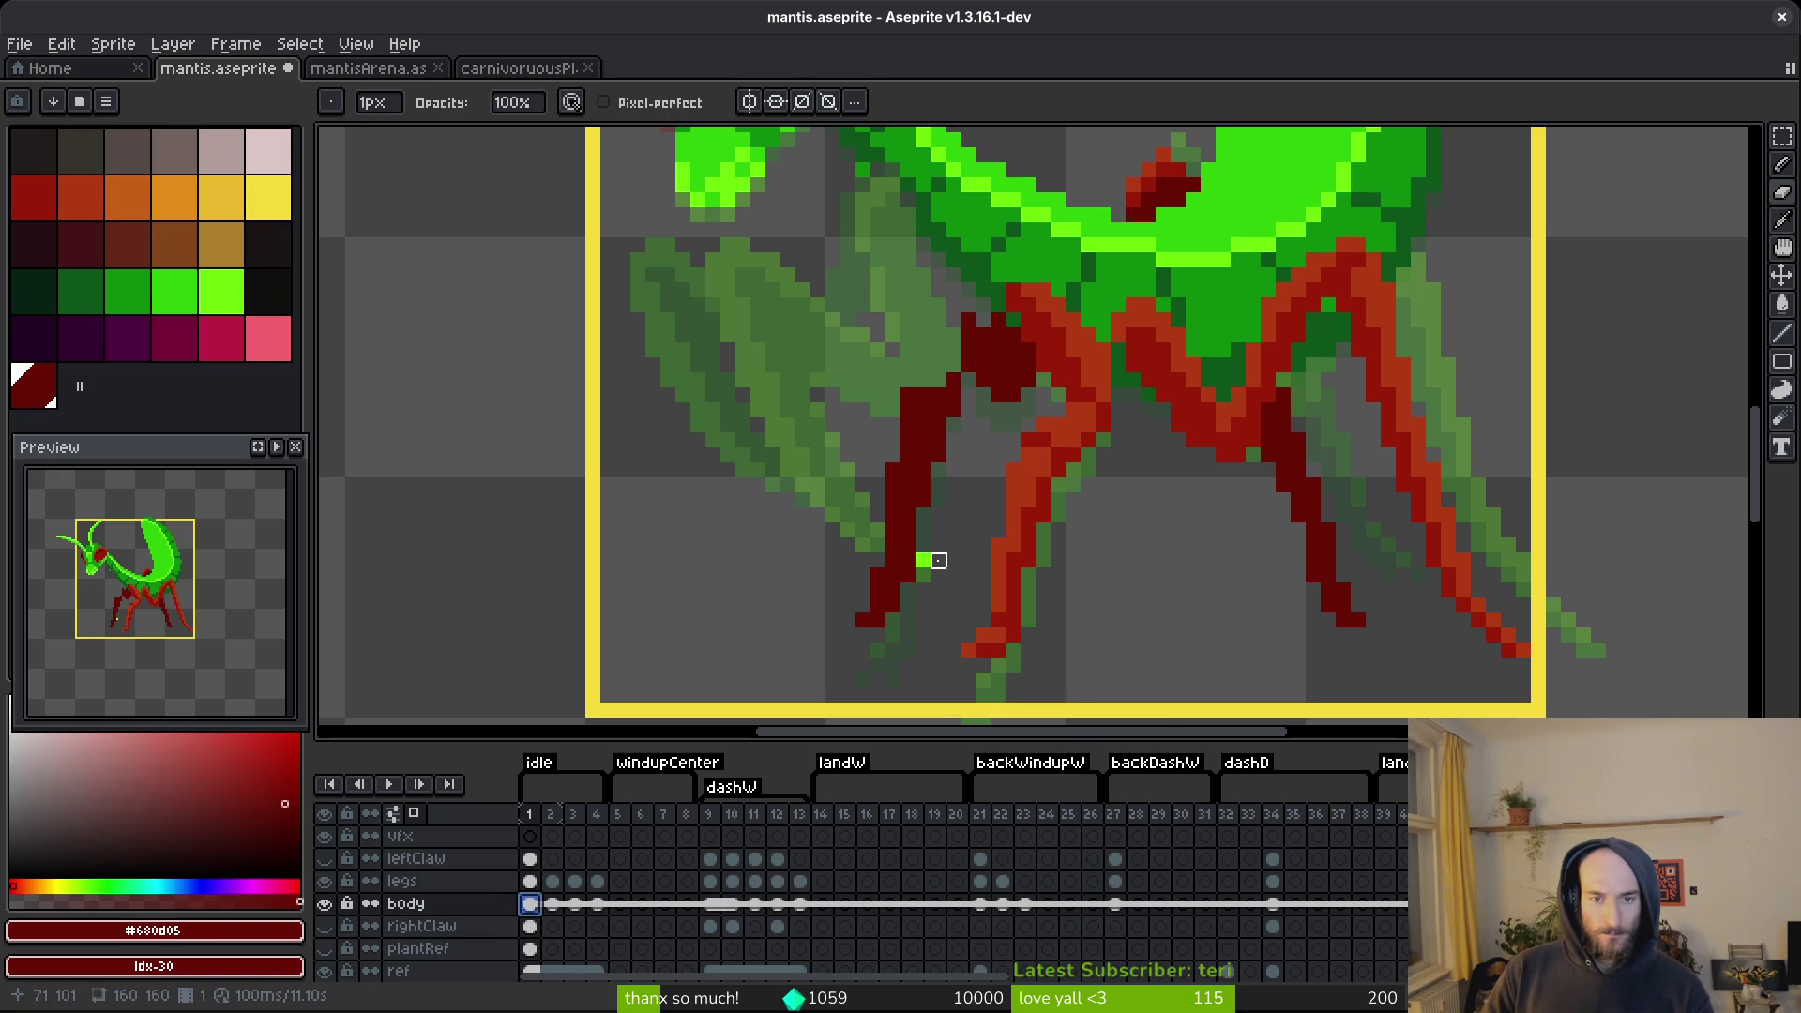
key("ctrl+s")
scroll(953, 470, "up", 1)
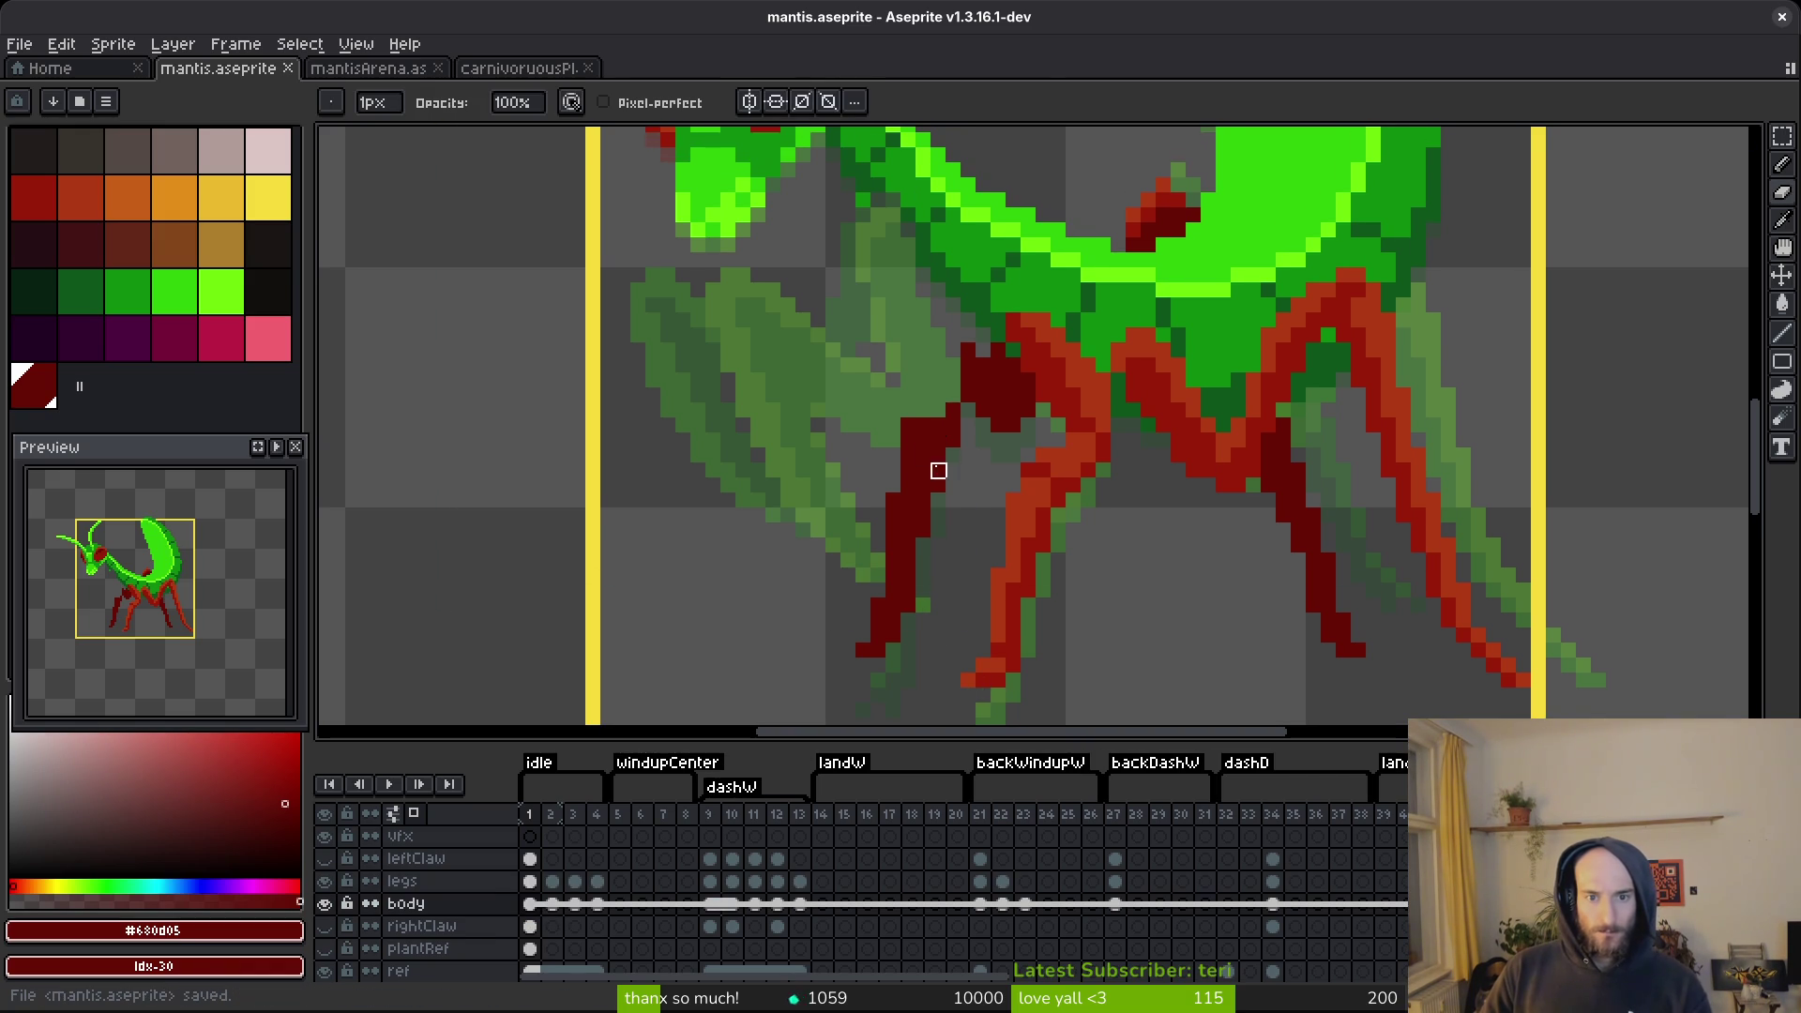
left_click_drag(908, 427, 909, 456)
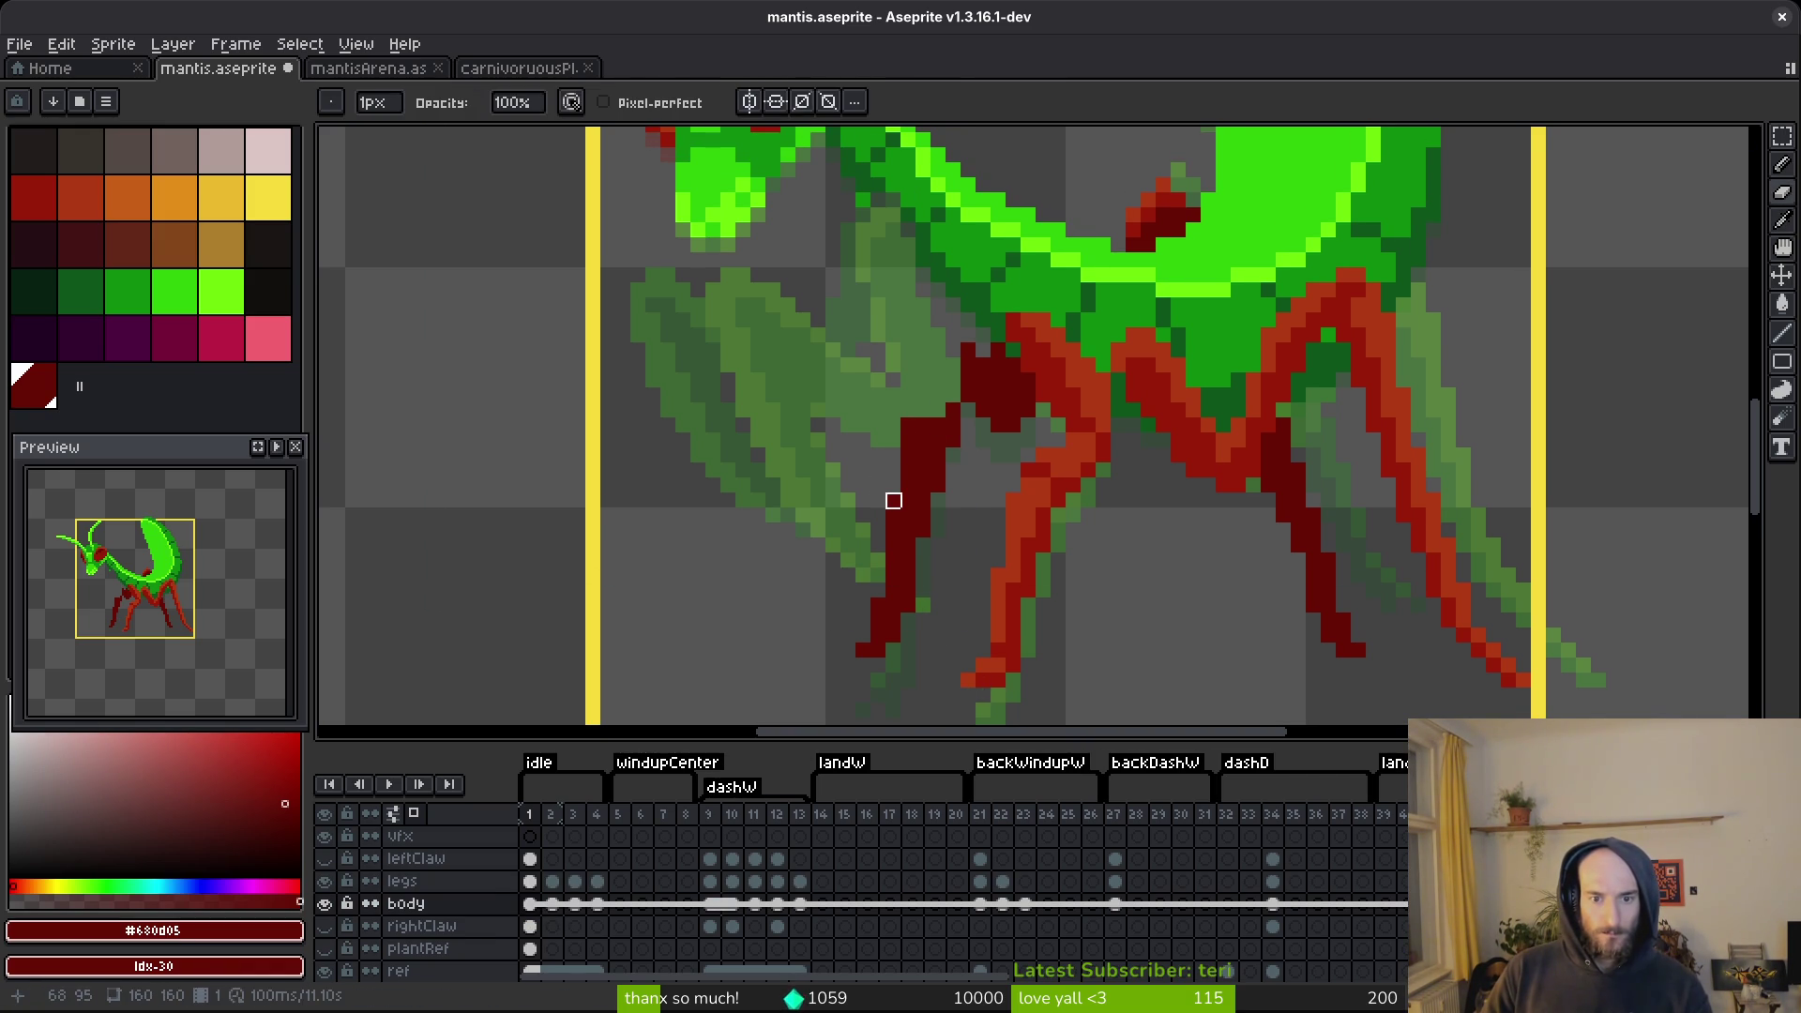
key("ctrl+s")
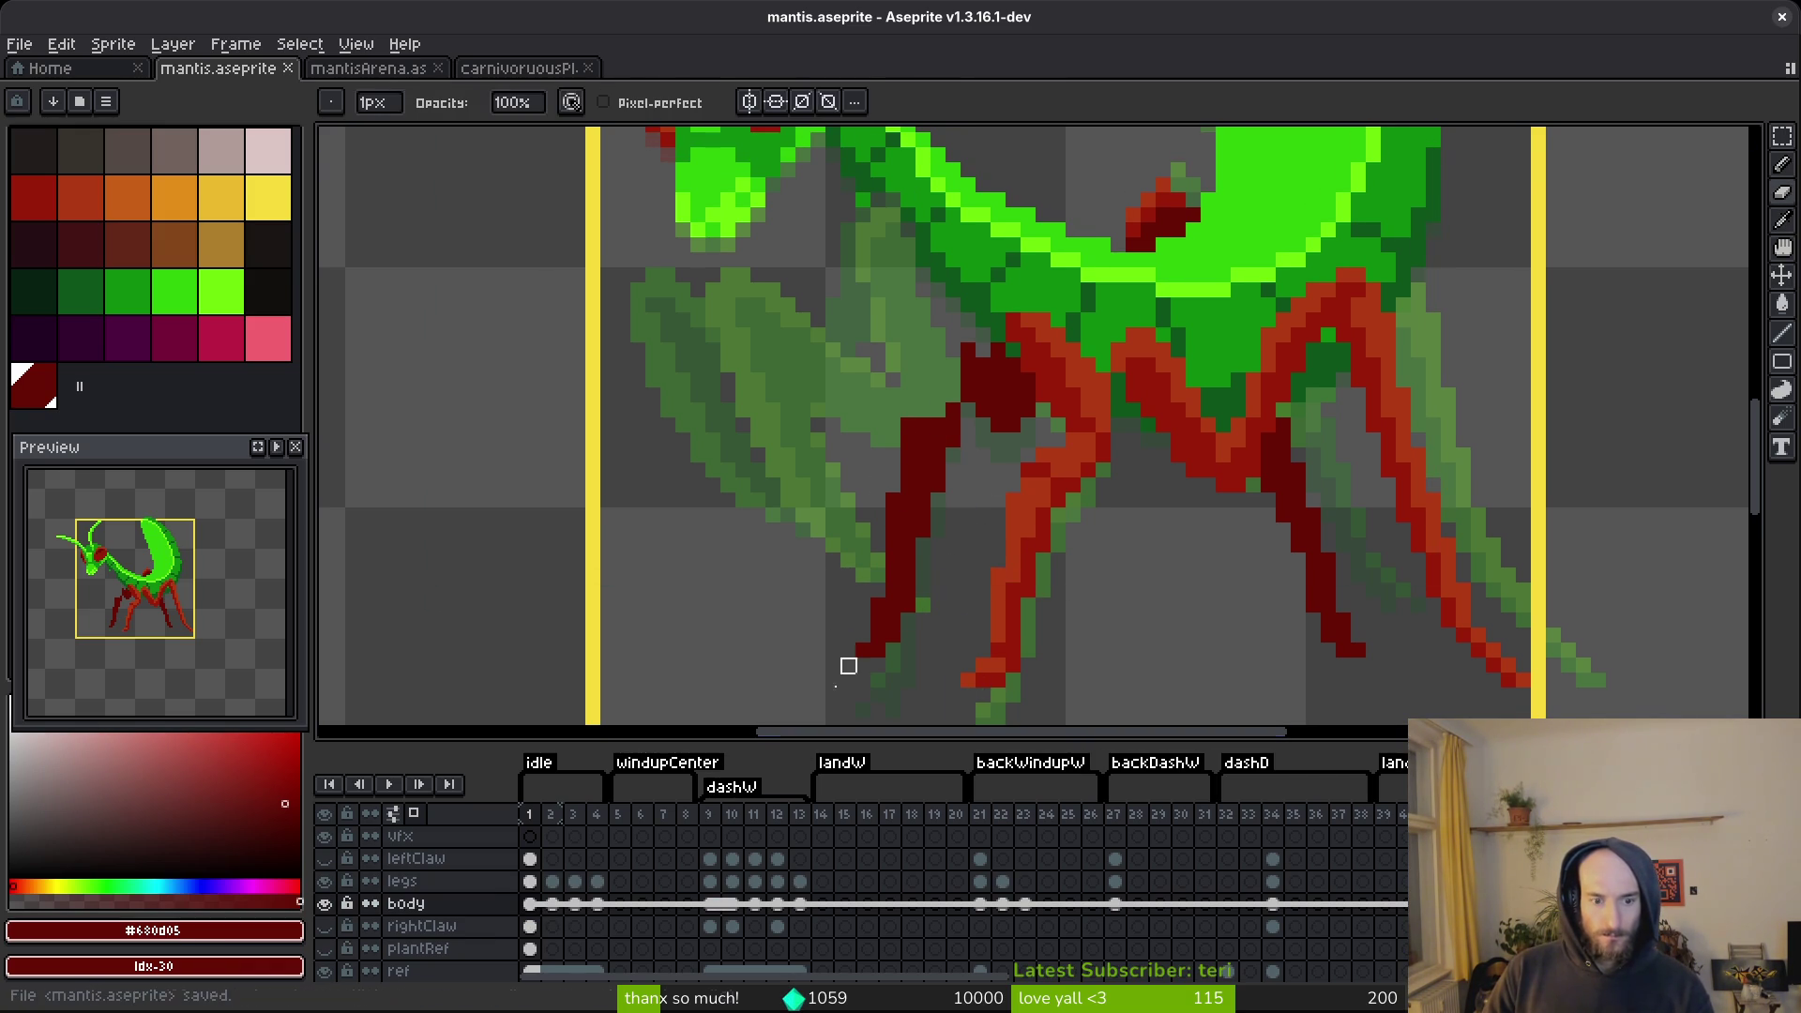
Select the legs layer, show the left claw, right claw and plantRef layers again, and save.
left_click(530, 883)
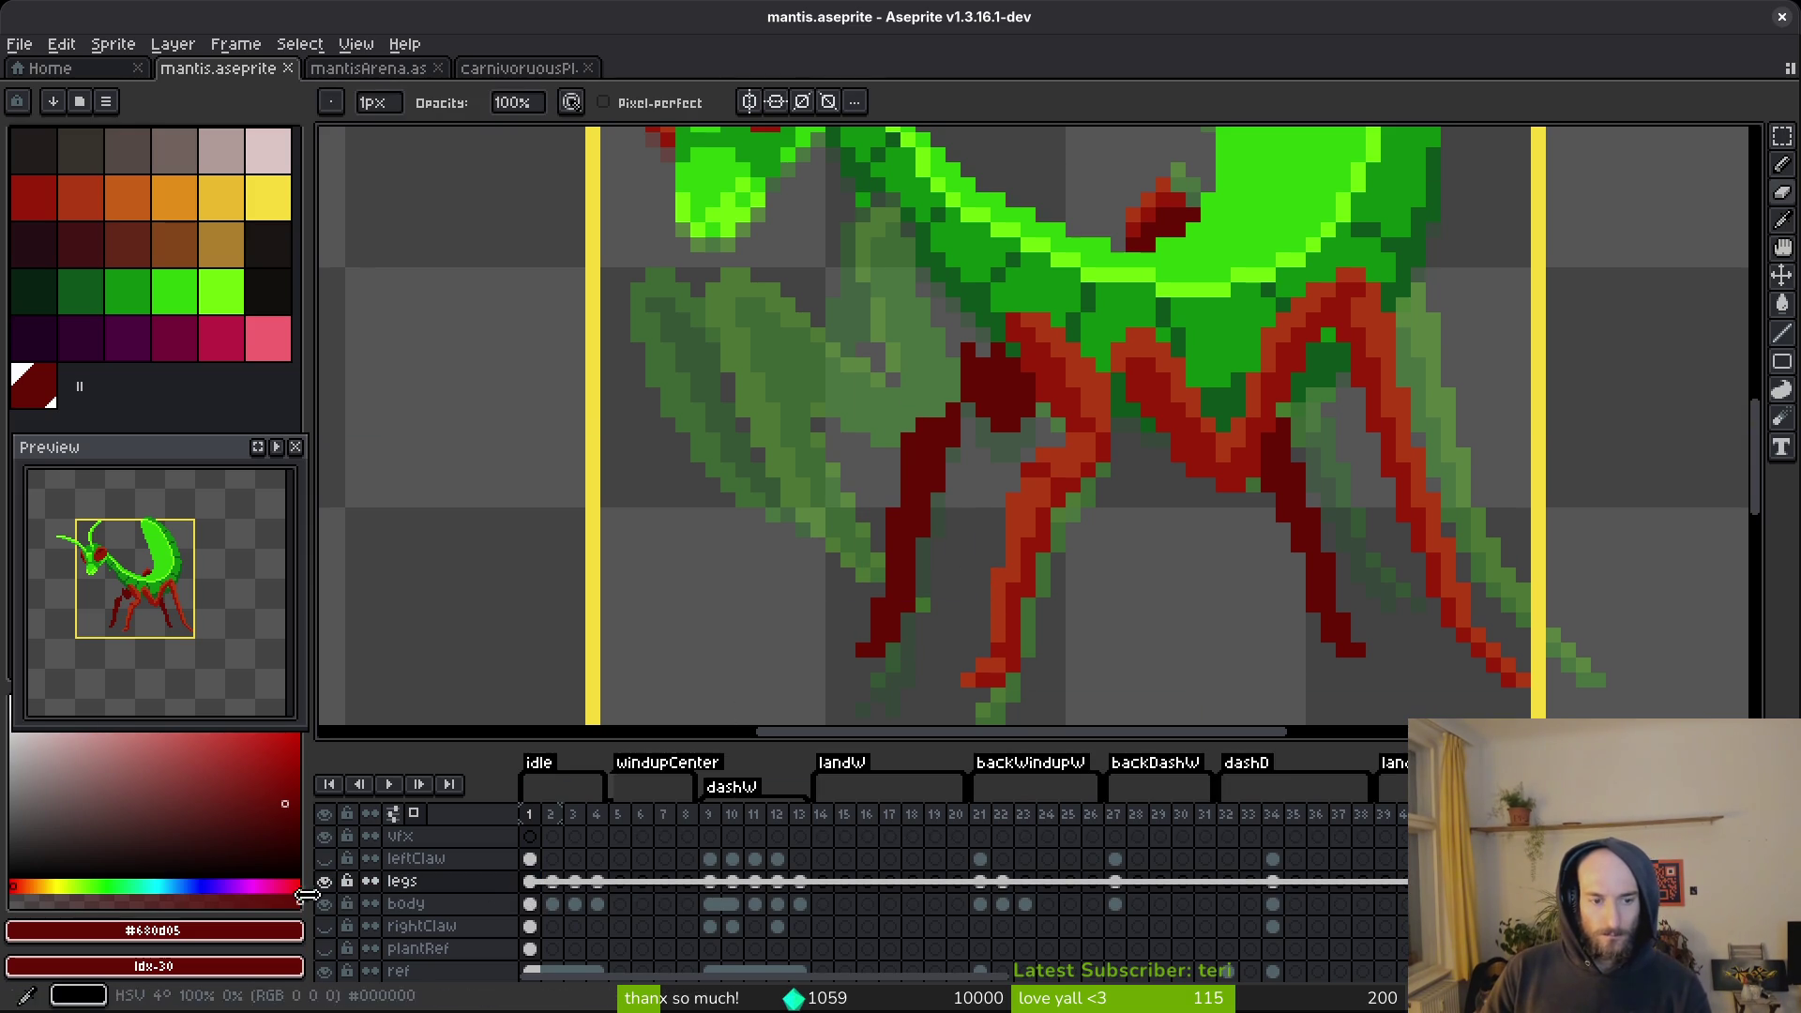
left_click(325, 858)
left_click(328, 926)
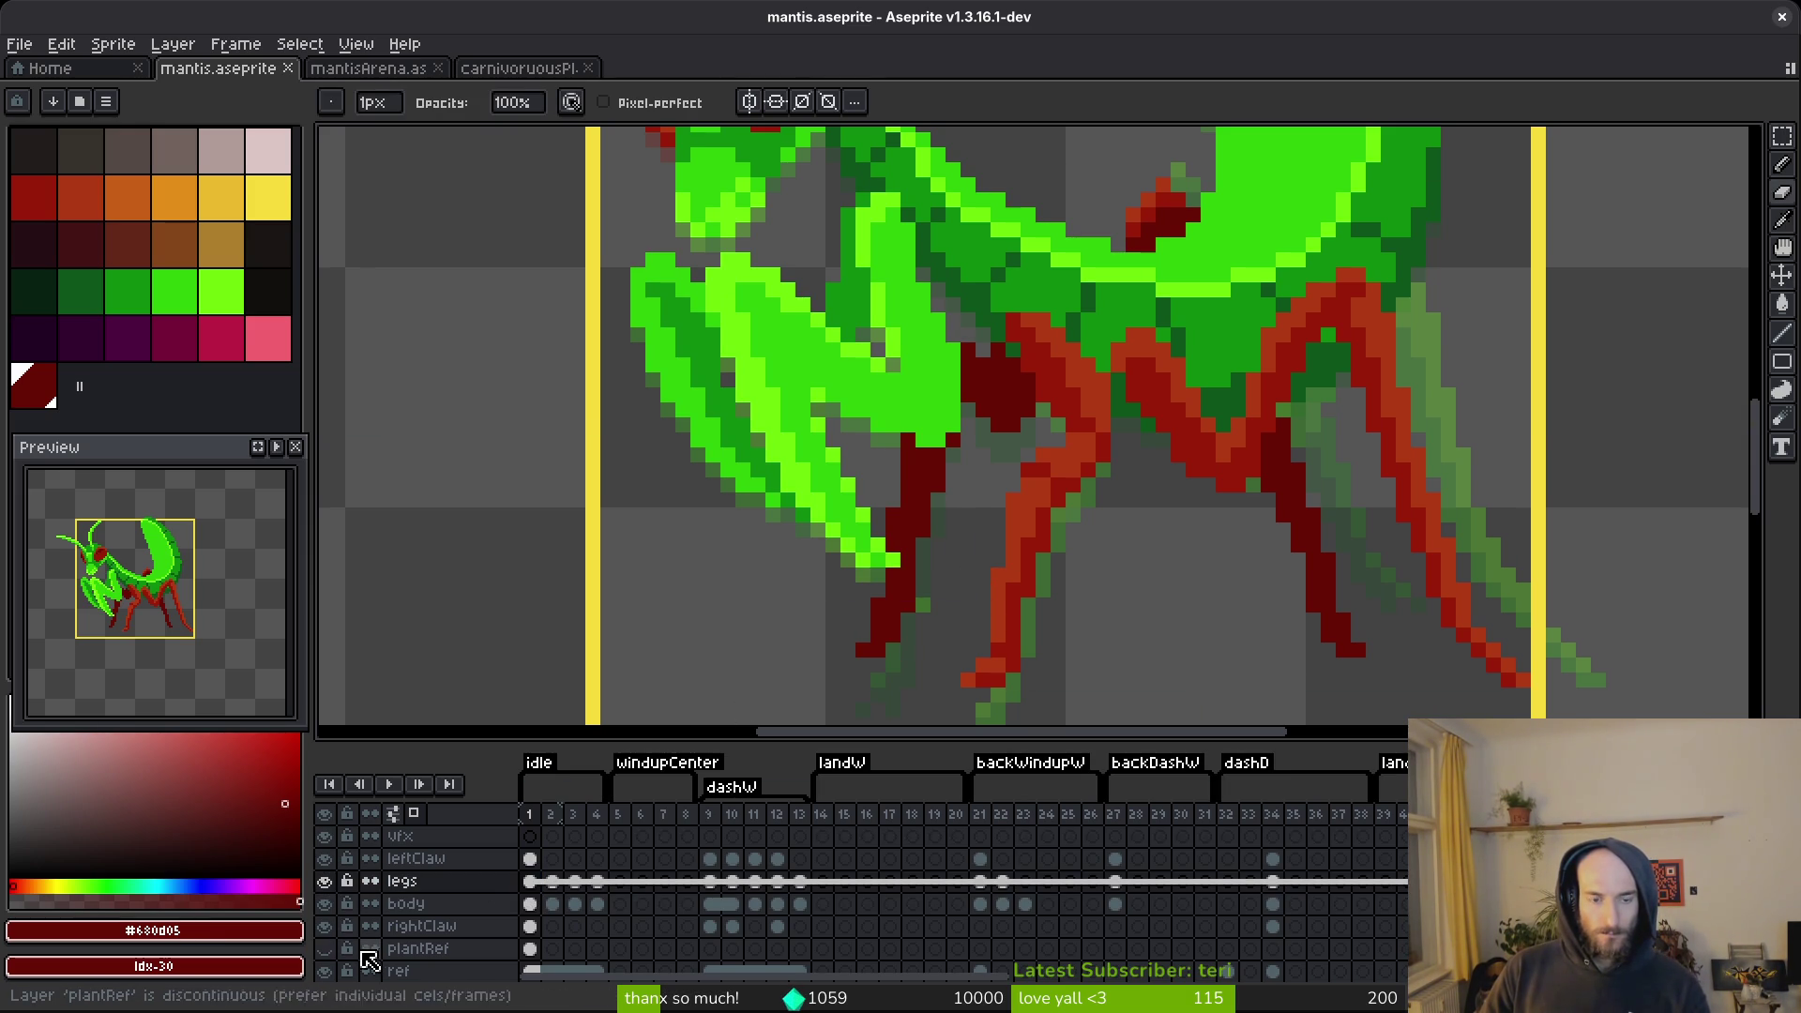
left_click(324, 948)
key("ctrl+s")
scroll(1116, 466, "down", 3)
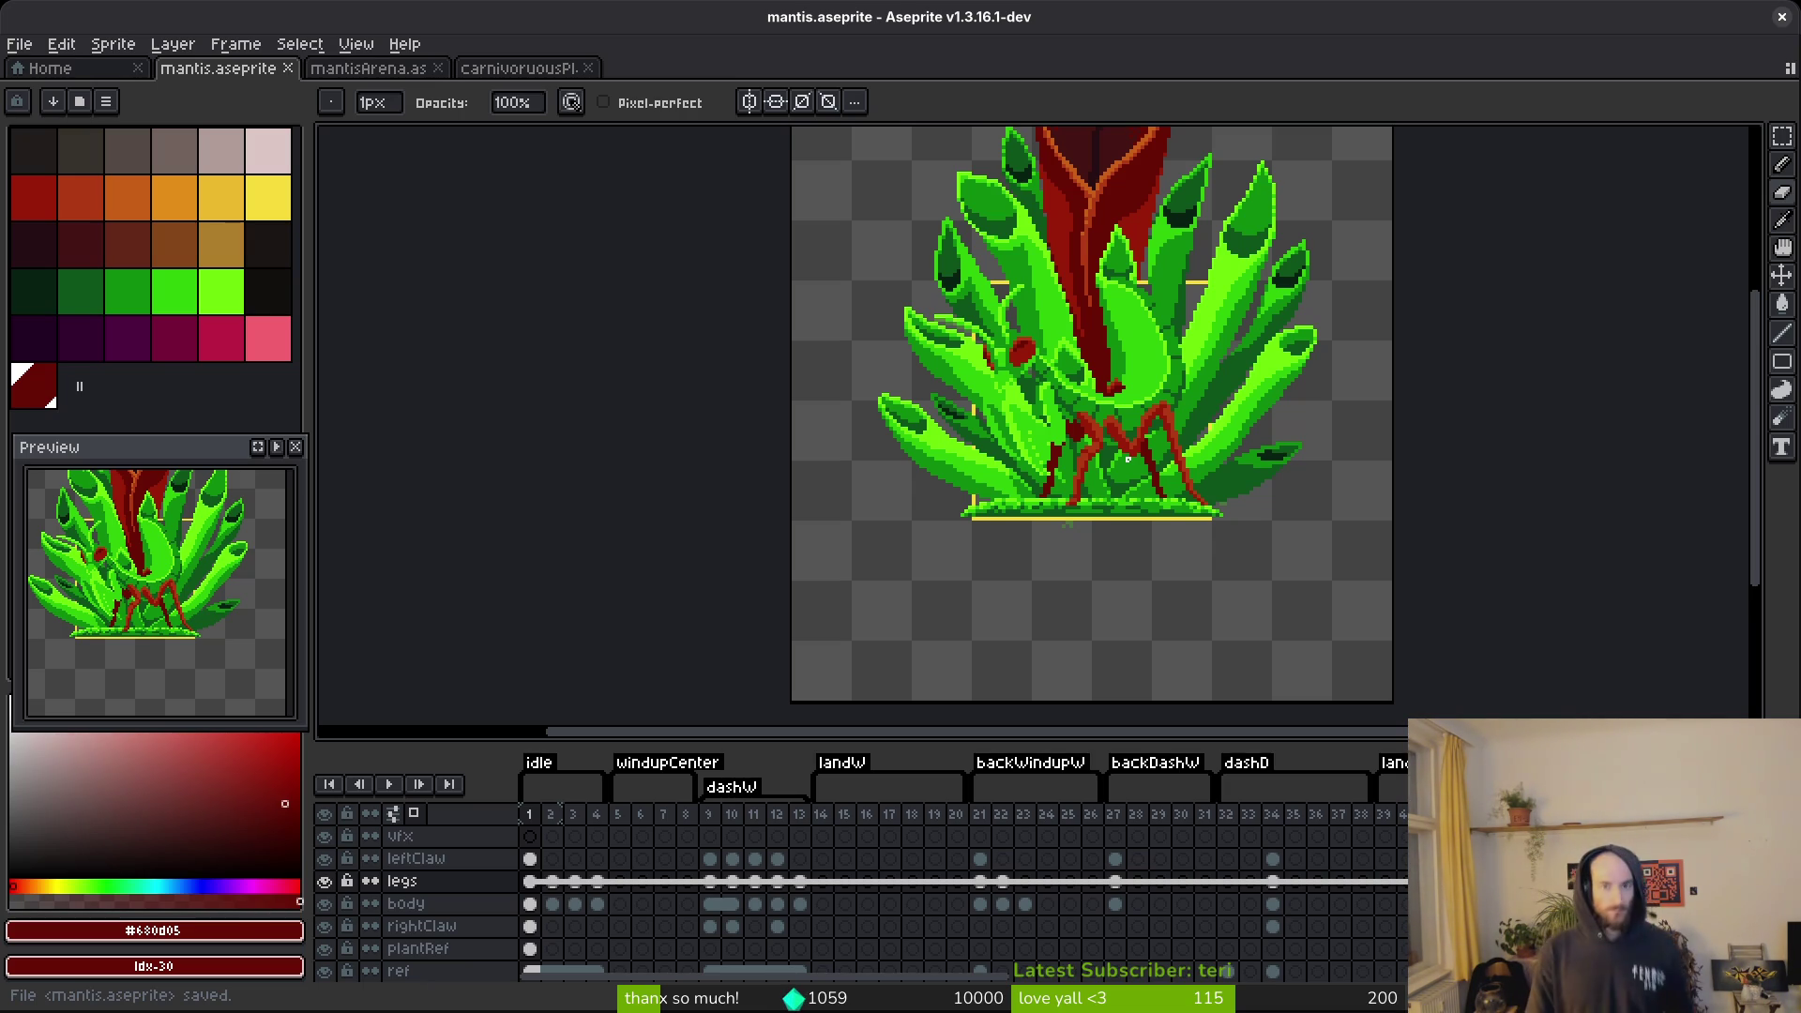
Zoom out, save mantis.aseprite, and switch to the carnivoruousPlant.png tab.
scroll(1128, 457, "down", 3)
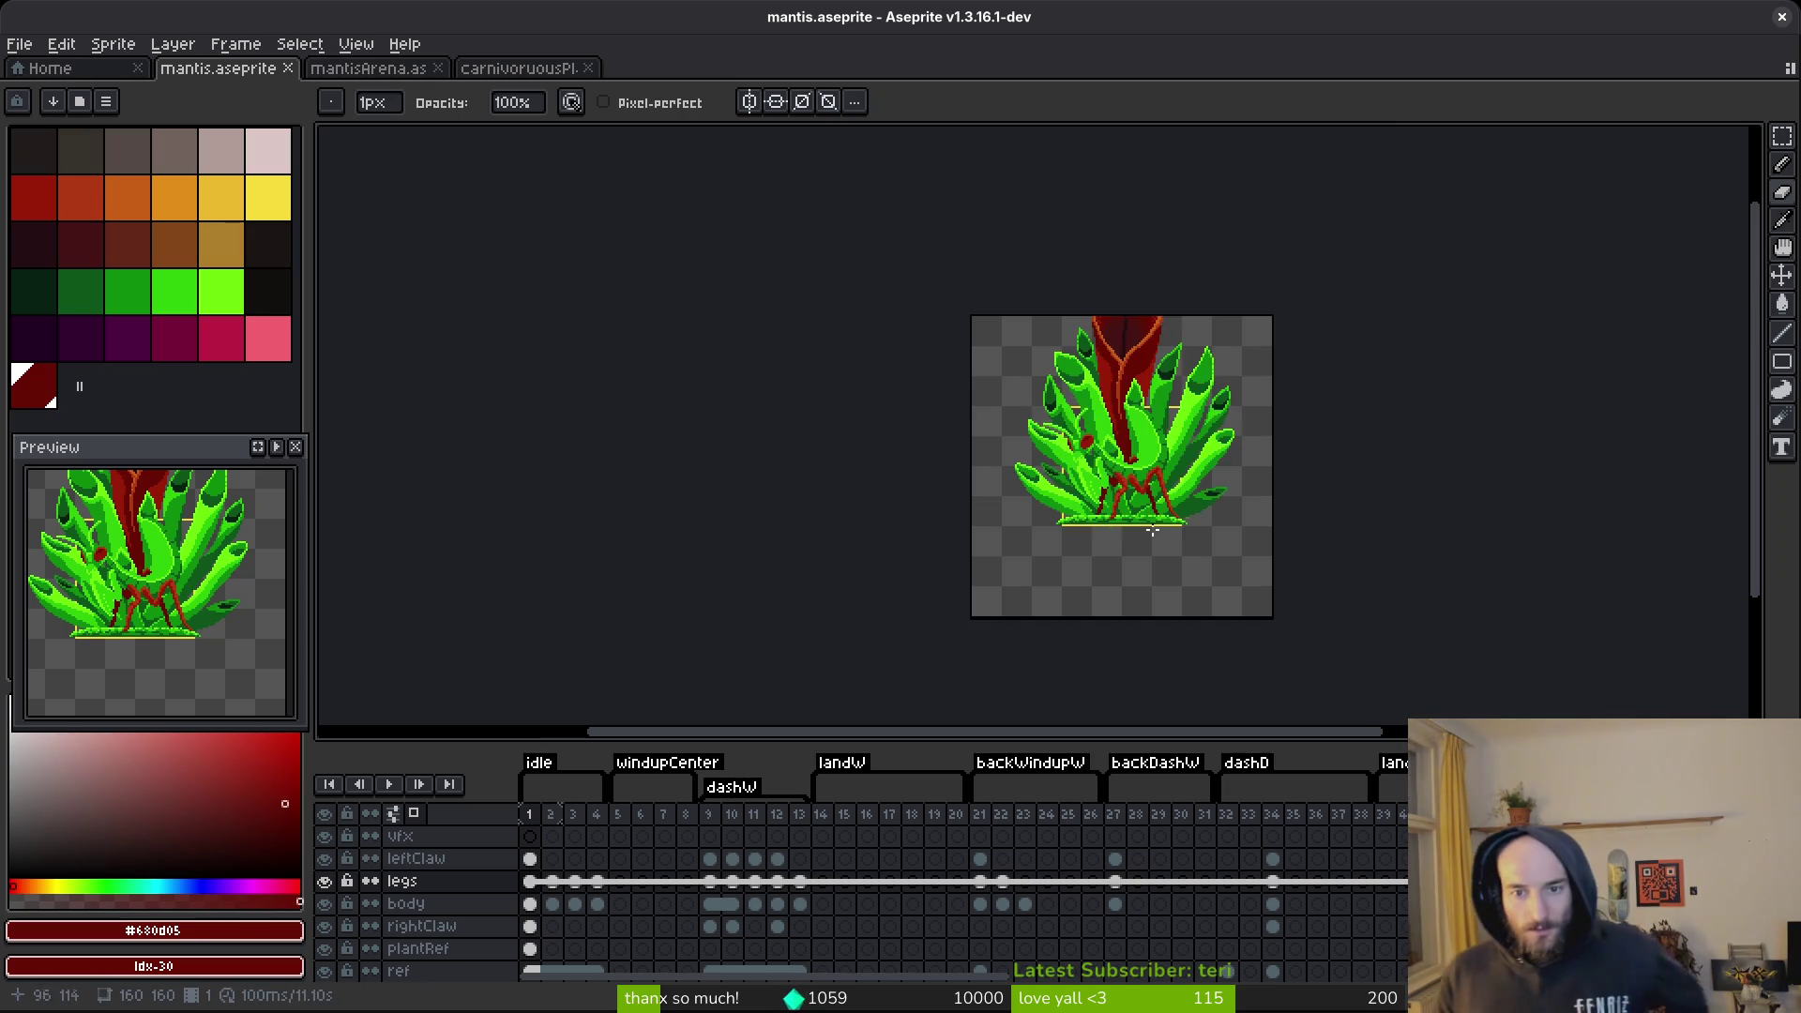
key("ctrl+s")
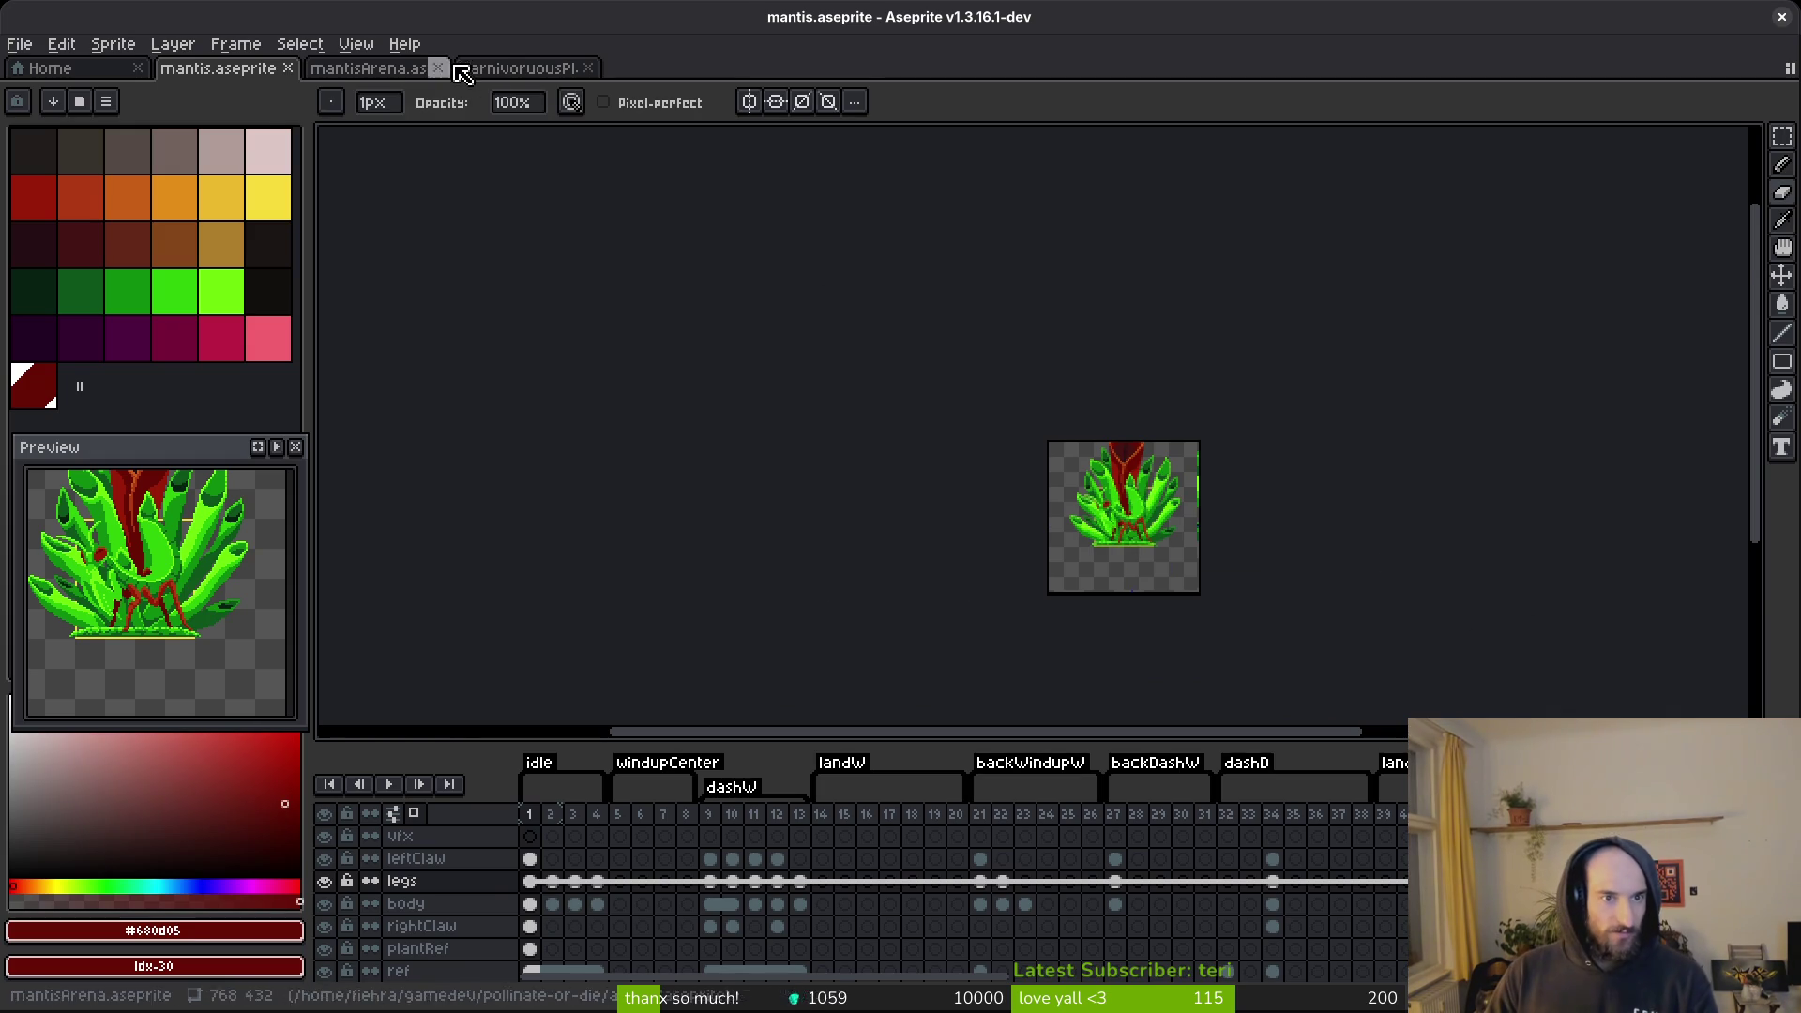
left_click(469, 68)
Open varnivoruousPlant.aseprite from the assets/aseprite folder via Home, then go to frame 1.
left_click(47, 69)
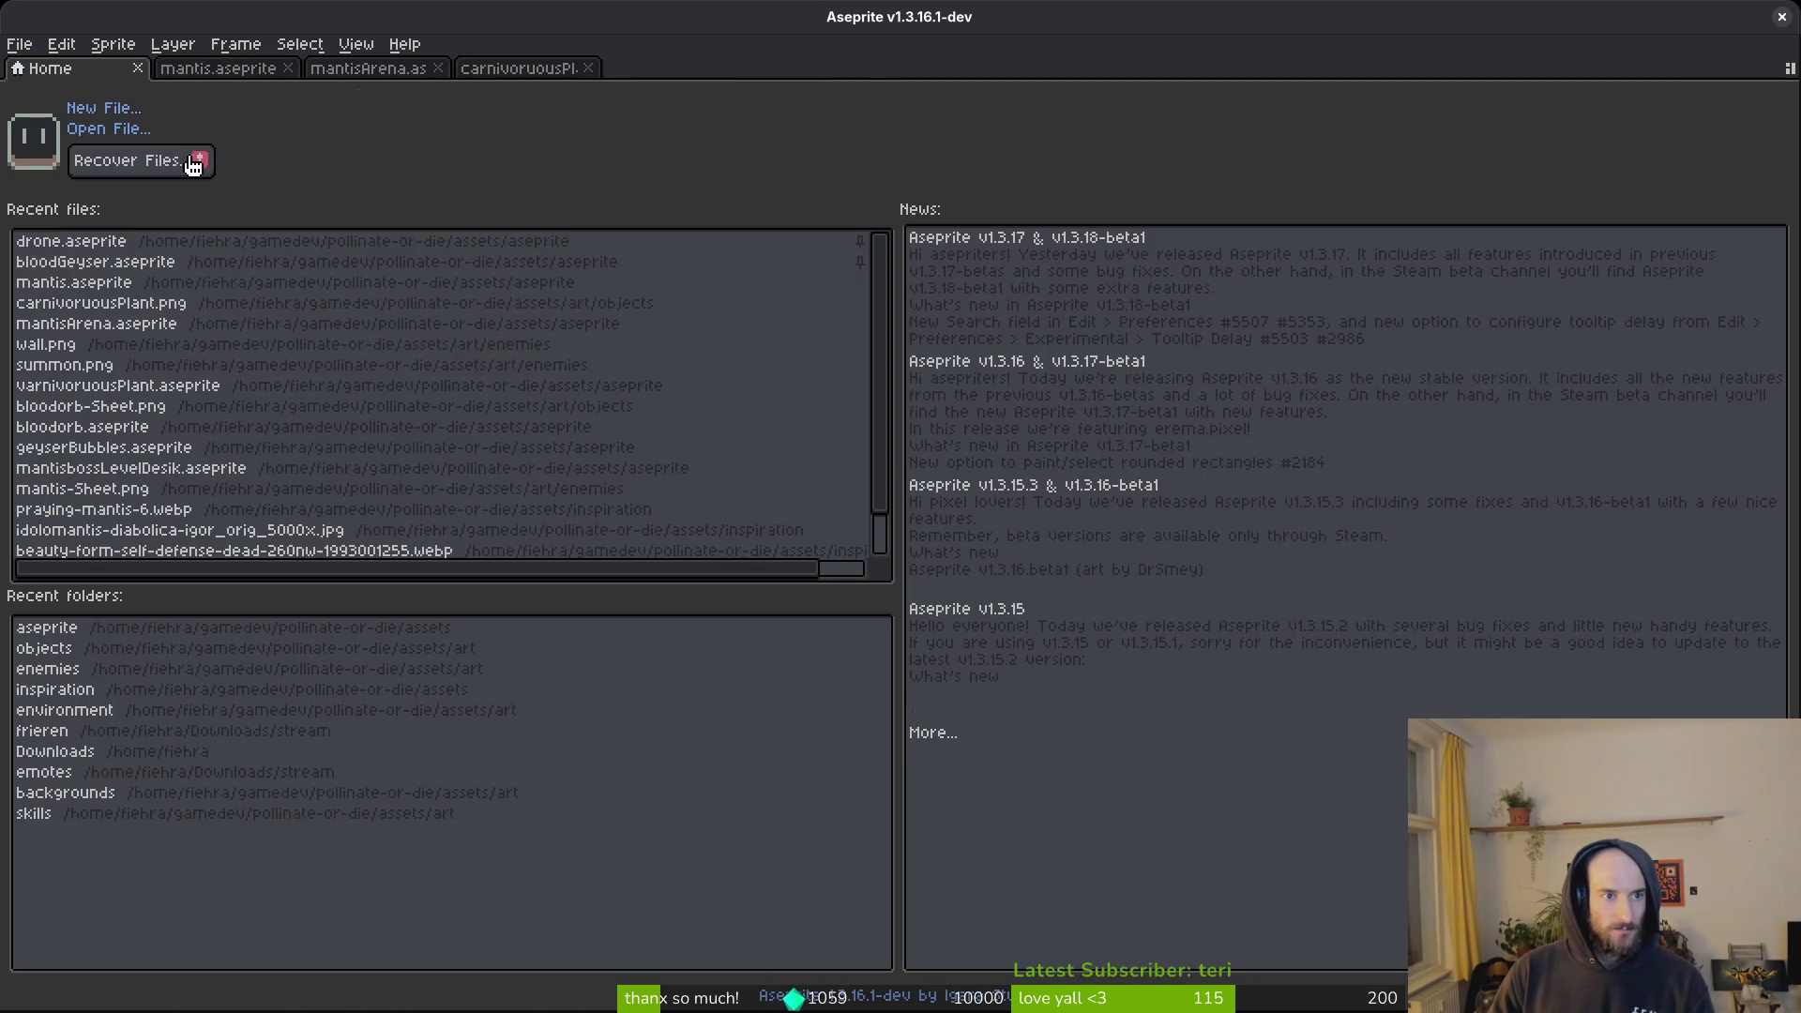
left_click(110, 132)
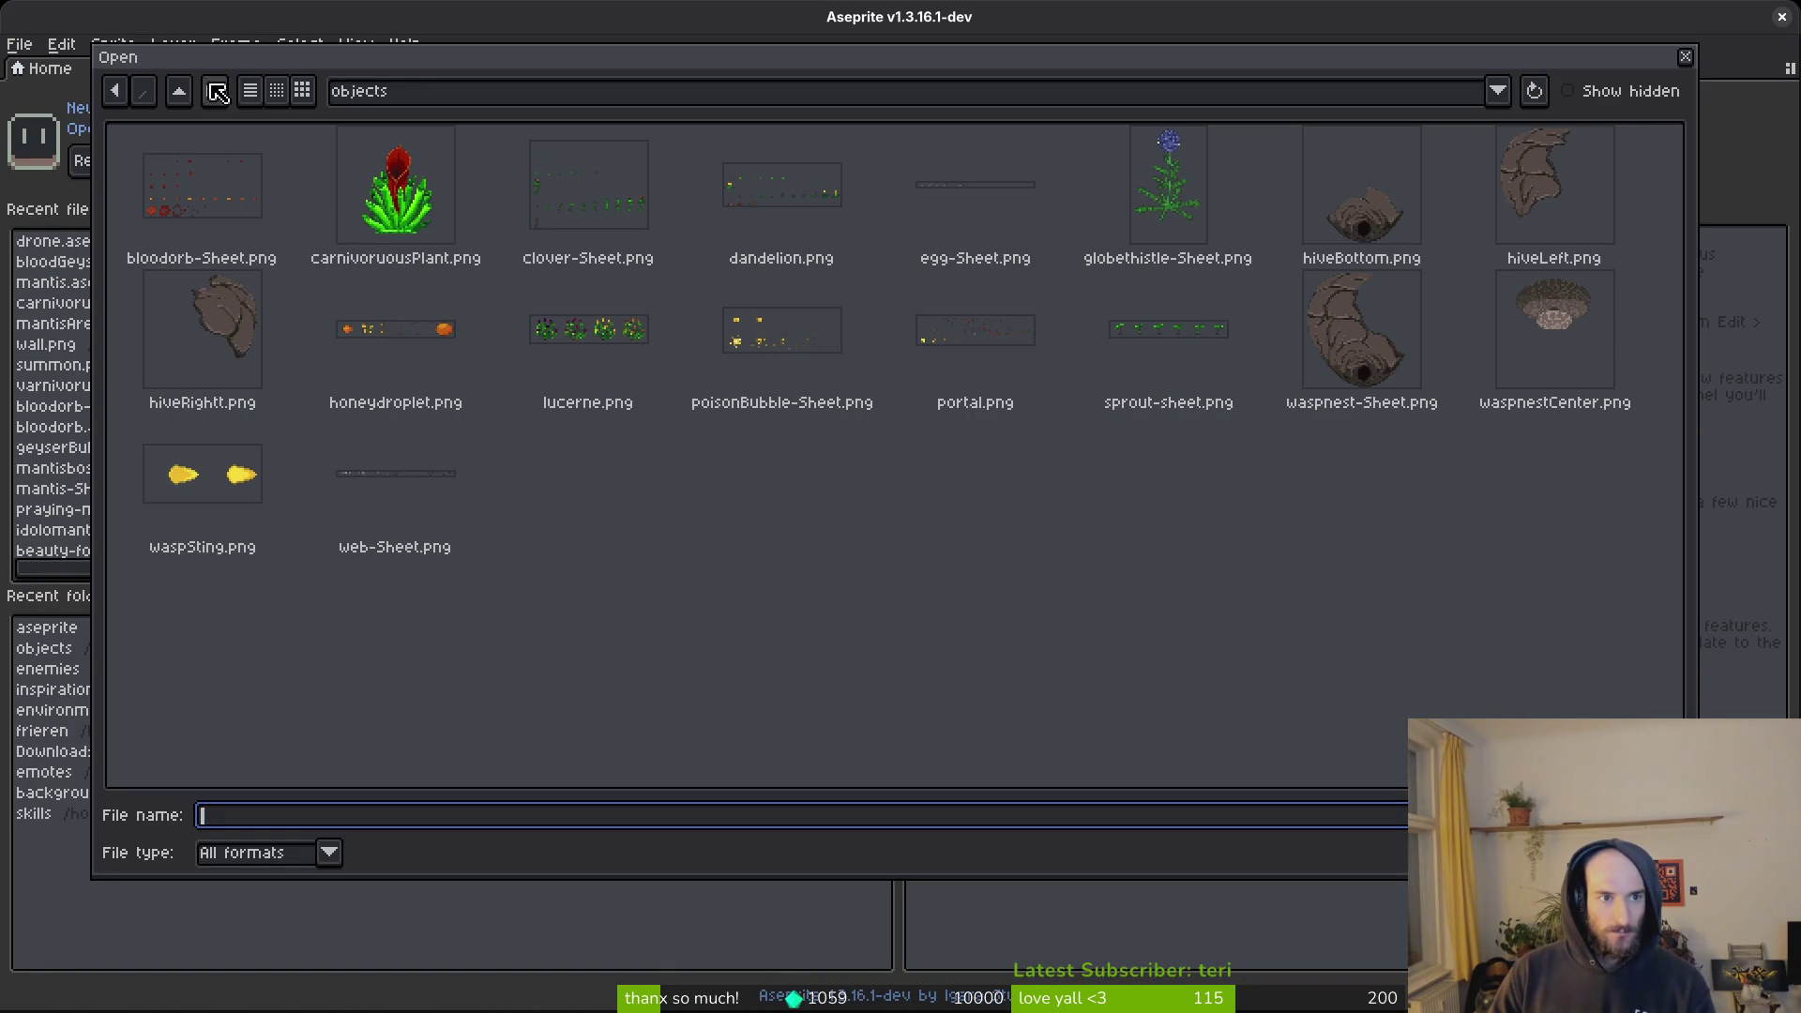
left_click(179, 91)
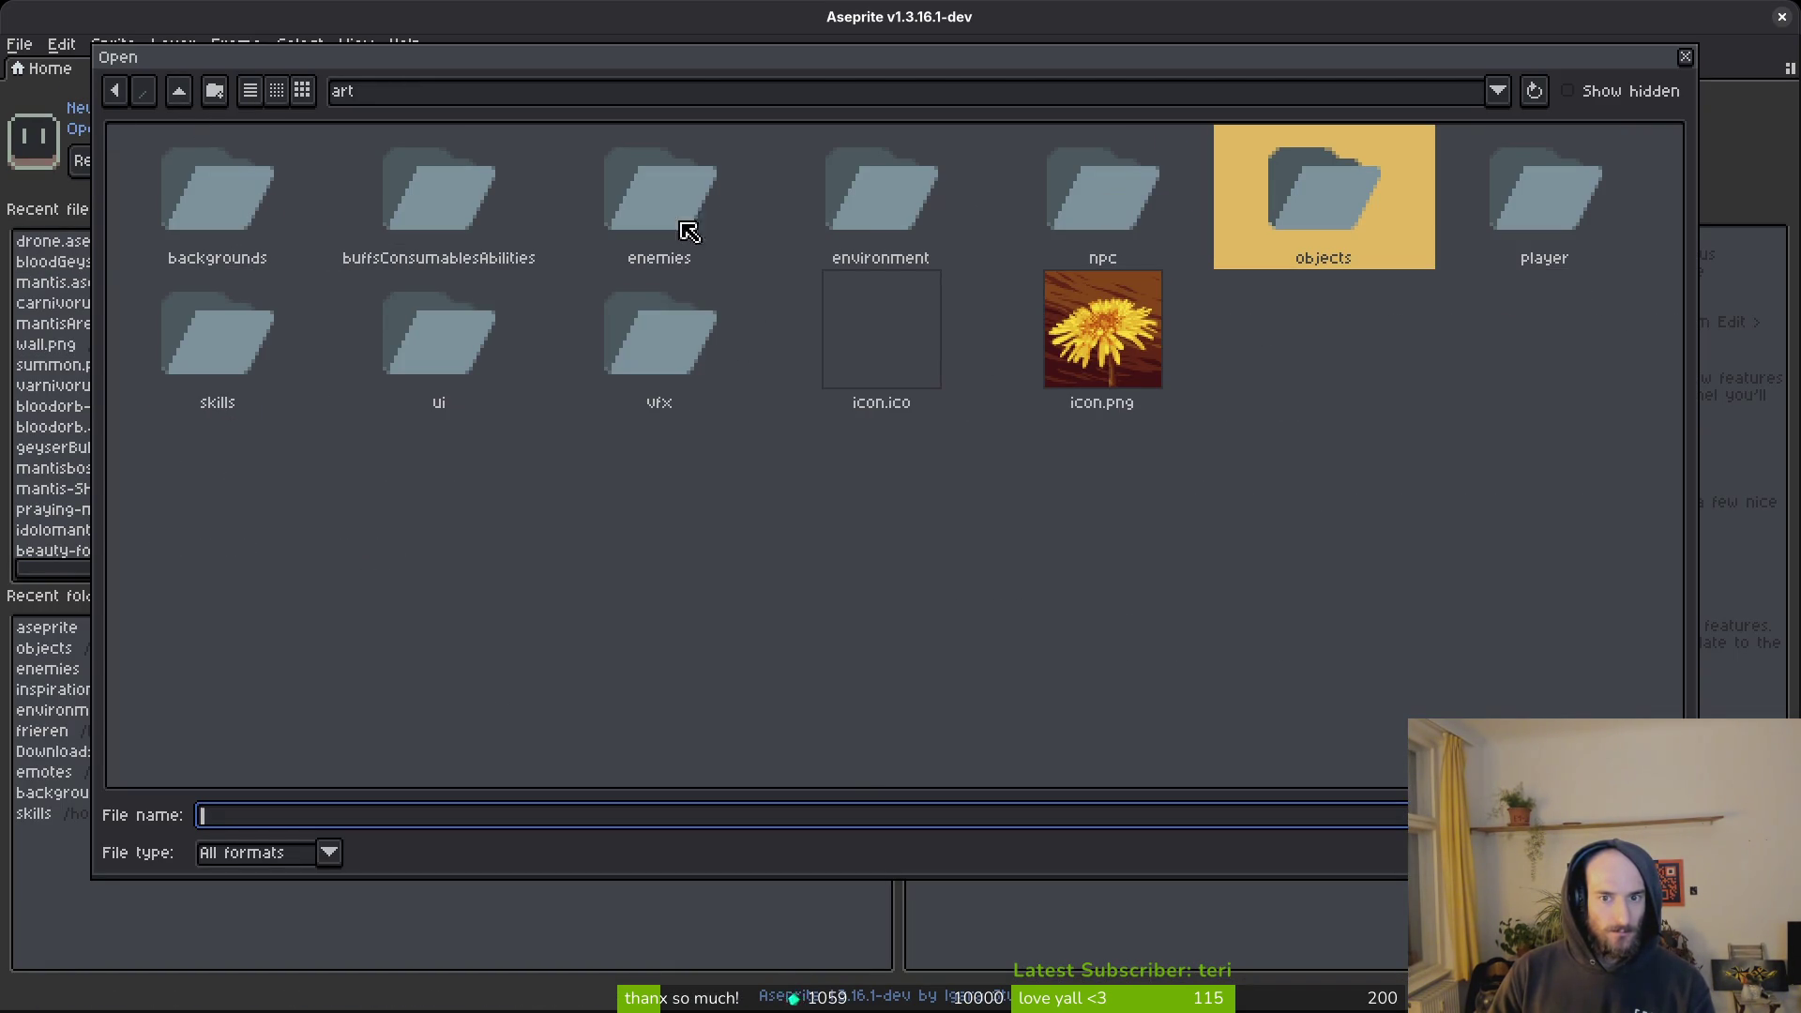
left_click(176, 91)
double_click(330, 195)
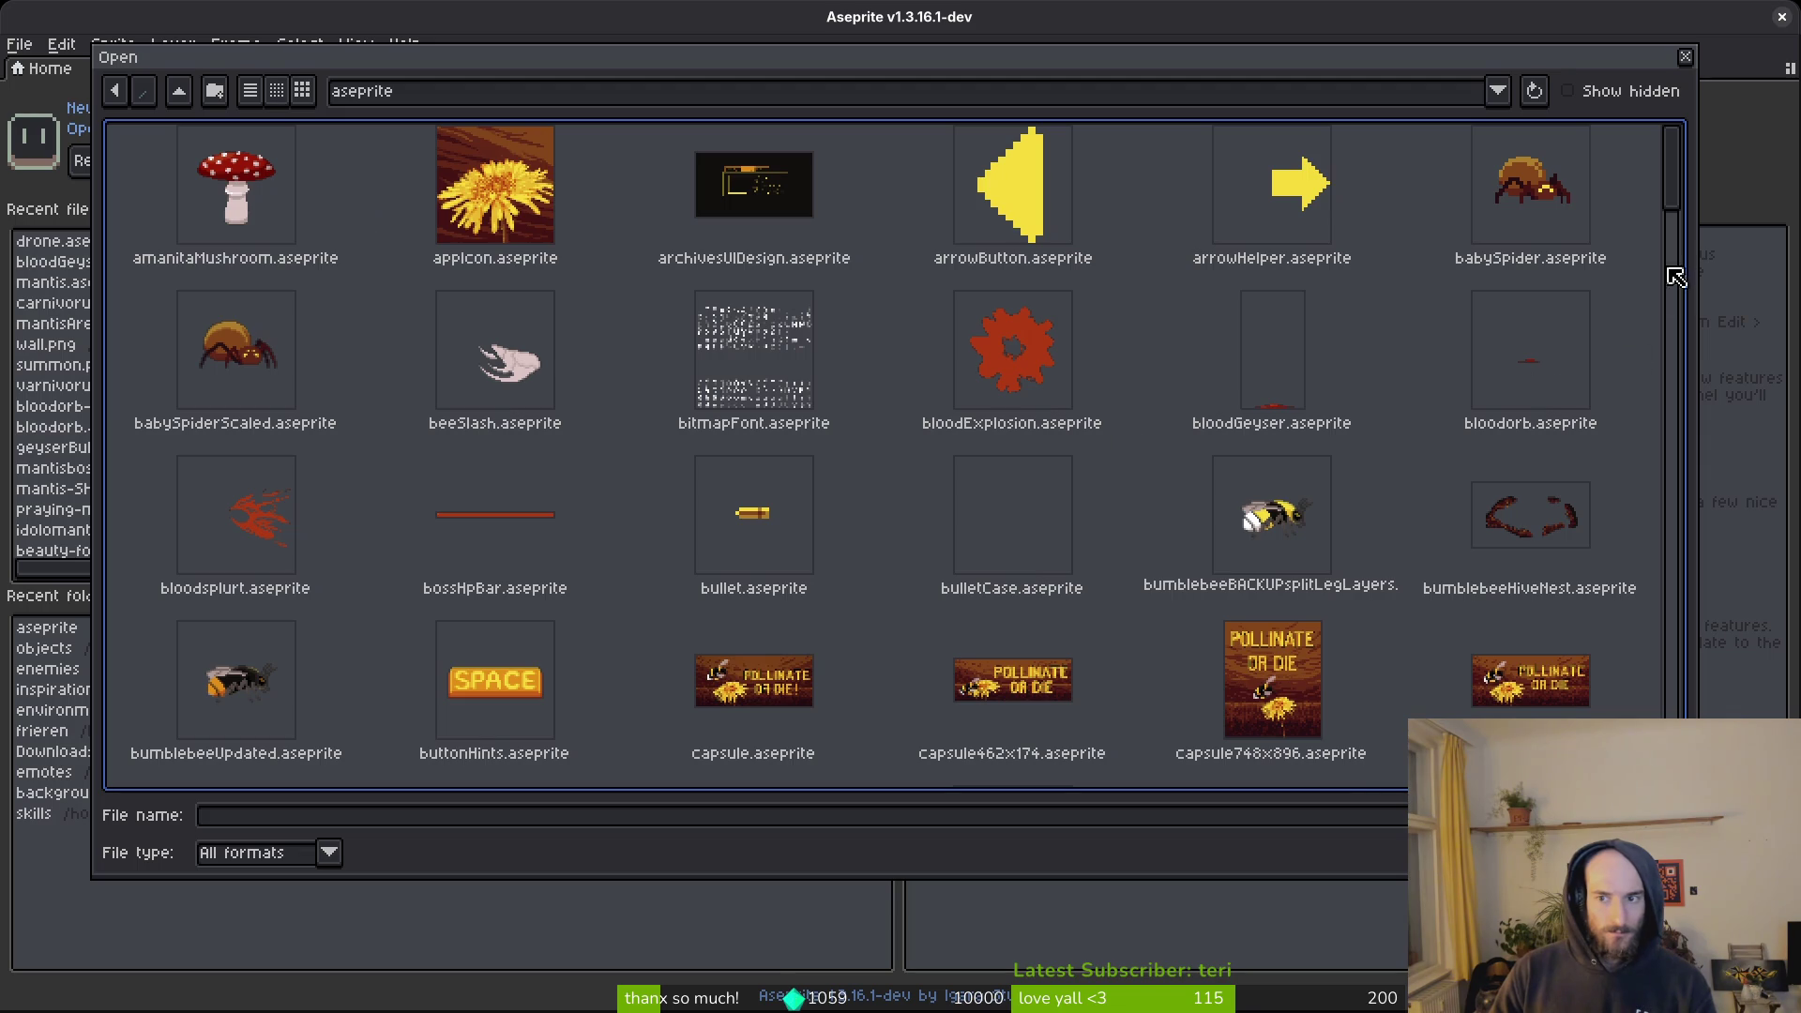
scroll(1688, 282, "down", 10)
left_click(1317, 422)
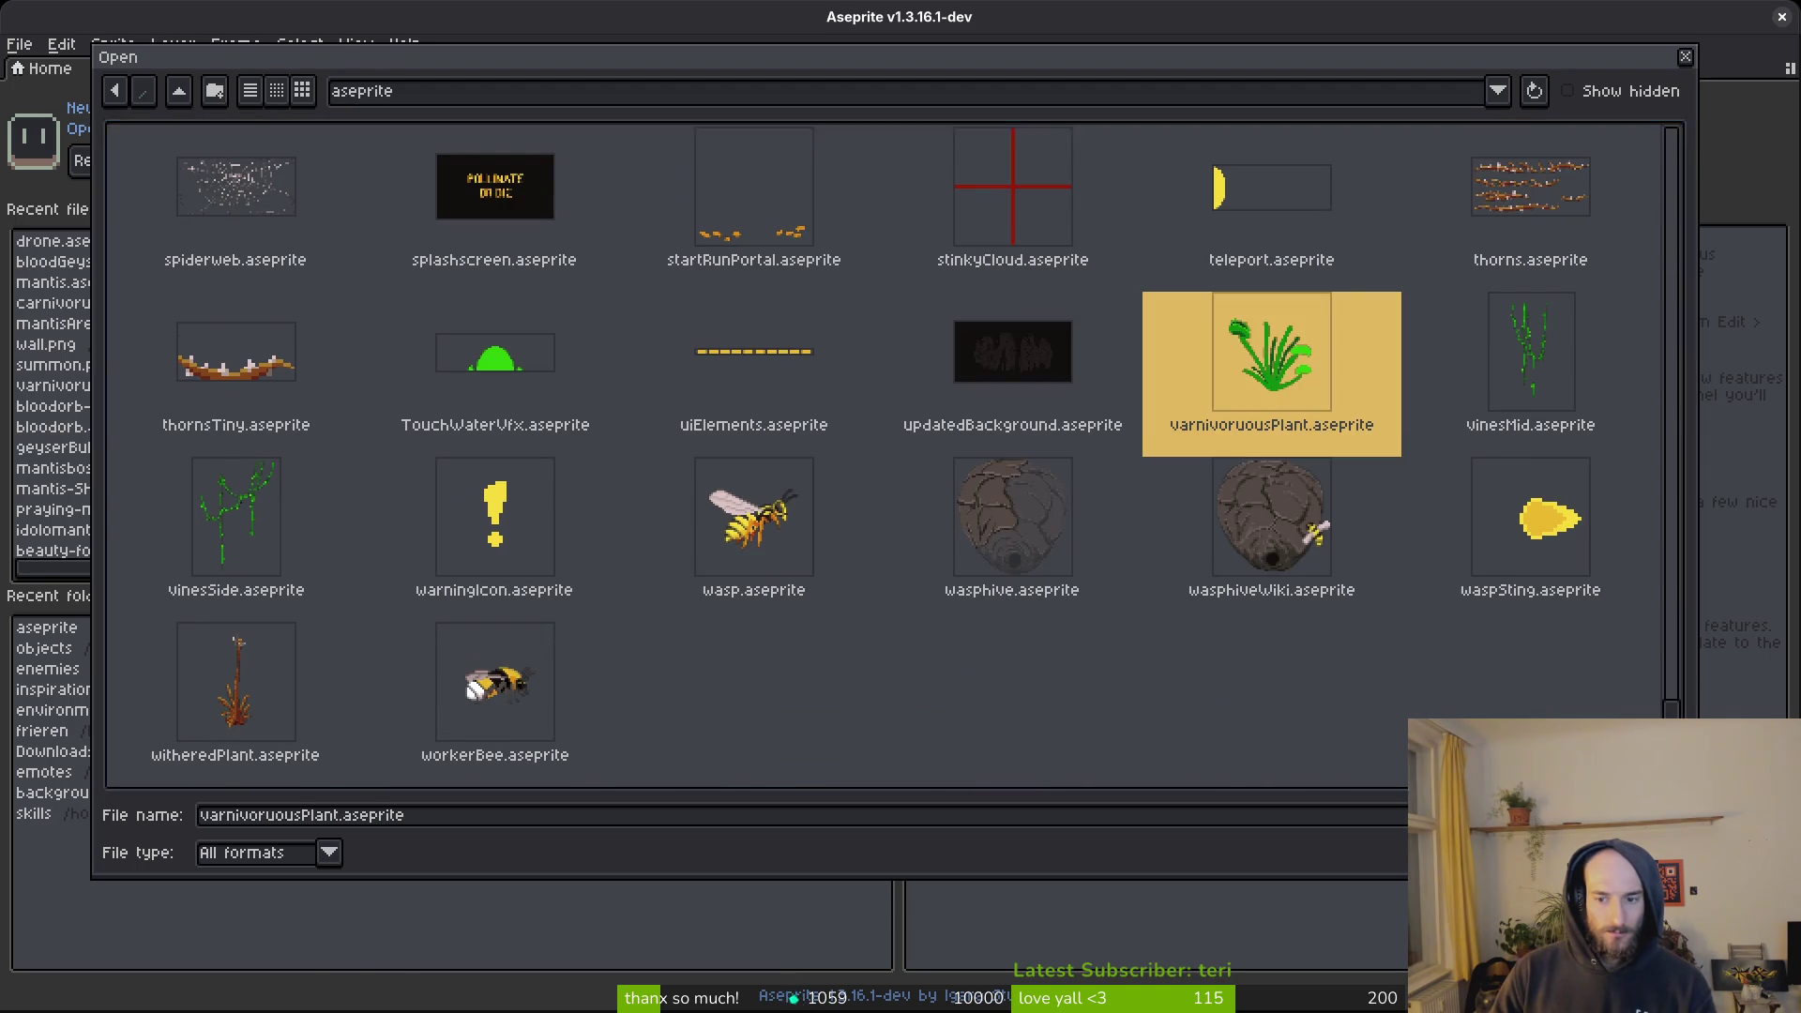
double_click(1315, 421)
key("Left")
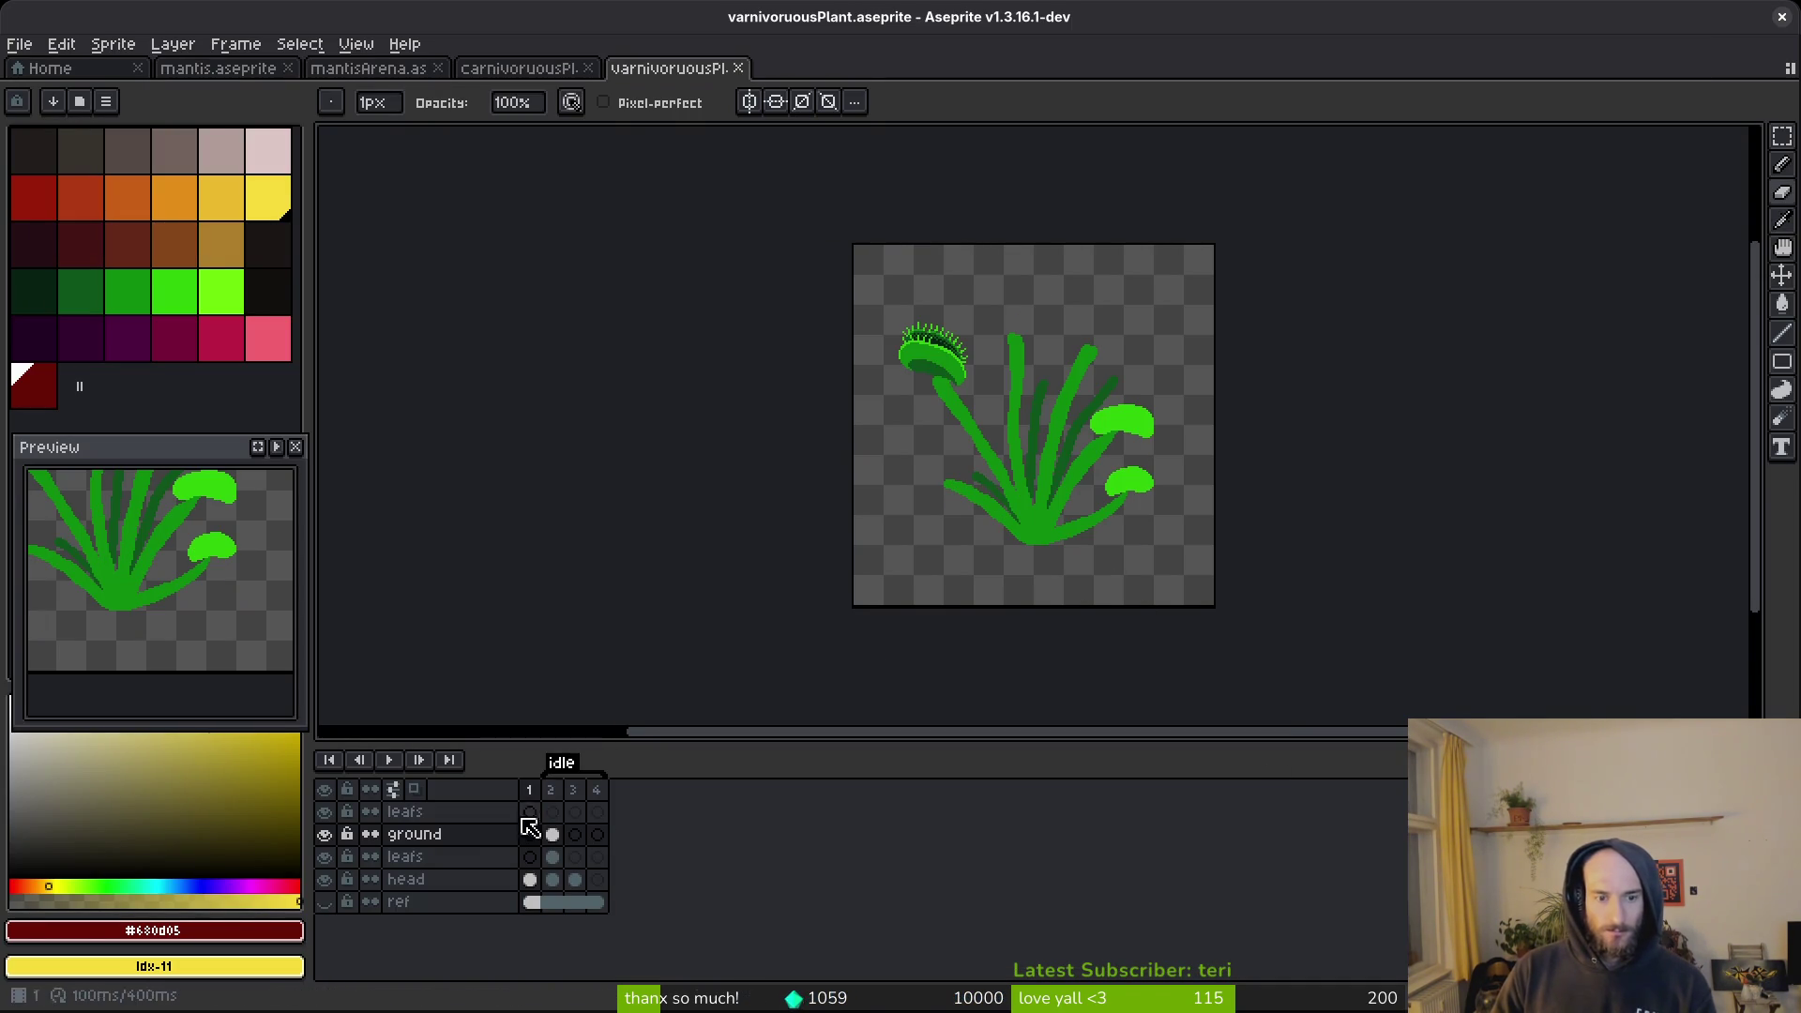
On frame 2 of the leafs layer, replace the dark green #0d541b with dark red at tolerance 0.
key("Right")
scroll(1037, 450, "up", 4)
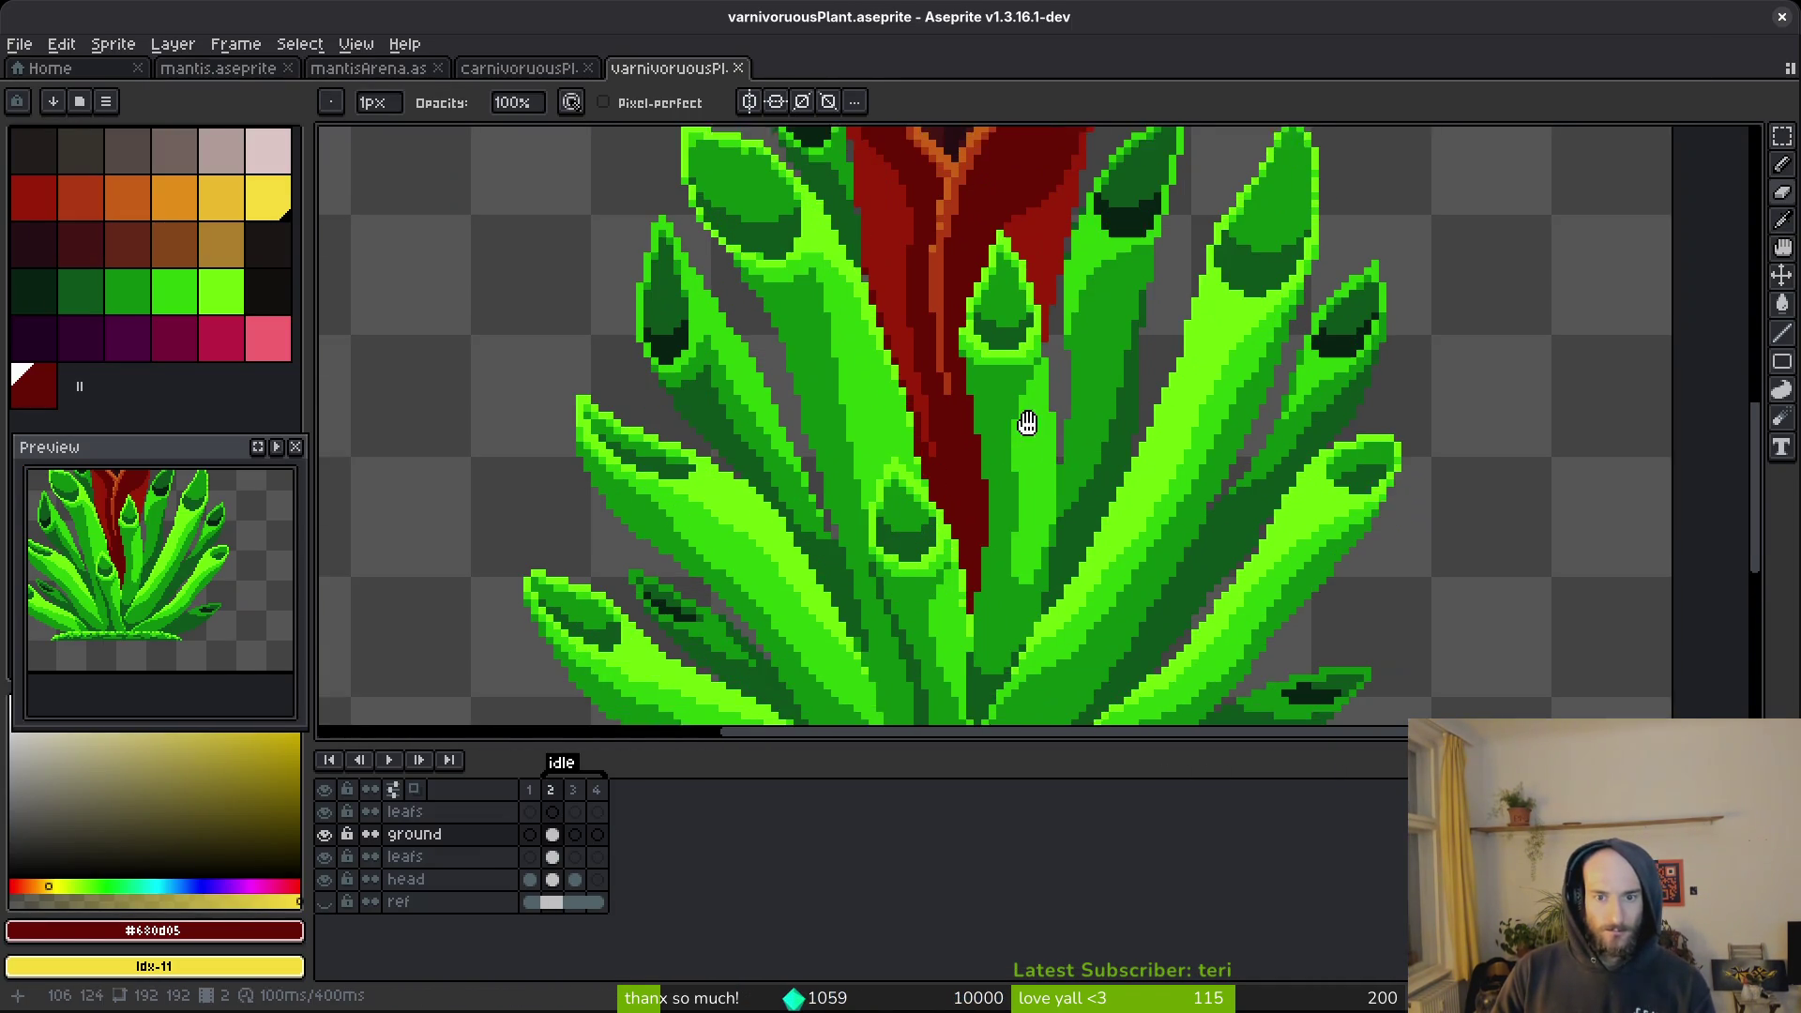
left_click(552, 856)
scroll(1055, 484, "down", 2)
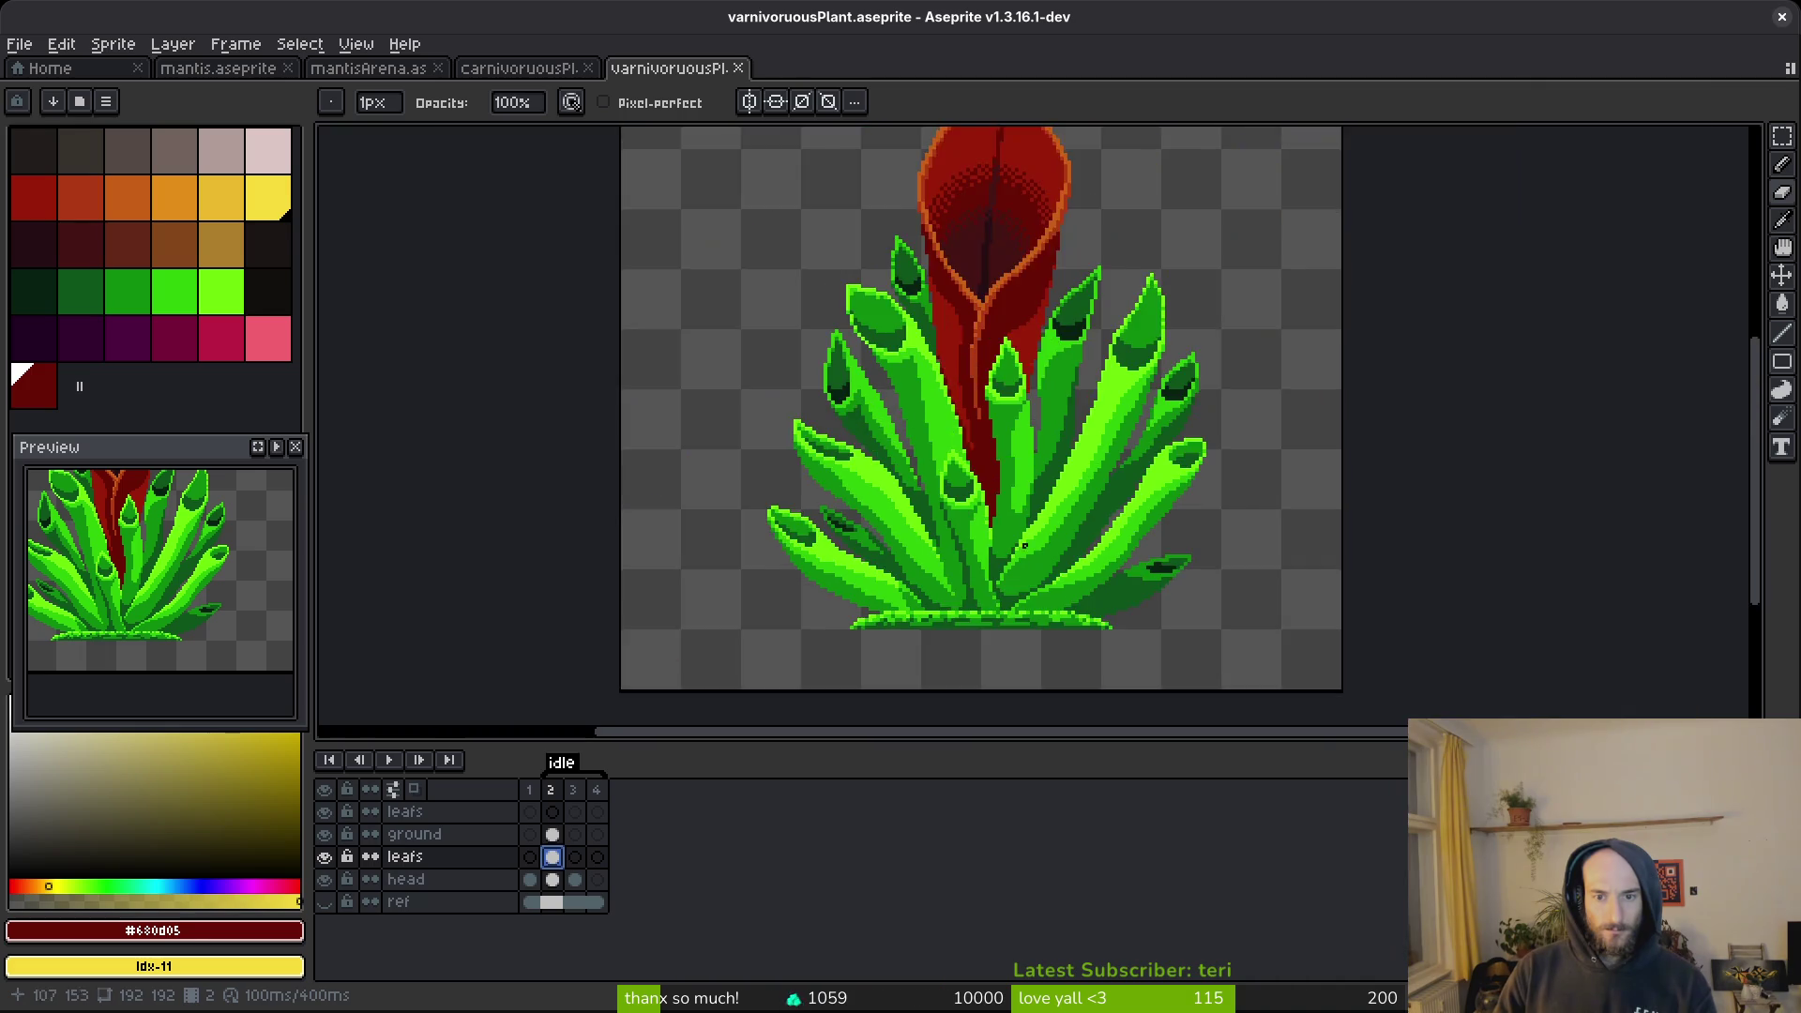
scroll(1107, 570, "up", 2)
left_click(1107, 570, "alt")
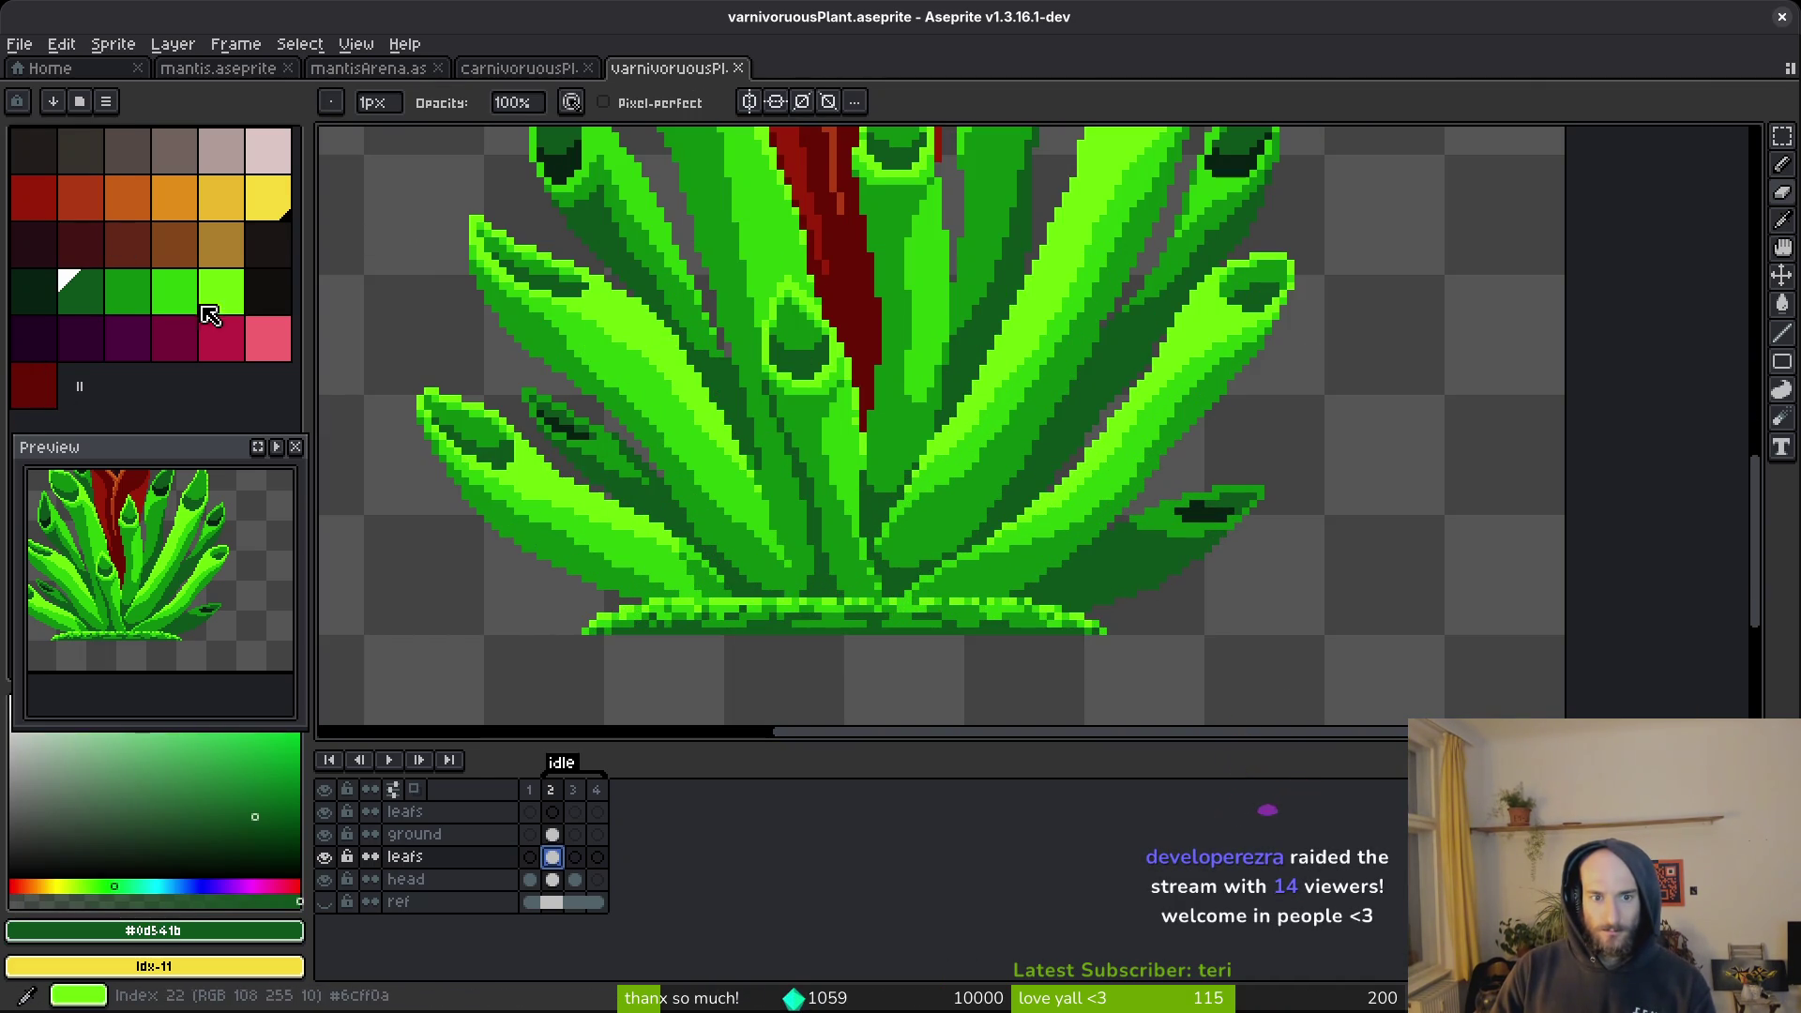
right_click(80, 244)
key("shift+r")
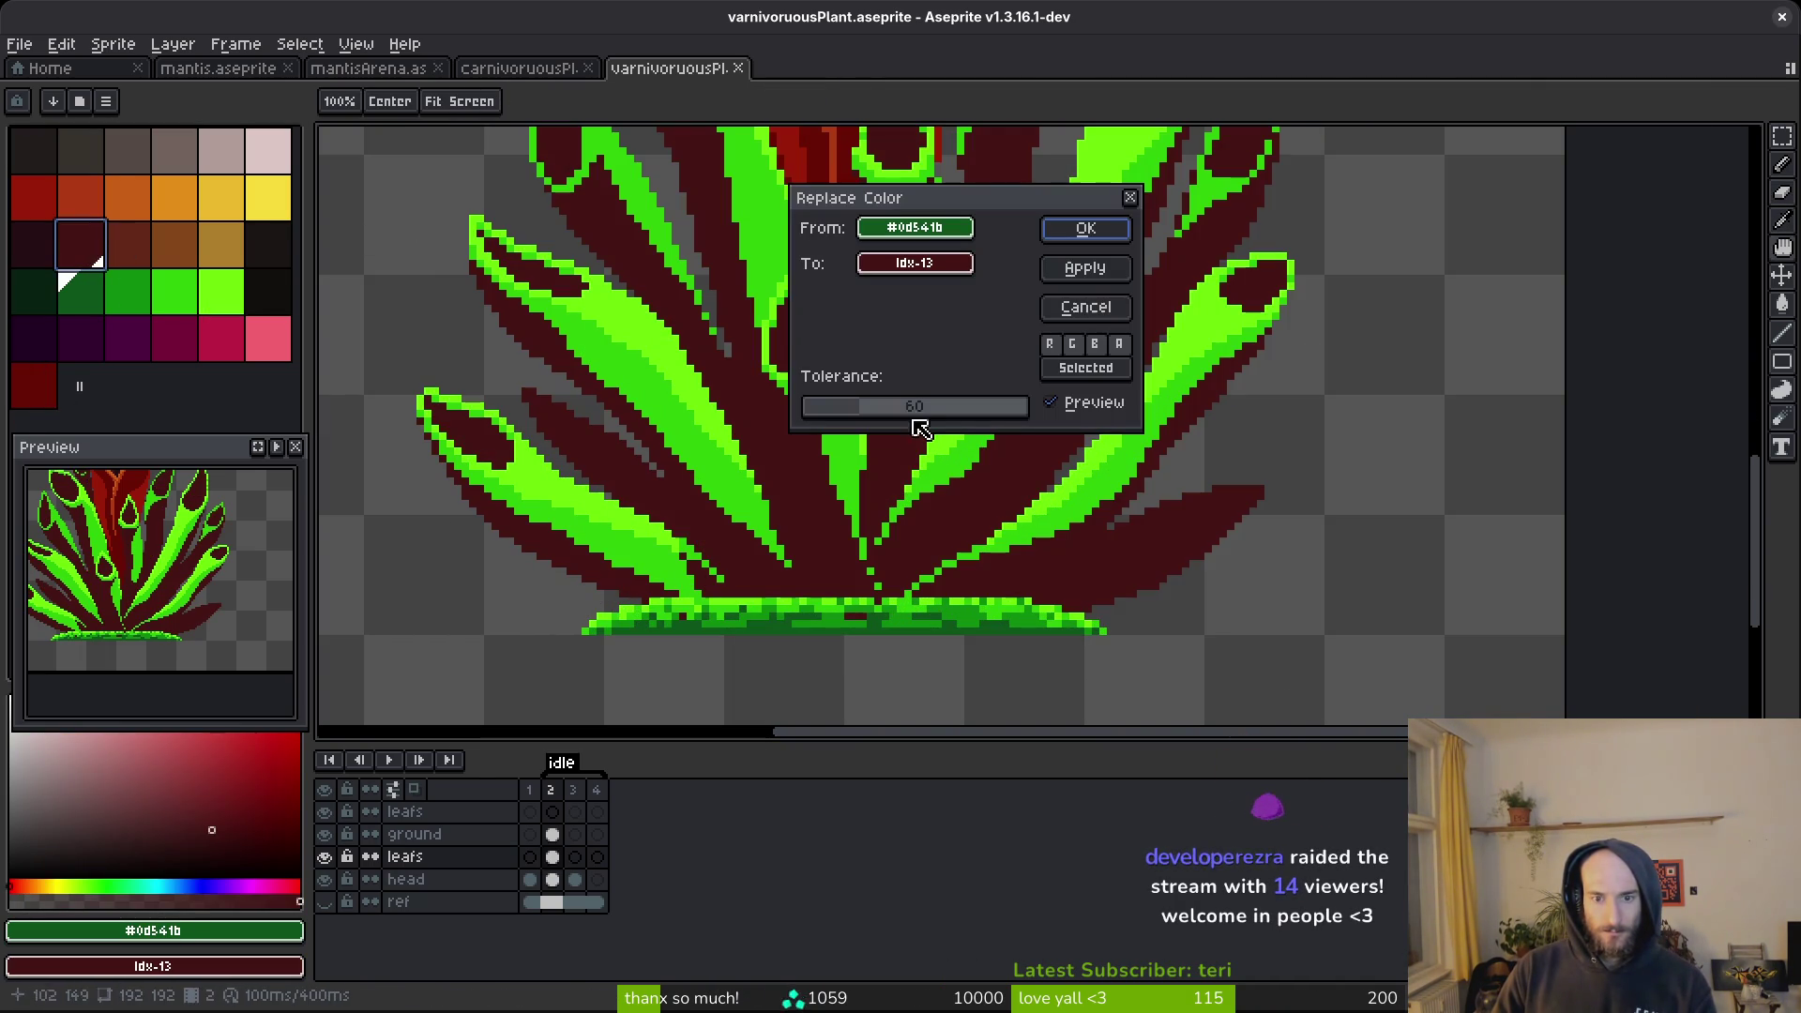
left_click_drag(849, 406, 735, 415)
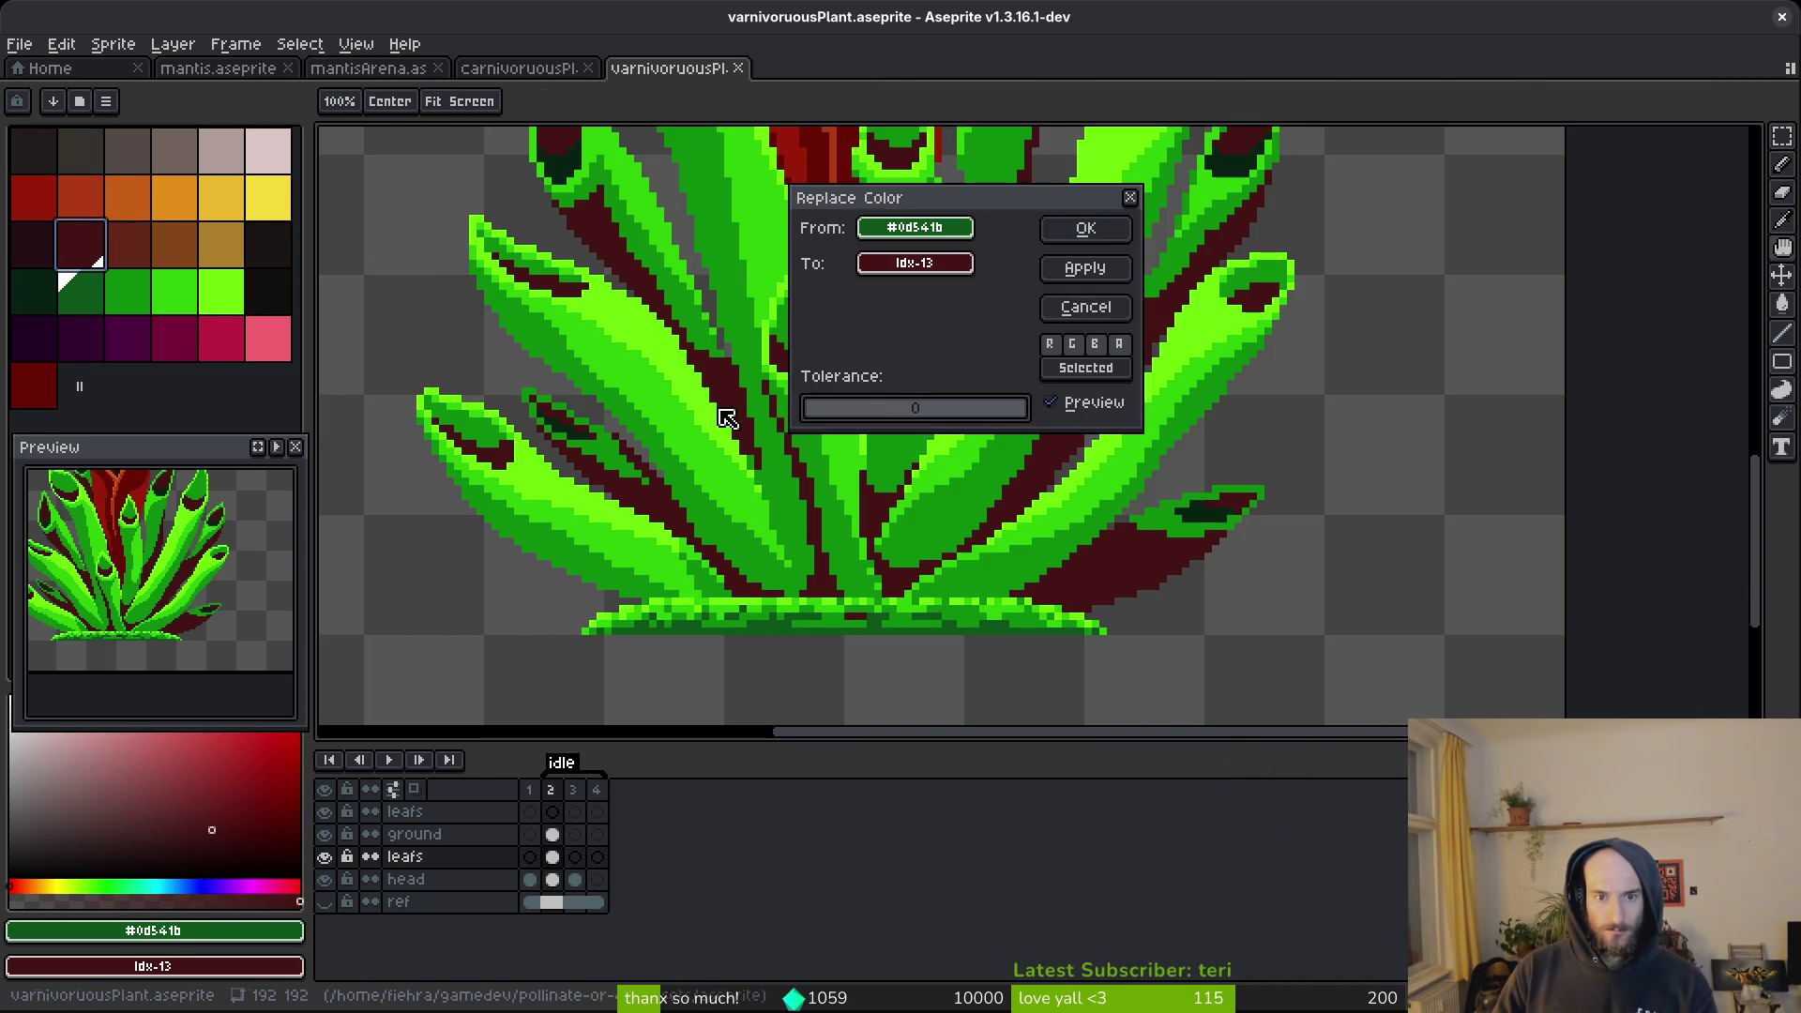
left_click(1085, 228)
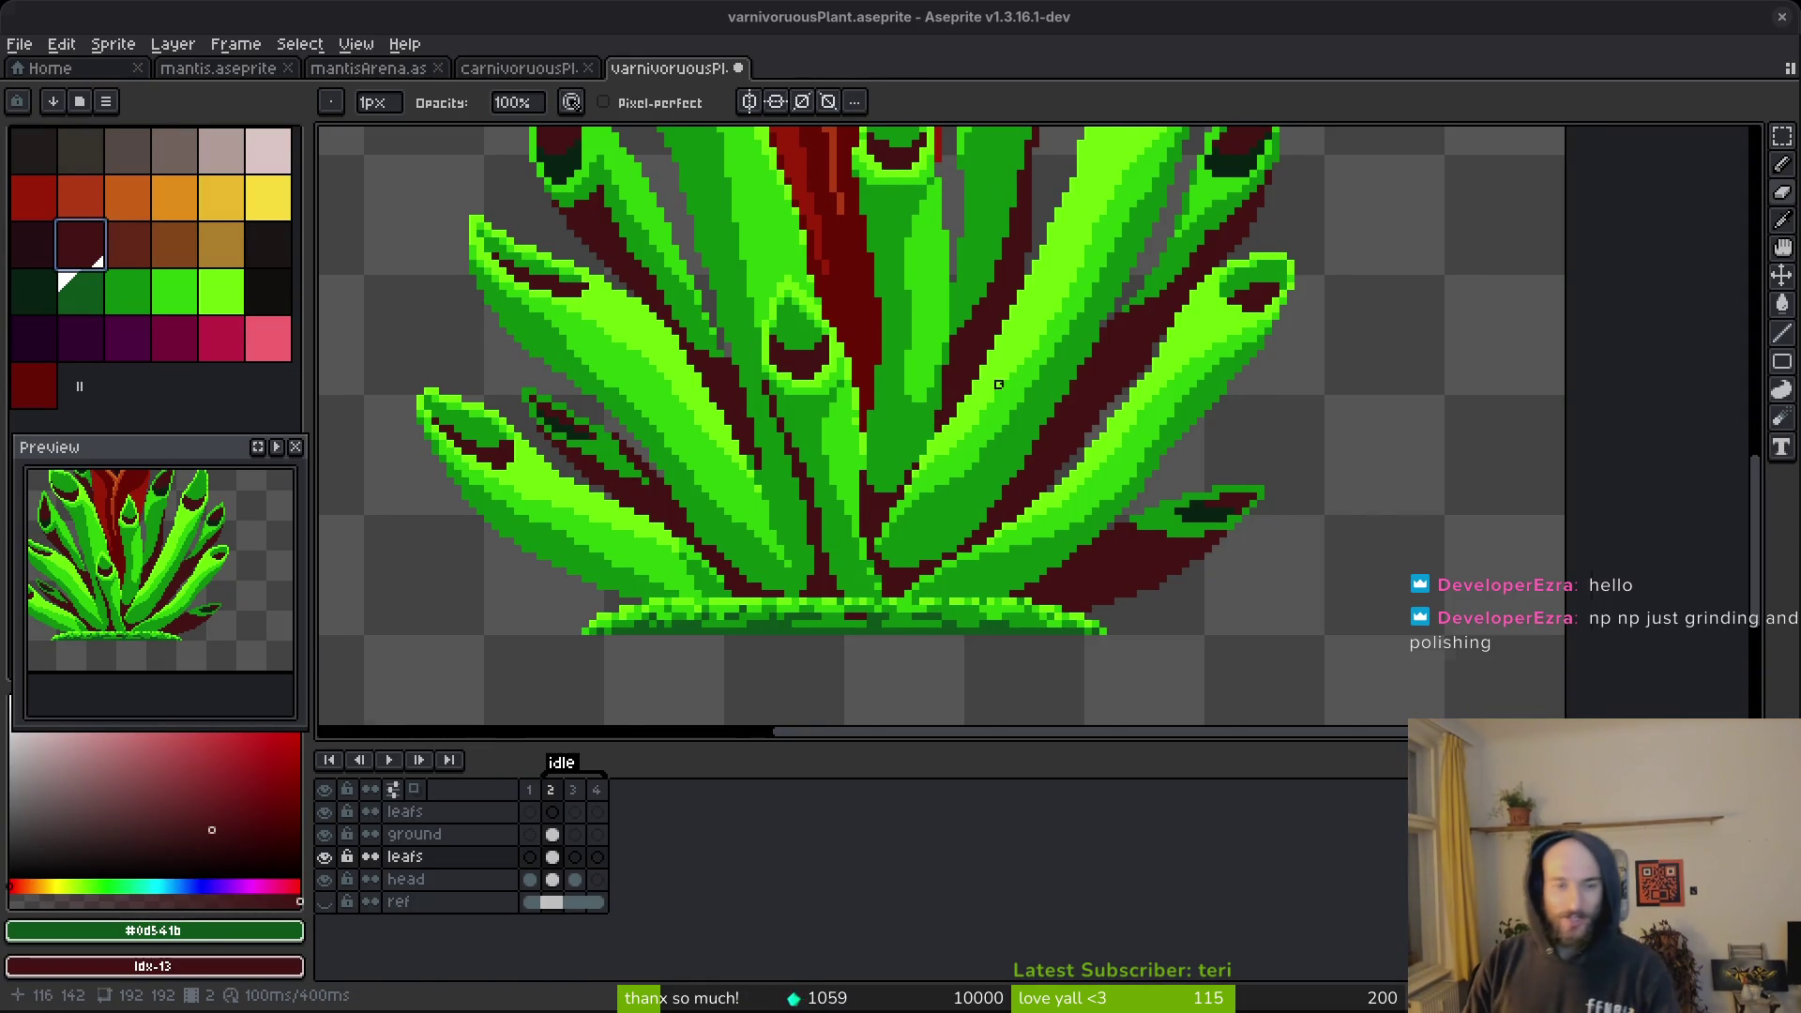
Pan to the plant's base, glance at mantisArena's frame 1, then return to the mantis sprite.
left_click_drag(999, 384, 1081, 427)
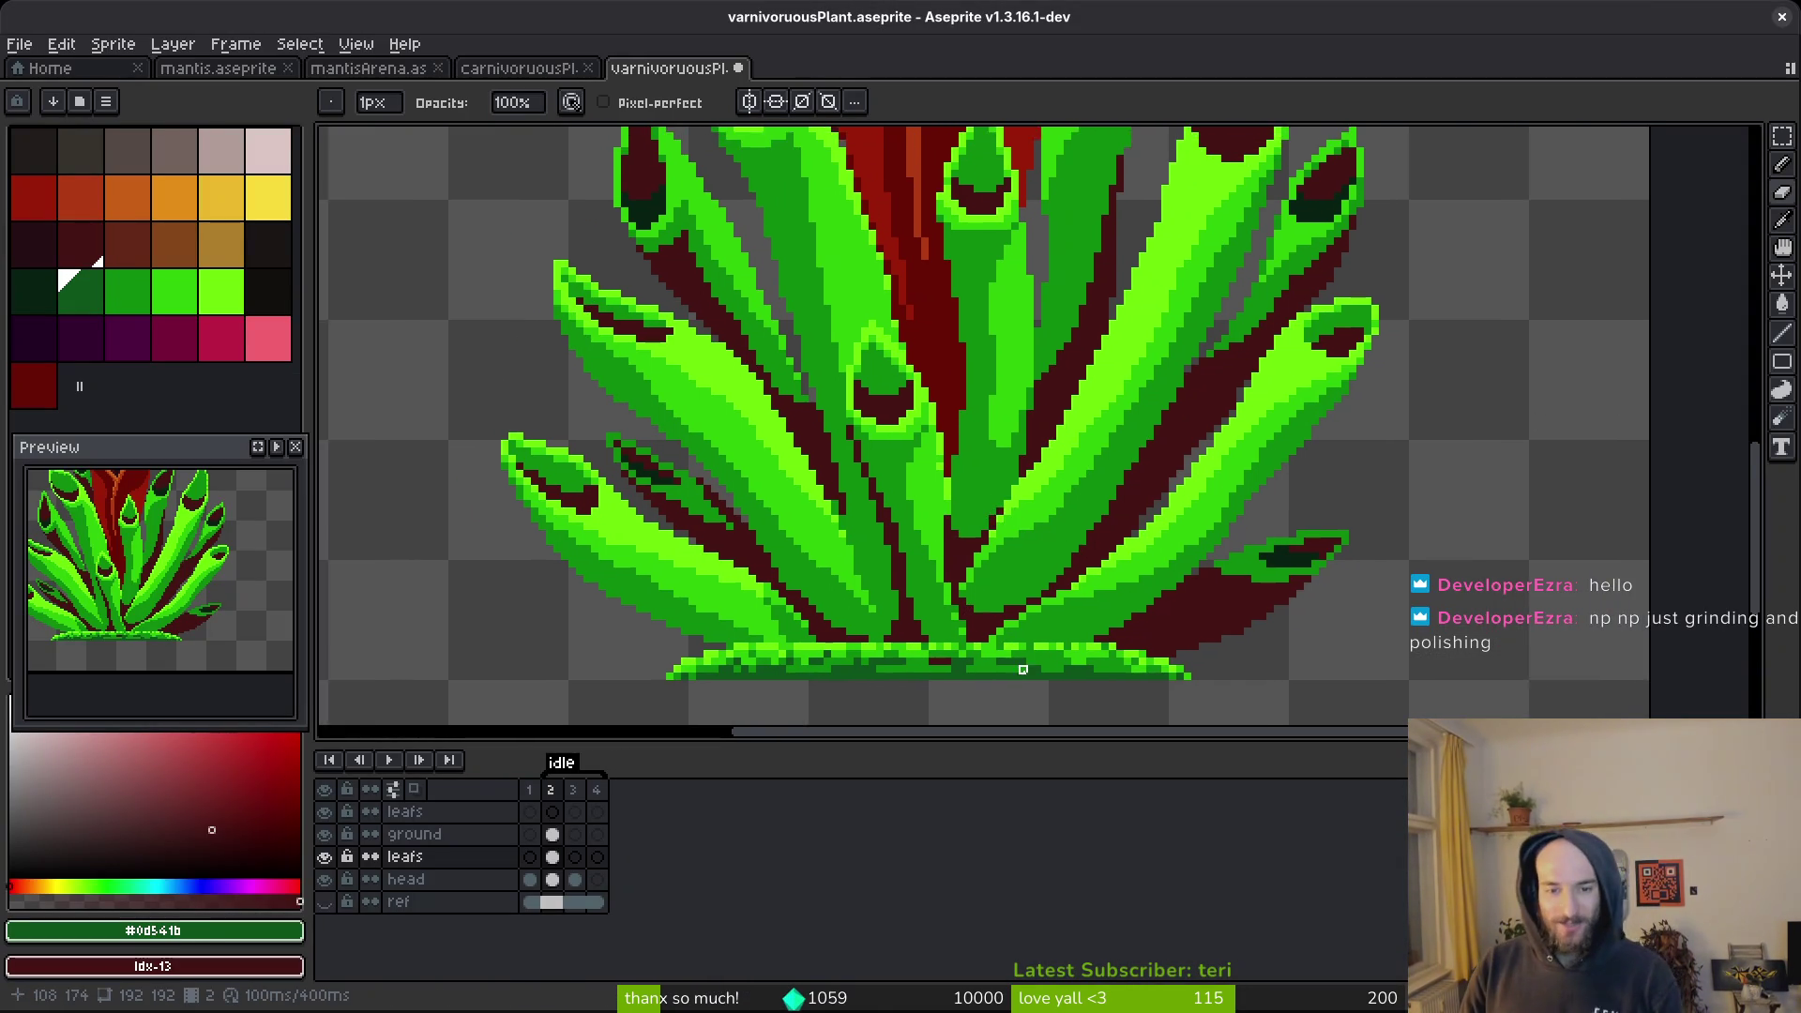
scroll(992, 564, "down", 5)
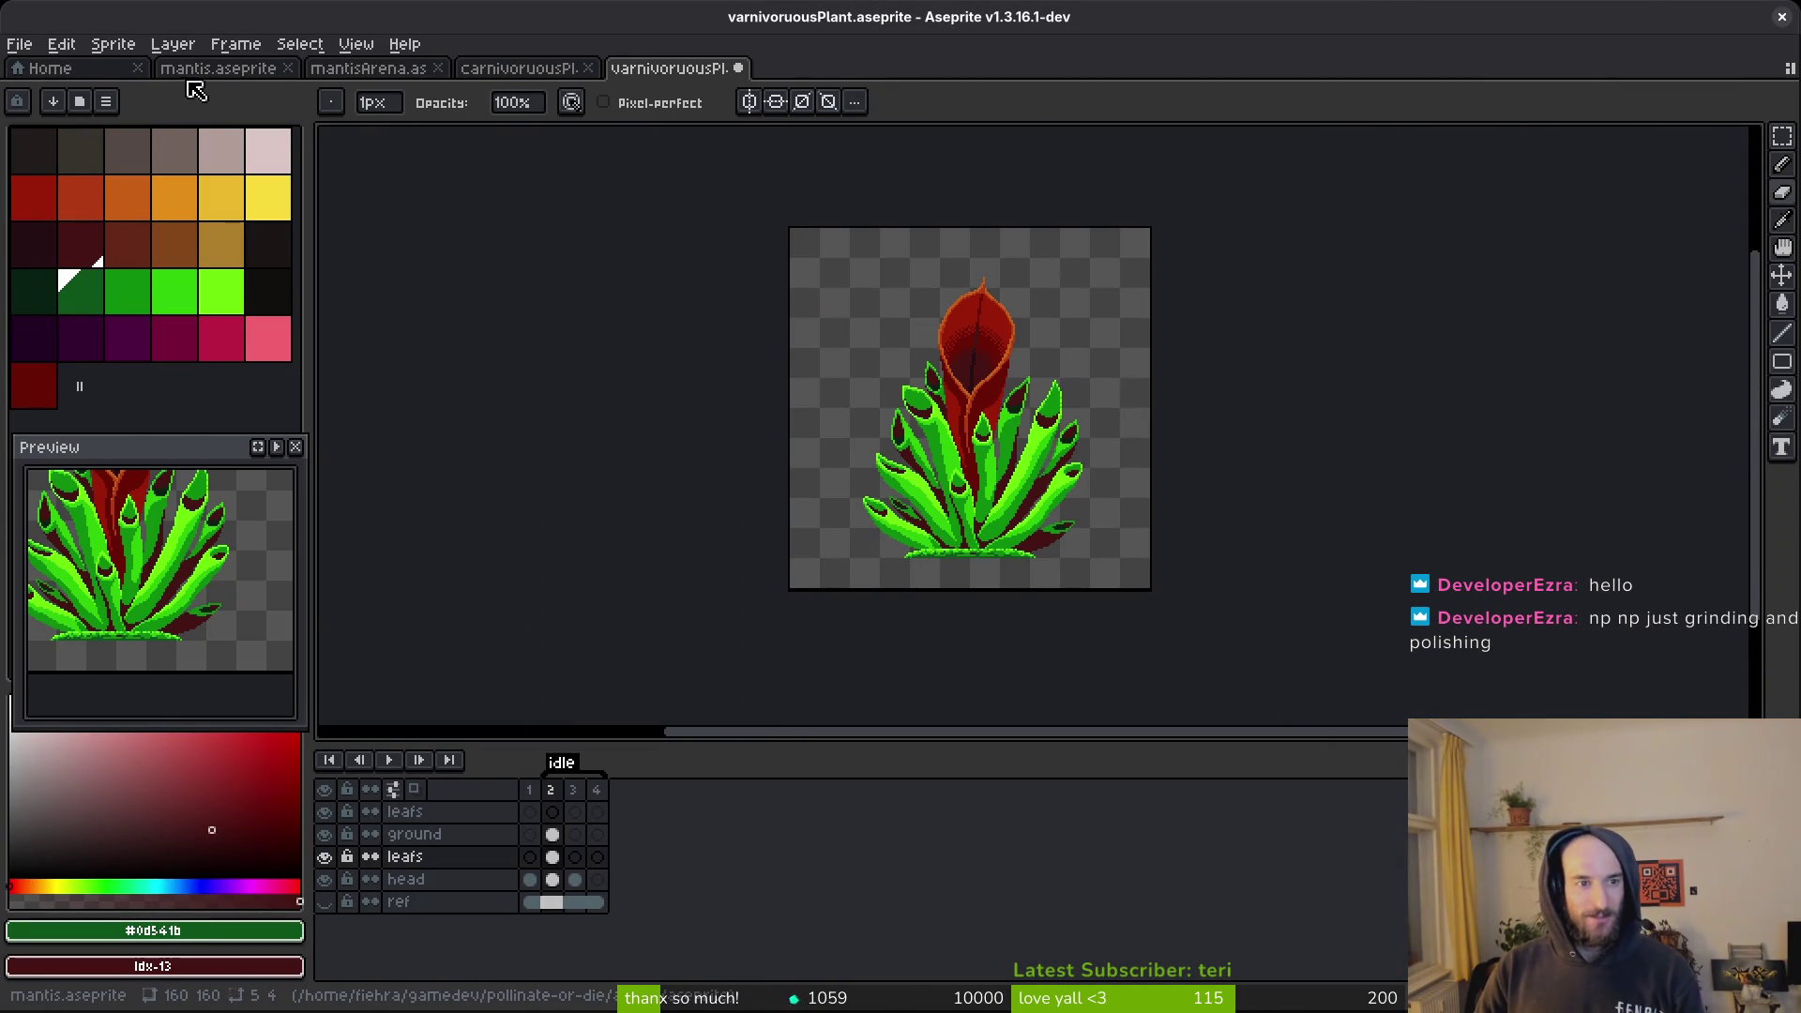
left_click(375, 68)
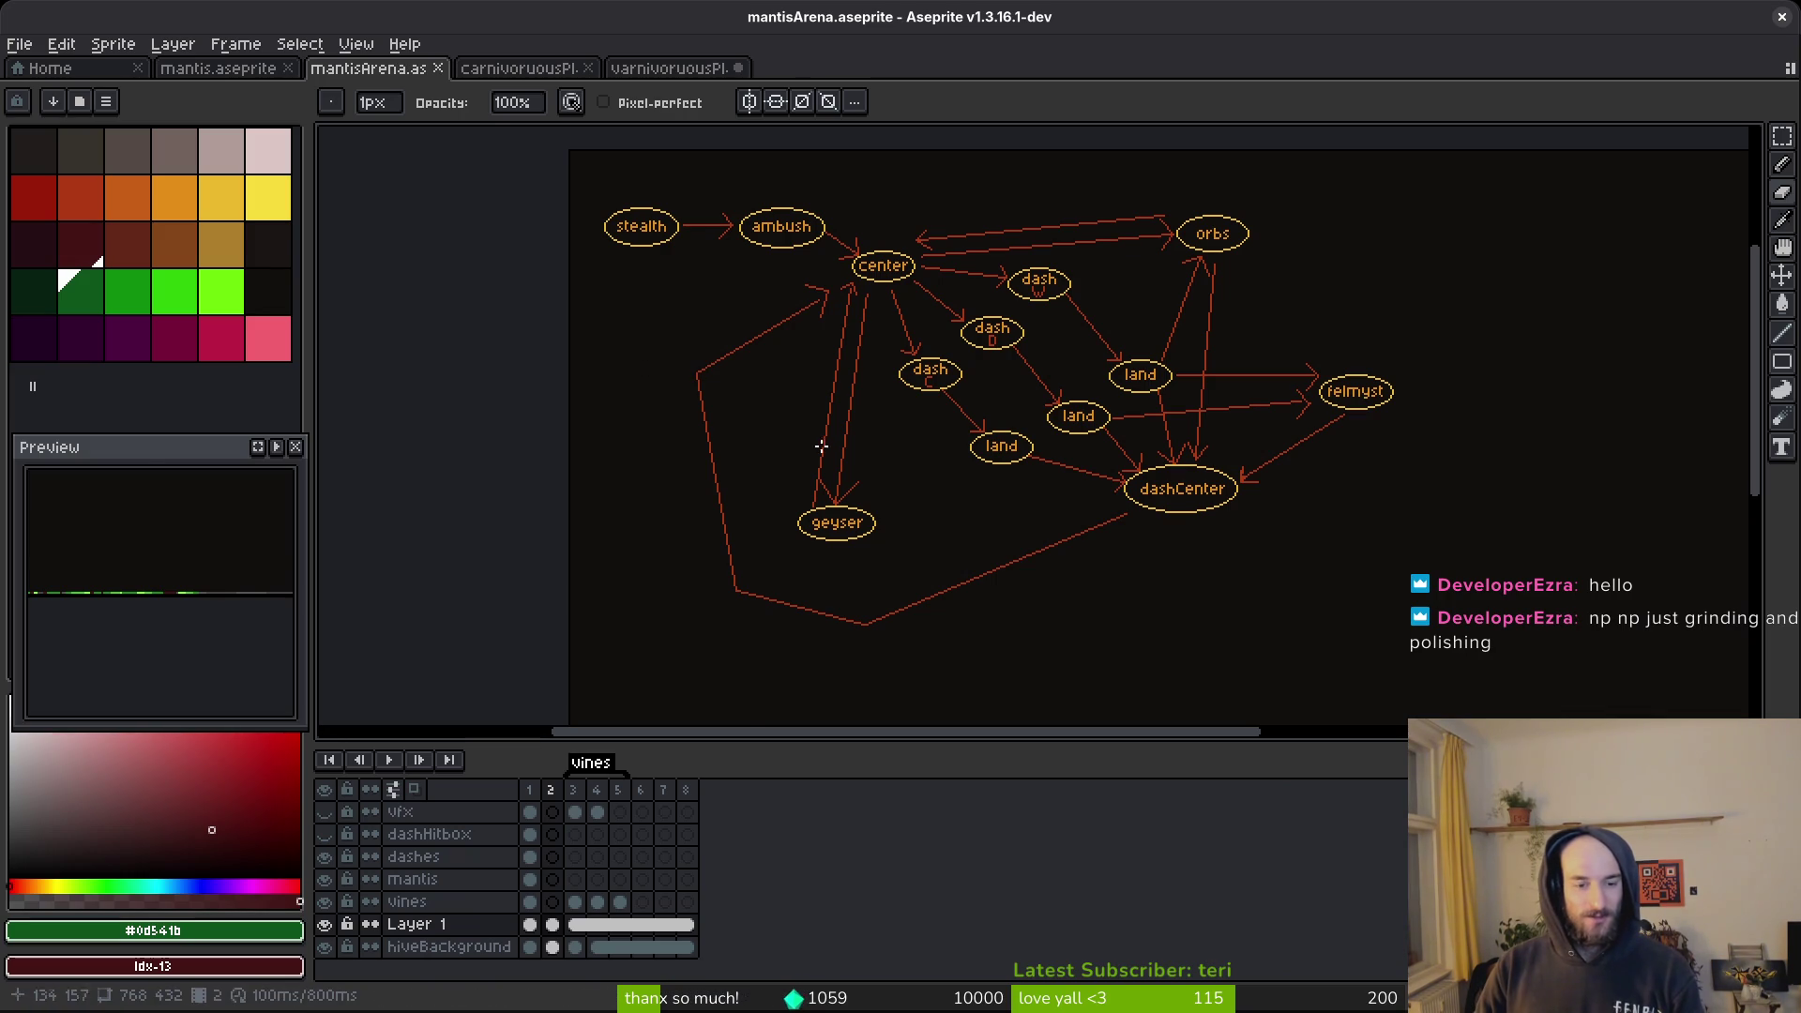
key("Left")
scroll(1031, 385, "up", 4)
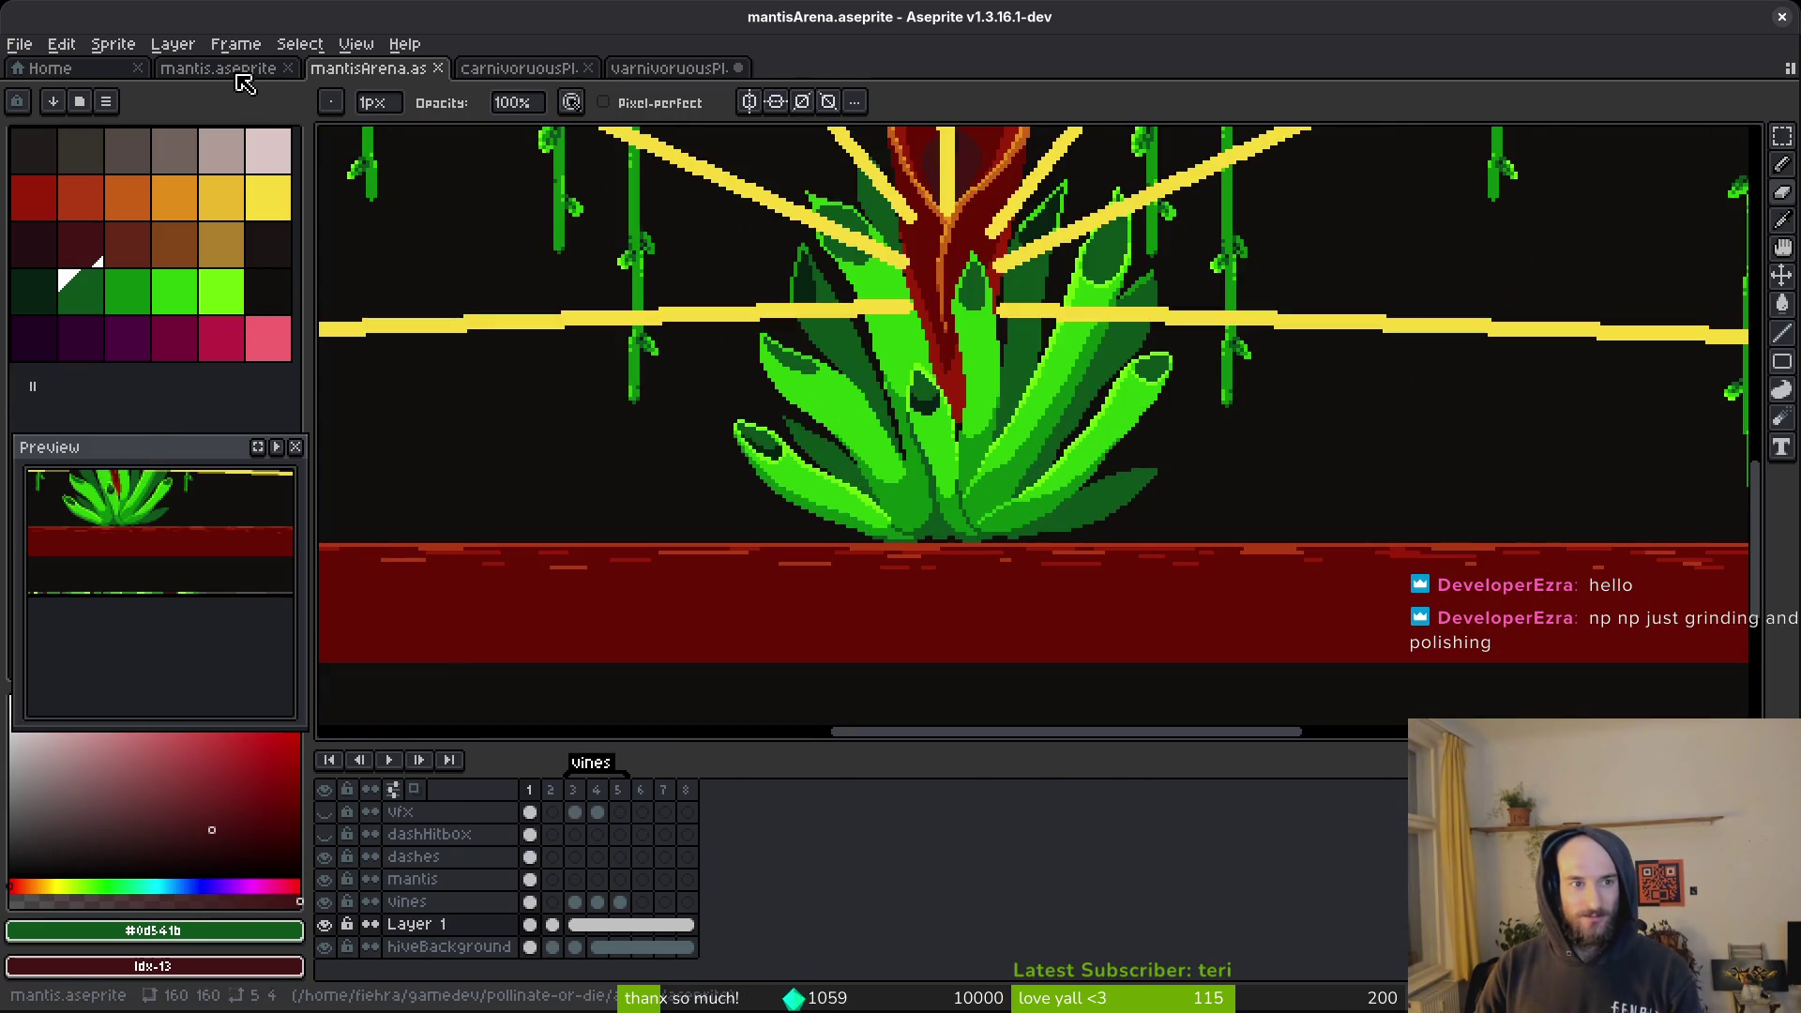
left_click(238, 74)
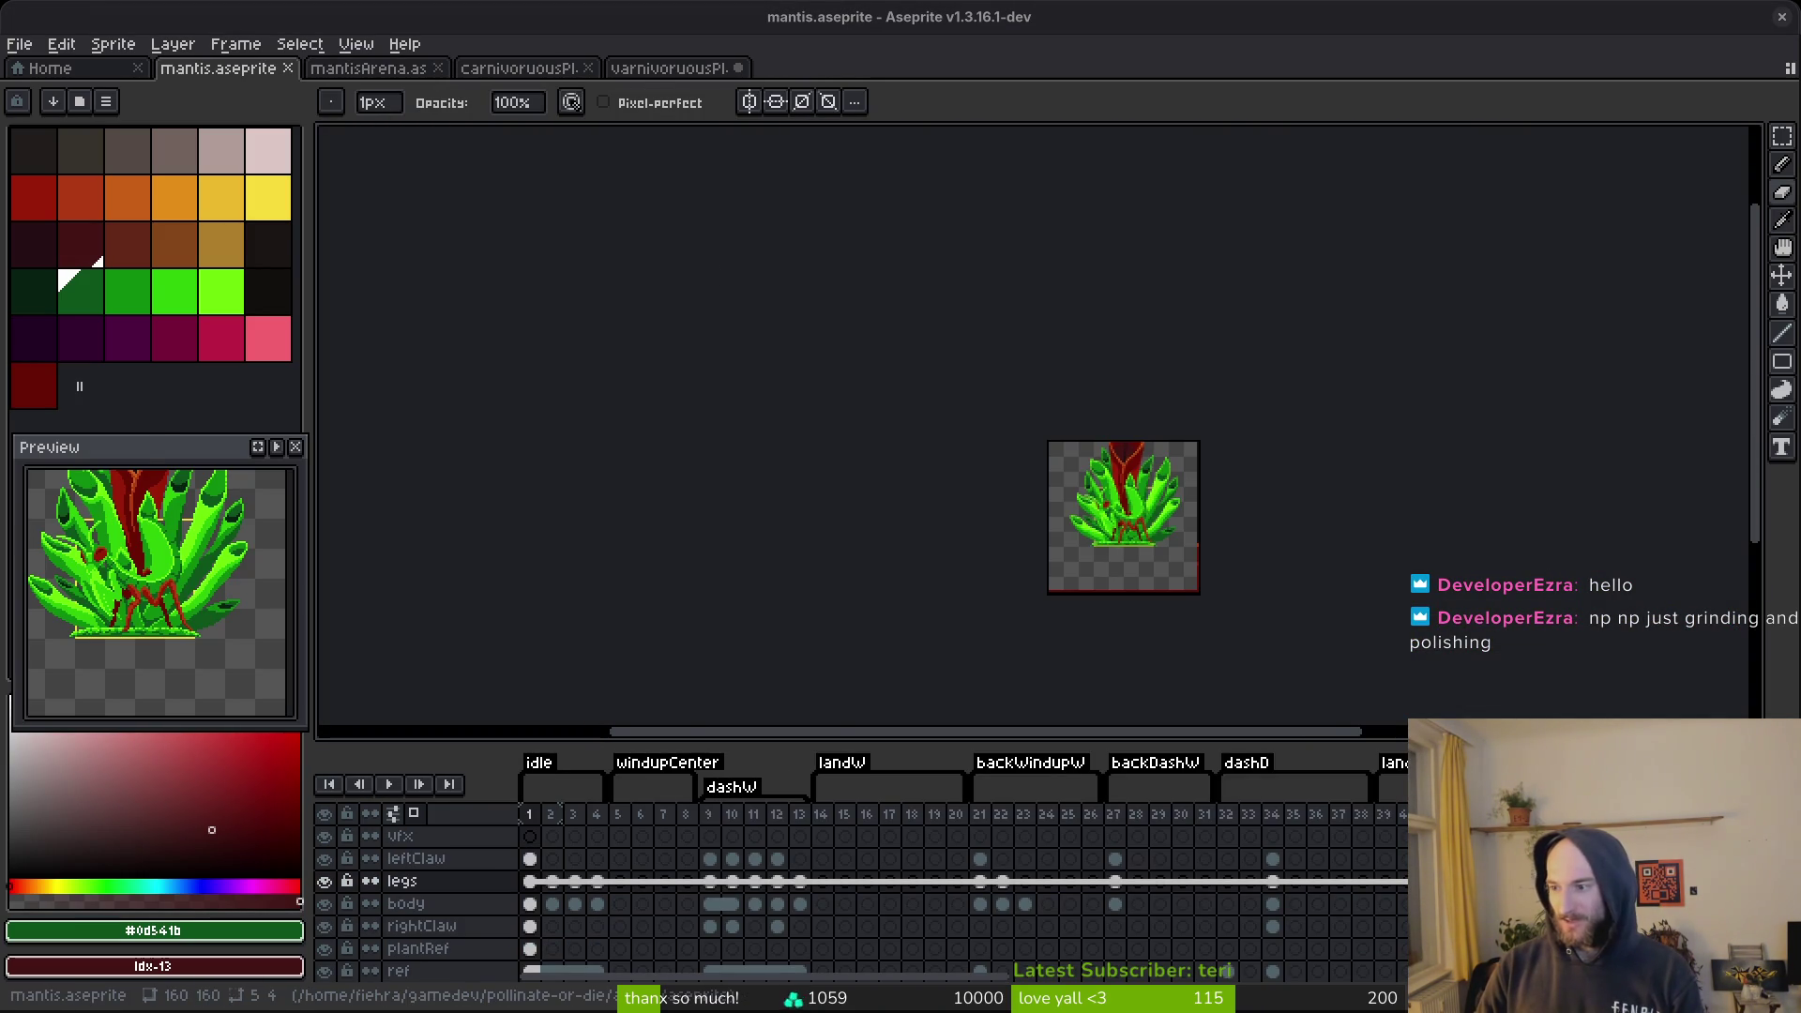
scroll(963, 491, "up", 5)
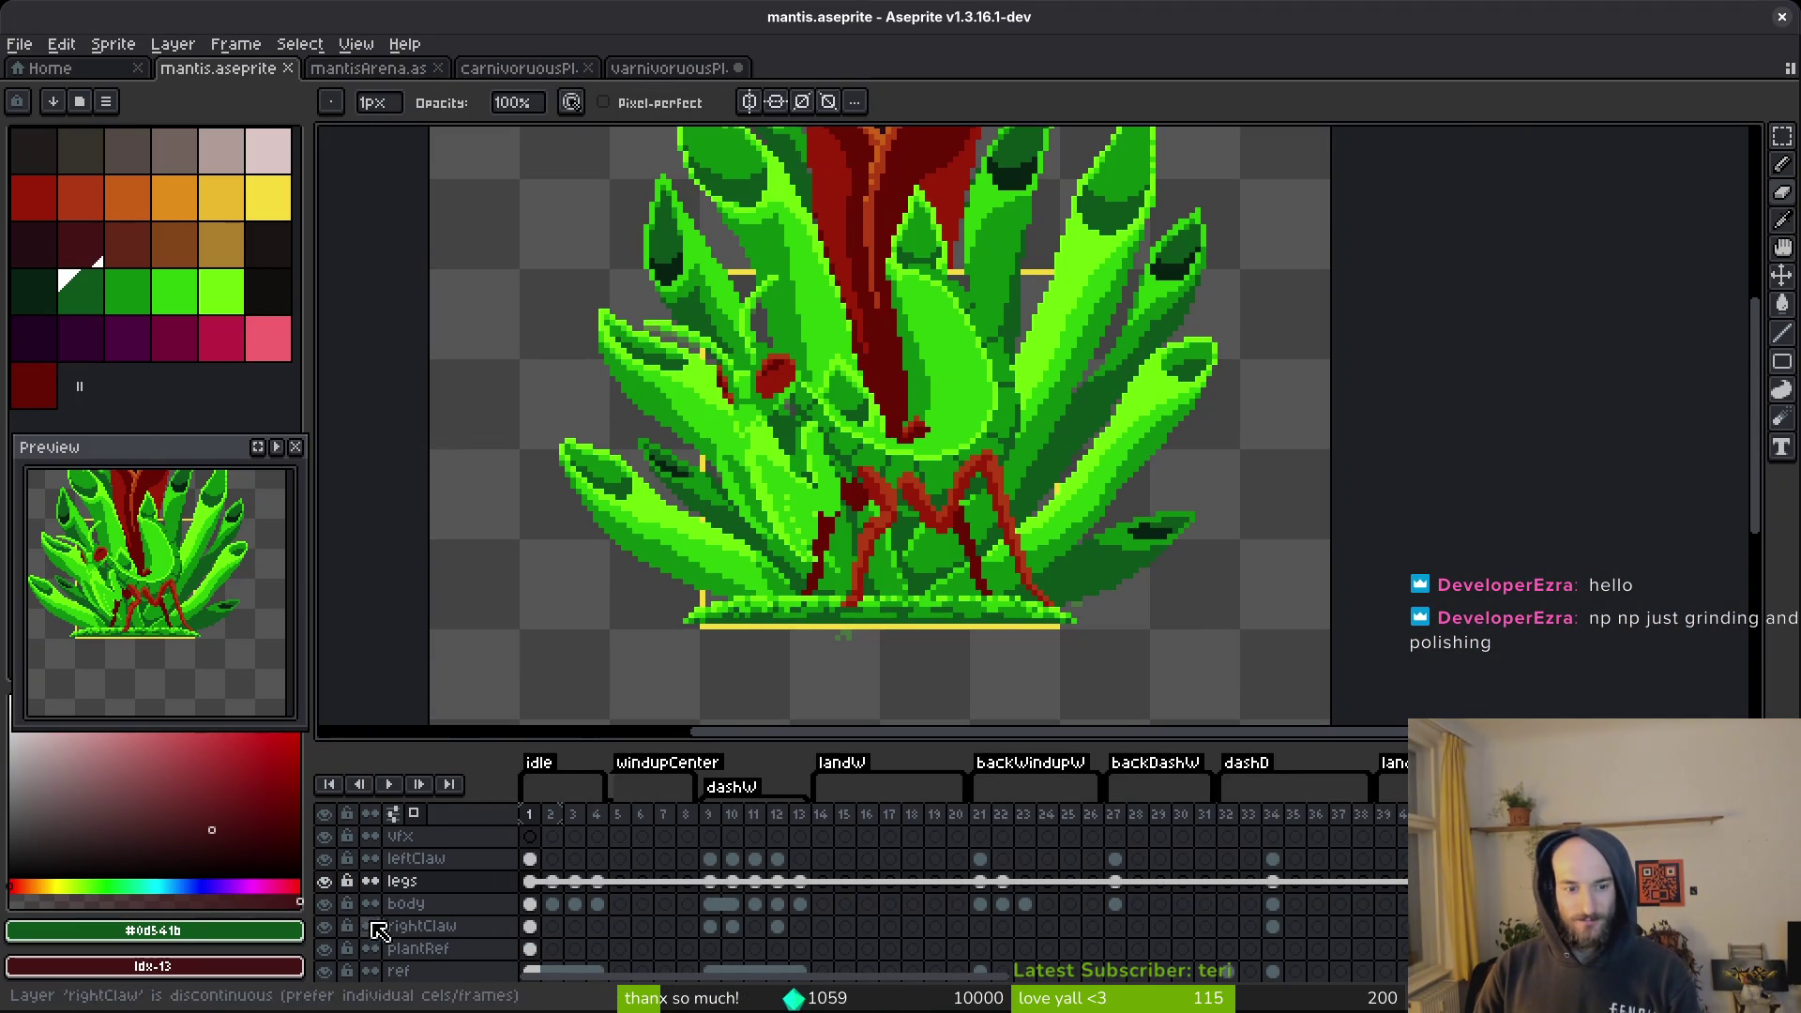
Keep the legs layer visible, hide plantRef, and inspect the legs animation at frames 2 and 21.
left_click(326, 881)
left_click(325, 882)
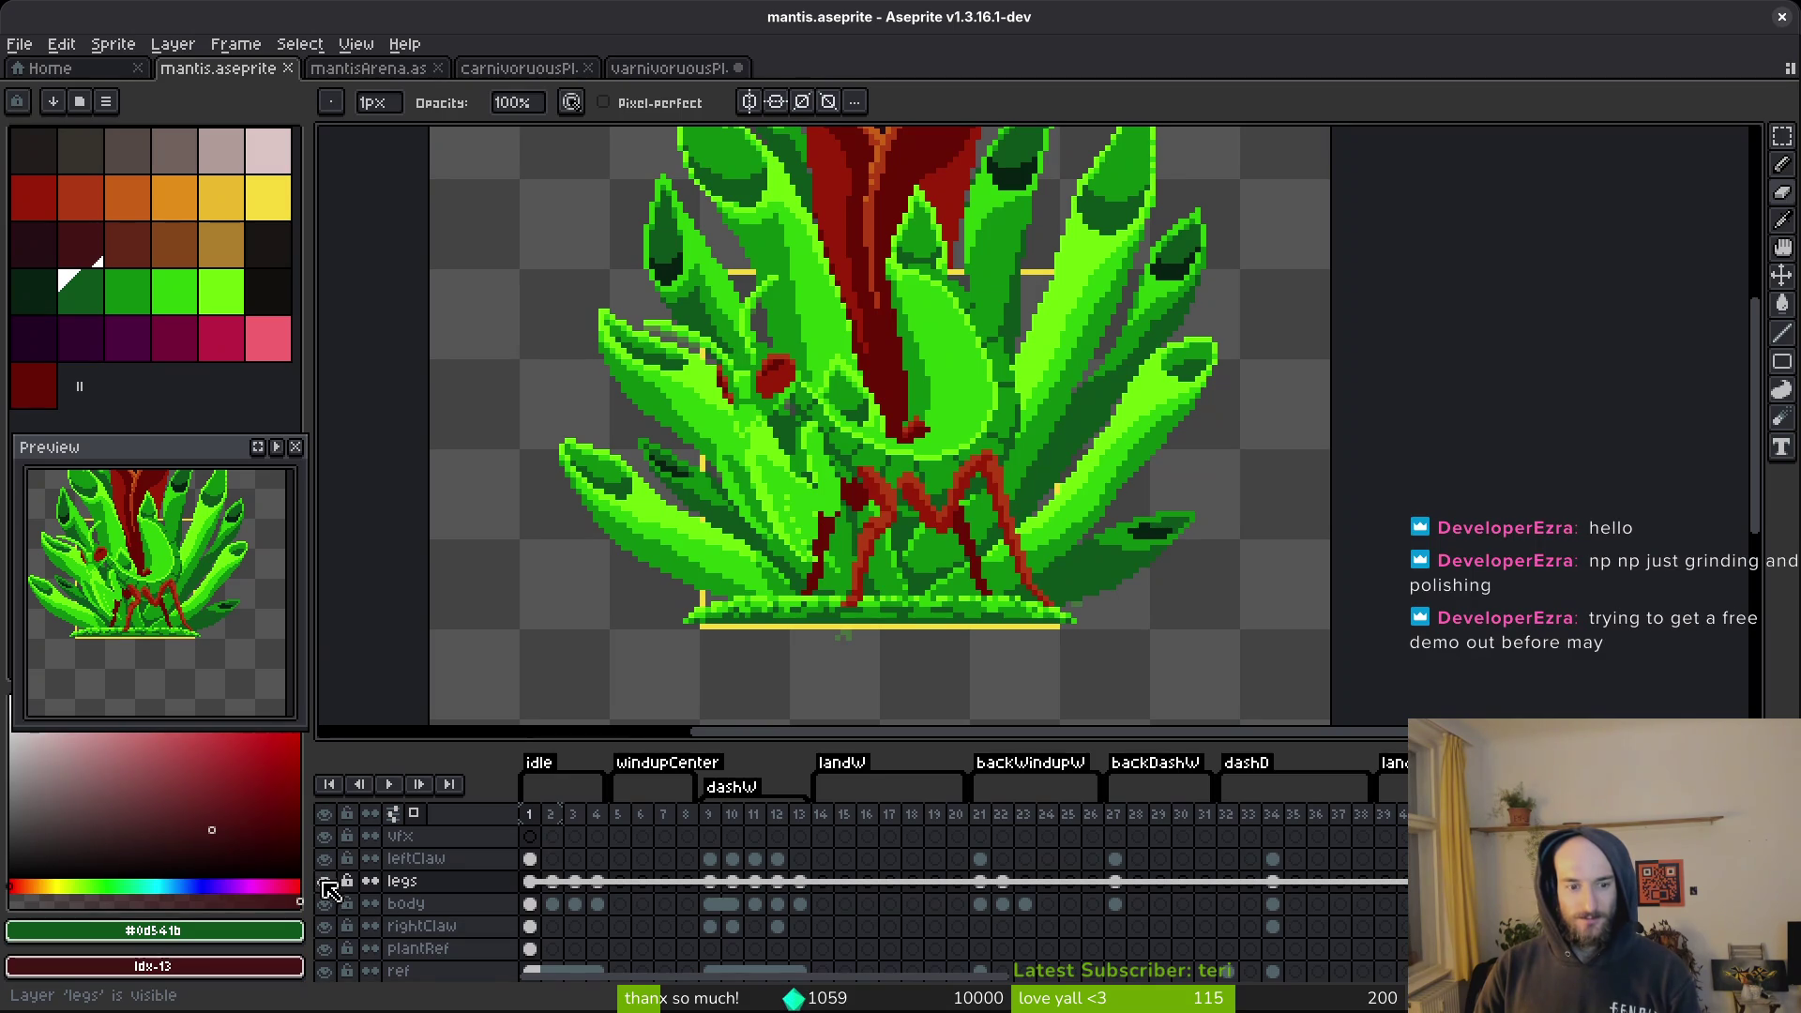
left_click(326, 949)
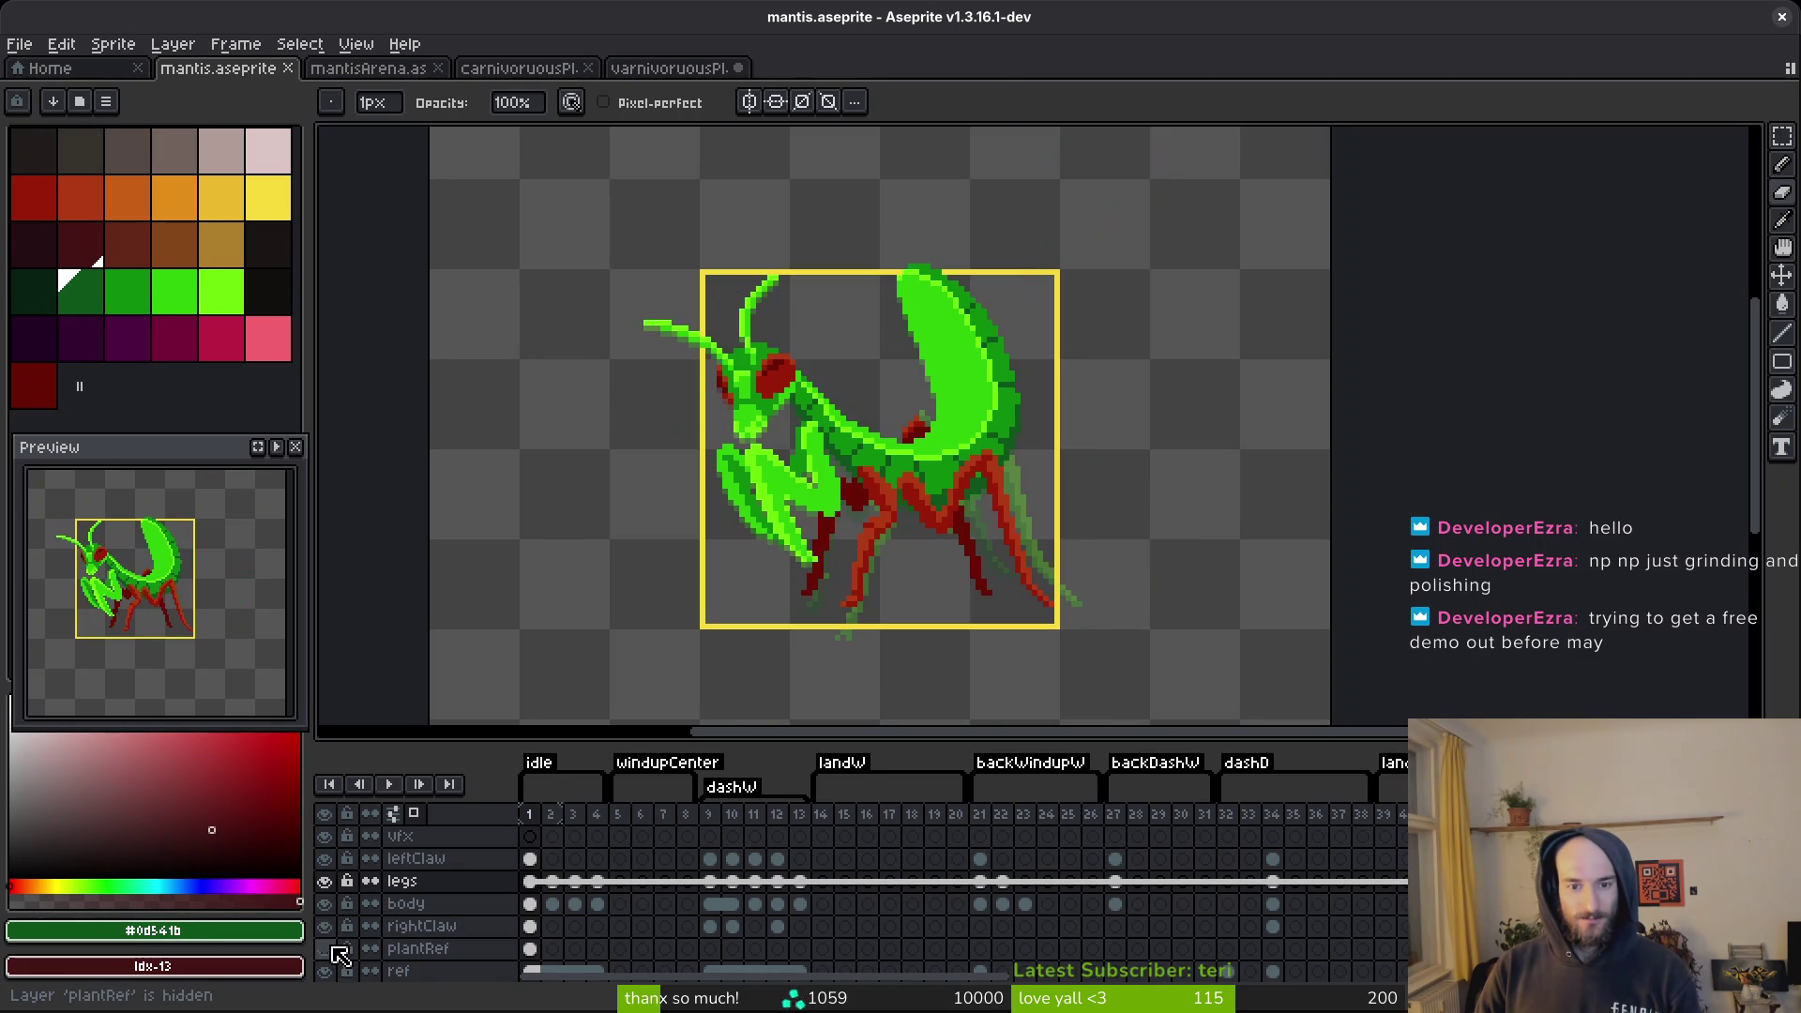
left_click(715, 858)
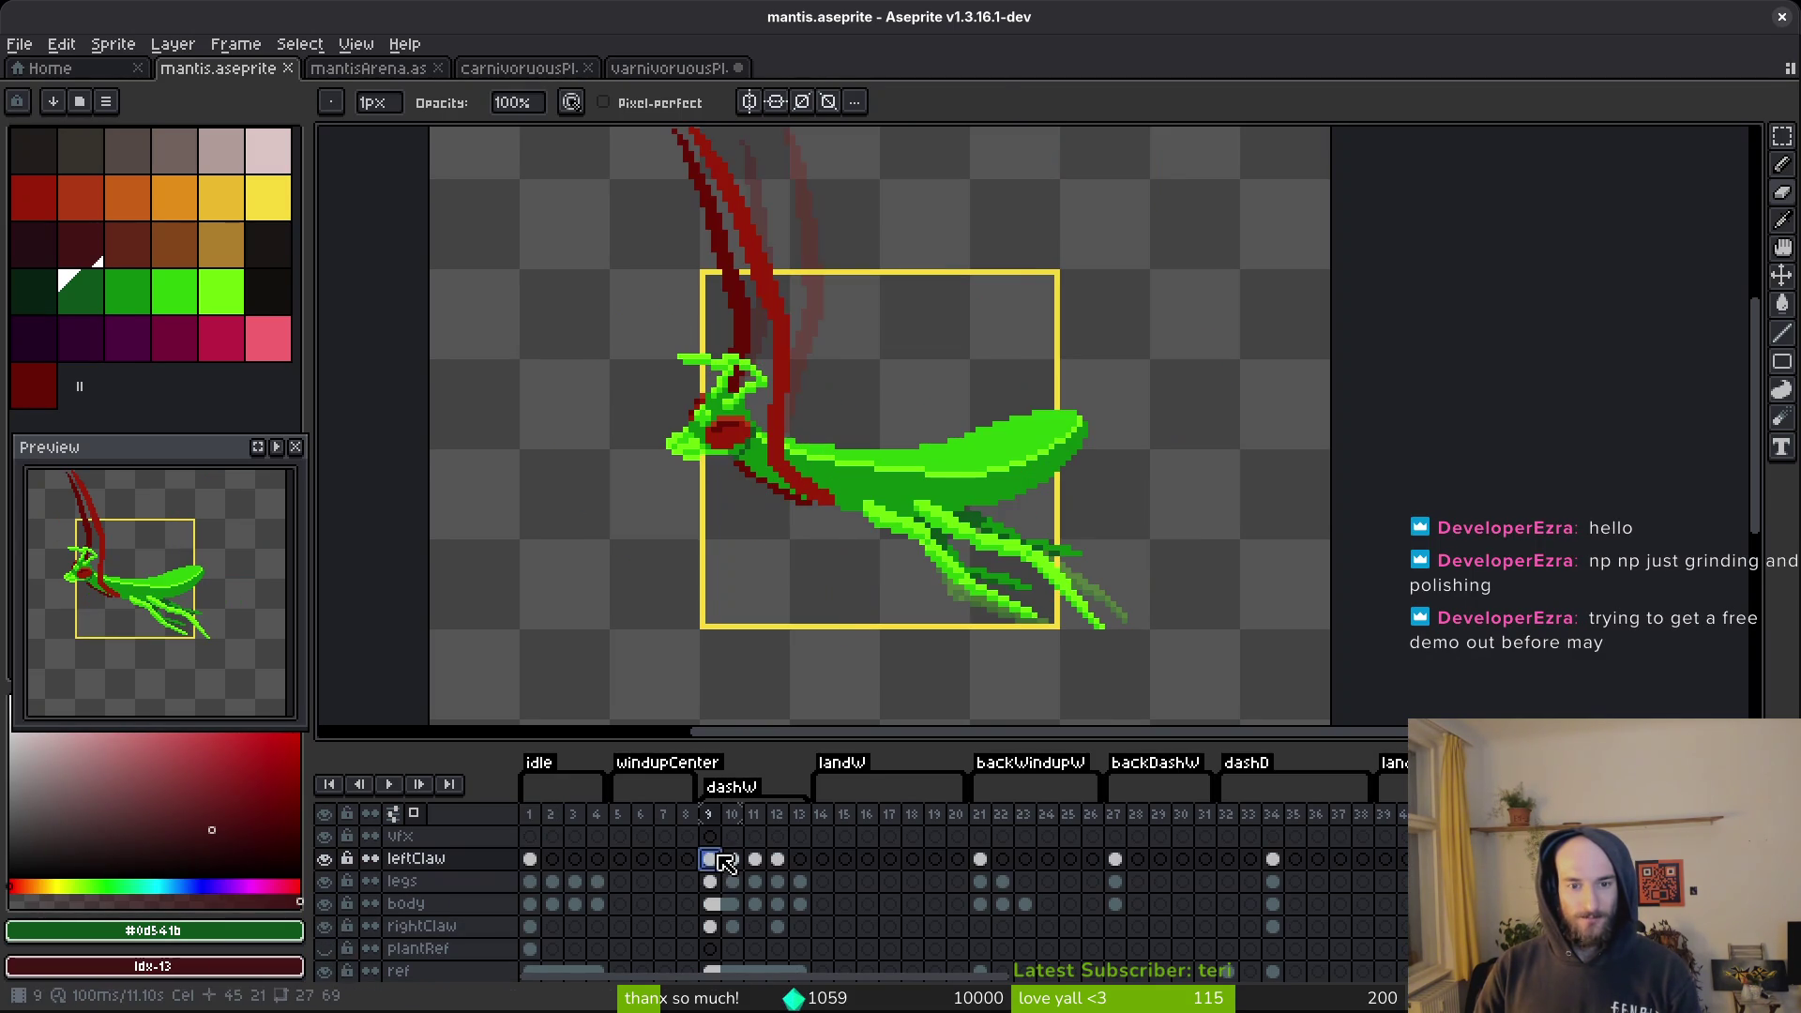
left_click(597, 886)
left_click(986, 883)
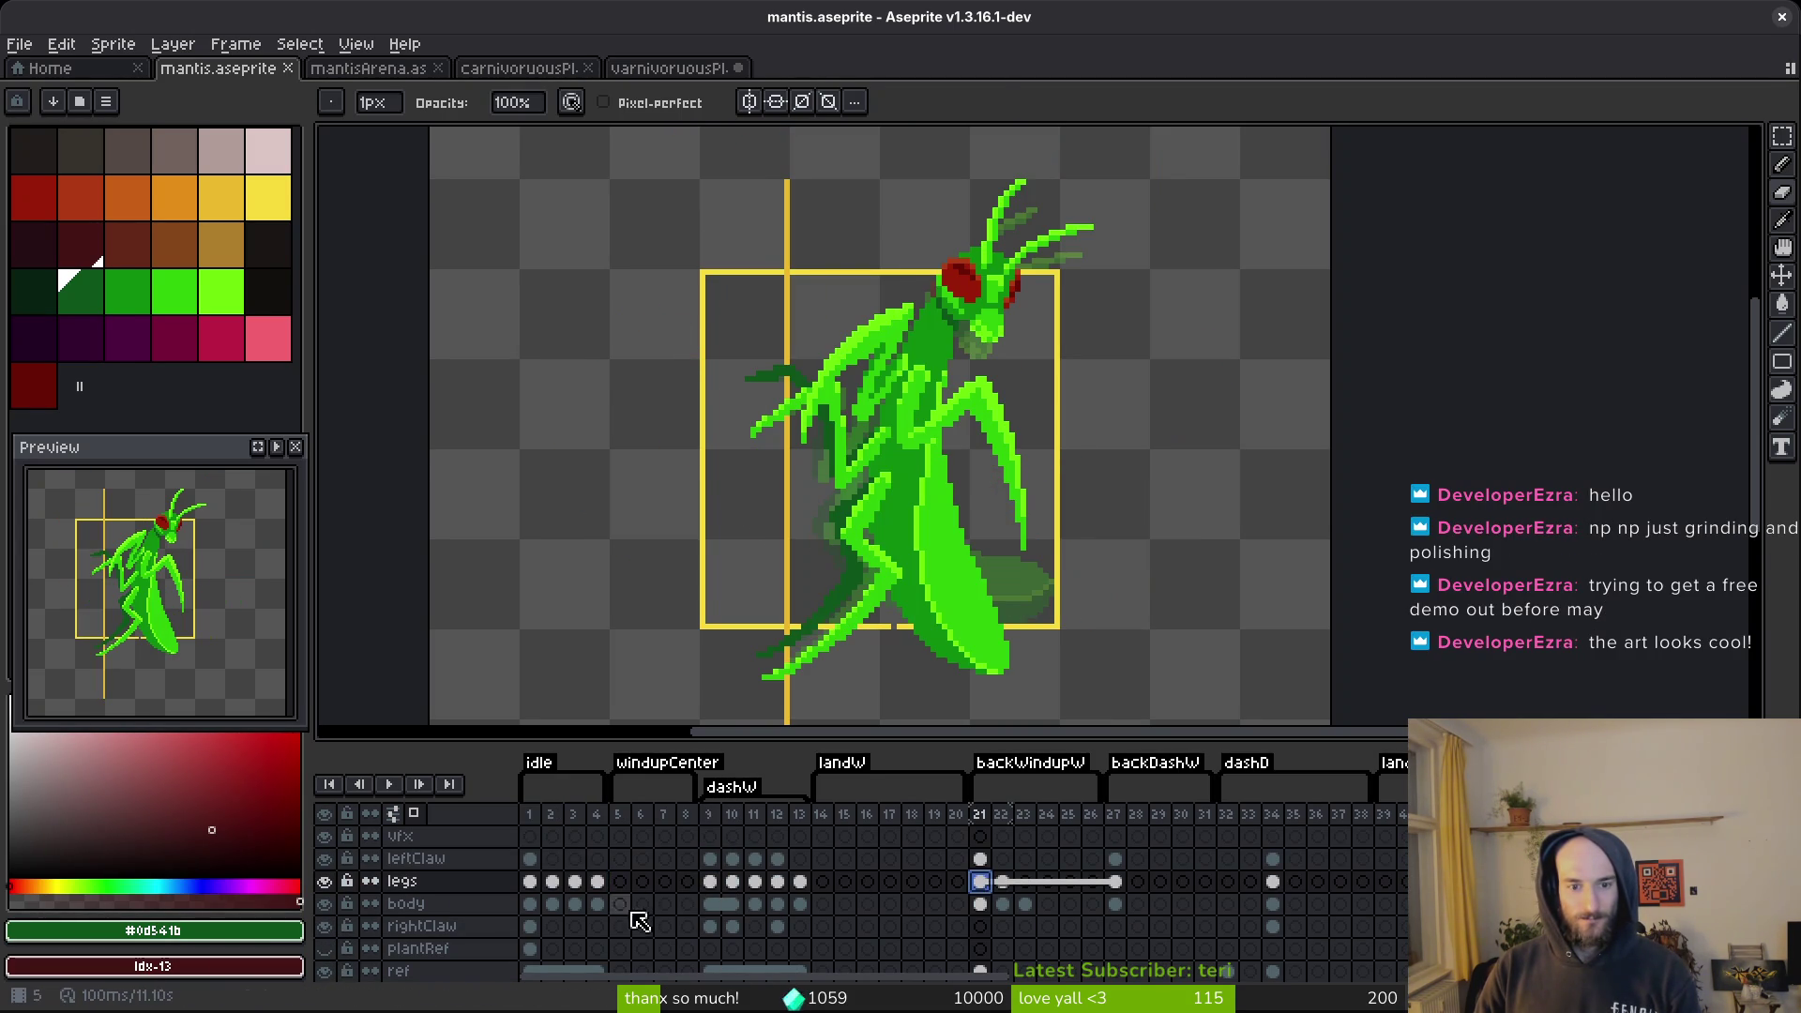
left_click(553, 882)
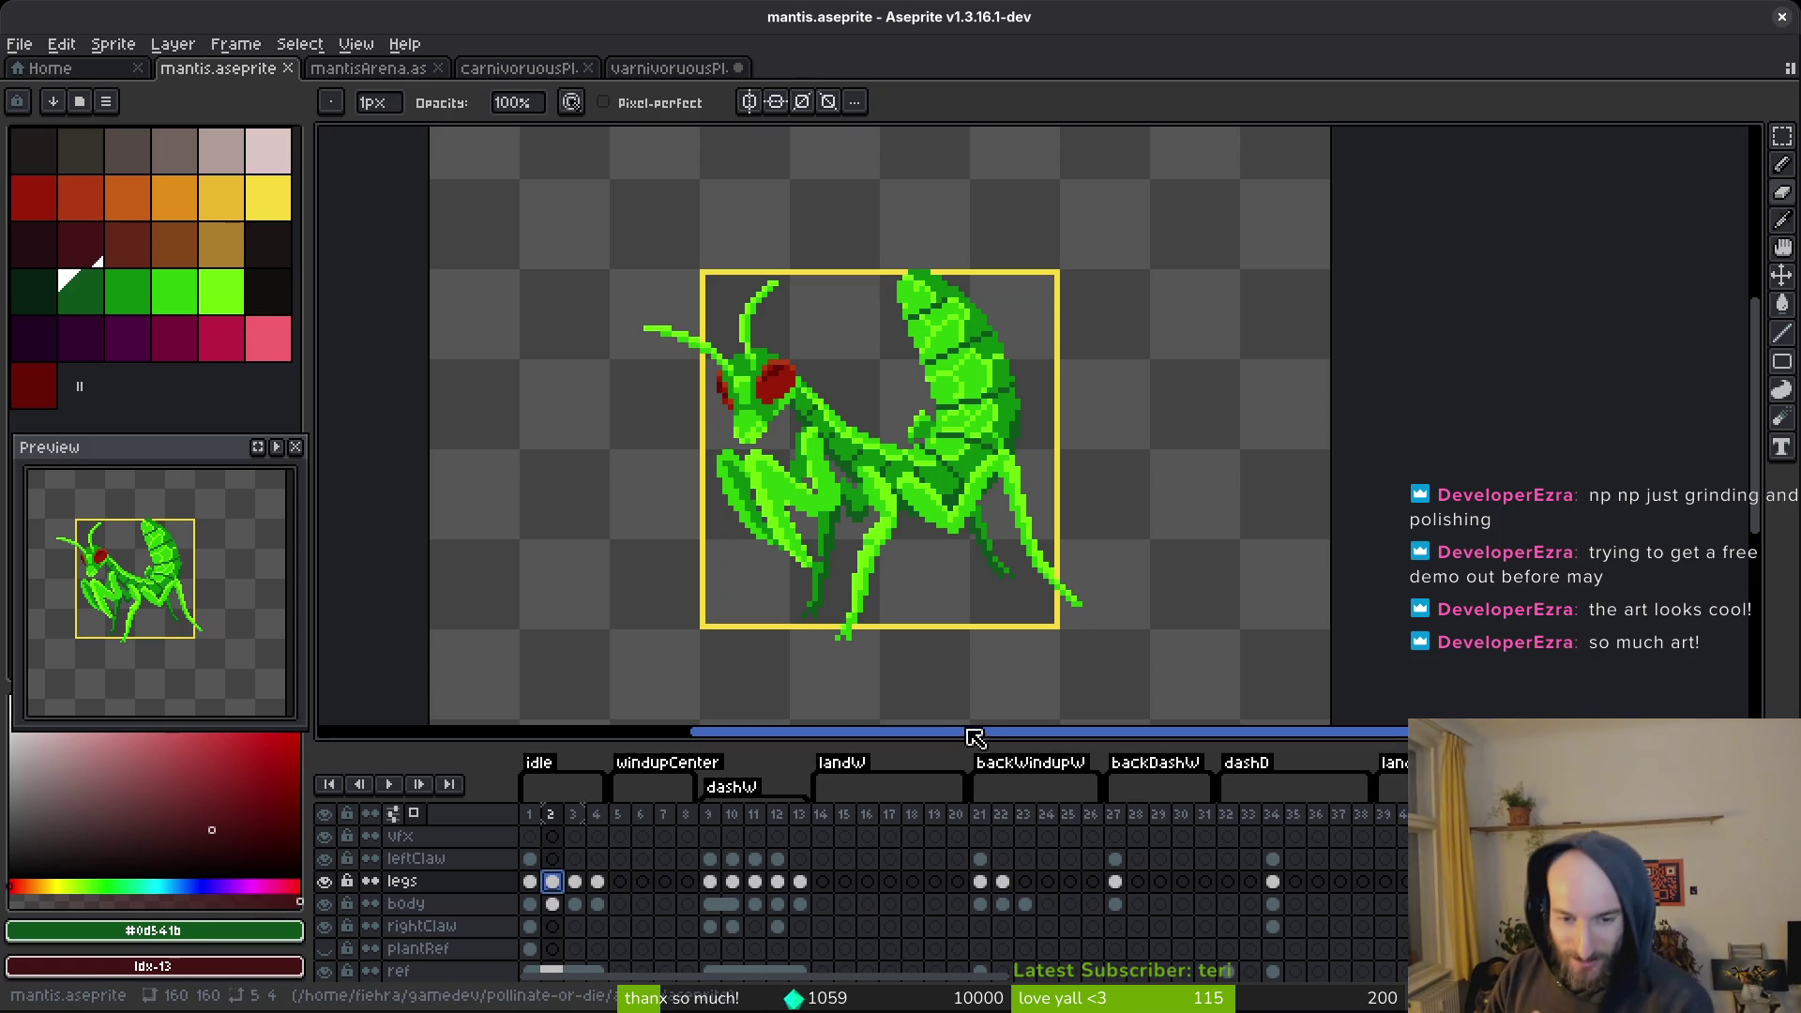
Scroll through the timeline, clear the cel selection, return to frame 1, and run the game in Godot.
left_click_drag(936, 741, 936, 581)
scroll(856, 819, "right", 10)
scroll(820, 820, "right", 6)
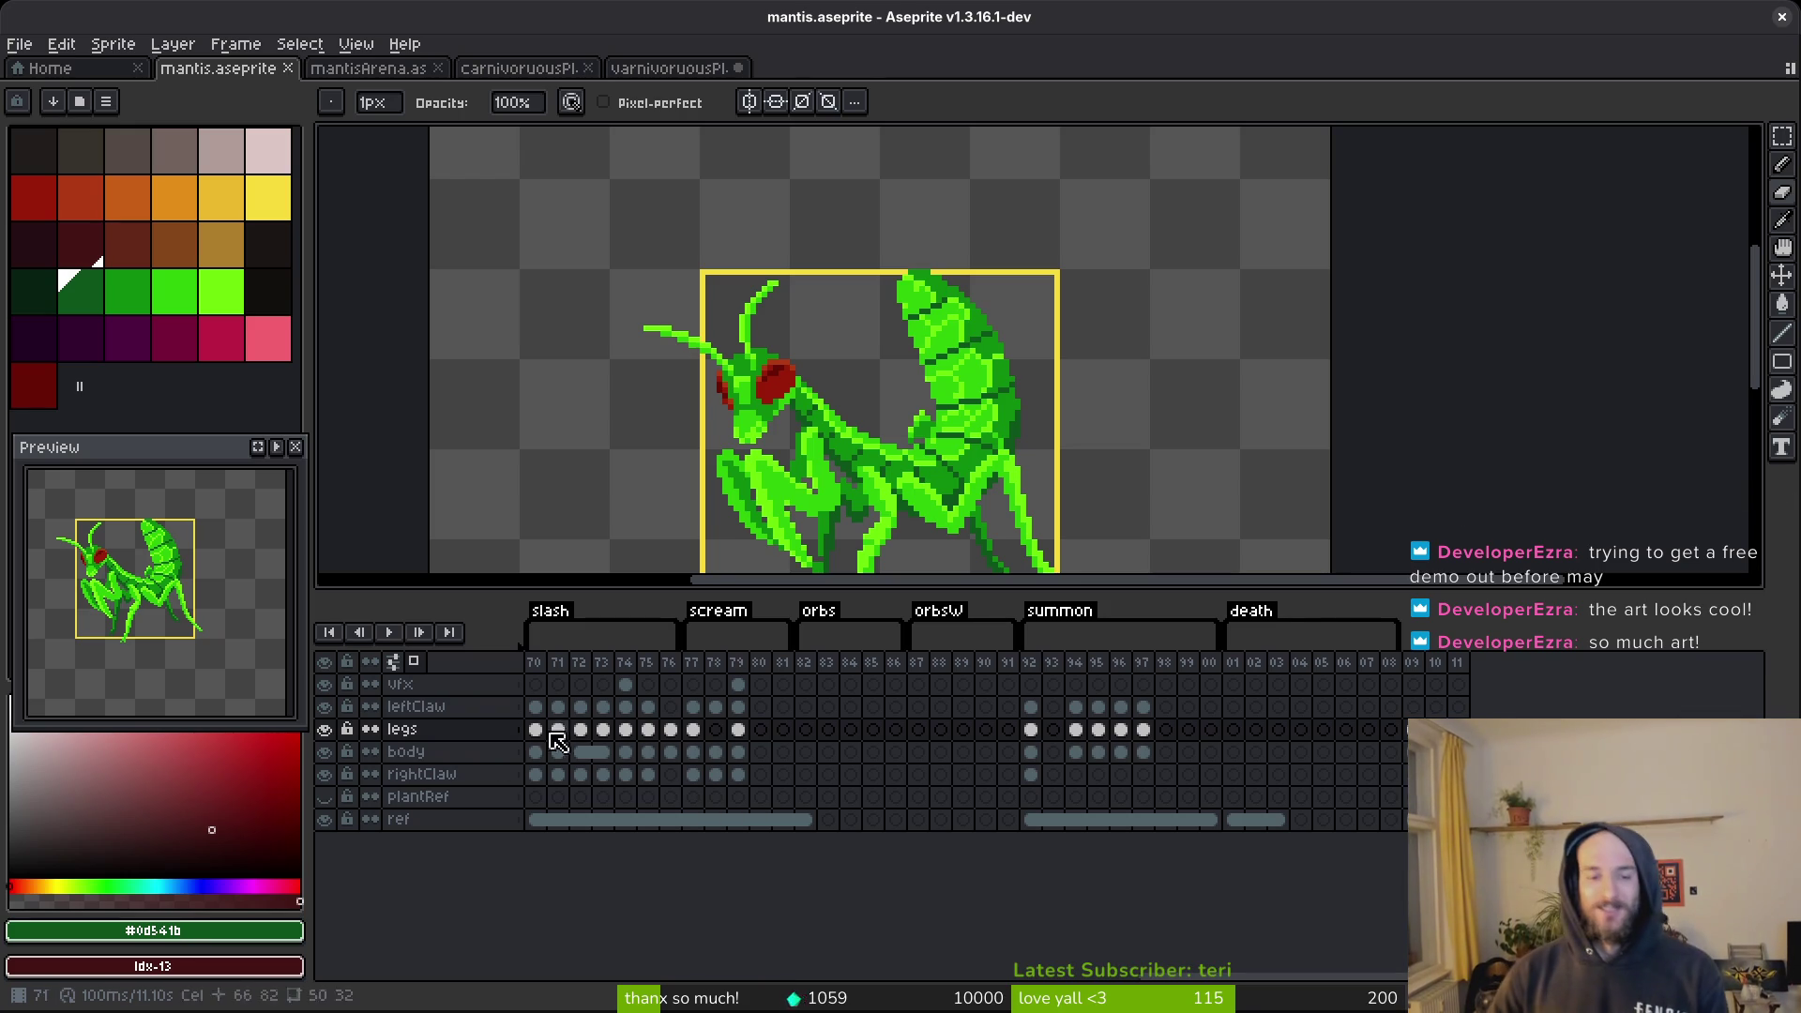
scroll(547, 746, "left", 6)
scroll(808, 746, "left", 8)
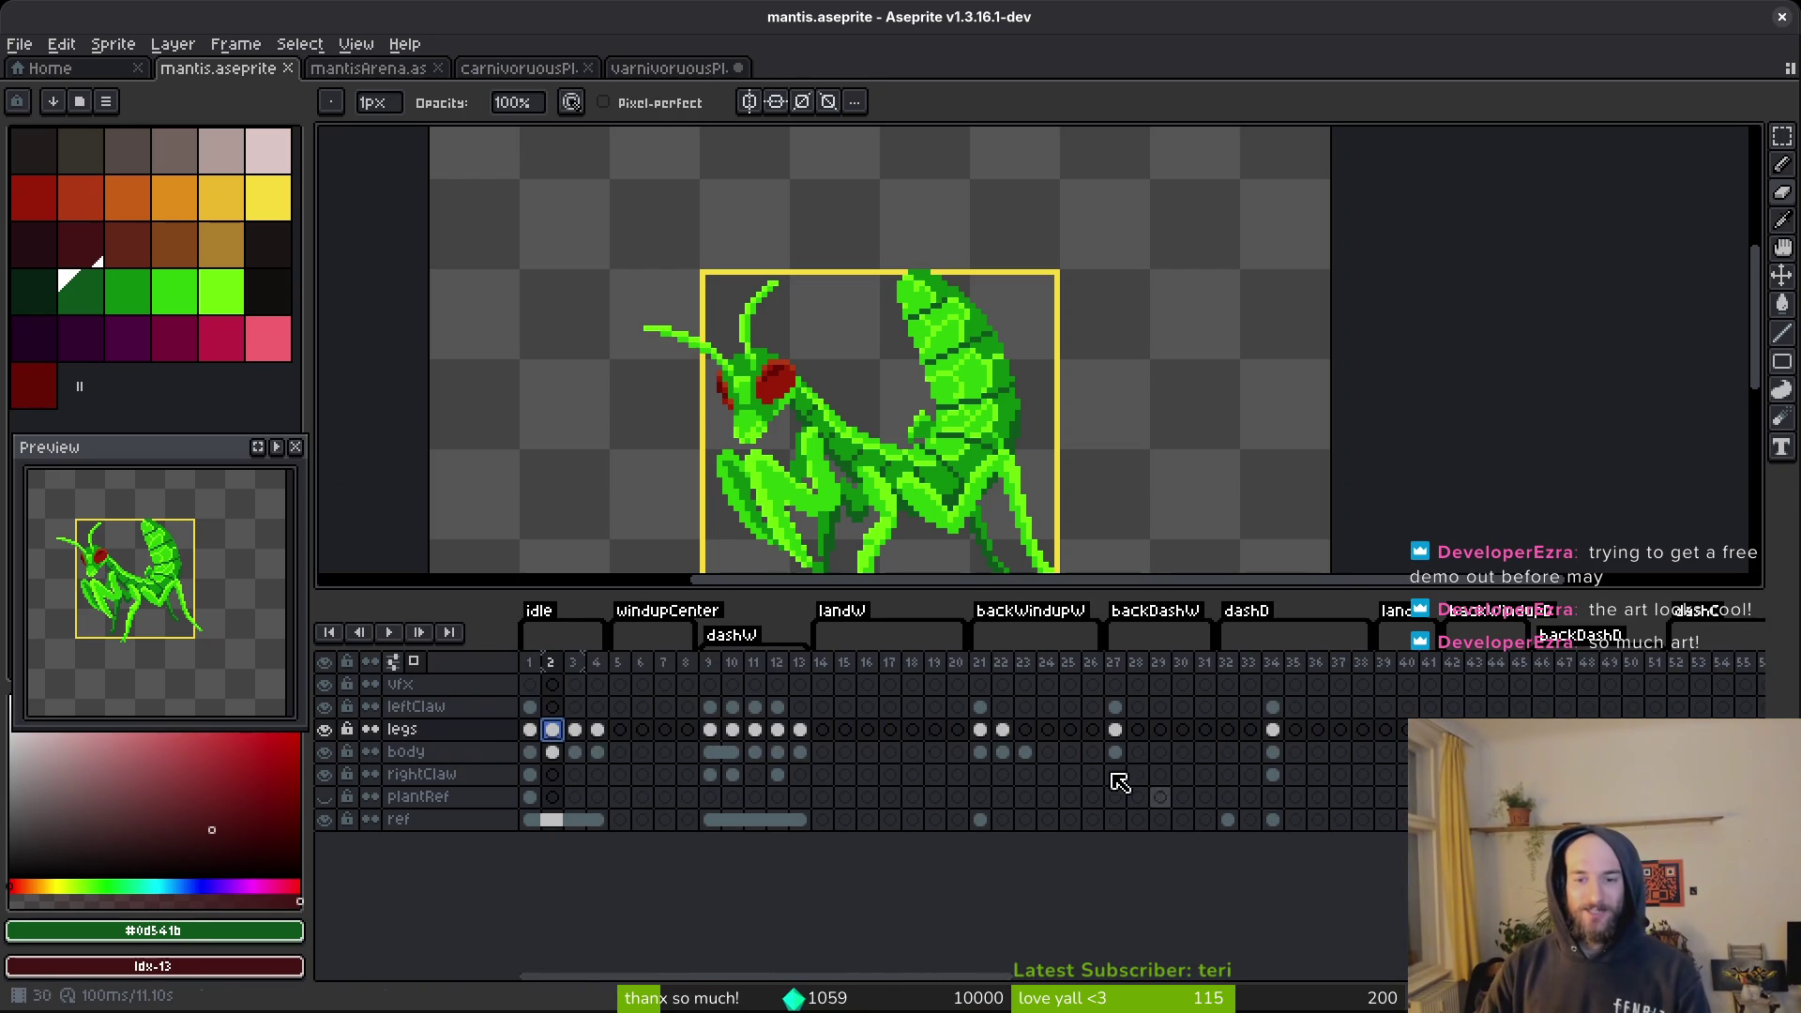
left_click(654, 822)
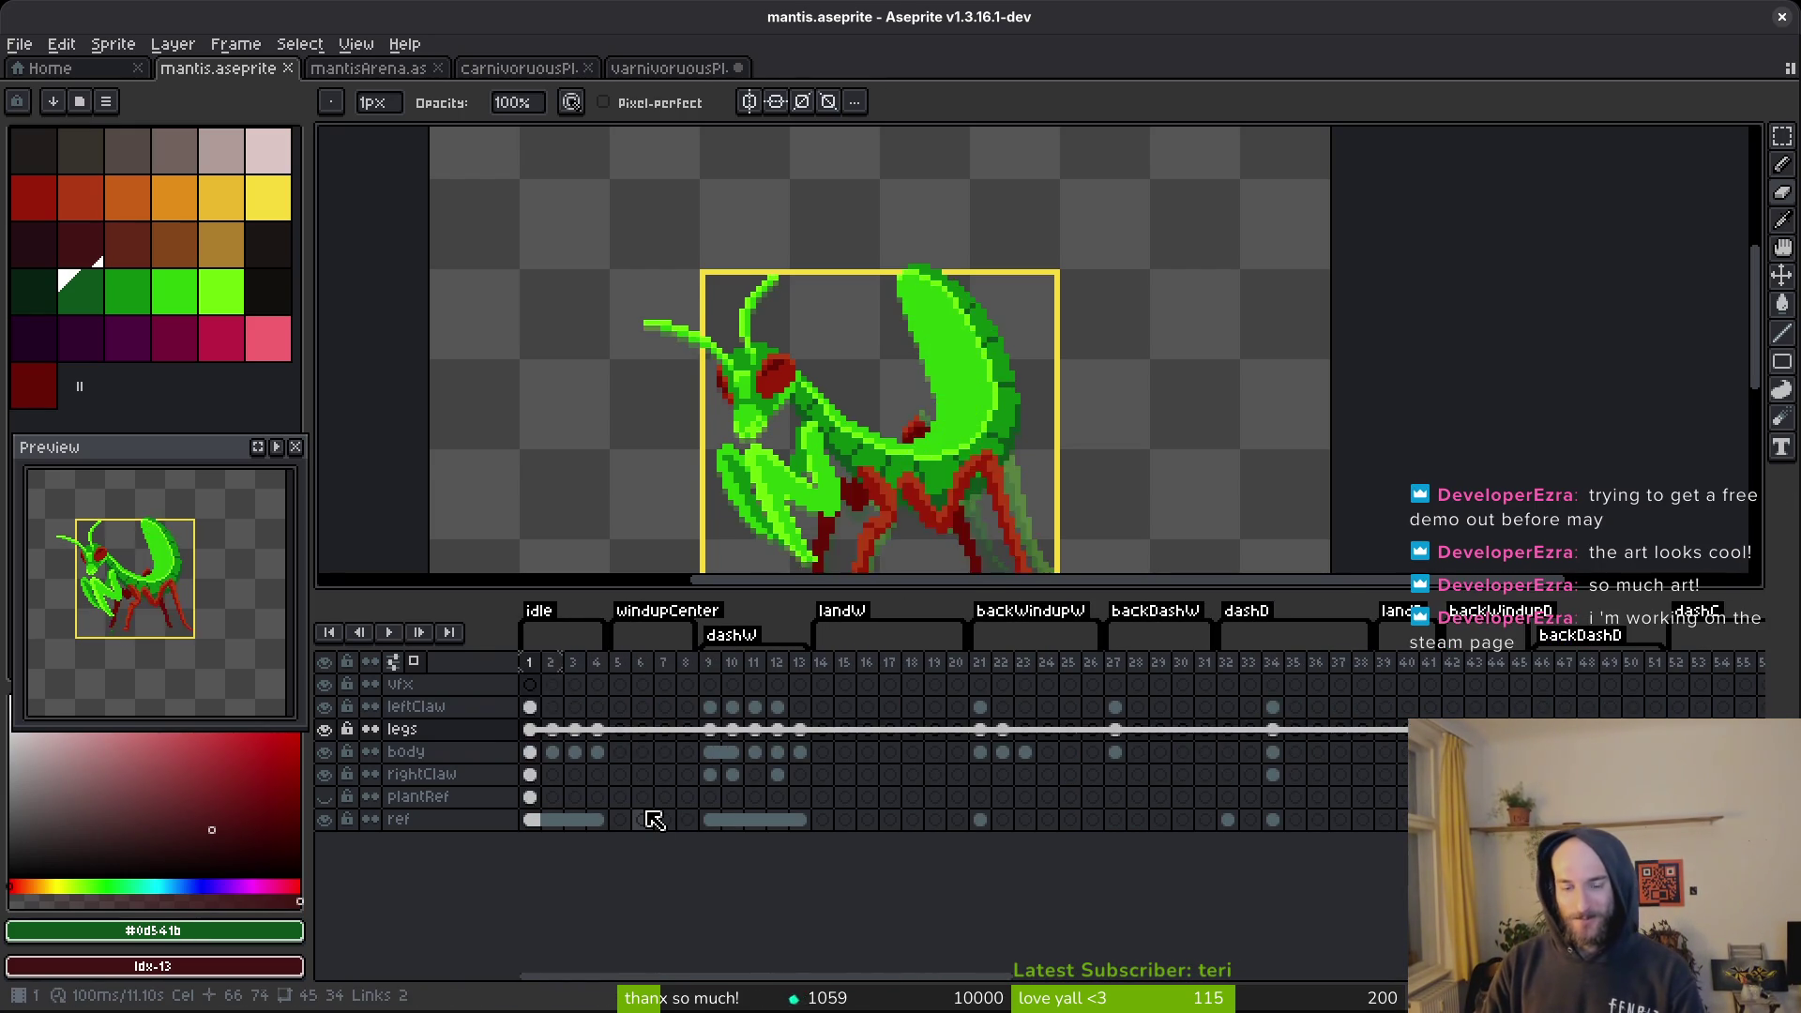
key("Left")
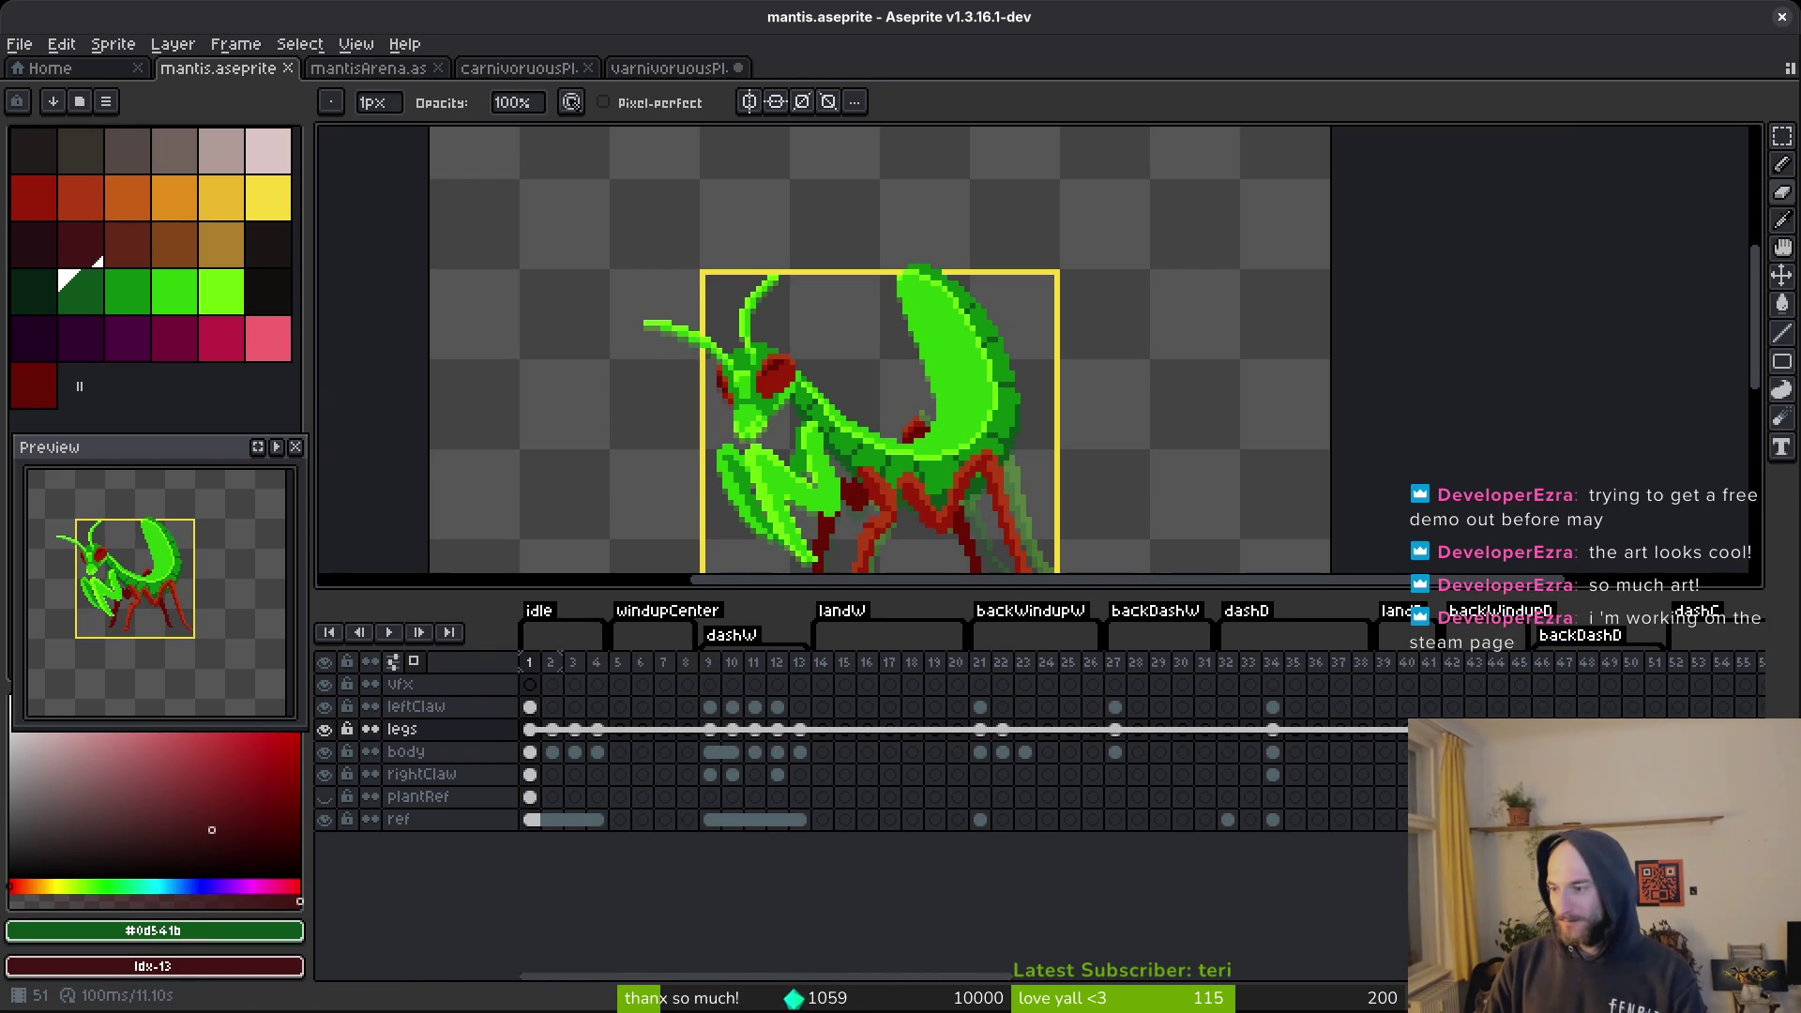
key("alt+Tab")
left_click(1479, 56)
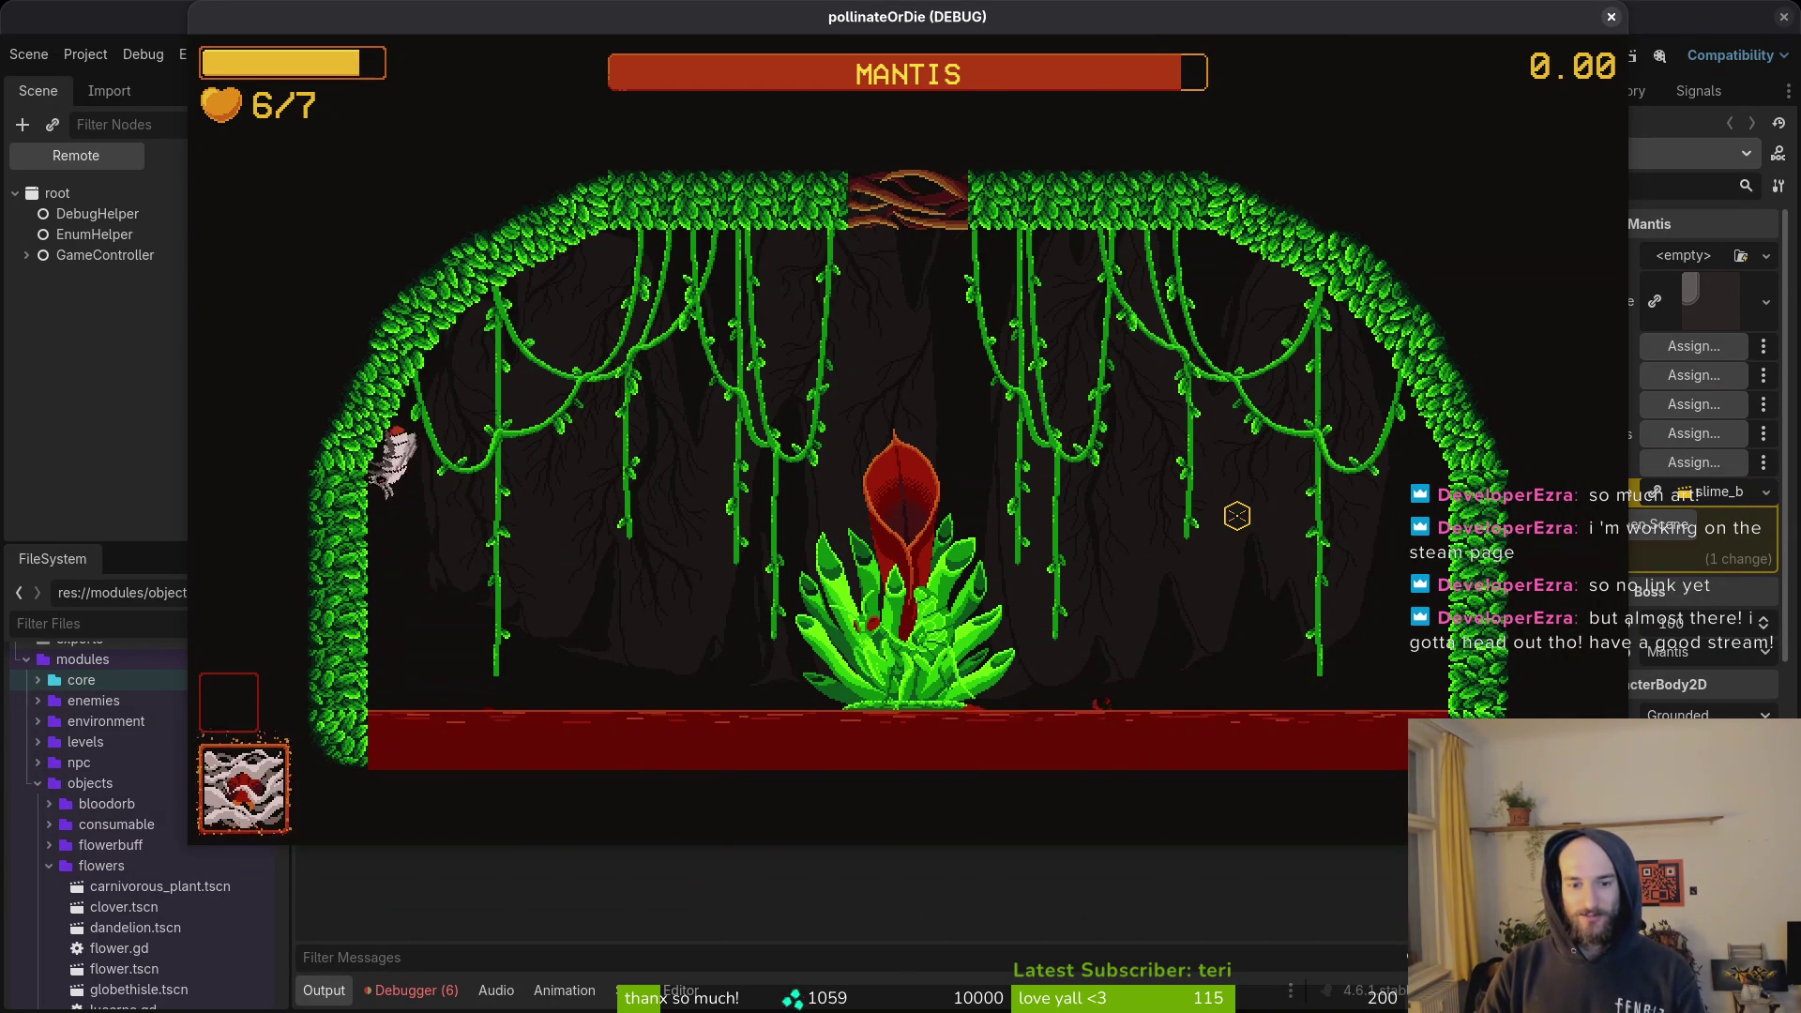
Return to the Godot editor and read the debugger's missing dashWindup animation error.
left_click(434, 989)
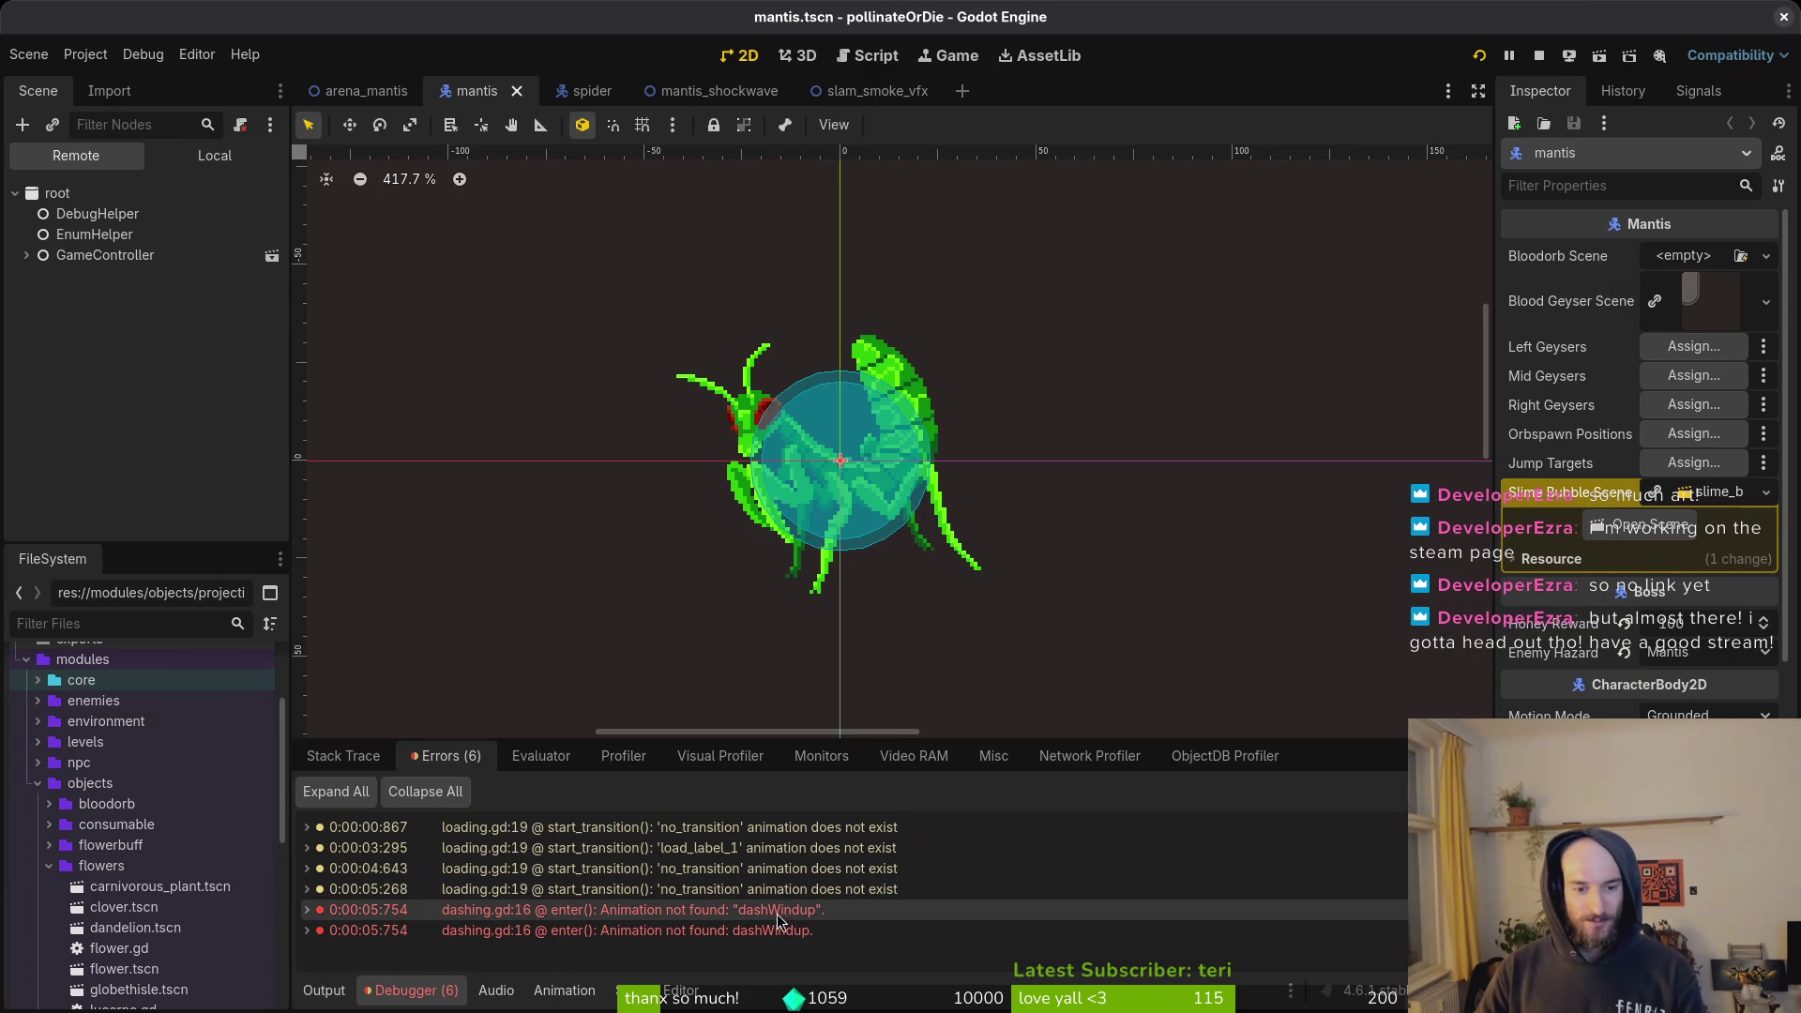
mouse_move(795, 941)
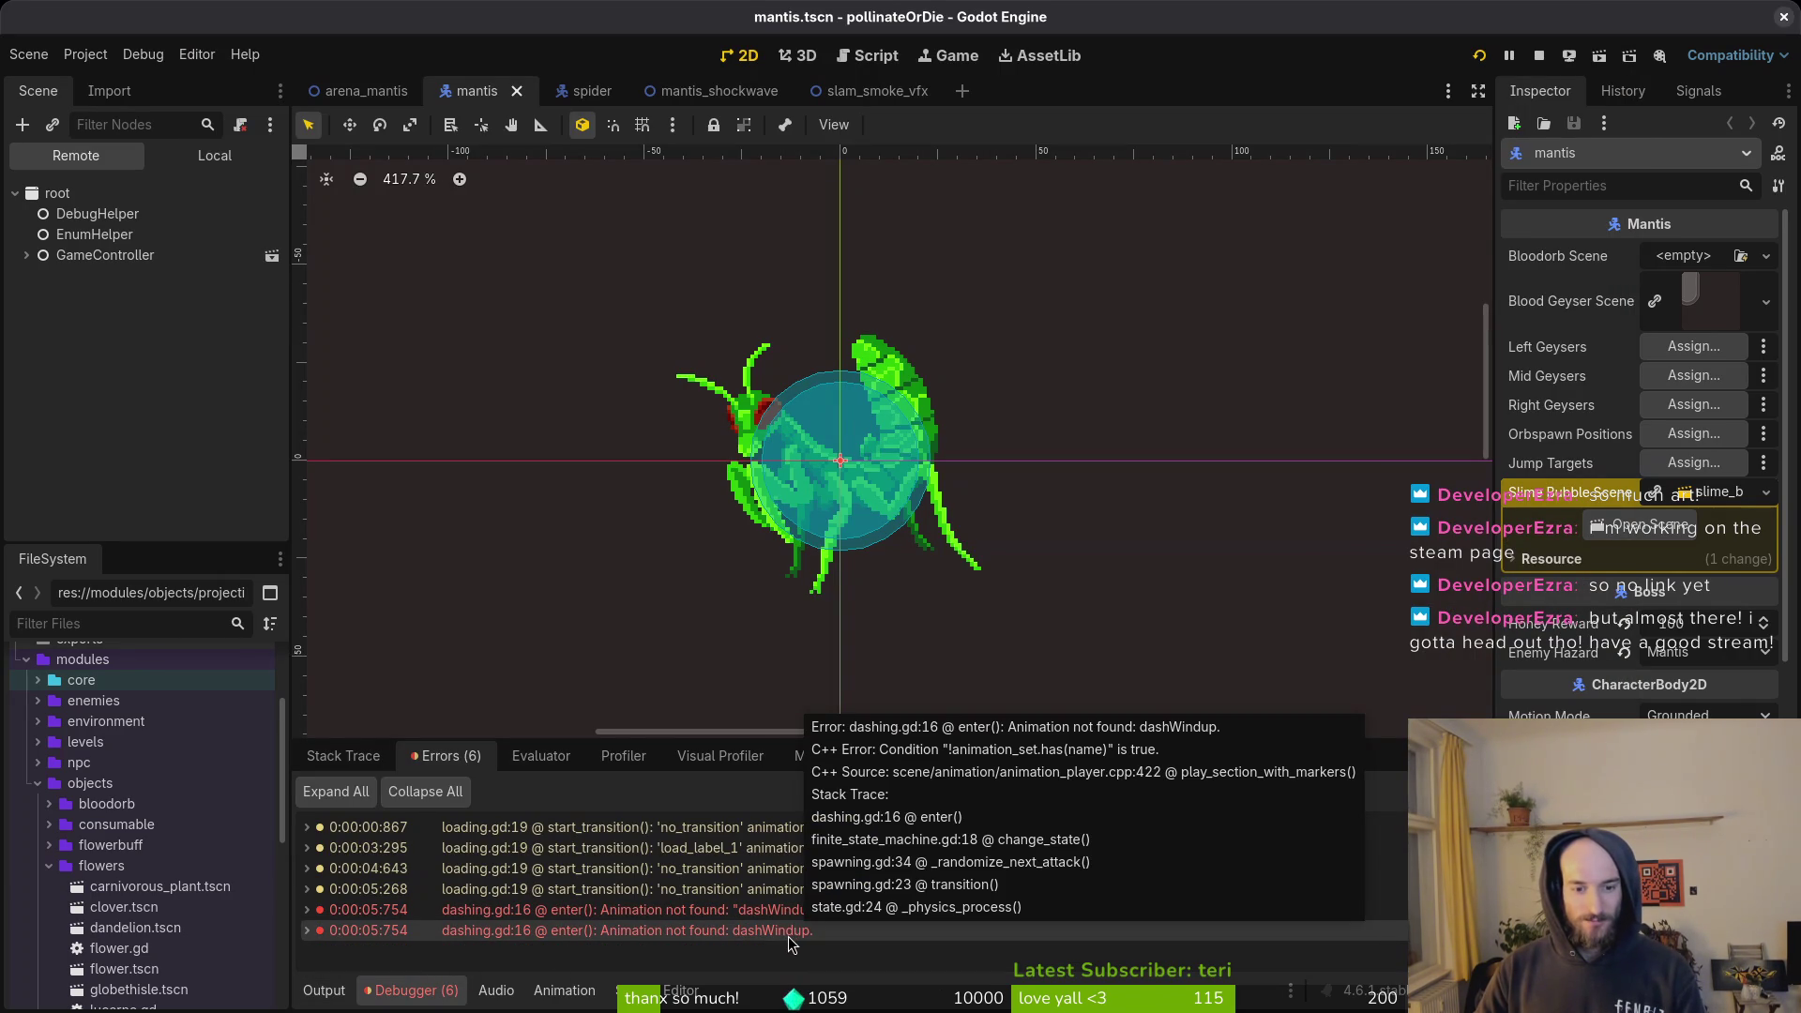
key("alt+Tab")
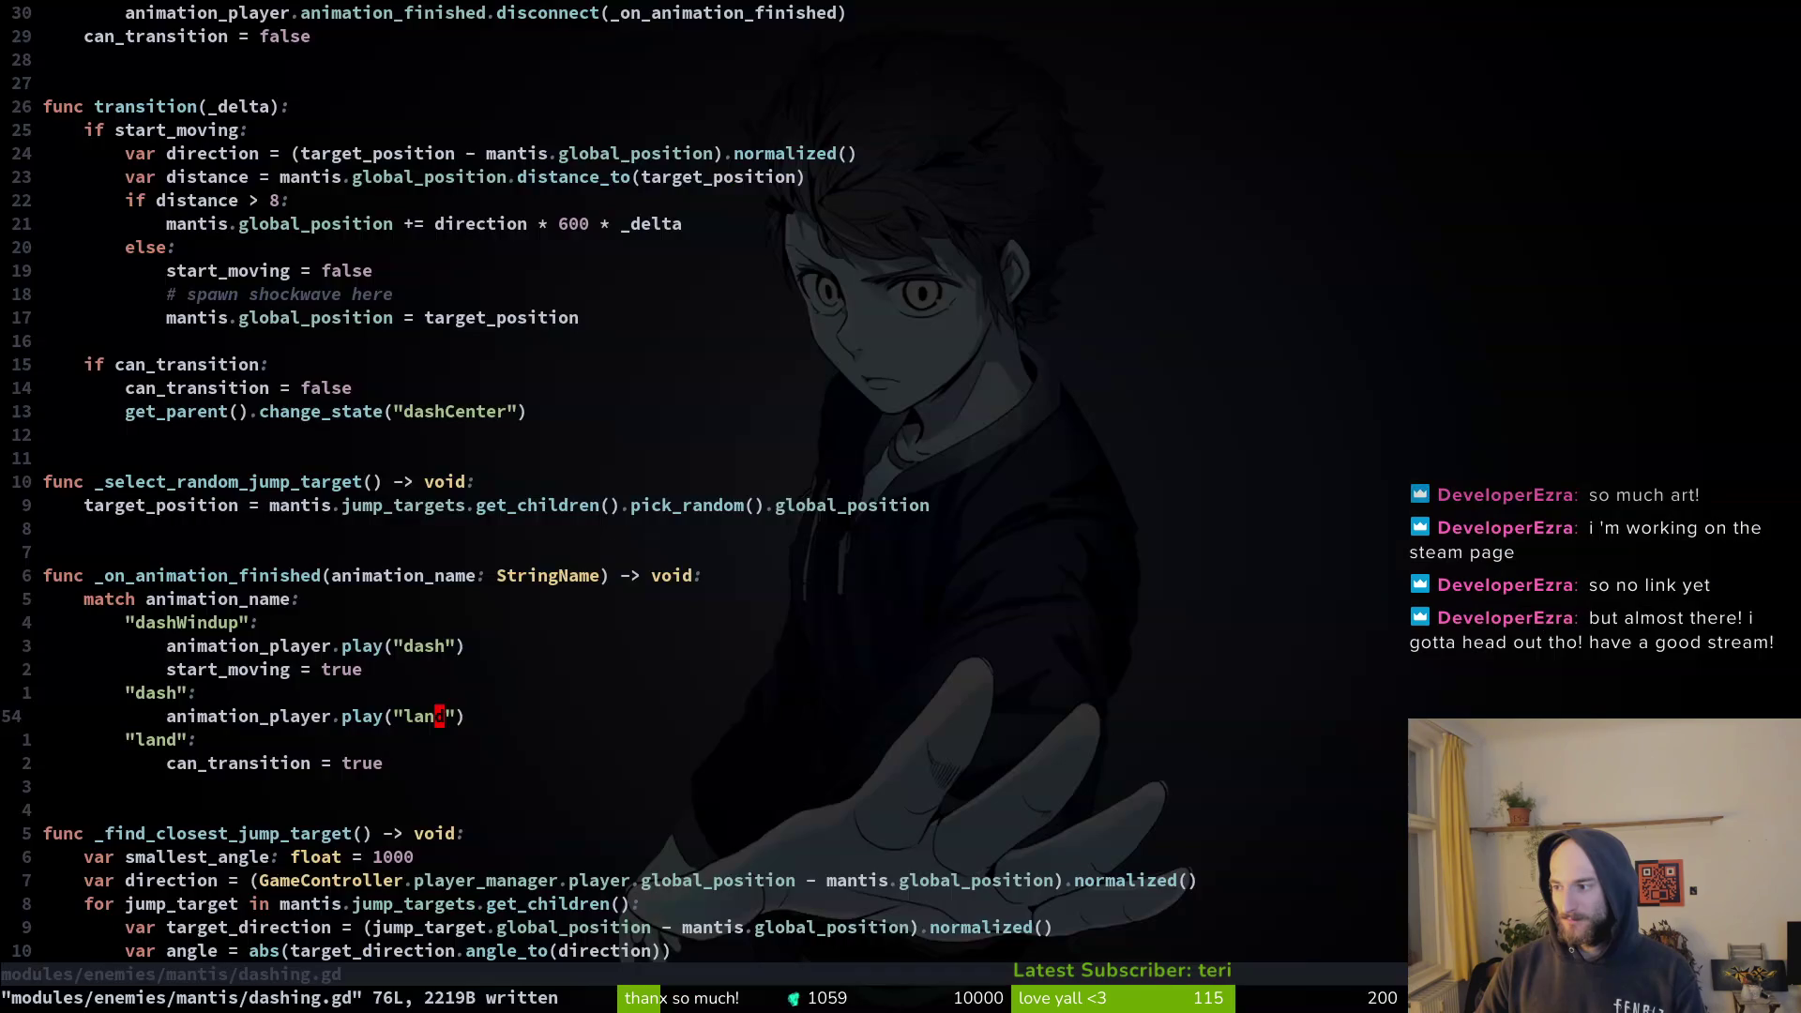
In dashing.gd, move can_transition = true up under the dash case.
scroll(392, 642, "down", 7)
scroll(392, 642, "up", 5)
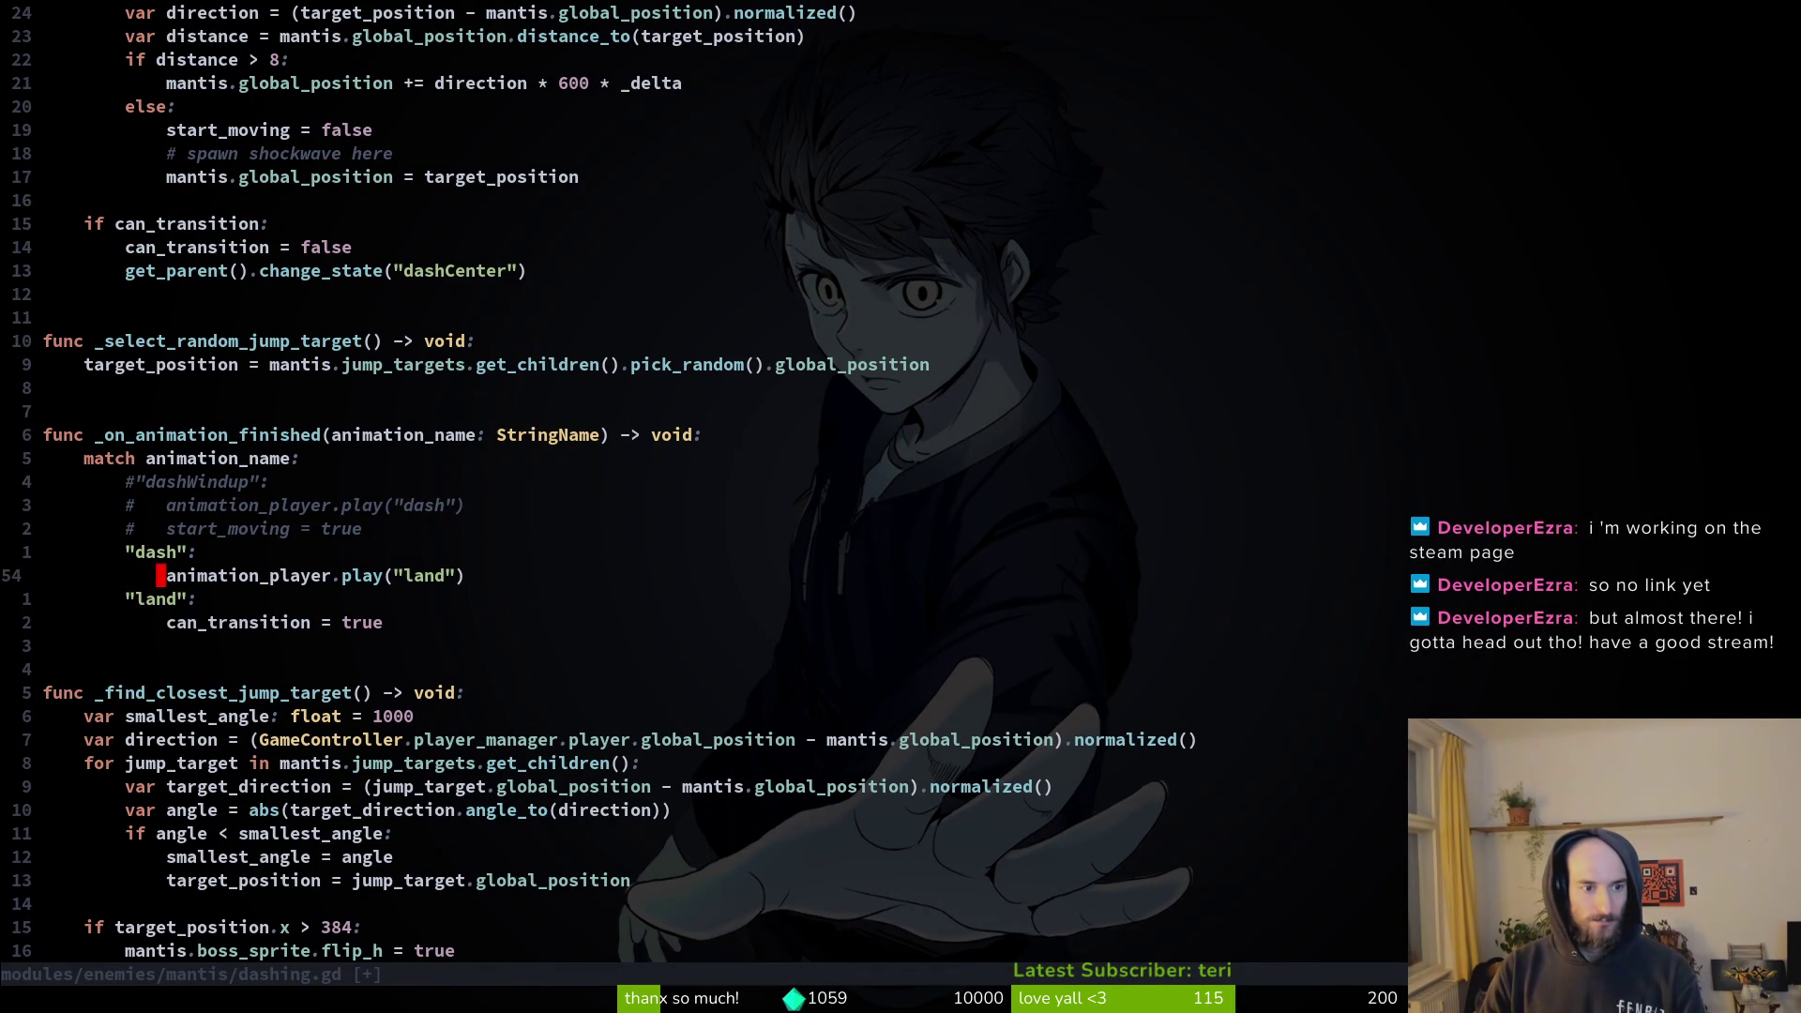
key("j")
key("shift+v")
key("shift+k")
key("shift+k")
key("Escape")
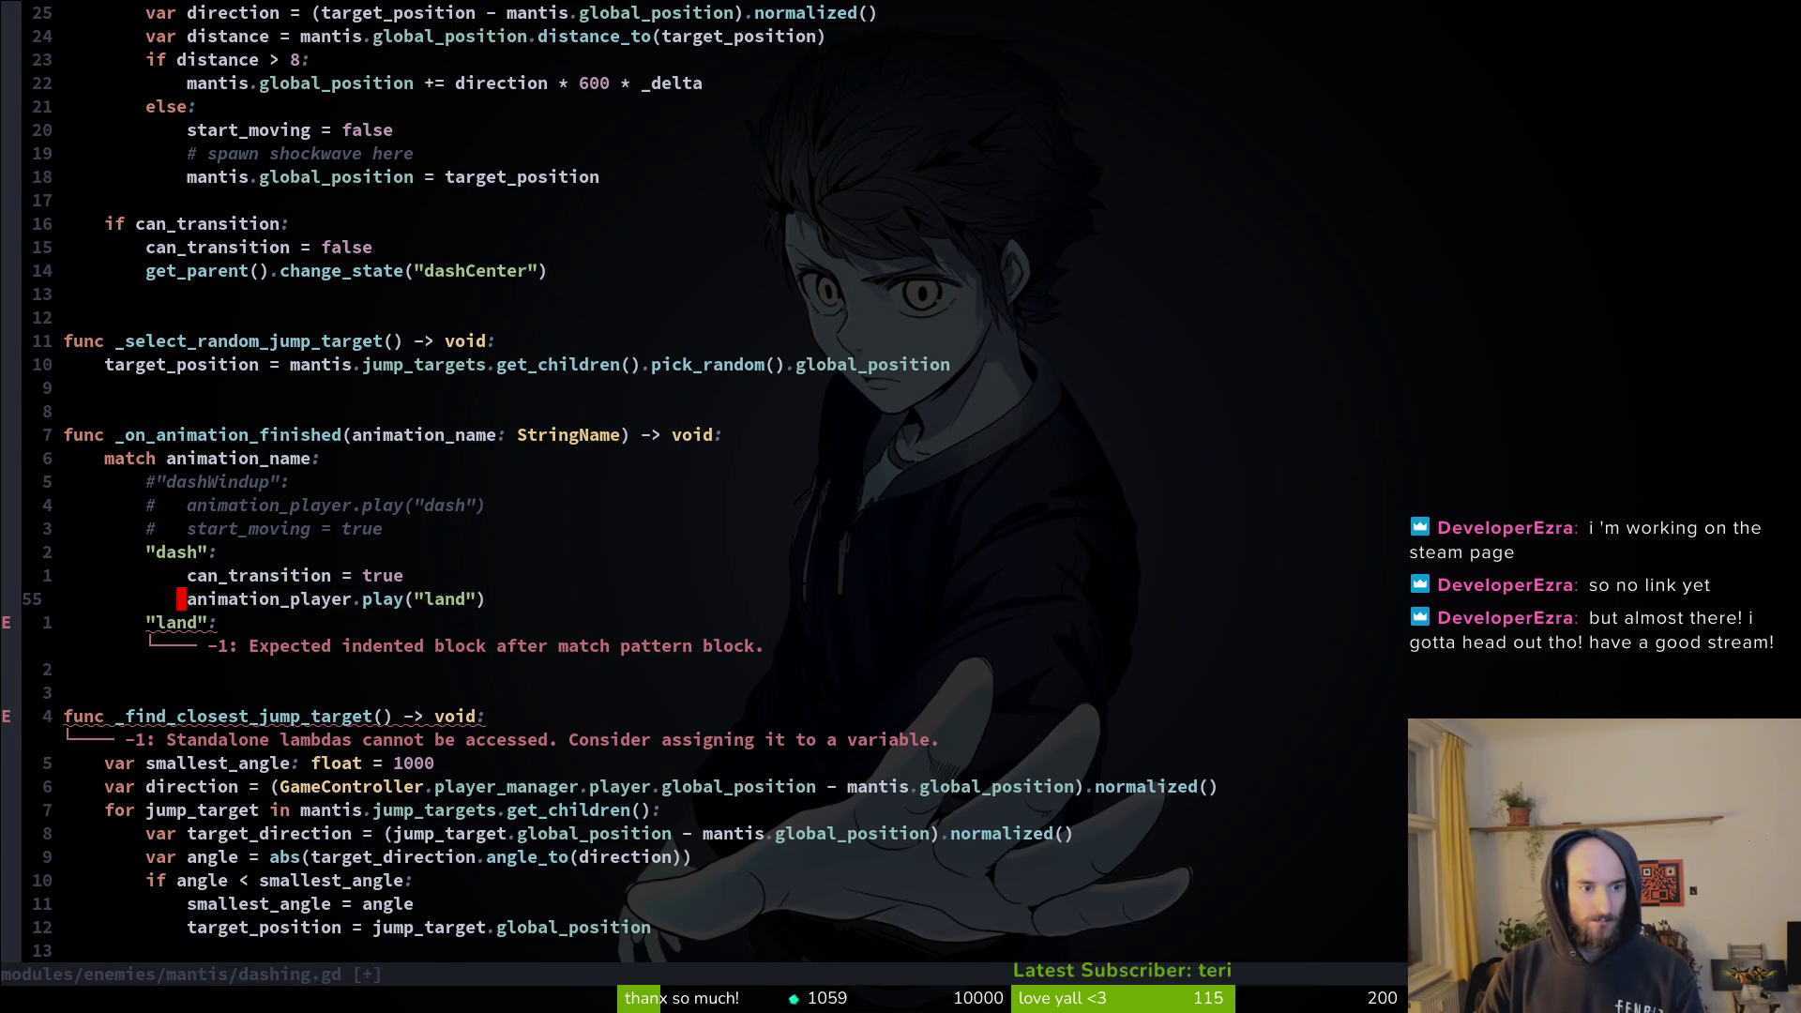
Move the land animation call under the land case, fix indentation, and relaunch the game with F5.
key("shift+v")
key("shift+j")
key("Escape")
key("k")
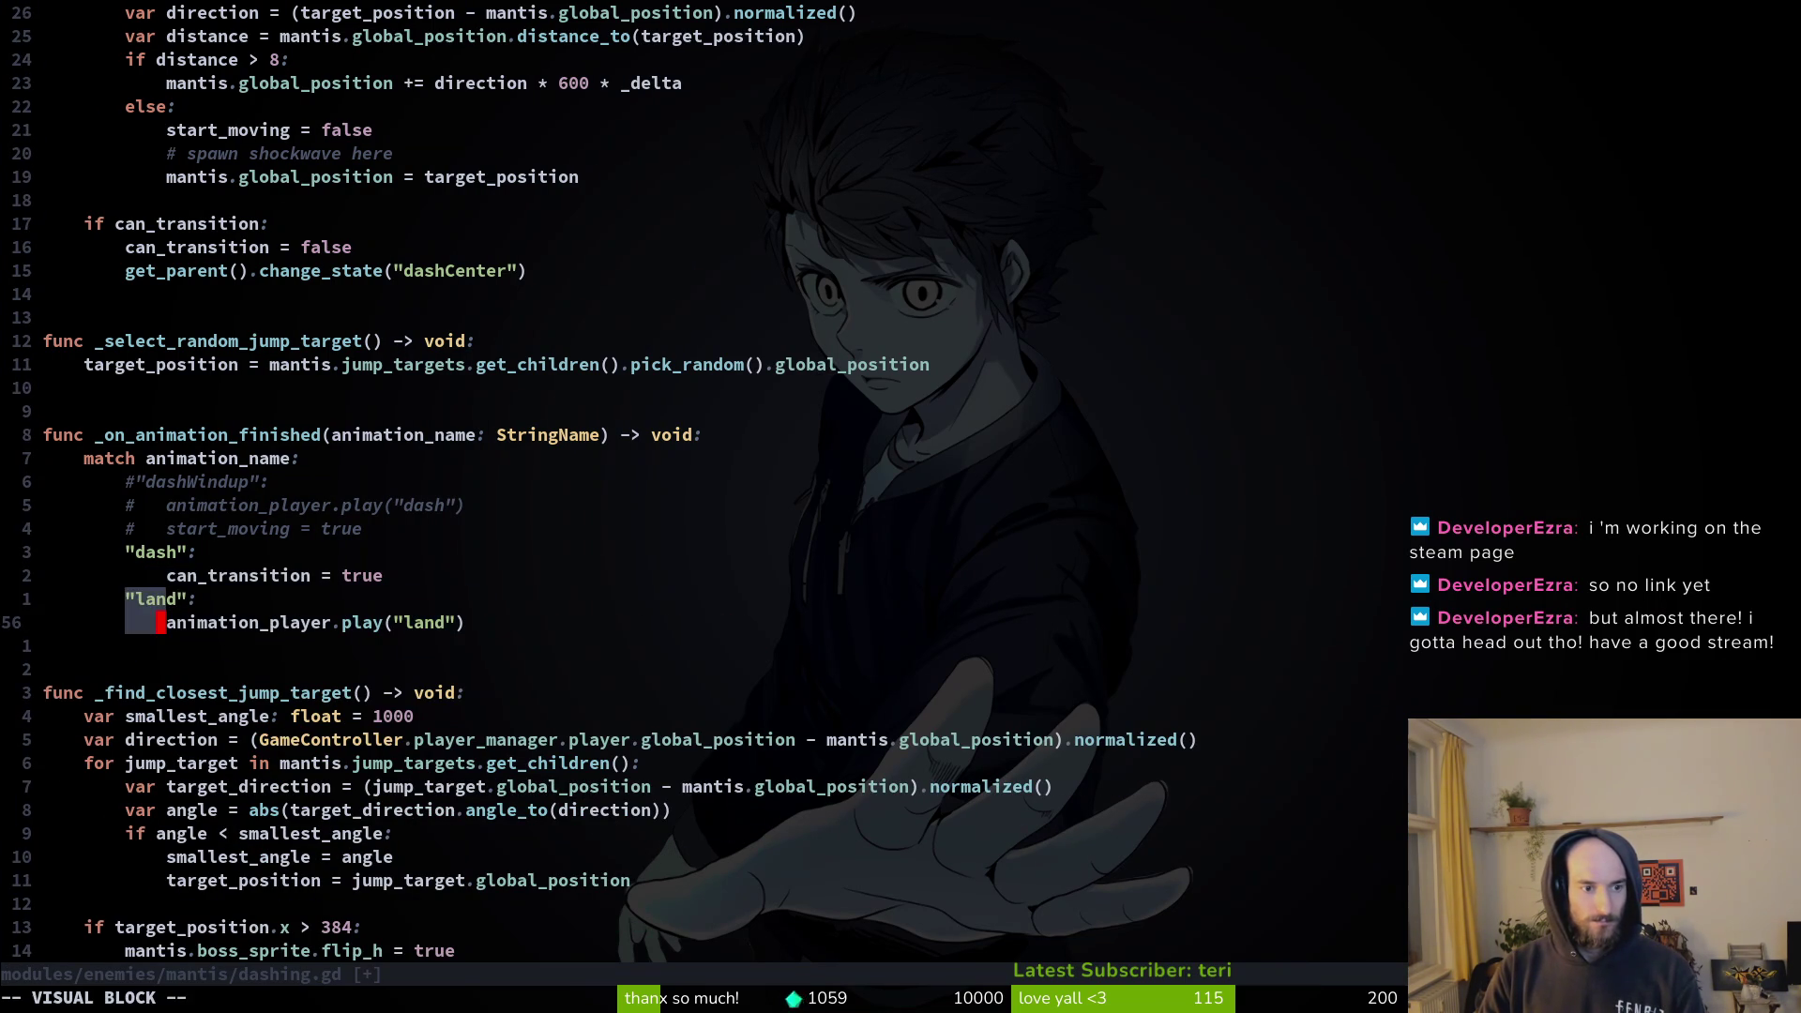
key("alt+Tab")
key("F5")
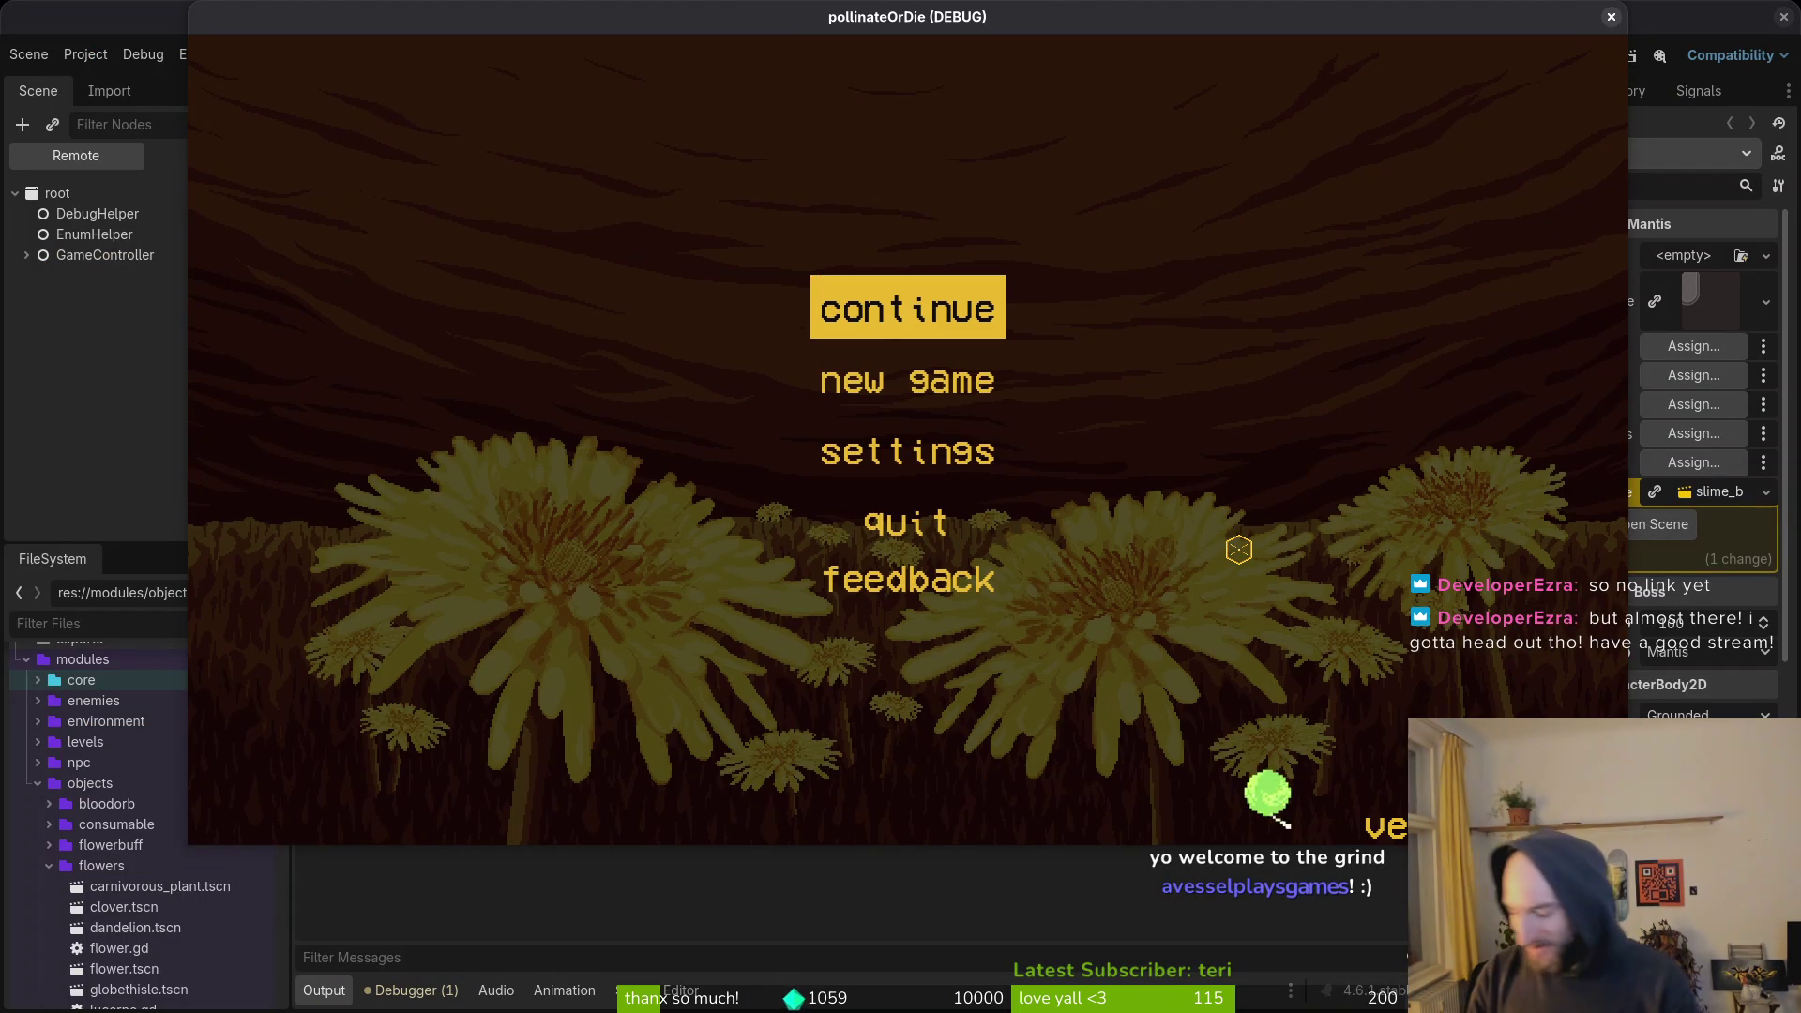
From the title menu, use the debug level select to load the Mantis boss arena.
key("Return")
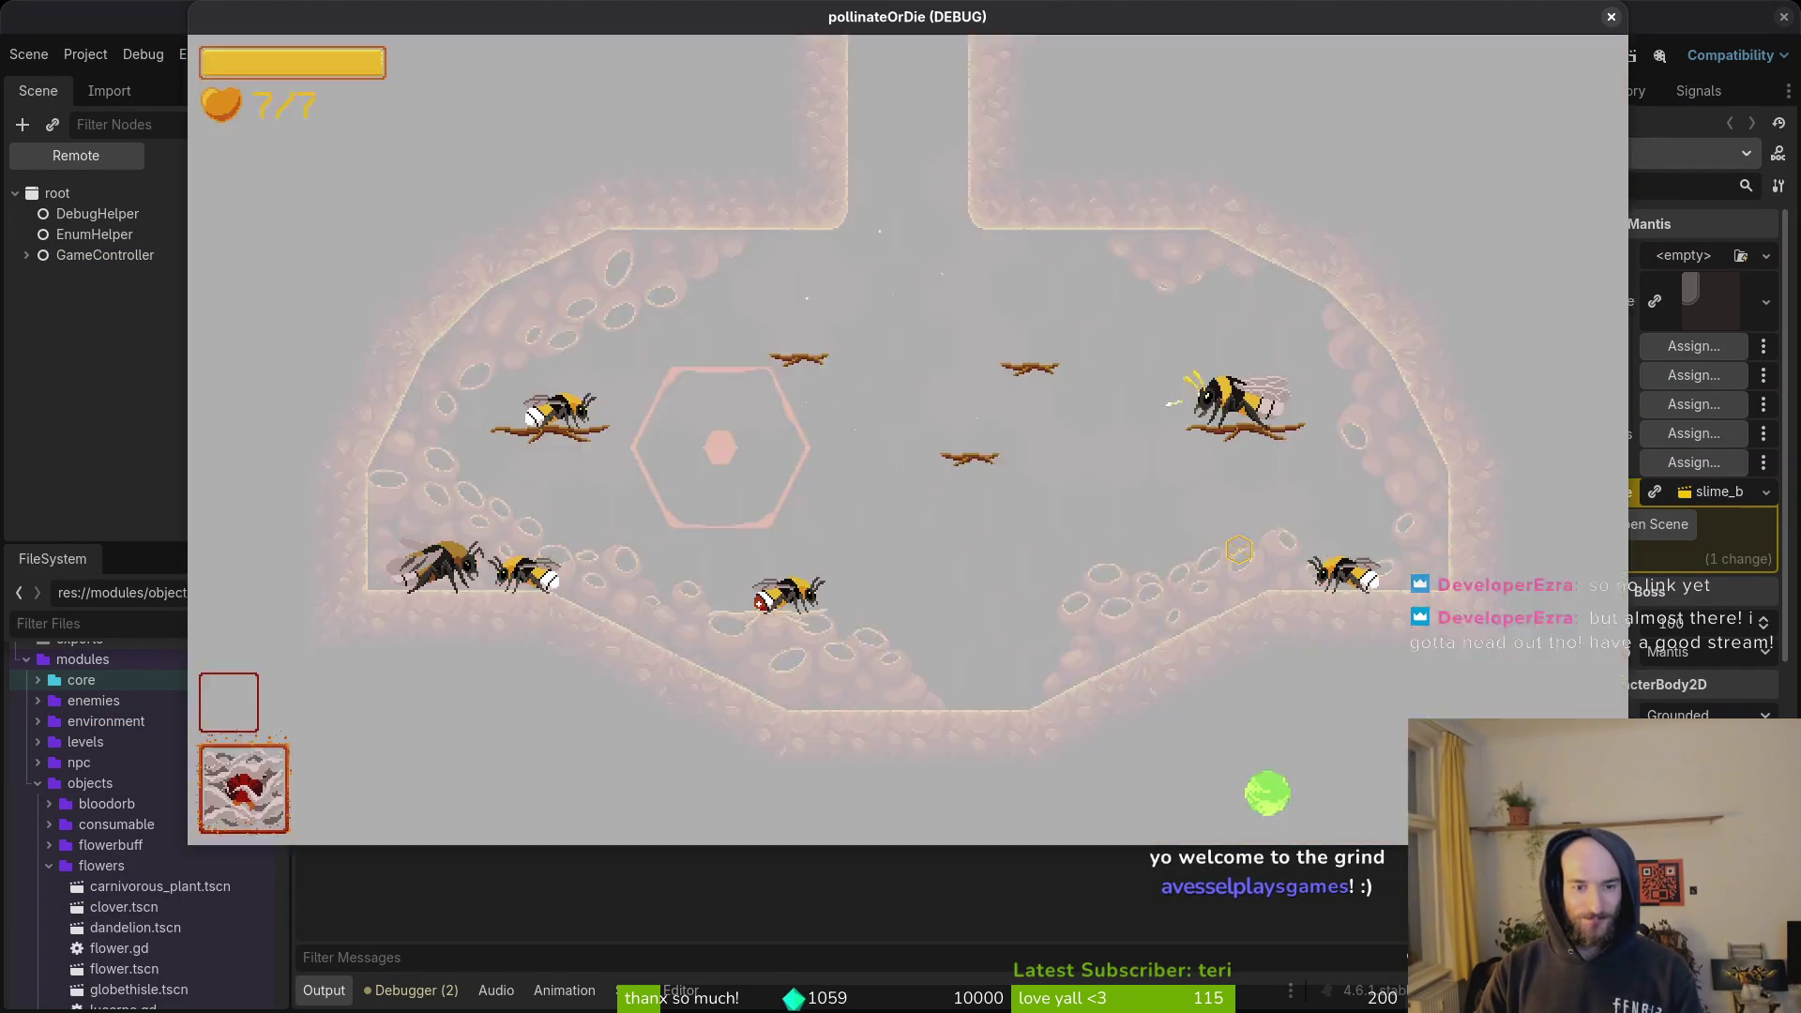
key("Escape")
key("Down")
key("Return")
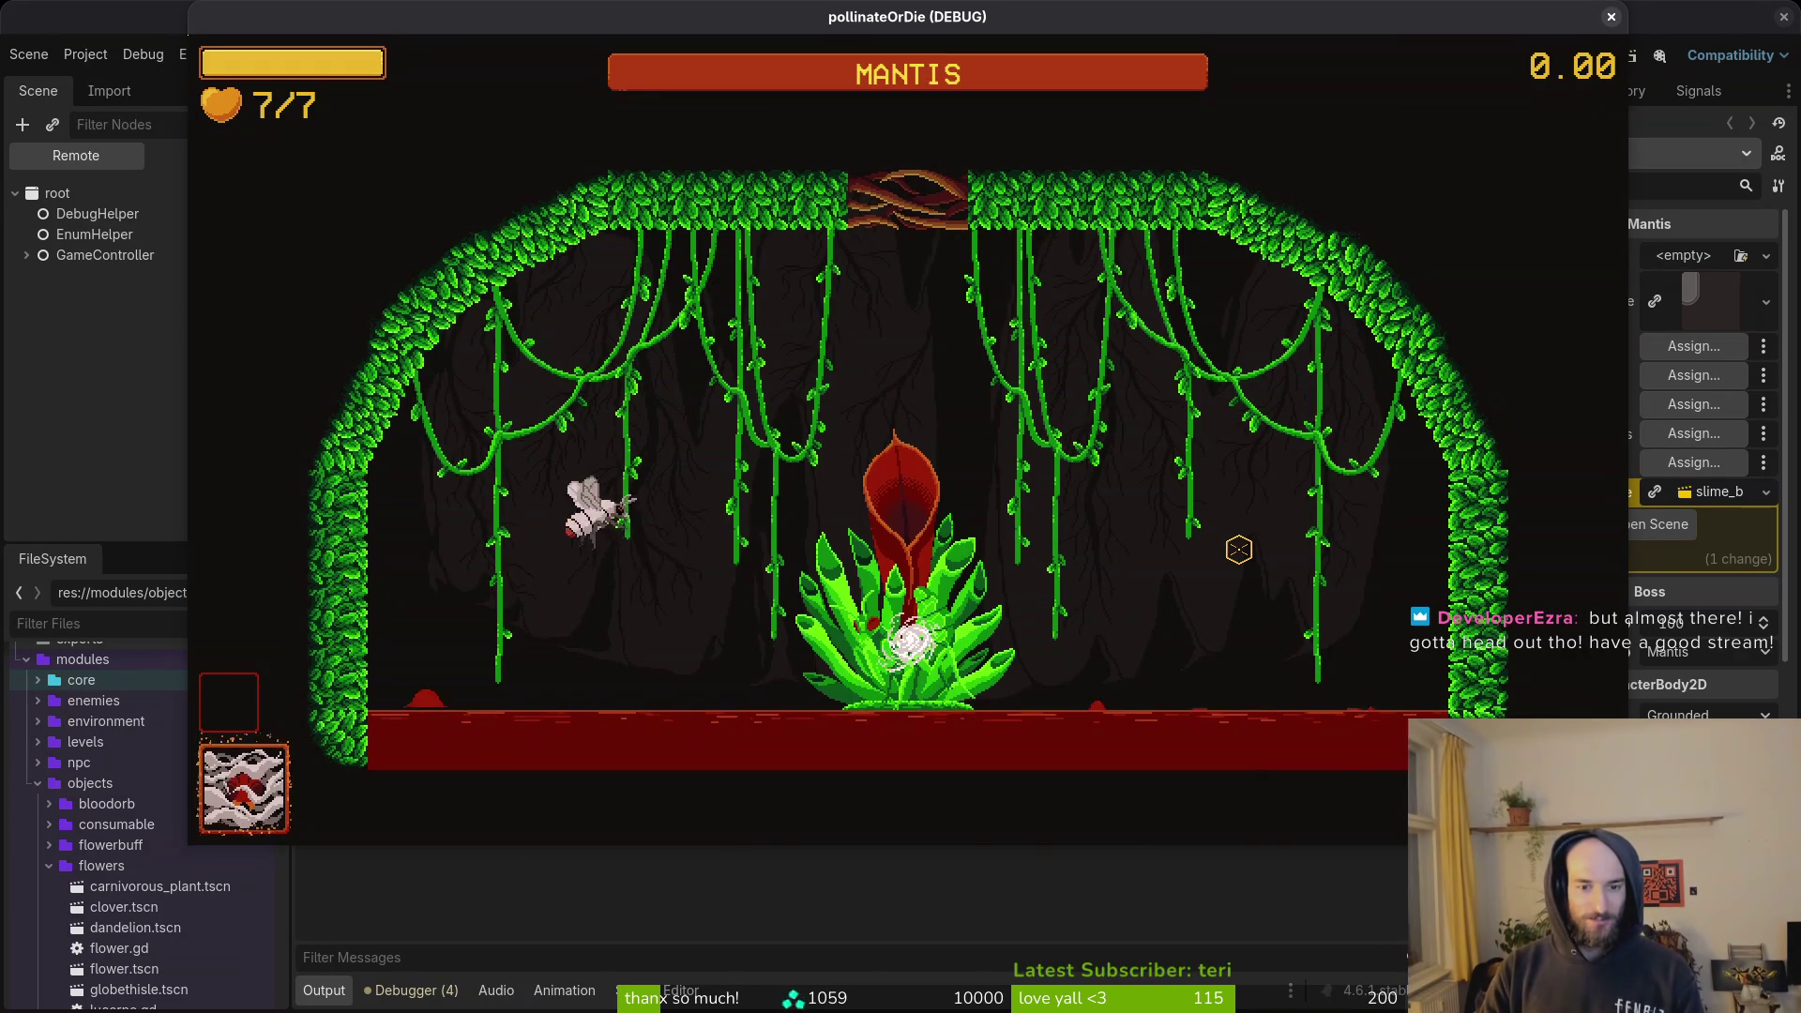
Fight the Mantis boss, flying the bee around and slashing, then pause and close the game with F8.
key("Right")
key("Left")
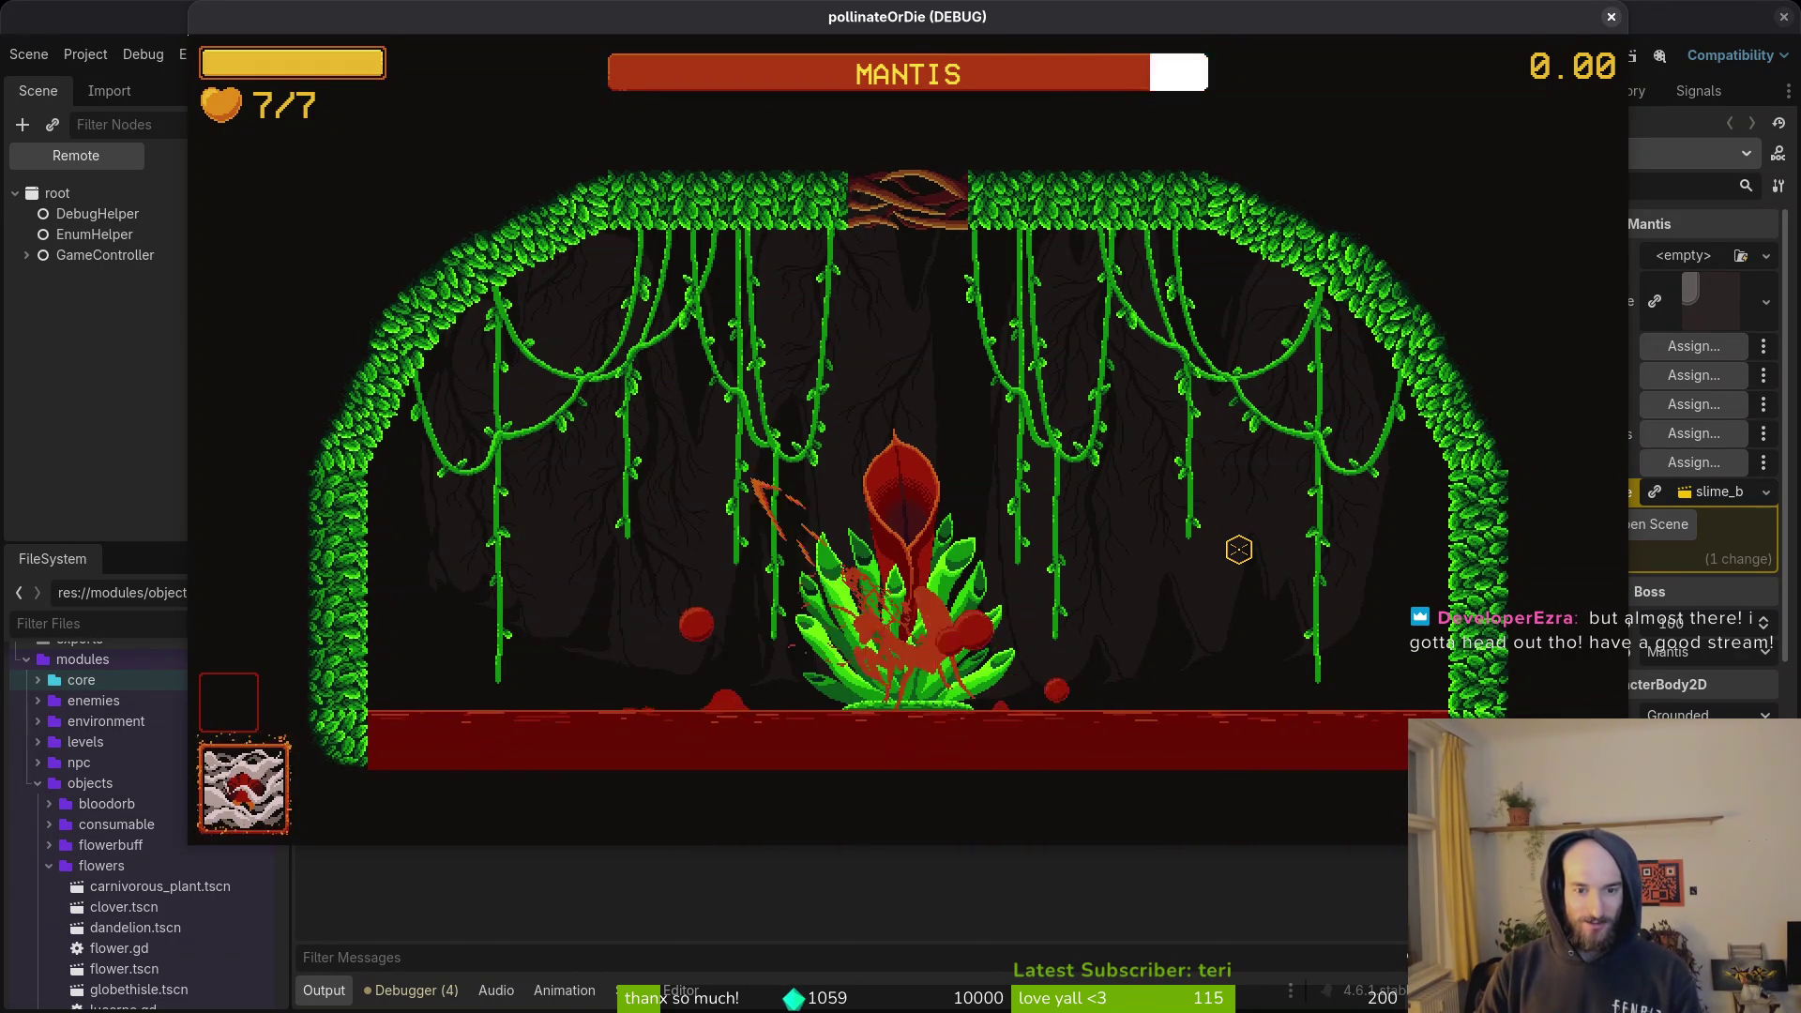
key("Left")
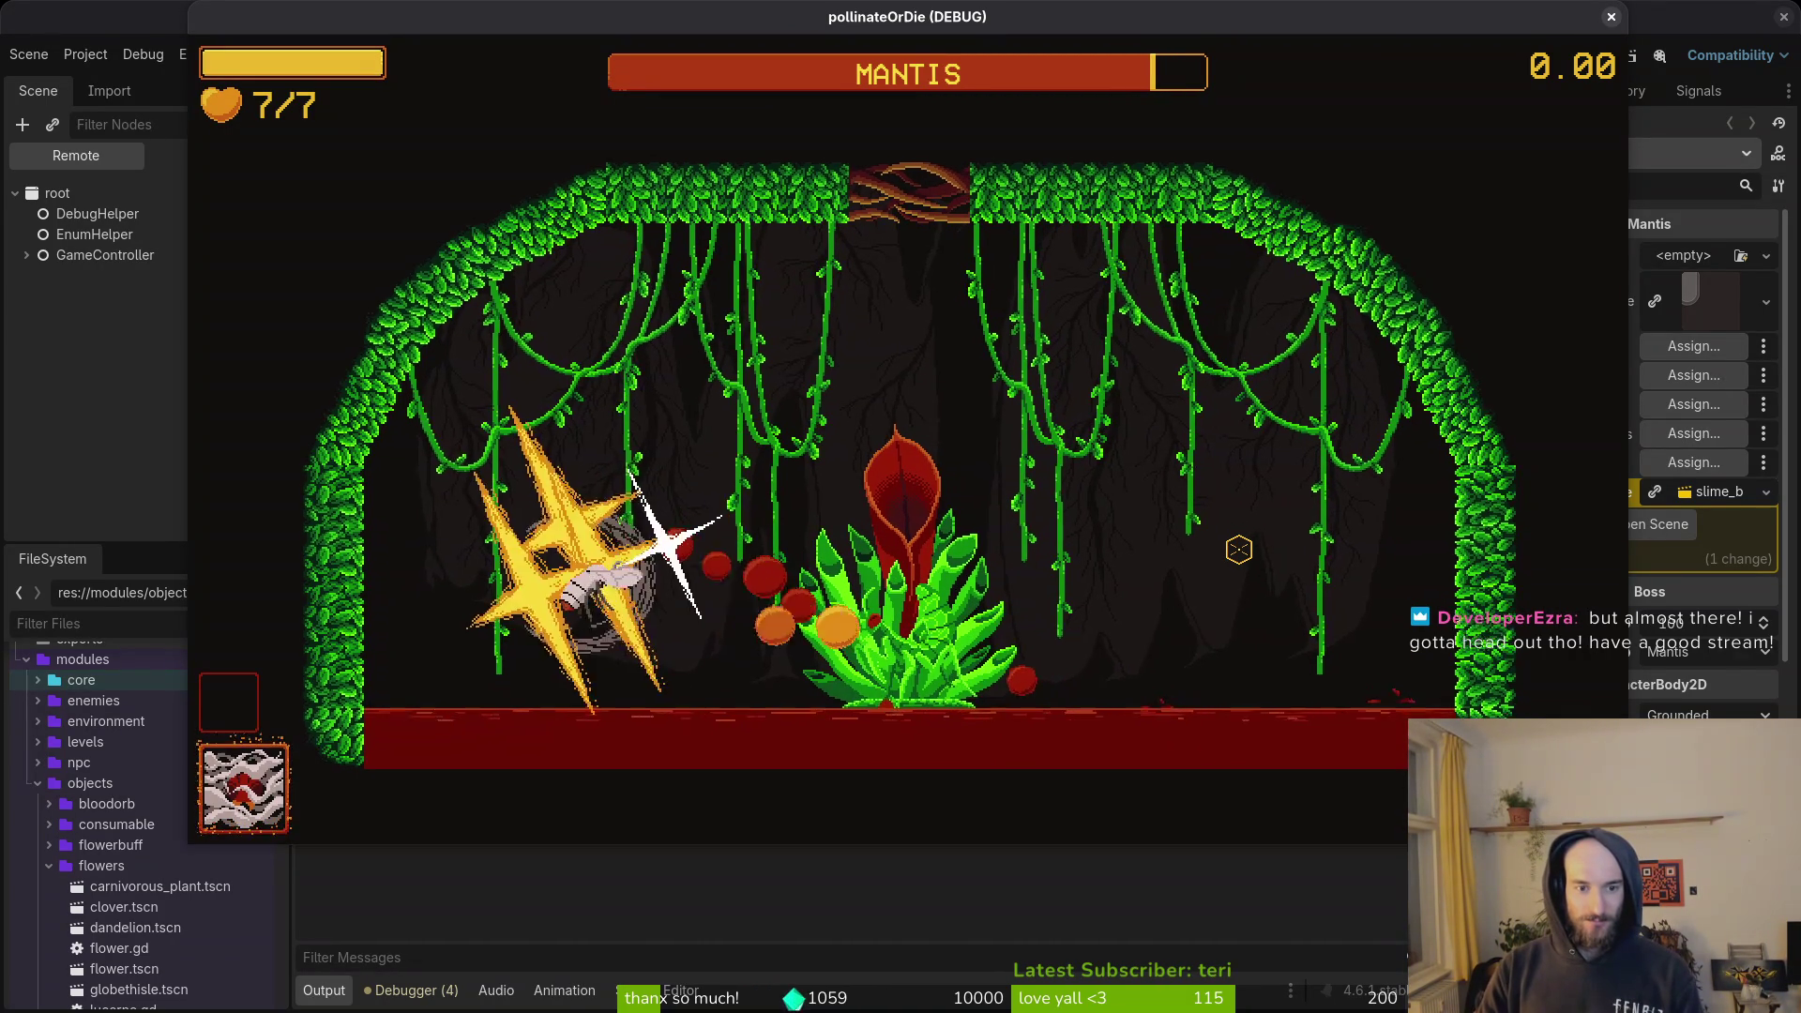
key("Up")
key("space")
key("Right")
key("space")
key("Right")
key("Up")
key("Left")
key("Right")
key("space")
key("Up")
key("Right")
key("space")
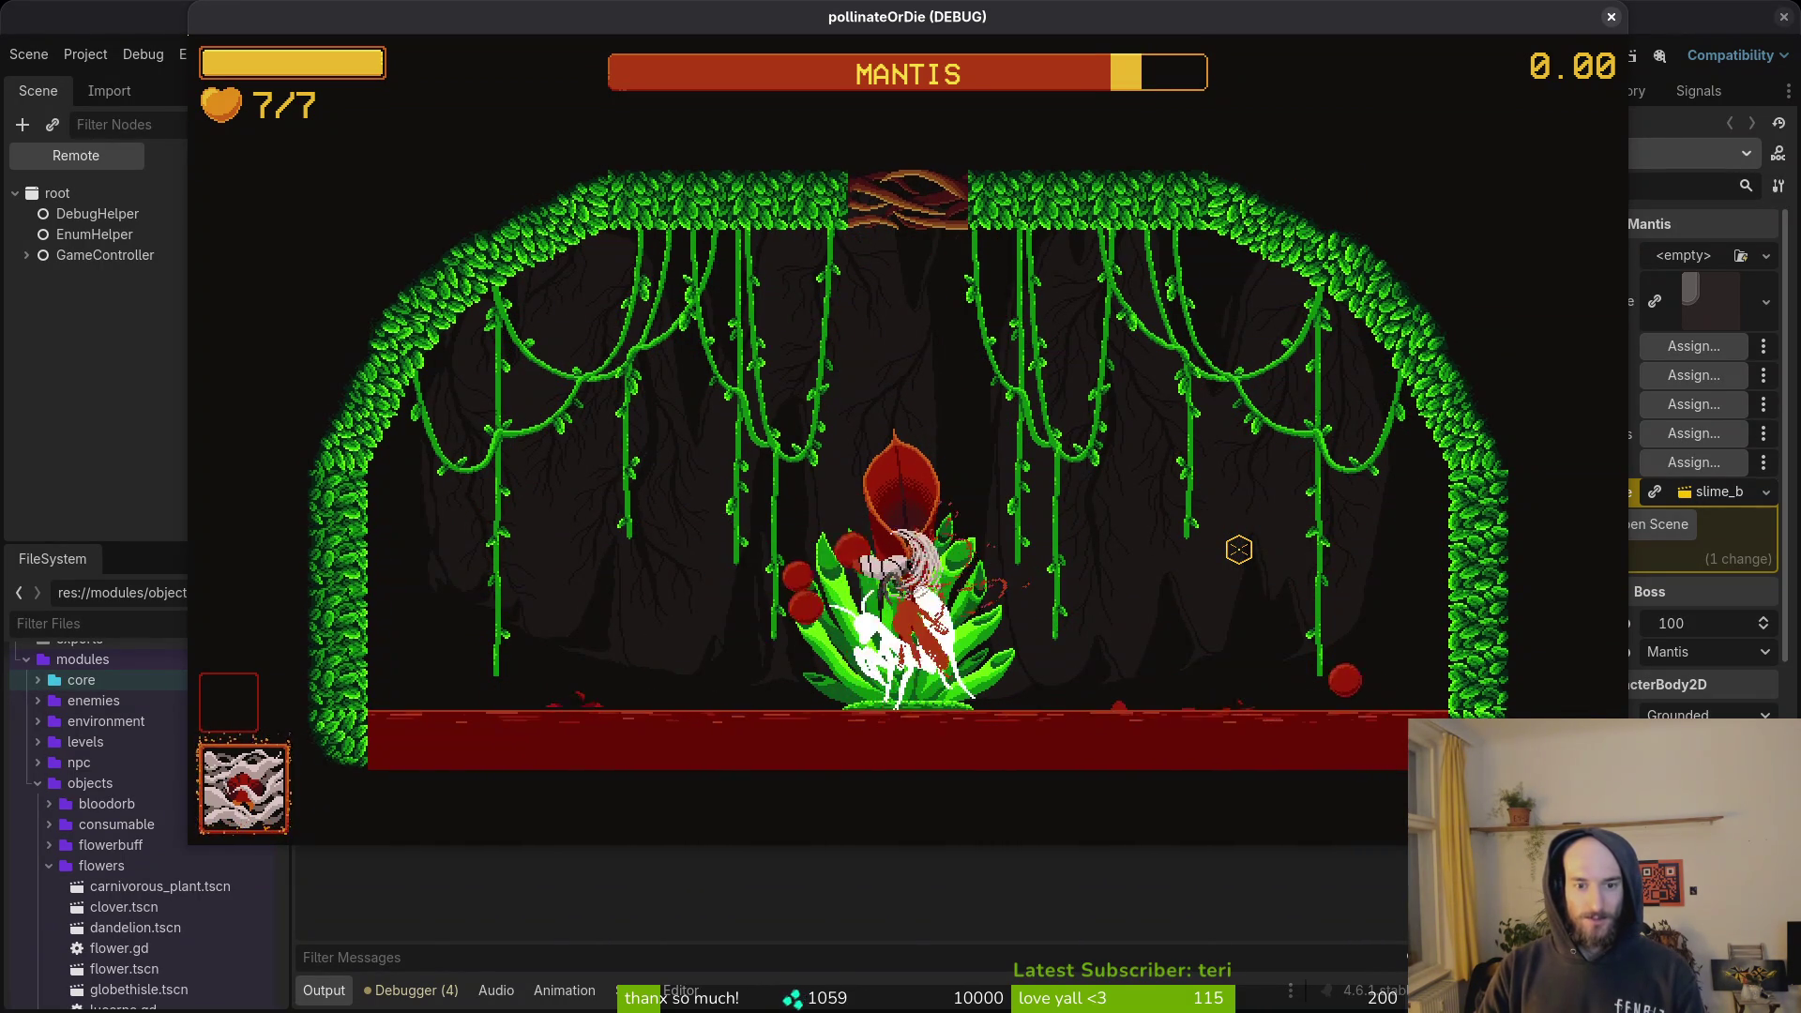
key("Left")
key("space")
key("space")
key("space")
key("space")
key("Left")
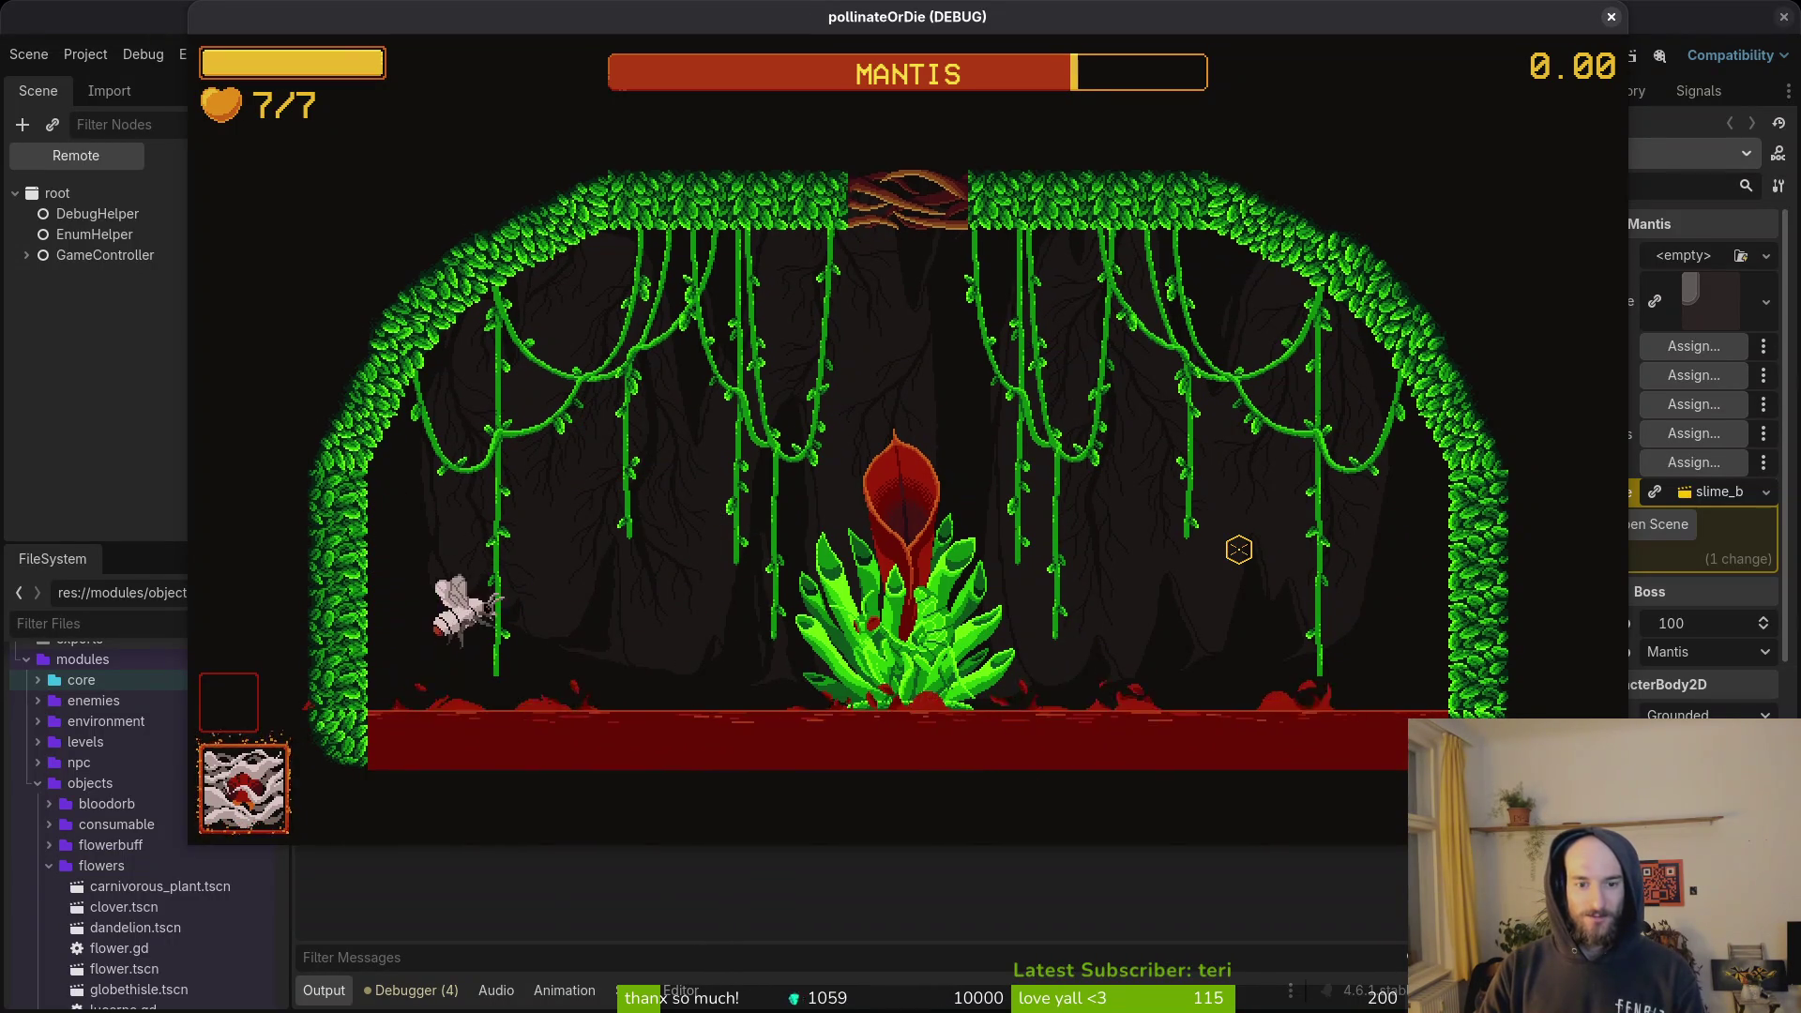
key("Left")
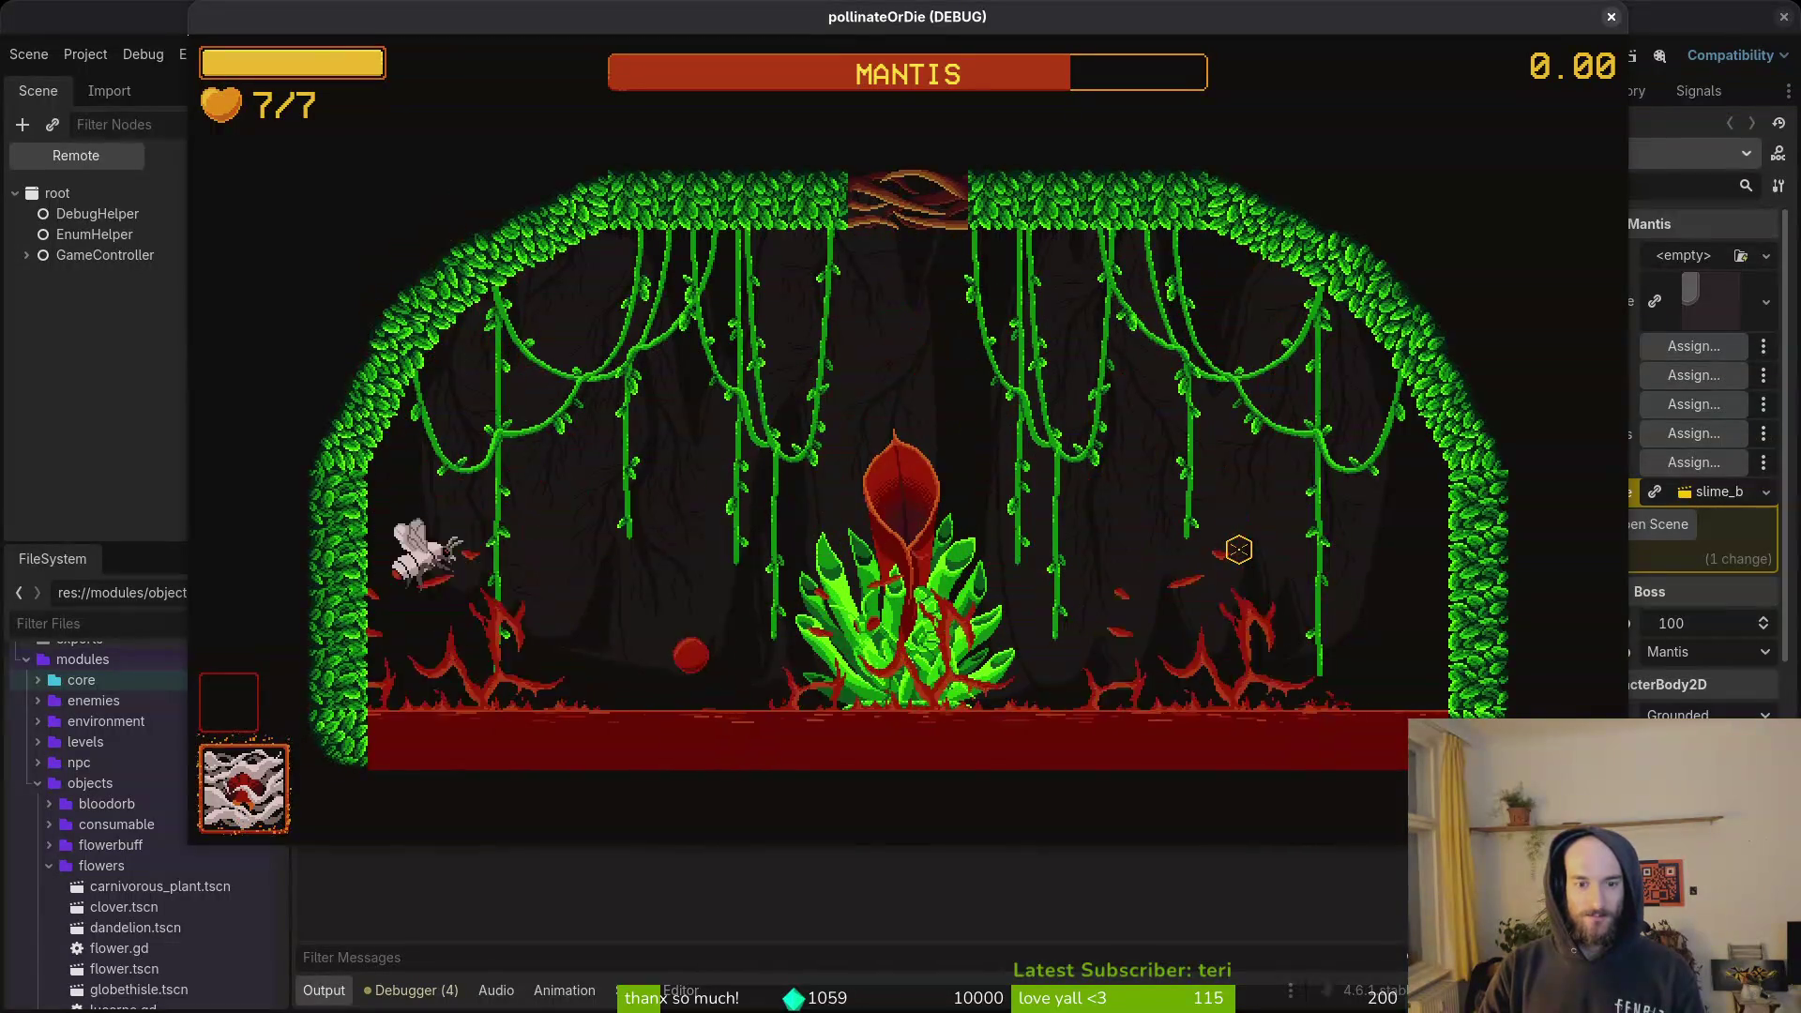
key("space")
key("Right")
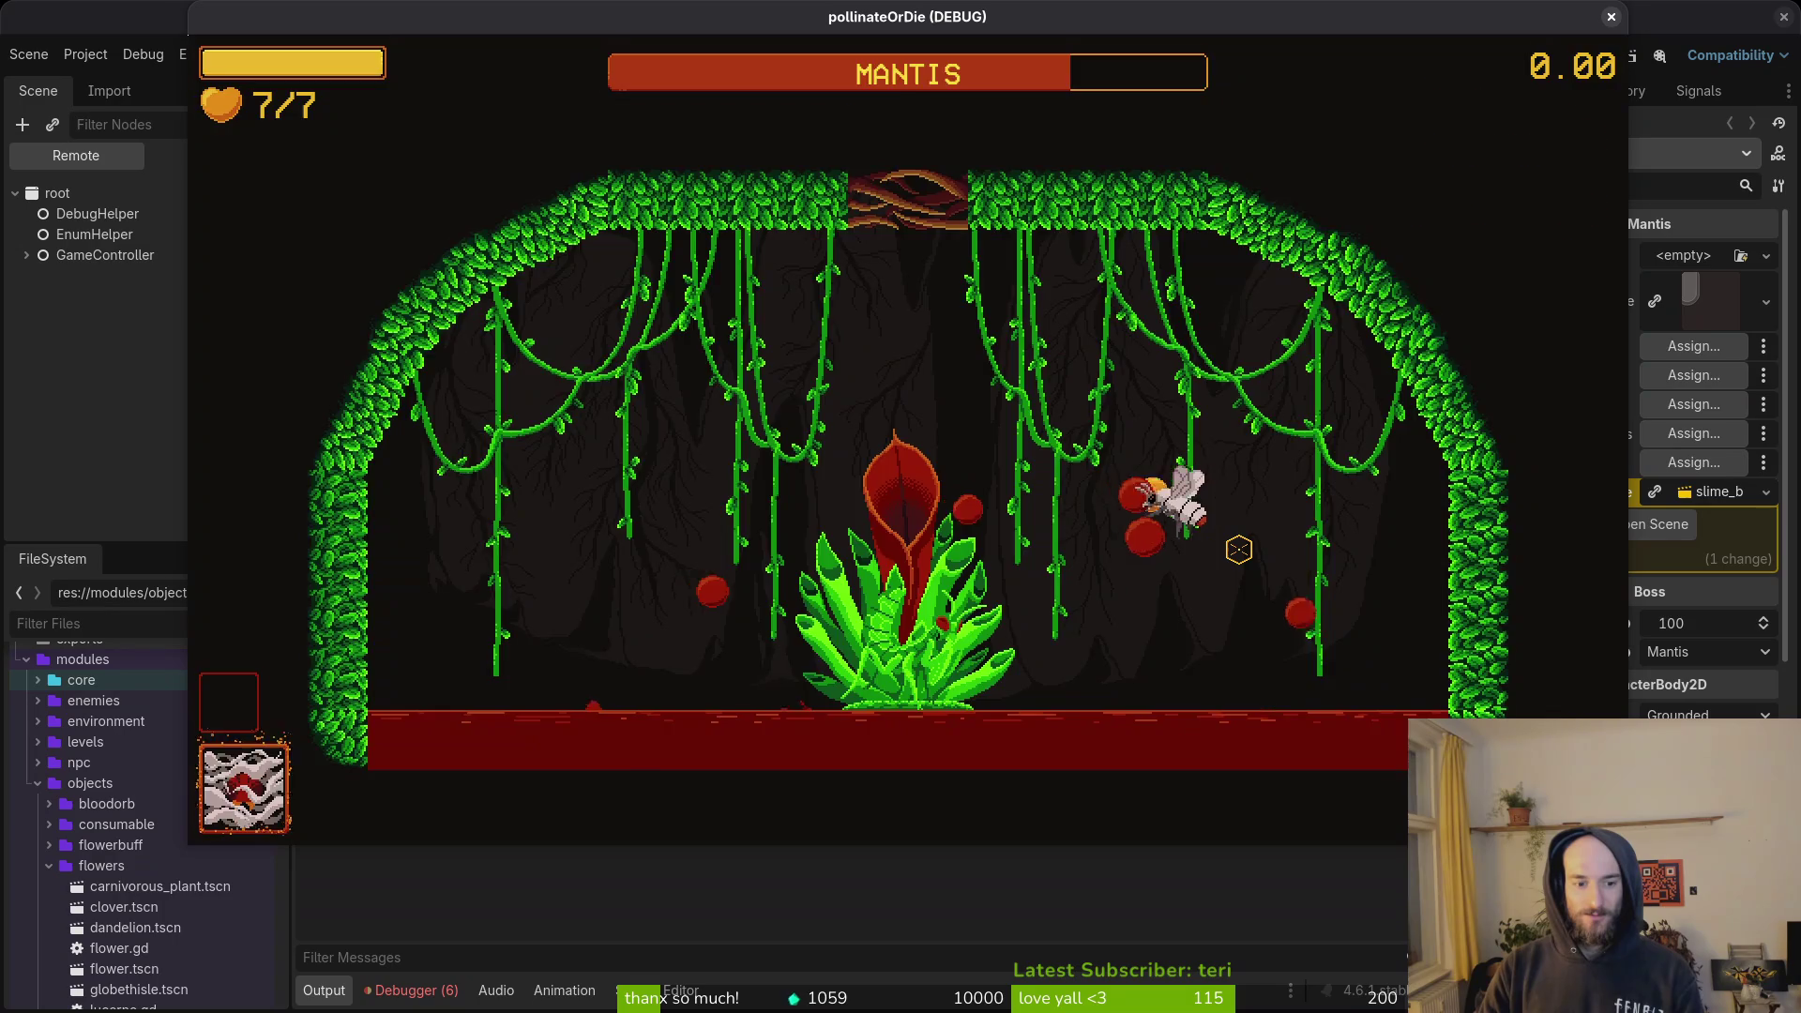
key("Escape")
key("F8")
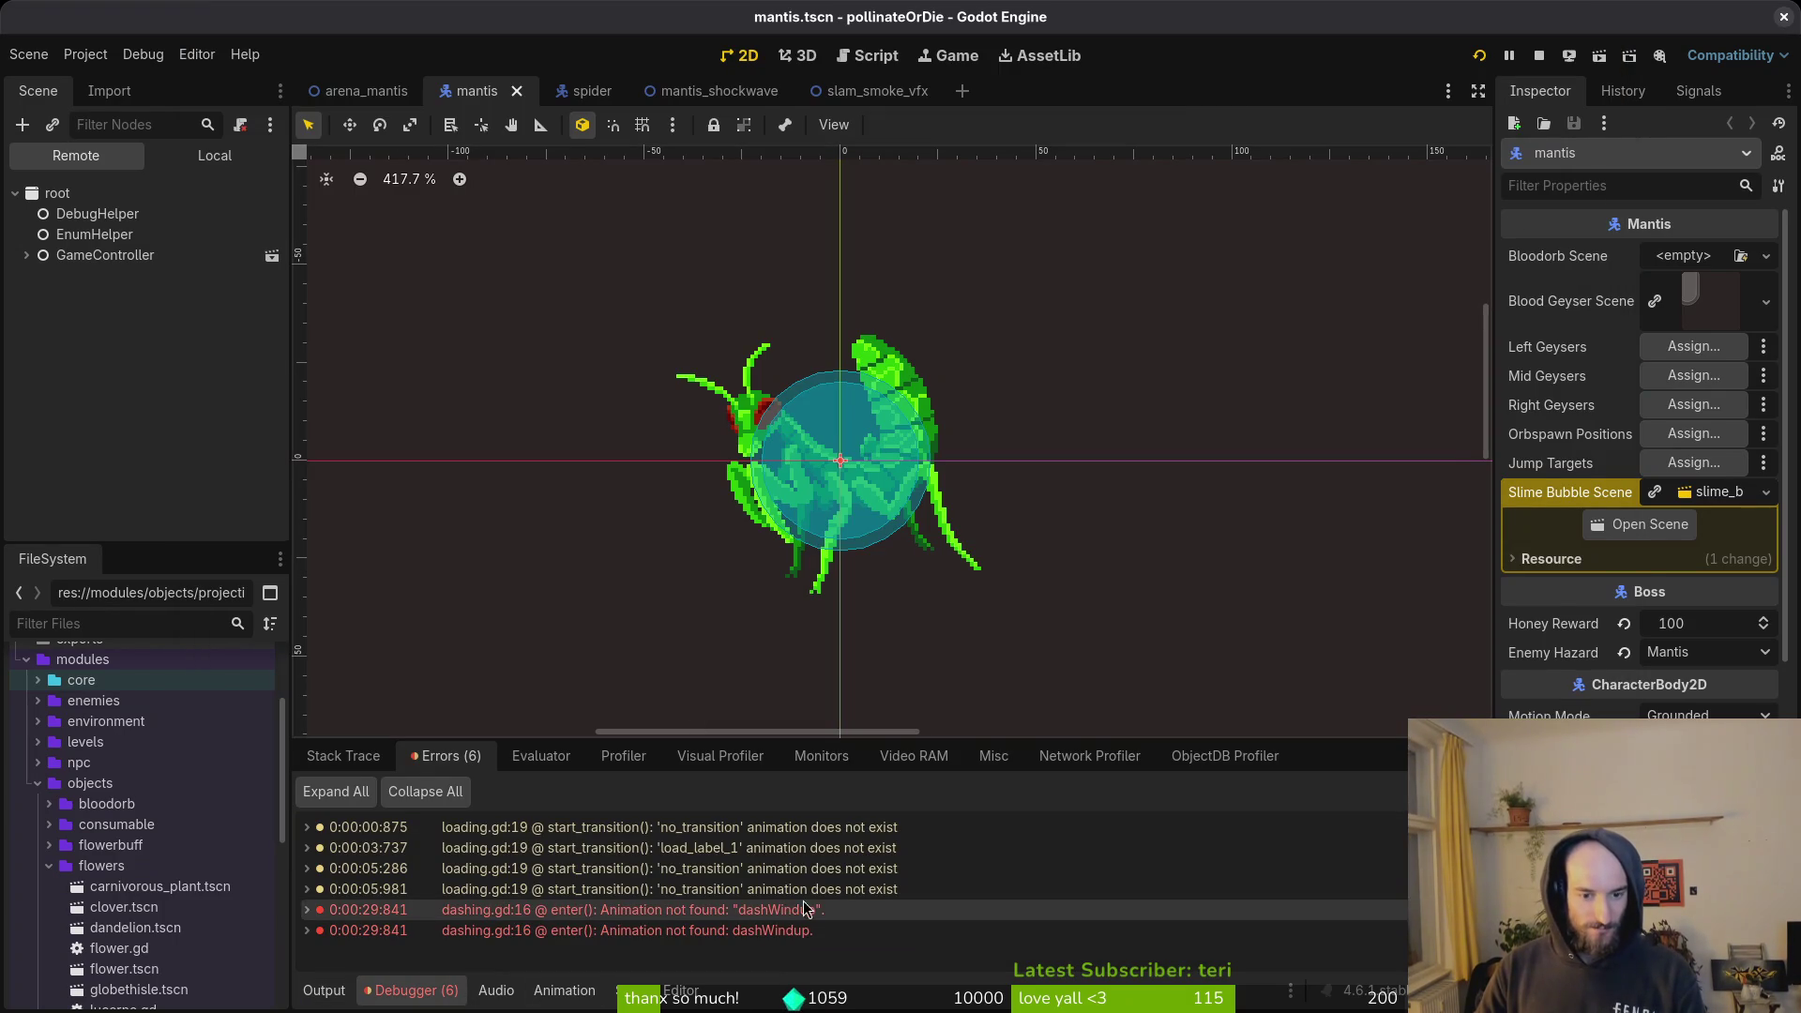
In dashing.gd, delete the dashWindup play line and write the file with :w.
key("alt+Tab")
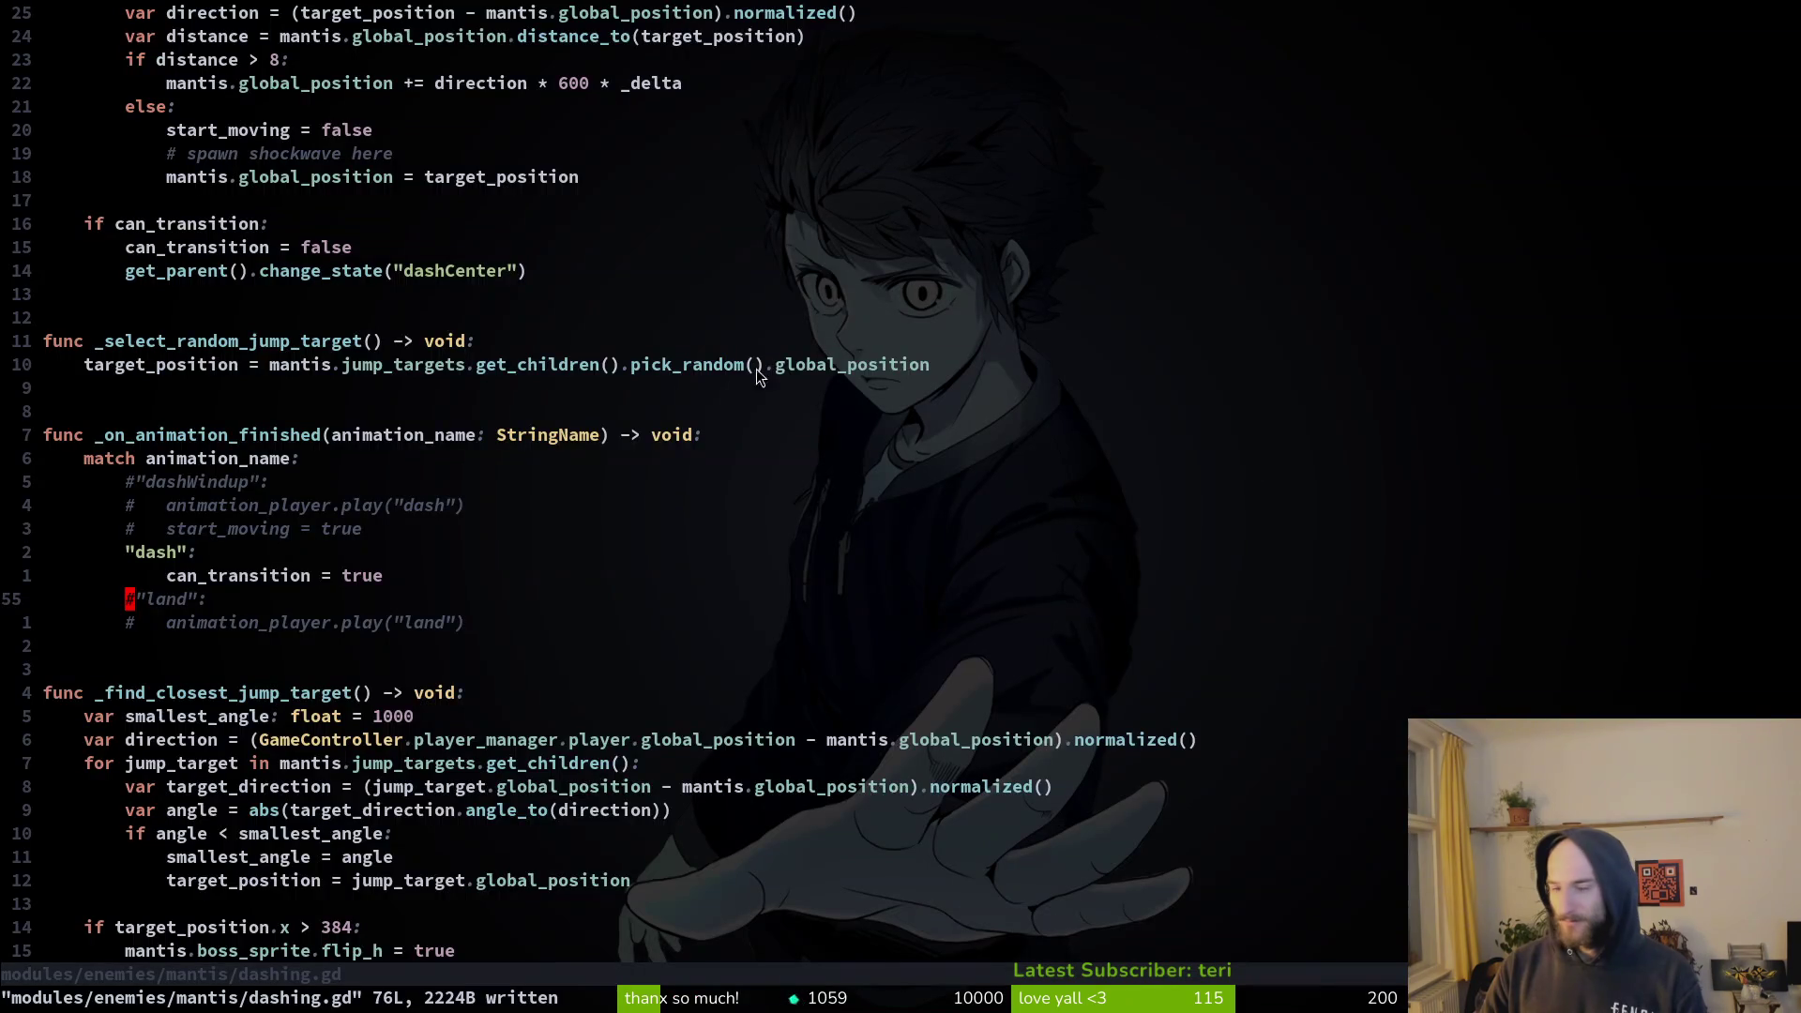
scroll(434, 225, "up", 10)
left_click(354, 373)
key("shift+v")
type("d:w")
key("Return")
key("alt+Tab")
Restore the line, change its animation to "dash", save with :w, and relaunch the game with F5.
key("alt+Tab")
key("u")
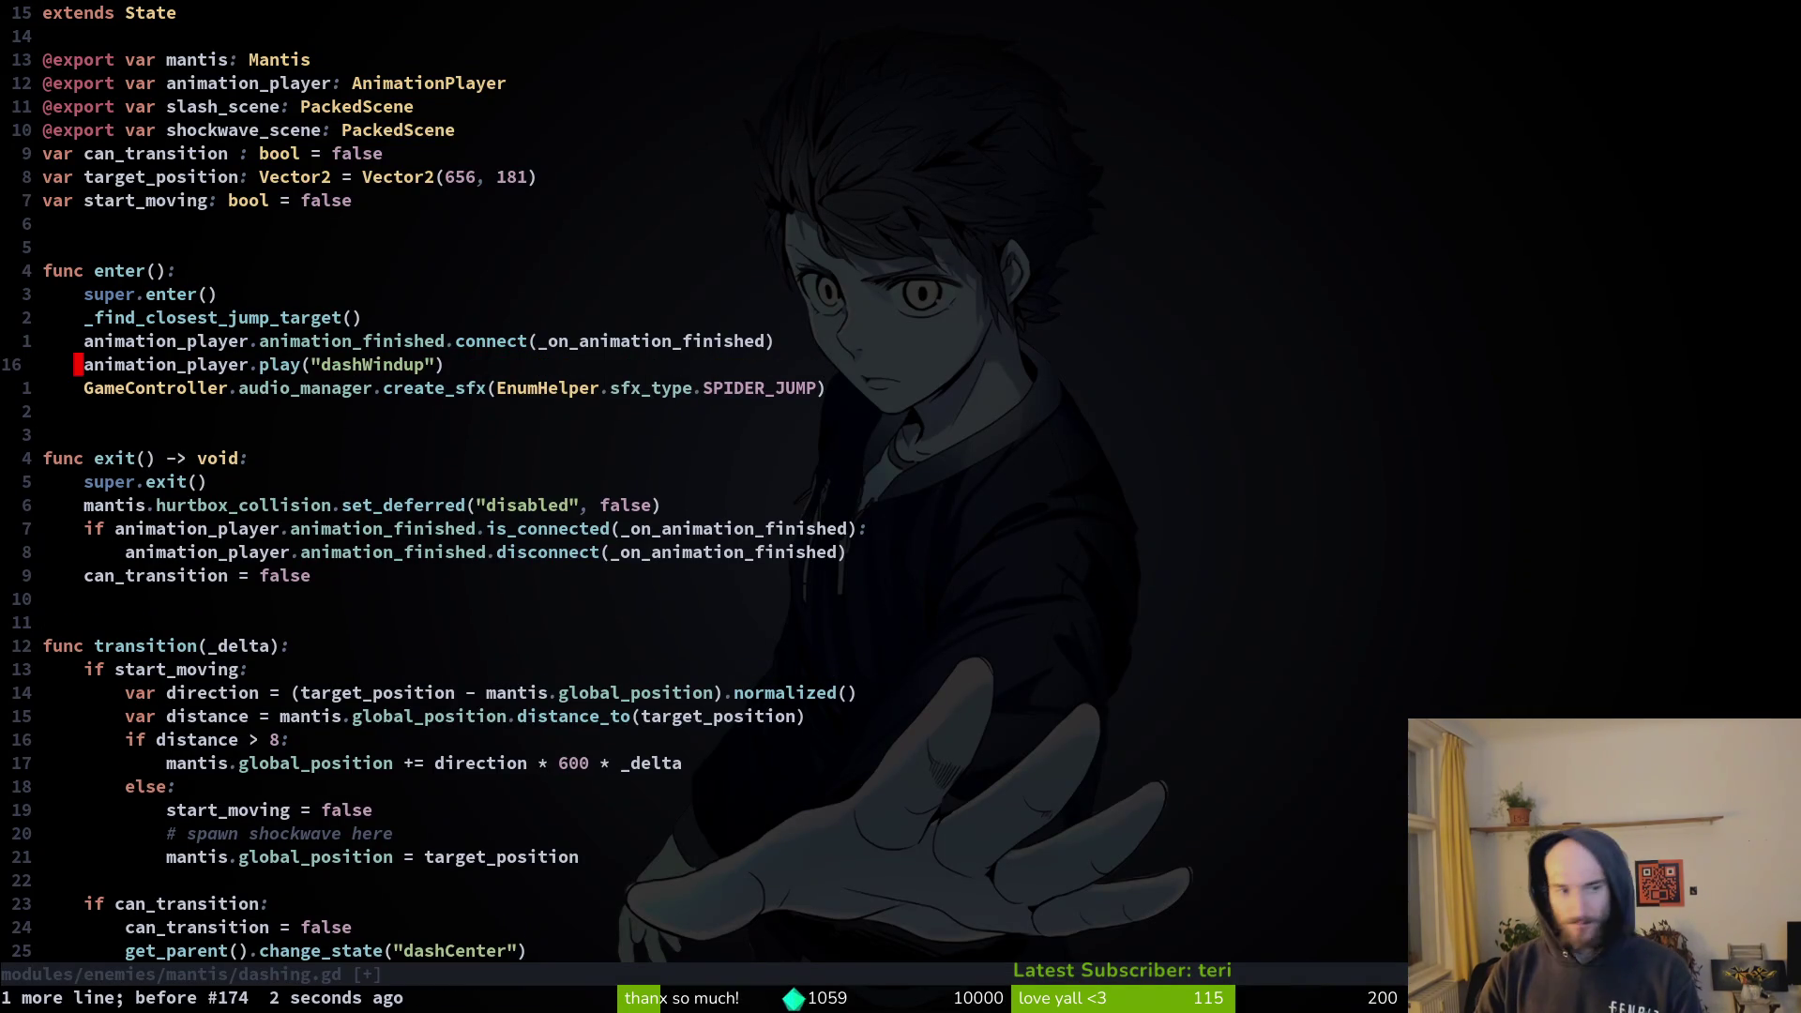
type("dash")
key("Escape")
type(":w")
key("Return")
key("alt+Tab")
key("F5")
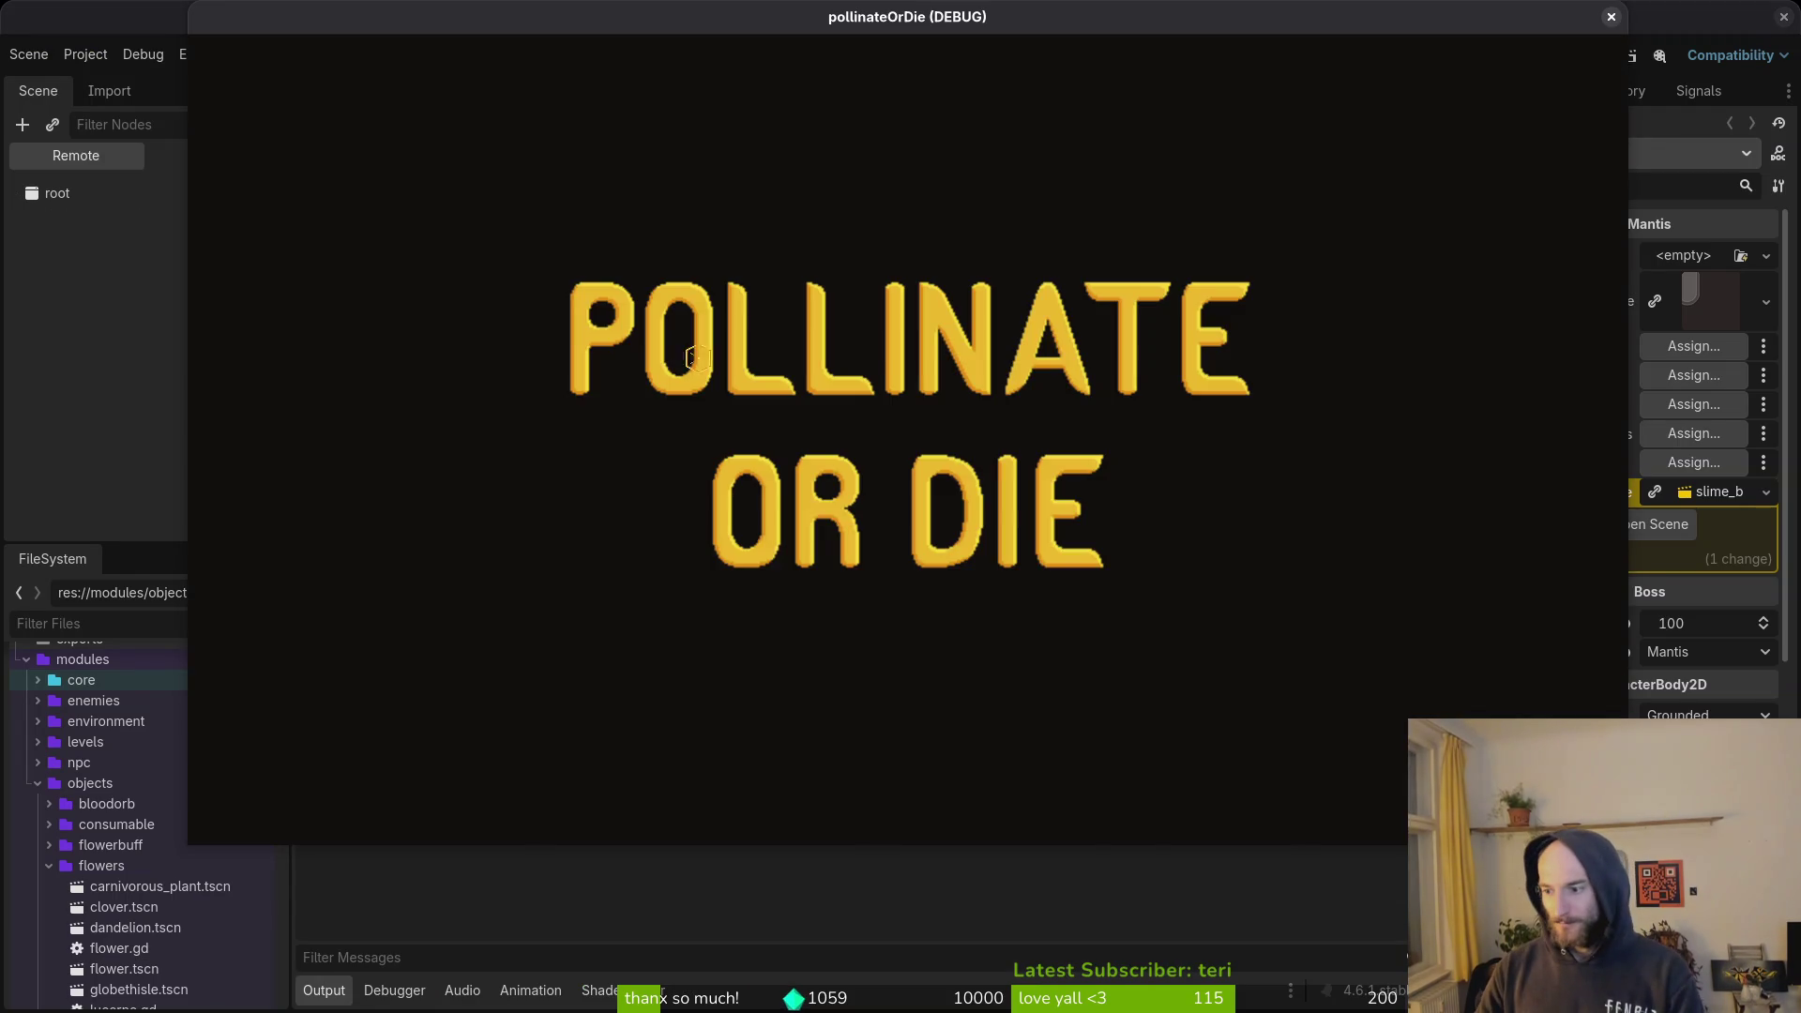
From the title menu, use the F1 debug level select to load the Mantis boss arena.
key("Return")
key("F1")
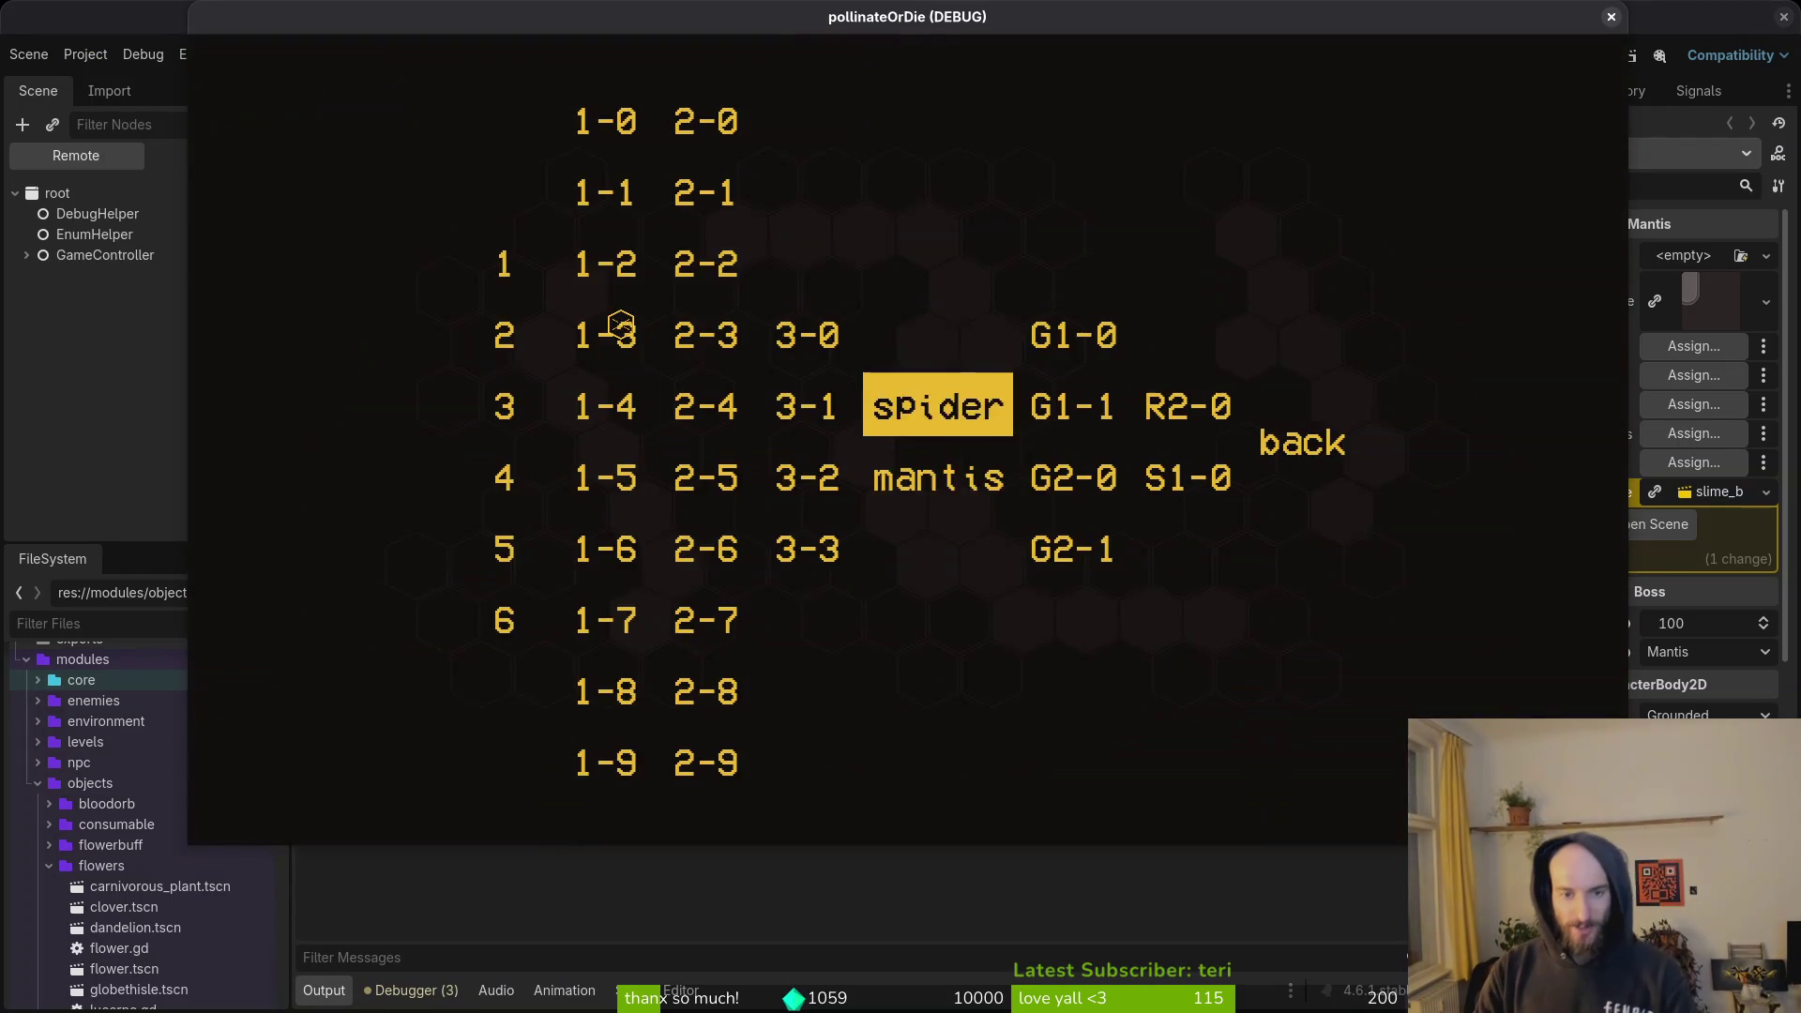
key("Down")
key("Return")
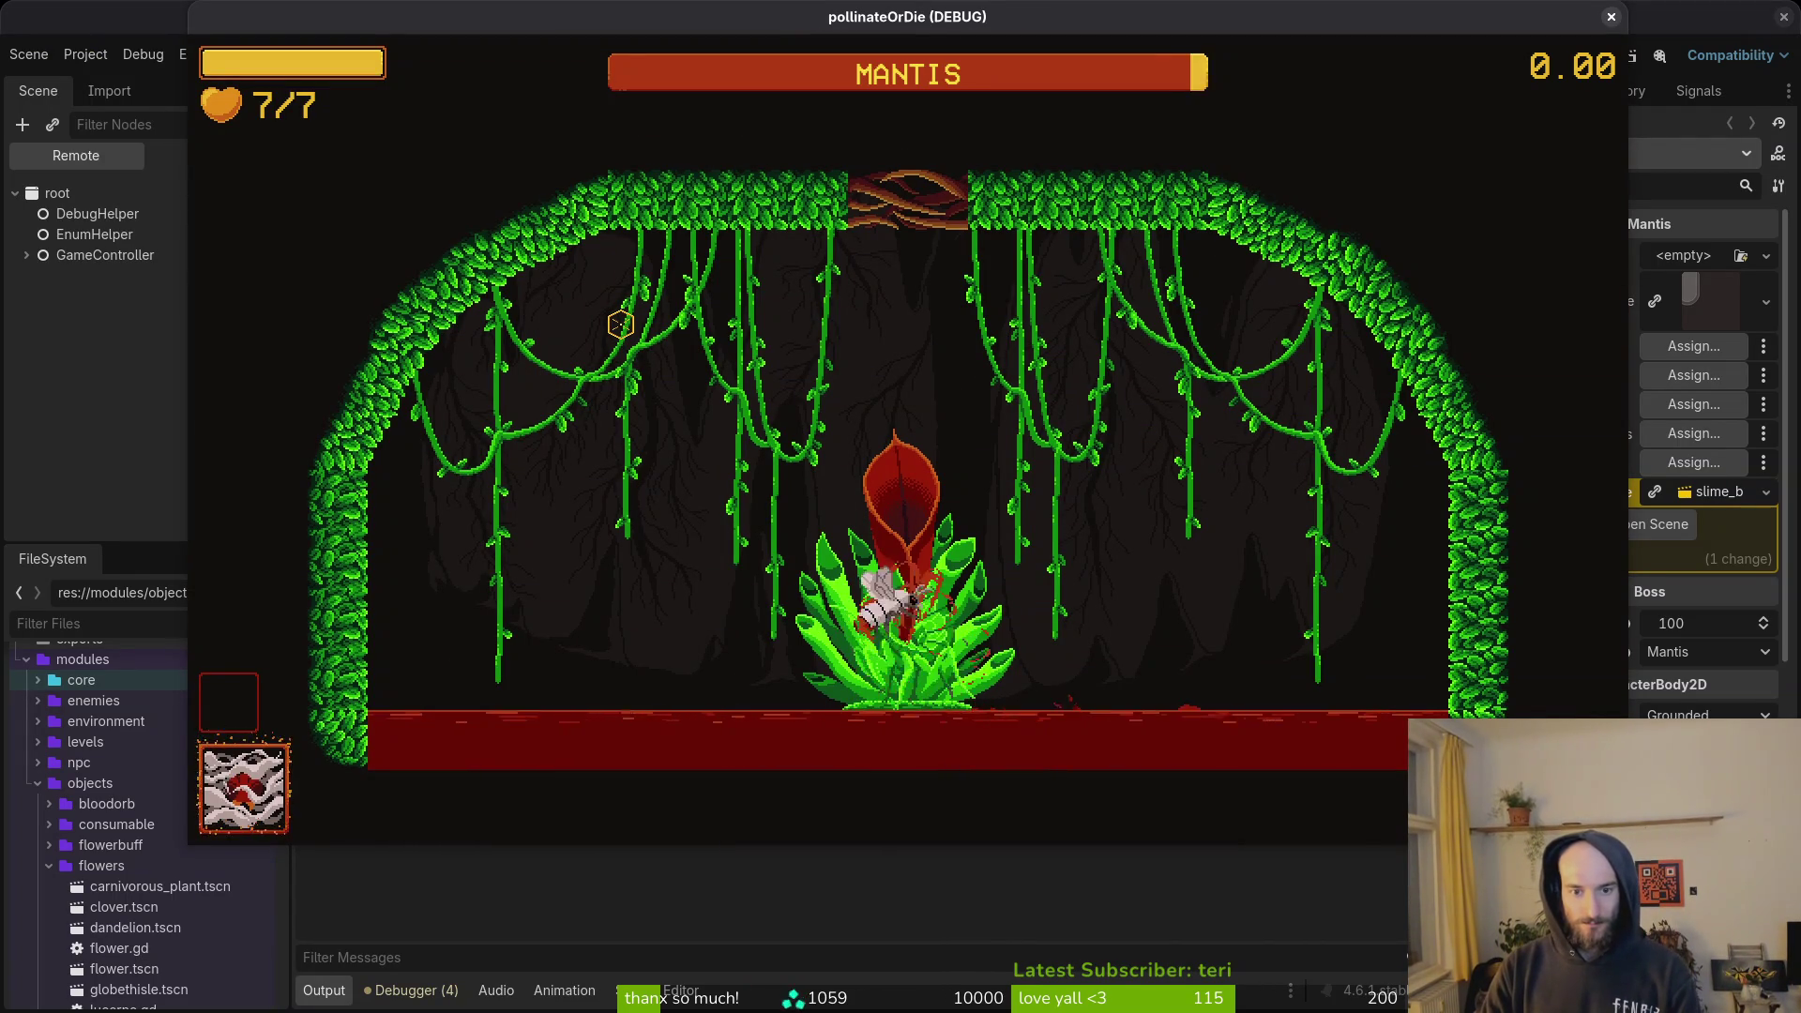
Fight the Mantis with dashes and slashes, then pause and quit back to the editor with F8.
key("space")
key("Left")
key("Right")
key("Right")
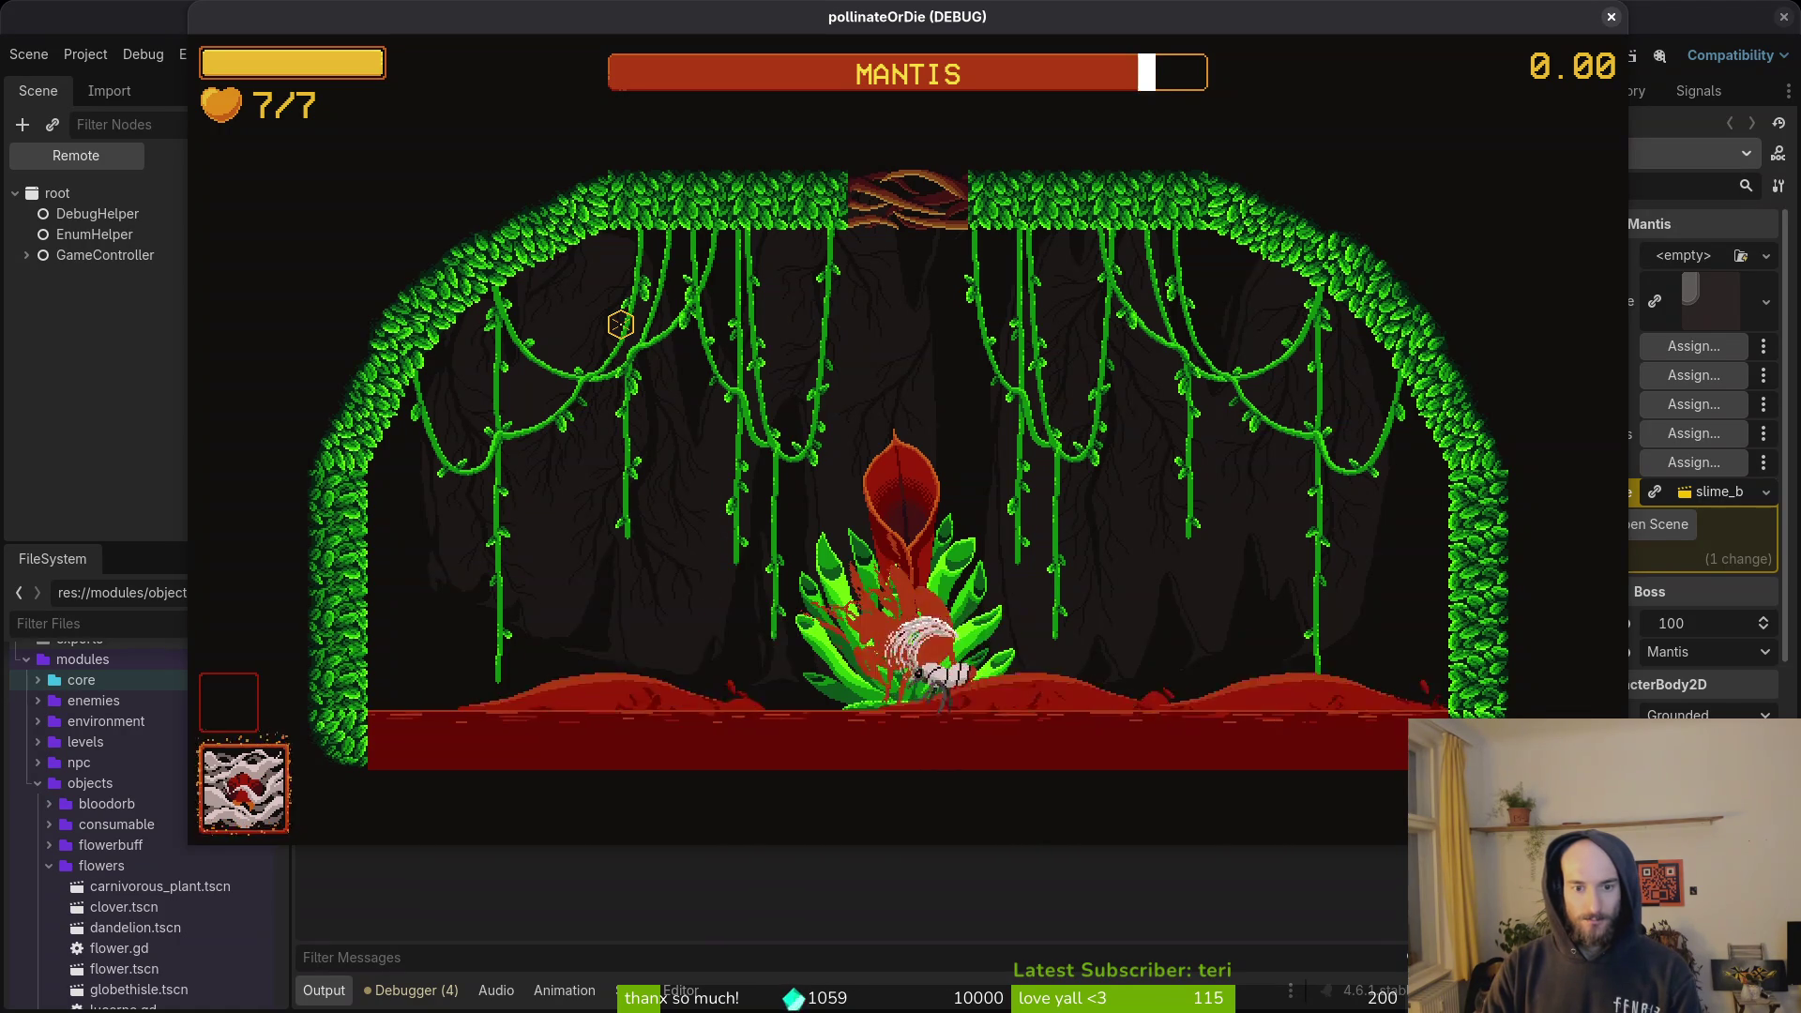
key("Left")
left_click(620, 324)
key("Left")
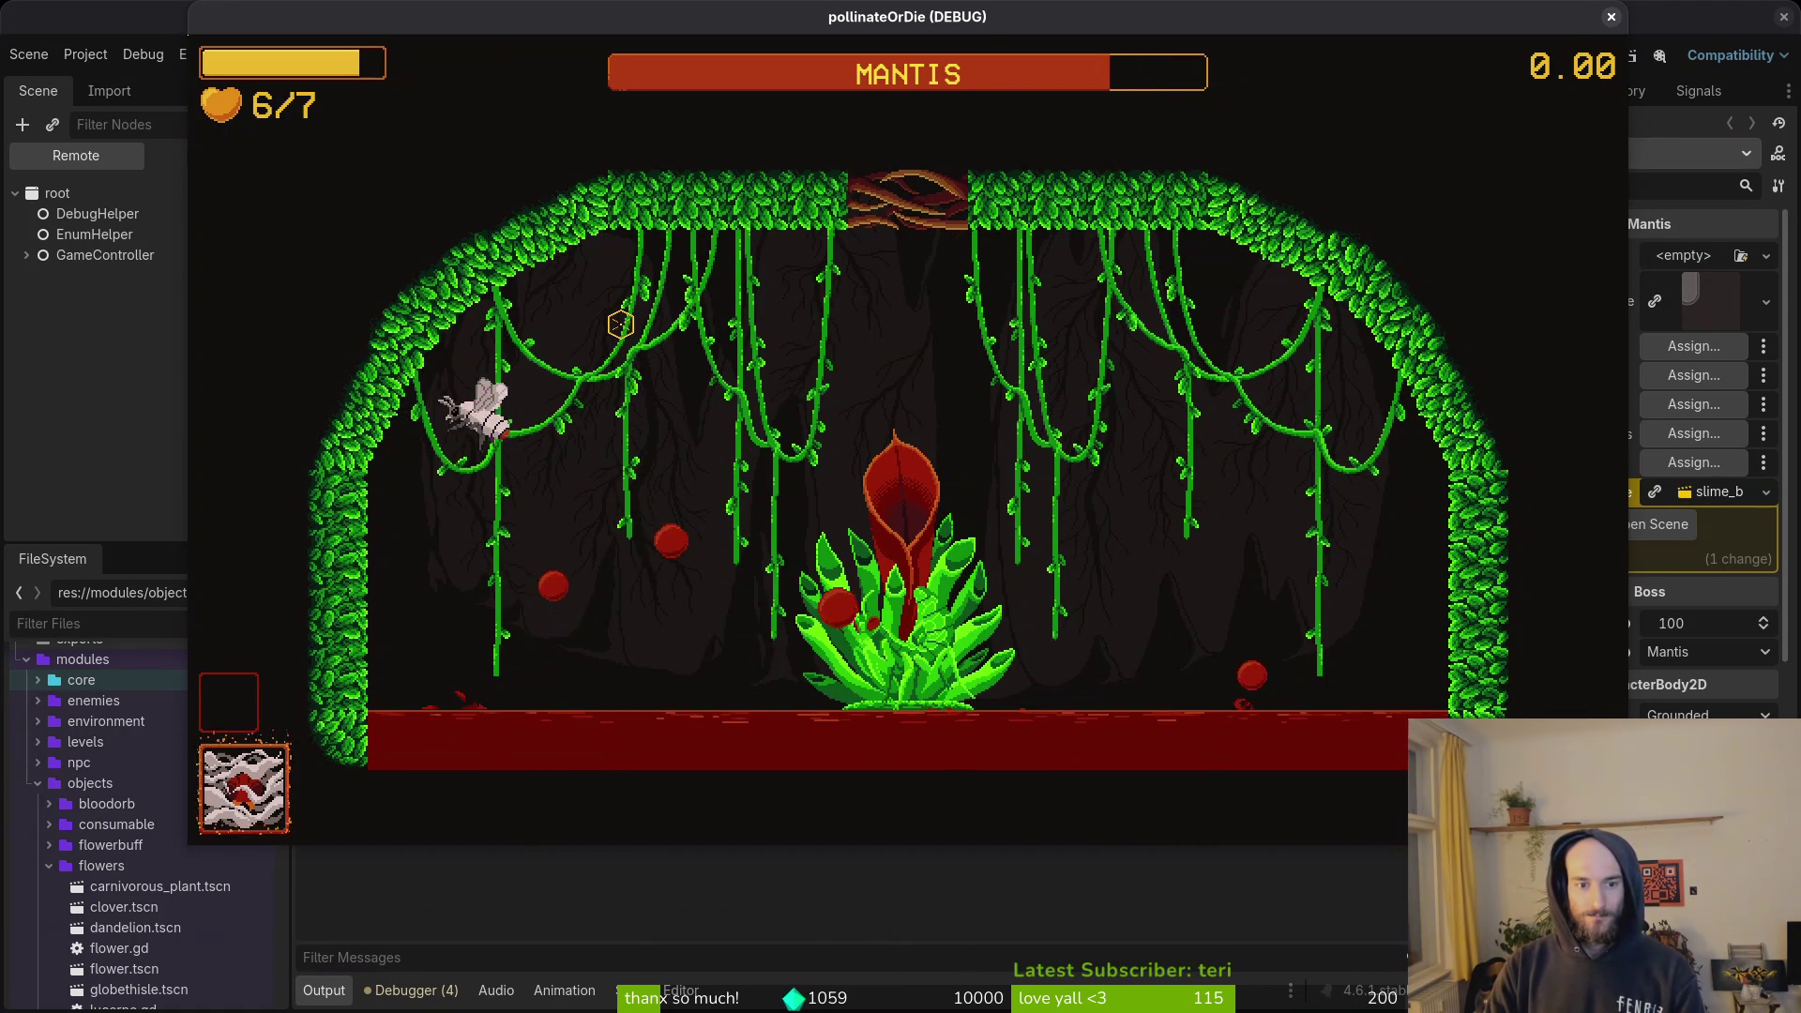
left_click(619, 324)
key("Right")
key("Left")
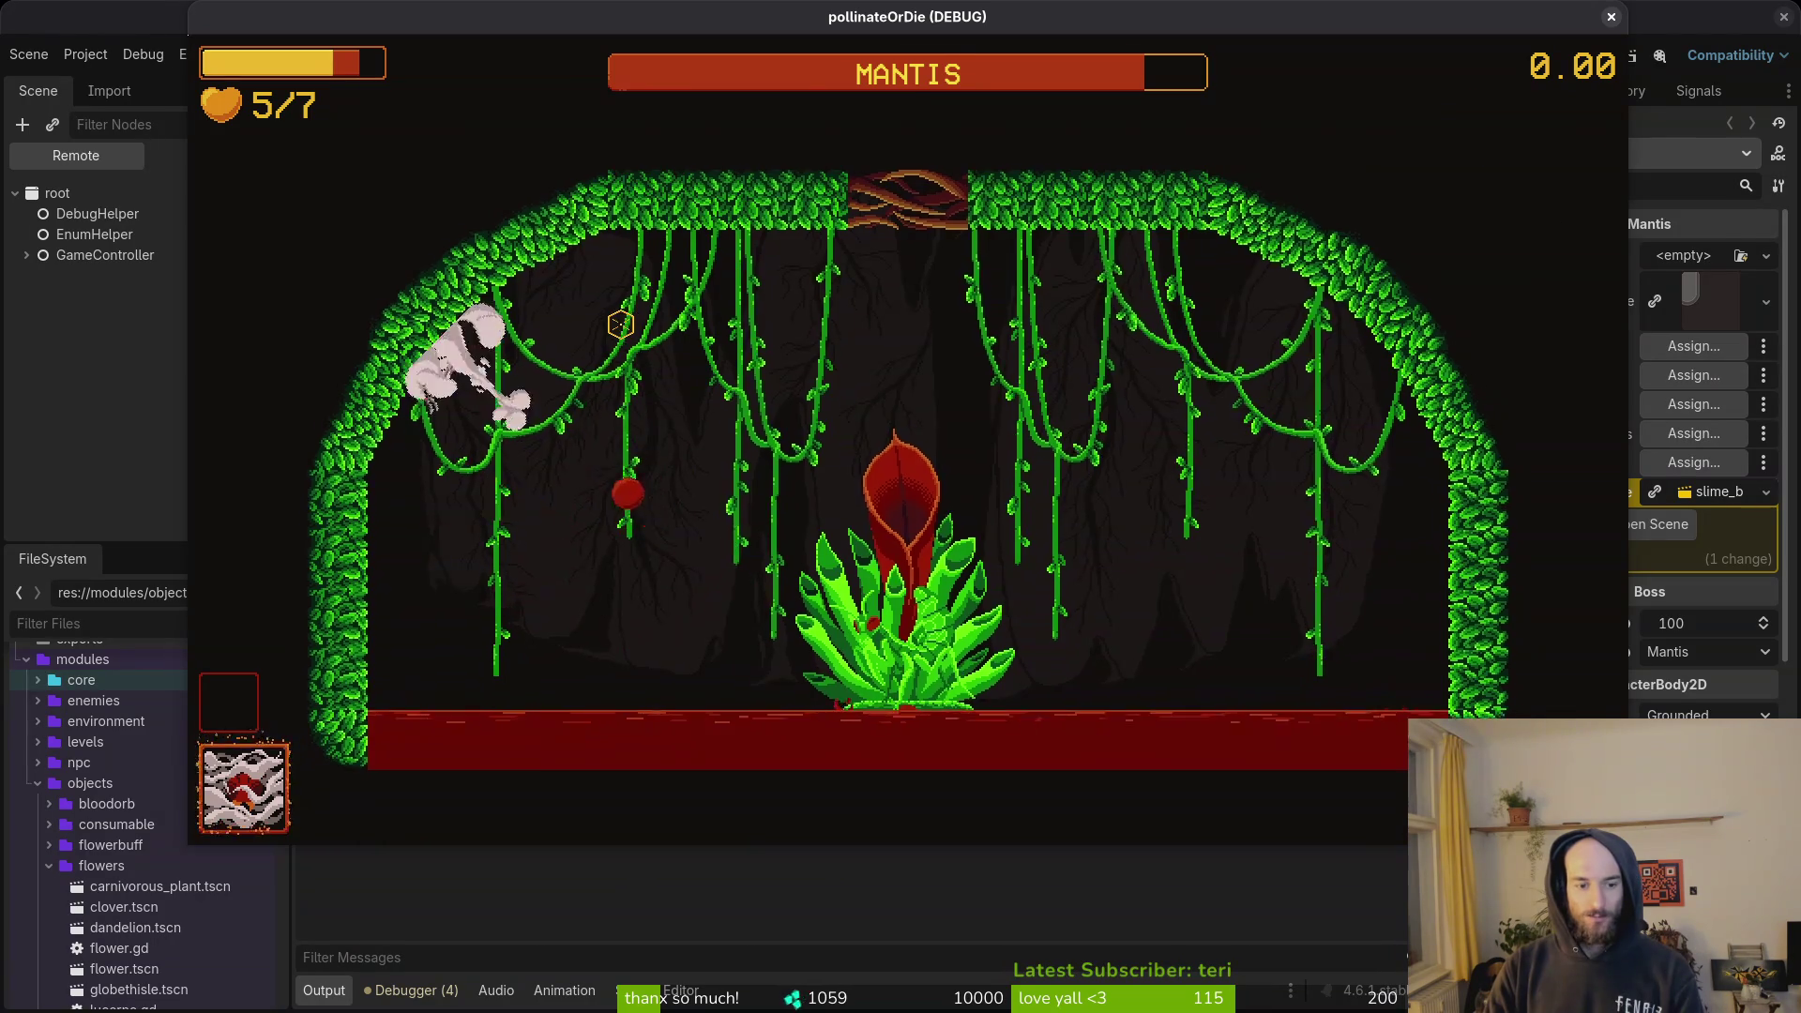
key("Escape")
key("F8")
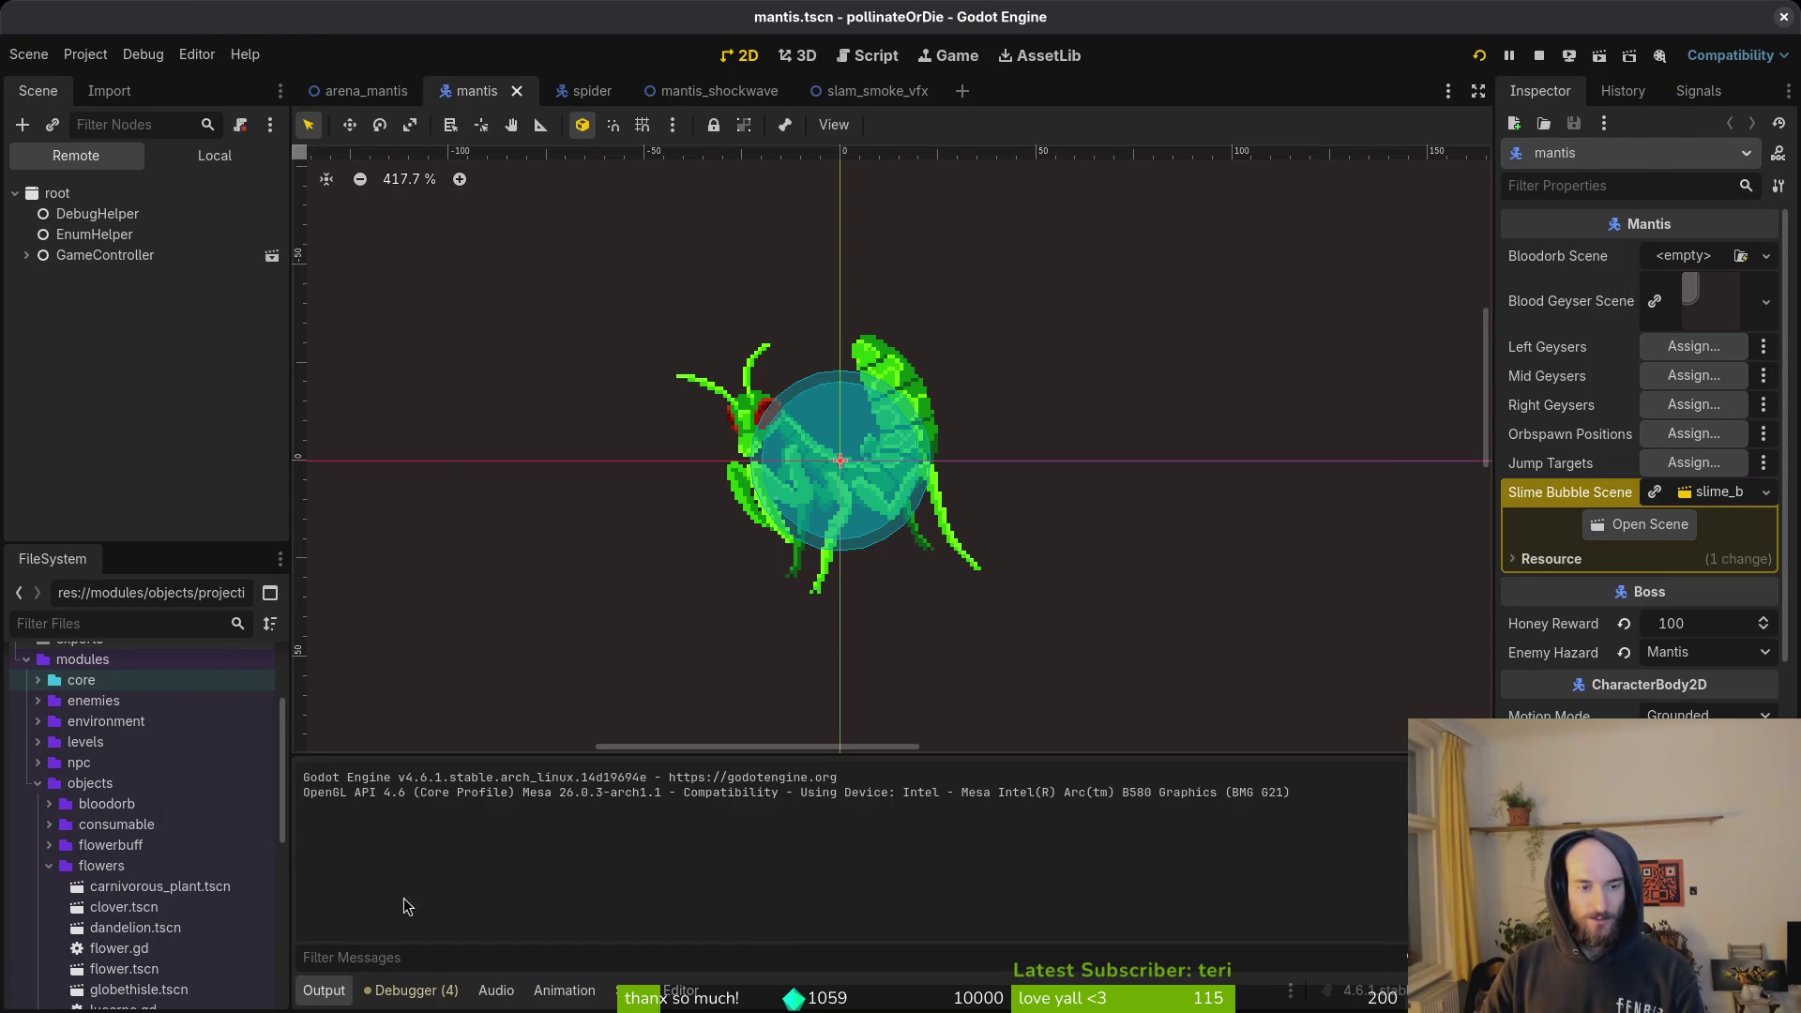
Check the debugger output, then return to Neovim at dashing.gd's enter() function.
left_click(401, 990)
left_click(324, 990)
key("alt+Tab")
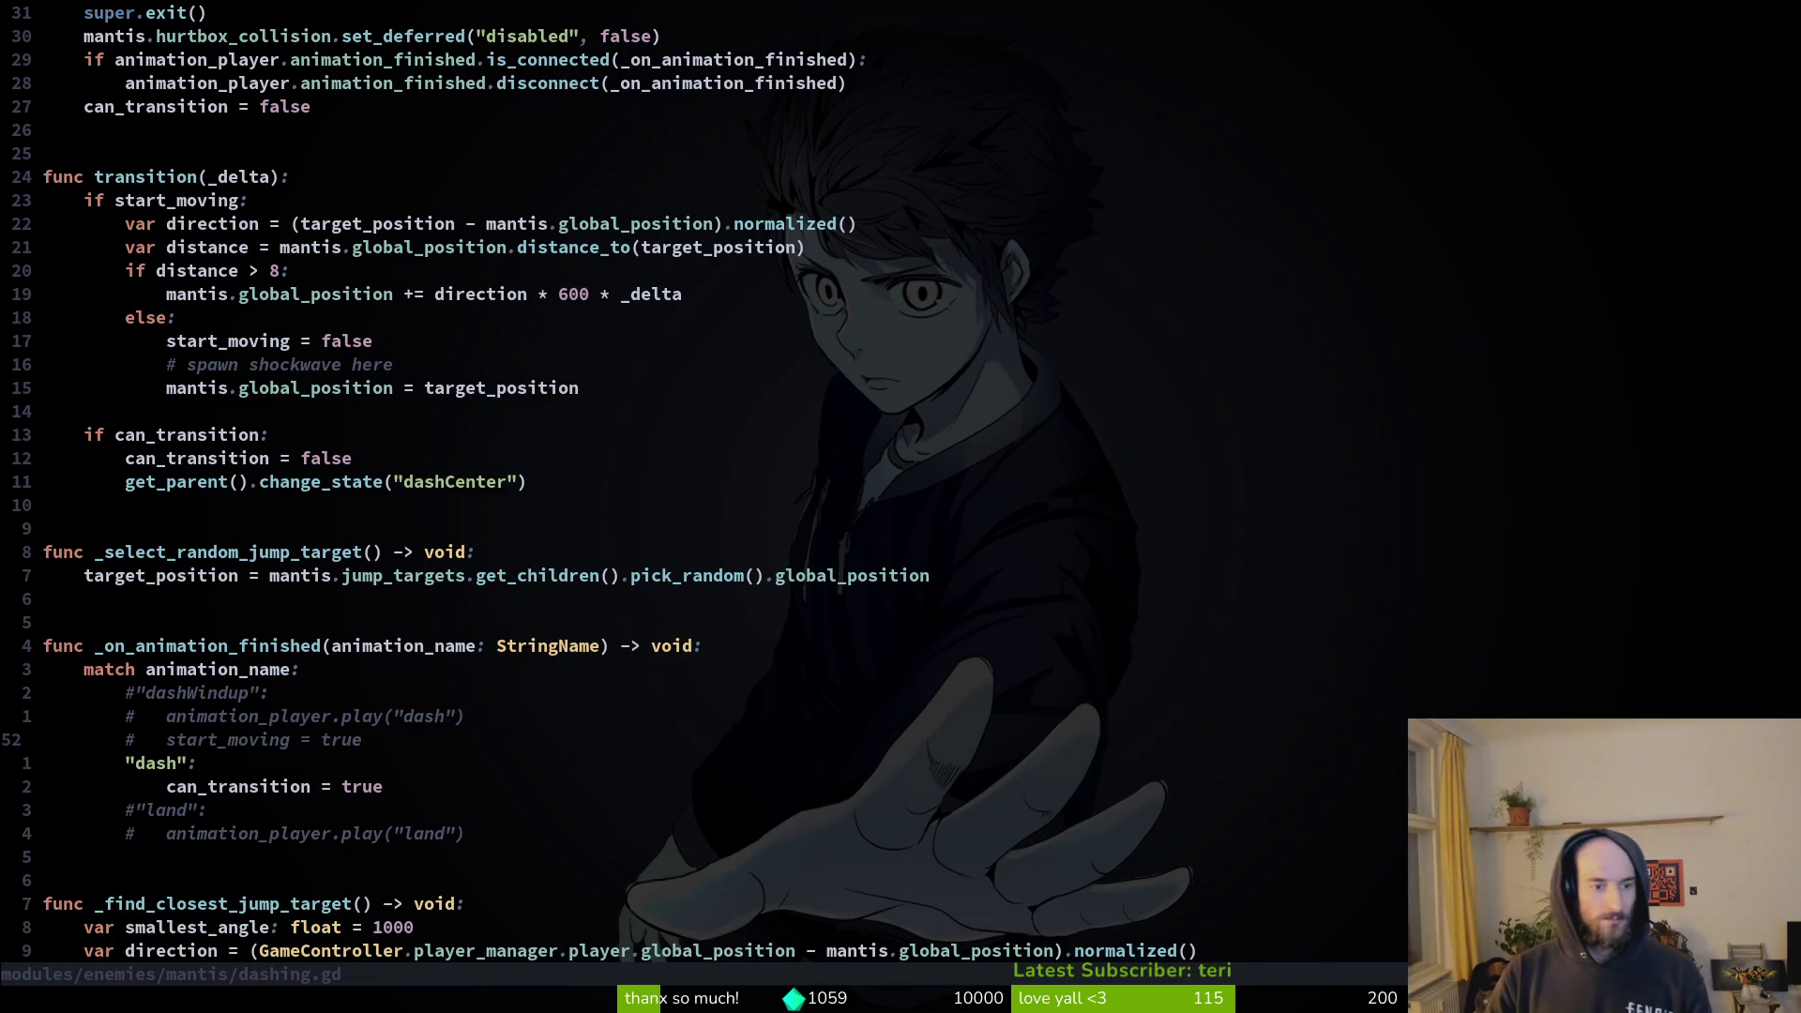
key("Escape")
key("ctrl+u")
key("ctrl+u")
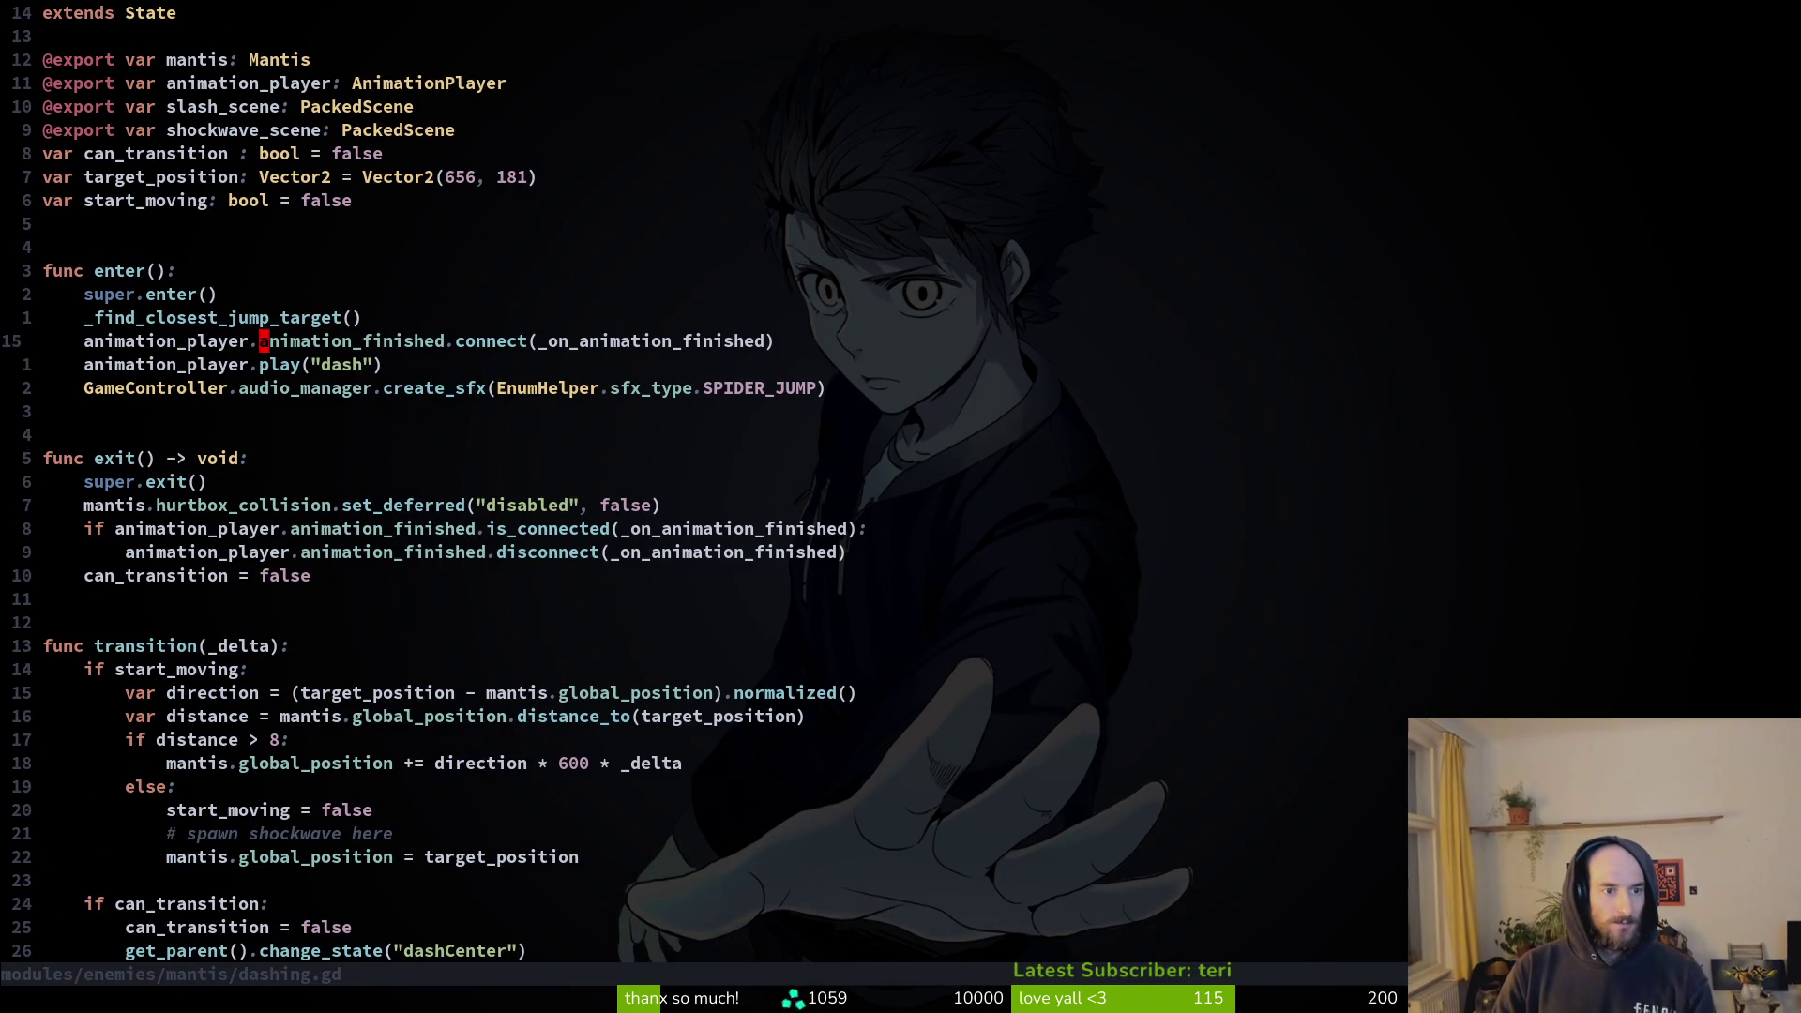
Add 'start_moving = true' to enter(), save dashing.gd, and relaunch the game.
type("Ostart_moving= true")
key("Escape")
type(":w")
key("Return")
key("alt+Tab")
key("F5")
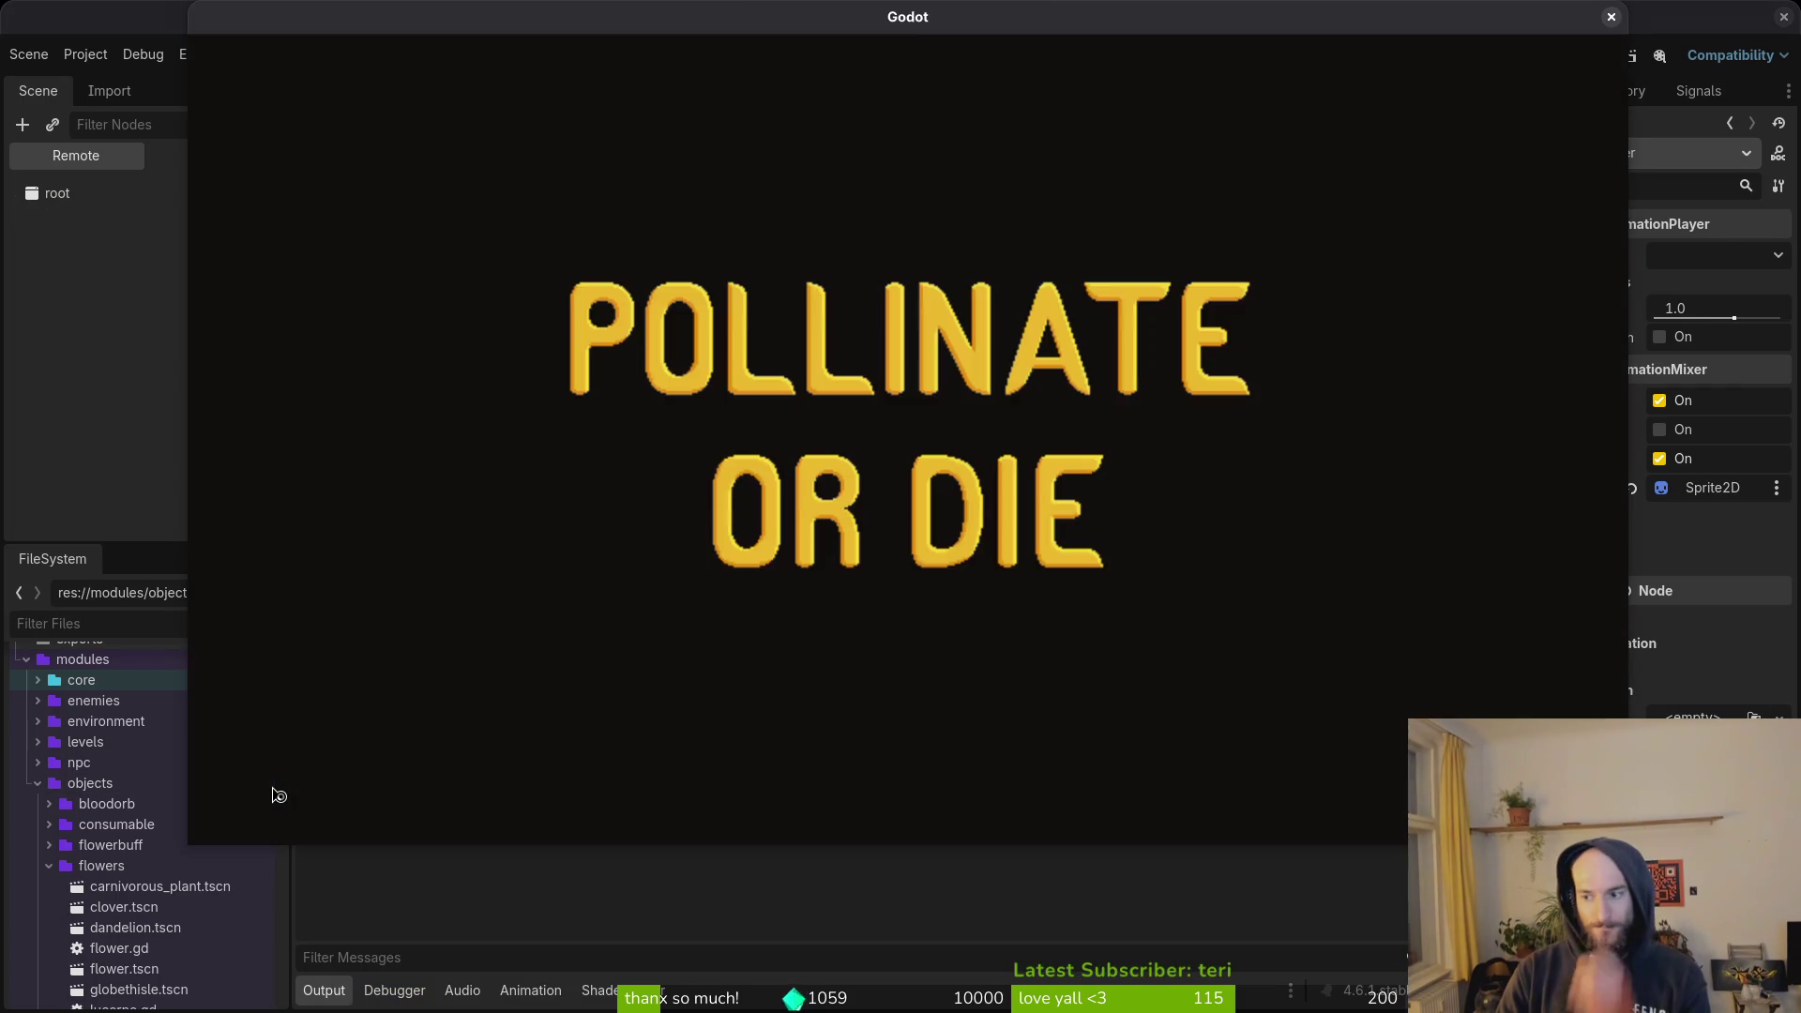
Load the Mantis boss arena from the F1 debug level select and dash into the plant.
key("Return")
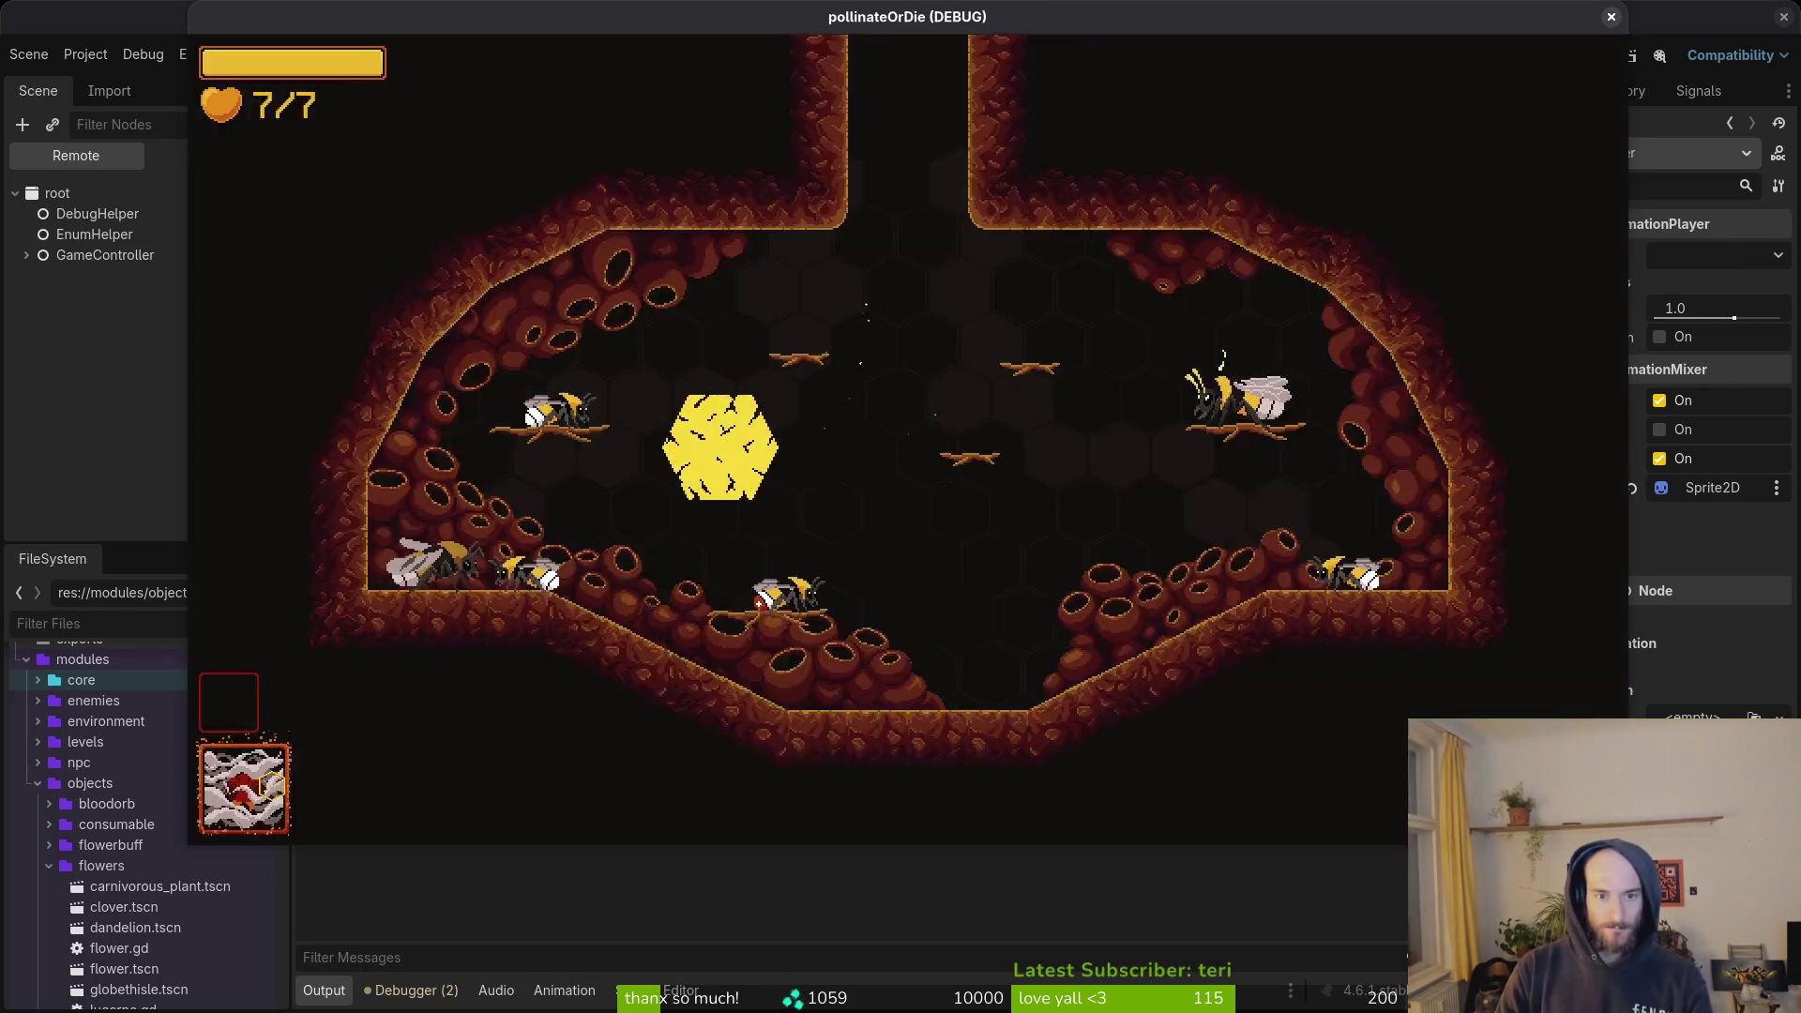
key("F1")
key("Return")
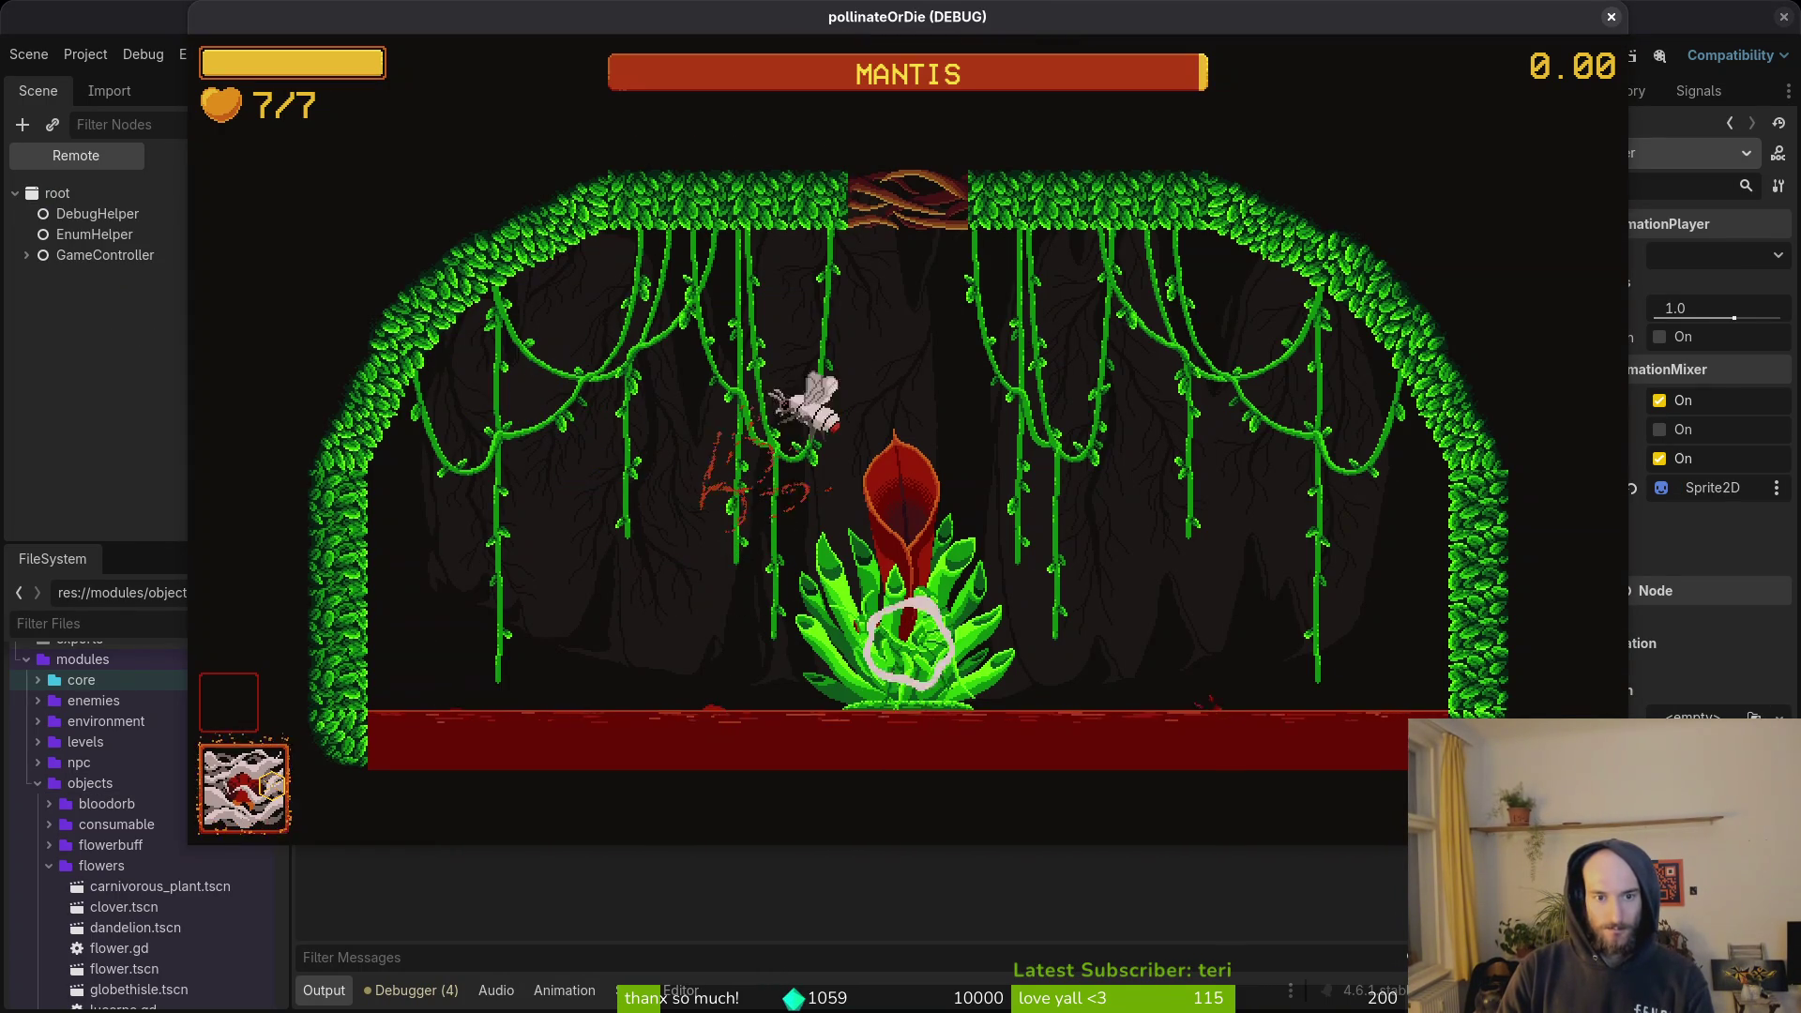
key("space")
key("d")
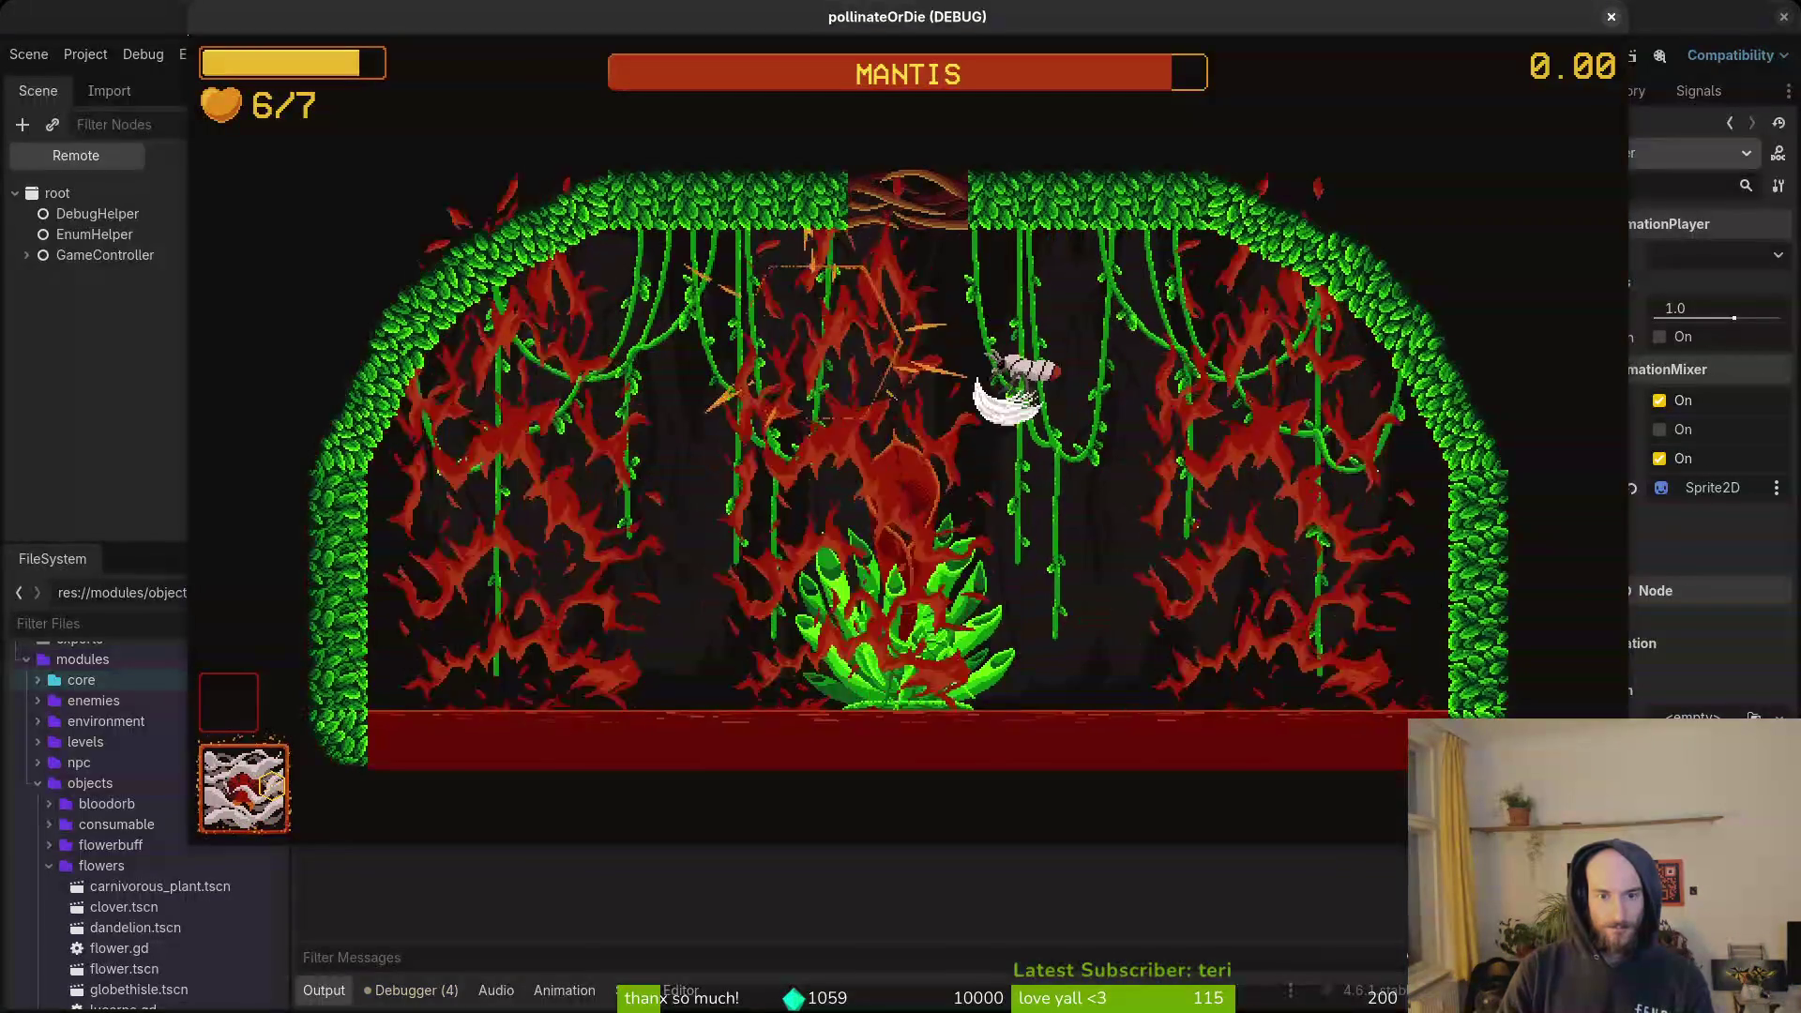
key("space")
key("space")
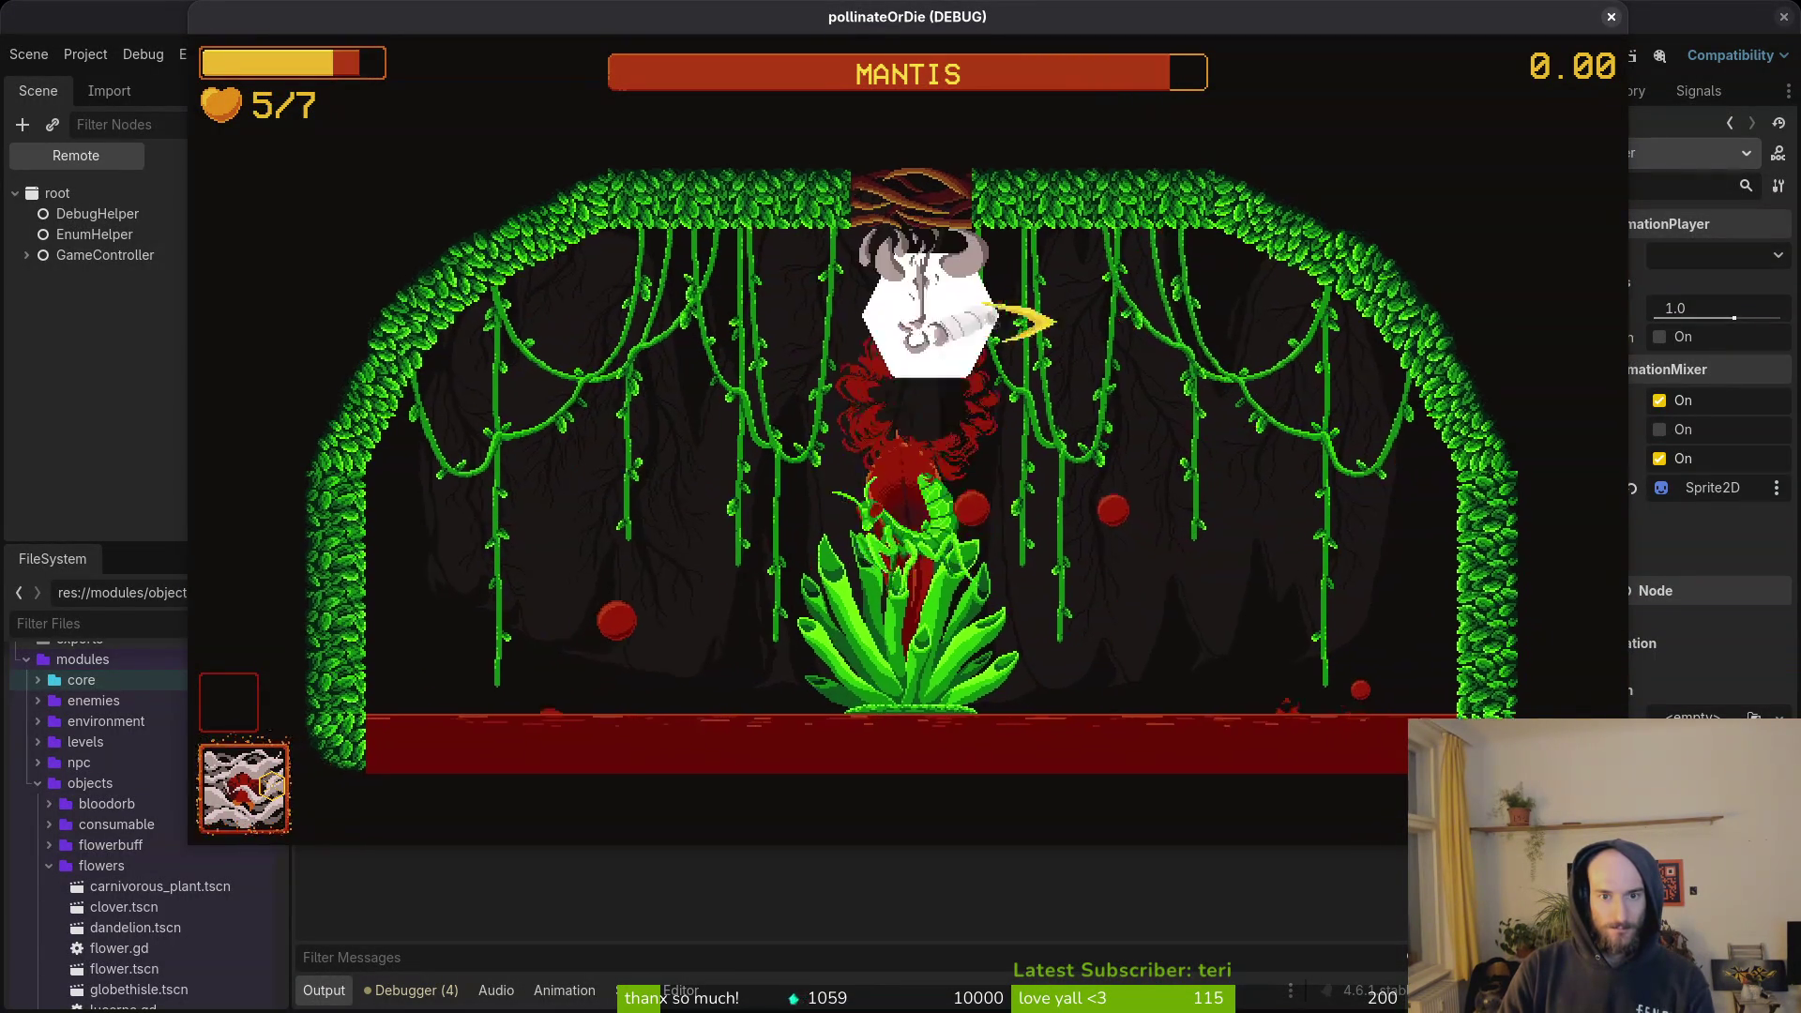
Keep swiping at the Mantis, then stop the game and return to the Godot editor.
key("space")
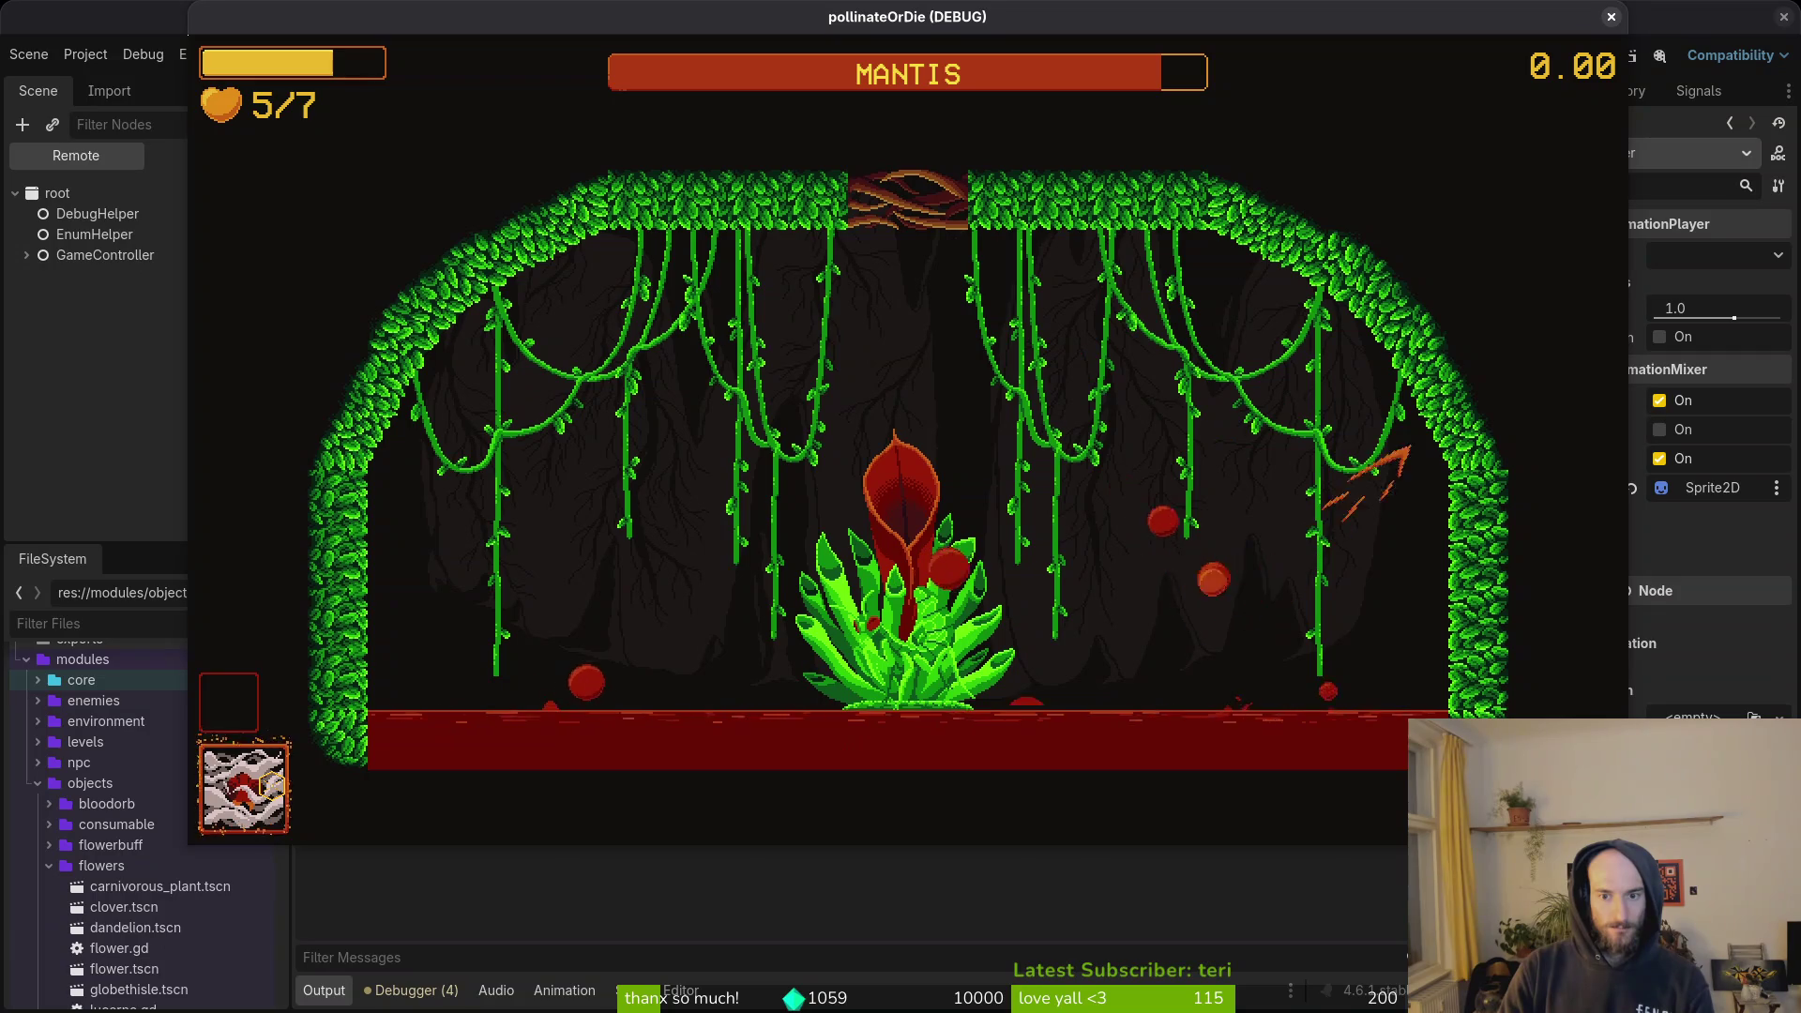
key("space")
key("space")
key("space")
key("space")
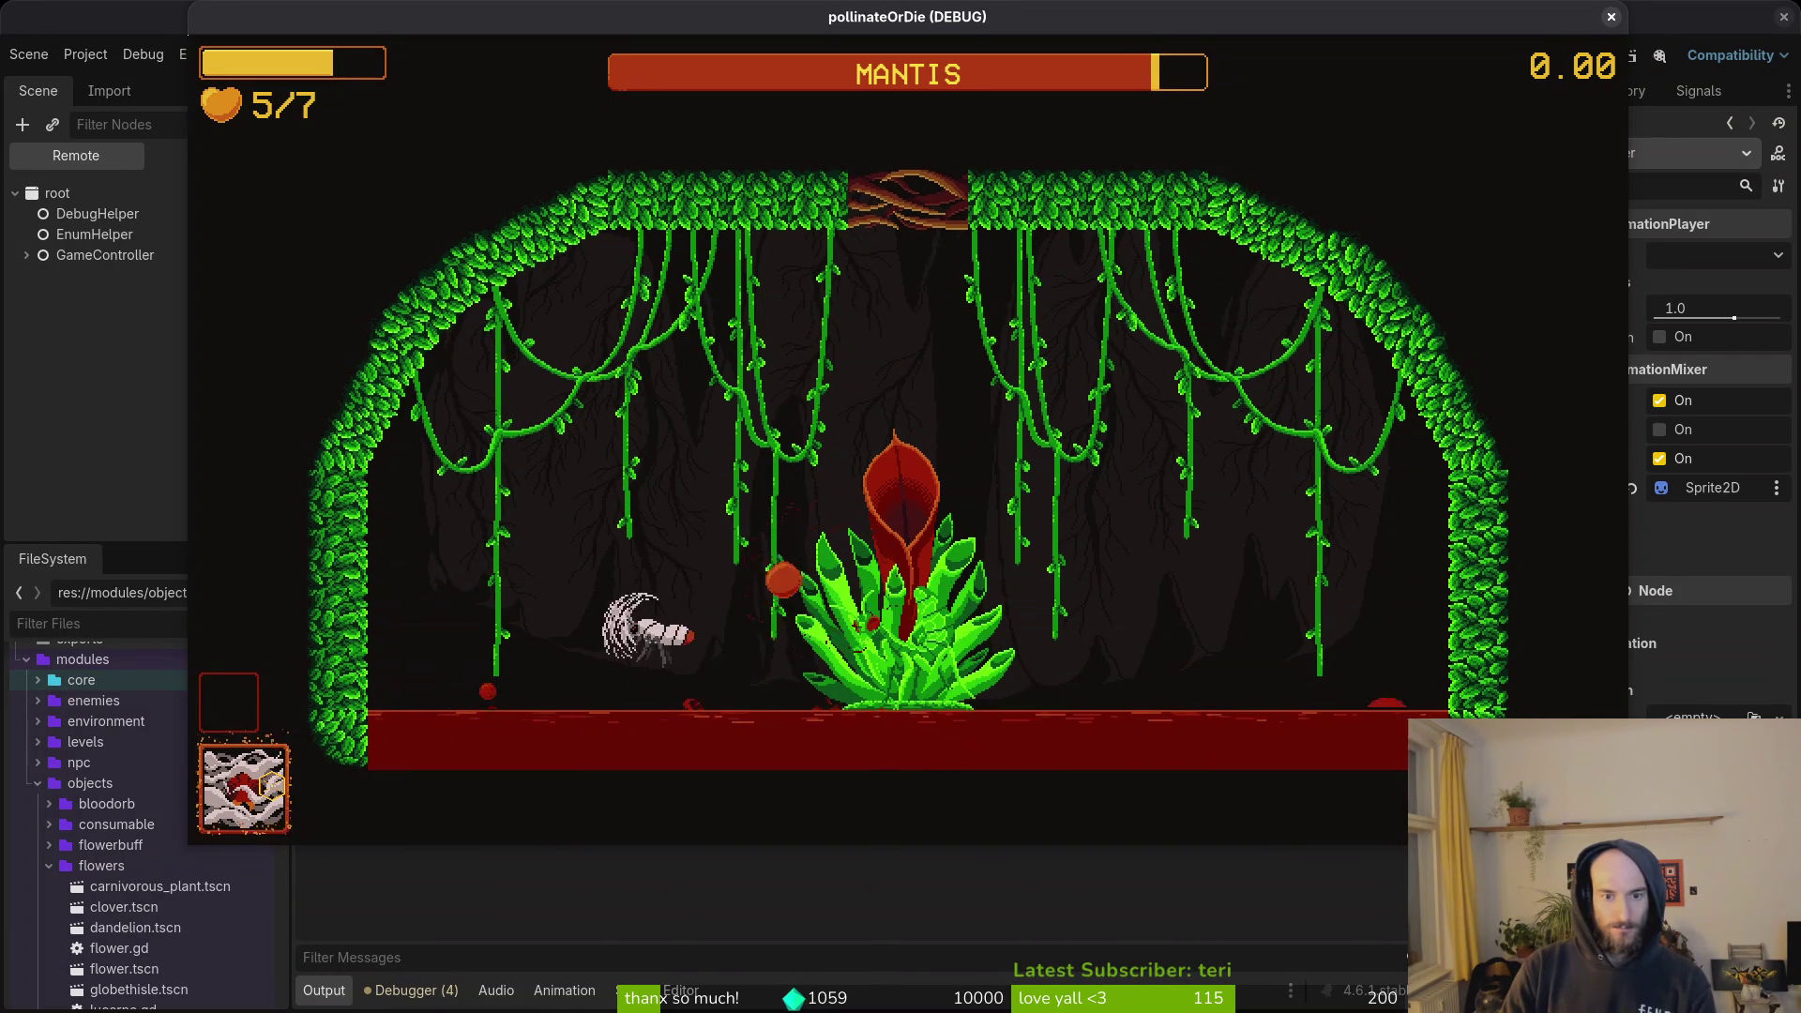
key("s")
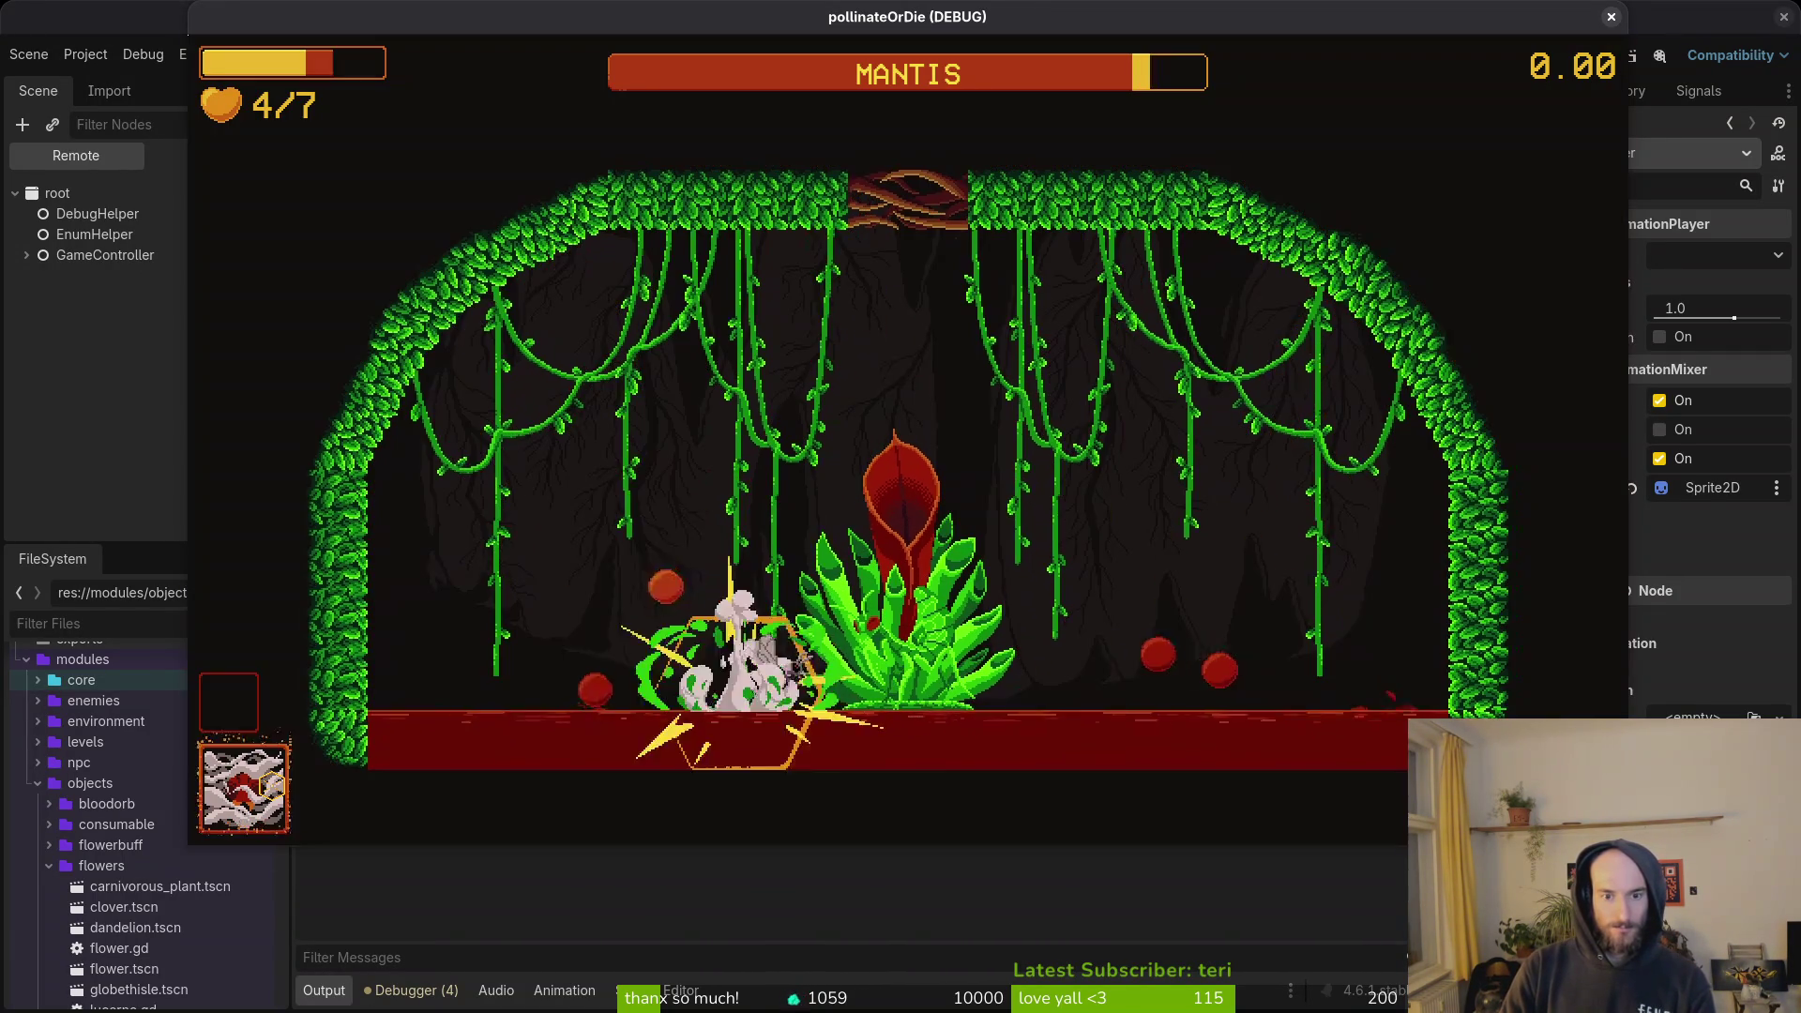
key("space")
key("a")
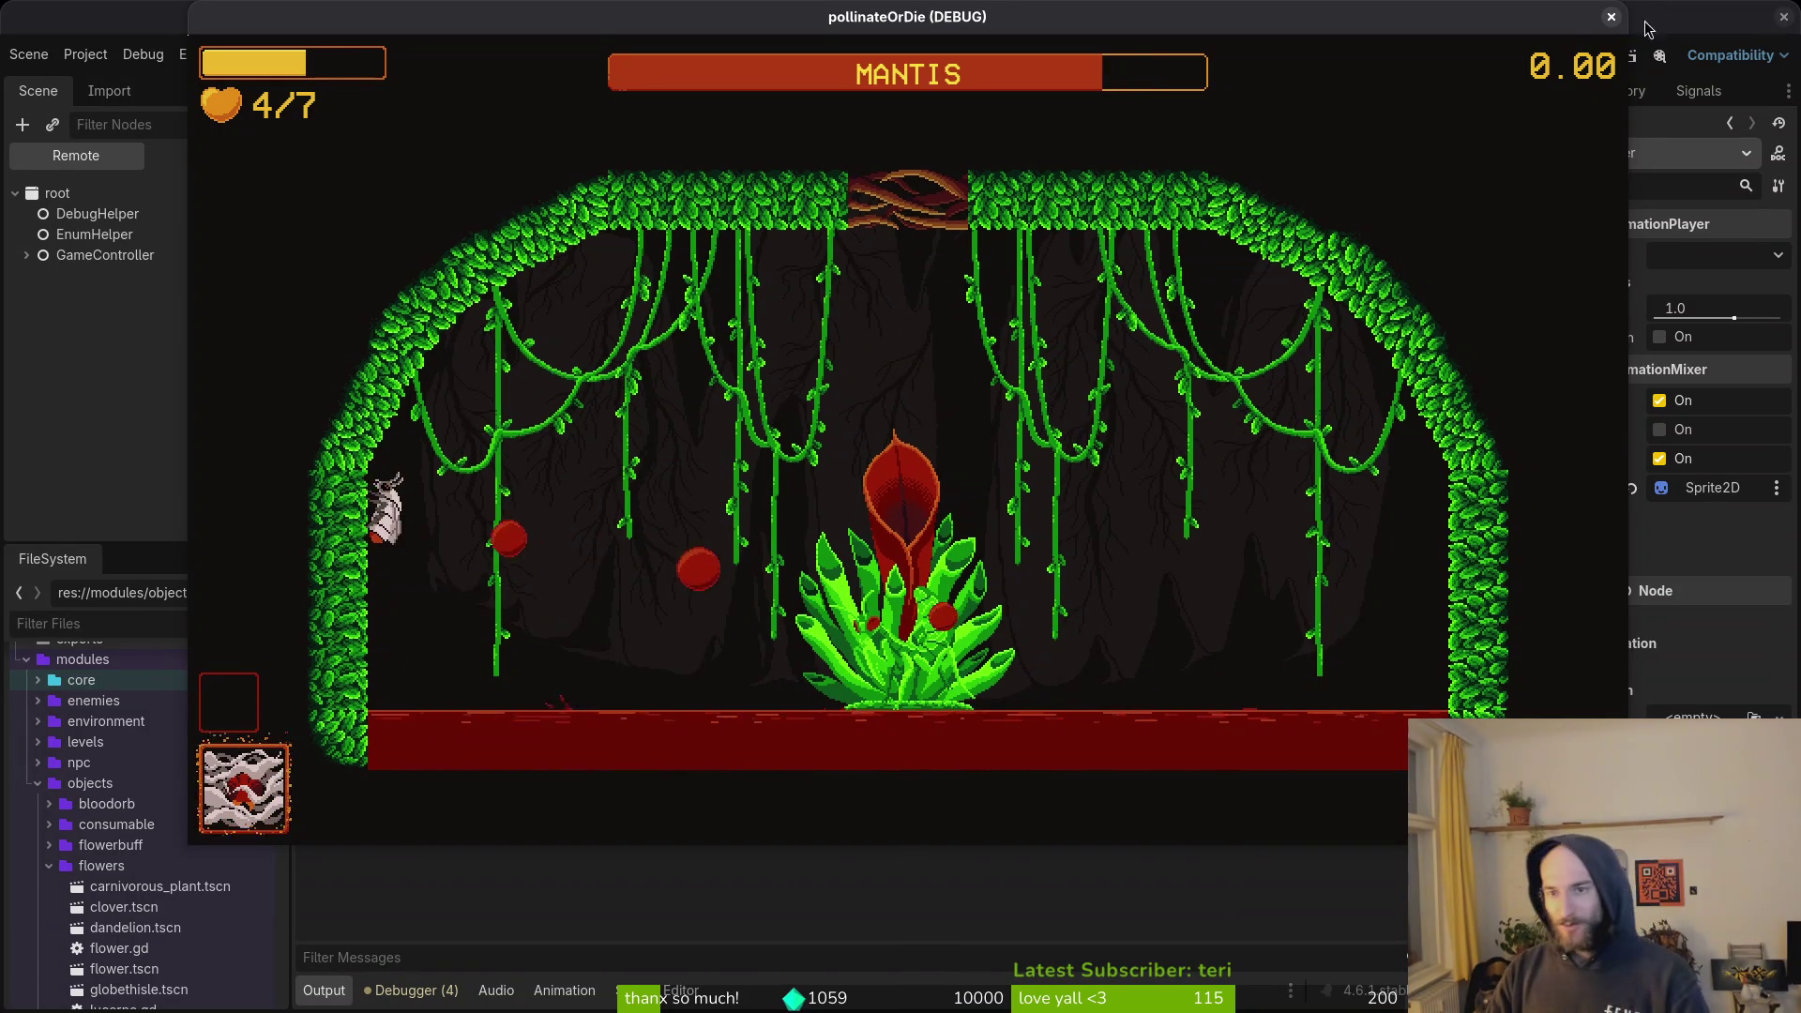
key("F8")
key("super+1")
key("super+2")
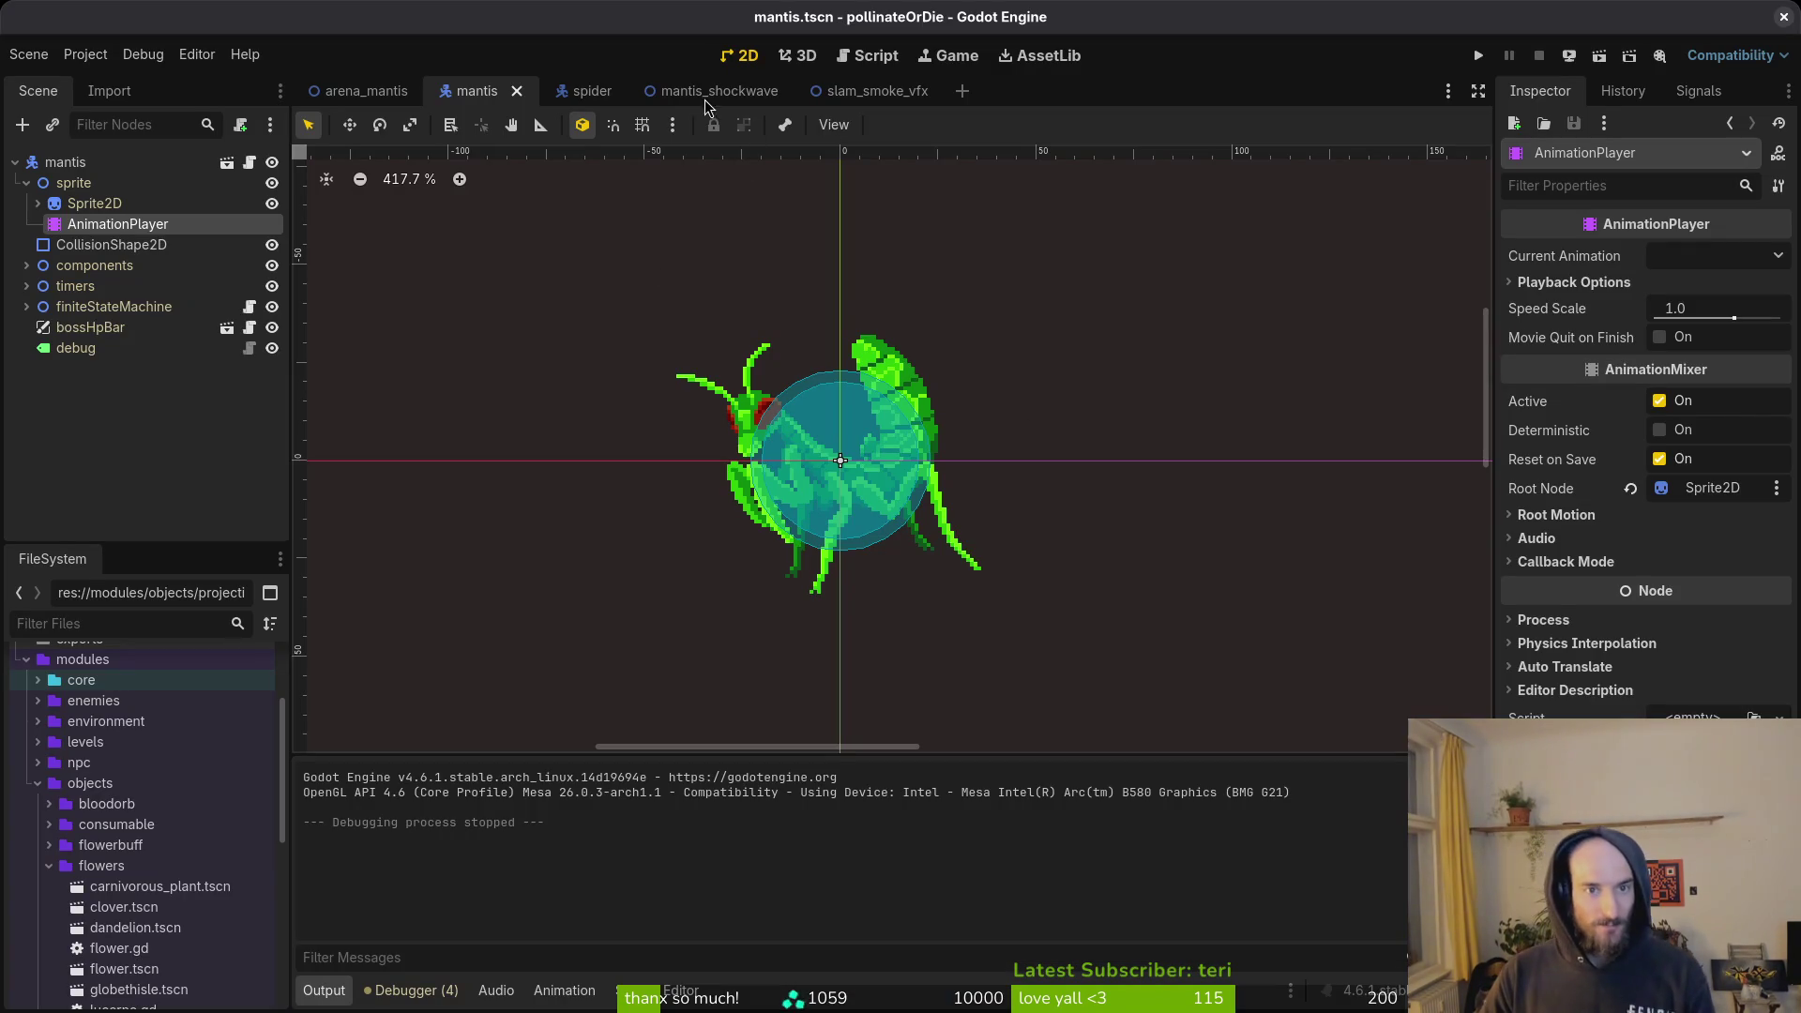
In mantis.aseprite, enlarge the canvas area, make the plantRef layer visible, and save.
key("super+3")
scroll(947, 525, "down", 3)
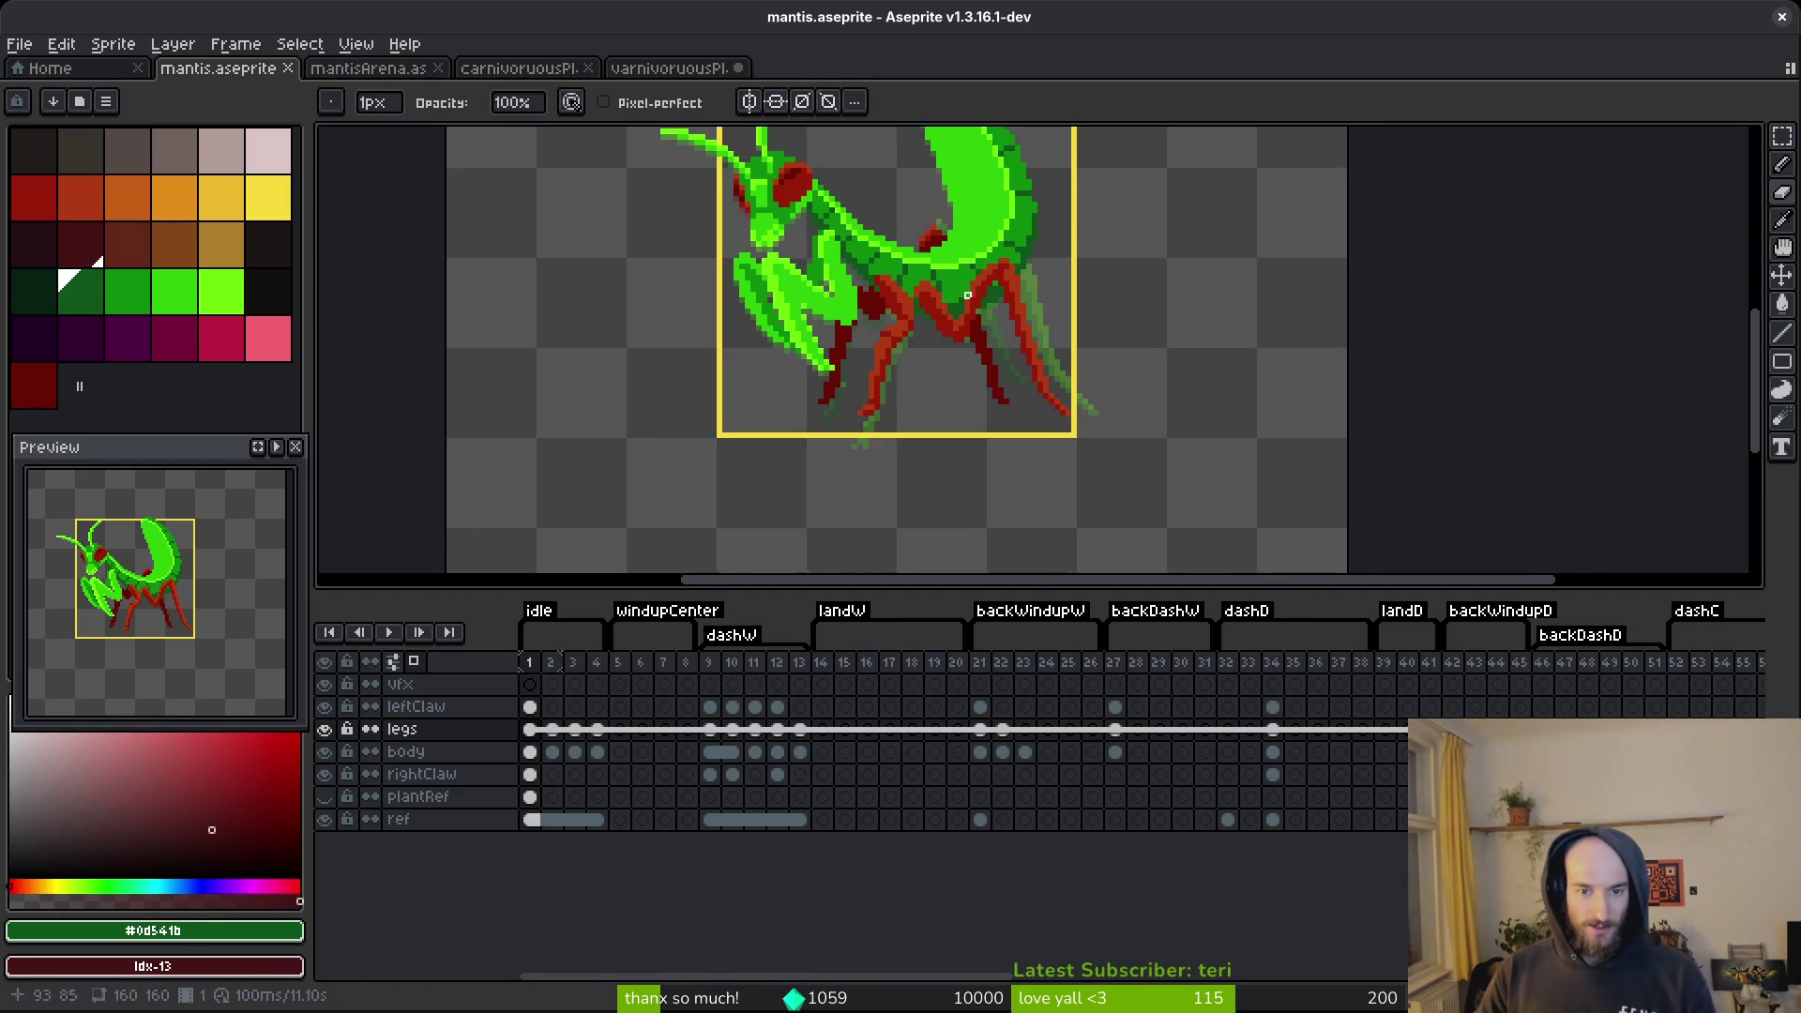
left_click_drag(947, 589, 947, 694)
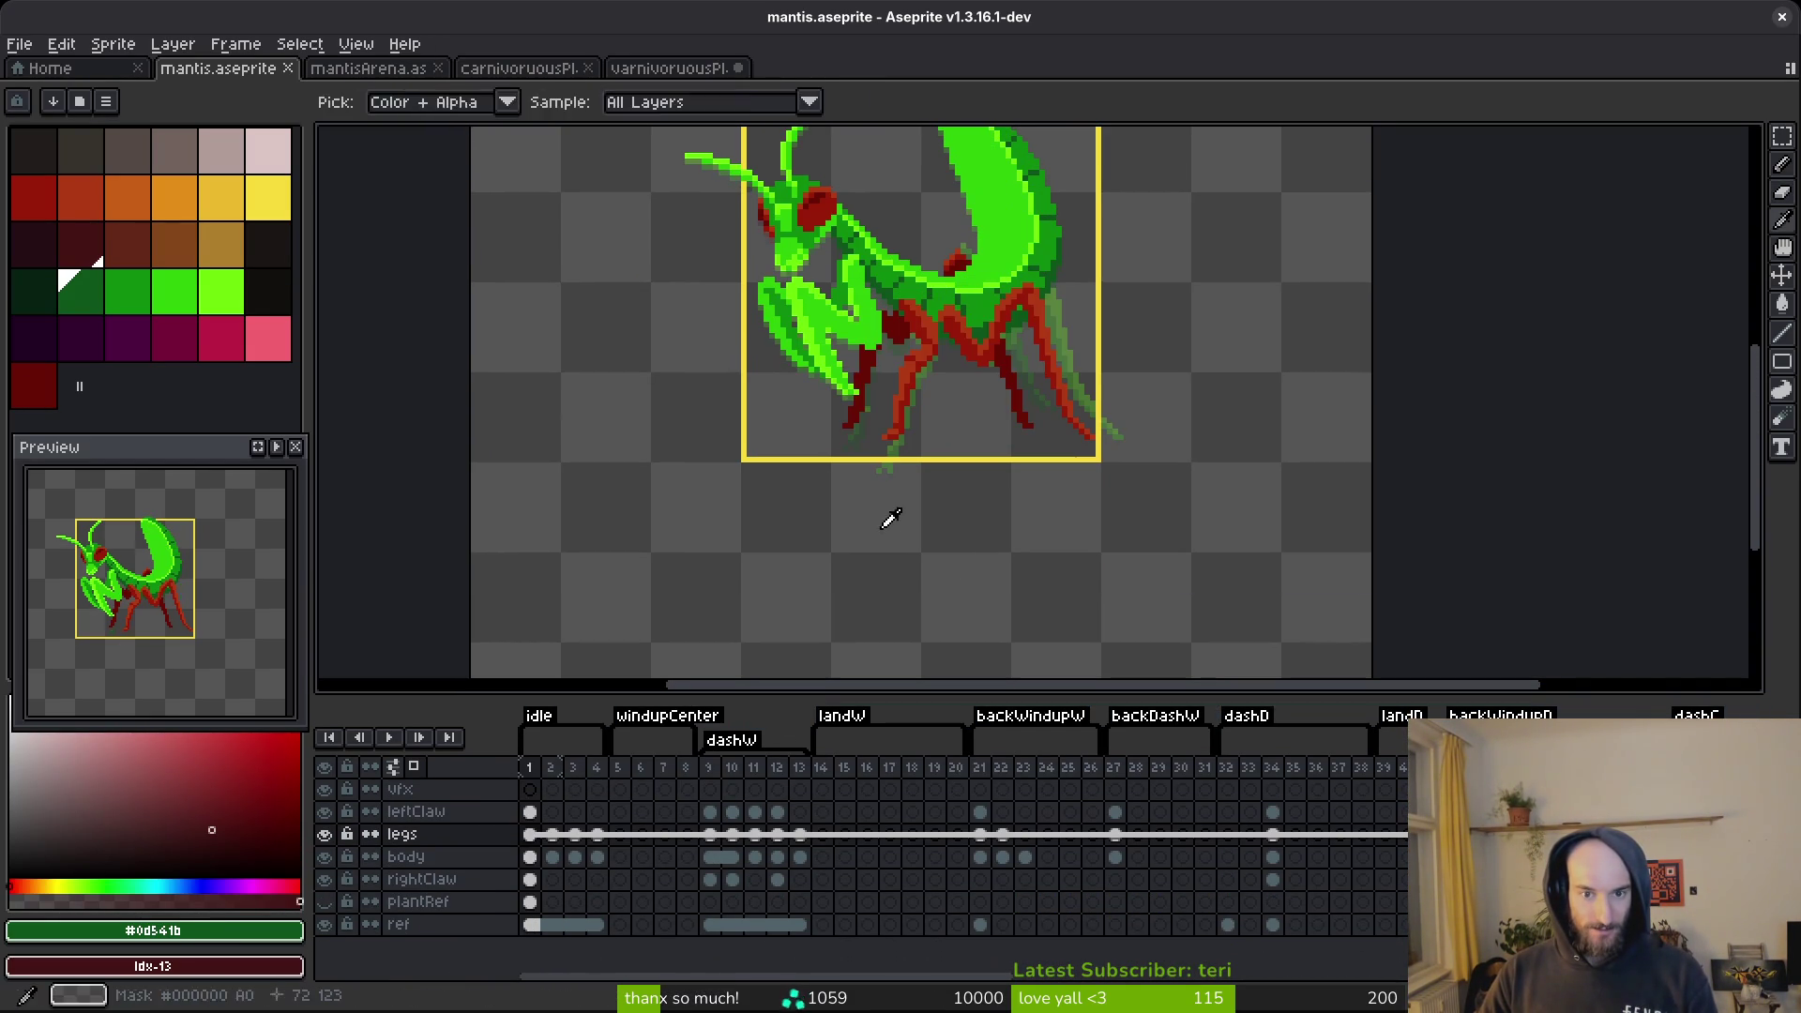
left_click(324, 901)
key("ctrl+s")
left_click_drag(798, 370, 921, 496)
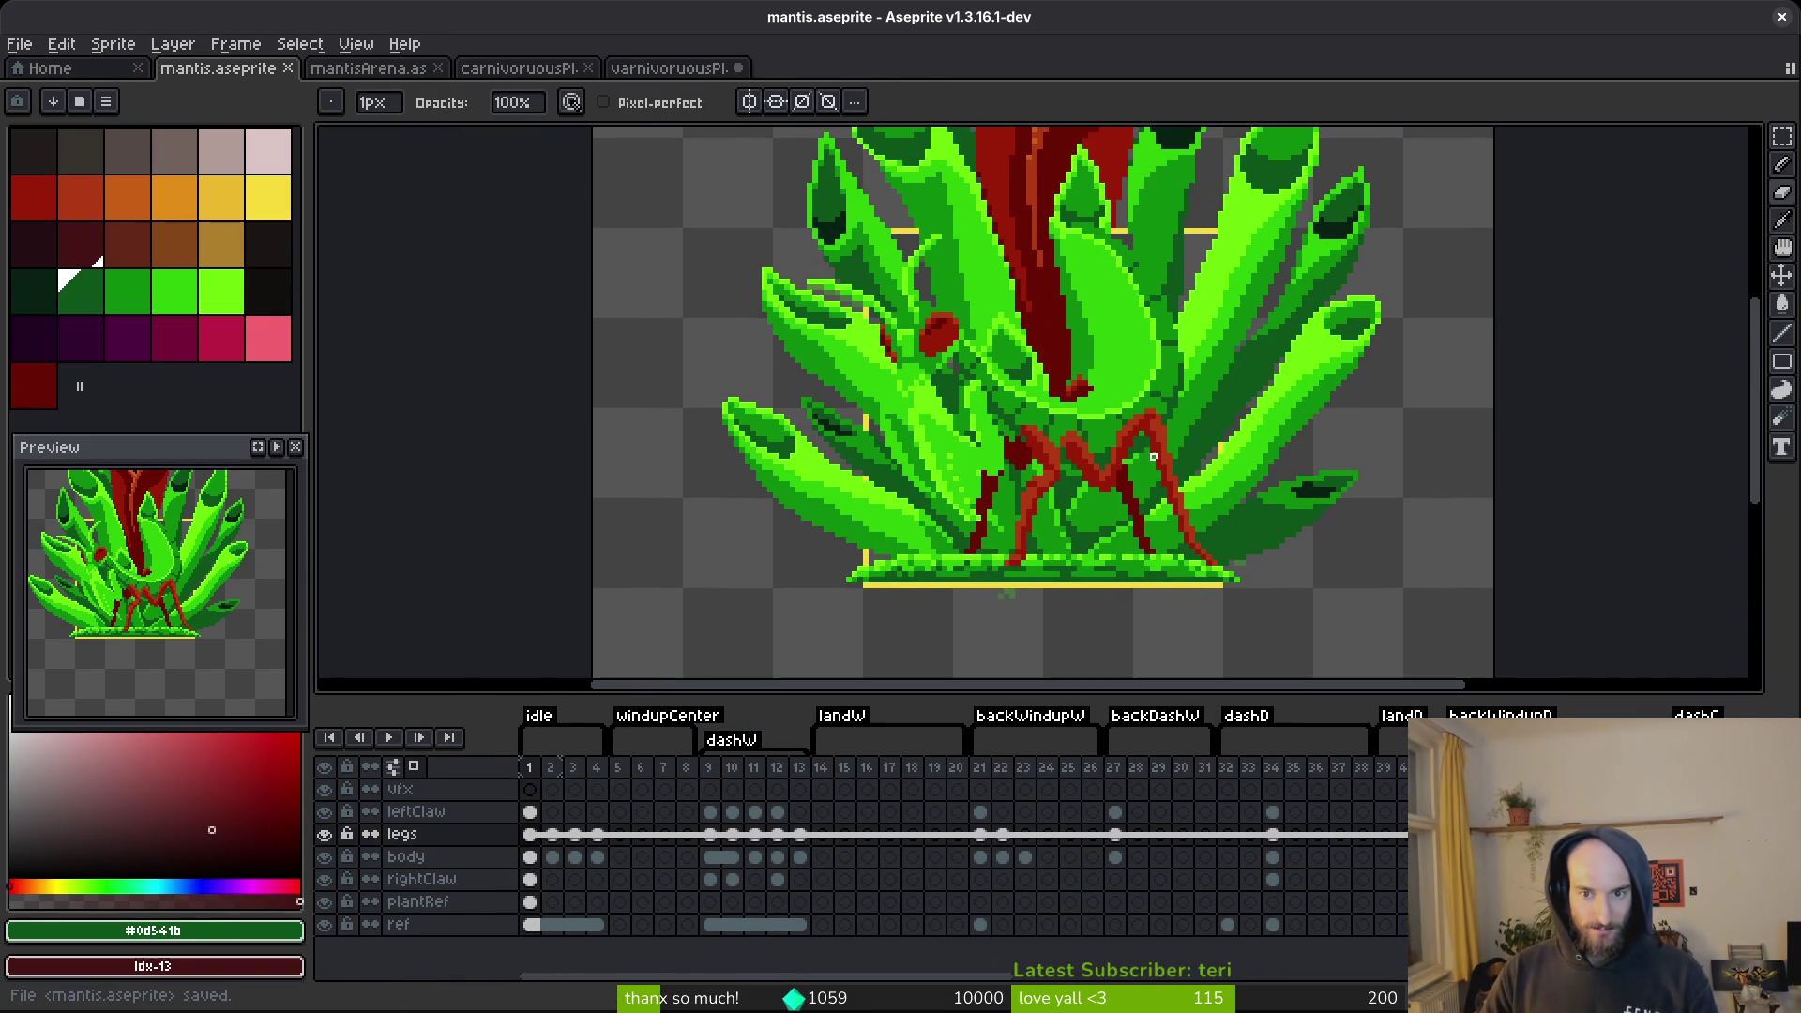
In varnivoruousPlant.aseprite, replace the mid-green #0e8b0e leaf colour with dark red.
left_click(692, 74)
scroll(1093, 515, "up", 4)
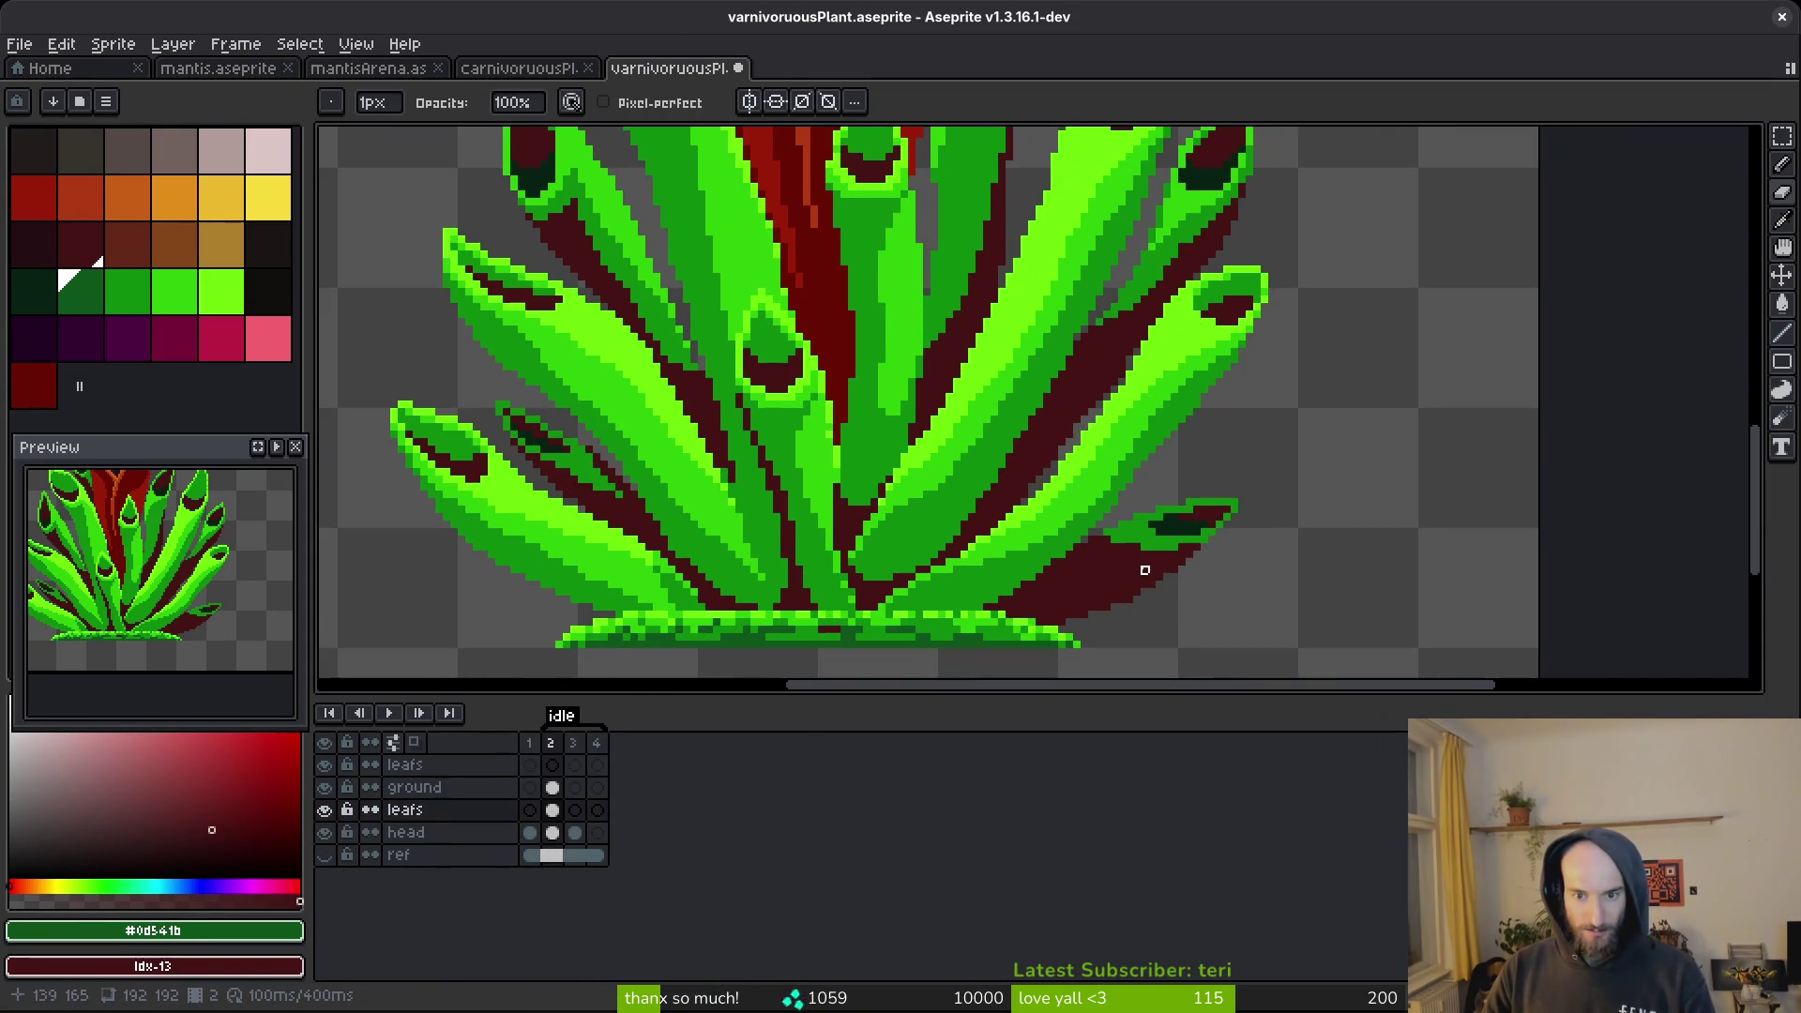
scroll(1136, 562, "up", 2)
key("alt")
left_click(1107, 494)
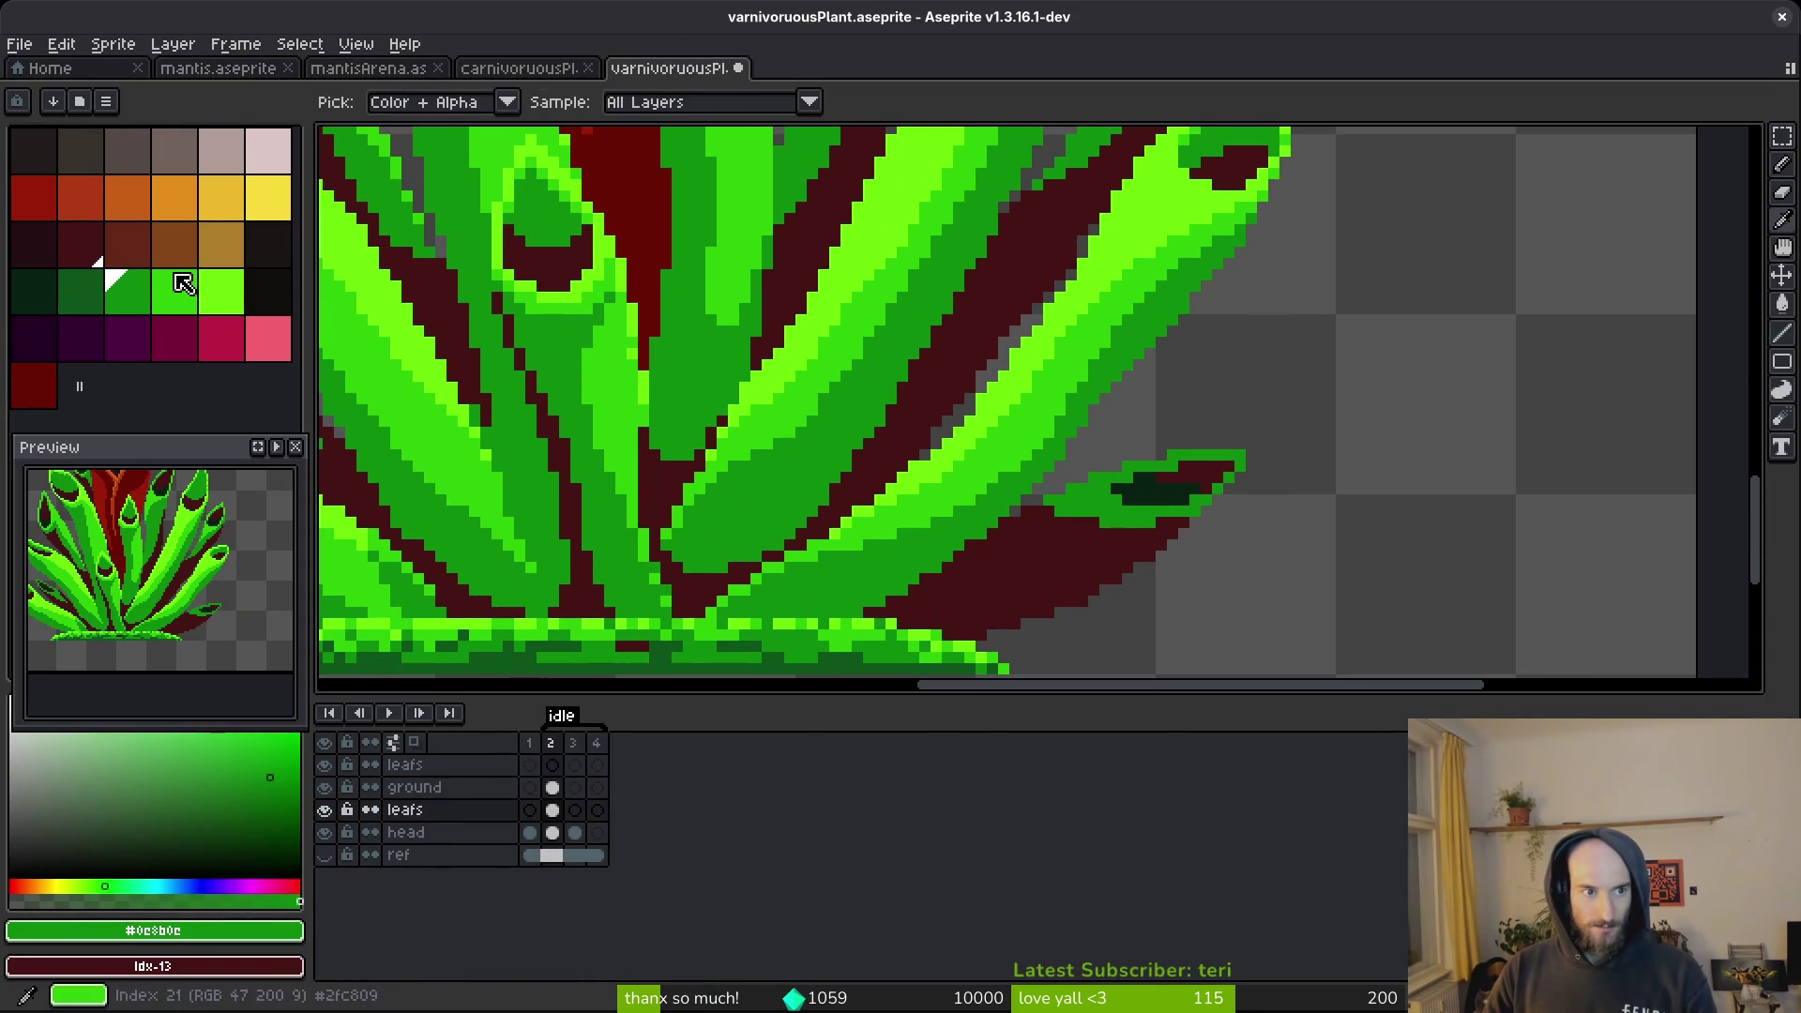
right_click(45, 392)
key("shift+r")
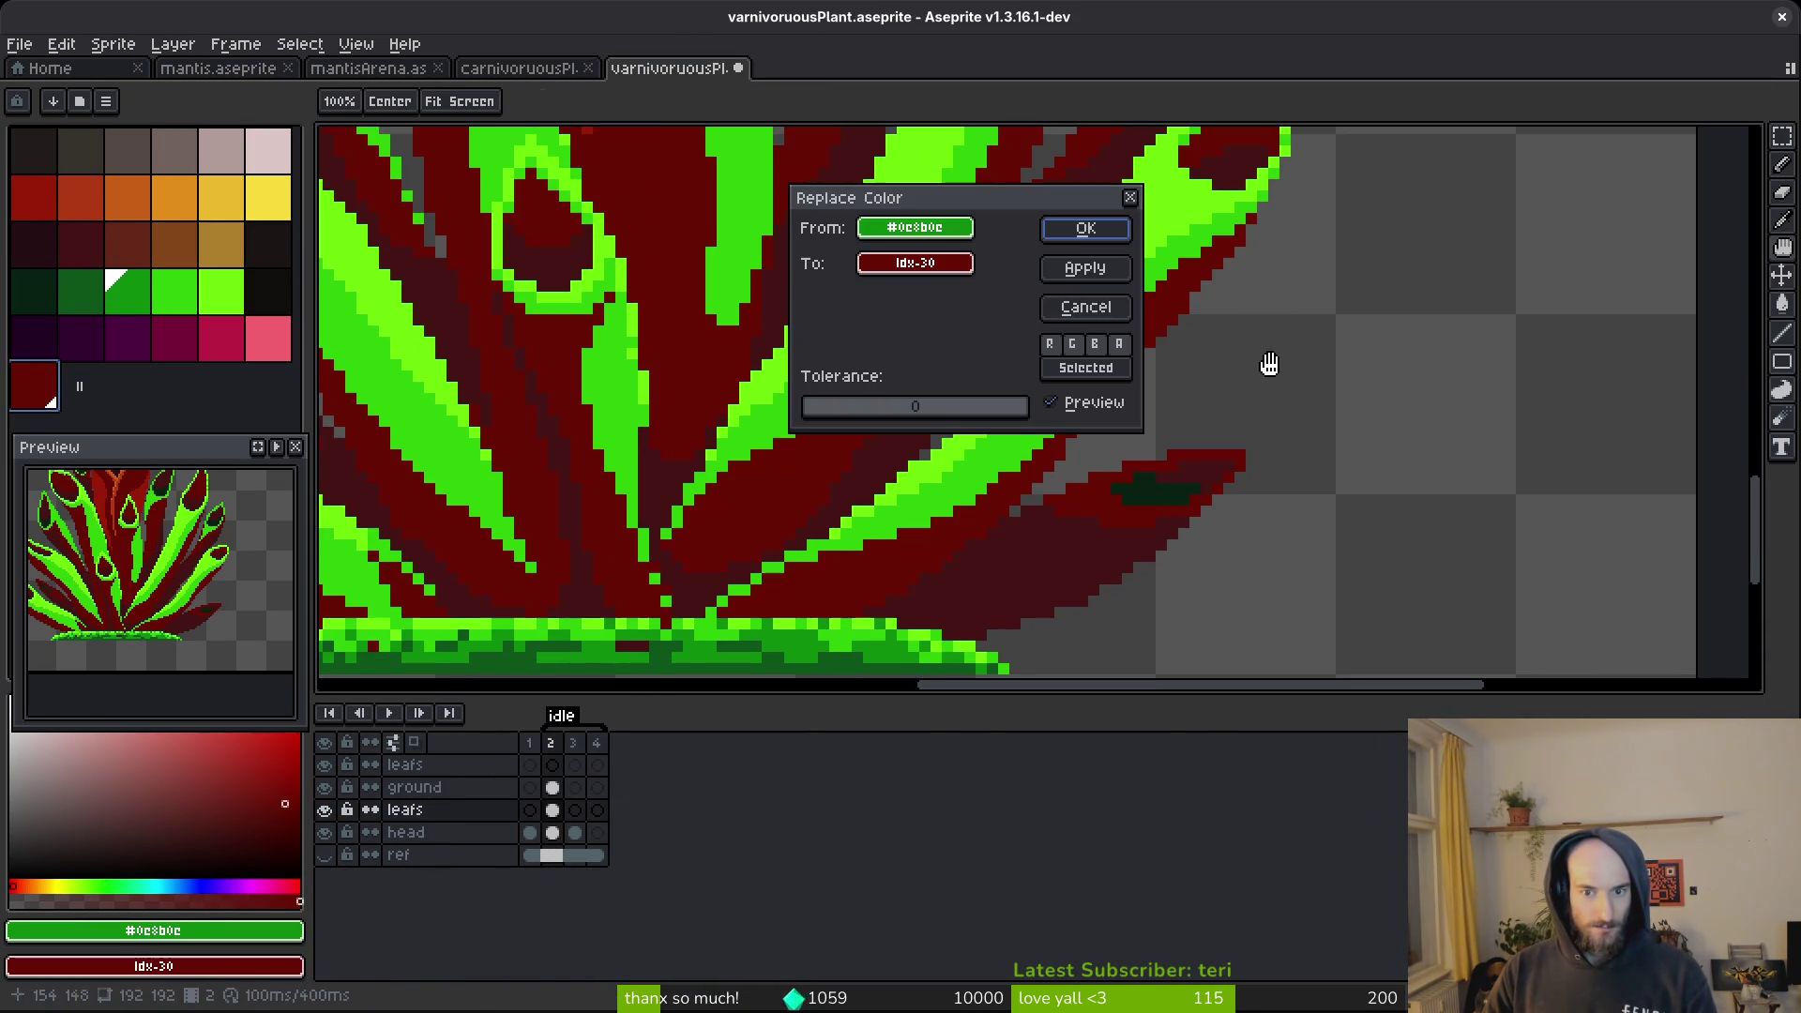
left_click(1071, 230)
Replace the dark green shadow #072112 with a deep red.
key("e")
key("i")
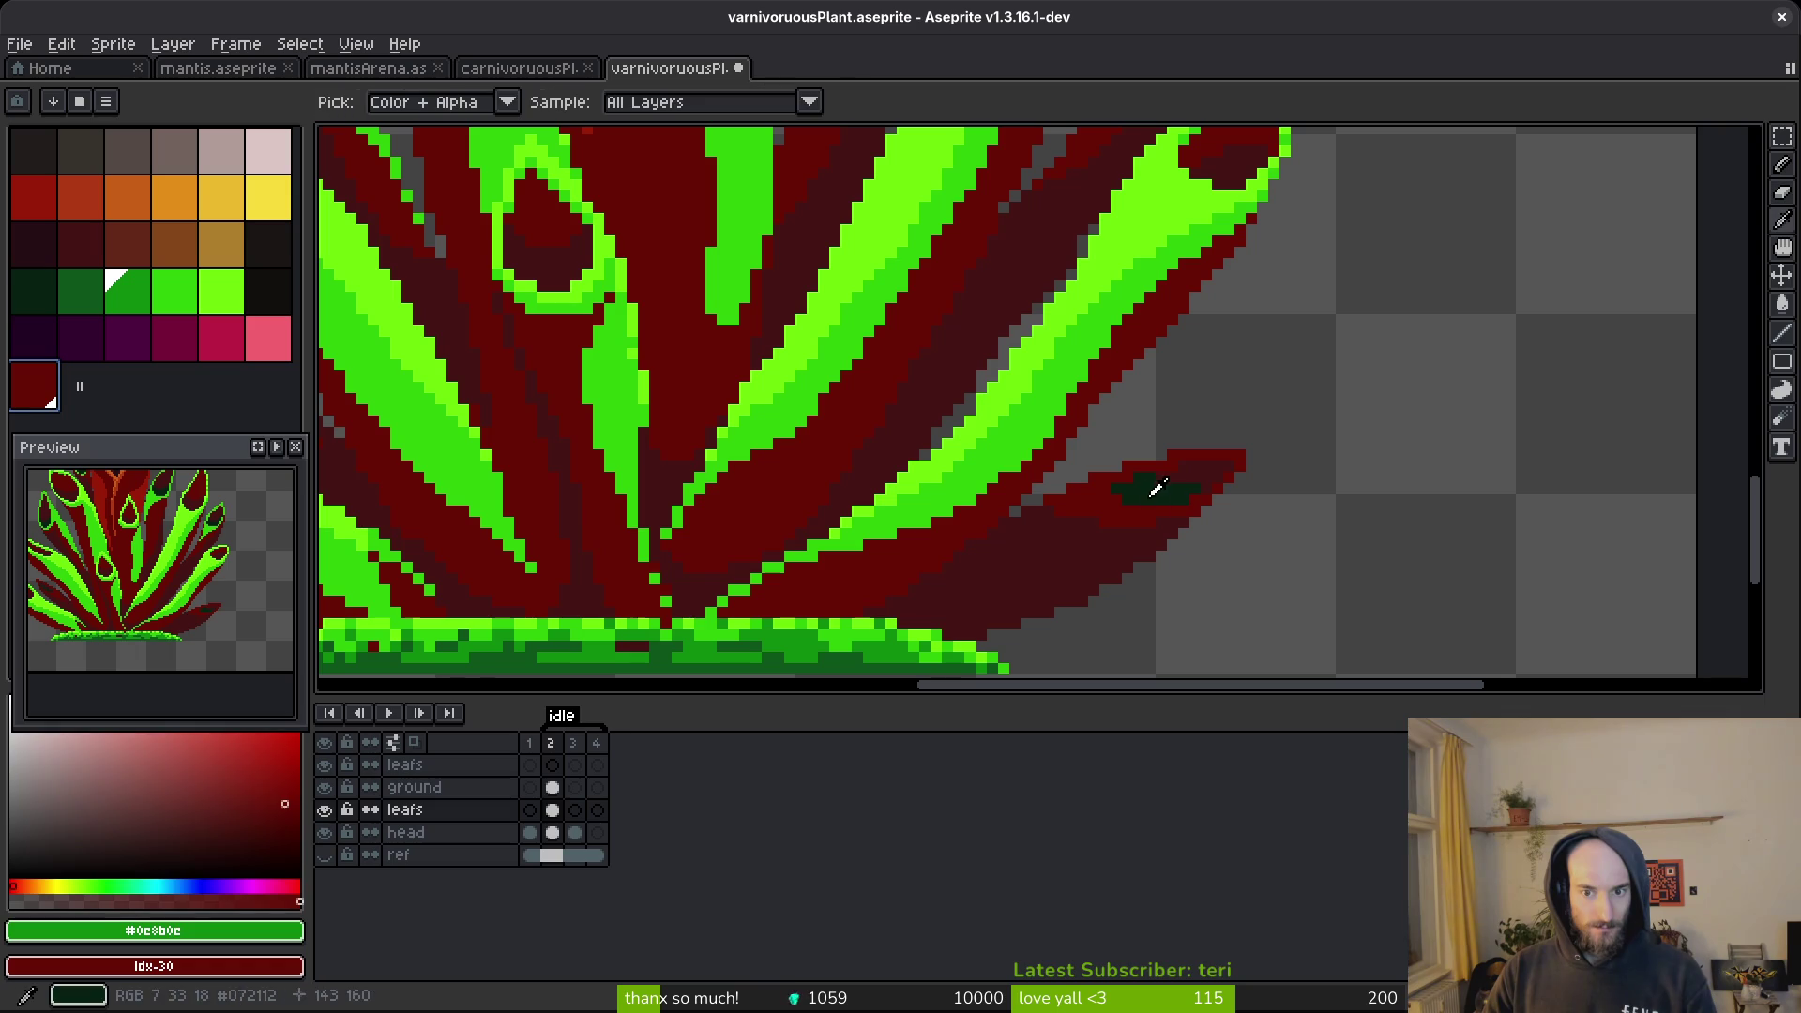
left_click(1152, 487)
right_click(34, 243)
key("shift+r")
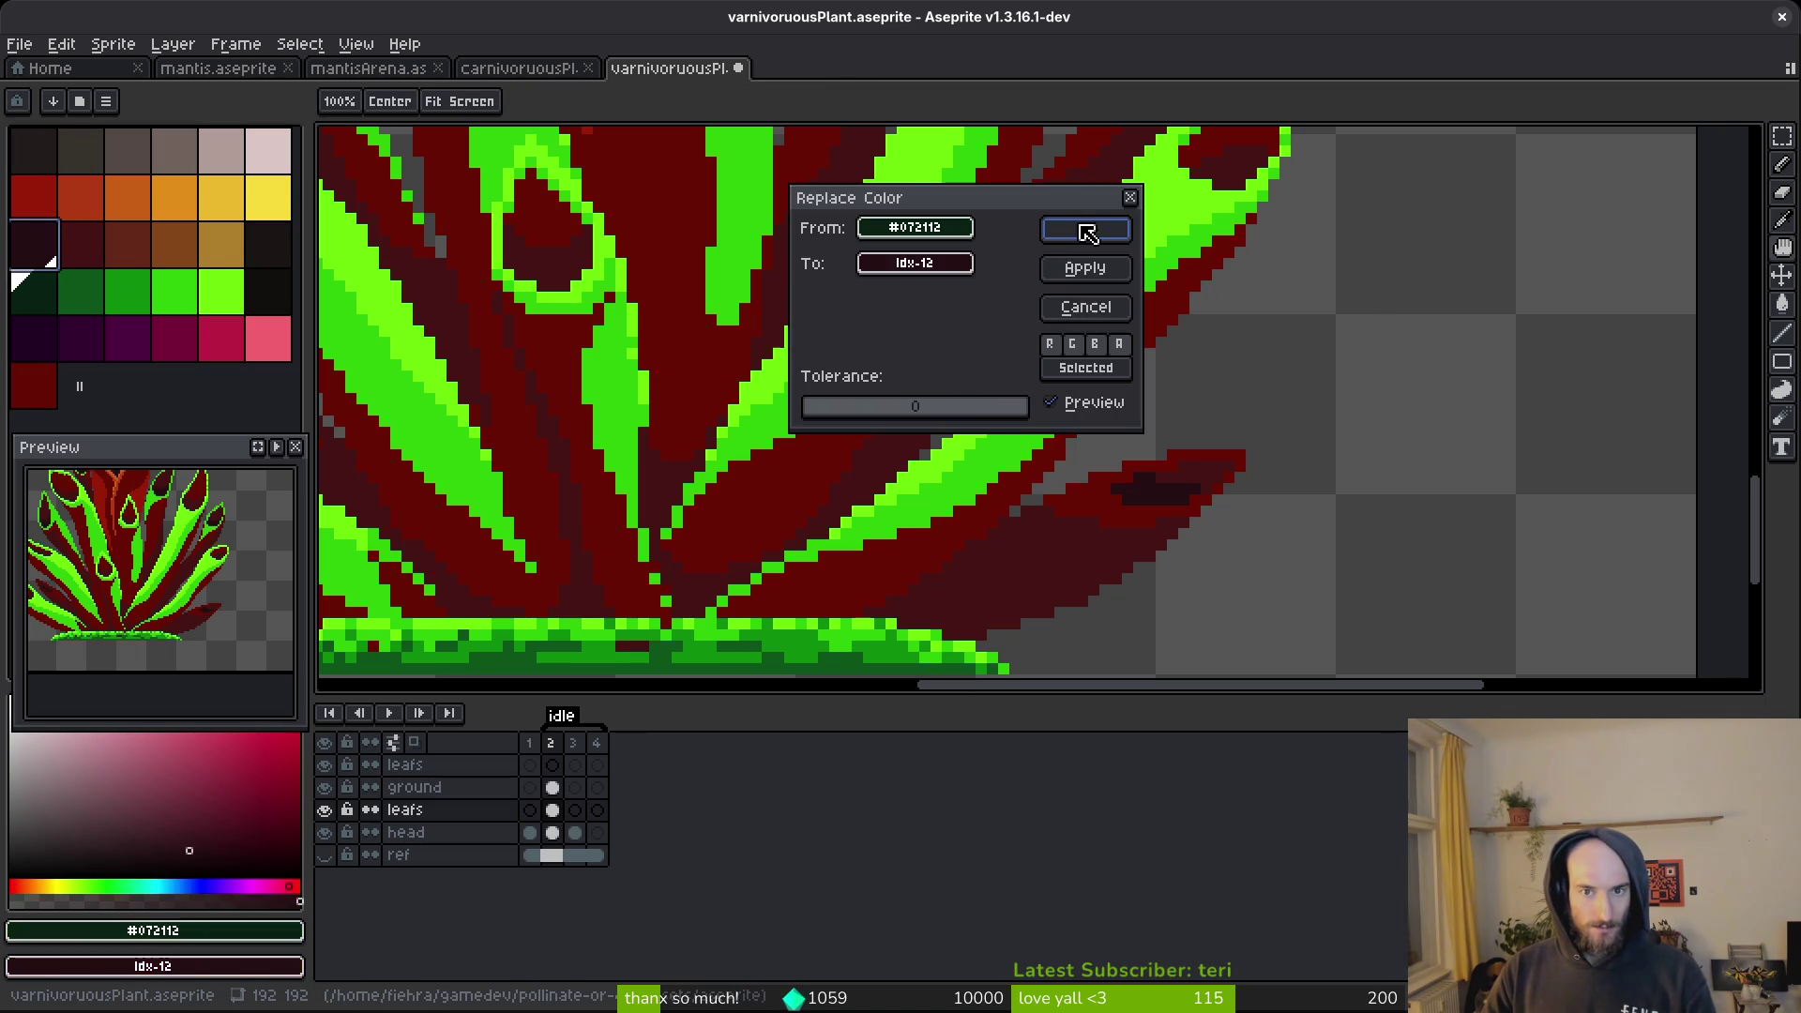
left_click(1086, 233)
Replace the bright green #2fc809 with red.
scroll(961, 390, "left", 2)
key("i")
left_click(788, 403)
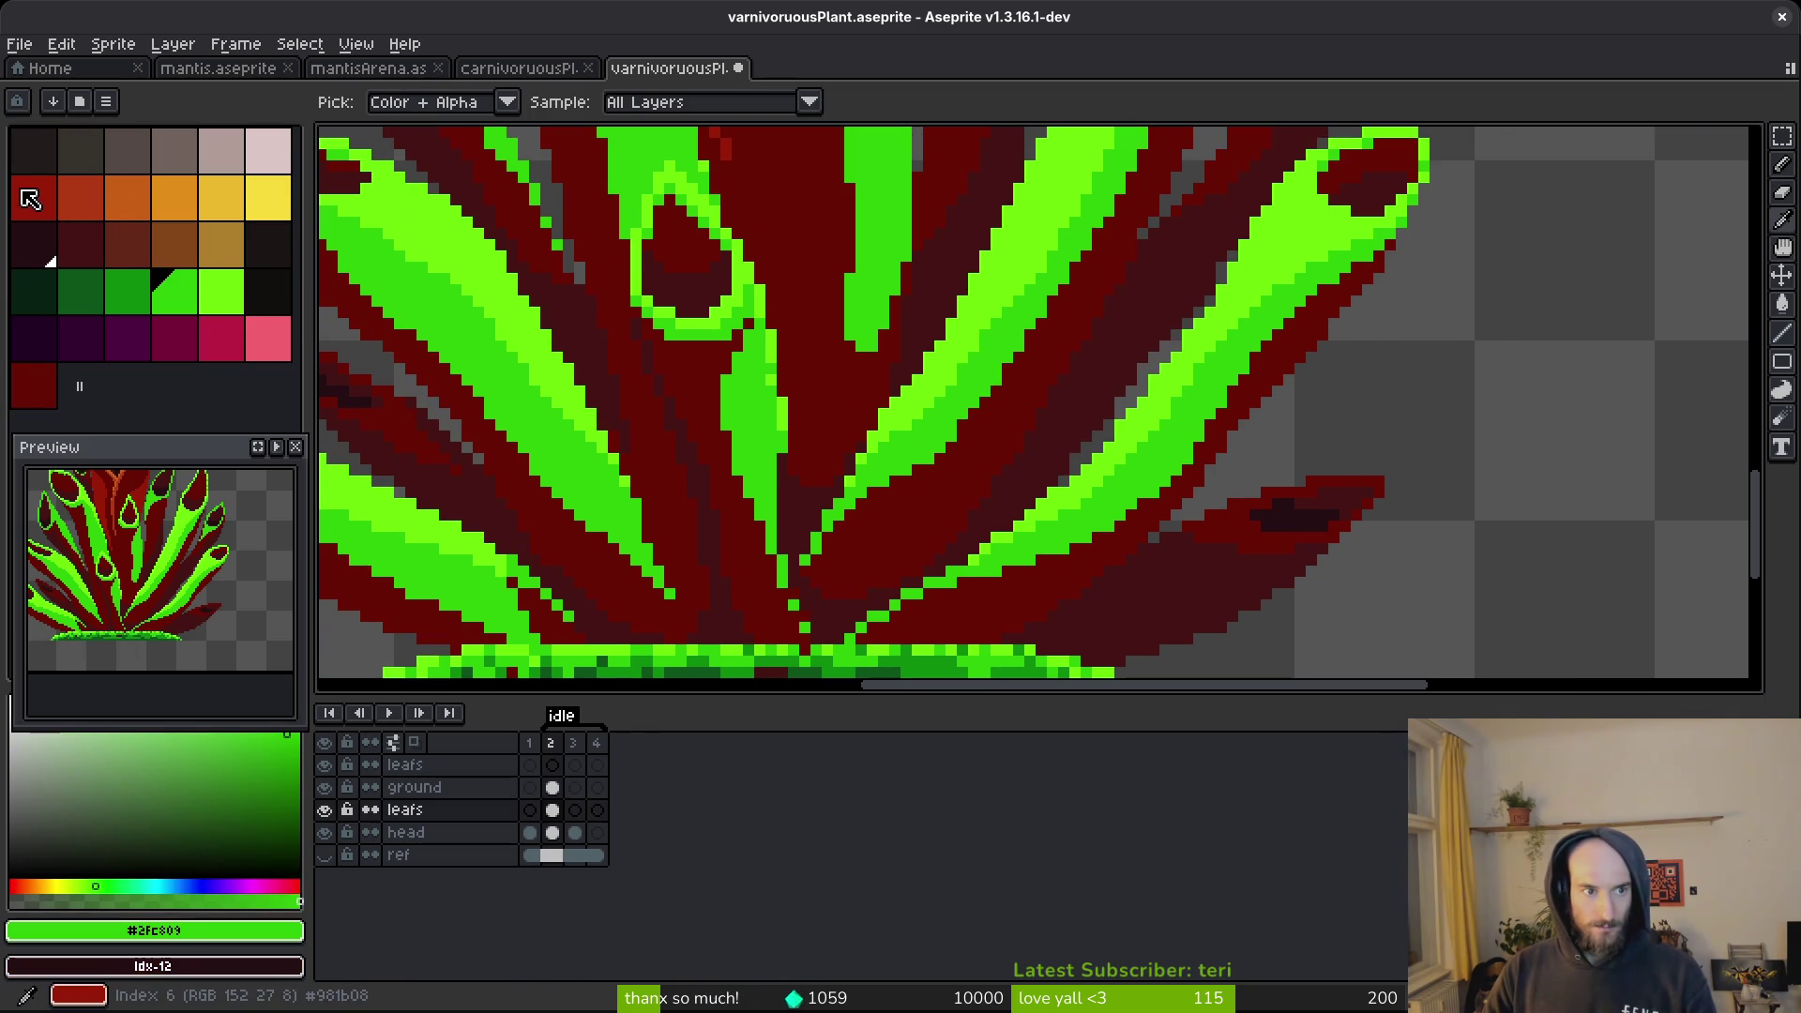
right_click(28, 197)
key("shift+r")
left_click(1086, 229)
Replace the lime green #6cff0a with orange-red, then save the recoloured plant sprite.
left_click(1257, 241)
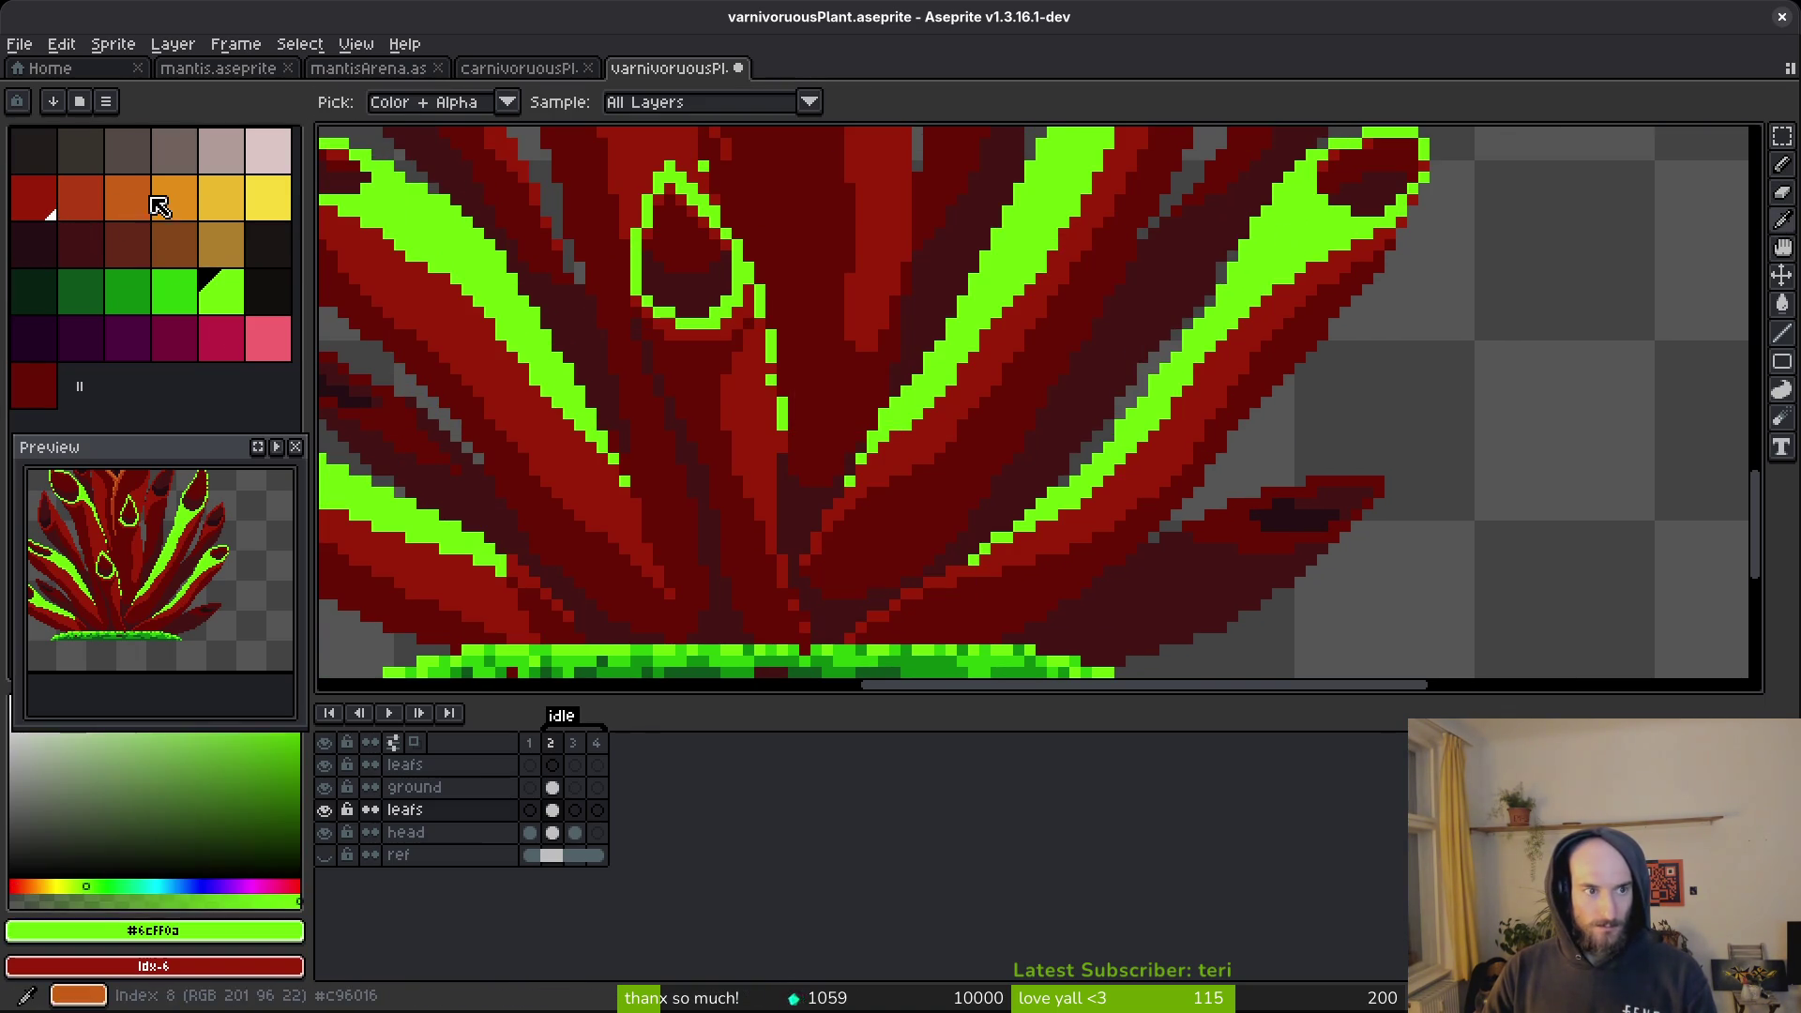
right_click(81, 197)
key("shift+r")
left_click(1059, 233)
key("e")
scroll(1037, 364, "down", 3)
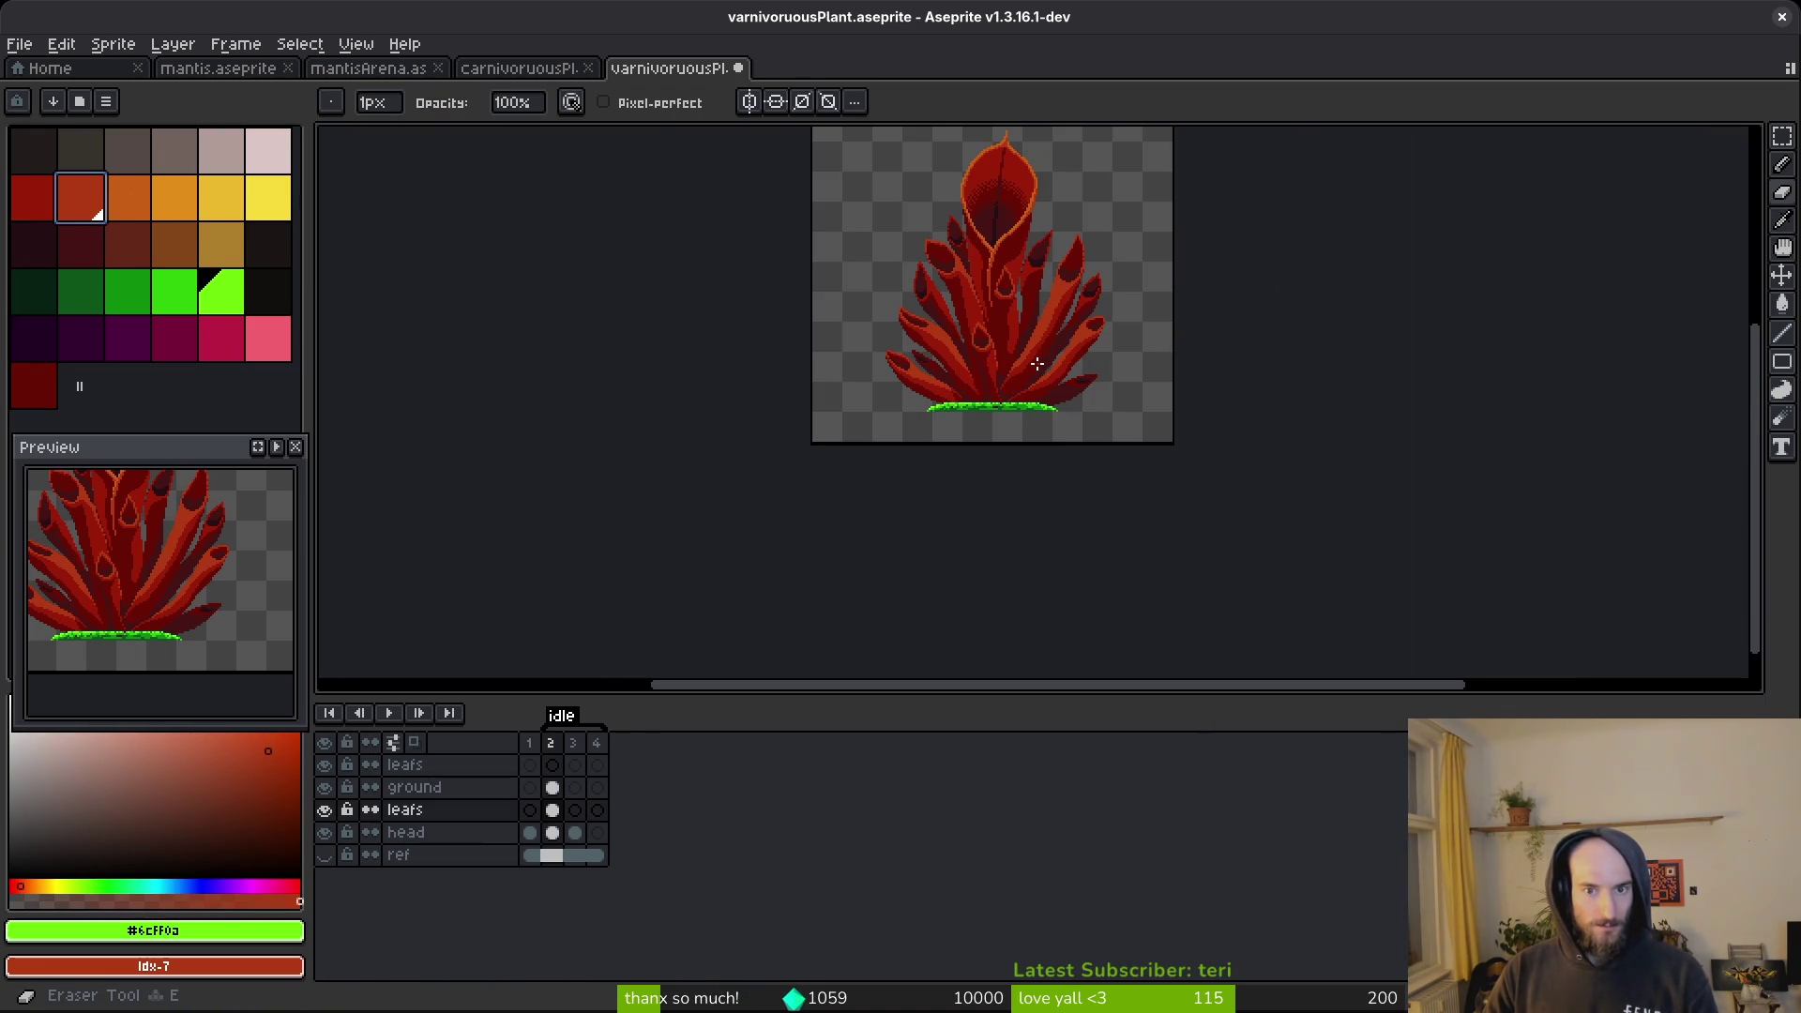
left_click_drag(1051, 335, 1005, 364)
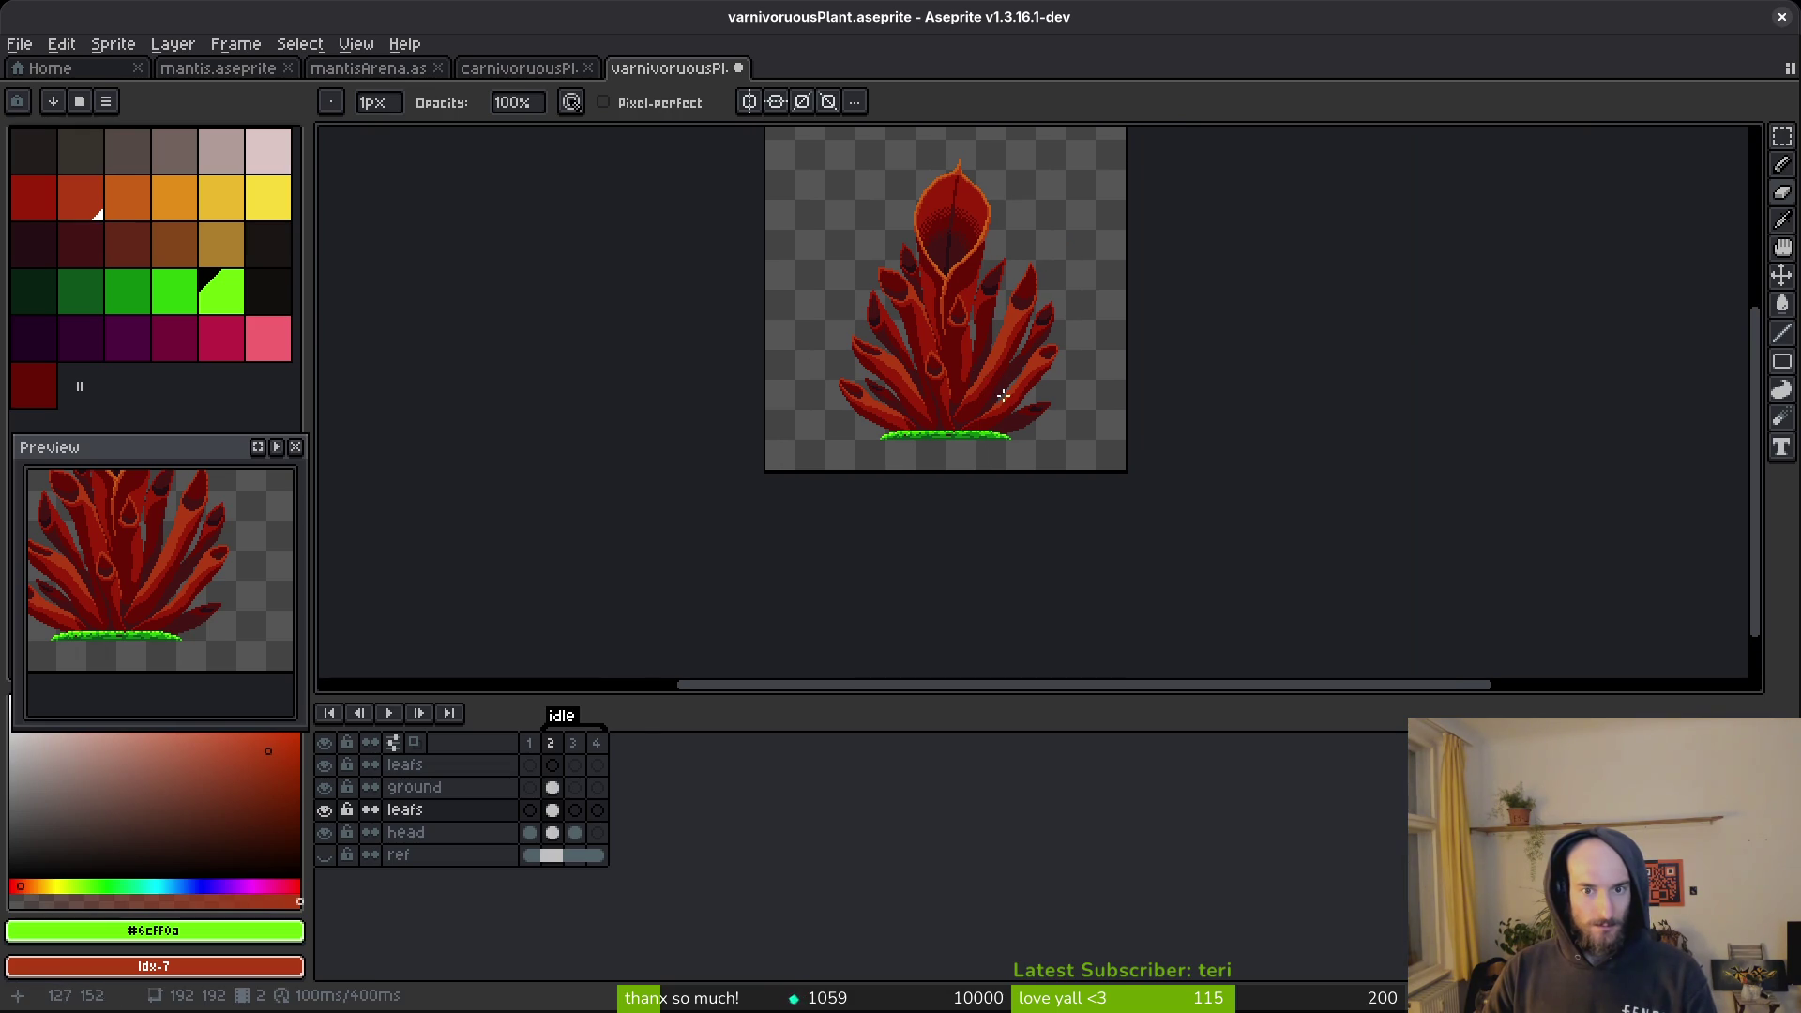
key("ctrl+s")
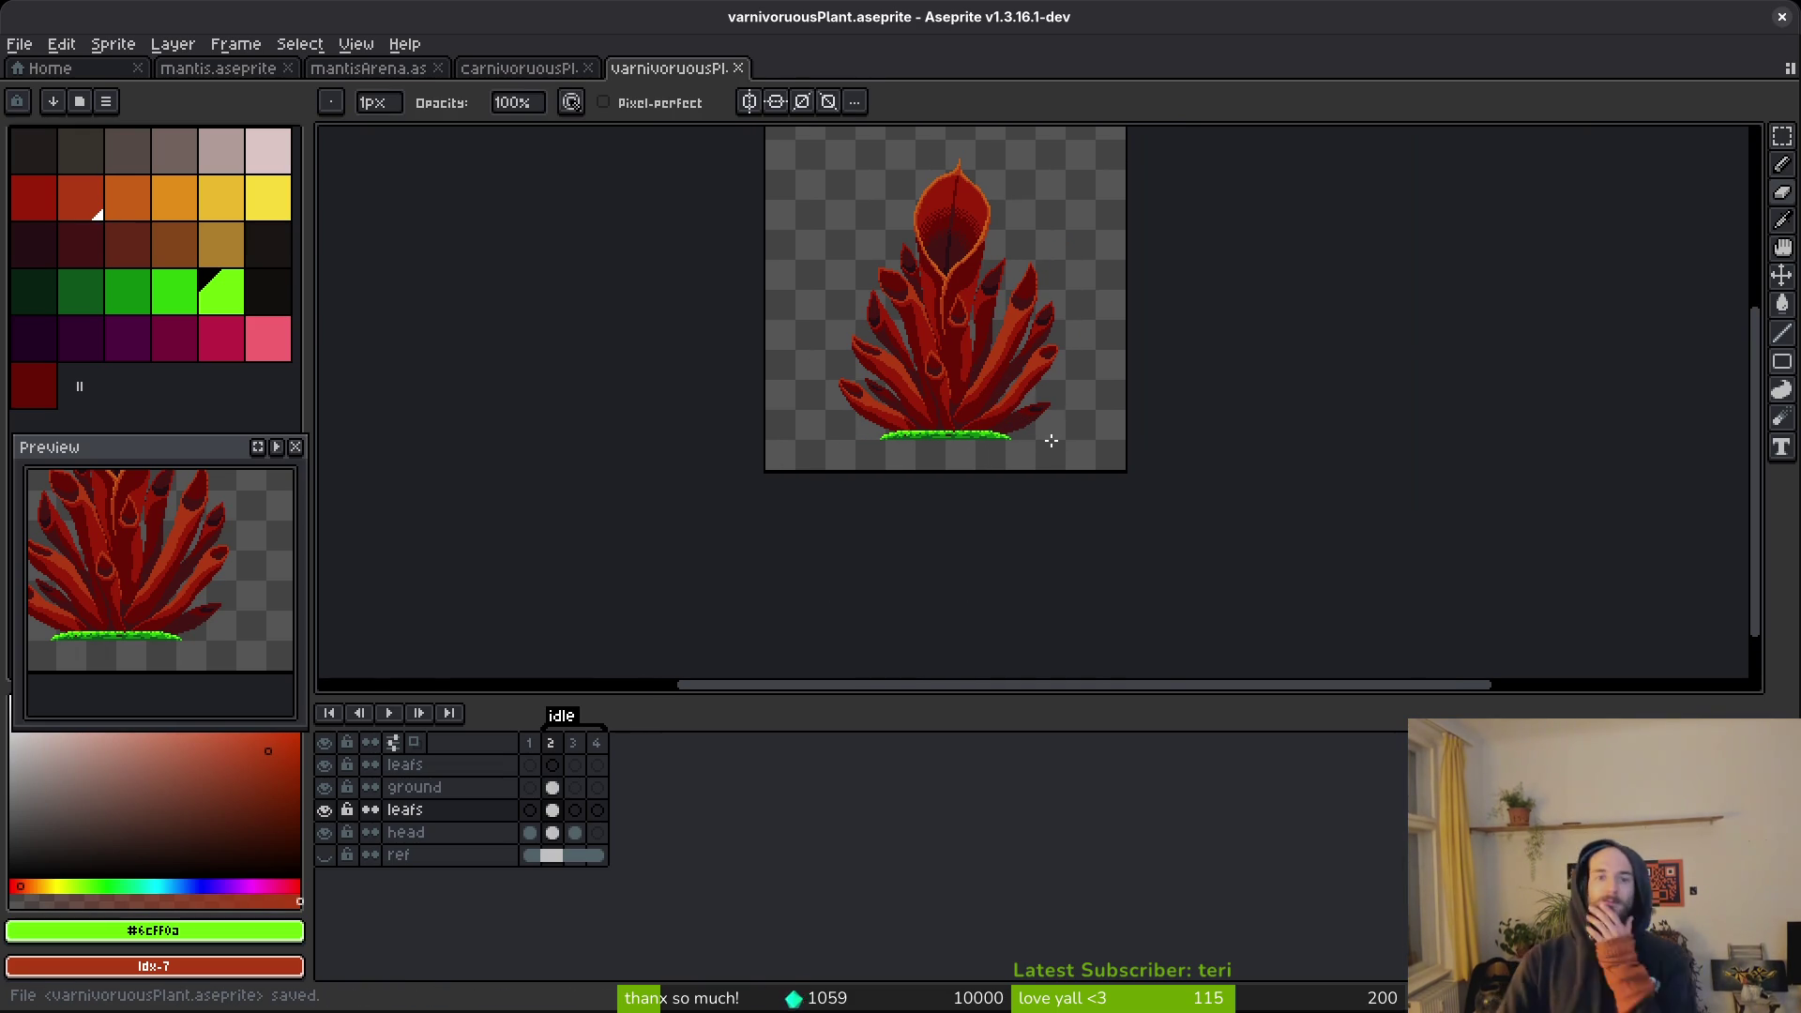
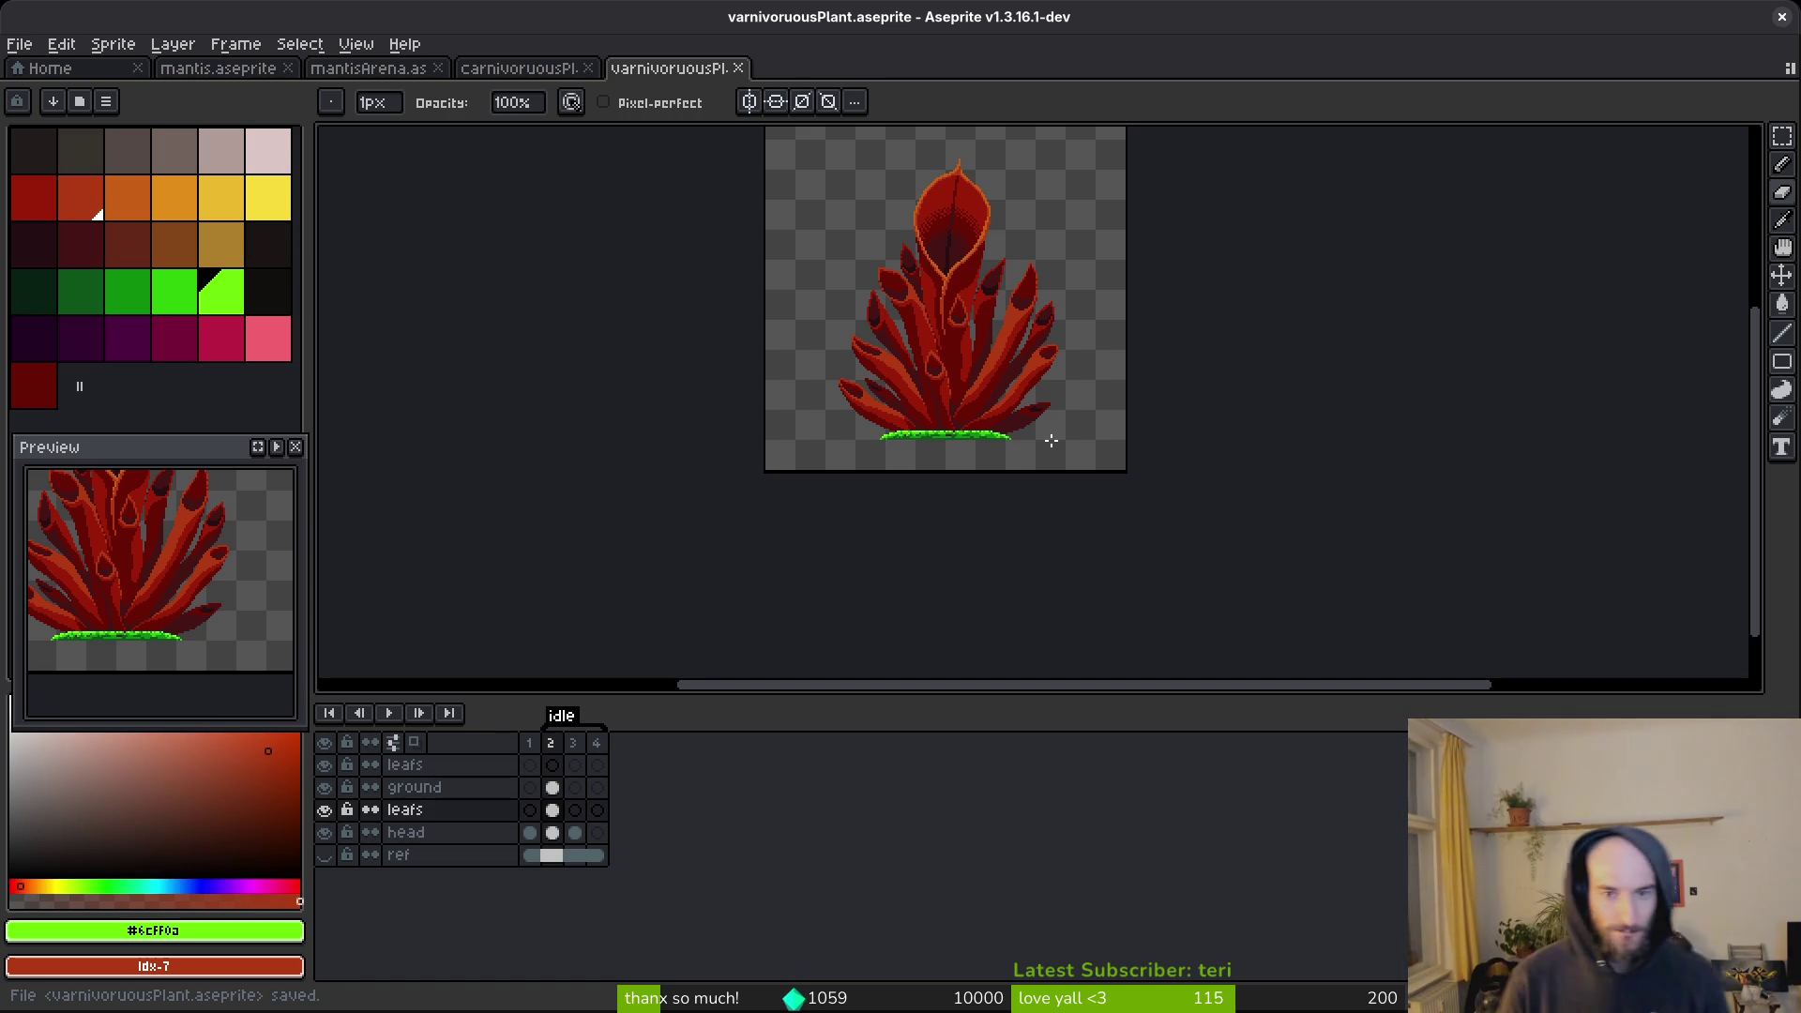
Reapply the green leaf recolour on varnivoruousPlant, compare it with undo/redo, and save.
key("ctrl+z")
key("ctrl+z")
key("ctrl+z")
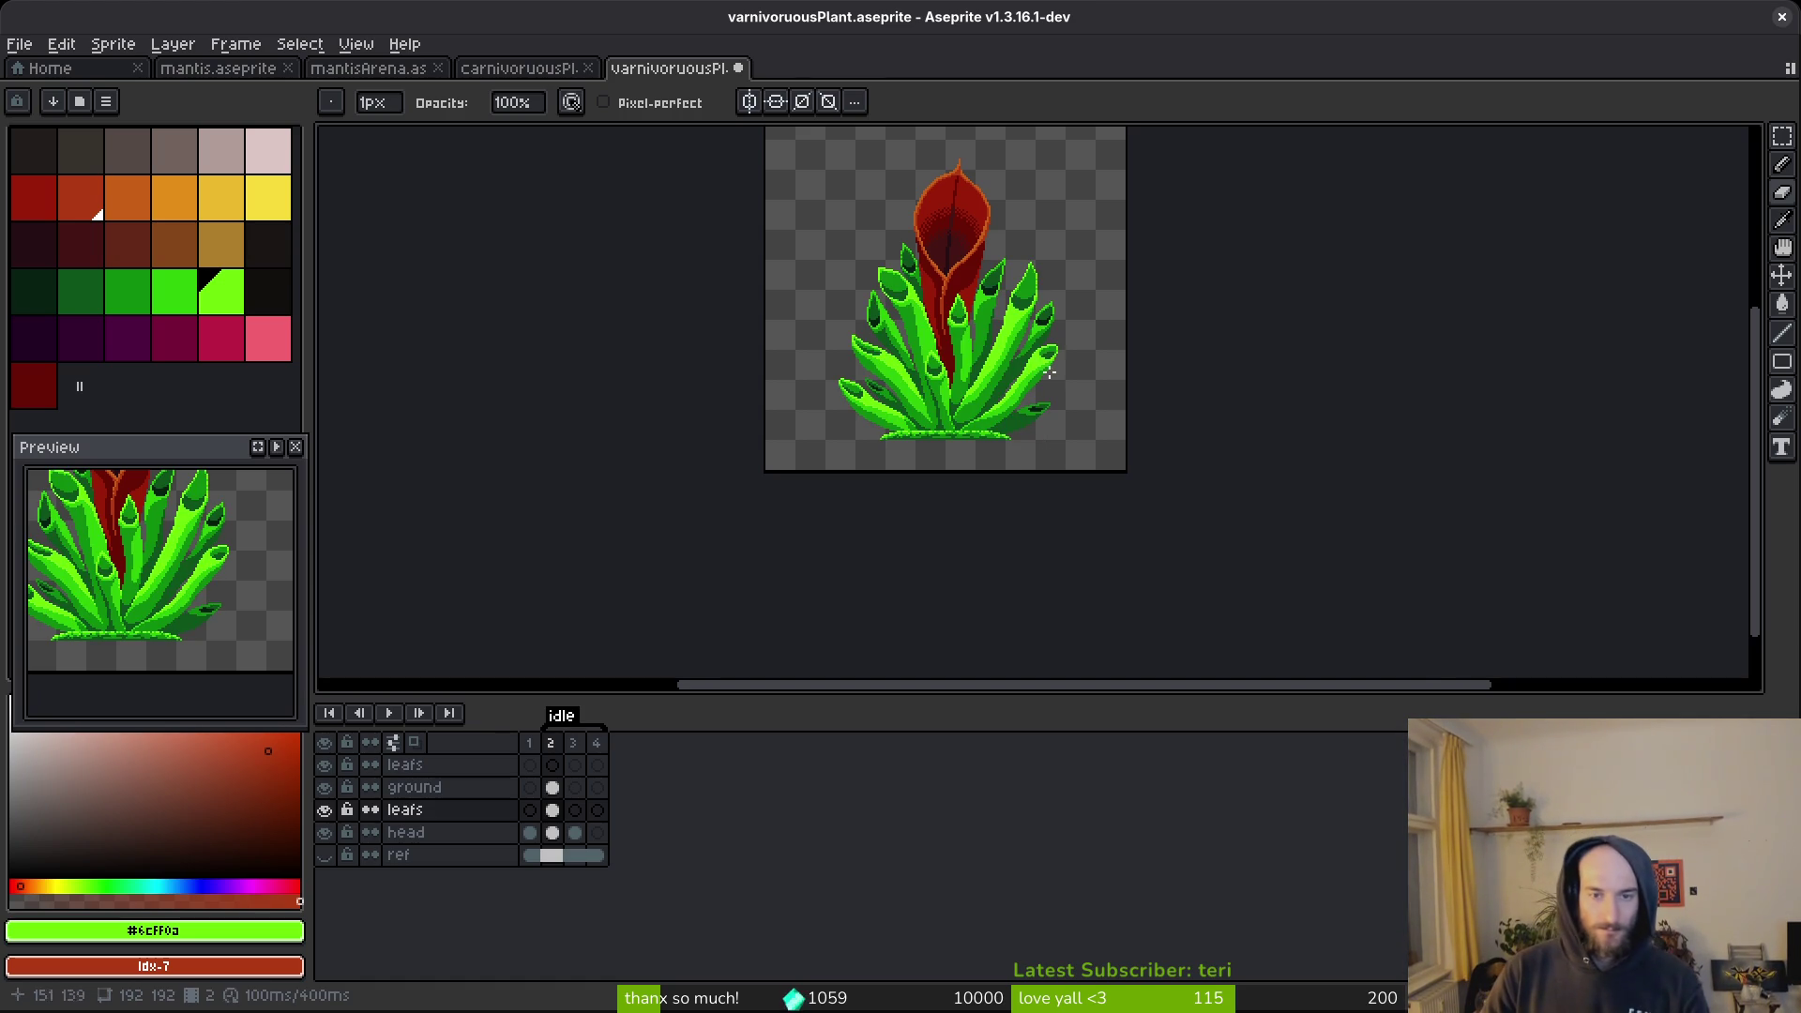
key("ctrl+s")
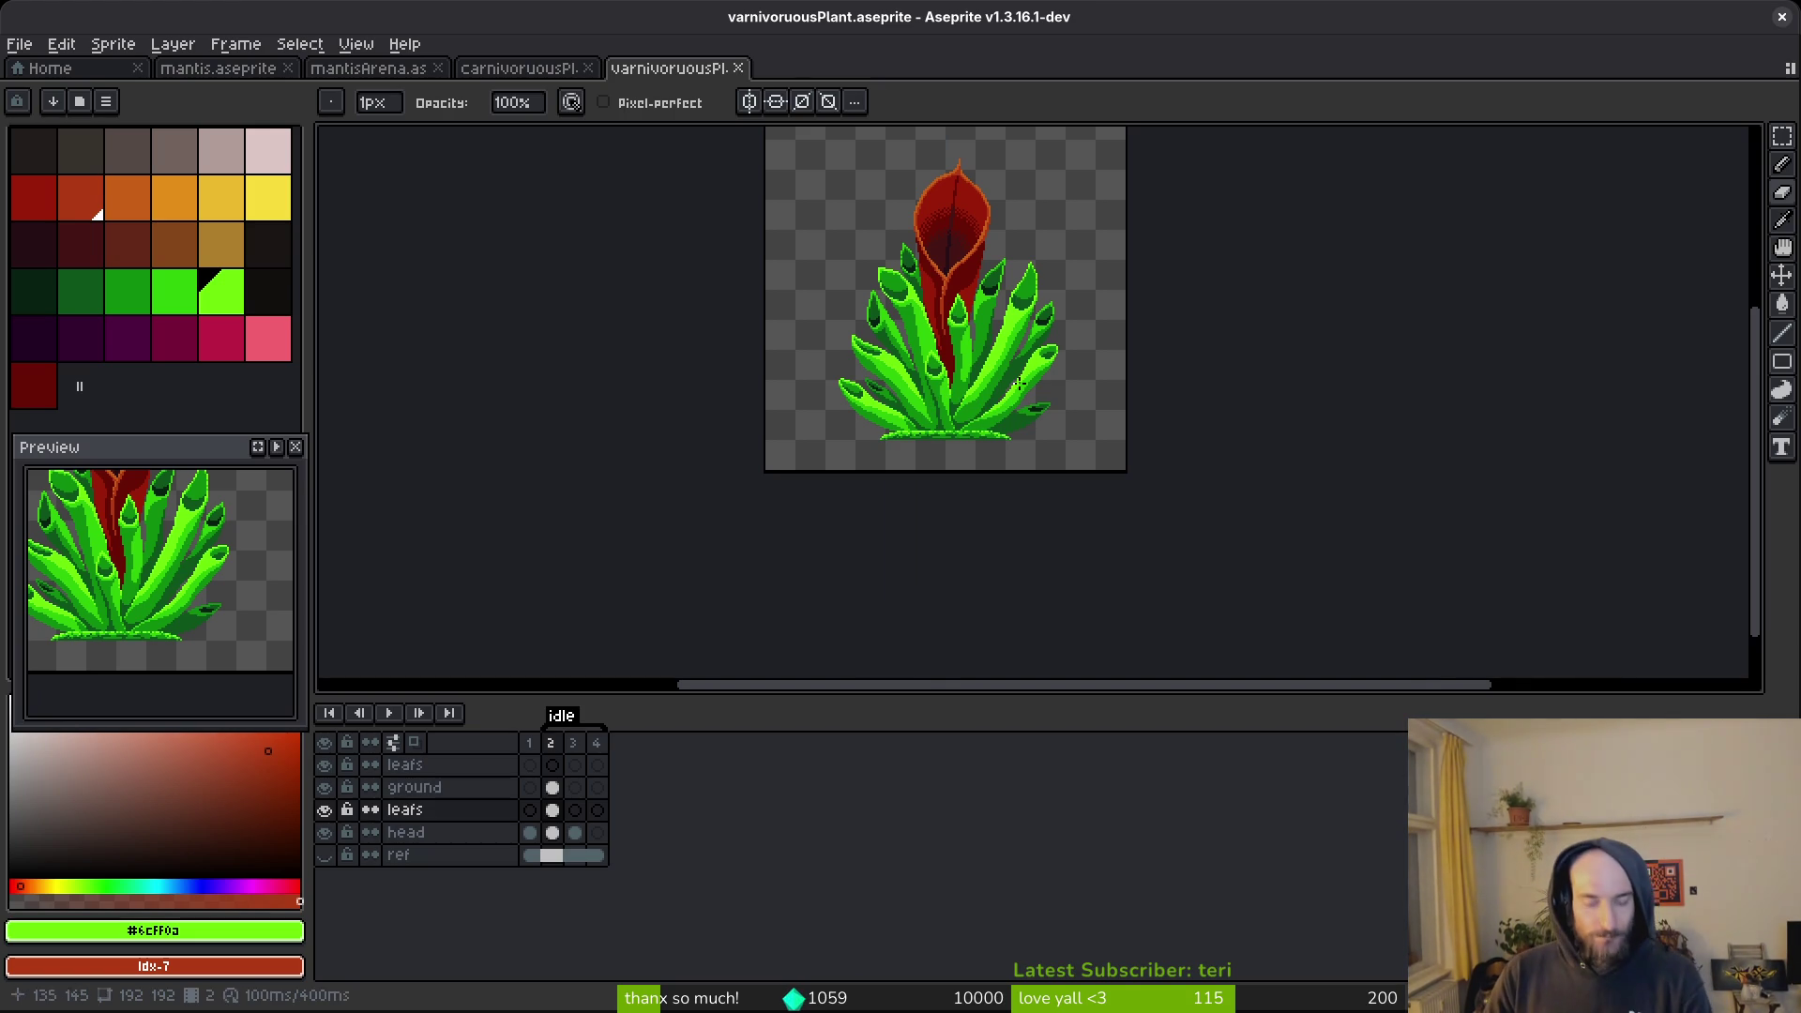
key("ctrl+z")
key("ctrl+z")
key("ctrl+z")
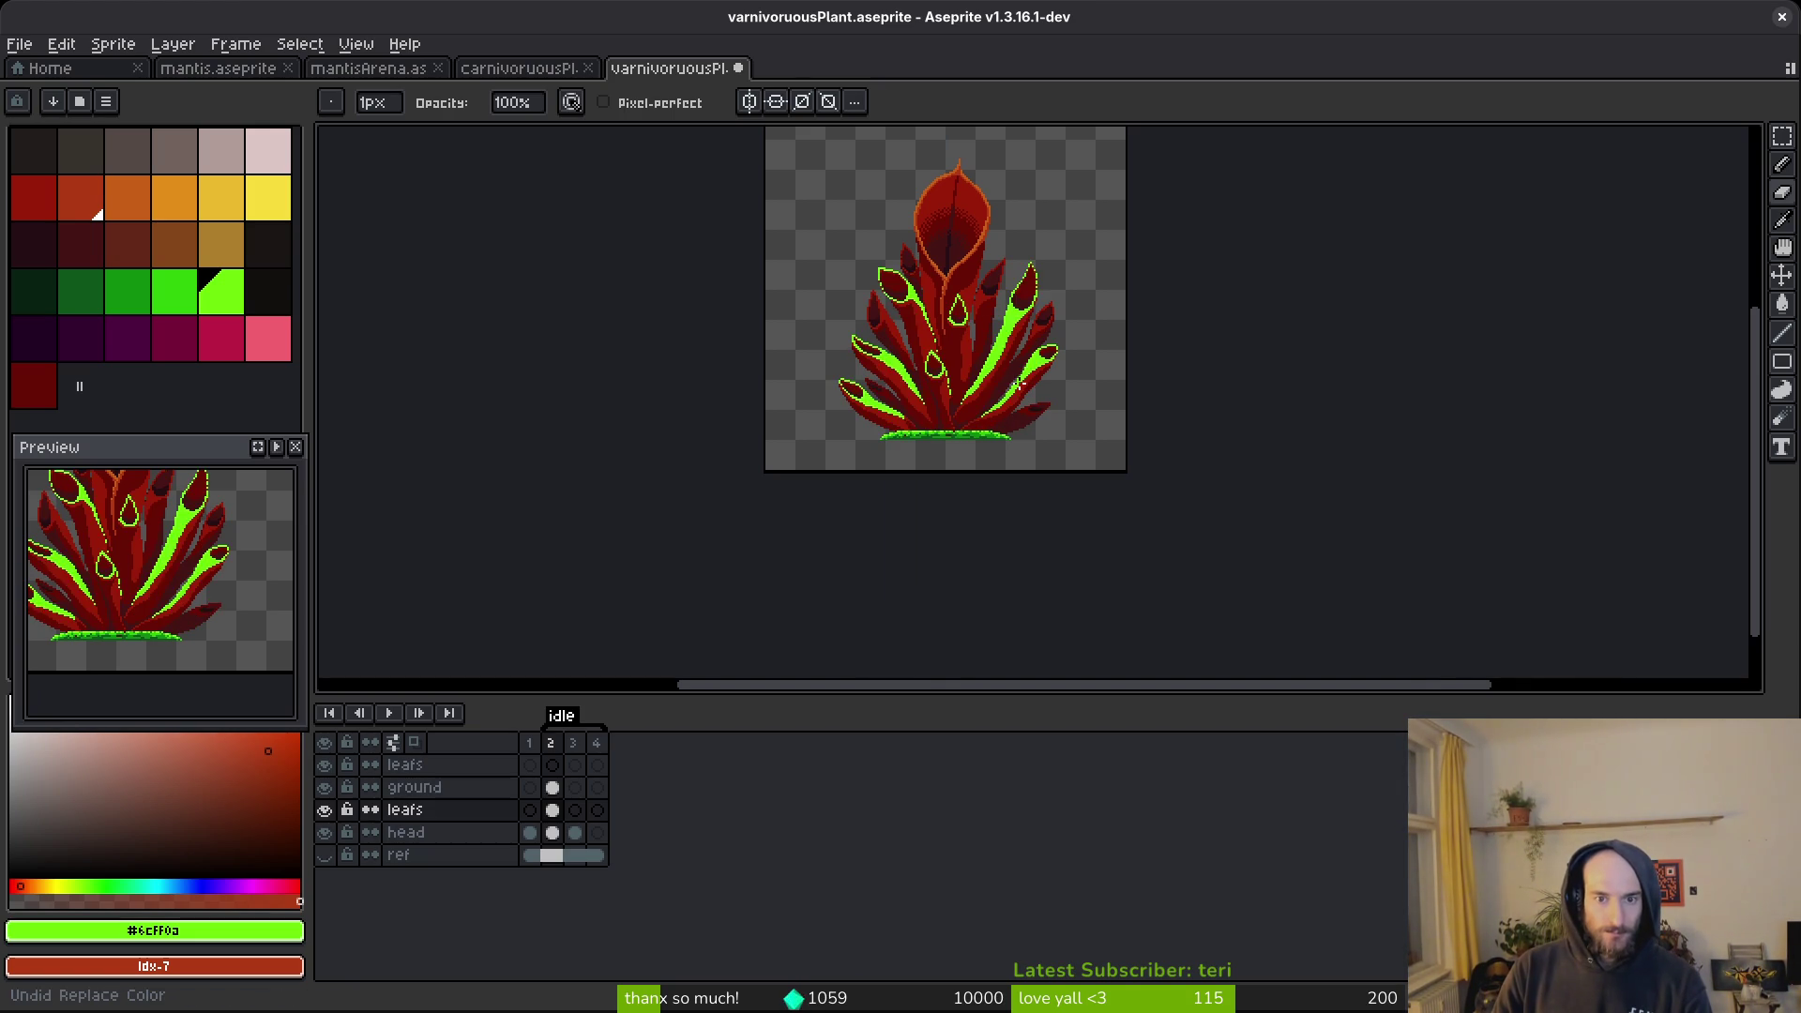
key("ctrl+y")
key("ctrl+y")
key("ctrl+y")
key("ctrl+s")
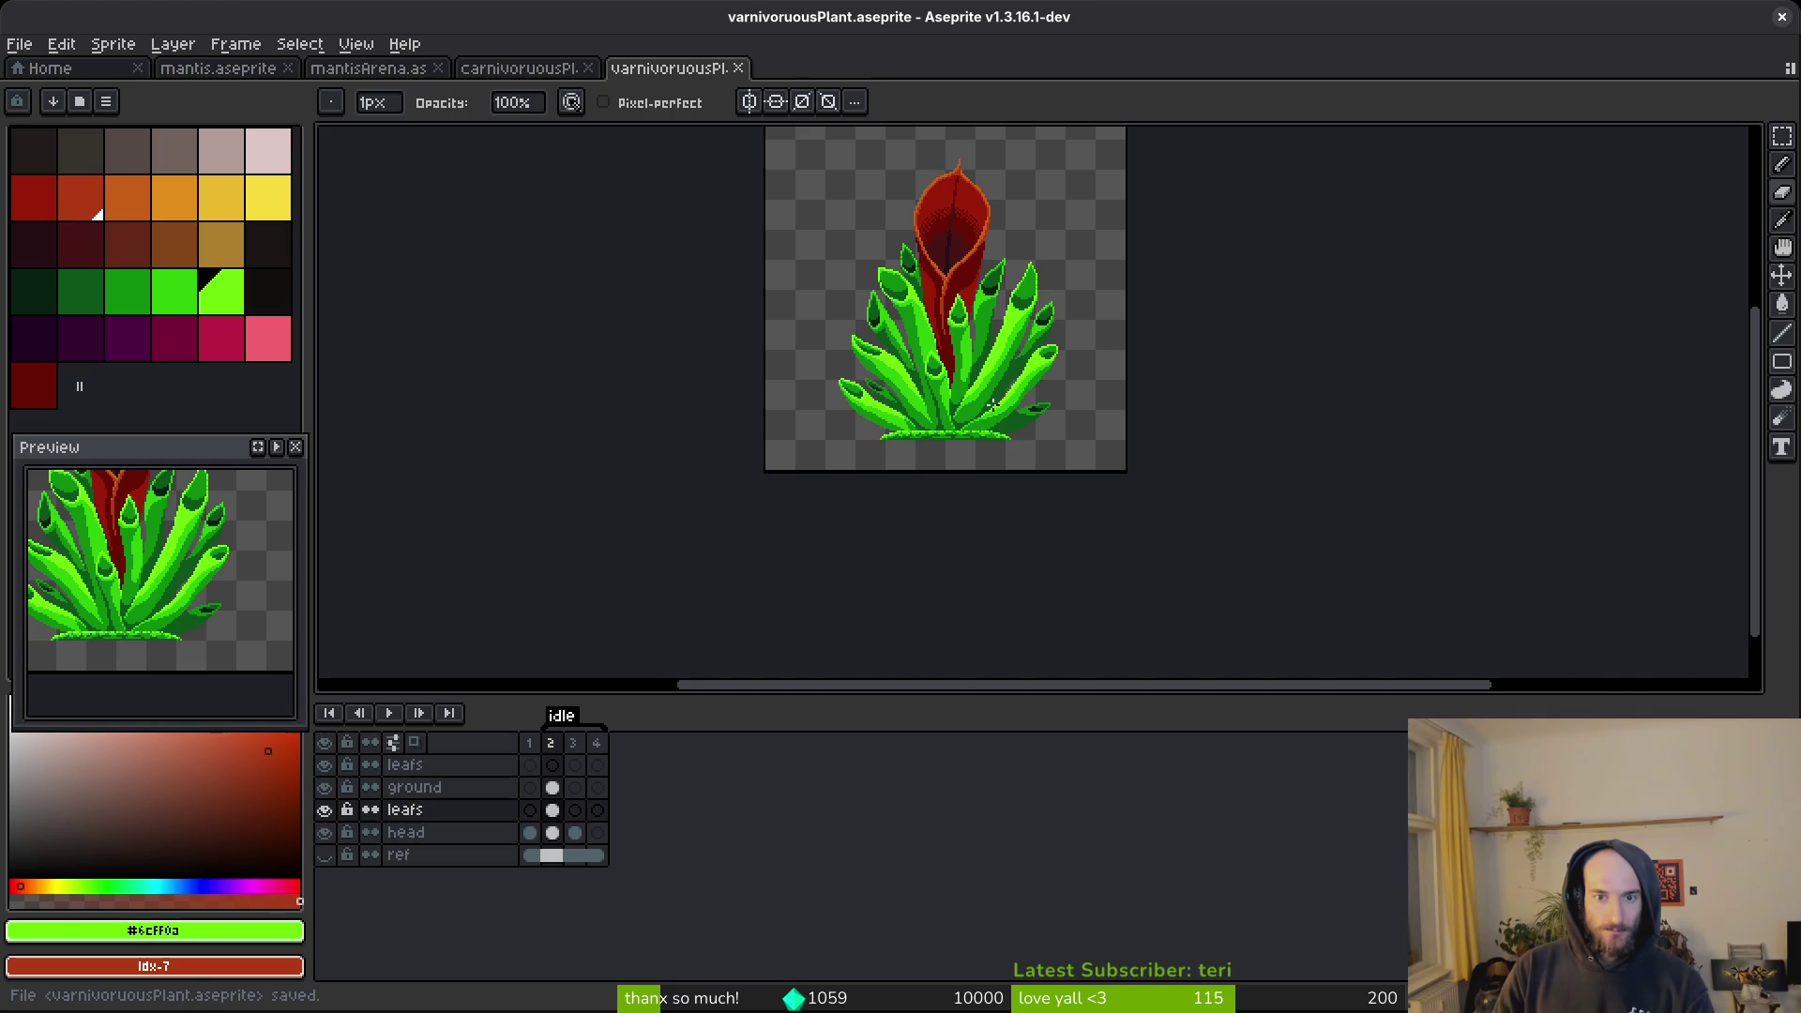
scroll(992, 405, "up", 6)
Replace the plant's darkest leaf greens and near-black shade with darker palette swatches.
left_click(80, 291)
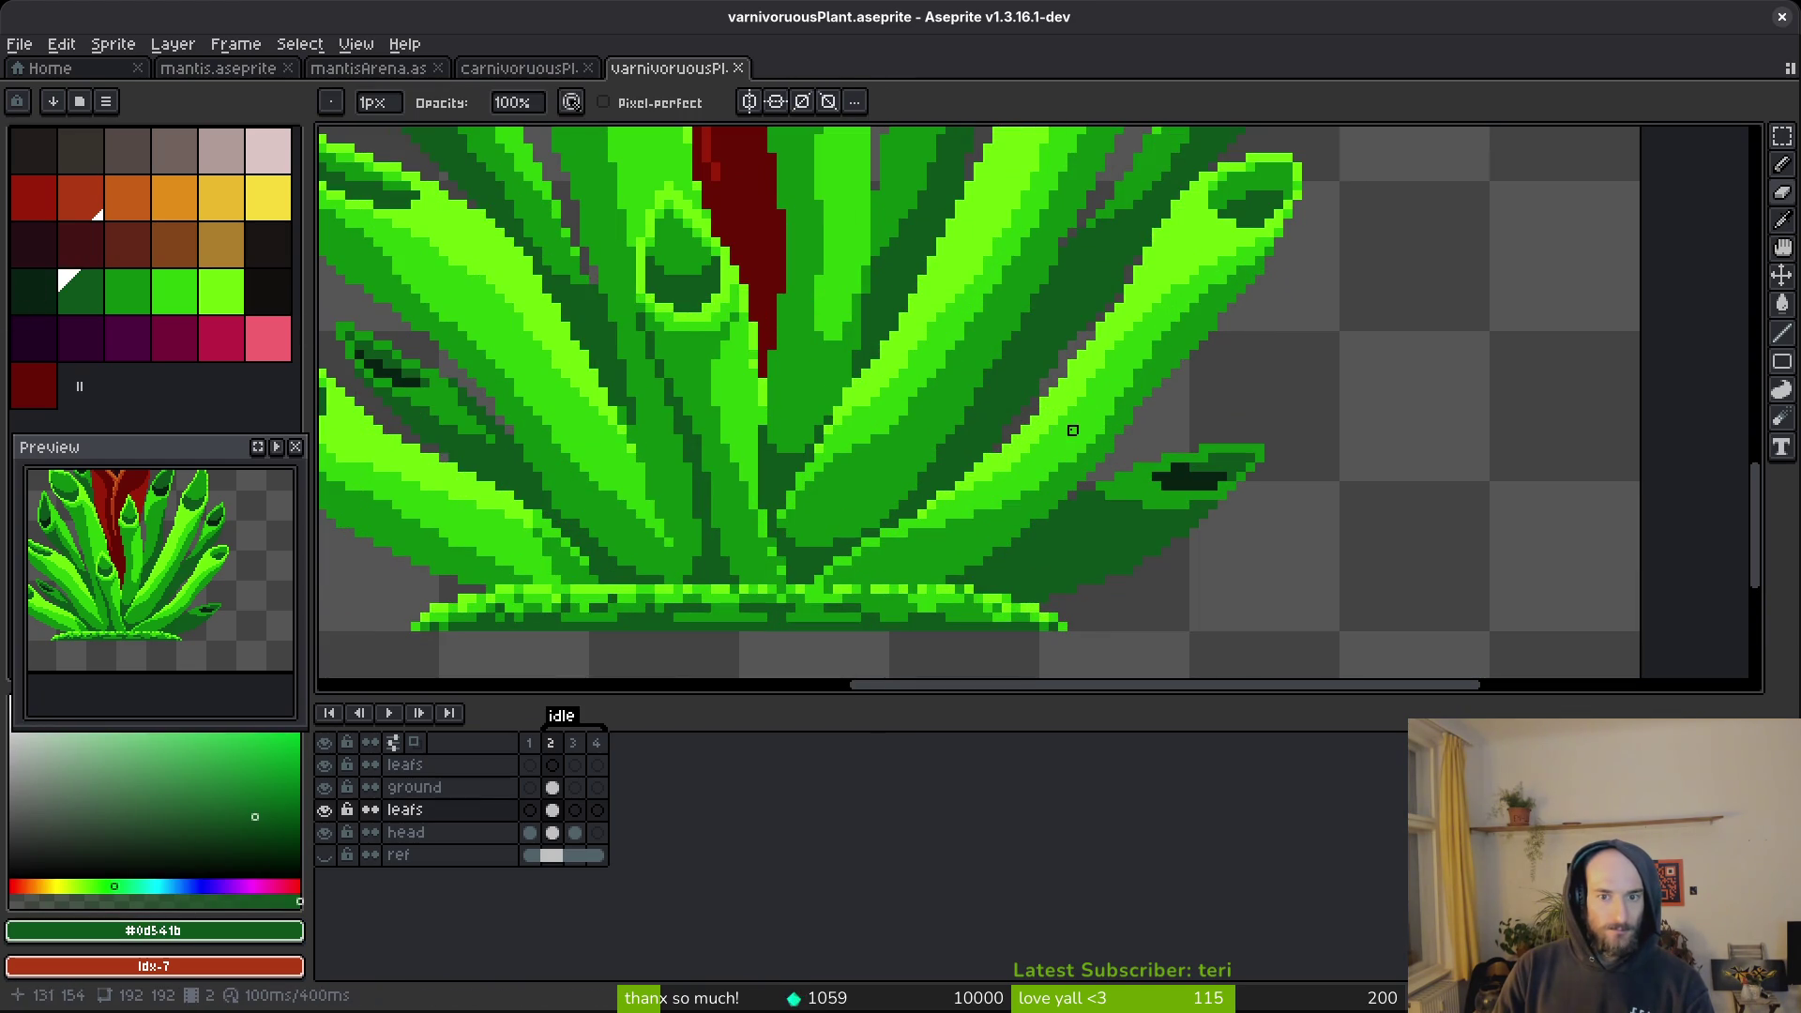
left_click(1186, 478, "alt")
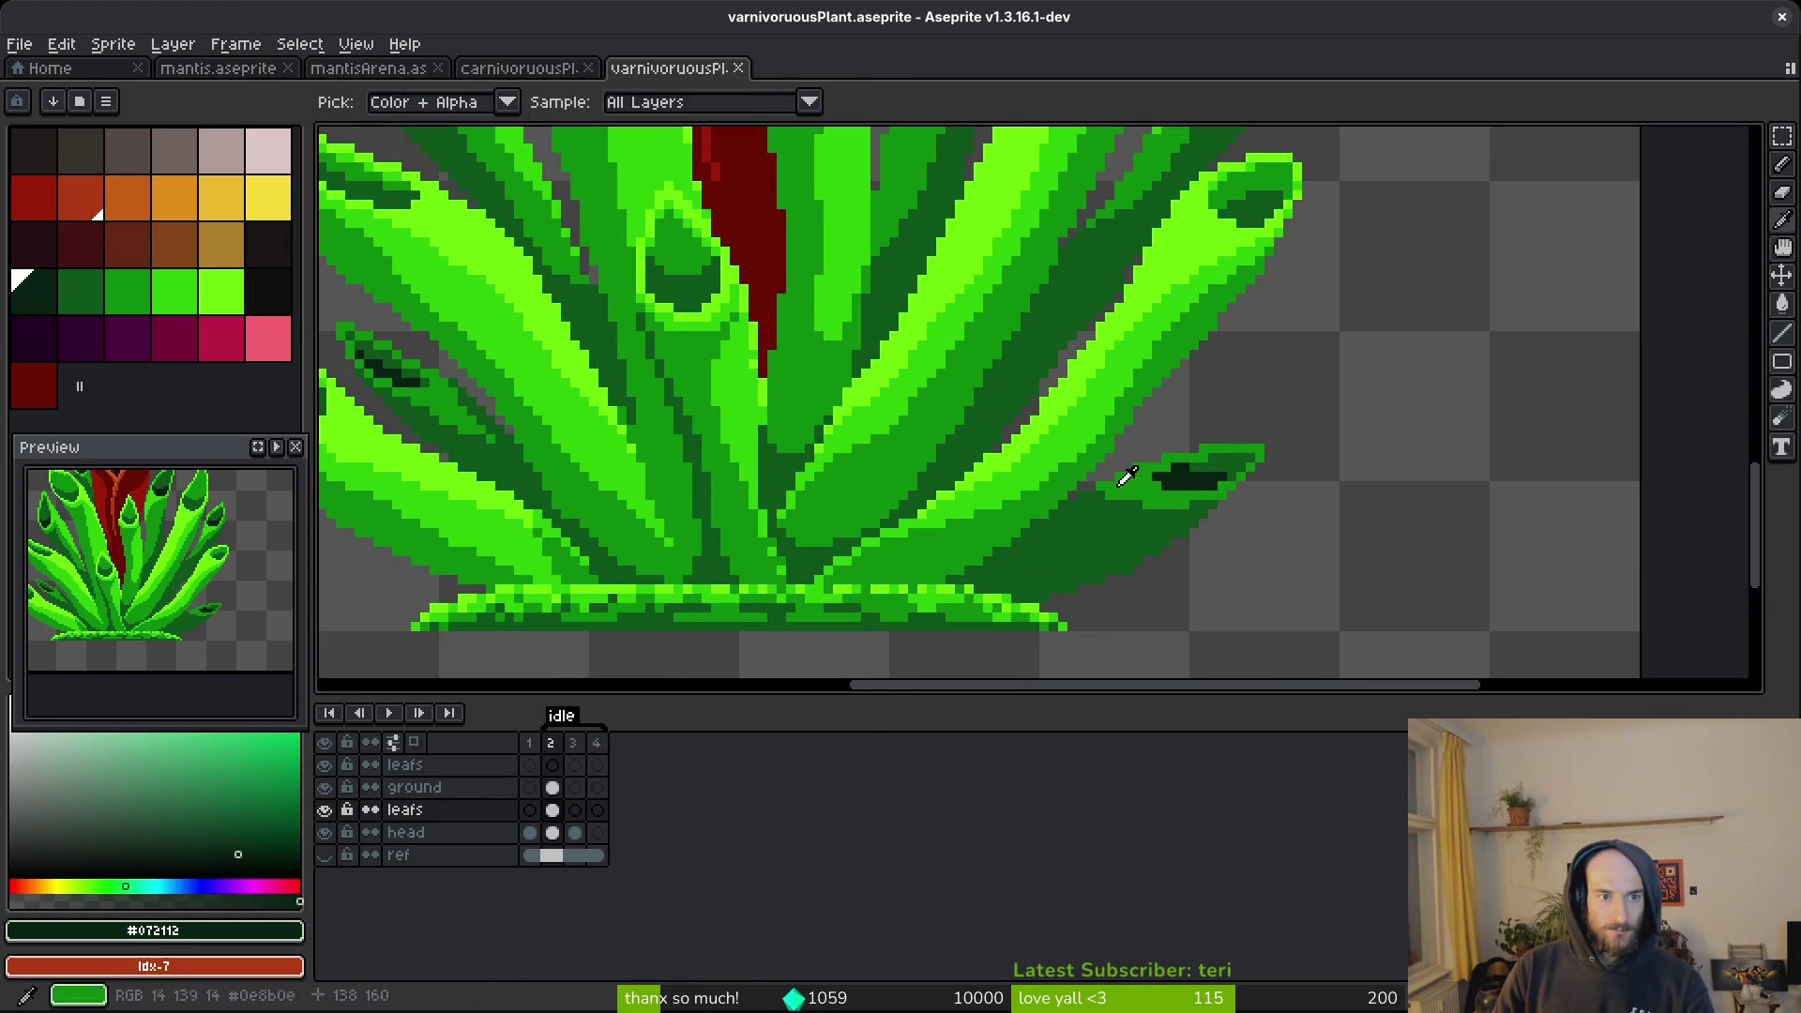
right_click(272, 264)
key("shift+r")
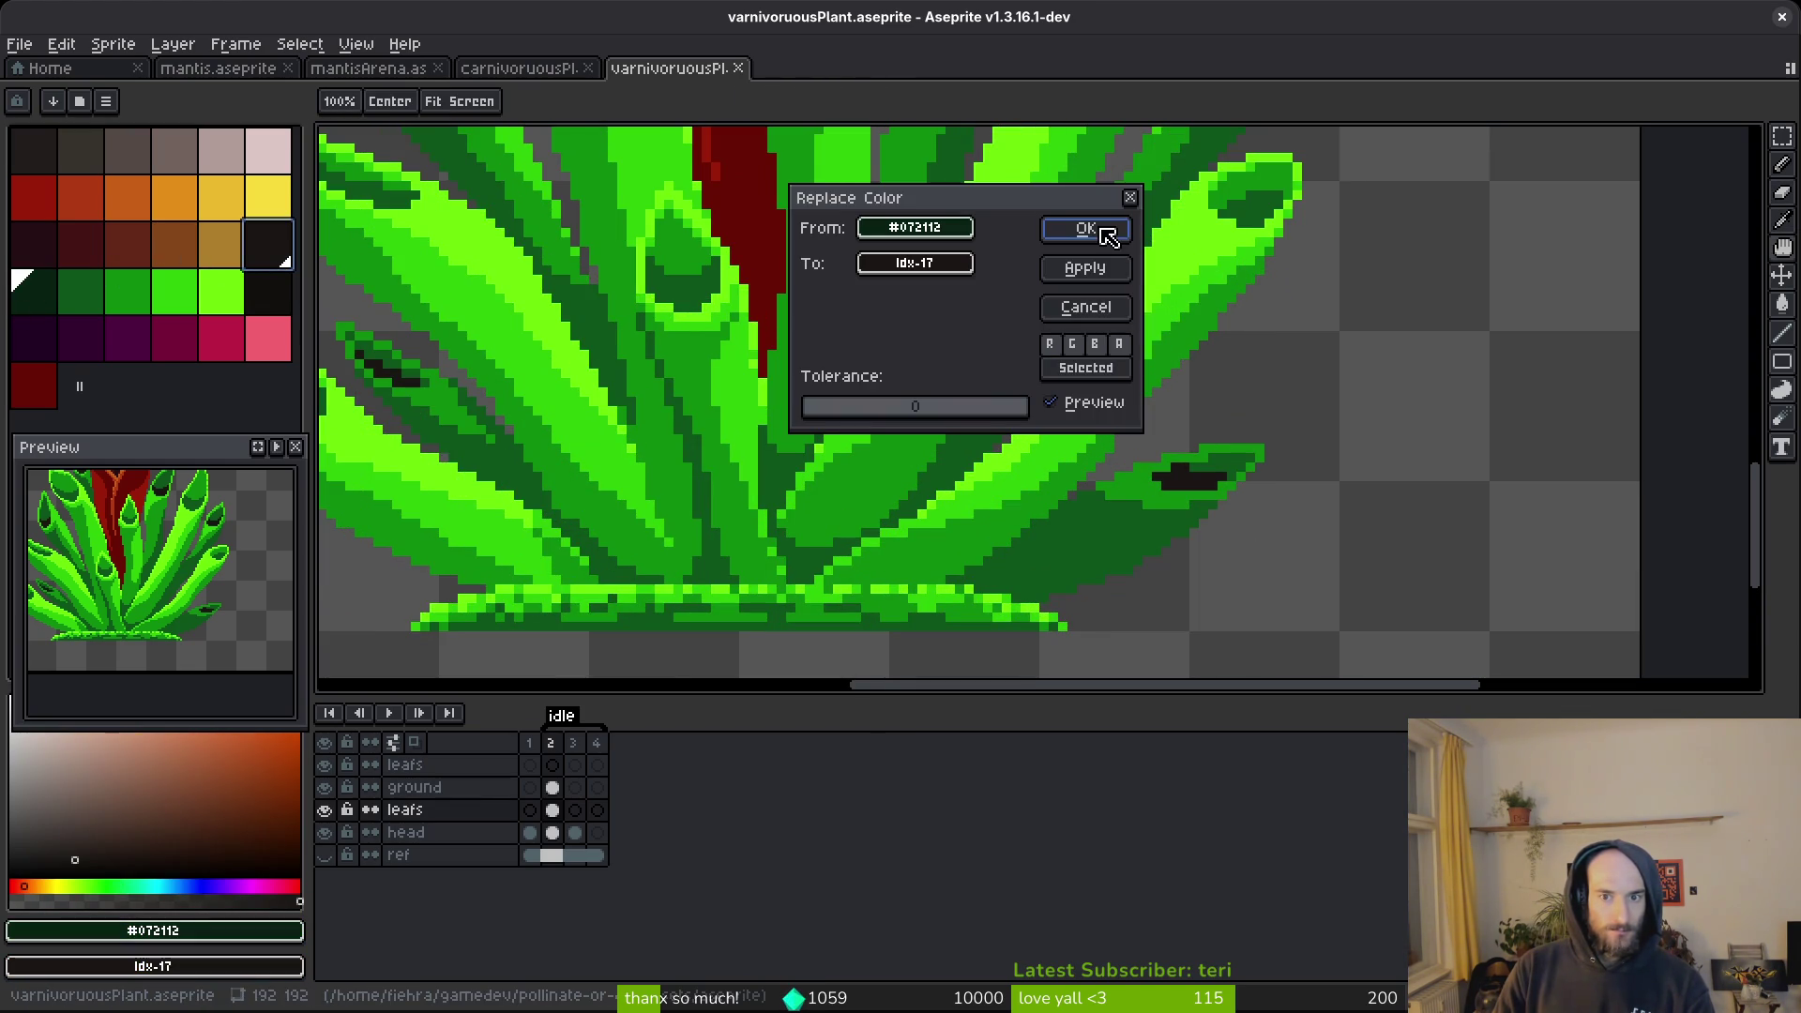
left_click(1086, 229)
left_click(1037, 430, "alt")
right_click(37, 289)
key("shift+r")
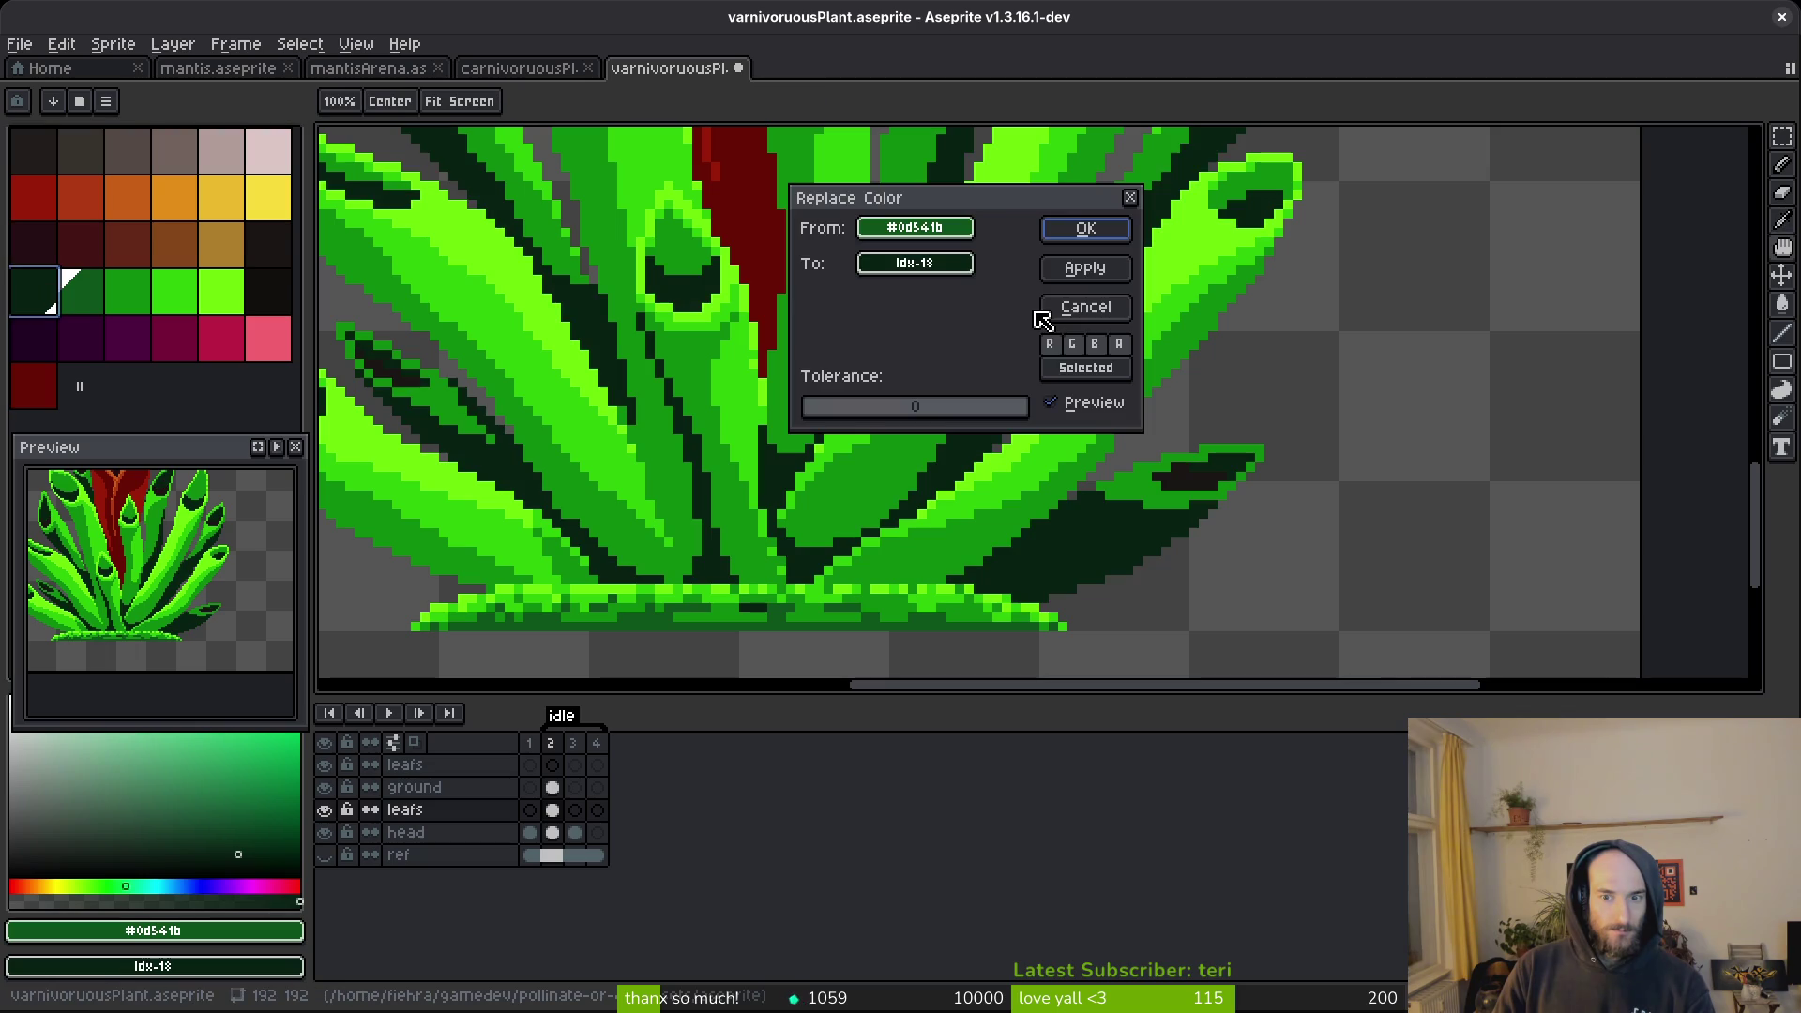
left_click(1093, 232)
left_click(1208, 473, "alt")
right_click(269, 291)
key("shift+r")
left_click(1088, 230)
Remap the mid and bright leaf greens to darker swatches and save the plant.
key("e")
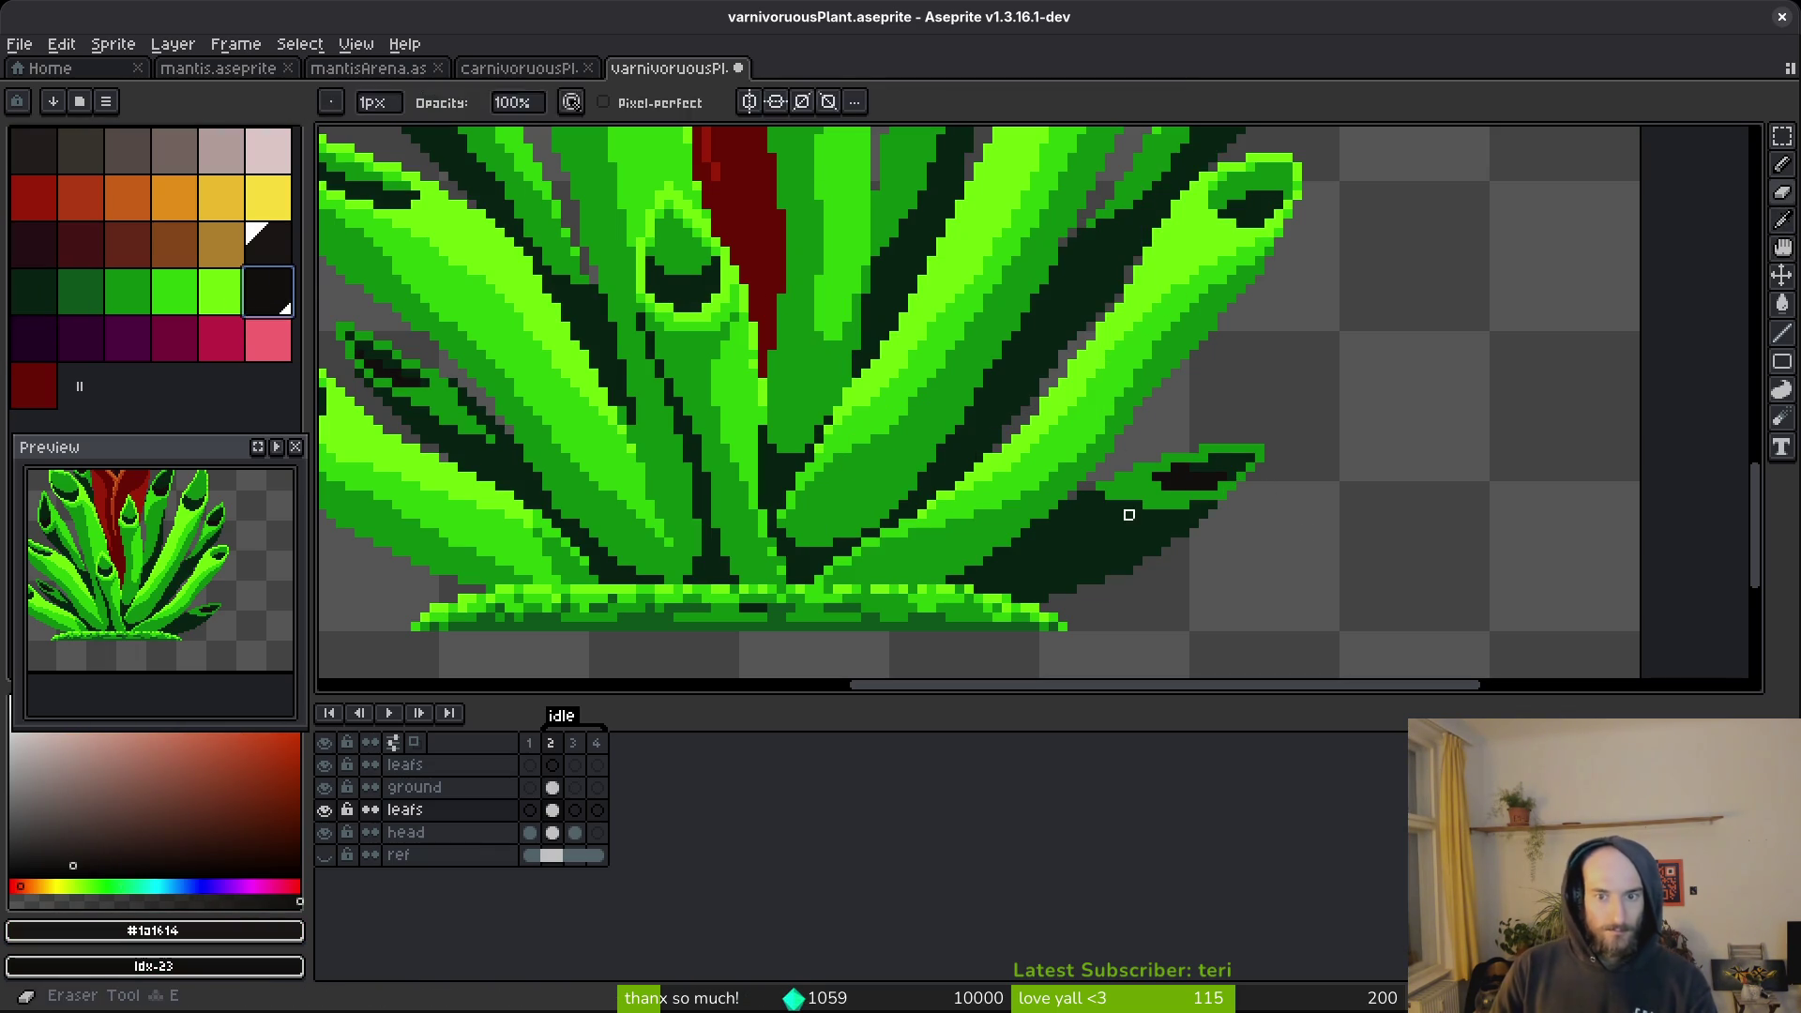
left_click(1137, 505, "alt")
right_click(80, 290)
key("shift+r")
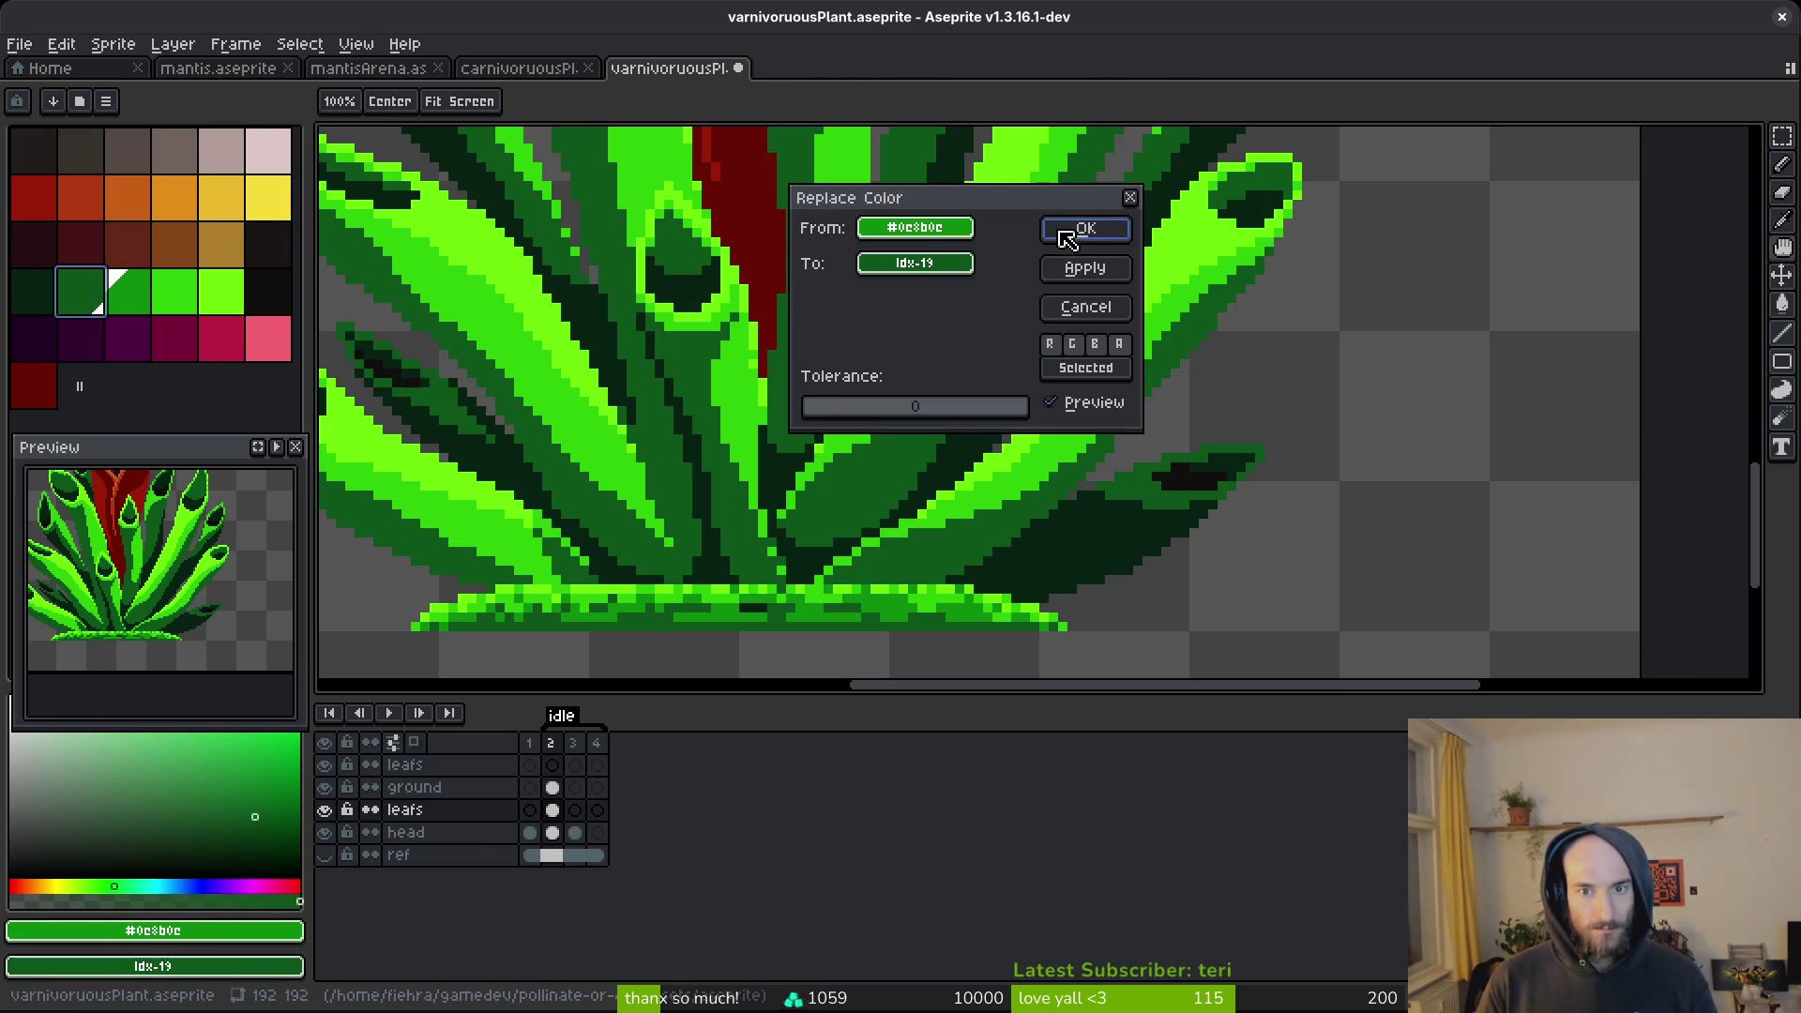
left_click(1069, 235)
left_click(331, 243, "alt")
key("shift+r")
left_click(1082, 227)
left_click(1079, 234, "alt")
right_click(131, 296)
right_click(175, 297)
key("shift+r")
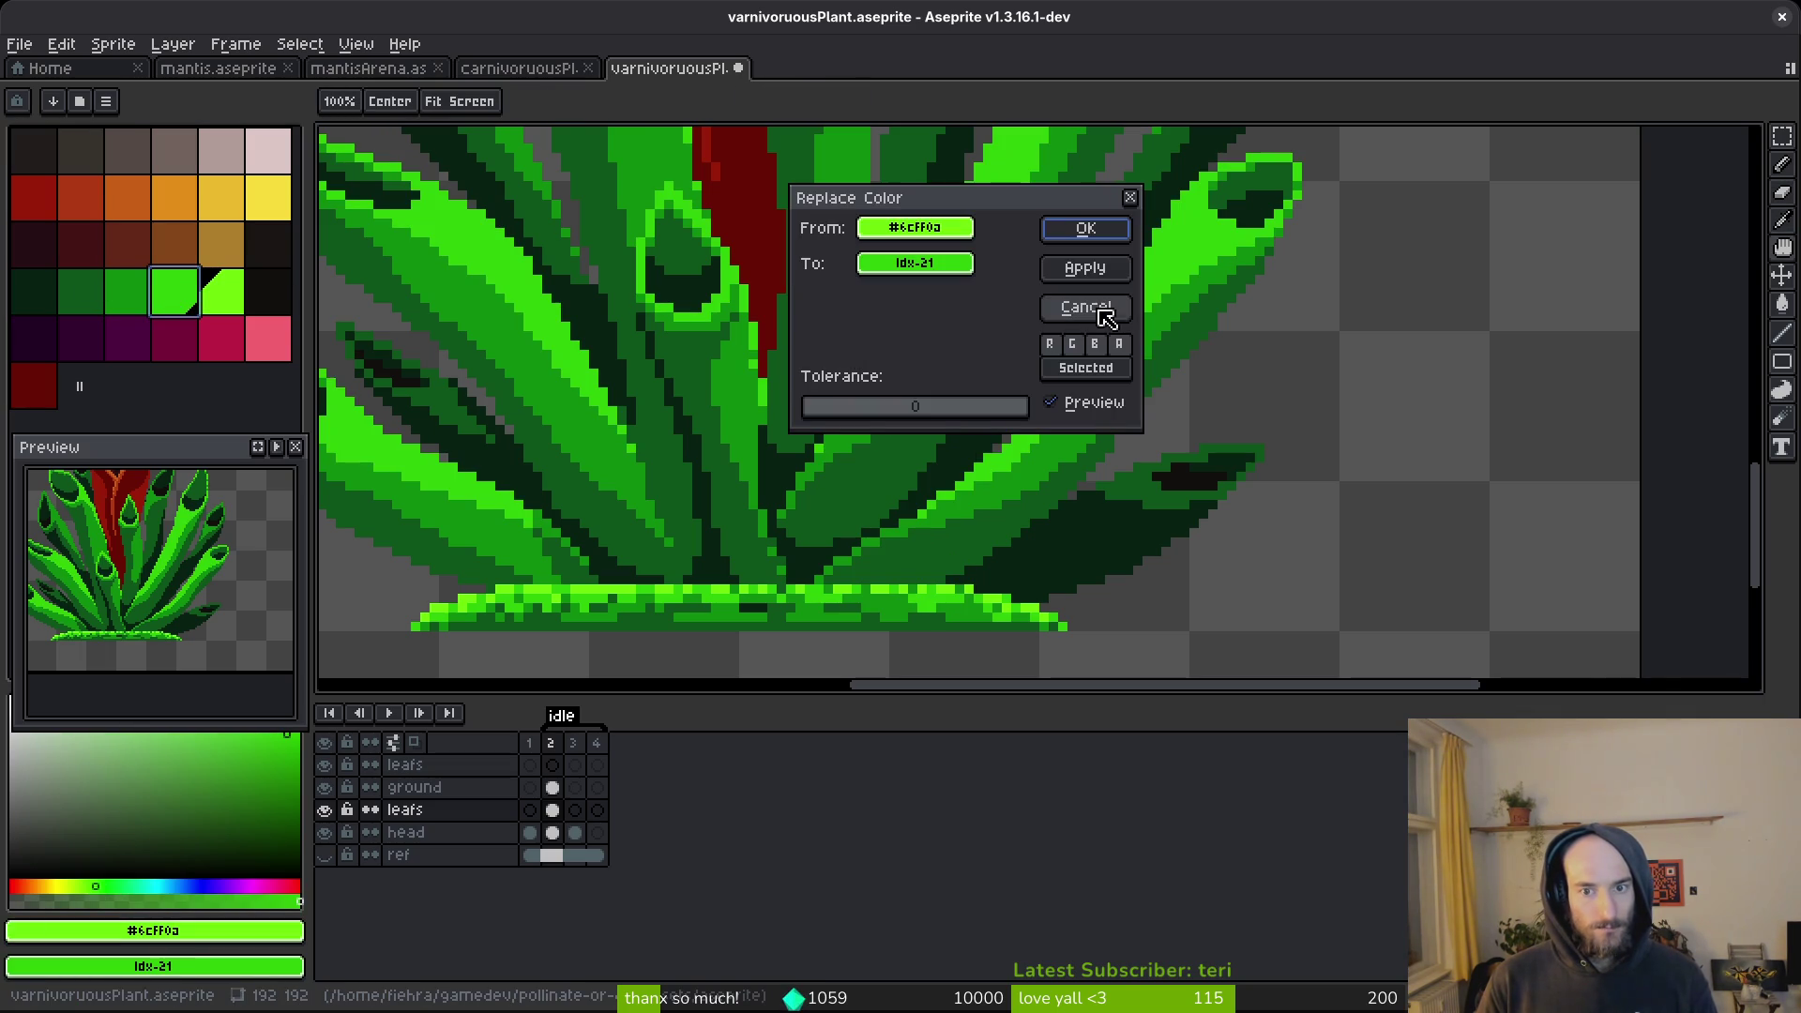
left_click(1061, 272)
left_click(1081, 229)
key("ctrl+s")
scroll(950, 374, "down", 4)
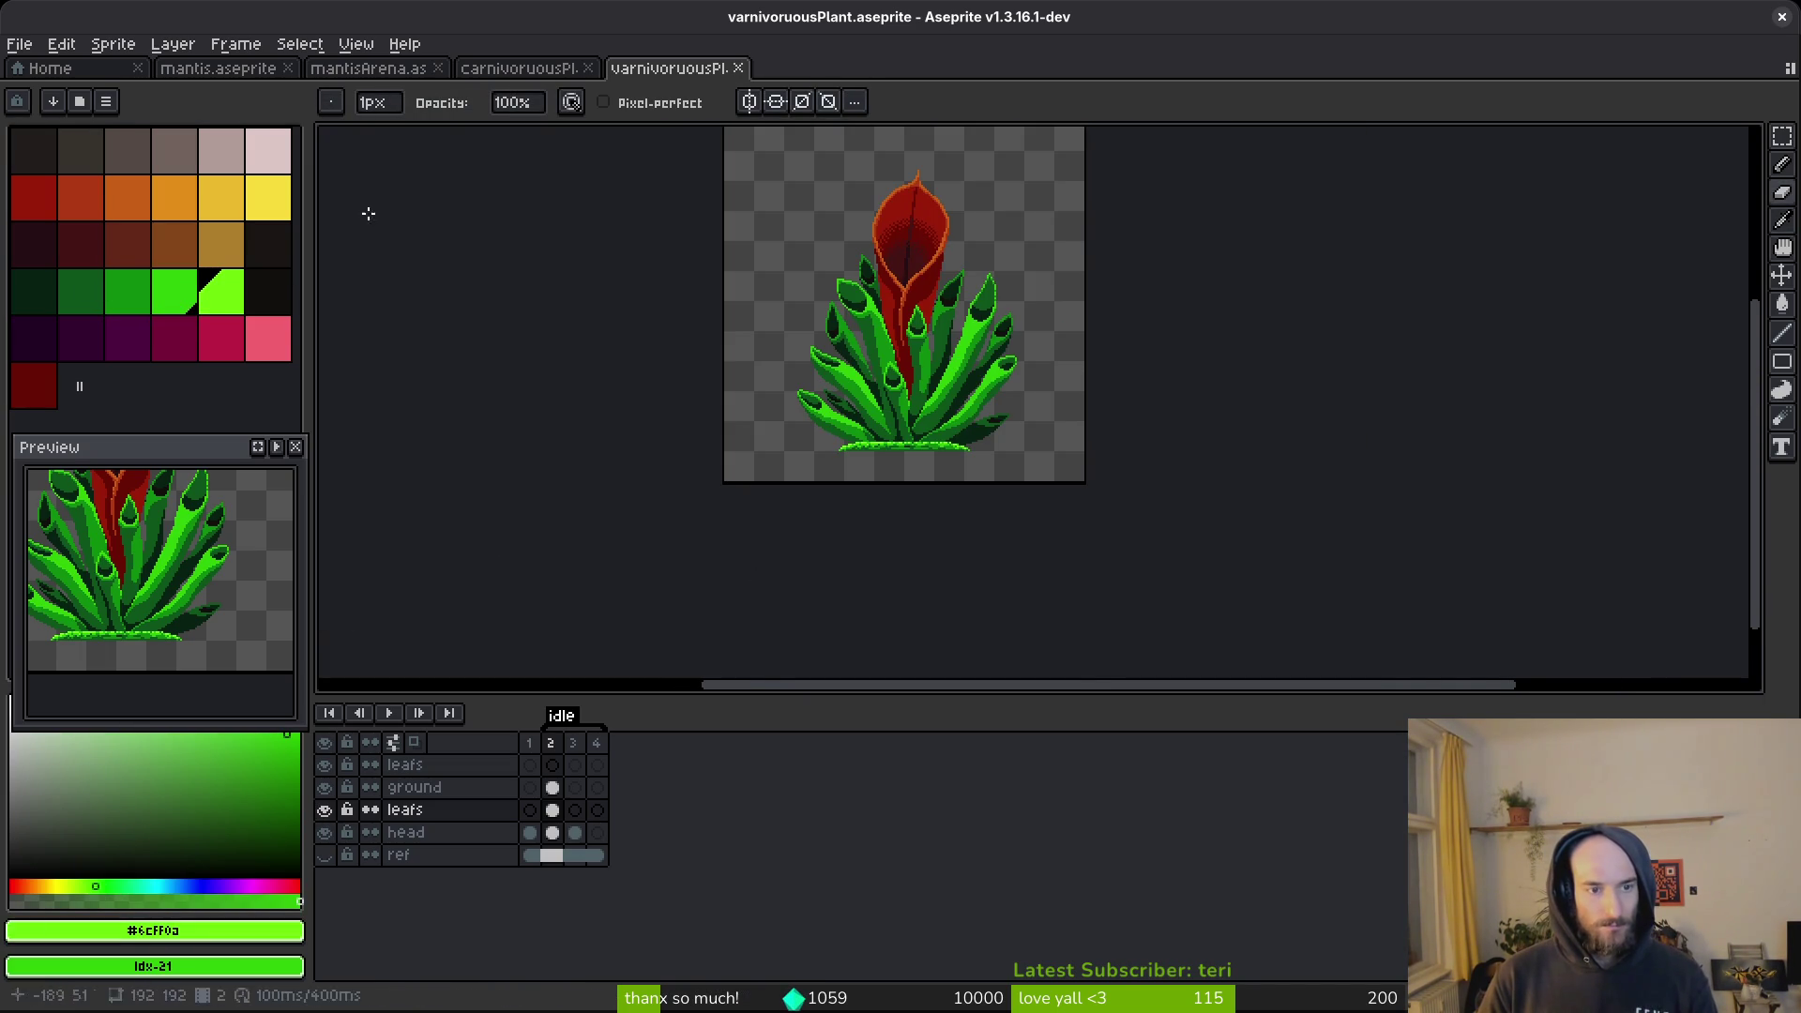
Export the whole plant as a sprite sheet, clear the sheet, and close it.
key("ctrl+a")
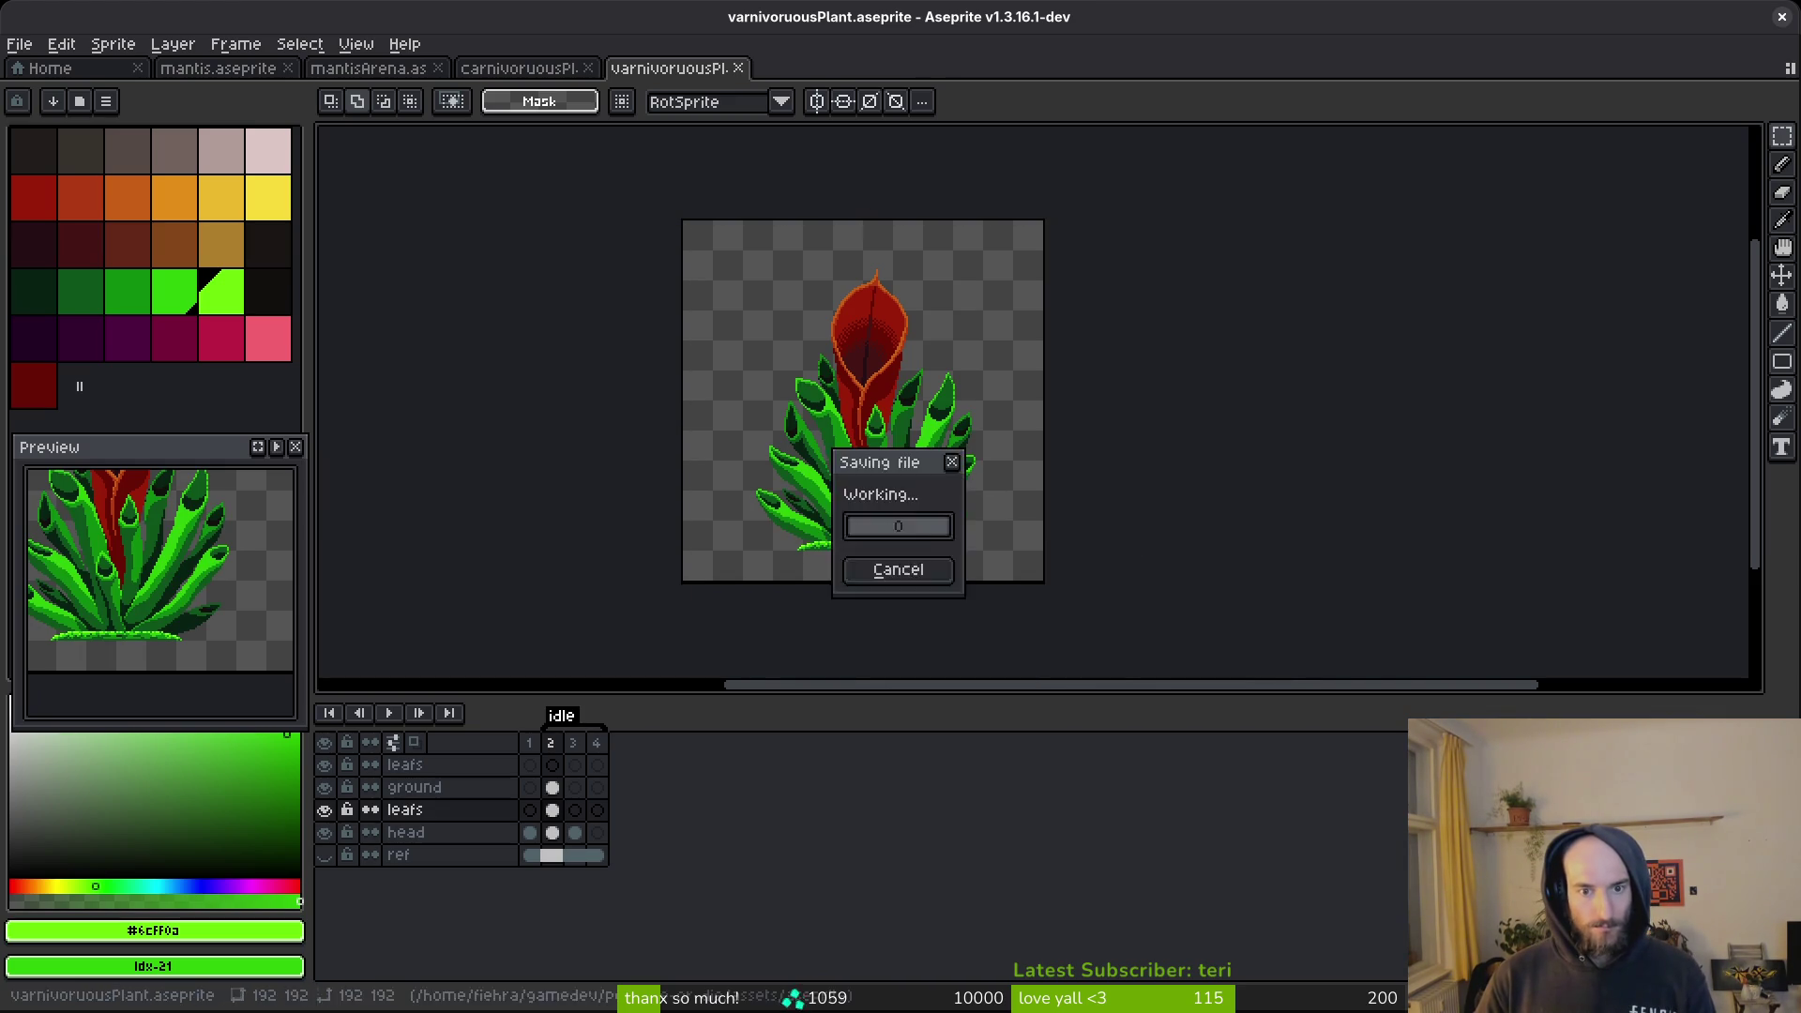
key("ctrl+e")
left_click(581, 339)
key("ctrl+a")
key("Delete")
key("ctrl+w")
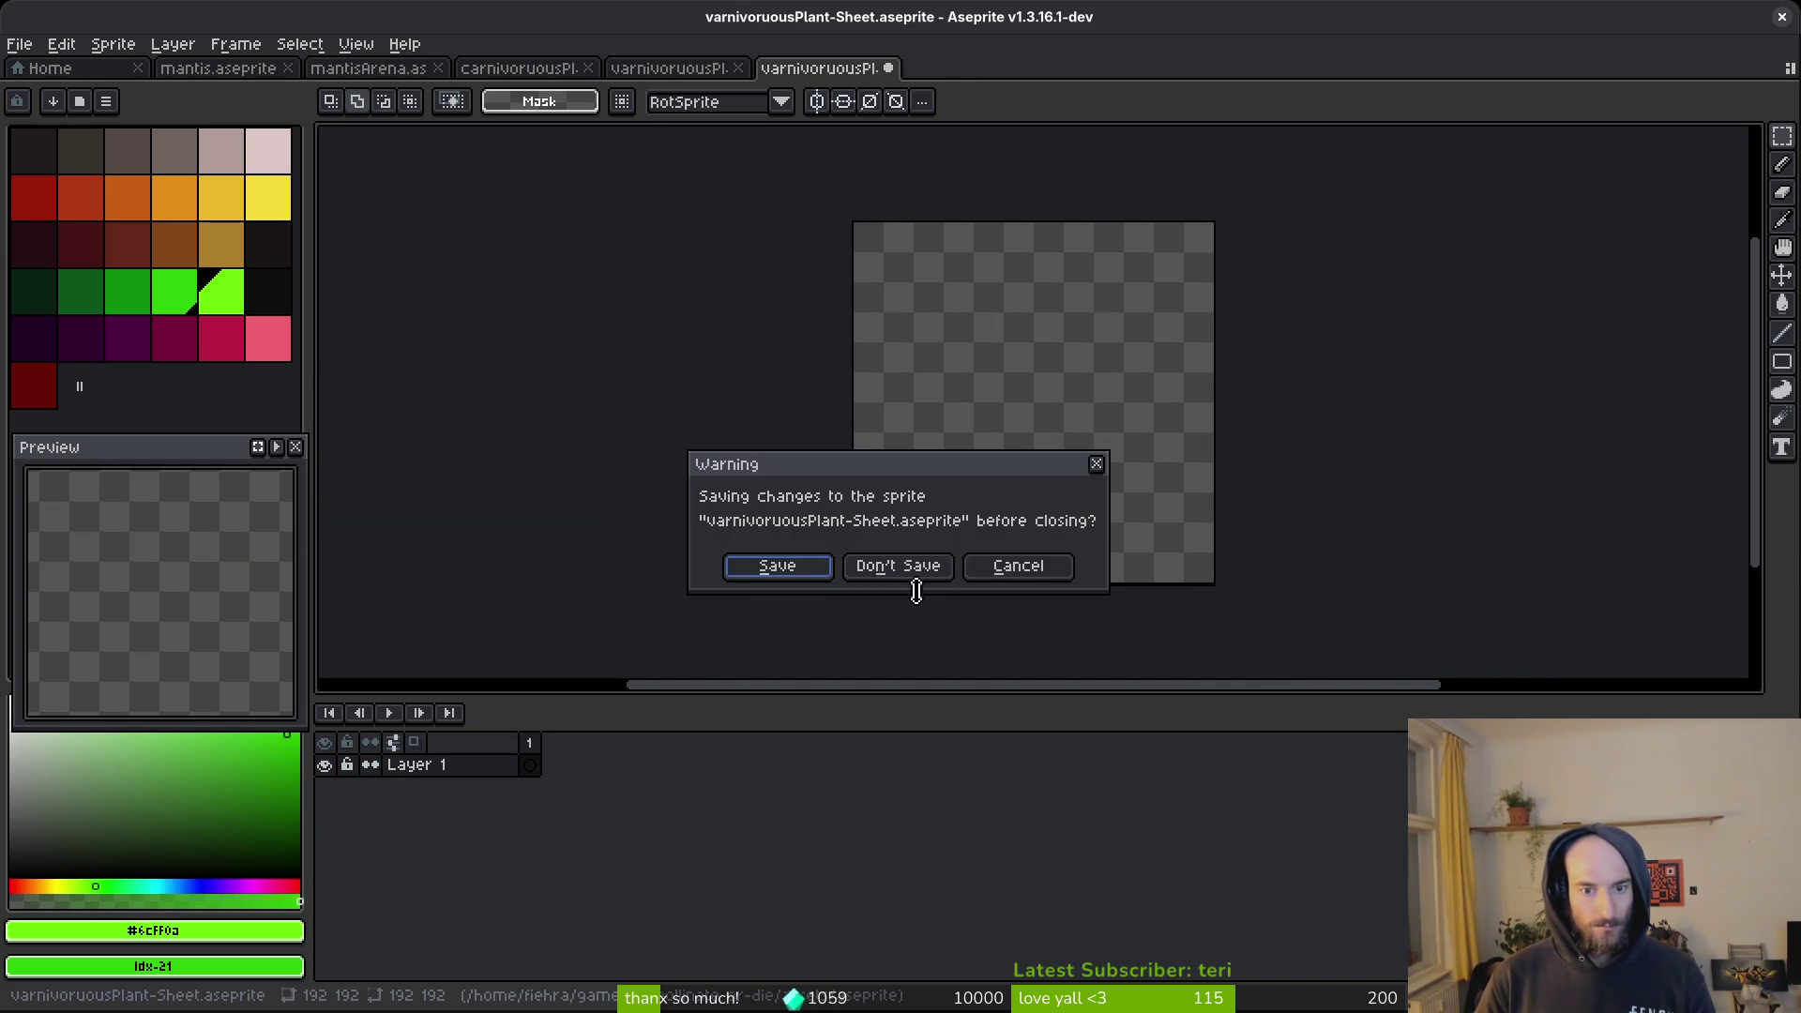
Discard the sheet, then replace mantis.aseprite's plantRef image with the updated plant, positioned precisely.
left_click(897, 565)
left_click(217, 67)
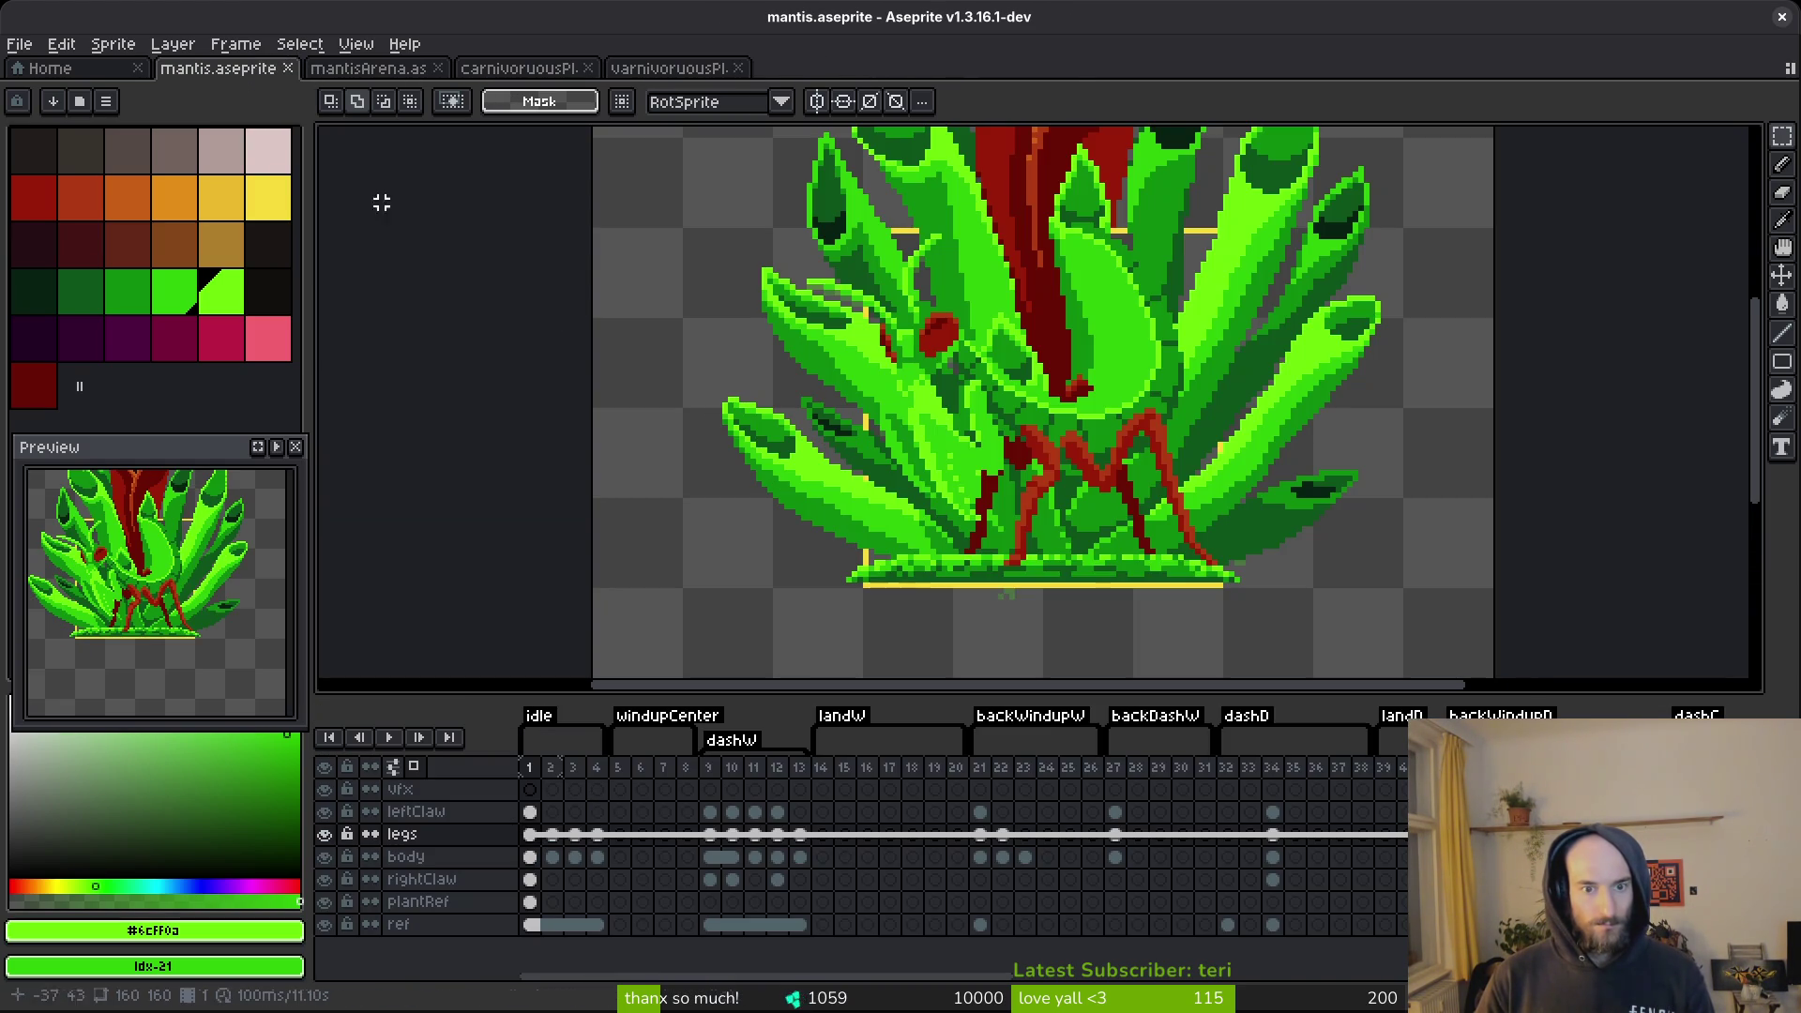
left_click(534, 902)
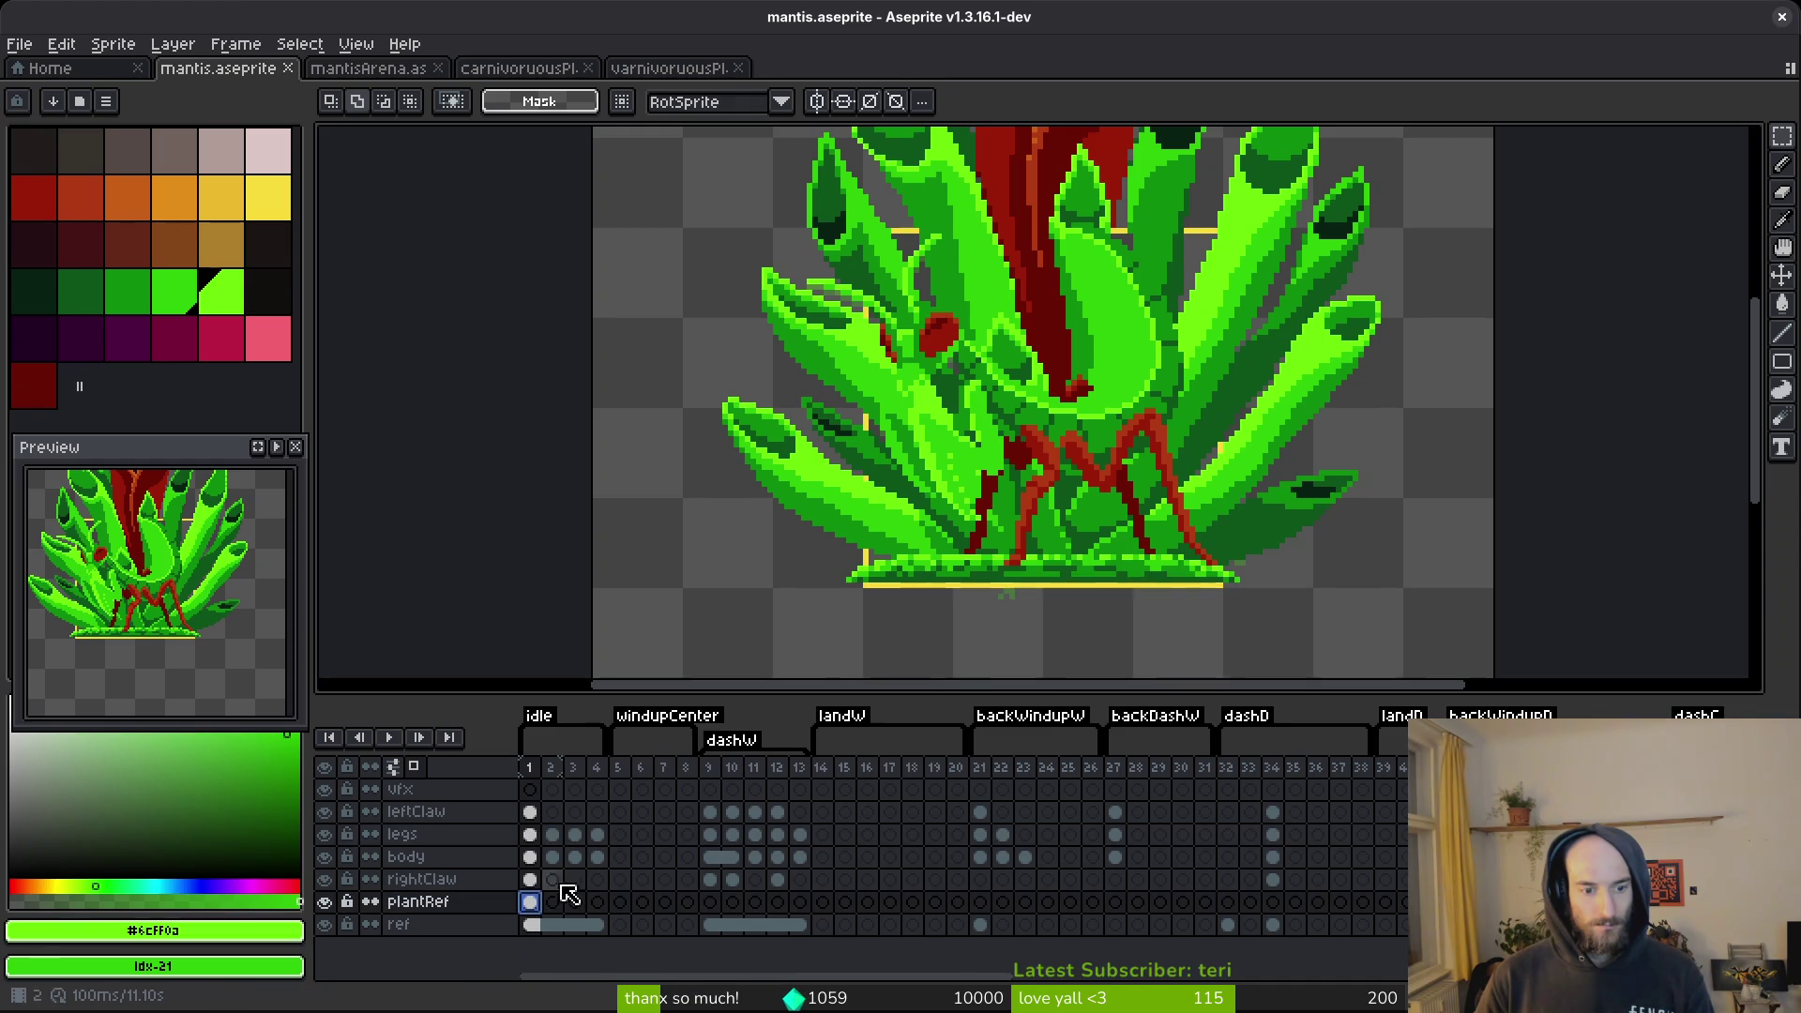
scroll(786, 627, "down", 4)
key("ctrl+x")
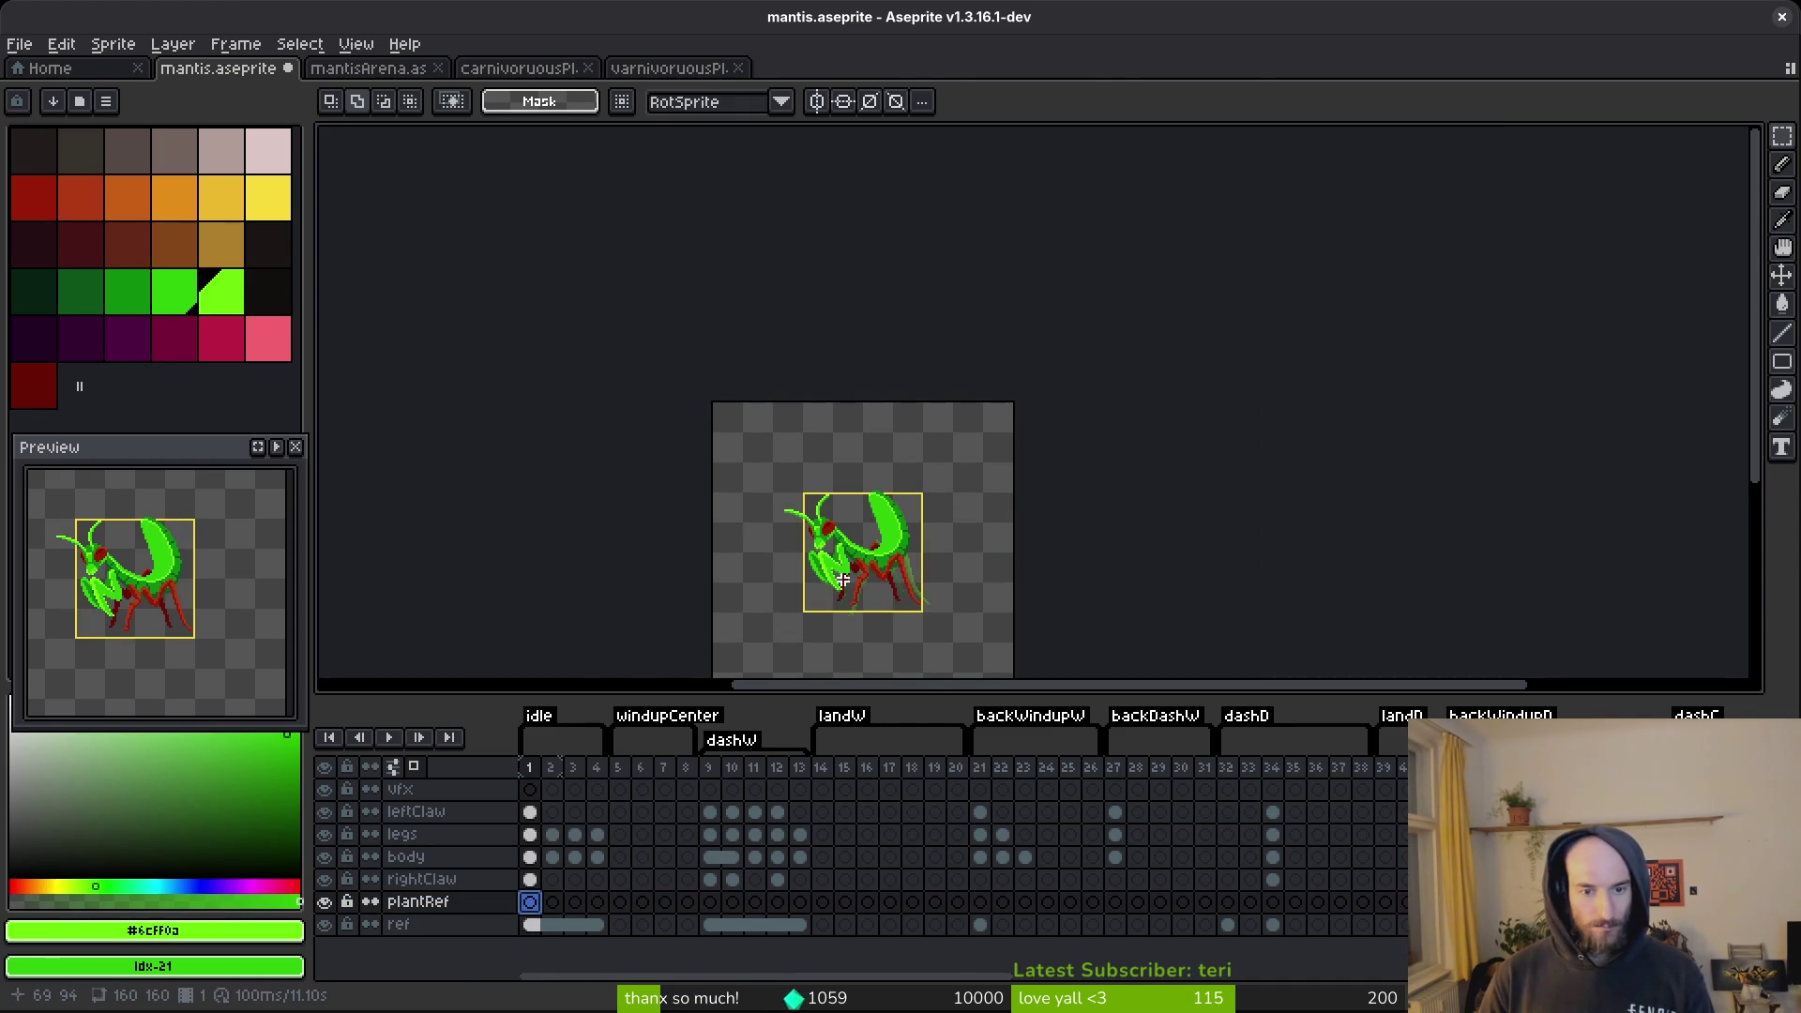
key("ctrl+v")
left_click_drag(841, 271, 855, 294)
scroll(854, 294, "up", 4)
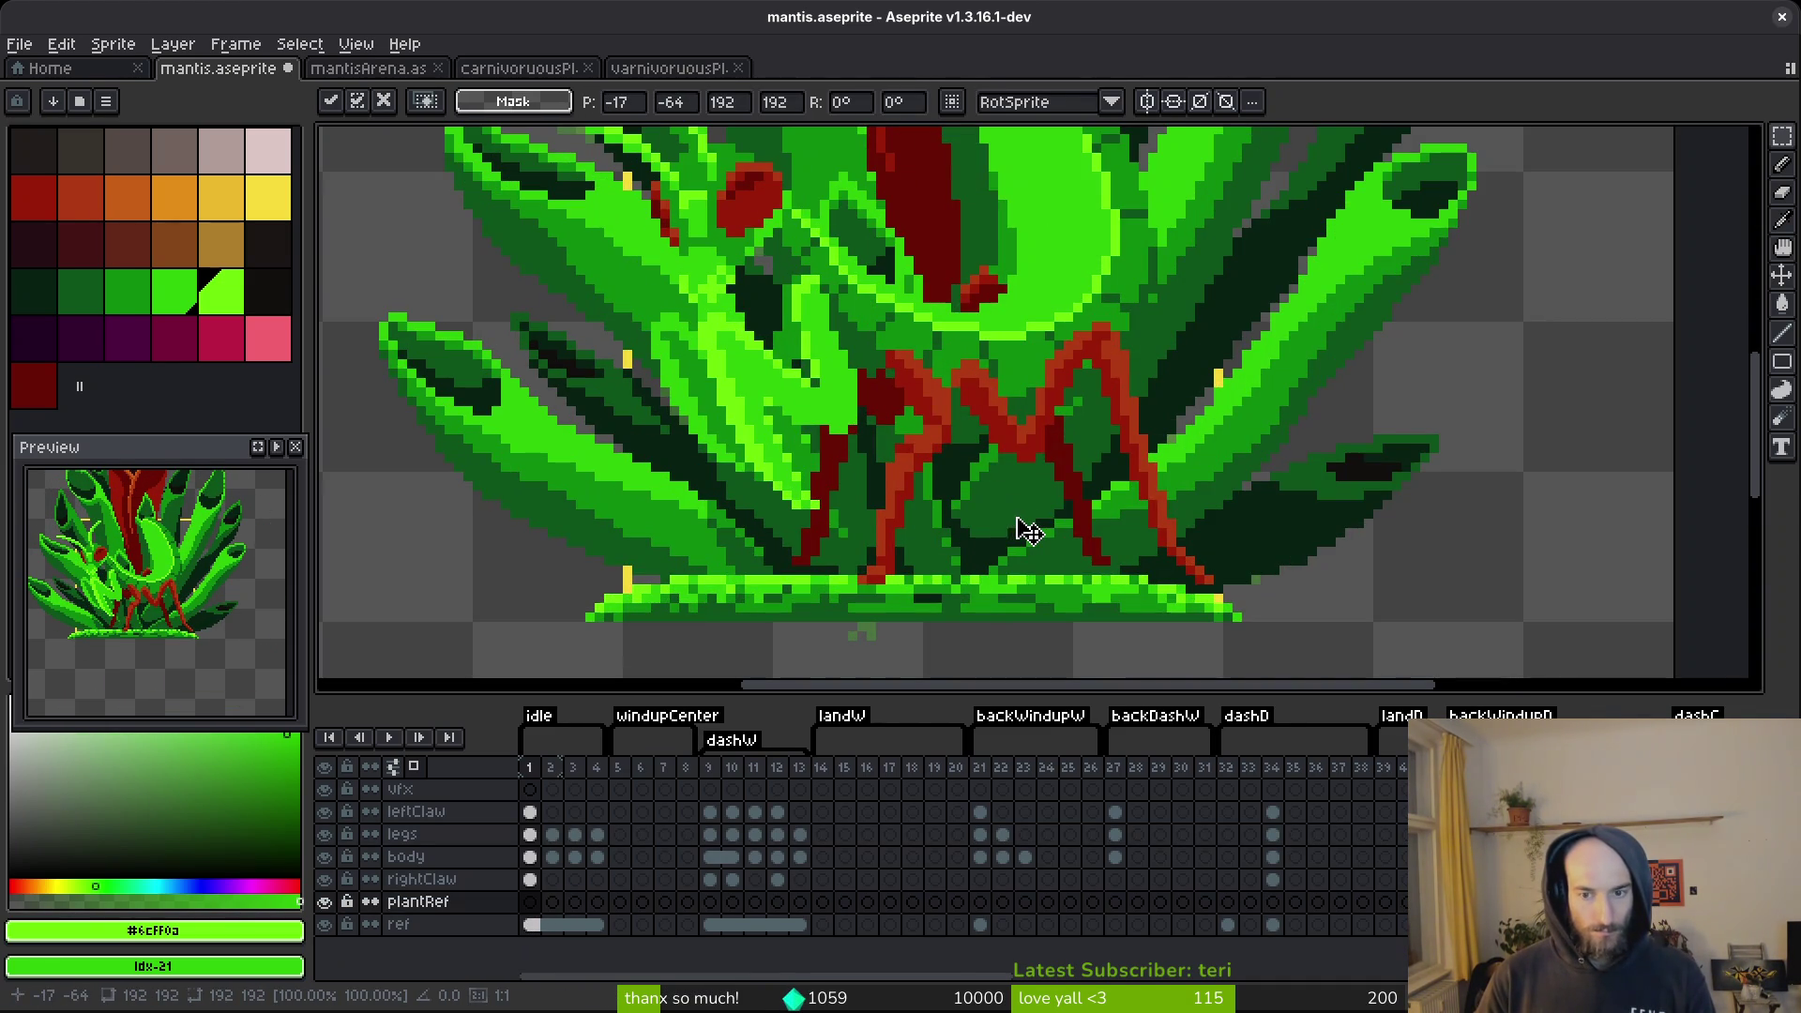
left_click_drag(1029, 531, 1028, 520)
key("Left")
key("Return")
Paste the plant again and place it behind the mantis.
scroll(1020, 551, "down", 3)
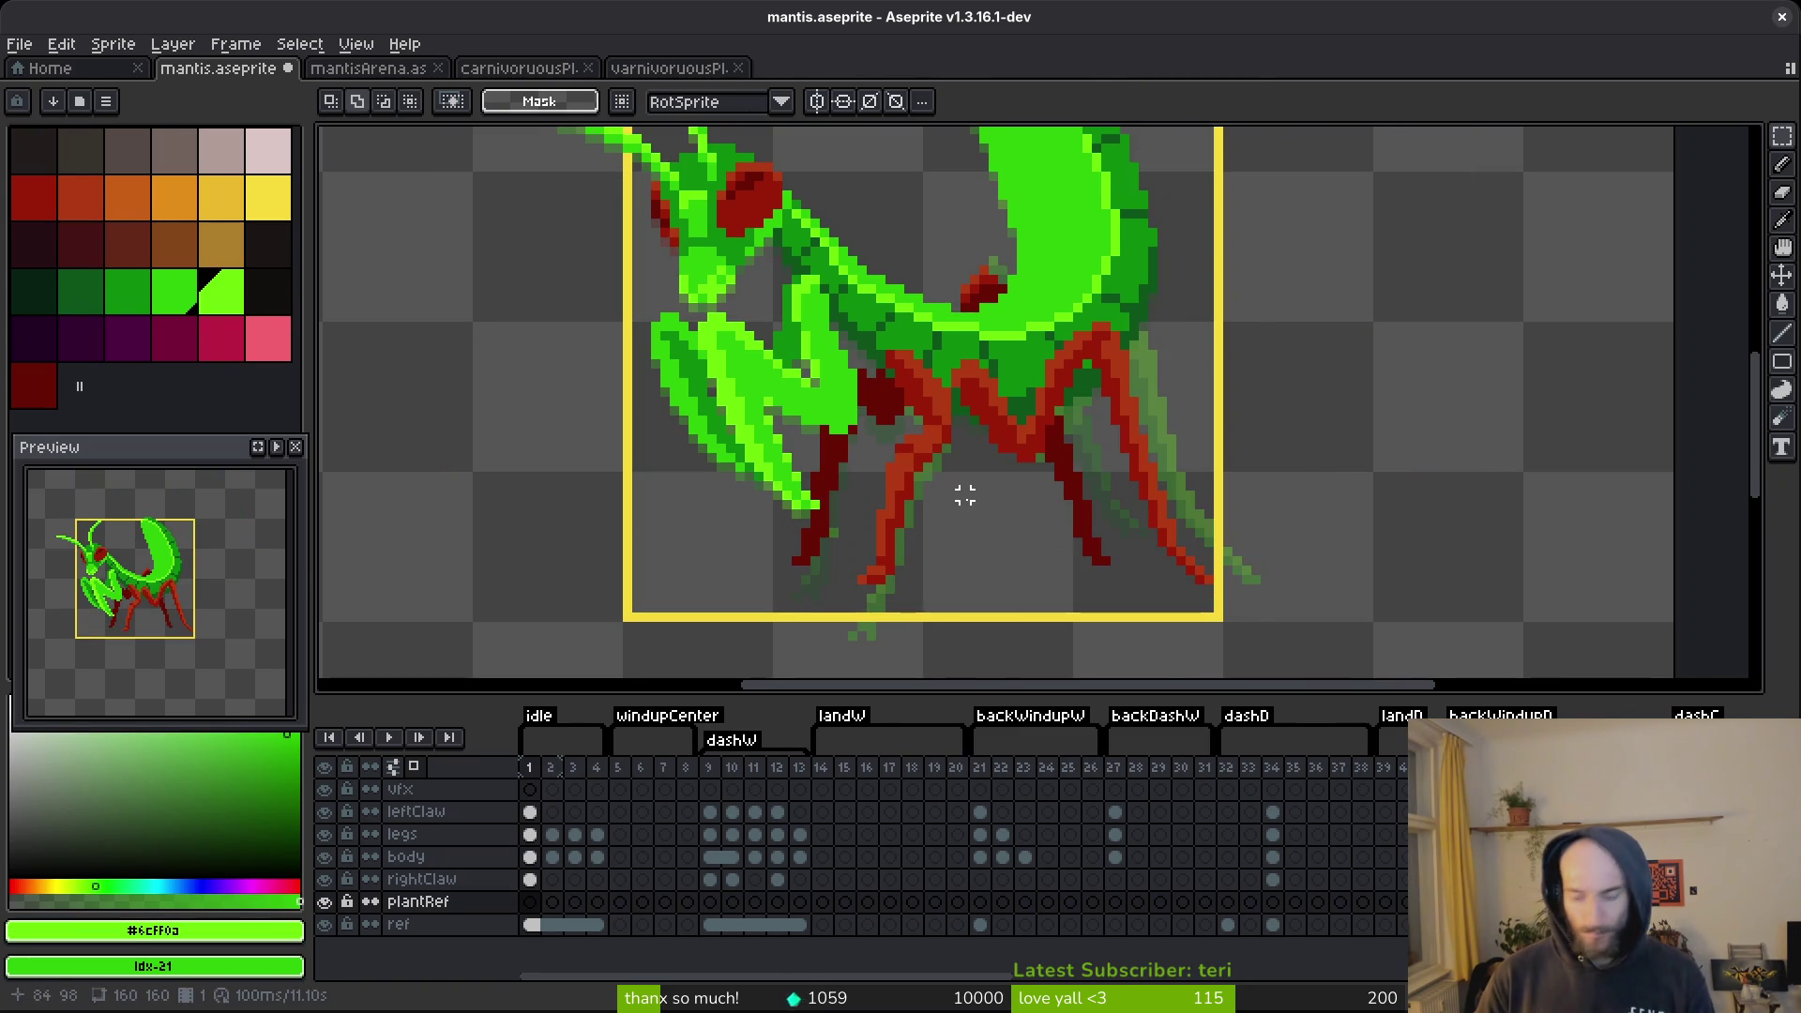
key("ctrl+v")
scroll(1093, 627, "down", 2)
left_click_drag(1092, 627, 1029, 390)
key("ctrl+d")
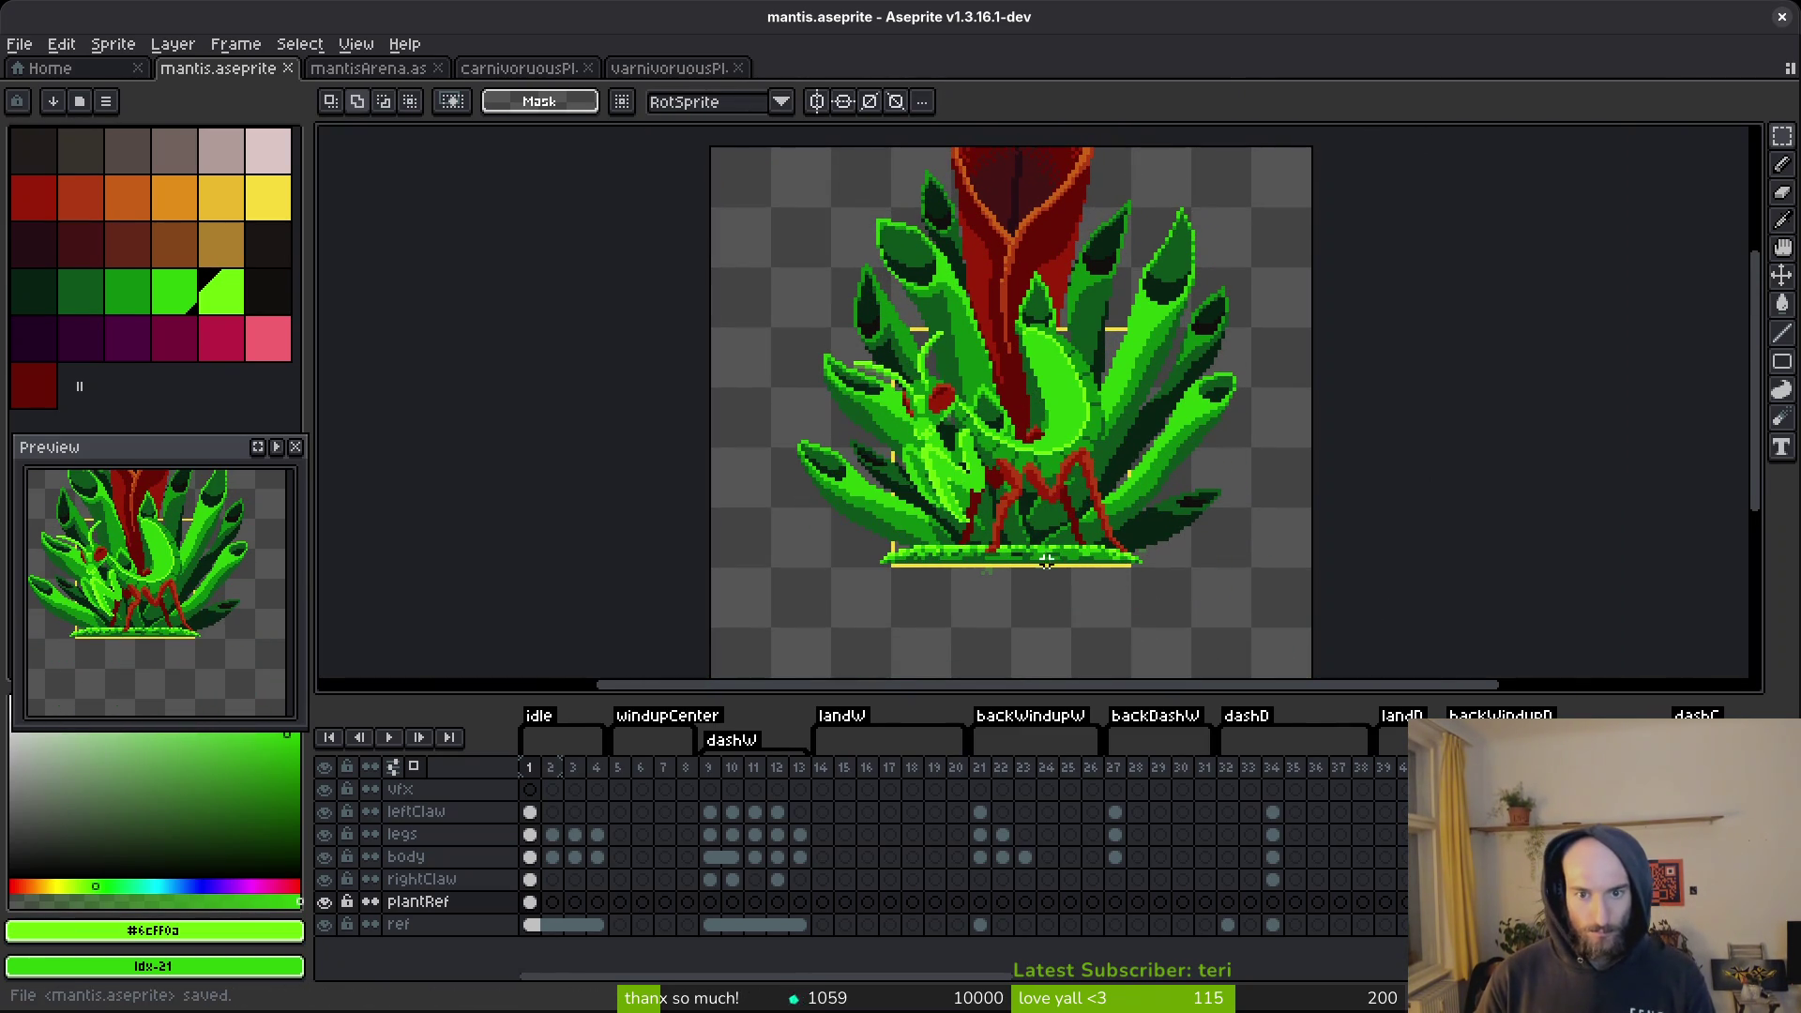
On the legs layer, replace the main red leg colour with green.
scroll(1048, 547, "up", 2)
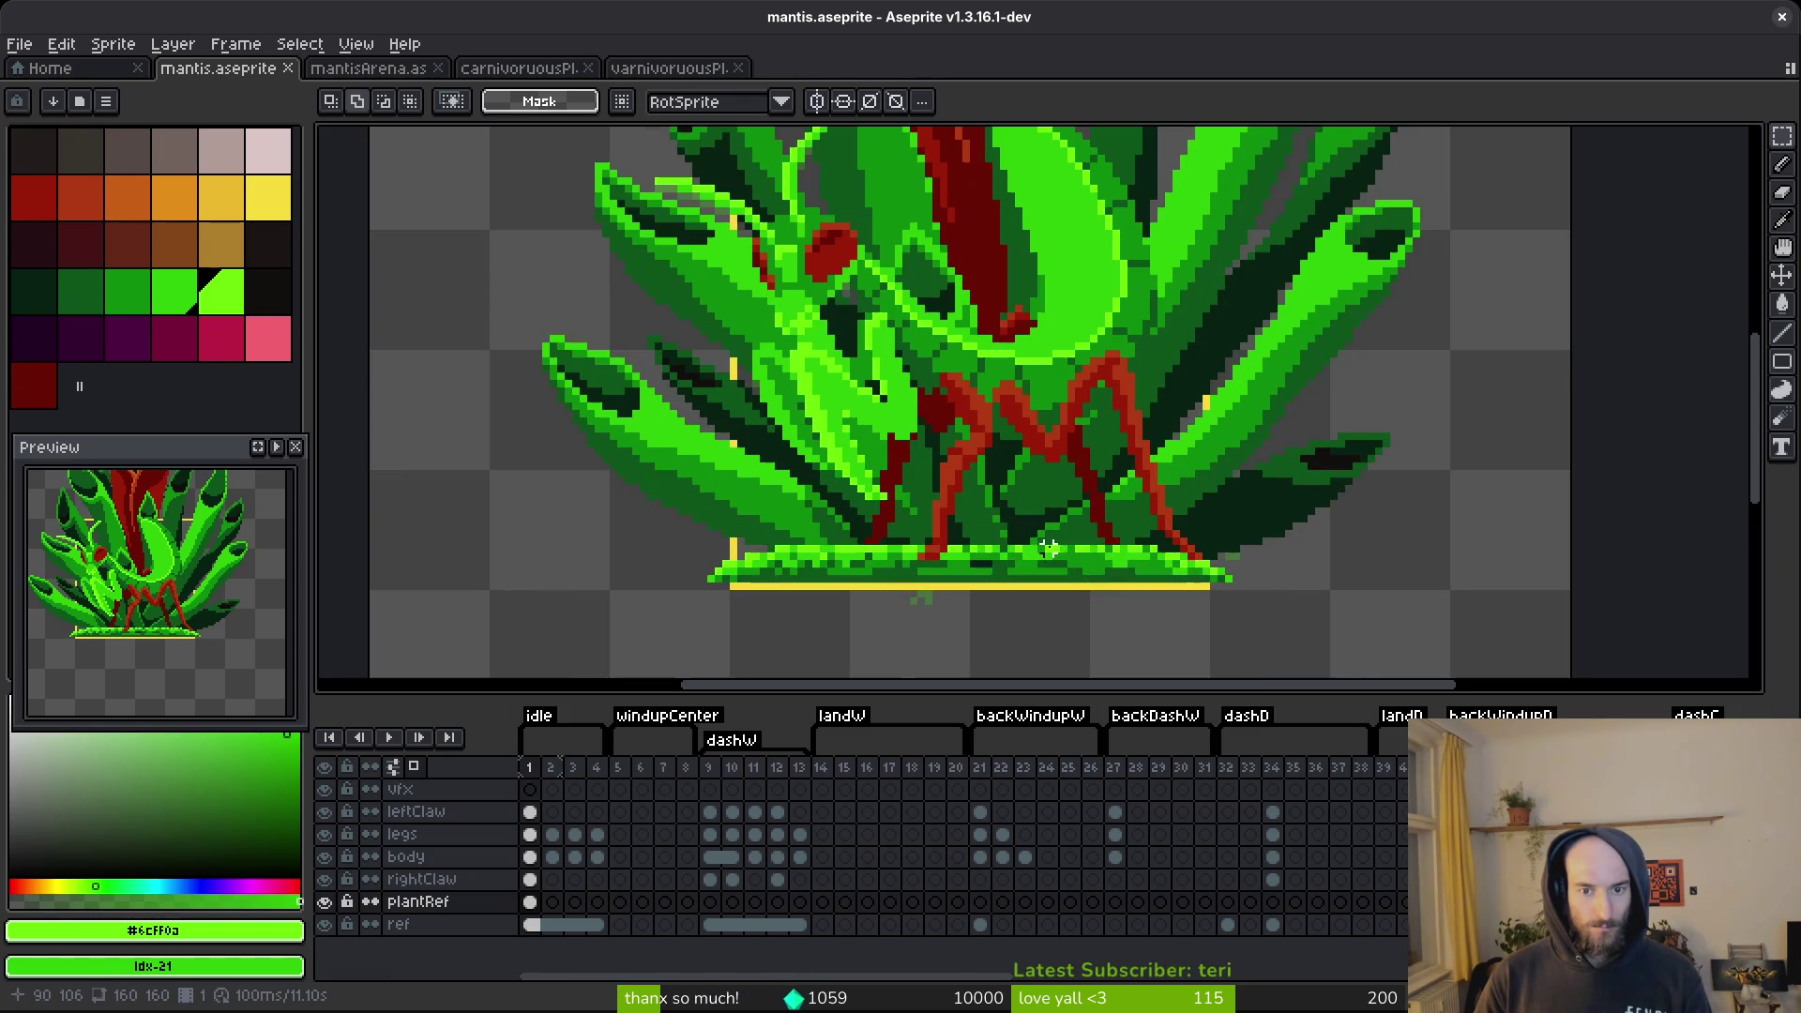
left_click_drag(1032, 518, 1019, 526)
left_click(529, 834)
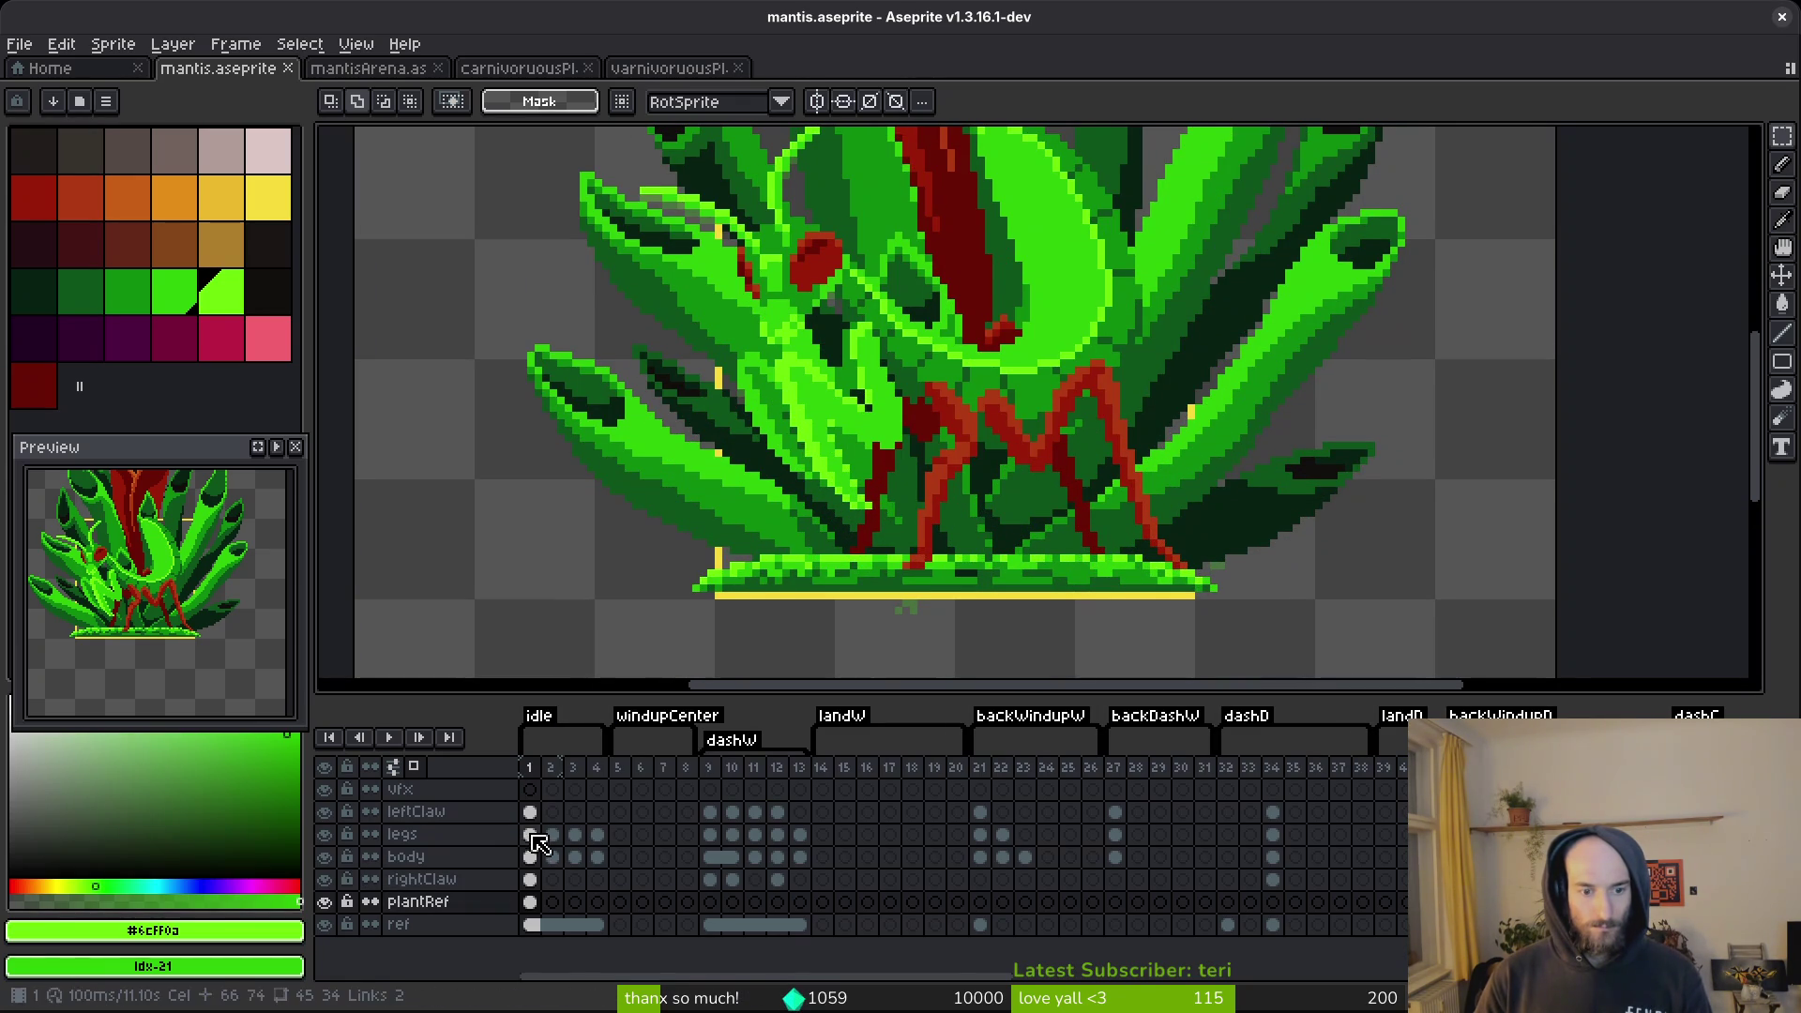
left_click_drag(989, 390, 991, 408)
scroll(991, 408, "up", 1)
left_click(1069, 357, "alt")
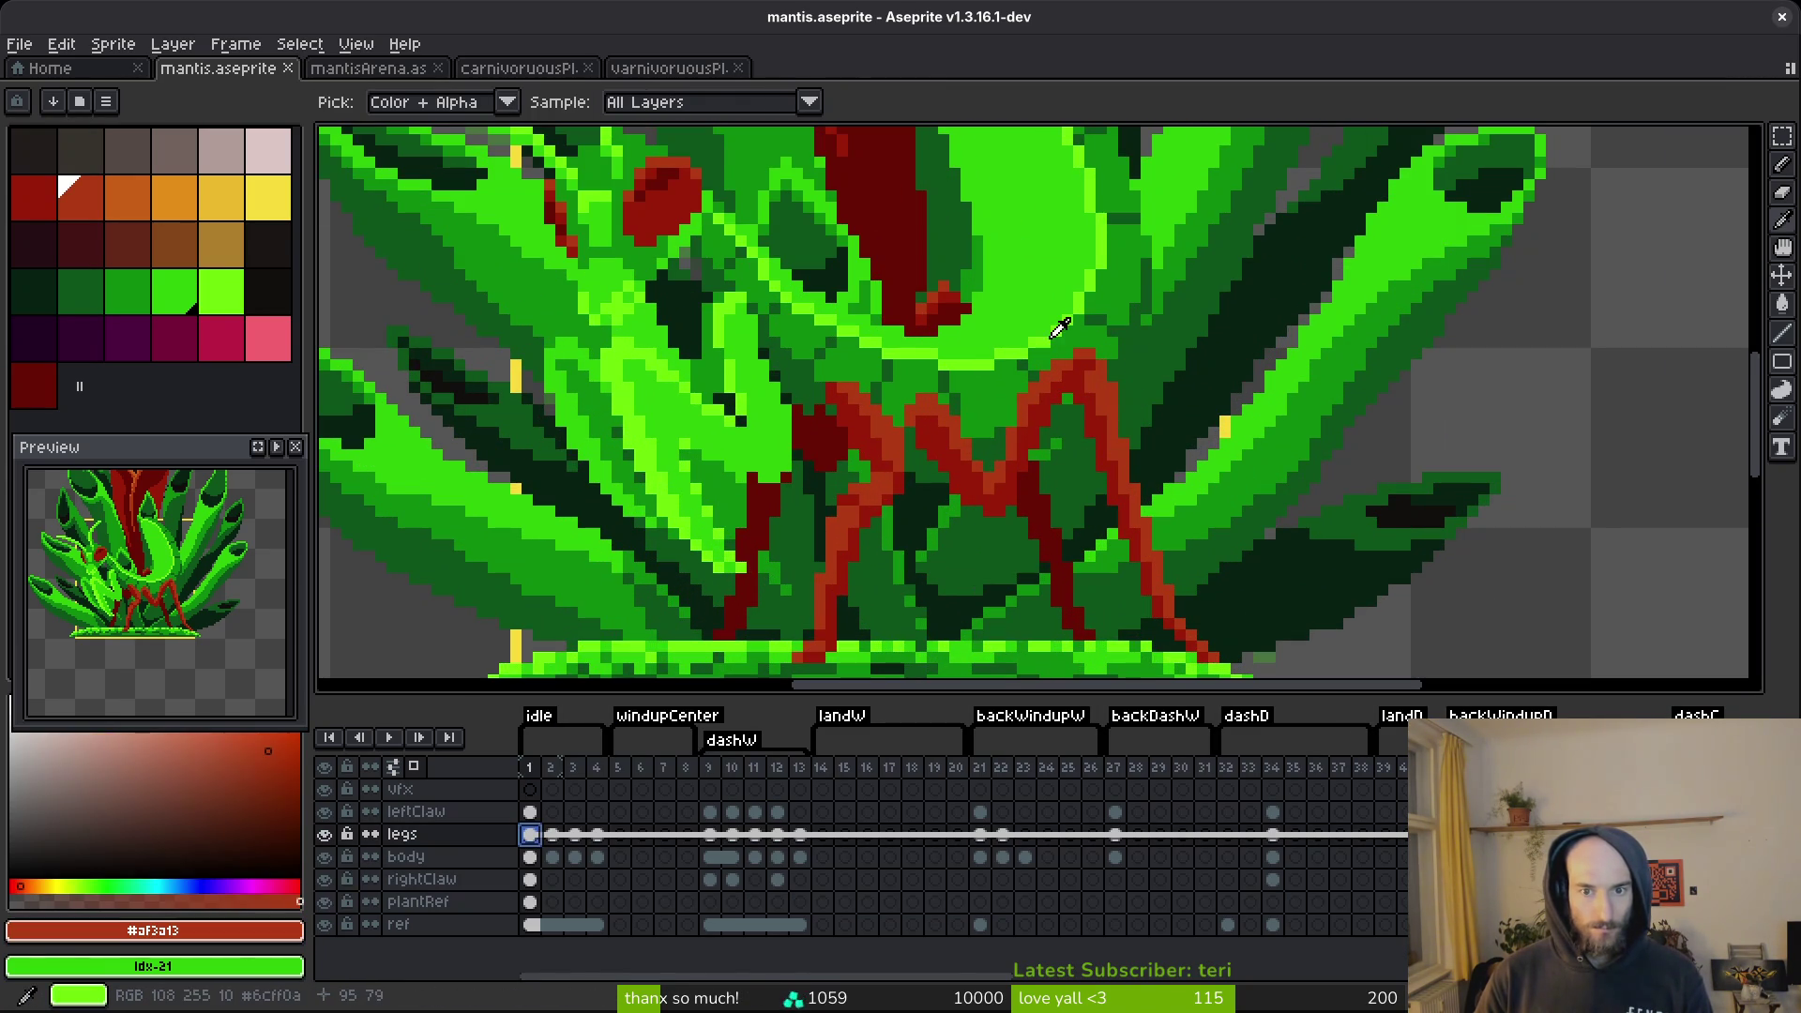
key("shift+r")
left_click(1085, 229)
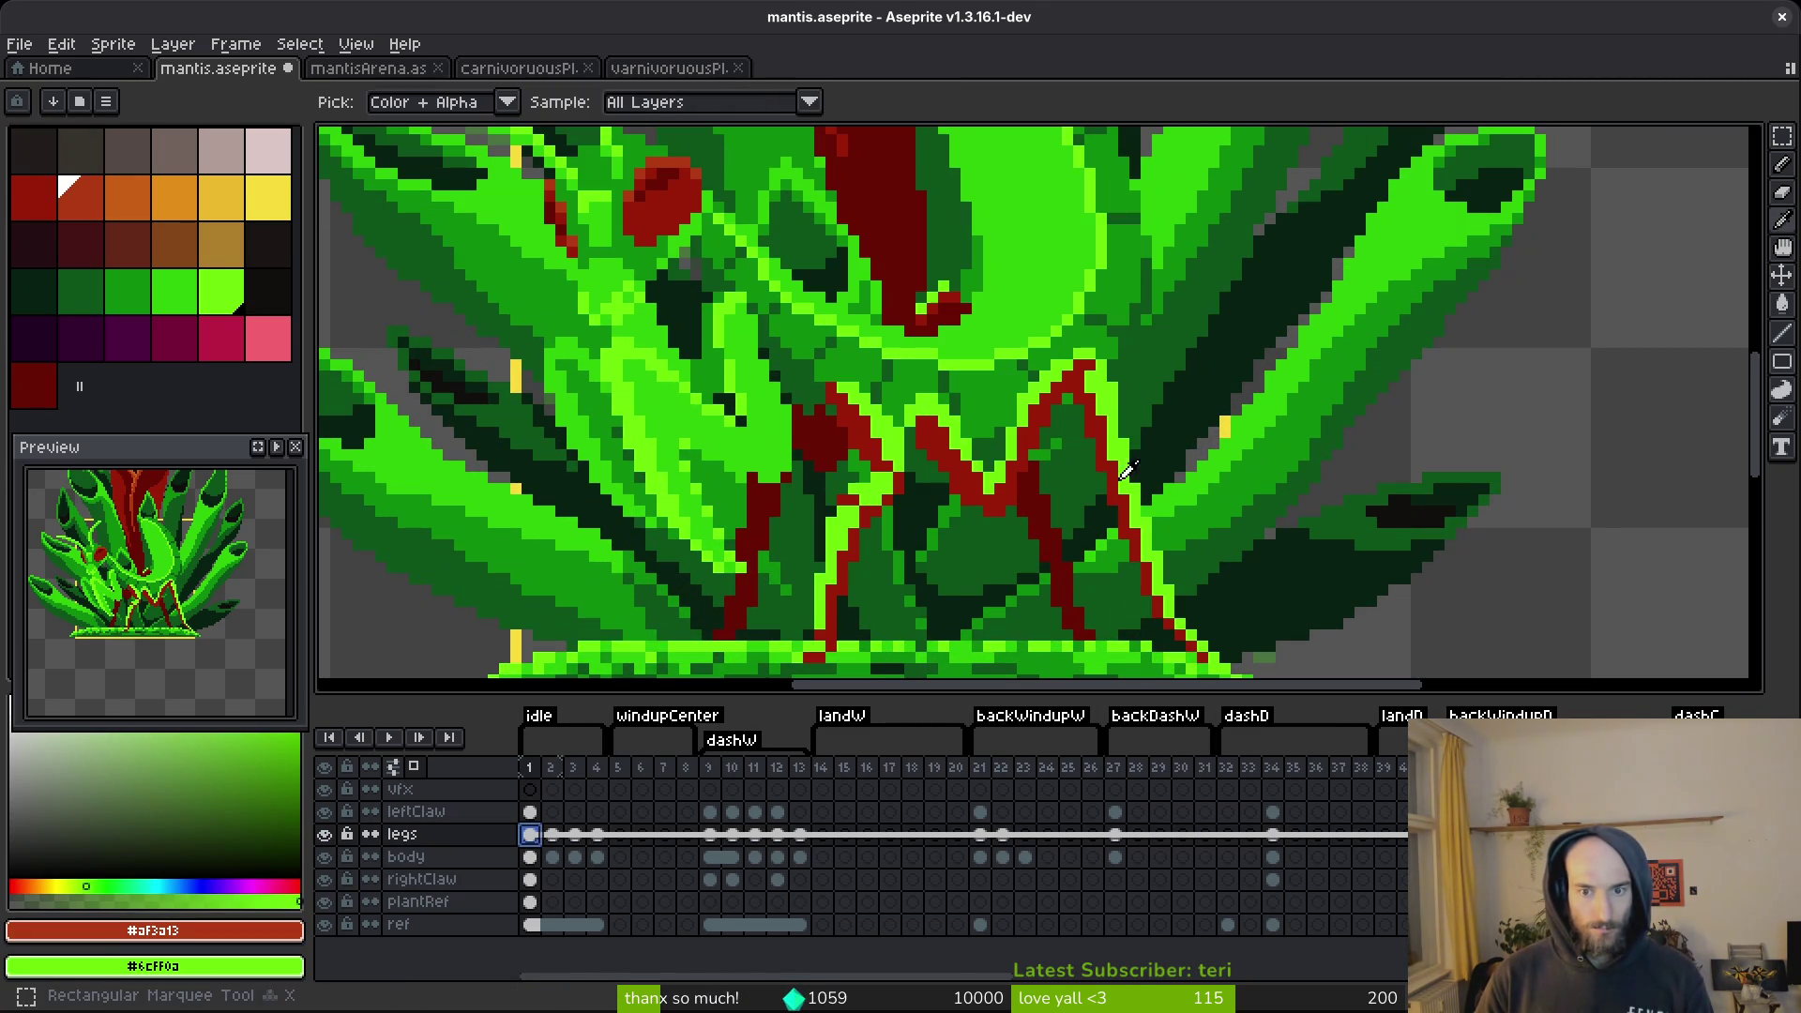
Turn the darker red leg outlines and remaining red pixels into dark greens.
left_click(1134, 484, "alt")
right_click(1007, 392)
key("shift+r")
left_click(1079, 268)
left_click(1044, 476)
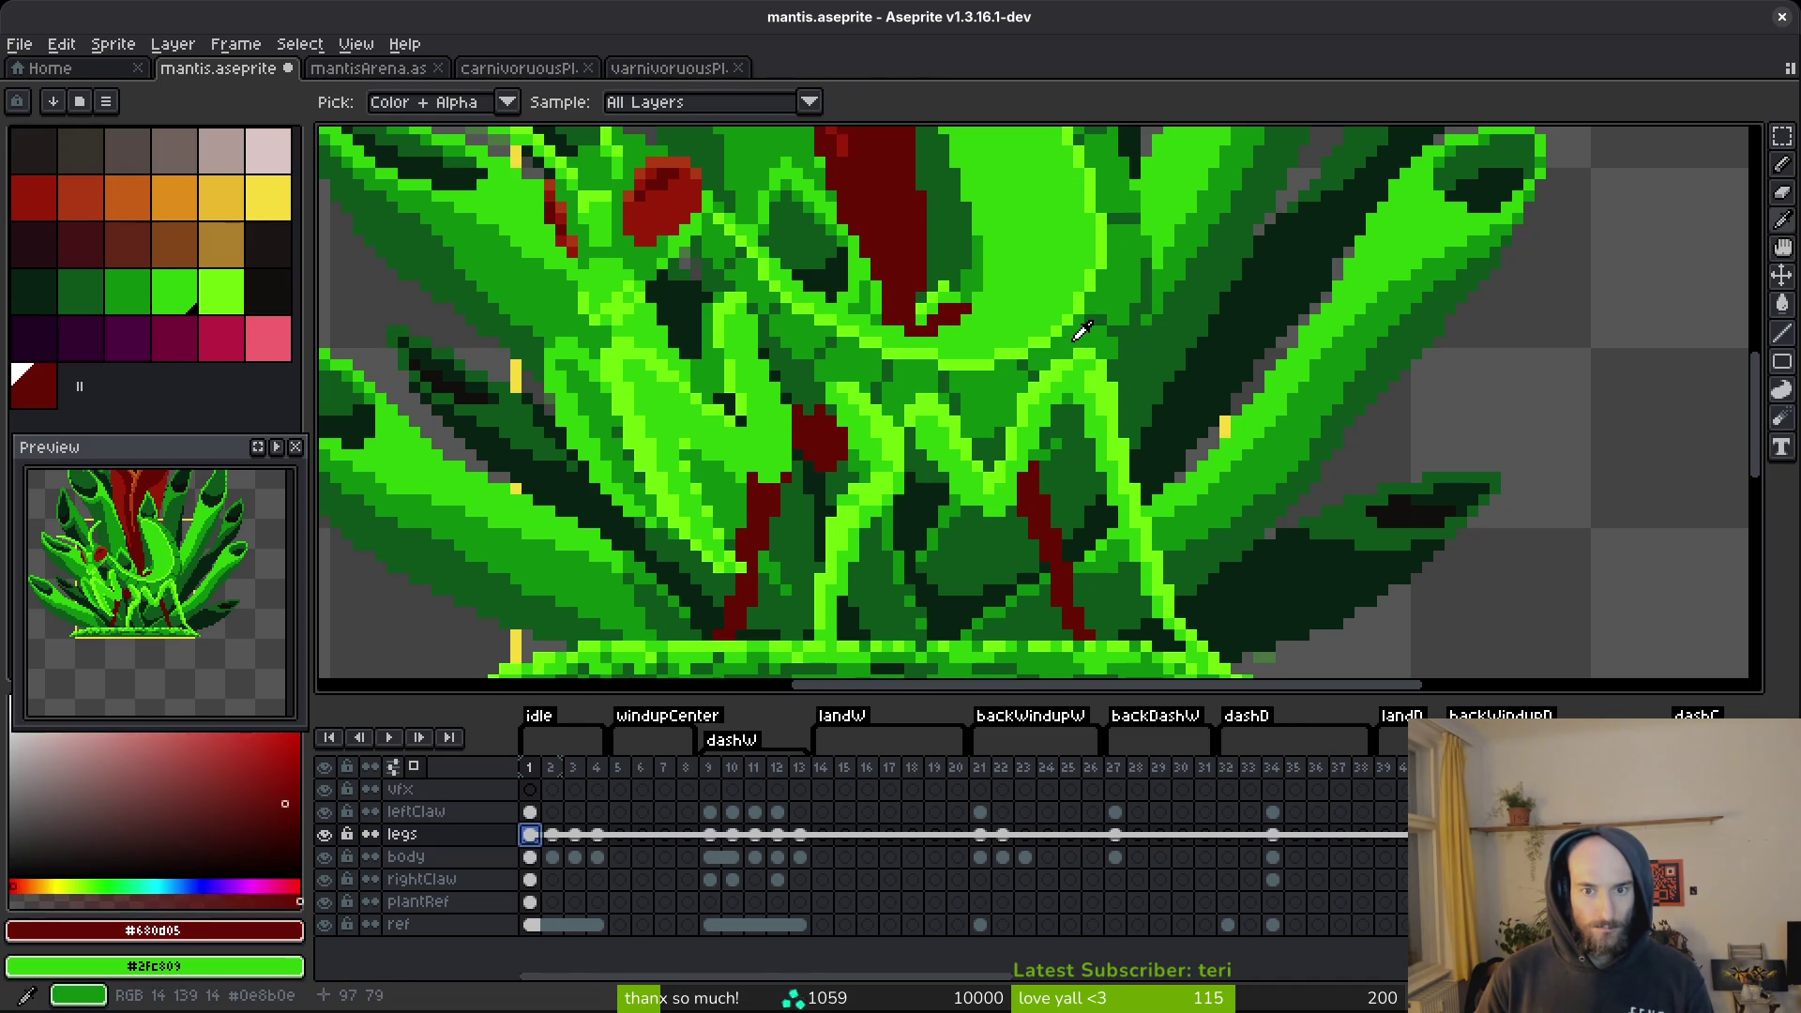
right_click(1078, 332)
key("shift+r")
left_click(1079, 231)
Save mantis.aseprite with the green legs.
scroll(1022, 443, "down", 4)
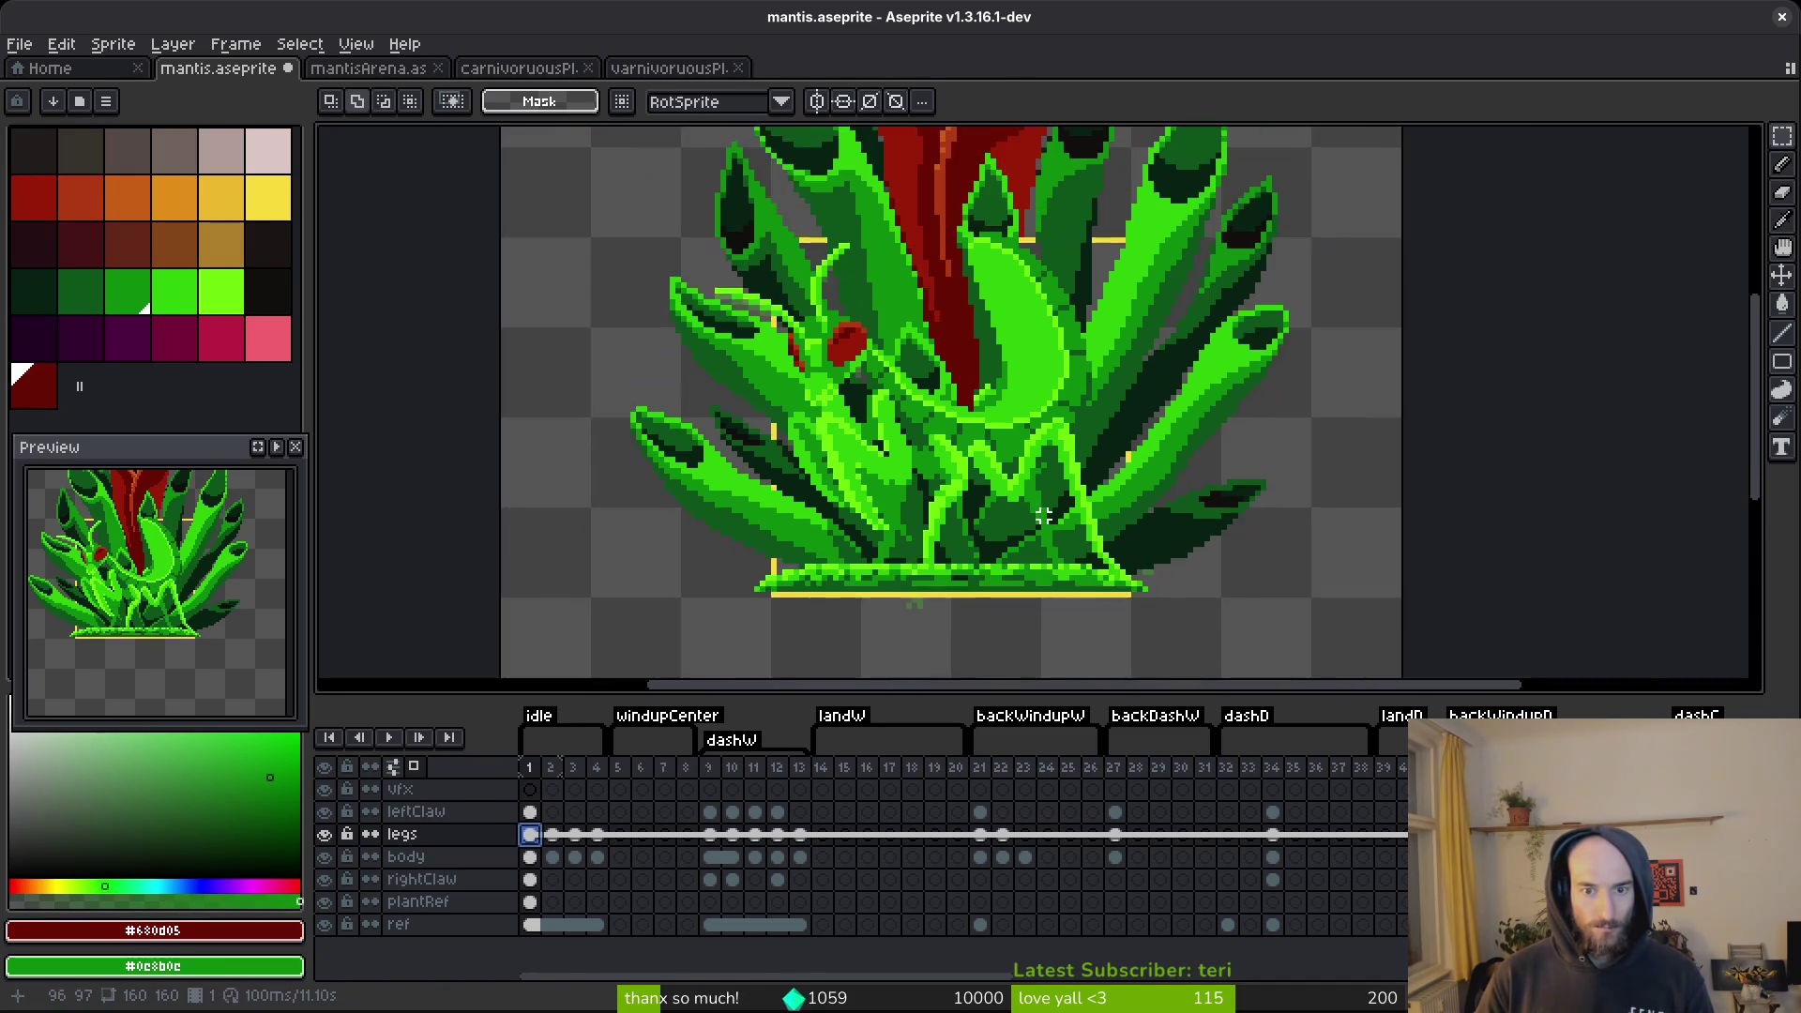
scroll(1063, 544, "down", 2)
key("ctrl+s")
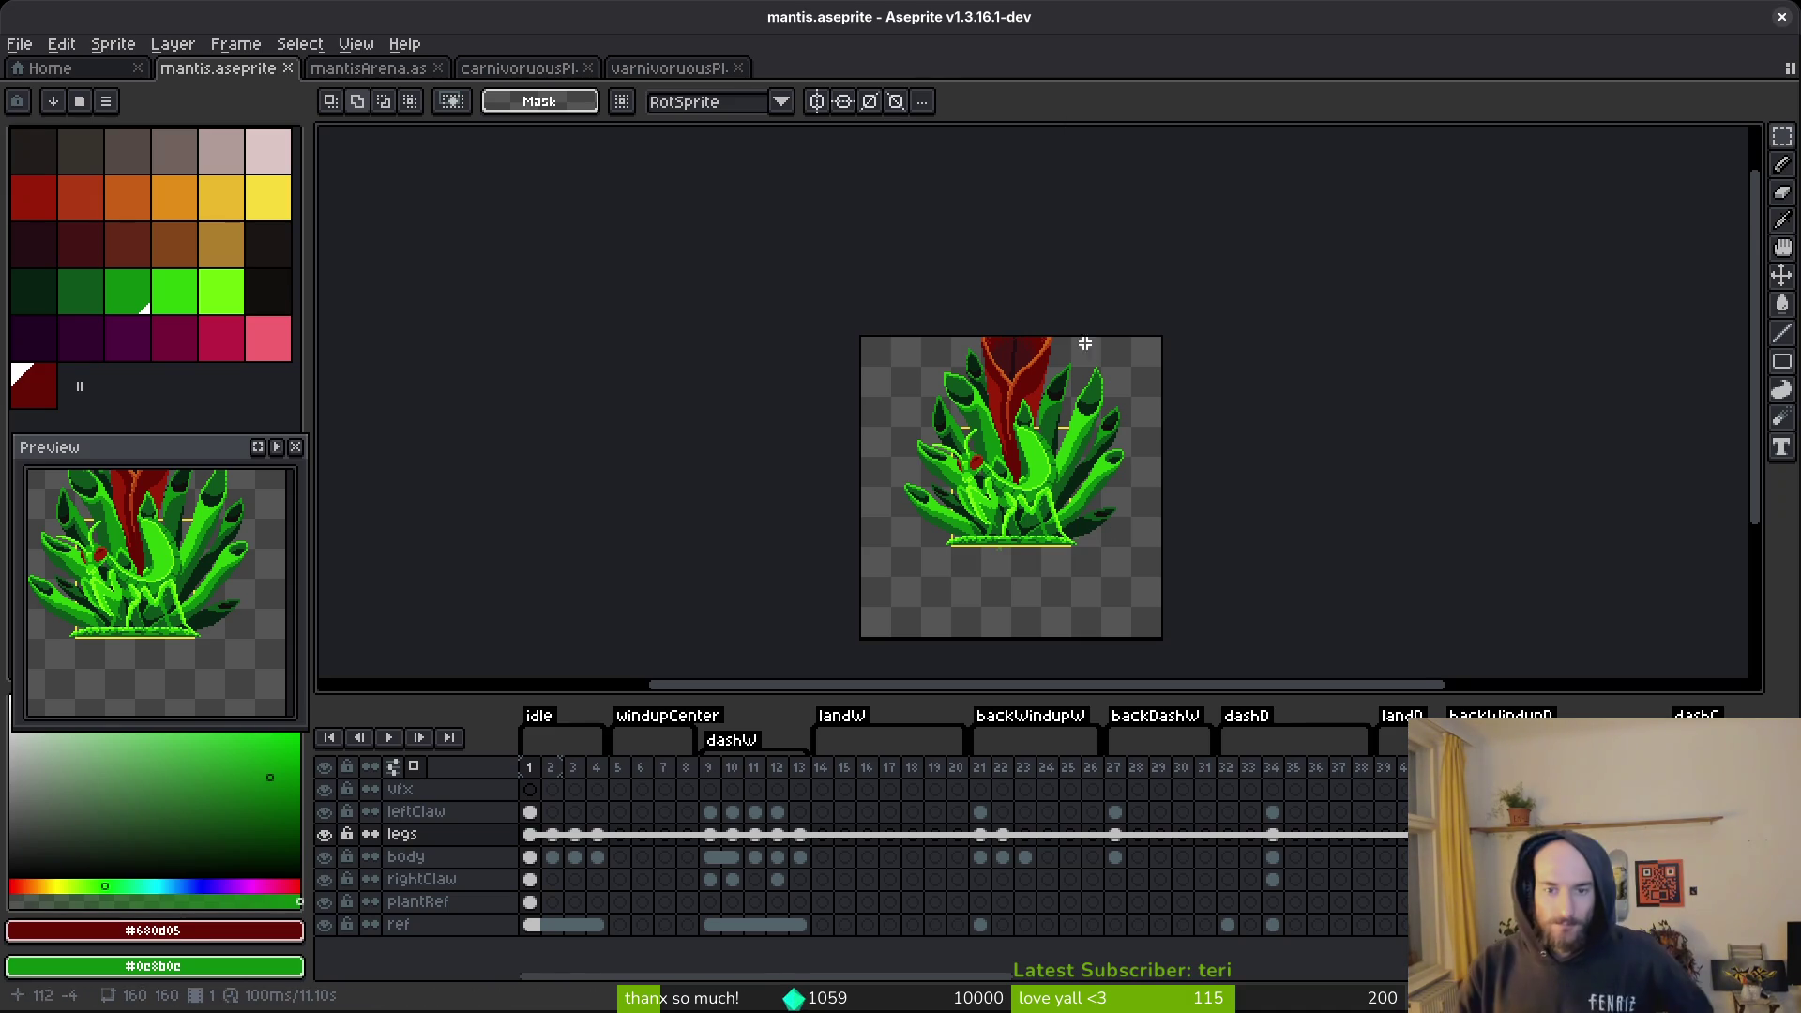
scroll(1110, 446, "down", 3)
scroll(1050, 521, "up", 5)
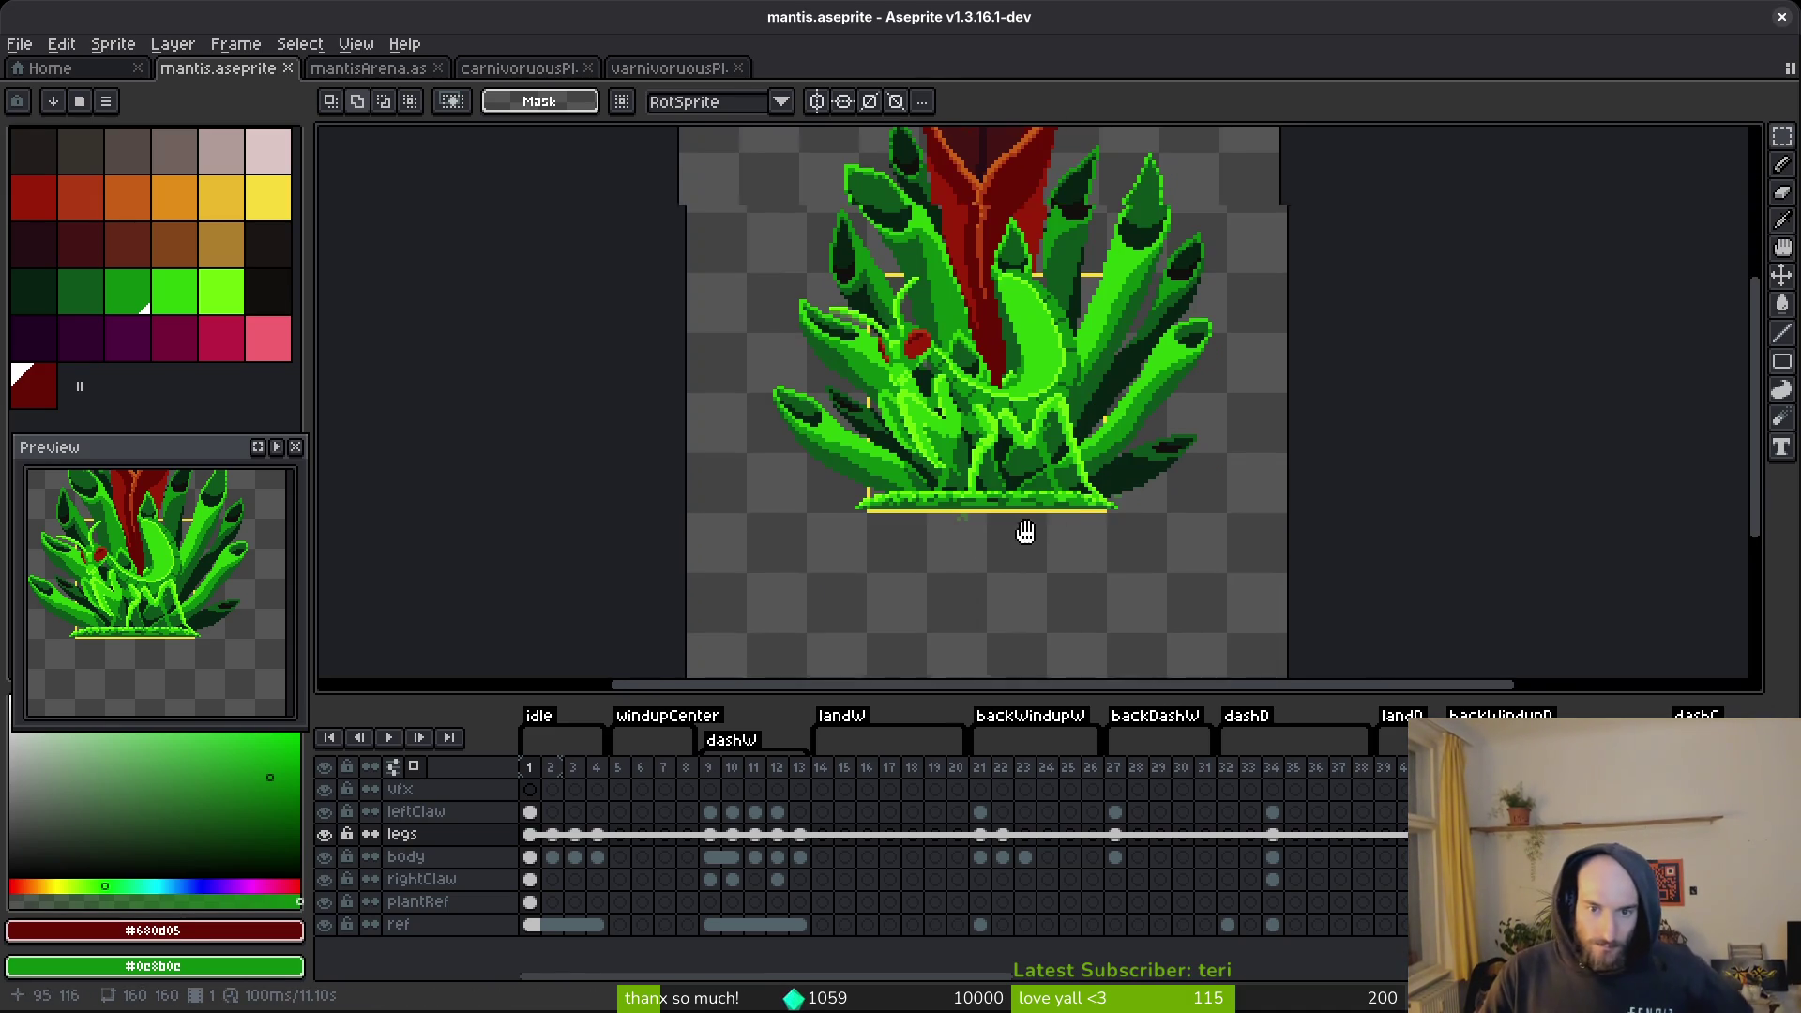
Back in the layered plant file, eyedrop leaf greens and paint darker shading strokes onto the leaves.
left_click(516, 69)
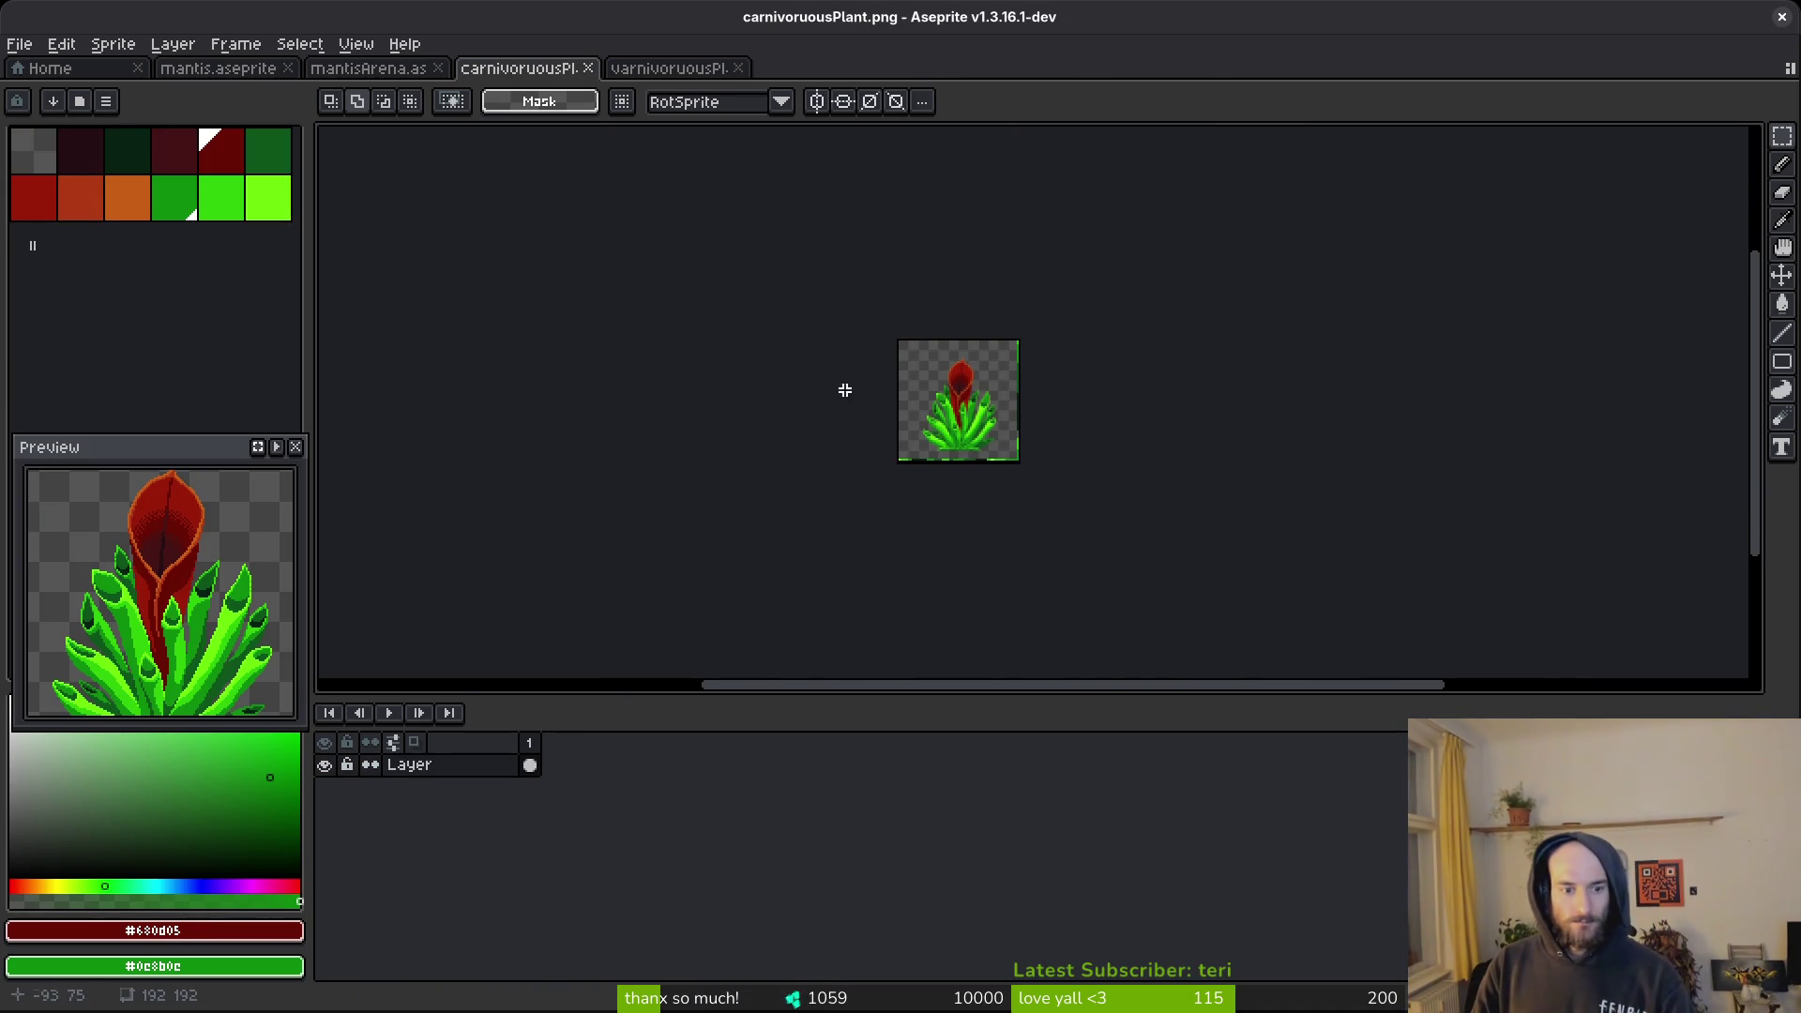
left_click(672, 68)
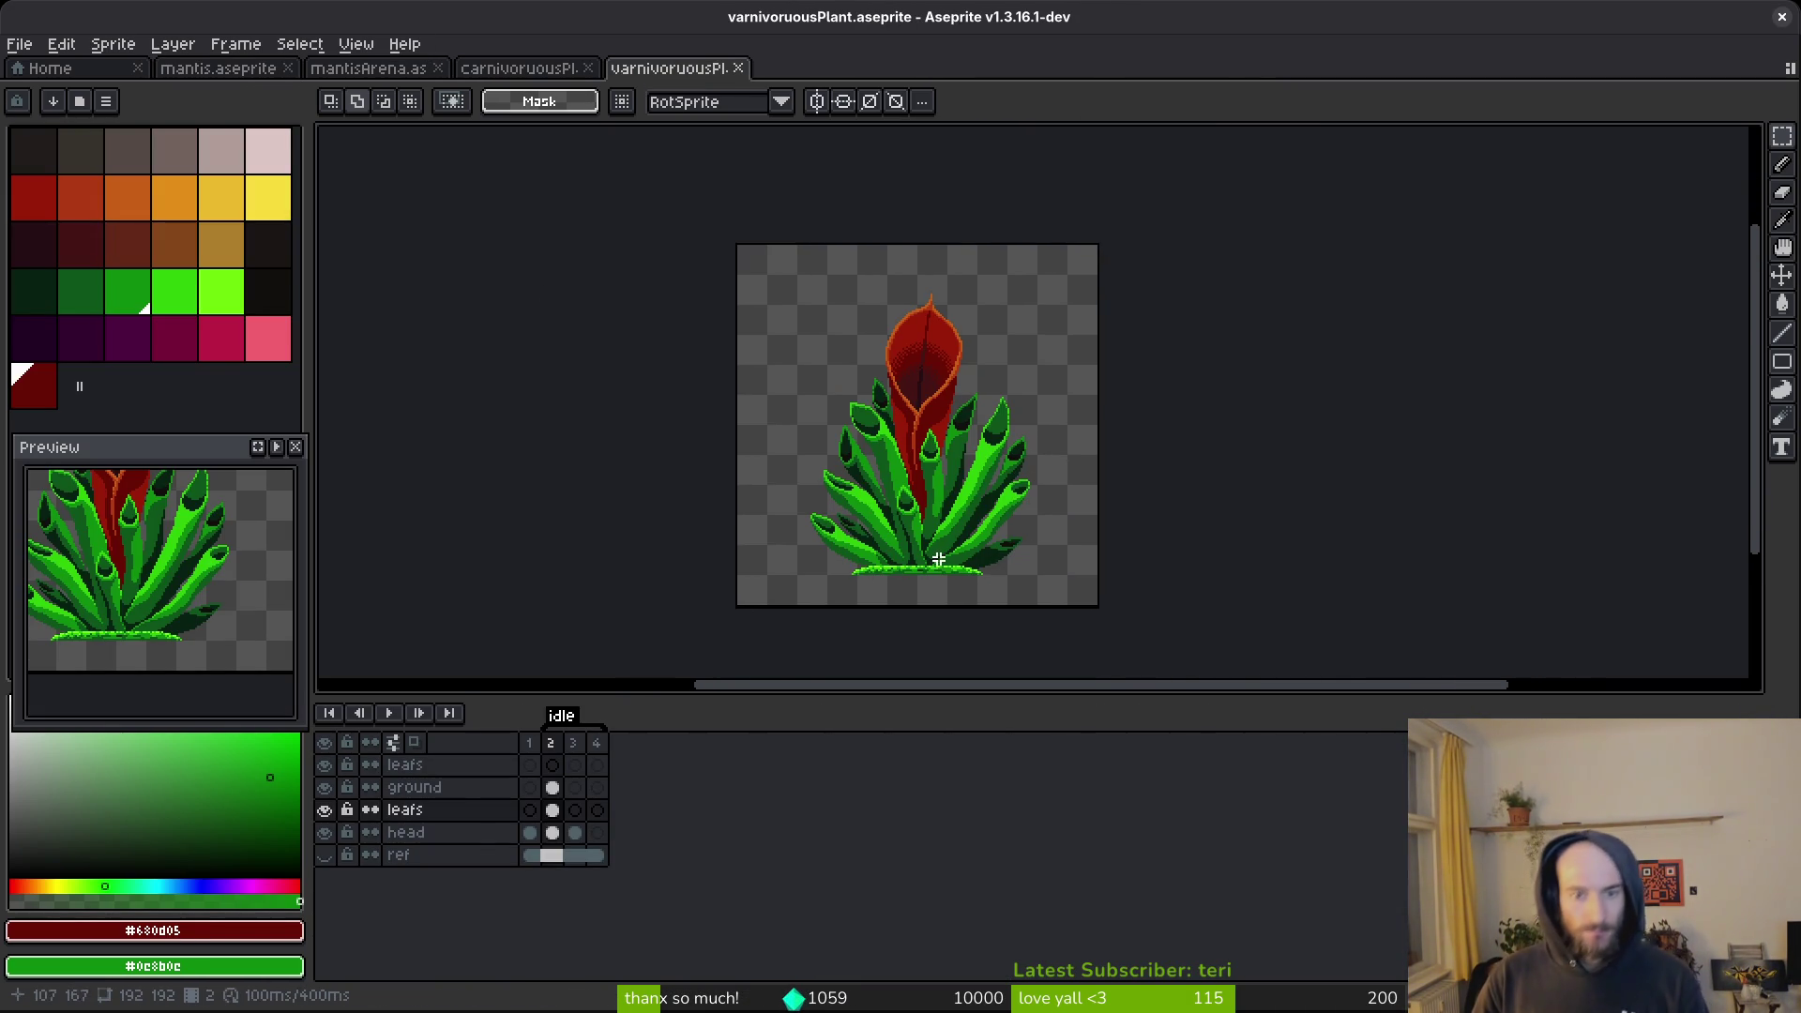
scroll(938, 559, "up", 5)
key("i")
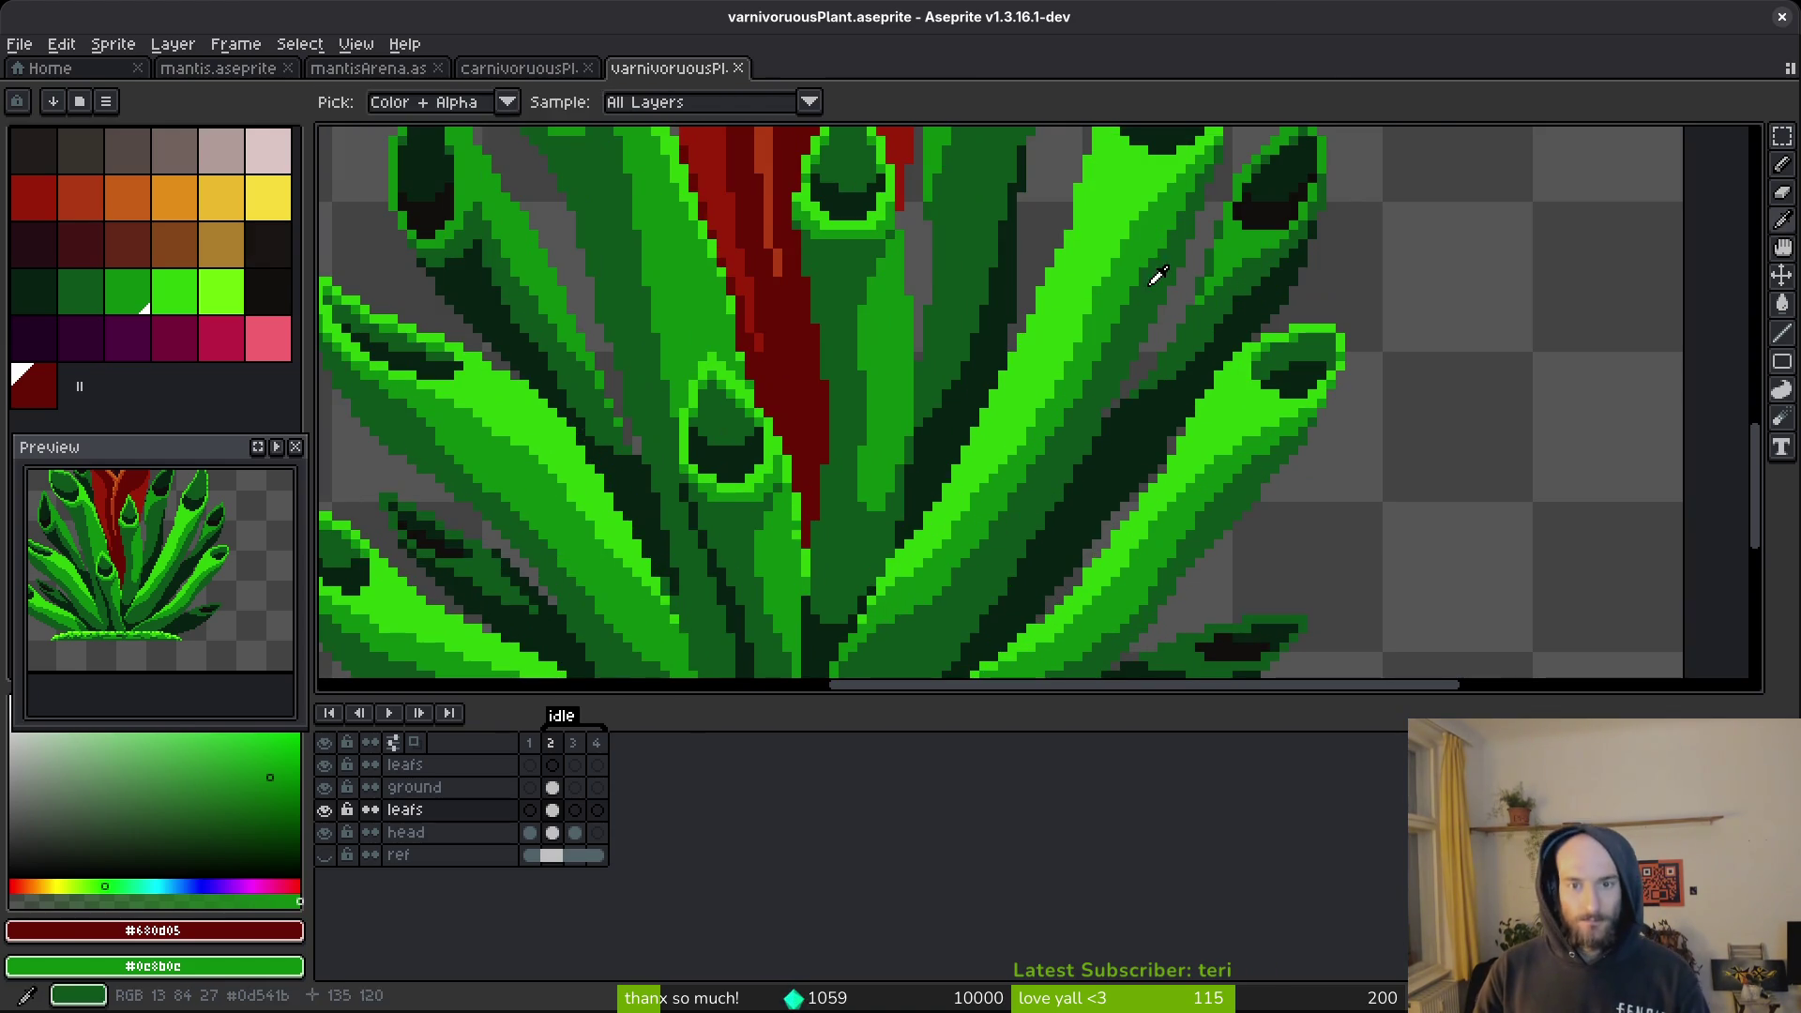
left_click(1144, 299, "alt")
scroll(1146, 281, "up", 1)
left_click_drag(1148, 267, 1142, 286)
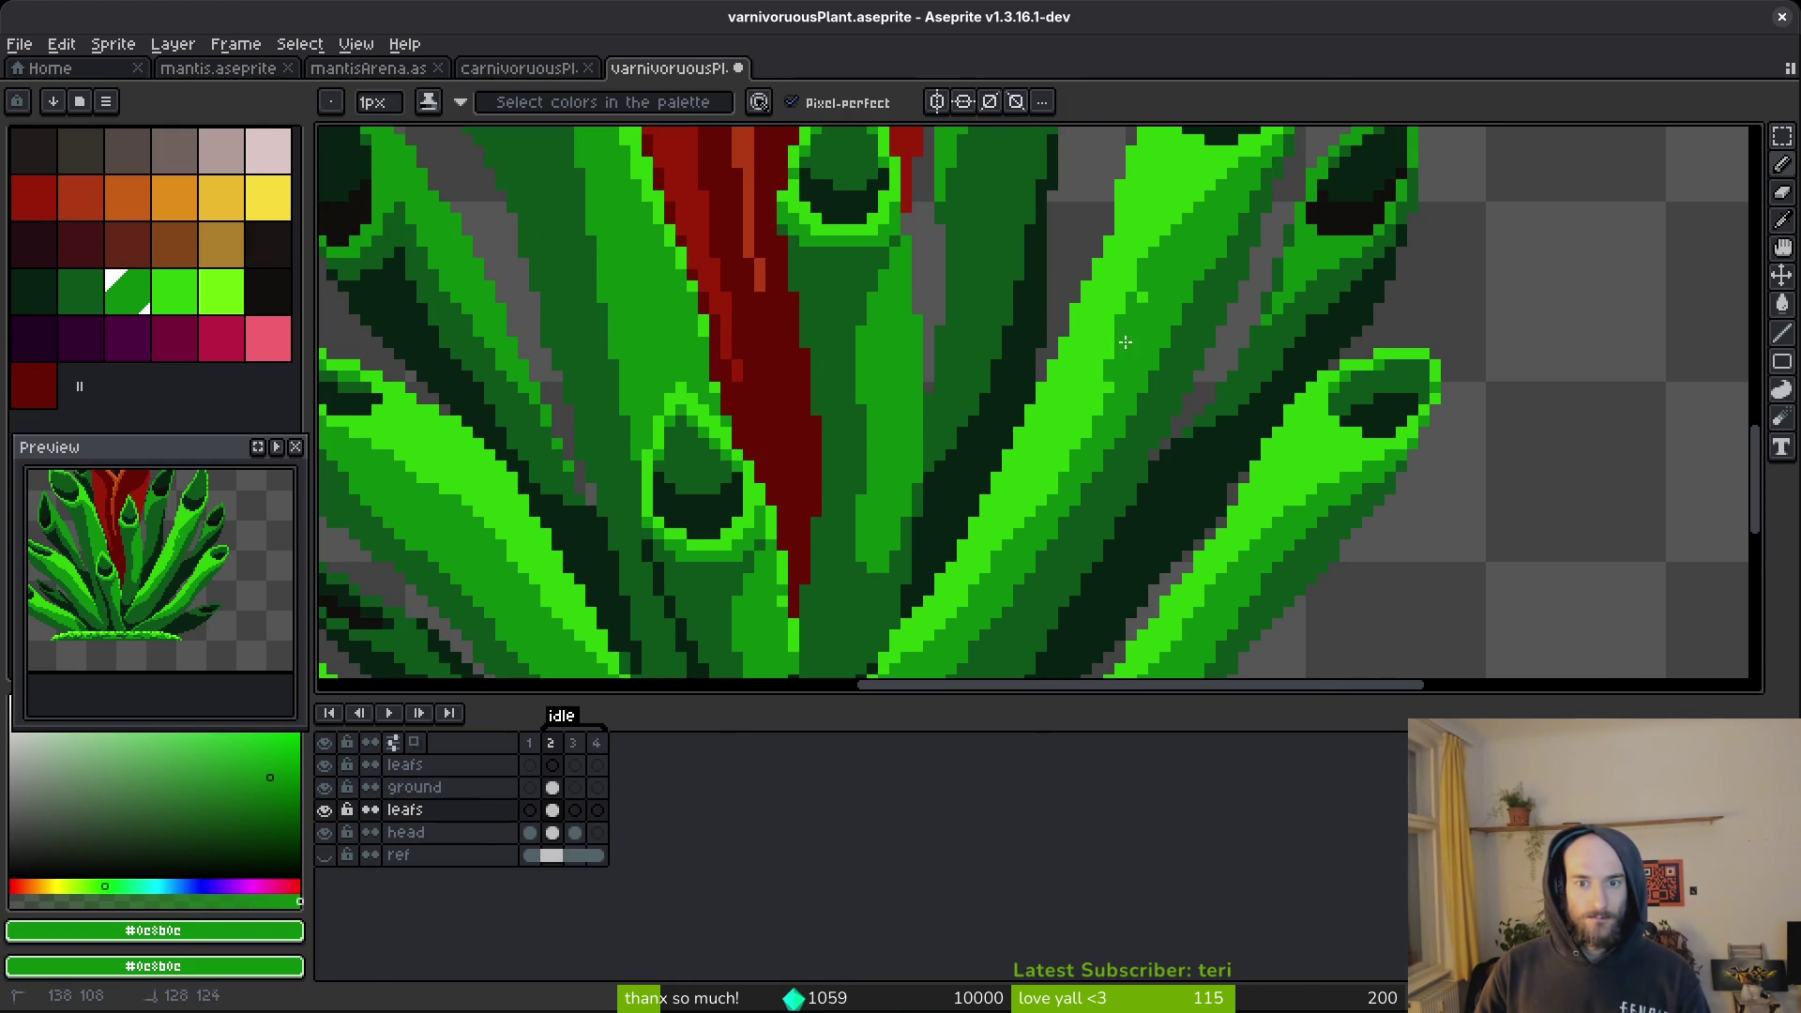
scroll(1135, 330, "up", 1)
scroll(1140, 328, "up", 1)
left_click(1183, 225, "alt")
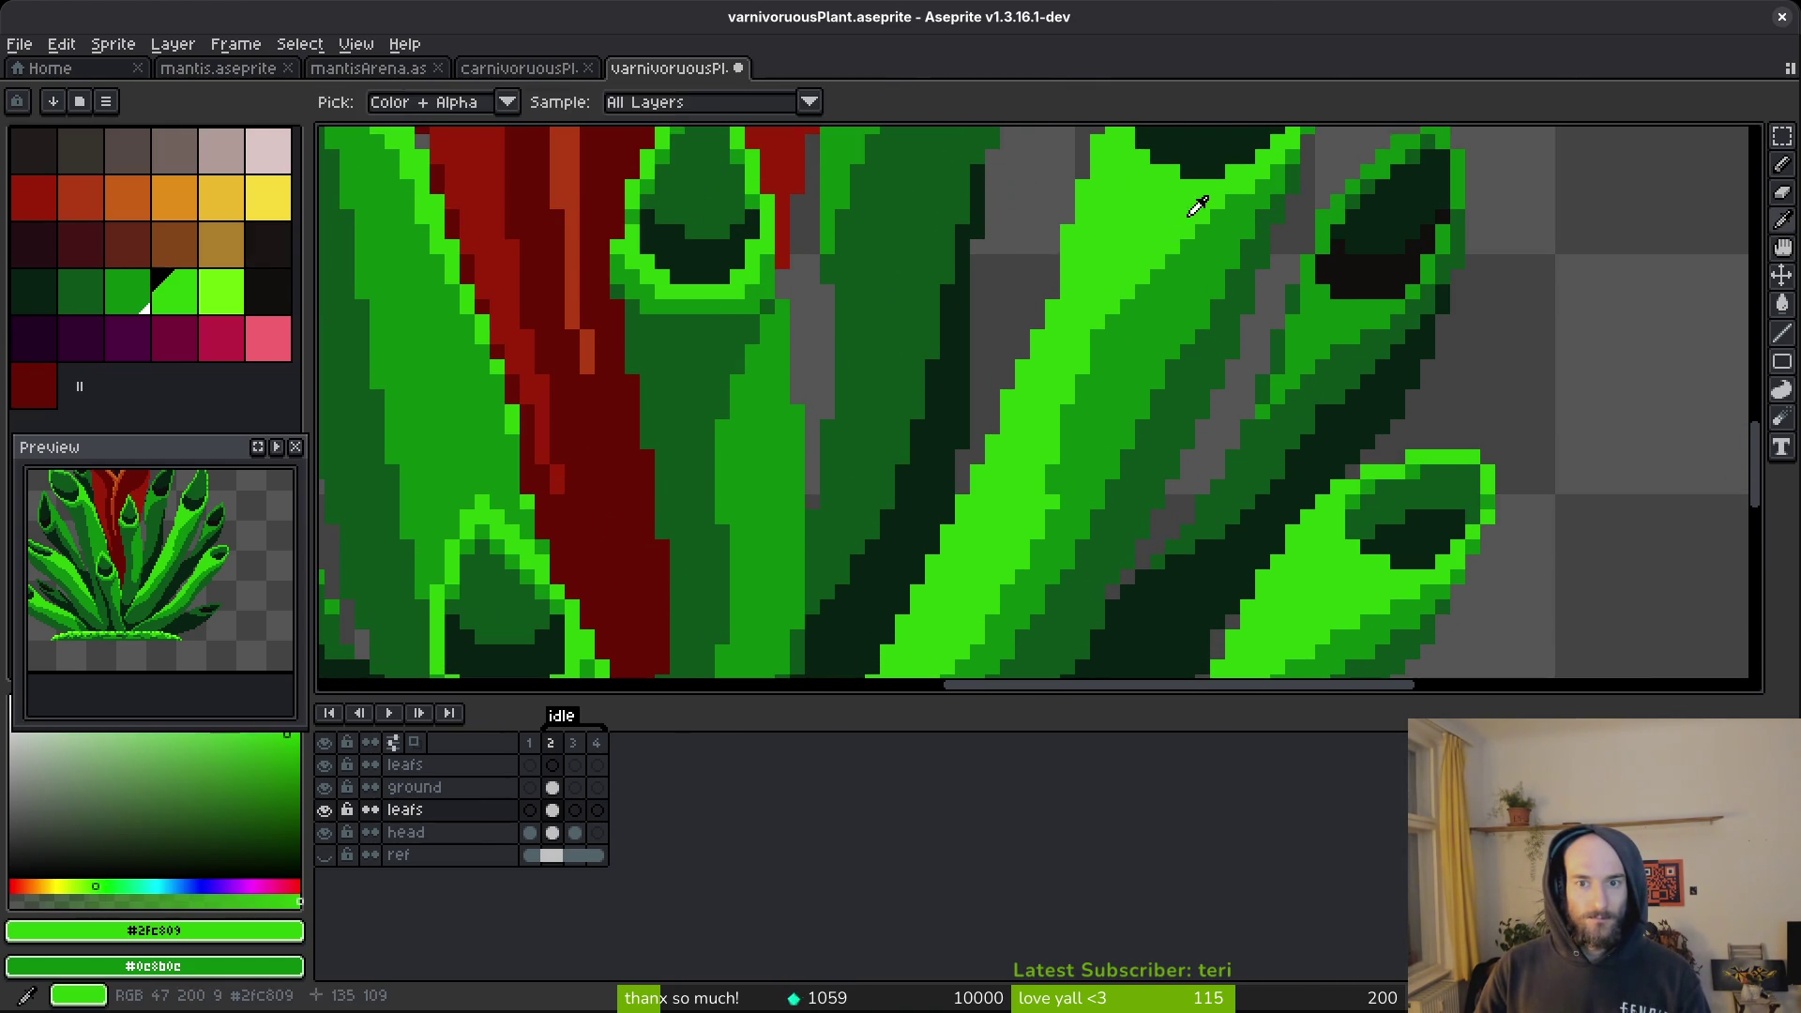
scroll(1168, 292, "down", 1)
left_click(1101, 362, "alt")
scroll(1116, 310, "up", 1)
left_click_drag(1152, 235, 1041, 403)
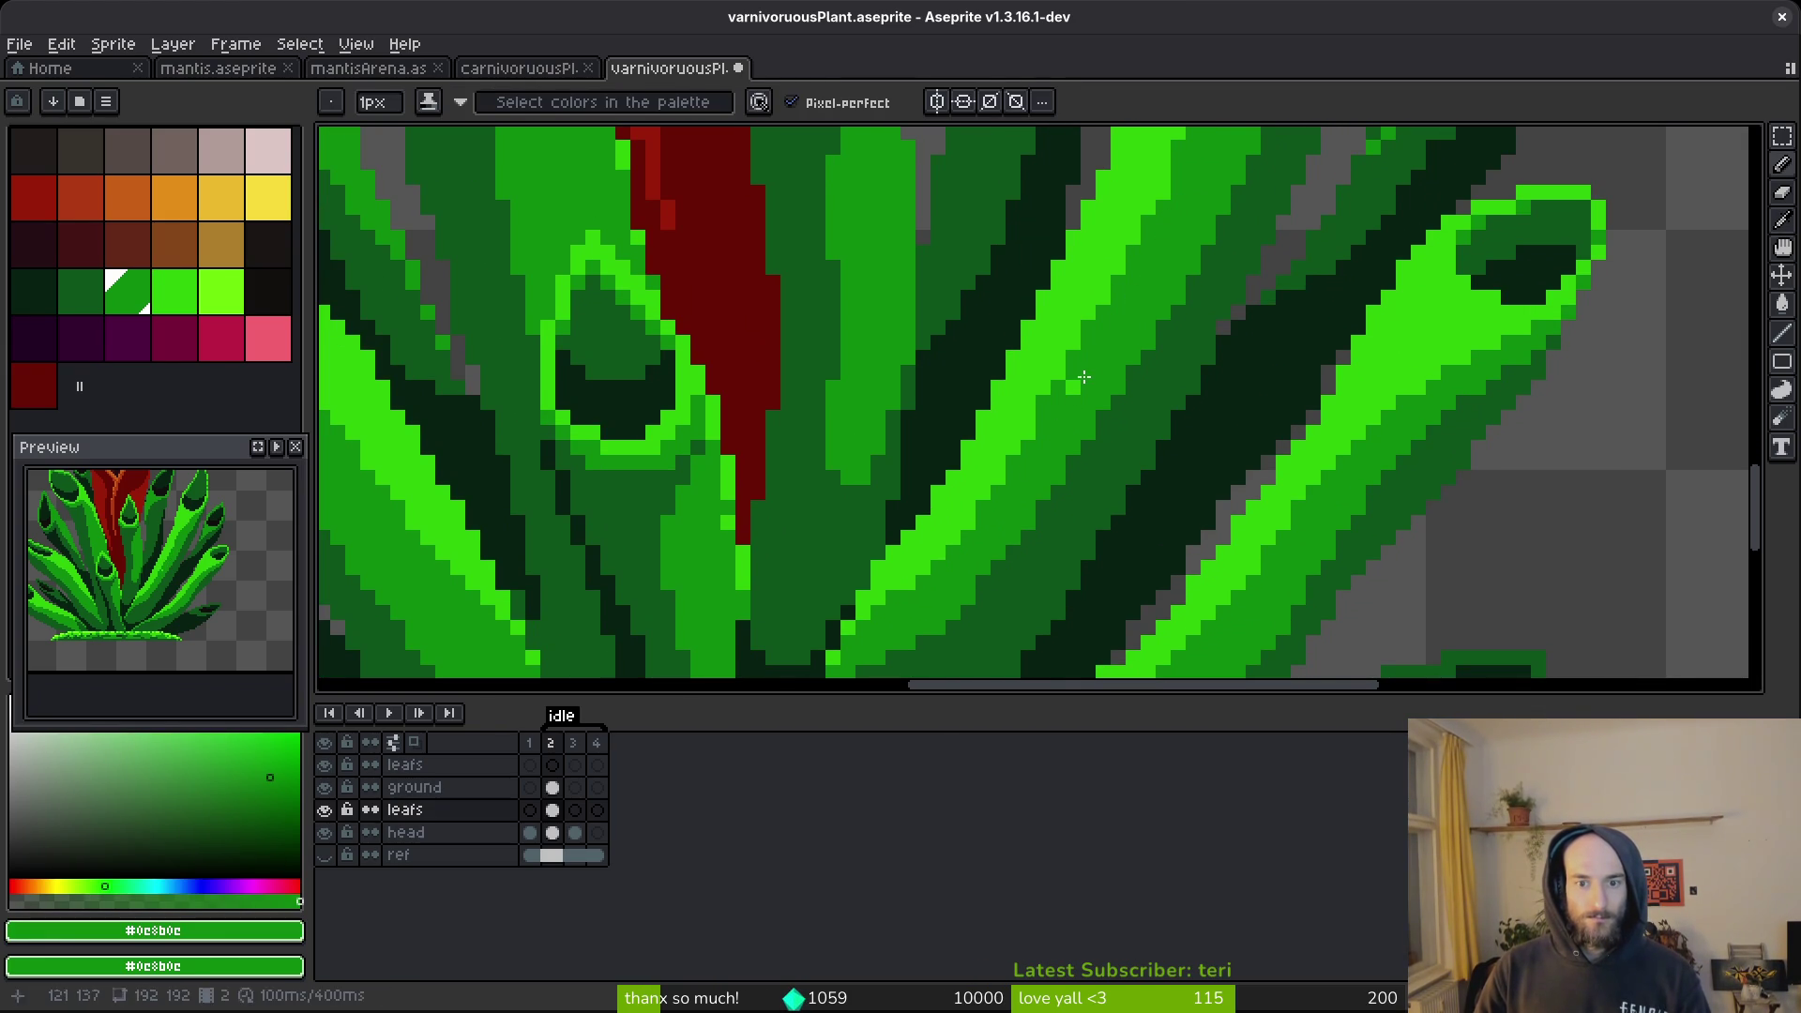
scroll(1406, 456, "up", 2)
Repaint bright leaf pixels and stripes in darker greens, then save.
mouse_move(1435, 361)
left_mouse_down()
mouse_move(1341, 431)
mouse_move(1326, 293)
left_mouse_up()
left_click(1152, 515)
left_click_drag(1218, 409, 1182, 441)
mouse_move(1326, 294)
left_mouse_down()
mouse_move(1311, 380)
mouse_move(1174, 467)
left_mouse_up()
left_click_drag(1040, 557, 1229, 420)
left_click_drag(1278, 347, 1134, 479)
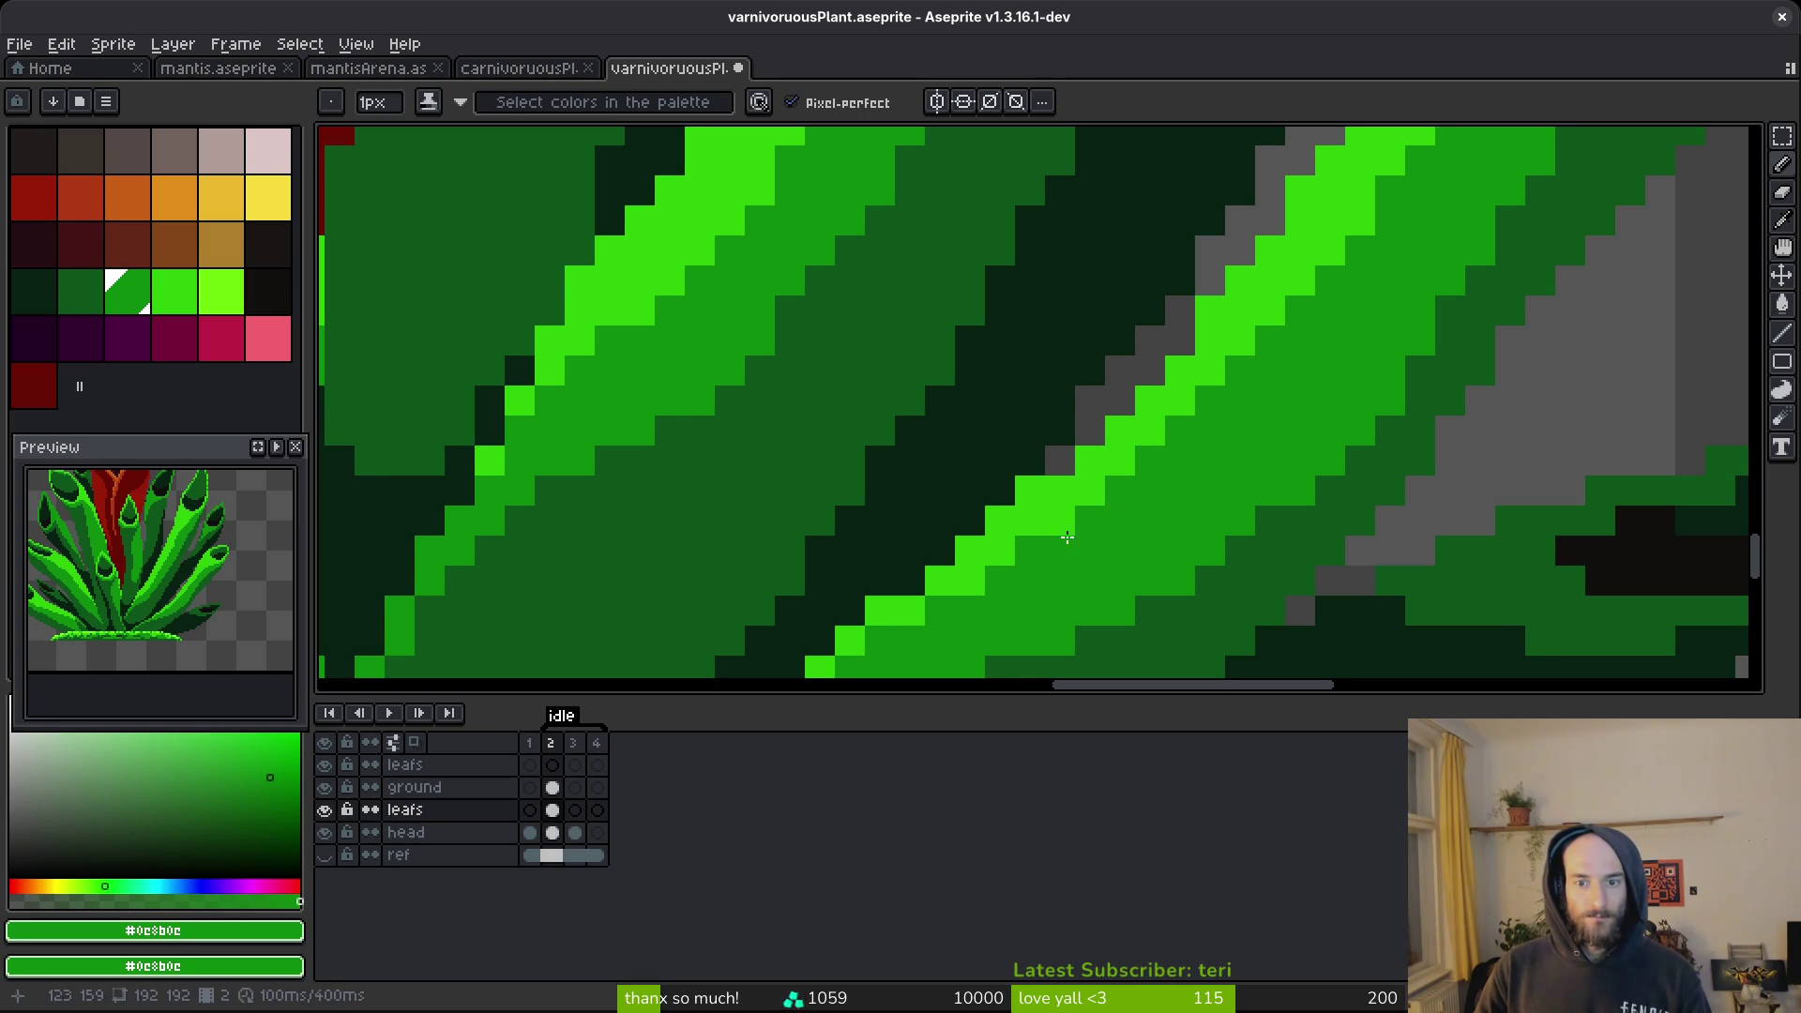
scroll(1091, 512, "down", 3)
scroll(1015, 533, "down", 5)
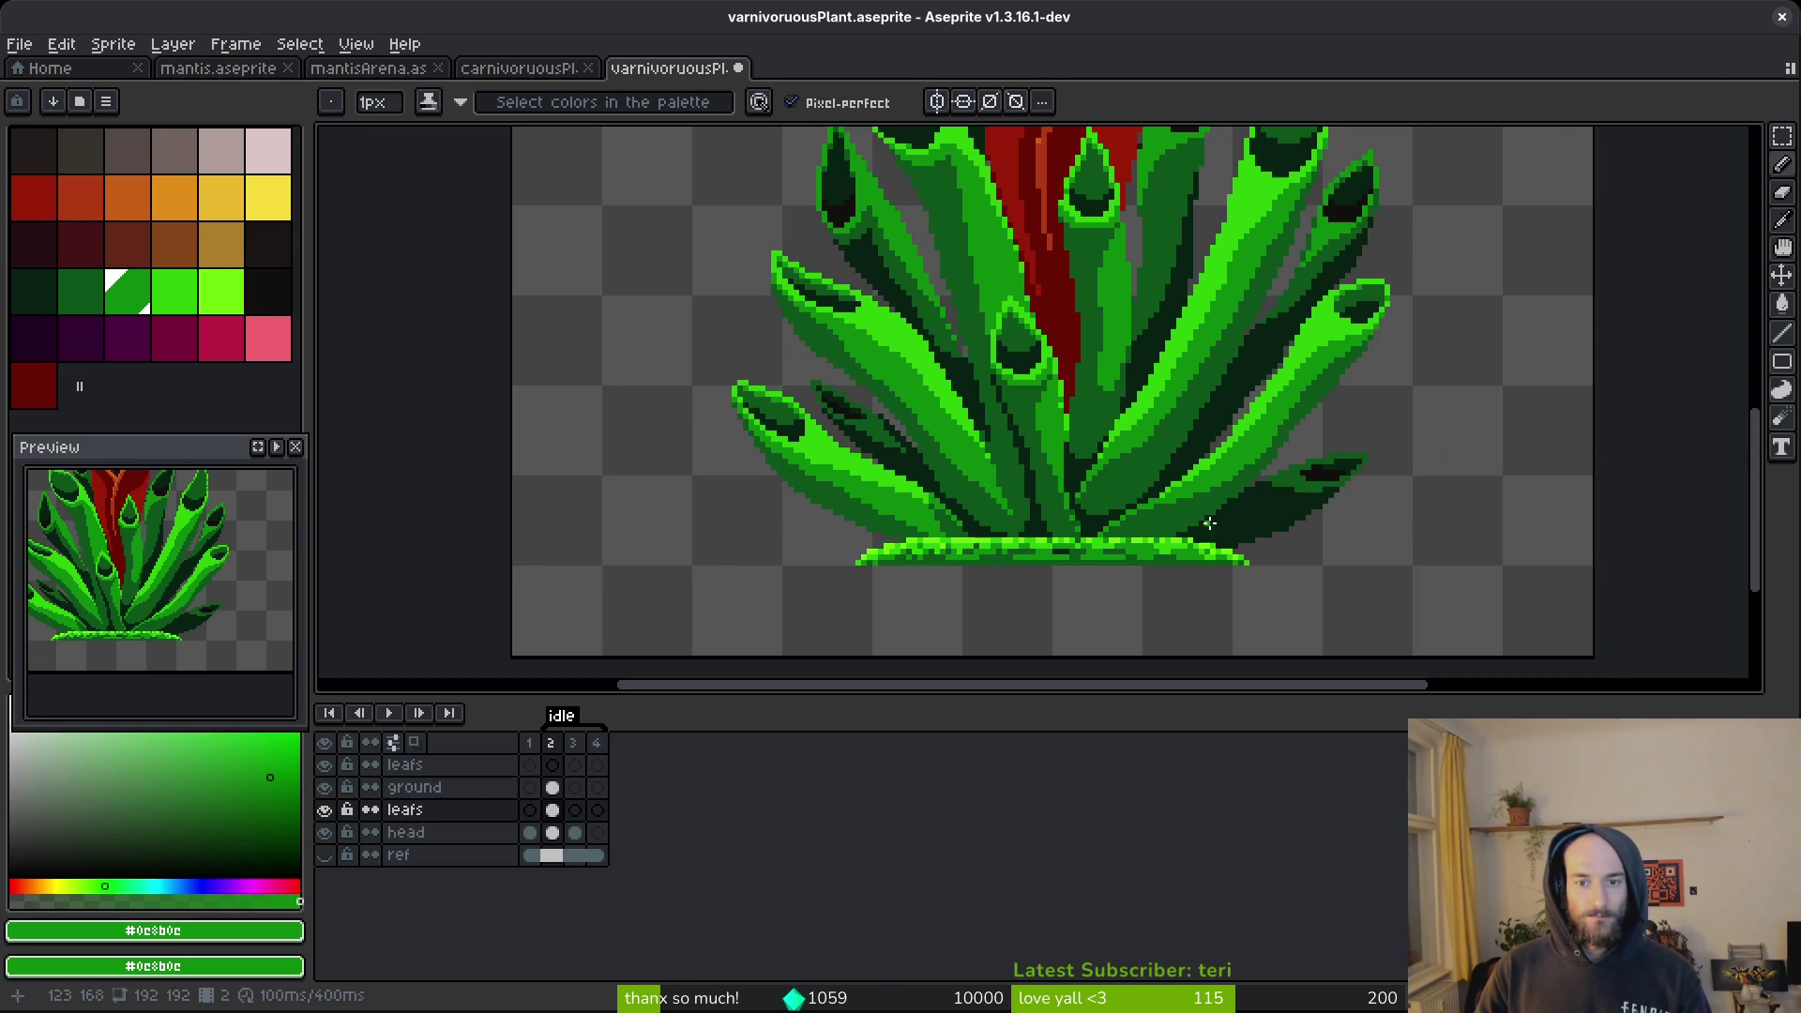
scroll(1180, 415, "down", 2)
scroll(1185, 433, "up", 5)
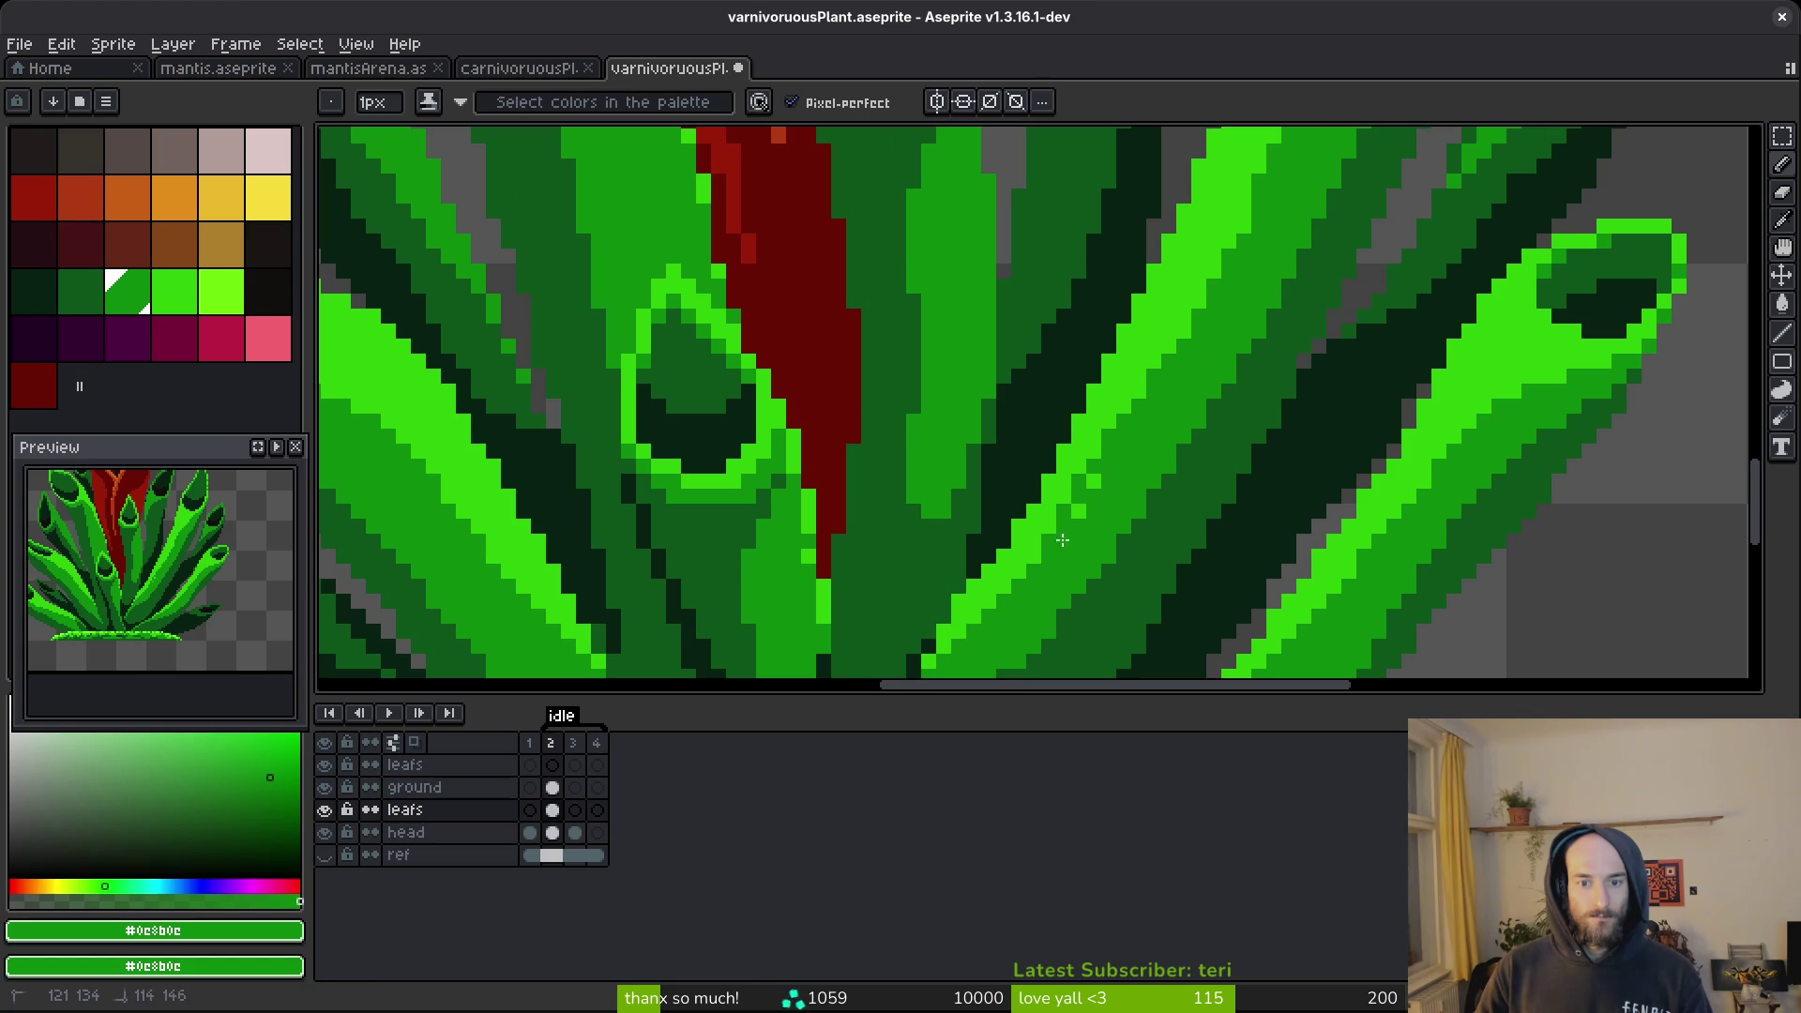
scroll(978, 619, "down", 3)
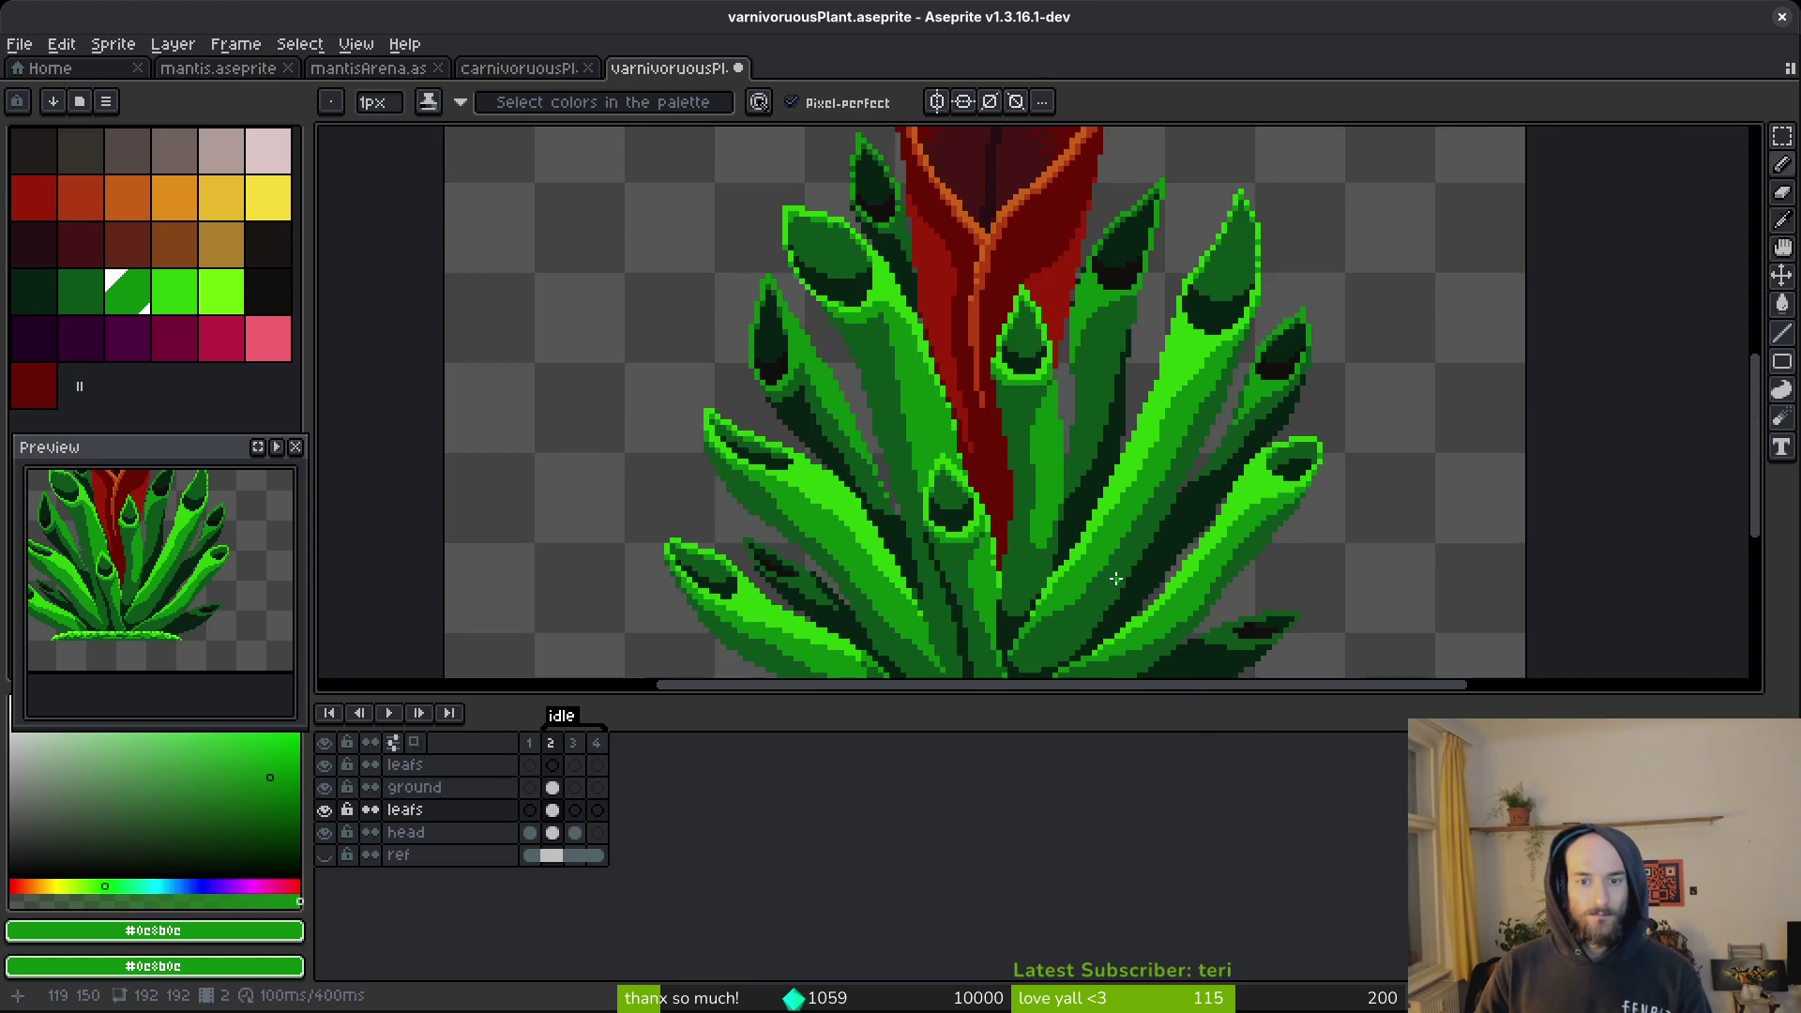
scroll(1023, 623, "down", 2)
scroll(779, 534, "up", 5)
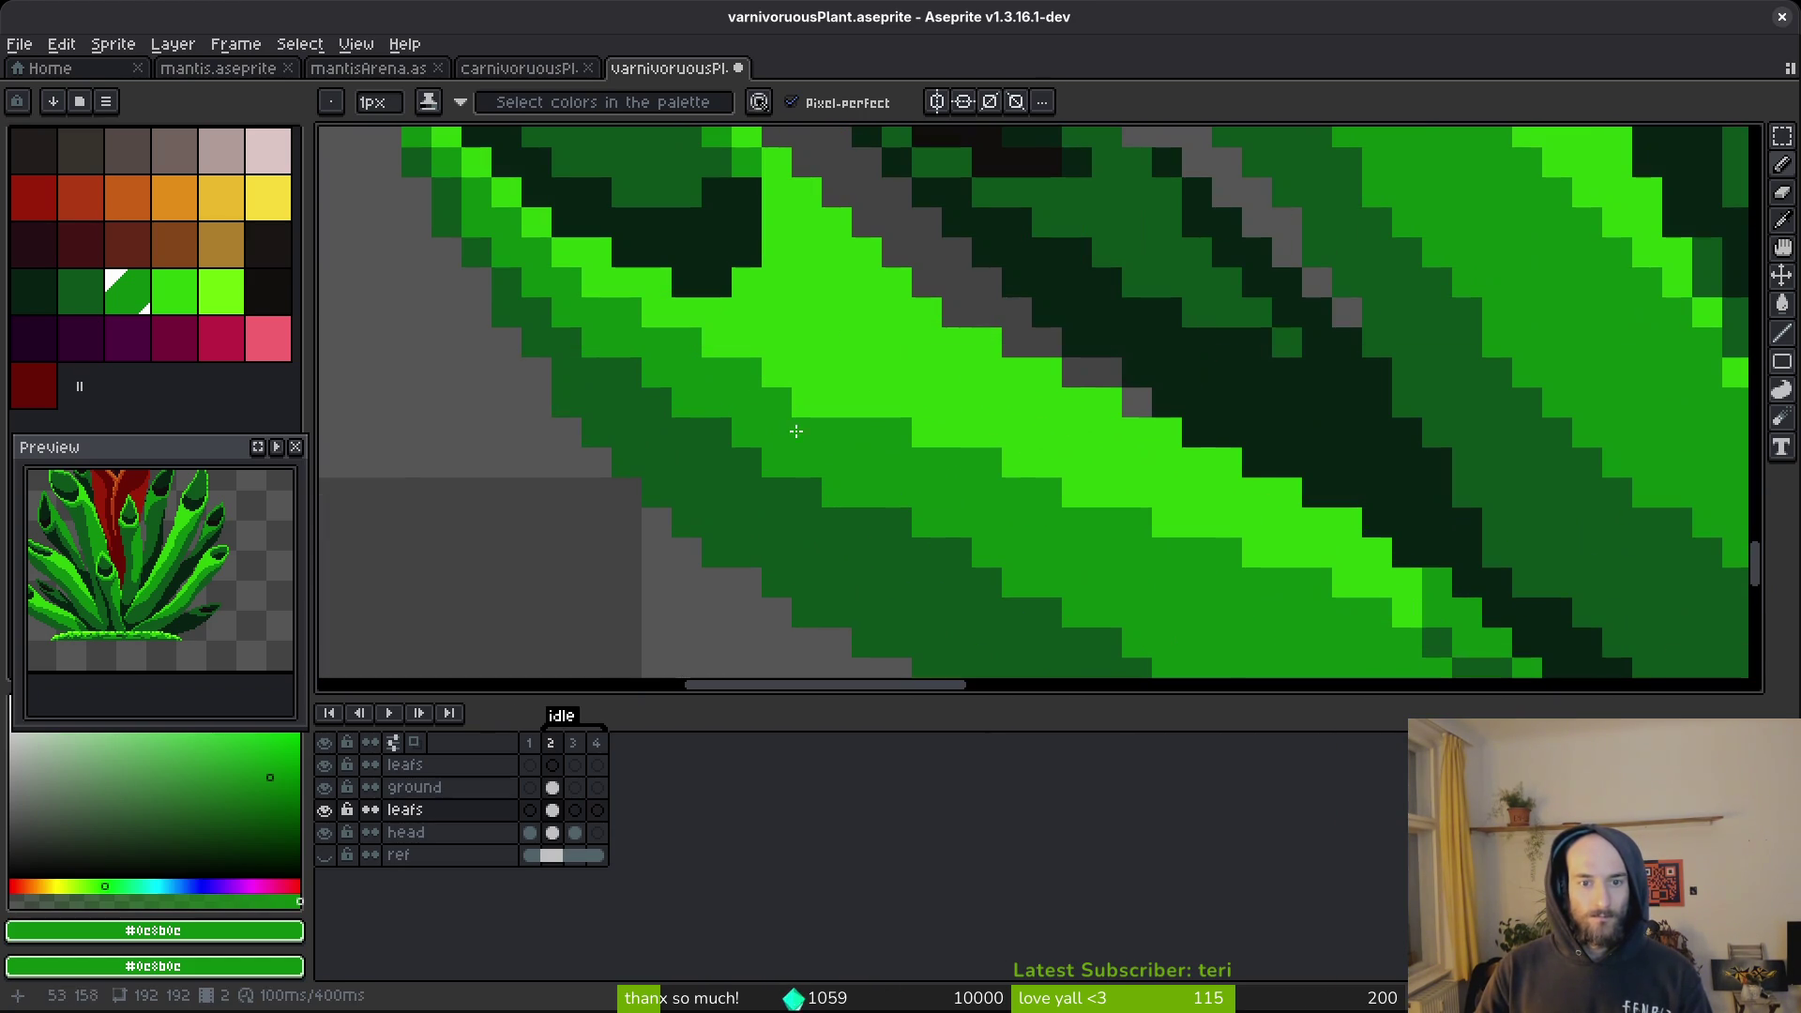
left_click_drag(1183, 511, 894, 438)
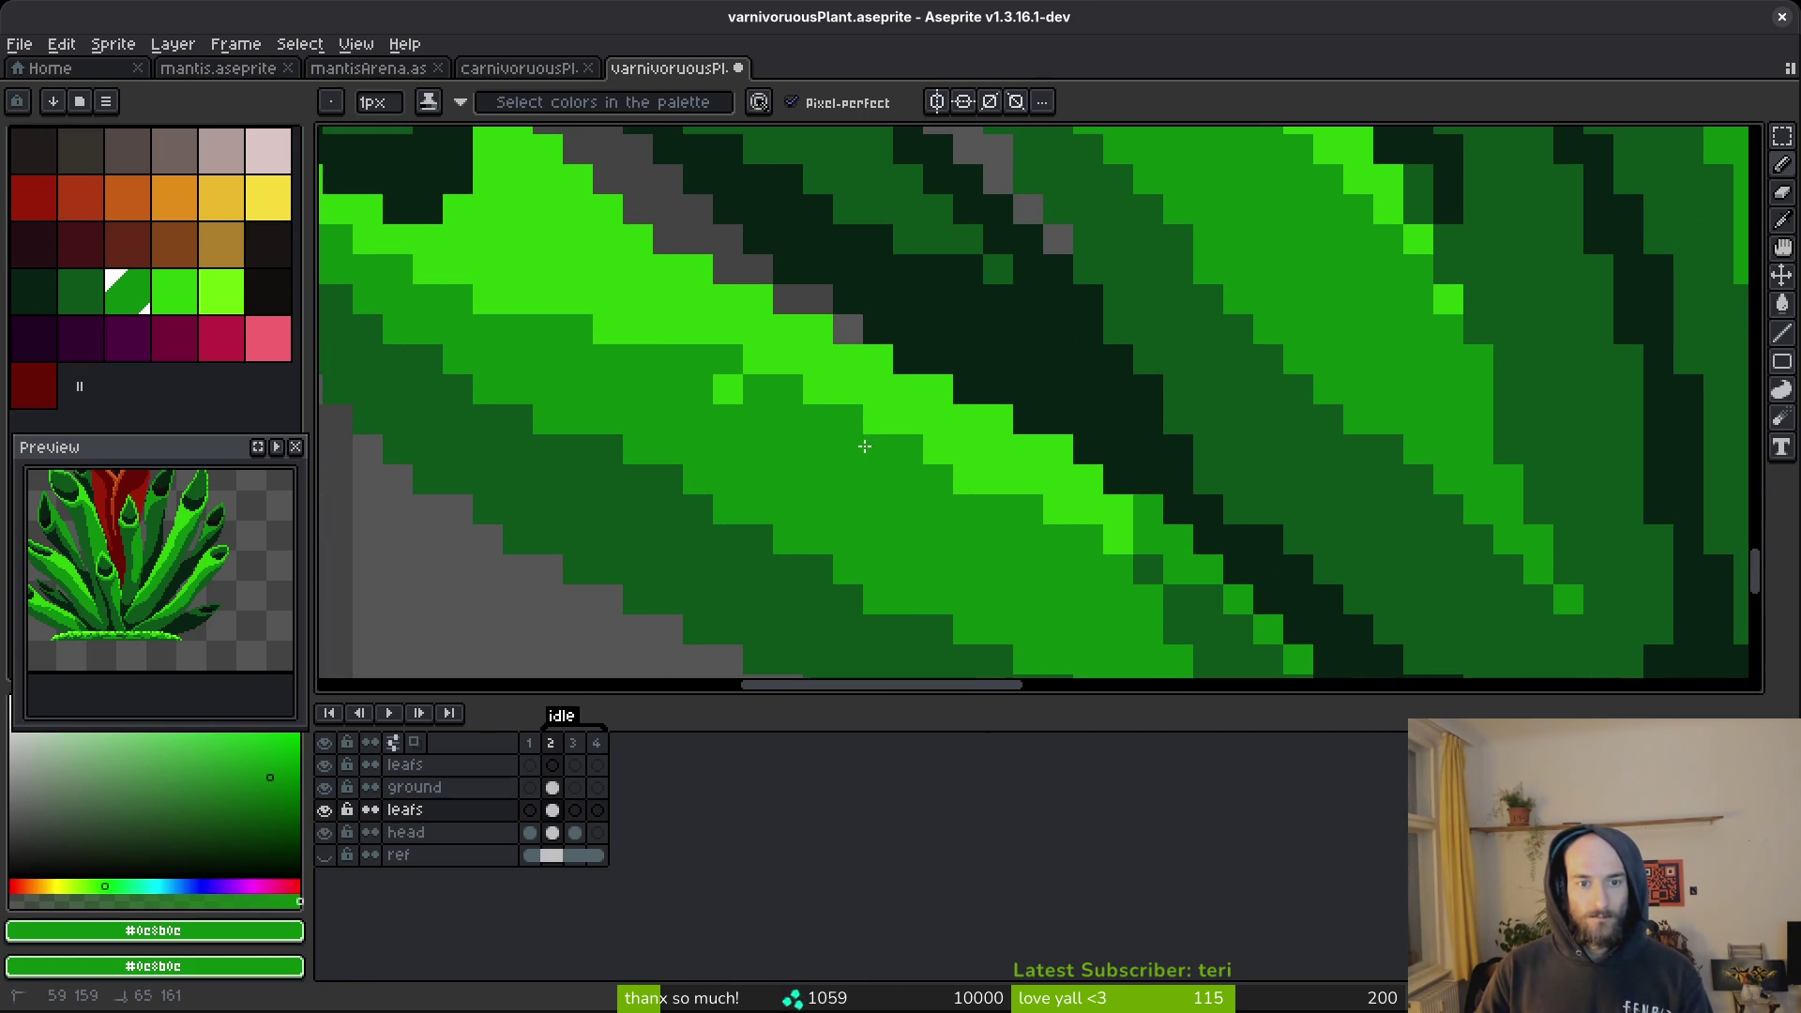
scroll(887, 460, "down", 3)
scroll(1047, 459, "up", 3)
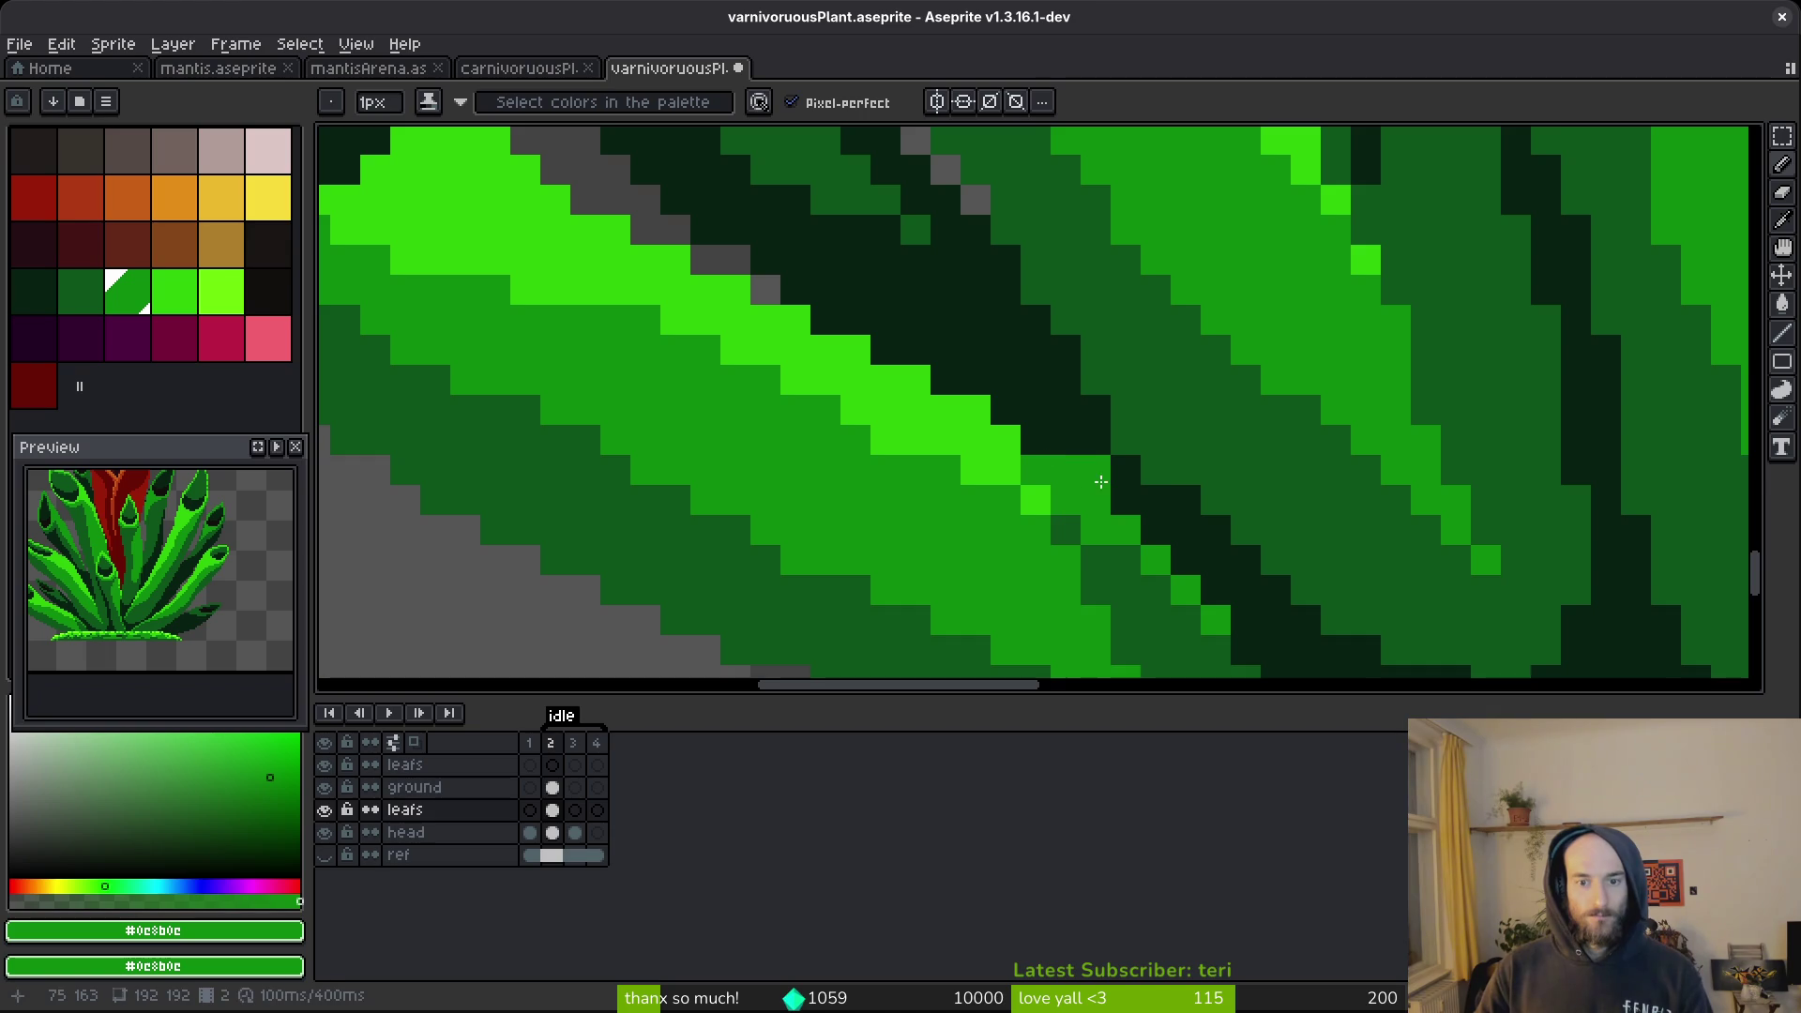
scroll(1054, 464, "down", 3)
scroll(1116, 482, "up", 2)
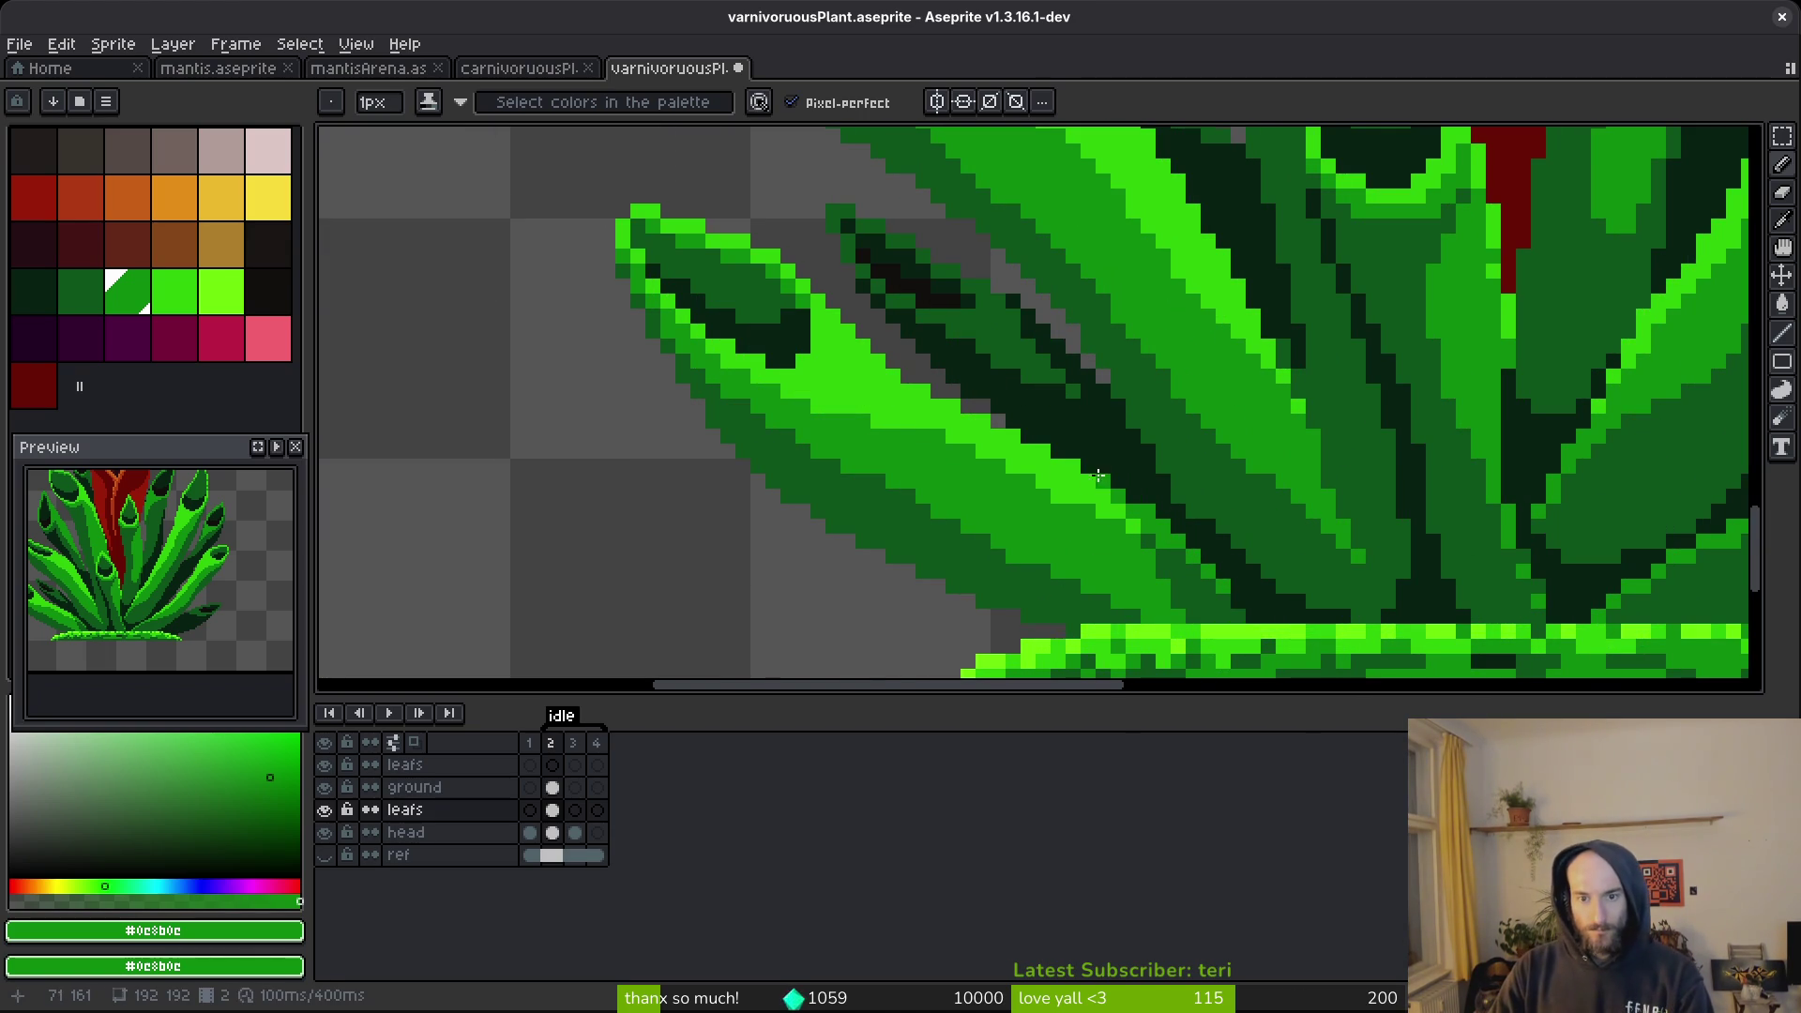
scroll(1146, 532, "down", 3)
key("ctrl+s")
Paint green down the leaf's light diagonal band and save.
scroll(1167, 429, "up", 5)
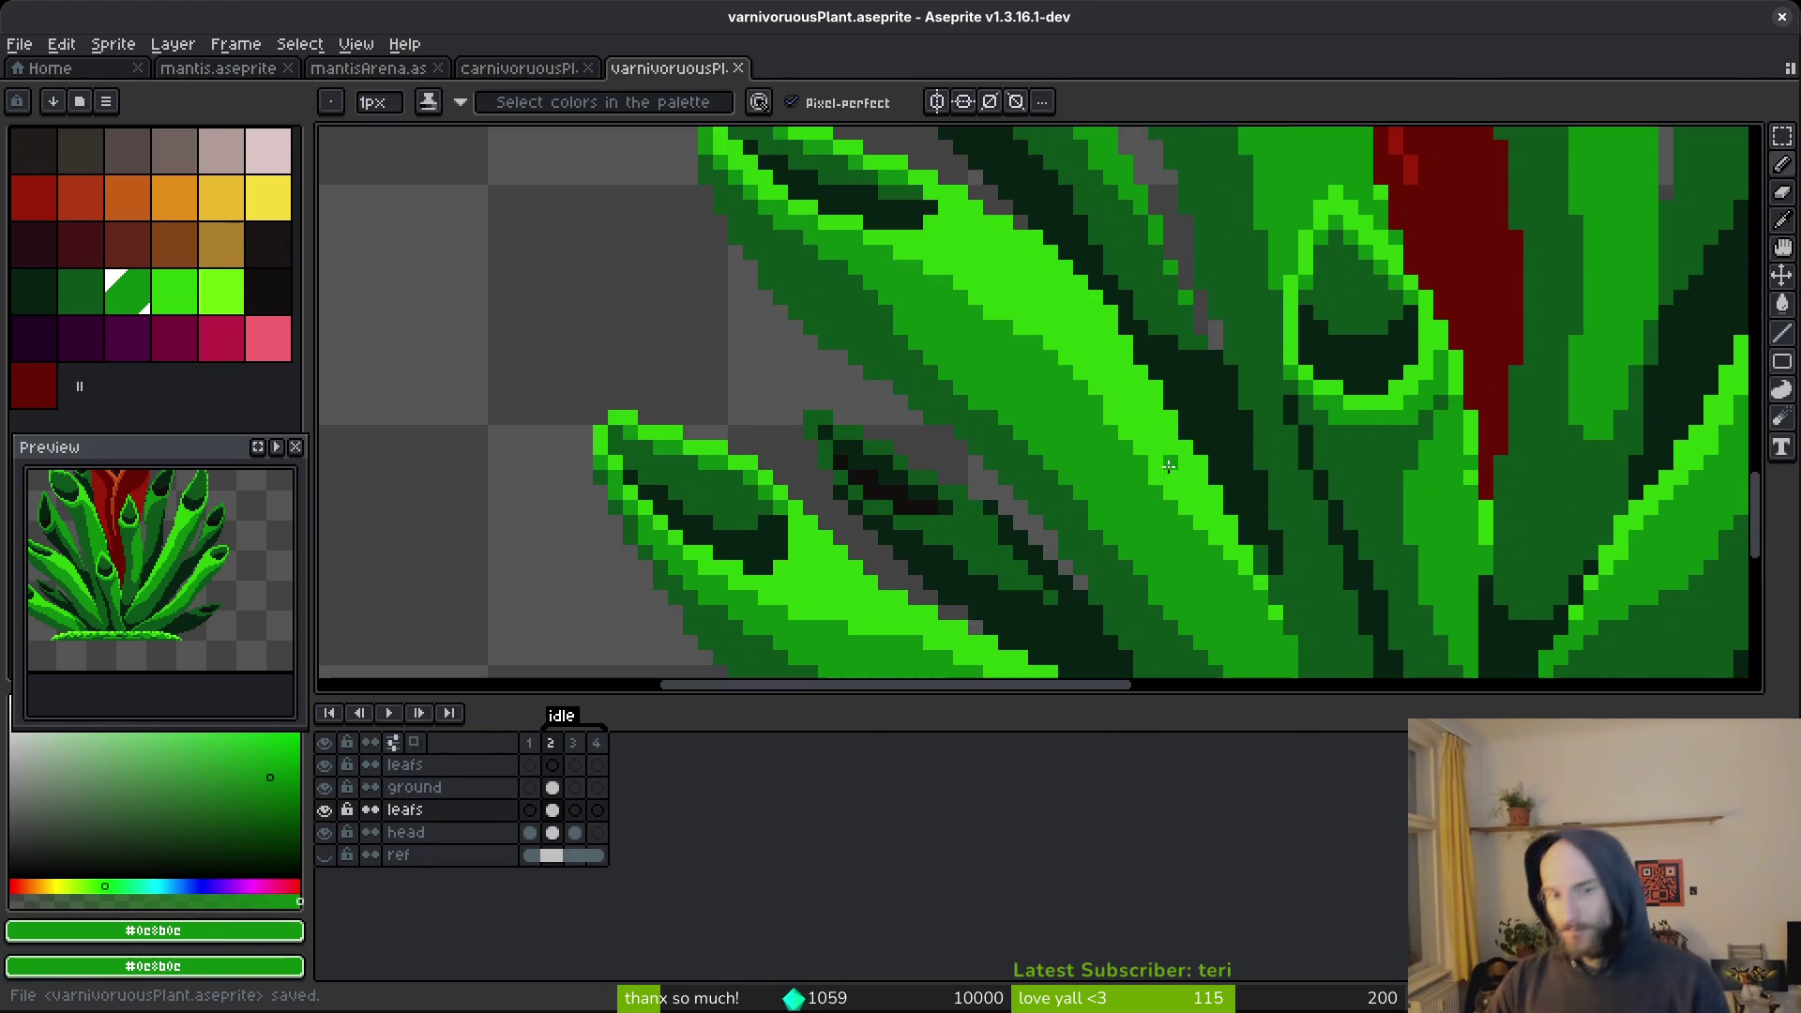
mouse_move(952, 245)
left_mouse_down()
mouse_move(1078, 319)
mouse_move(1243, 558)
mouse_move(1073, 349)
mouse_move(1147, 422)
mouse_move(1088, 324)
left_mouse_up()
scroll(999, 258, "down", 2)
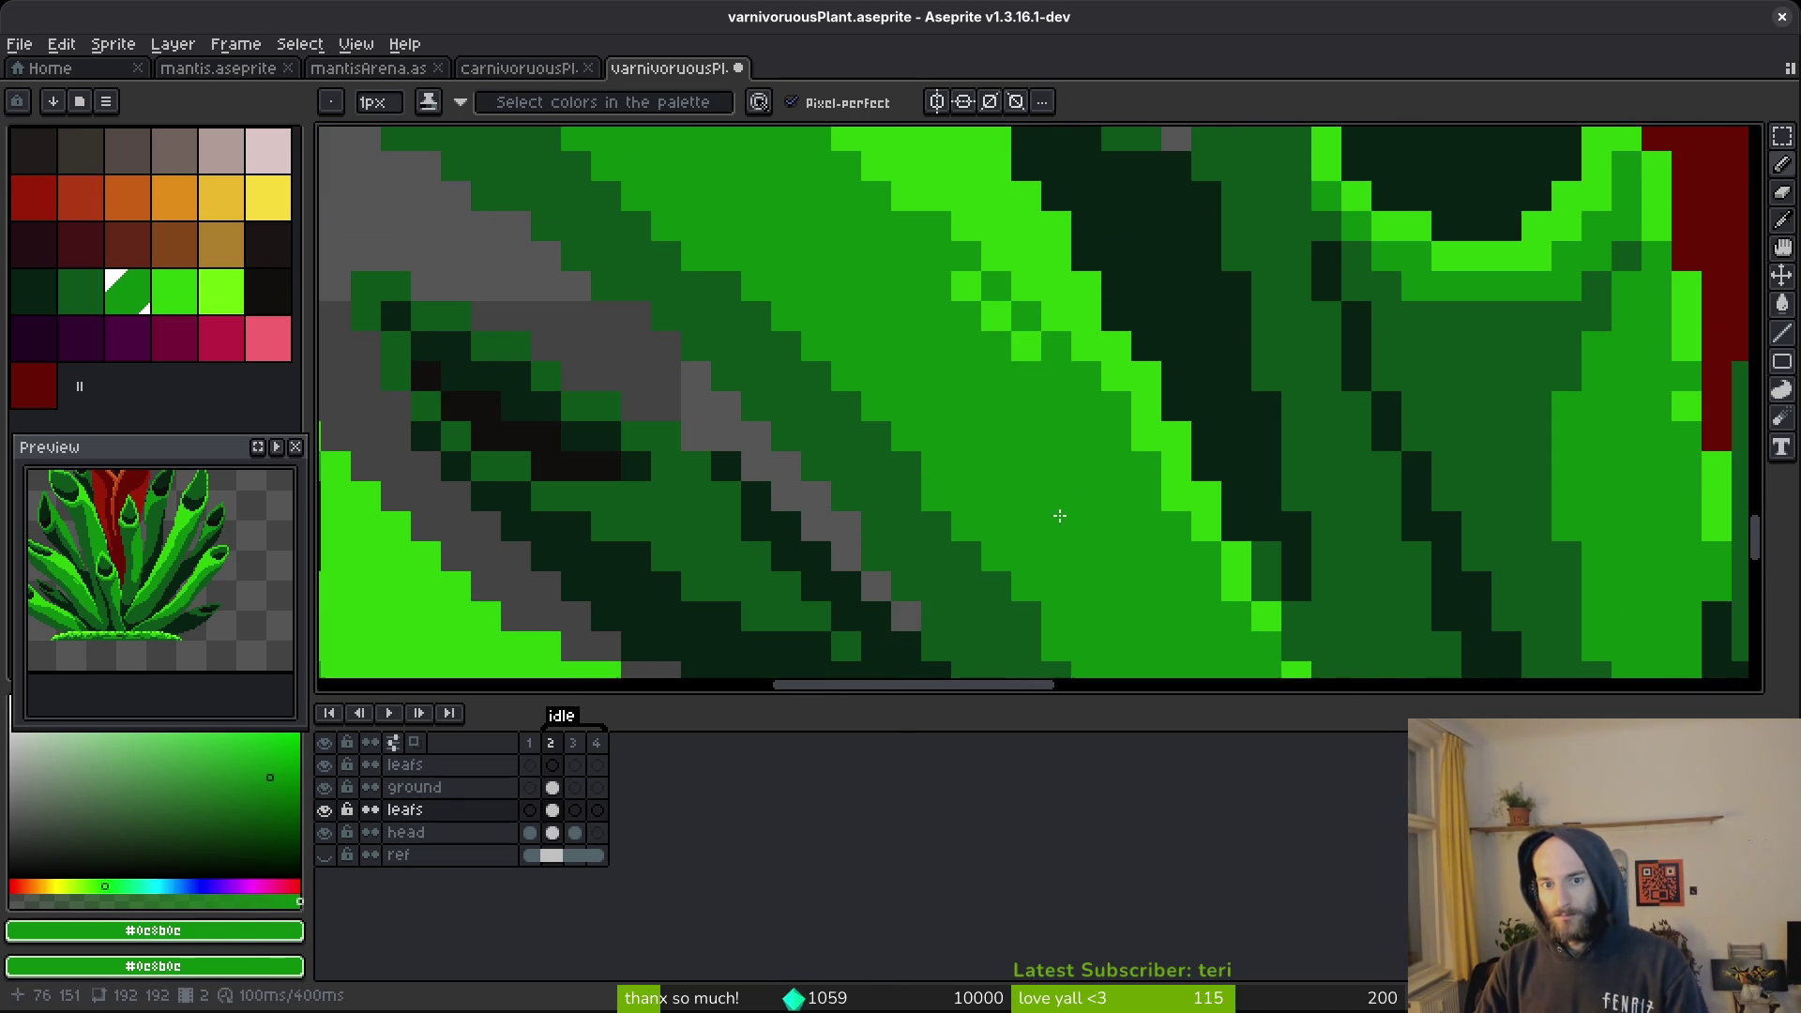
scroll(1039, 449, "down", 3)
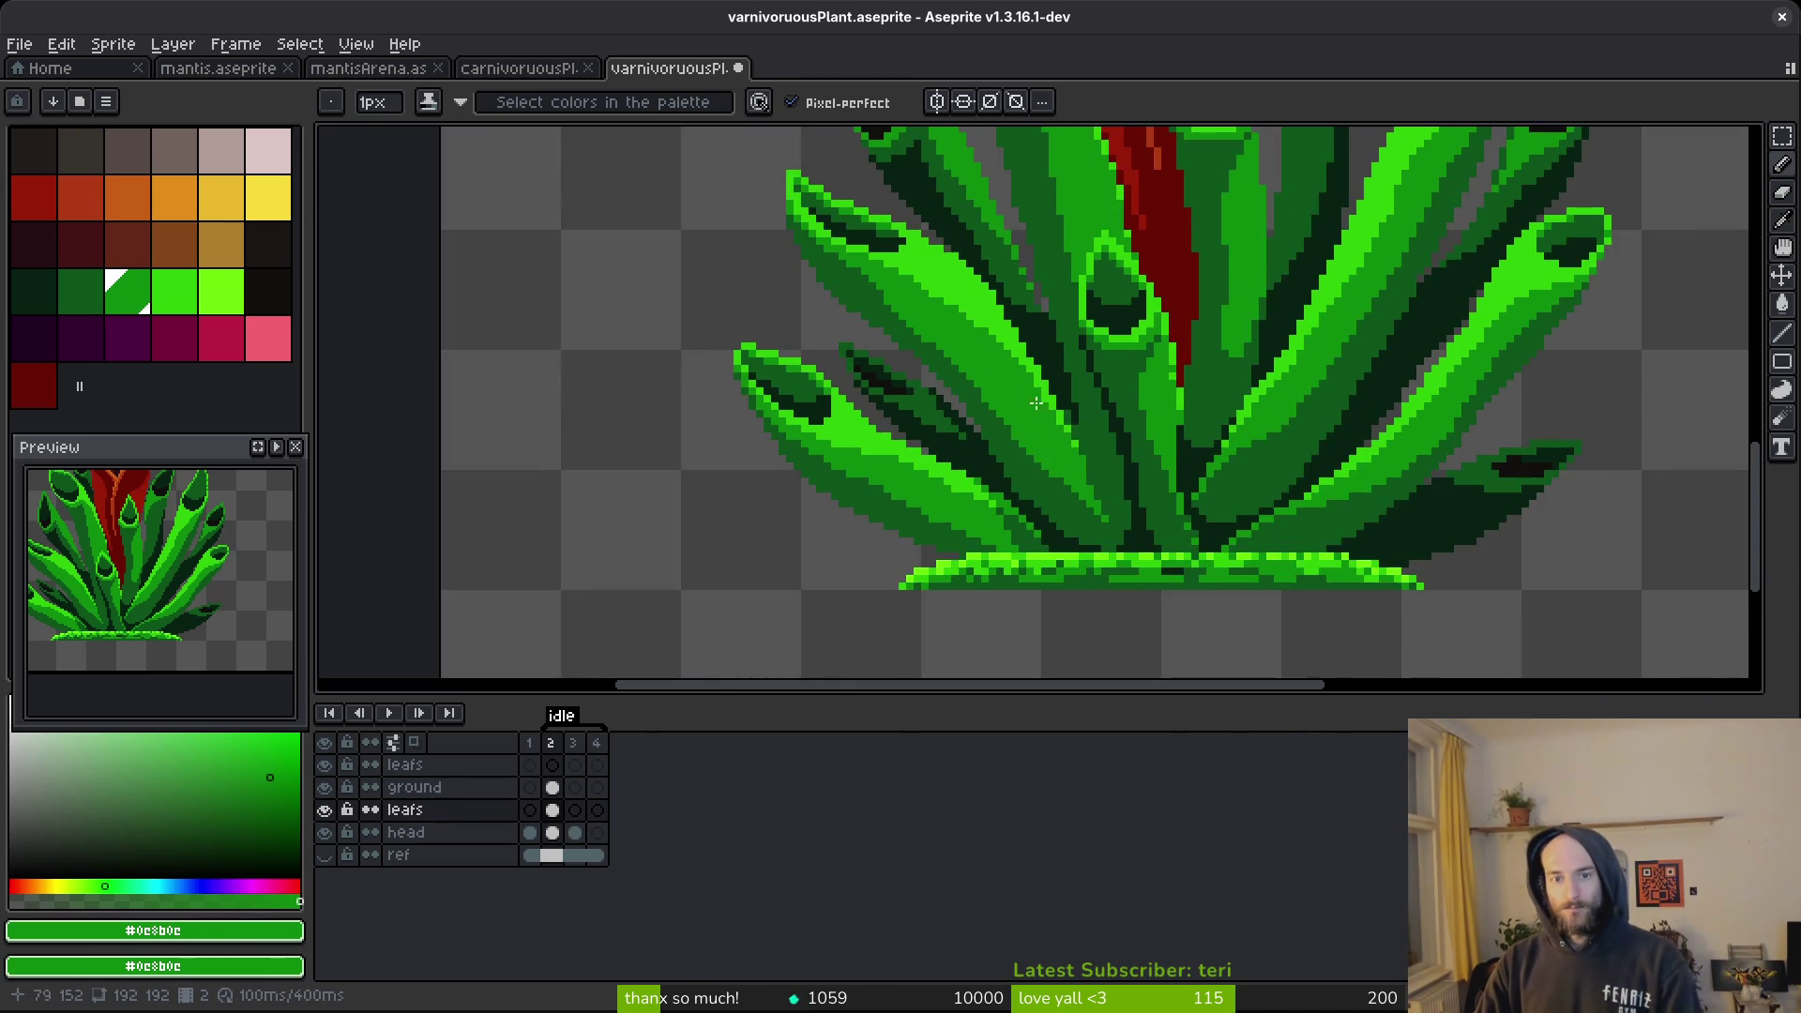
scroll(1041, 429, "down", 4)
key("ctrl+s")
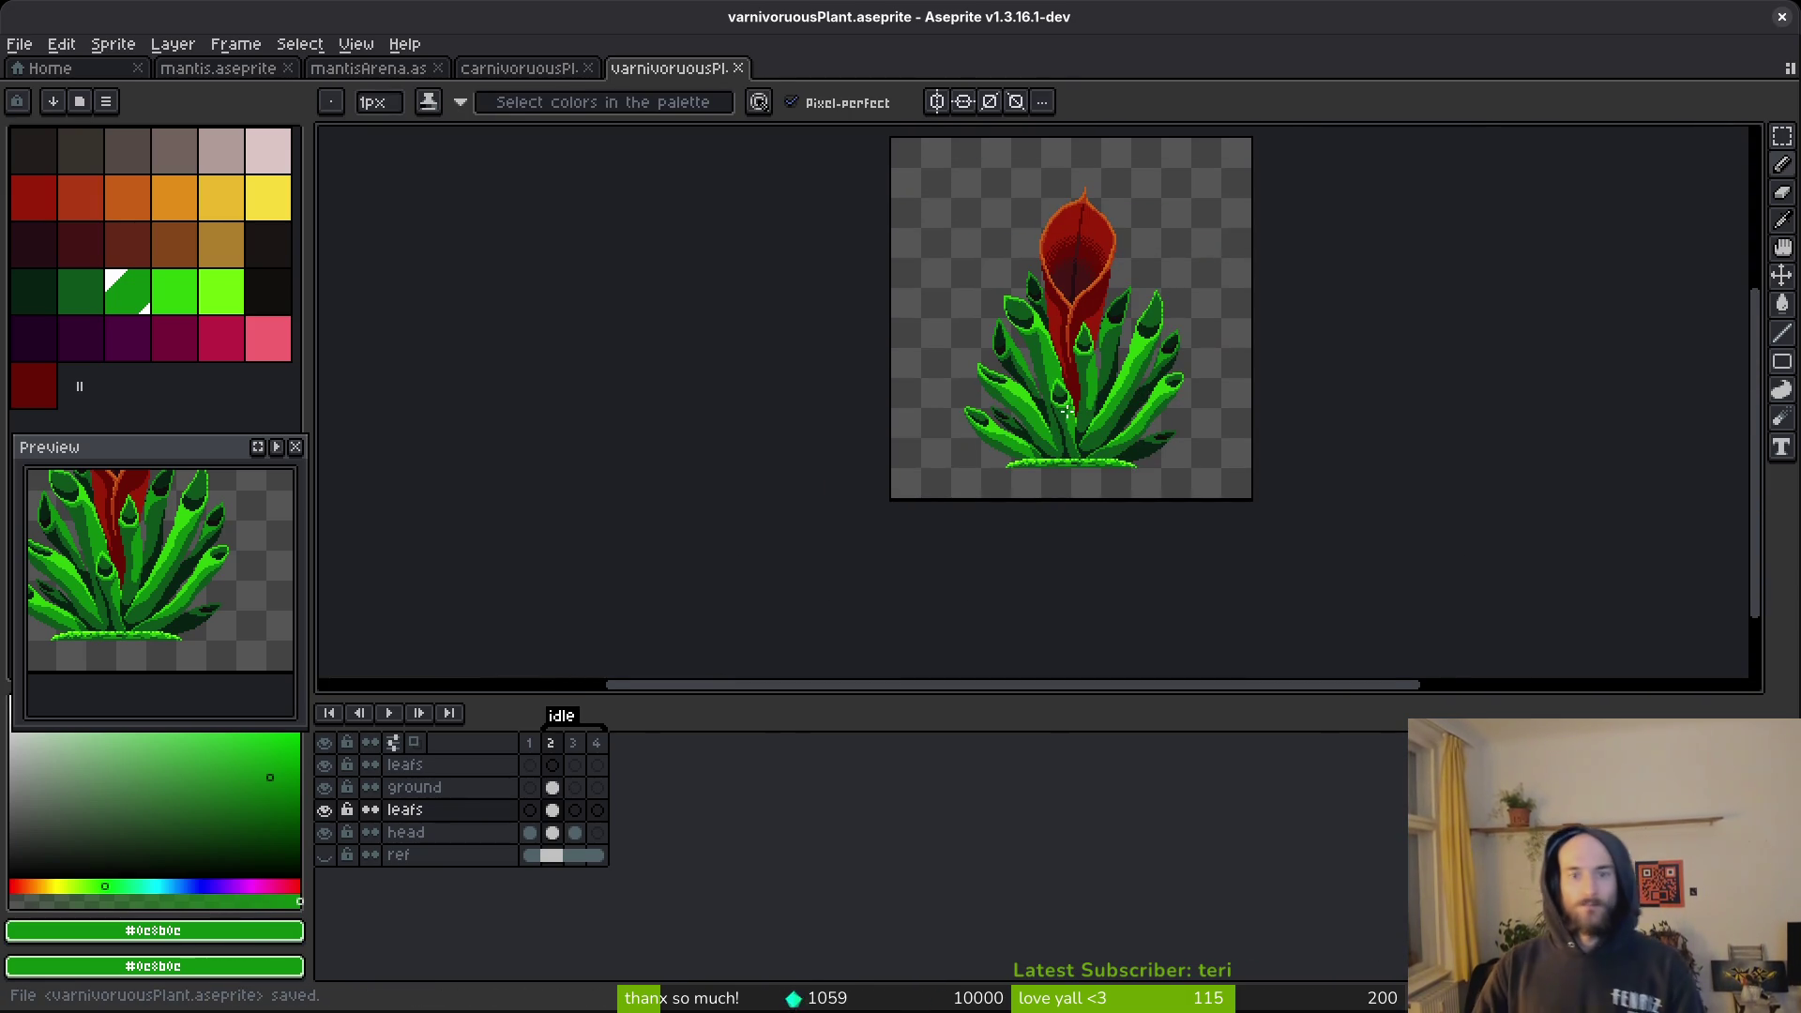
Pick the darkest leaf green and draw a dark line down the leaf edge.
scroll(1086, 417, "up", 6)
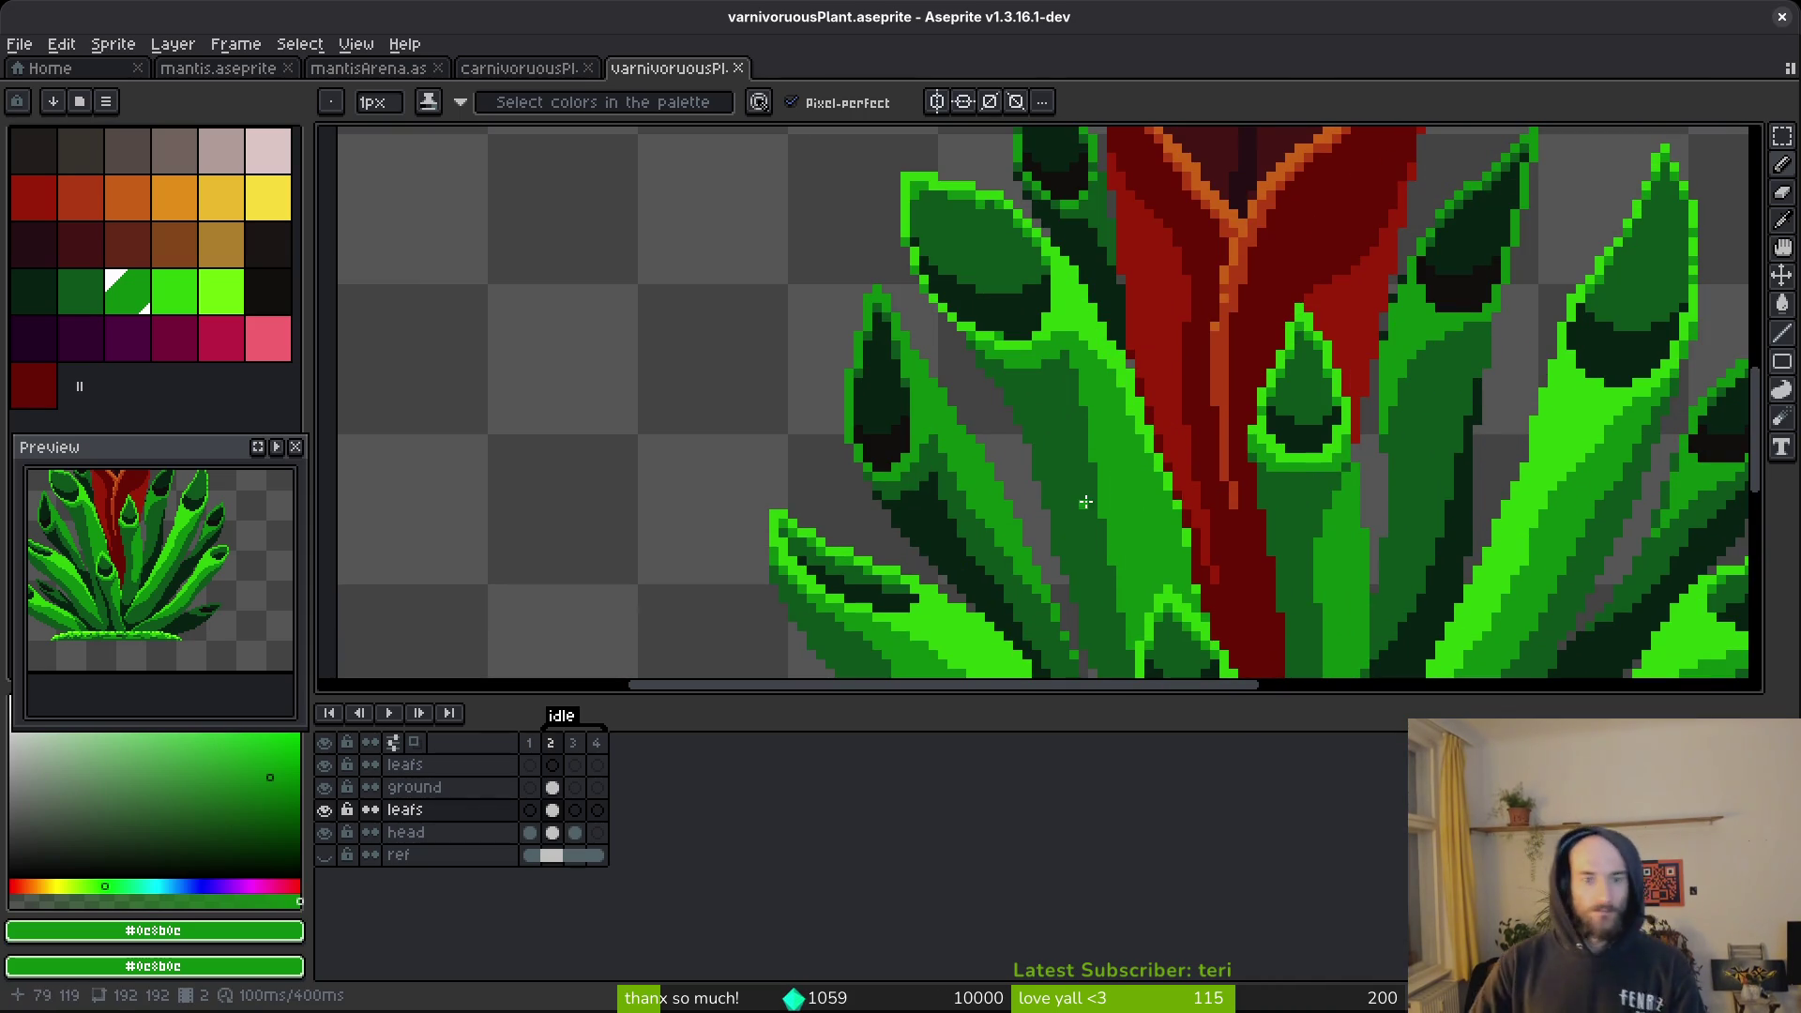
scroll(1063, 483, "up", 3)
scroll(1067, 488, "down", 5)
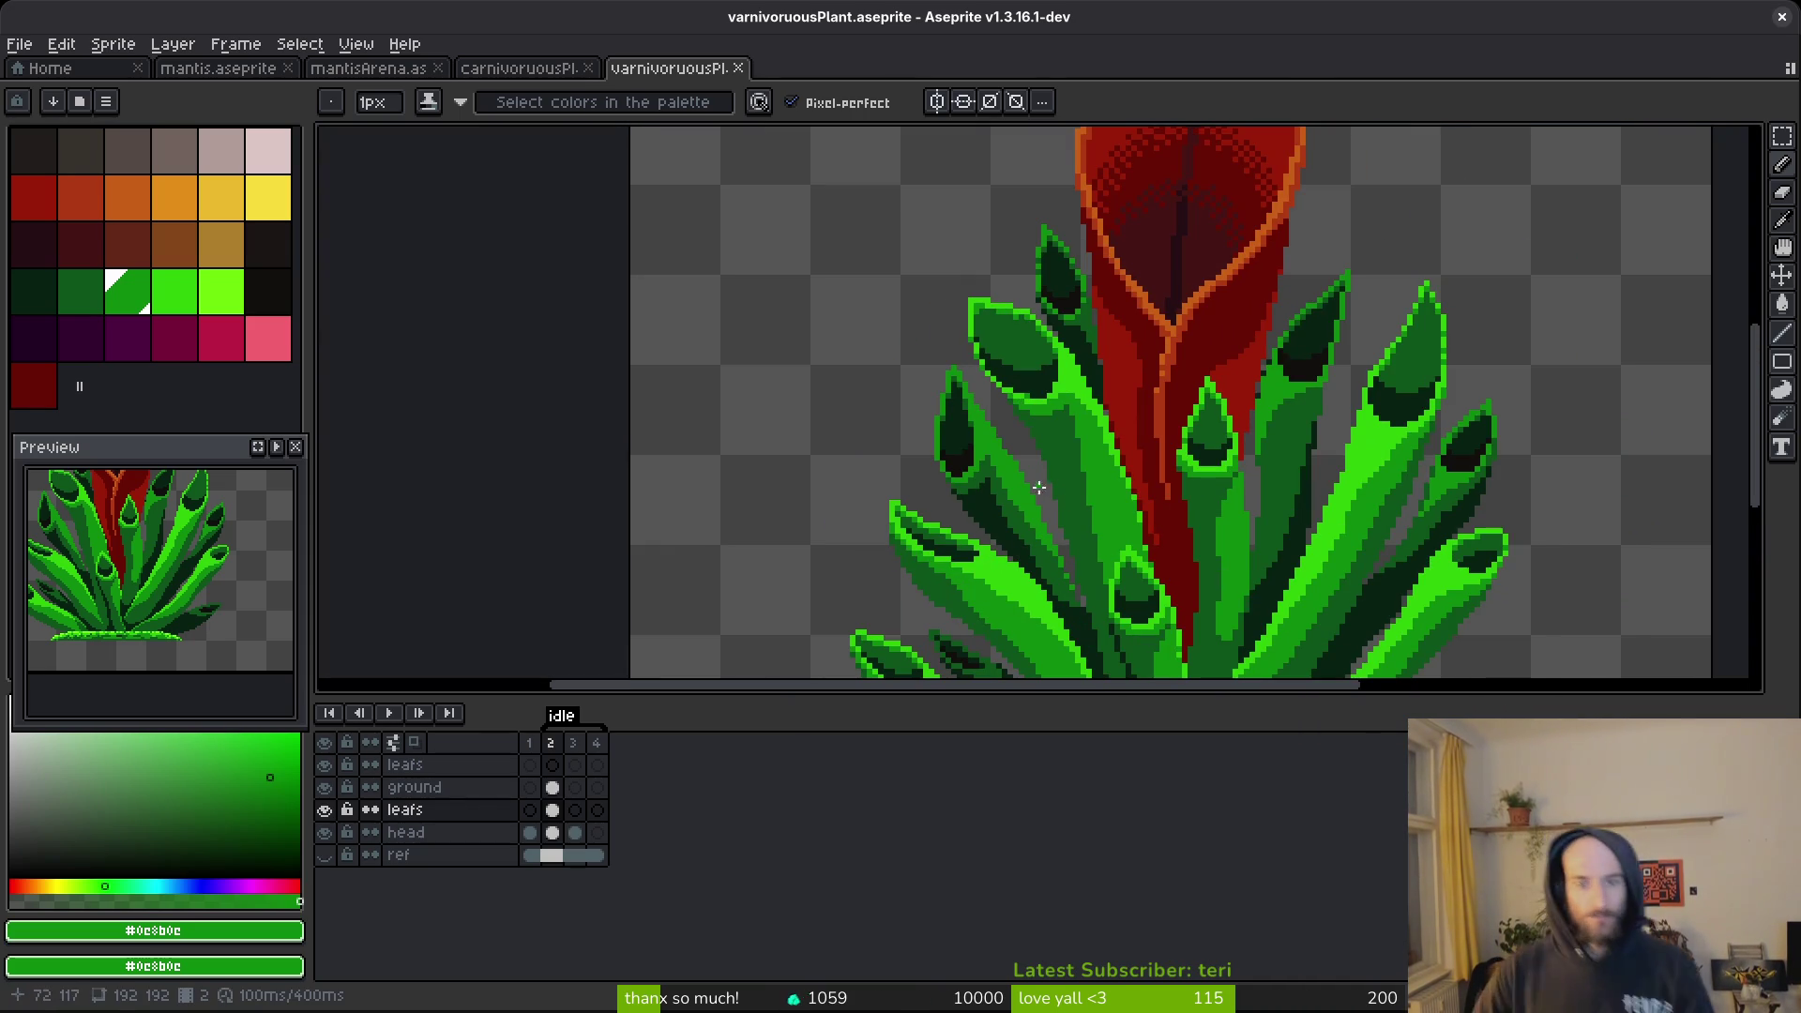
scroll(1077, 472, "up", 2)
left_click(924, 369, "alt")
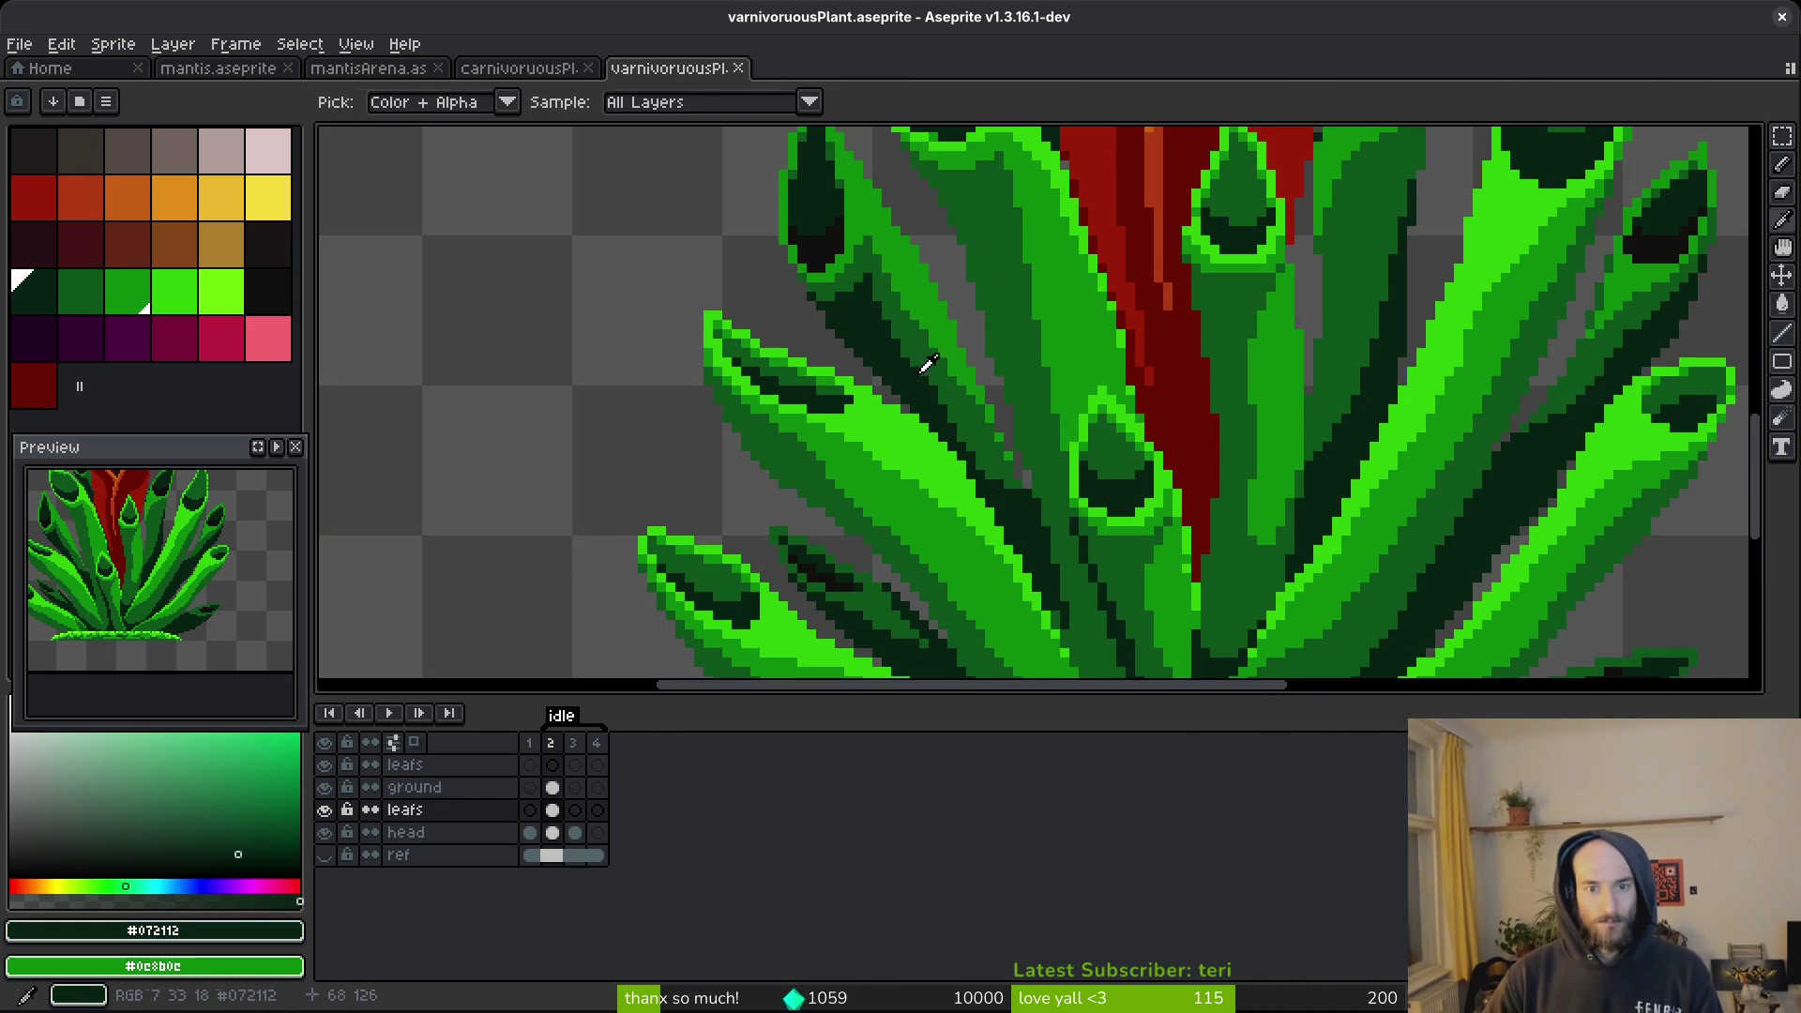
scroll(966, 262, "up", 1)
left_click(983, 289)
scroll(986, 280, "up", 1)
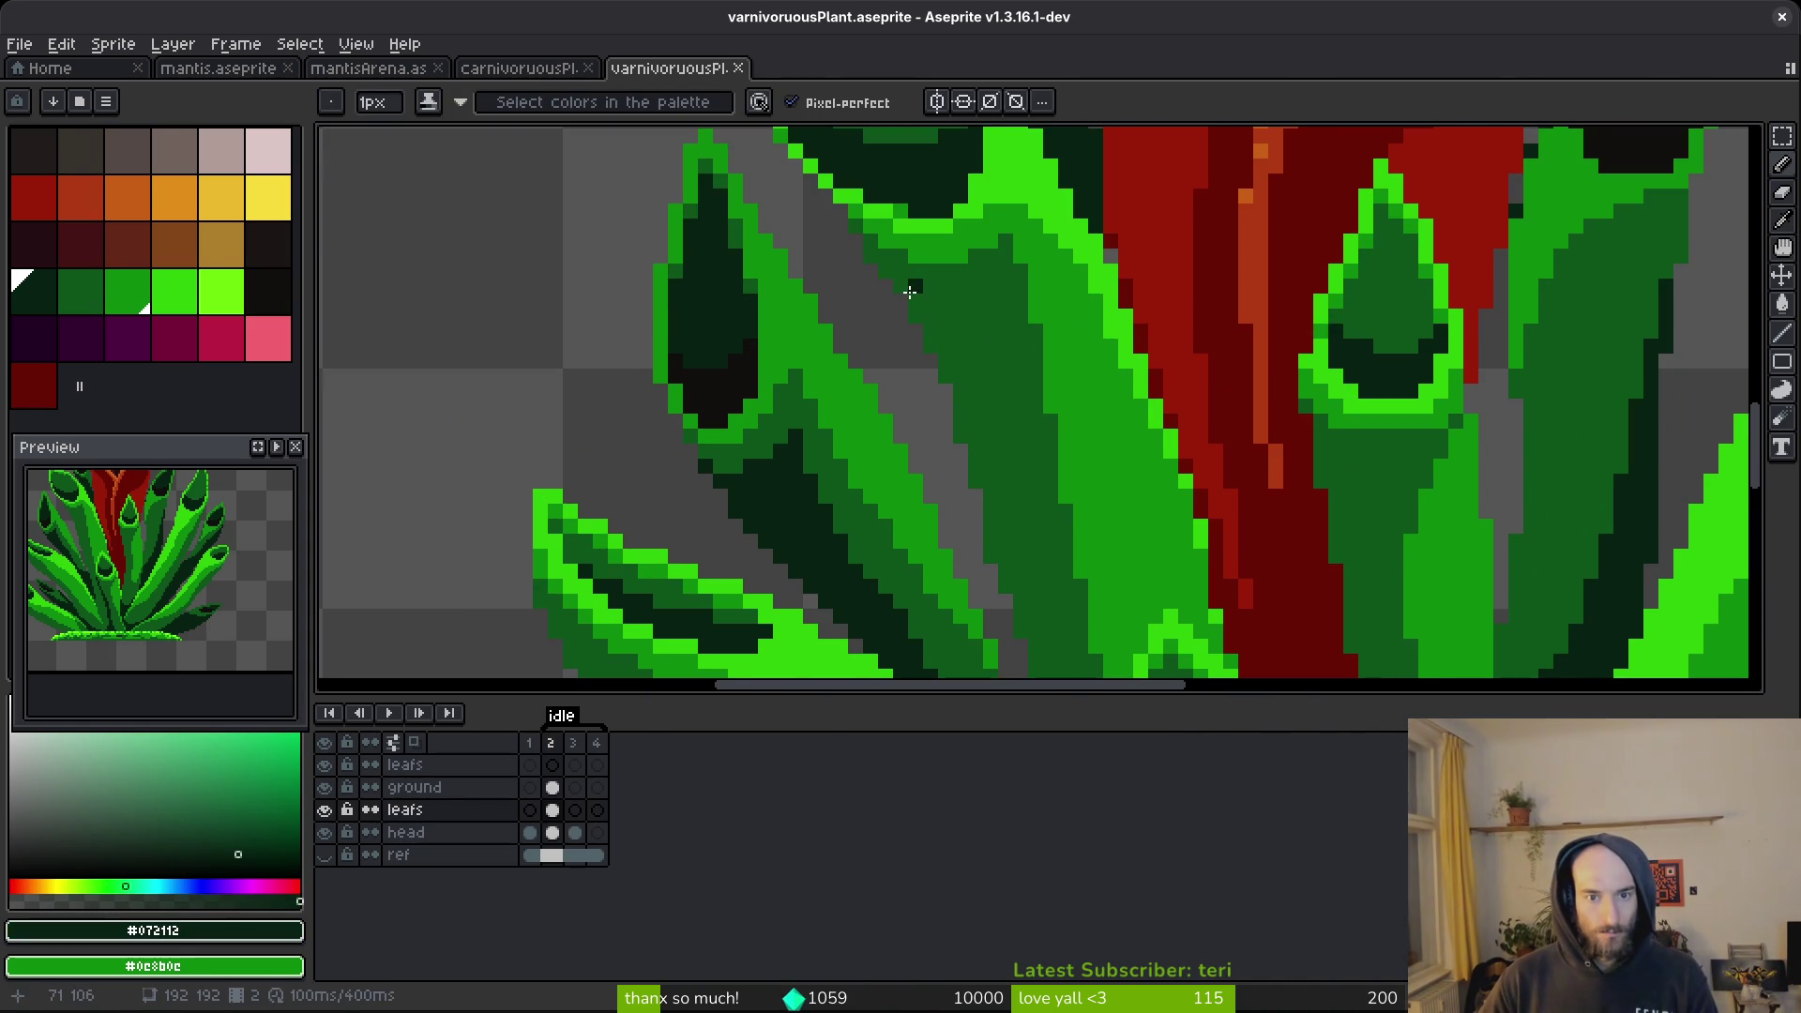
left_click_drag(901, 292, 924, 314)
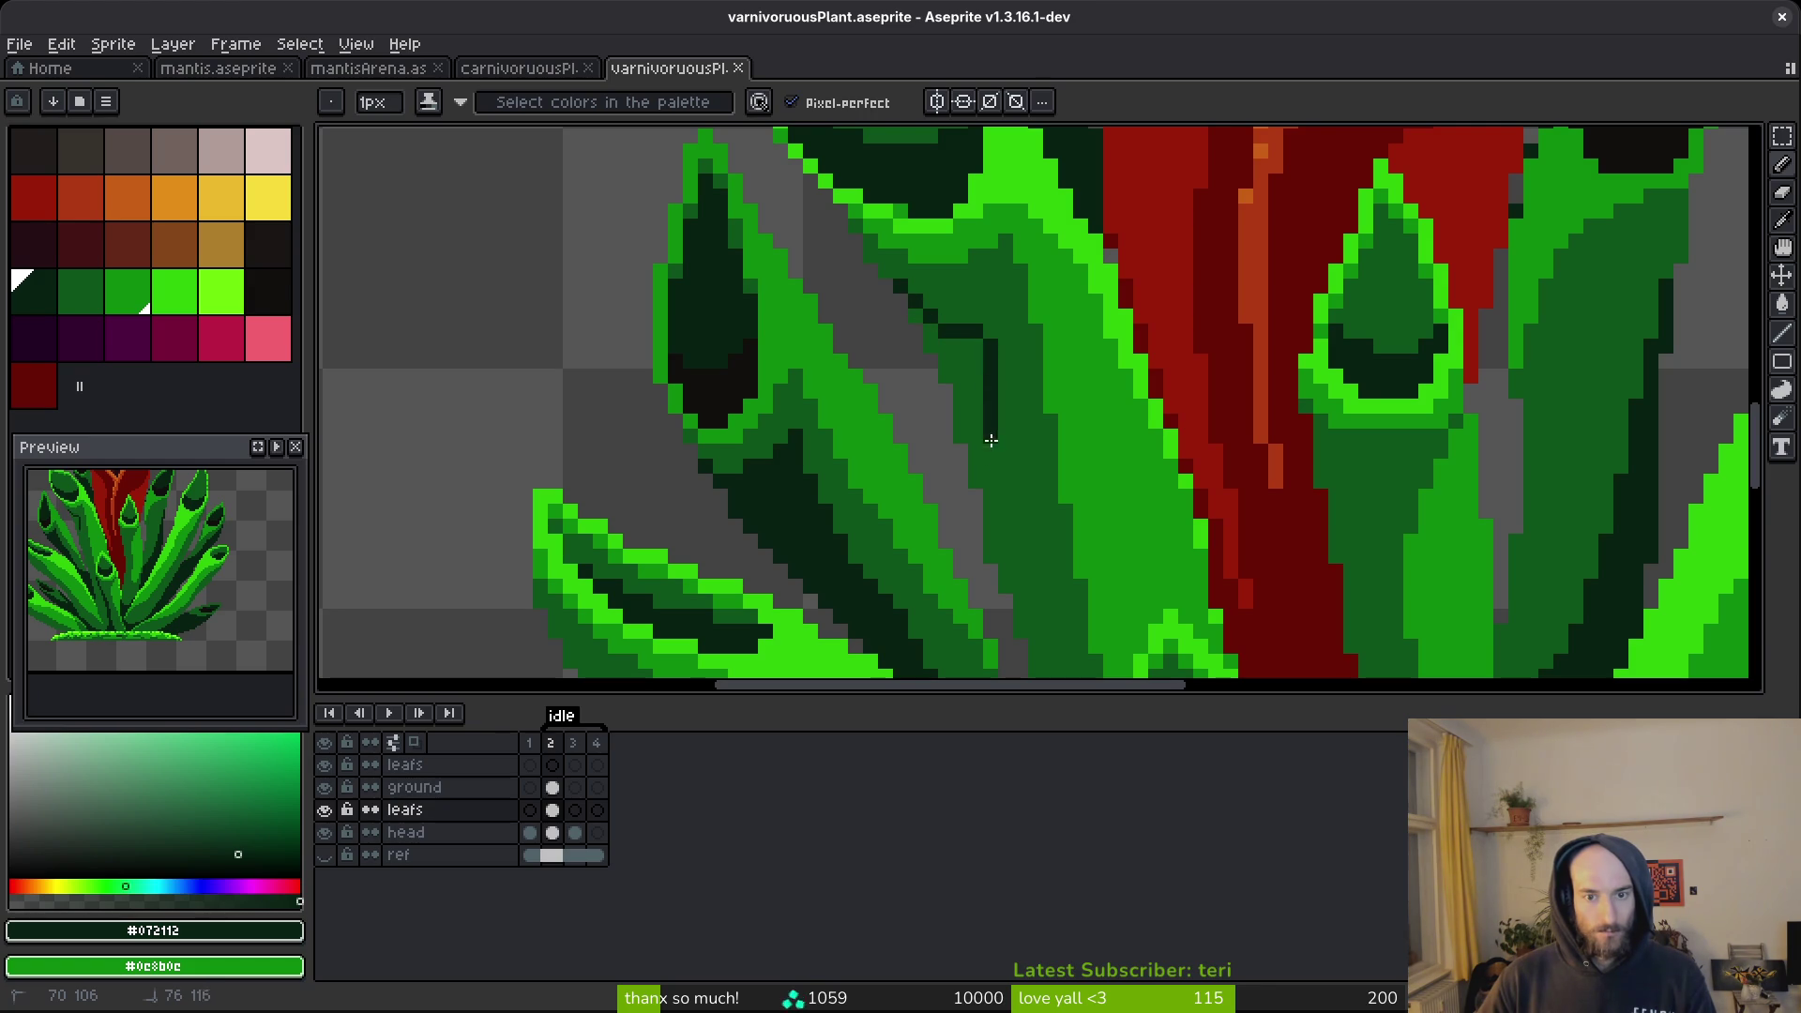
left_click_drag(1014, 584, 1018, 587)
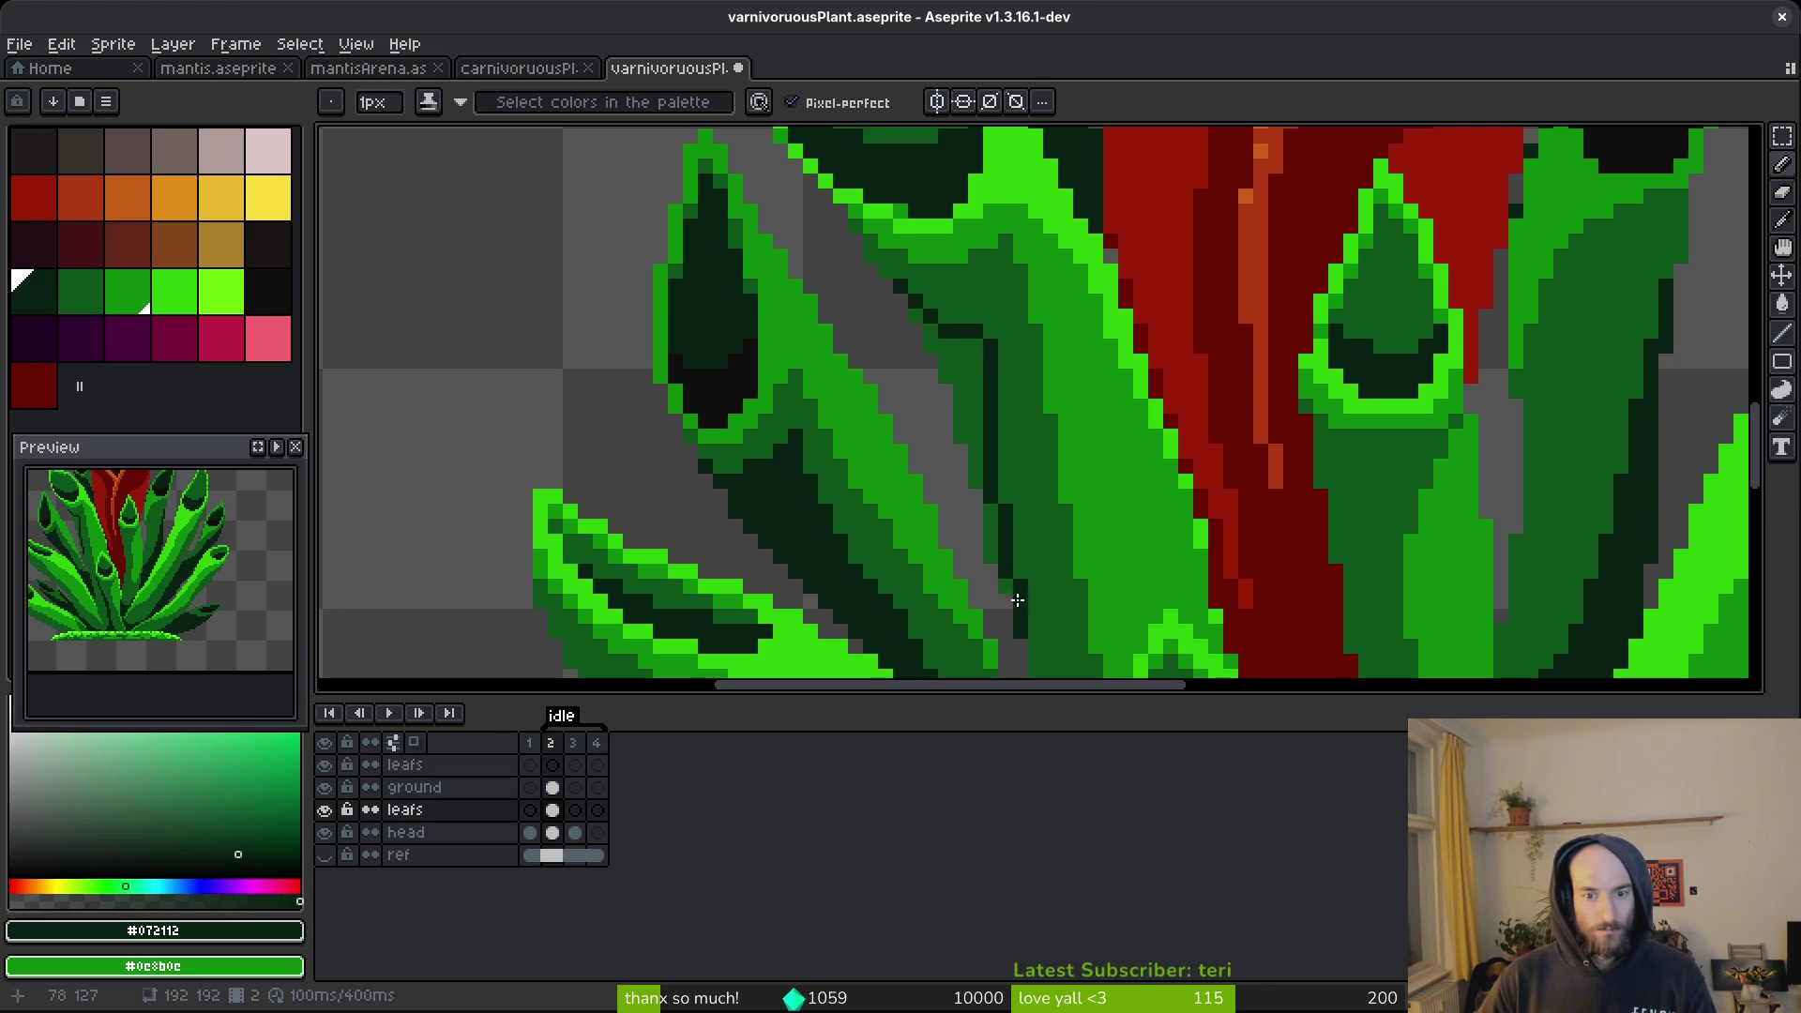
Bucket-fill the grey gaps between leaves with dark green #072112 and save.
key("g")
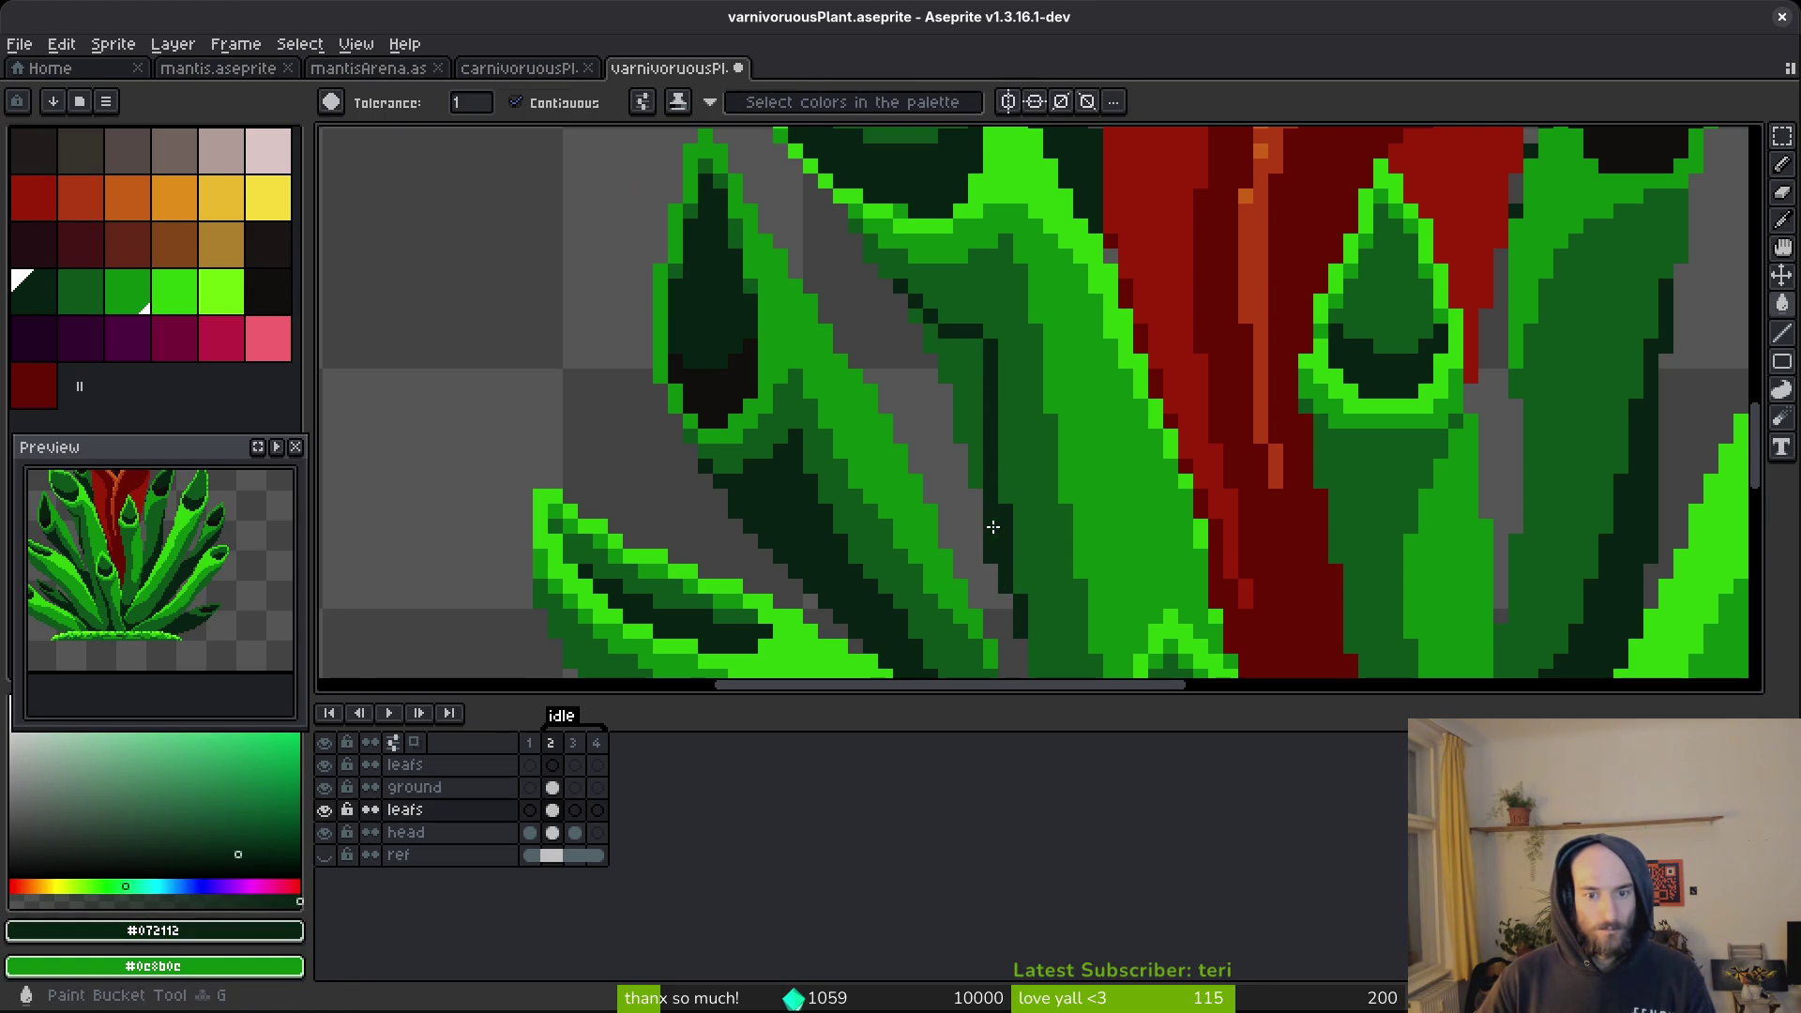
left_click(971, 432)
left_click(919, 316)
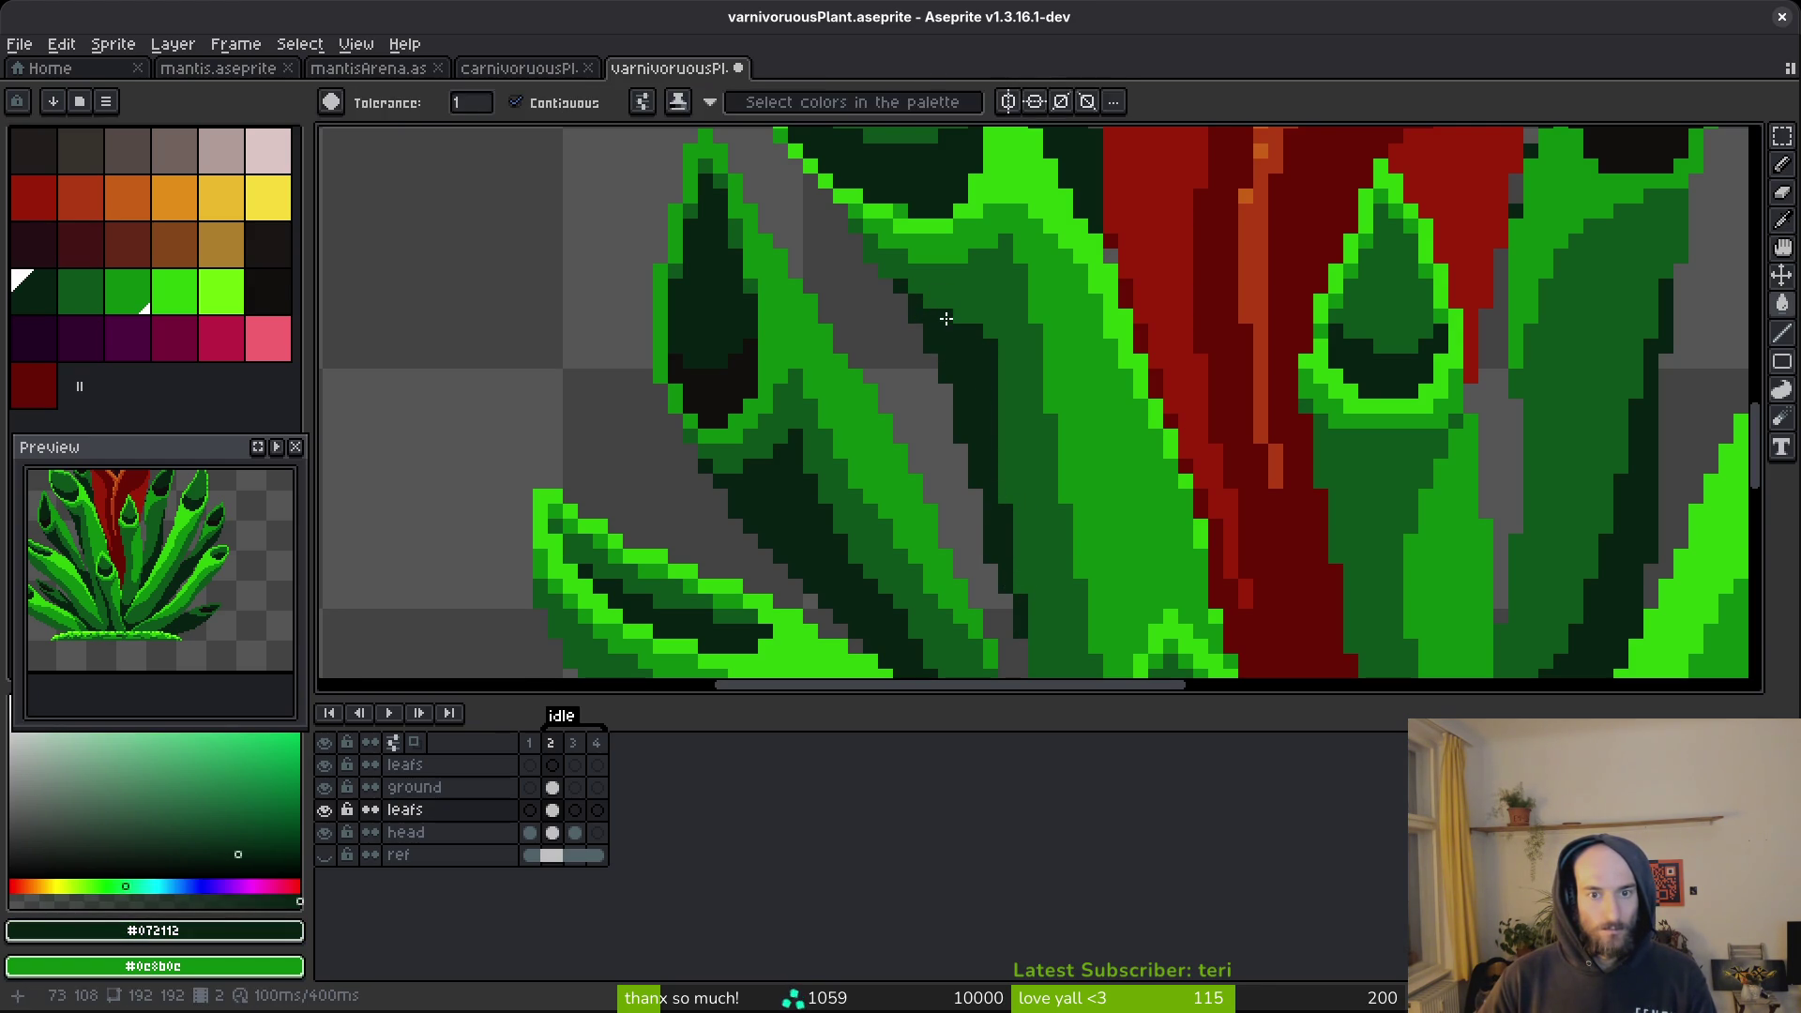
key("b")
key("ctrl+s")
scroll(960, 341, "down", 5)
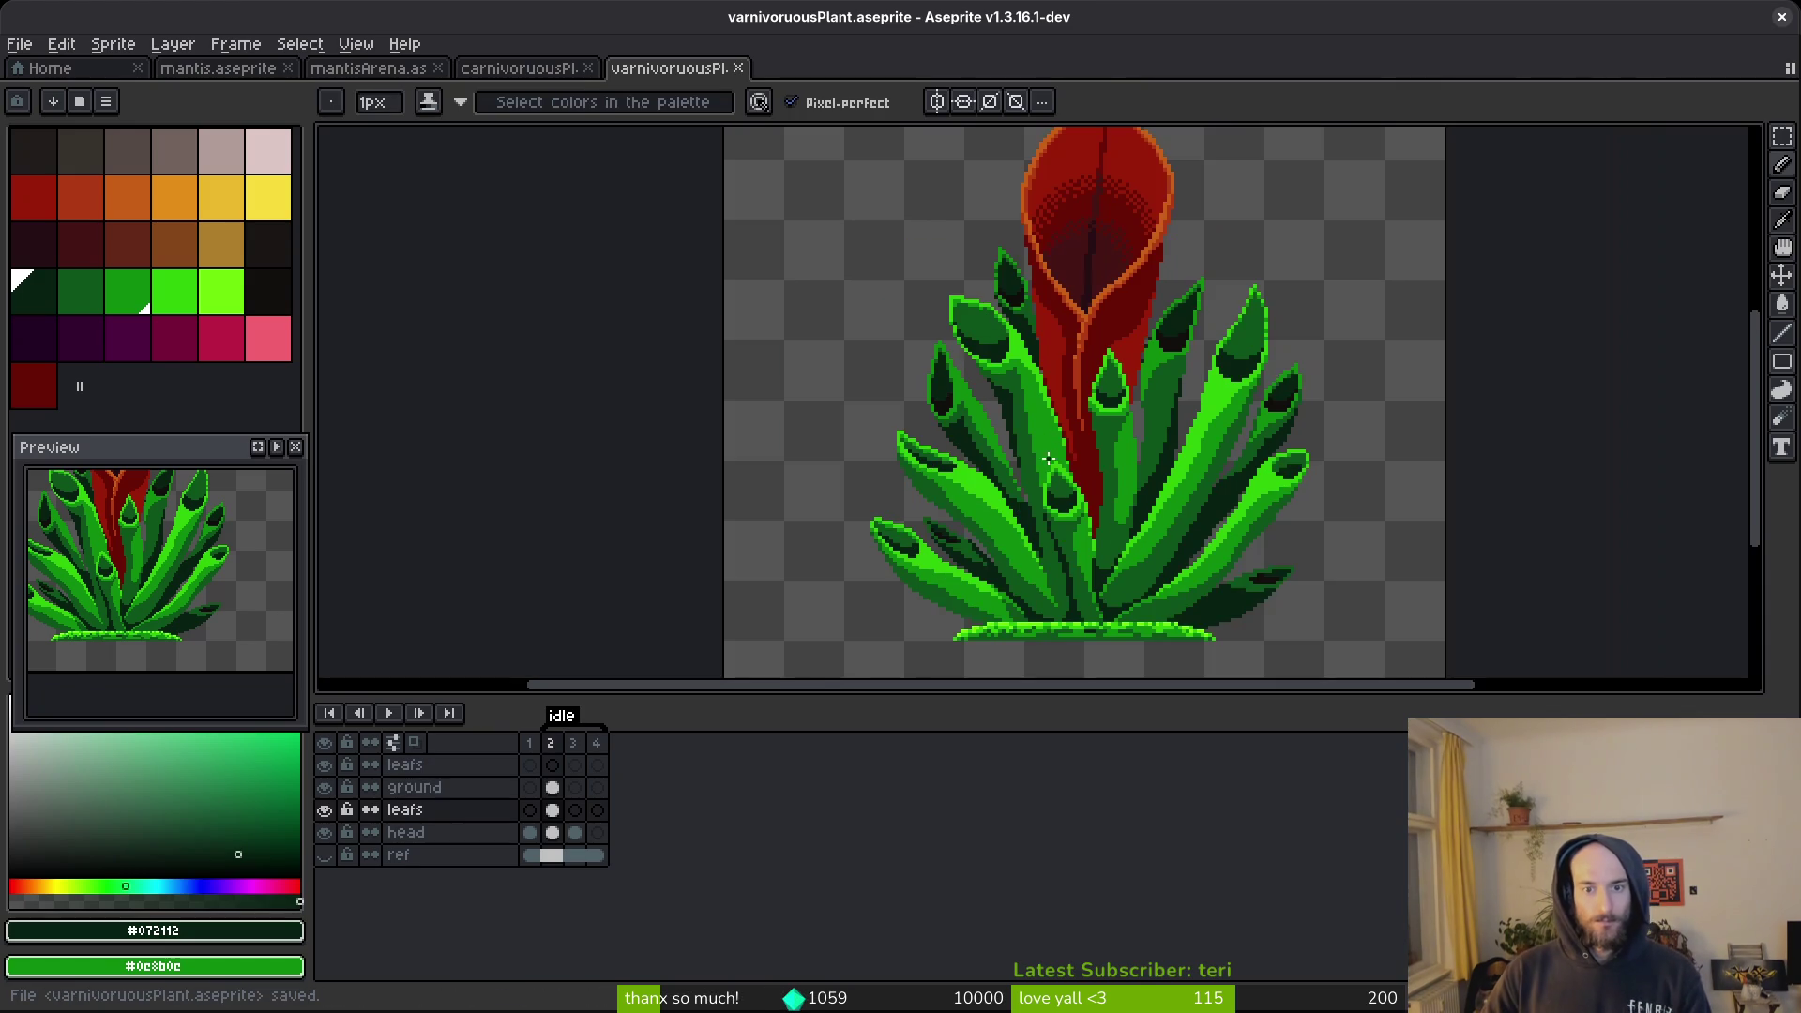
scroll(1052, 457, "up", 5)
scroll(1017, 349, "down", 2)
Add a few more dark green pixels between the leaves and save.
left_click_drag(1030, 408, 1069, 605)
scroll(1057, 321, "down", 2)
scroll(1039, 375, "up", 2)
scroll(1097, 488, "down", 2)
left_click(1097, 510)
scroll(1100, 451, "down", 3)
scroll(1098, 575, "up", 1)
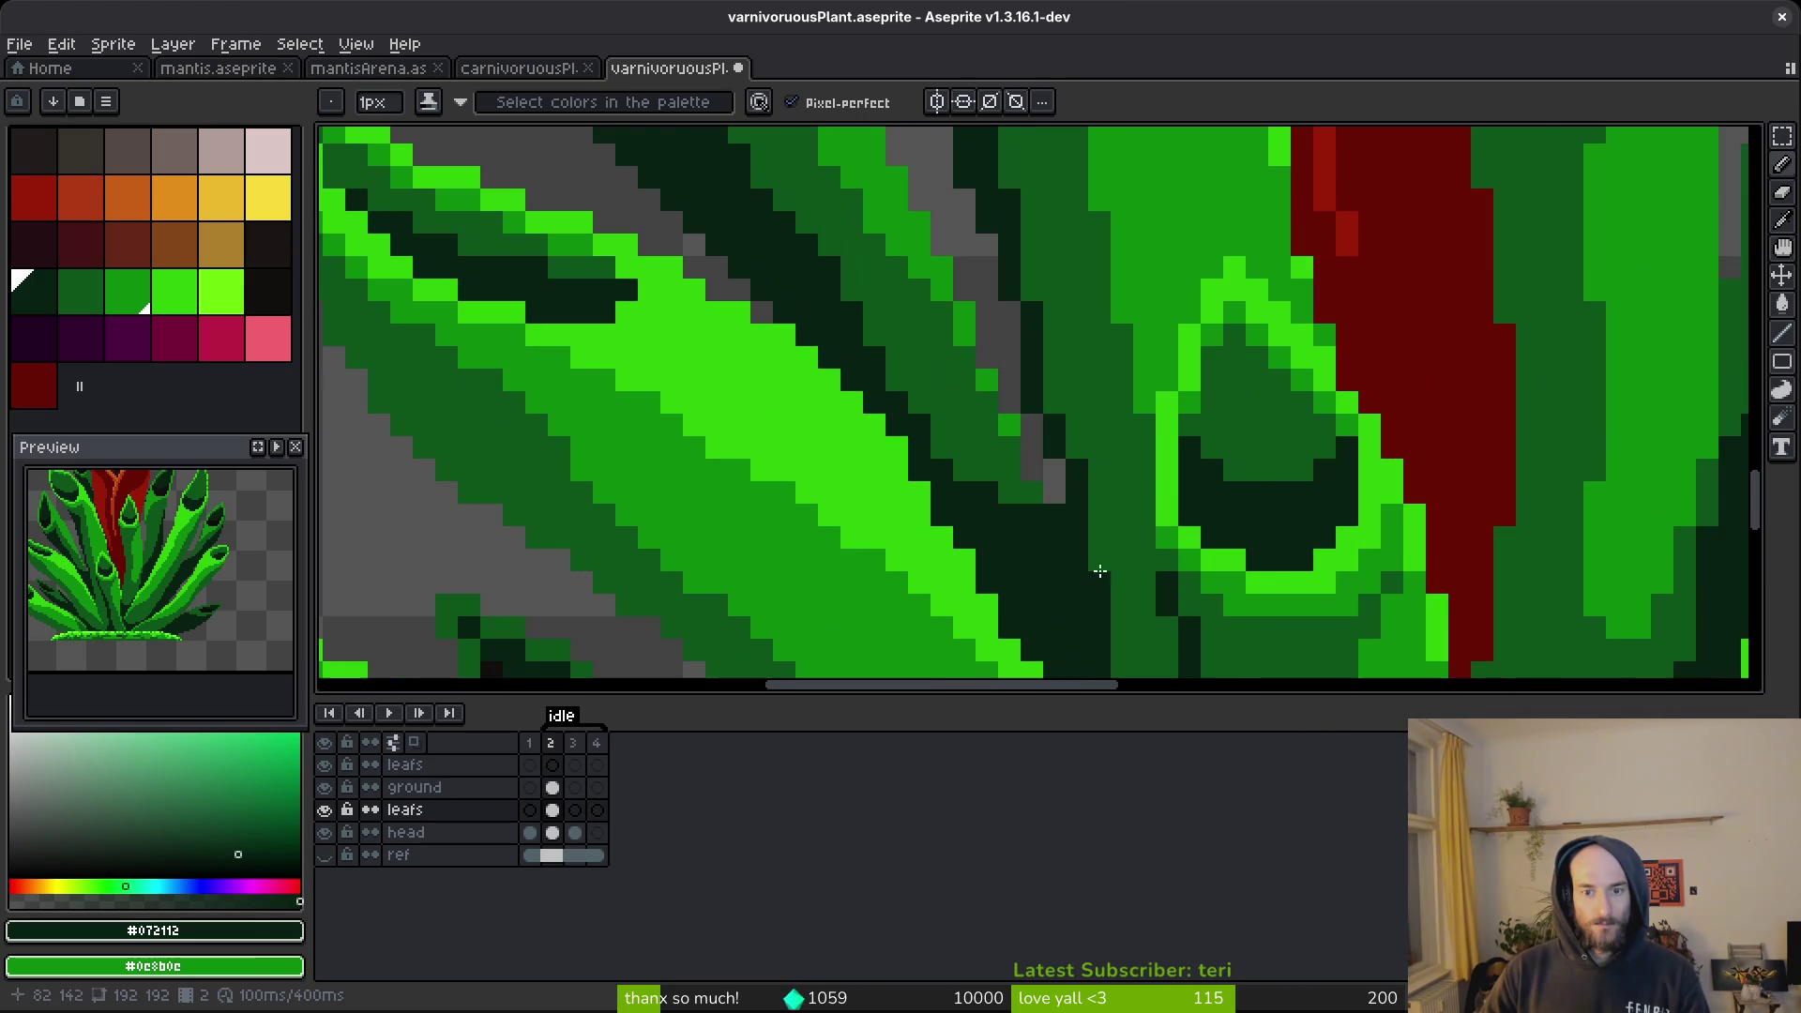
scroll(1126, 581, "down", 1)
key("ctrl+s")
scroll(1125, 562, "down", 3)
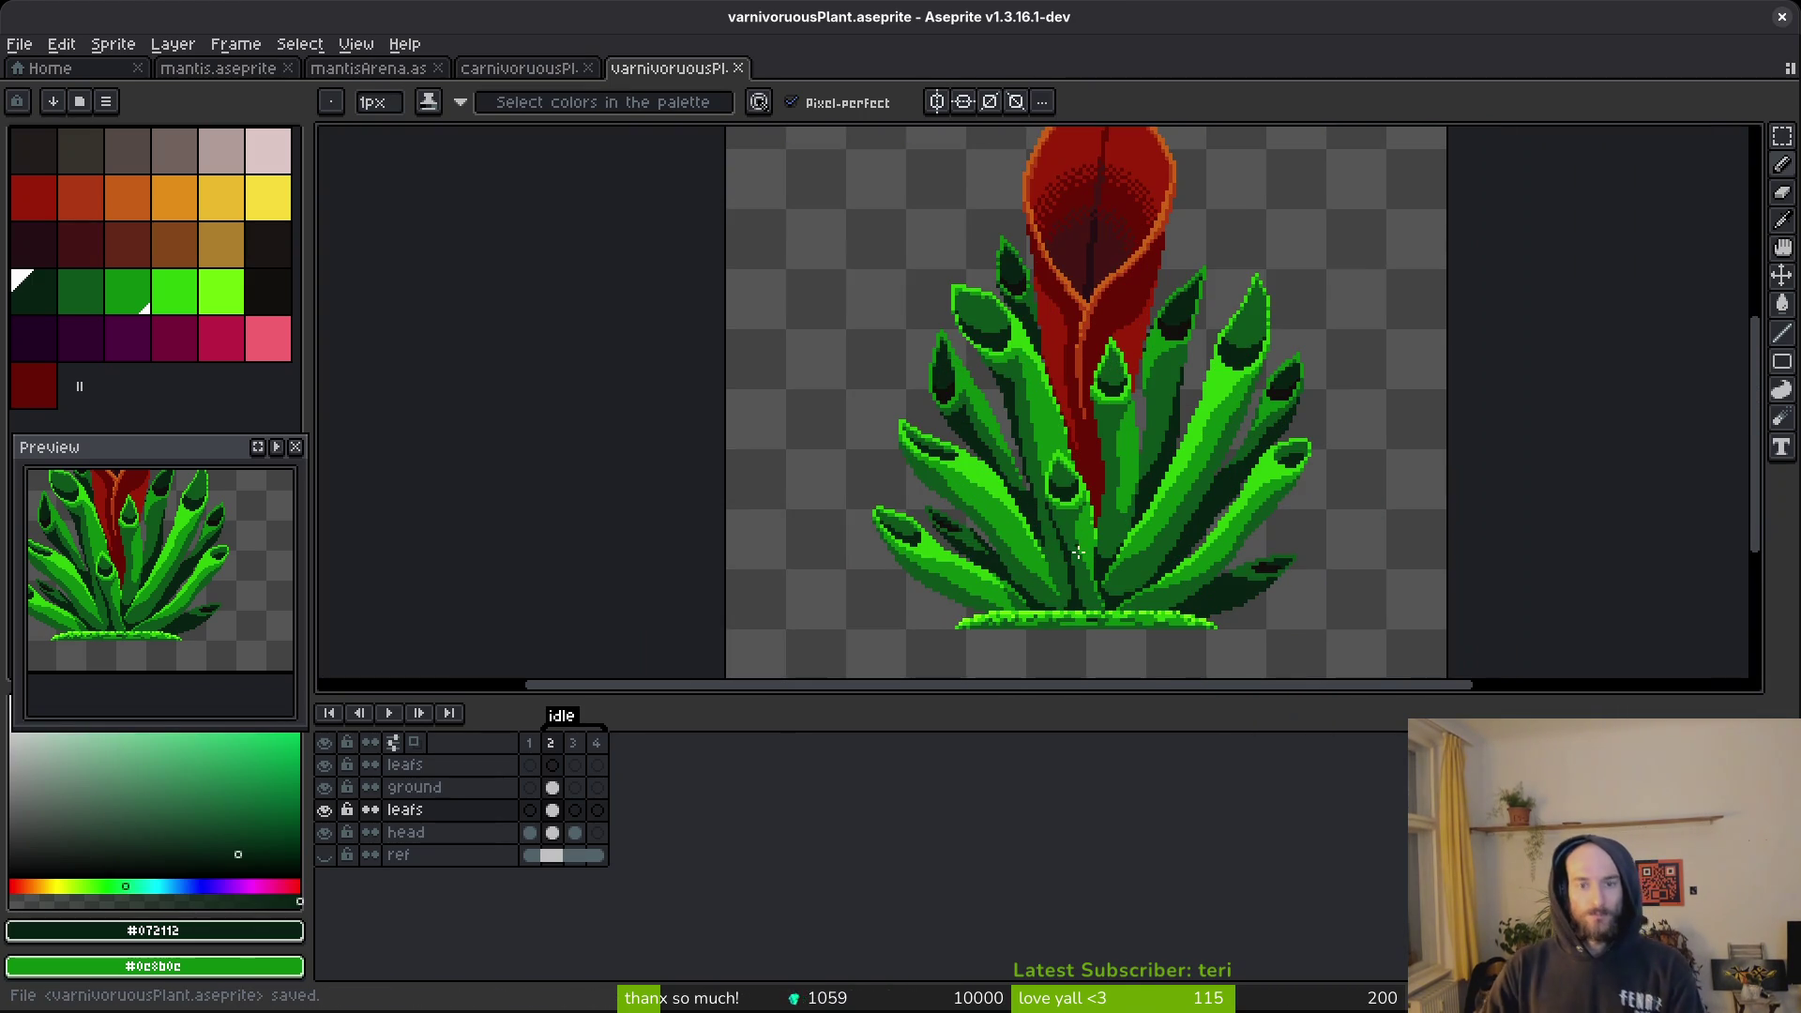
scroll(1097, 536, "up", 3)
Touch up and erase stray pixels between the leaves, then save.
left_click(952, 506)
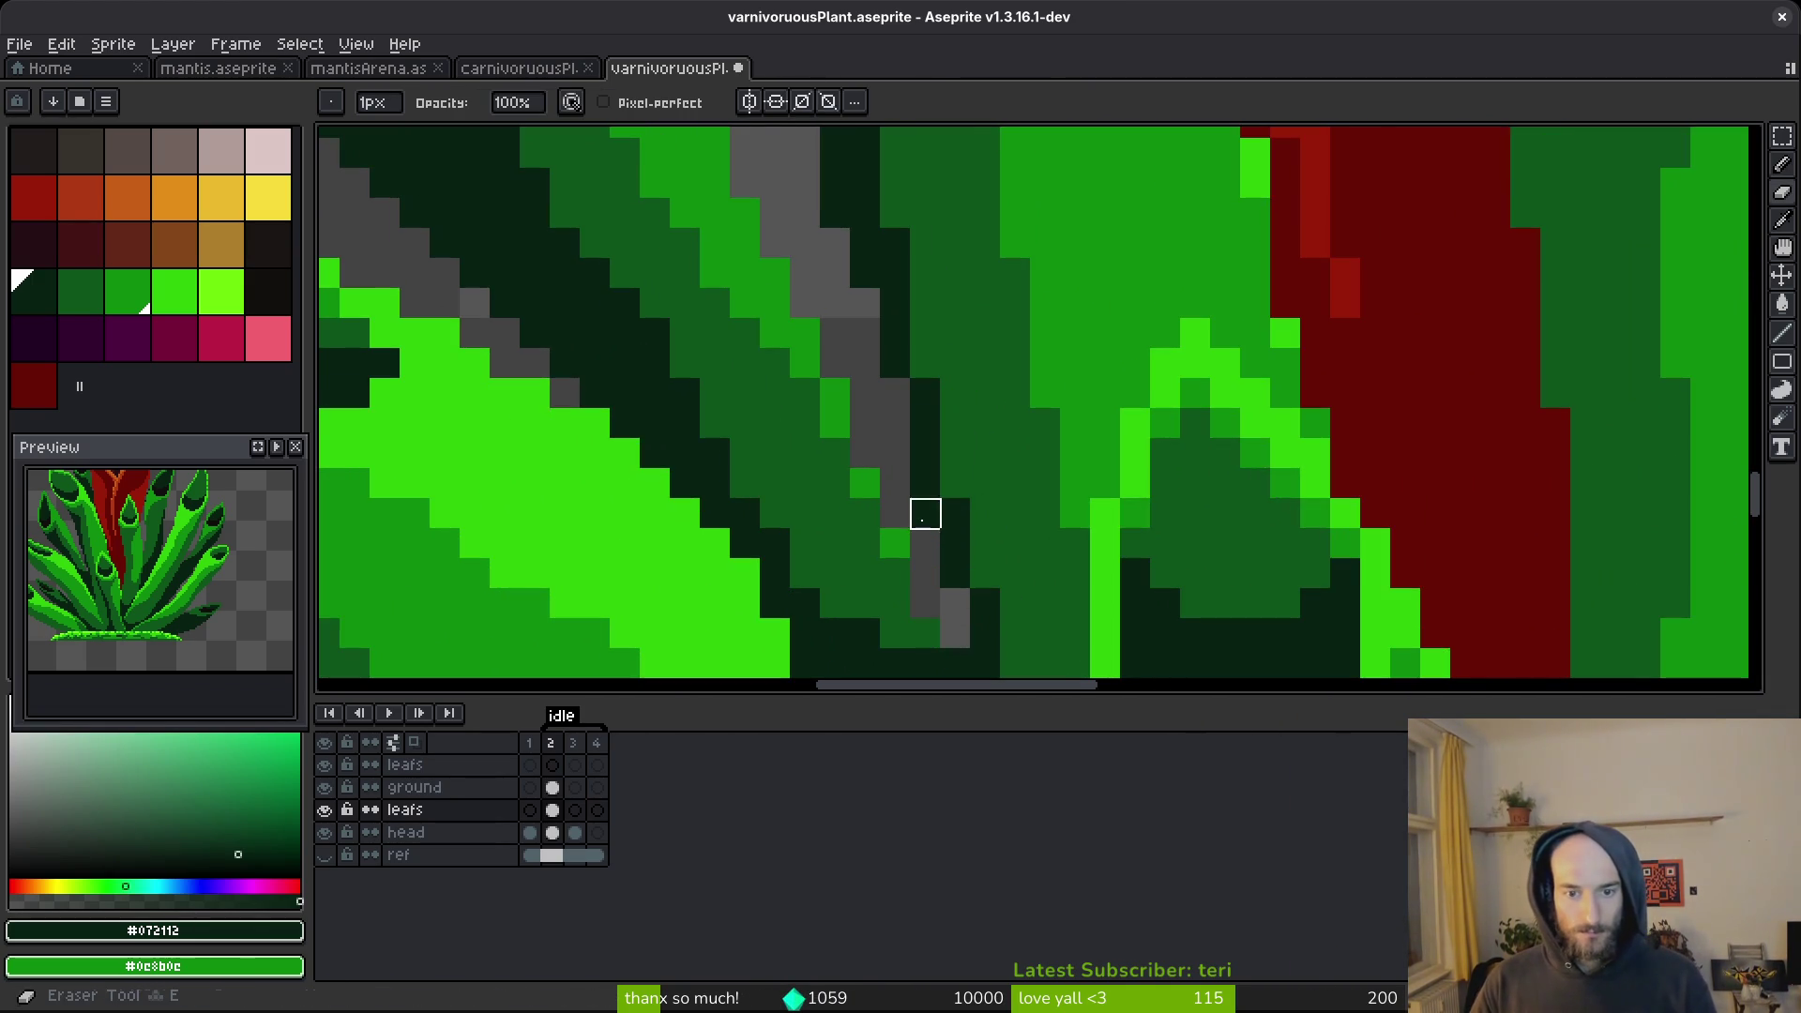
key("e")
scroll(1095, 504, "down", 1)
scroll(1032, 497, "up", 2)
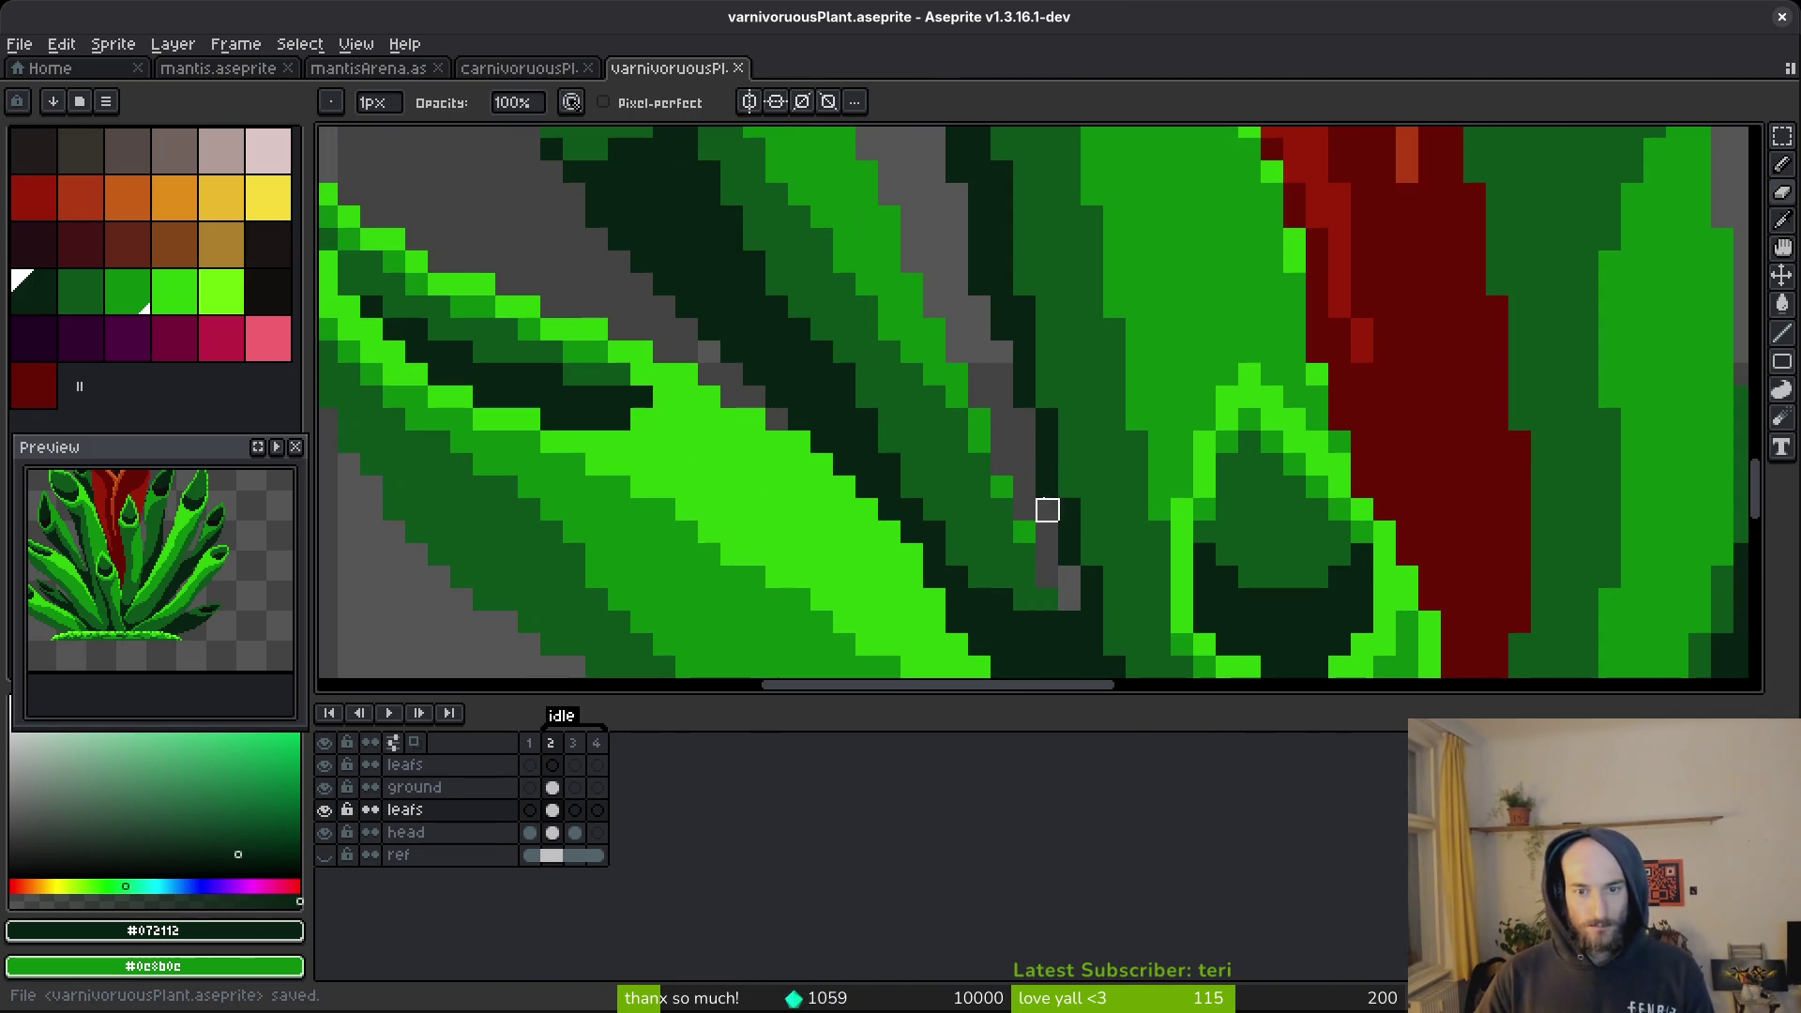
key("i")
key("b")
scroll(1088, 515, "down", 3)
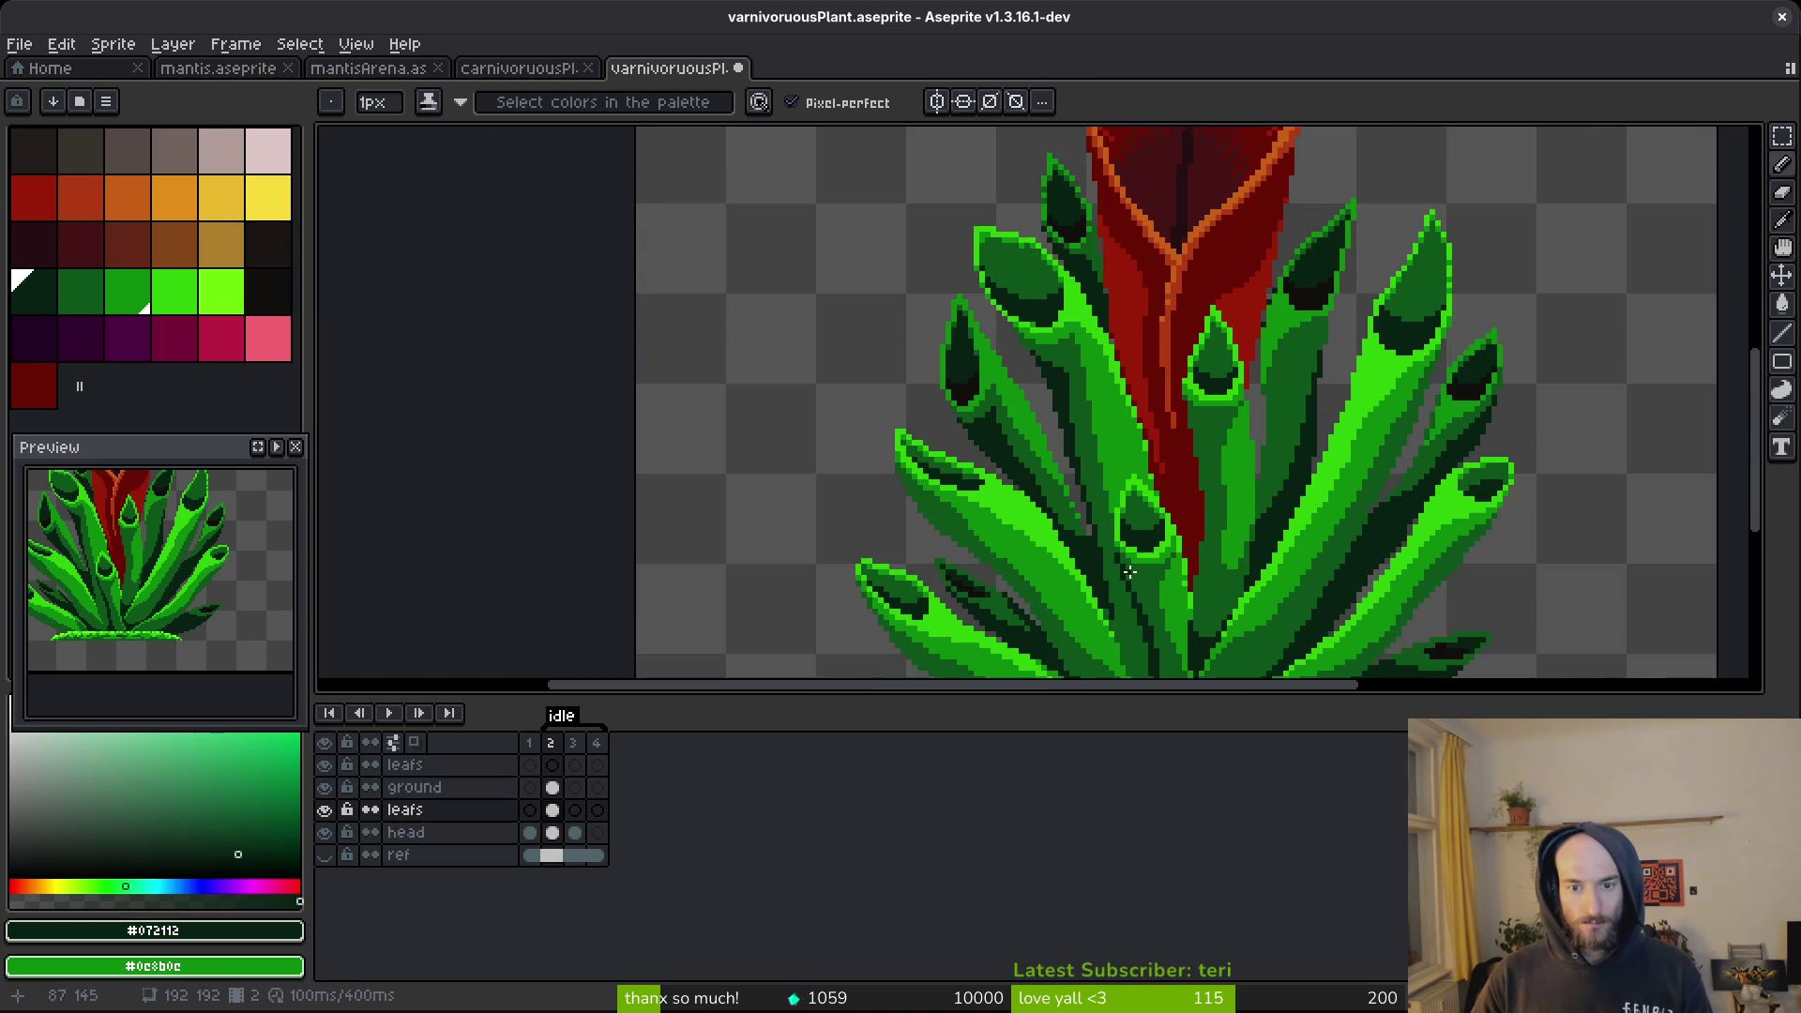
key("ctrl+z")
scroll(1057, 413, "up", 3)
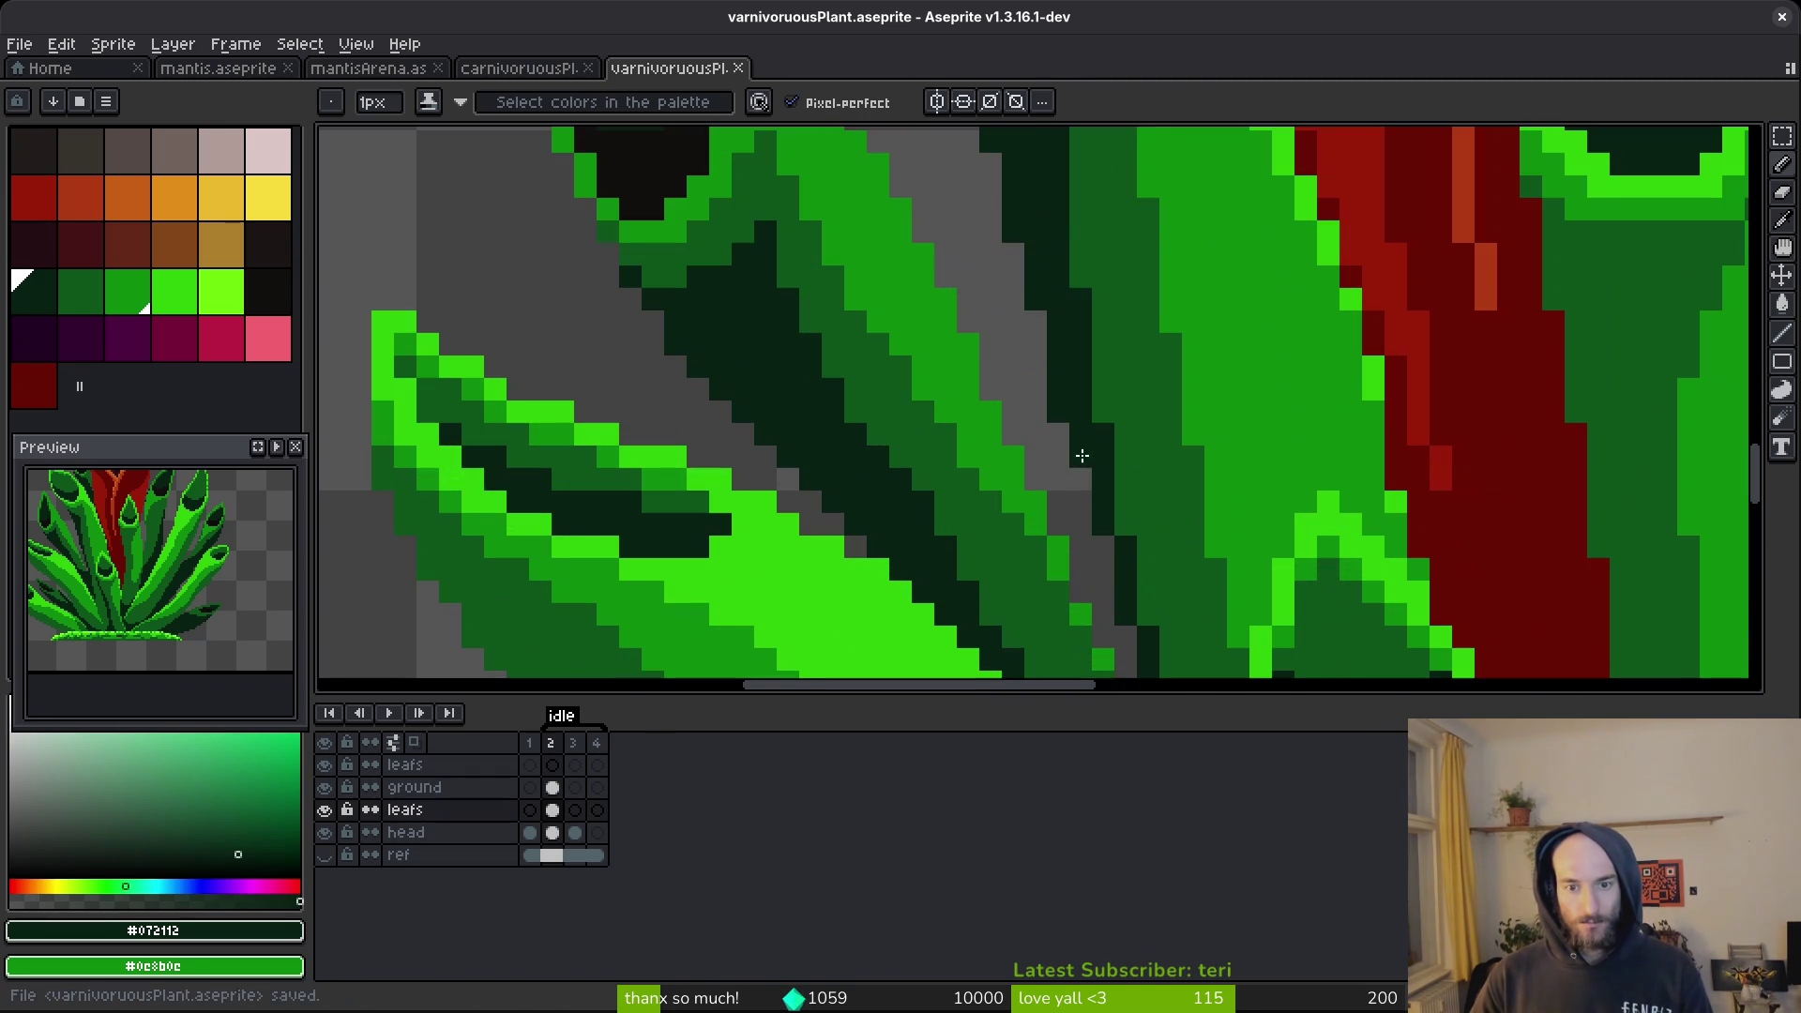
key("e")
left_click(1058, 413)
scroll(1126, 520, "down", 3)
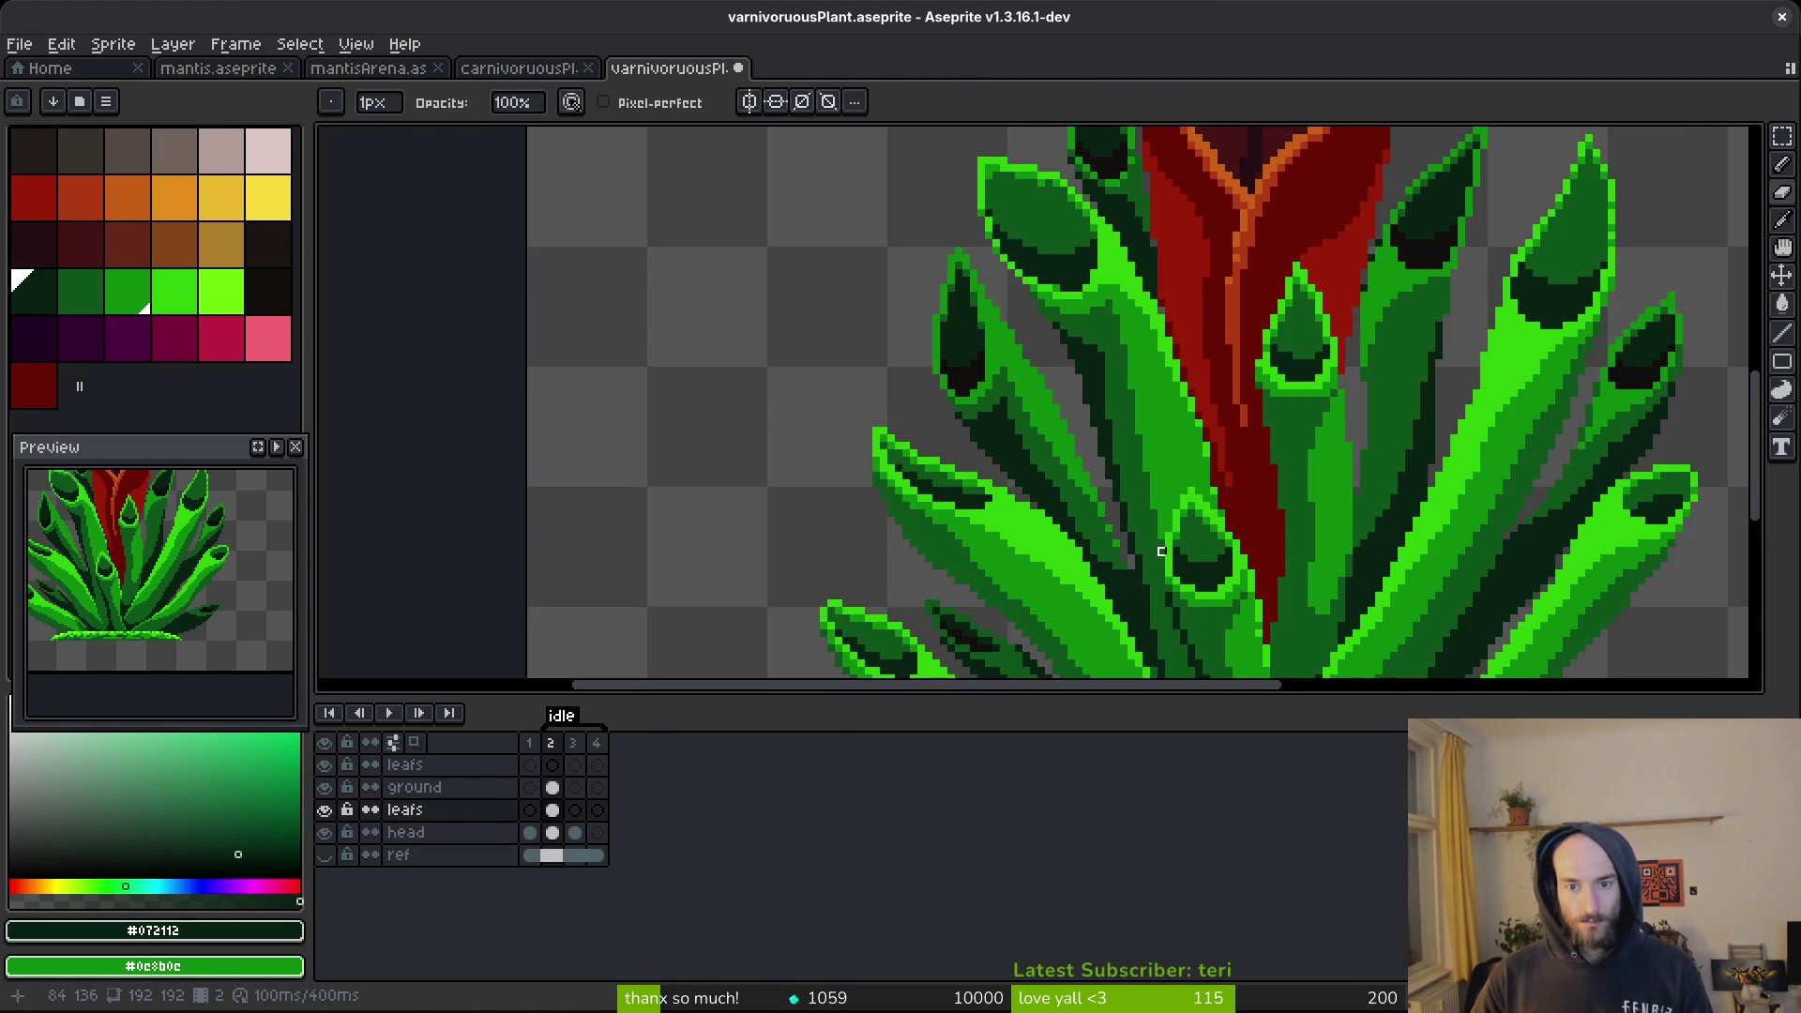
scroll(1161, 551, "down", 5)
key("ctrl+s")
Export the plant animation as a sprite sheet.
key("v")
key("ctrl+e")
left_click(600, 330)
Export over art/objects/carnivoruousPlant.png, confirming the overwrite, then launch the game in Godot.
key("ctrl+shift+e")
left_click(455, 86)
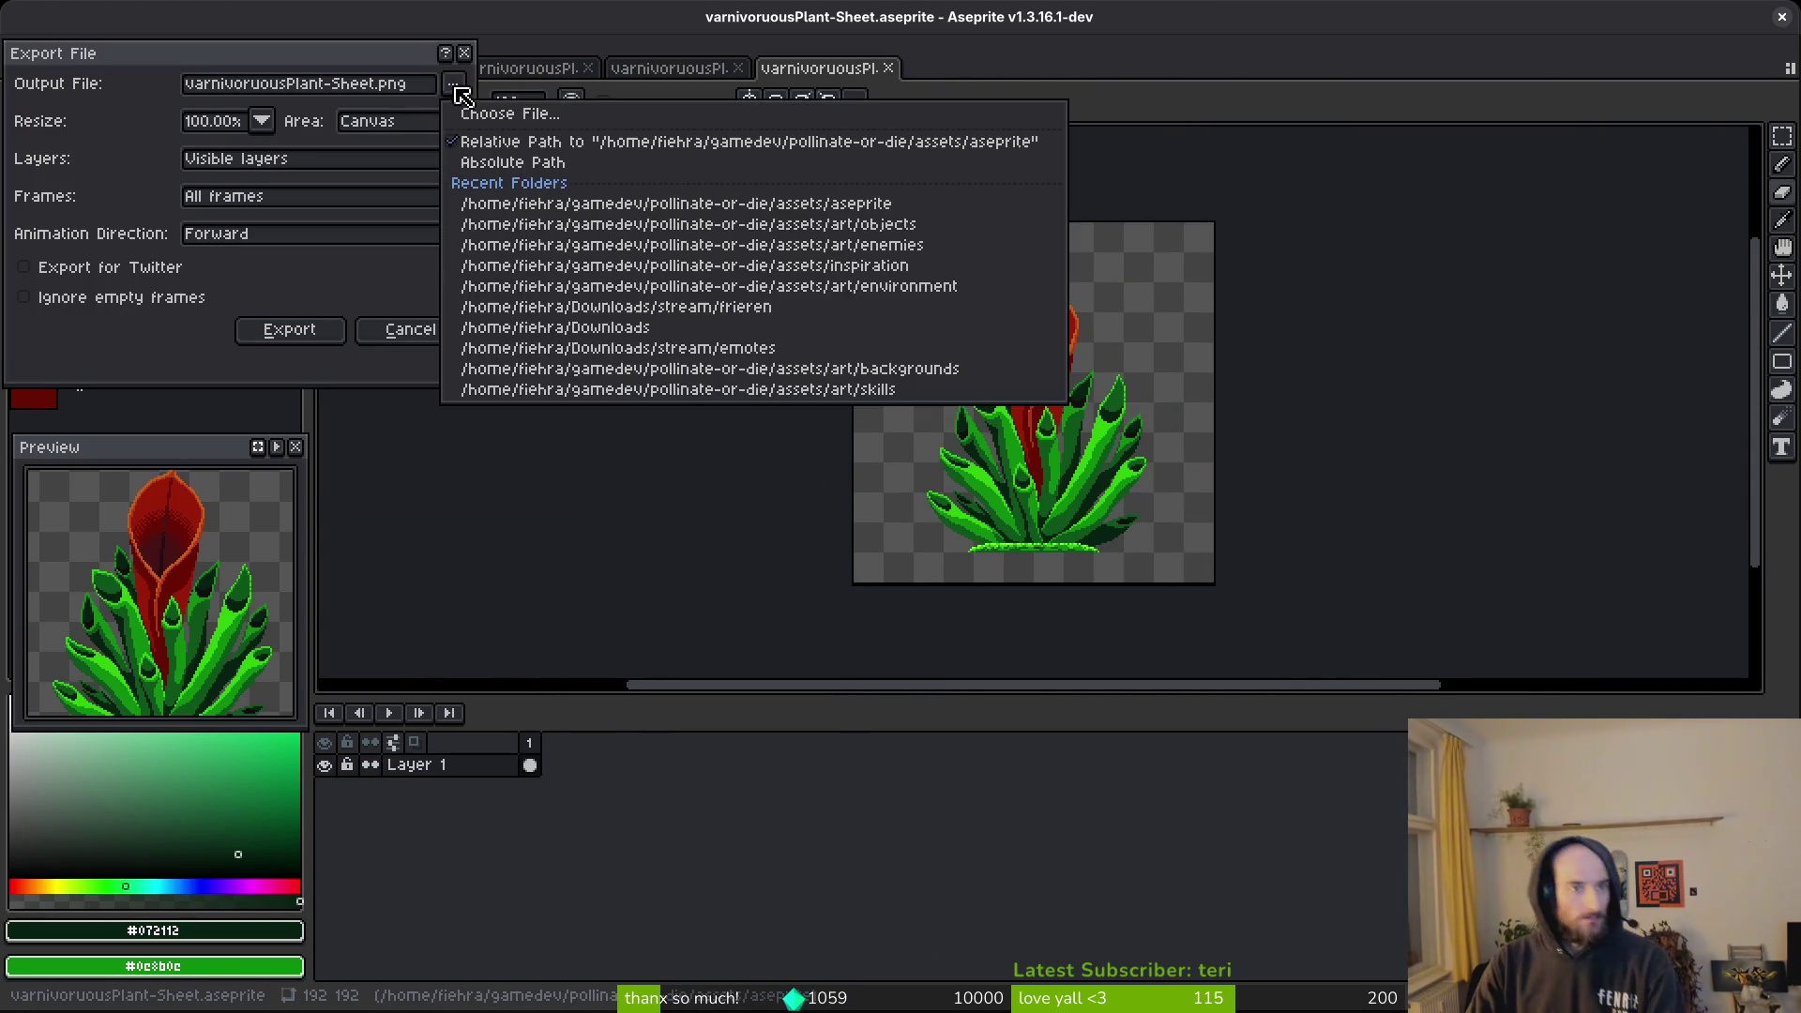
left_click(556, 131)
left_click(179, 91)
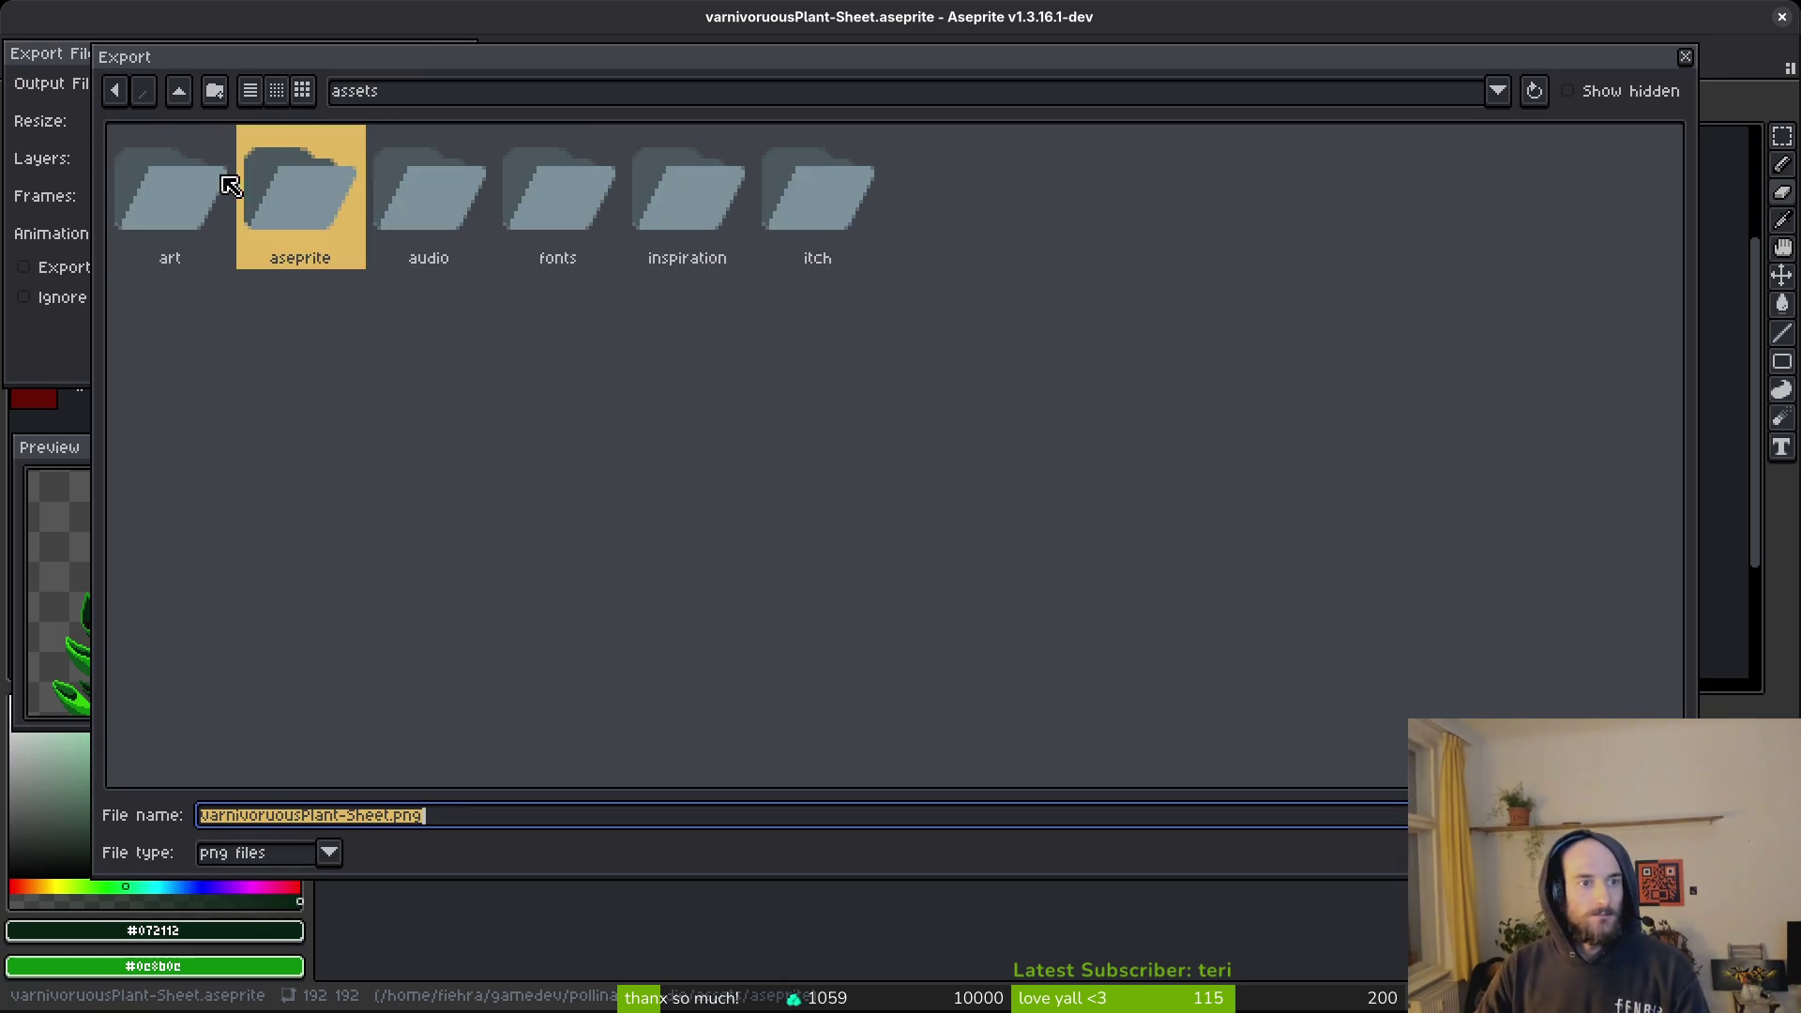
double_click(218, 191)
left_click(461, 208)
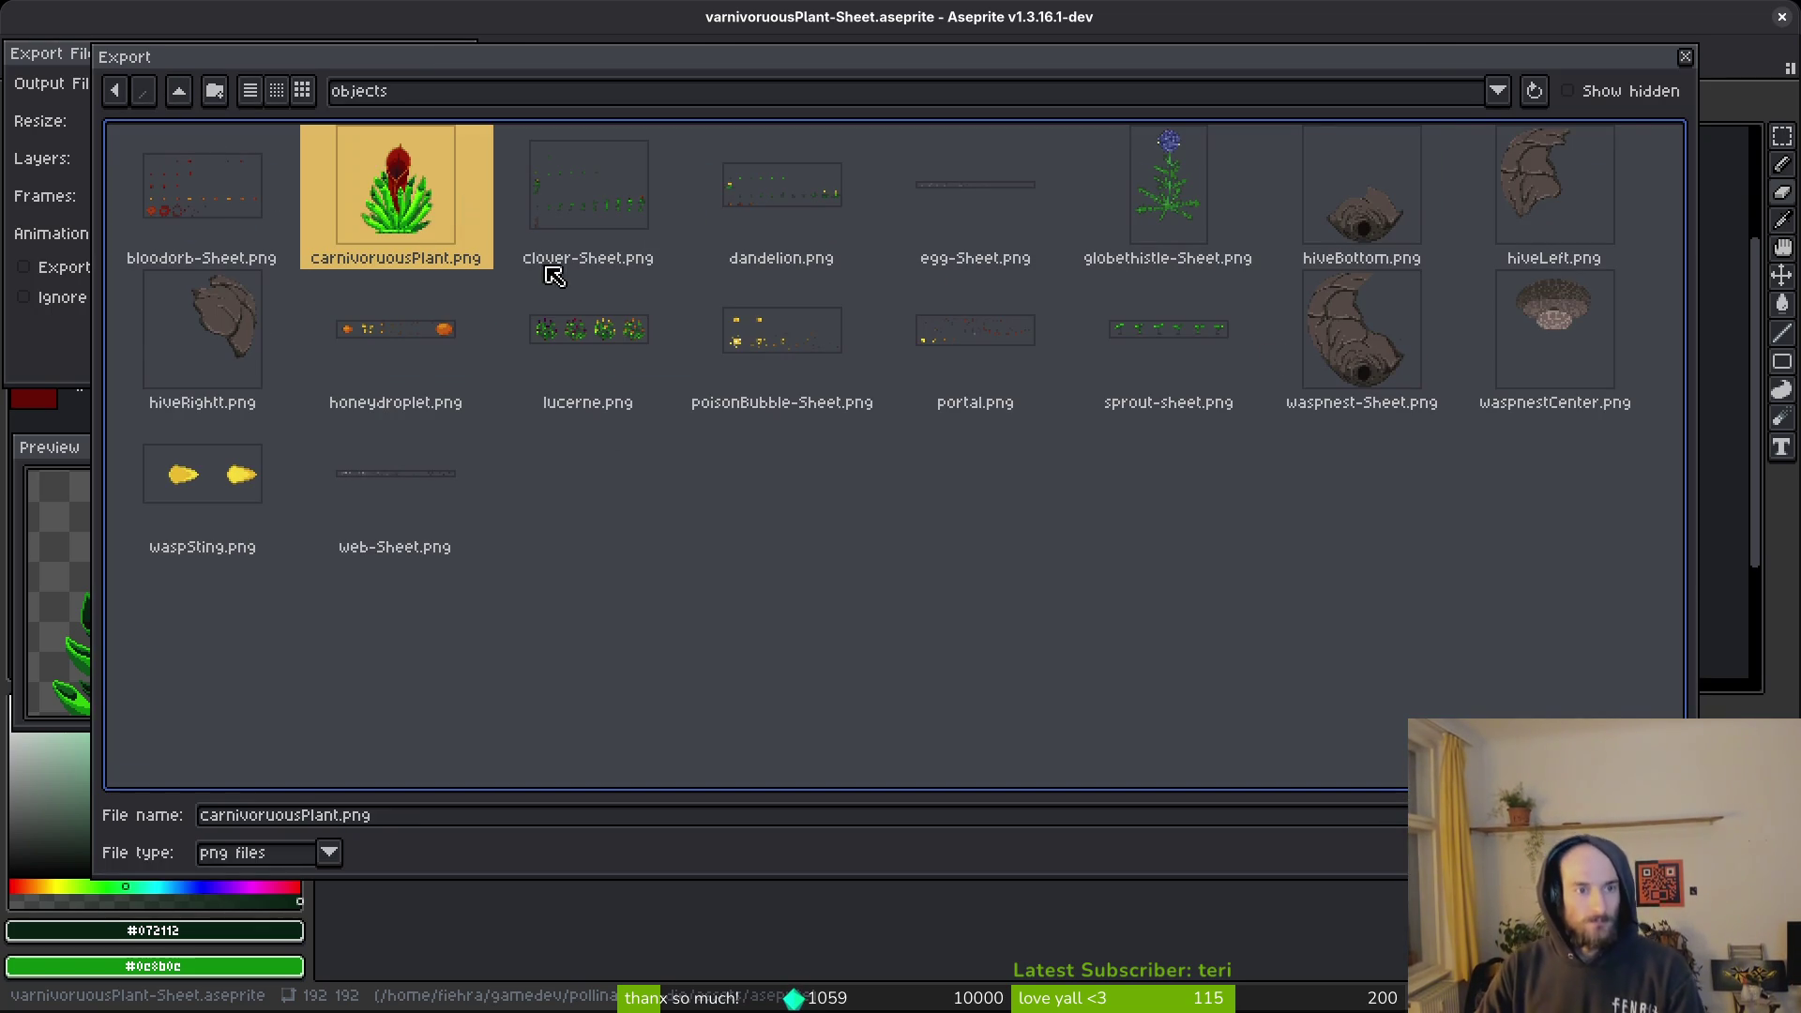
key("Return")
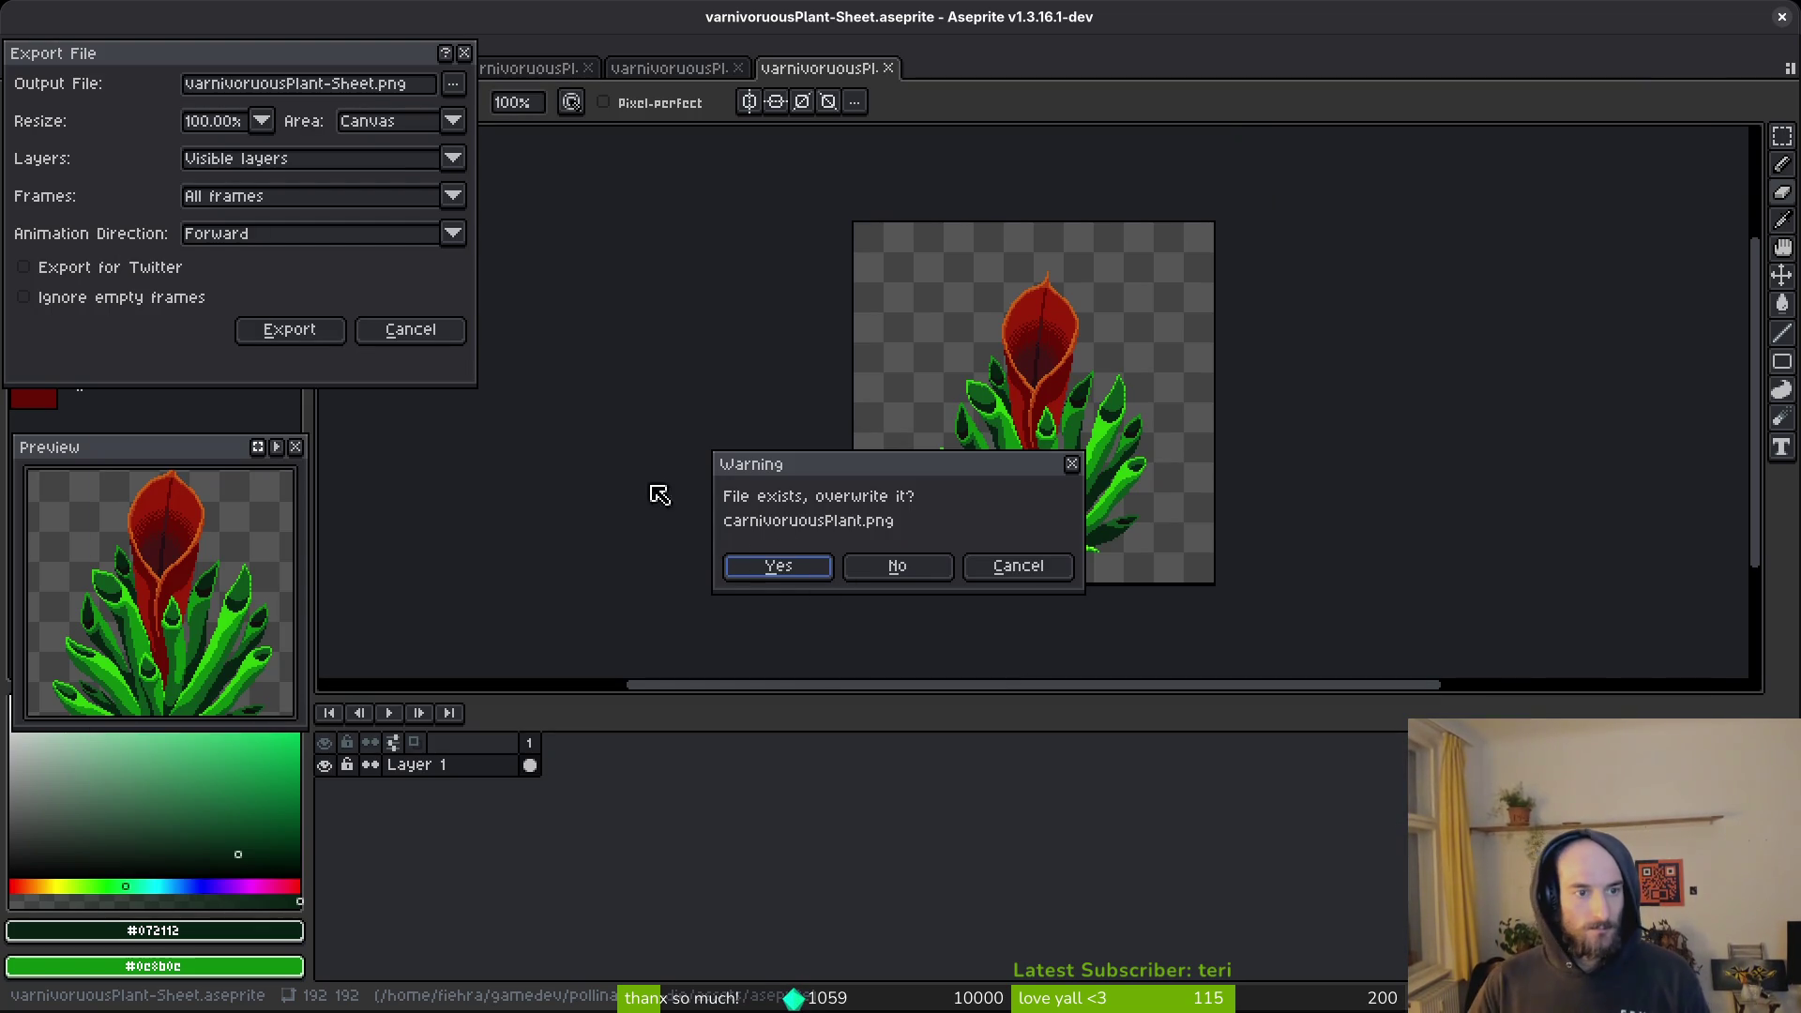
key("Return")
left_click(265, 324)
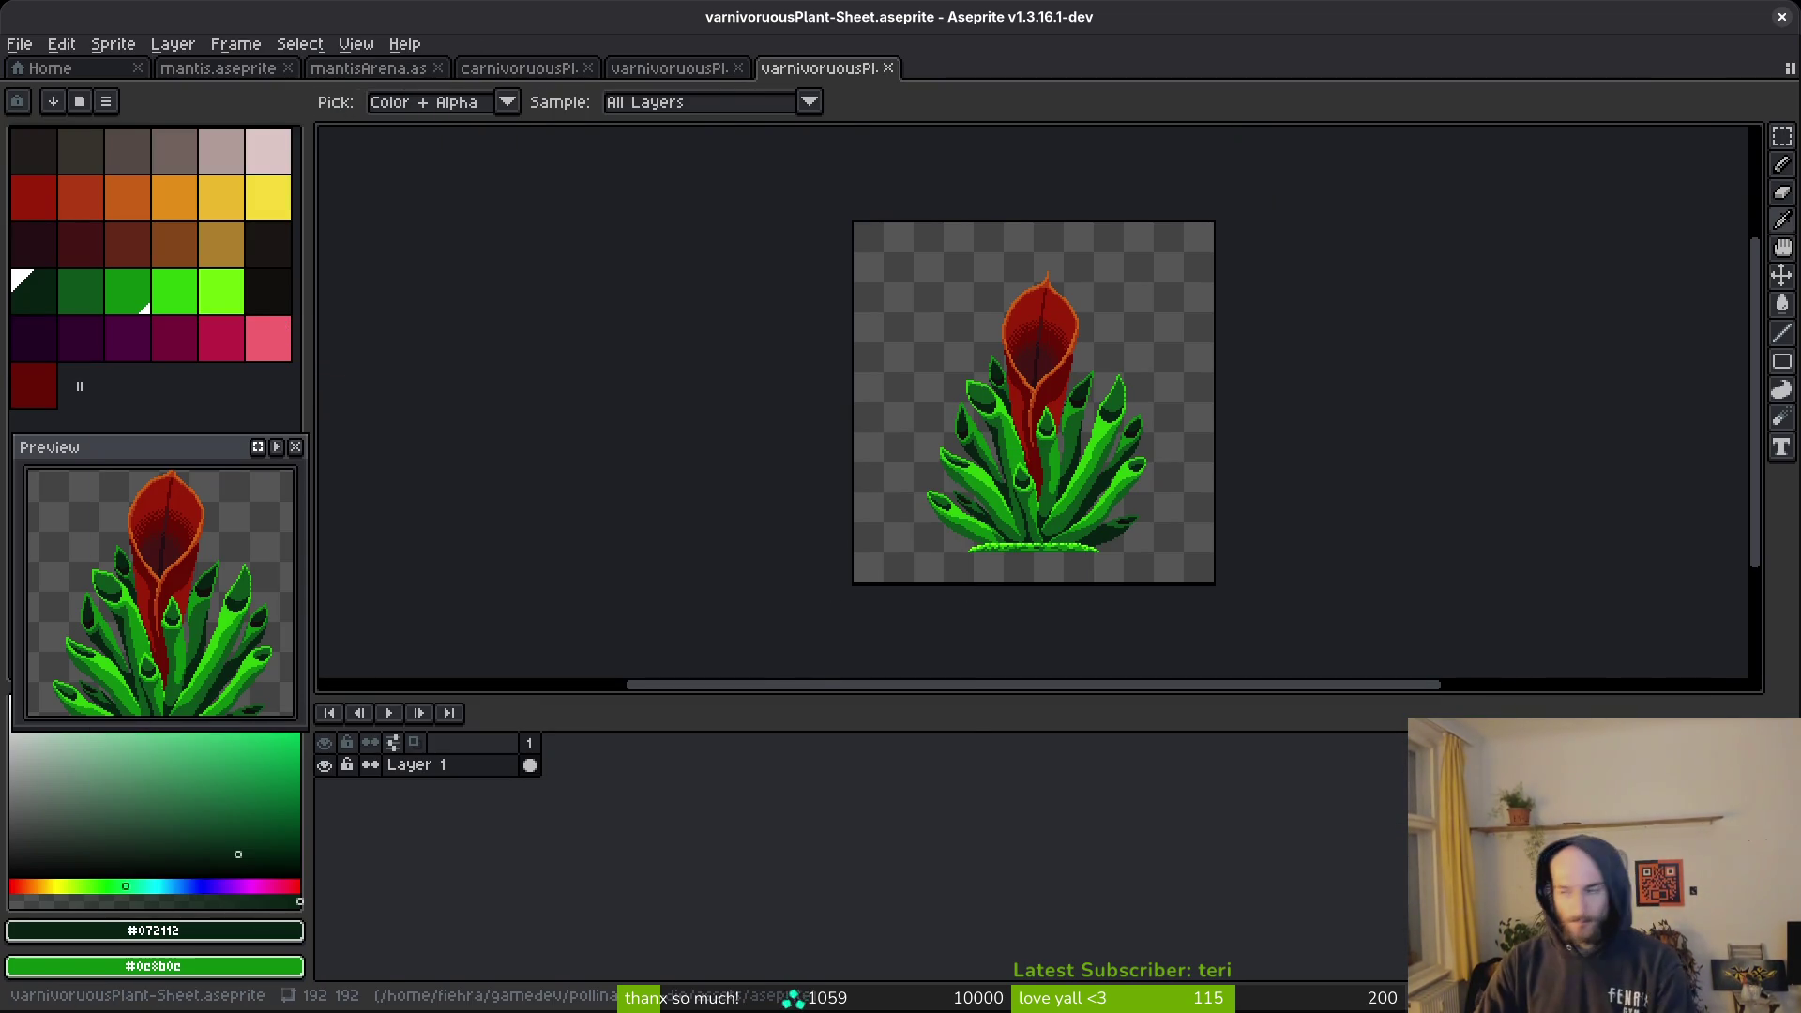
key("alt+Tab")
left_click(1481, 56)
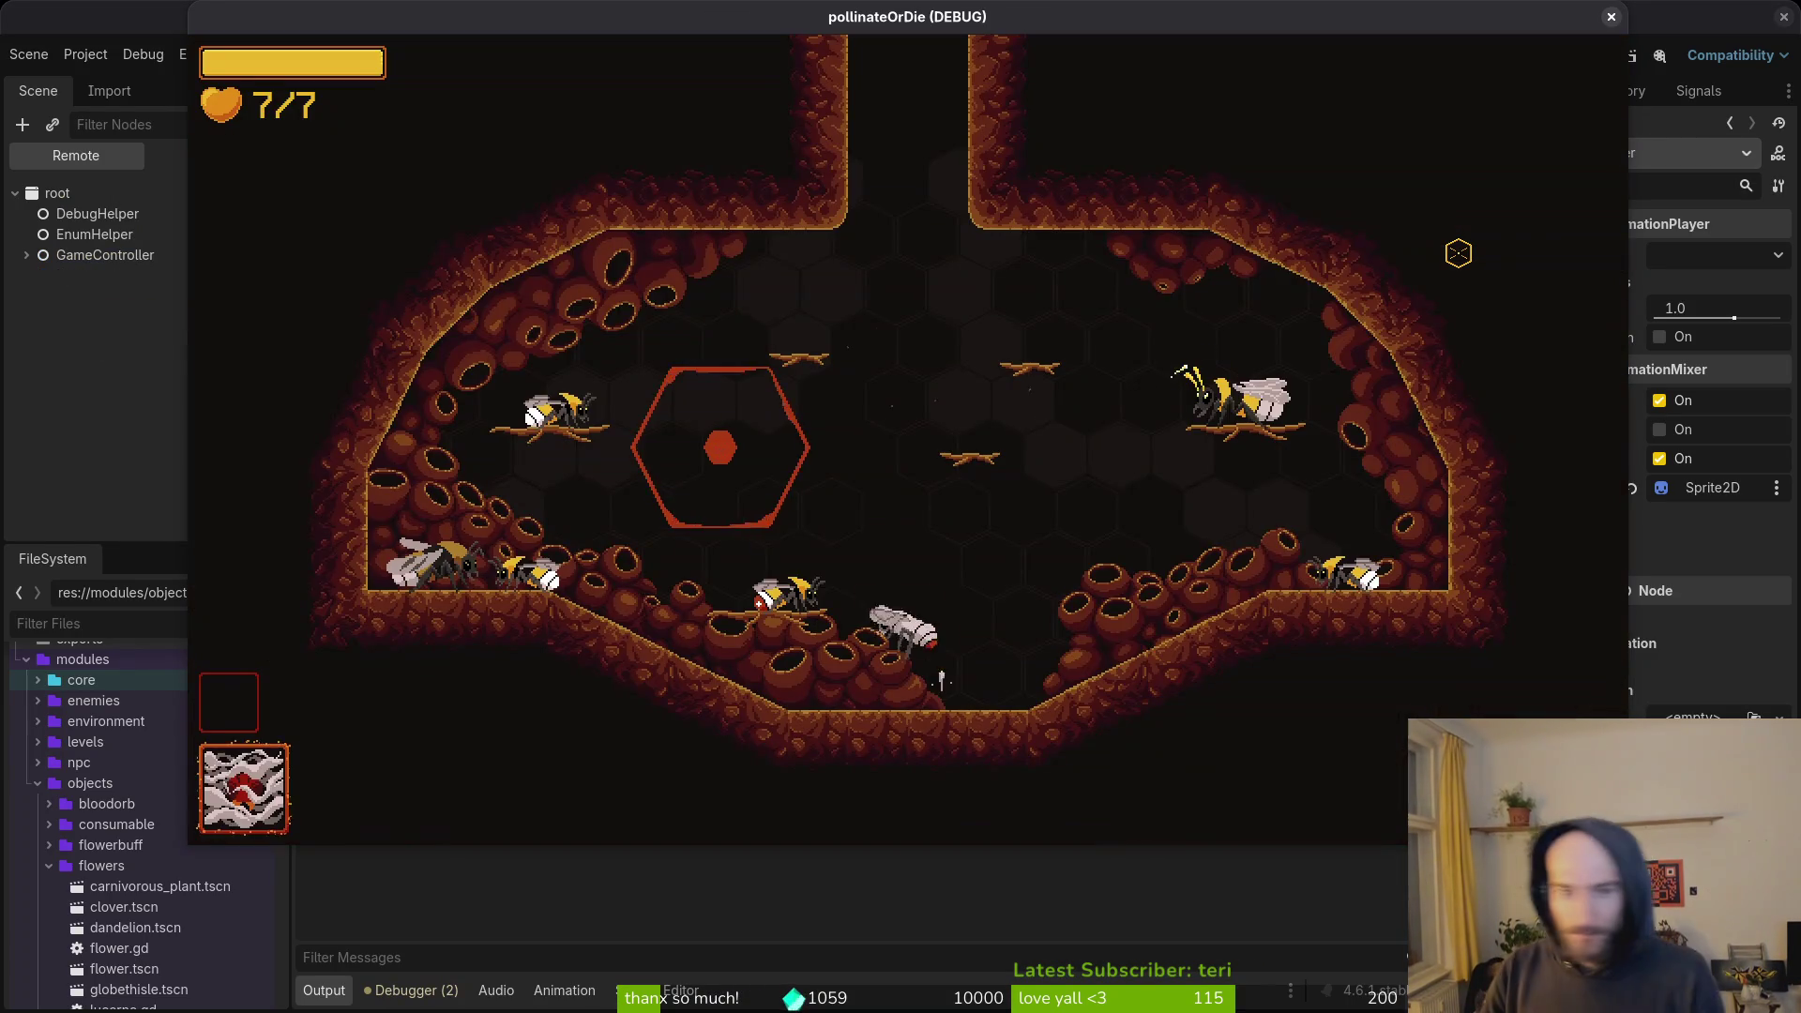
key("s")
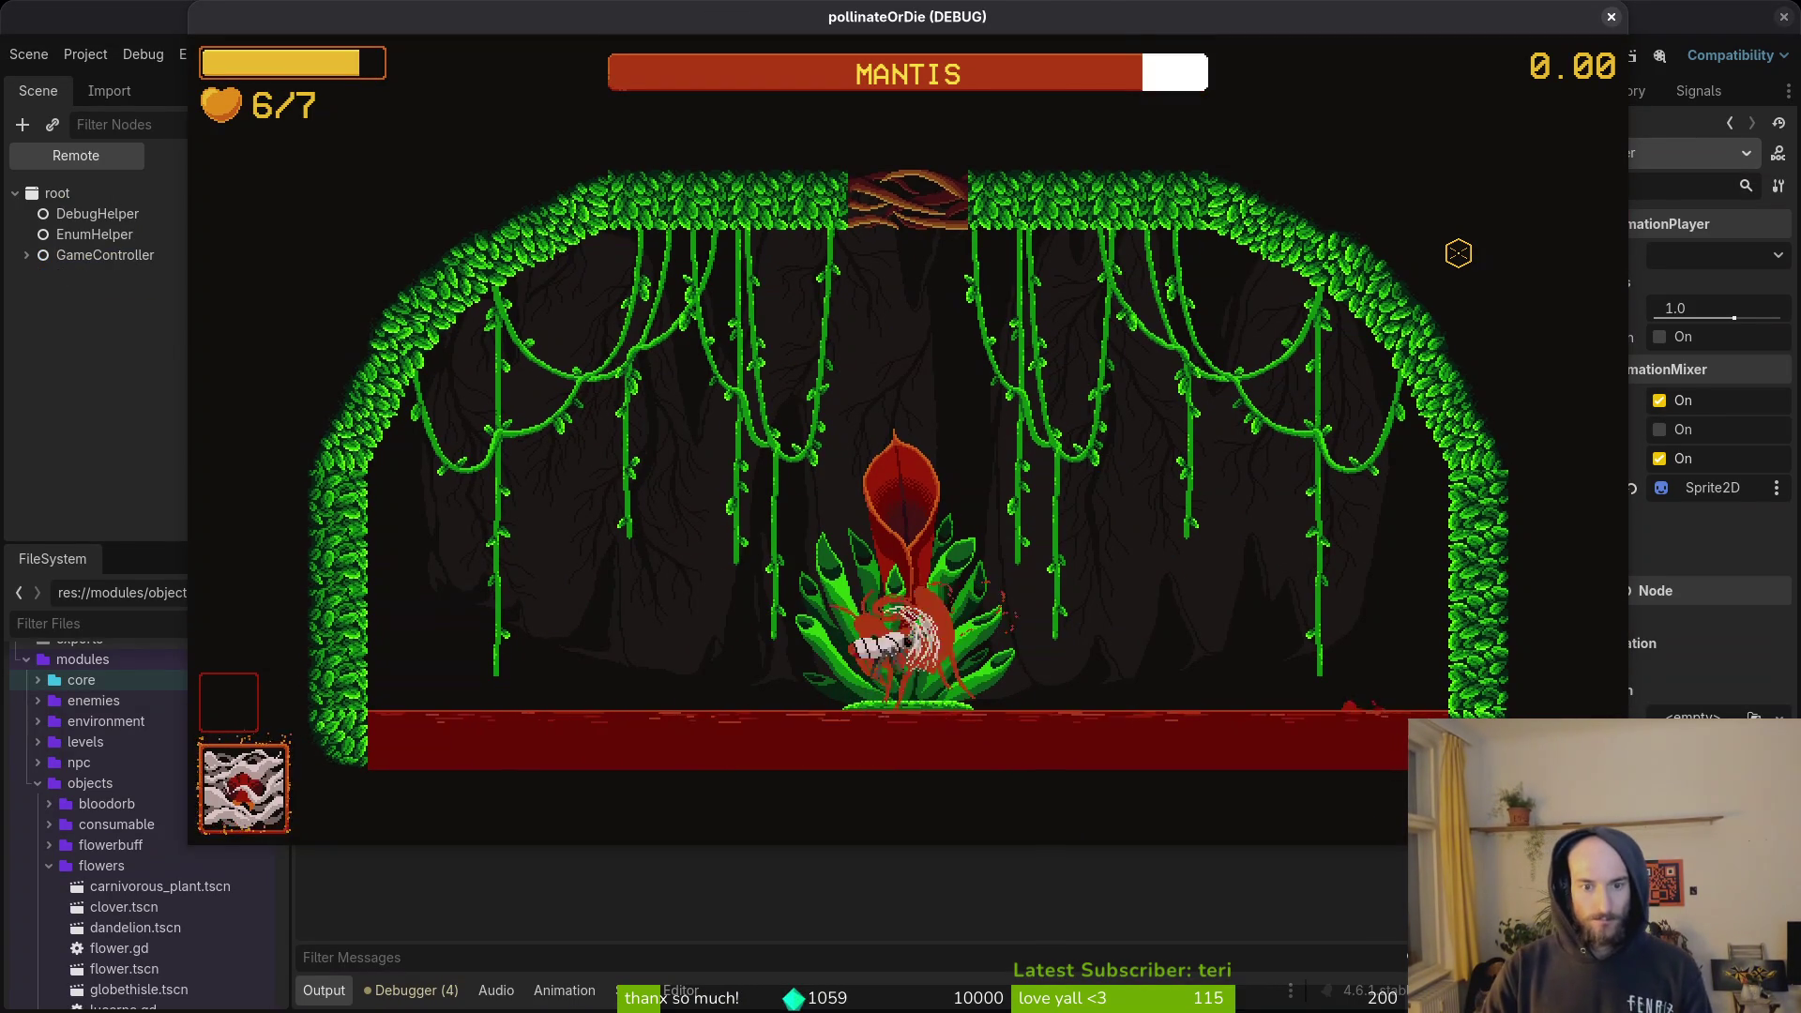
key("a")
key("w")
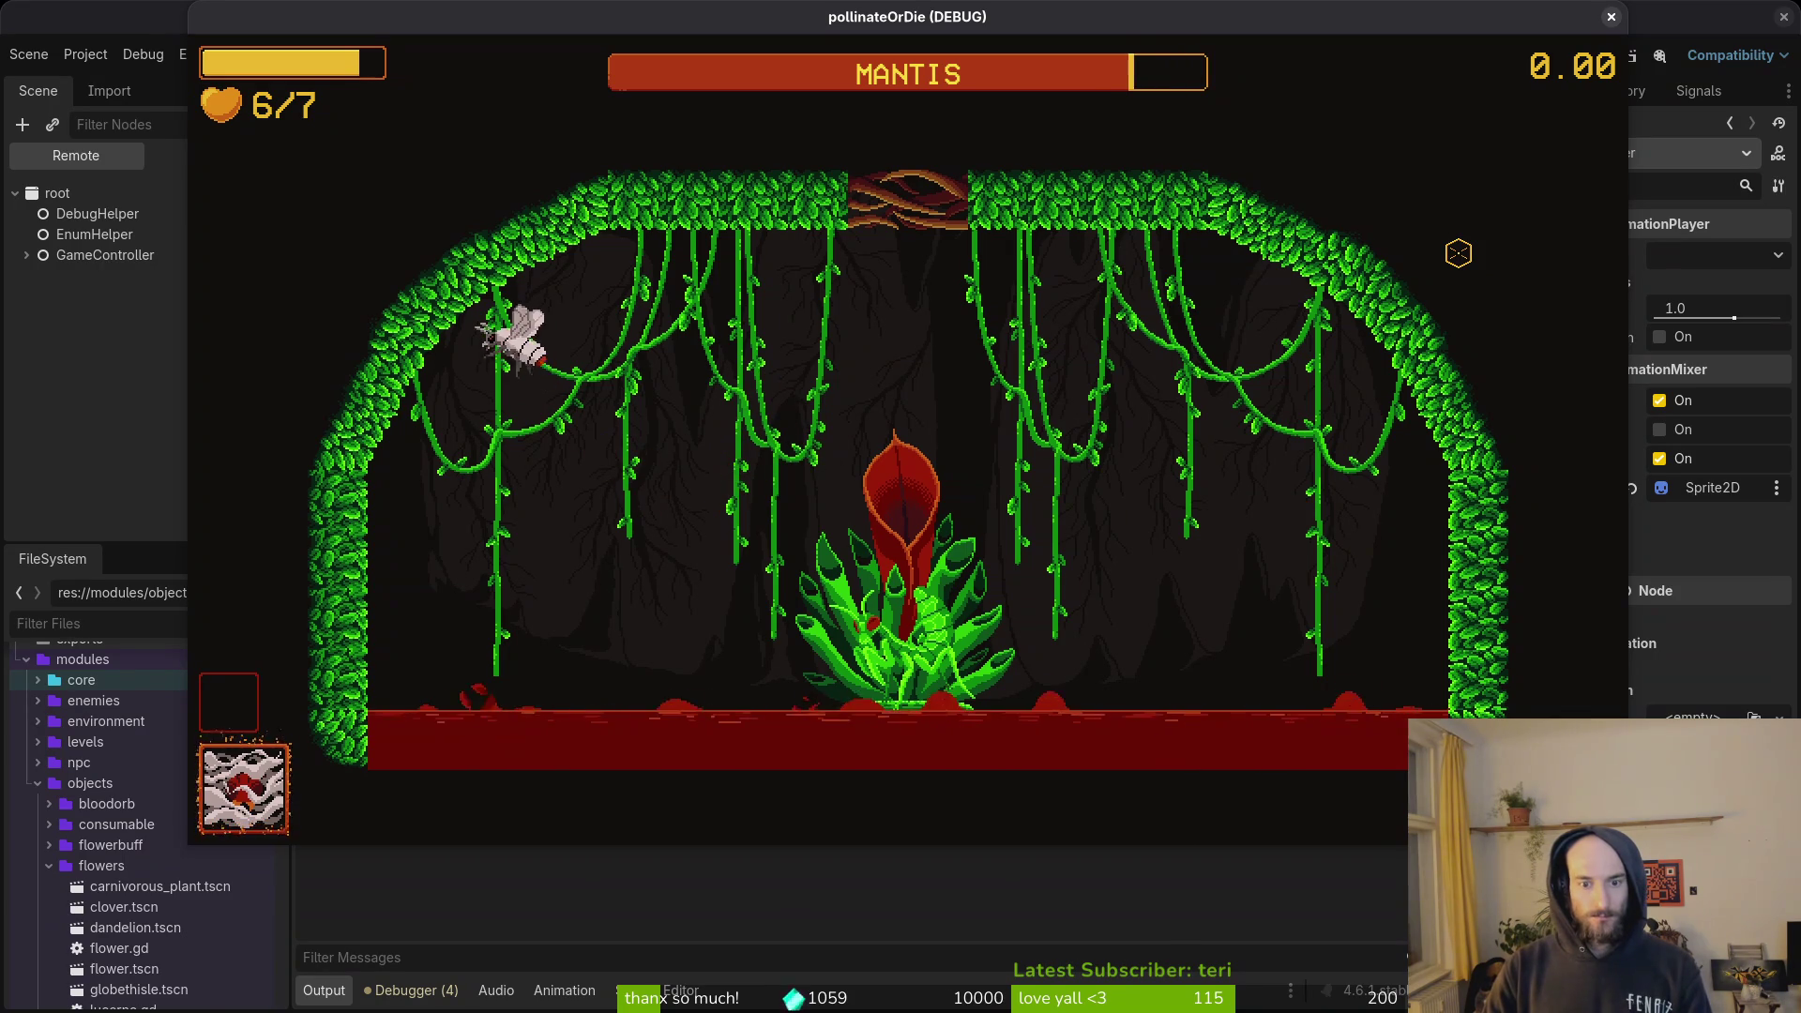
key("d")
key("s")
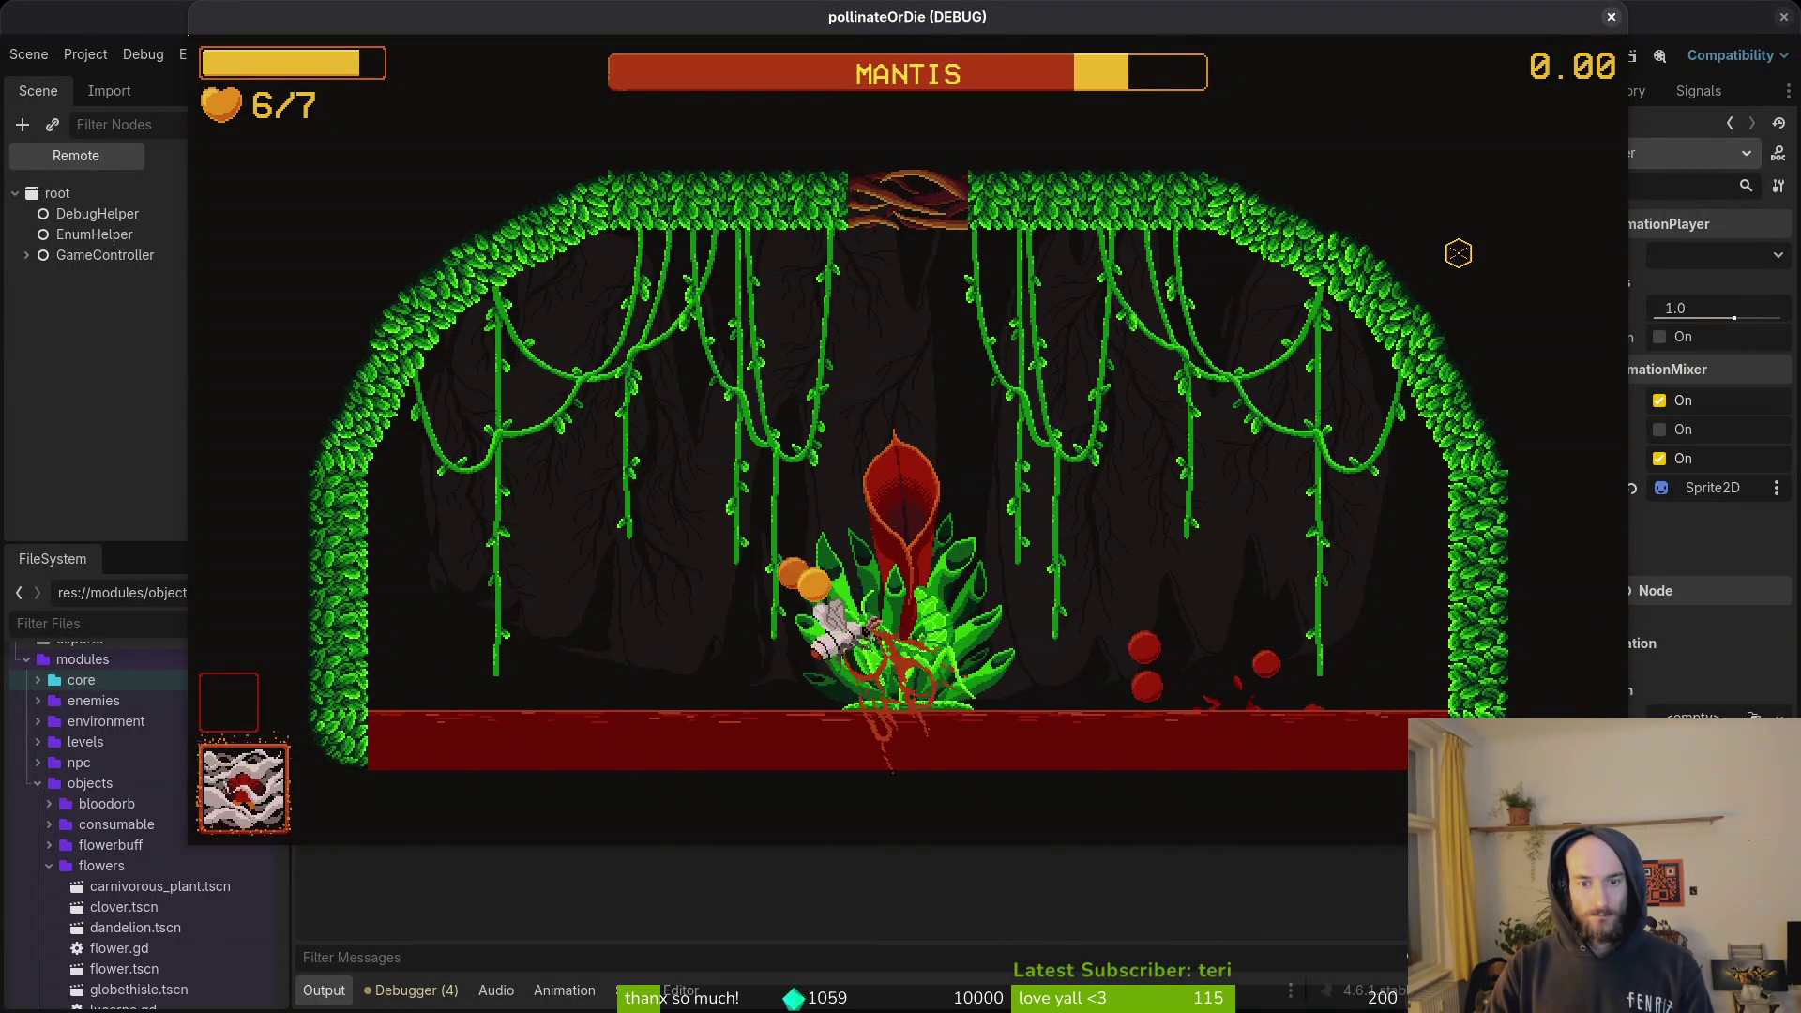
key("a")
key("s")
key("d")
key("w")
key("a")
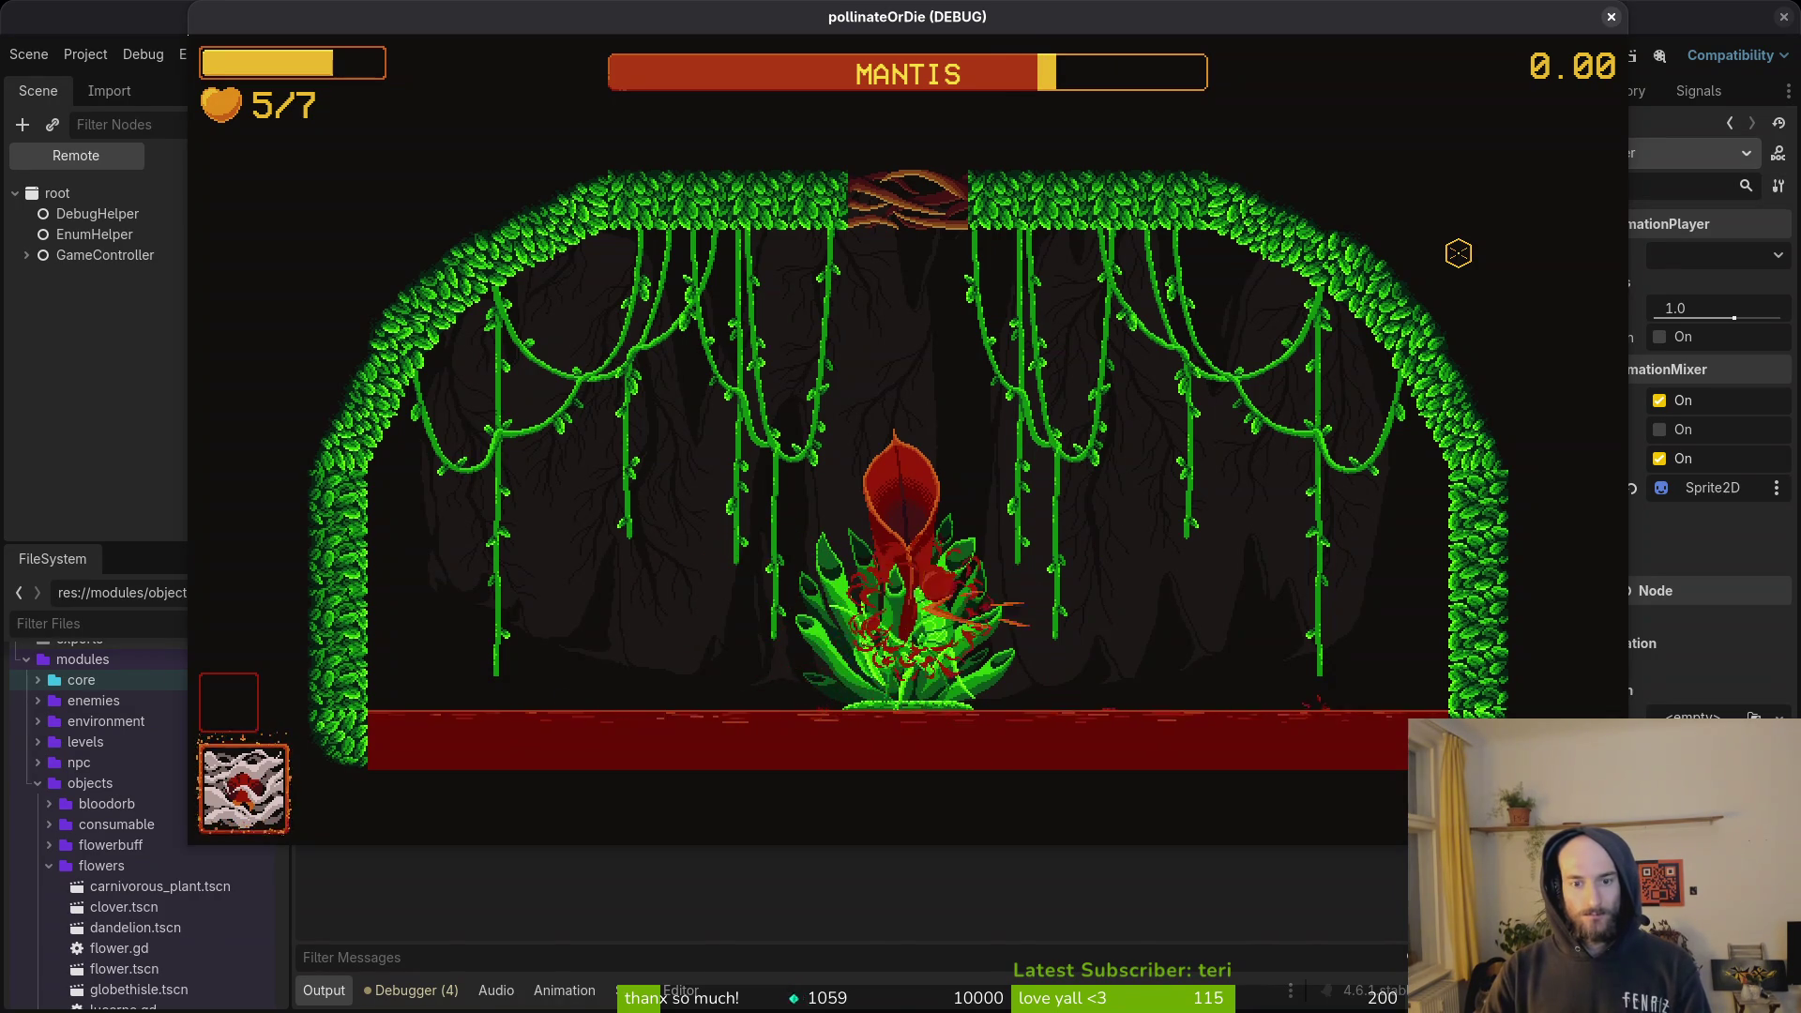
key("w")
key("s")
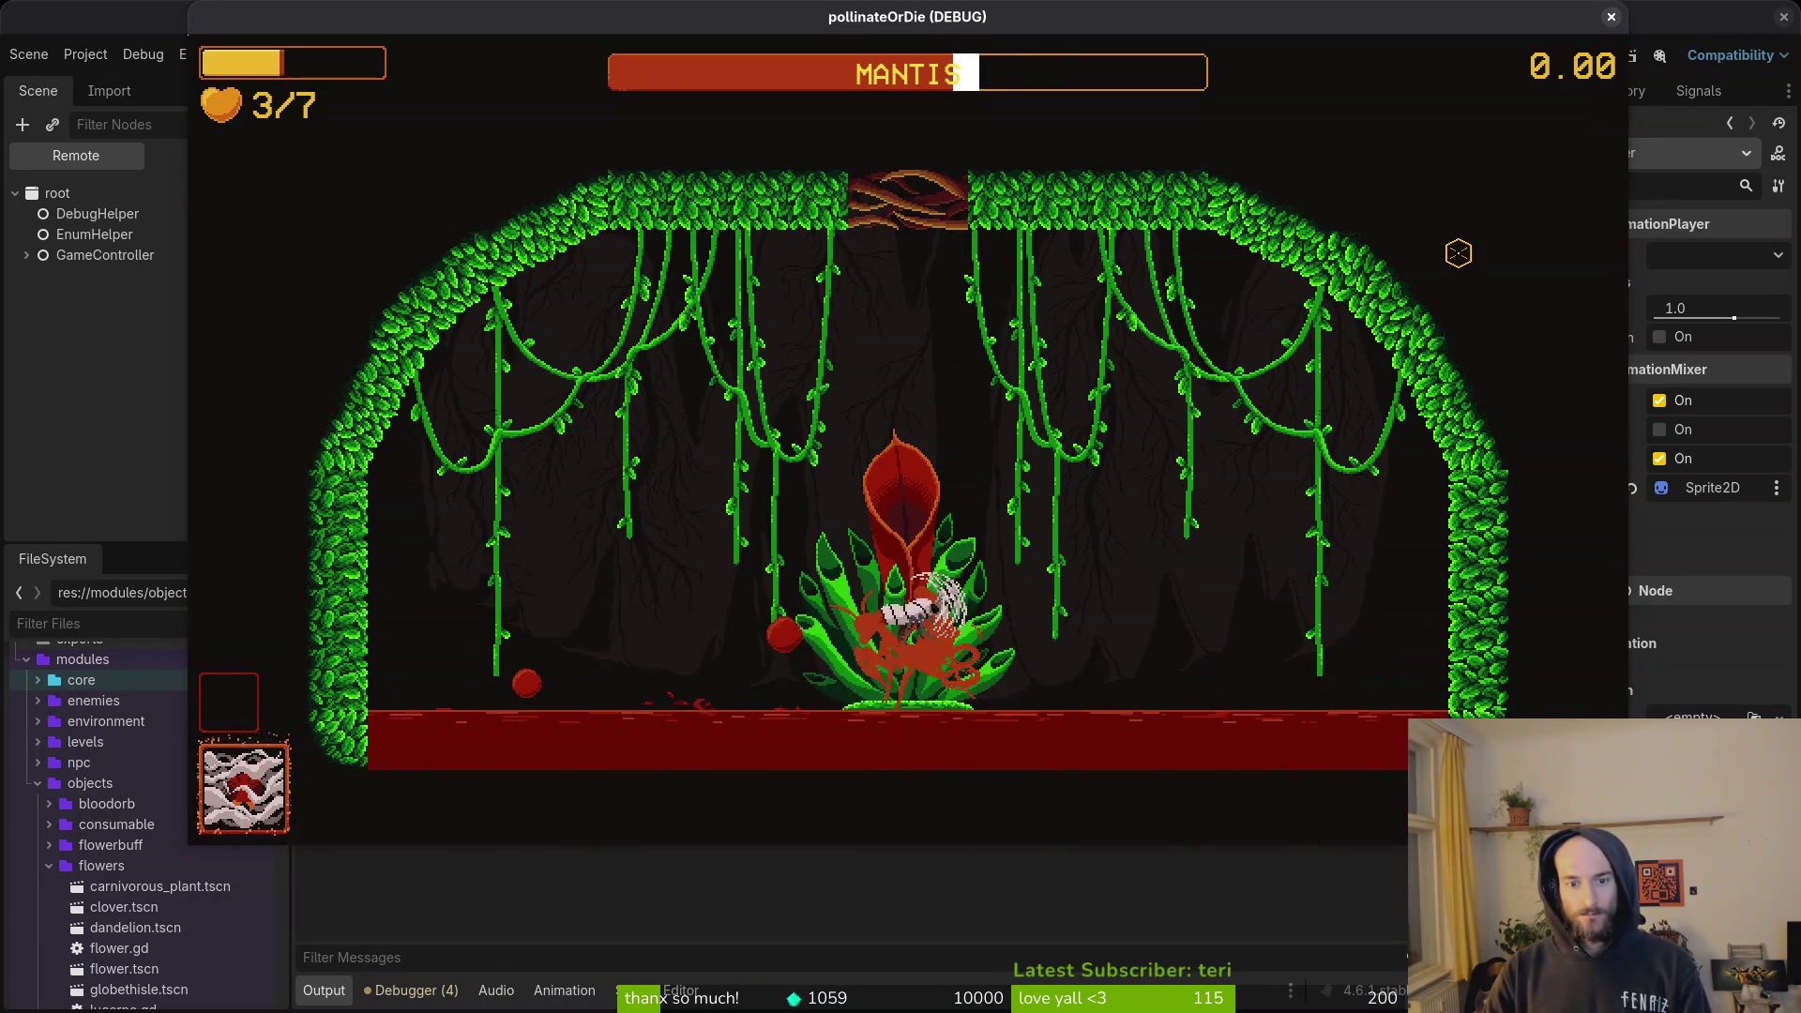
key("d")
key("w")
key("w")
key("d")
key("a")
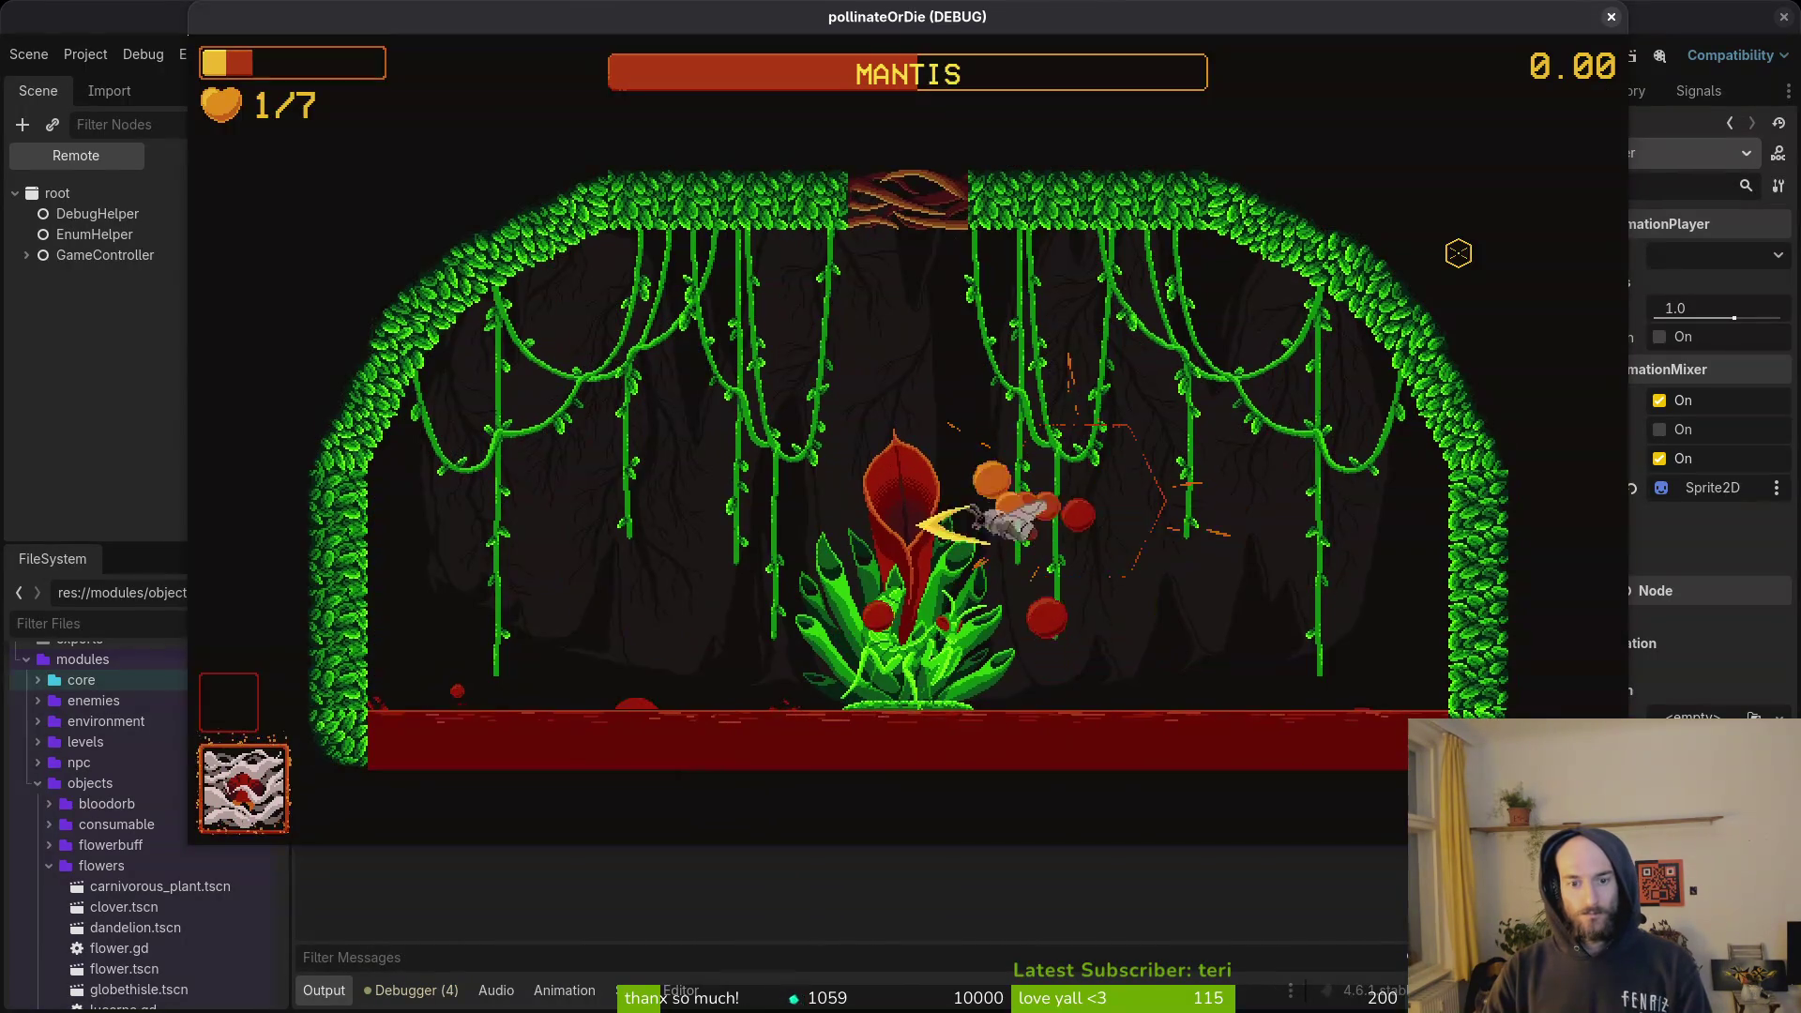
key("d")
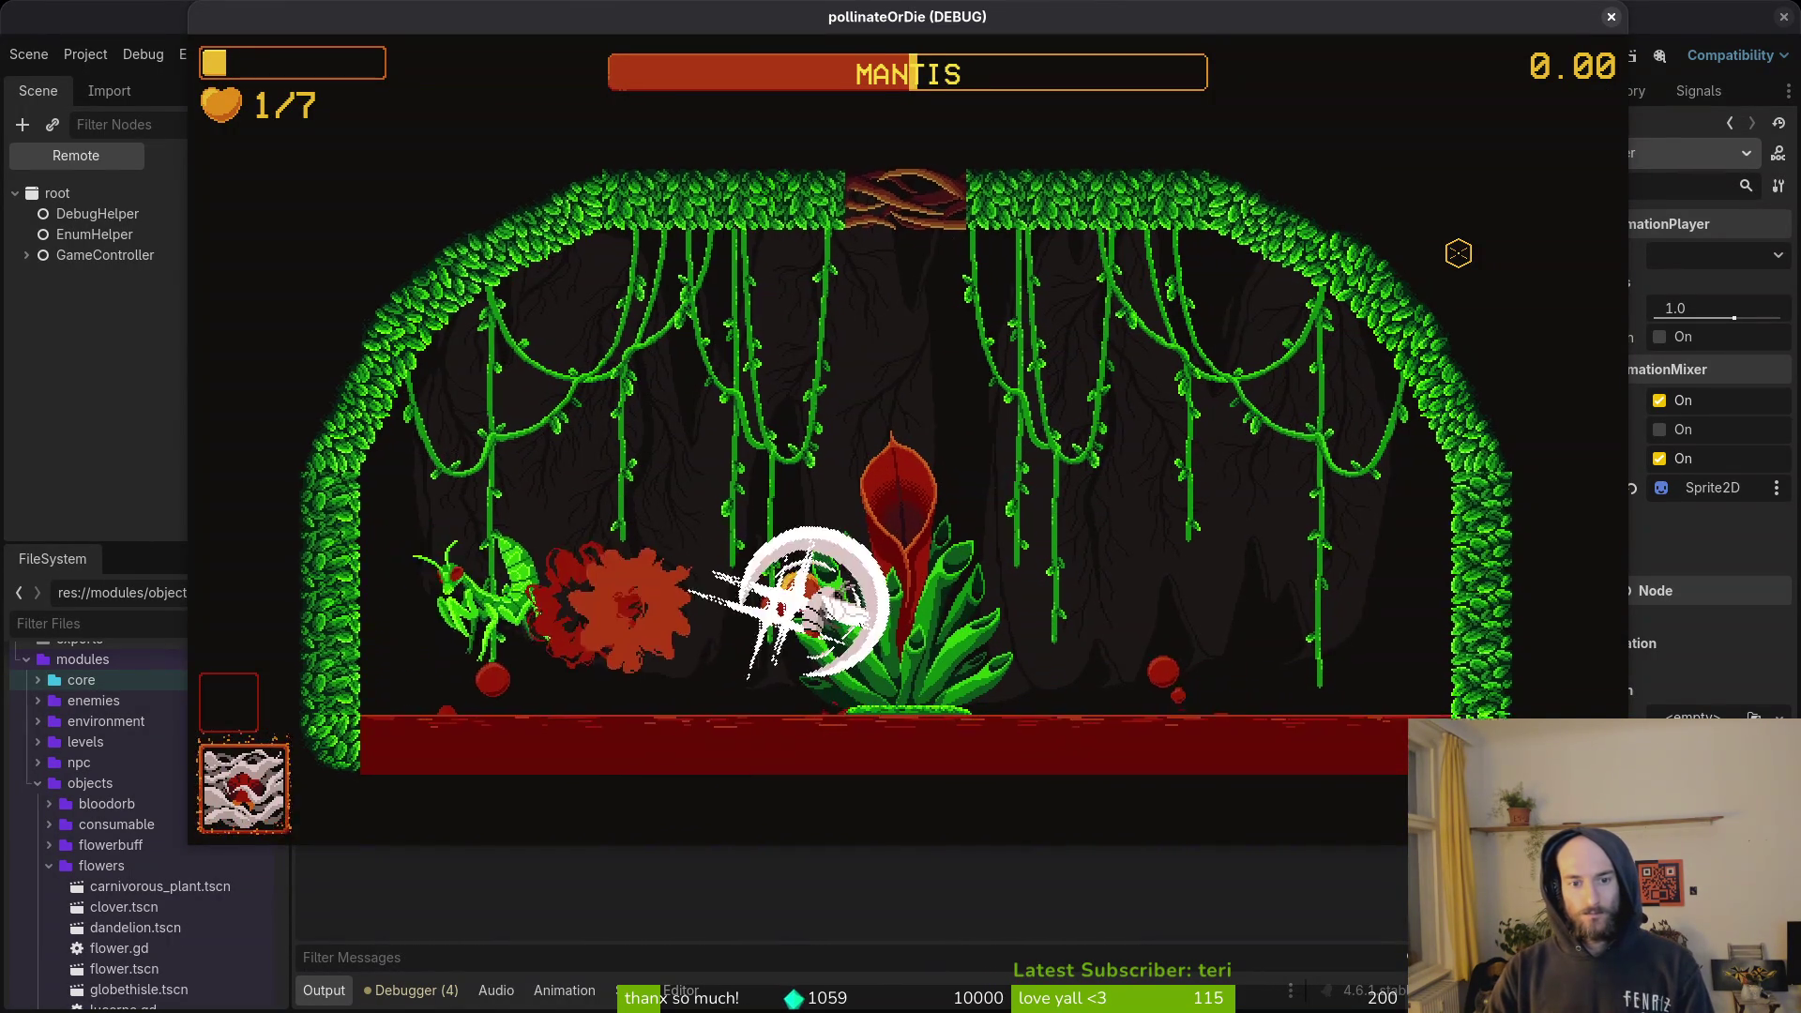
key("w")
key("space")
key("a")
key("w")
key("space")
key("a")
key("d")
key("s")
key("a")
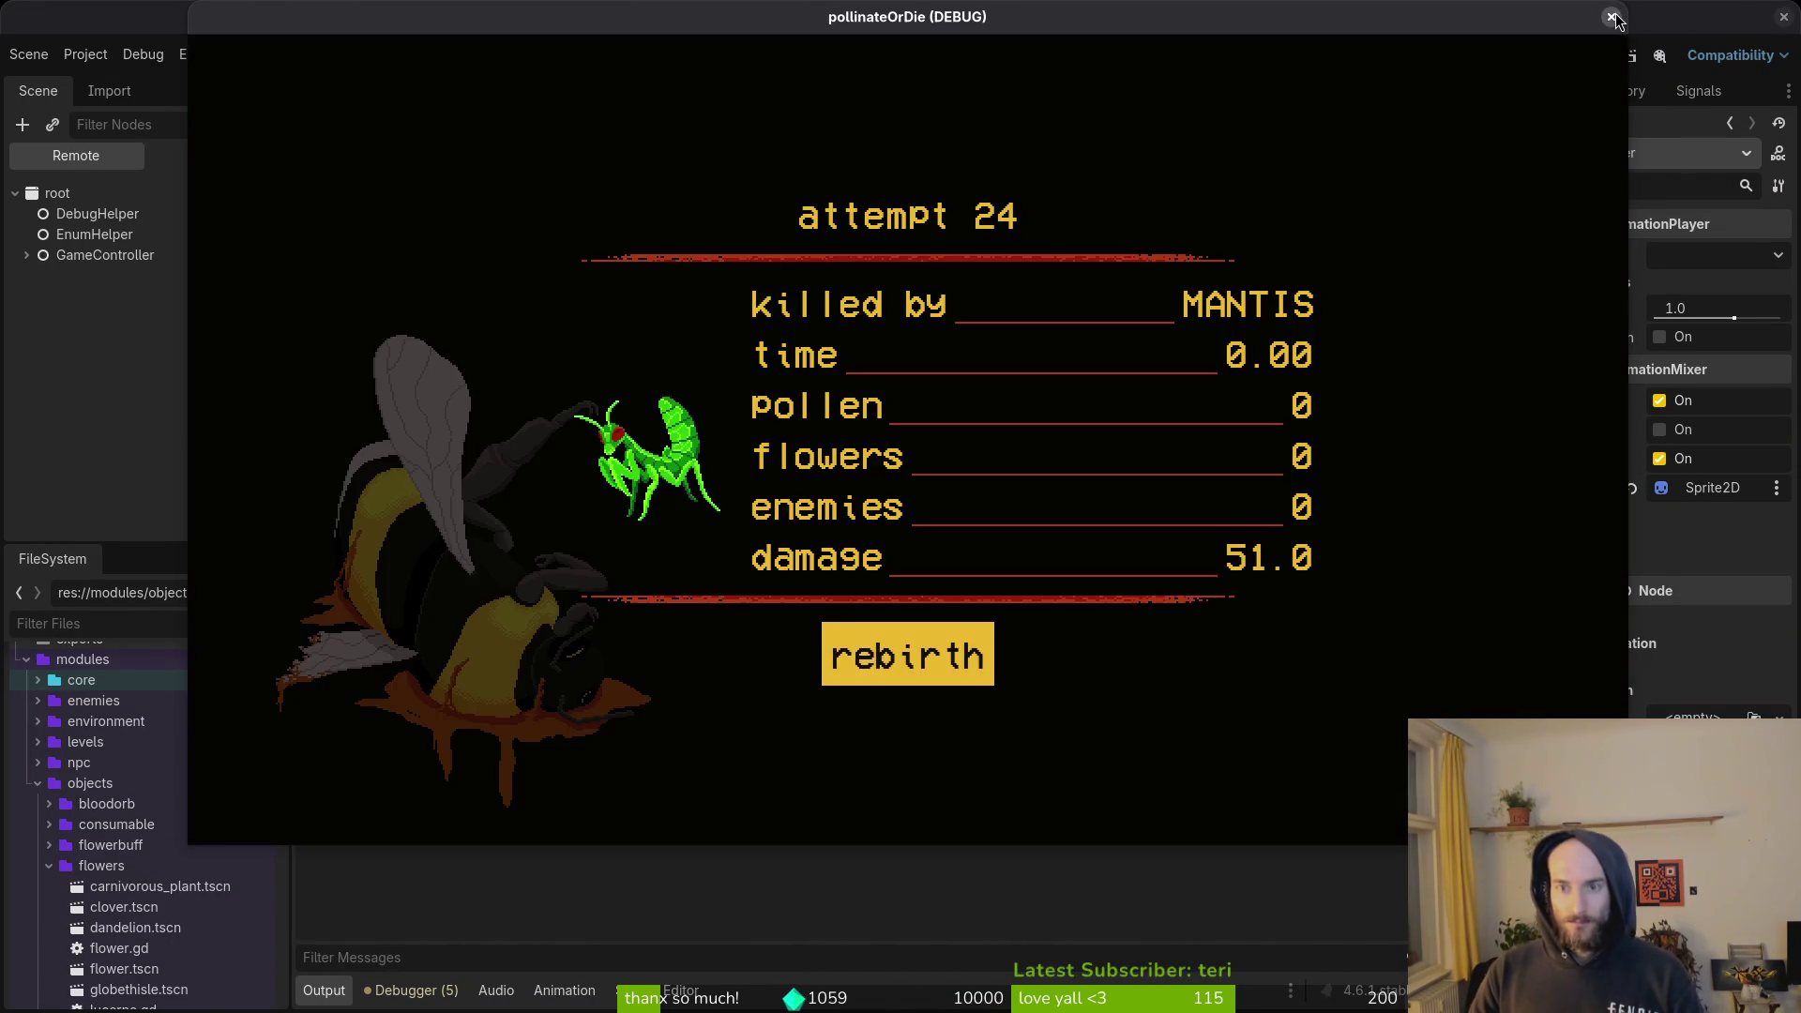
left_click(1612, 17)
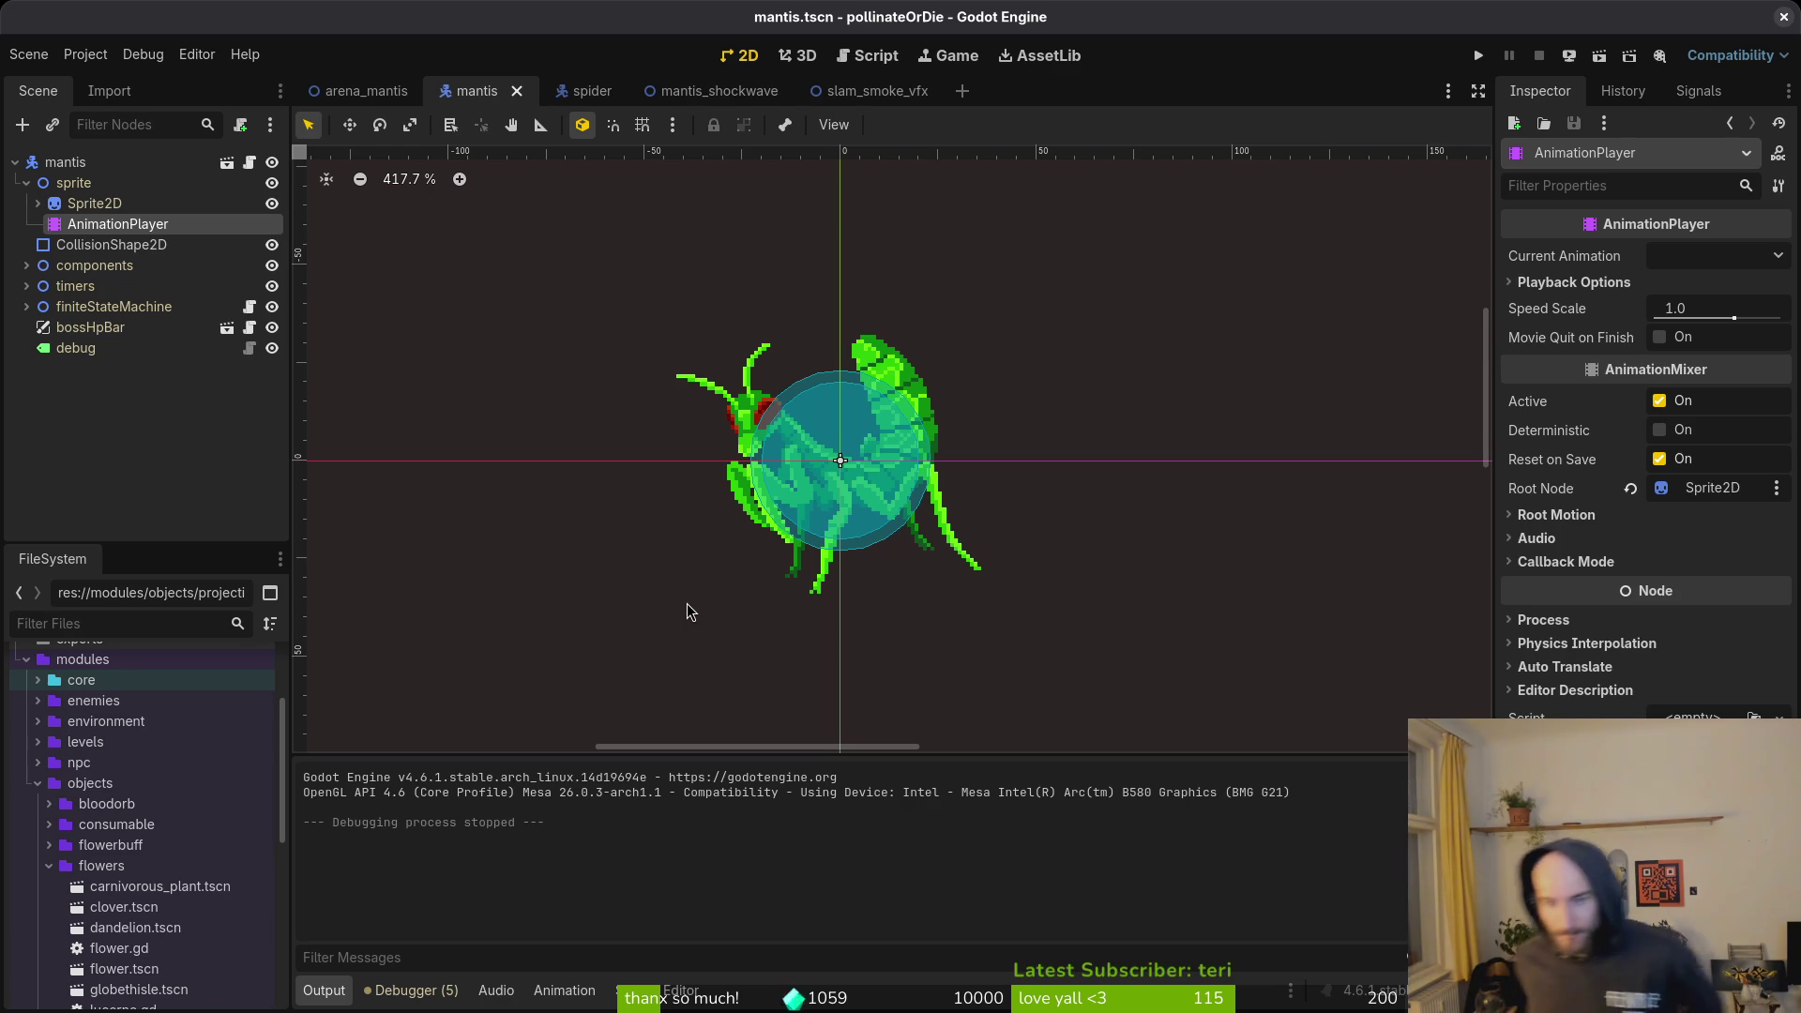
Close the exported sprite sheet and carnivoruousPlant documents.
key("alt+Tab")
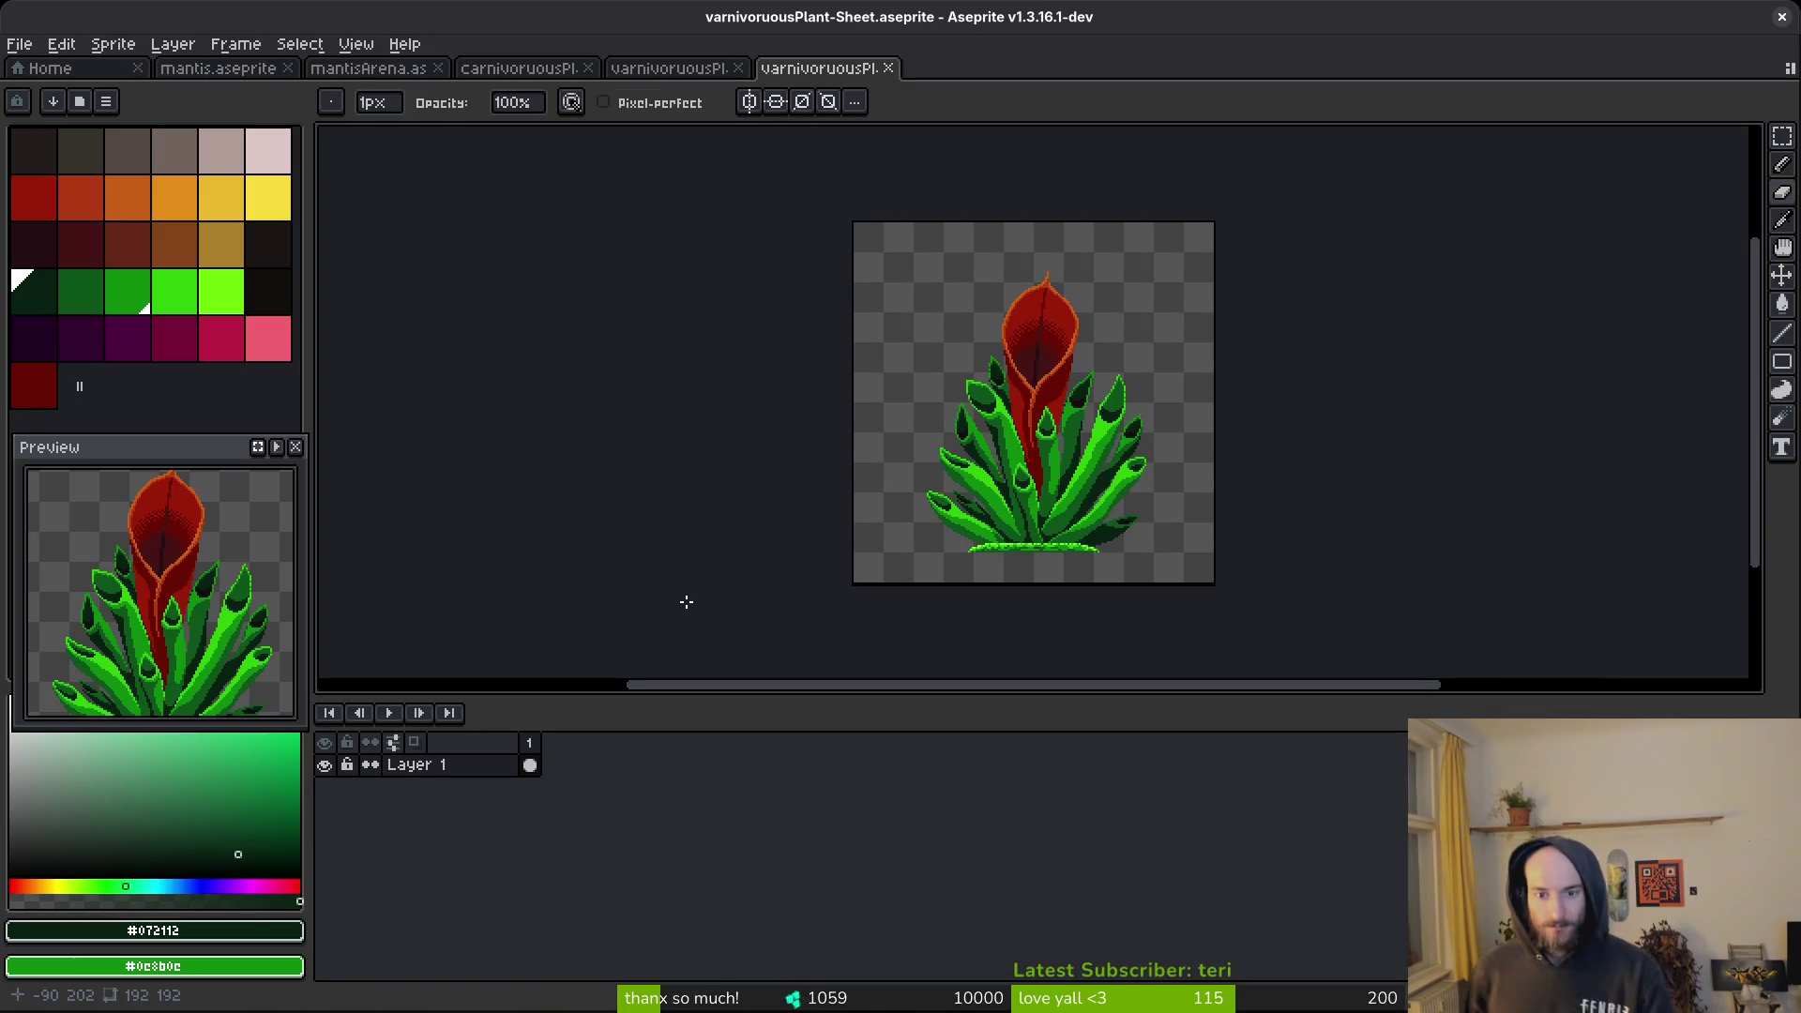
key("ctrl+o")
key("Escape")
key("ctrl+w")
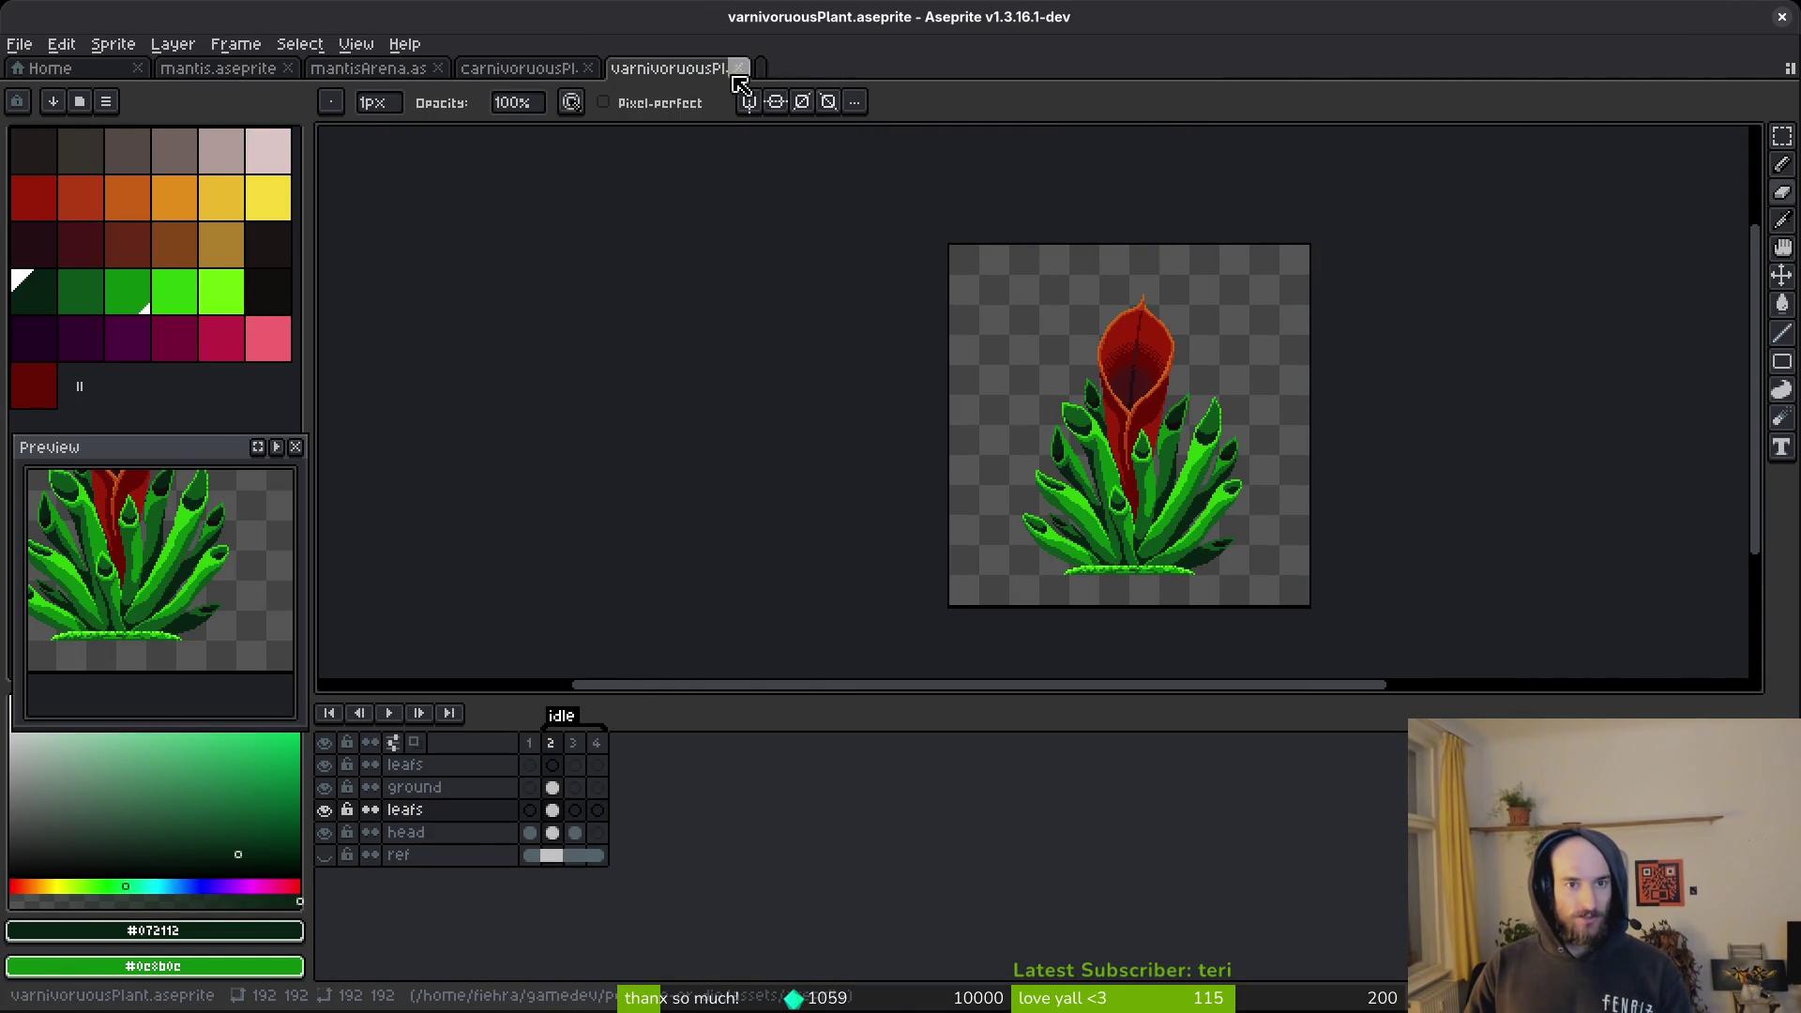
left_click(521, 69)
key("ctrl+w")
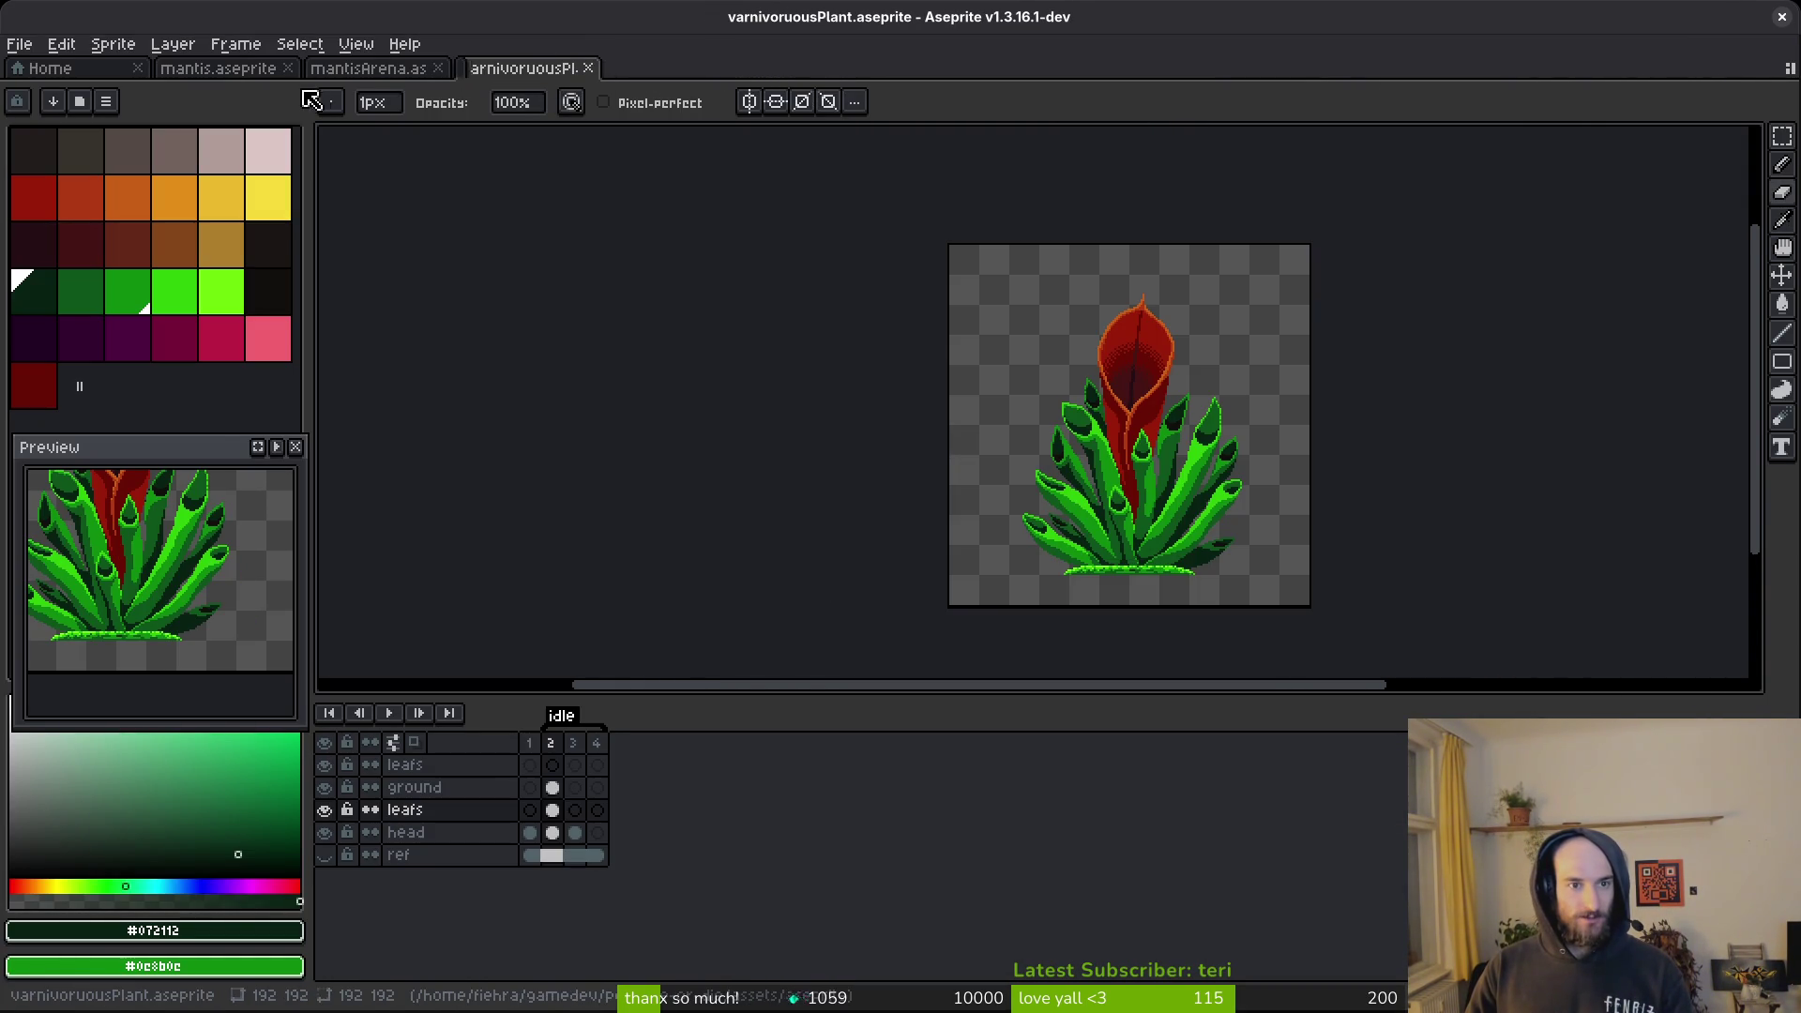
Switch to mantis.aseprite and save it.
left_click(219, 68)
key("ctrl+s")
scroll(1032, 469, "up", 4)
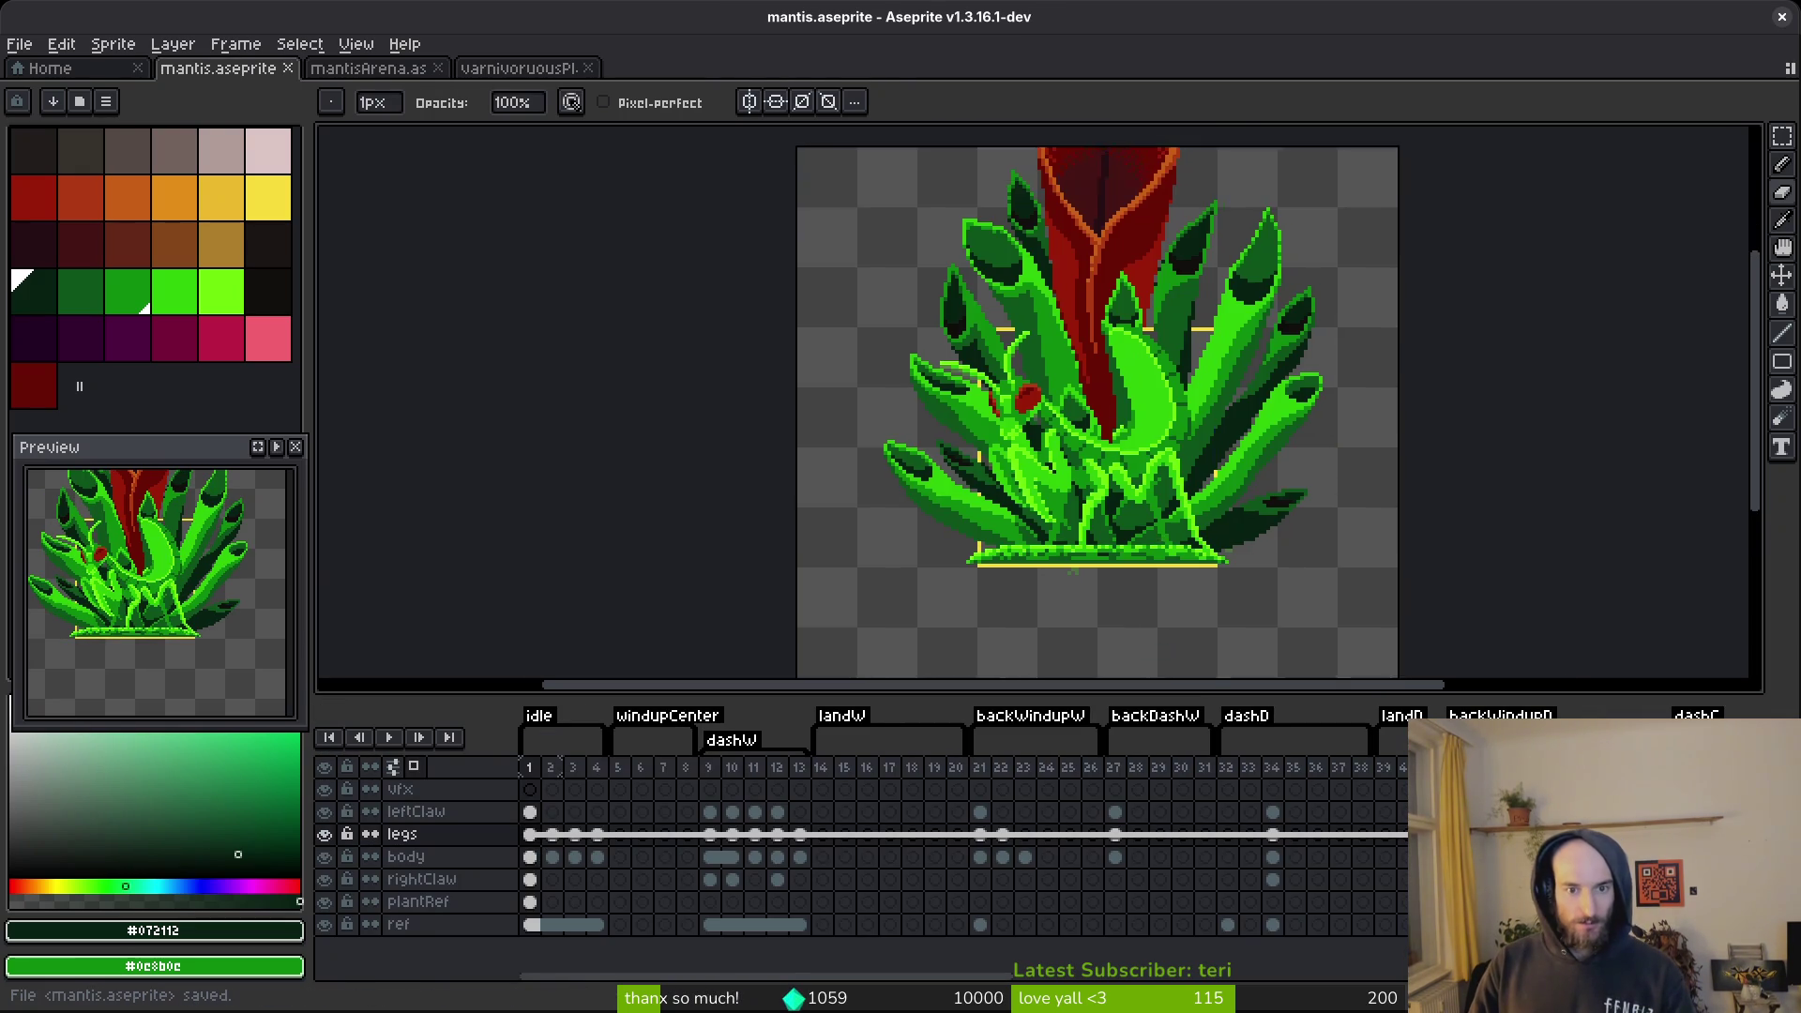
scroll(1070, 539, "down", 1)
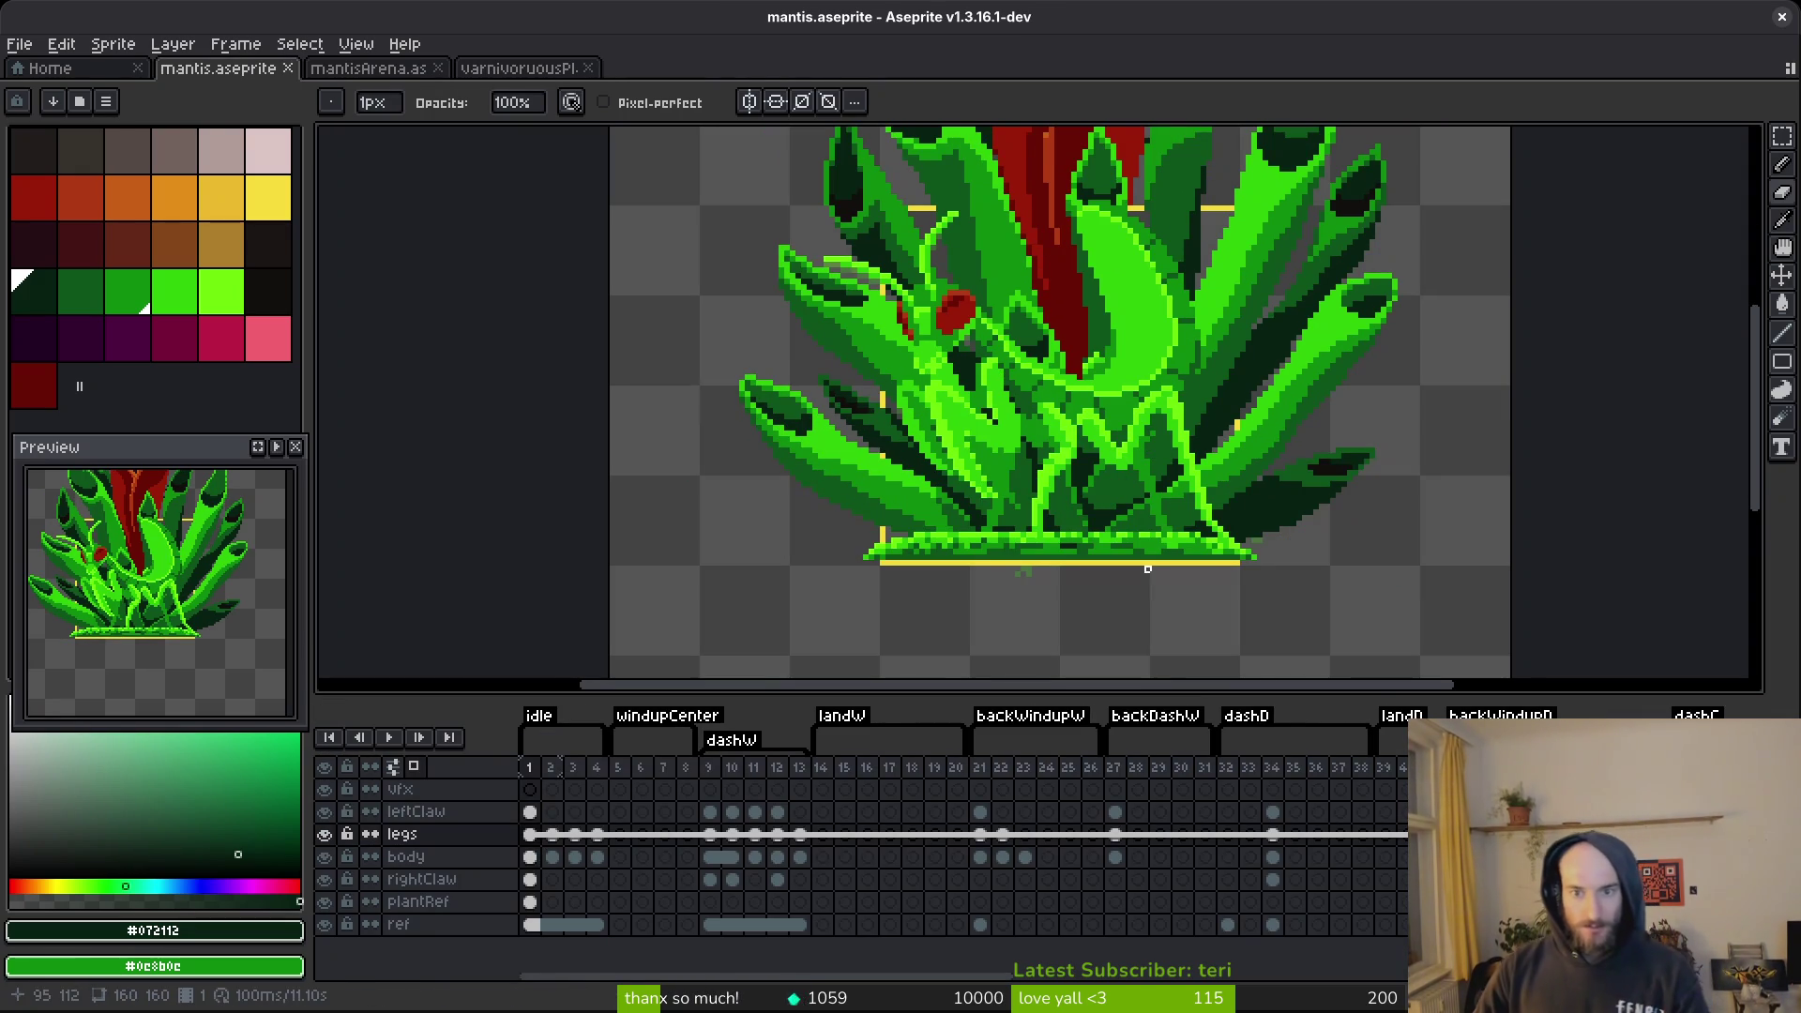
scroll(1145, 450, "down", 1)
scroll(1151, 436, "up", 1)
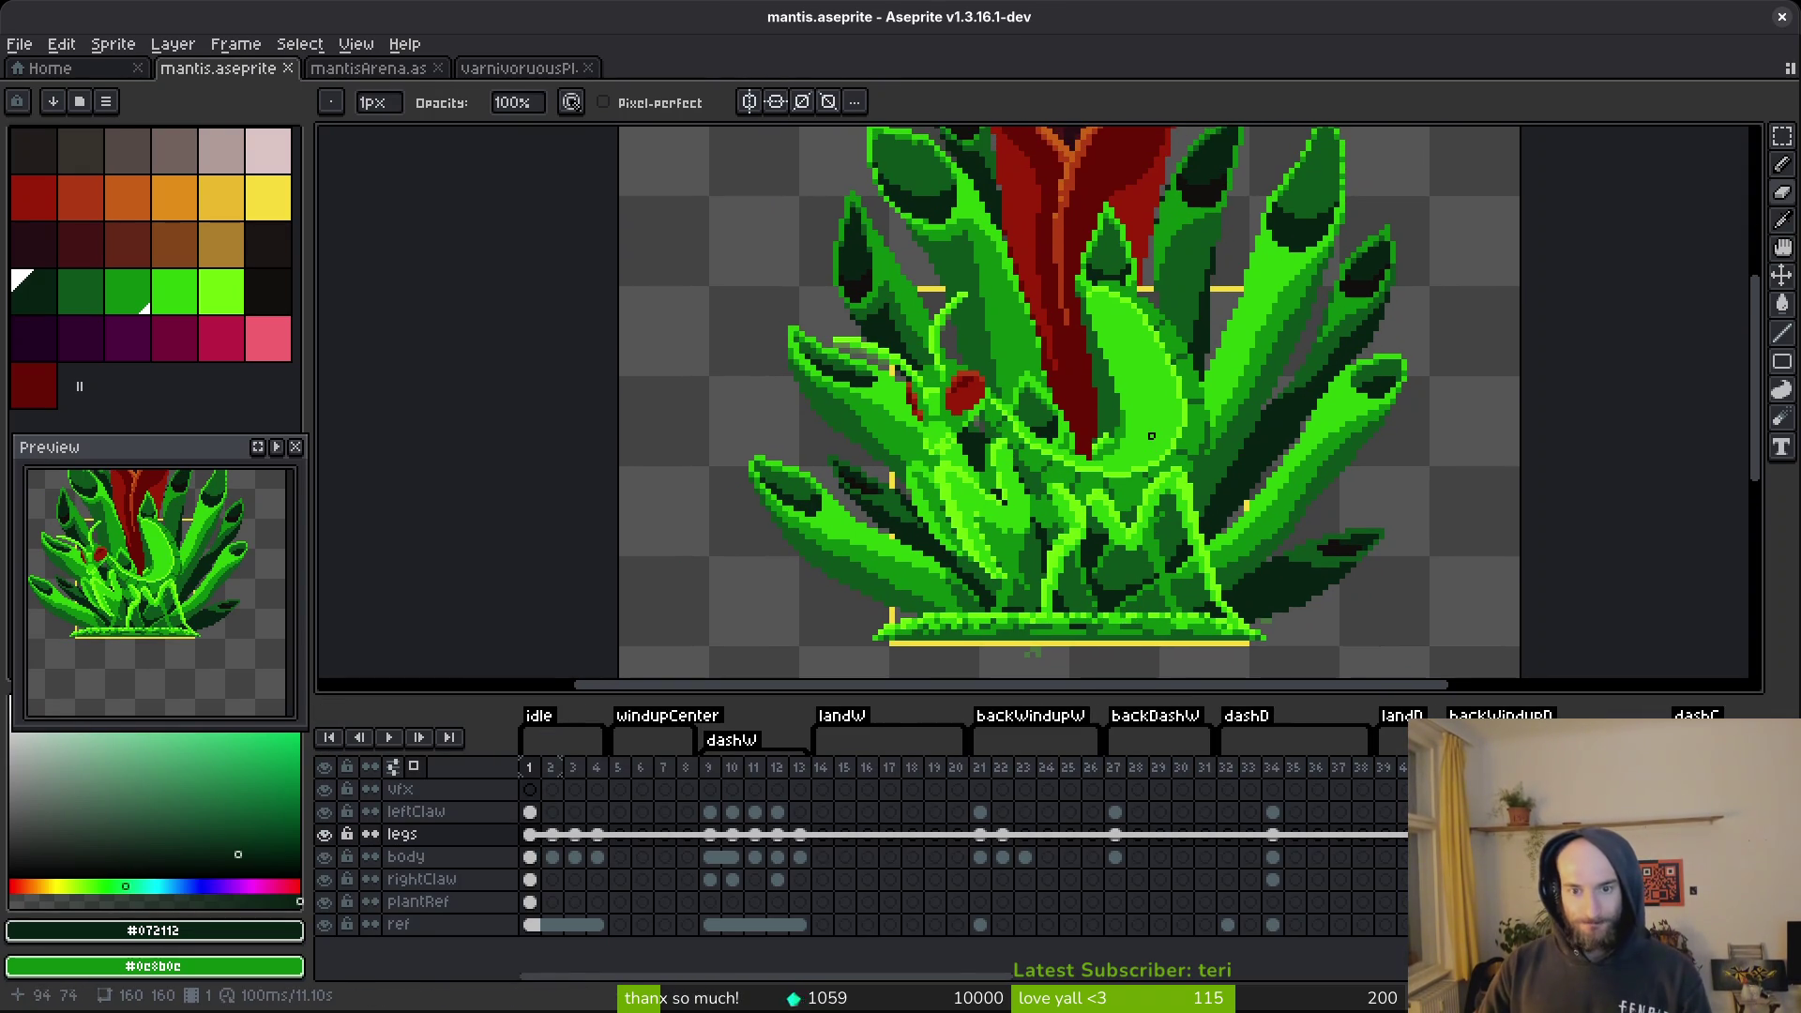
key("ctrl+s")
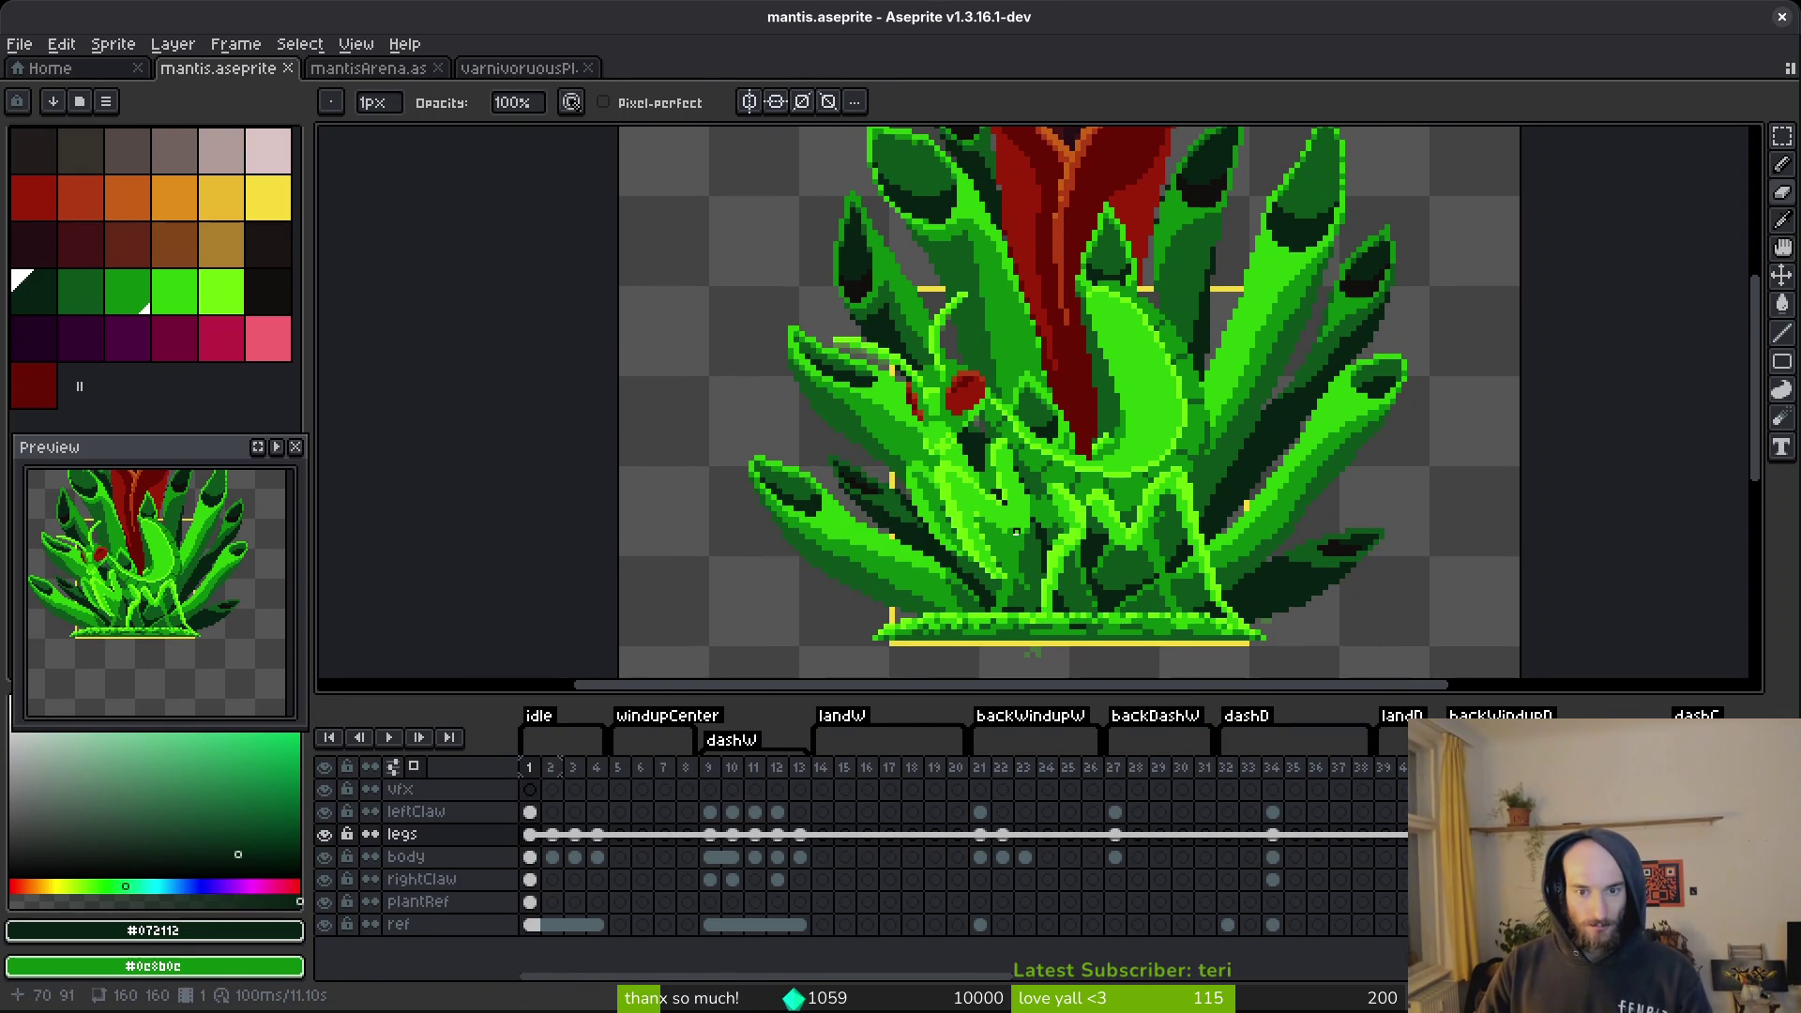
scroll(1016, 532, "down", 4)
scroll(1040, 569, "up", 6)
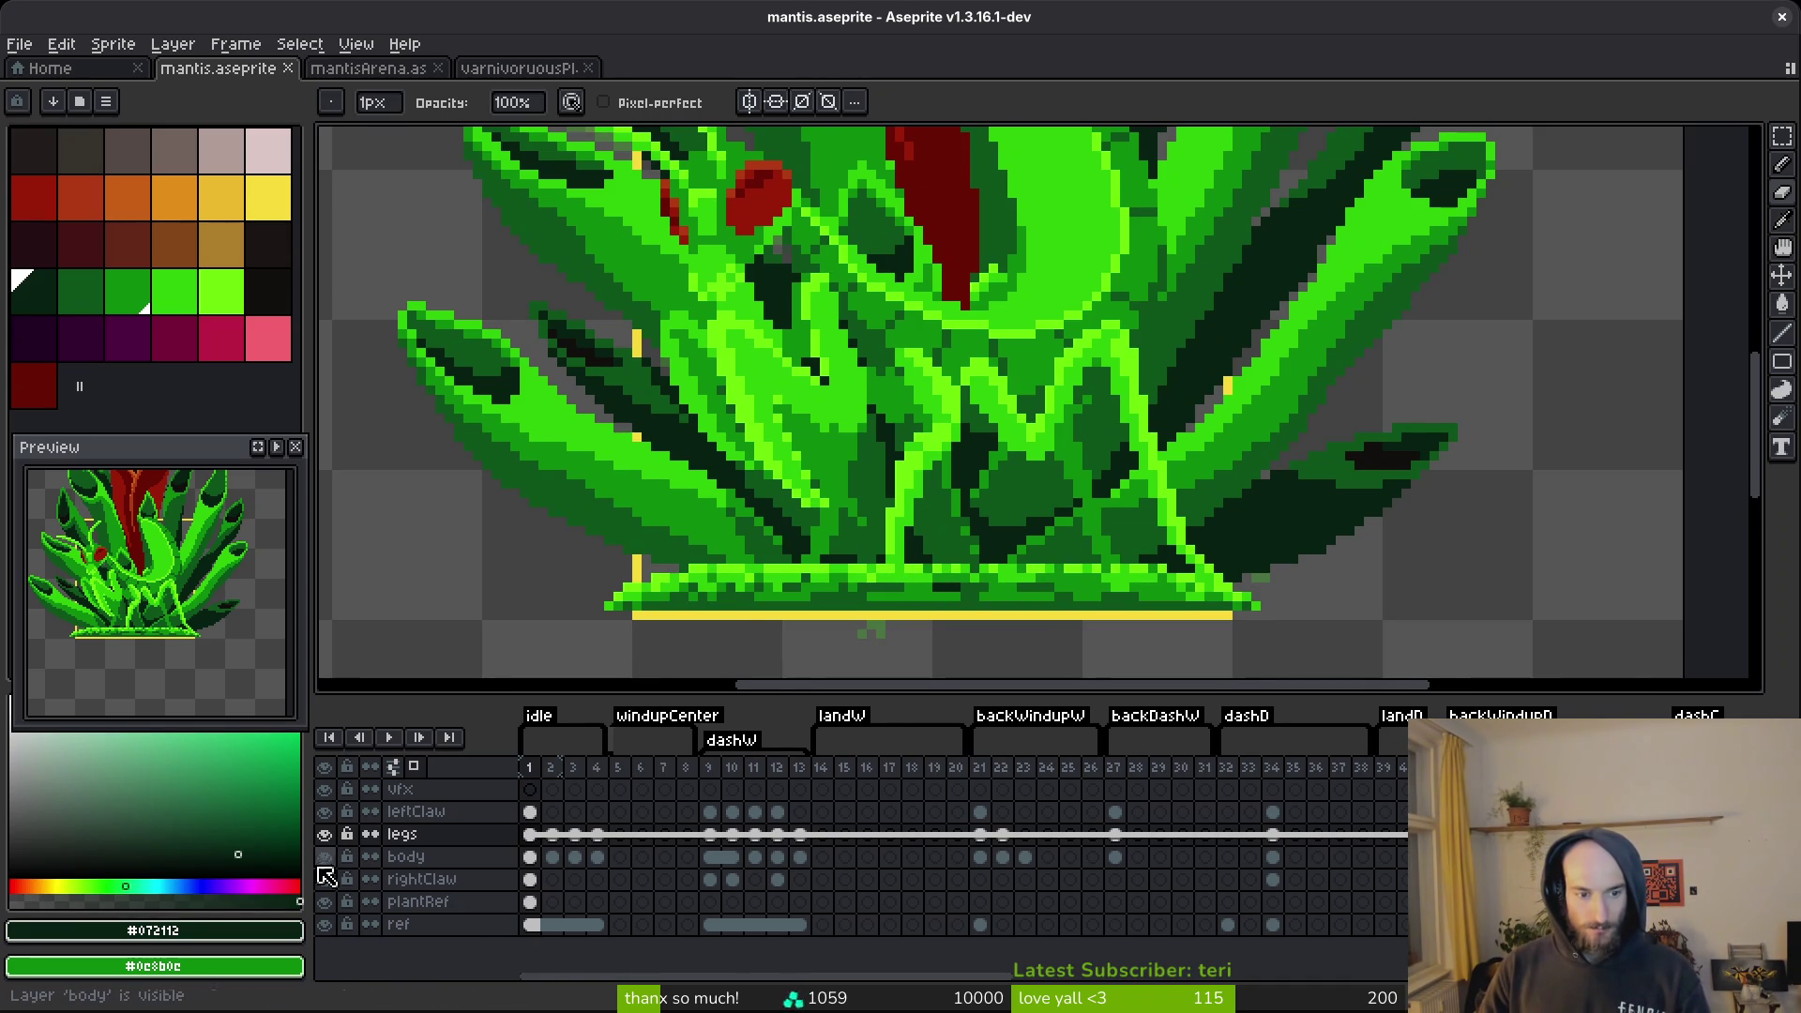
Toggle the plantRef layer's visibility off and on twice, leaving it visible.
left_click(328, 903)
left_click(328, 903)
left_click(329, 903)
left_click(328, 903)
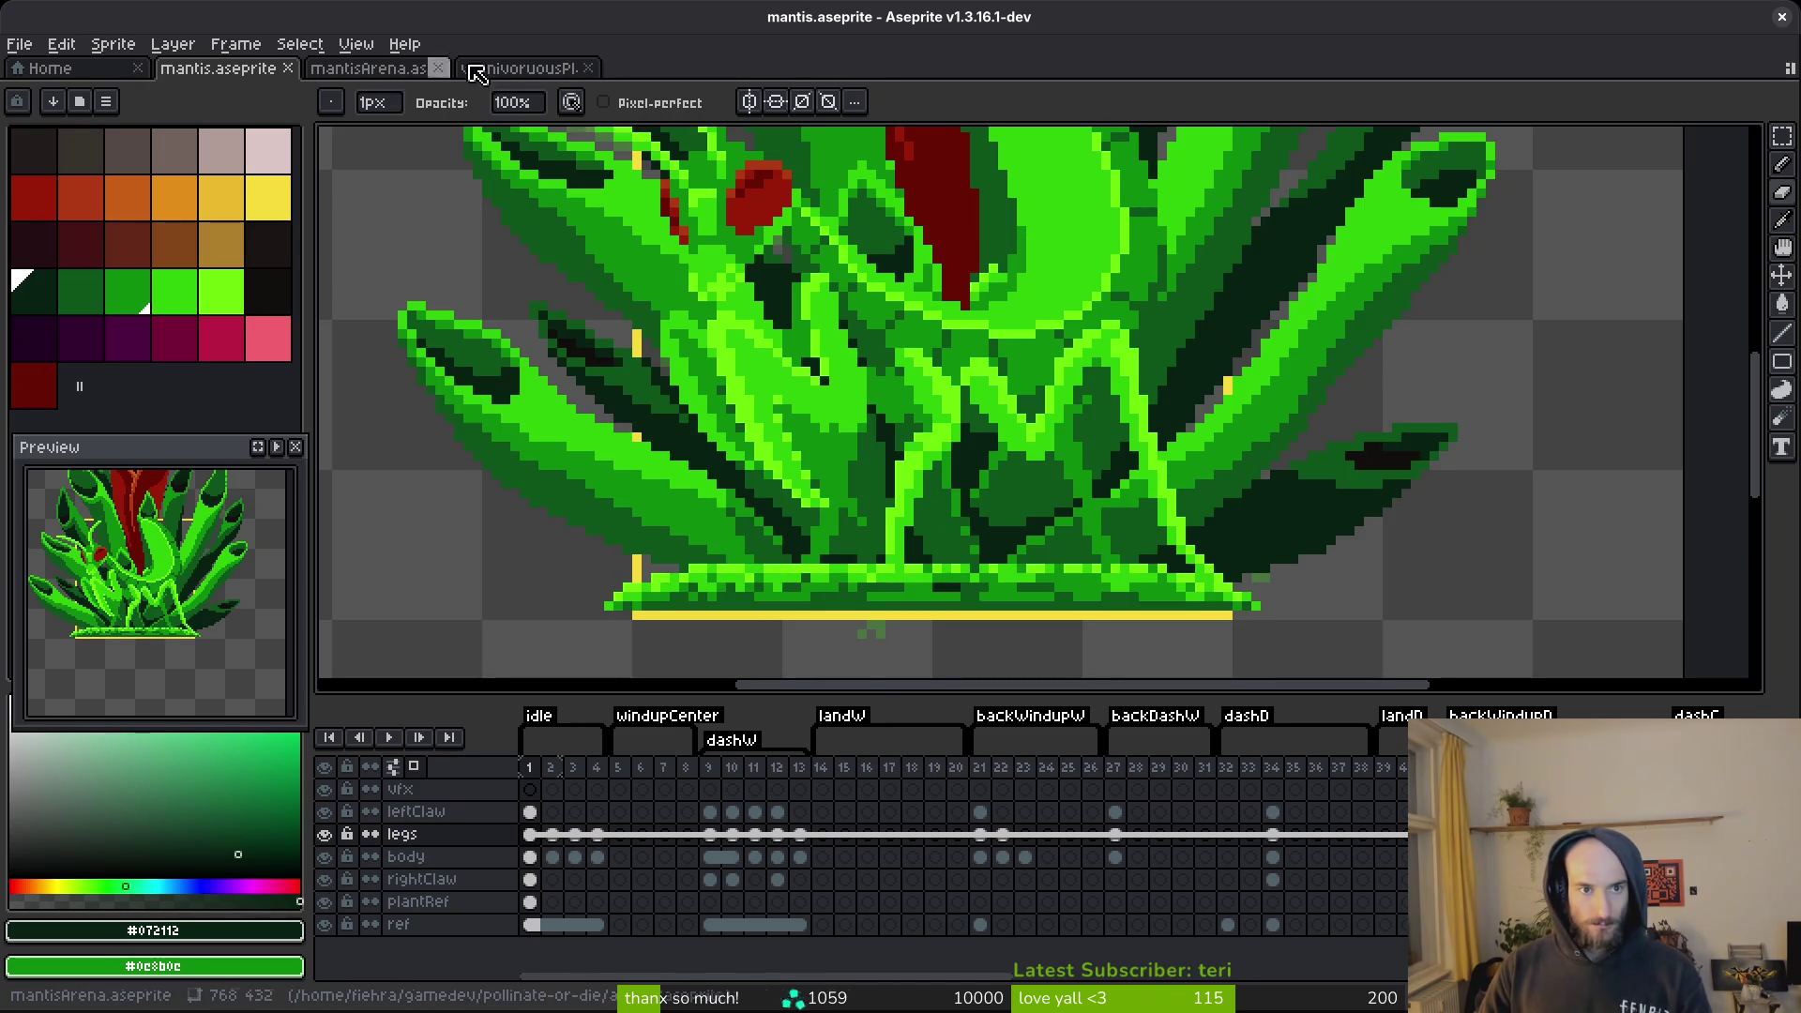
Switch to the carnivorous plant sprite and sample its ground greens, including #0d541b and #072112.
left_click(518, 69)
scroll(1153, 551, "up", 5)
key("alt")
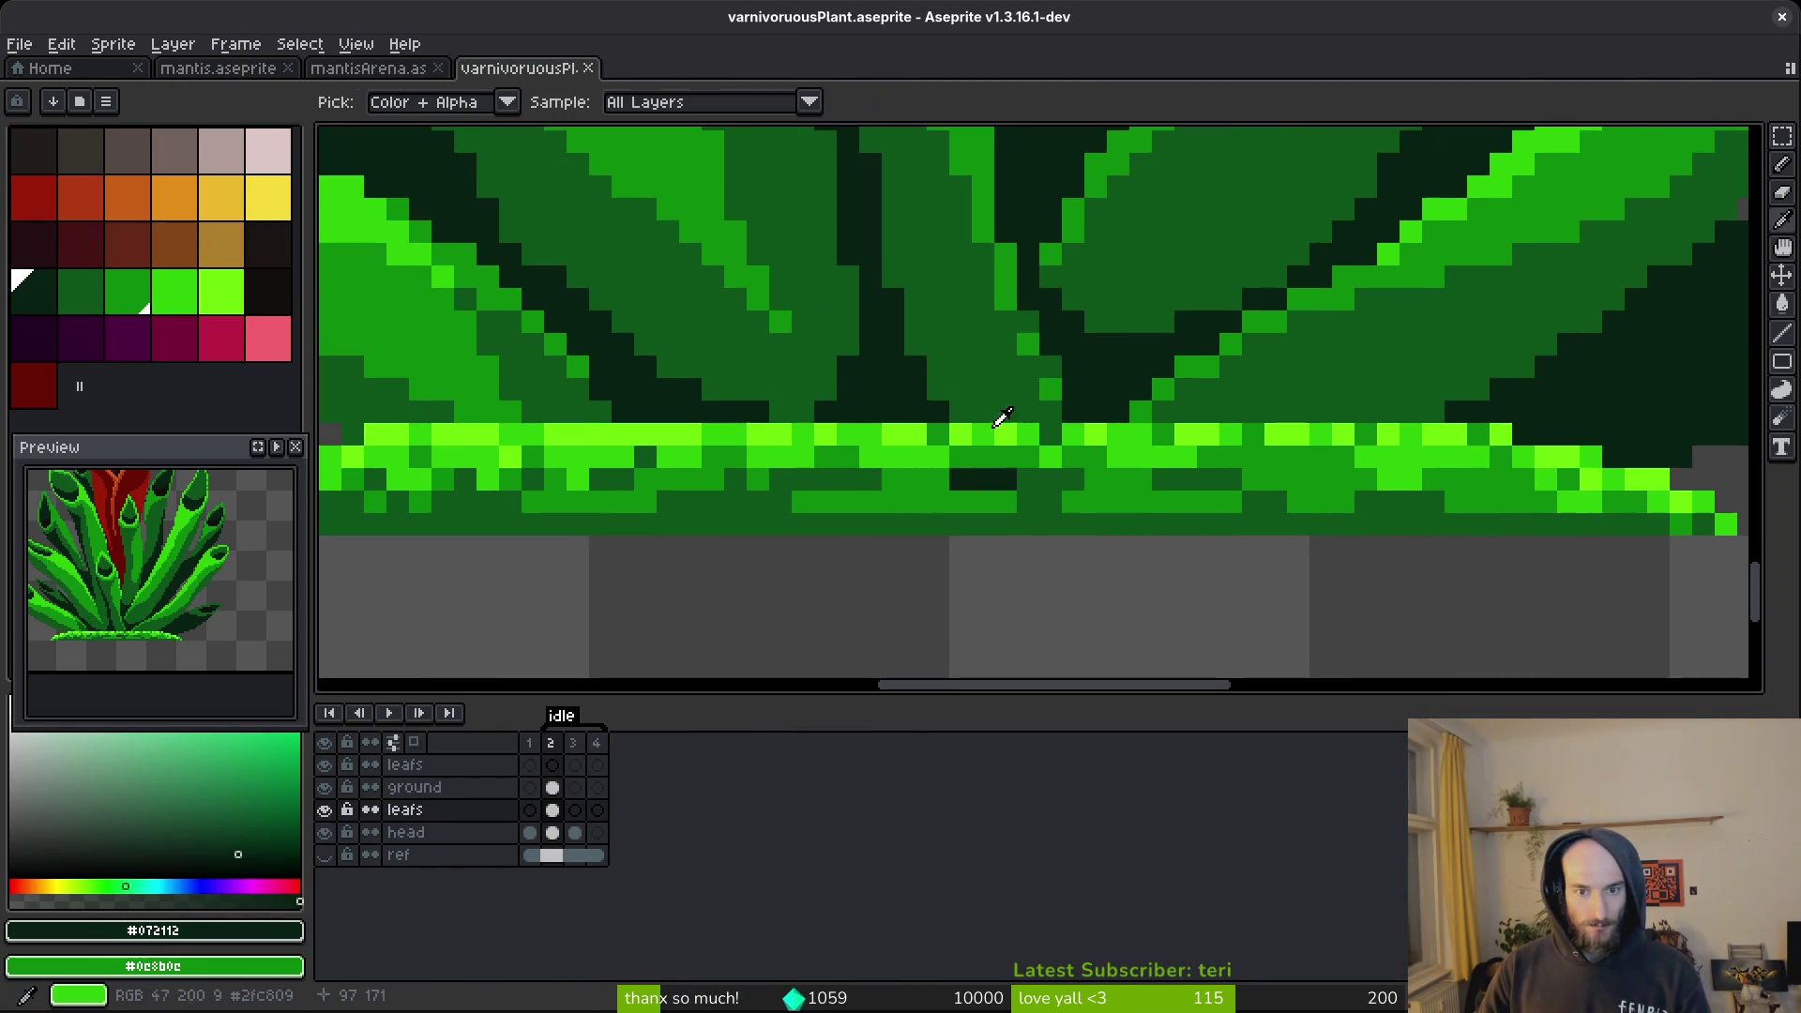
left_click(966, 425, "alt")
right_click(989, 430, "alt")
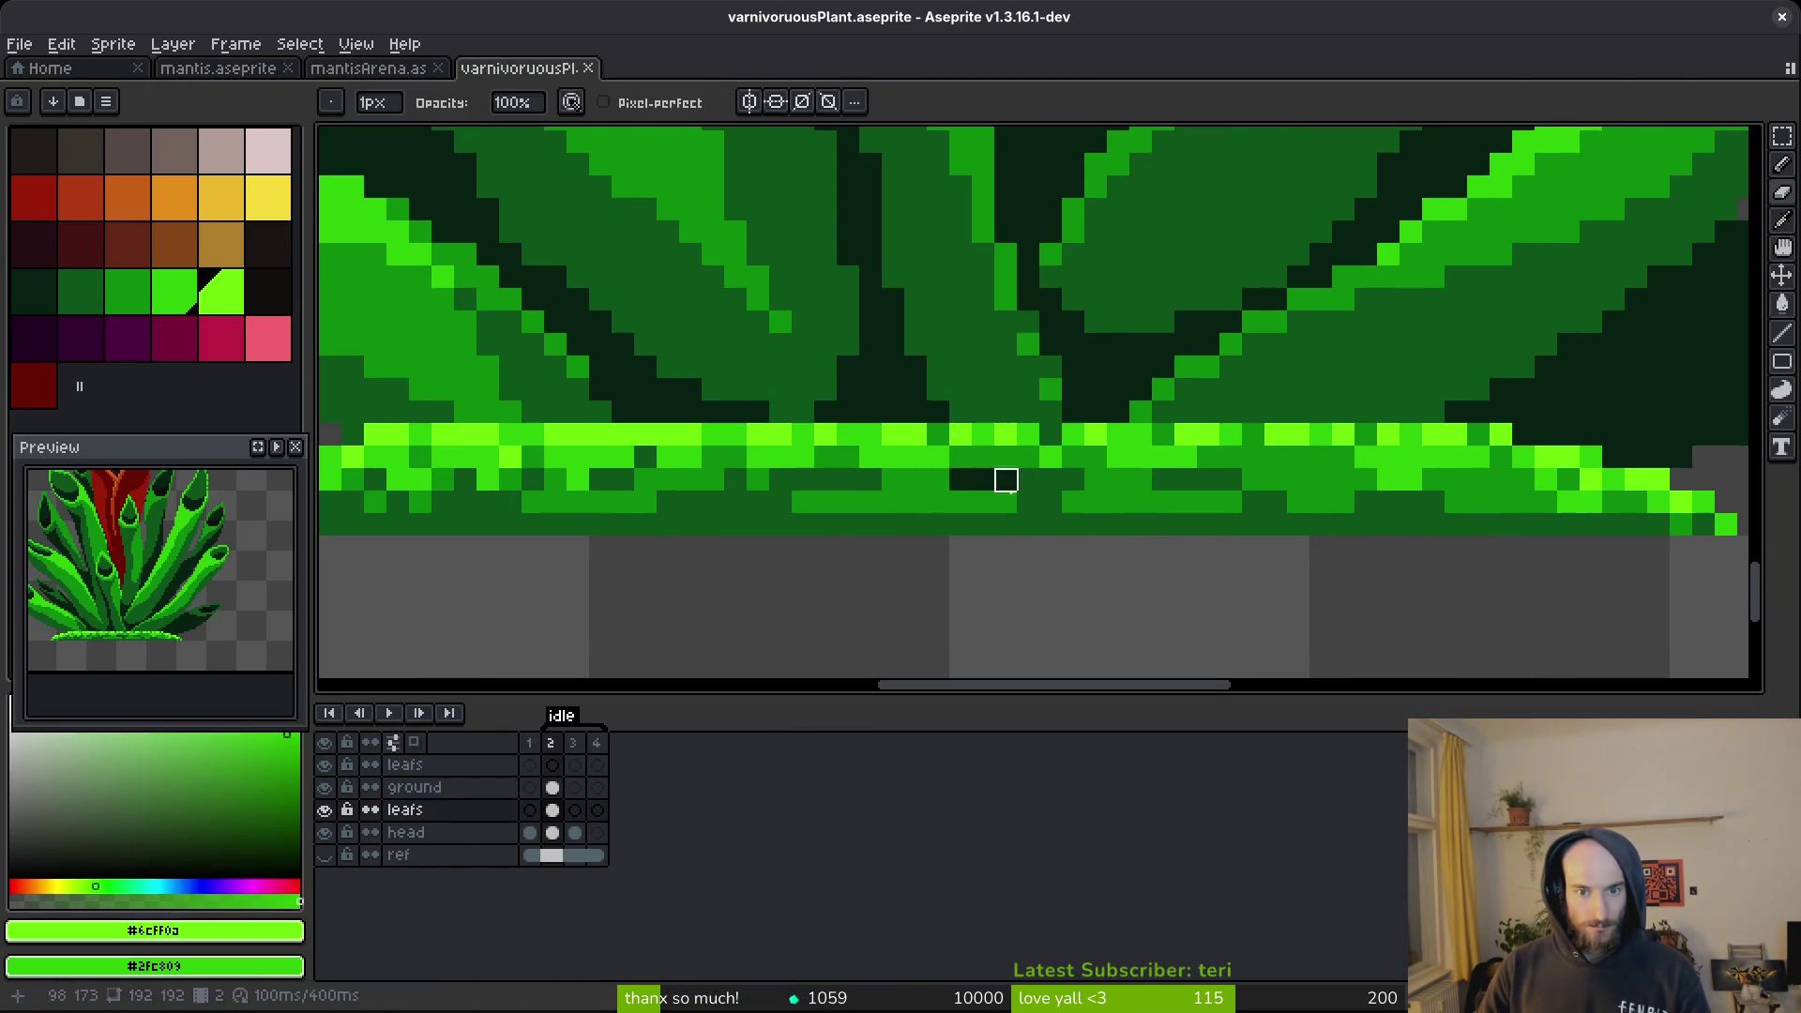
left_click(1049, 509, "alt")
right_click(1116, 394, "alt")
key("shift+r")
key("Escape")
On the ground layer, replace #0d541b with the darkest green #072112.
key("e")
left_click(552, 787)
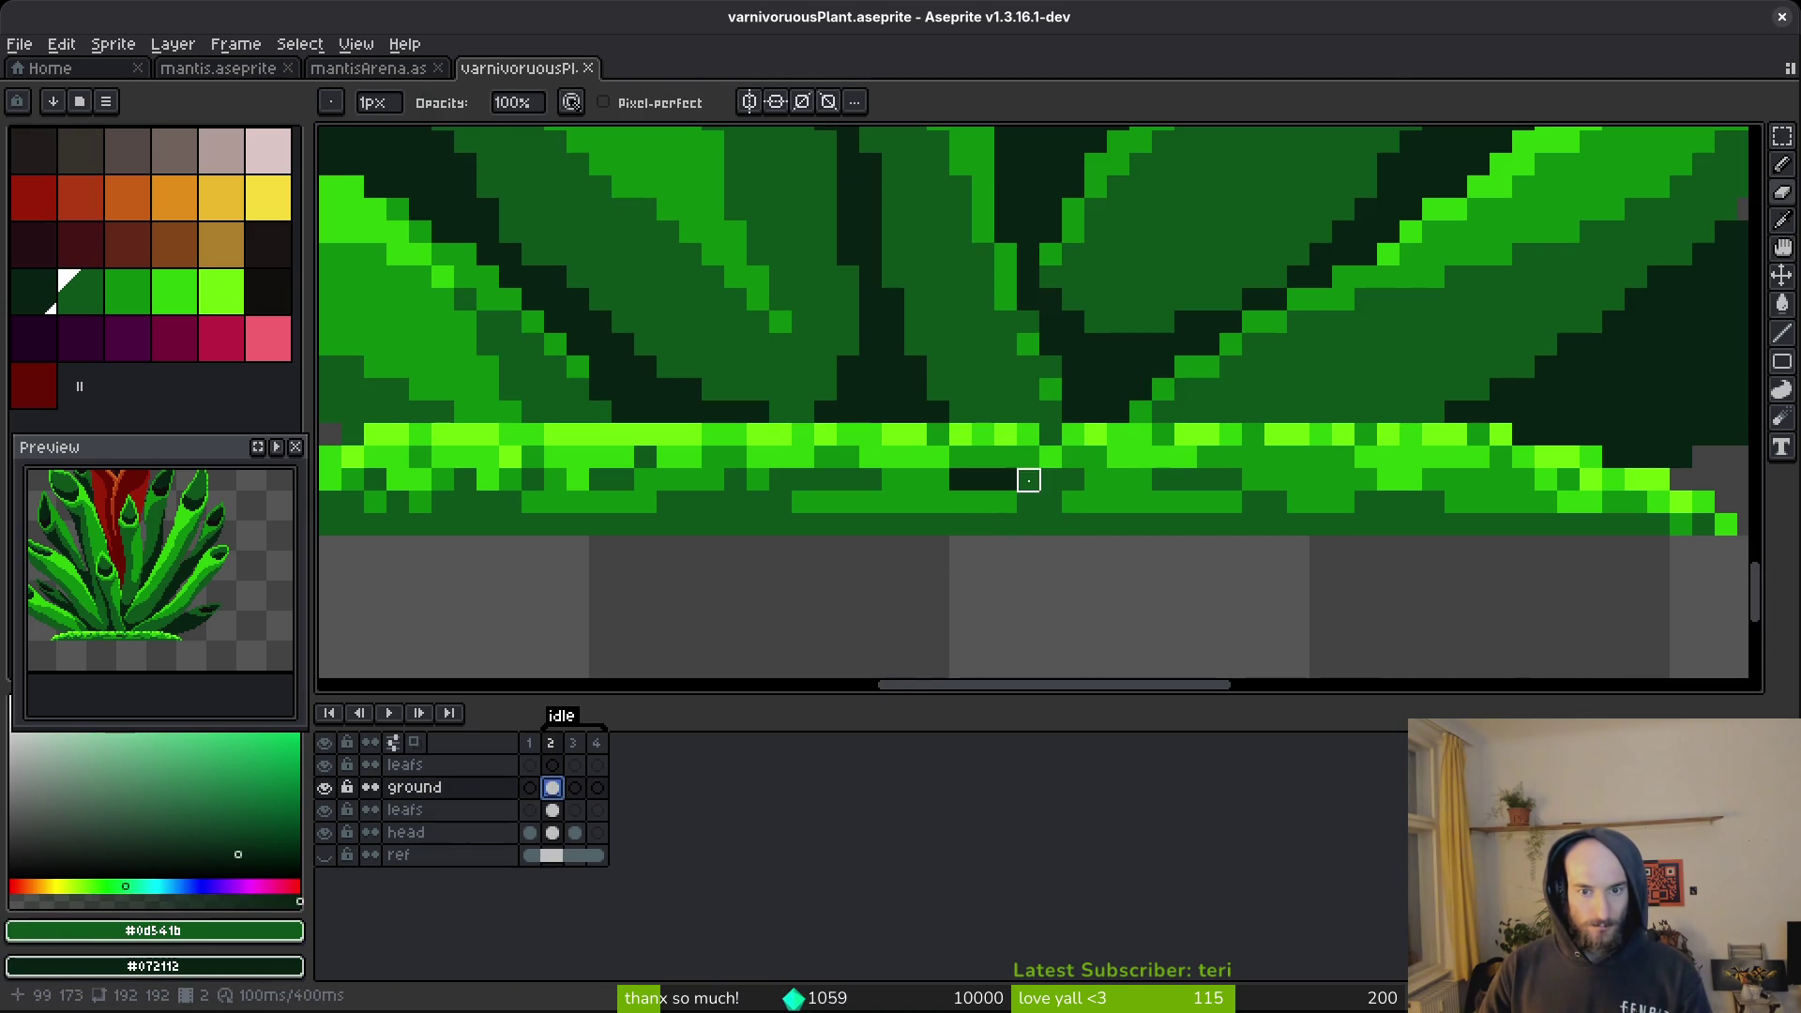
key("alt")
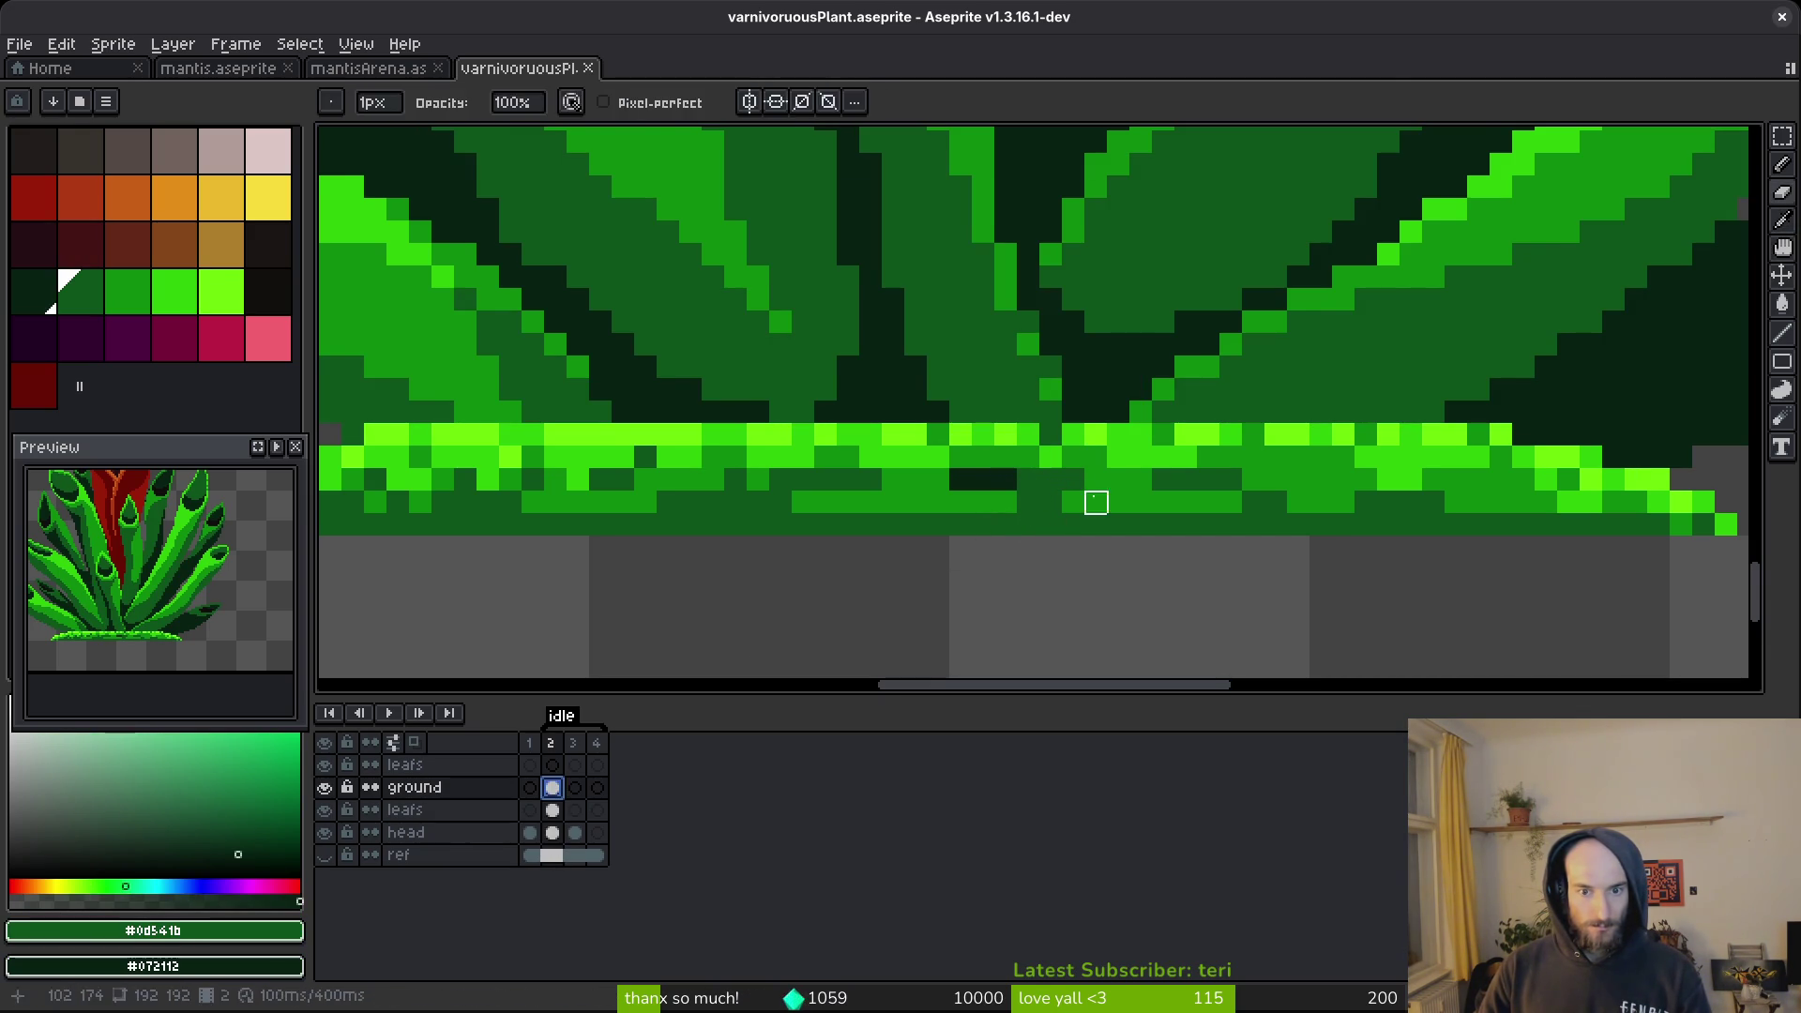
left_click_drag(1108, 511, 1116, 548)
key("shift+r")
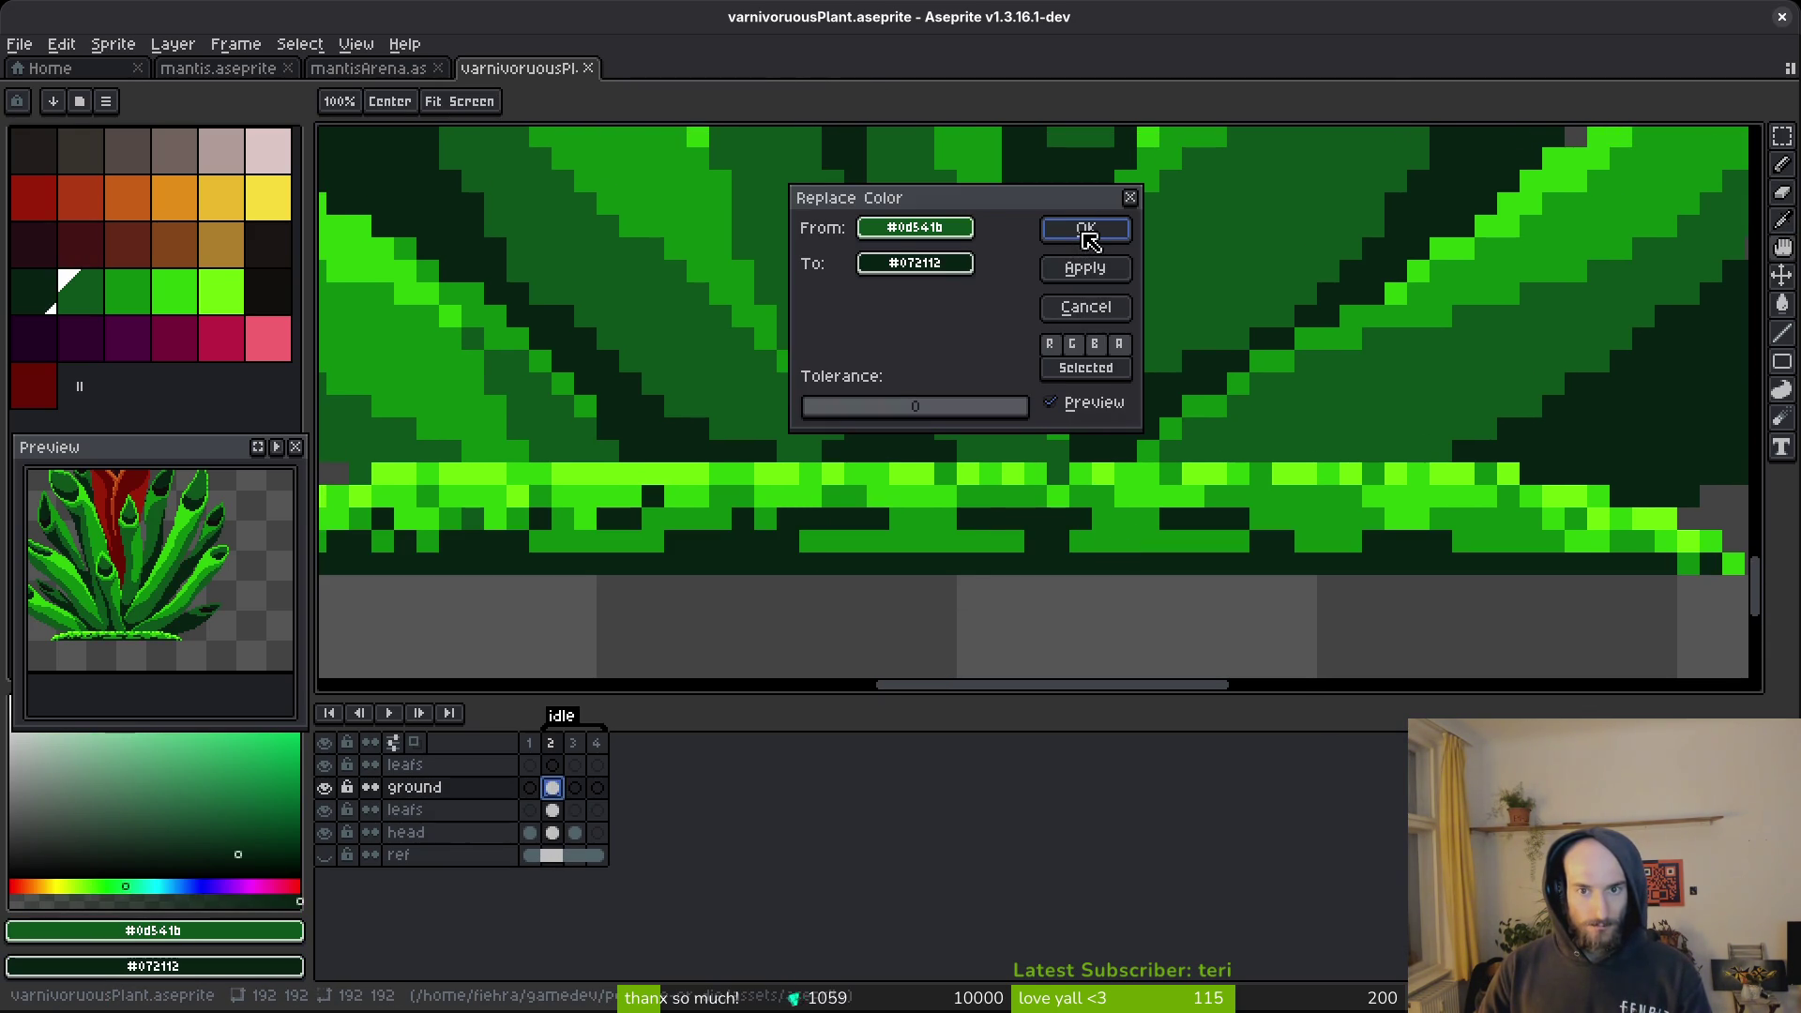
left_click(1088, 239)
Replace #0c8b0c with #0d541b, then #2fc809 with #0c8b0c.
left_click(1016, 522, "alt")
key("shift+r")
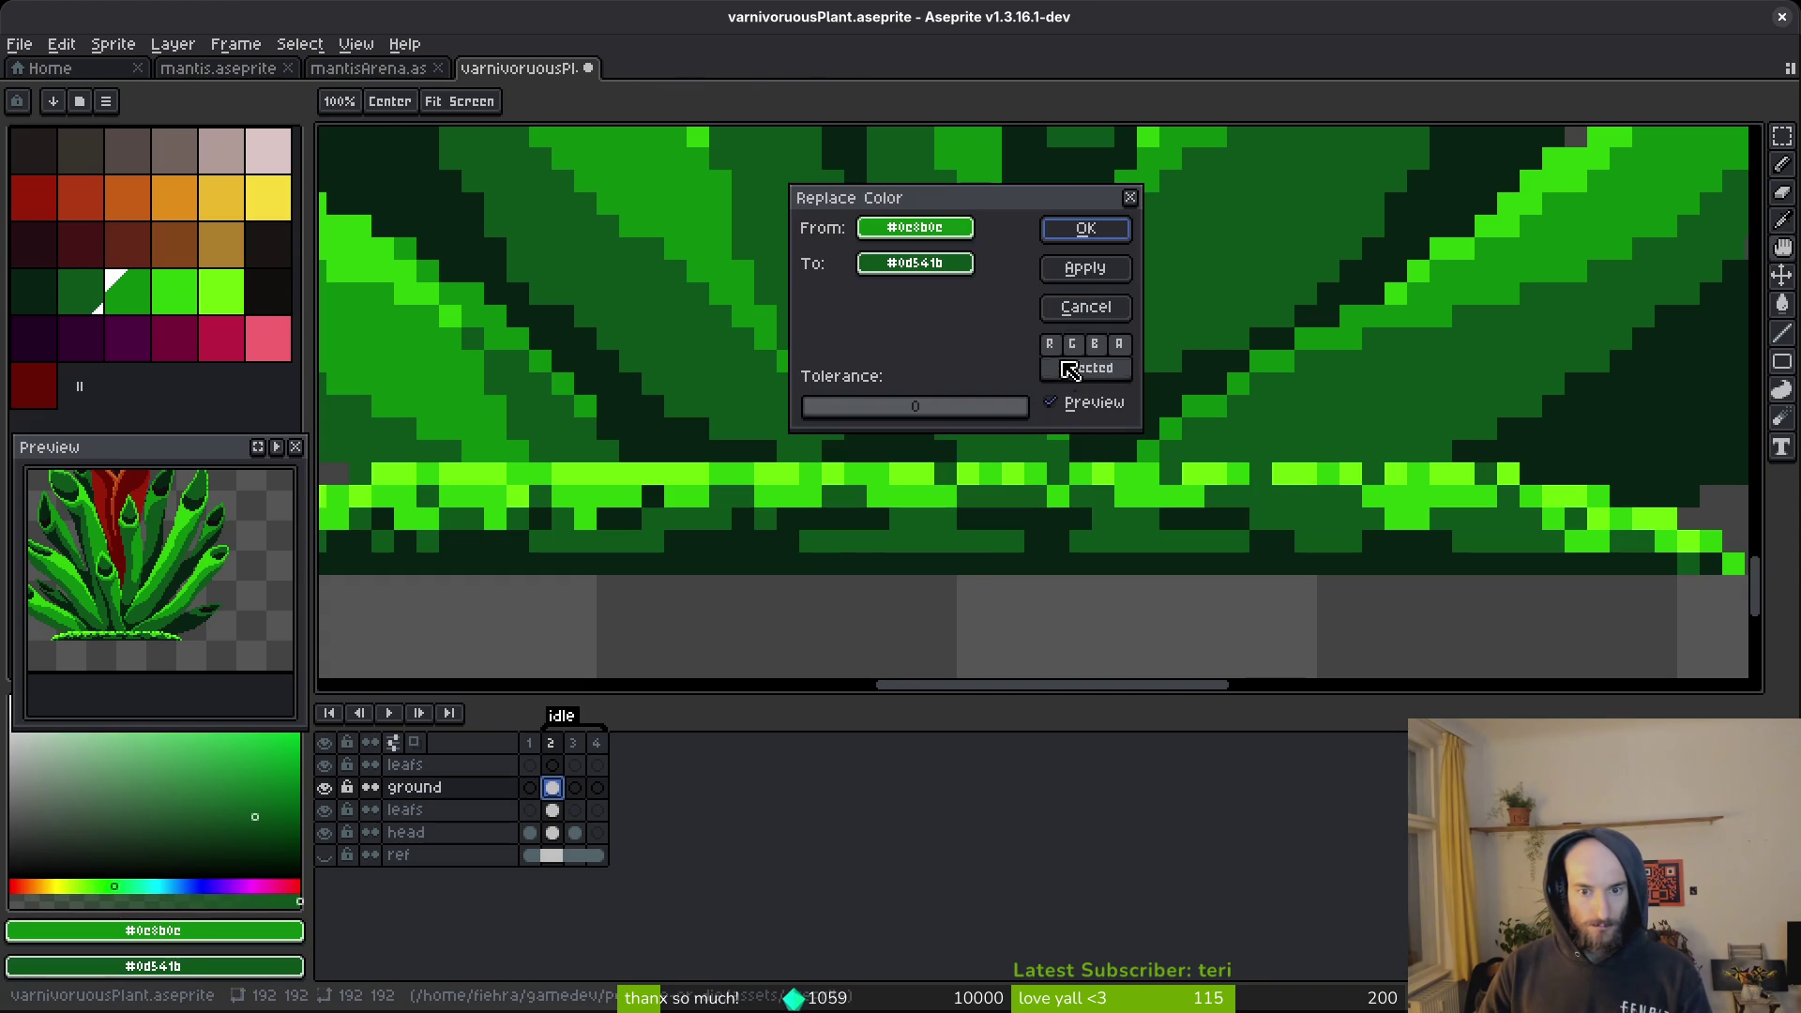
left_click(1083, 228)
left_click(1170, 427, "alt")
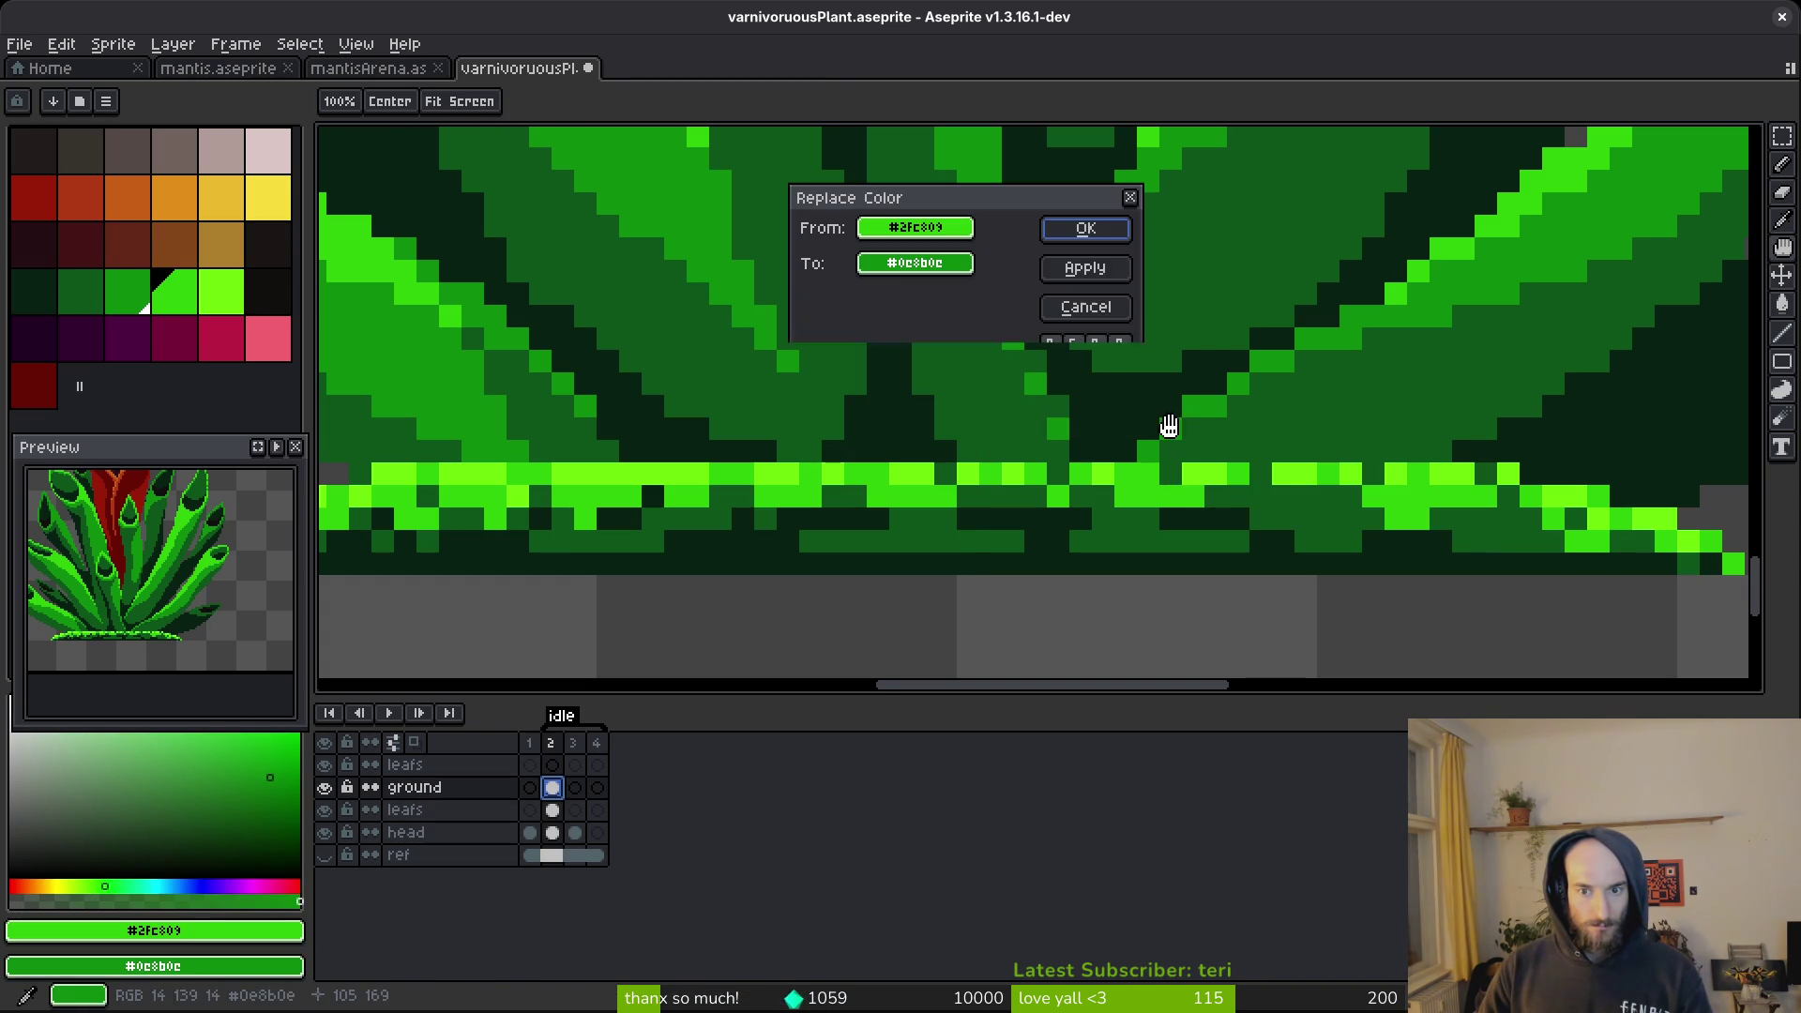
key("shift+r")
left_click(1084, 228)
Replace the brightest green #6cff0a with #2fc809.
left_click(1092, 460, "alt")
scroll(1116, 400, "down", 2)
key("alt")
right_click(1148, 231, "alt")
key("shift+r")
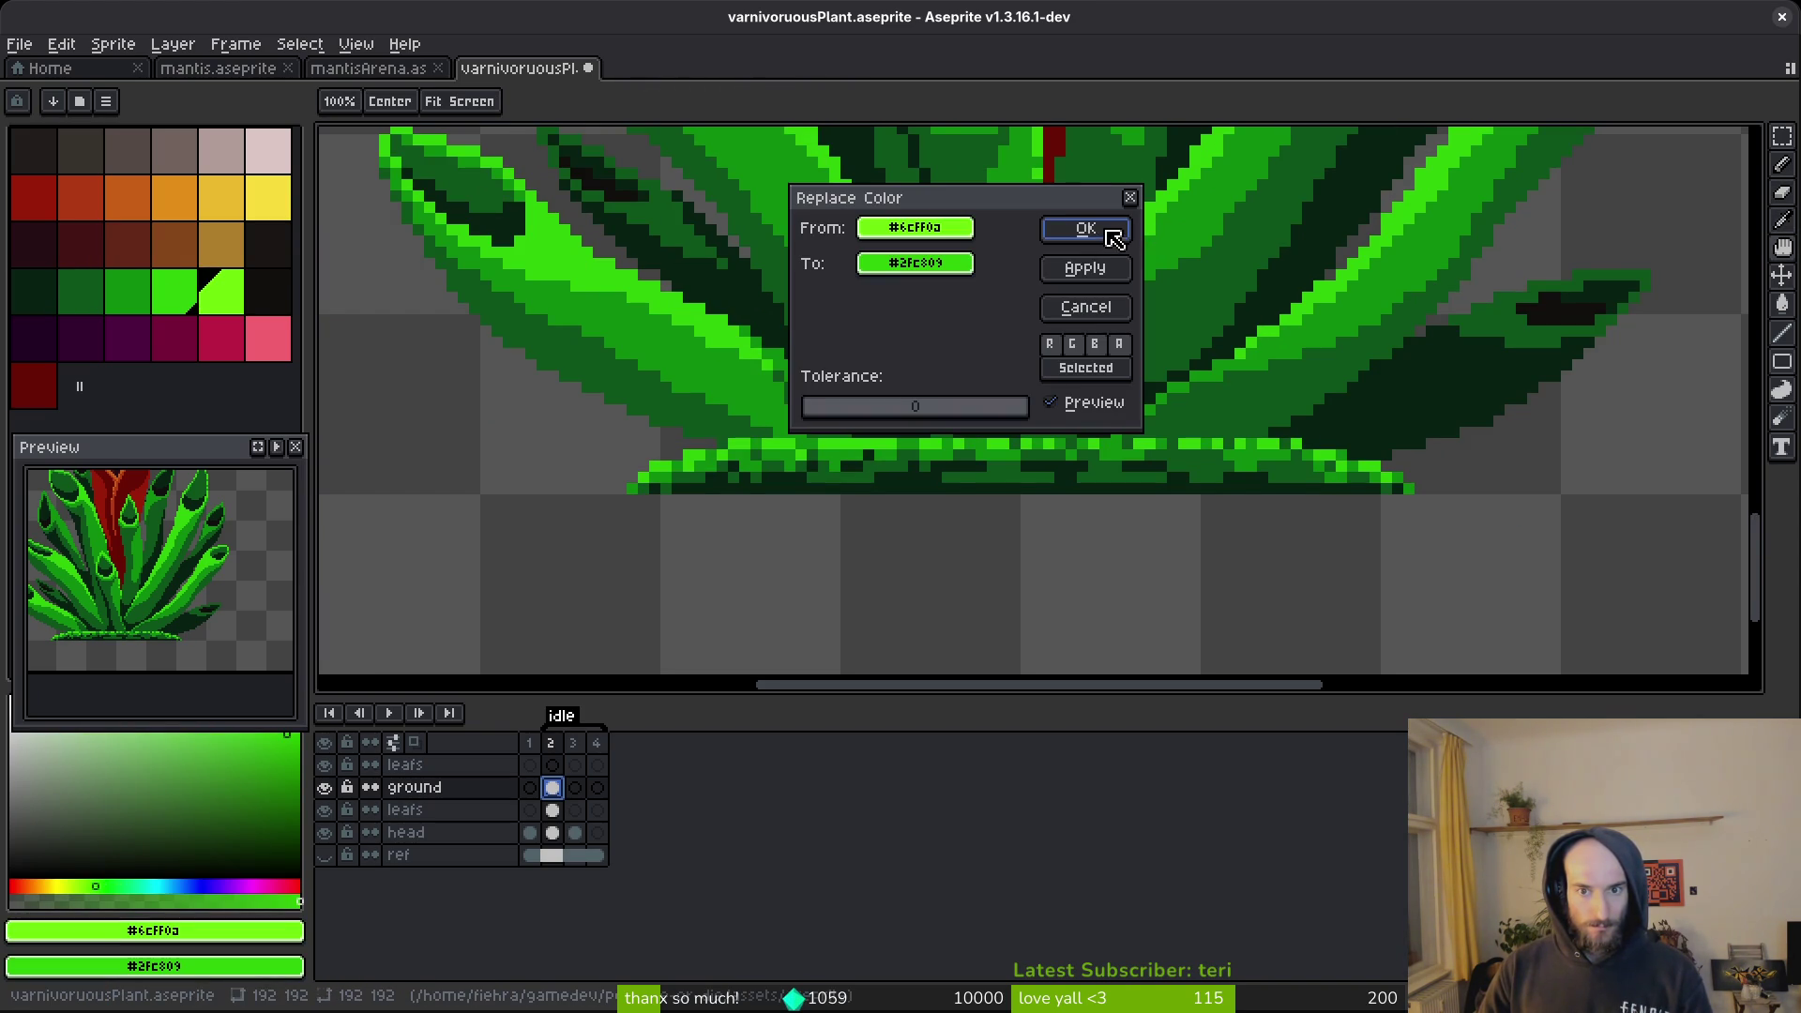
left_click(1107, 235)
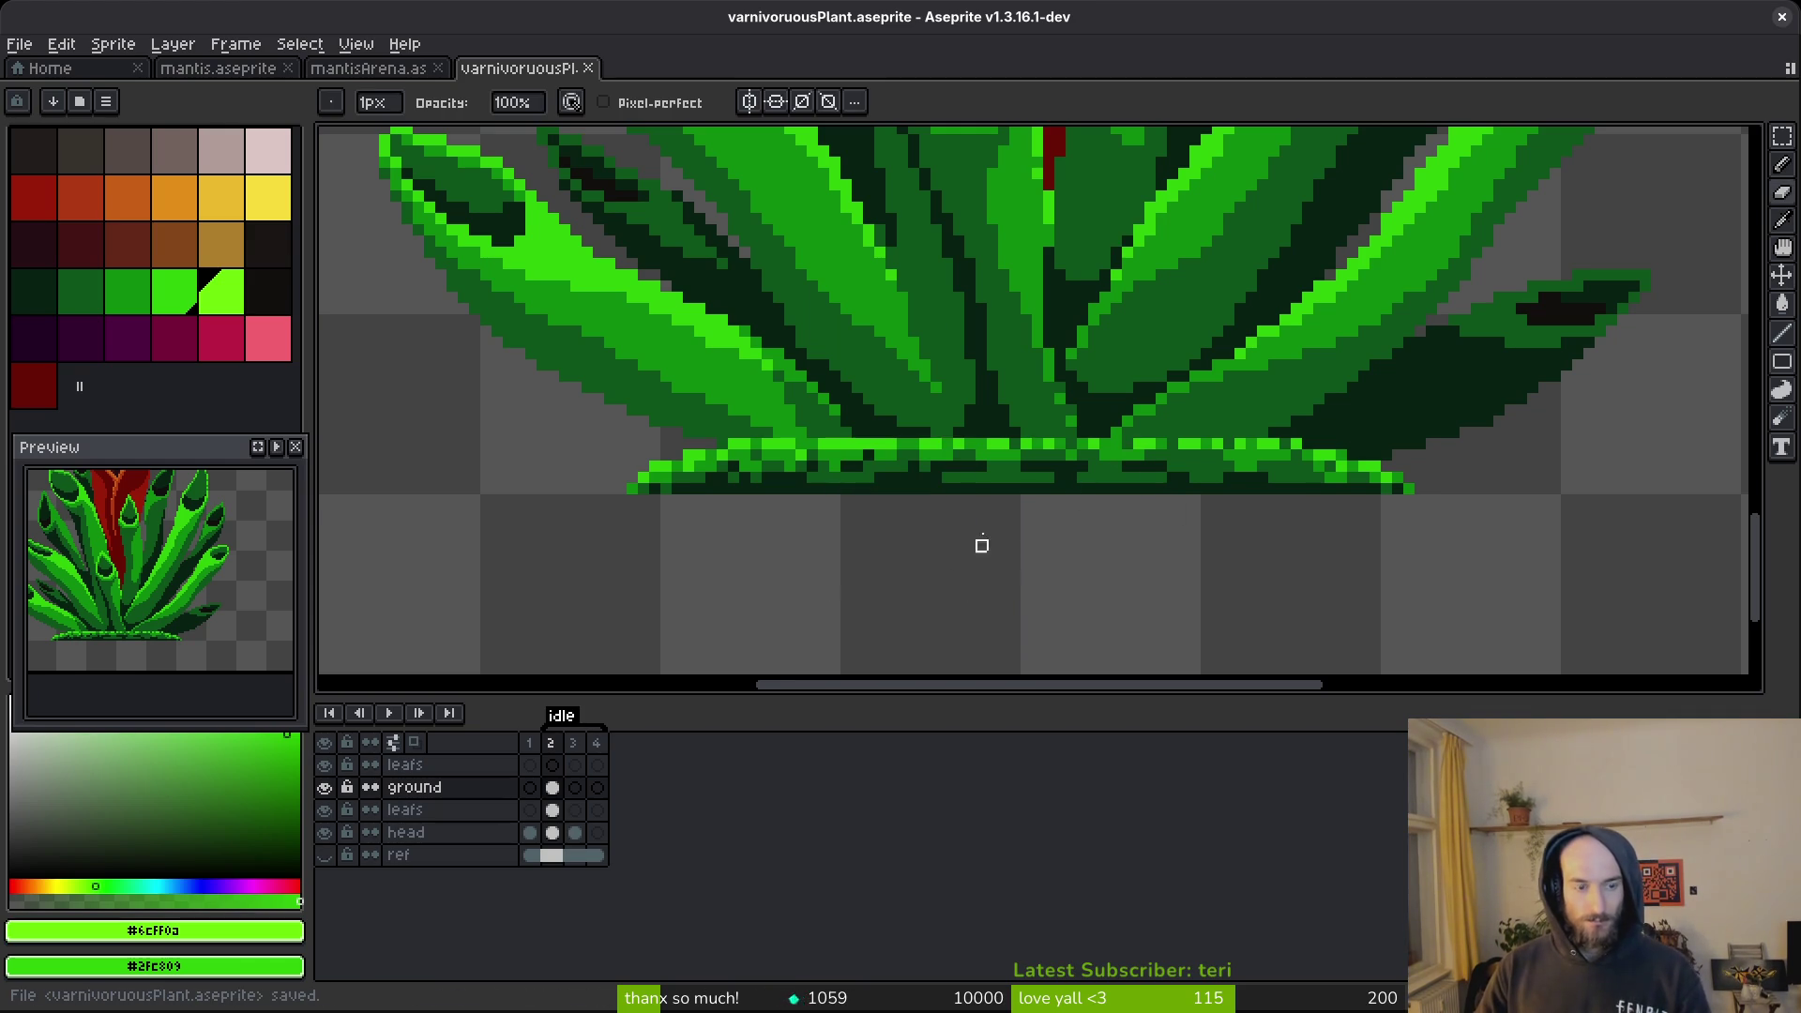
scroll(913, 366, "down", 3)
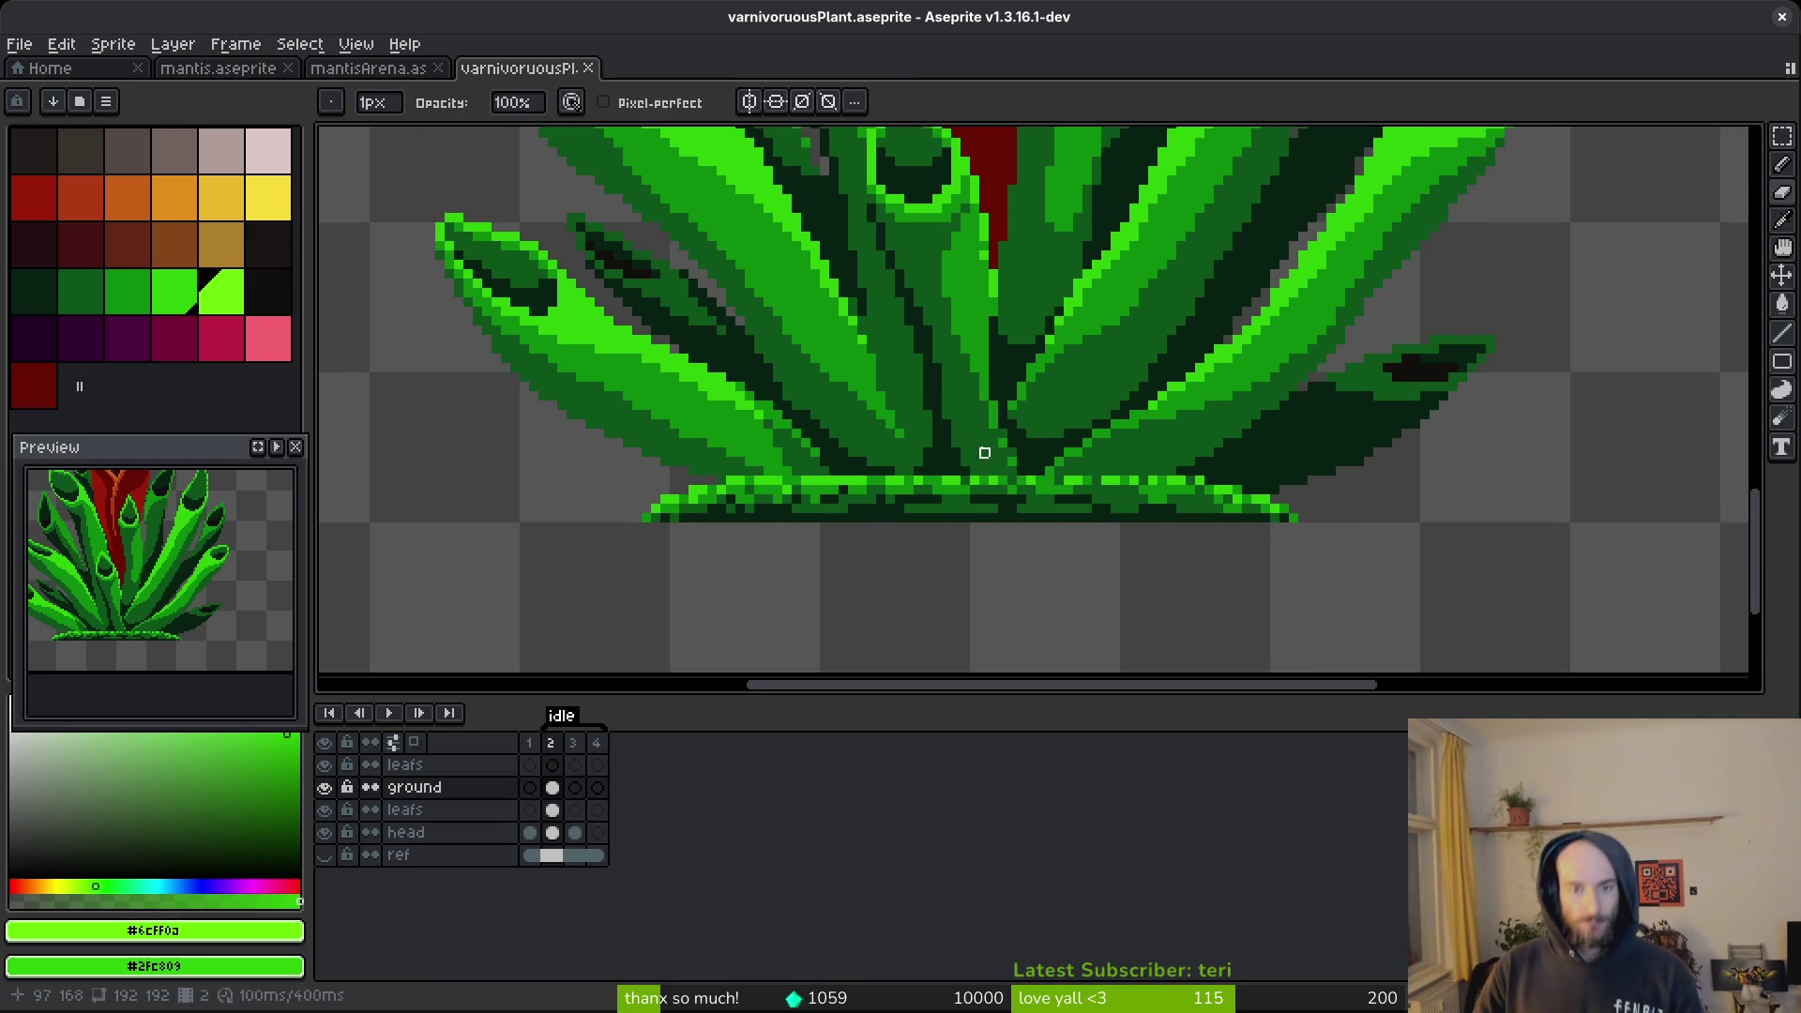
Export the plant as a sprite sheet, overwriting art/objects/carnivoruousPlant.png.
key("ctrl+e")
left_click(560, 332)
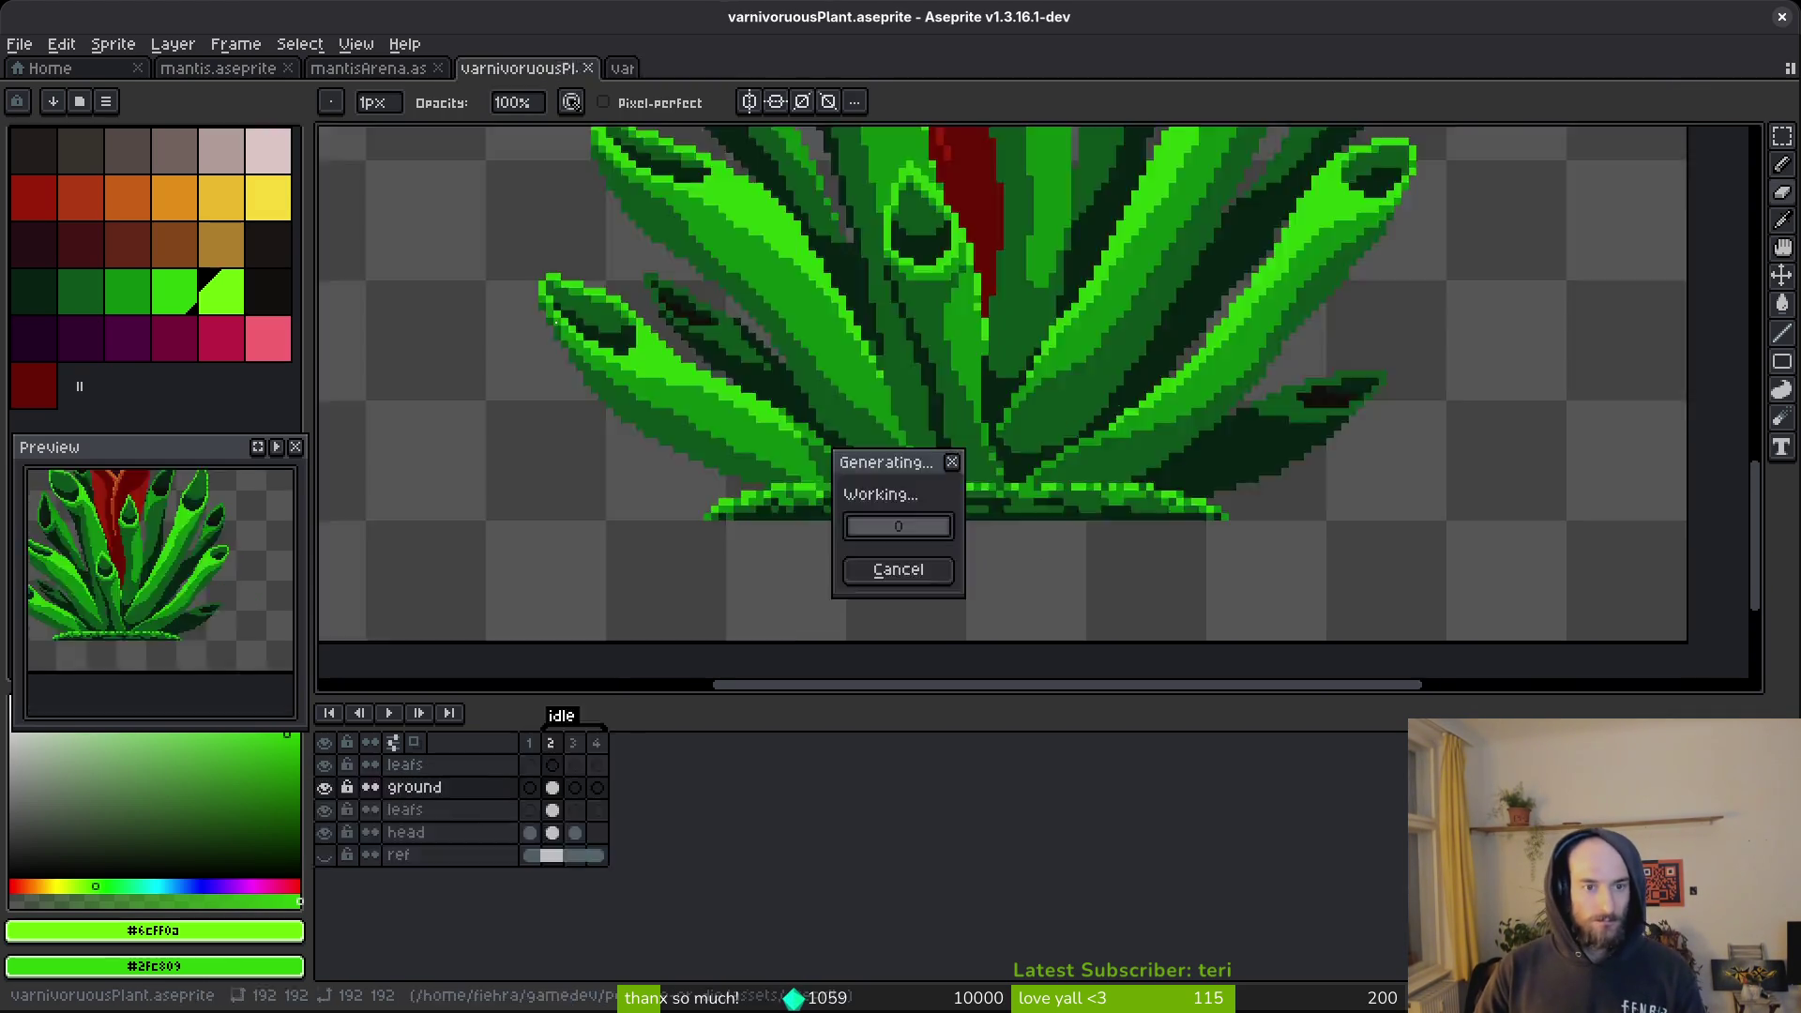
key("ctrl+alt+shift+s")
left_click(454, 85)
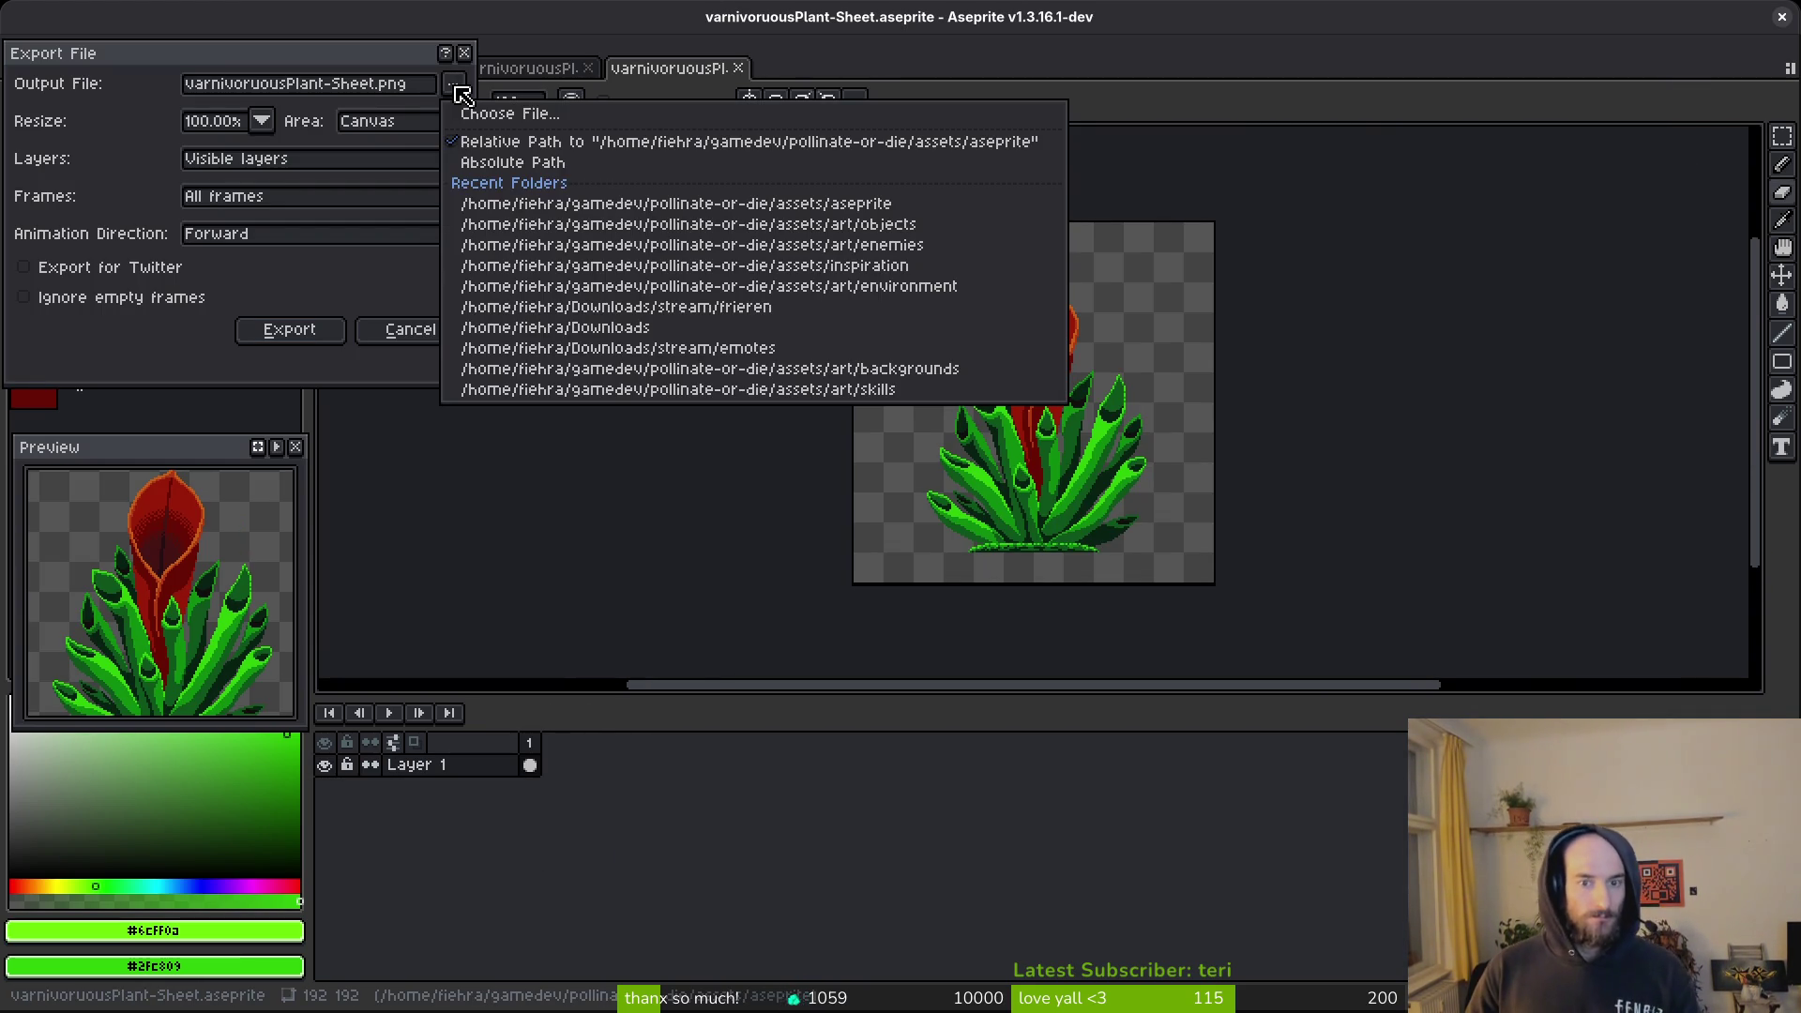
left_click(540, 114)
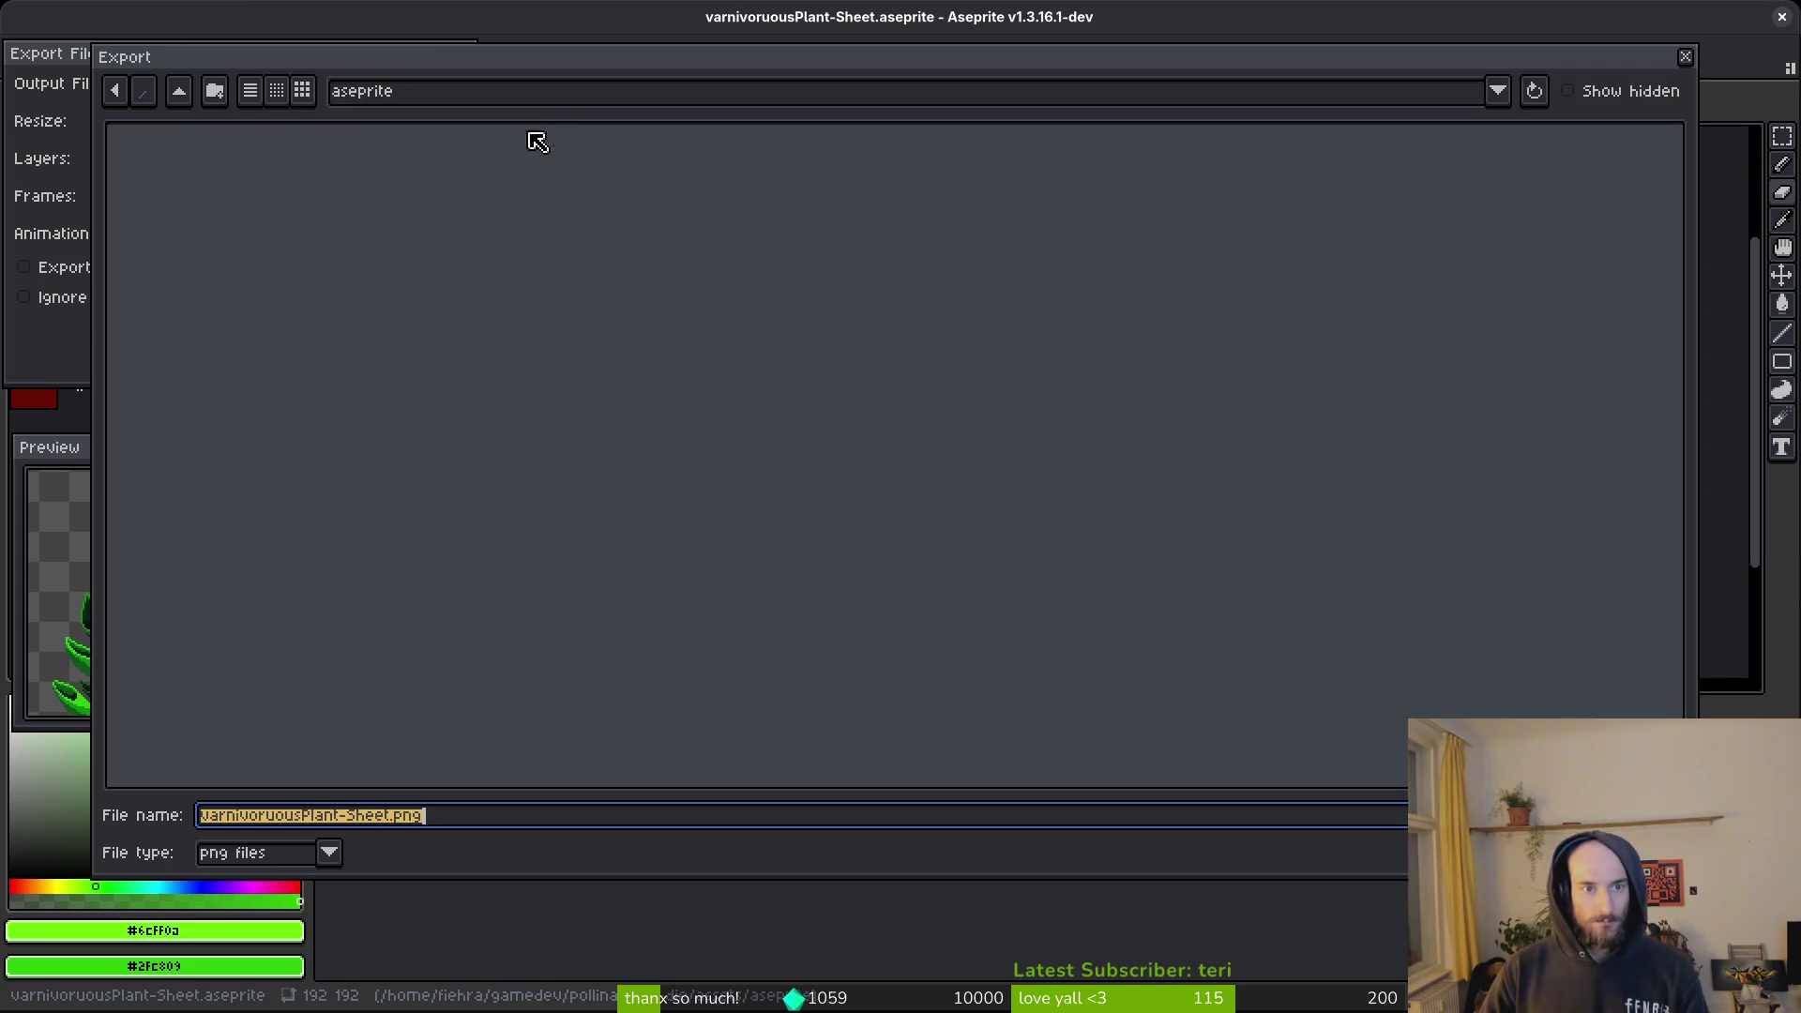
left_click(182, 104)
double_click(207, 197)
double_click(1309, 197)
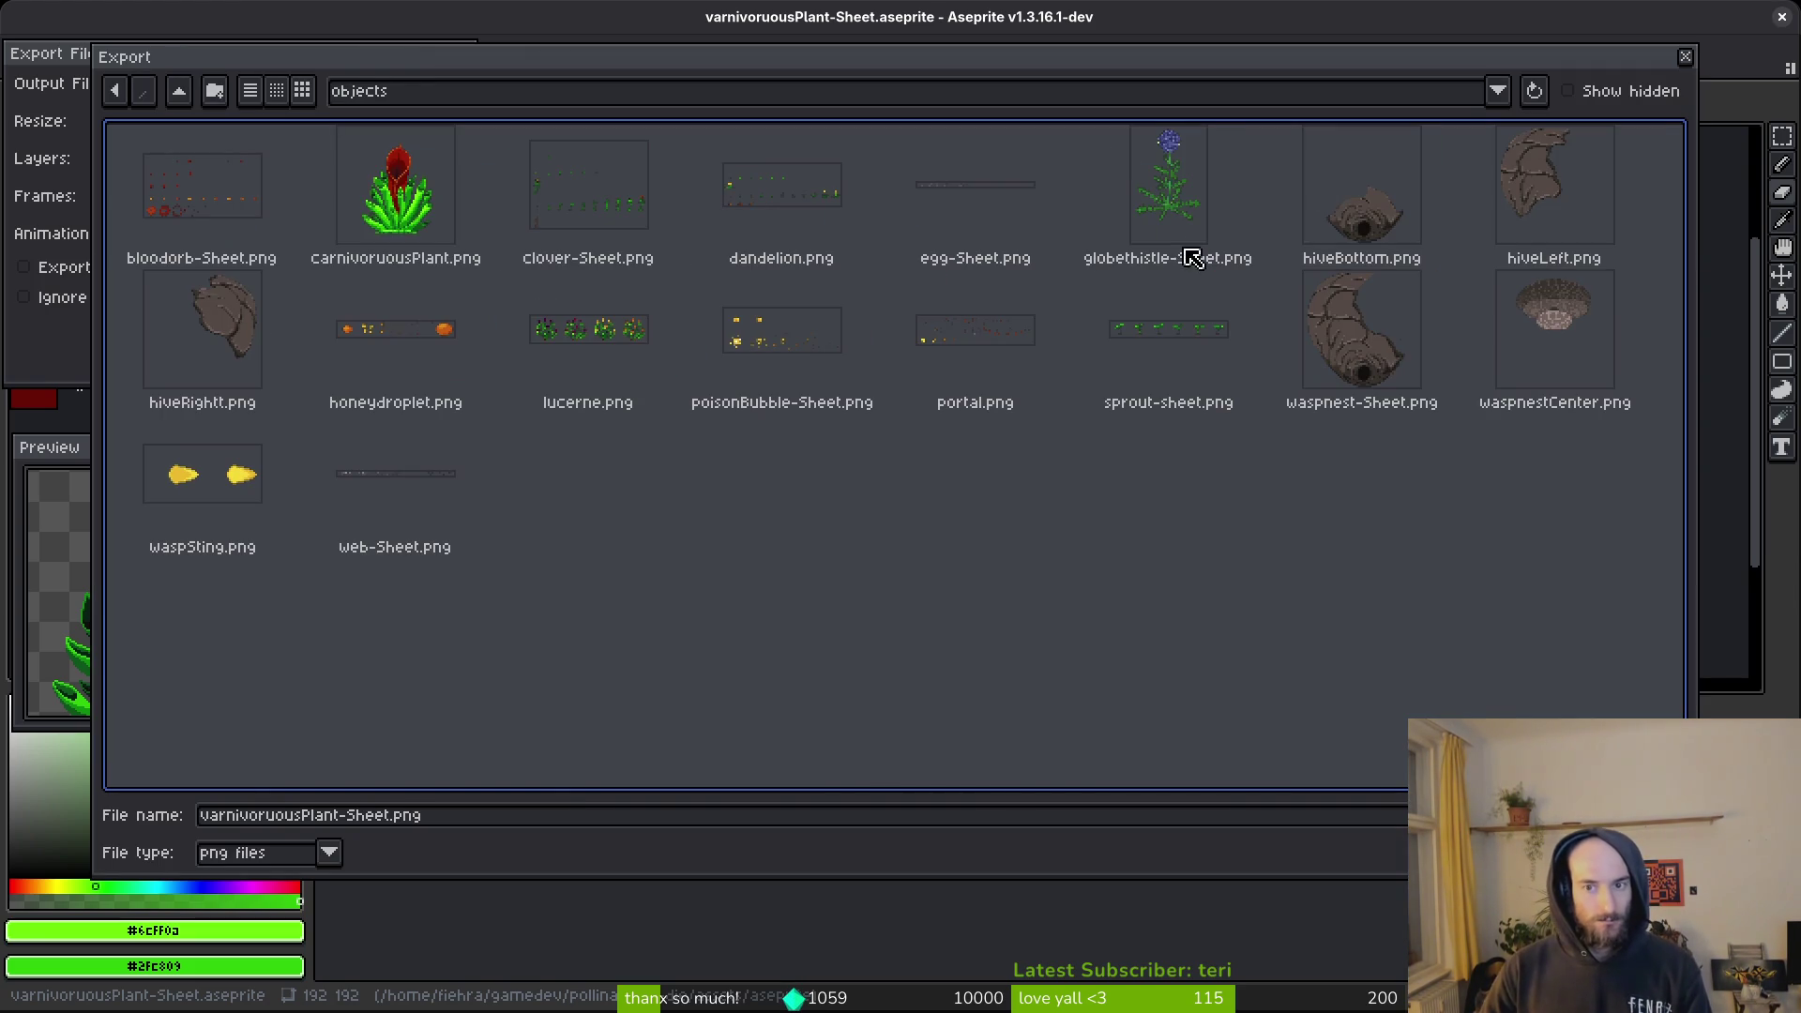
left_click(403, 188)
key("Return")
left_click(800, 576)
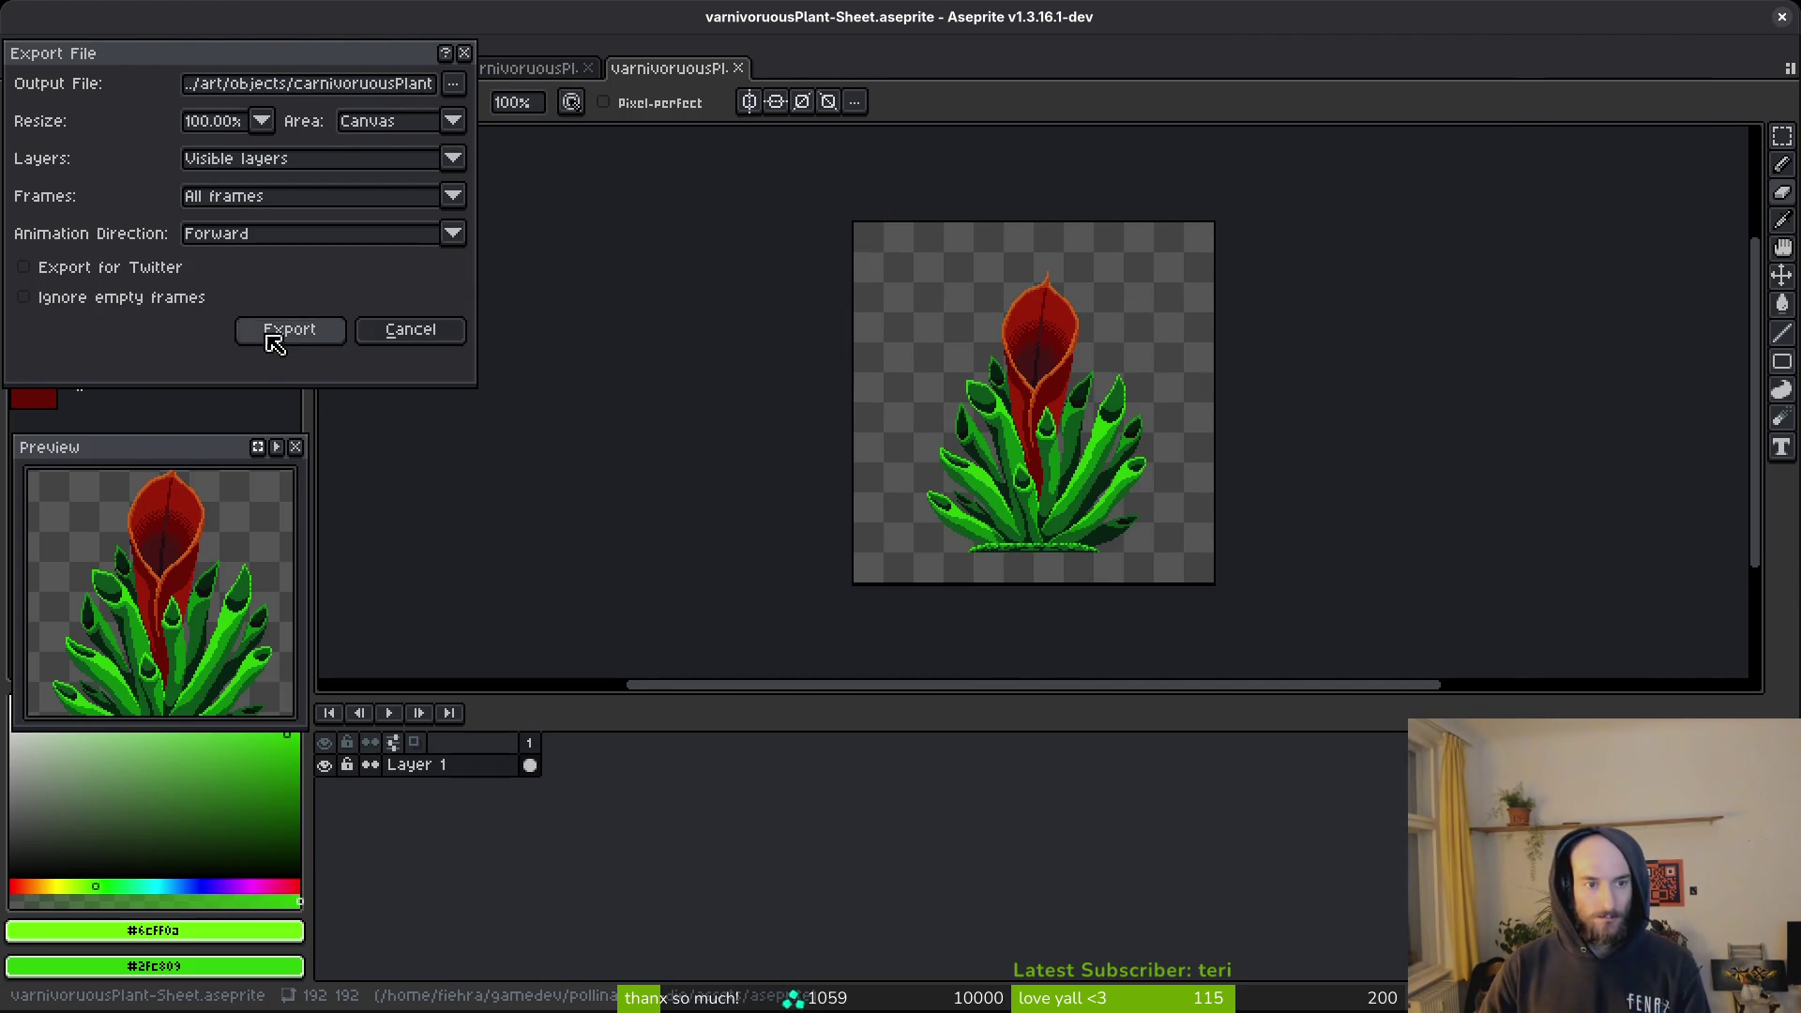
left_click(278, 345)
Copy the plant sheet and paste it over the old plantRef cel in the mantis file.
key("m")
key("minus")
key("Delete")
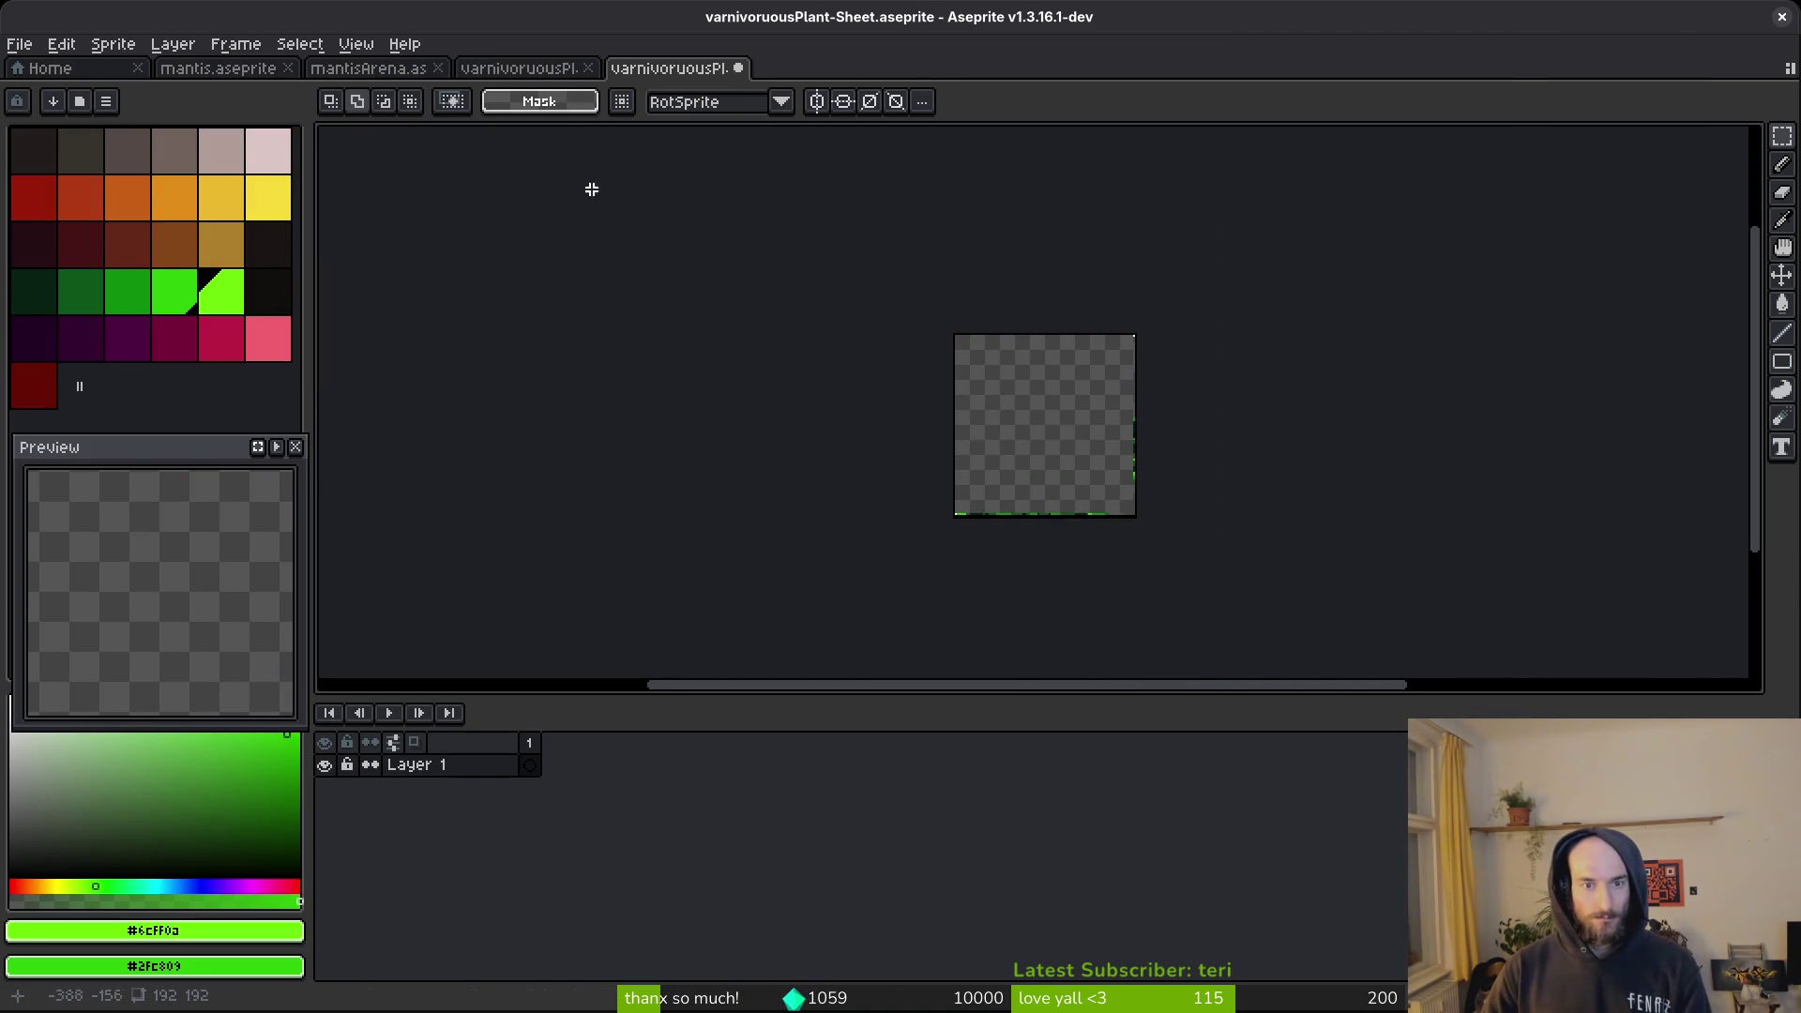
key("ctrl+z")
left_click(244, 68)
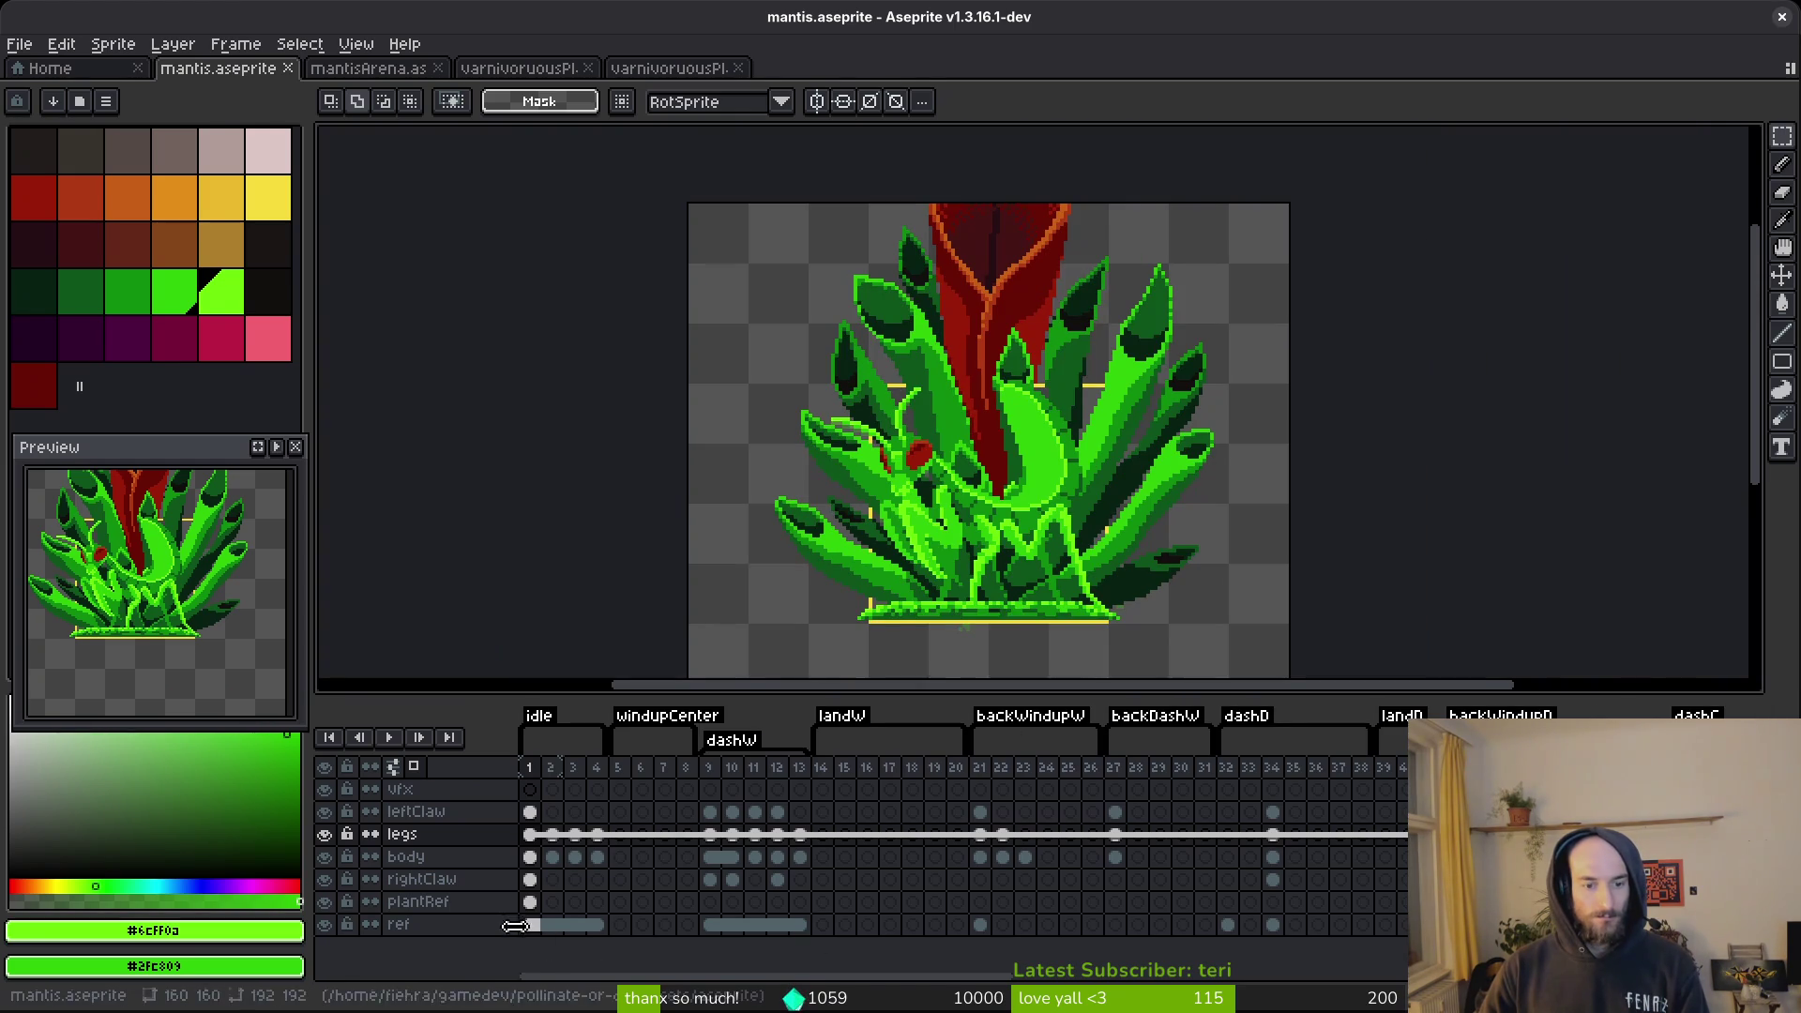
left_click(530, 901)
key("Delete")
key("ctrl+v")
Nudge the pasted plant right and down and save mantis.aseprite.
scroll(1088, 413, "down", 3)
scroll(1145, 425, "up", 4)
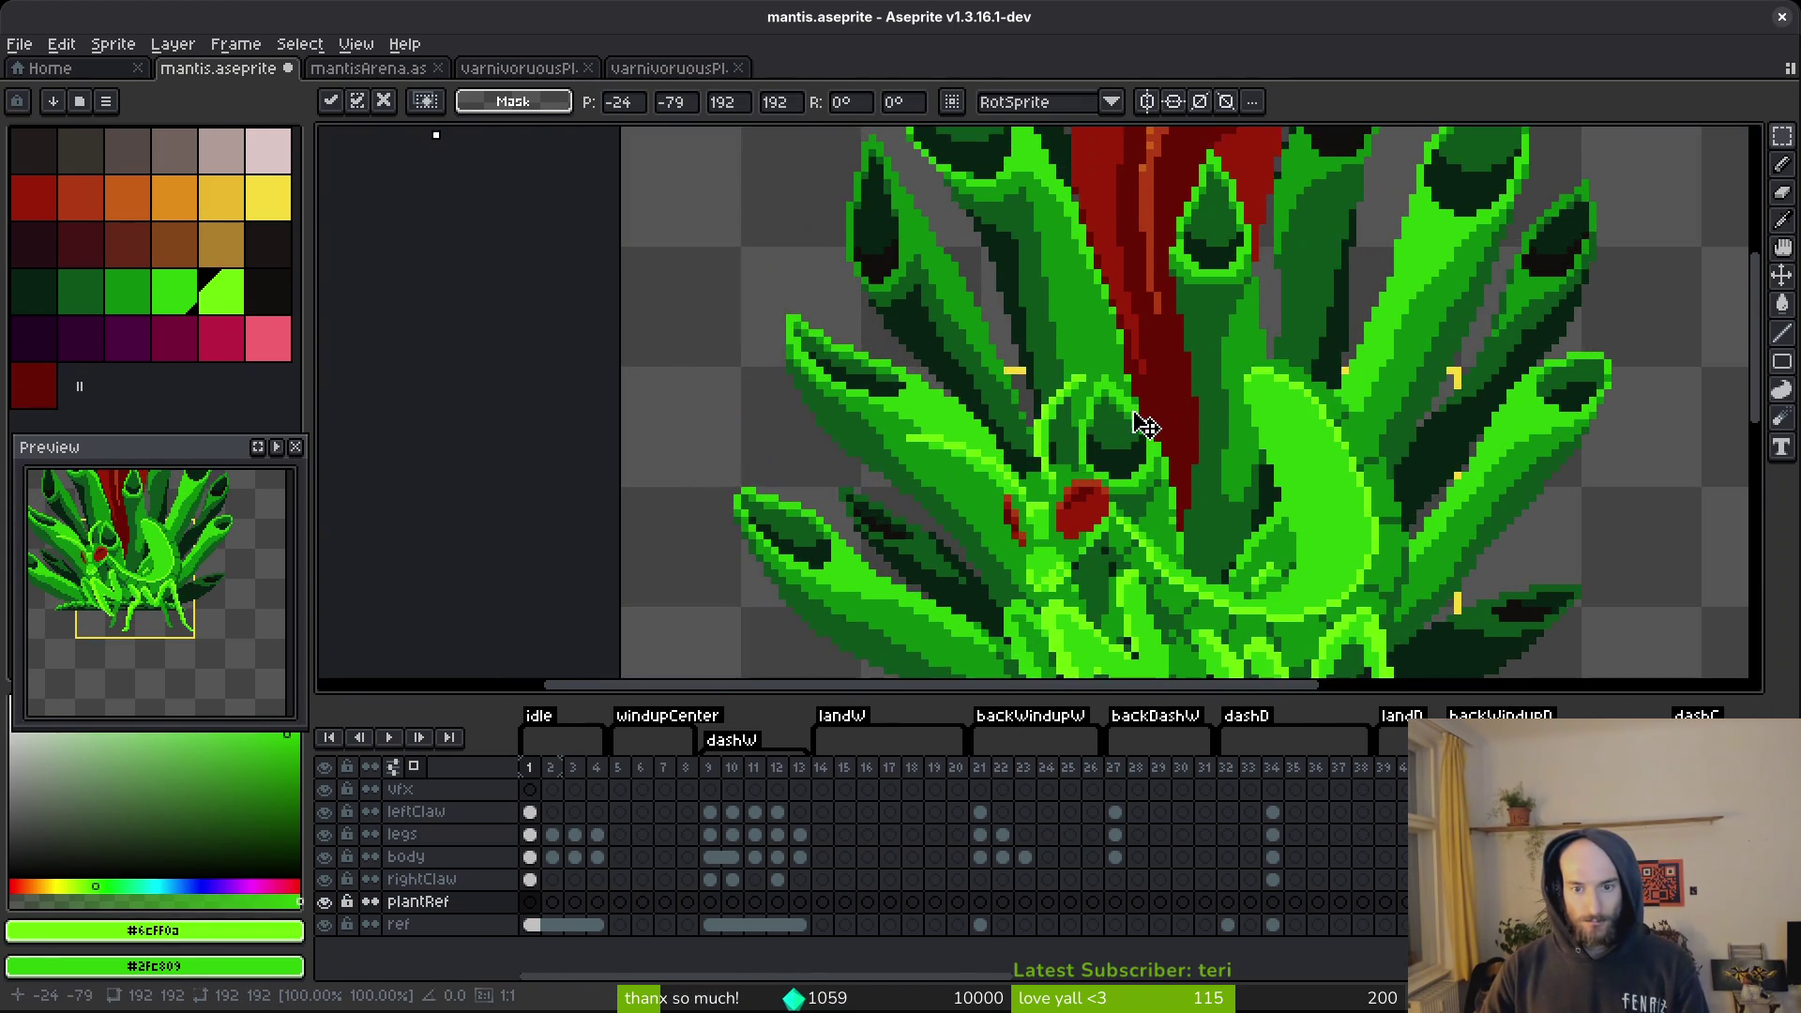
scroll(1116, 279, "down", 2)
left_click_drag(1356, 260, 1422, 361)
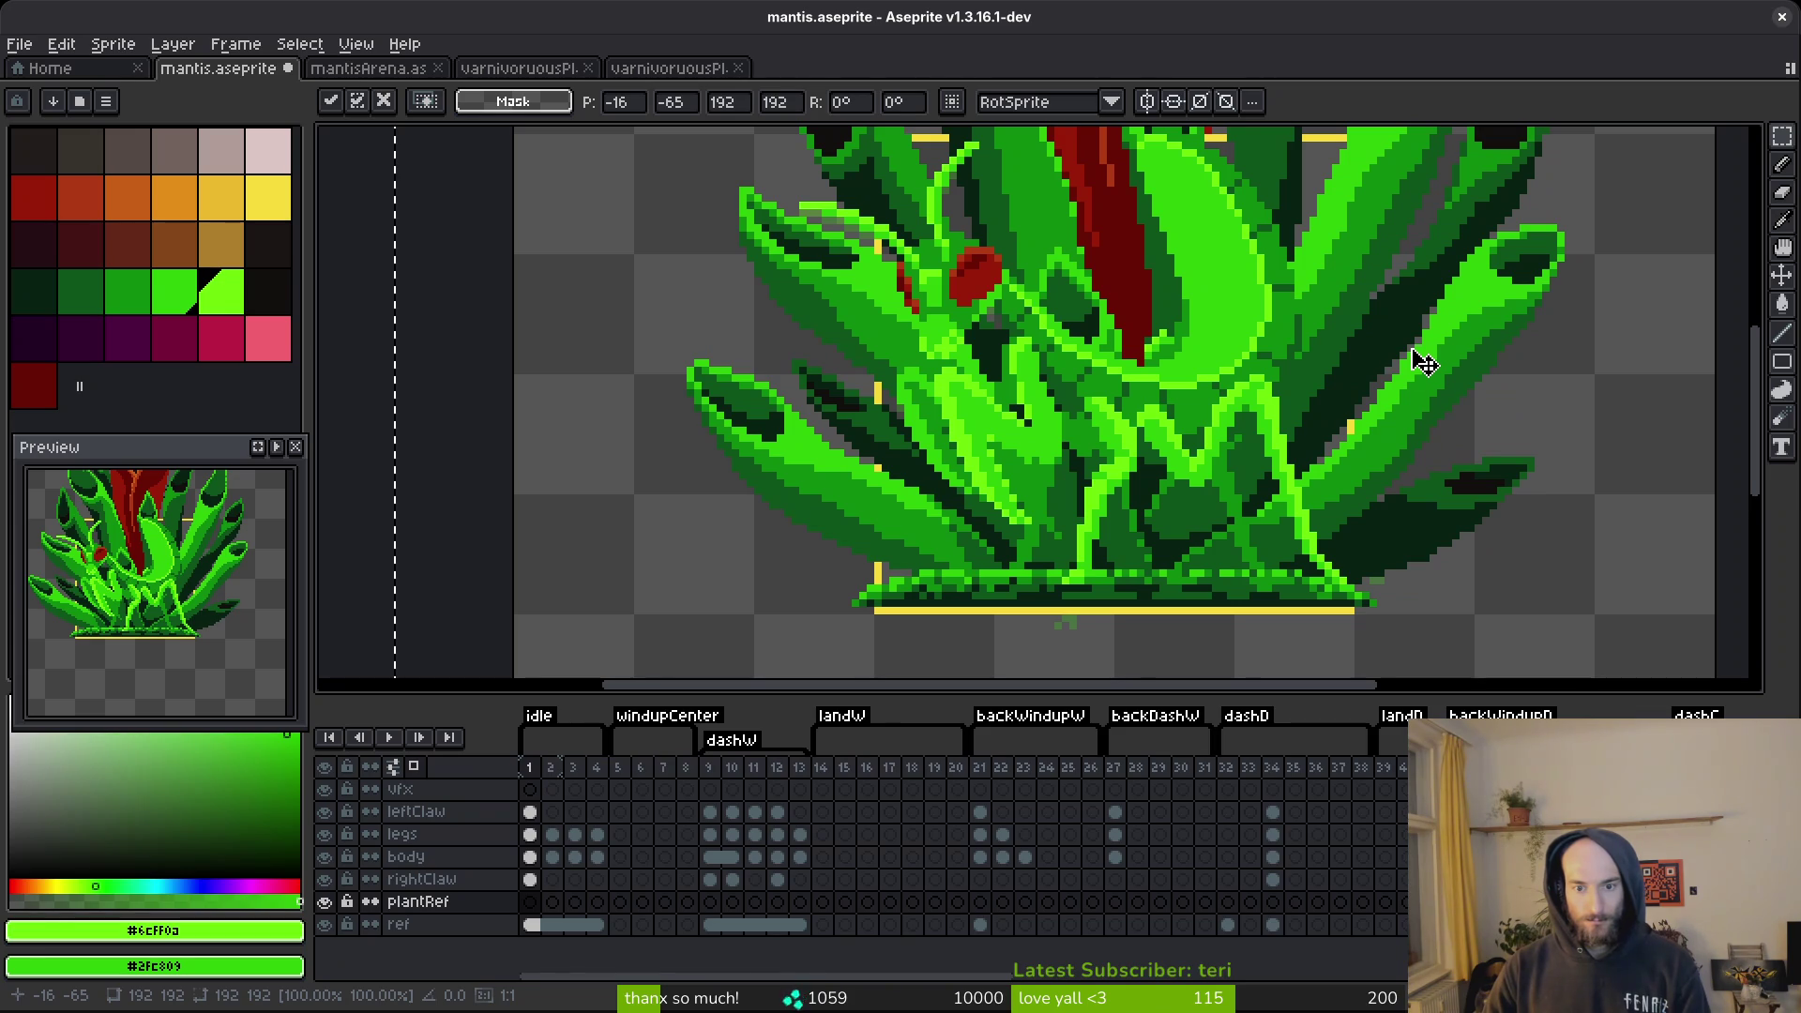
key("ctrl+s")
scroll(1243, 528, "down", 4)
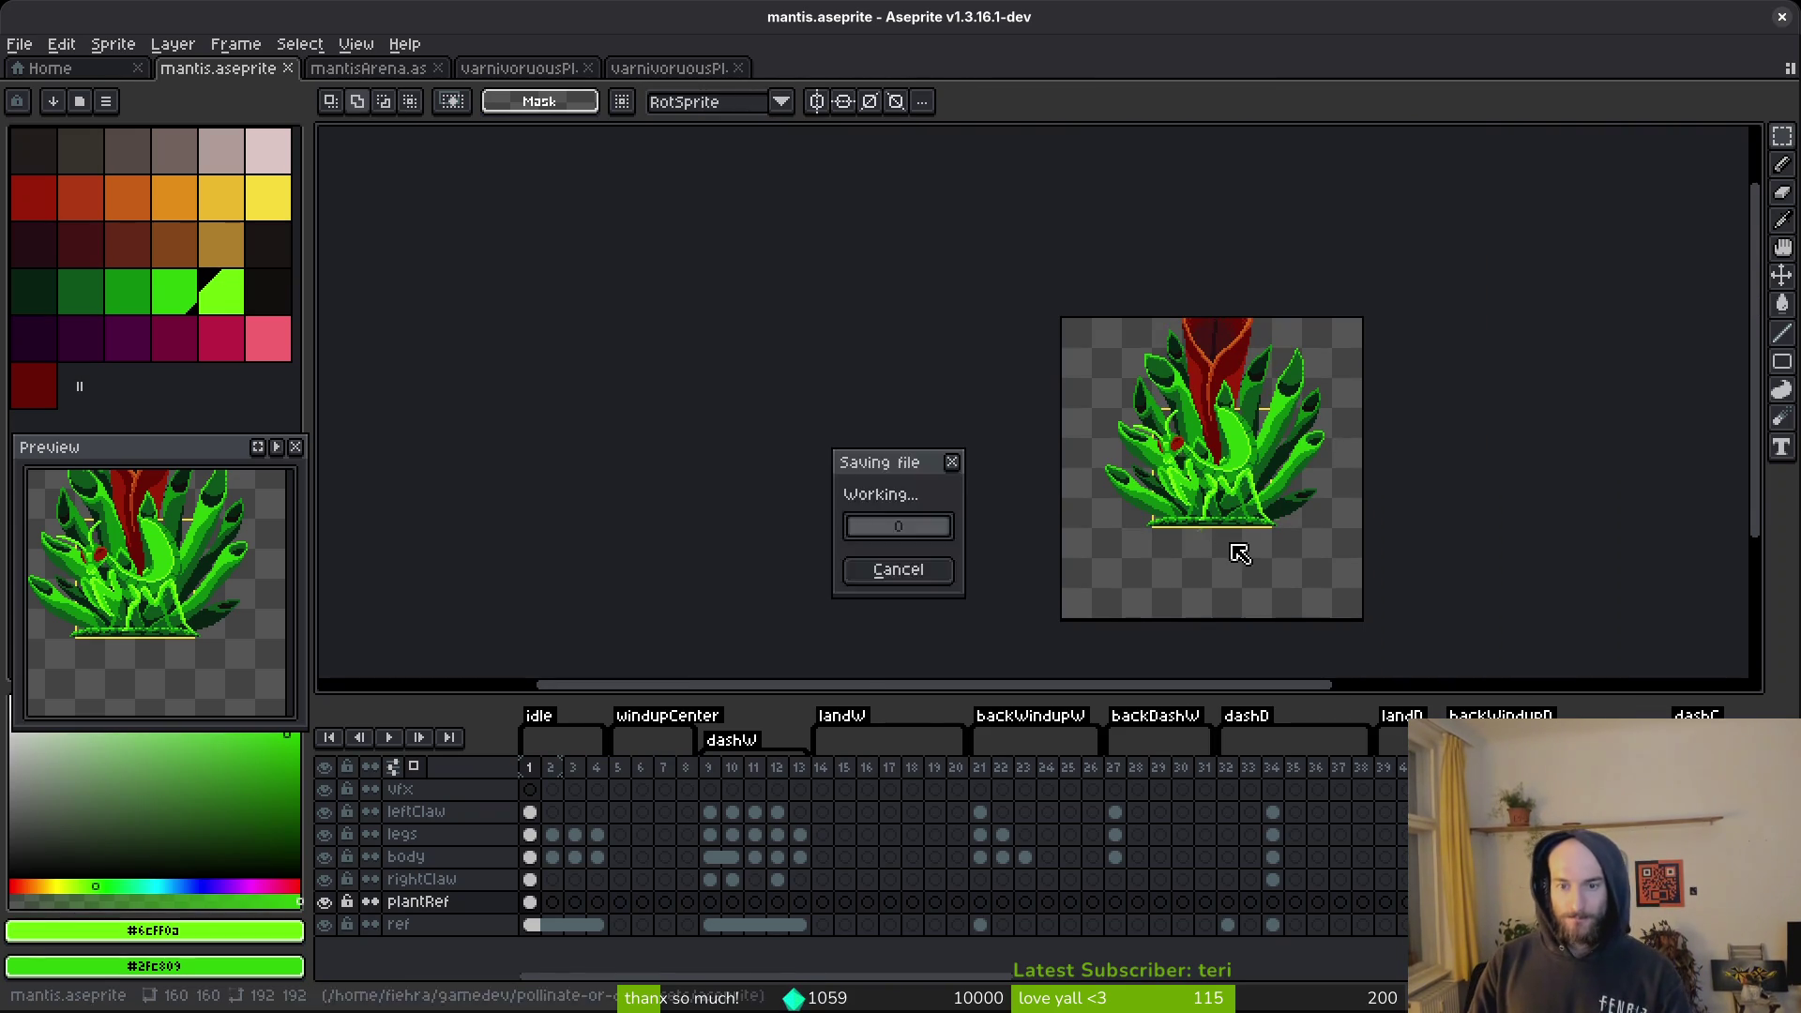
scroll(1163, 544, "up", 4)
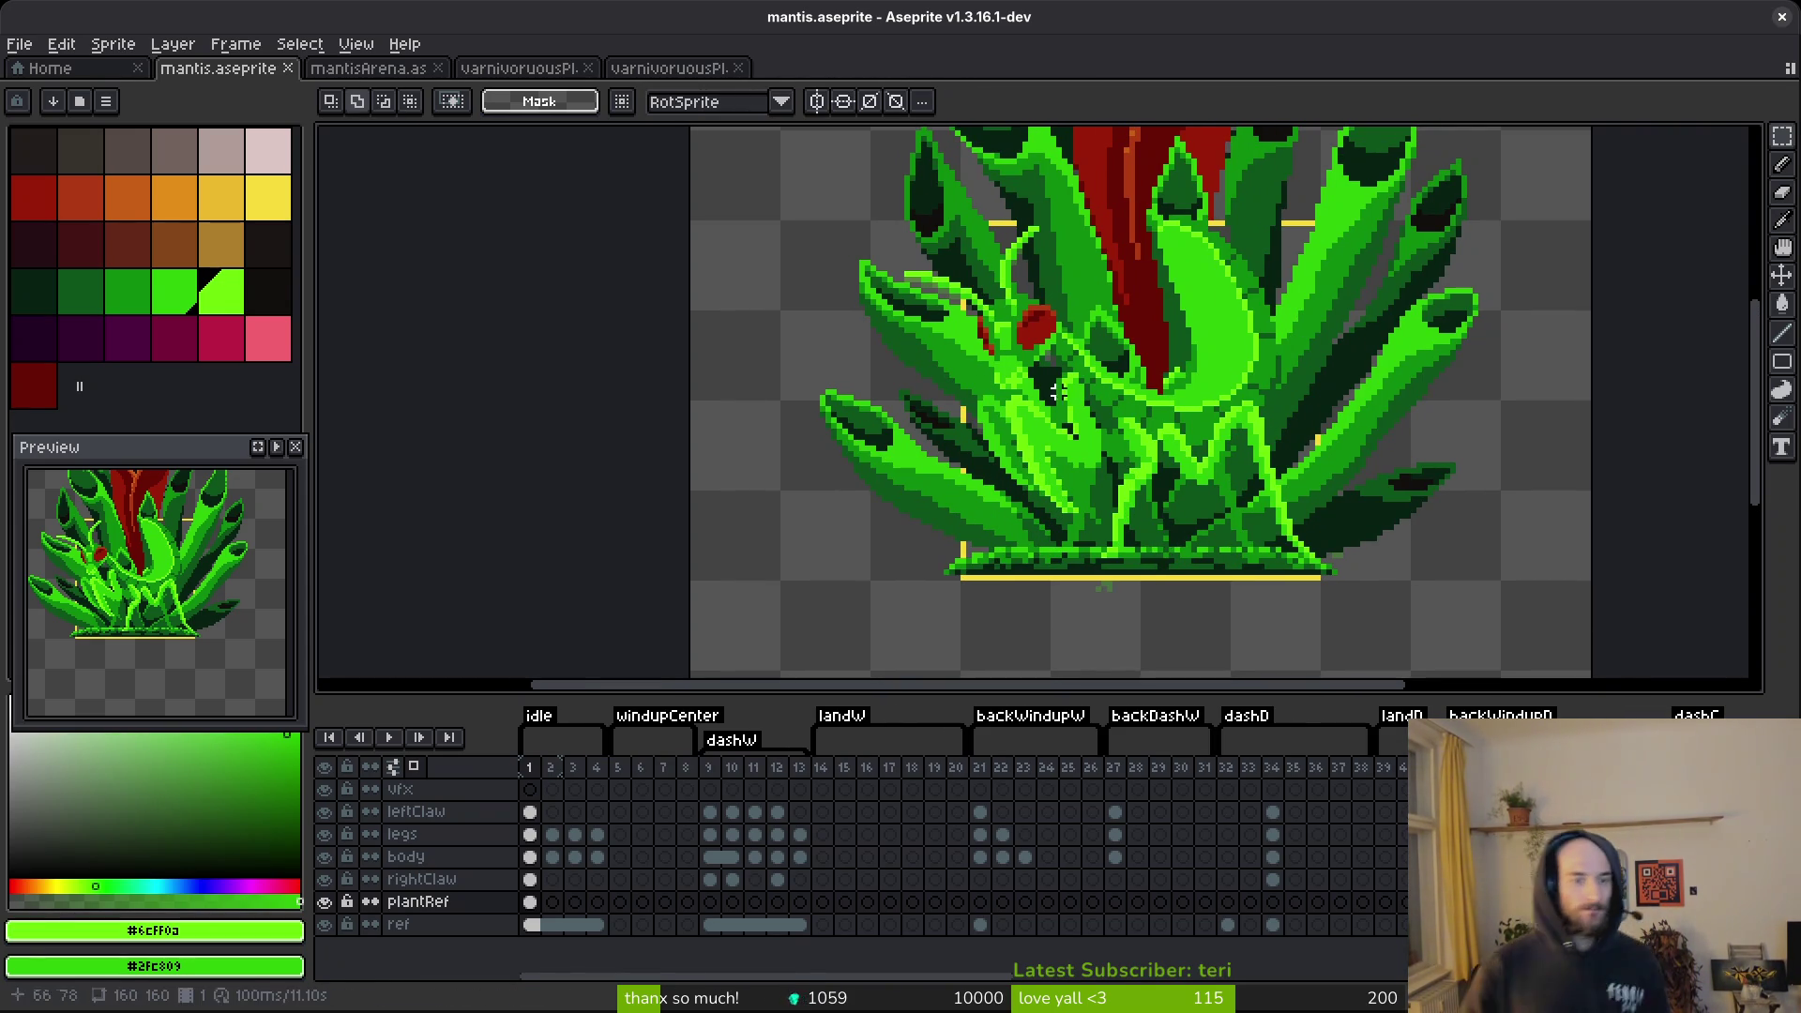
left_click(699, 69)
scroll(1076, 524, "up", 1)
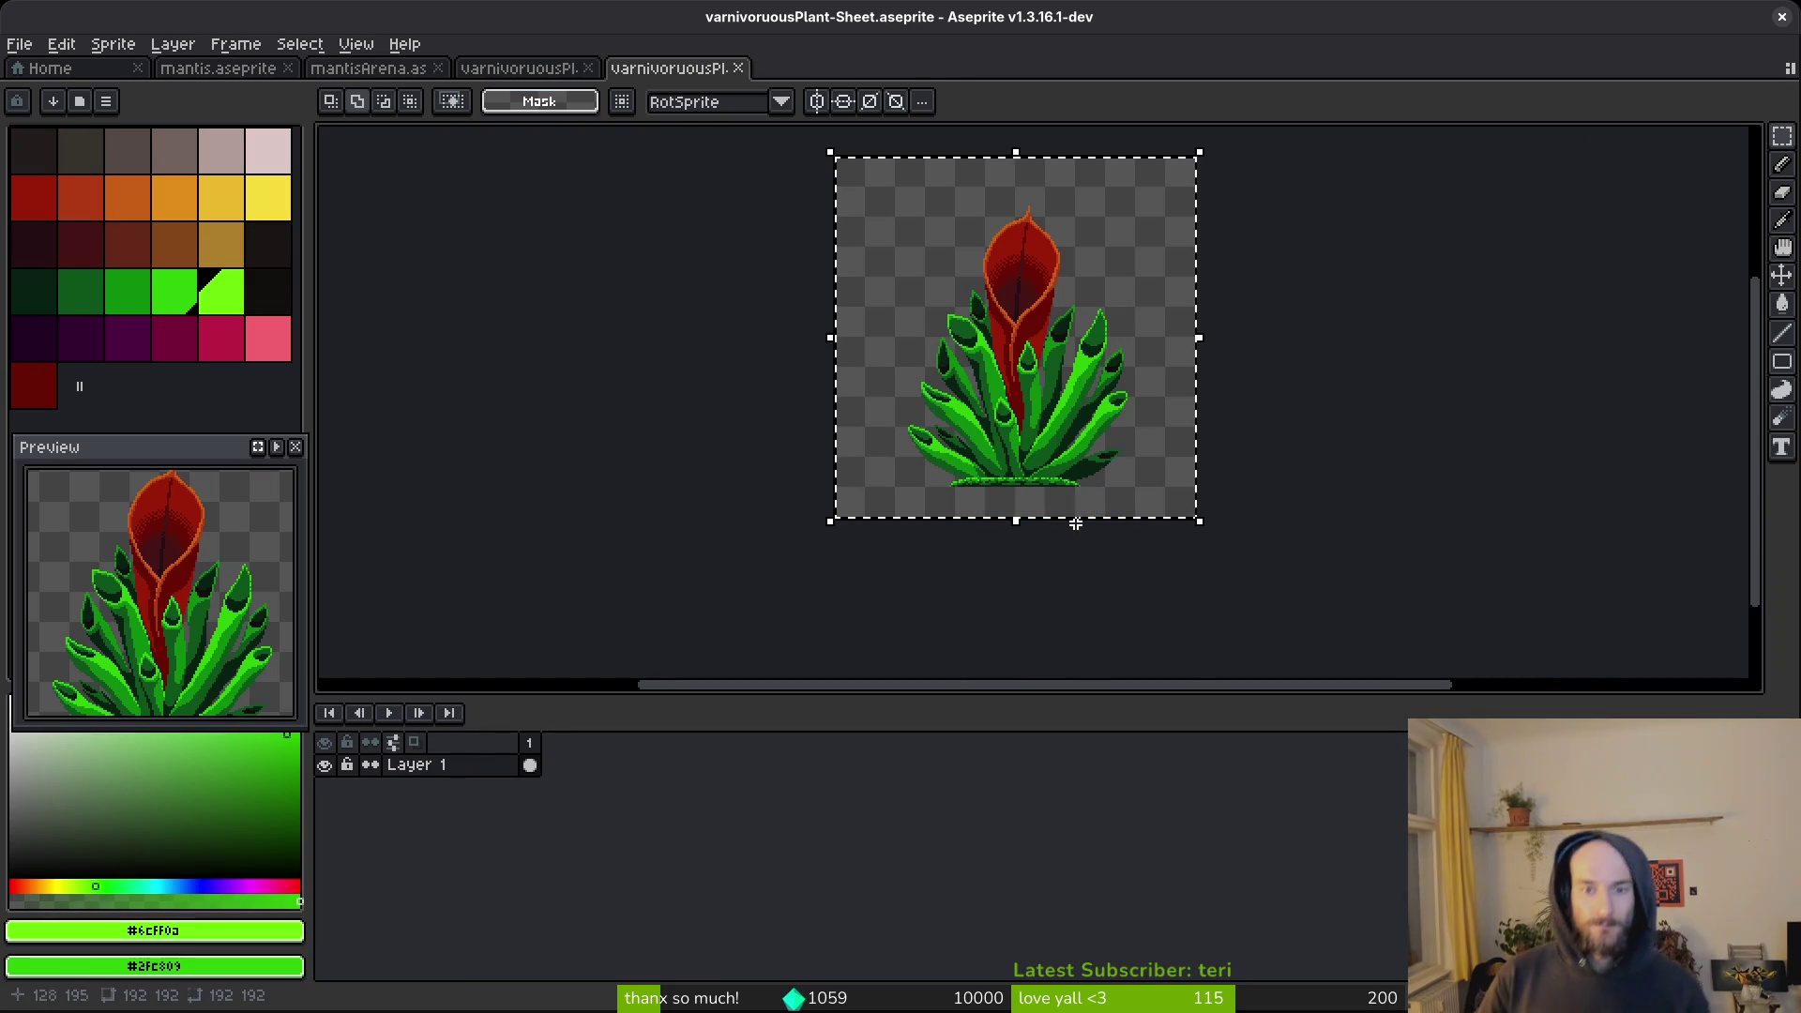
Sample the bright and darker greens along the sheet's ground strip.
scroll(1085, 498, "up", 3)
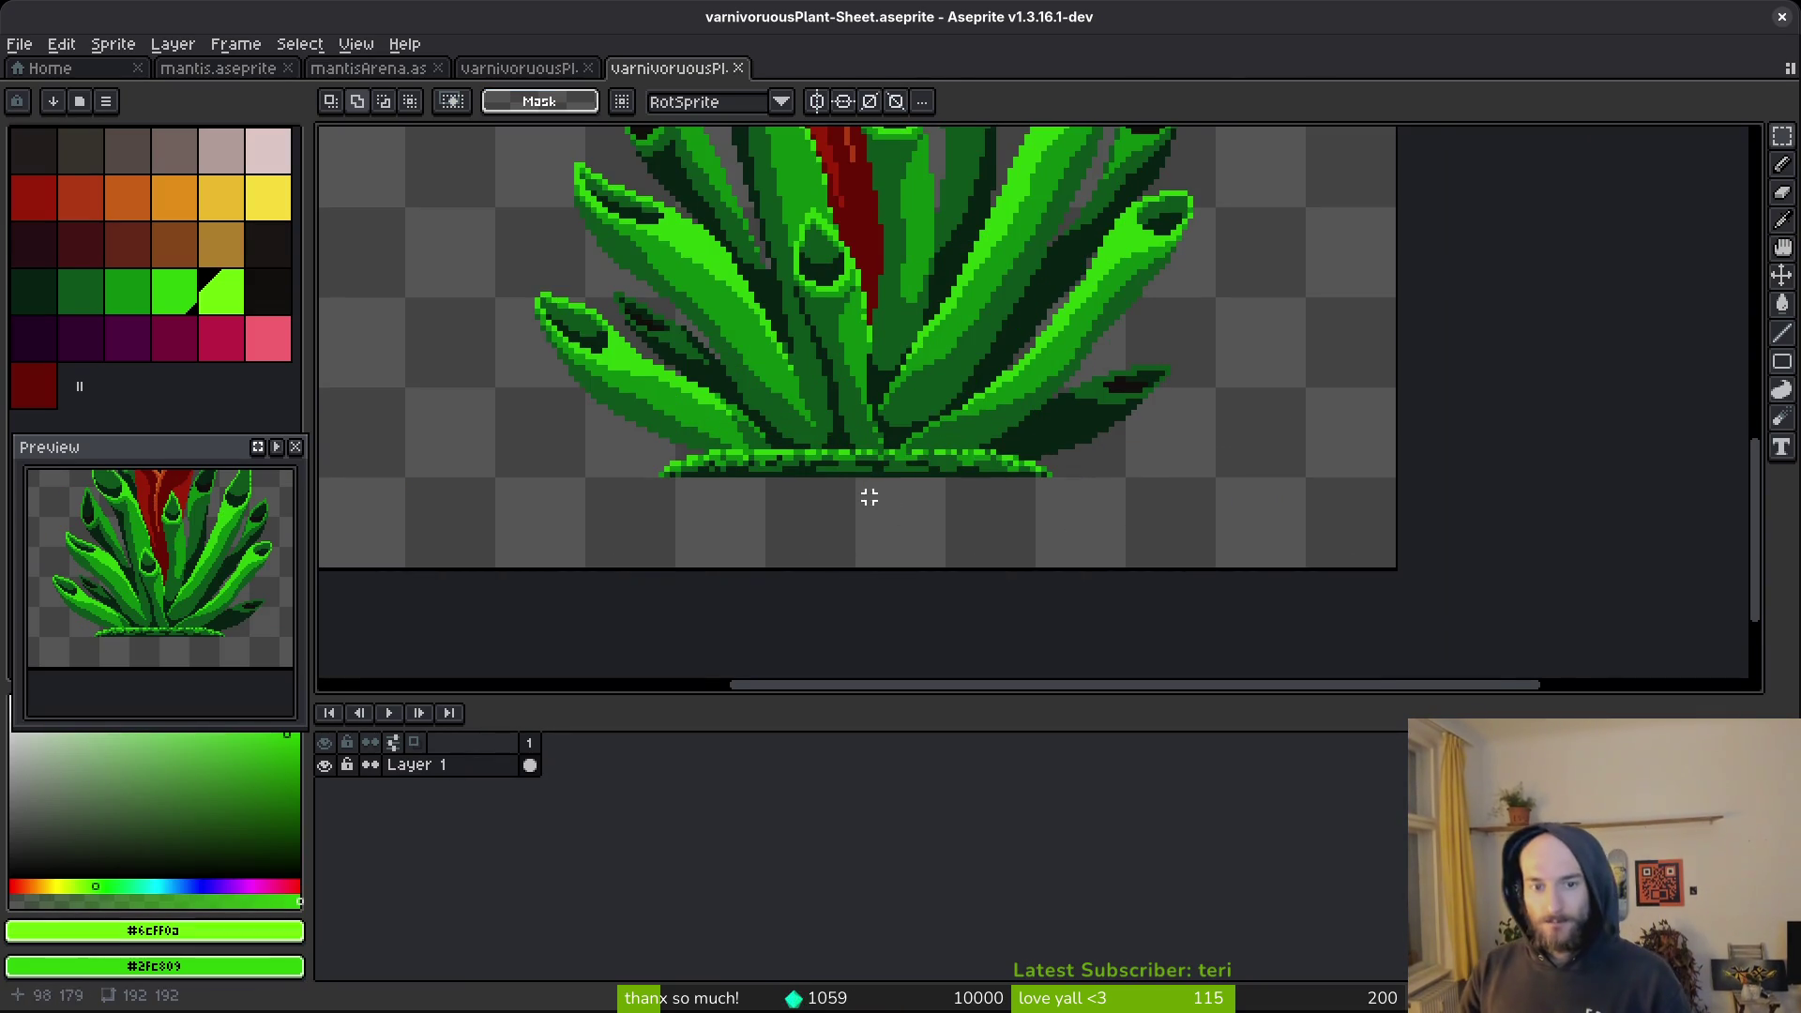
scroll(948, 490, "up", 3)
key("f")
left_click(993, 414, "alt")
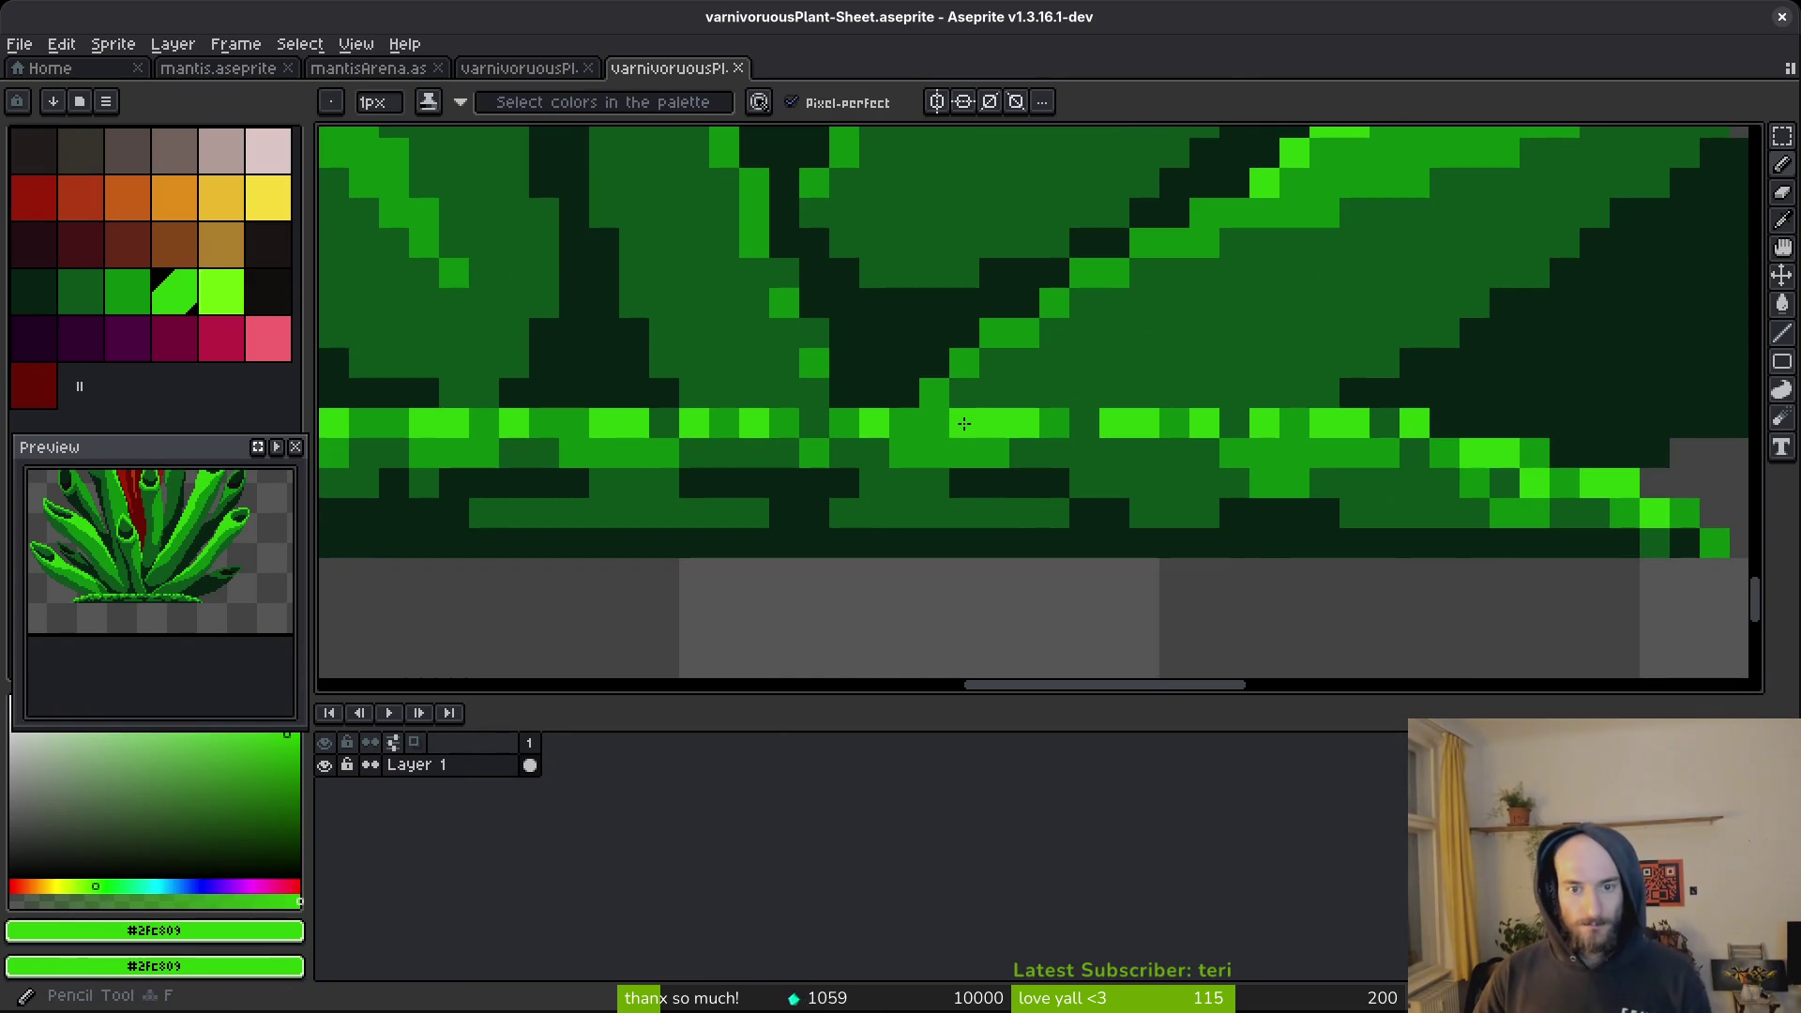
left_click_drag(978, 430, 1265, 497)
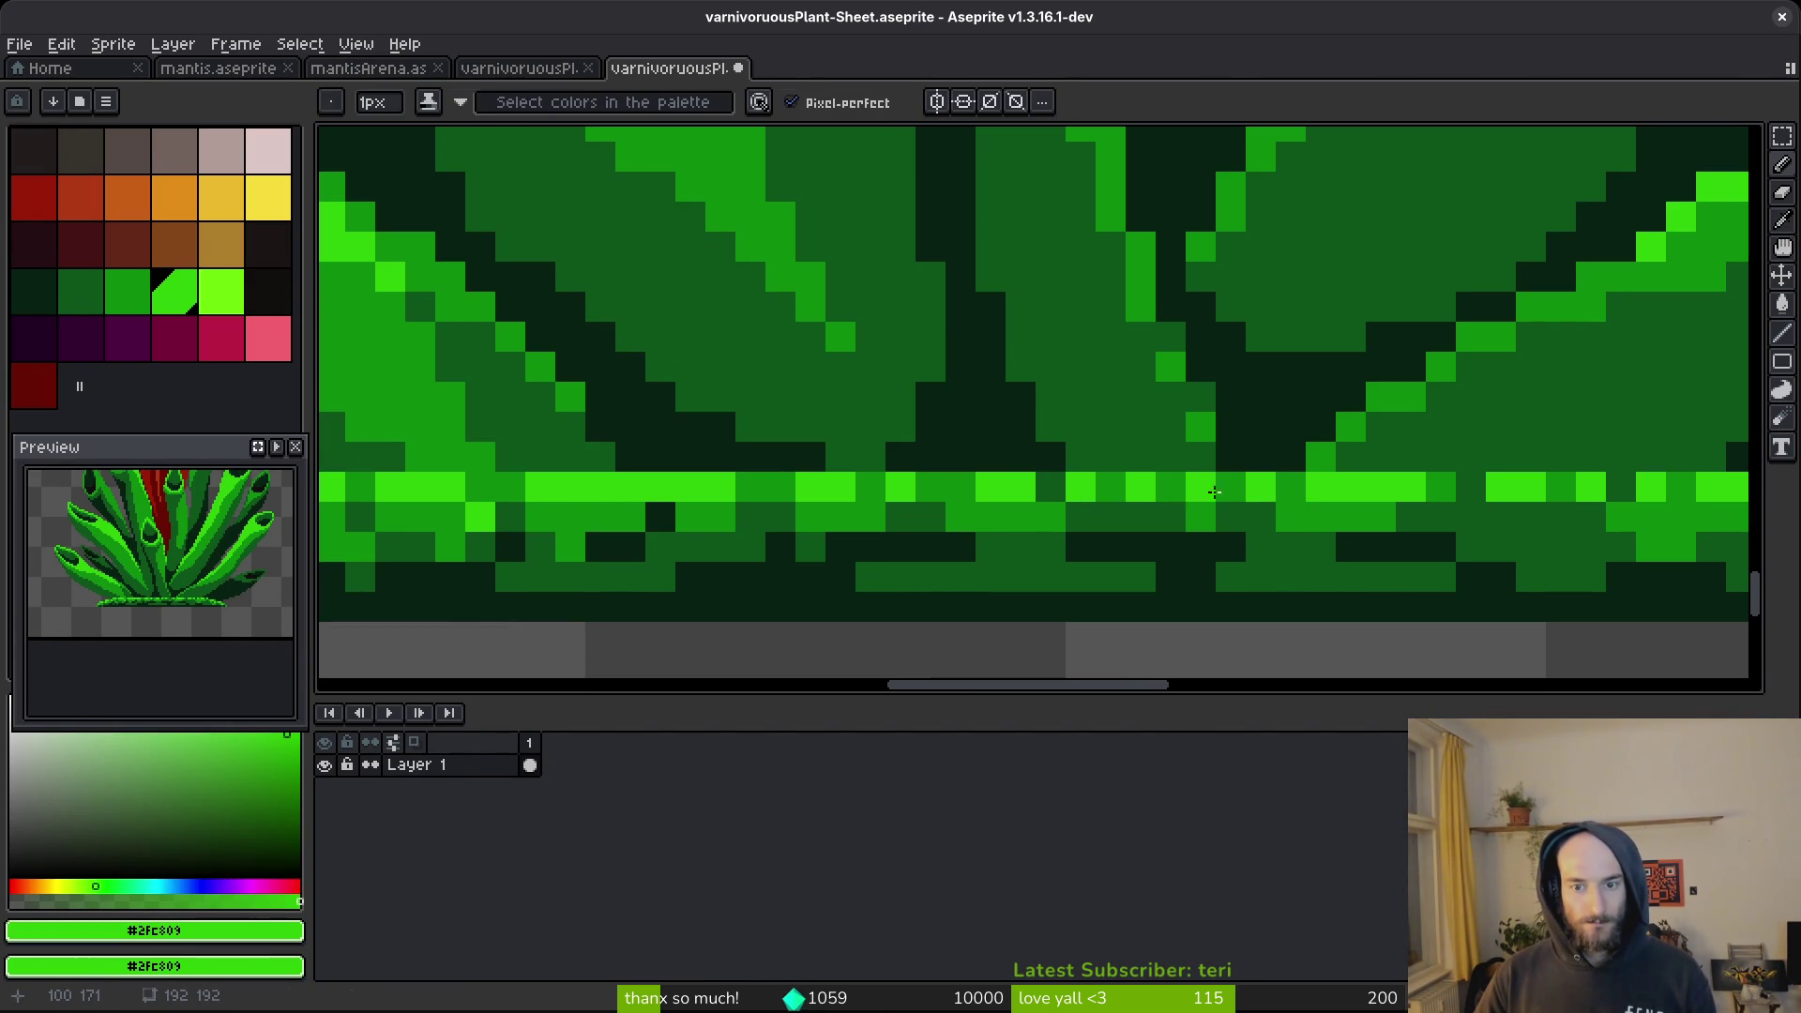
left_click(1208, 483, "alt")
scroll(1089, 481, "down", 5)
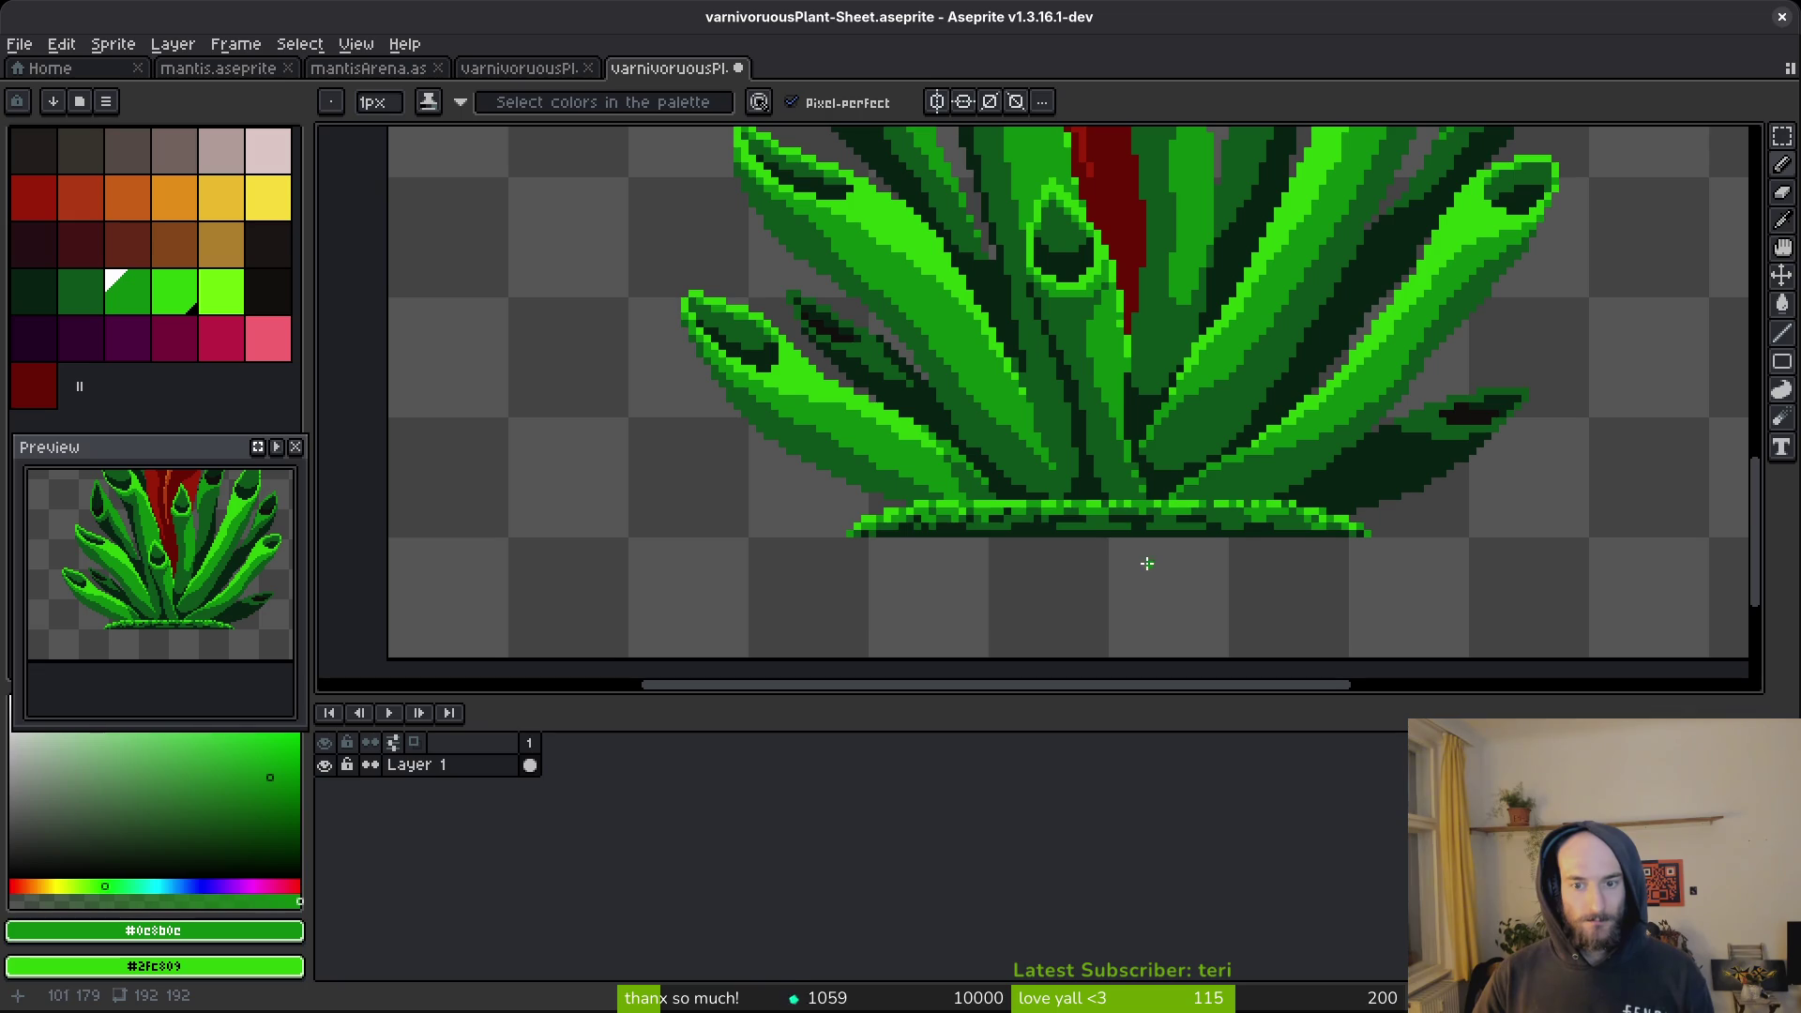
scroll(1155, 555, "up", 4)
left_click(1155, 508, "alt")
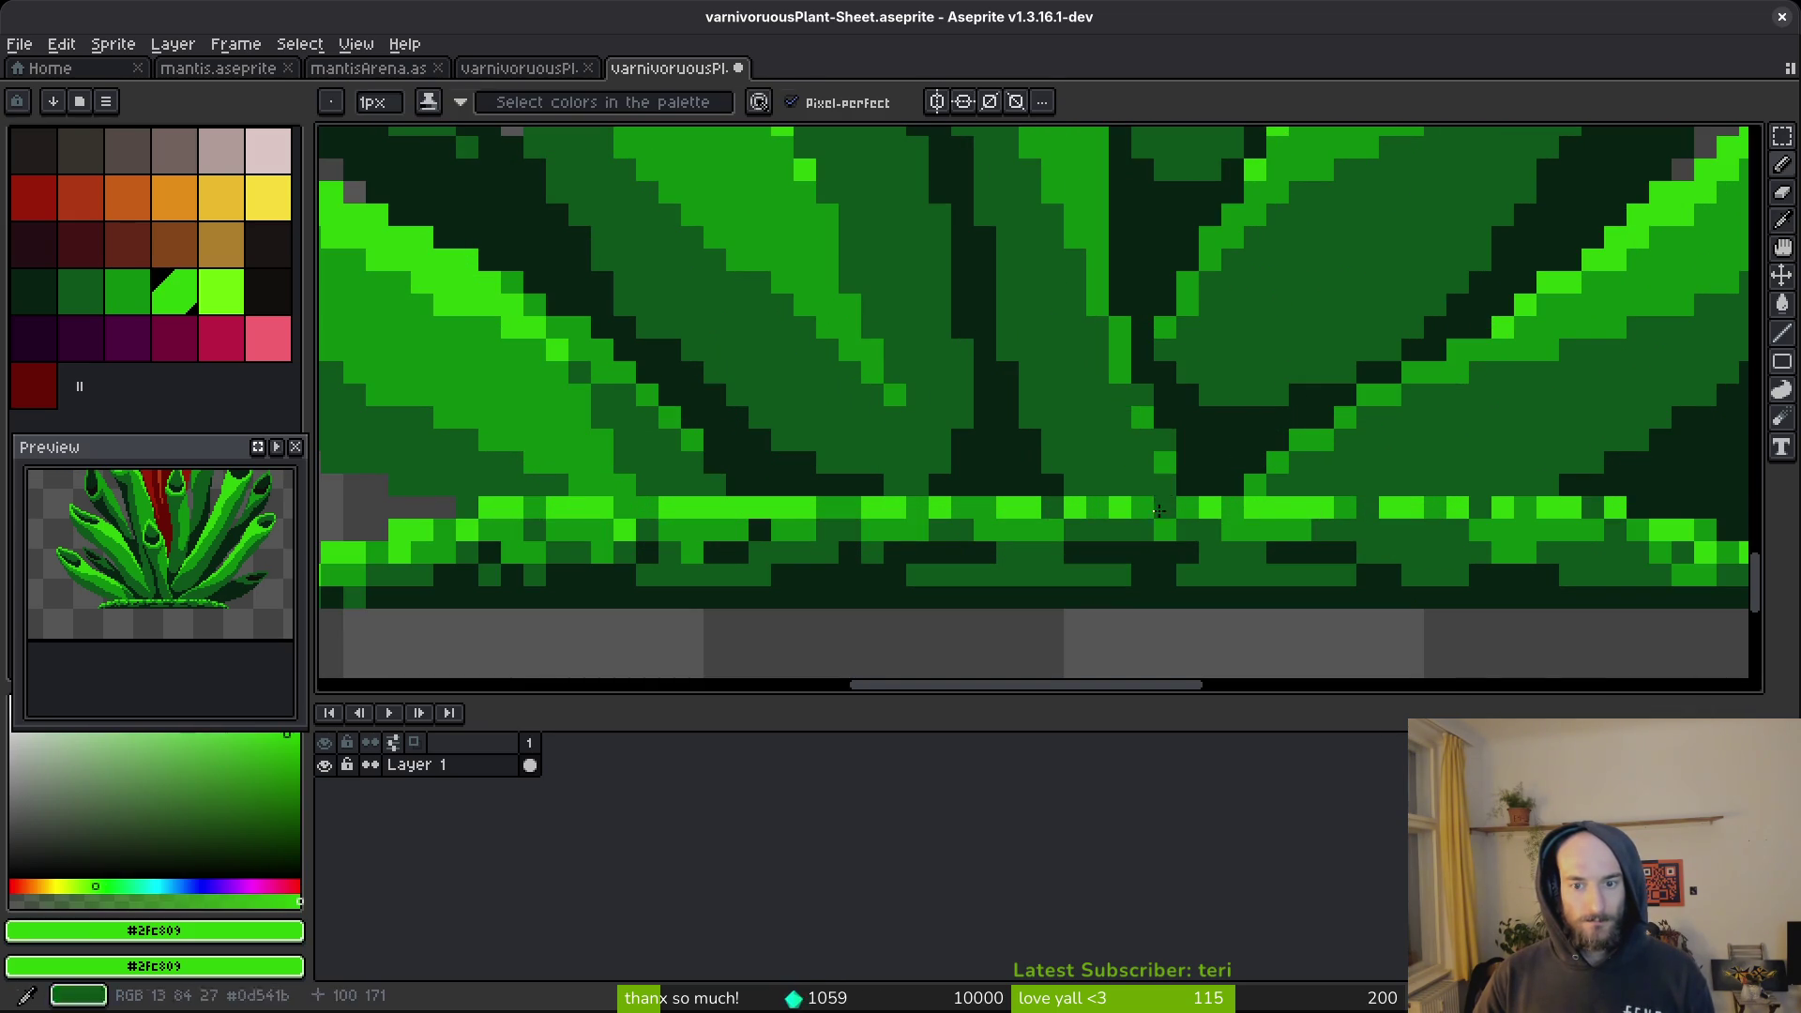
left_click_drag(1050, 506, 1050, 481)
left_click(1050, 481, "alt")
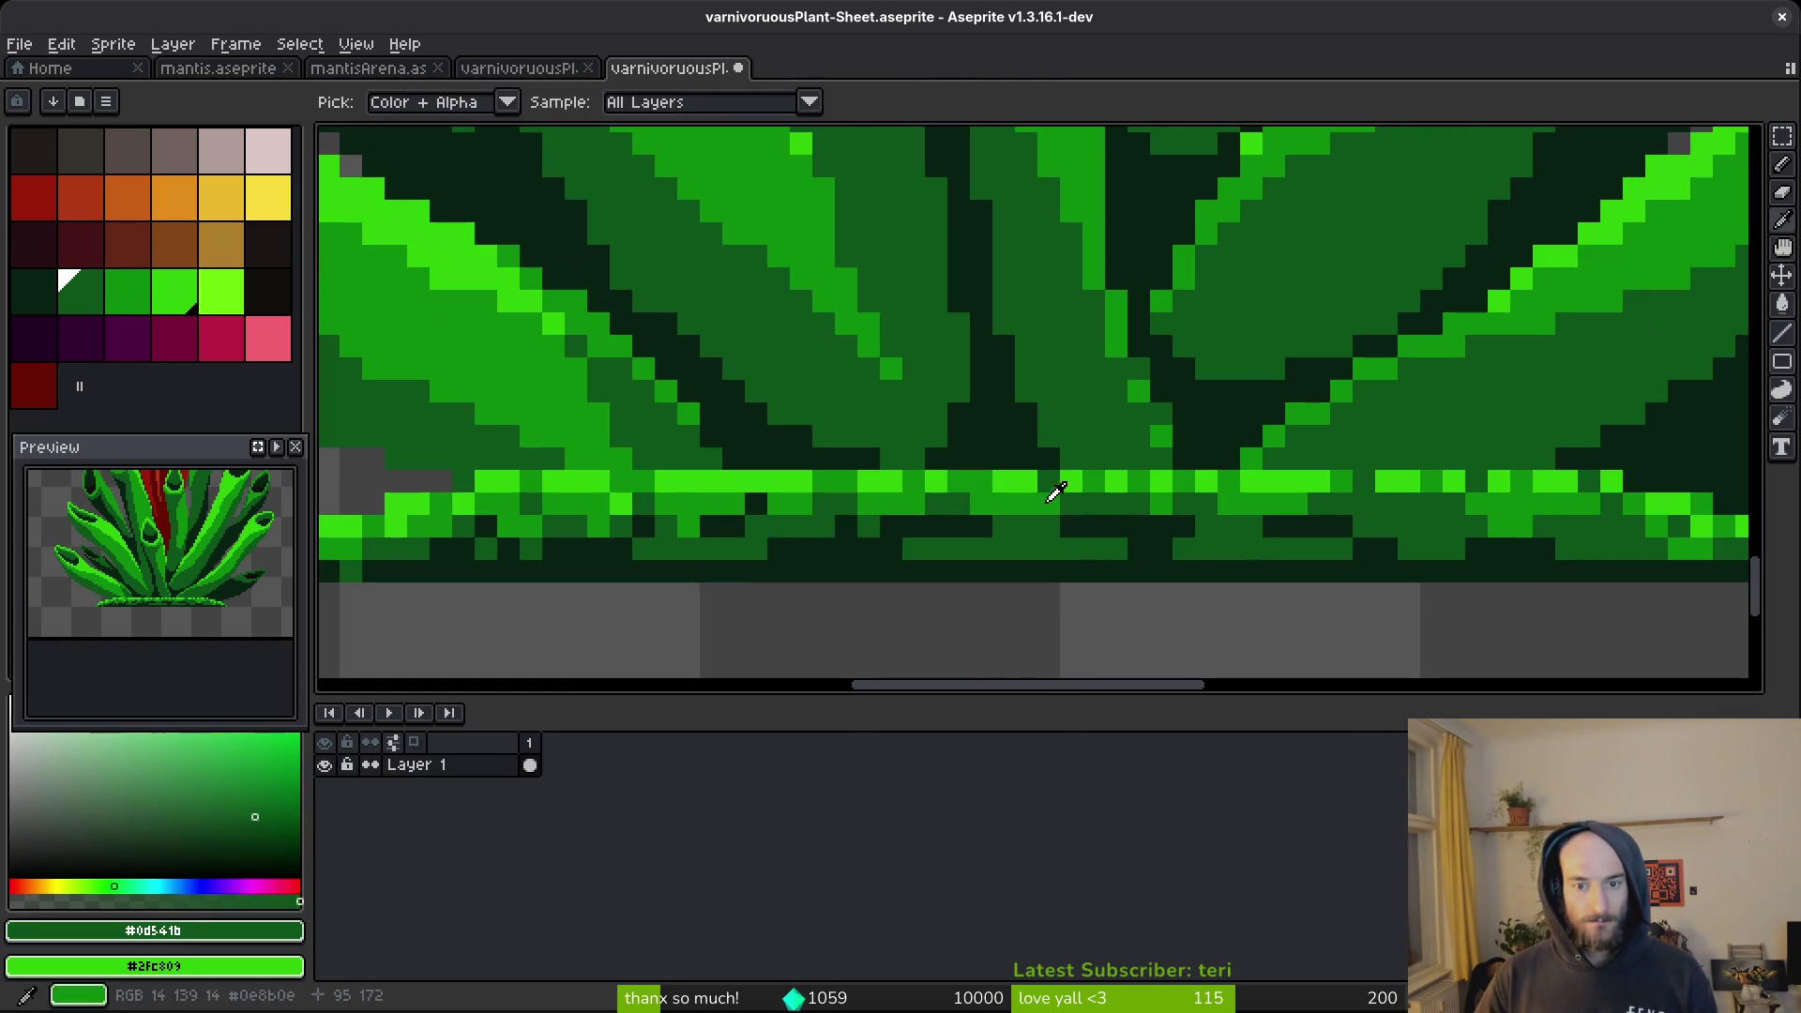
scroll(1051, 481, "down", 3)
scroll(1051, 481, "up", 3)
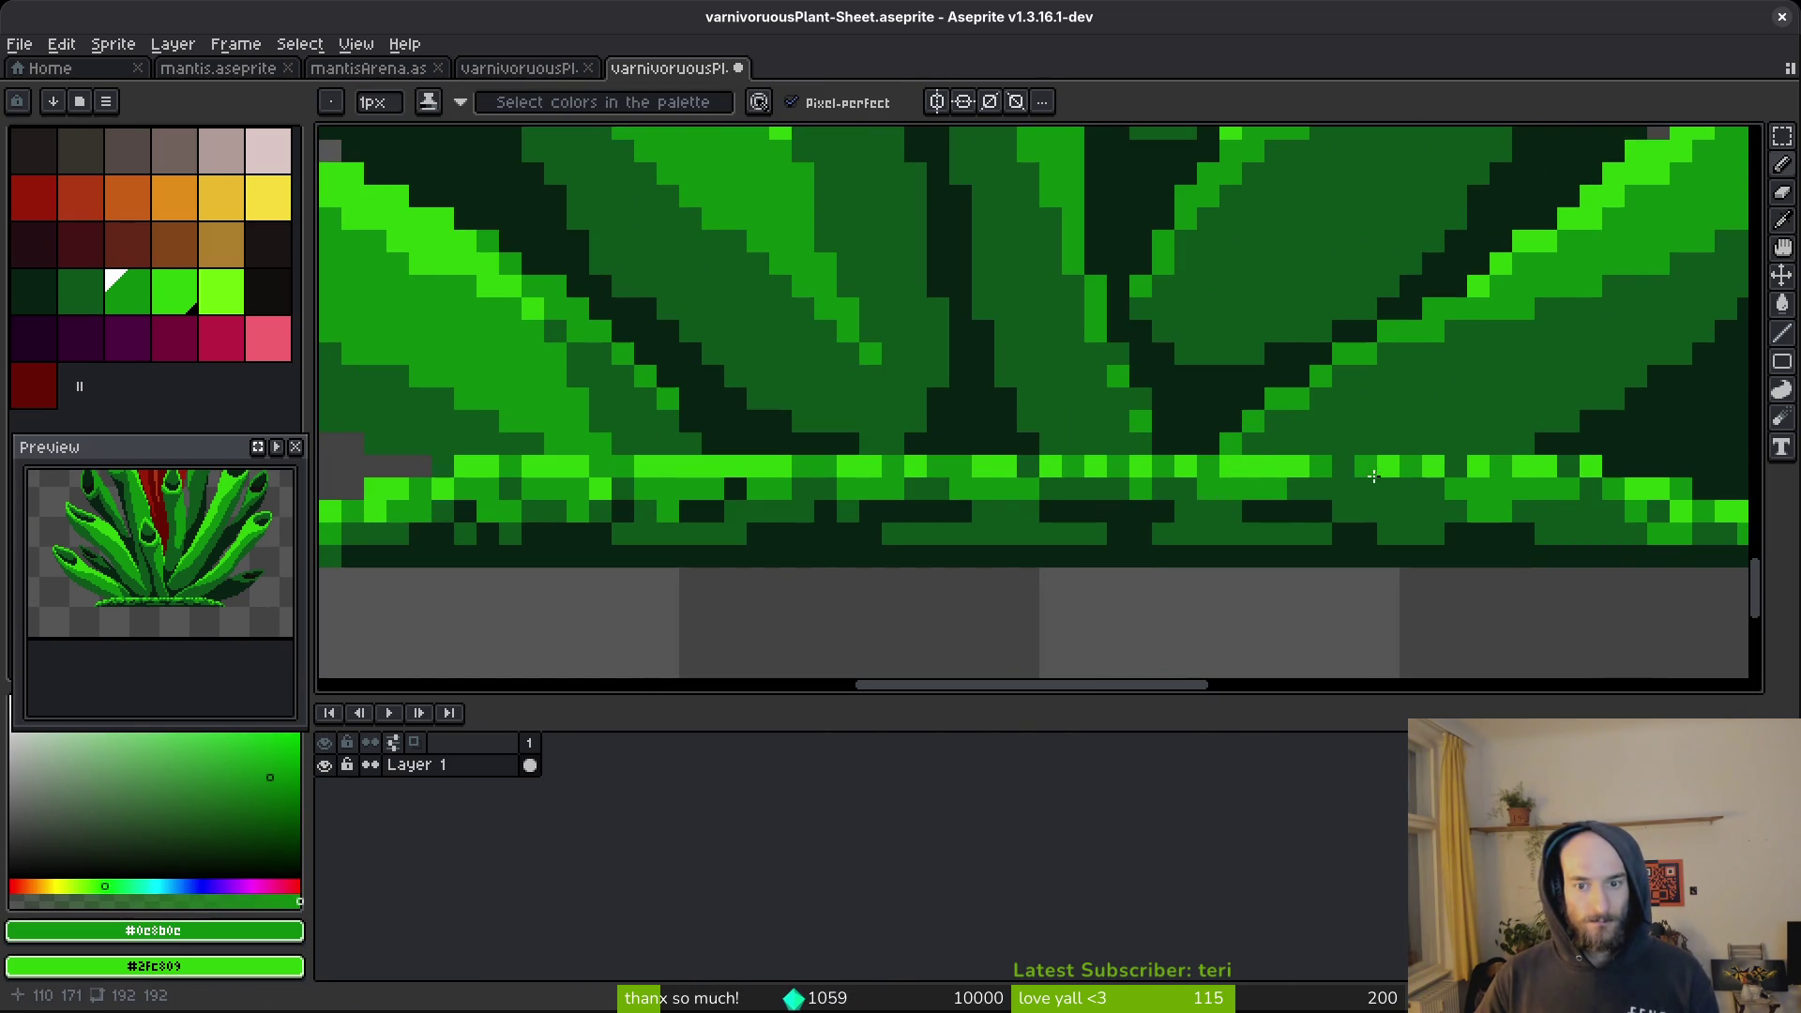
scroll(1299, 527, "down", 3)
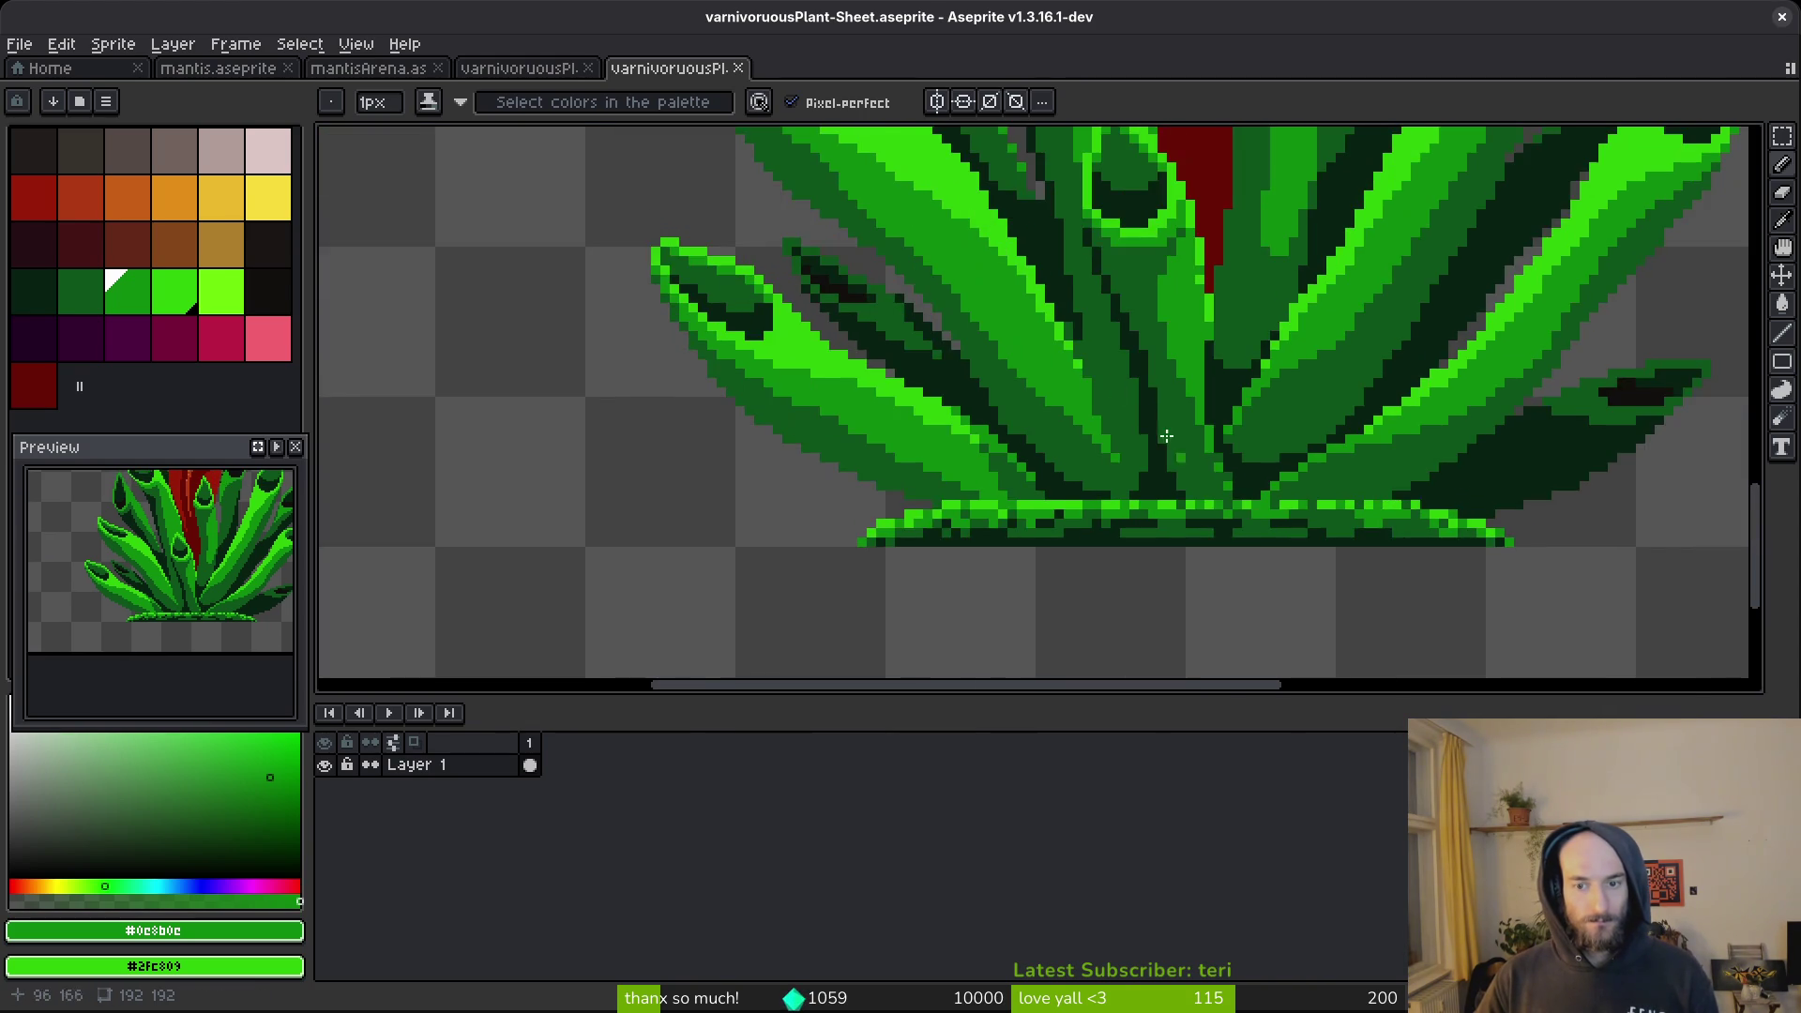
Close the exported plant sheet without saving it.
key("ctrl+shift+s")
type("q")
key("Escape")
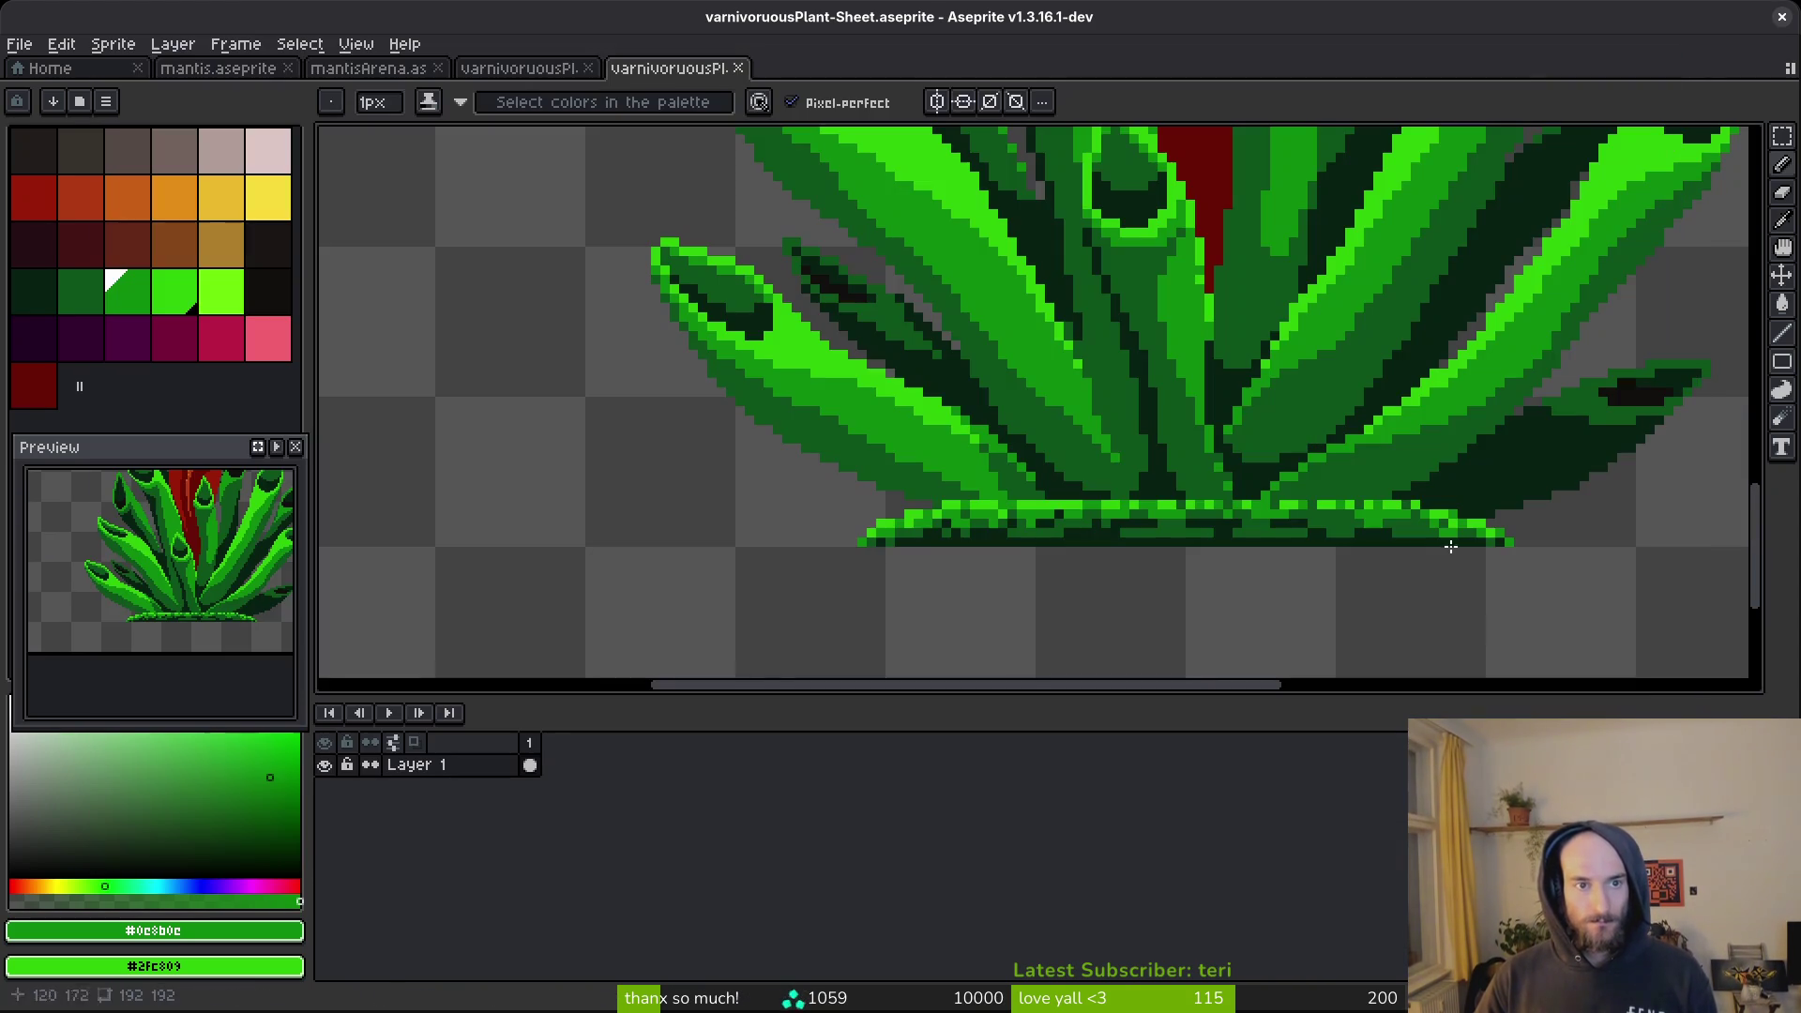
key("ctrl+w")
scroll(900, 489, "up", 5)
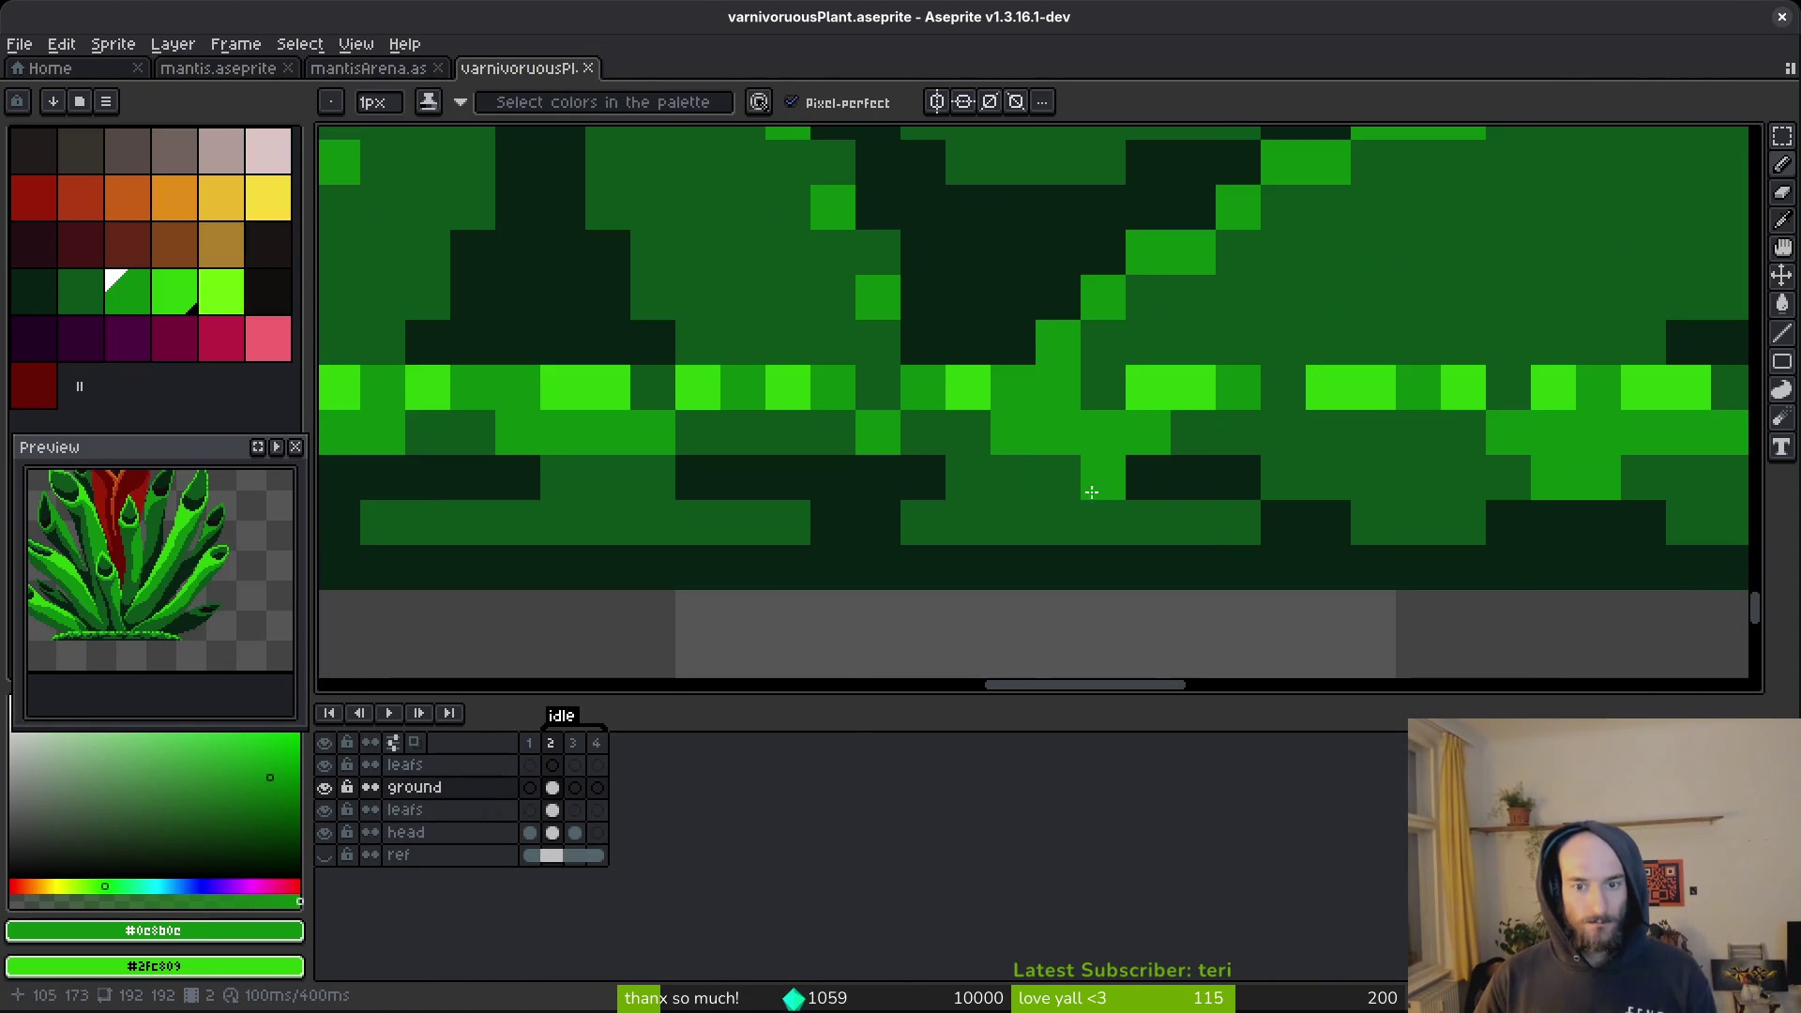
Undo a trial bright-green ground pixel and hide the leafs and head layers.
left_click(1041, 394, "alt")
left_click(878, 387)
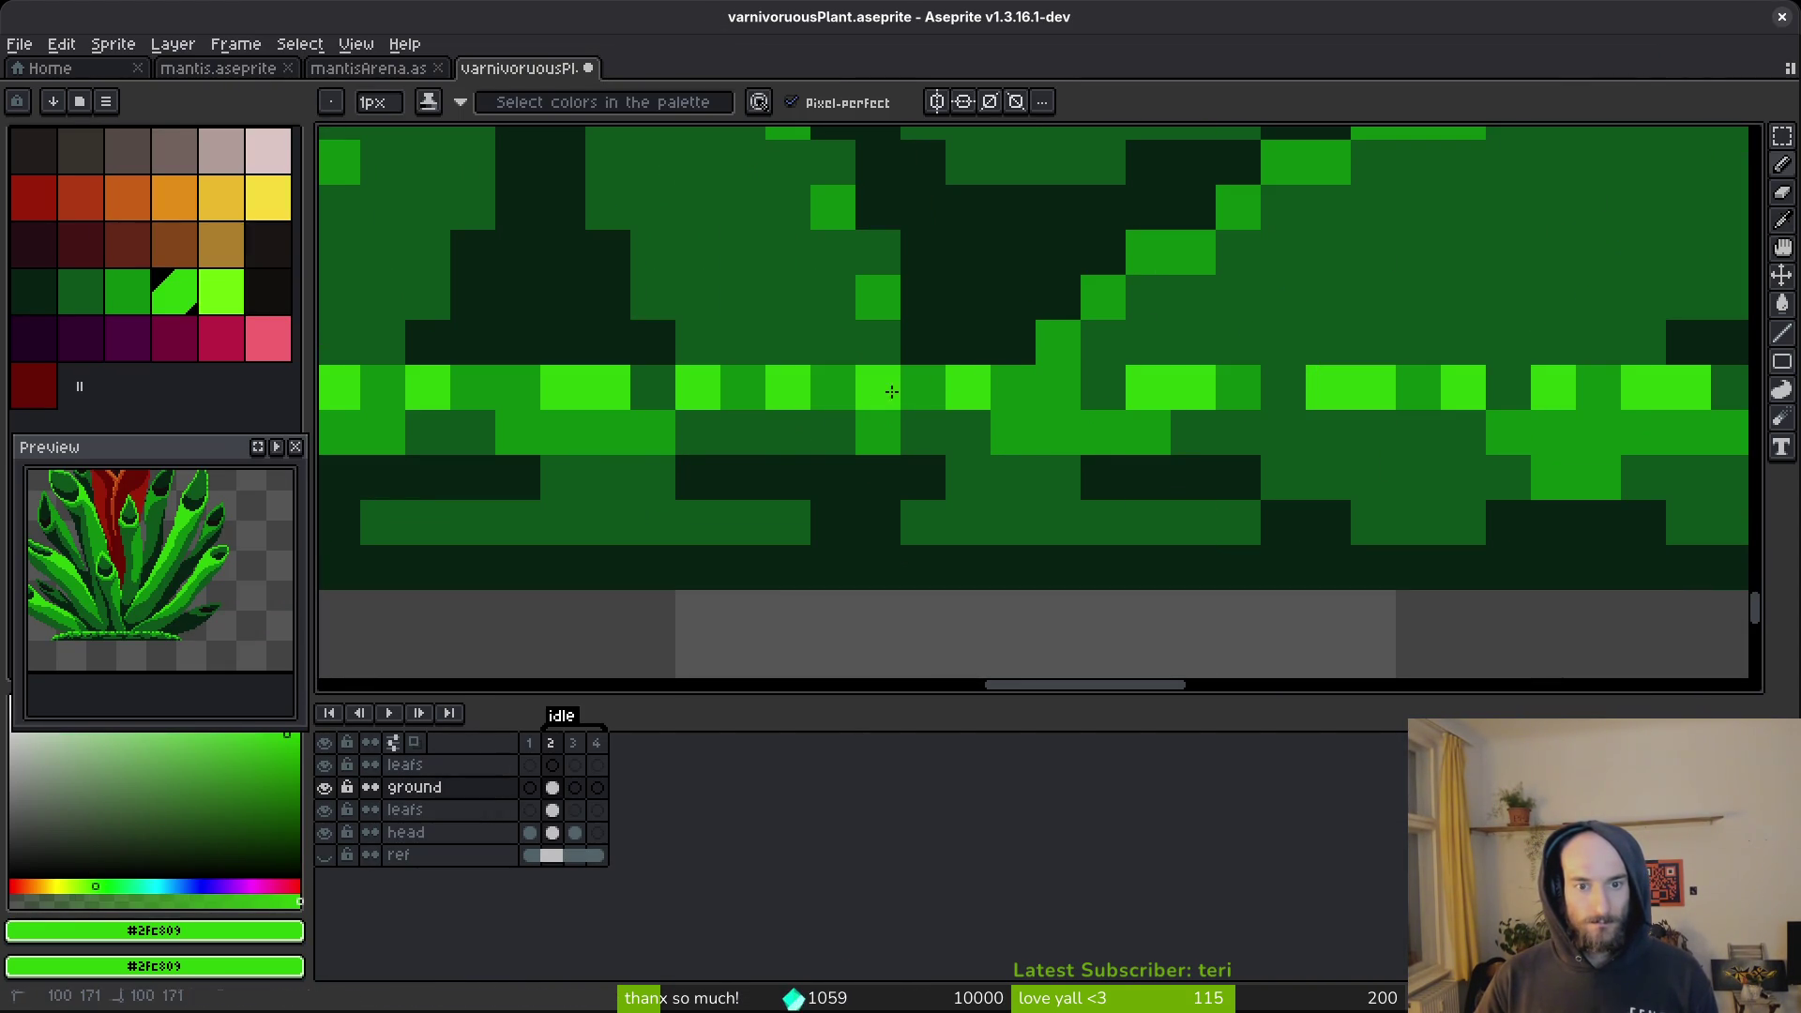
left_click(659, 392, "alt")
key("ctrl+z")
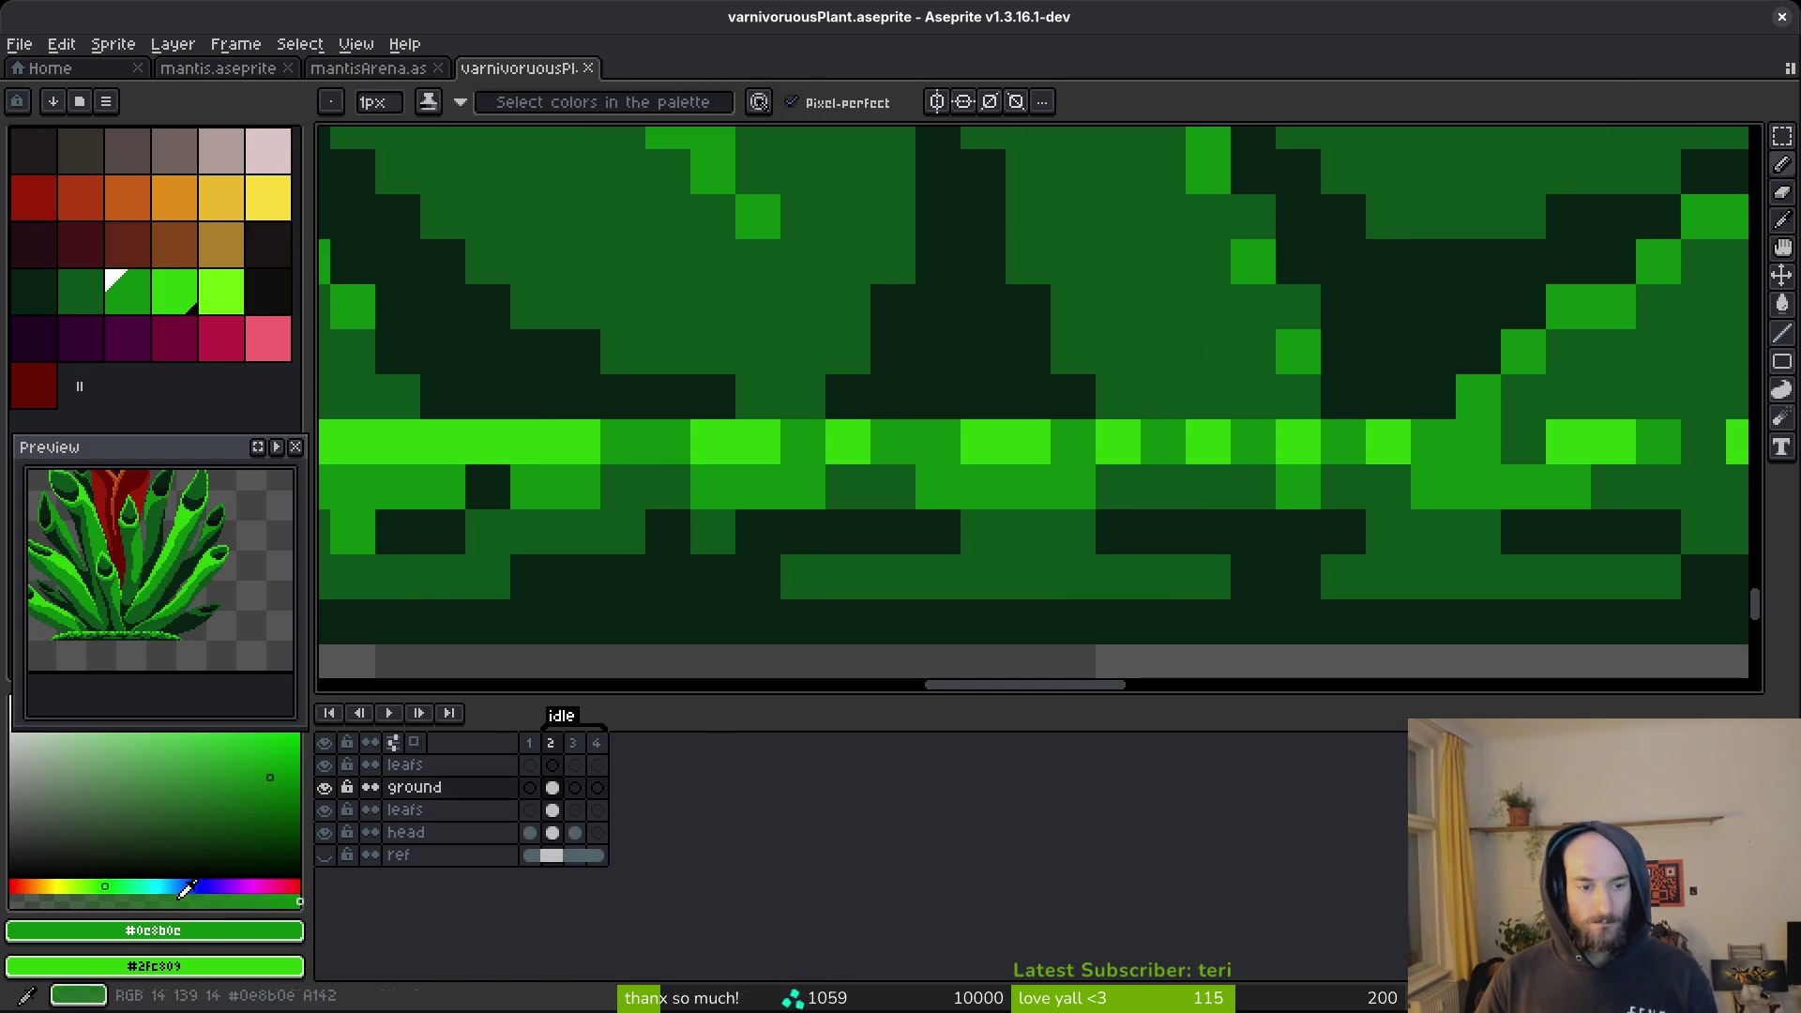
left_click(324, 811)
left_click(325, 832)
Recolour two dark ground pixels mid green and save the plant file.
left_click(1114, 519, "alt")
left_click(1116, 526)
left_click(1163, 528)
left_click(1178, 528, "alt")
left_click(1238, 530, "alt")
scroll(1219, 530, "down", 2)
key("ctrl+s")
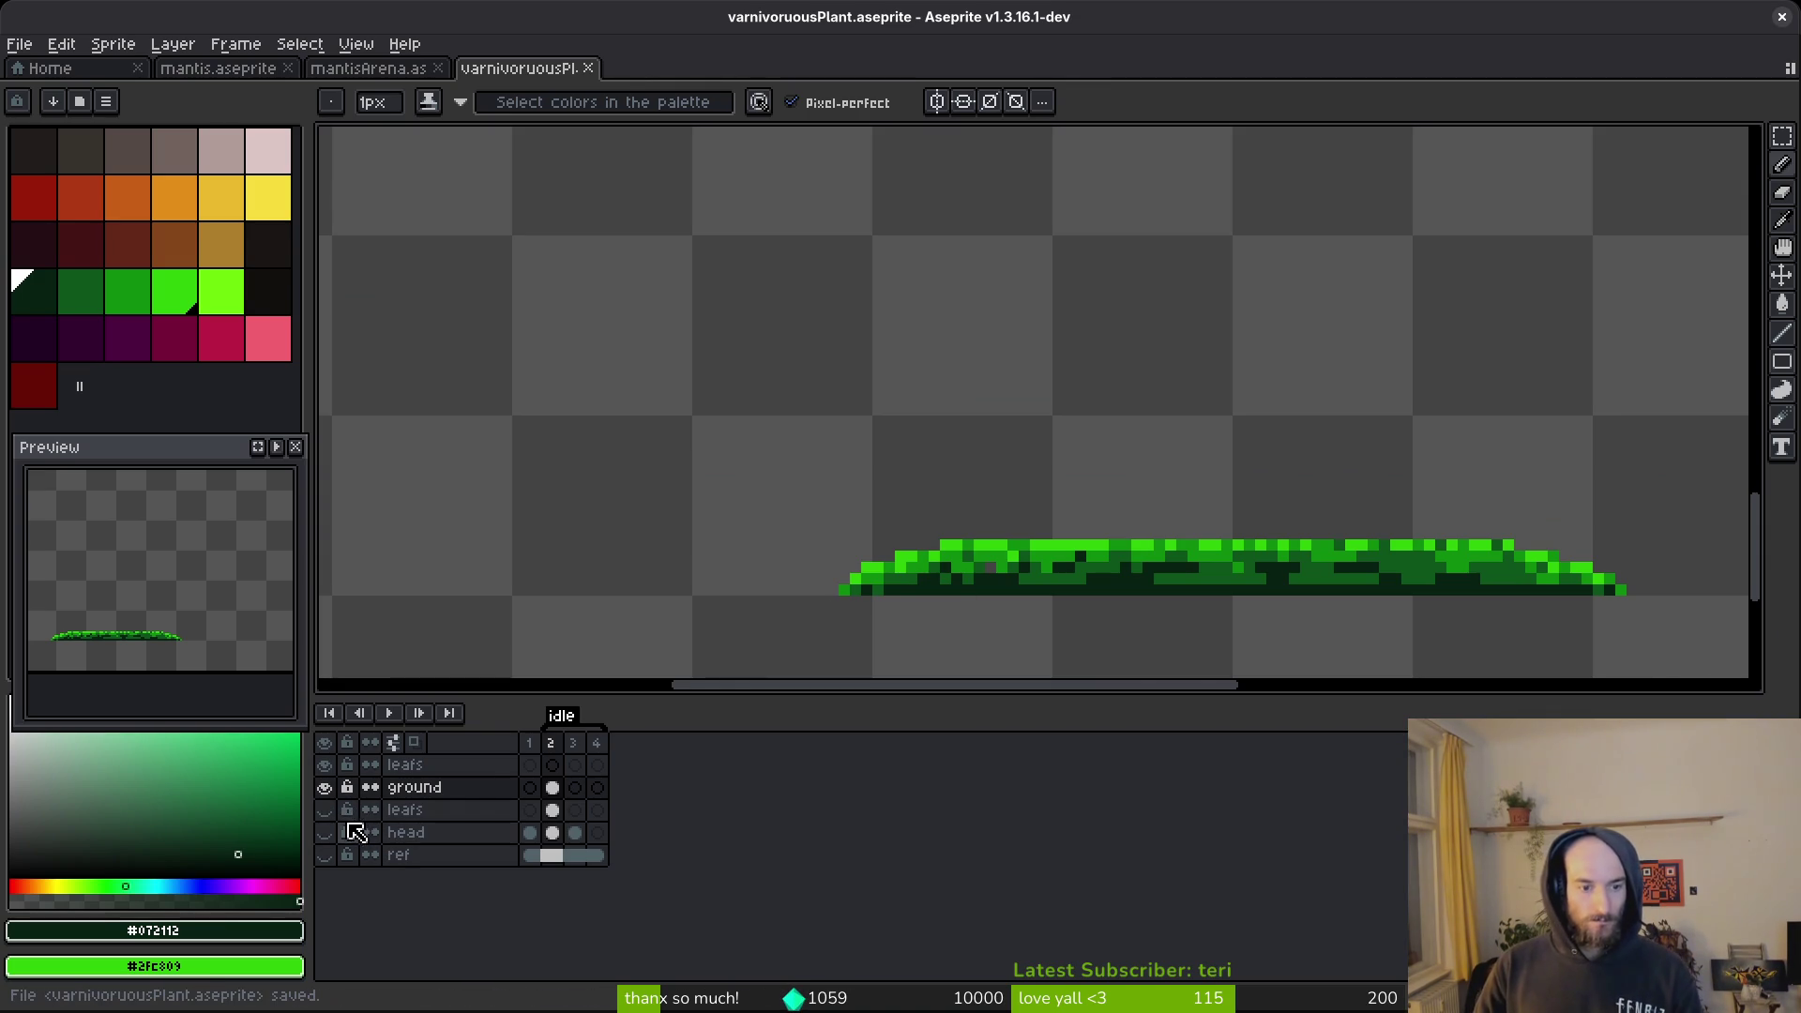
Show the leafs and head layers again, cancel the sprite sheet export, and save.
left_click(324, 809)
scroll(1242, 519, "up", 4)
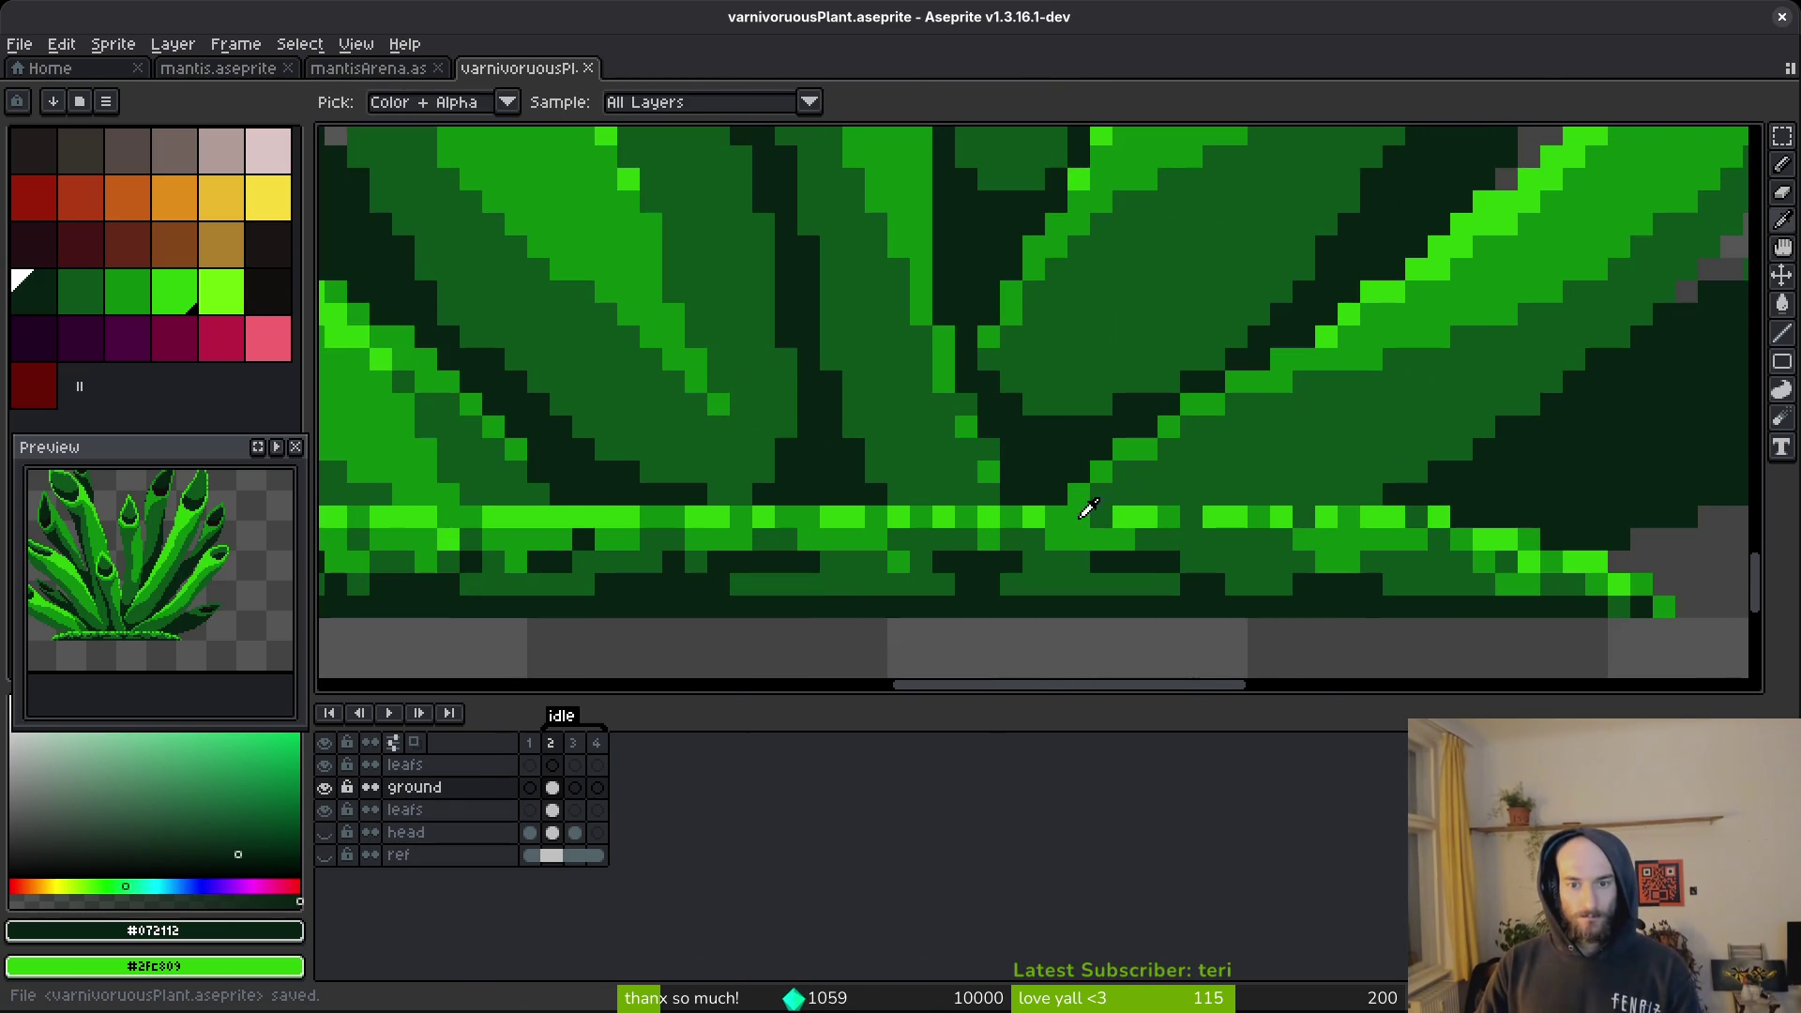
left_click(1032, 514, "alt")
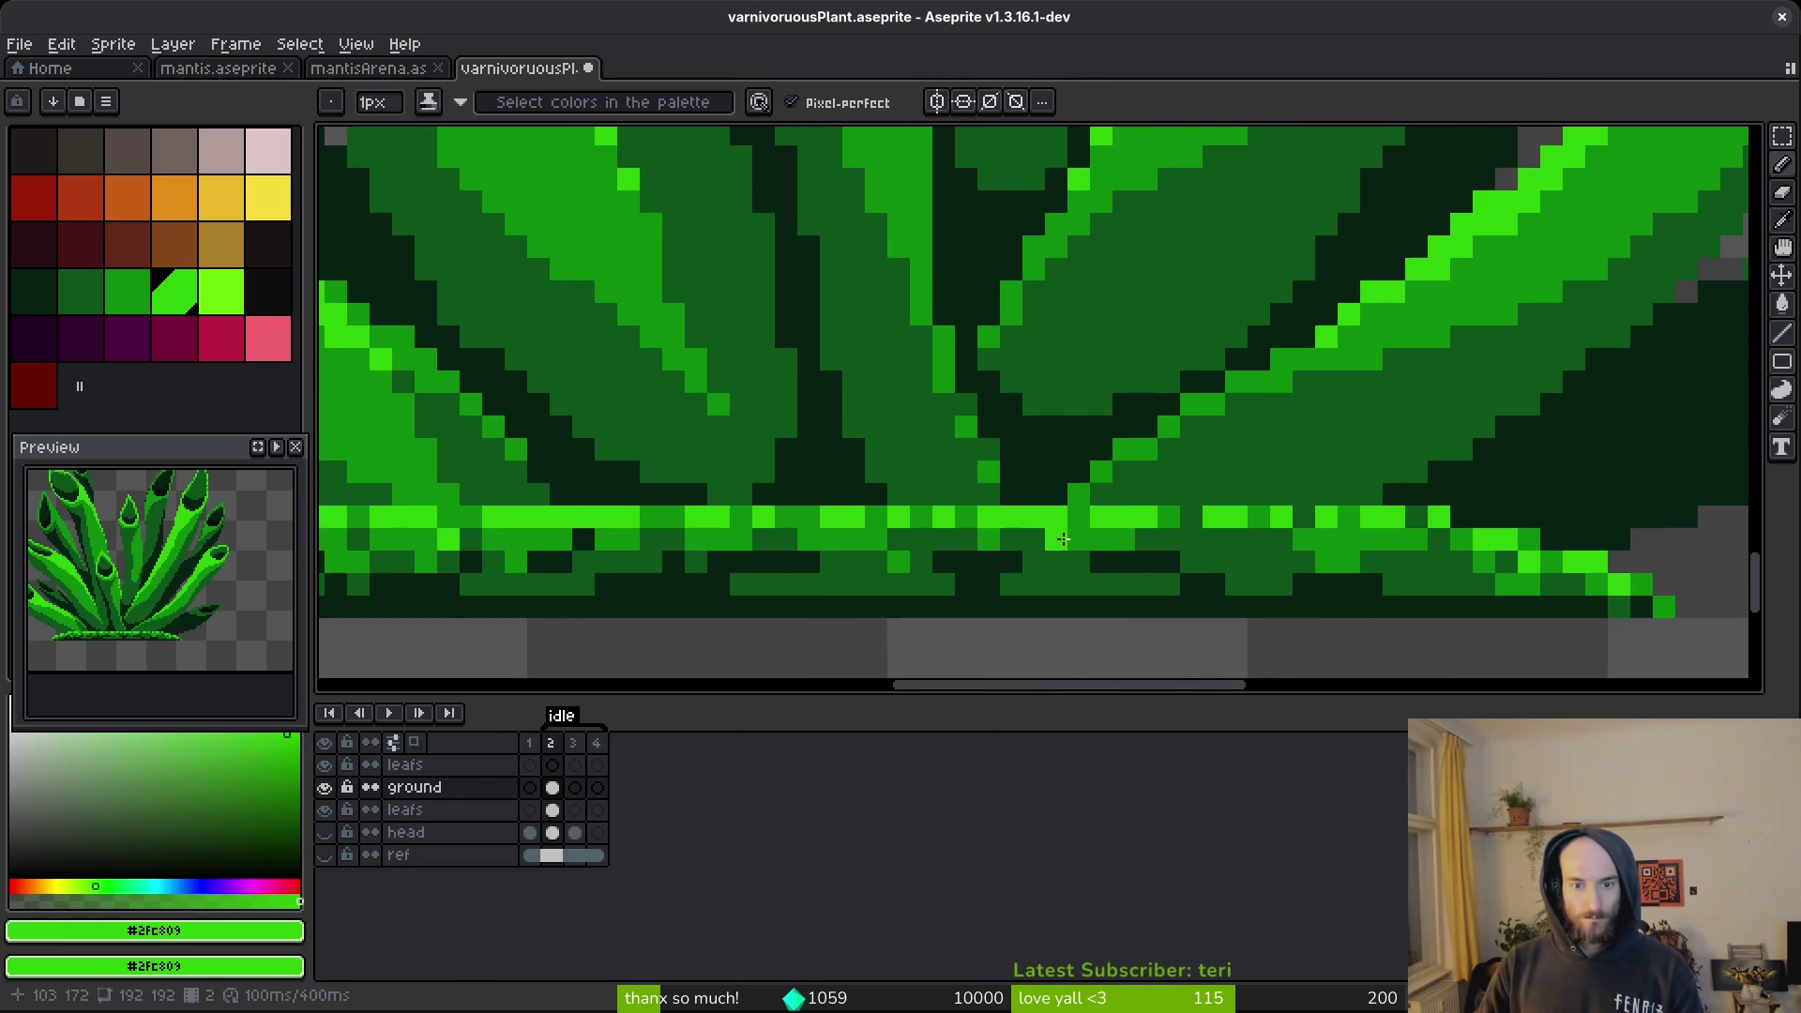
scroll(1060, 538, "down", 3)
scroll(1108, 558, "up", 2)
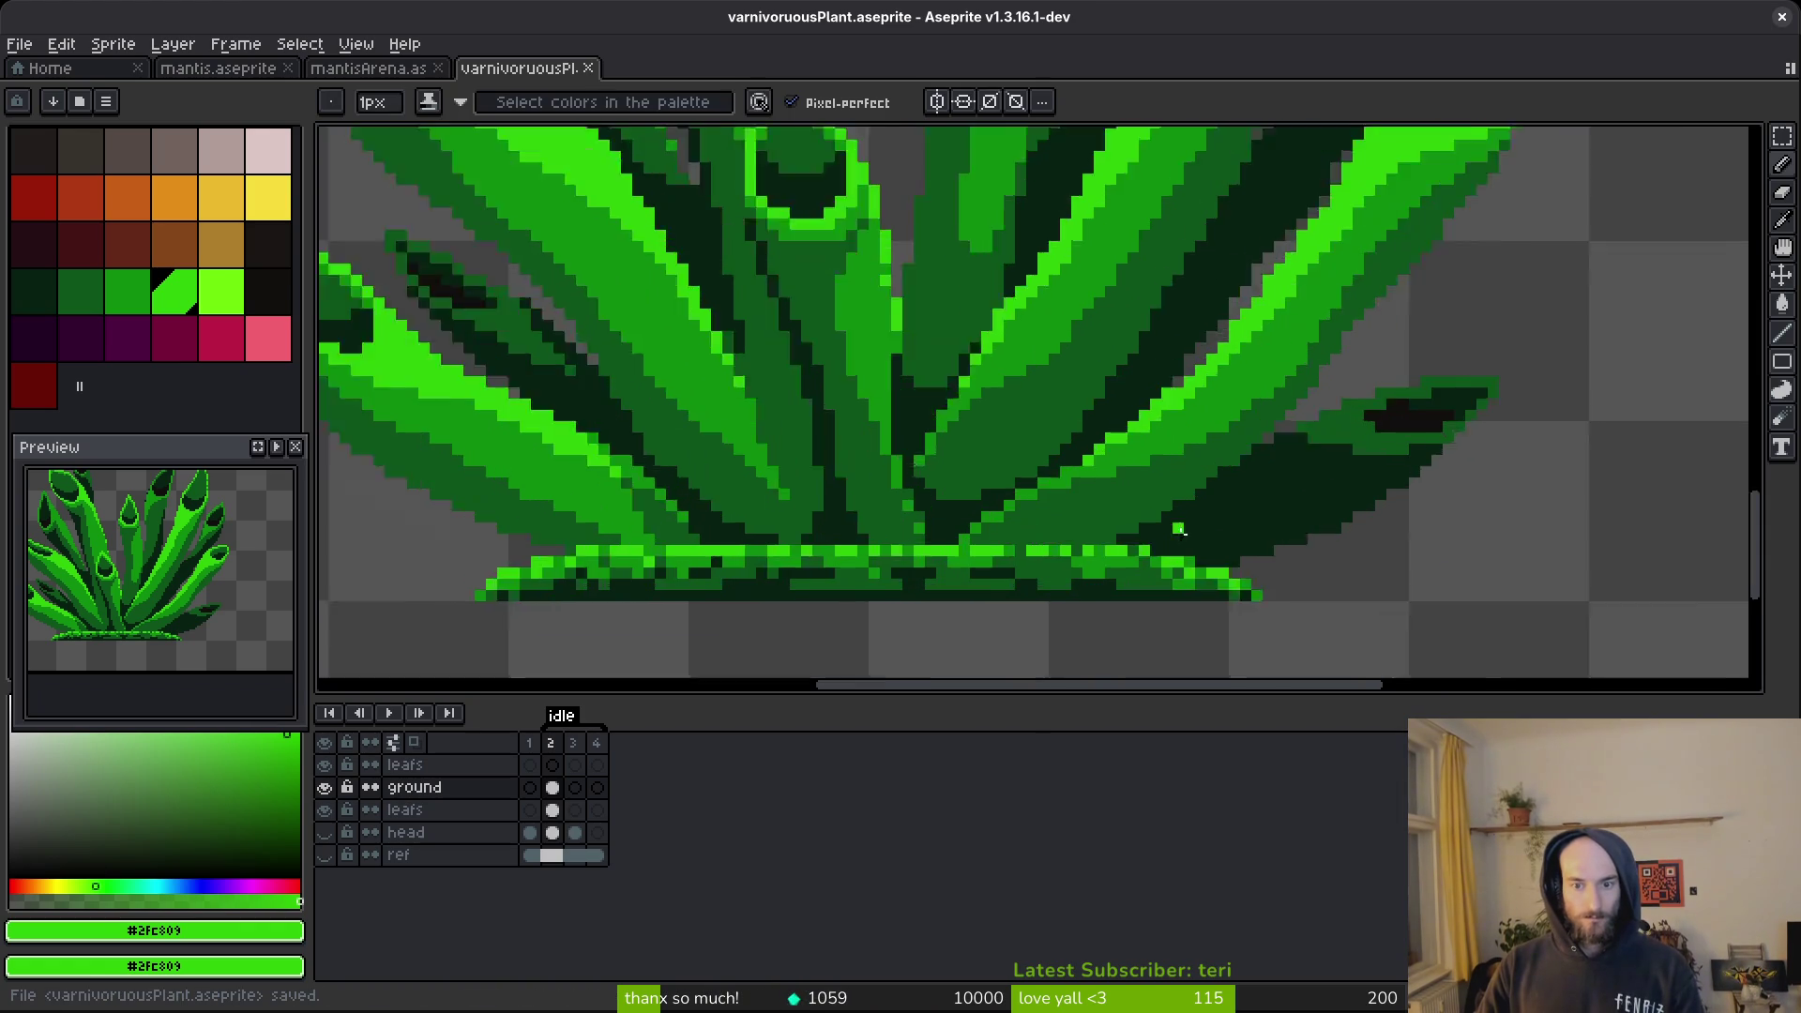
scroll(1072, 514, "down", 2)
key("ctrl+e")
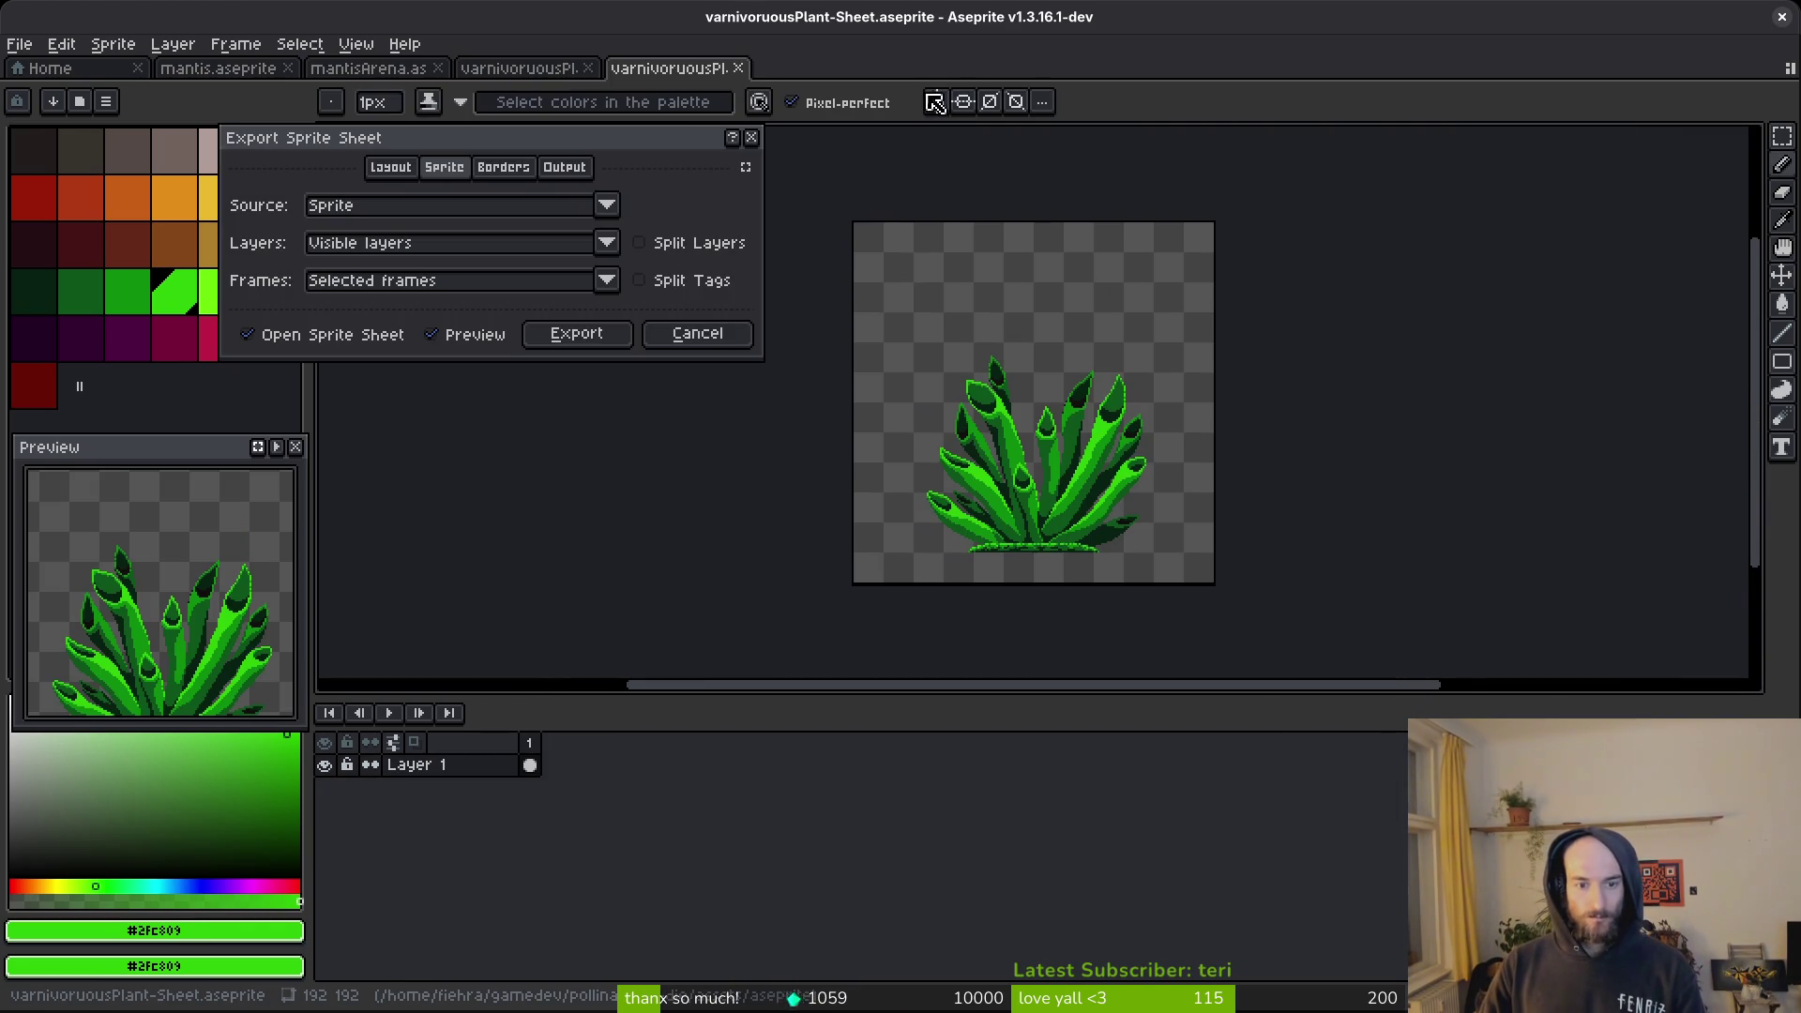
left_click(598, 349)
left_click(323, 832)
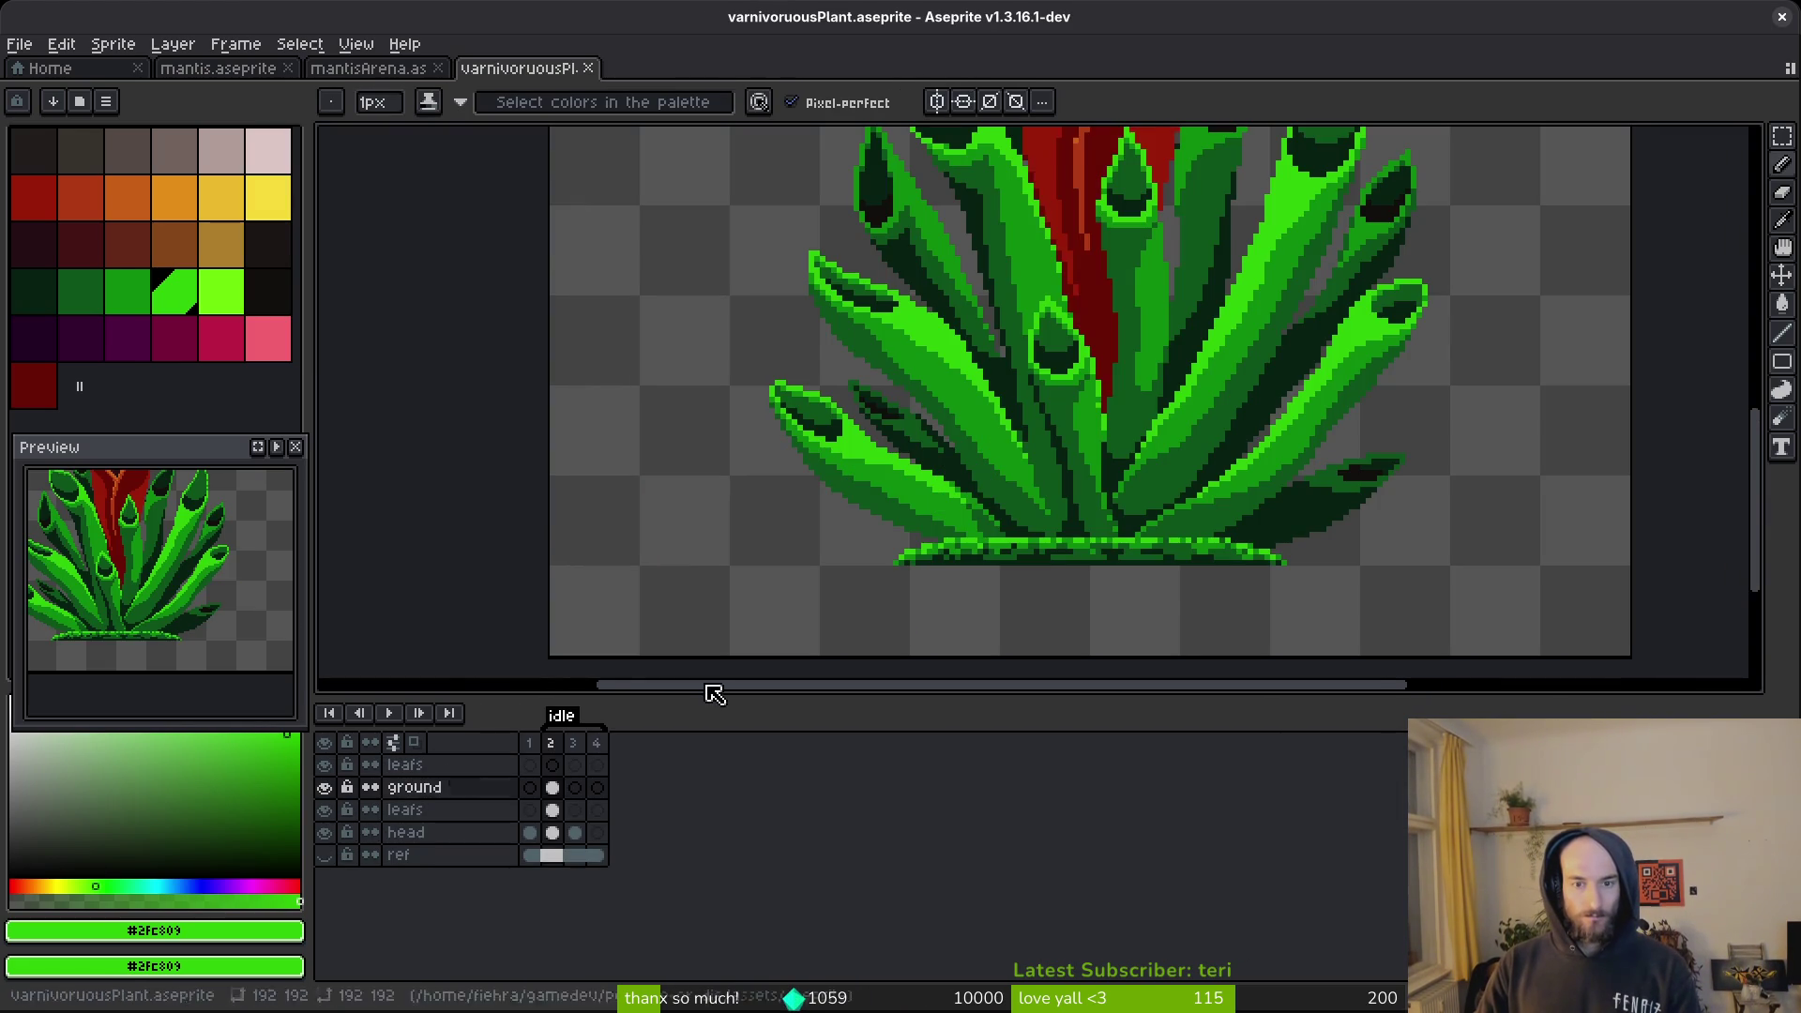
scroll(1076, 537, "down", 1)
key("ctrl+s")
scroll(1073, 482, "up", 4)
Sample the dark red from the plant's stem.
key("alt")
left_click(1045, 306, "alt")
scroll(1032, 603, "up", 5)
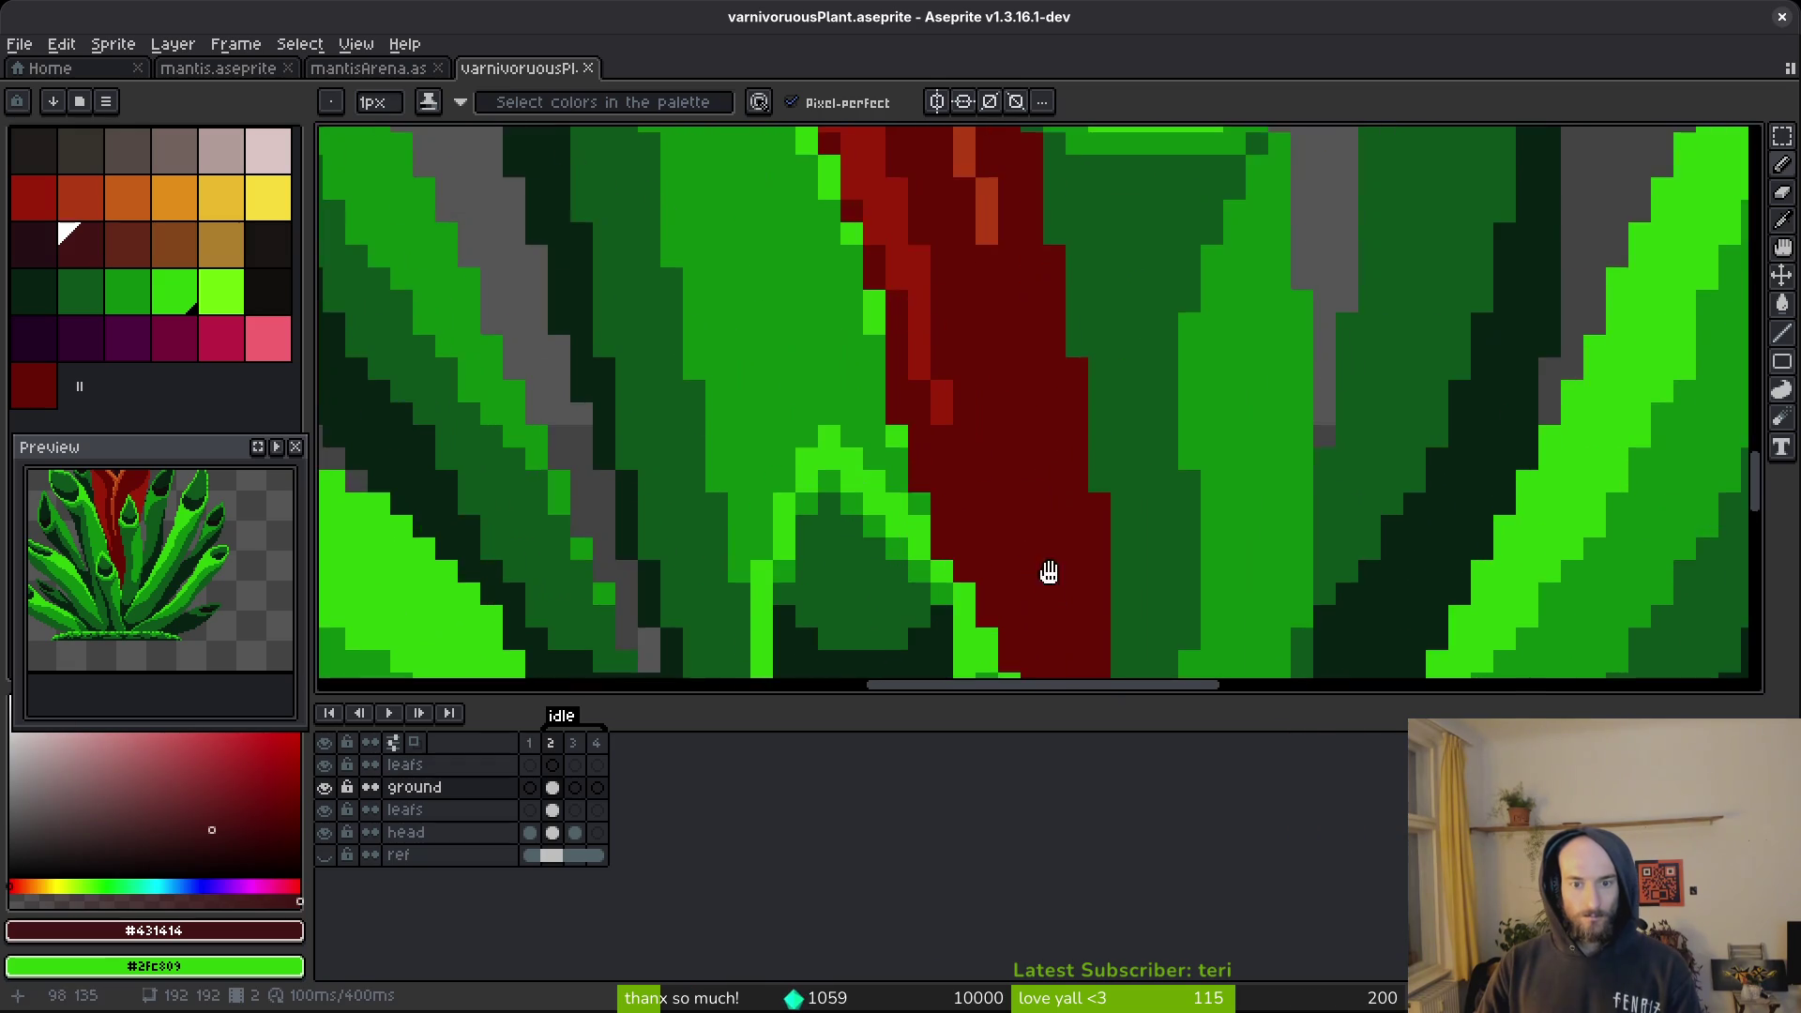
With the lower leafs layer hidden, fill the head's frame 2 below the V line with dark maroon #431414.
left_click_drag(1082, 457, 1077, 389)
left_click(1083, 247)
key("ctrl+z")
left_click(552, 833)
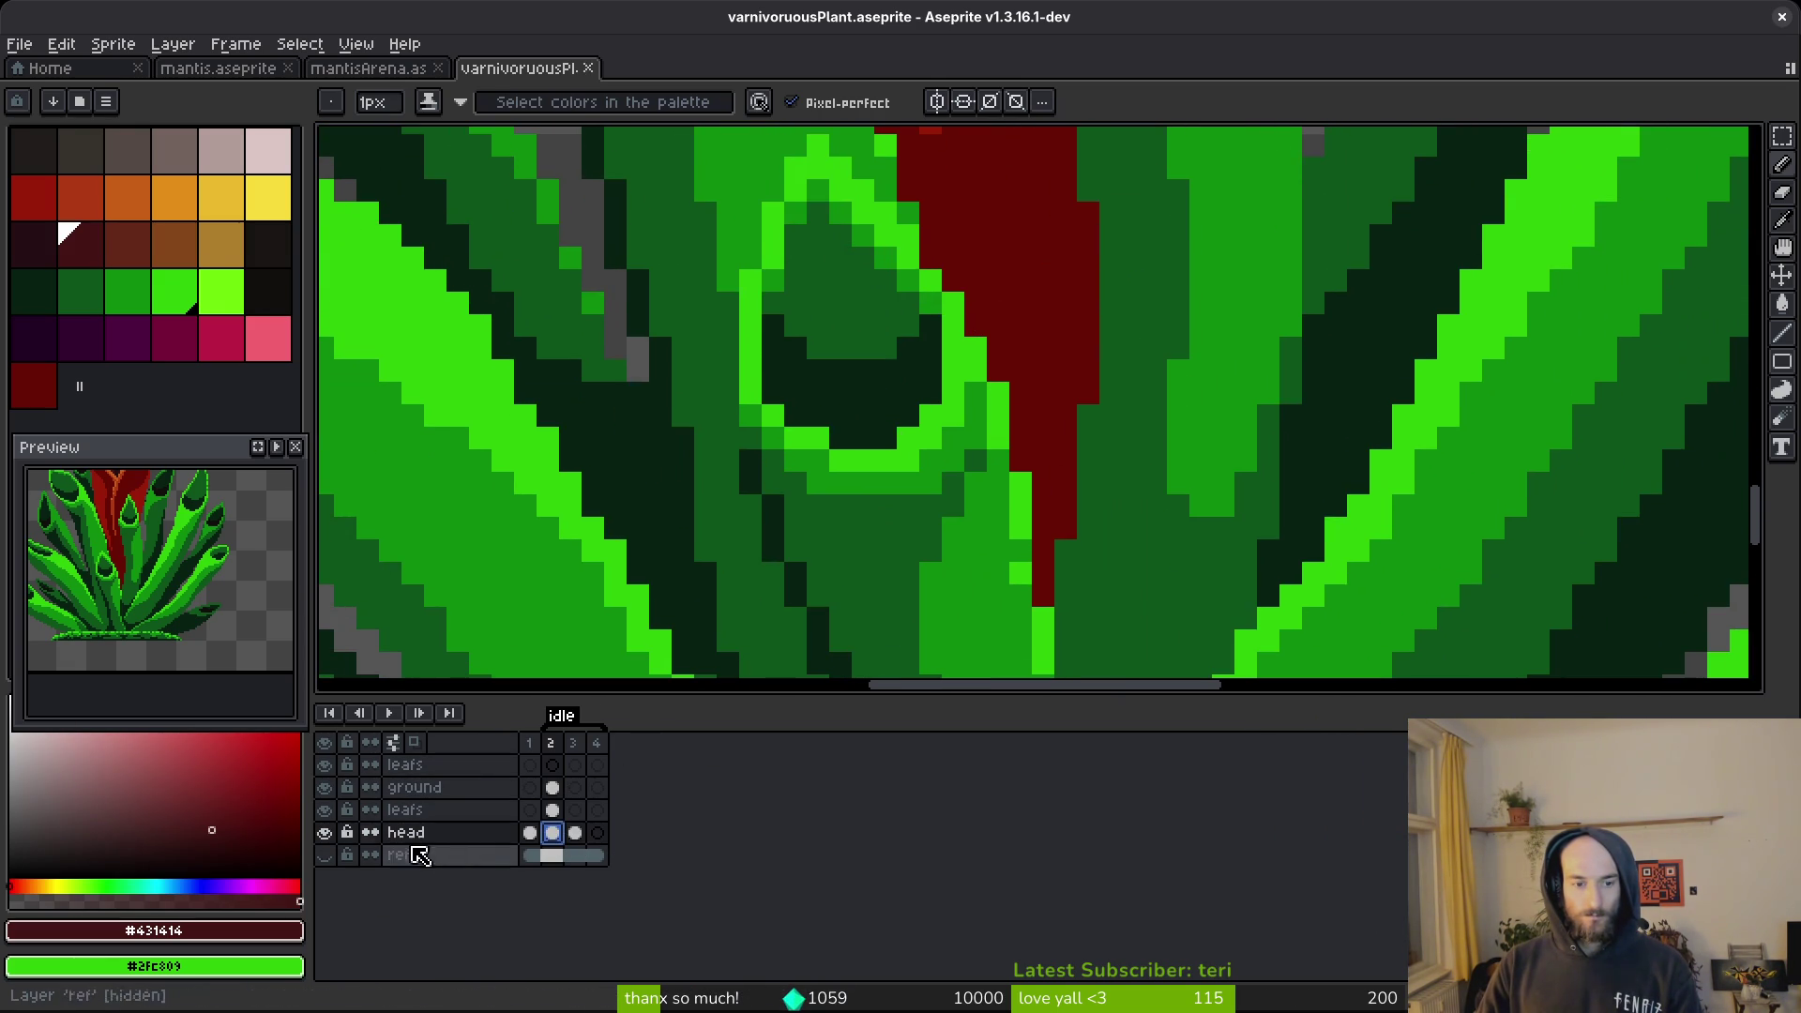
left_click(325, 809)
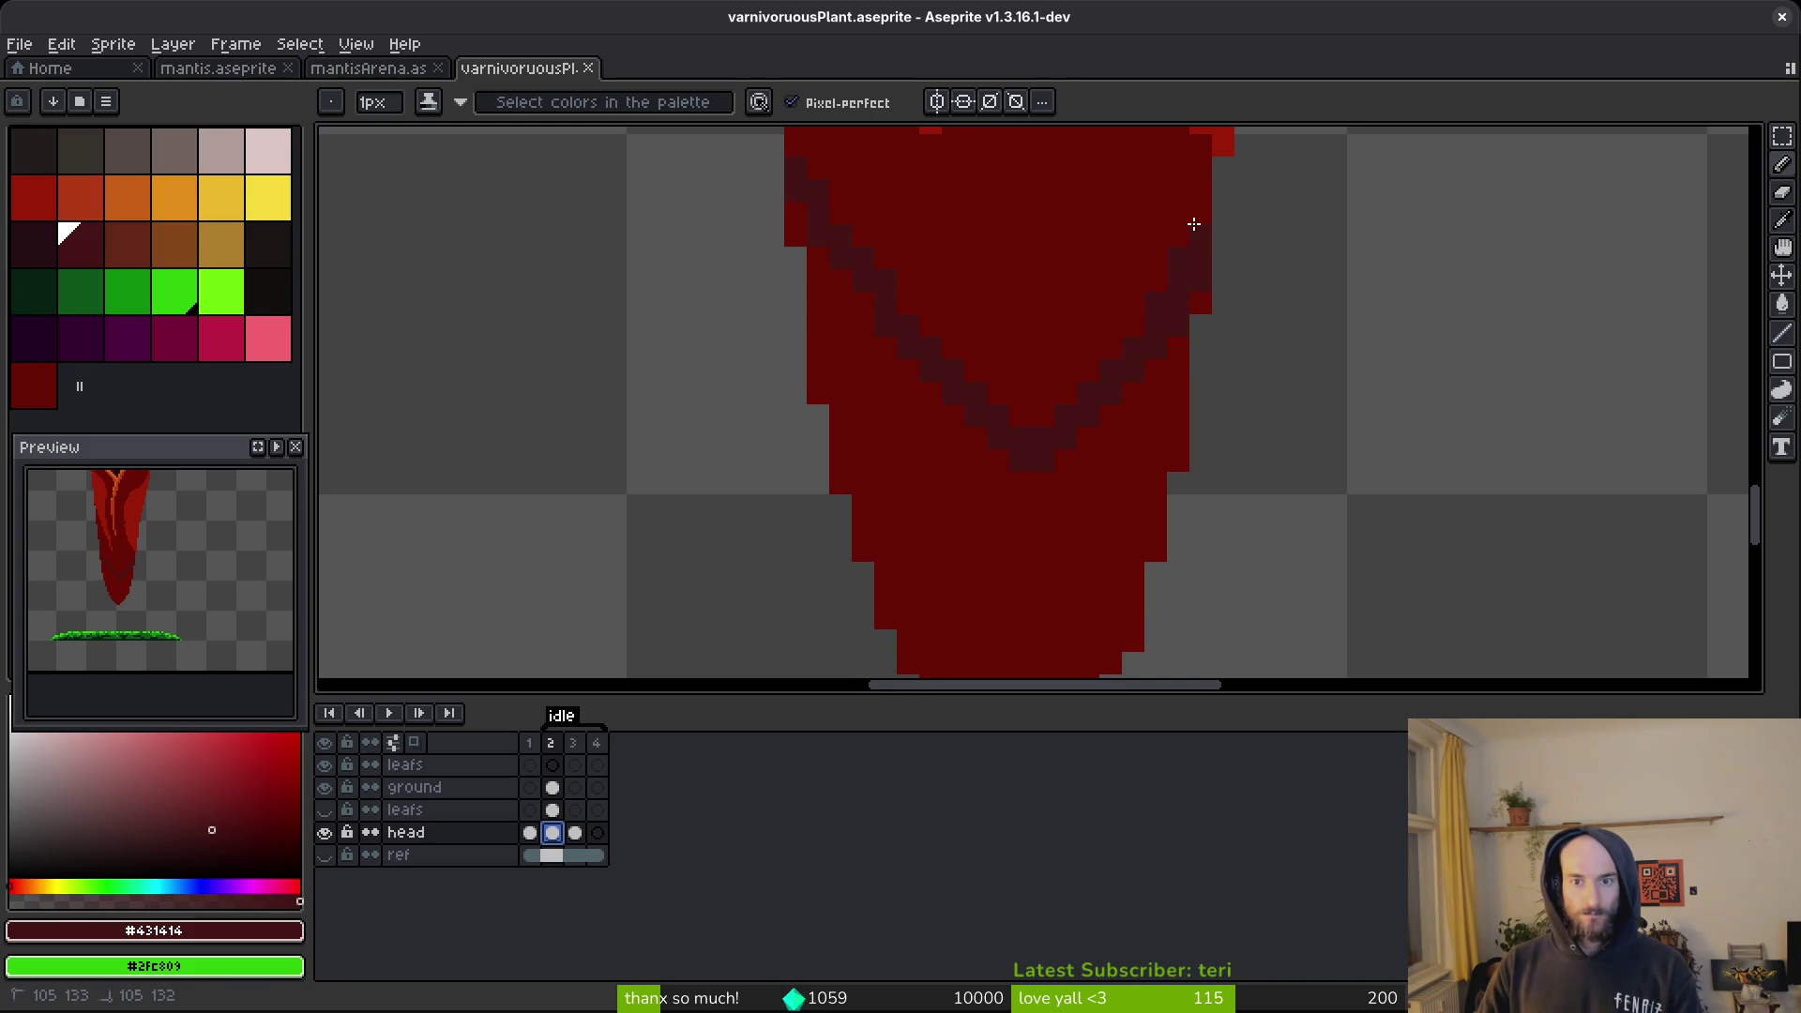
key("g")
left_click(1050, 579)
scroll(1050, 578, "down", 3)
scroll(1135, 356, "up", 4)
Show the lower leafs layer again and save the plant file.
key("b")
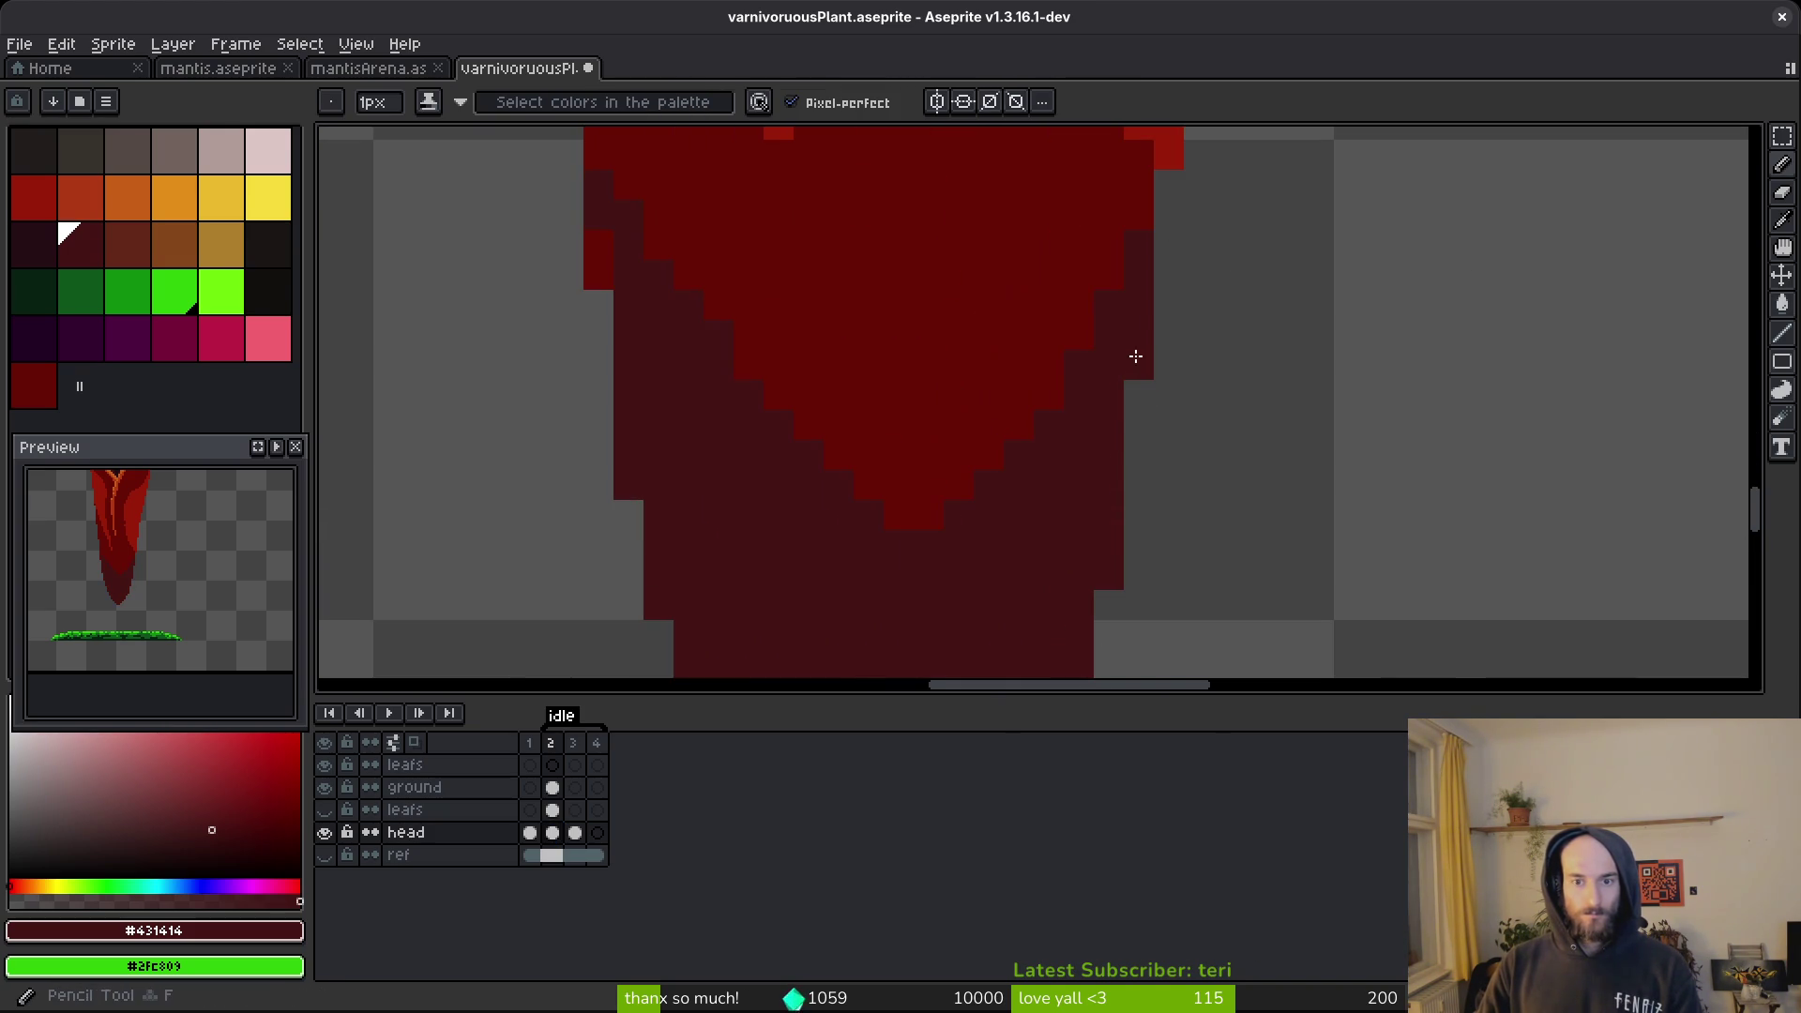
left_click(324, 809)
scroll(975, 544, "down", 1)
key("ctrl+s")
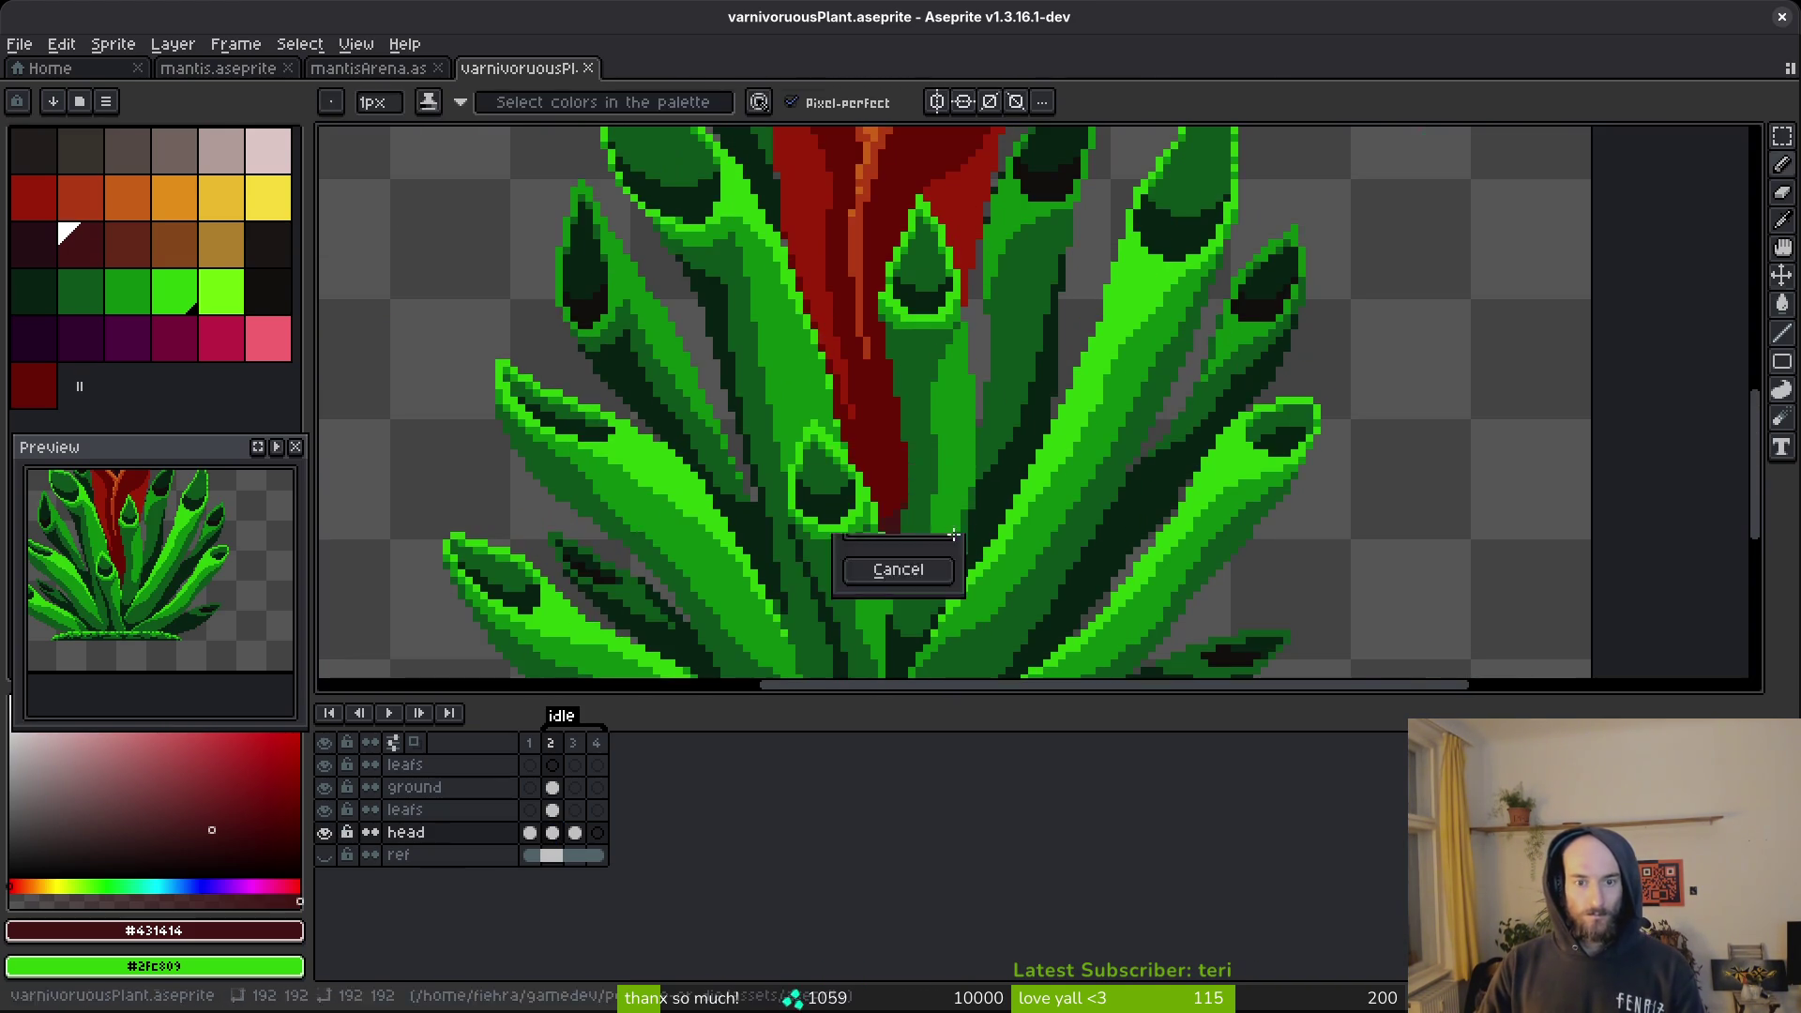
scroll(938, 534, "up", 3)
scroll(1110, 442, "down", 1)
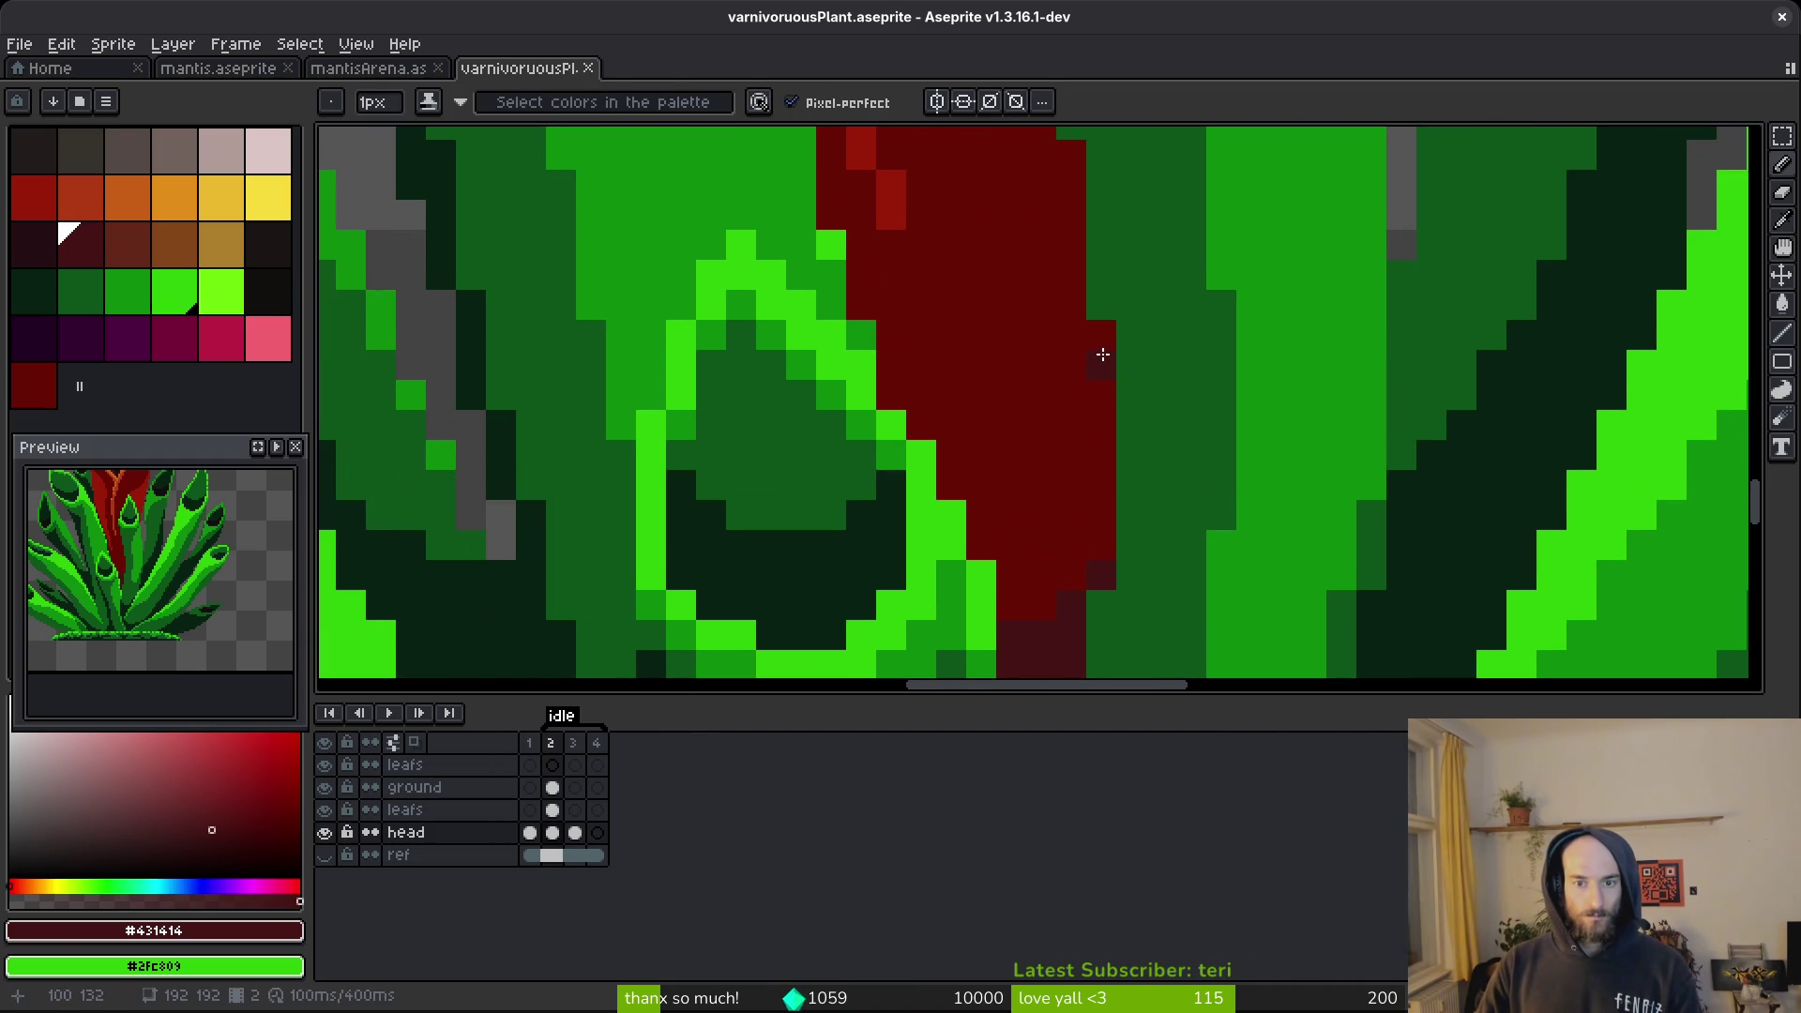
Darken the head's diagonal edge and green boundary, sampling #680d05 and #431414 for edge pixels.
left_click_drag(1101, 485, 1044, 567)
left_click_drag(876, 349, 1005, 566)
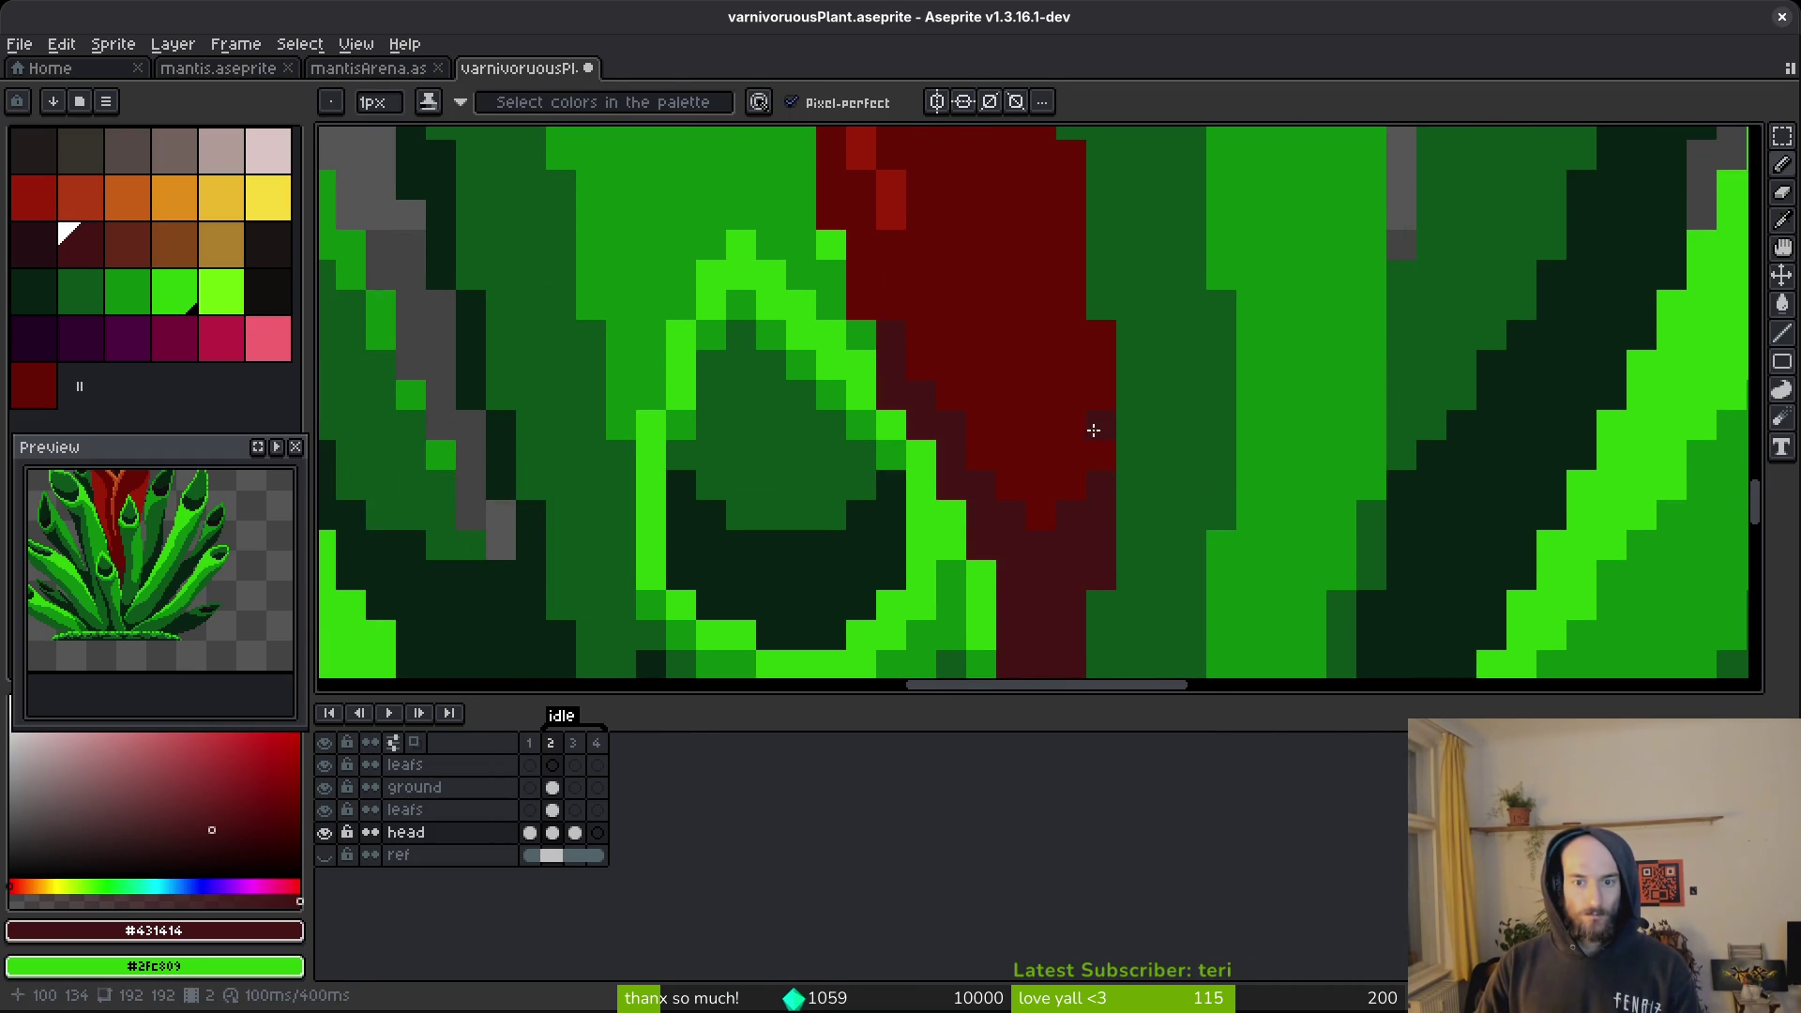
key("alt")
left_click(1104, 384, "alt")
scroll(1105, 385, "down", 8)
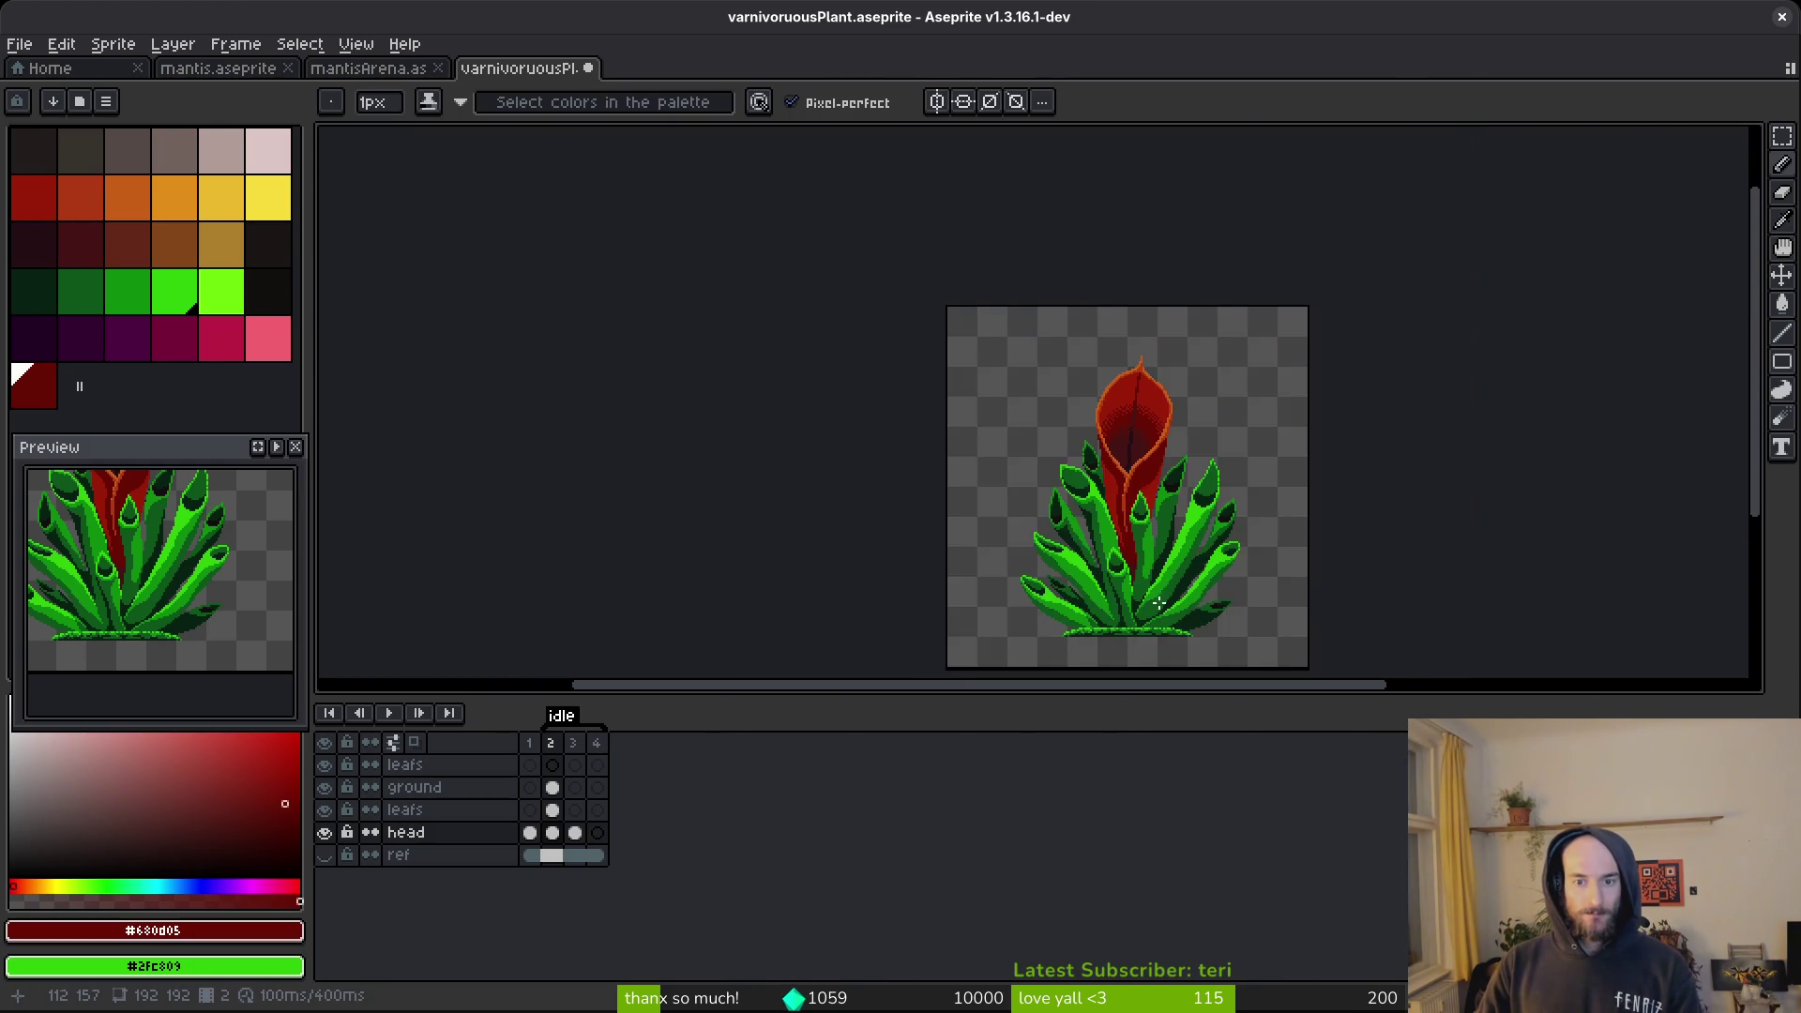
scroll(1159, 603, "up", 8)
left_click(983, 415, "alt")
left_click(970, 419)
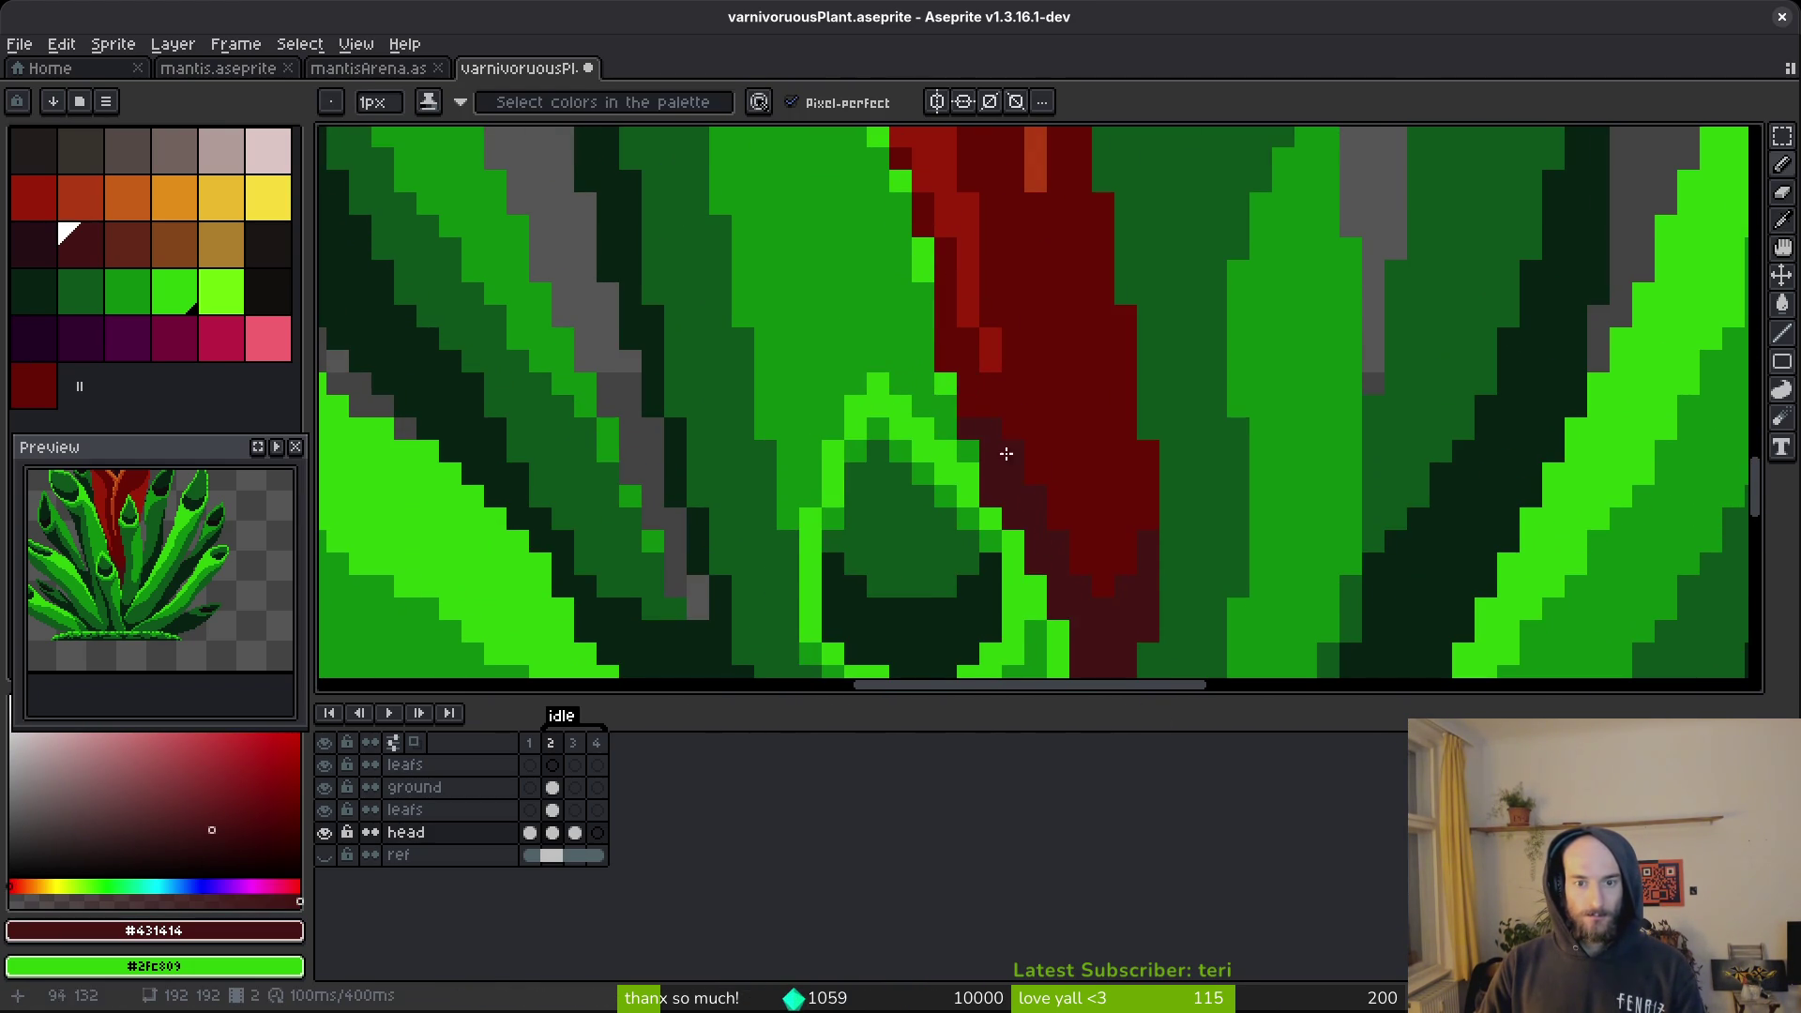
left_click(1013, 453)
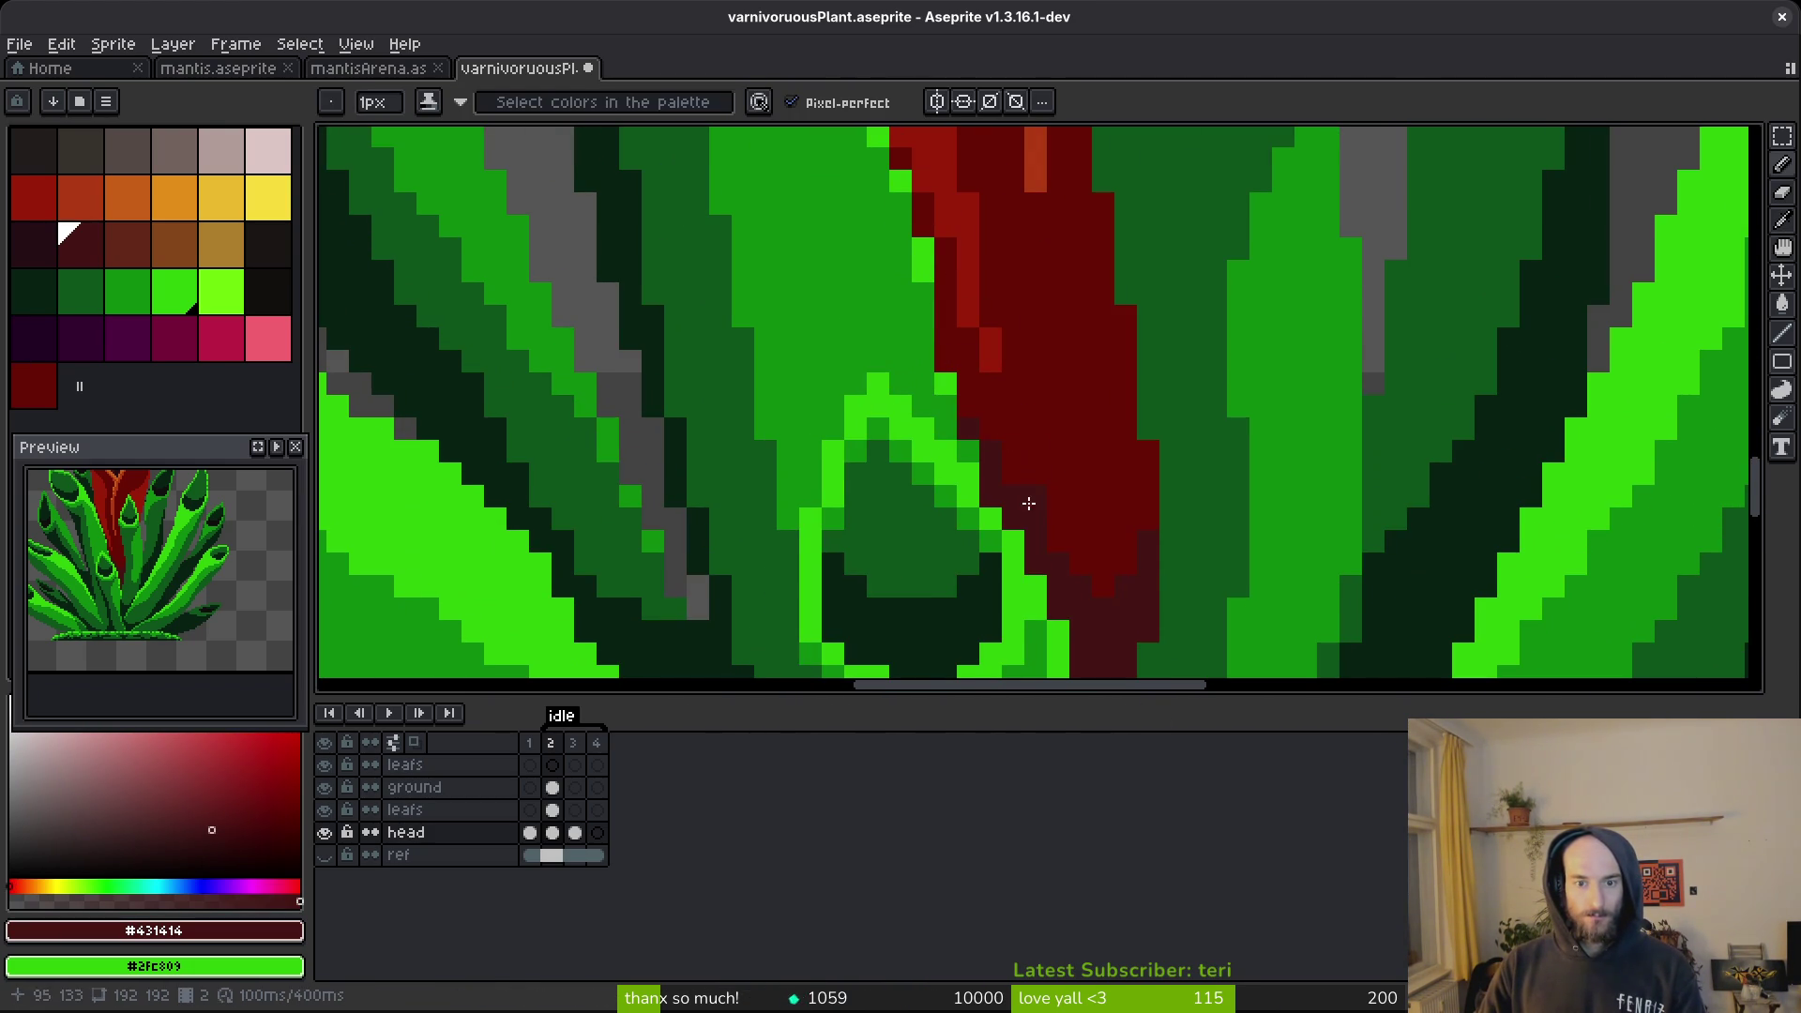
scroll(1069, 544, "down", 5)
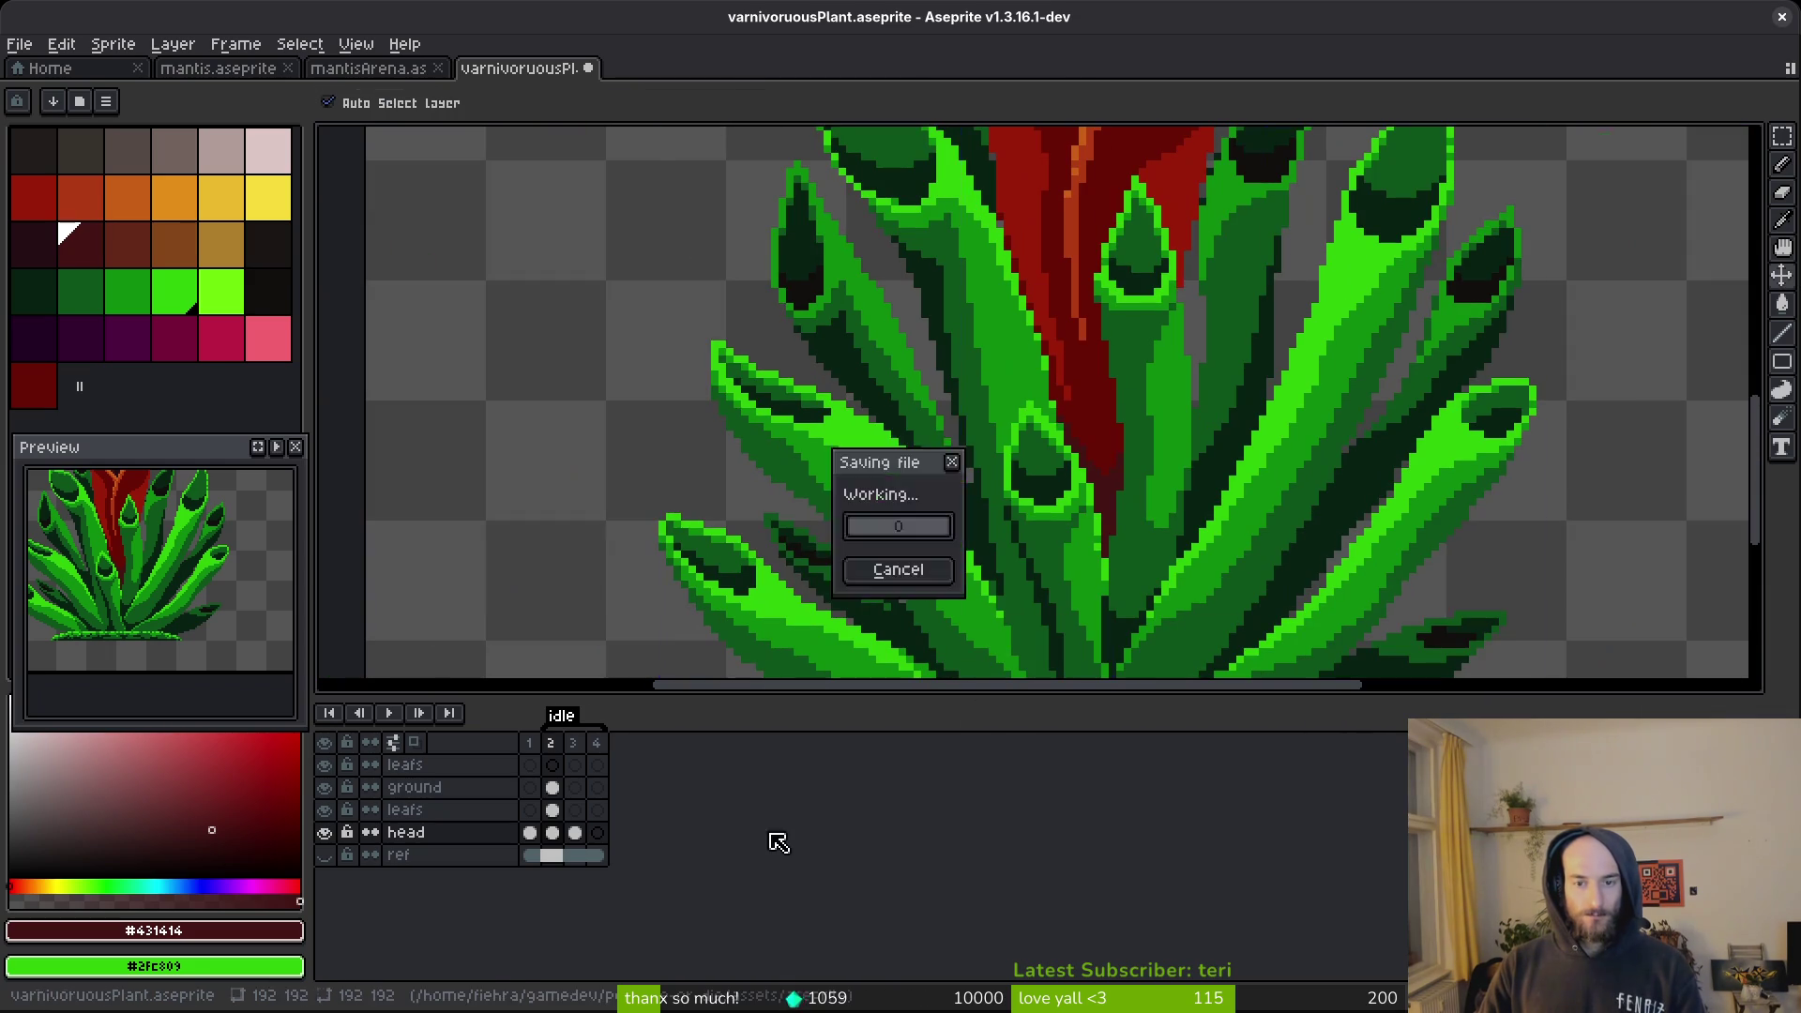
With the second leafs layer hidden, darken the lower head edge and fill leftover lighter red pixels.
left_click(325, 810)
key("b")
scroll(1076, 475, "up", 3)
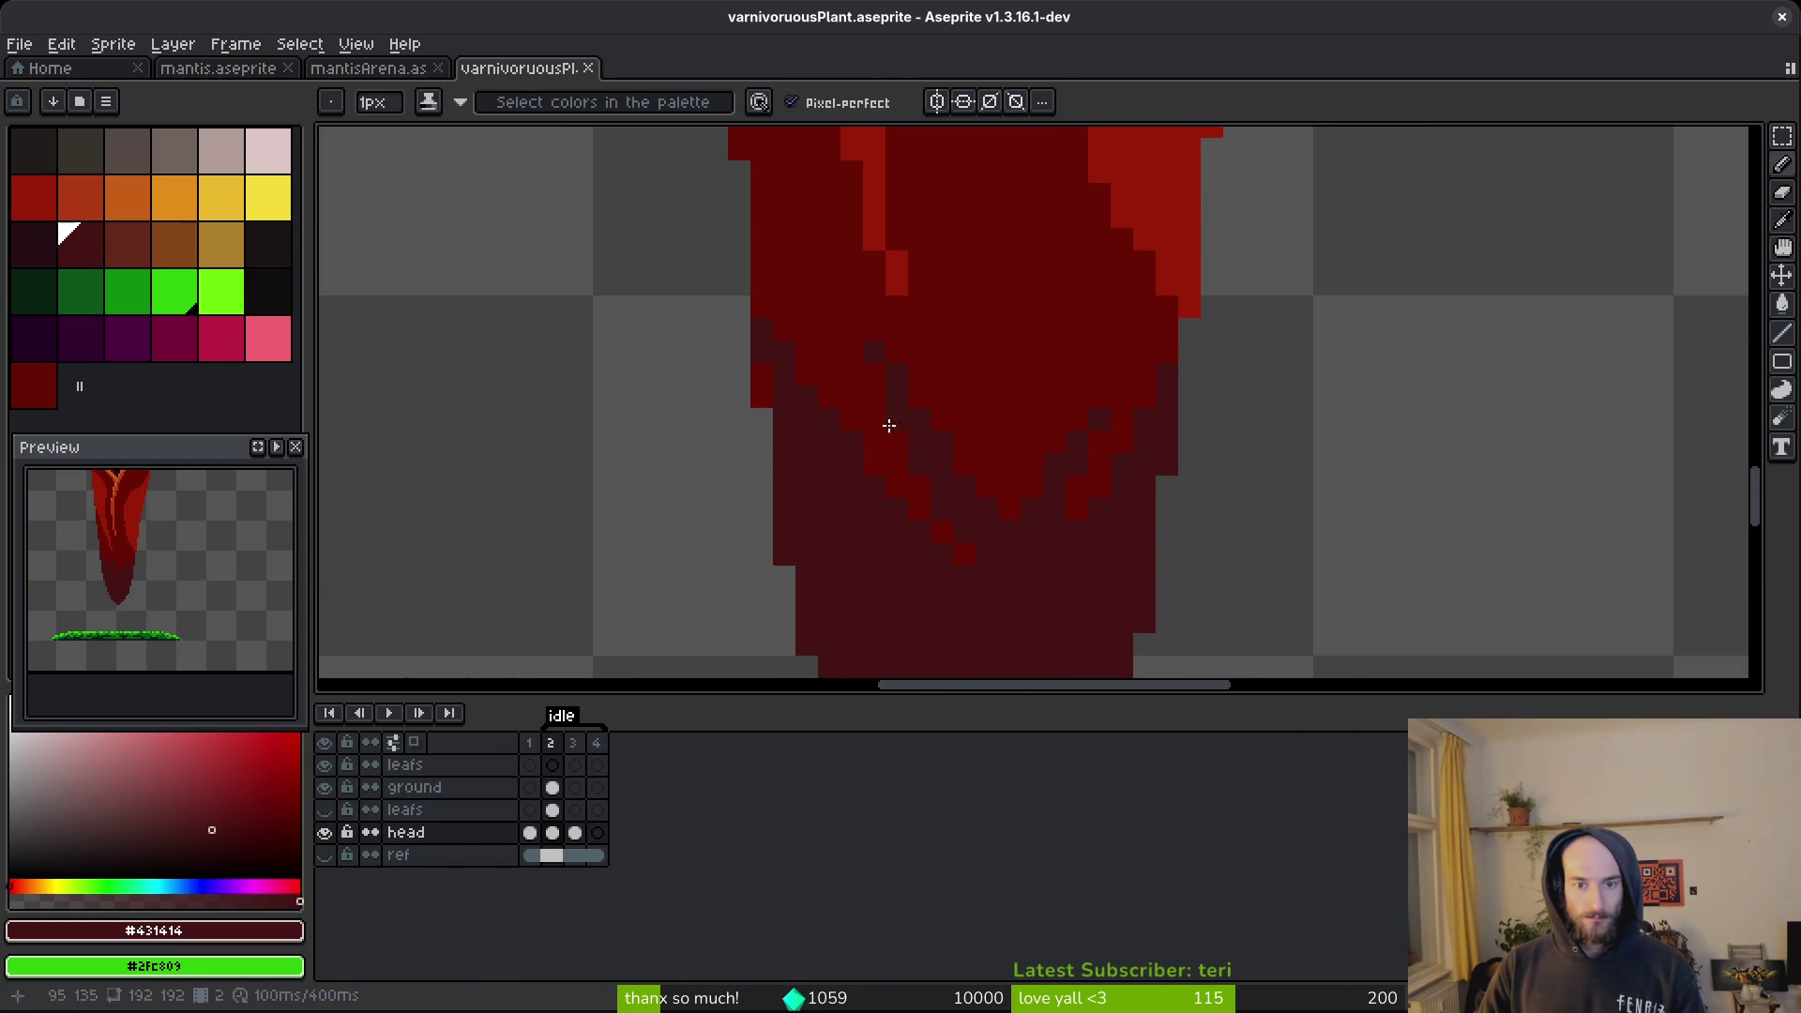
mouse_move(905, 385)
left_mouse_down()
mouse_move(824, 382)
mouse_move(807, 410)
left_mouse_up()
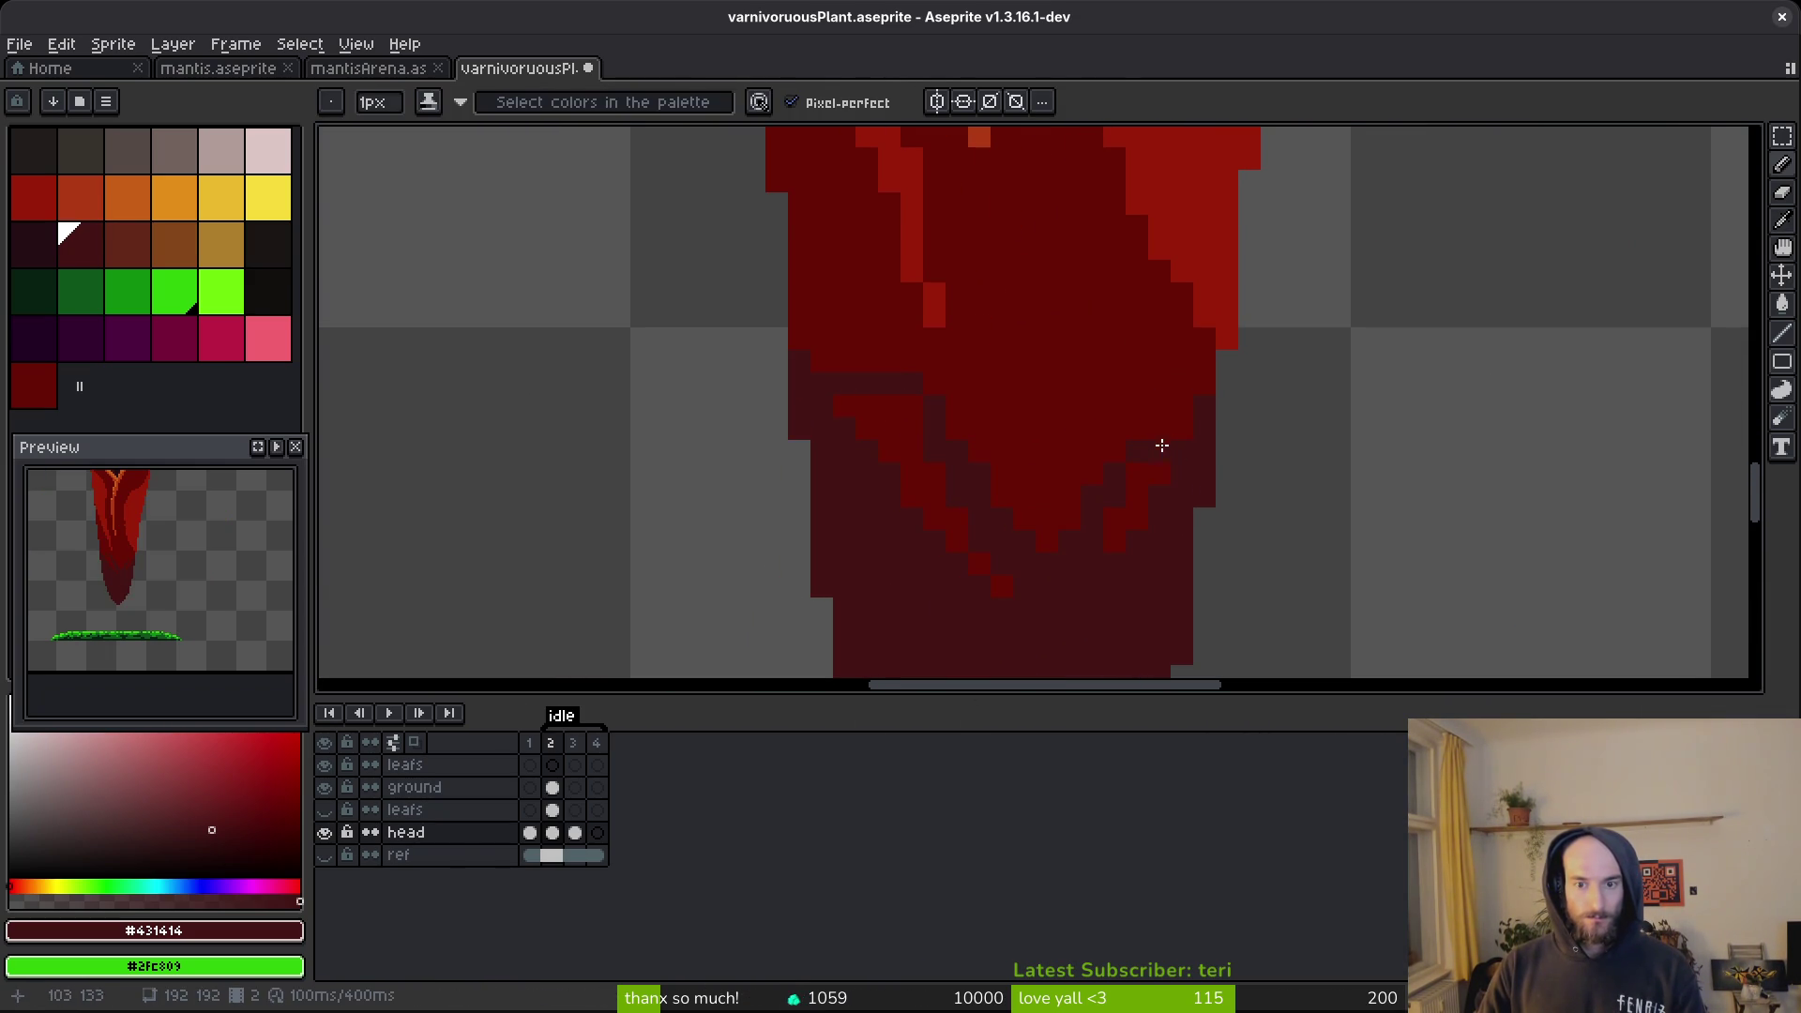
key("g")
left_click(1151, 506)
left_click(958, 508)
left_click(992, 589)
left_click(980, 572)
scroll(1017, 575, "down", 4)
Re-show the leafs and head layers, save the plant file, then save mantis.aseprite.
key("v")
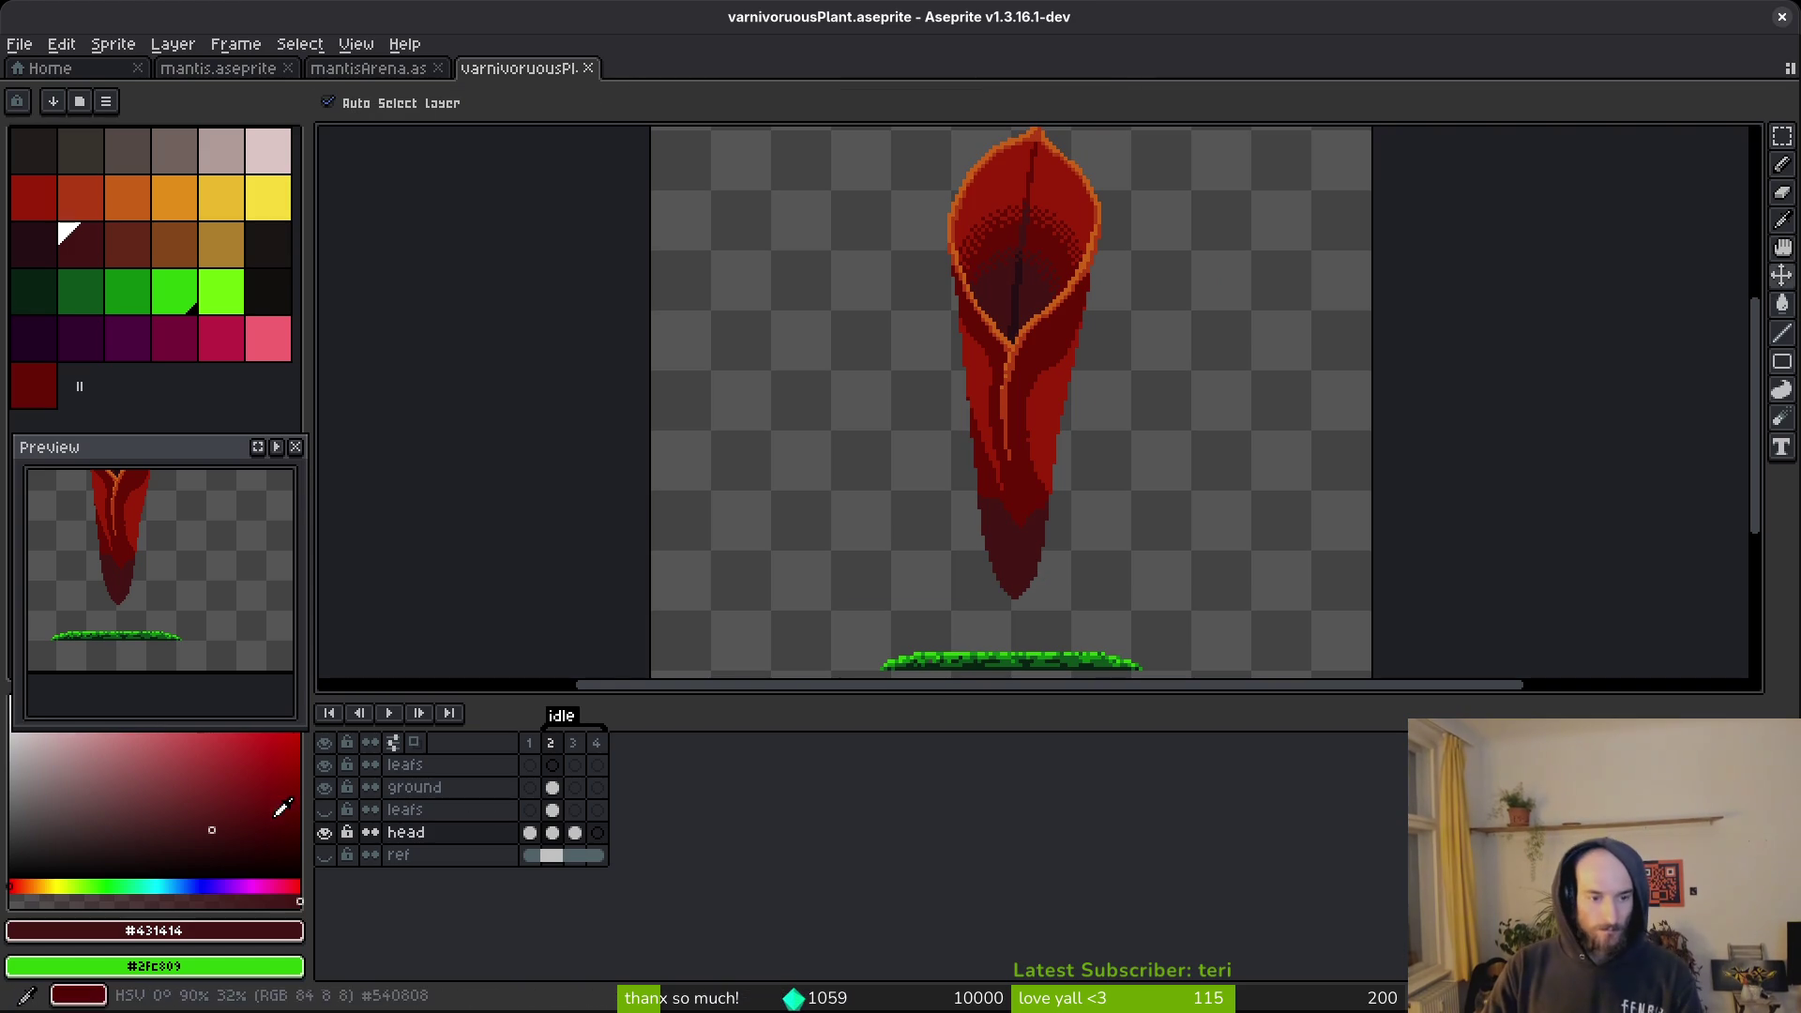
left_click(325, 831)
left_click(325, 809)
left_click(325, 831)
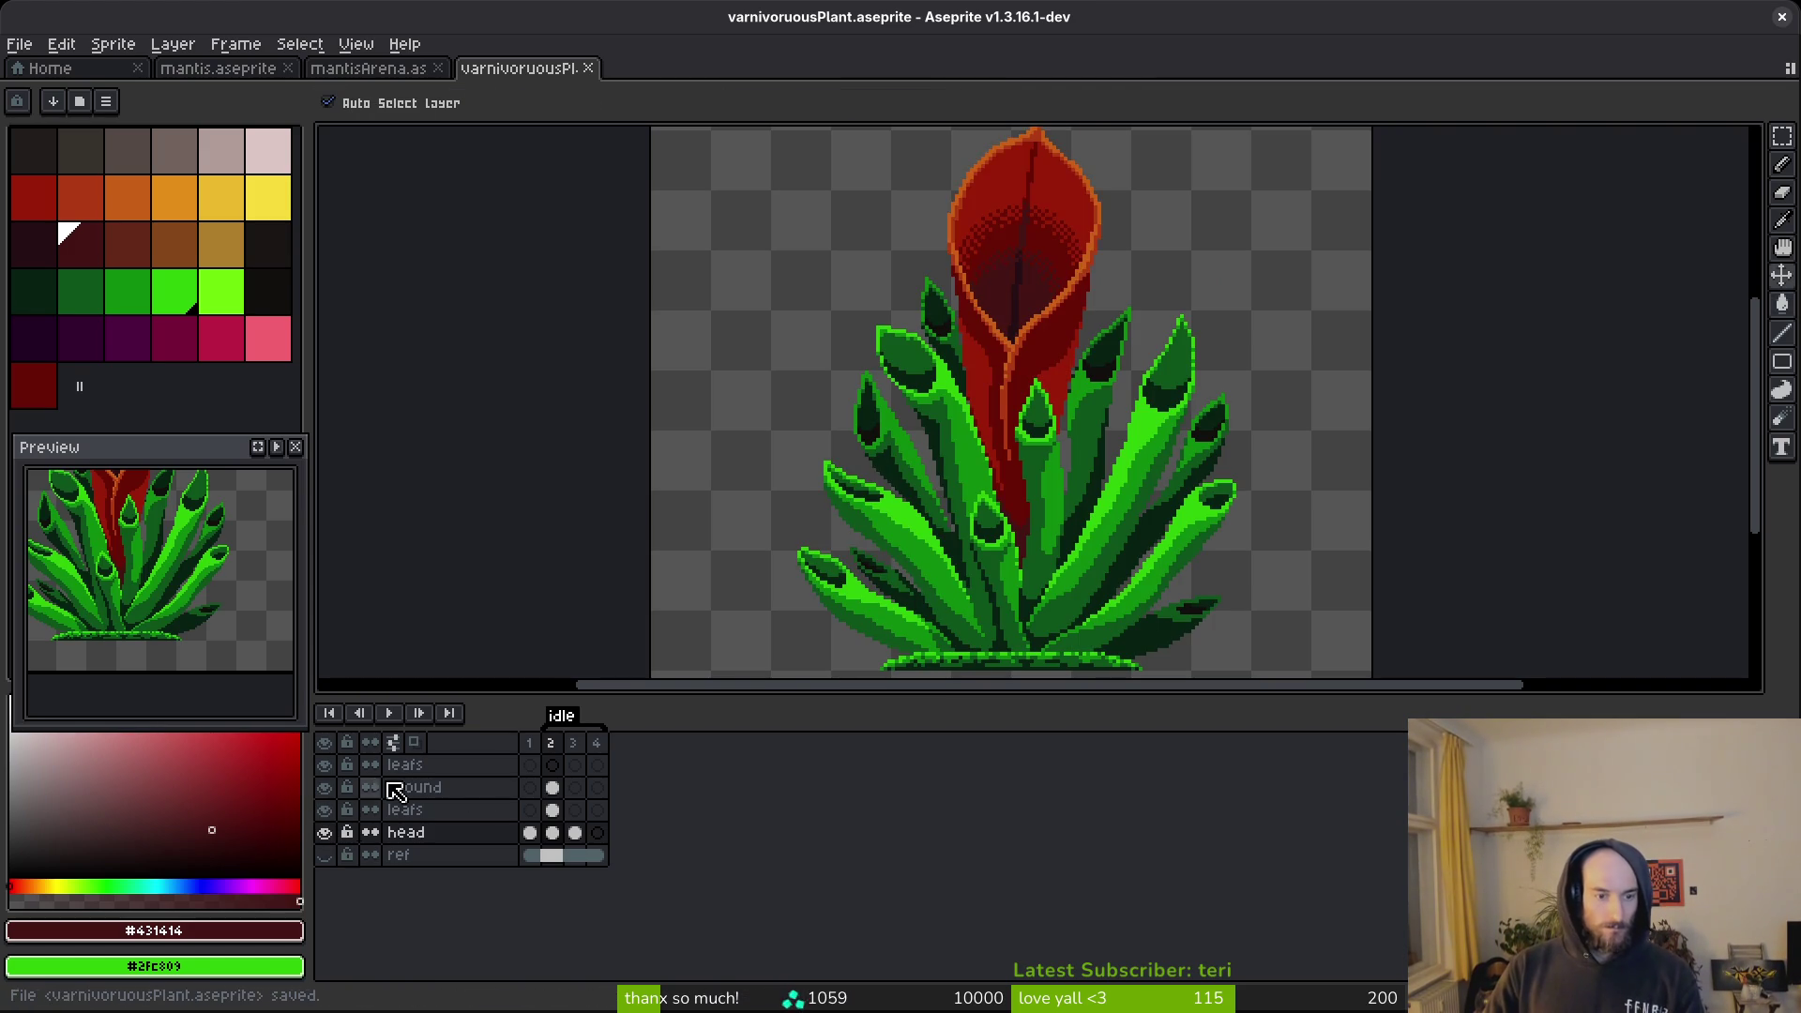
key("ctrl+s")
key("w")
scroll(974, 453, "down", 1)
scroll(994, 479, "up", 2)
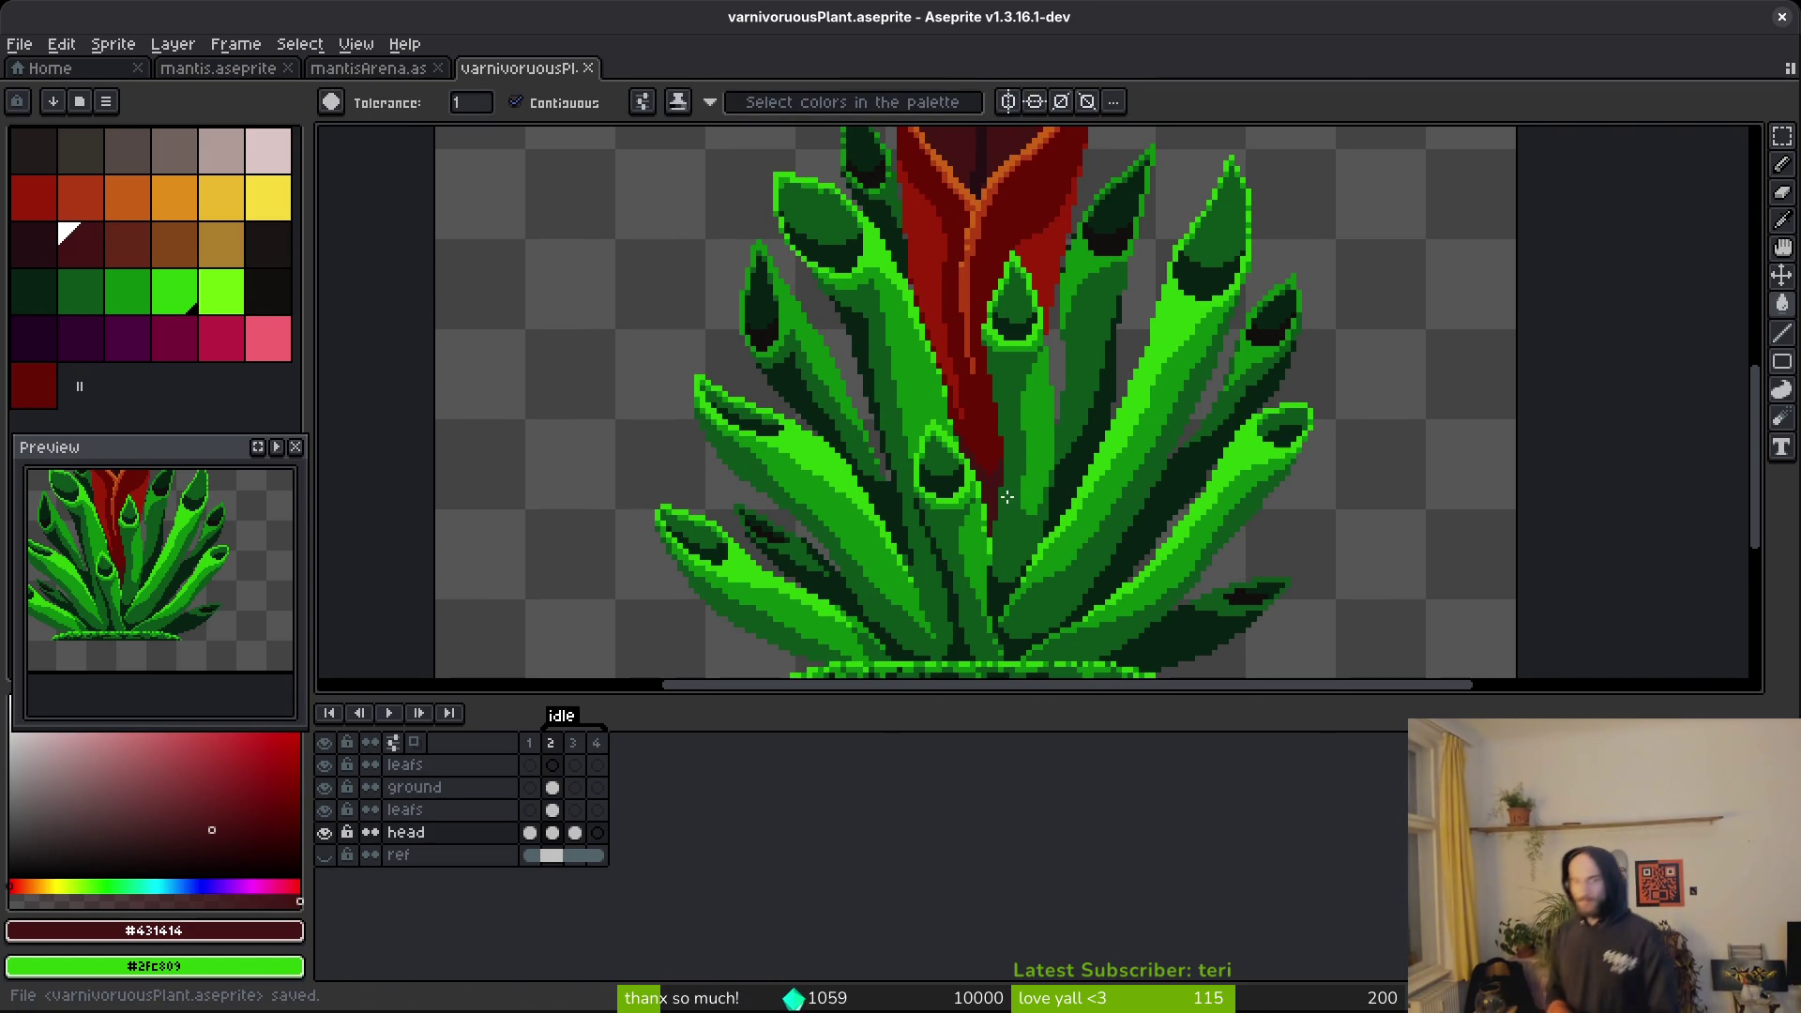
scroll(1006, 496, "down", 4)
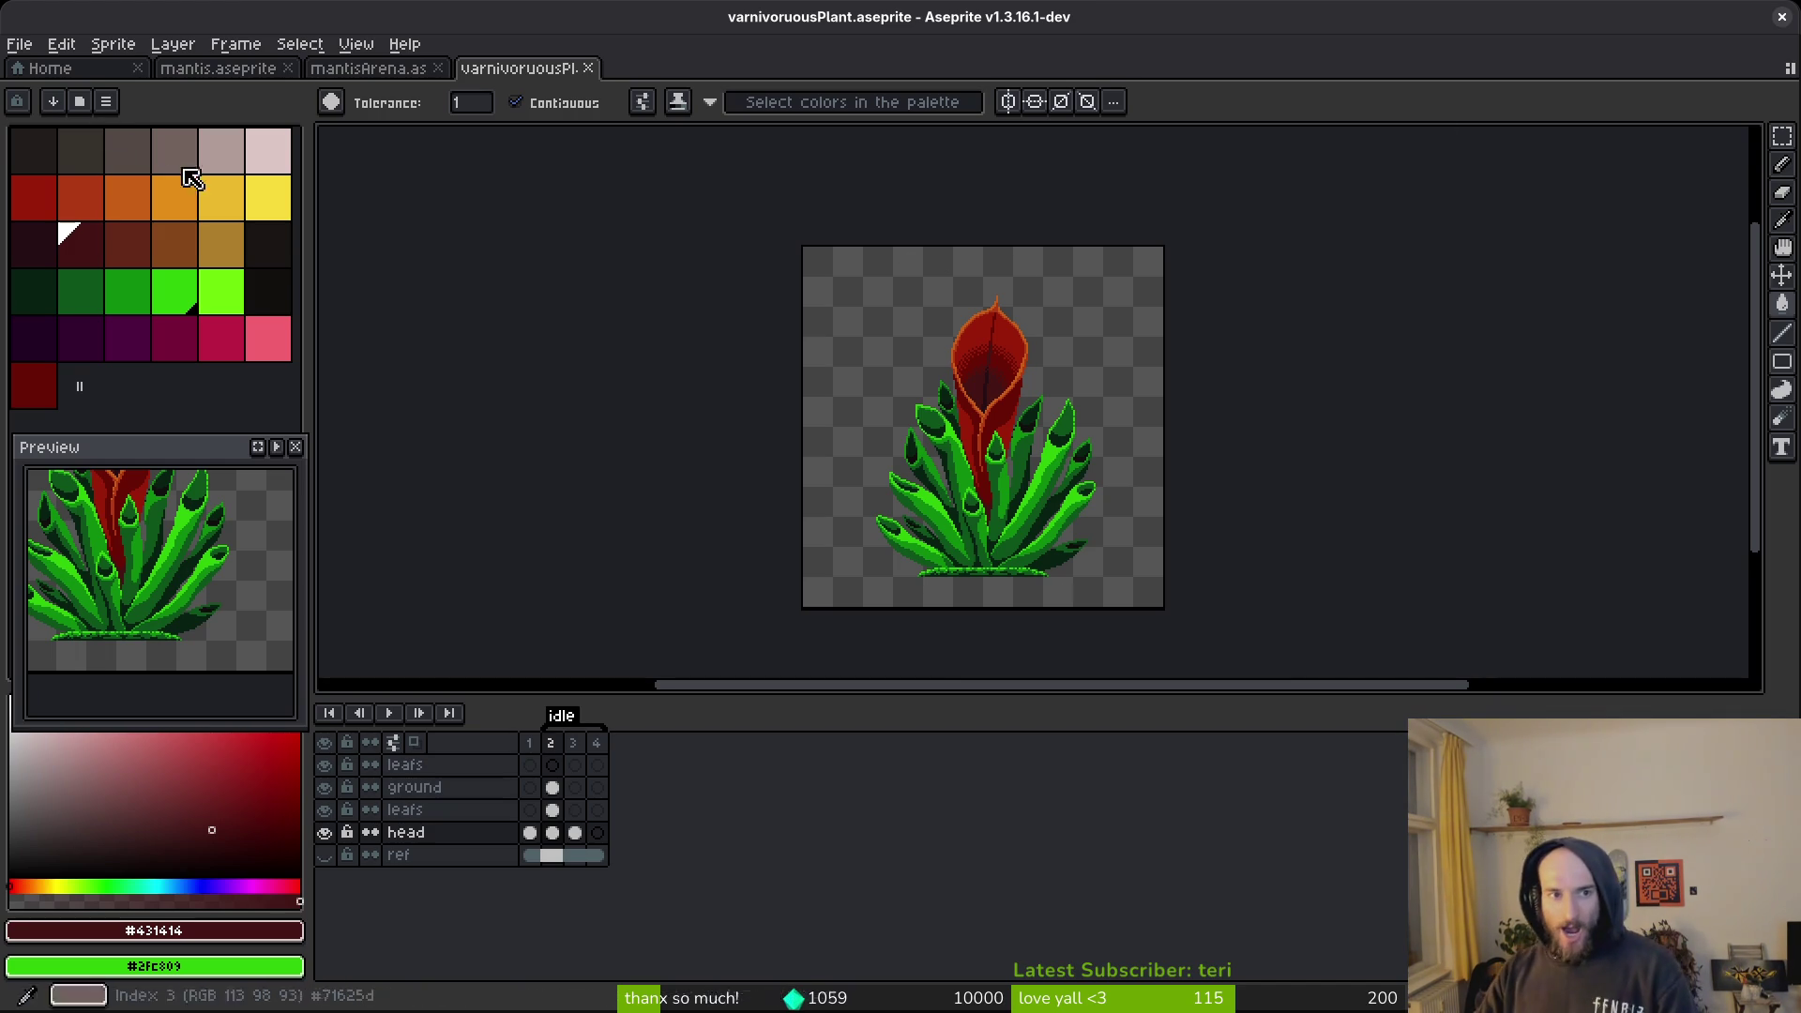
left_click(237, 81)
key("ctrl+s")
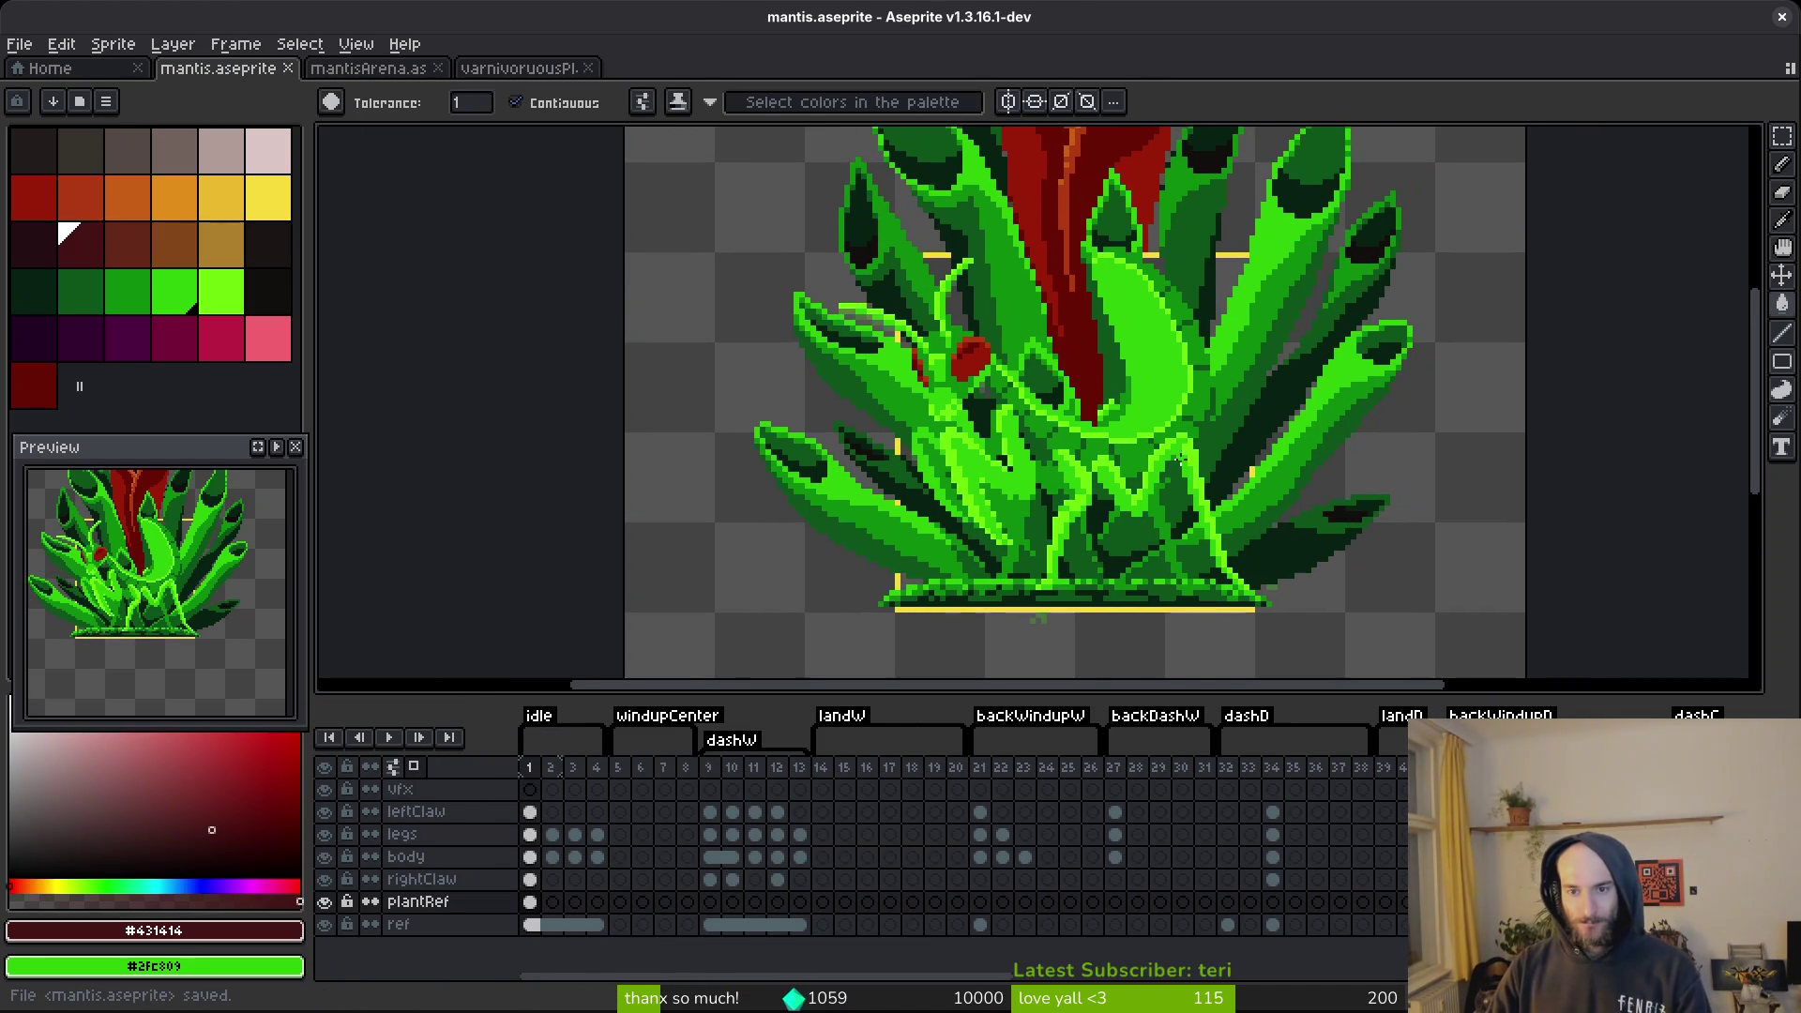
Switch to mantisArena.aseprite, showing the arena scene with the green carnivorous plant.
scroll(1177, 516, "up", 2)
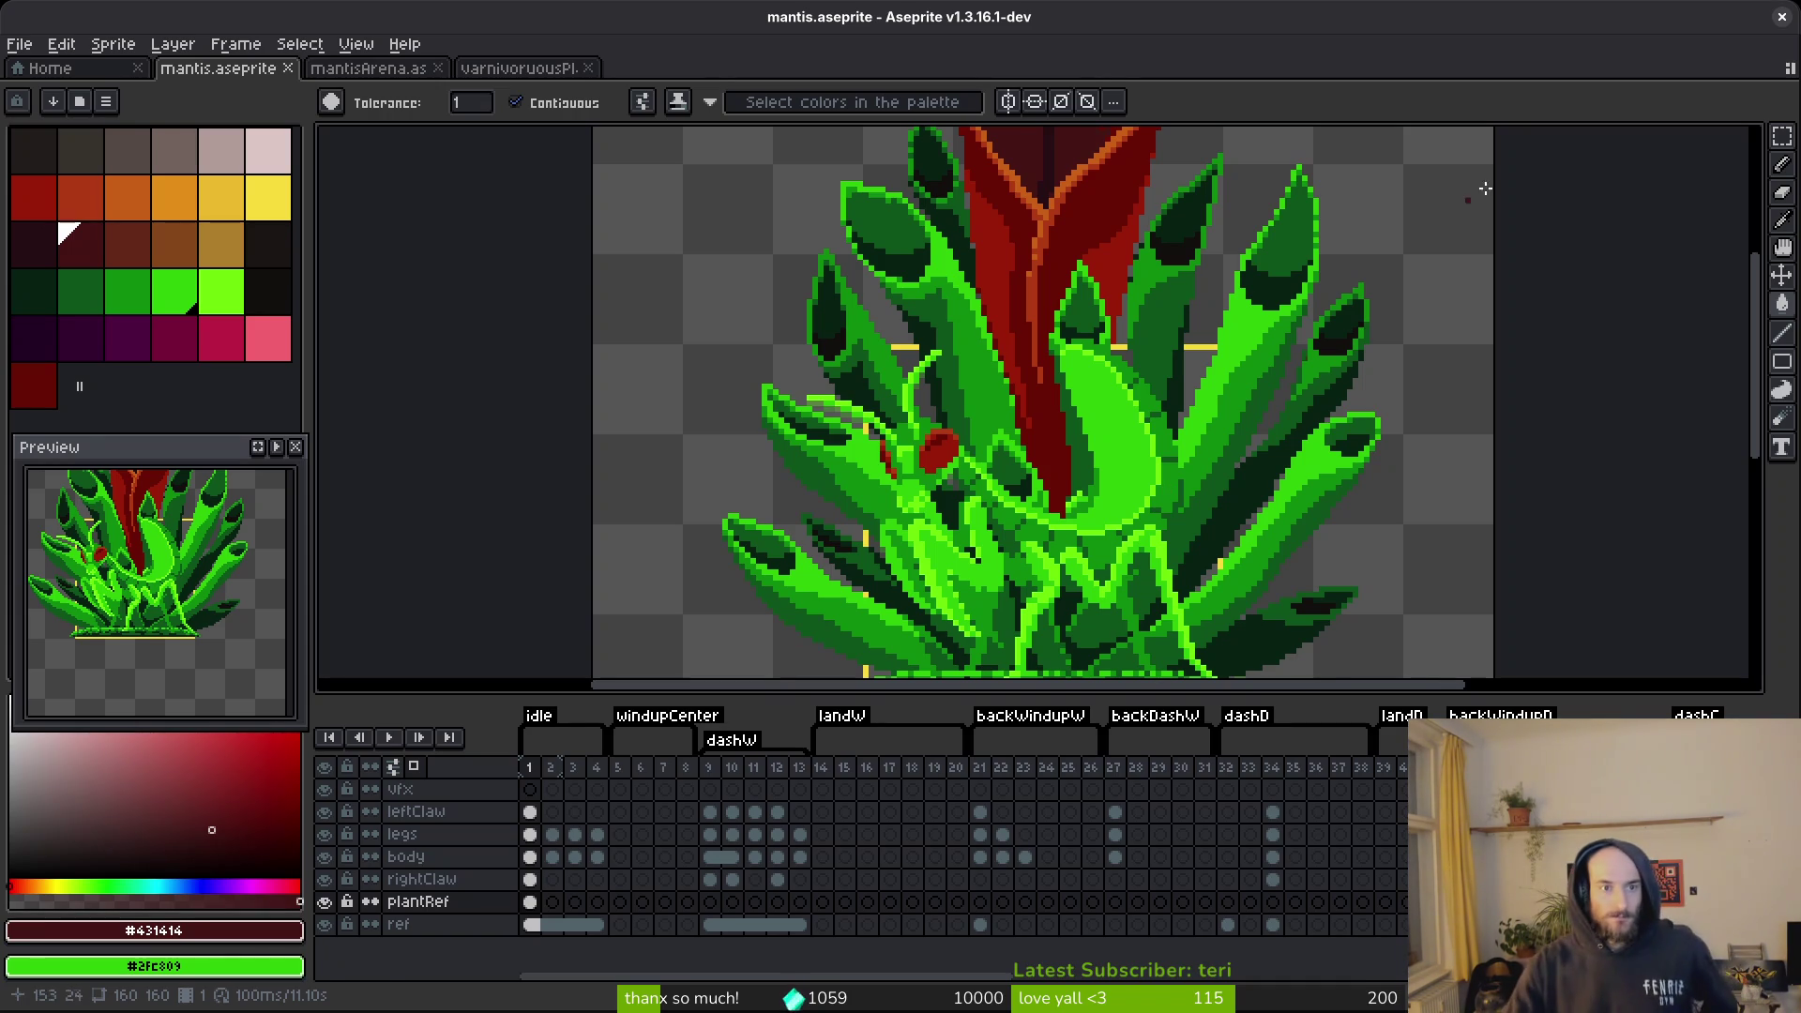
left_click(403, 77)
scroll(883, 424, "down", 5)
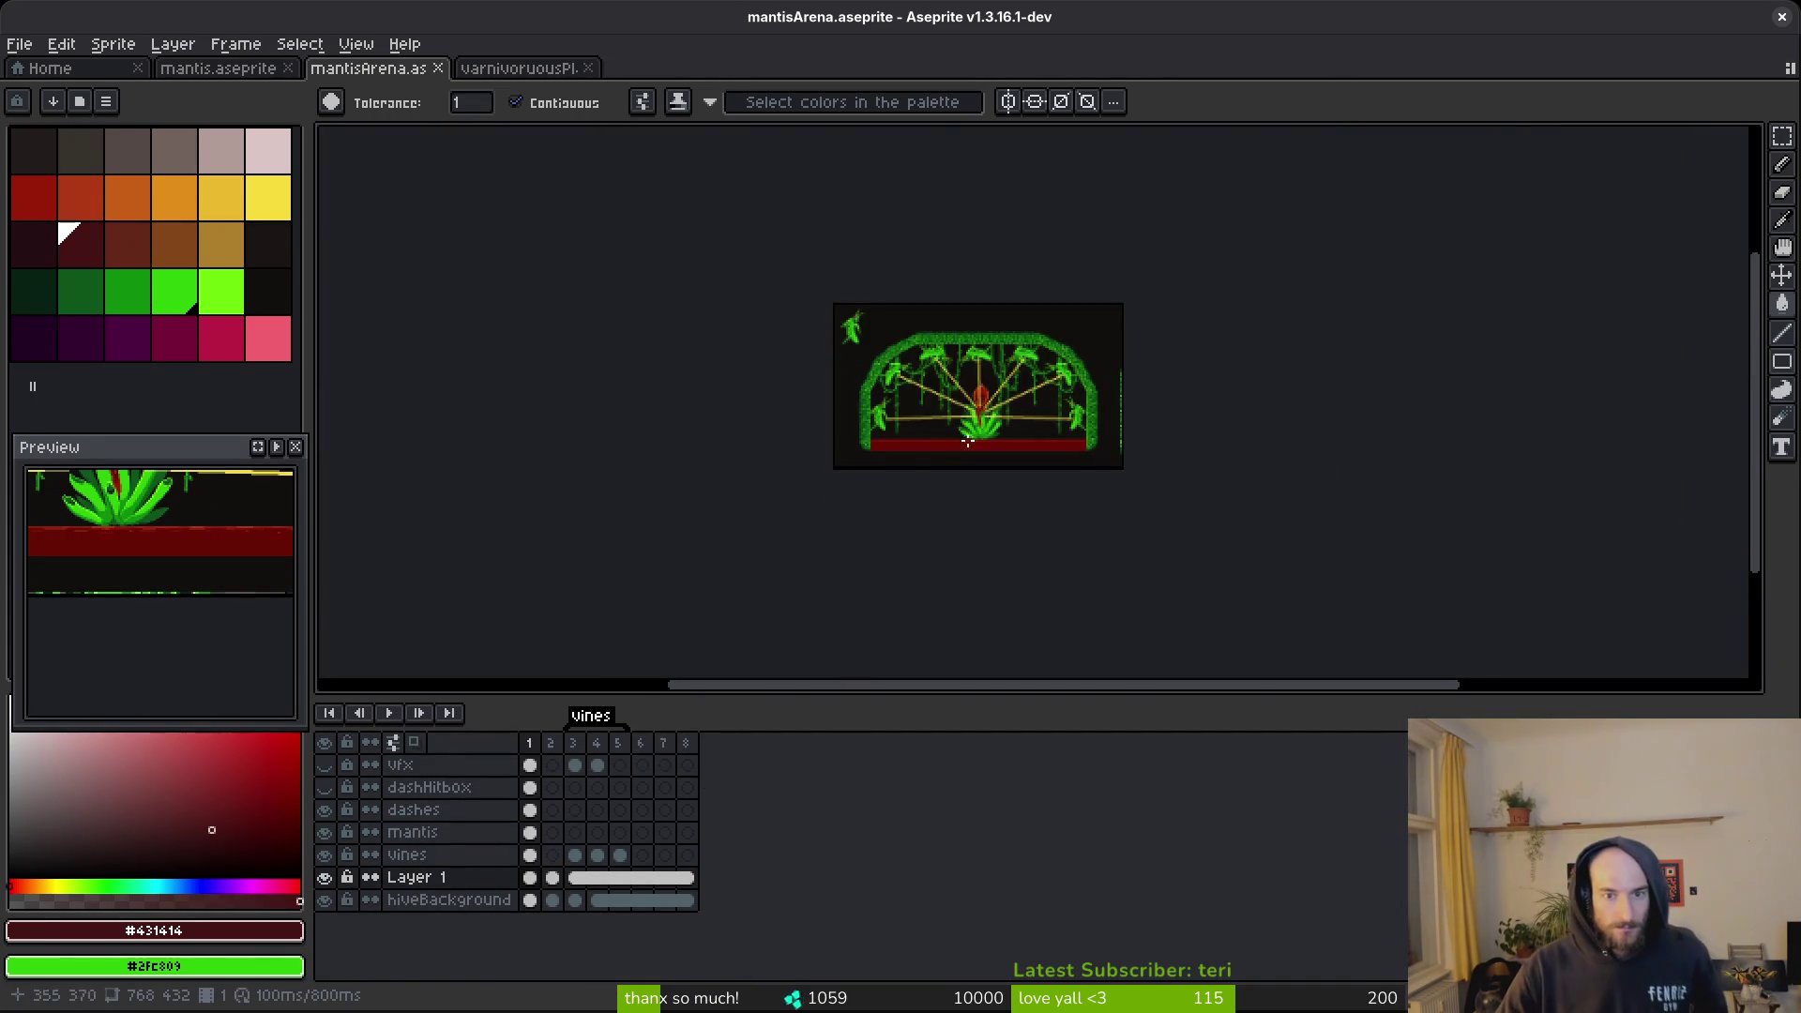
scroll(882, 424, "up", 2)
scroll(883, 424, "up", 4)
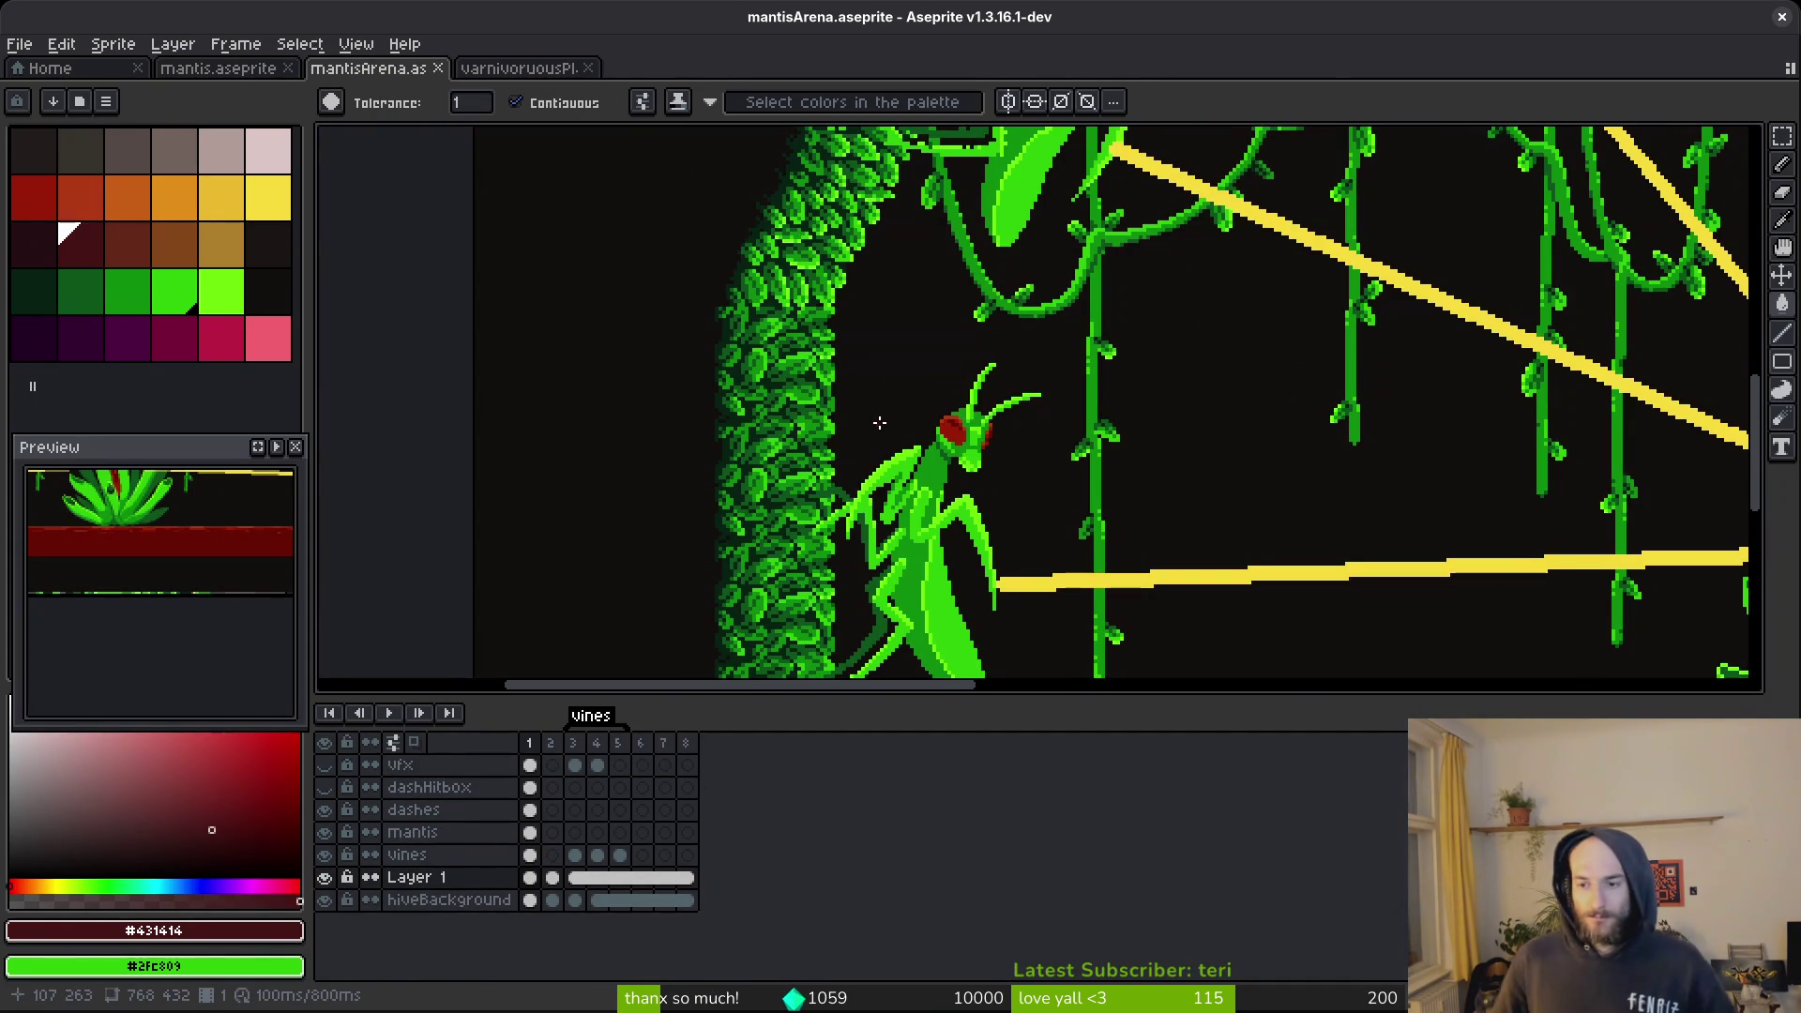
scroll(870, 419, "down", 4)
scroll(1128, 427, "up", 3)
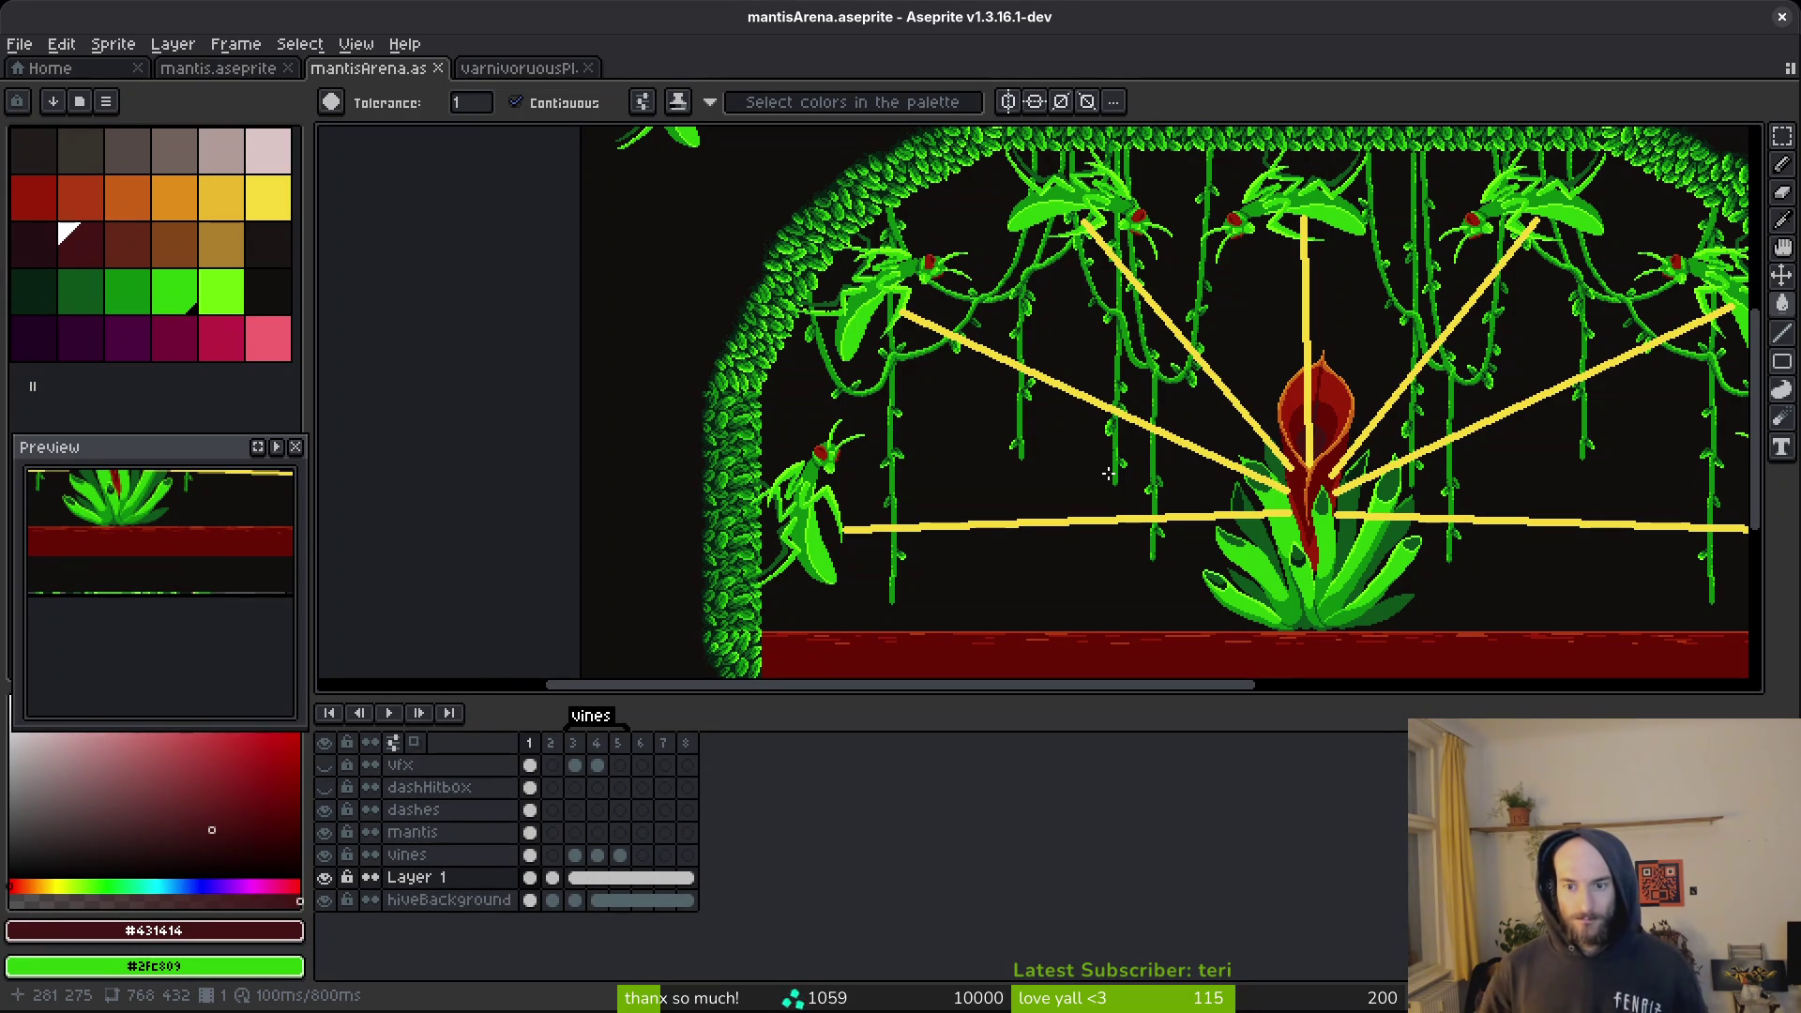
mouse_move(1387, 429)
left_mouse_down()
mouse_move(1165, 413)
mouse_move(1180, 415)
left_mouse_up()
key("alt+Tab")
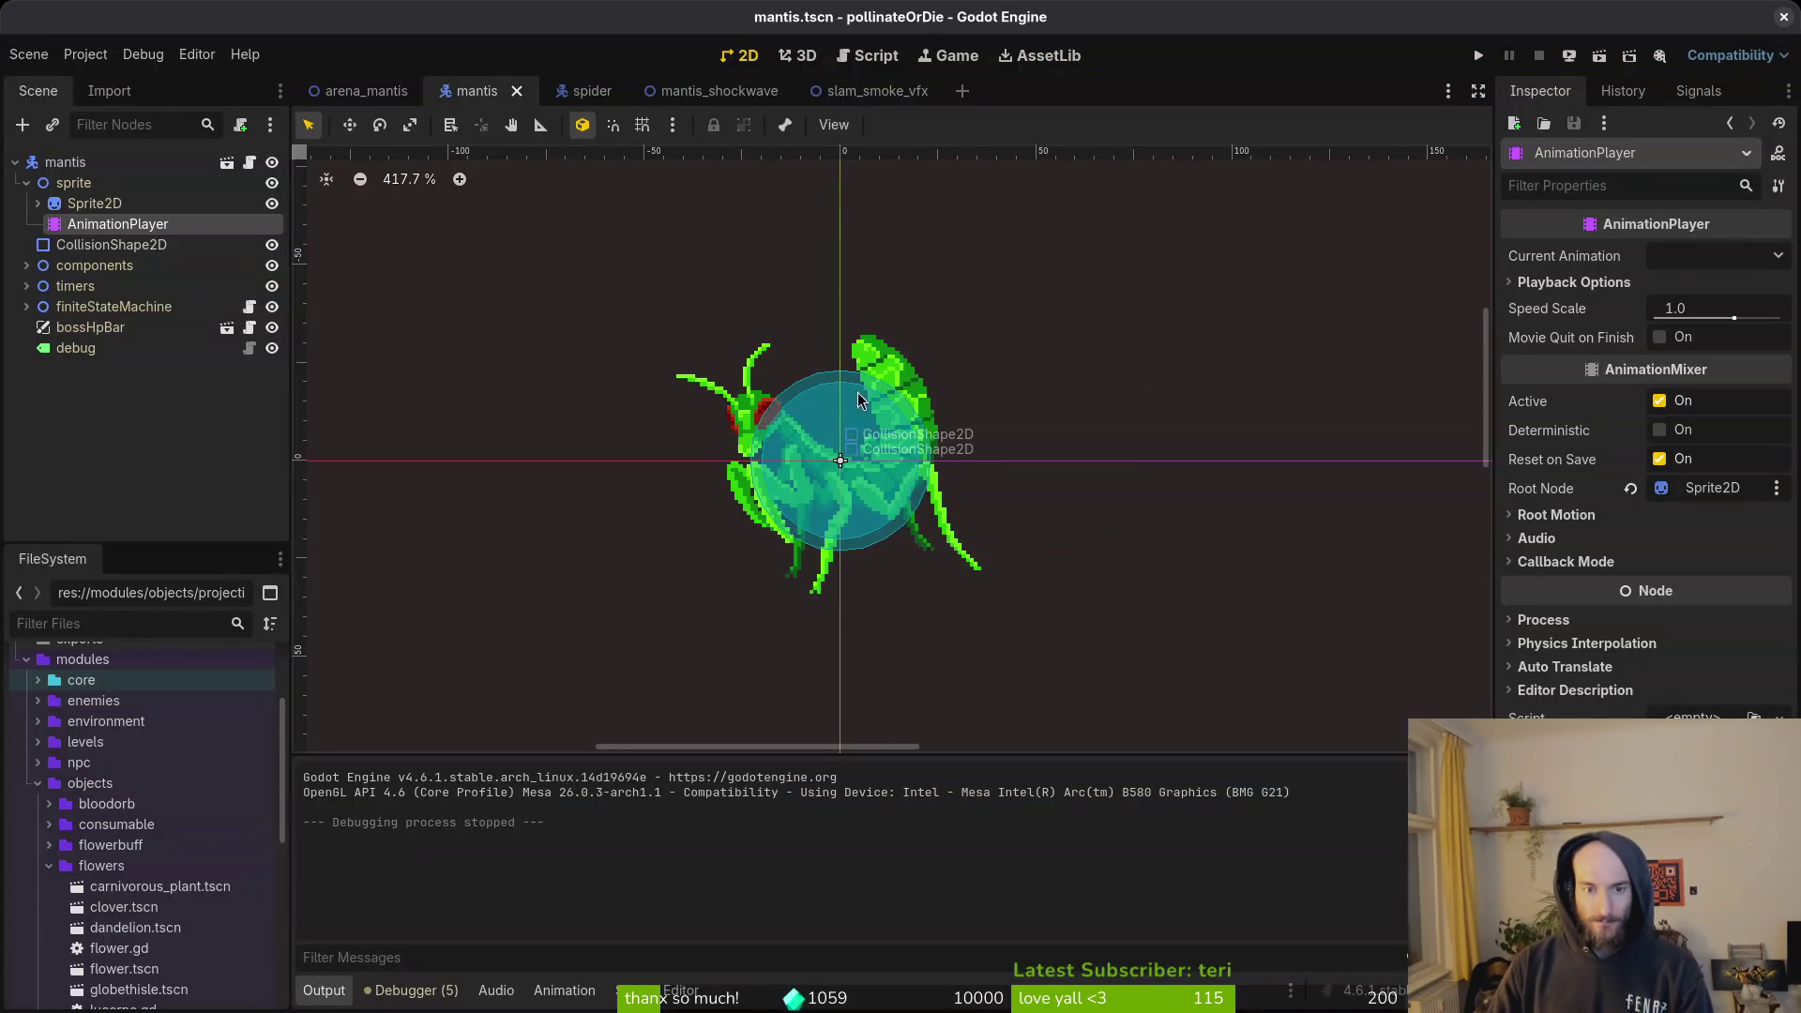
key("alt+Tab")
left_click(225, 68)
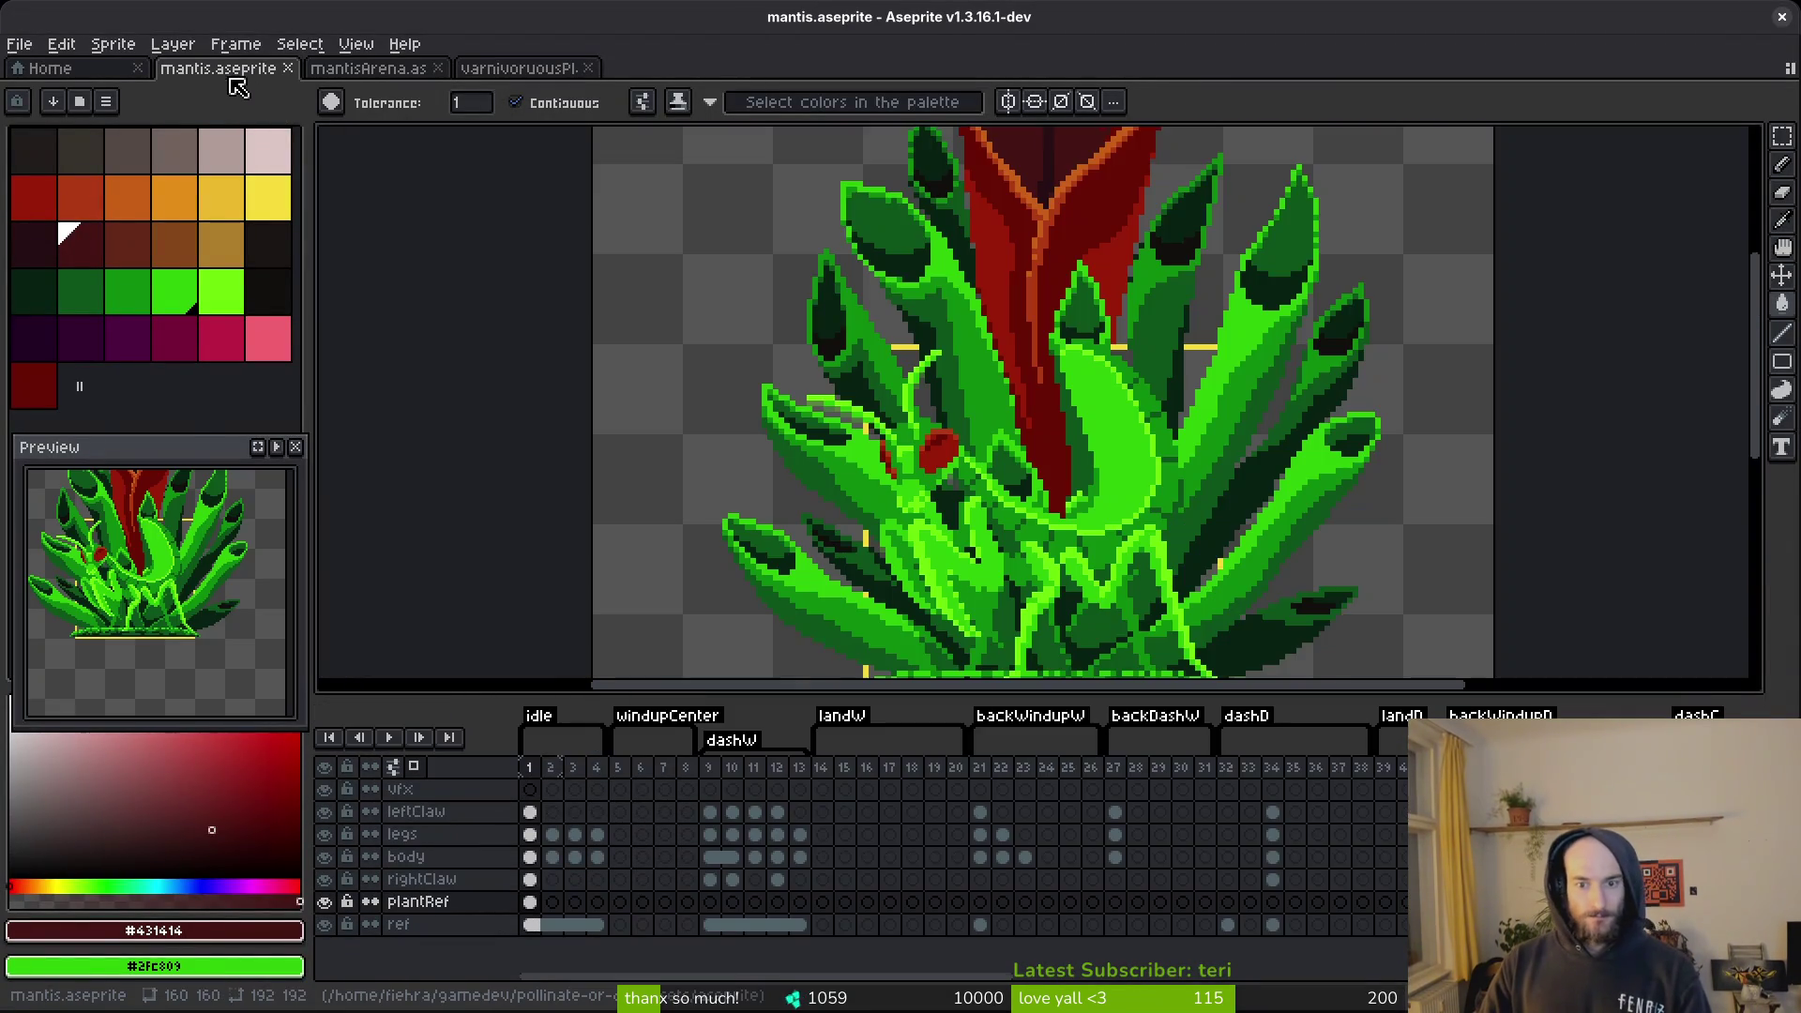
Hide the plantRef layer, make the body layer active, save, and sample bright green #2FC809.
scroll(1041, 455, "down", 5)
scroll(1021, 474, "up", 2)
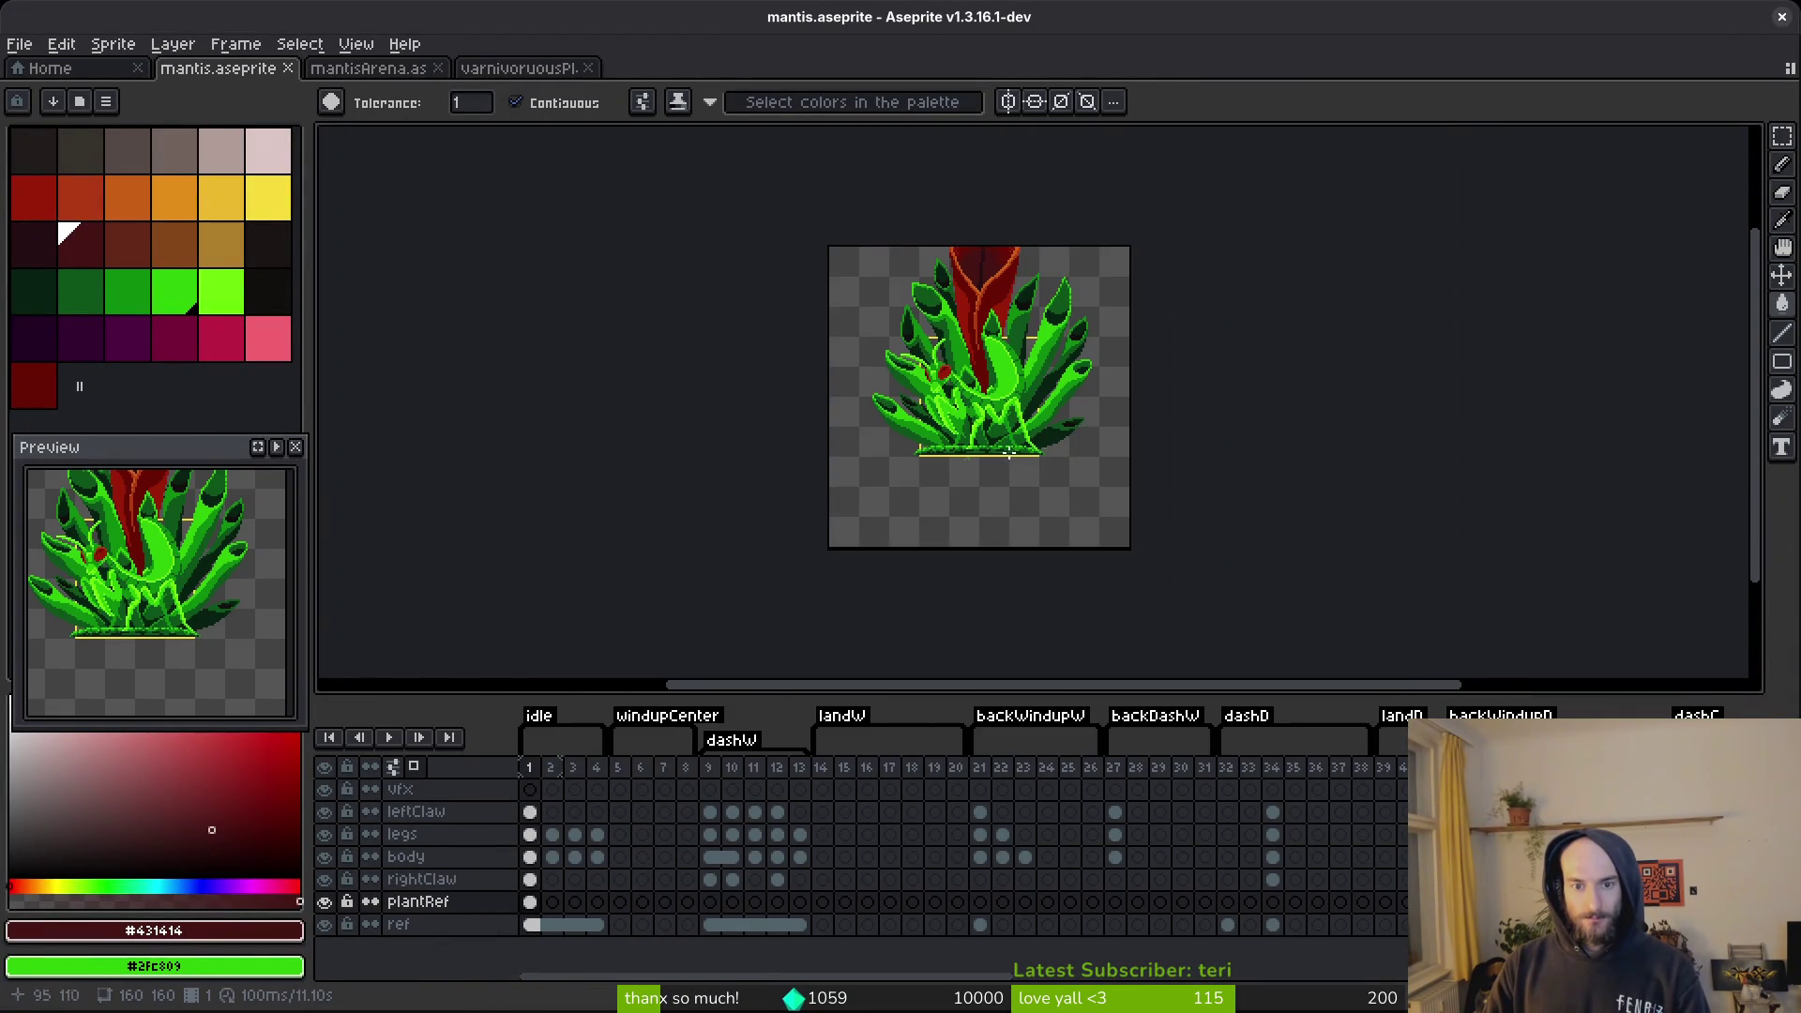
scroll(1022, 523, "up", 3)
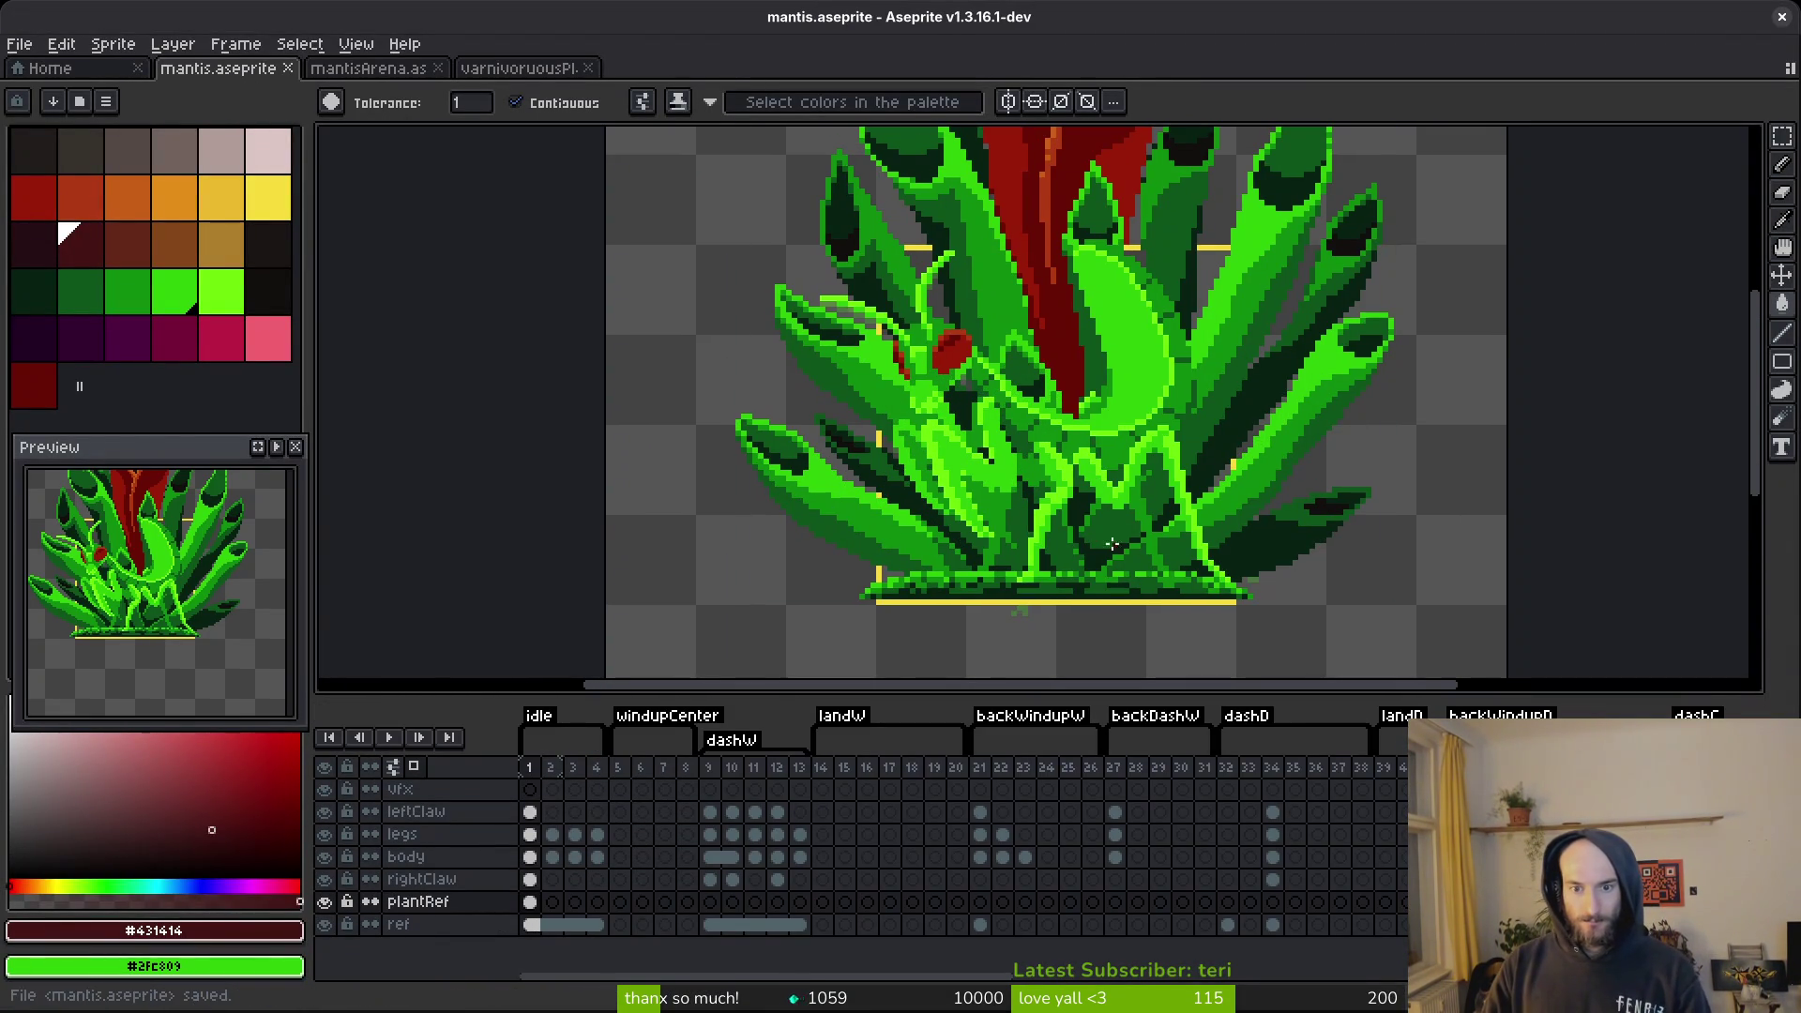
left_click(324, 901)
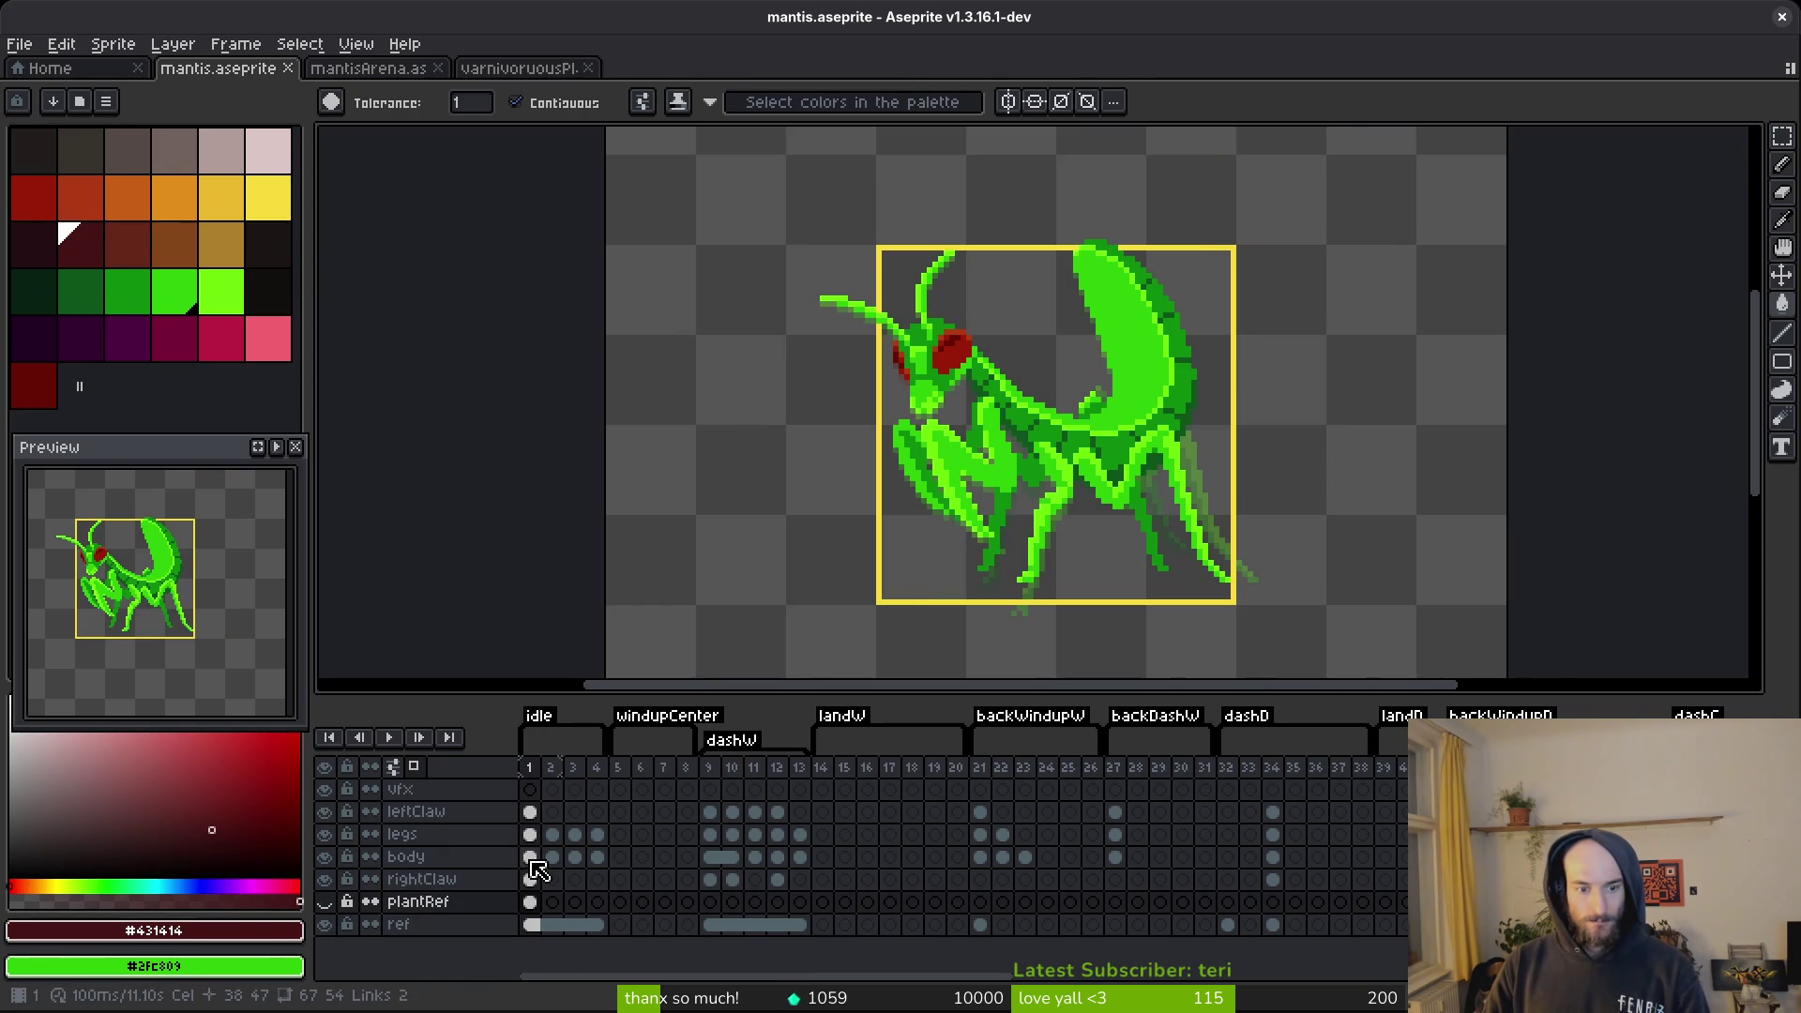
left_click(405, 856)
scroll(1007, 492, "up", 2)
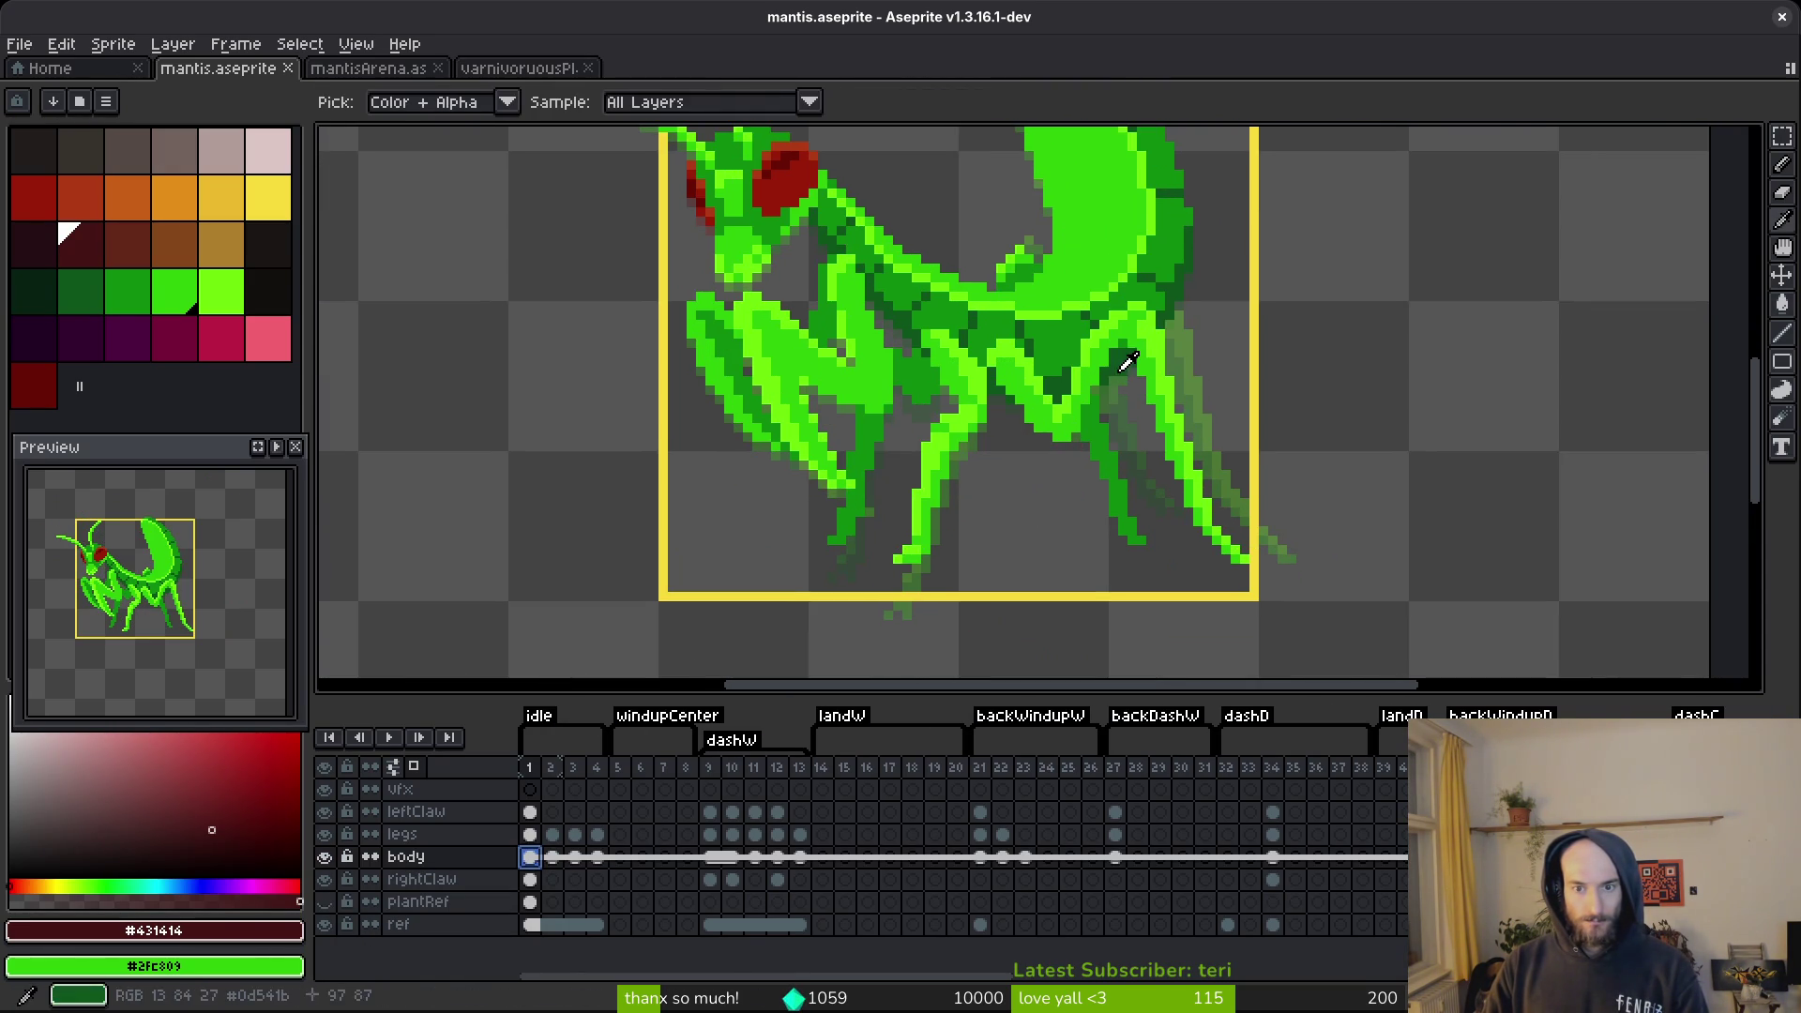
scroll(1103, 508, "down", 2)
key("ctrl+s")
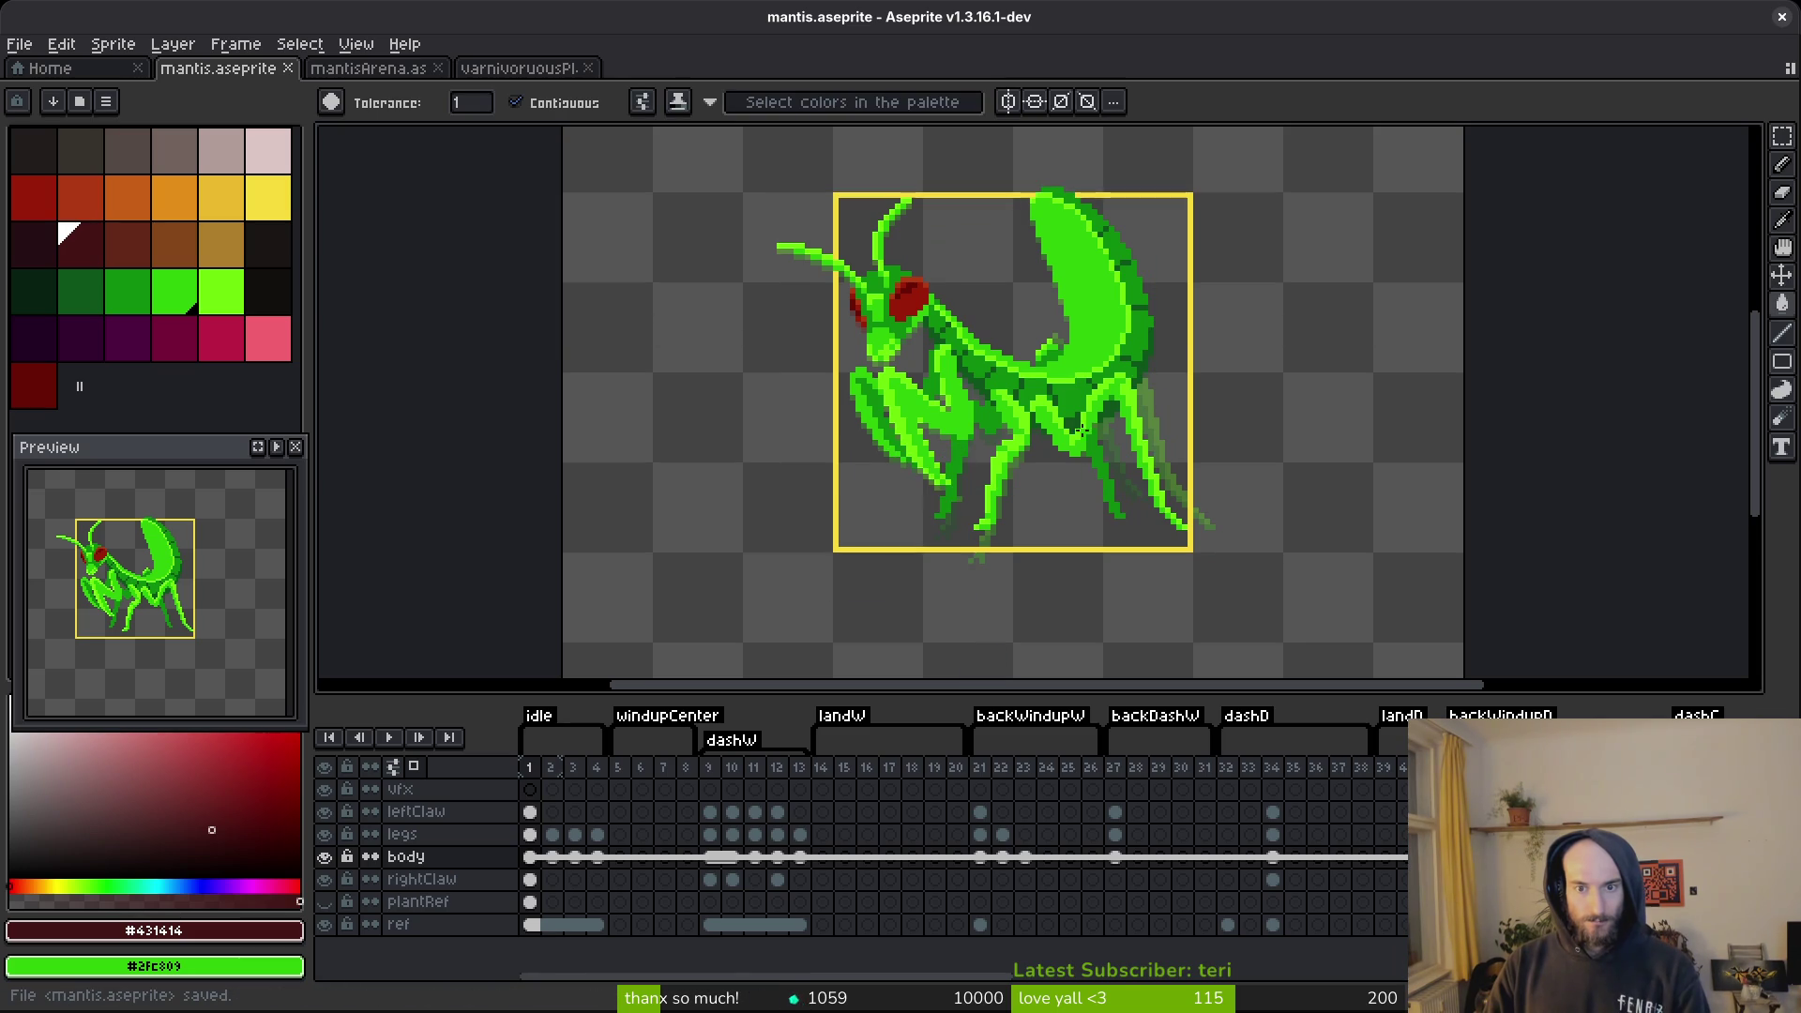
scroll(1025, 330, "up", 2)
left_click(1031, 323, "alt")
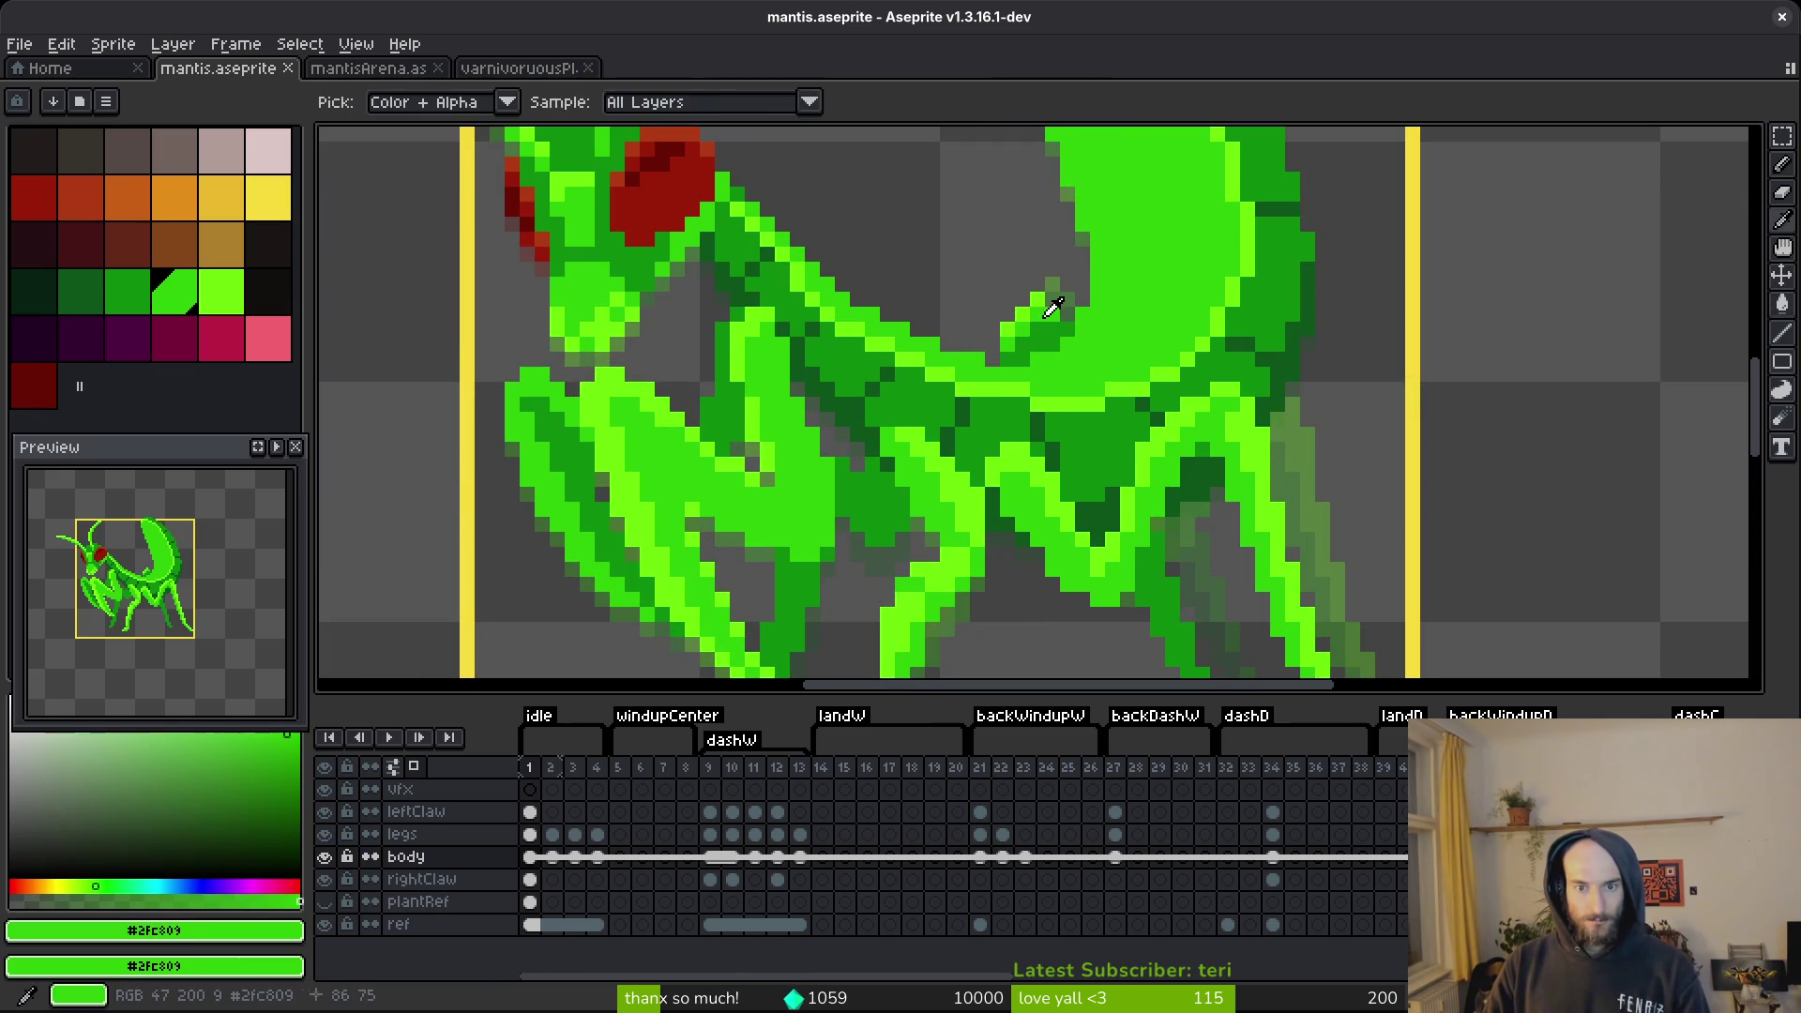
Select the upright antenna with a rectangular marquee and flip it horizontally.
scroll(890, 406, "down", 2)
scroll(988, 375, "down", 2)
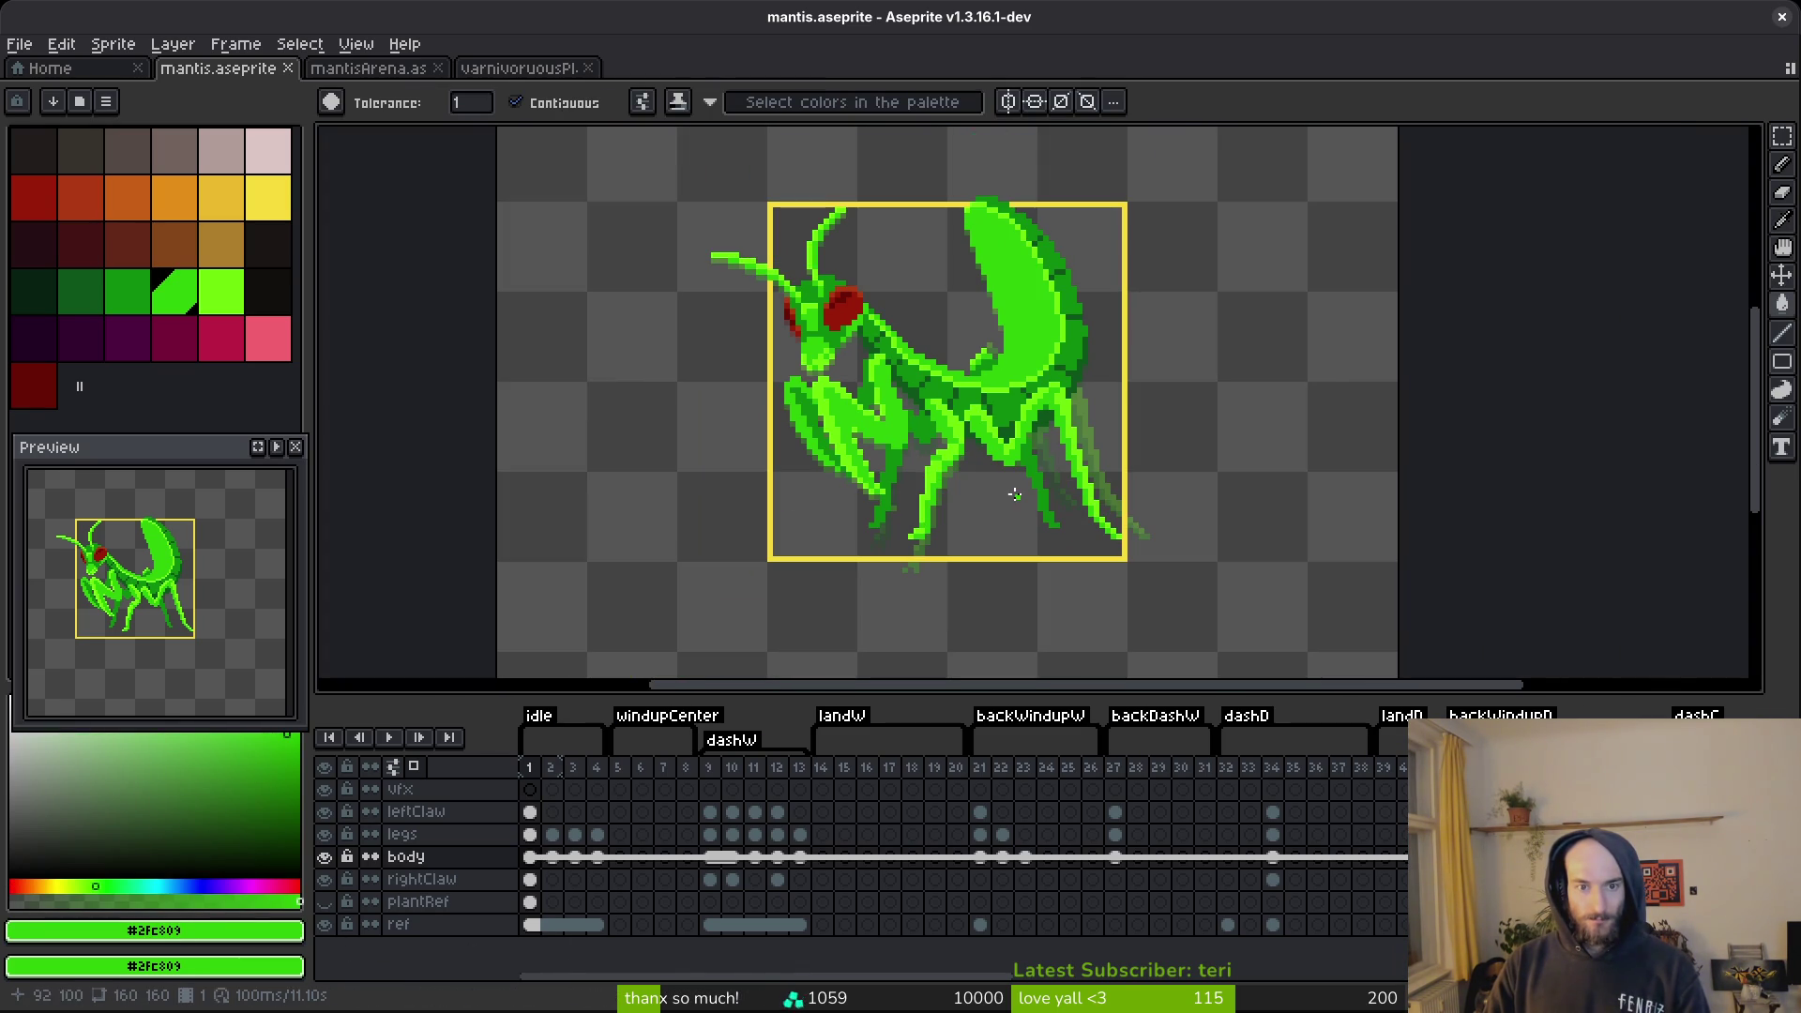
scroll(787, 183, "up", 3)
key("m")
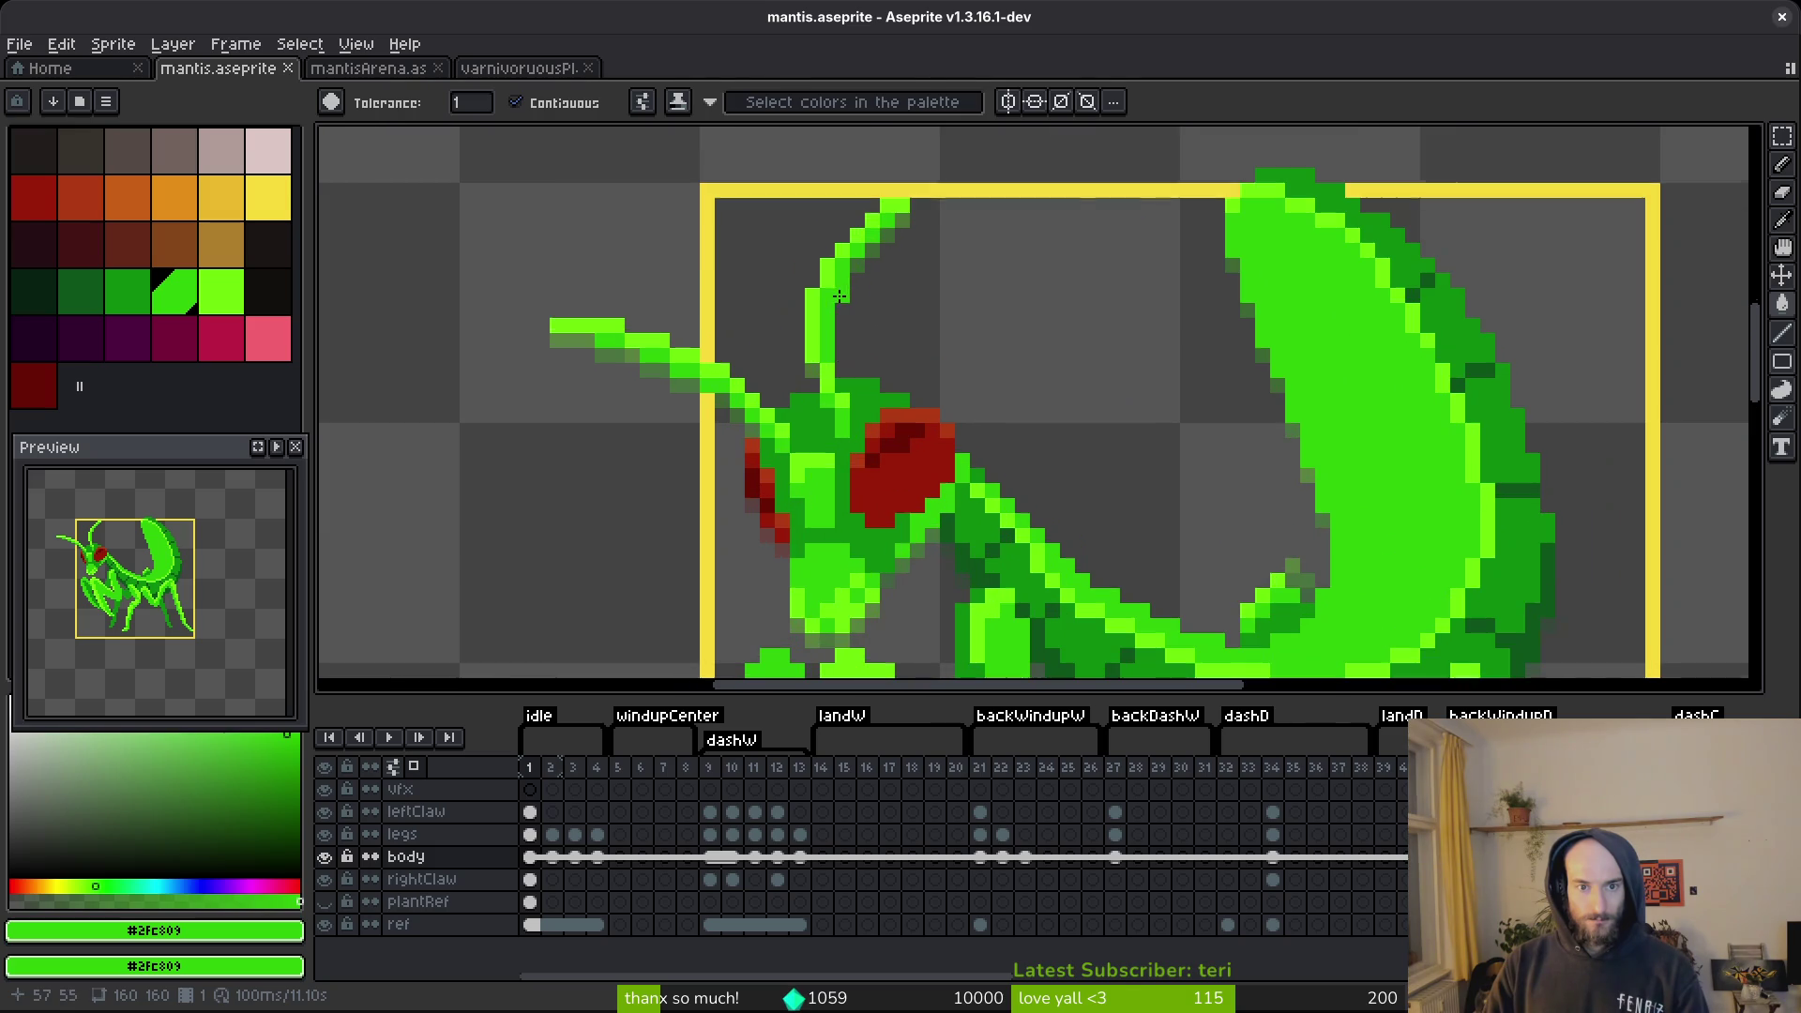
left_click_drag(781, 174, 957, 301)
mouse_move(703, 141)
left_mouse_down()
mouse_move(978, 356)
mouse_move(825, 329)
mouse_move(835, 353)
mouse_move(812, 335)
left_mouse_up()
key("shift+h")
Sample the bright green from the flipped antenna and return to the Pencil.
key("i")
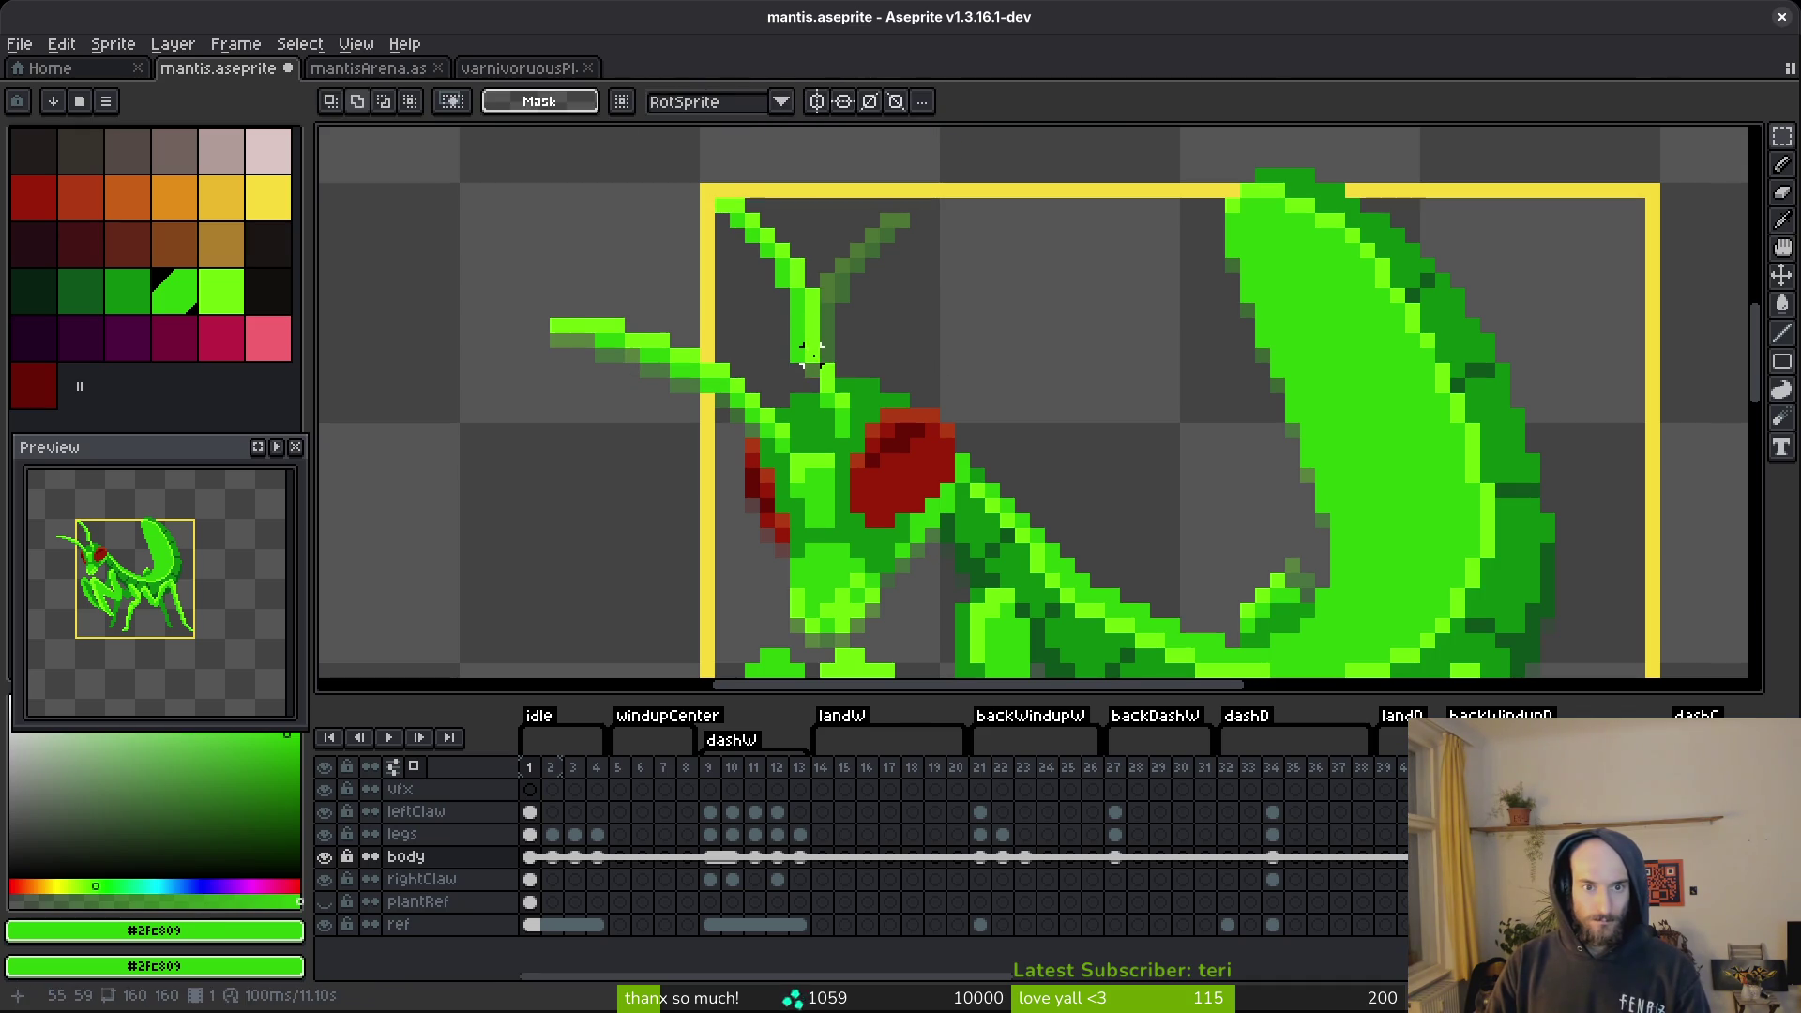
scroll(799, 328, "up", 2)
left_click(849, 350)
key("b")
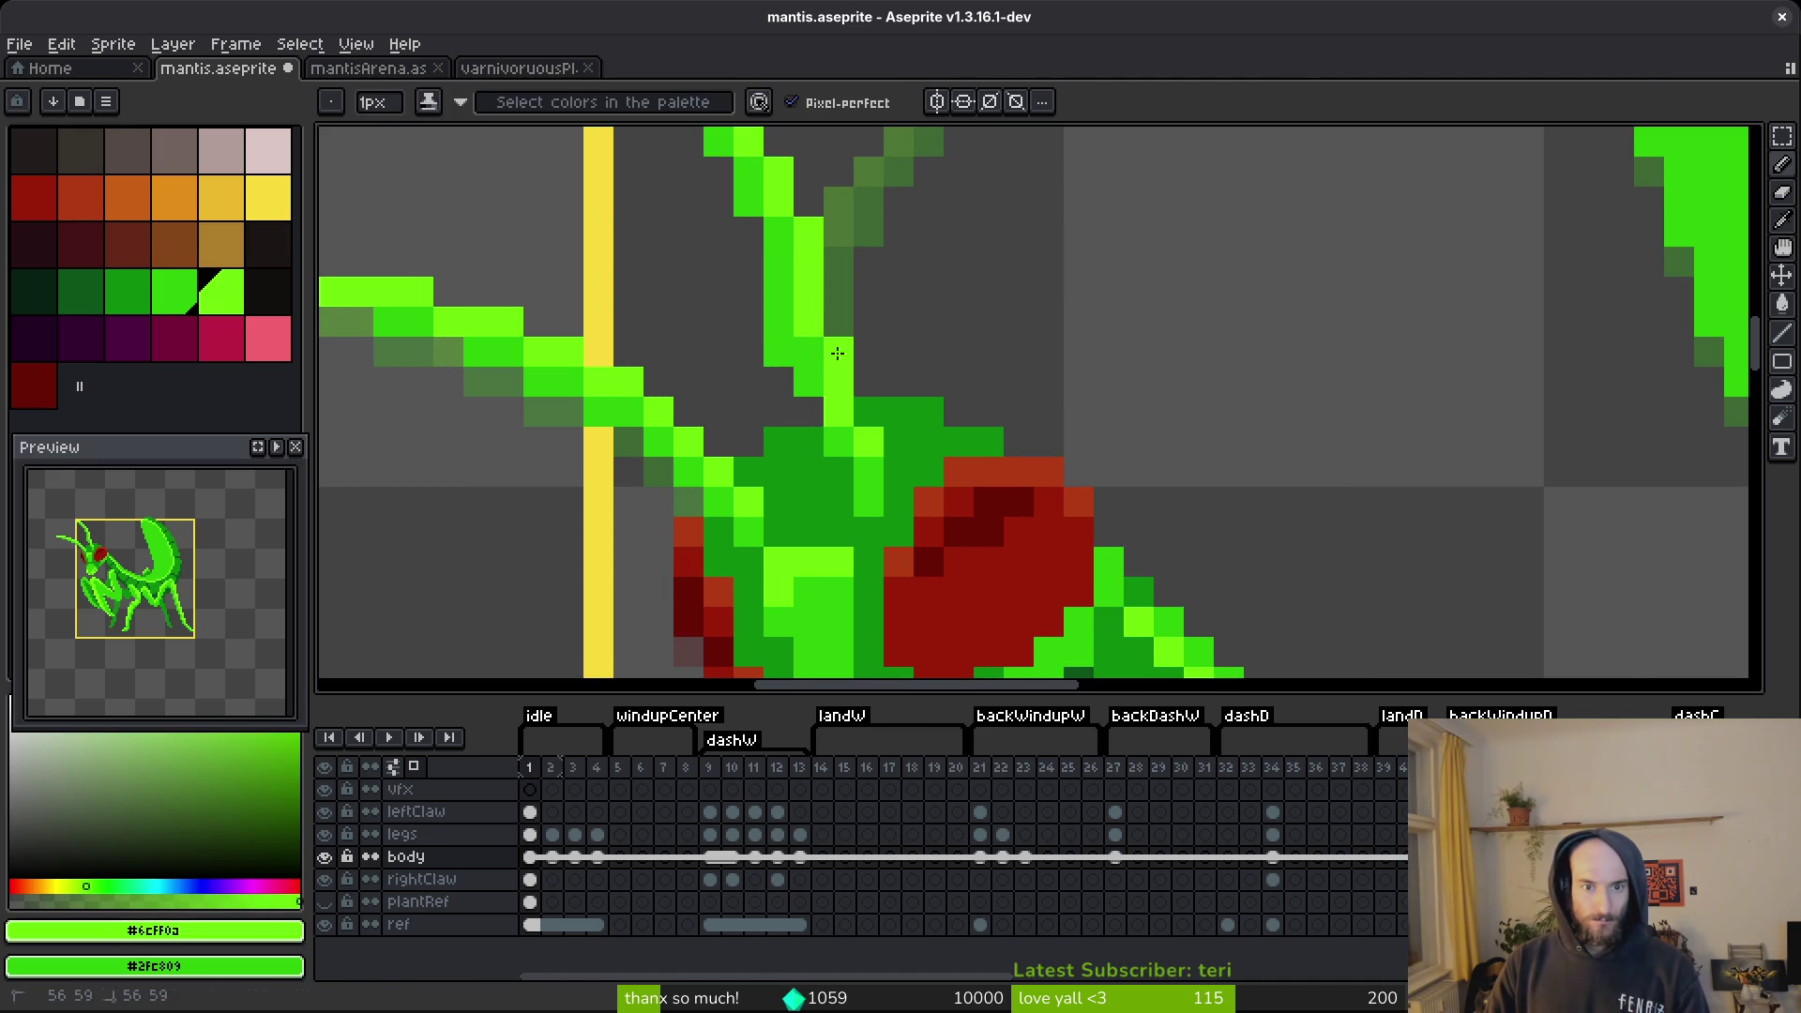
scroll(938, 412, "down", 3)
key("v")
key("b")
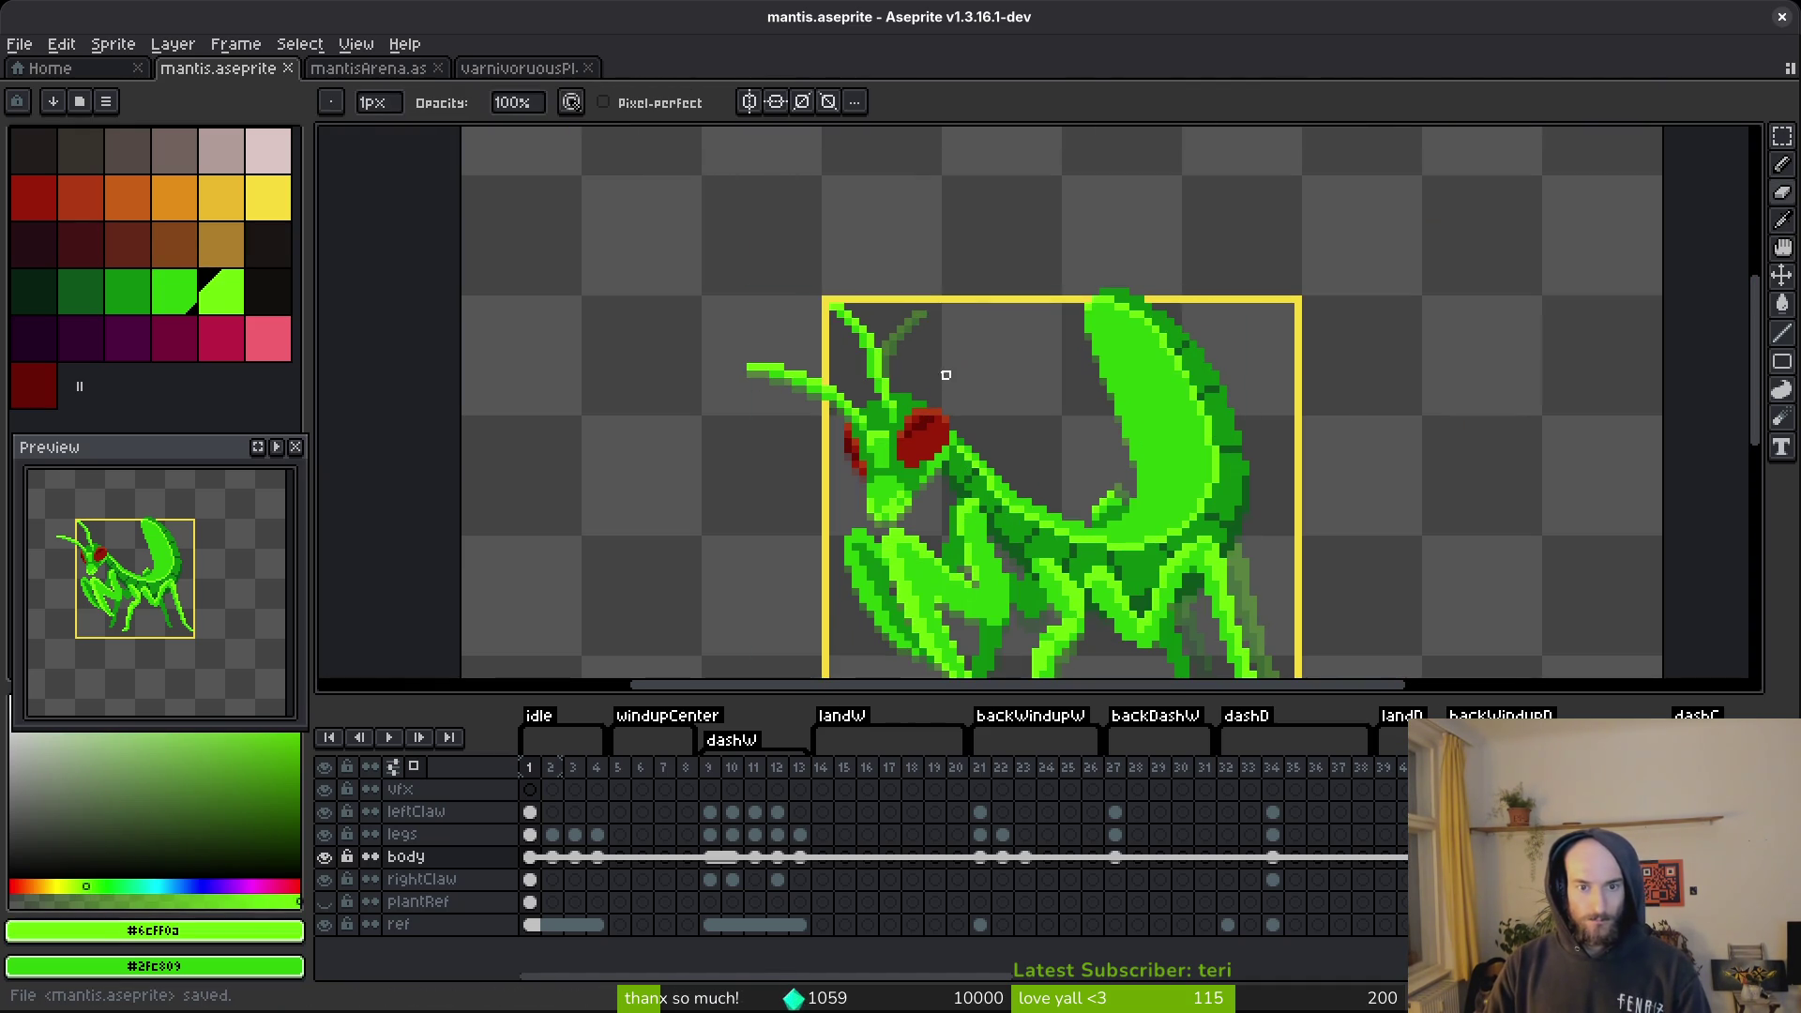
Compare frames 1 and 2, undo the antenna transformation, and save the sprite.
key("i")
key("ctrl+s")
key("Left")
key("Right")
key("Right")
key("Left")
key("F3")
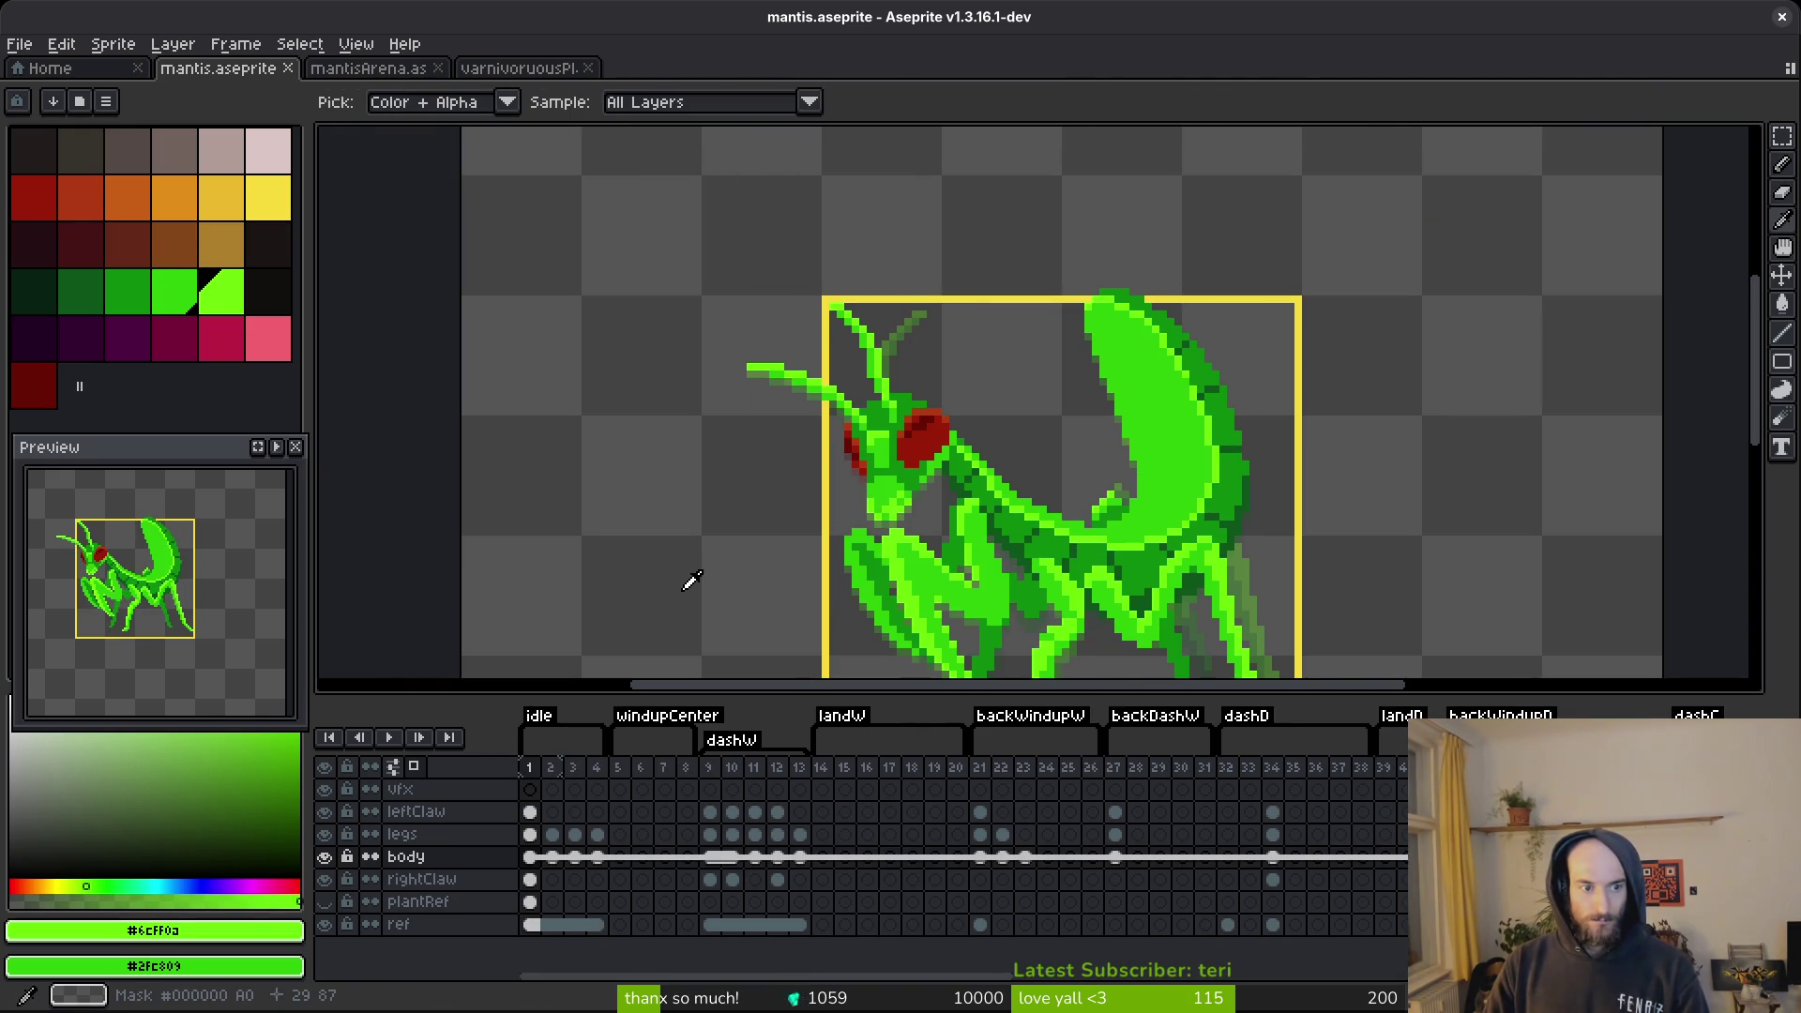
key("b")
key("ctrl+z")
key("ctrl+z")
key("ctrl+z")
key("ctrl+s")
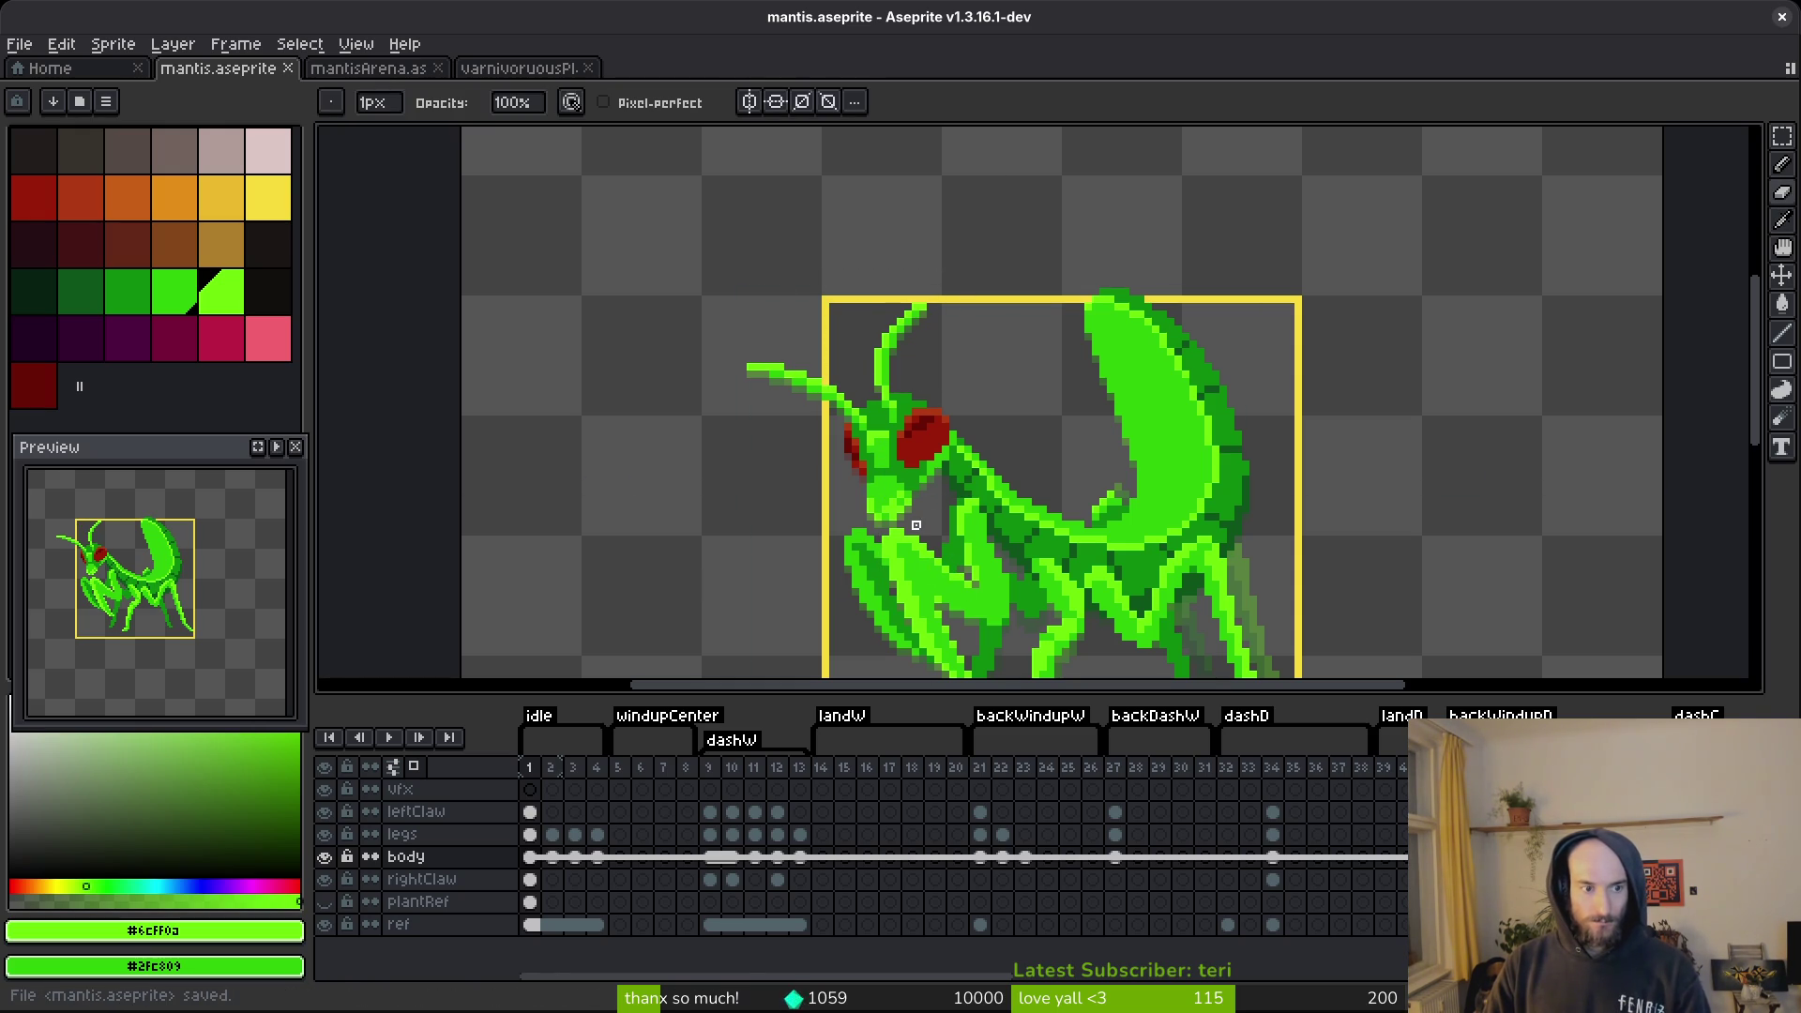
Try painting and erasing a pixel at the antenna tip, undo both, and save.
left_click_drag(961, 539, 892, 427)
scroll(892, 426, "up", 6)
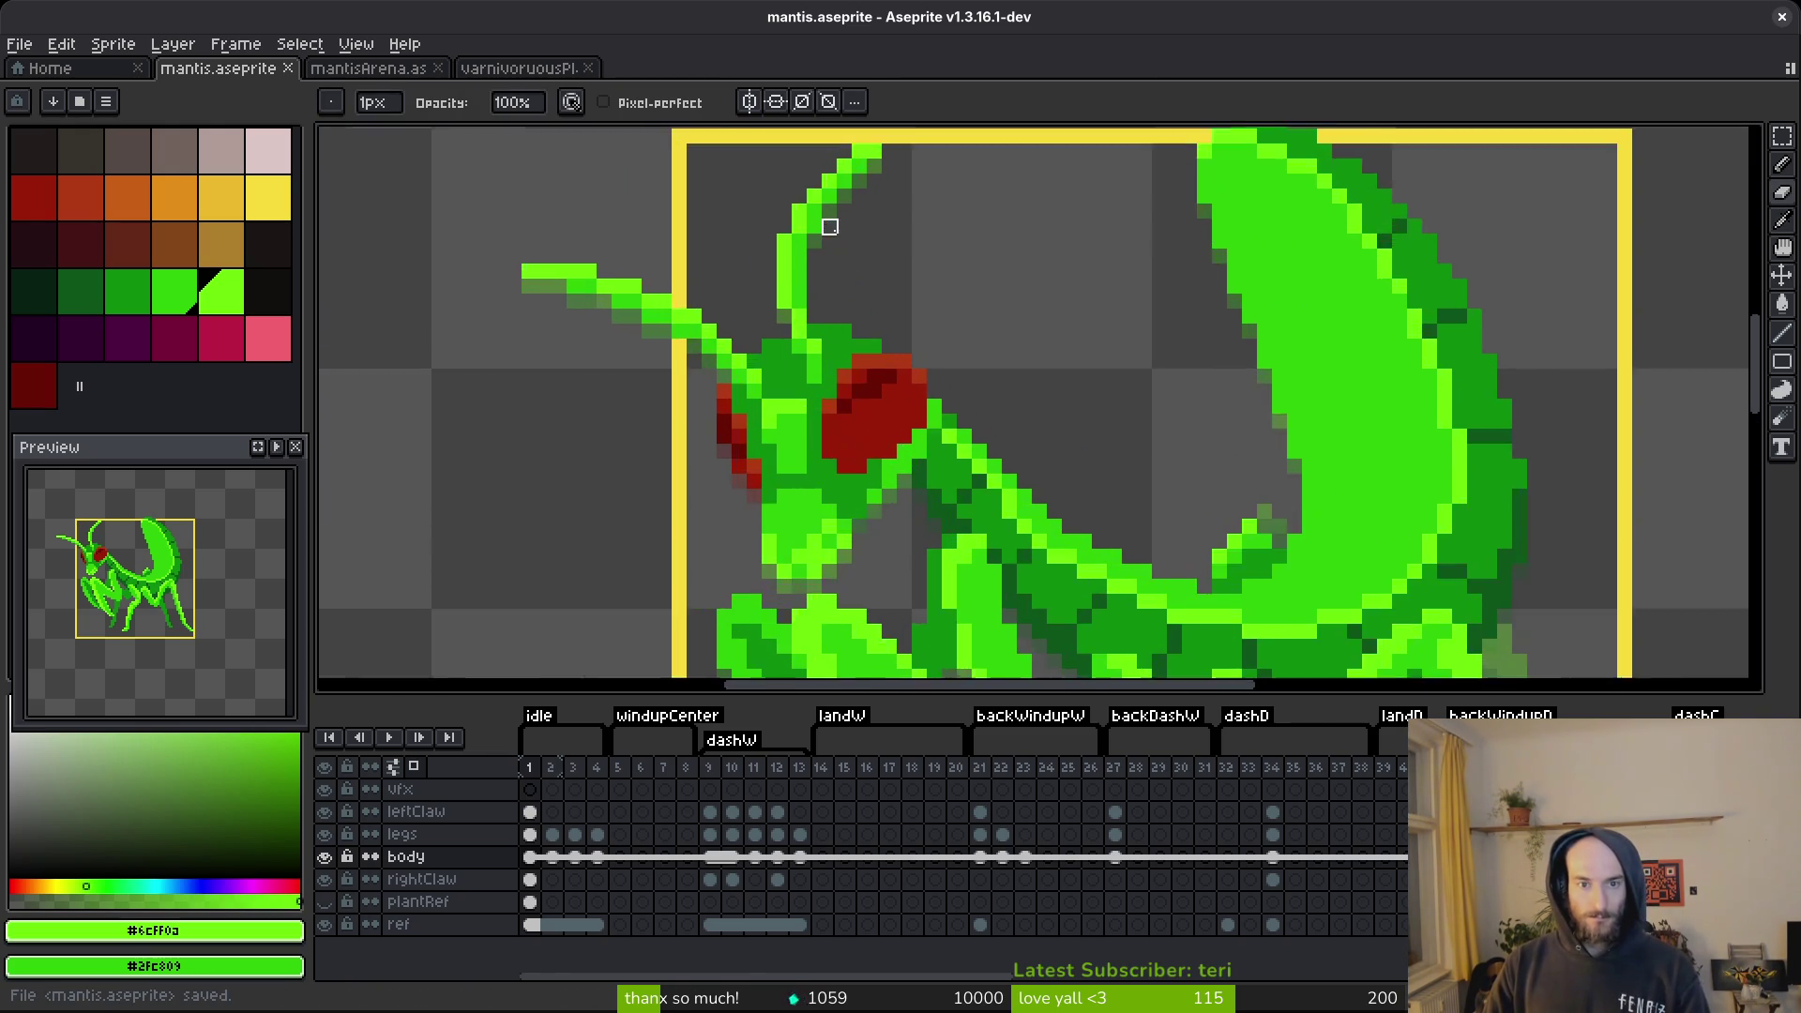
left_click(975, 256)
key("ctrl+z")
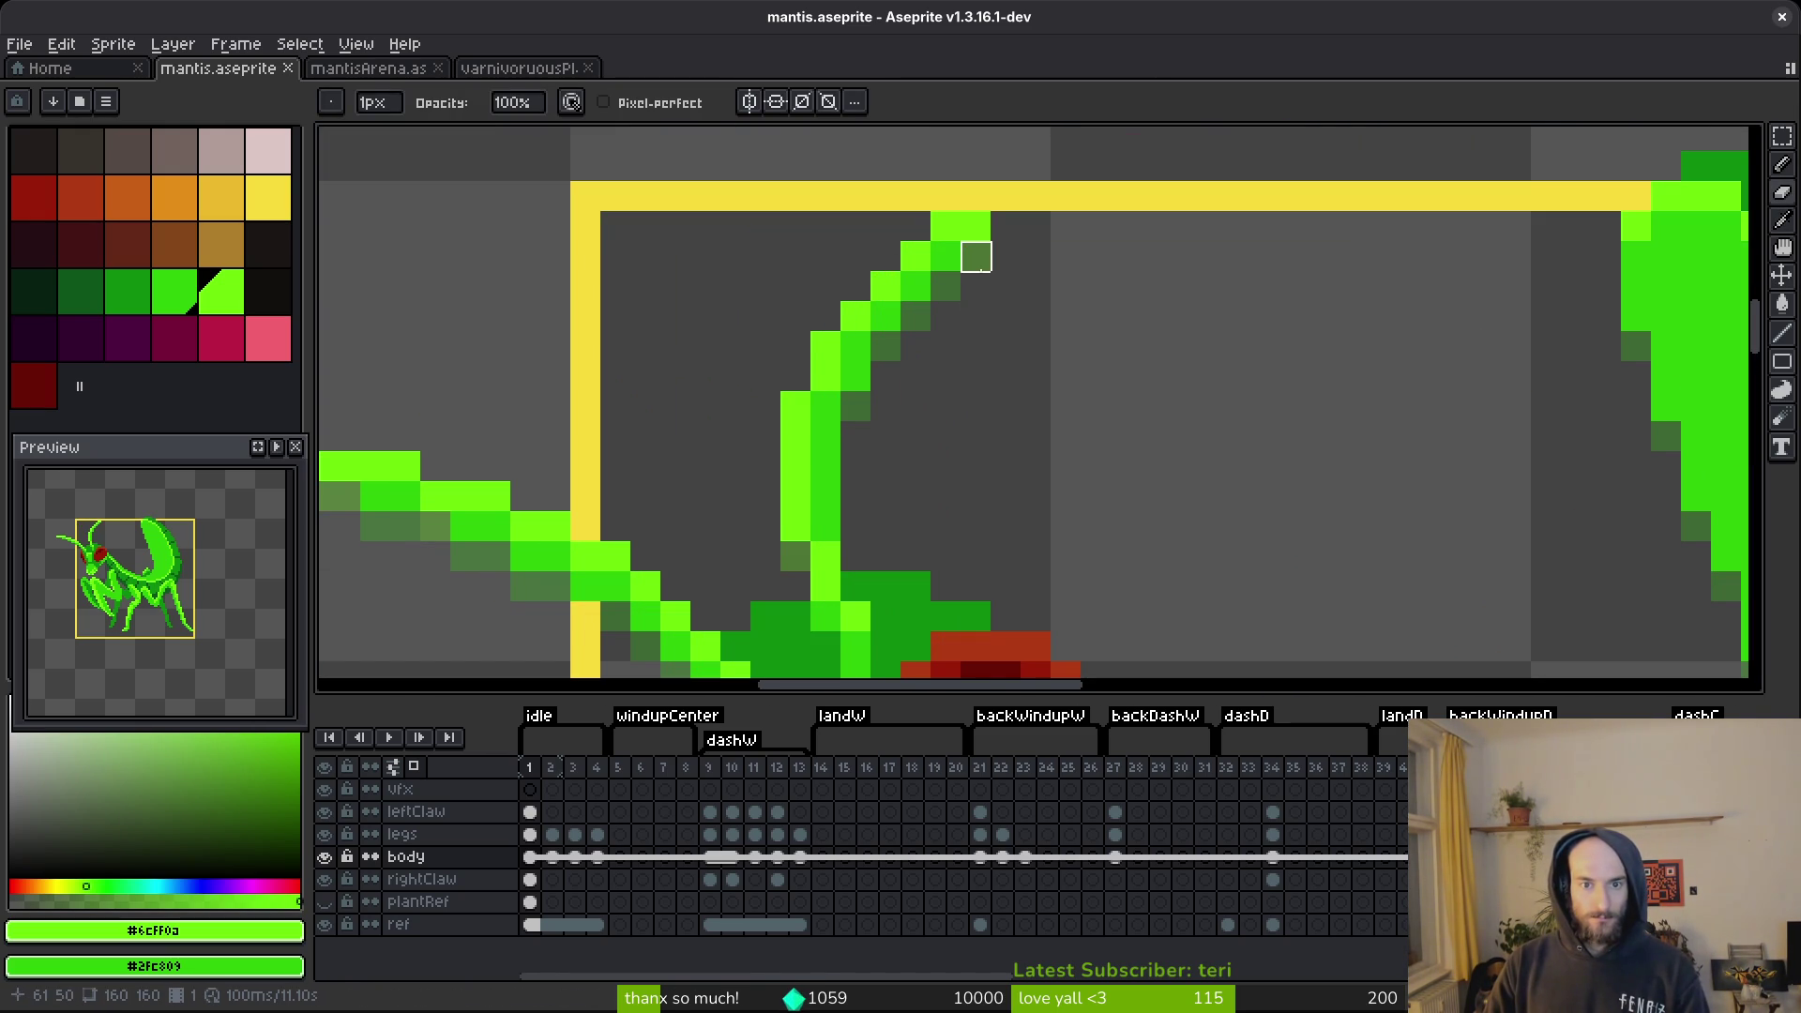
left_click(975, 256)
scroll(1002, 363, "down", 3)
key("ctrl+z")
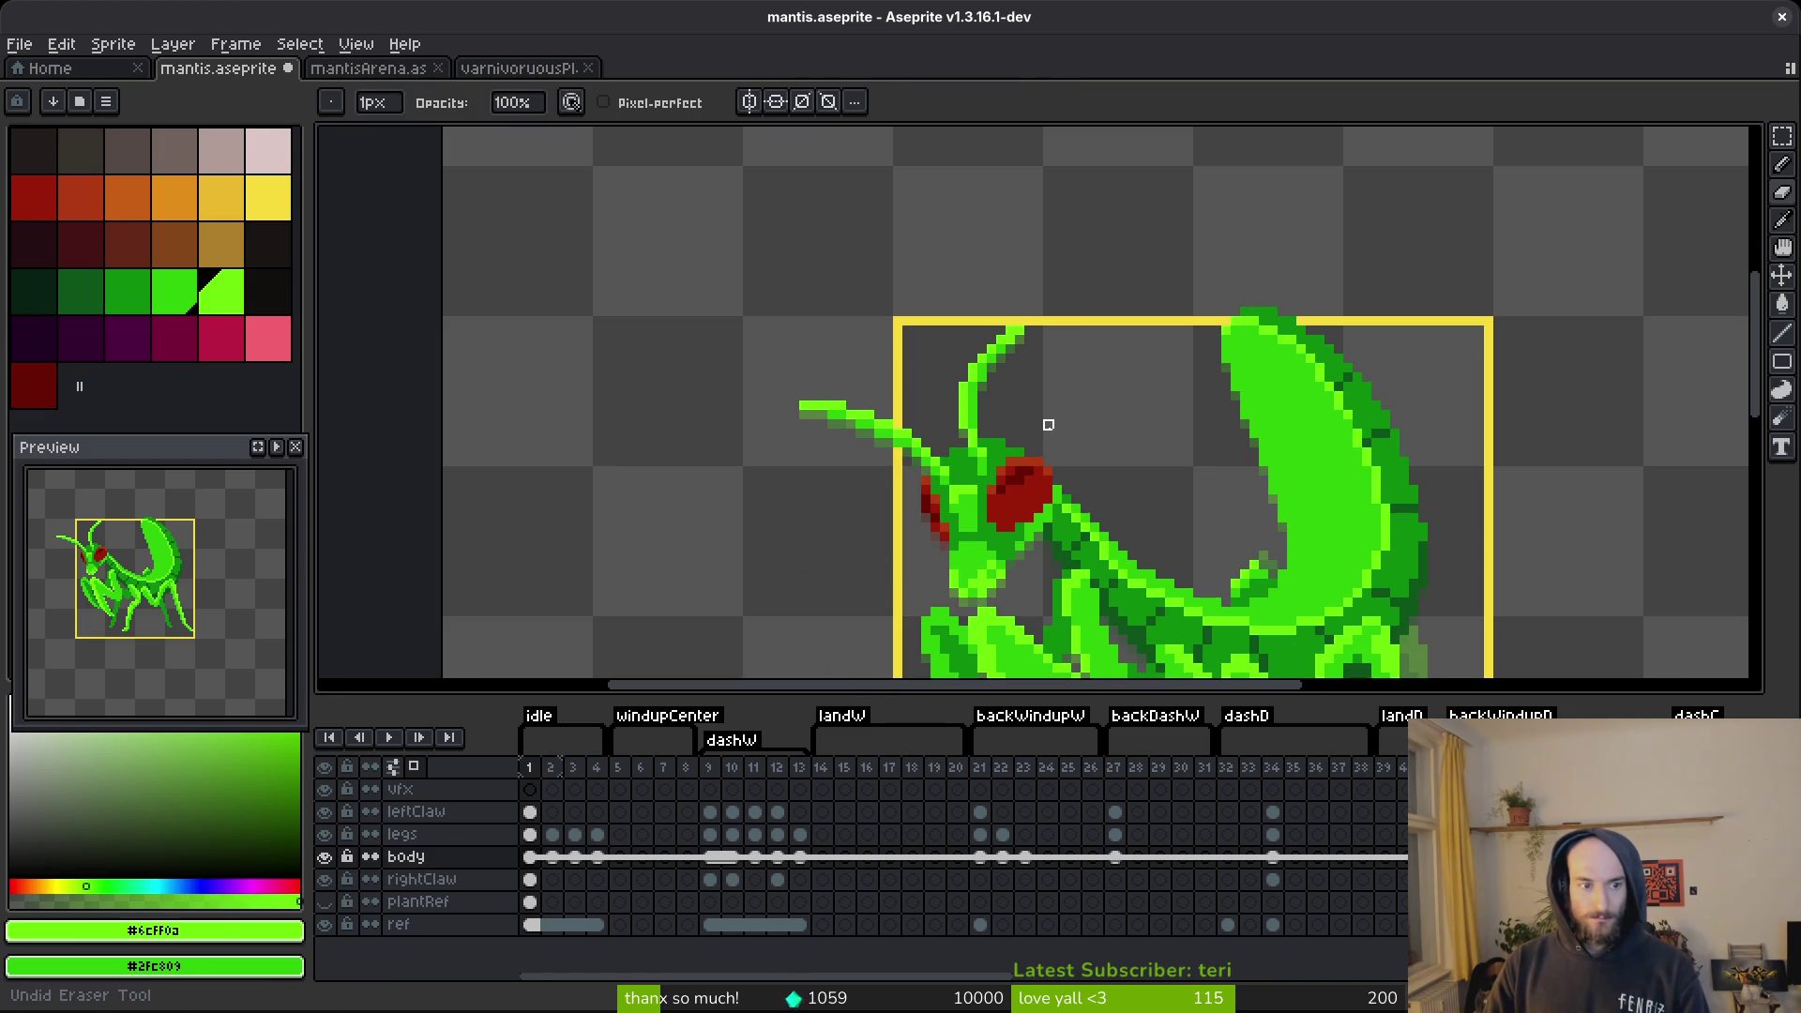
key("ctrl+s")
Flip between animation frames 1 and 2 to compare the antenna.
scroll(948, 342, "down", 1)
scroll(948, 244, "up", 5)
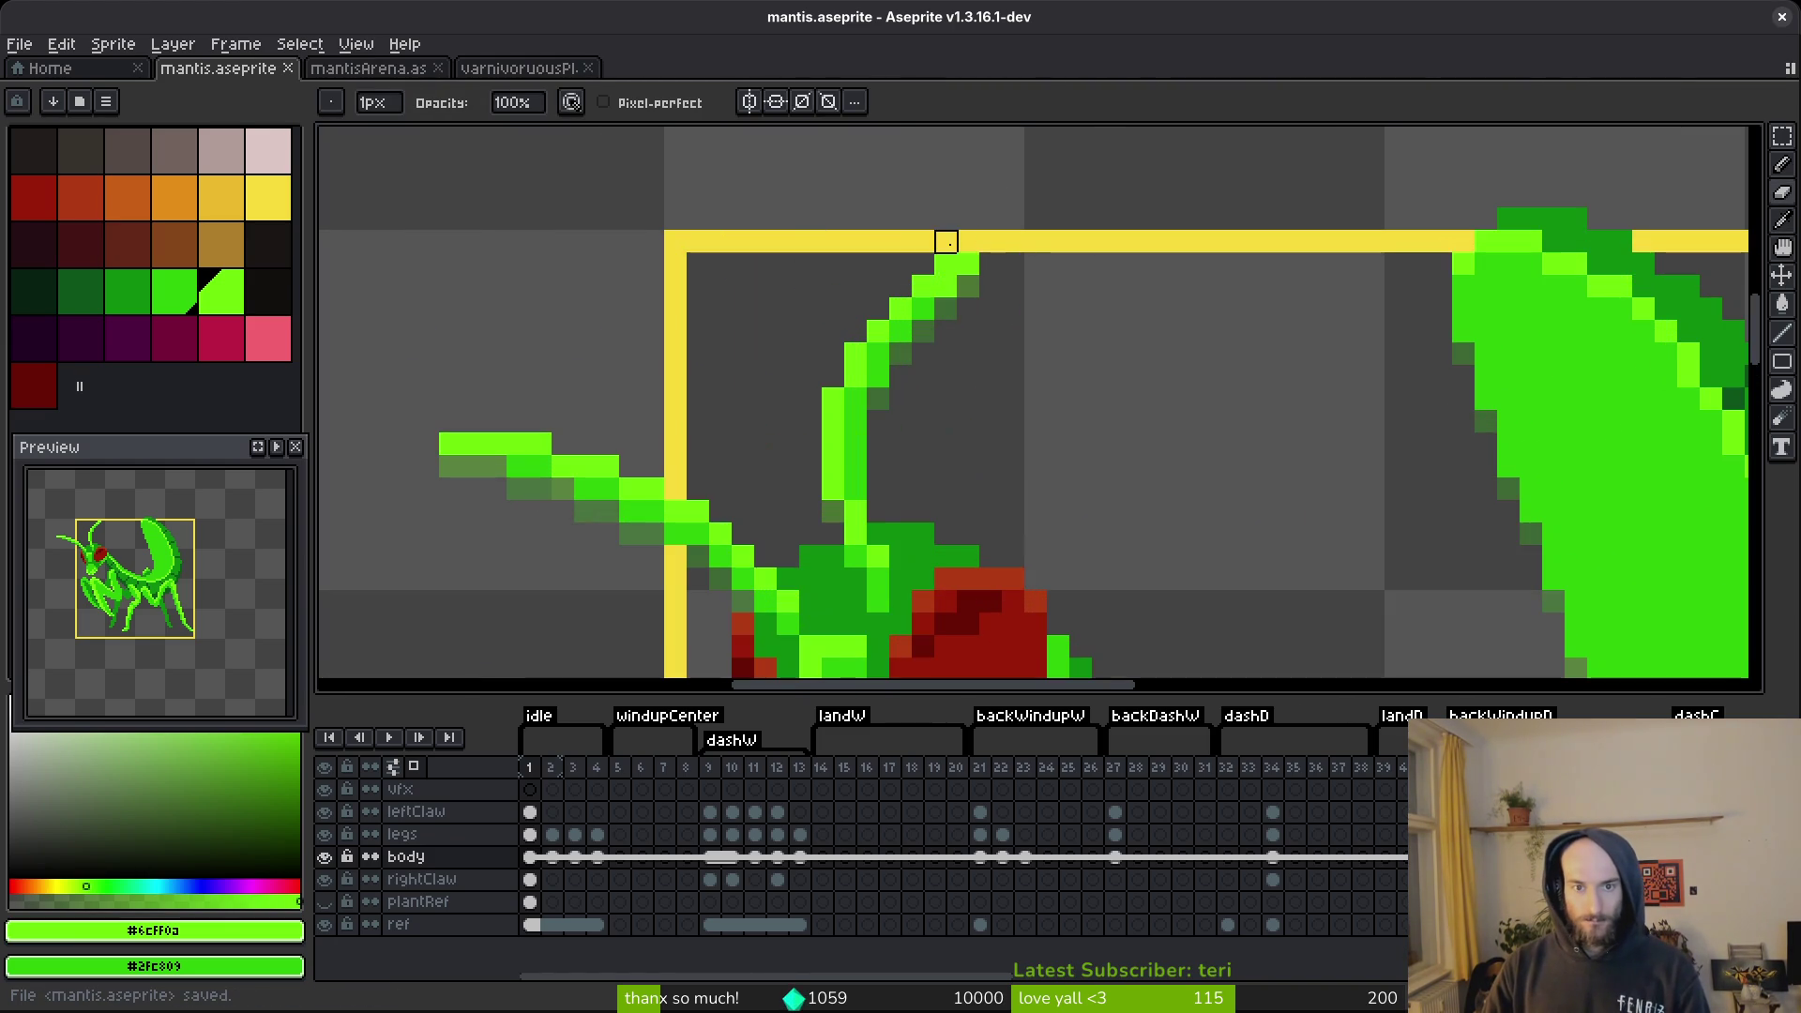
scroll(1035, 264, "down", 3)
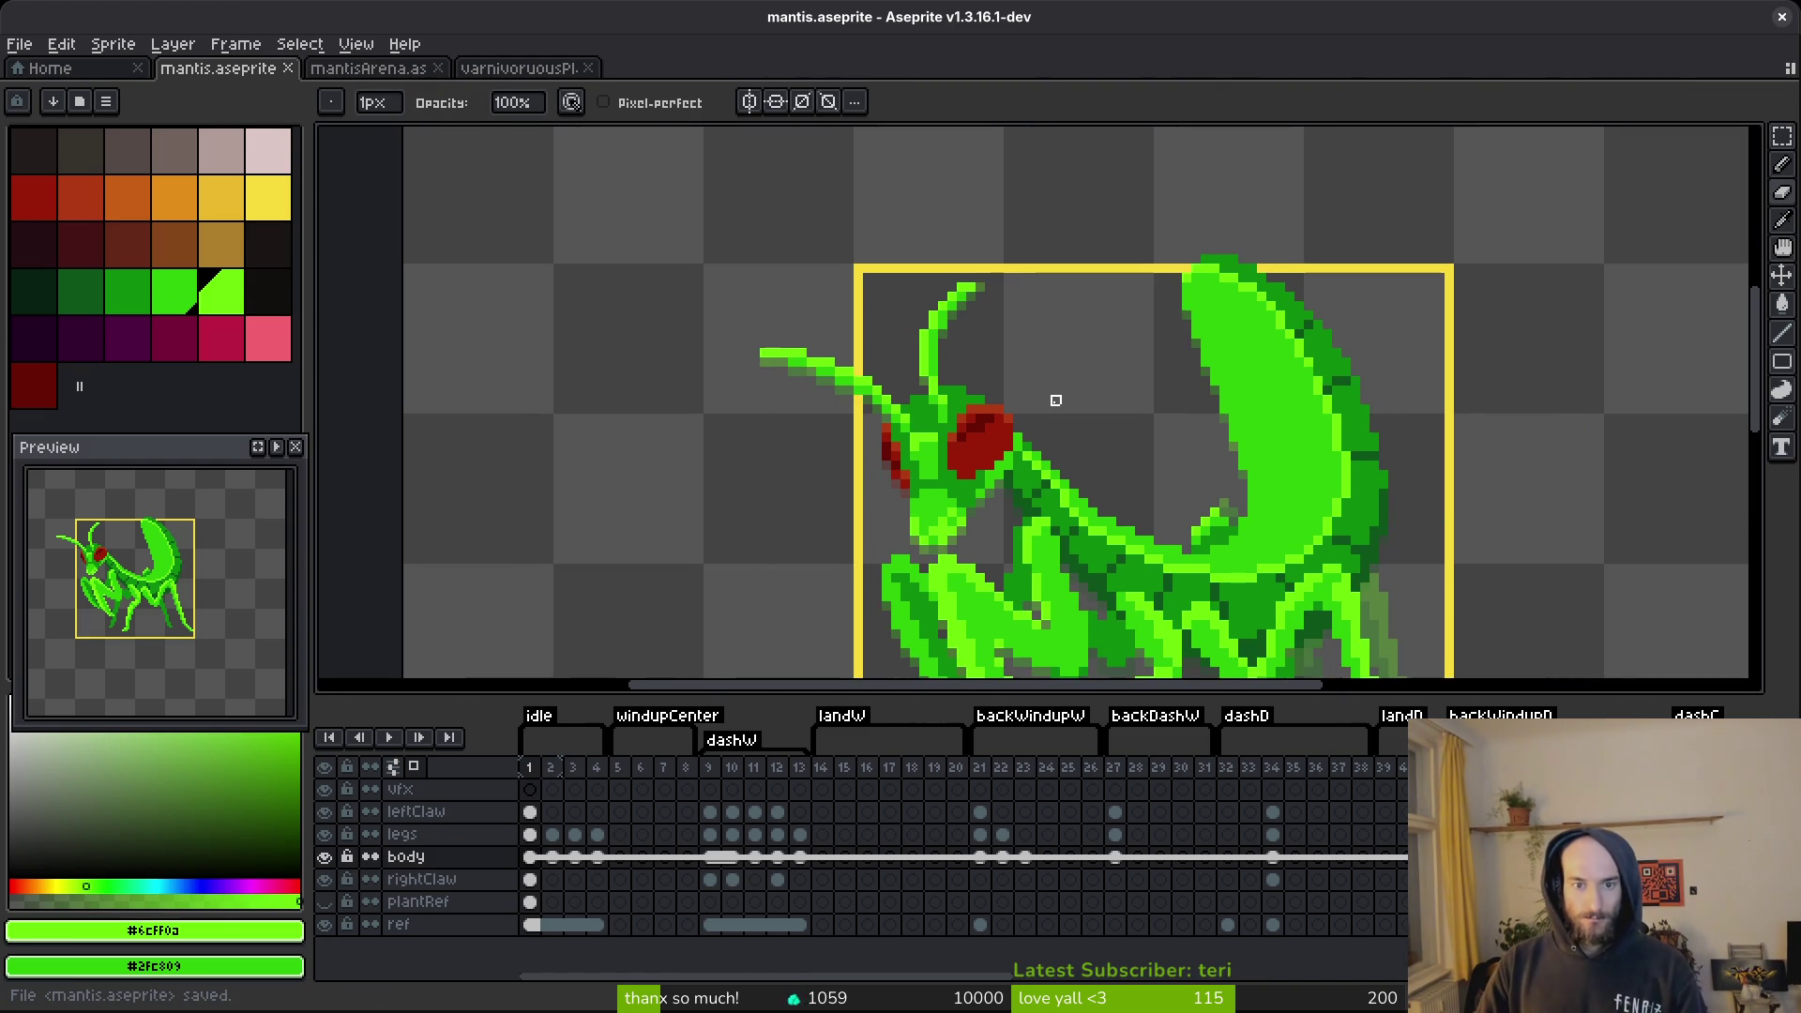
key("Right")
key("i")
key("Left")
key("Right")
key("Left")
key("Right")
Paint two dark-green pixels beside the antenna tip.
key("b")
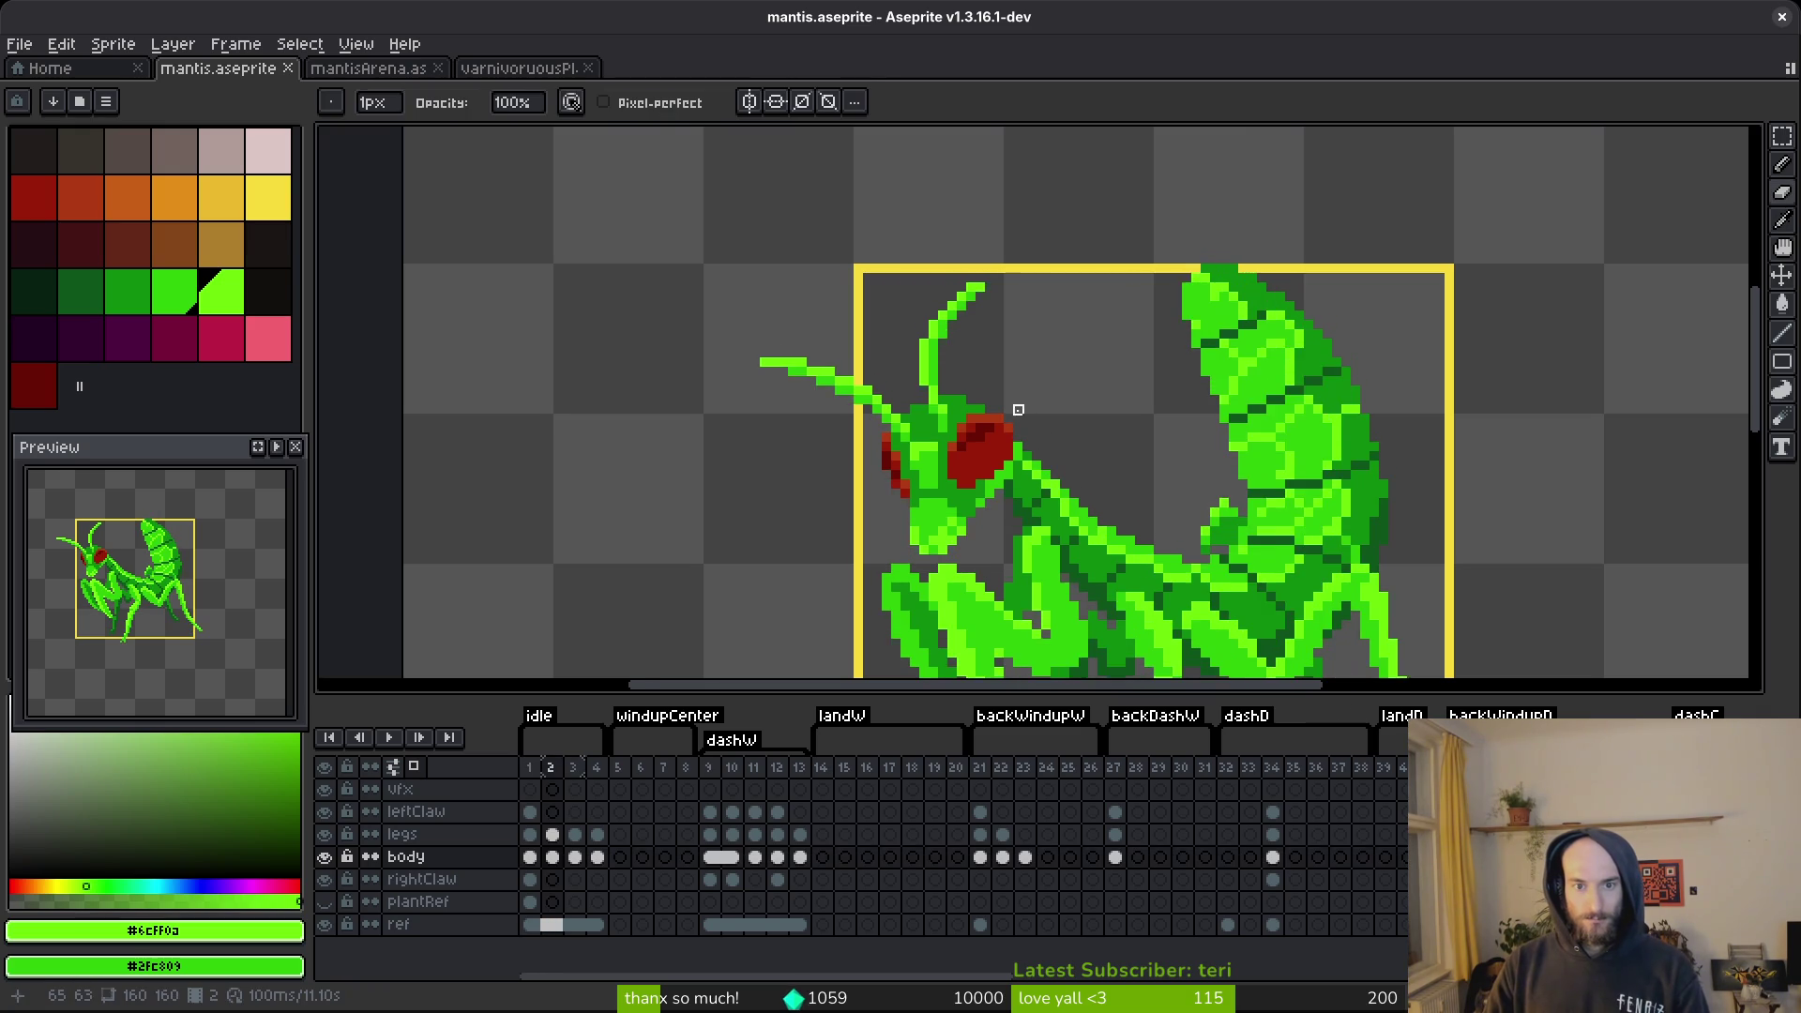
scroll(977, 360, "down", 1)
scroll(977, 360, "up", 2)
left_click_drag(825, 199, 846, 199)
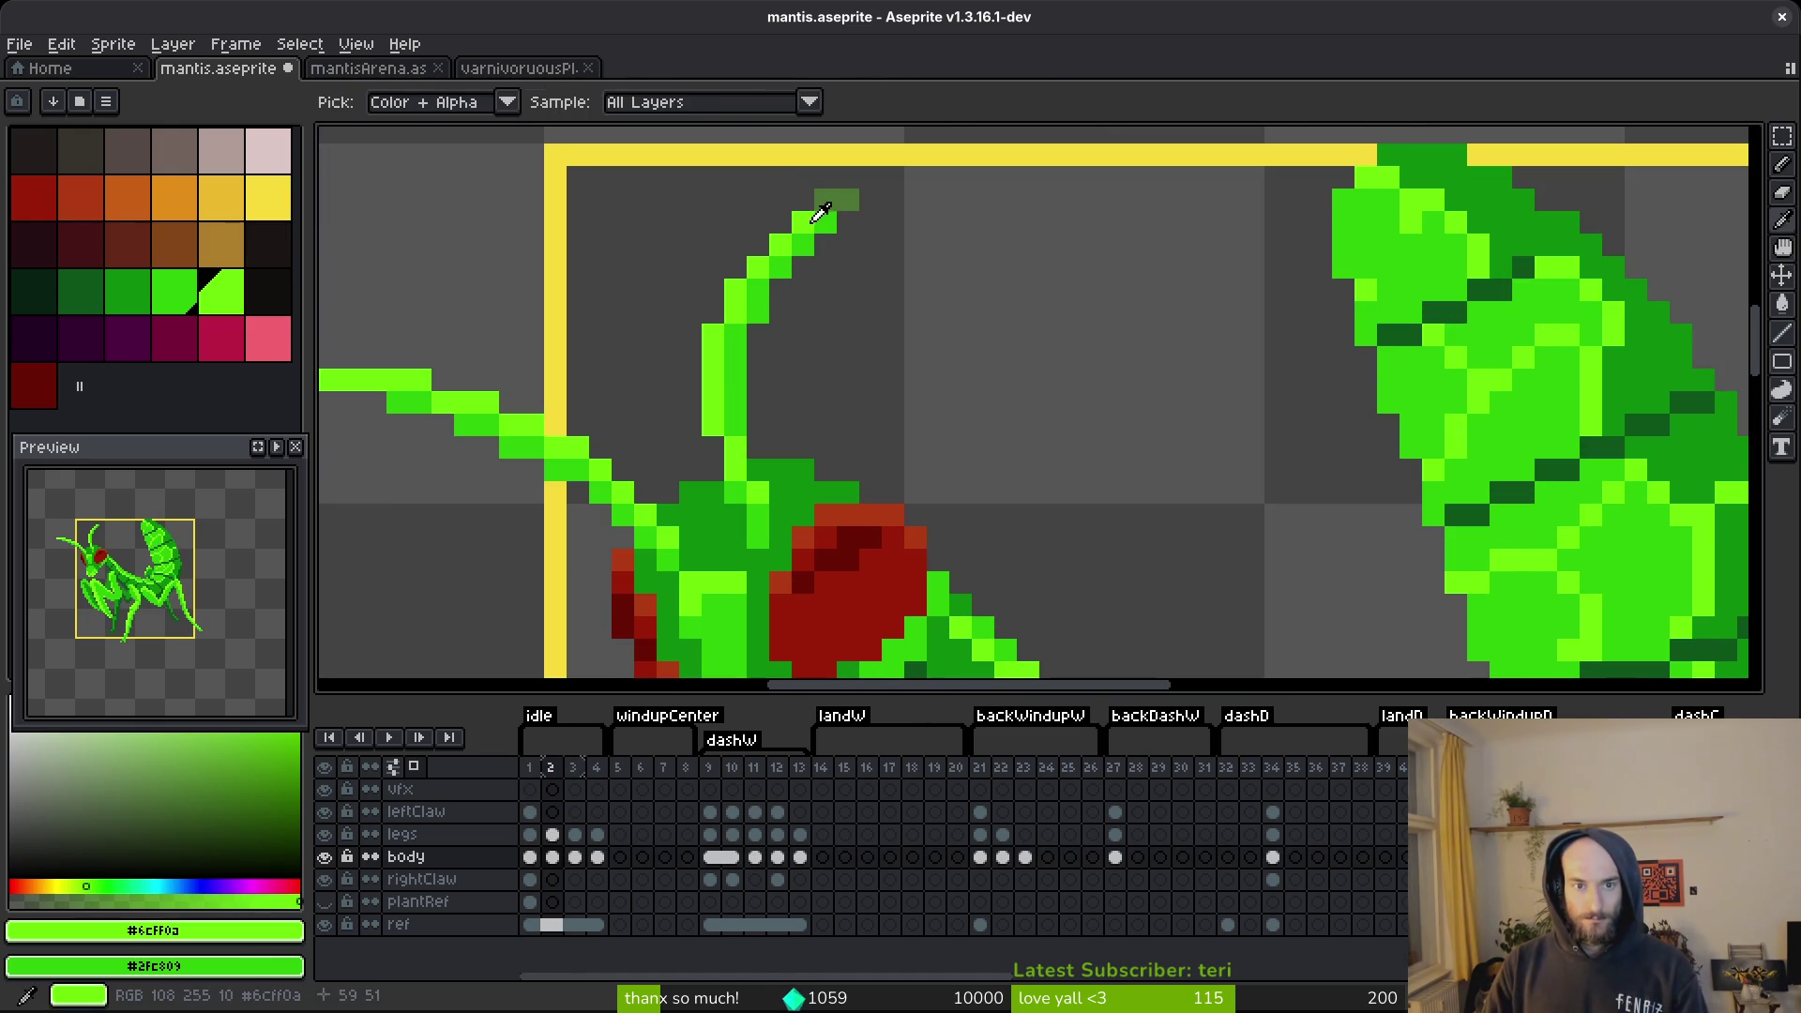
scroll(949, 282, "down", 2)
Compare the frames again, return to frame 1, and save mantis.aseprite.
key("i")
key("Left")
key("Right")
key("Left")
key("Right")
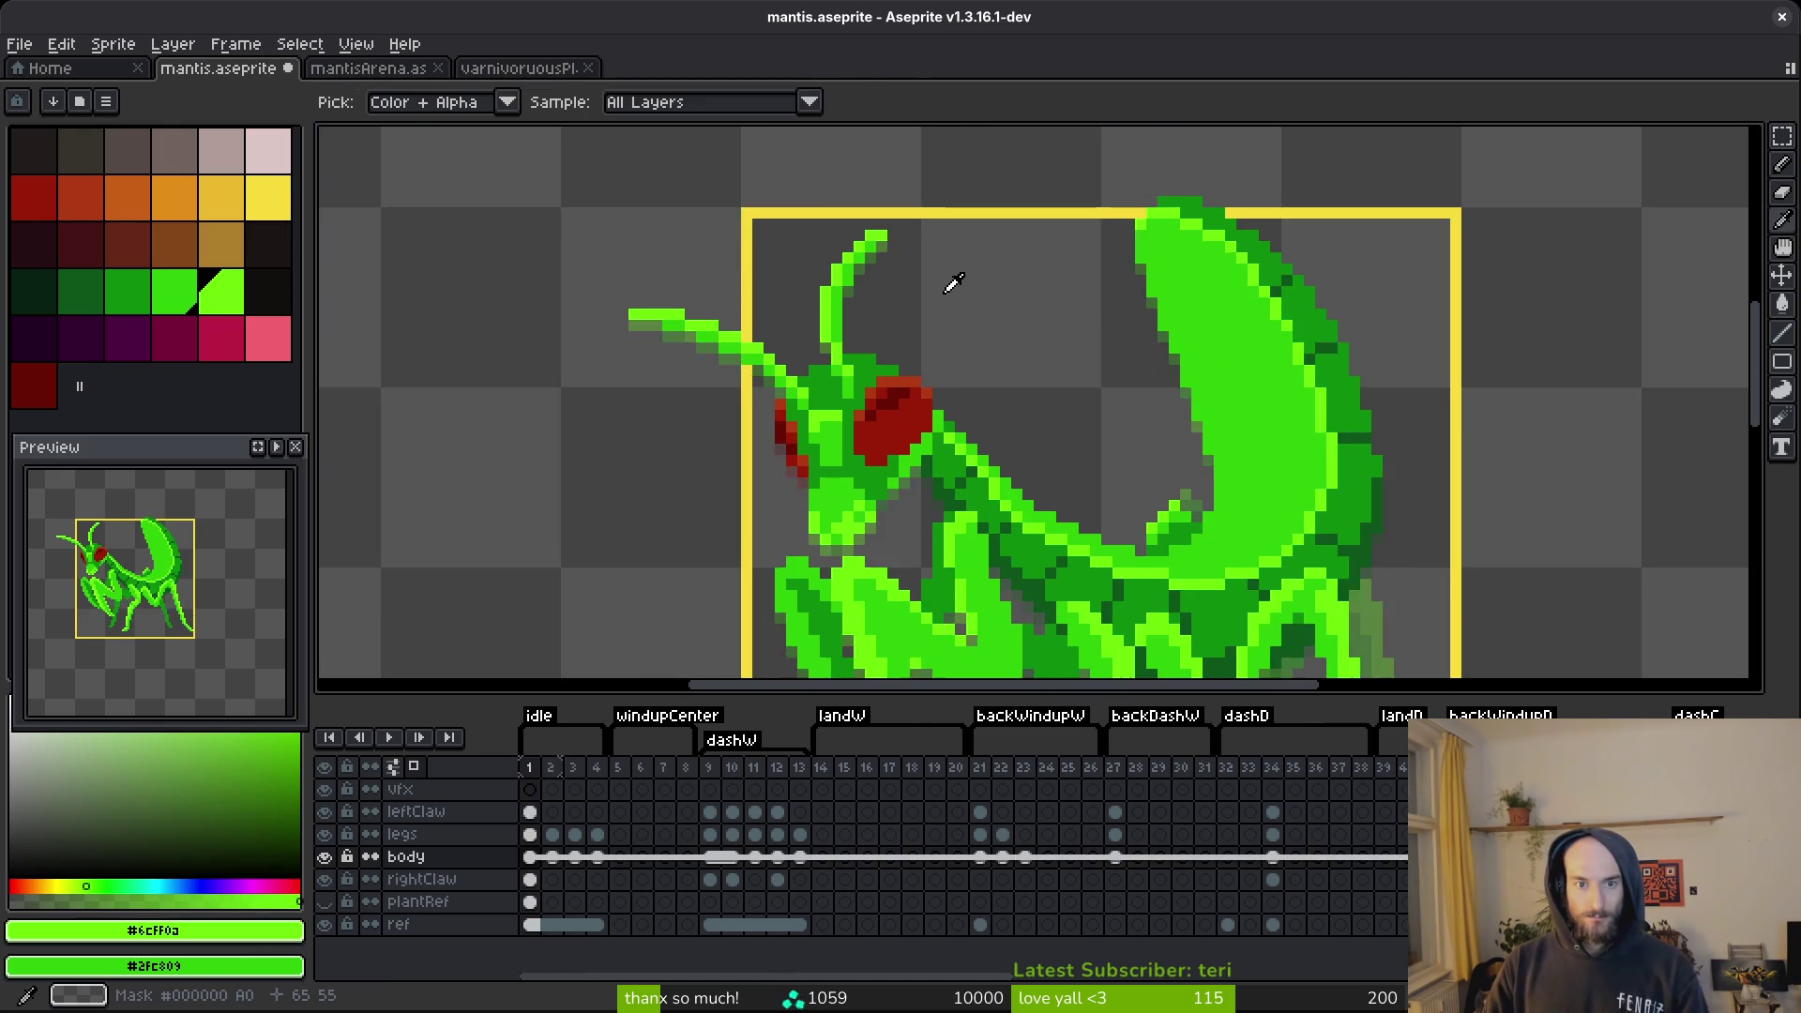
key("Left")
key("Right")
key("Left")
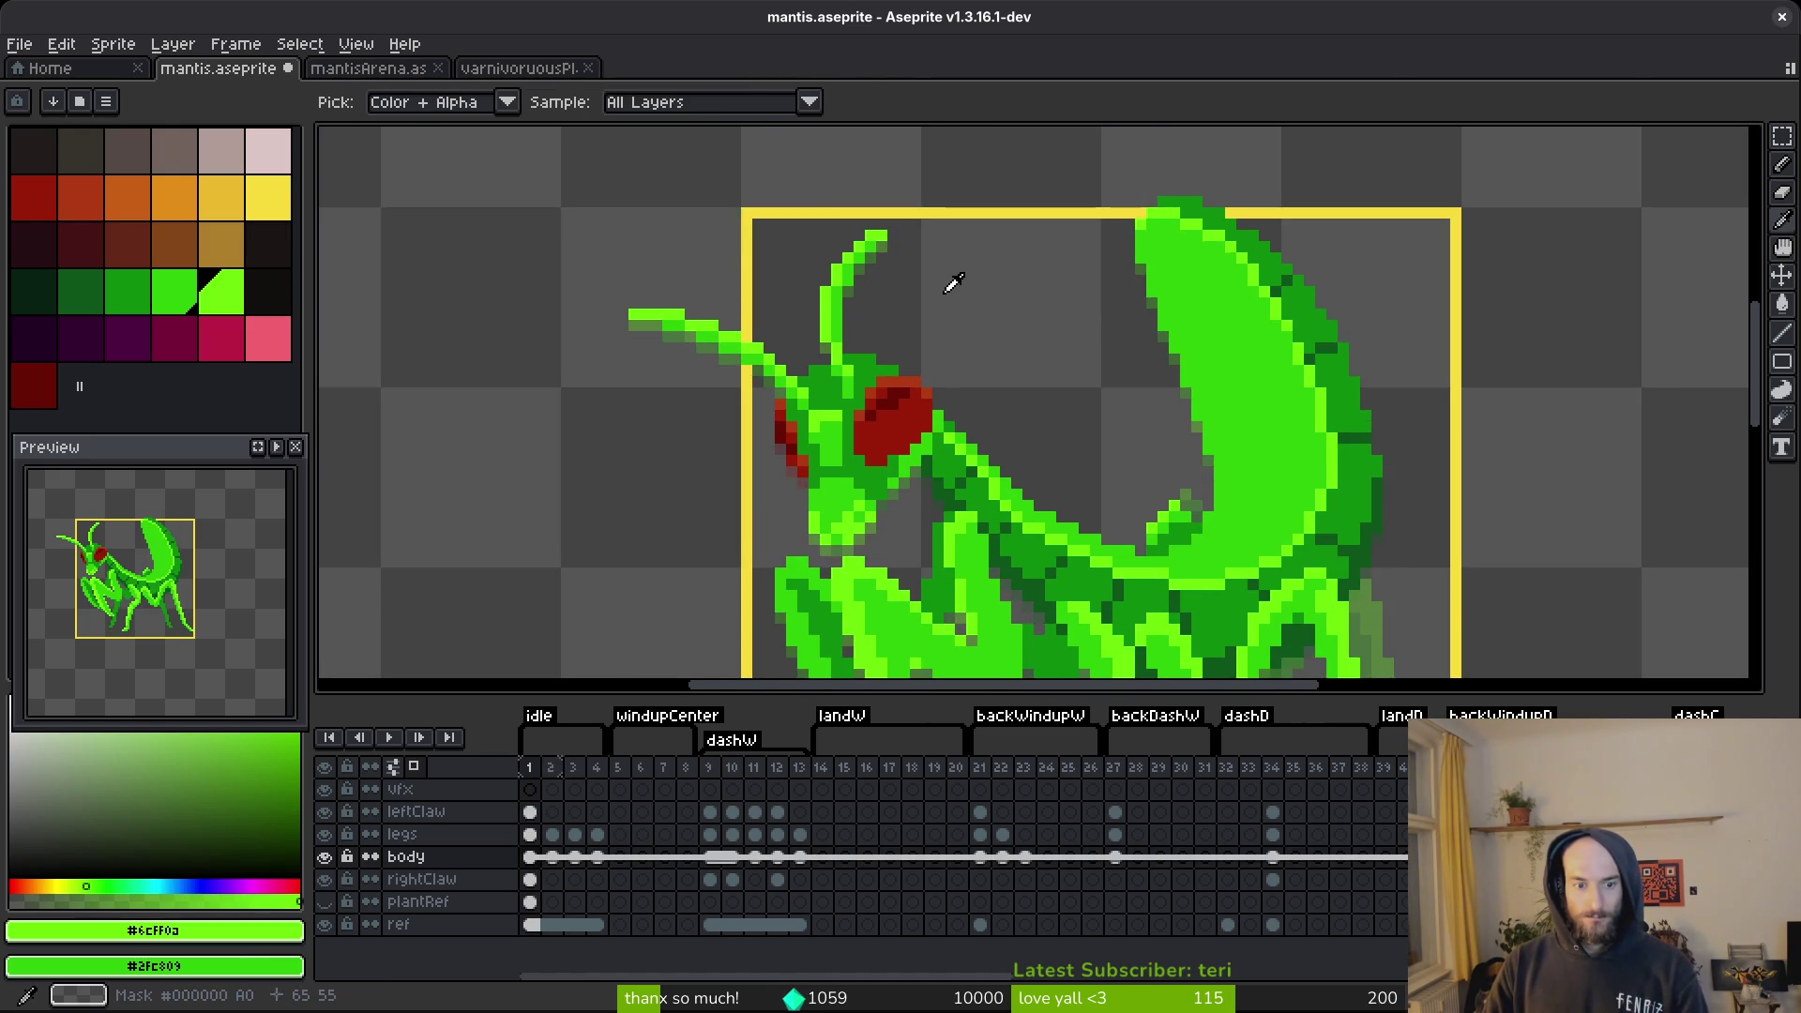
key("b")
key("ctrl+s")
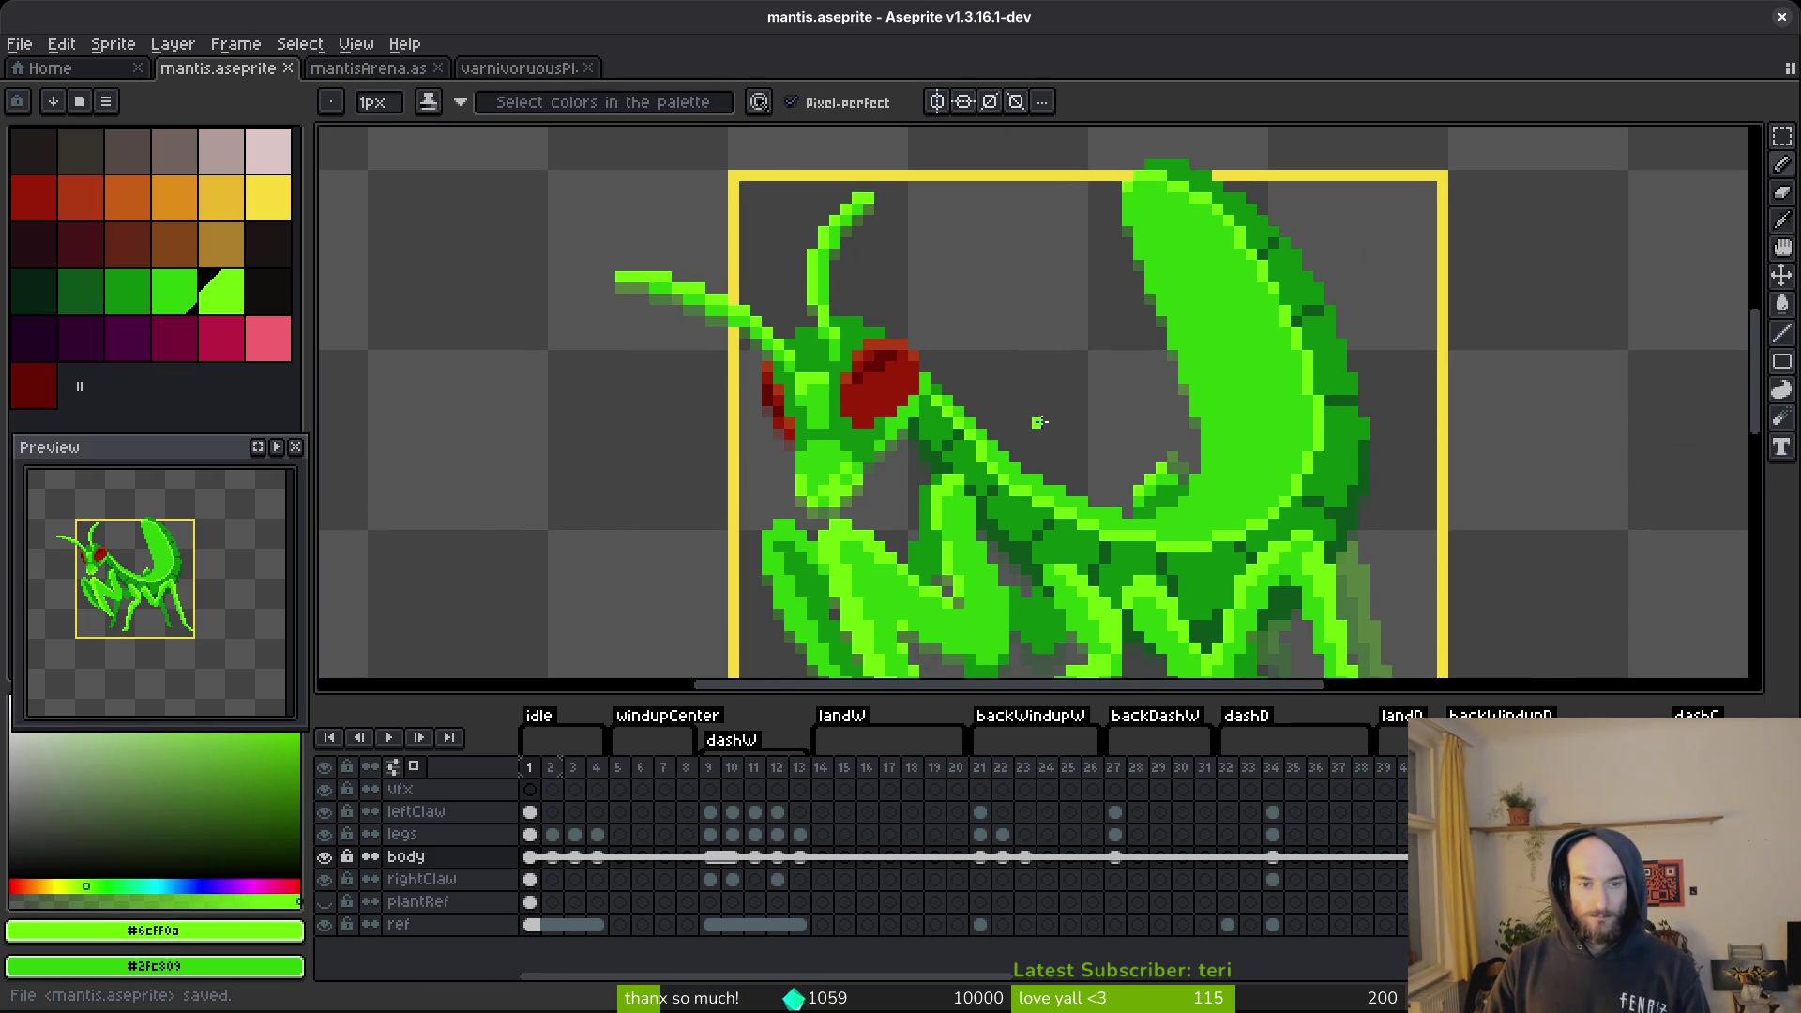
scroll(1038, 422, "down", 1)
scroll(1016, 384, "down", 1)
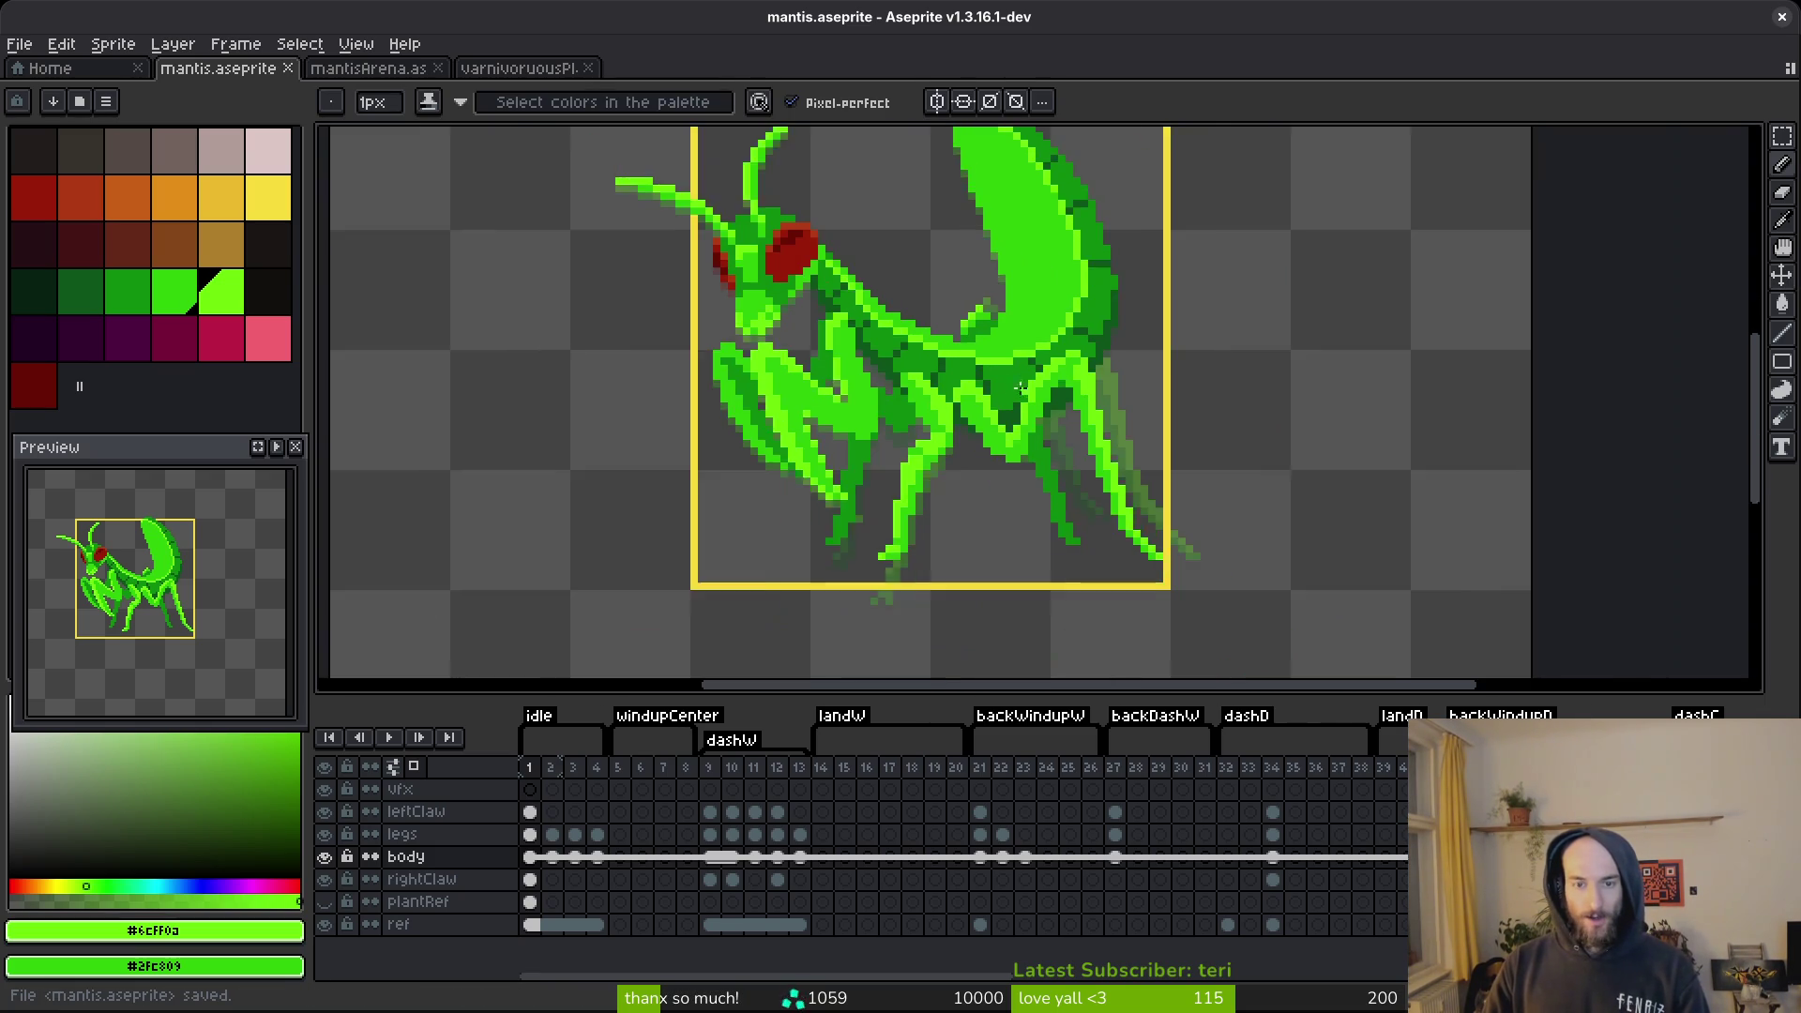
scroll(1017, 385, "down", 1)
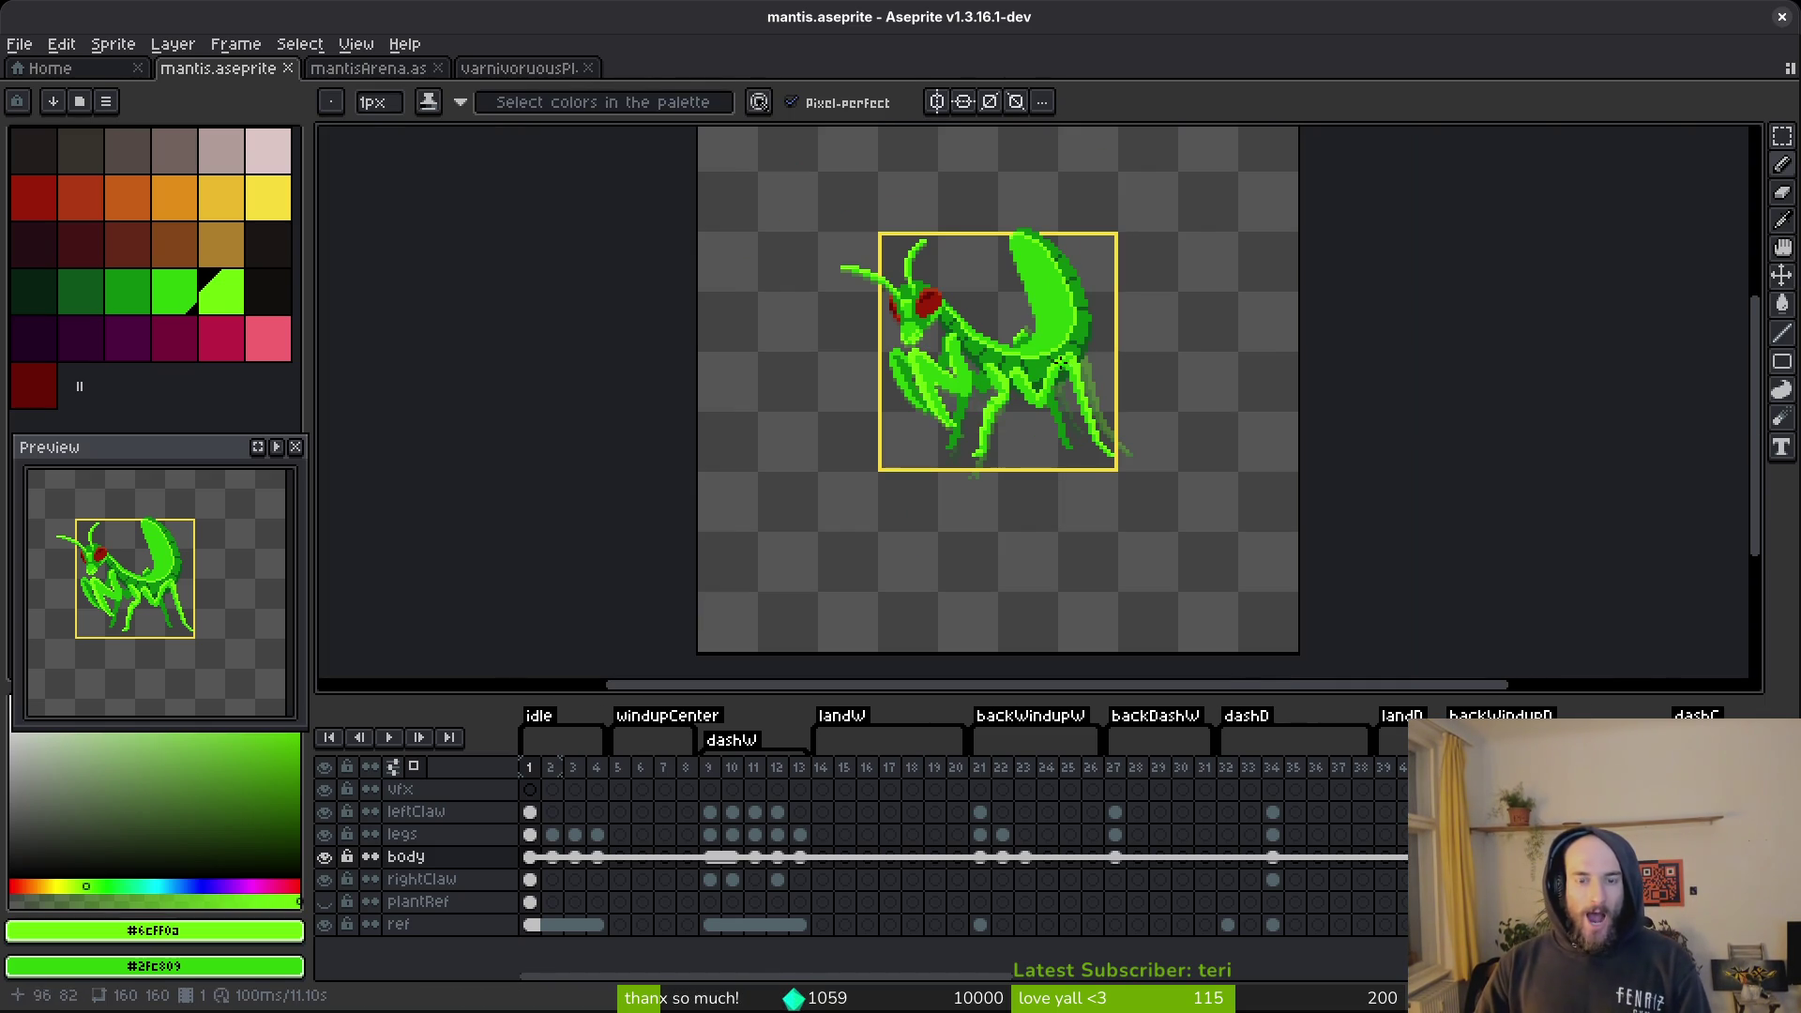
scroll(1046, 340, "up", 2)
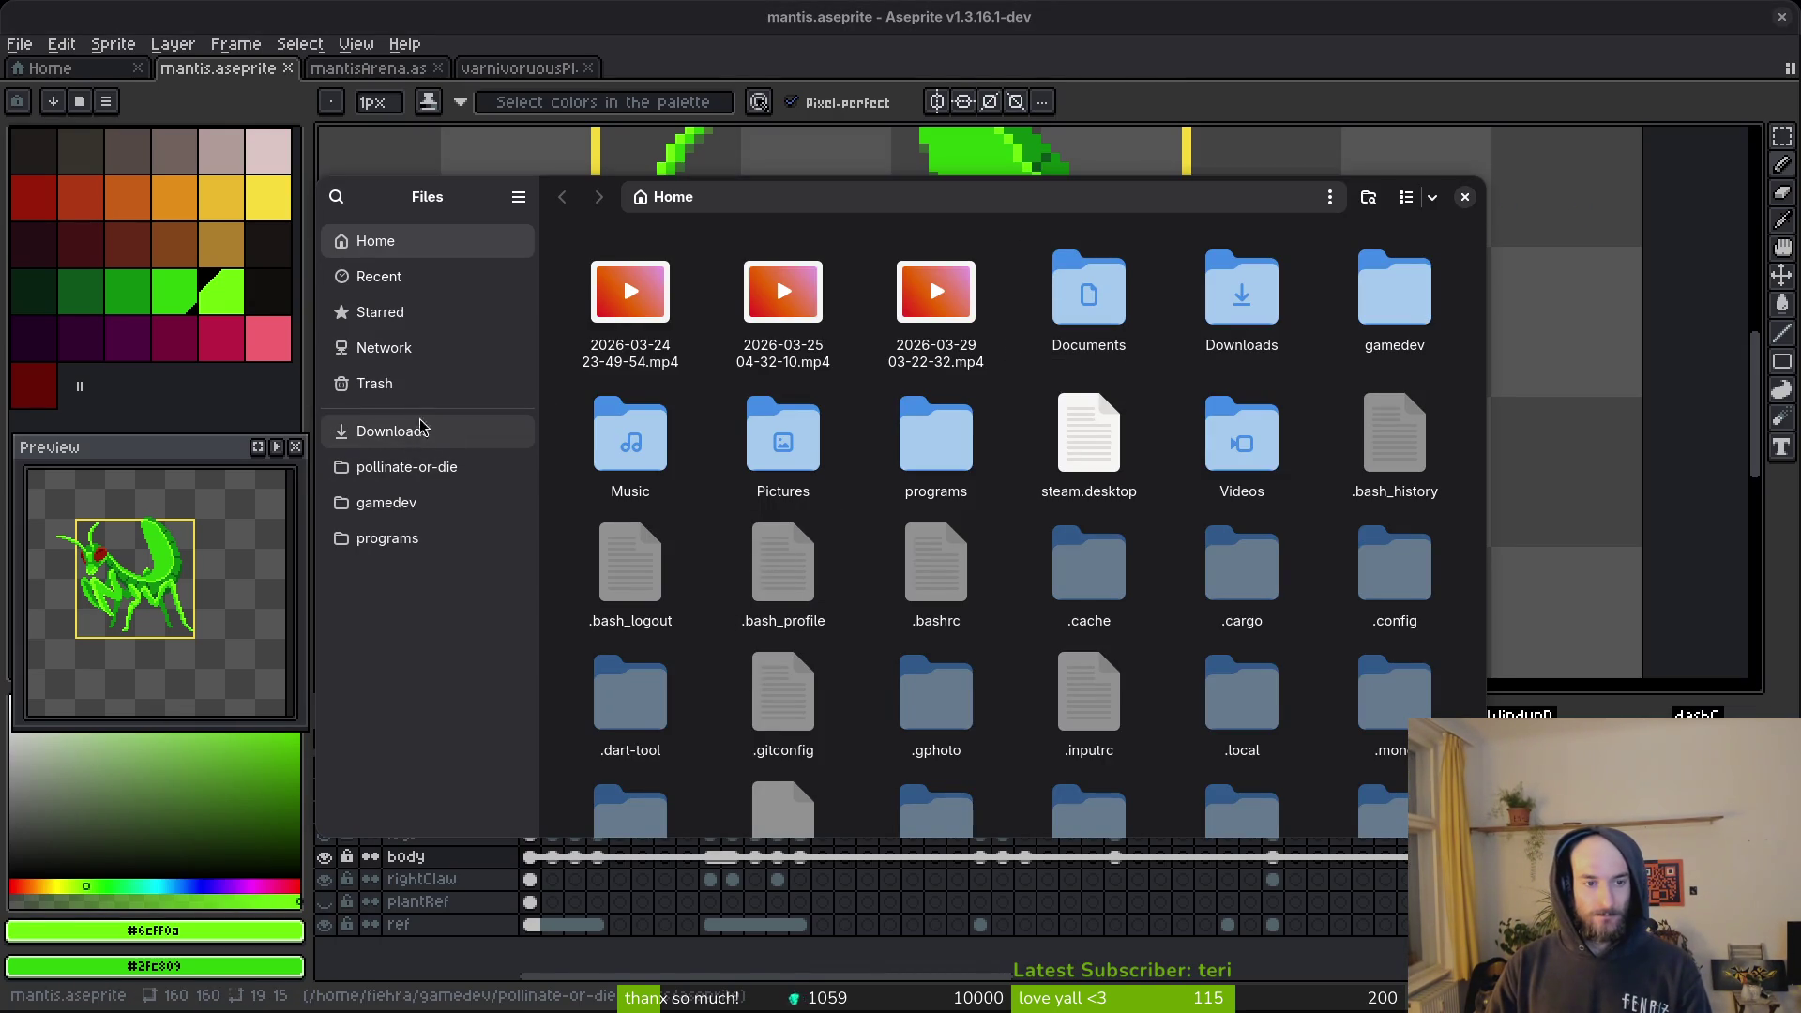
Go to pollinate-or-die/assets/inspiration and preview the mantis-on-leaf reference photo.
left_click(406, 466)
double_click(777, 289)
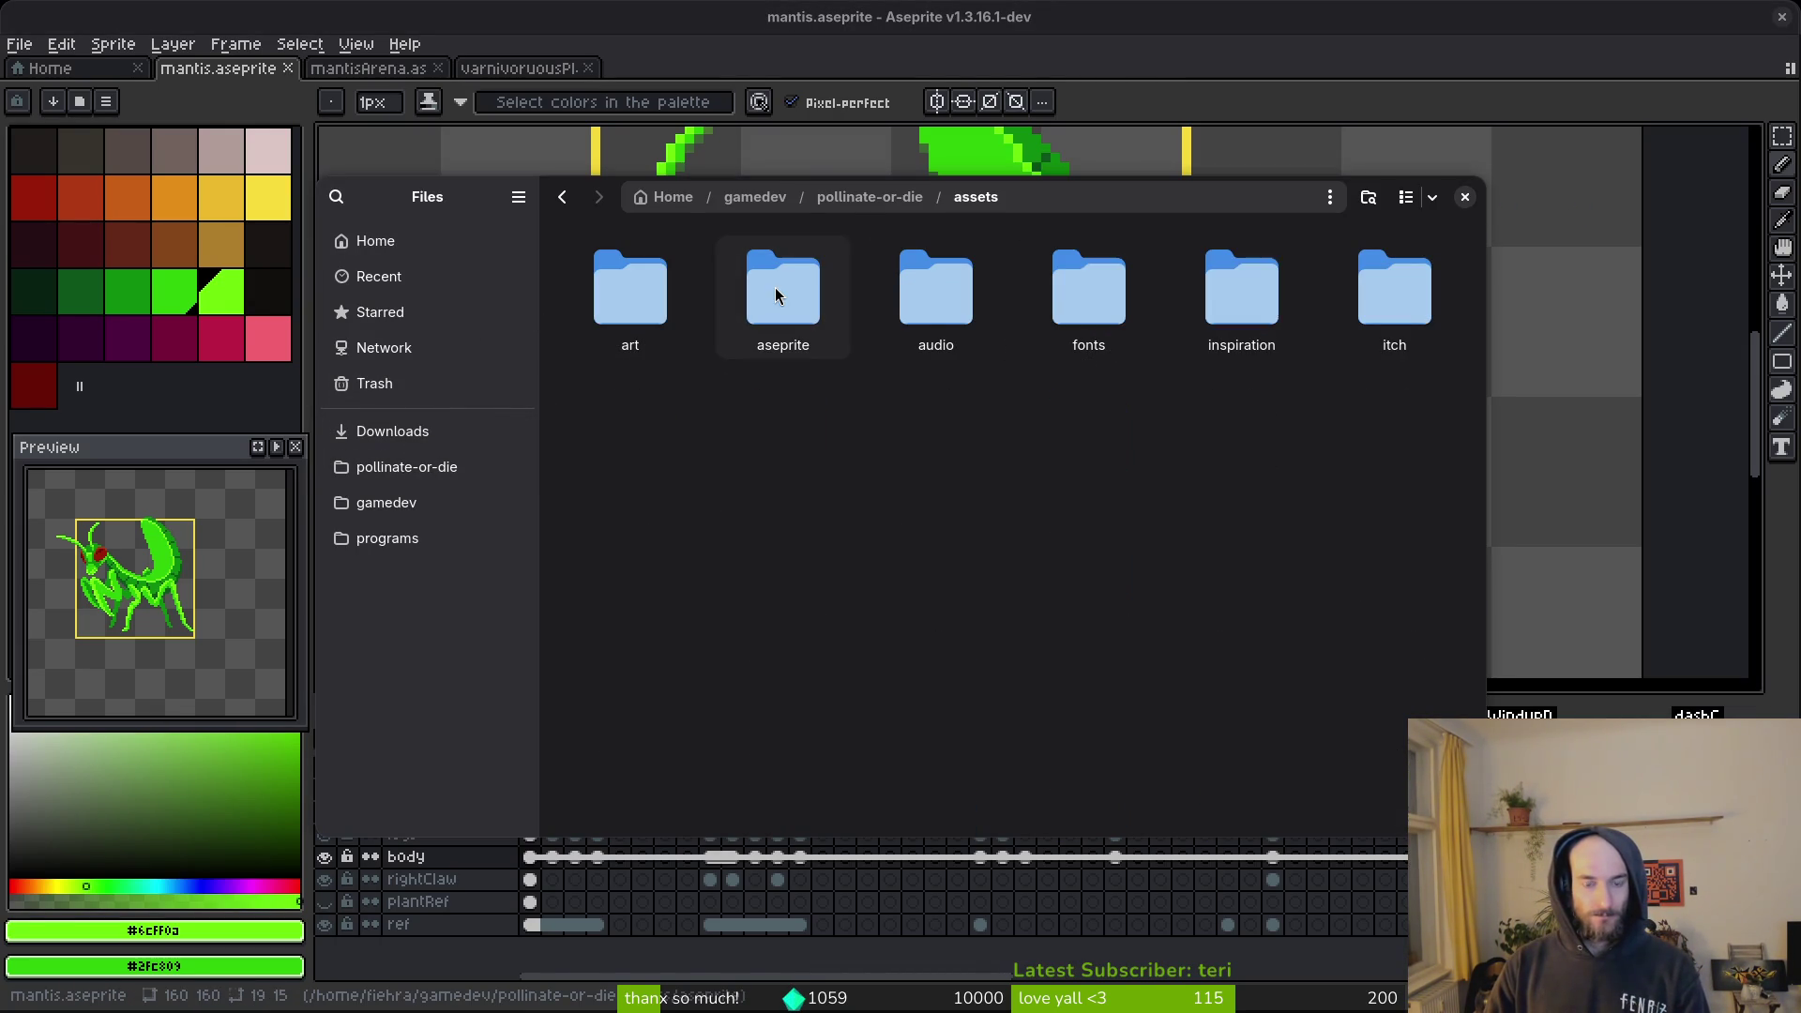
double_click(1250, 293)
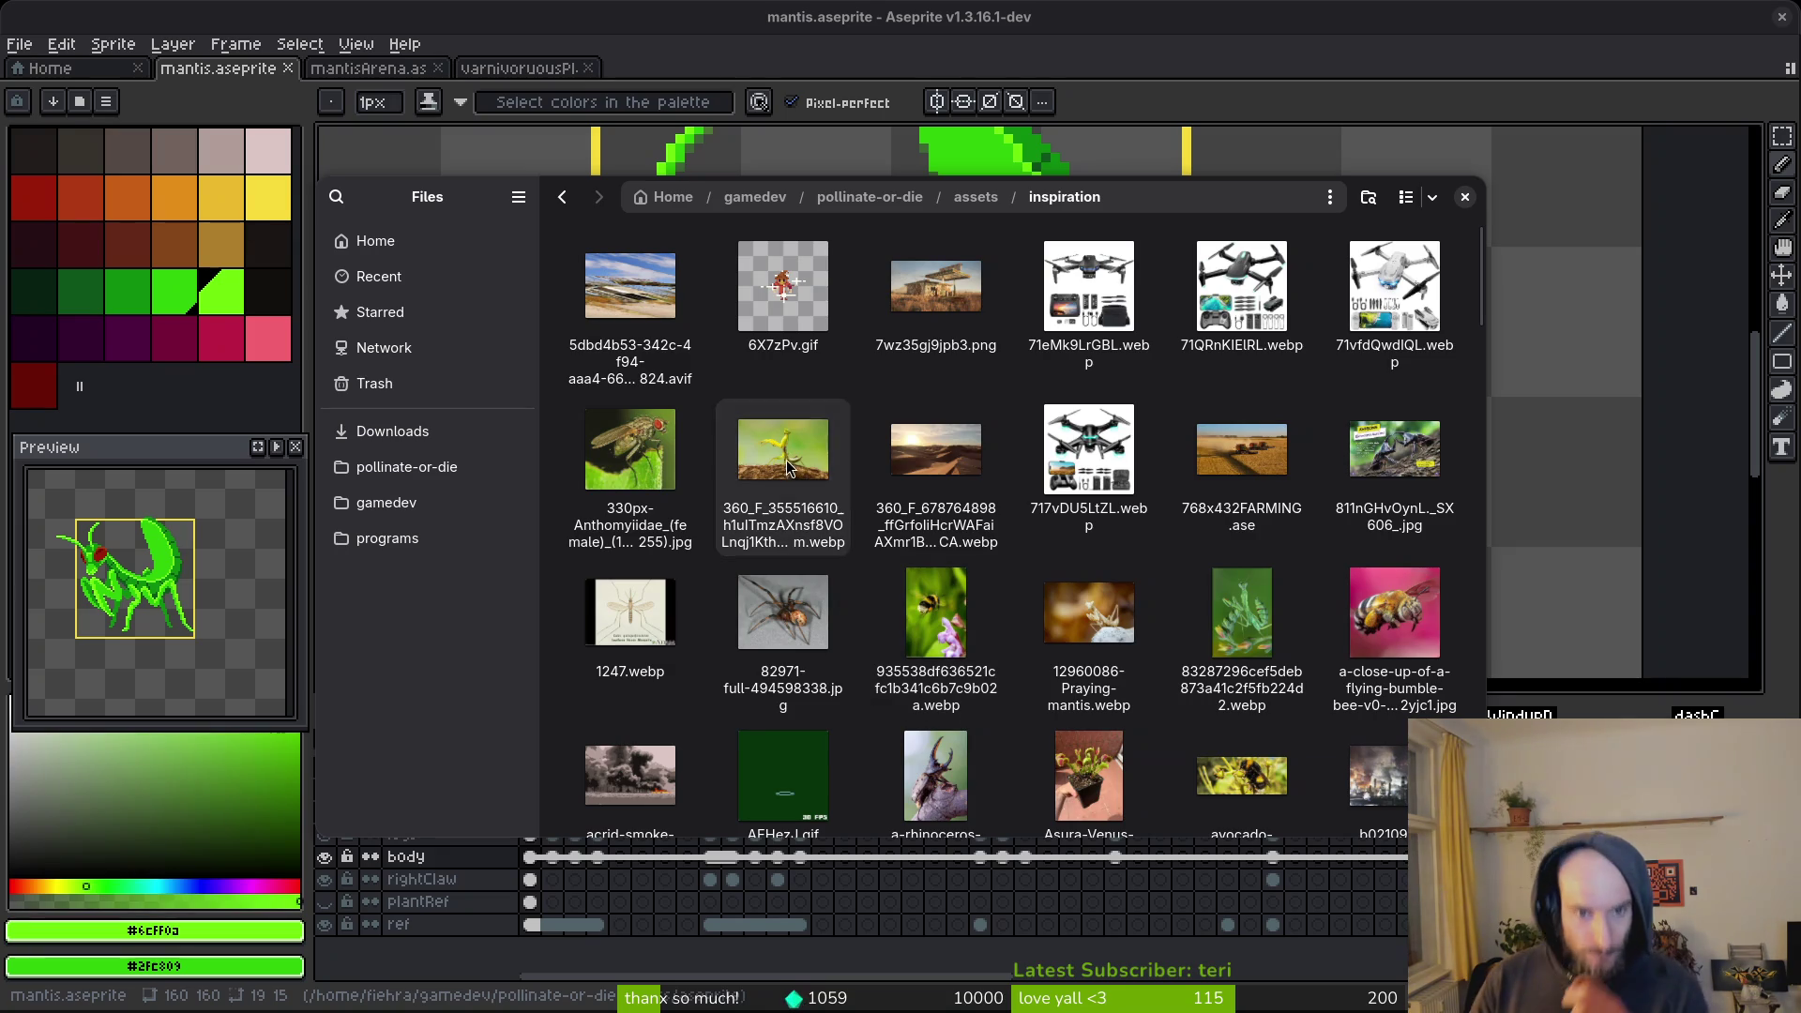
left_click(791, 469)
key("space")
scroll(942, 588, "up", 3)
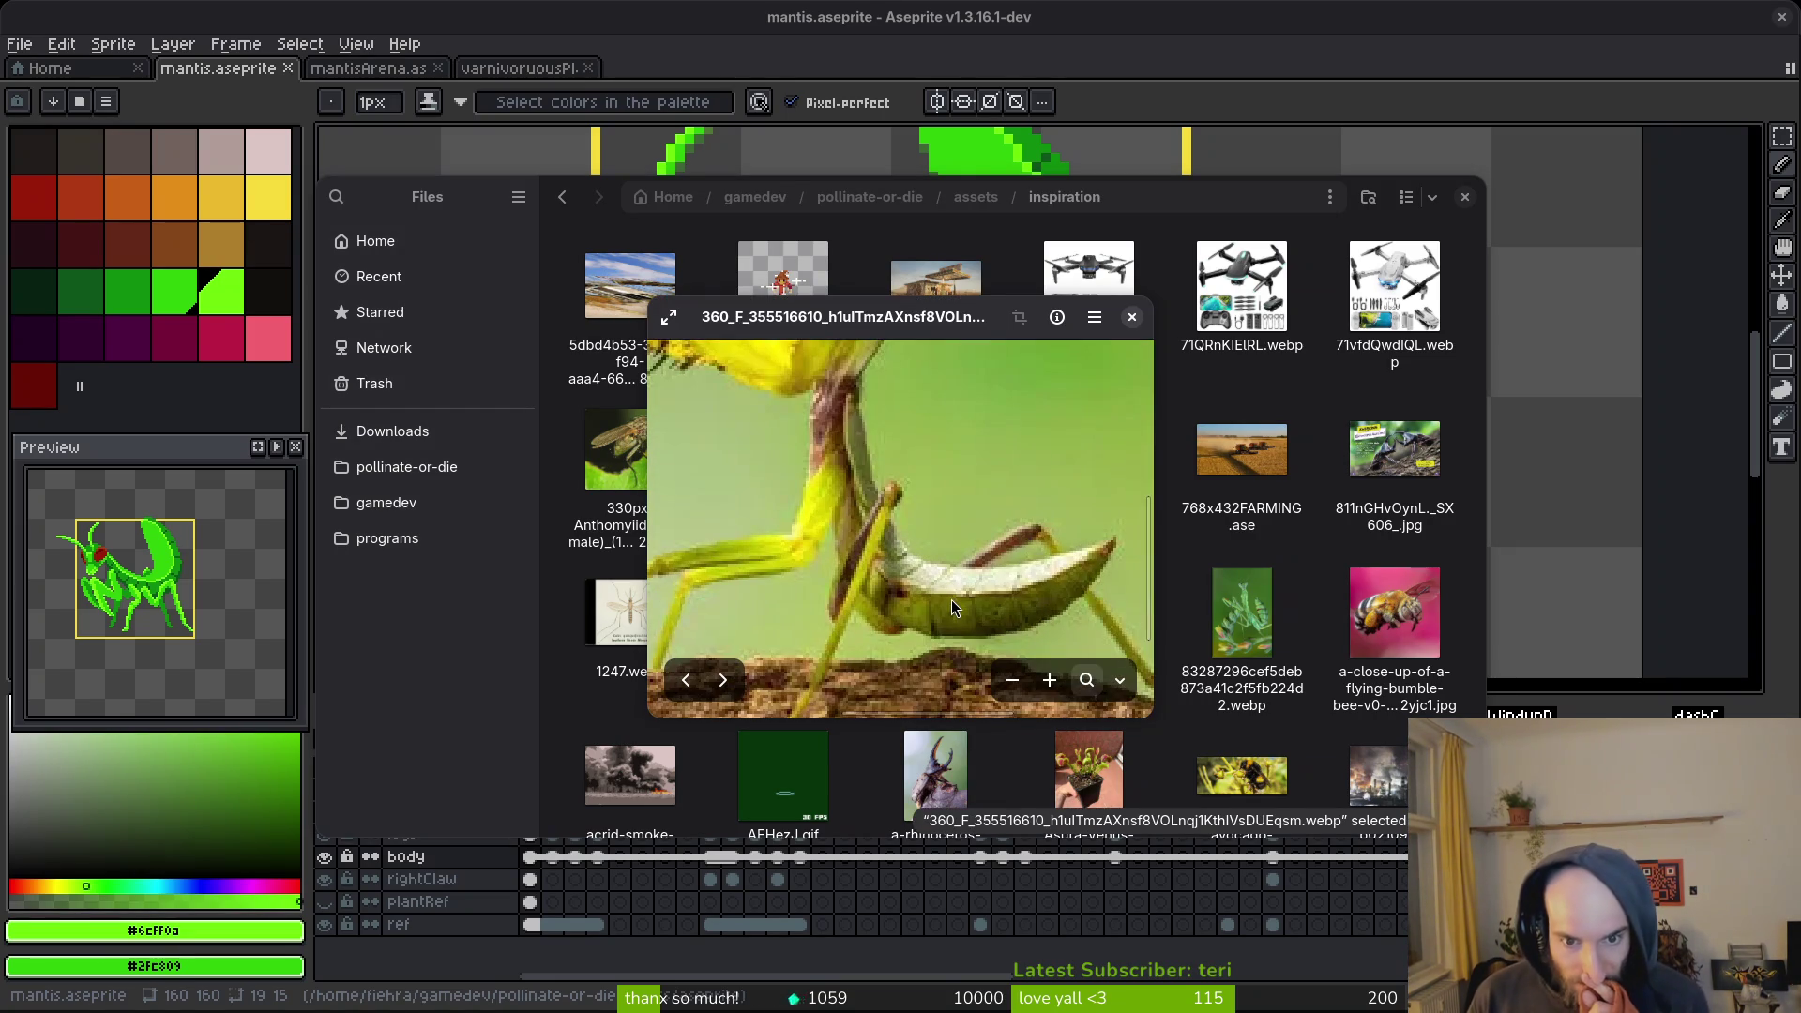
left_click(1132, 317)
Preview the green mantis and Blepharopsis mantis reference photos.
left_click(1219, 585)
key("space")
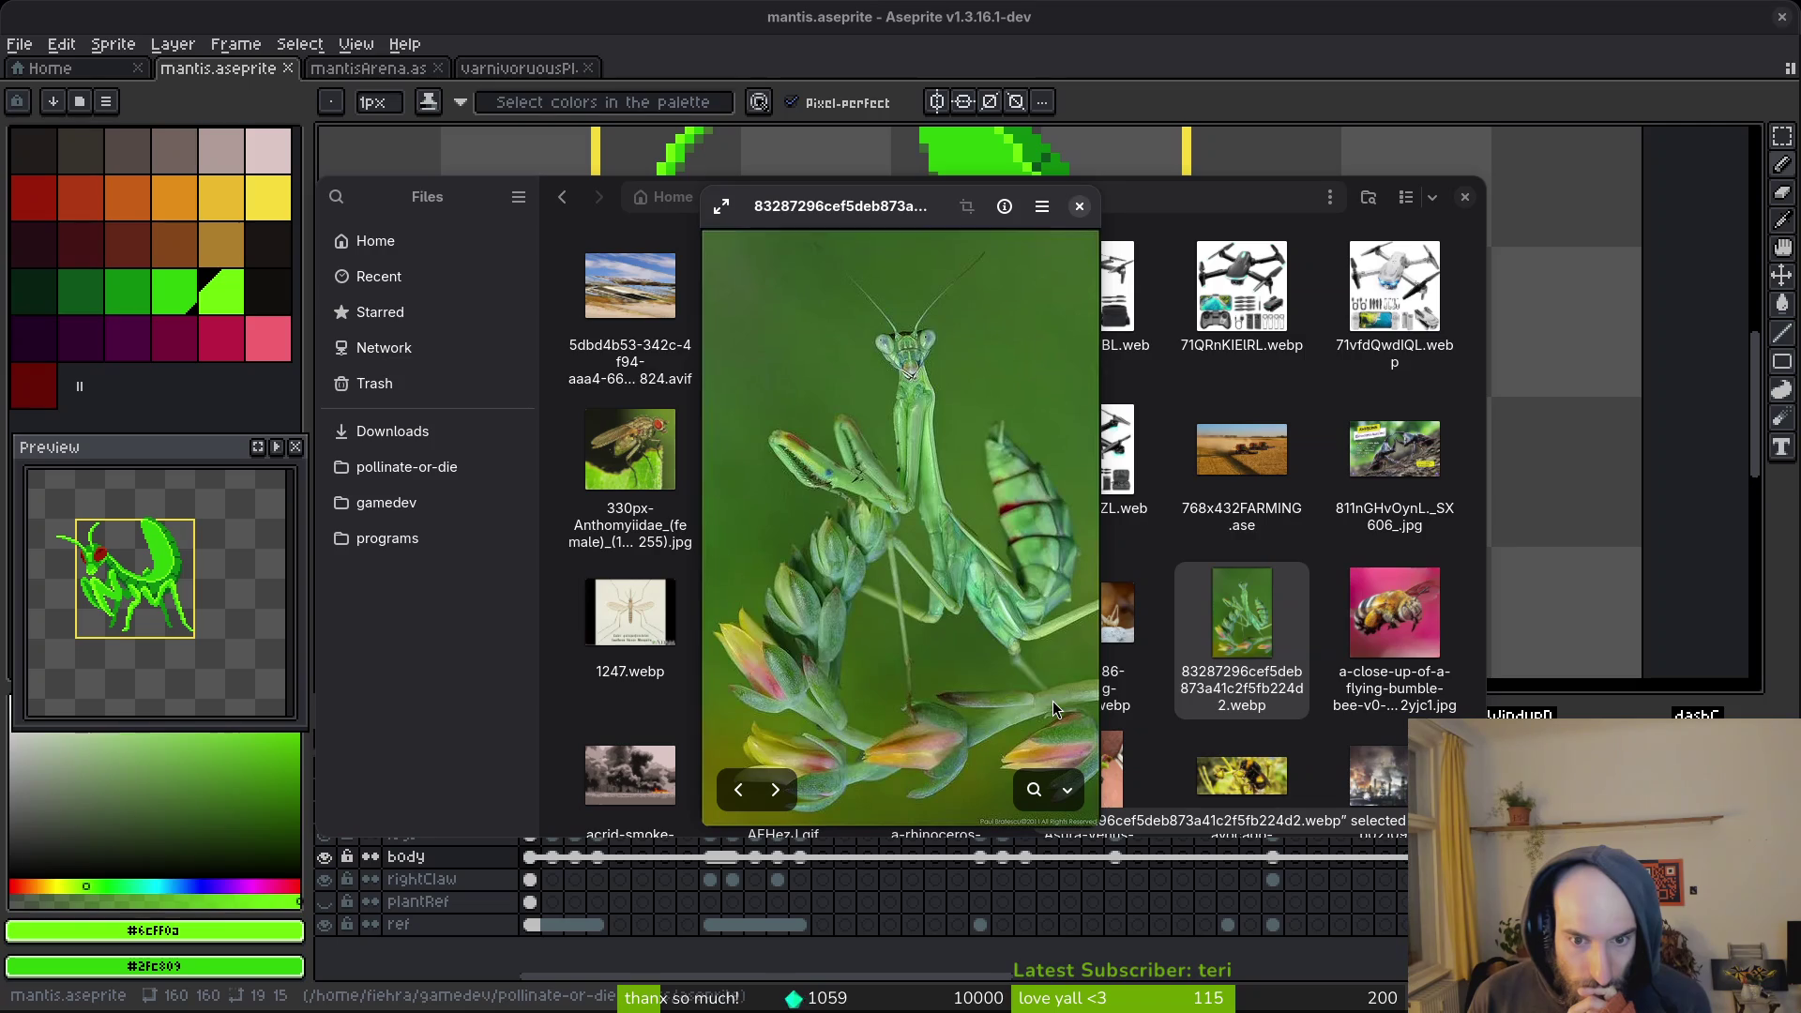
left_click(1080, 205)
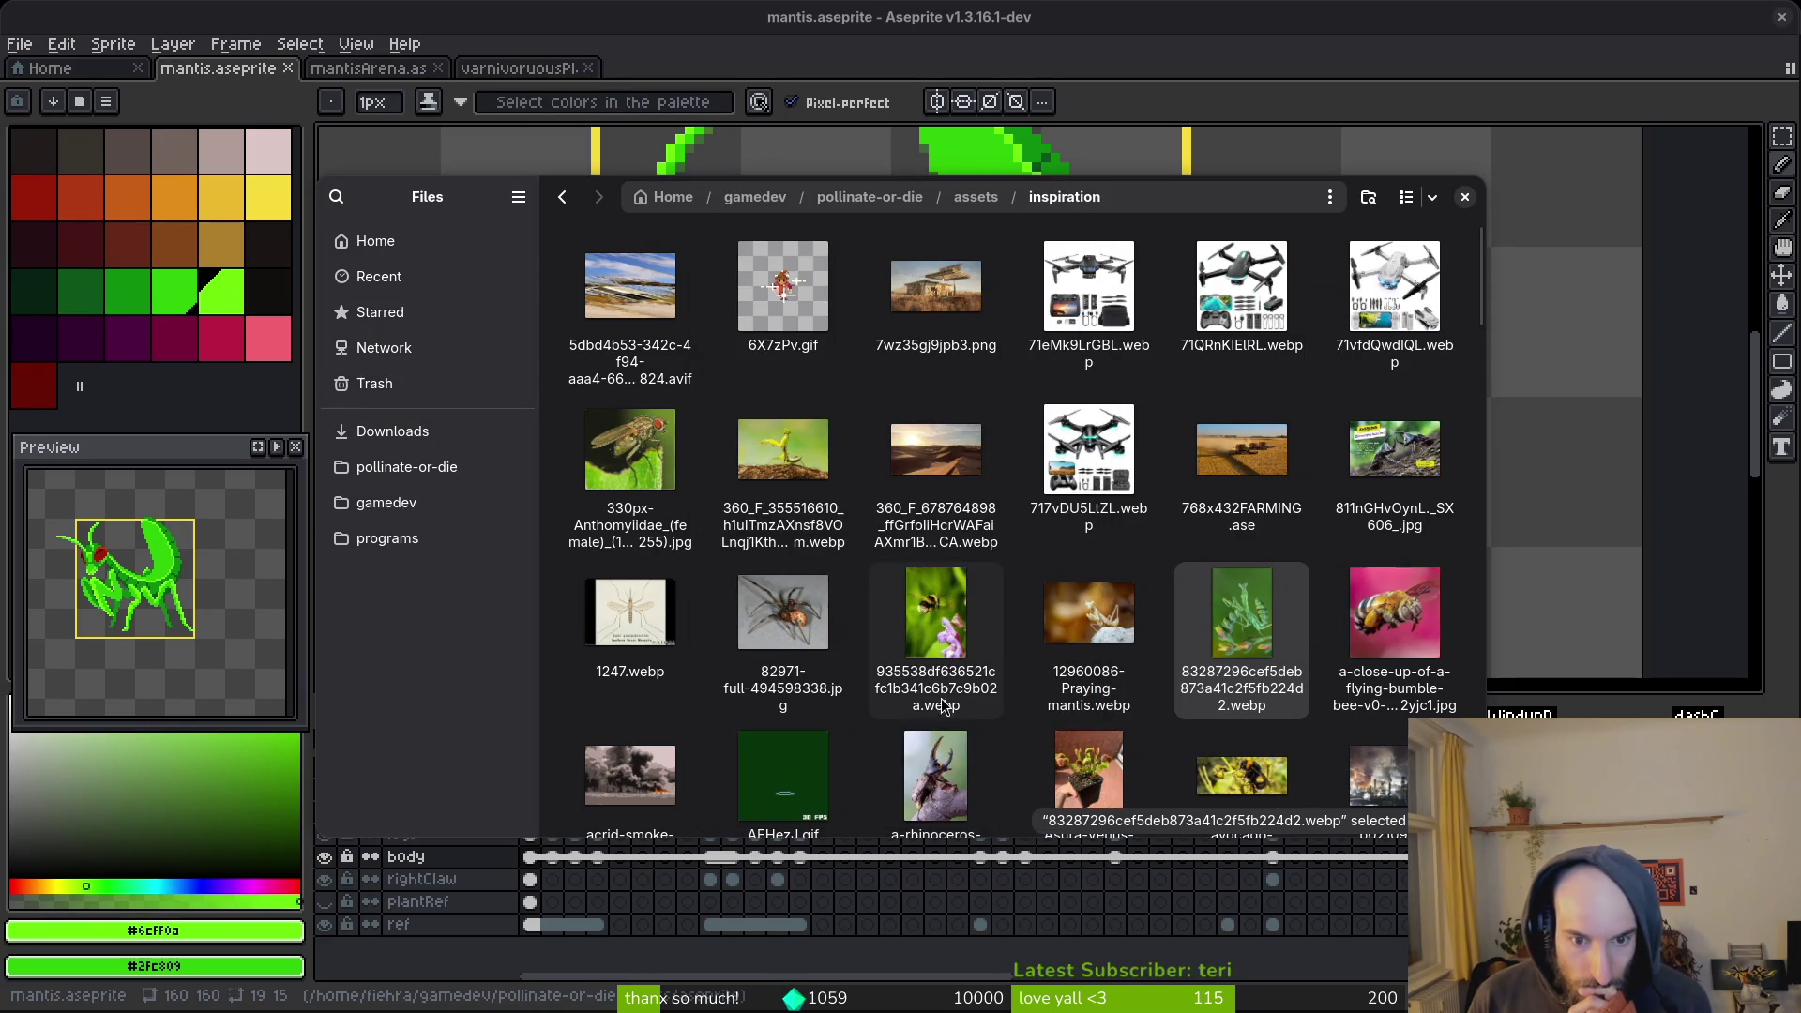
scroll(1043, 647, "down", 2)
scroll(1043, 647, "down", 2)
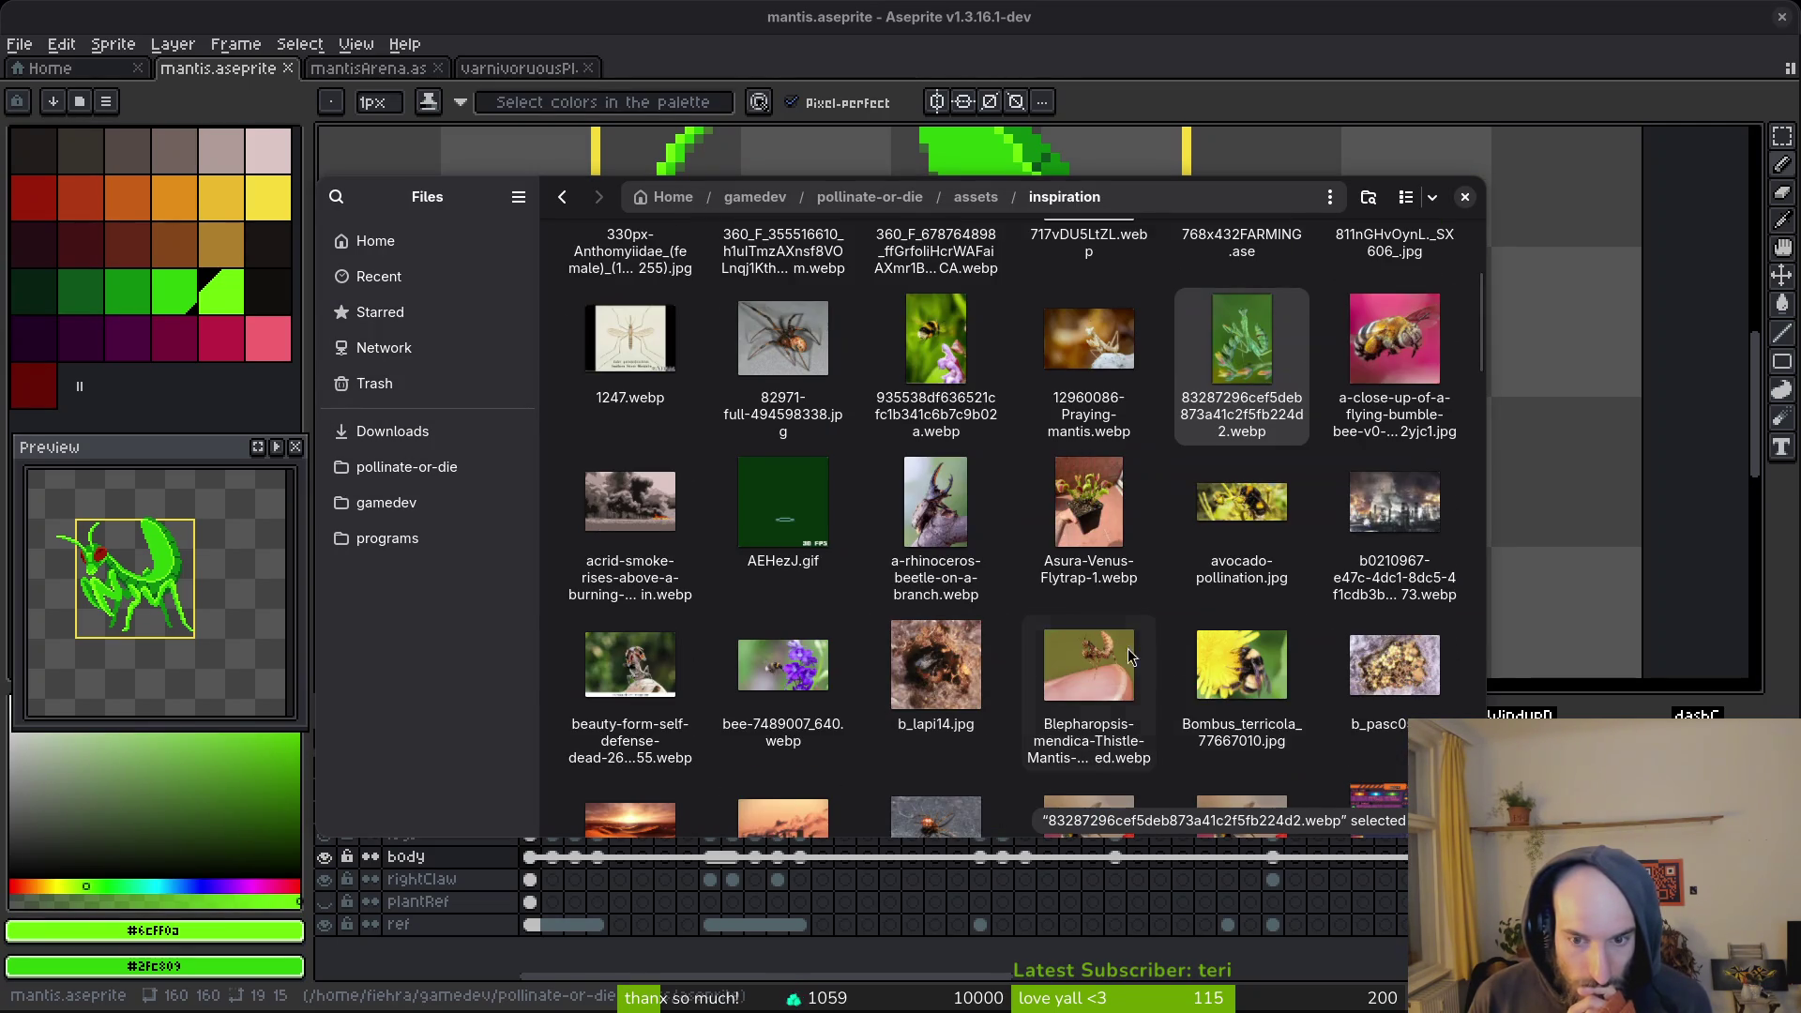
left_click(1110, 675)
double_click(1111, 675)
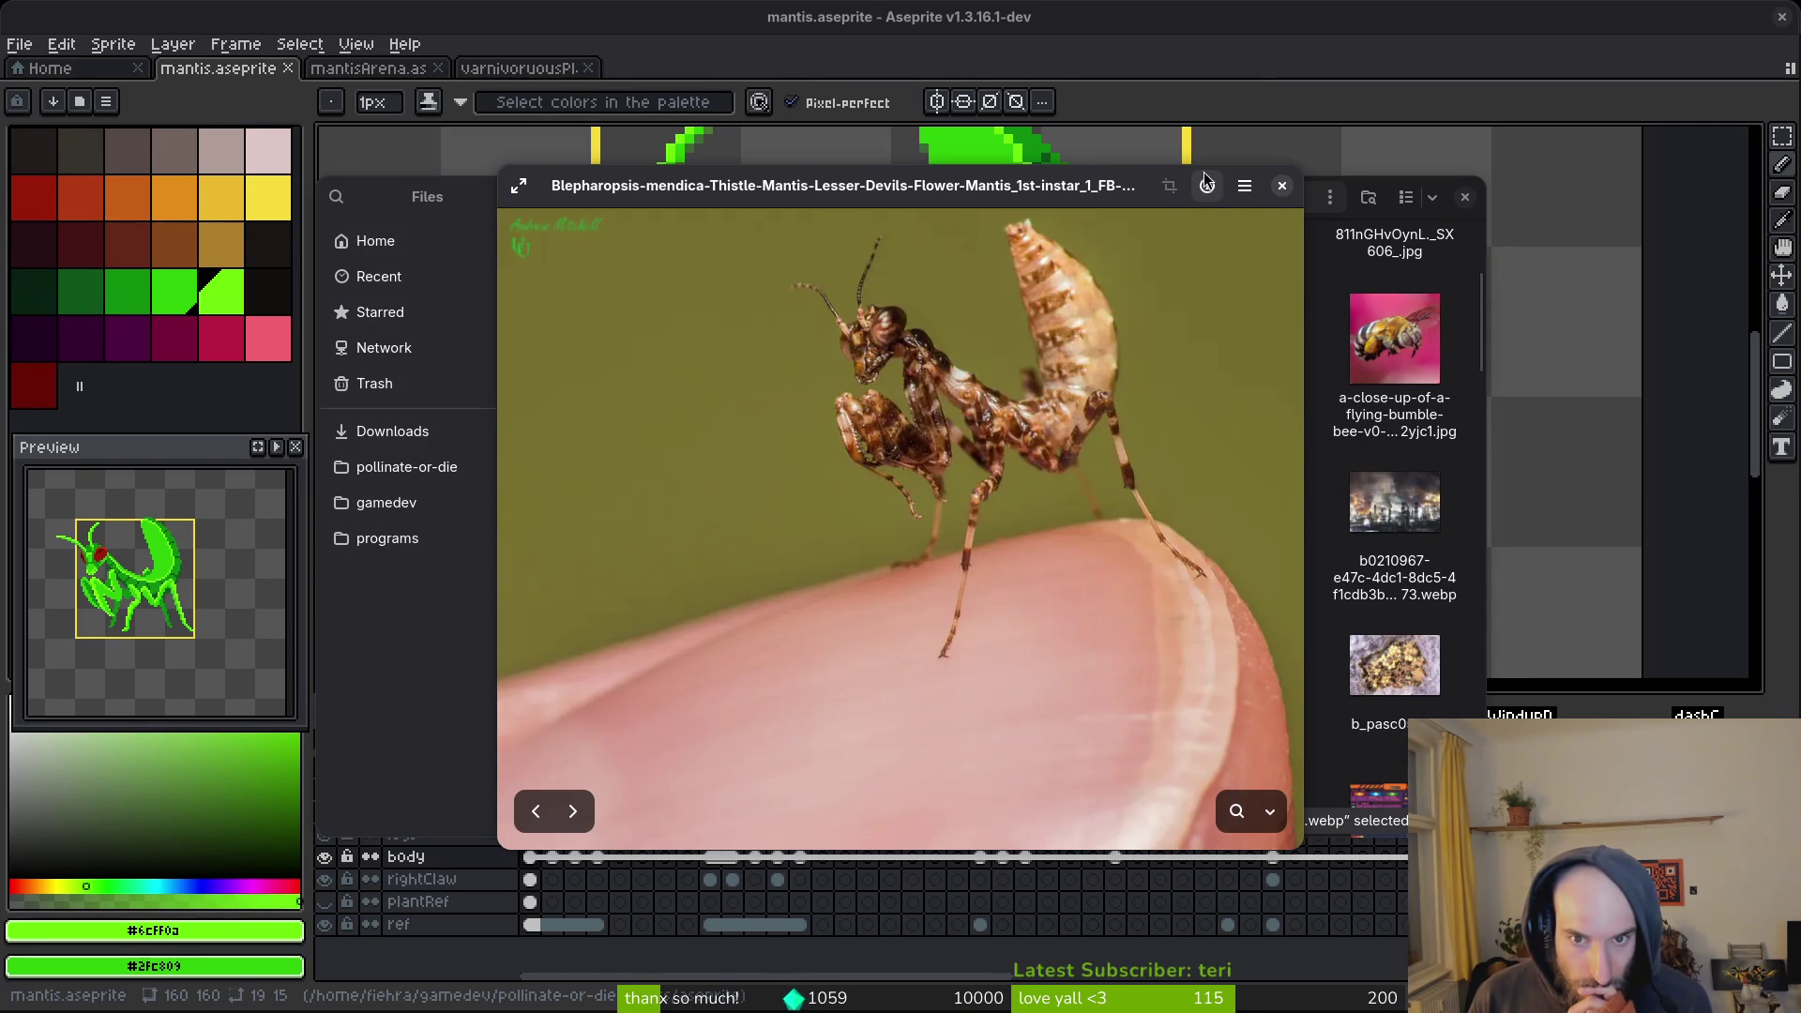
left_click(1281, 187)
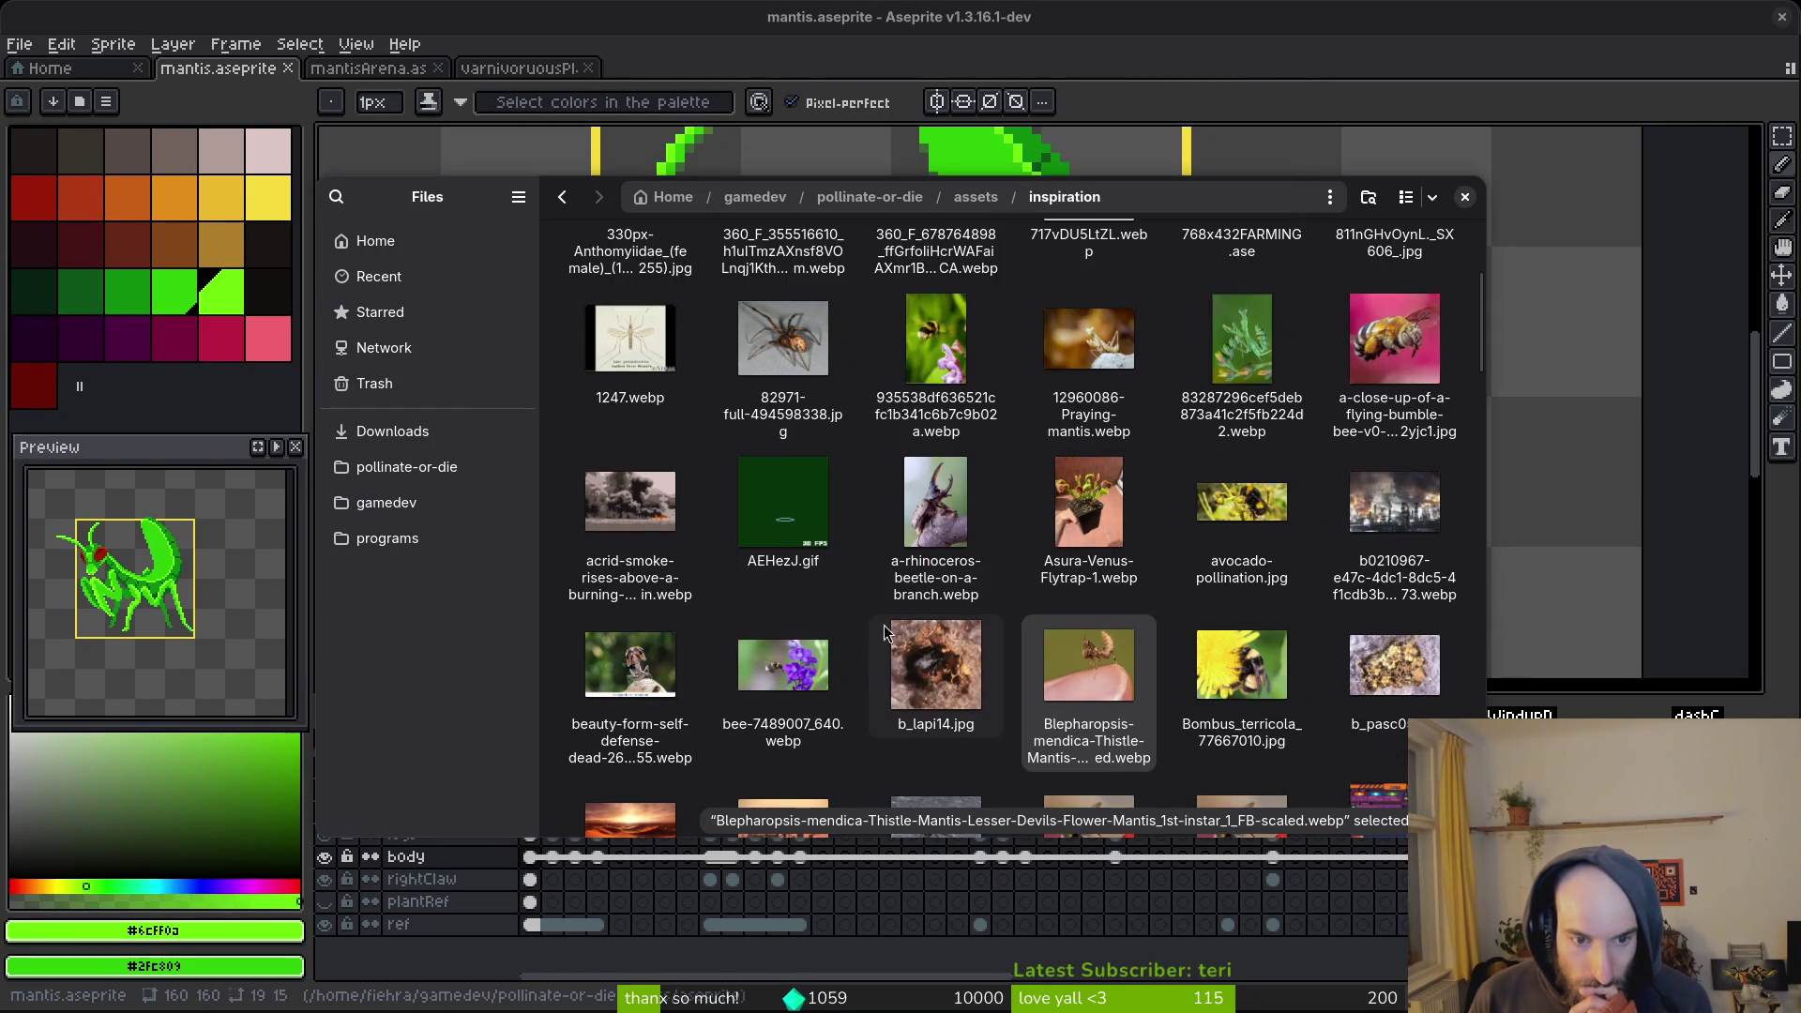
View the idolomantis-diabolica and gettyimages mantis-under-leaf photos further down the folder.
scroll(1058, 647, "down", 5)
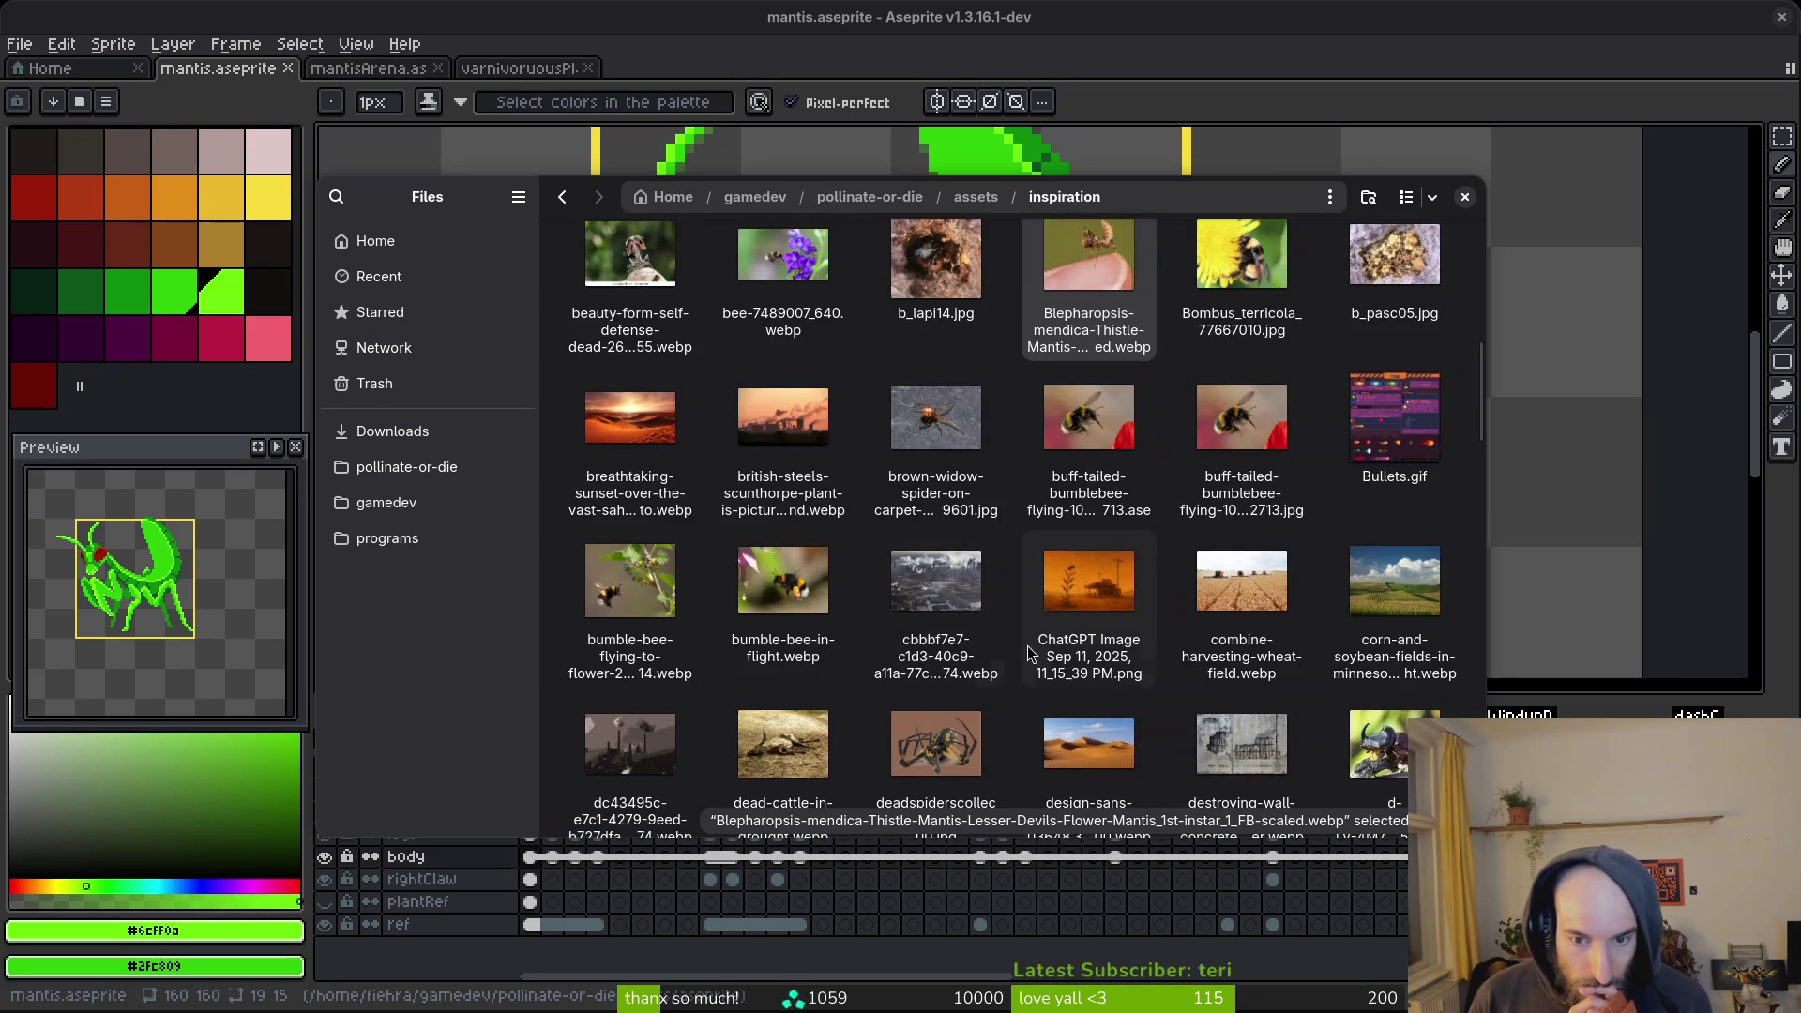
scroll(1058, 647, "down", 1)
scroll(1062, 638, "down", 3)
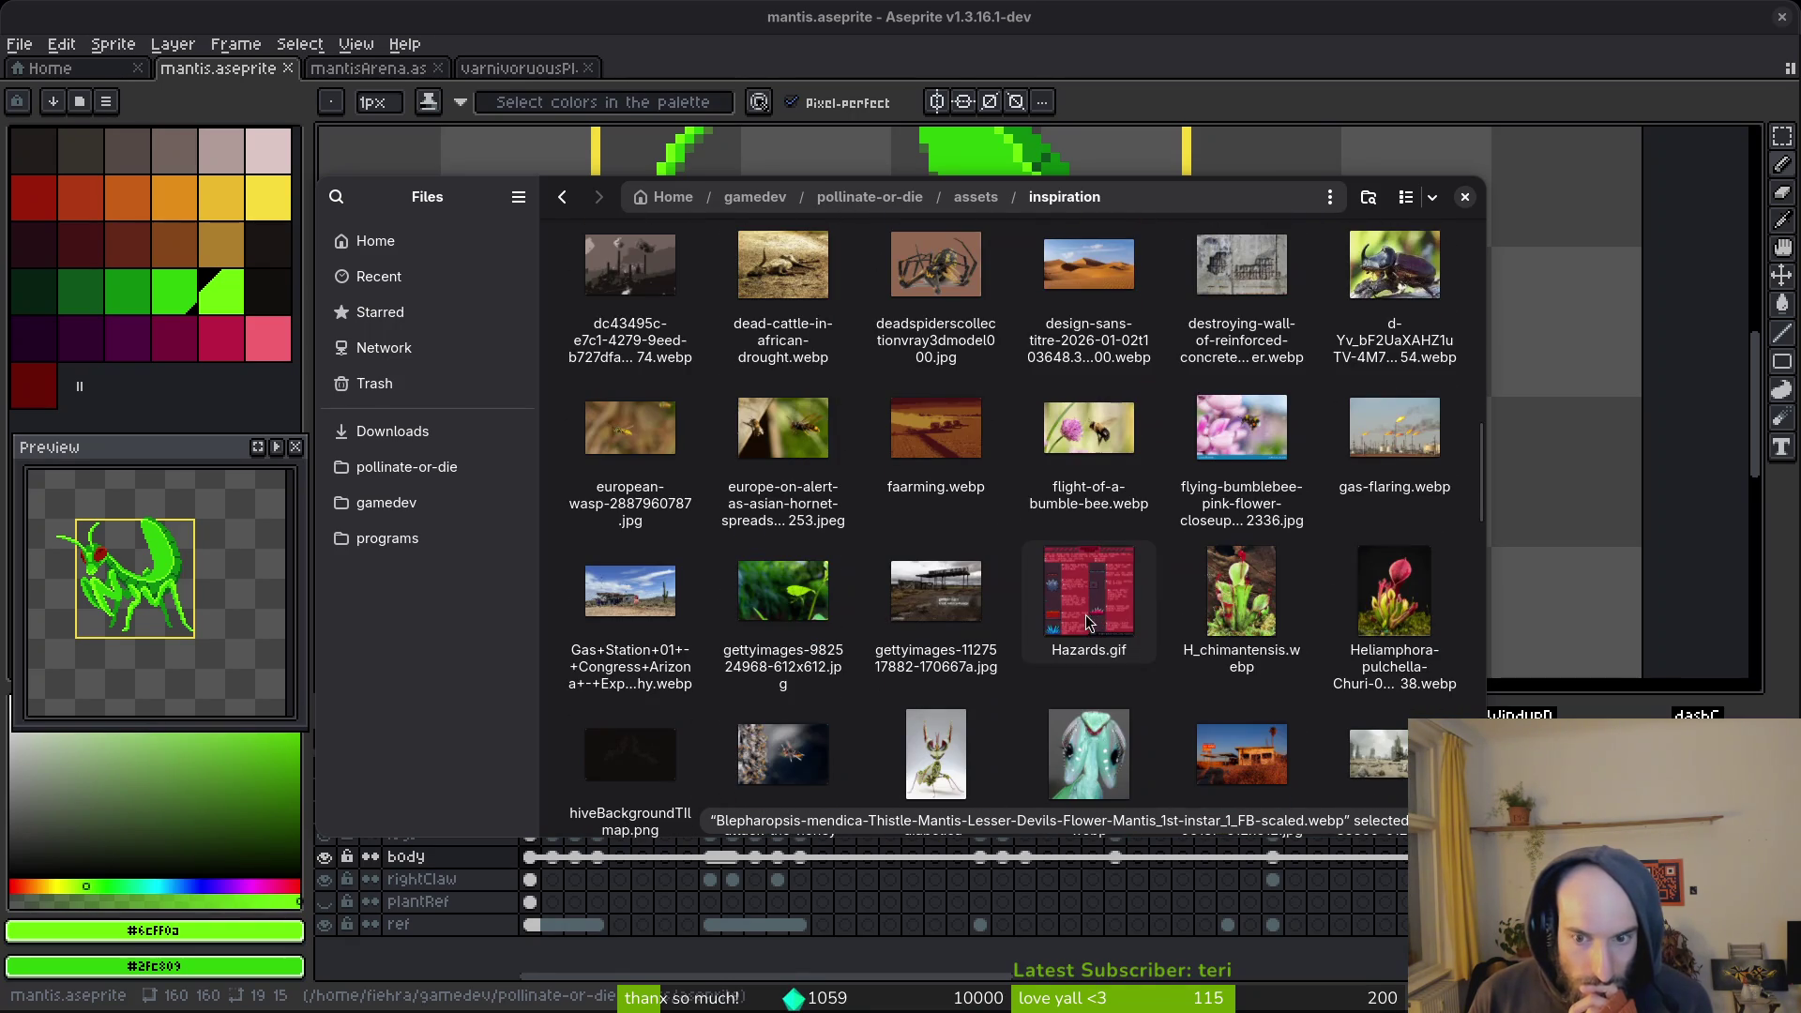
scroll(928, 643, "down", 2)
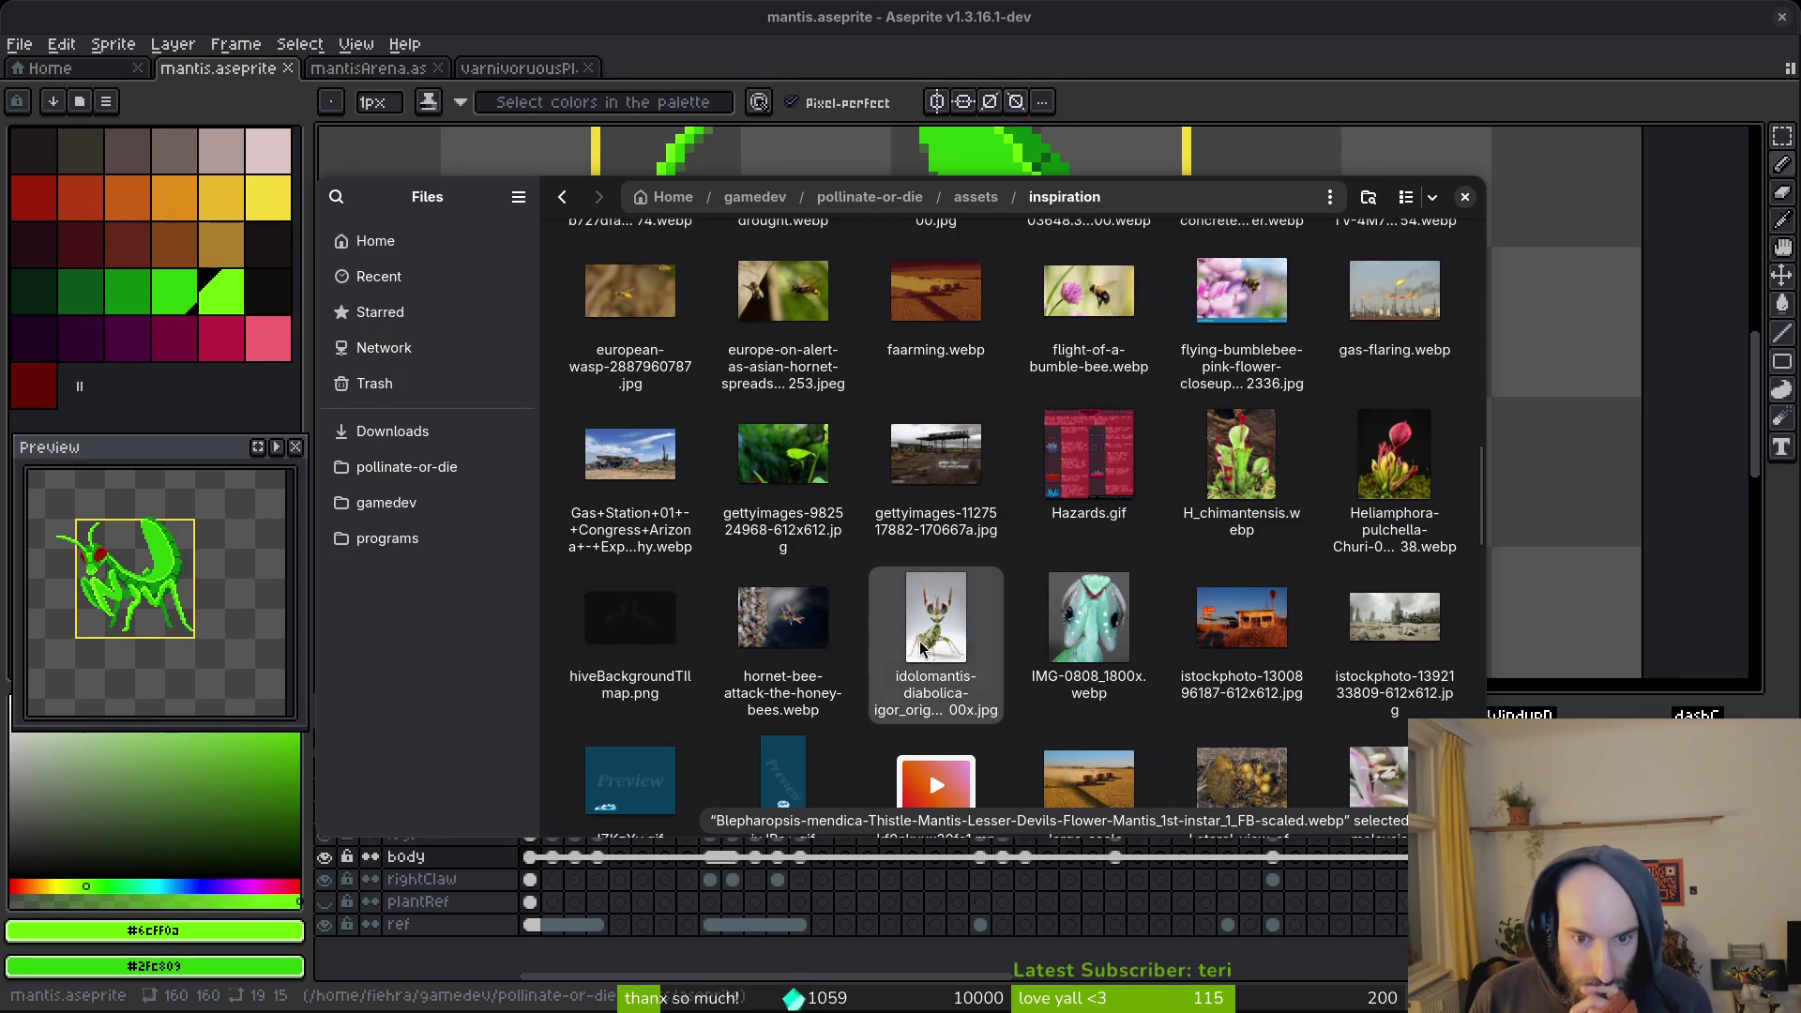
double_click(923, 641)
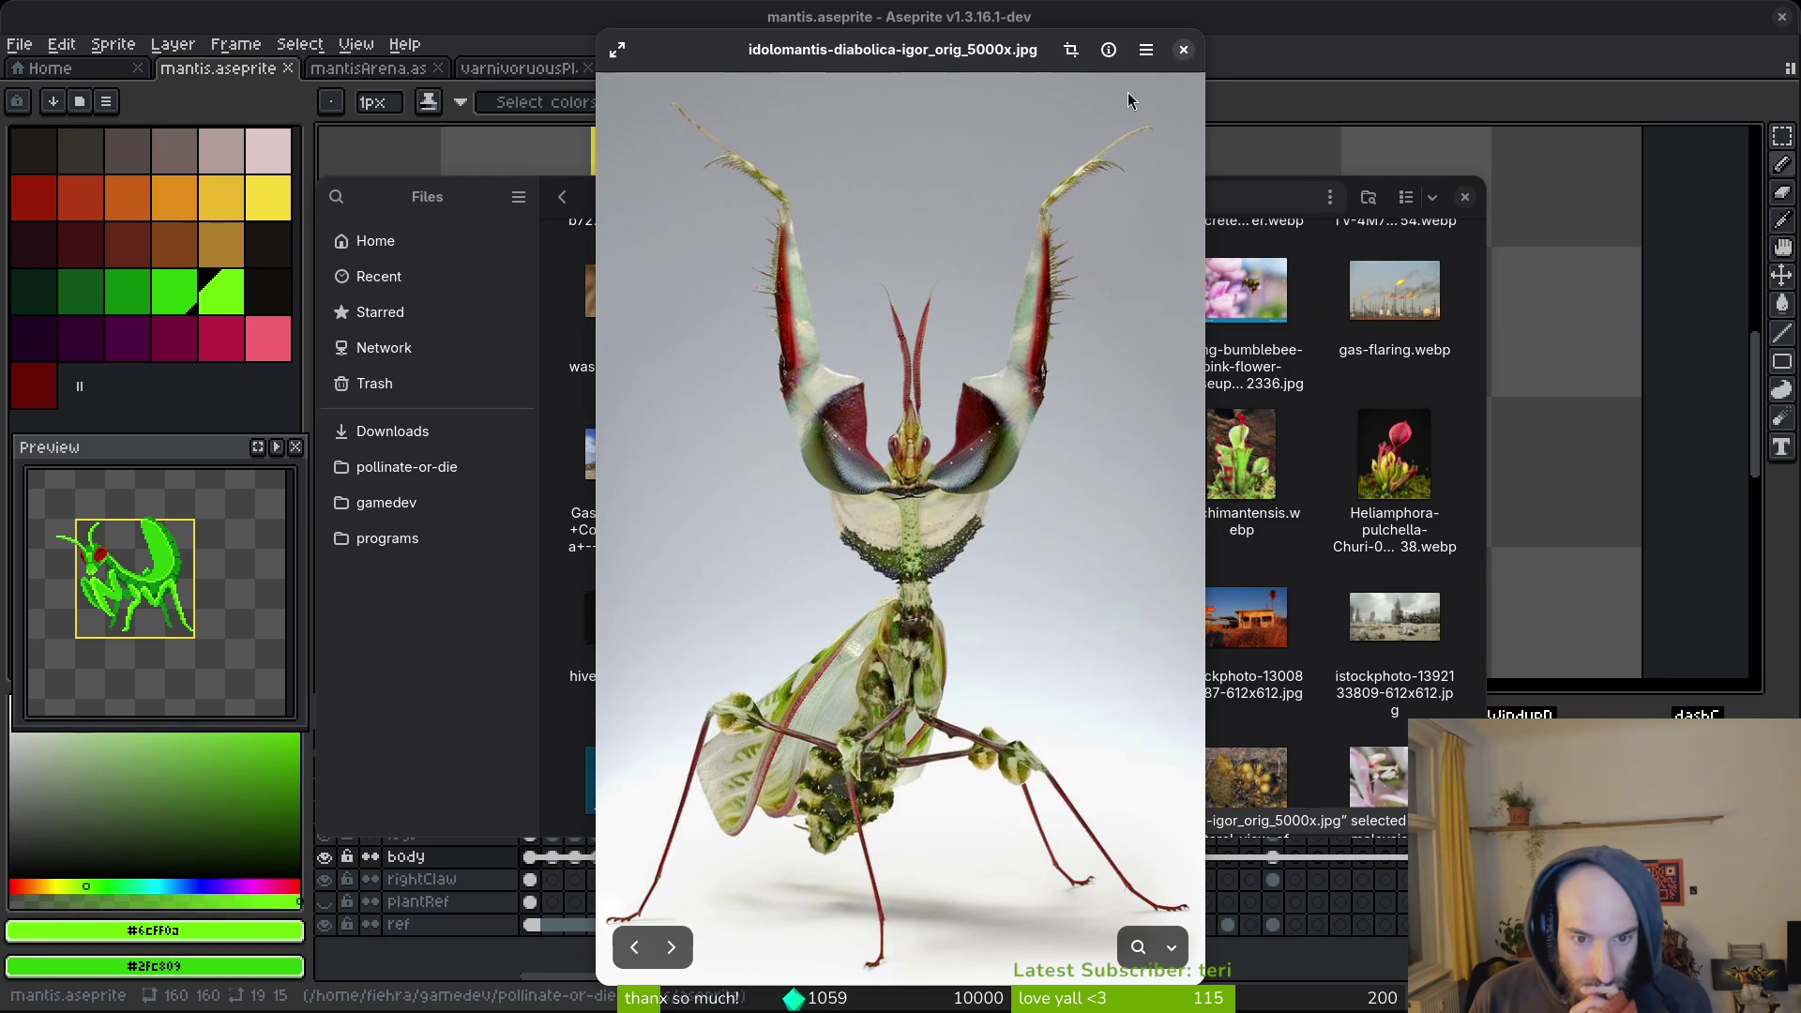
left_click(1183, 50)
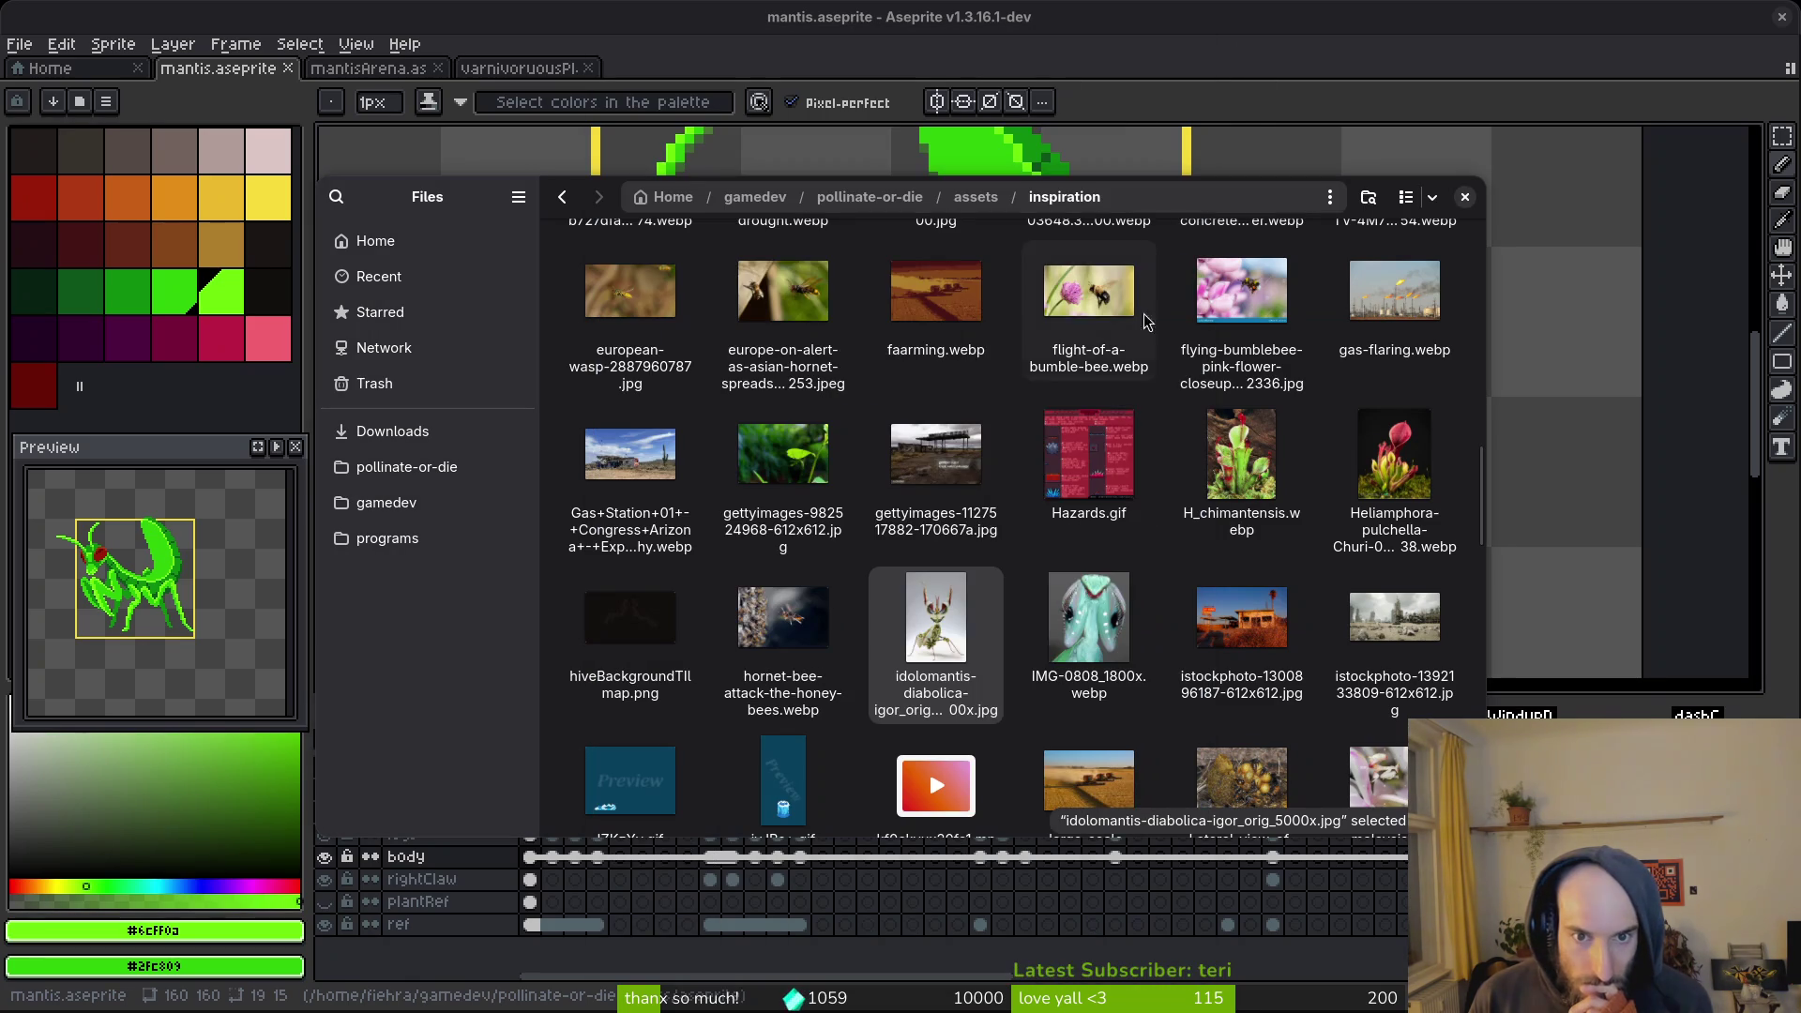
double_click(824, 478)
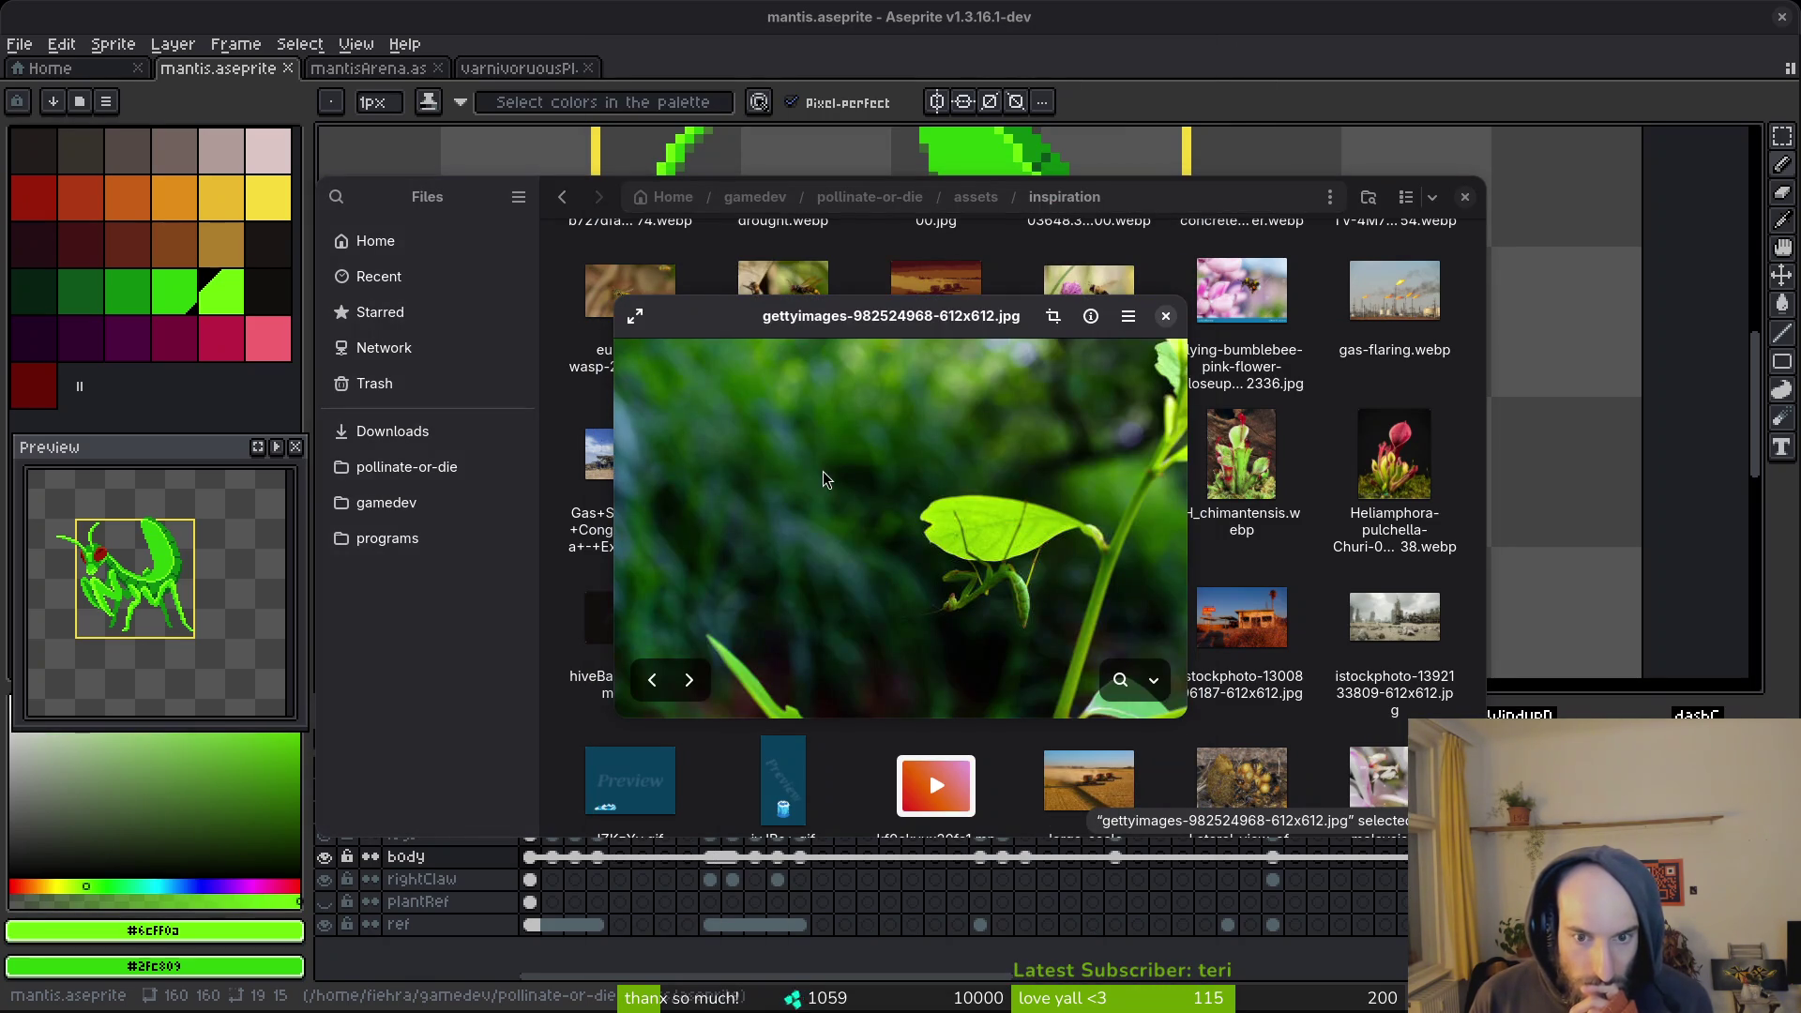
scroll(1017, 587, "up", 5)
scroll(1032, 615, "down", 4)
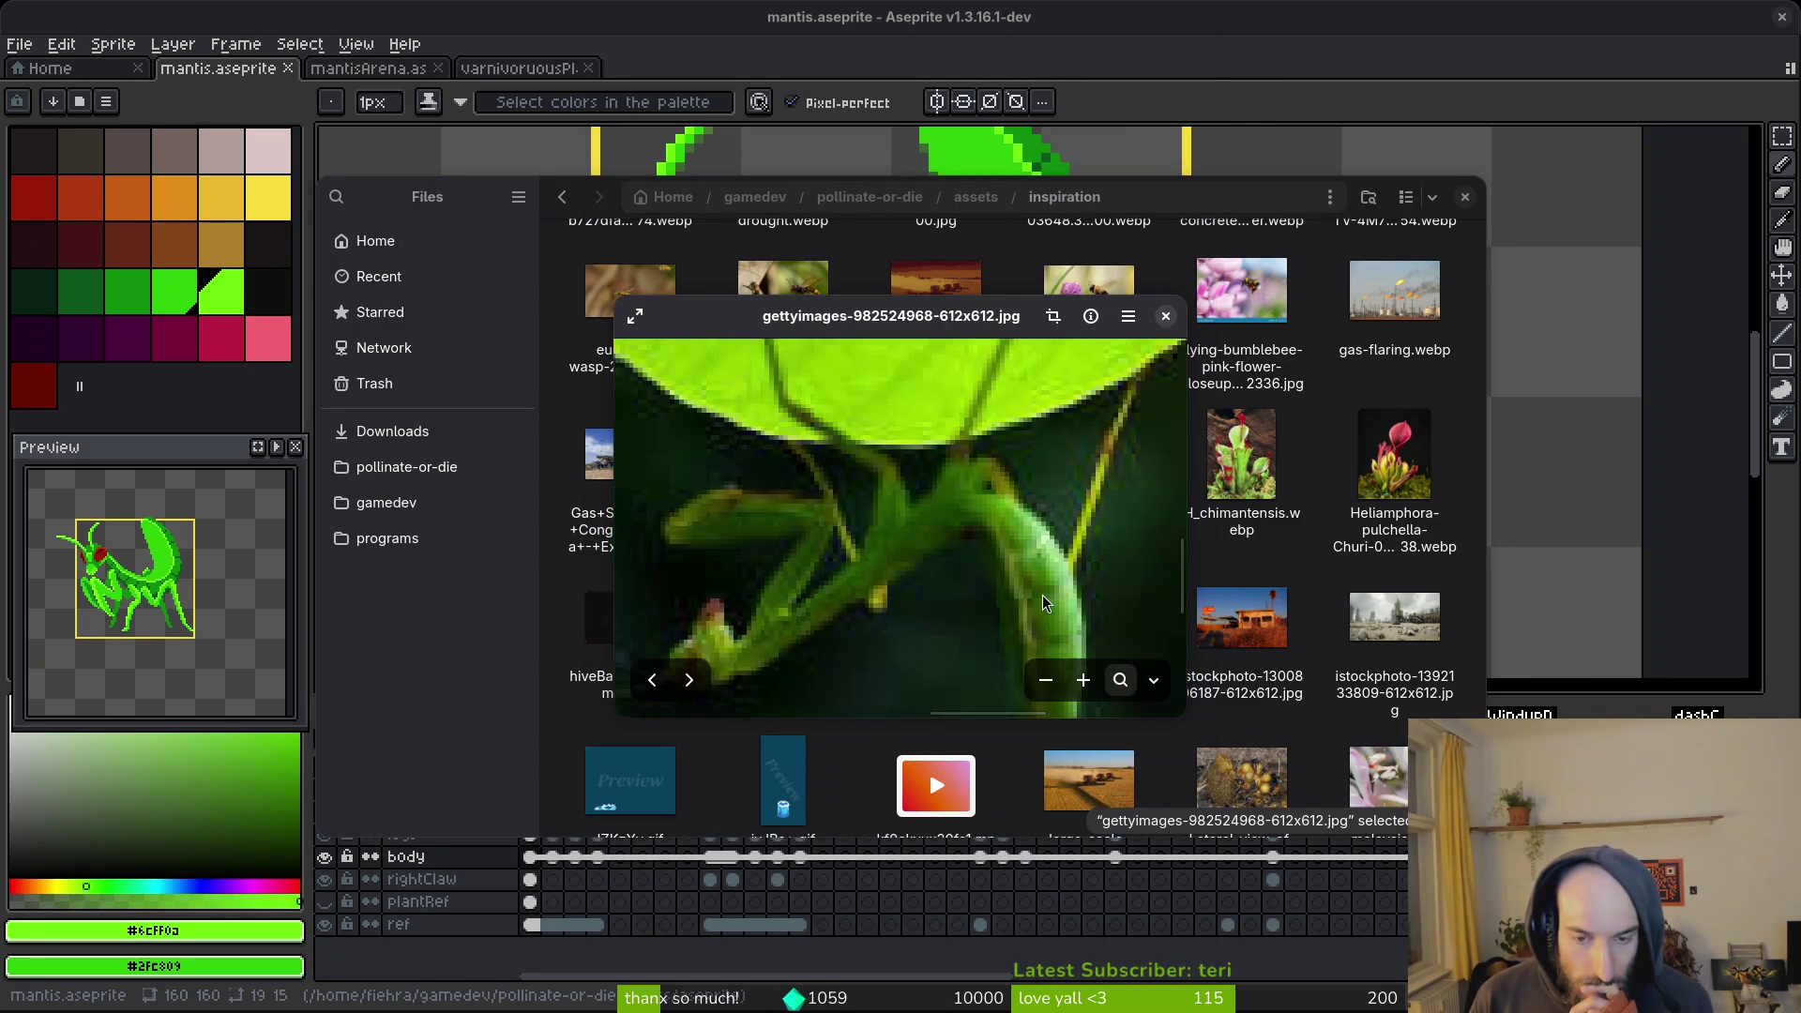
left_click(1166, 316)
View the pink orchid mantis photo near the bottom of the folder.
scroll(1266, 469, "down", 3)
scroll(1403, 672, "down", 2)
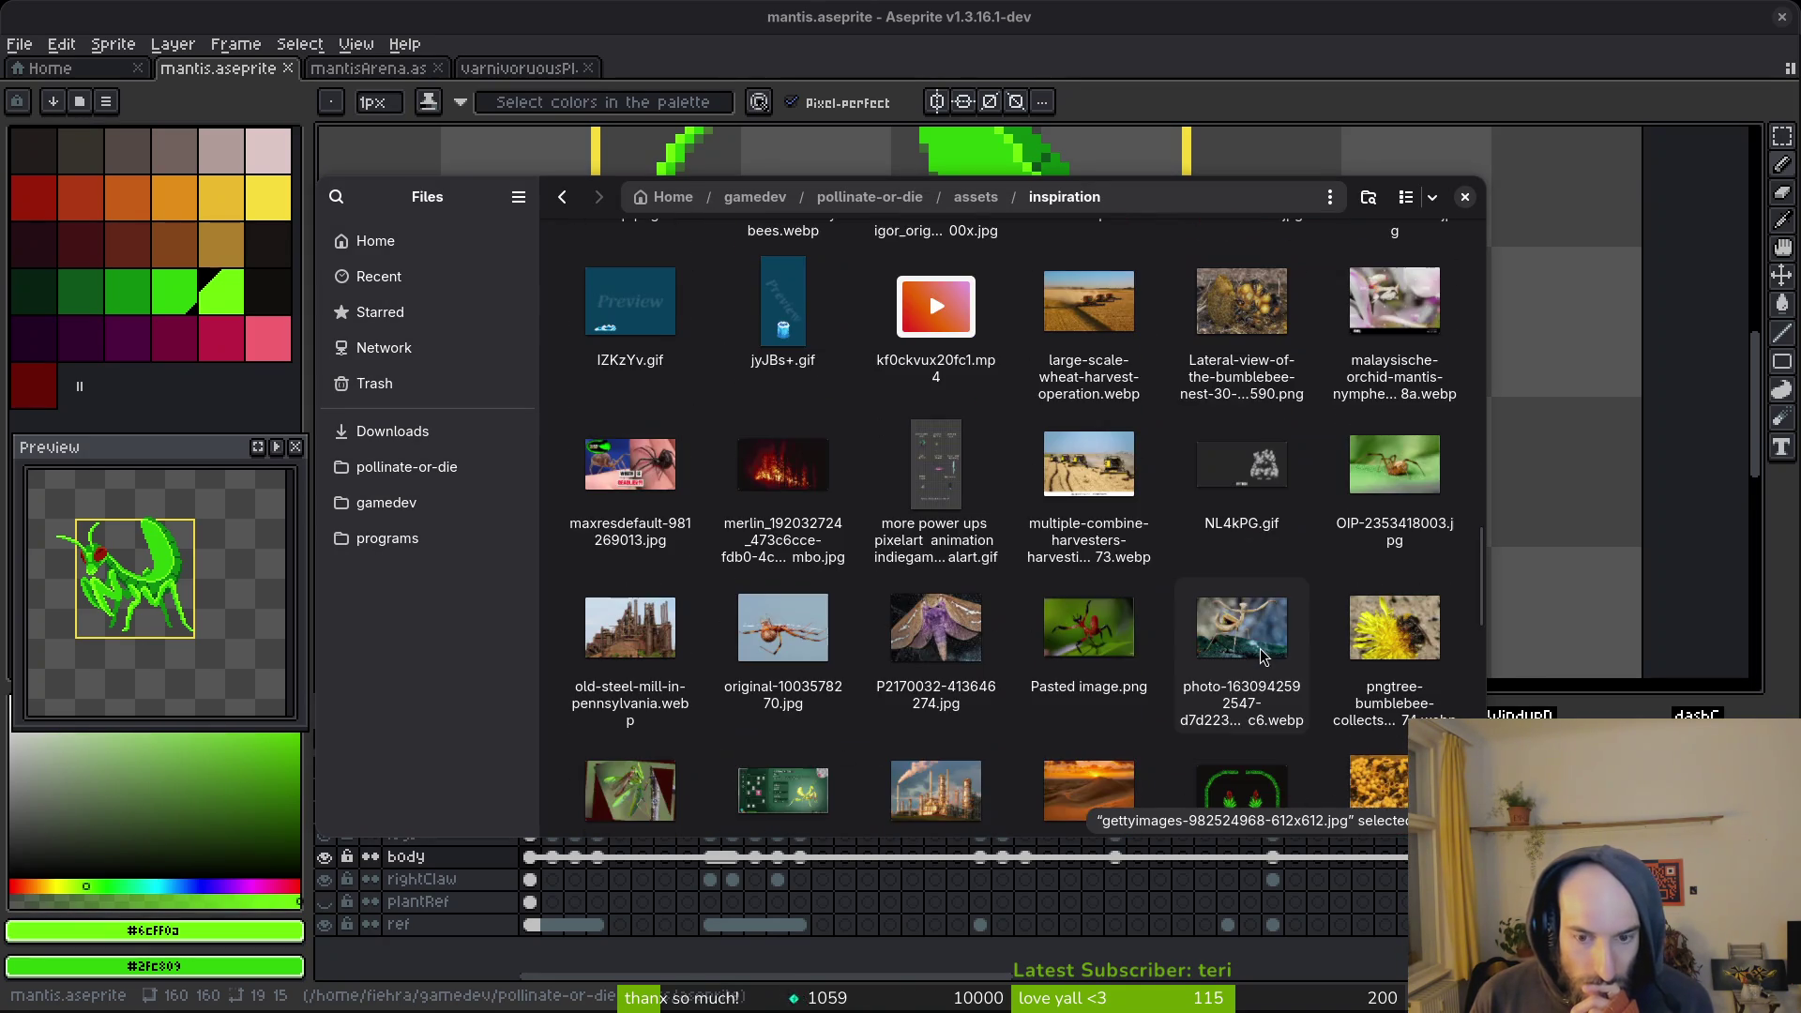
scroll(1048, 569, "down", 2)
scroll(1041, 565, "down", 1)
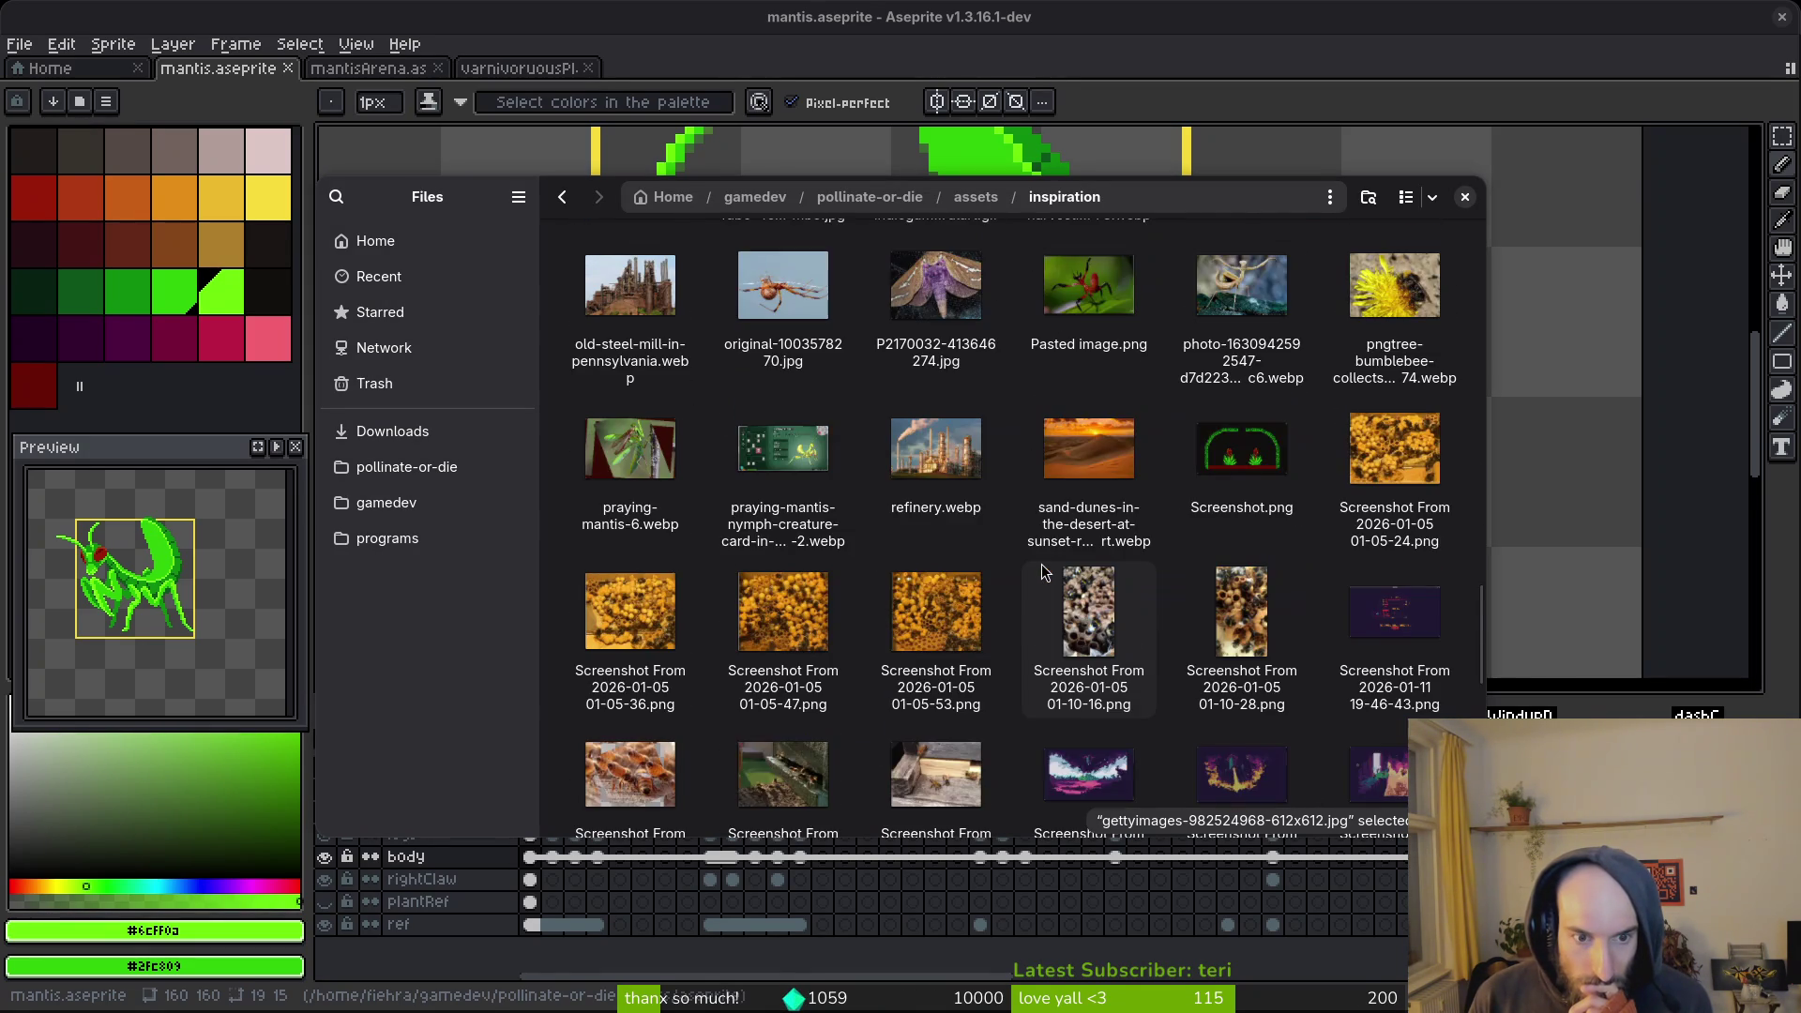
scroll(1050, 565, "down", 2)
scroll(1050, 564, "down", 1)
scroll(1050, 565, "down", 3)
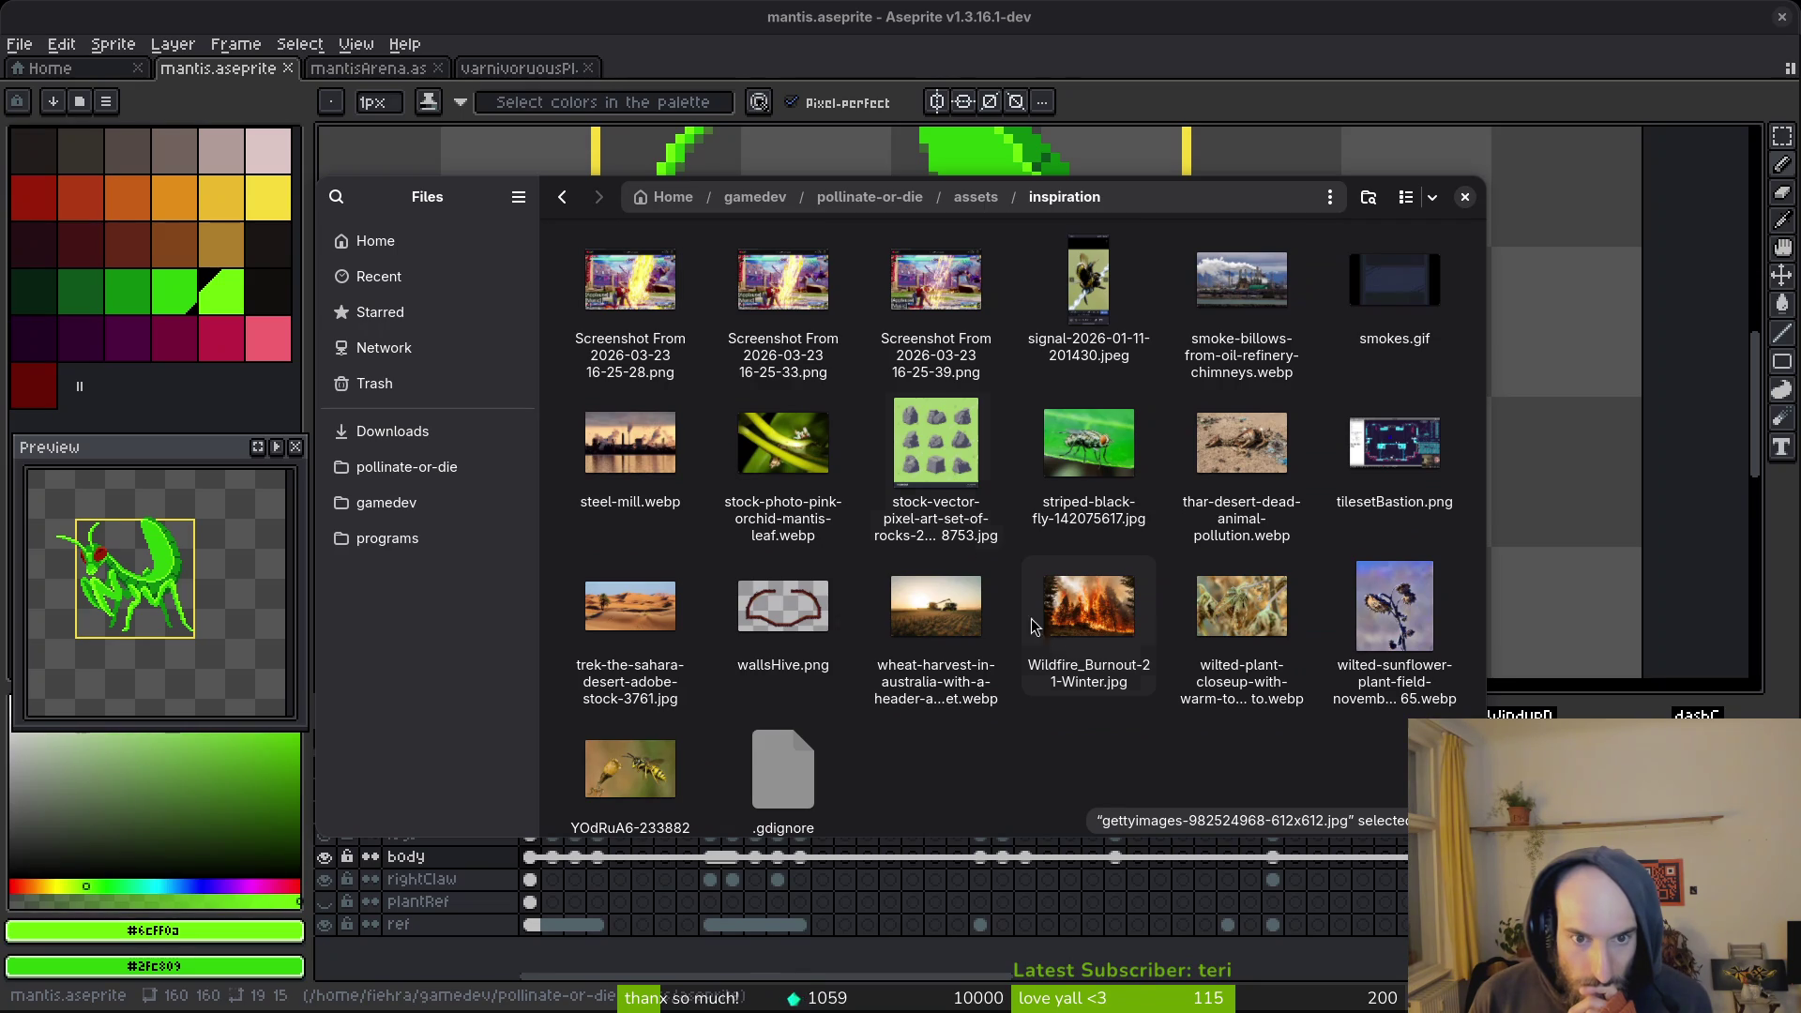
double_click(816, 458)
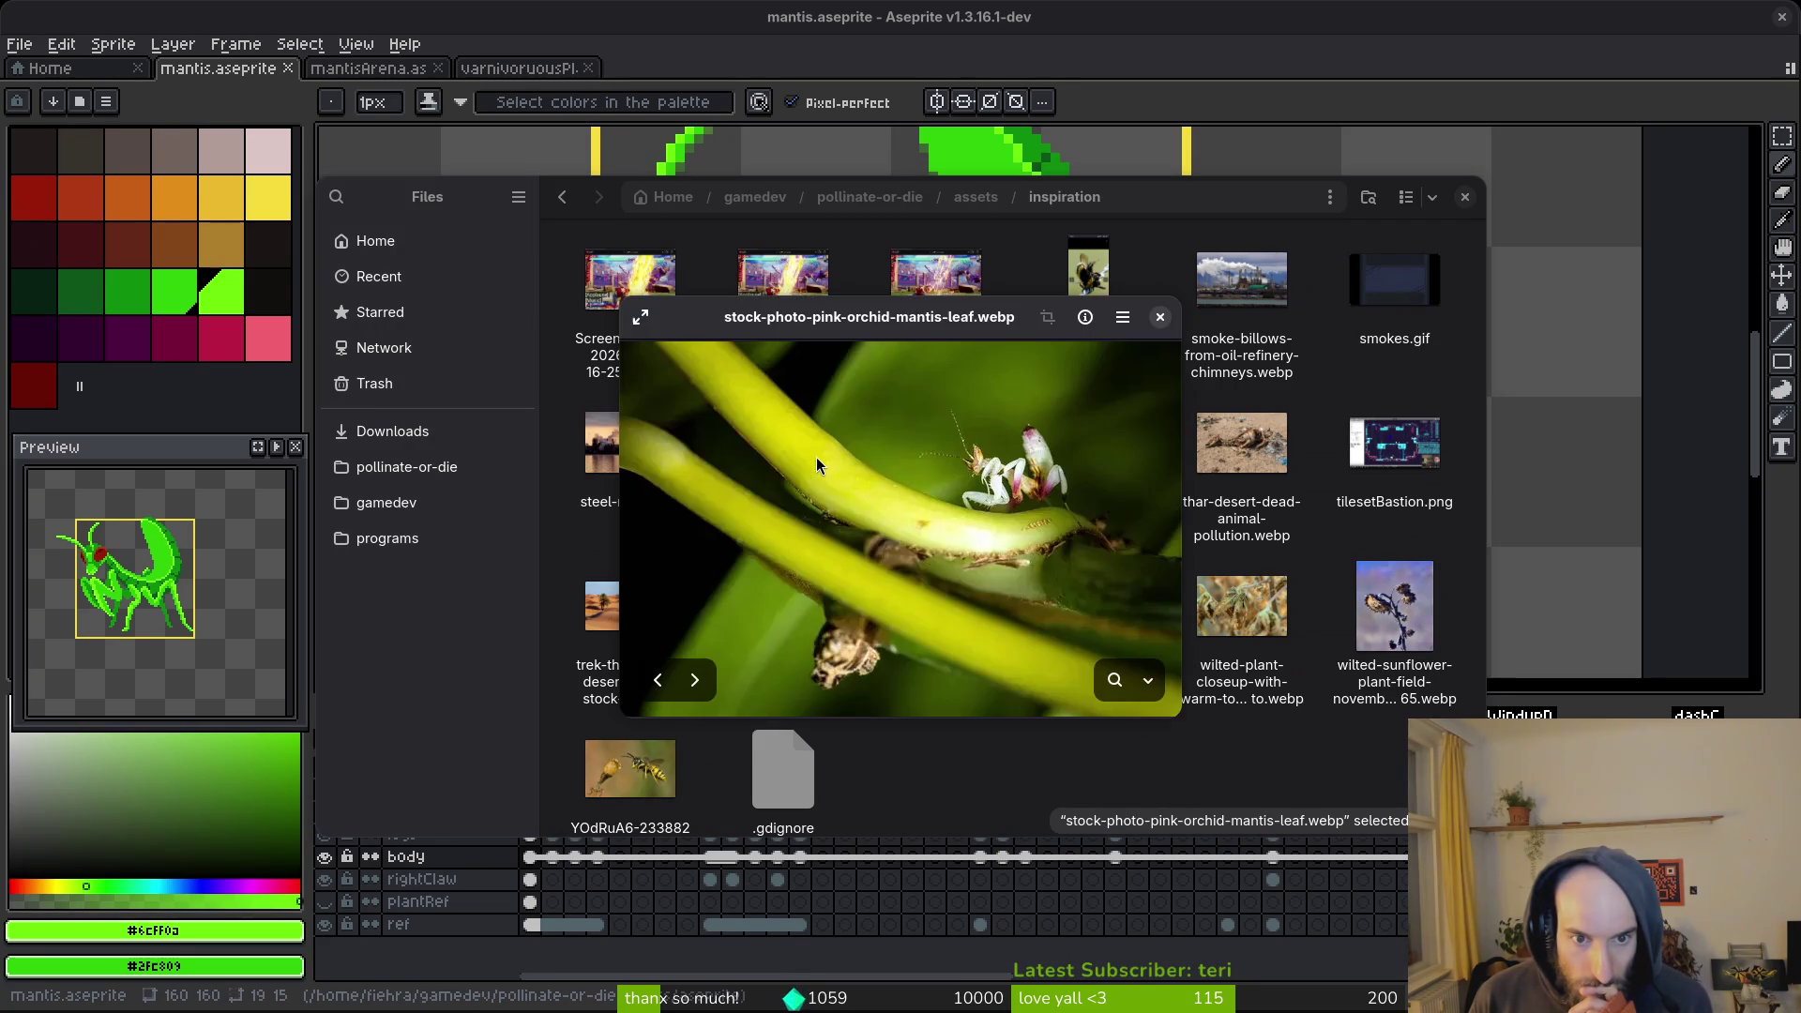
scroll(1027, 498, "up", 3)
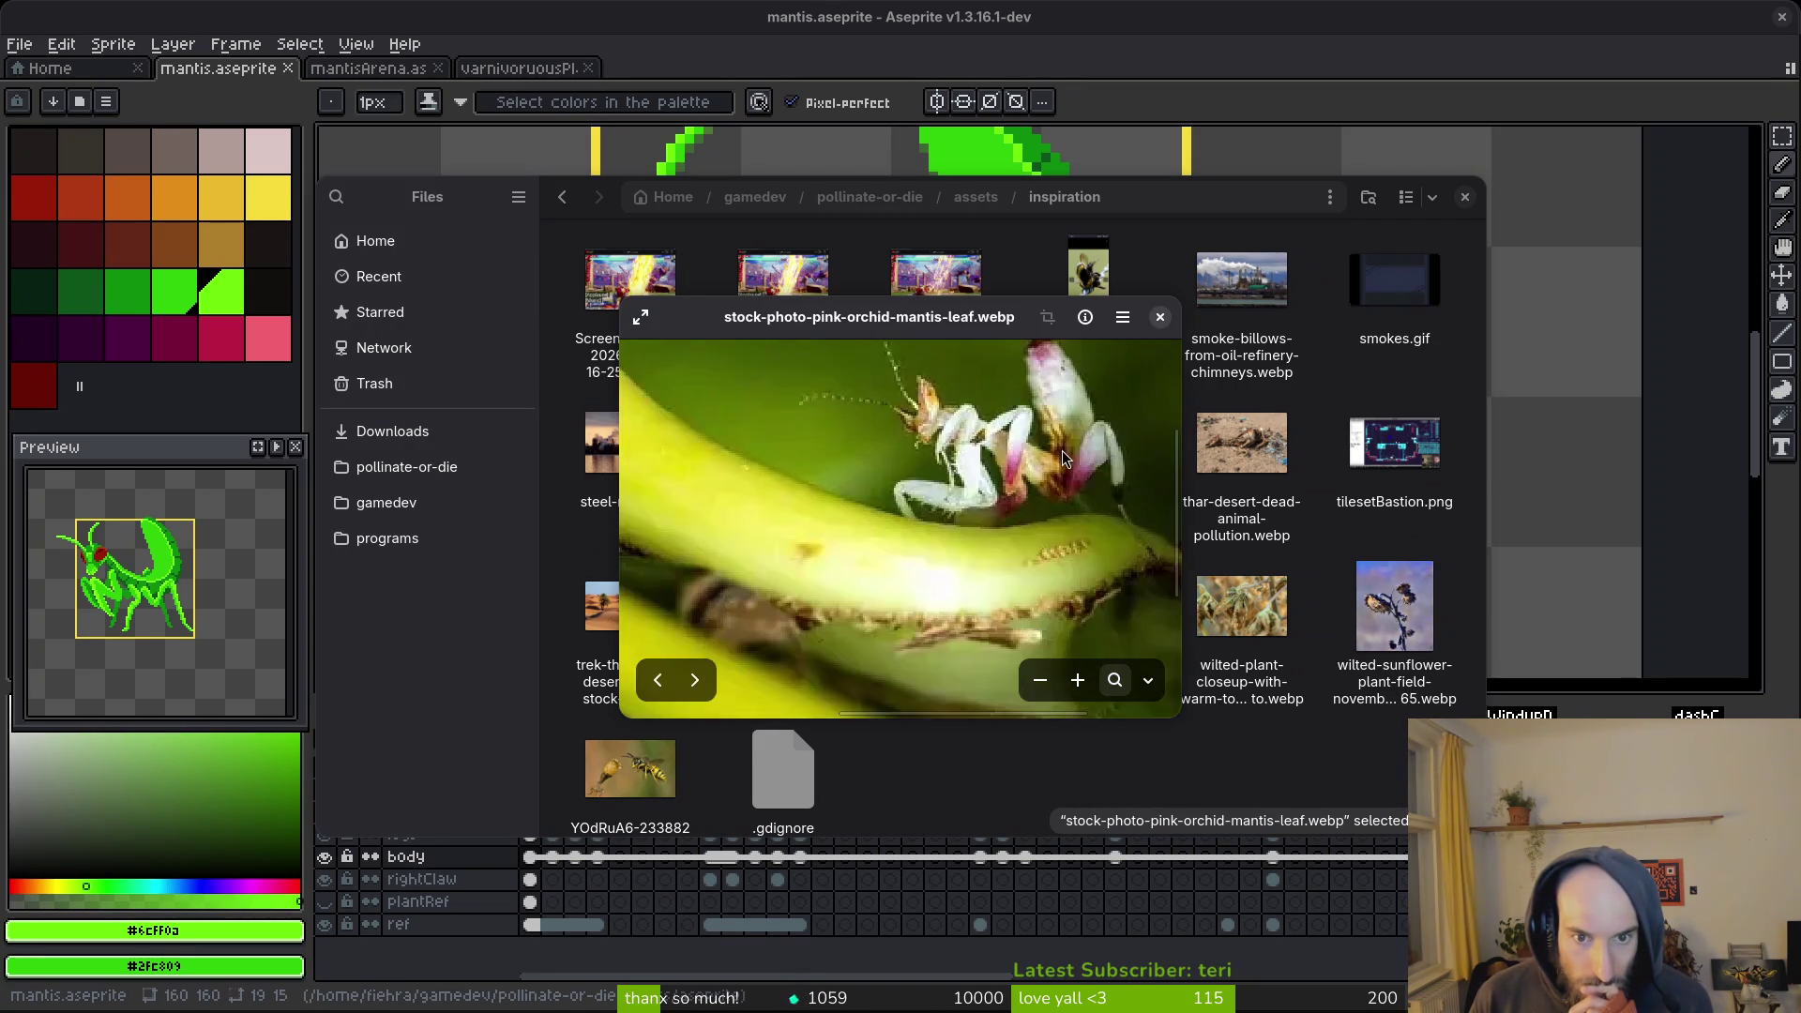
left_click(1161, 318)
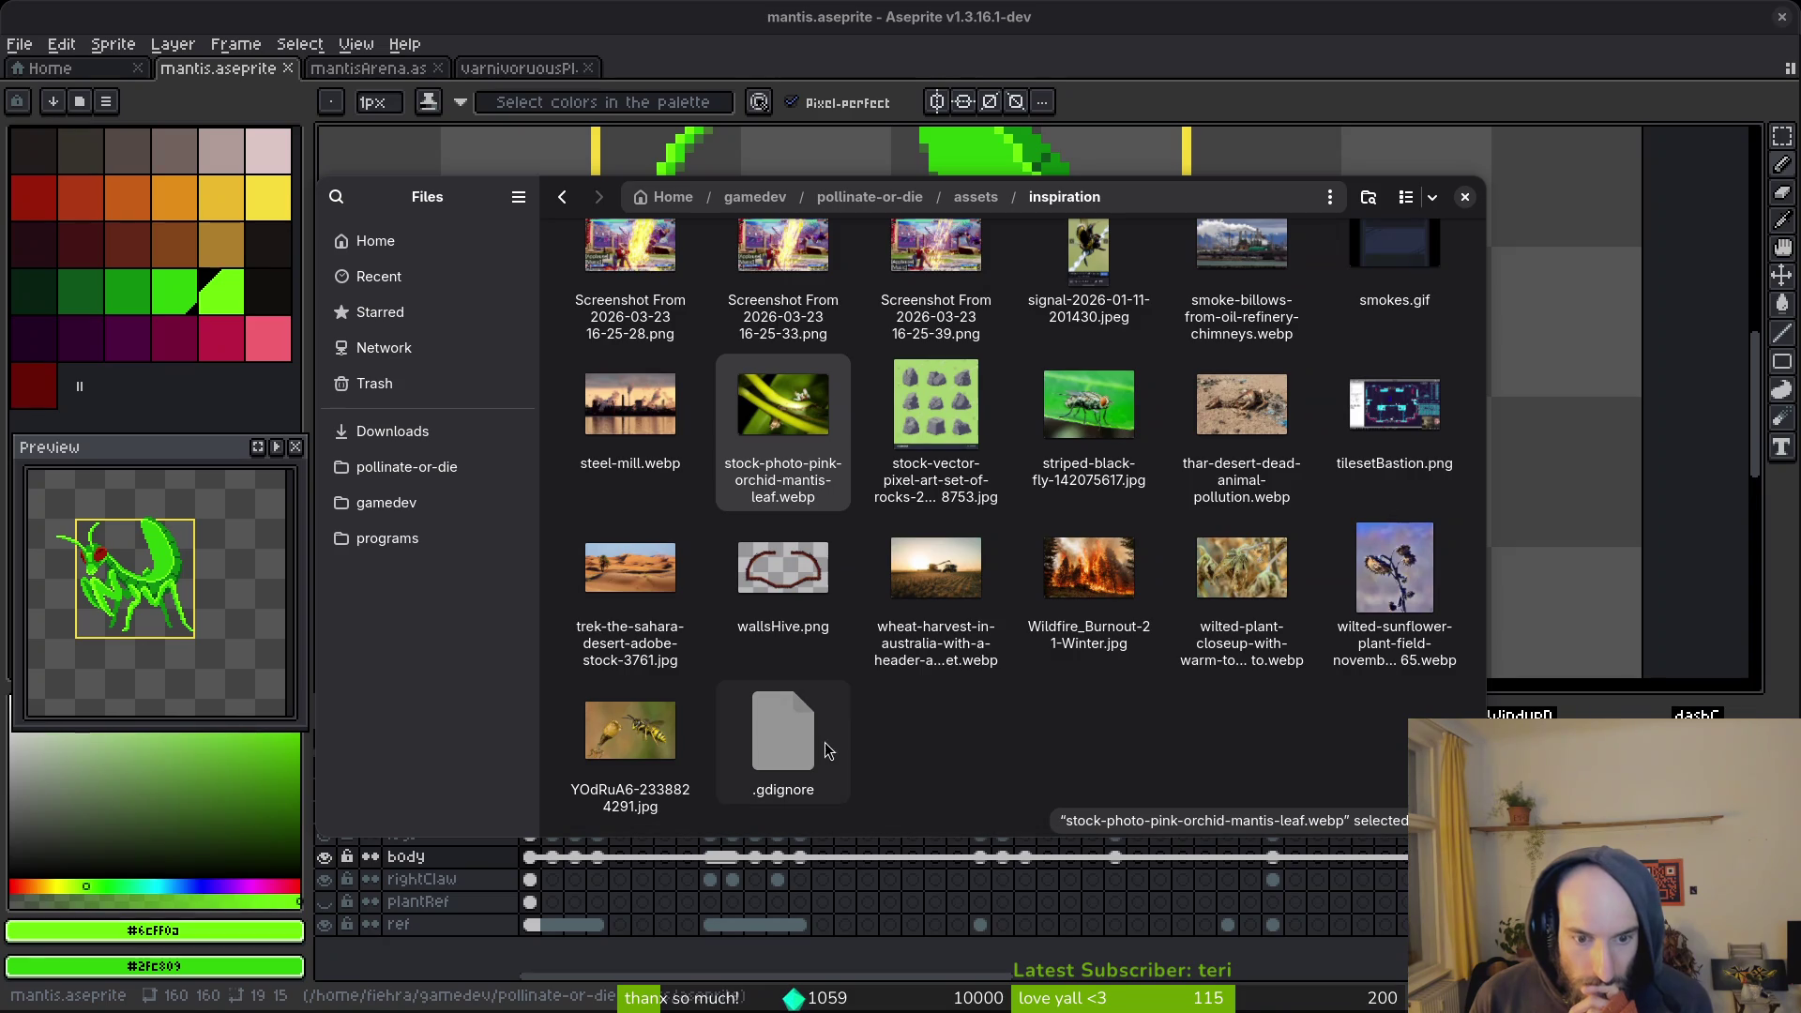
View the bee close-up screenshot and the praying-mantis-6.webp photo.
scroll(1150, 579, "up", 3)
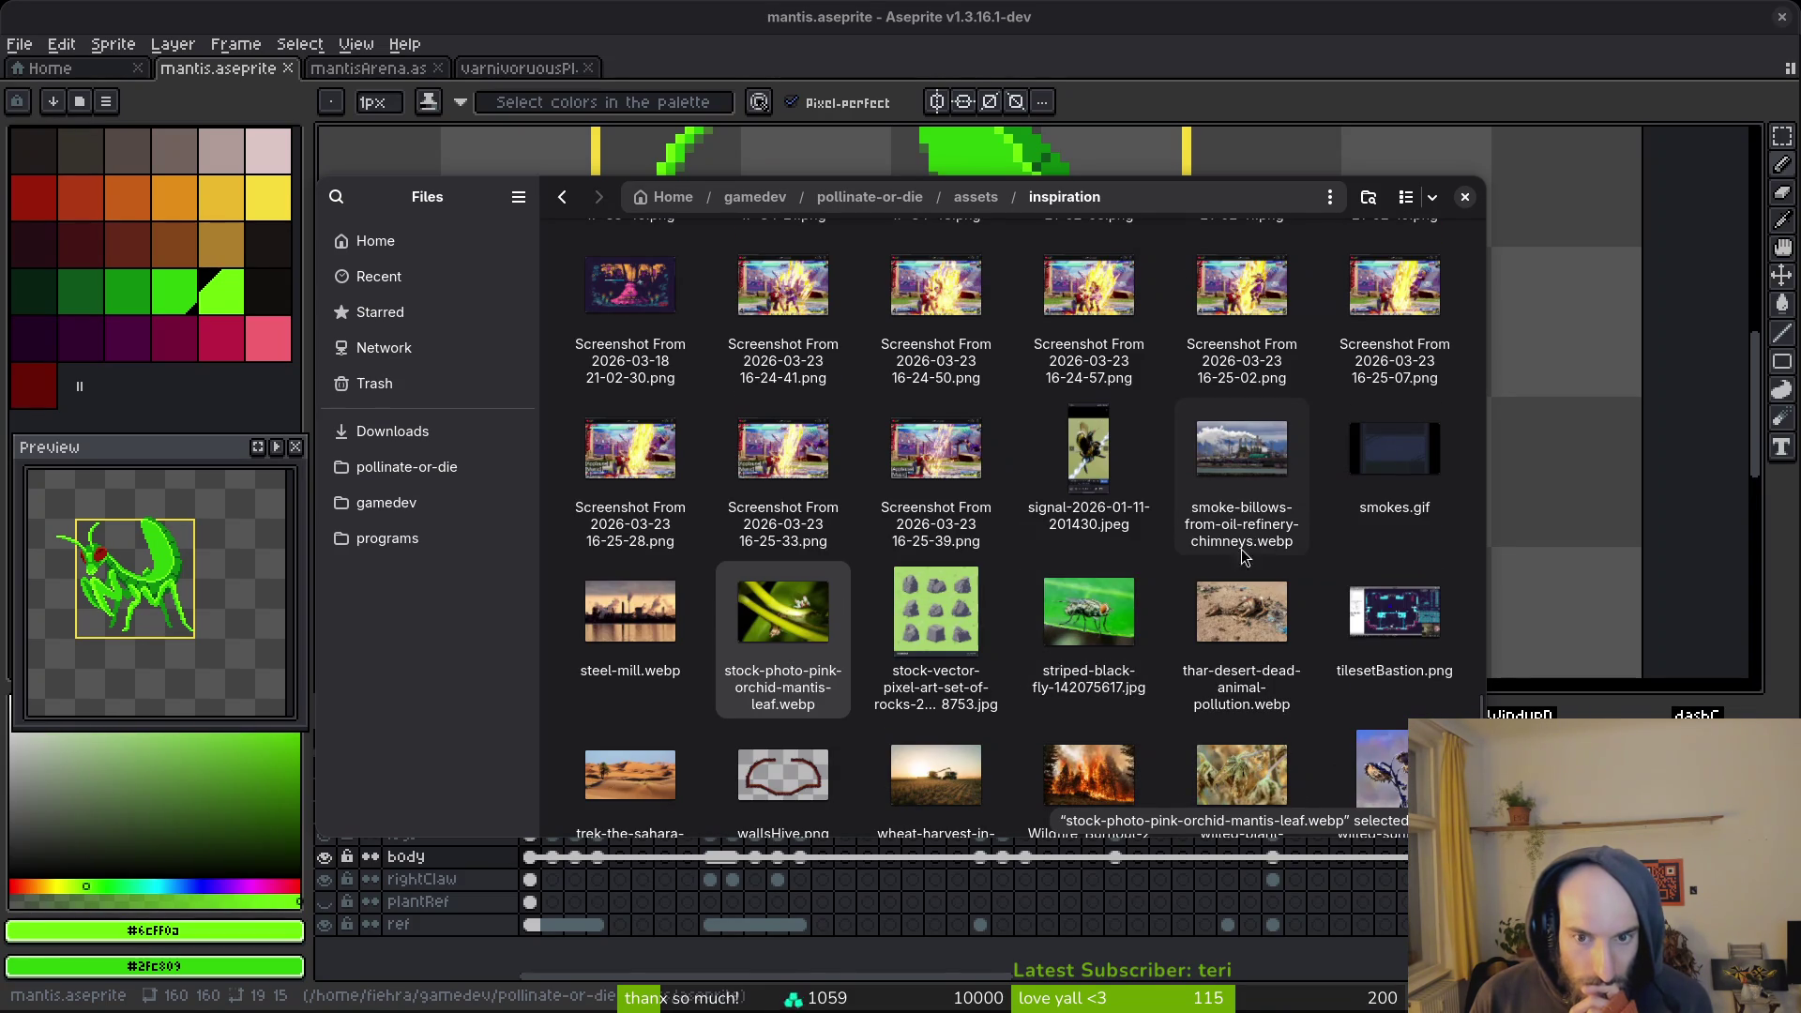
scroll(1256, 548, "up", 4)
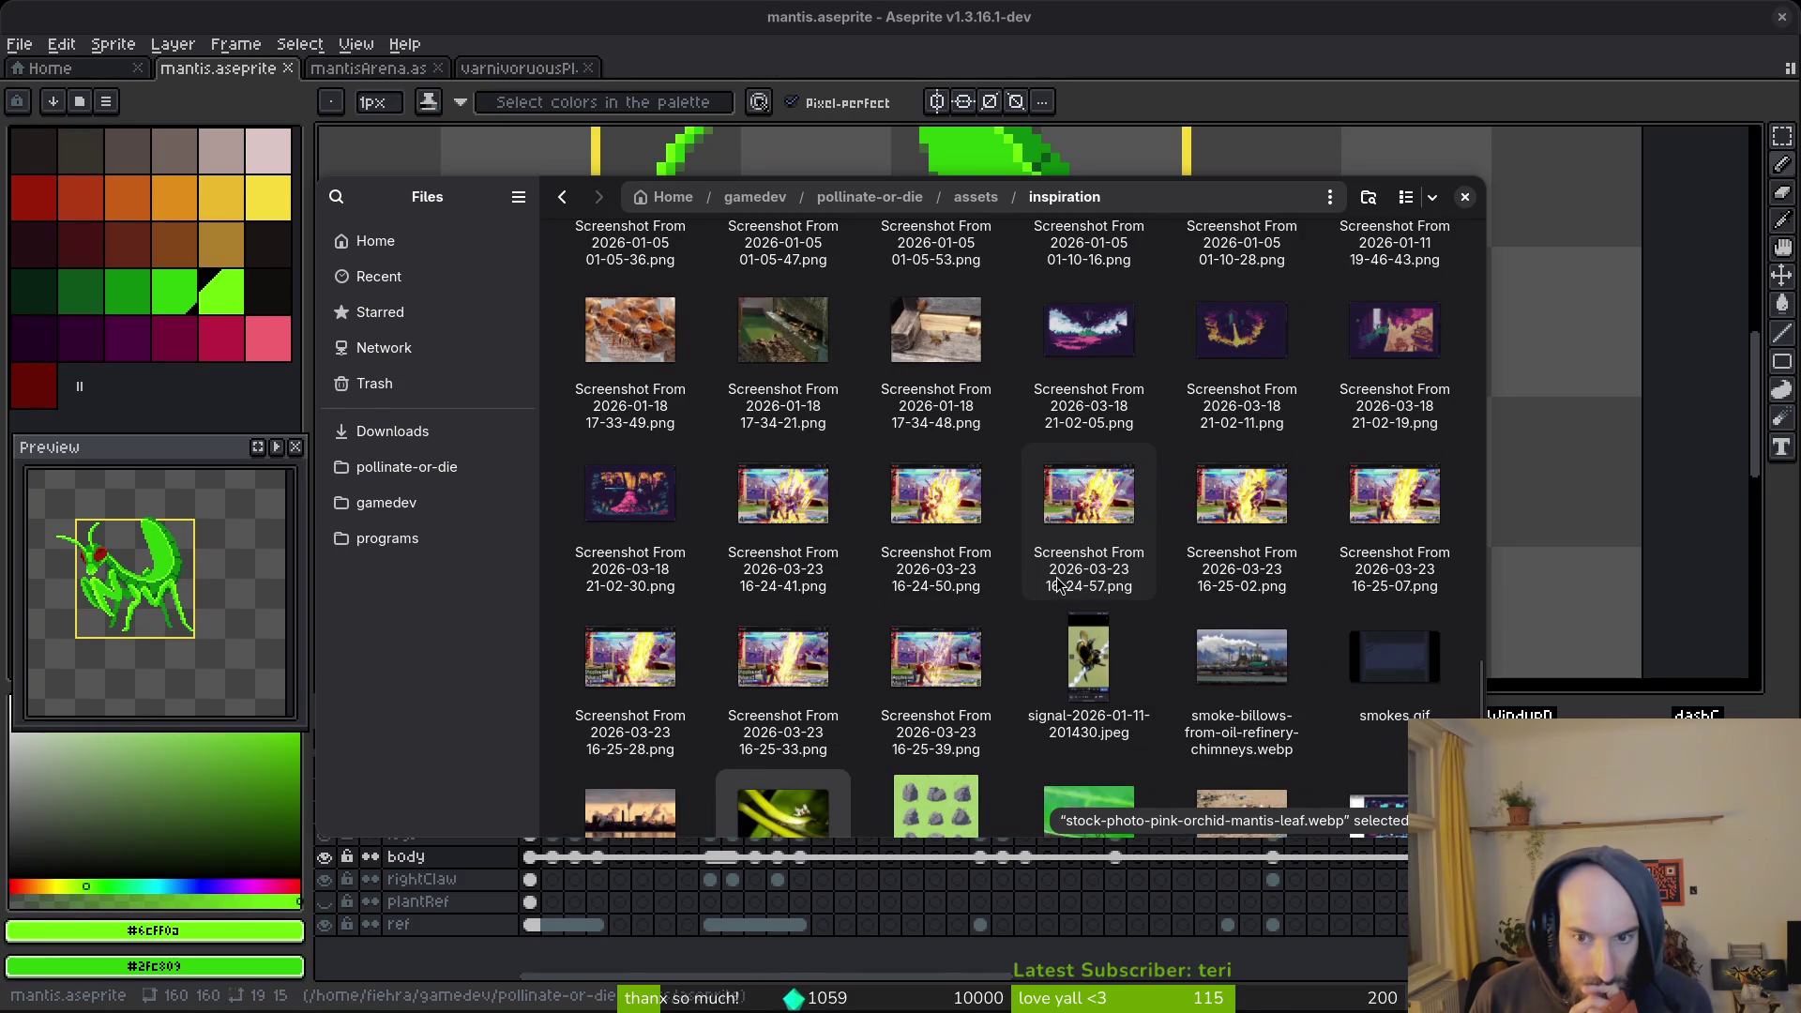
scroll(1057, 583, "up", 4)
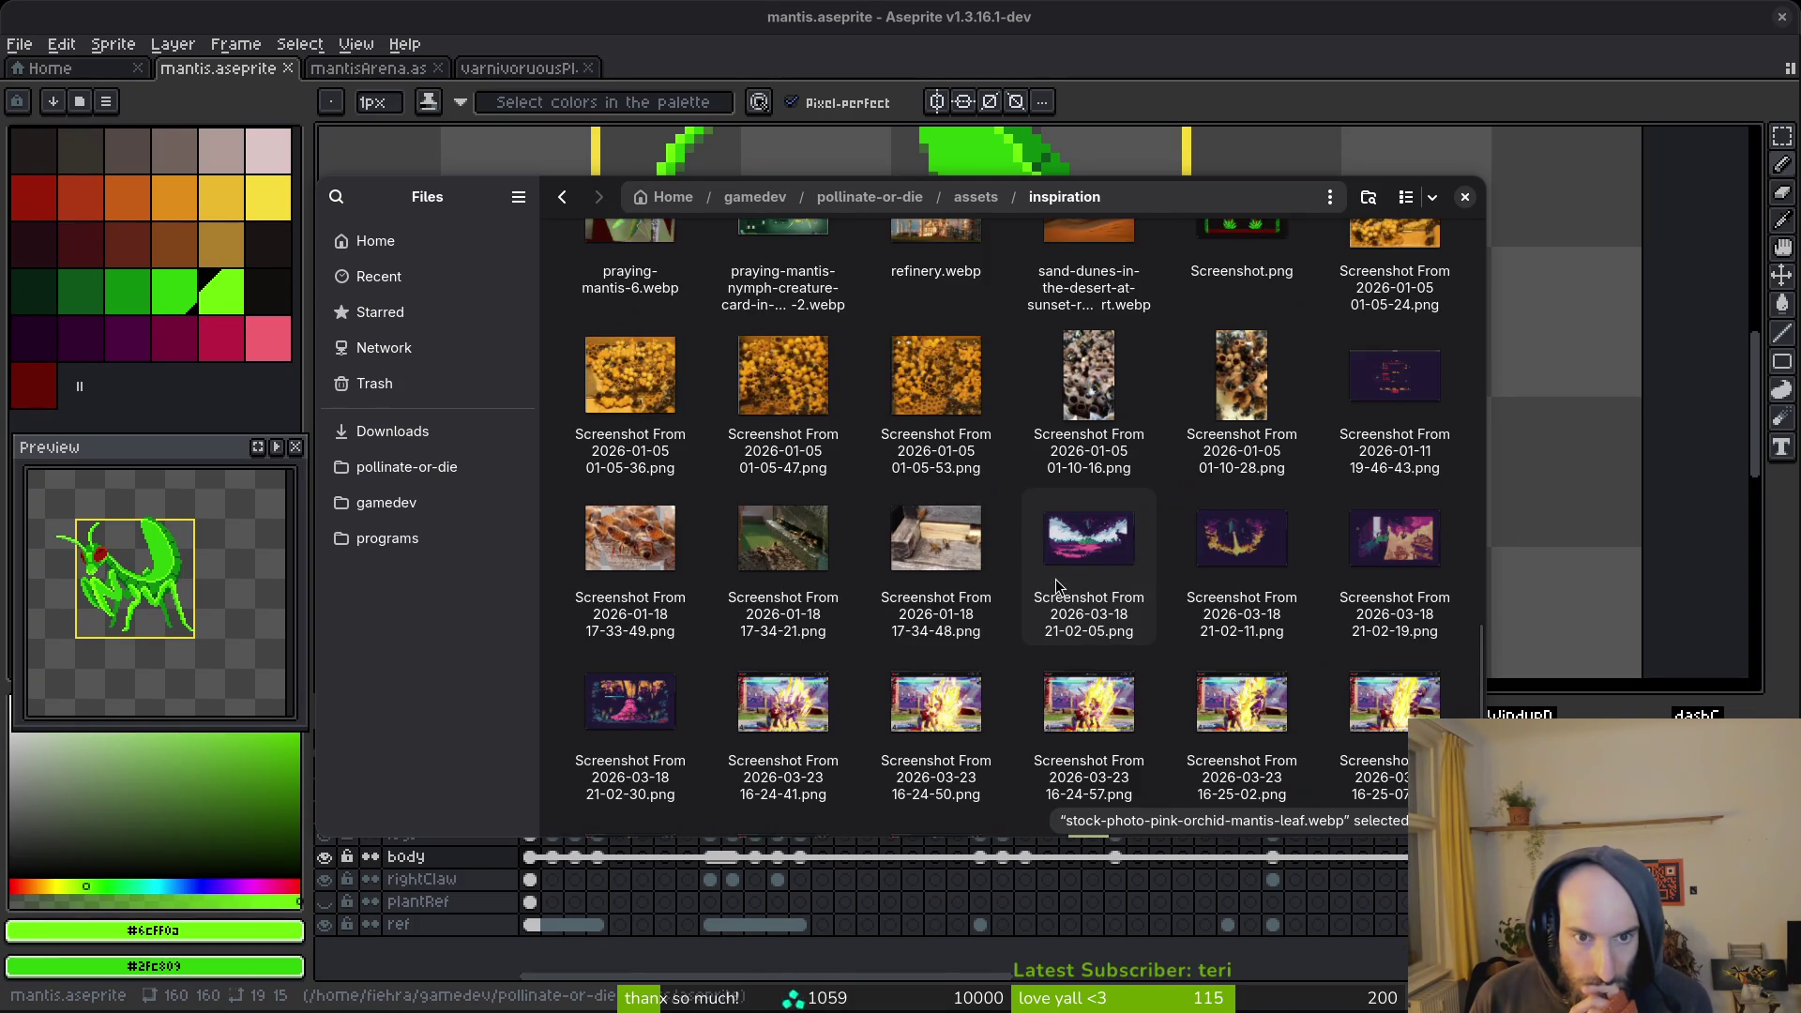
double_click(630, 543)
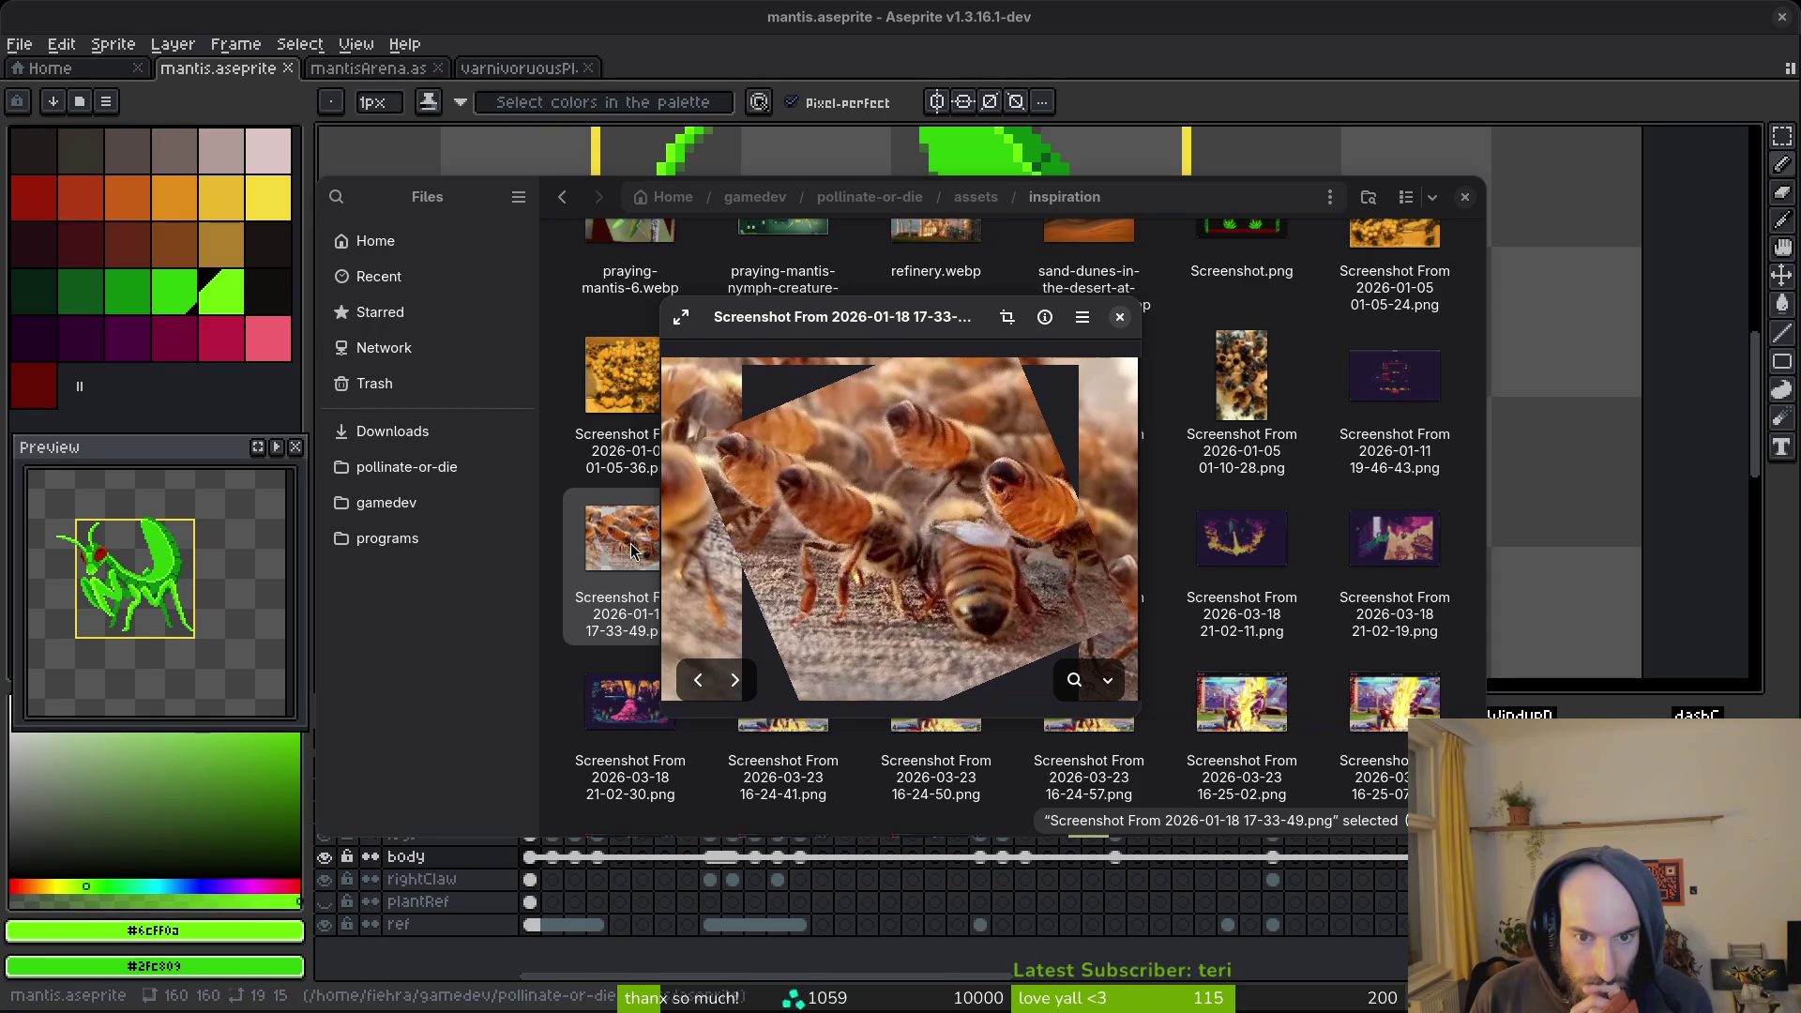
left_click(1120, 318)
scroll(1272, 576, "up", 3)
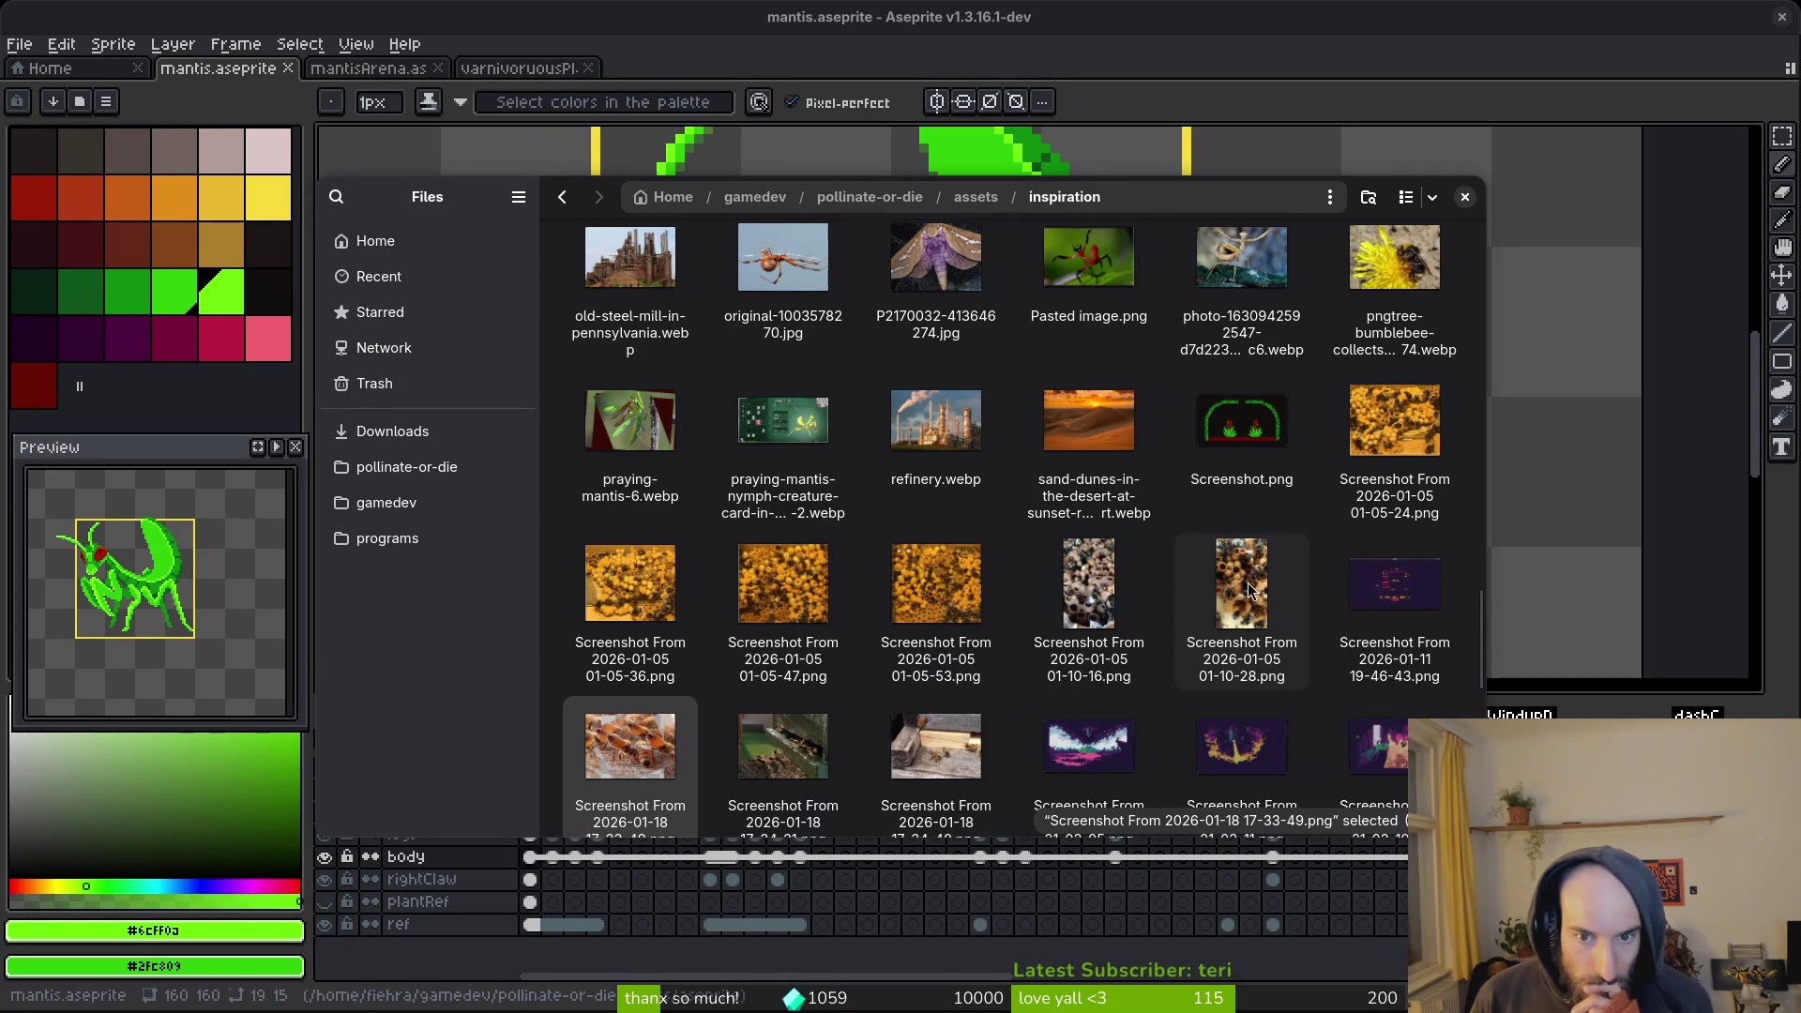
double_click(663, 443)
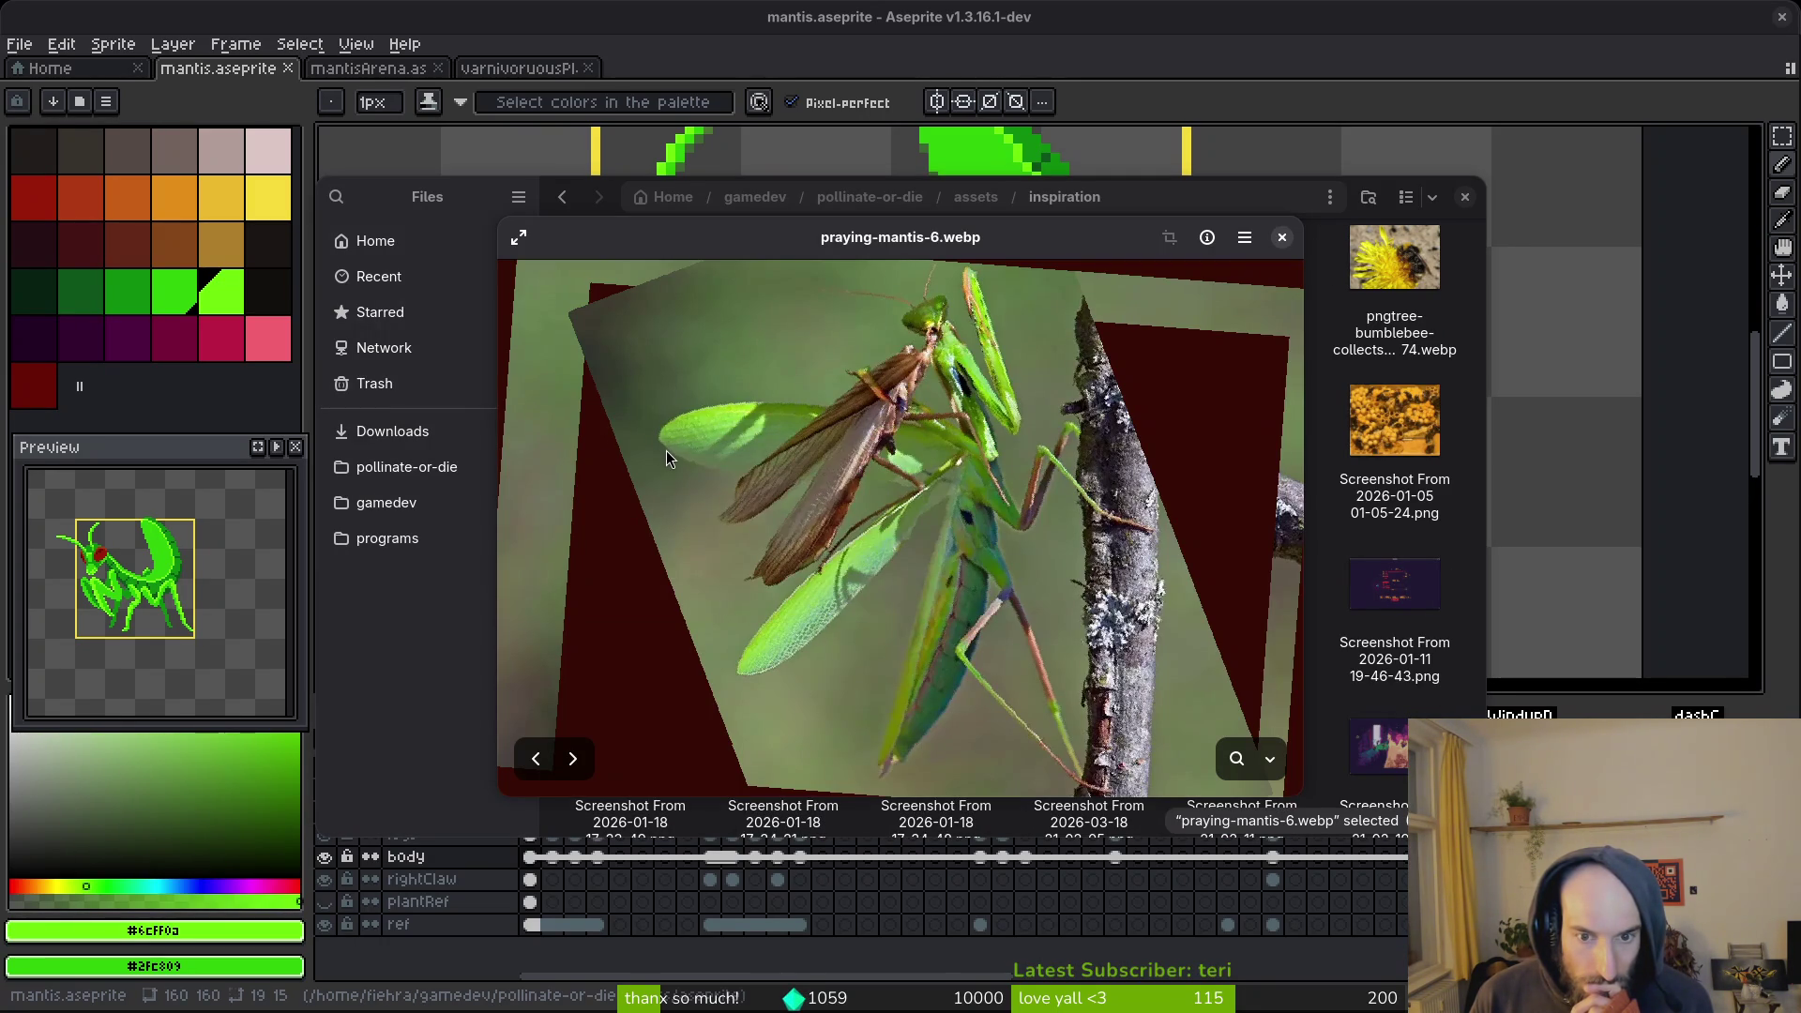
left_click(1281, 237)
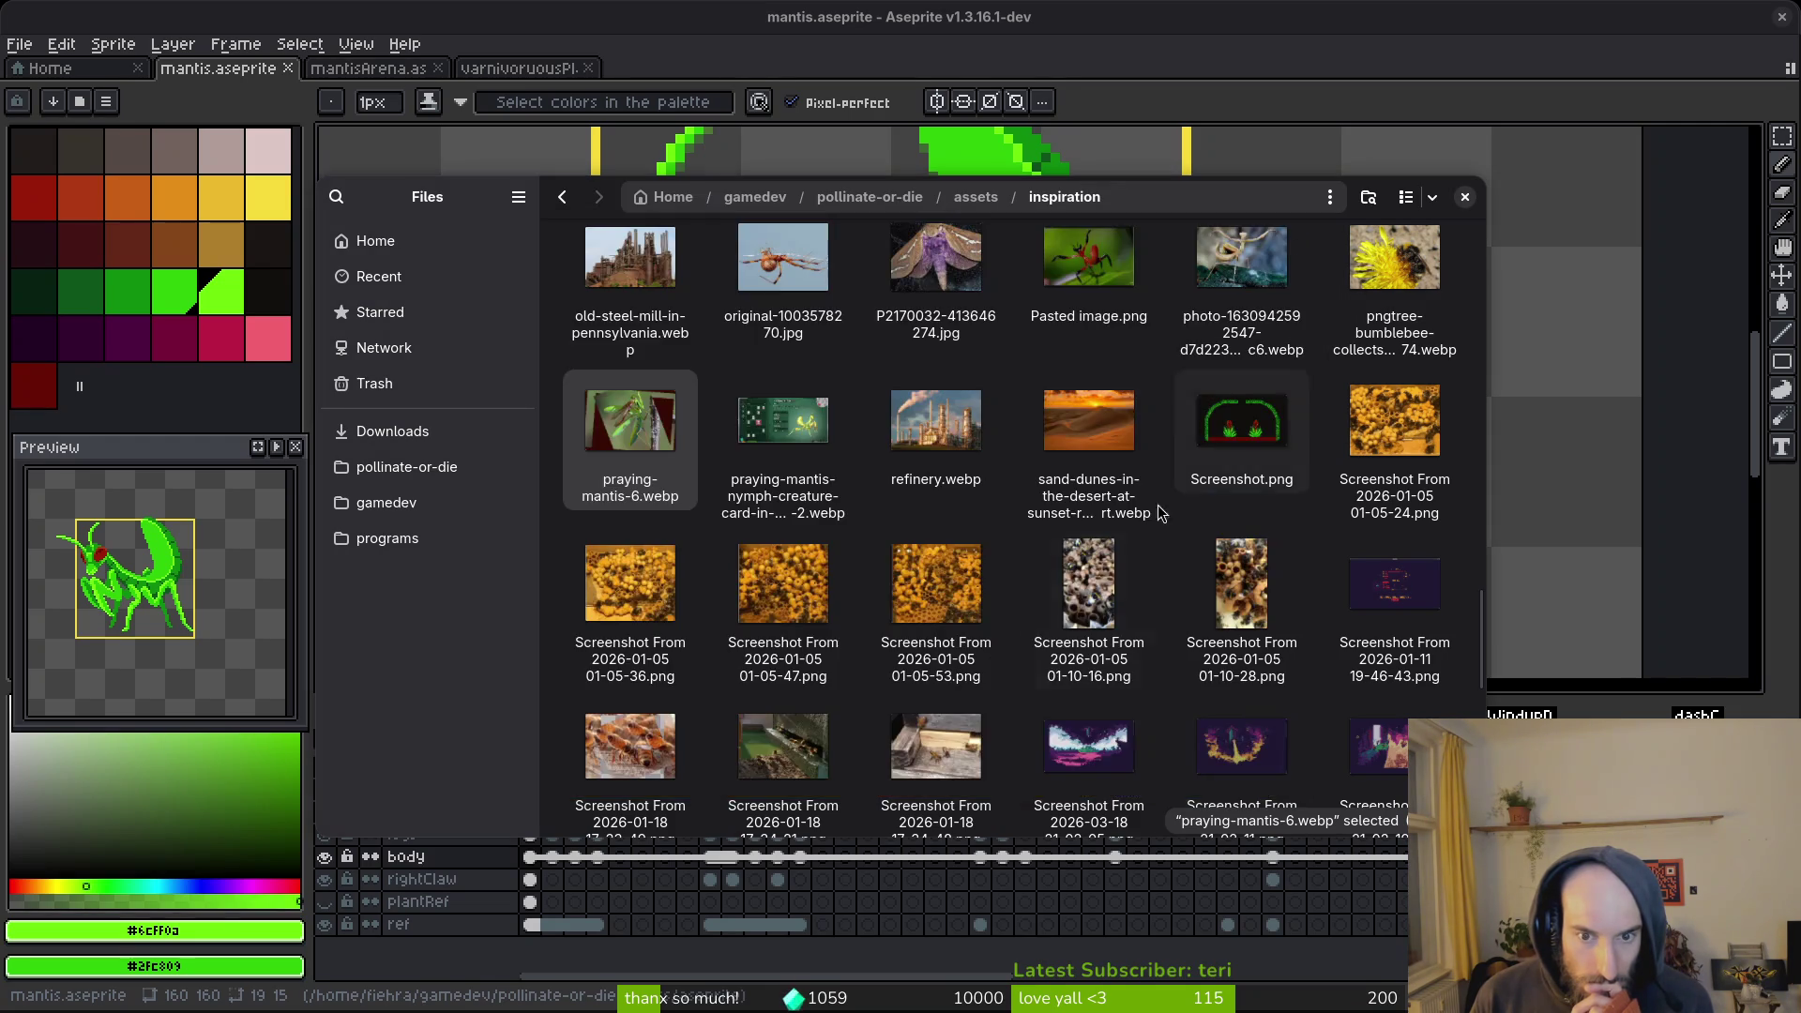
scroll(808, 494, "up", 2)
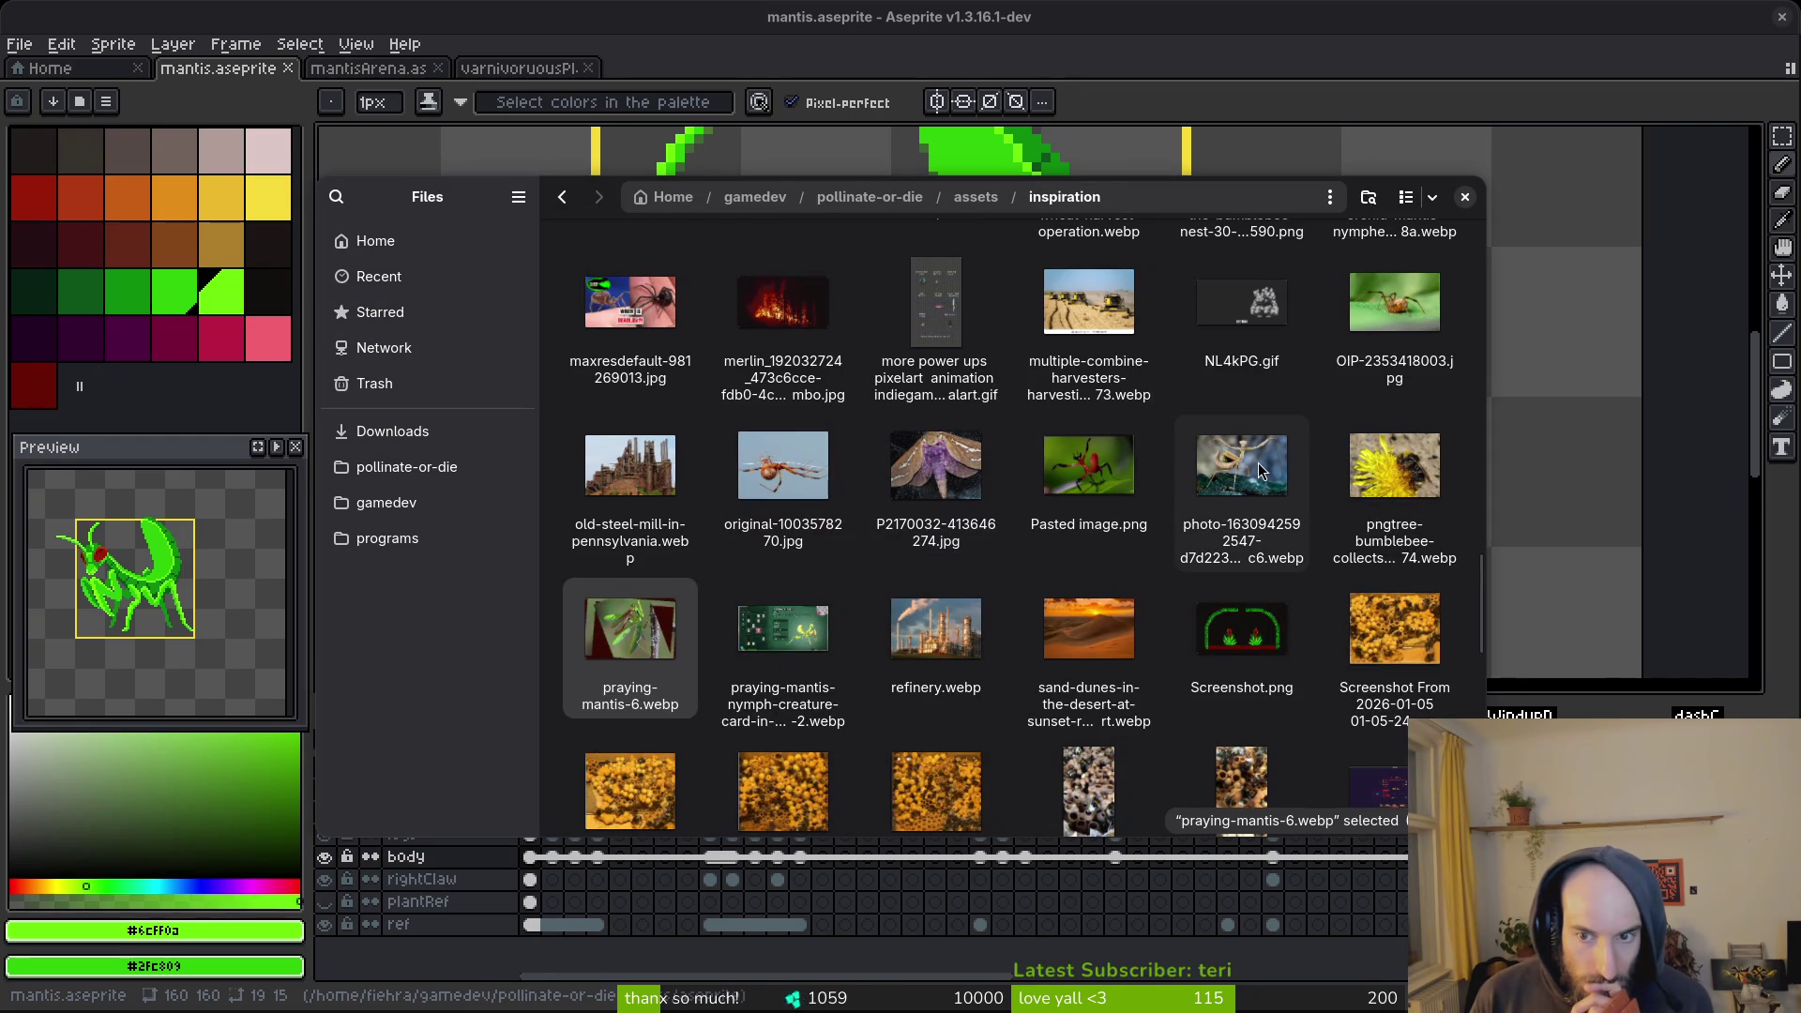
double_click(1258, 471)
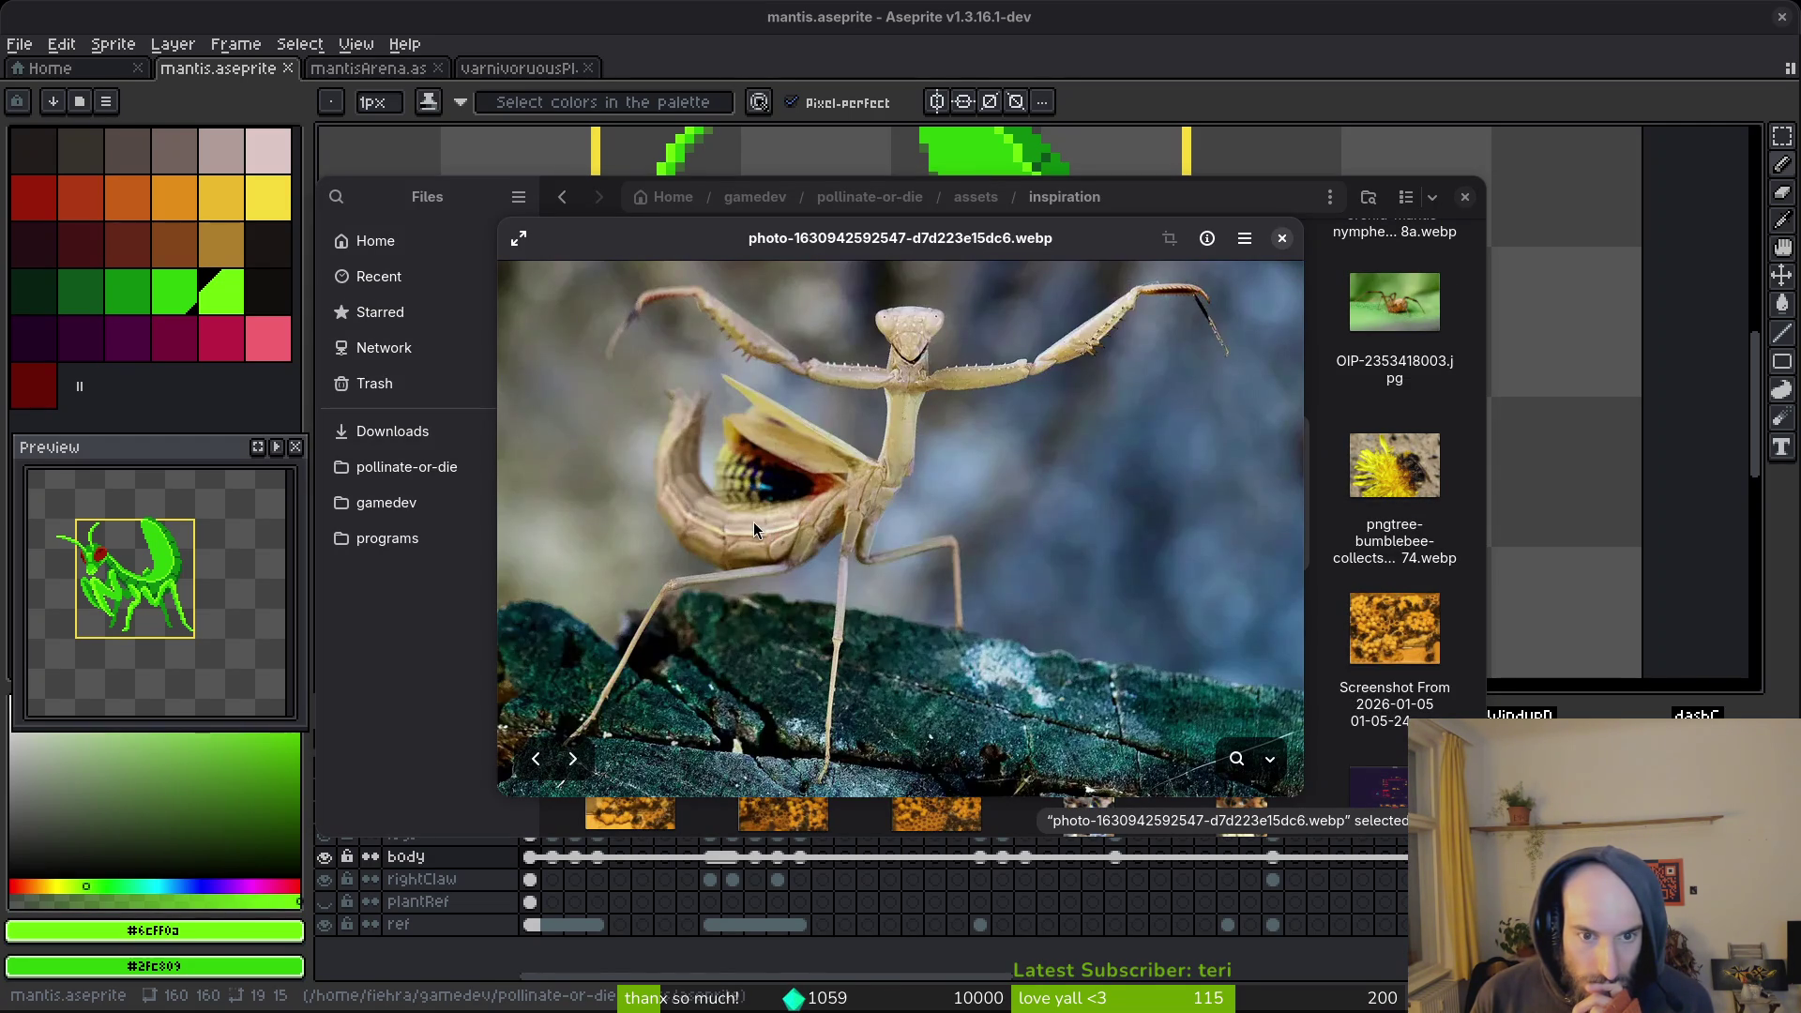
left_click(1460, 196)
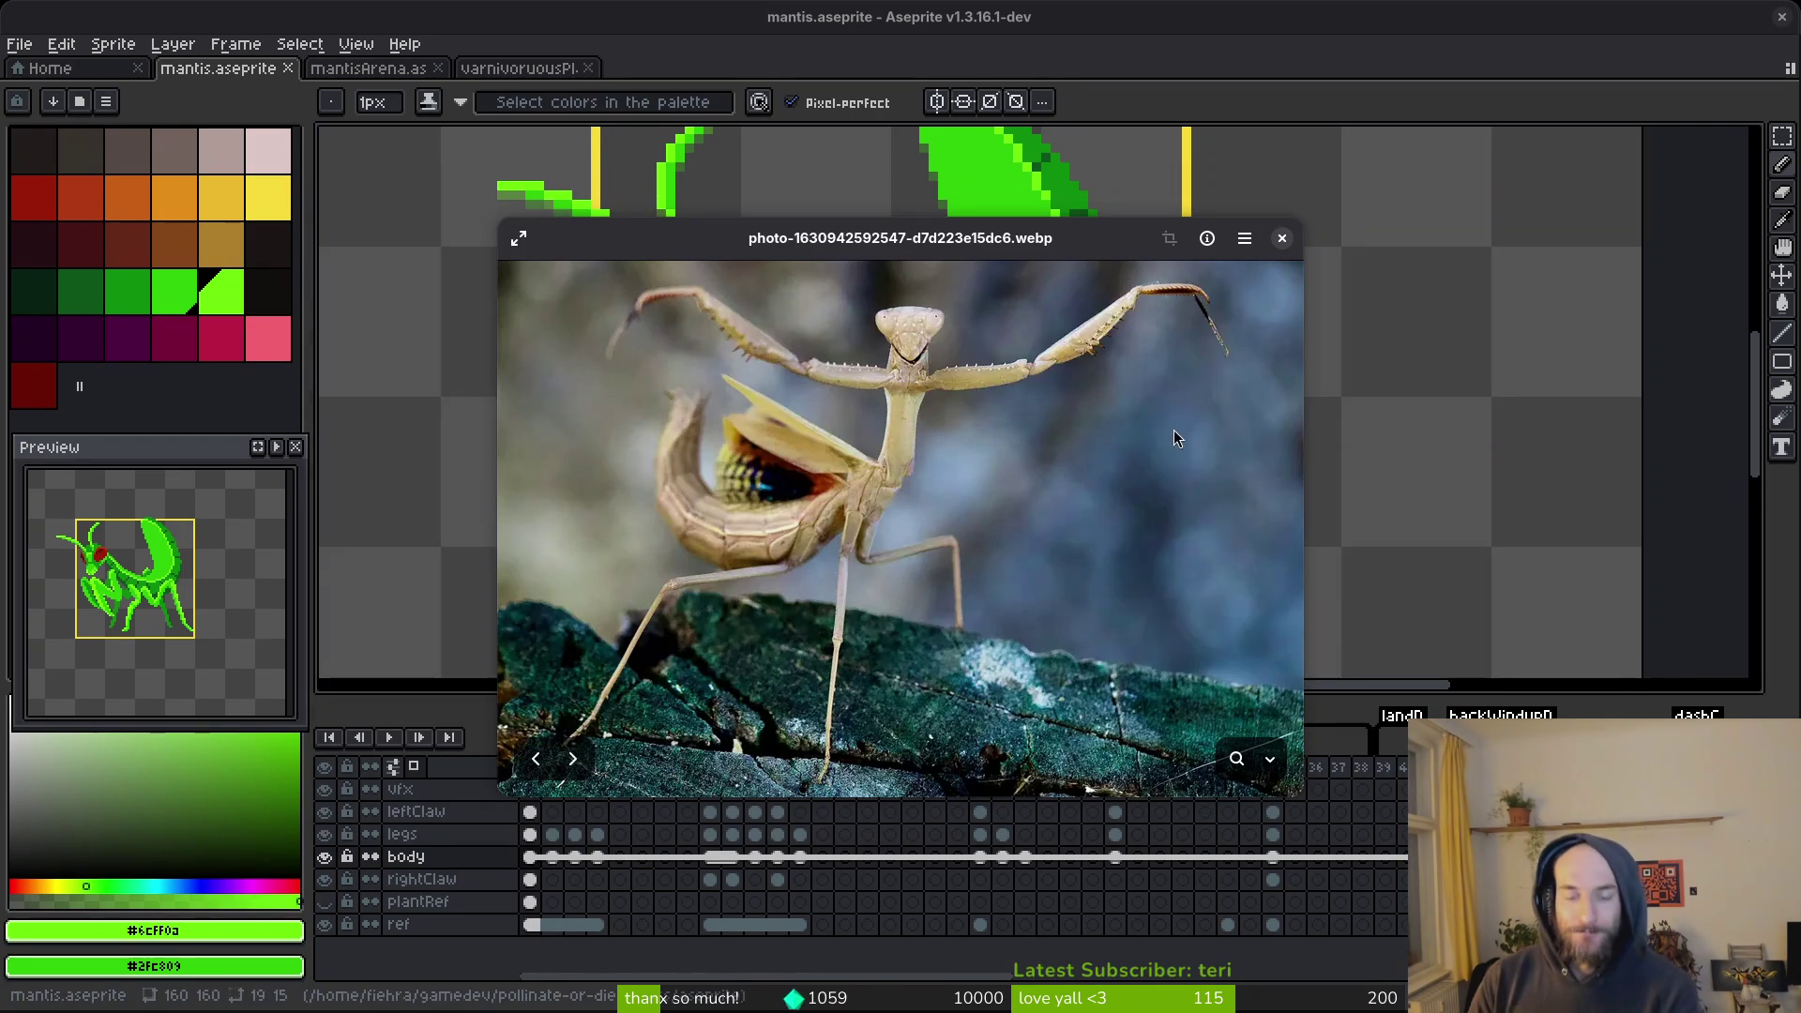
scroll(1124, 413, "up", 2)
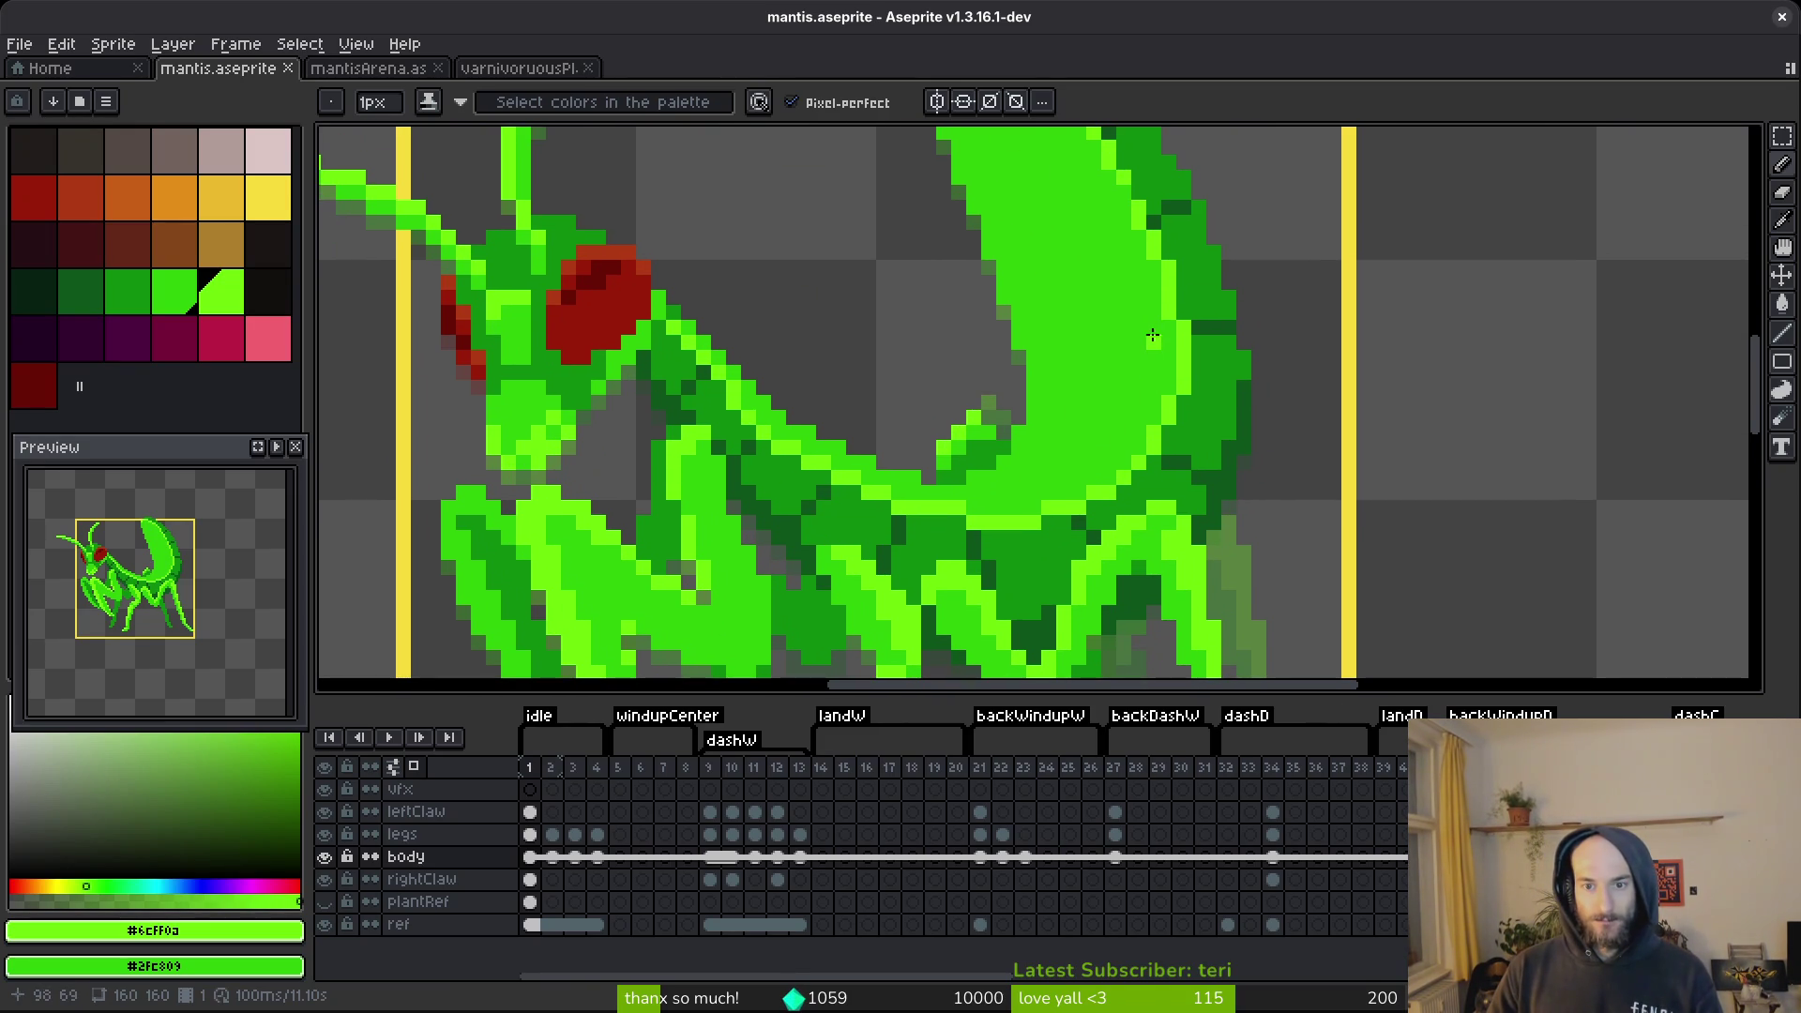
Draw a first light-green band line across the wing and clean up its pixels.
left_click_drag(1155, 333, 1112, 337)
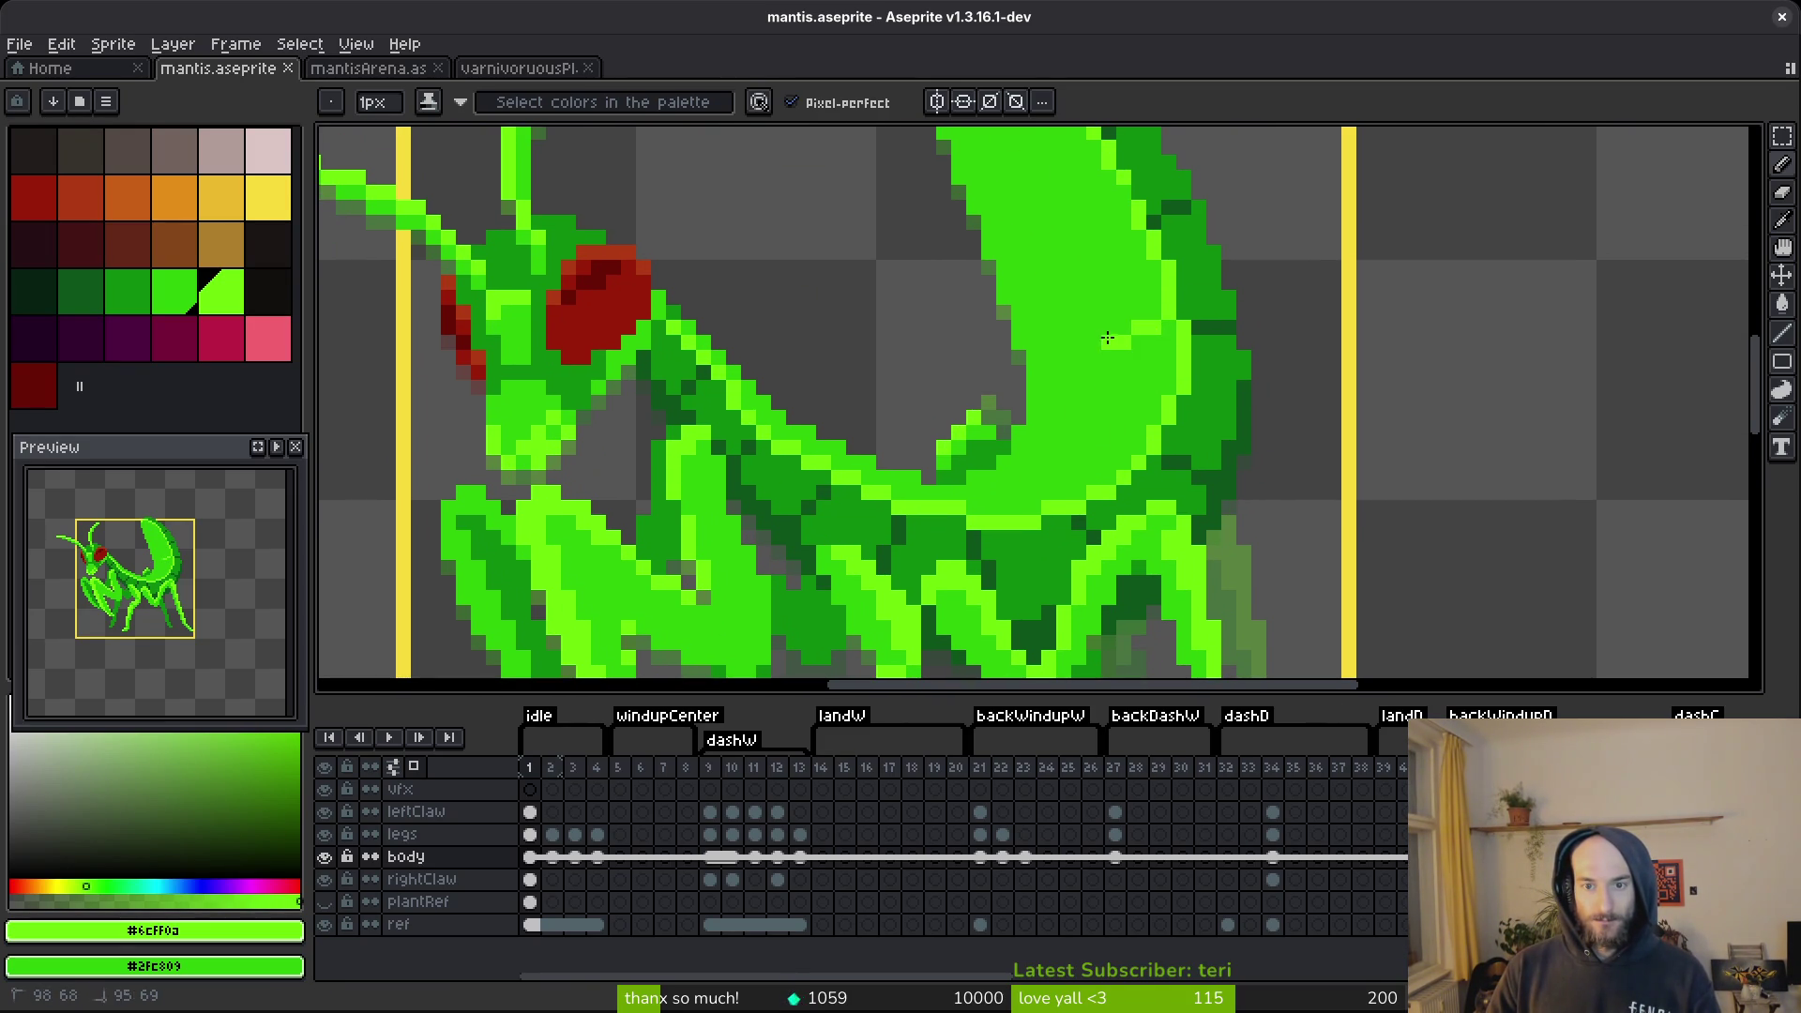
scroll(1069, 329, "down", 2)
scroll(1079, 384, "up", 2)
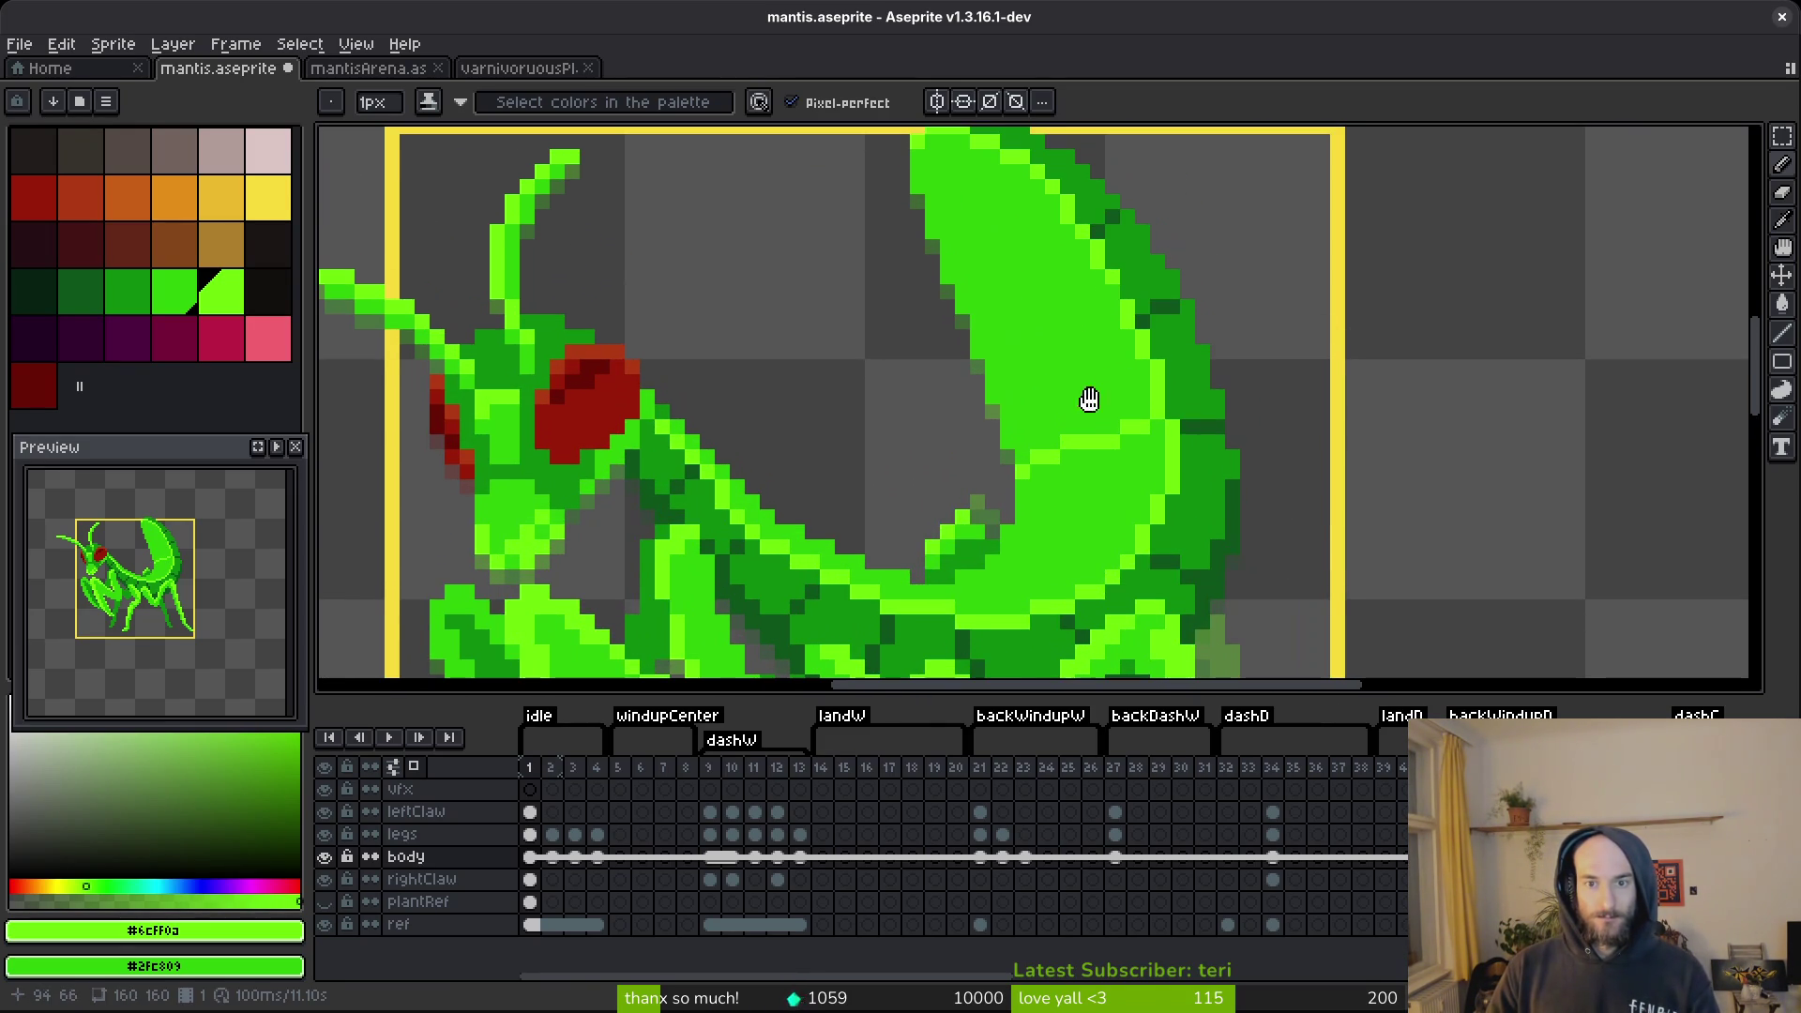
left_click(1105, 326)
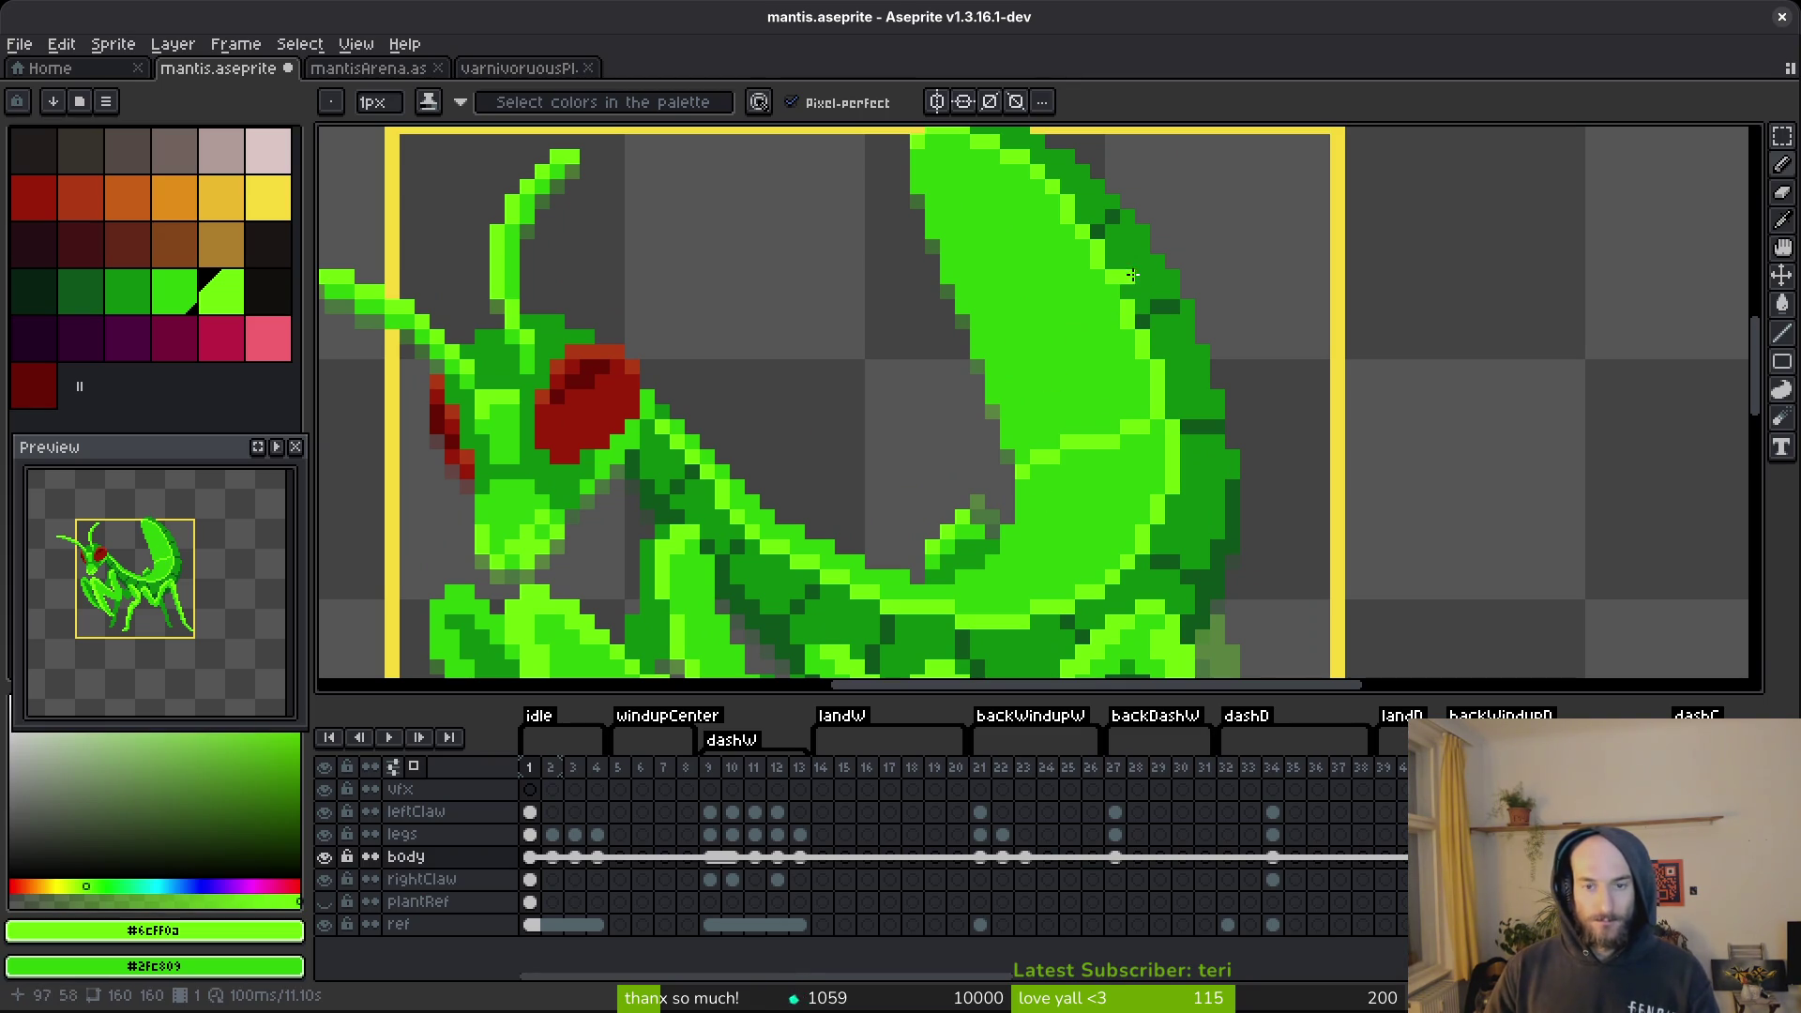
scroll(1050, 356, "up", 2)
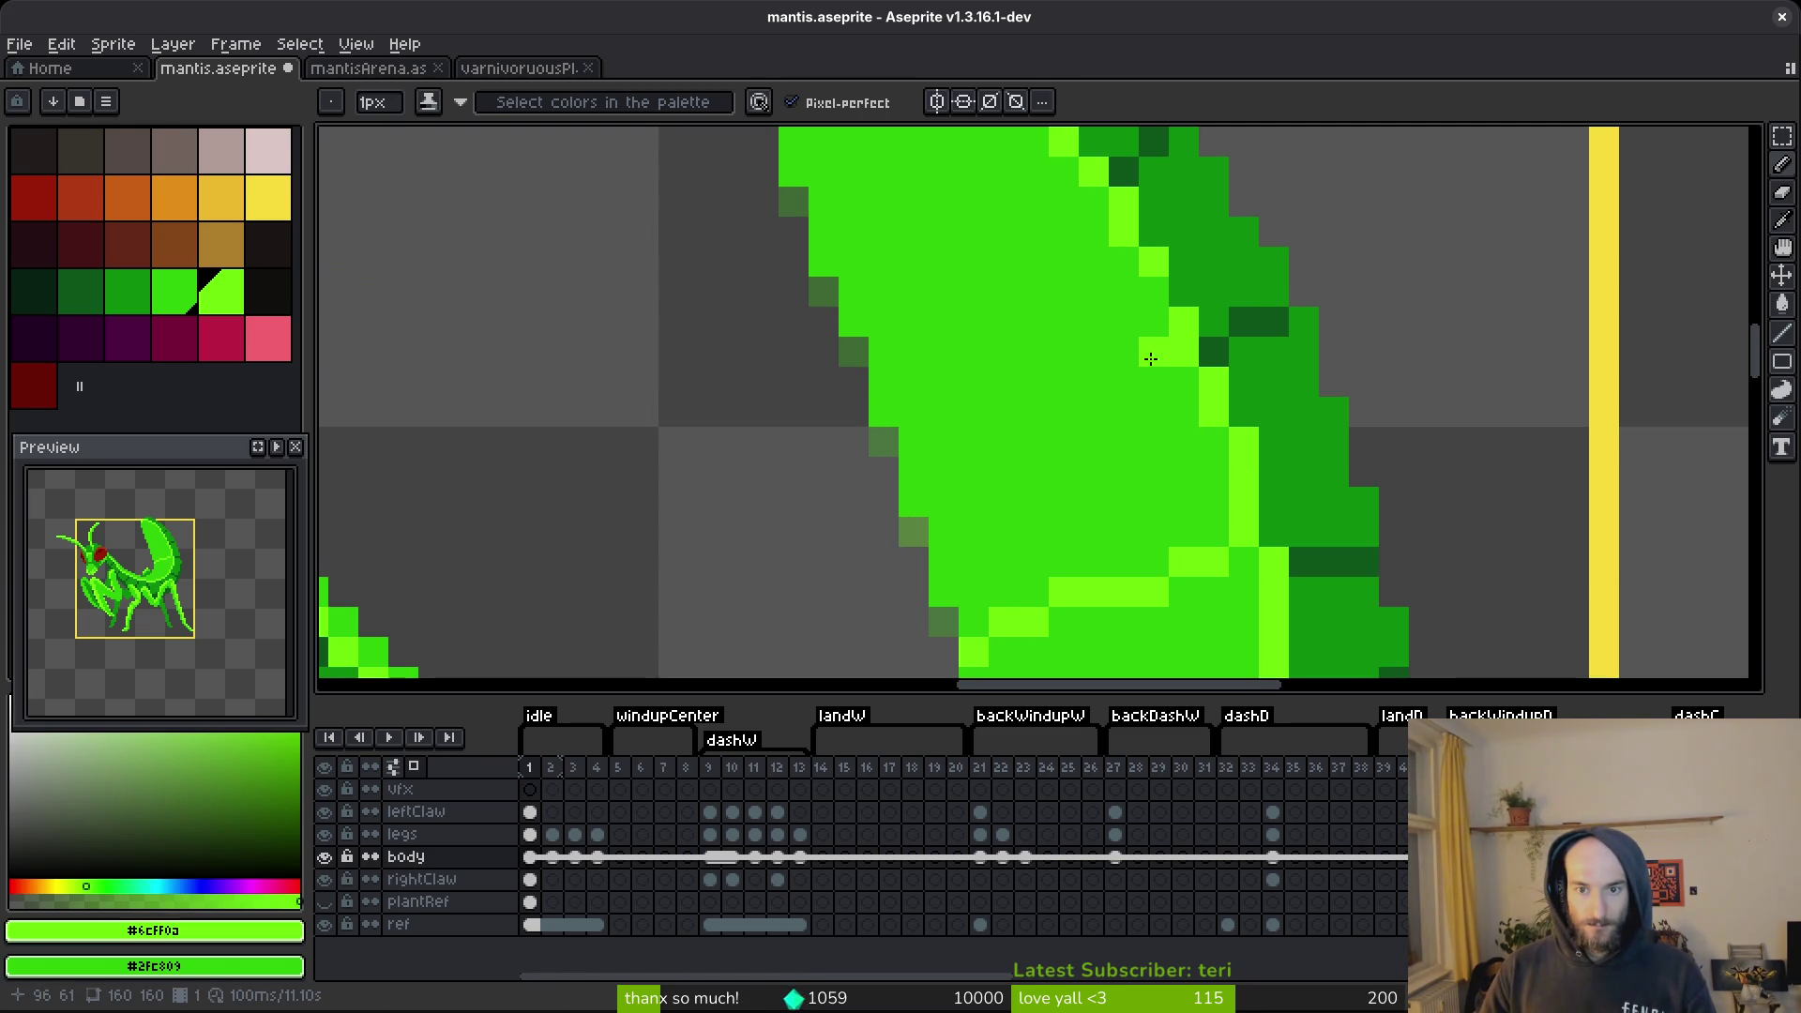
mouse_move(1151, 363)
left_mouse_down()
mouse_move(994, 418)
mouse_move(941, 461)
left_mouse_up()
left_click(943, 442)
left_click(1000, 470, "alt")
left_click(943, 472)
left_click(1003, 402, "alt")
scroll(1004, 402, "down", 2)
scroll(1037, 310, "up", 2)
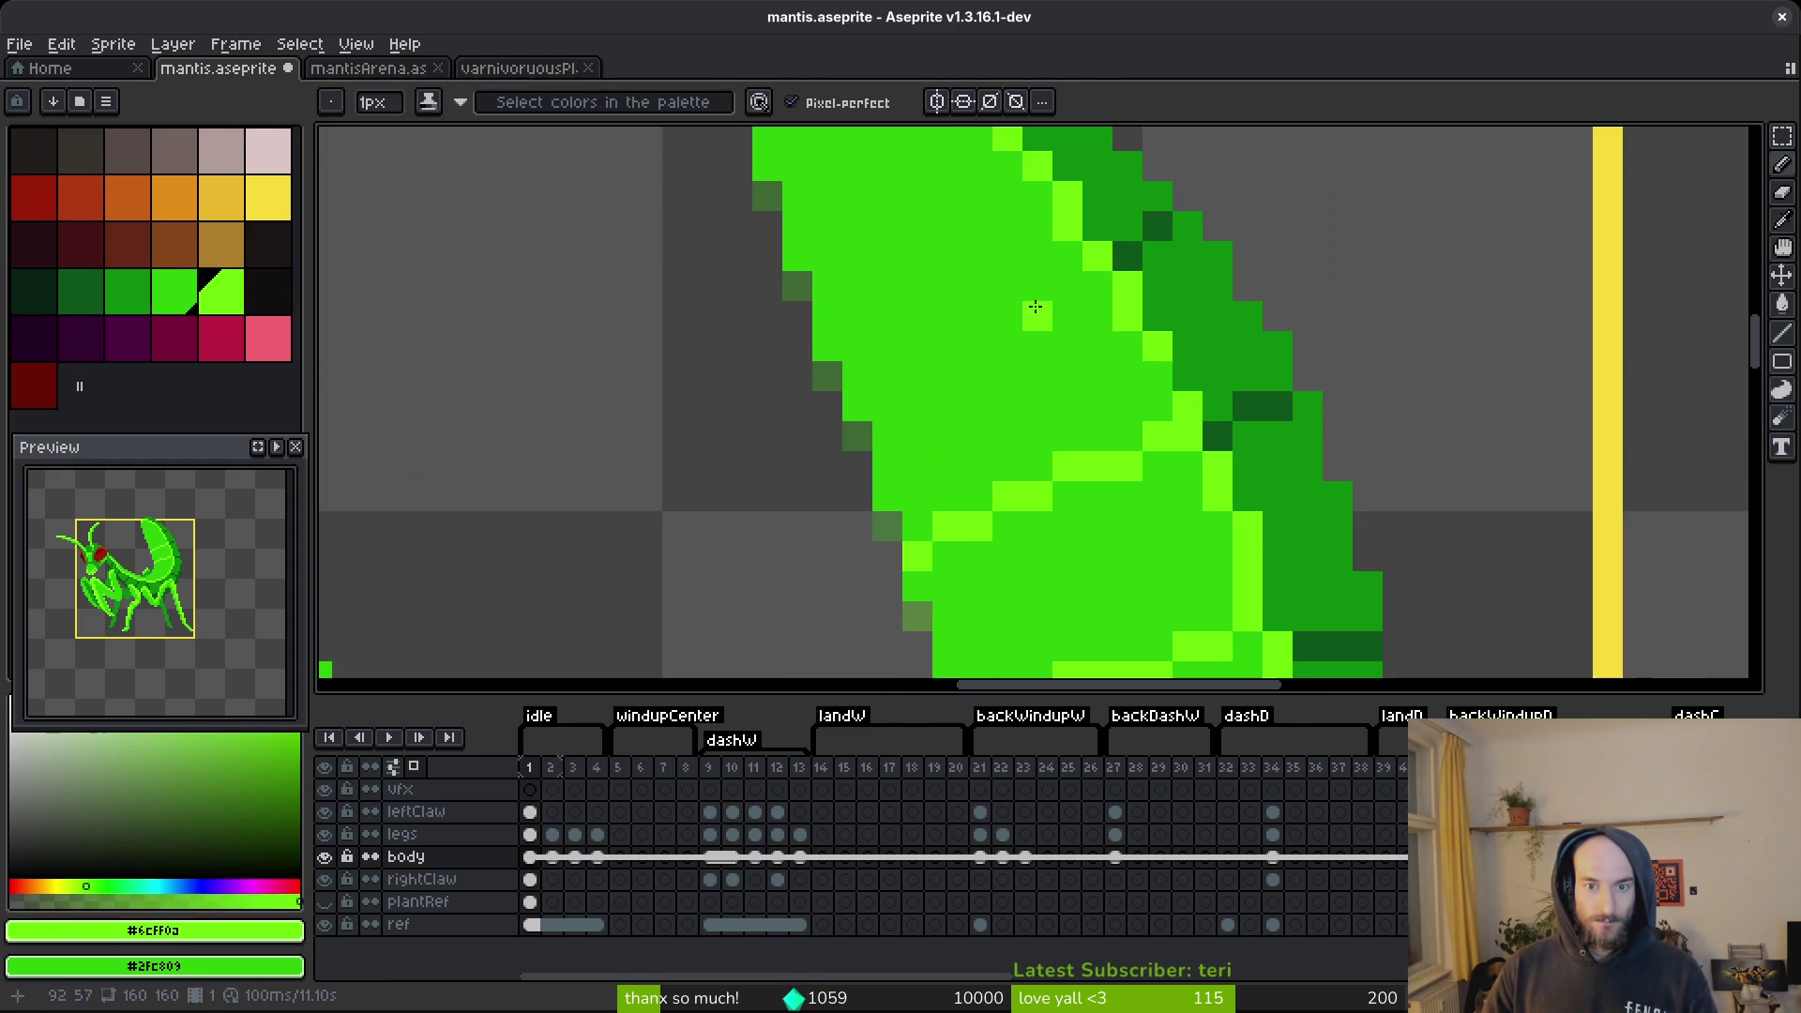
Add a second light-green wing band and cover stray pixels with medium green.
mouse_move(1070, 275)
left_mouse_down()
mouse_move(905, 361)
mouse_move(881, 417)
left_mouse_up()
scroll(1100, 412, "down", 3)
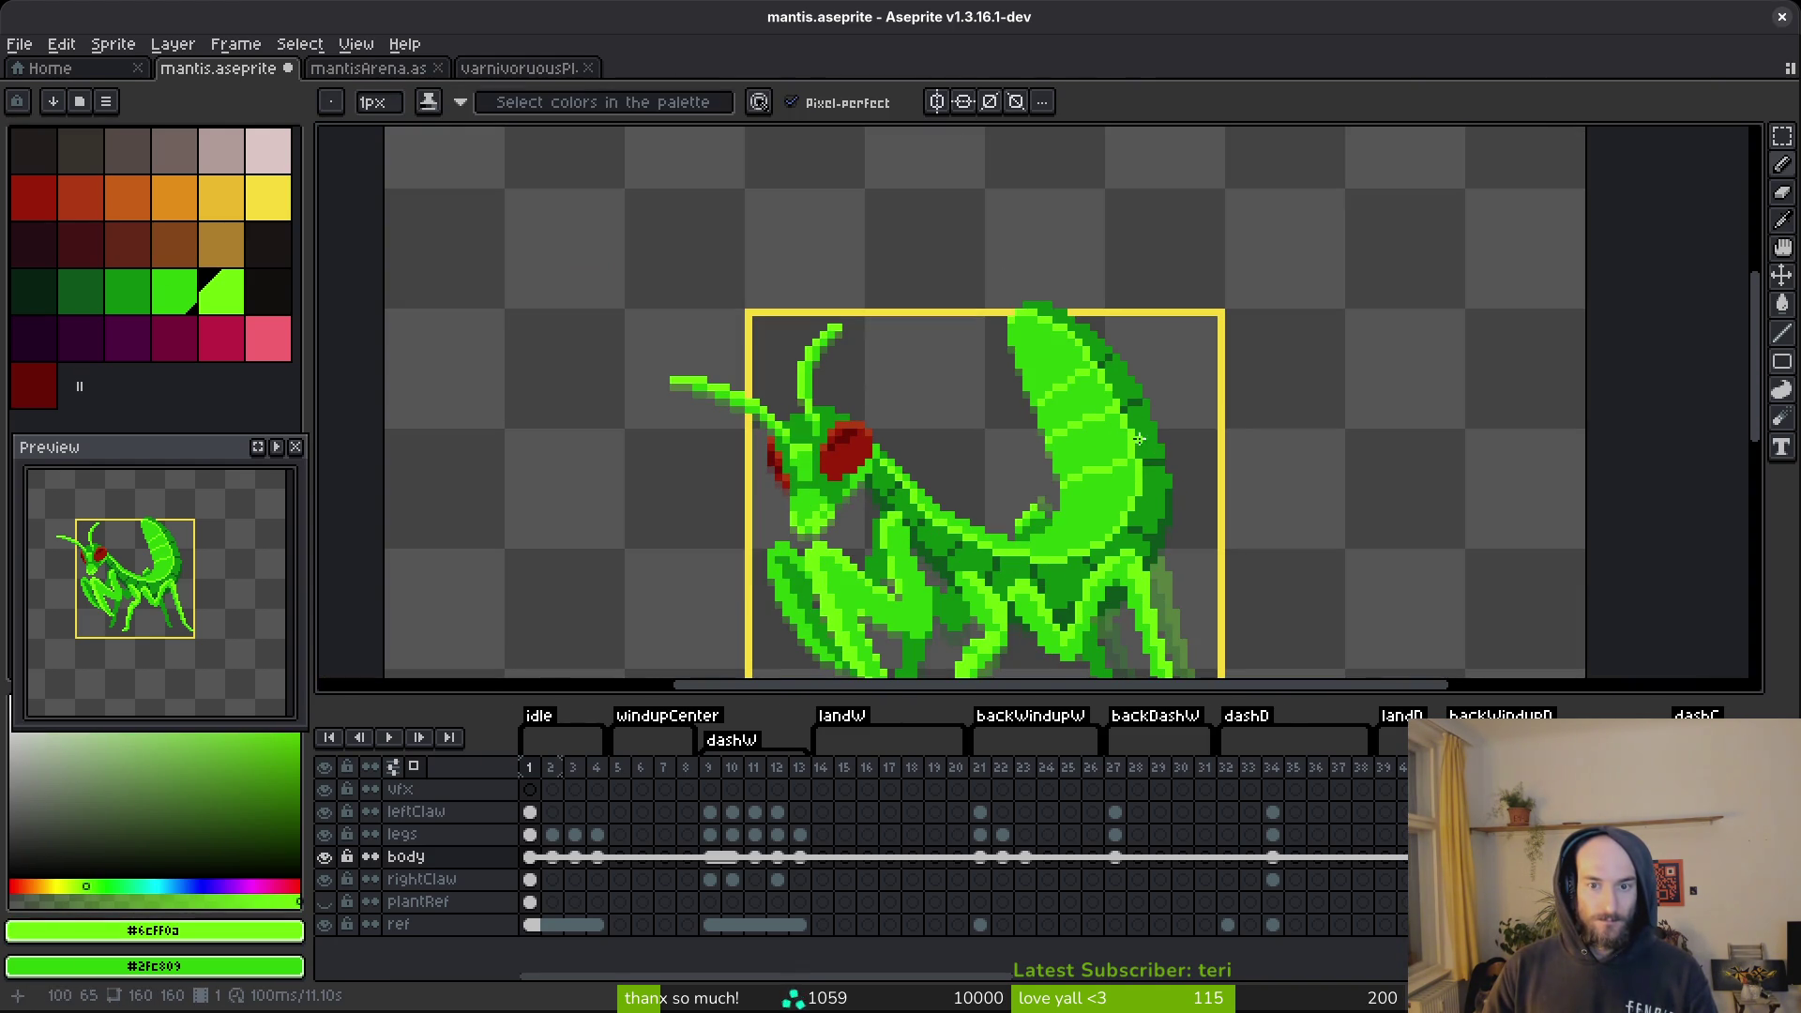
scroll(1142, 440, "up", 6)
mouse_move(1018, 251)
left_mouse_down()
mouse_move(763, 401)
mouse_move(876, 313)
left_mouse_up()
left_click(1049, 374, "alt")
left_click(1019, 327)
mouse_move(971, 360)
left_mouse_down()
mouse_move(836, 438)
mouse_move(824, 406)
mouse_move(872, 377)
left_mouse_up()
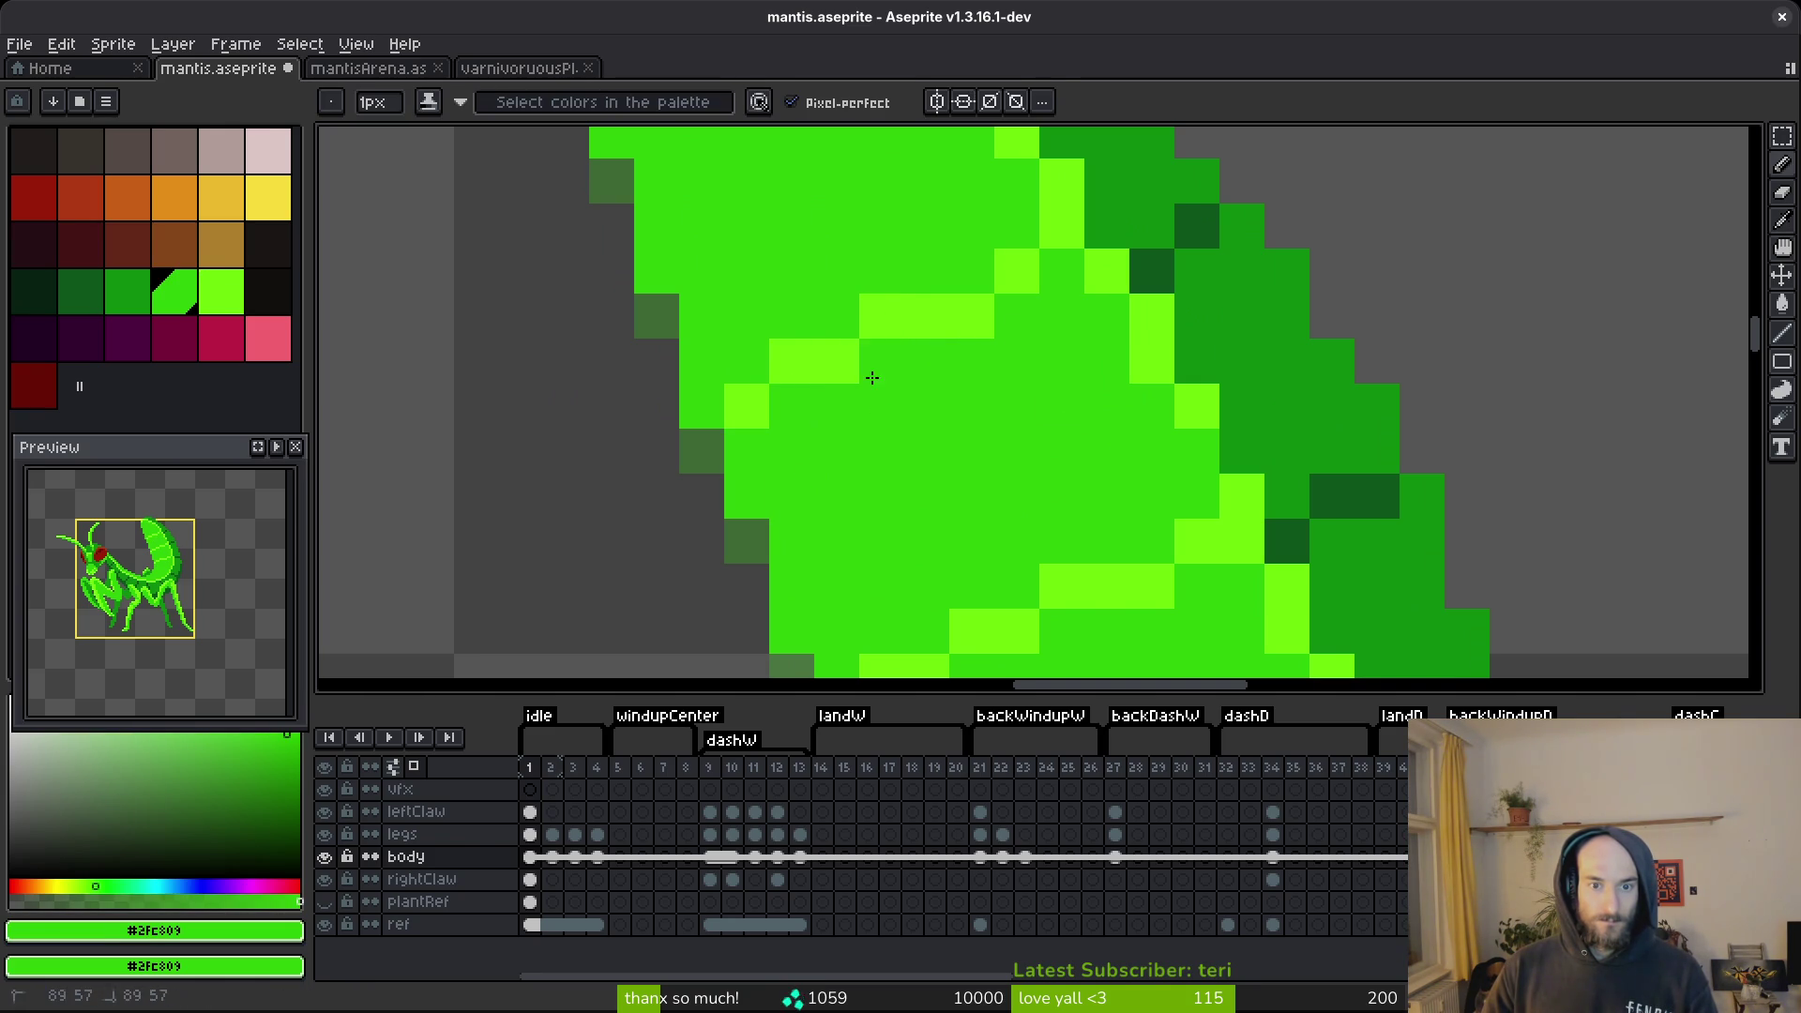
scroll(872, 377, "down", 3)
scroll(1053, 386, "up", 3)
Lighten the pixels above the band and make those below it medium green.
left_click(1000, 316, "alt")
left_click(999, 271)
left_click(1021, 366, "alt")
left_click(1021, 334)
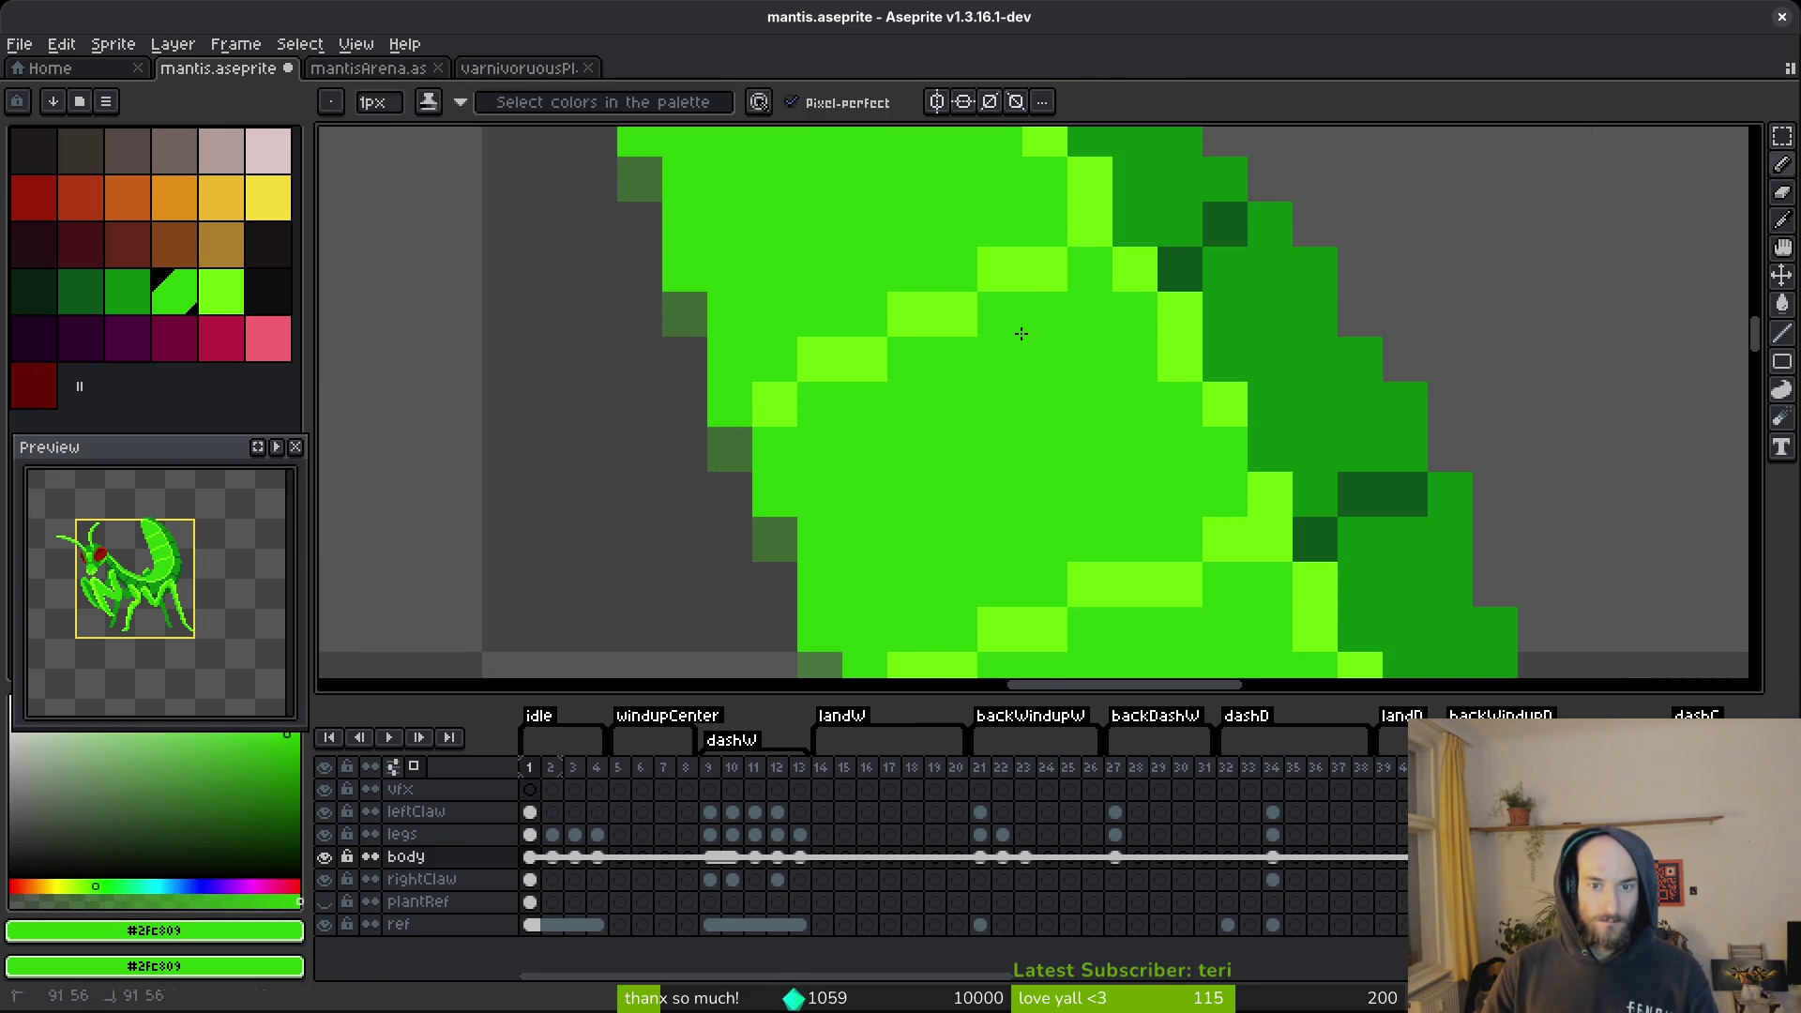
scroll(1022, 334, "down", 1)
scroll(1077, 244, "up", 1)
Darken the wing's upper-right edge, repaint two edge pixels mid-green, and save.
left_click(1152, 316, "alt")
left_click(1107, 271)
left_click(1196, 226)
left_click(1151, 226)
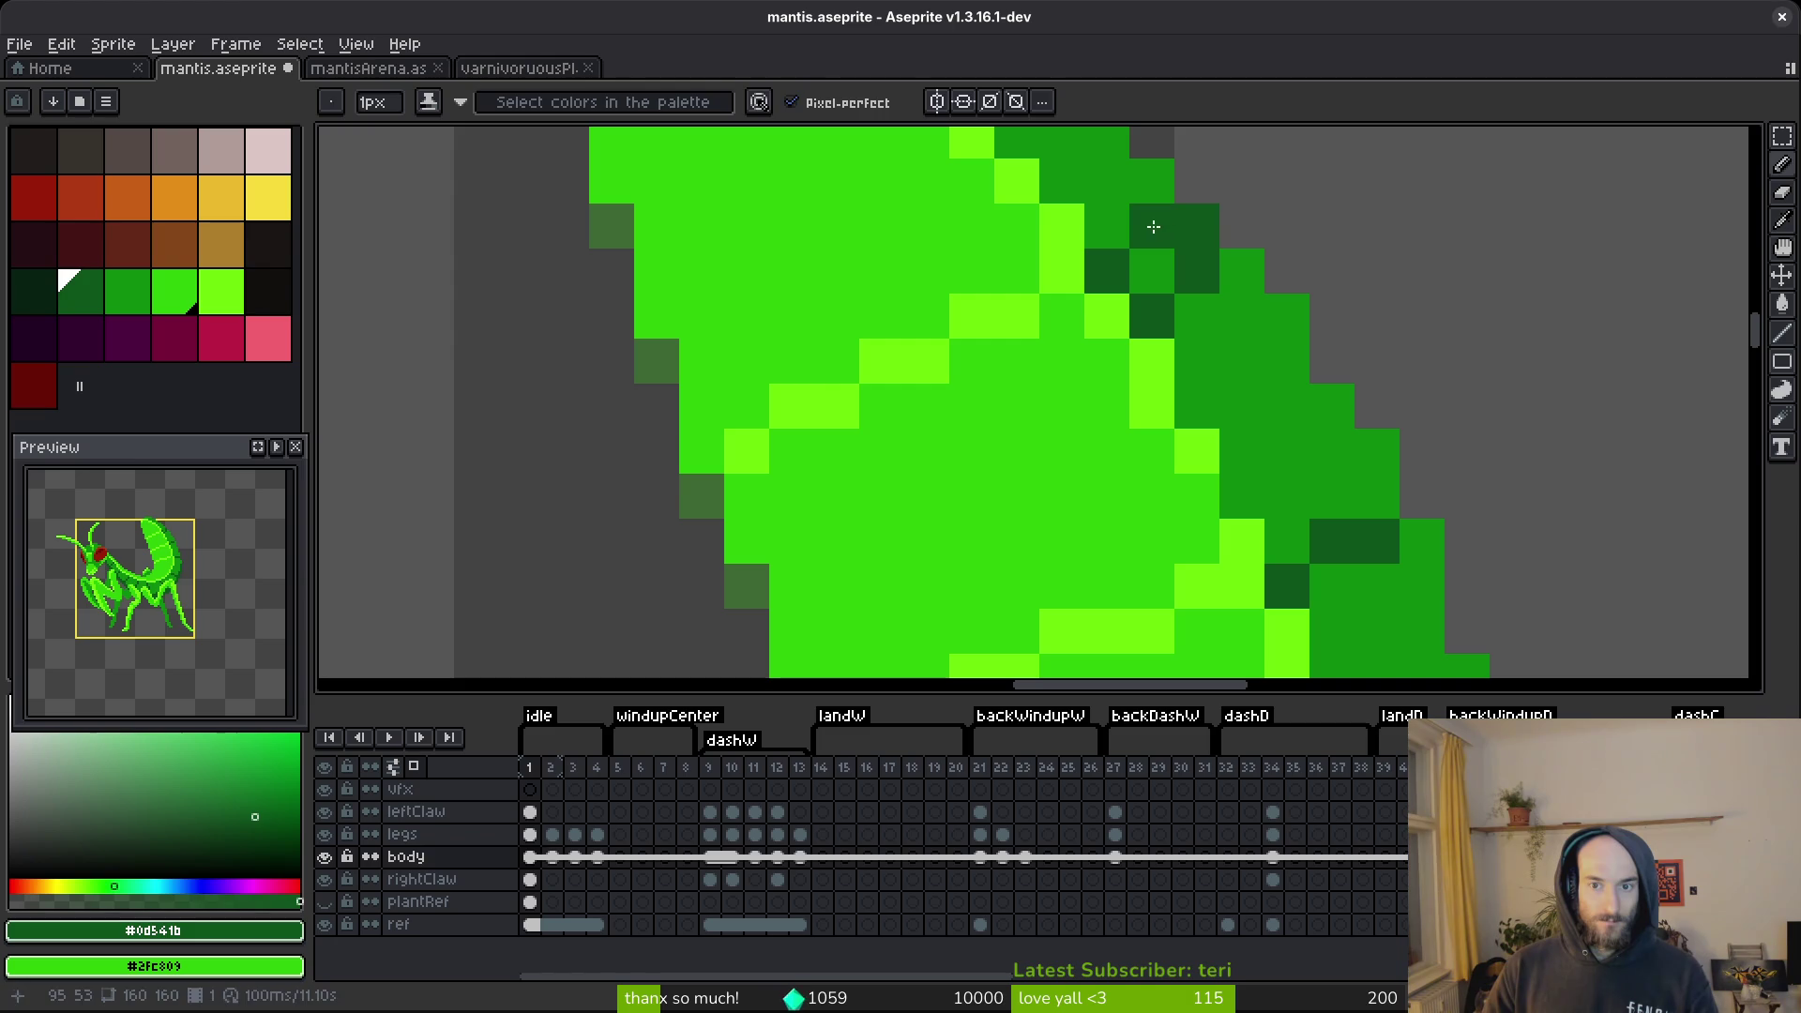
left_click(1197, 241, "alt")
left_click(1186, 276)
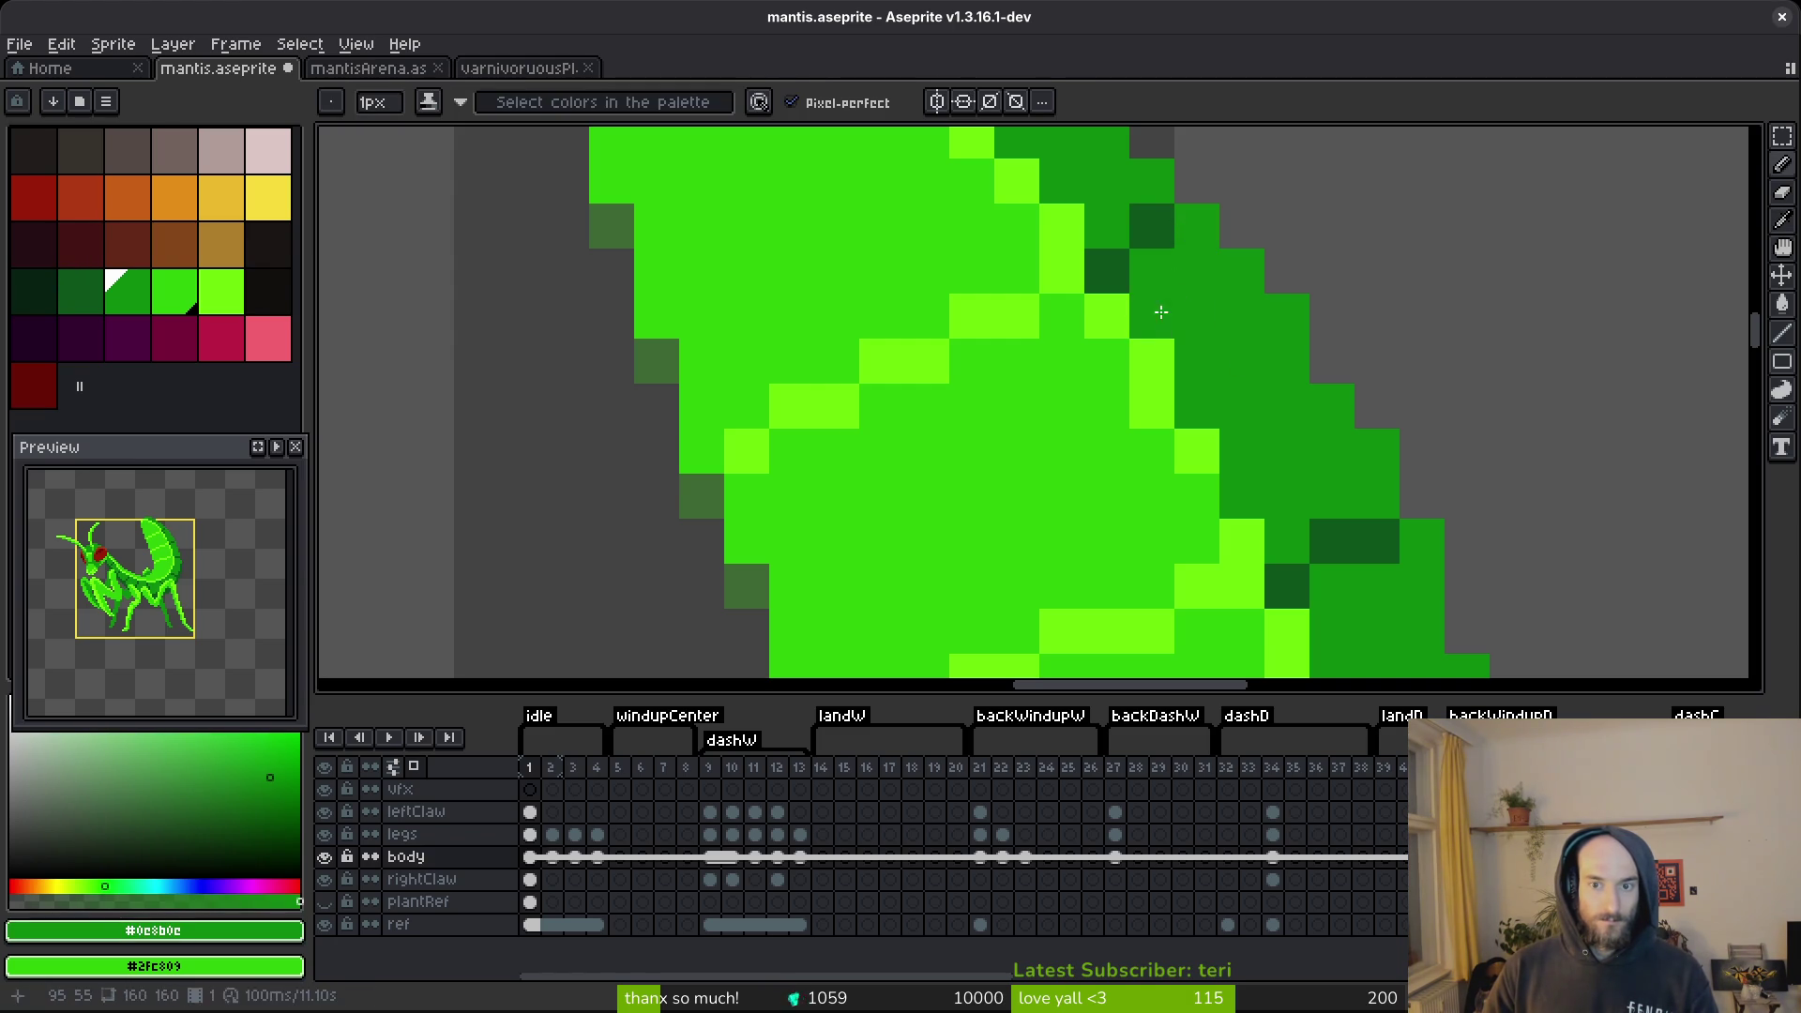
left_click(1171, 308)
scroll(1171, 309, "down", 5)
key("ctrl+s")
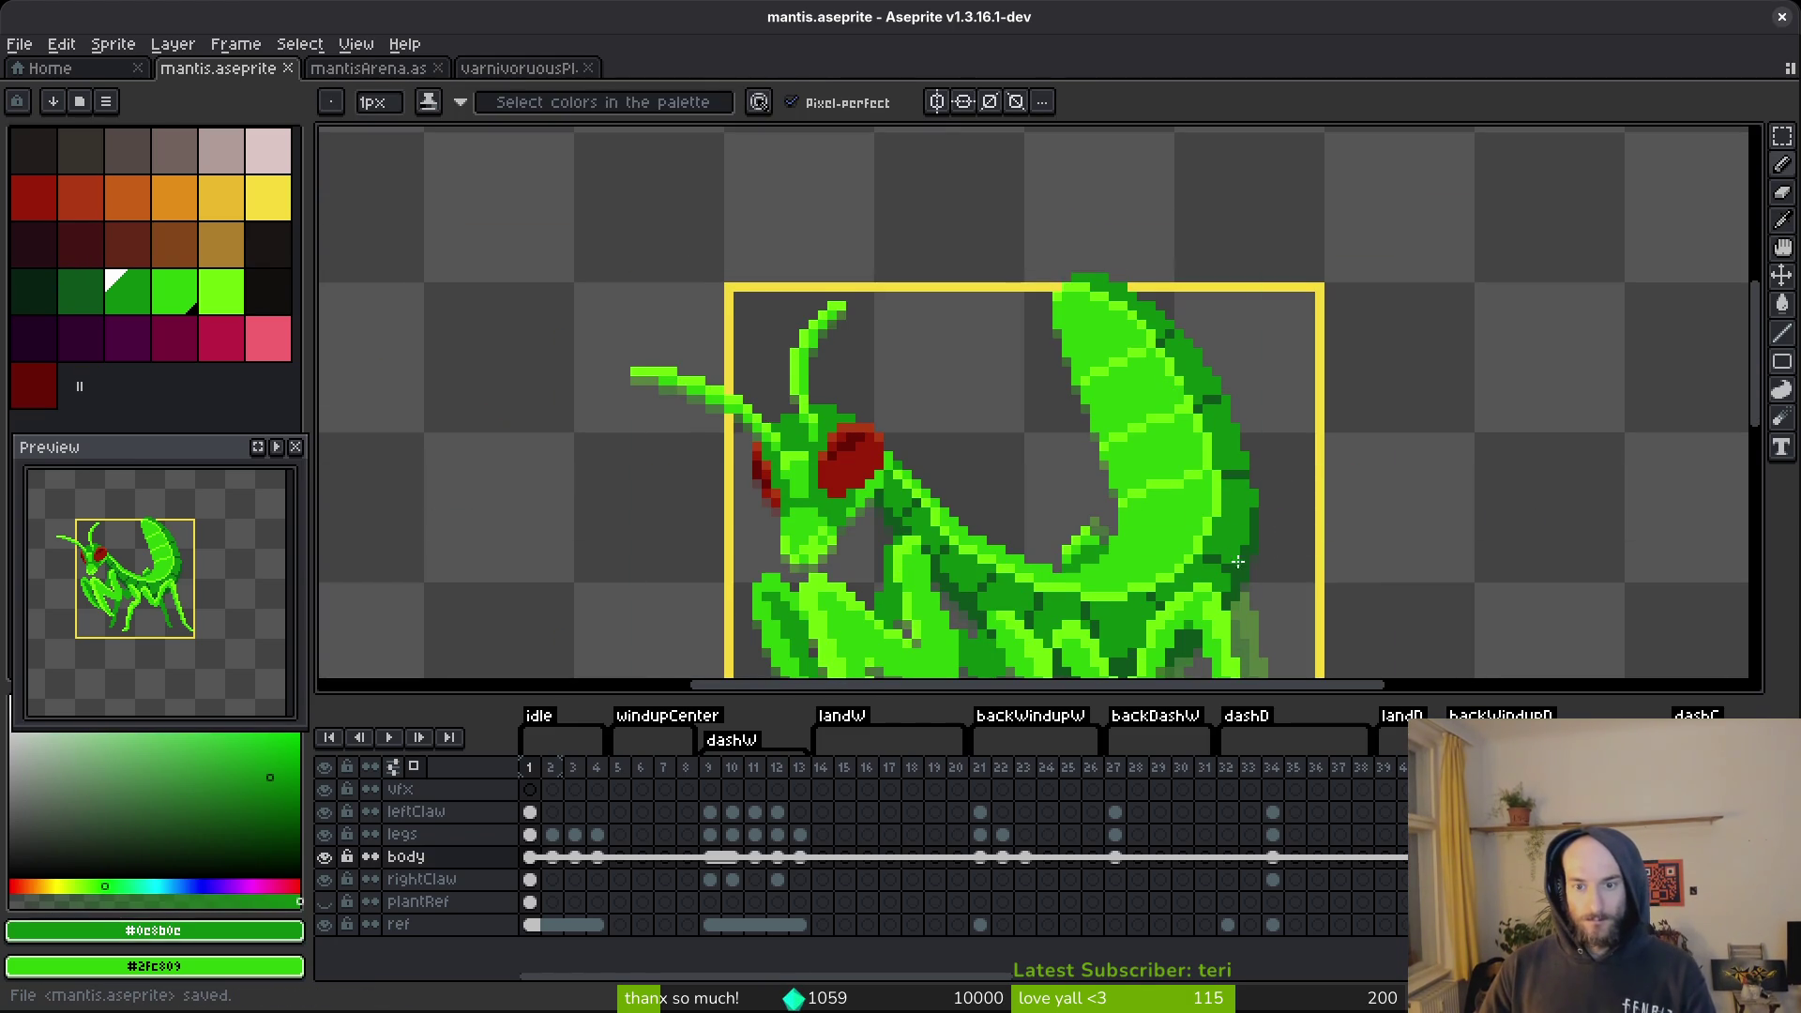
Paint a bright light-green highlight row across the body with a medium-green row below.
scroll(1231, 549, "up", 5)
left_click(1079, 391, "alt")
mouse_move(1078, 391)
left_mouse_down()
mouse_move(834, 391)
mouse_move(999, 365)
mouse_move(975, 391)
mouse_move(876, 391)
left_mouse_up()
left_click(999, 420, "alt")
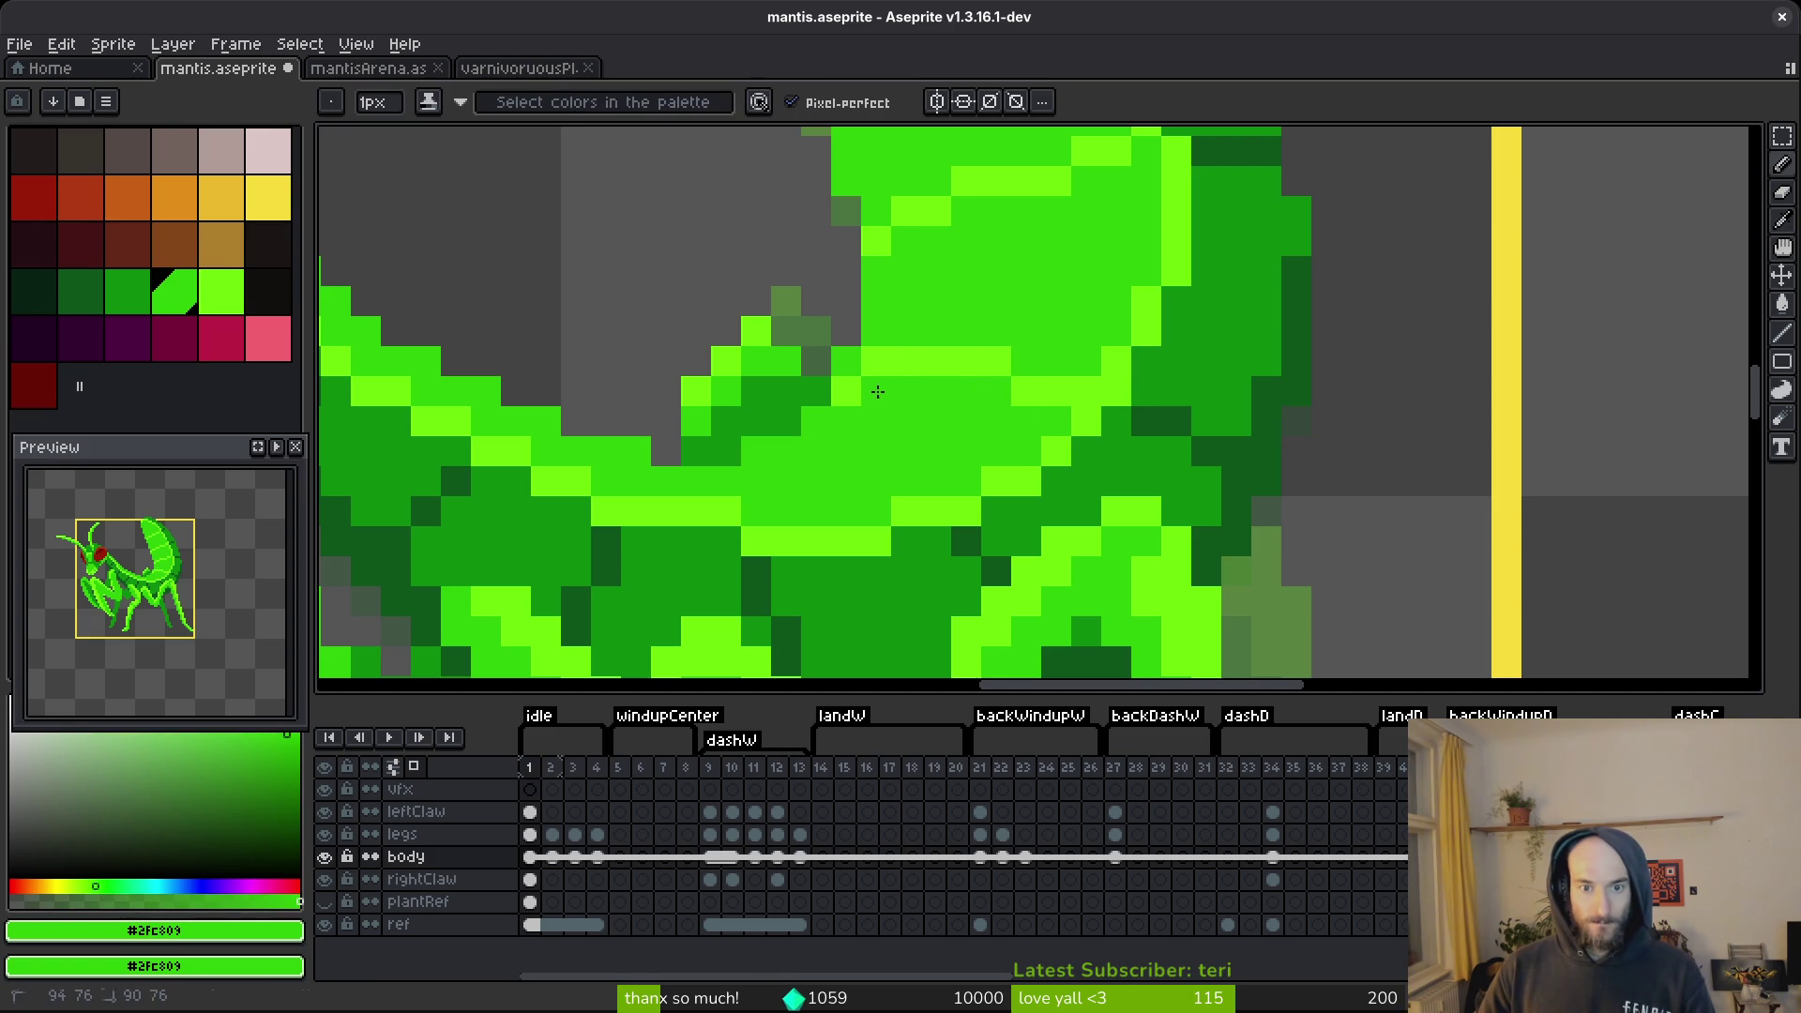
scroll(1152, 458, "down", 5)
scroll(1142, 482, "up", 5)
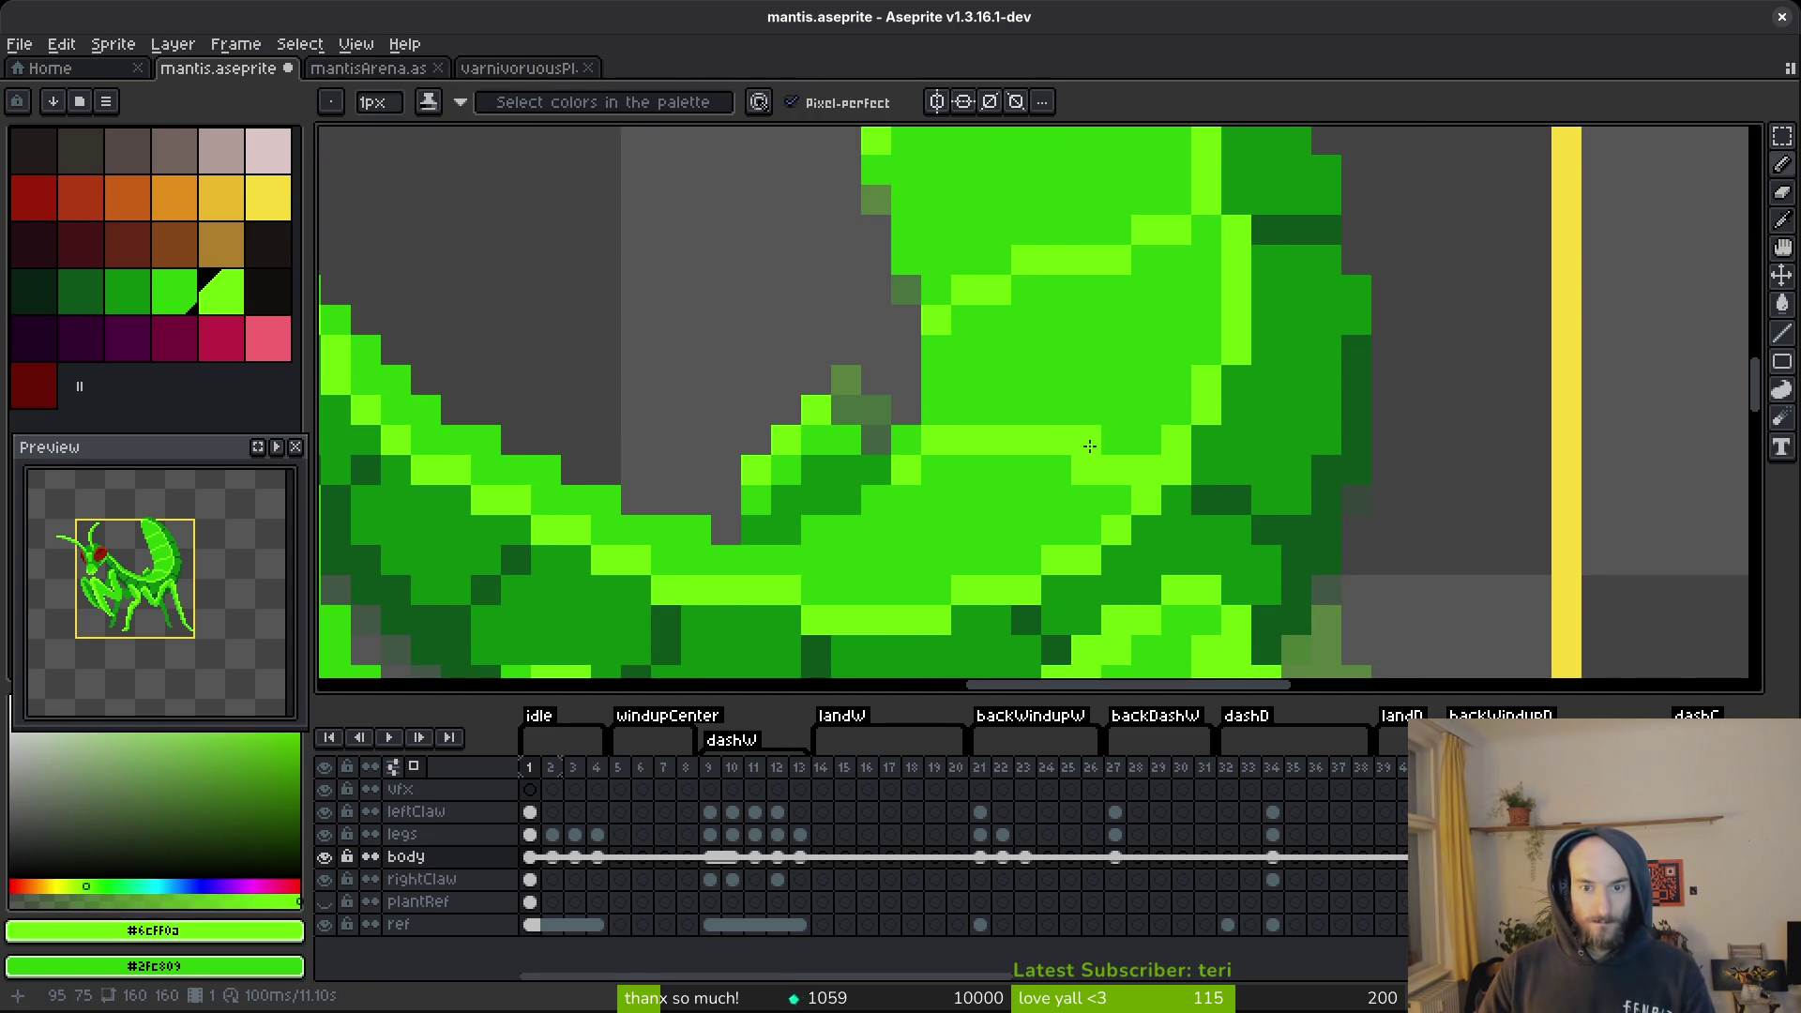
scroll(1082, 469, "down", 5)
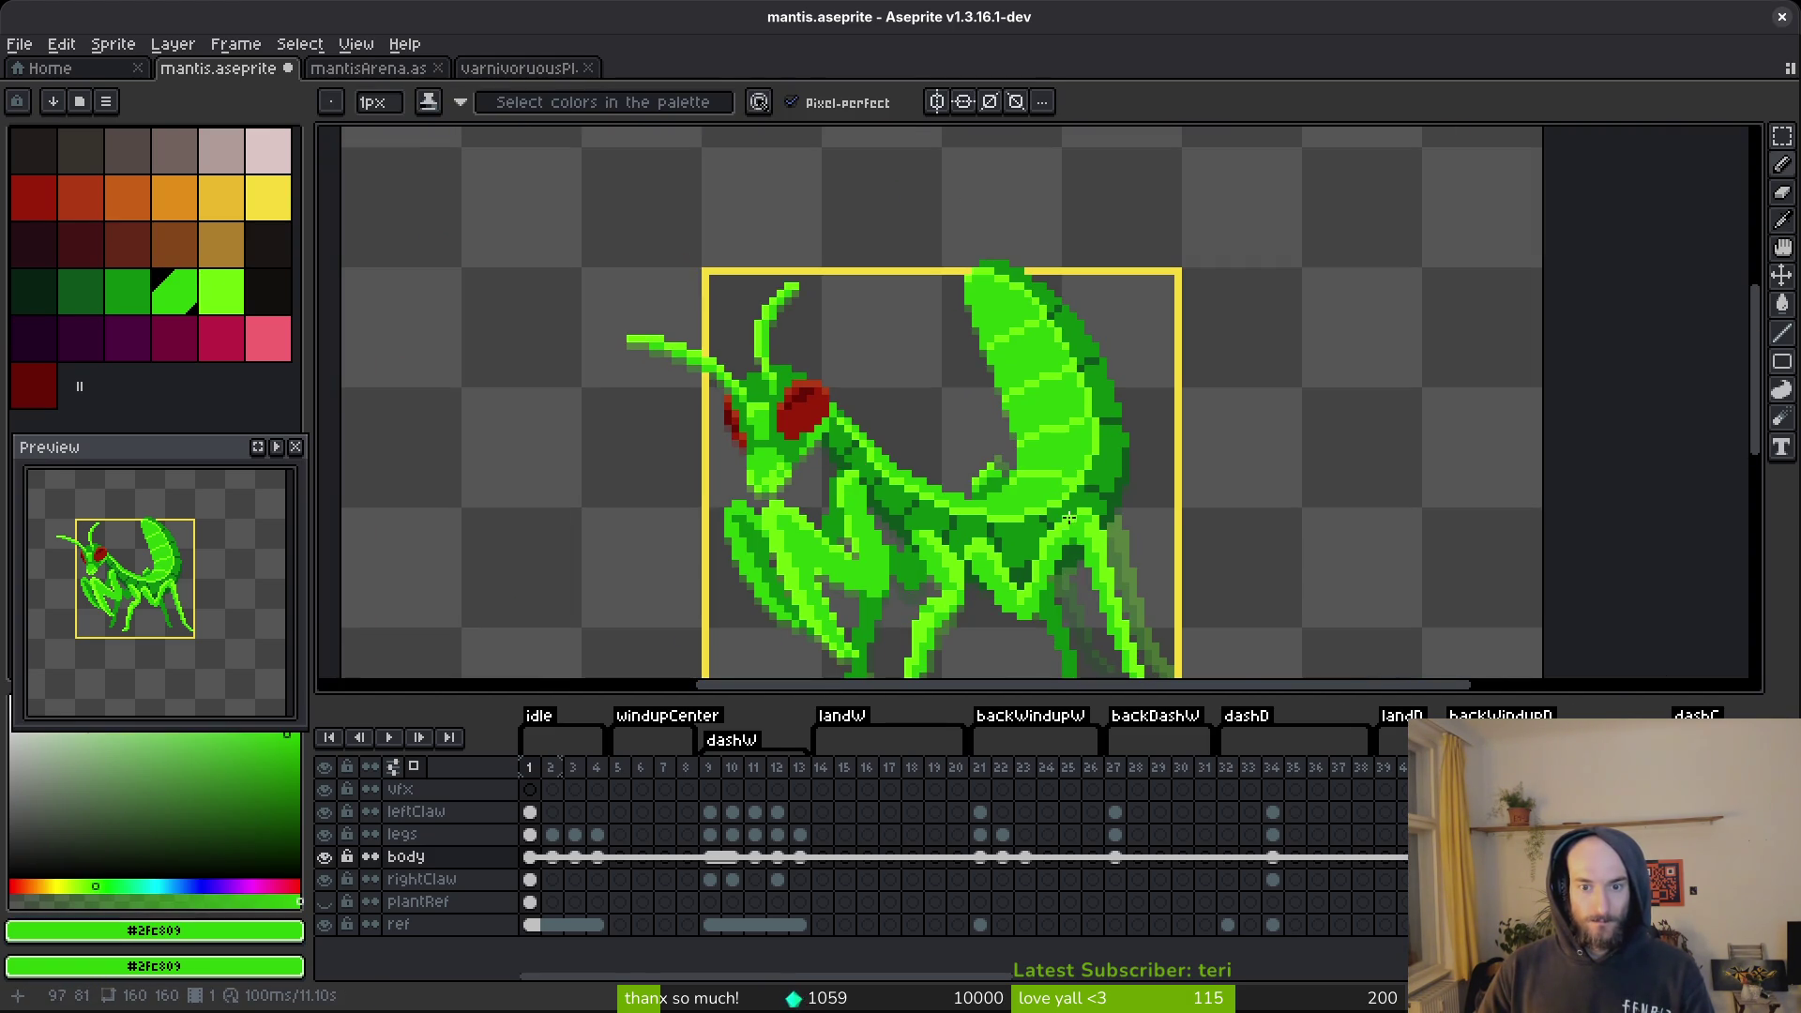
Save, add a bright-green pixel on the thorax, then save mantis.aseprite again.
key("ctrl+s")
scroll(1069, 507, "up", 3)
left_click(1055, 433, "alt")
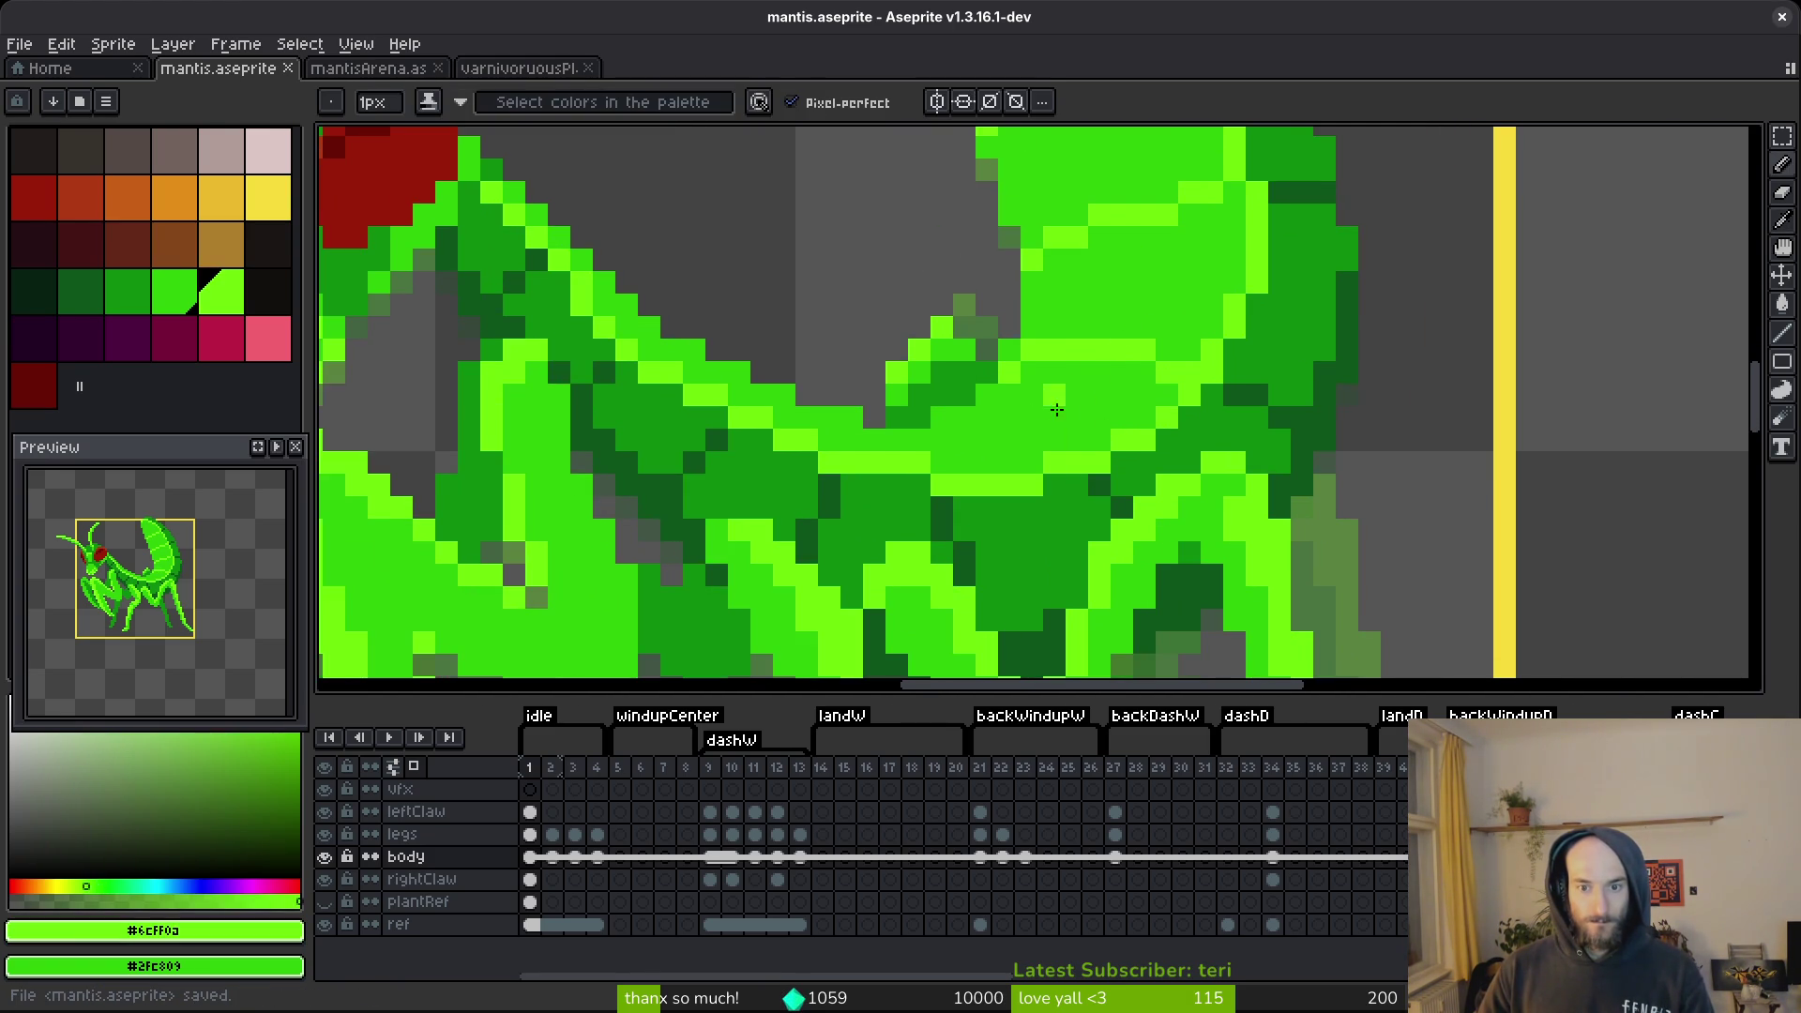
left_click(1238, 497)
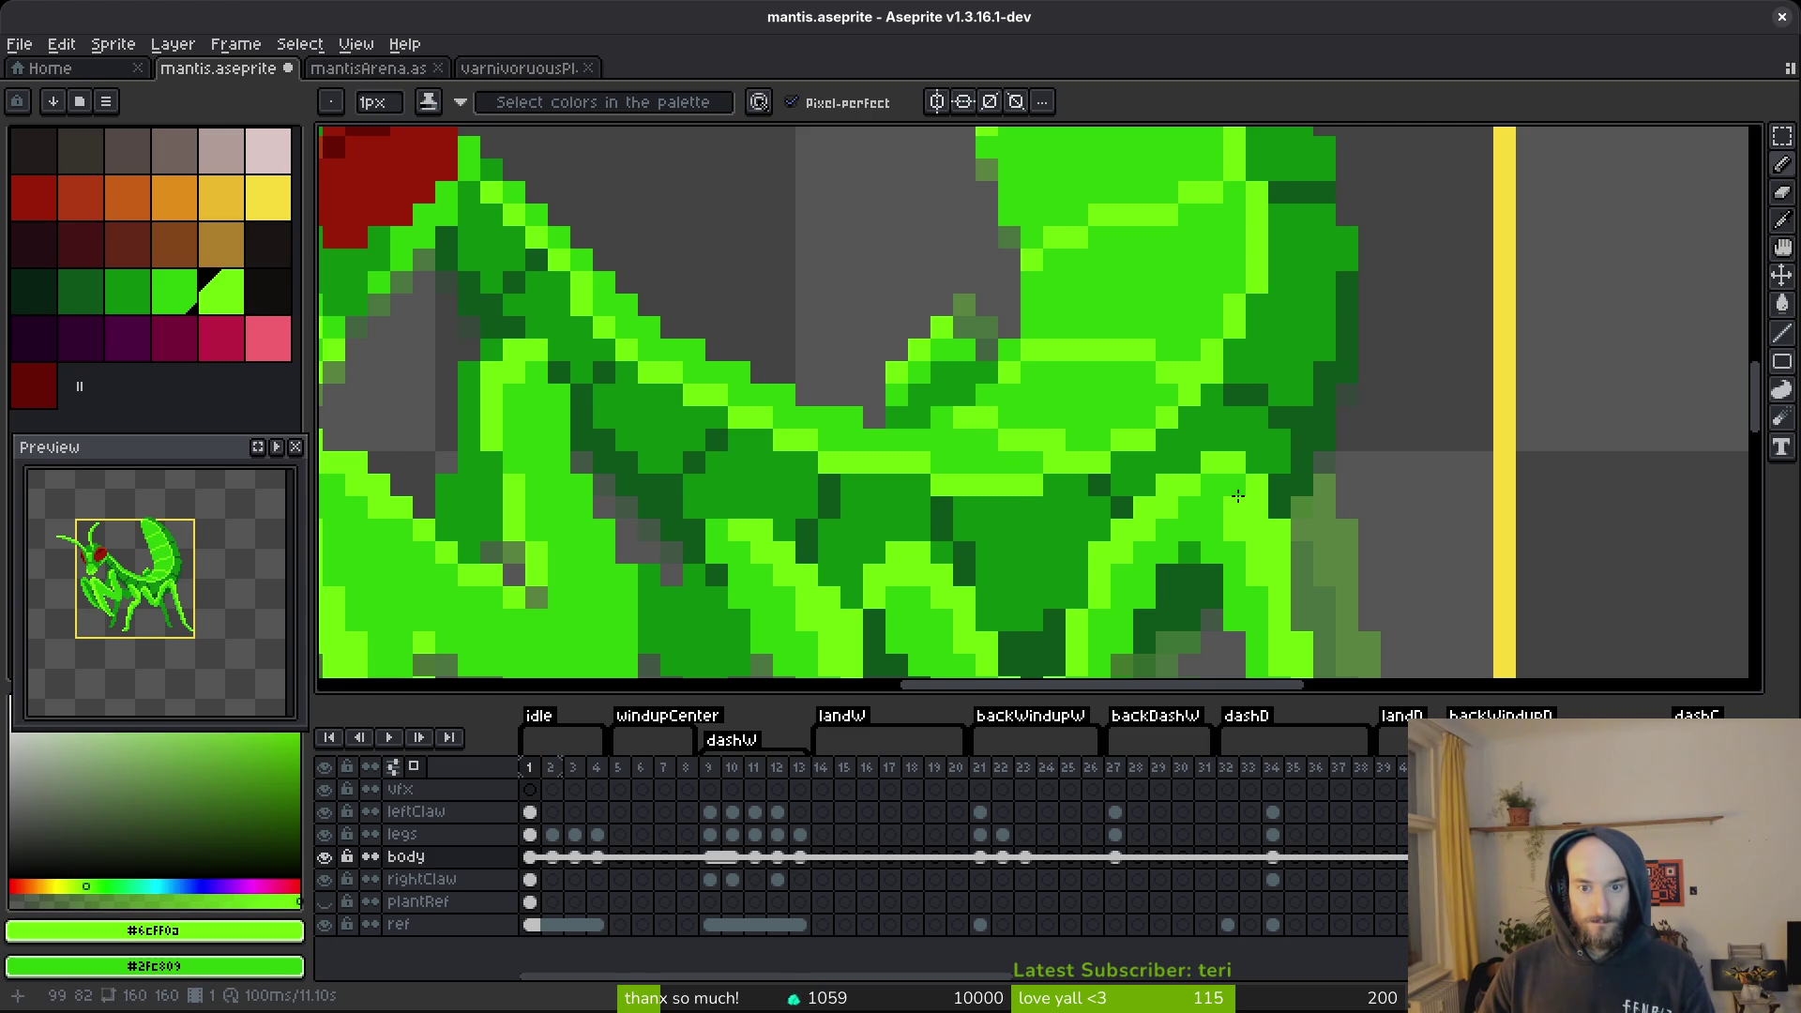
scroll(1237, 497, "down", 5)
scroll(1168, 500, "up", 5)
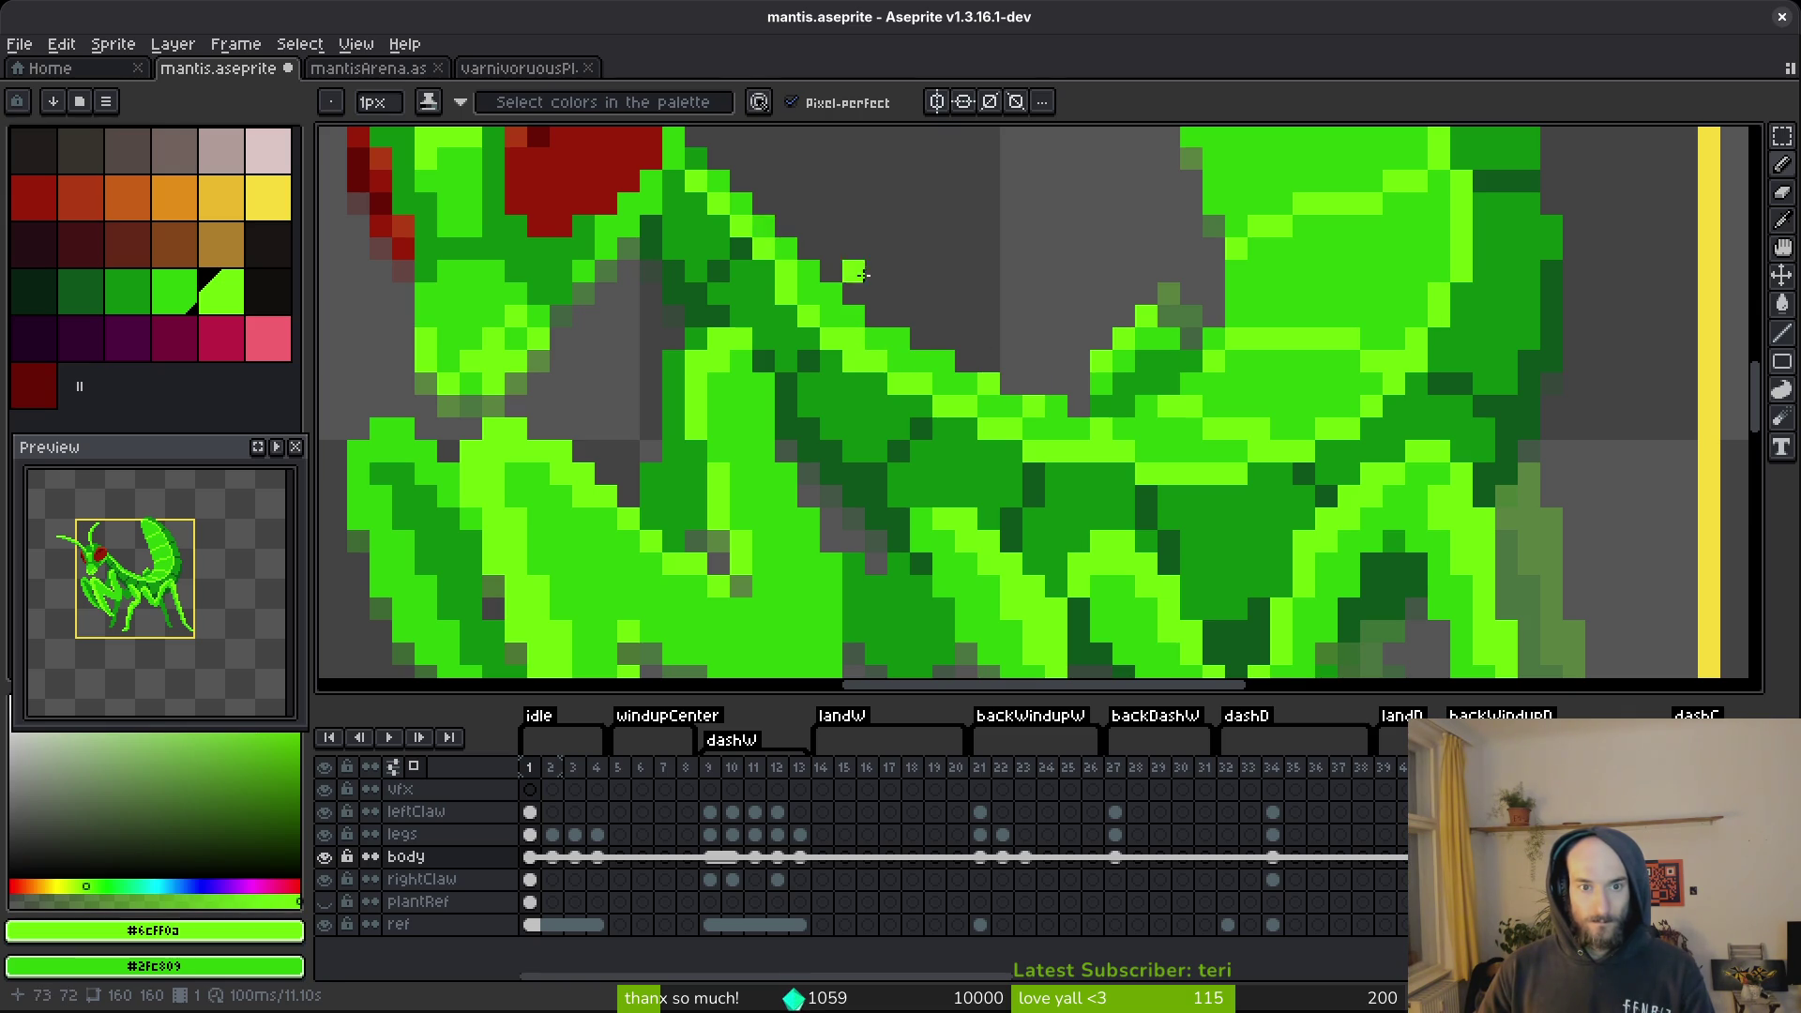
scroll(853, 272, "down", 6)
key("ctrl+s")
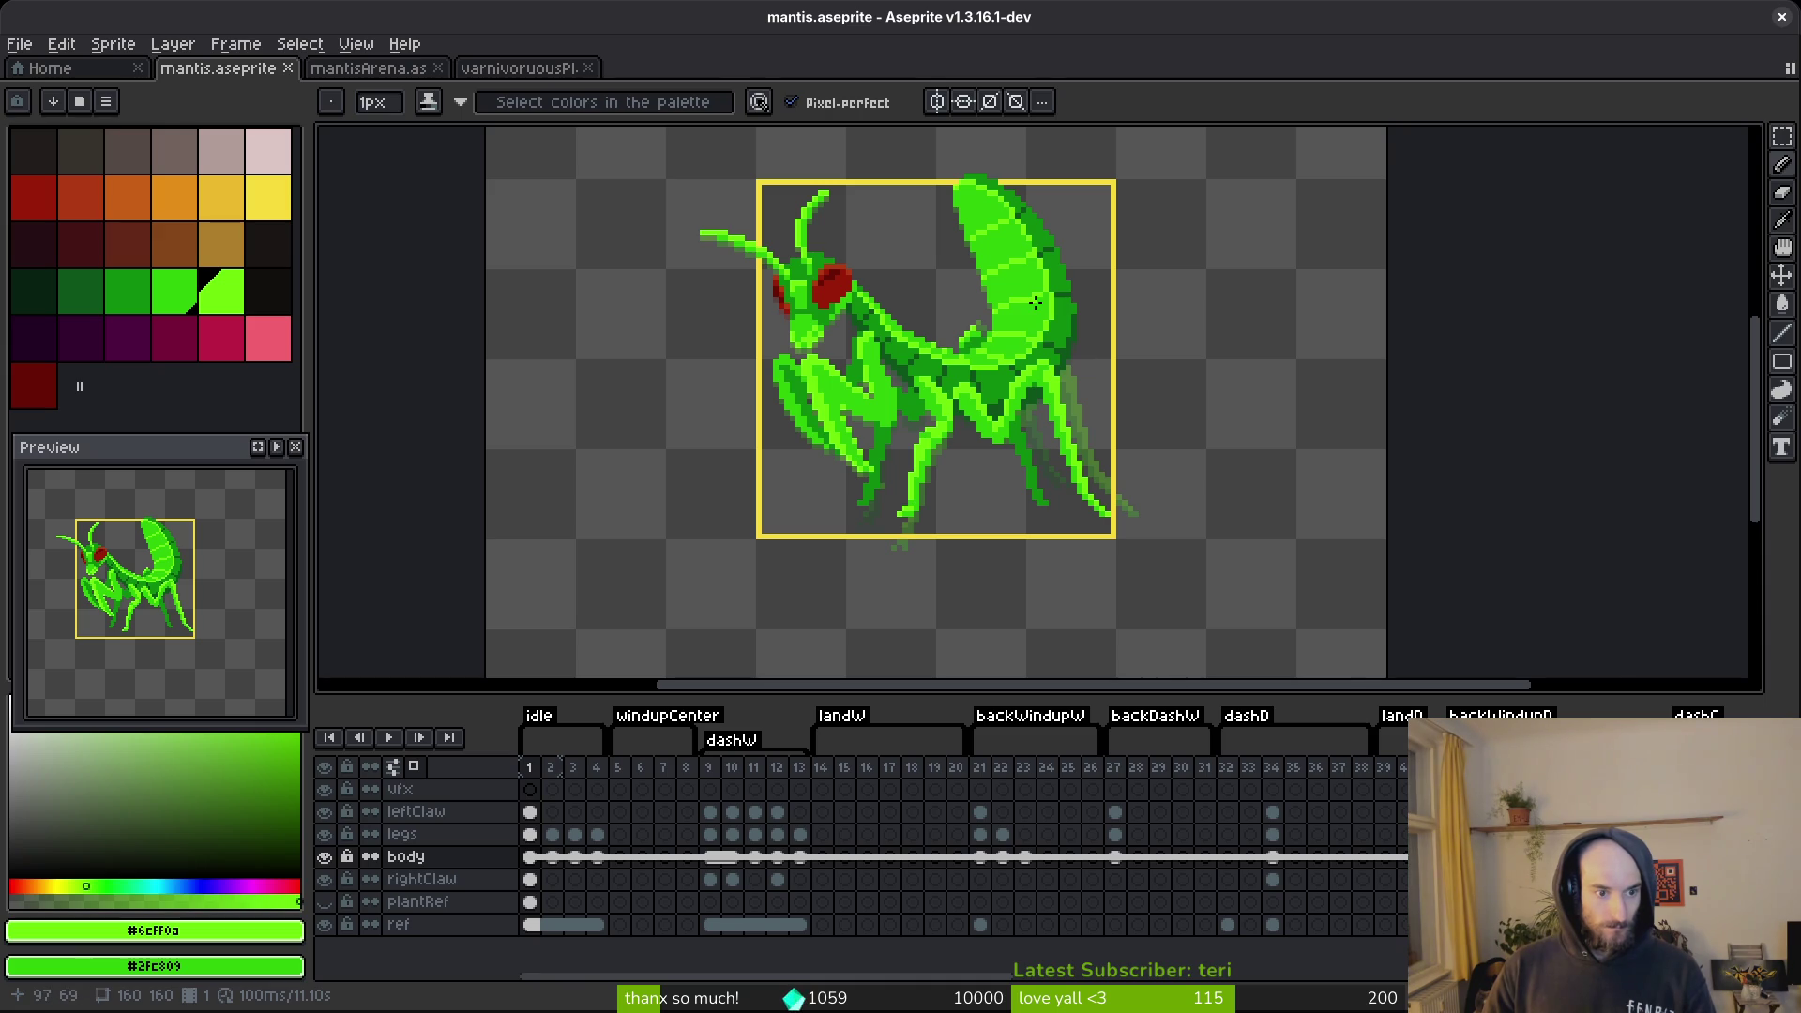
Pick dark green #0e8b0e from the body and add dark shading pixels across it.
scroll(1036, 310, "up", 3)
left_click(1045, 344, "alt")
left_click(1045, 345)
left_click(976, 371)
left_click(959, 370)
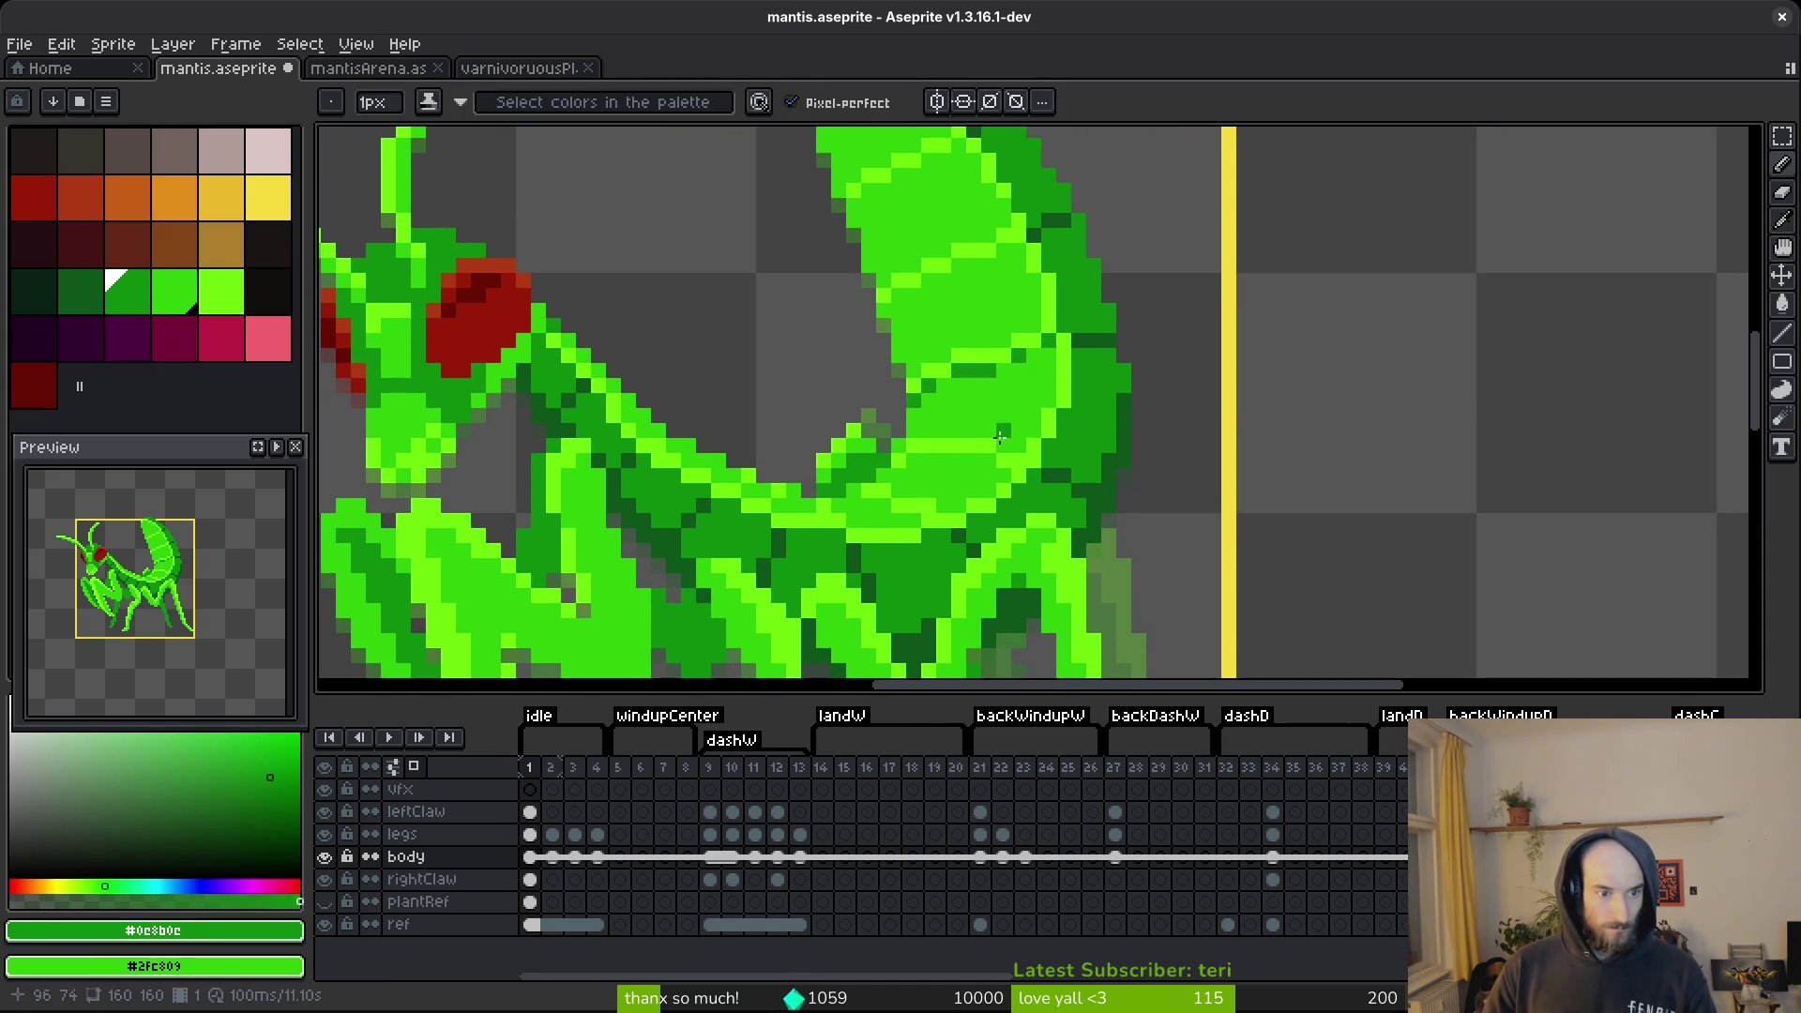
scroll(973, 371, "up", 1)
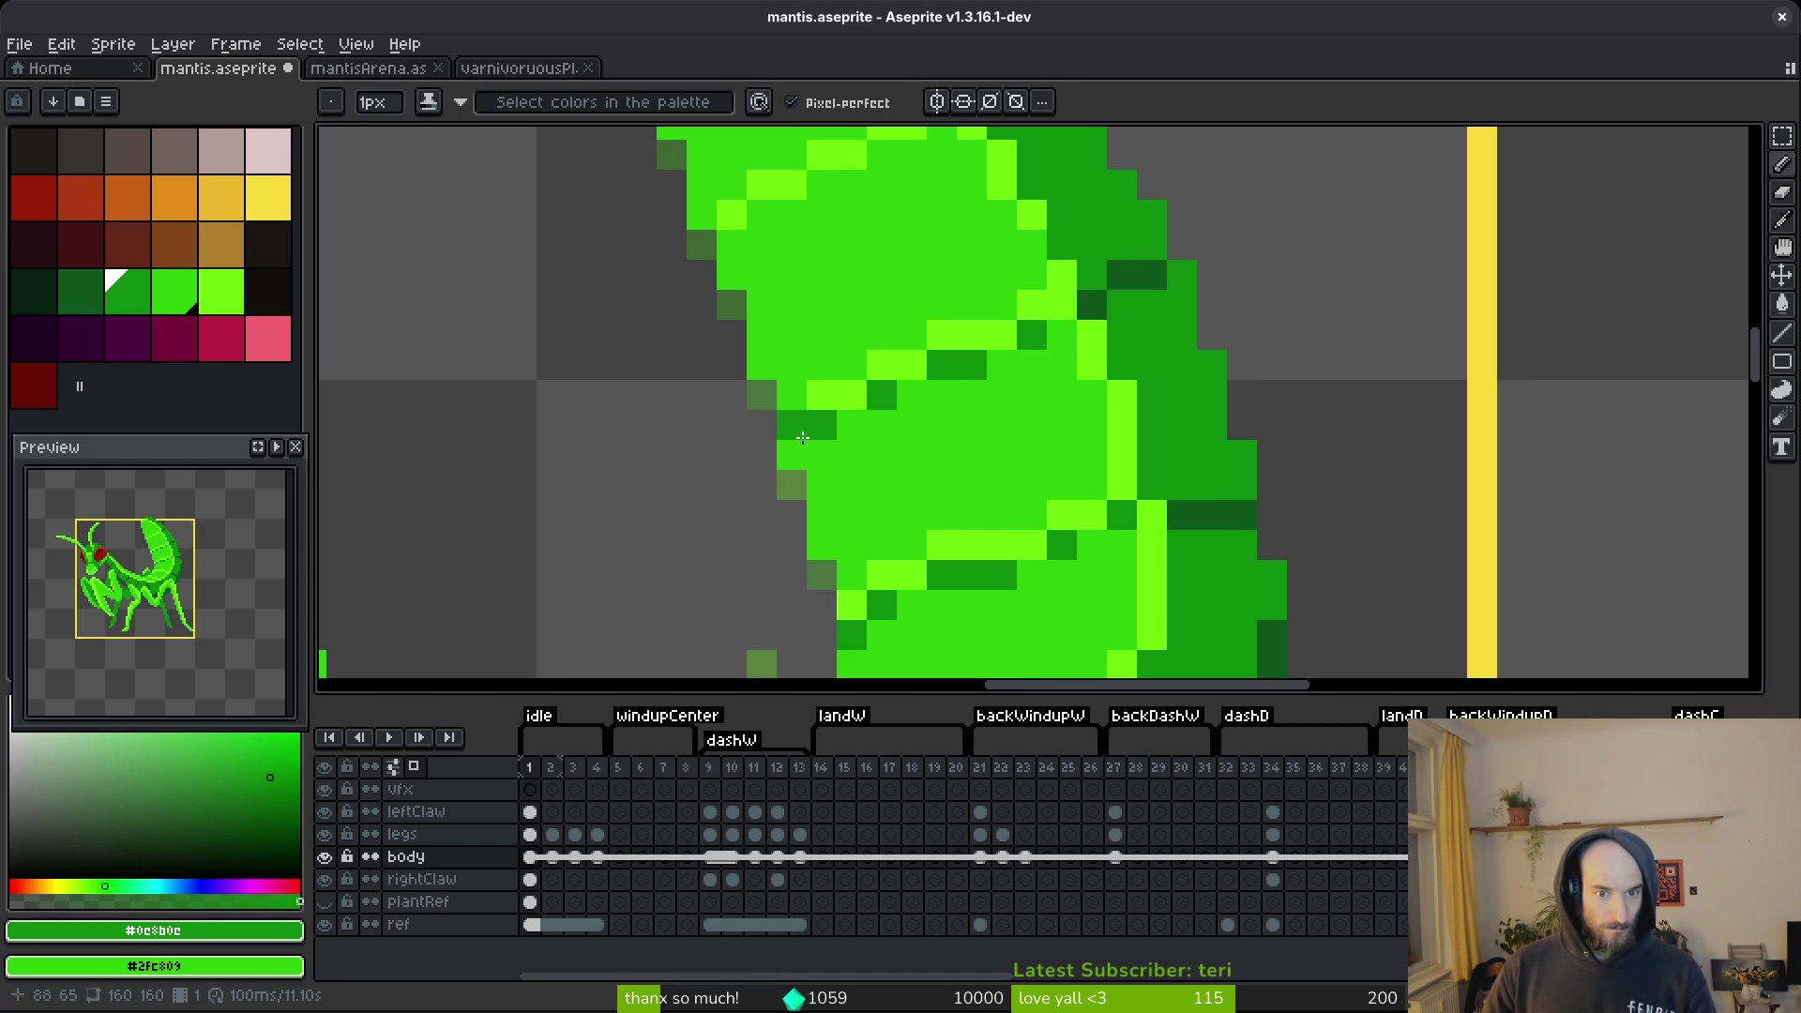
scroll(956, 492, "down", 2)
scroll(957, 492, "up", 2)
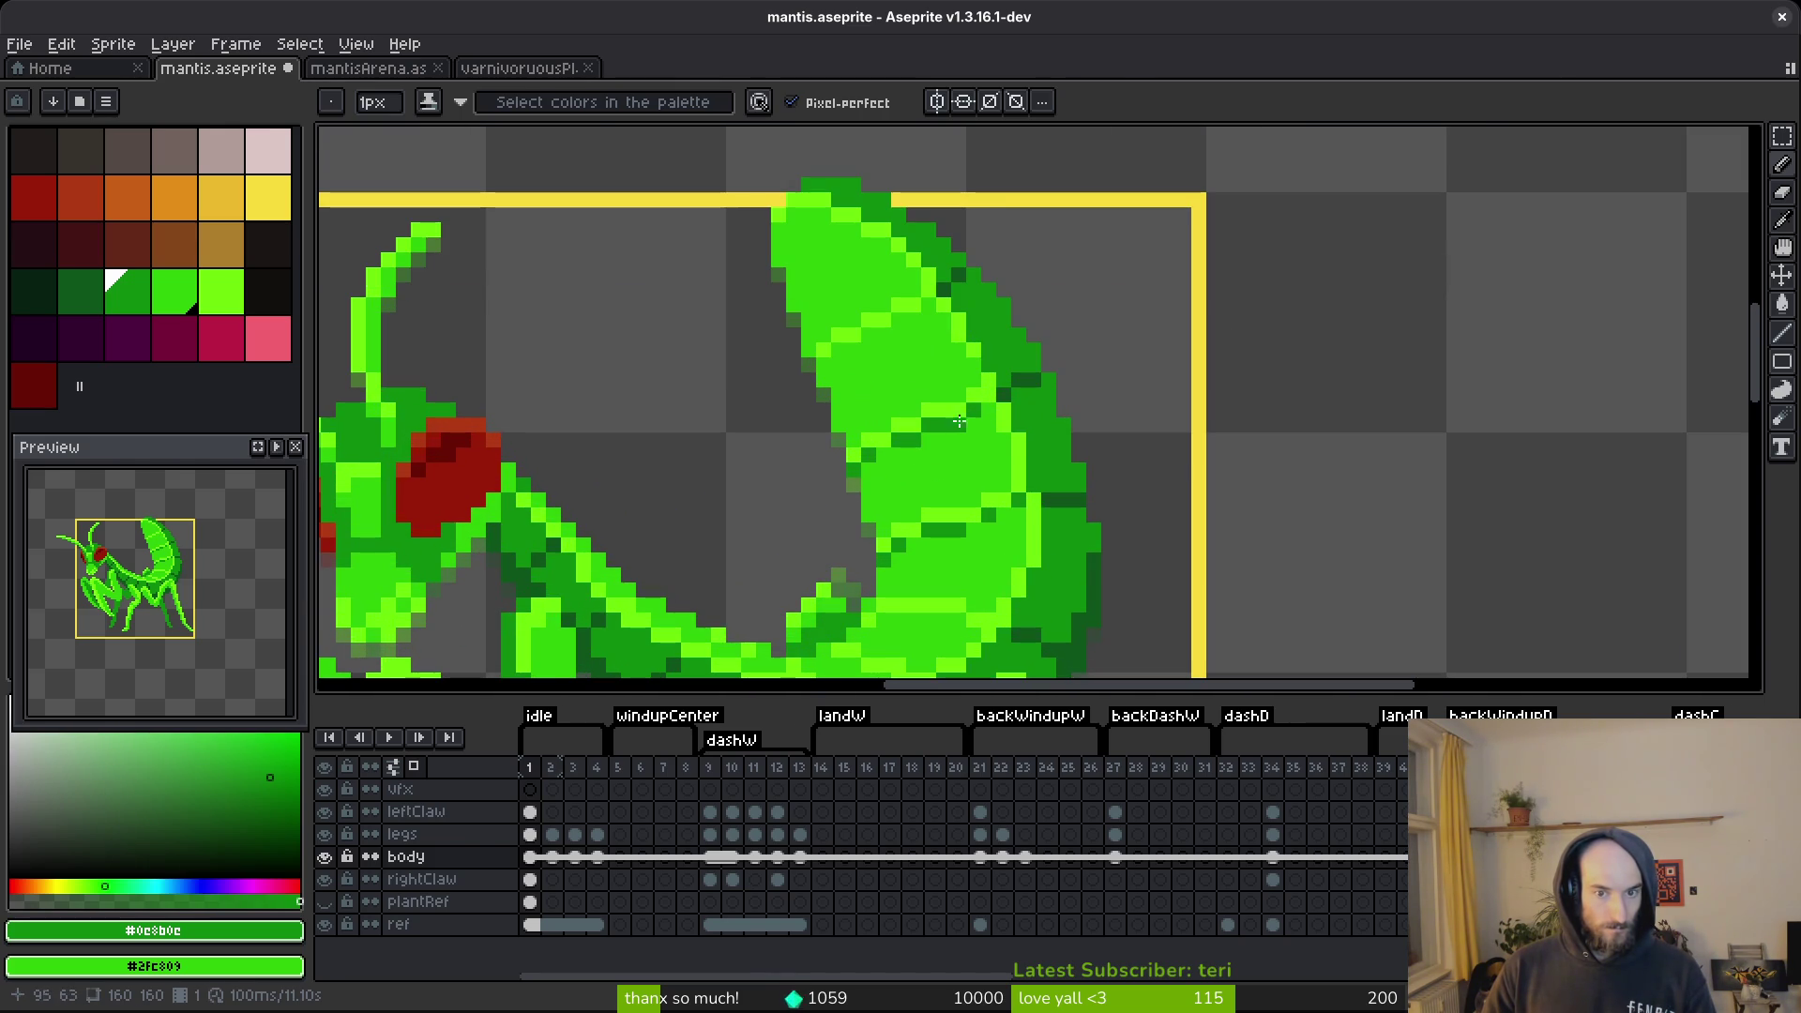
scroll(905, 324, "up", 1)
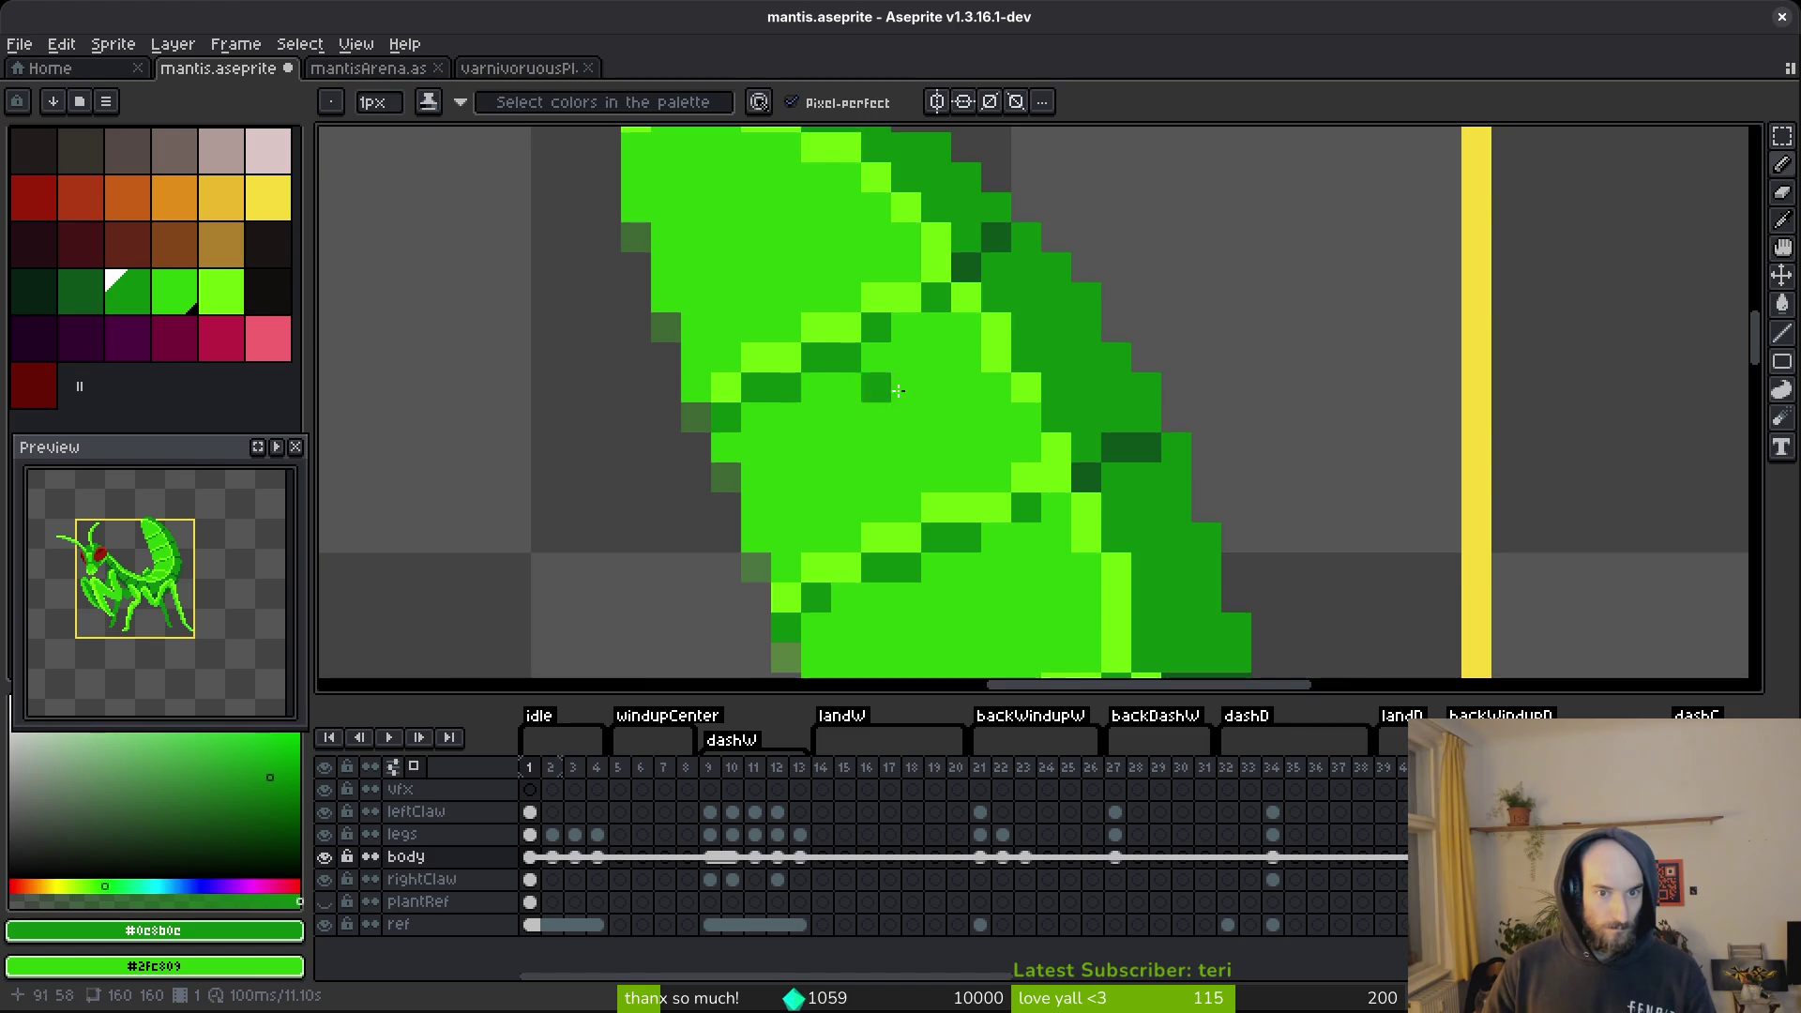
scroll(1018, 437, "down", 2)
scroll(1057, 514, "down", 1)
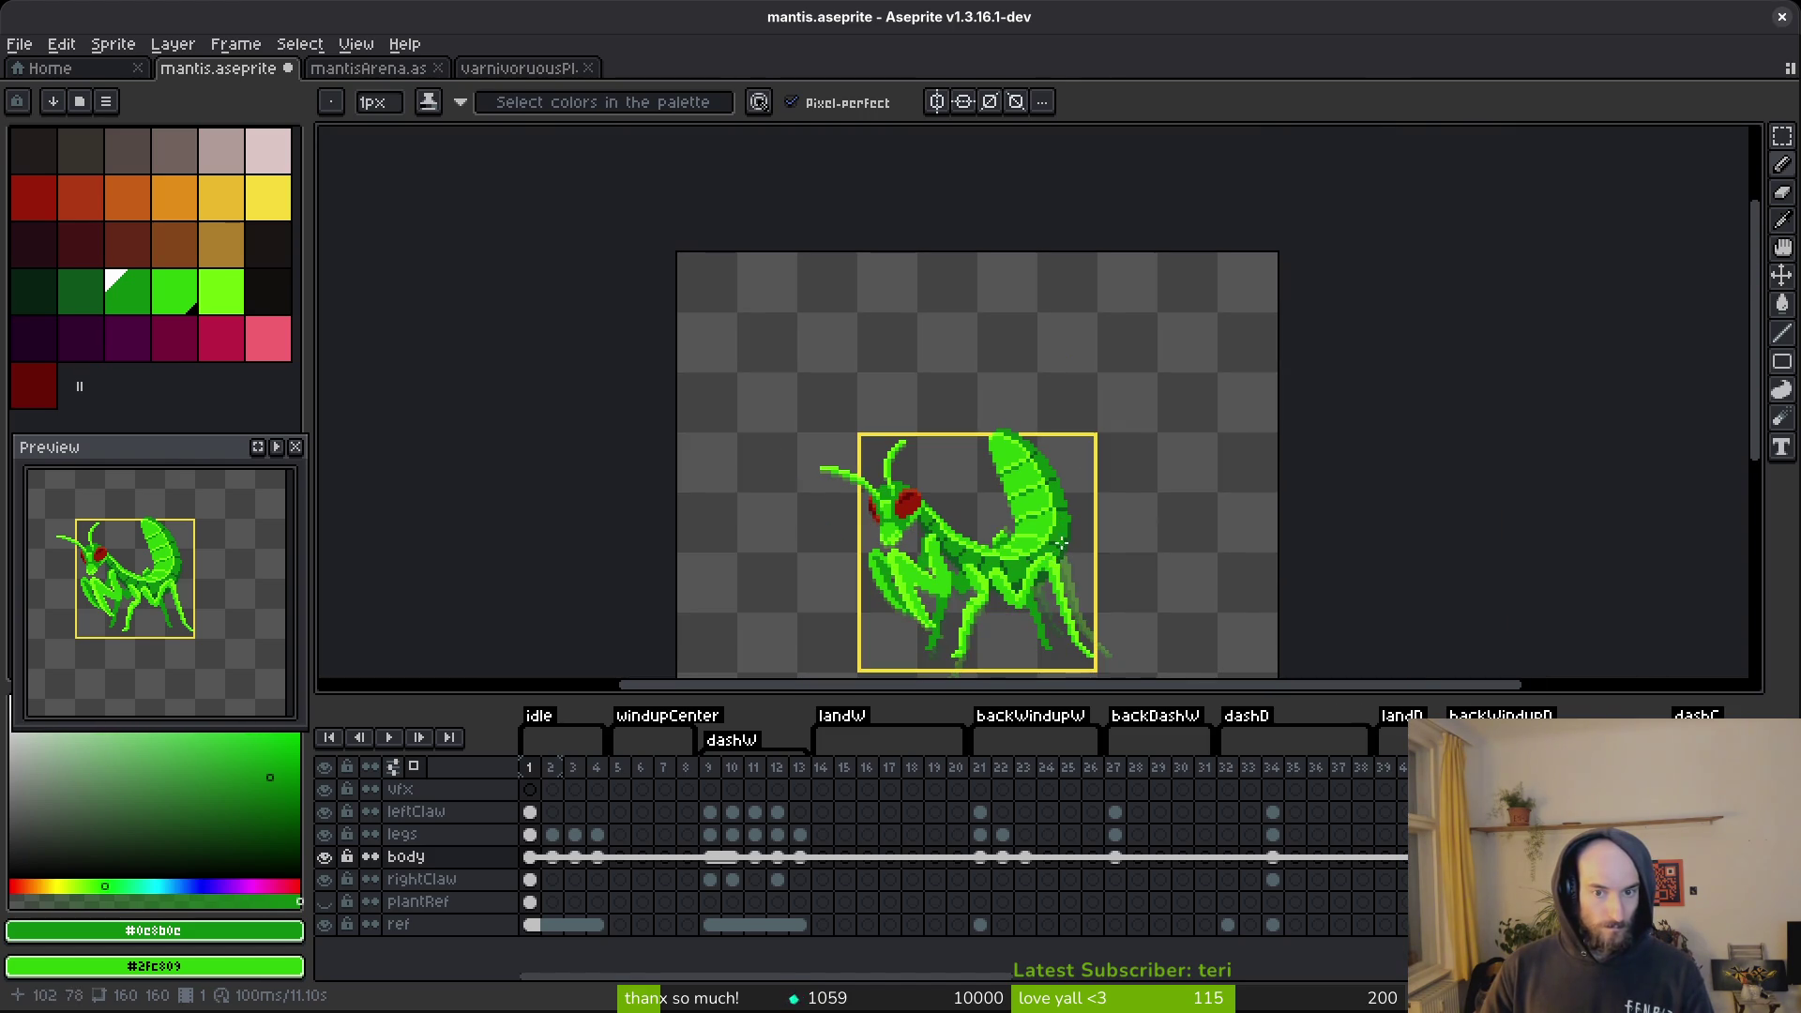
scroll(1061, 553, "up", 4)
scroll(804, 322, "up", 2)
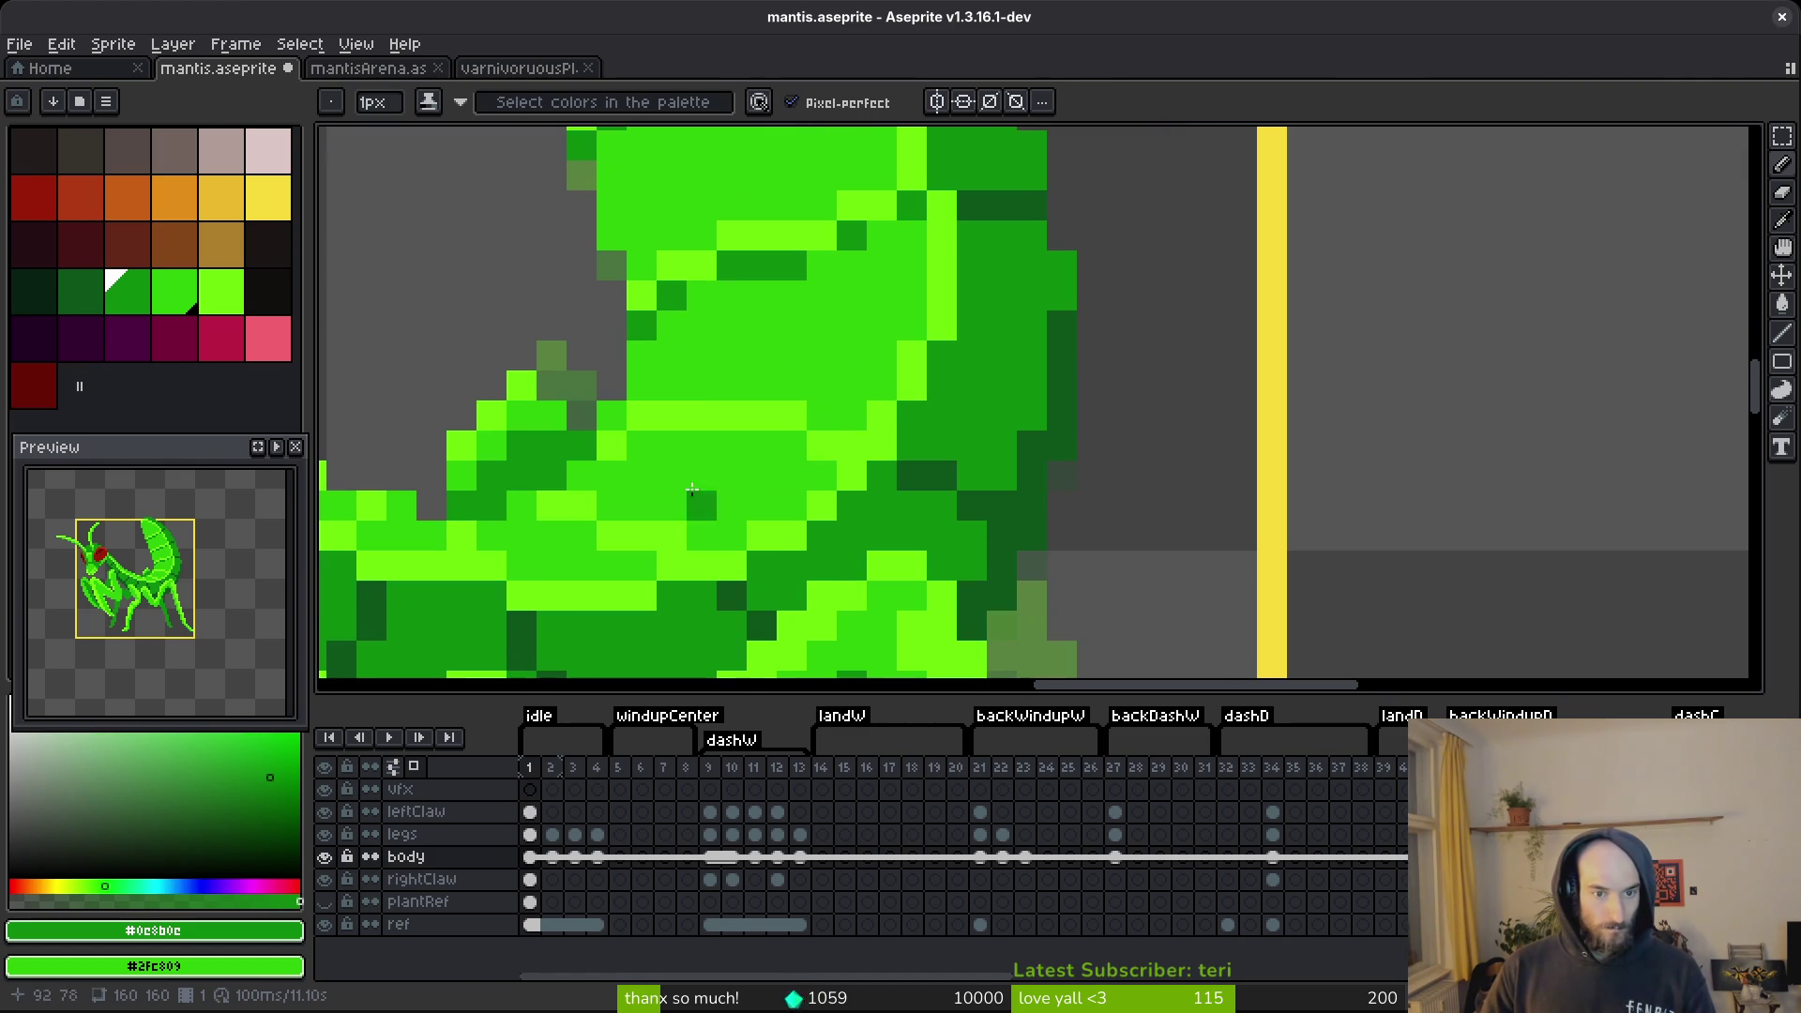
Paint a dark green pixel on the thorax, then undo that stroke.
left_click(642, 445)
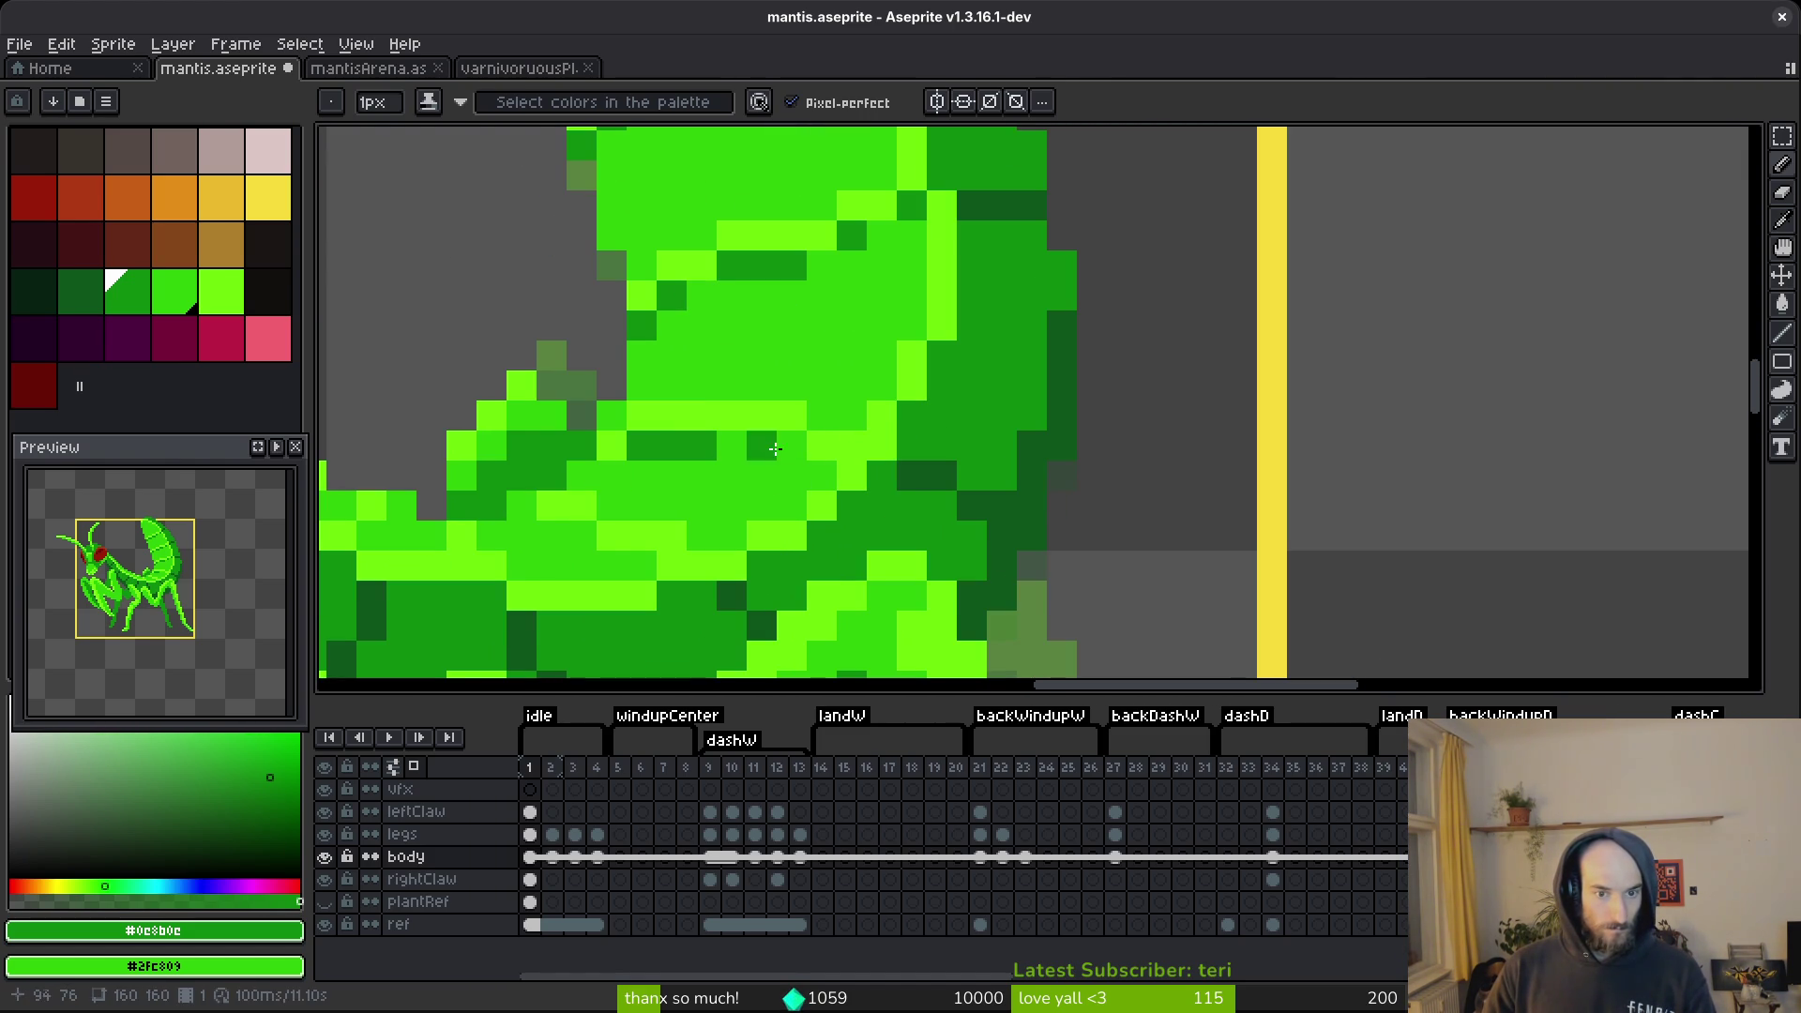
scroll(984, 541, "down", 5)
scroll(890, 501, "up", 2)
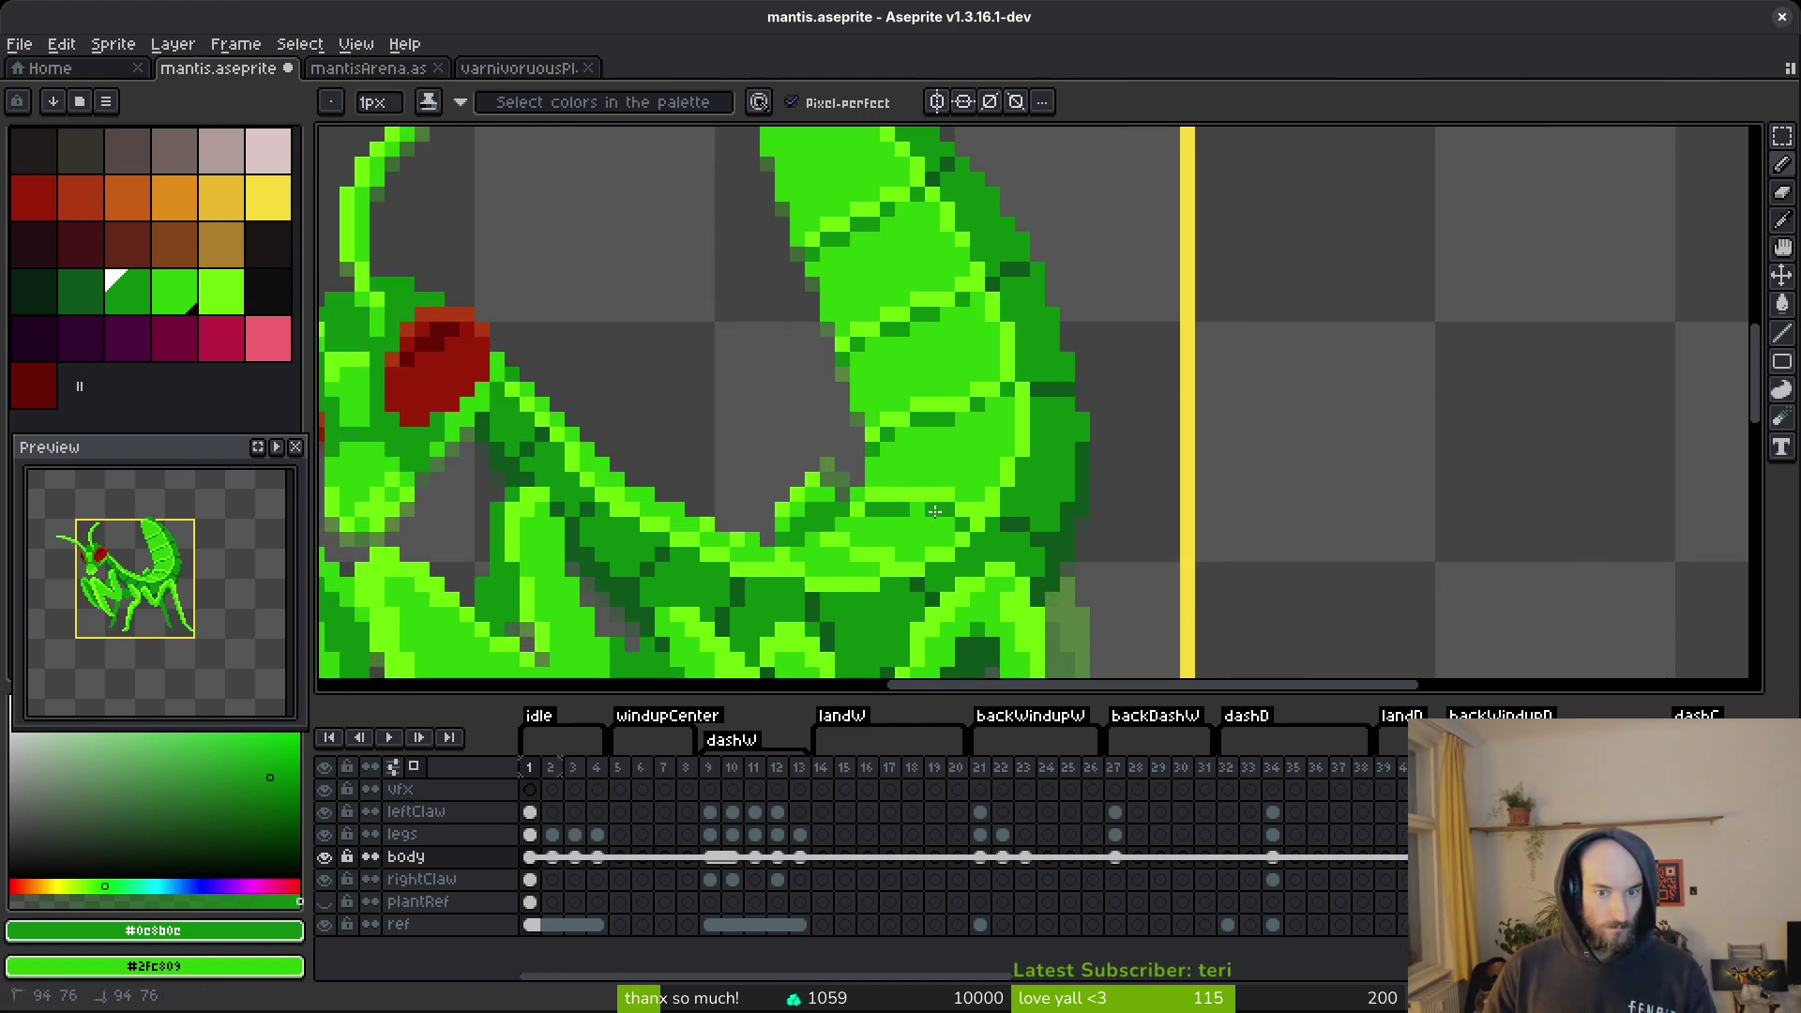
scroll(996, 543, "down", 3)
scroll(992, 556, "up", 4)
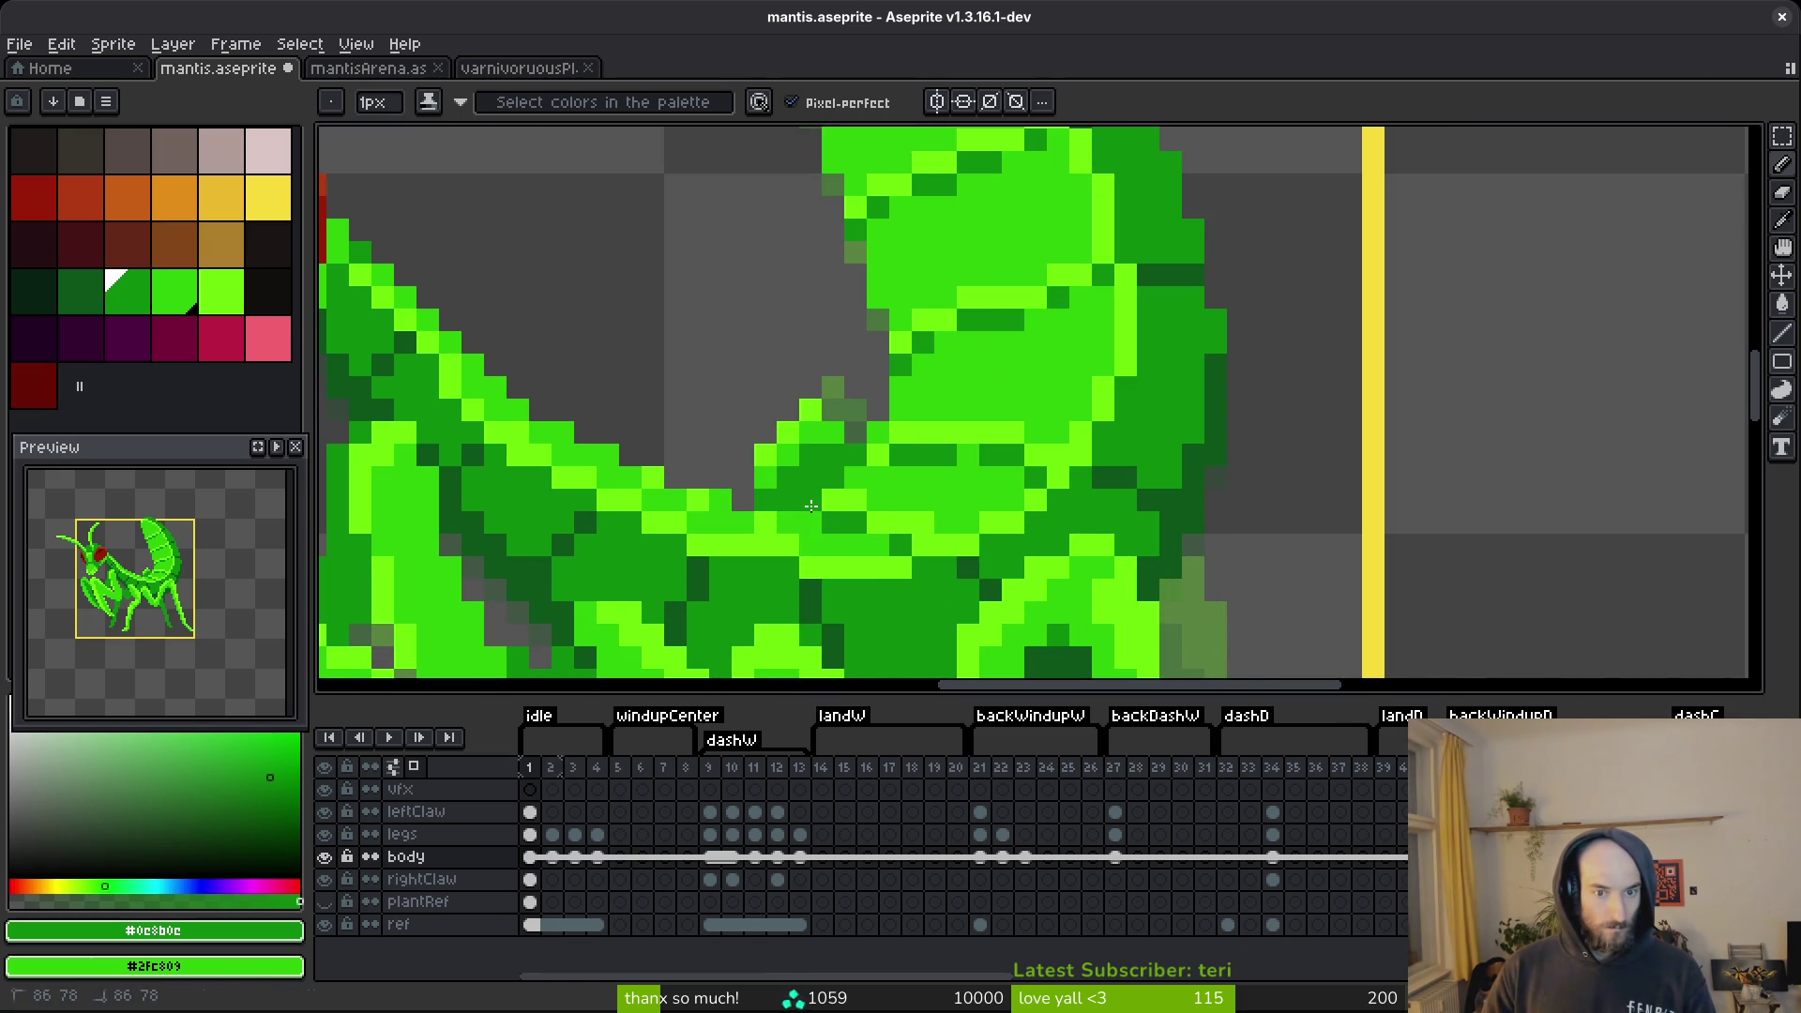
scroll(1032, 564, "down", 5)
key("ctrl+z")
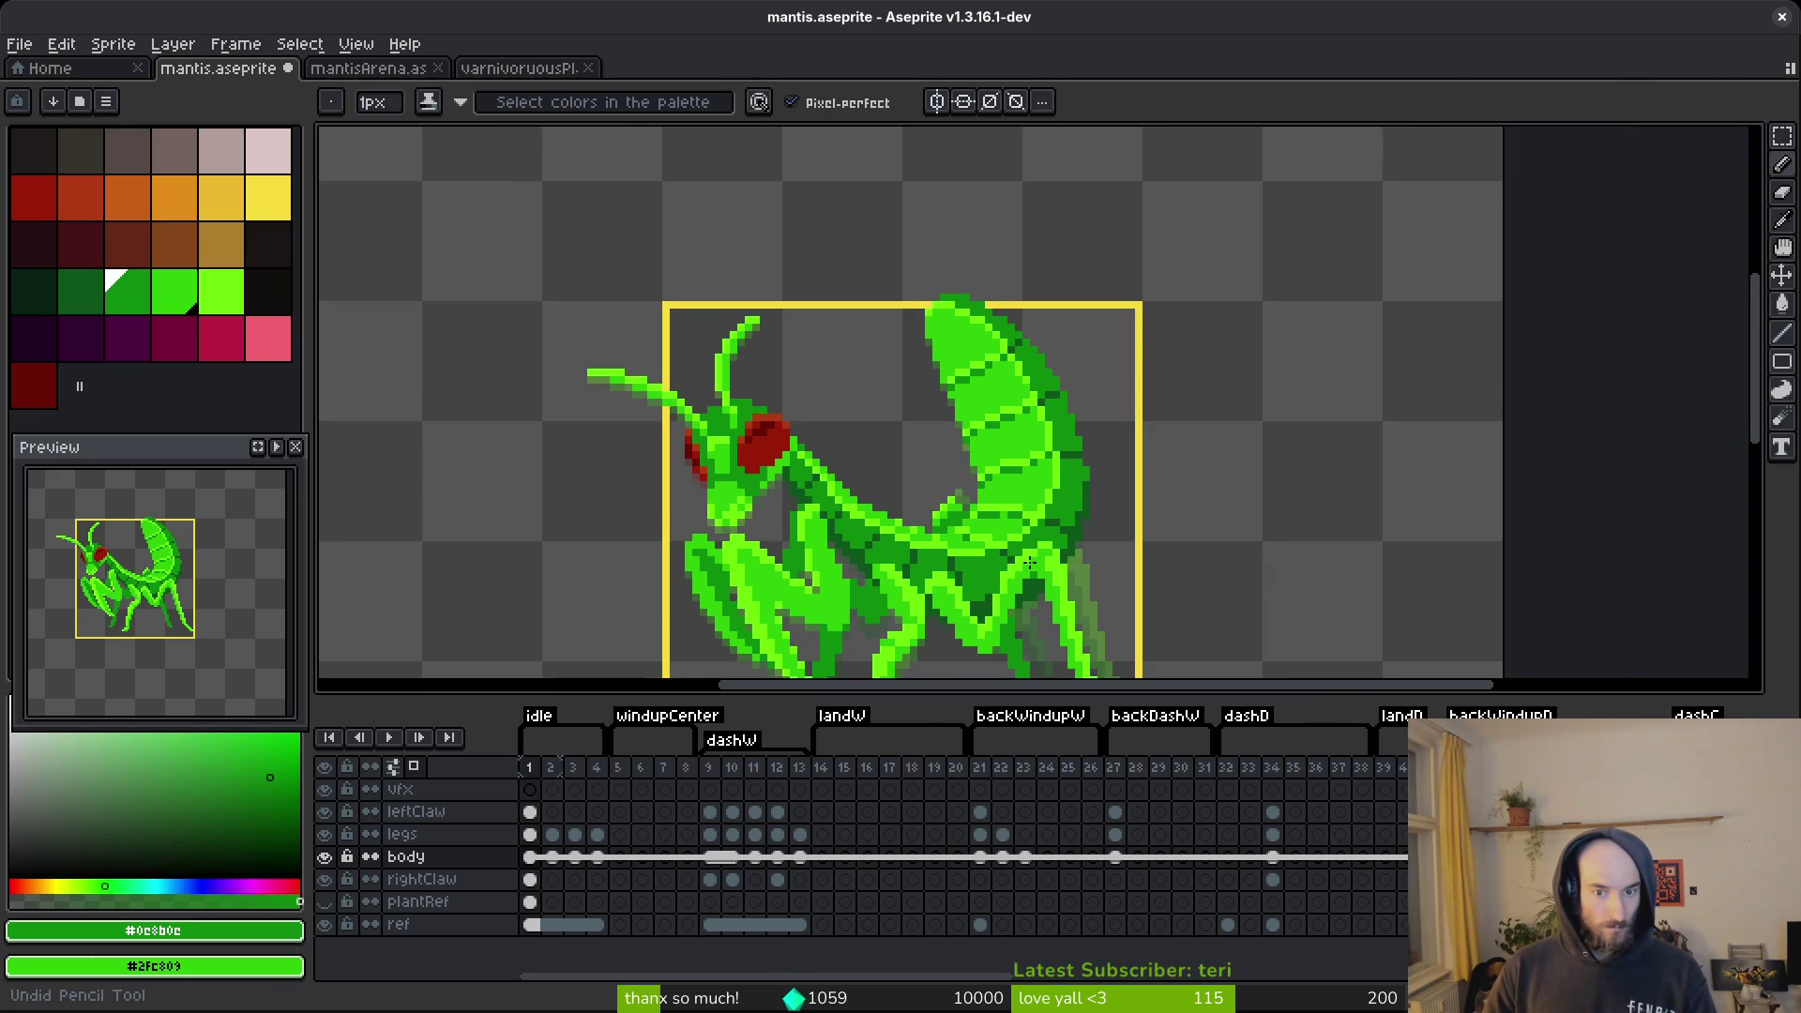
scroll(1032, 563, "up", 2)
scroll(1029, 572, "down", 4)
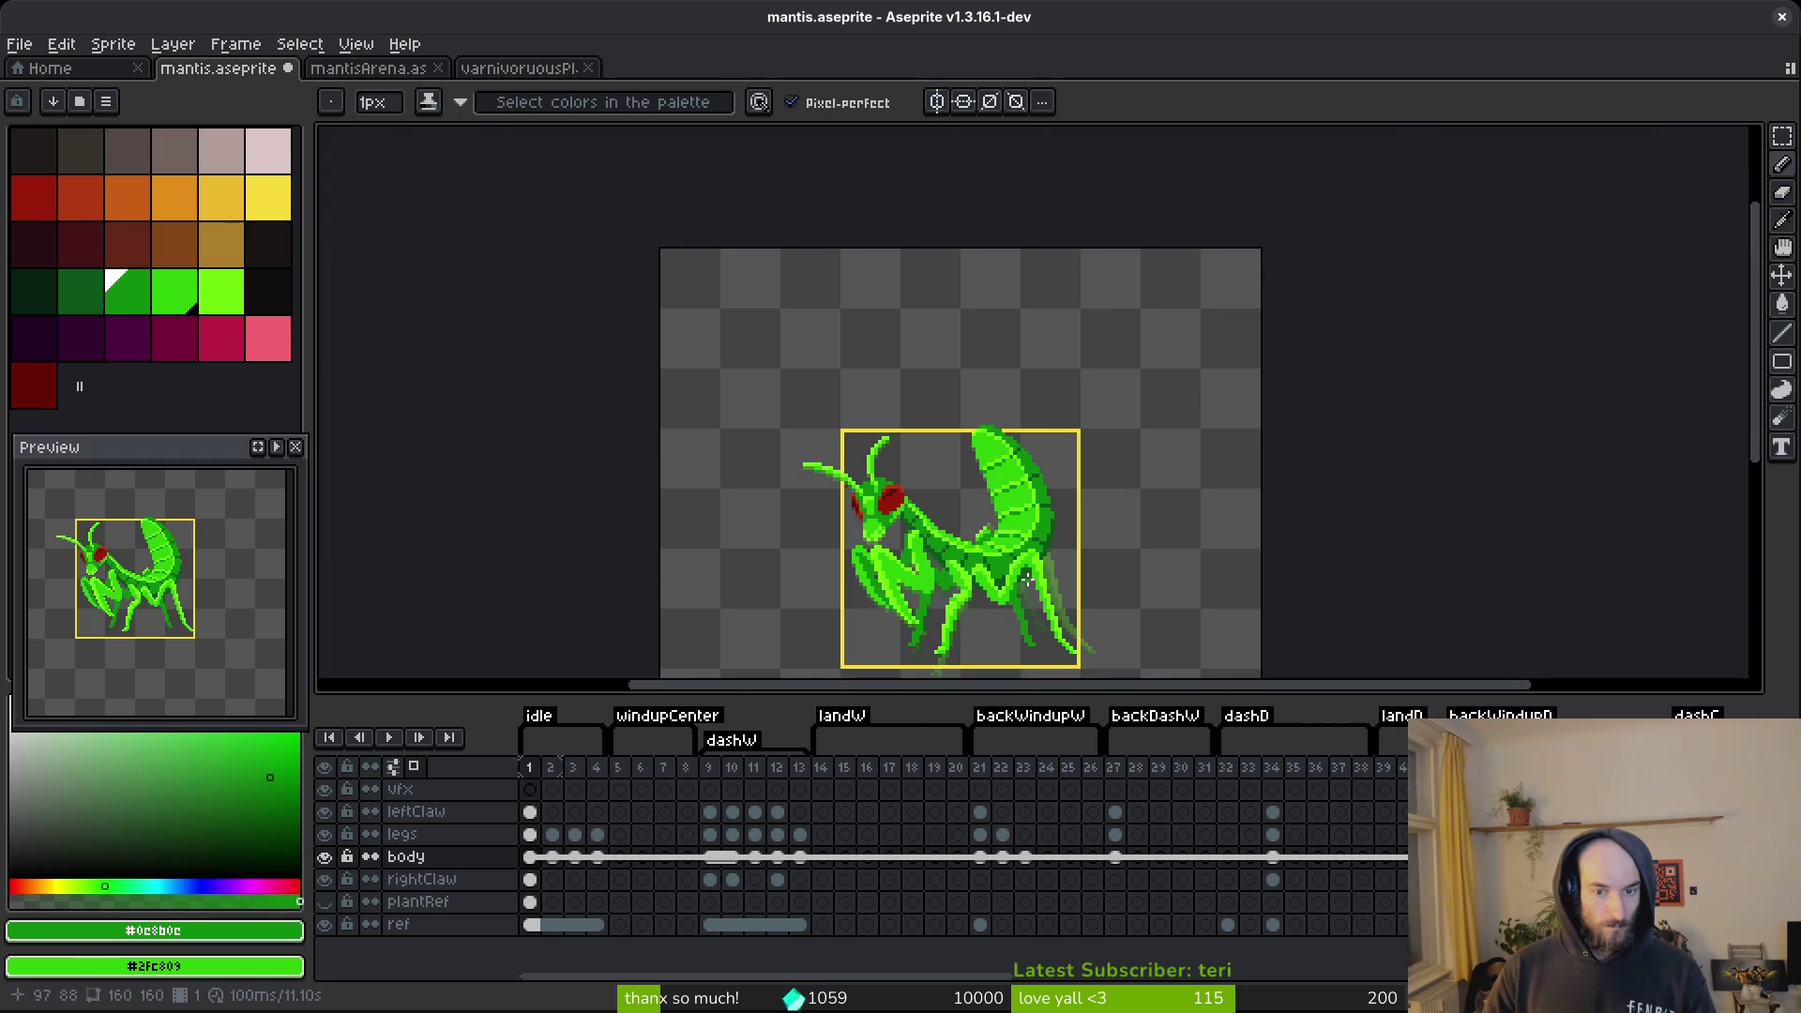
scroll(1001, 561, "up", 3)
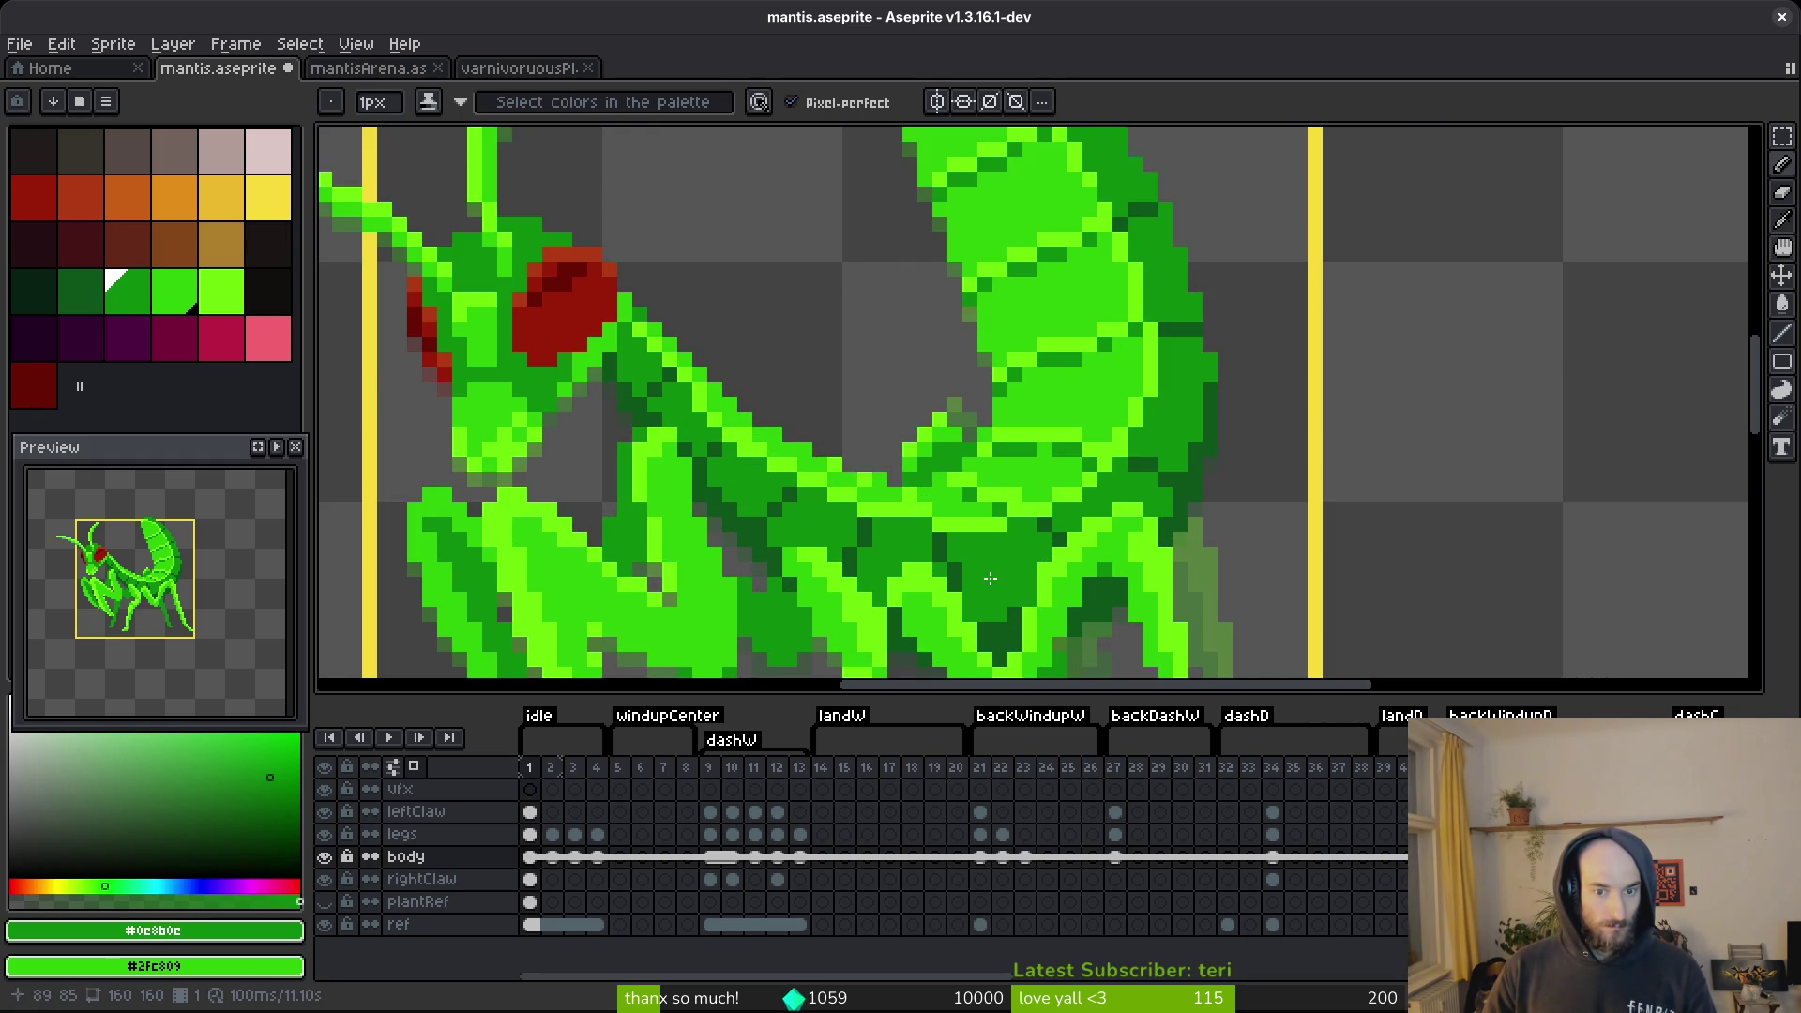
scroll(861, 504, "up", 2)
Sample greens #2fc809 and bright #6cff0a from the mantis and save the sprite.
left_click(909, 480, "alt")
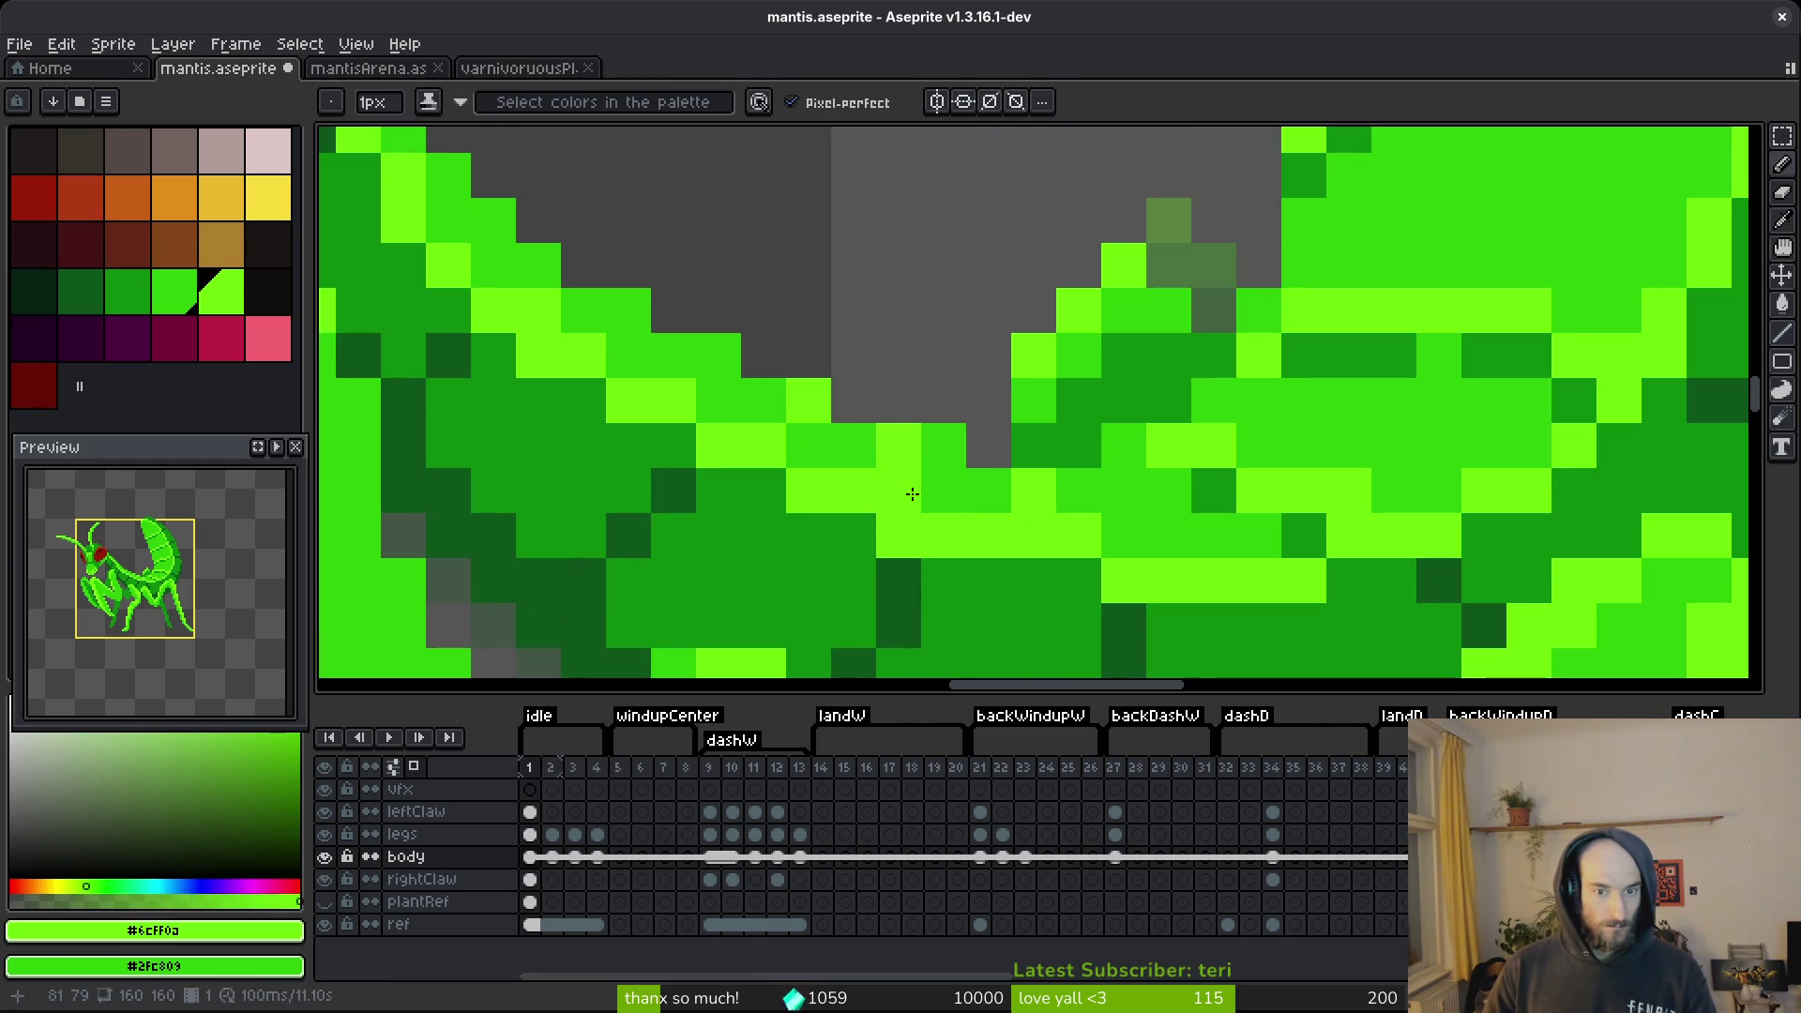
left_click(876, 439, "alt")
scroll(881, 431, "down", 5)
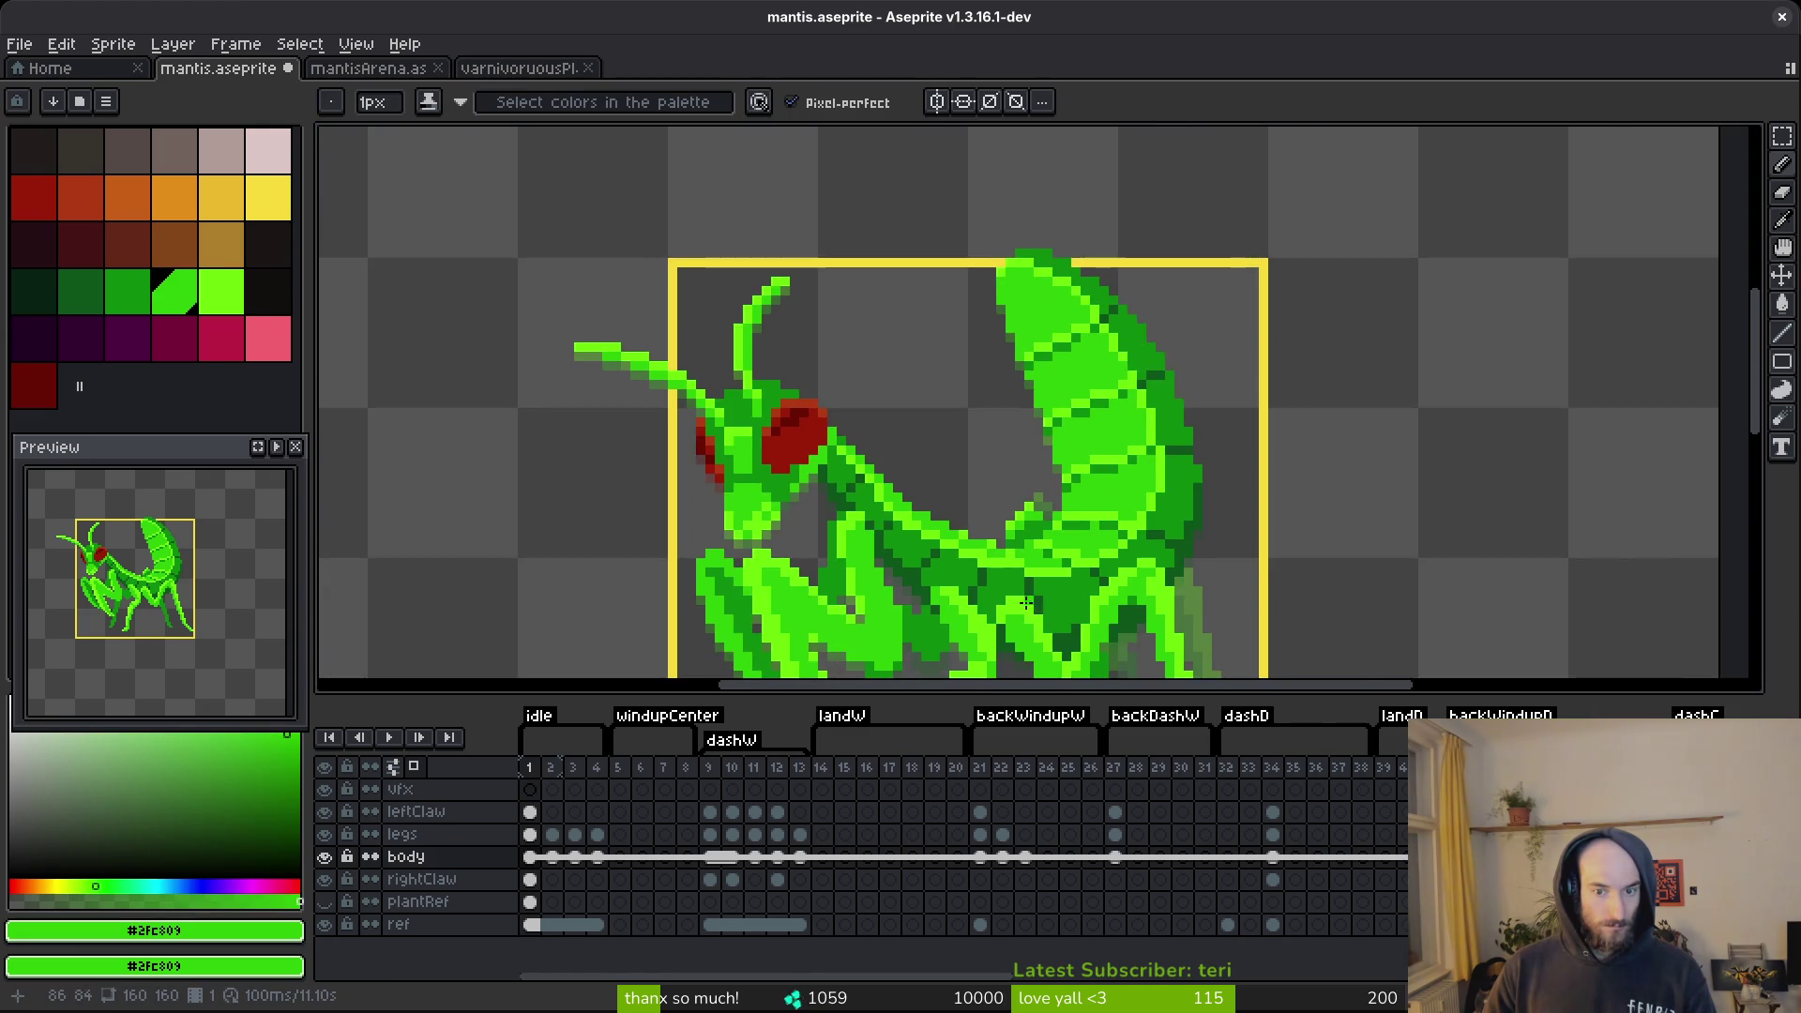
scroll(1053, 515, "up", 5)
scroll(1064, 502, "down", 5)
key("ctrl+s")
scroll(1041, 507, "down", 2)
scroll(1014, 503, "up", 4)
left_click(1010, 500, "alt")
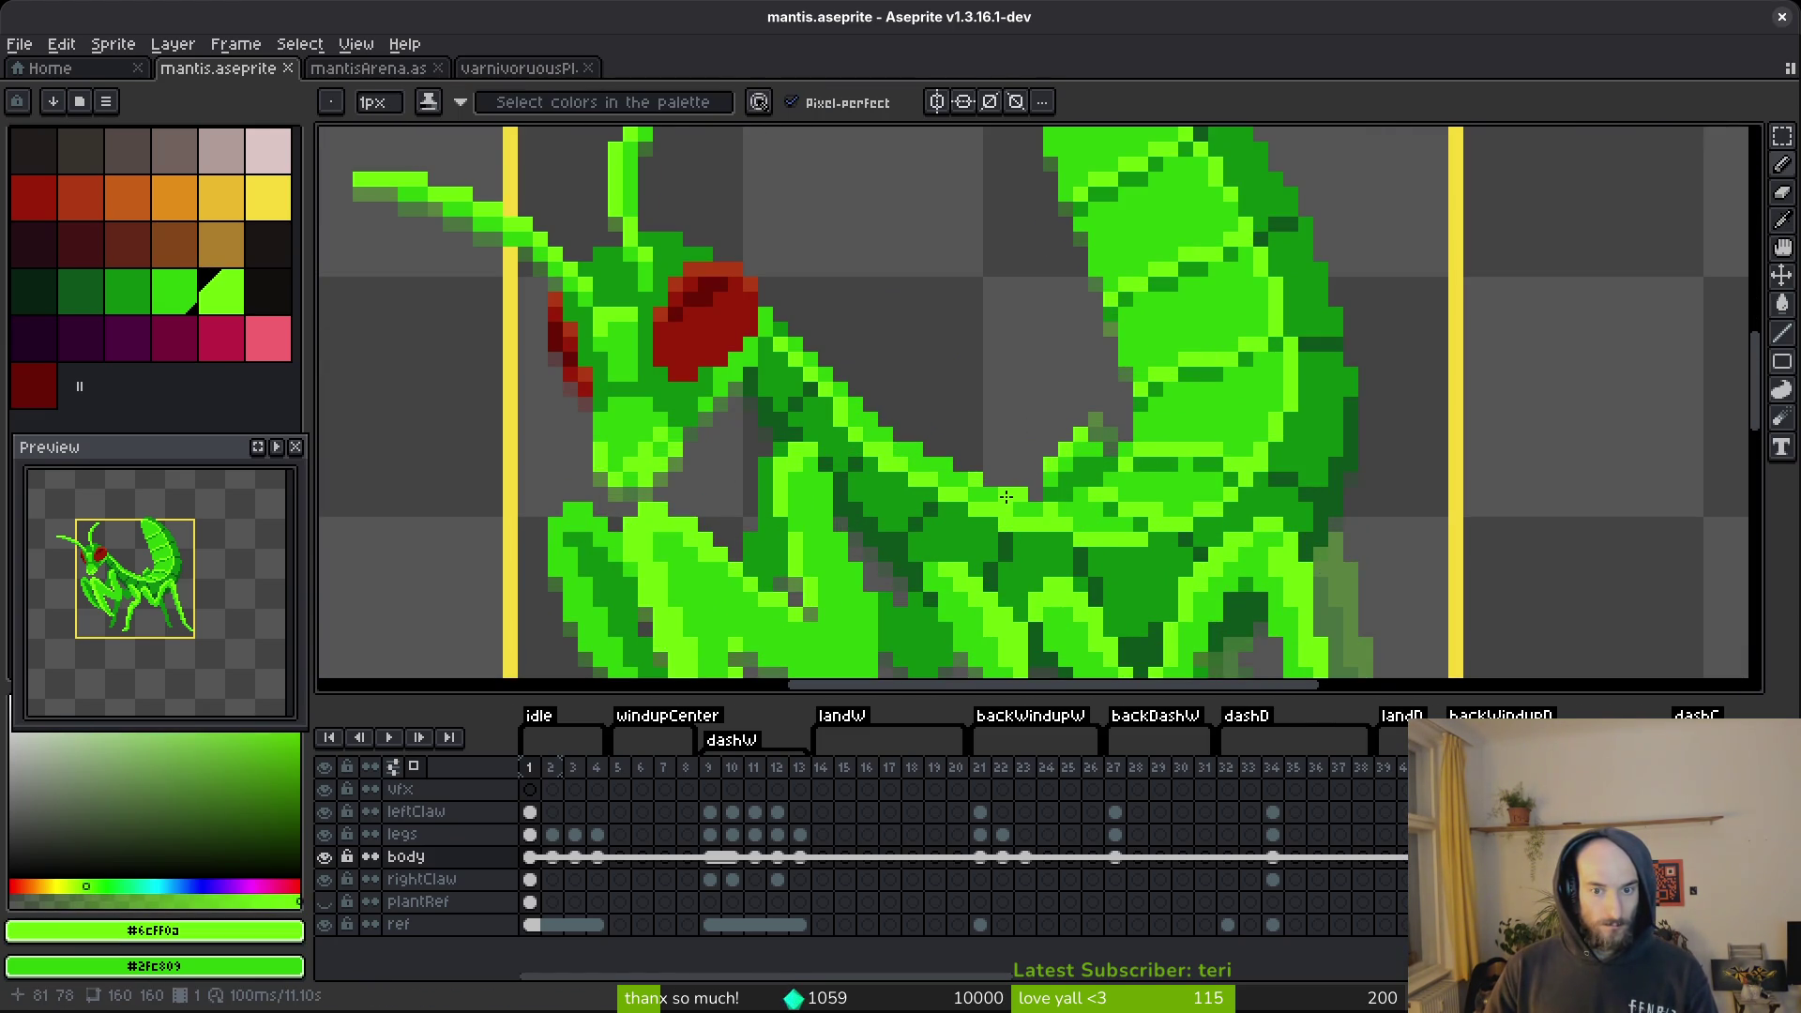
scroll(1030, 514, "down", 3)
key("ctrl+s")
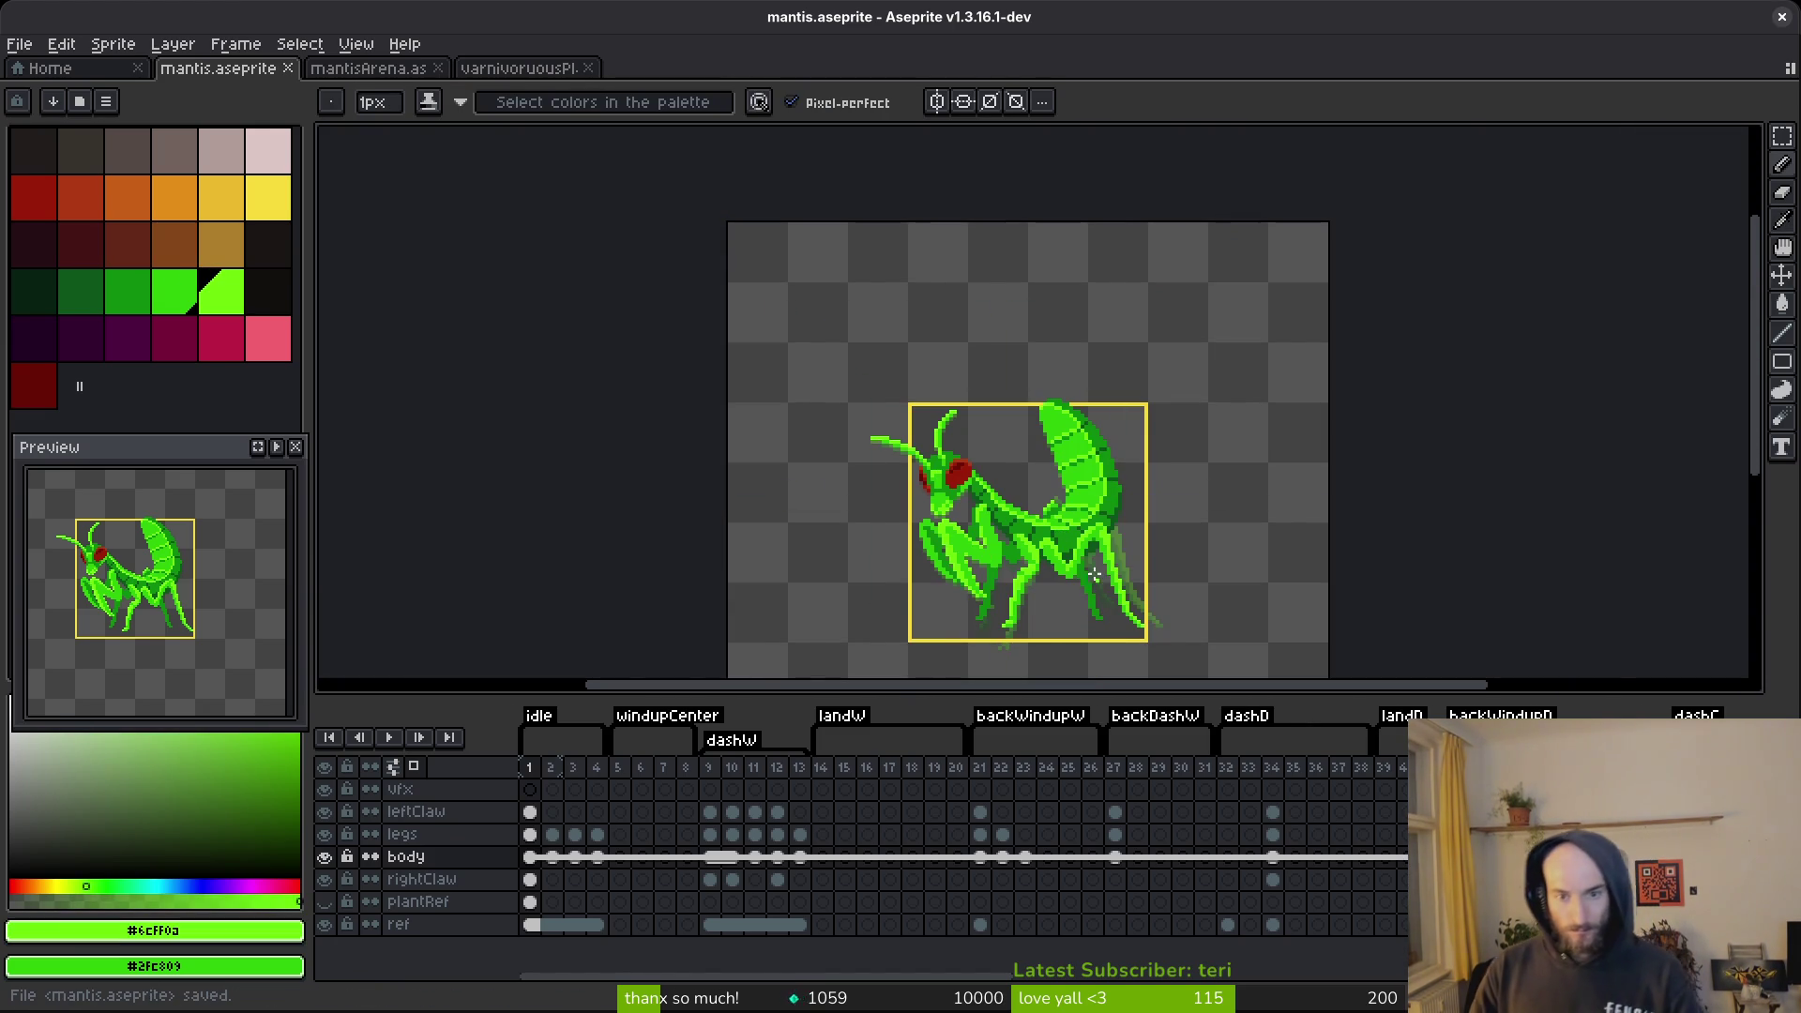
scroll(1057, 522, "up", 3)
Touch up a thorax pixel with the eraser, switch to the eyedropper, and save.
key("e")
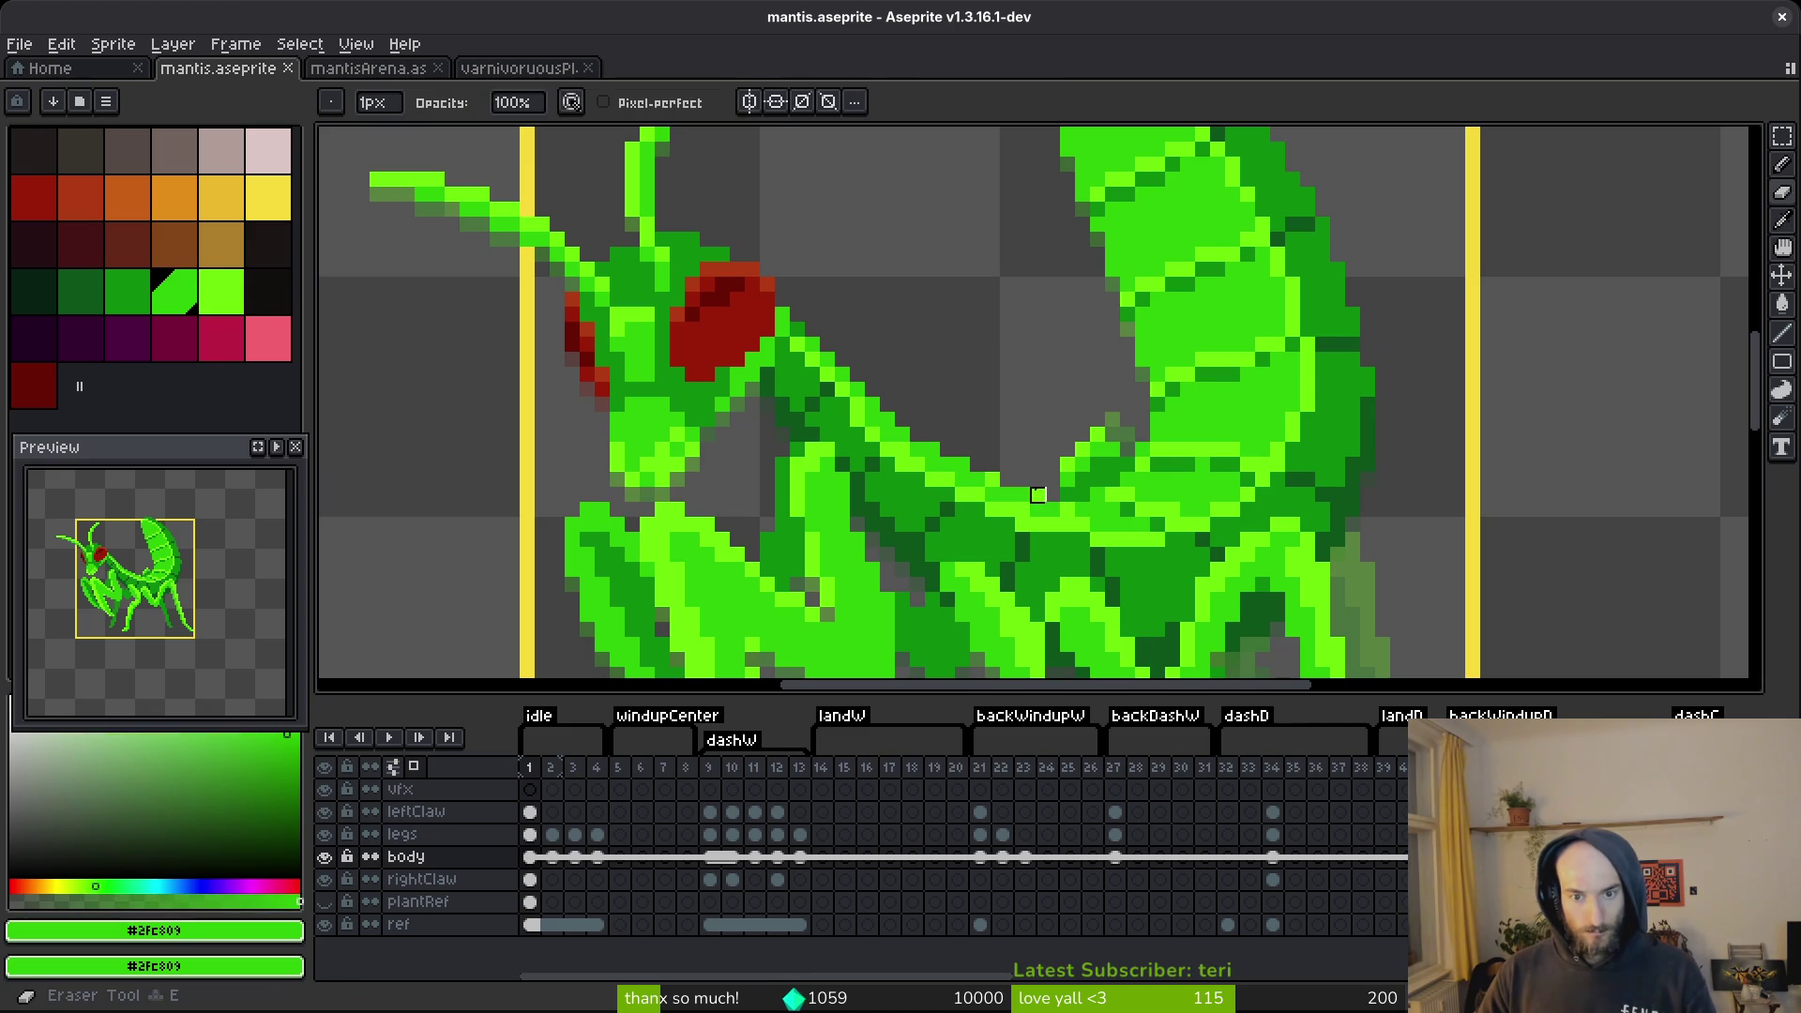
scroll(1052, 451, "down", 3)
key("ctrl+s")
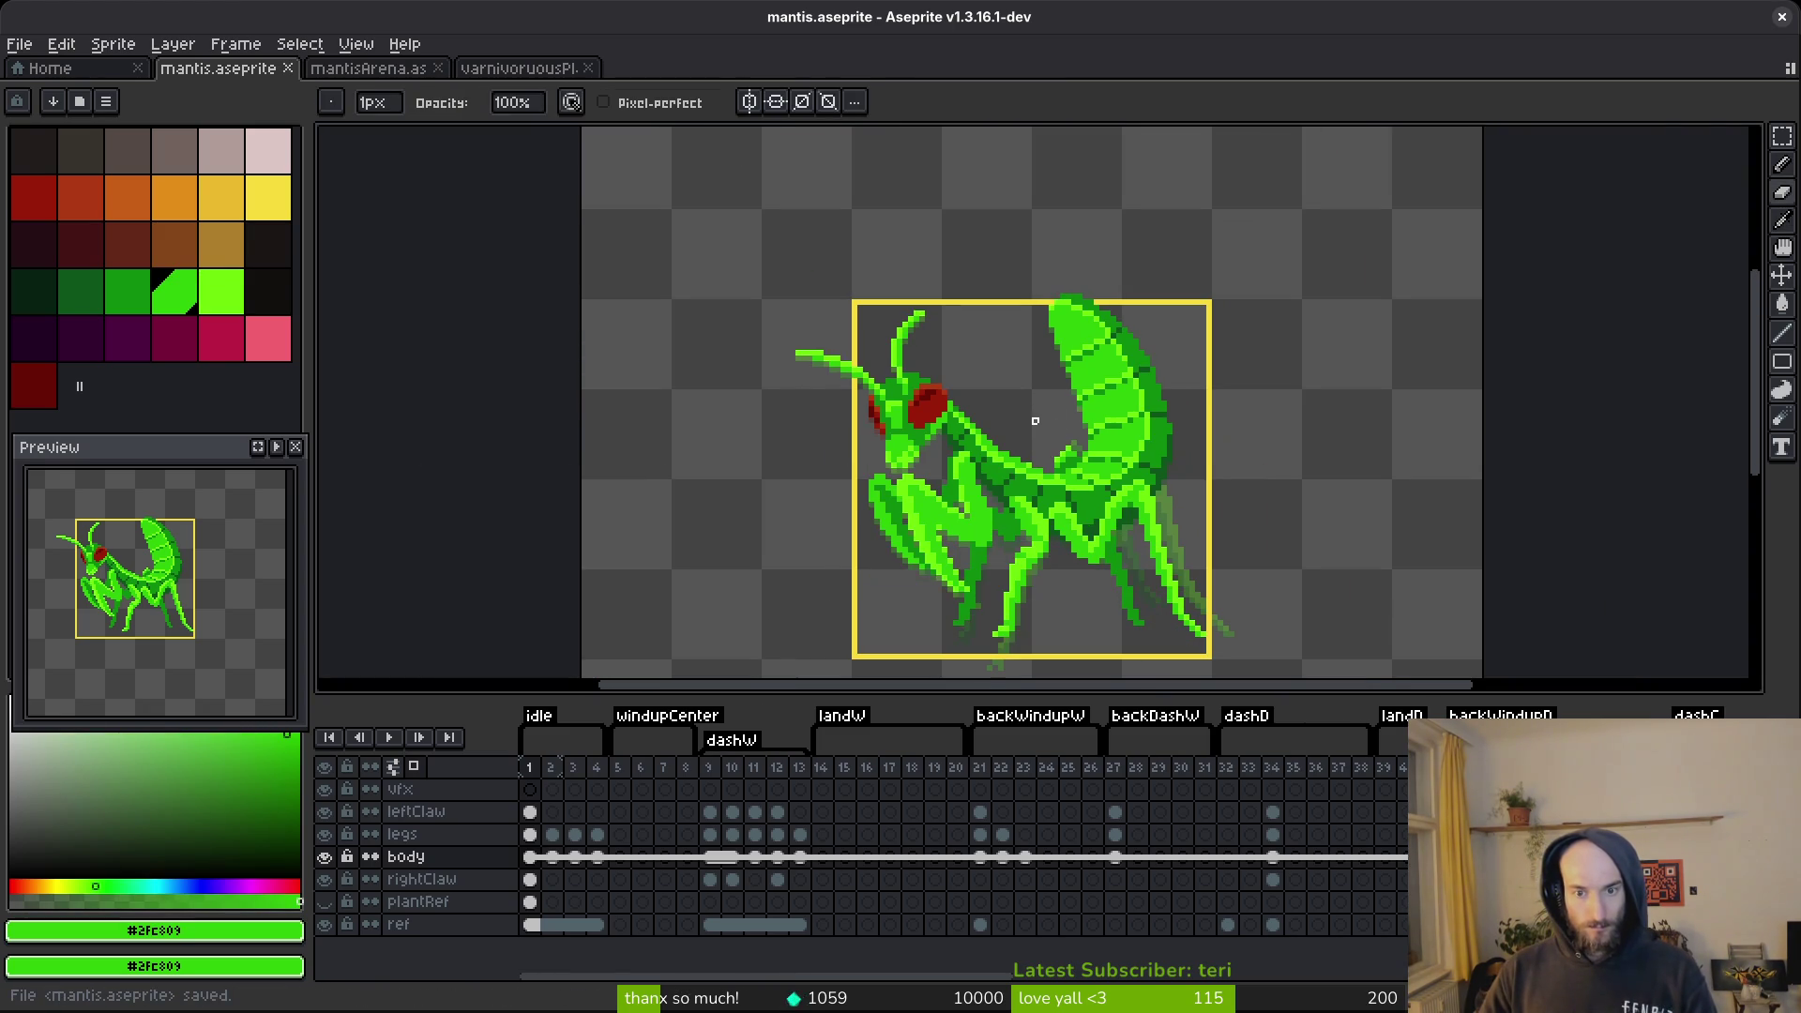
scroll(1035, 414, "up", 5)
scroll(1021, 392, "down", 1)
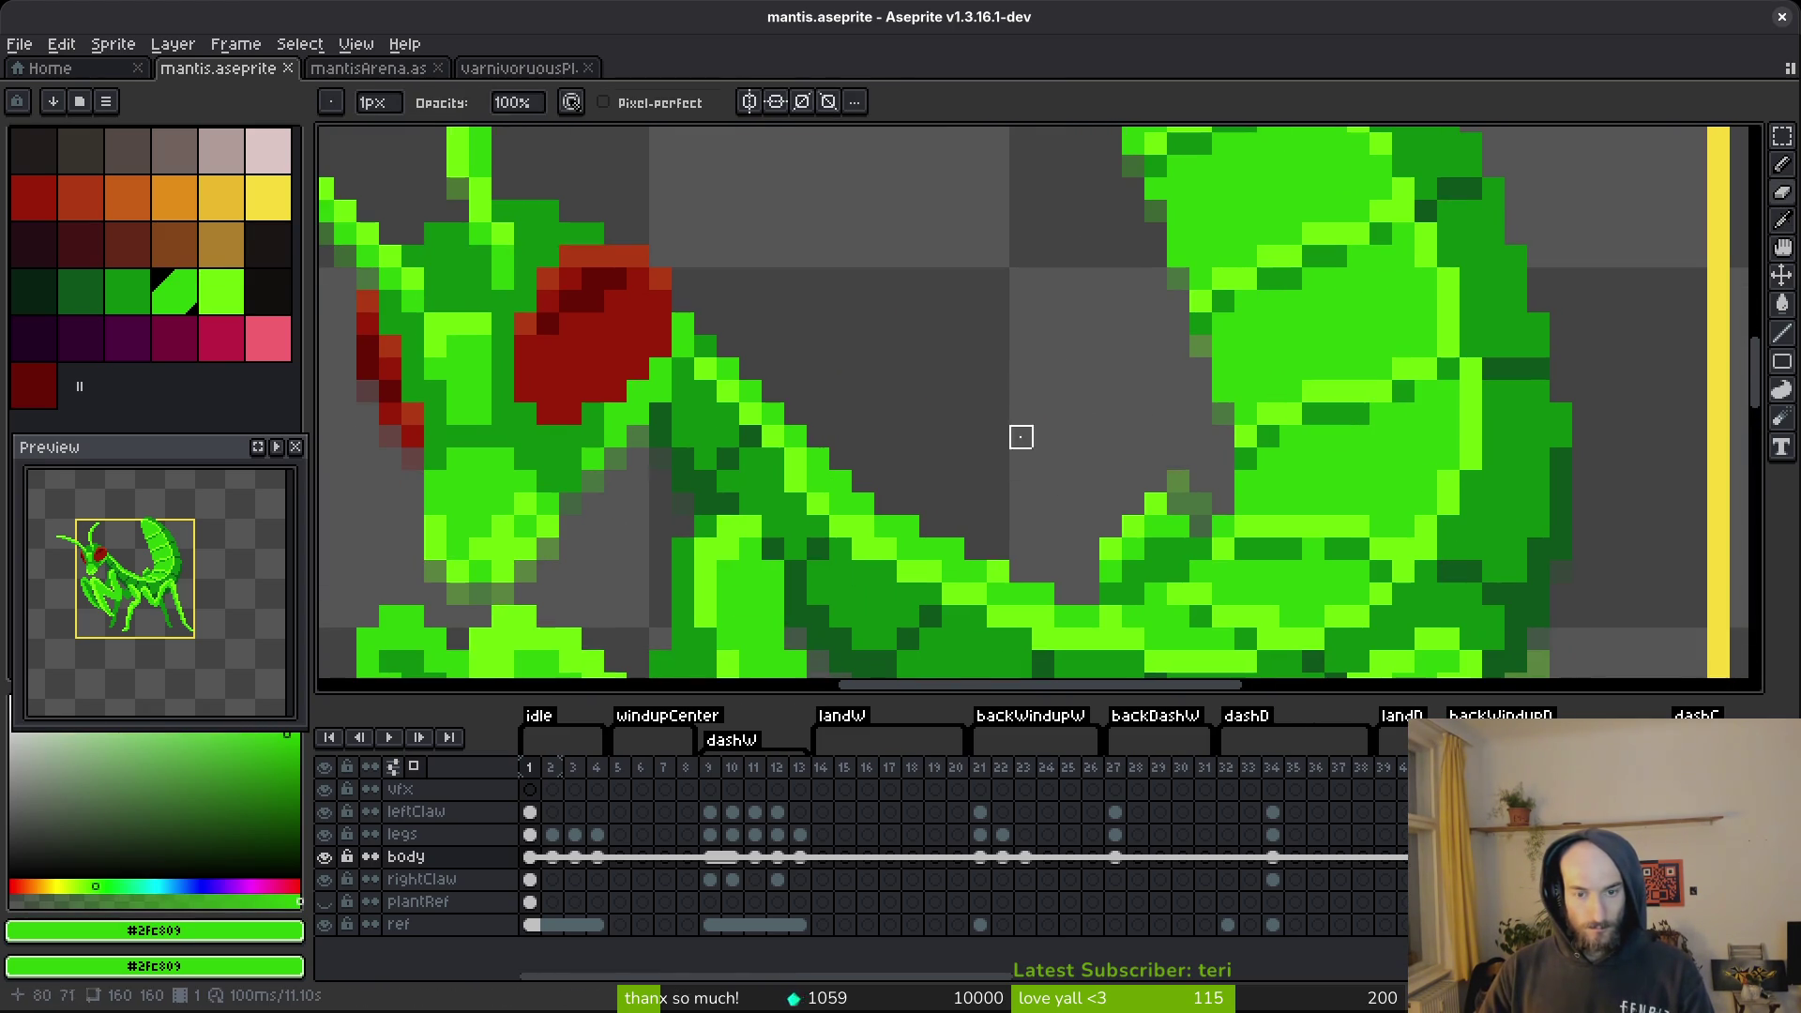
left_click(998, 550)
key("i")
scroll(1007, 341, "down", 5)
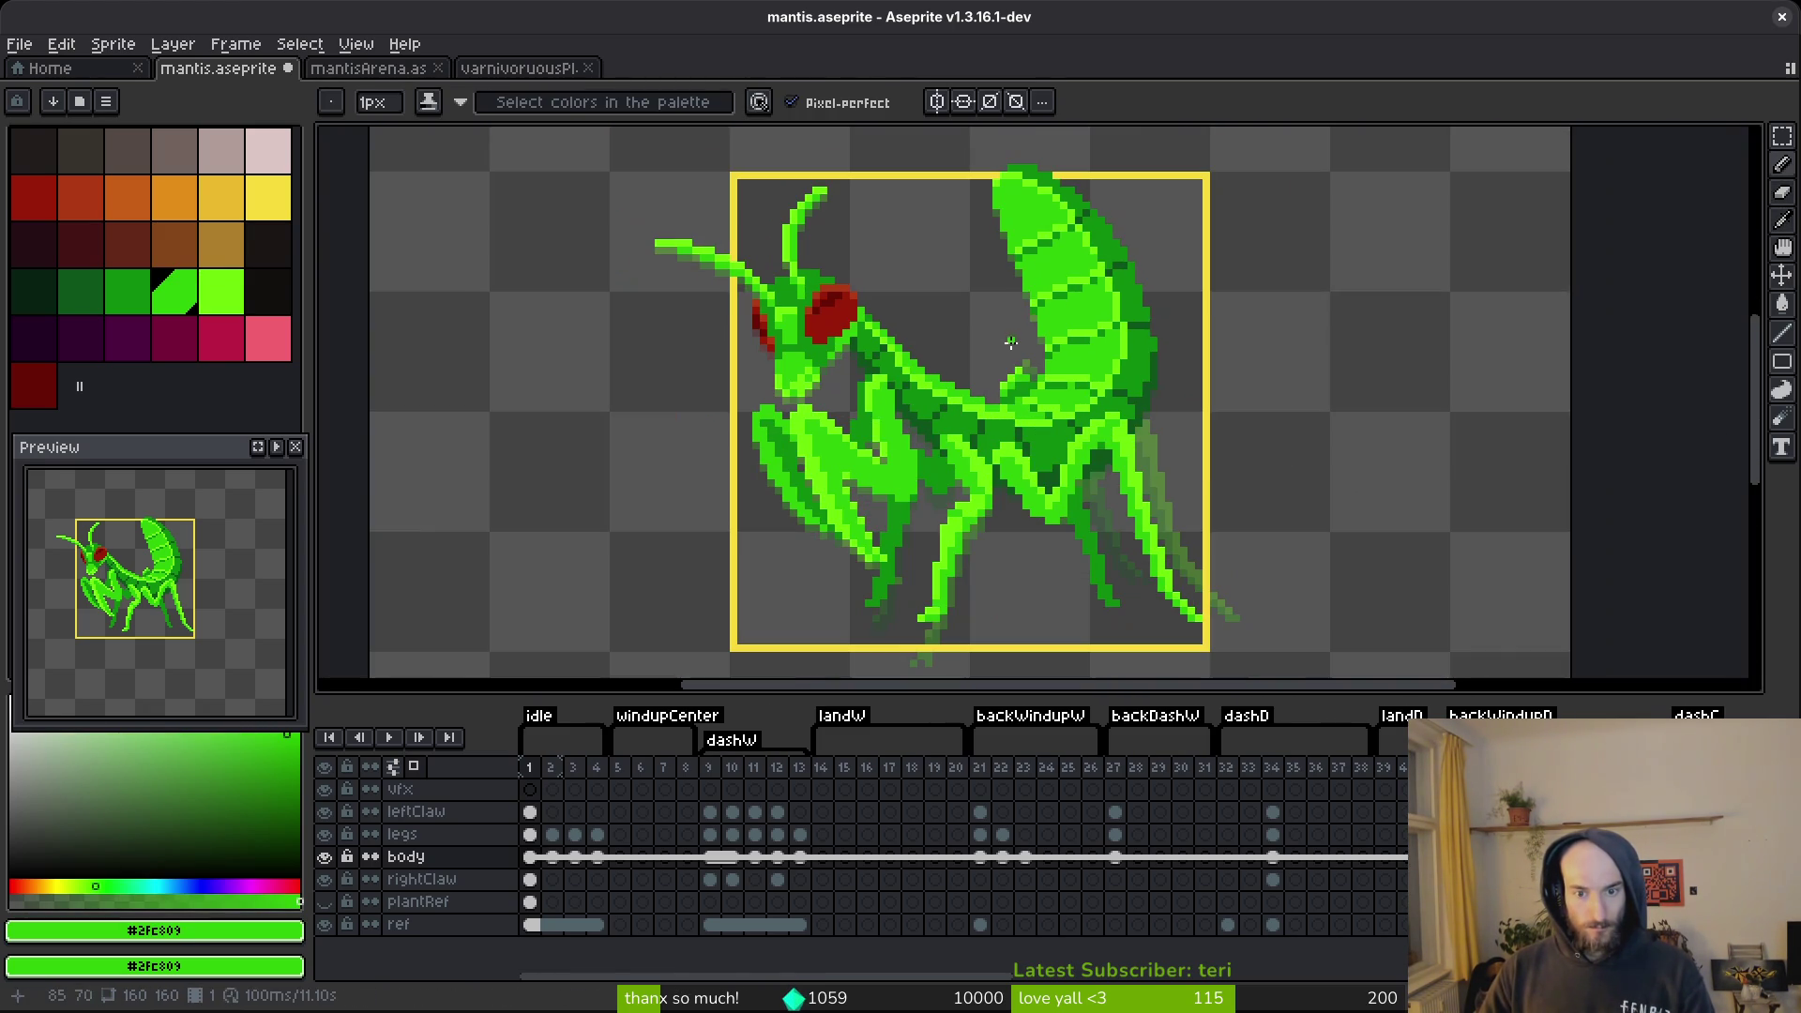
scroll(1037, 451, "up", 3)
key("ctrl+s")
scroll(972, 384, "down", 3)
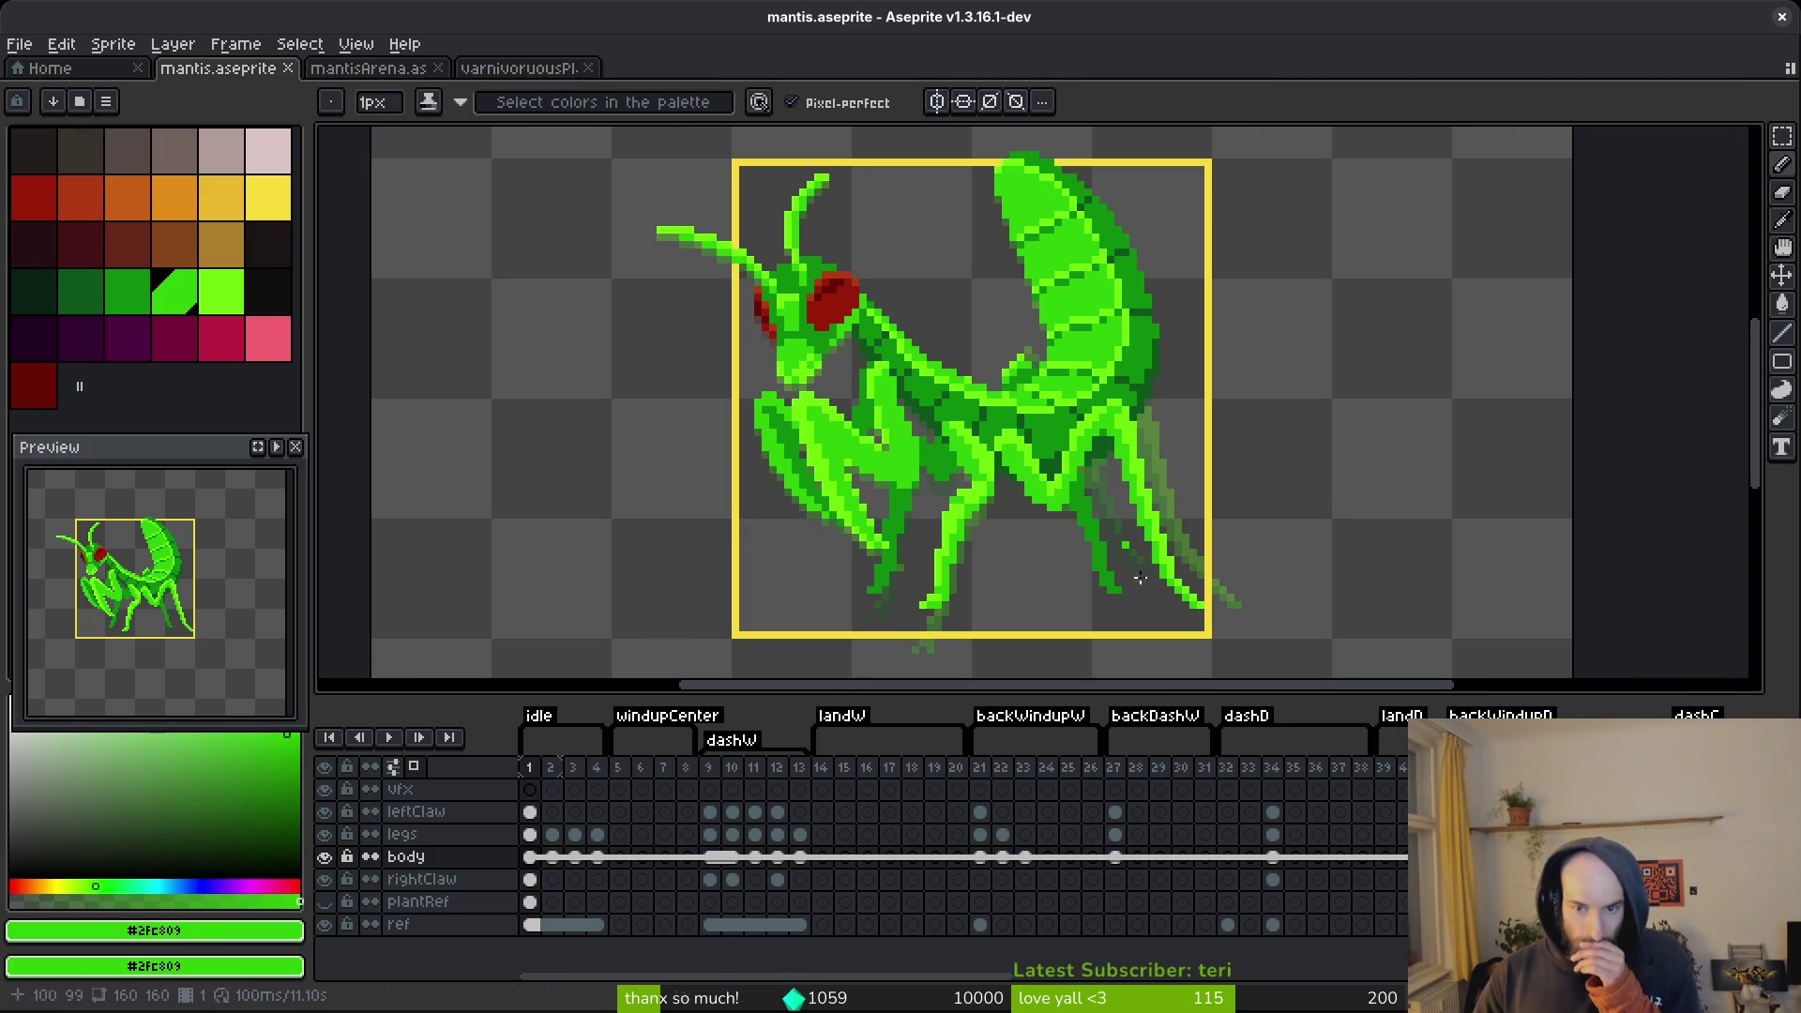
scroll(1165, 605, "up", 1)
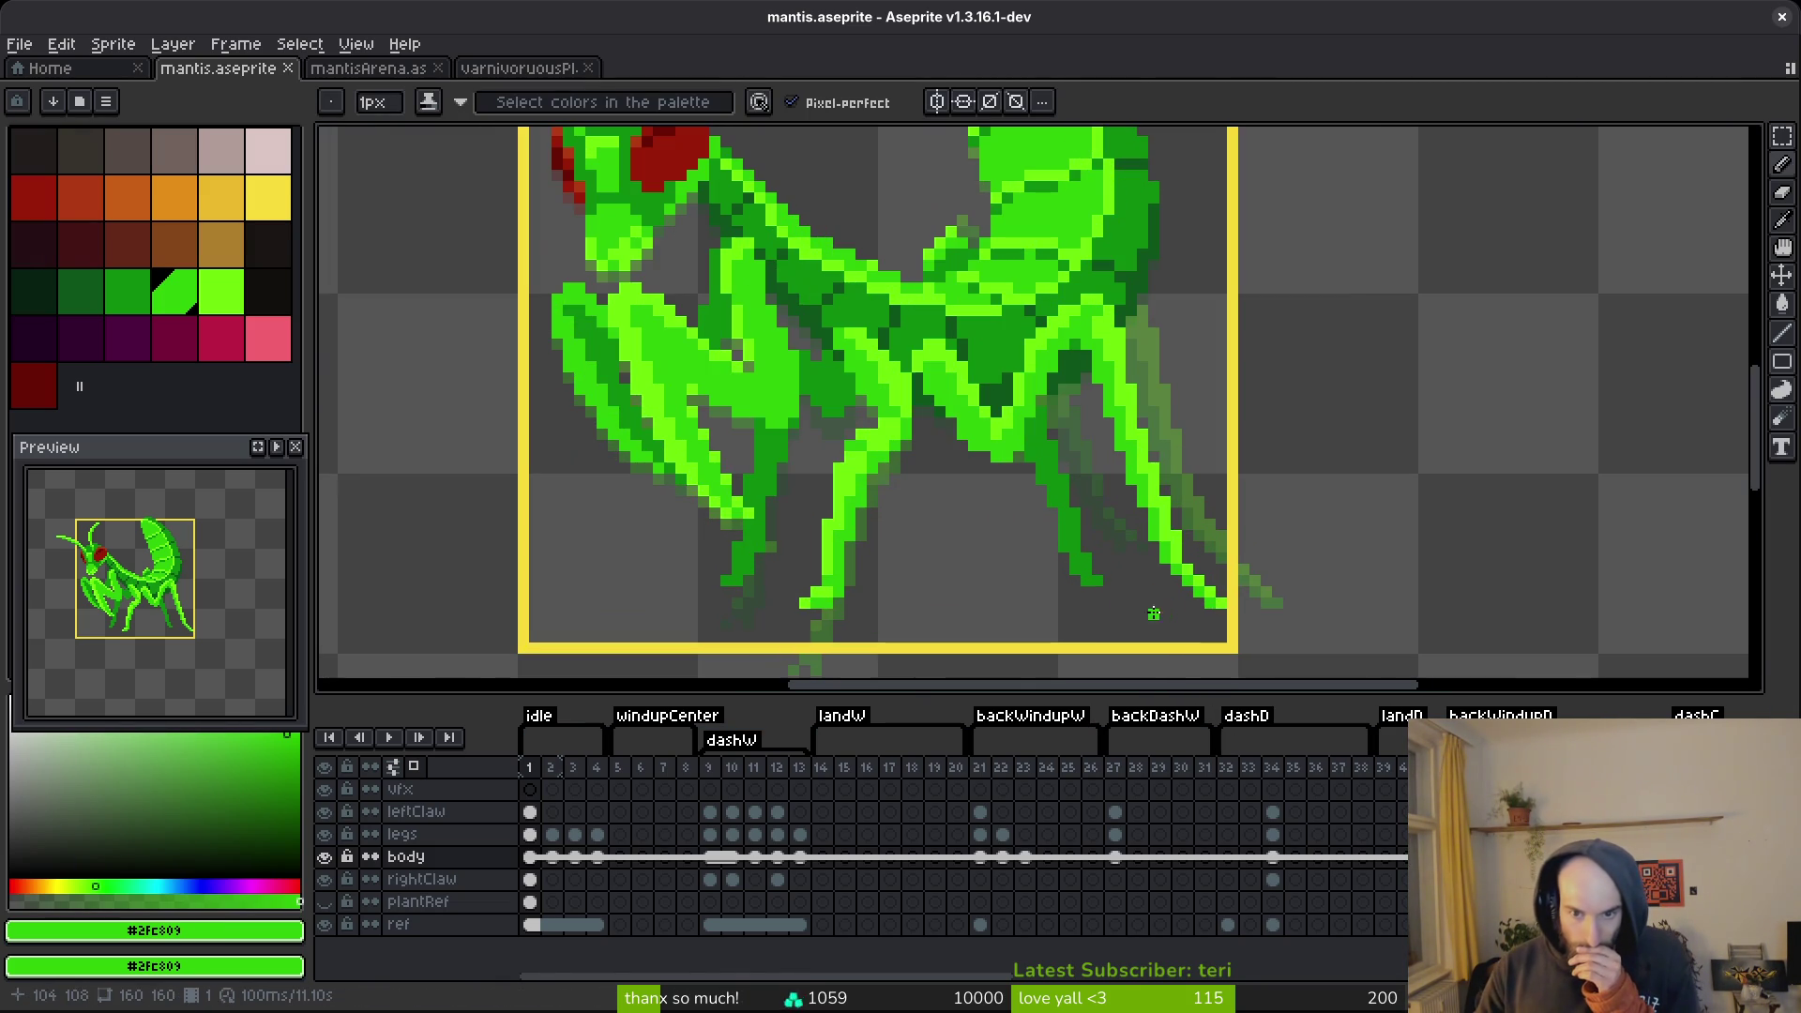
Discard a stray straight line drawn left from the leg tip and save the sprite.
left_click_drag(1179, 603, 877, 605)
key("ctrl+z")
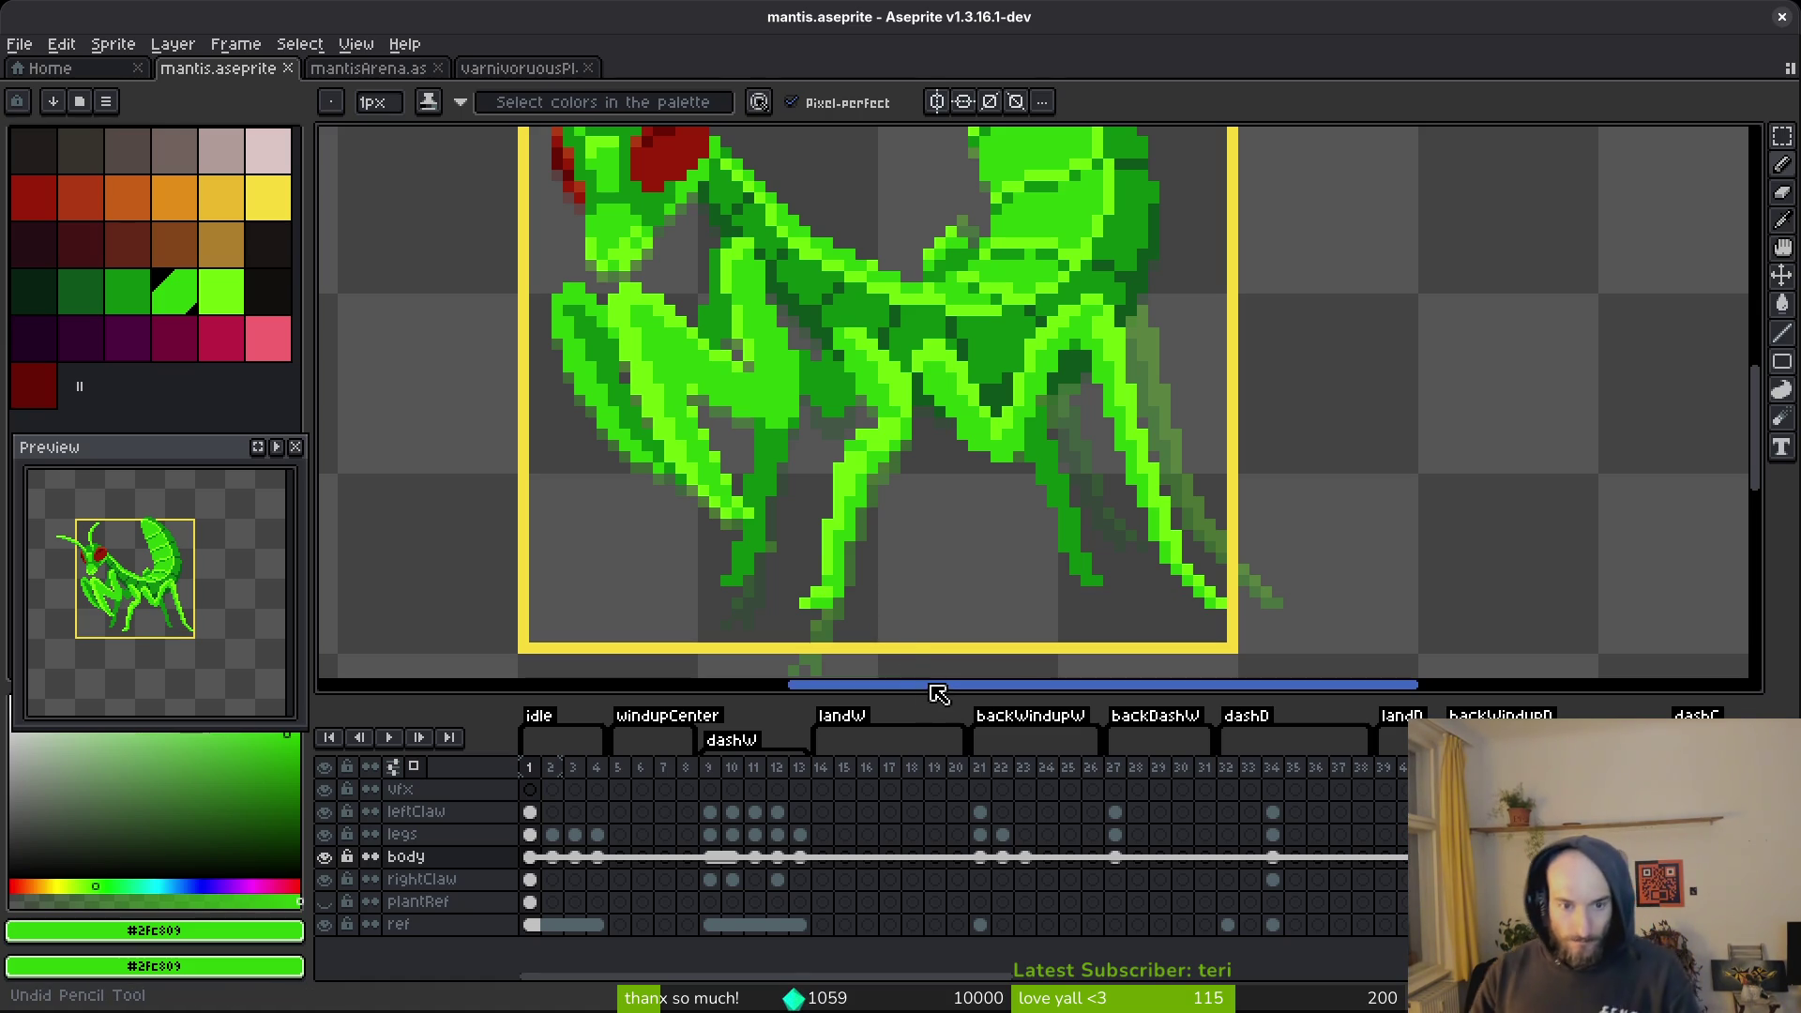
key("shift")
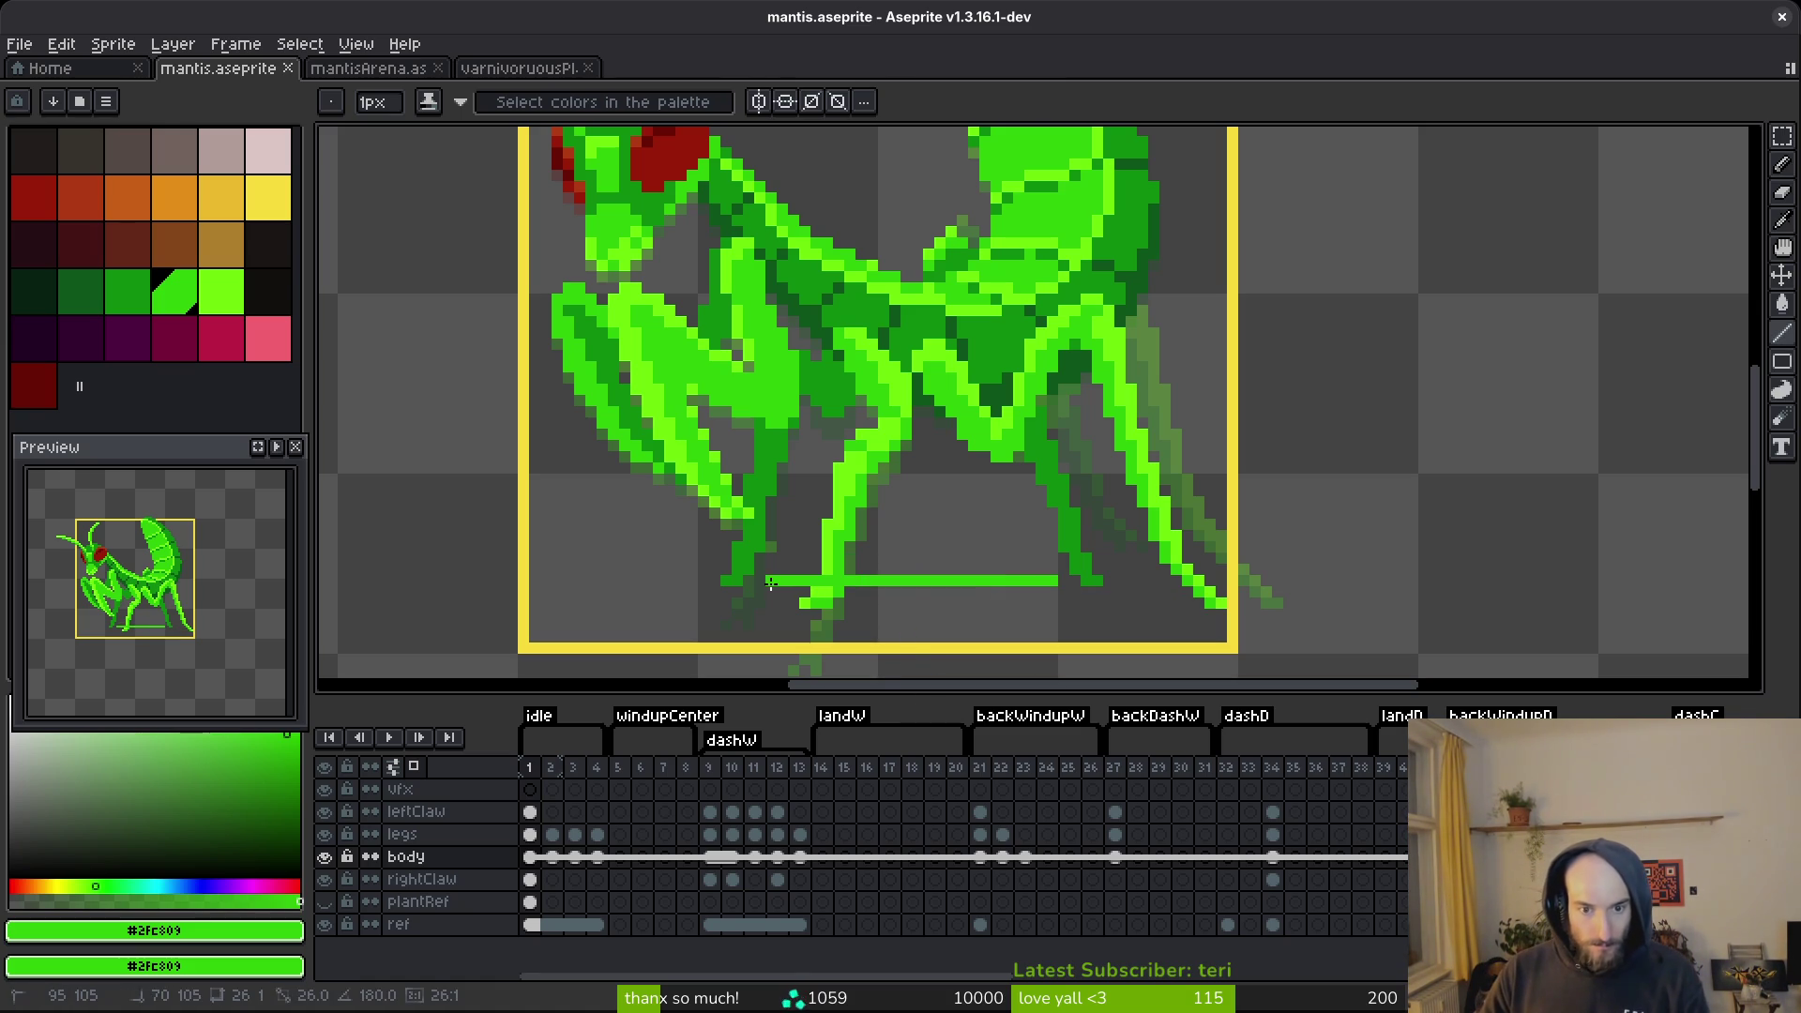
scroll(1097, 603, "down", 2)
key("ctrl+s")
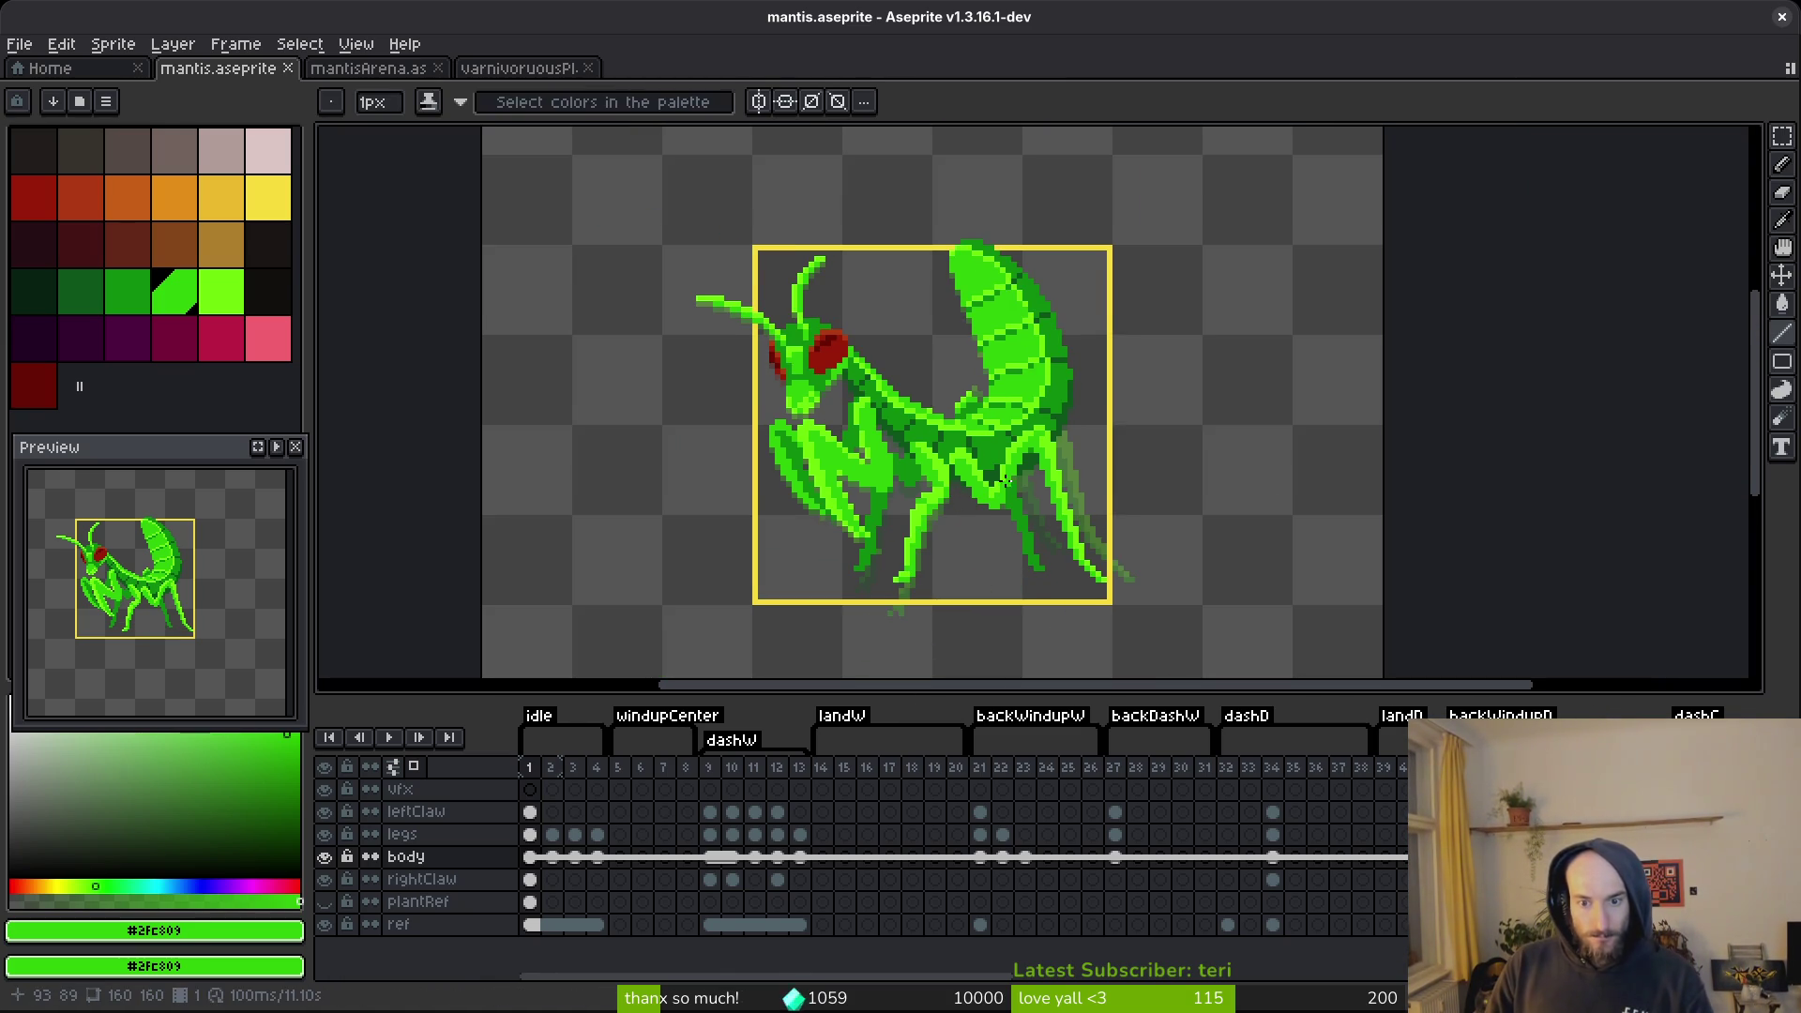
scroll(1002, 501, "down", 2)
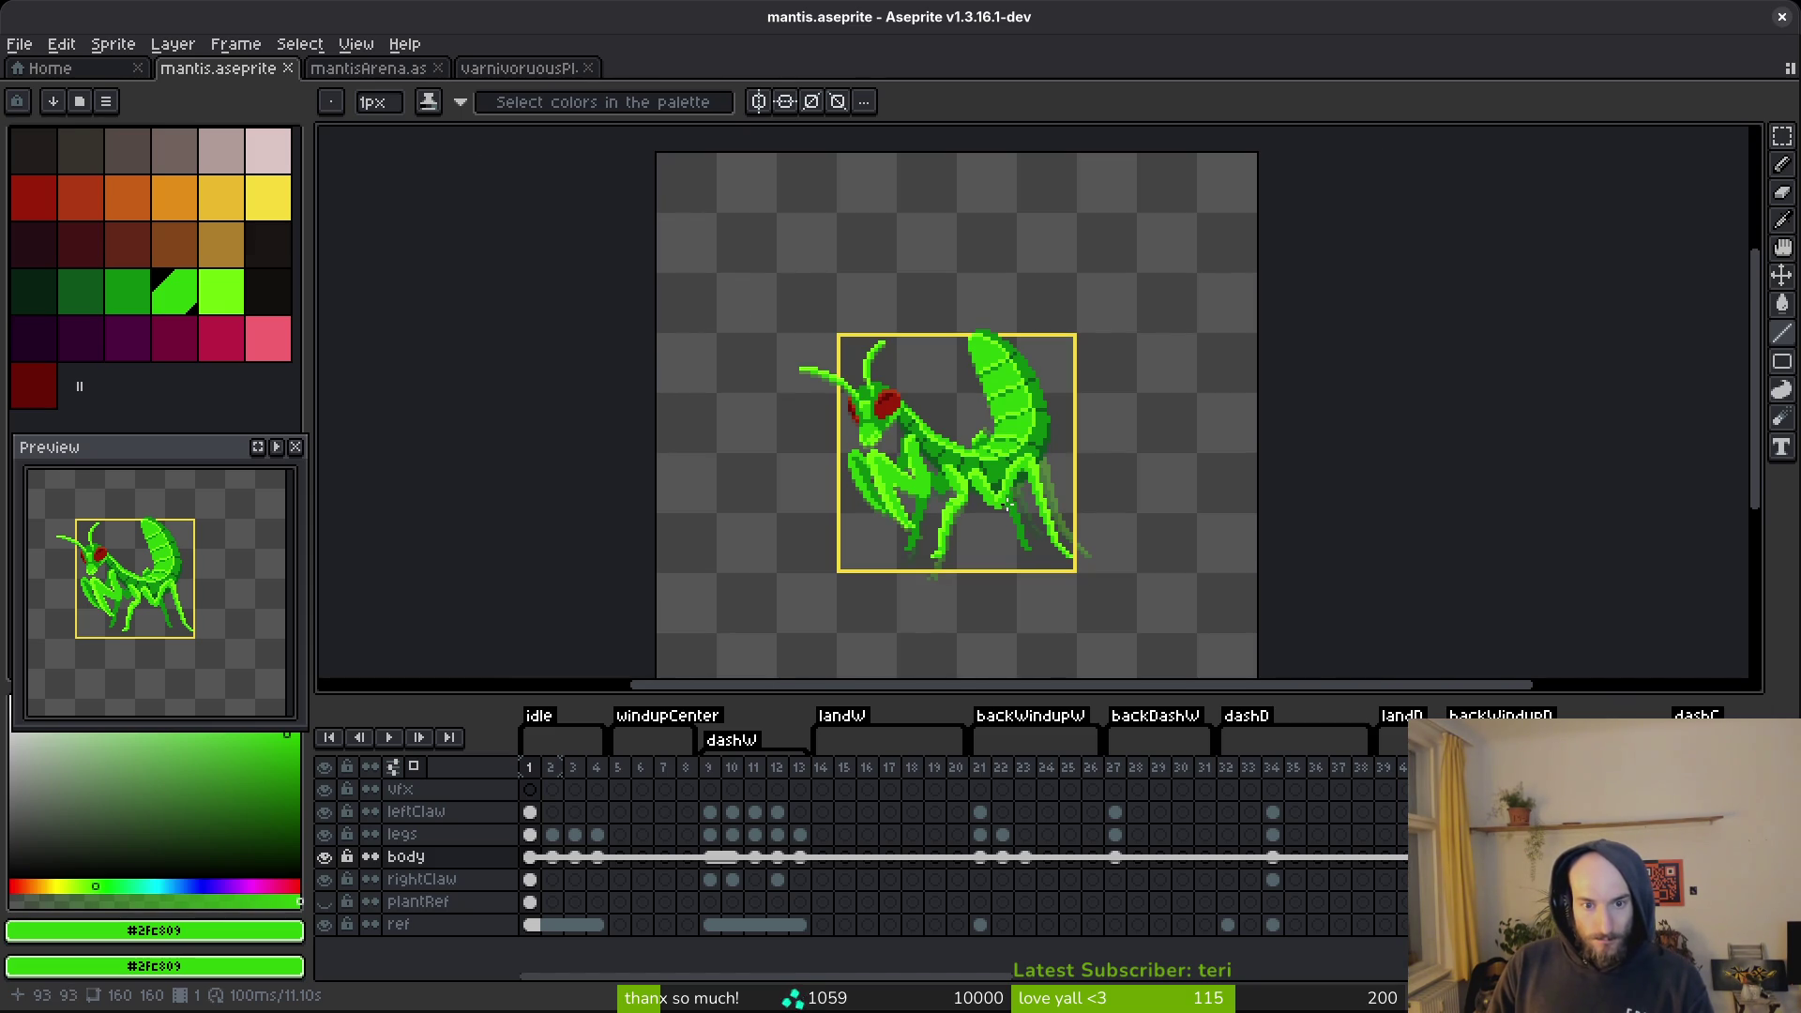
scroll(1000, 507, "up", 1)
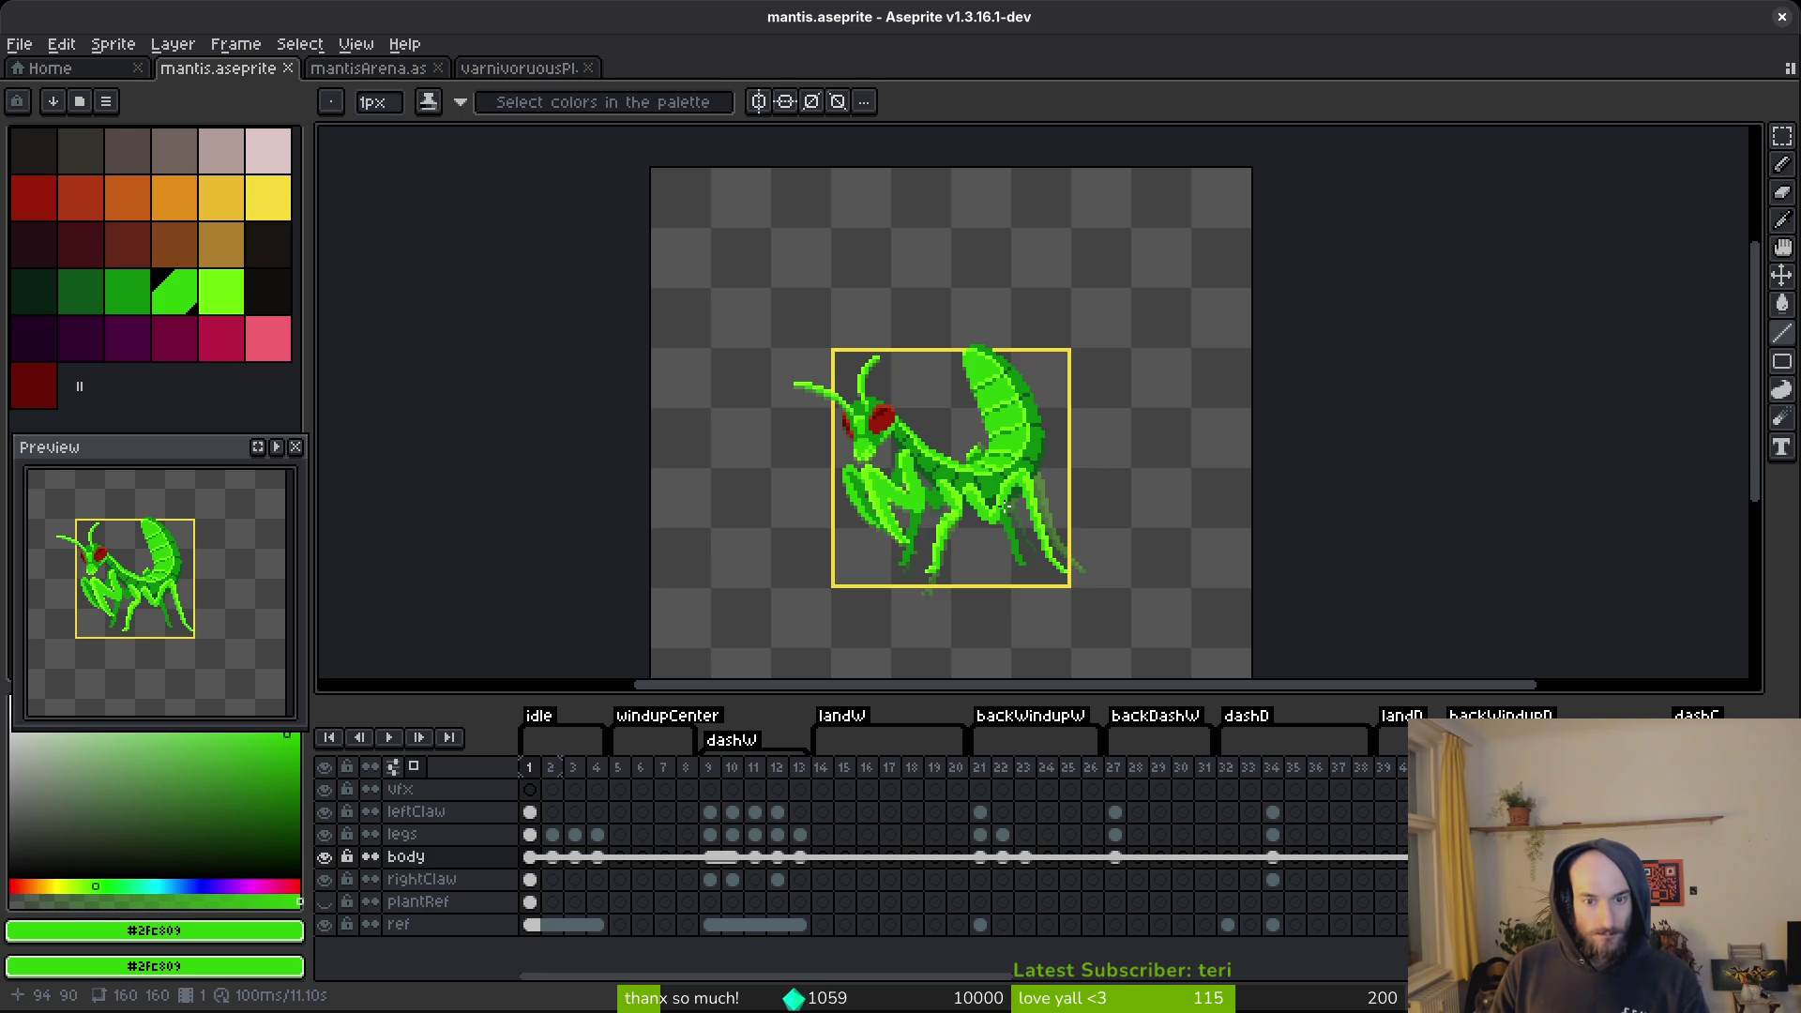
scroll(1003, 507, "up", 1)
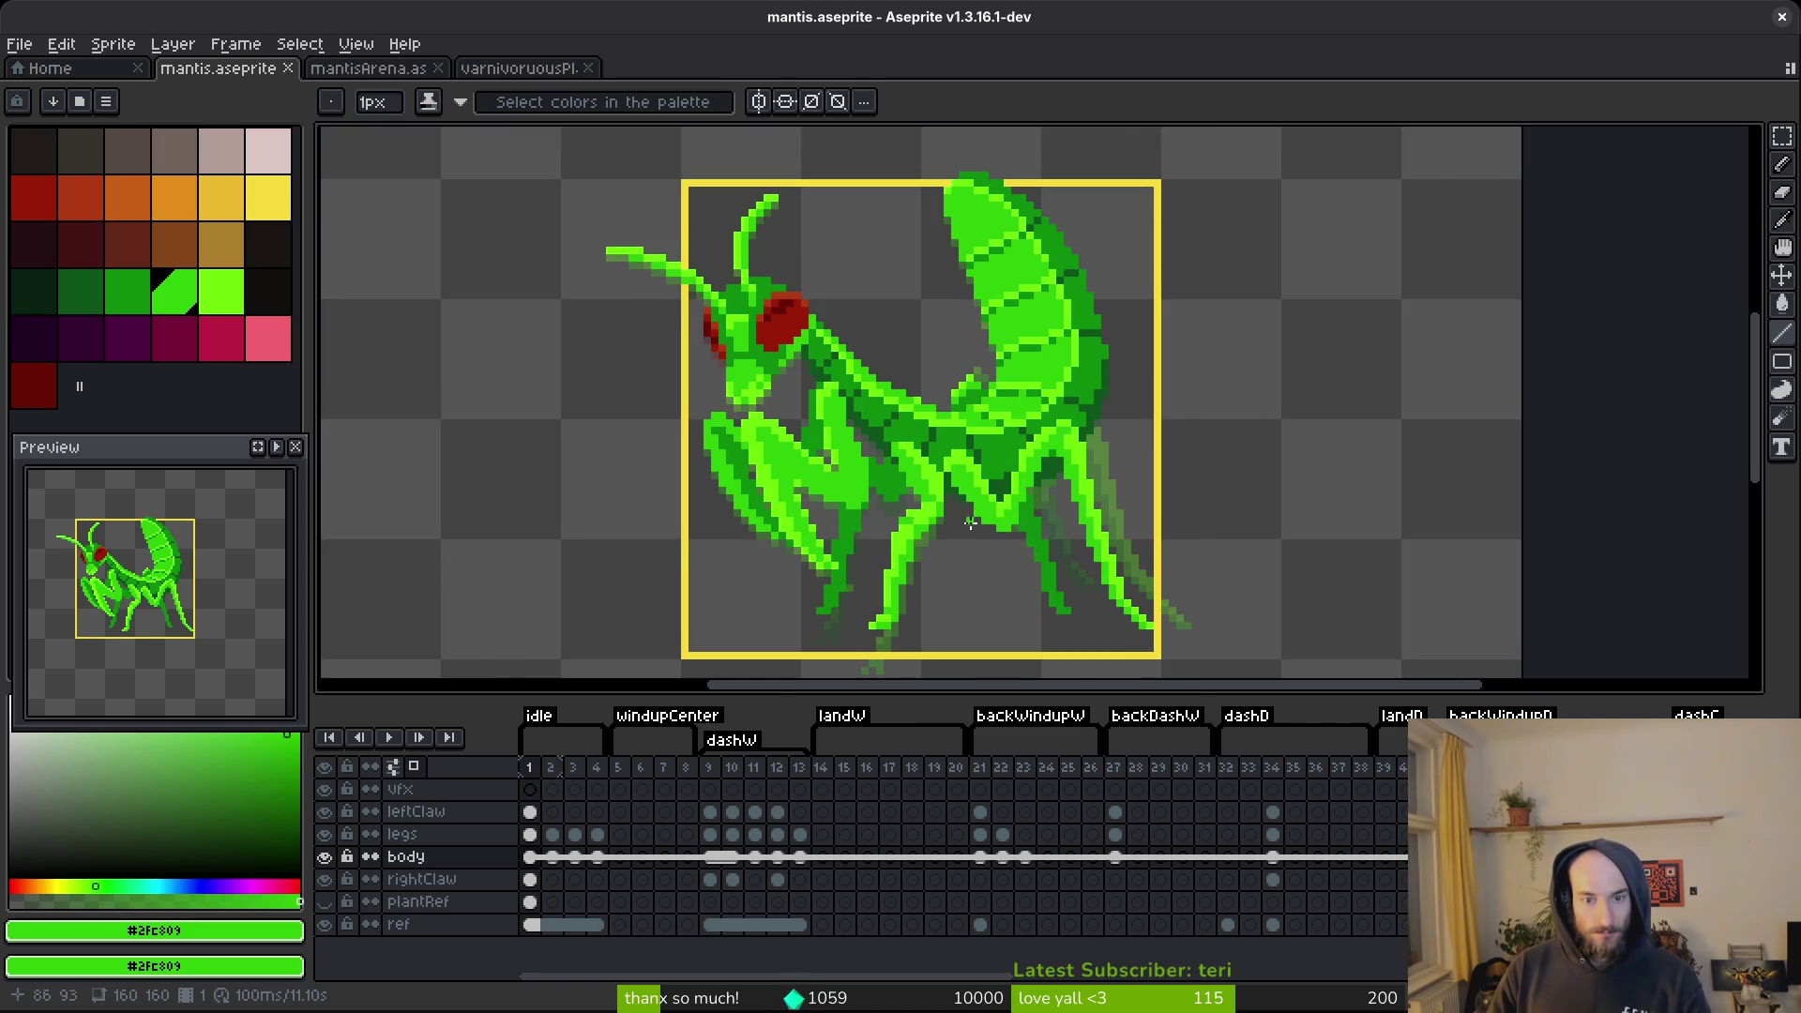
scroll(992, 450, "down", 2)
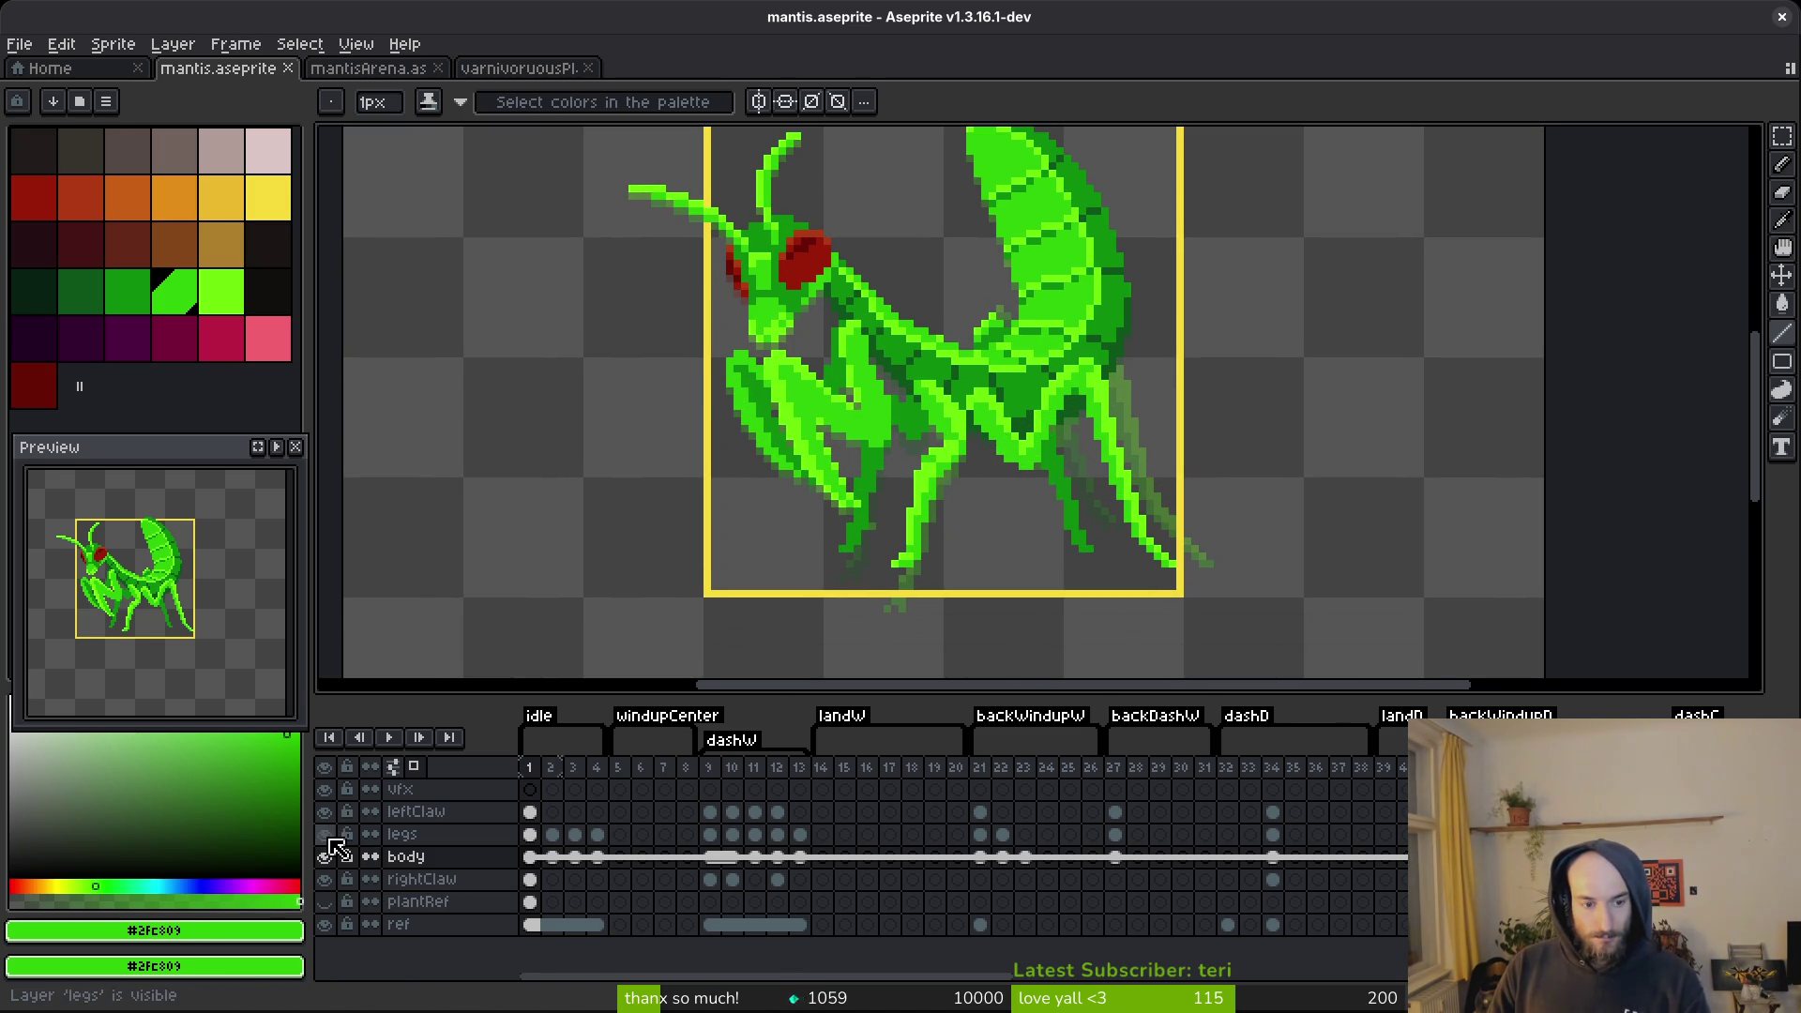
Select the legs layer, nudge its marquee selection one pixel left and back, deselect, and save.
left_click(323, 833)
left_click(326, 837)
left_click(401, 834)
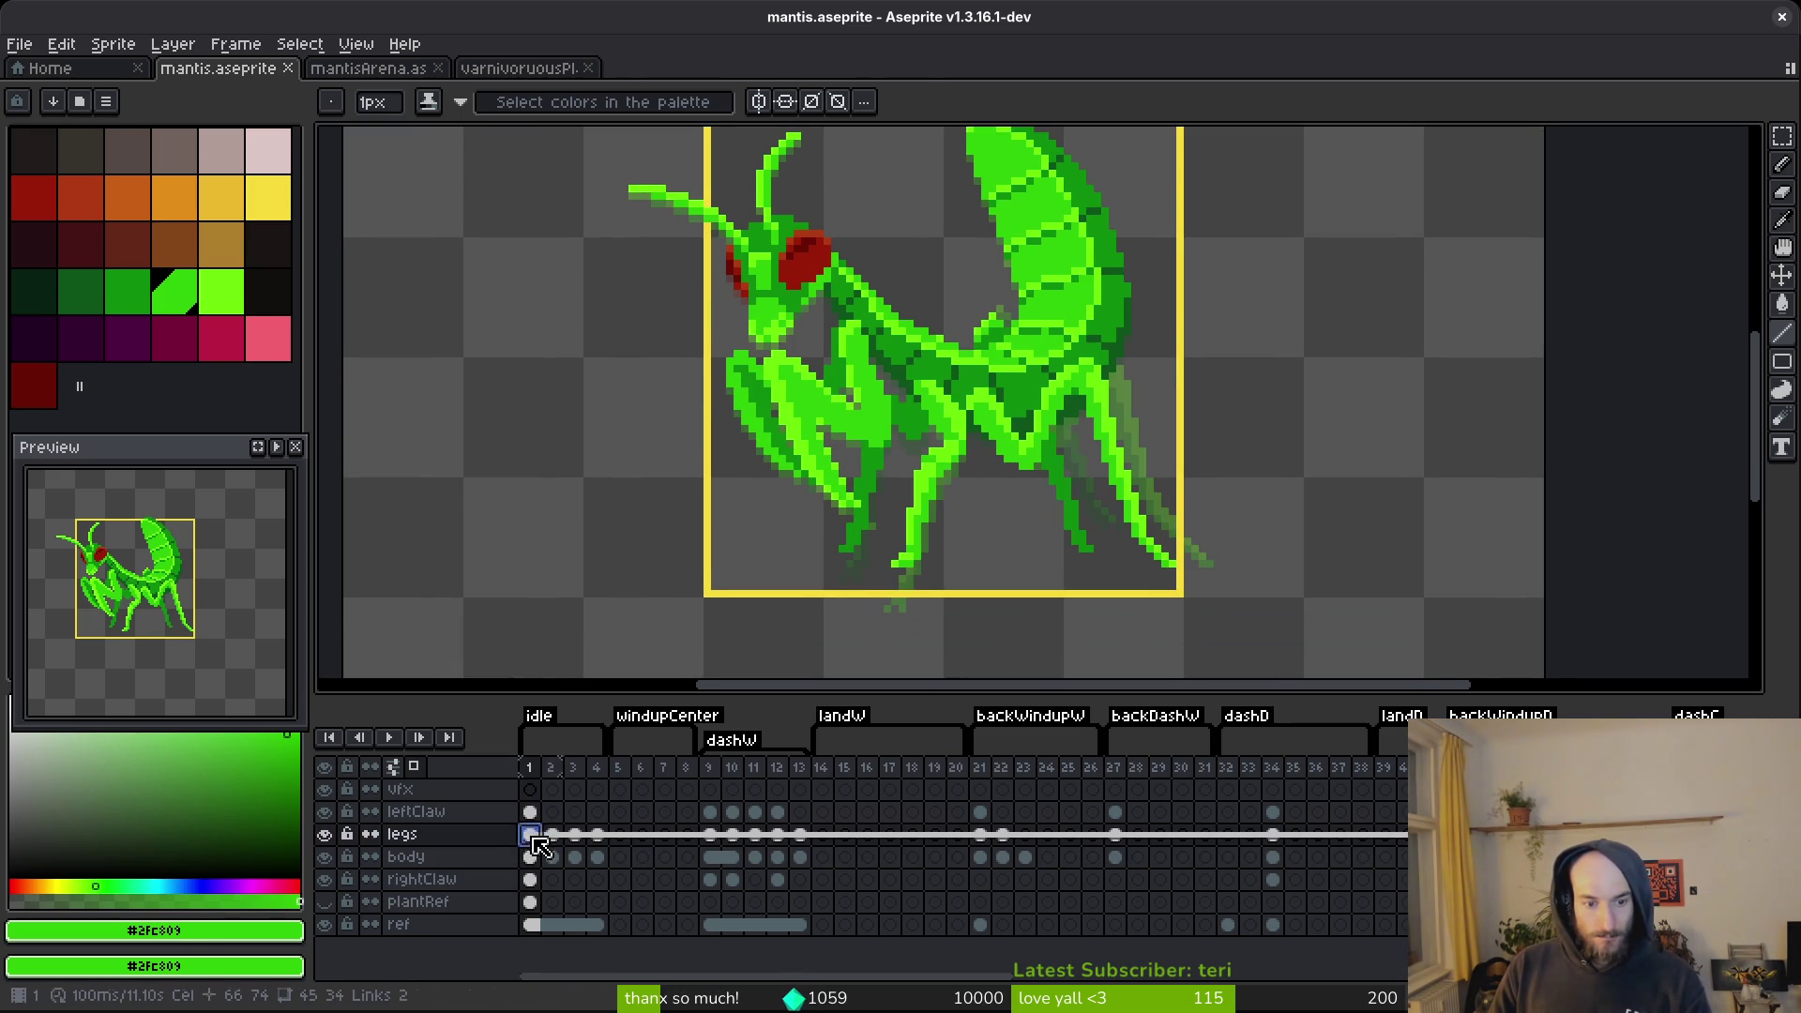
key("m")
mouse_move(1268, 205)
left_mouse_down()
mouse_move(821, 661)
mouse_move(682, 675)
left_mouse_up()
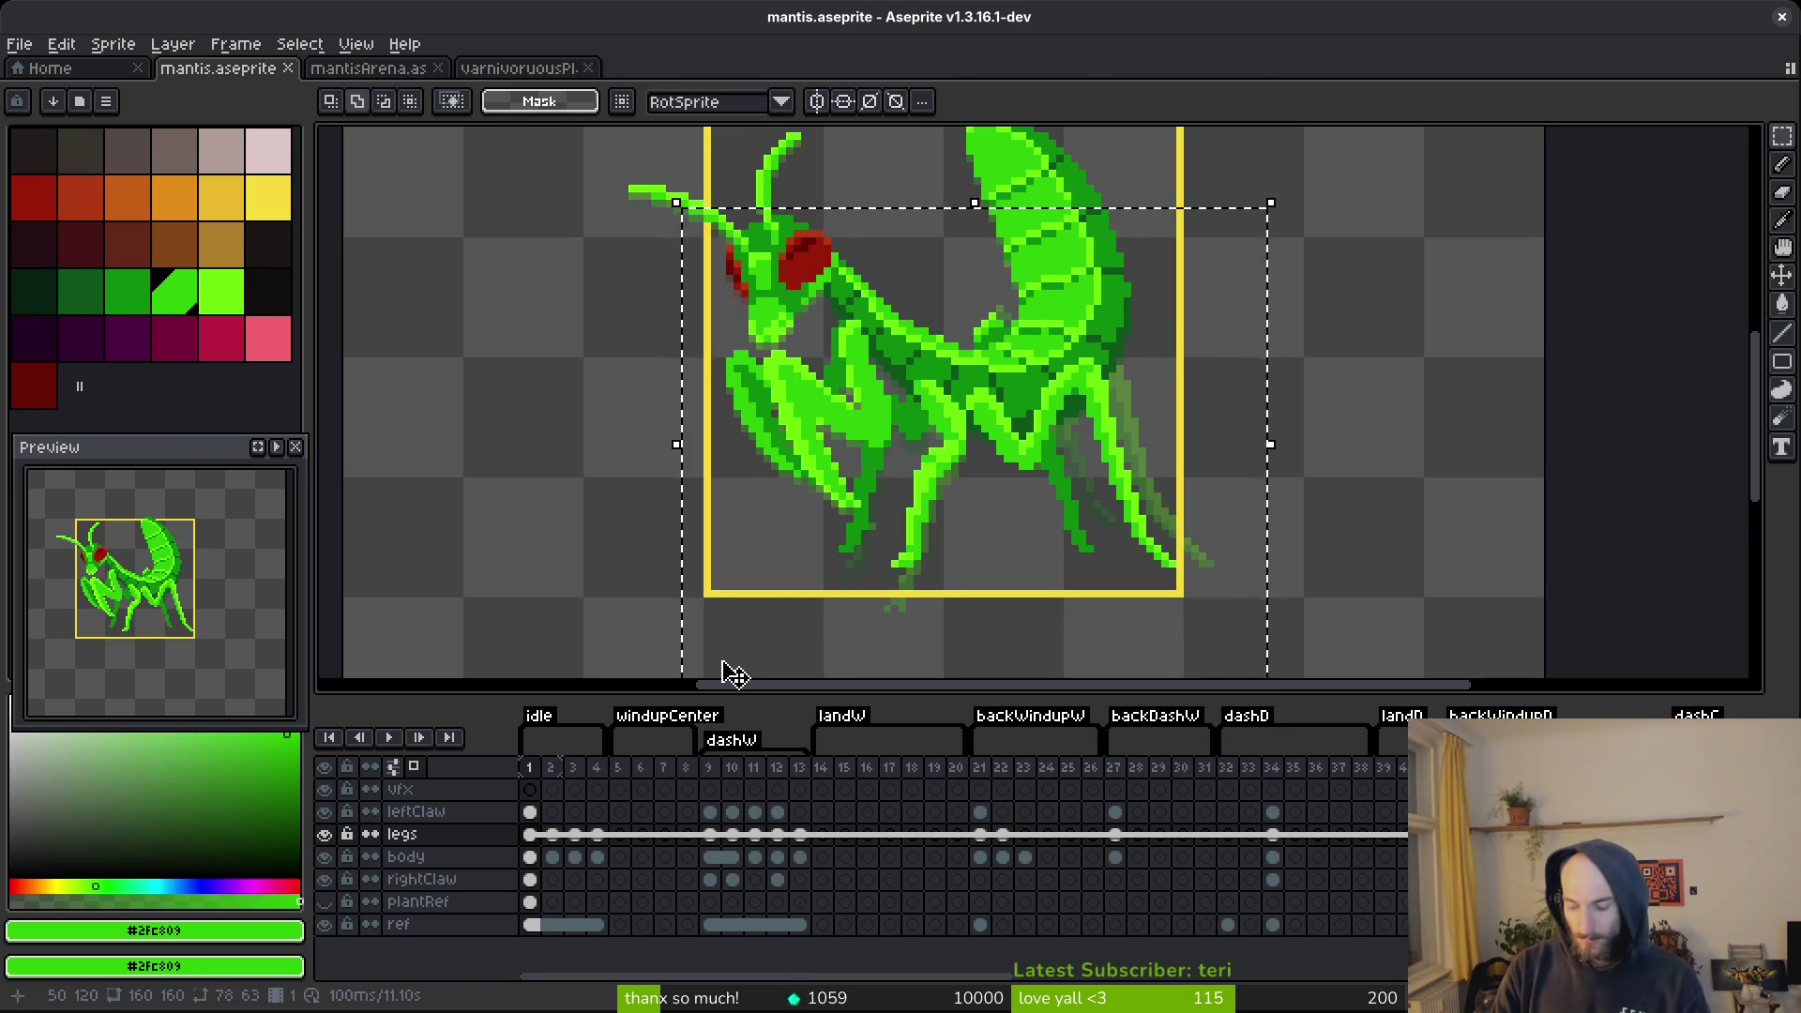
key("Left")
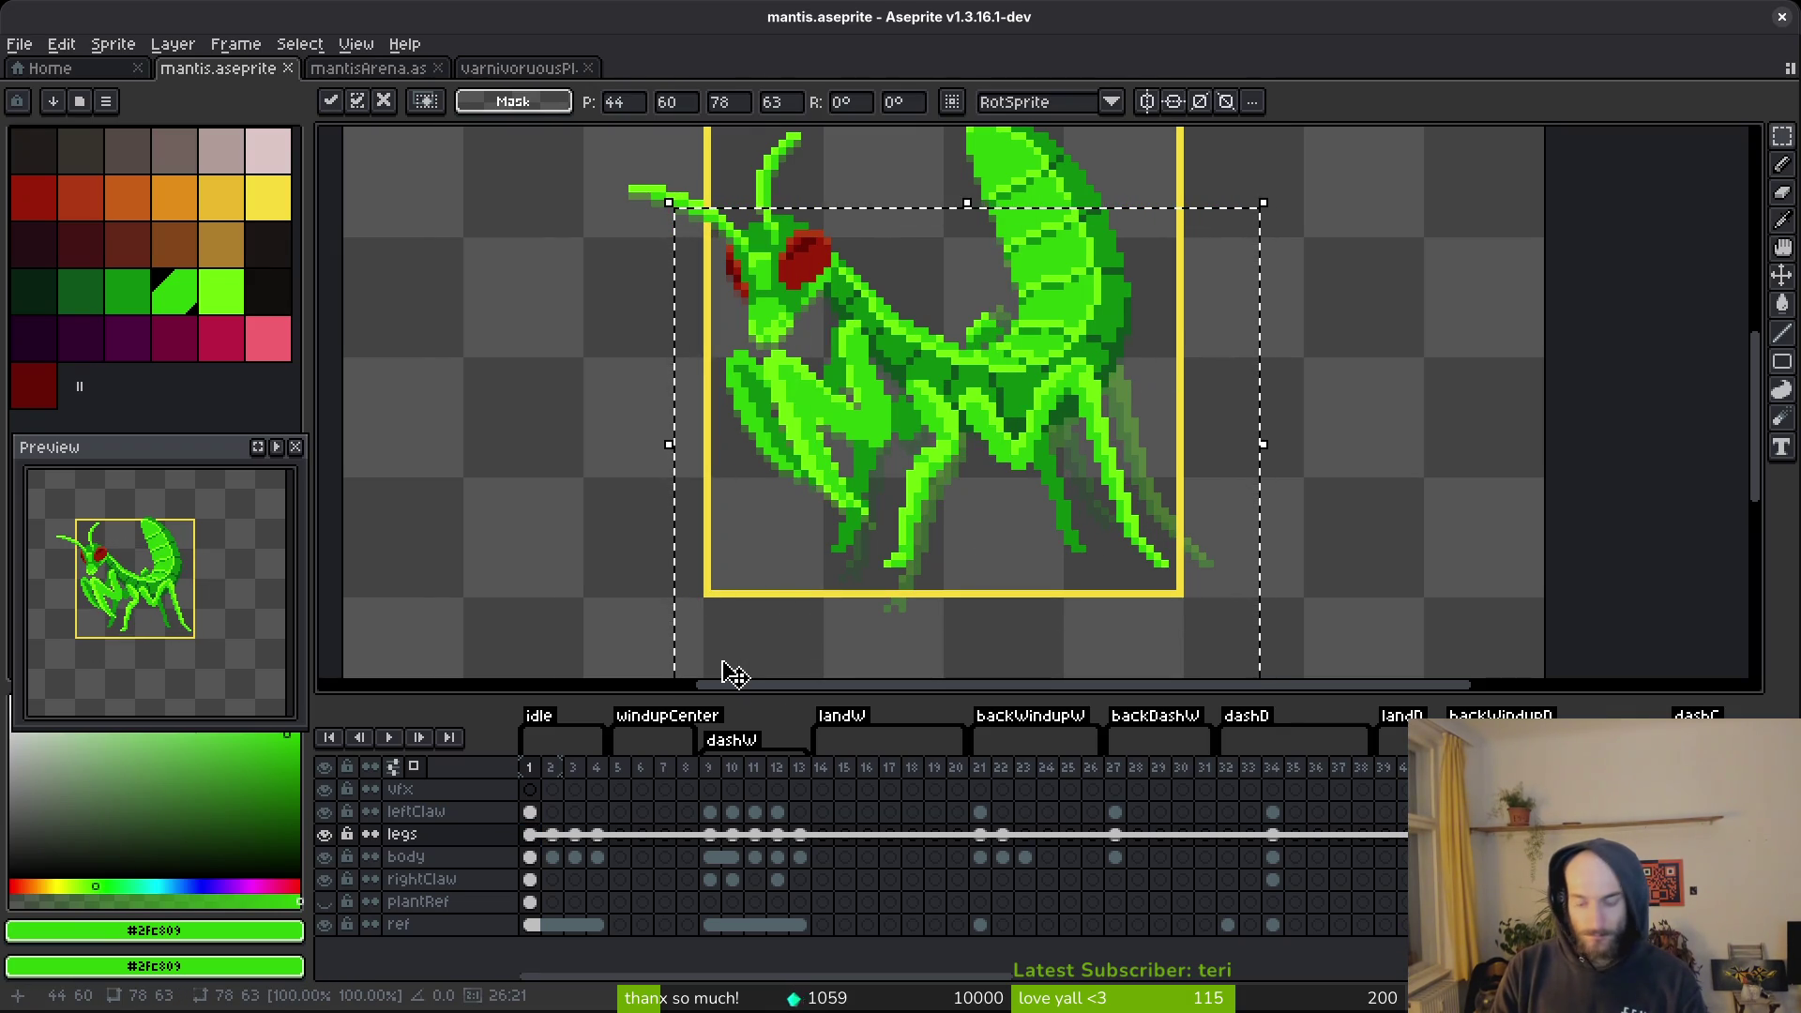
key("Right")
key("ctrl+d")
key("ctrl+s")
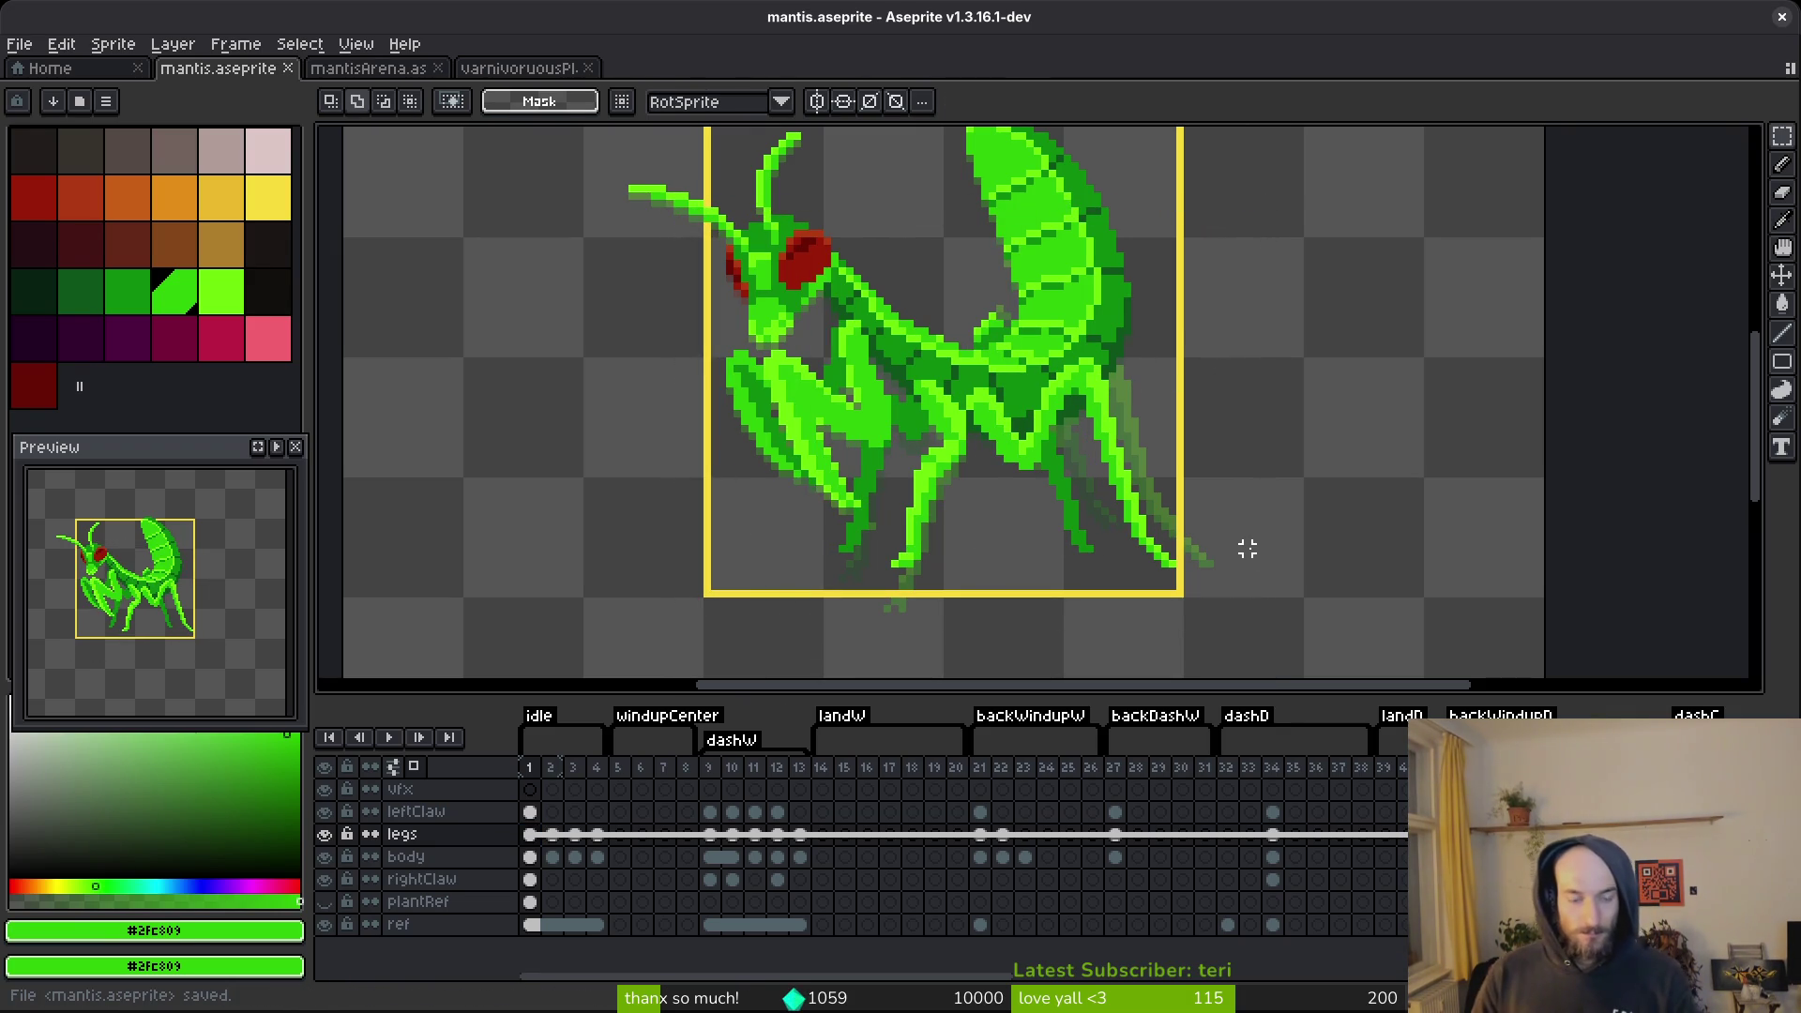
Toggle the legs, body and rightClaw layers' visibility to compare, leaving them visible.
left_click(324, 834)
left_click(325, 833)
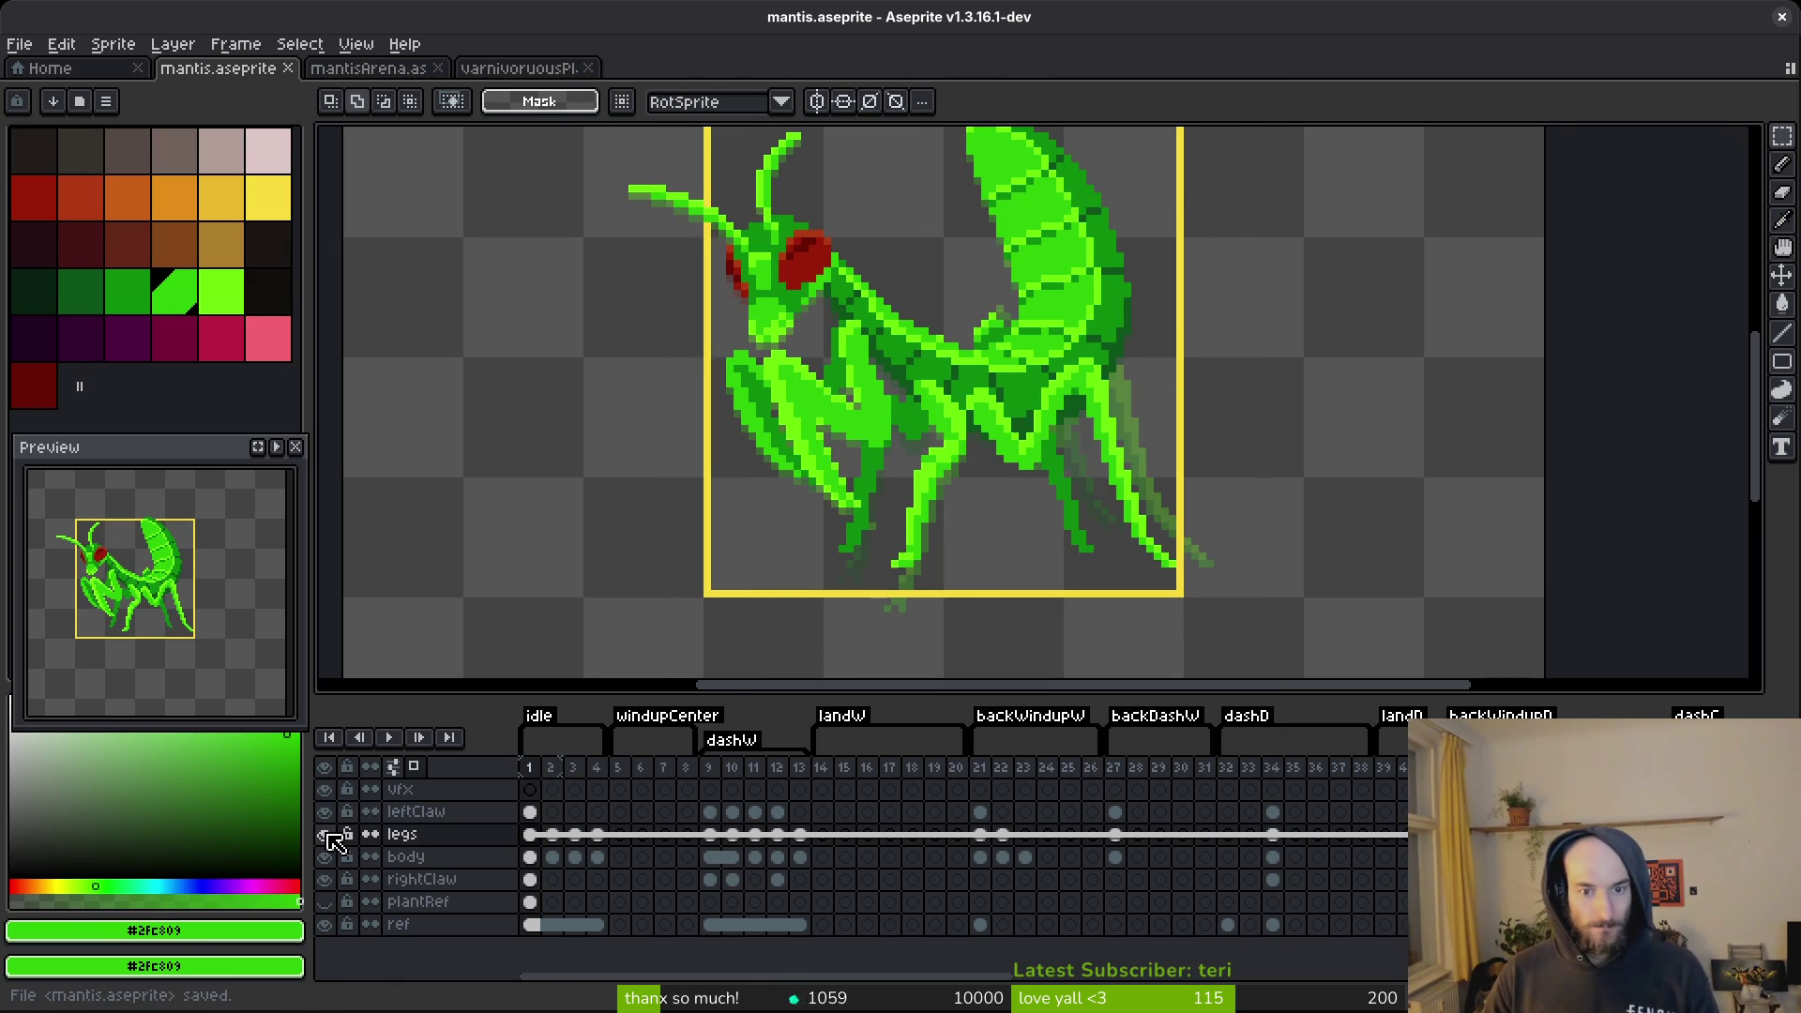
left_click(325, 856)
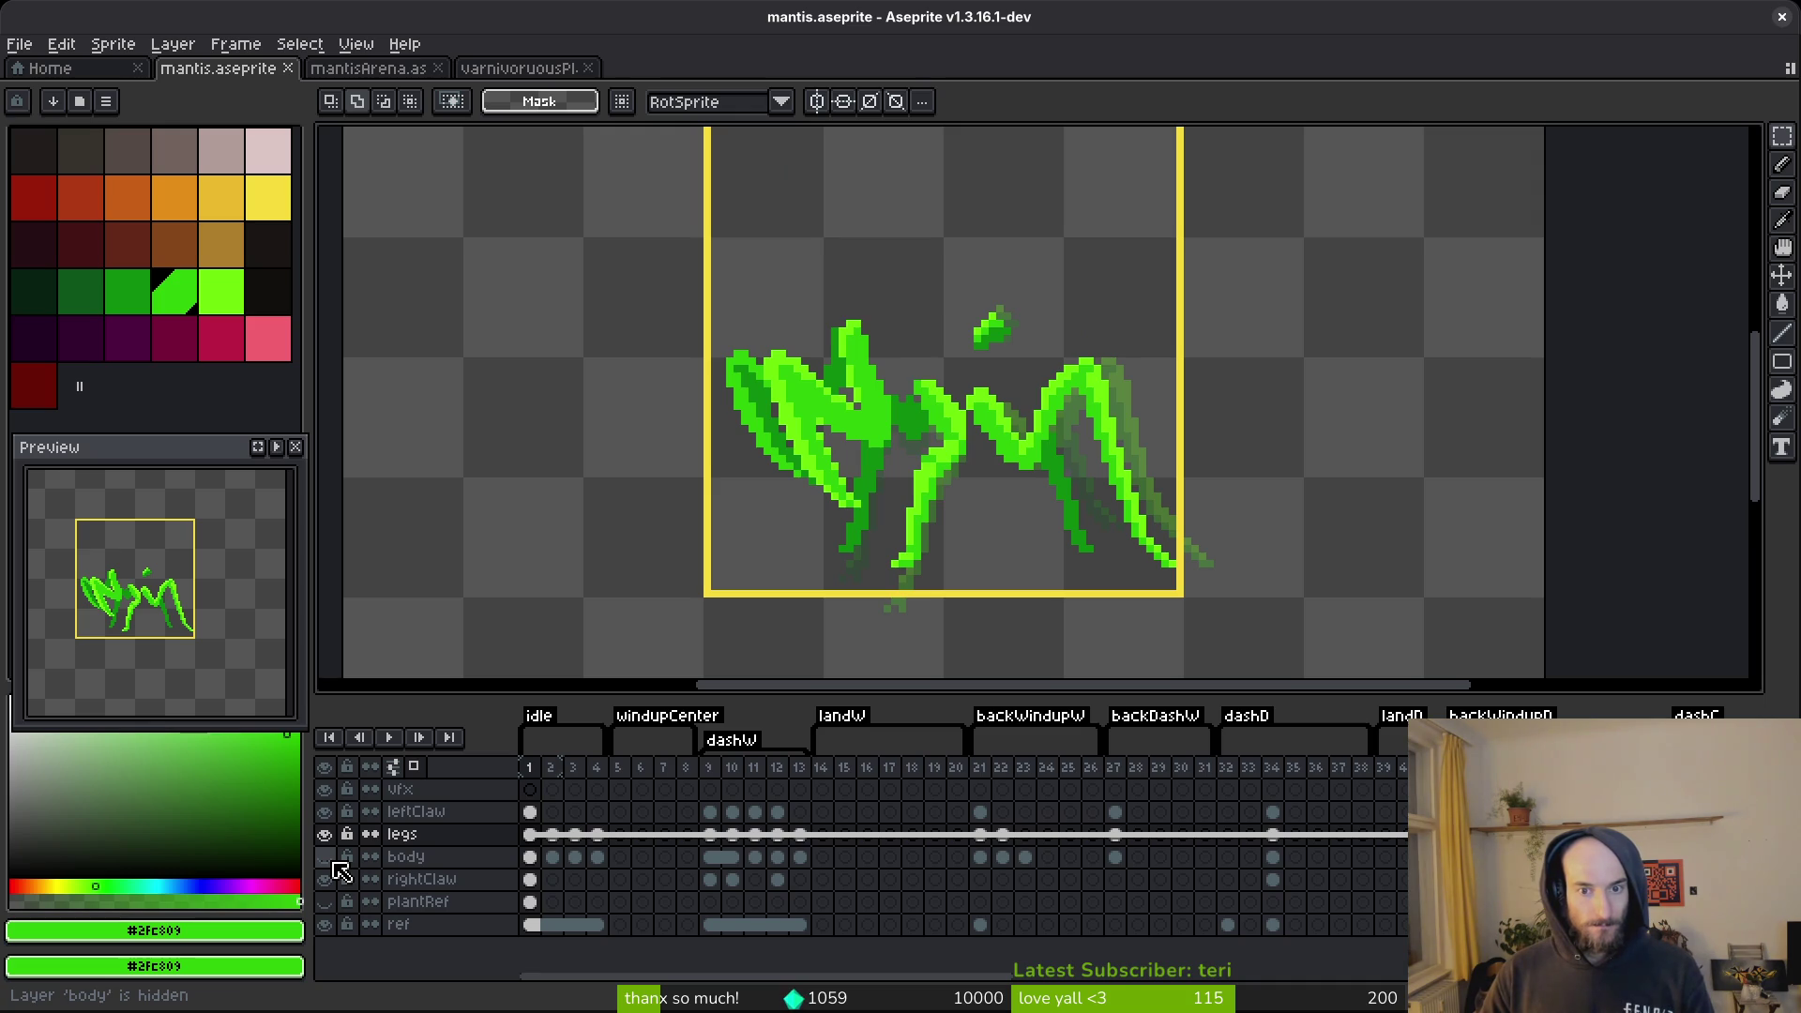
left_click(334, 892)
left_click(334, 892)
left_click(334, 892)
left_click(334, 891)
left_click(328, 863)
left_click(328, 863)
left_click(328, 863)
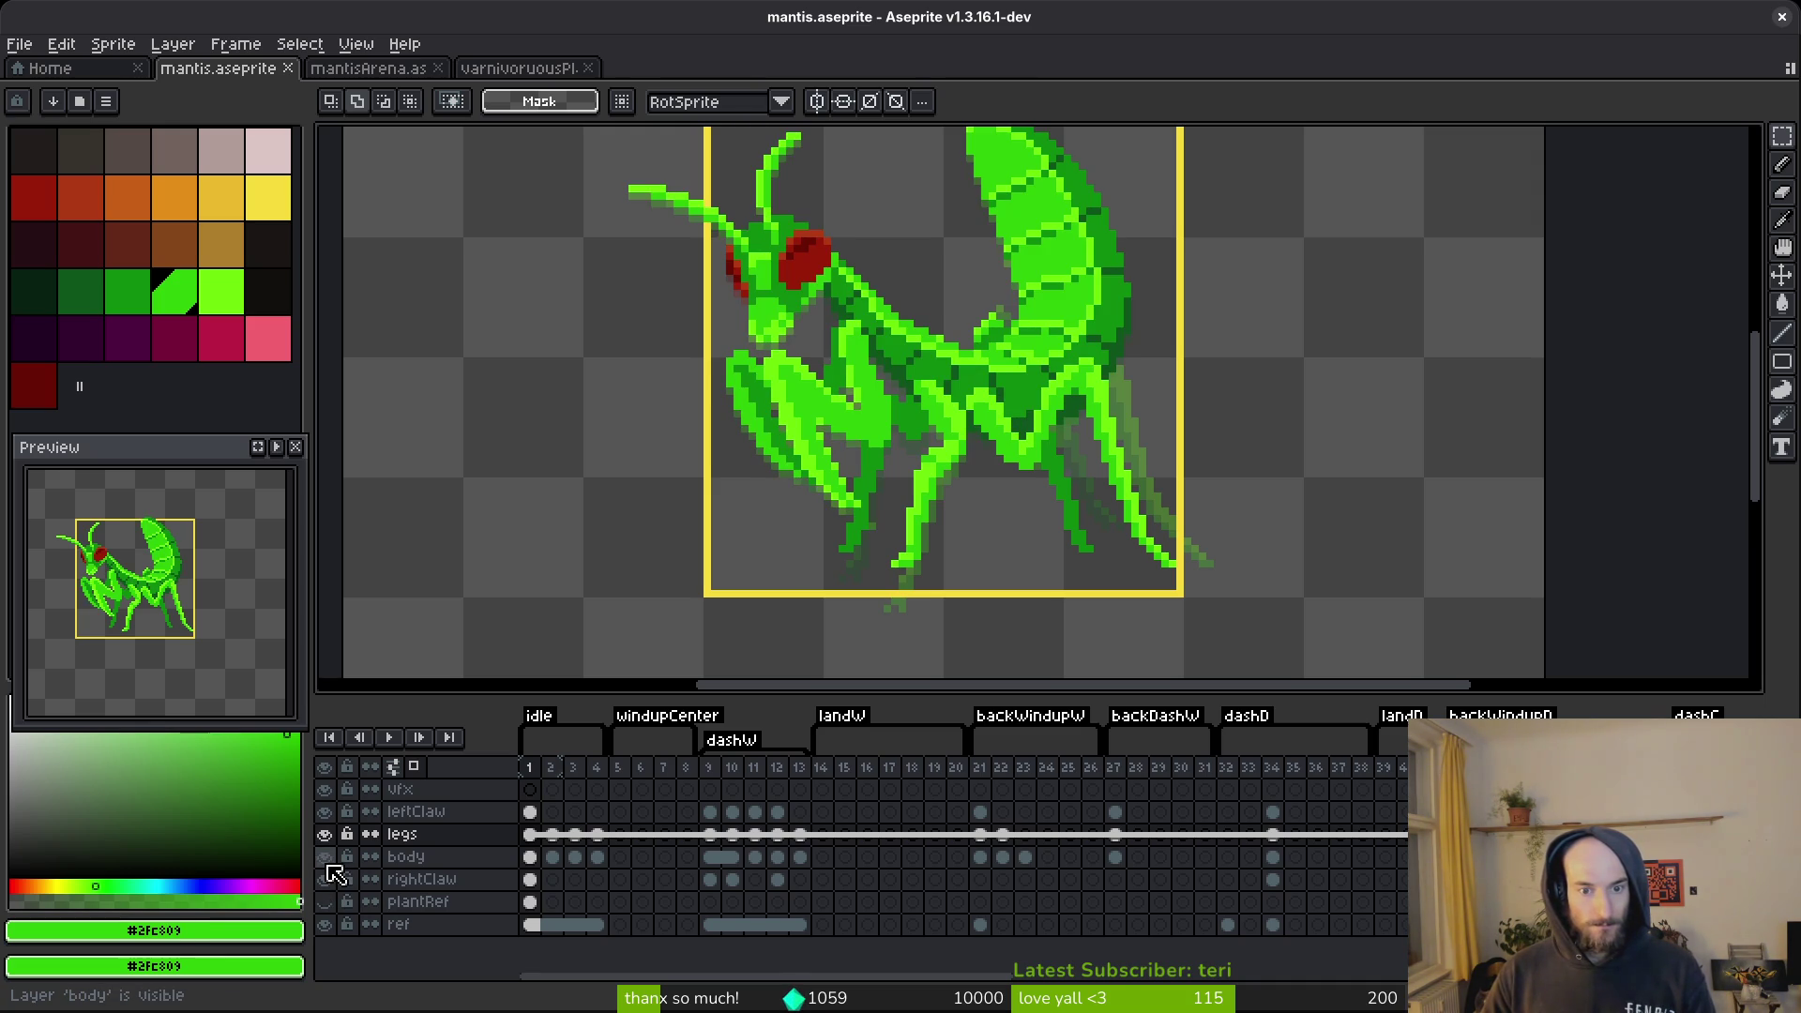
Disable onion-skin ghost frames and pick dark green #0d541b from the sprite.
left_click(414, 767)
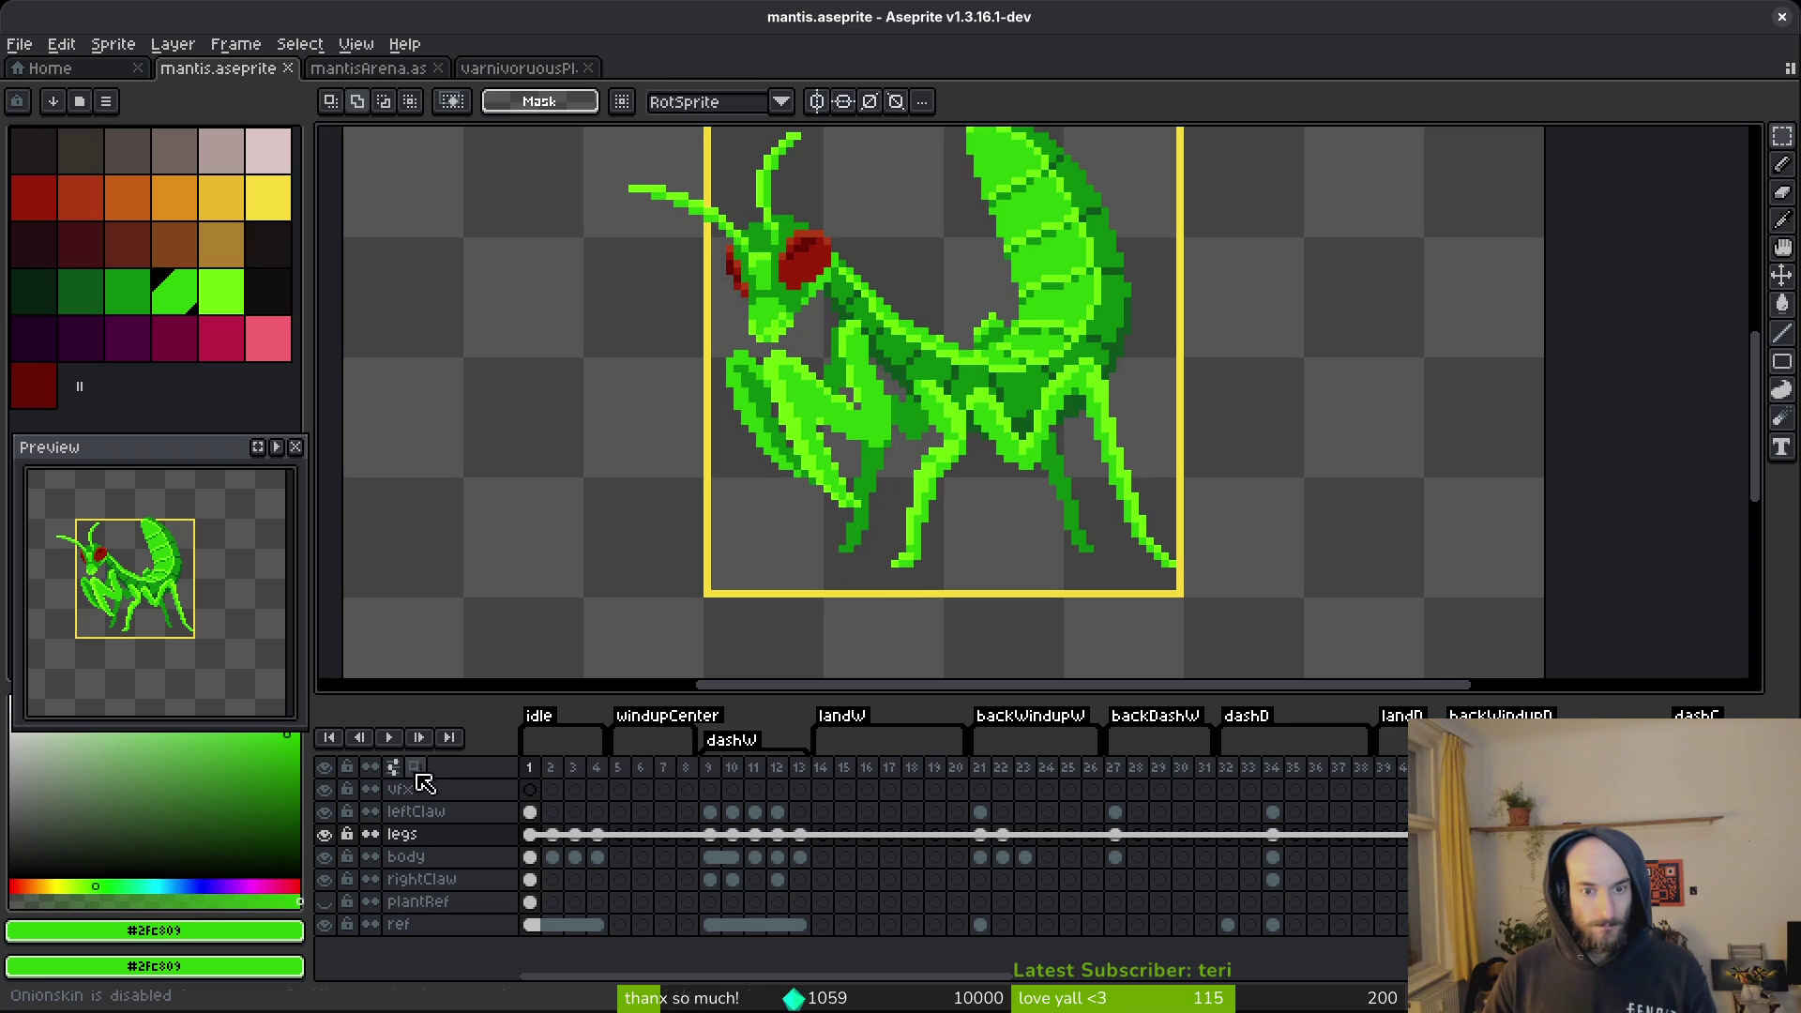
scroll(1037, 491, "up", 2)
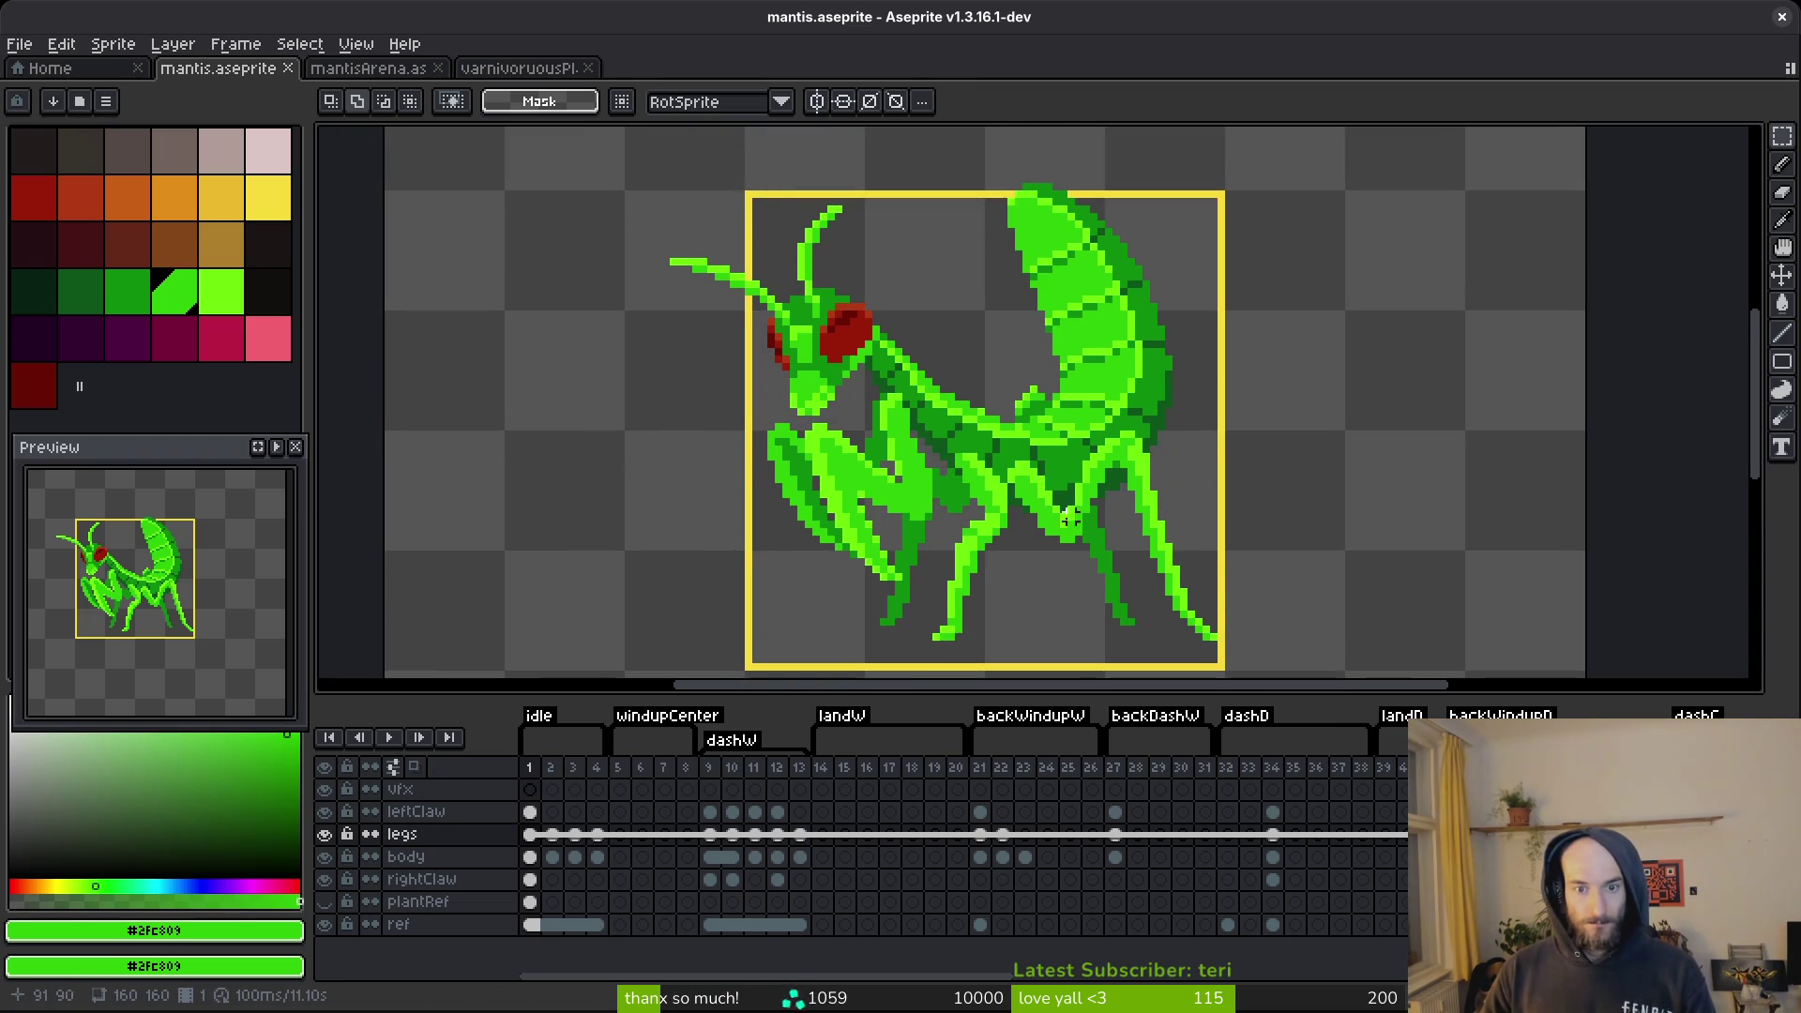
scroll(1045, 549, "down", 3)
scroll(1039, 565, "up", 5)
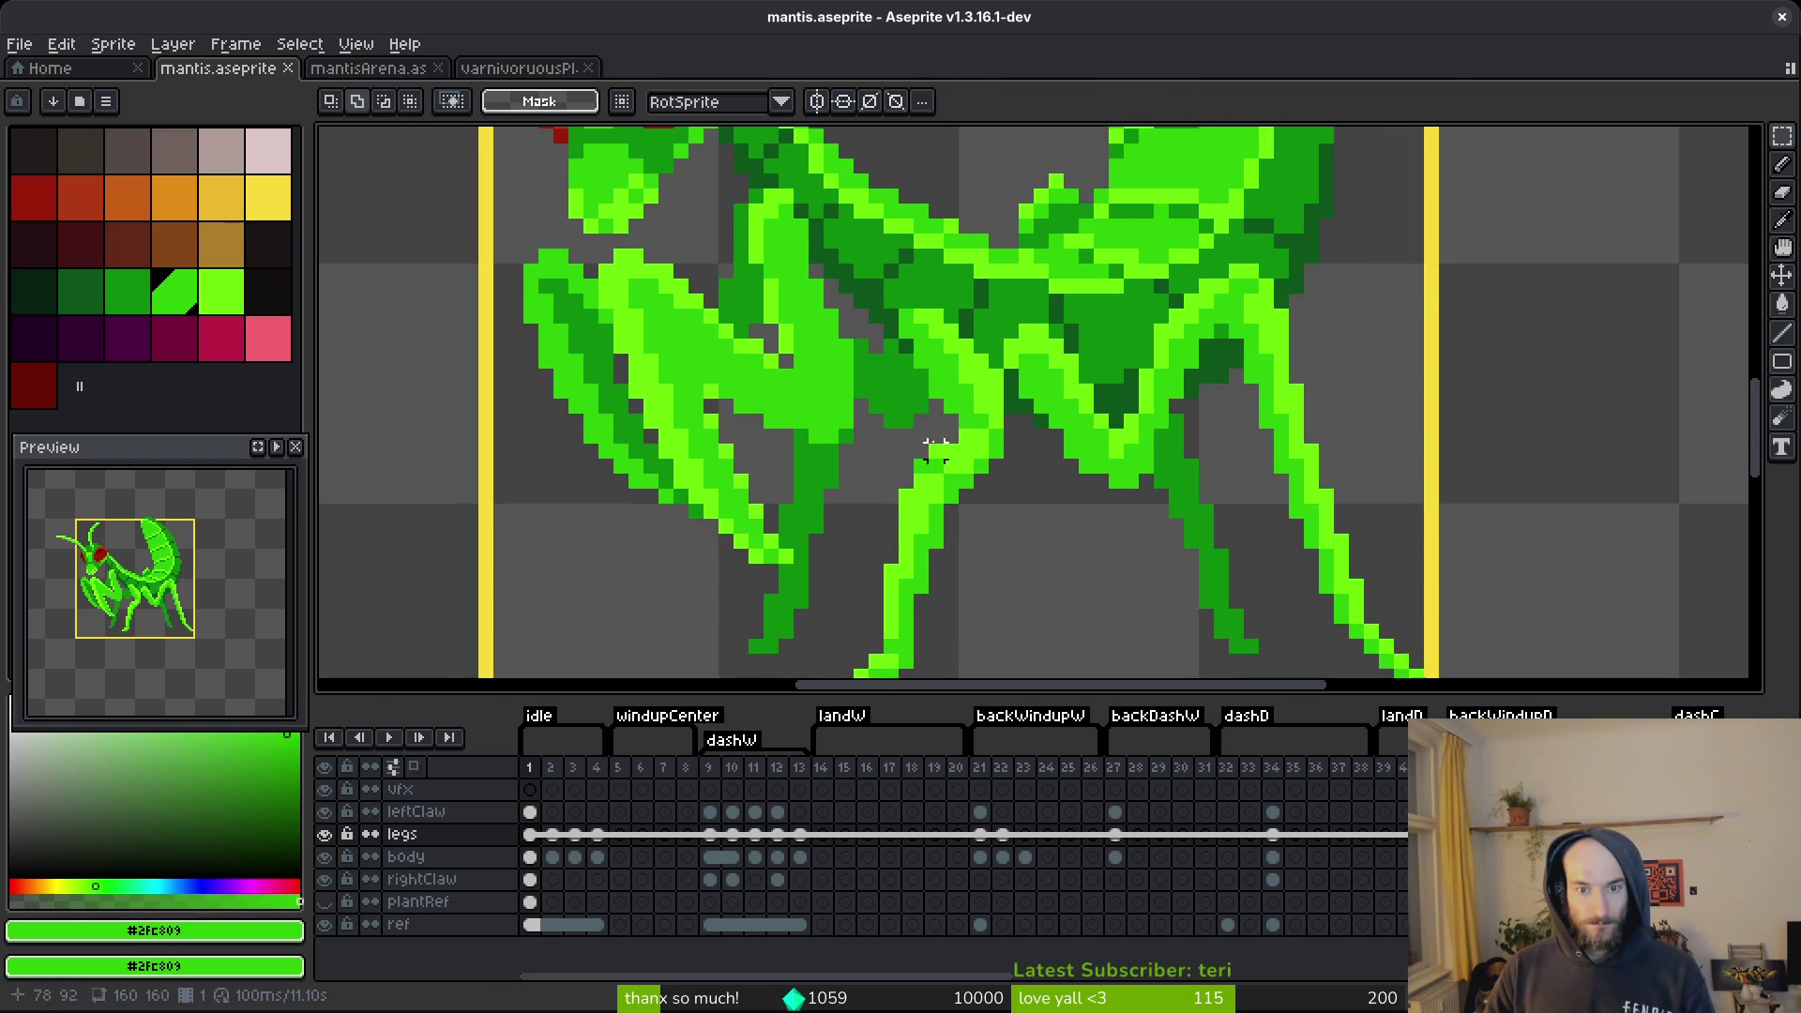
left_click(917, 394, "alt")
Paint dark green pencil shading lines down and up the rear leg.
key("f")
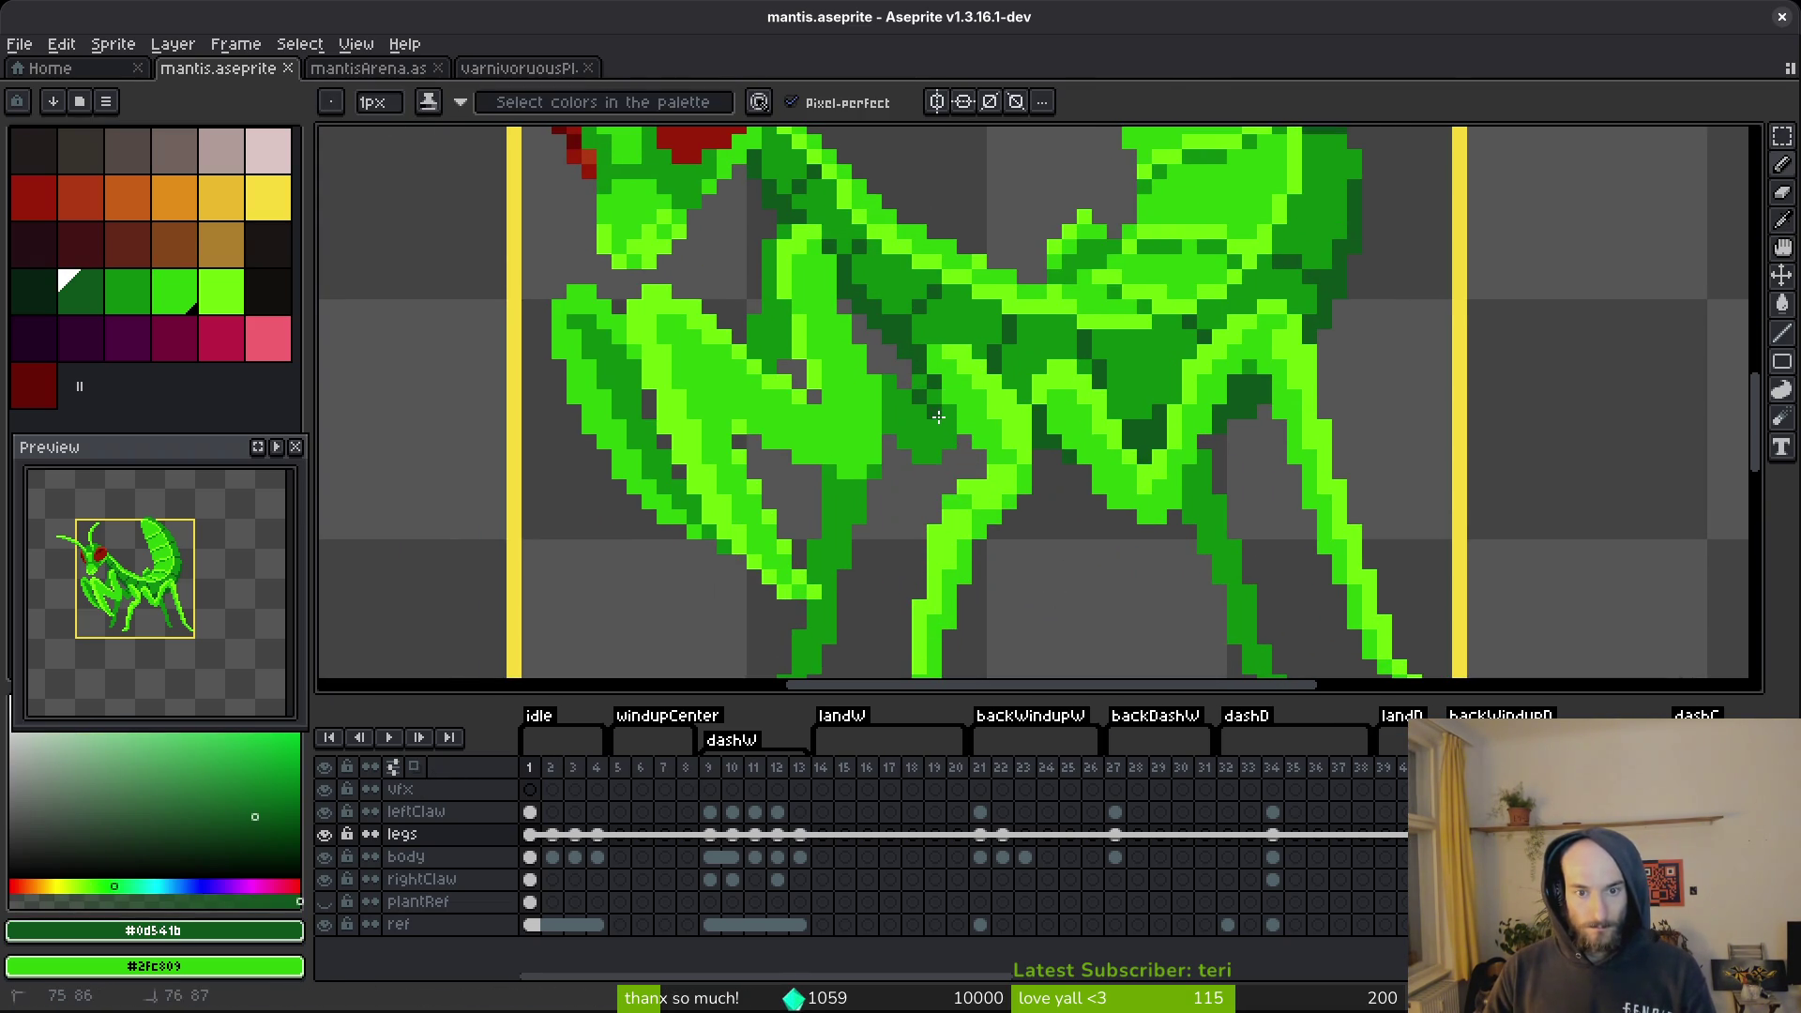
mouse_move(947, 413)
left_mouse_down()
mouse_move(896, 420)
mouse_move(923, 457)
mouse_move(947, 439)
mouse_move(920, 448)
left_mouse_up()
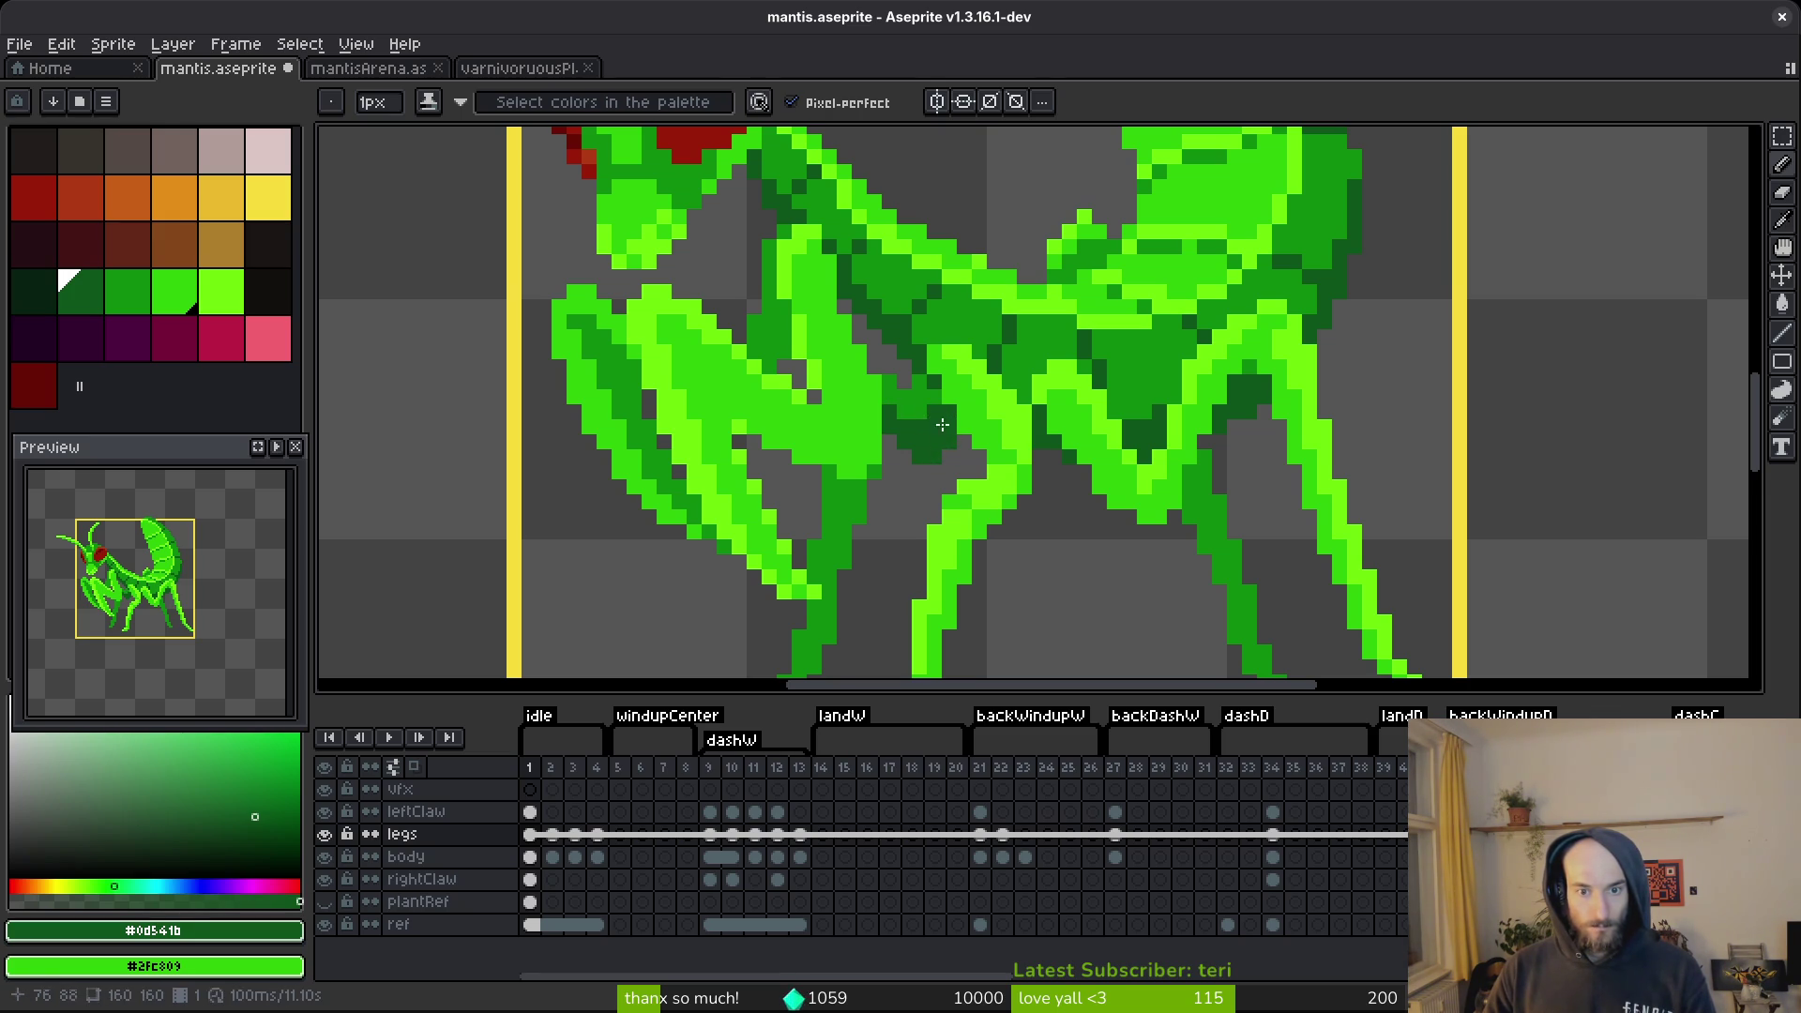
scroll(935, 415, "down", 5)
scroll(1008, 520, "up", 8)
mouse_move(998, 324)
left_mouse_down()
mouse_move(1011, 314)
mouse_move(1051, 422)
mouse_move(1093, 622)
mouse_move(1087, 574)
left_mouse_up()
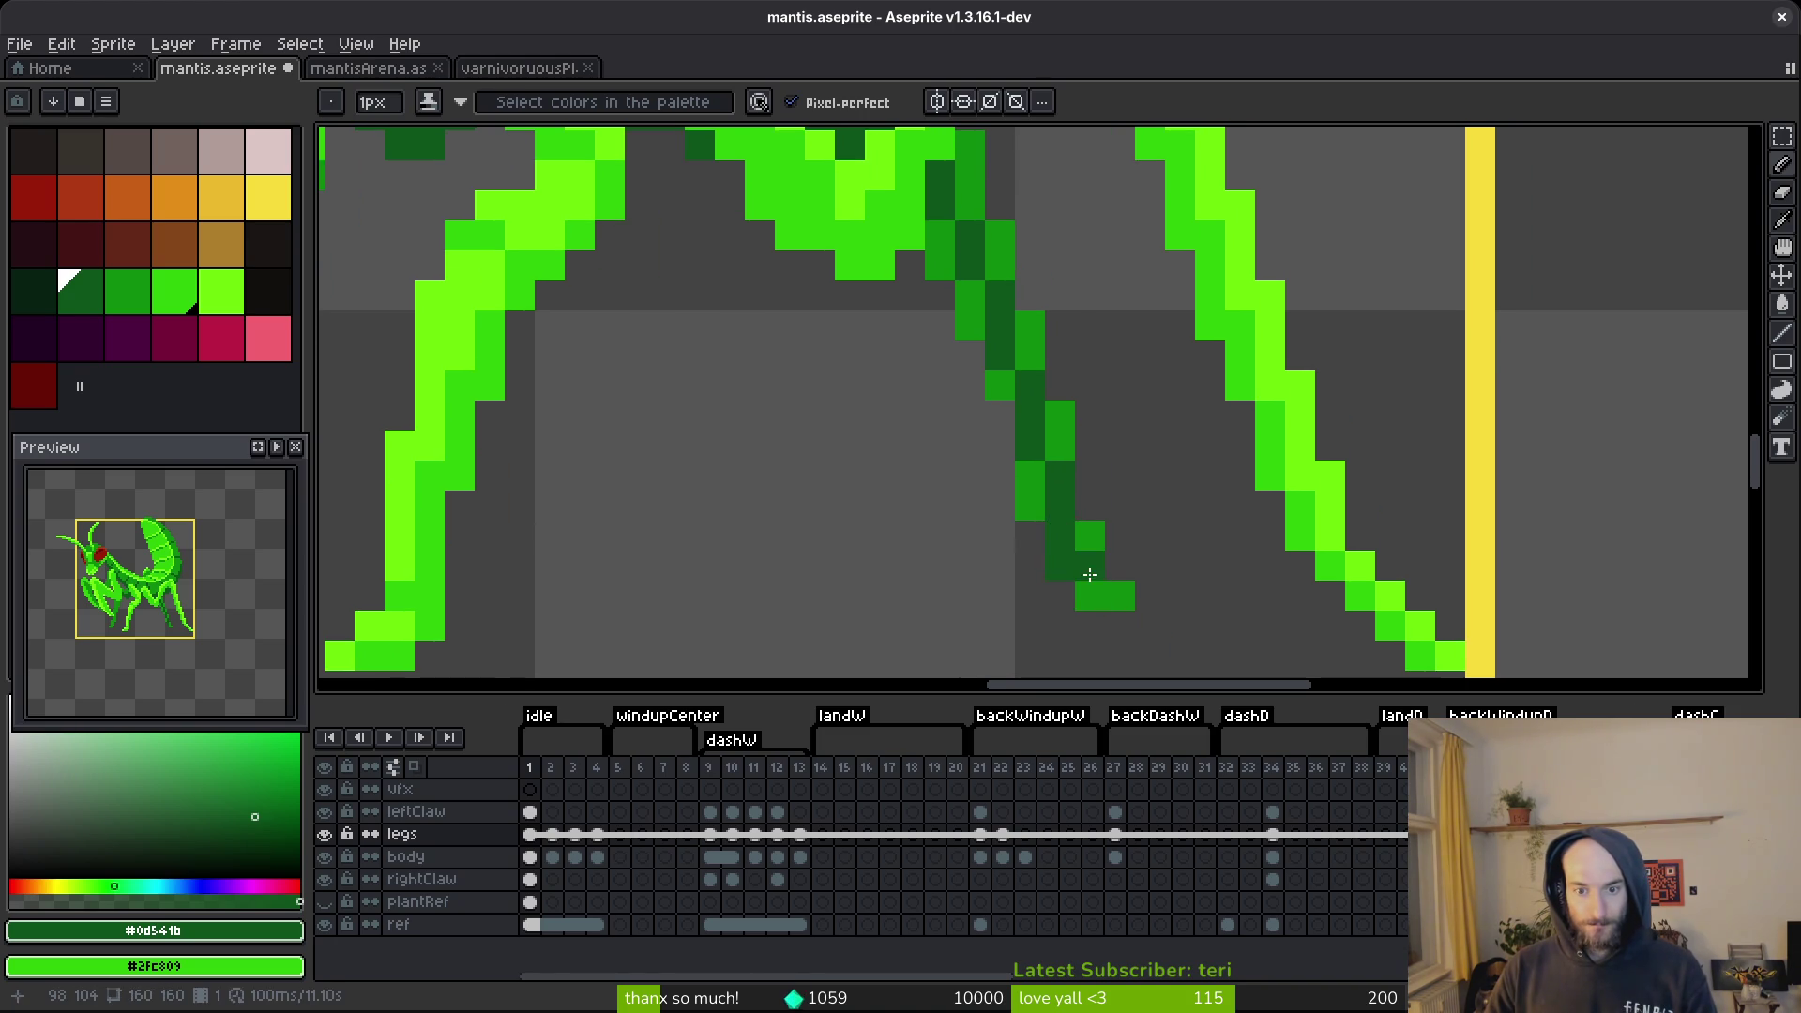
mouse_move(1031, 479)
left_mouse_down()
mouse_move(997, 353)
mouse_move(936, 254)
left_mouse_up()
scroll(936, 254, "down", 3)
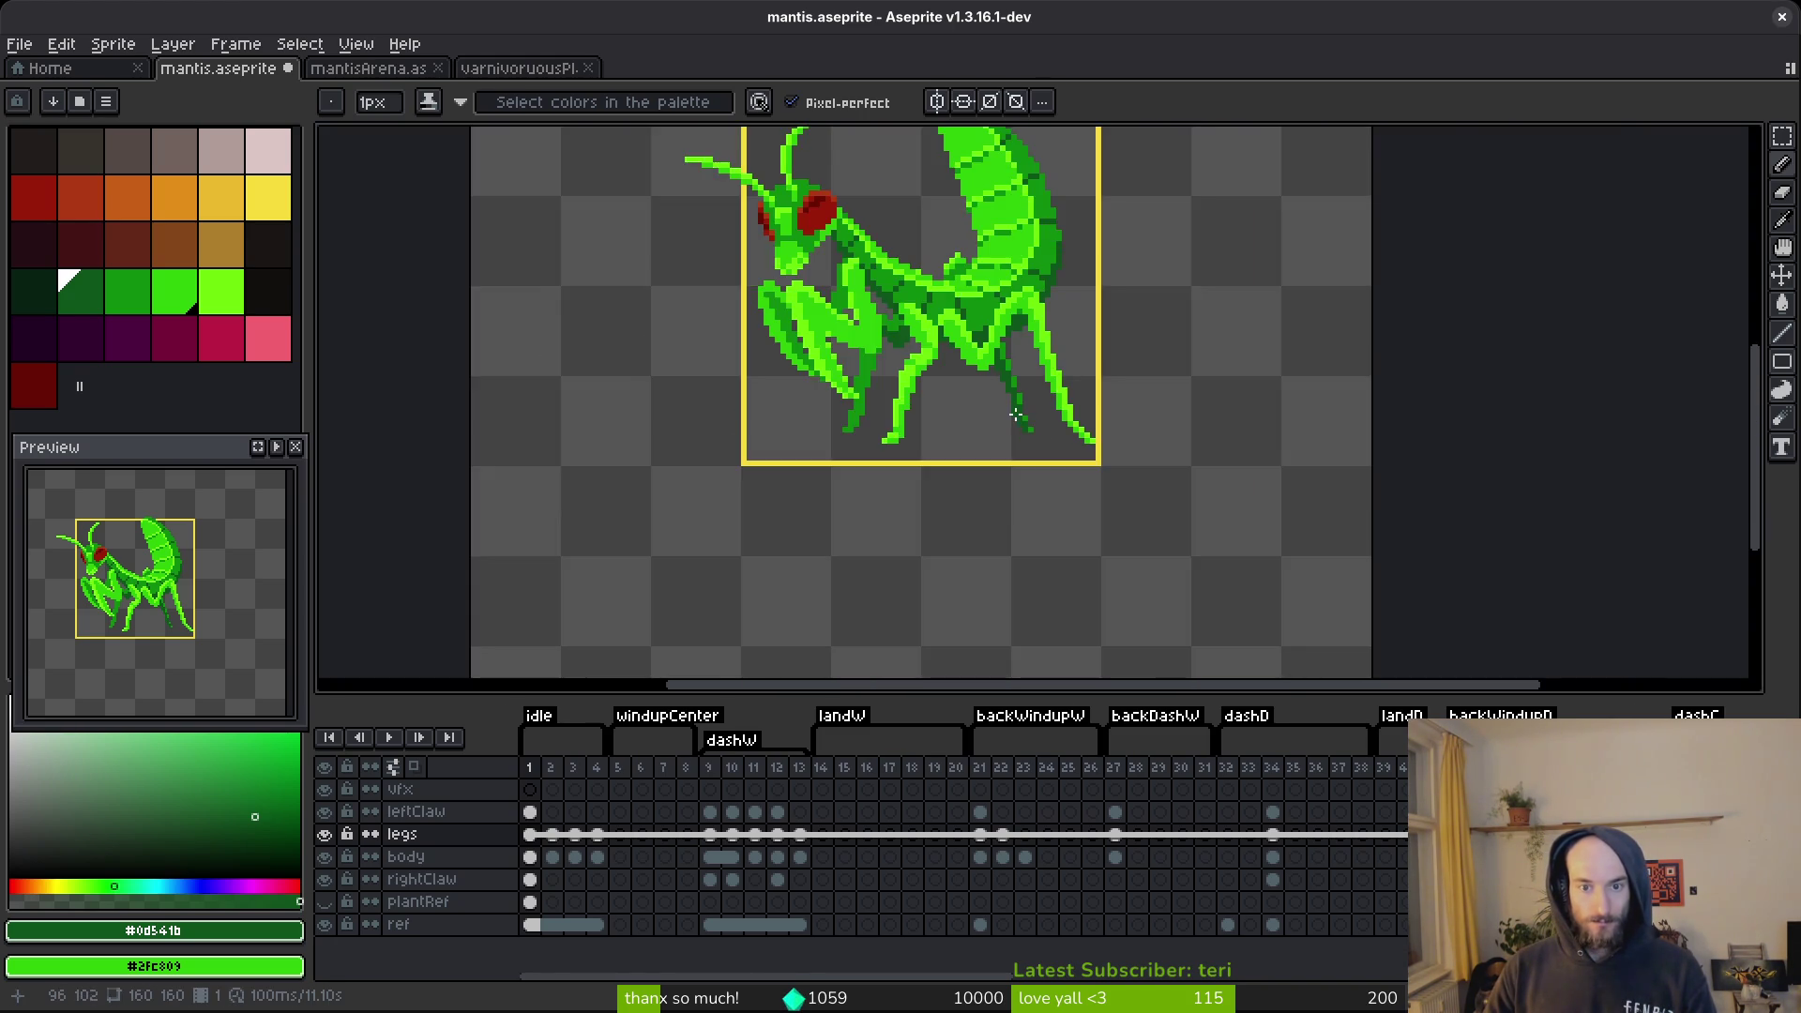
scroll(1012, 384, "up", 2)
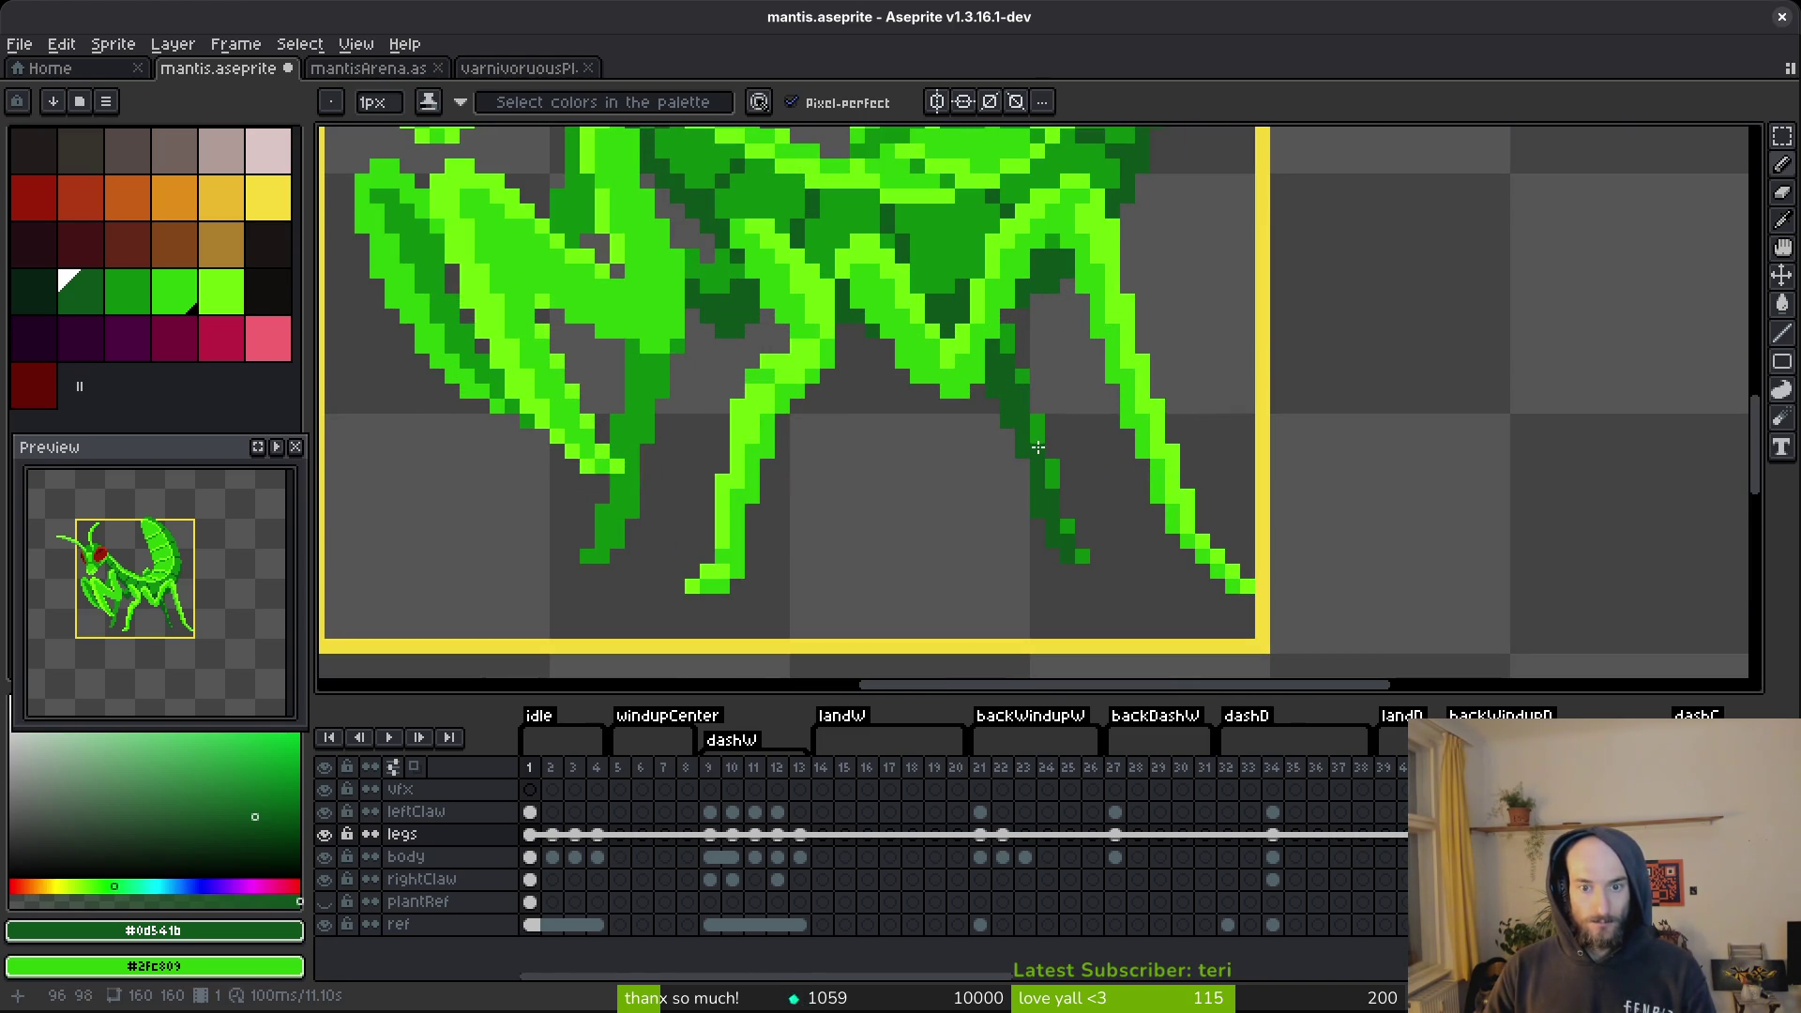
scroll(1042, 466, "down", 3)
scroll(984, 443, "up", 3)
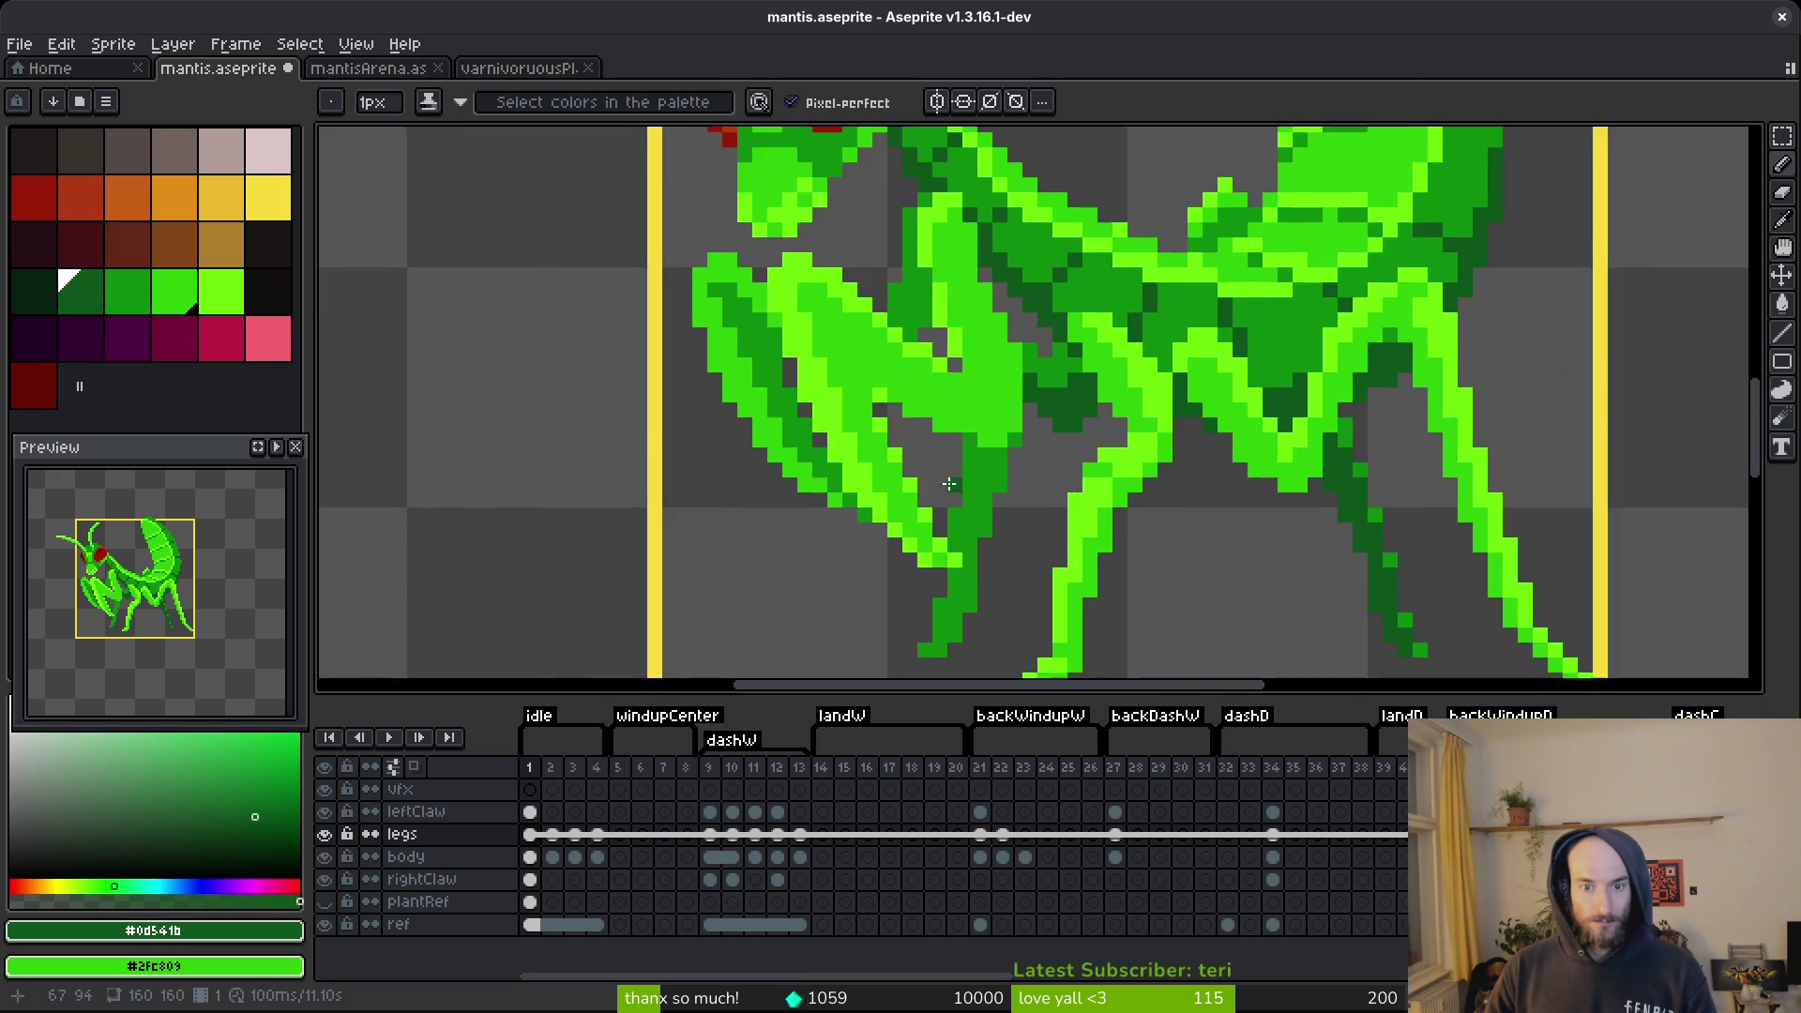
scroll(984, 442, "up", 1)
Add more dark green strokes along the leg columns and a joint pixel, undoing the last.
mouse_move(980, 439)
left_mouse_down()
mouse_move(979, 408)
mouse_move(948, 526)
left_mouse_up()
scroll(950, 507, "down", 2)
left_click_drag(929, 457, 908, 567)
mouse_move(952, 511)
left_mouse_down()
mouse_move(952, 436)
mouse_move(1013, 265)
left_mouse_up()
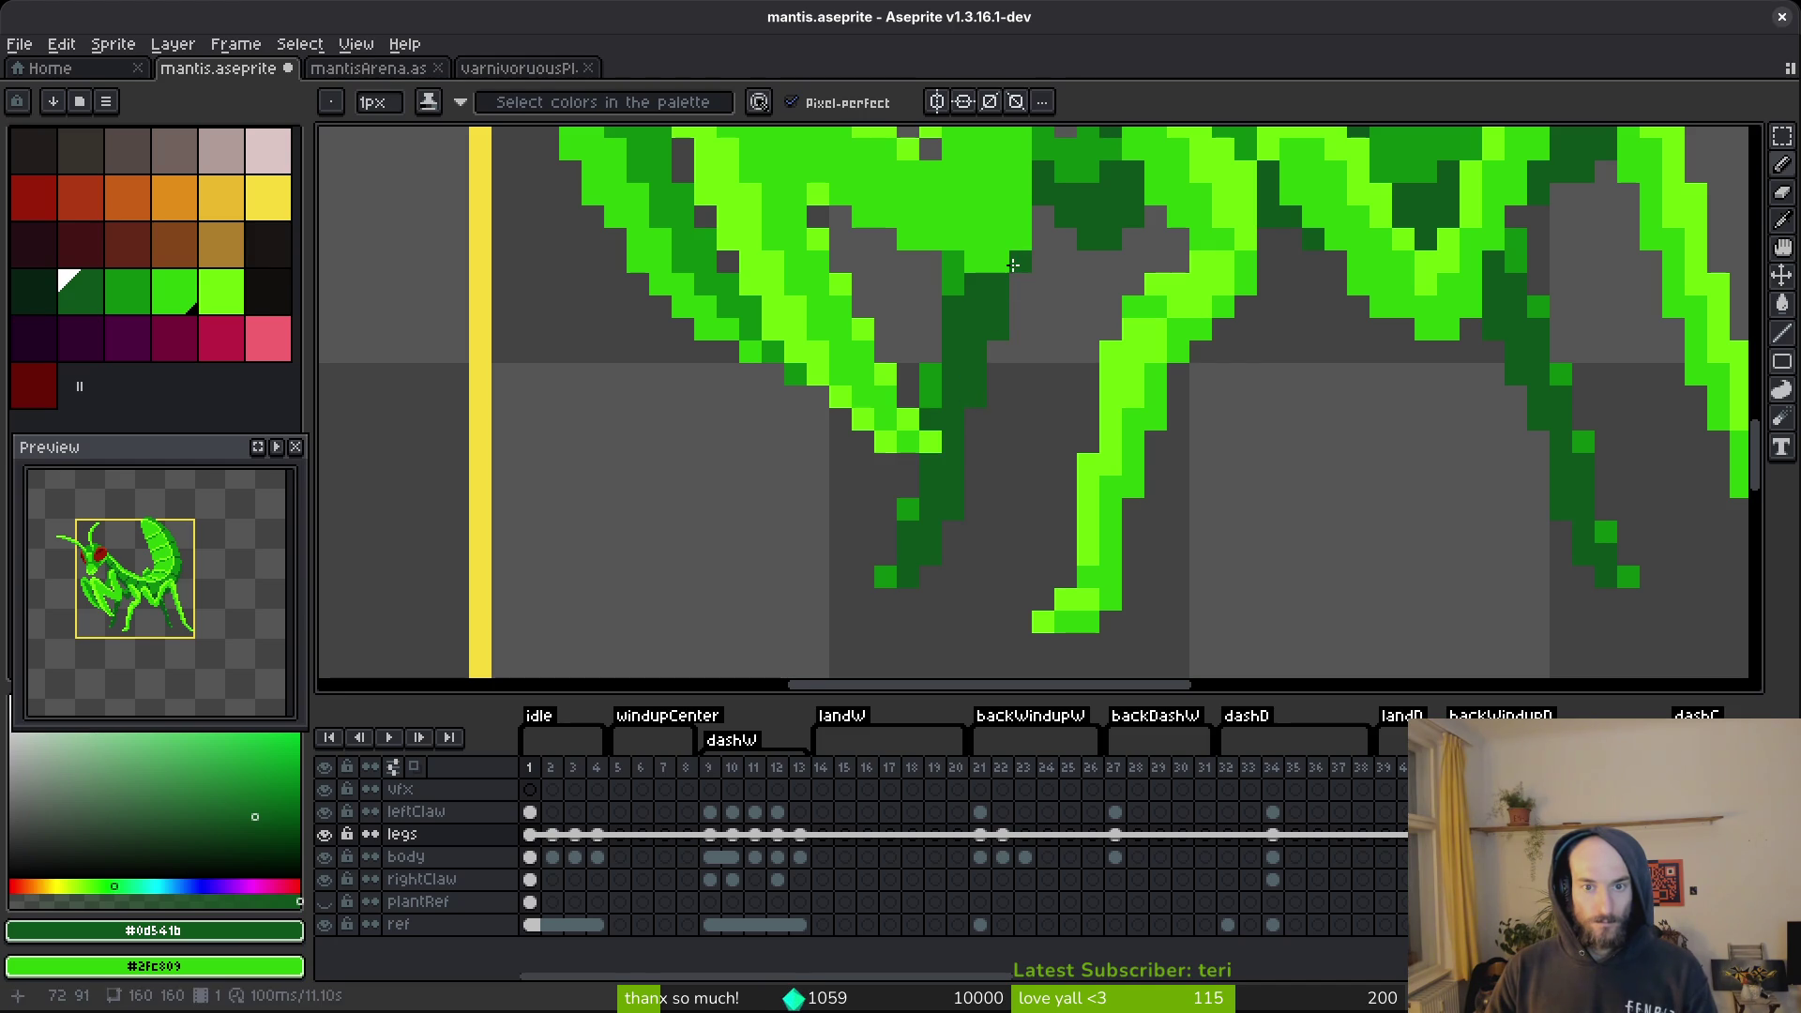
scroll(1033, 422, "up", 3)
scroll(1078, 441, "up", 2)
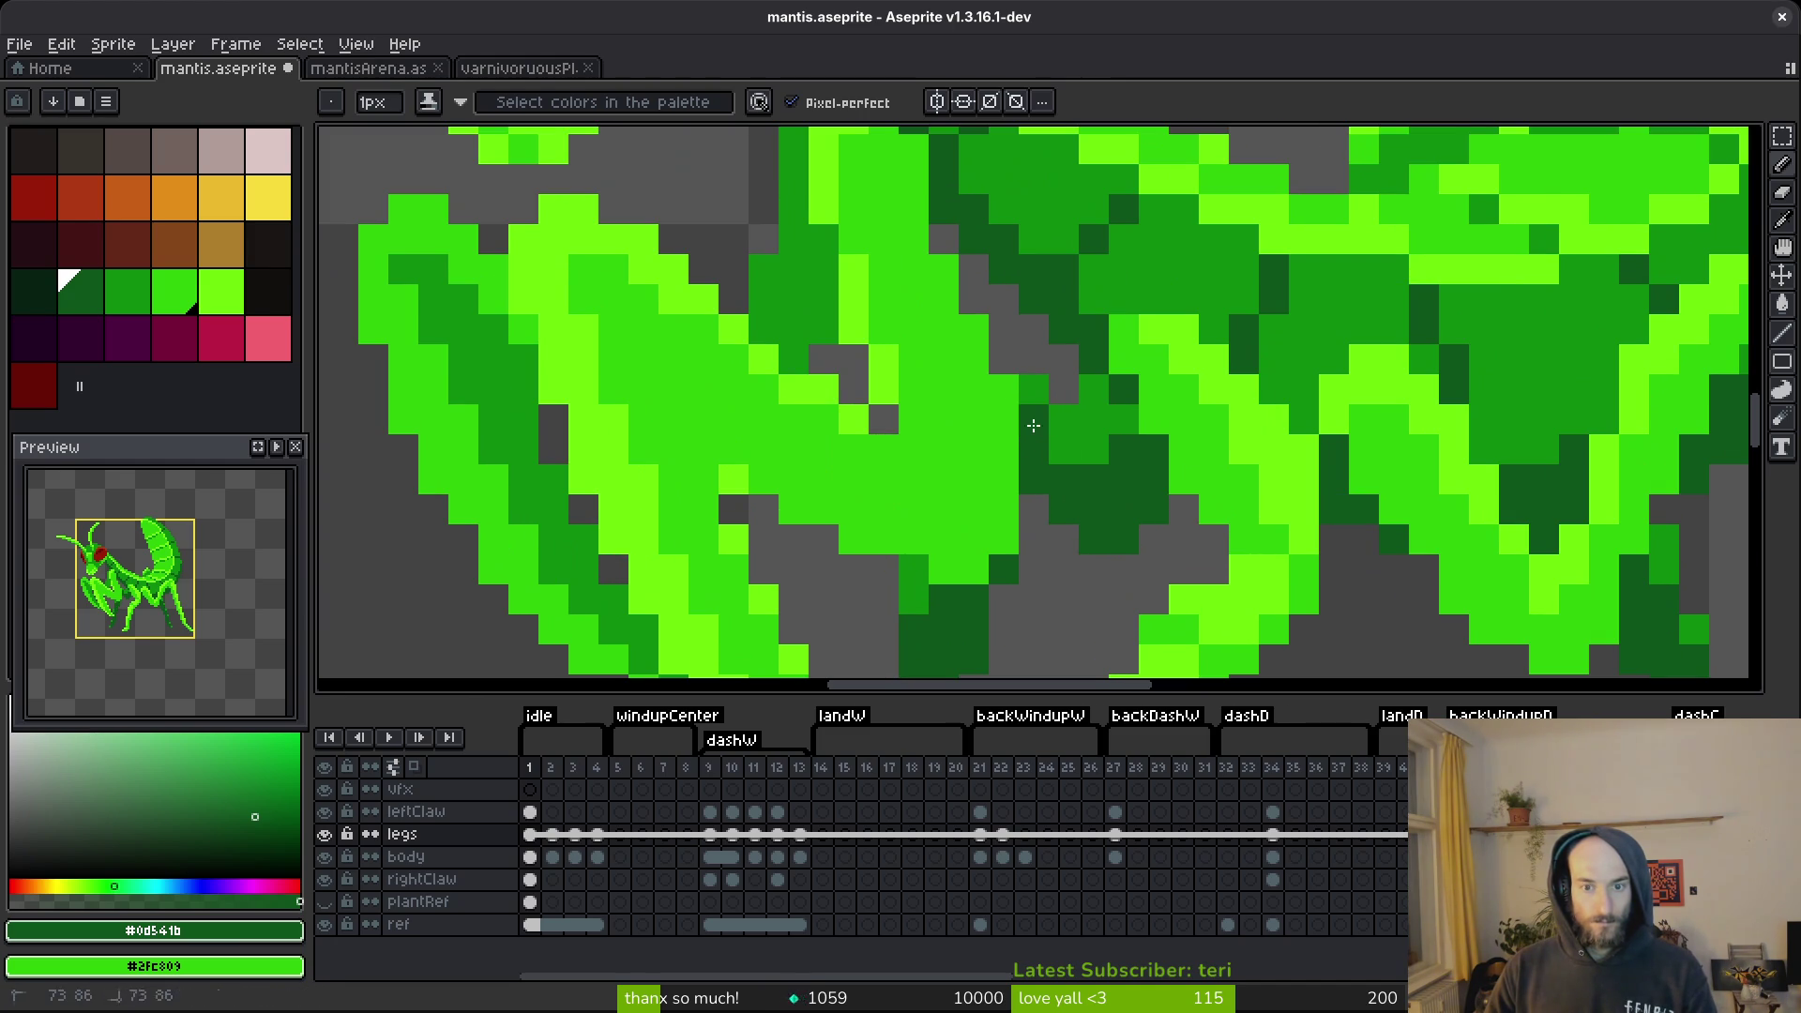
left_click(1090, 450)
scroll(1105, 459, "down", 8)
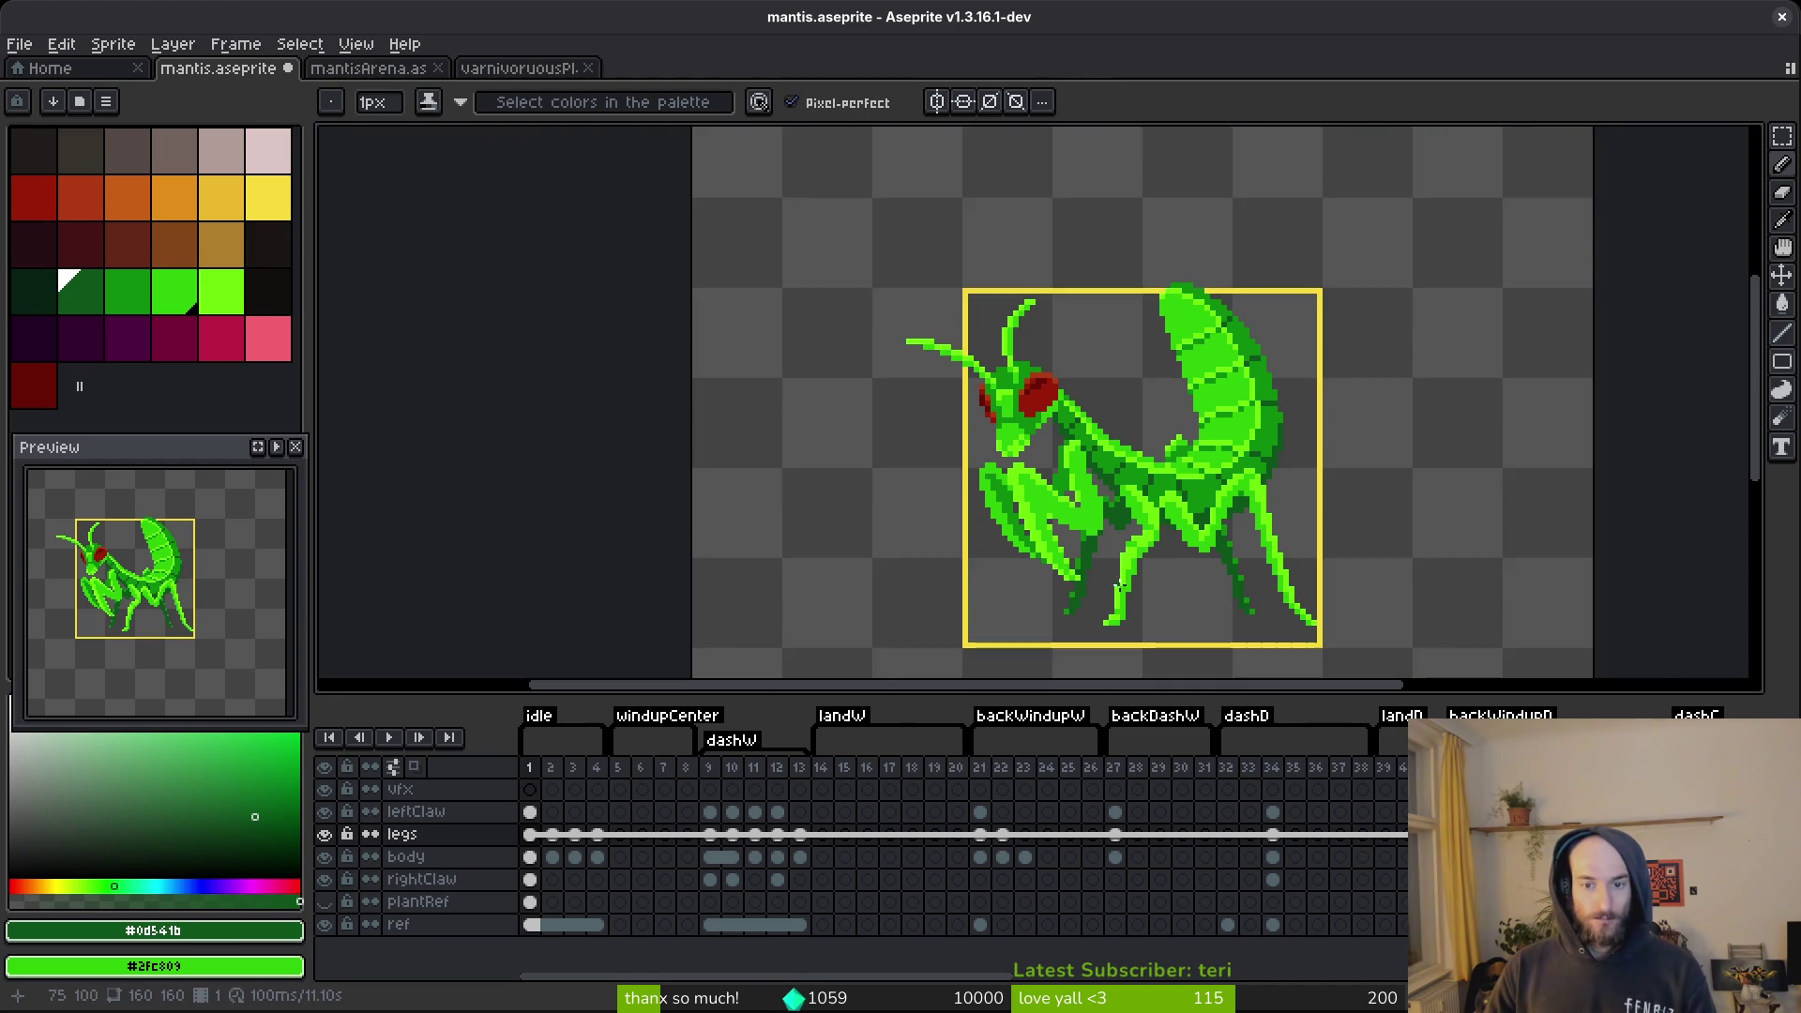
scroll(1066, 541, "up", 3)
scroll(1065, 541, "down", 6)
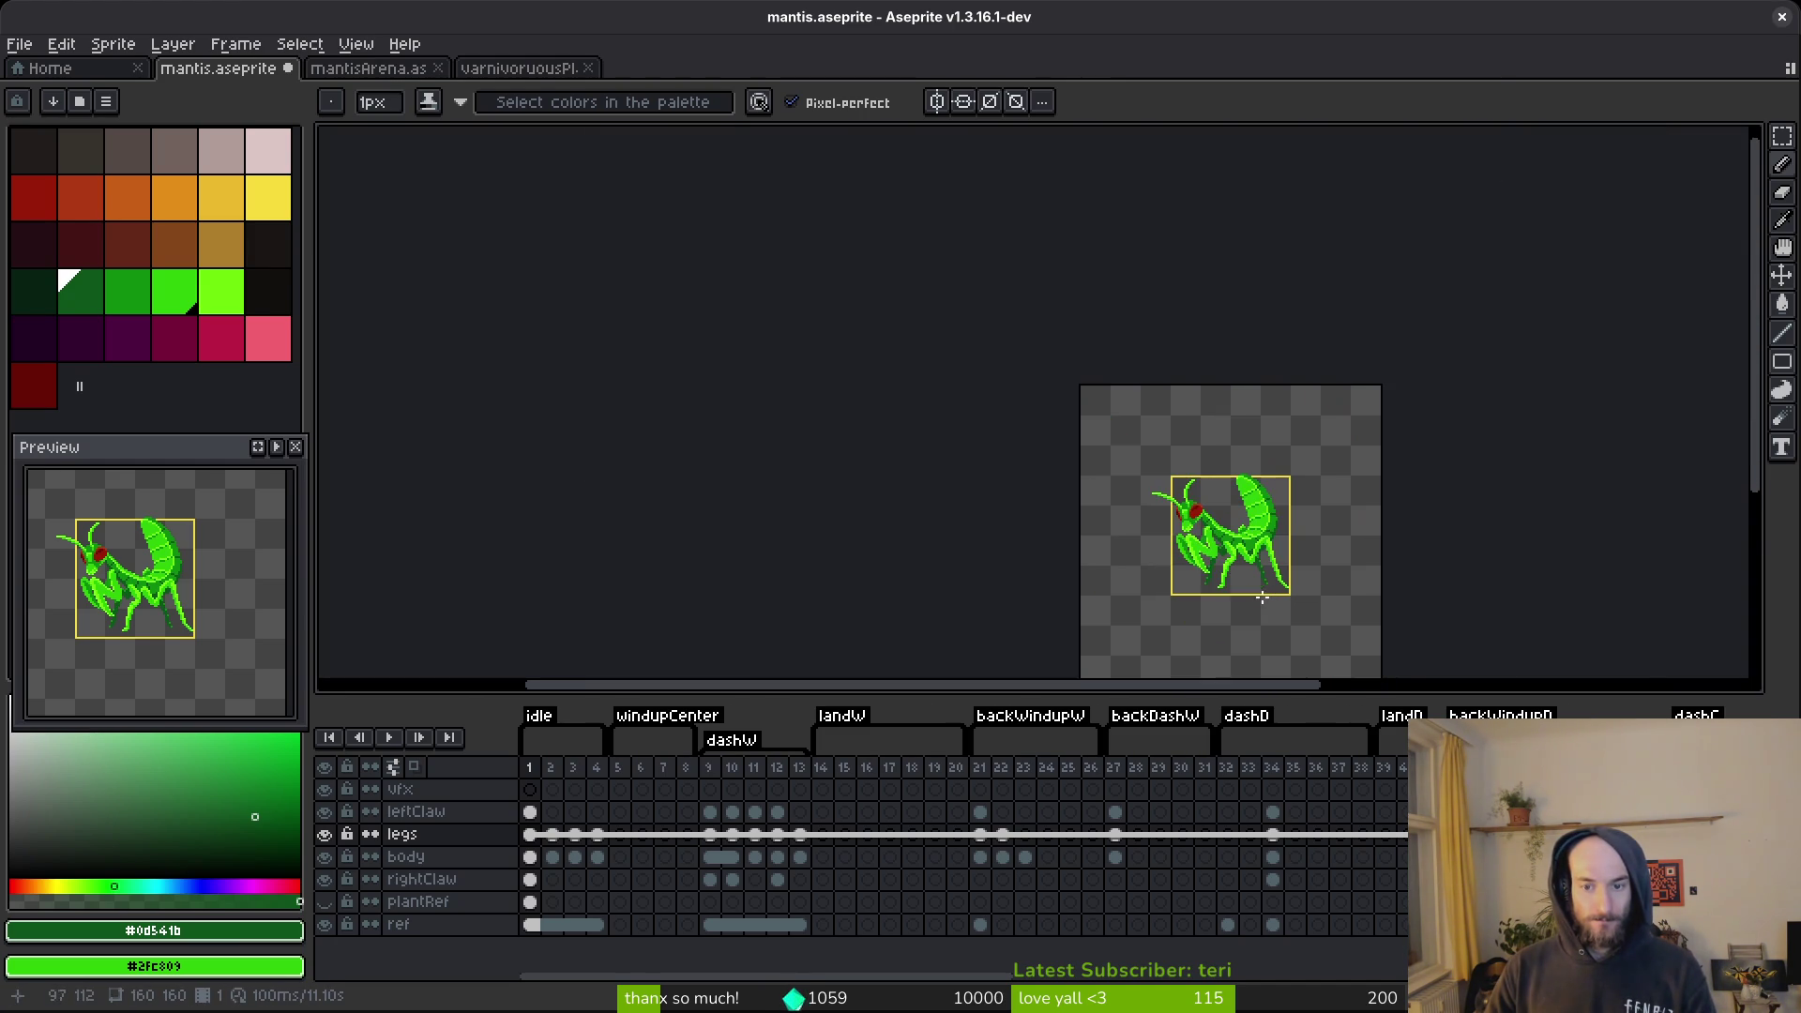
scroll(924, 511, "up", 4)
key("ctrl+z")
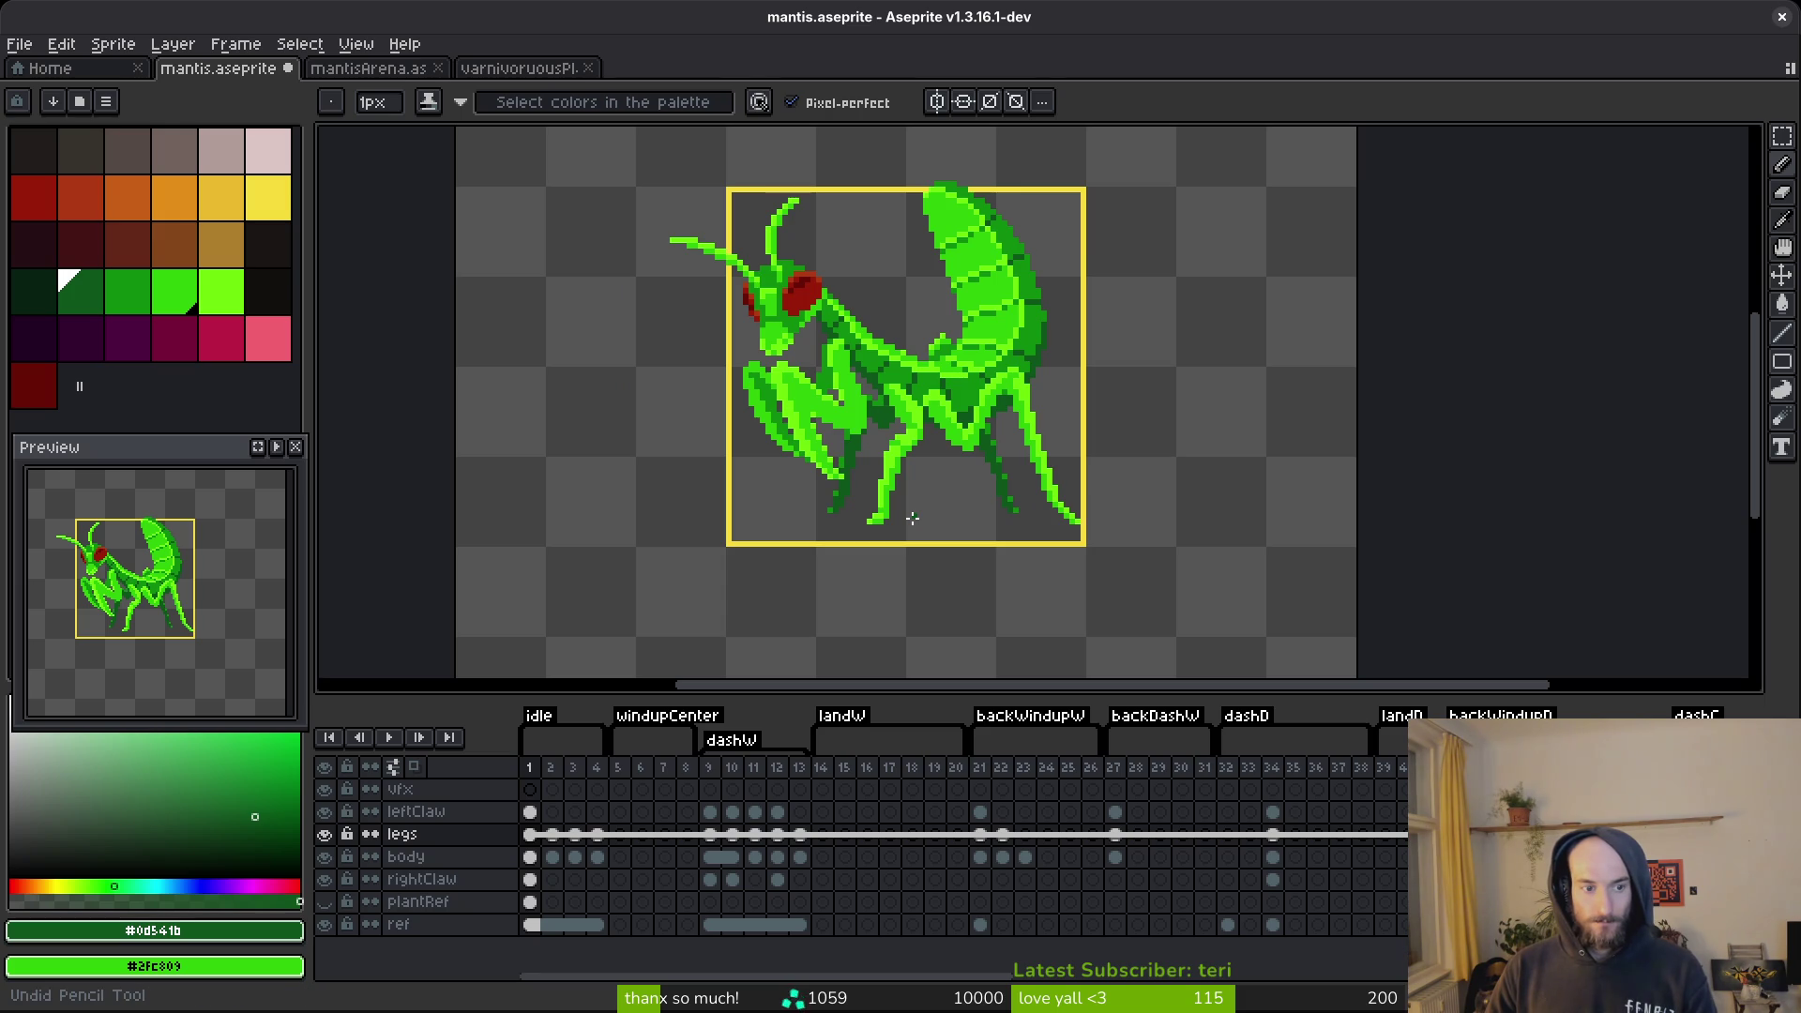
scroll(1033, 477, "up", 5)
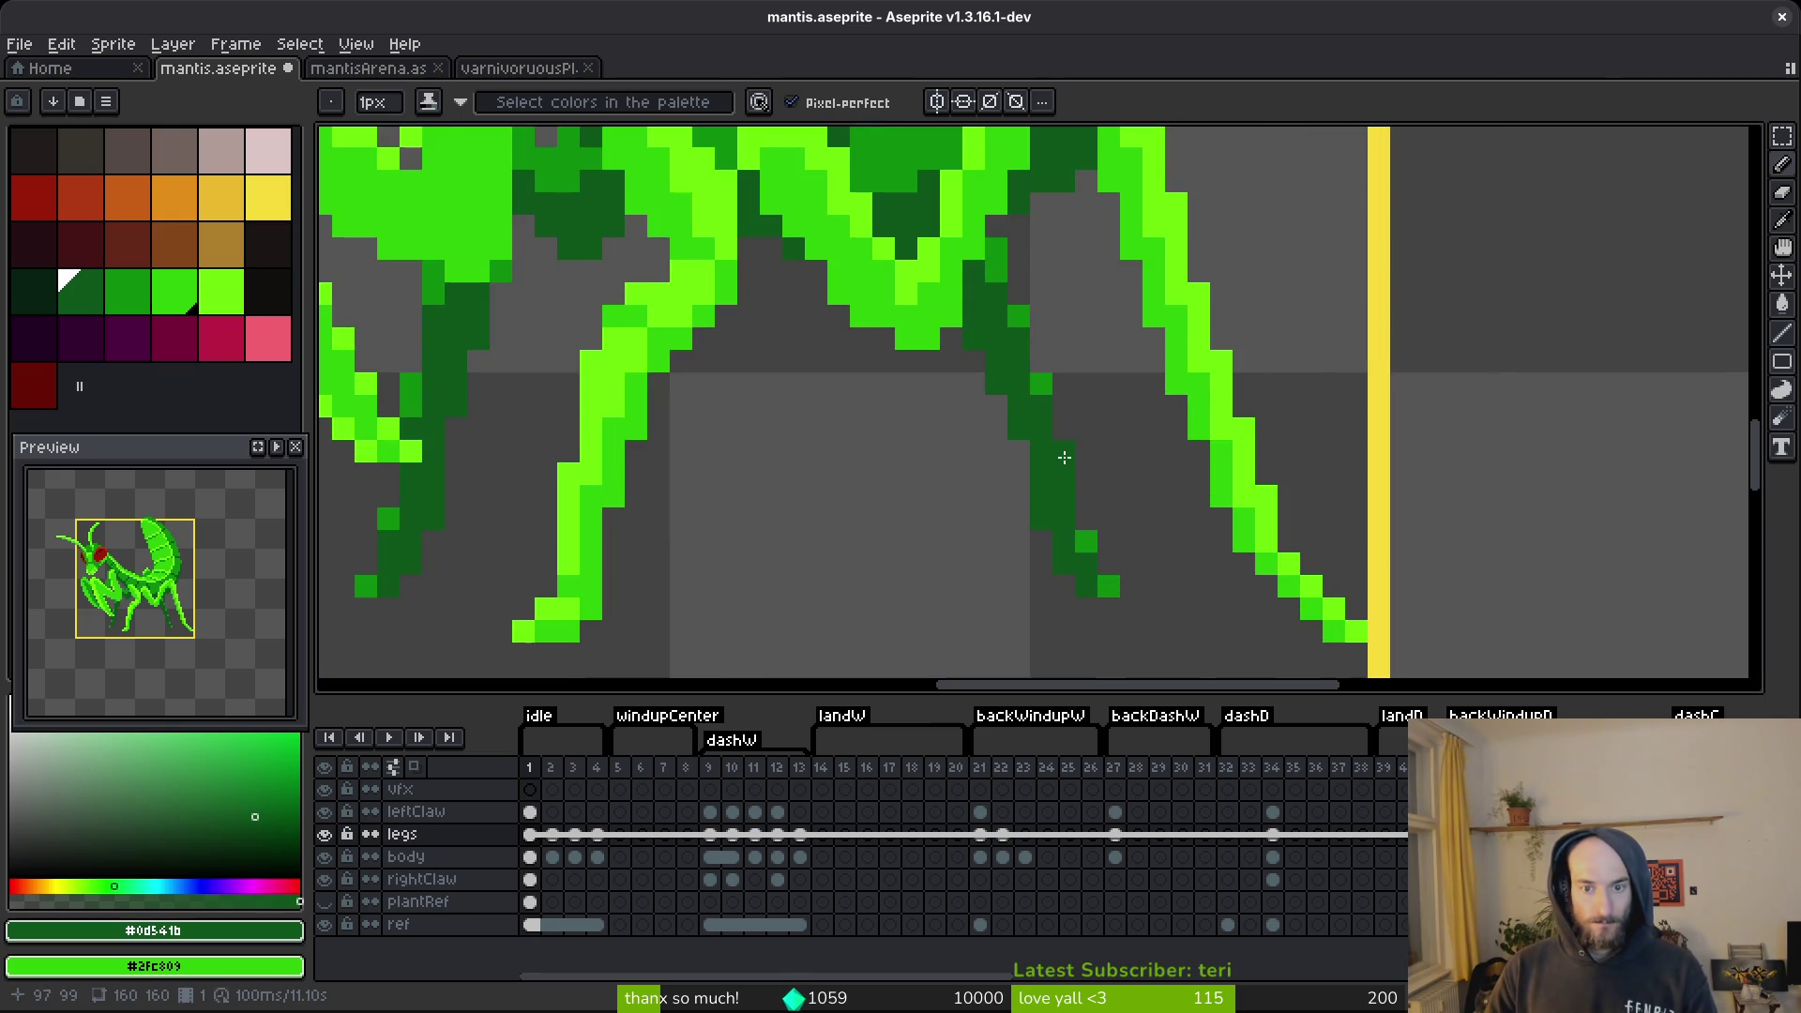
Touch up leg pixels in dark and light green, darken two light-green pixels, and save.
left_click_drag(1005, 471, 1399, 483)
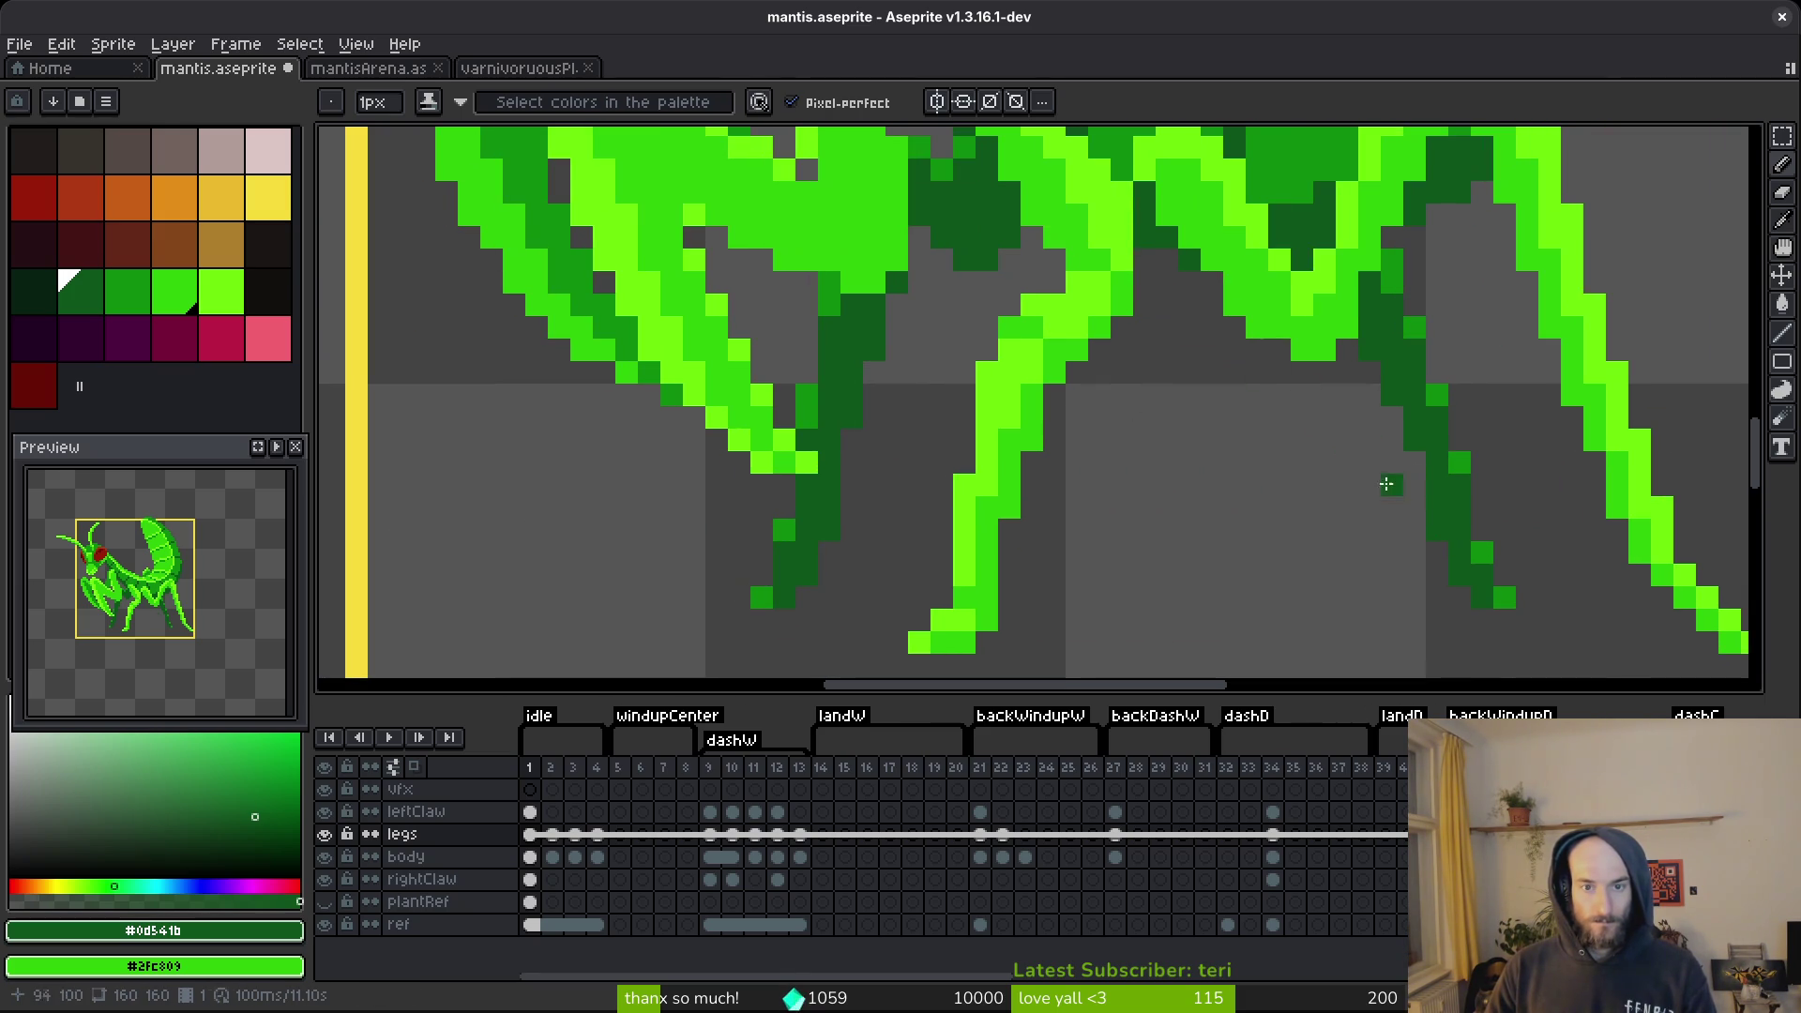
key("alt")
right_click(784, 532)
left_click(763, 603)
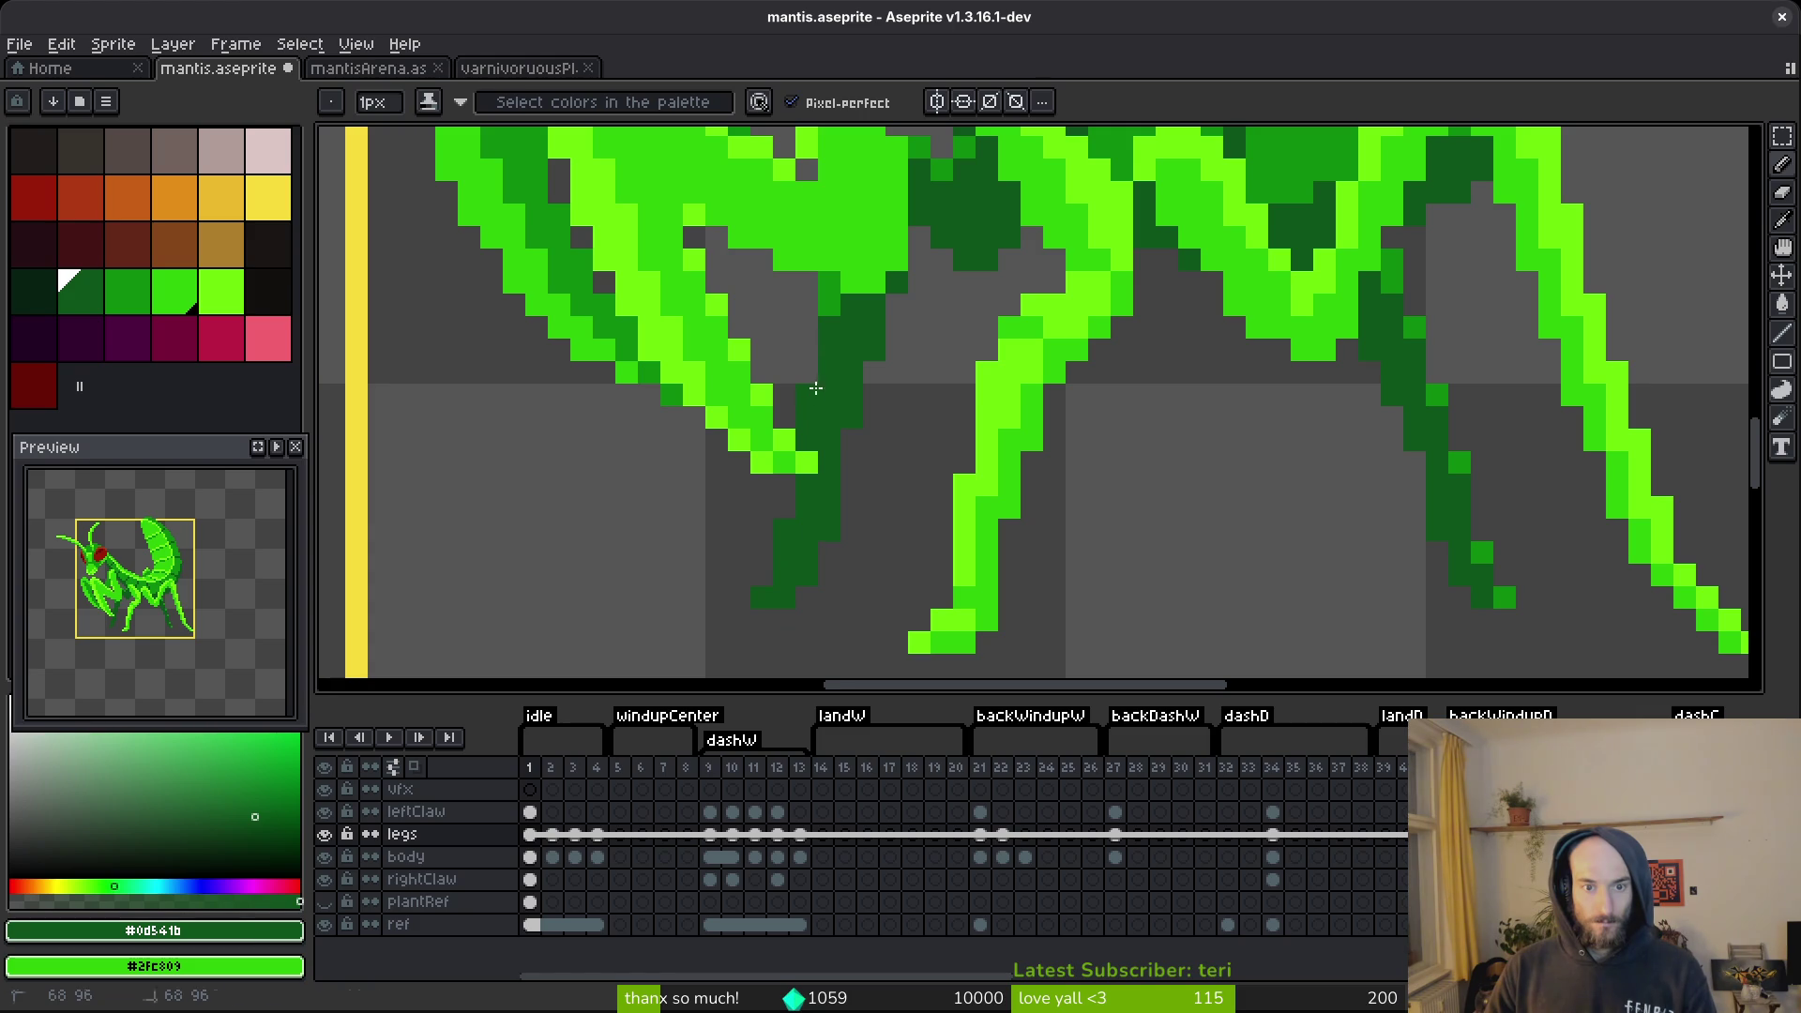
left_click_drag(1003, 278, 979, 379)
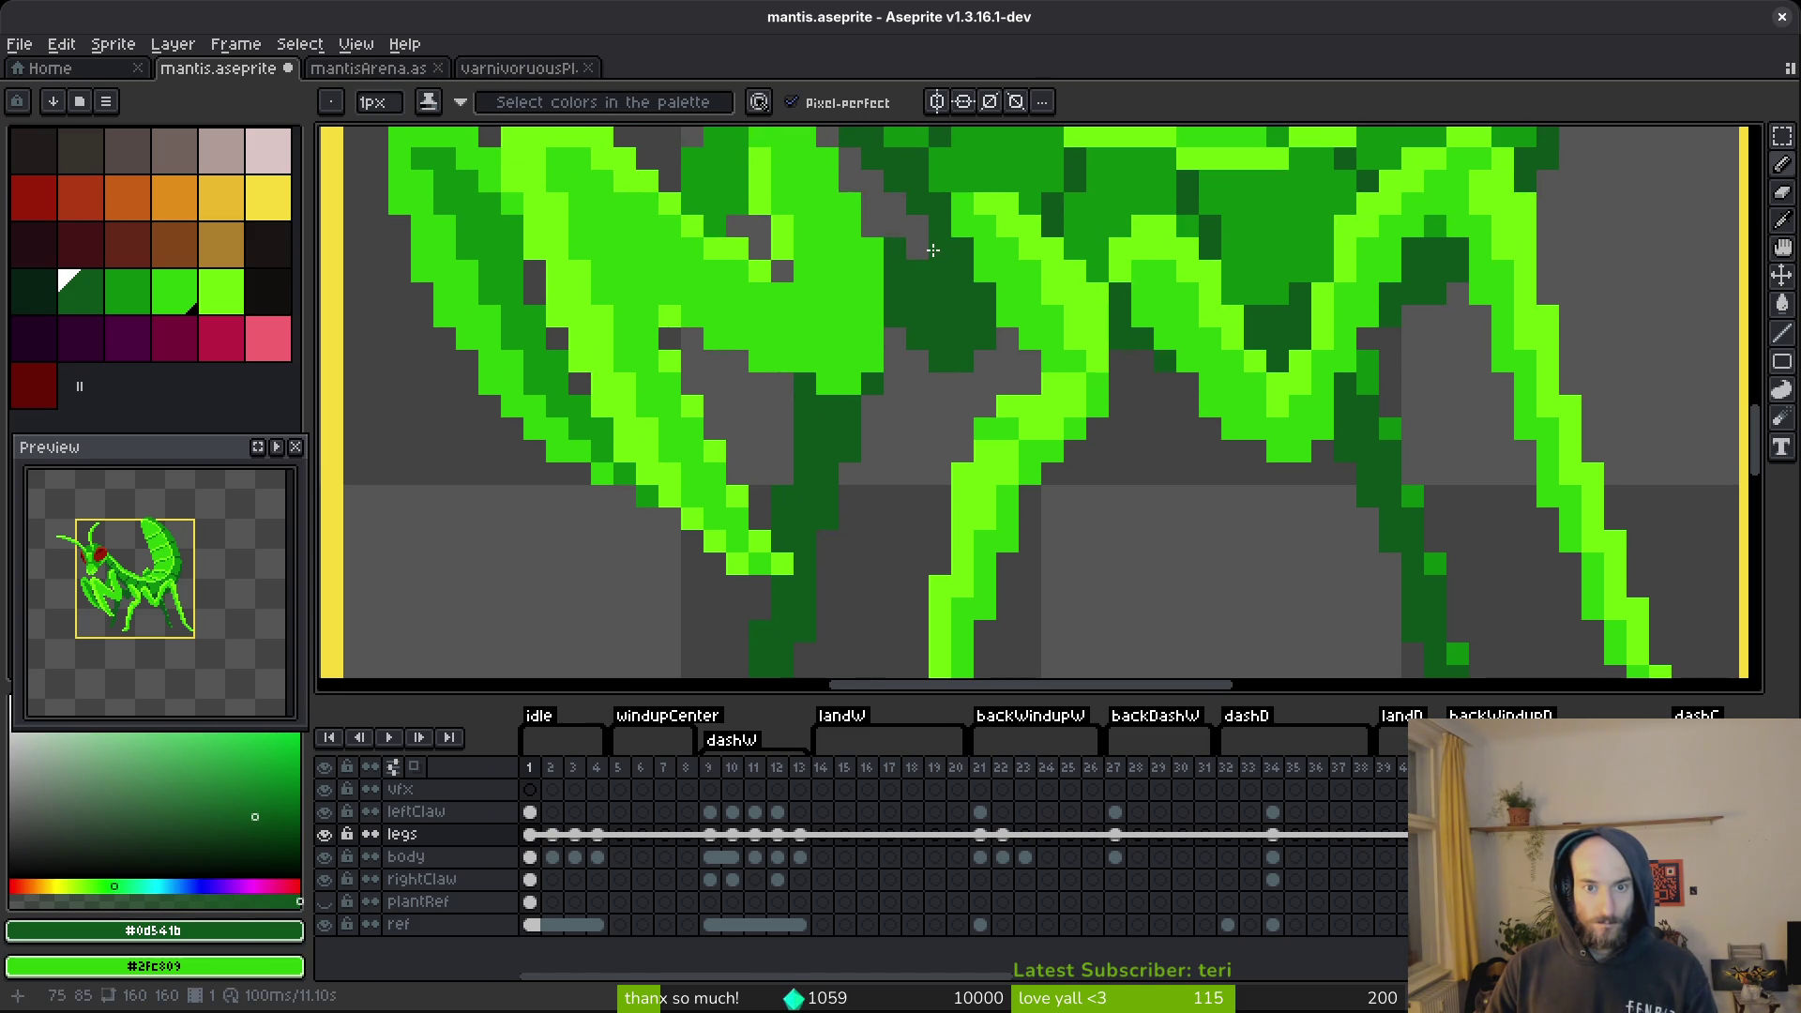
scroll(1198, 391, "right", 5)
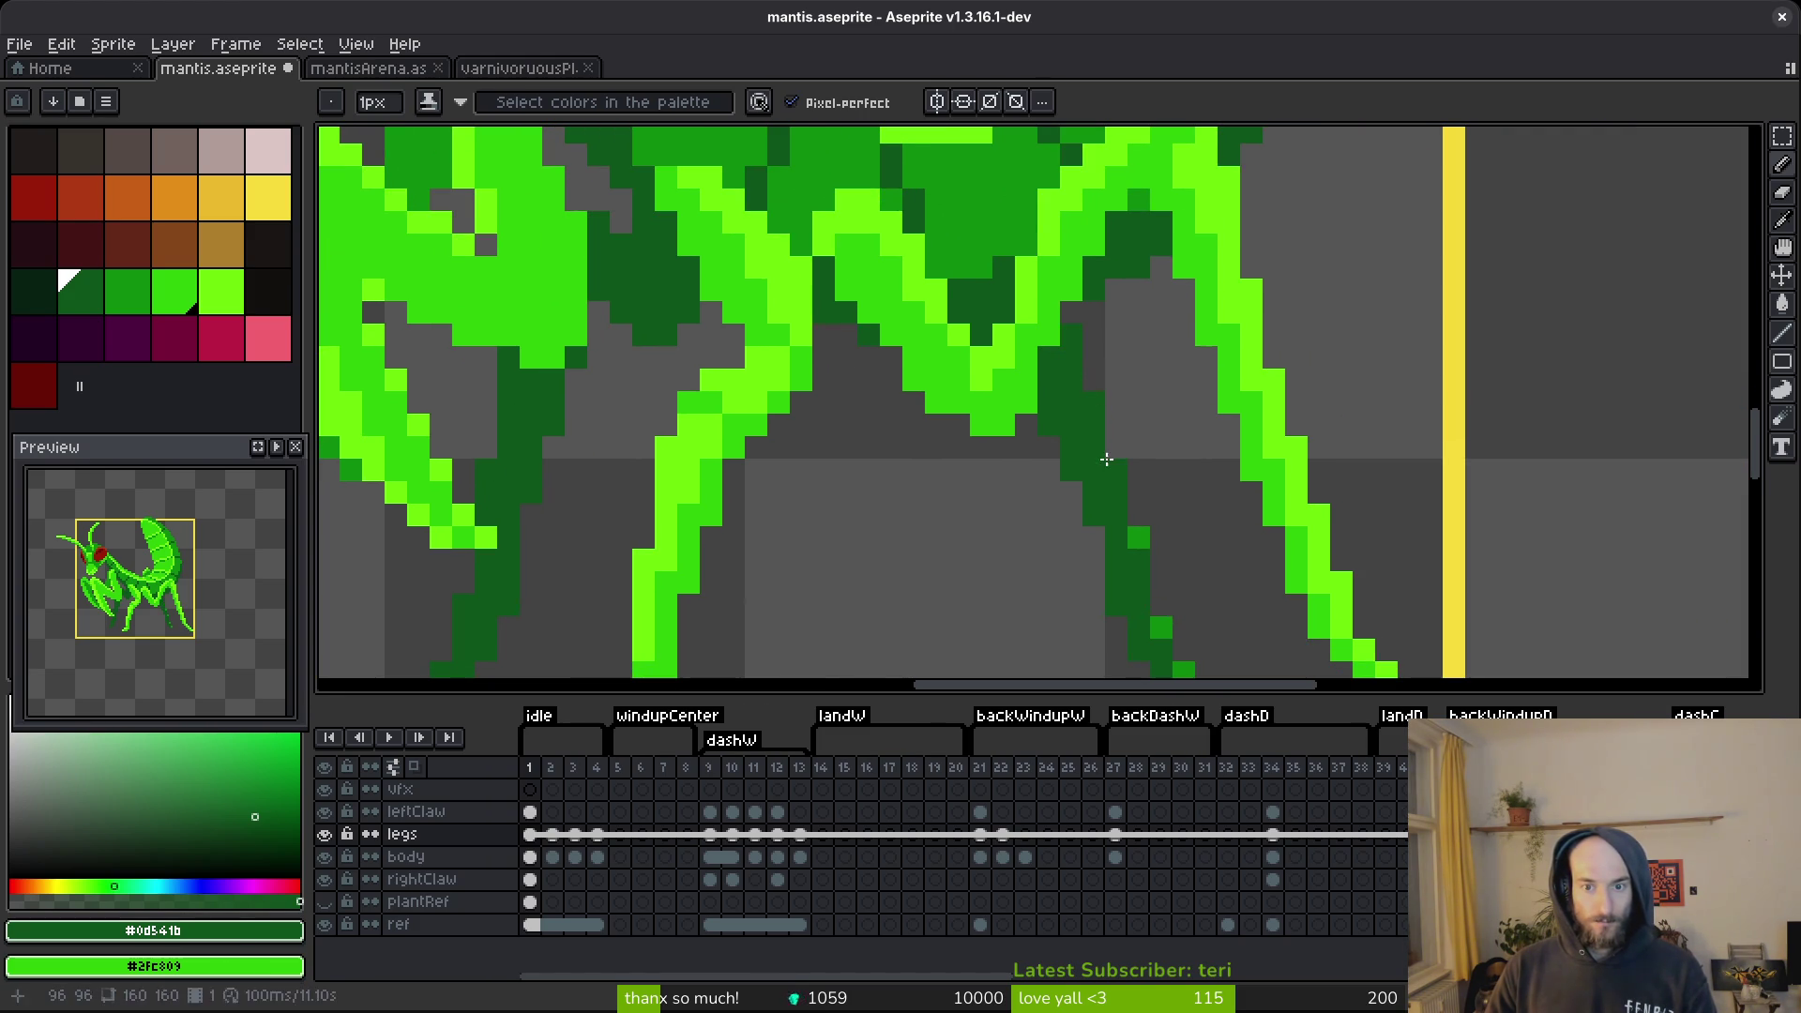
left_click_drag(1136, 527, 1159, 626)
scroll(1102, 508, "down", 3)
scroll(1102, 509, "right", 2)
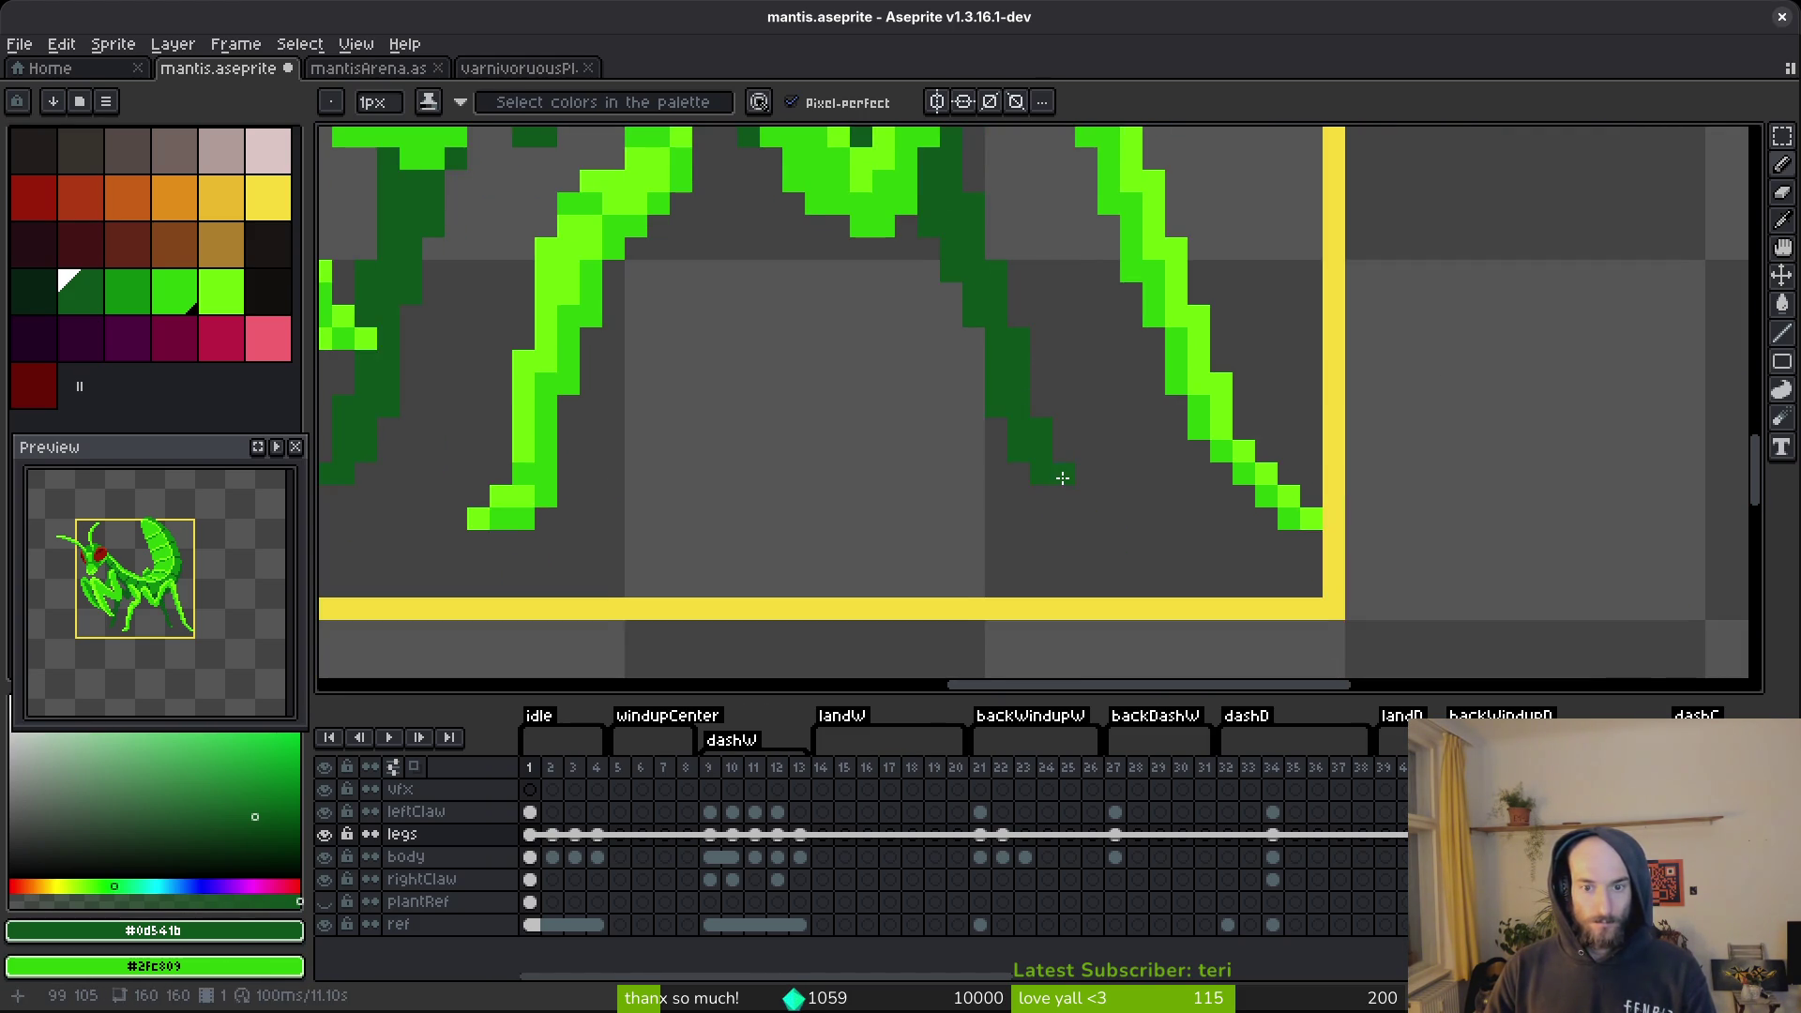
scroll(1063, 479, "down", 3)
key("ctrl+s")
Undo and redo the last stroke to compare, keep it, then repaint two leg pixels bright green.
key("ctrl+z")
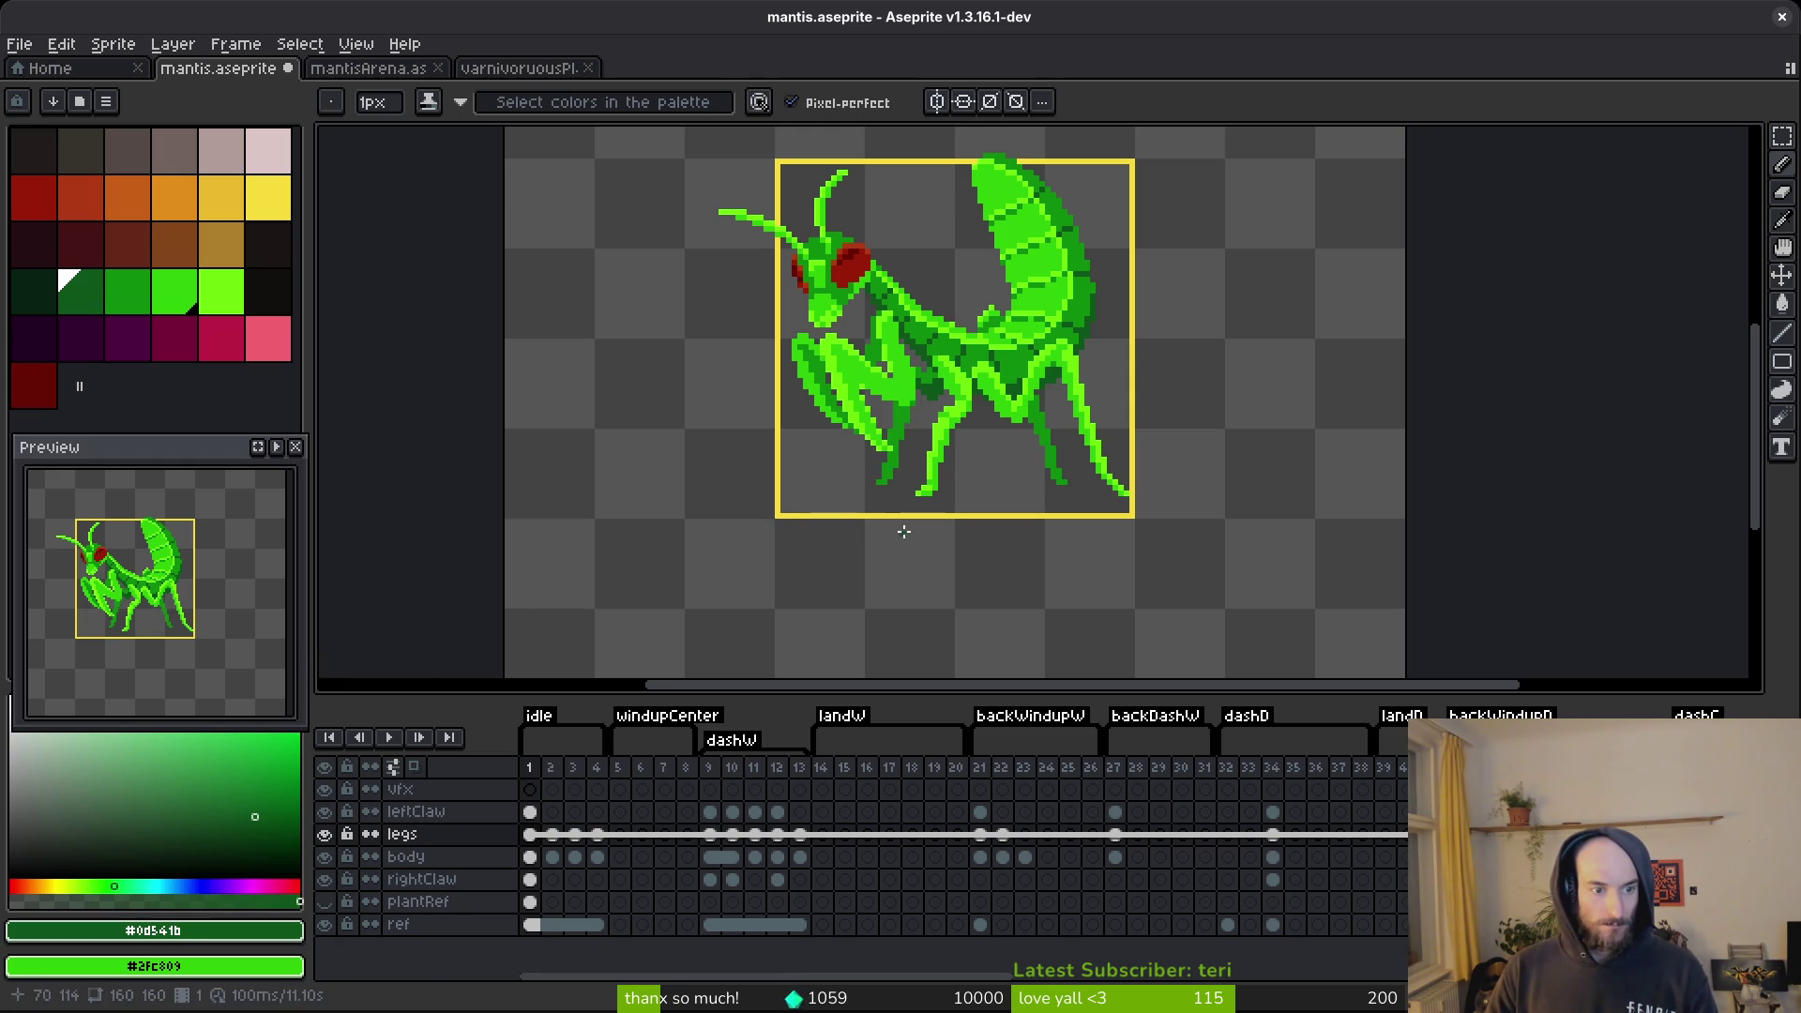
scroll(155, 651, "up", 1)
scroll(155, 651, "down", 1)
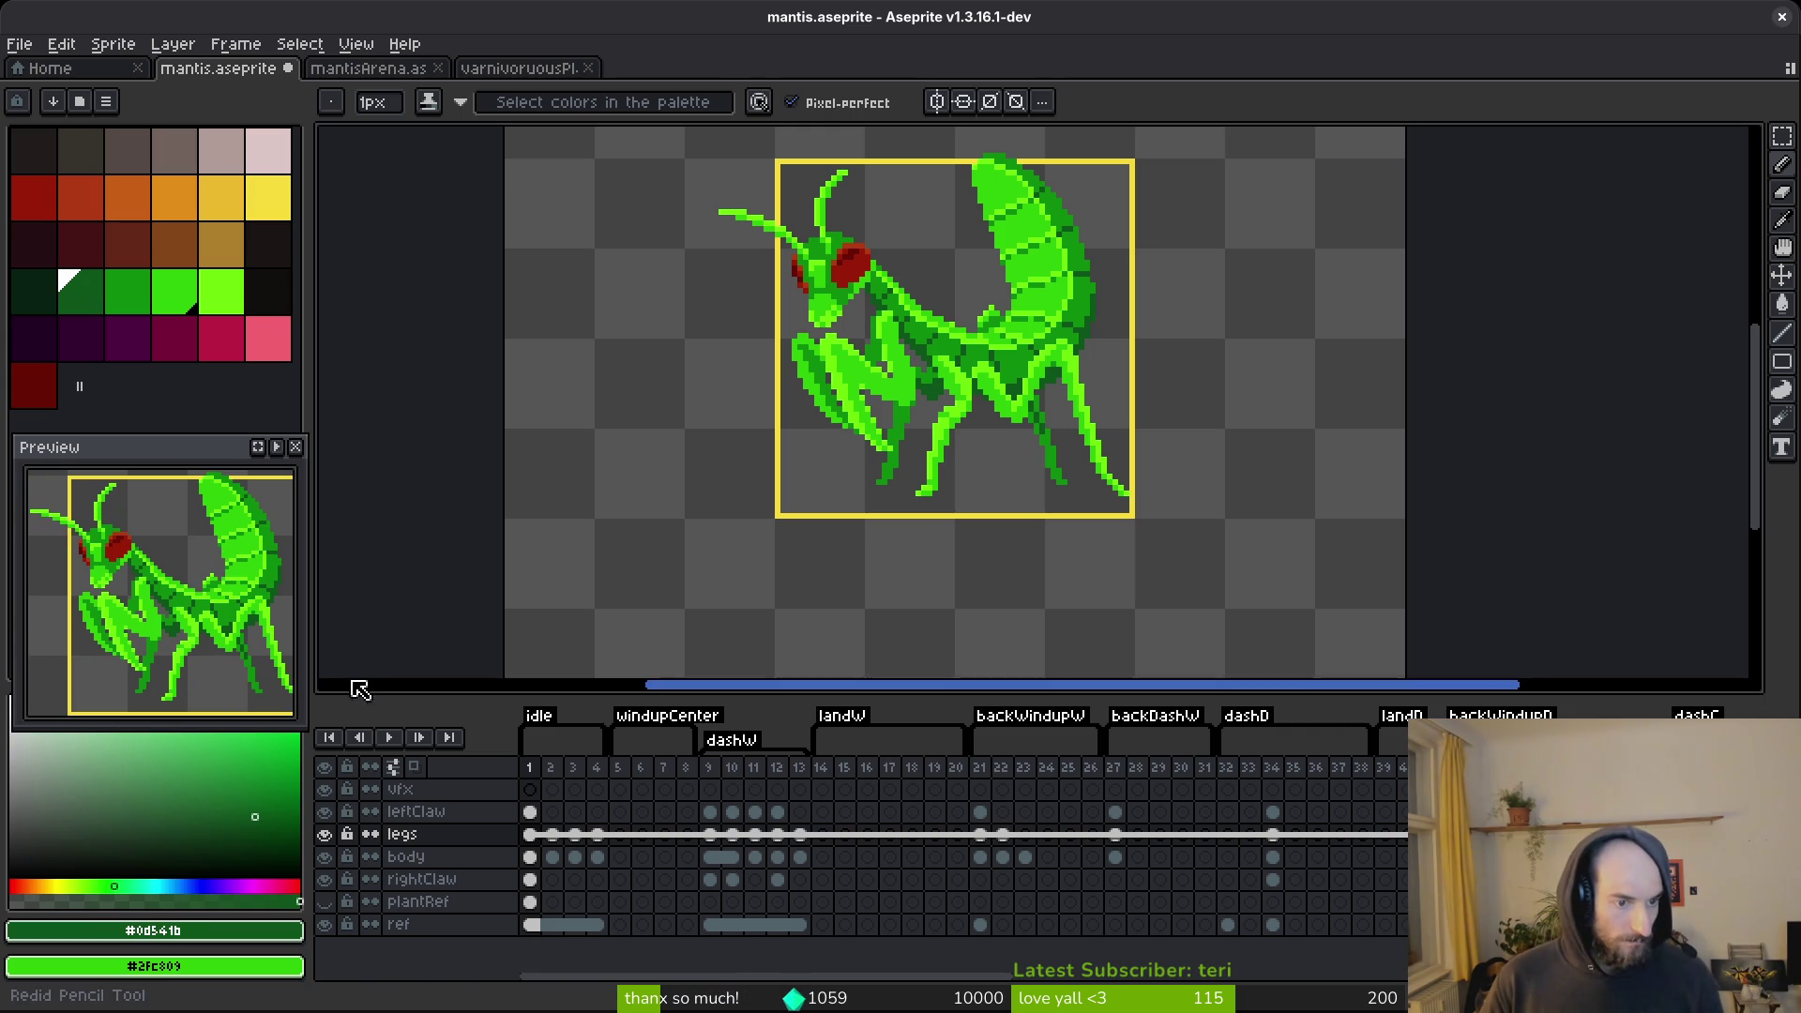
key("ctrl+z")
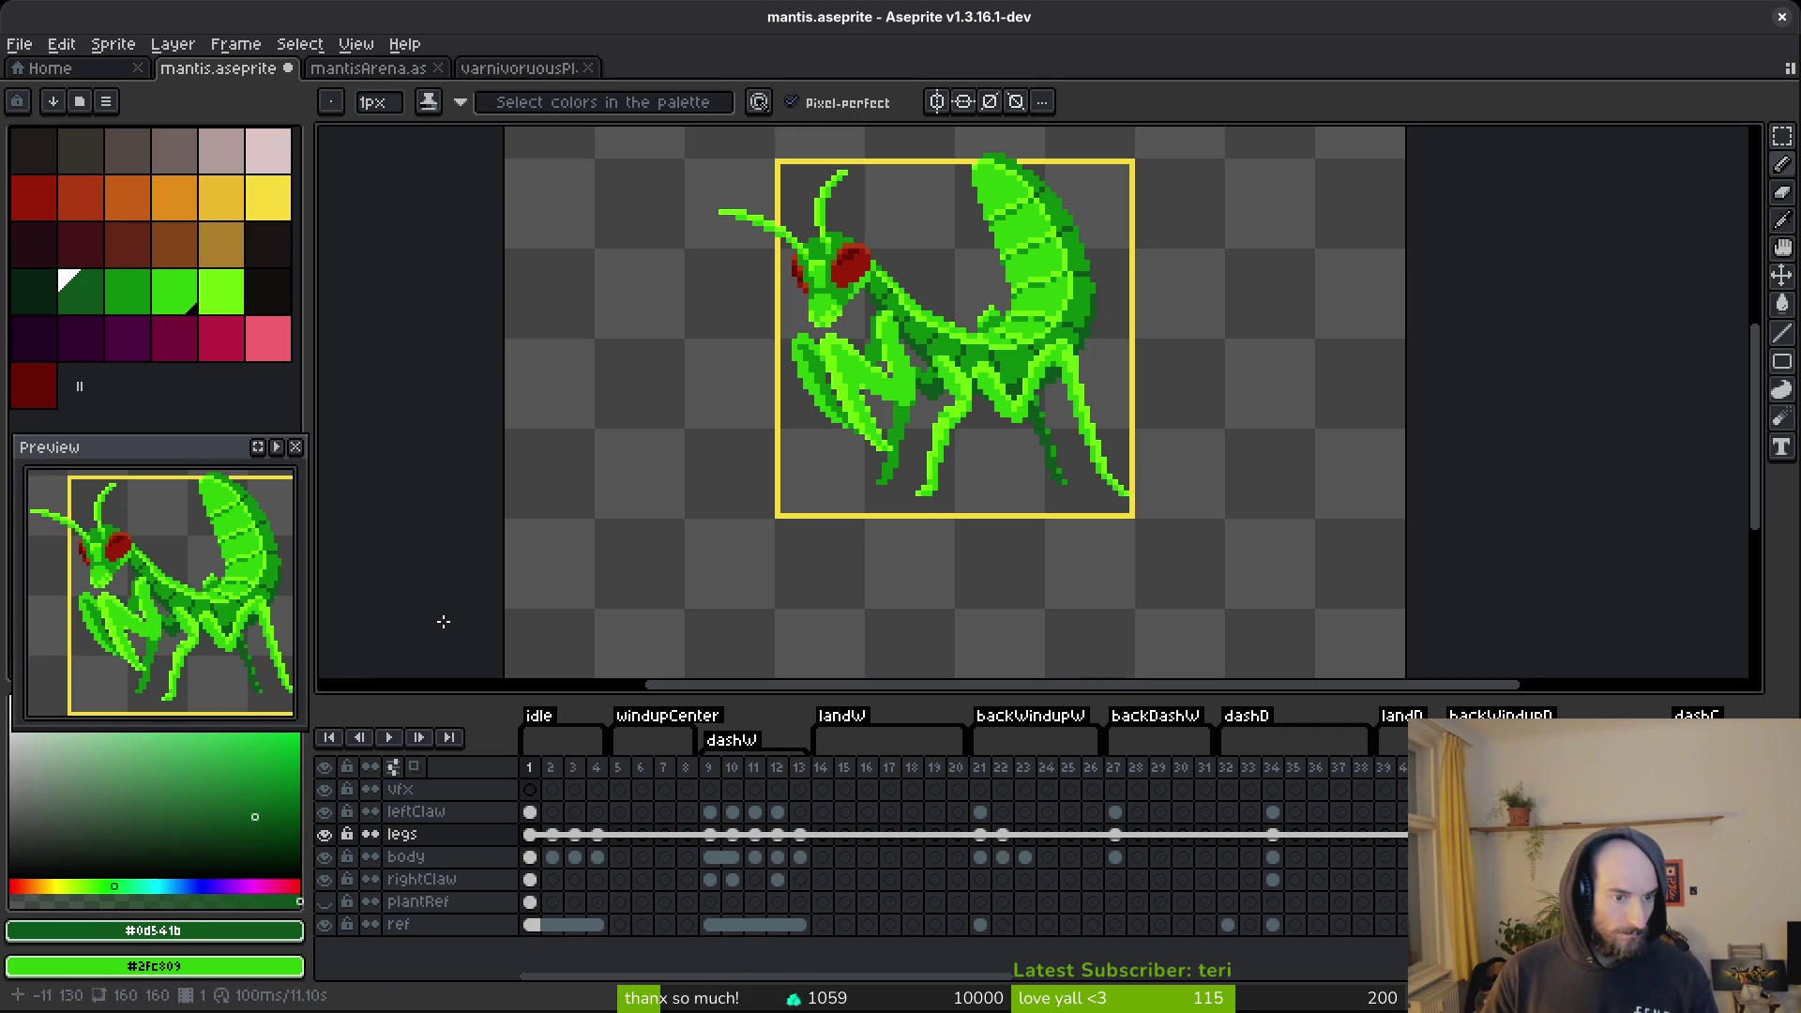
key("ctrl+y")
key("ctrl+z")
key("ctrl+y")
key("ctrl+z")
key("ctrl+y")
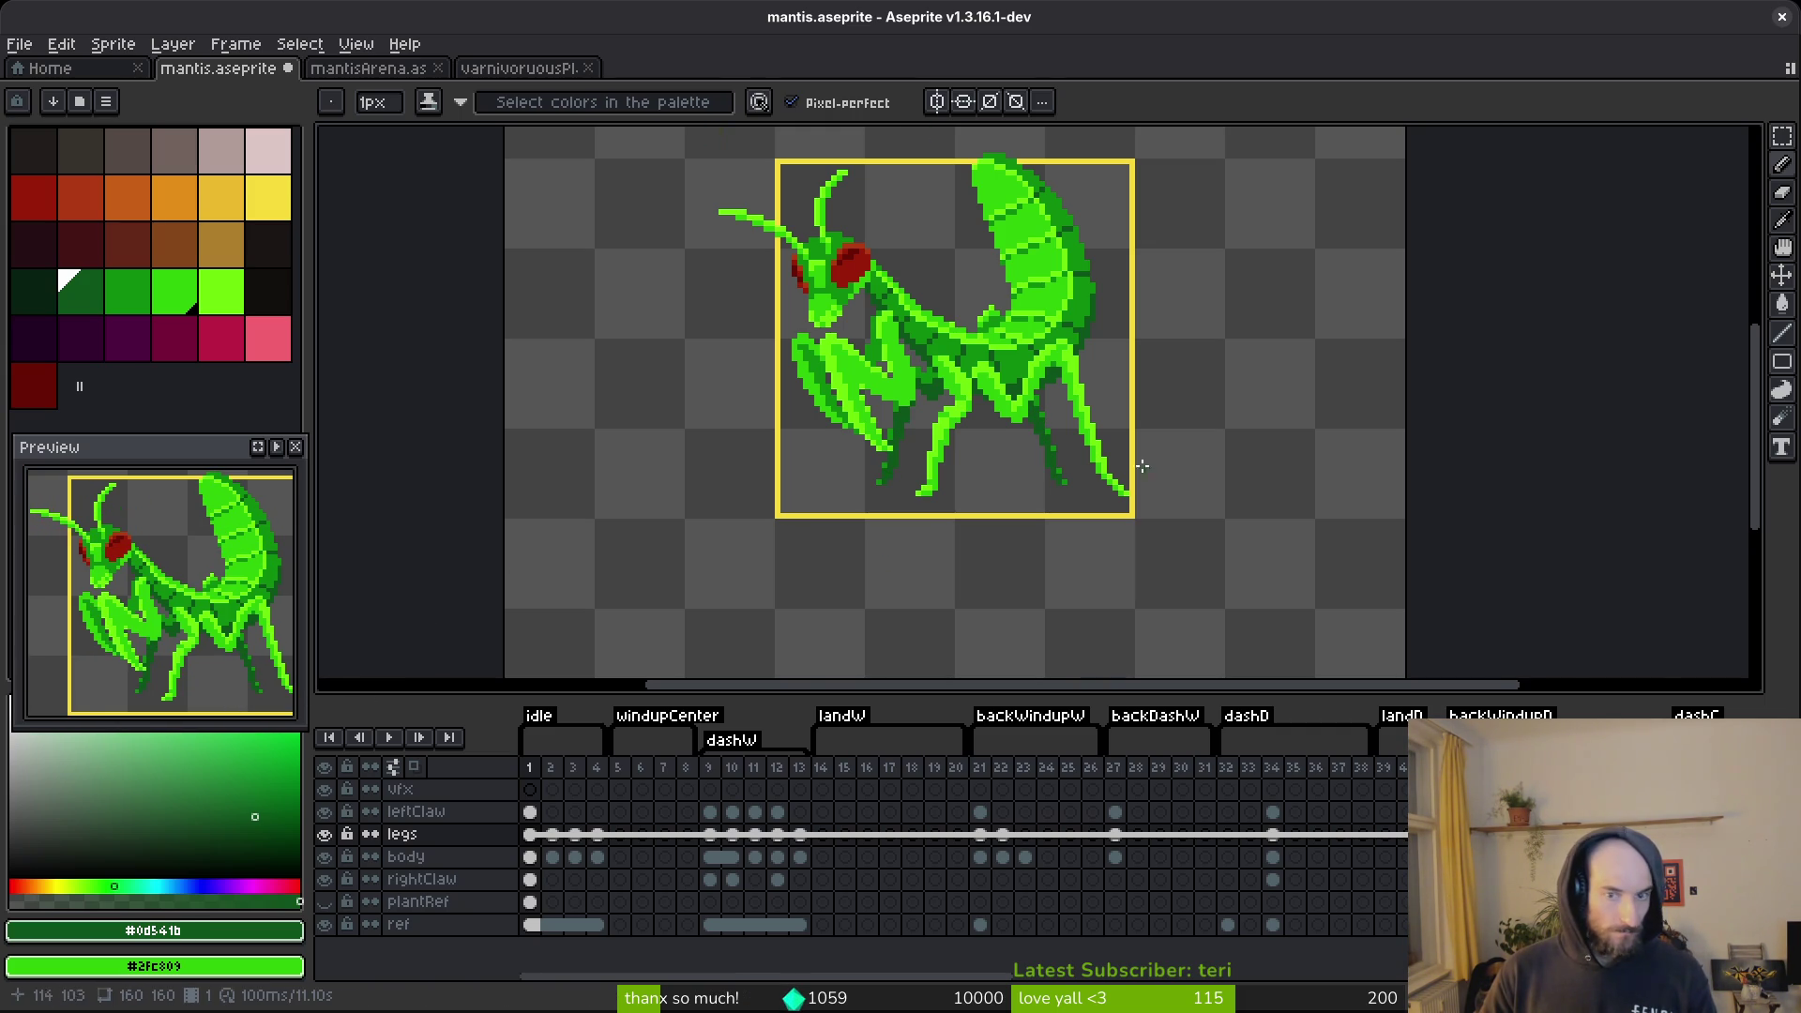
scroll(1069, 460, "up", 5)
left_click(971, 422, "alt")
left_click(941, 267)
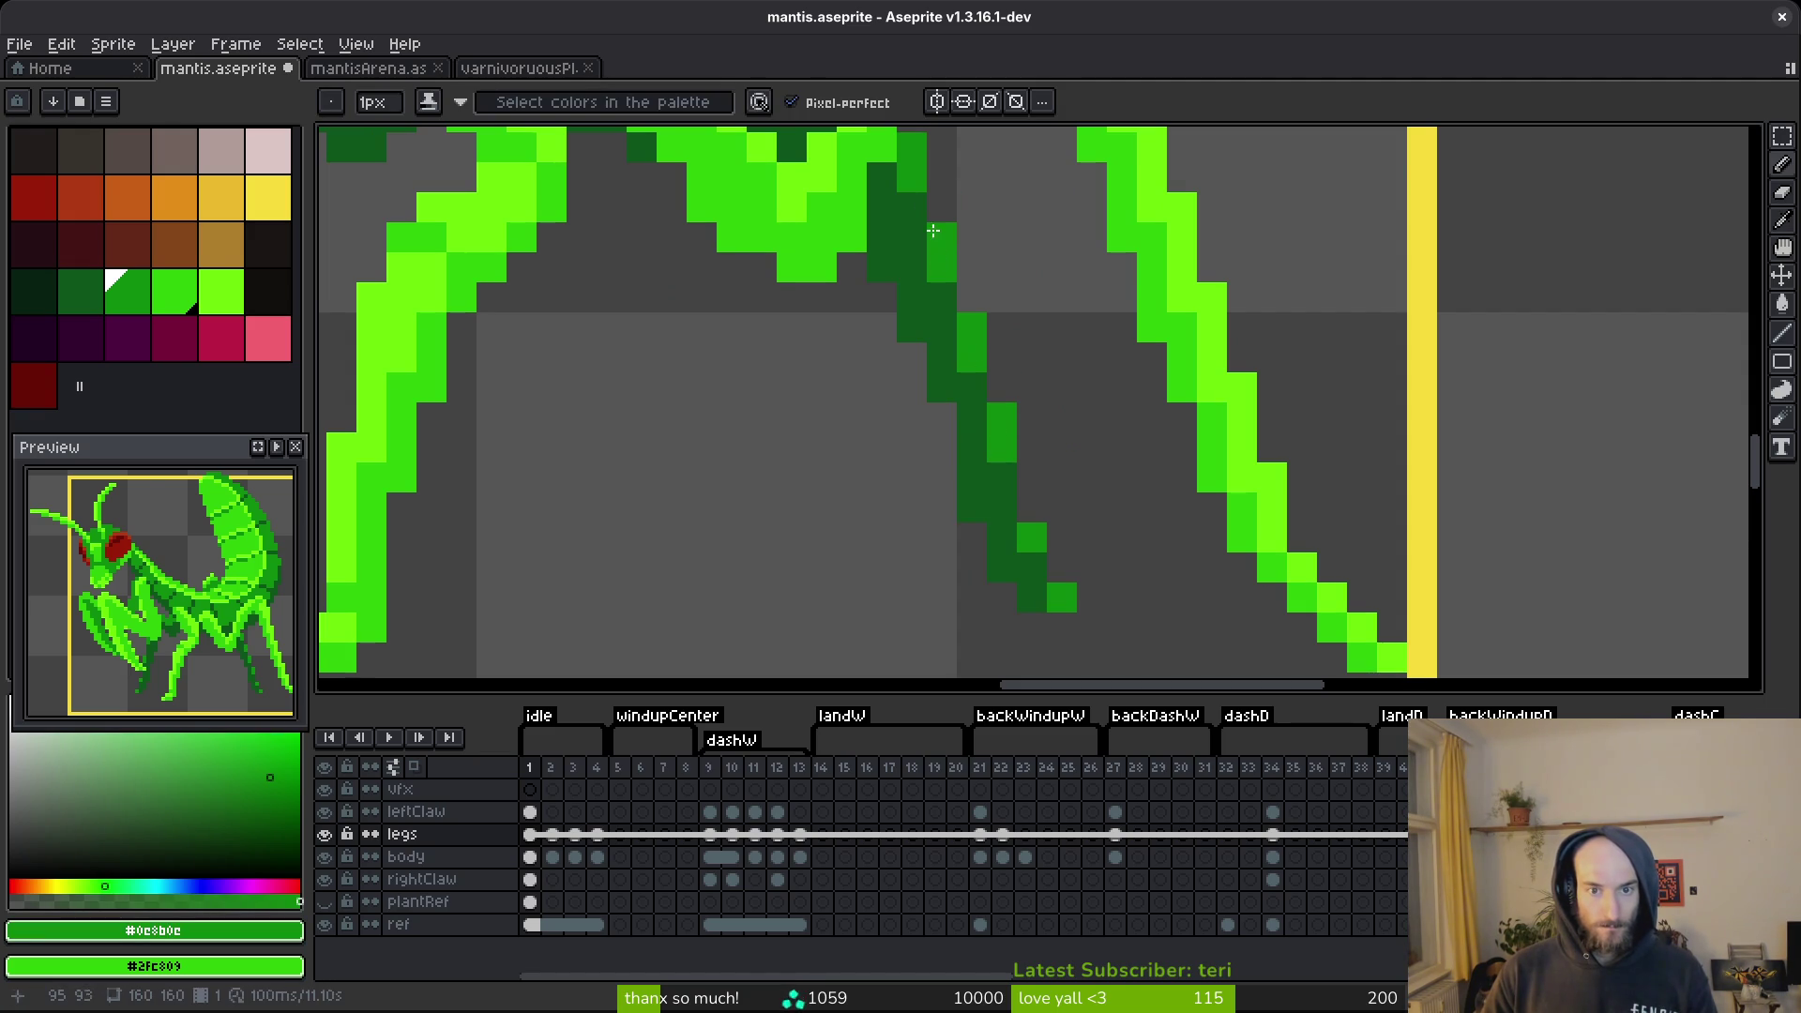
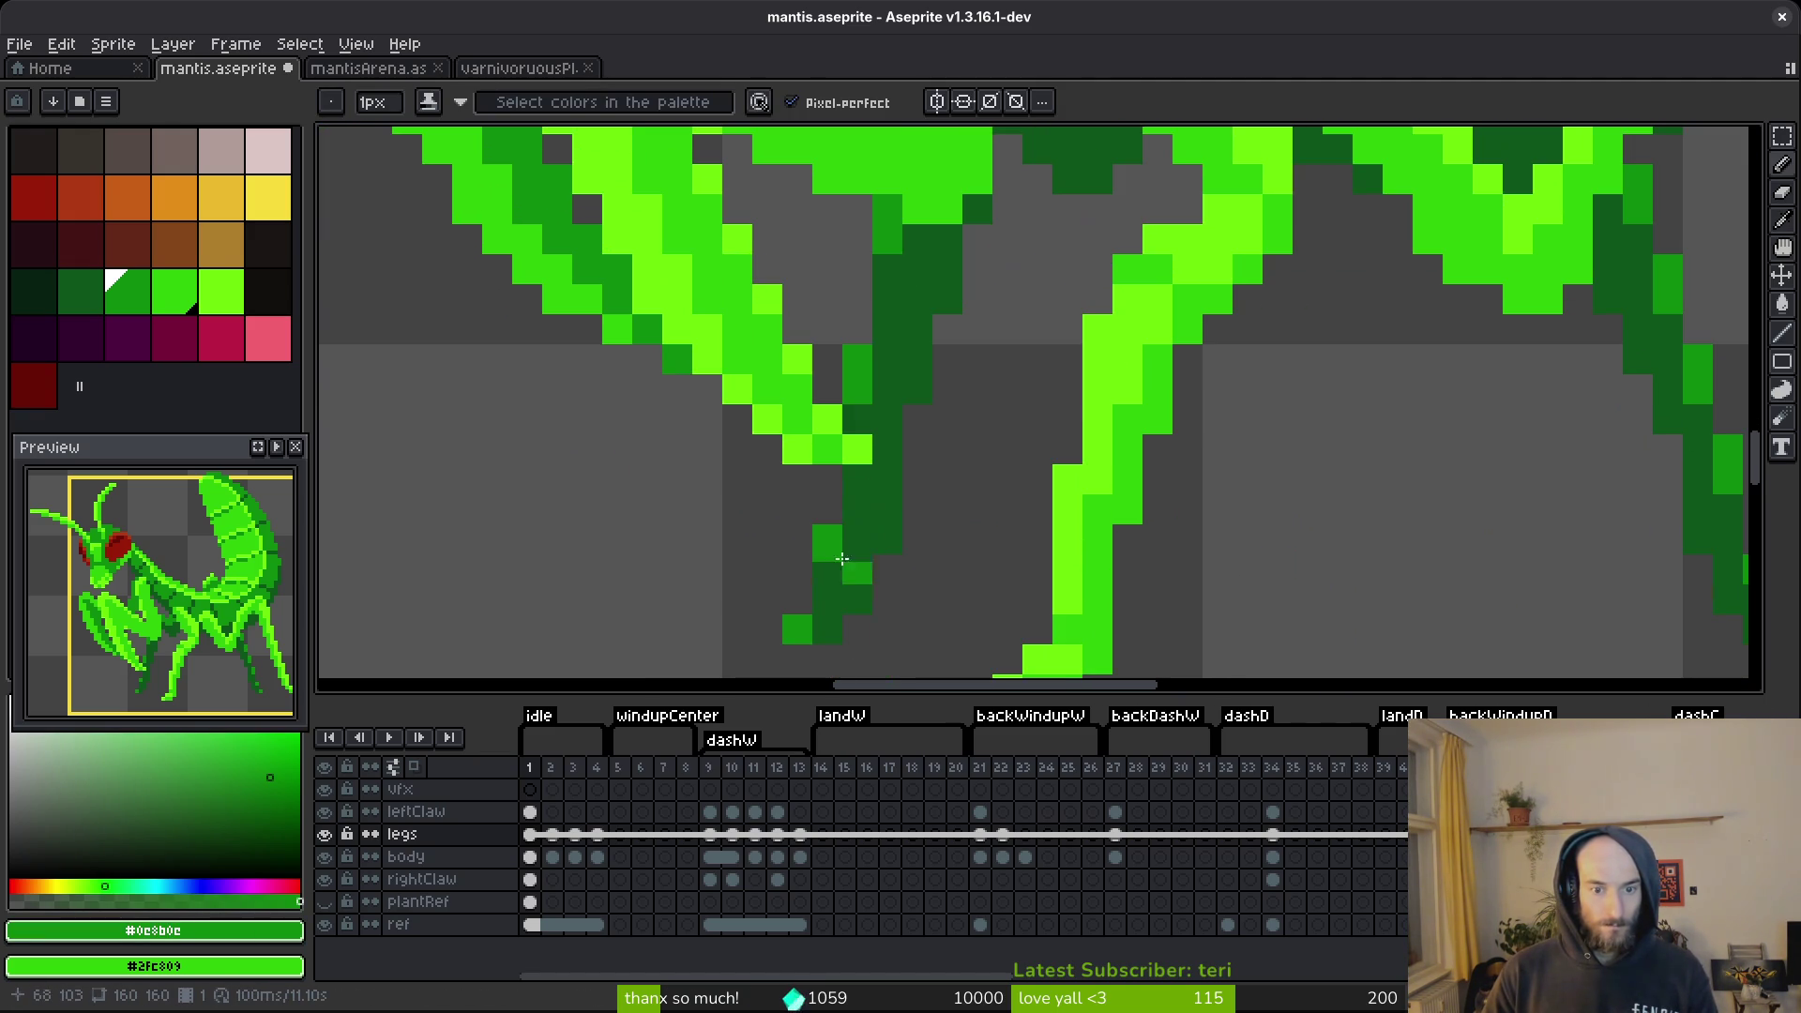
Recolour a pixel on the mantis leg and save the sprite.
scroll(938, 422, "down", 2)
left_click(1036, 389)
scroll(1088, 469, "down", 5)
key("ctrl+s")
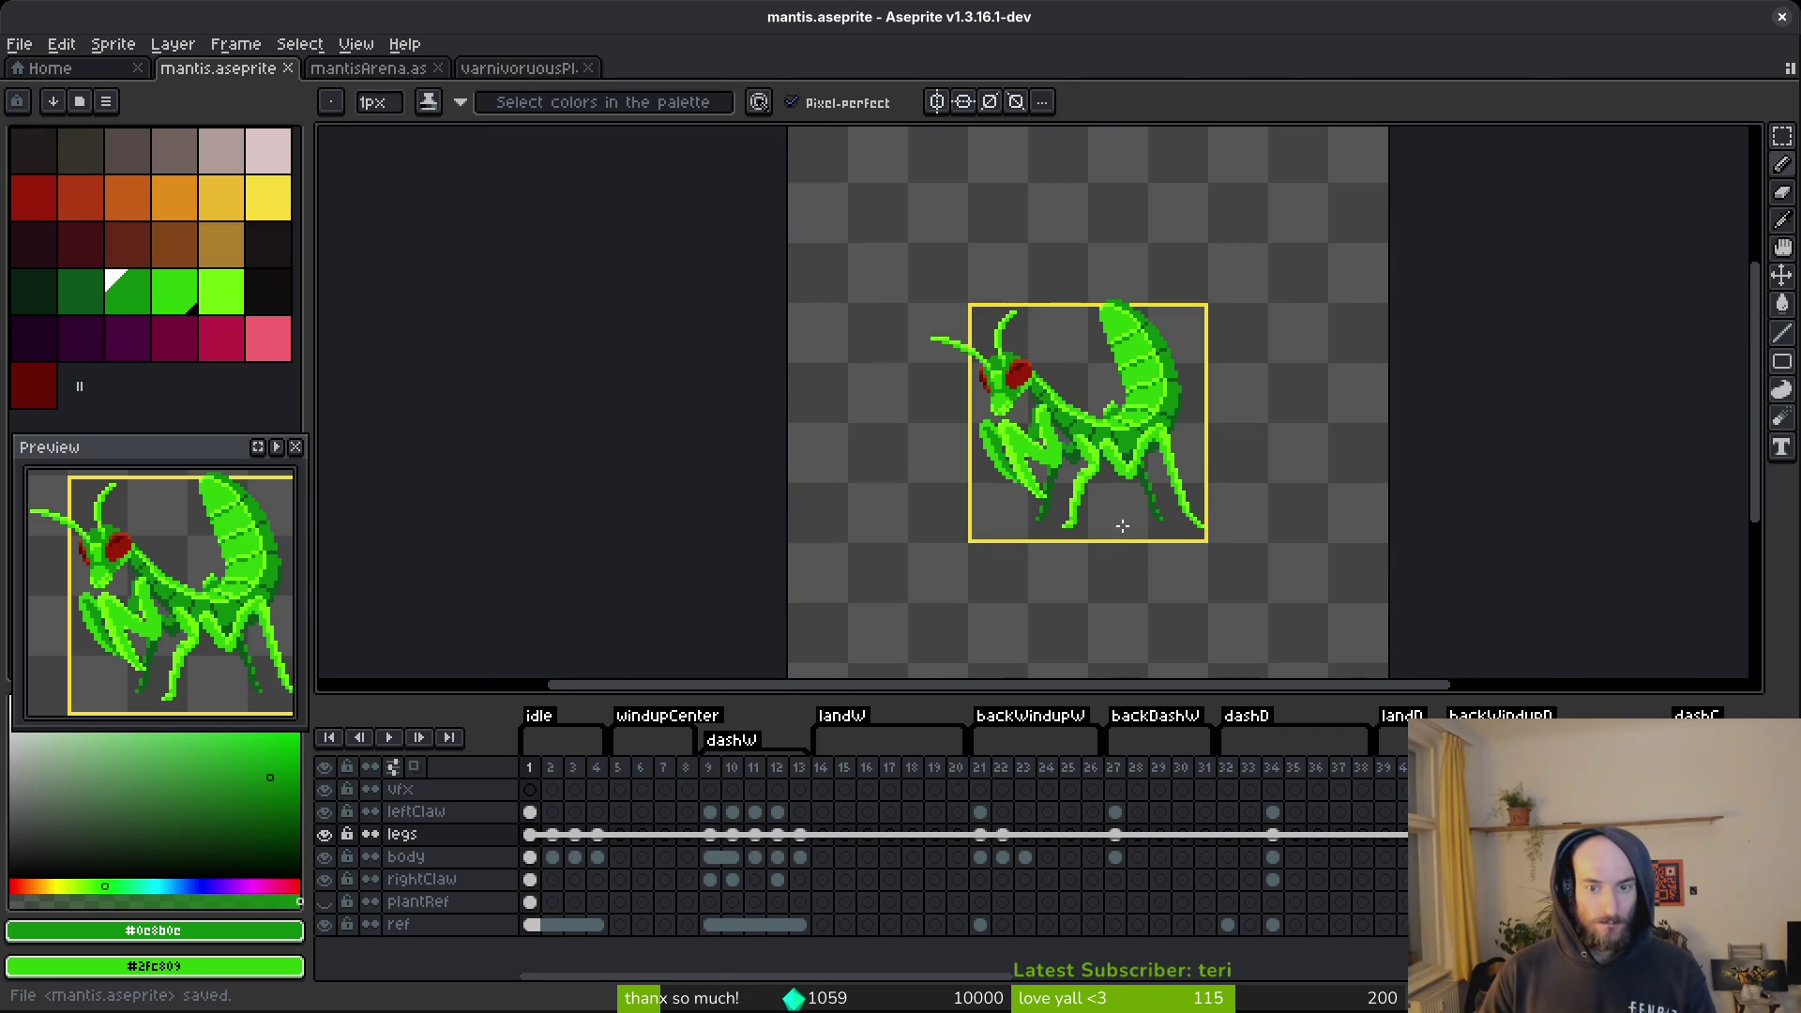
Eyedrop the dark leg green and add a dark-green pixel at the leg tip.
scroll(1062, 577, "up", 3)
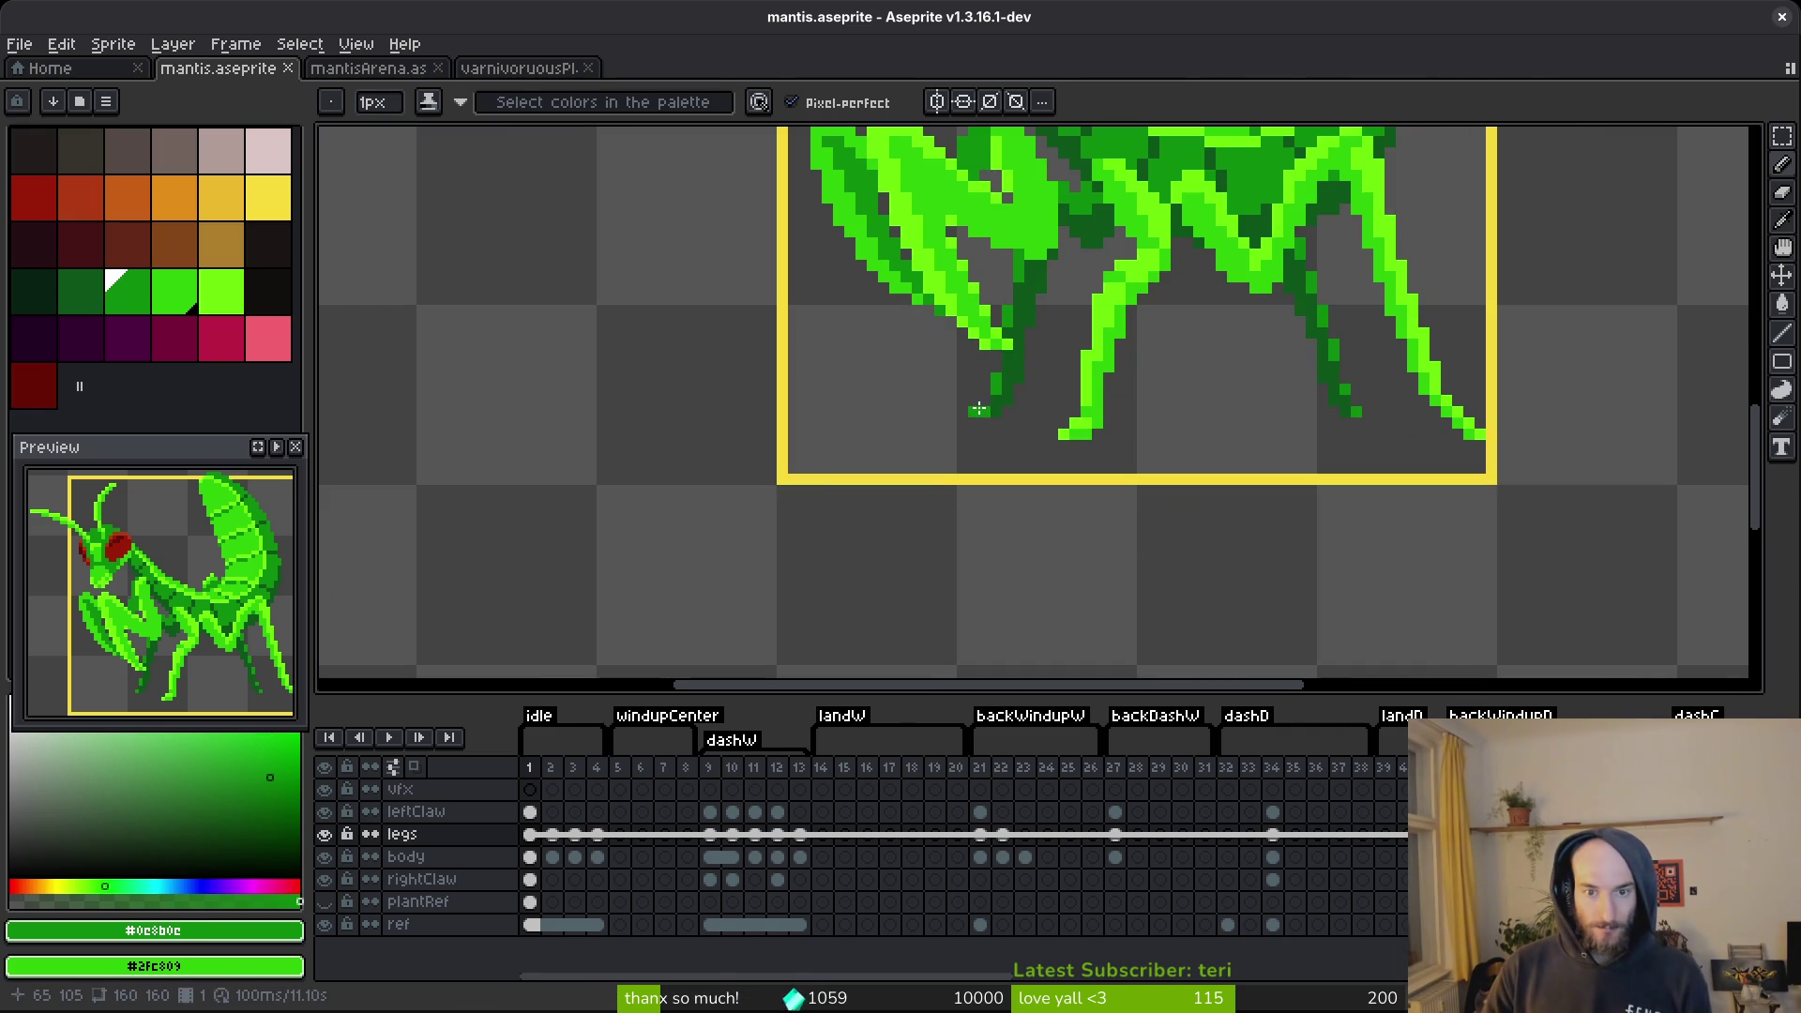
scroll(1005, 389, "up", 2)
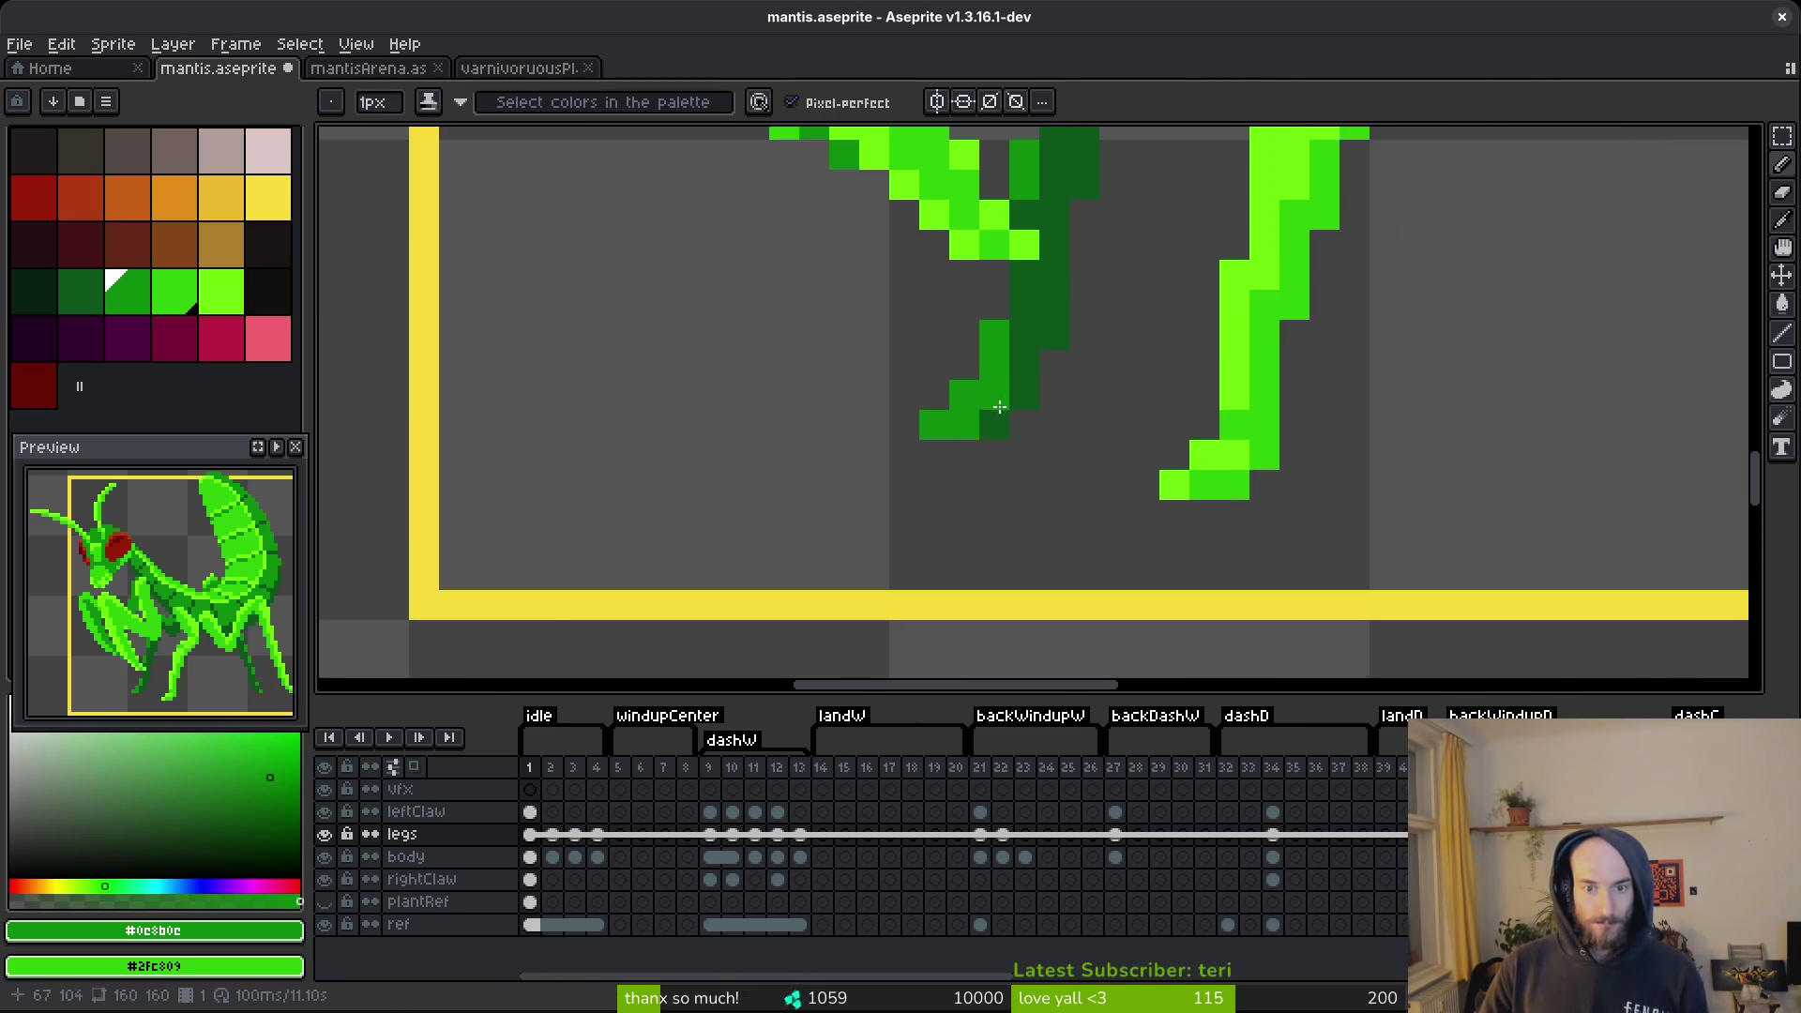
left_click(977, 424, "alt")
scroll(1057, 519, "down", 5)
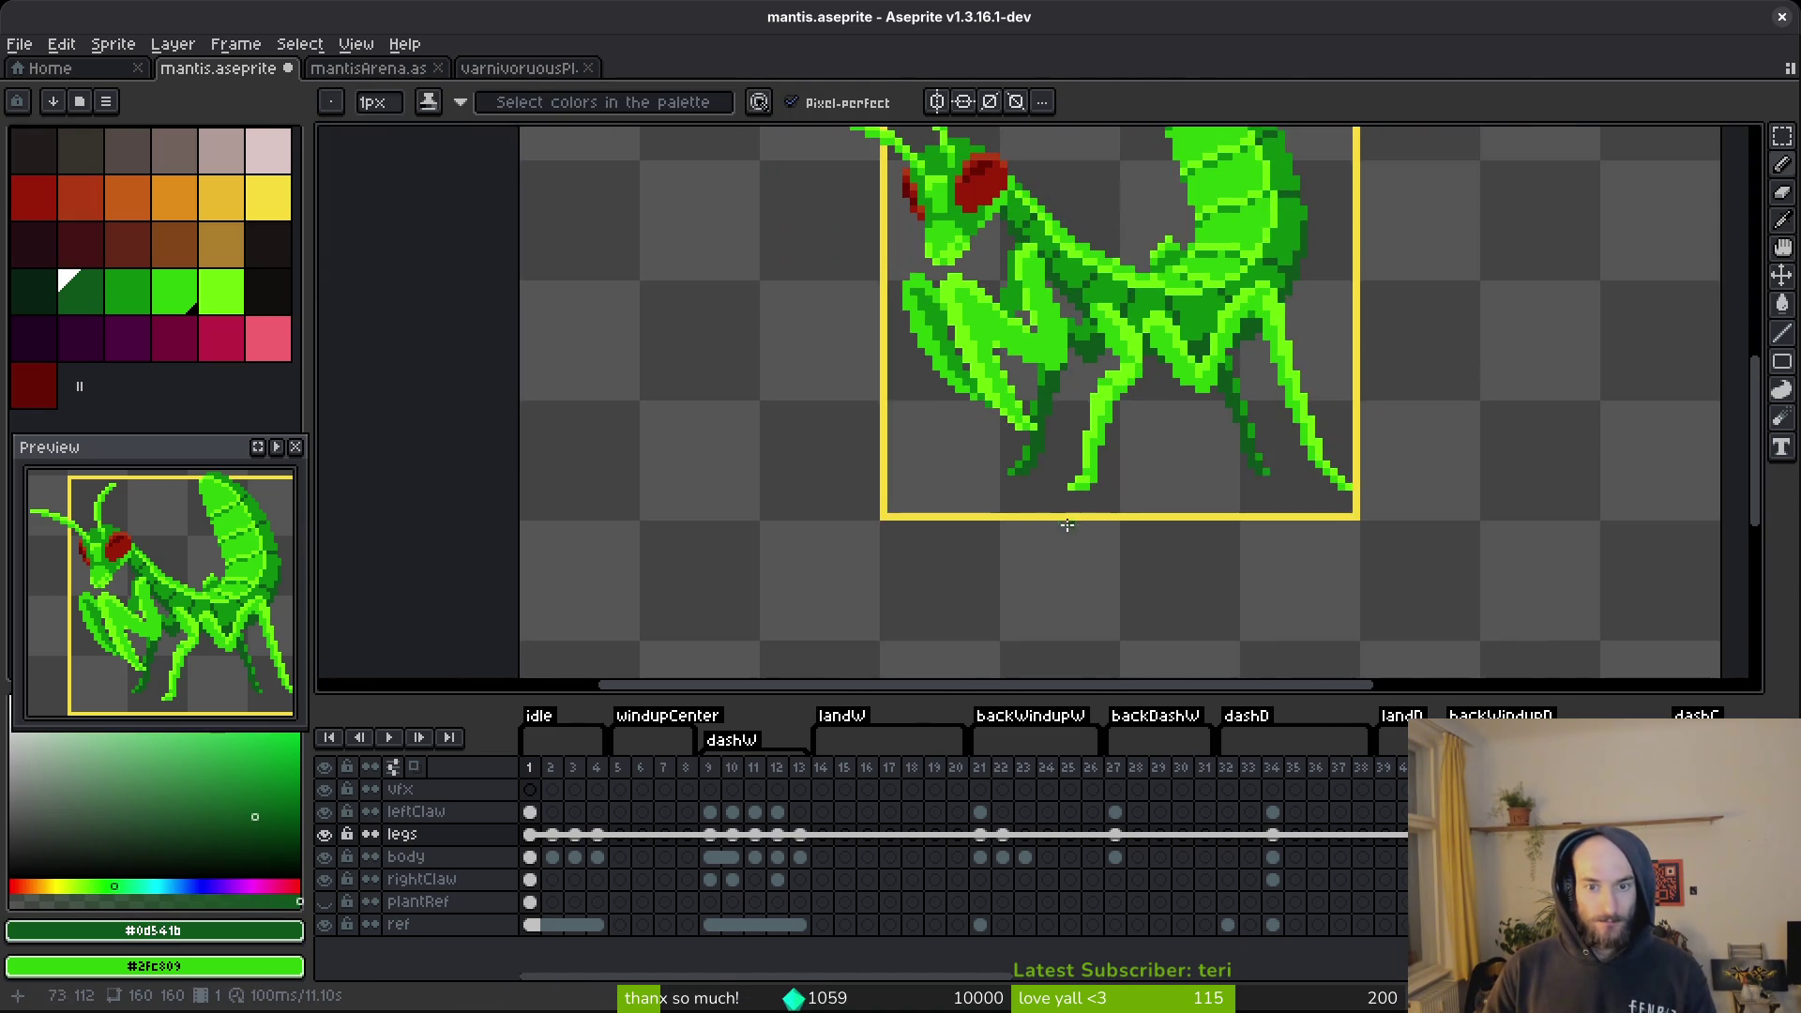
scroll(1125, 469, "up", 4)
left_click(1125, 399)
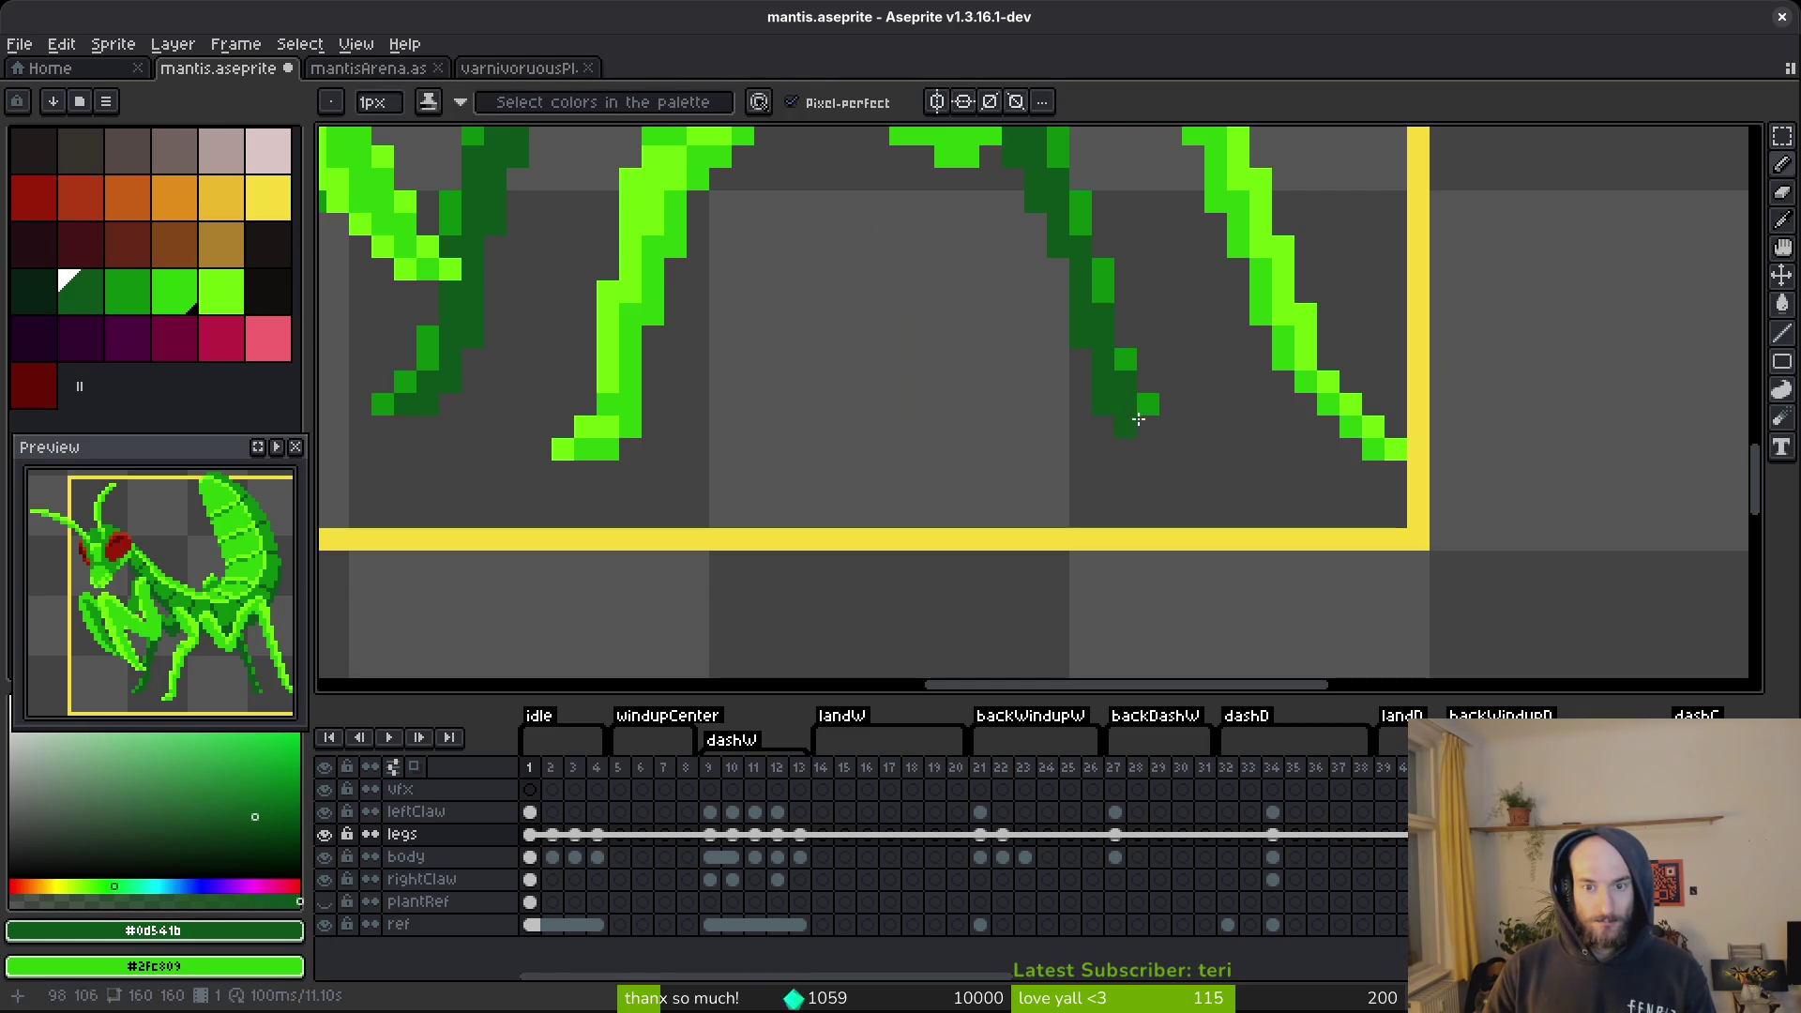
Switch back to the medium green and save mantis.aseprite.
left_click(1133, 366, "alt")
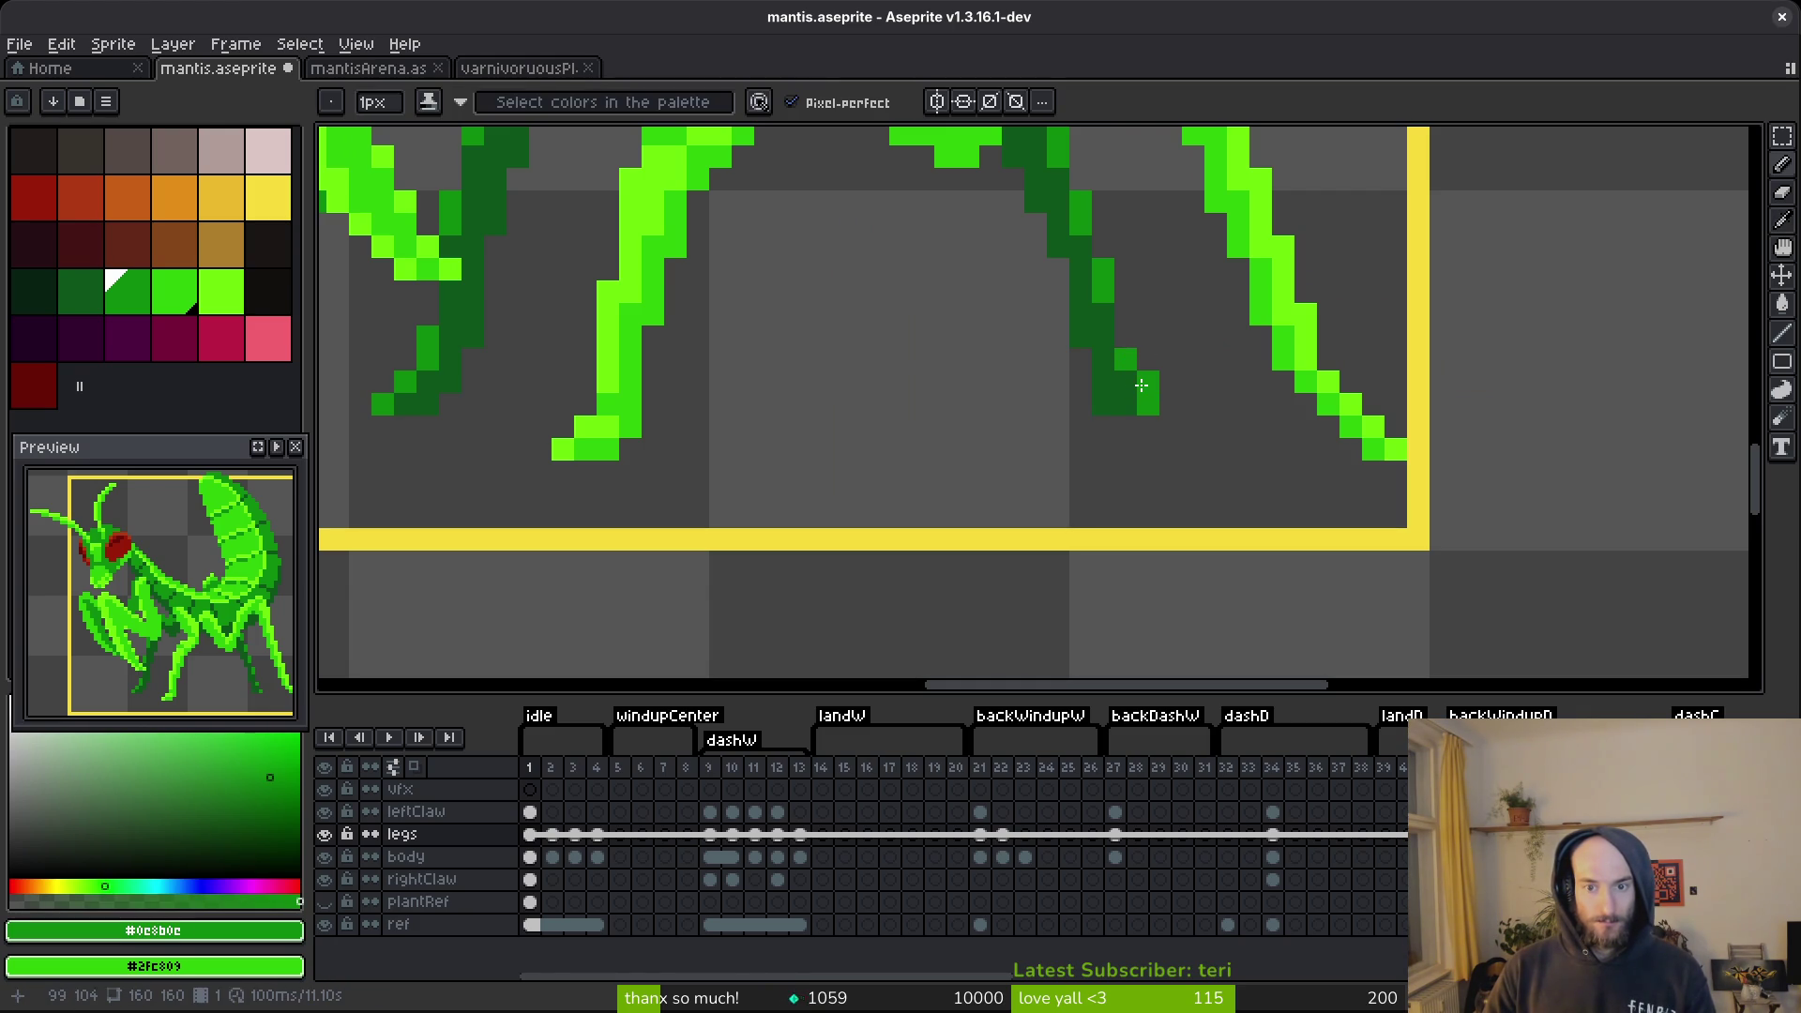
scroll(1172, 431, "down", 3)
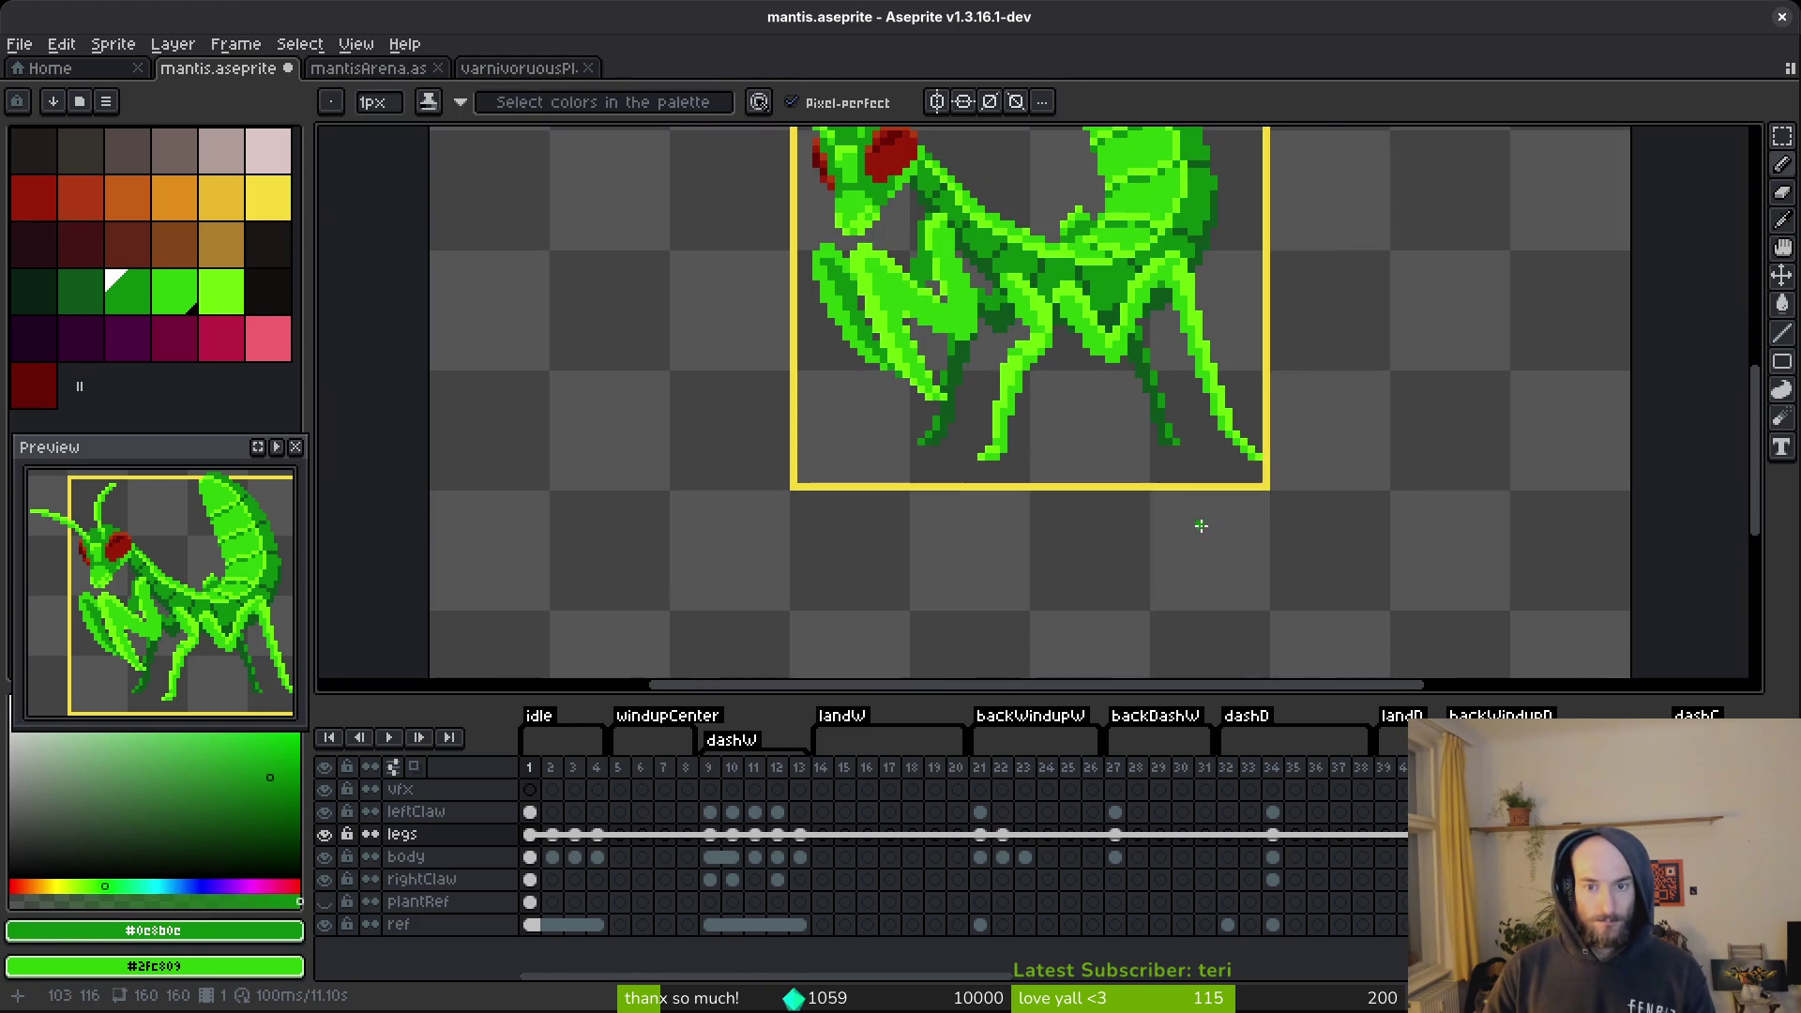
key("ctrl+s")
scroll(1184, 497, "down", 1)
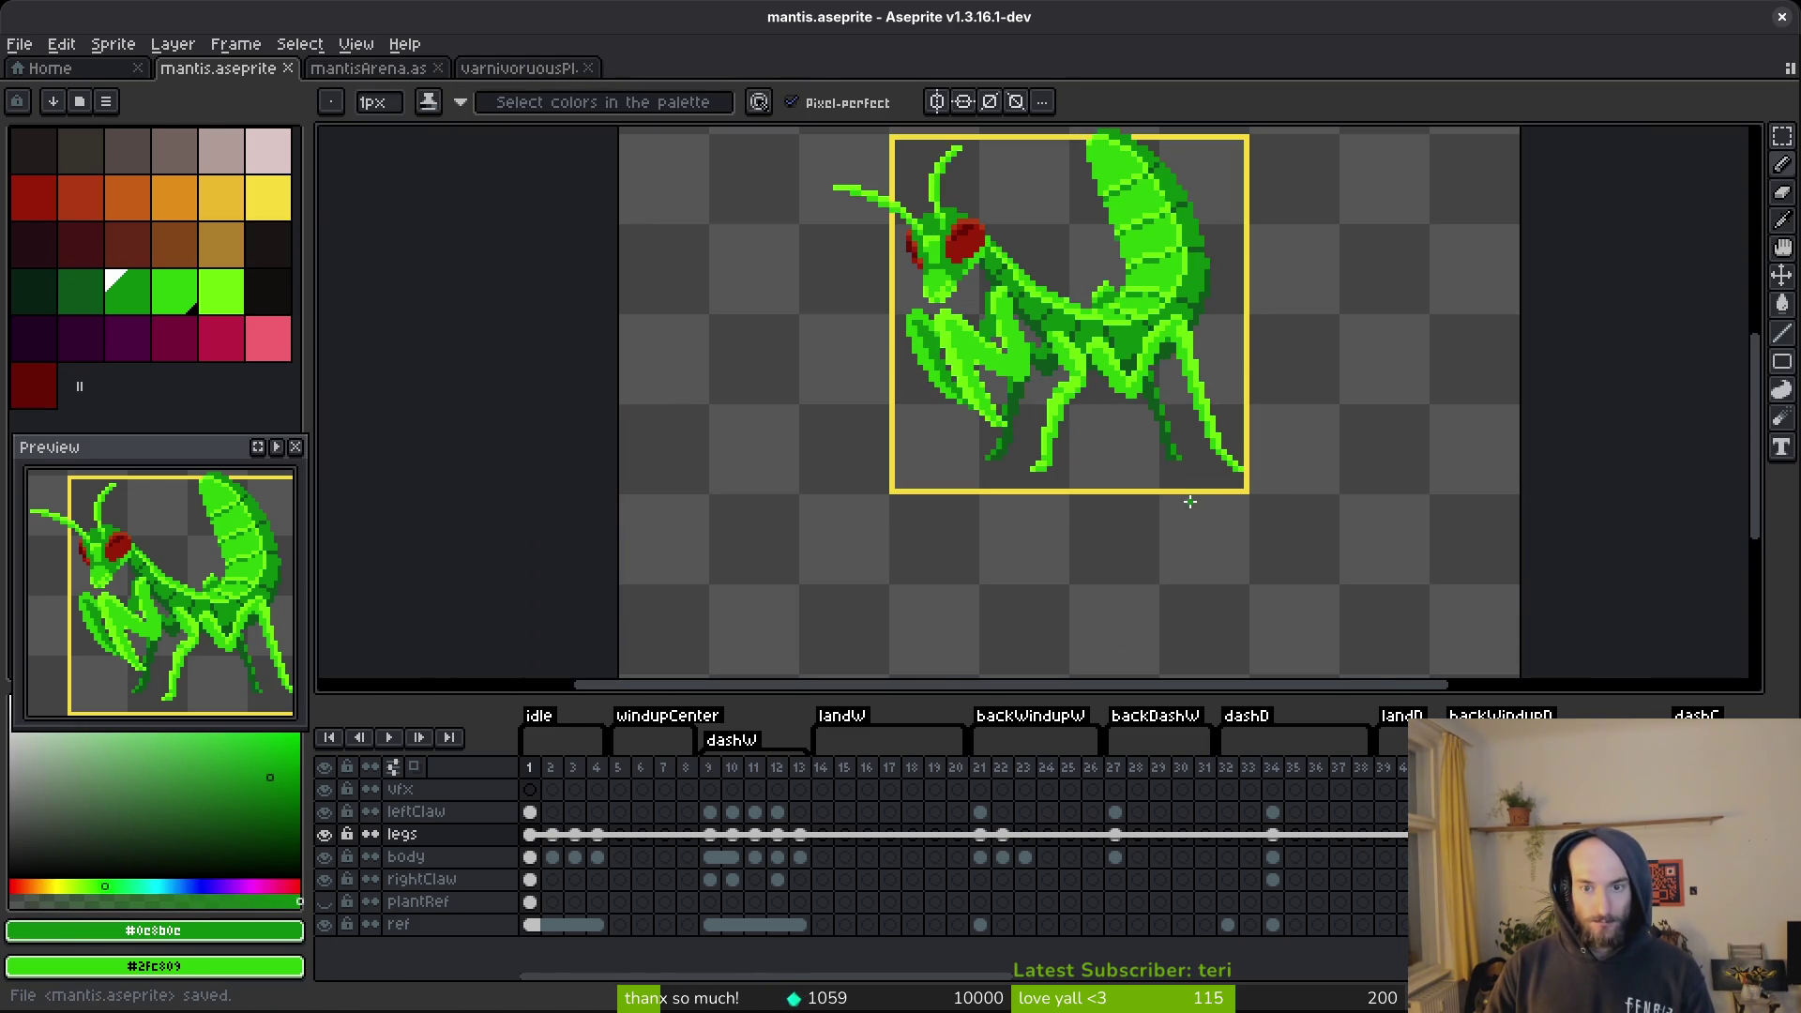
key("ctrl+s")
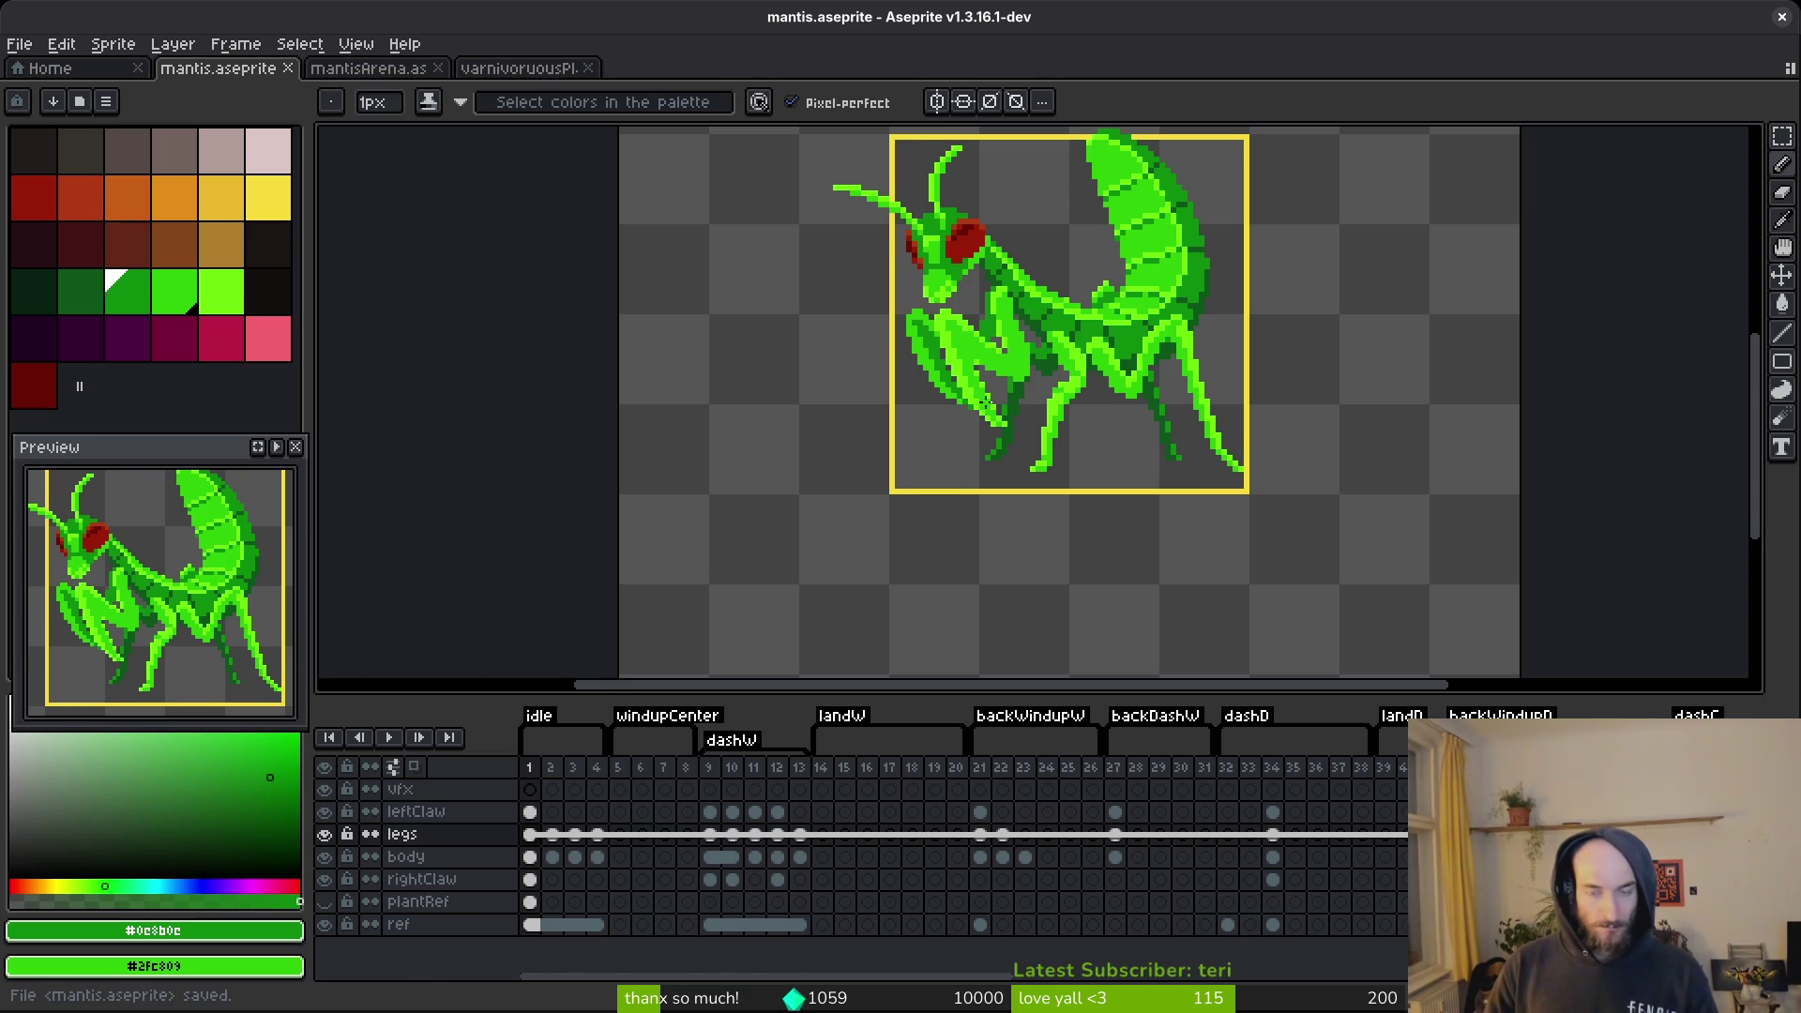
scroll(1004, 408, "up", 2)
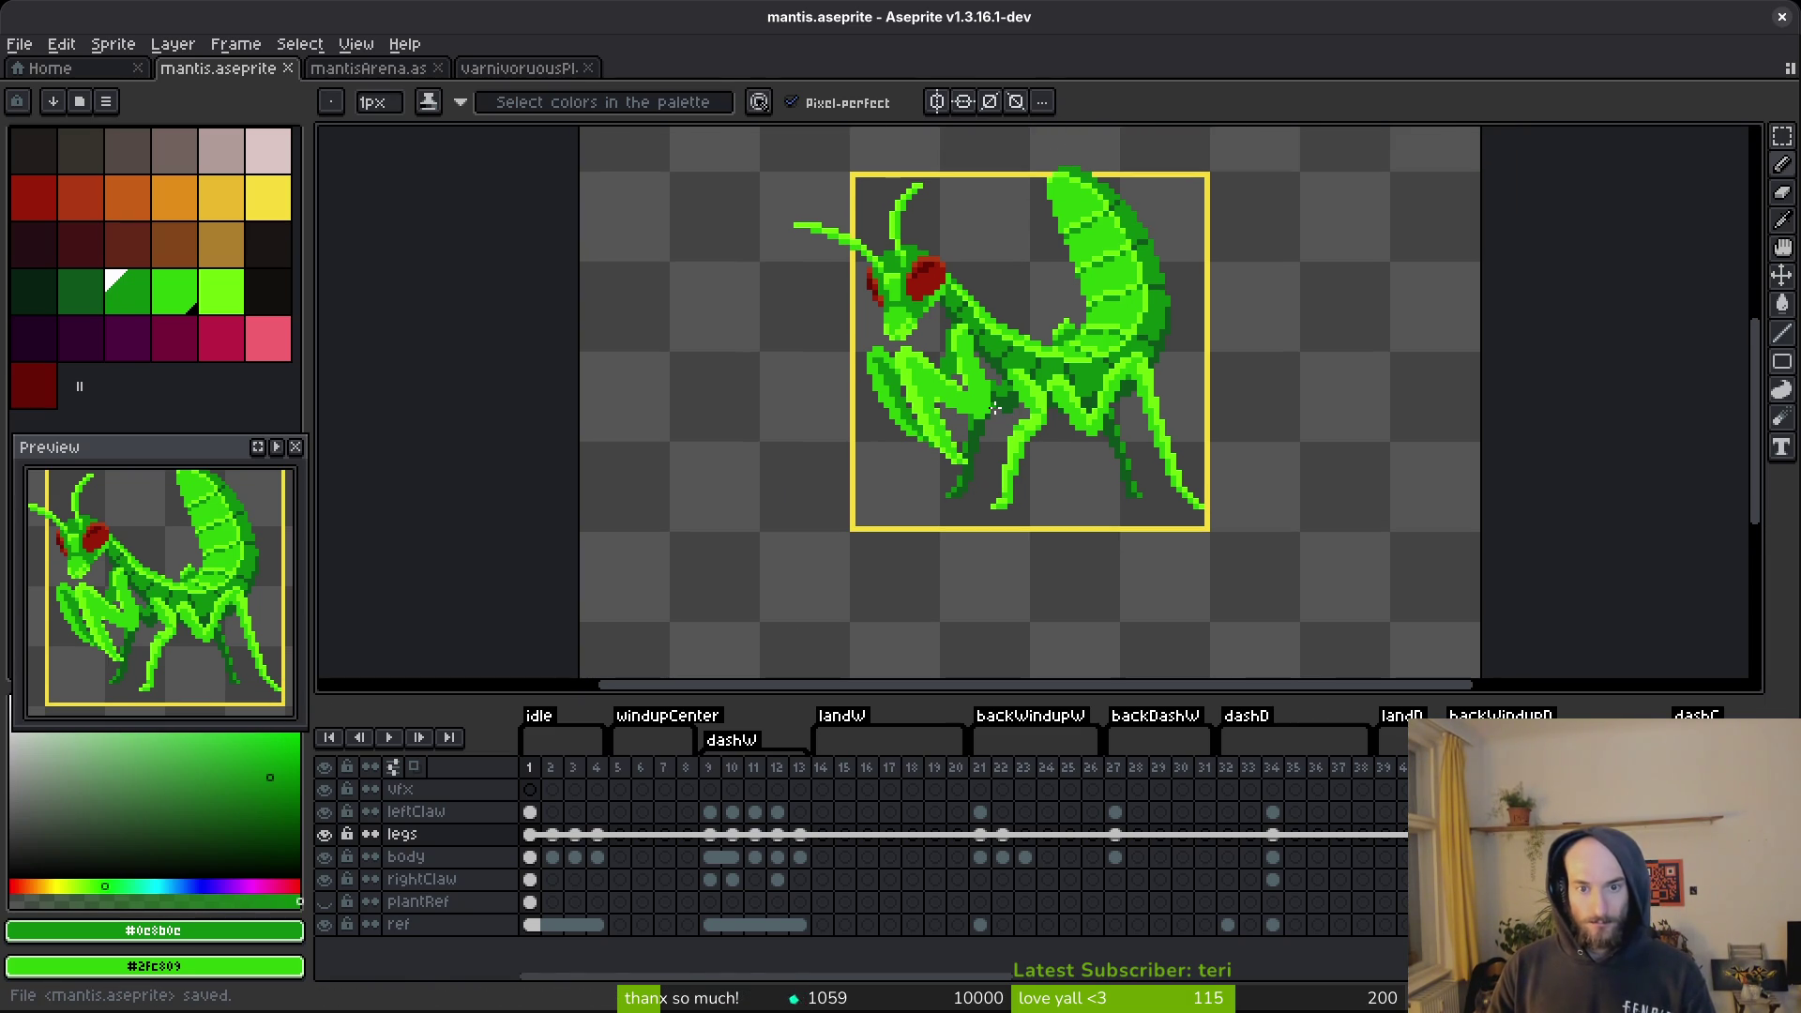
Inspect the idle tag's properties and its four frames, keeping the name 'idle'.
double_click(532, 719)
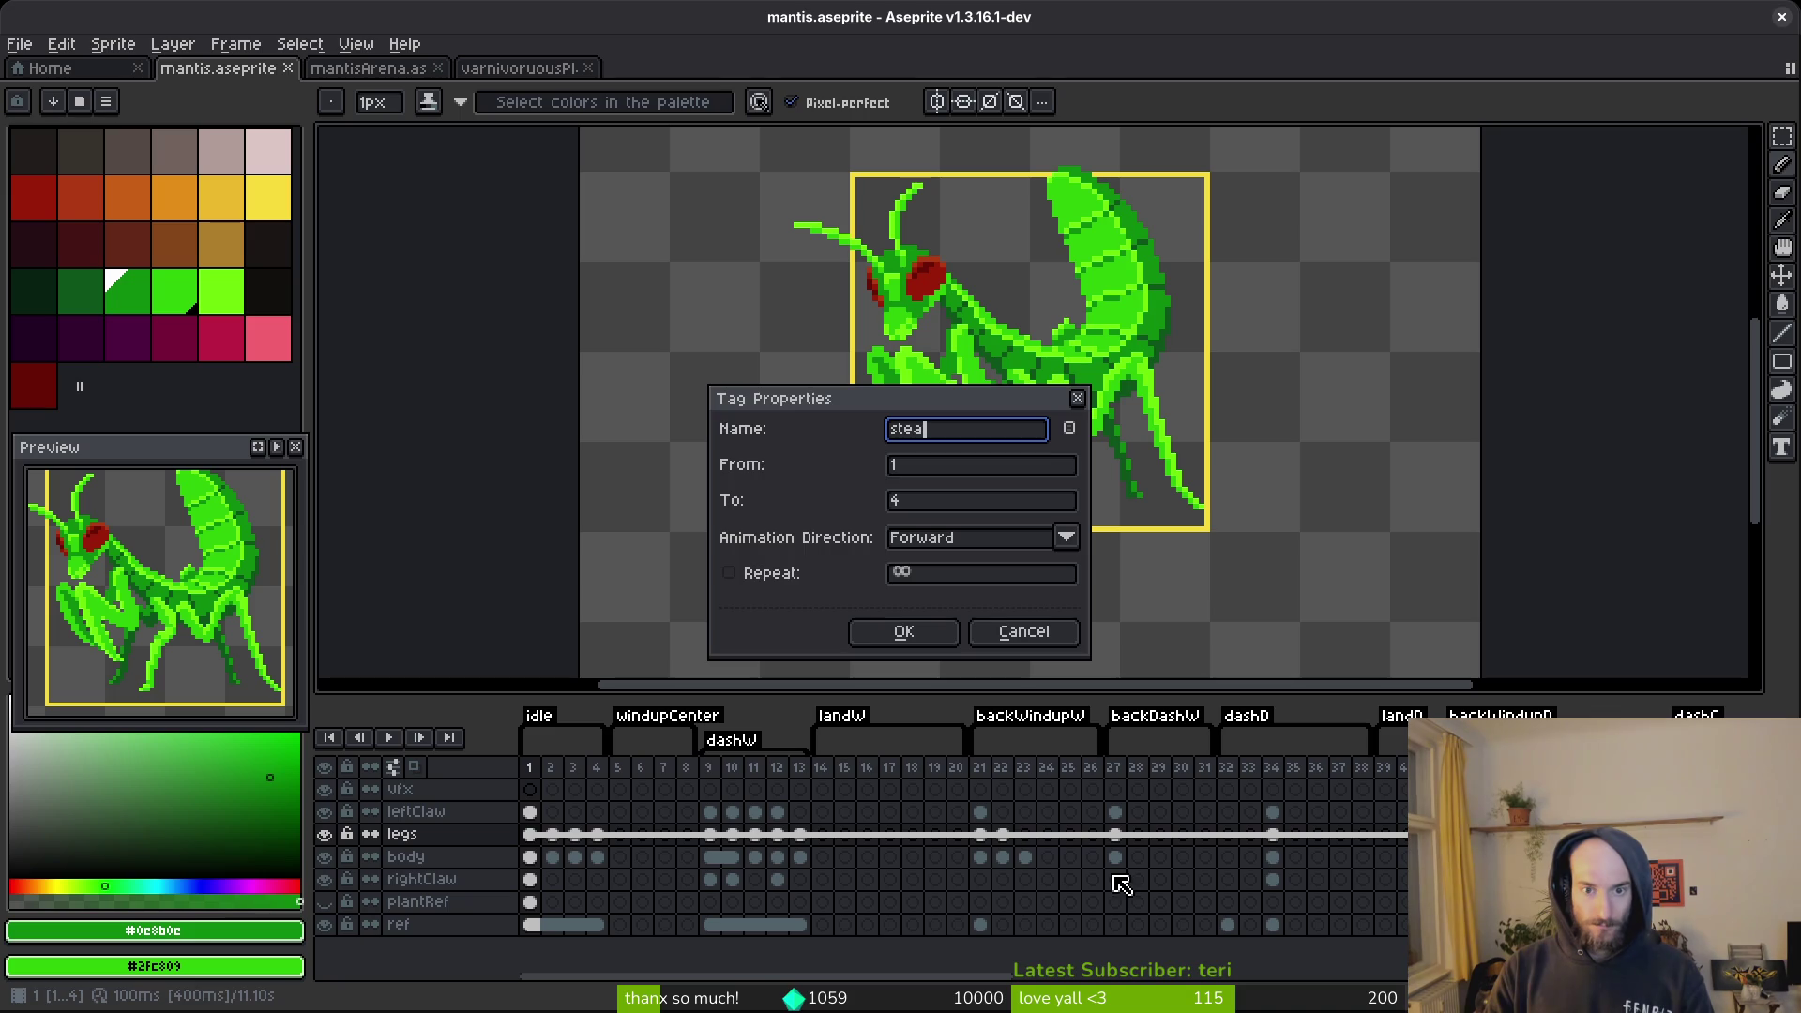
key("Escape")
left_click_drag(1335, 837, 499, 853)
mouse_move(1206, 856)
left_mouse_down()
mouse_move(718, 861)
mouse_move(1257, 855)
left_mouse_up()
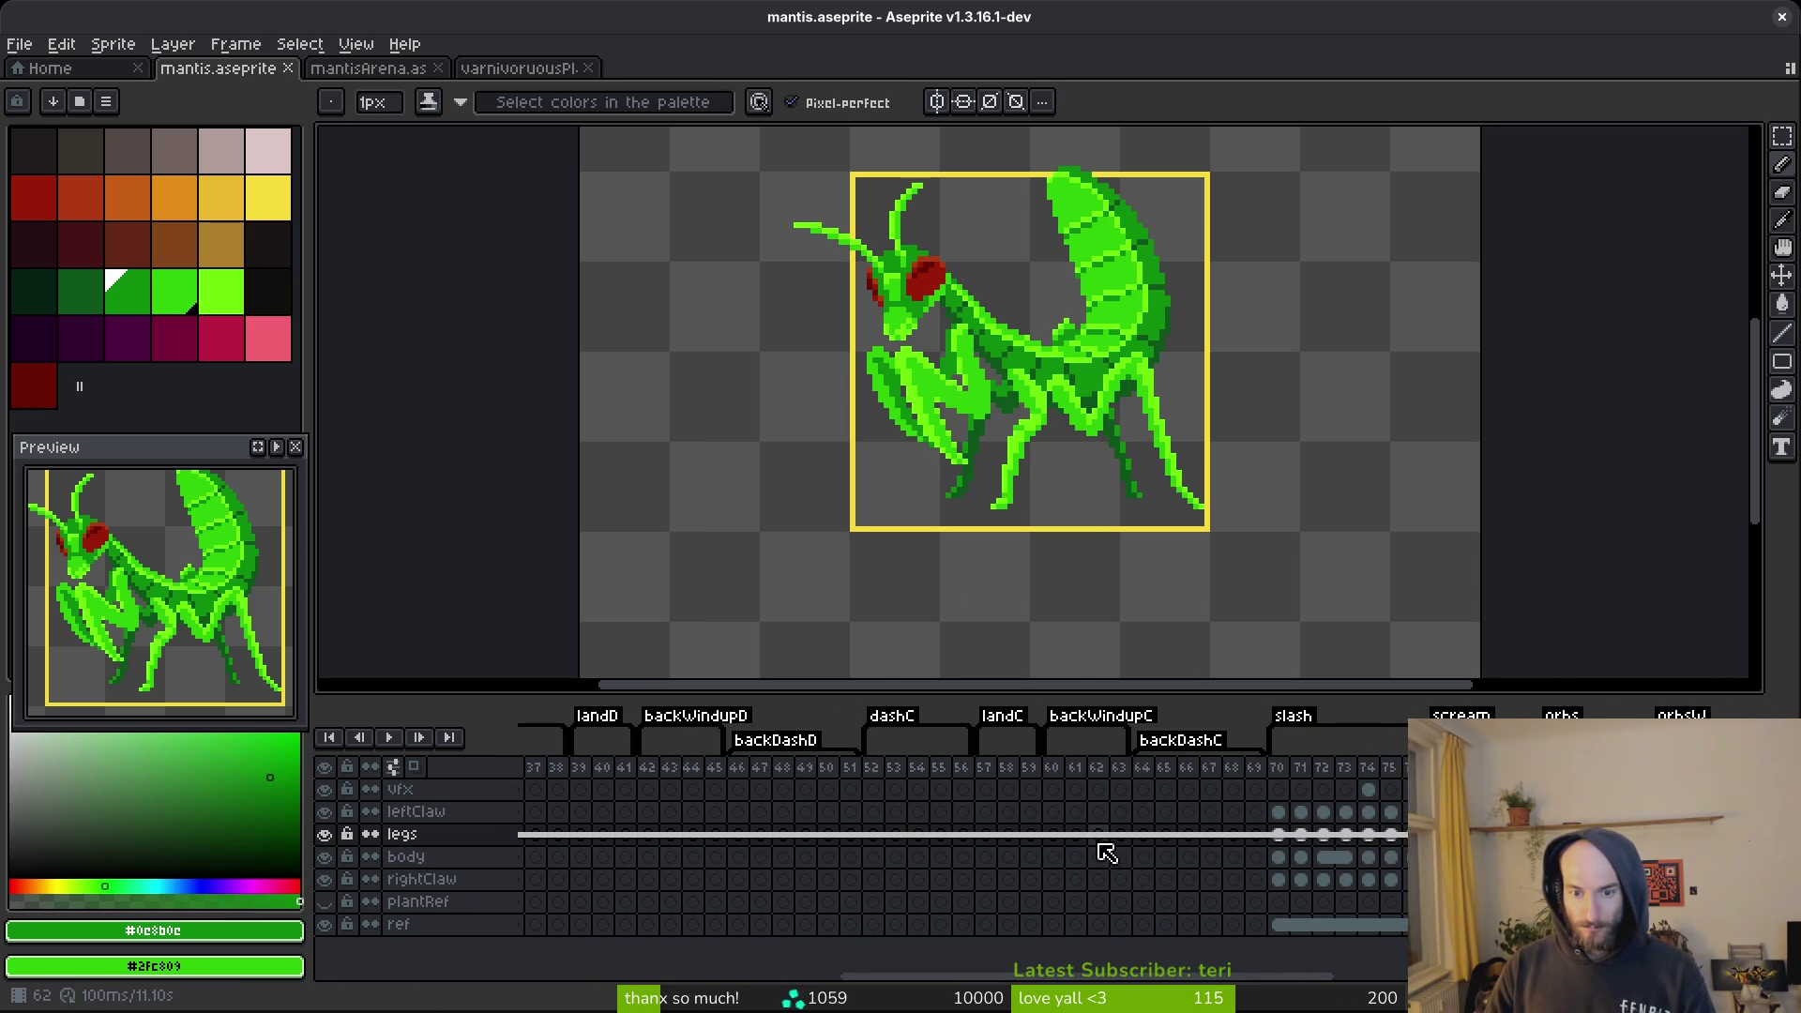
mouse_move(1023, 847)
left_mouse_down()
mouse_move(1252, 819)
mouse_move(1387, 825)
left_mouse_up()
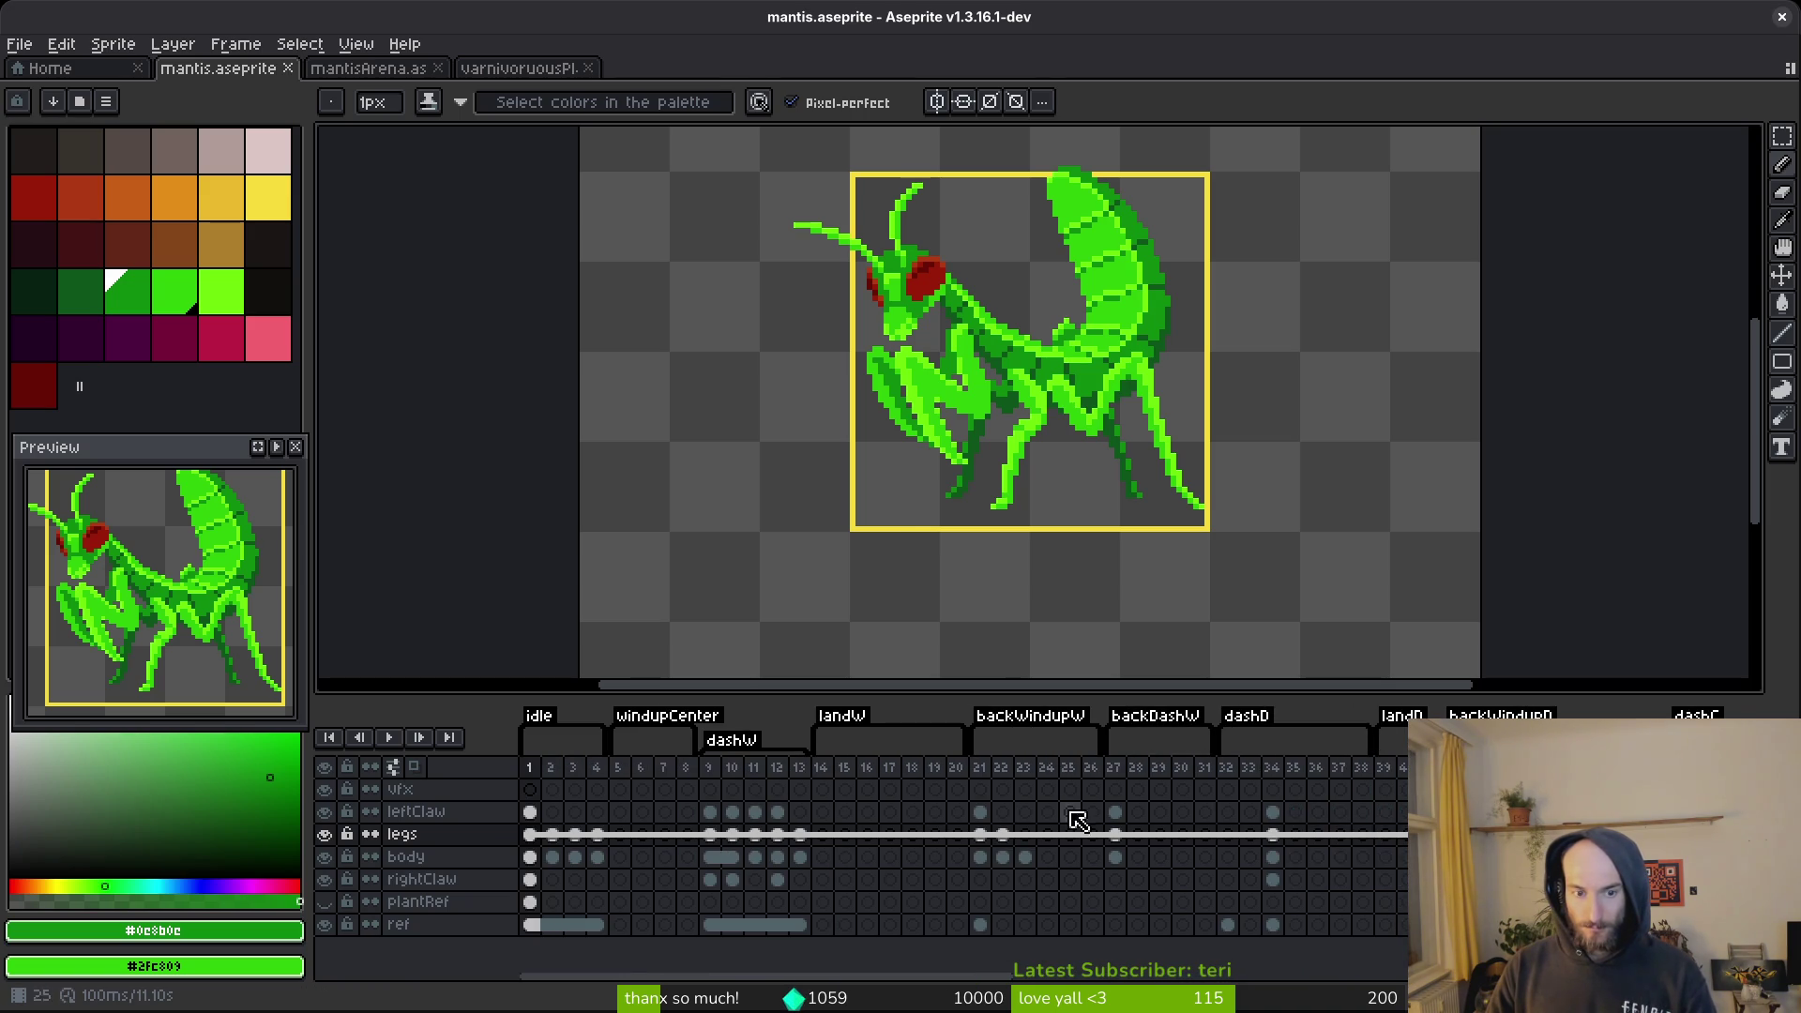
left_click(539, 724)
double_click(539, 724)
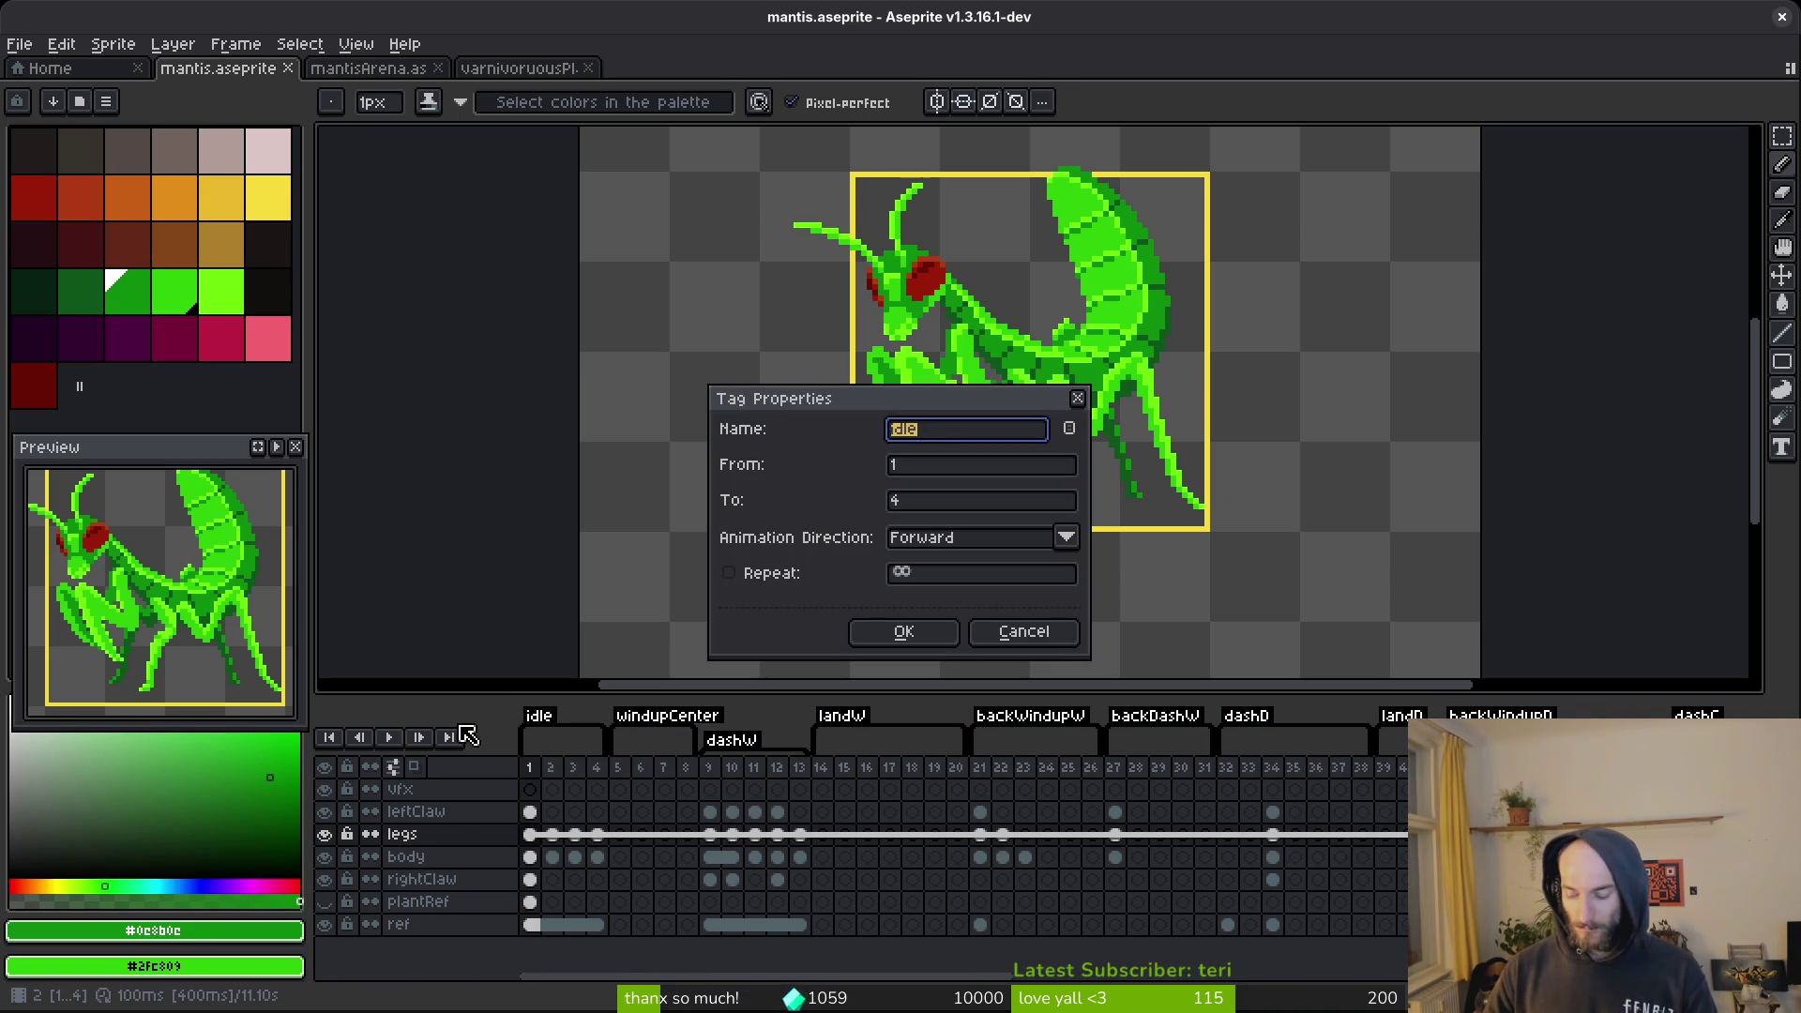
key("Escape")
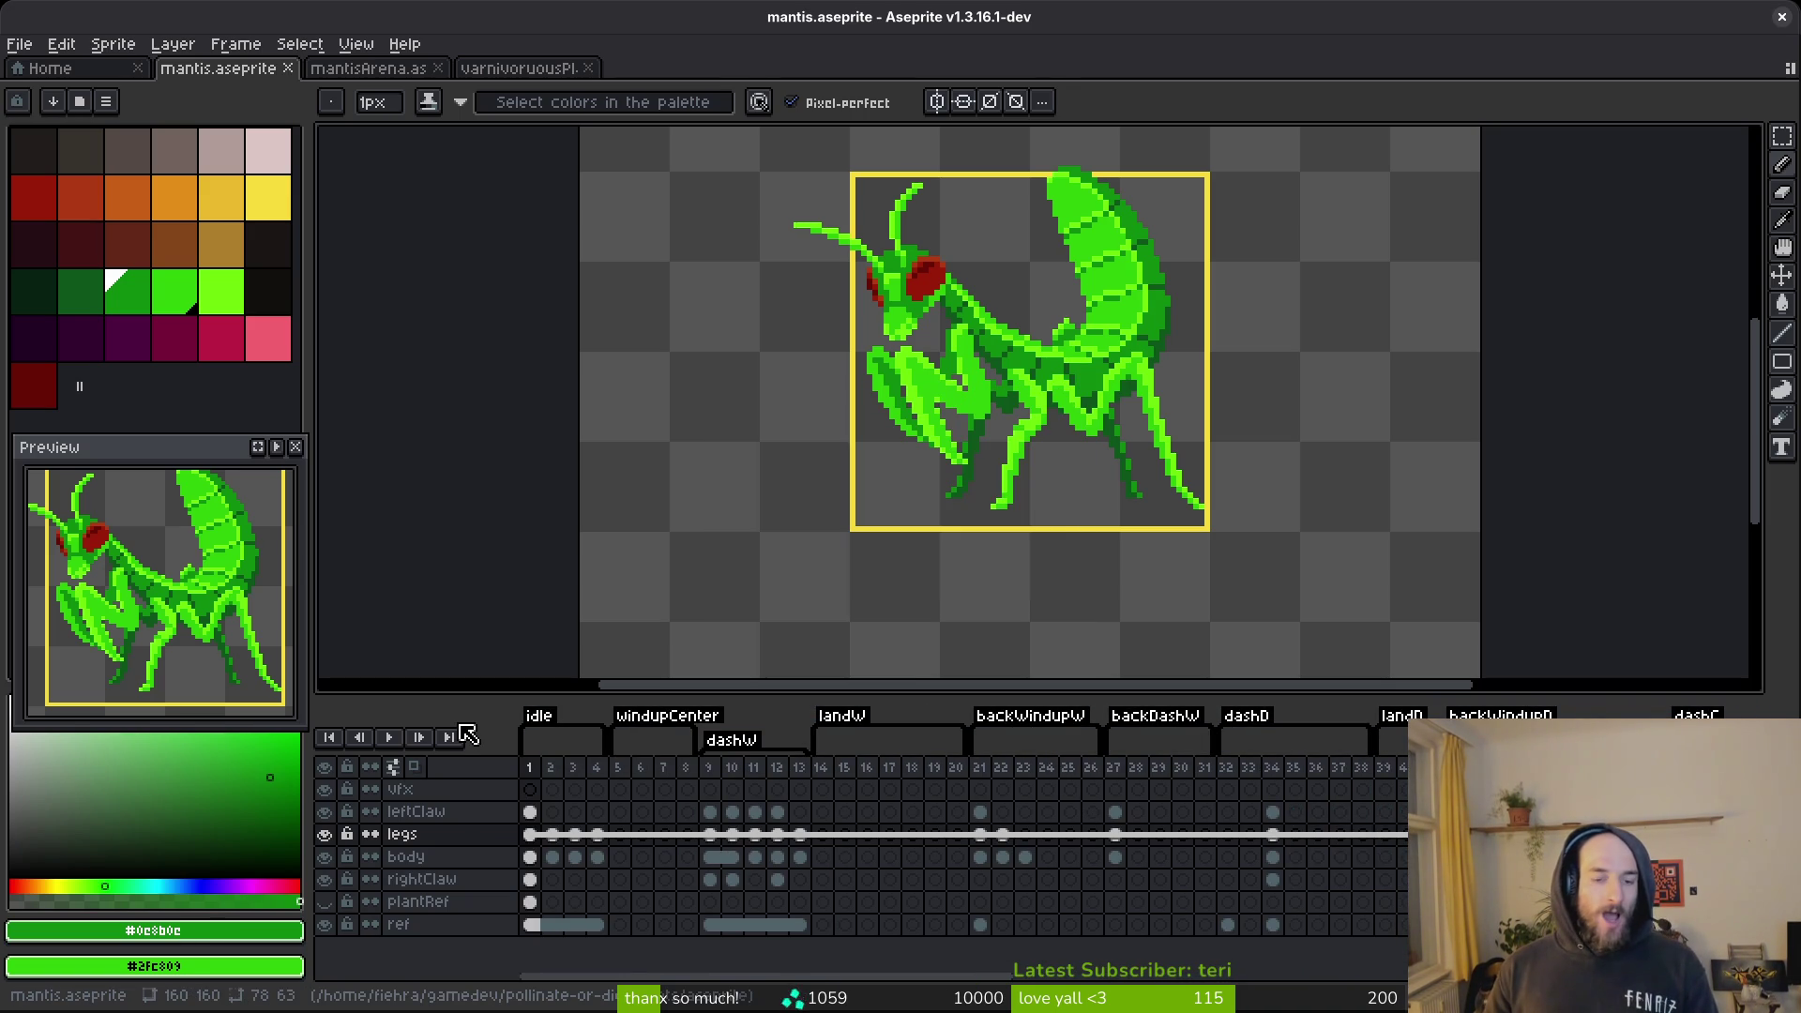
Add four empty frames before idle and tag them 'stealth'.
key("alt+n")
key("alt+n")
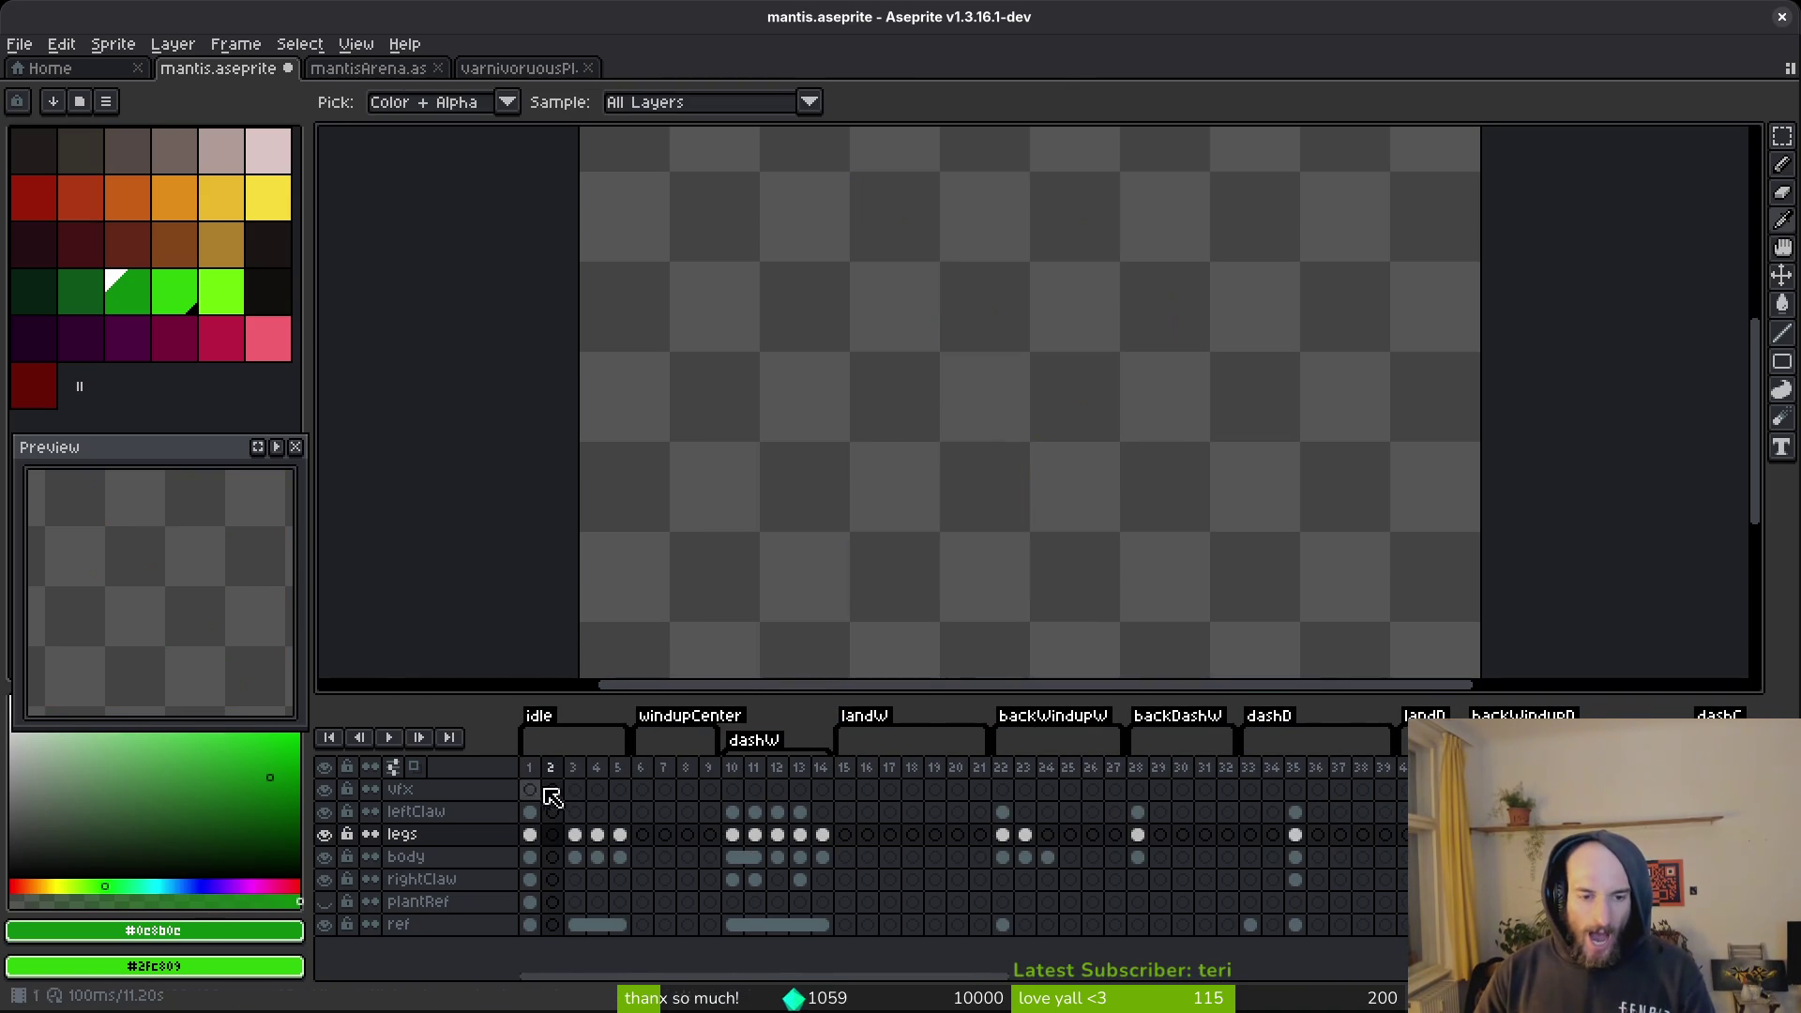
left_click_drag(593, 772, 526, 784)
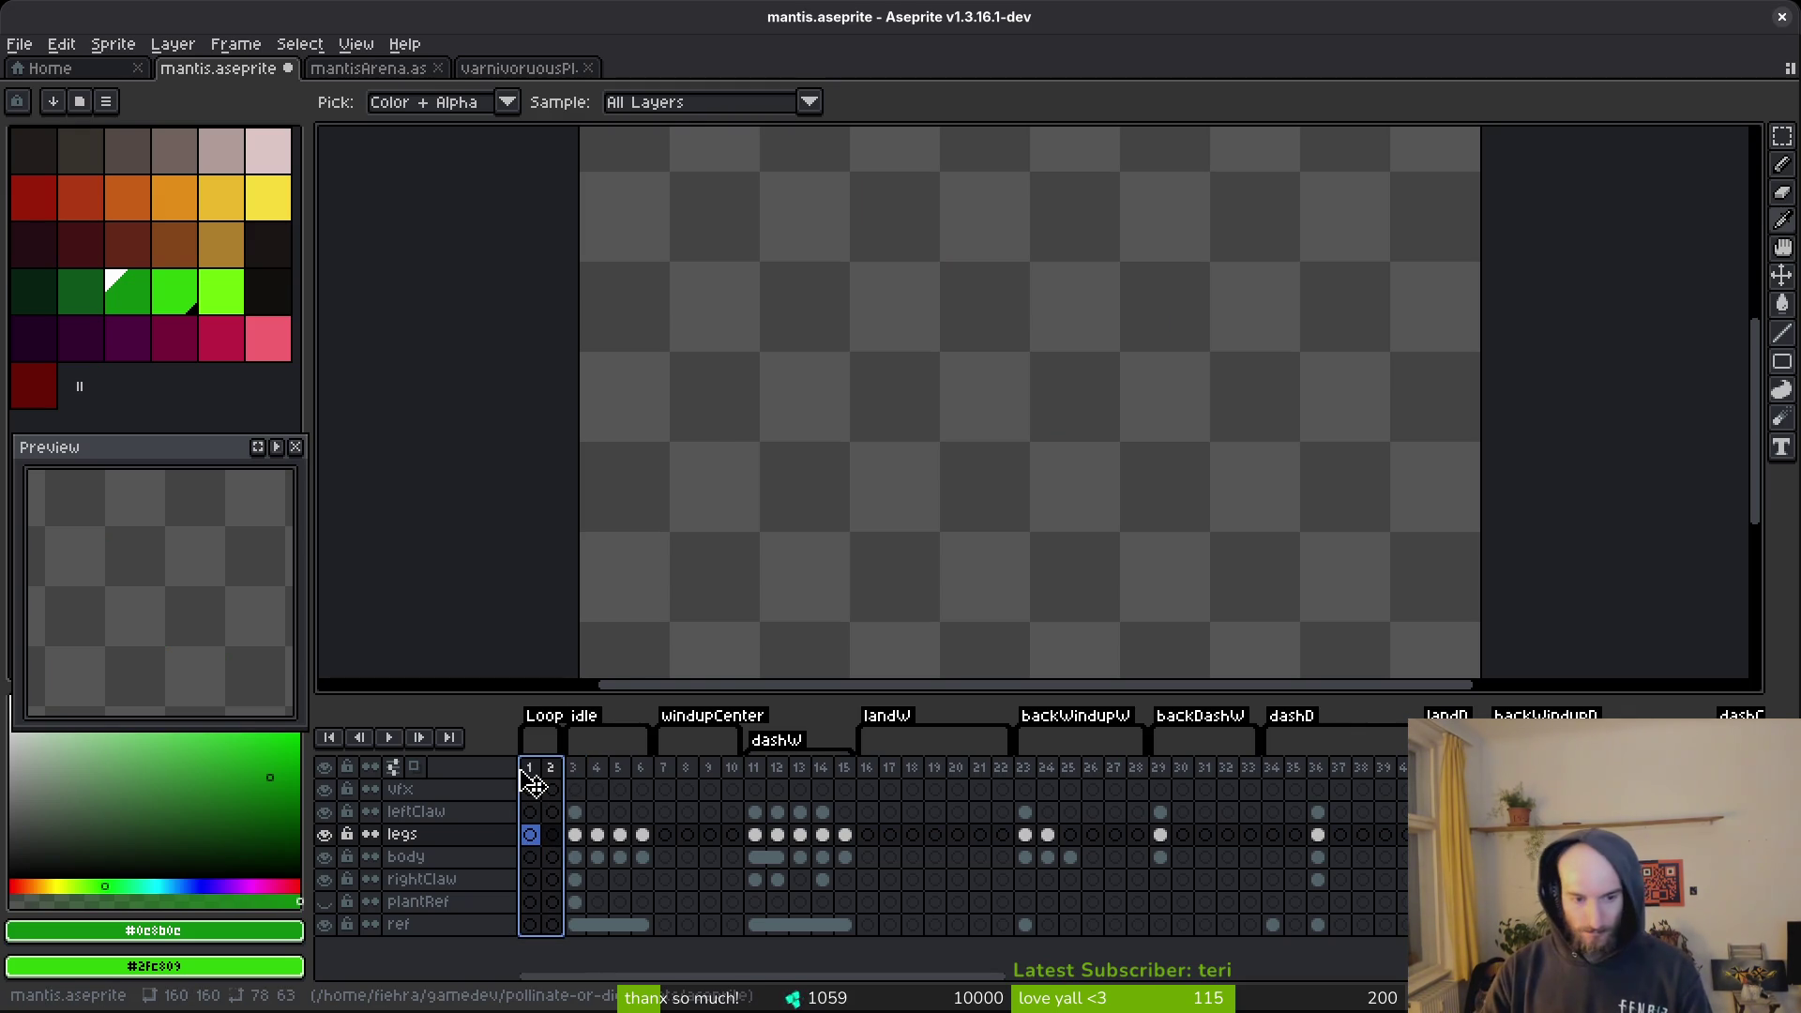
key("alt+F5")
type("lth")
key("Return")
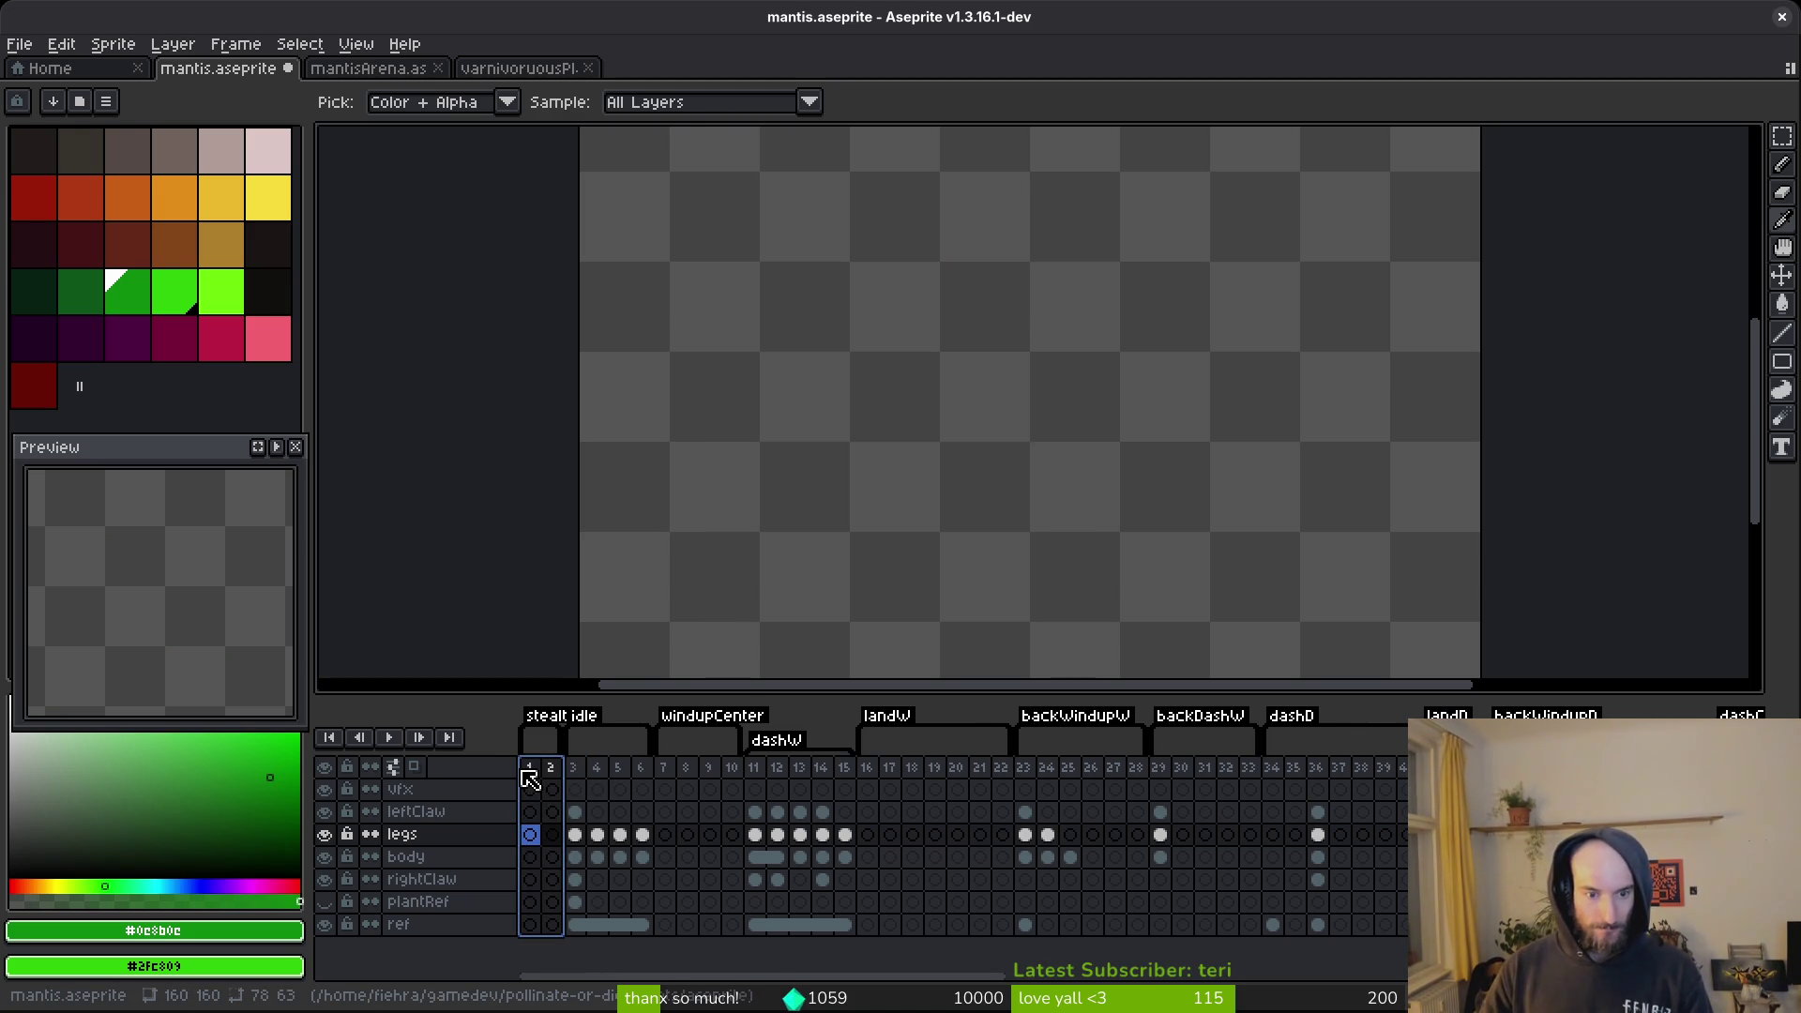
key("alt+n")
key("alt+n")
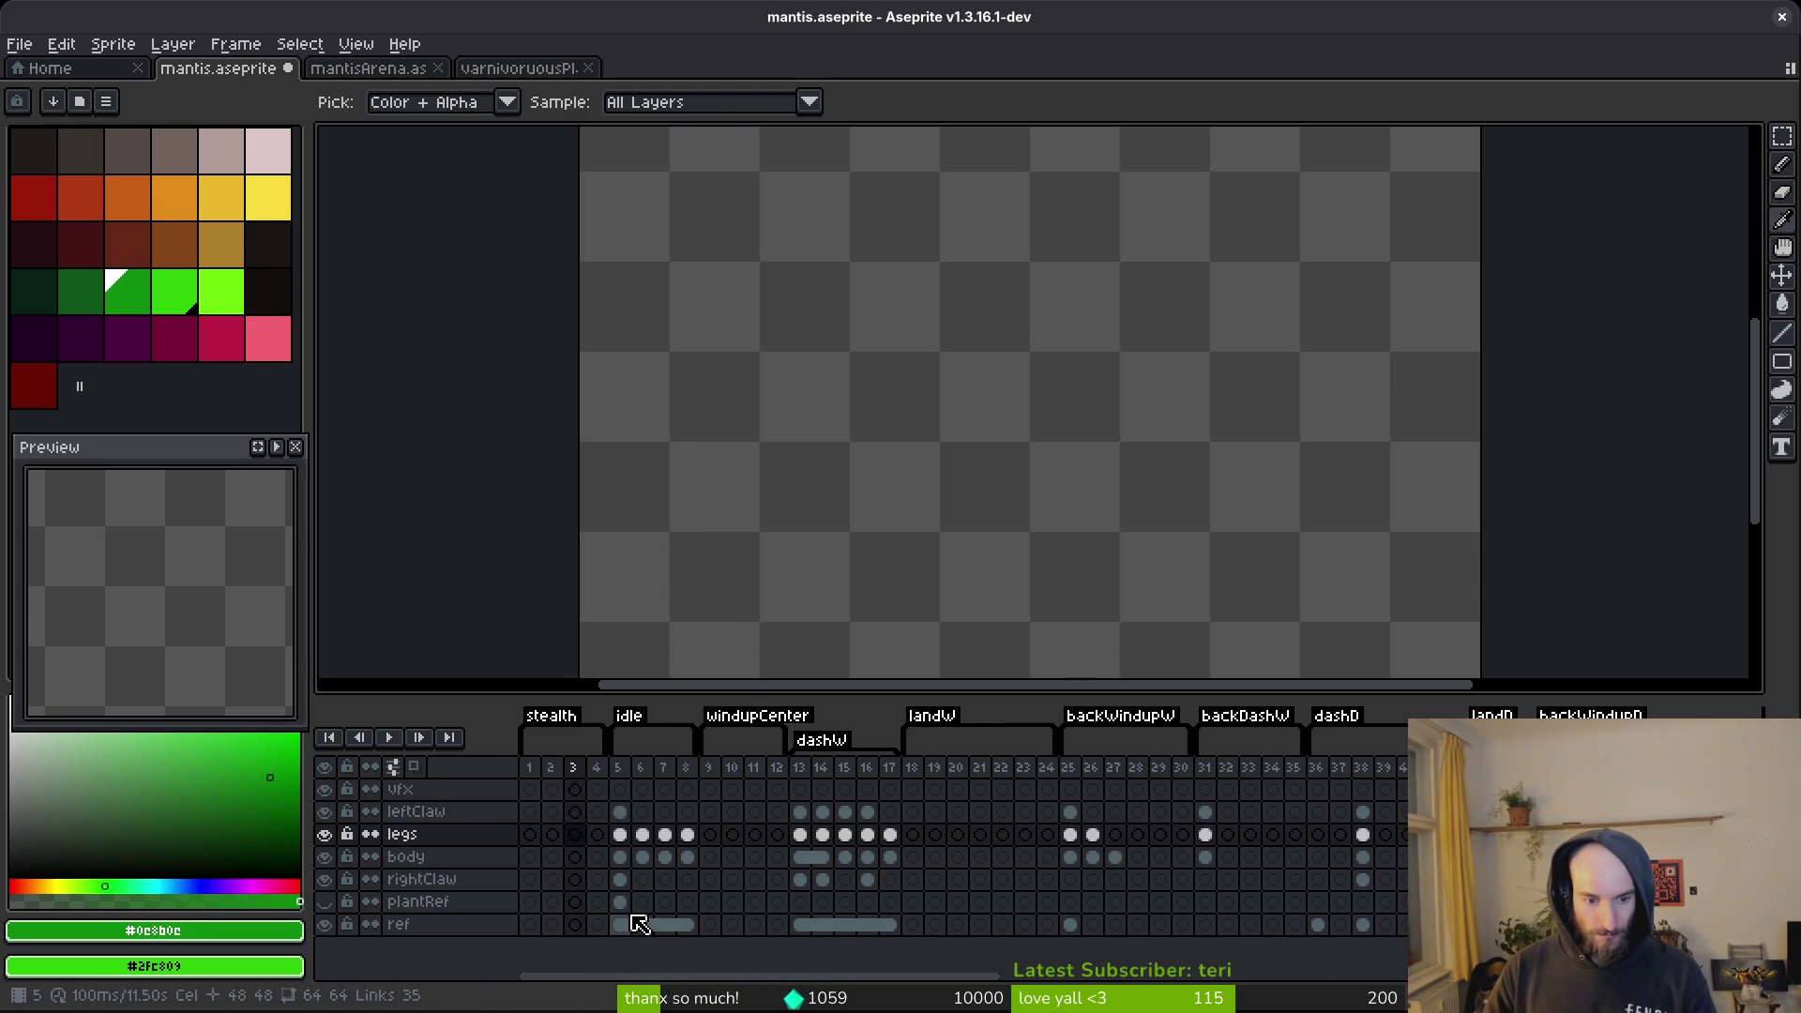
Copy the first idle frame's cels, including the ref layer, into stealth frame 1.
left_click(626, 903)
left_click(530, 902)
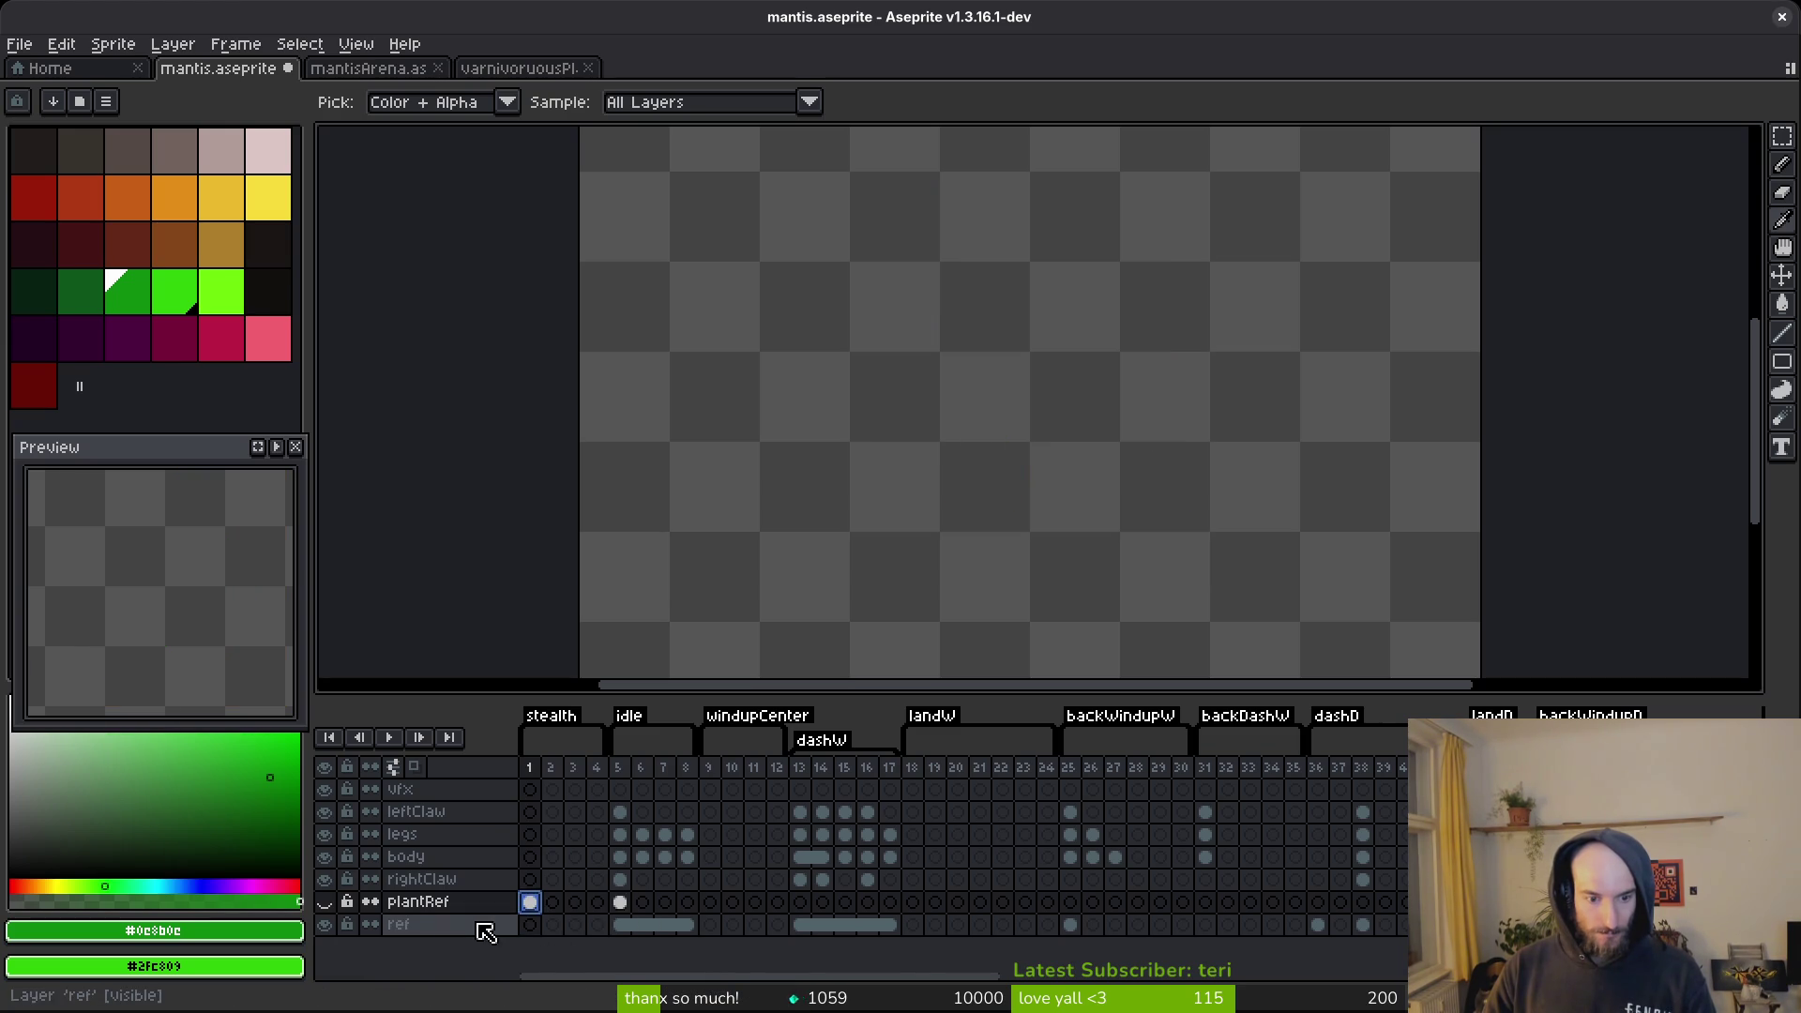
mouse_move(623, 892)
left_mouse_down()
mouse_move(620, 811)
mouse_move(531, 825)
left_mouse_up()
left_click_drag(620, 923, 531, 928)
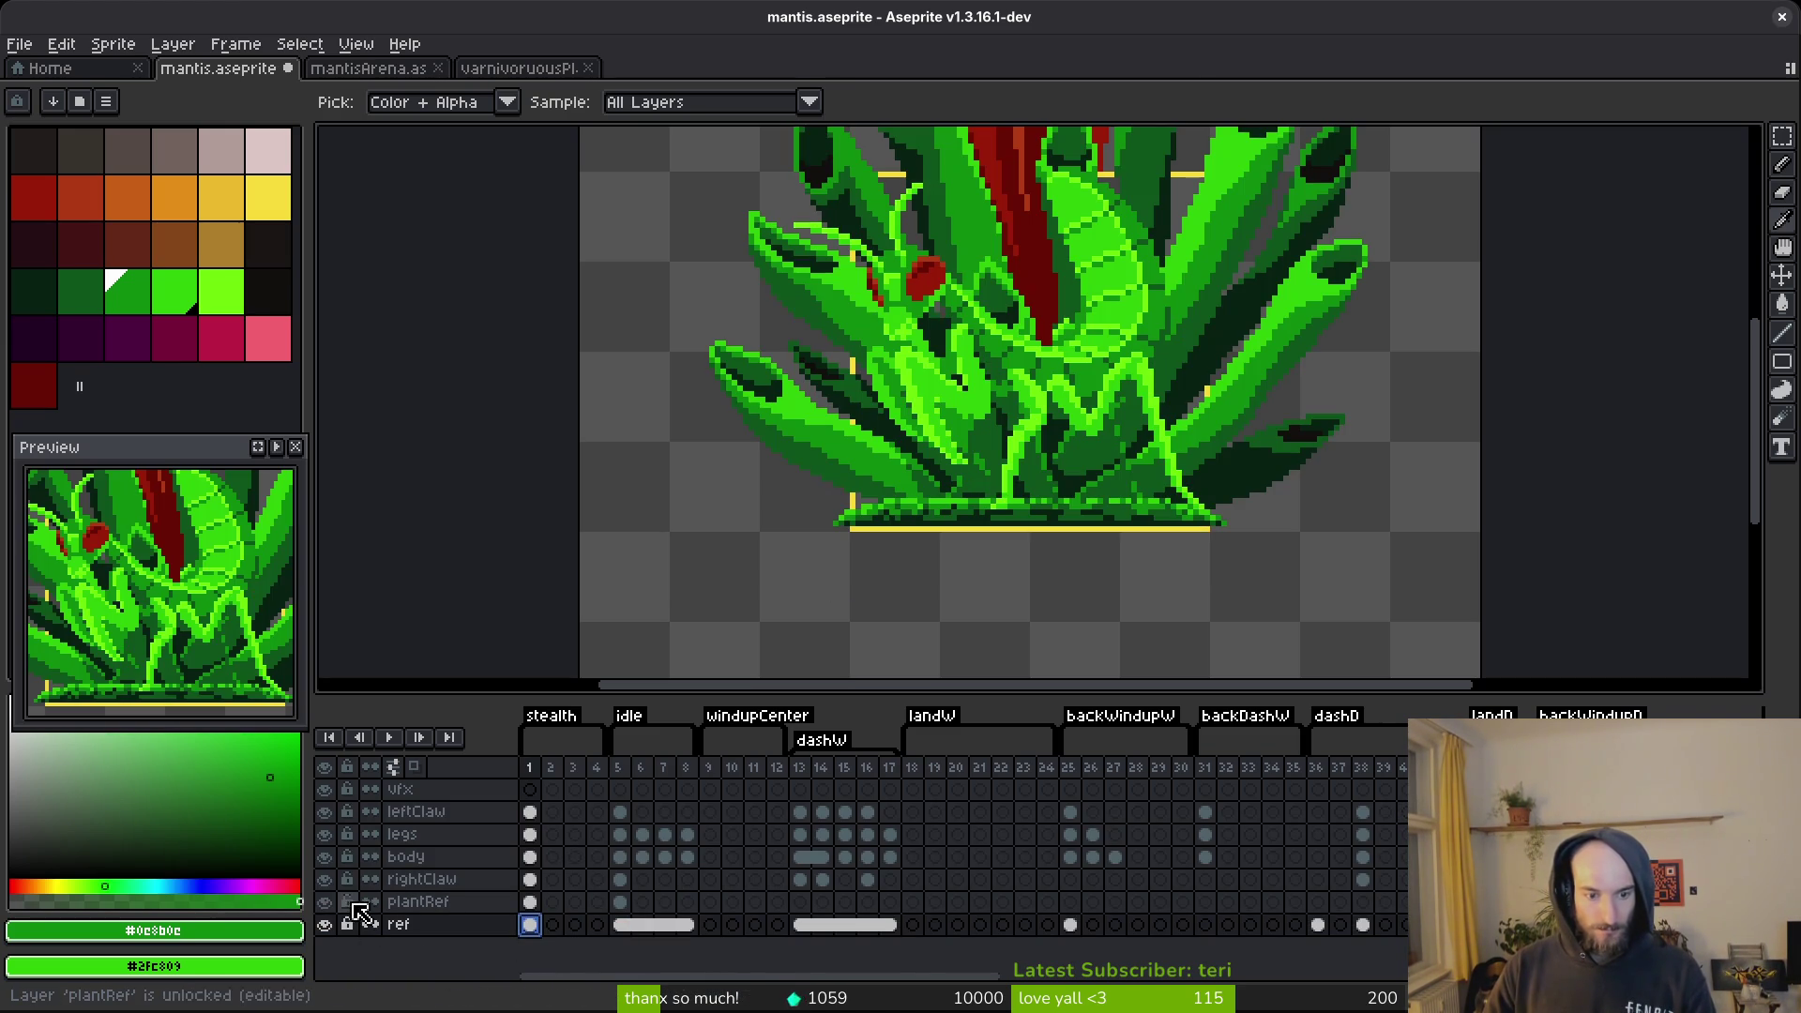
Make the body layer active and hide the rightClaw, leftClaw and legs layers.
scroll(1020, 487, "down", 1)
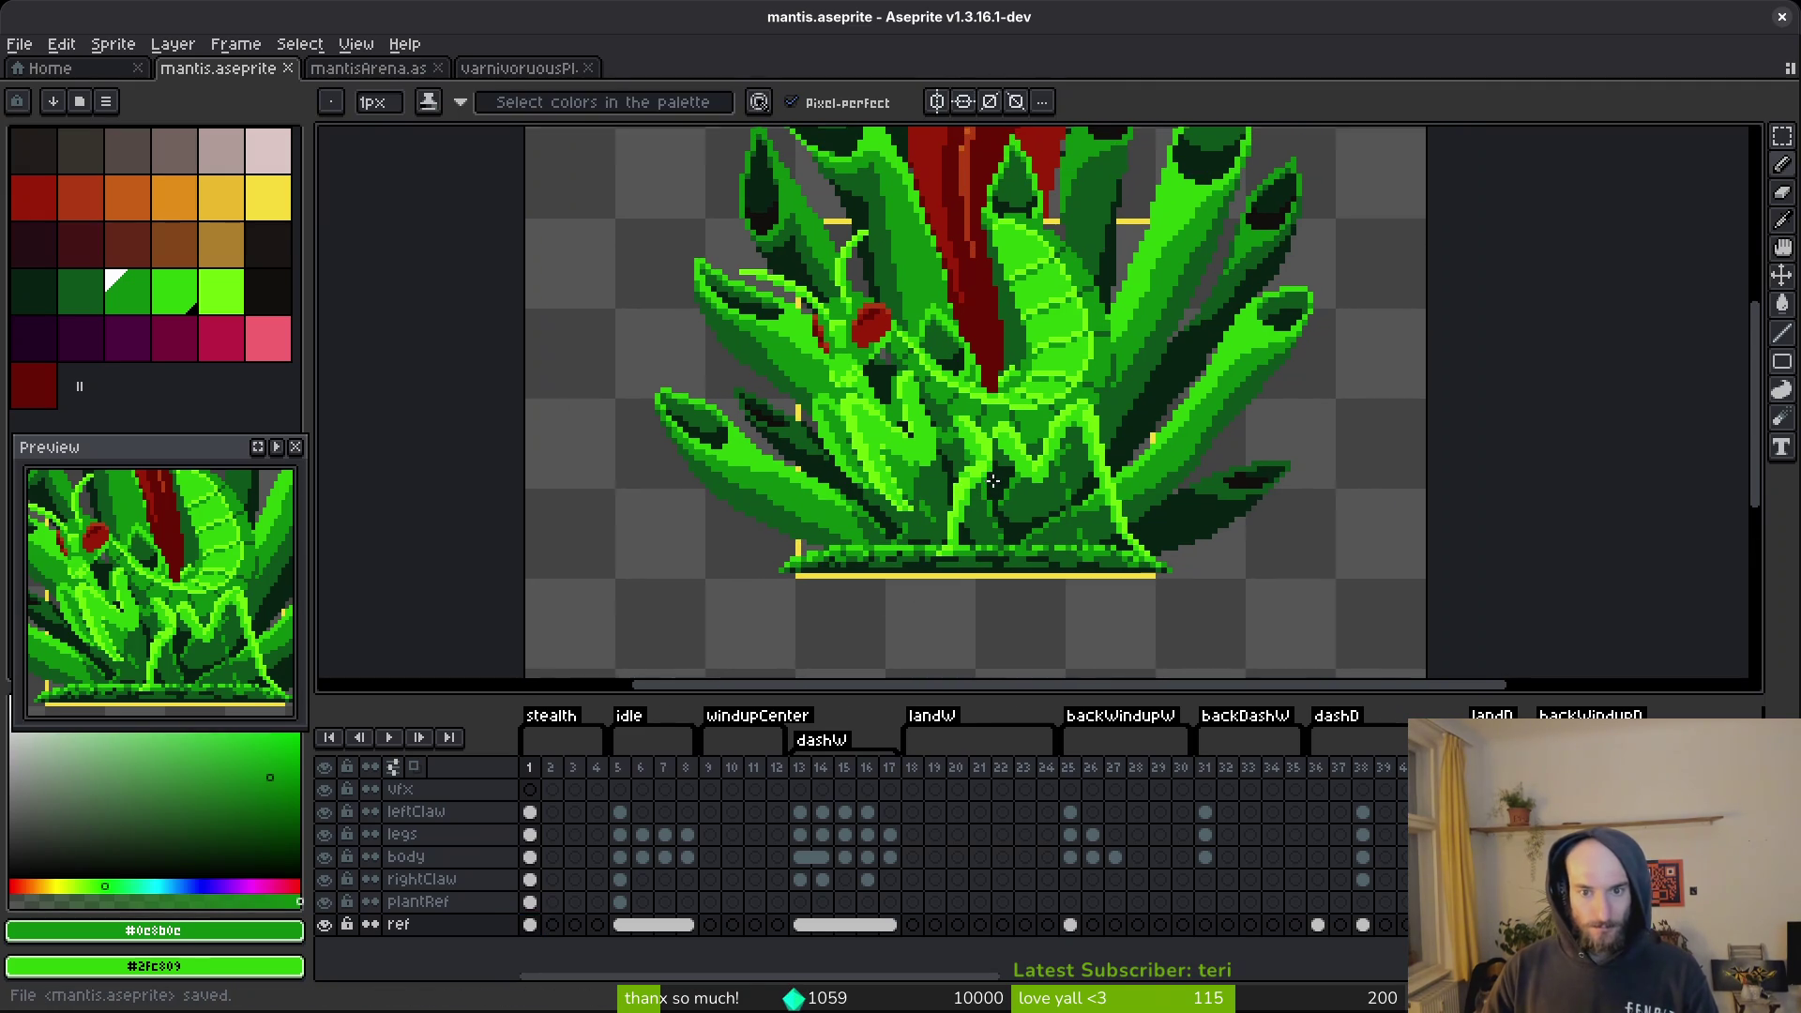
scroll(992, 482, "up", 1)
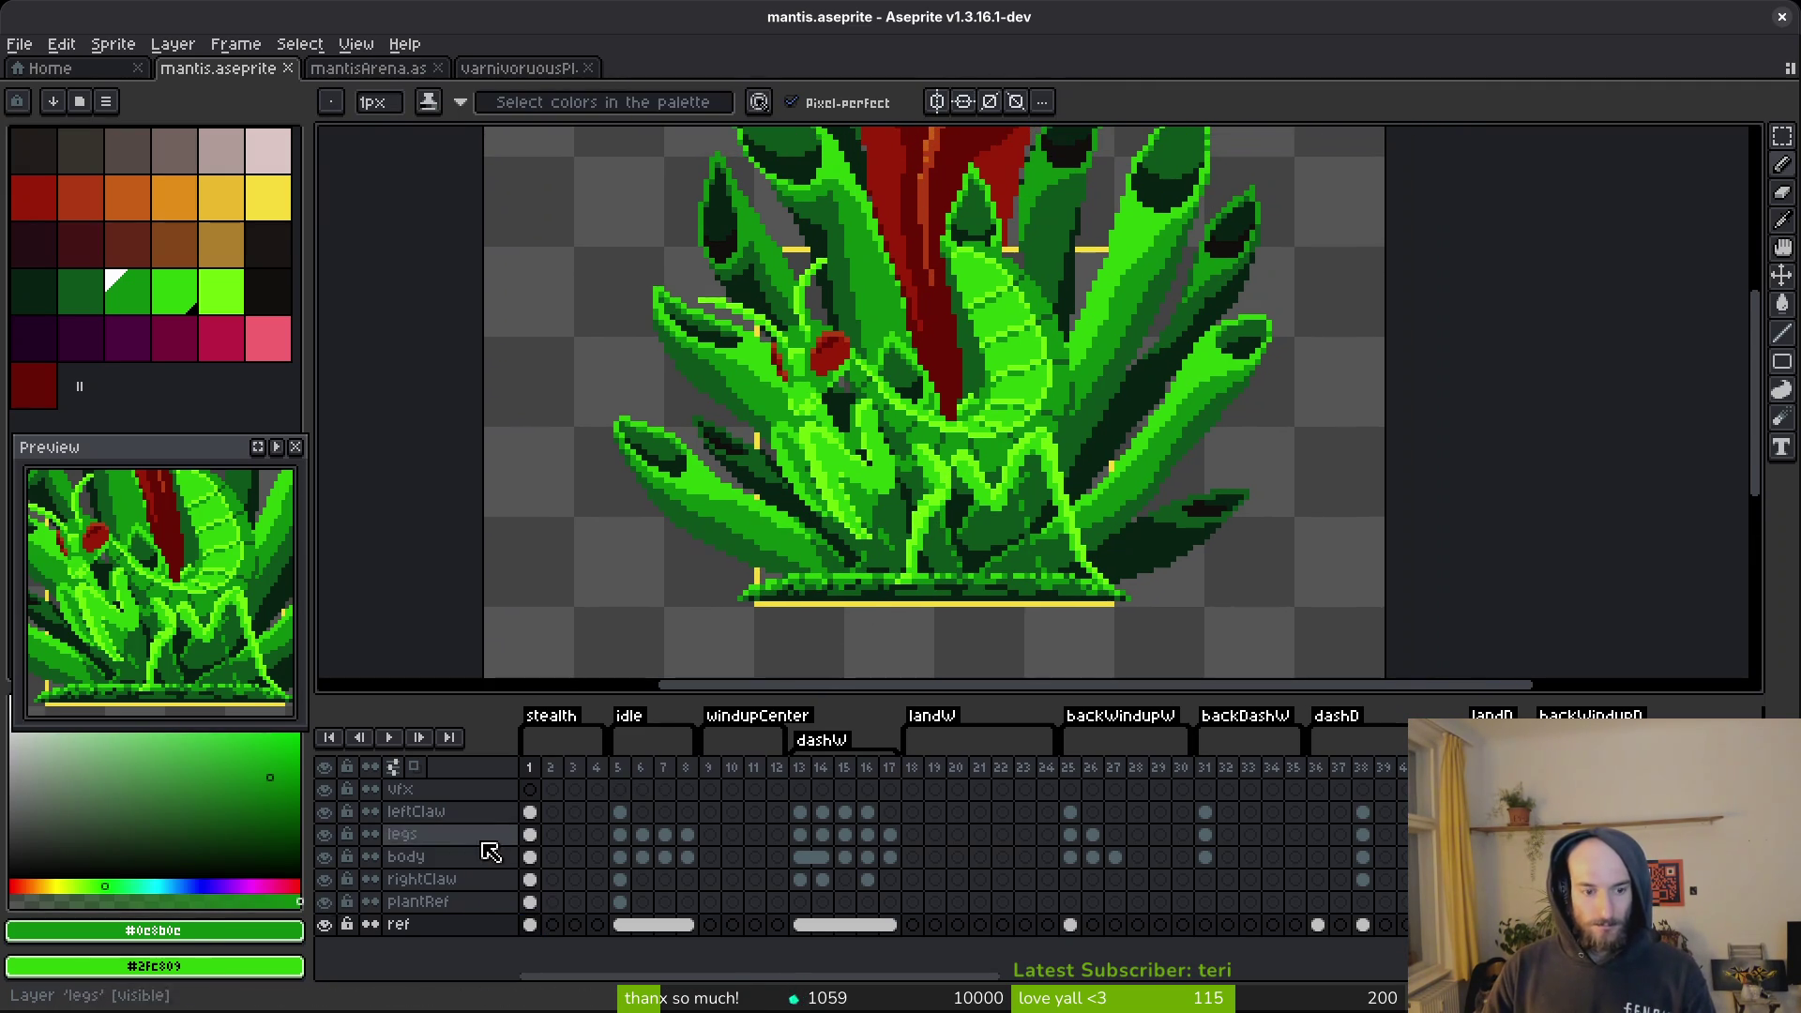
left_click(469, 856)
scroll(965, 402, "right", 2)
scroll(951, 392, "up", 1)
key("m")
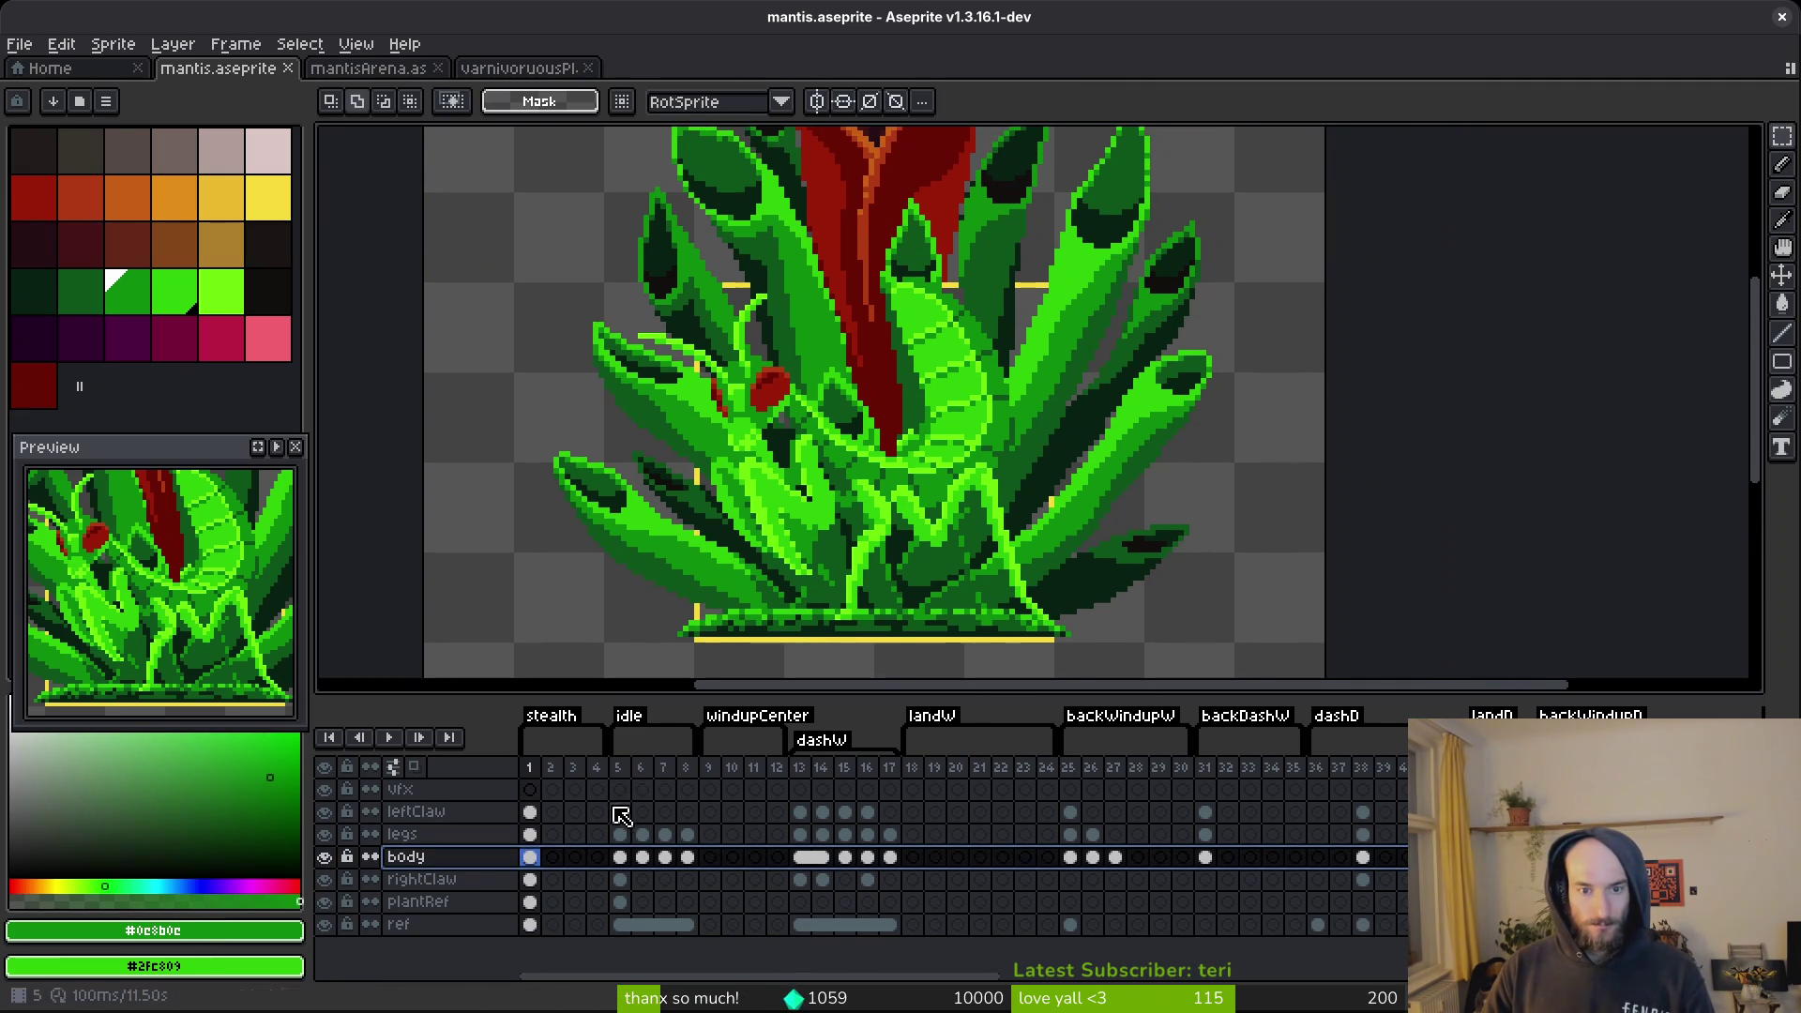
left_click(325, 879)
left_click(324, 811)
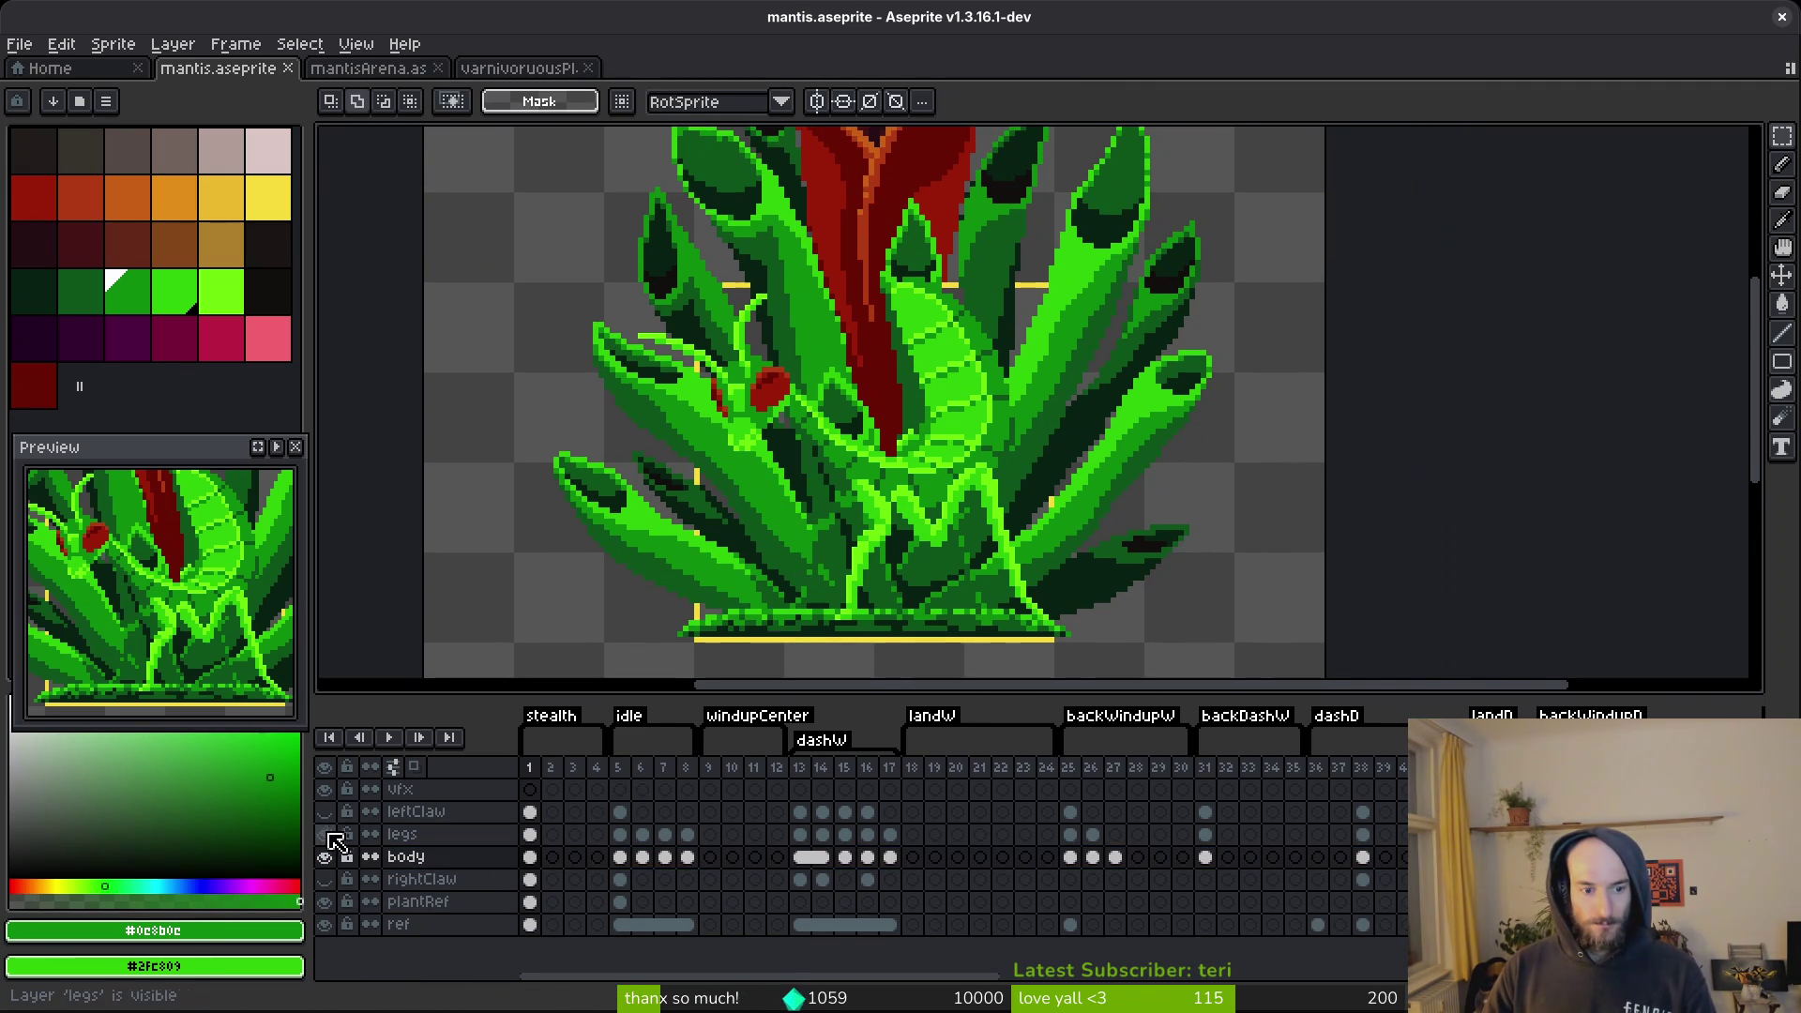
left_click(324, 834)
scroll(985, 324, "up", 3)
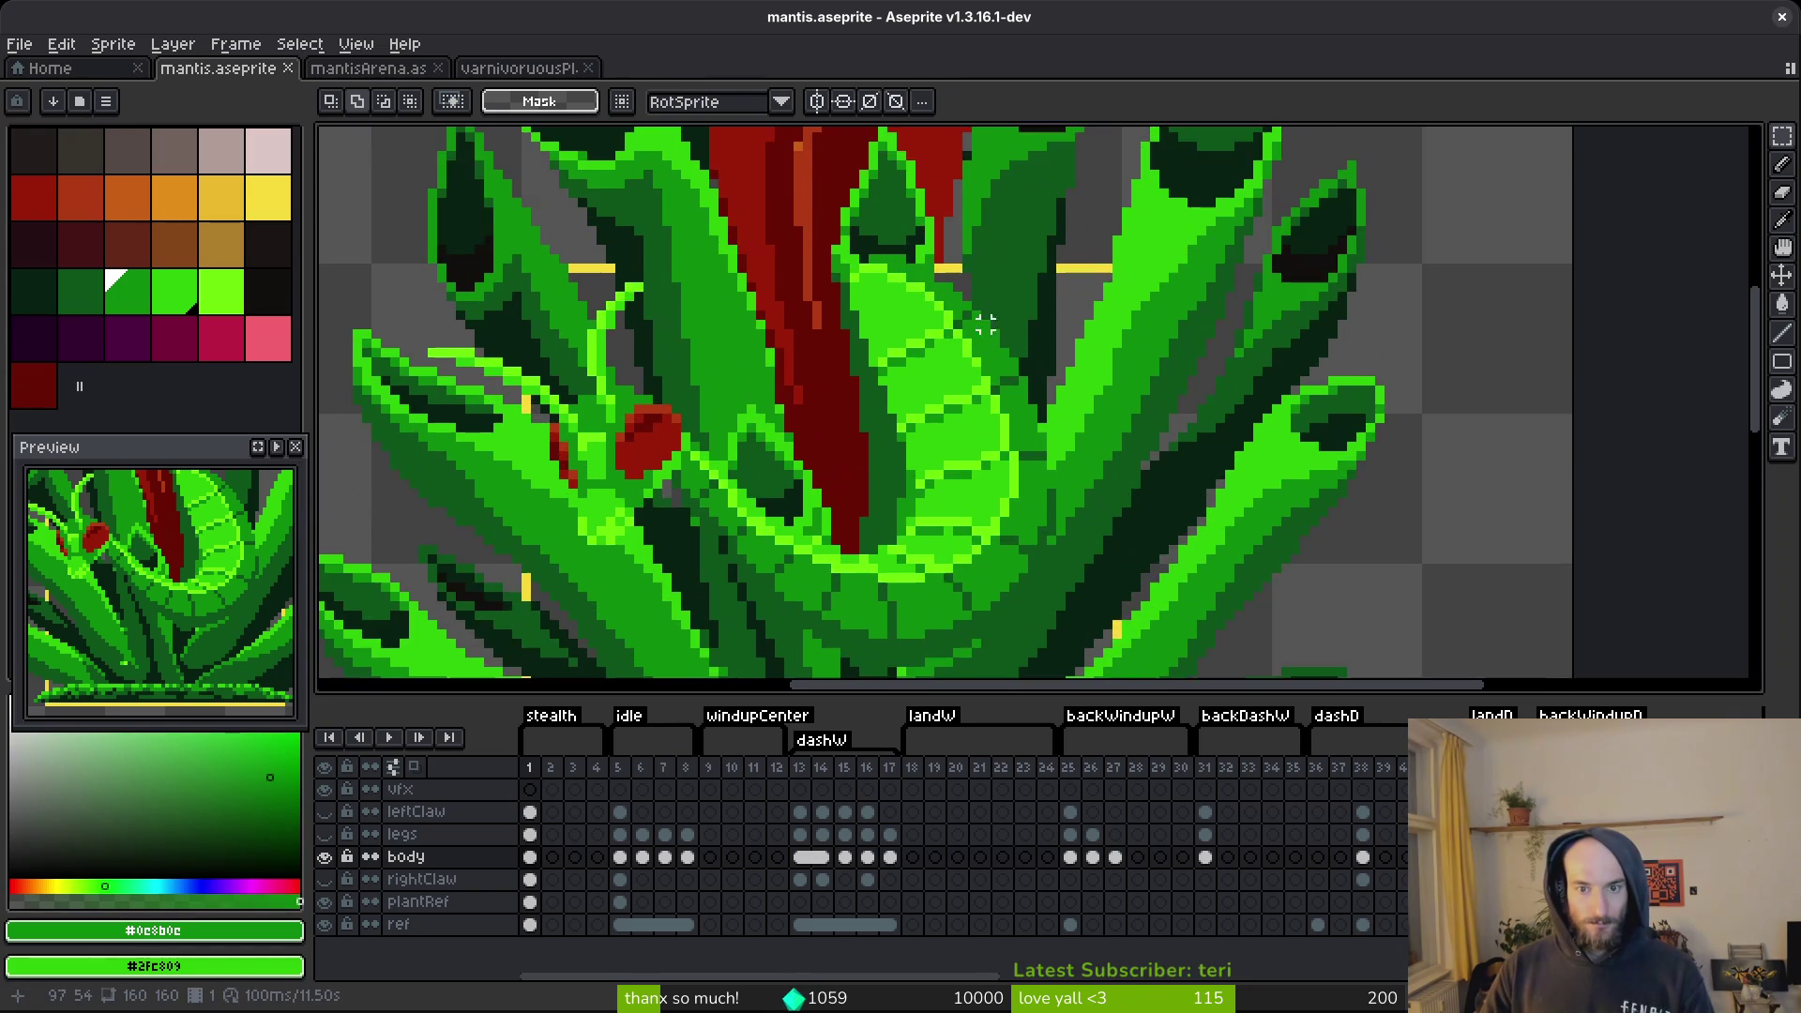
Lasso-select the mantis abdomen on the body layer.
key("b")
mouse_move(1039, 254)
left_mouse_down()
mouse_move(921, 186)
mouse_move(831, 330)
left_mouse_up()
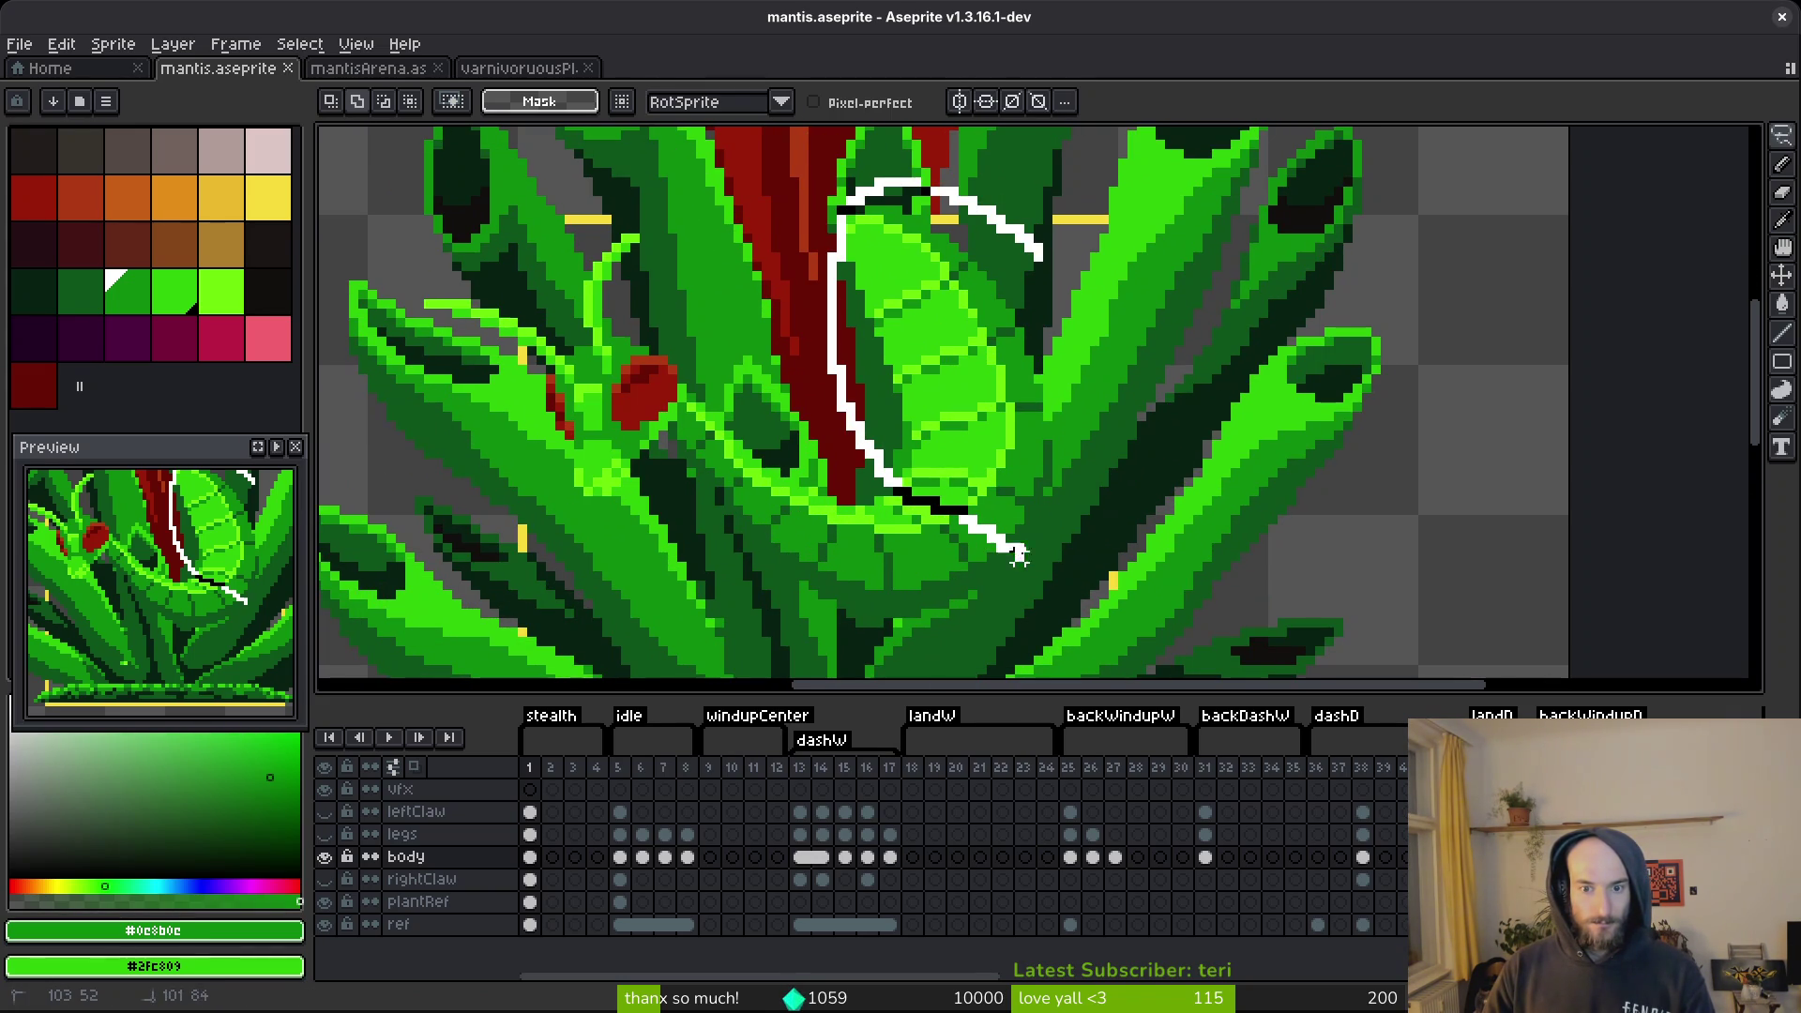
left_click_drag(1095, 375, 1088, 309)
mouse_move(1065, 502)
left_mouse_down()
mouse_move(1038, 595)
mouse_move(1014, 595)
mouse_move(1060, 530)
left_mouse_up()
mouse_move(830, 188)
left_mouse_down()
mouse_move(811, 136)
mouse_move(814, 245)
mouse_move(940, 232)
left_mouse_up()
scroll(916, 353, "down", 3)
Rotate the abdomen to about -48°, nudge it down and left, and commit.
mouse_move(917, 354)
left_mouse_down()
mouse_move(1029, 391)
mouse_move(992, 399)
left_mouse_up()
scroll(1012, 375, "up", 3)
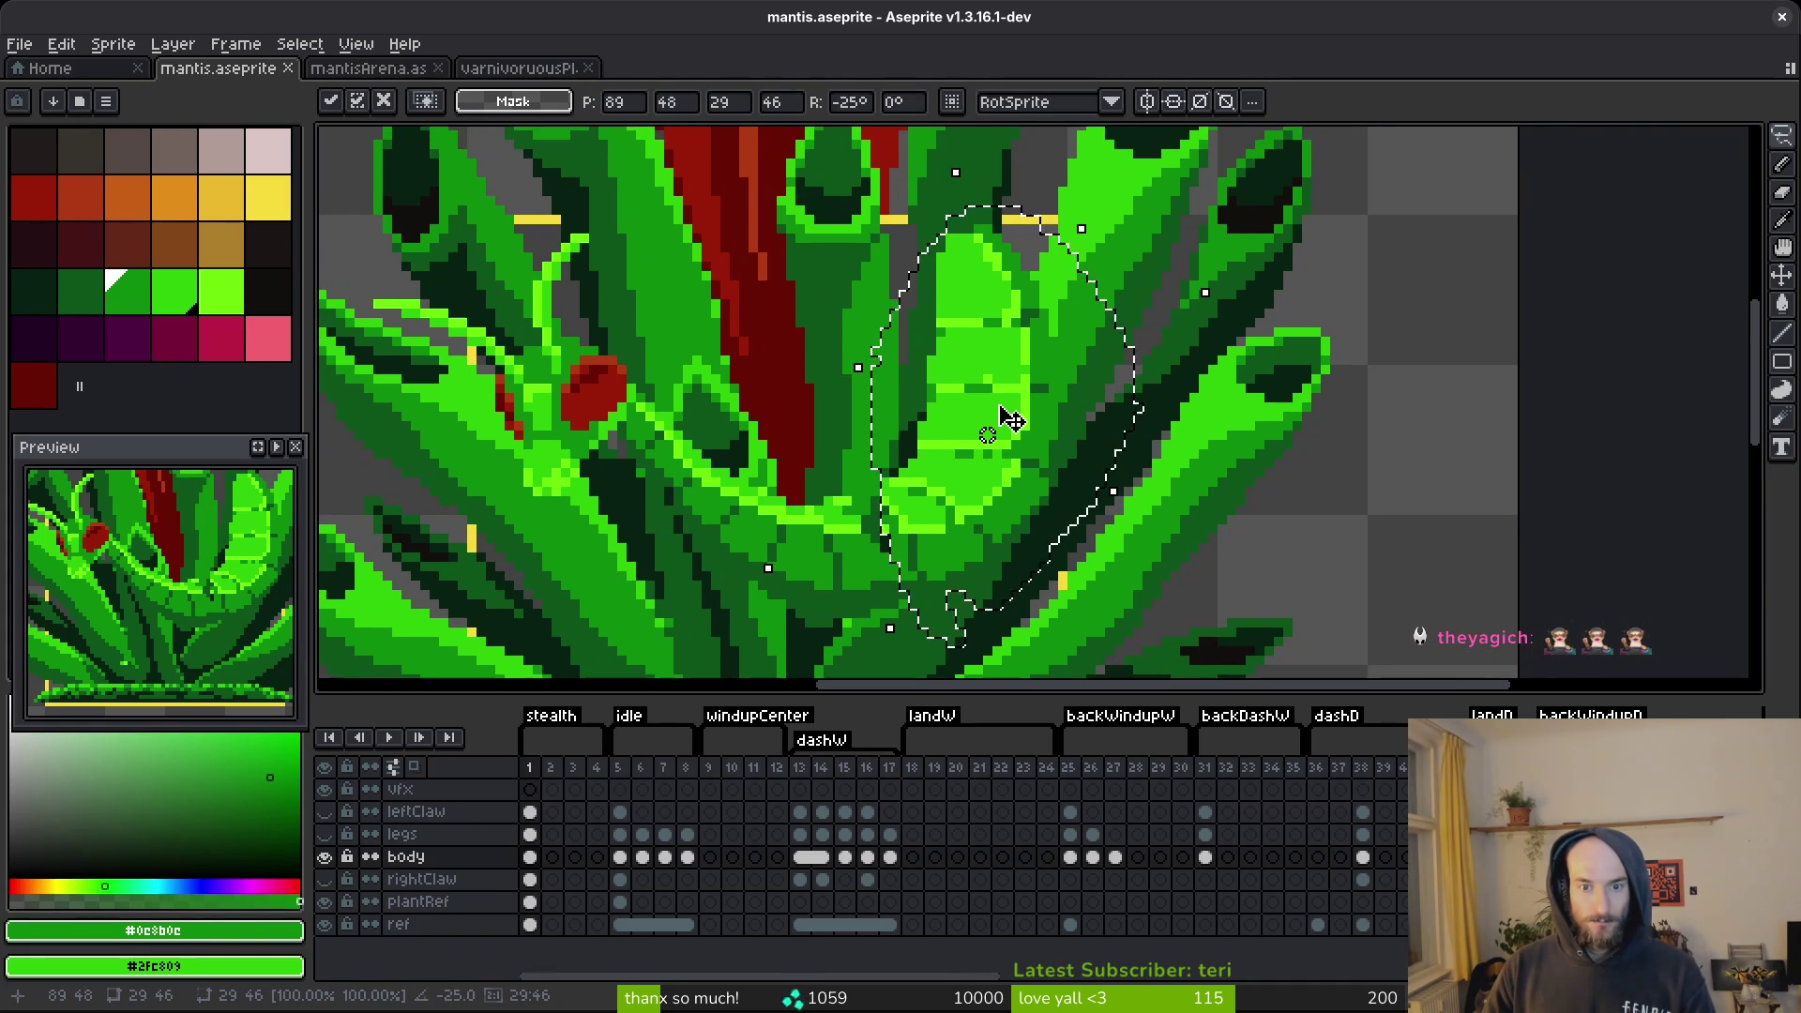
scroll(993, 394, "up", 2)
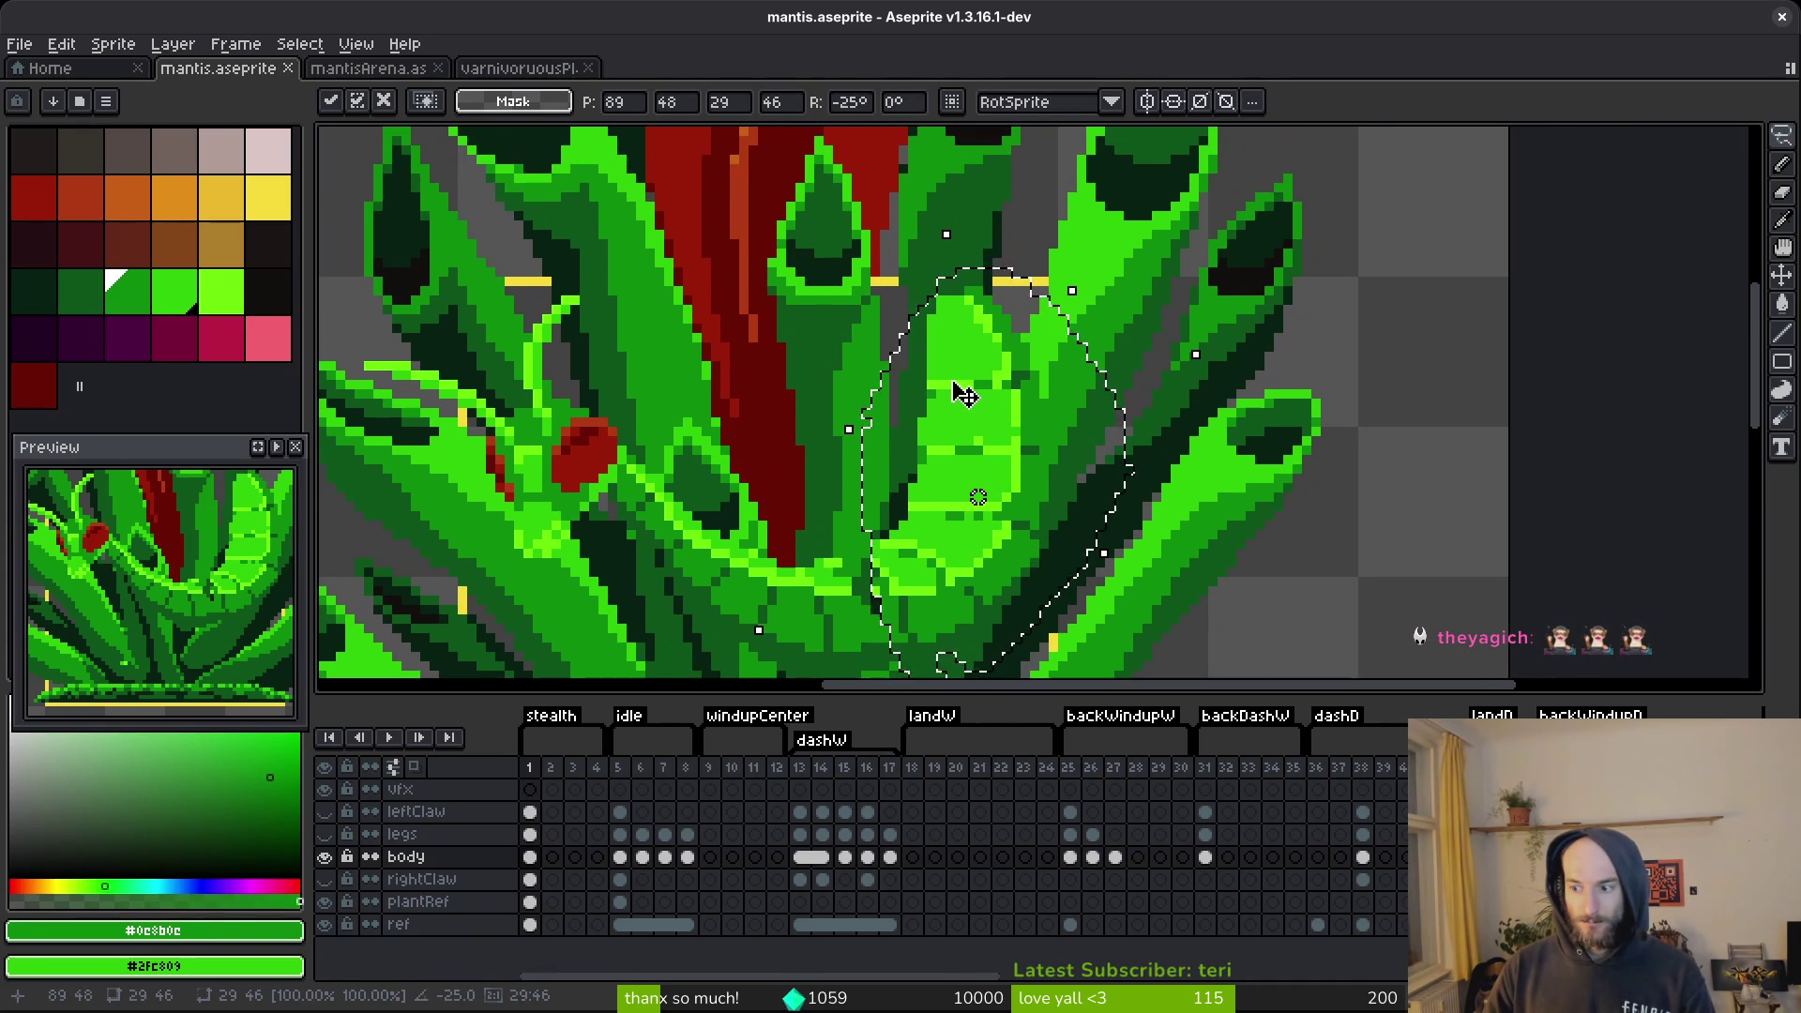
mouse_move(847, 298)
left_mouse_down()
mouse_move(972, 229)
mouse_move(1074, 327)
left_mouse_up()
scroll(1073, 326, "down", 2)
key("Down")
key("Down")
key("Down")
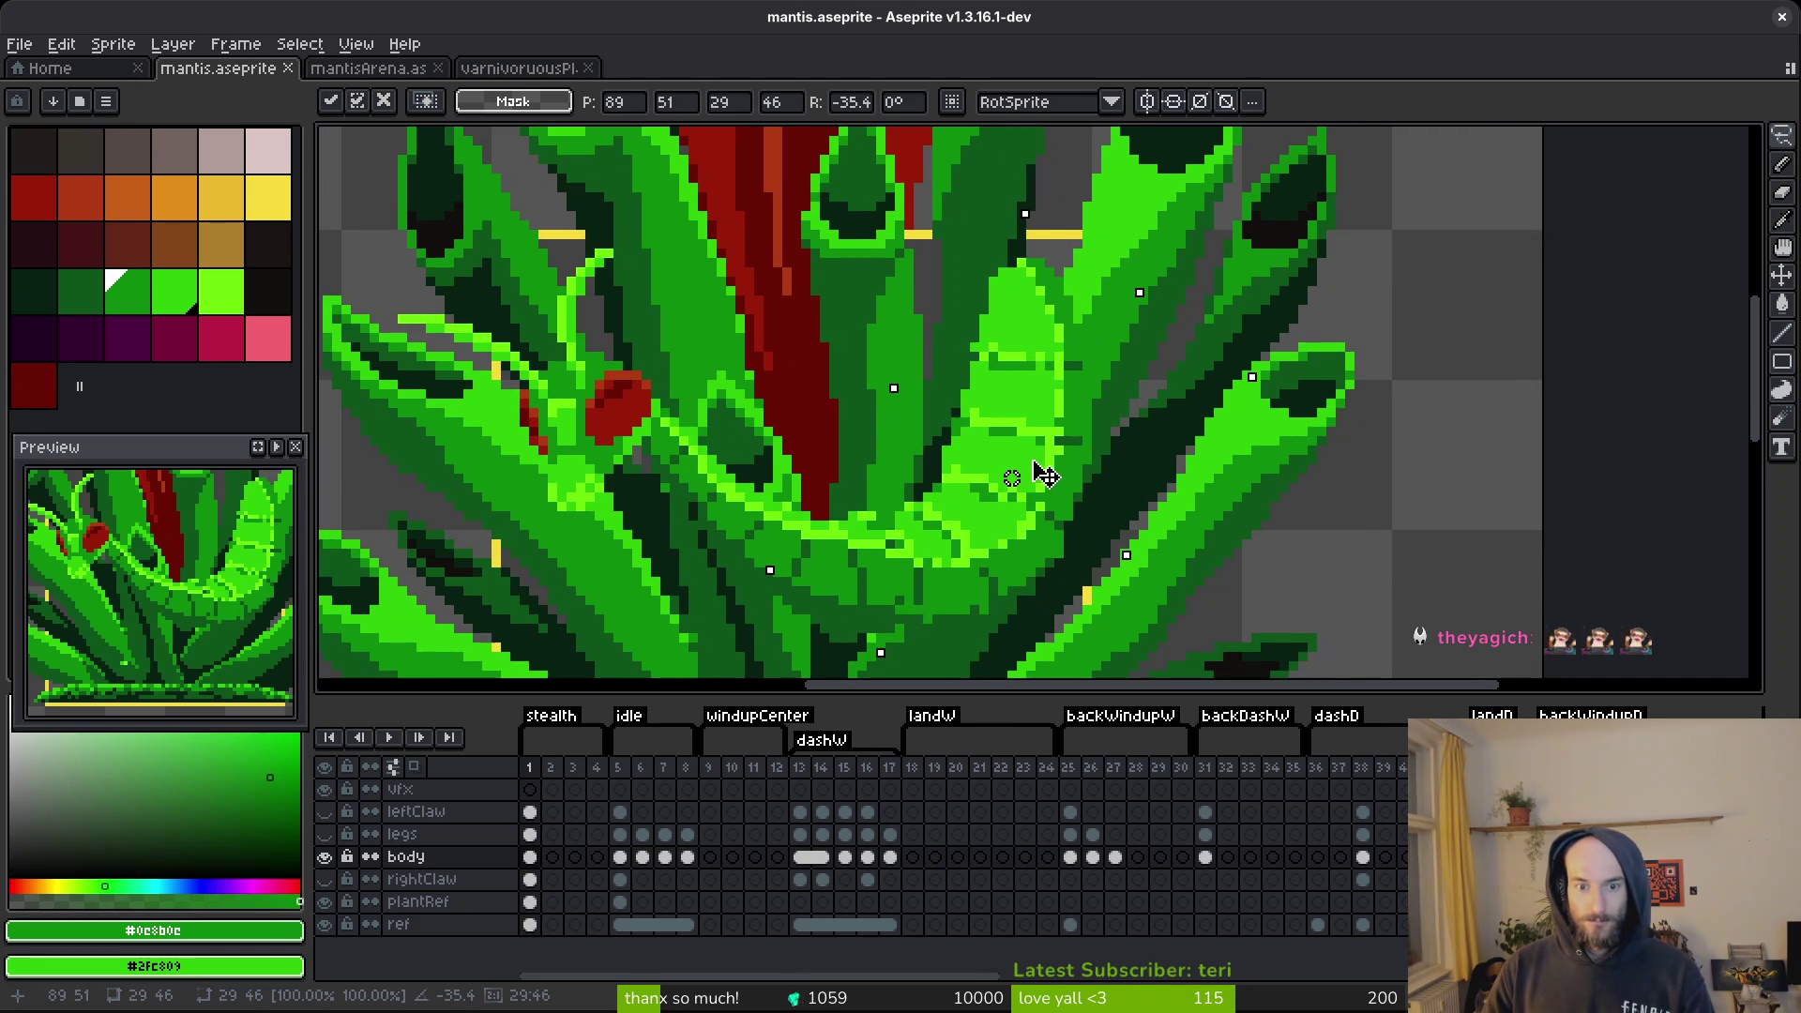
left_click_drag(1015, 202, 1086, 216)
mouse_move(1093, 491)
left_mouse_down()
mouse_move(1161, 450)
mouse_move(1083, 490)
left_mouse_up()
key("Down")
key("Down")
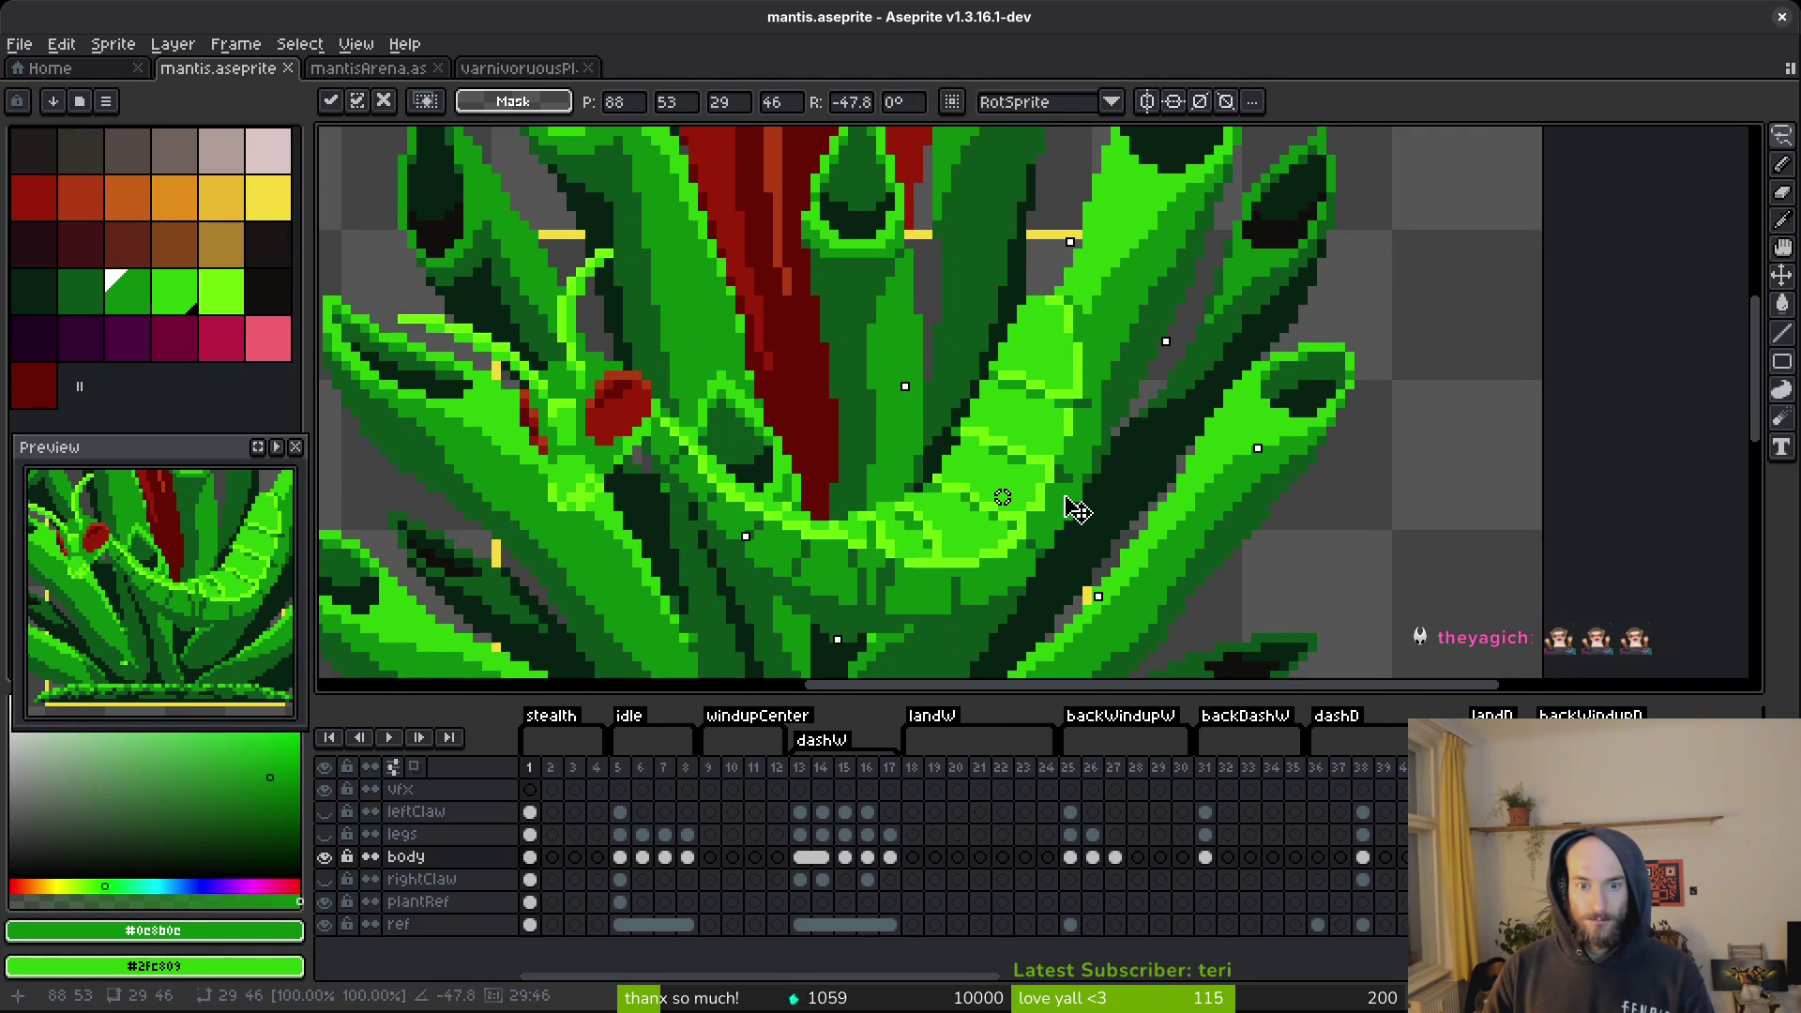
scroll(1085, 490, "down", 5)
key("Return")
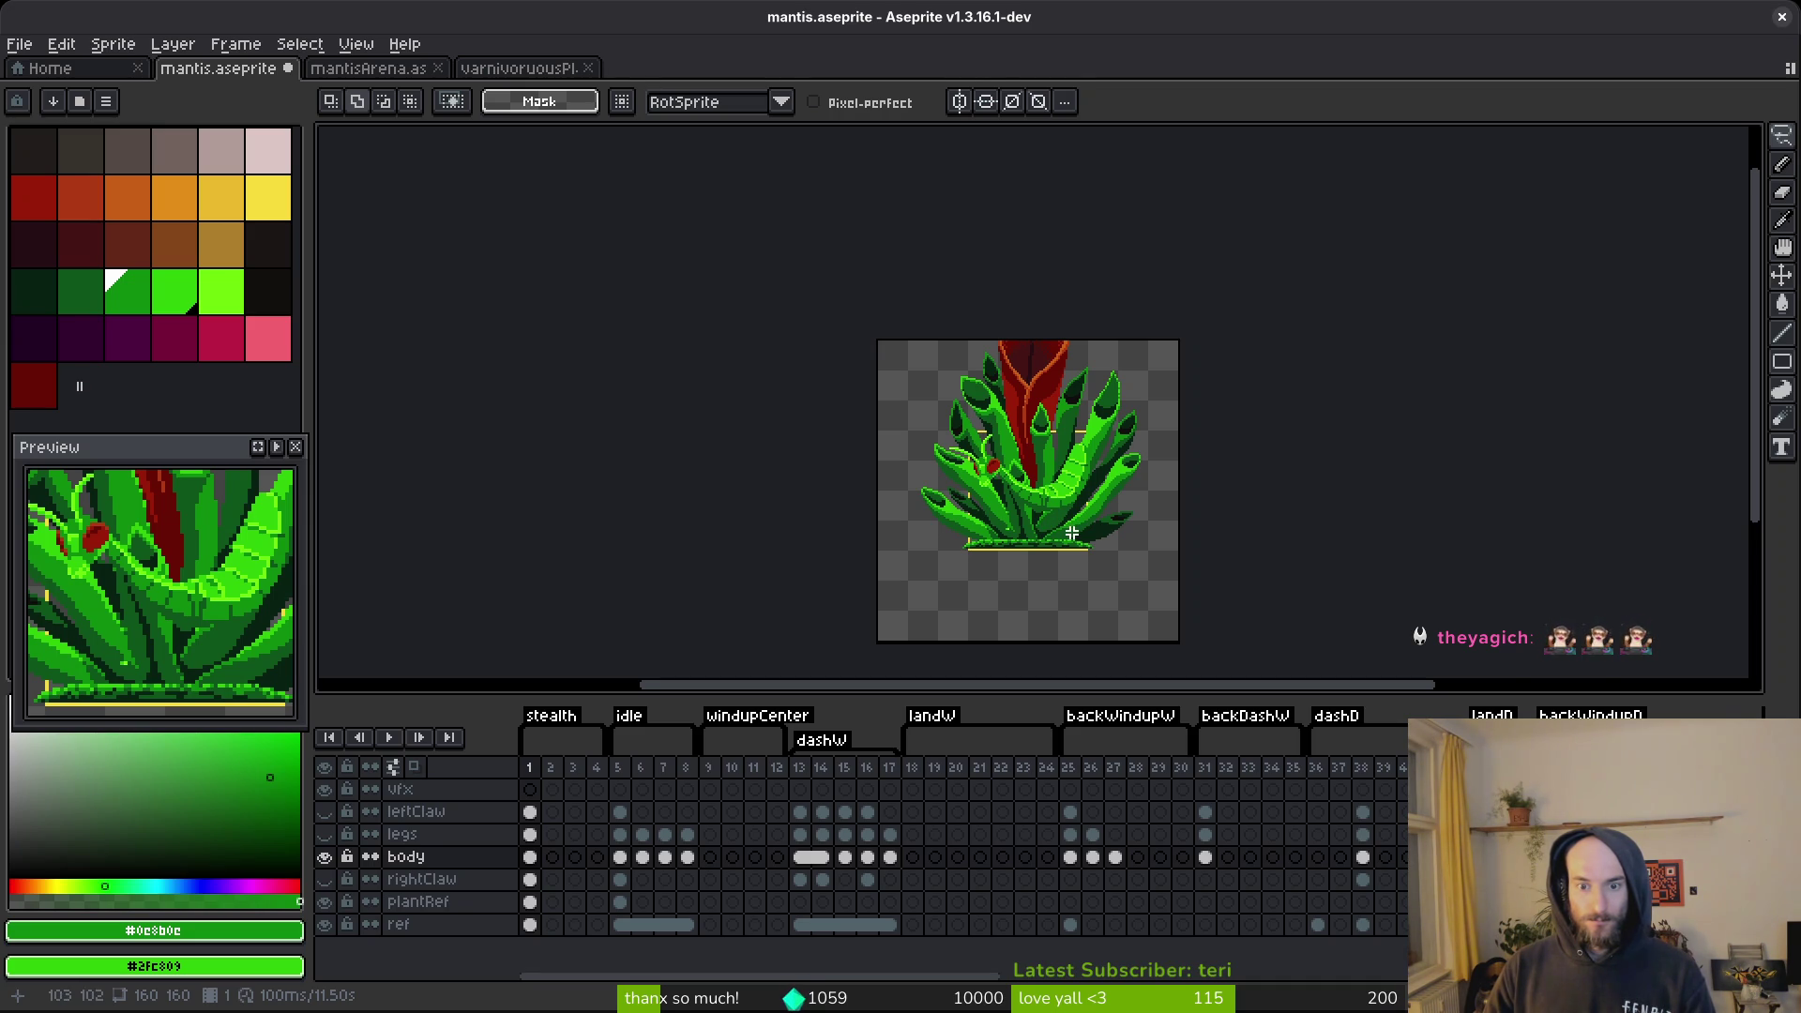
Review the recent edits with undo/redo and hide the plantRef layer.
scroll(1072, 533, "up", 4)
key("ctrl+z")
key("ctrl+z")
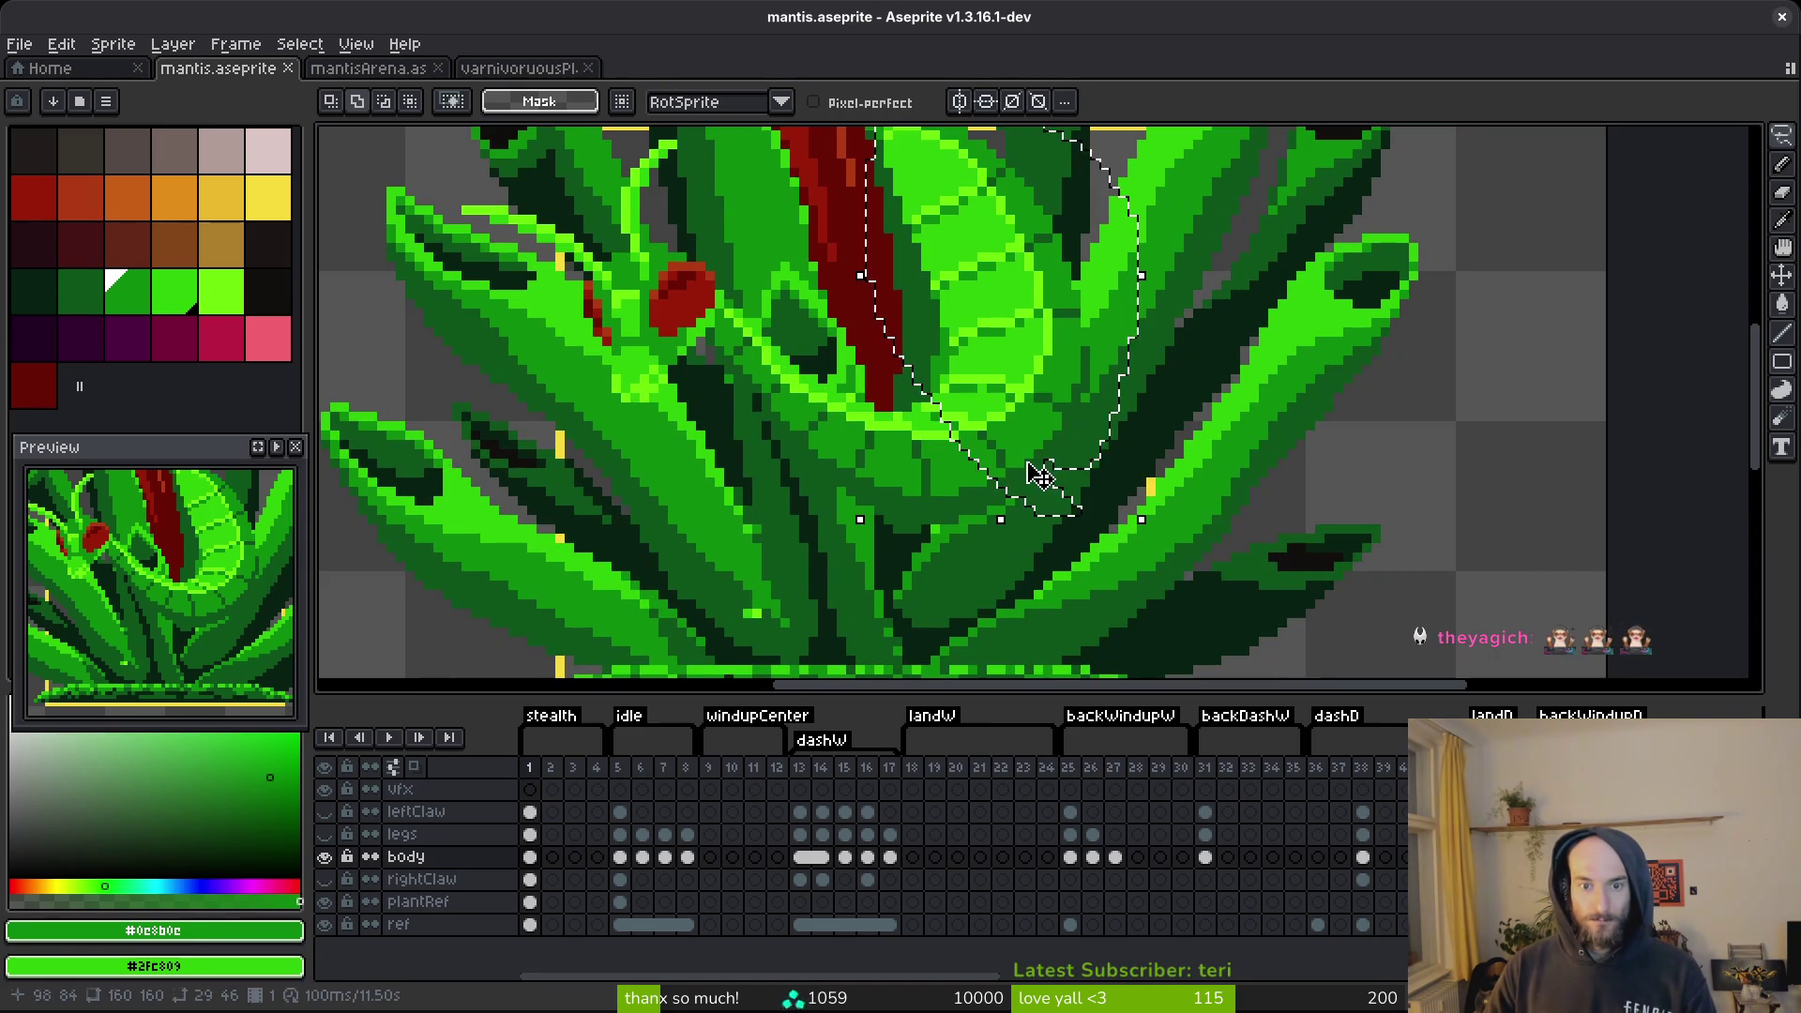
key("ctrl+y")
key("ctrl+y")
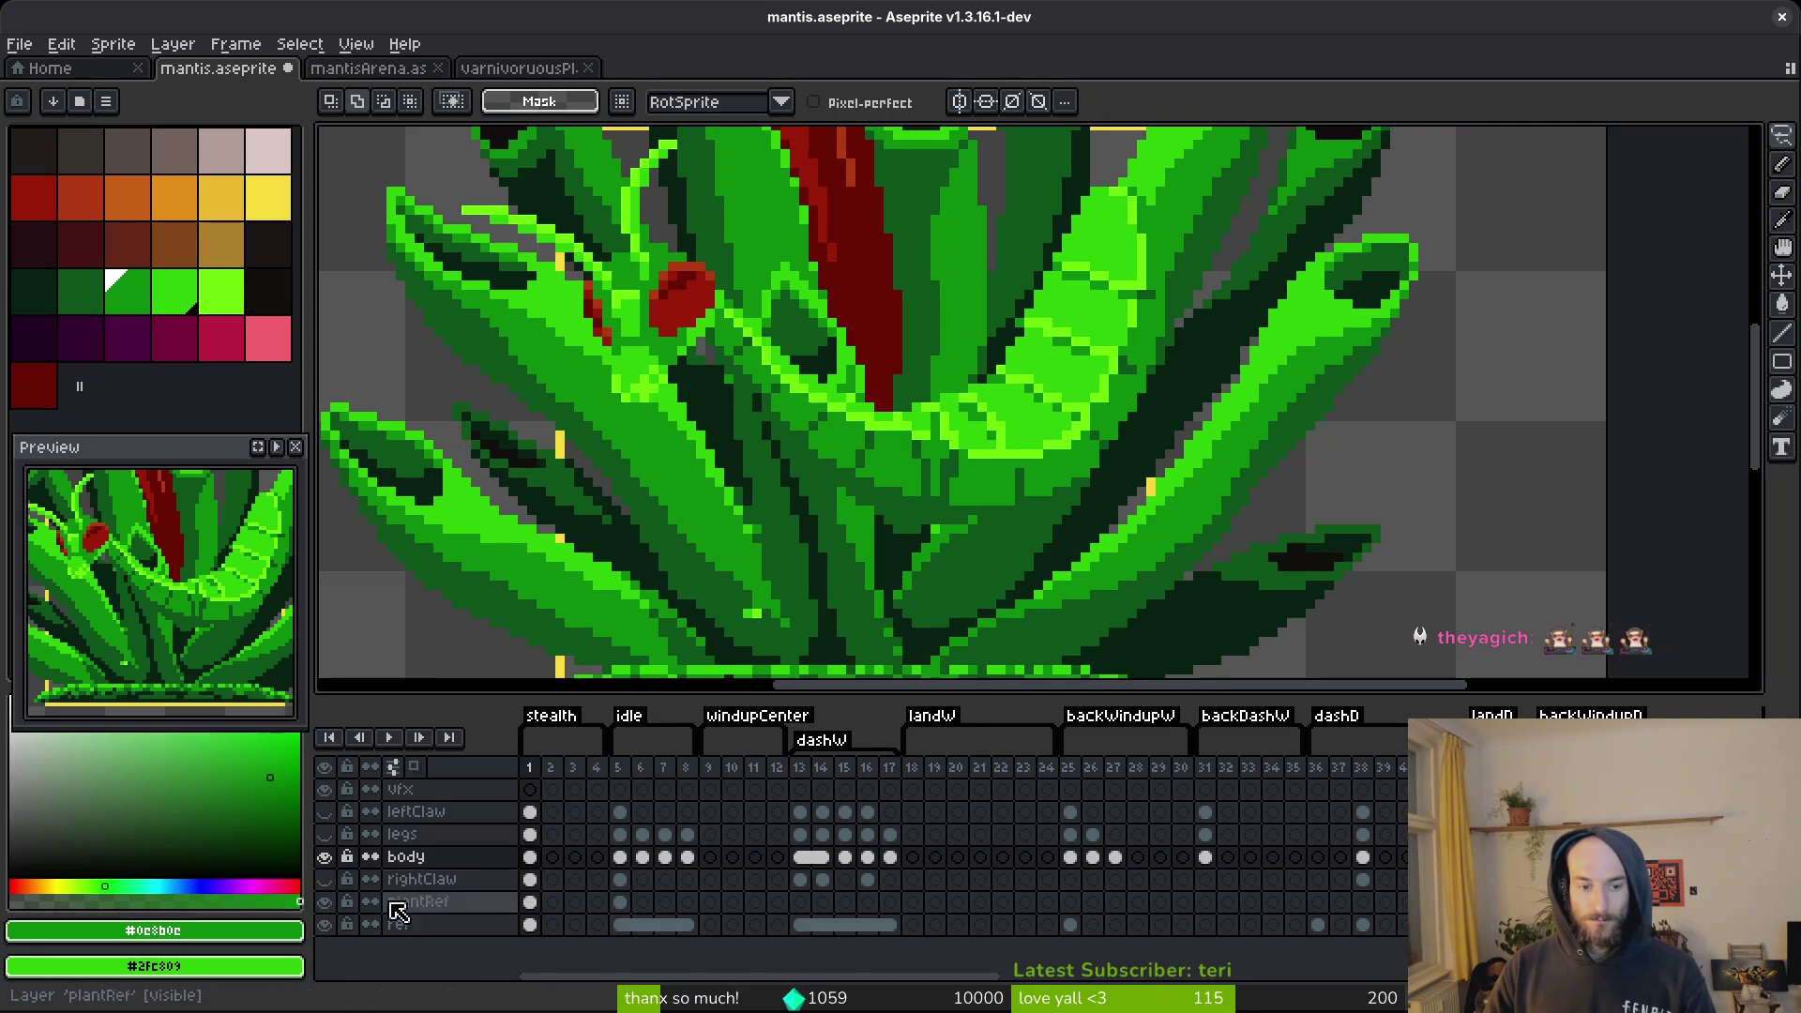
left_click(323, 901)
scroll(957, 445, "up", 1)
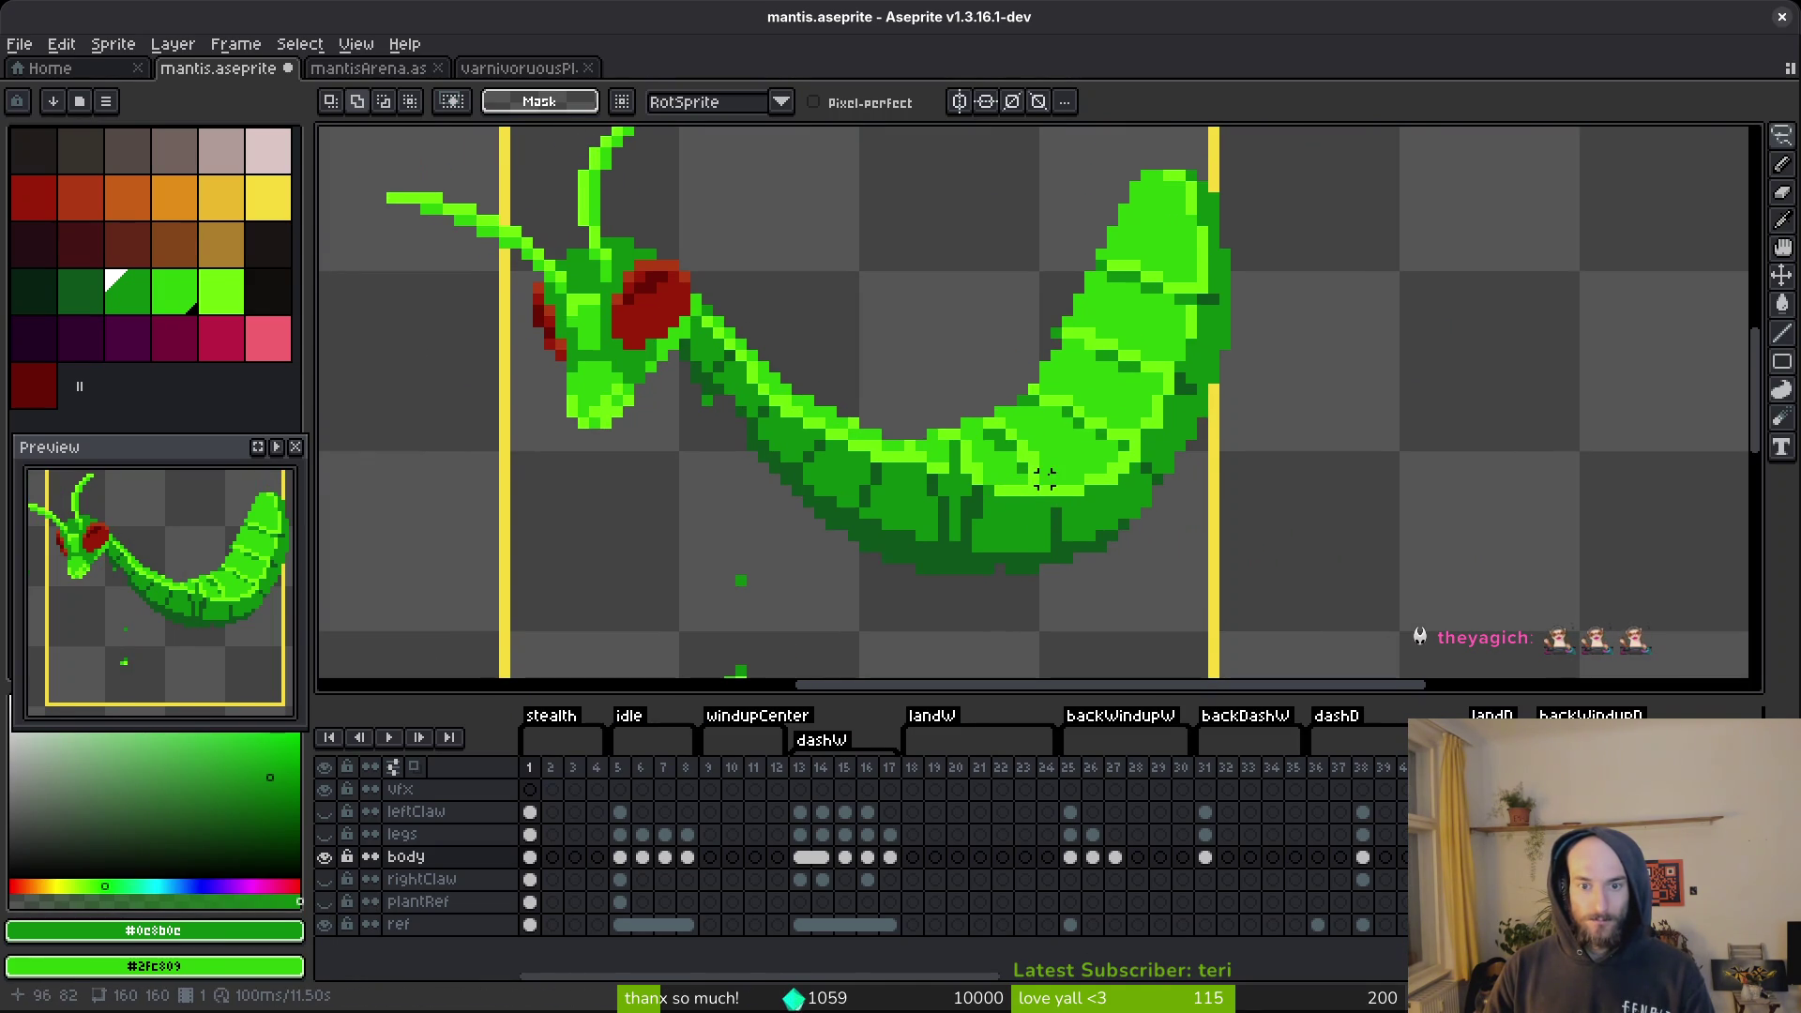
scroll(1031, 441, "down", 2)
scroll(1111, 434, "up", 2)
Undo the abdomen rotation and drop the selection around the tail.
key("ctrl+z")
key("ctrl+z")
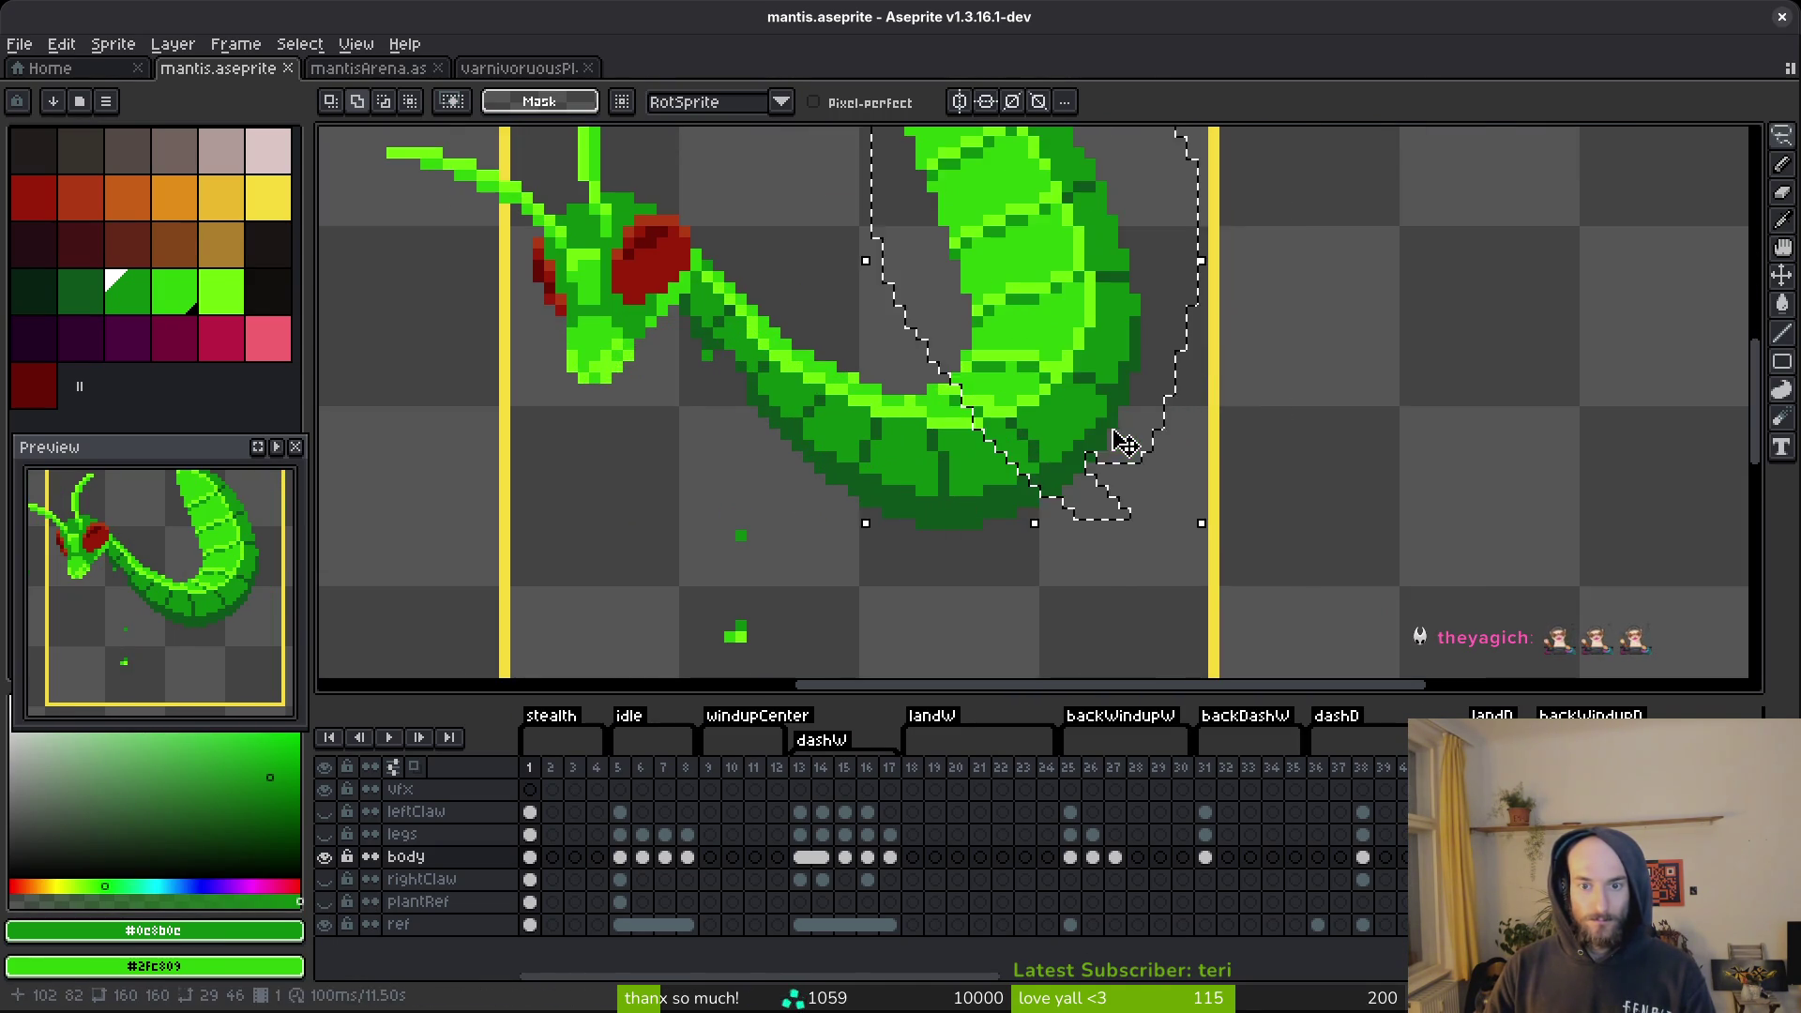
scroll(1088, 473, "down", 2)
scroll(1116, 459, "up", 1)
left_click(1119, 355)
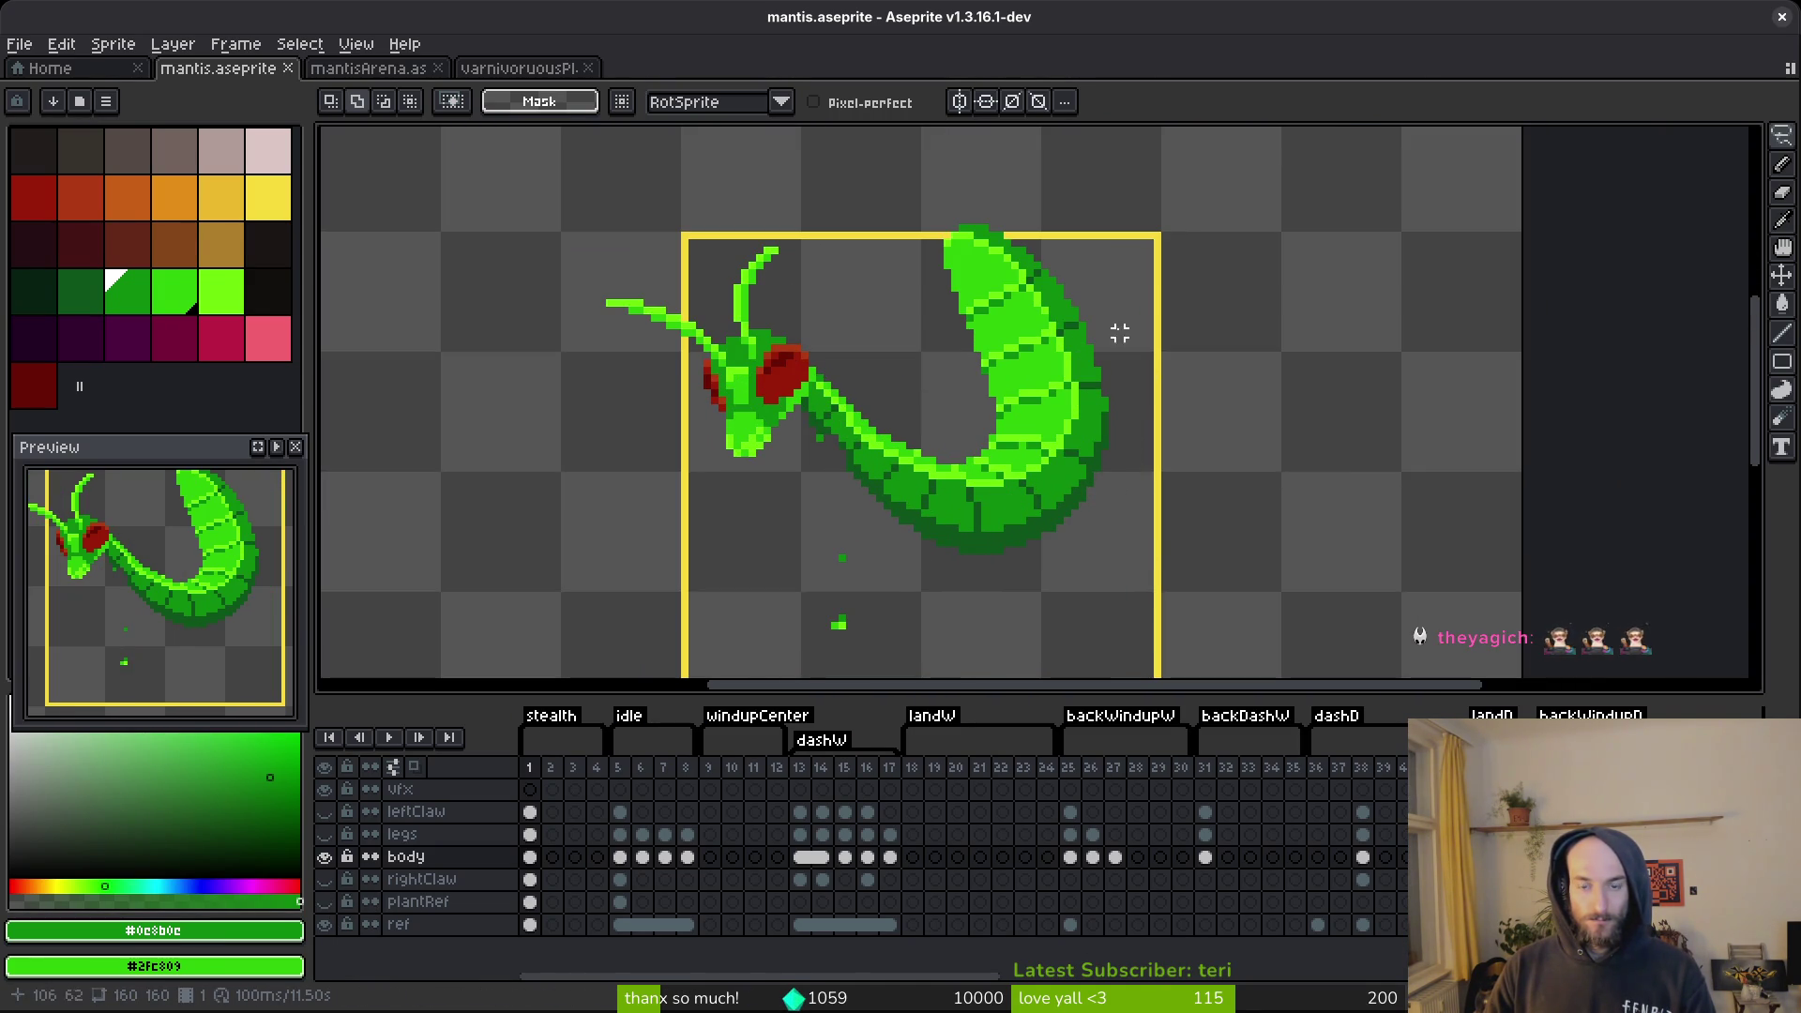
scroll(983, 512, "down", 1)
scroll(994, 375, "up", 1)
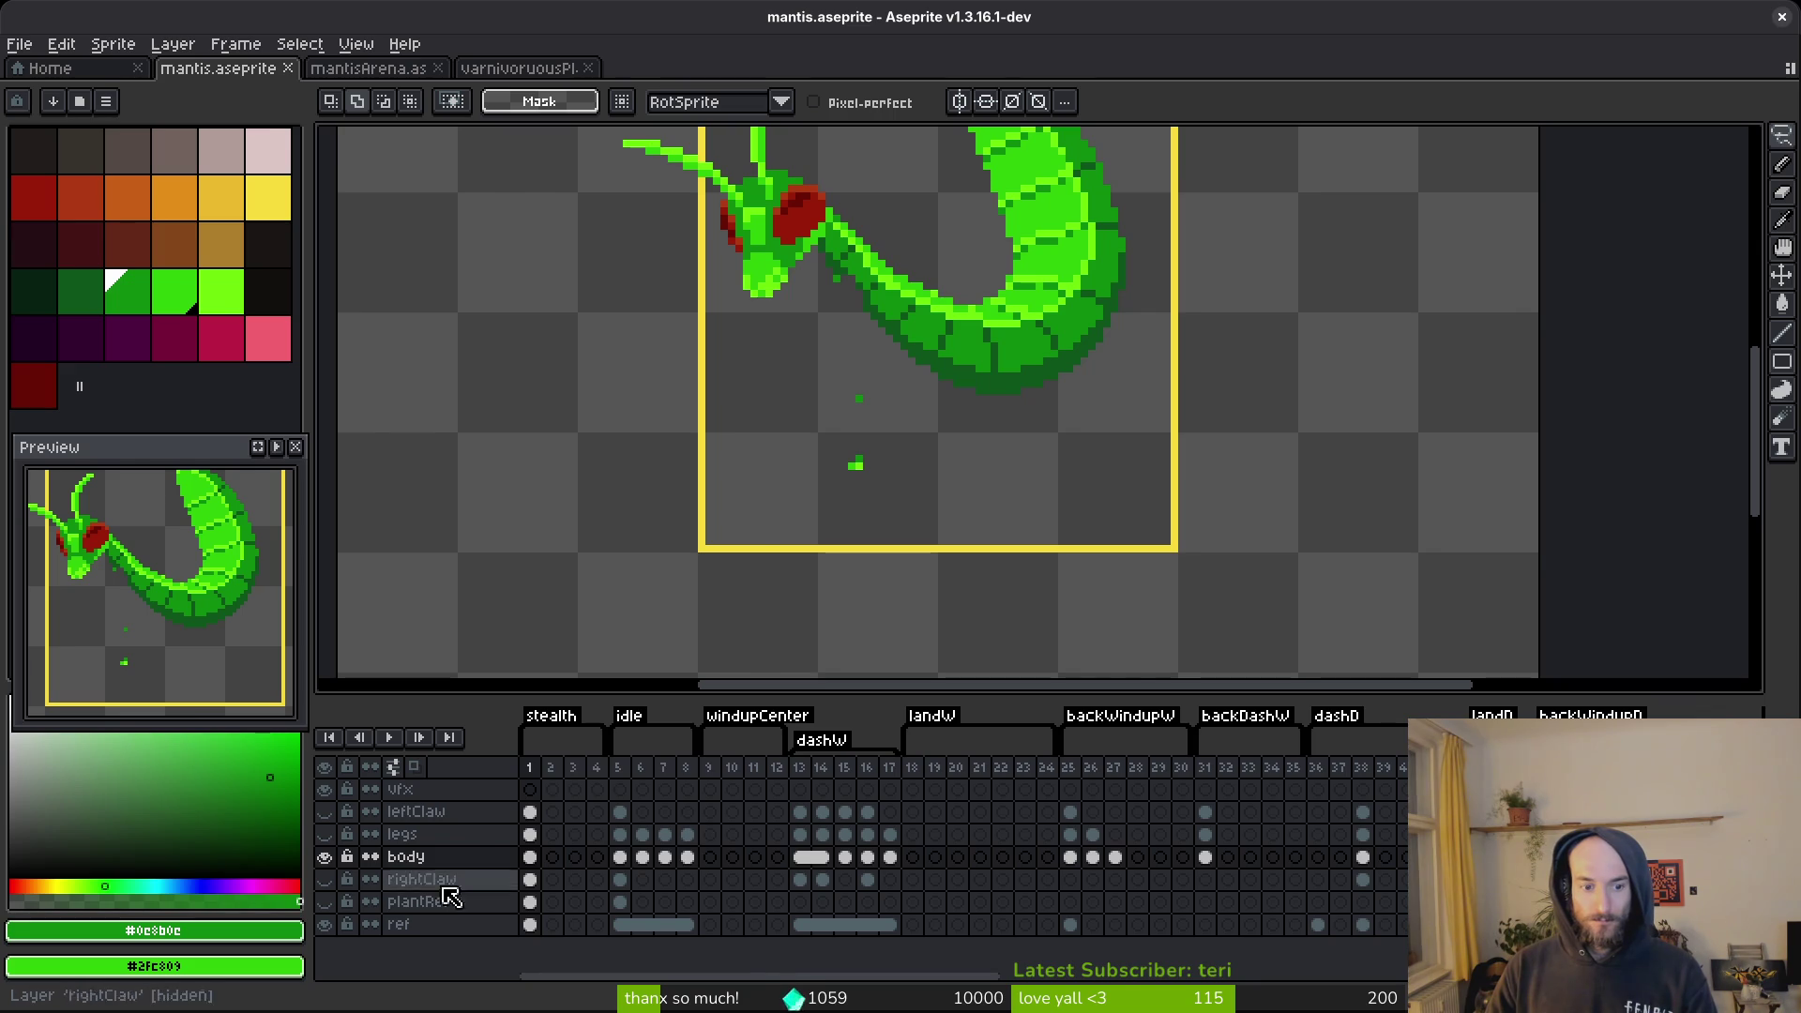
Check the body, legs and leftClaw layers by toggling their visibility, leaving legs and leftClaw hidden.
left_click(324, 857)
left_click(324, 857)
left_click(328, 841)
left_click(327, 842)
left_click(327, 841)
left_click(327, 841)
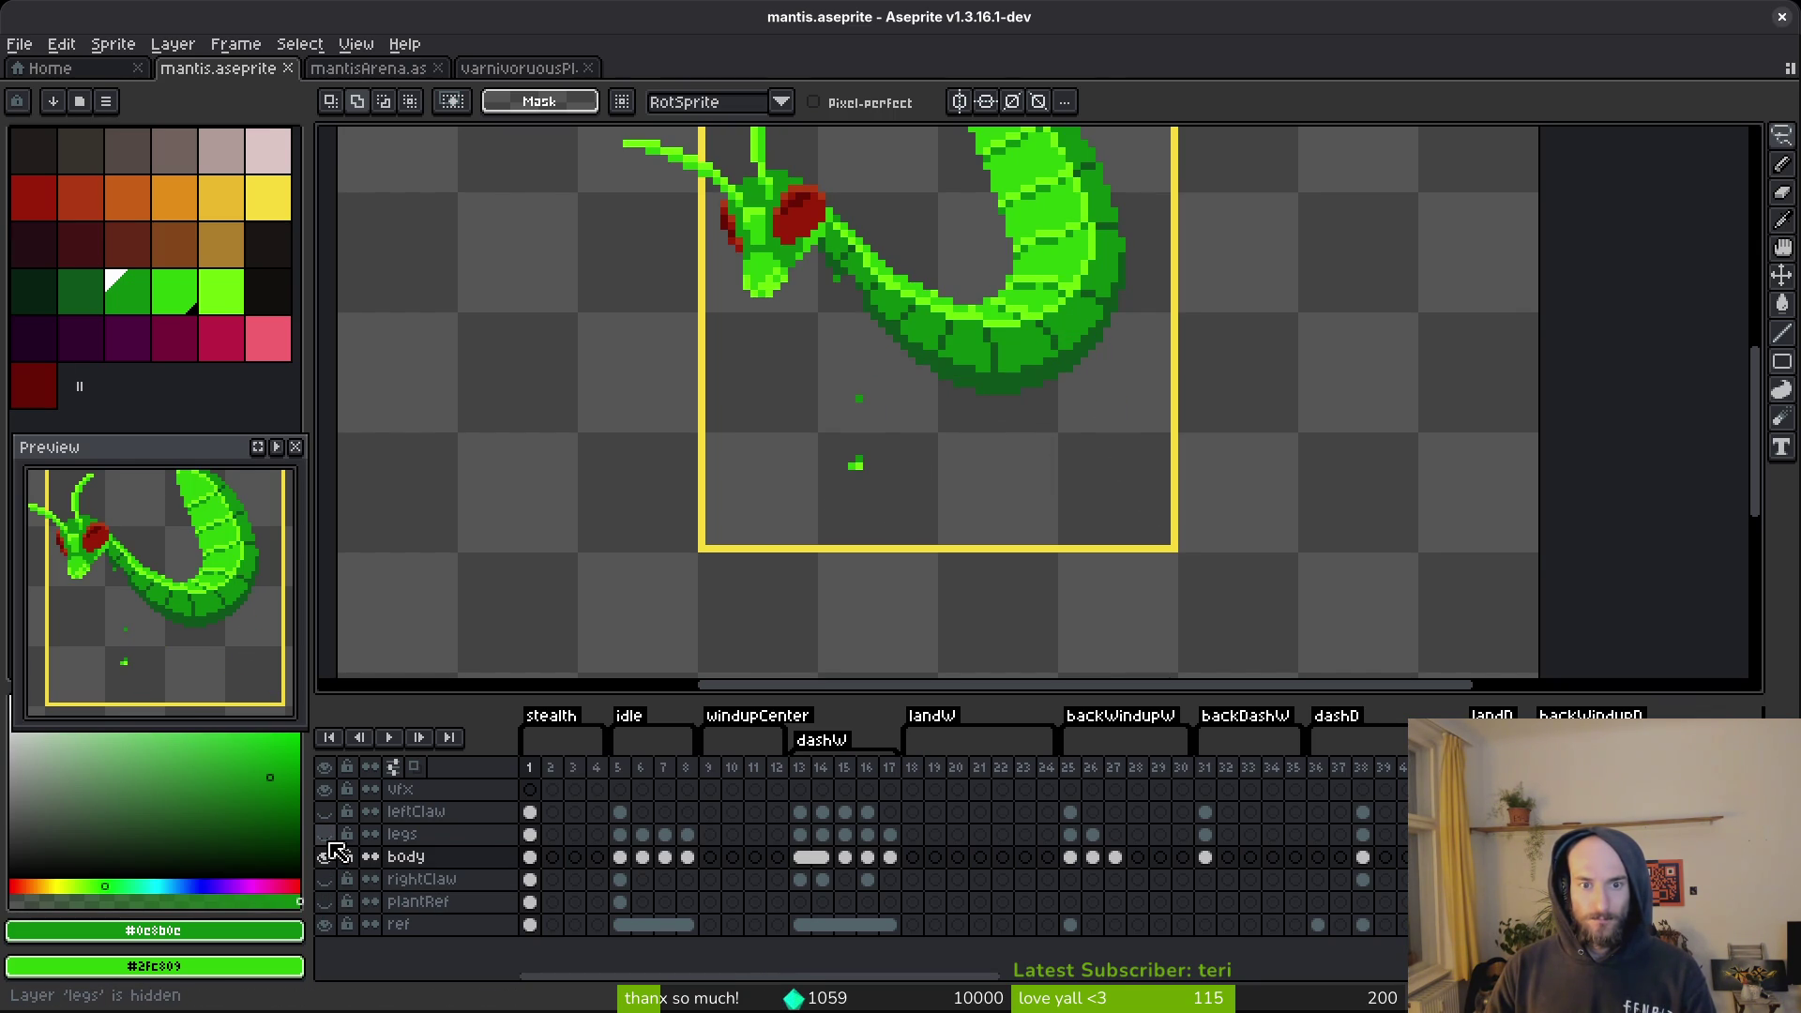
left_click(324, 858)
left_click(325, 858)
left_click(325, 812)
left_click(324, 812)
scroll(835, 300, "up", 3)
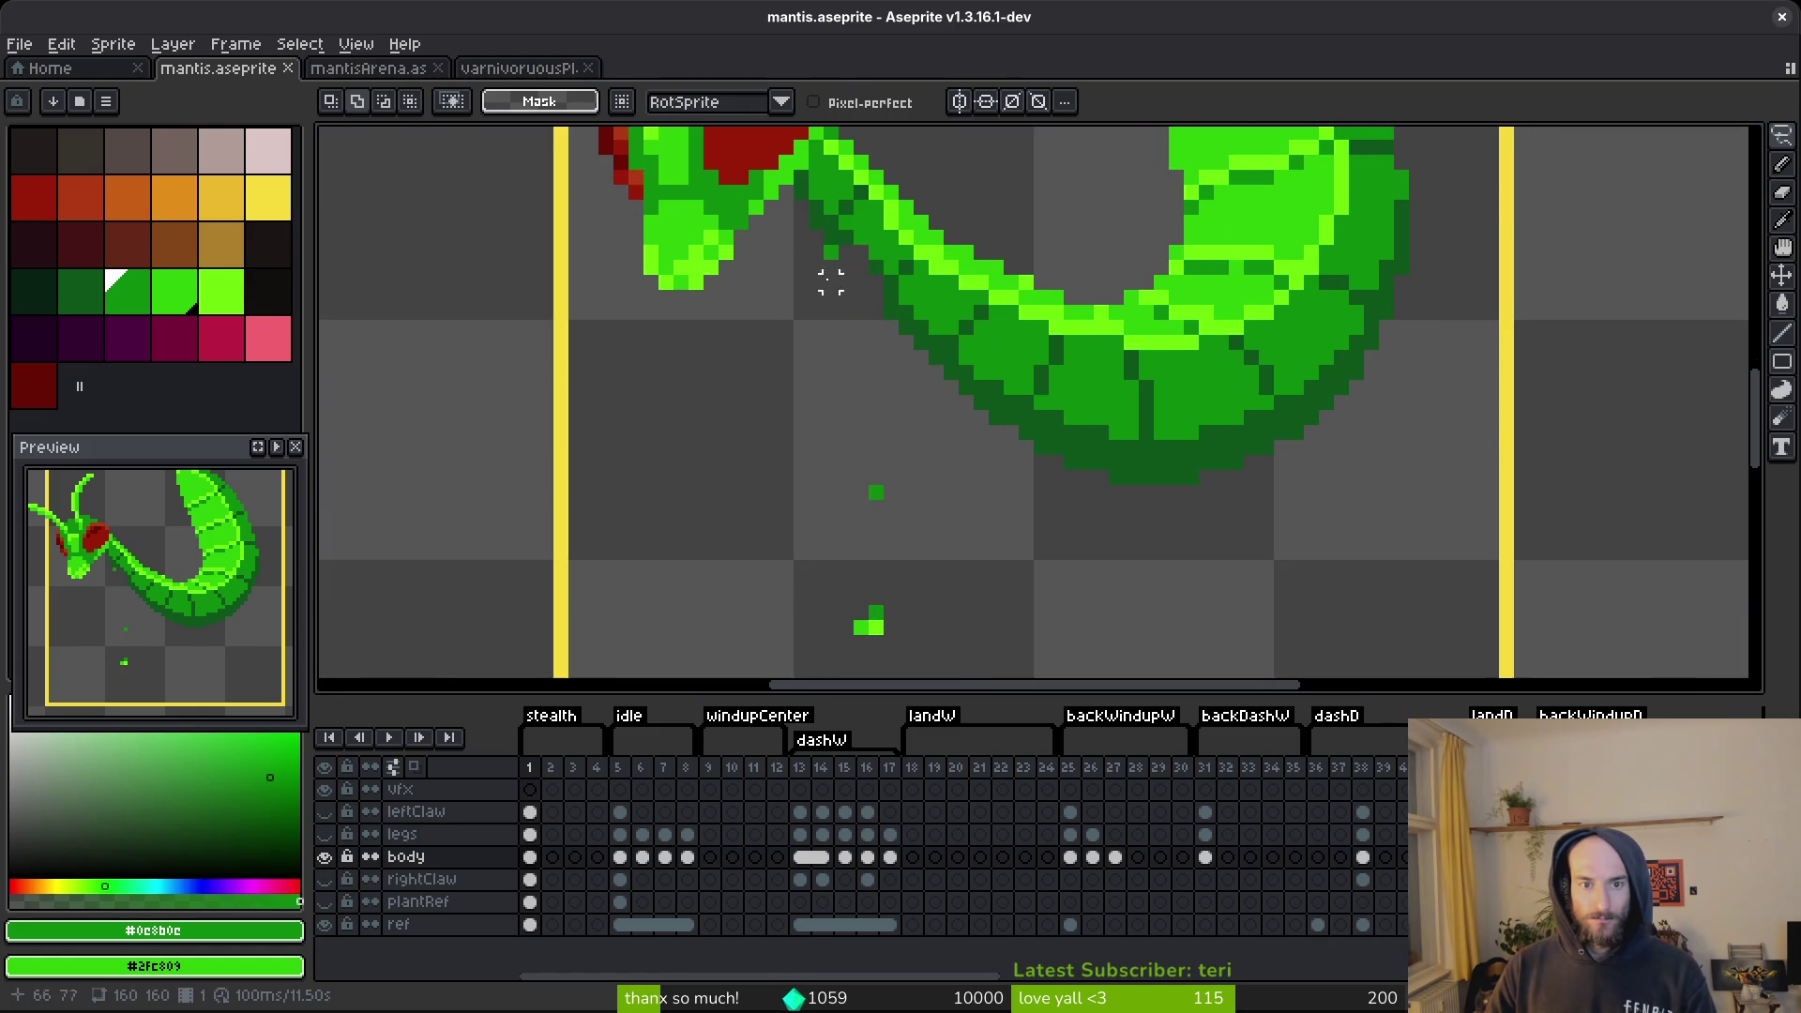
Eyedrop the dark abdomen green, save the sprite, and show the legs layer.
key("b")
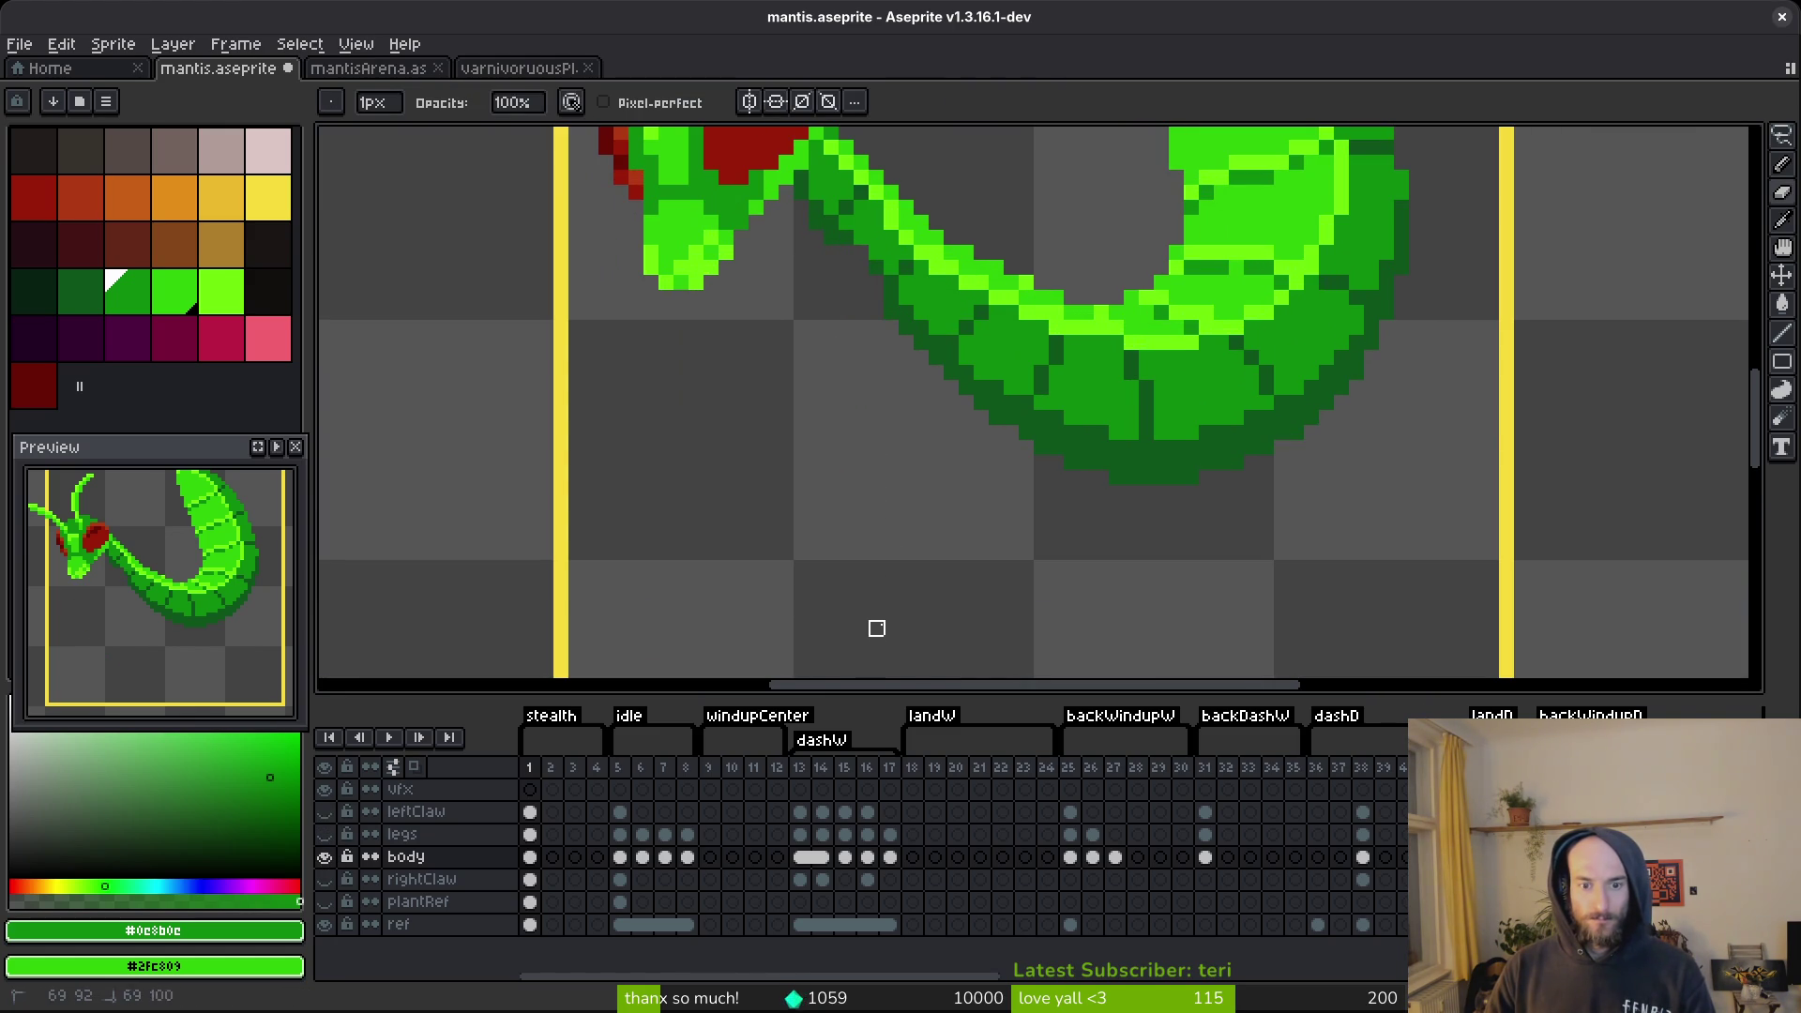
left_click(952, 313, "alt")
scroll(879, 281, "up", 2)
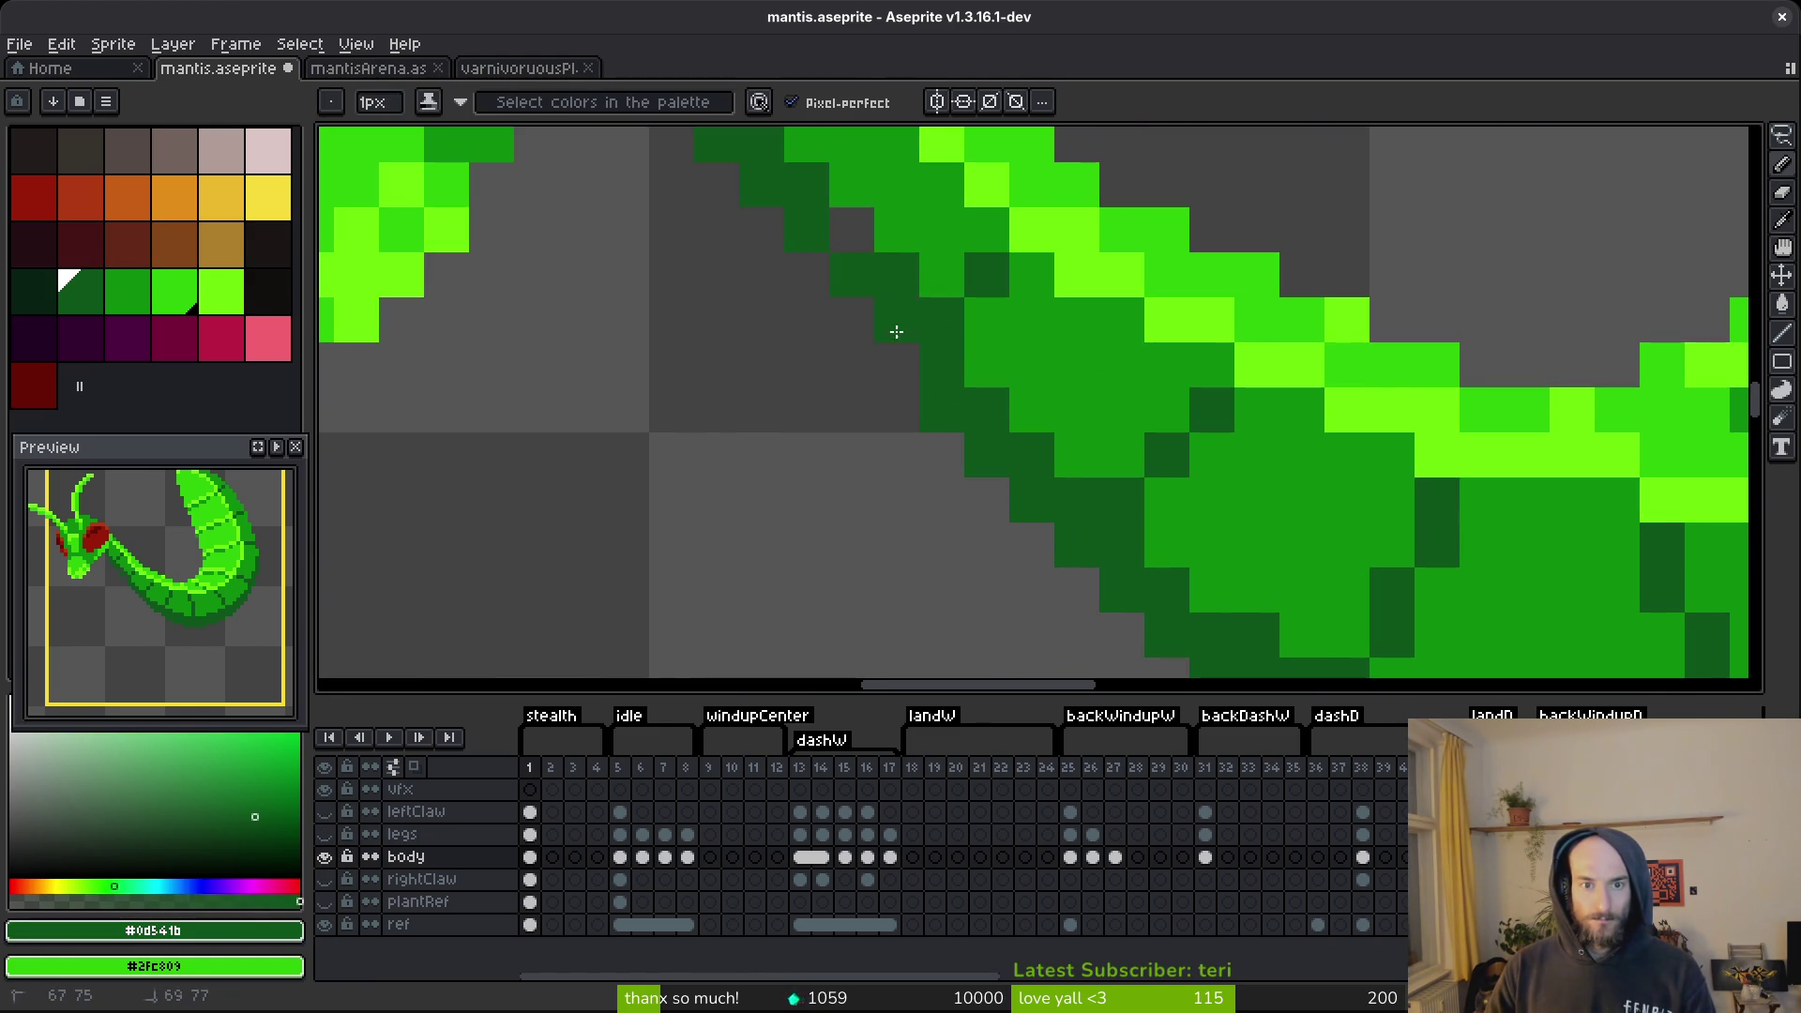
scroll(860, 245, "down", 10)
scroll(918, 336, "up", 8)
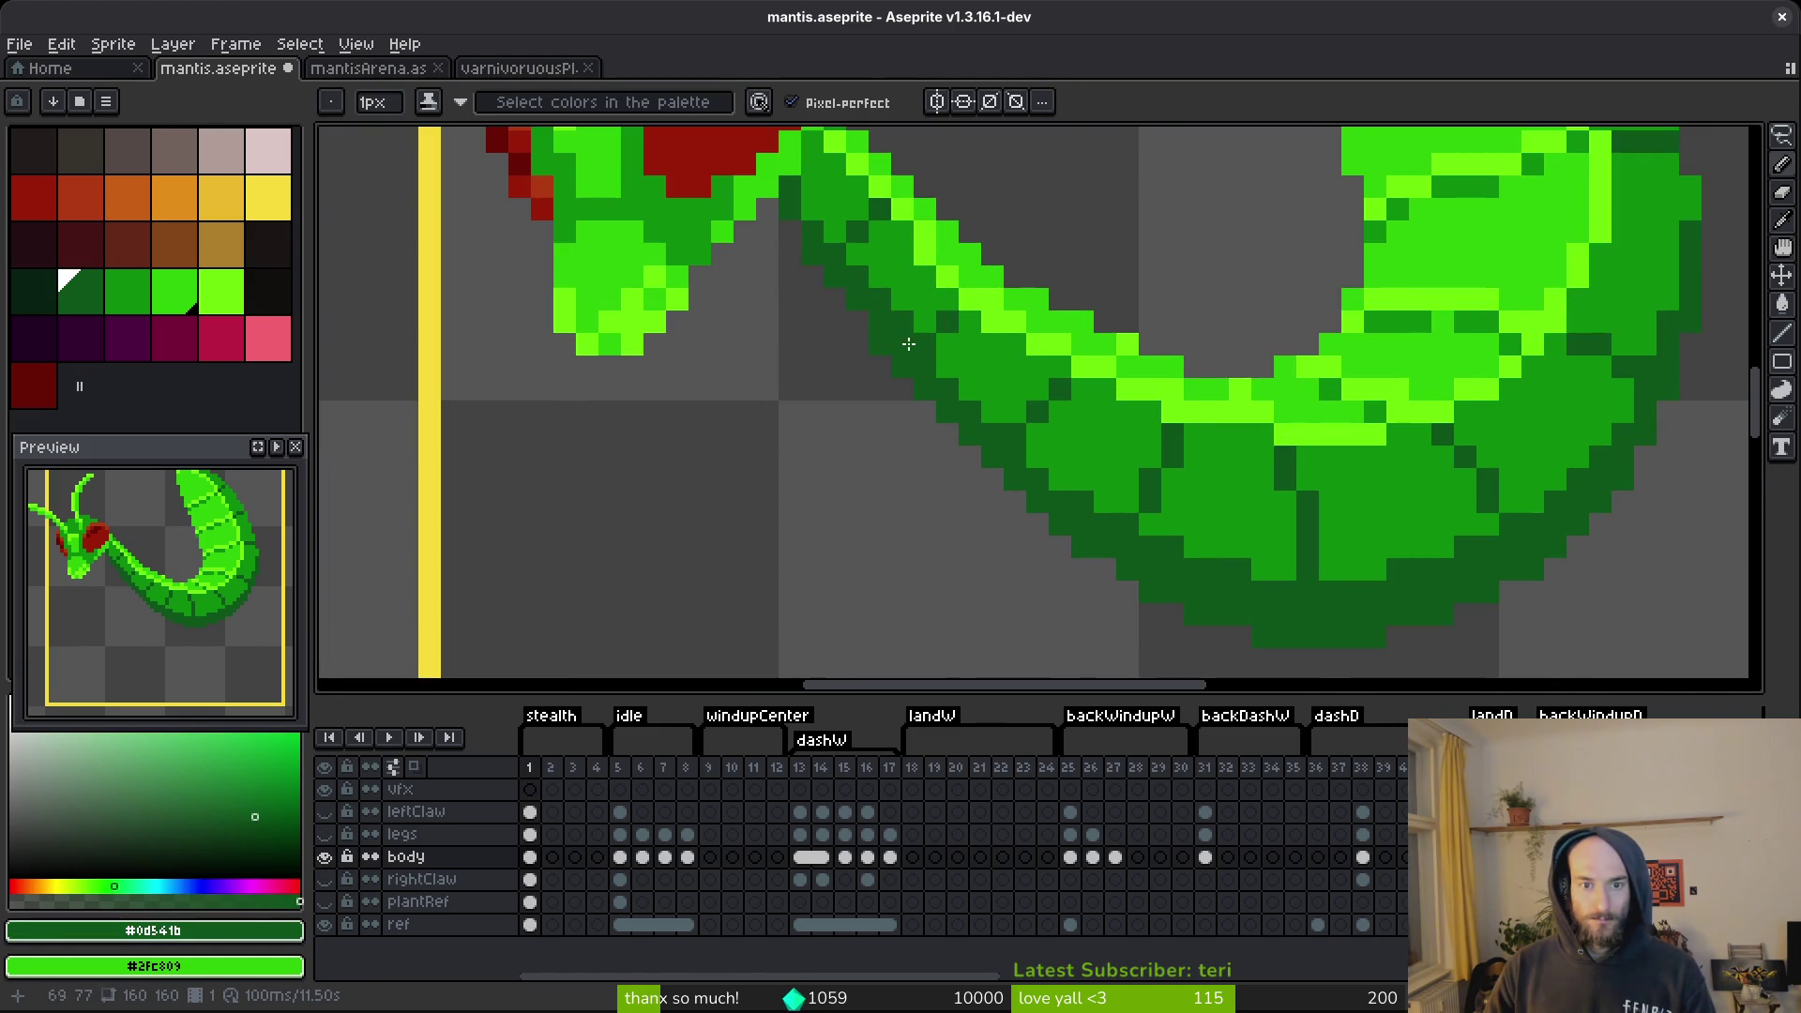
scroll(889, 336, "down", 3)
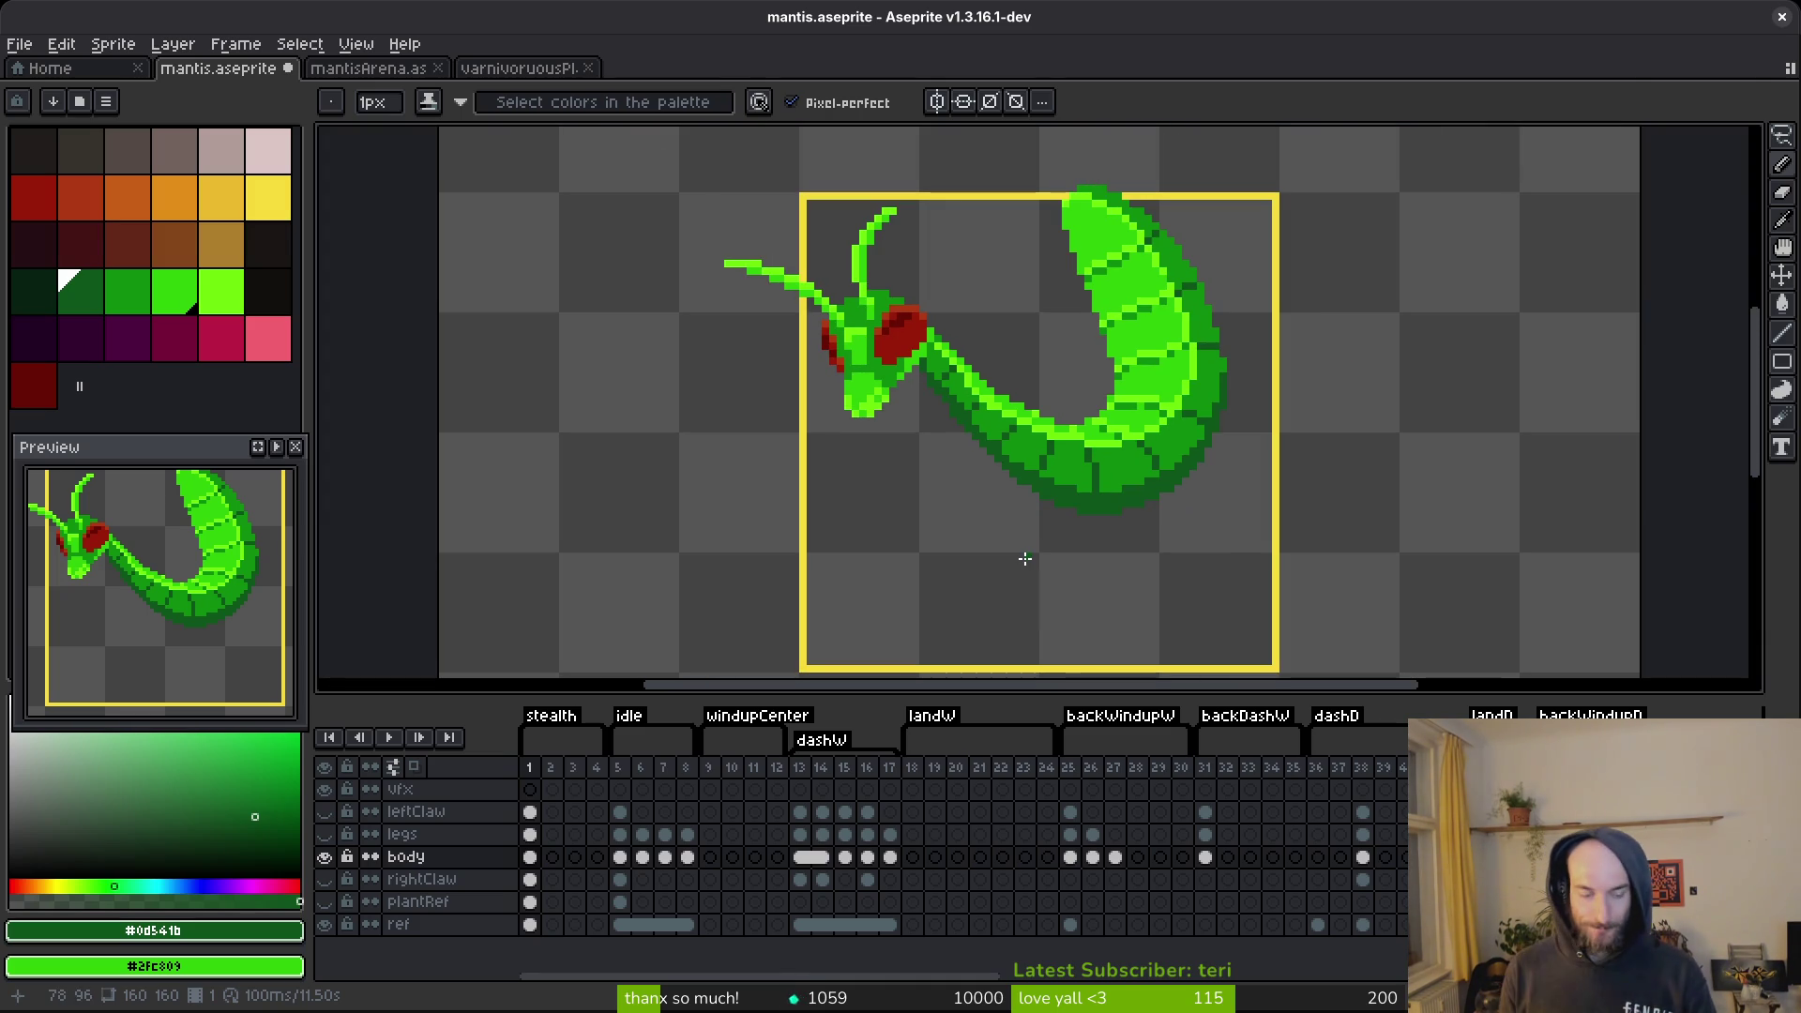
key("ctrl+s")
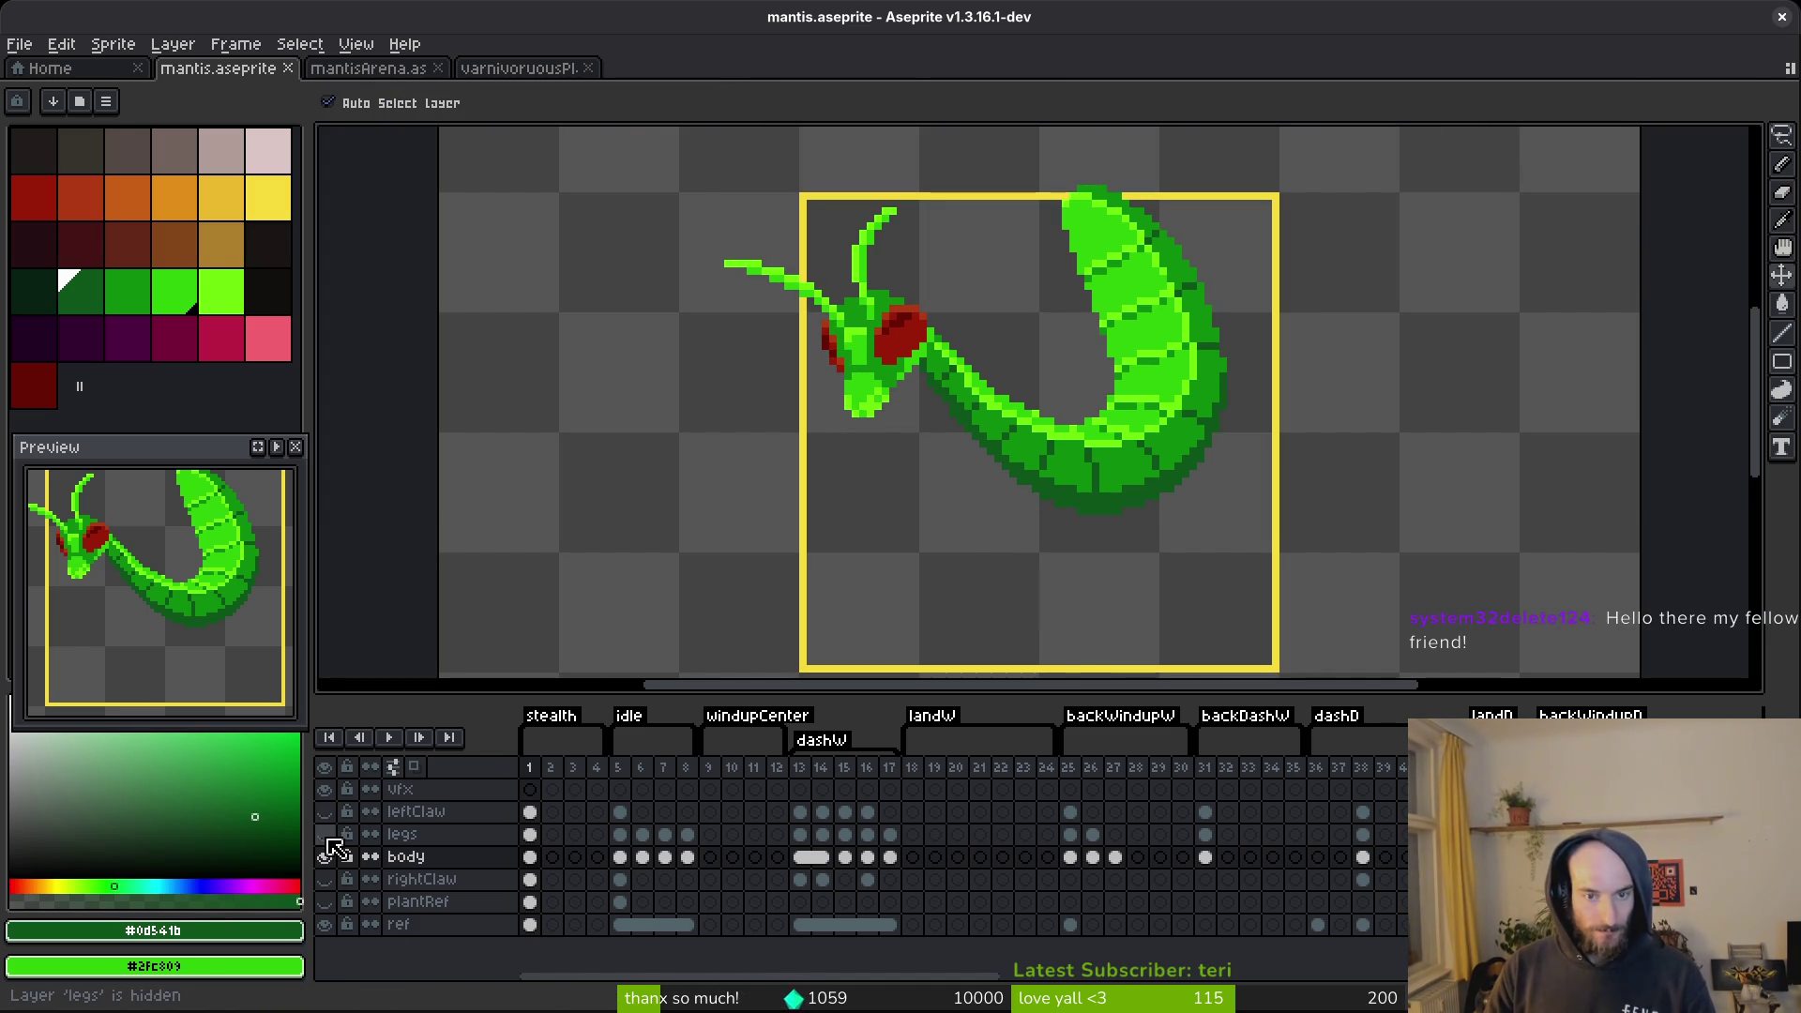
left_click(324, 834)
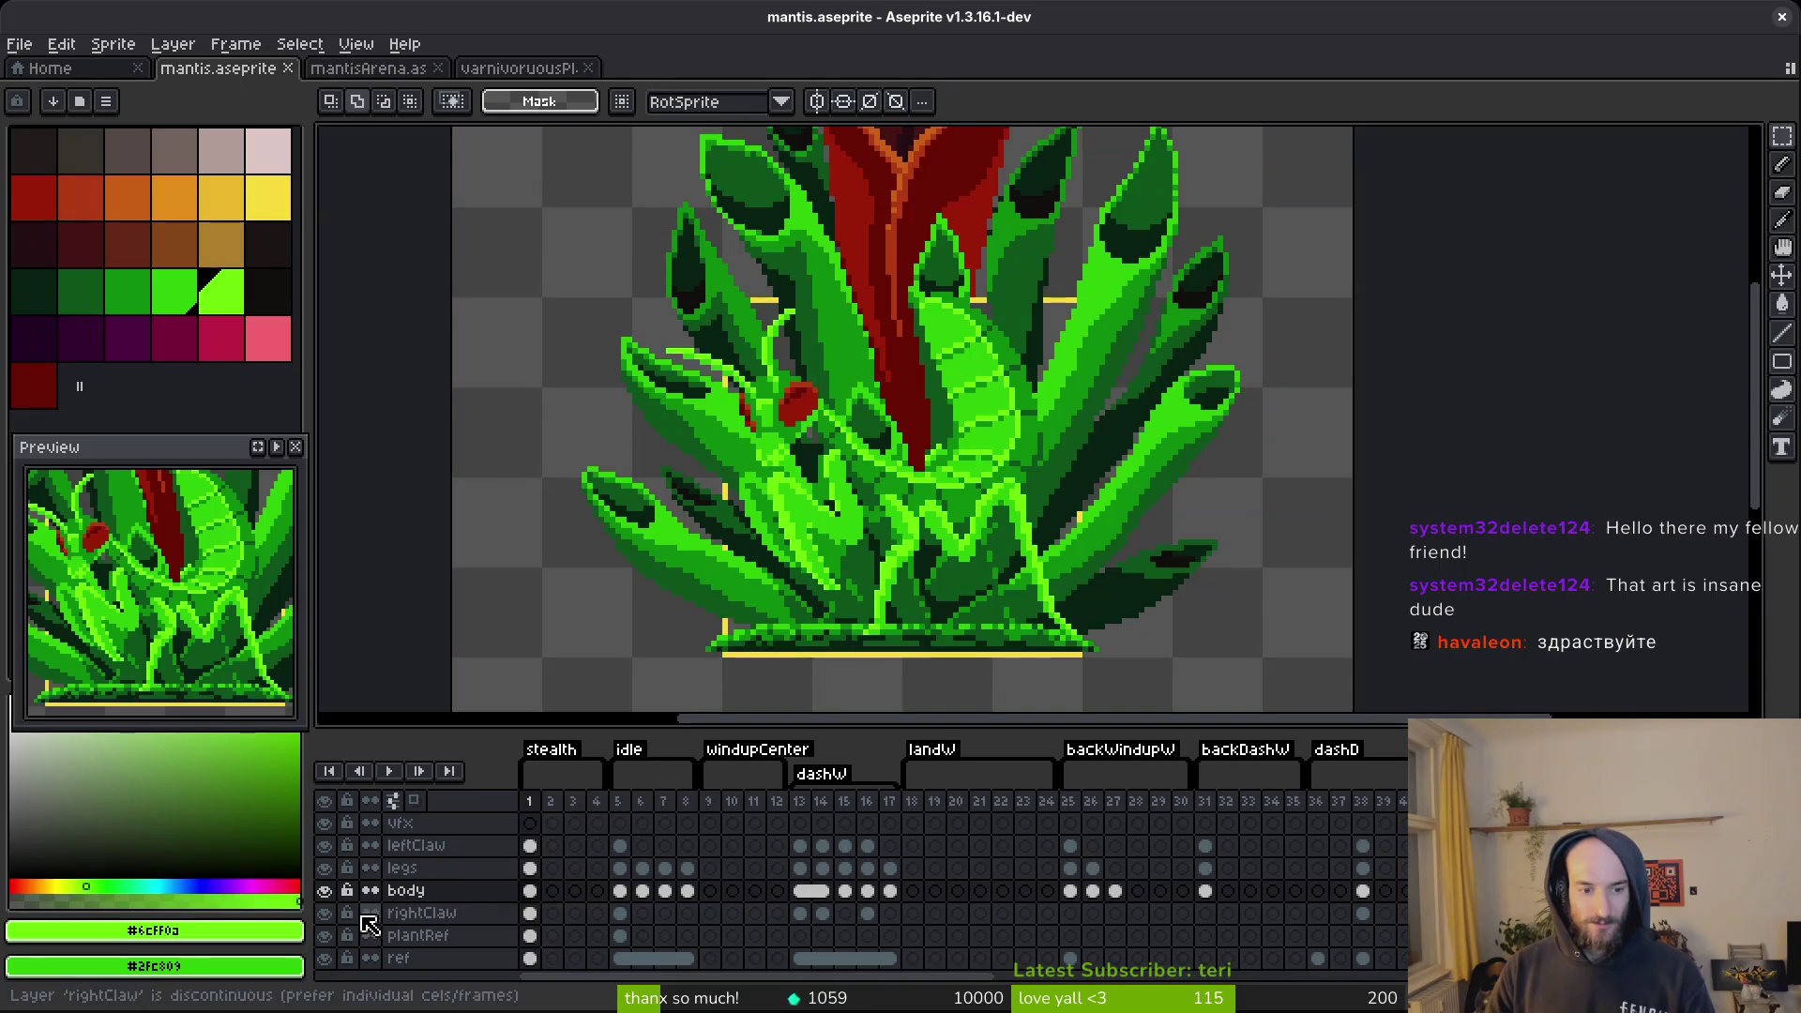
Lasso-select the upright abdomen, leaving the legs layer visible.
key("b")
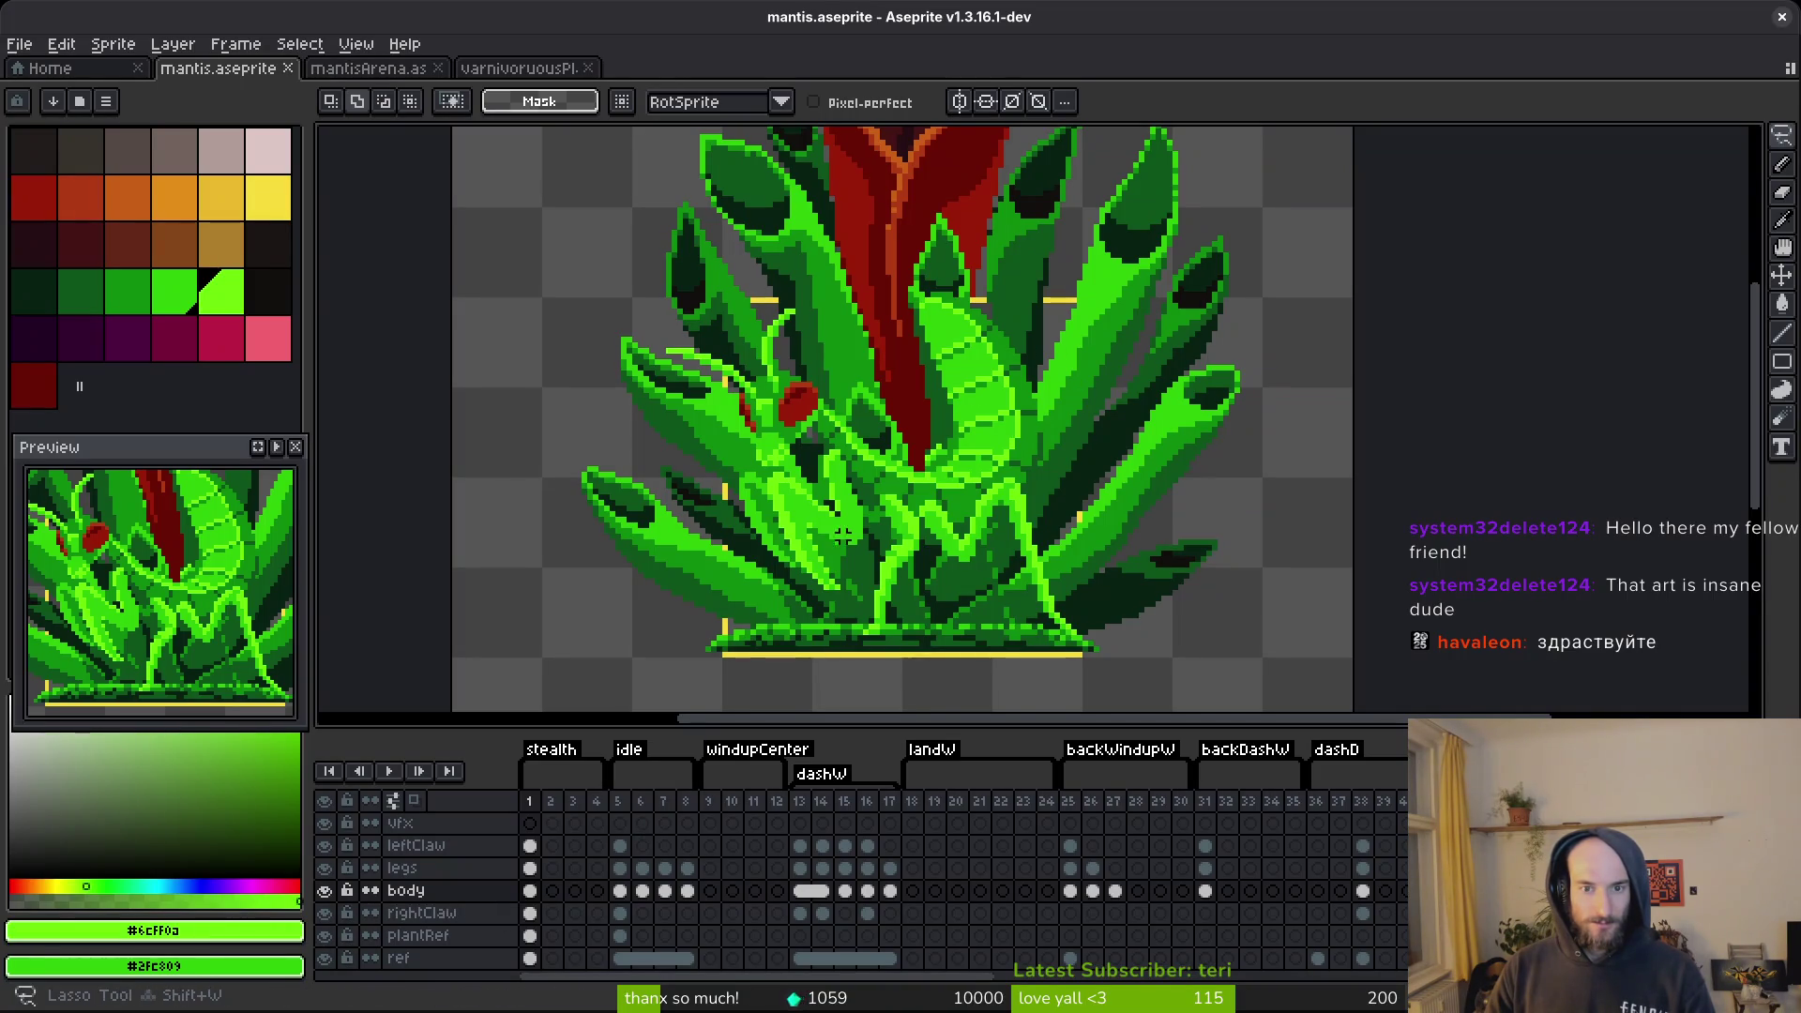
left_click(324, 868)
left_click(326, 865)
left_click(328, 858)
scroll(1063, 357, "up", 1)
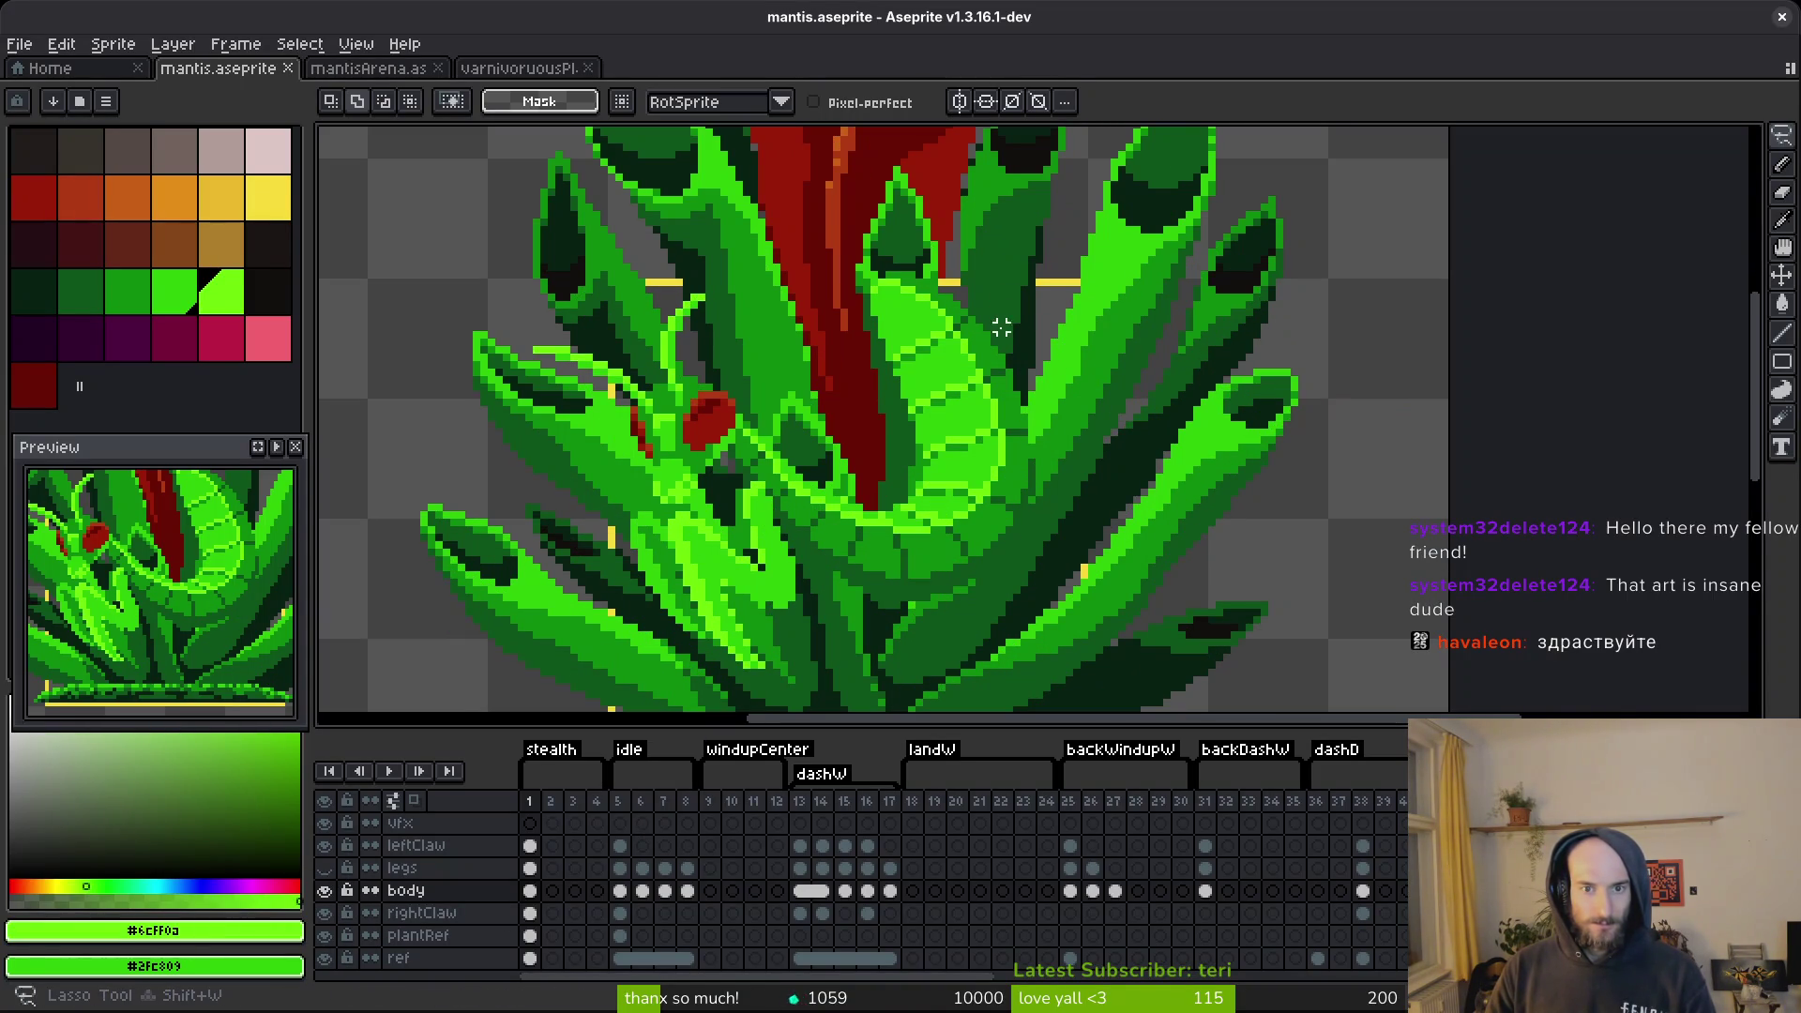
left_click_drag(1003, 310, 858, 248)
left_click_drag(864, 393, 888, 459)
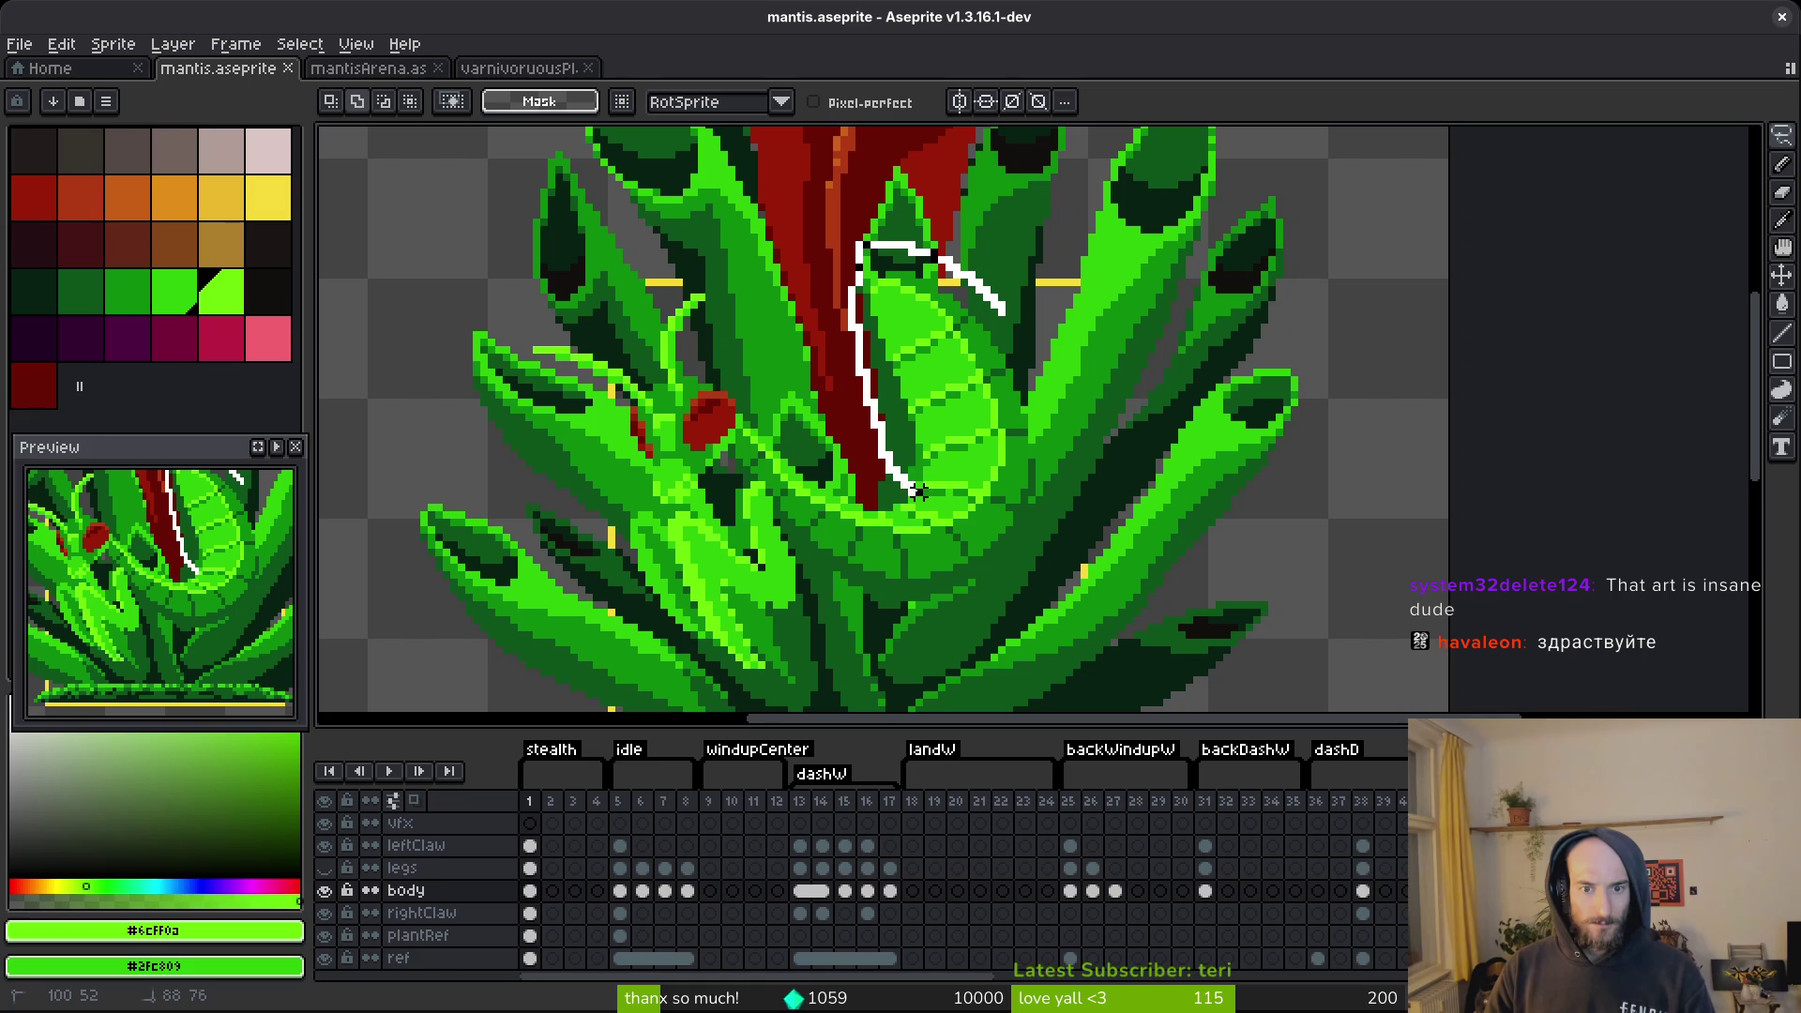
mouse_move(1070, 501)
left_mouse_down()
mouse_move(1008, 309)
mouse_move(1093, 362)
mouse_move(1326, 431)
left_mouse_up()
Rotate the abdomen to about -56°, lower it slightly, and commit.
mouse_move(1209, 535)
left_mouse_down()
mouse_move(1359, 391)
mouse_move(1272, 388)
left_mouse_up()
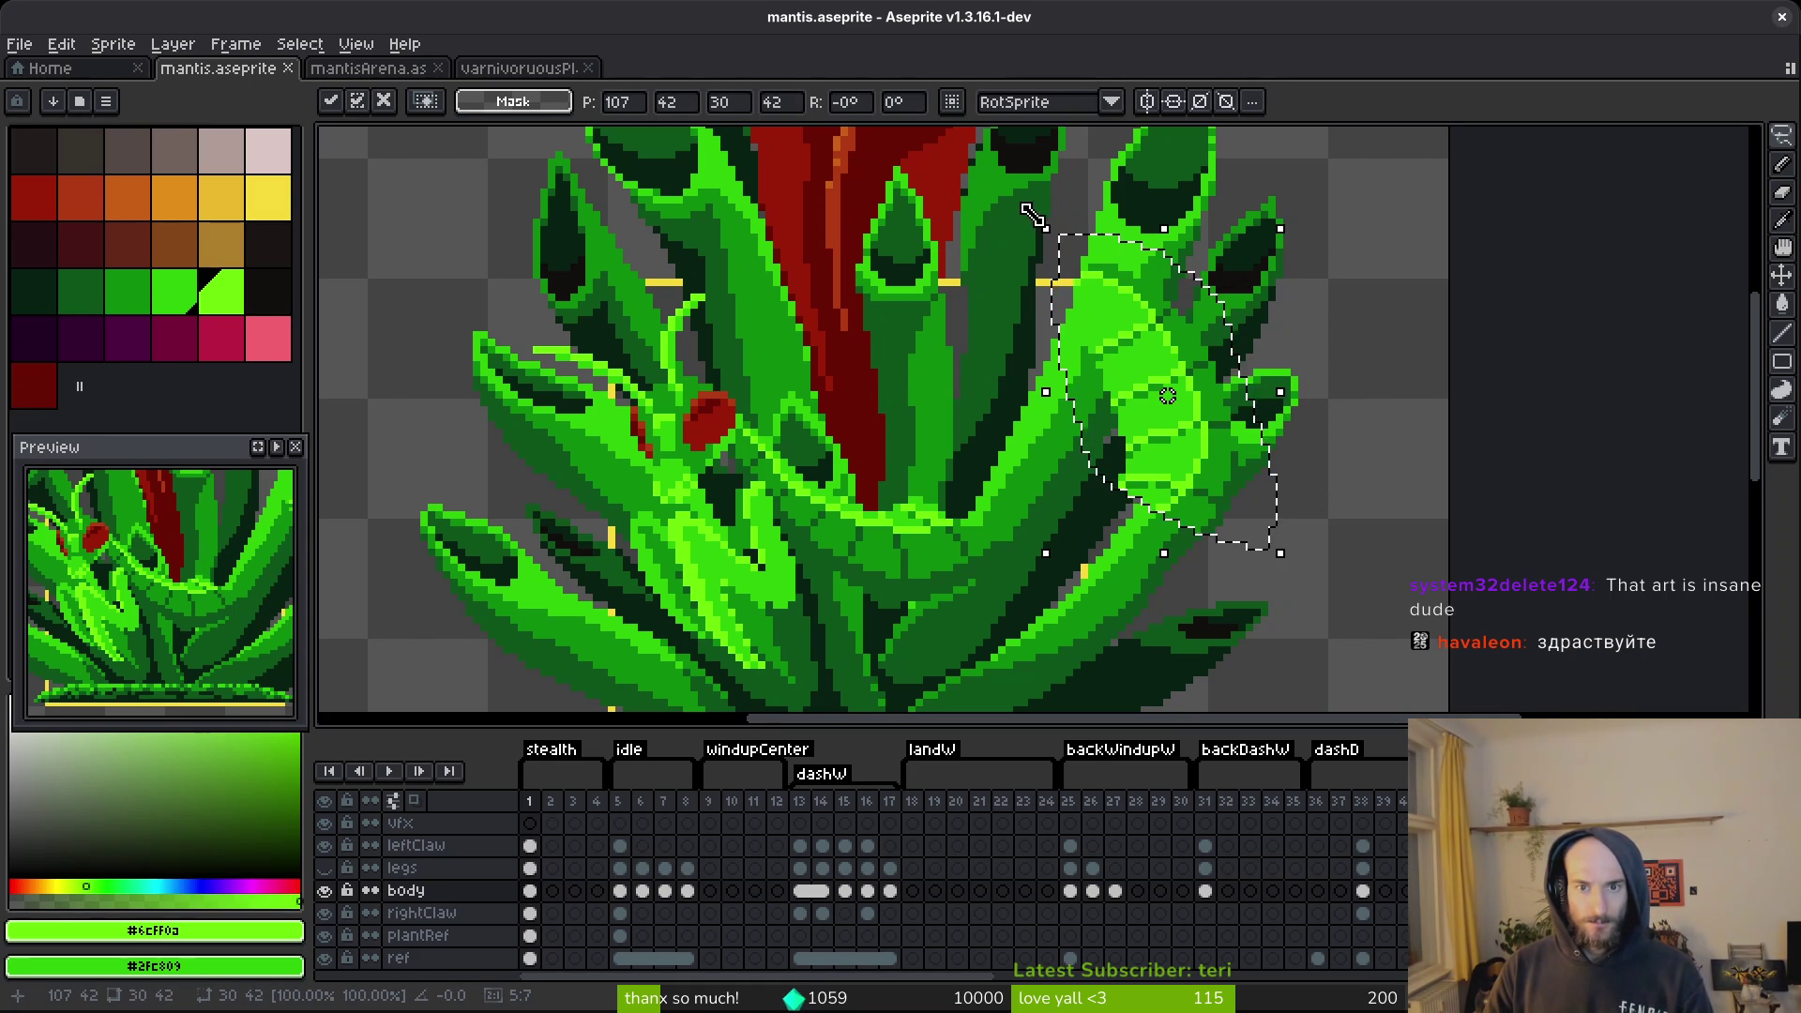
left_click_drag(1054, 214, 1206, 234)
mouse_move(1172, 356)
left_mouse_down()
mouse_move(1046, 436)
mouse_move(1053, 410)
mouse_move(1028, 406)
mouse_move(1061, 422)
mouse_move(1029, 430)
left_mouse_up()
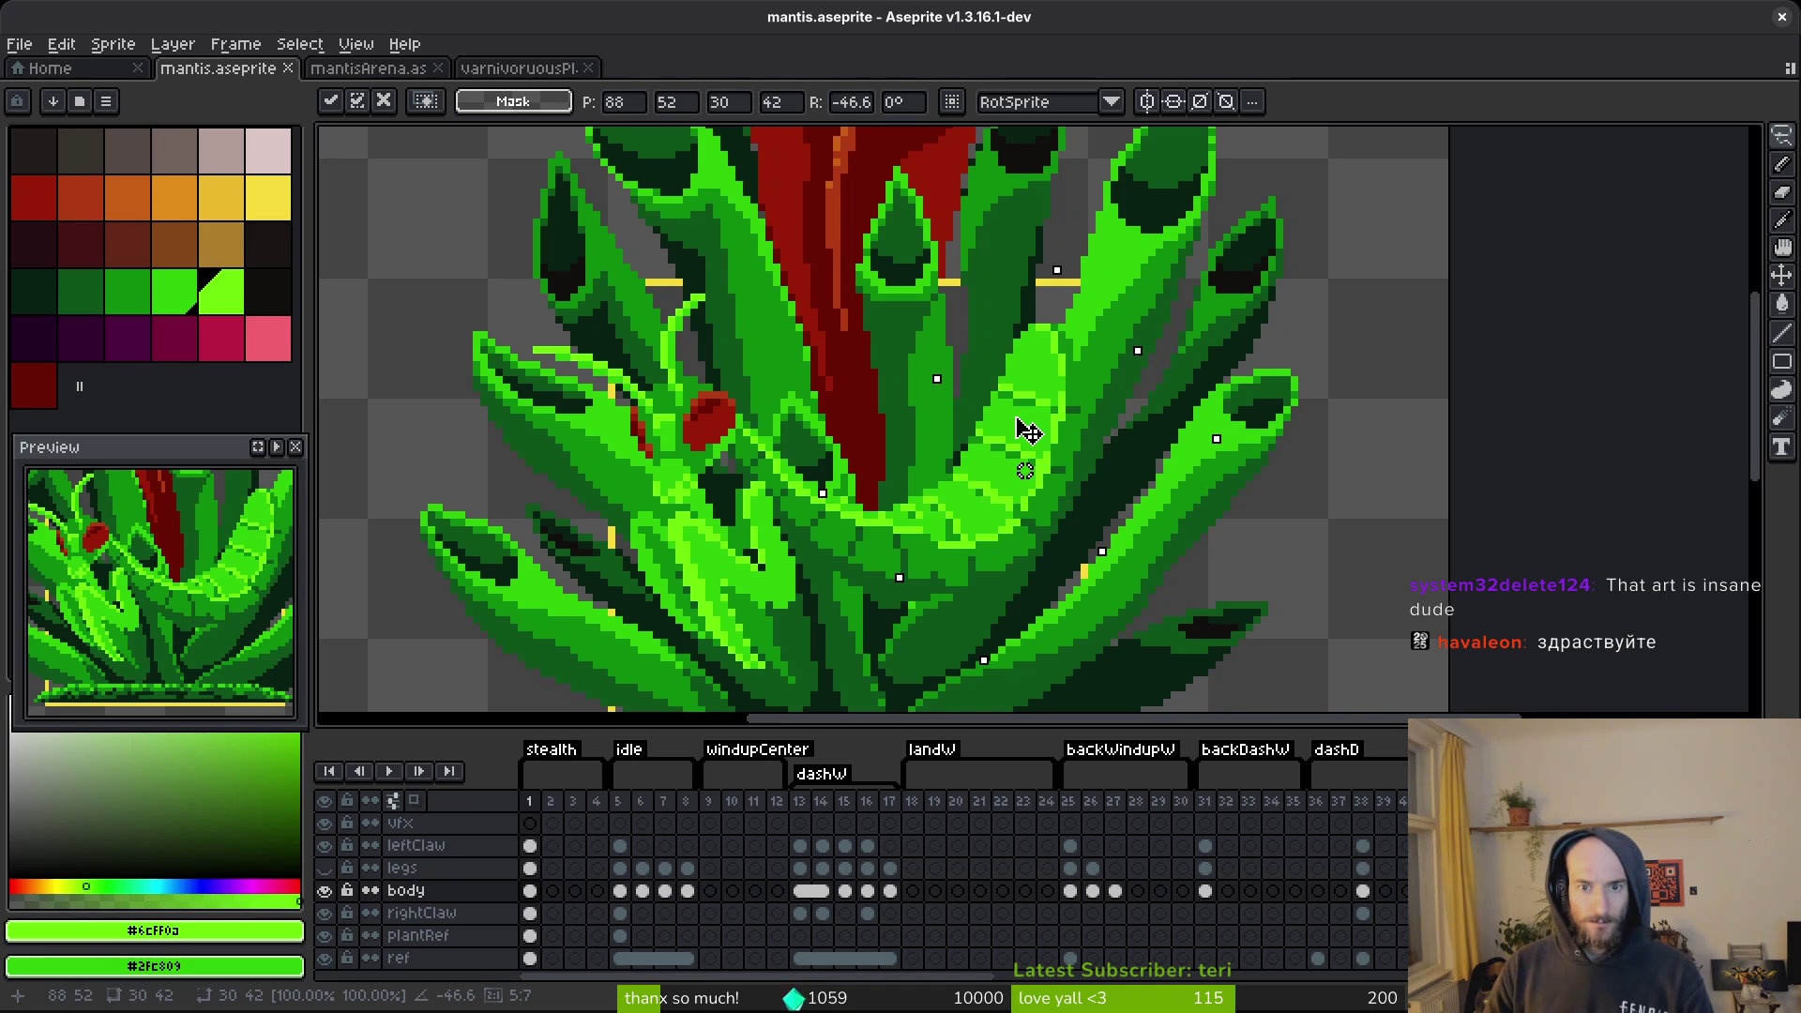
left_click_drag(1038, 244, 1093, 282)
left_click_drag(1069, 418, 1069, 433)
key("Return")
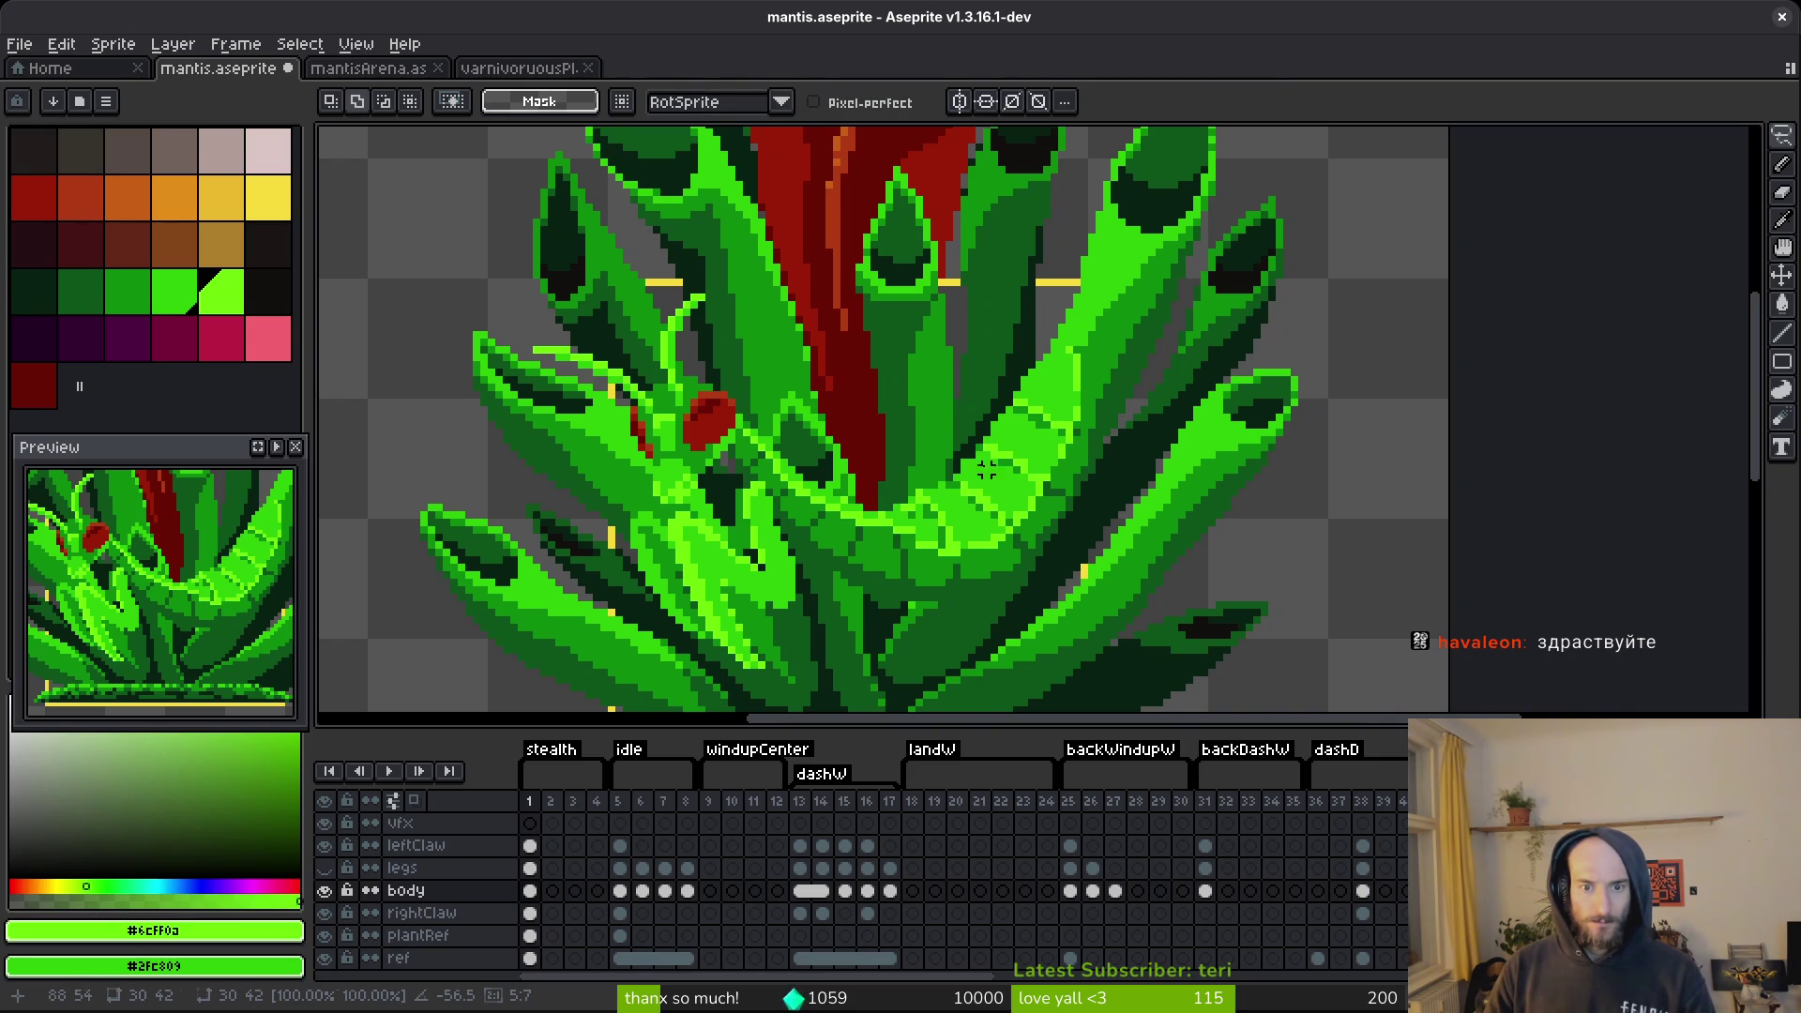
Hide the plantRef layer and erase the stray green pixels below the mantis.
left_click(324, 935)
scroll(940, 574, "up", 3)
key("b")
scroll(965, 507, "up", 2)
left_click_drag(923, 530, 787, 620)
left_click(811, 596)
Sample the body green and draw bright highlight strokes along the abdomen.
scroll(920, 550, "down", 3)
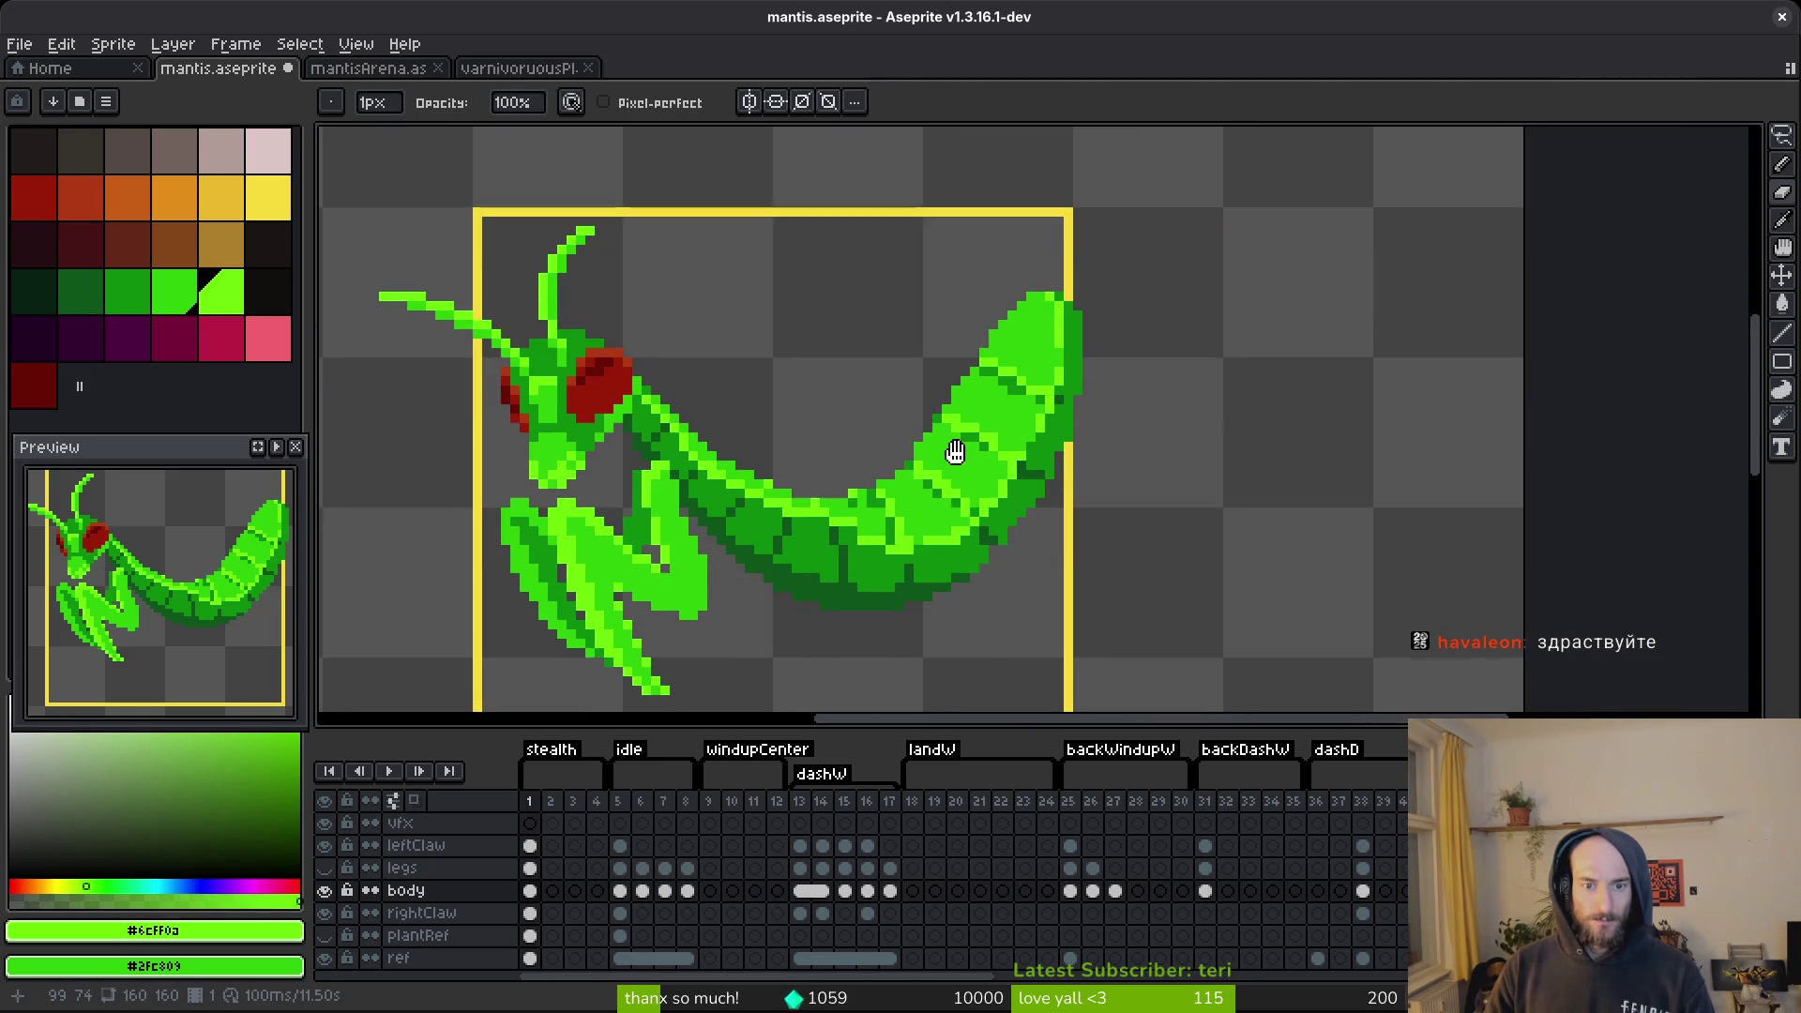
scroll(966, 468, "up", 2)
scroll(929, 483, "down", 2)
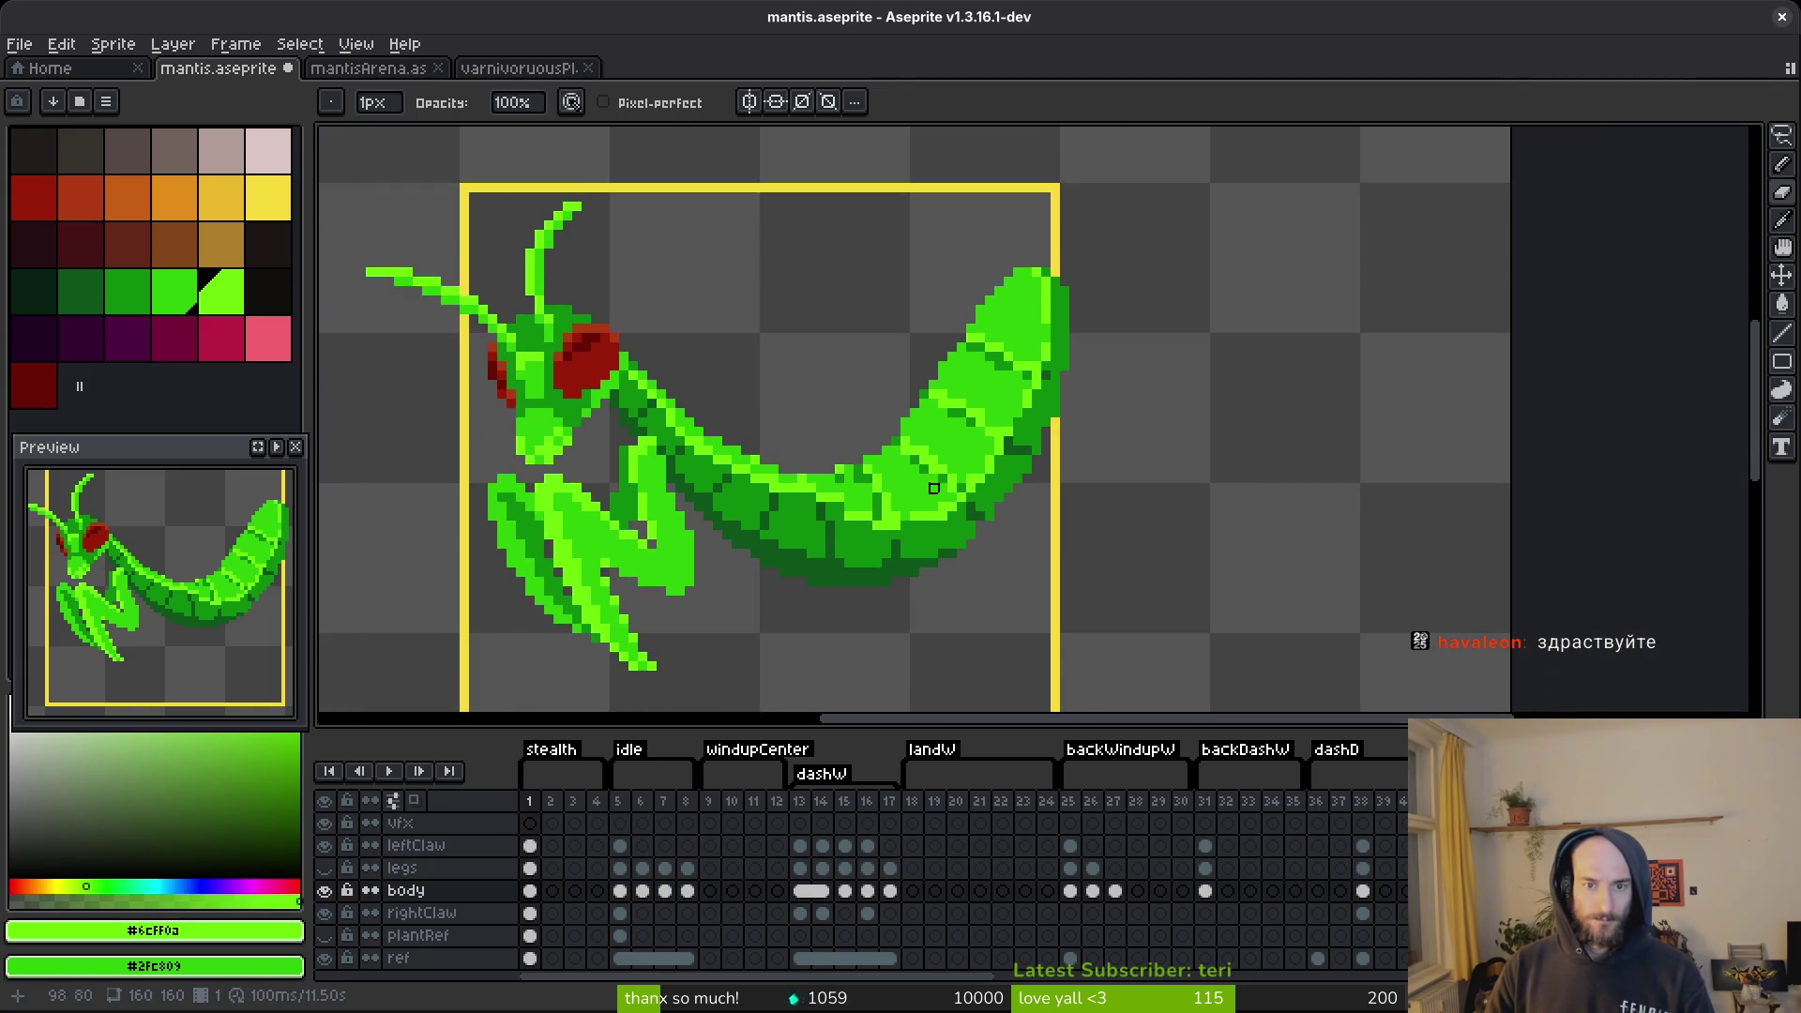
scroll(829, 530, "up", 2)
key("i")
scroll(829, 530, "up", 1)
key("b")
mouse_move(822, 511)
left_mouse_down()
mouse_move(1022, 479)
mouse_move(1139, 393)
mouse_move(1103, 489)
left_mouse_up()
left_click_drag(1291, 288, 1058, 515)
mouse_move(1184, 424)
left_mouse_down()
mouse_move(1149, 488)
mouse_move(1031, 553)
left_mouse_up()
Draw a lime #6cff0a line down the abdomen's edge.
scroll(1126, 507, "down", 4)
scroll(1199, 466, "up", 1)
left_click(1285, 335, "alt")
left_click_drag(1285, 336, 1222, 462)
left_click(1223, 284, "alt")
left_click_drag(1224, 287, 1236, 357)
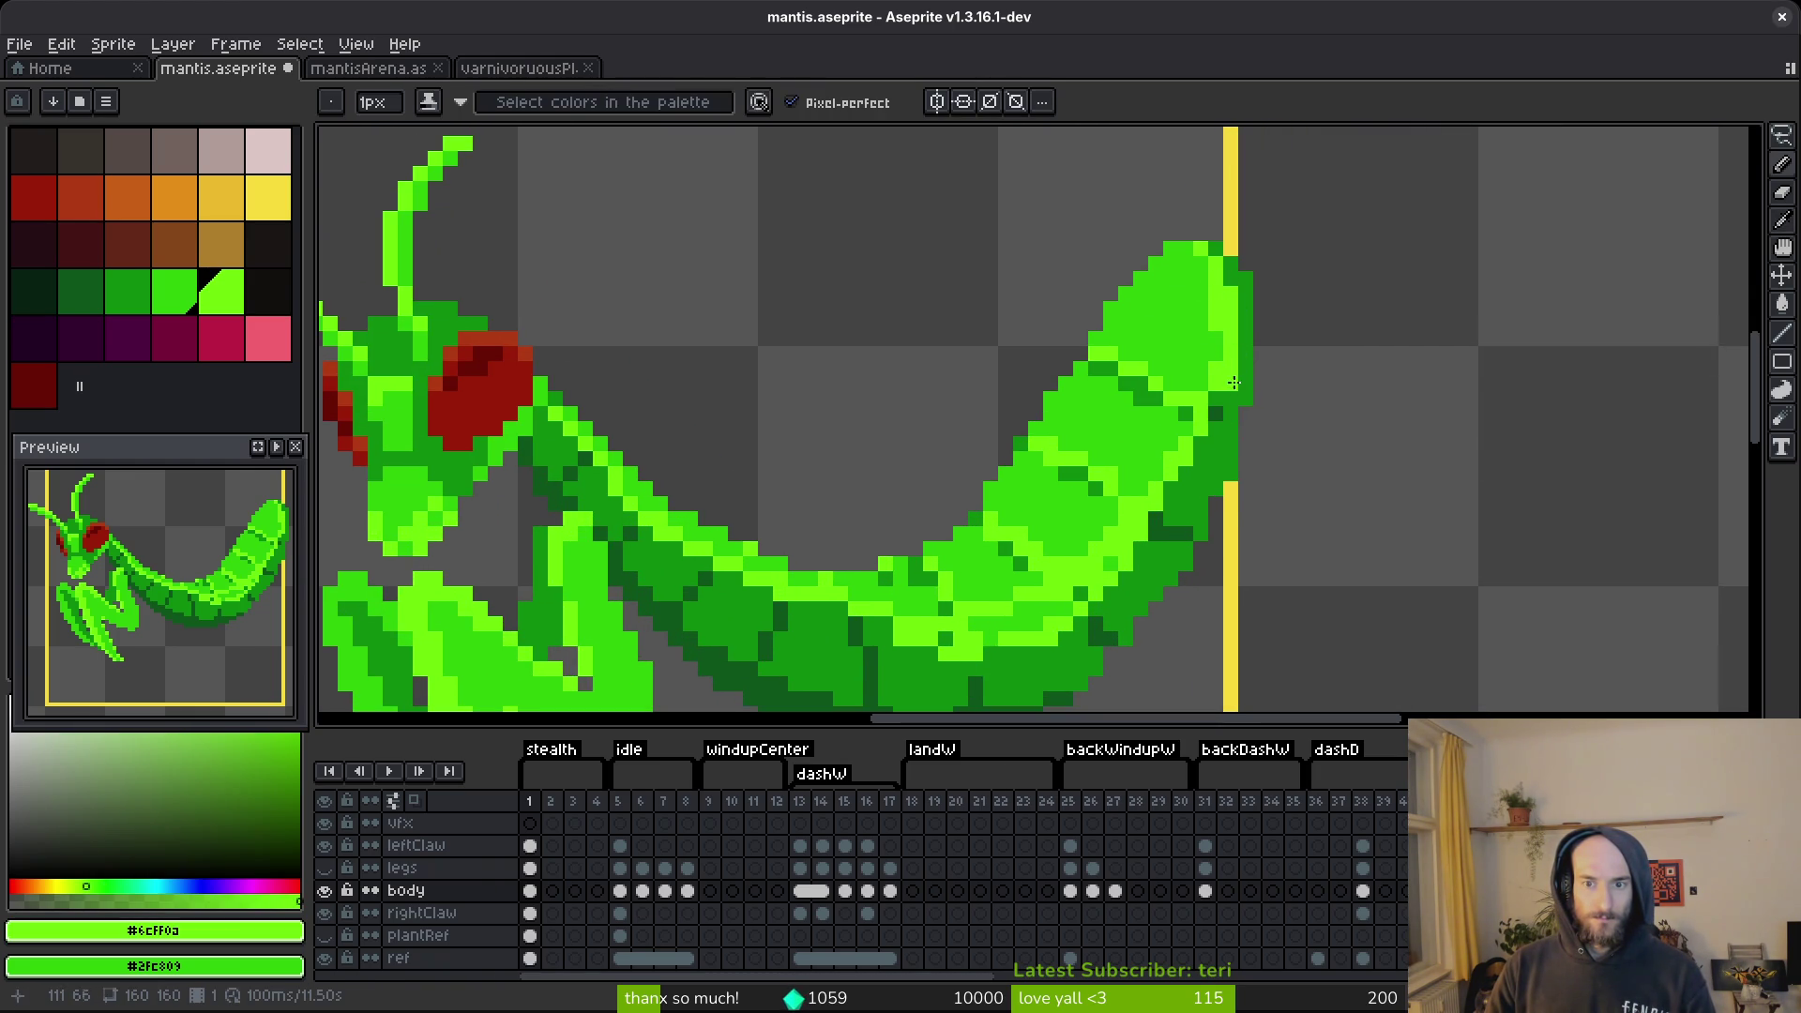
Repaint a lime pixel on the abdomen with green #2fc809.
left_click(1236, 362, "alt")
left_click(1210, 297, "alt")
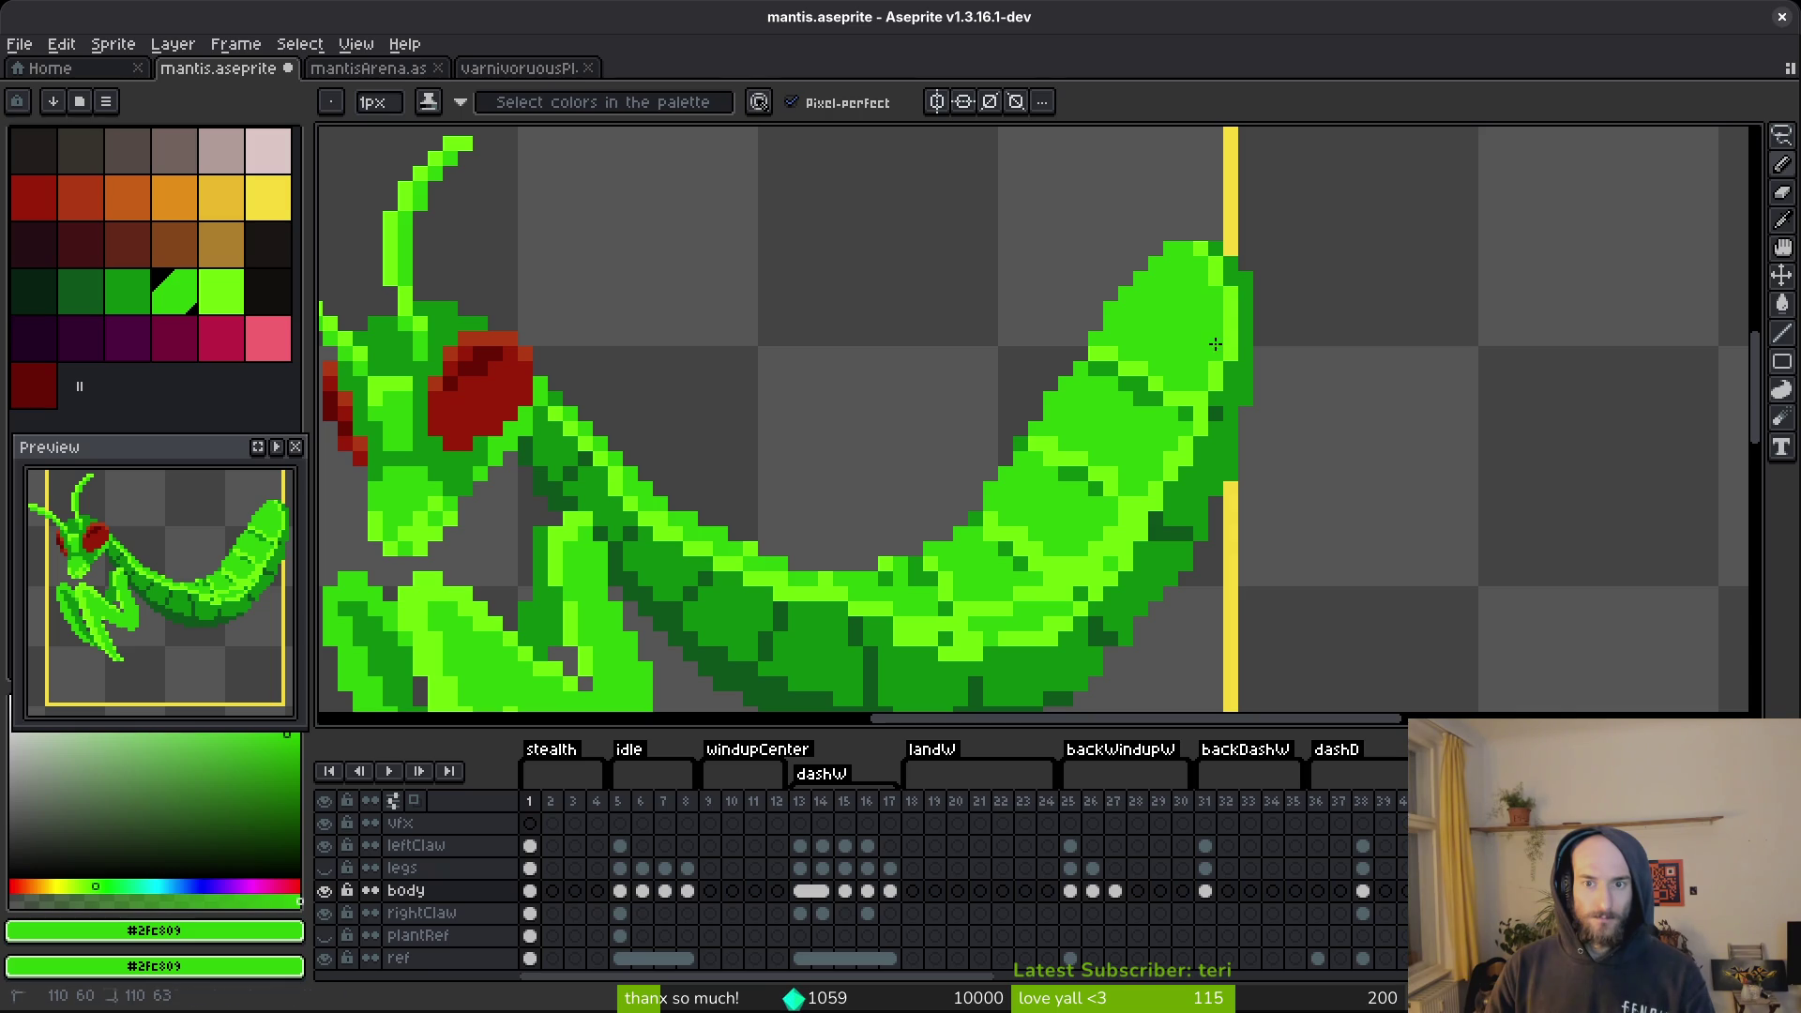
scroll(1259, 442, "up", 3)
left_click(1219, 457, "alt")
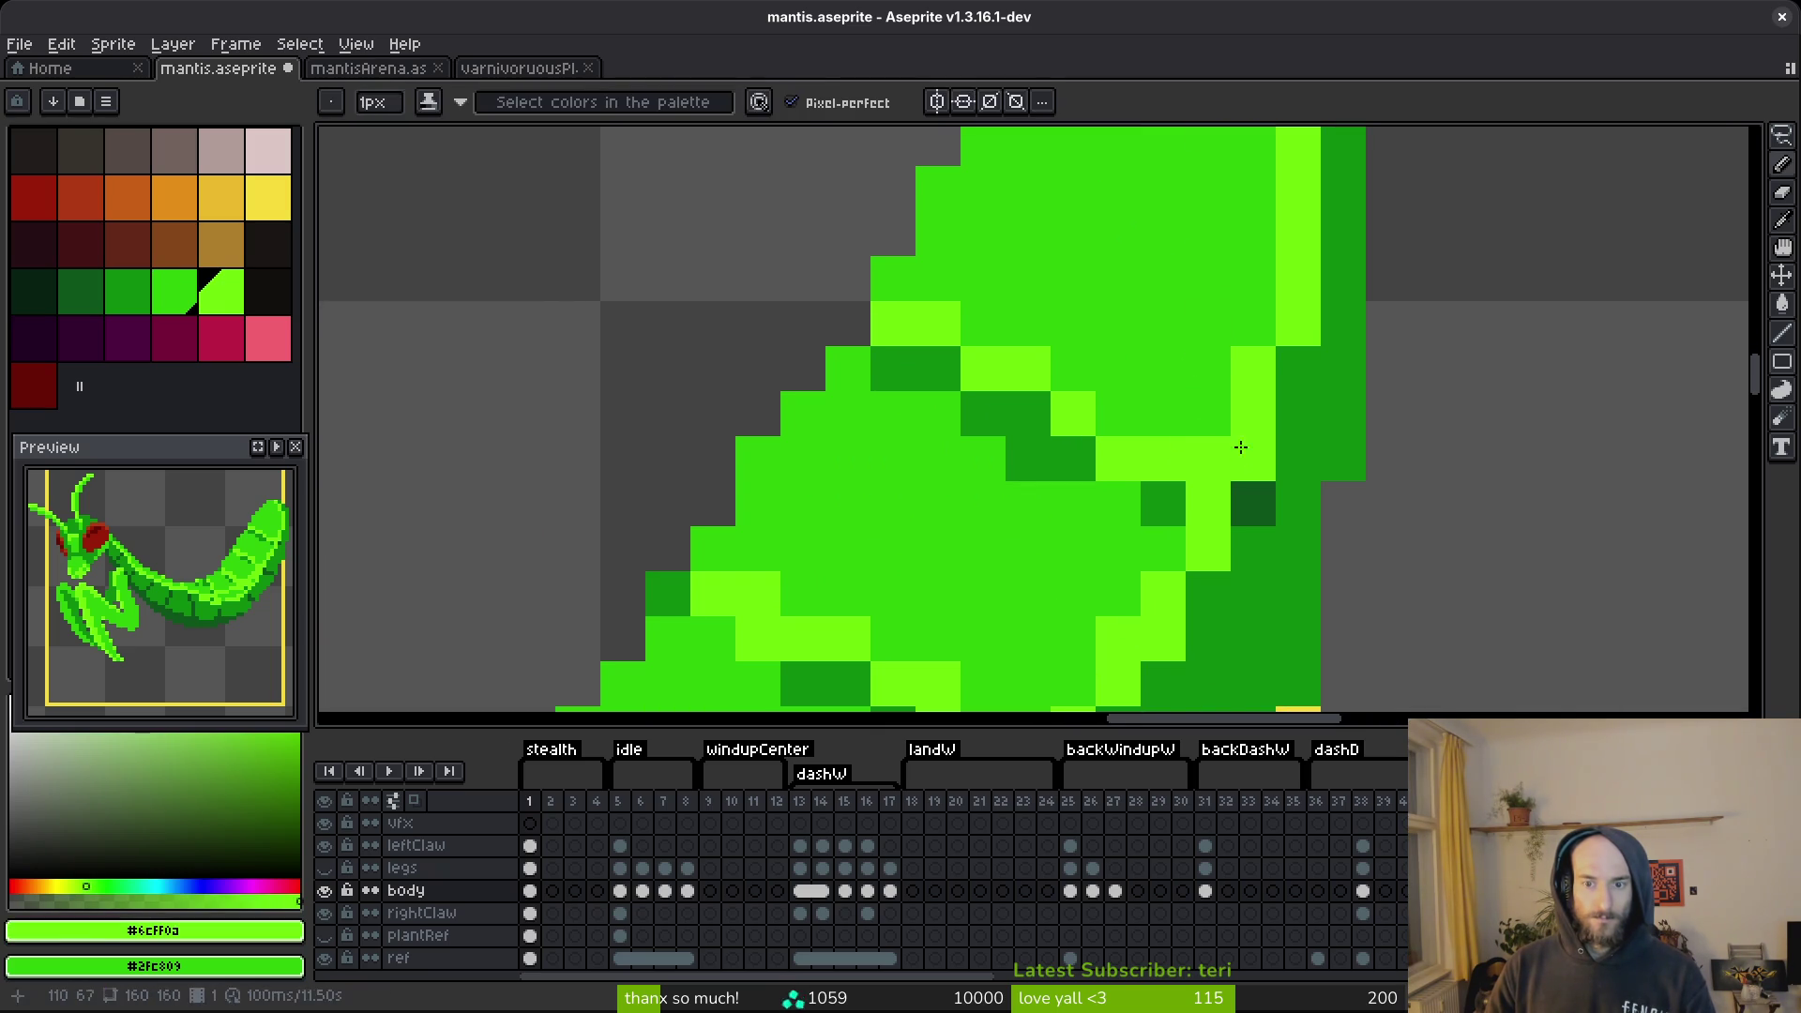
scroll(1183, 399, "down", 3)
scroll(1184, 399, "up", 3)
left_click(1184, 402, "alt")
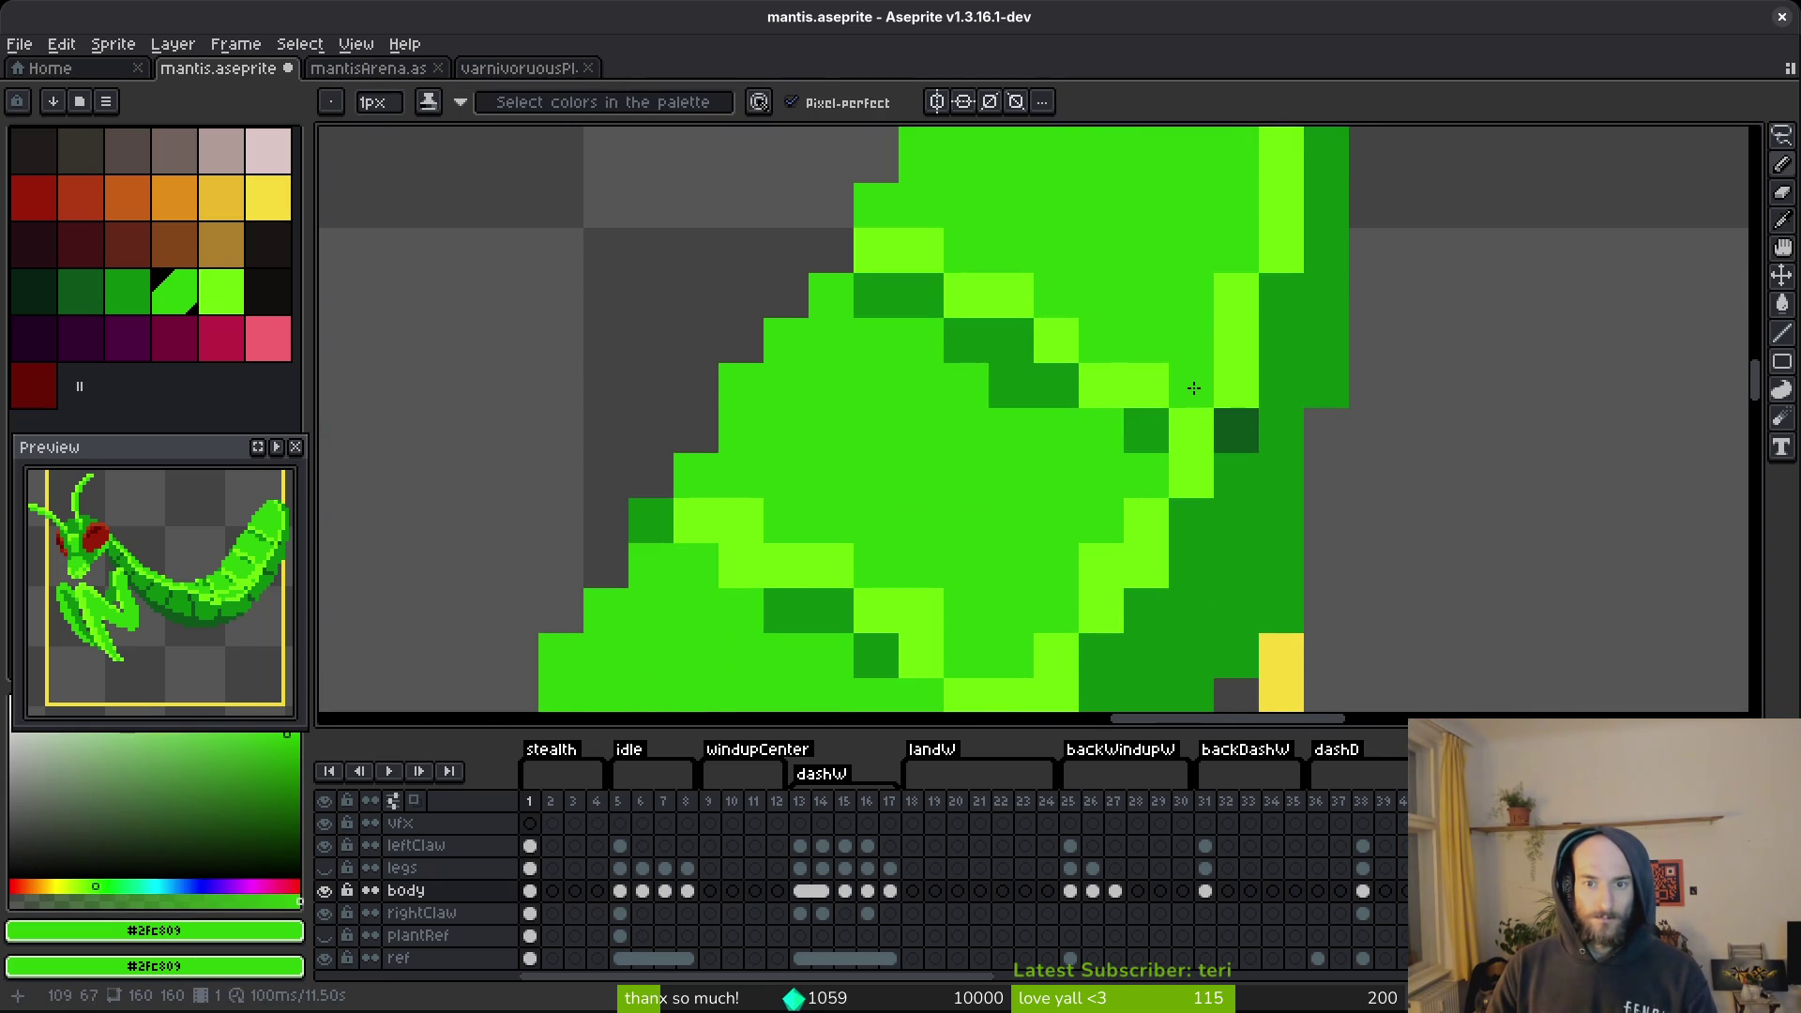
scroll(1185, 408, "down", 3)
scroll(1185, 413, "up", 3)
left_click(1117, 474)
Paint more of the lime pixels on the body mid-green.
left_click_drag(1087, 439, 1113, 260)
left_click(1195, 265, "alt")
left_click(1098, 209, "alt")
left_click(1126, 375)
left_click(1094, 361)
mouse_move(1050, 446)
left_mouse_down()
mouse_move(1050, 404)
mouse_move(937, 534)
mouse_move(1106, 414)
left_mouse_up()
Cover the lime band on the lower abdomen with mid-green #0e8b0e.
scroll(987, 472, "down", 3)
scroll(1106, 414, "up", 1)
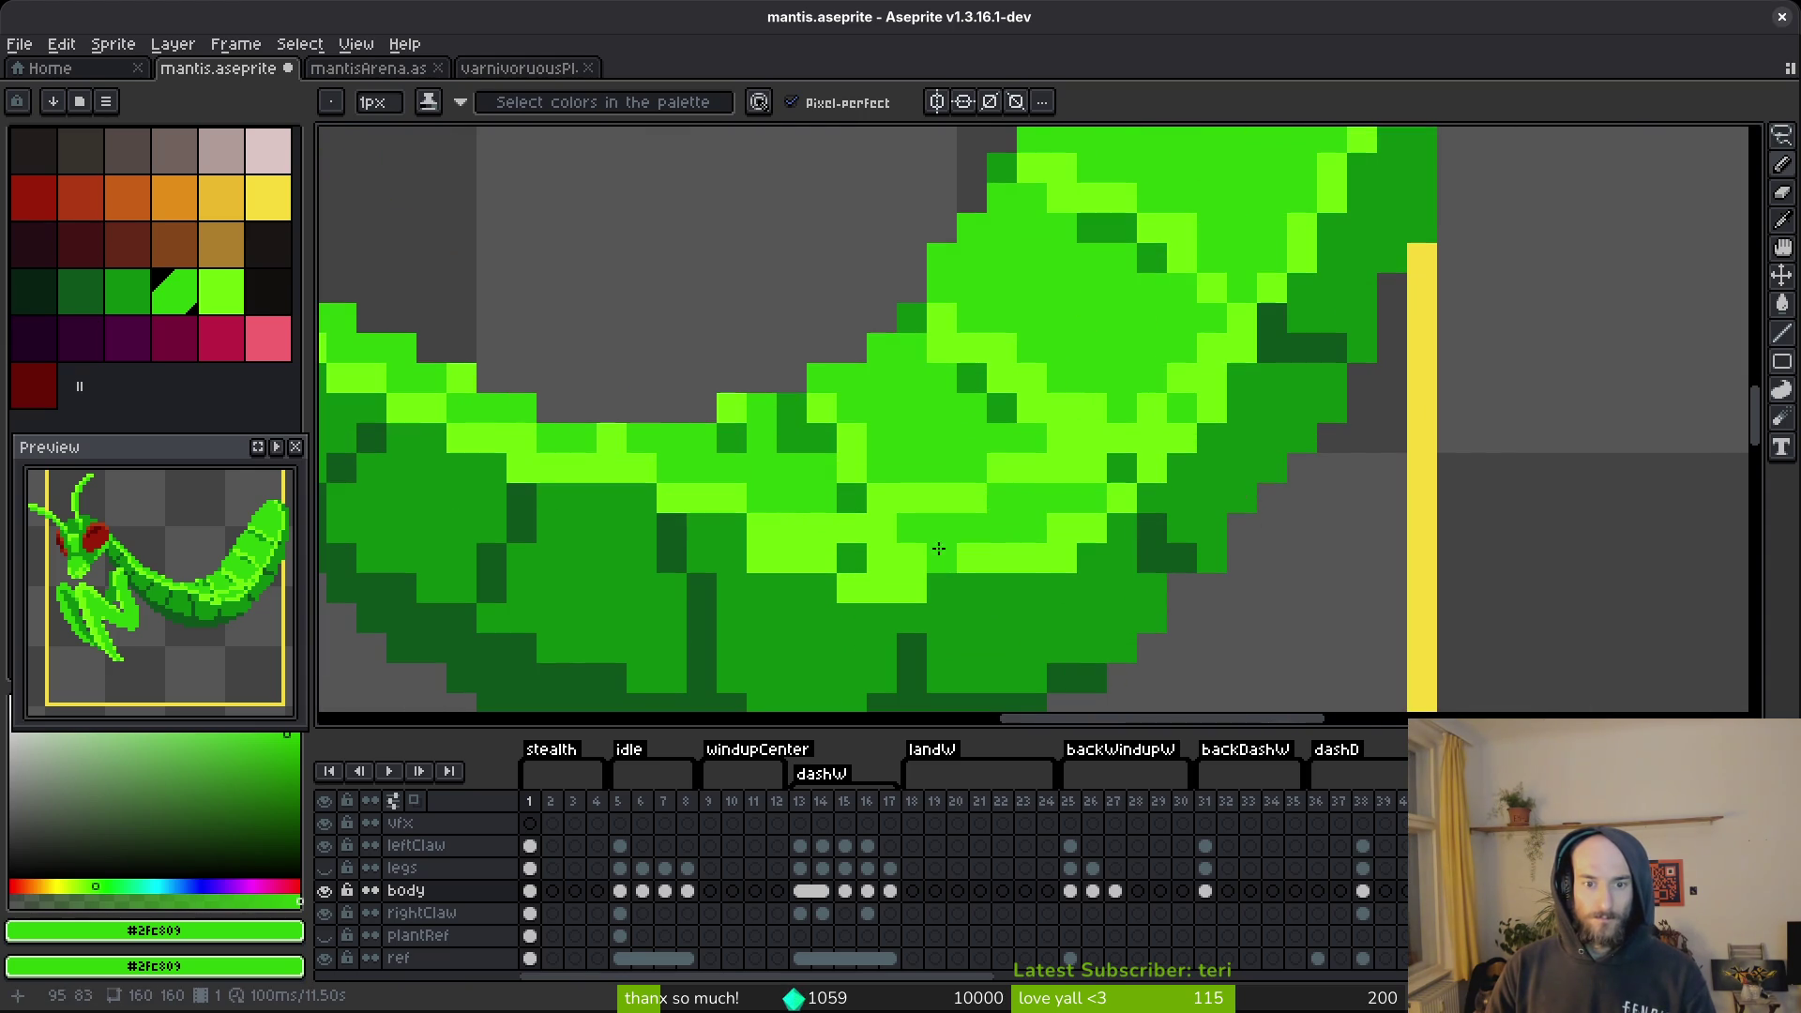
left_click(786, 581, "alt")
mouse_move(786, 563)
left_mouse_down()
mouse_move(928, 586)
mouse_move(1069, 558)
mouse_move(863, 571)
left_mouse_up()
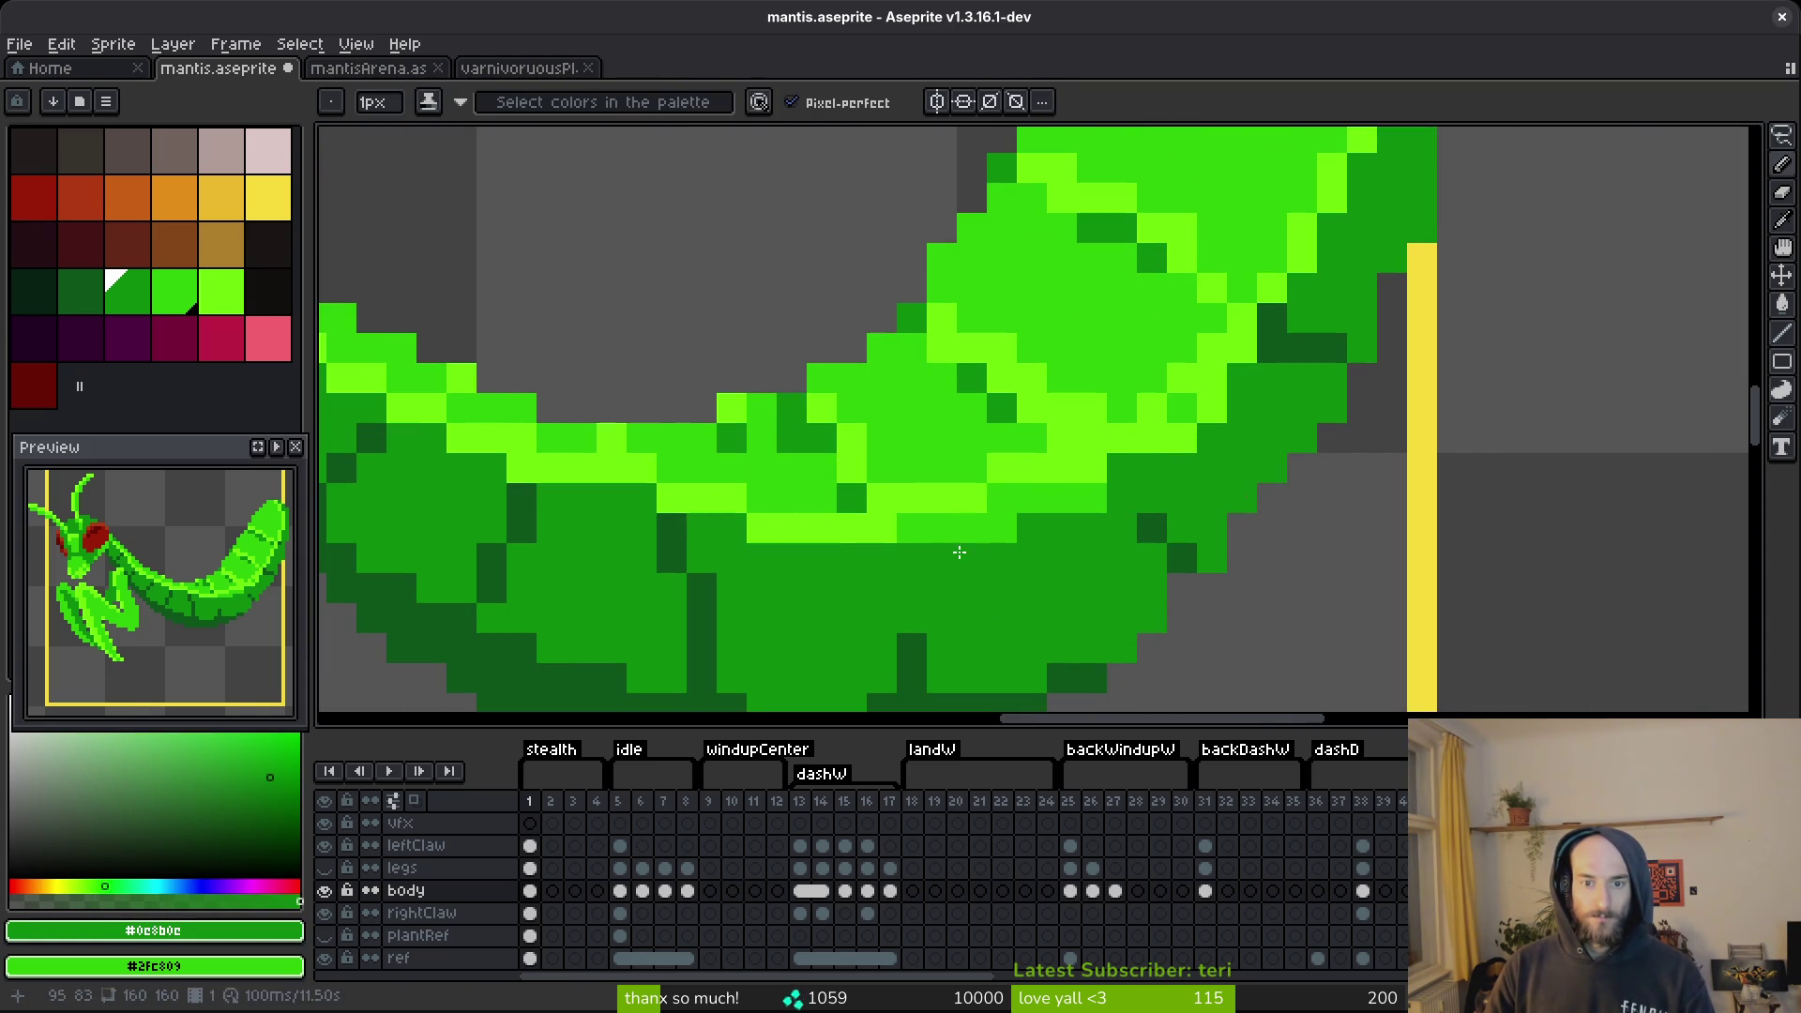
scroll(1119, 471, "down", 1)
scroll(1067, 495, "up", 2)
scroll(1098, 511, "down", 1)
left_click(1162, 385, "alt")
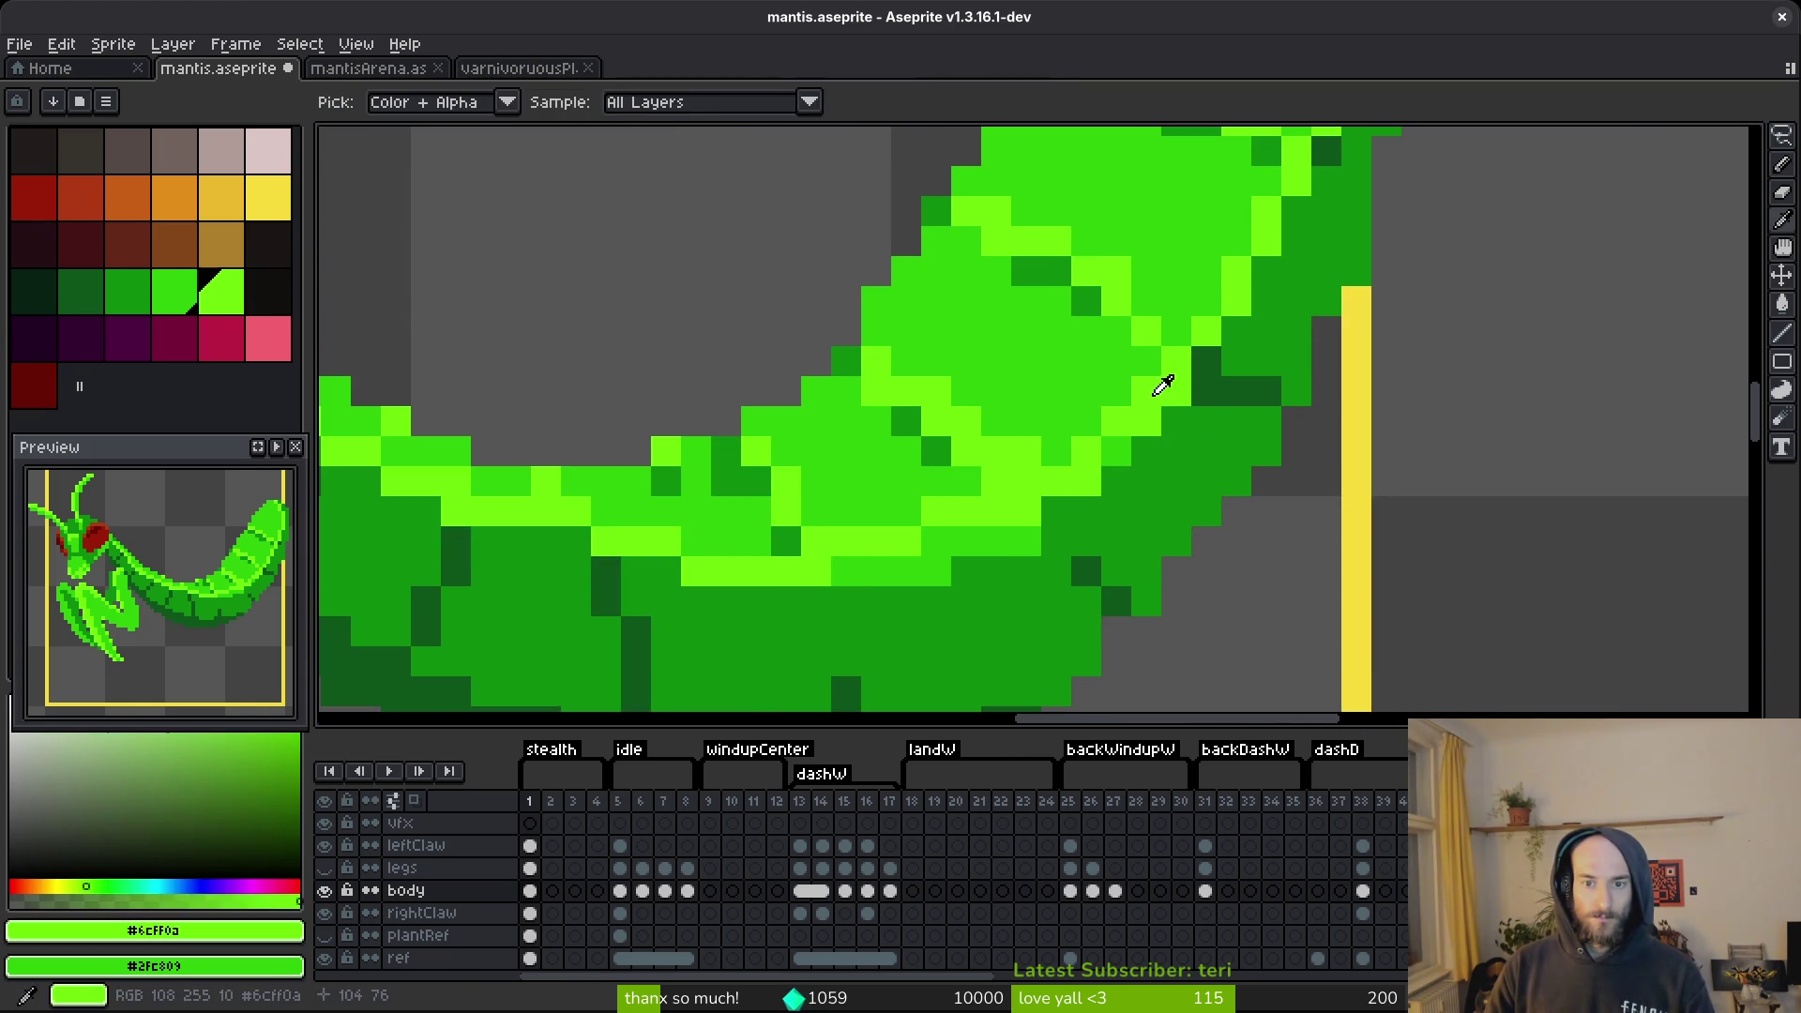
left_click(910, 572, "alt")
left_click_drag(924, 572, 1022, 539)
left_click_drag(844, 572, 887, 562)
Add a single lime highlight pixel and save mantis.aseprite.
left_click(973, 498, "alt")
left_click(936, 541)
key("ctrl+s")
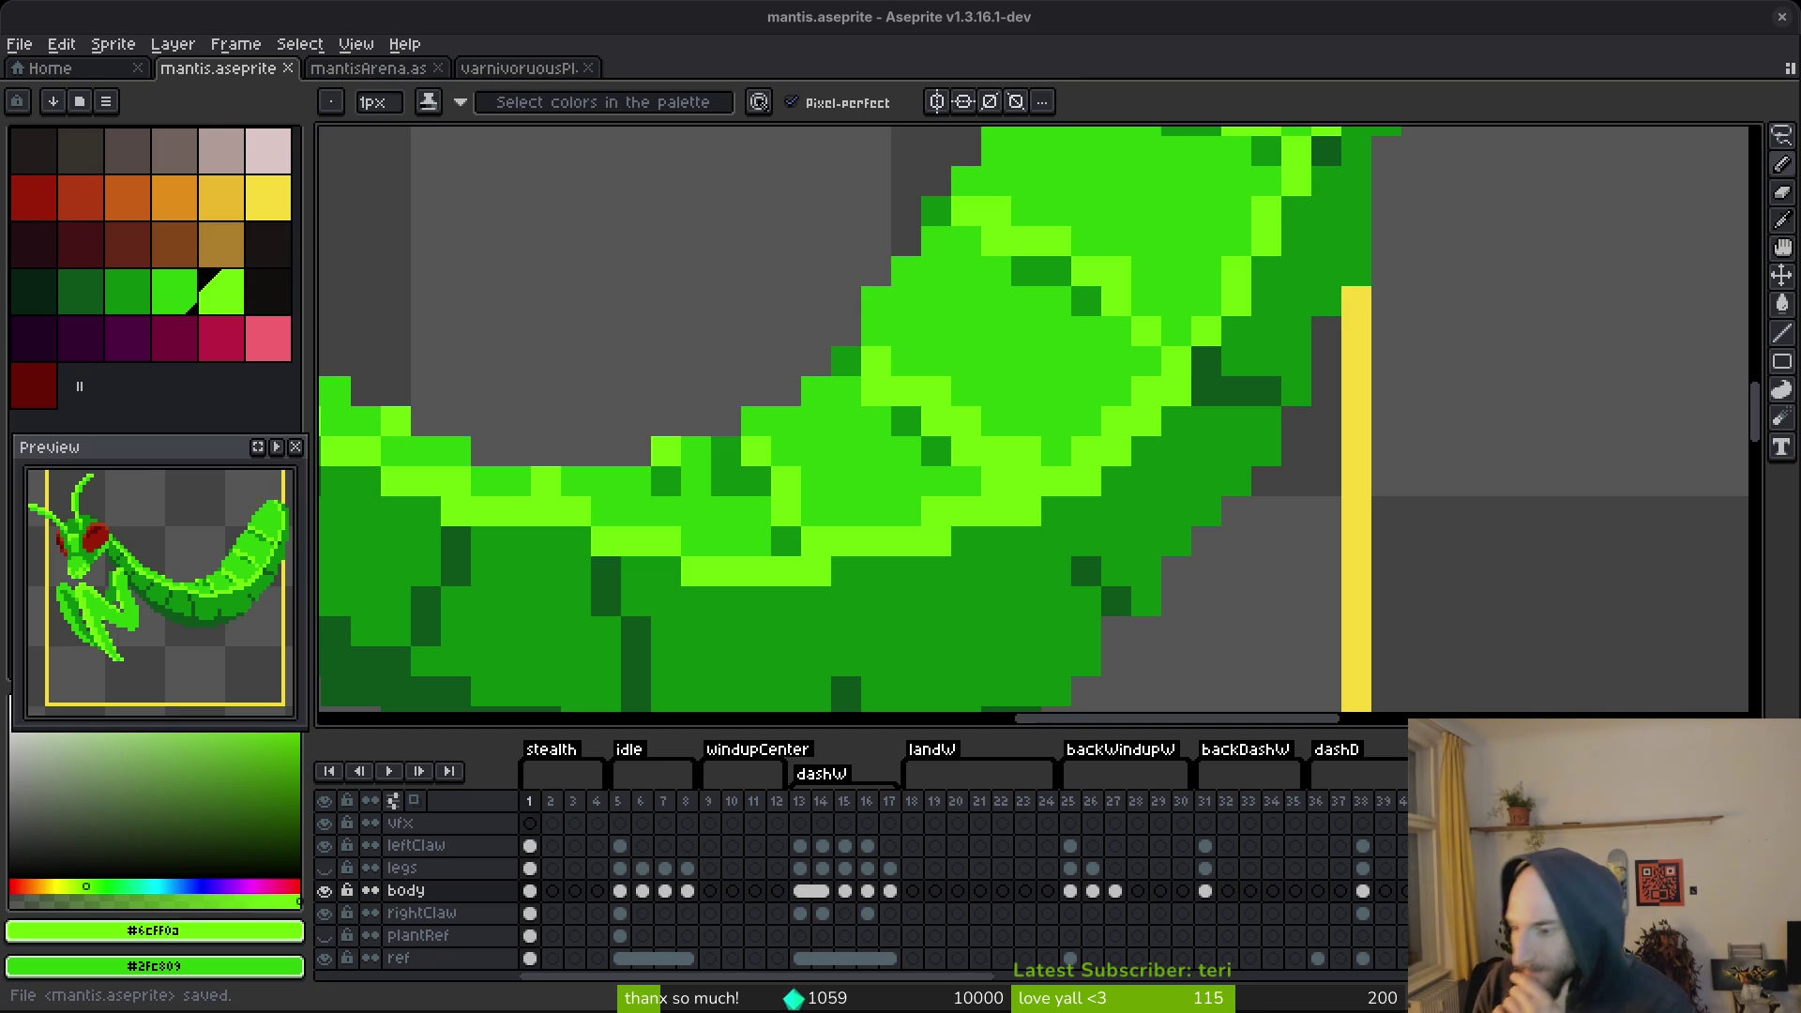
Paint the abdomen's edge pixels mid green and save.
left_click_drag(1139, 541, 1108, 463)
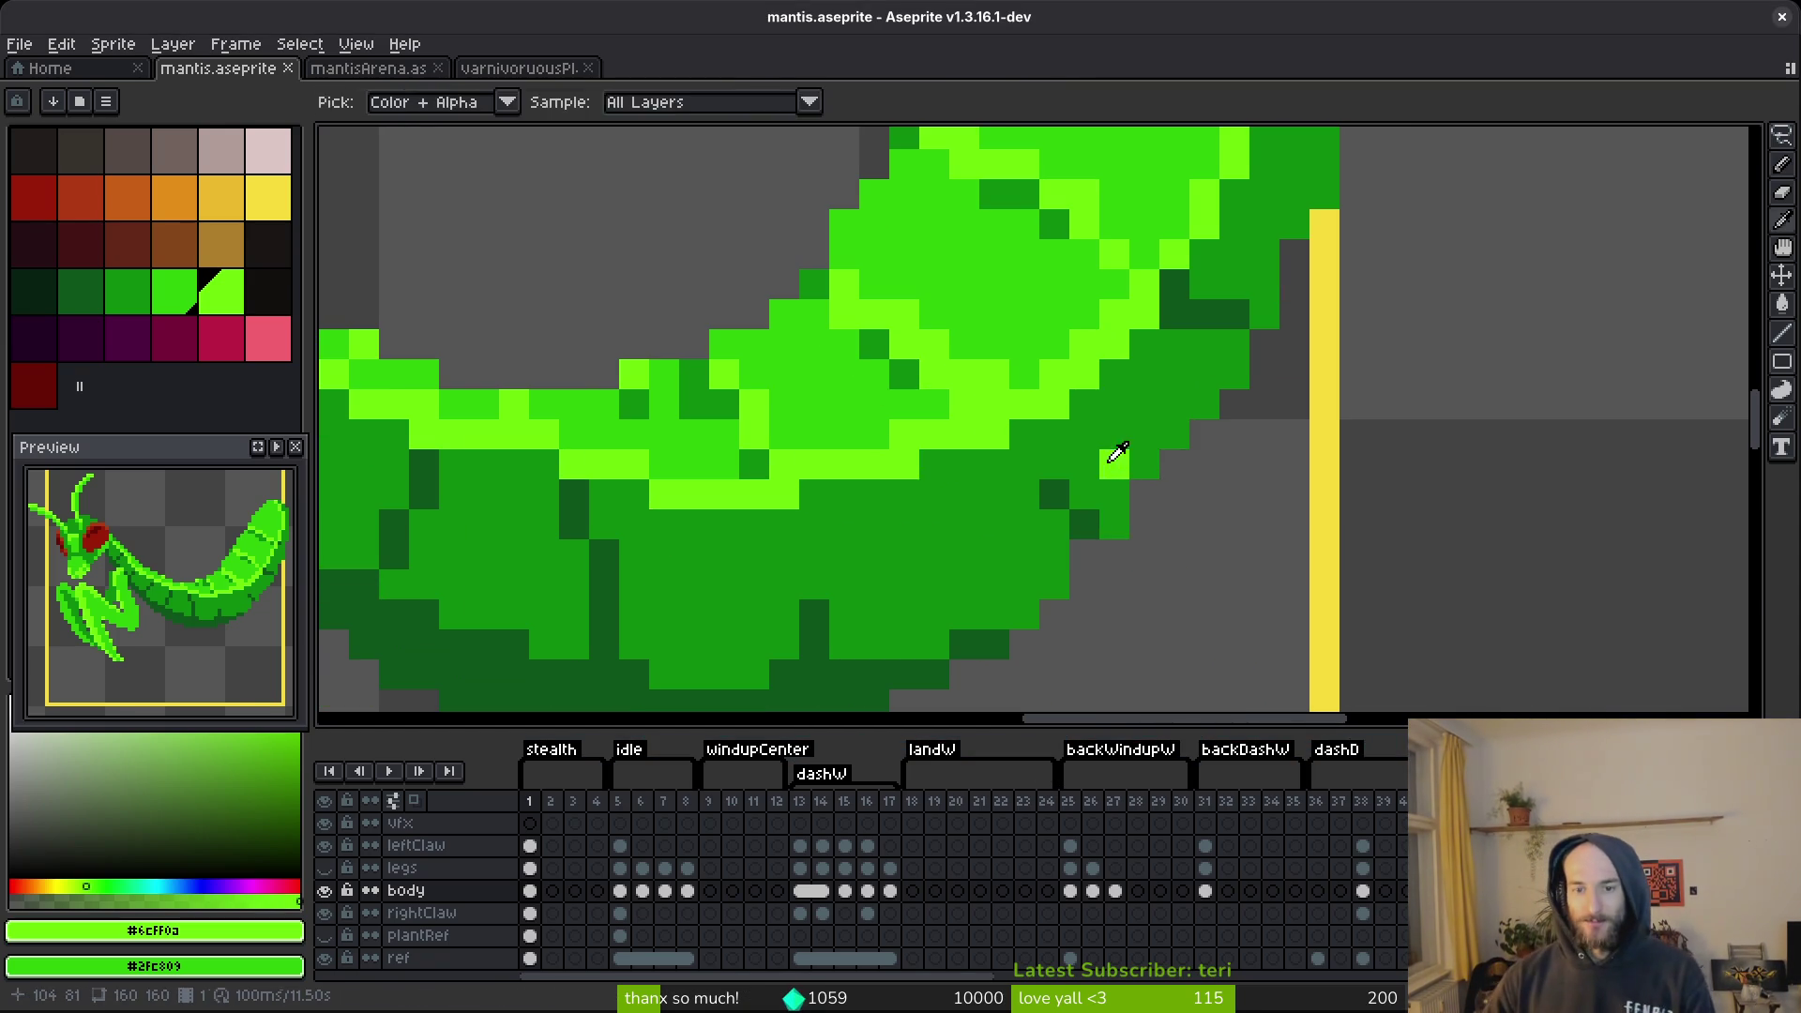
key("9")
key("9")
left_click(1107, 463)
left_click_drag(1084, 553, 1144, 494)
key("ctrl+s")
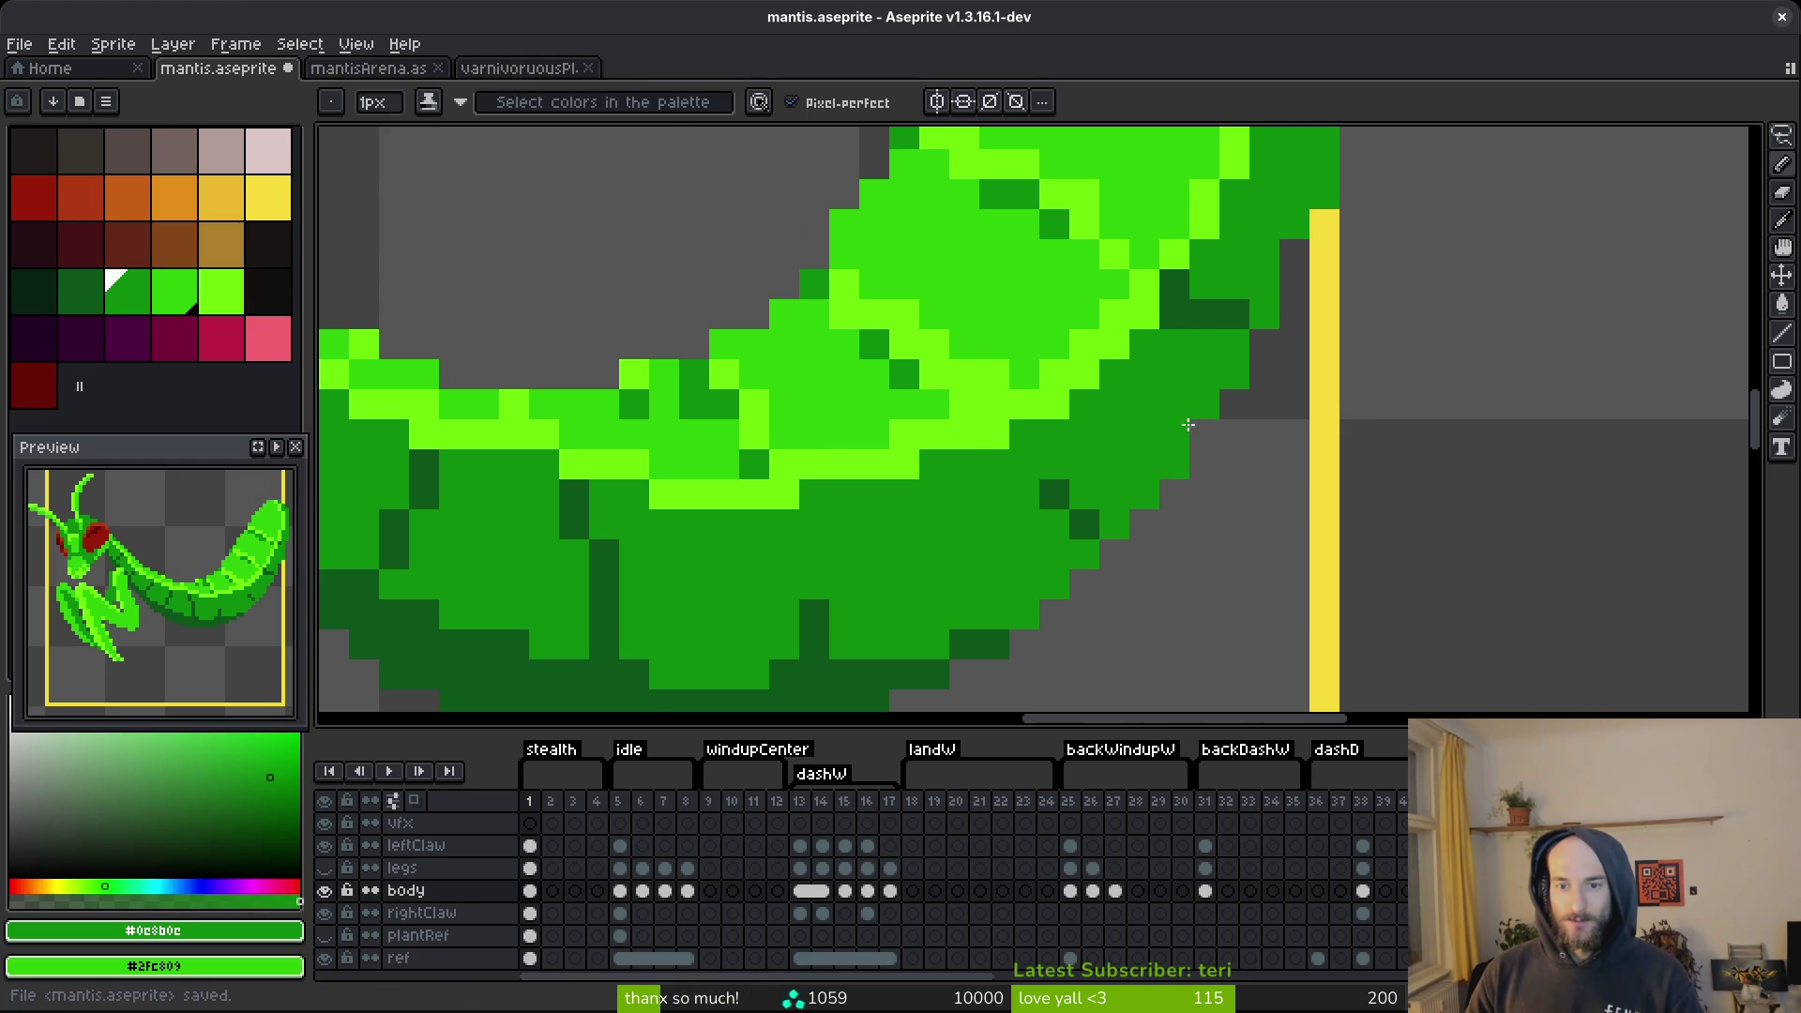
Erase the stray green pixels at the frame edge and save.
scroll(1186, 433, "down", 3)
scroll(1226, 623, "up", 3)
key("e")
left_click_drag(1239, 460, 1240, 487)
scroll(1239, 488, "down", 1)
scroll(1313, 490, "up", 1)
scroll(1257, 375, "down", 4)
key("ctrl+s")
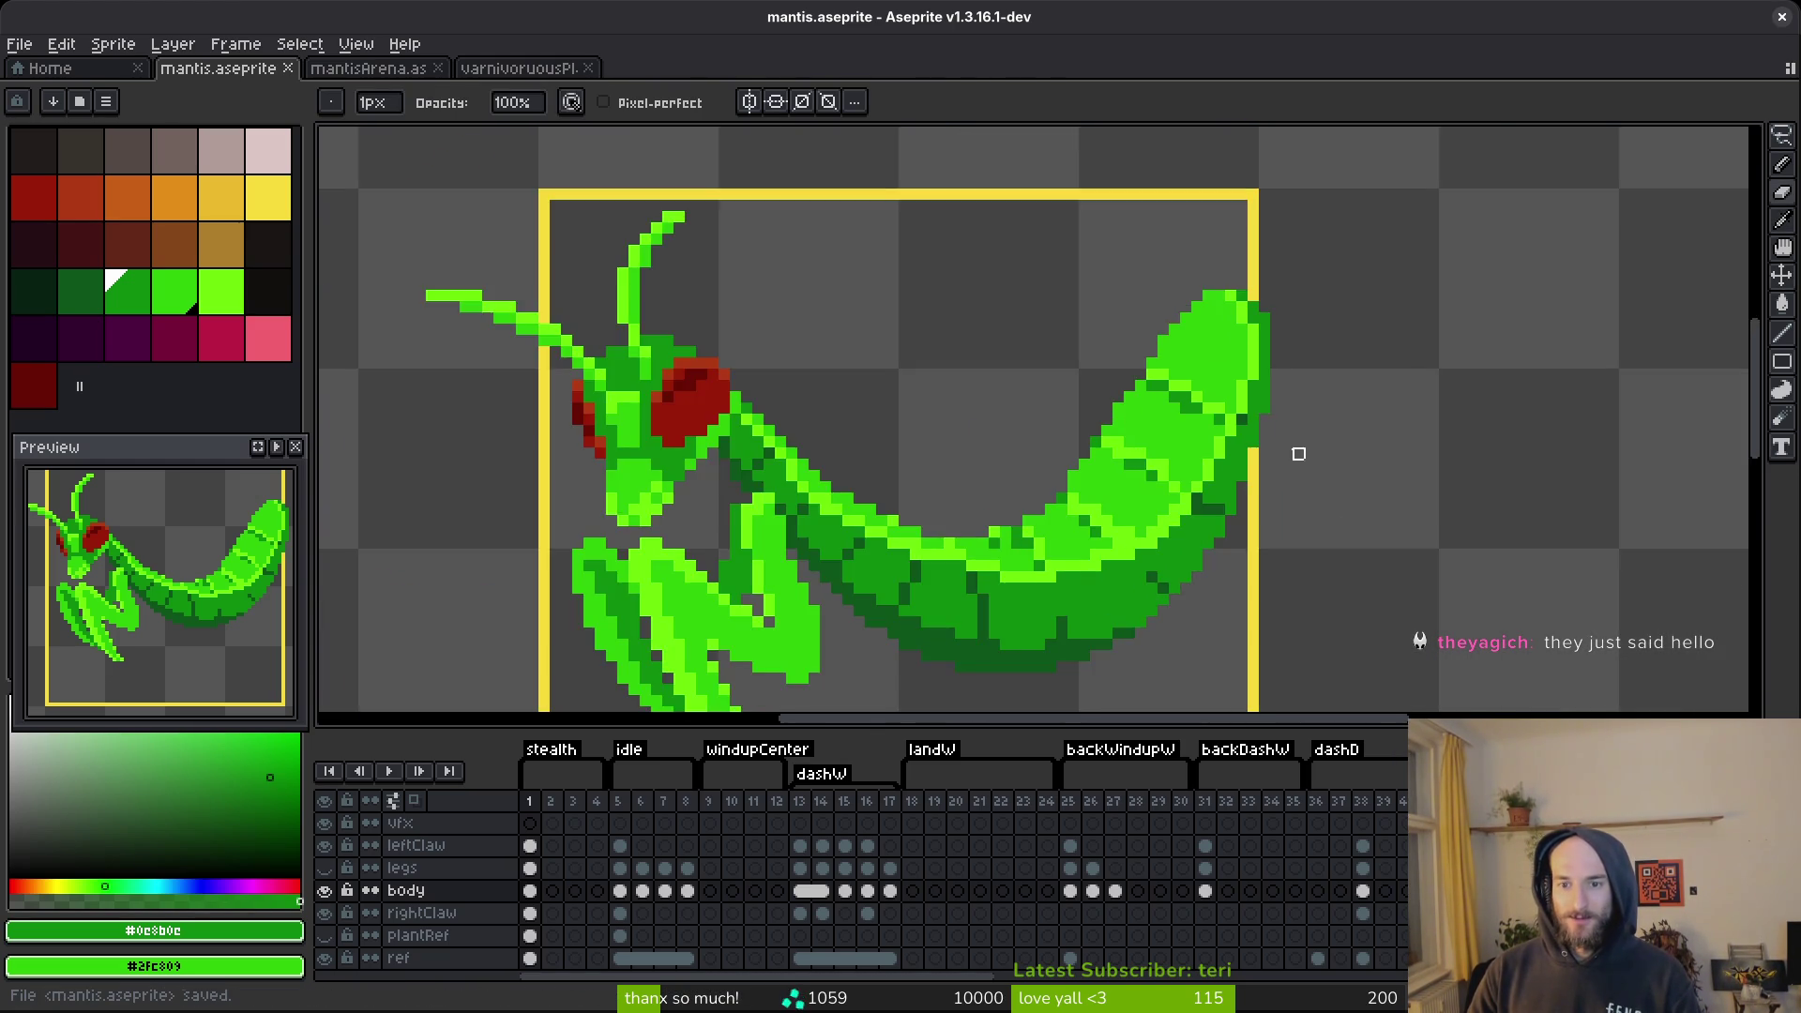
Erase a pixel near the frame edge and undo a dark-green edge pixel.
scroll(1298, 465, "up", 2)
left_click(1261, 394)
scroll(1291, 402, "down", 1)
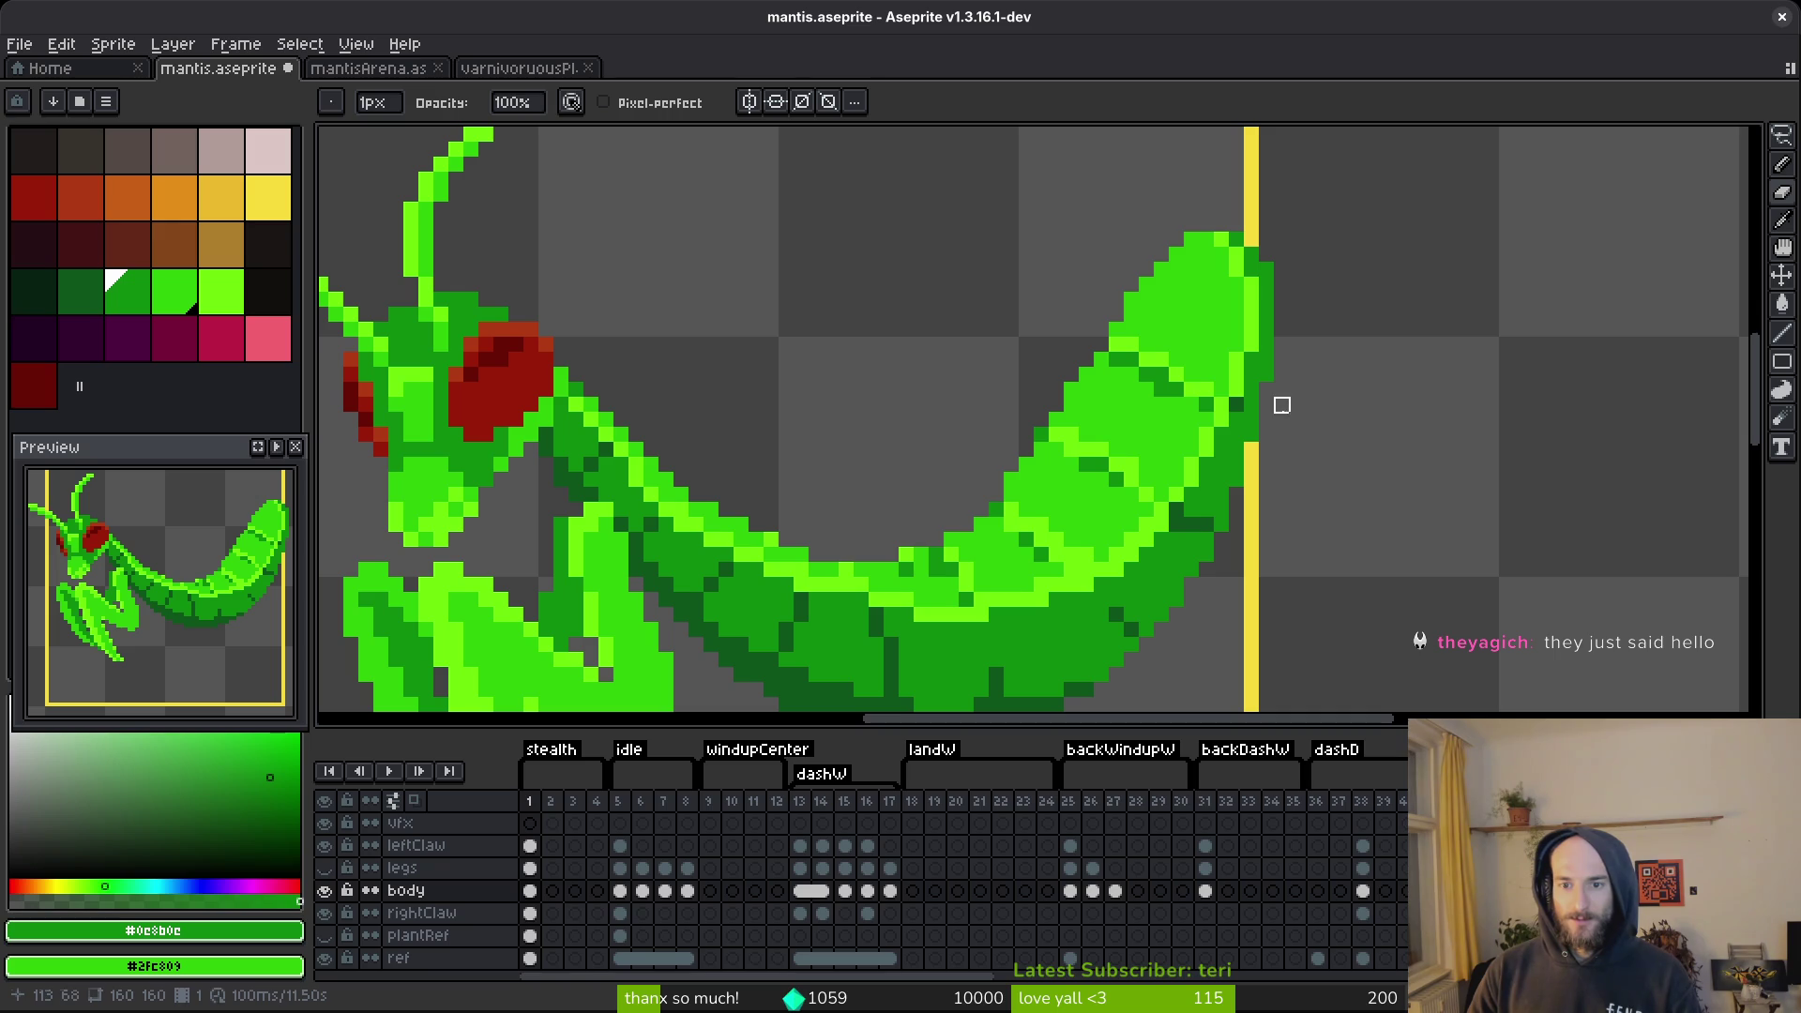
key("f")
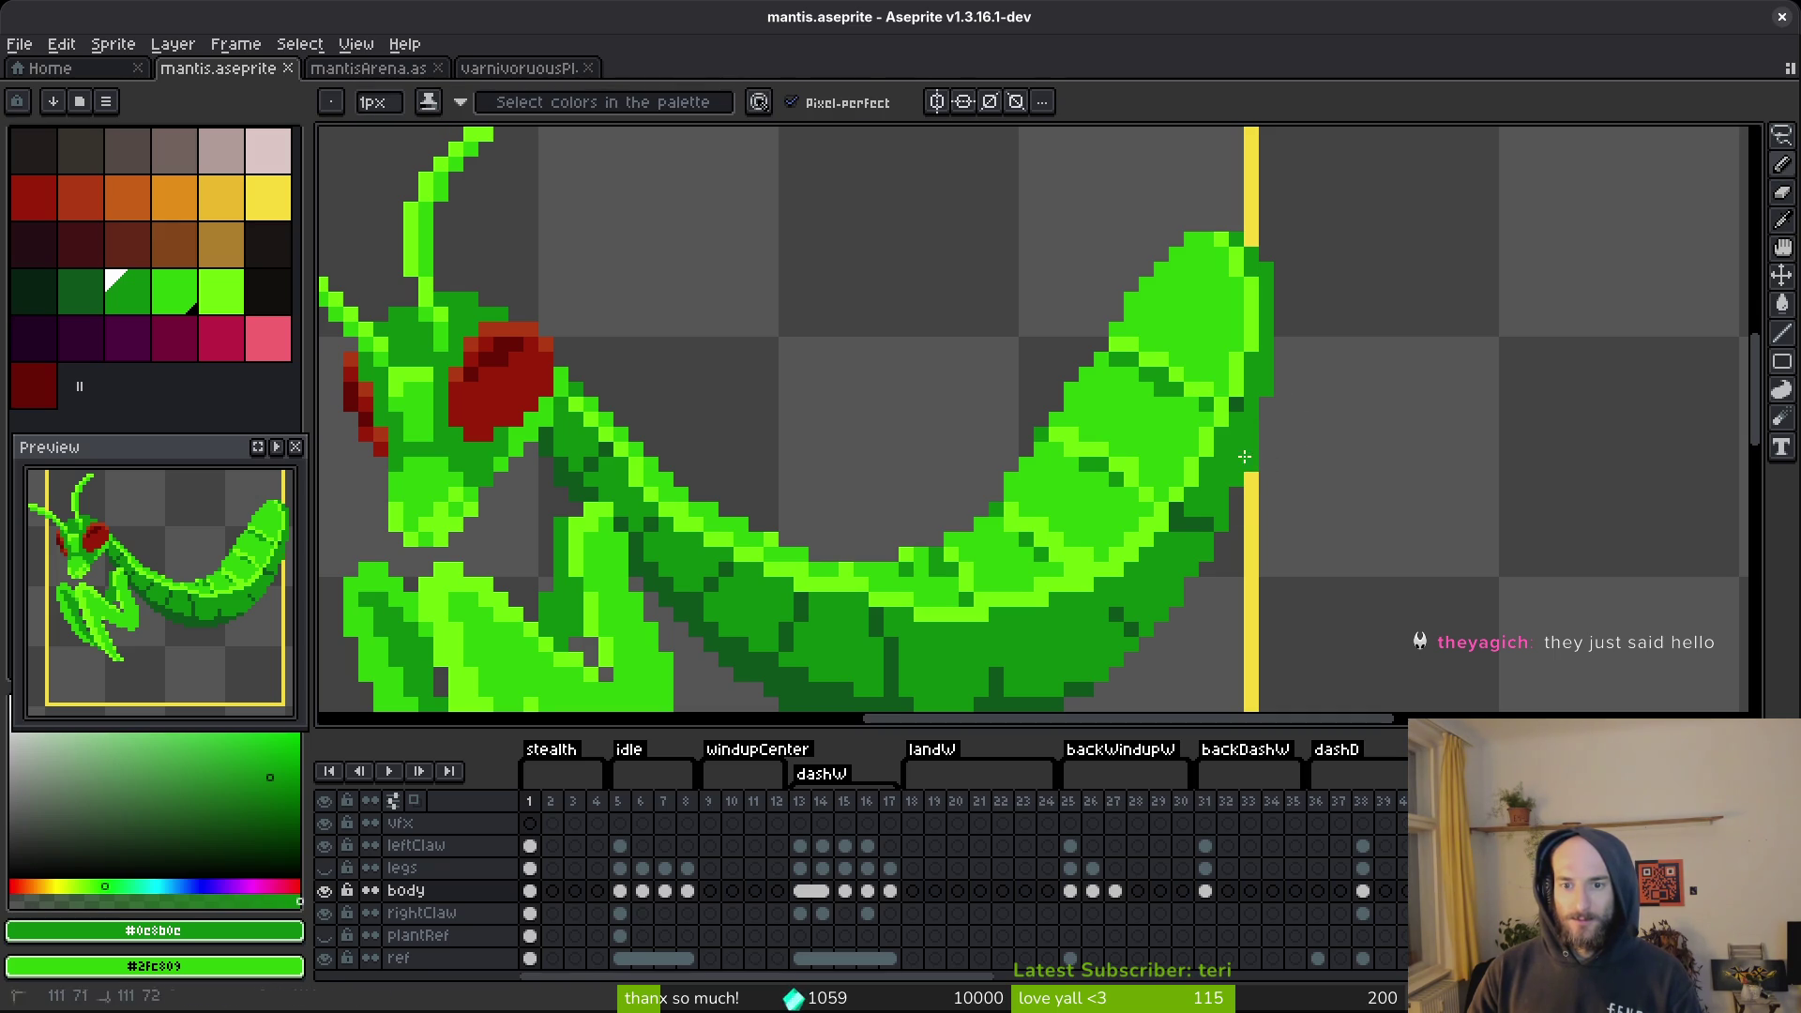
key("ctrl+z")
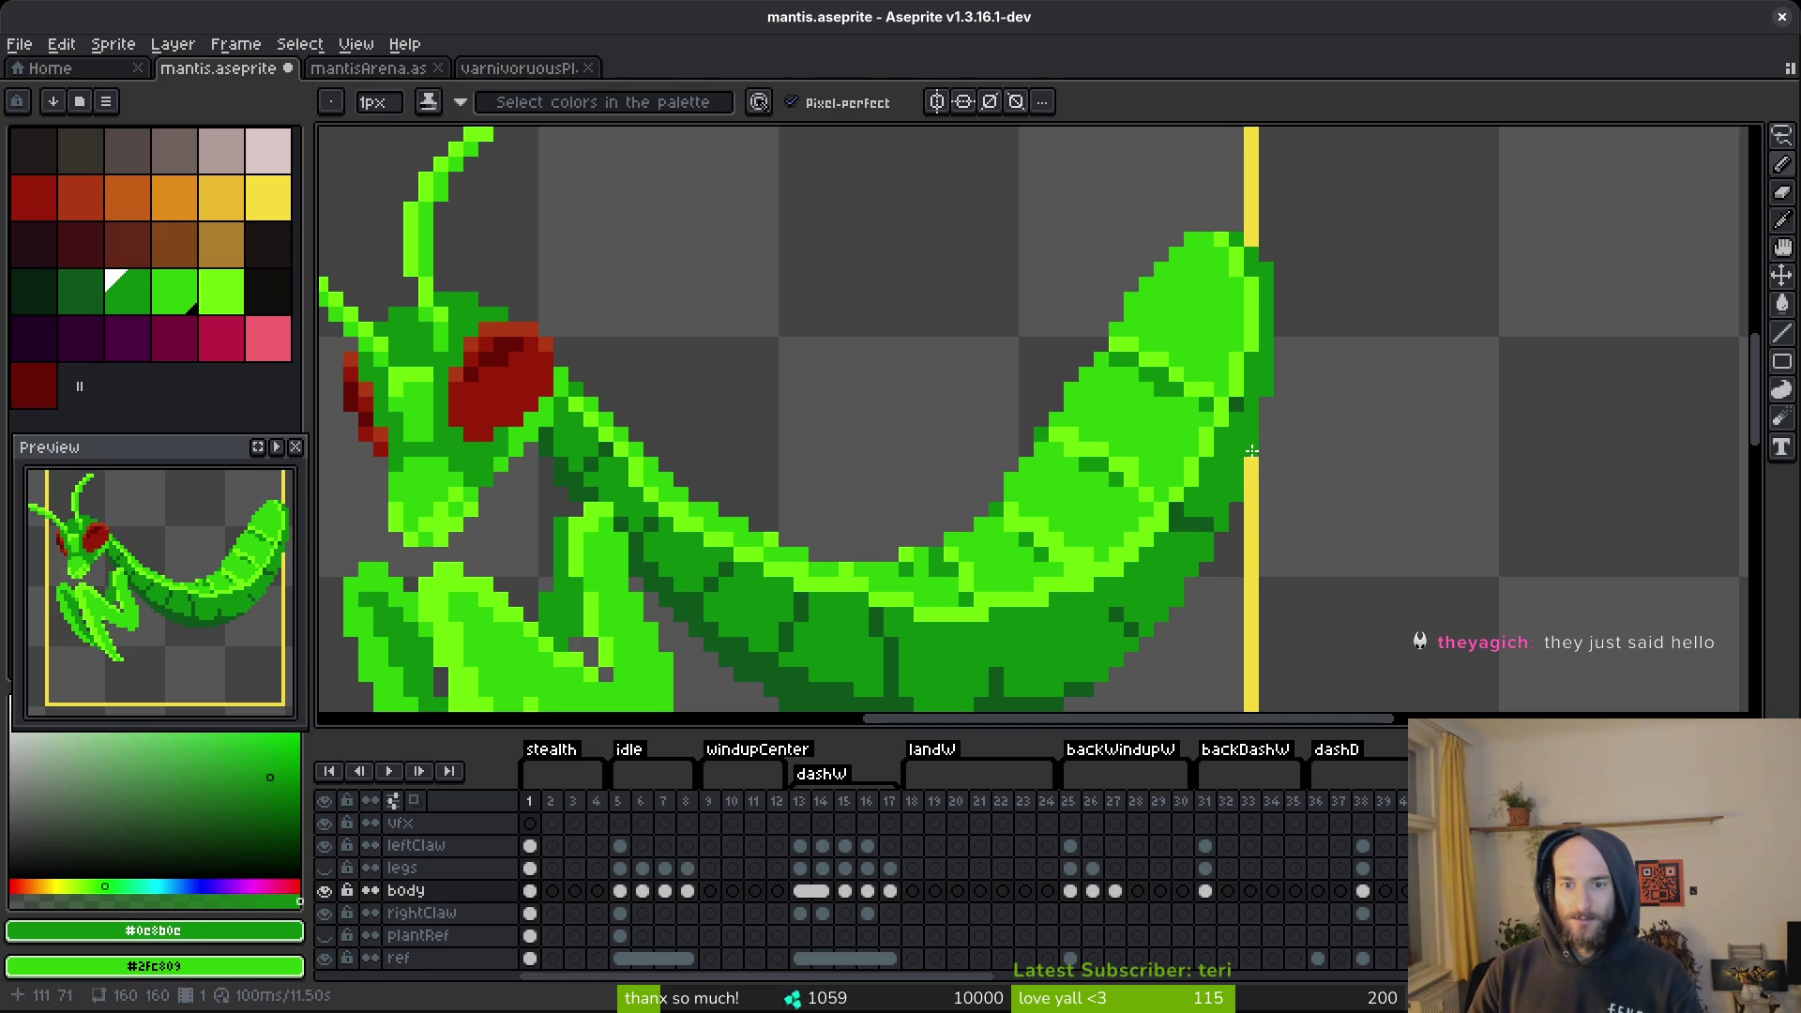
scroll(1290, 500, "down", 3)
scroll(1191, 553, "up", 3)
Shade the abdomen's underside with dark green #0d541b and save.
key("i")
left_click(1192, 514, "alt")
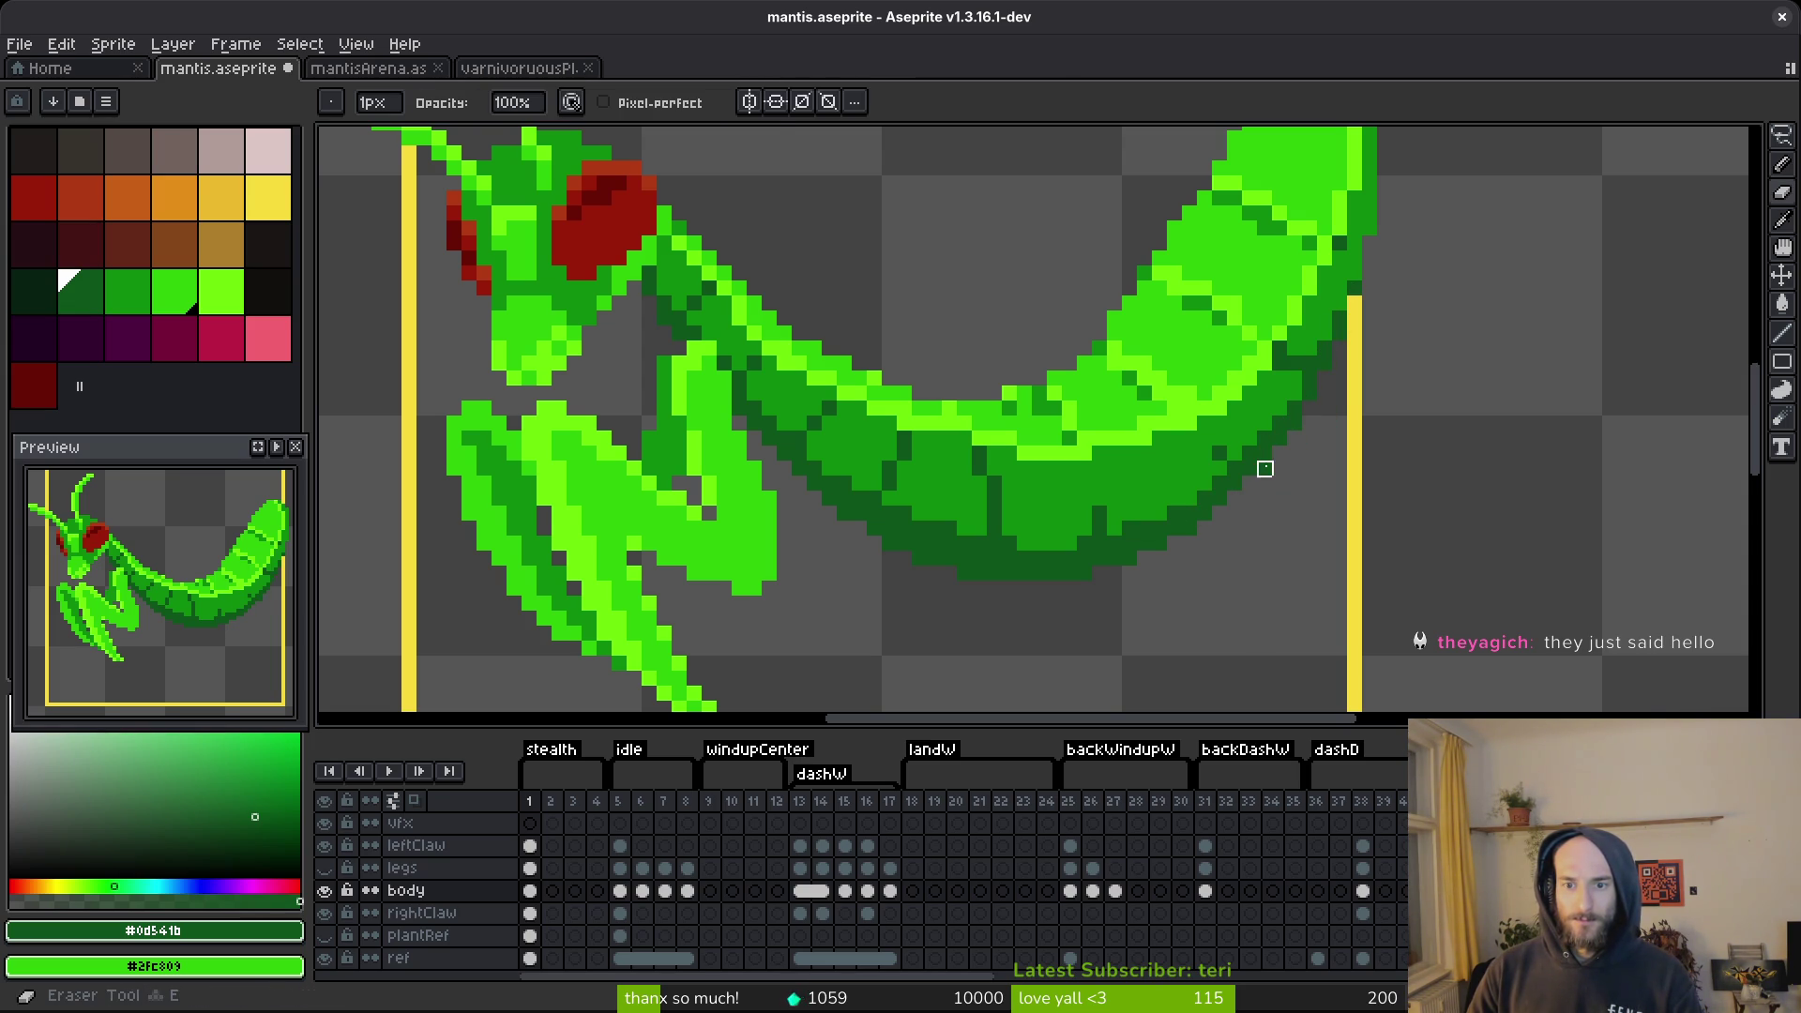
scroll(1262, 462, "up", 2)
left_click_drag(865, 612, 737, 618)
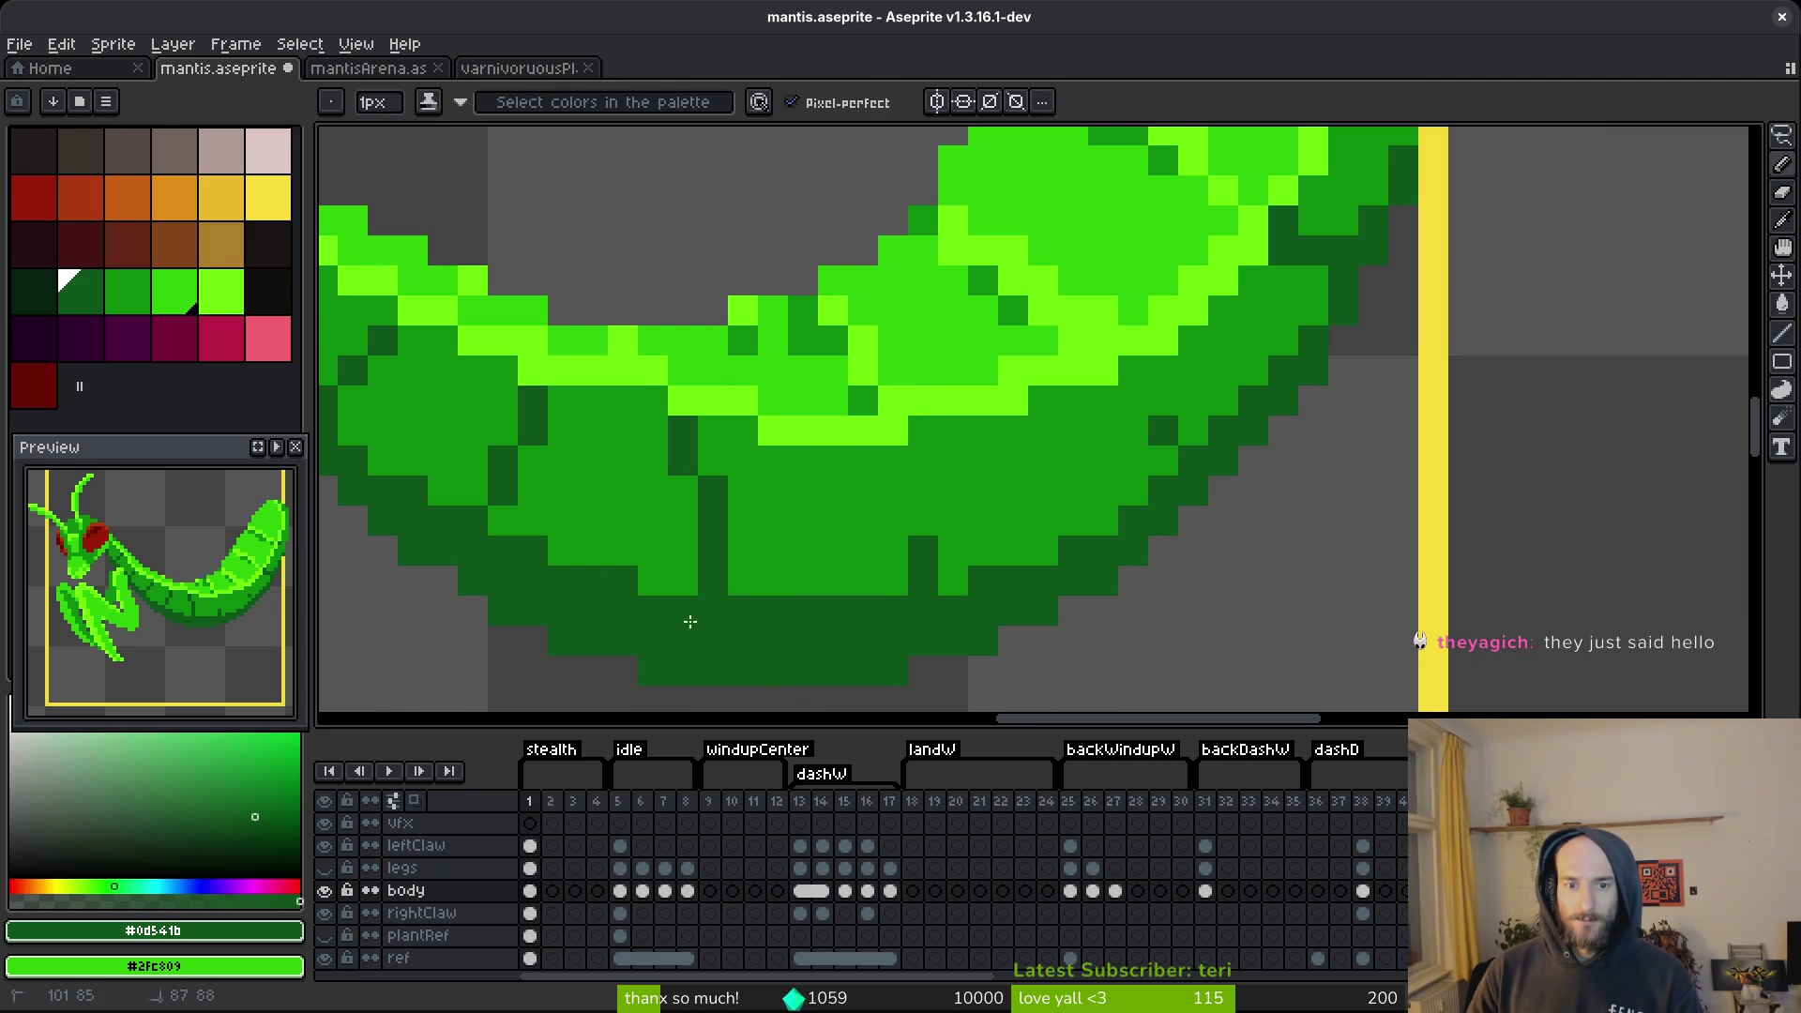
left_click_drag(936, 580, 976, 580)
key("ctrl+s")
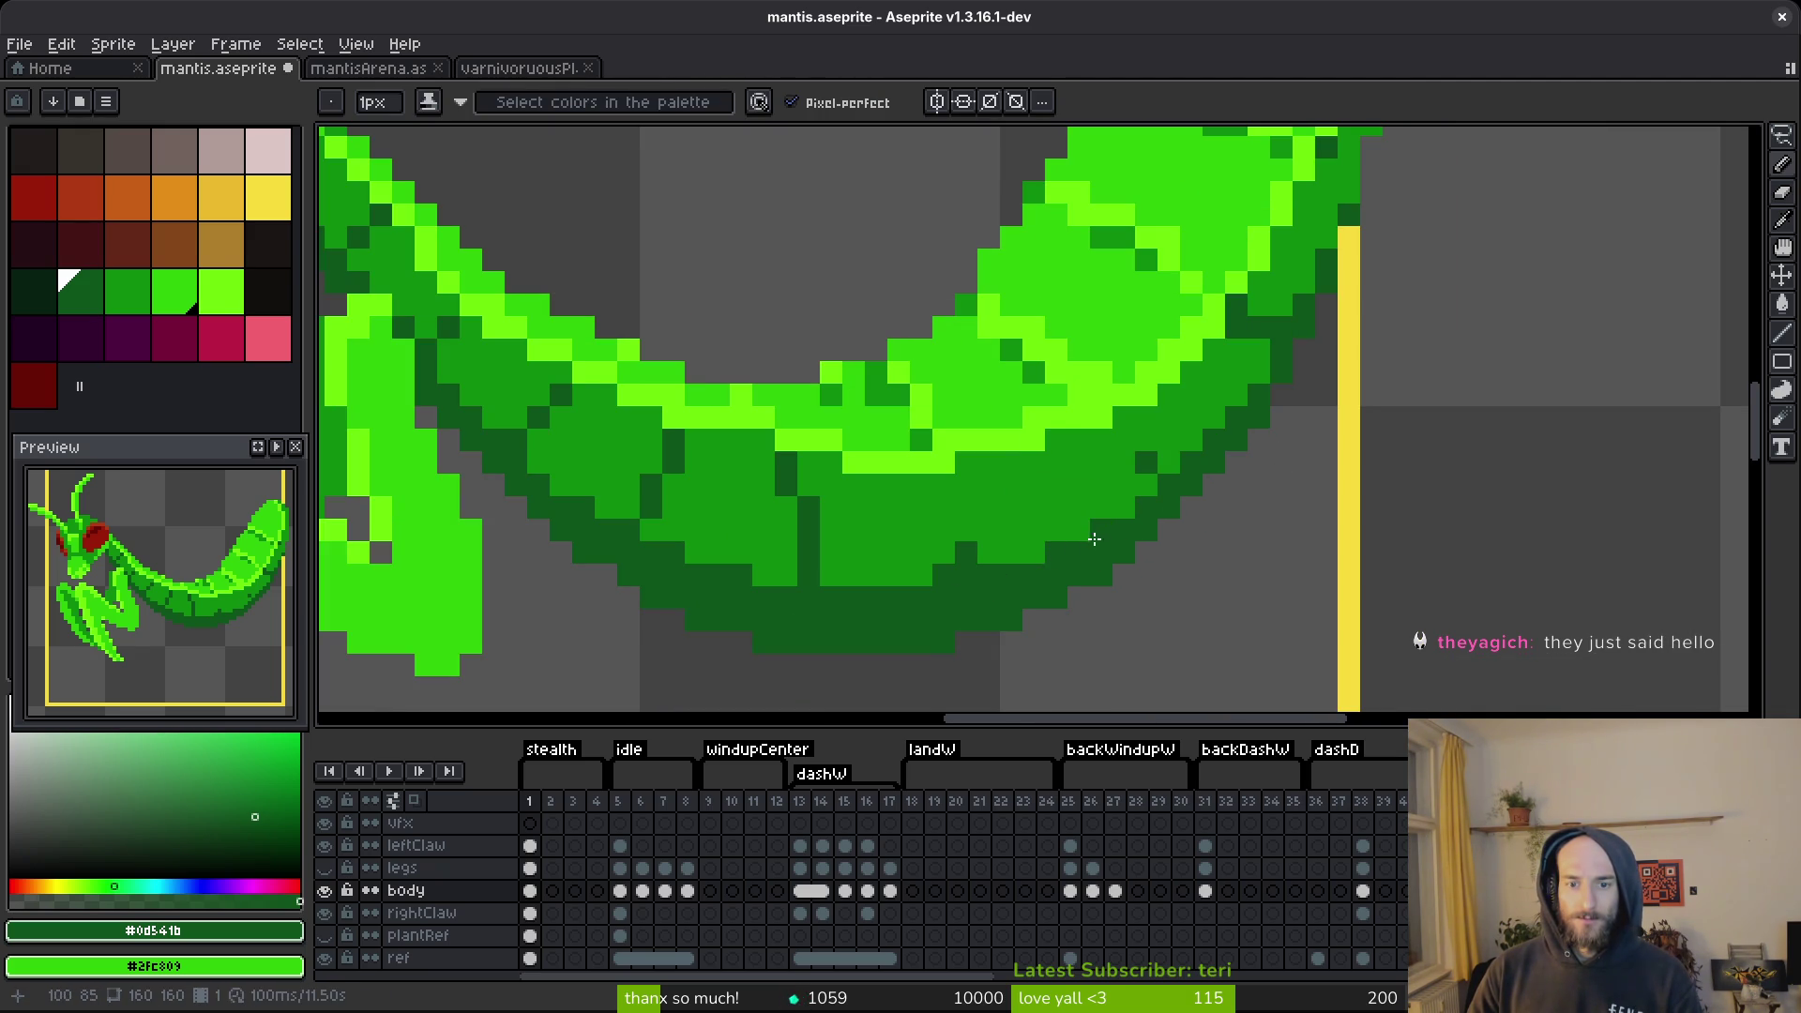
Touch up an abdomen pixel with green #0c8b0c, pick body green #2fc809, and save.
scroll(1266, 516, "down", 3)
scroll(1279, 530, "down", 2)
scroll(1281, 490, "up", 4)
scroll(1281, 490, "up", 2)
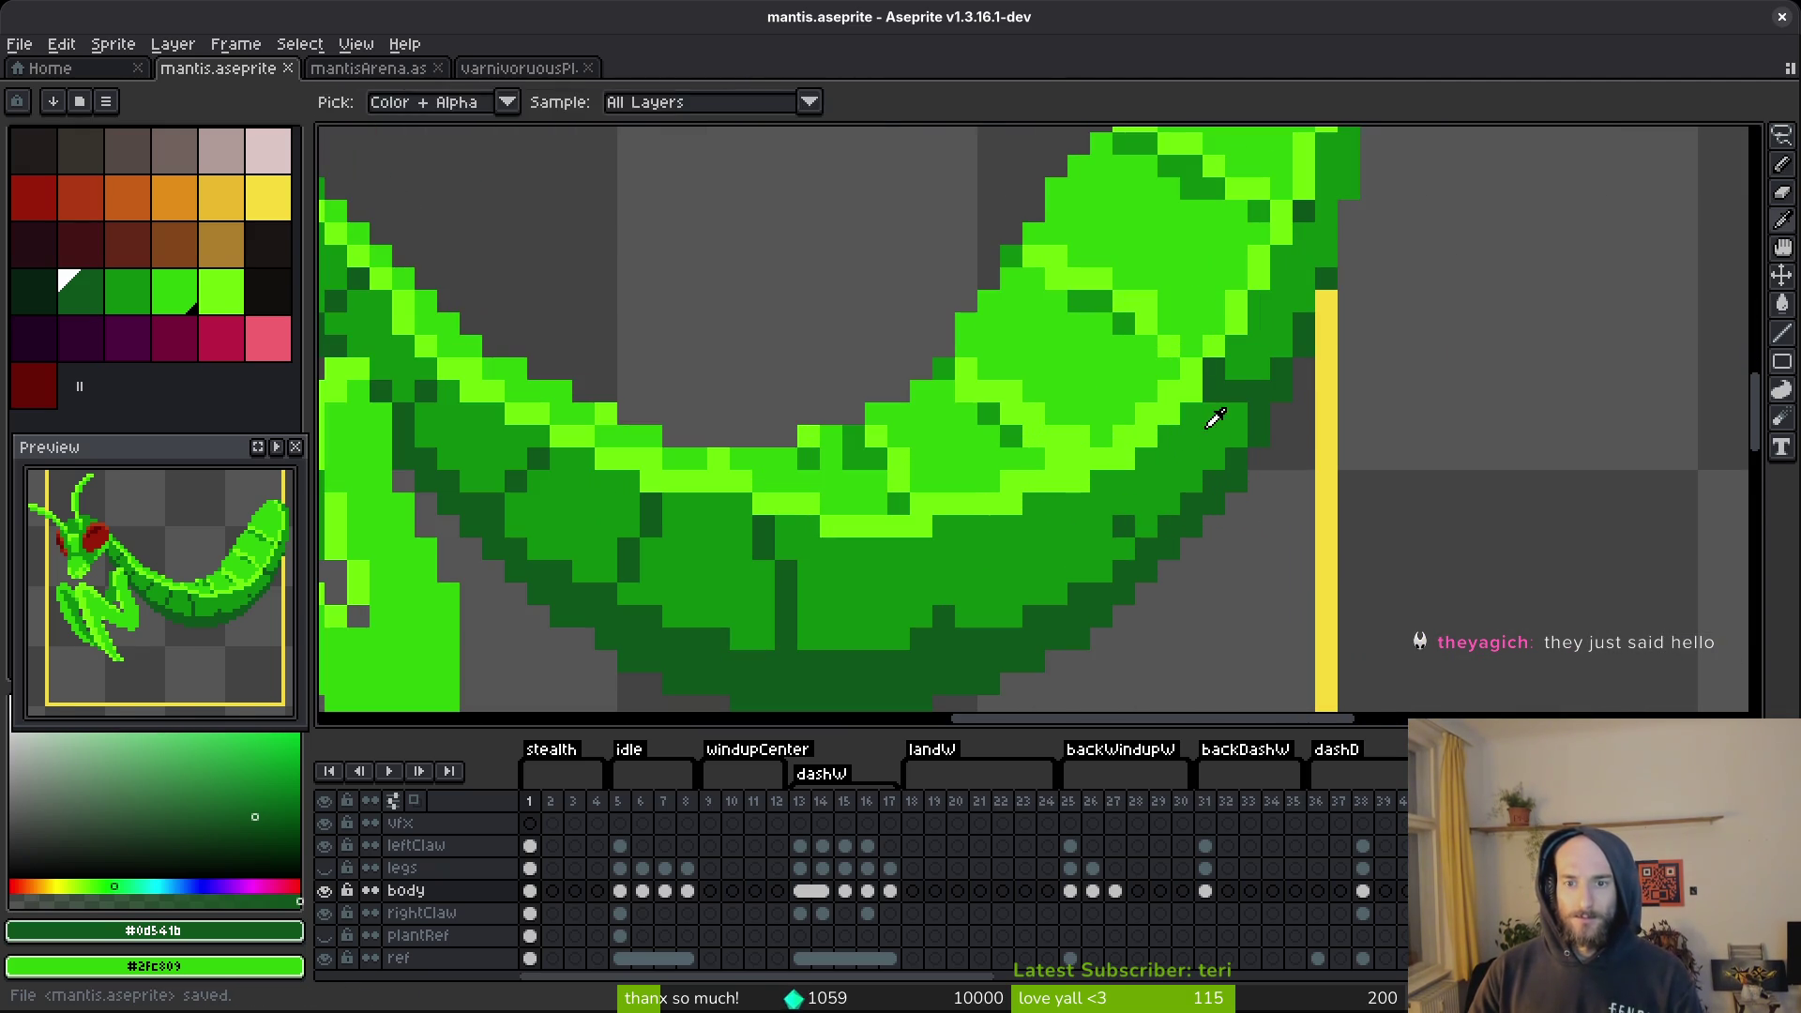
left_click(1210, 383, "alt")
left_click(1235, 394)
scroll(1252, 485, "down", 3)
scroll(1251, 485, "up", 3)
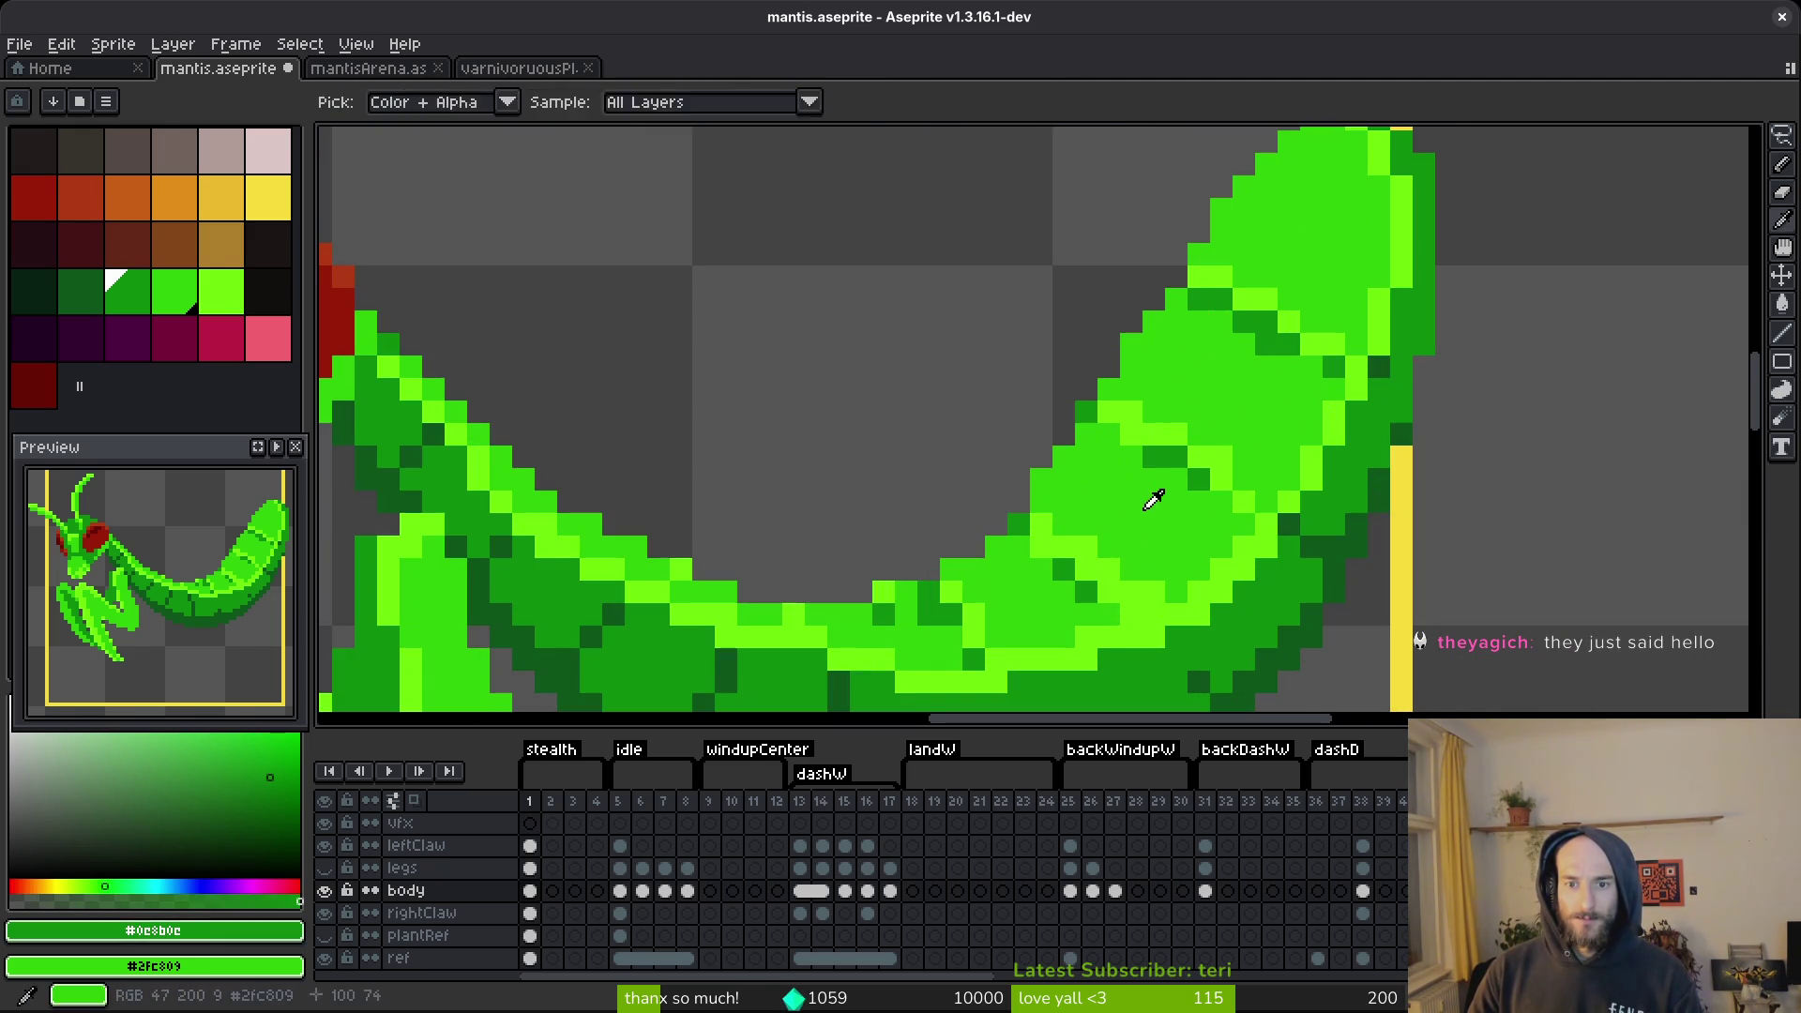
left_click(1145, 510, "alt")
scroll(1223, 520, "down", 3)
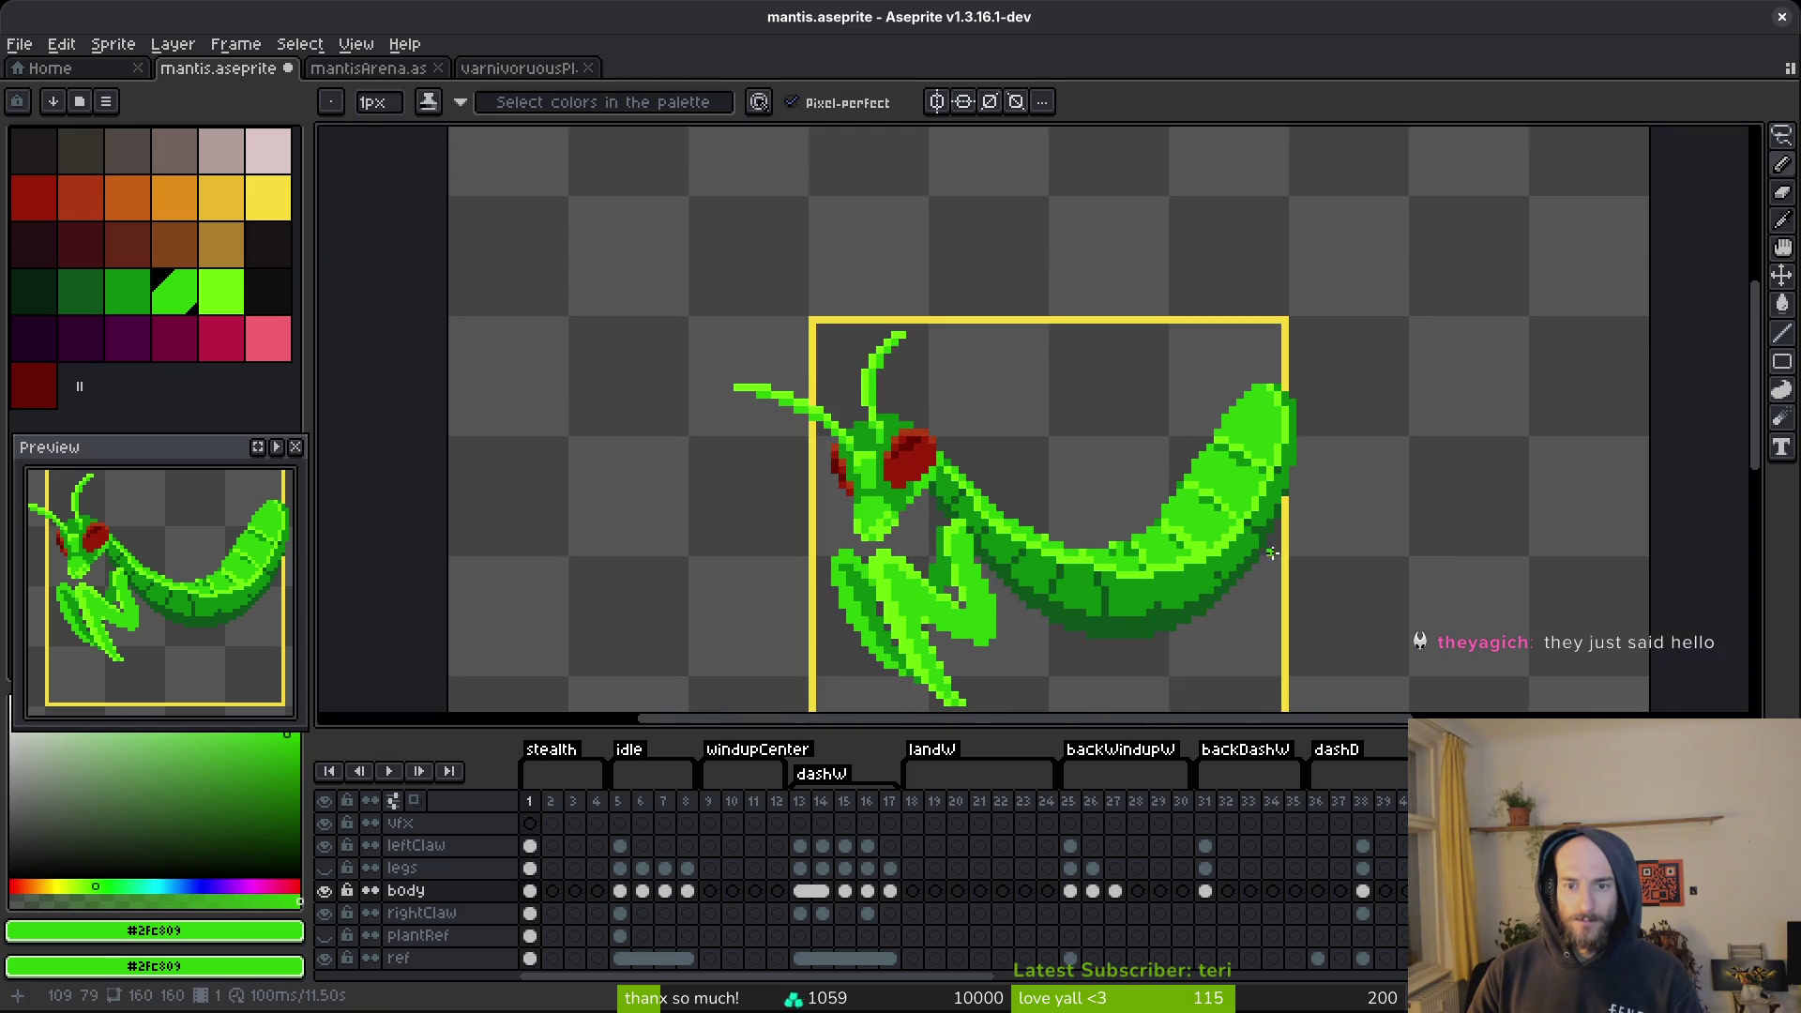
scroll(1238, 530, "up", 3)
scroll(1172, 441, "down", 3)
key("ctrl+s")
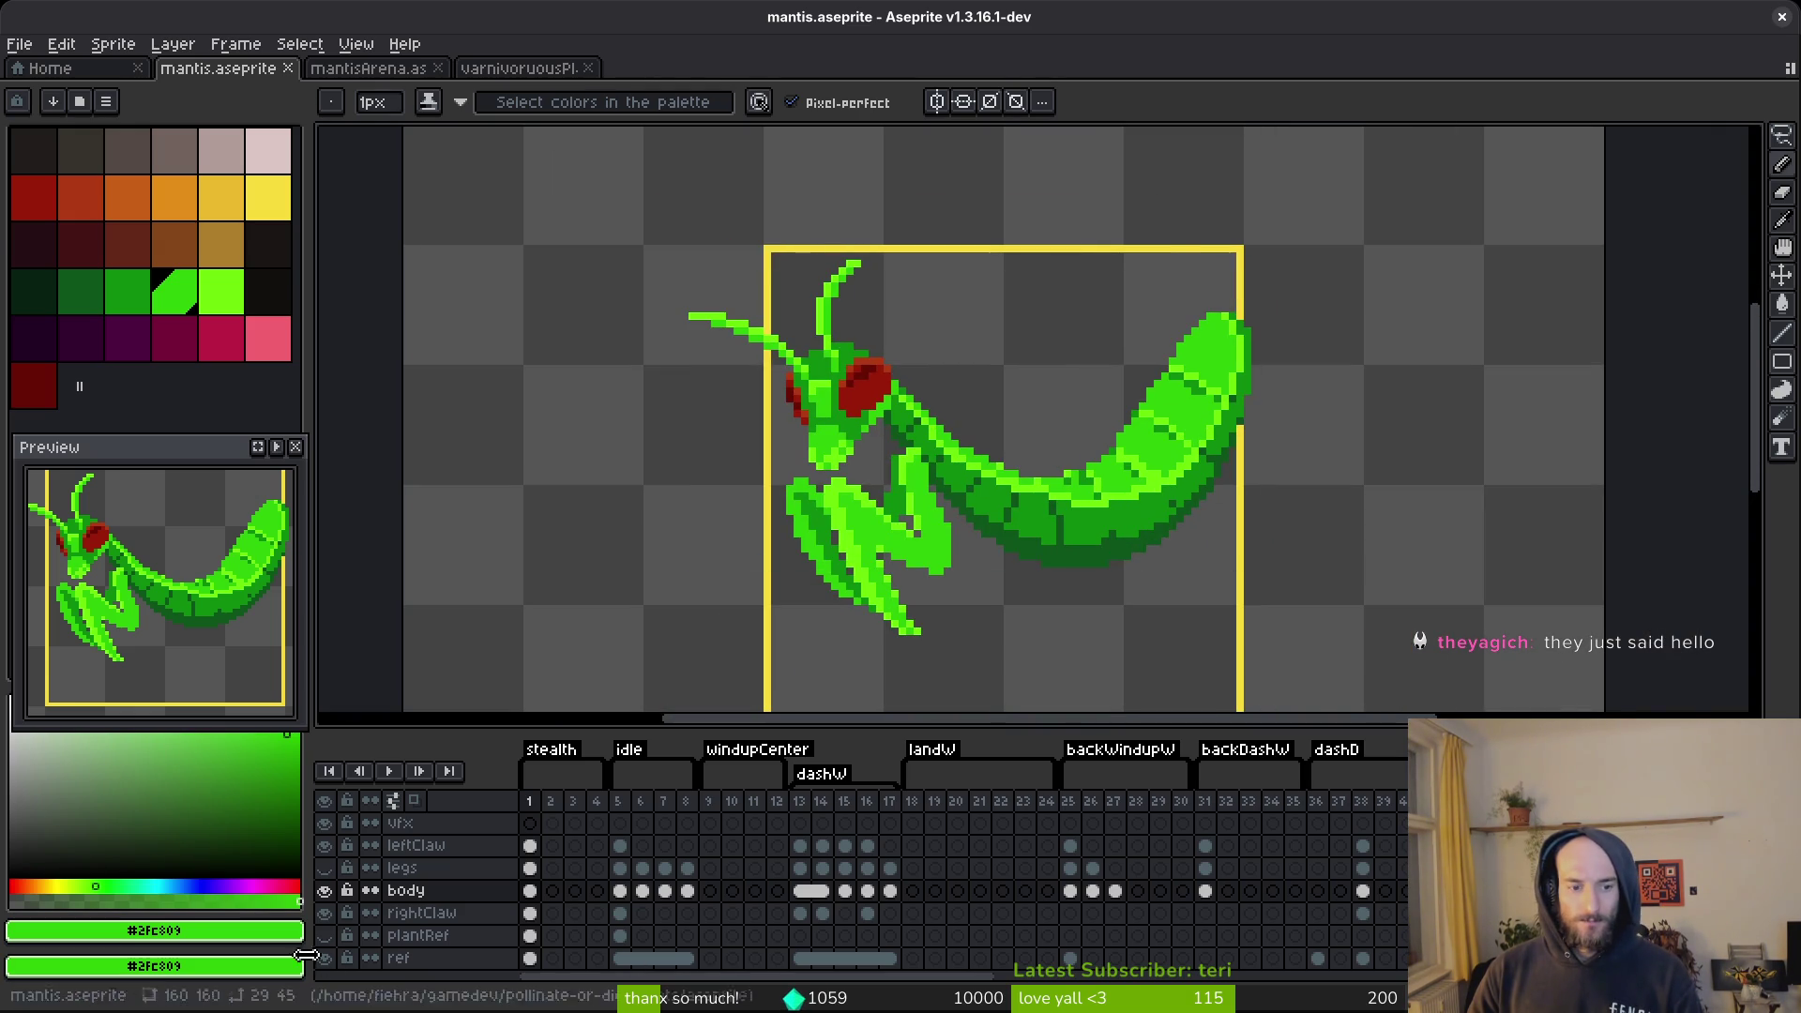
Toggle the plantRef and mantis body layers to compare, leaving plantRef hidden.
left_click(324, 935)
scroll(1168, 569, "down", 3)
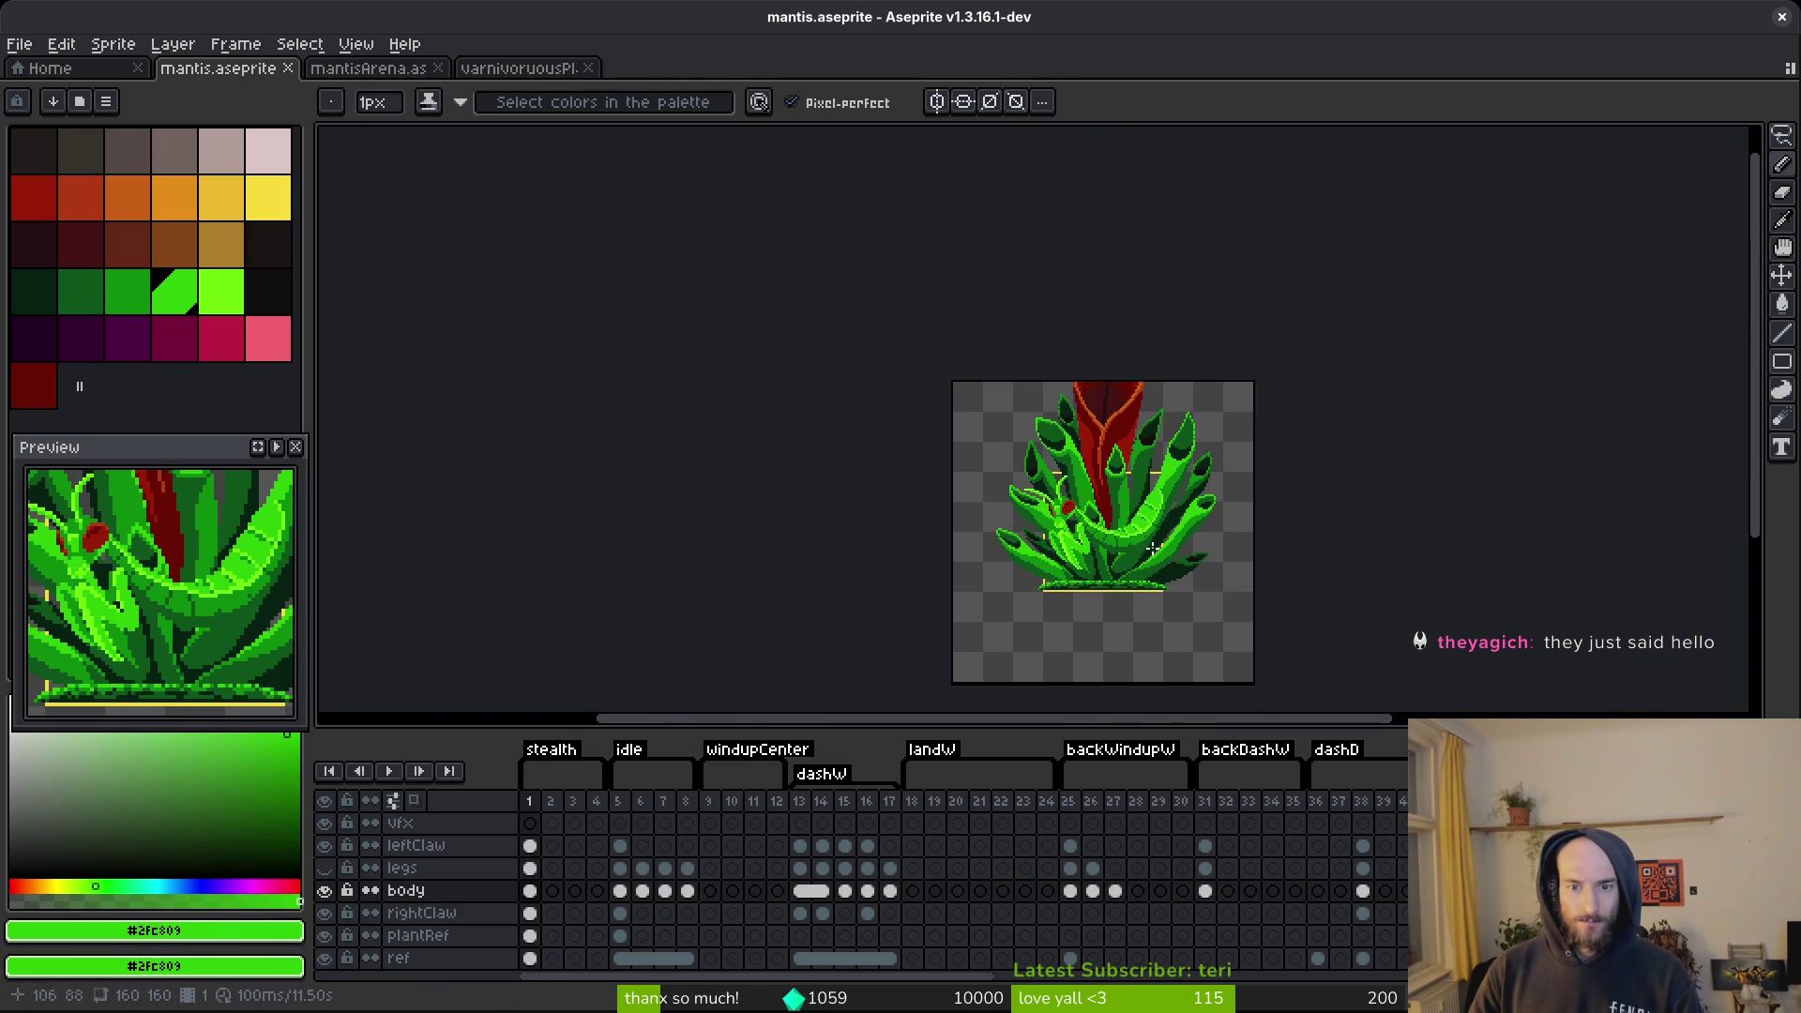
scroll(1151, 548, "up", 3)
left_click(324, 890)
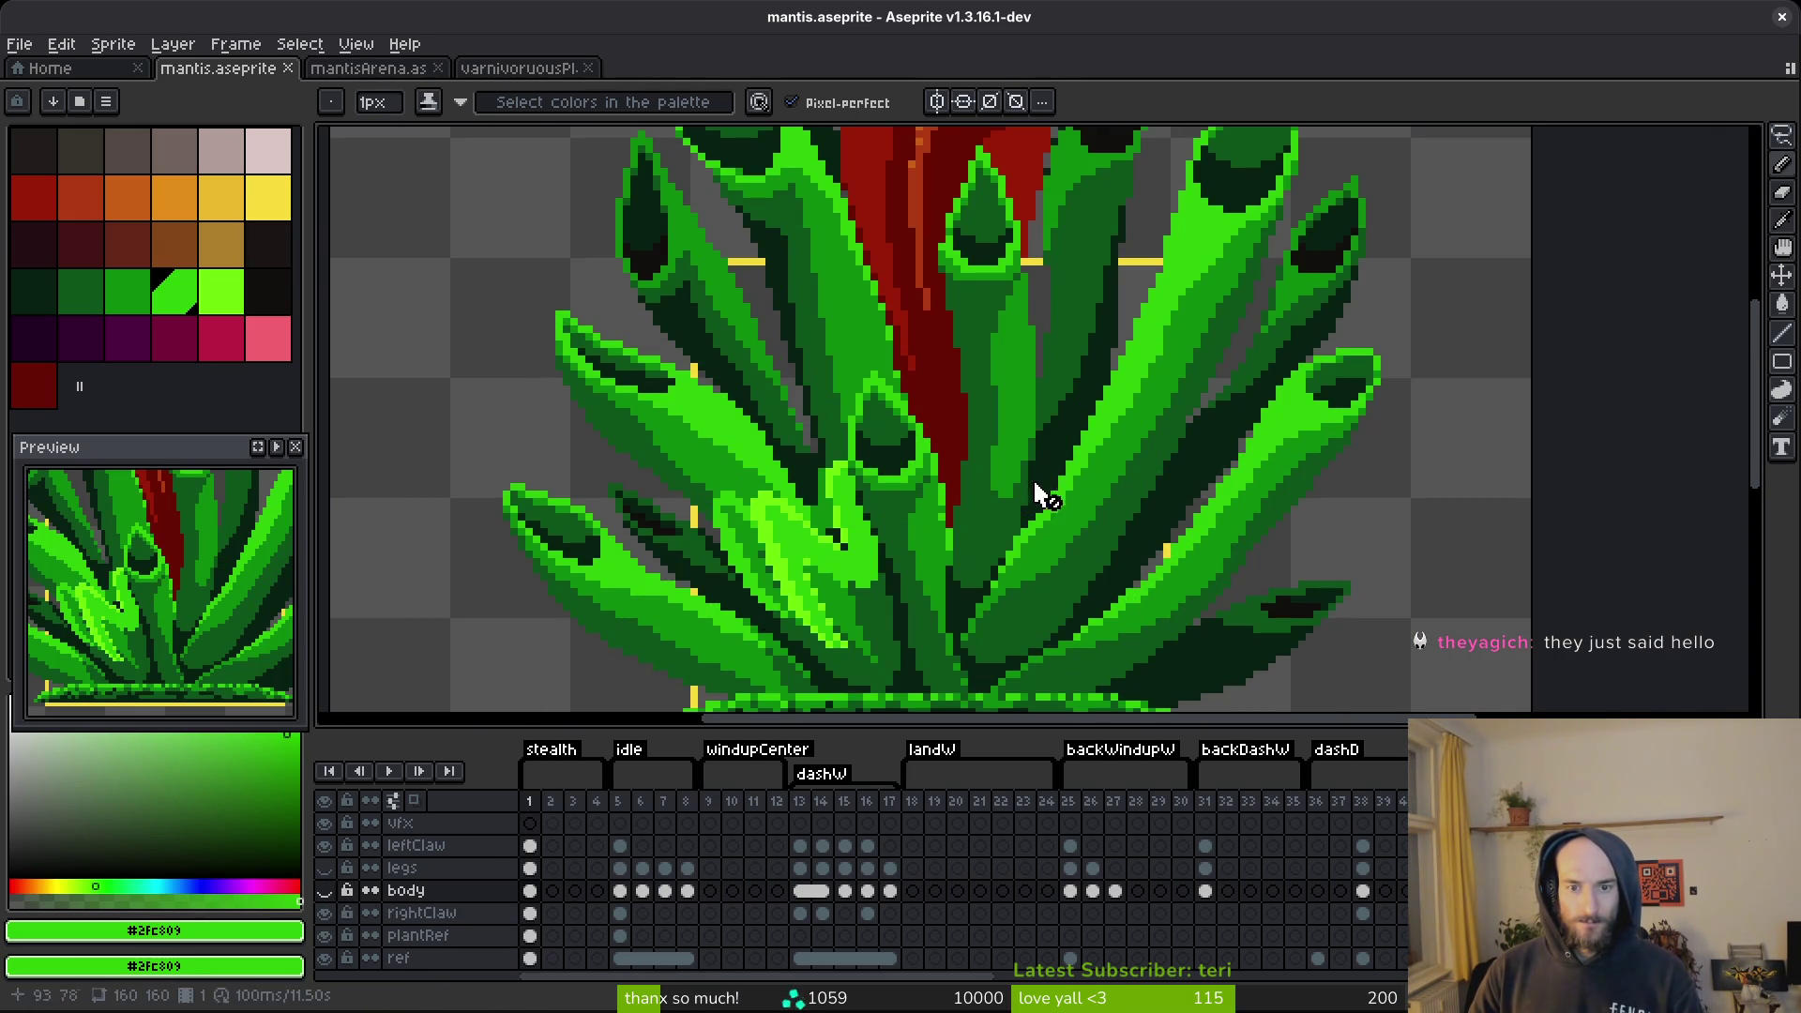
left_click(324, 890)
left_click(324, 935)
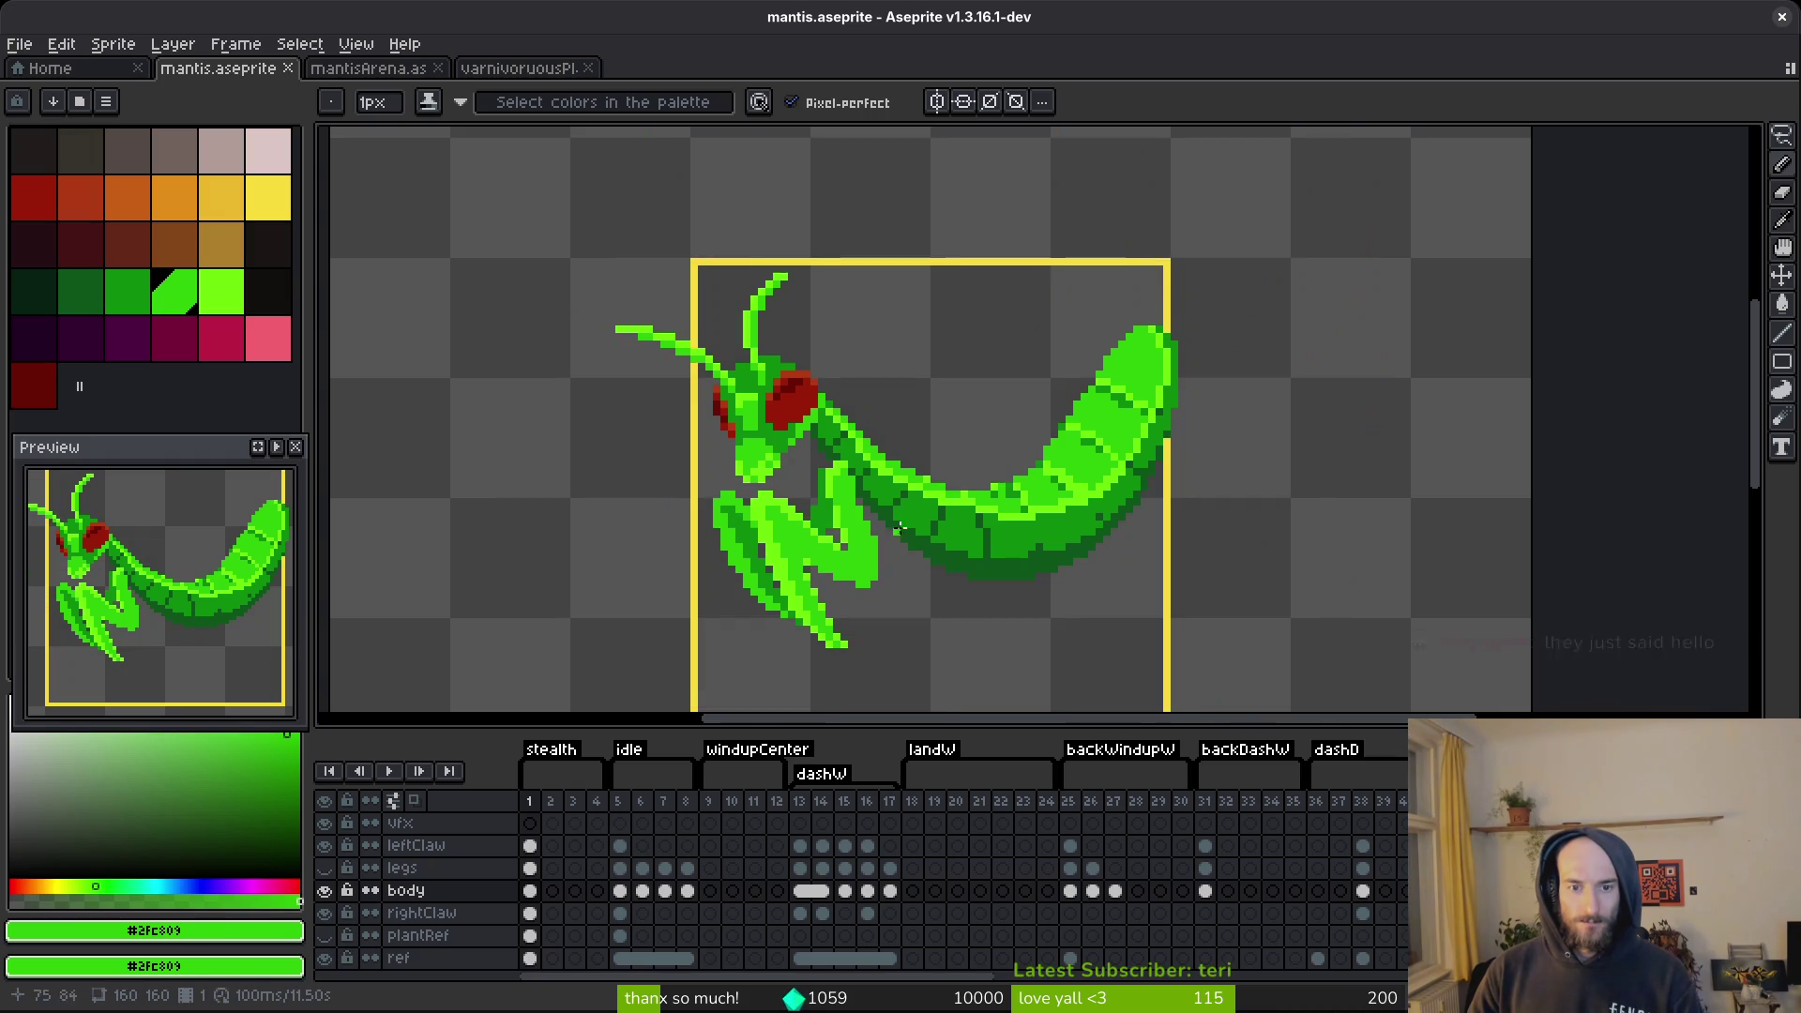
scroll(897, 545, "up", 3)
Lasso the abdomen and darken it with Replace Color using dark green #0c8b0c.
key("q")
mouse_move(1294, 211)
left_mouse_down()
mouse_move(743, 274)
mouse_move(618, 418)
mouse_move(1059, 567)
mouse_move(1308, 258)
mouse_move(1293, 178)
left_mouse_up()
key("i")
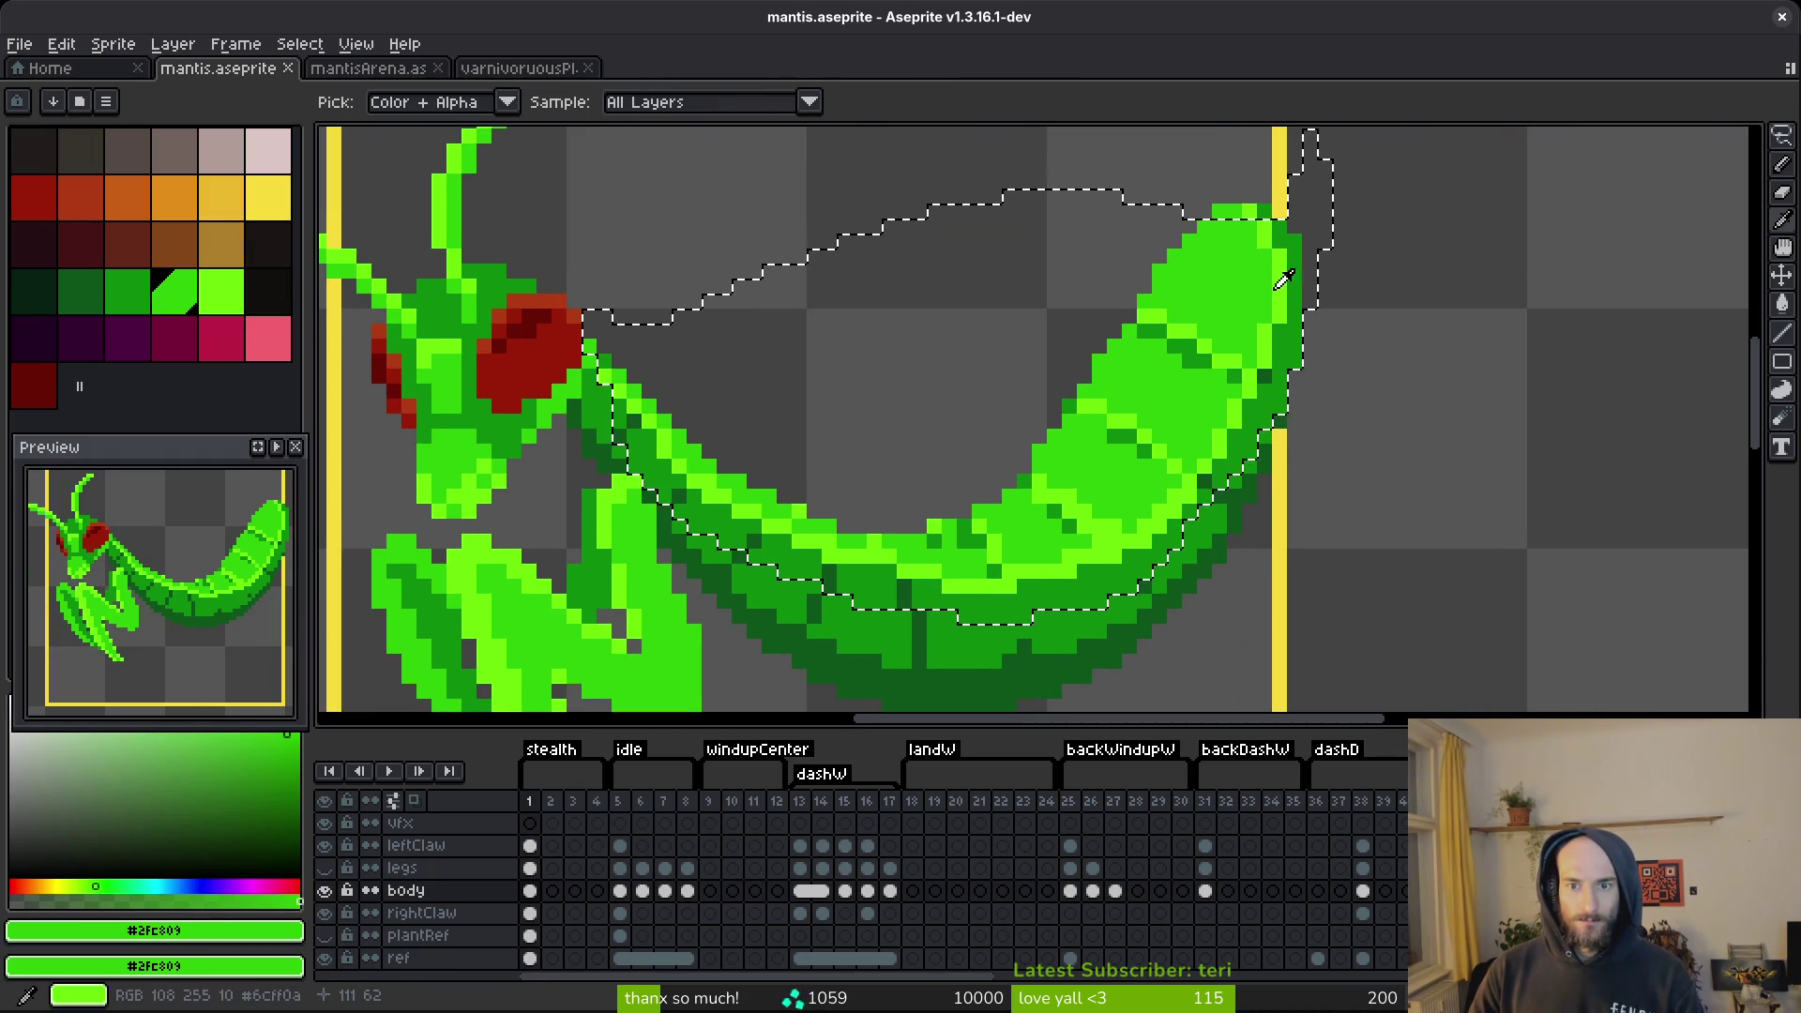
right_click(1256, 373)
key("shift+r")
left_click(1080, 229)
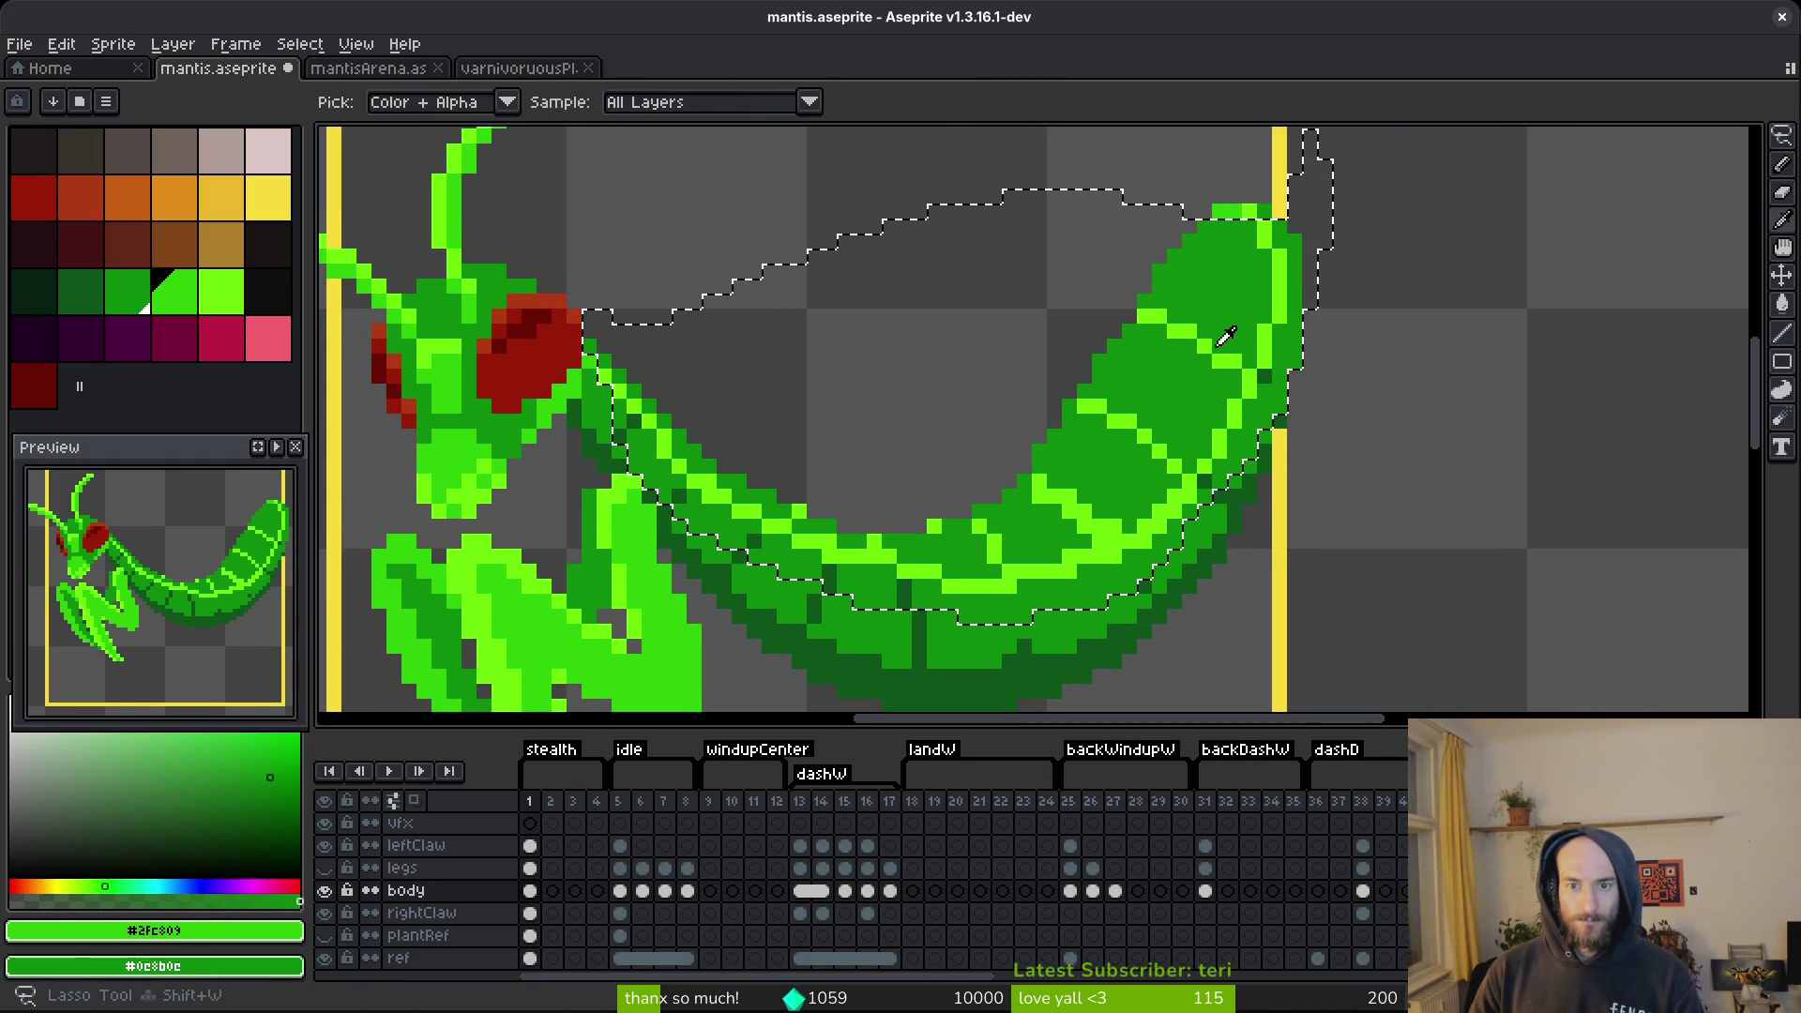
Run a second Replace Color with bright green #6cff0a and body green #2fc809.
left_click(1219, 339)
right_click(463, 379)
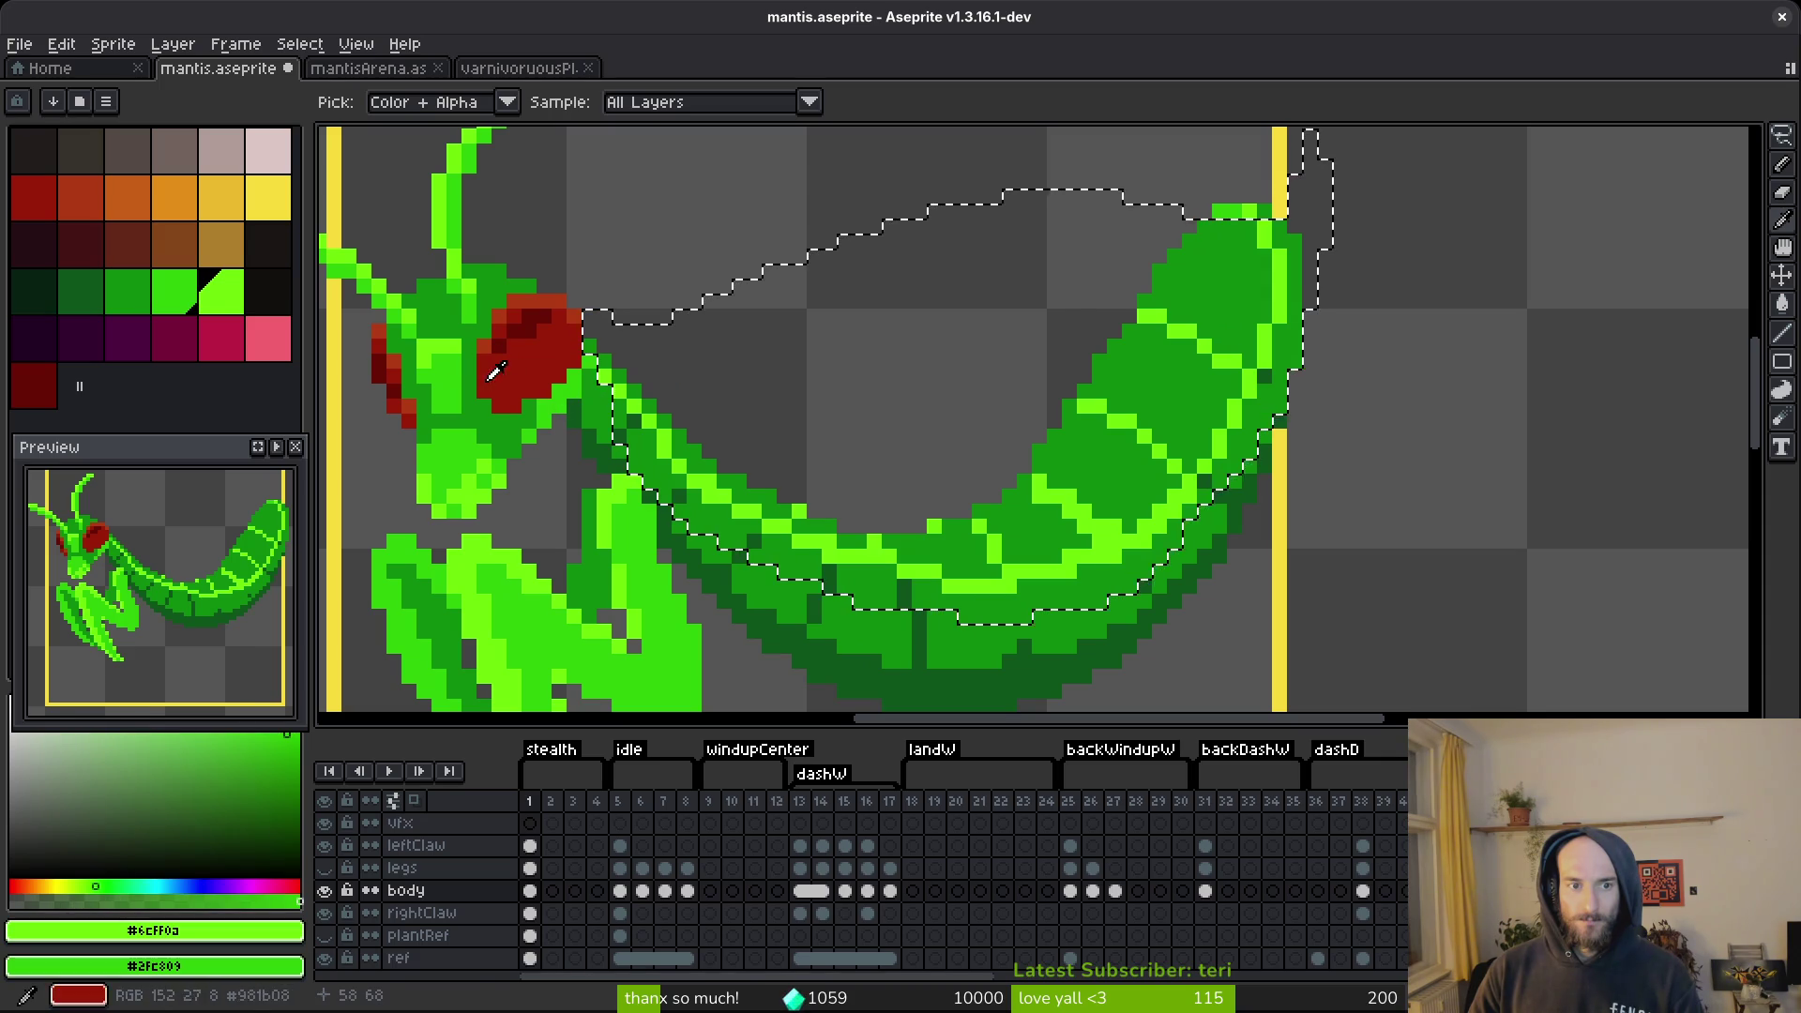
key("shift+r")
left_click(1073, 229)
Save the sprite with the retuned abdomen greens.
key("v")
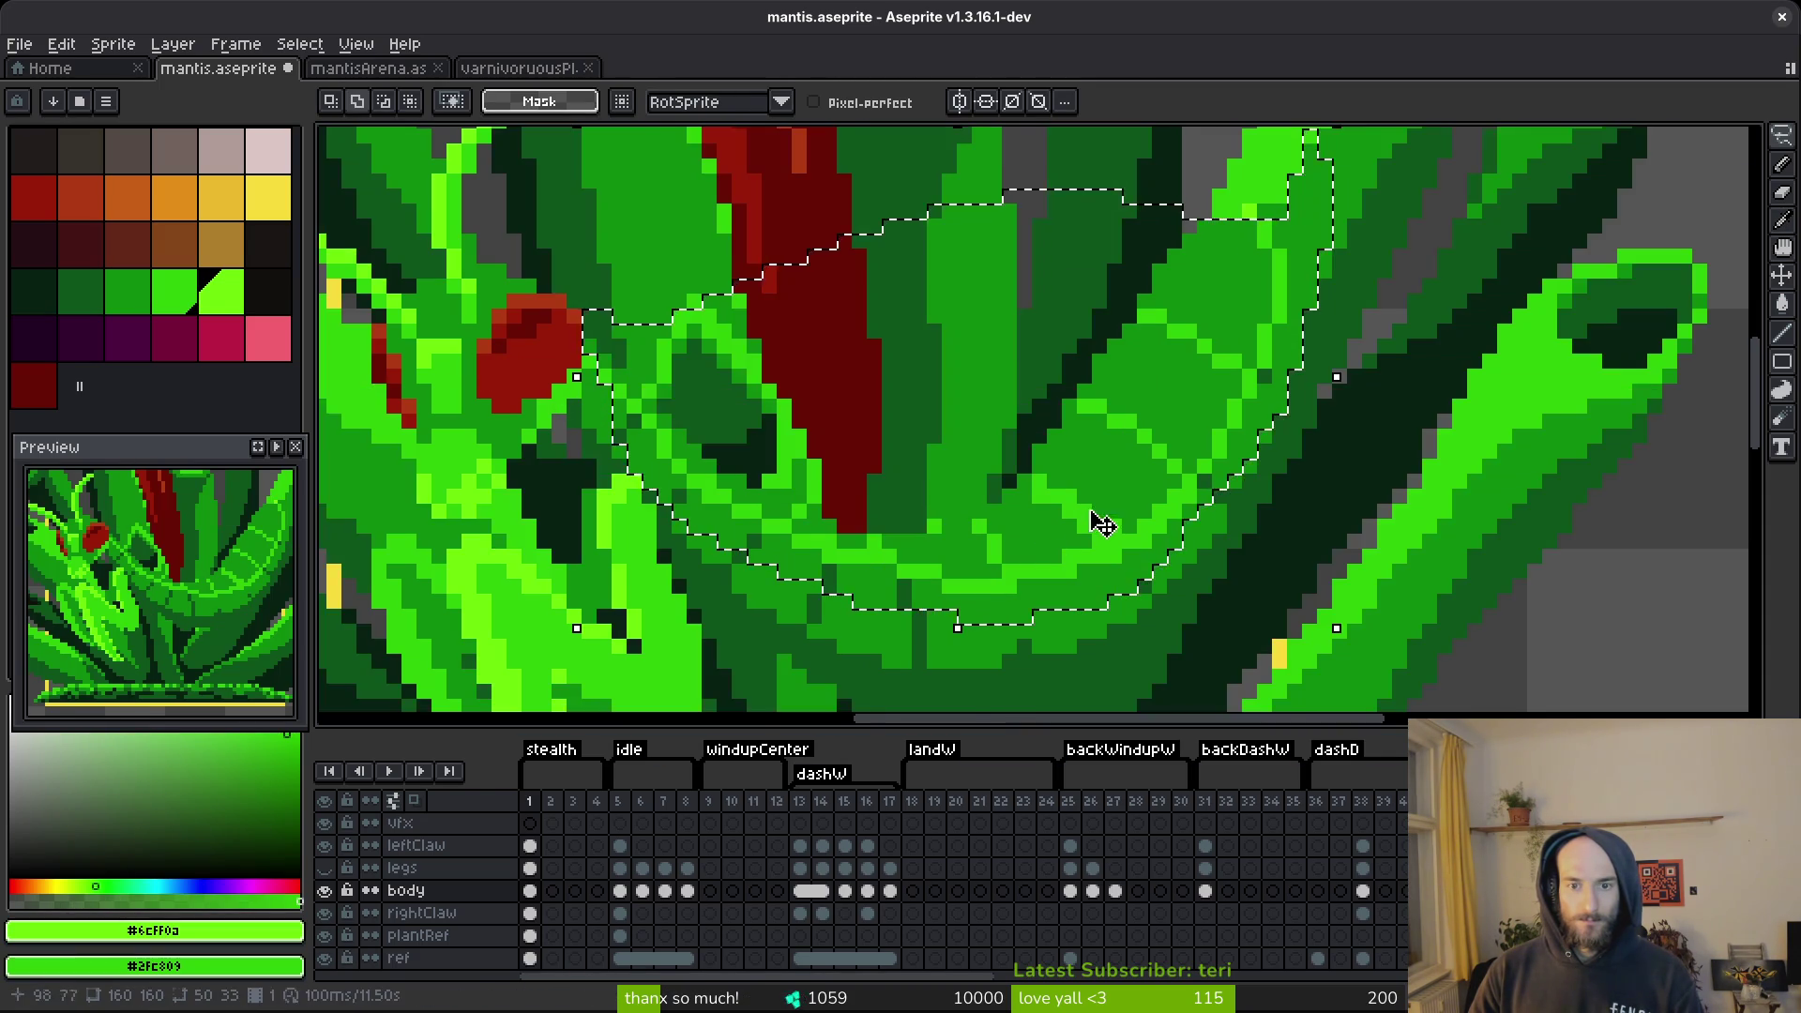
scroll(1050, 557, "down", 5)
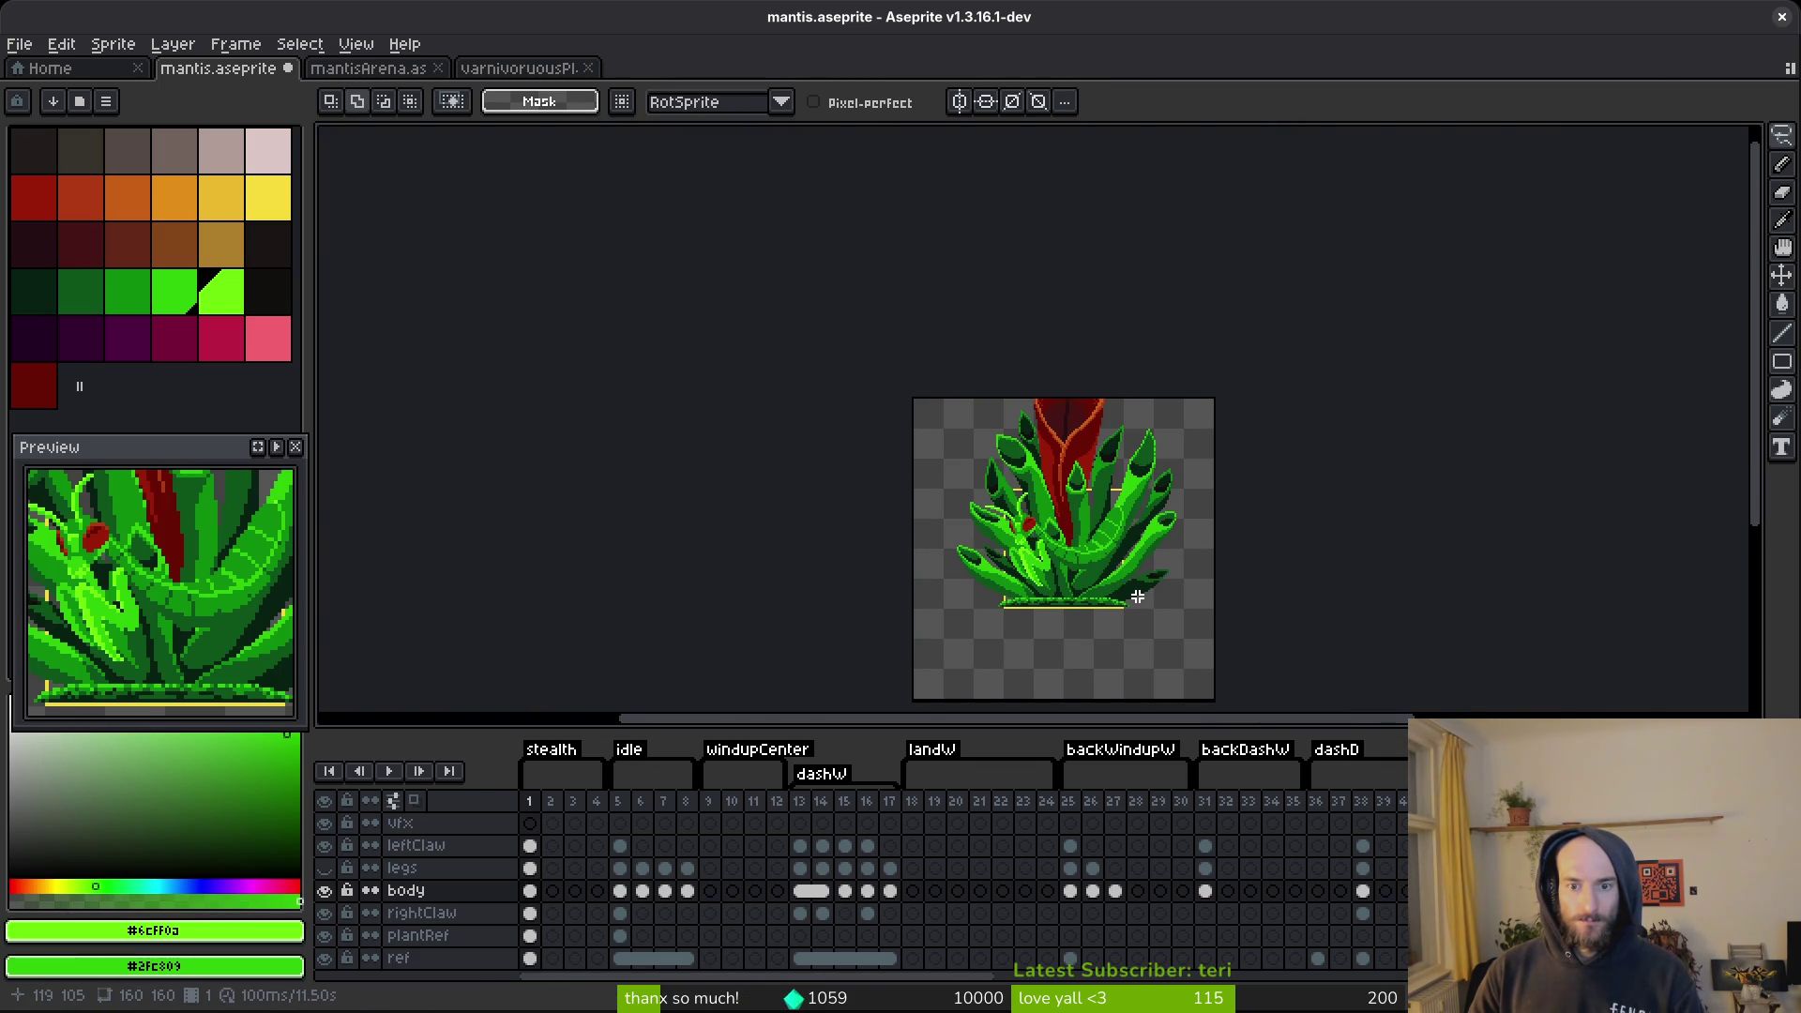
key("ctrl+s")
scroll(1111, 548, "up", 2)
scroll(1111, 548, "up", 2)
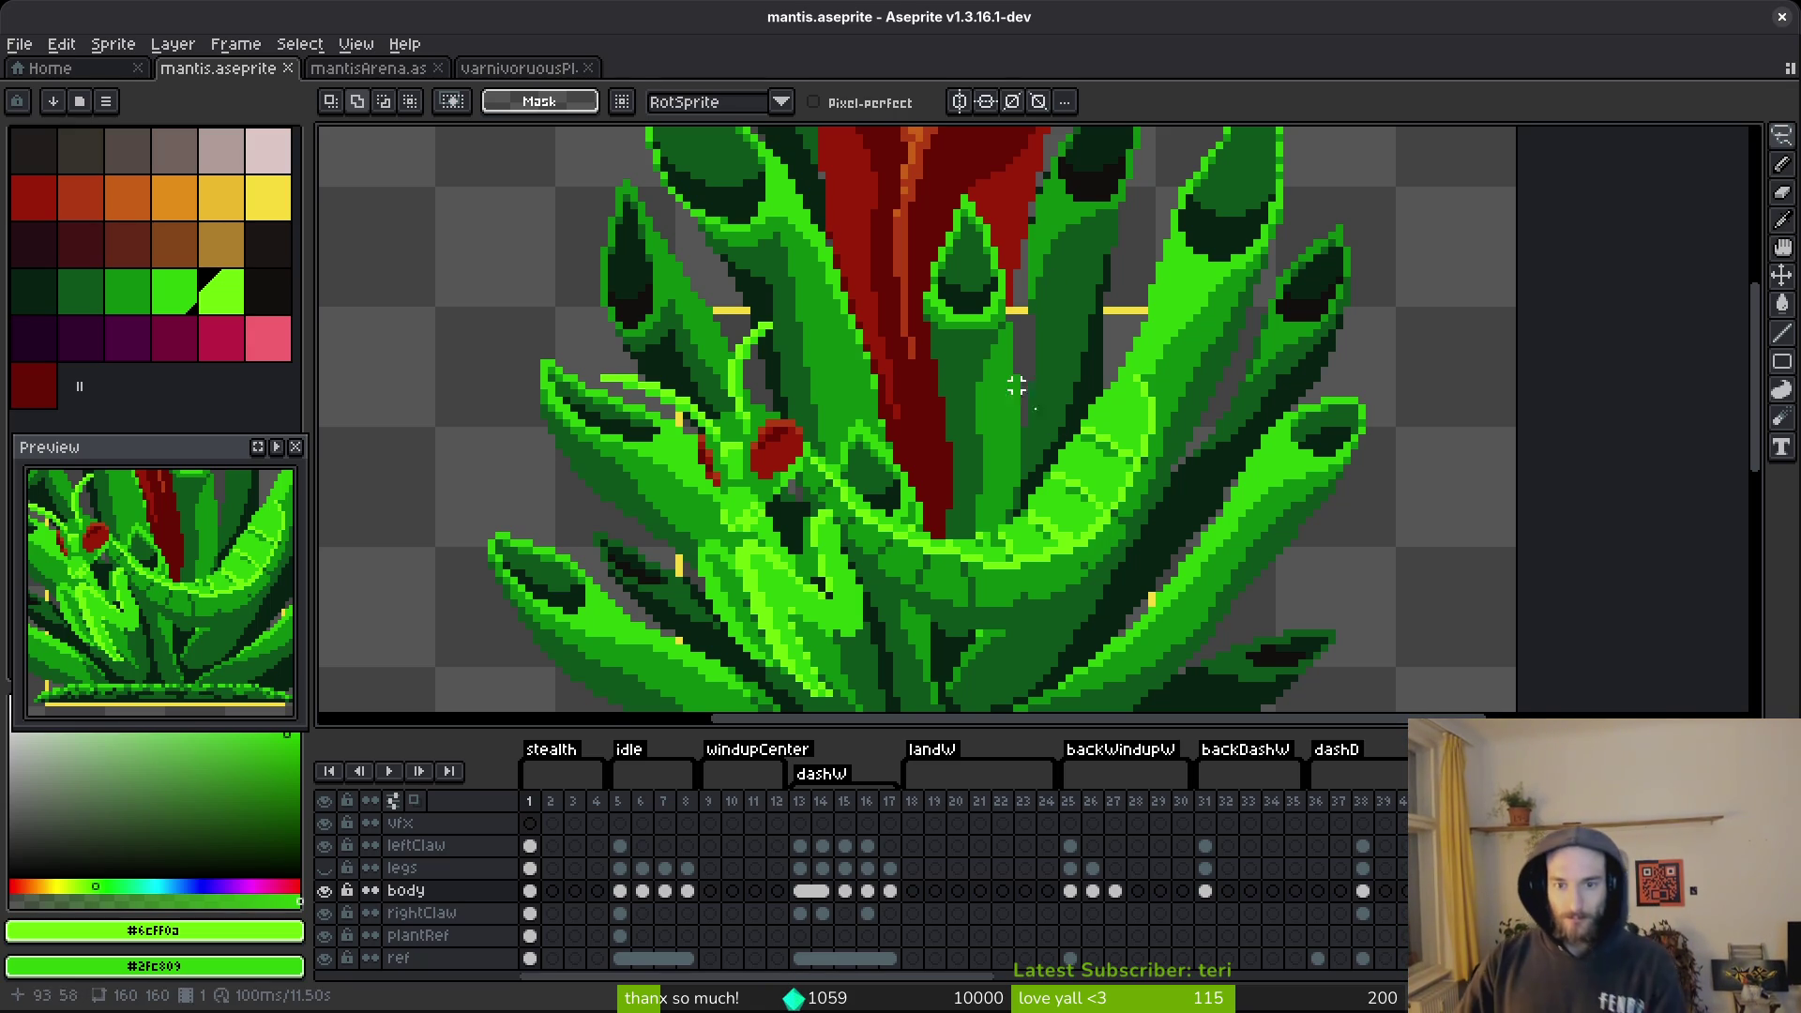
Return to the mantis sprite after checking mantisArena, and hide the plant reference layer.
scroll(1106, 535, "down", 3)
scroll(1182, 582, "up", 4)
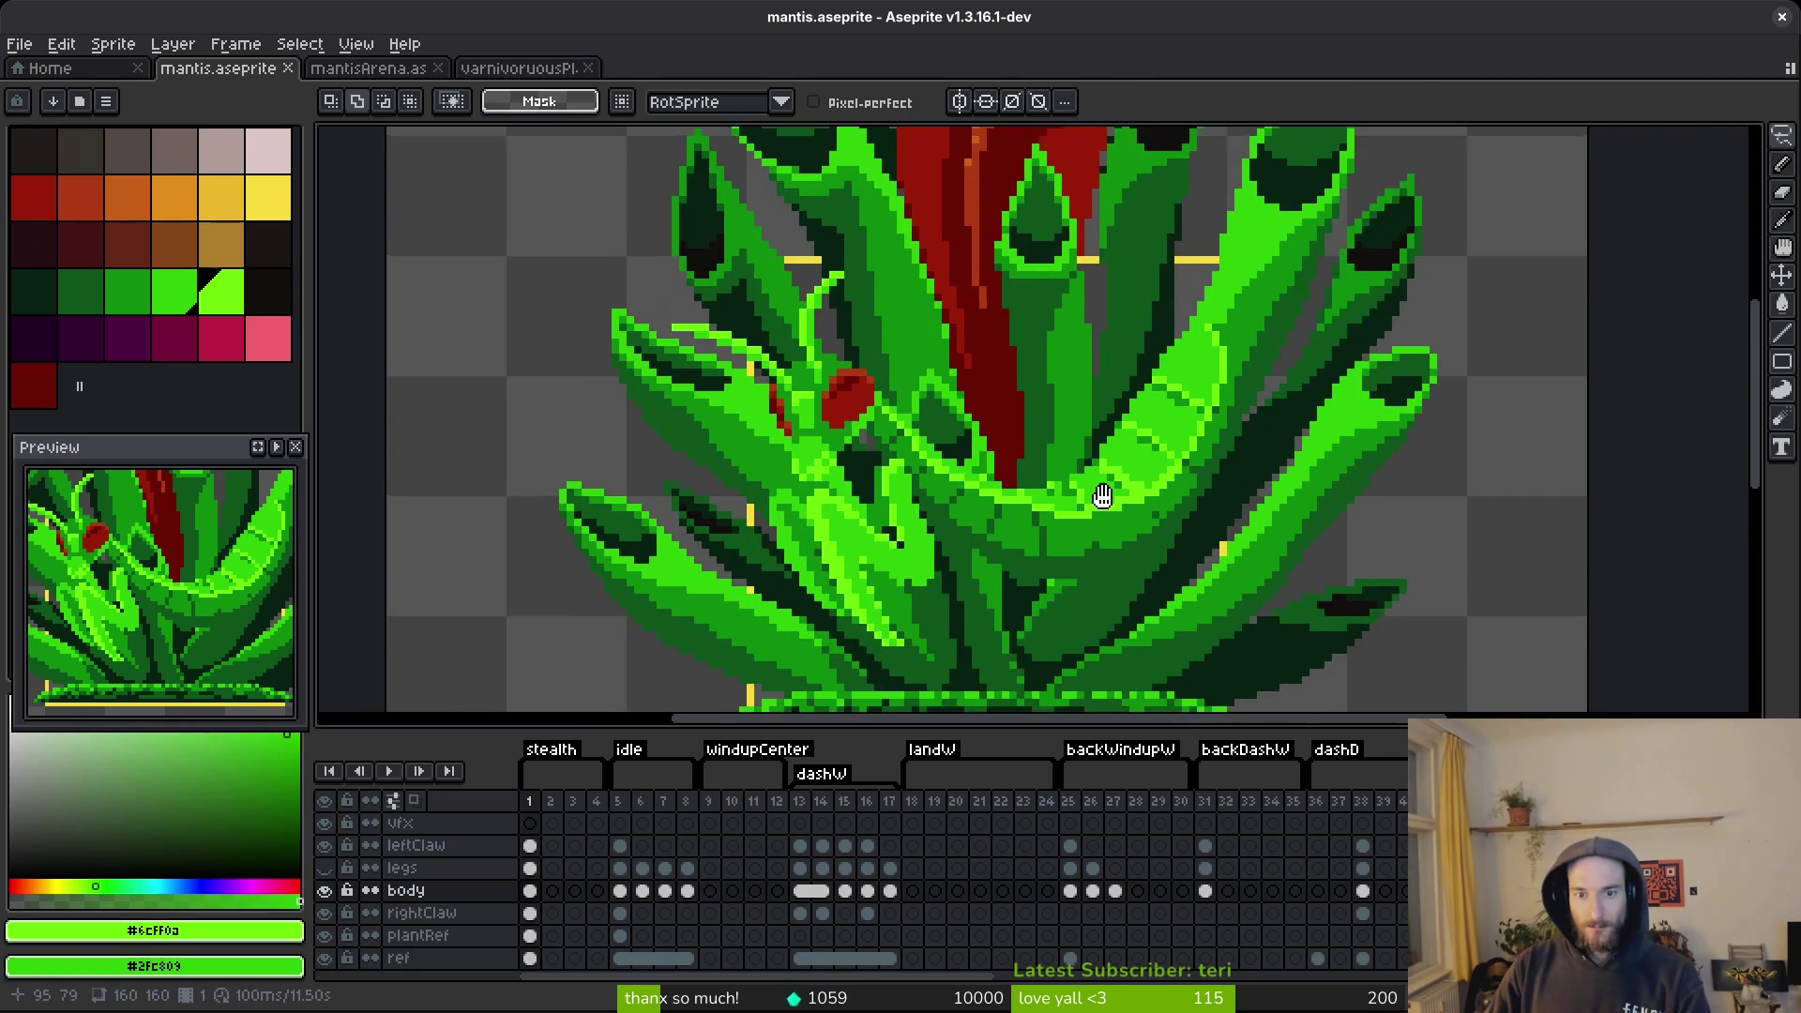
mouse_move(1197, 595)
left_mouse_down()
mouse_move(924, 390)
mouse_move(973, 641)
left_mouse_up()
scroll(972, 422, "down", 1)
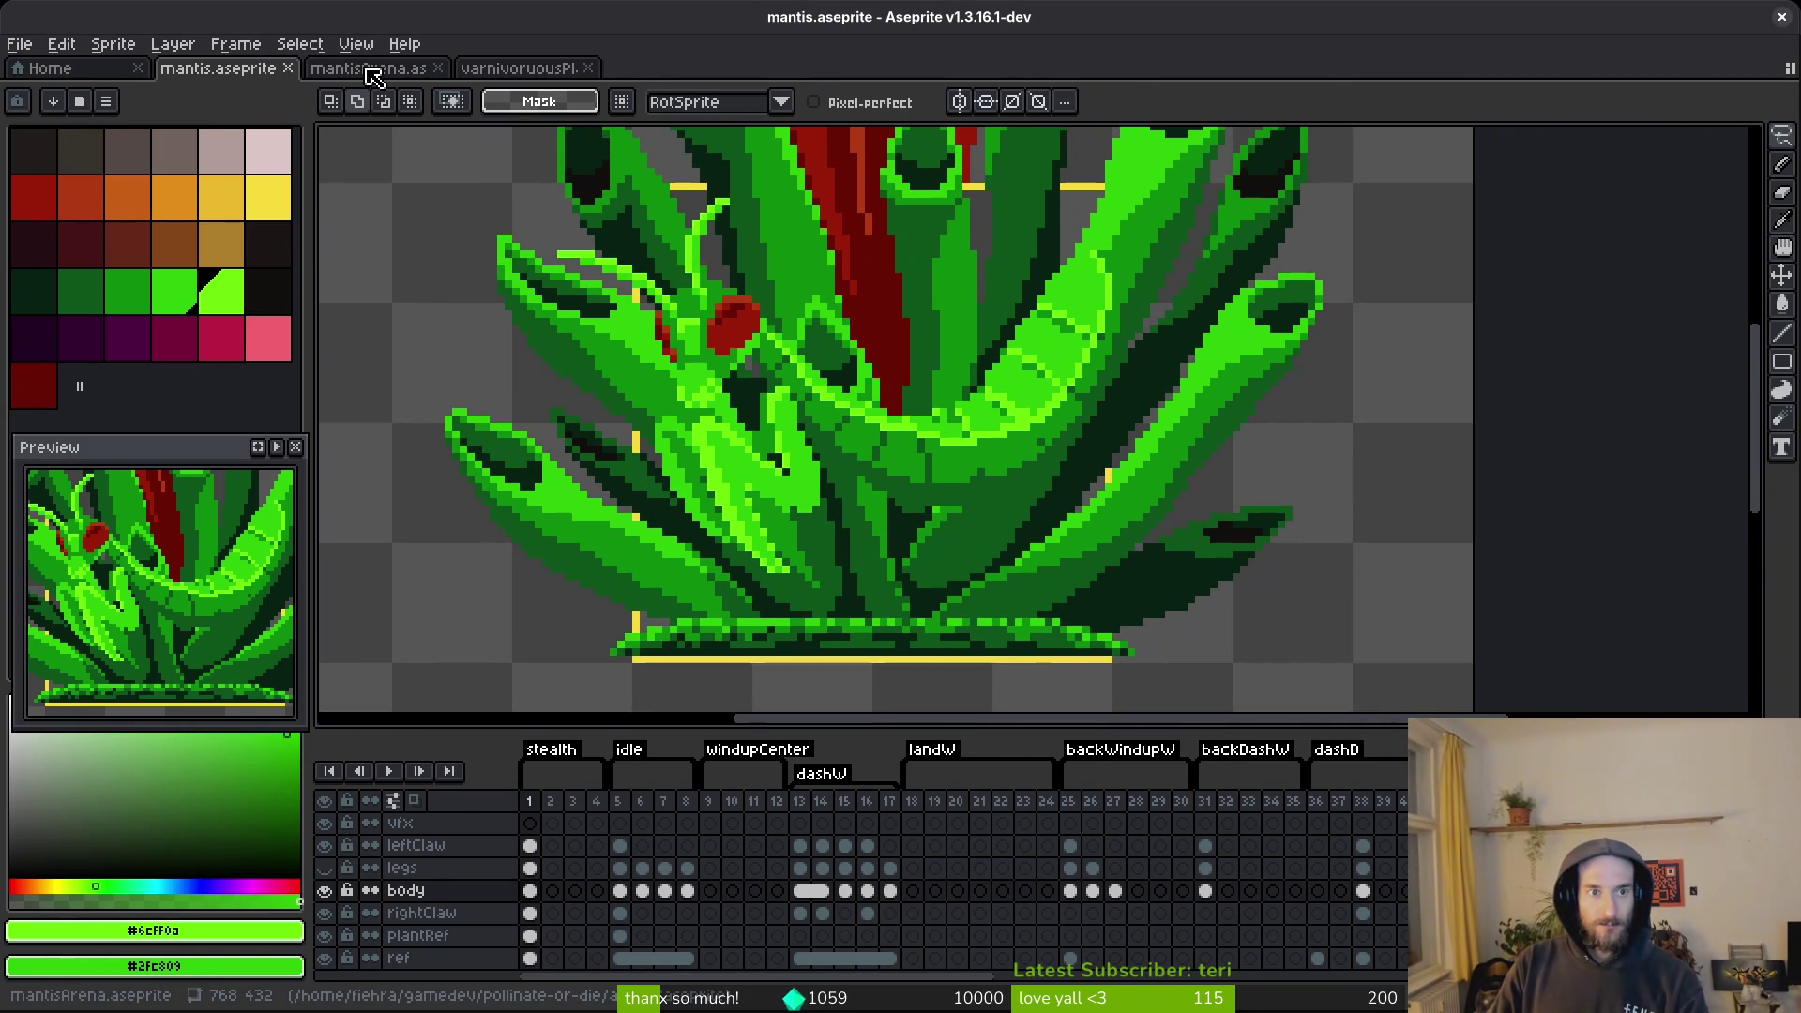
left_click(362, 69)
left_click(206, 73)
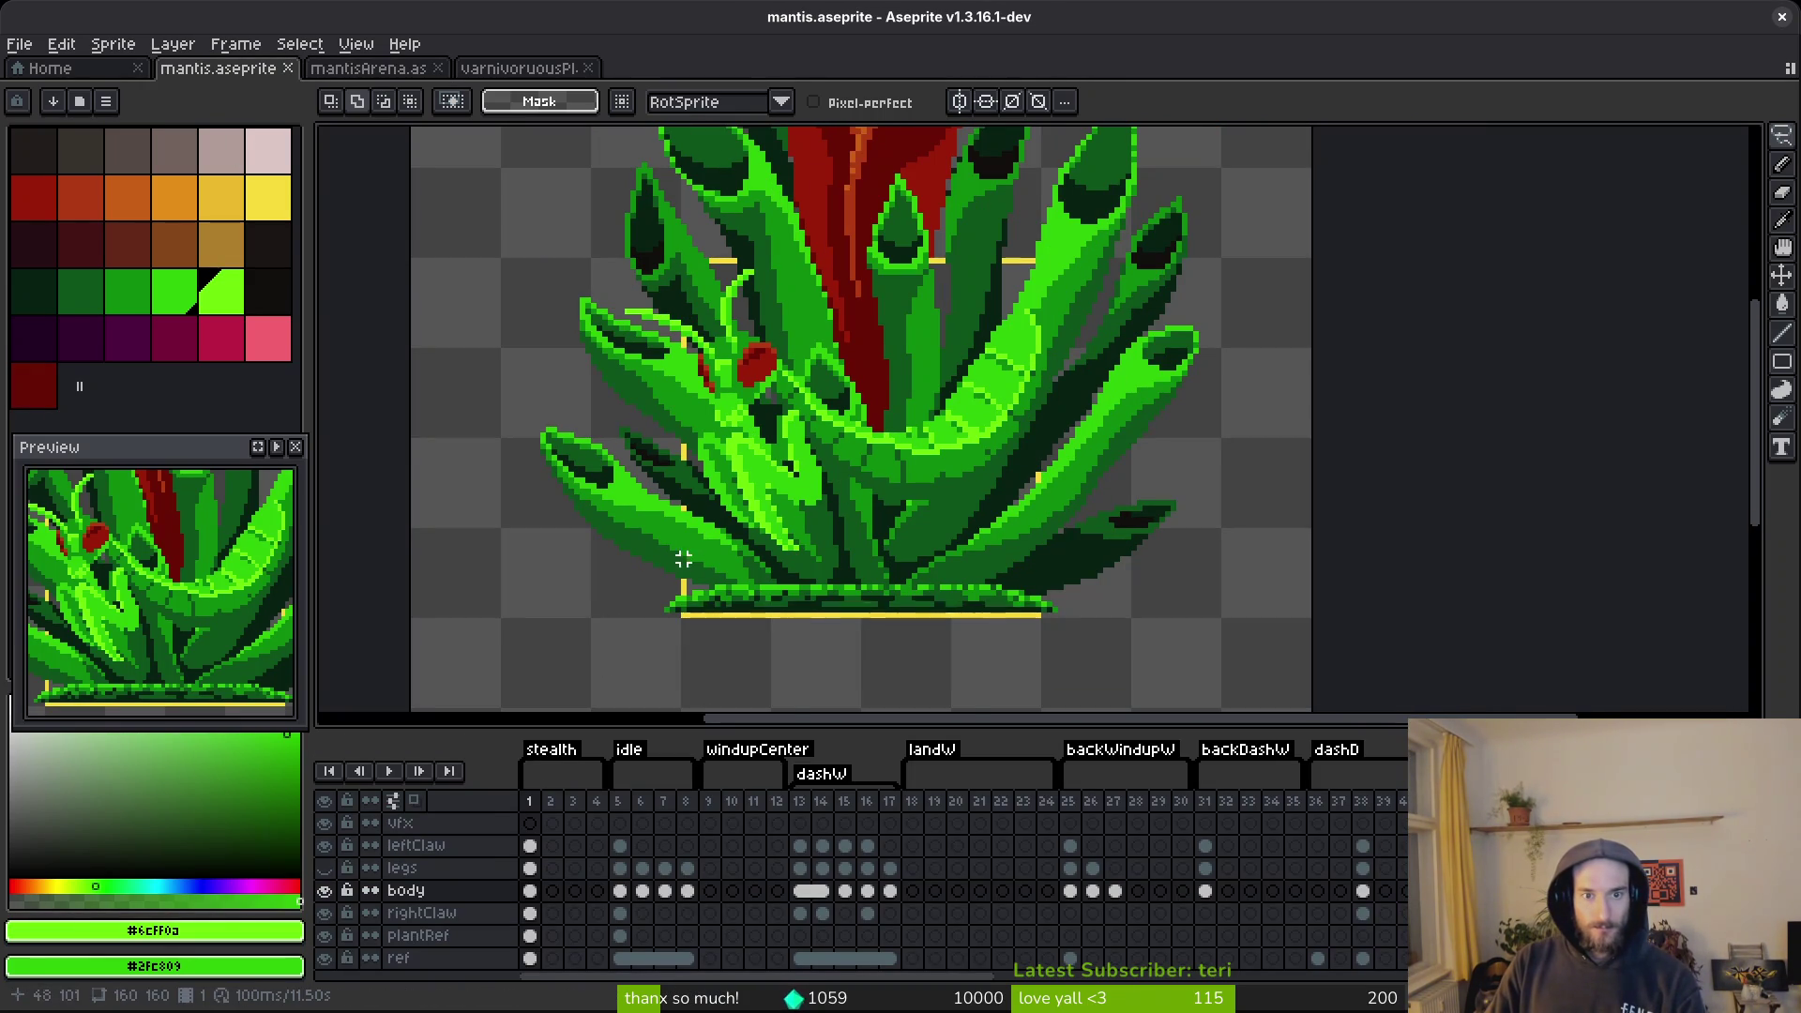
left_click(325, 935)
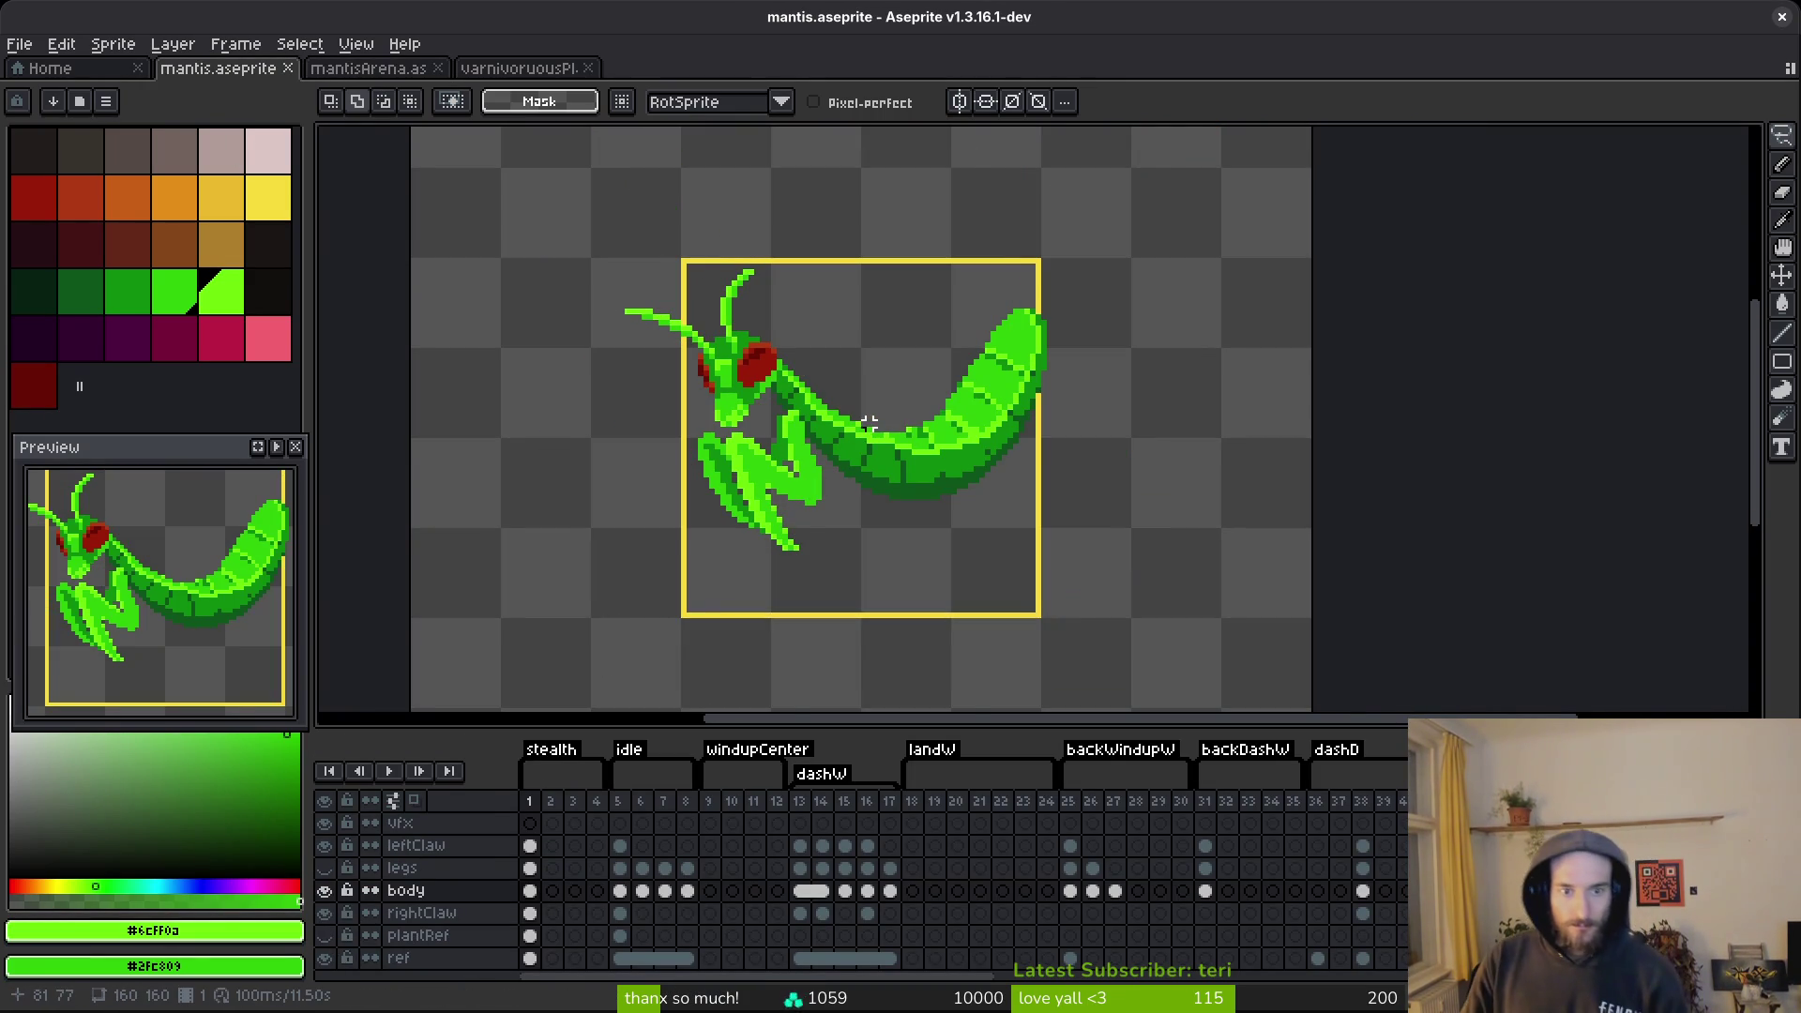
scroll(879, 424, "up", 2)
Select the mantis head and claws, rotate them about -10° and nudge them up-right.
mouse_move(915, 339)
left_mouse_down()
mouse_move(638, 211)
mouse_move(891, 708)
mouse_move(938, 311)
left_mouse_up()
left_click_drag(526, 172, 603, 167)
left_click_drag(762, 383, 784, 357)
key("Return")
Add dark green #0d541b pixels to the body's underside, undoing the last stroke.
key("b")
scroll(925, 573, "up", 5)
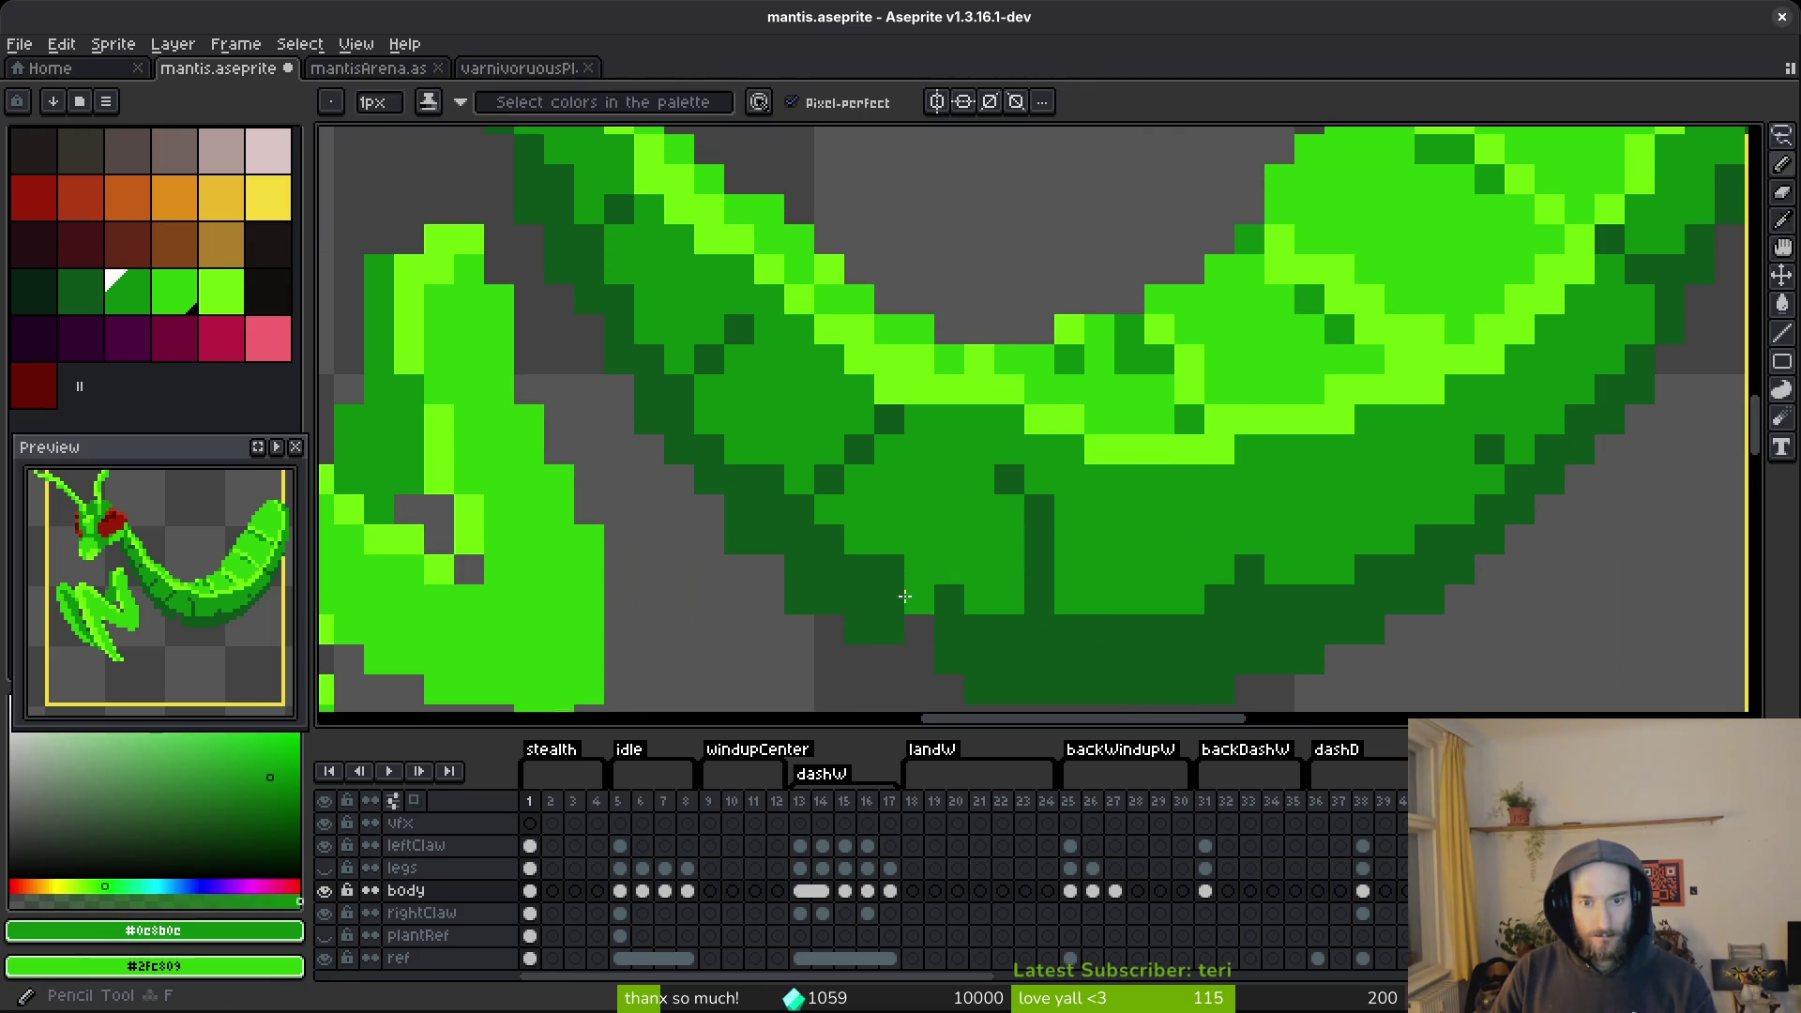
left_click(926, 573, "alt")
key("e")
scroll(924, 563, "down", 2)
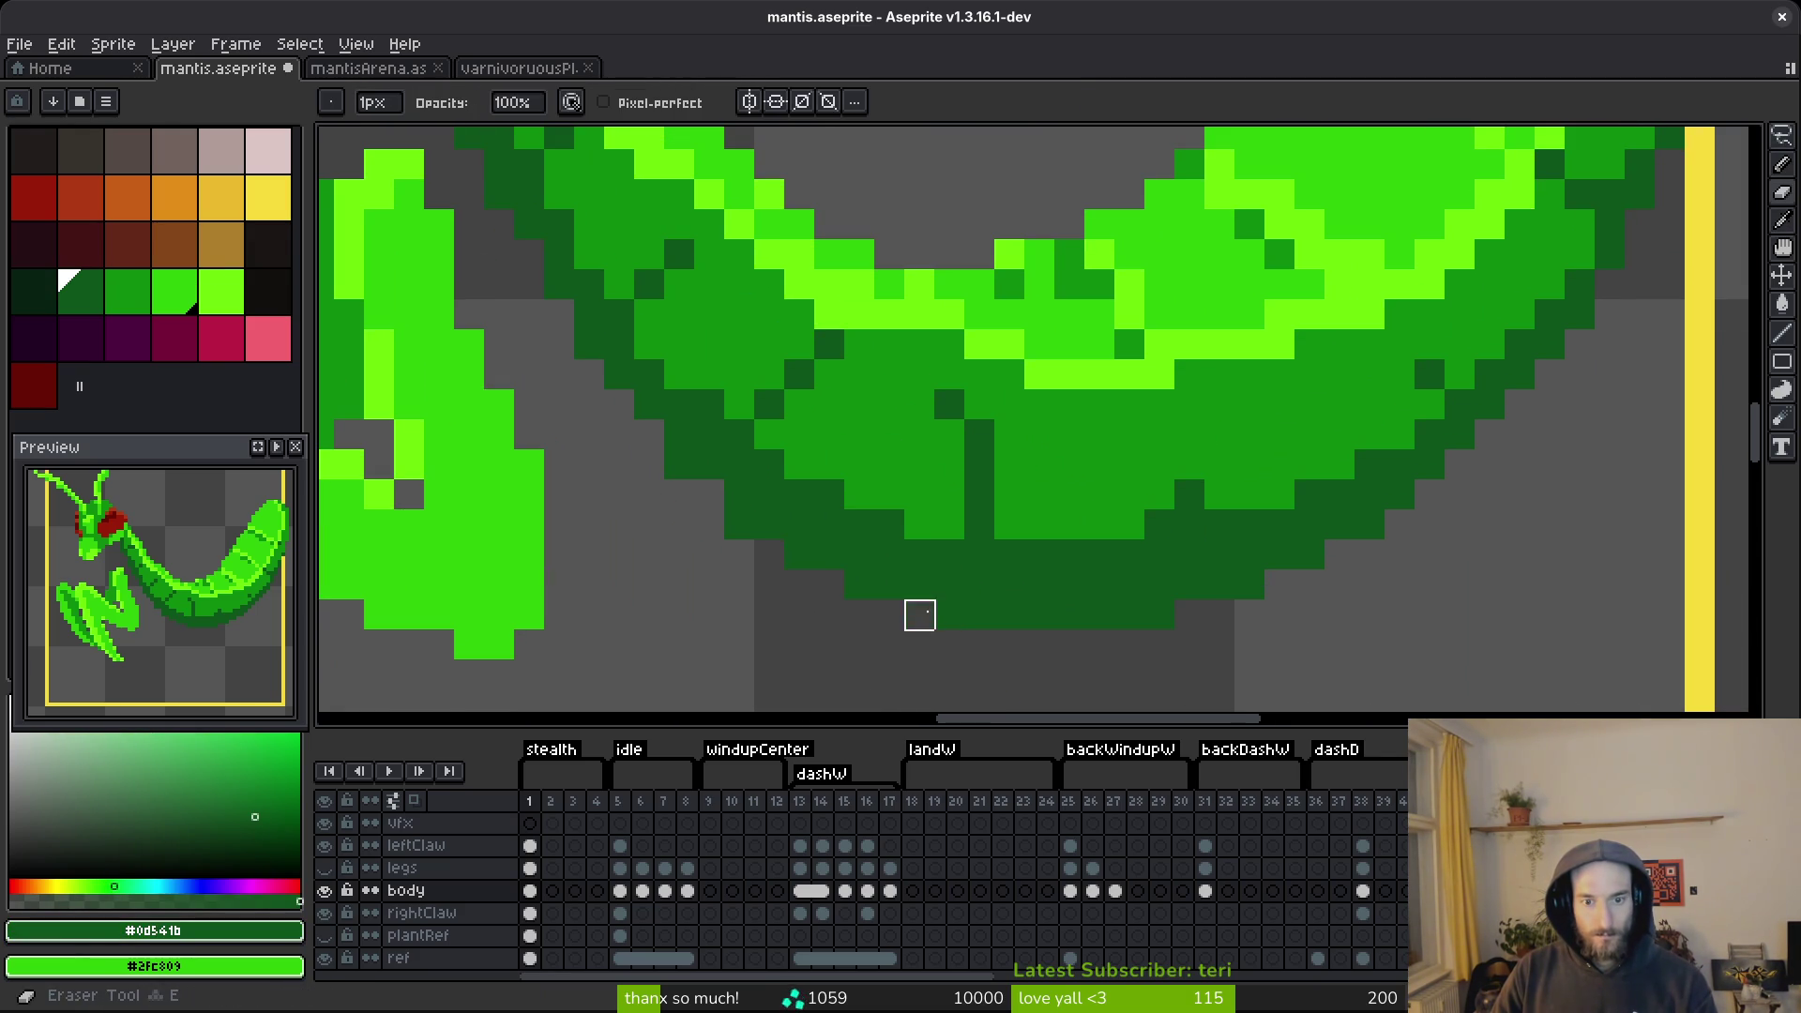
key("b")
left_click(649, 434)
left_click(621, 403)
scroll(621, 403, "down", 8)
scroll(723, 453, "up", 7)
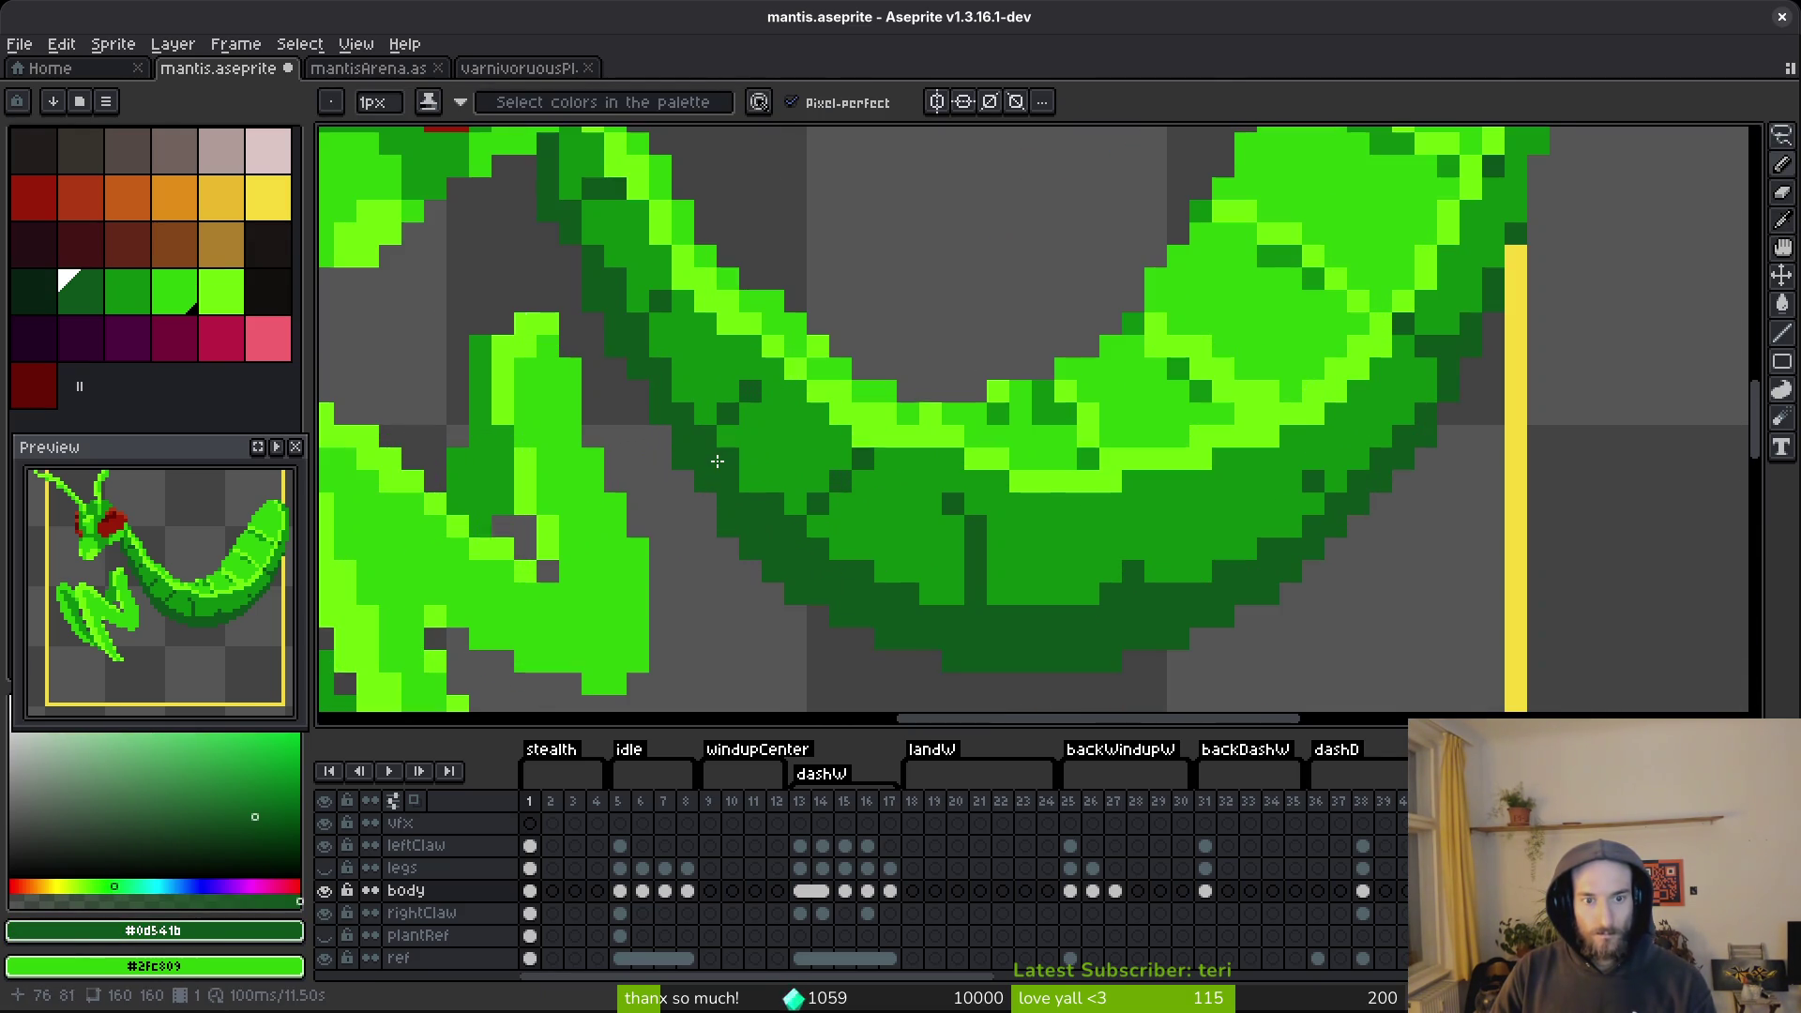
scroll(761, 454, "down", 6)
scroll(776, 413, "up", 5)
left_click(775, 413, "alt")
key("ctrl+z")
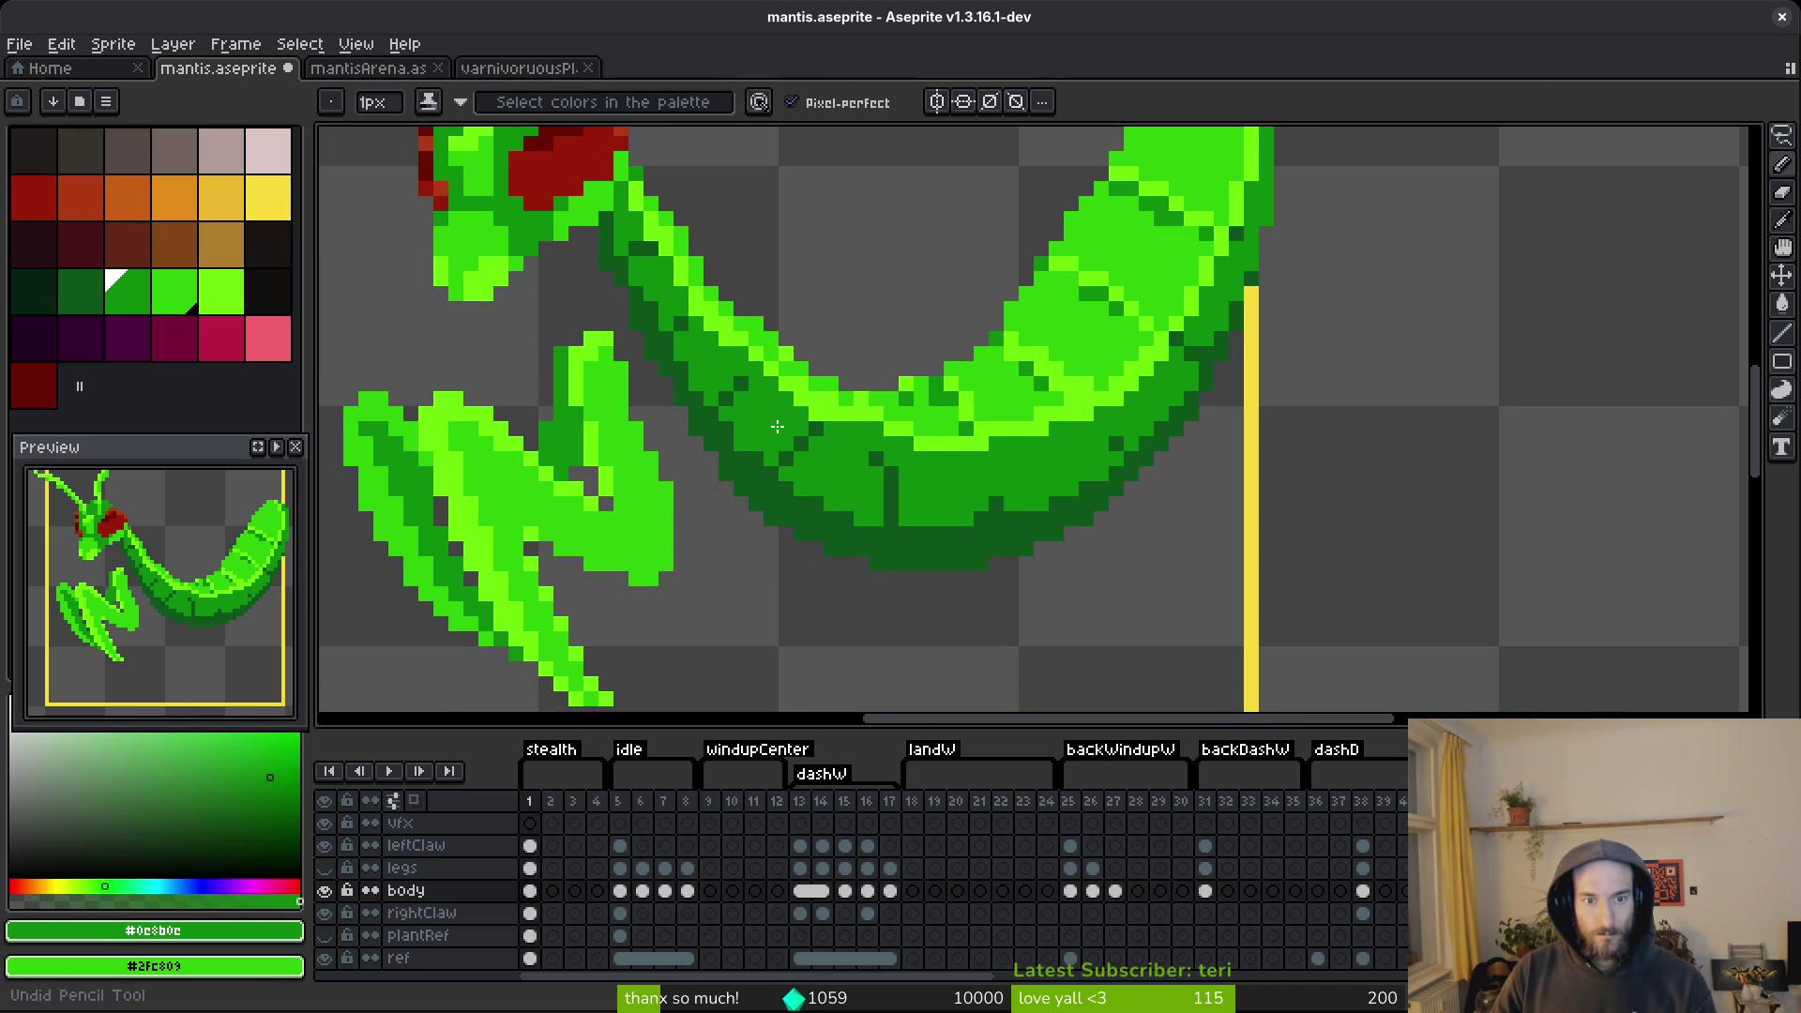
Sample the dark green #0d541b from the body and save the sprite.
scroll(822, 477, "down", 5)
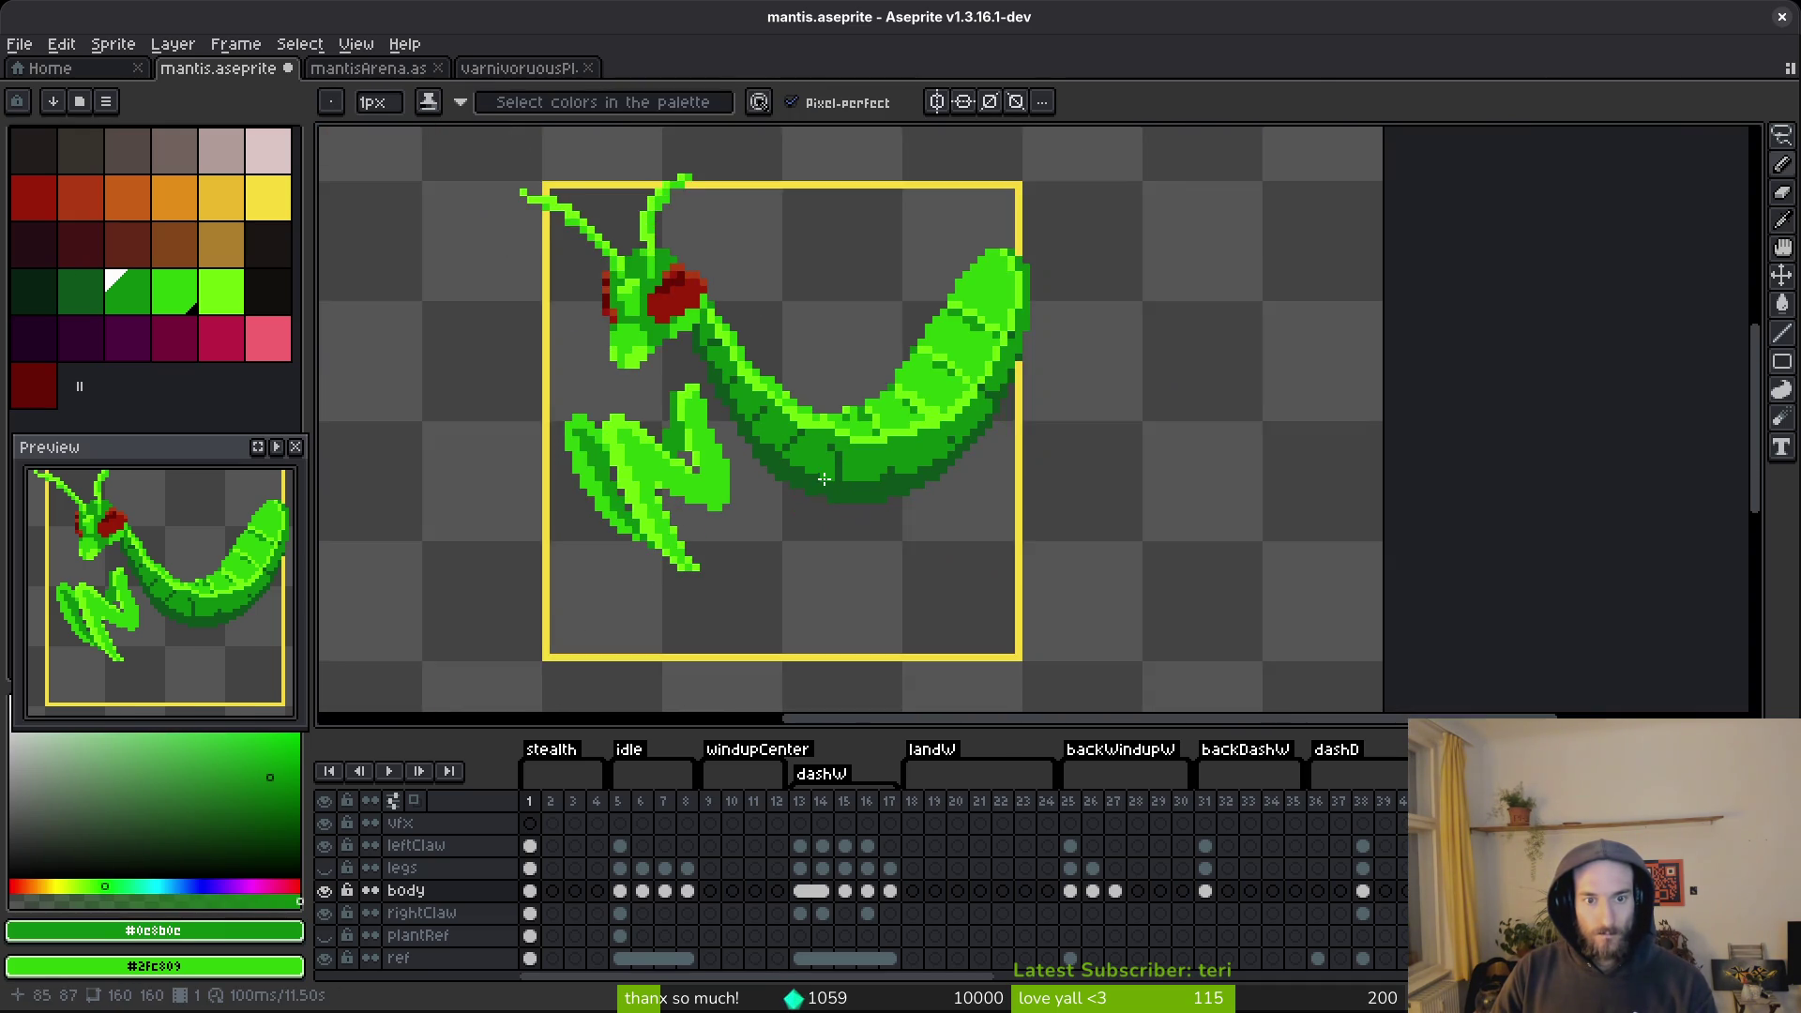
scroll(822, 478, "up", 2)
scroll(916, 488, "down", 3)
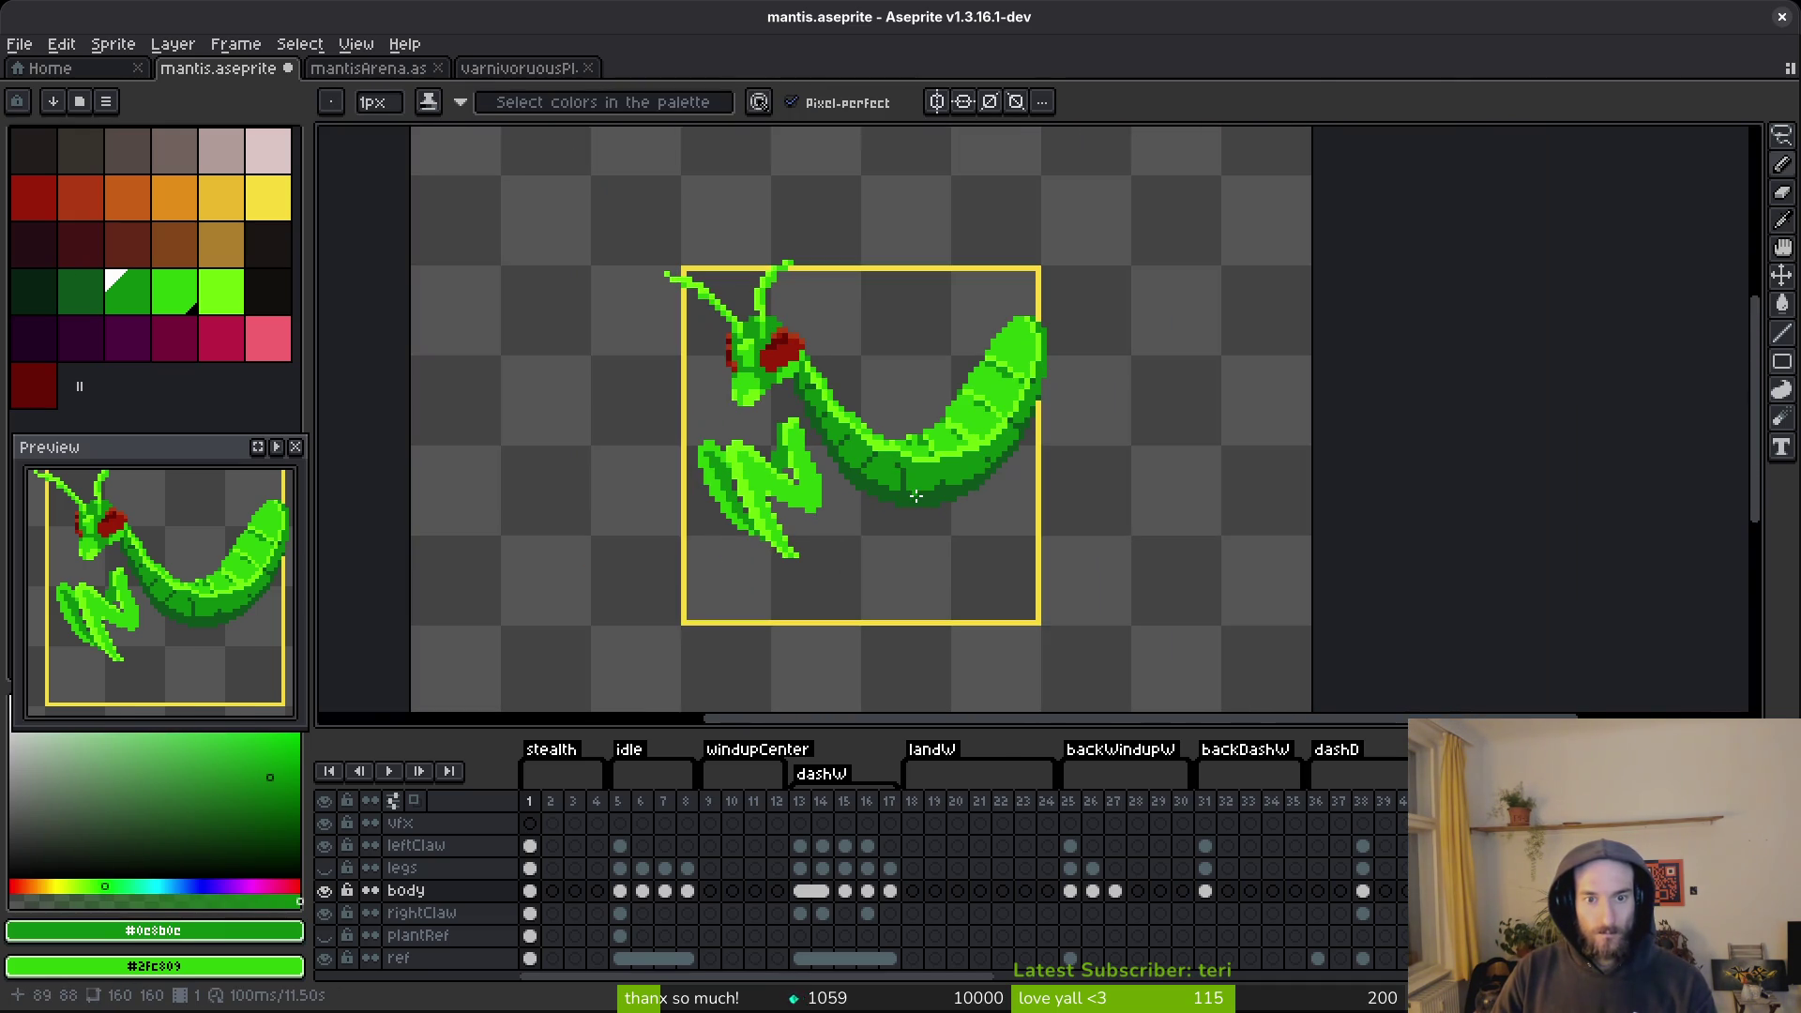
scroll(844, 464, "up", 3)
left_click(746, 452, "alt")
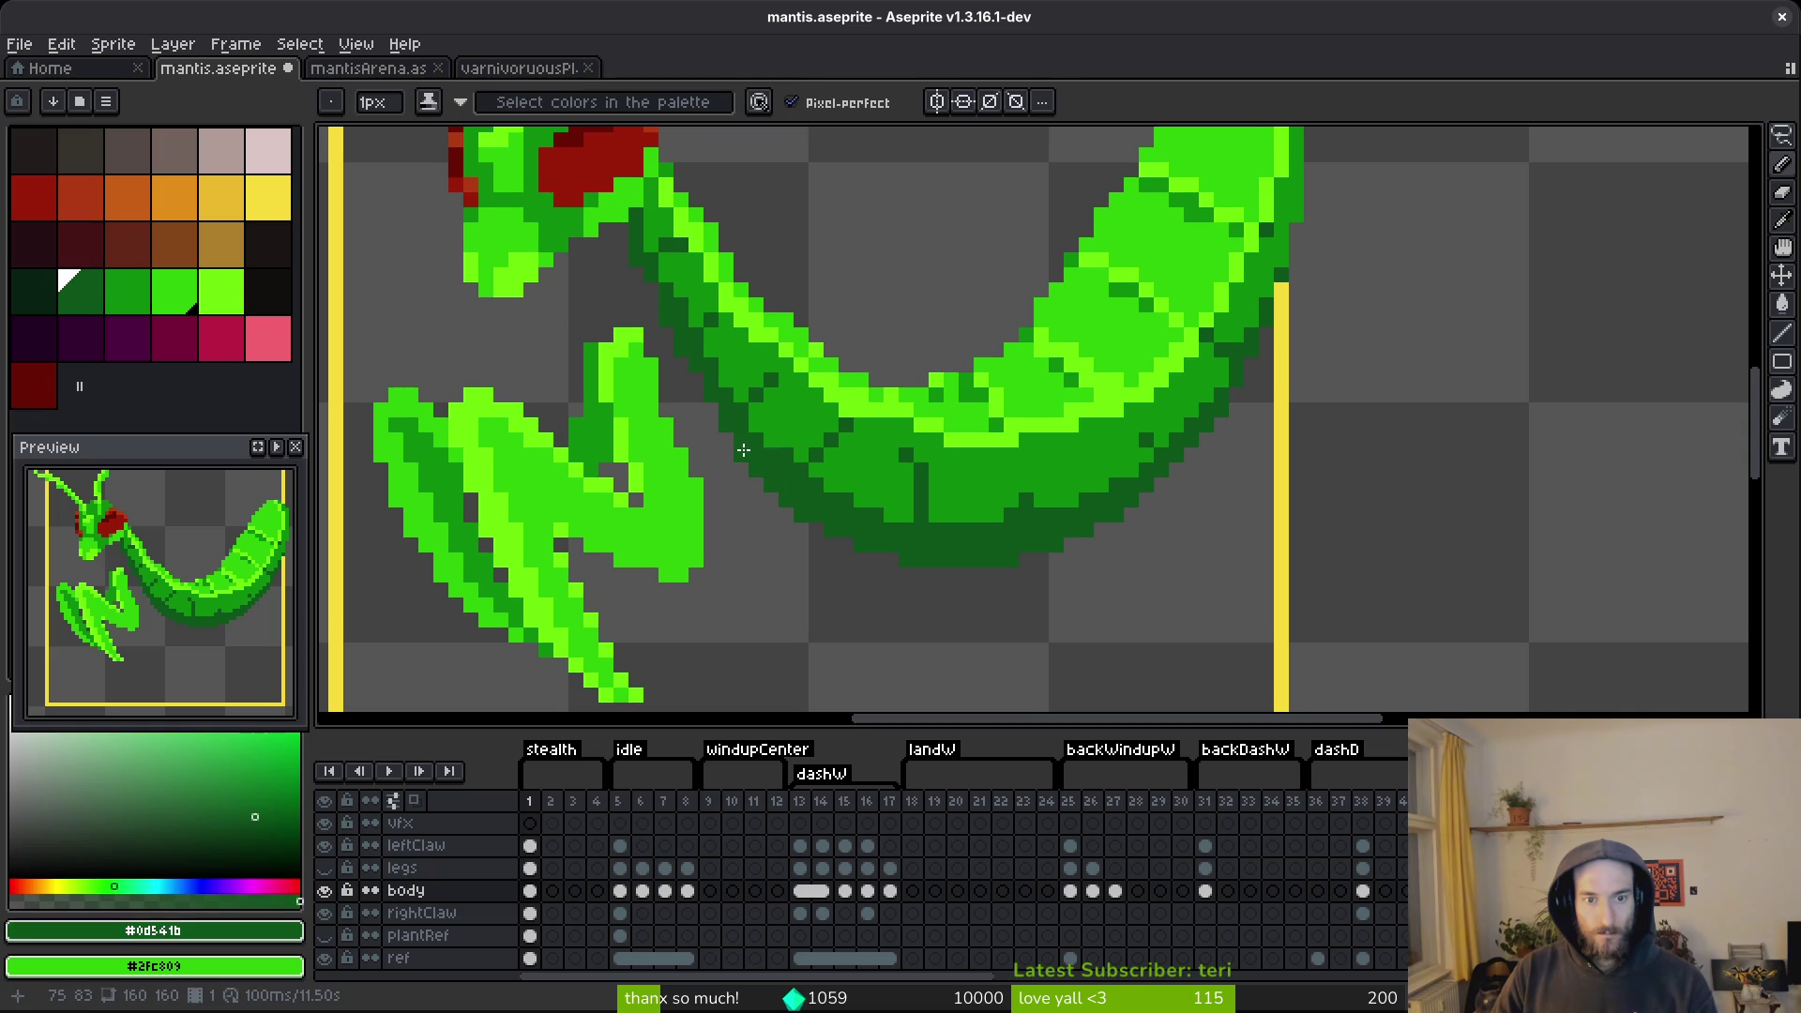
scroll(957, 553, "down", 5)
key("ctrl+s")
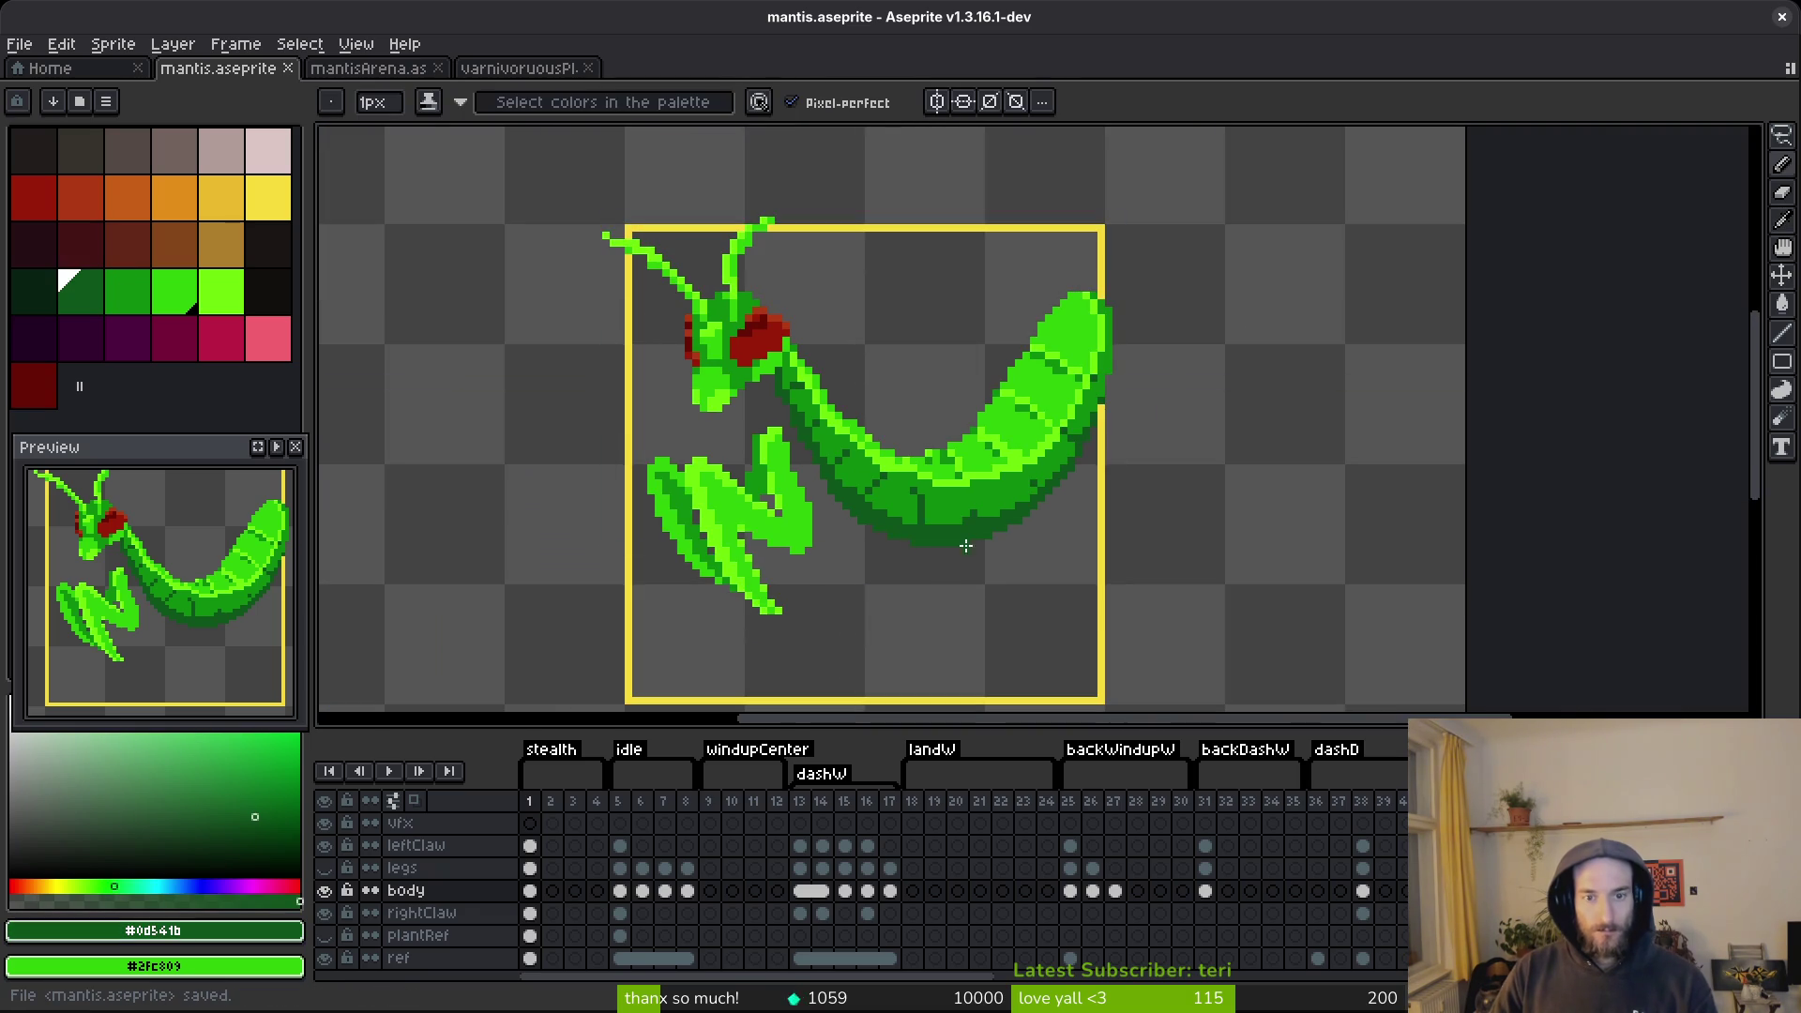
scroll(958, 553, "up", 4)
Paint lime #6cff0a highlight pixels along the body's lower curve, sampling #2fc809 and #0c8b0c greens.
left_click(826, 429, "alt")
left_click(850, 452)
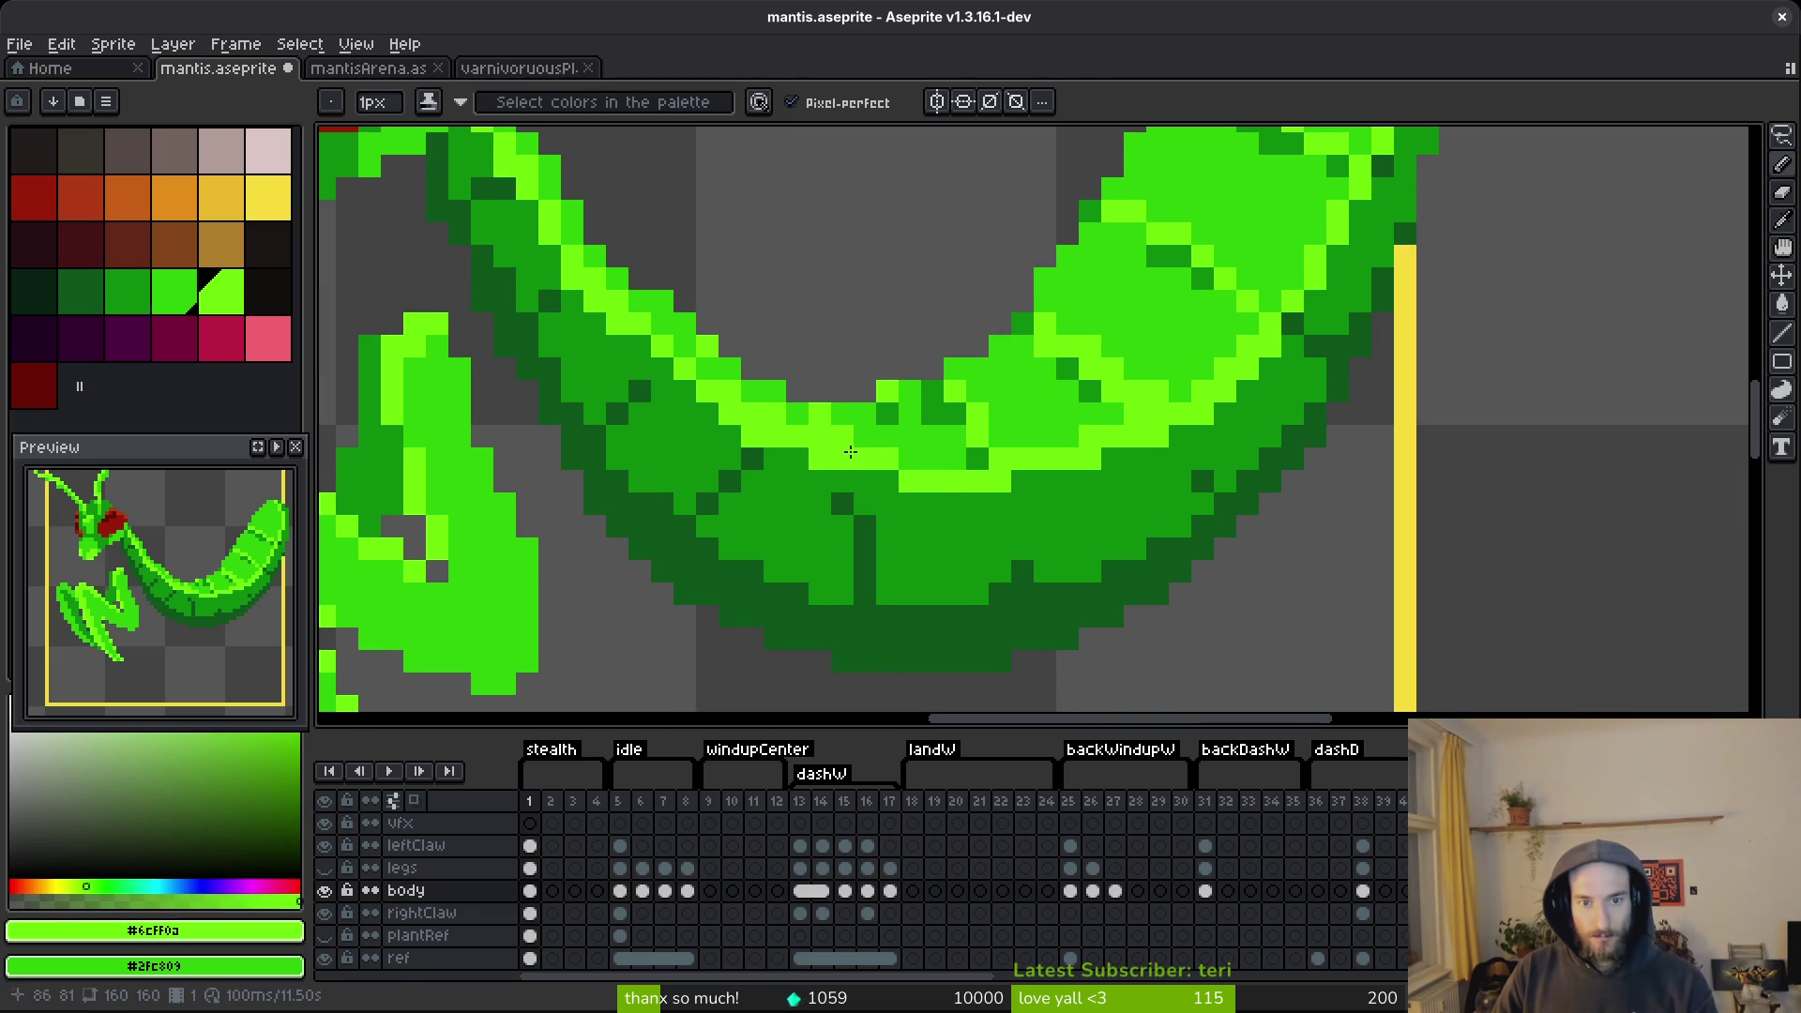
mouse_move(887, 481)
left_mouse_down()
mouse_move(797, 460)
mouse_move(814, 437)
mouse_move(698, 354)
left_mouse_up()
left_click(882, 427, "alt")
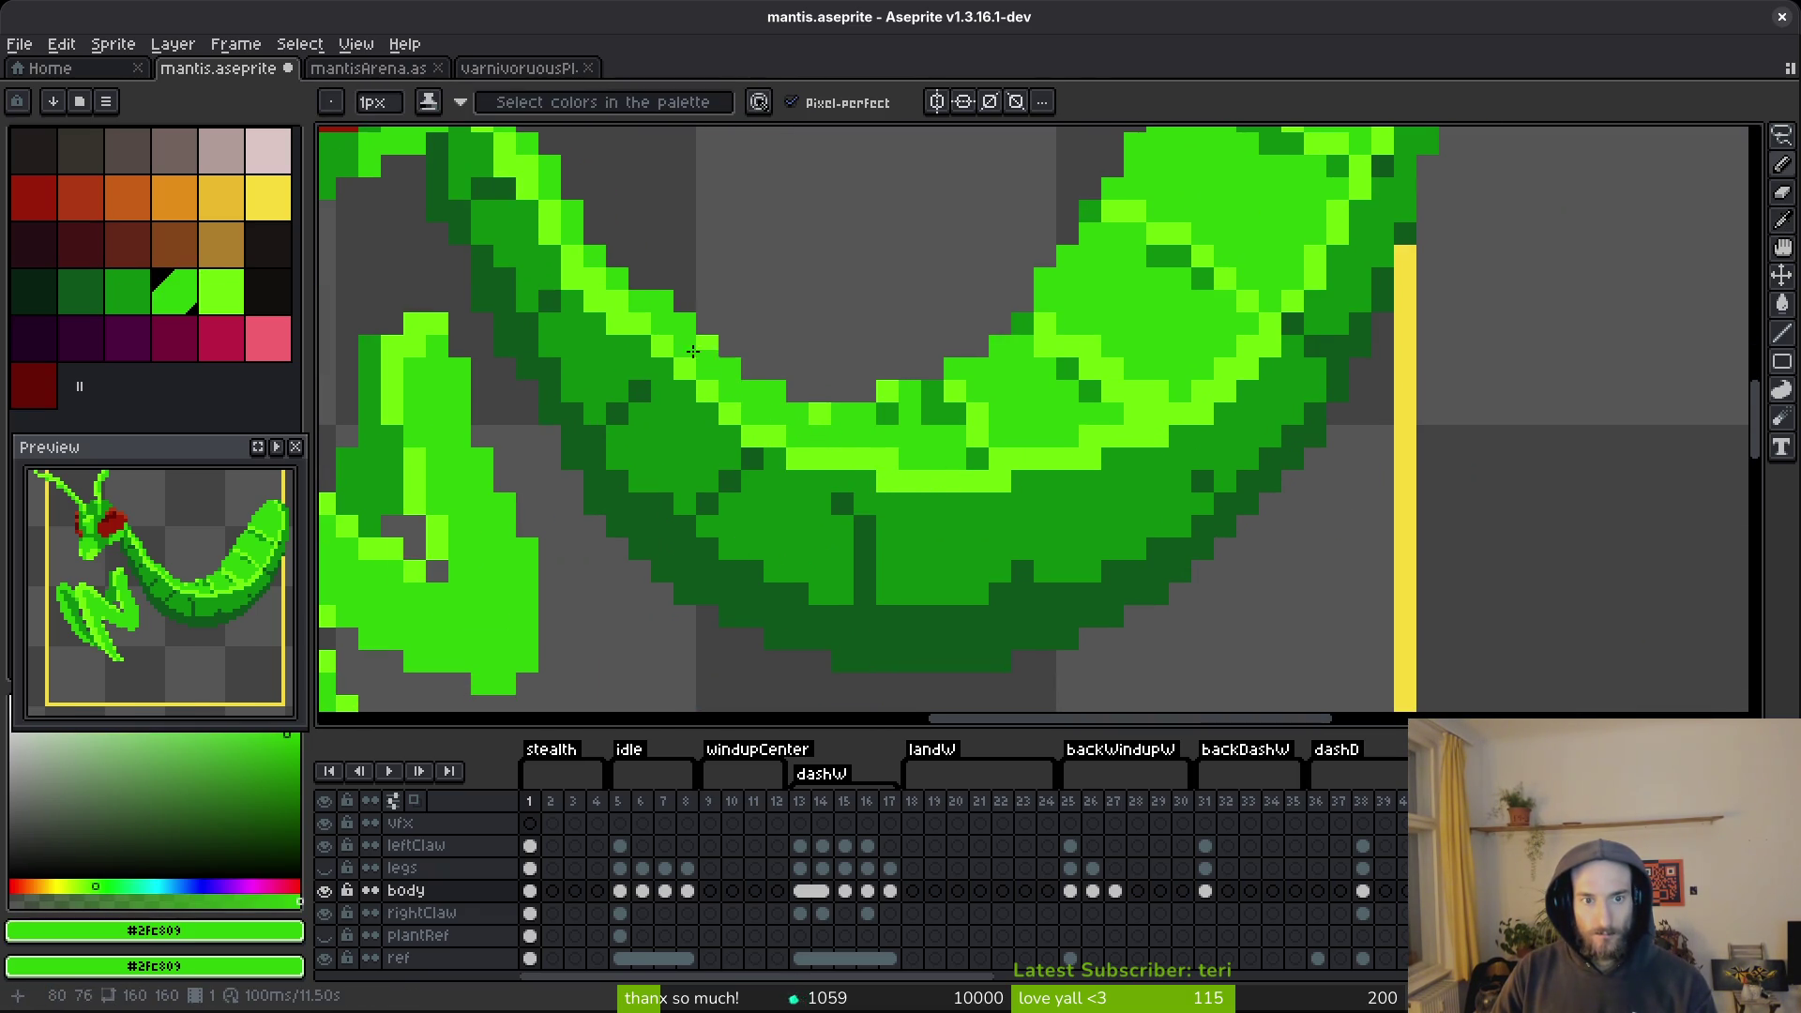
left_click(586, 298, "alt")
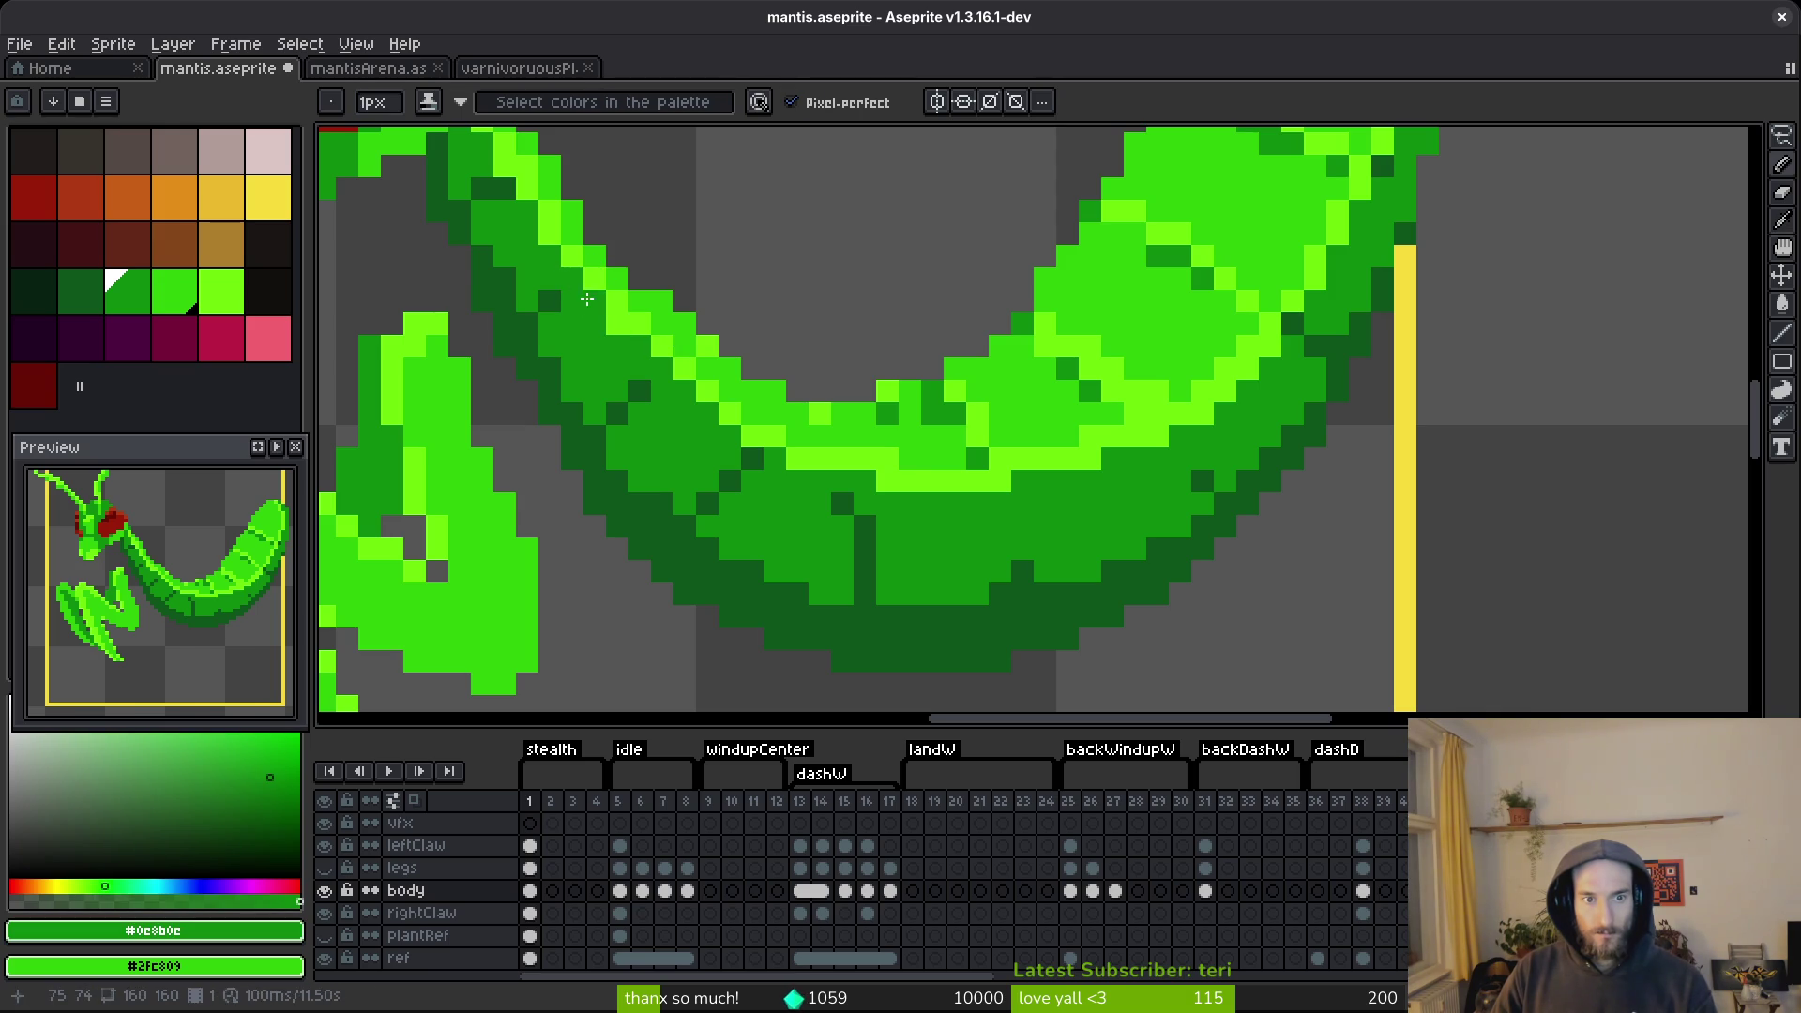
scroll(1022, 603, "down", 4)
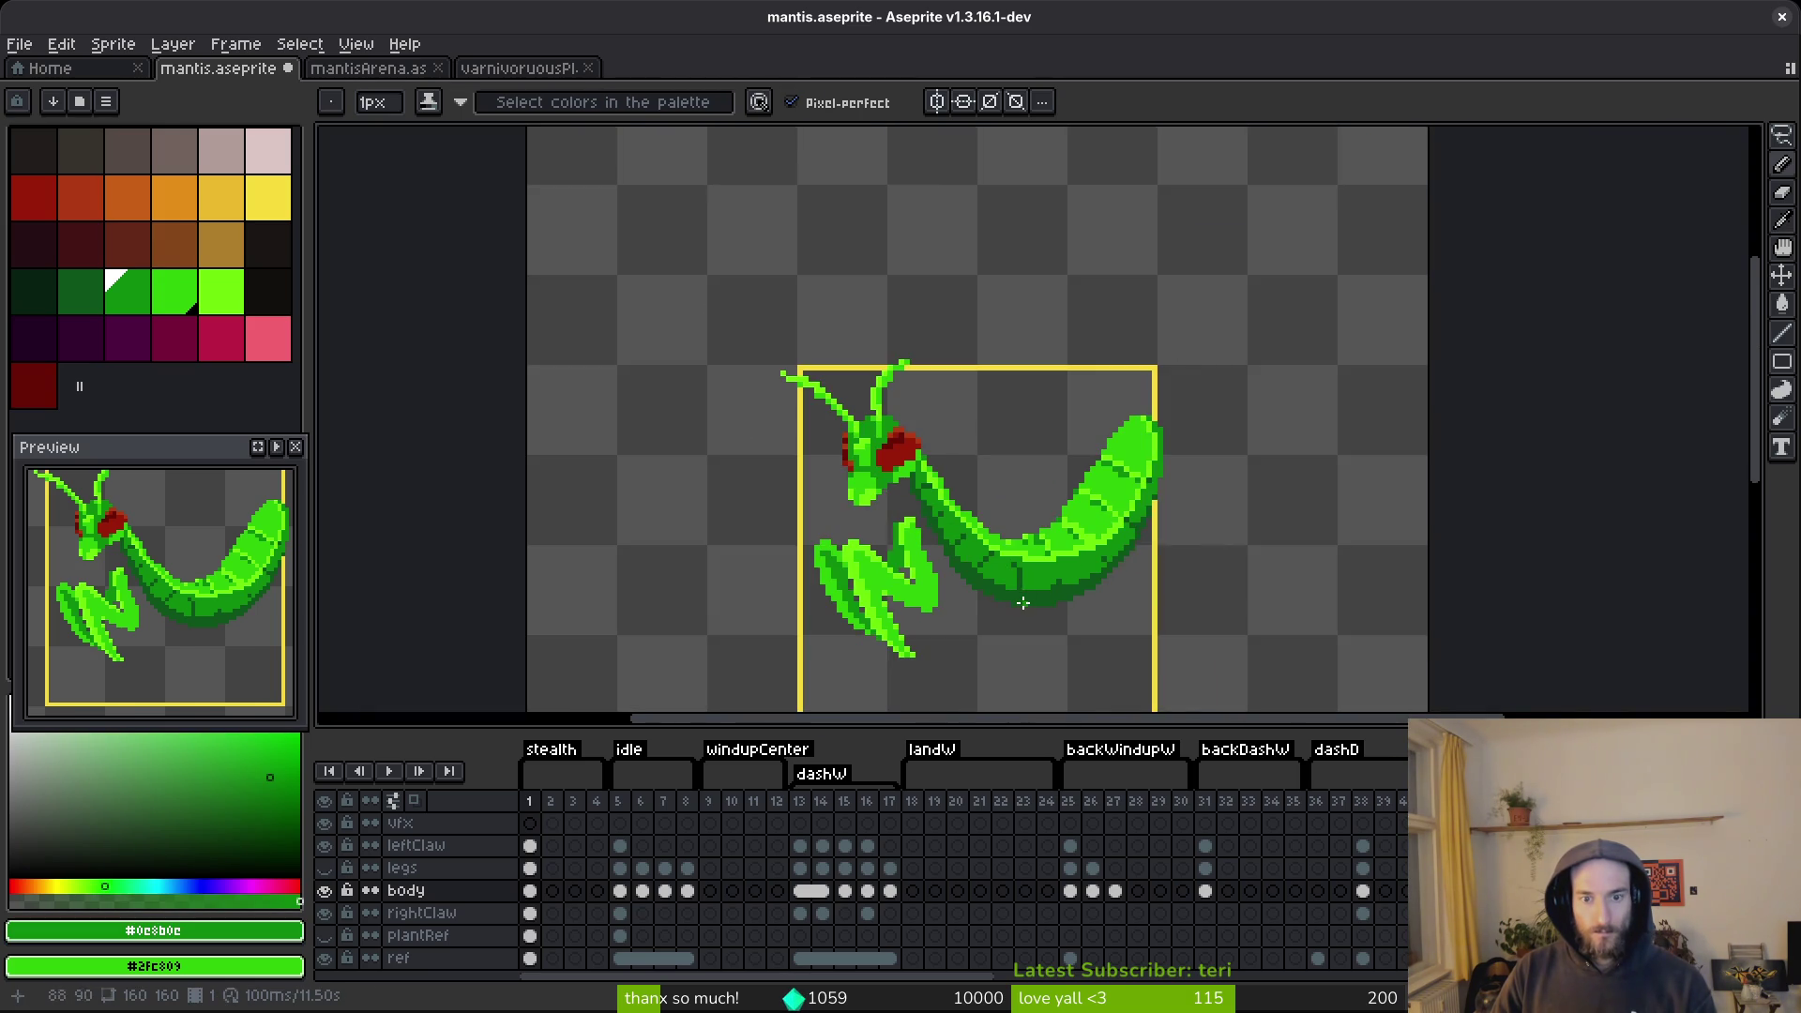
scroll(1008, 581, "up", 4)
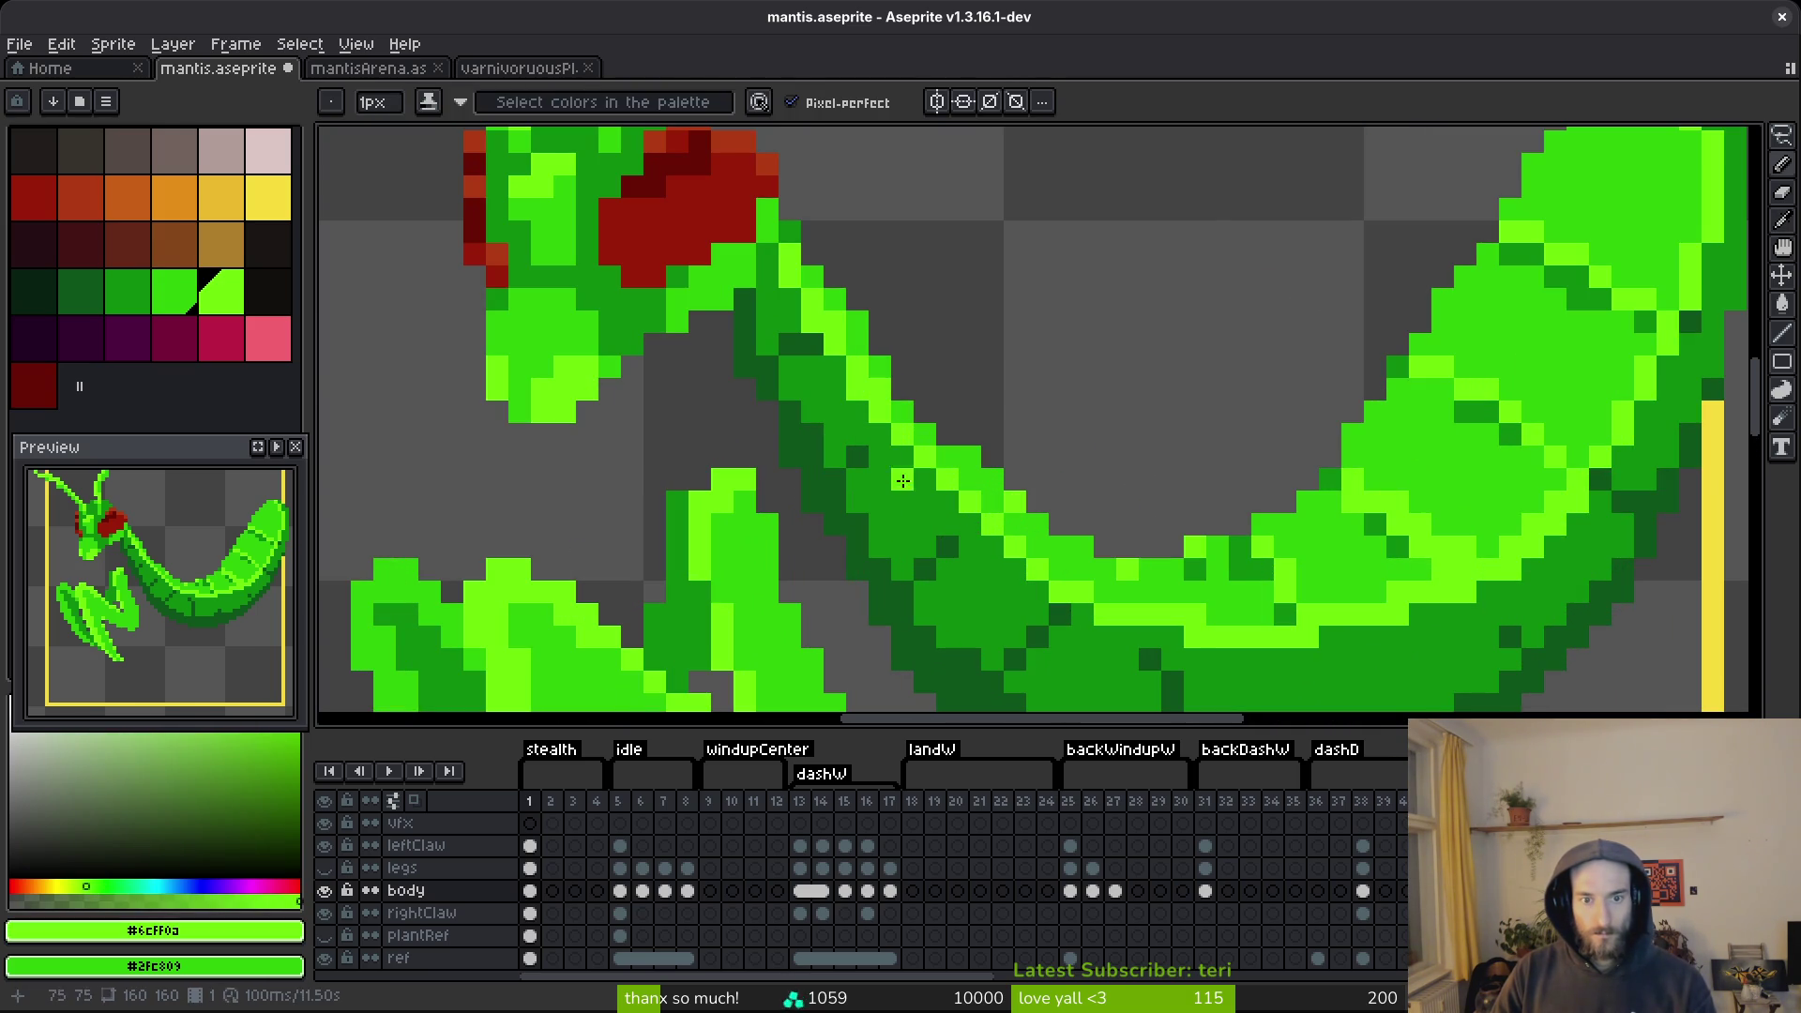
left_click(846, 387, "alt")
scroll(932, 466, "down", 6)
scroll(856, 373, "up", 7)
left_click(856, 372, "alt")
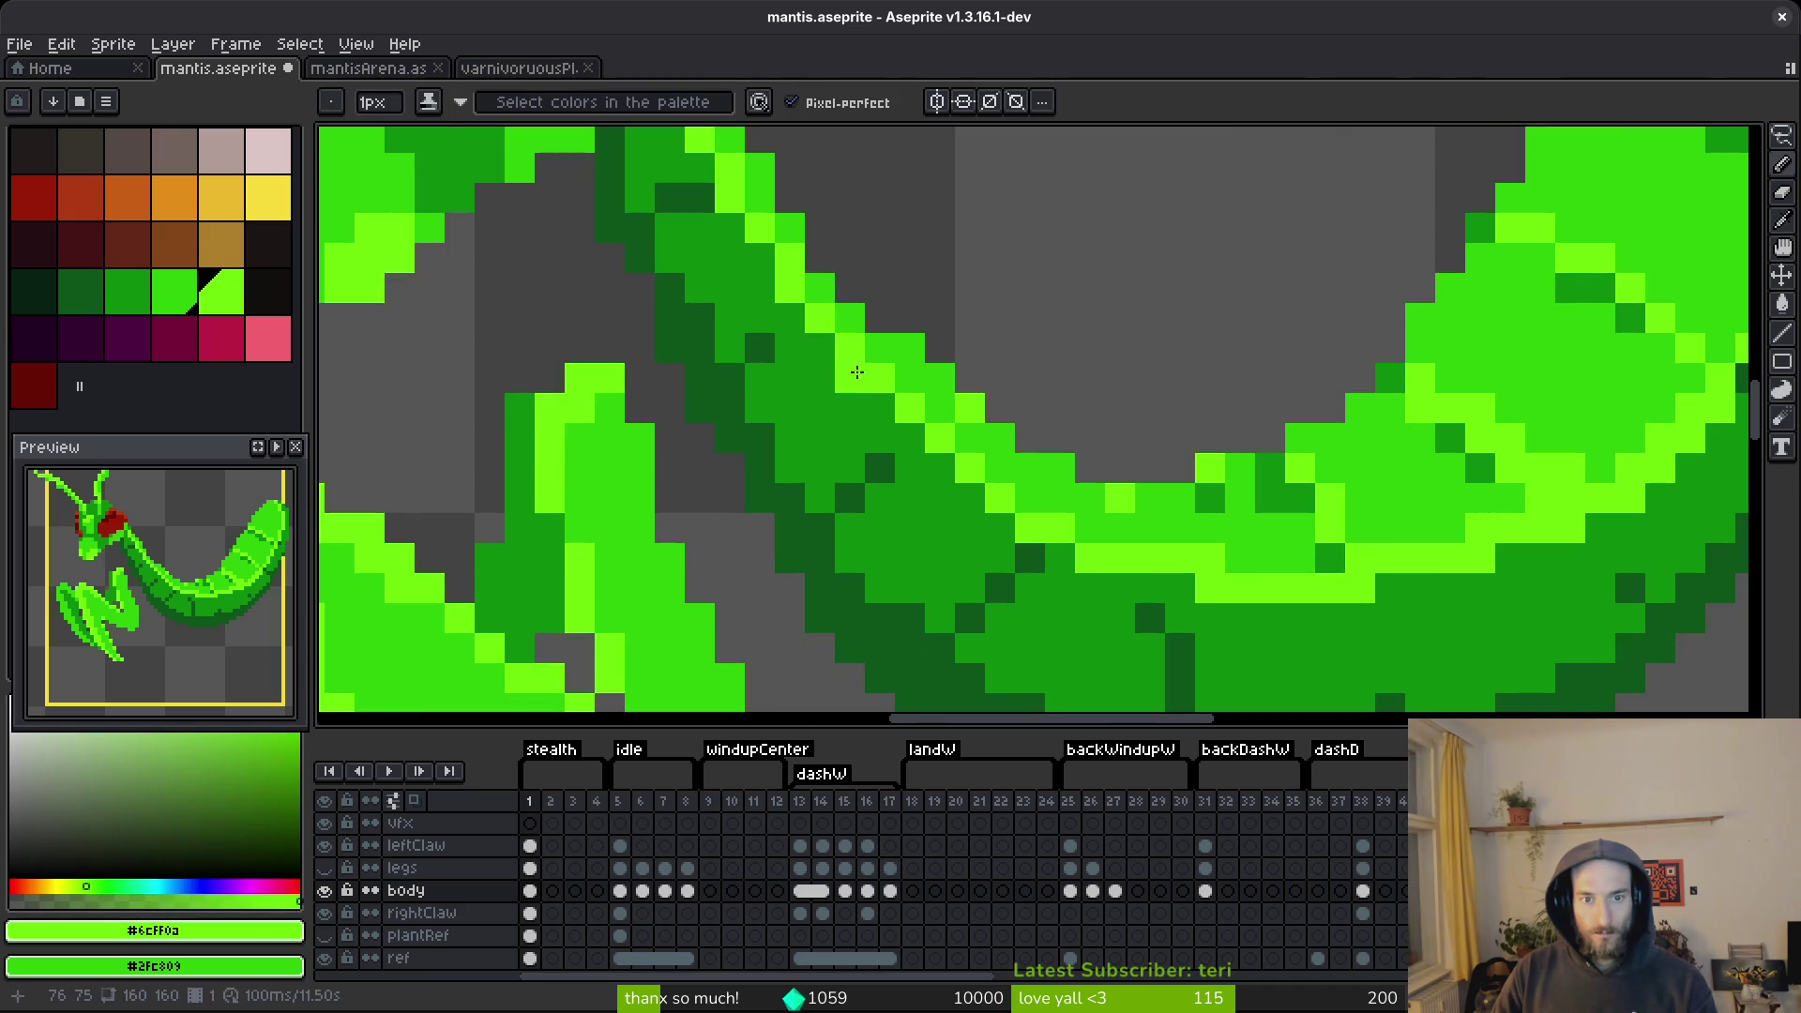
left_click(1004, 431, "alt")
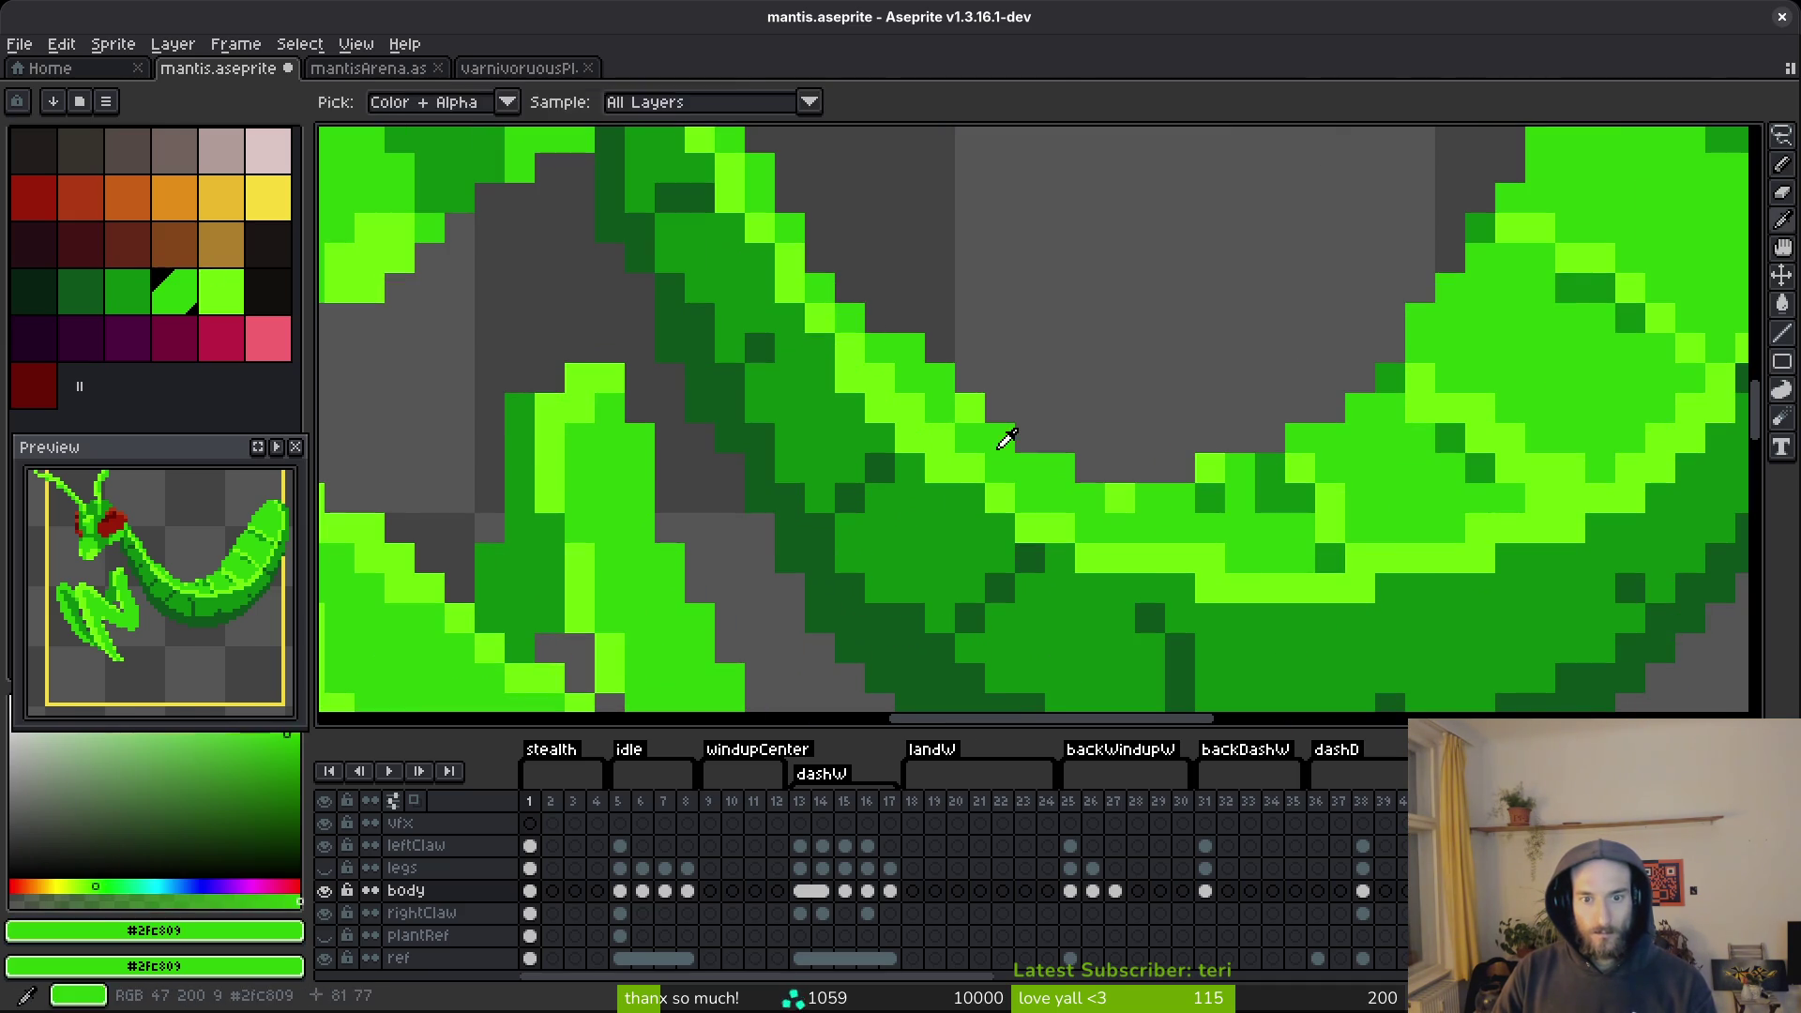
scroll(1003, 497, "down", 5)
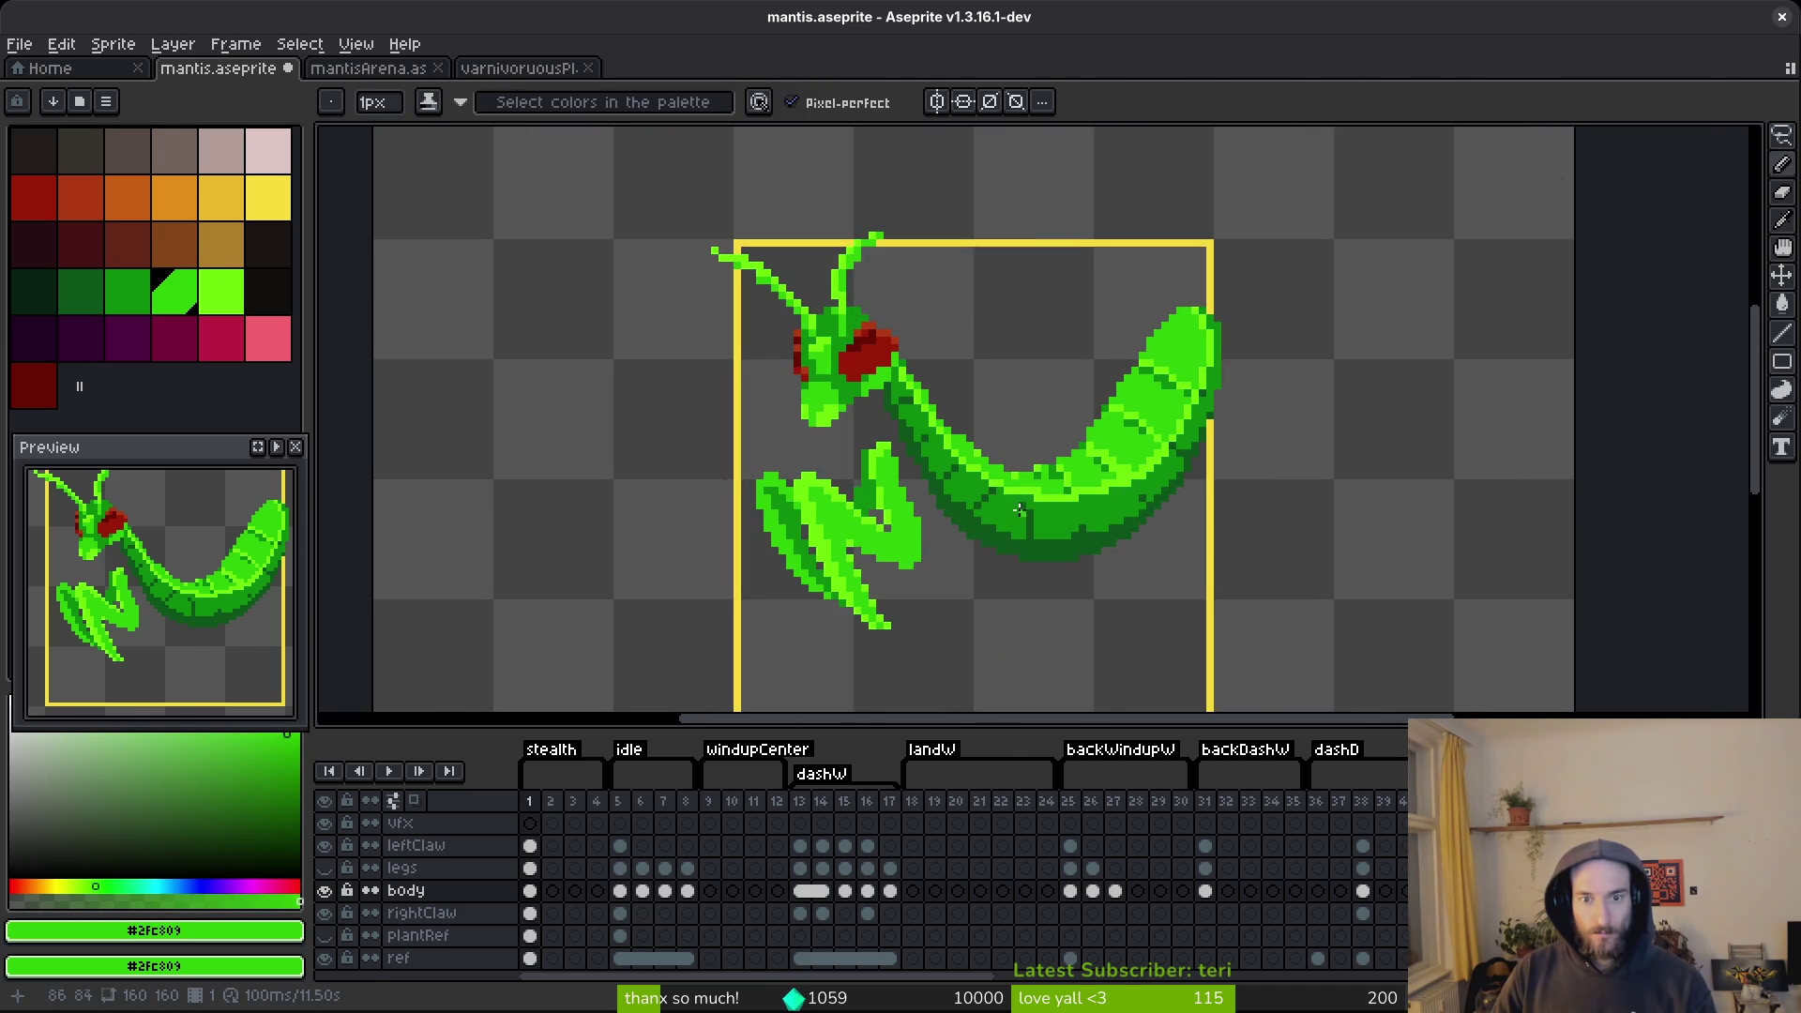
scroll(1023, 511, "up", 5)
Erase a stray green pixel on the body edge, then return to the pencil.
key("e")
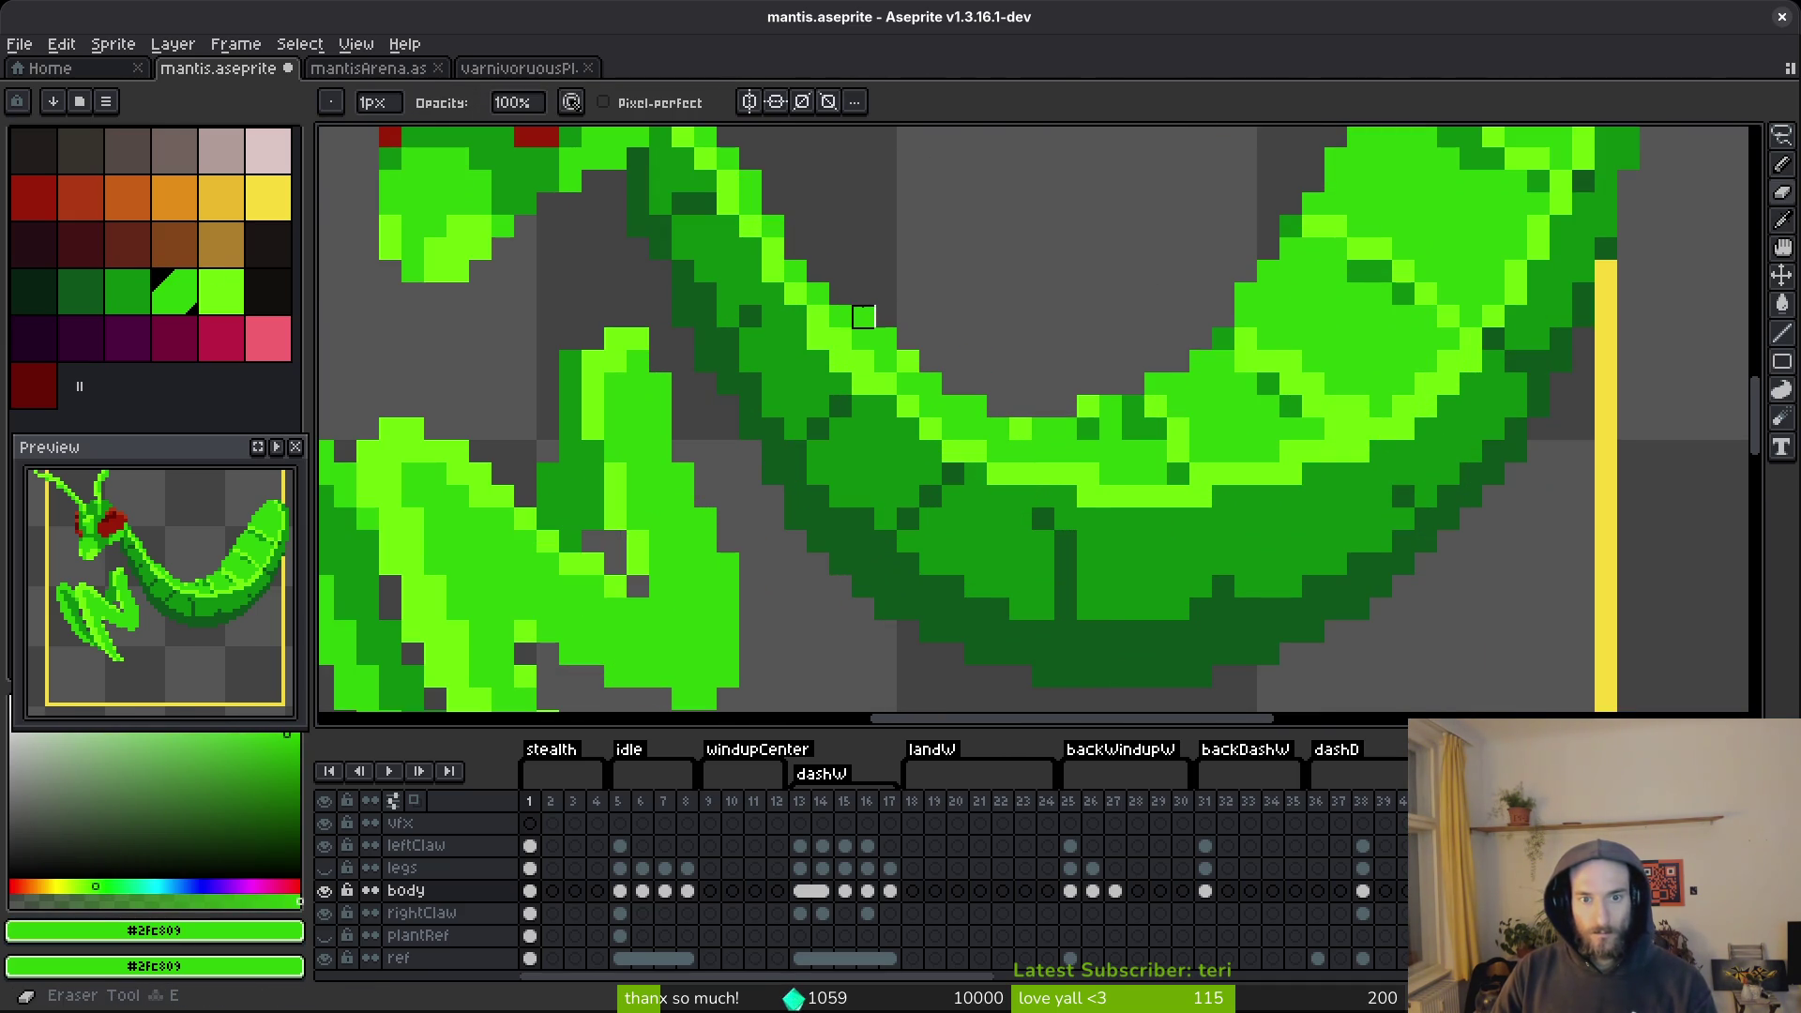
left_click(885, 338)
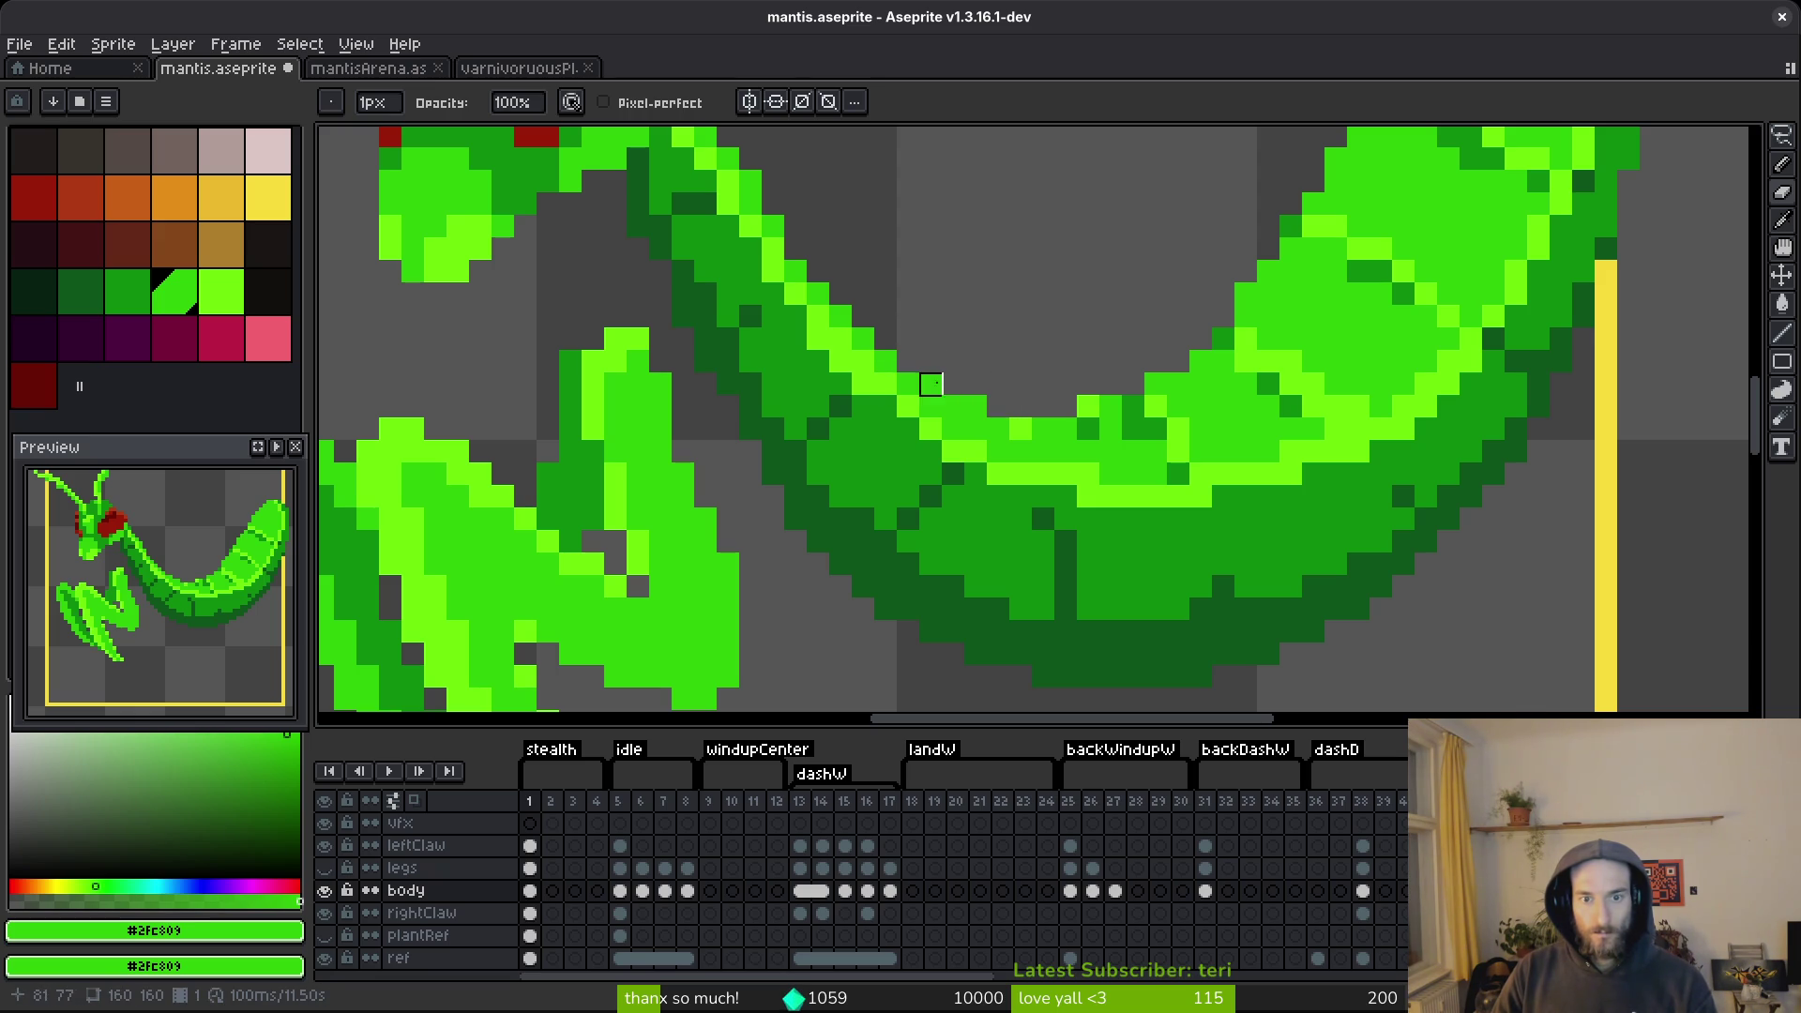
scroll(1159, 418, "down", 5)
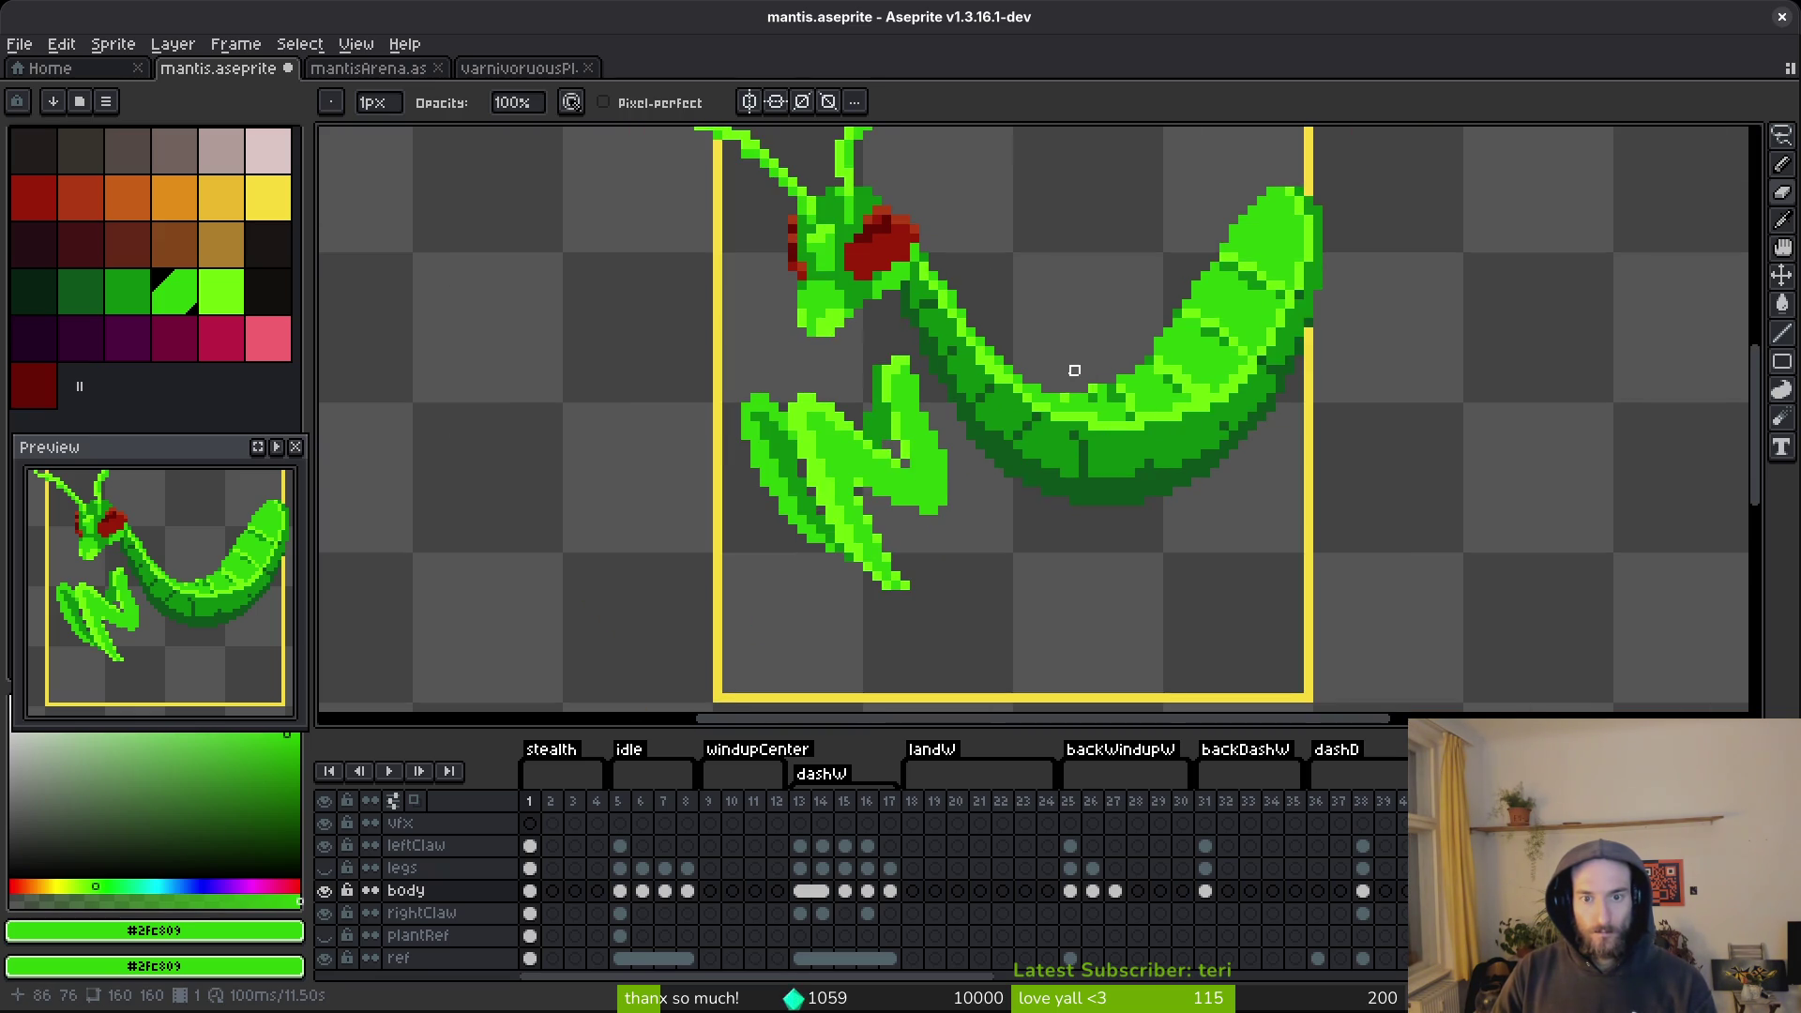
scroll(1074, 371, "up", 5)
key("i")
key("b")
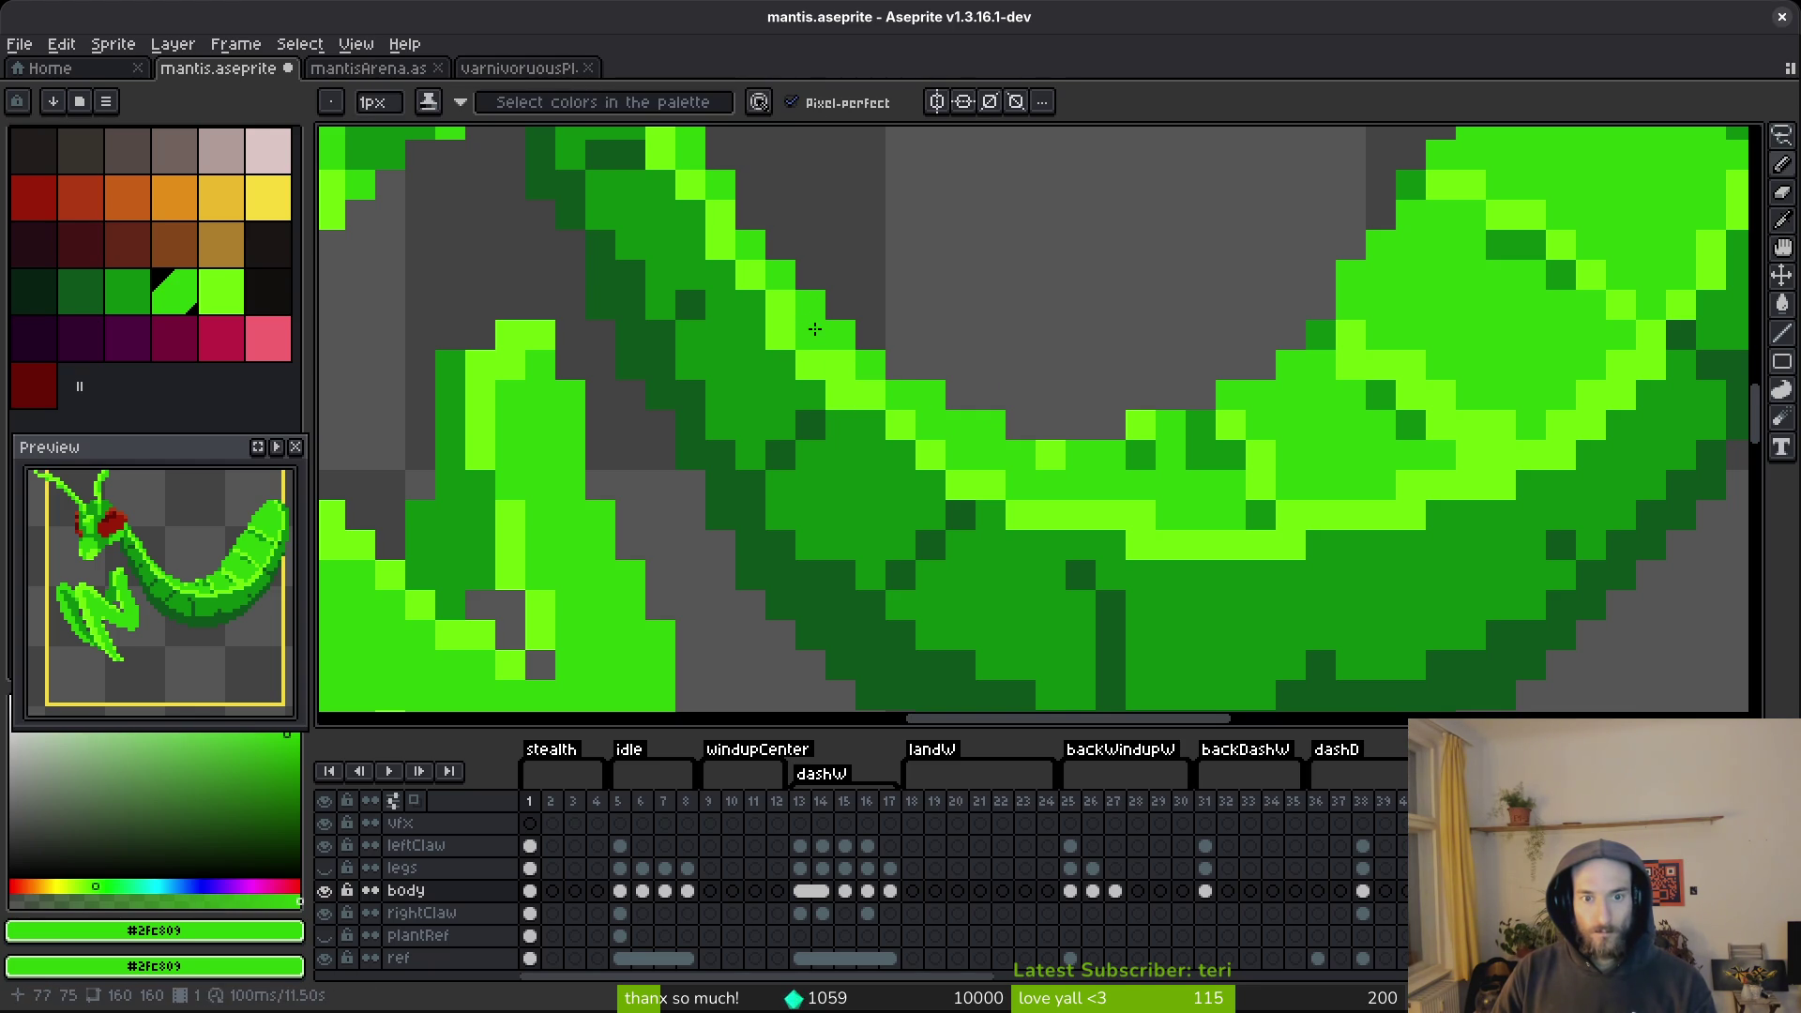
Sample lime #6cff0a and mid green #2fc809 from the abdomen, then save the sprite.
scroll(791, 309, "down", 8)
scroll(790, 308, "up", 8)
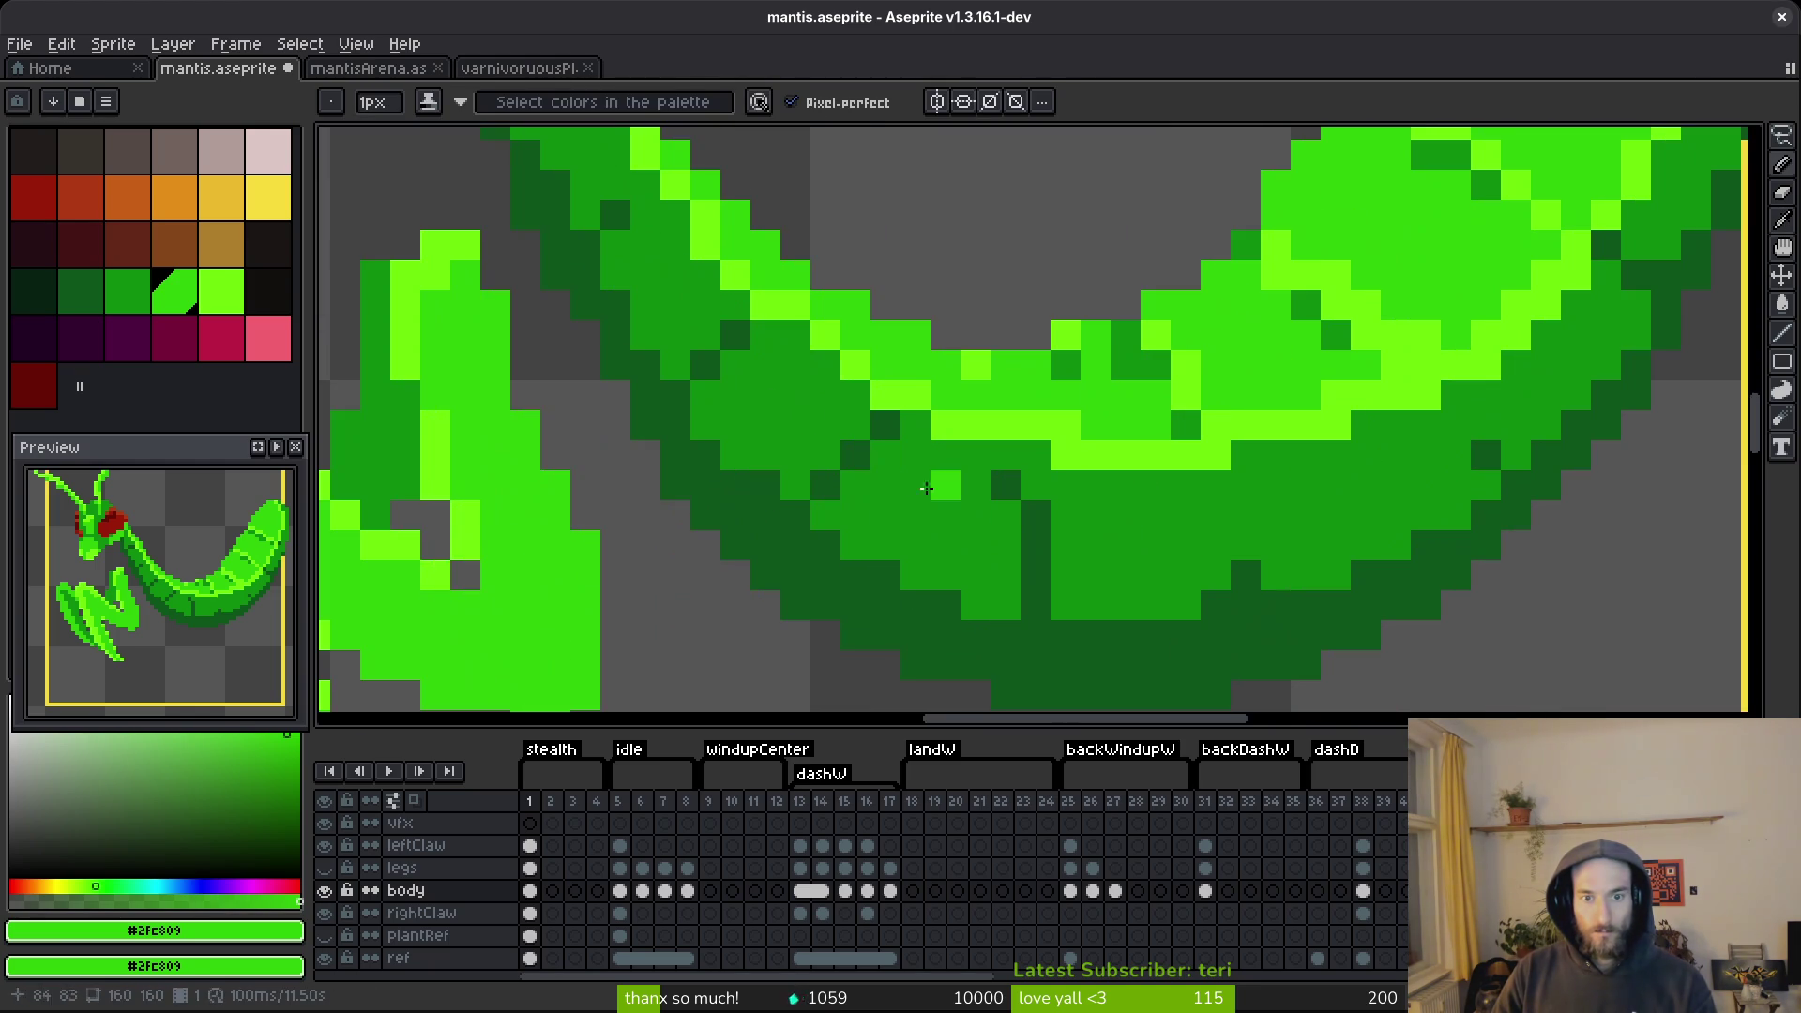
left_click(813, 313, "alt")
left_click(815, 338, "alt")
scroll(978, 454, "down", 10)
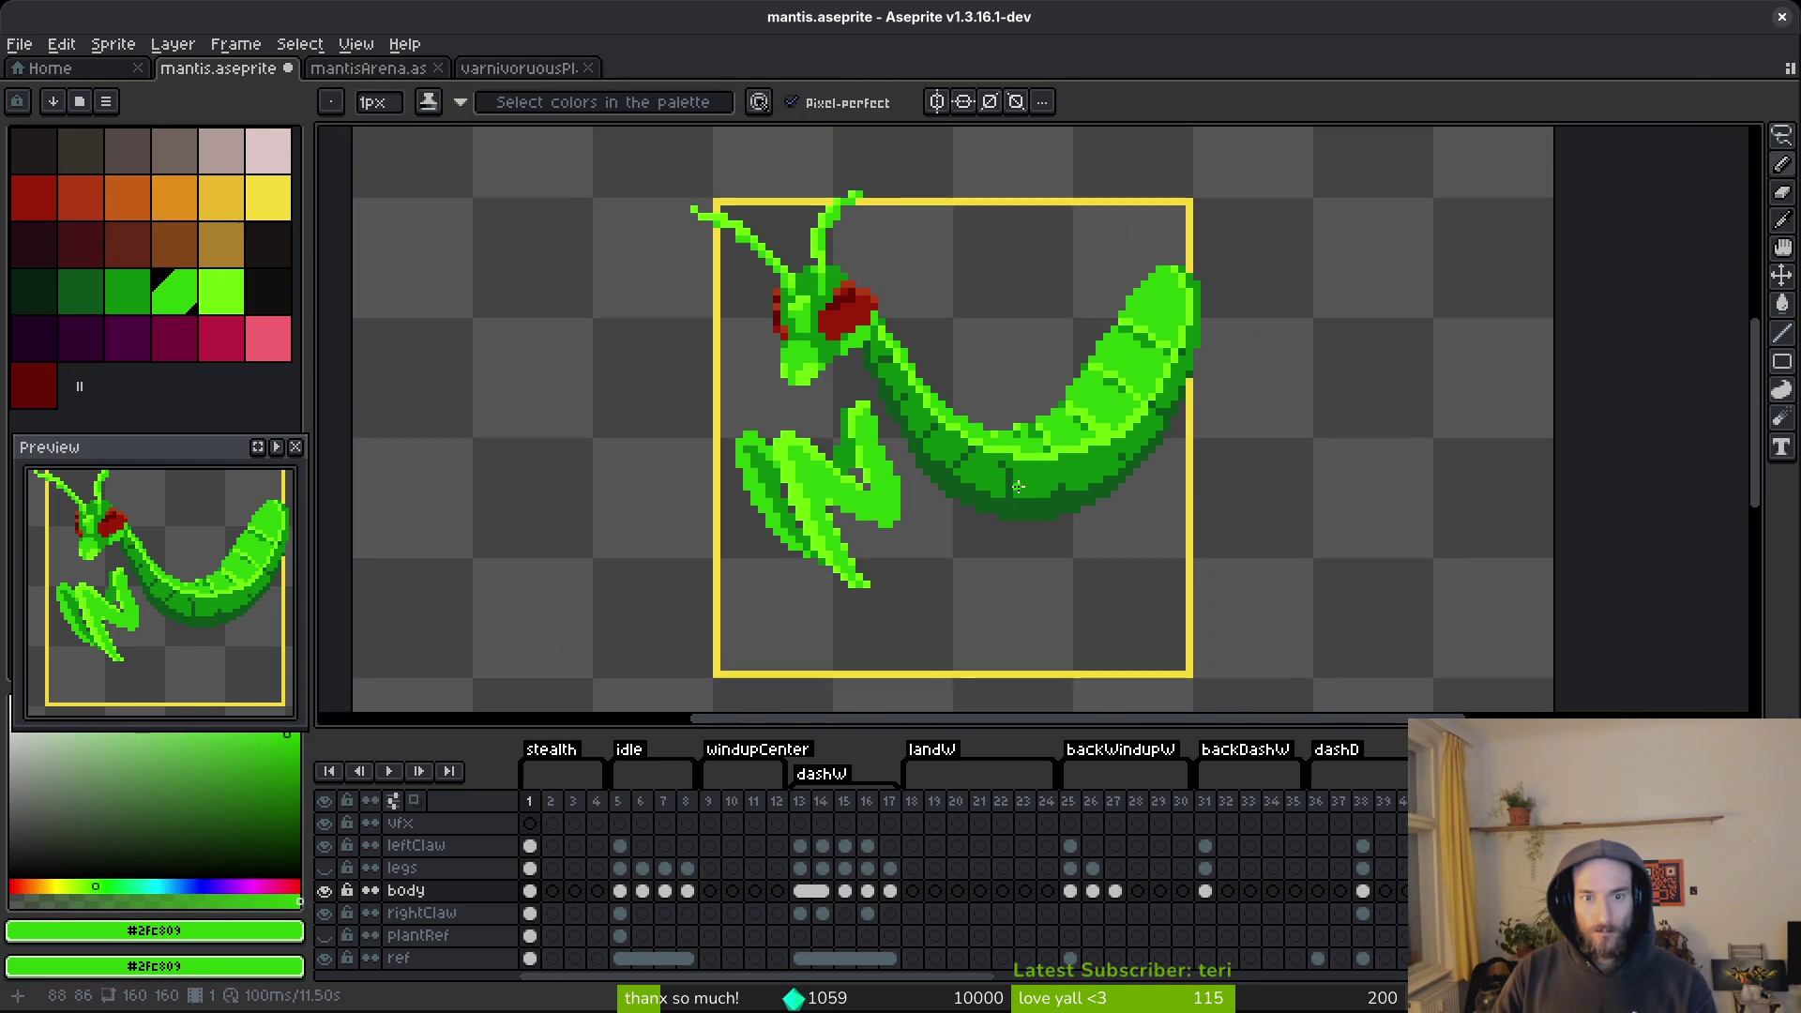
scroll(978, 454, "up", 7)
scroll(971, 380, "up", 3)
left_click(900, 374, "alt")
left_click(929, 334, "alt")
scroll(1088, 503, "down", 1)
scroll(1088, 504, "down", 4)
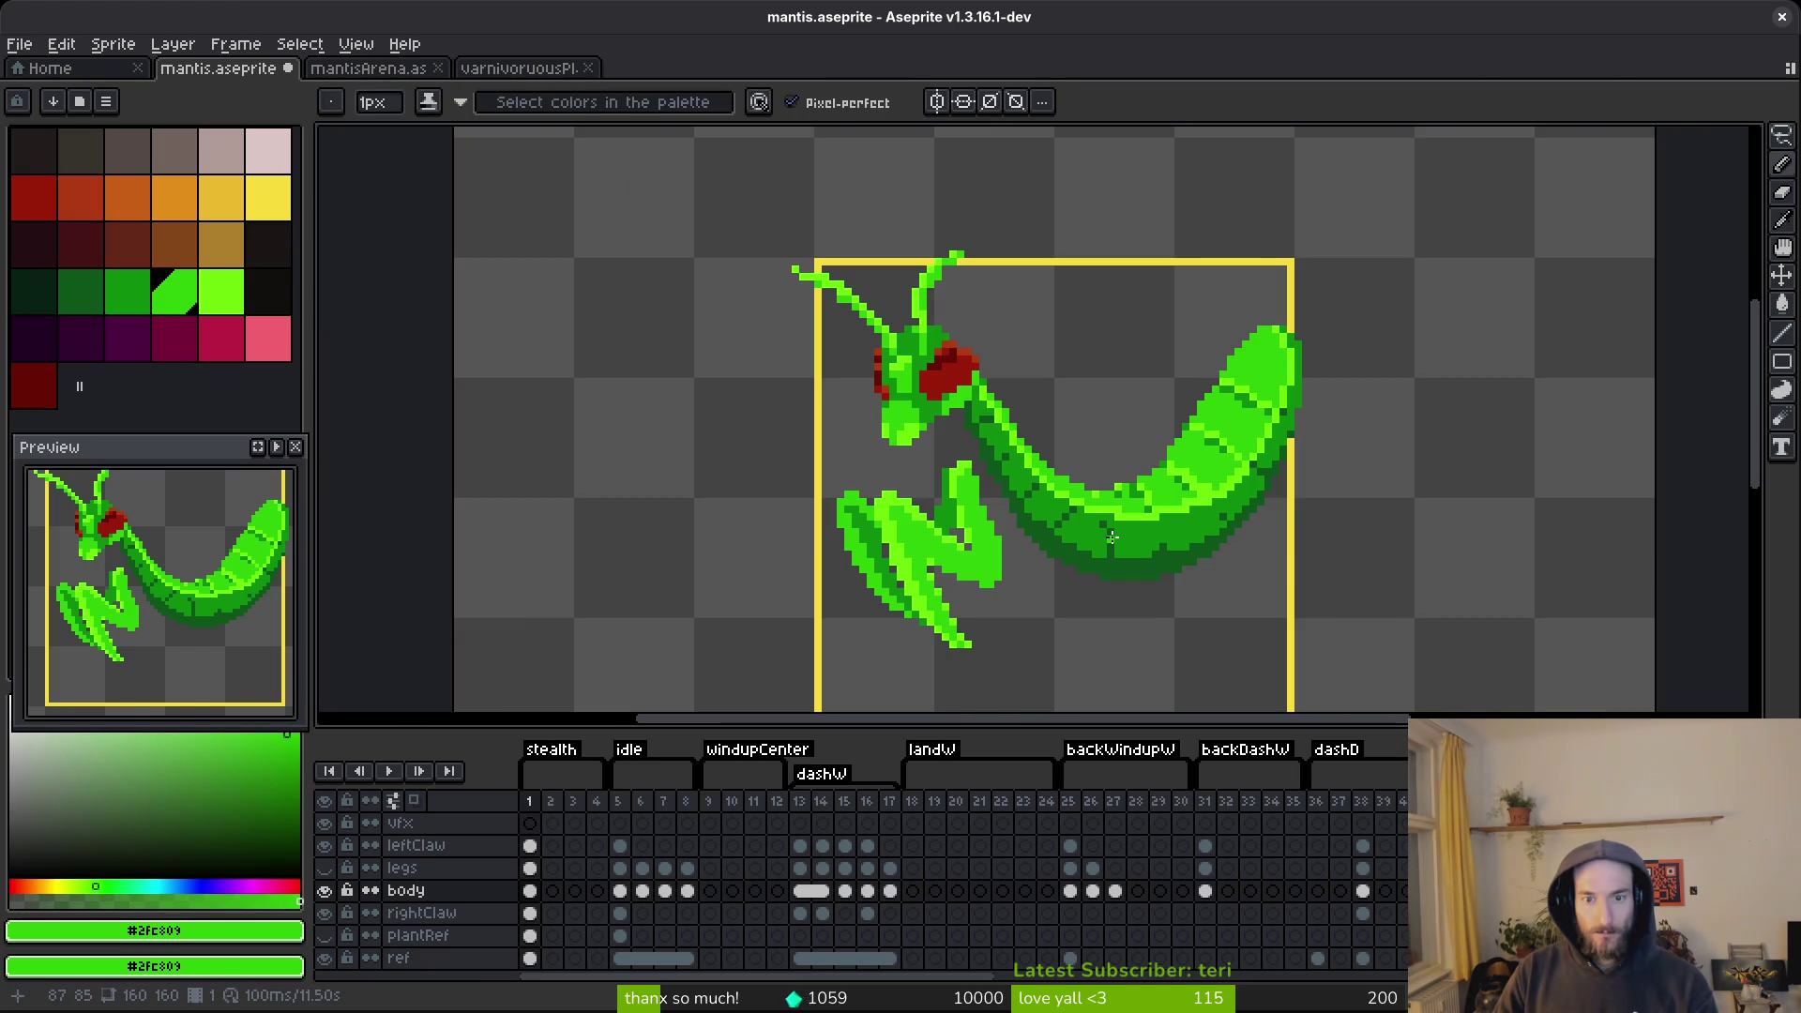
key("ctrl+s")
scroll(1124, 544, "up", 5)
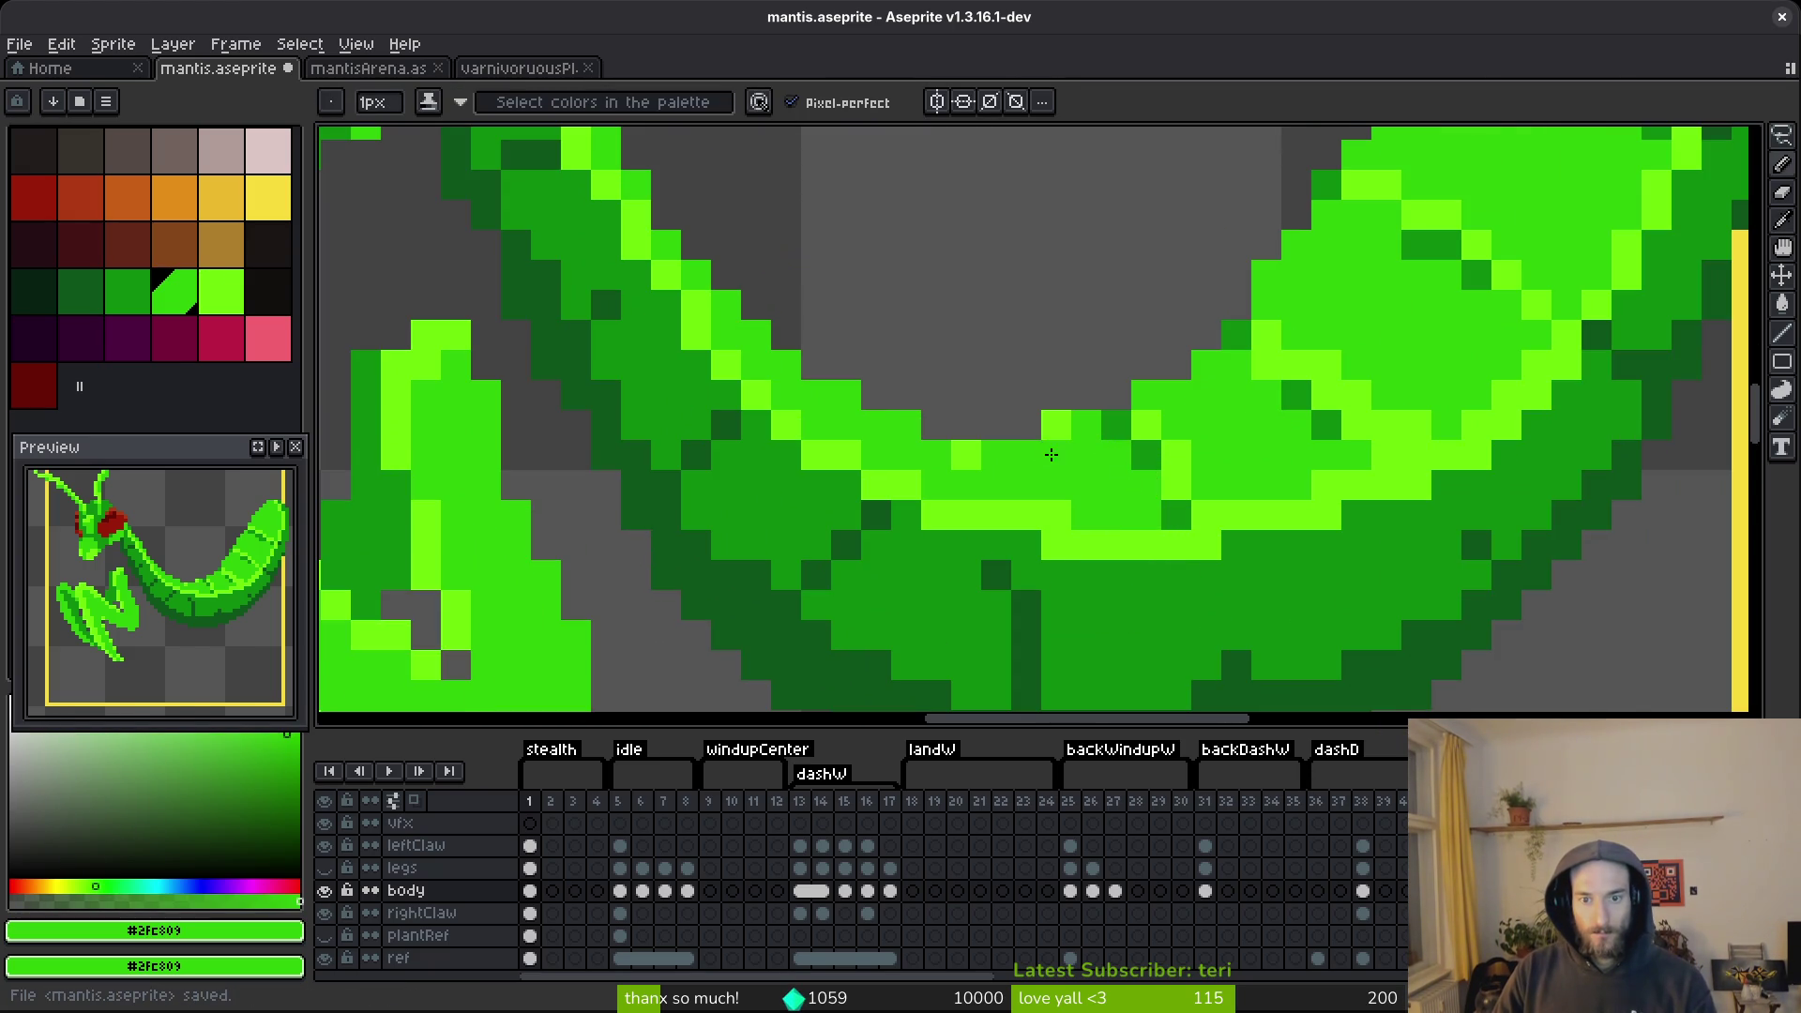
Recolour a run of abdomen pixels mid green and darken one pixel.
scroll(1148, 452, "right", 2)
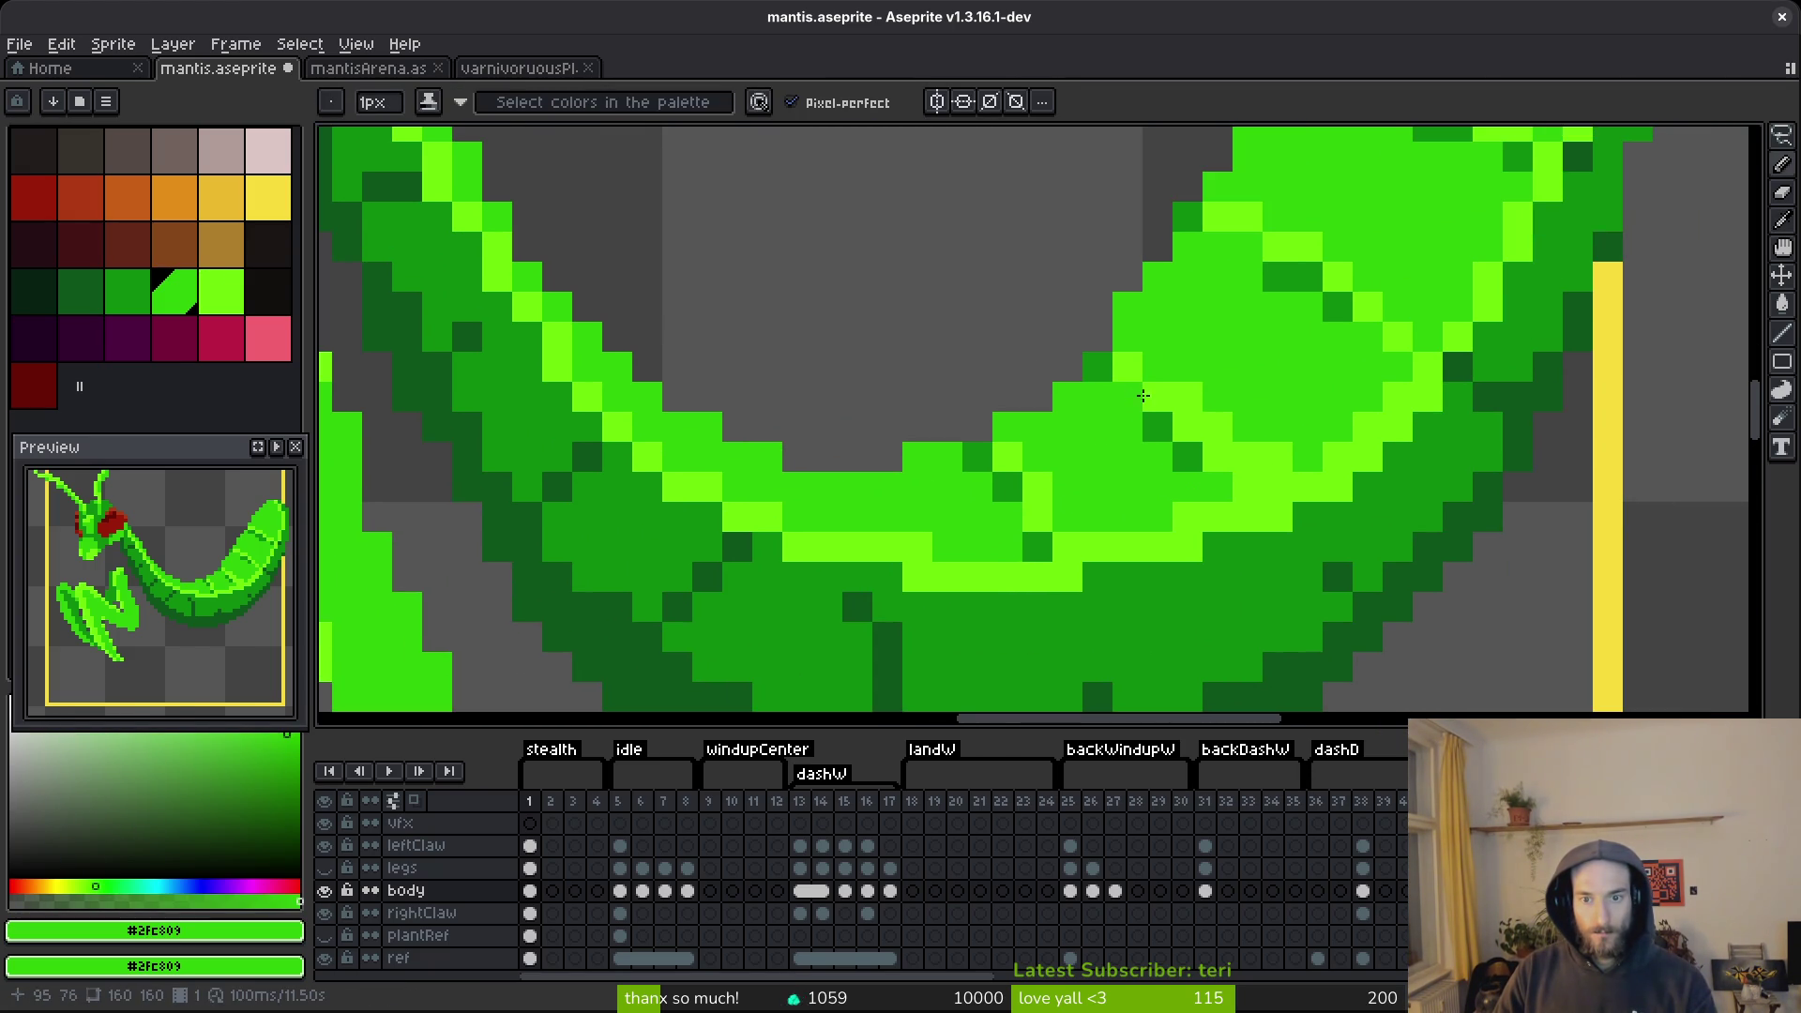
left_click_drag(1238, 458, 1271, 460)
left_click(1277, 457)
scroll(1255, 417, "down", 5)
scroll(1255, 413, "up", 5)
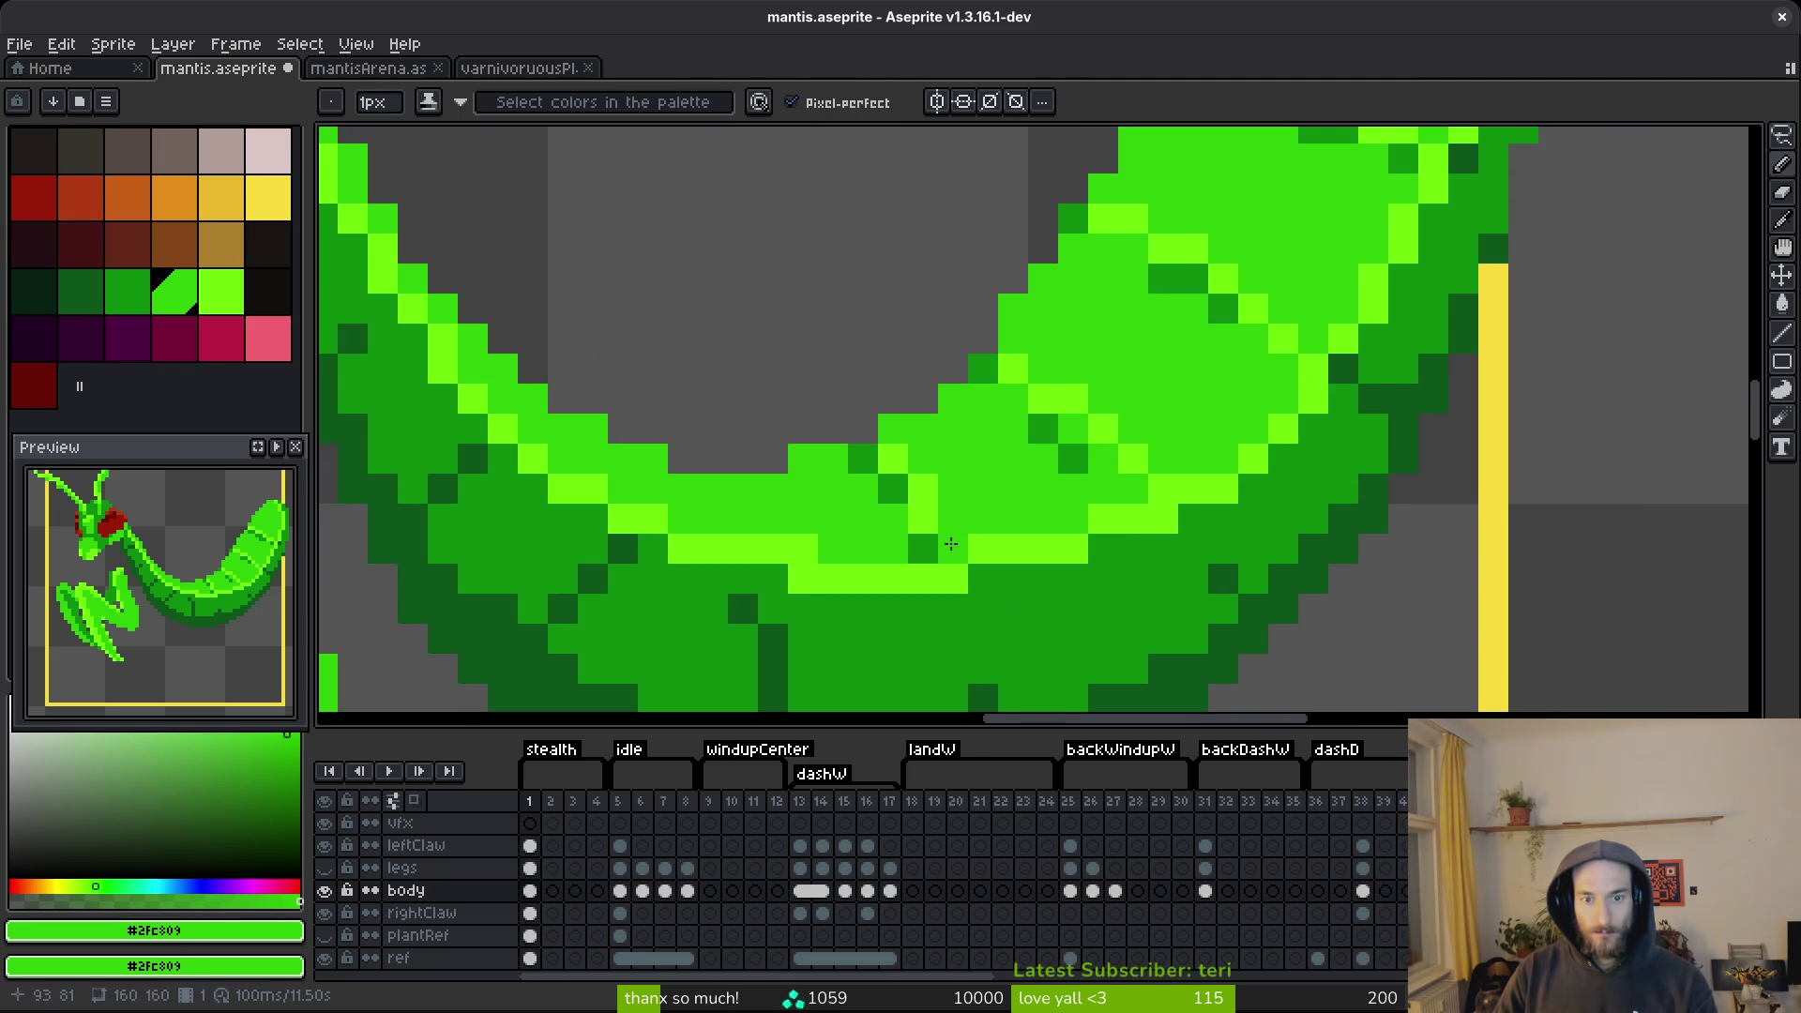
scroll(795, 543, "down", 5)
scroll(769, 478, "up", 5)
Repaint several highlight pixels in light green #6cff0a, alternating with mid green #2fc809.
left_click(766, 477, "alt")
left_click(779, 499)
left_click(797, 562, "alt")
scroll(1077, 538, "down", 5)
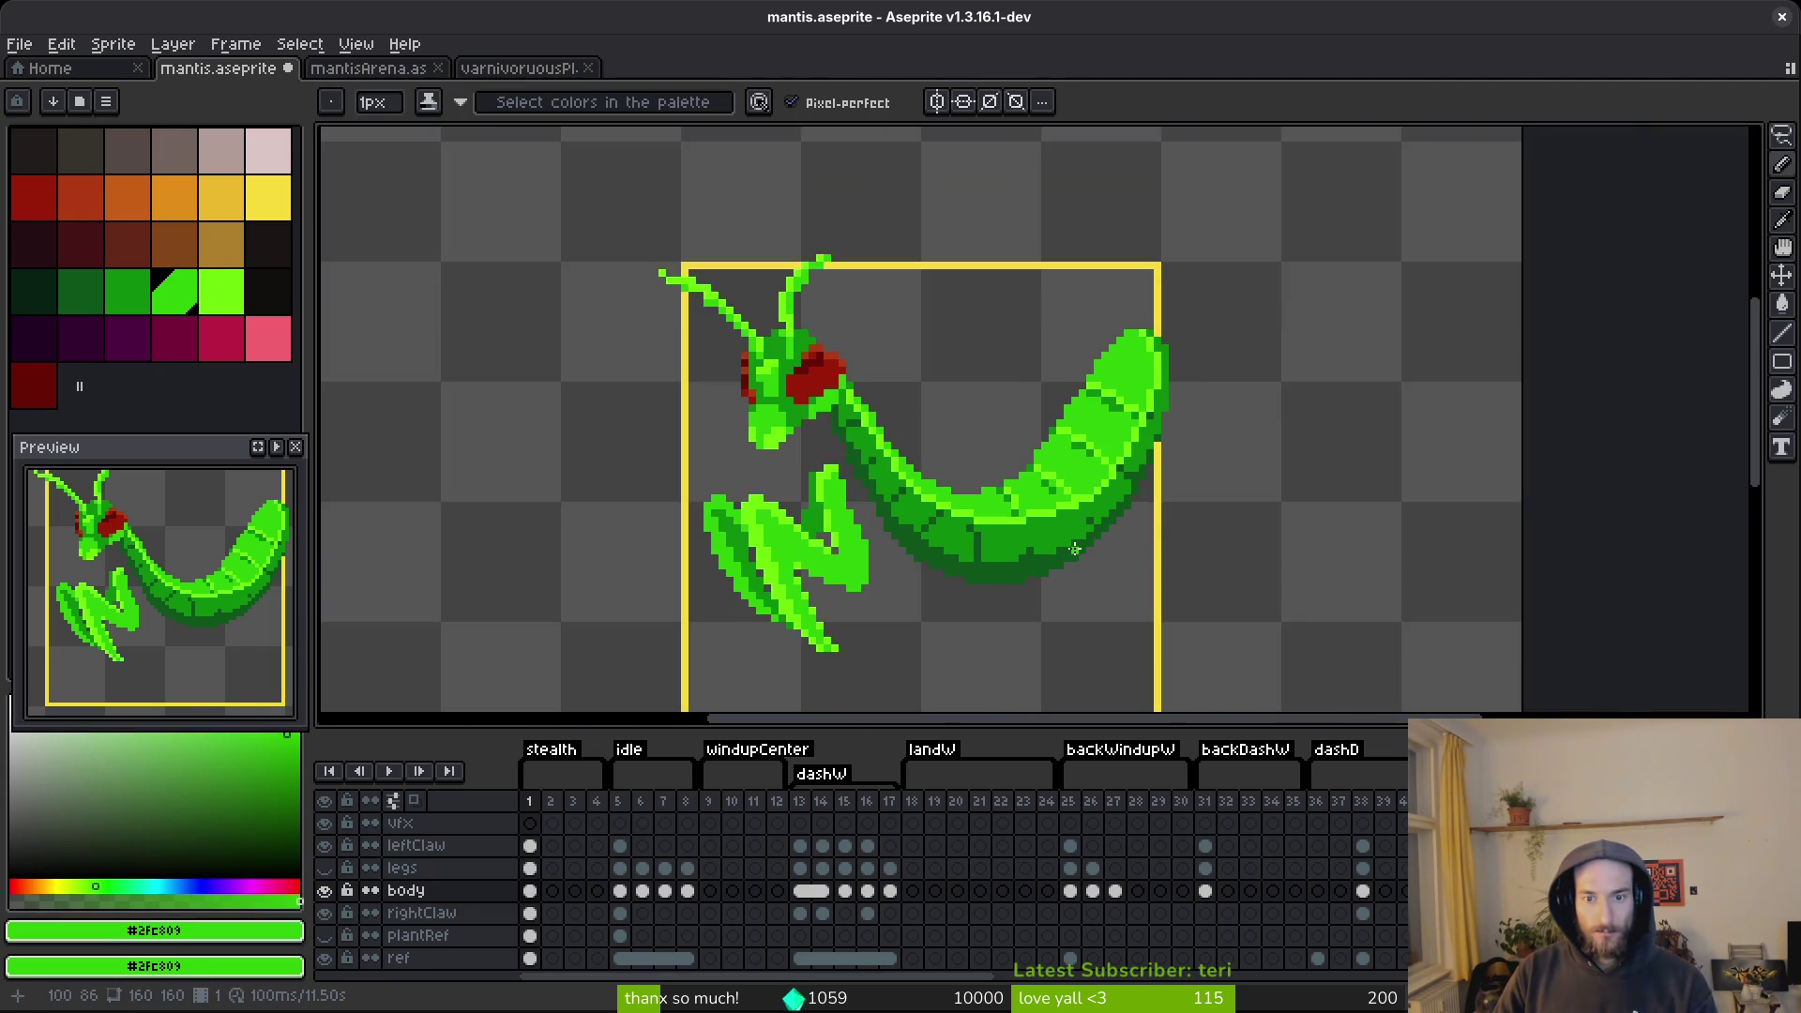
scroll(1075, 549, "up", 5)
left_click(1032, 352, "alt")
left_click(1062, 351)
left_click(1032, 322)
left_click(1017, 380, "alt")
left_click(1032, 351)
scroll(1011, 389, "down", 5)
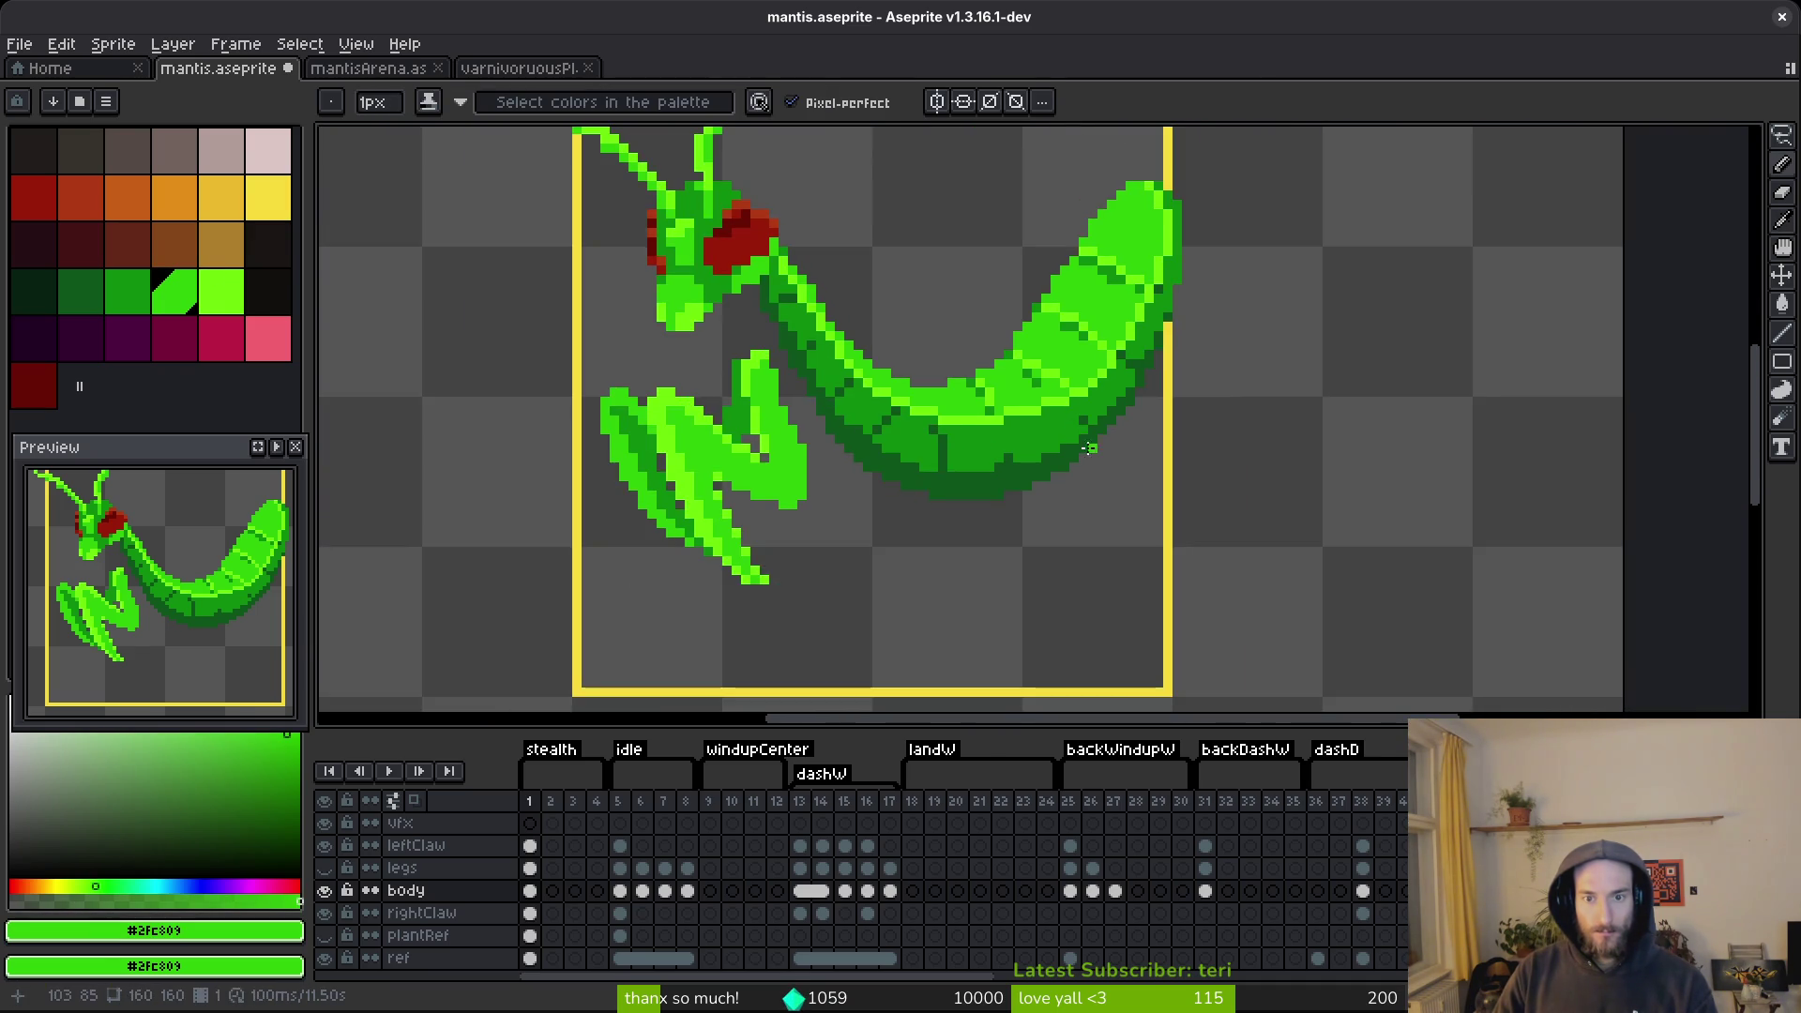
scroll(1088, 448, "up", 5)
Touch up more abdomen highlight pixels, turning some light-green pixels mid green #2fc809.
left_click(985, 188, "alt")
left_click(1027, 281)
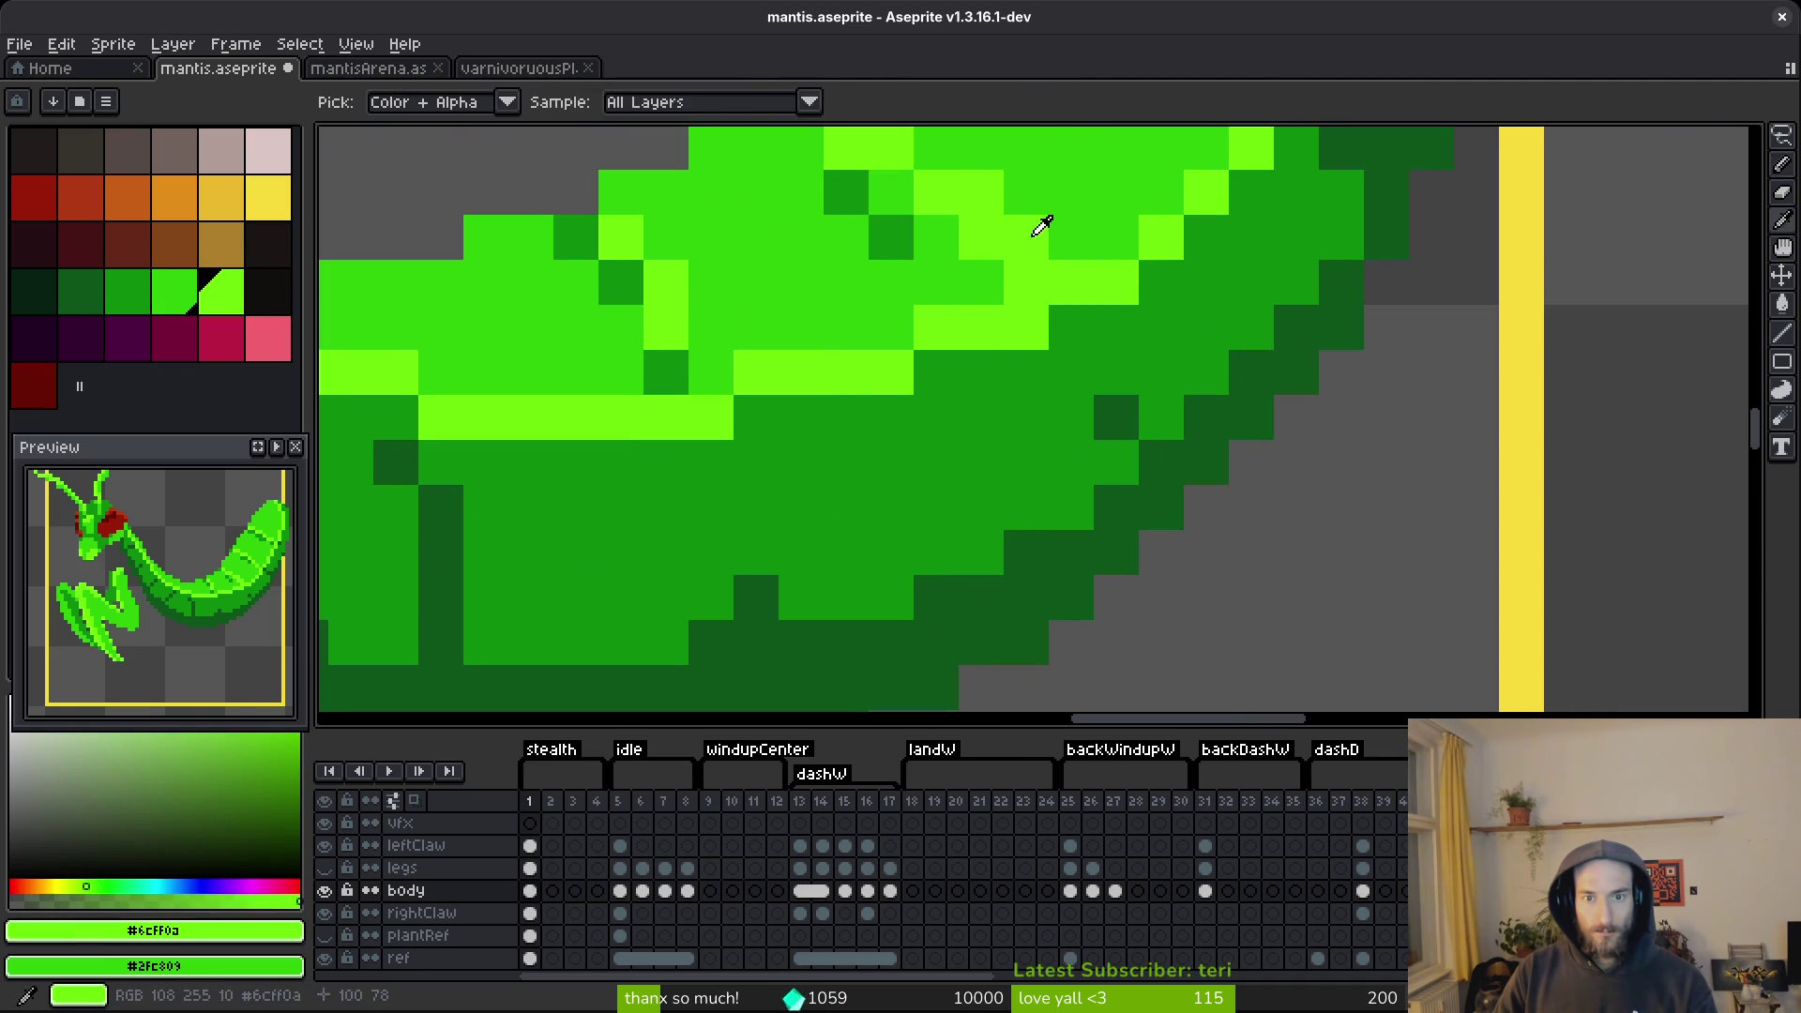
left_click(1059, 223, "alt")
left_click(996, 192)
scroll(1022, 206, "down", 5)
scroll(1102, 272, "up", 5)
scroll(1102, 272, "up", 1)
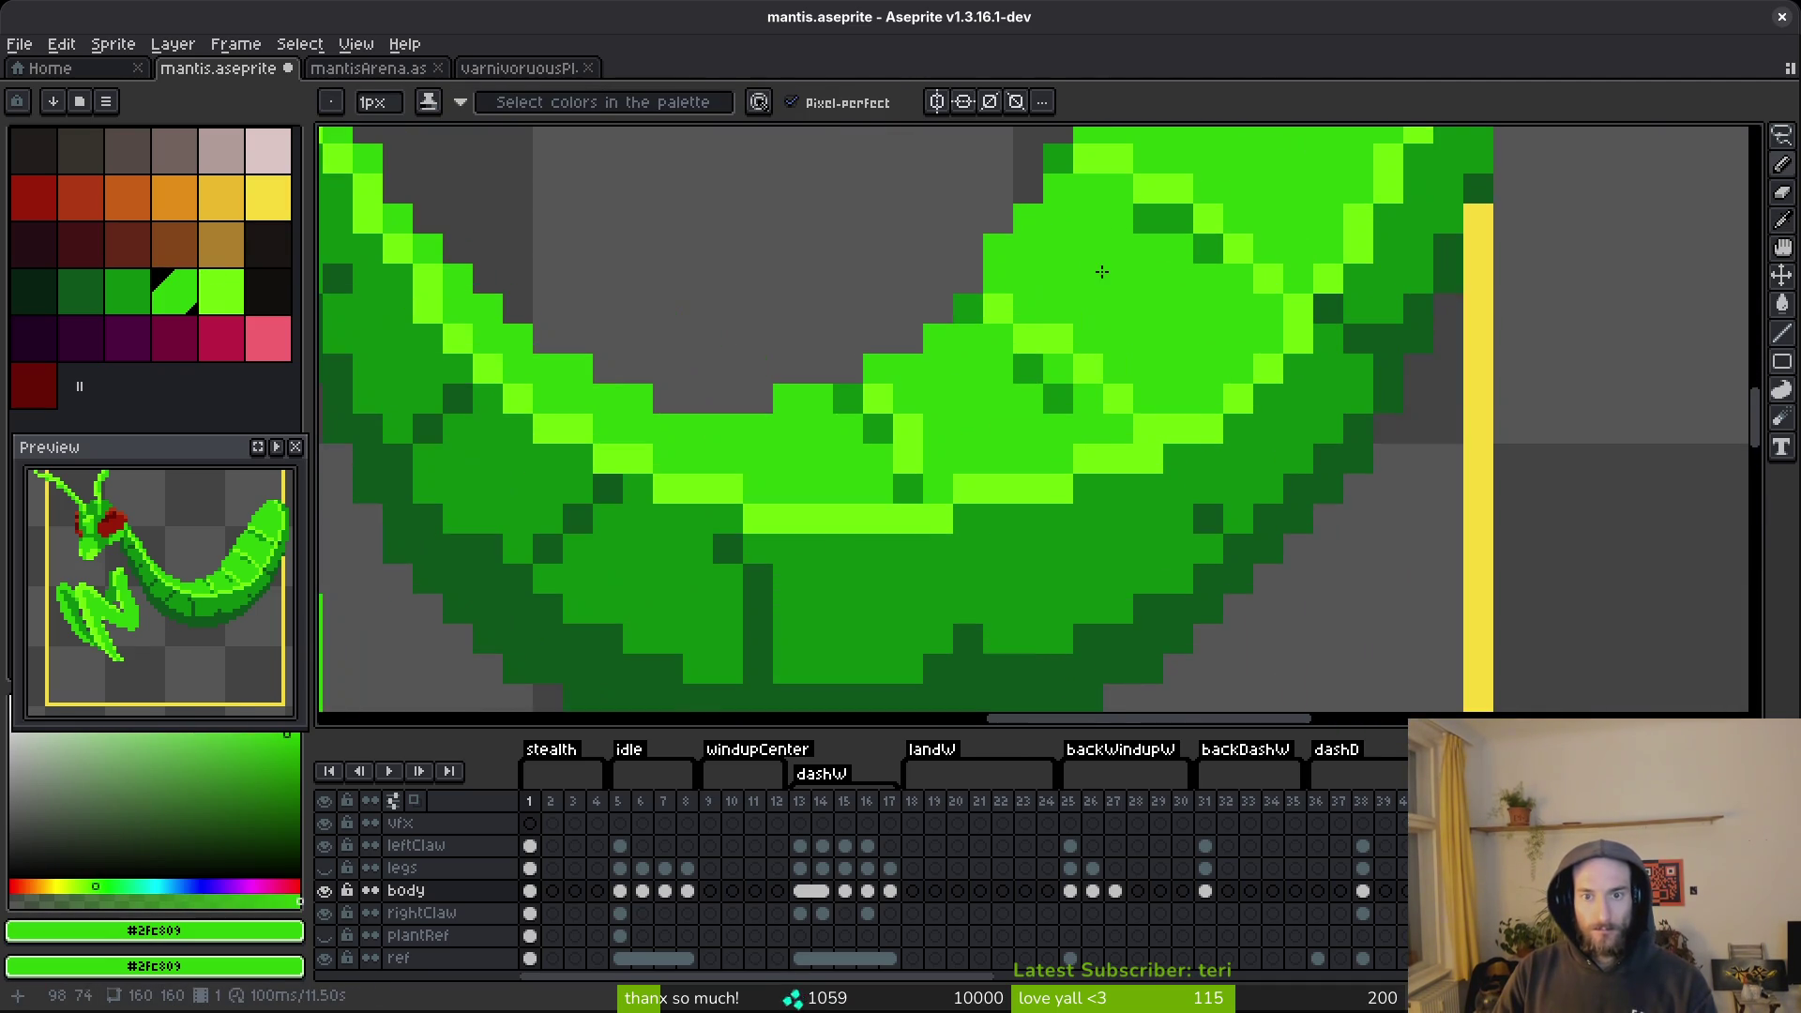
left_click(997, 320, "alt")
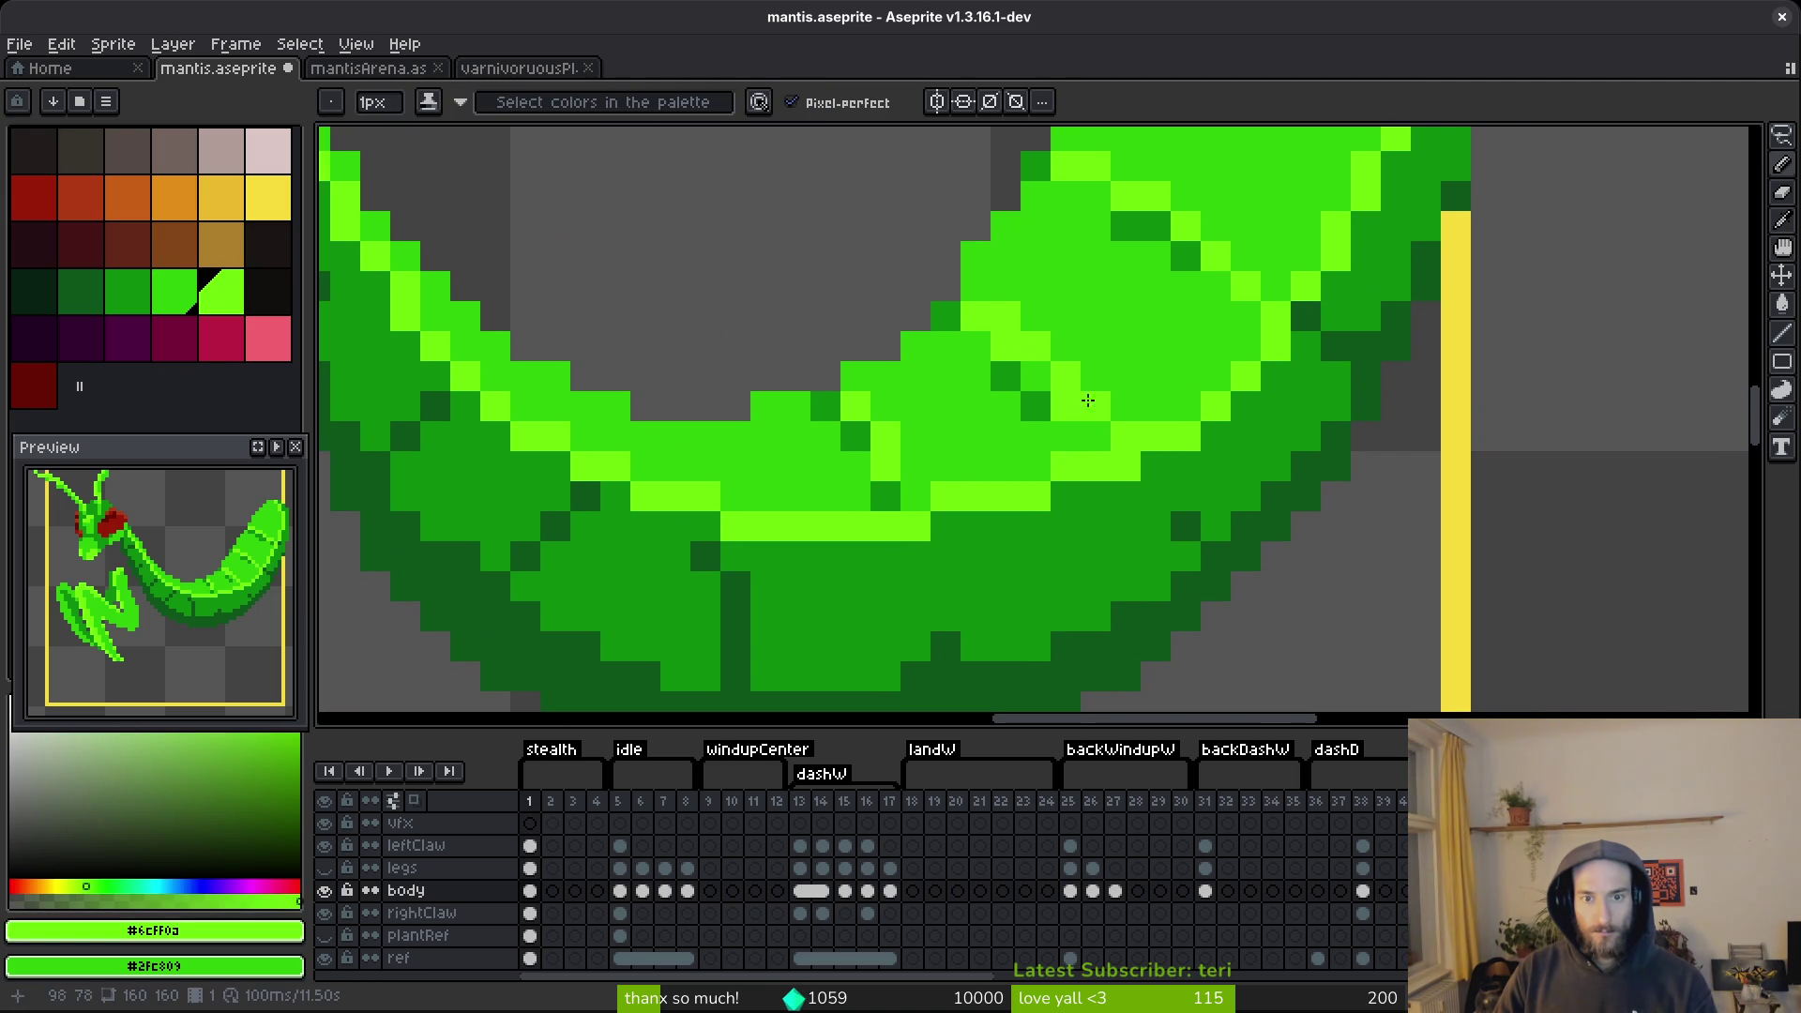
left_click(1120, 443, "alt")
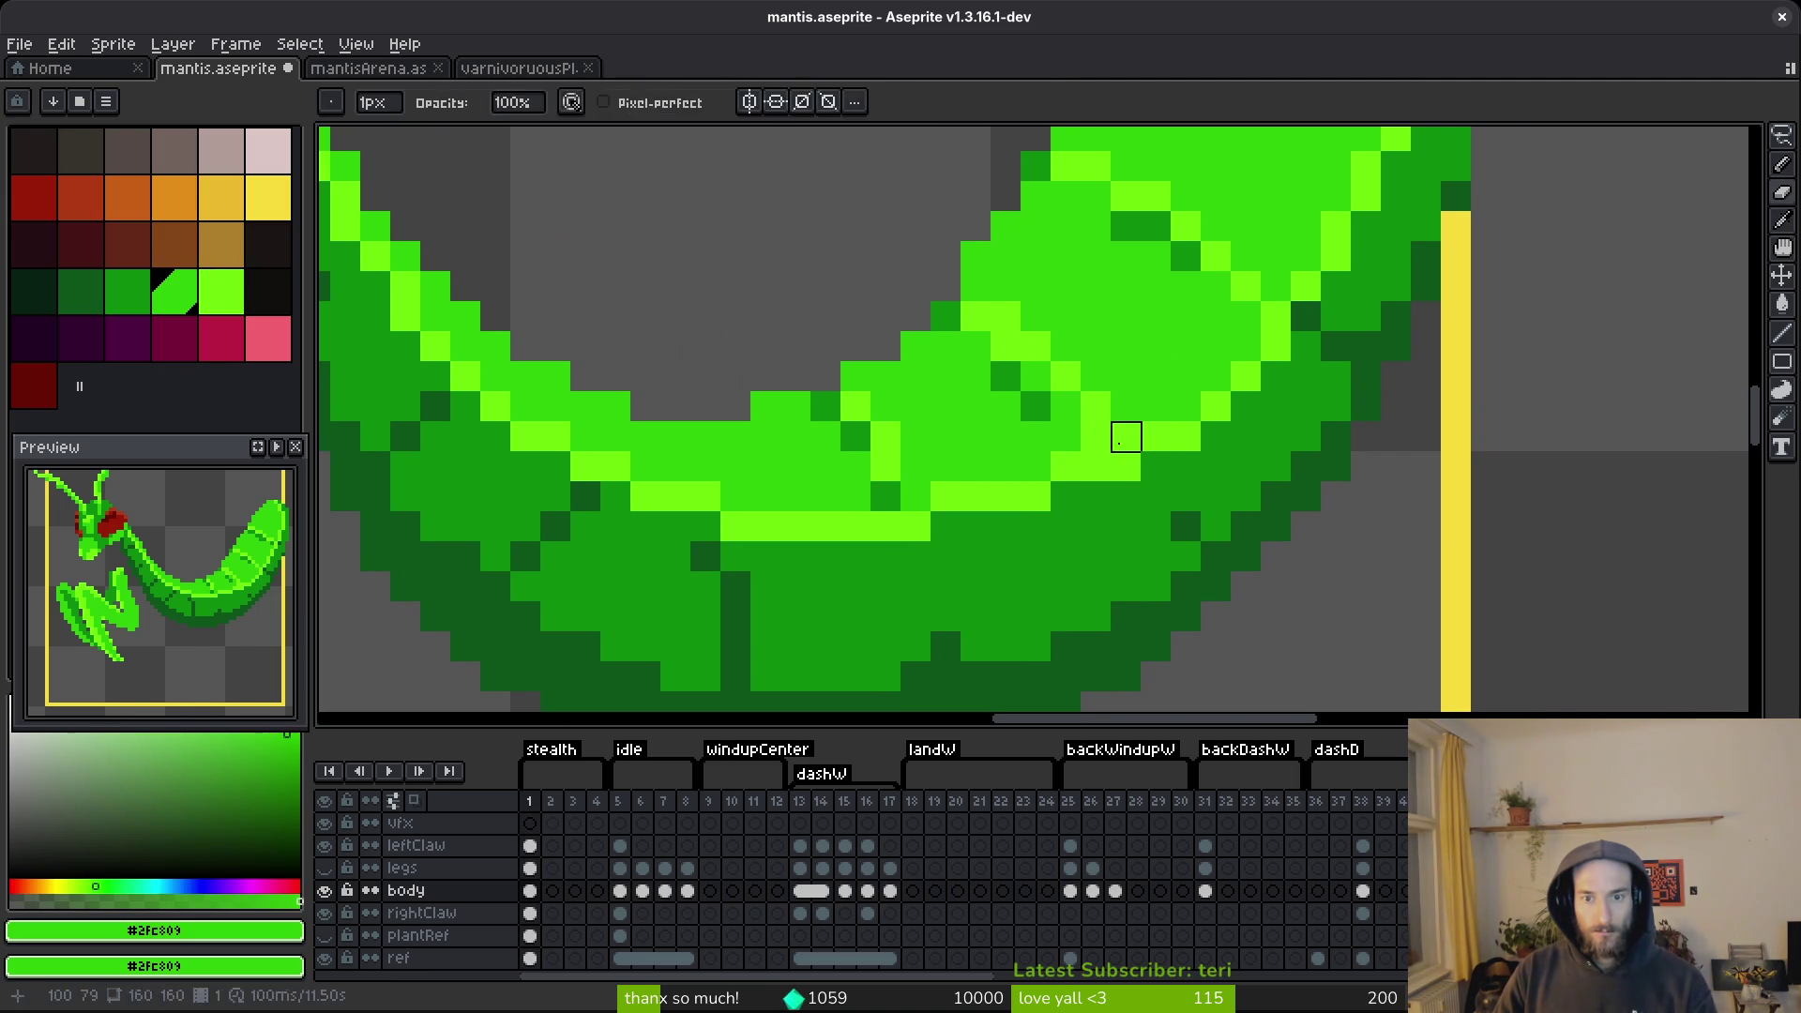
left_click_drag(1035, 347, 992, 331)
scroll(1117, 382, "down", 5)
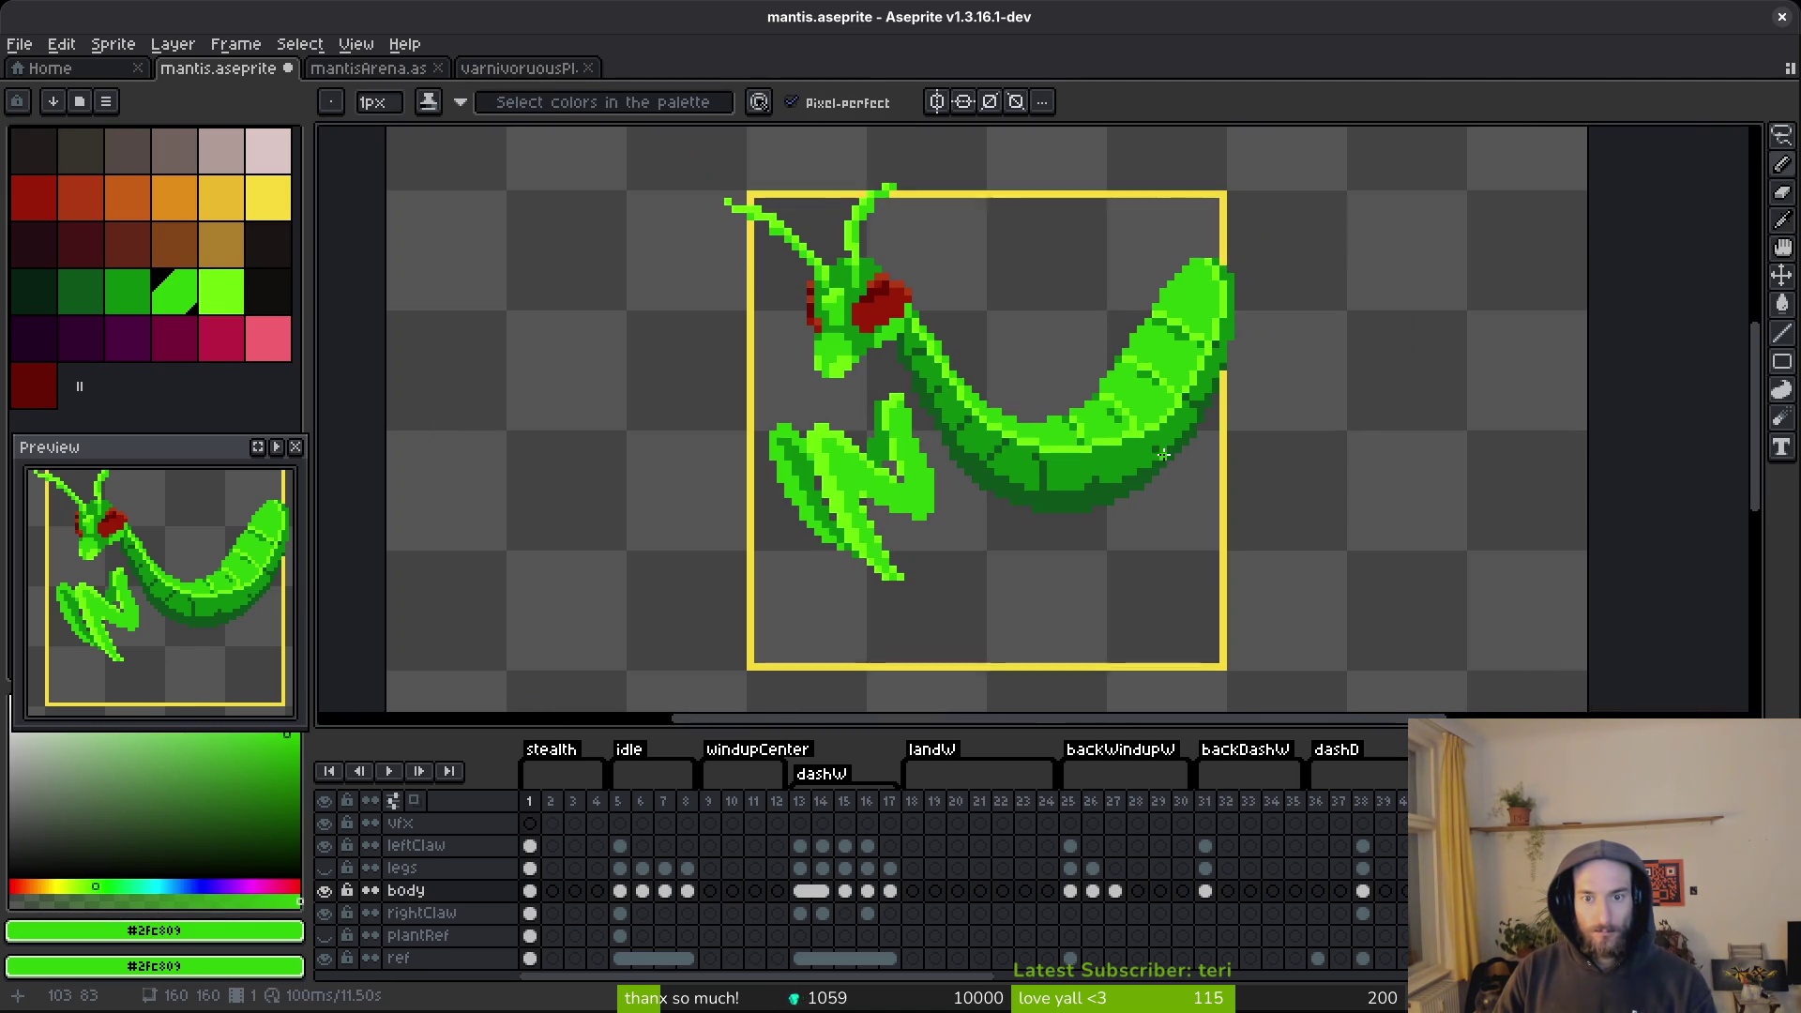
scroll(1161, 439, "up", 3)
scroll(1162, 432, "down", 4)
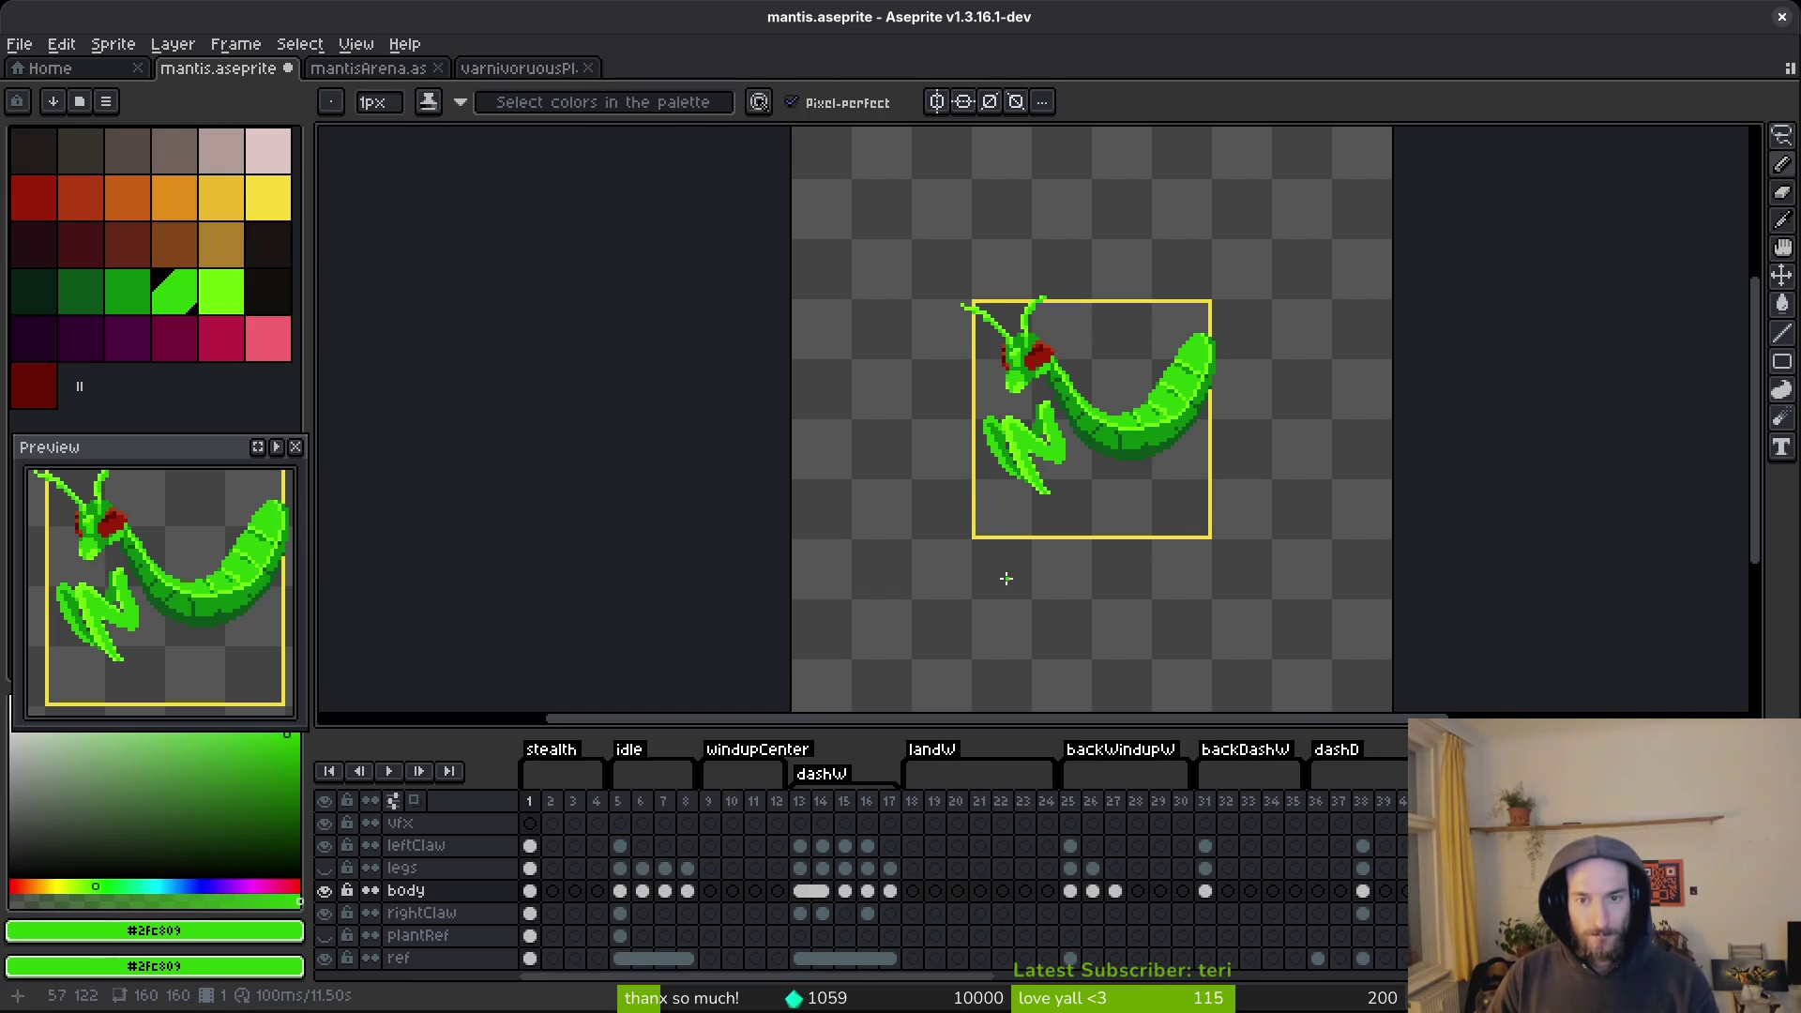
scroll(1139, 436, "up", 6)
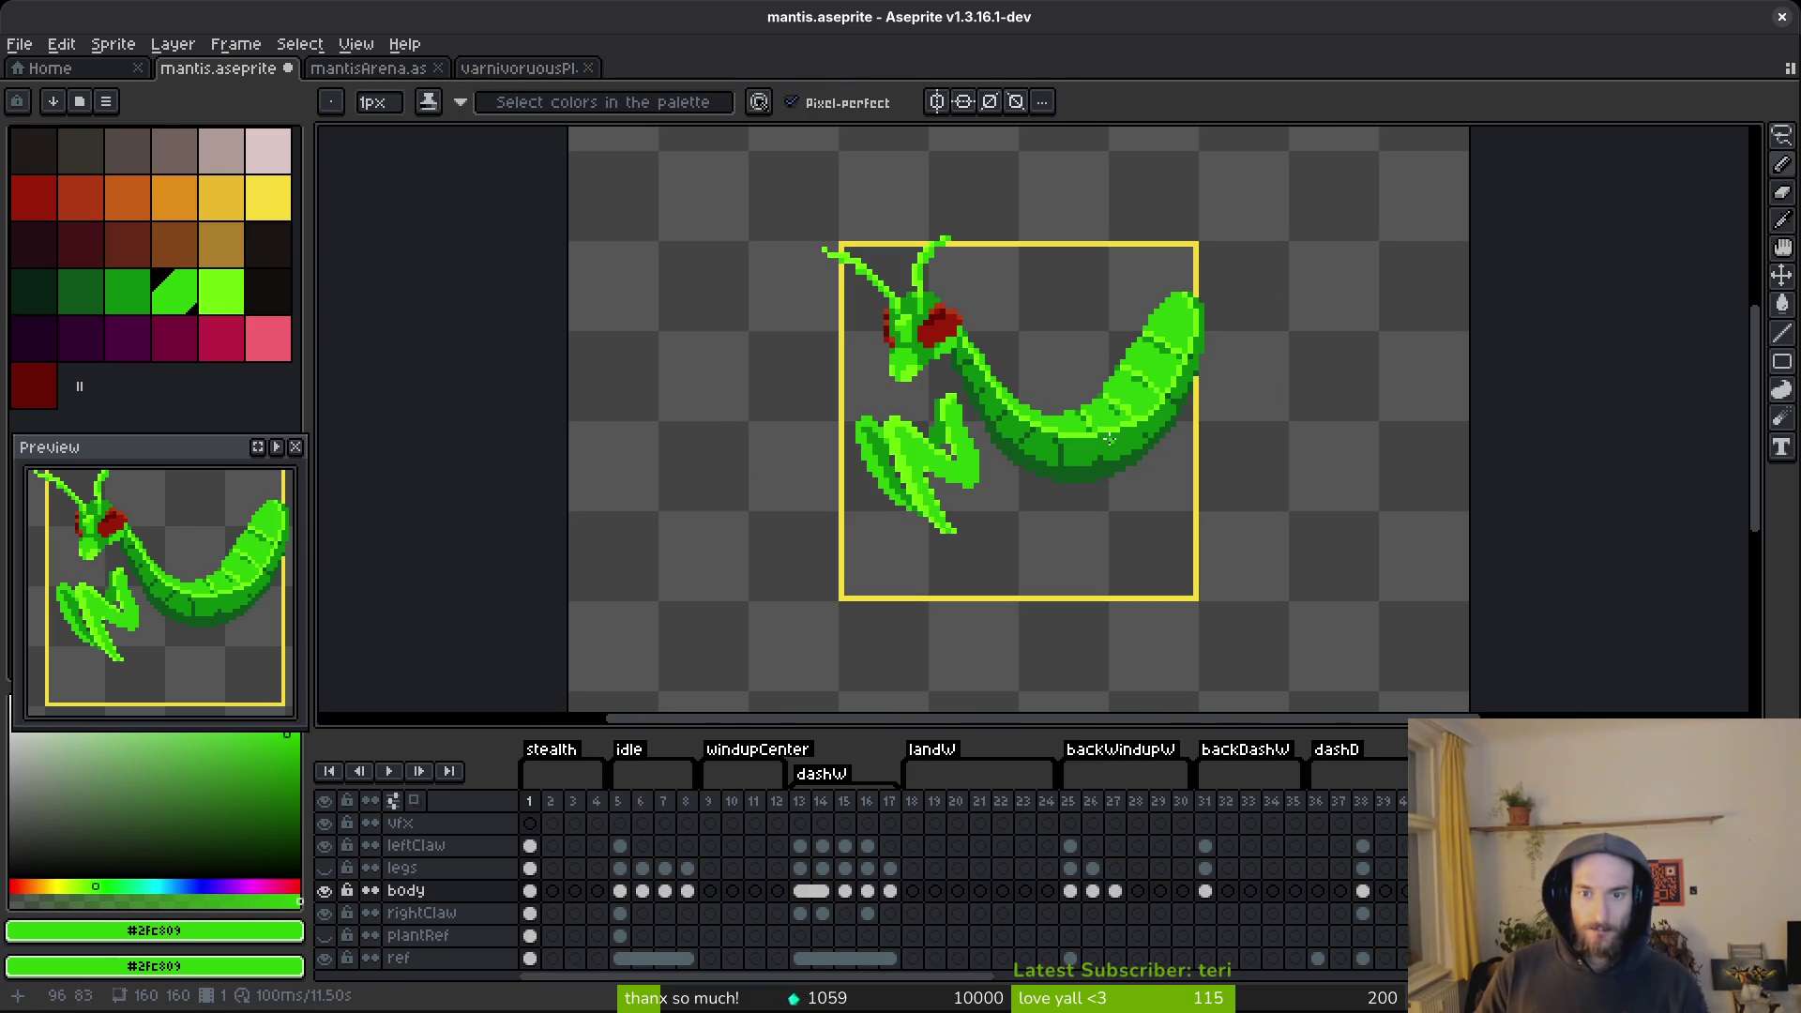
Draw light green #6cff0a highlight pixels on the abdomen tip, then sample medium green #2fc809.
scroll(1146, 447, "up", 1)
key("alt")
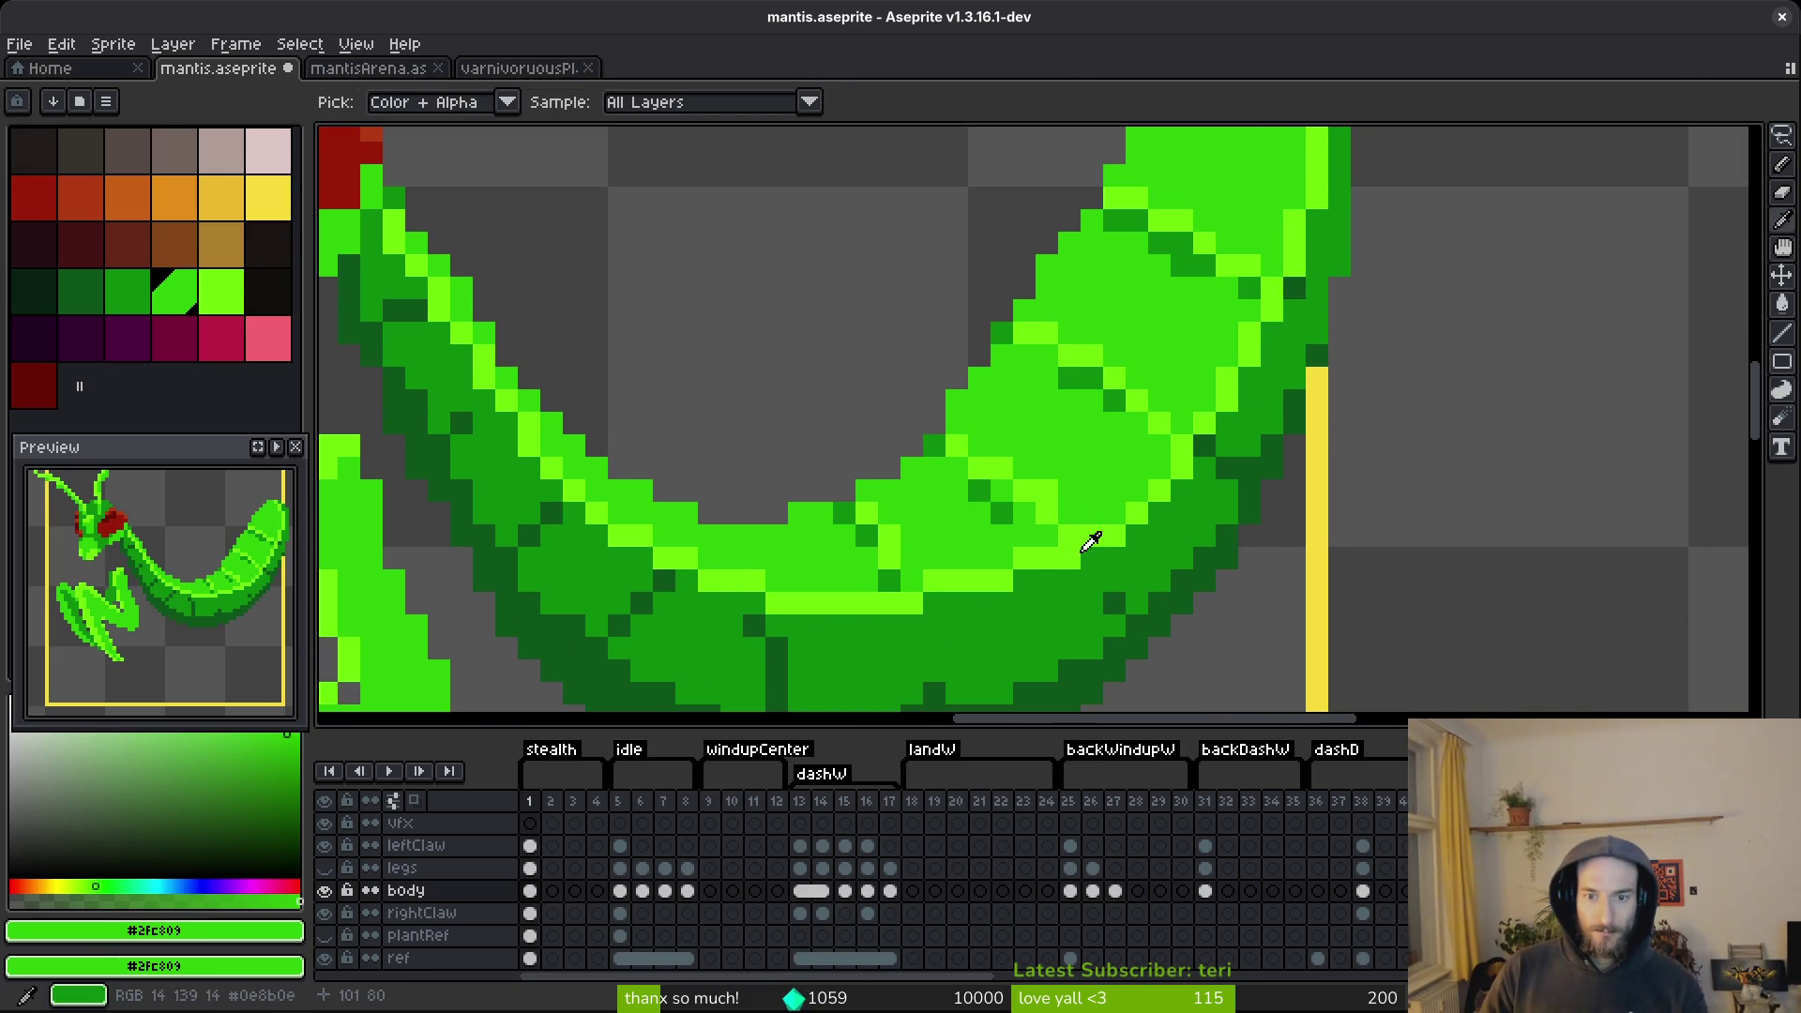
left_click(1261, 345, "alt")
scroll(1270, 375, "up", 2)
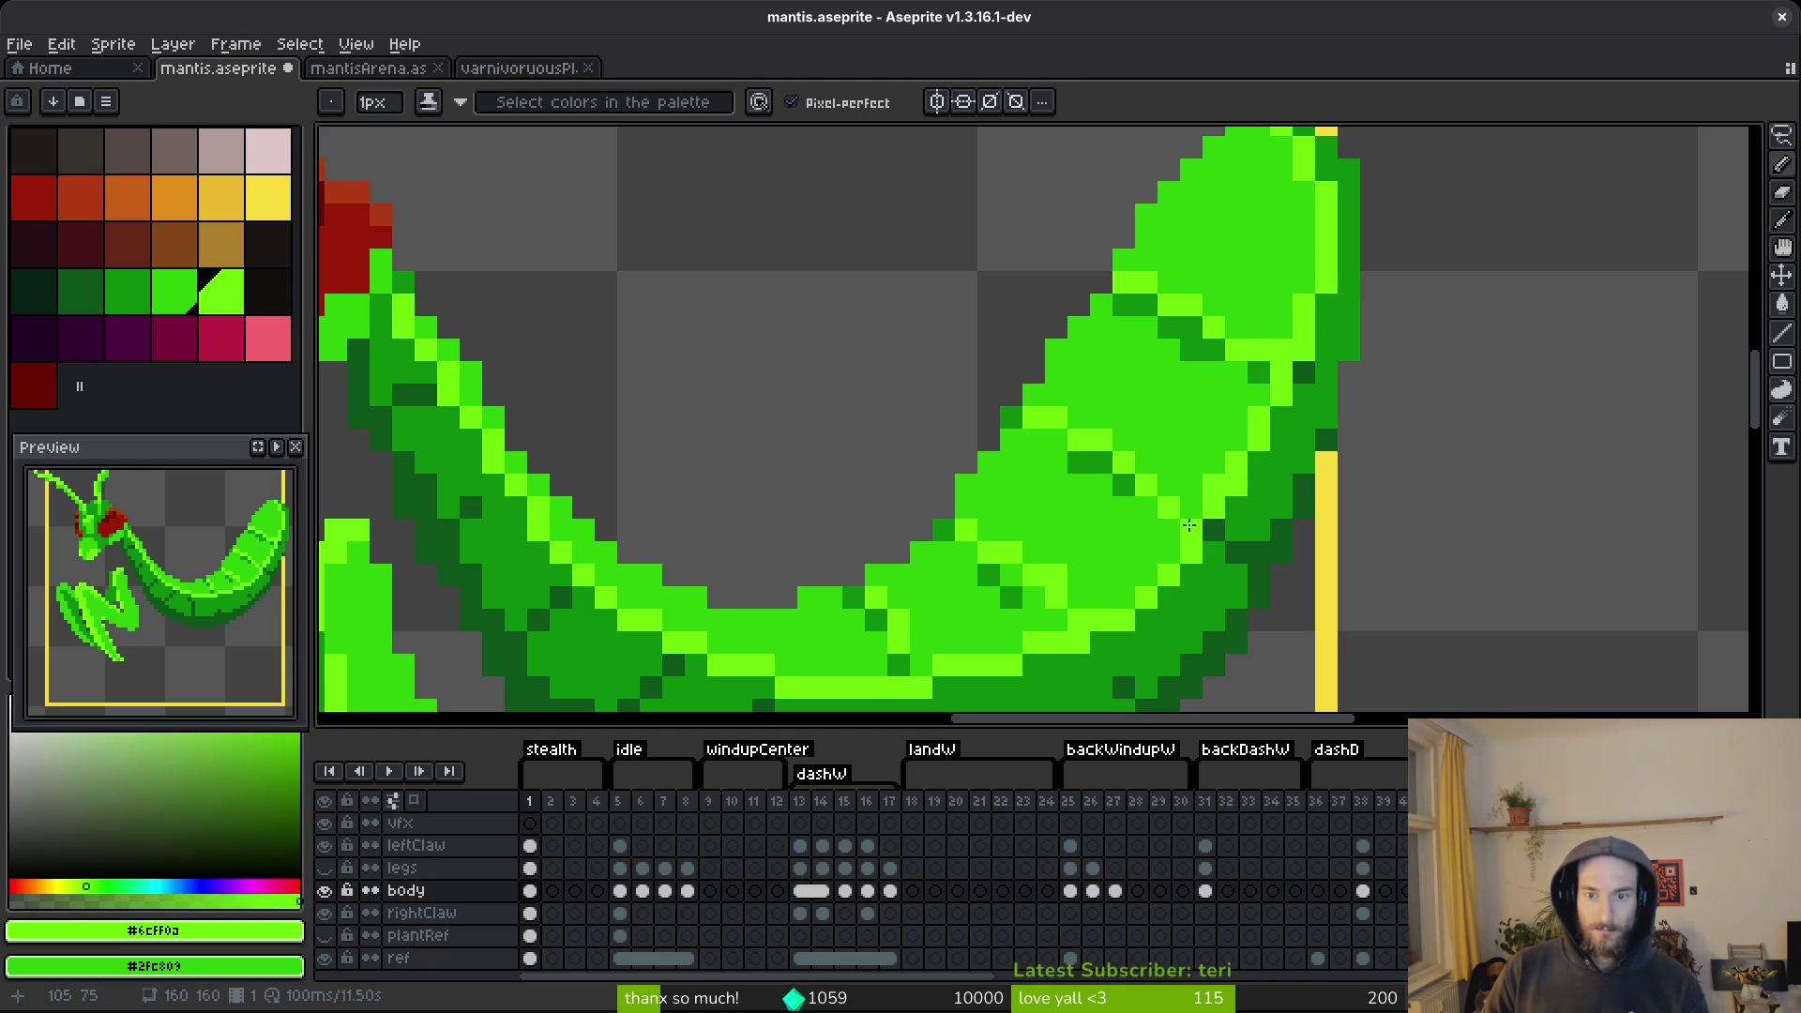
left_click_drag(1153, 568, 1097, 601)
left_click(1112, 631, "alt")
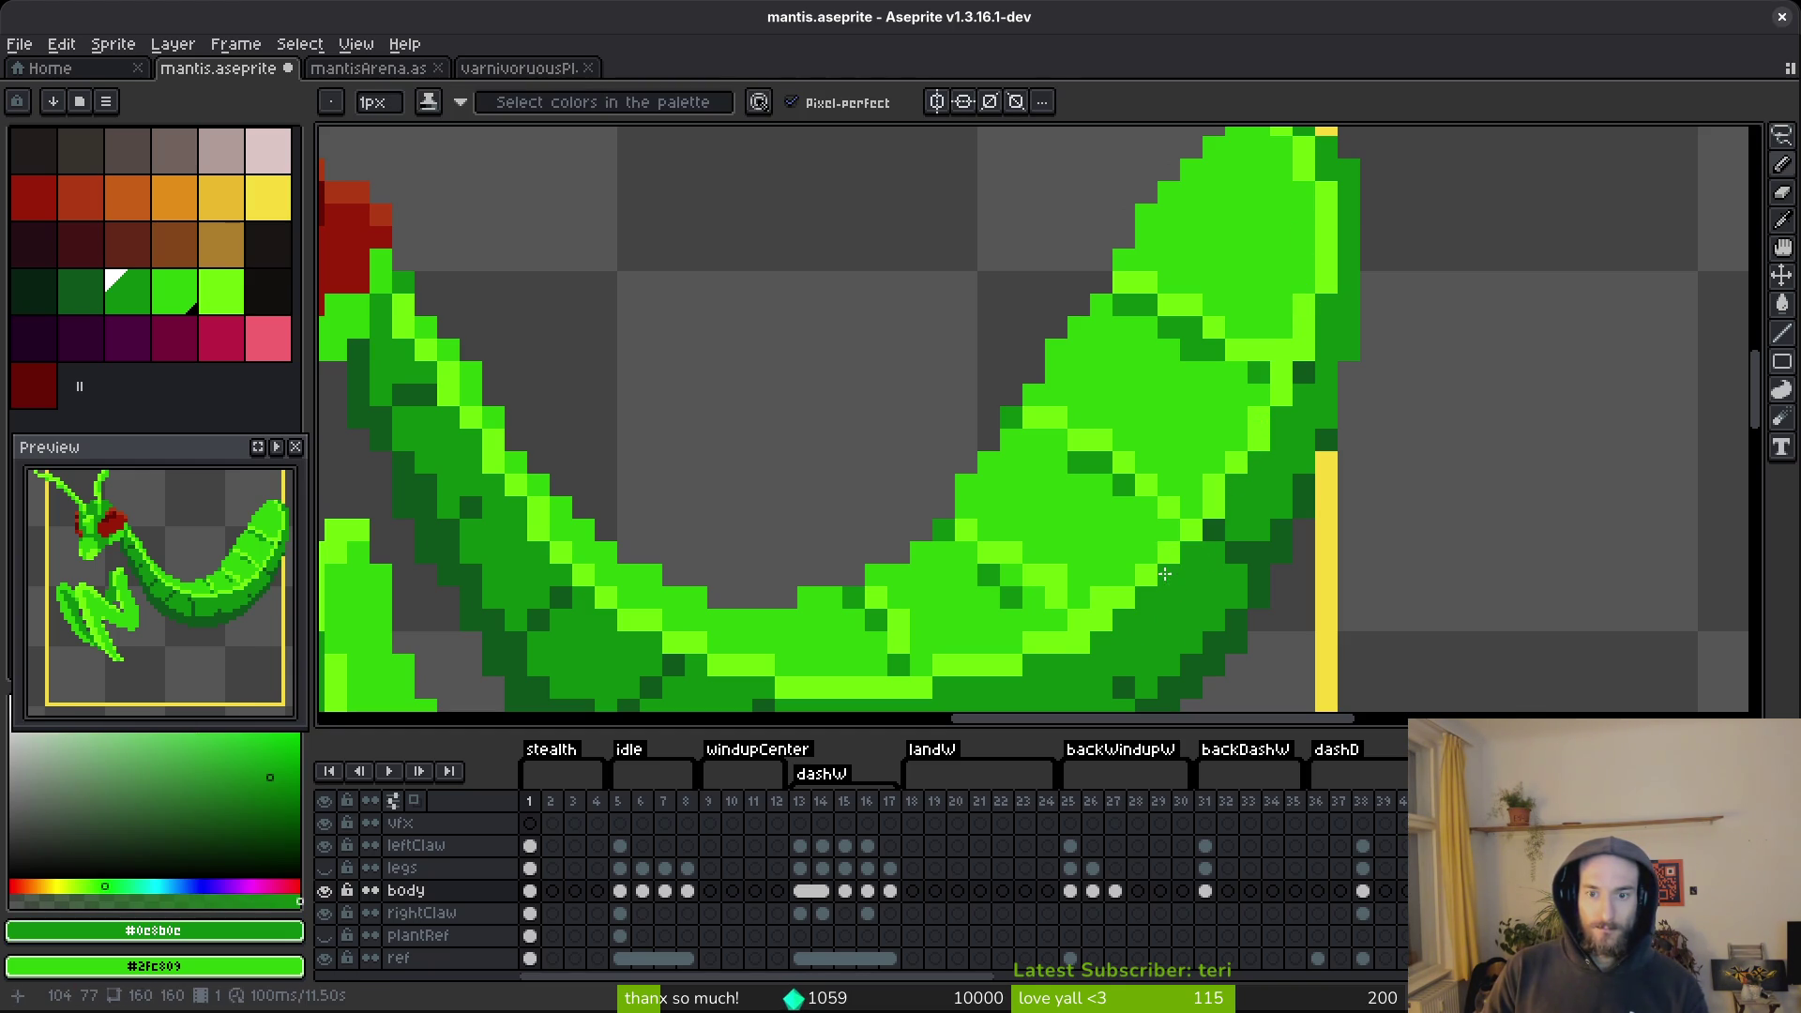
left_click(1076, 572, "alt")
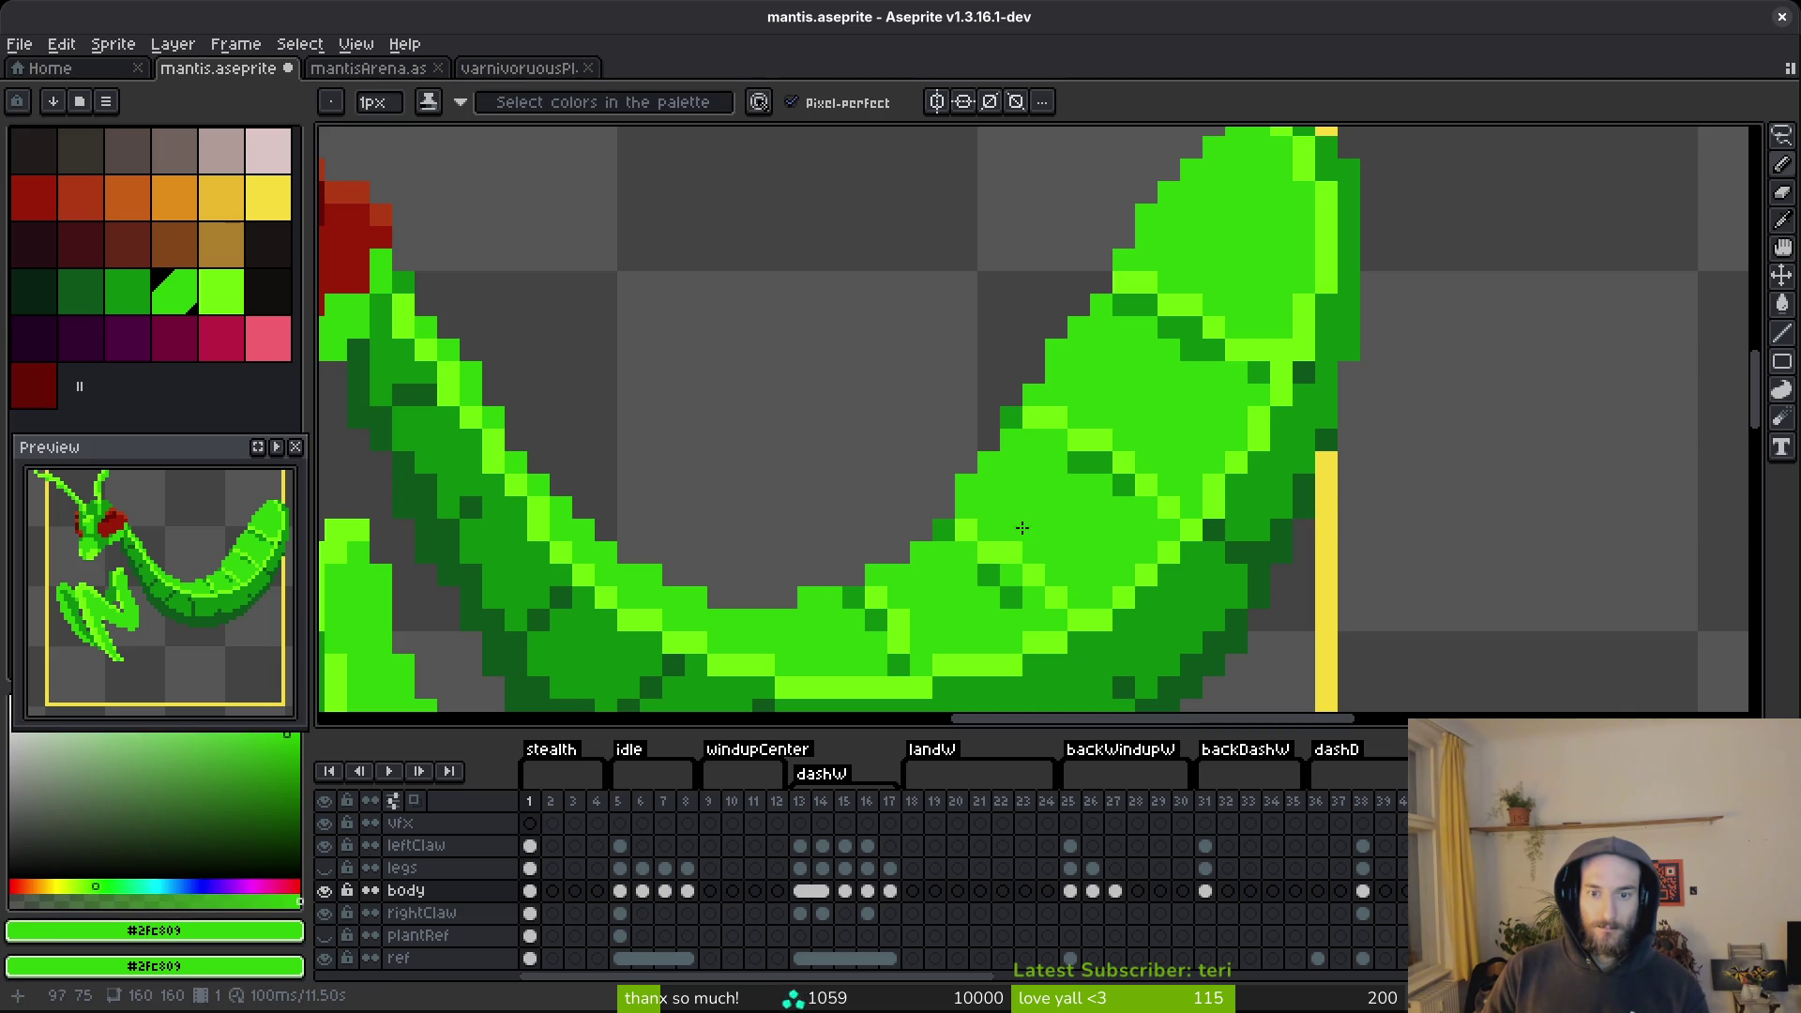
Repaint one abdomen highlight pixel in medium green #2fc809.
scroll(1181, 558, "down", 3)
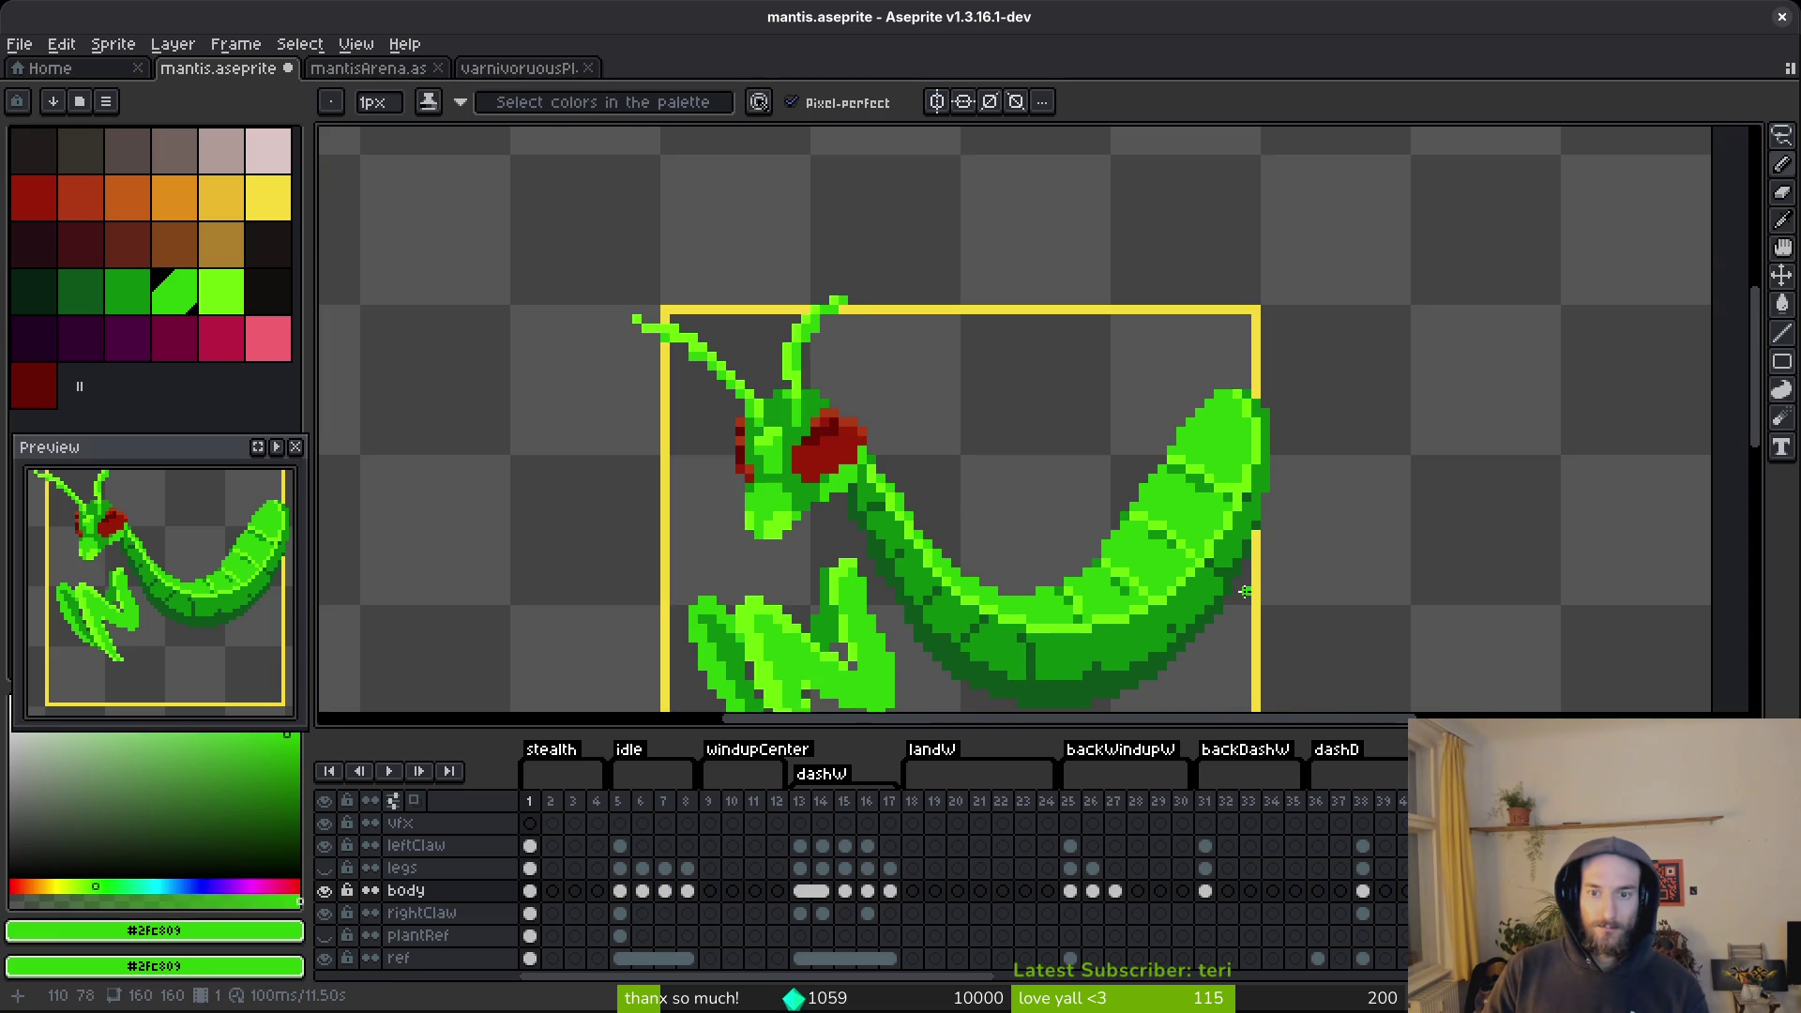
scroll(1257, 560, "up", 3)
scroll(1256, 521, "down", 3)
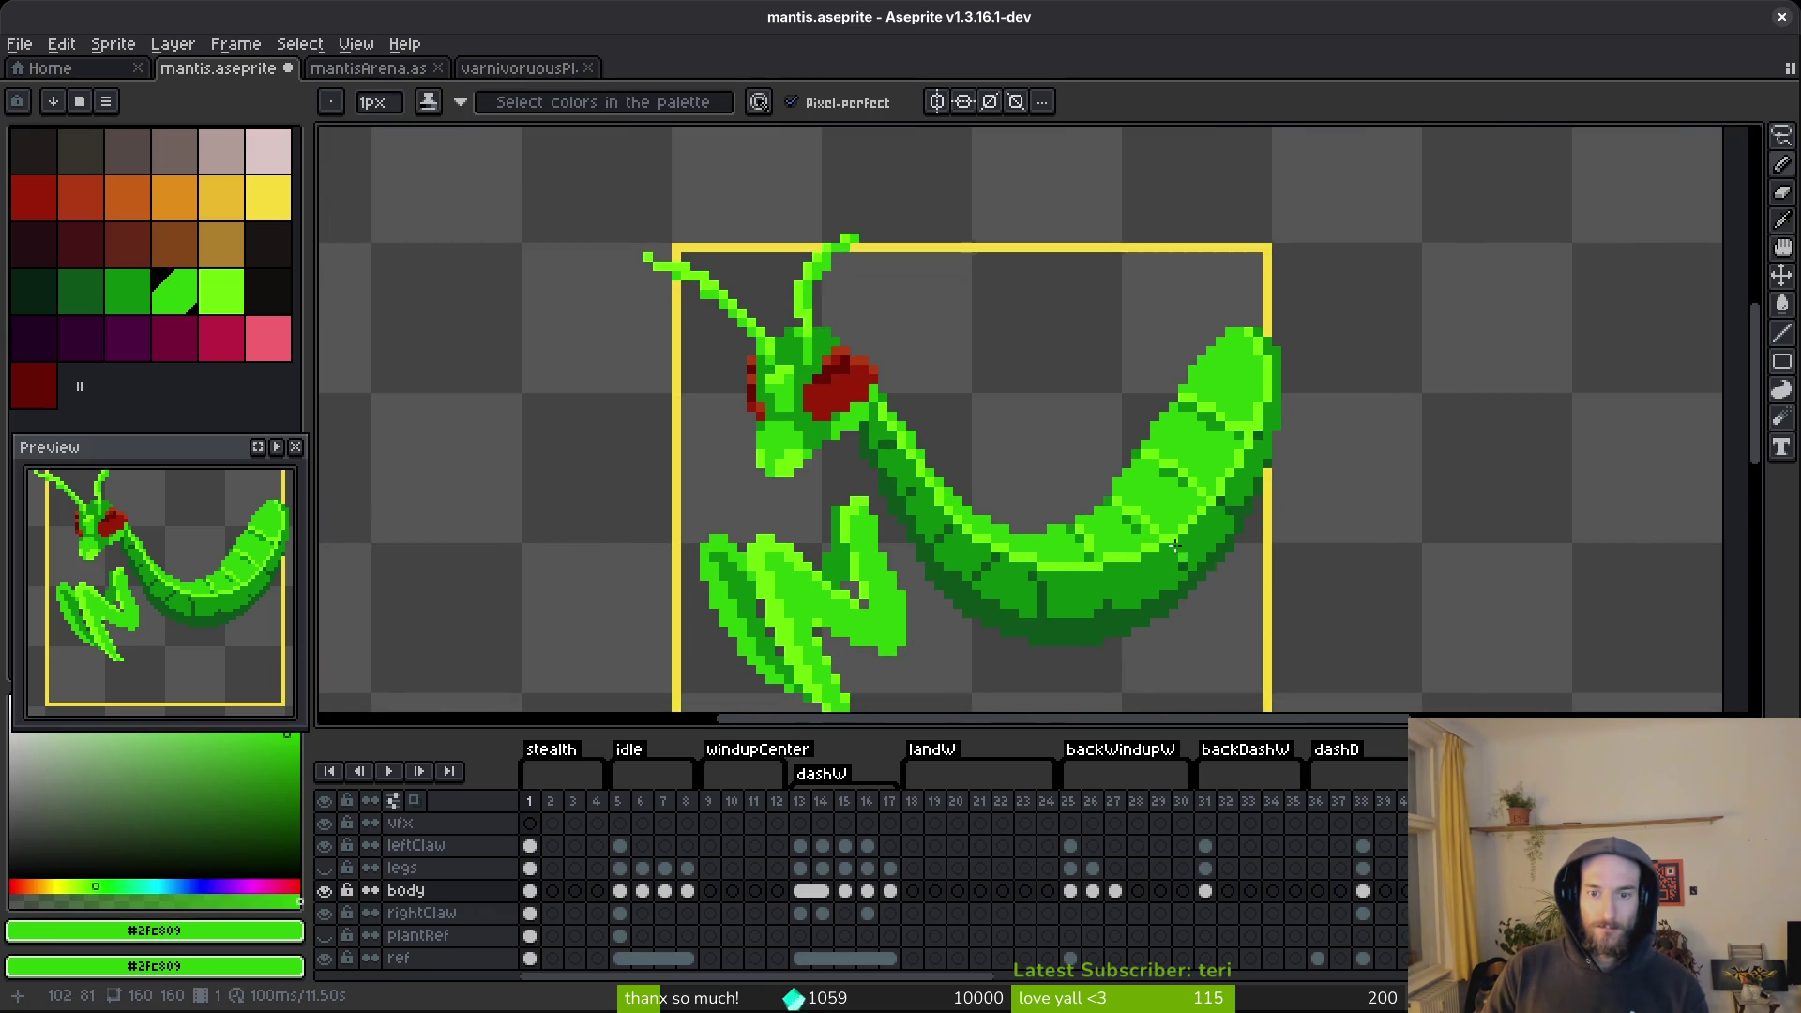
scroll(1189, 564, "up", 3)
scroll(1200, 507, "down", 5)
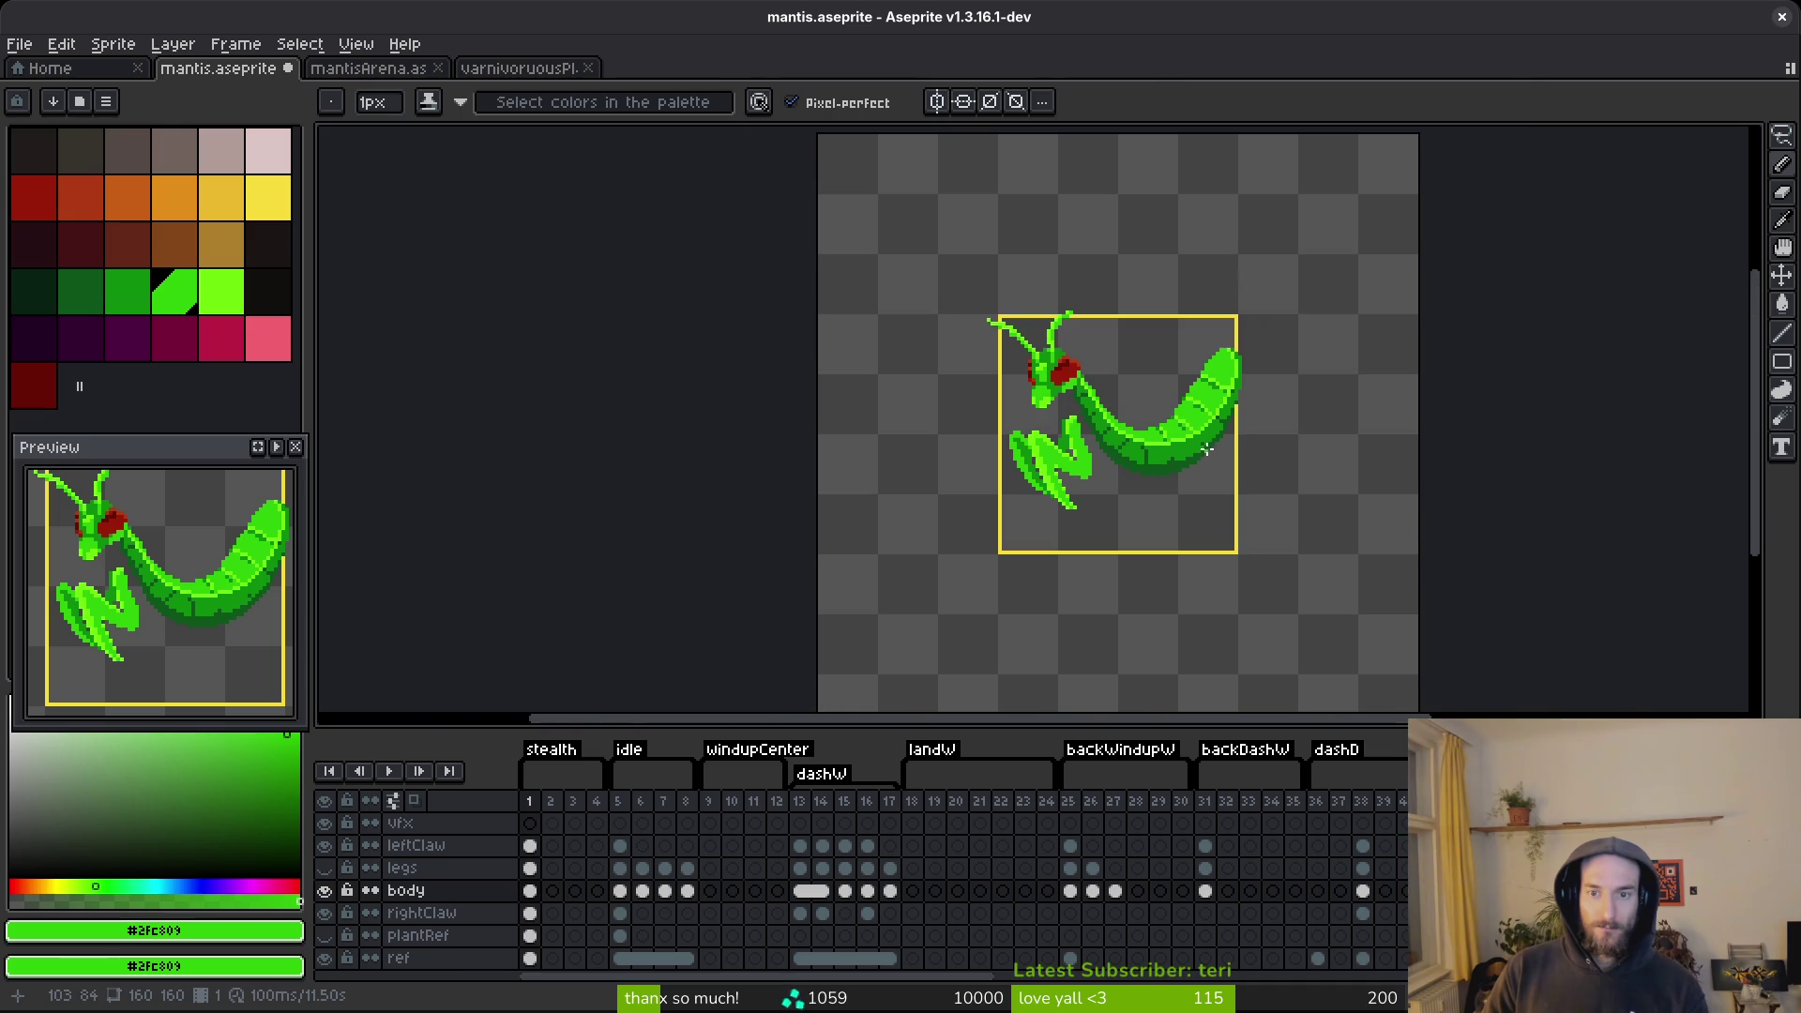
scroll(1200, 494, "up", 5)
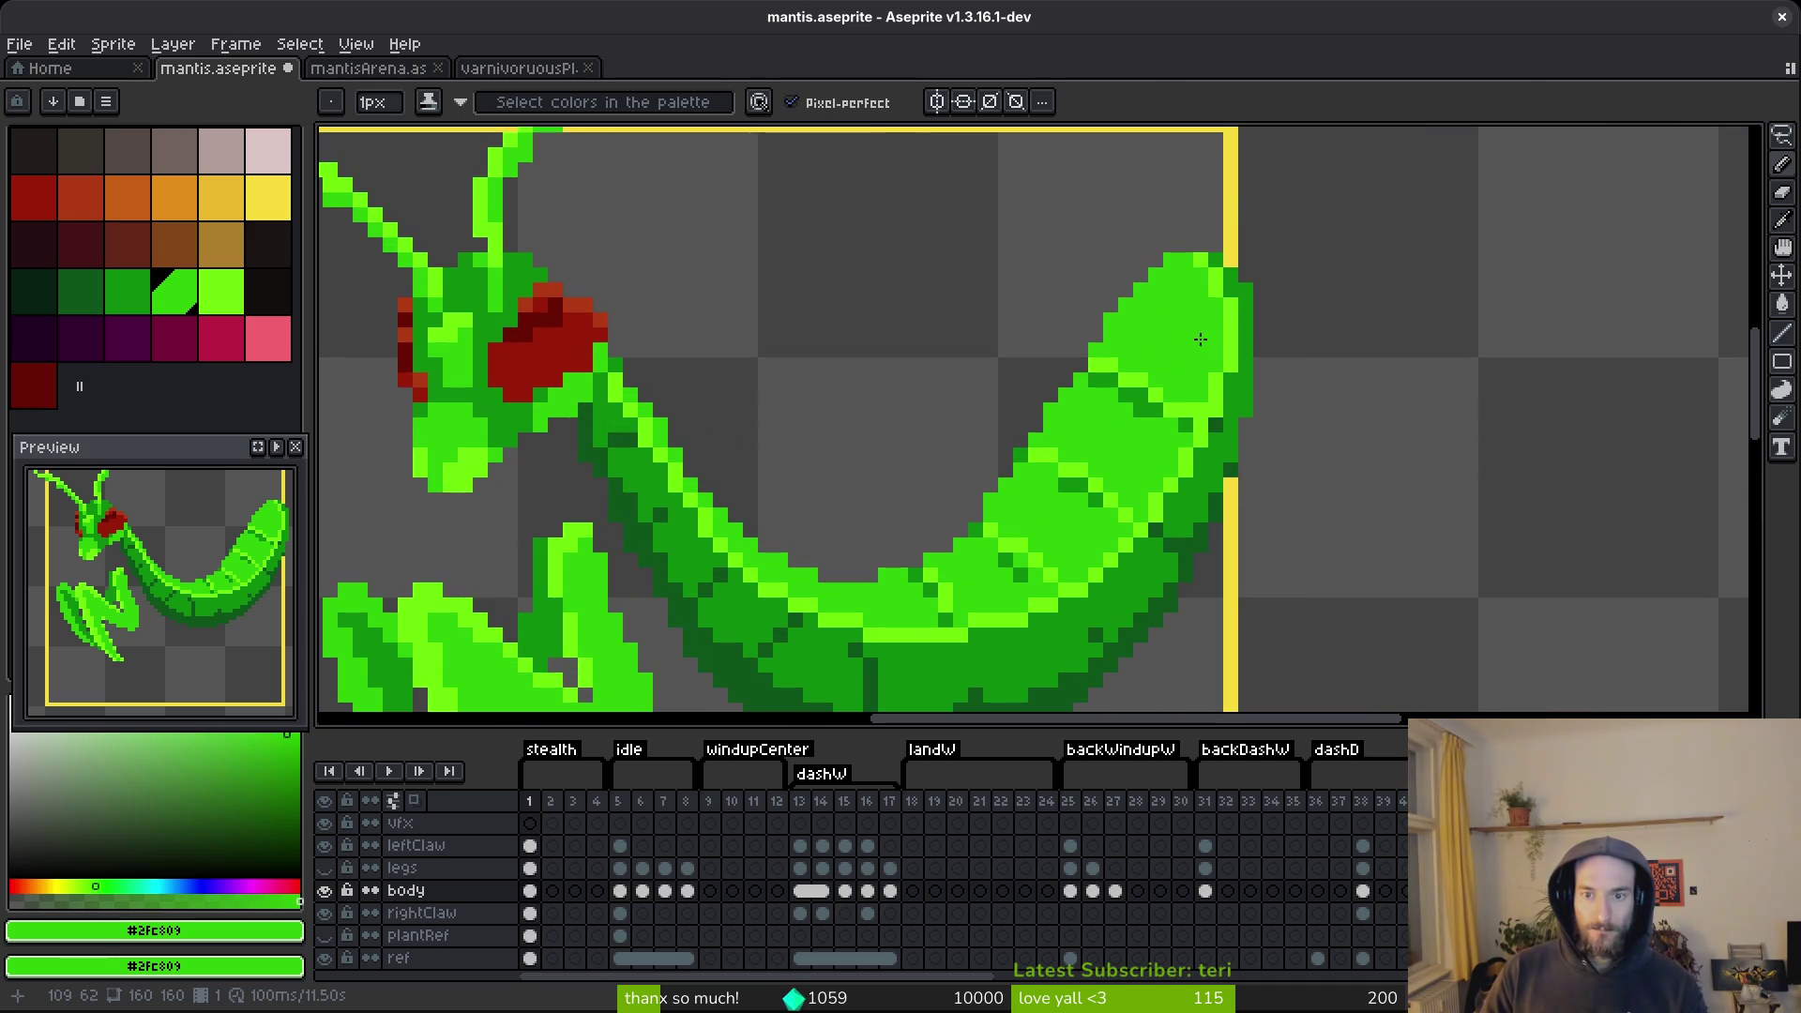
scroll(1200, 339, "up", 2)
left_click(1179, 397)
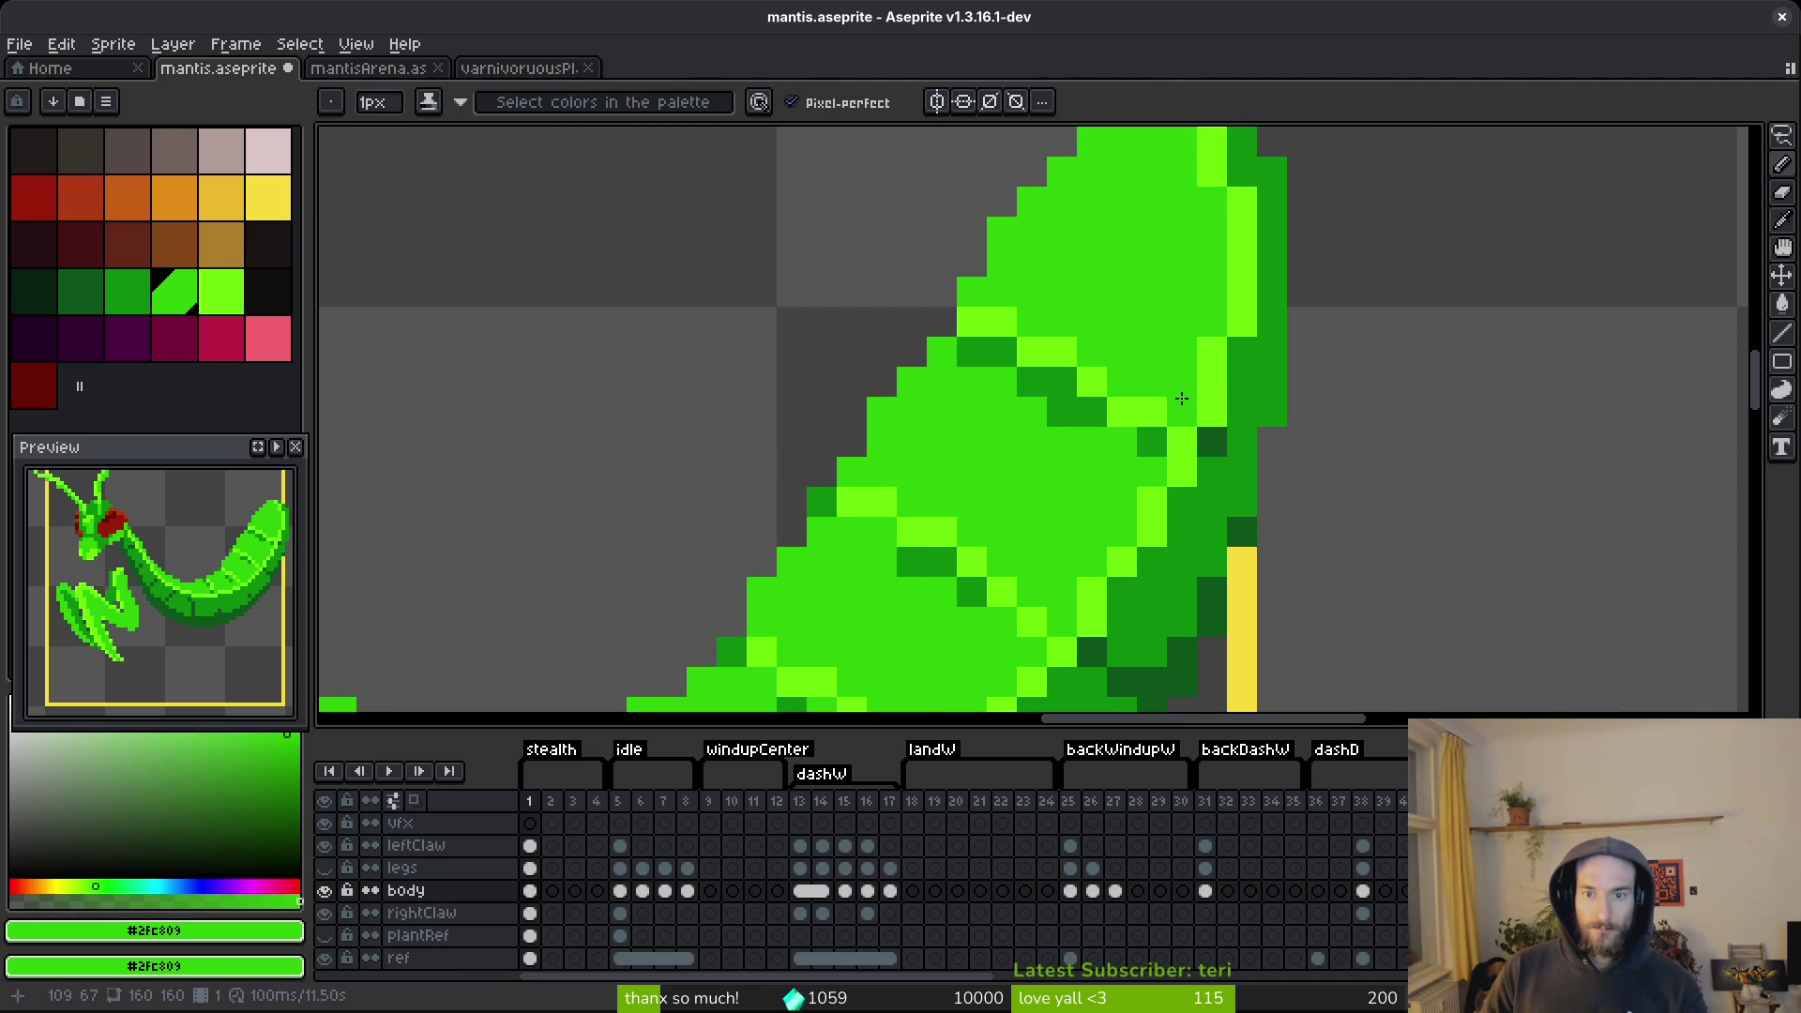
scroll(1186, 405, "down", 7)
scroll(1163, 375, "up", 6)
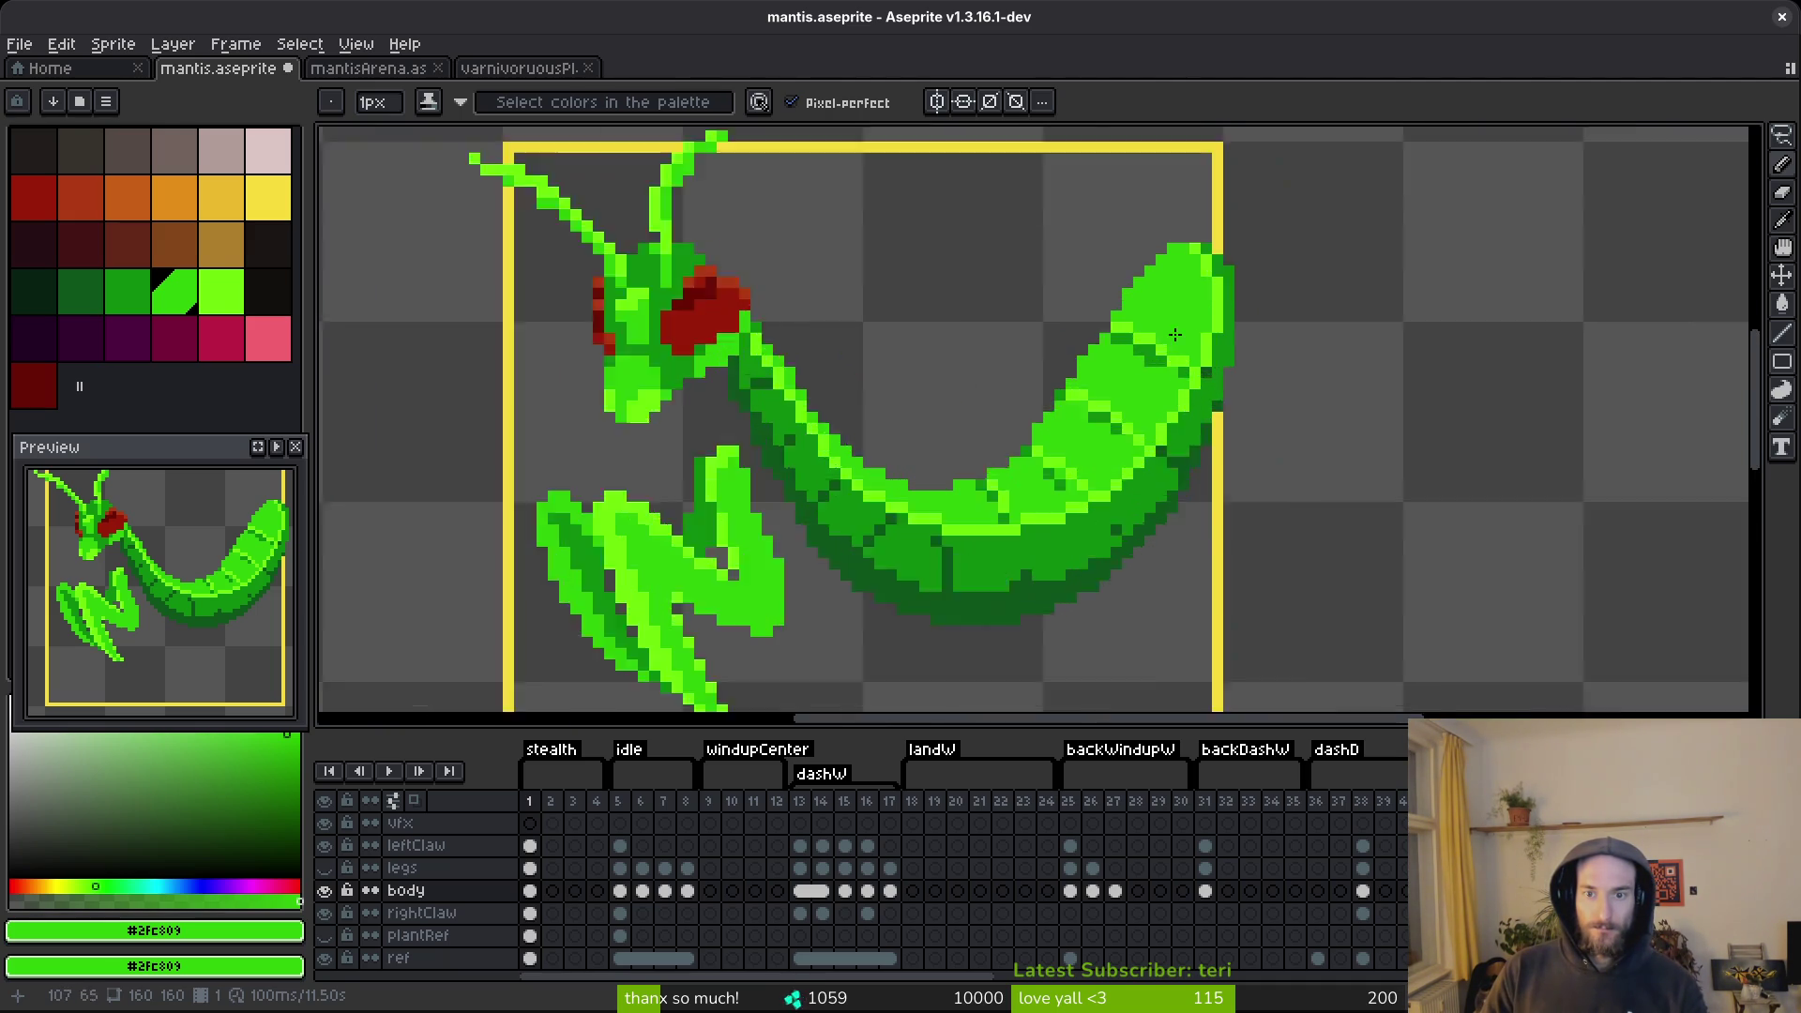
Sample light green #6cff0a, dark green #0c8b0c and medium green #2fc809 from the abdomen.
key("alt")
left_click(1150, 361, "alt")
scroll(1195, 463, "down", 5)
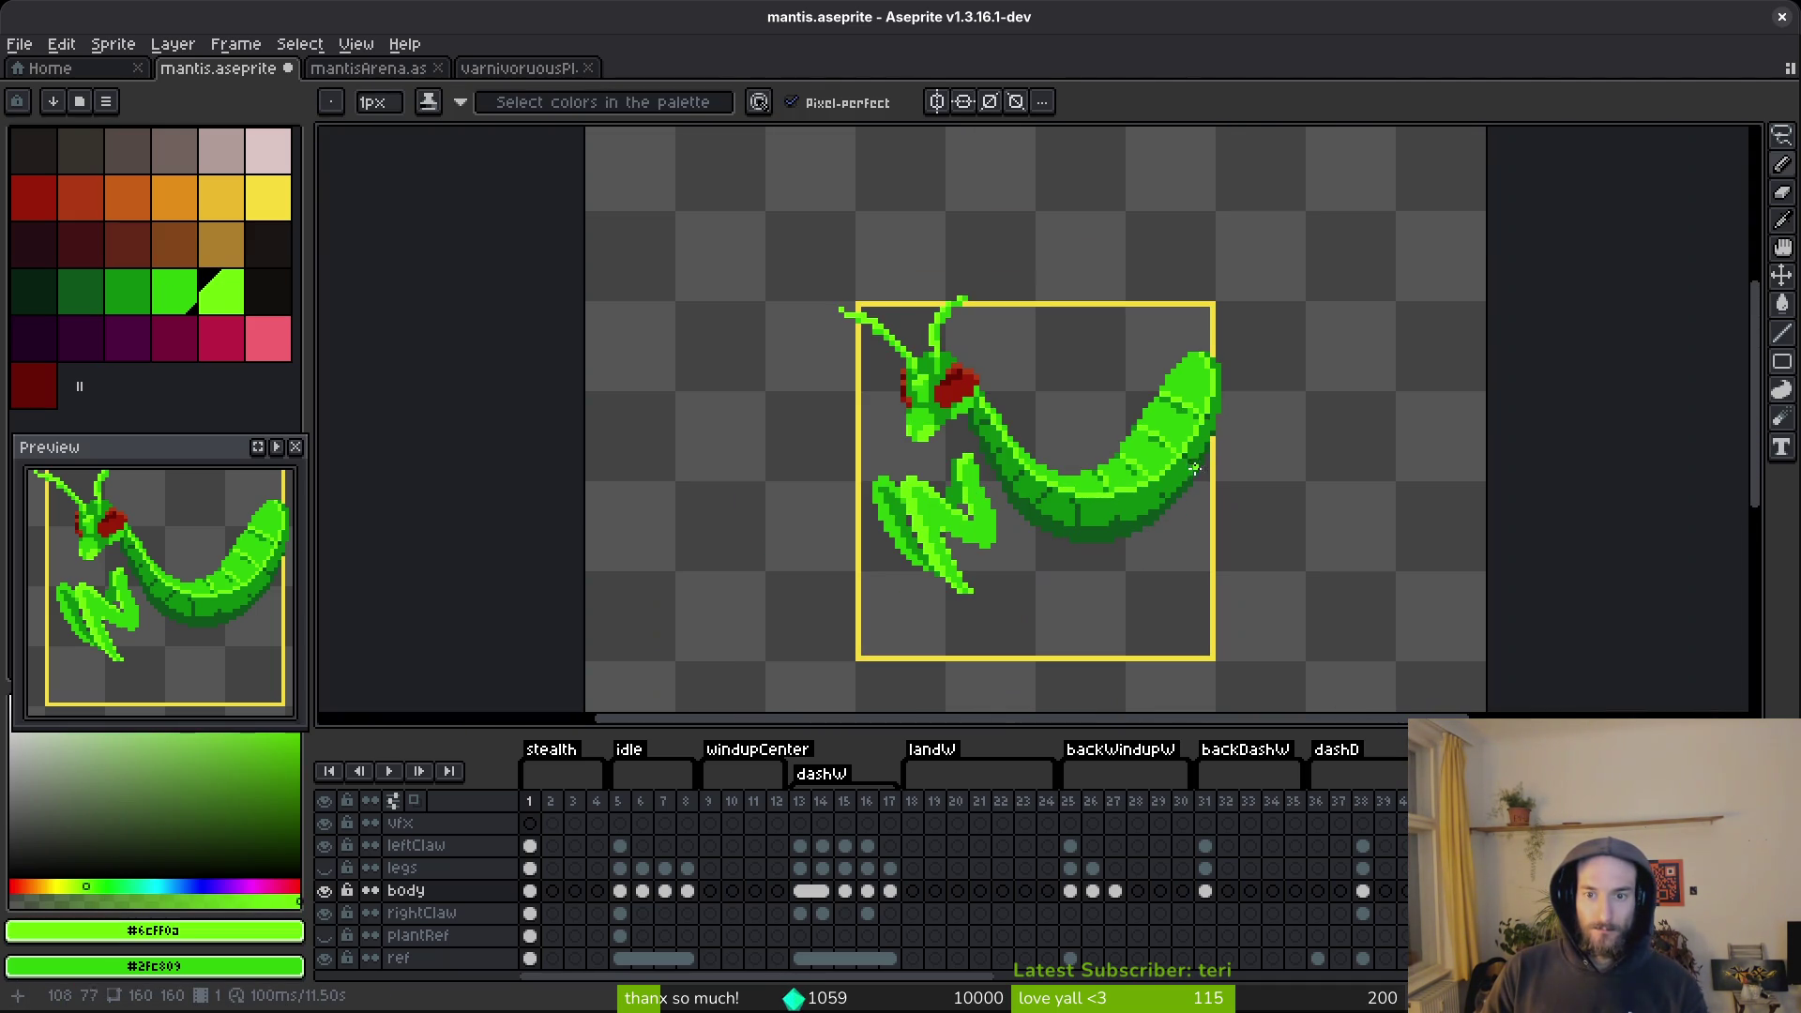
scroll(1195, 474, "up", 5)
left_click(1174, 406, "alt")
left_click(1193, 371, "alt")
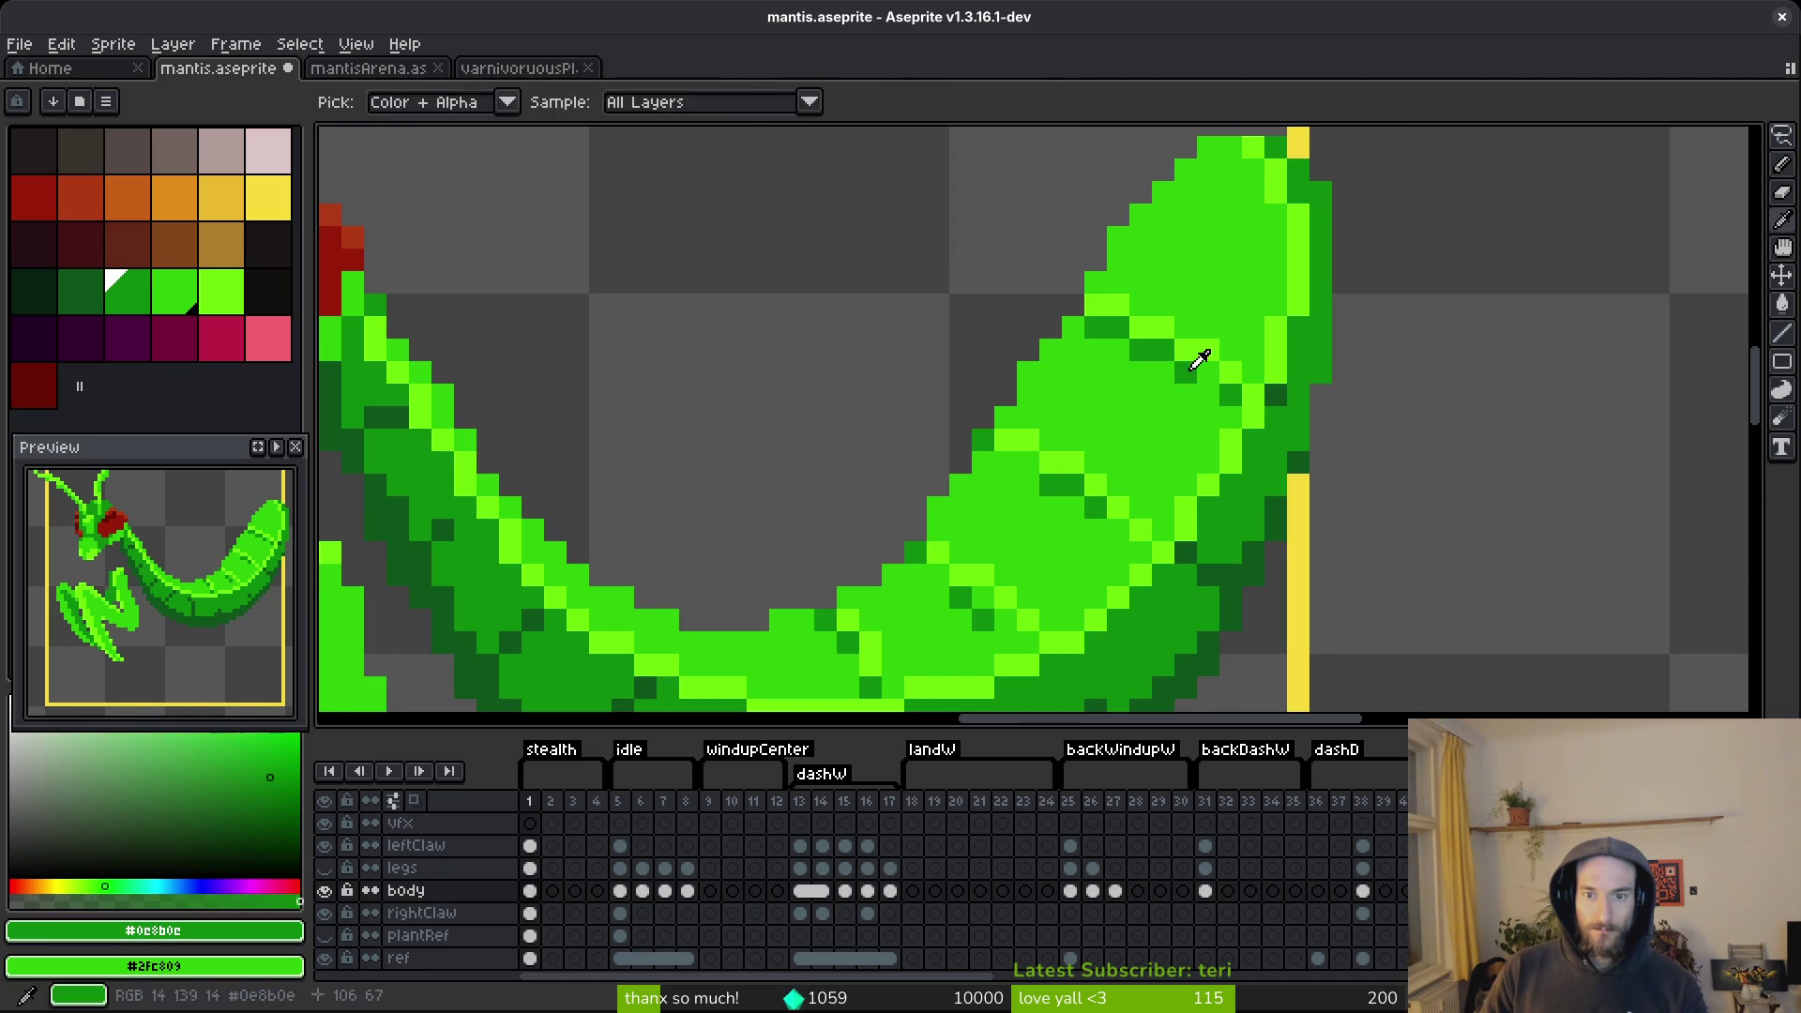
scroll(1204, 436, "down", 5)
scroll(1153, 529, "up", 5)
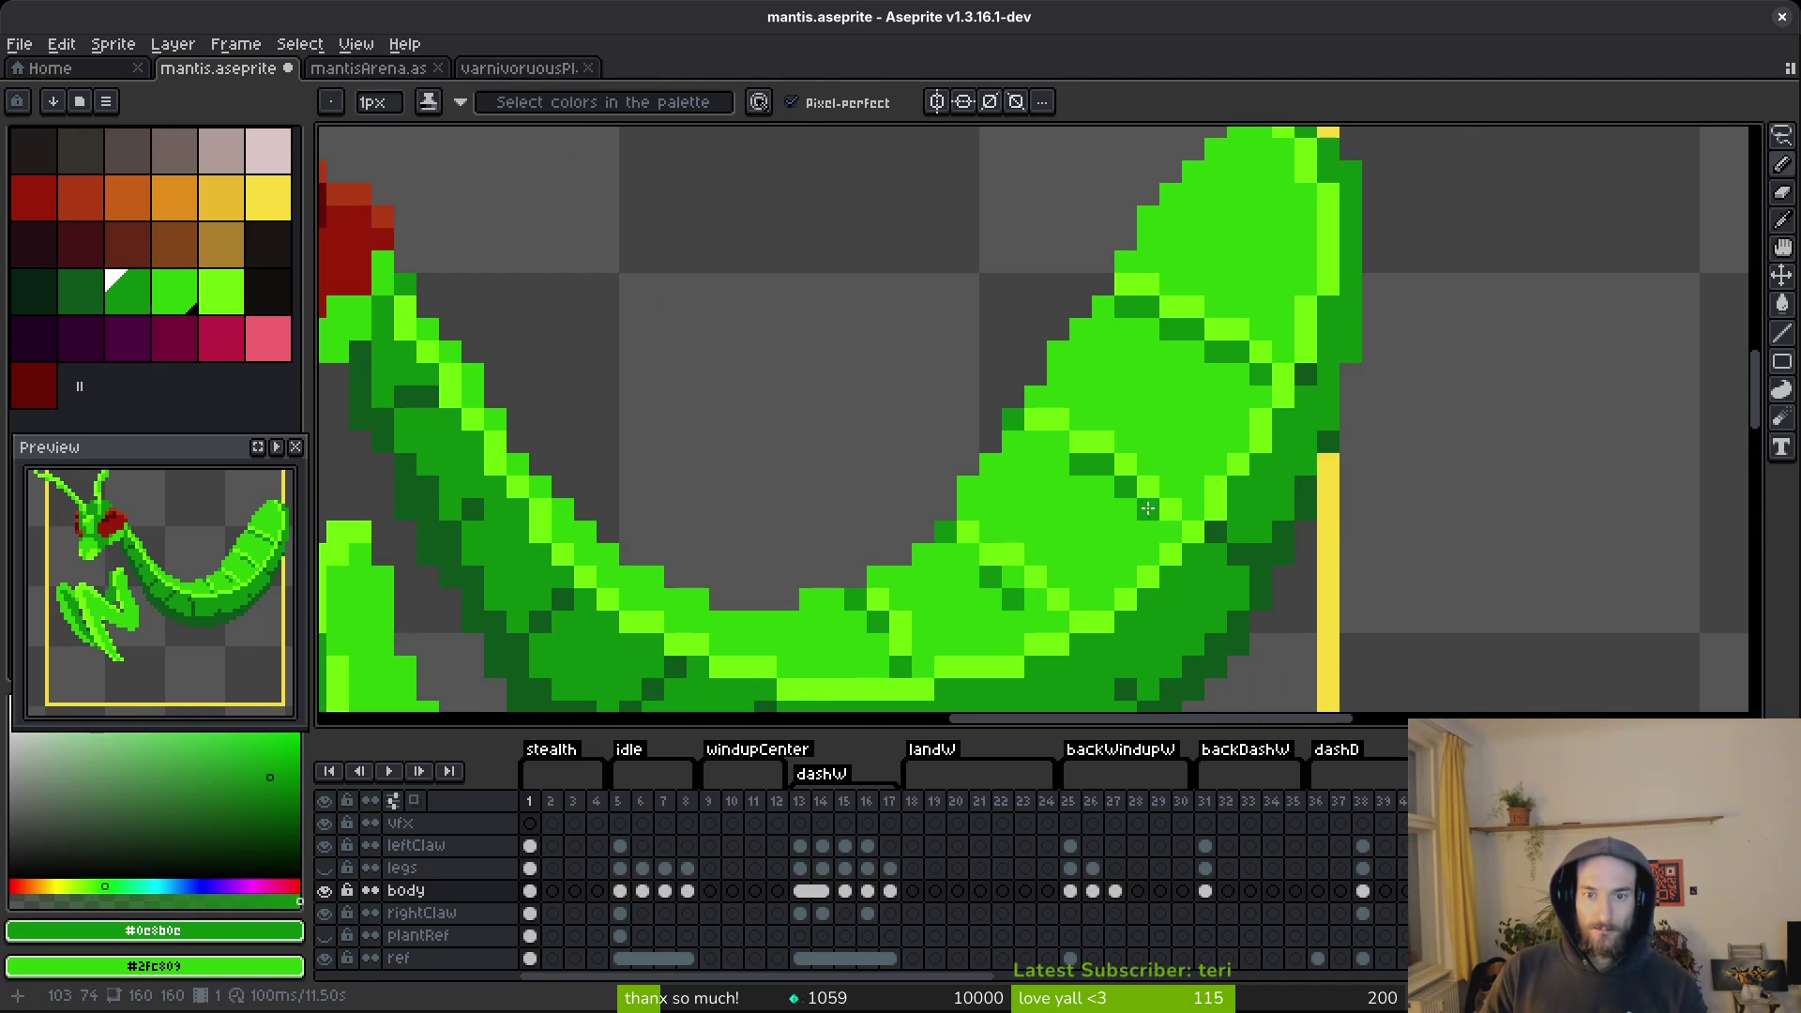
left_click(1017, 451, "alt")
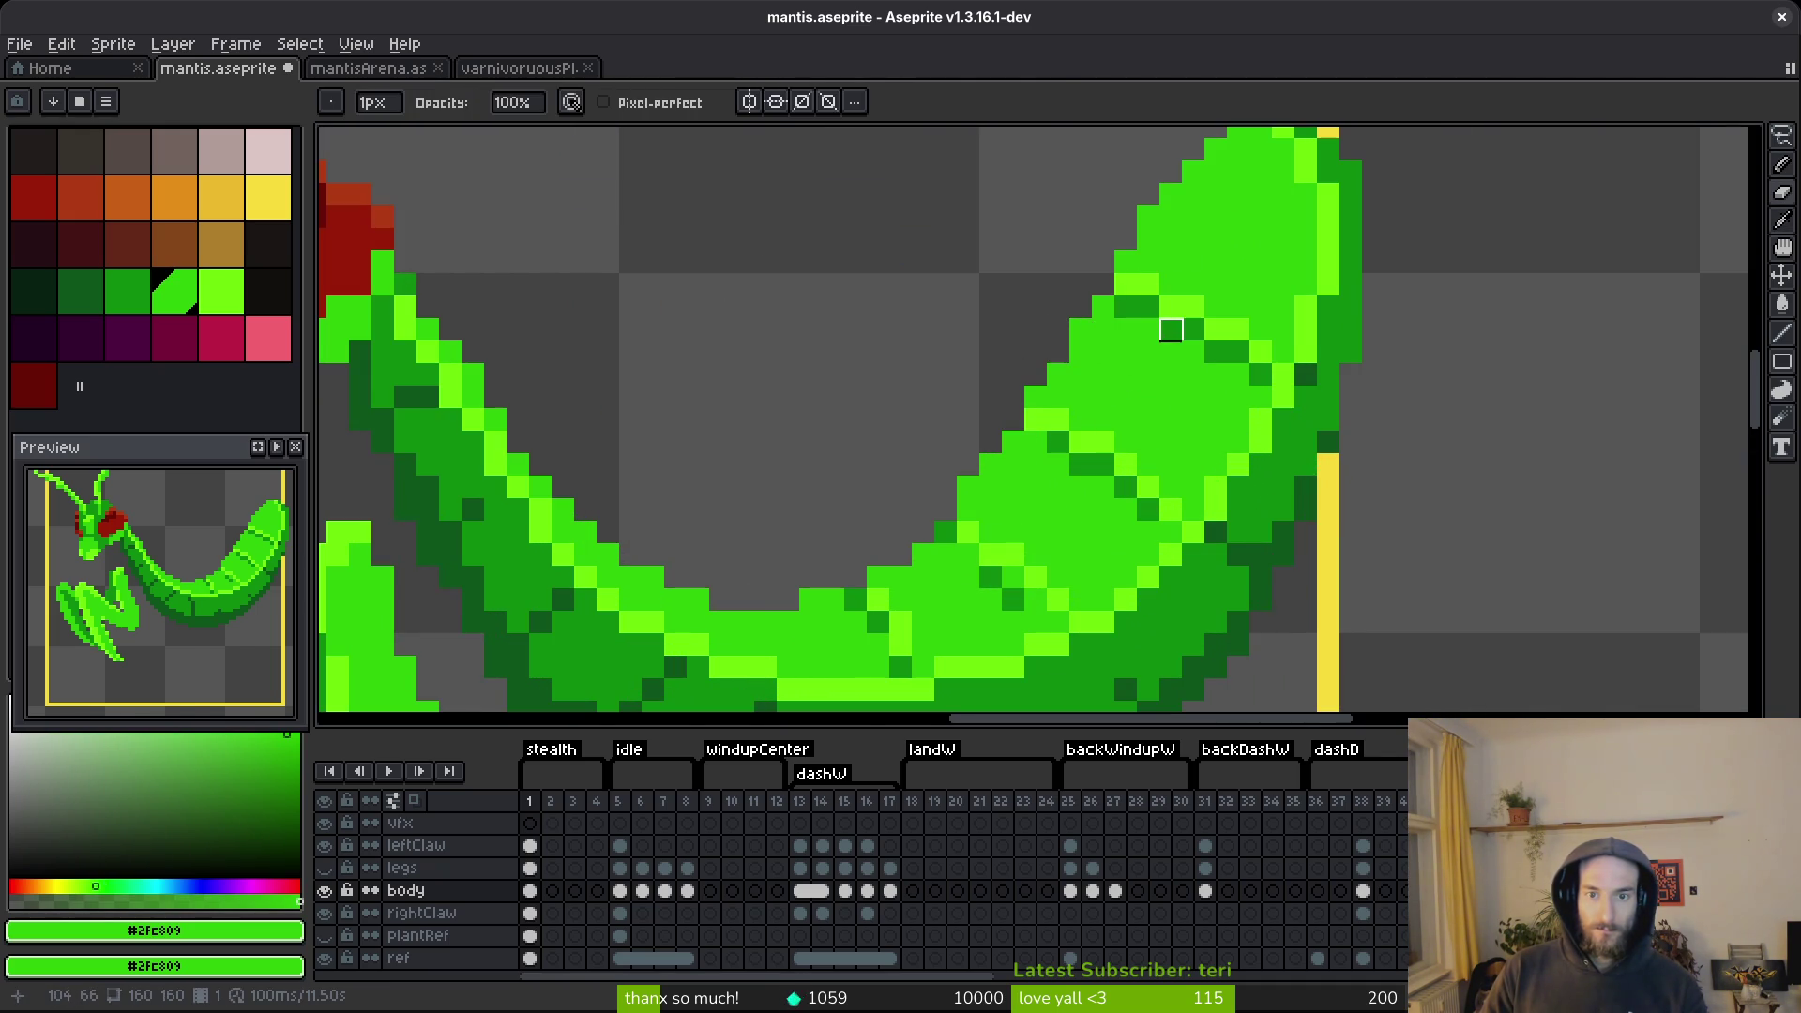
scroll(1170, 329, "down", 5)
scroll(1146, 409, "up", 5)
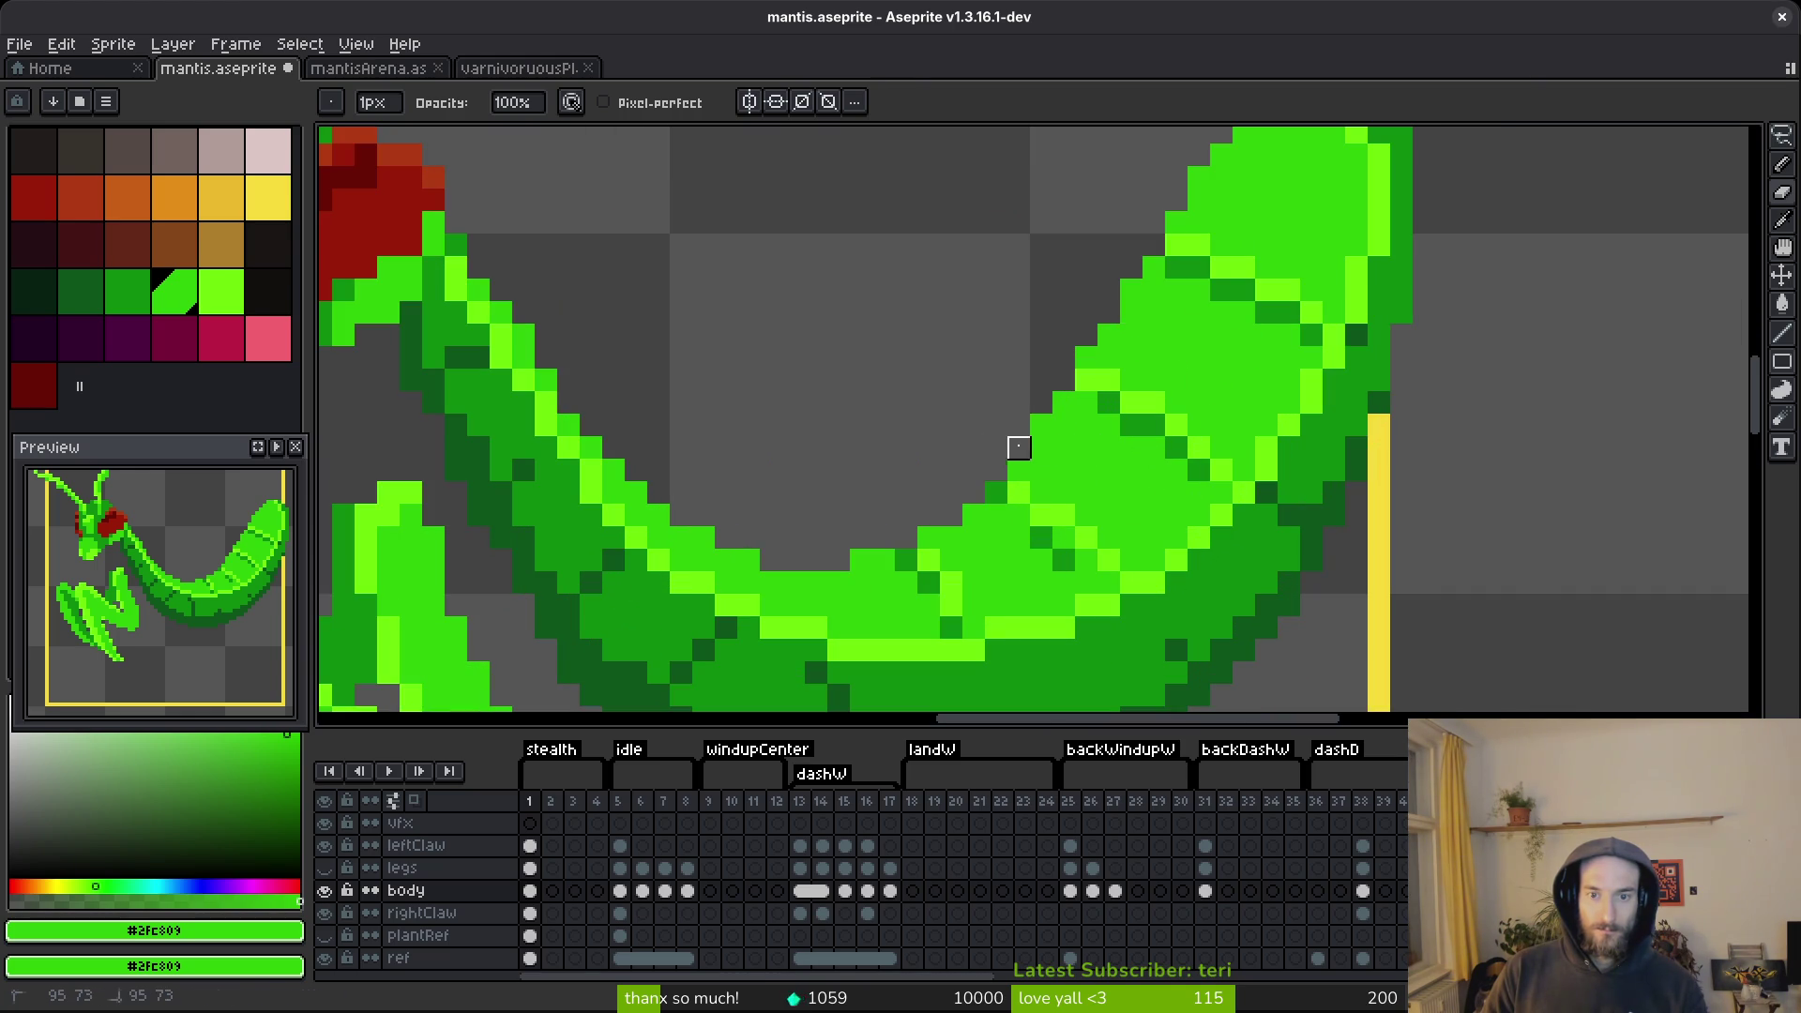
Select the top of the abdomen tip and move it into a fuller, rounded end.
scroll(1036, 417, "down", 1)
key("m")
mouse_move(1086, 209)
left_mouse_down()
mouse_move(1414, 414)
mouse_move(1374, 422)
left_mouse_up()
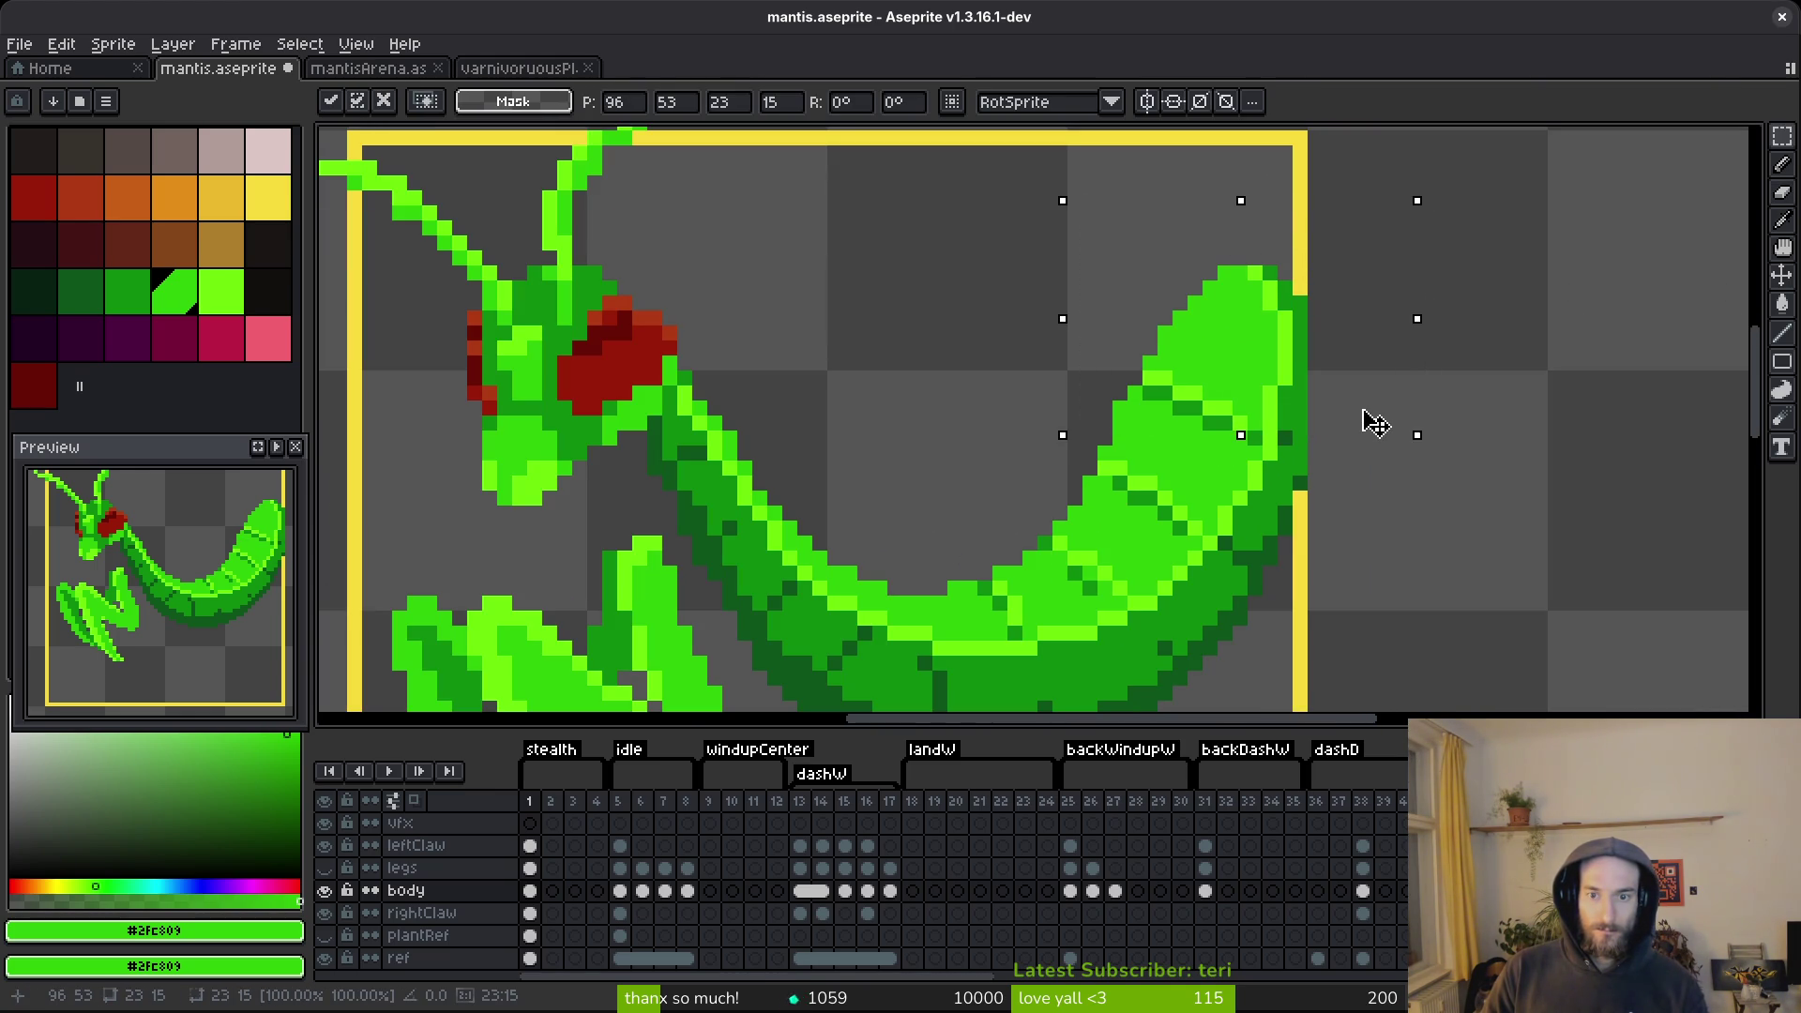
key("Escape")
mouse_move(1112, 238)
left_mouse_down()
mouse_move(1372, 378)
mouse_move(1319, 379)
left_mouse_up()
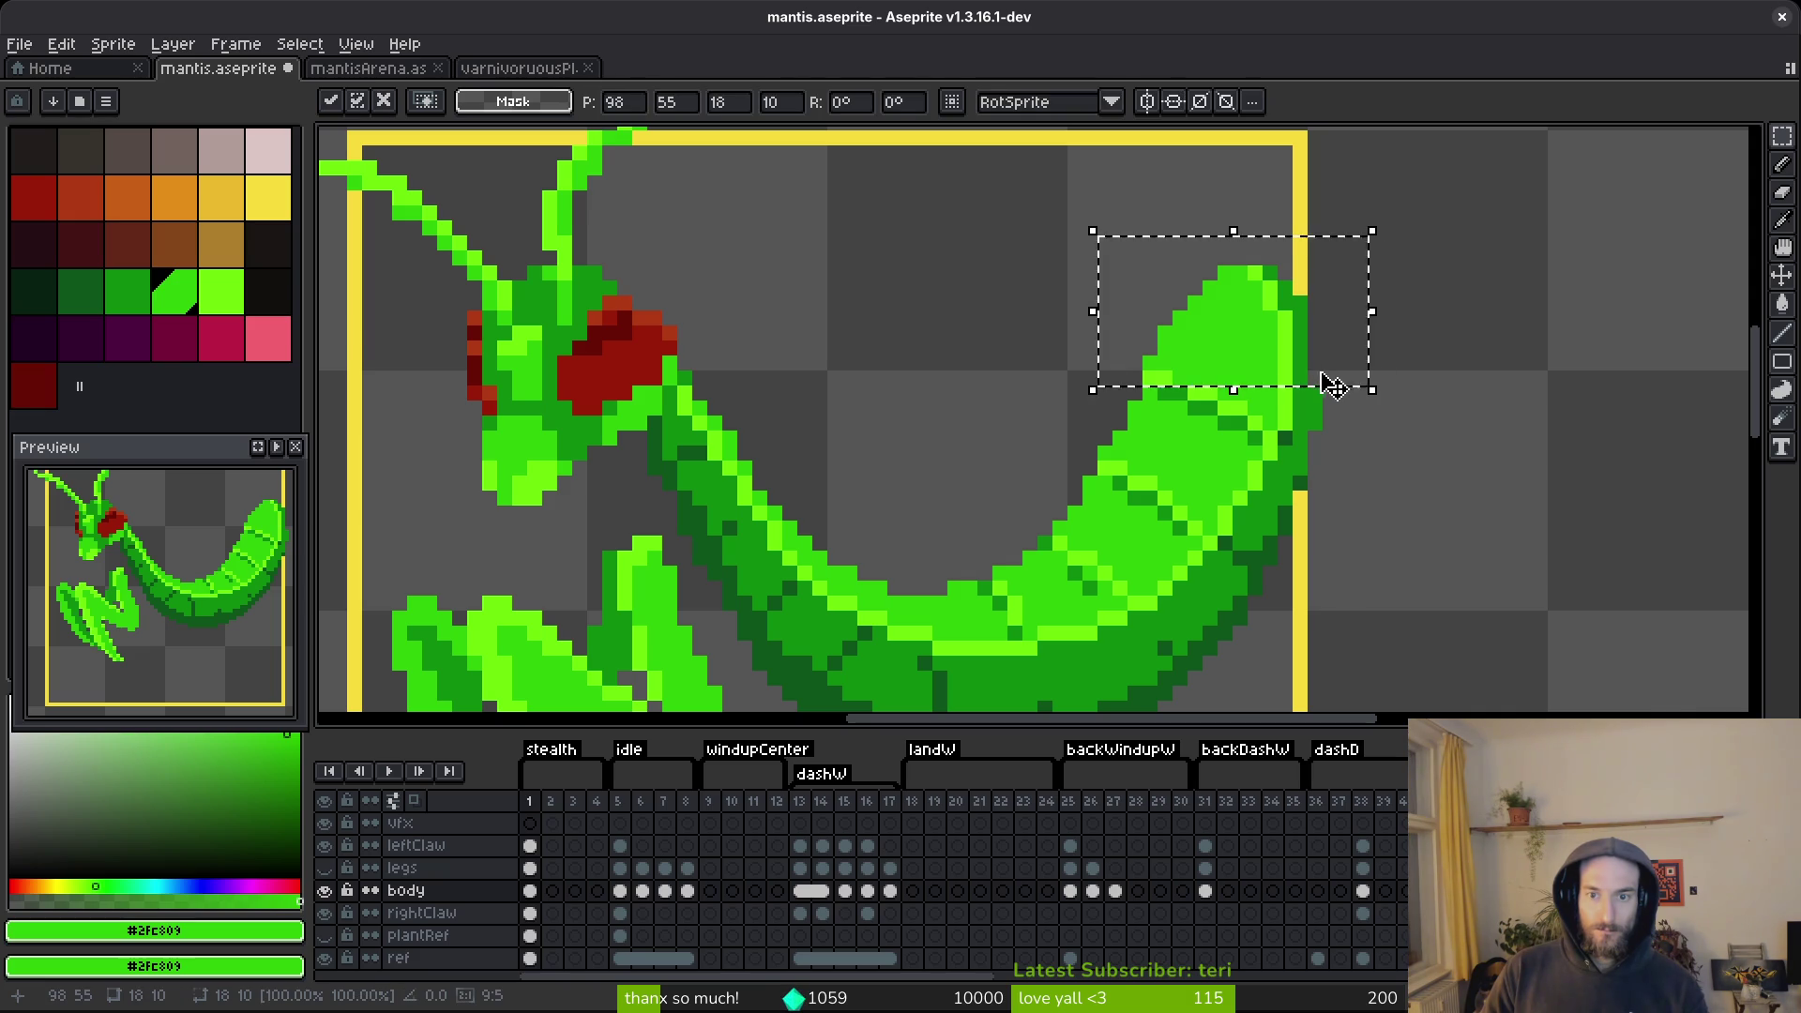
key("Return")
Save mantis.aseprite and sample dark green #0c8b0c from the body.
scroll(1360, 413, "down", 3)
scroll(1350, 408, "up", 3)
key("e")
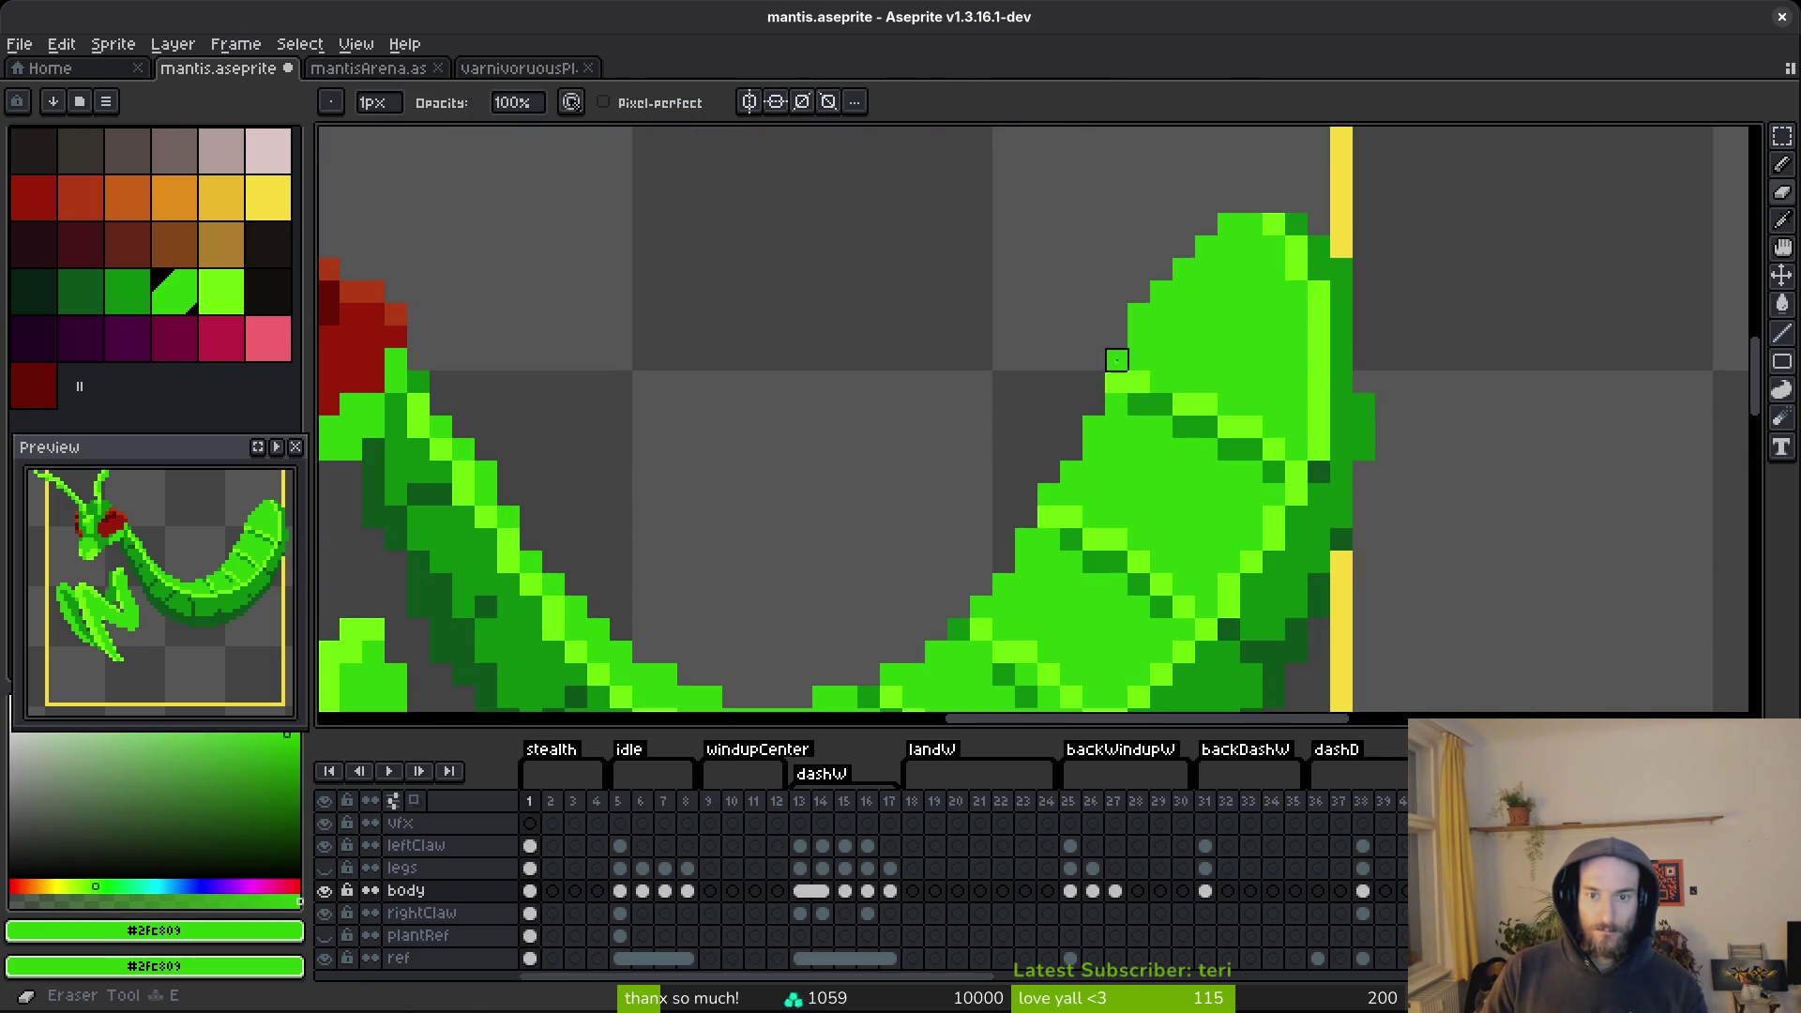
scroll(1299, 375, "down", 5)
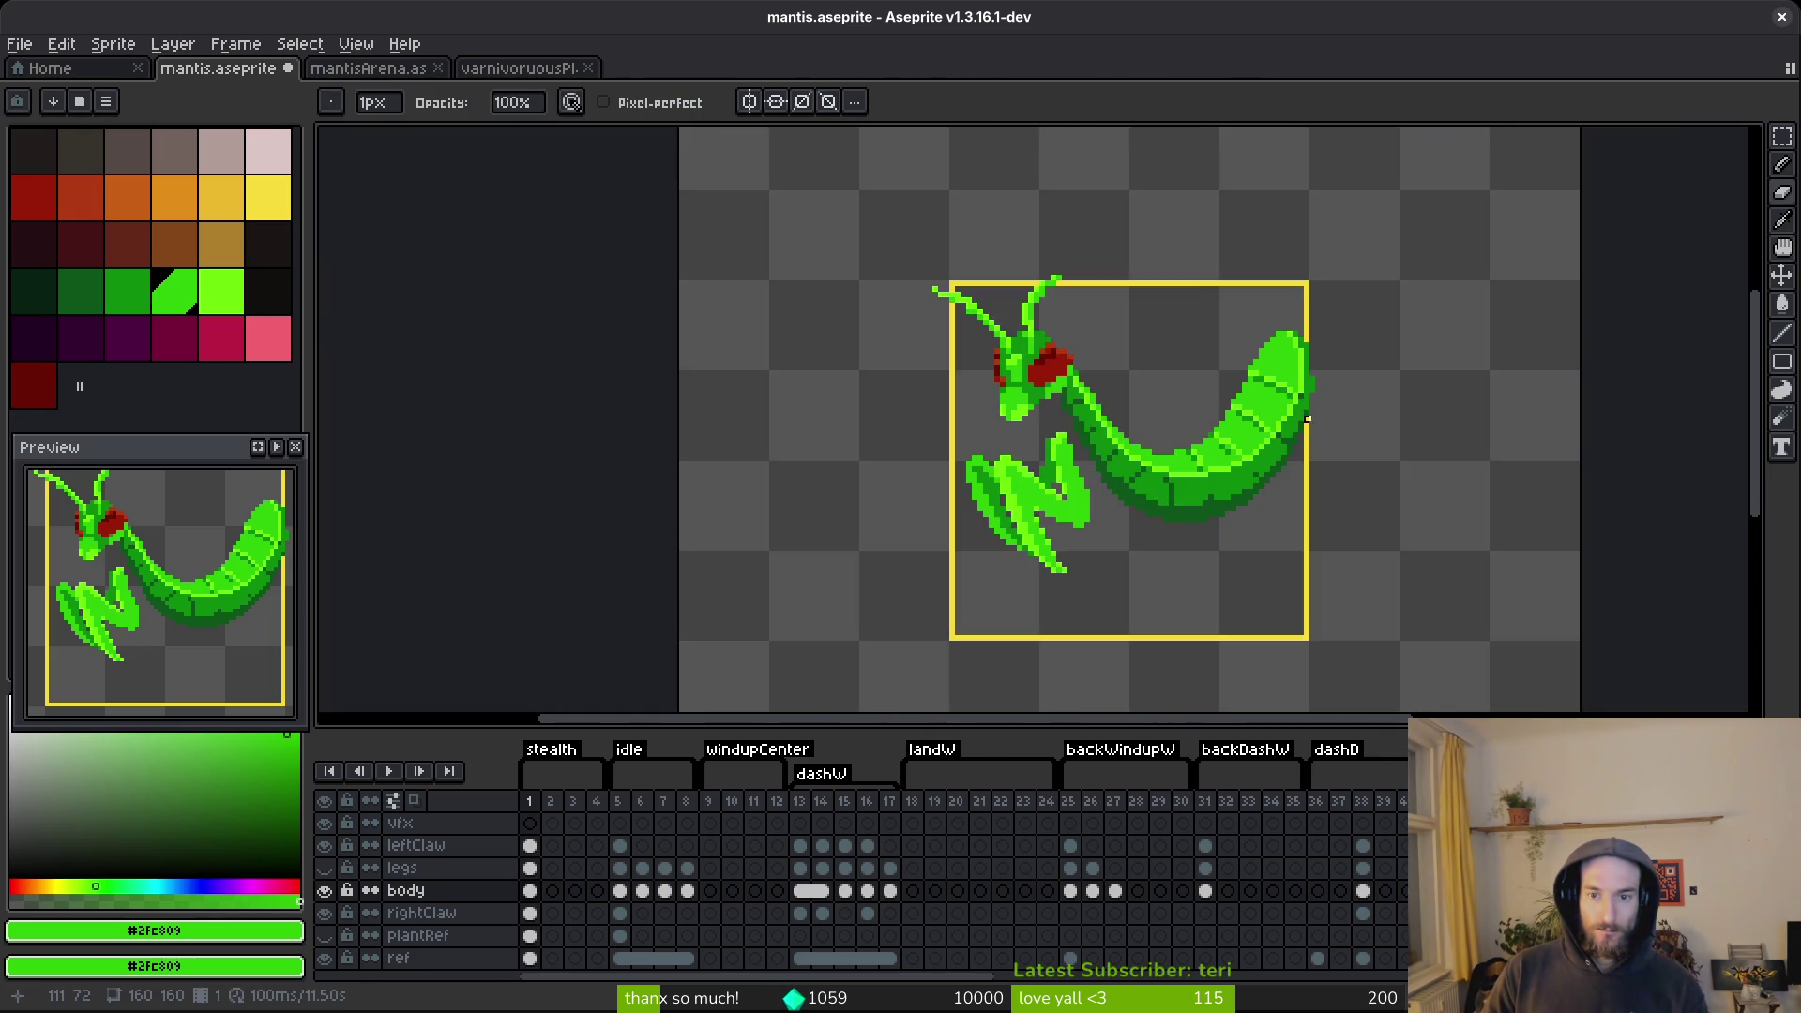
scroll(1307, 419, "up", 4)
scroll(1317, 420, "down", 4)
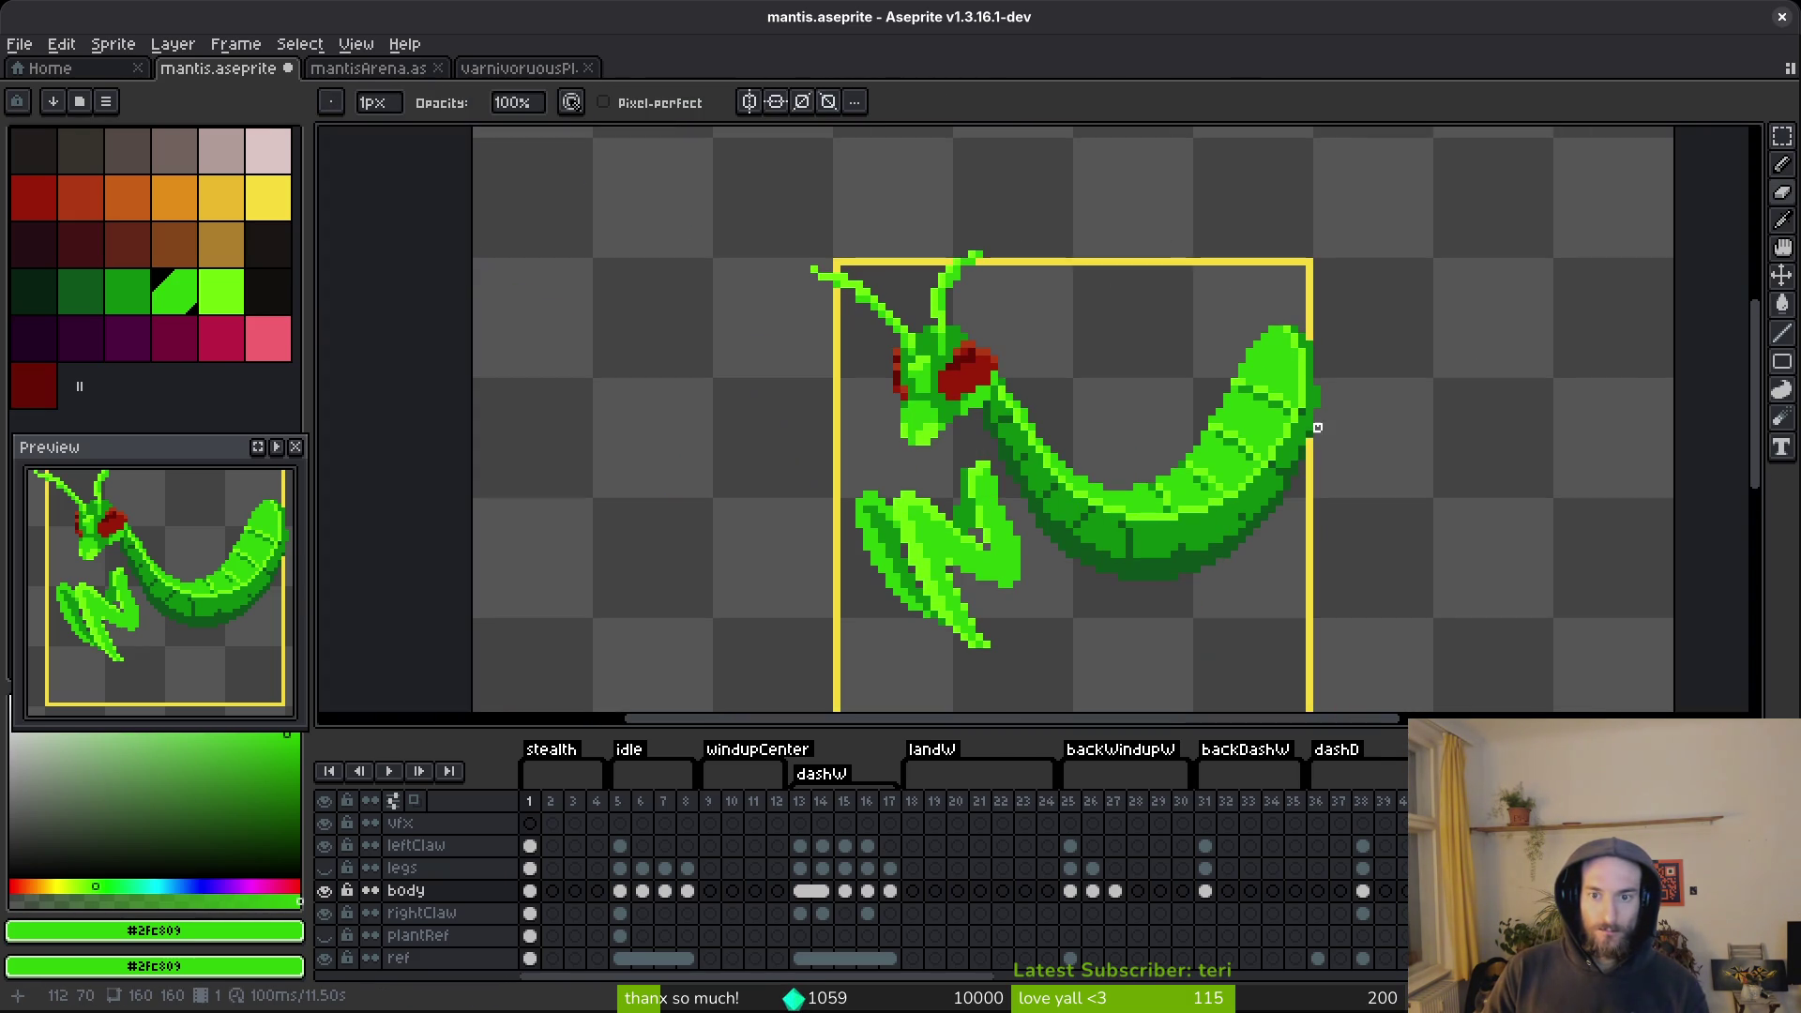
key("ctrl+s")
scroll(1256, 428, "up", 2)
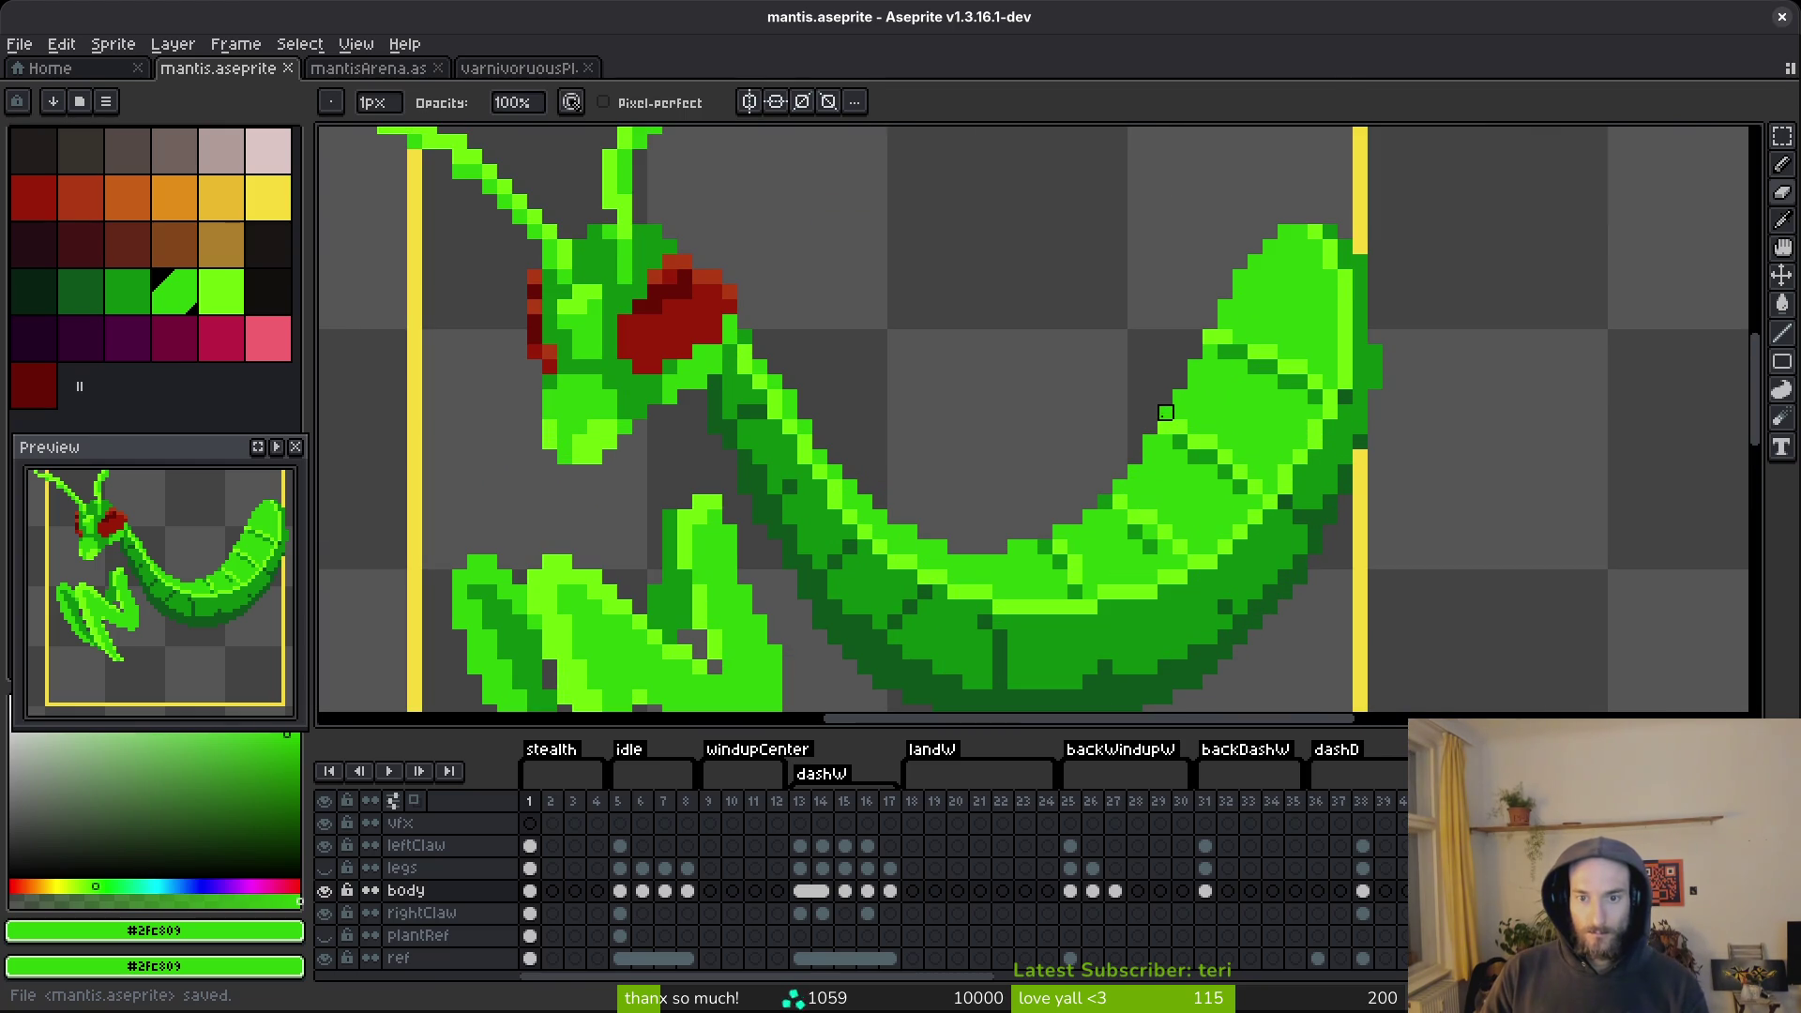
scroll(1268, 451, "down", 4)
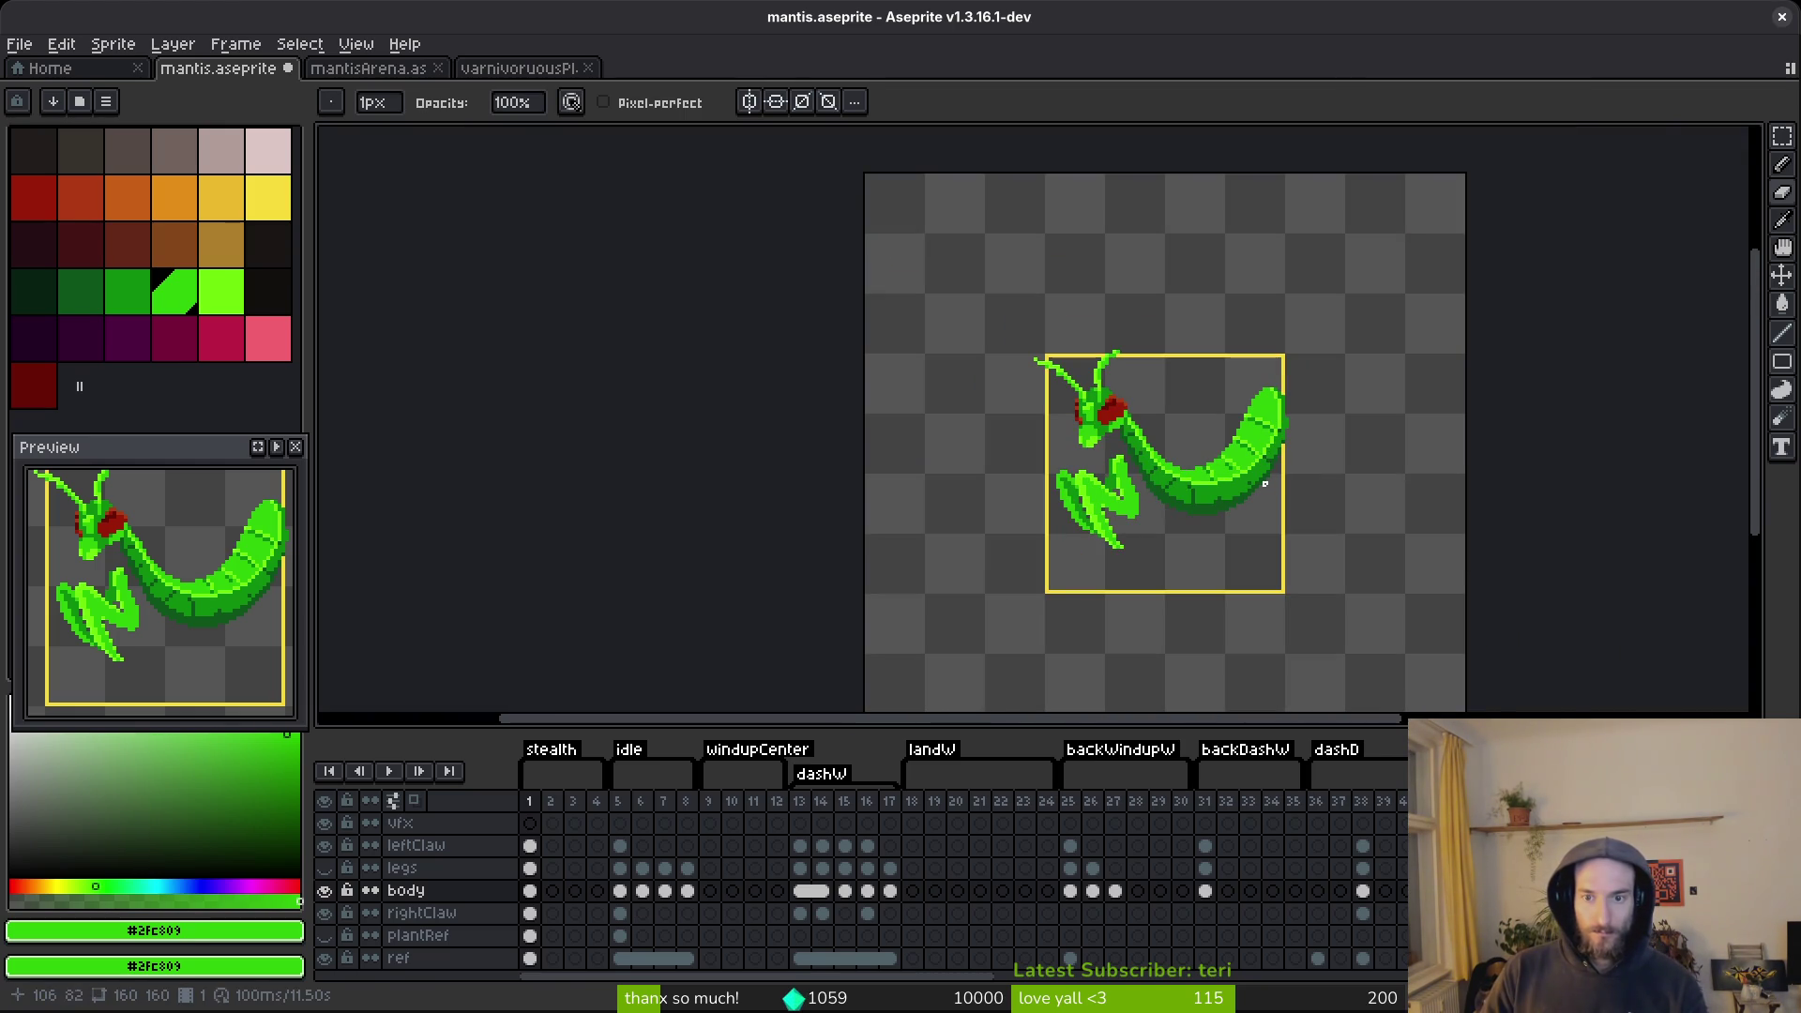
scroll(1266, 469, "up", 4)
left_click(1346, 302, "alt")
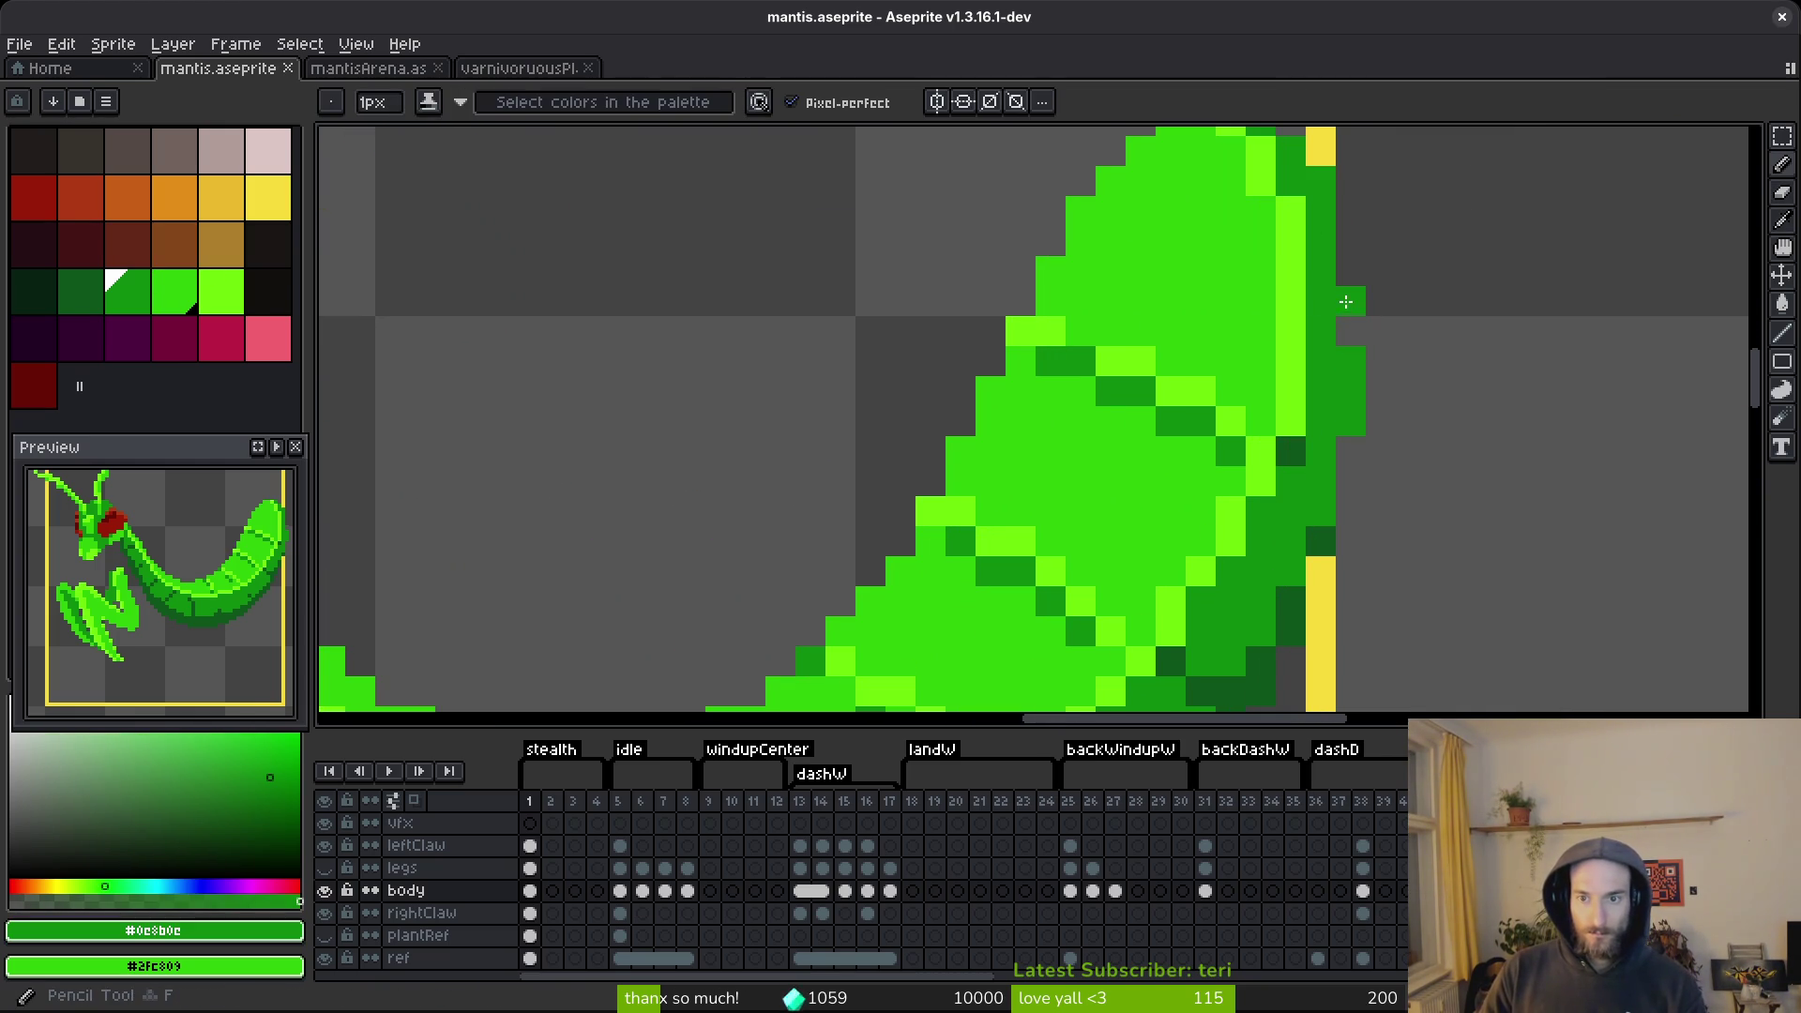
Add a dark-green pixel below the bump and hide the ref layer's yellow guide.
left_click(1351, 330)
scroll(1351, 330, "down", 4)
scroll(1250, 321, "up", 4)
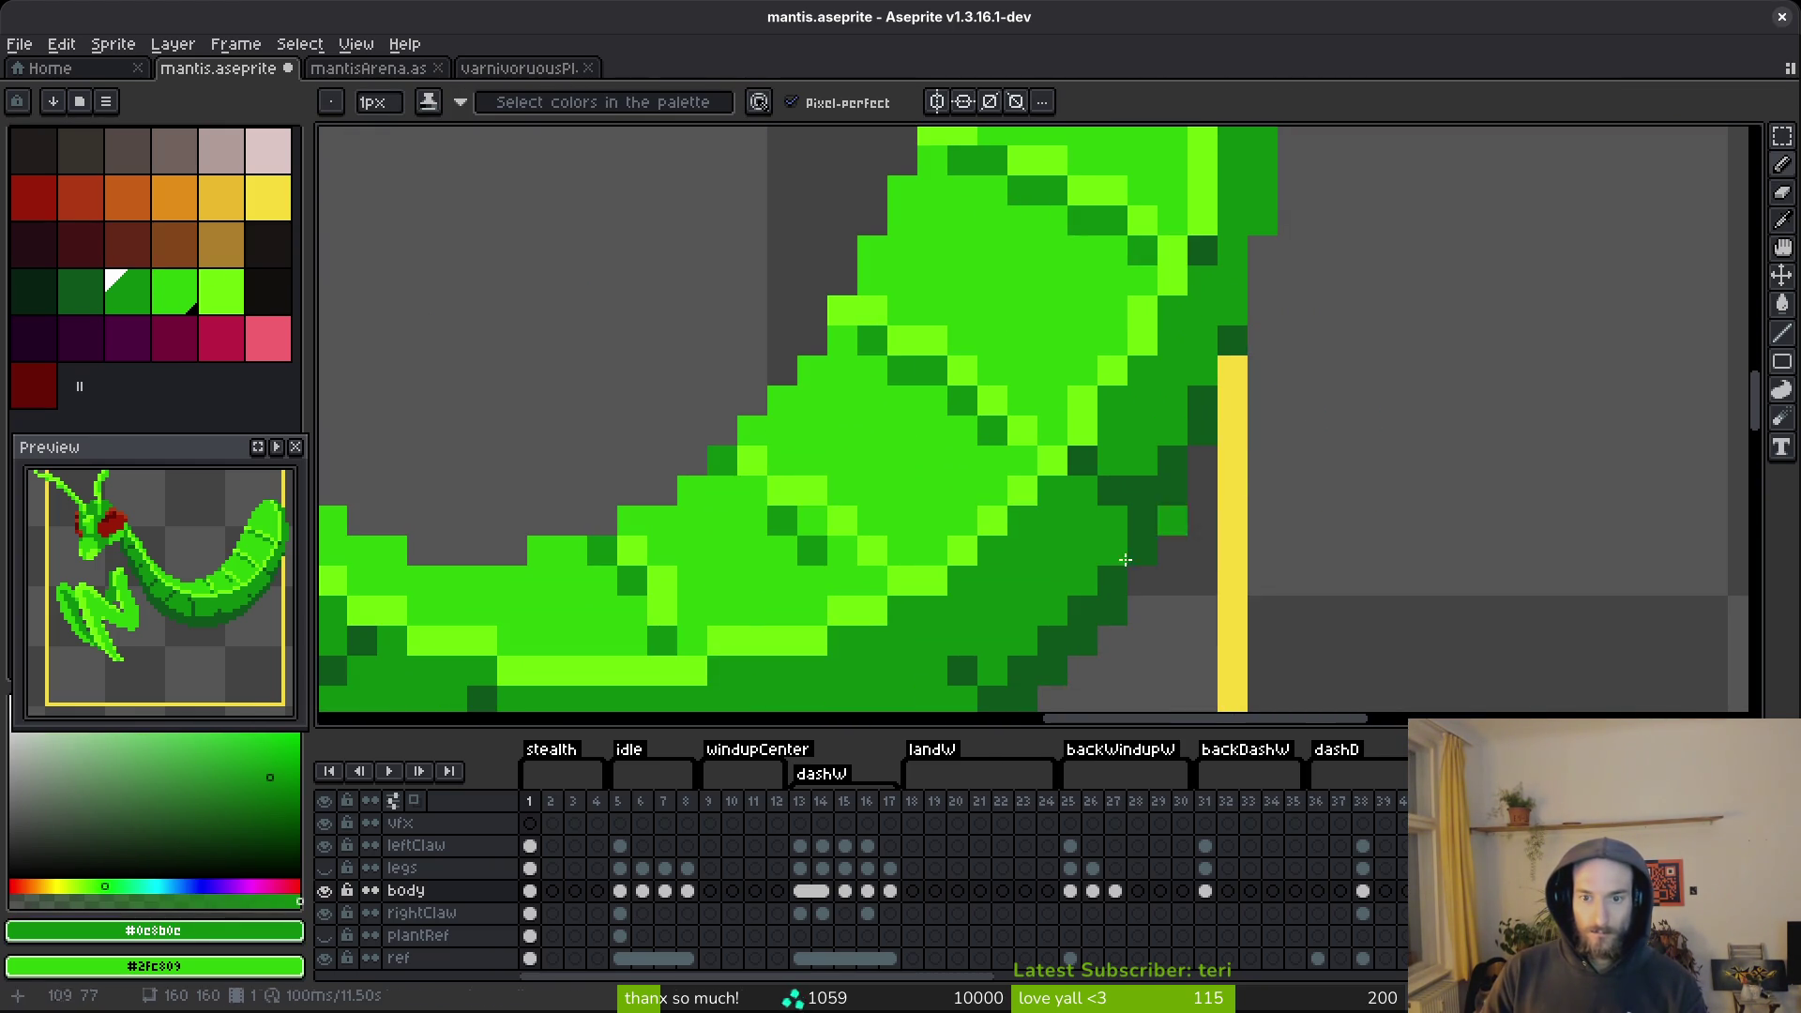
left_click(324, 957)
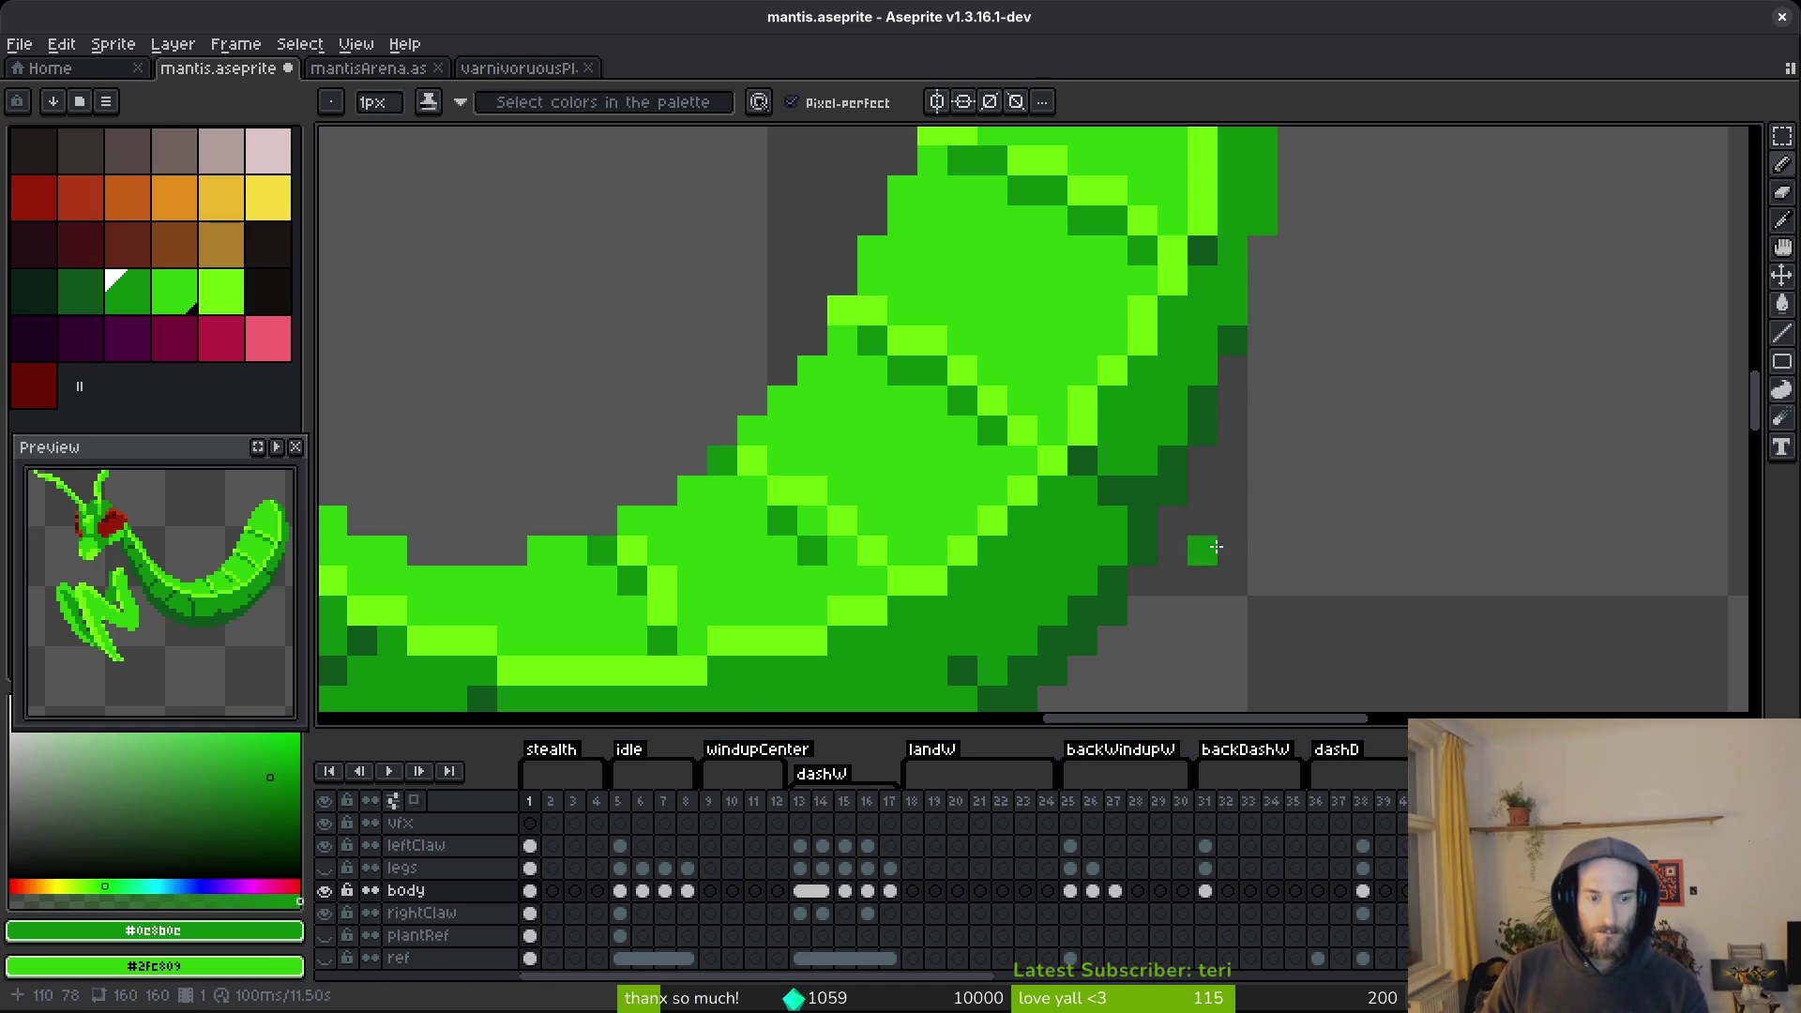
scroll(1254, 603, "down", 4)
scroll(1266, 562, "up", 3)
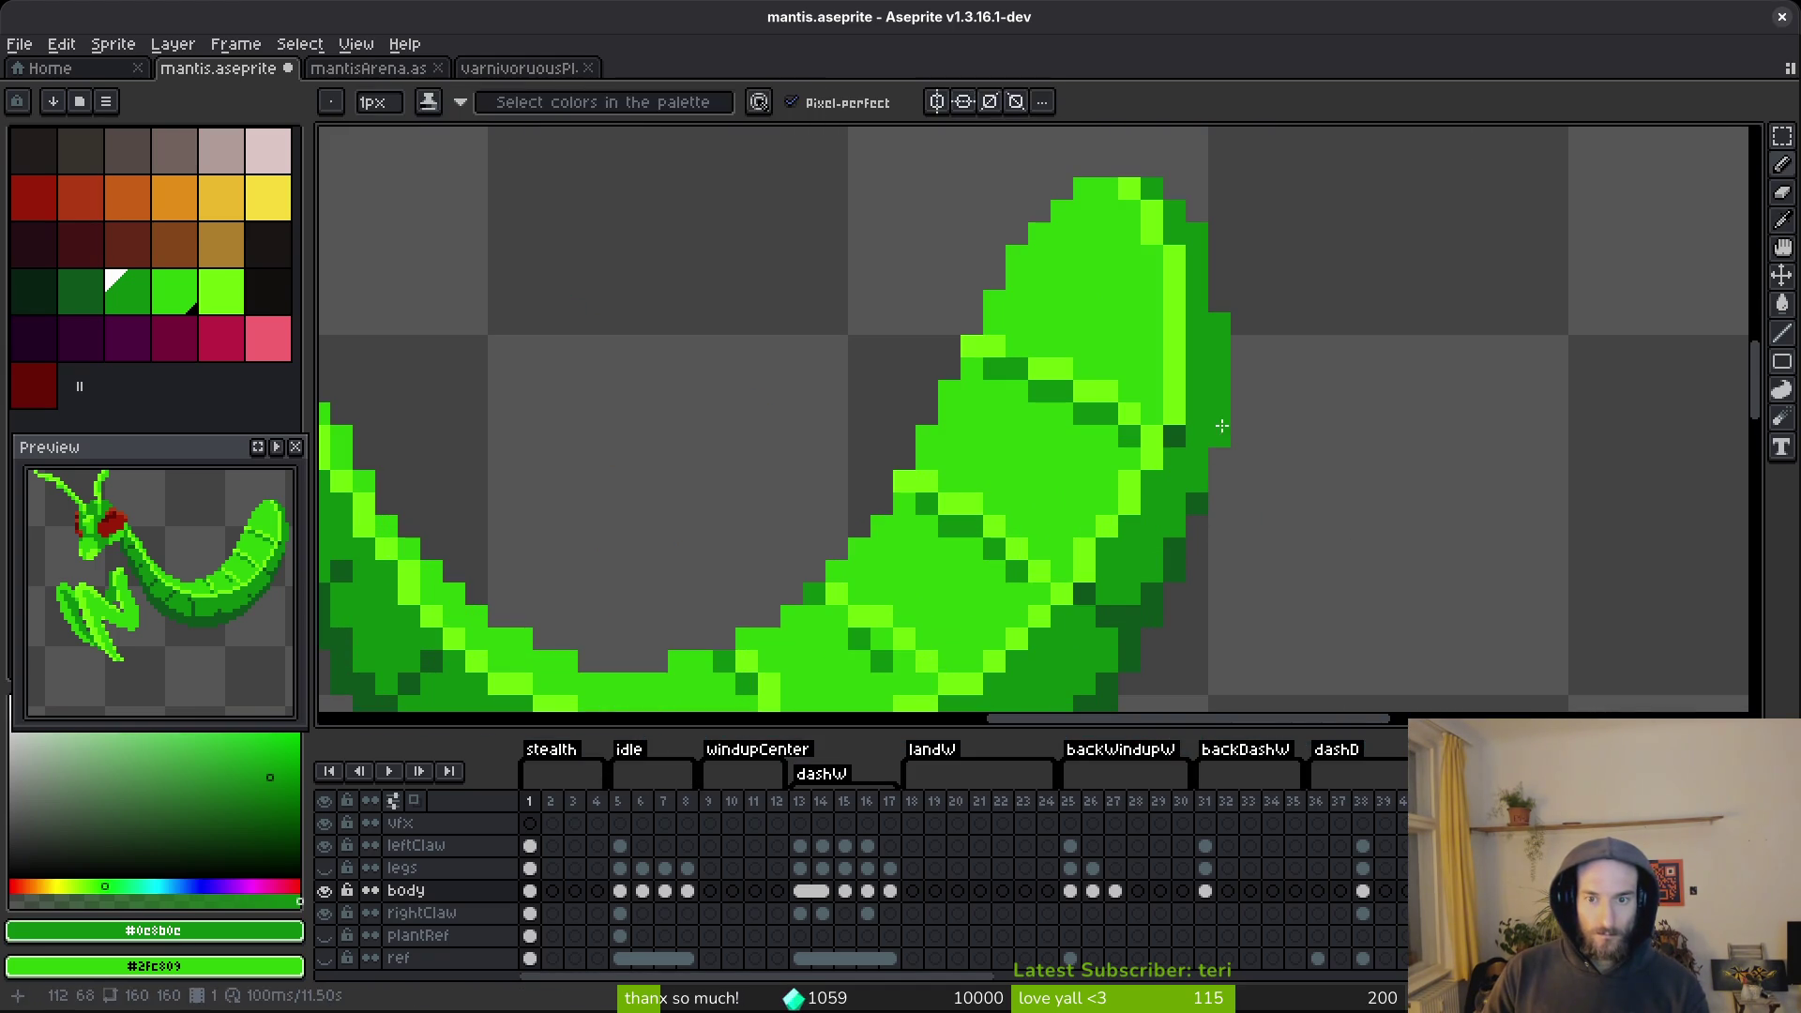
Erase the dark-green column on the right edge and add a green pixel beside the abdomen tip.
key("e")
left_click_drag(1217, 317, 1241, 504)
scroll(1294, 519, "down", 3)
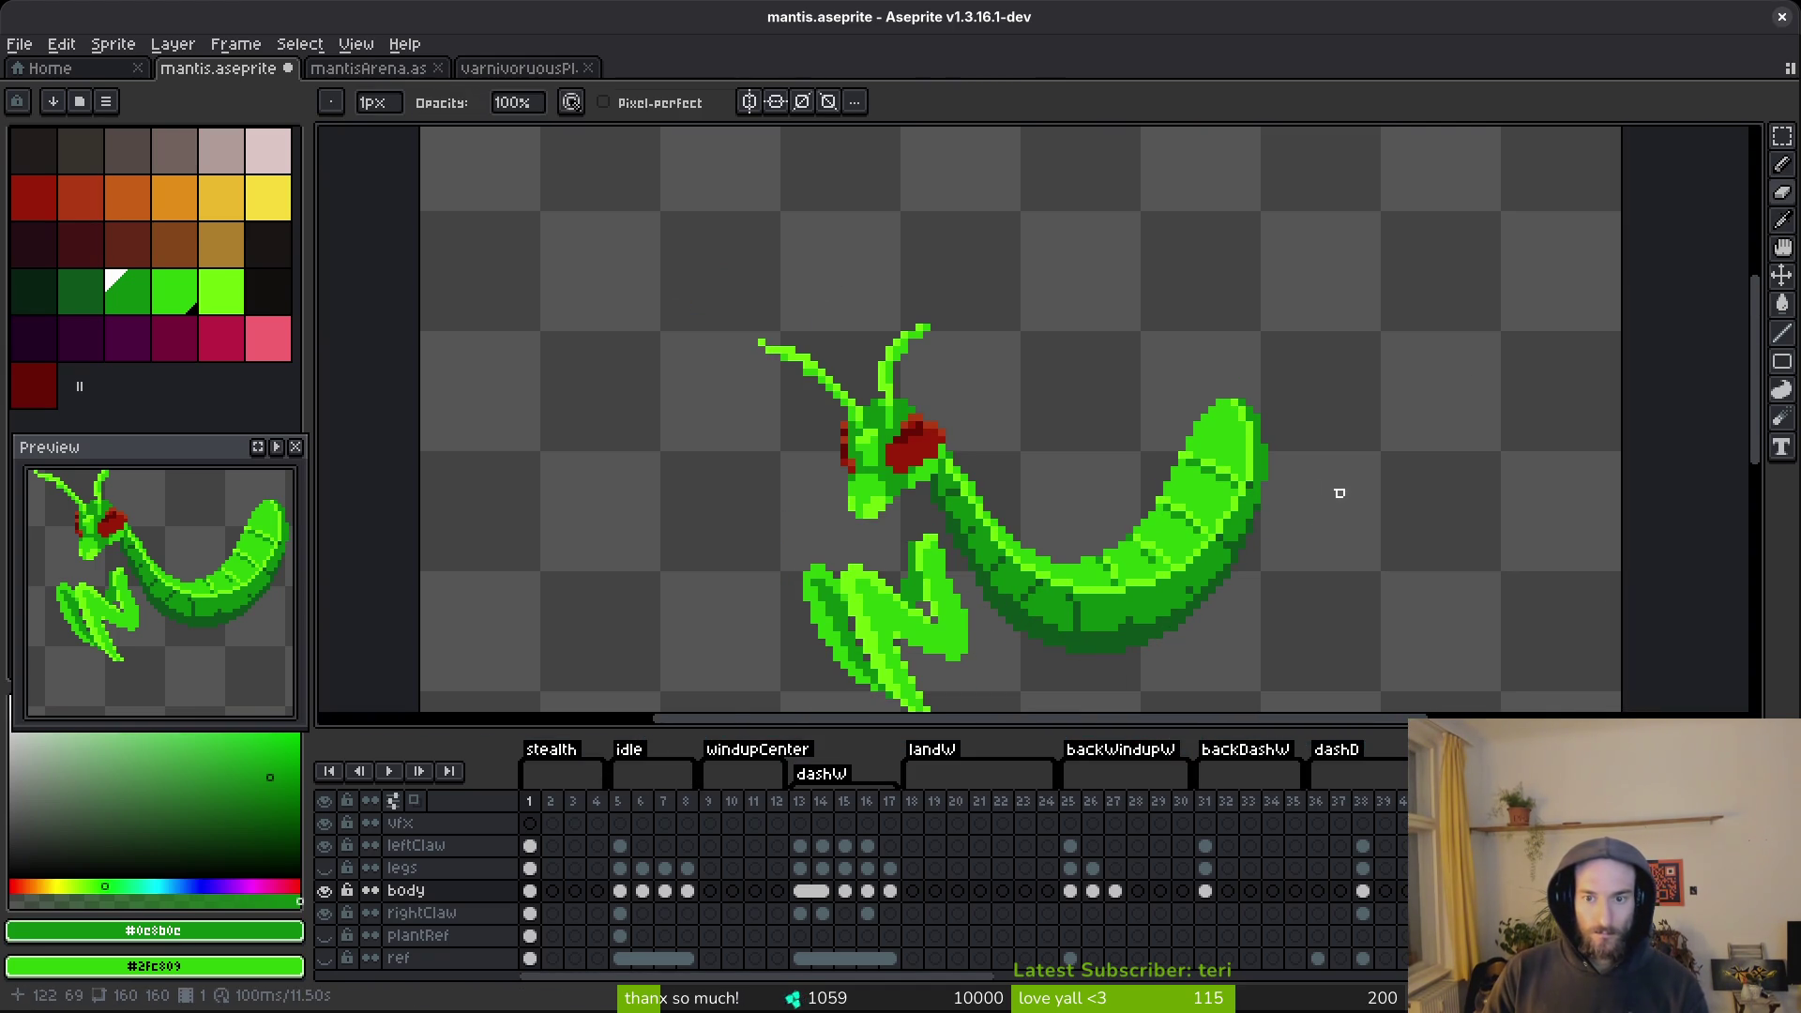
scroll(1347, 492, "up", 3)
key("b")
scroll(1367, 487, "down", 2)
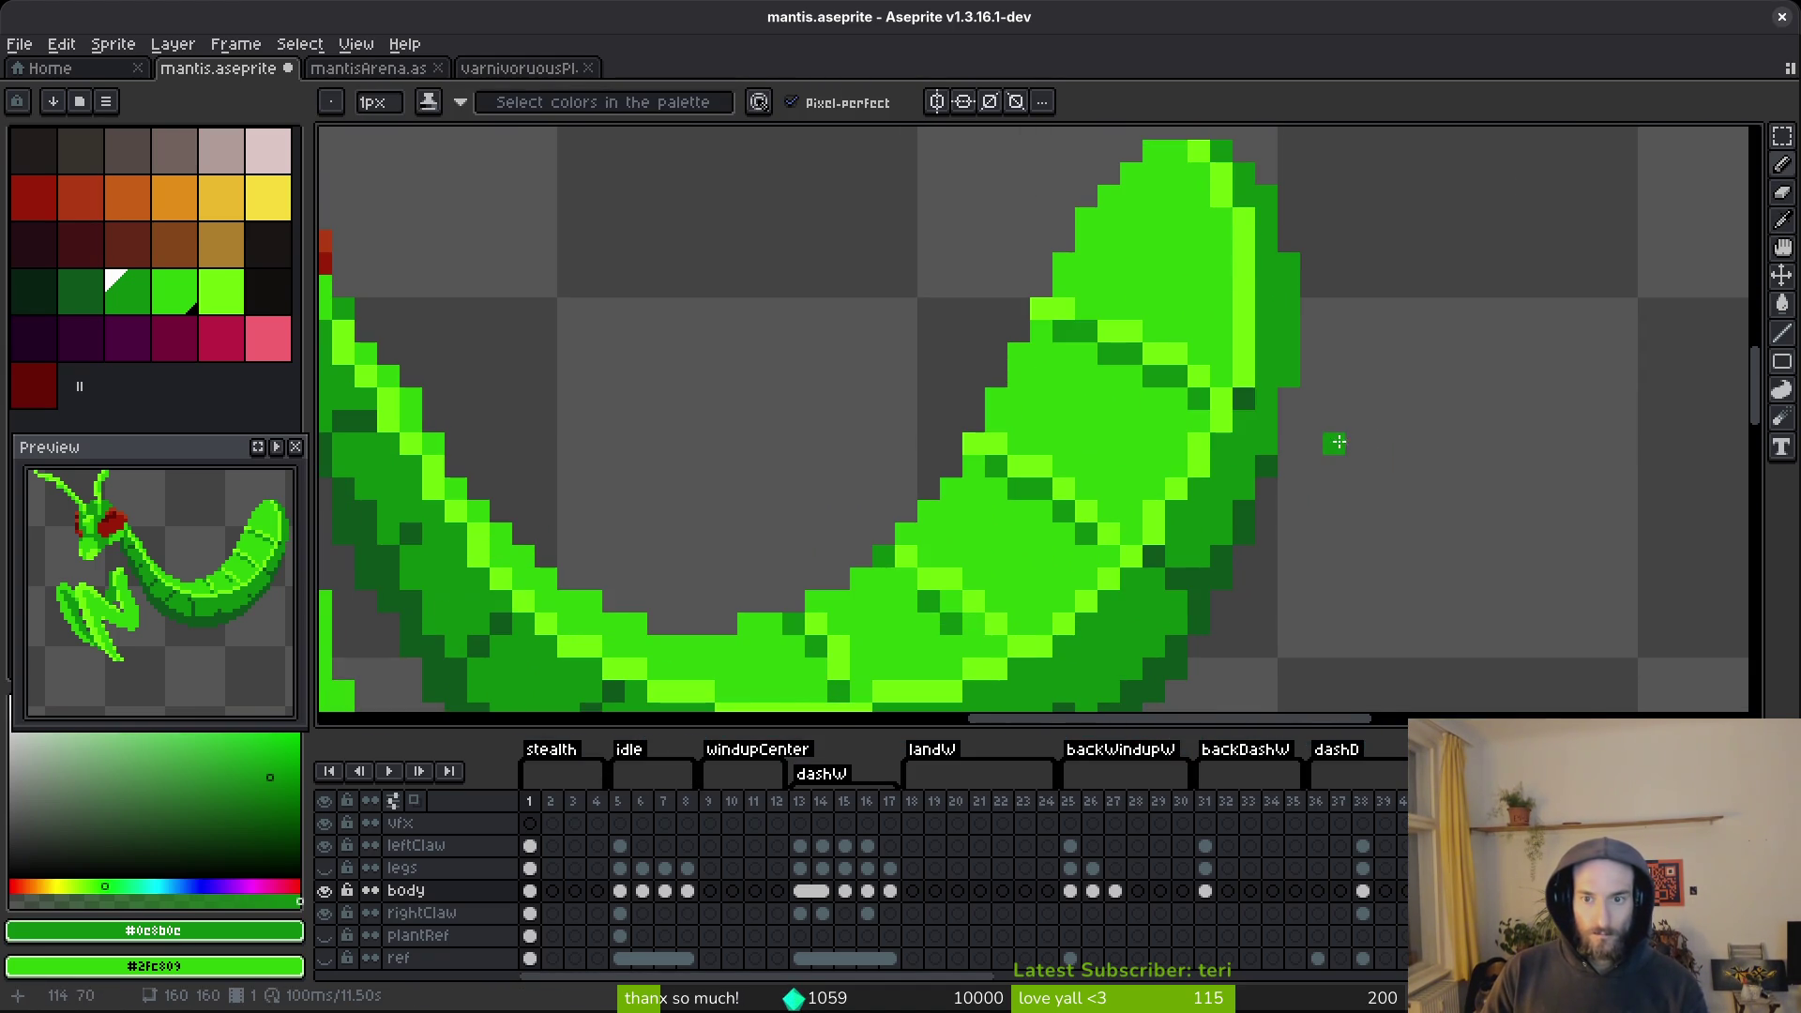
left_click(1281, 476)
Sample dark green #0d541b and light green #6cff0a, saving mantis.aseprite.
left_click(1266, 467, "alt")
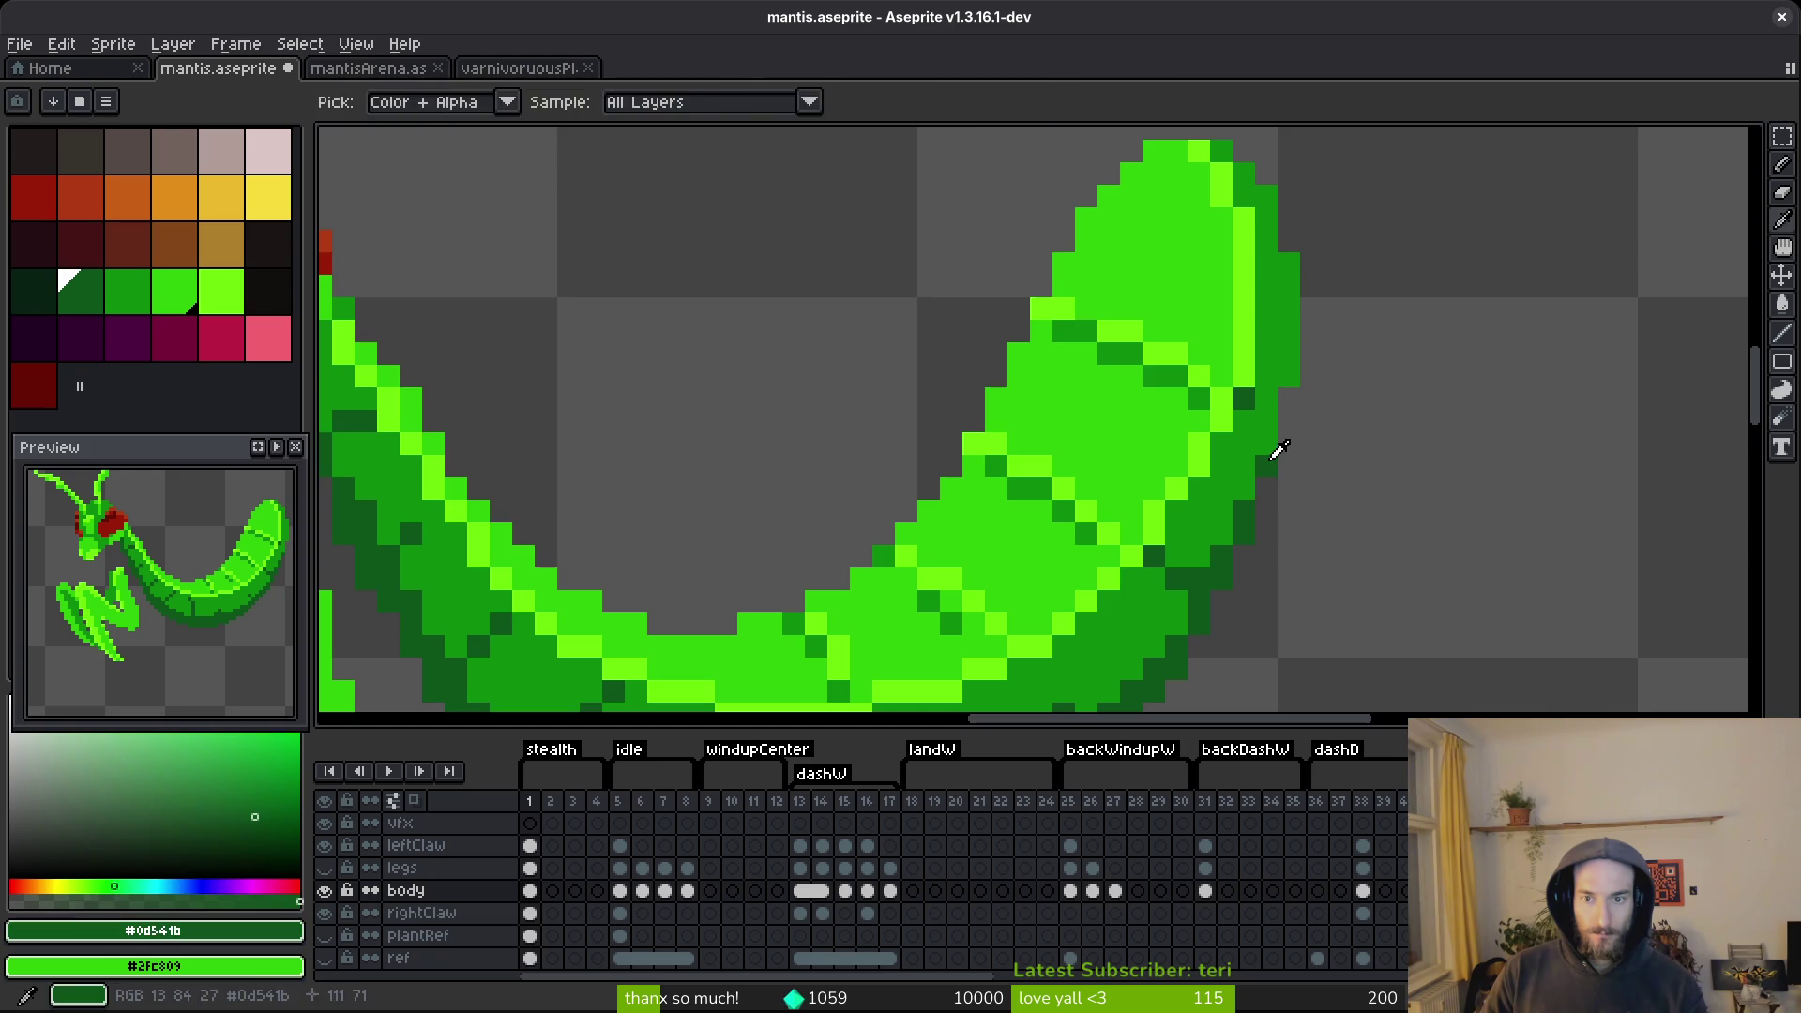
scroll(1435, 457, "down", 3)
key("ctrl+s")
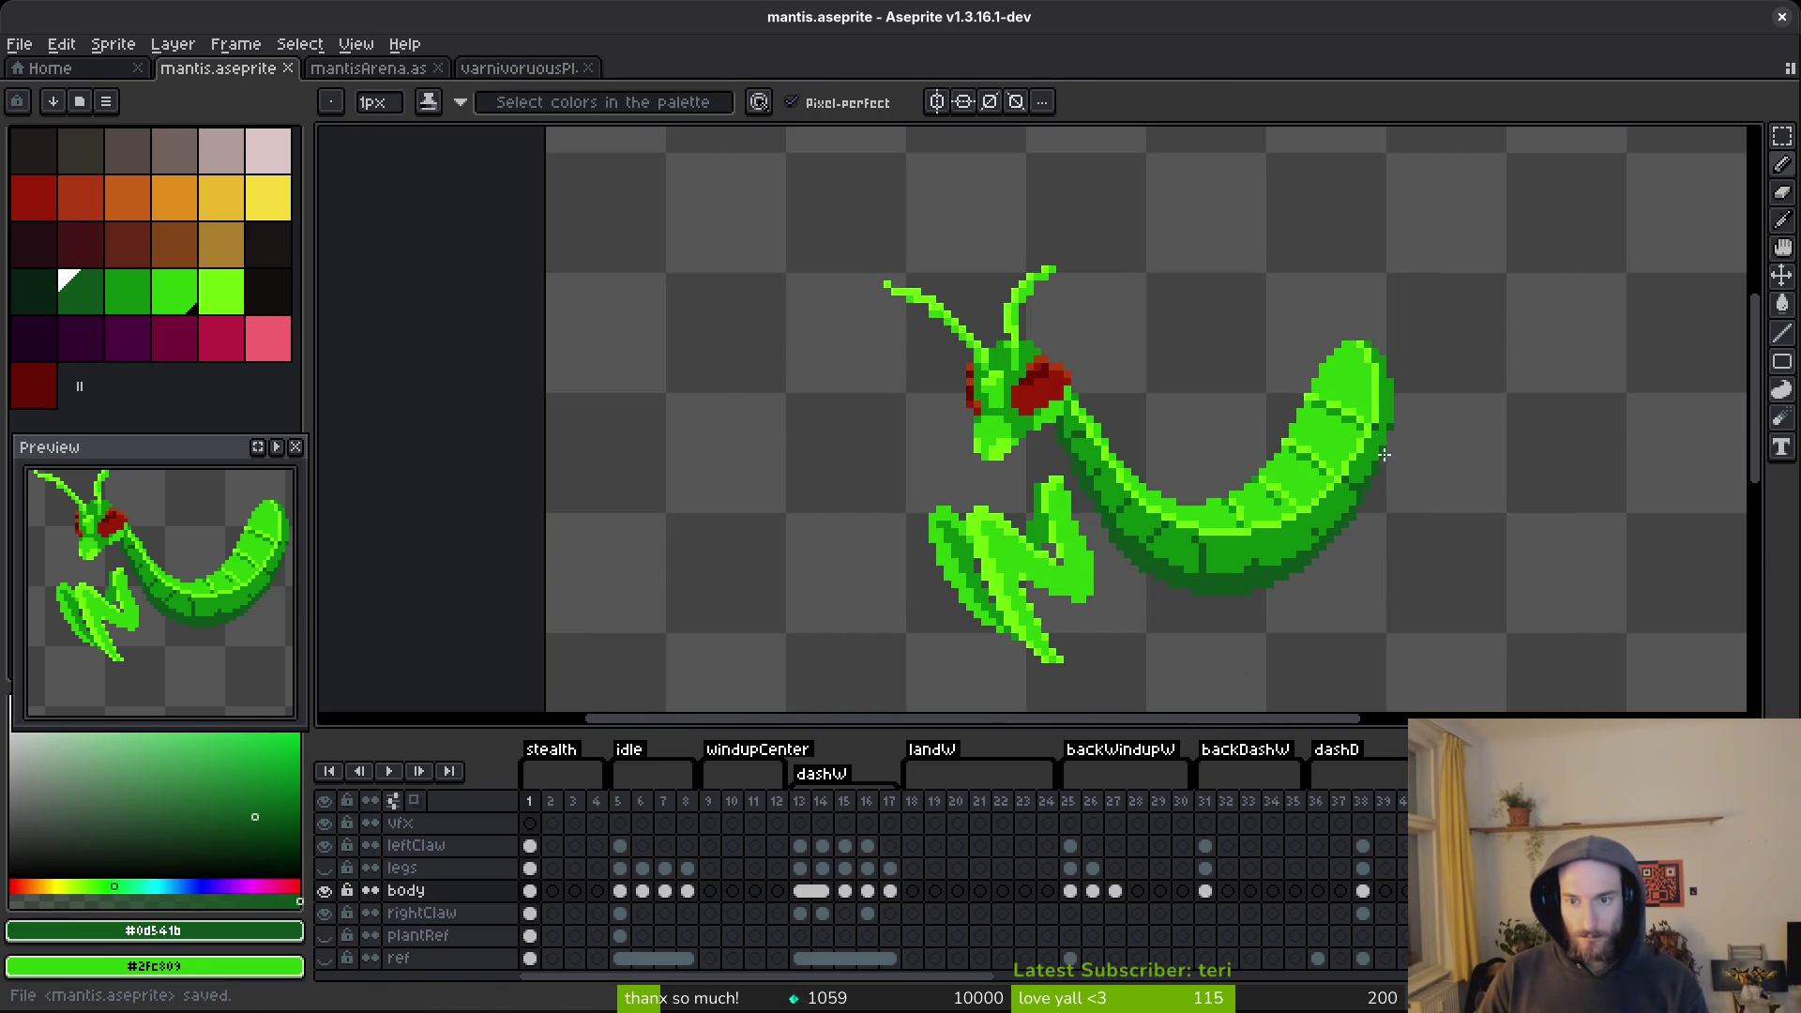
scroll(1379, 473, "up", 4)
left_click(1324, 452, "alt")
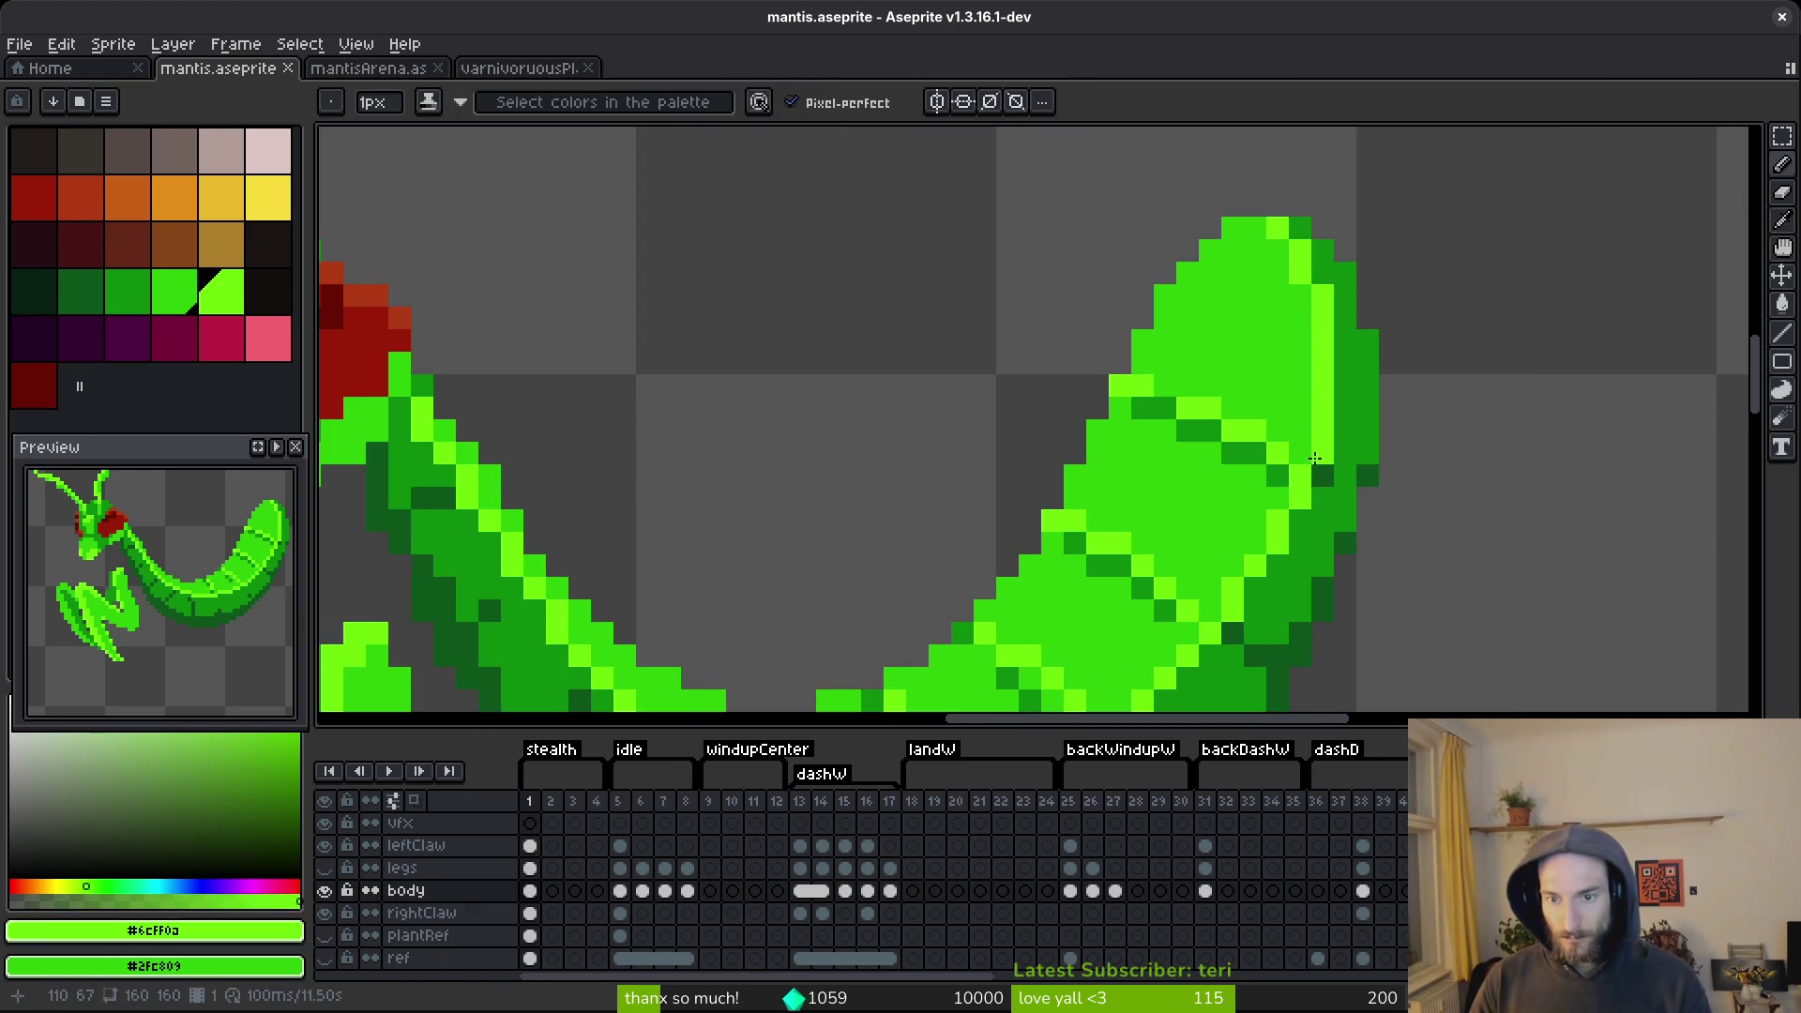
key("ctrl+s")
scroll(1313, 478, "down", 4)
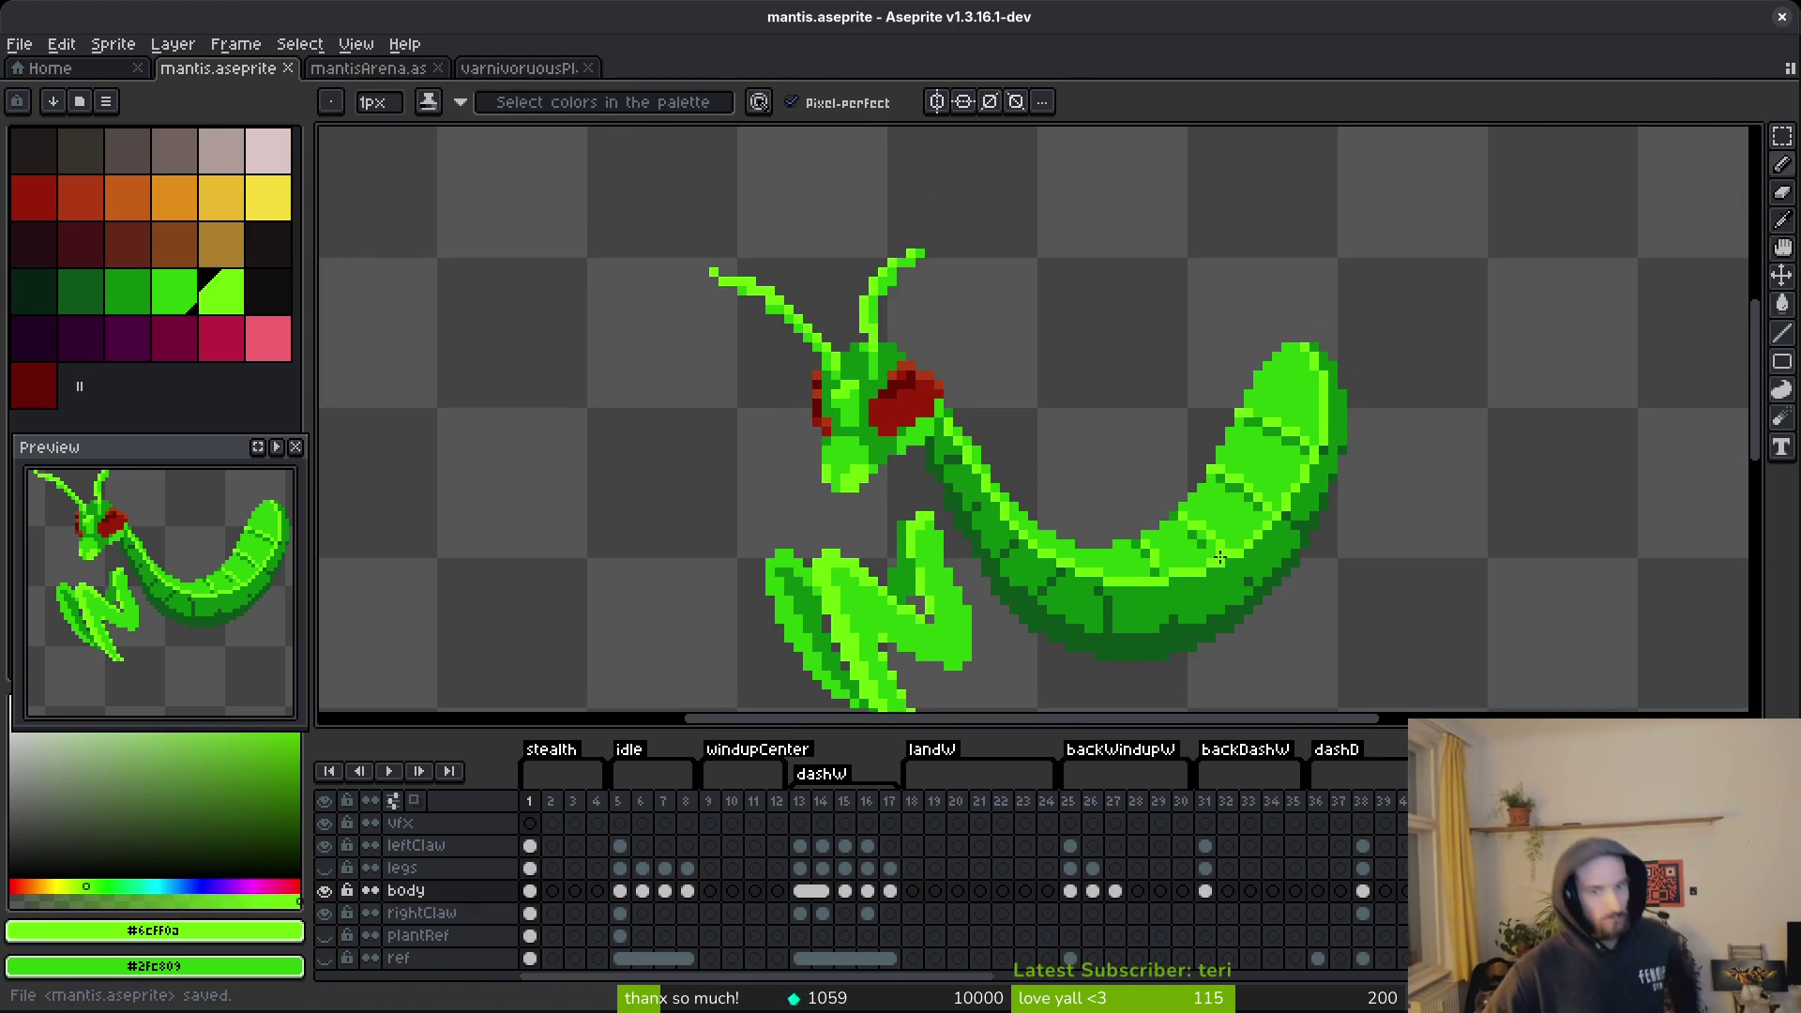
scroll(995, 506, "up", 4)
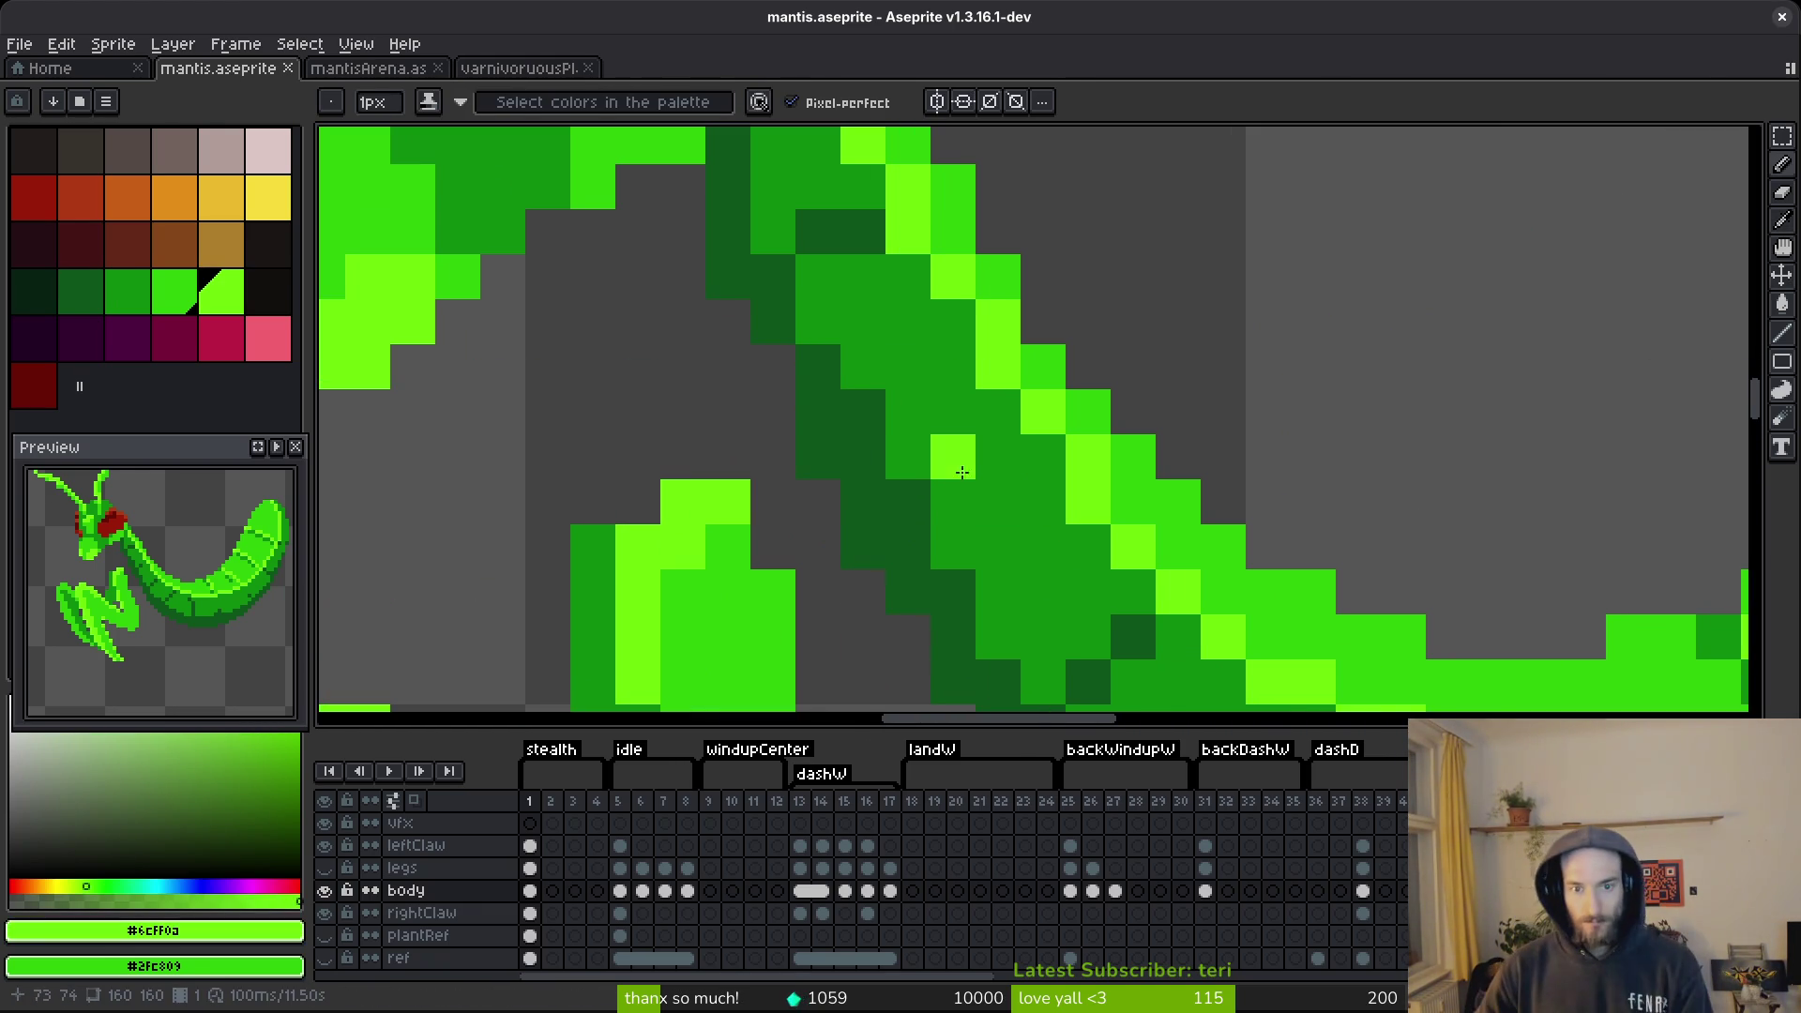
Pick the body's dark green and erase a stray pixel beside the neck, undoing unwanted edits.
left_click(964, 469, "alt")
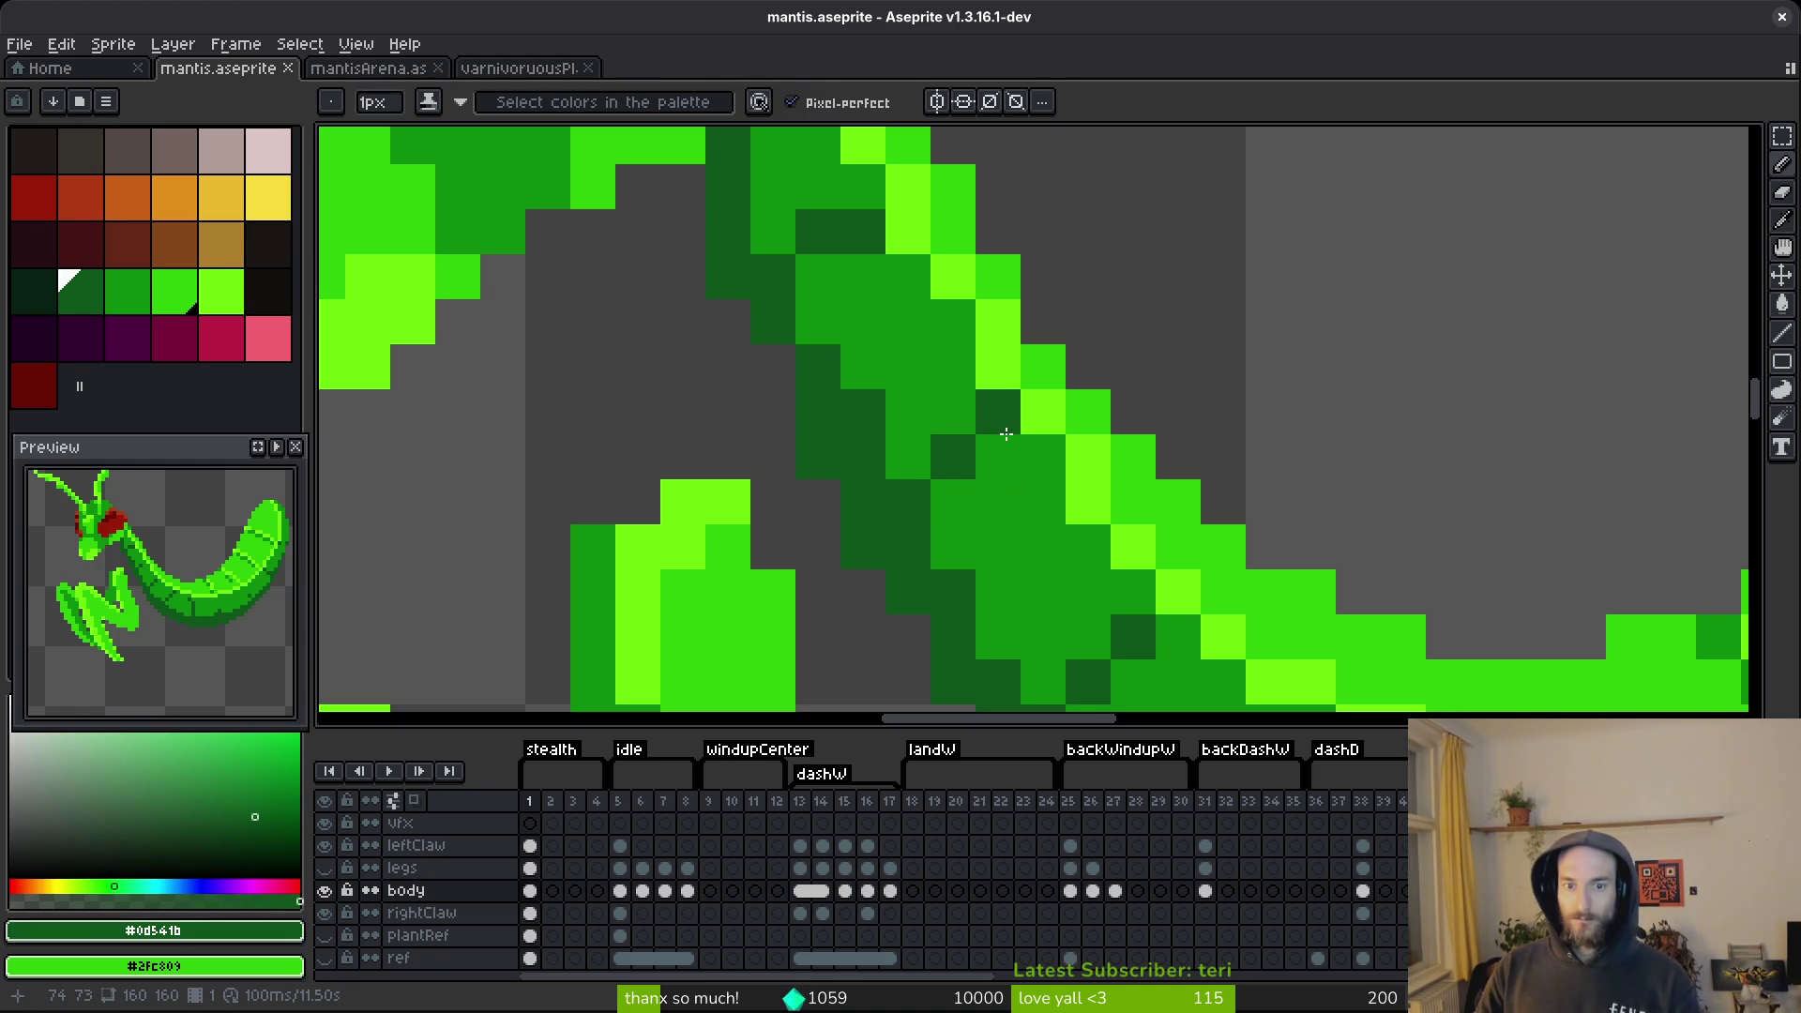
scroll(1011, 448, "down", 3)
key("ctrl+z")
scroll(994, 449, "up", 2)
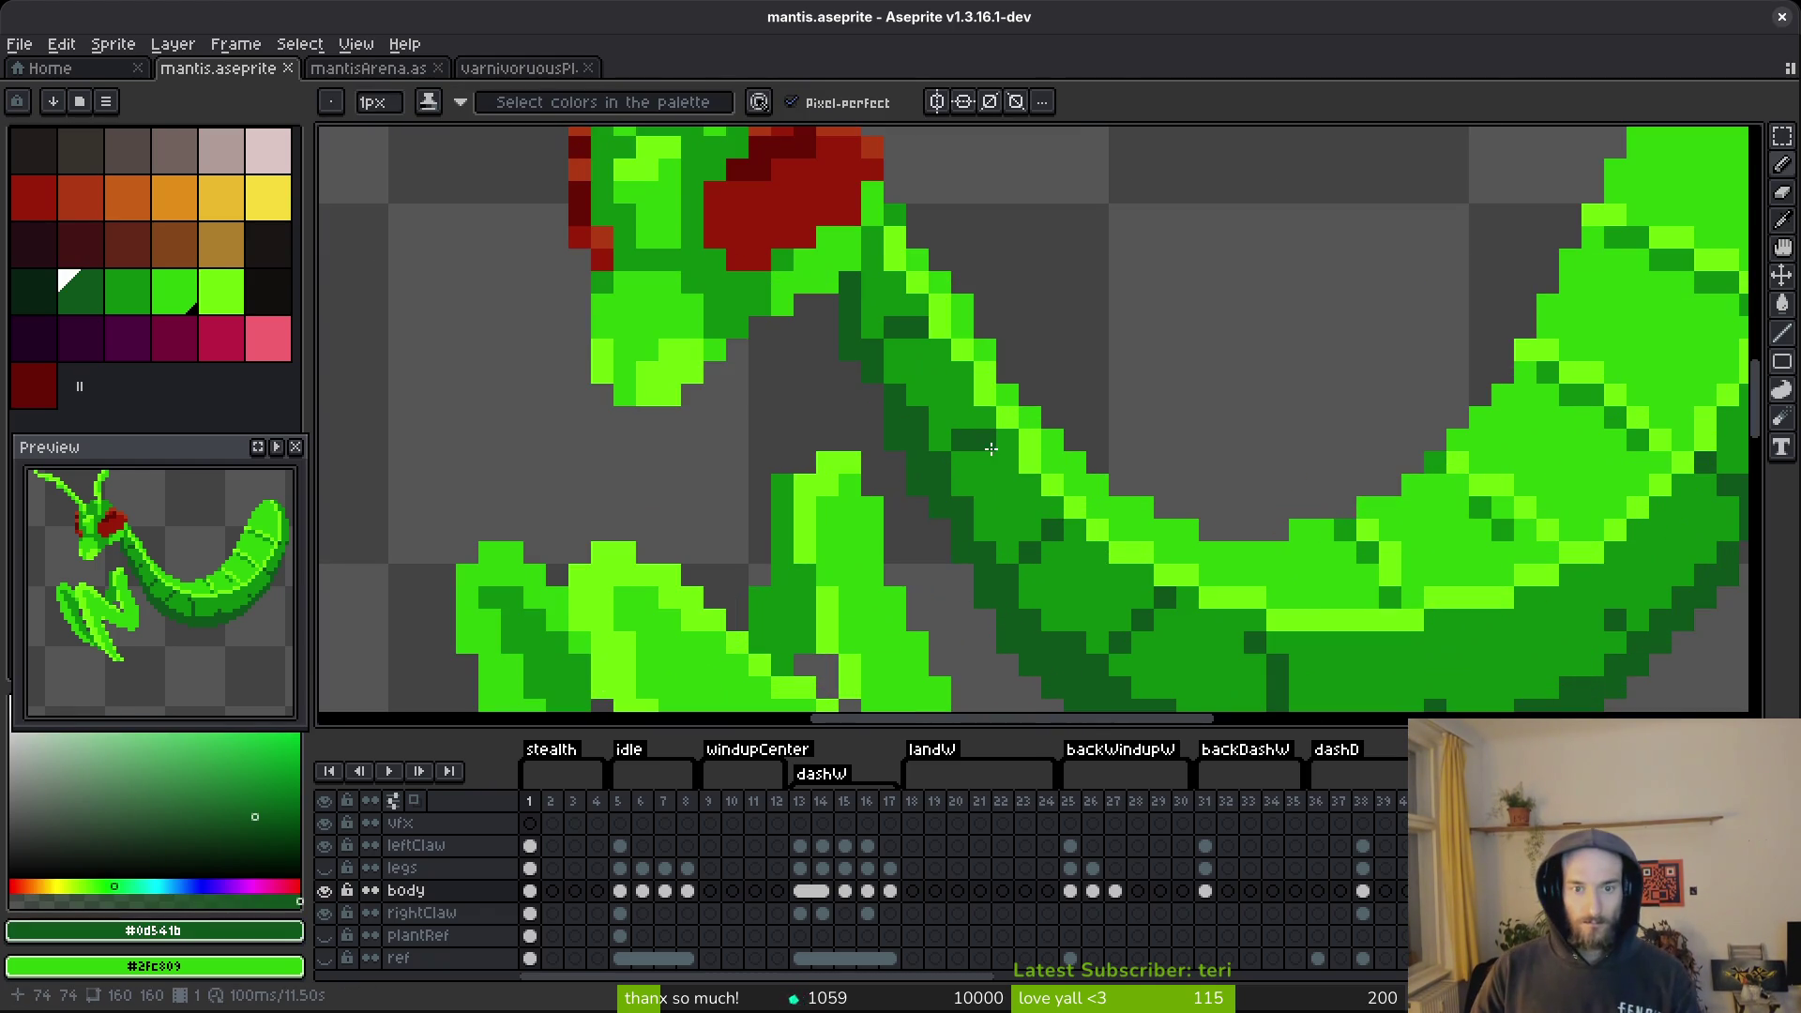
key("e")
left_click(891, 441)
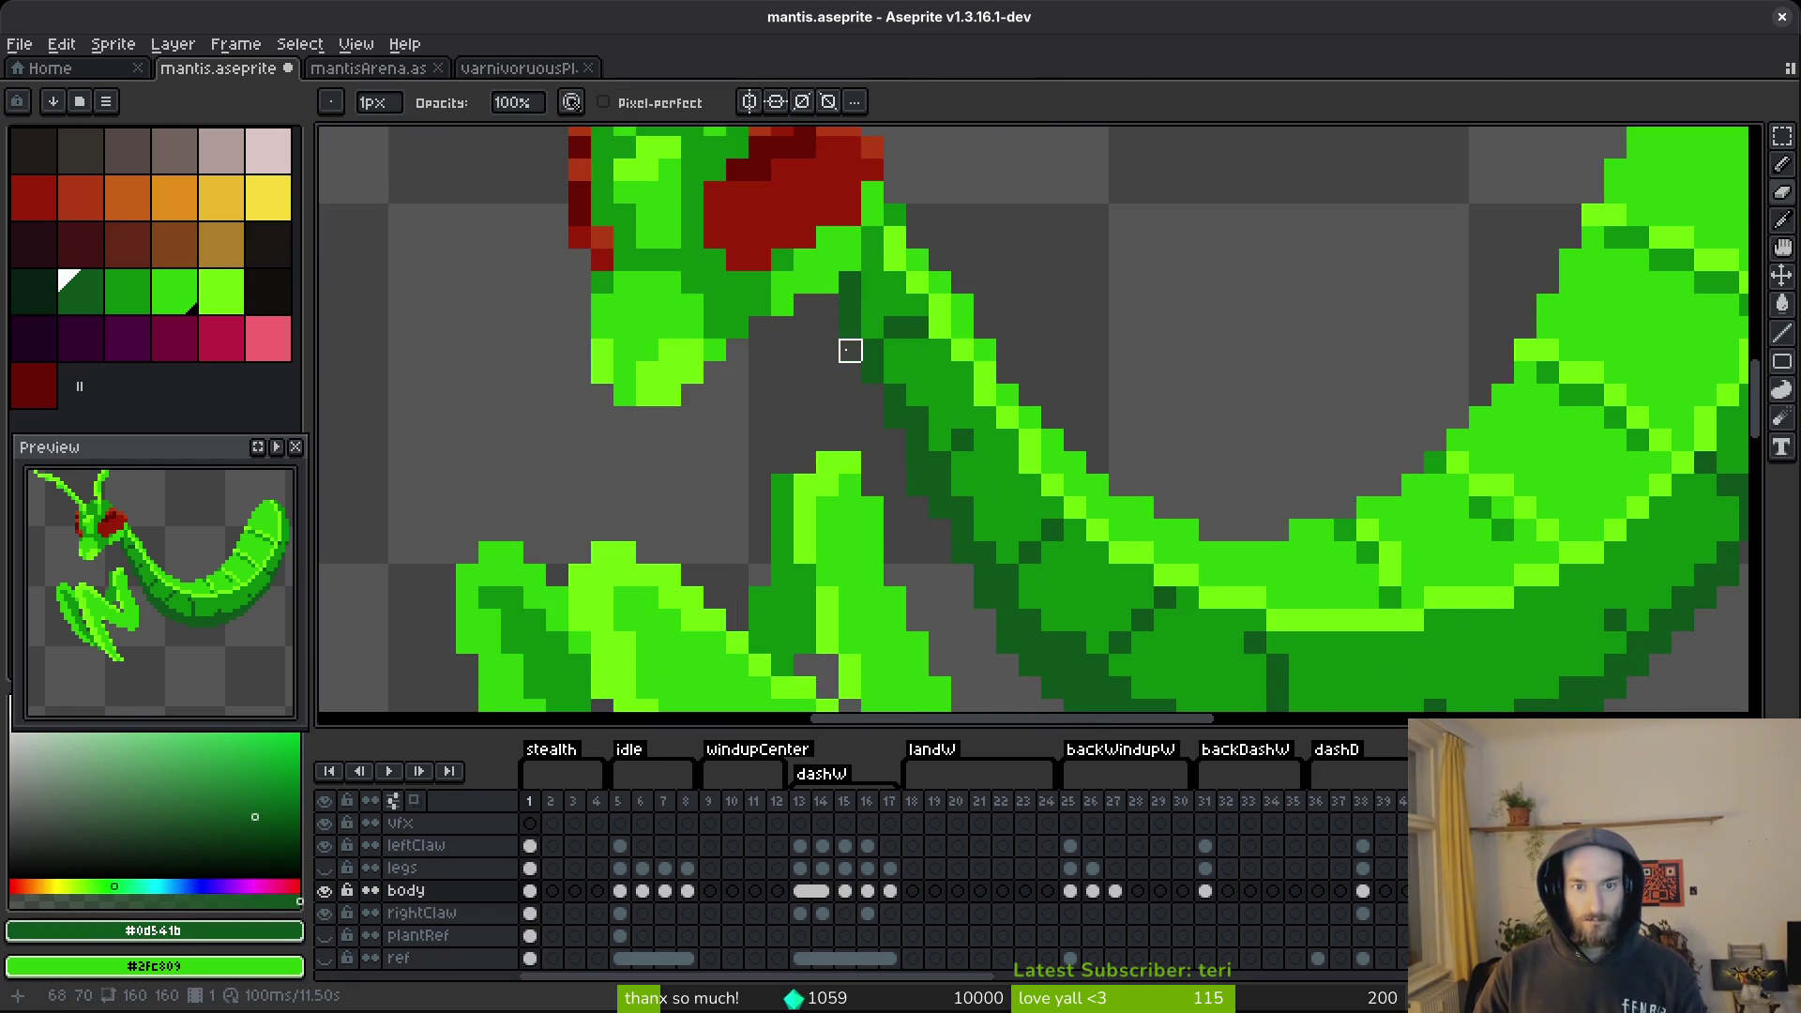
scroll(1022, 578, "down", 4)
scroll(1017, 575, "up", 2)
scroll(976, 442, "down", 2)
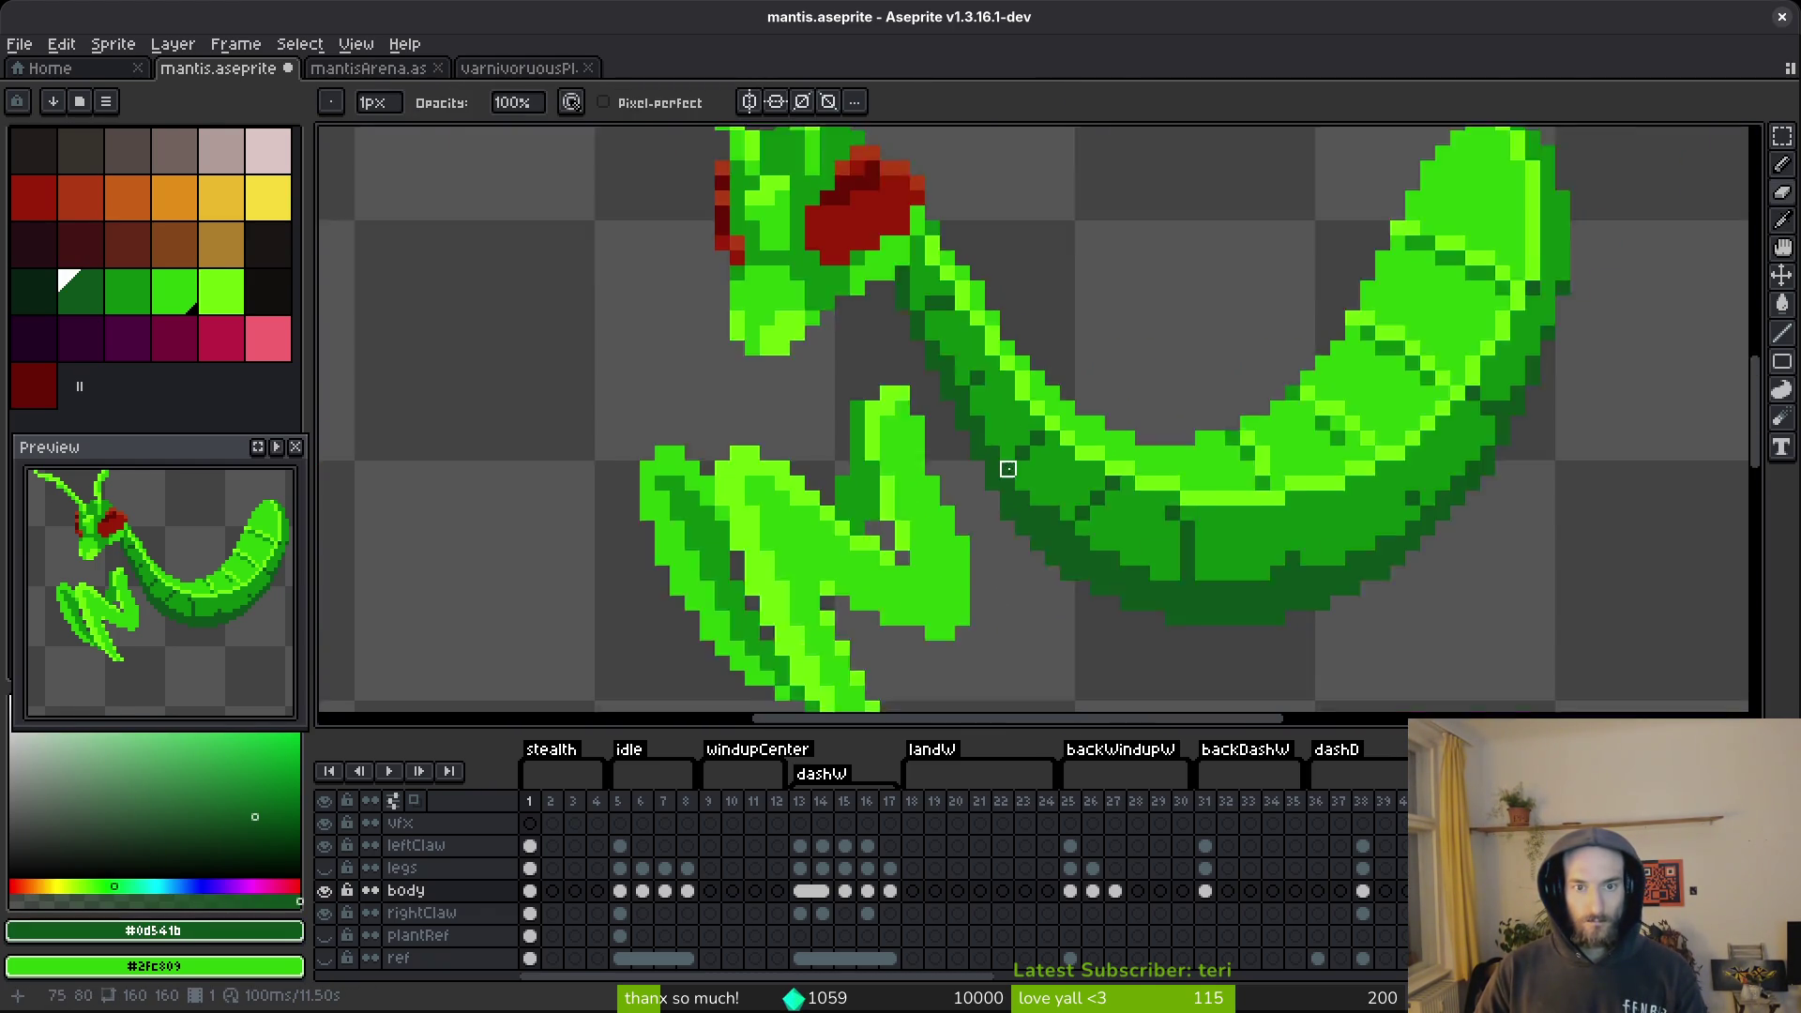
key("ctrl+z")
scroll(1016, 582, "down", 2)
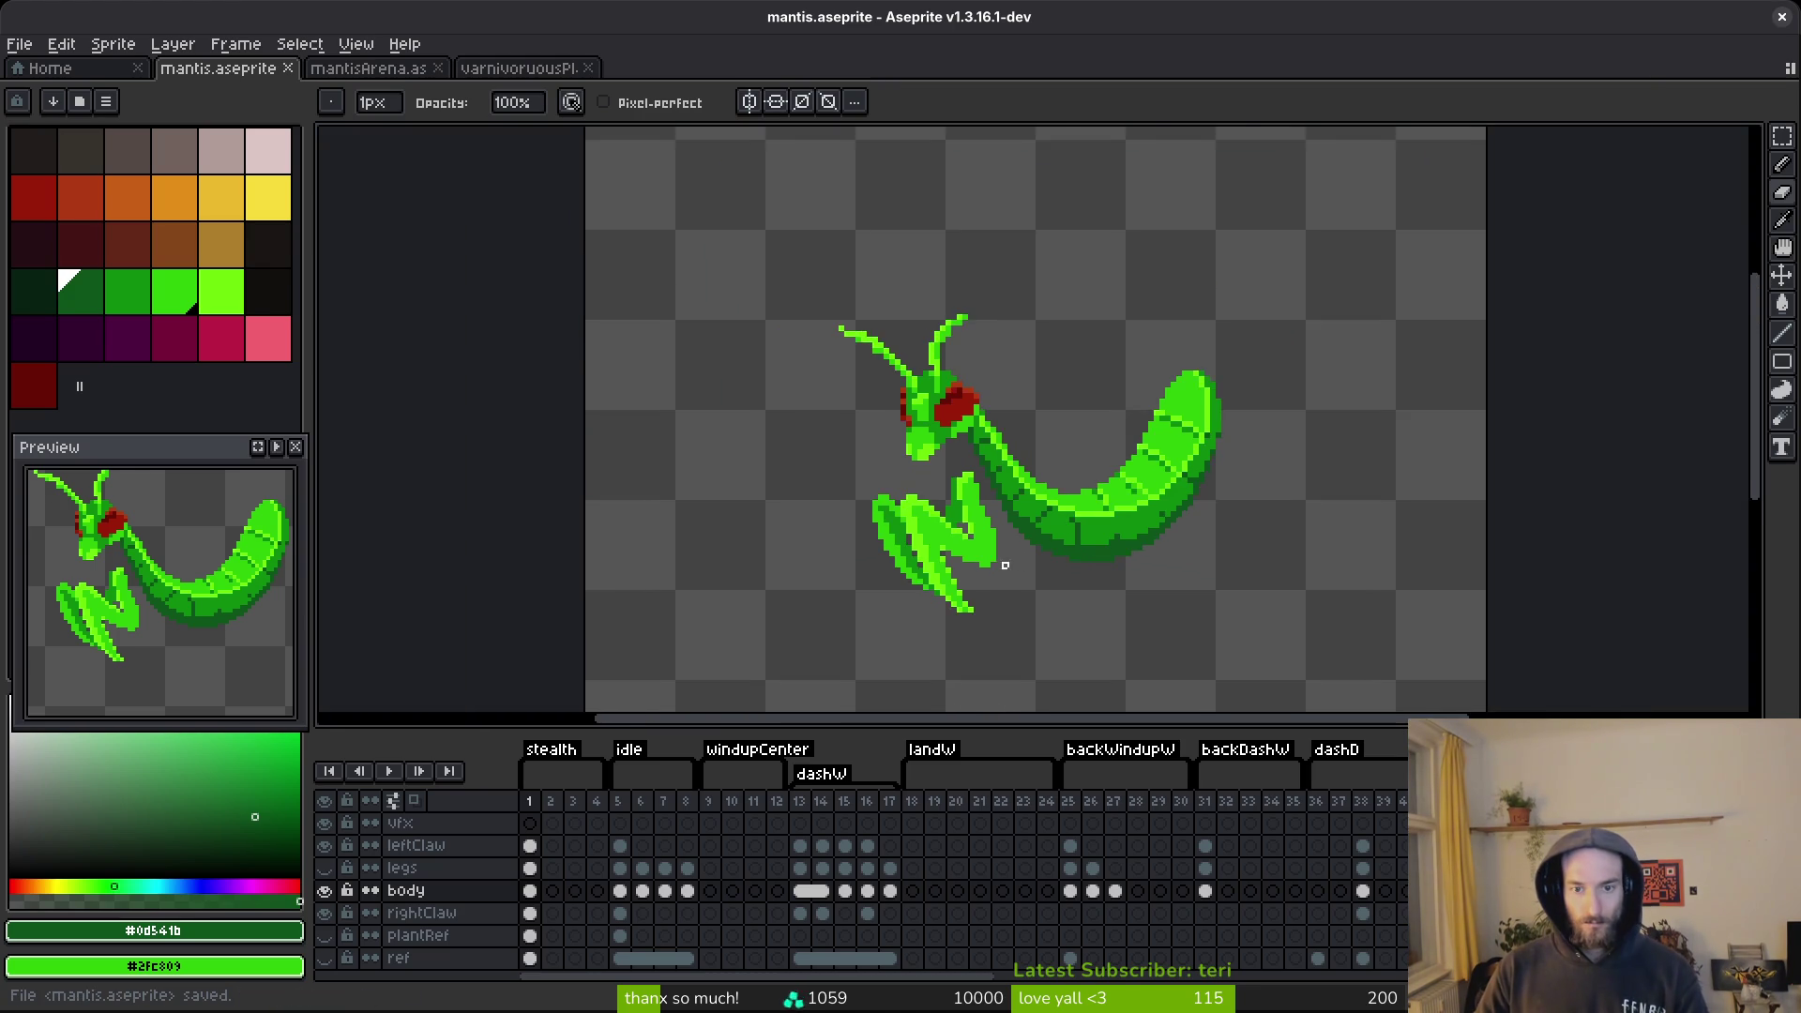
scroll(1009, 567, "up", 3)
scroll(934, 385, "down", 1)
Save the sprite and repaint several antenna pixels in darker green.
key("q")
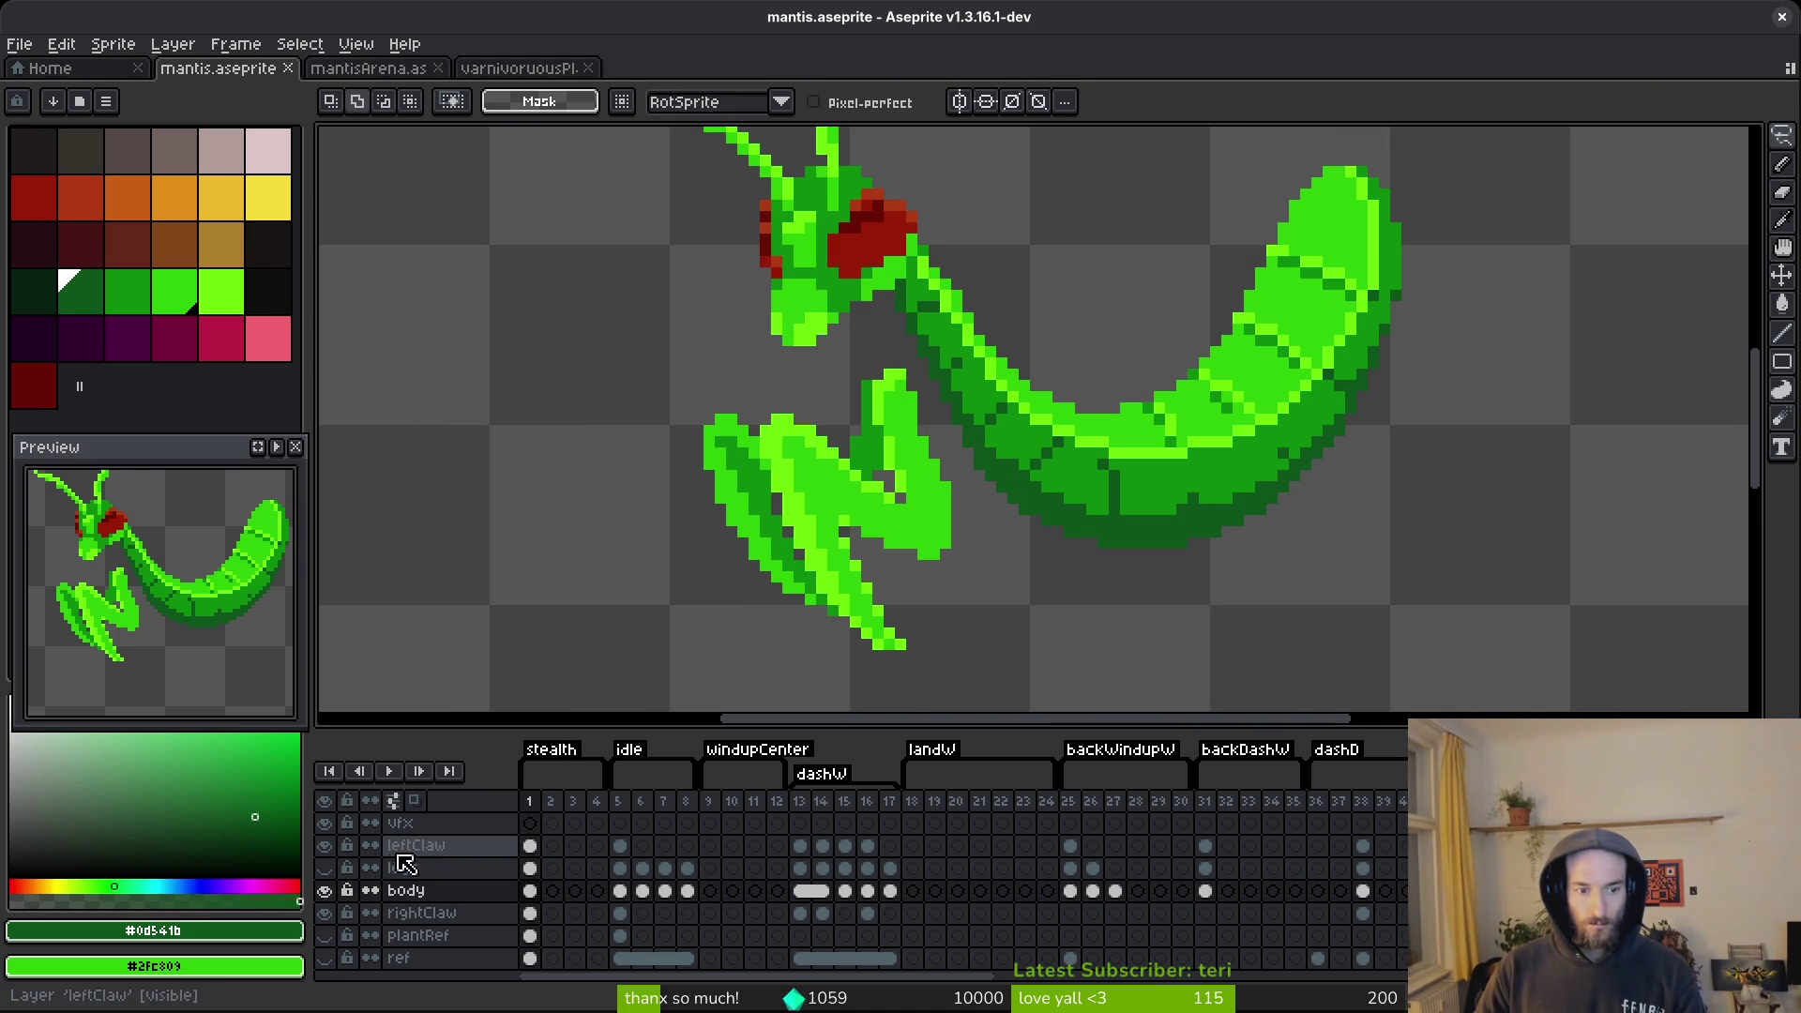
key("ctrl+s")
scroll(919, 504, "down", 1)
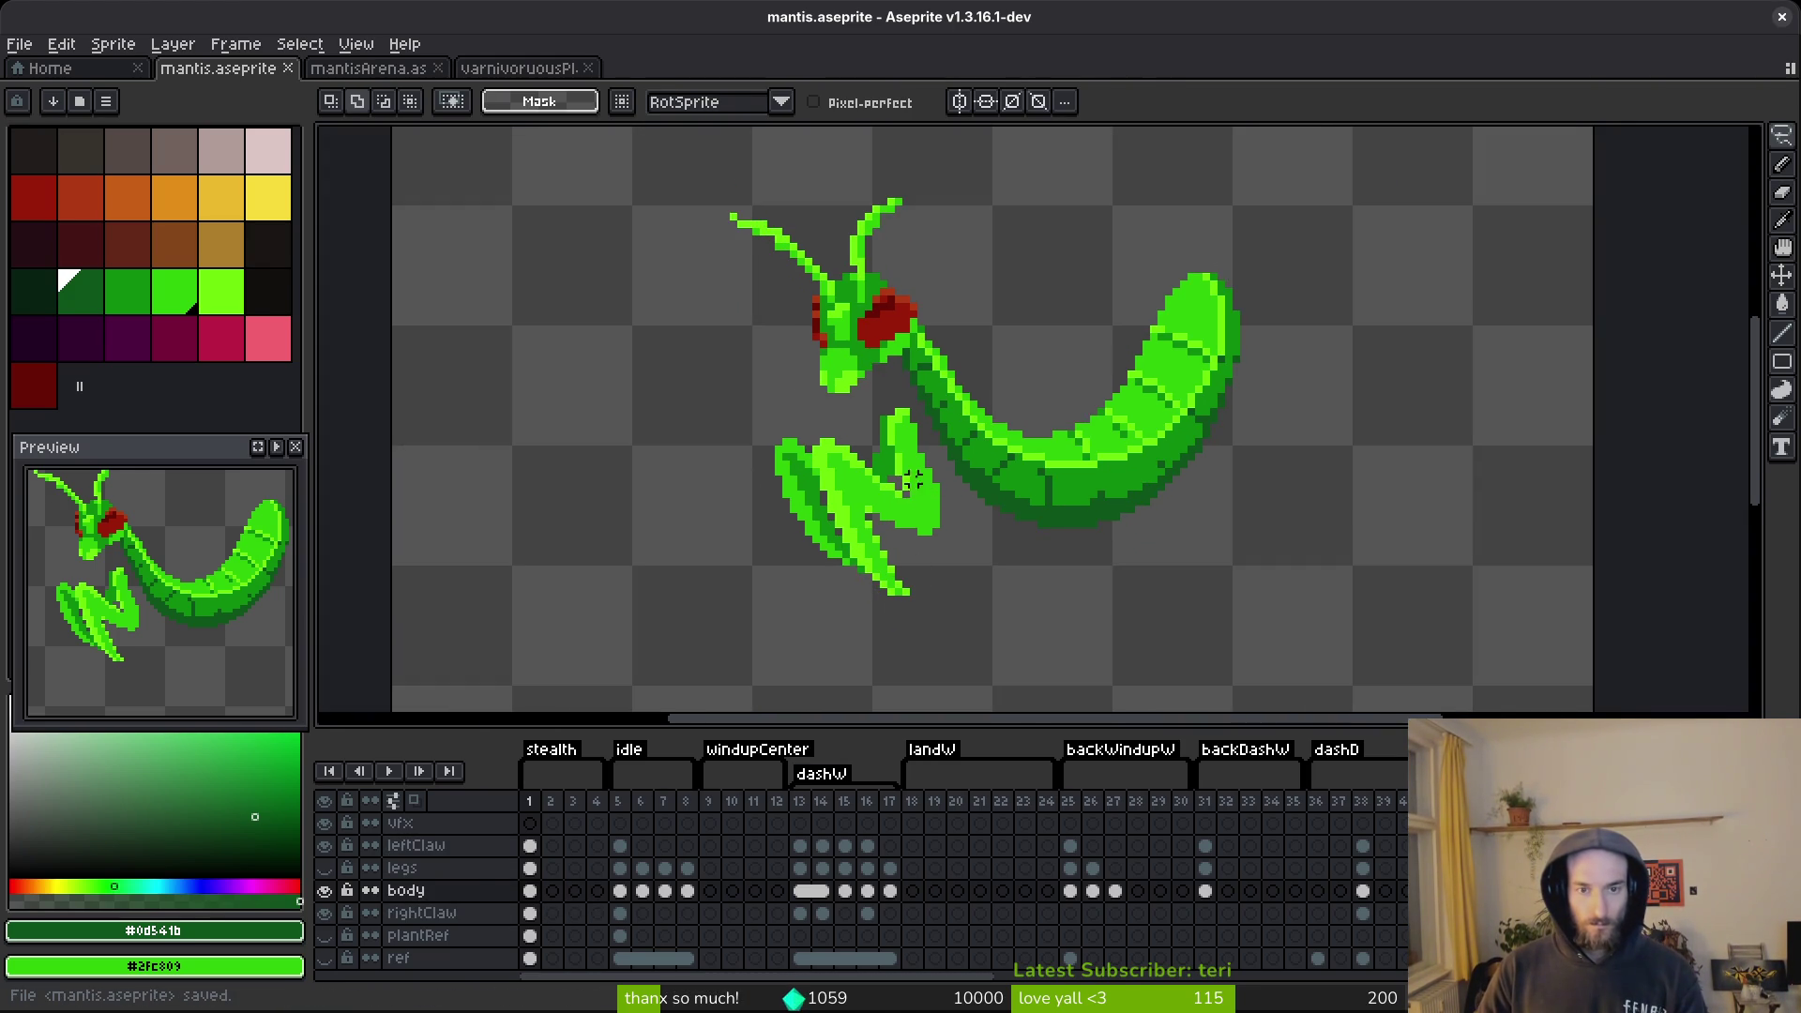
scroll(903, 485, "up", 5)
key("i")
left_click(1080, 583)
key("b")
mouse_move(1198, 623)
left_mouse_down()
mouse_move(1077, 507)
mouse_move(1139, 528)
left_mouse_up()
left_click(1077, 506, "alt")
left_click(978, 468)
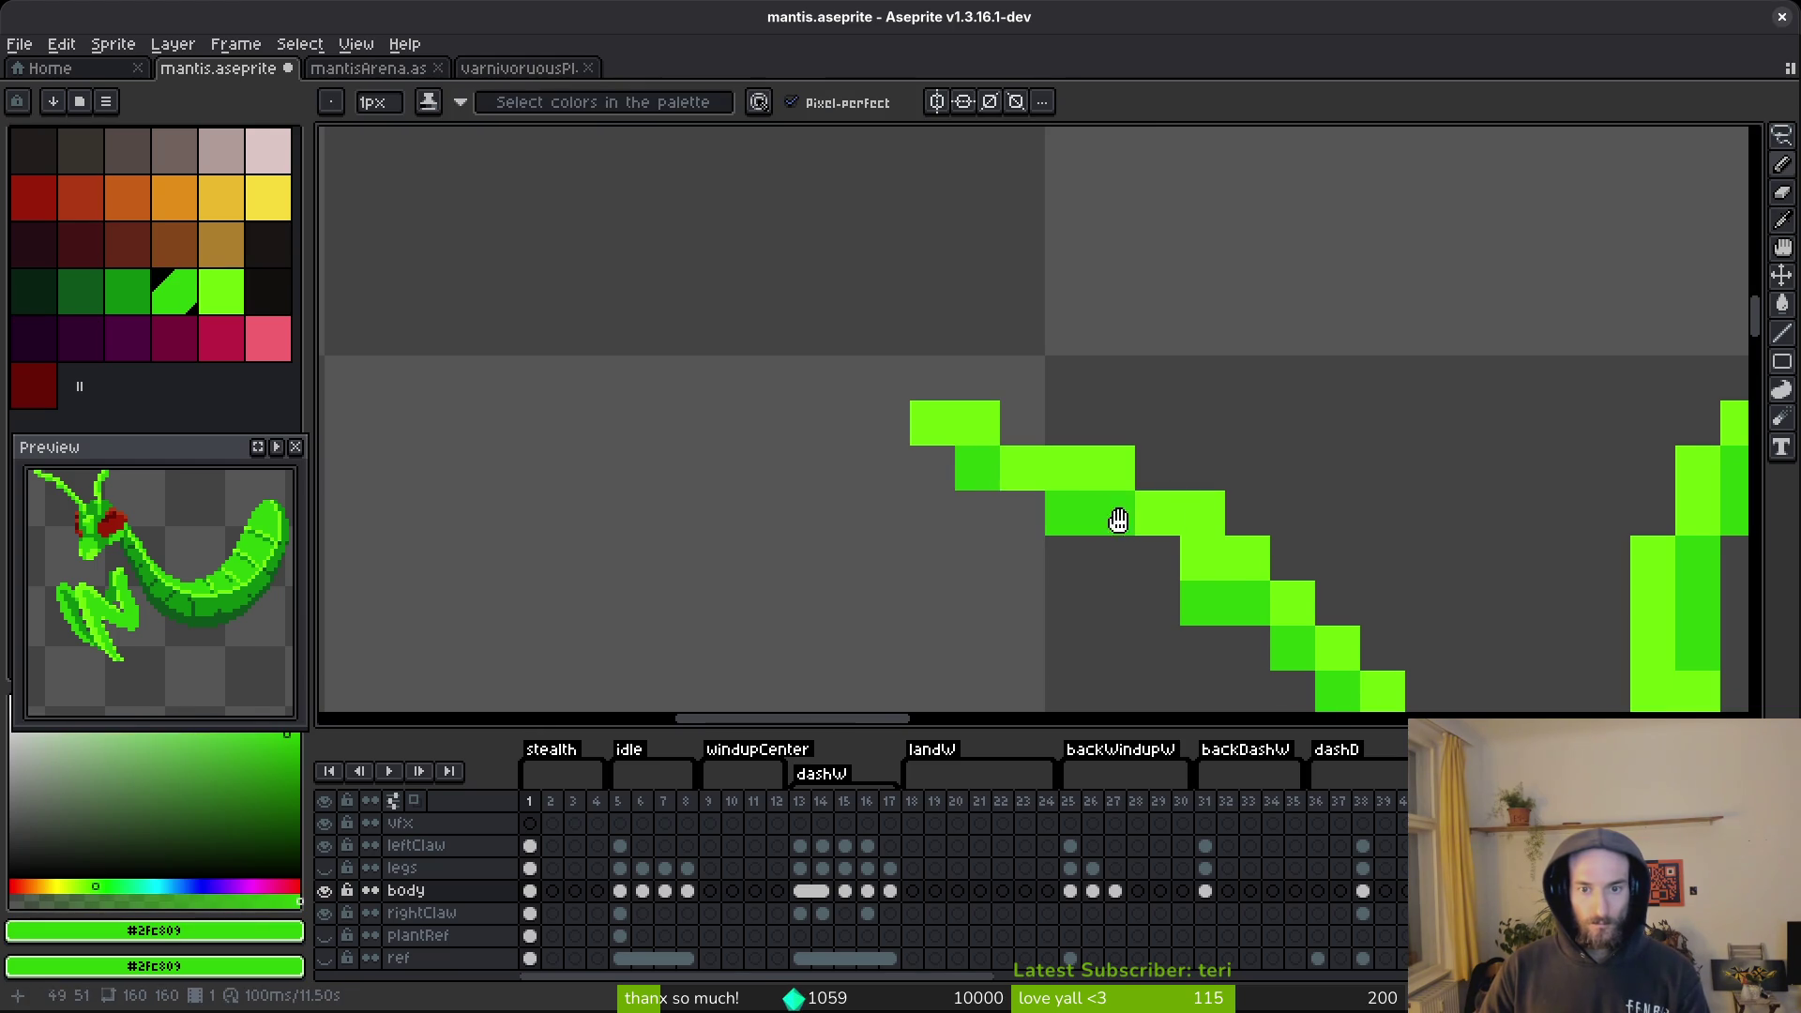
left_click(1048, 478)
Erase a stray antenna pixel and nudge the antenna tip one pixel right and down.
key("e")
left_click(1048, 522)
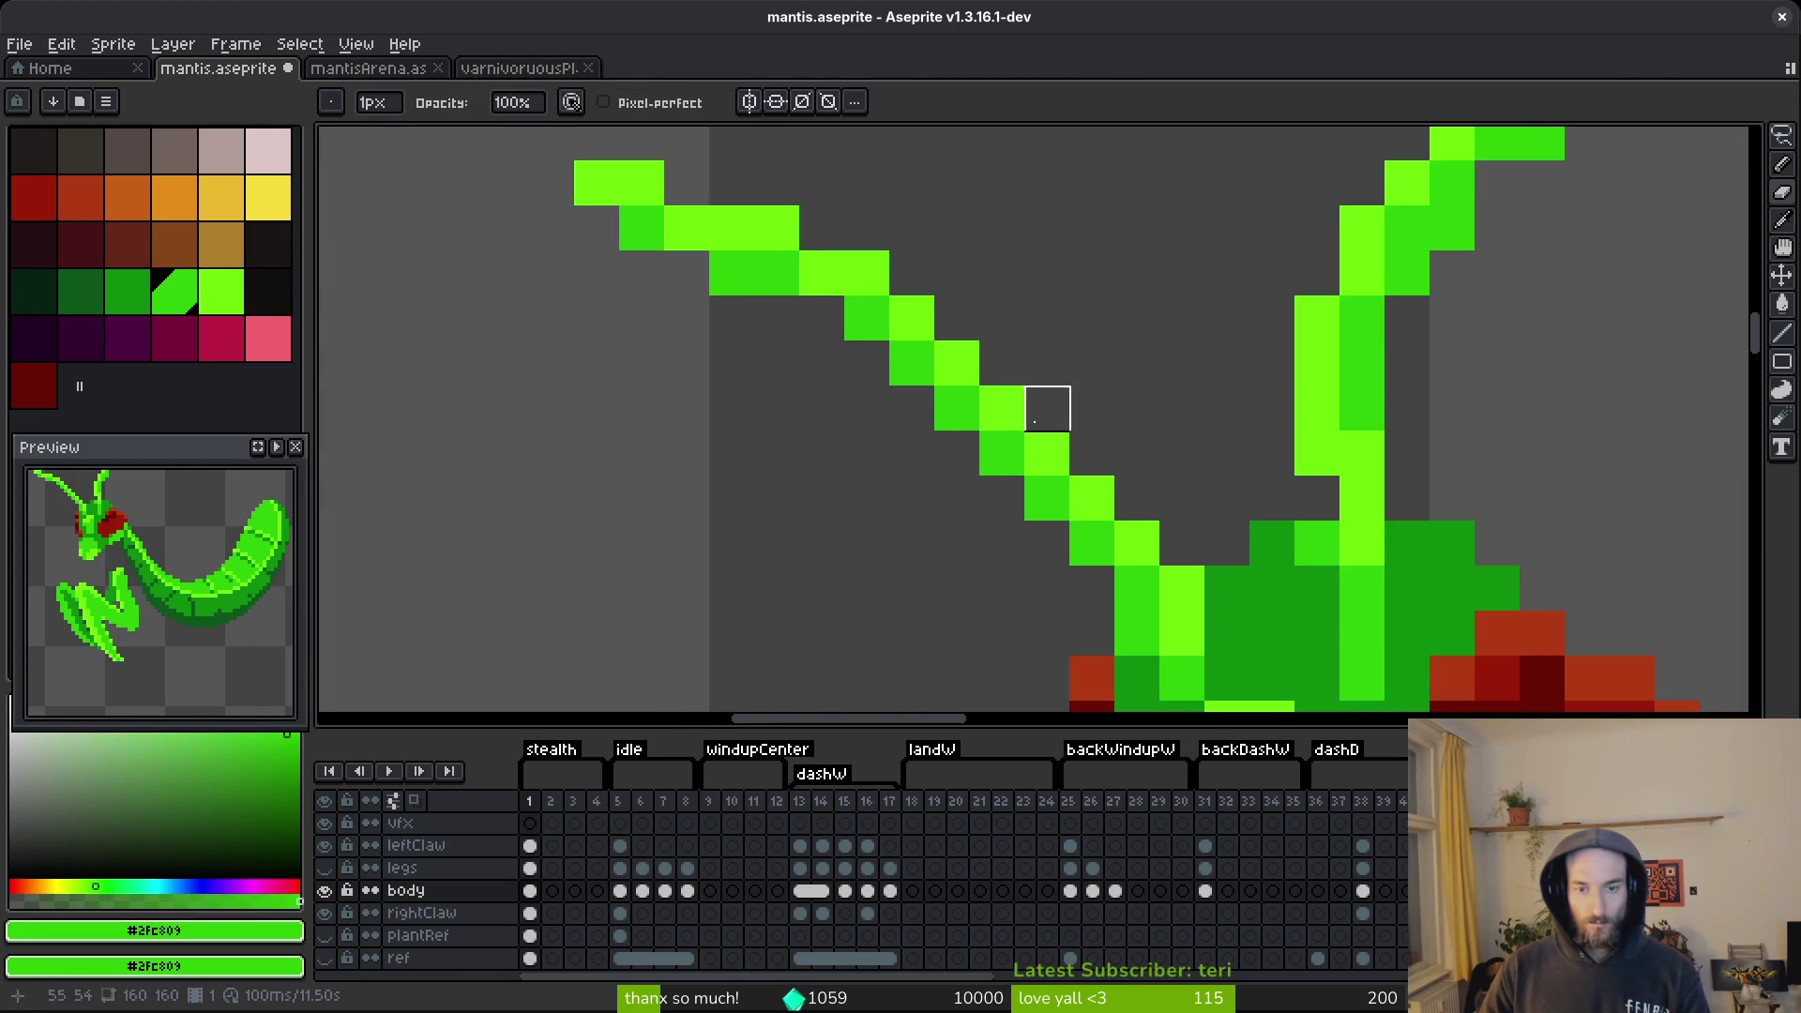
left_click_drag(688, 318, 765, 352)
key("m")
left_click_drag(563, 150, 746, 289)
key("Right")
mouse_move(648, 192)
left_mouse_down()
mouse_move(786, 281)
mouse_move(726, 290)
left_mouse_up()
key("Down")
key("Return")
Sample the eye's red and the head's mid green from the canvas.
scroll(856, 361, "down", 2)
scroll(941, 435, "up", 2)
key("b")
scroll(1094, 517, "down", 2)
scroll(1093, 517, "up", 3)
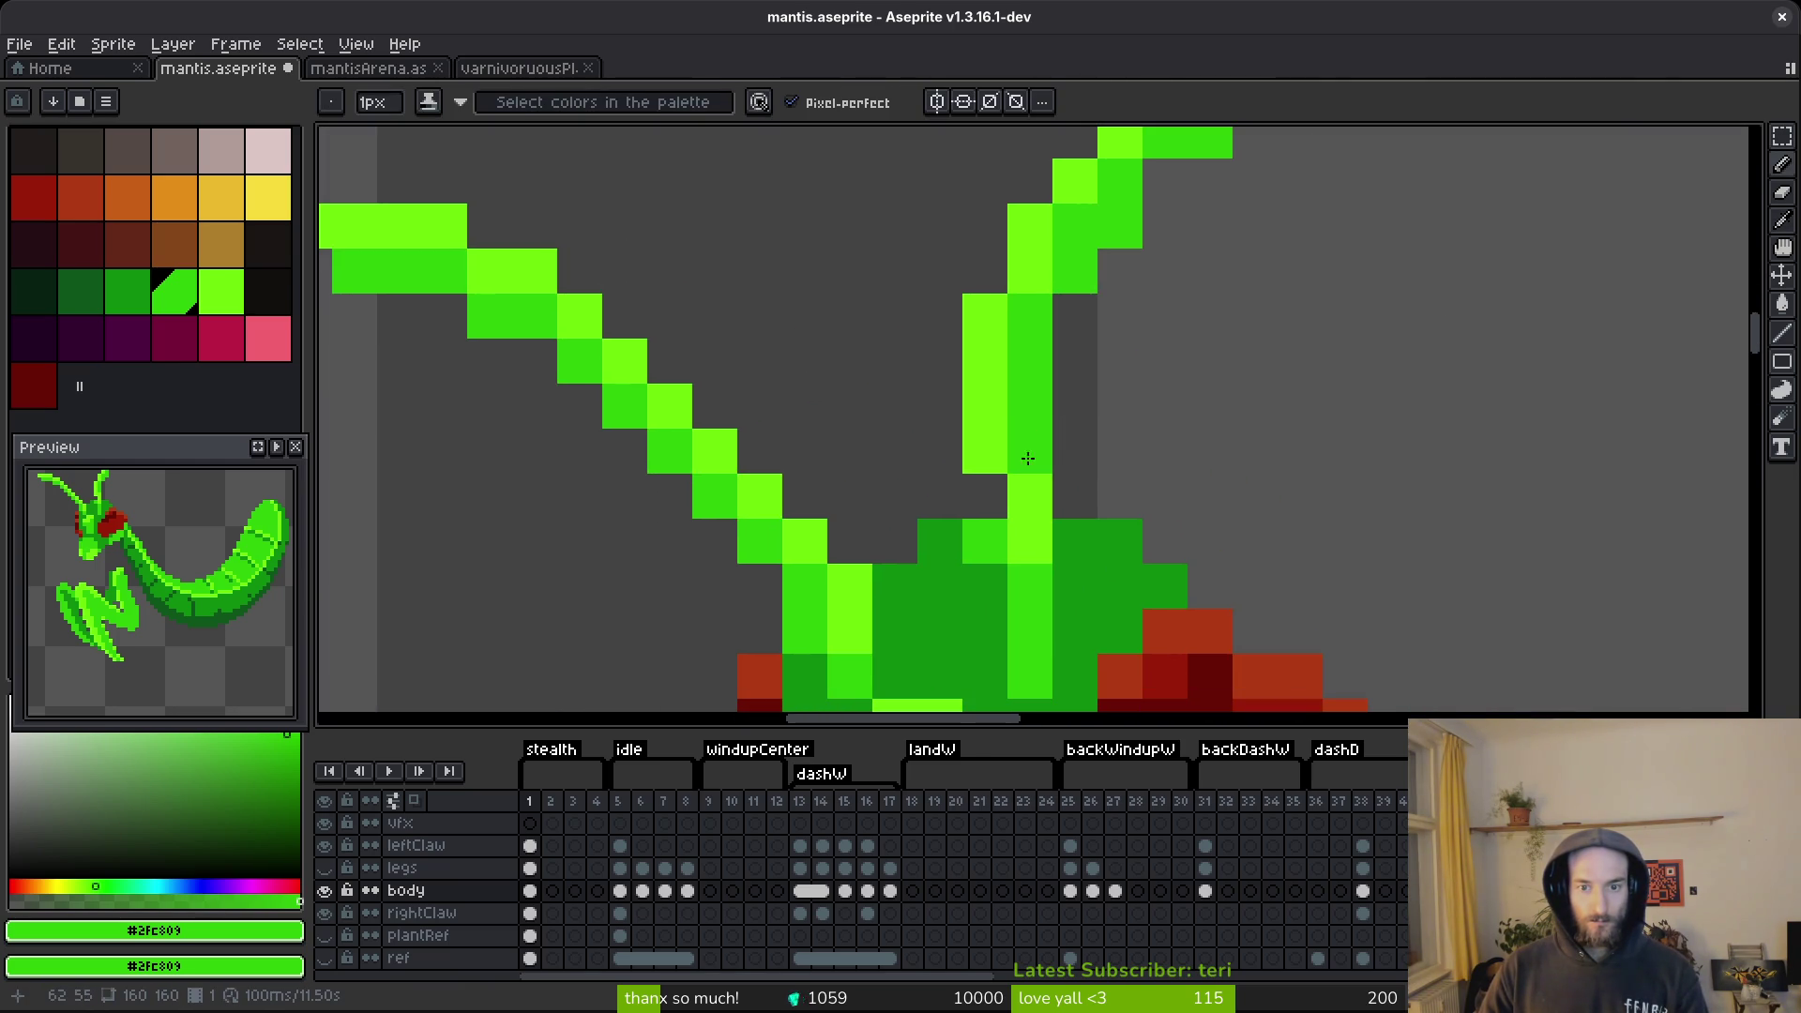
scroll(1038, 453, "down", 2)
scroll(1038, 453, "up", 1)
scroll(1128, 544, "down", 2)
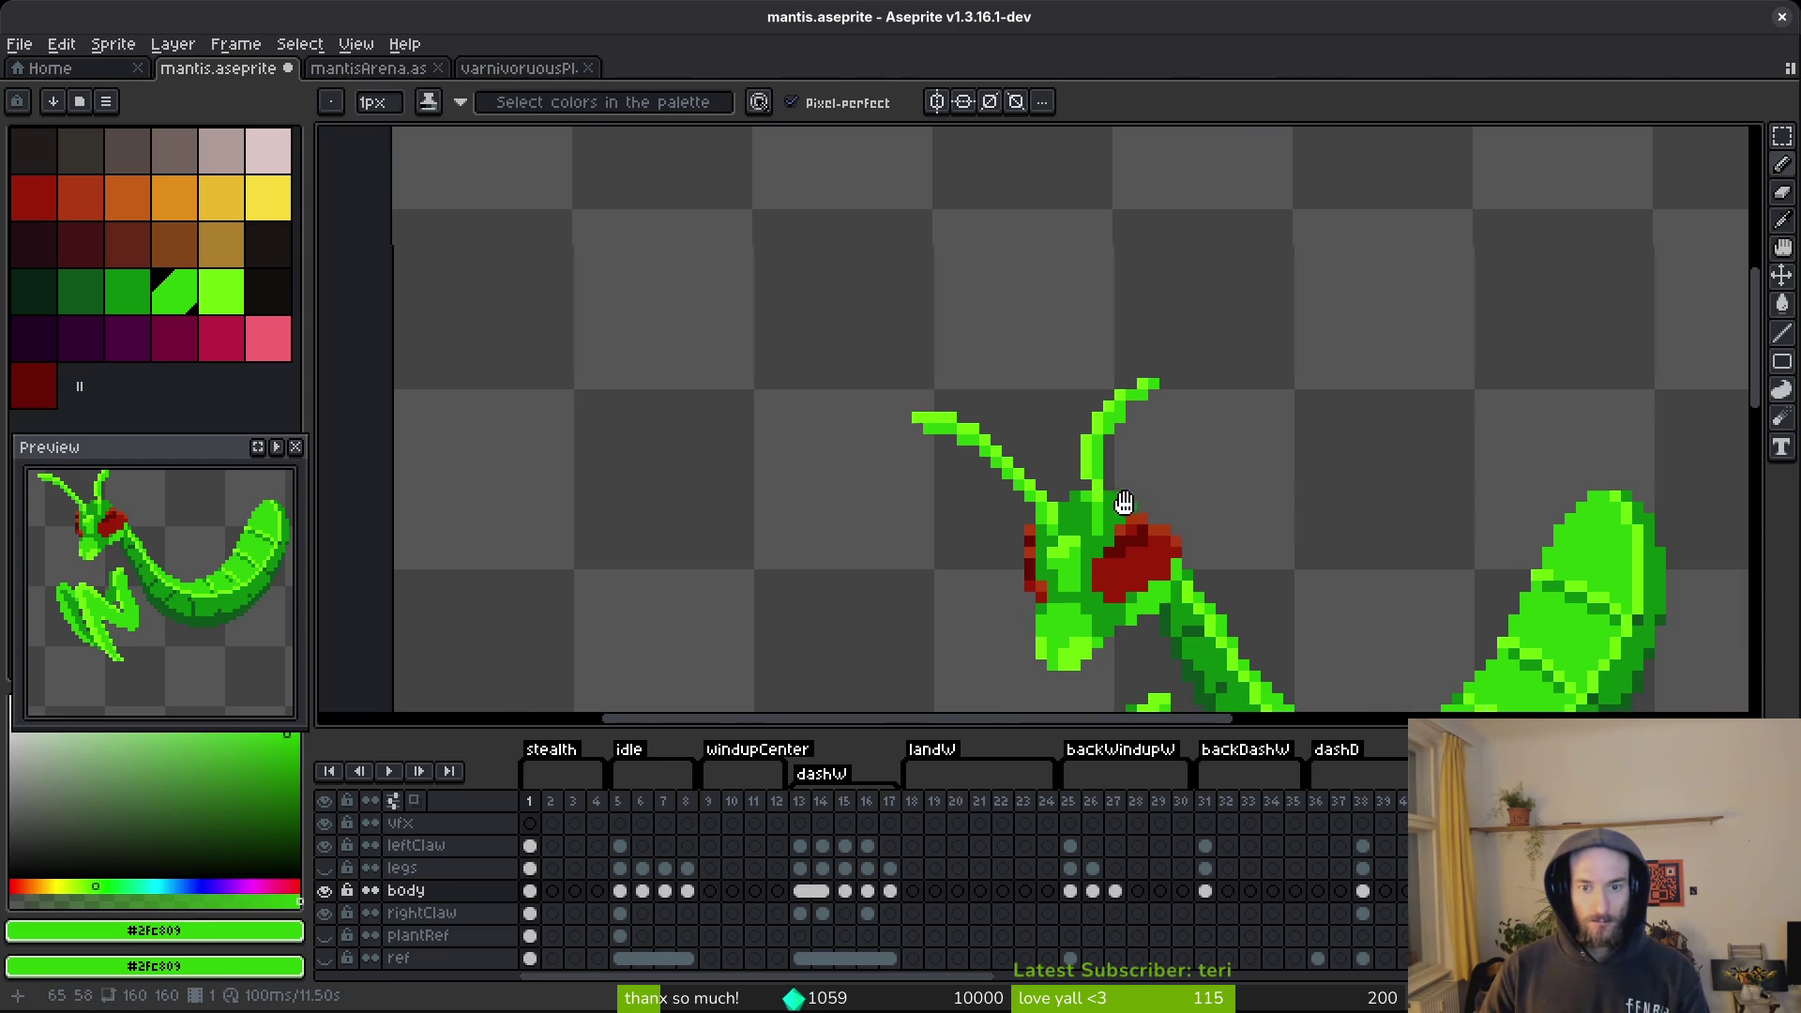
scroll(1128, 545, "up", 3)
left_click(1000, 413, "alt")
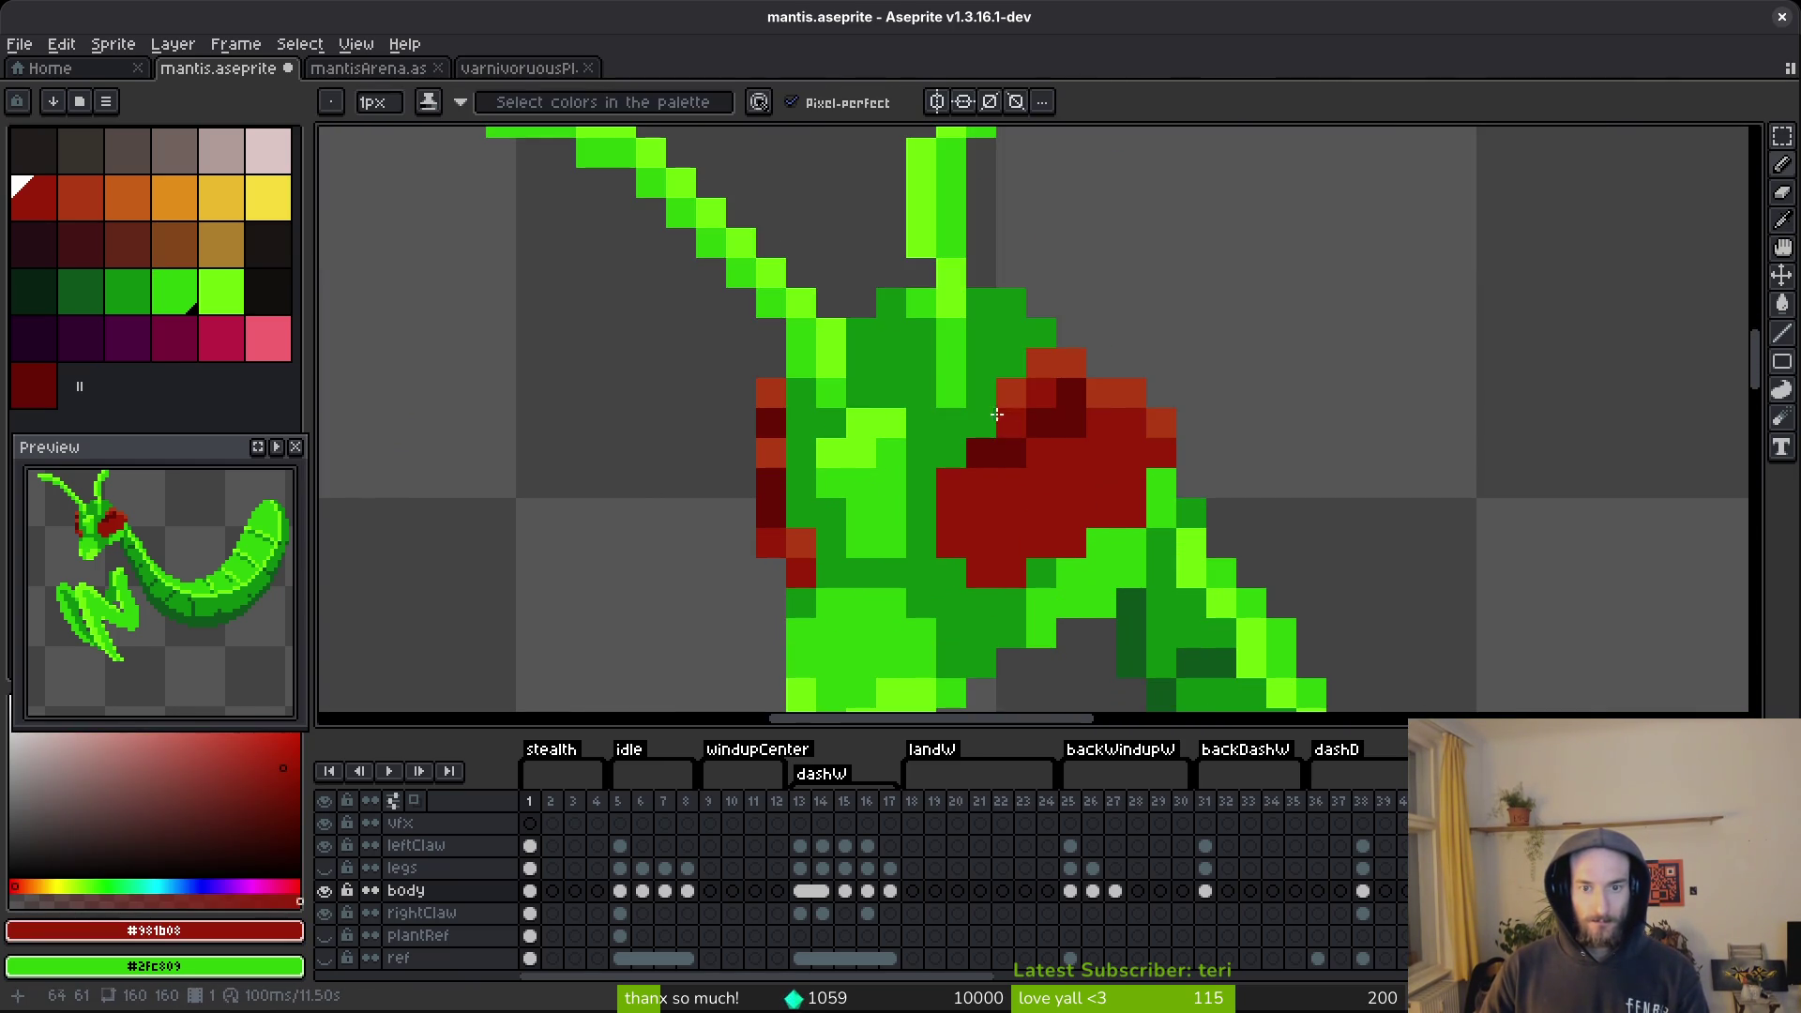
scroll(1219, 460, "down", 3)
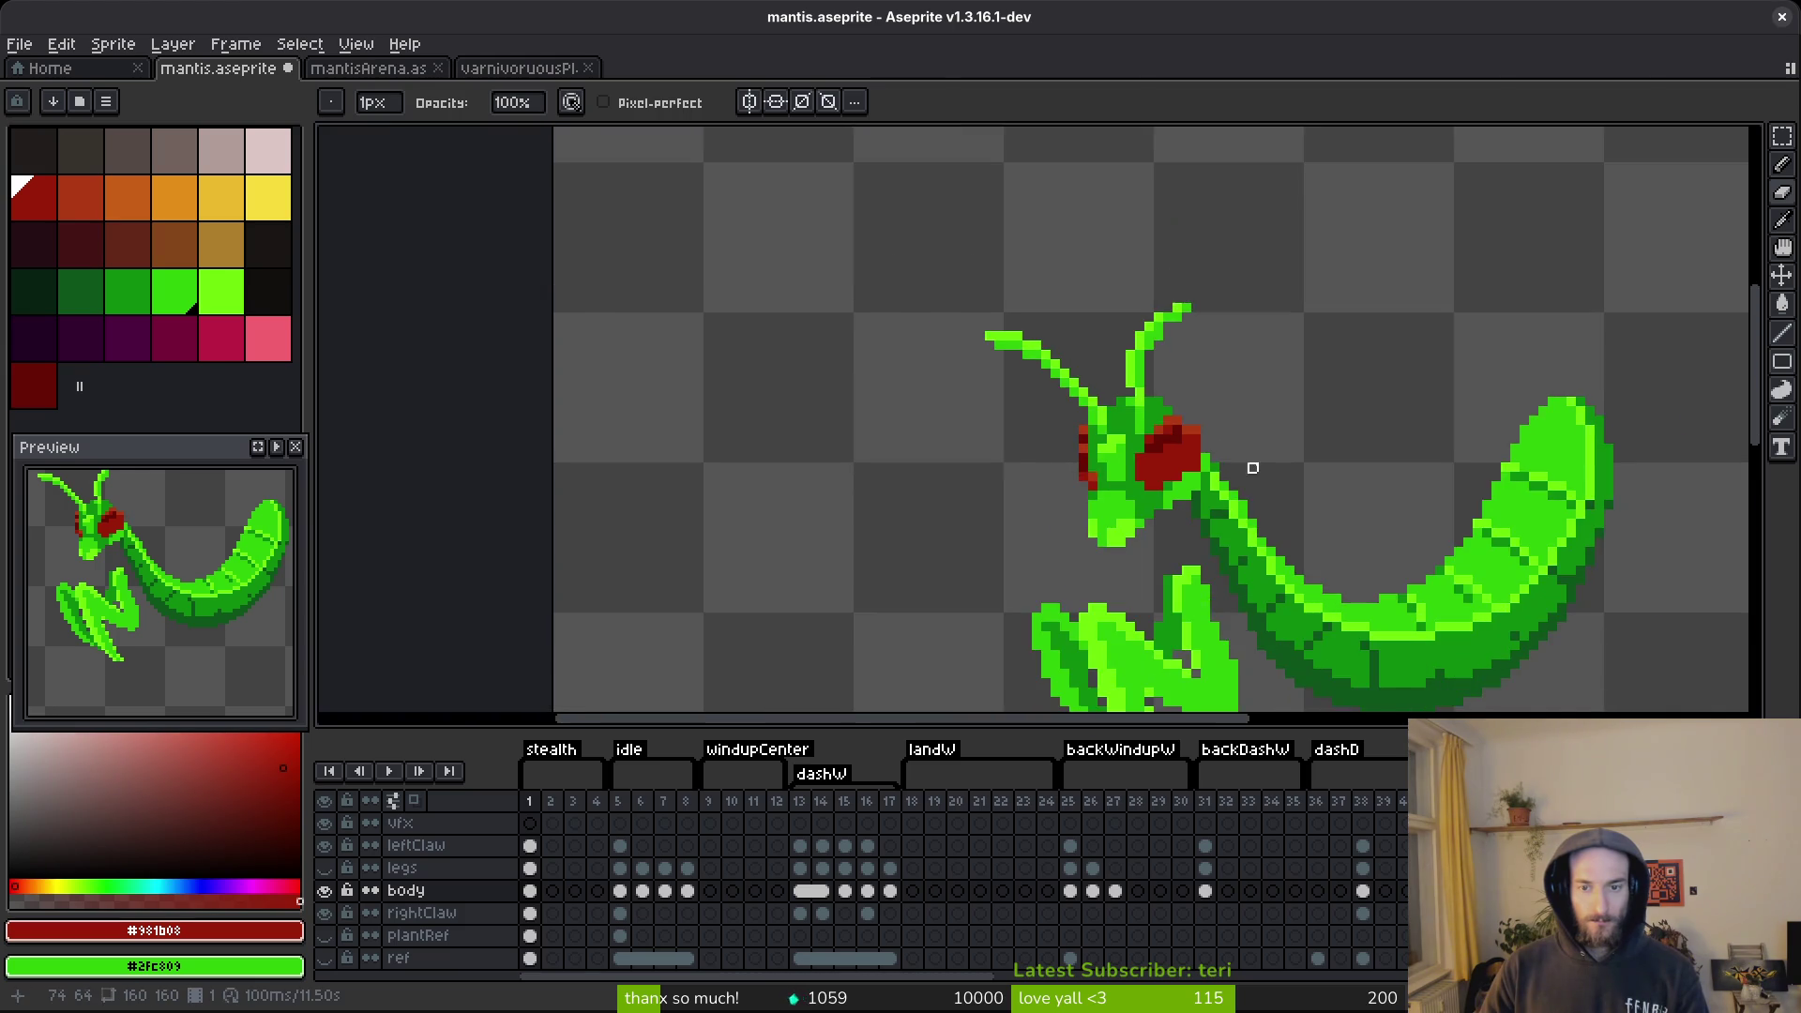
scroll(1250, 462, "up", 3)
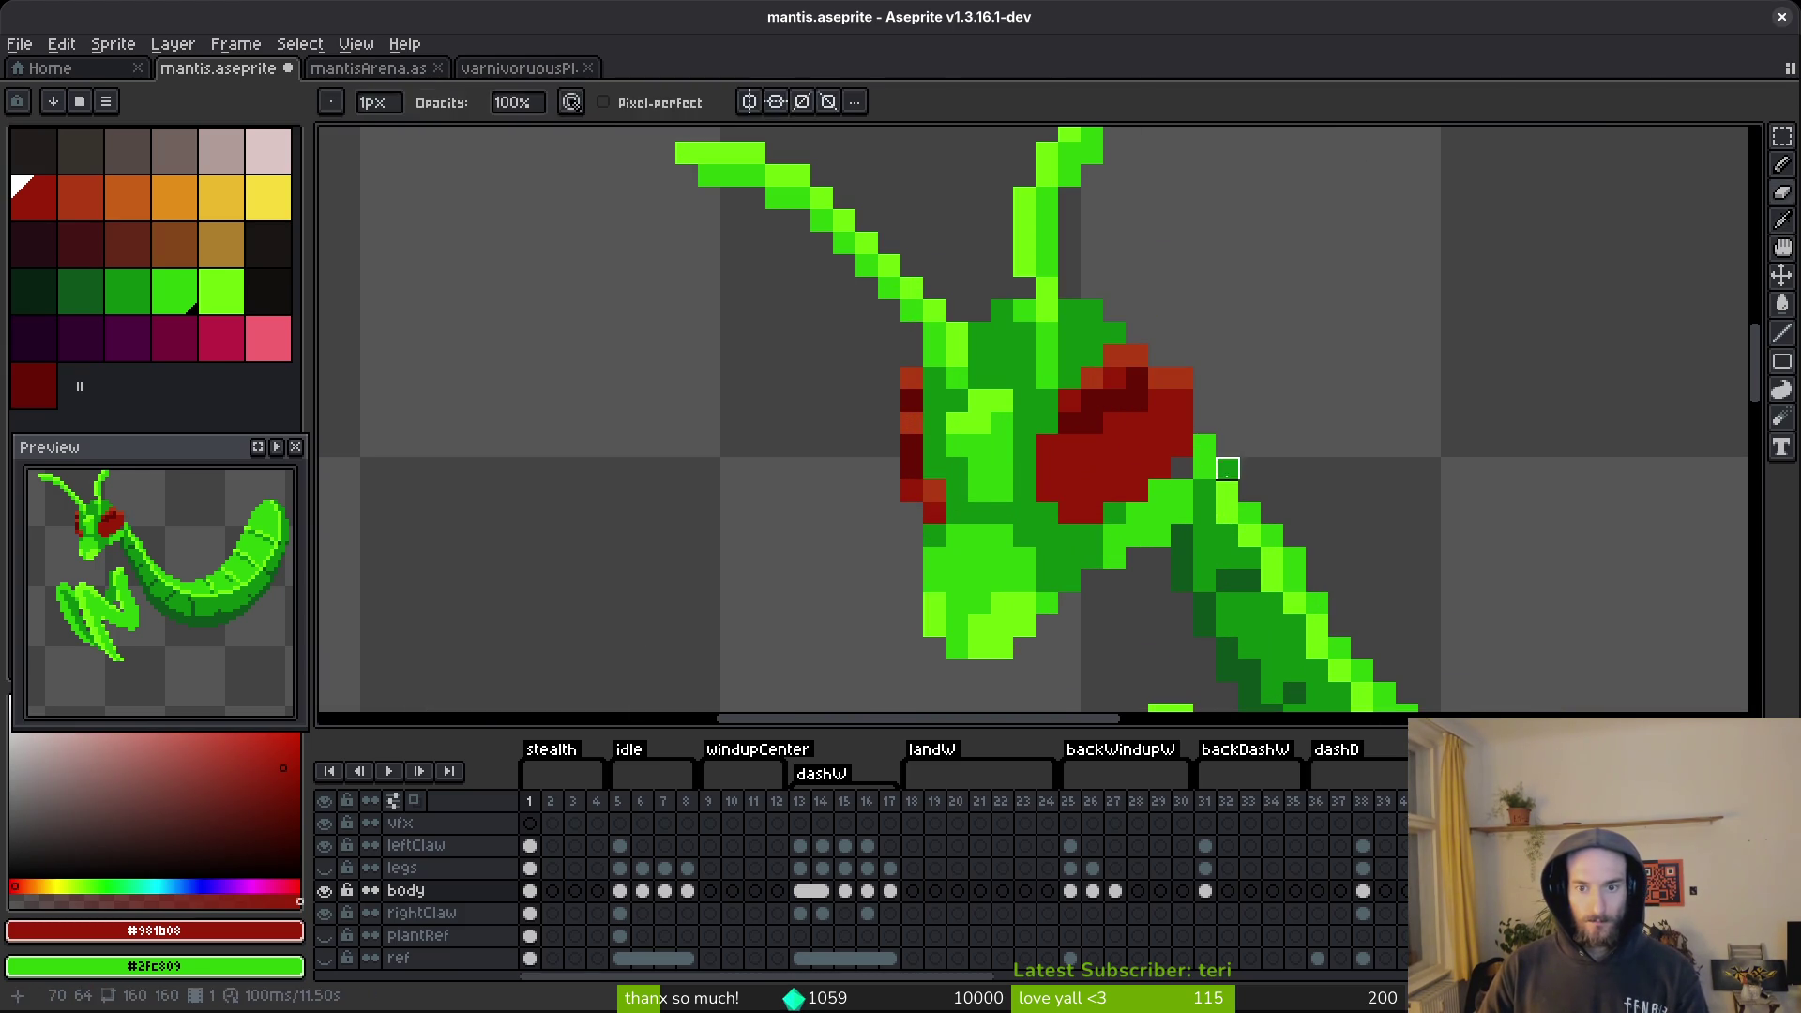
left_click(1194, 466, "alt")
Stop the playing animation and select the body cel in frame 2.
scroll(1219, 394, "down", 3)
scroll(1270, 404, "up", 3)
scroll(1363, 434, "down", 3)
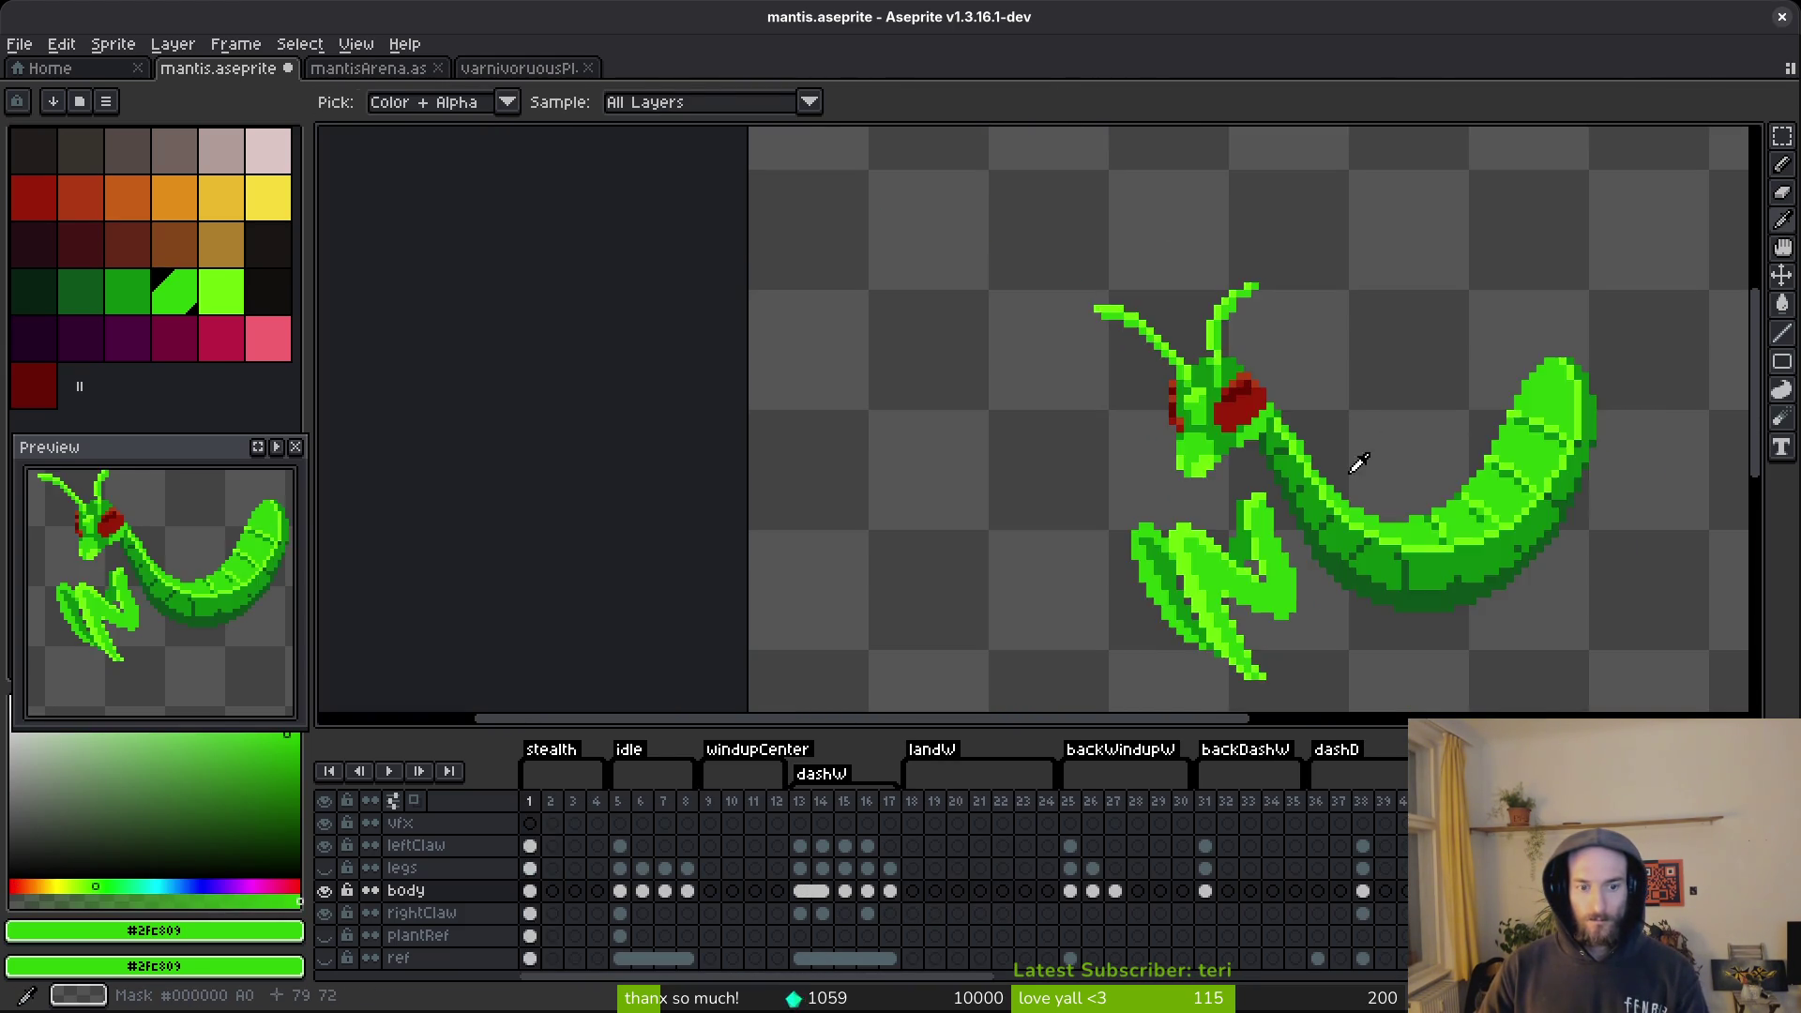
left_click(617, 915)
left_click(559, 893)
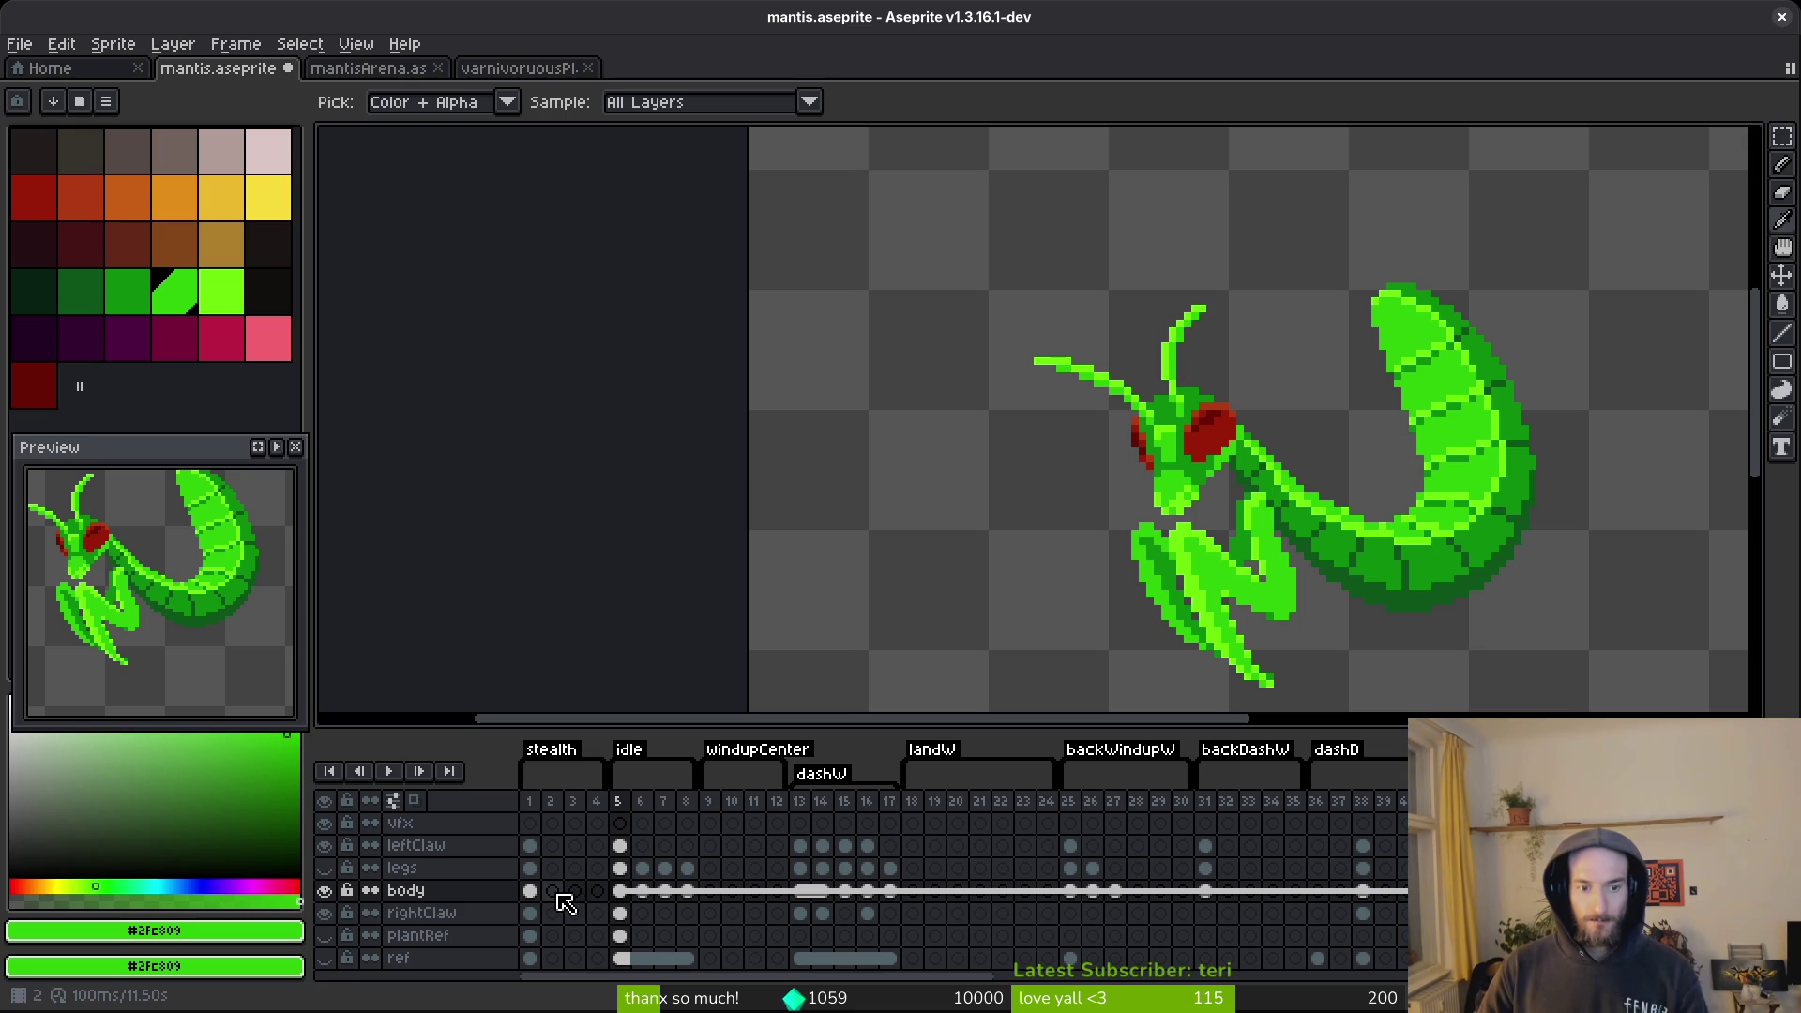
Step between frames 1 and 2 of the body cel, undoing and redoing the copied frame range.
left_click(552, 891)
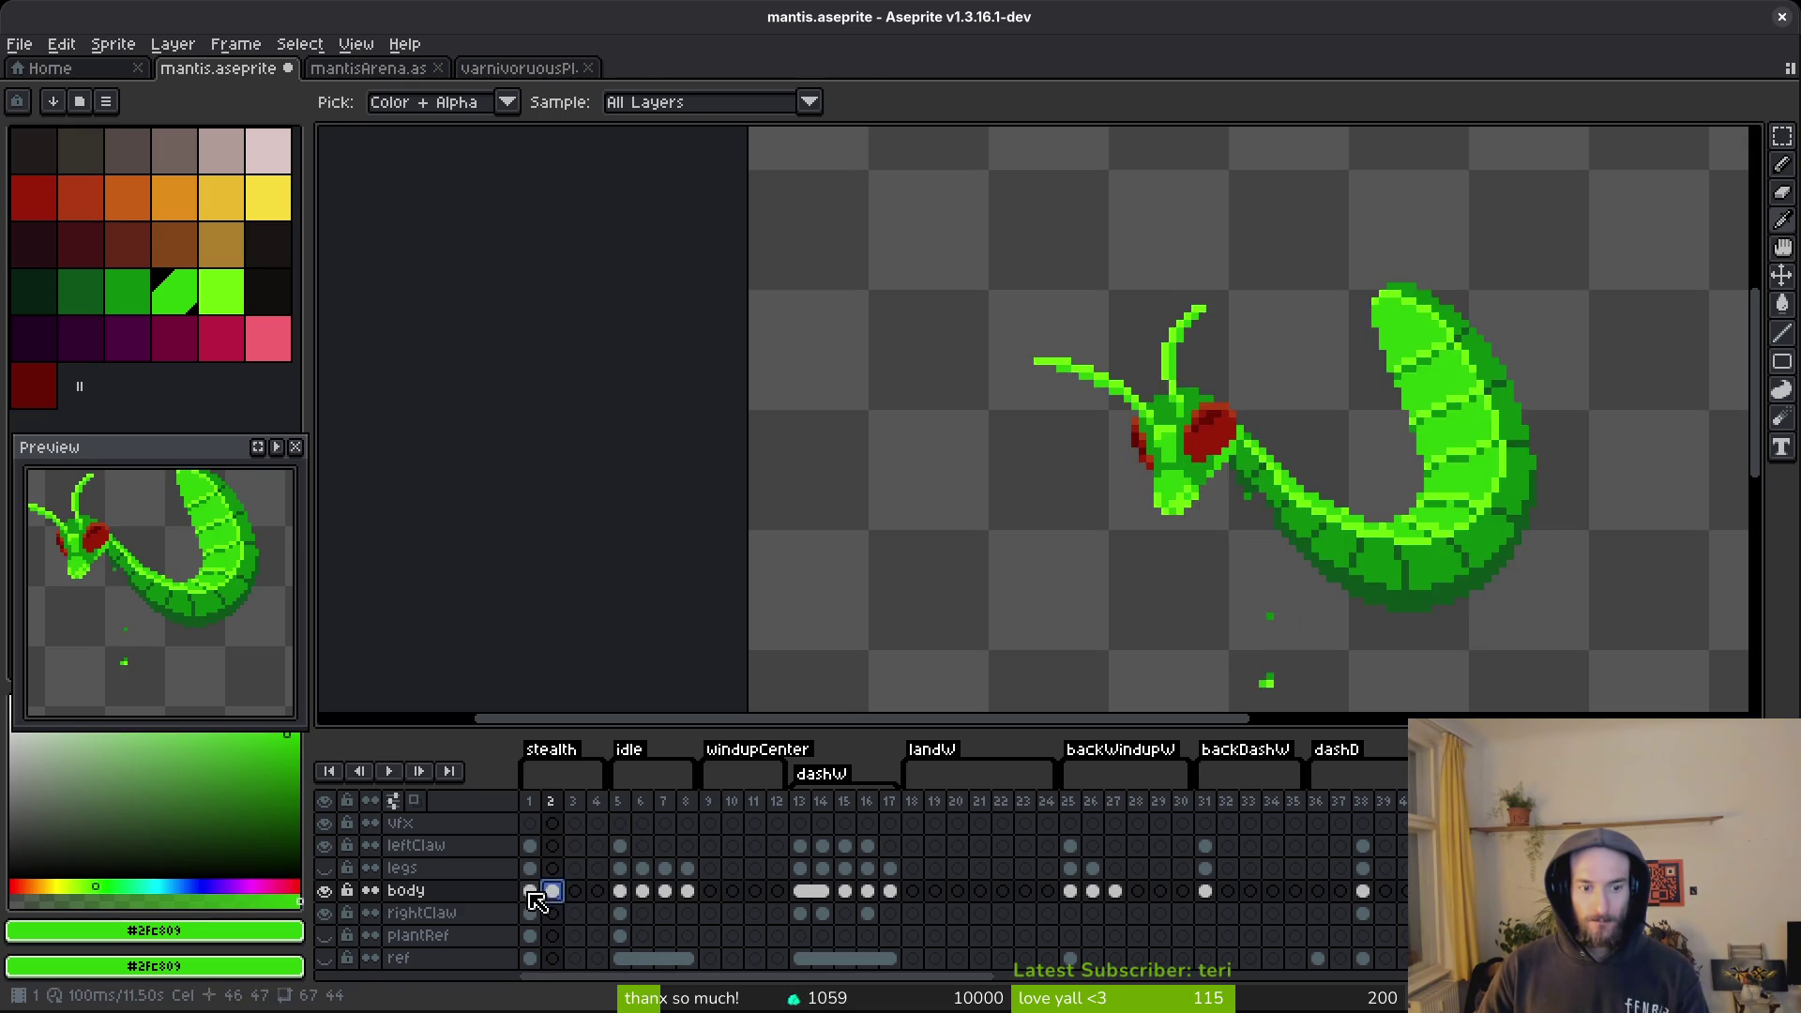
key("Left")
key("Right")
key("Left")
key("ctrl+z")
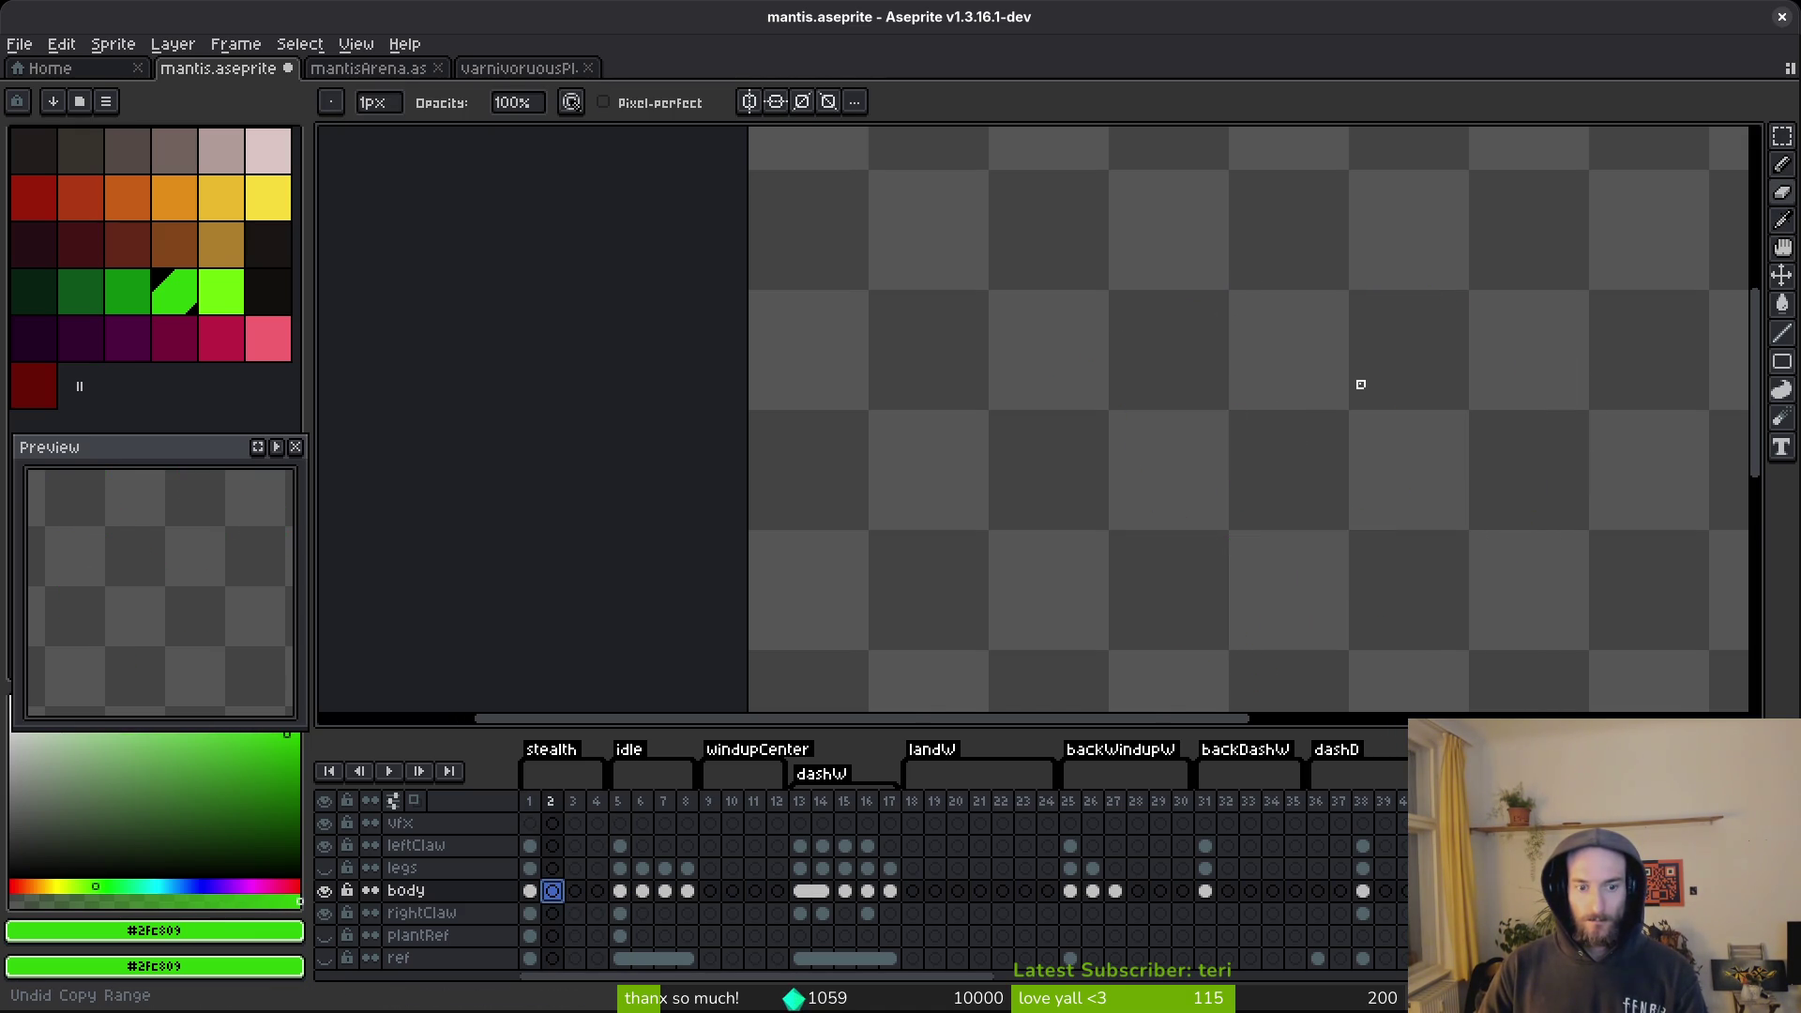
key("ctrl+y")
key("Left")
key("Right")
Lasso the mantis head and paste a second copy up and to the right.
key("q")
mouse_move(1198, 270)
left_mouse_down()
mouse_move(1017, 595)
mouse_move(1224, 504)
left_mouse_up()
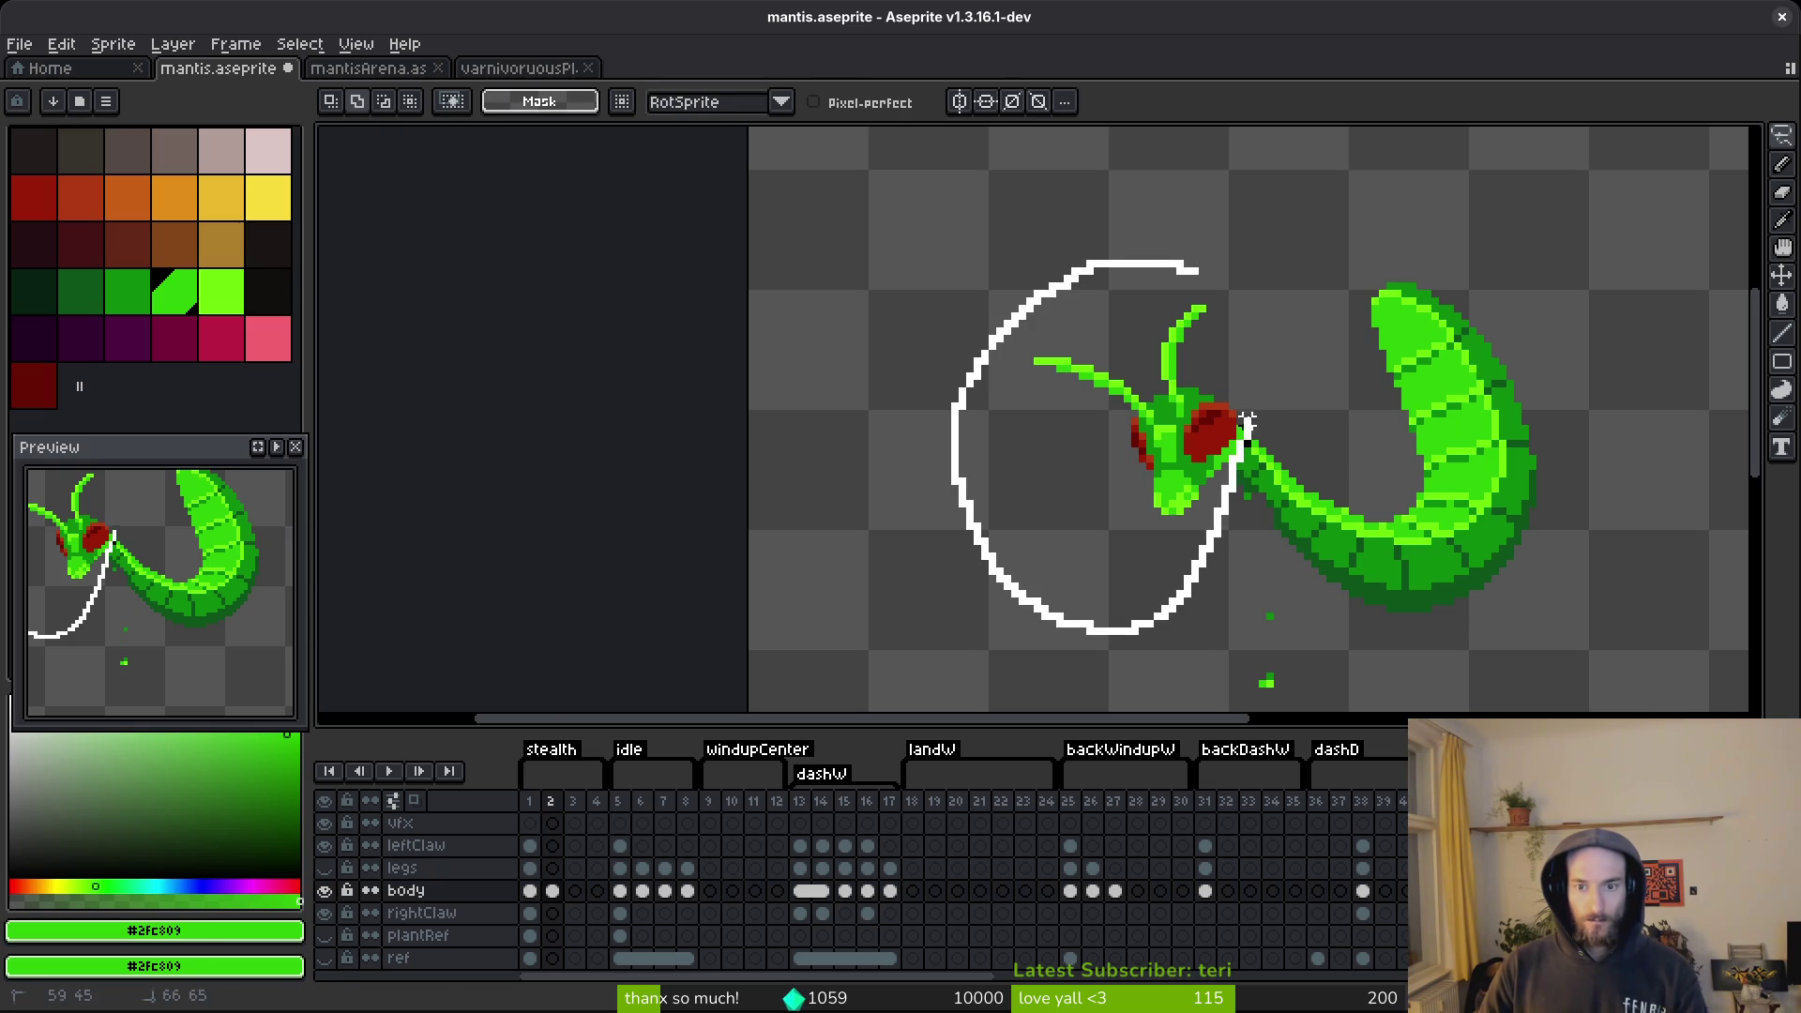
left_click_drag(1247, 429, 1253, 439)
key("ctrl+x")
key("ctrl+v")
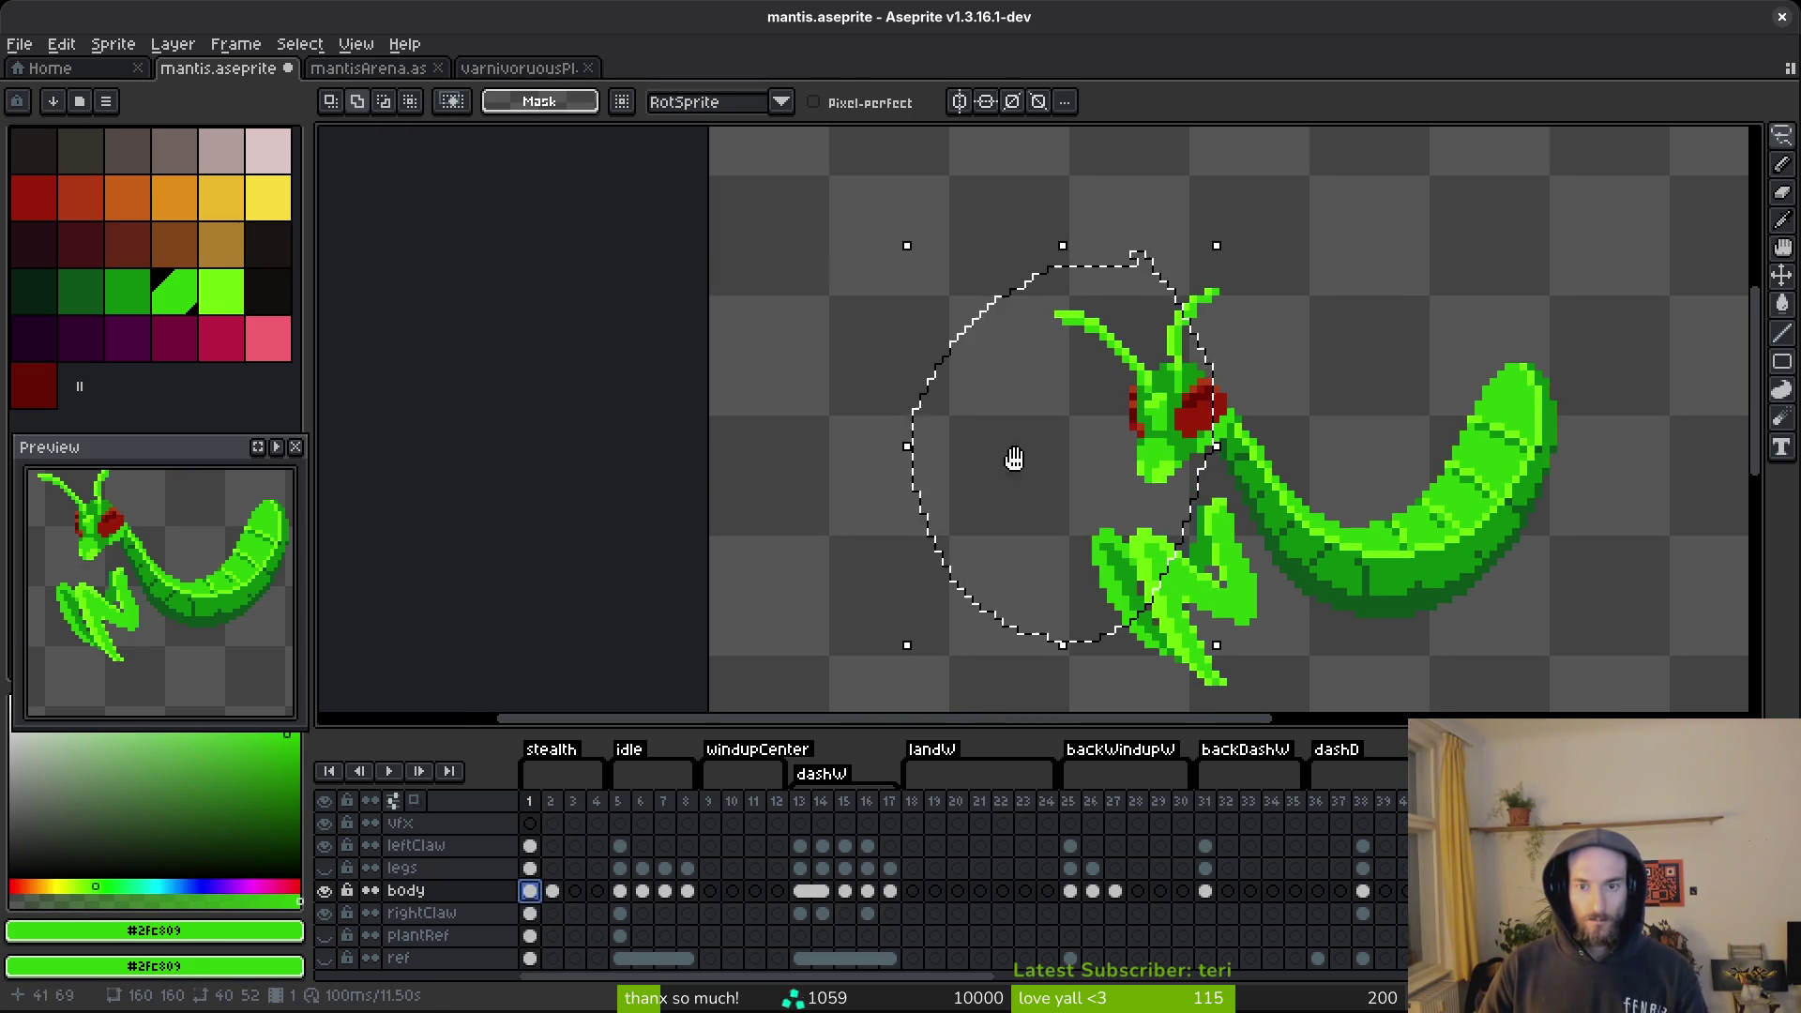
scroll(943, 535, "up", 3)
key("ctrl+v")
left_click_drag(1051, 469, 1224, 274)
key("Return")
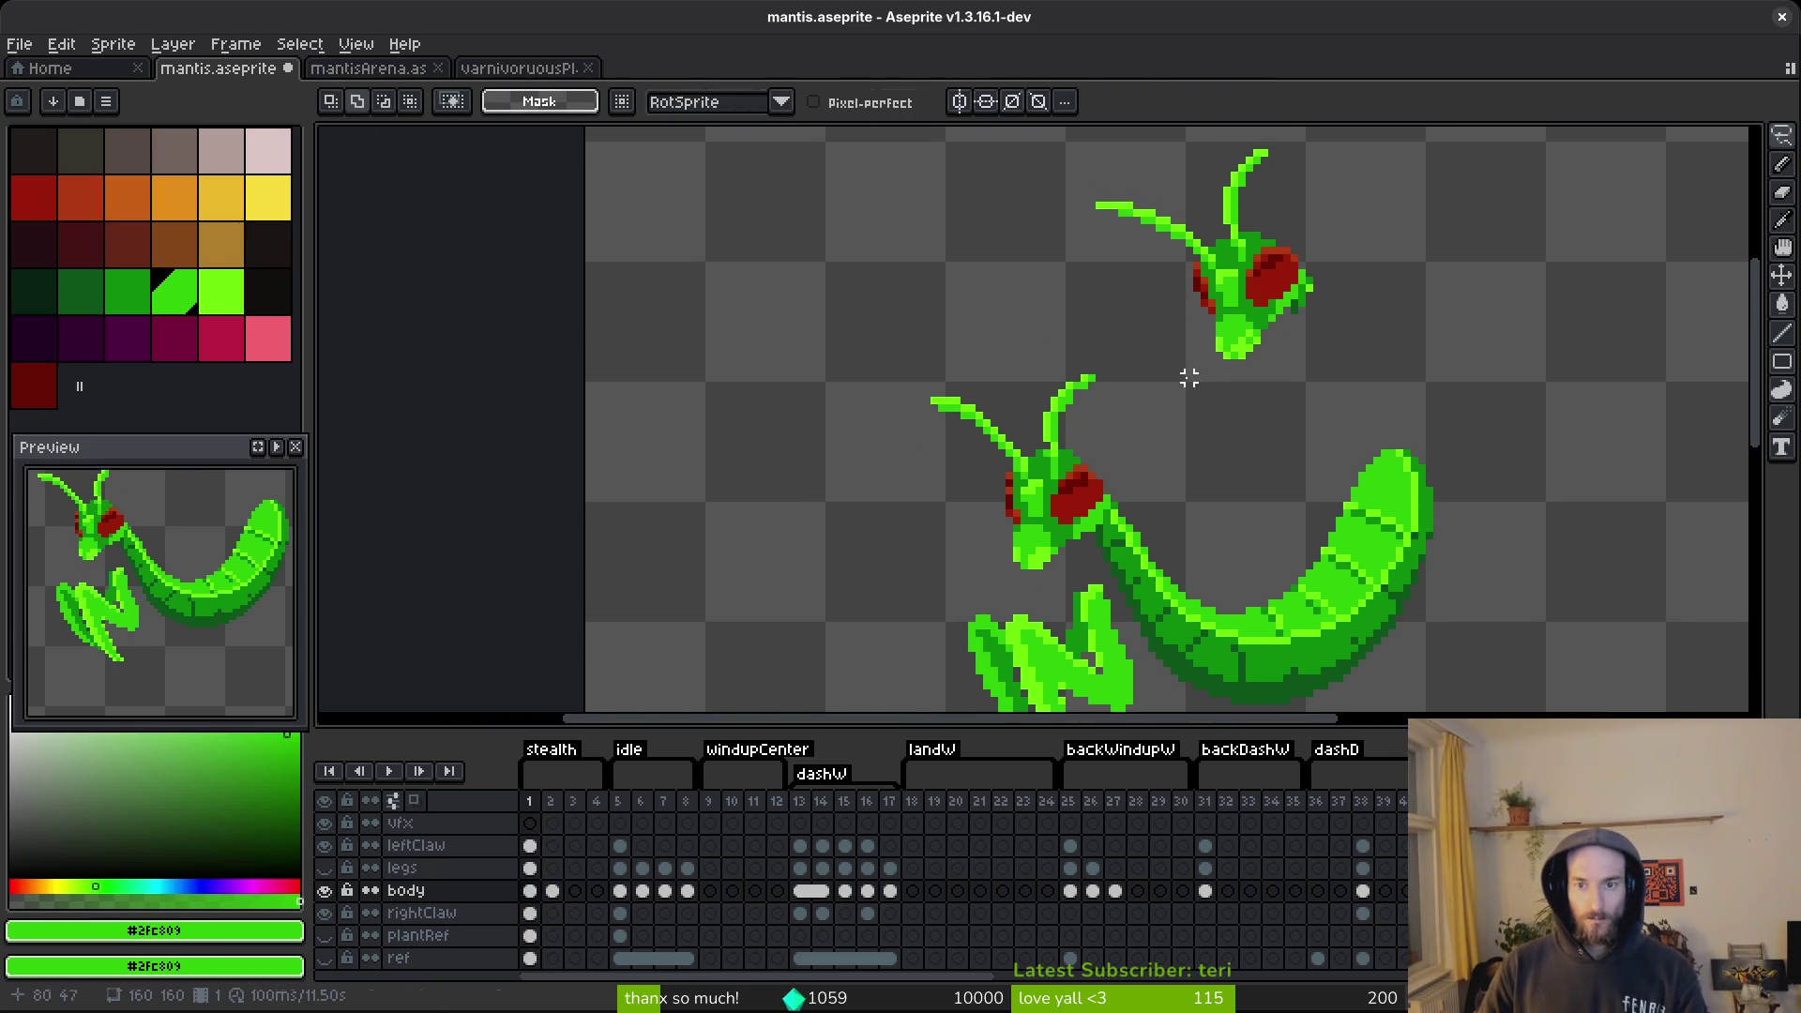
Lasso the lower head and move it up-left beside the copy.
mouse_move(1079, 335)
left_mouse_down()
mouse_move(804, 482)
mouse_move(1083, 577)
mouse_move(886, 508)
left_mouse_up()
left_click_drag(1096, 540, 1086, 330)
left_click(1025, 518, "ctrl")
mouse_move(1025, 519)
left_mouse_down()
mouse_move(783, 366)
mouse_move(903, 412)
mouse_move(891, 432)
left_mouse_up()
key("Return")
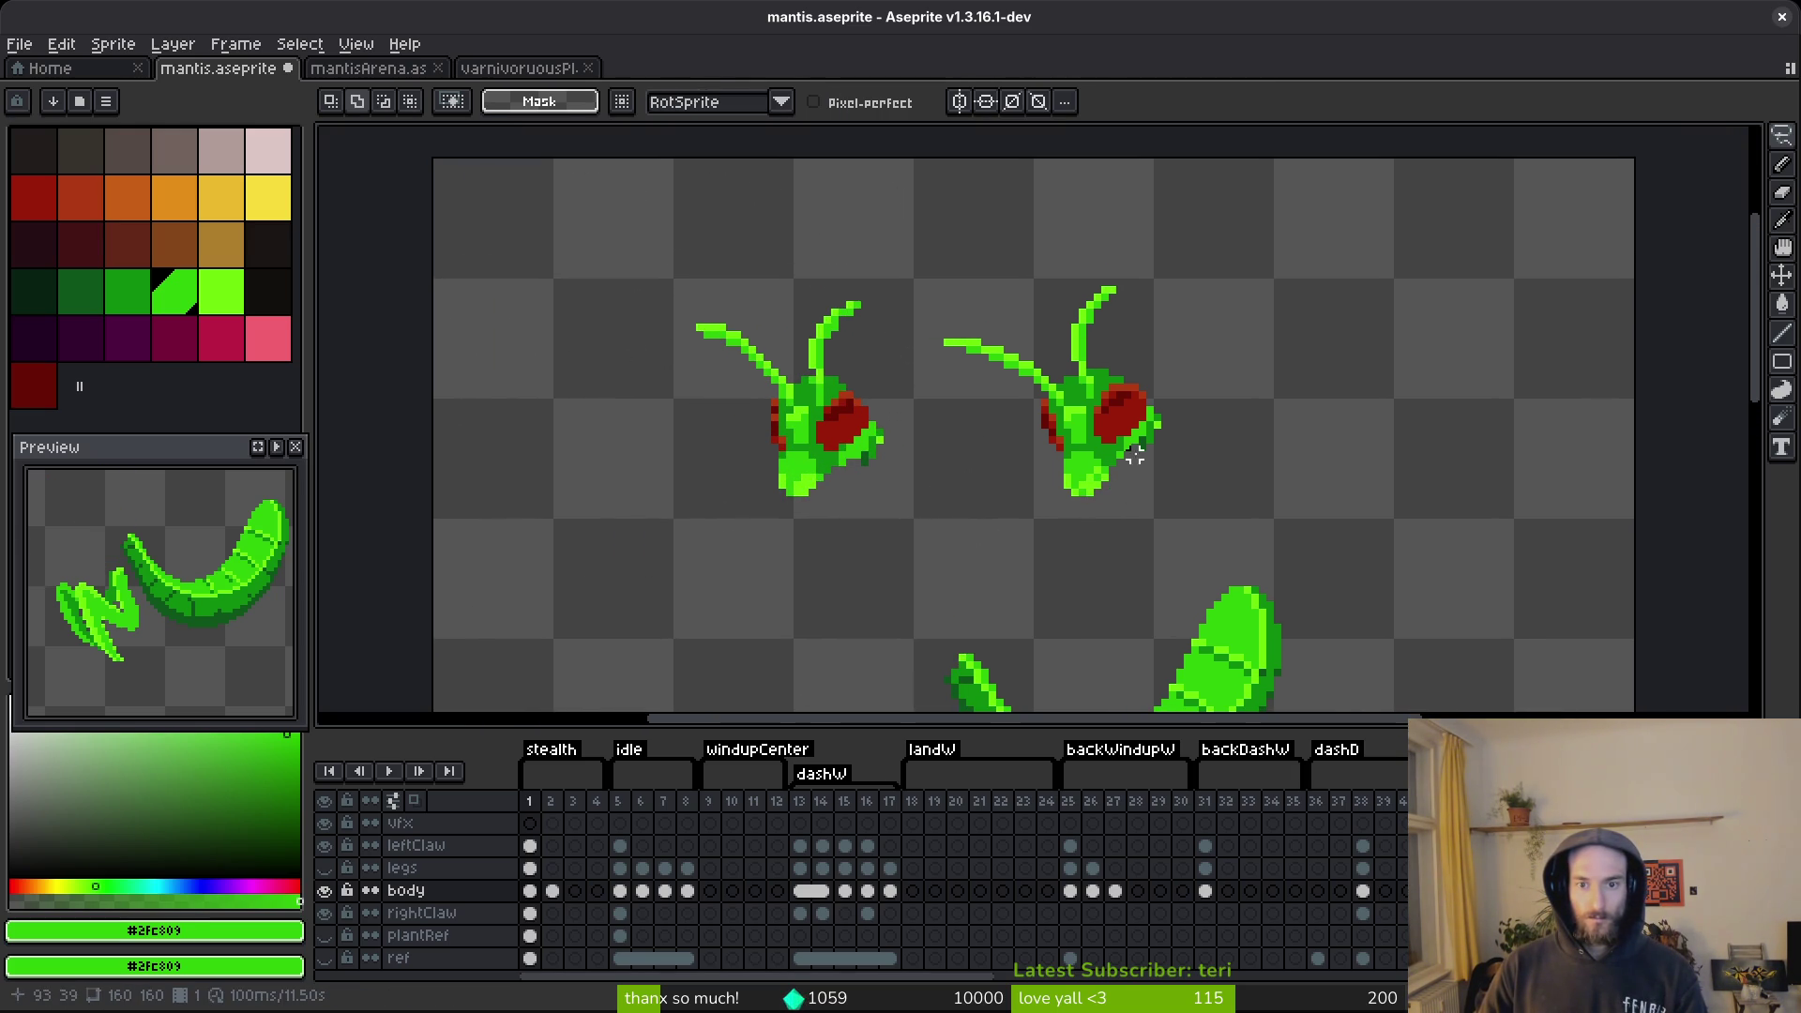
Rotate the right mantis head about 40 degrees.
mouse_move(1163, 246)
left_mouse_down()
mouse_move(922, 298)
mouse_move(1106, 535)
mouse_move(1163, 187)
left_mouse_up()
mouse_move(1311, 560)
left_mouse_down()
mouse_move(1306, 595)
mouse_move(1194, 635)
mouse_move(1142, 626)
left_mouse_up()
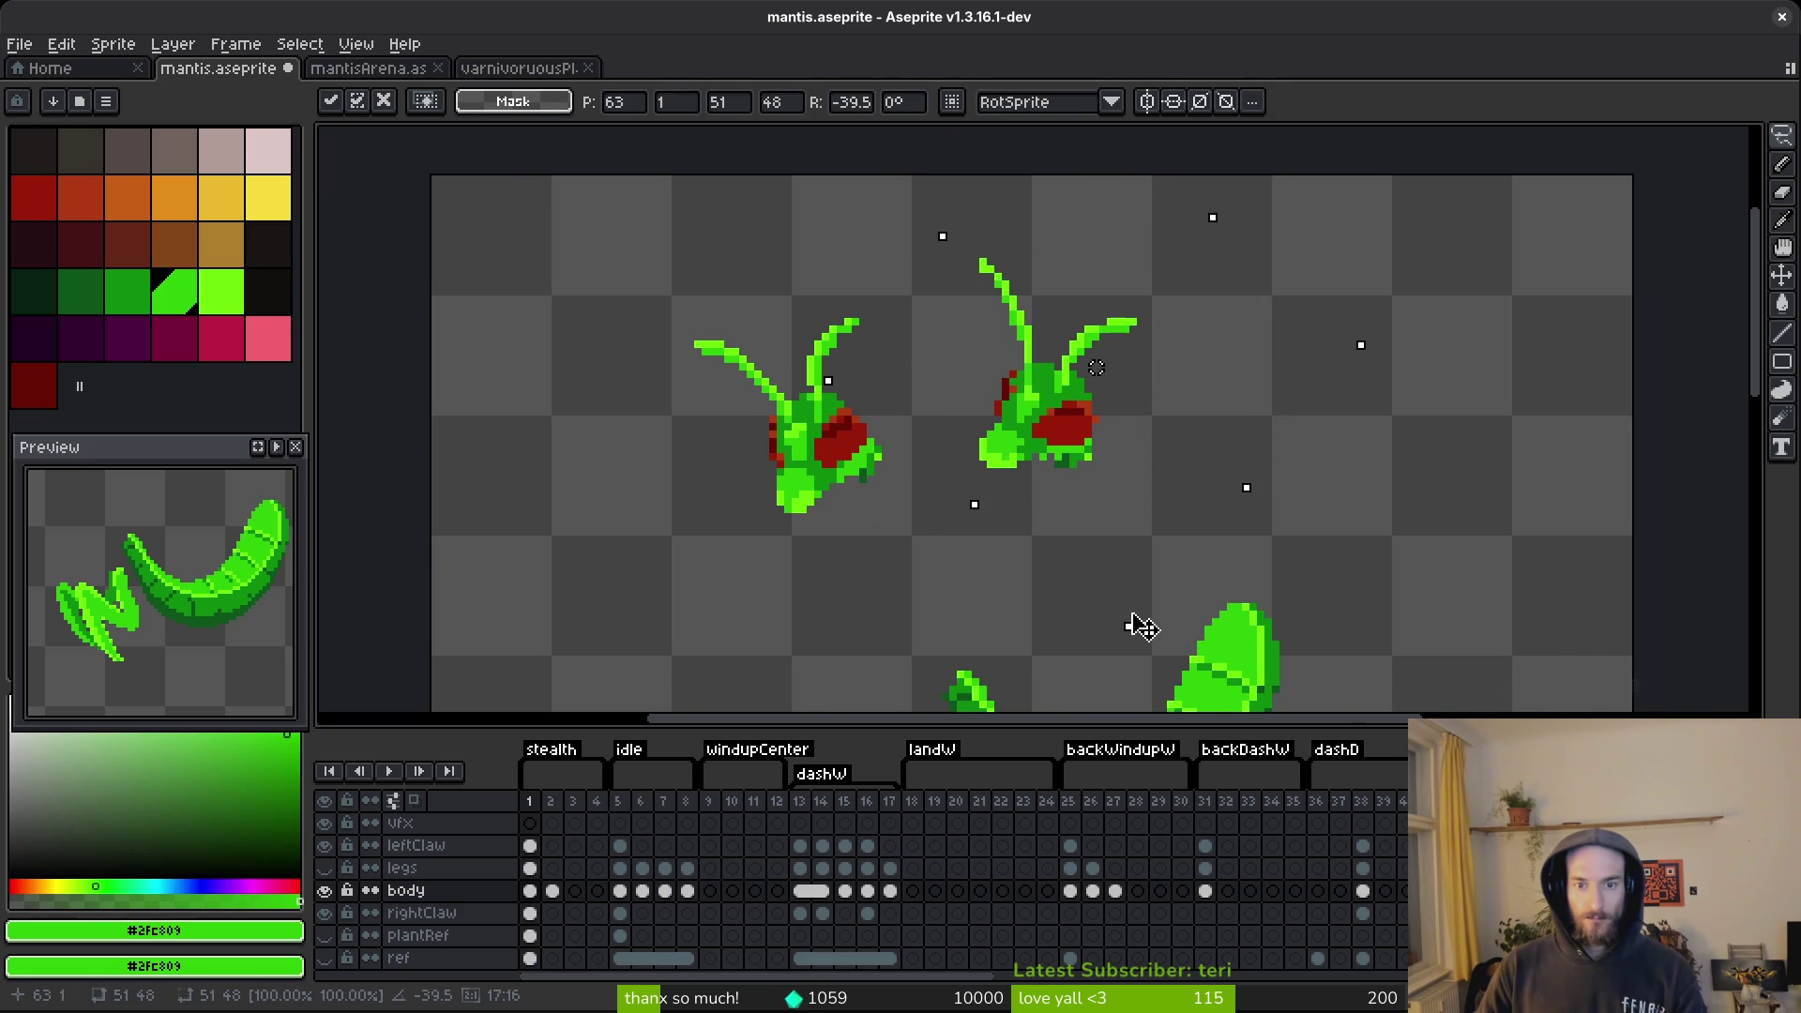
key("Return")
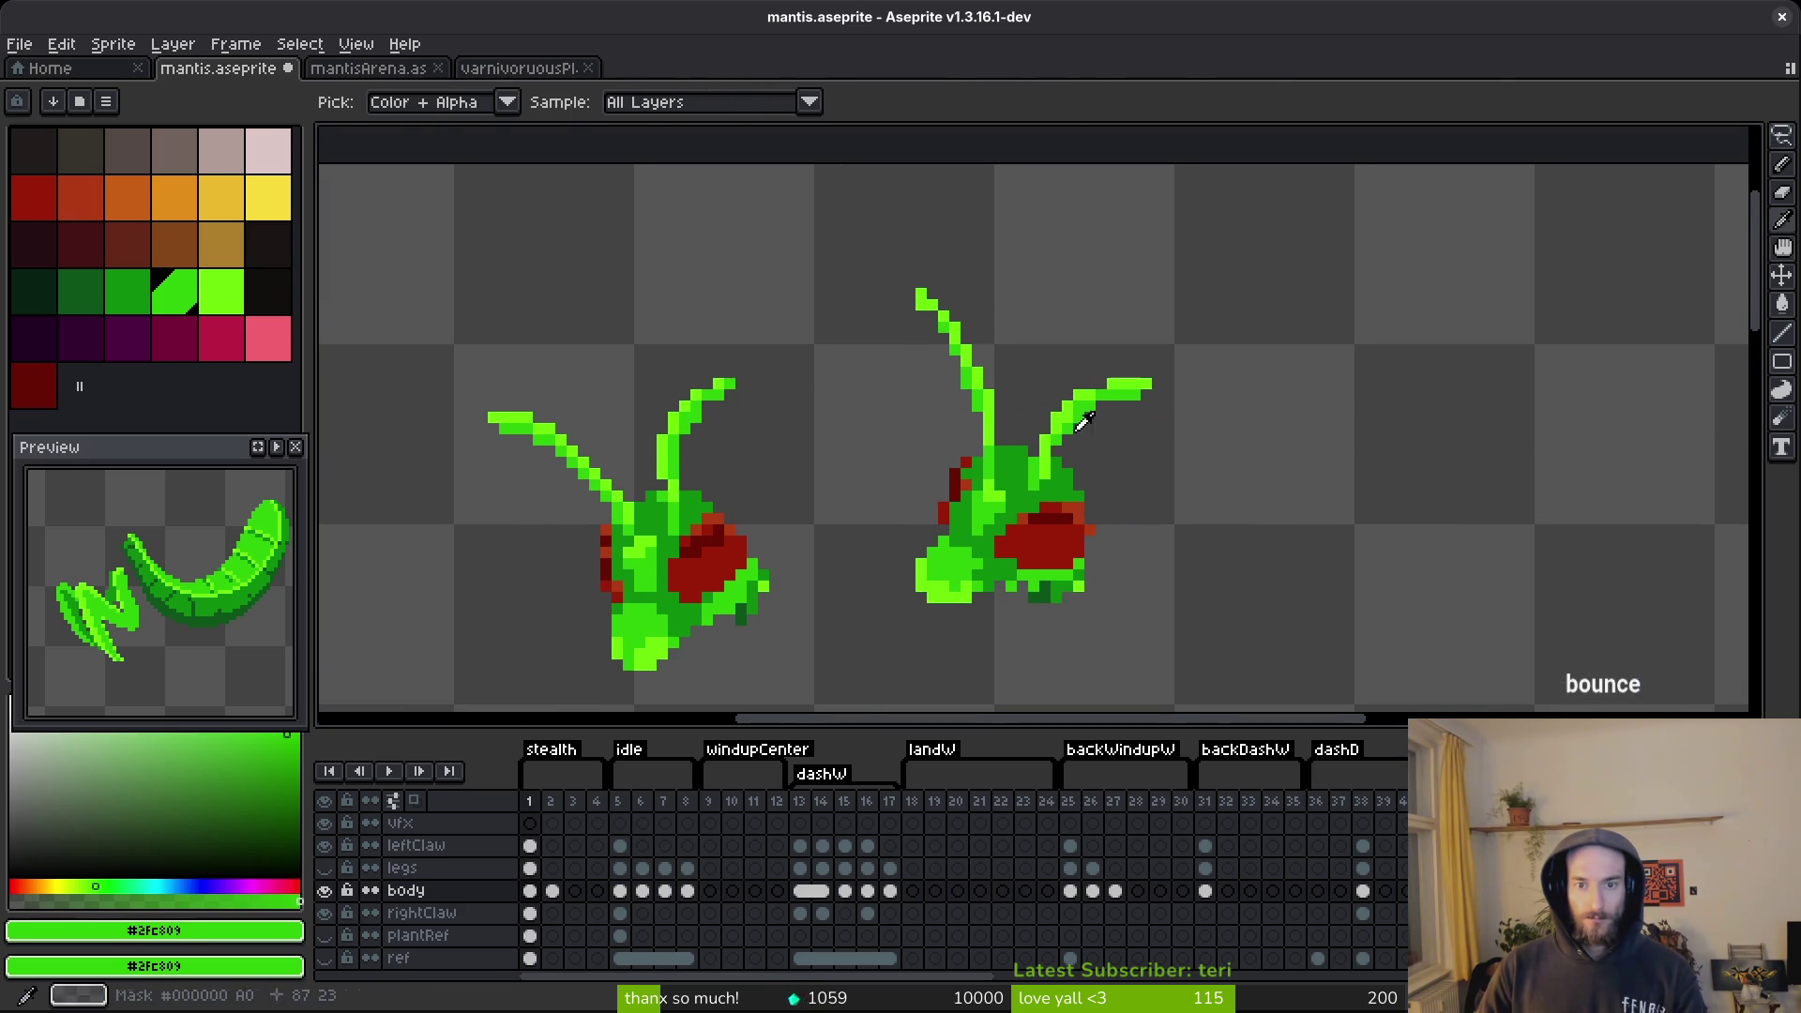
Draw a new bright-green antenna stalk up-left on the right head and lengthen its tip.
key("b")
scroll(1027, 486, "up", 3)
mouse_move(1028, 486)
left_mouse_down()
mouse_move(1018, 403)
mouse_move(919, 159)
left_mouse_up()
left_click_drag(990, 254, 1122, 422)
left_click(1028, 278)
left_click(1028, 307)
left_click(1058, 308)
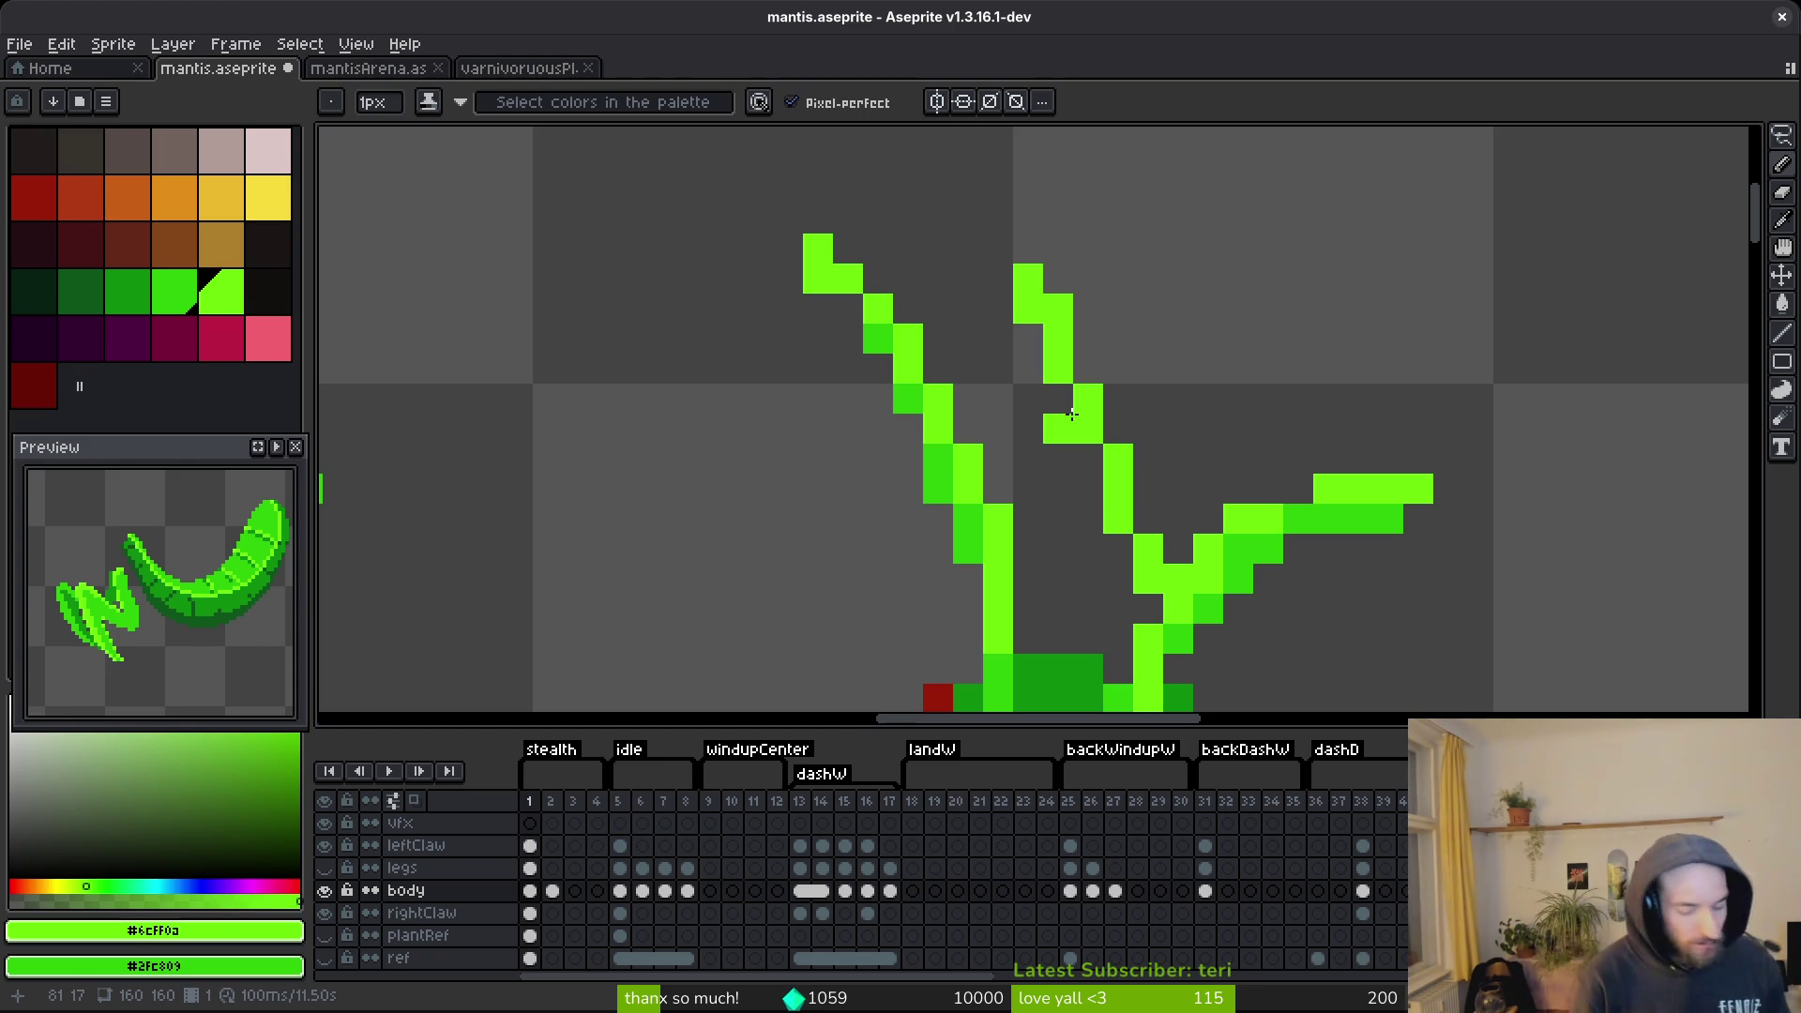
Replace the stray pixel between the antennae with a darker green pixel.
key("ctrl+z")
left_click(866, 347)
key("ctrl+z")
left_click(872, 326, "alt")
left_click(831, 288)
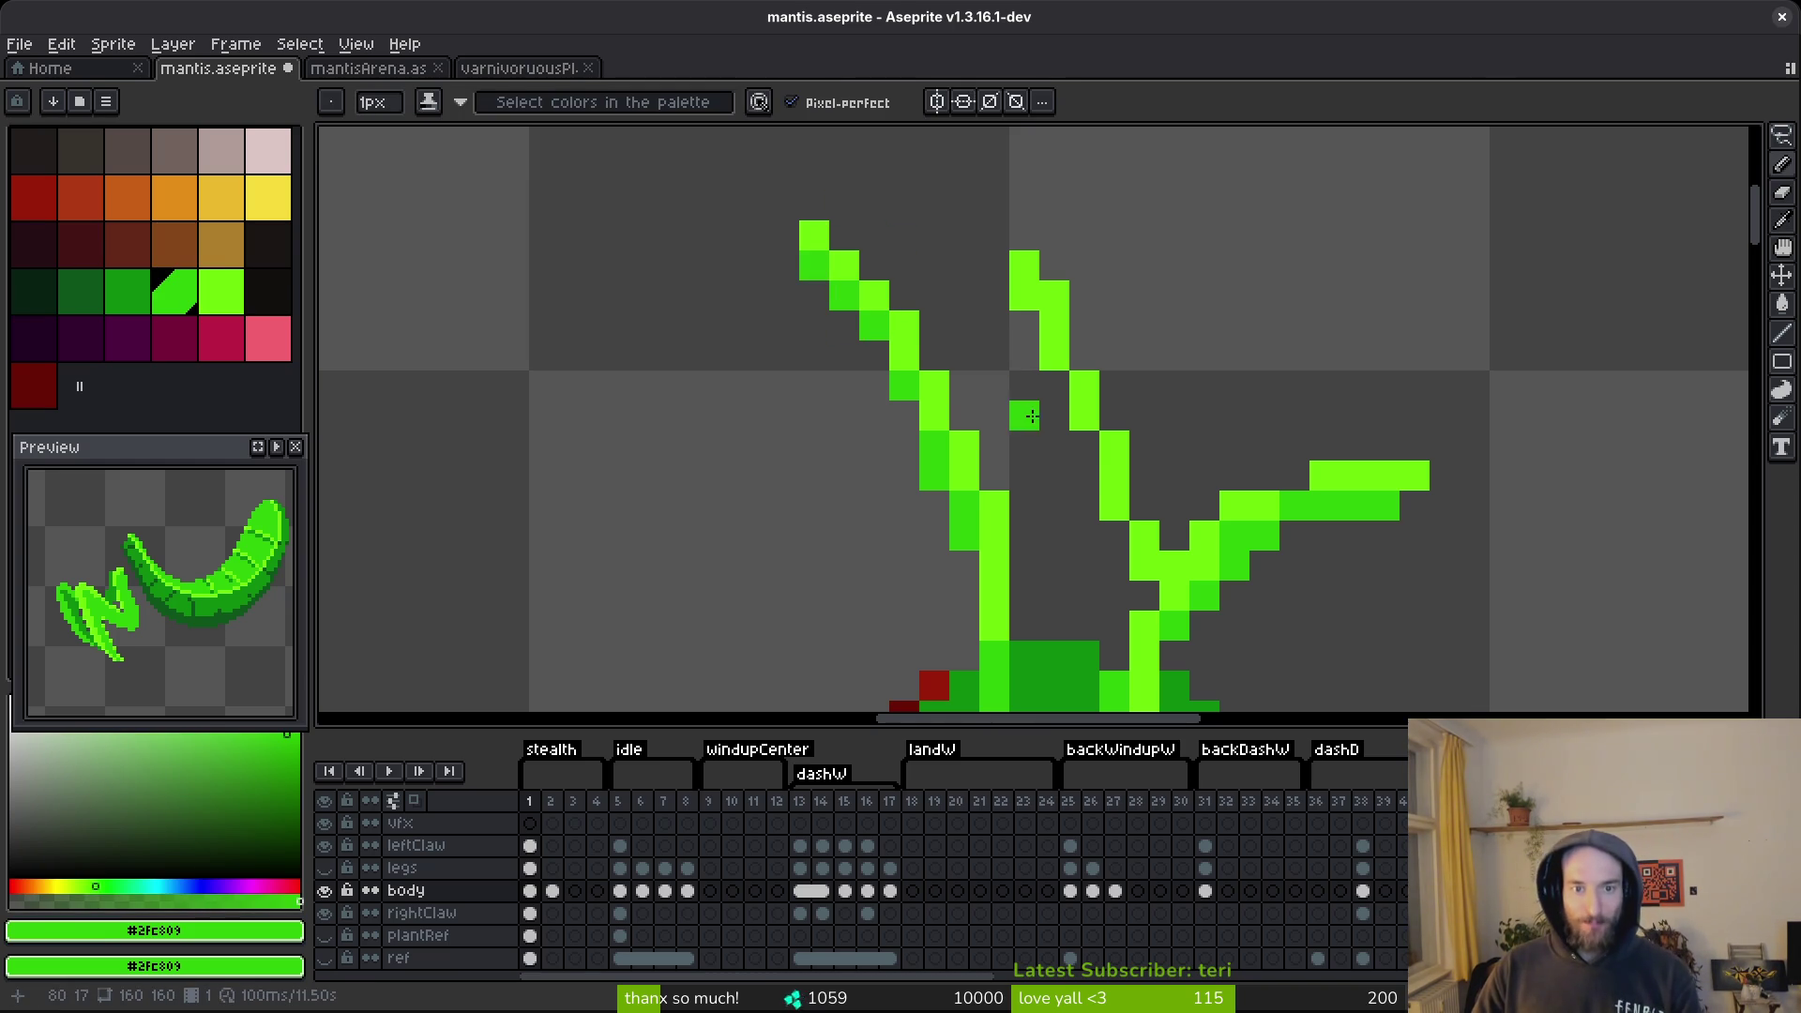
Sample the head's dark green and the eye's orange-red #af3a13, then zoom out.
scroll(1030, 415, "down", 3)
scroll(1043, 519, "down", 2)
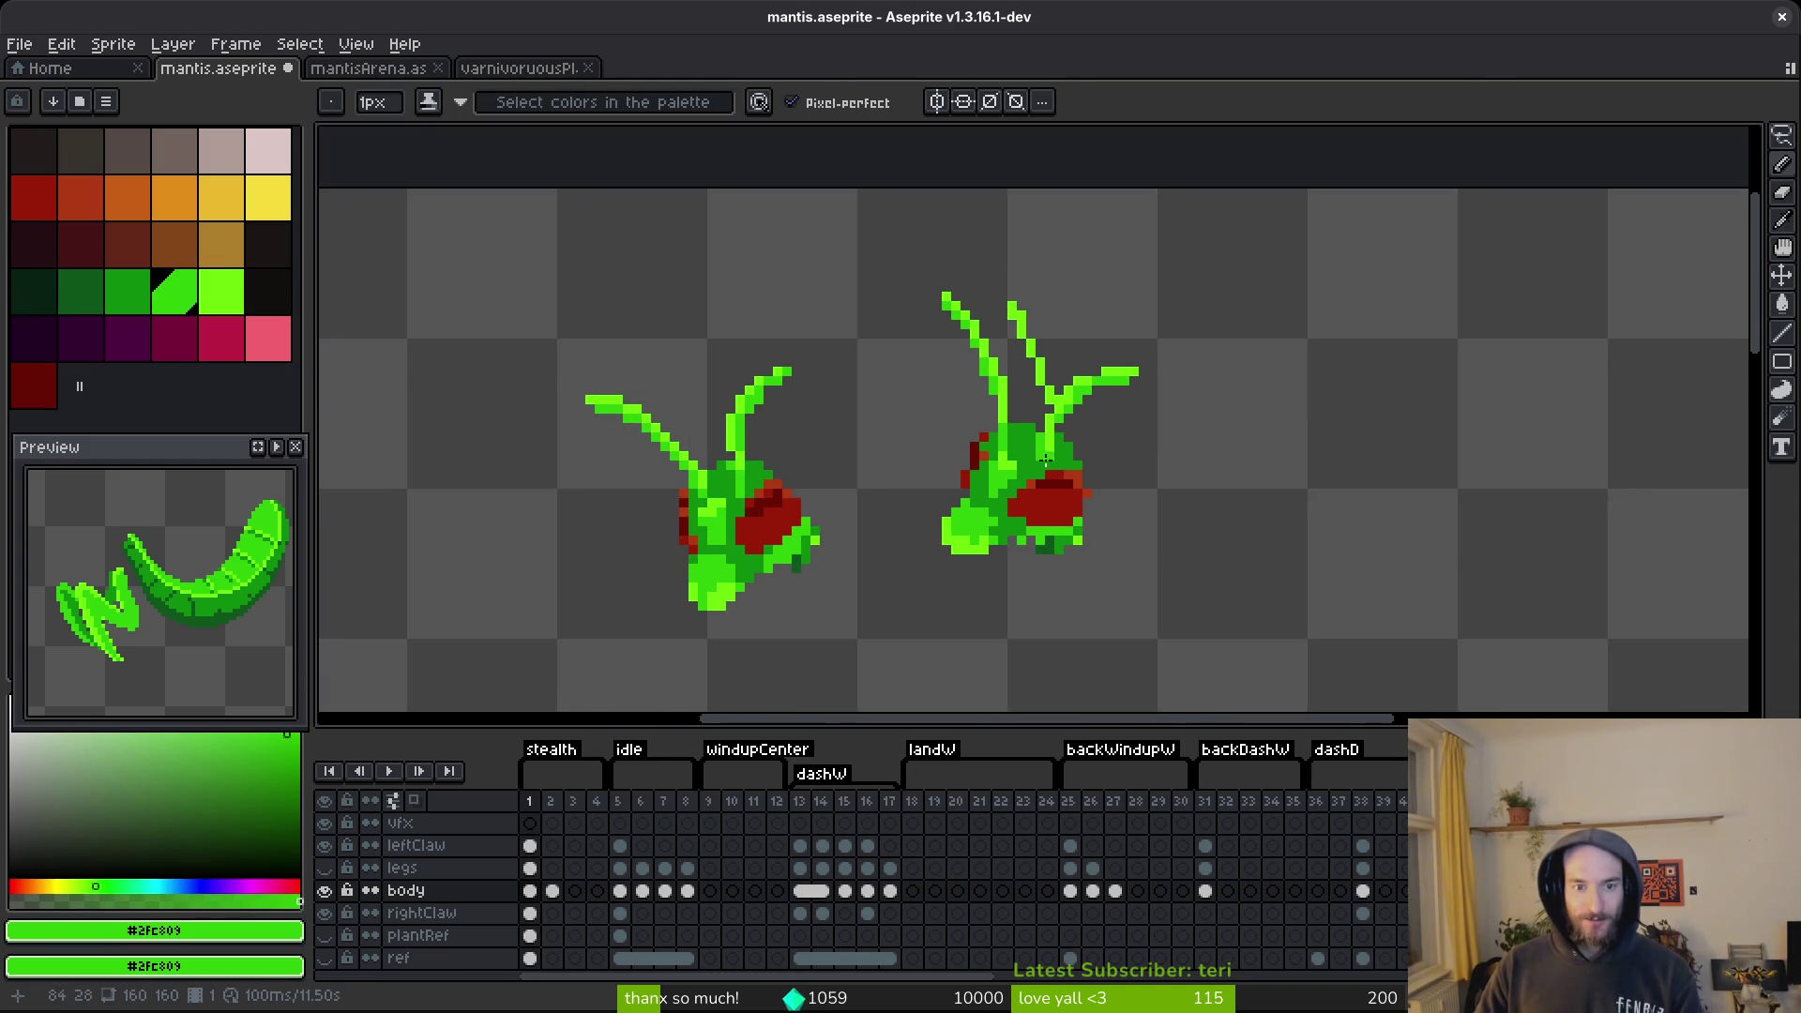
scroll(1034, 482, "up", 3)
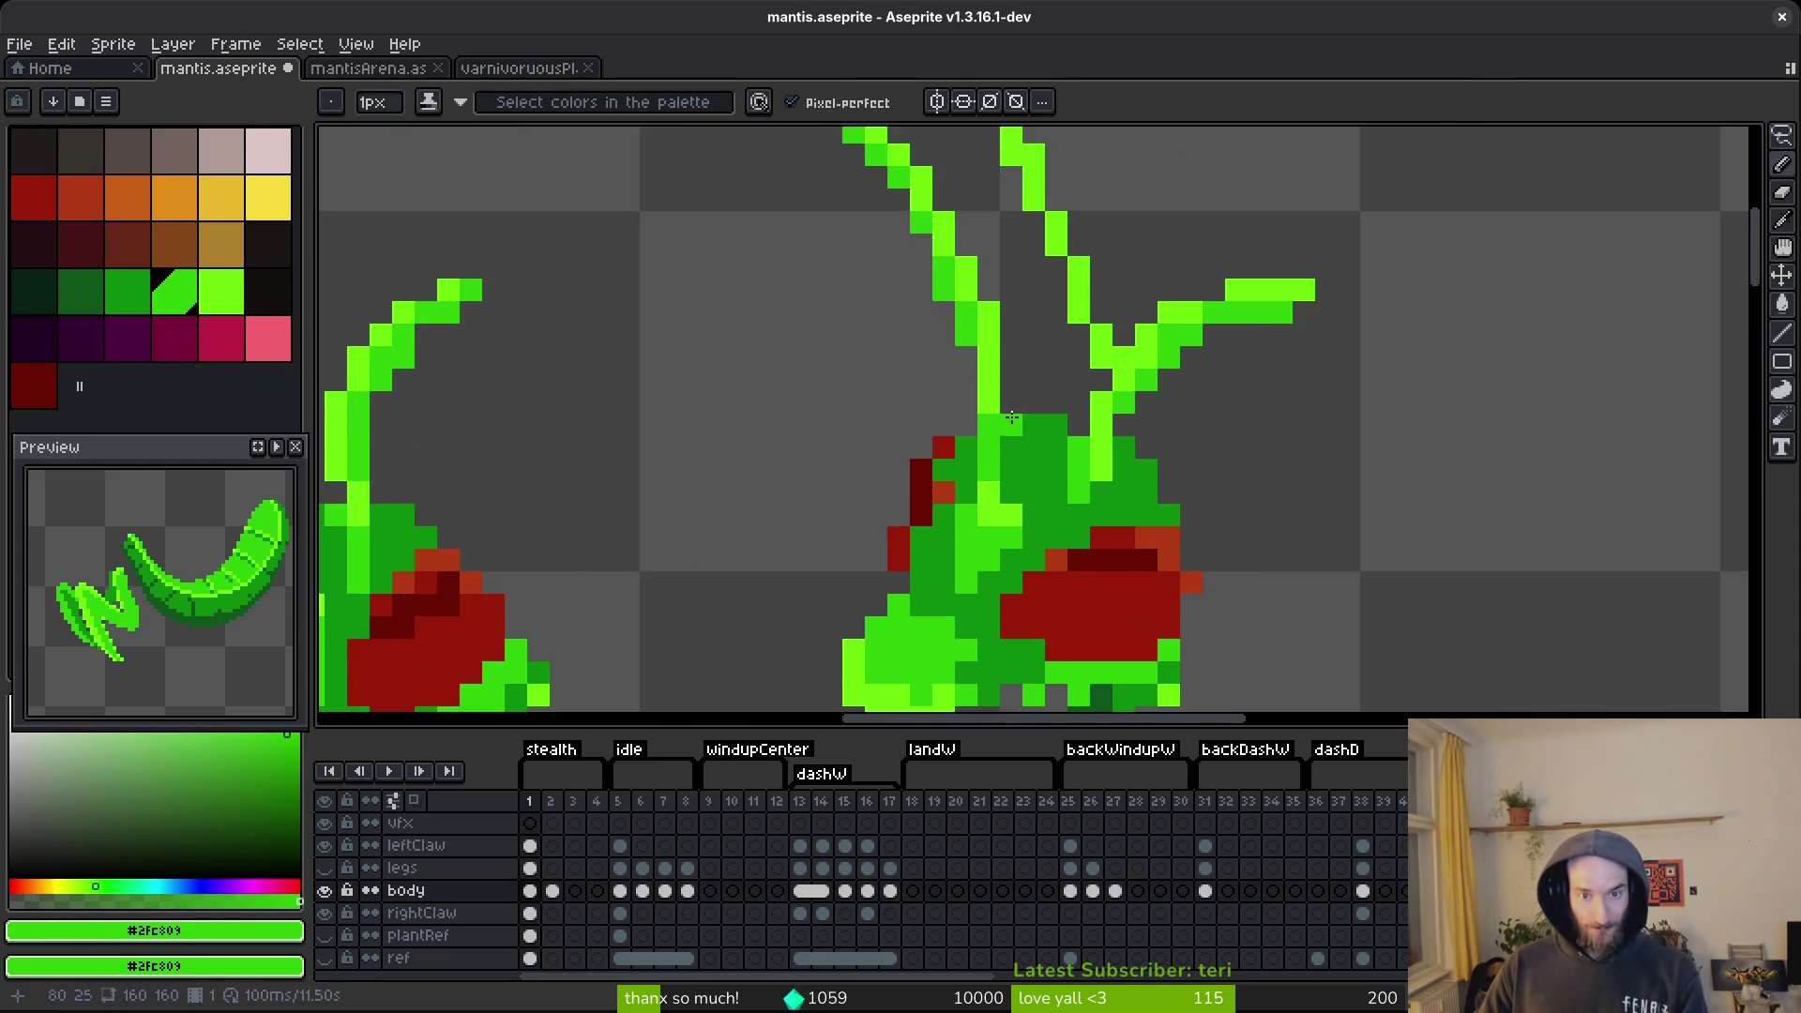
scroll(1057, 440, "down", 3)
scroll(1085, 516, "down", 2)
scroll(1070, 483, "up", 5)
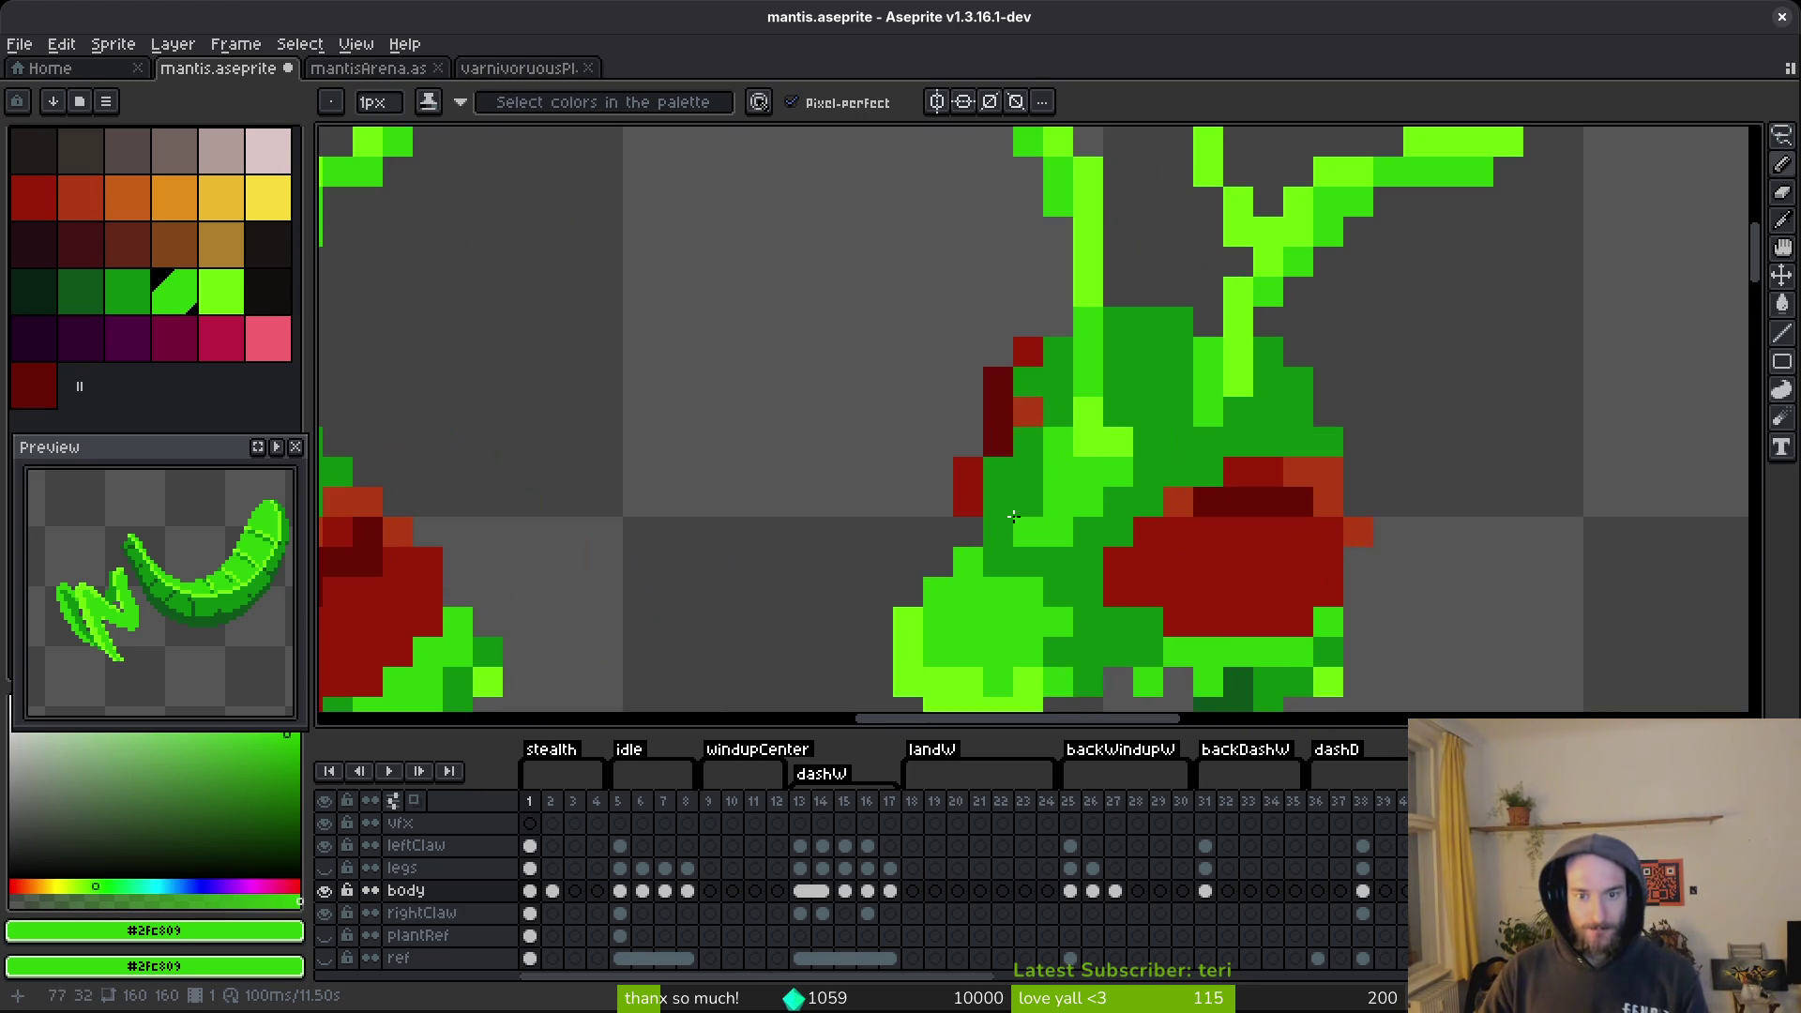
left_click(1025, 414, "alt")
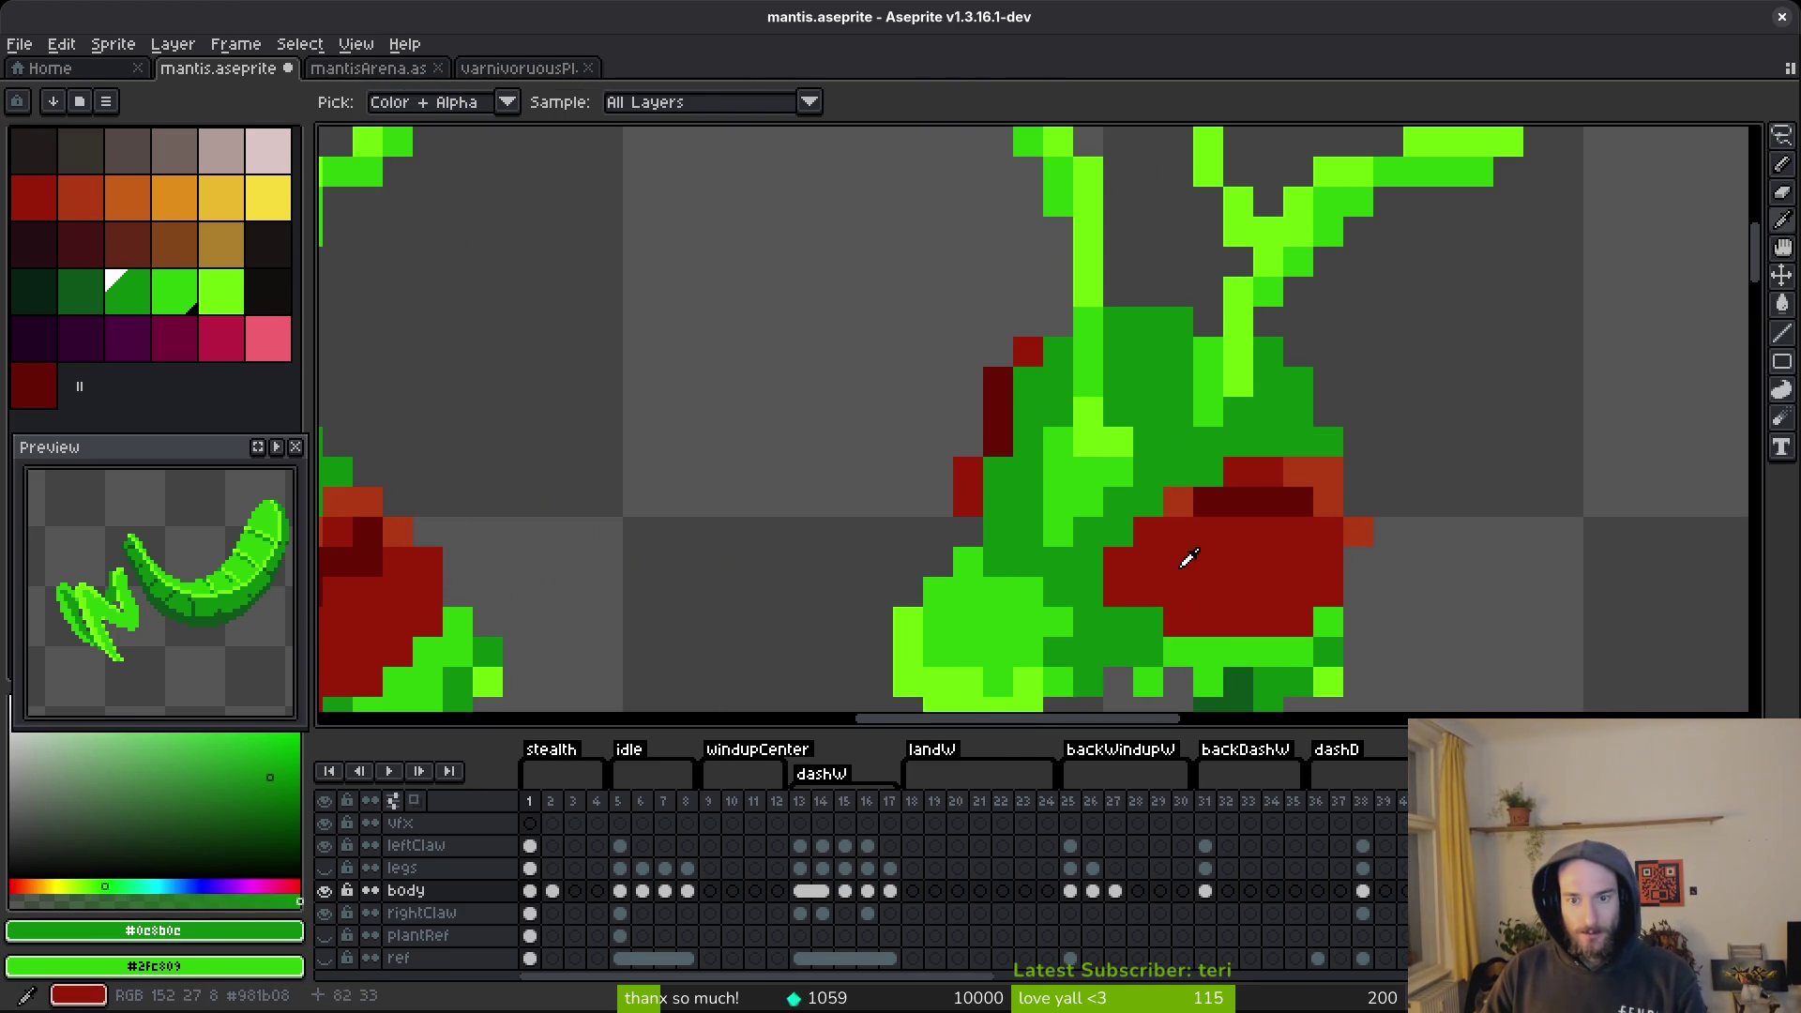
scroll(1168, 556, "down", 2)
scroll(1244, 442, "up", 3)
left_click(1313, 432, "alt")
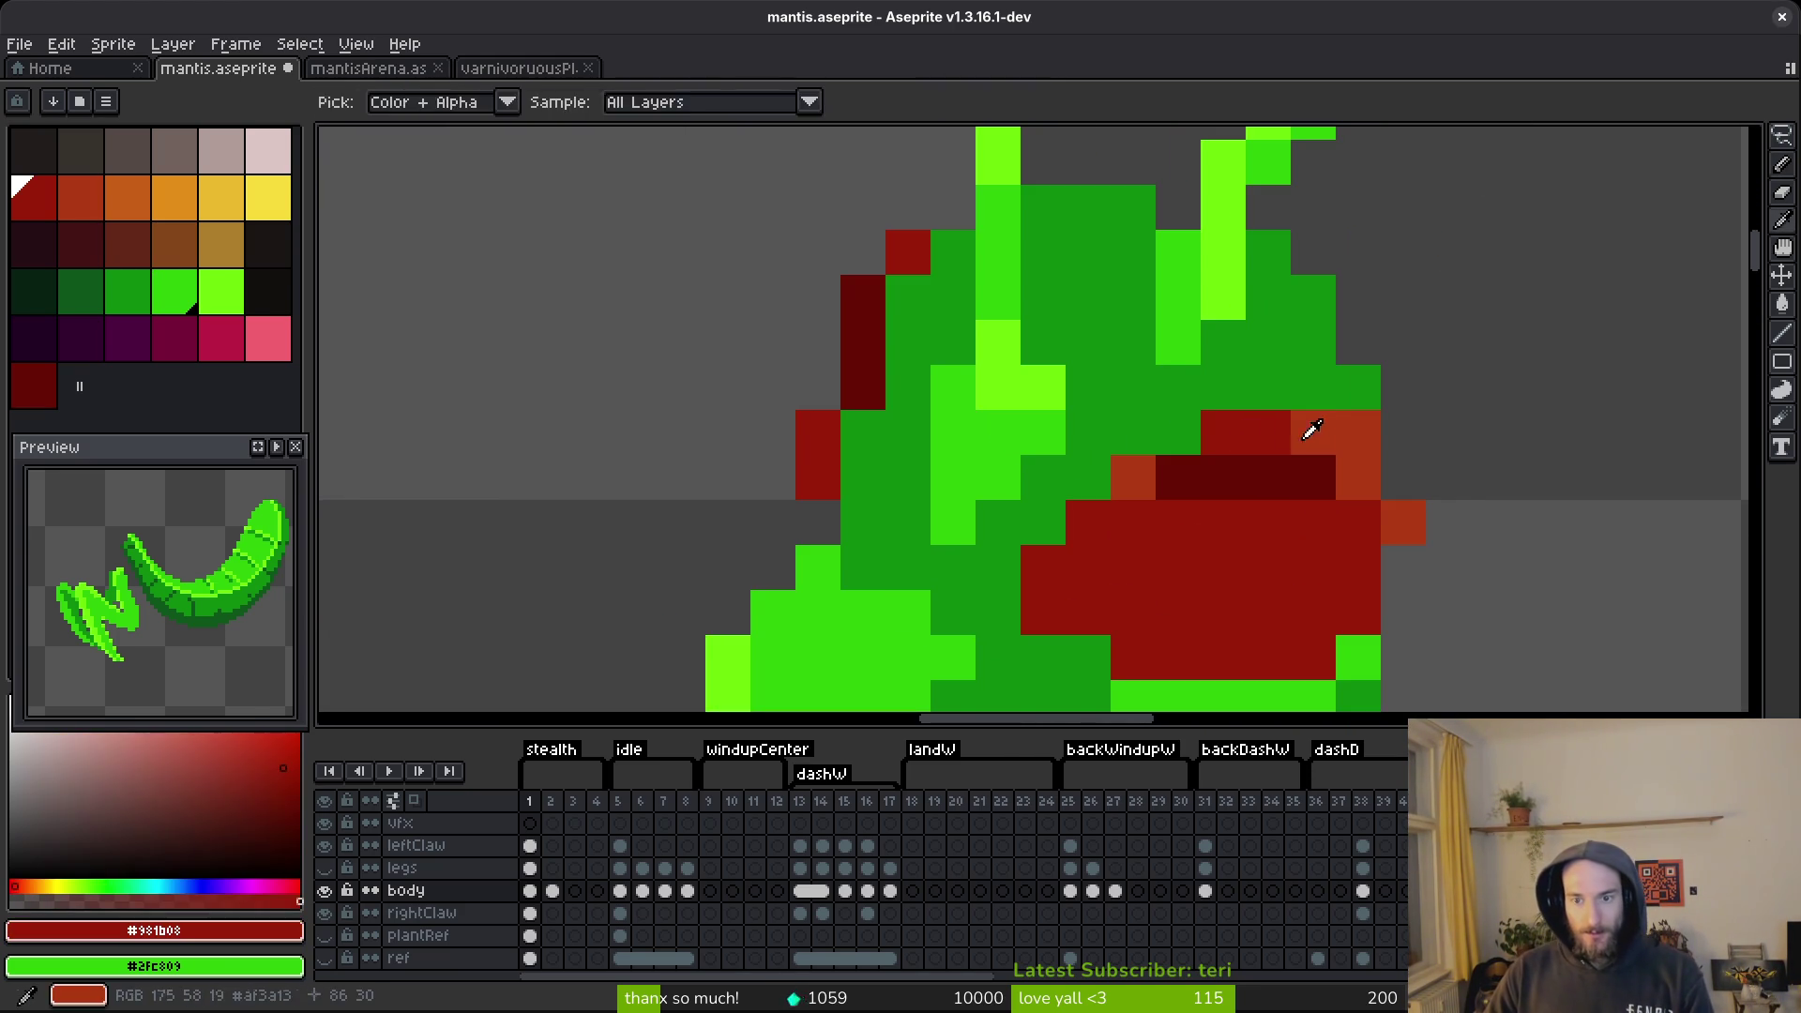
scroll(1175, 606, "down", 7)
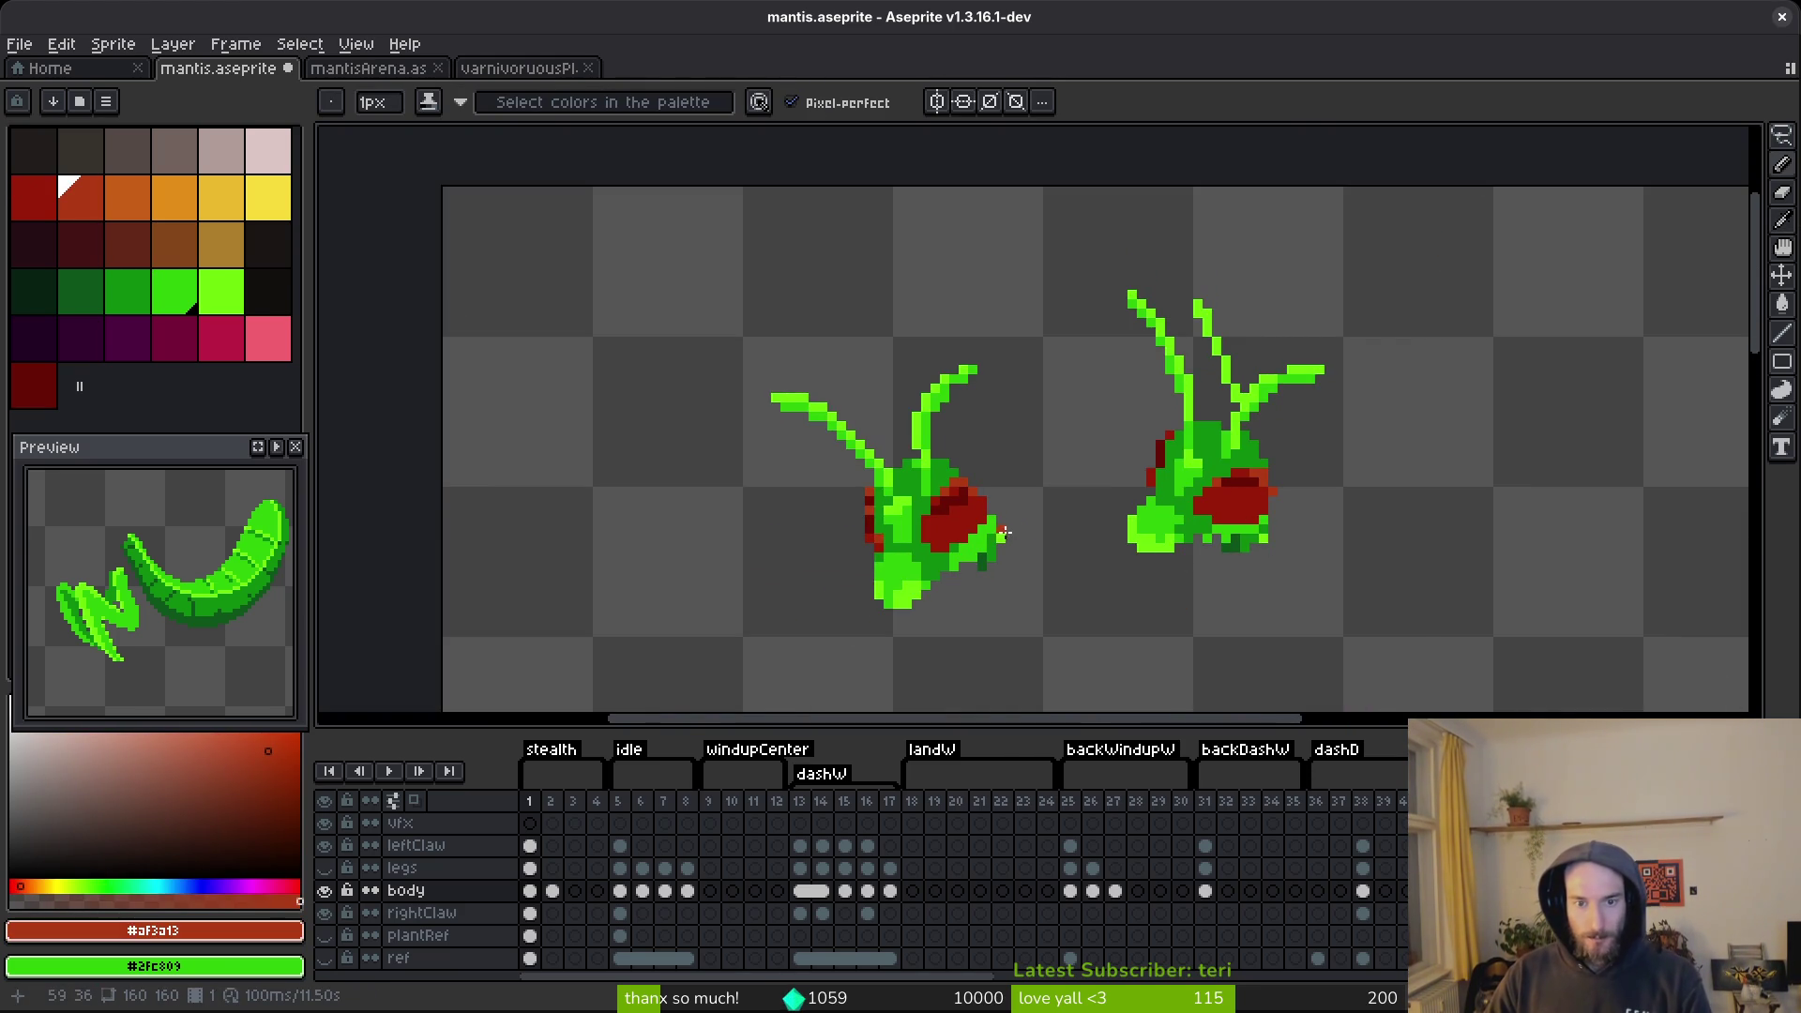
scroll(938, 561, "down", 2)
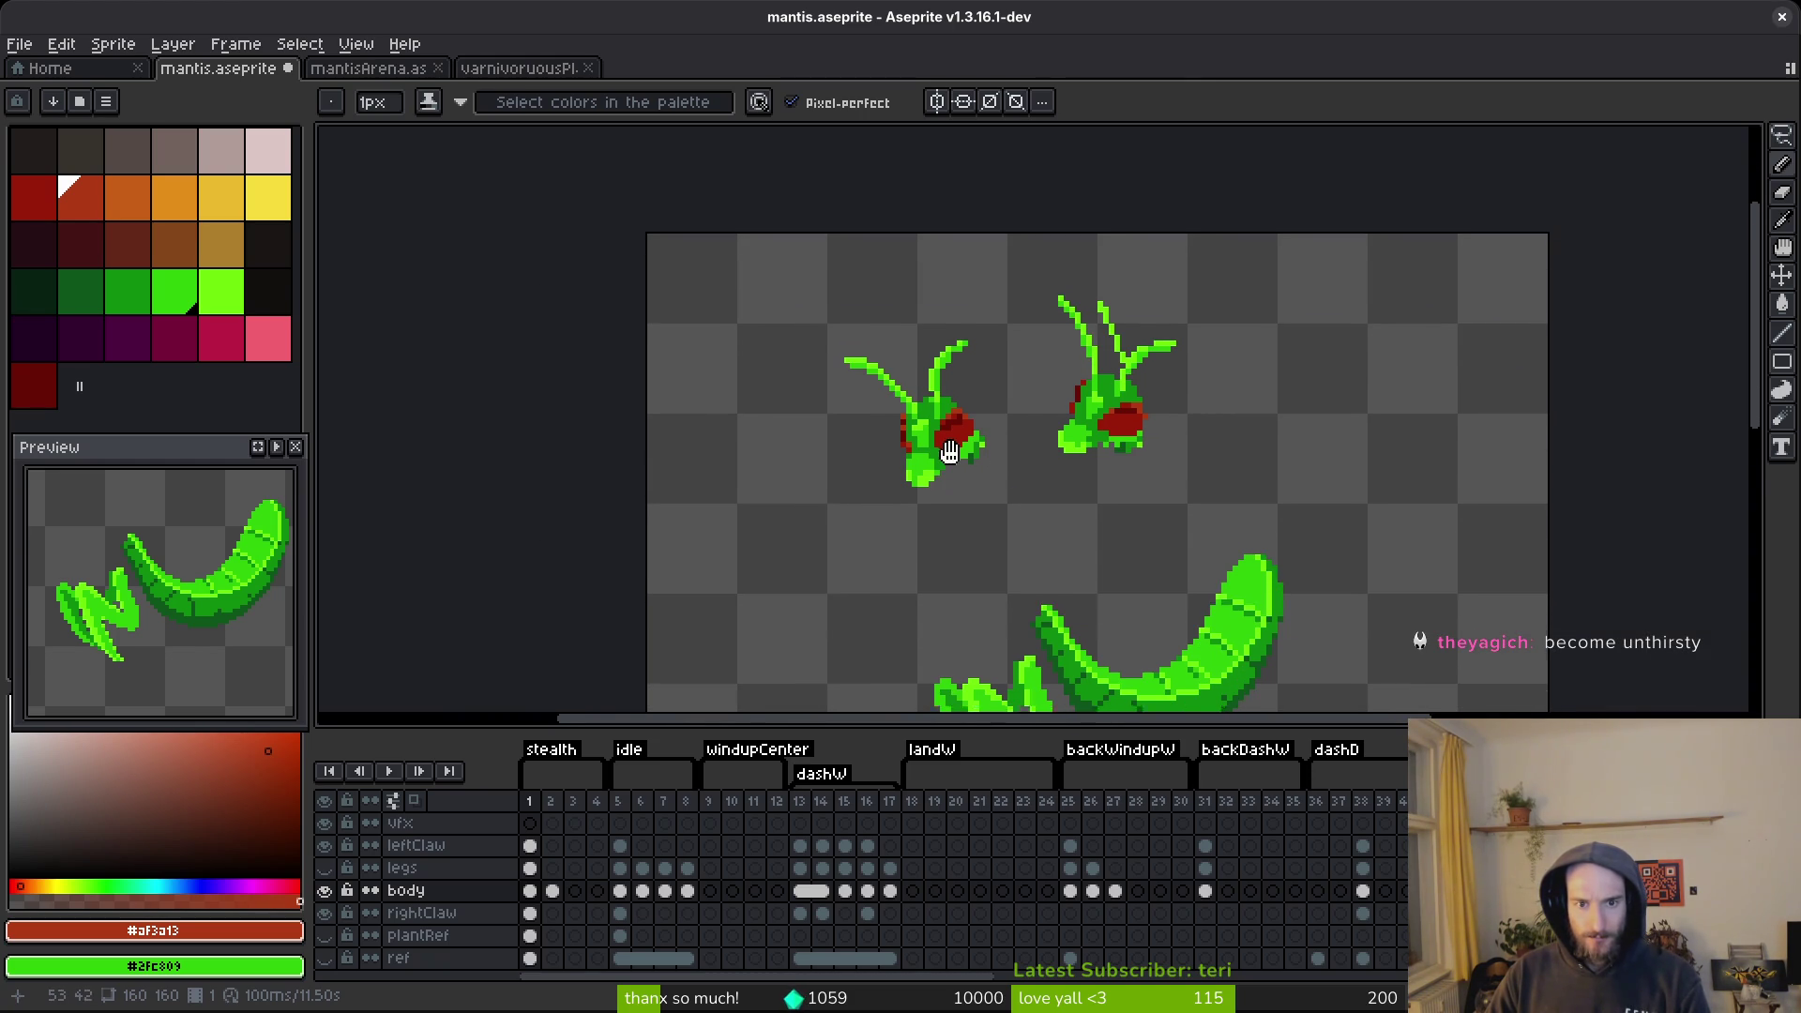
scroll(976, 385, "up", 1)
scroll(977, 386, "down", 1)
key("alt")
Lasso the mantis head onto the clipboard, restore it in place, and save the sprite.
key("period")
scroll(1039, 502, "up", 1)
key("q")
scroll(933, 672, "up", 1)
mouse_move(875, 196)
left_mouse_down()
mouse_move(610, 708)
mouse_move(859, 511)
mouse_move(972, 557)
mouse_move(944, 328)
left_mouse_up()
mouse_move(909, 262)
left_mouse_down()
mouse_move(727, 680)
mouse_move(953, 563)
left_mouse_up()
left_click_drag(984, 492, 932, 362)
key("Delete")
key("ctrl+z")
key("ctrl+d")
key("ctrl+s")
Paste a copy of the head and place it right of the existing two heads.
left_click(333, 72)
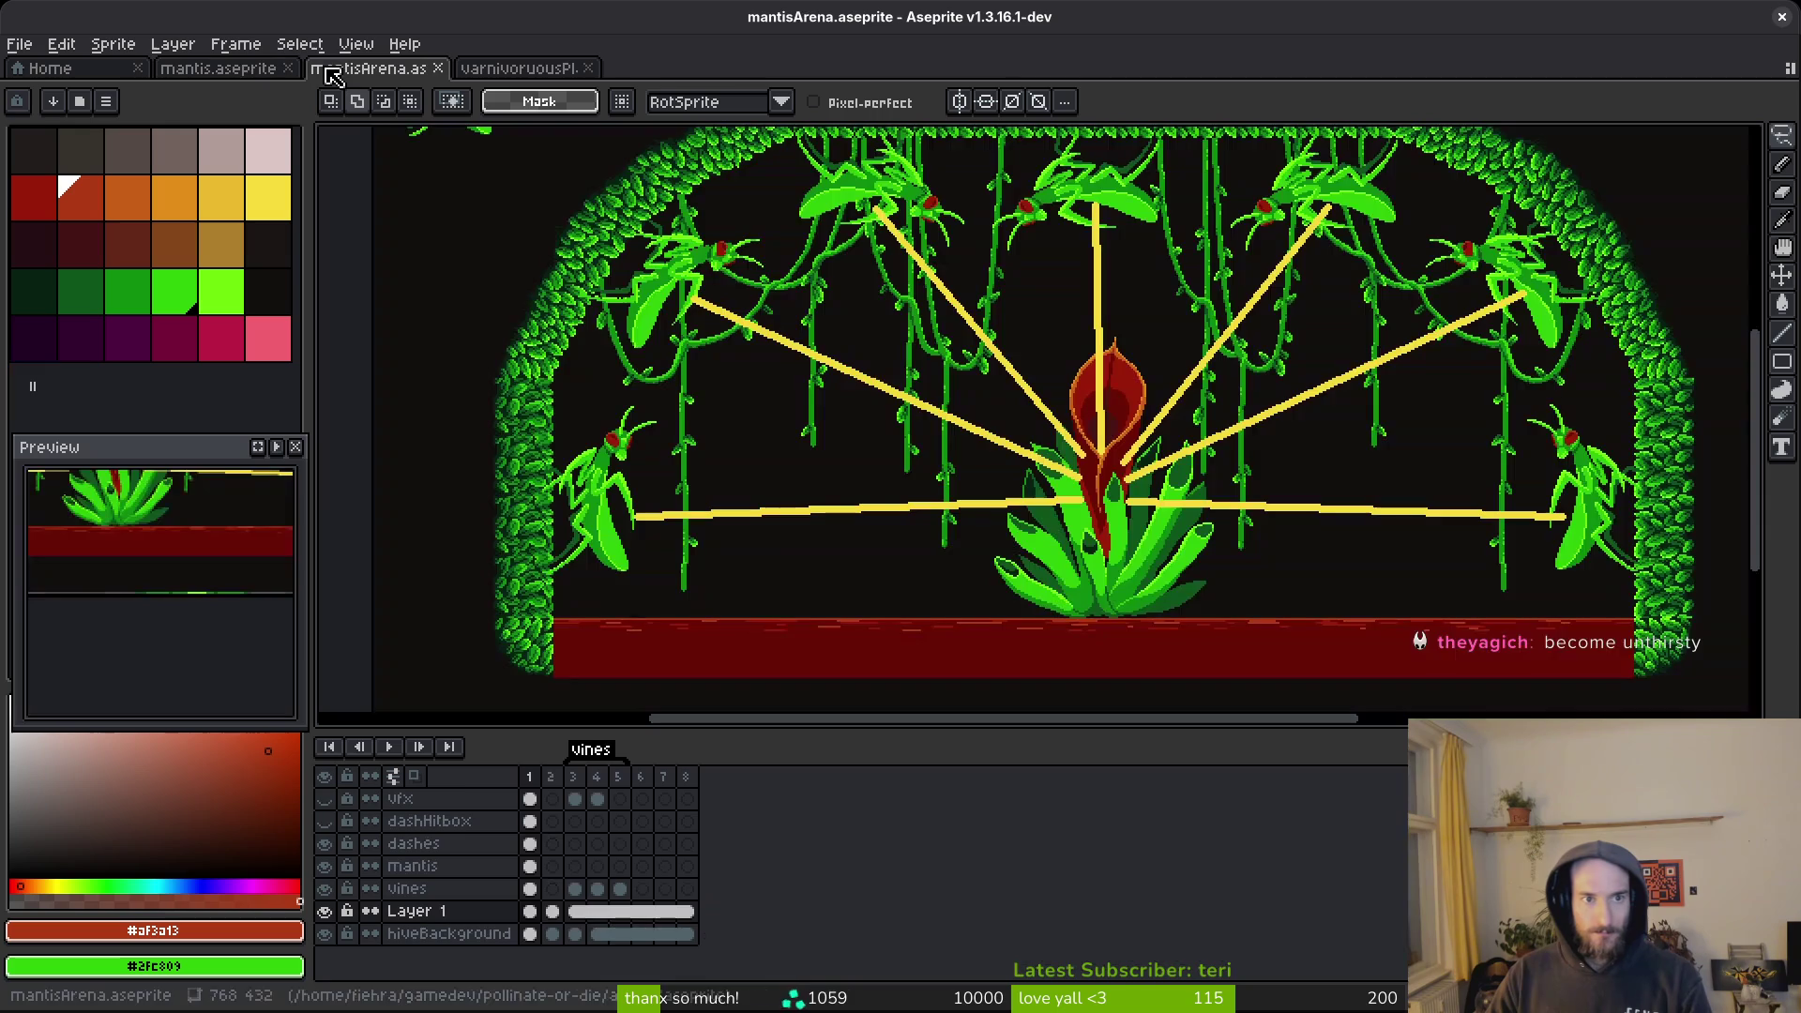
left_click(218, 68)
scroll(1037, 478, "up", 3)
key("ctrl+v")
mouse_move(1016, 503)
left_mouse_down()
mouse_move(1354, 342)
mouse_move(1447, 266)
mouse_move(1463, 282)
left_mouse_up()
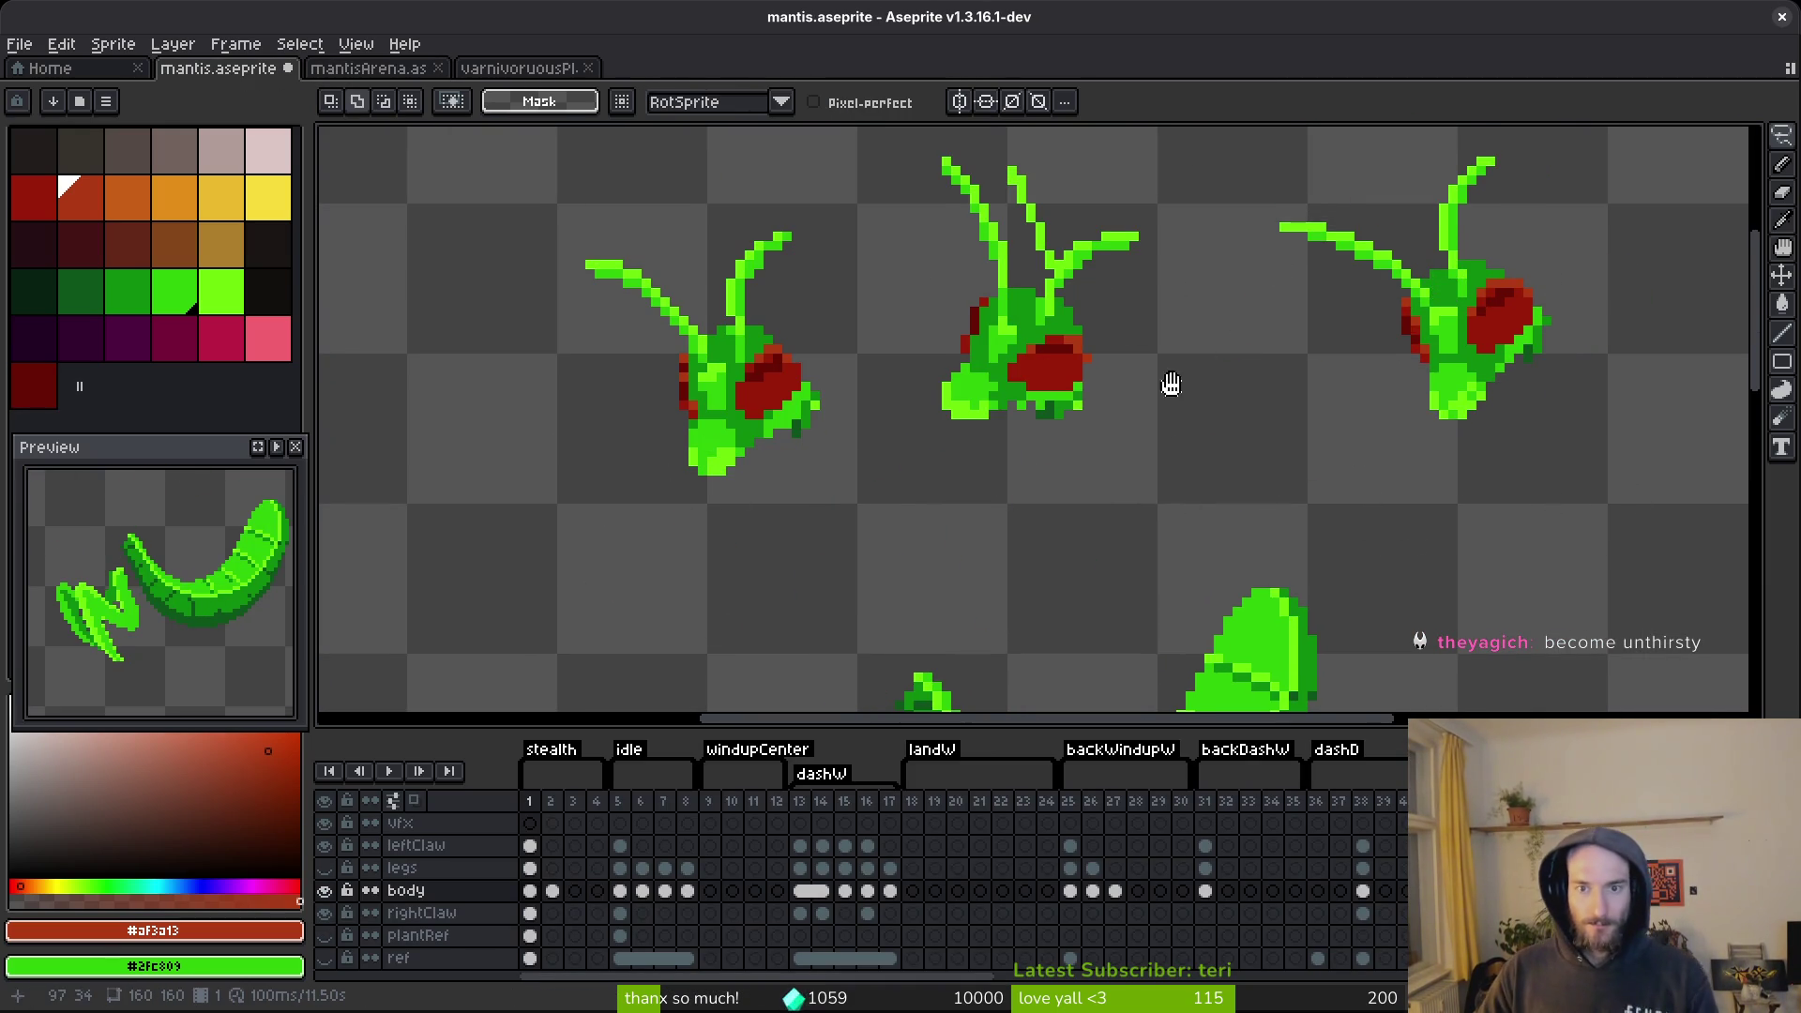
scroll(1210, 441, "up", 1)
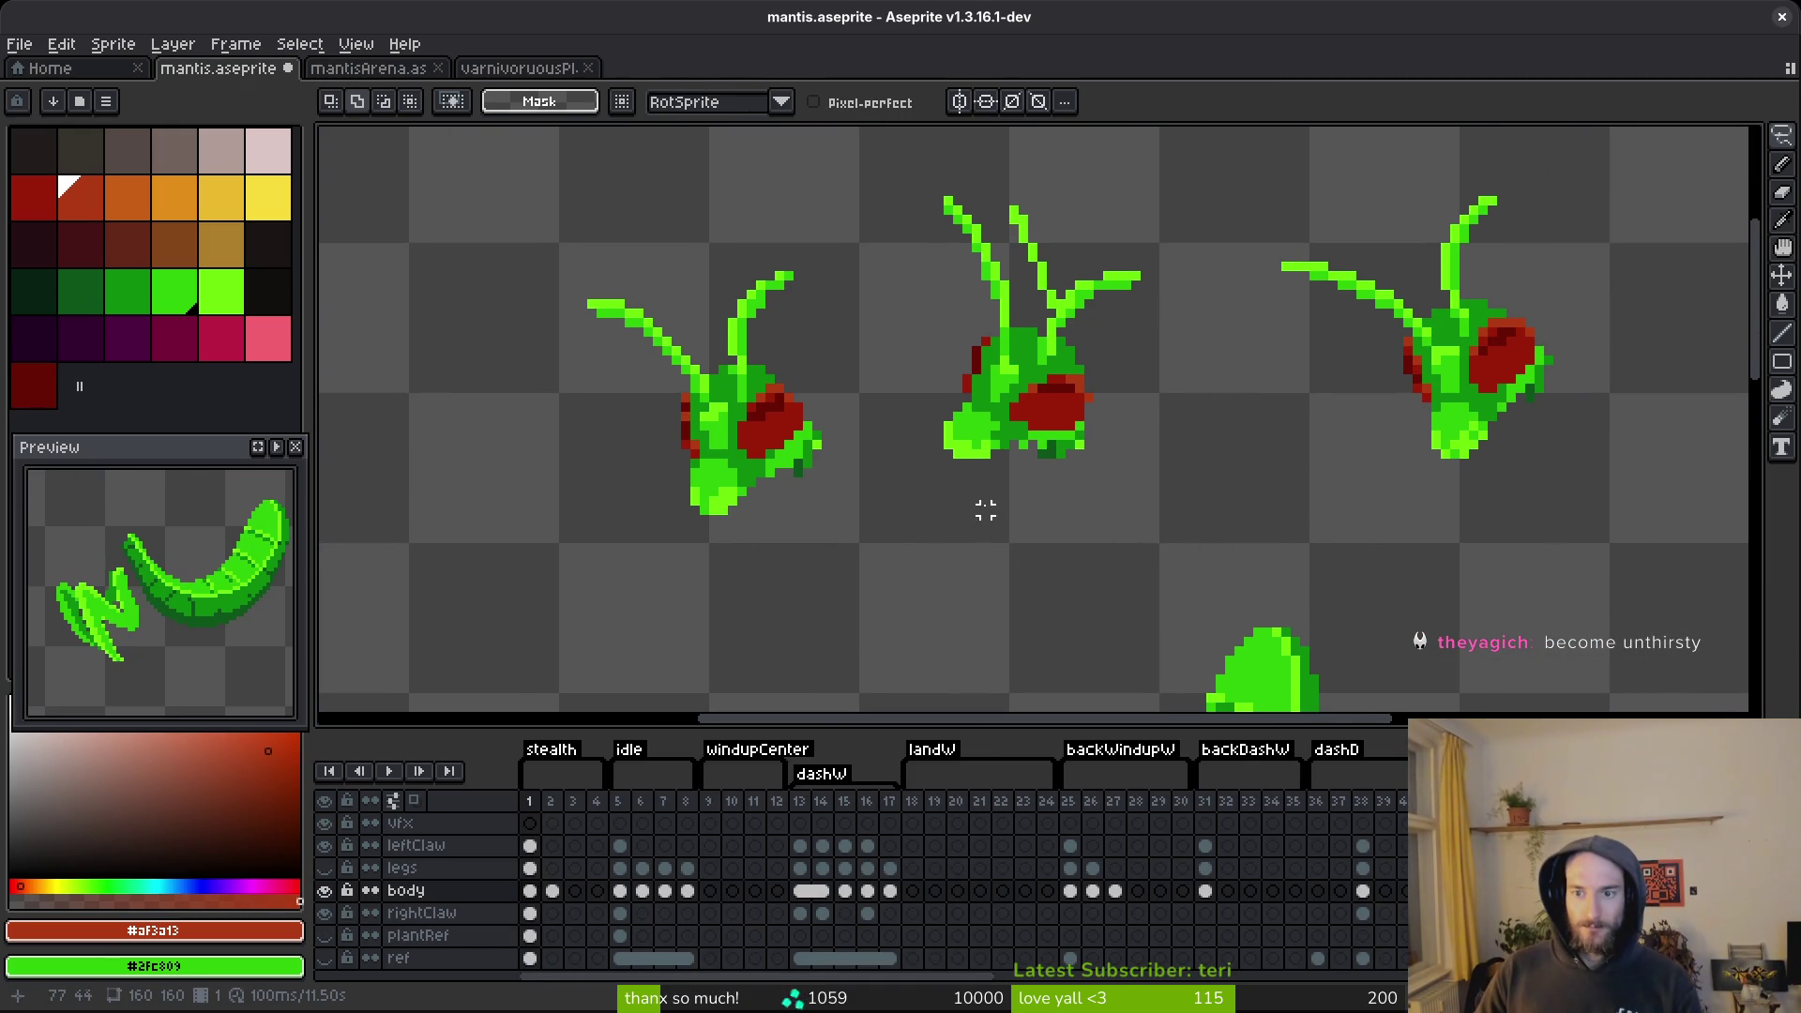
scroll(985, 510, "up", 4)
Paint two jaw pixels light green and repaint two jaw pixels mid green.
key("b")
left_click(901, 433, "alt")
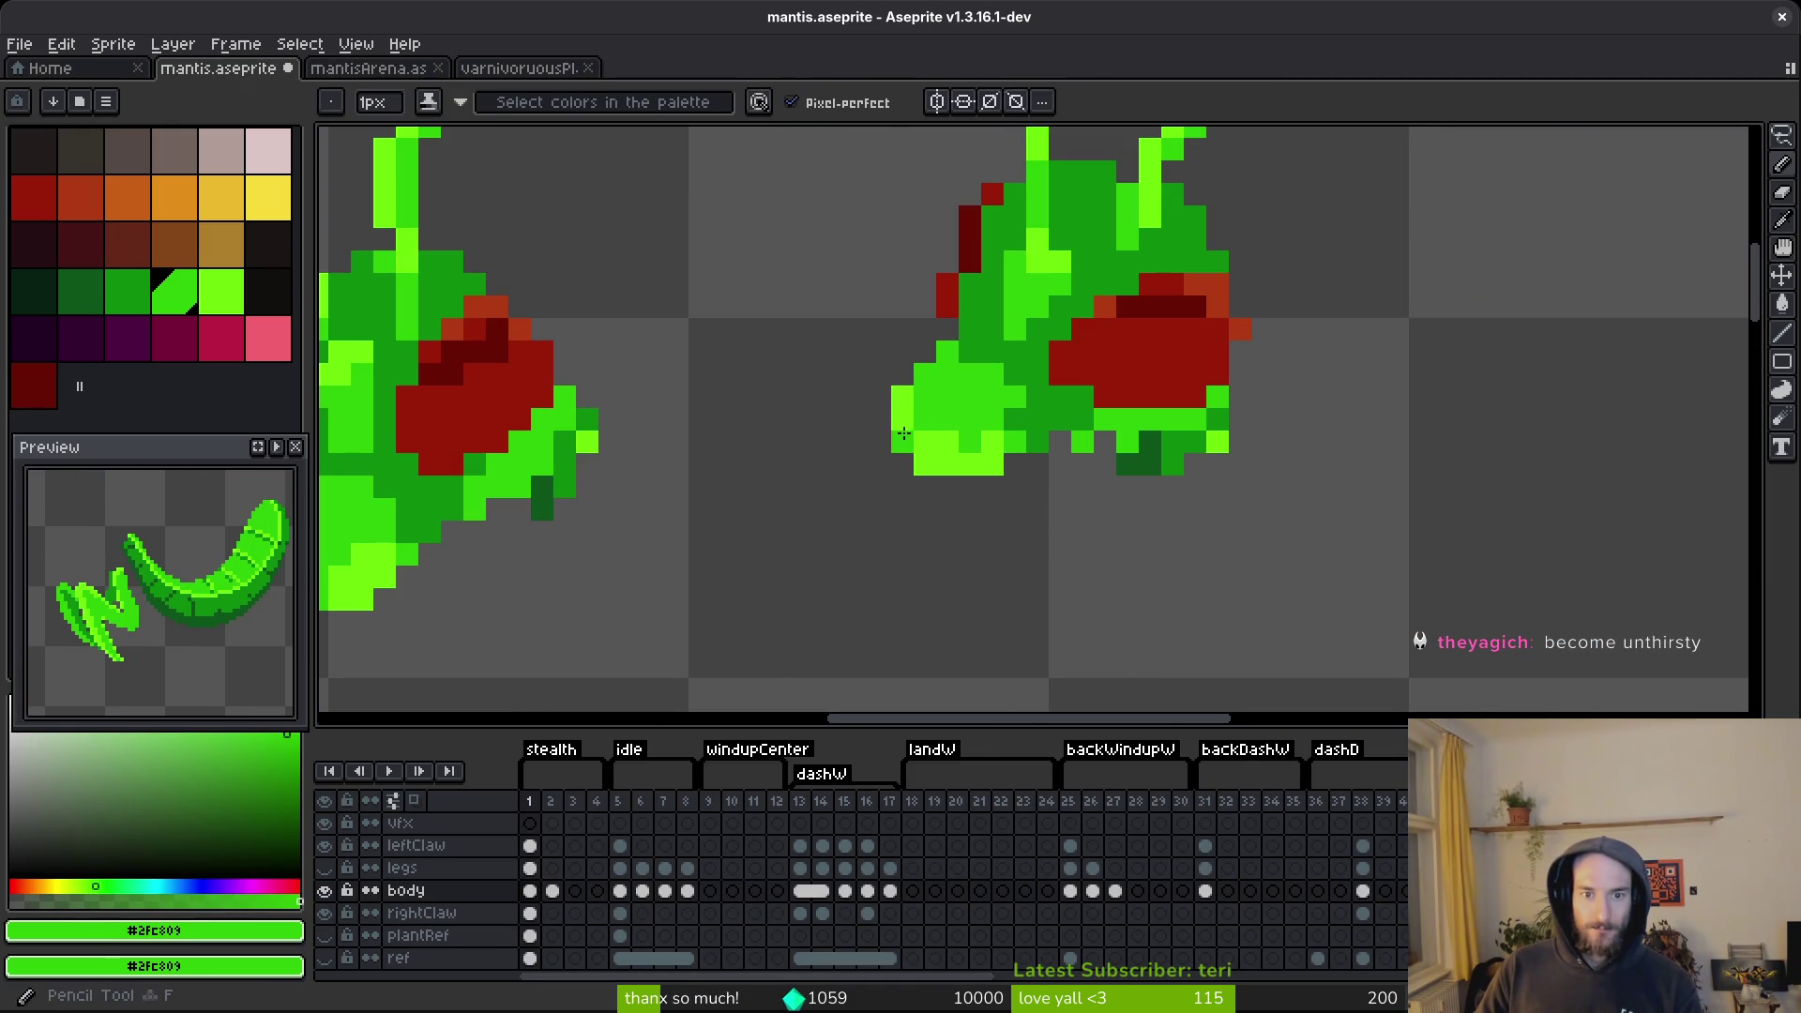
left_click(919, 380, "alt")
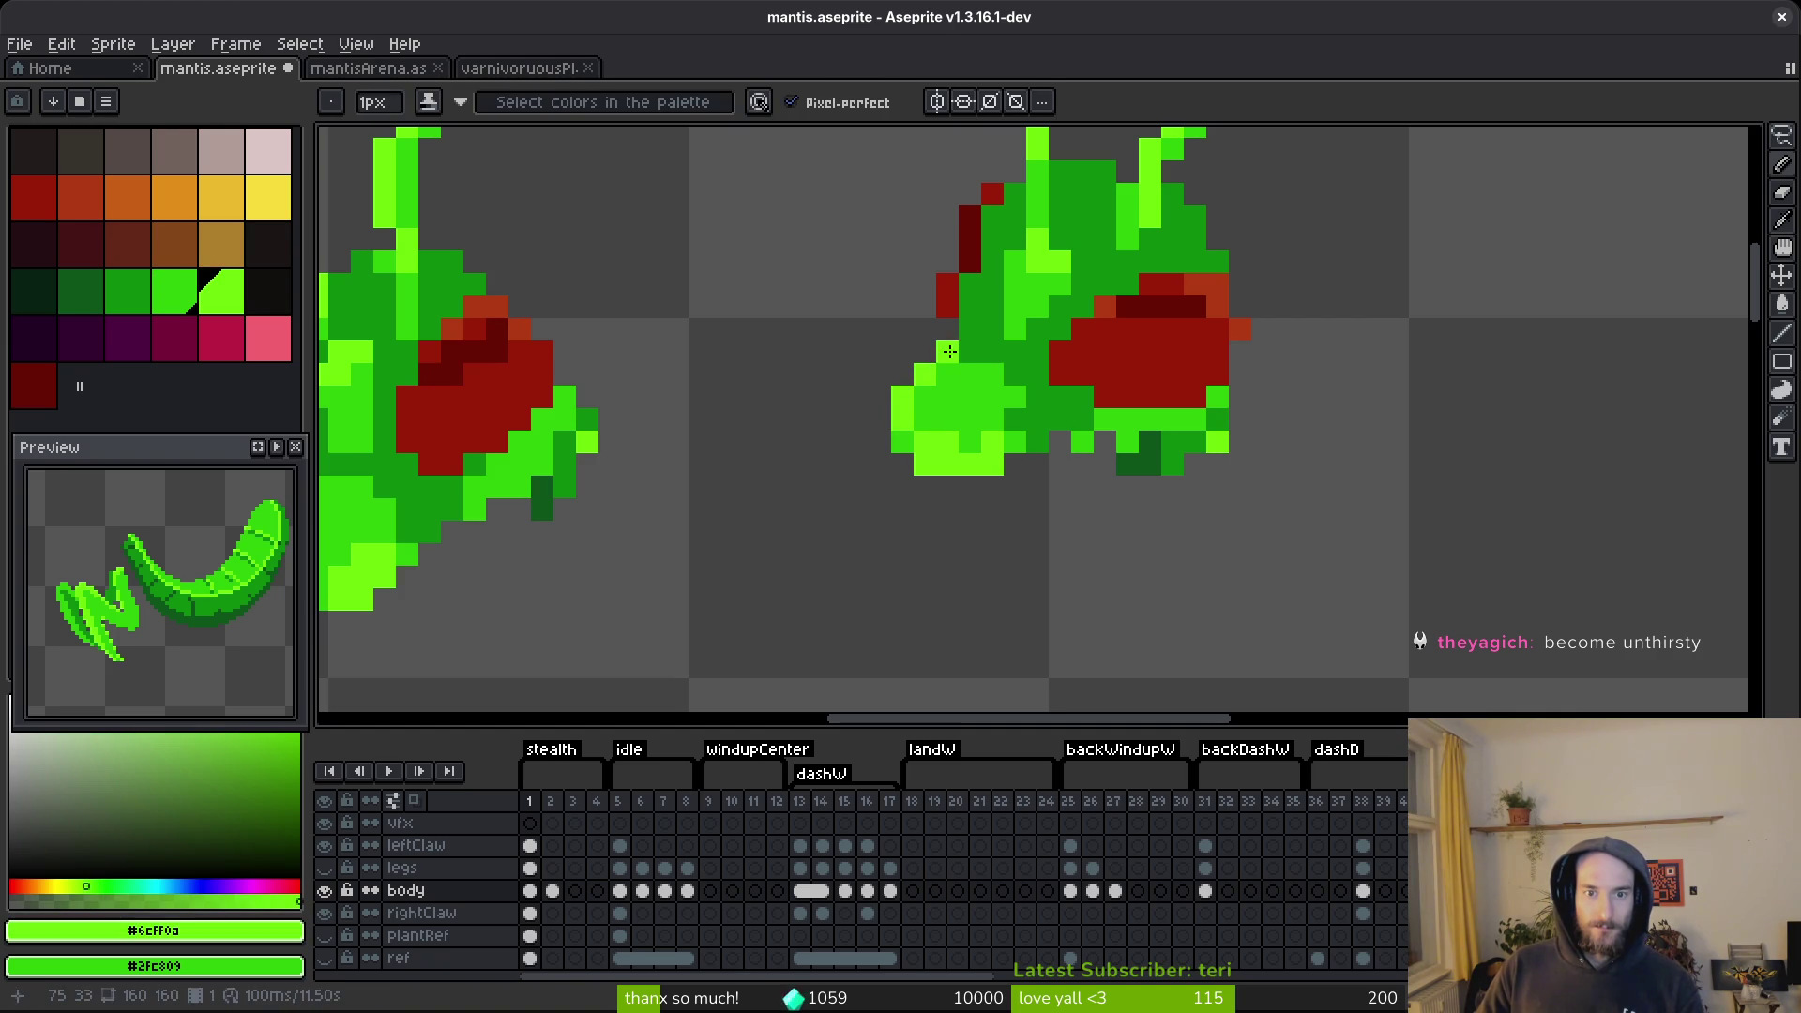
scroll(1051, 473, "down", 3)
scroll(1072, 483, "up", 2)
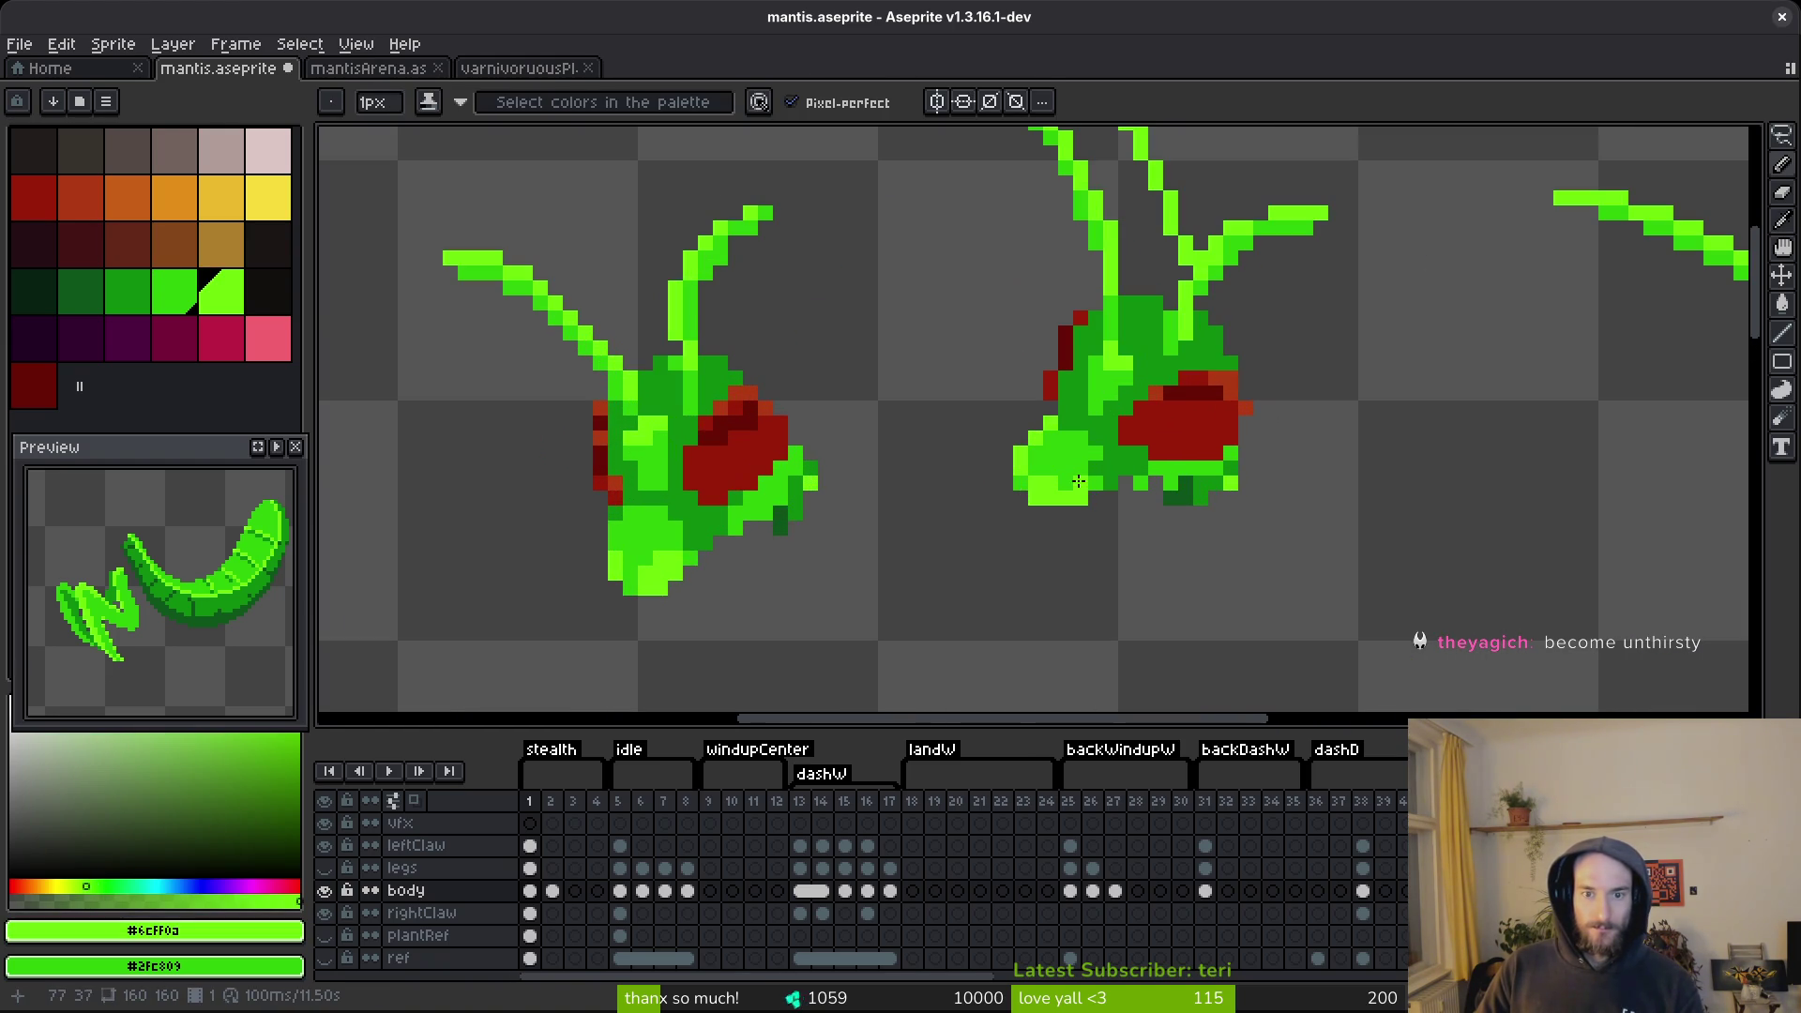
scroll(1032, 427, "up", 4)
left_click(1017, 450)
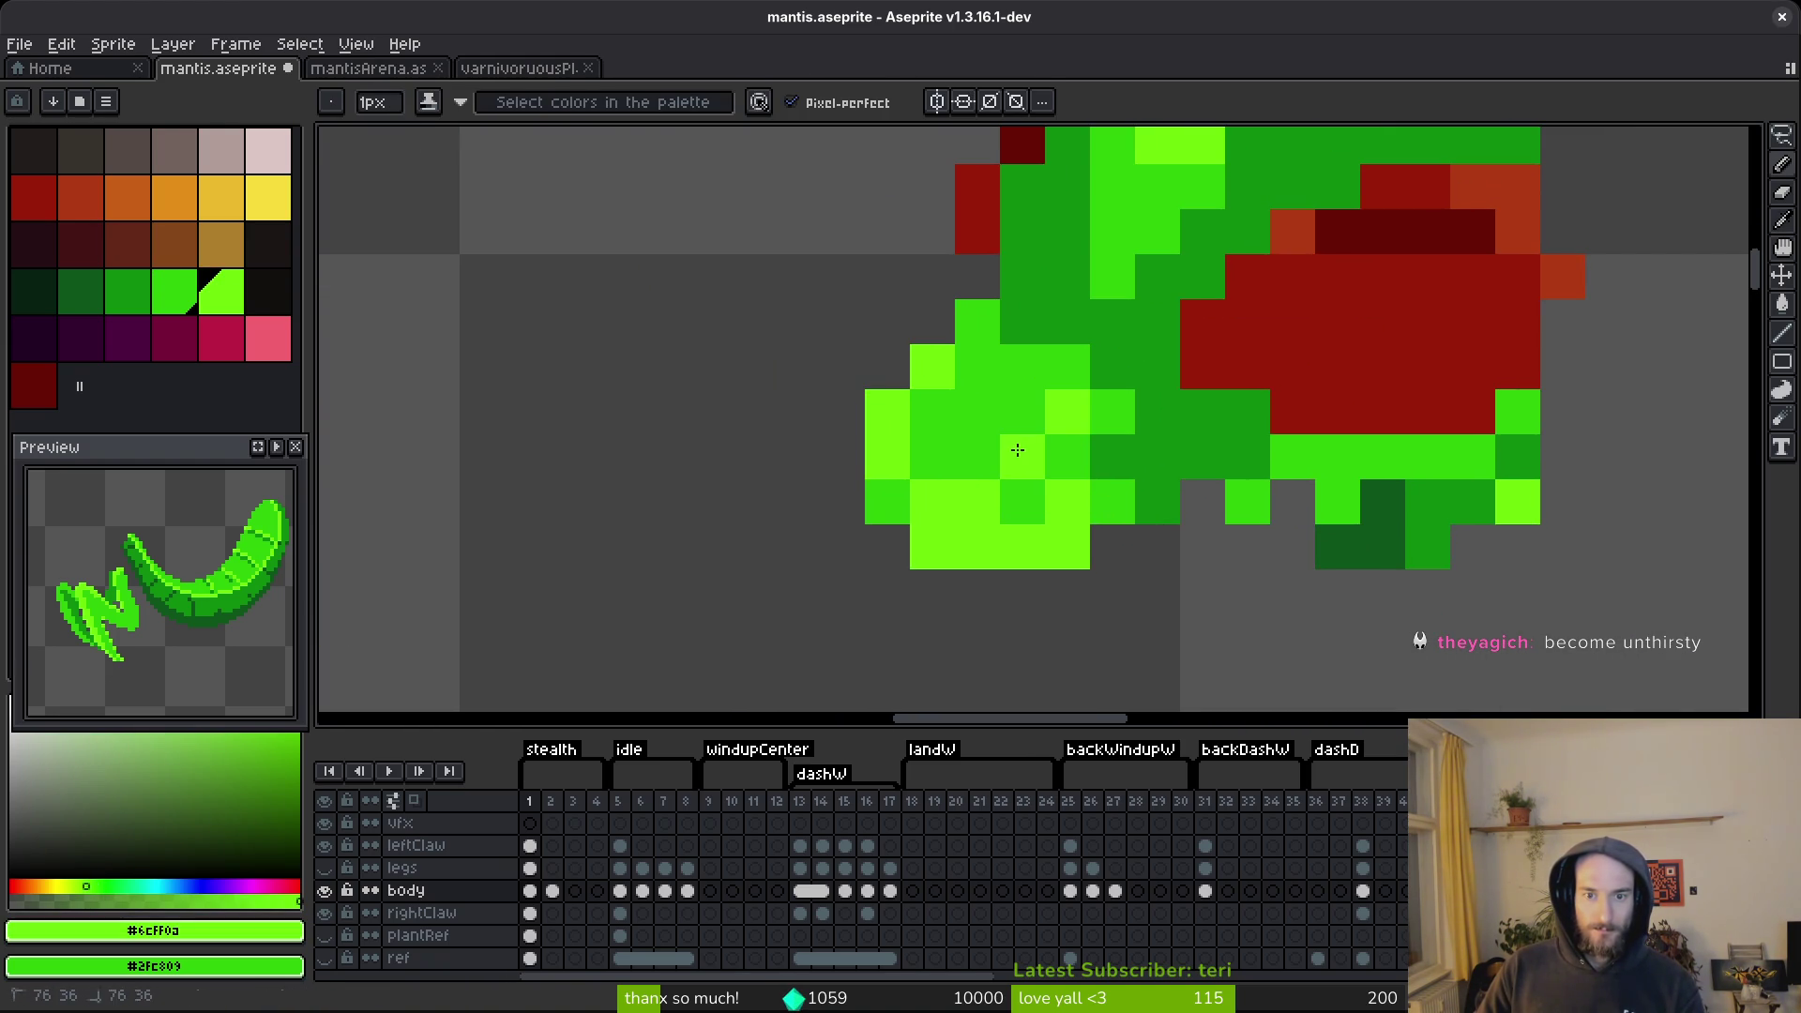
left_click(977, 456)
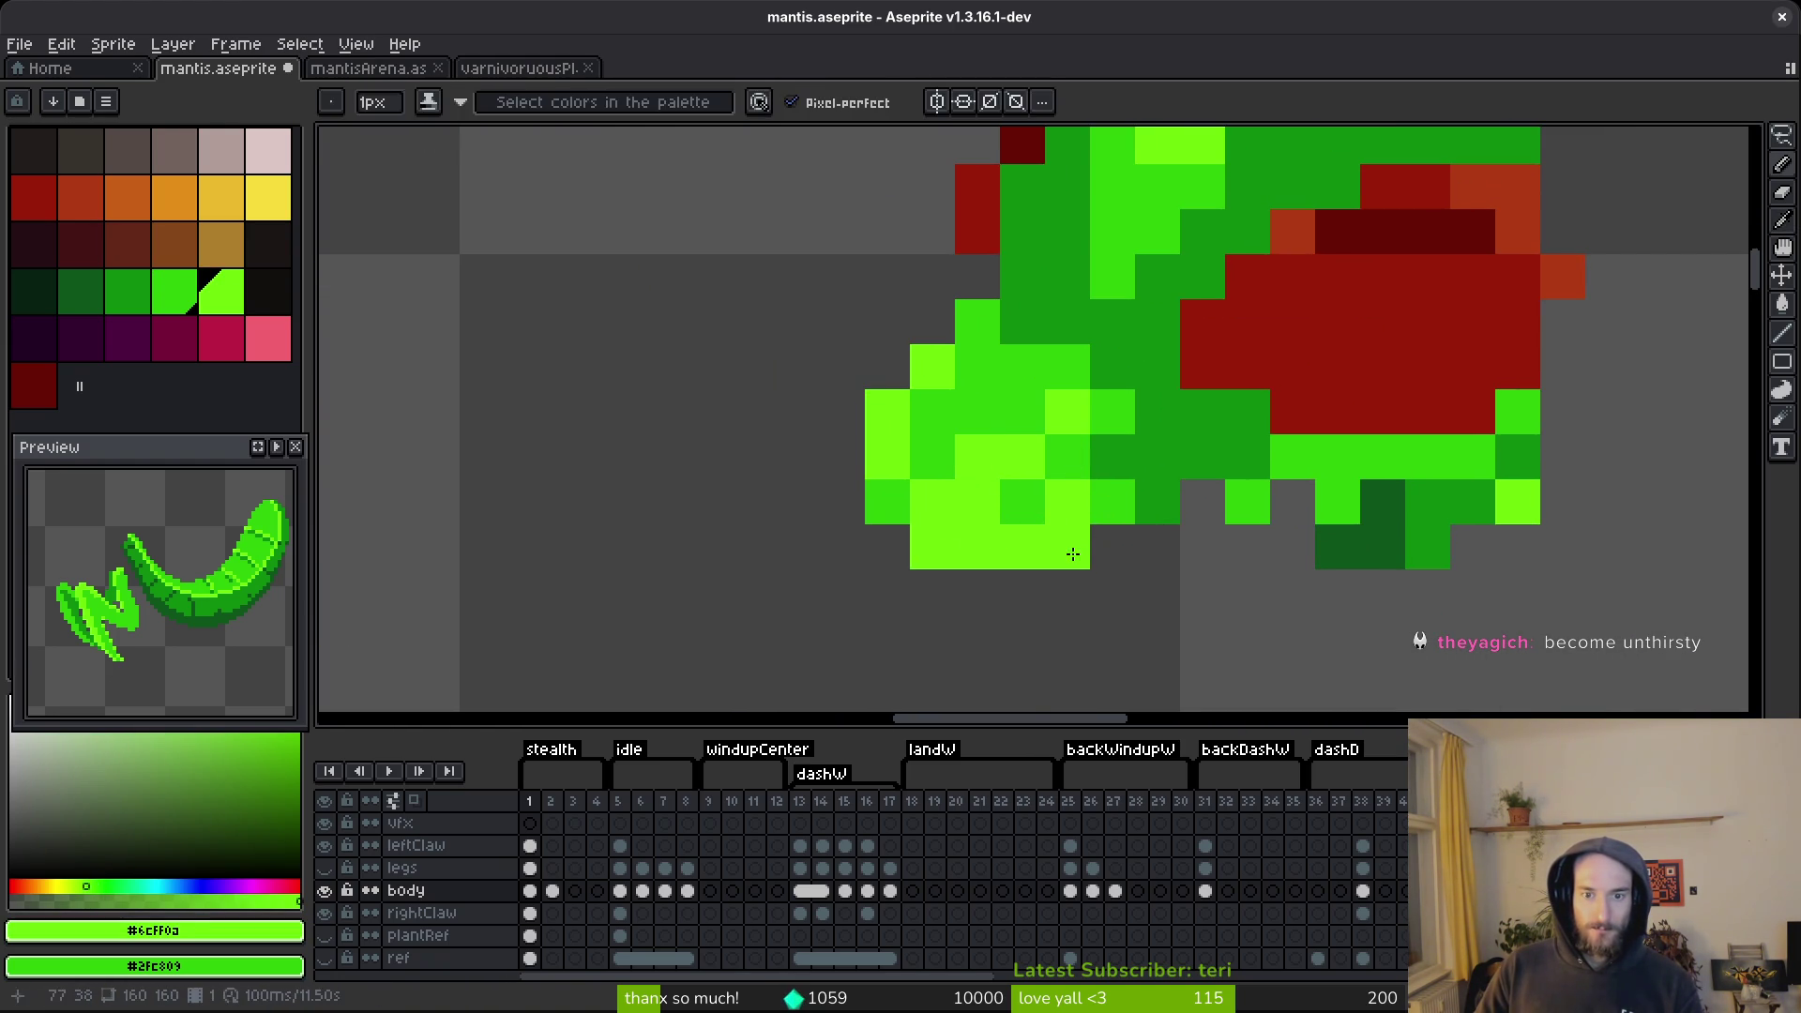
left_click(1112, 502, "alt")
left_click_drag(977, 549, 975, 502)
Compare the jaw's light, mid and dark greens, then erase the stray pixel beside the head.
scroll(1176, 600, "down", 4)
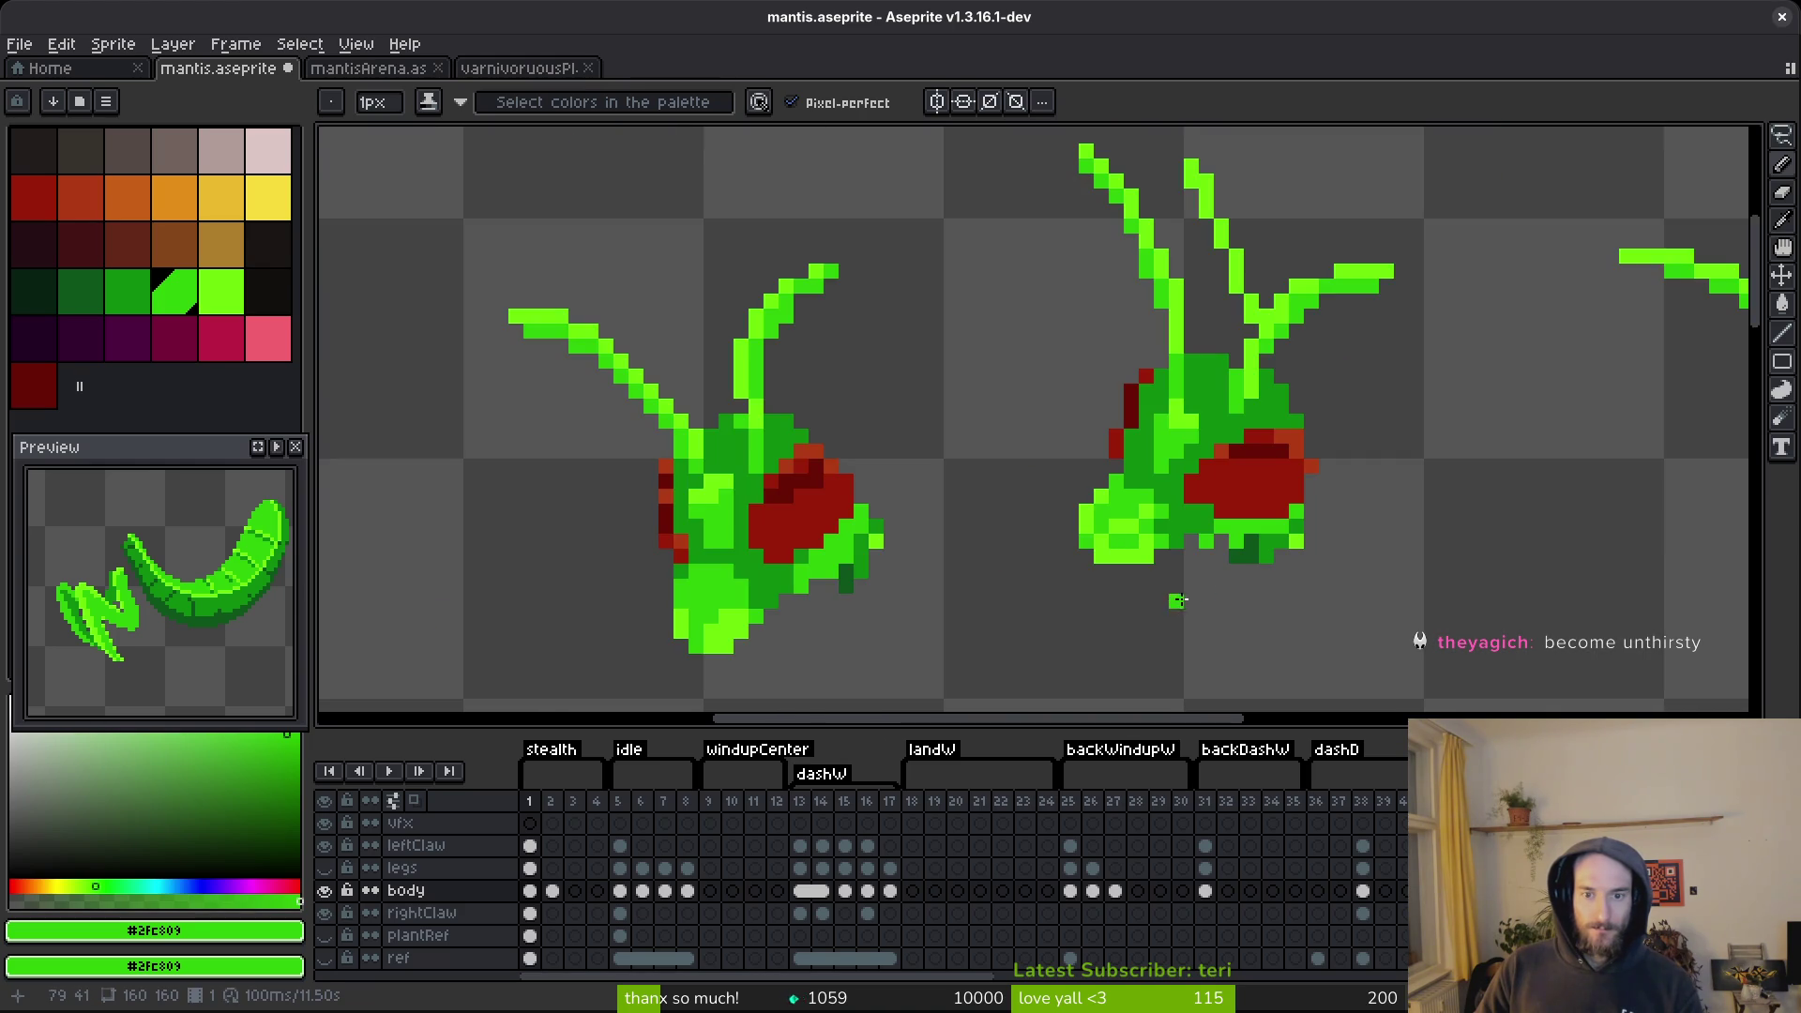
scroll(1176, 600, "down", 2)
scroll(1008, 567, "up", 3)
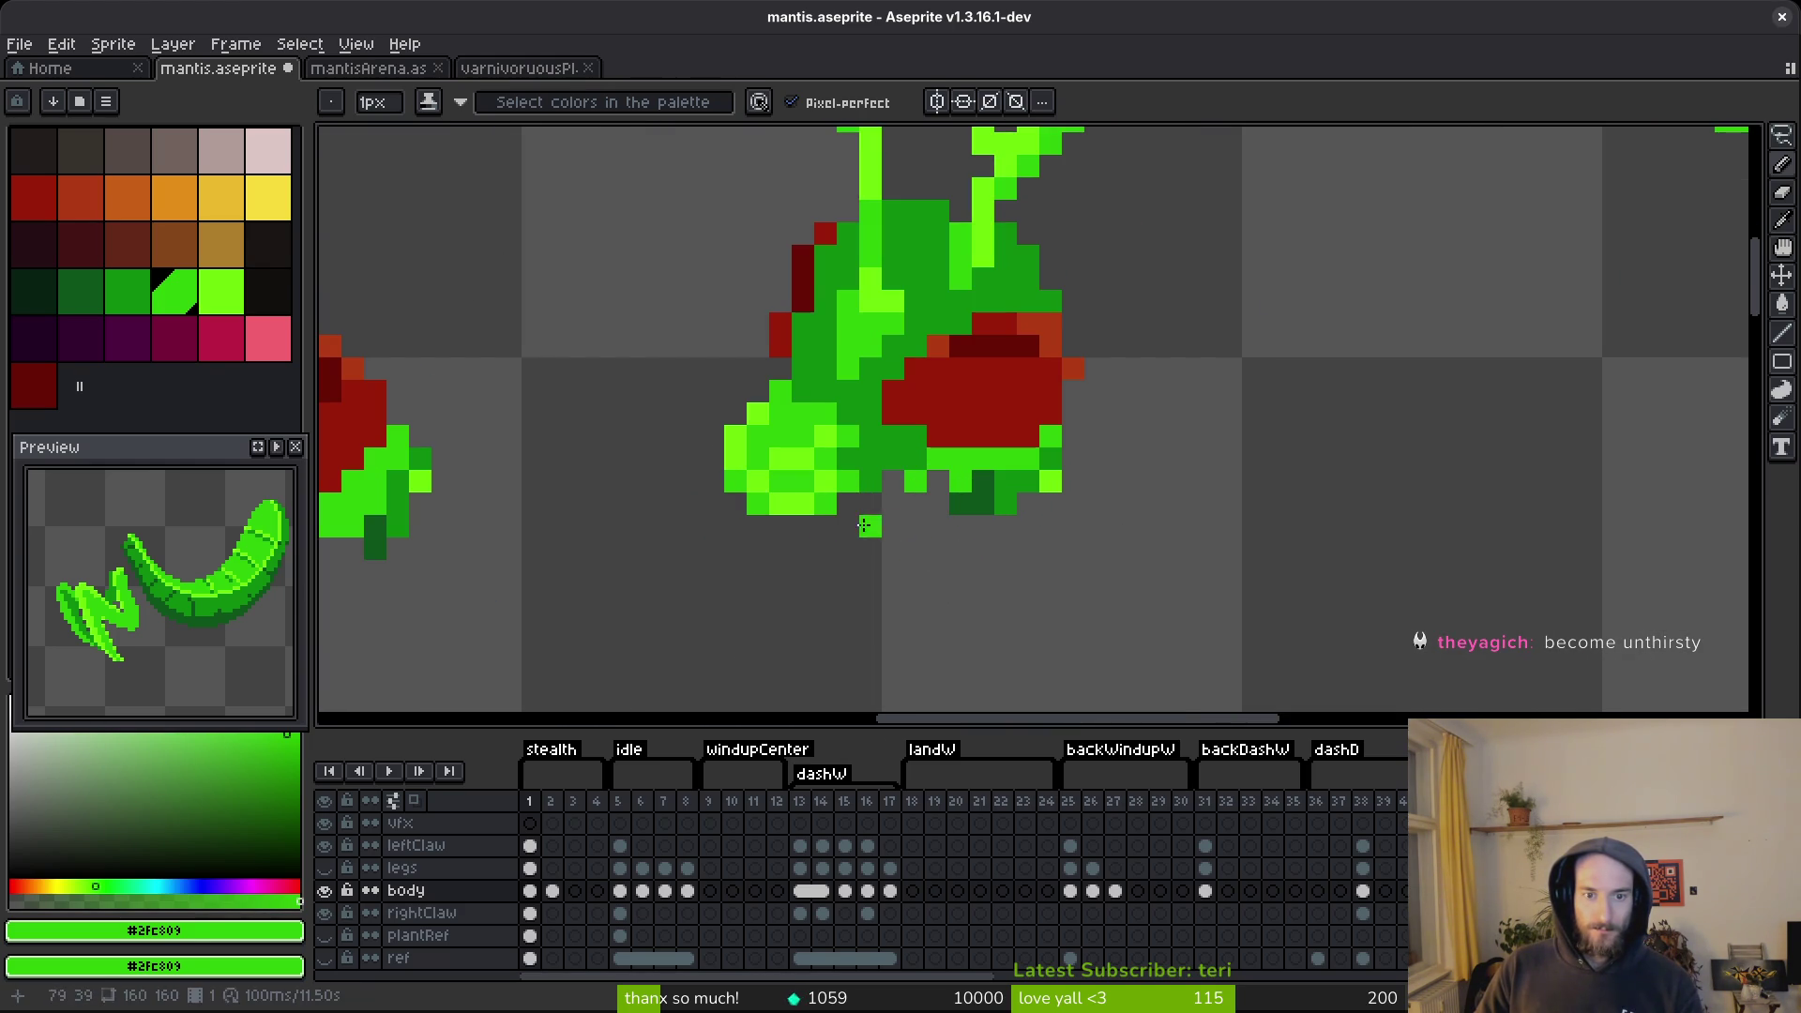
left_click(844, 480, "alt")
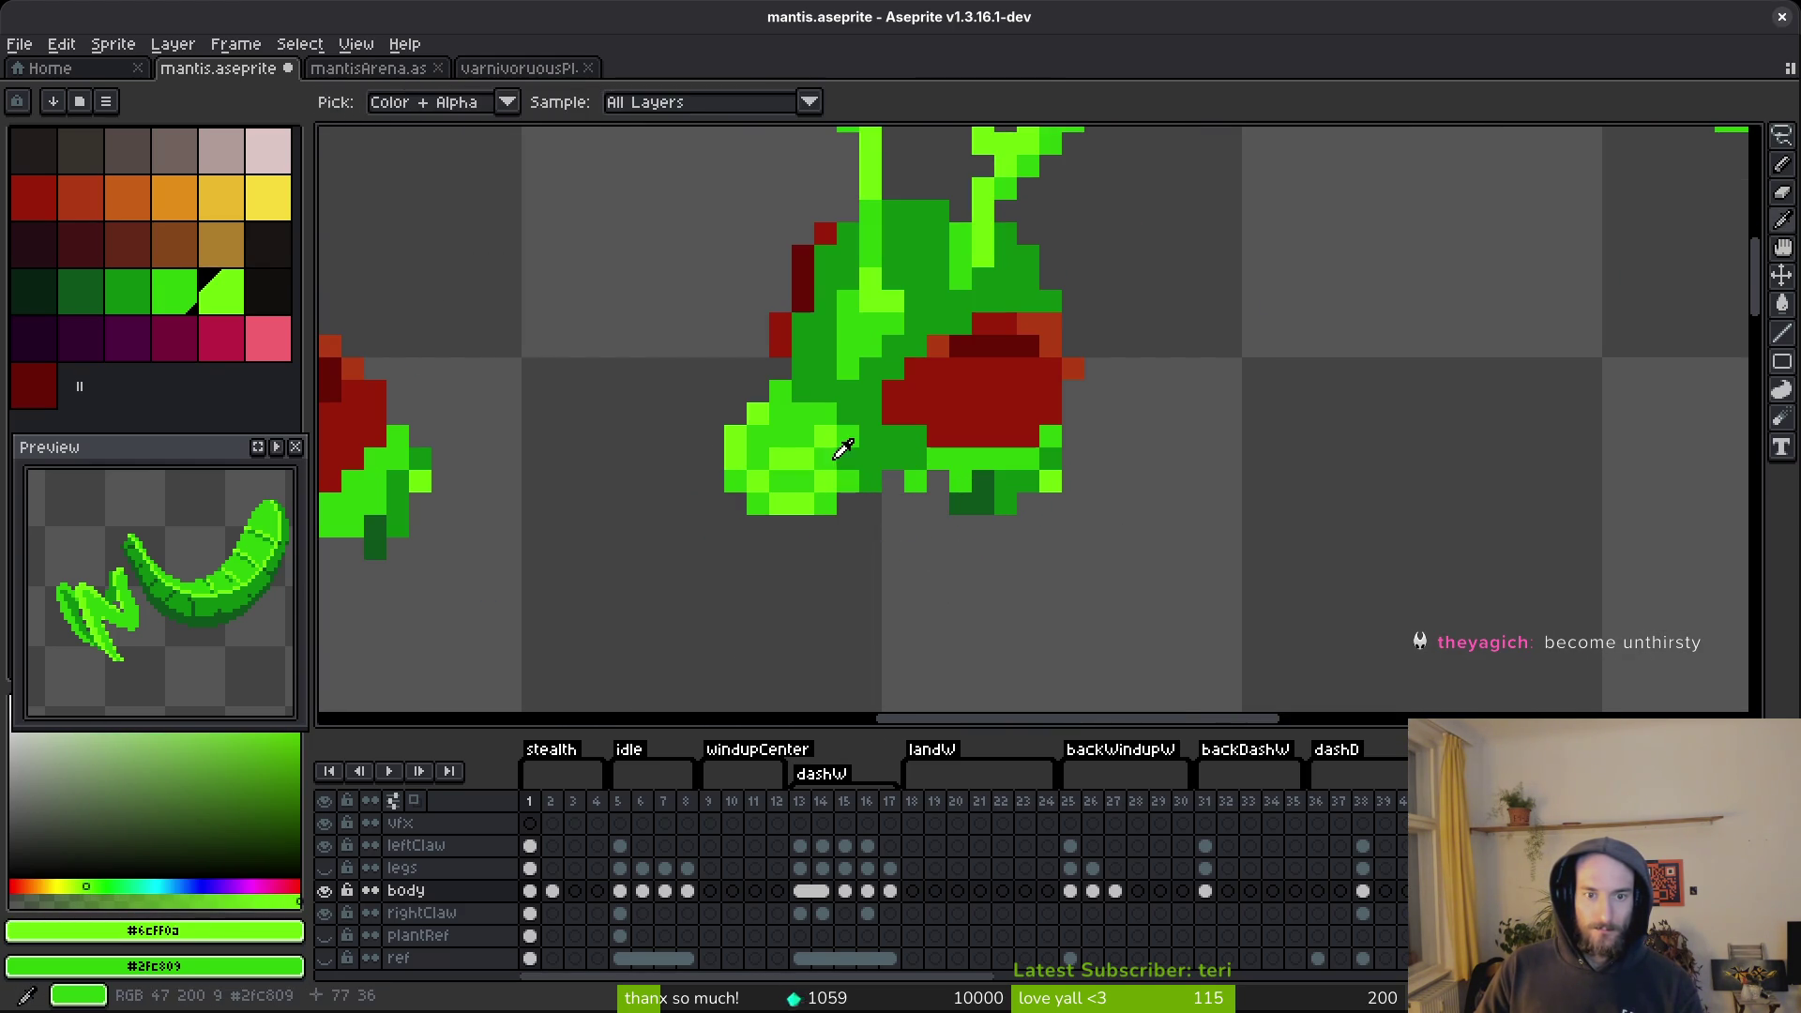
left_click(857, 467, "alt")
left_click(851, 477, "alt")
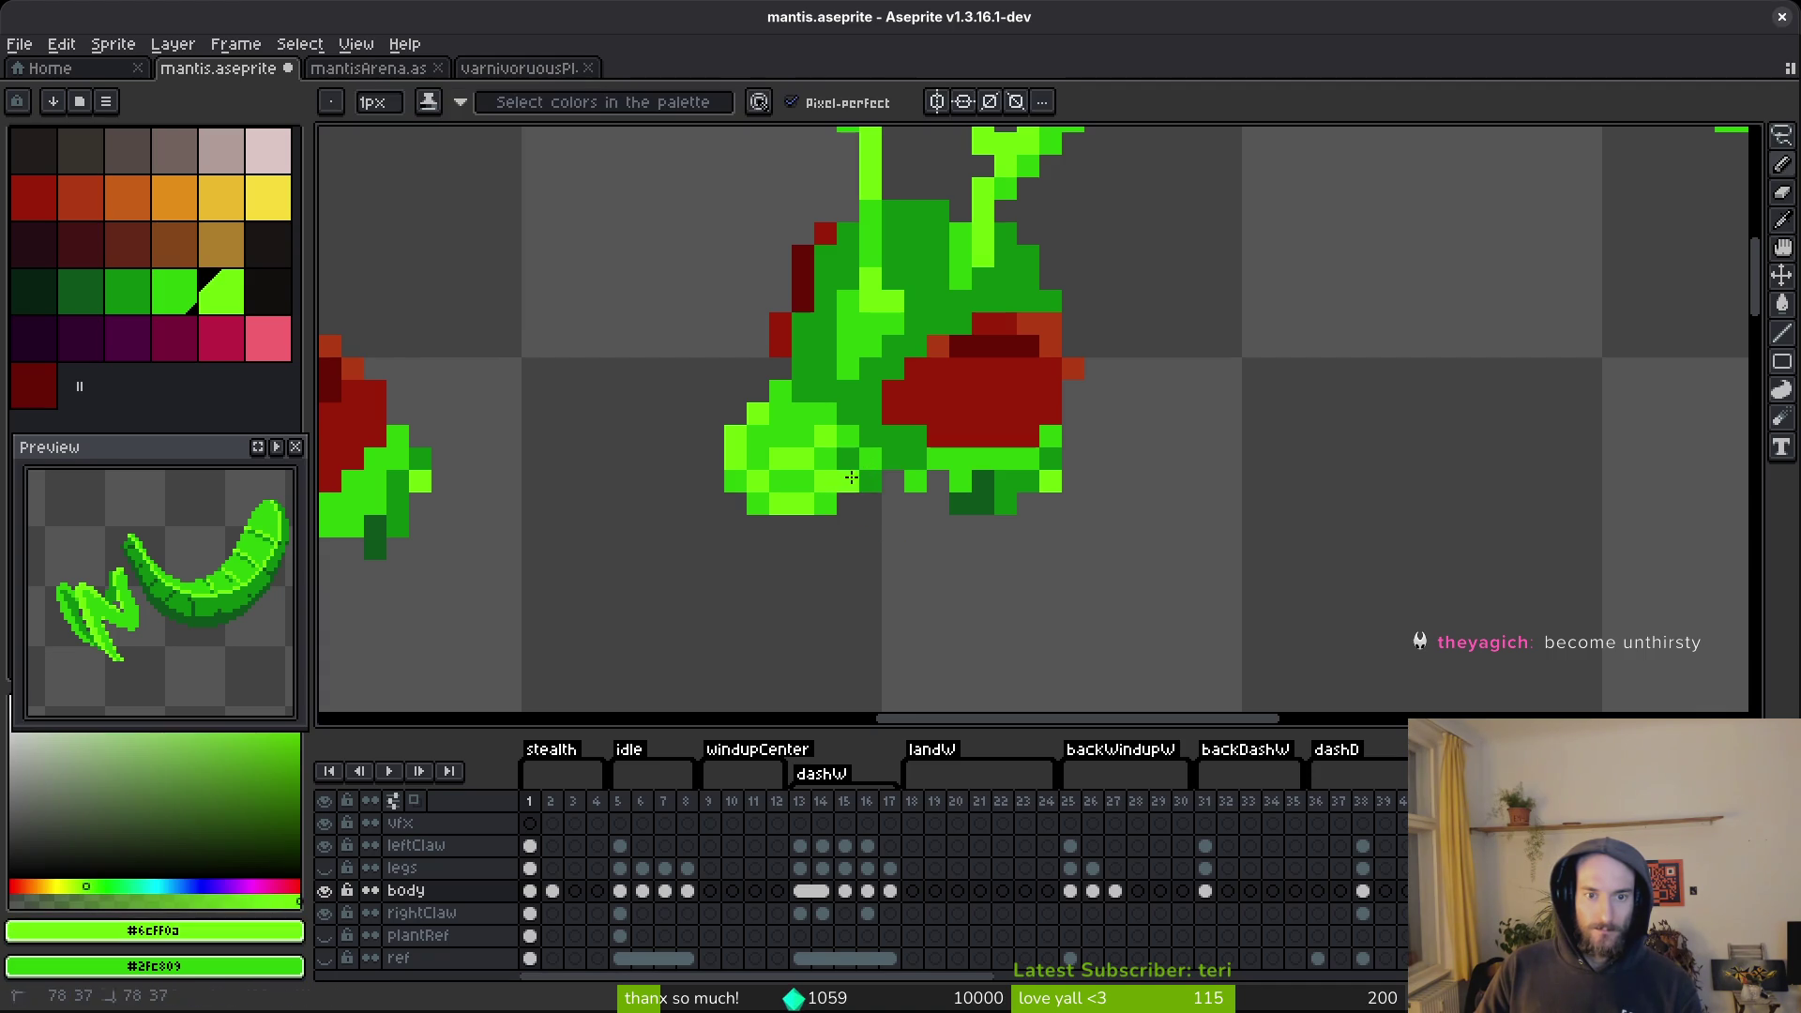
left_click(869, 469, "alt")
left_click(848, 478, "alt")
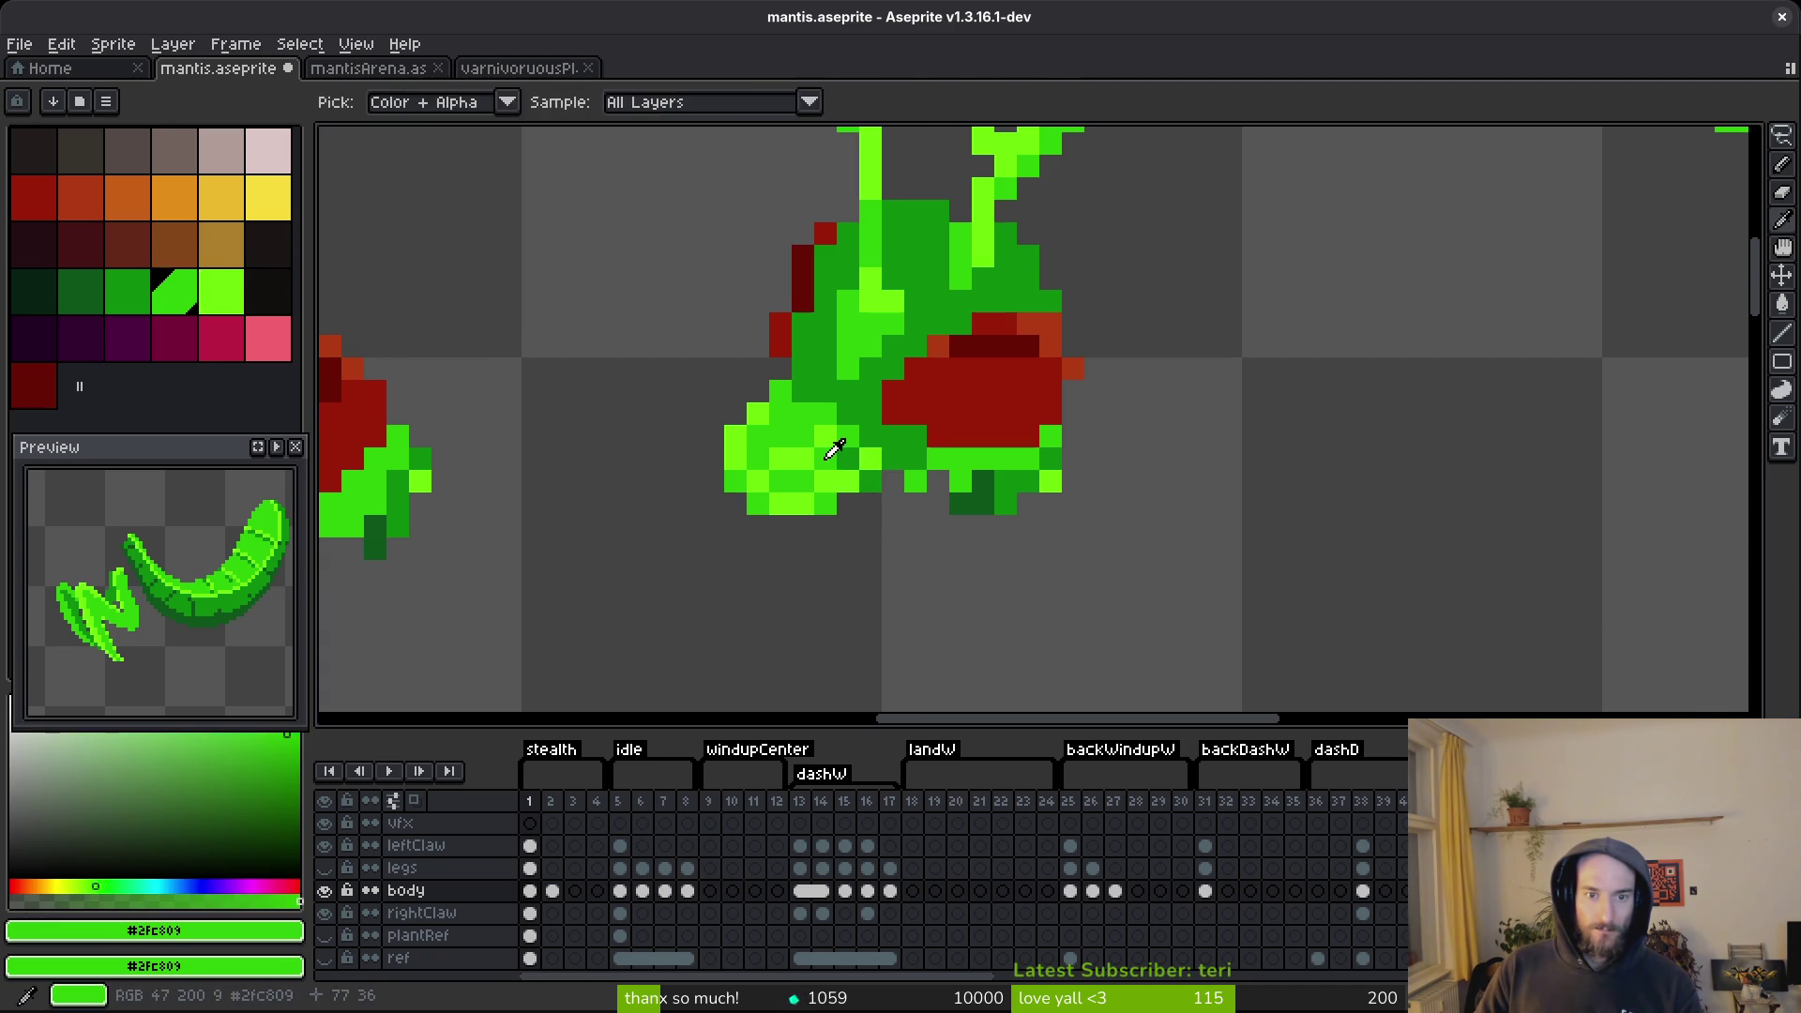
left_click(849, 436, "alt")
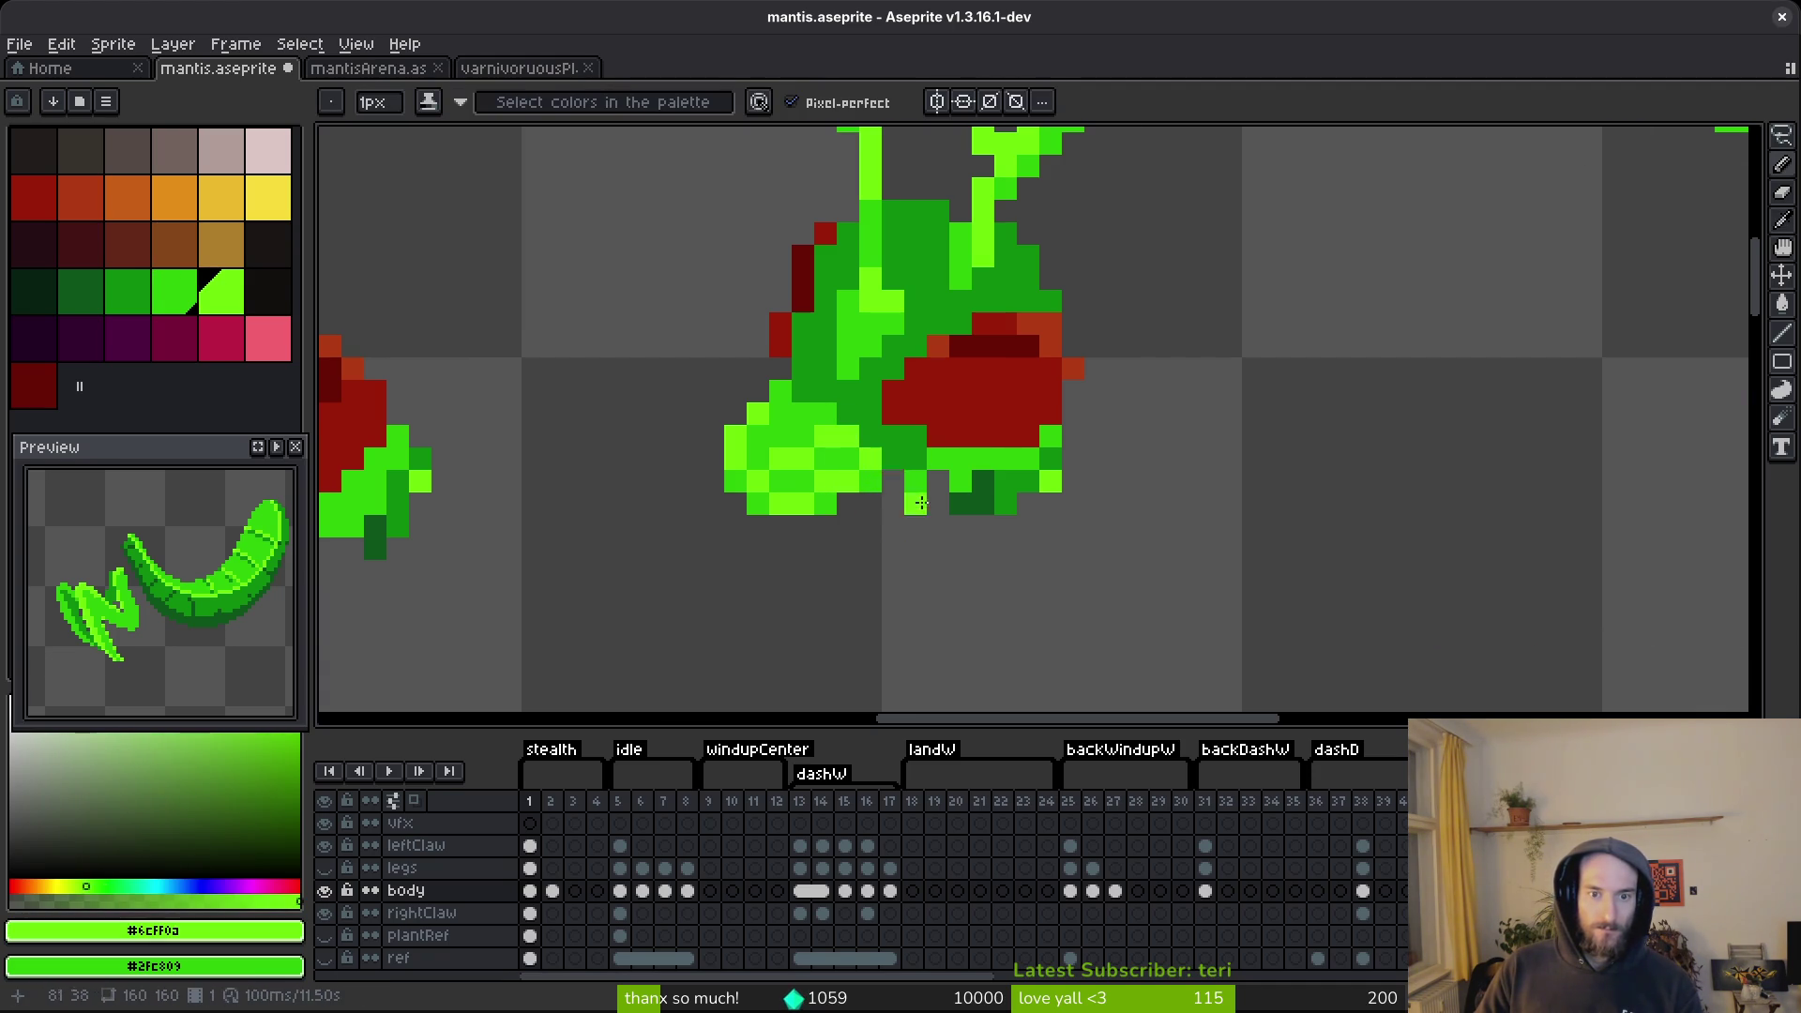
scroll(952, 550, "down", 2)
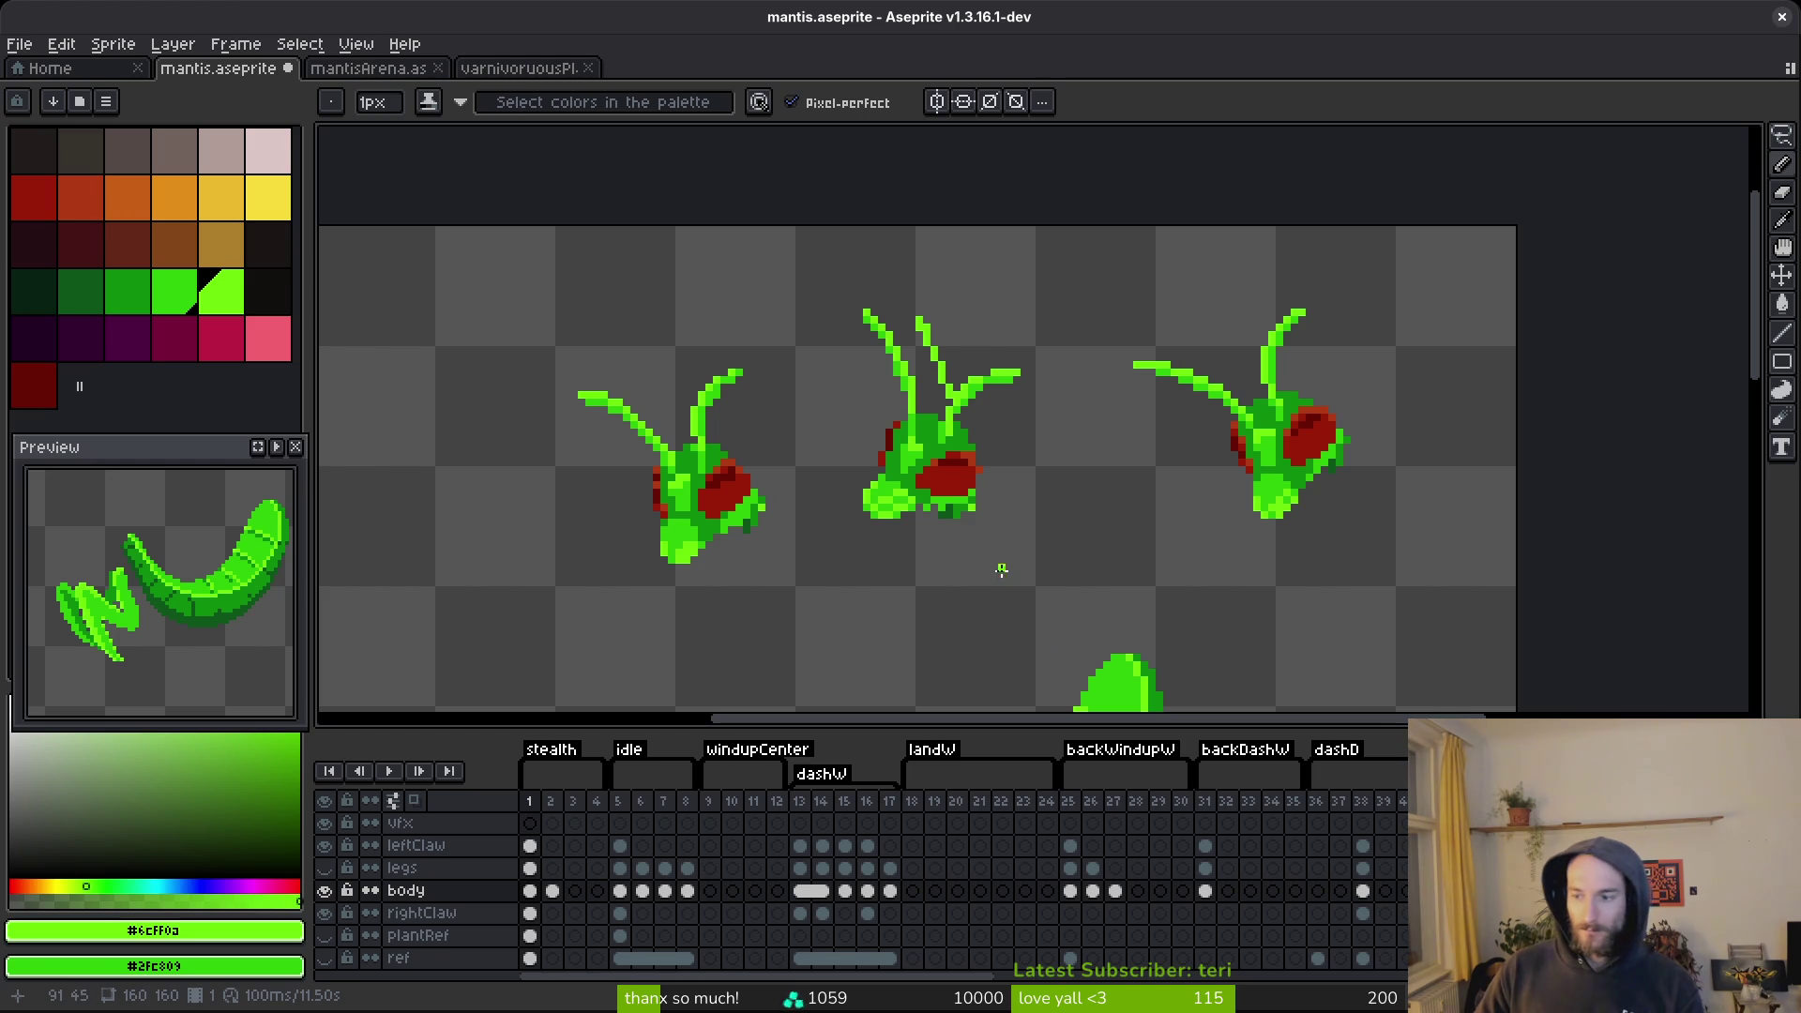
scroll(909, 441, "up", 2)
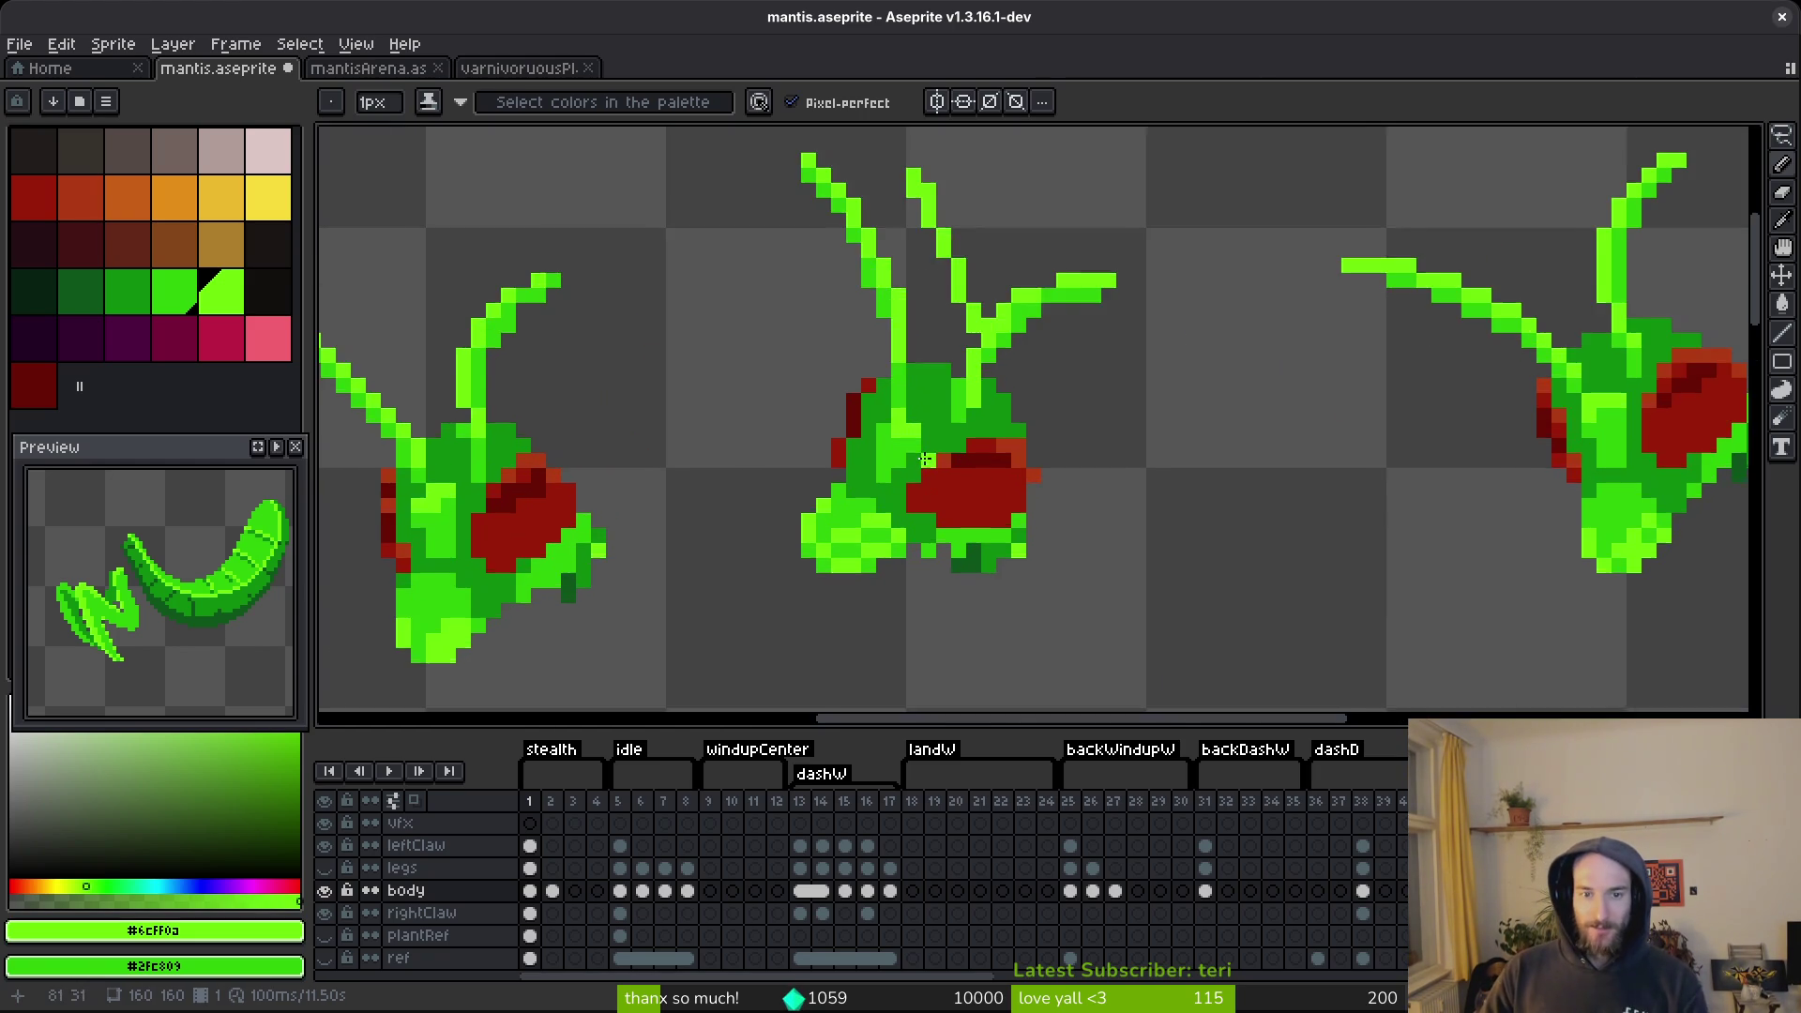
scroll(969, 502, "up", 2)
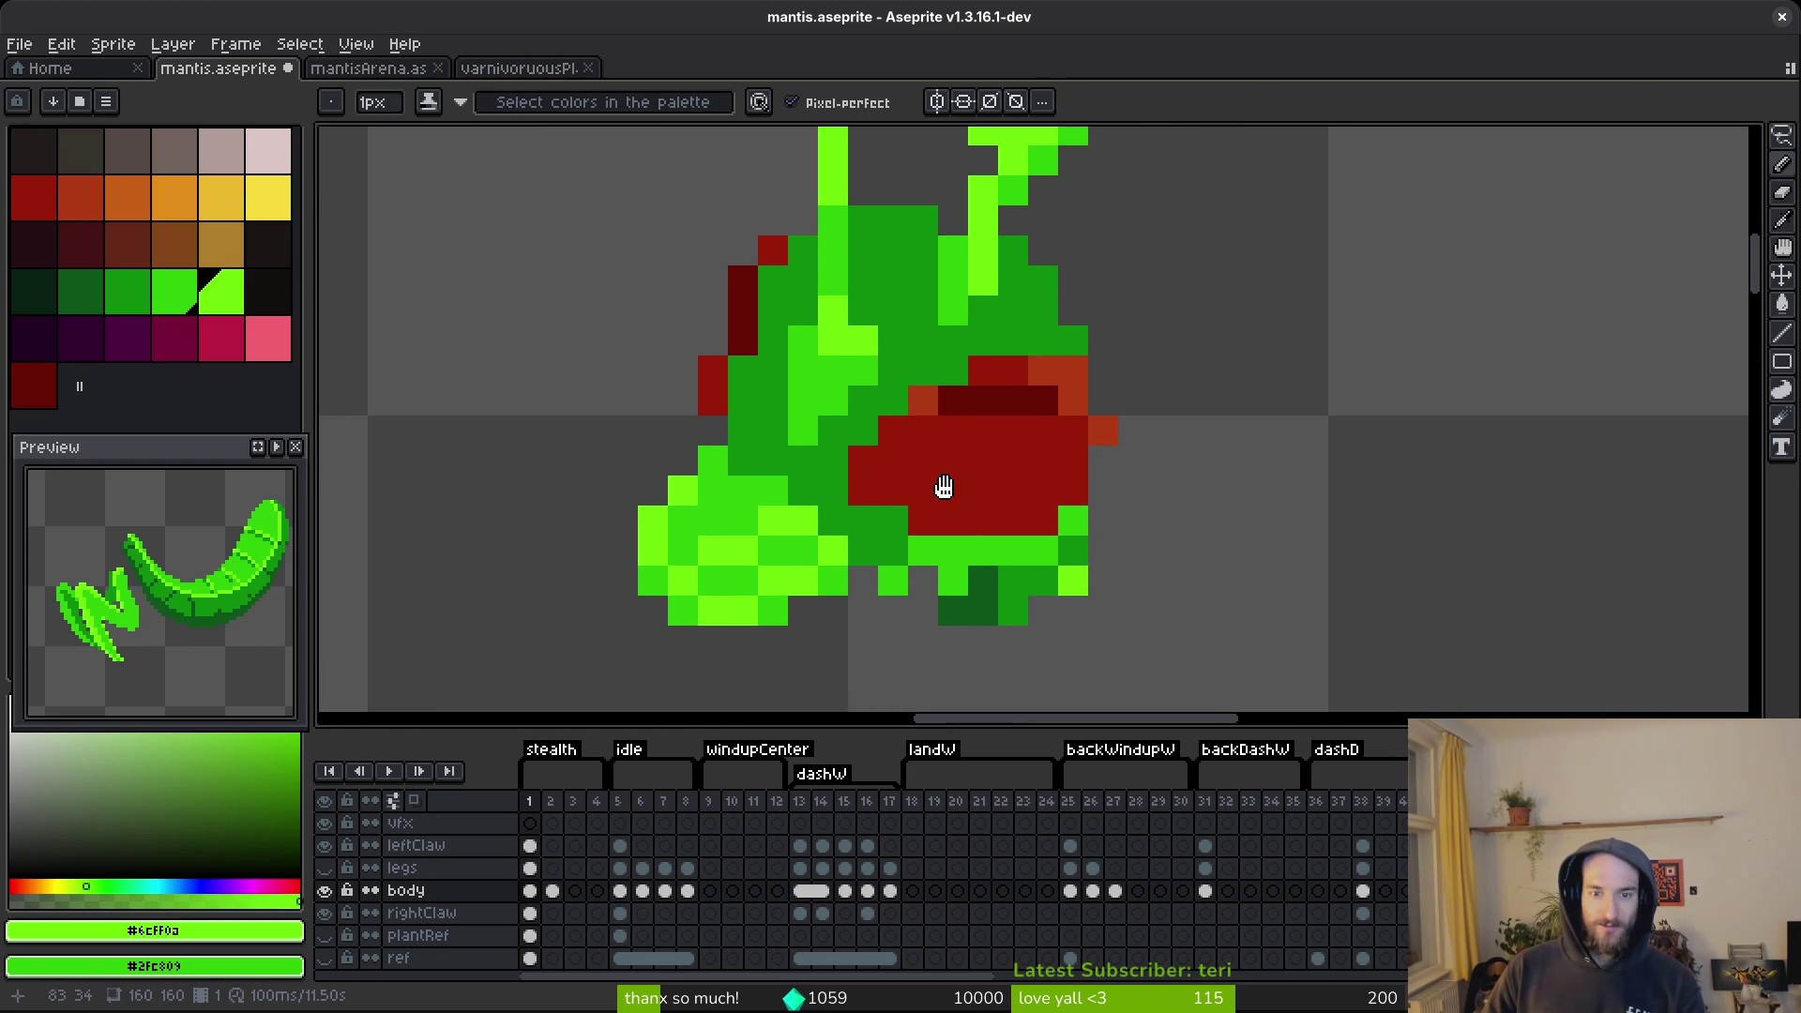
left_click(852, 422, "alt")
scroll(1172, 545, "up", 1)
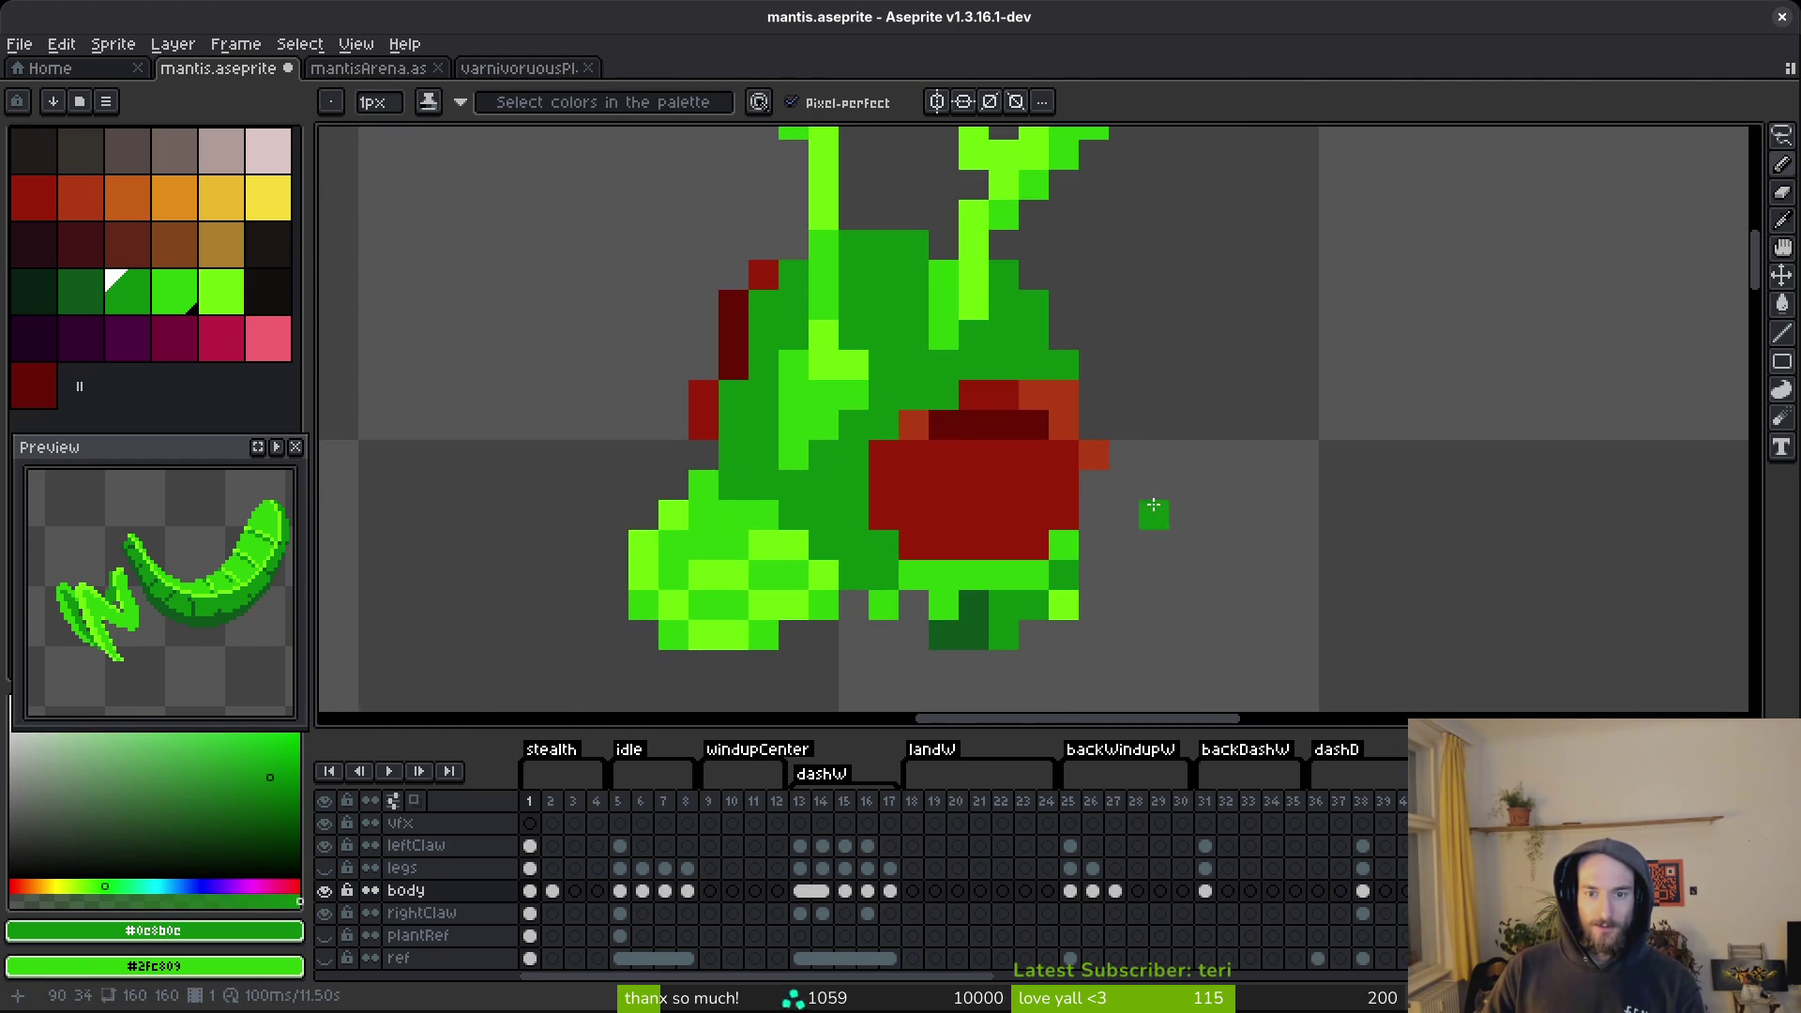
key("e")
left_click(1090, 454)
Add orange-red pixels beside and inside the middle head's red eye.
left_click(1063, 426, "alt")
key("b")
mouse_move(1063, 426)
left_mouse_down()
mouse_move(1093, 425)
mouse_move(1093, 485)
mouse_move(1035, 513)
left_mouse_up()
left_click(1074, 463, "alt")
scroll(1265, 451, "down", 4)
scroll(1235, 466, "up", 5)
left_click(1177, 469, "alt")
left_click(954, 560)
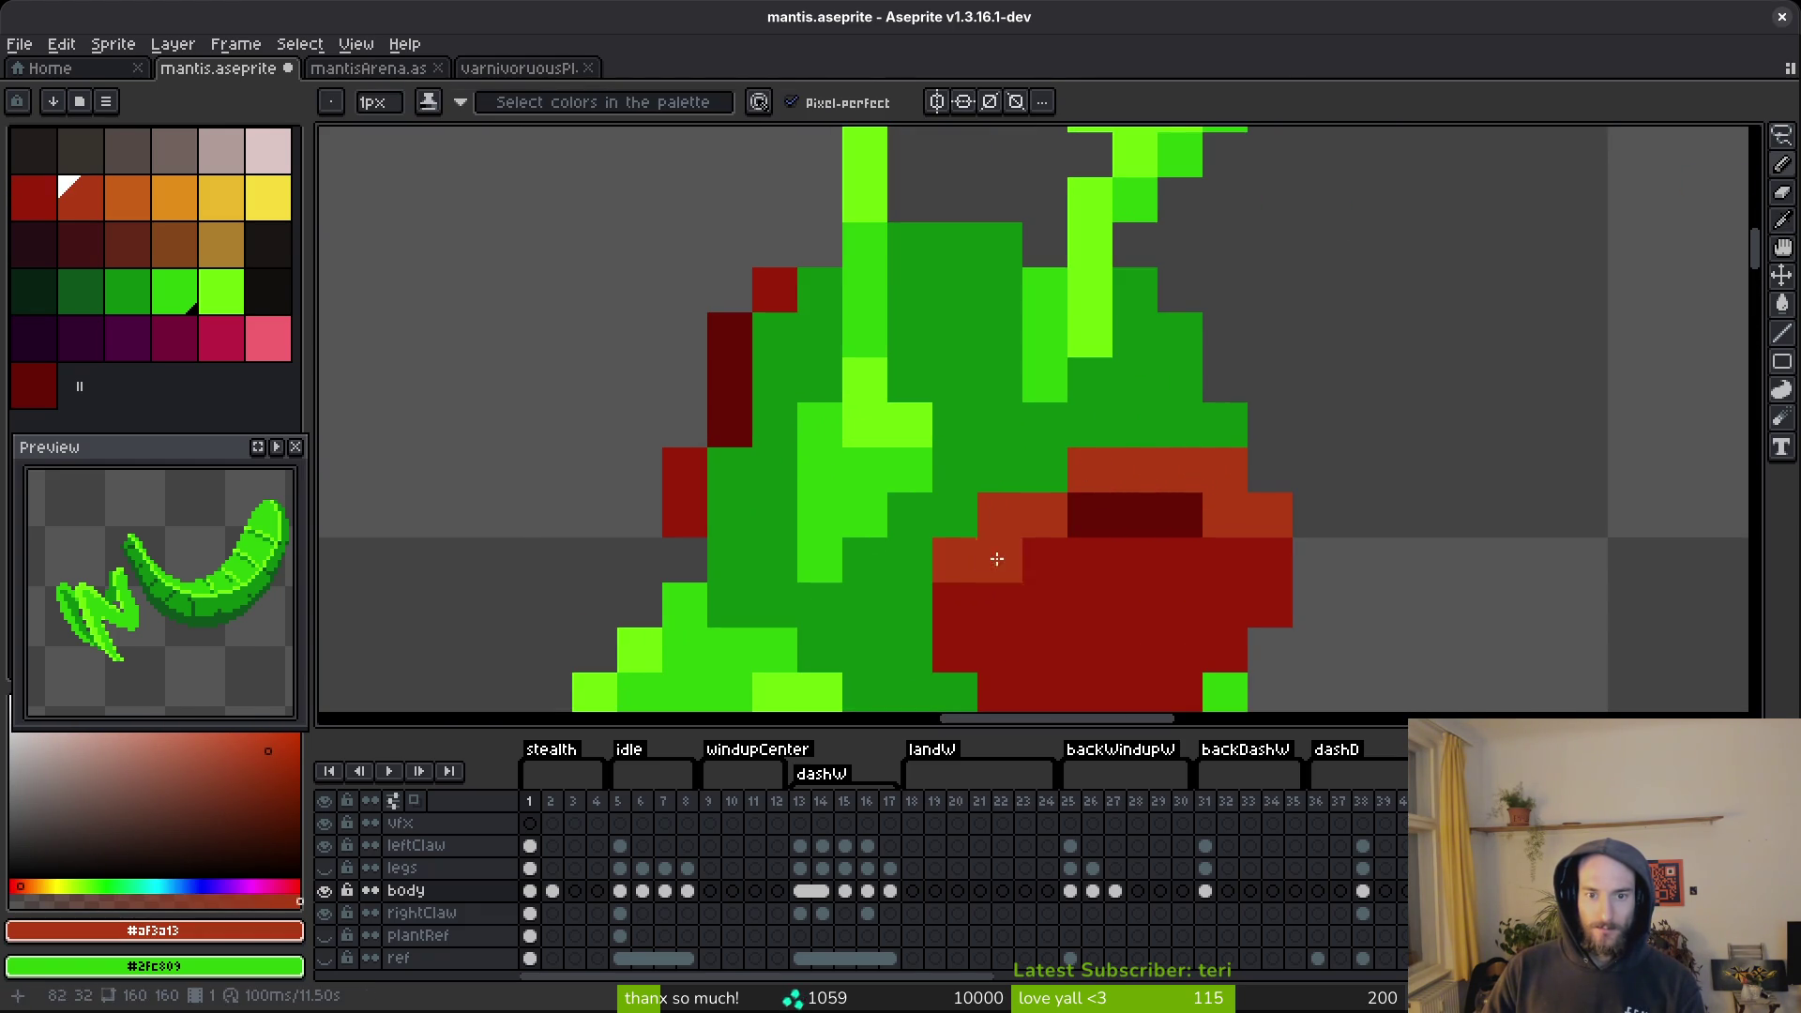
Shade the eye with a dark-red pixel, sampling between its bright and dark reds.
scroll(1078, 512, "down", 5)
scroll(1062, 506, "up", 5)
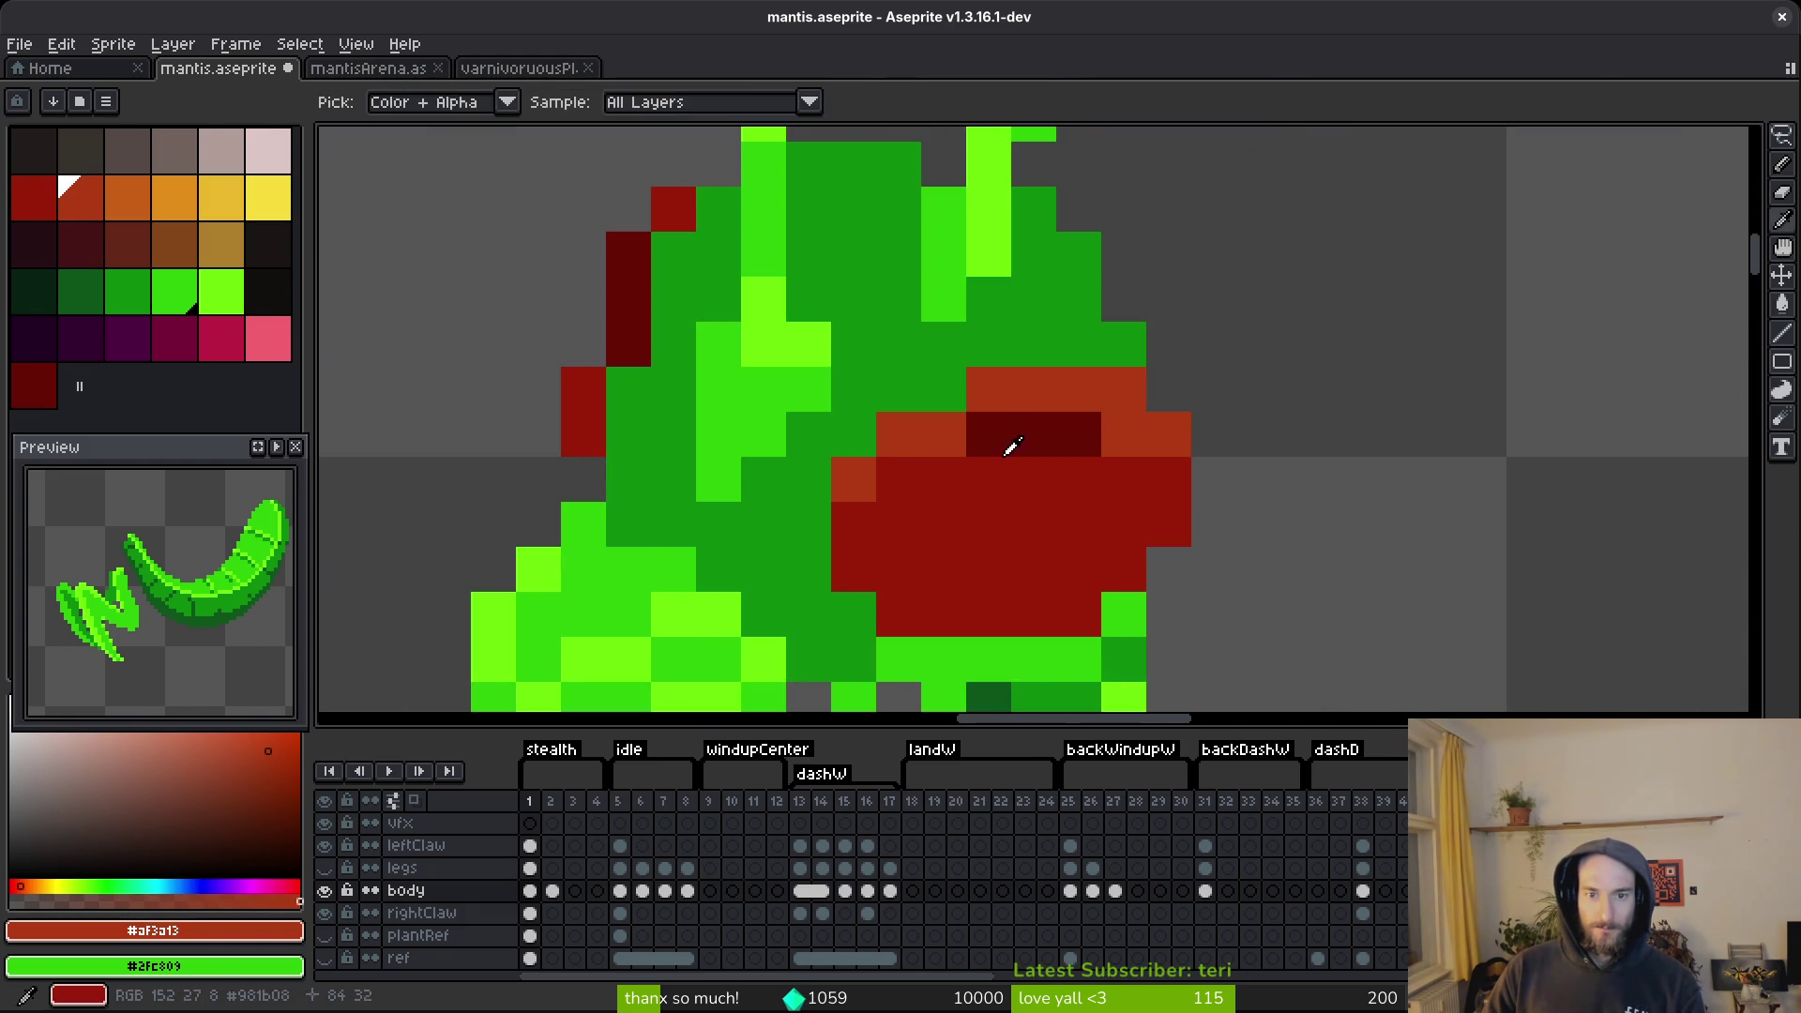
left_click(1013, 435, "alt")
left_click(957, 479)
left_click(1005, 457, "alt")
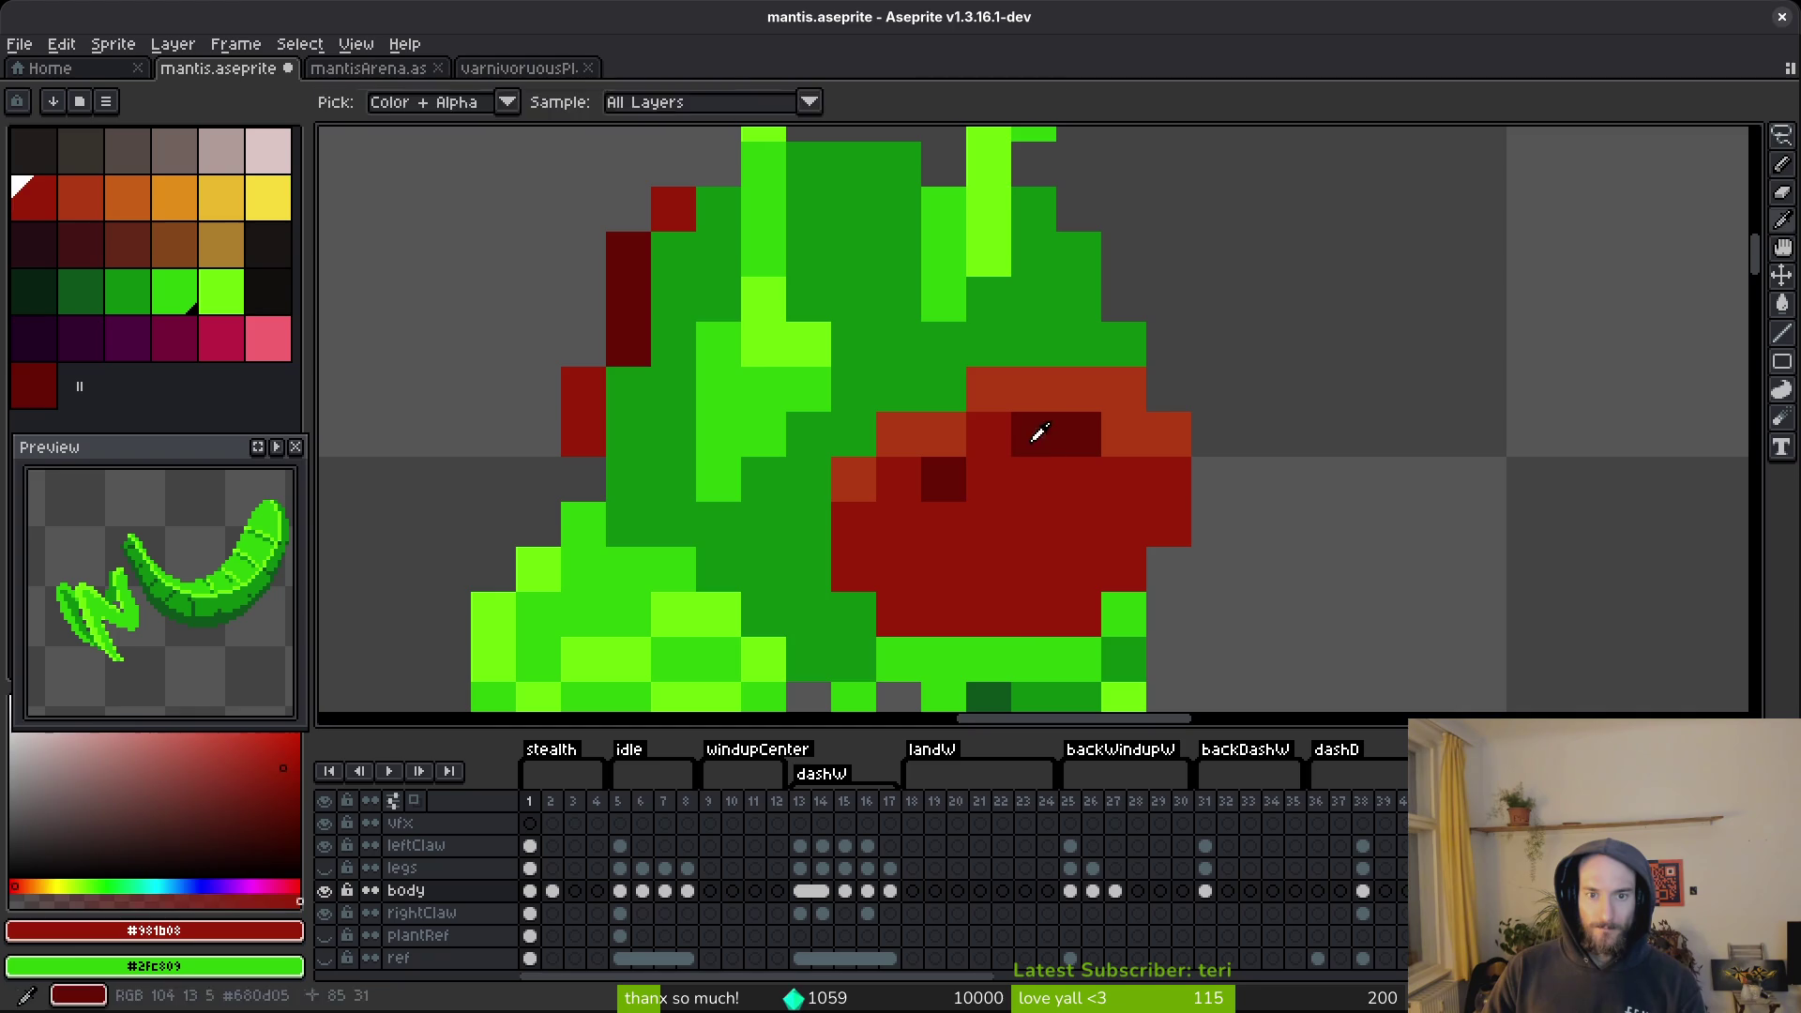
left_click(1032, 433, "alt")
scroll(1223, 573, "down", 5)
scroll(1224, 573, "down", 1)
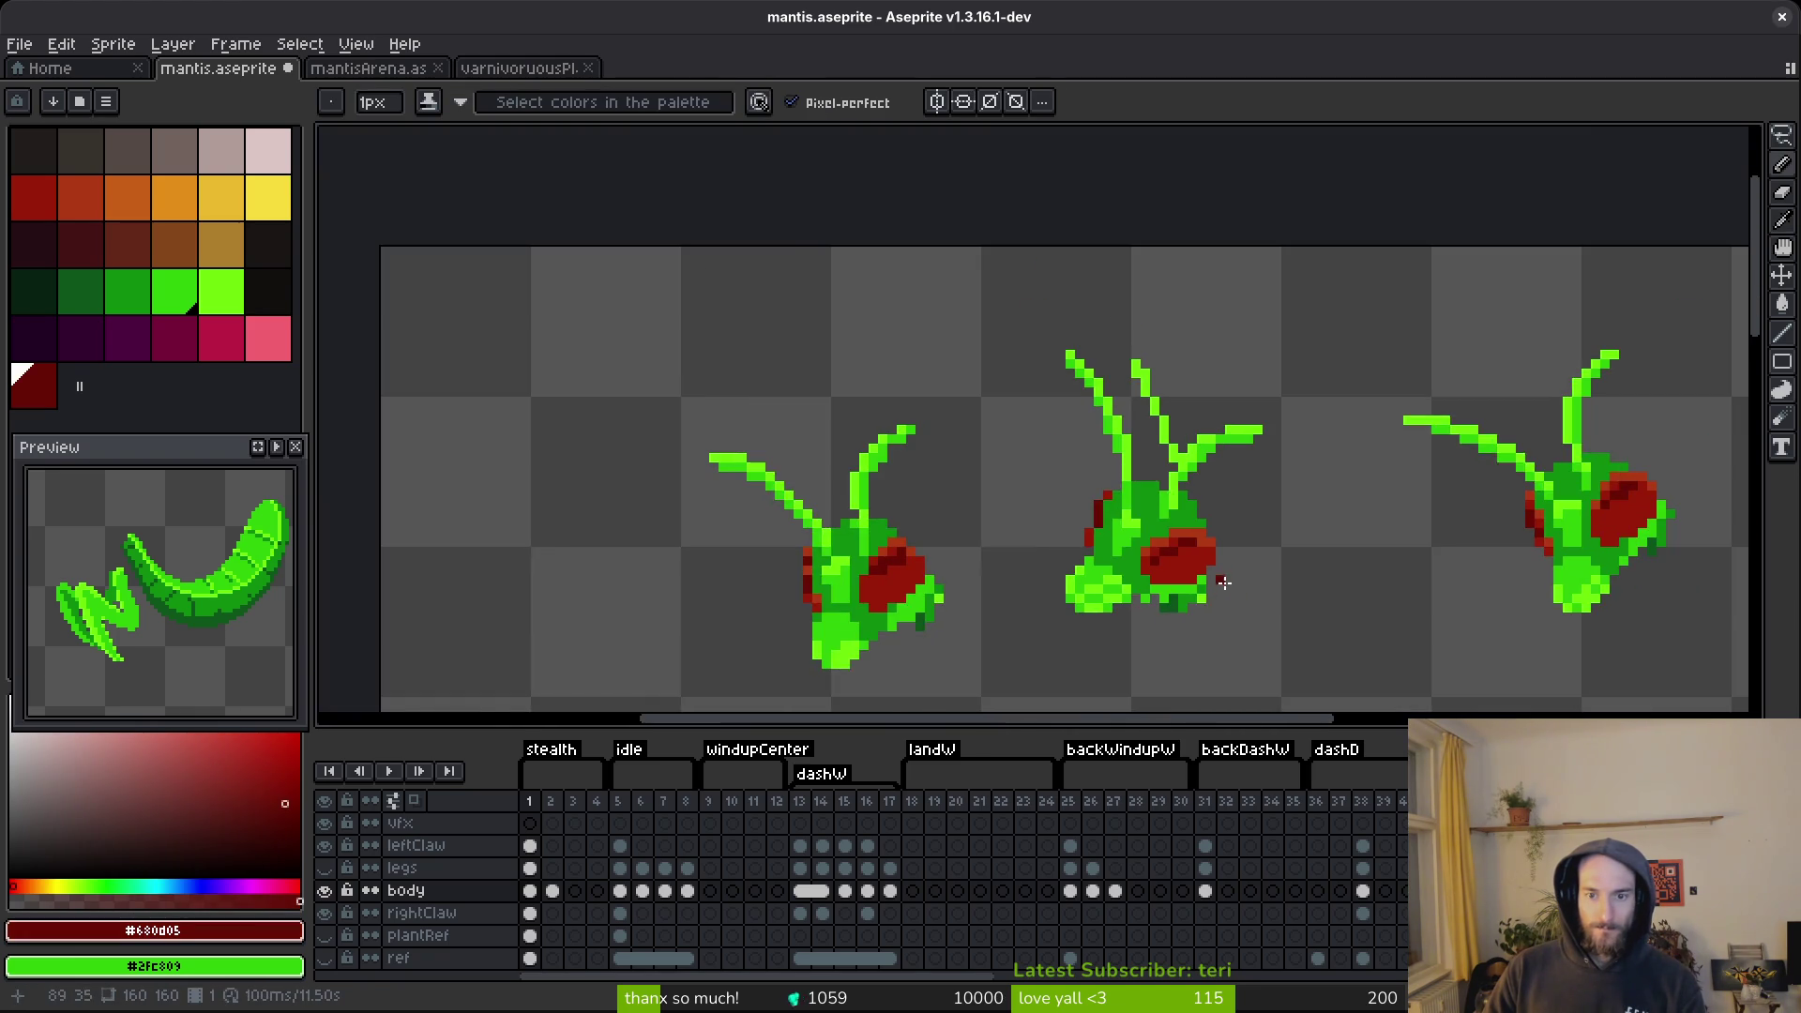
scroll(1224, 577, "up", 4)
left_click(1163, 426, "alt")
scroll(1169, 466, "down", 5)
scroll(1109, 463, "up", 5)
left_click(1109, 462, "alt")
scroll(1157, 498, "down", 5)
Save, then swap the left-edge eye pixels between red and dark red.
key("ctrl+s")
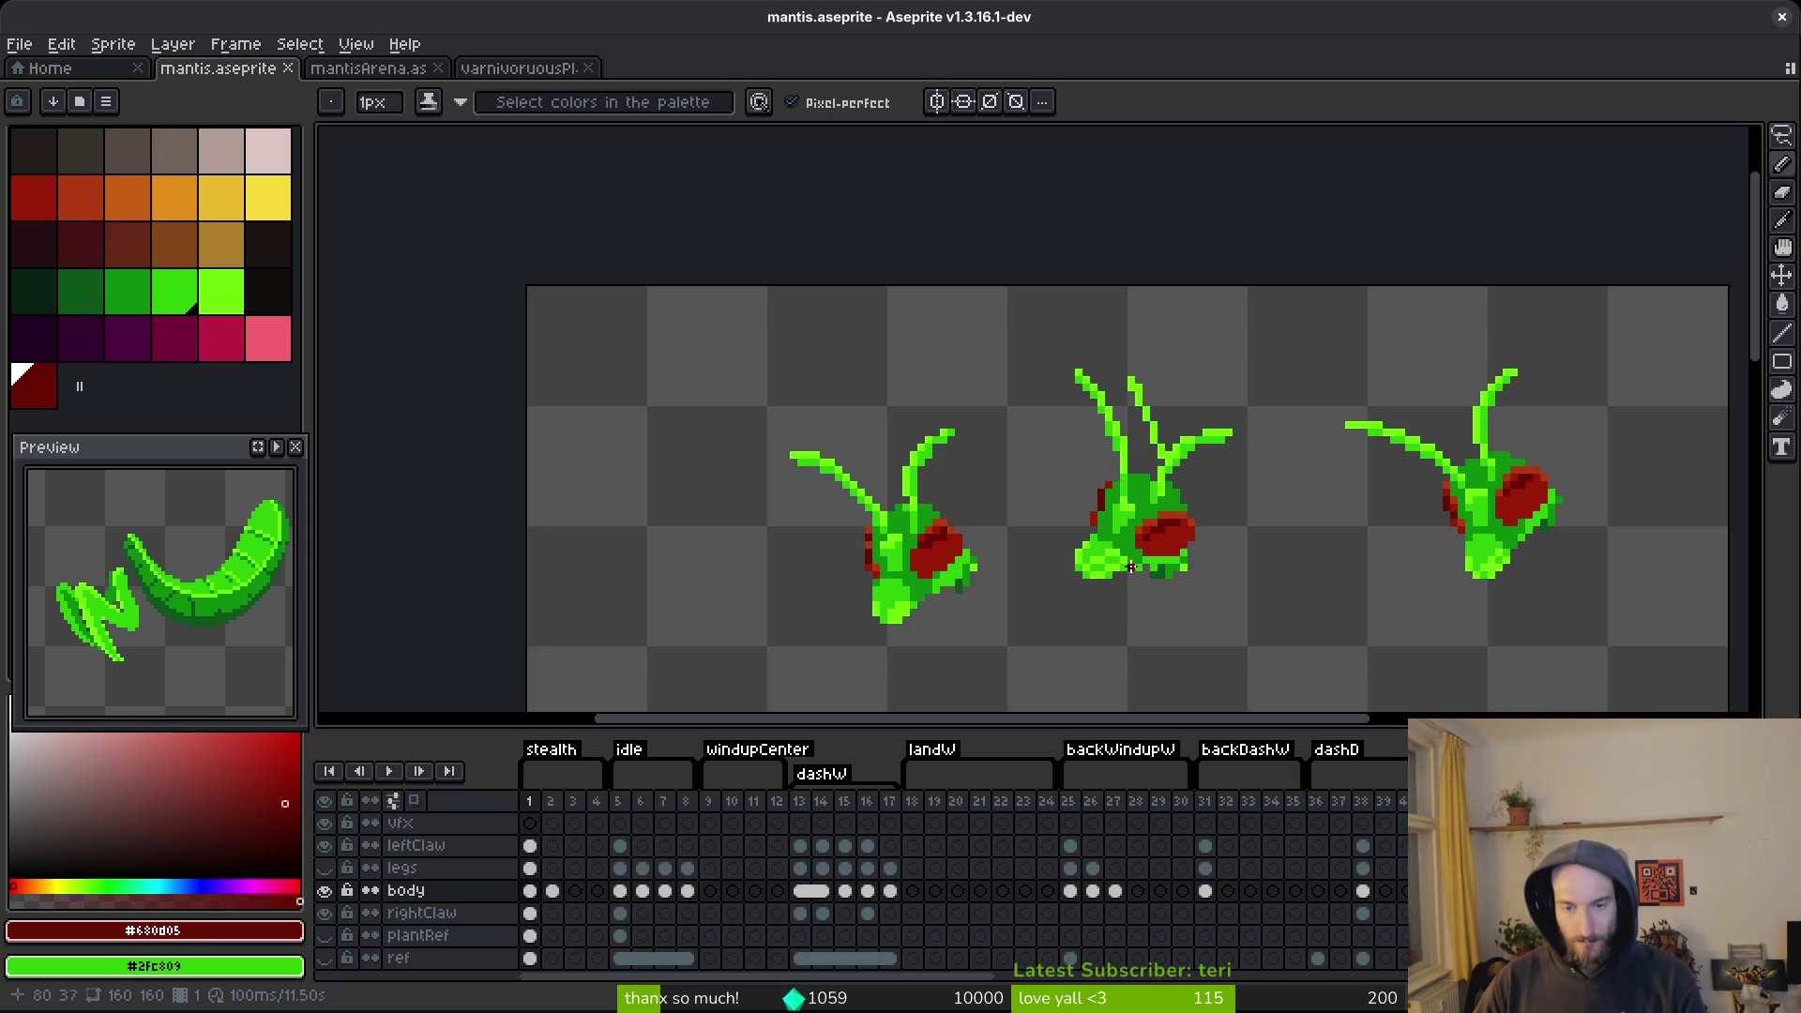
scroll(1162, 581, "up", 4)
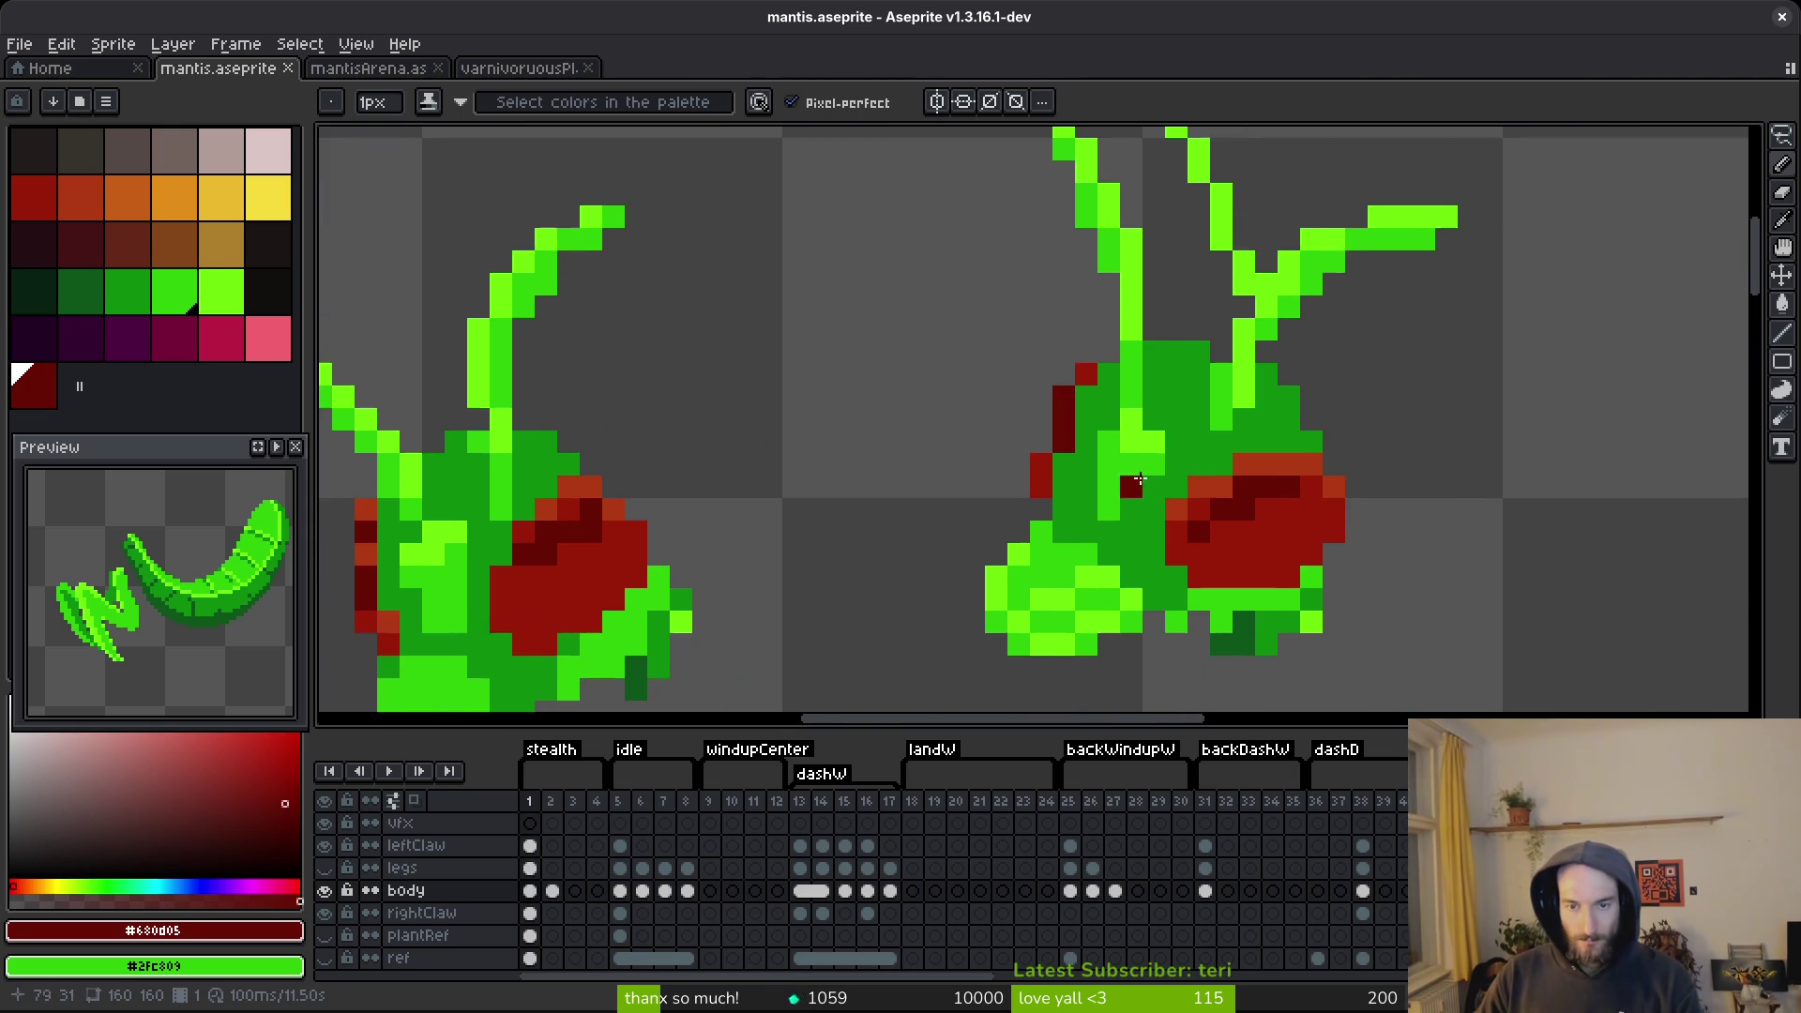
scroll(1151, 543, "up", 3)
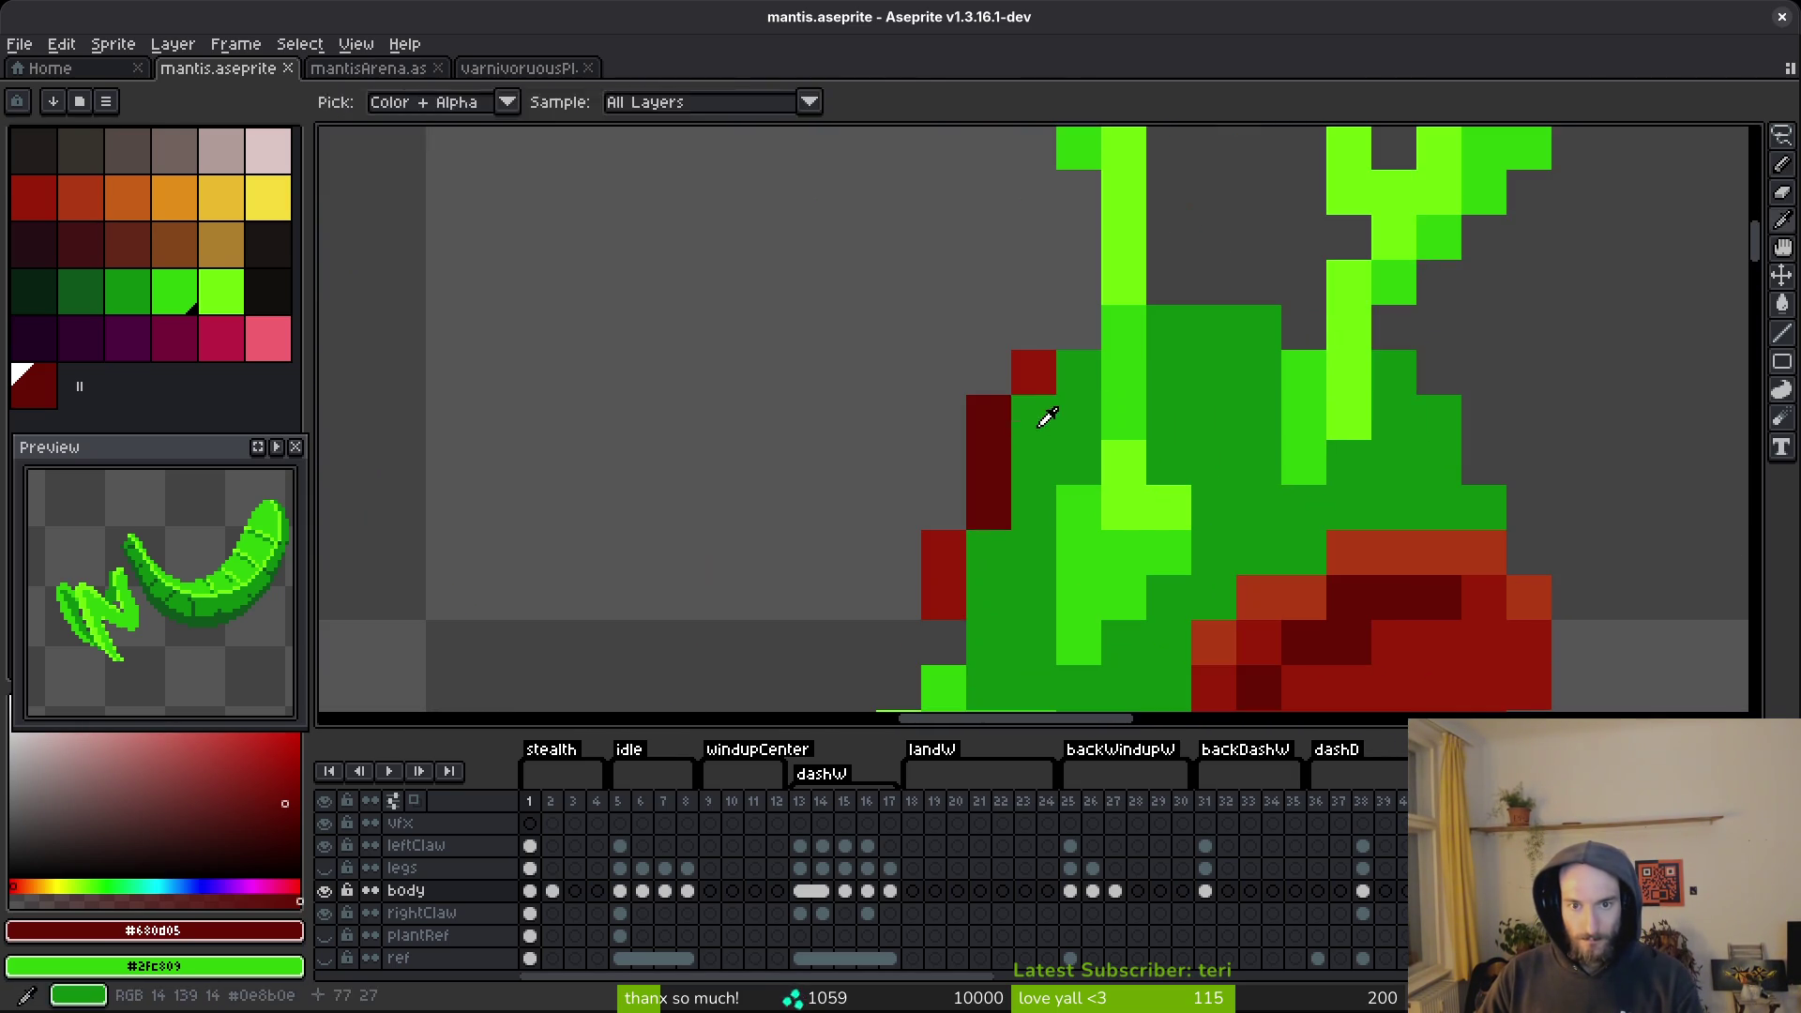
left_click(1033, 424, "alt")
left_click(988, 418, "alt")
left_click(1033, 418)
left_click(989, 551)
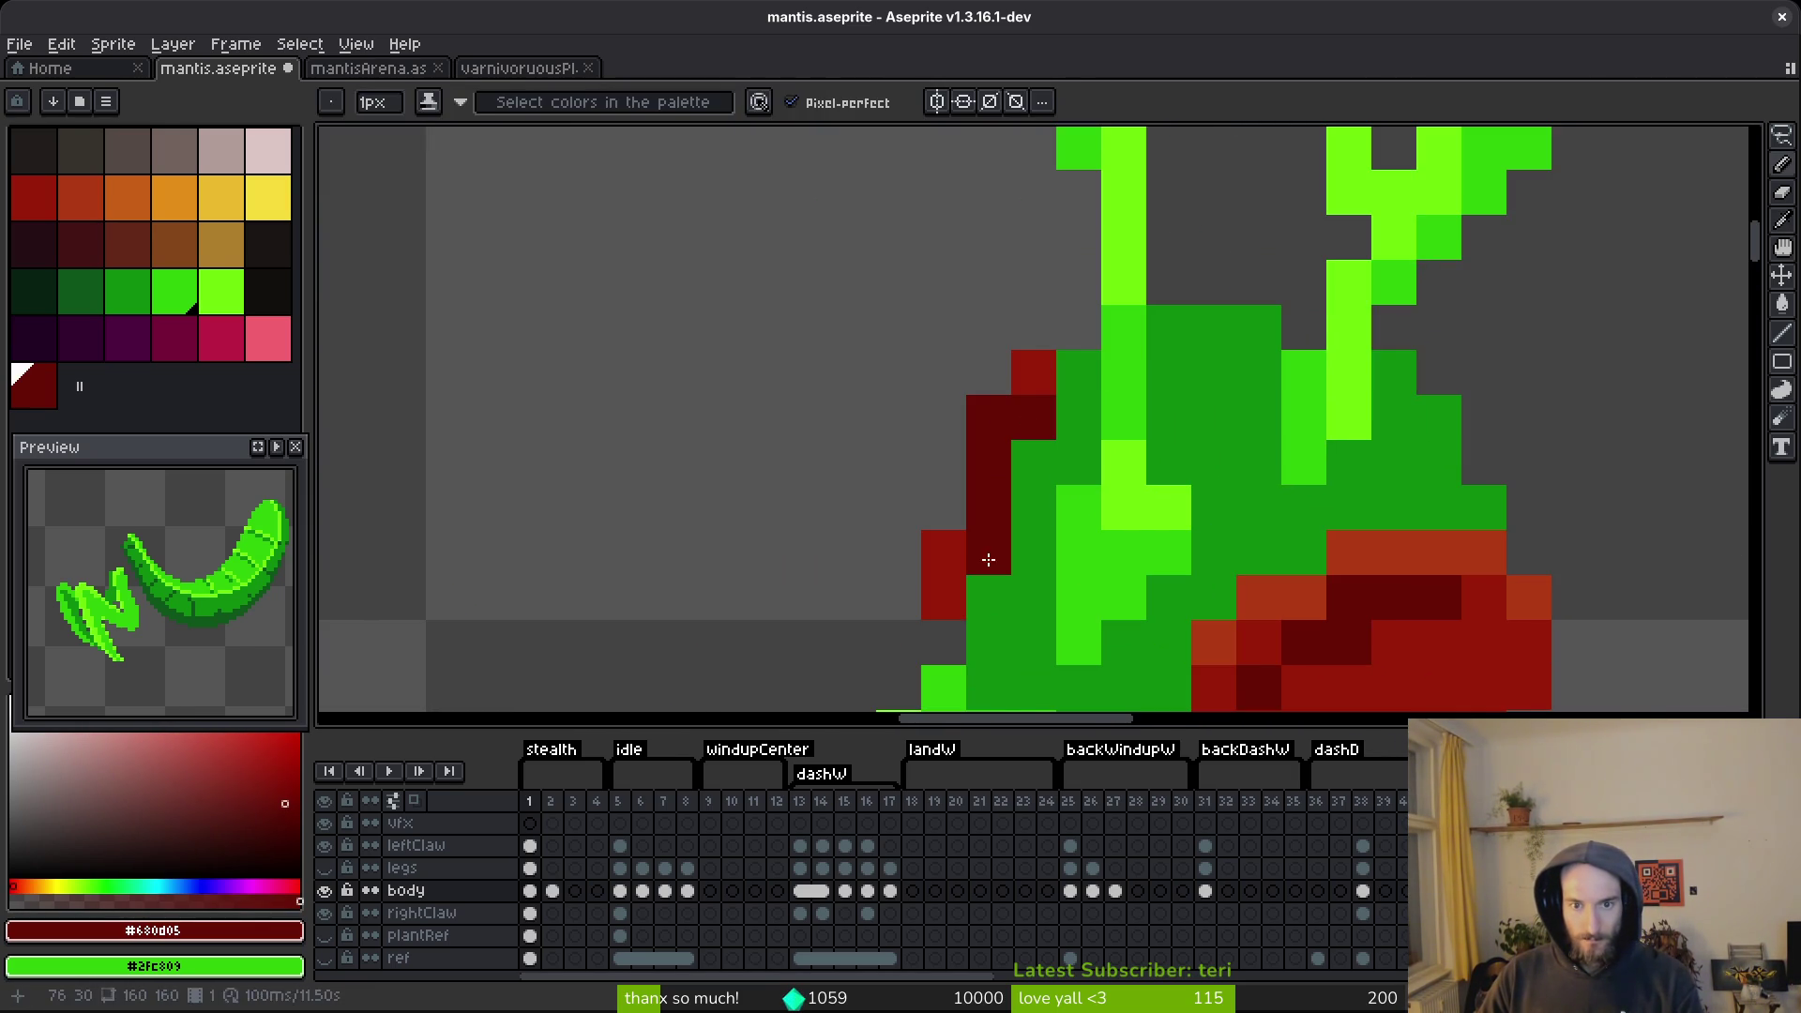
left_click(1033, 376, "alt")
left_click(991, 424)
left_click(988, 506)
scroll(1079, 525, "down", 5)
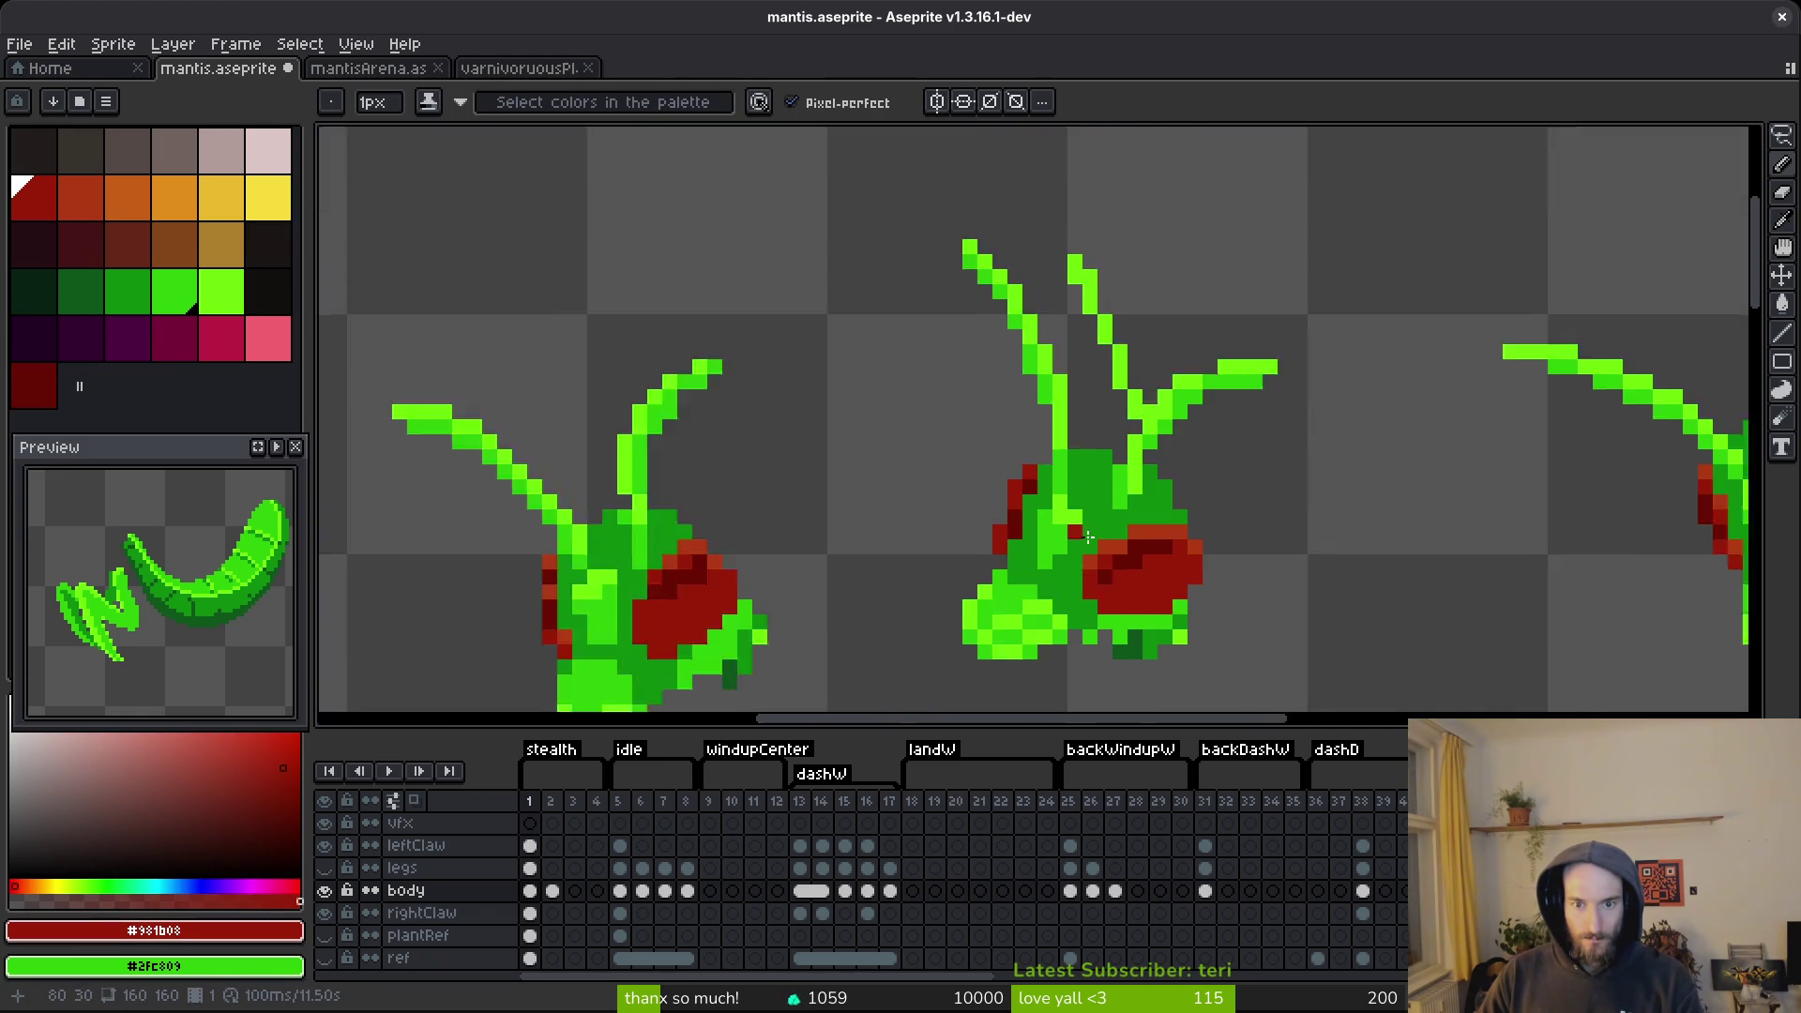
scroll(1236, 532, "up", 4)
Paint orange-red pixels along the middle head's left edge and sample its dark red.
left_click(1479, 482, "alt")
left_click(1319, 522)
mouse_move(1270, 531)
left_mouse_down()
mouse_move(1013, 491)
mouse_move(1191, 438)
left_mouse_up()
scroll(1191, 438, "left", 5)
left_click(1030, 282)
left_click(985, 327)
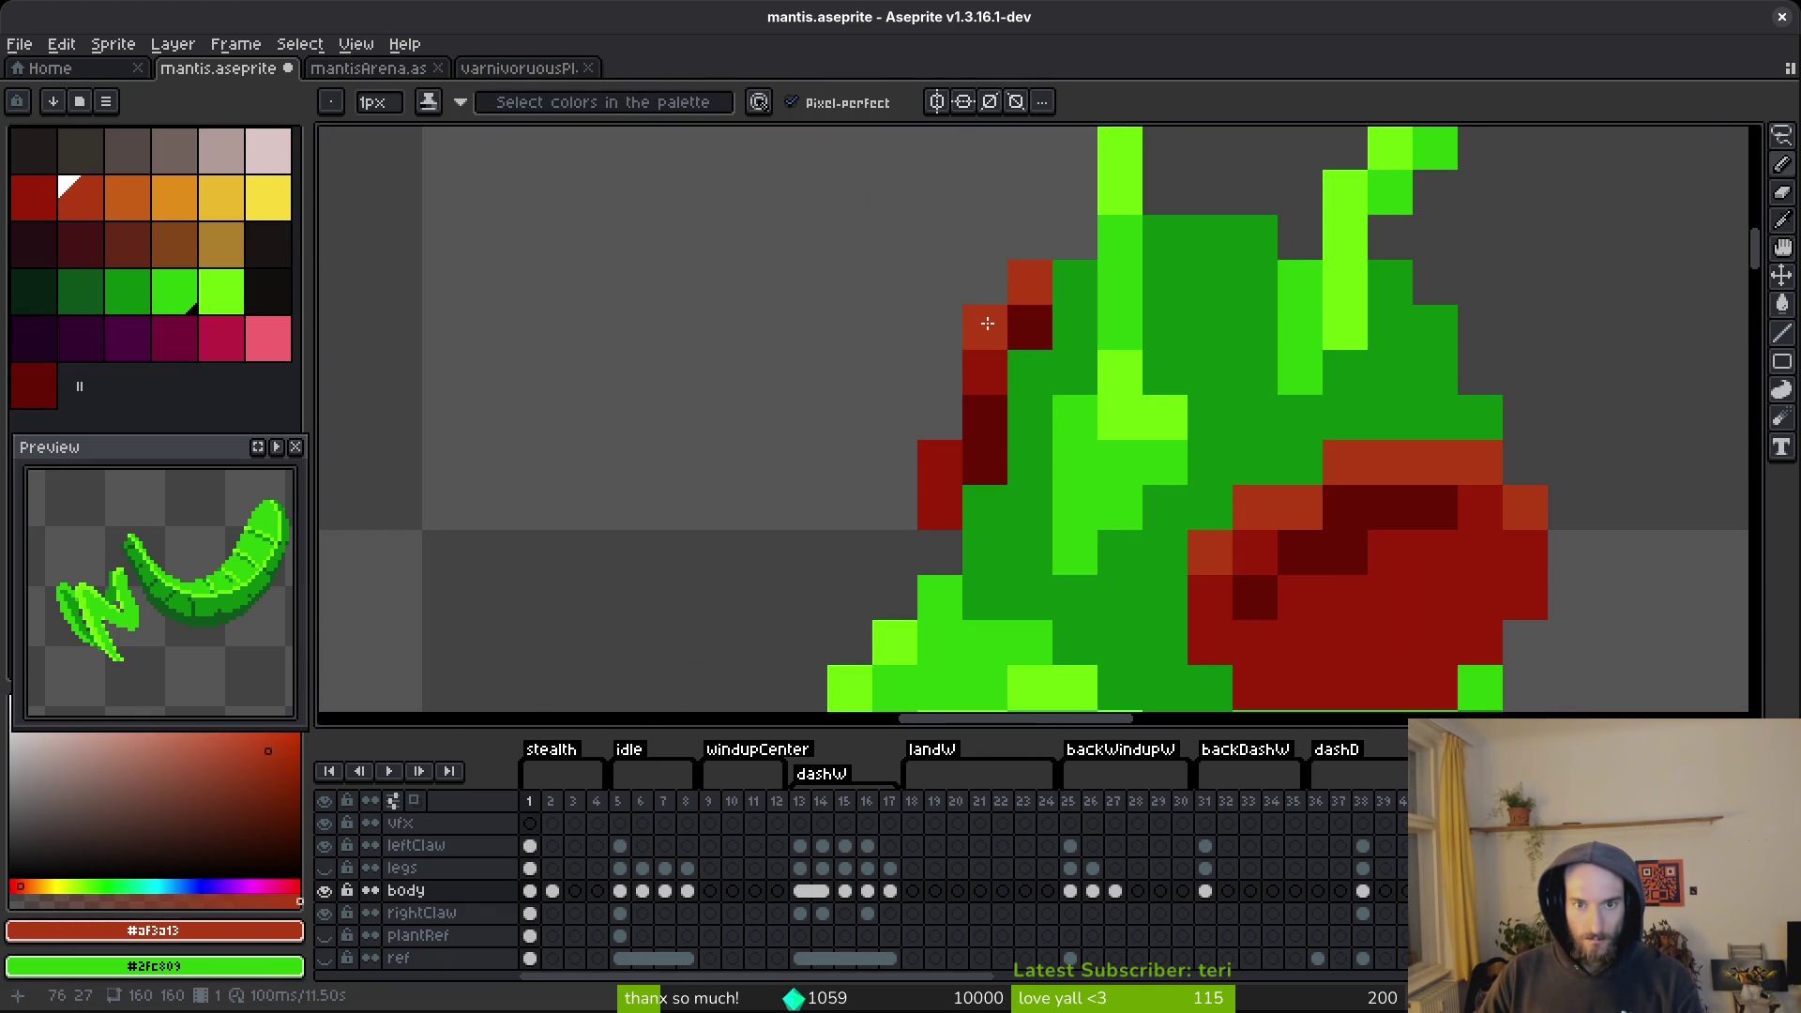
left_click(998, 370, "alt")
scroll(1129, 465, "down", 5)
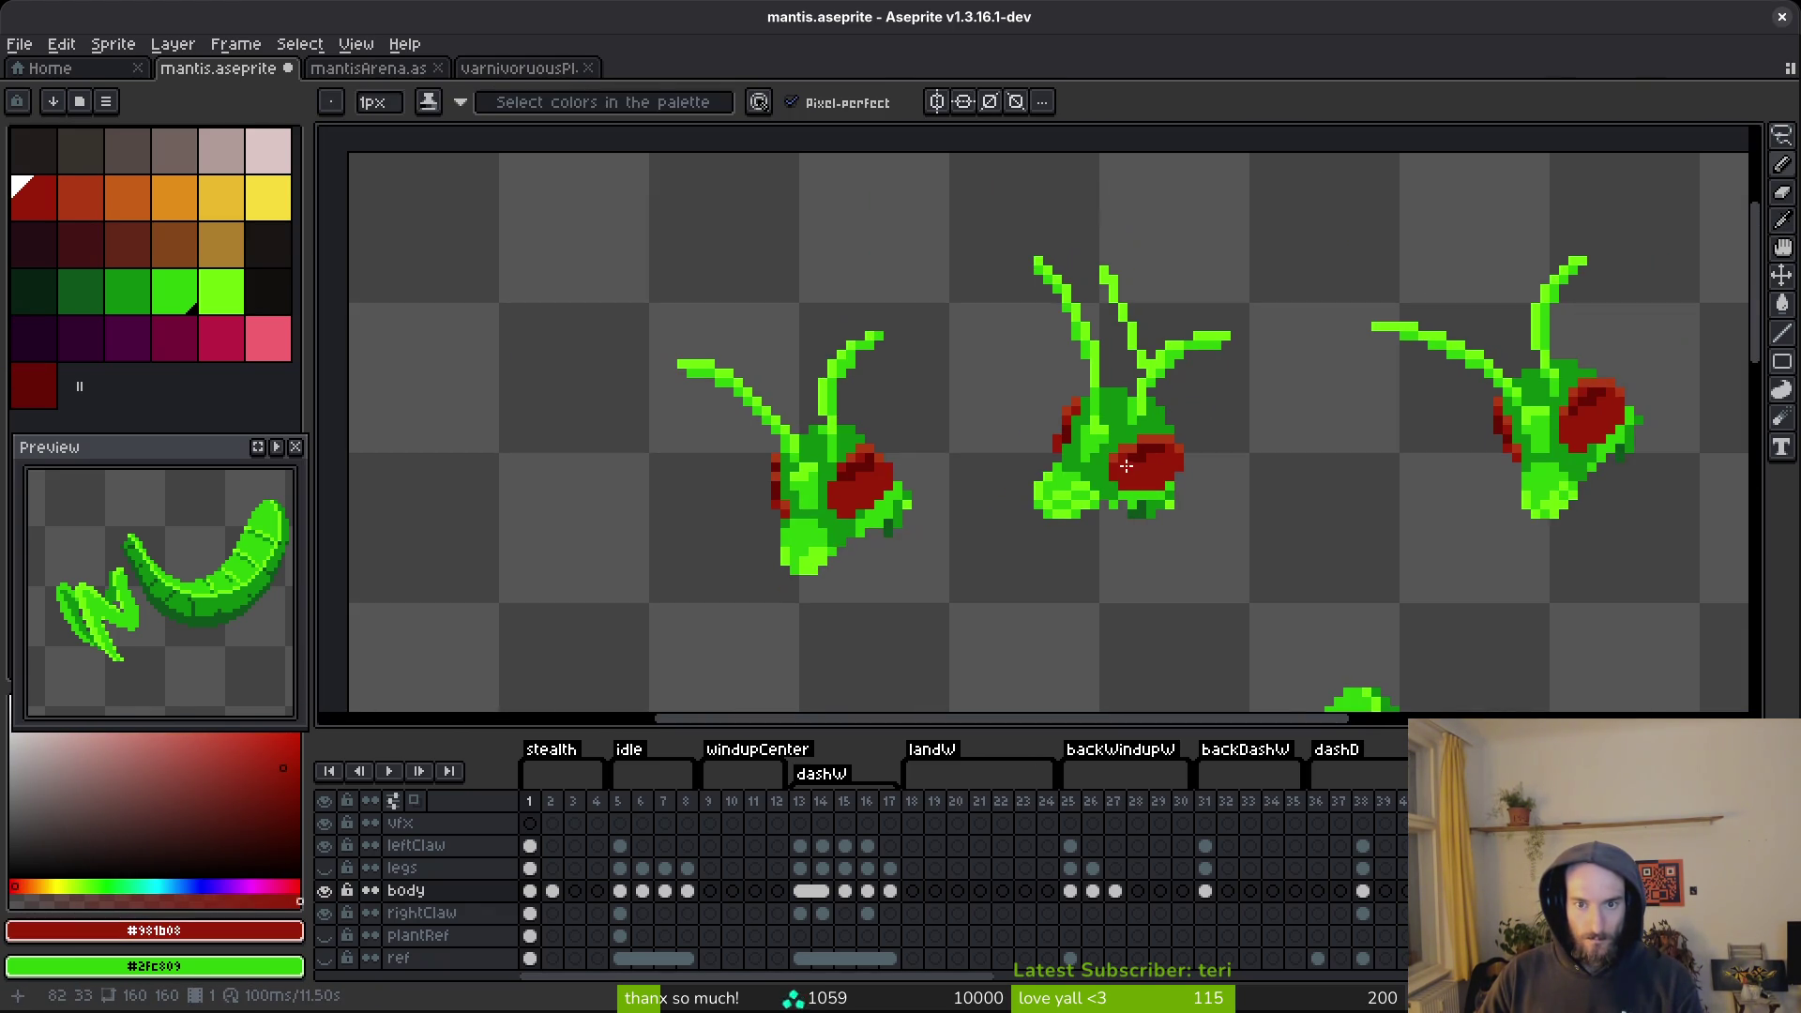
scroll(1078, 441, "up", 4)
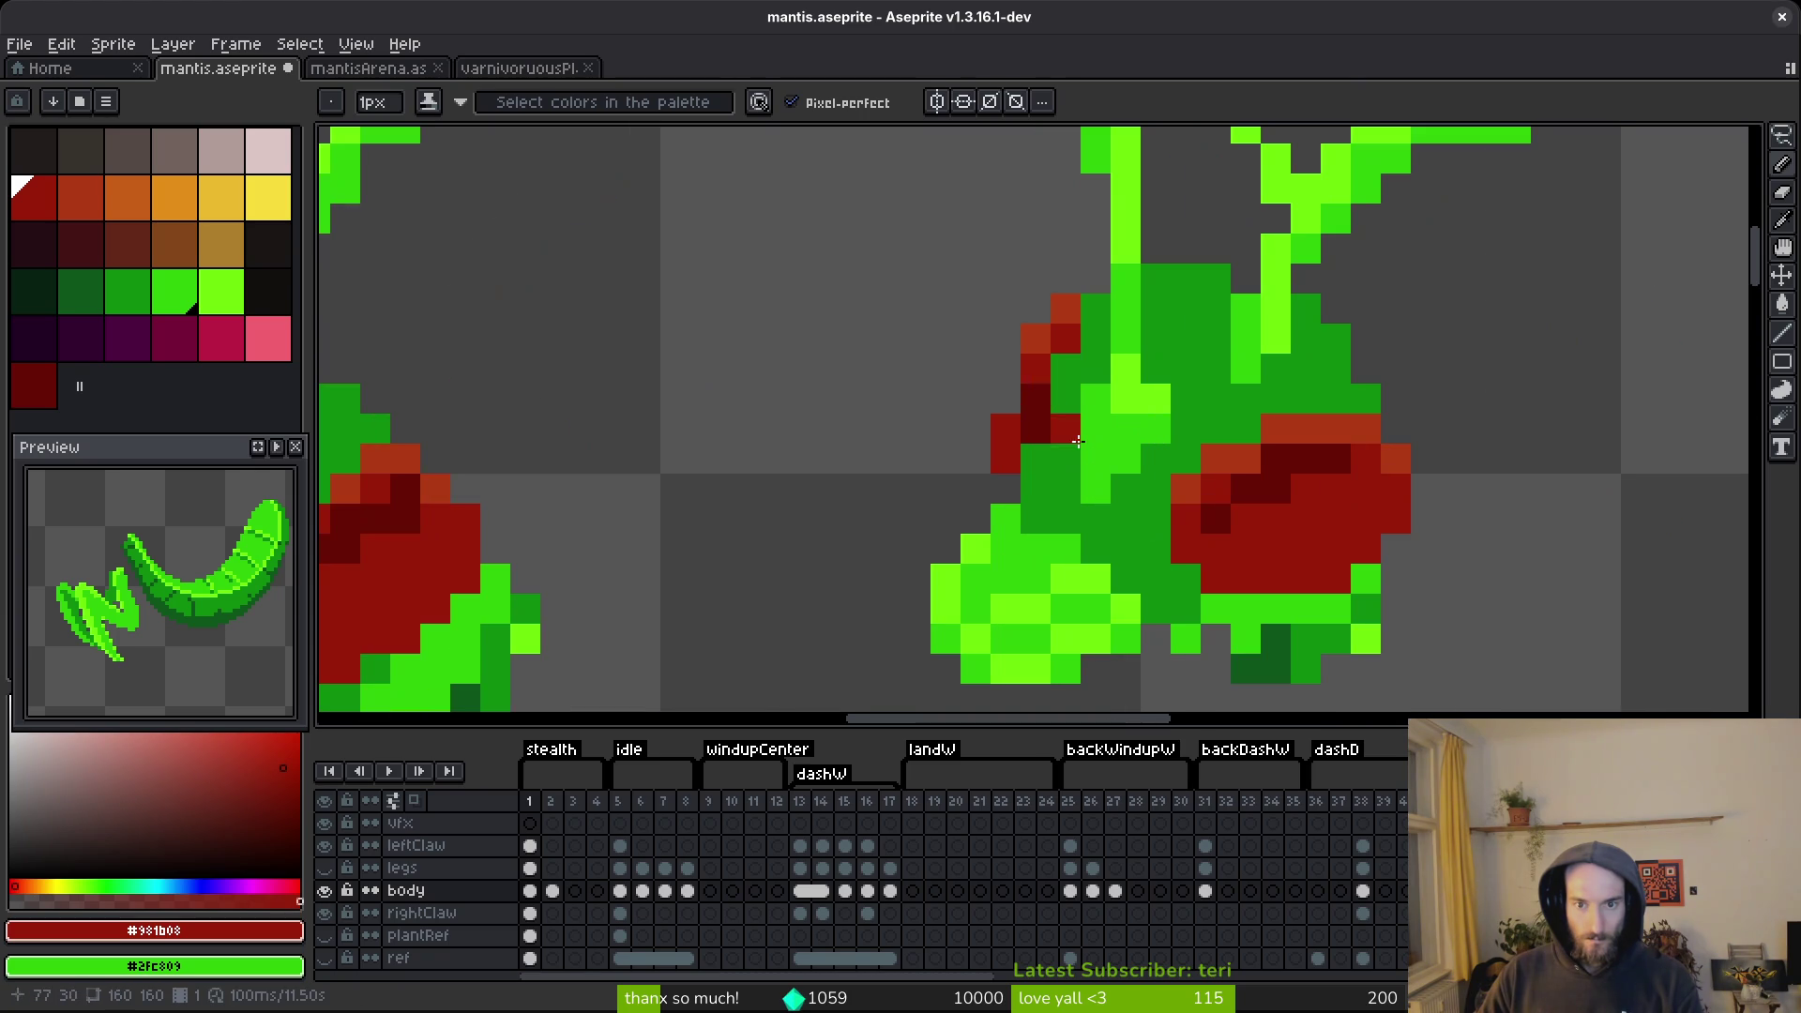
Resample the orange-red from the head's left edge with the 1px pencil.
key("m")
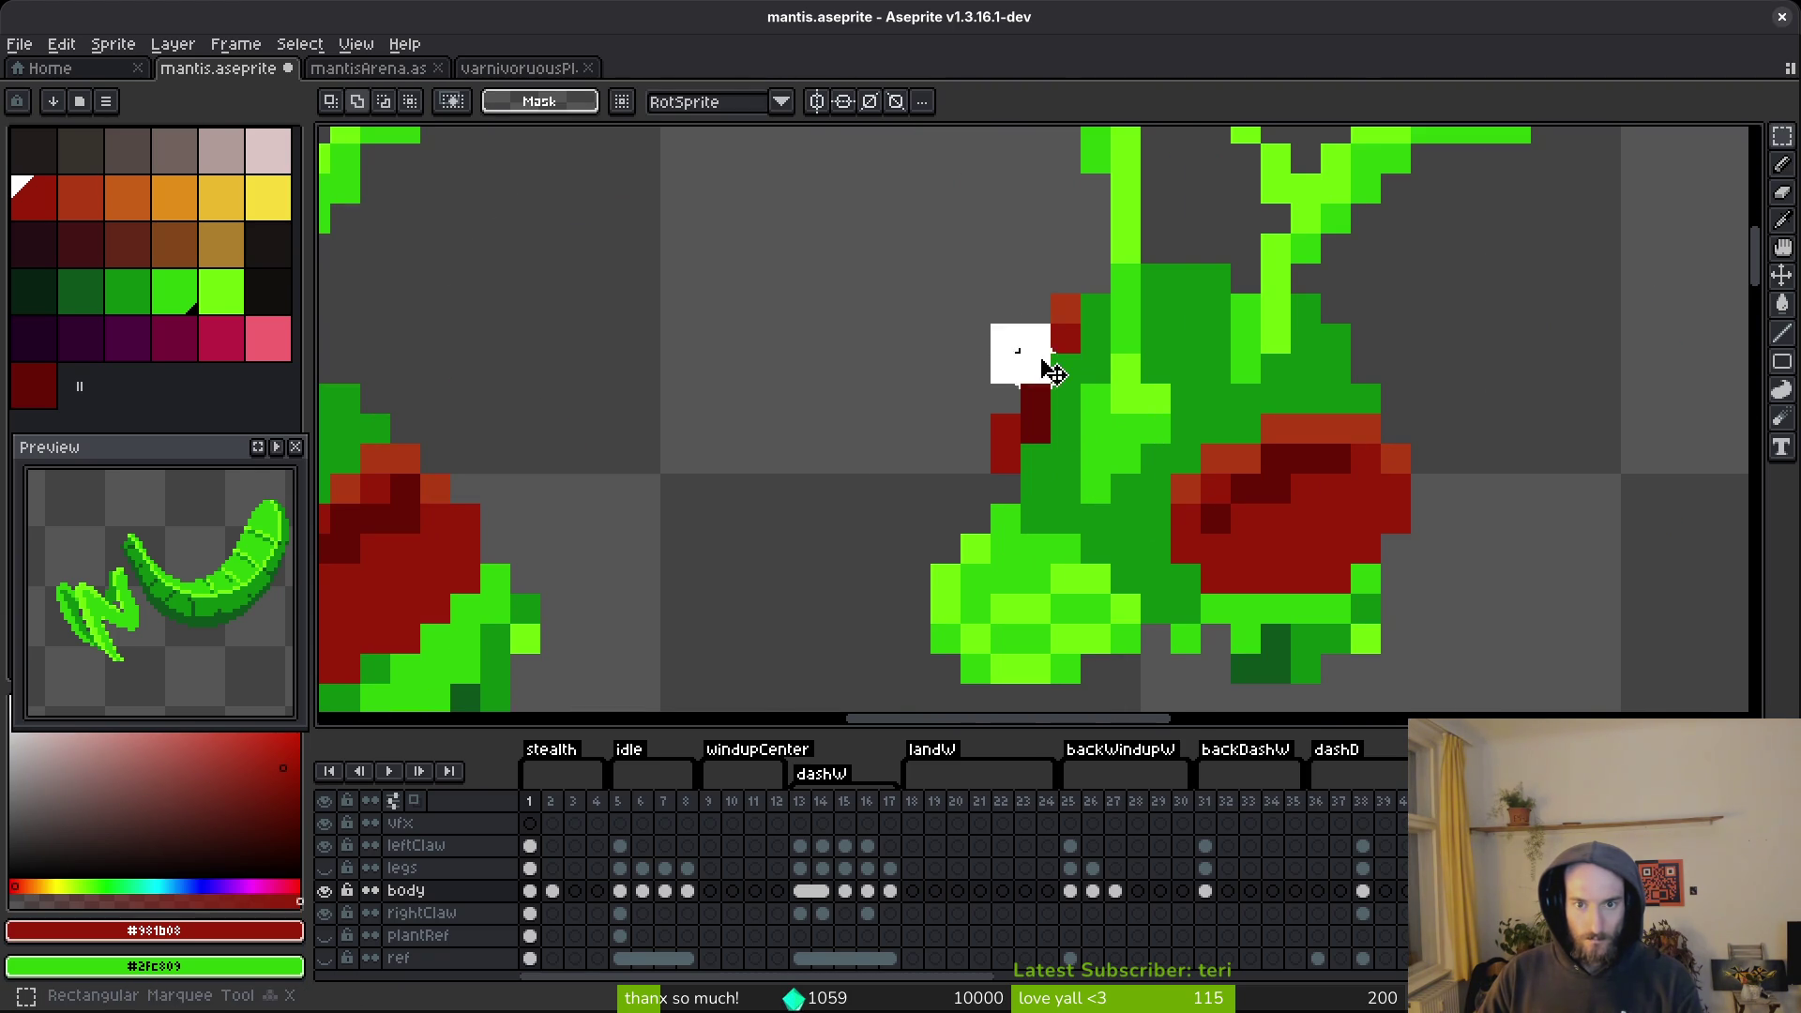
scroll(1107, 443, "down", 1)
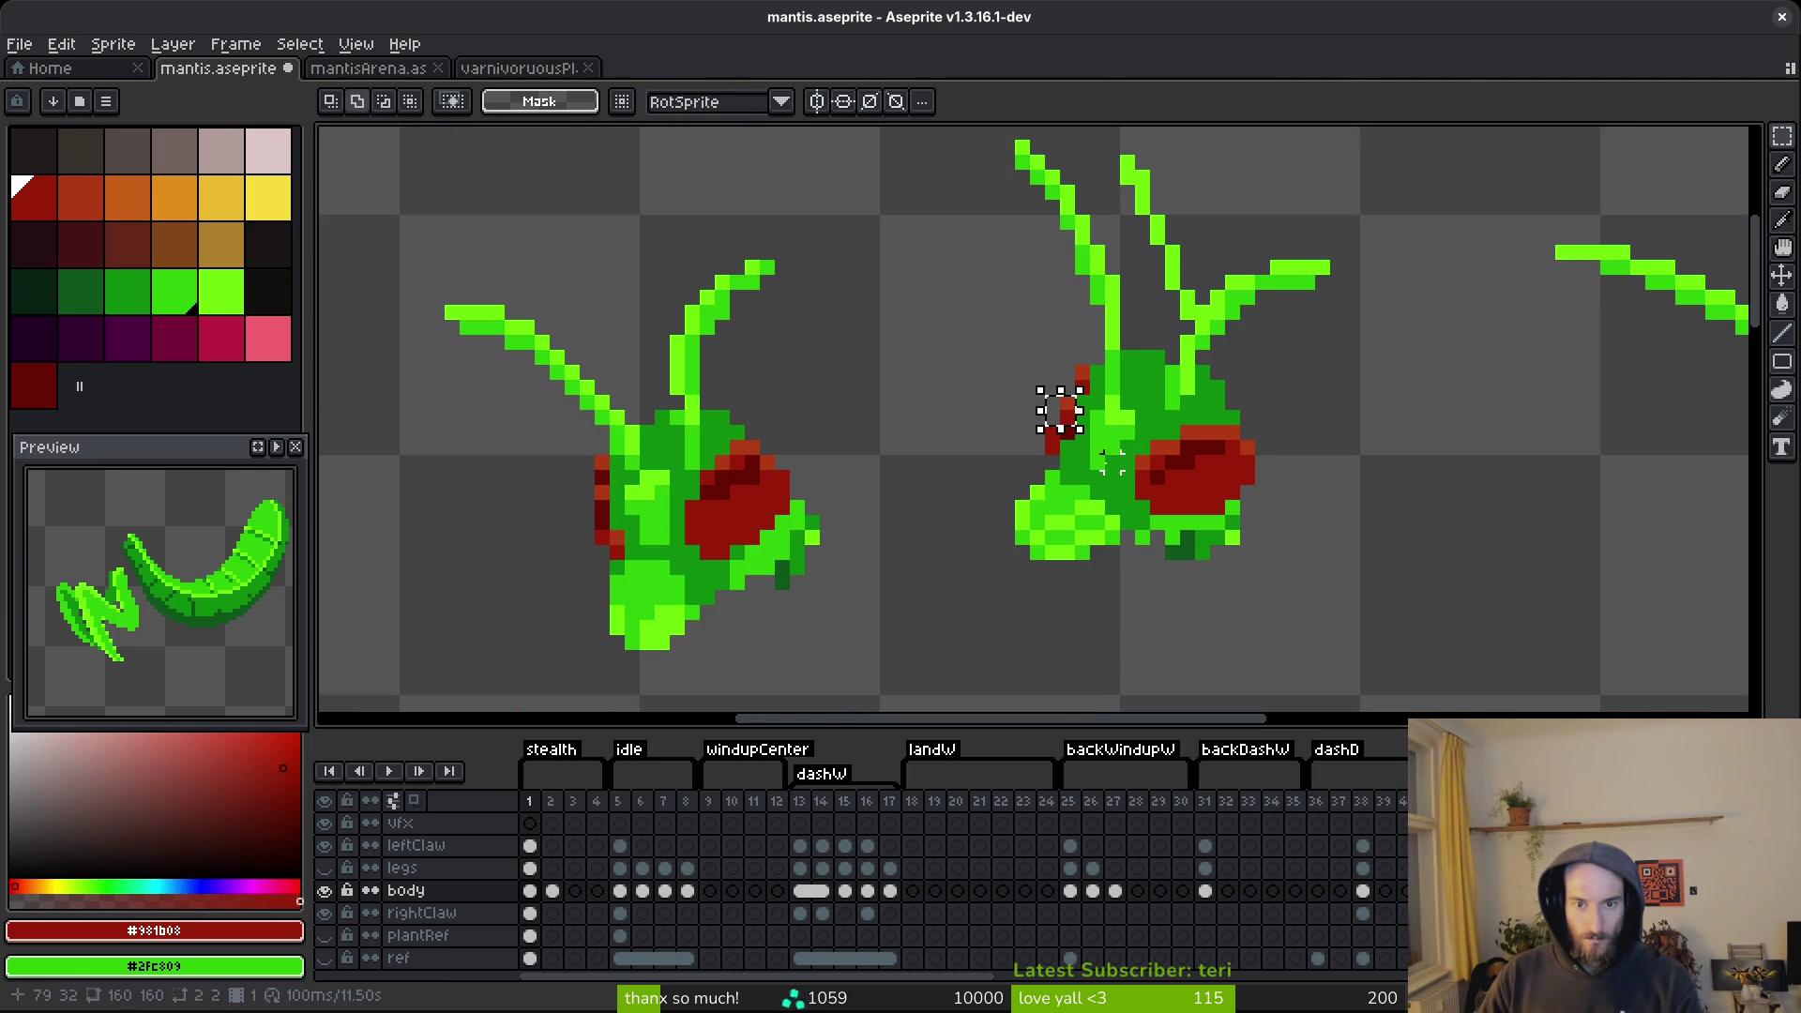
scroll(1060, 441, "right", 2)
scroll(986, 428, "up", 2)
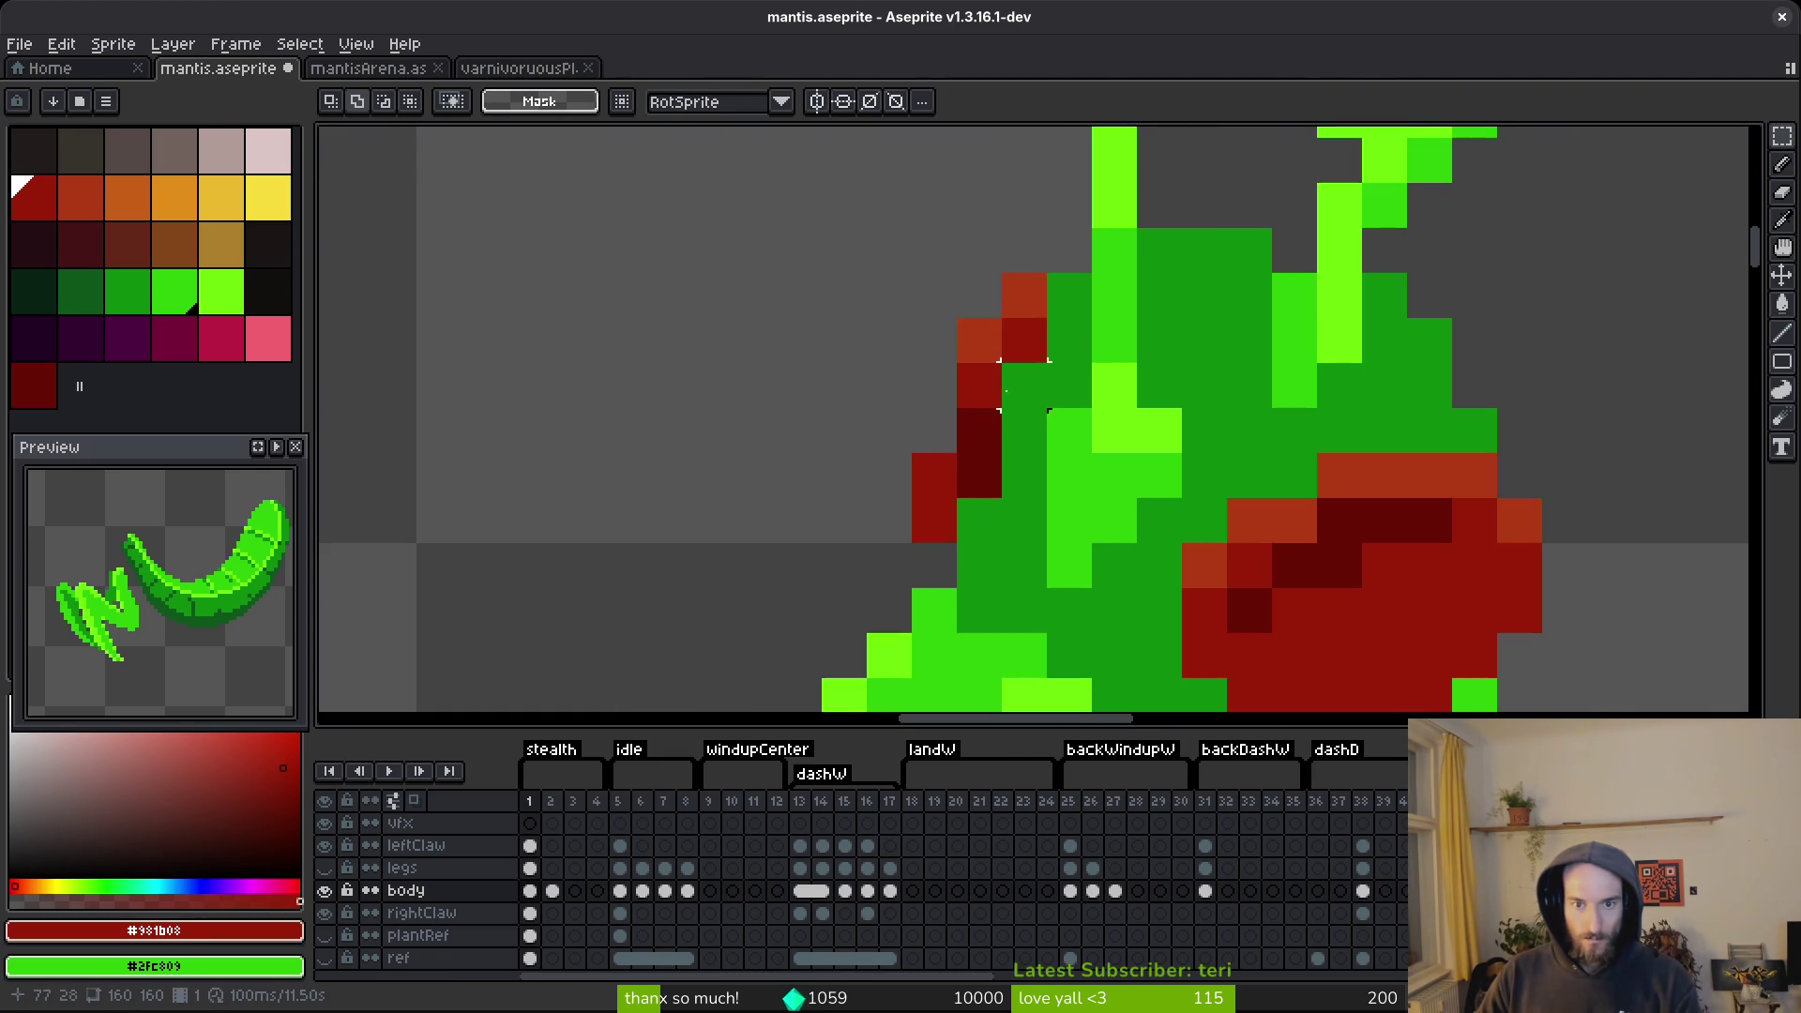
key("b")
left_click(961, 371, "alt")
scroll(1088, 535, "down", 3)
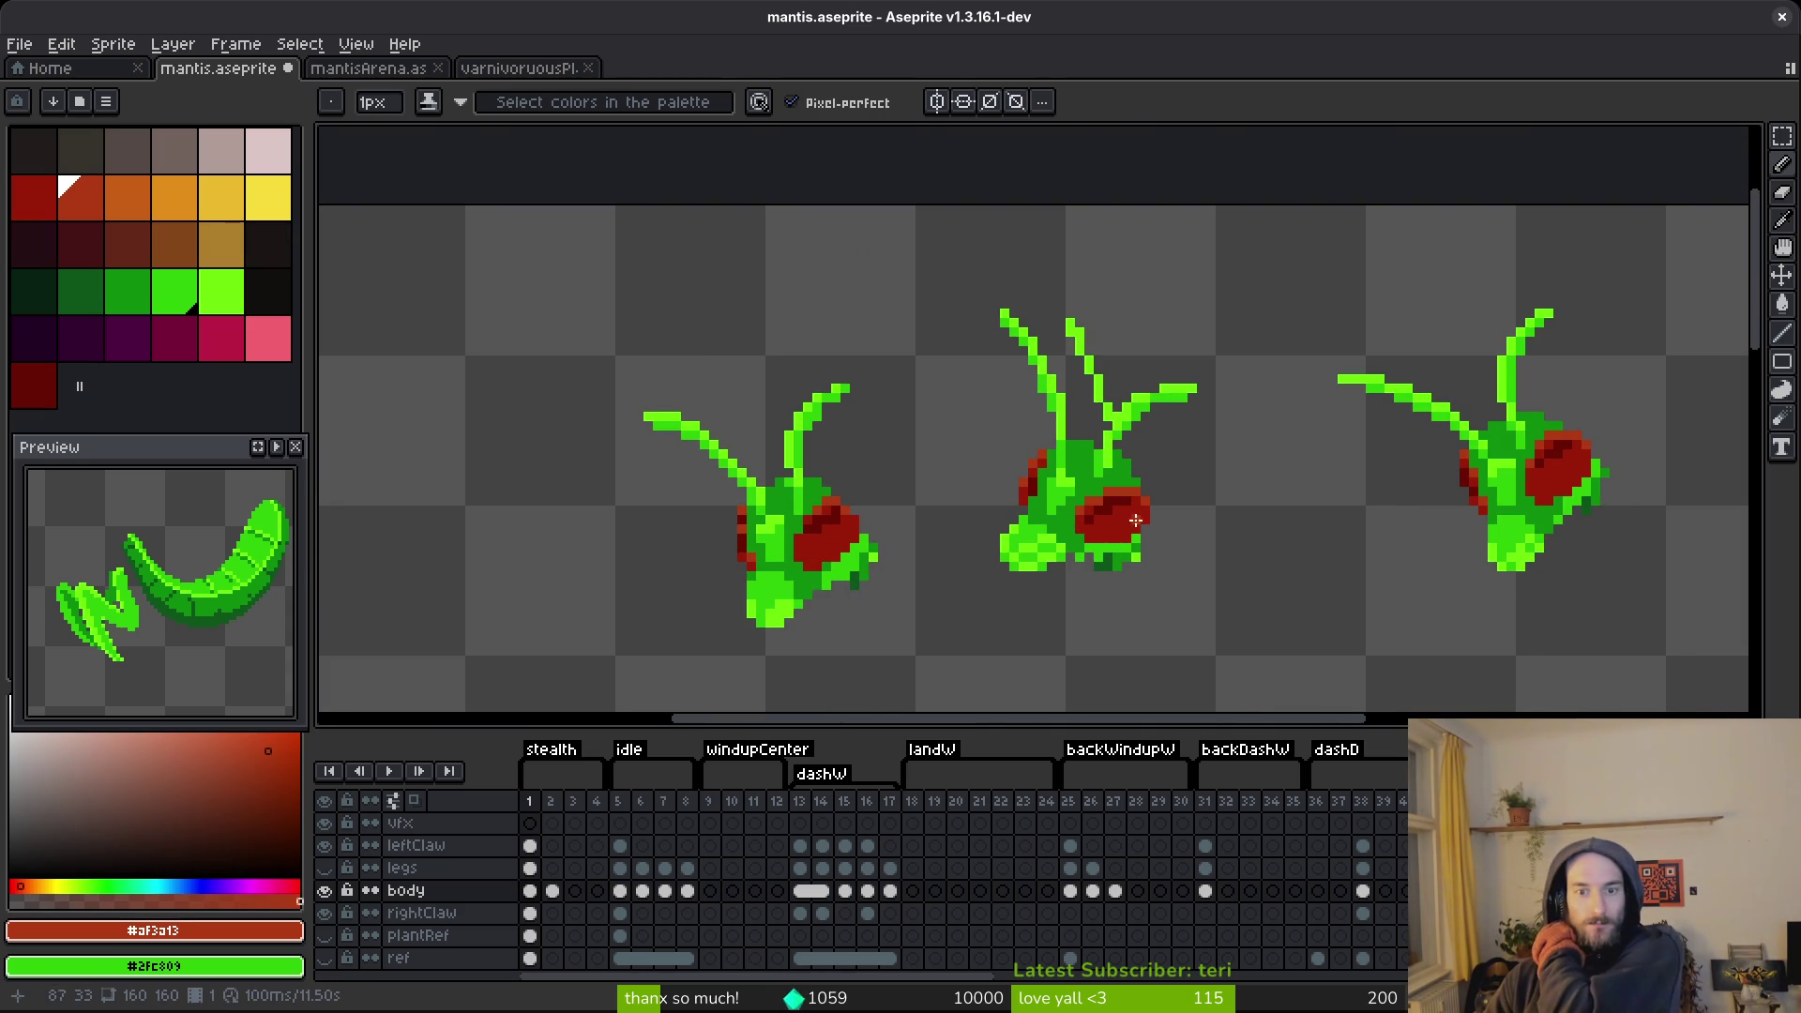
scroll(1131, 475, "up", 2)
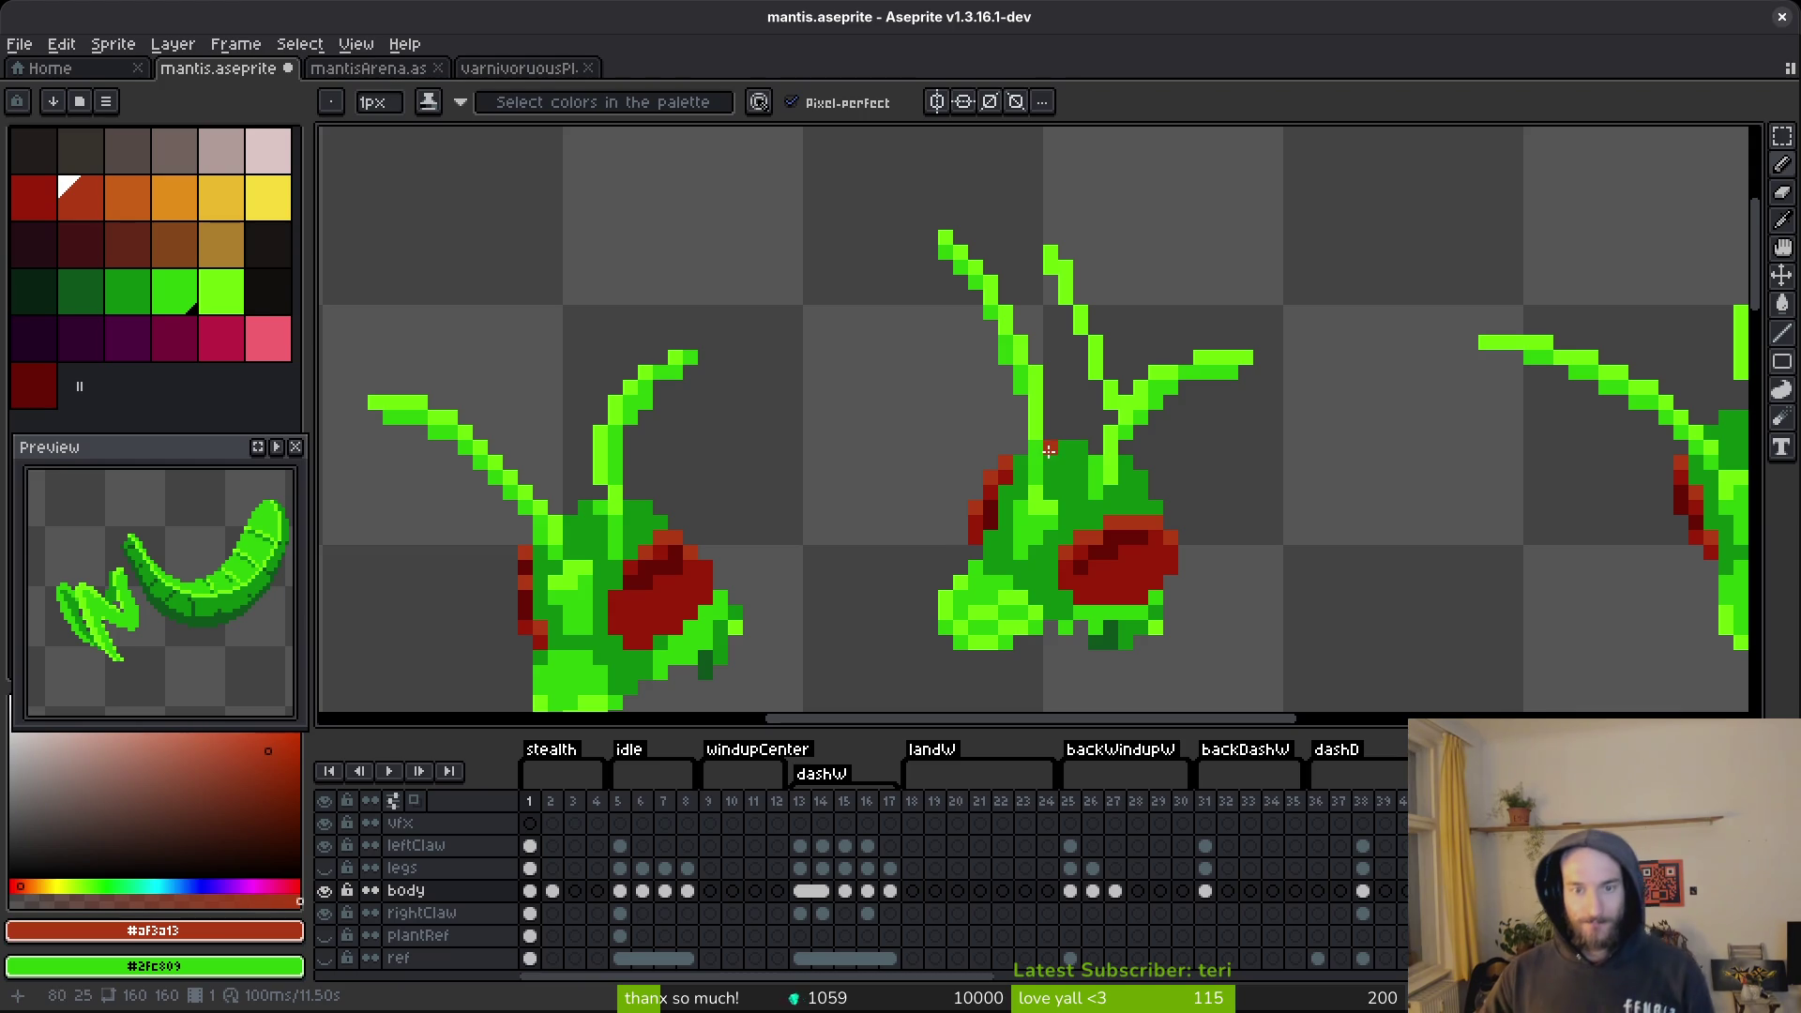
Show the plantRef reference artwork behind the mantis, then hide it again.
left_click(324, 935)
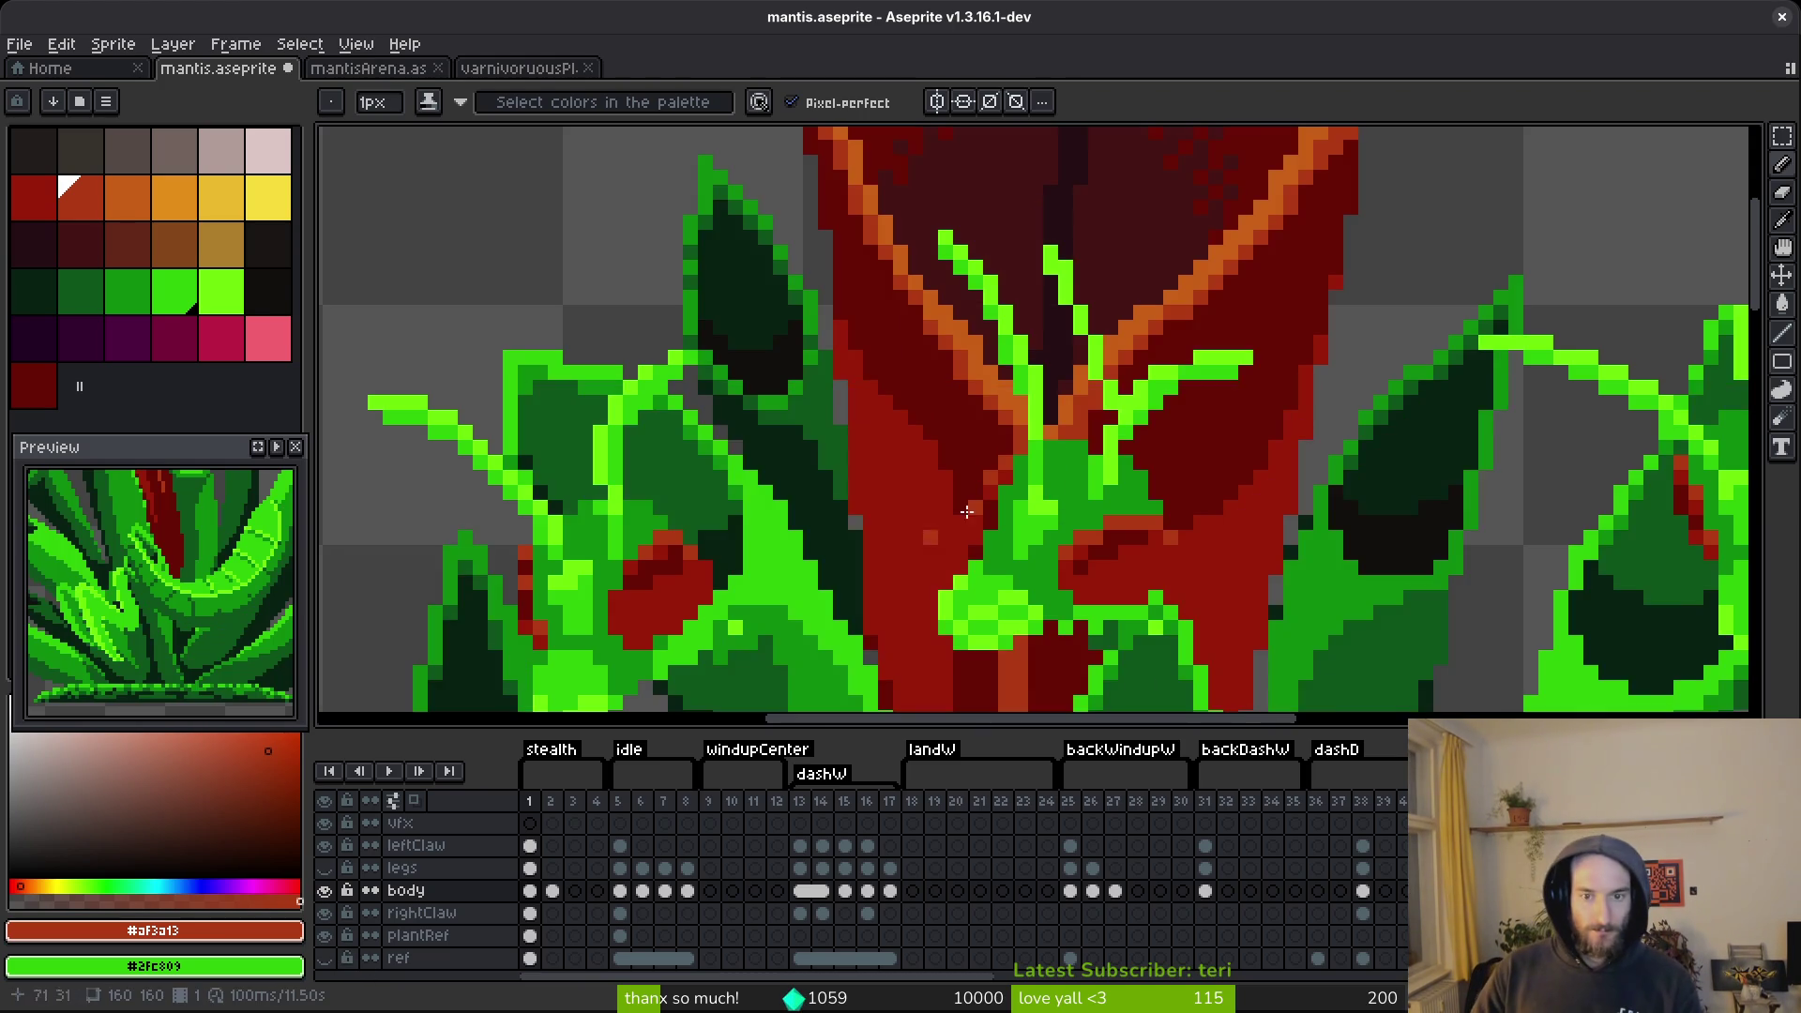
scroll(1104, 570, "down", 2)
mouse_move(1105, 570)
left_mouse_down()
mouse_move(1098, 503)
mouse_move(1029, 414)
mouse_move(1063, 512)
mouse_move(1060, 489)
left_mouse_up()
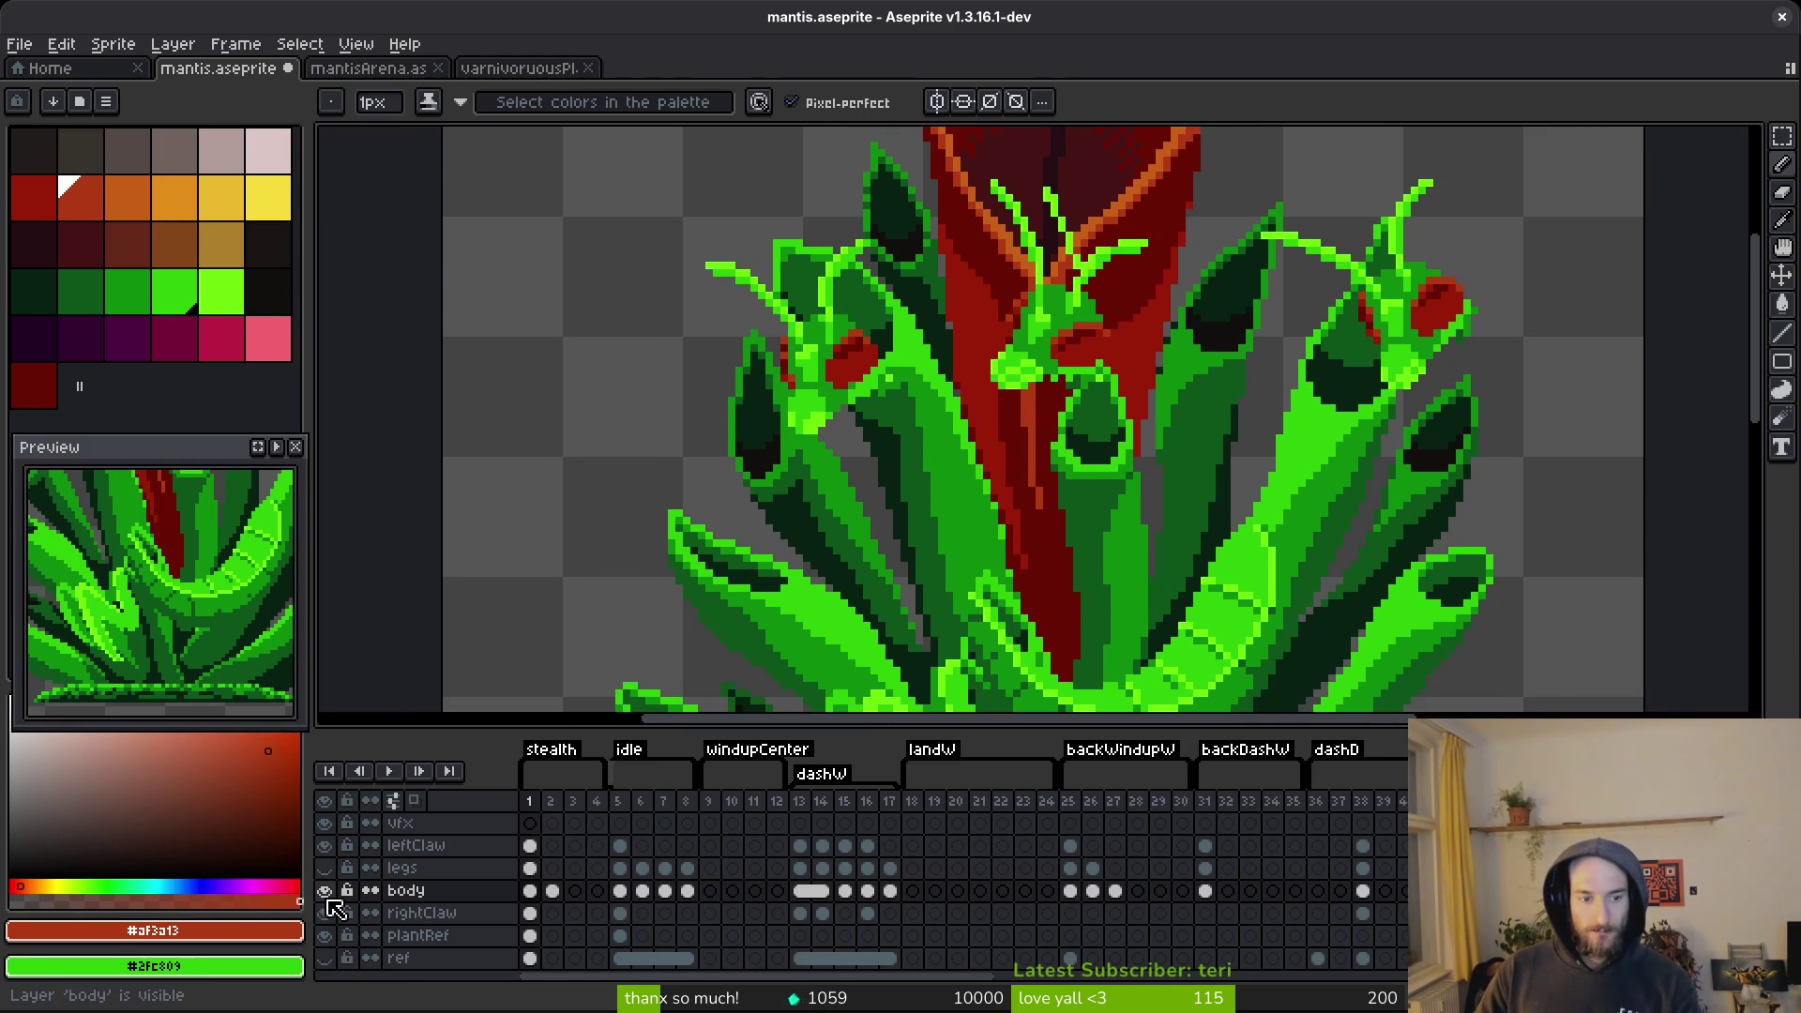
left_click(326, 936)
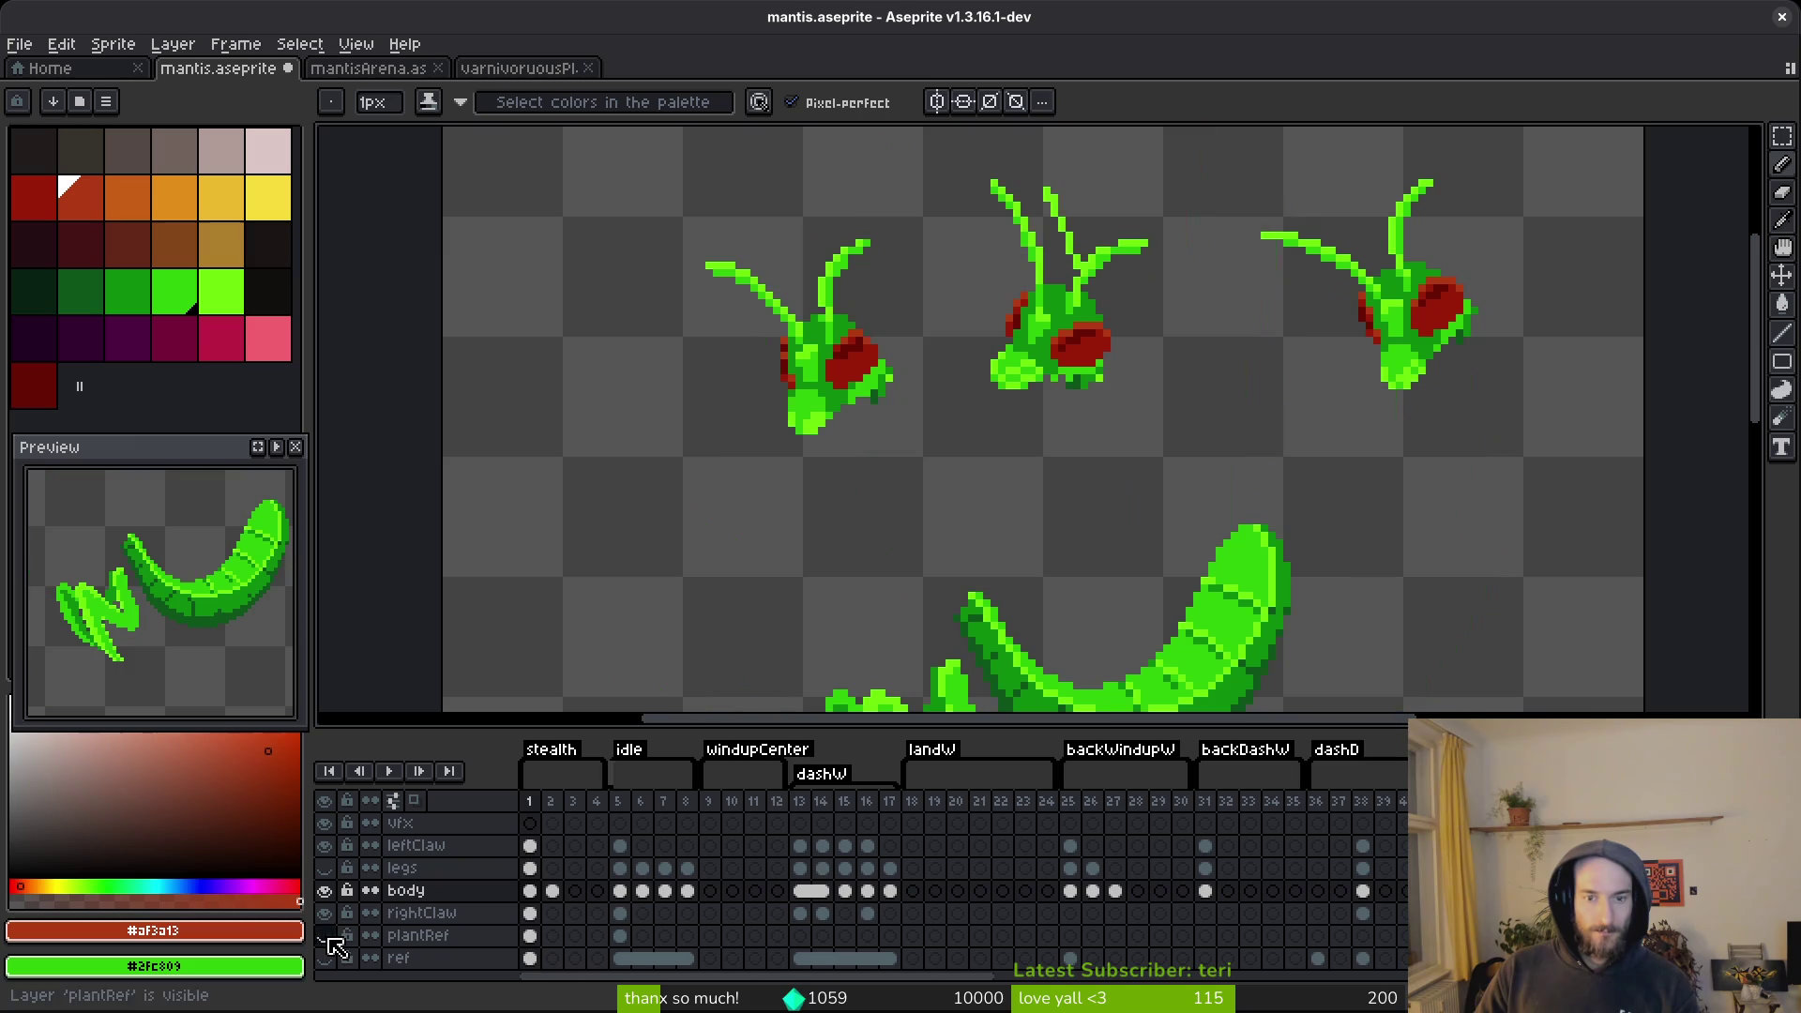
scroll(1102, 342, "up", 3)
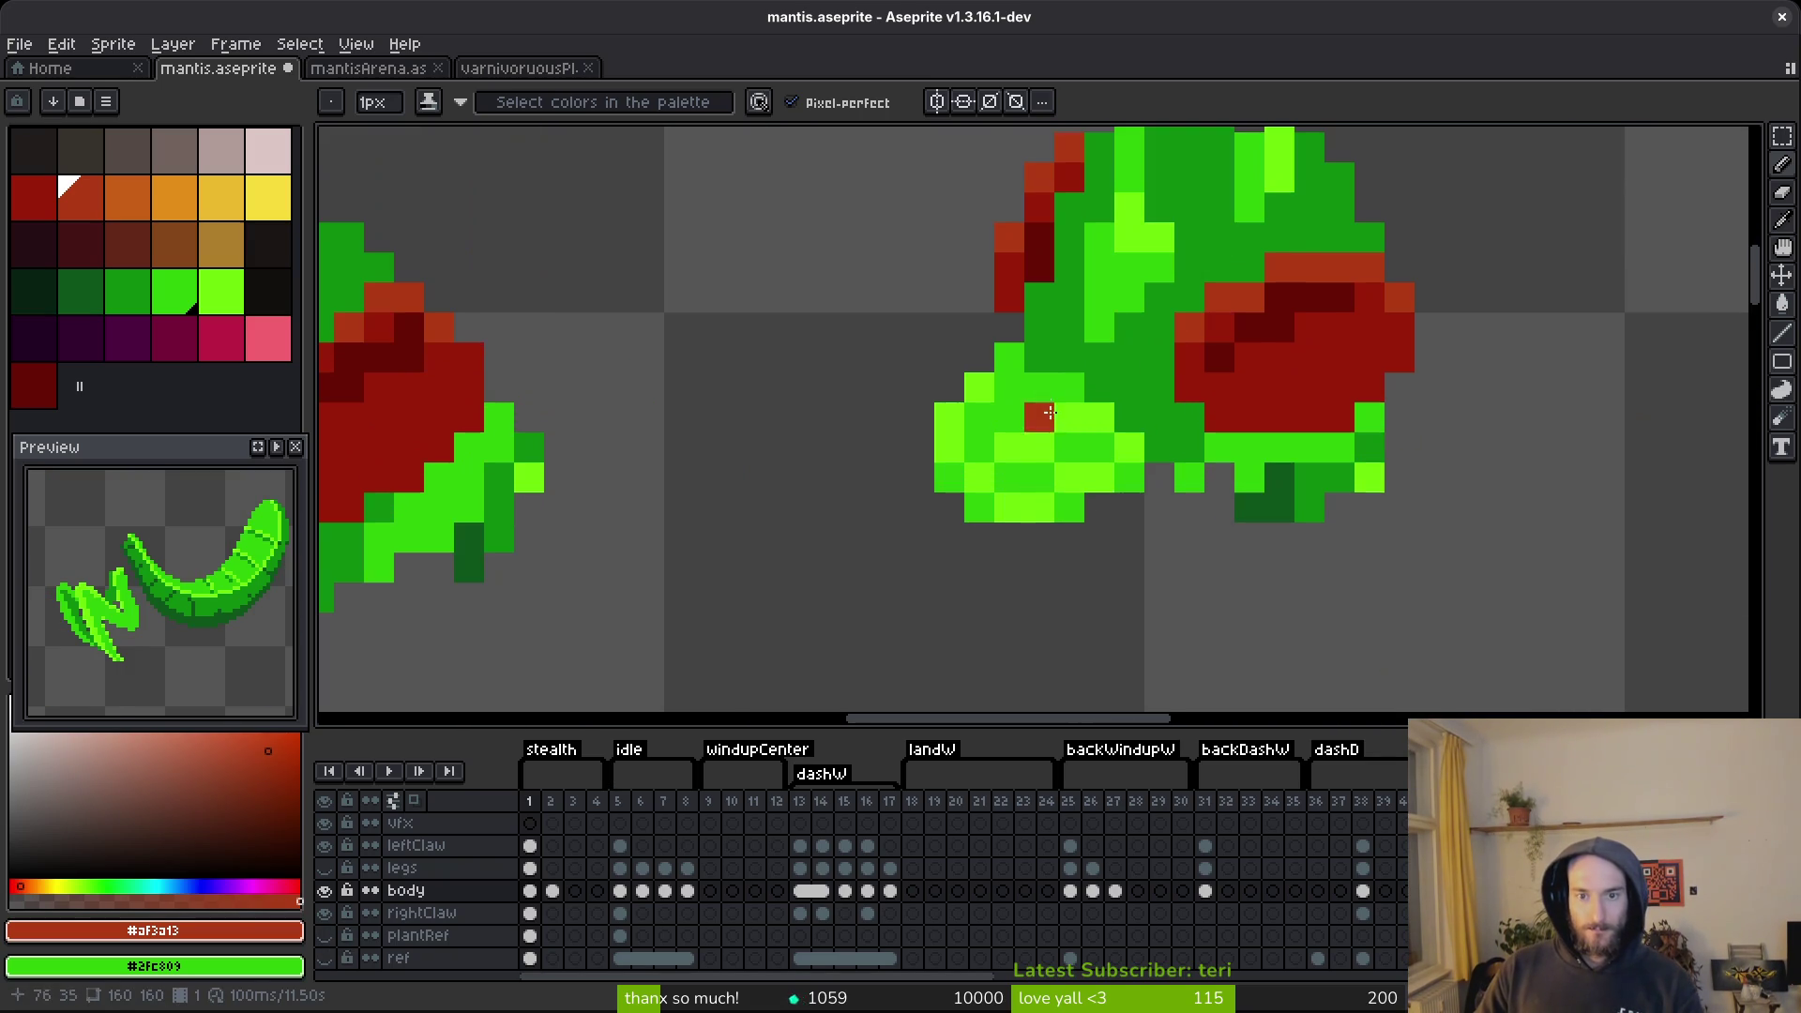
Eyedrop the head's mid and light greens and darken a light-green pixel on the snout.
left_click(1110, 404, "alt")
left_click(1110, 404, "alt")
scroll(1252, 561, "down", 5)
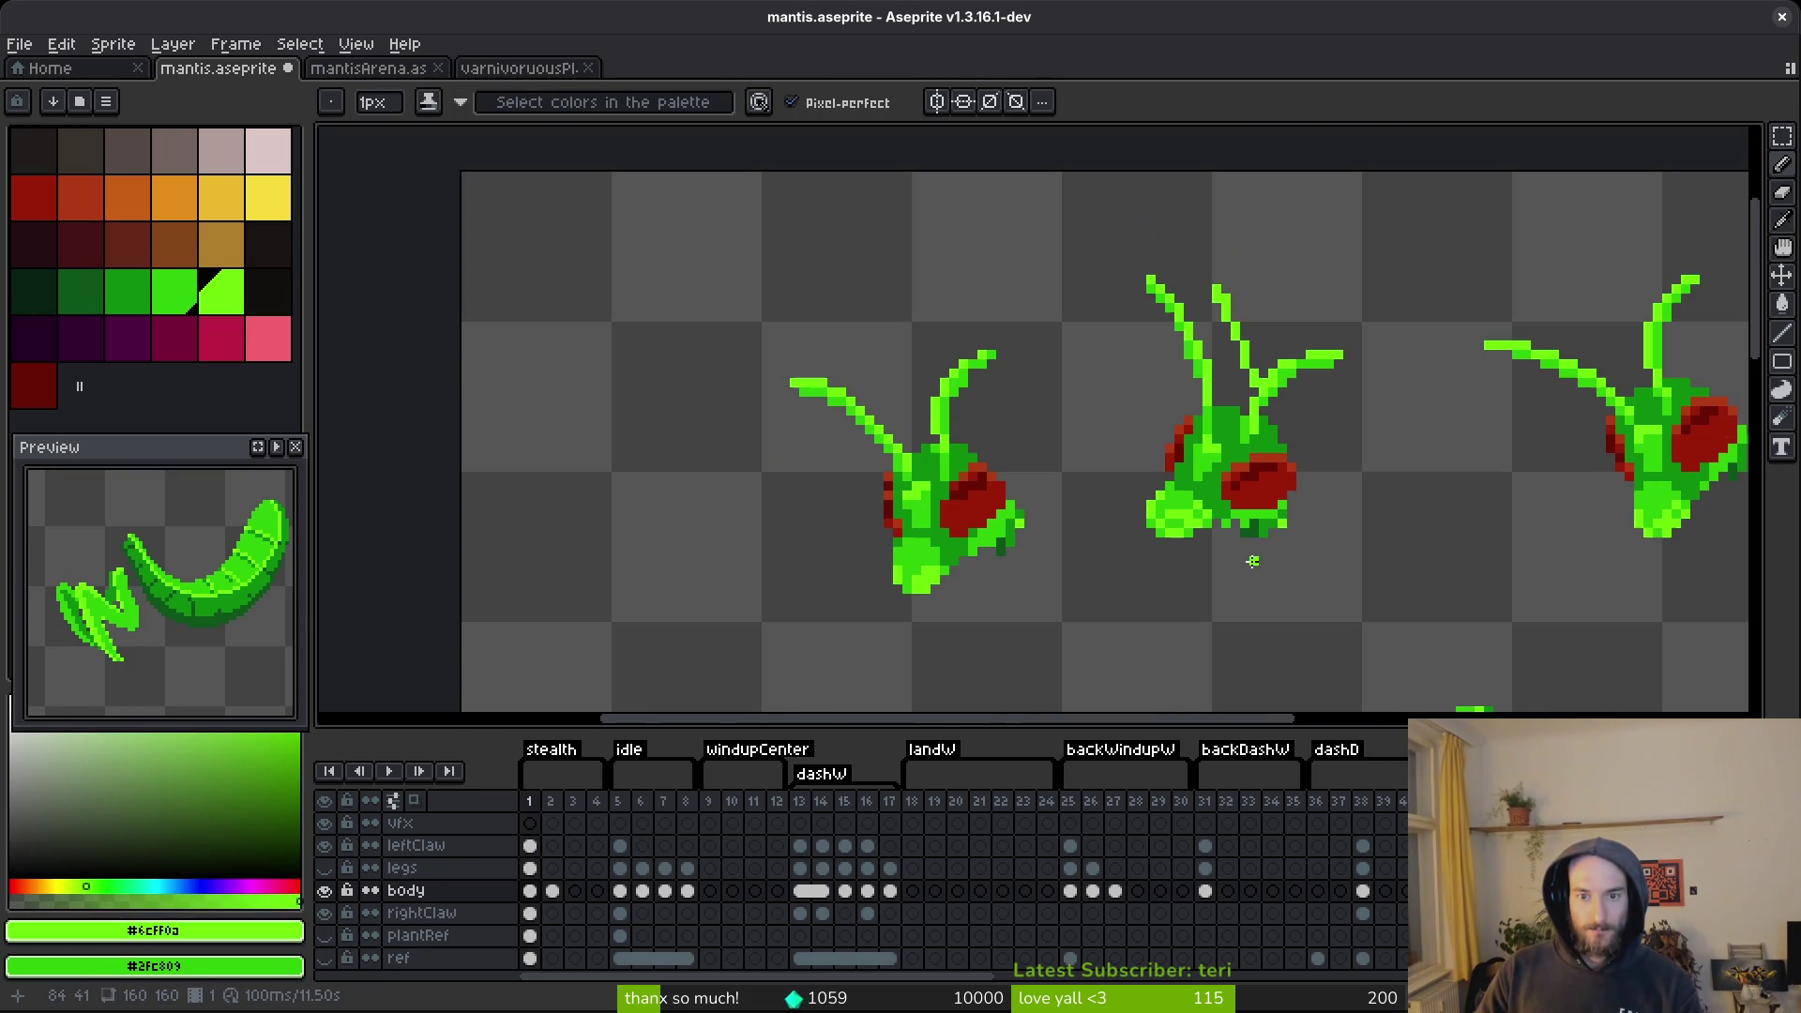
scroll(1158, 512, "up", 3)
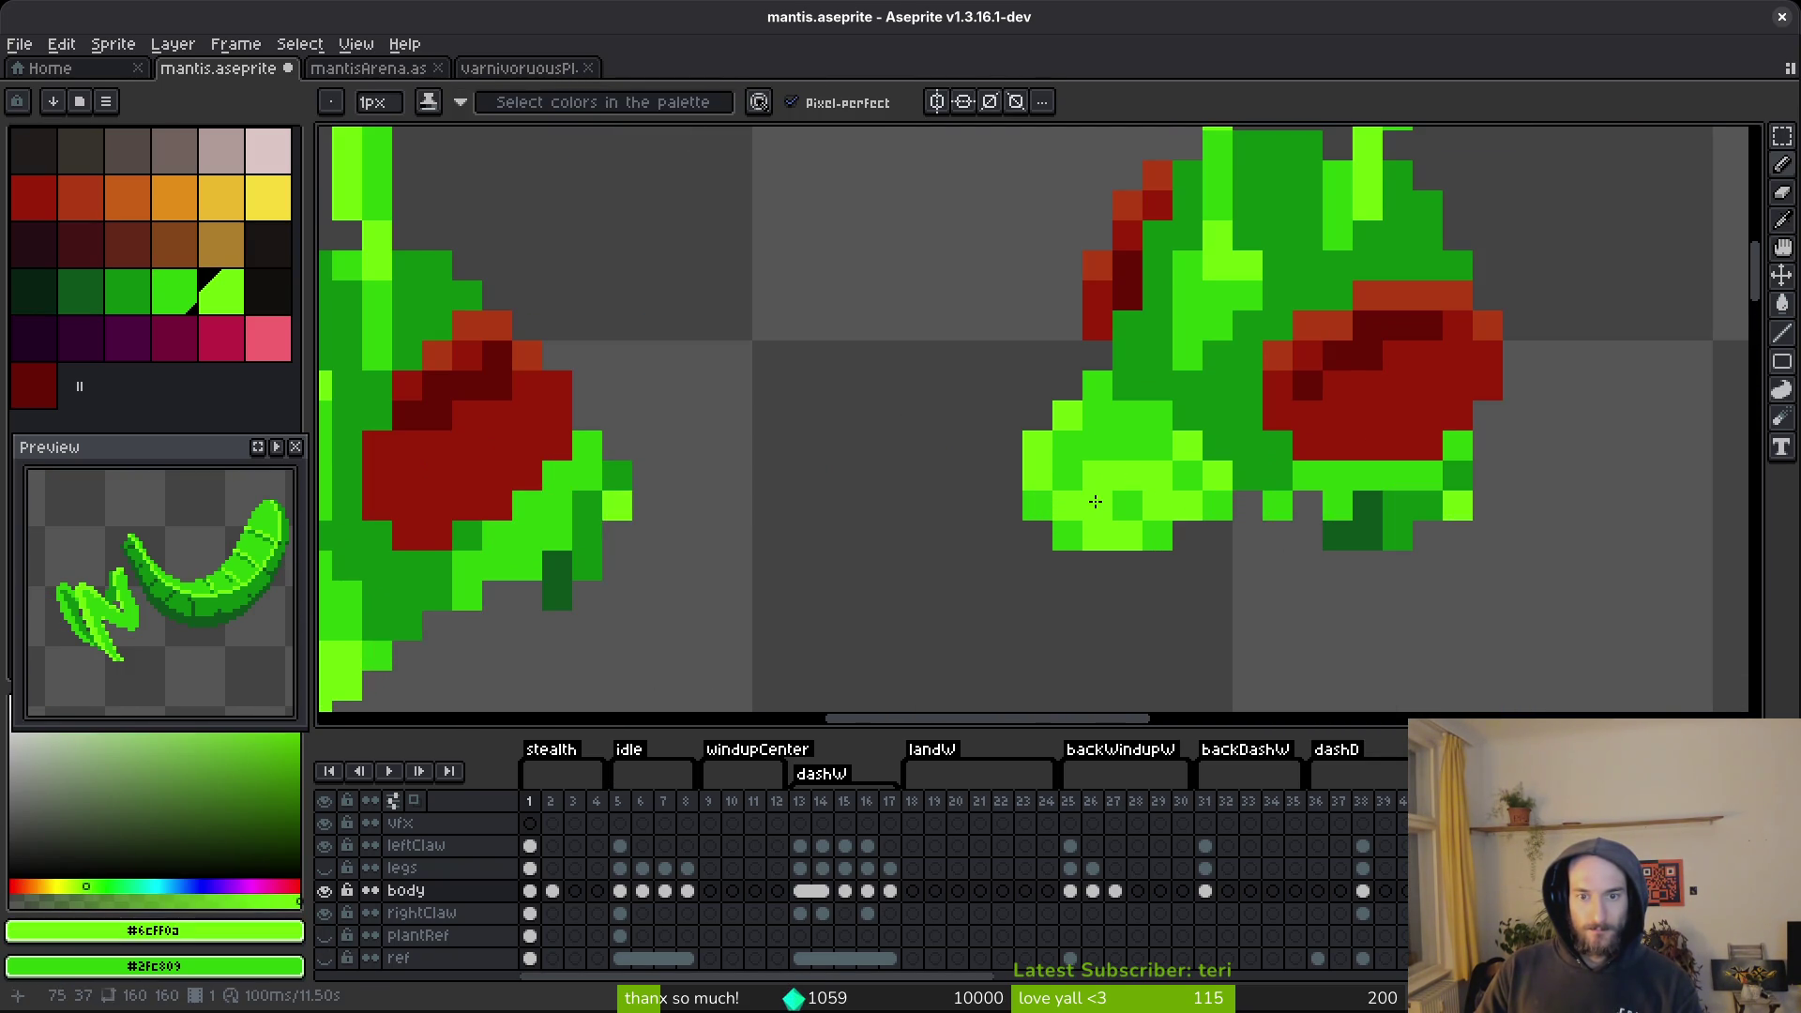
left_click(1097, 446, "alt")
left_click(1097, 475)
Add a green pixel to the middle head's snout and save the sprite.
scroll(1270, 568, "down", 3)
scroll(1098, 543, "down", 1)
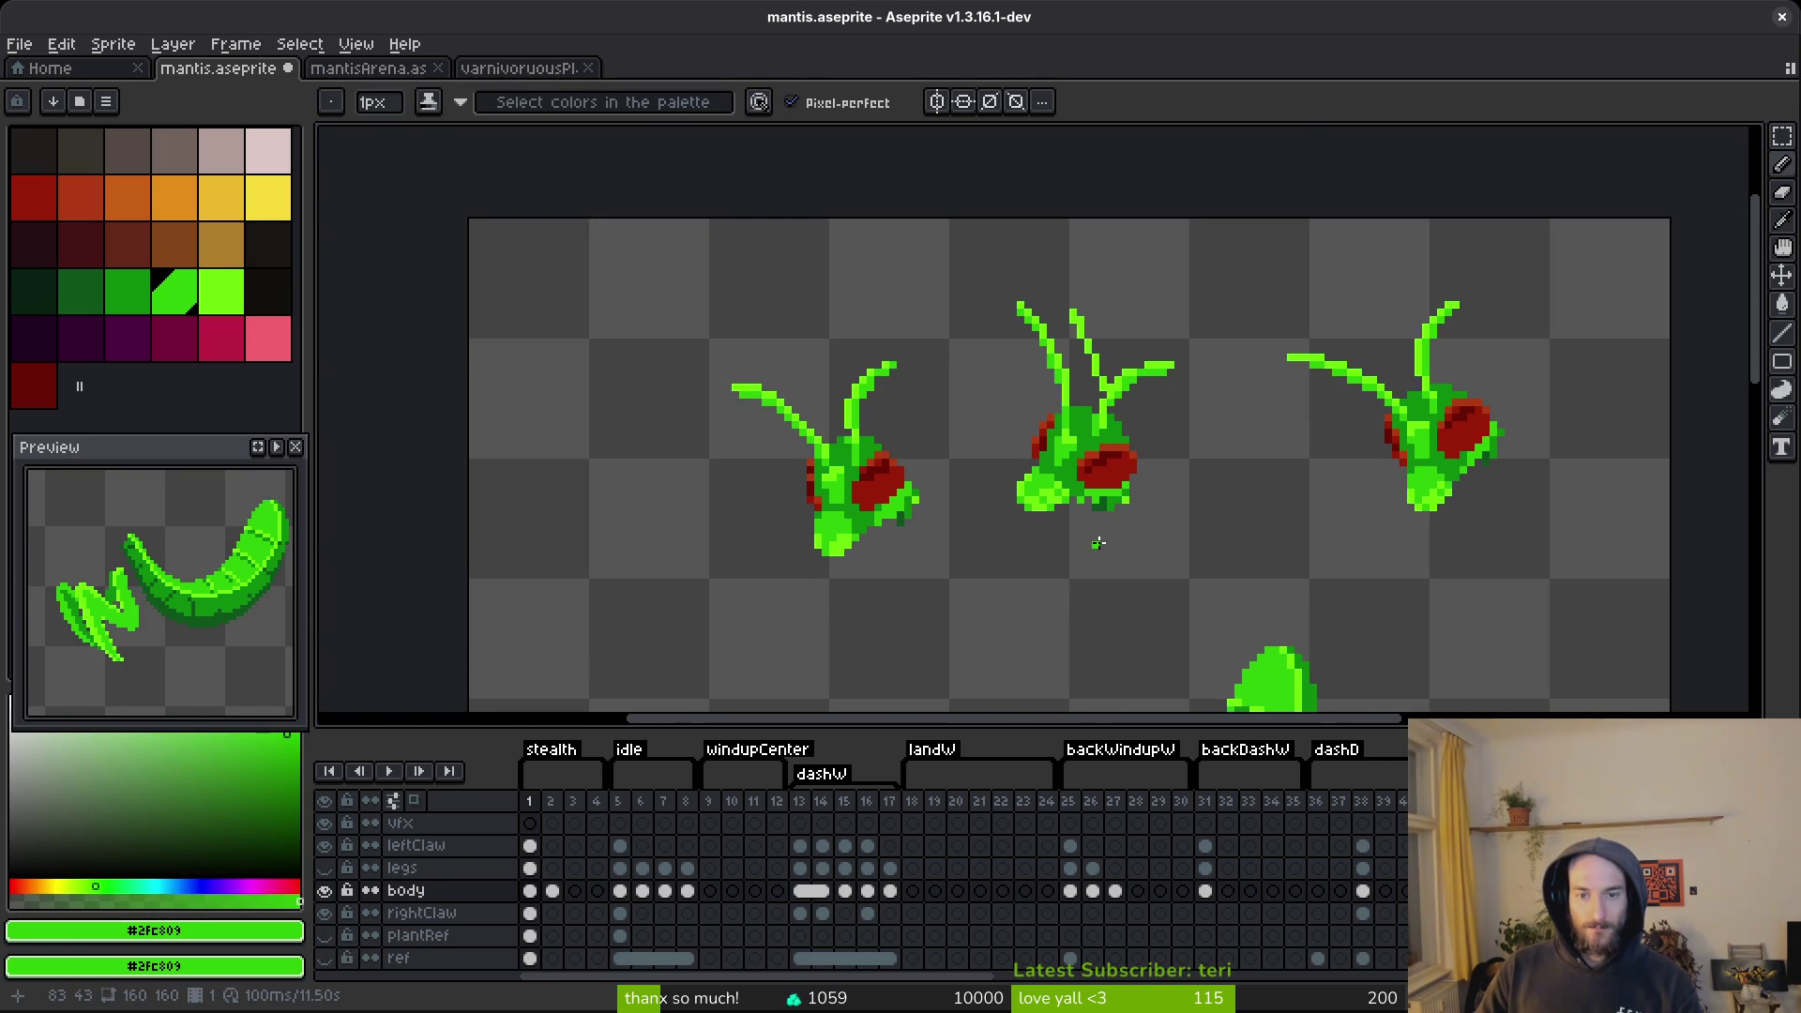
scroll(1125, 568, "up", 3)
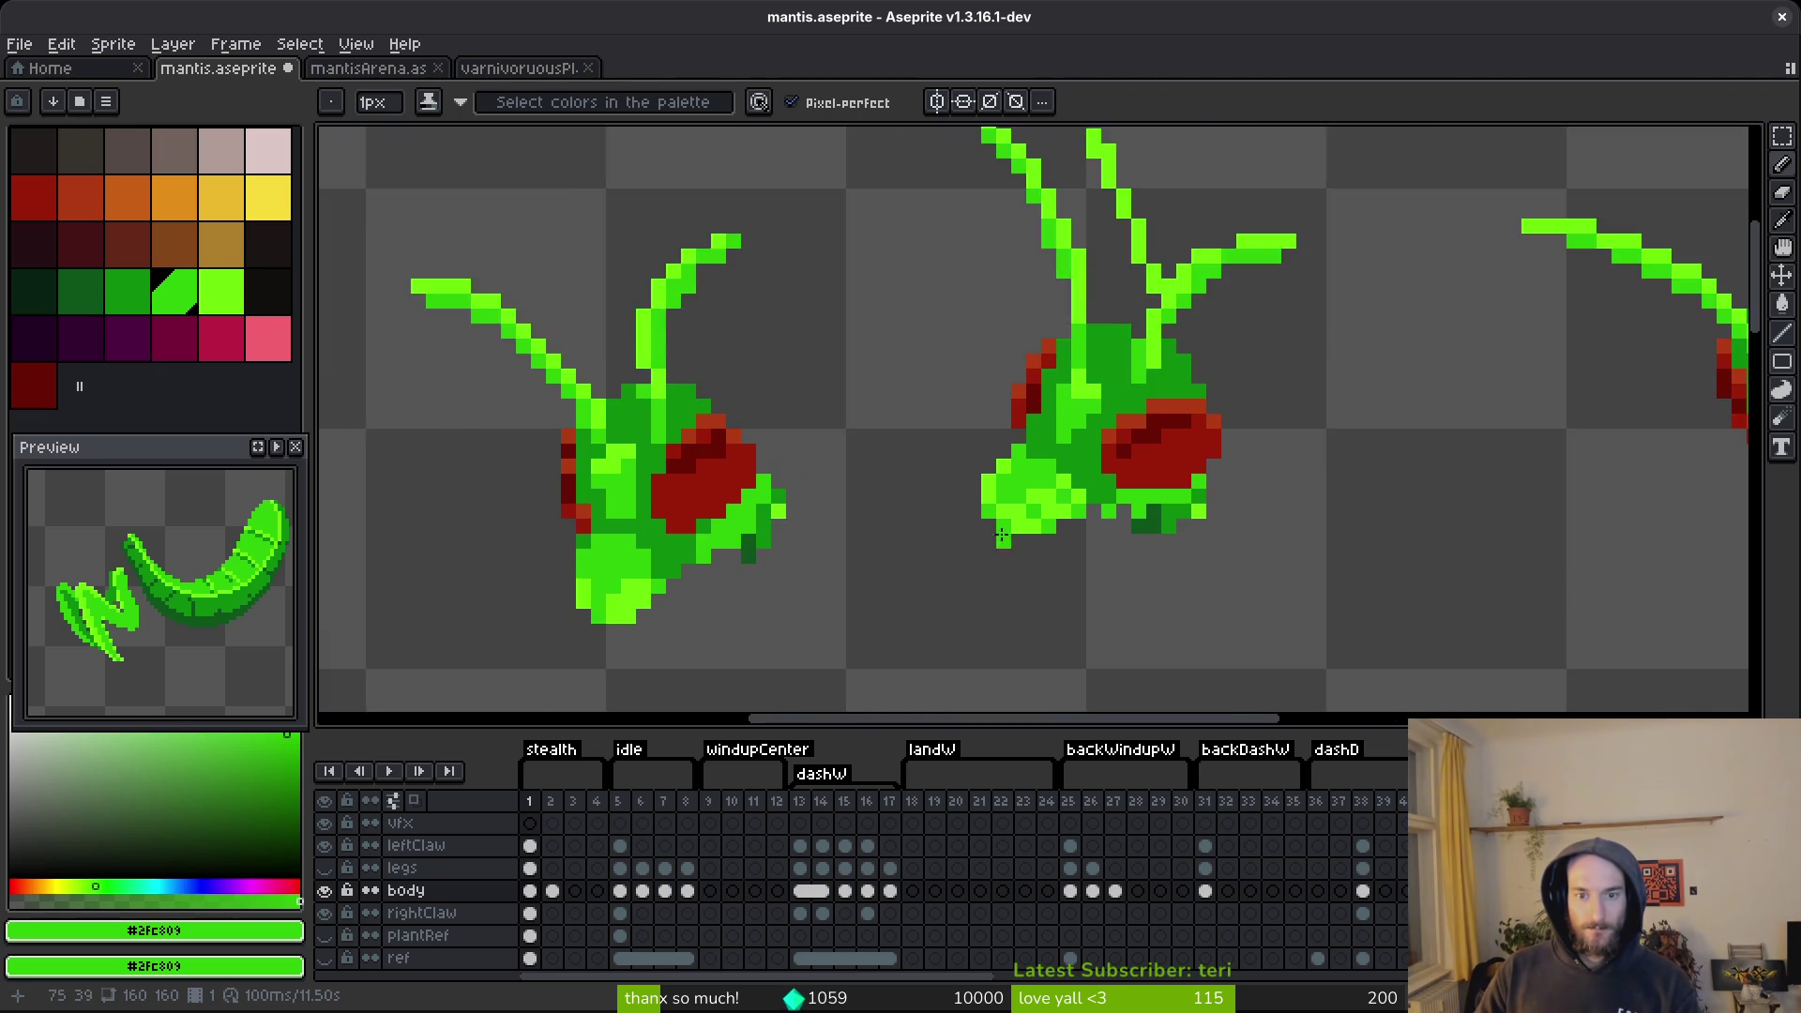
left_click(910, 576)
key("ctrl+s")
Lasso the snout's light-green blob, shift it one pixel right, then undo the move.
scroll(929, 562, "down", 3)
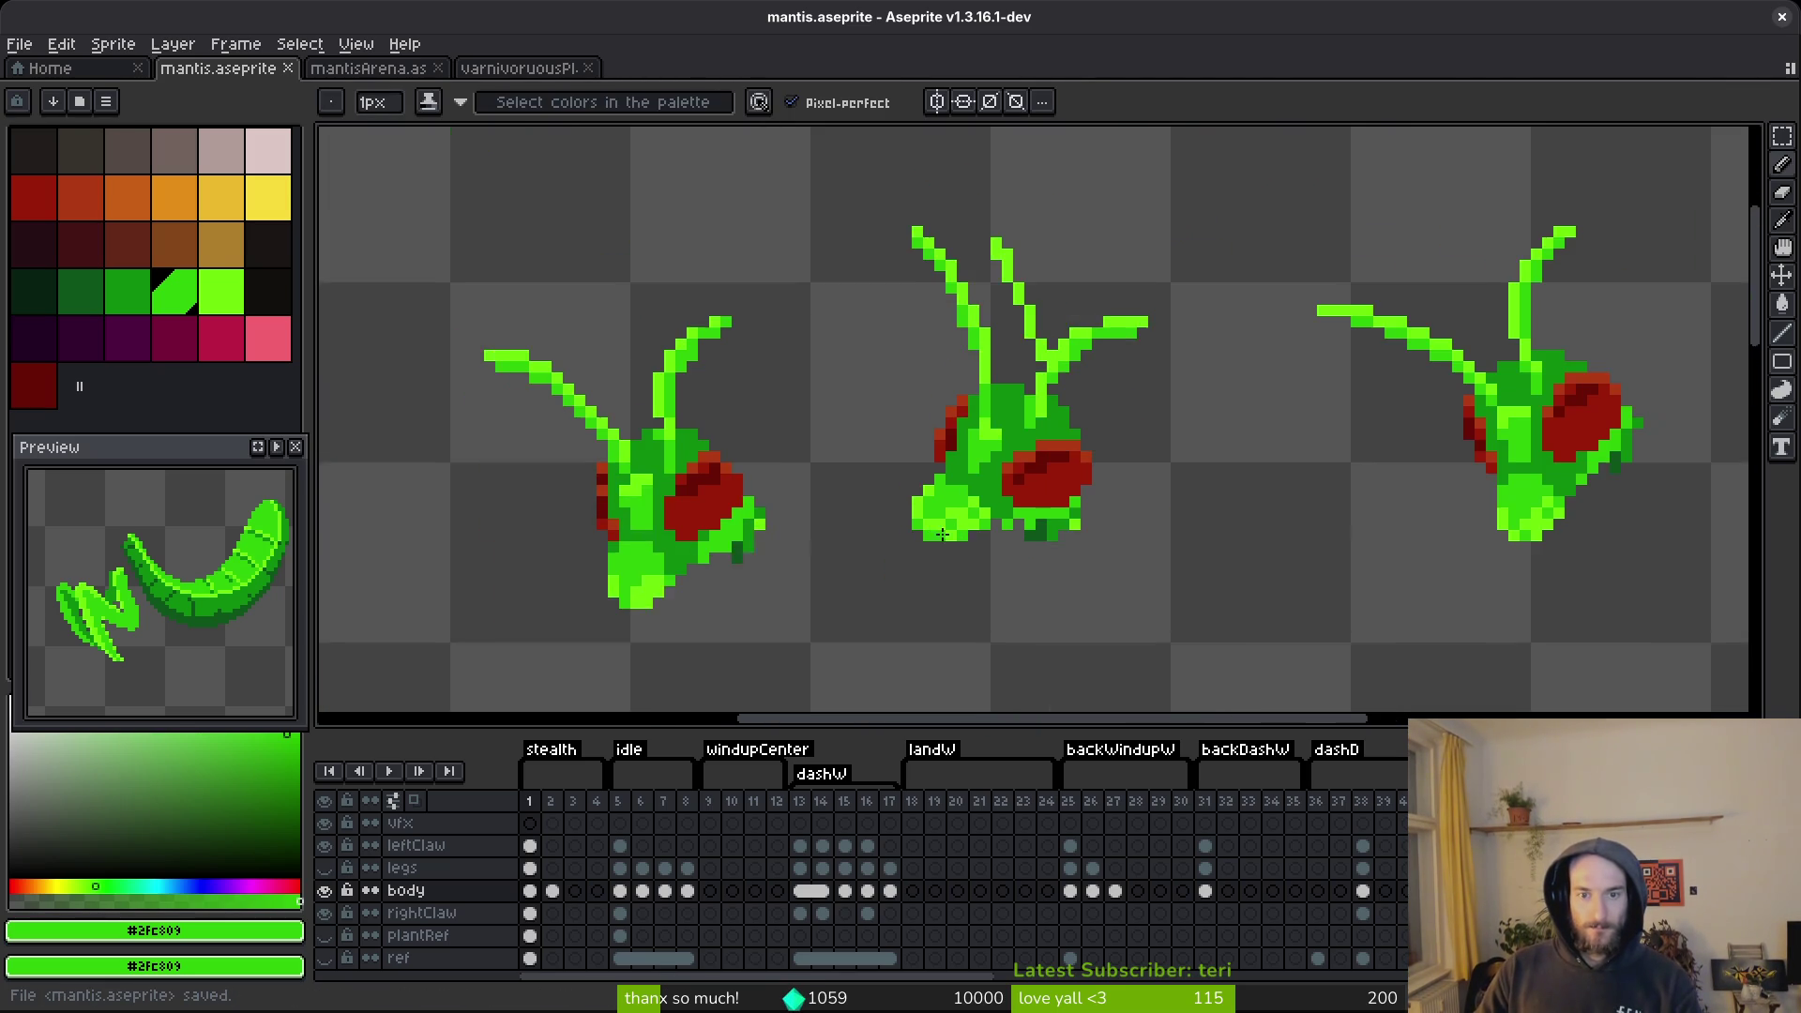
scroll(952, 570, "up", 3)
key("q")
mouse_move(797, 413)
left_mouse_down()
mouse_move(891, 562)
mouse_move(976, 469)
left_mouse_up()
left_click_drag(944, 535, 966, 535)
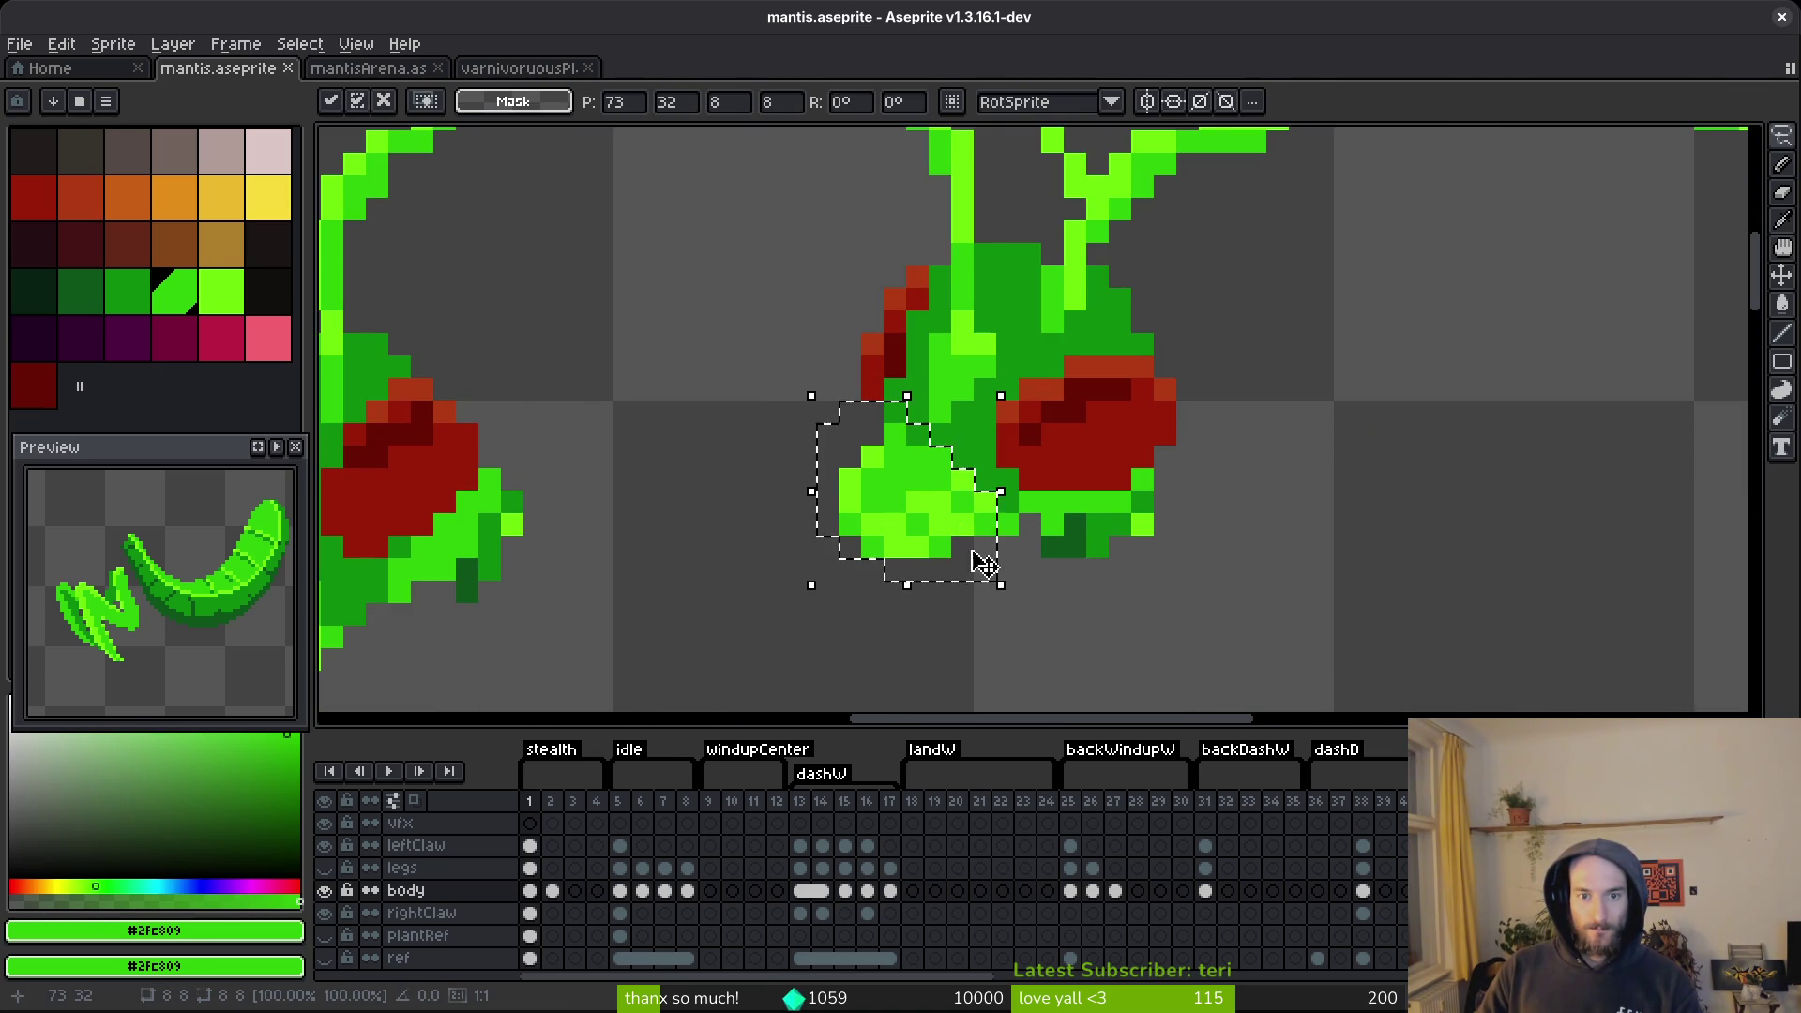
key("Return")
scroll(1154, 598, "down", 3)
scroll(1154, 598, "up", 1)
key("ctrl+z")
key("ctrl+z")
Add a light-green pixel to the snout and sample the dark green beneath it.
scroll(1043, 581, "up", 3)
key("i")
key("b")
left_click(1011, 536)
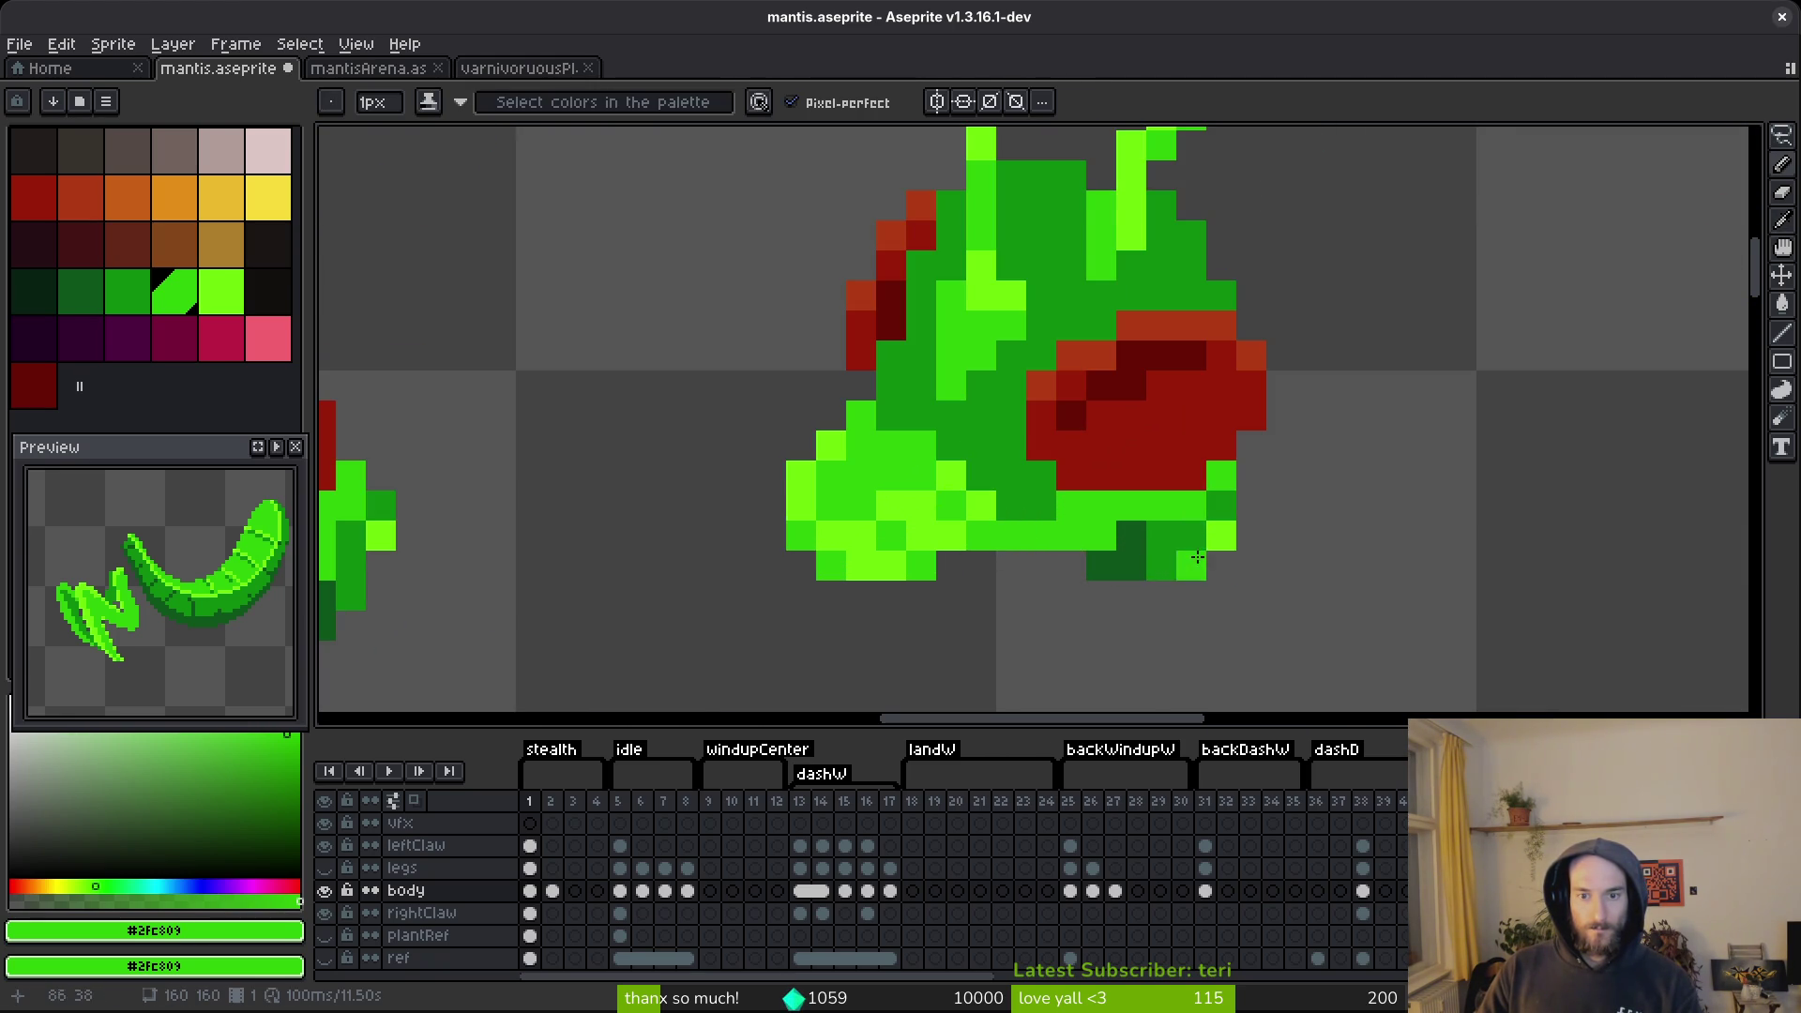
scroll(1179, 557, "down", 3)
scroll(1193, 575, "up", 3)
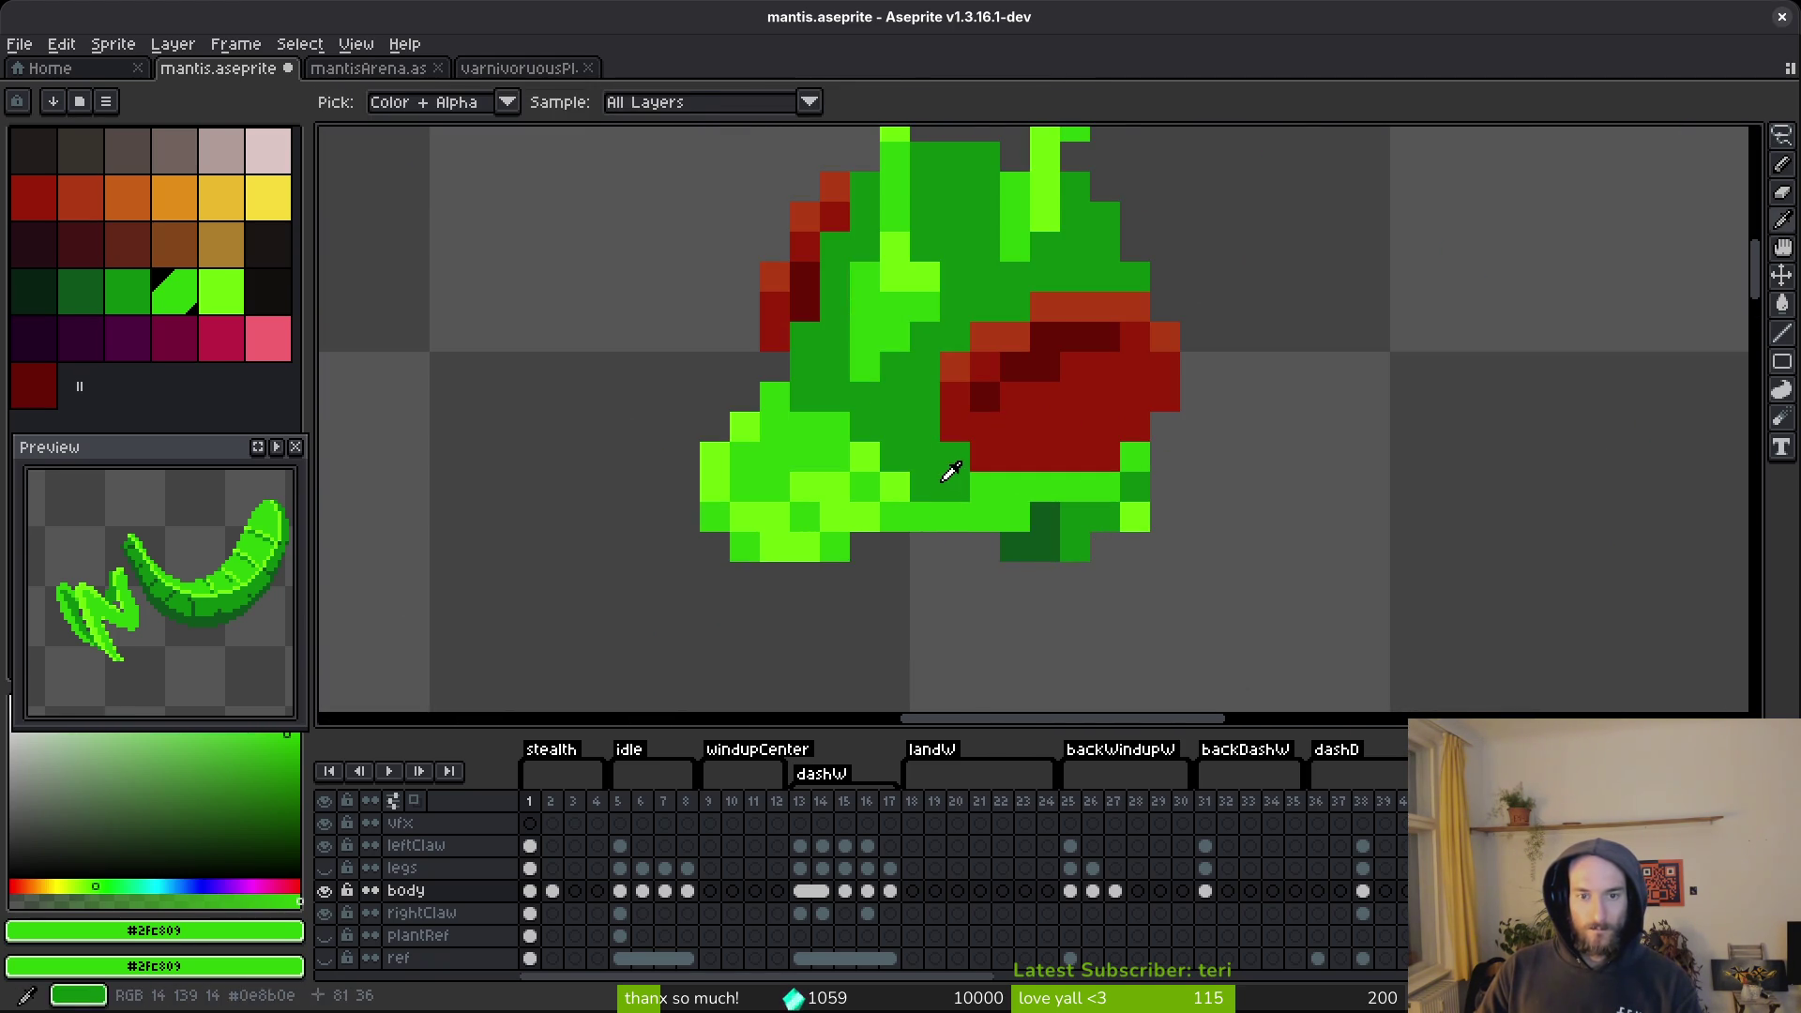
left_click(1011, 491, "alt")
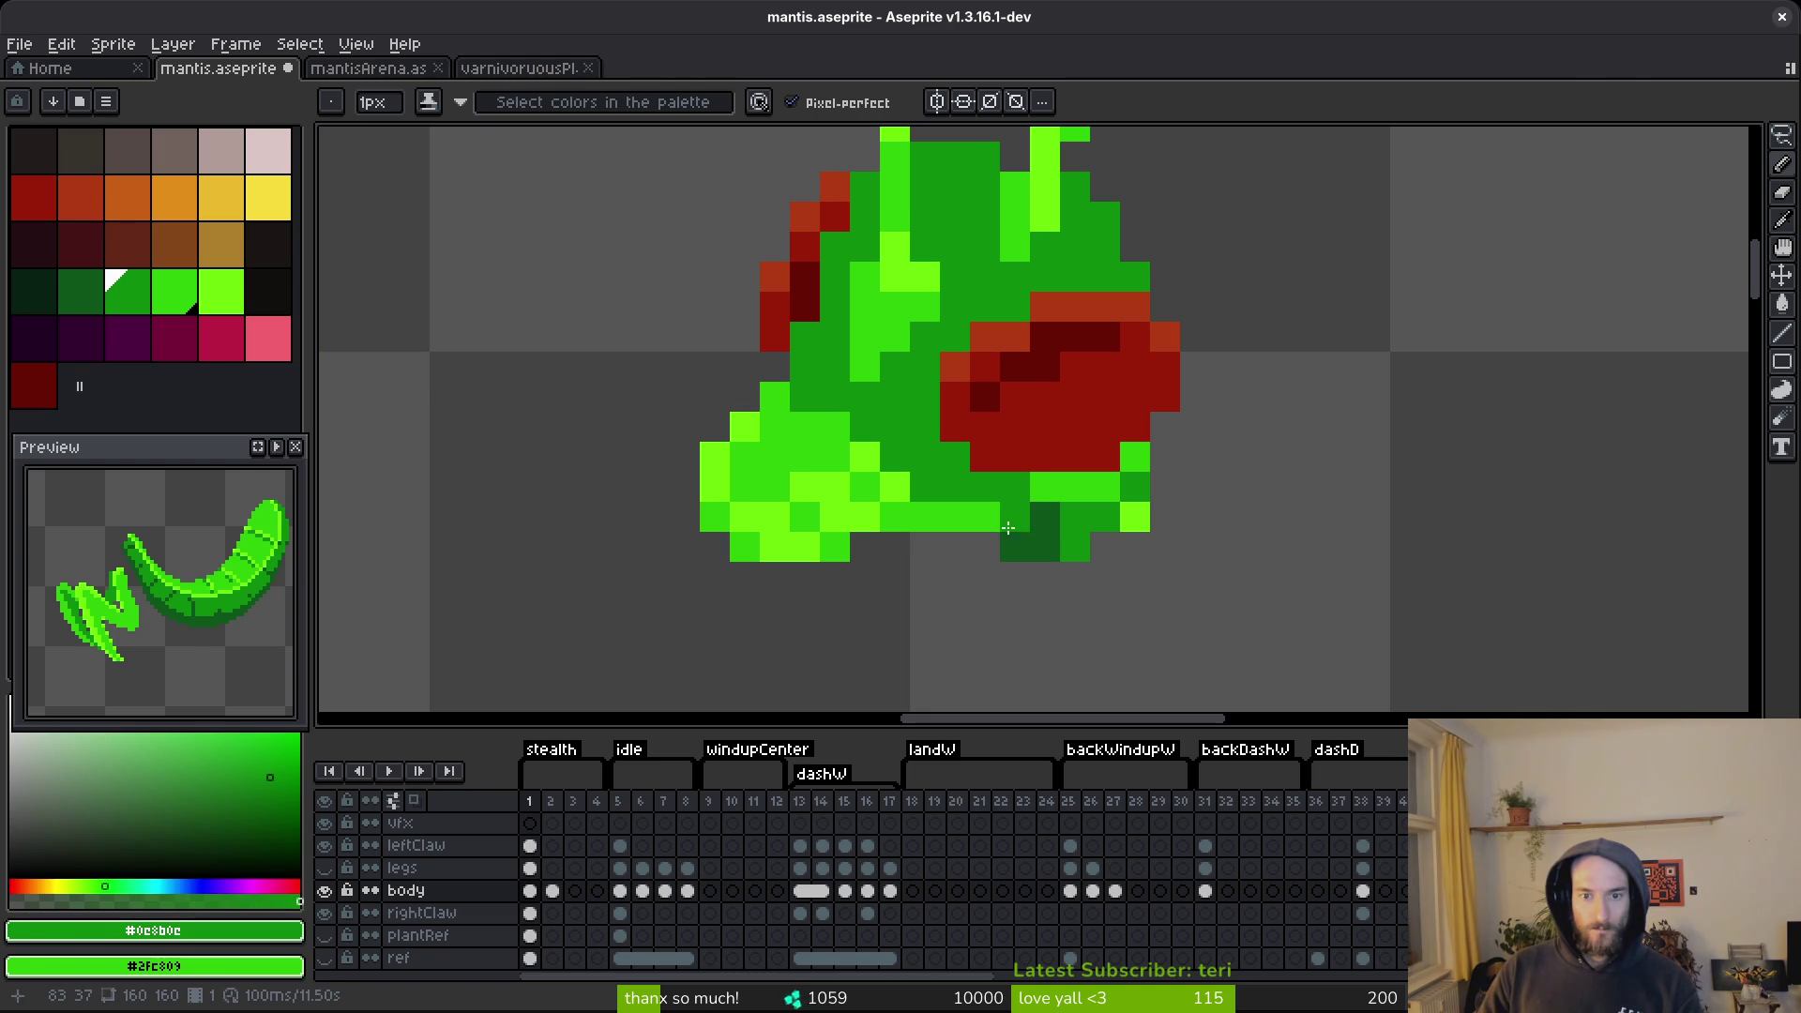
scroll(1011, 529, "down", 3)
scroll(1138, 581, "up", 2)
Bring the middle head's antennae into view and box-select a small area at their base.
mouse_move(1136, 554)
left_mouse_down()
mouse_move(862, 537)
mouse_move(1048, 560)
left_mouse_up()
scroll(1002, 526, "up", 2)
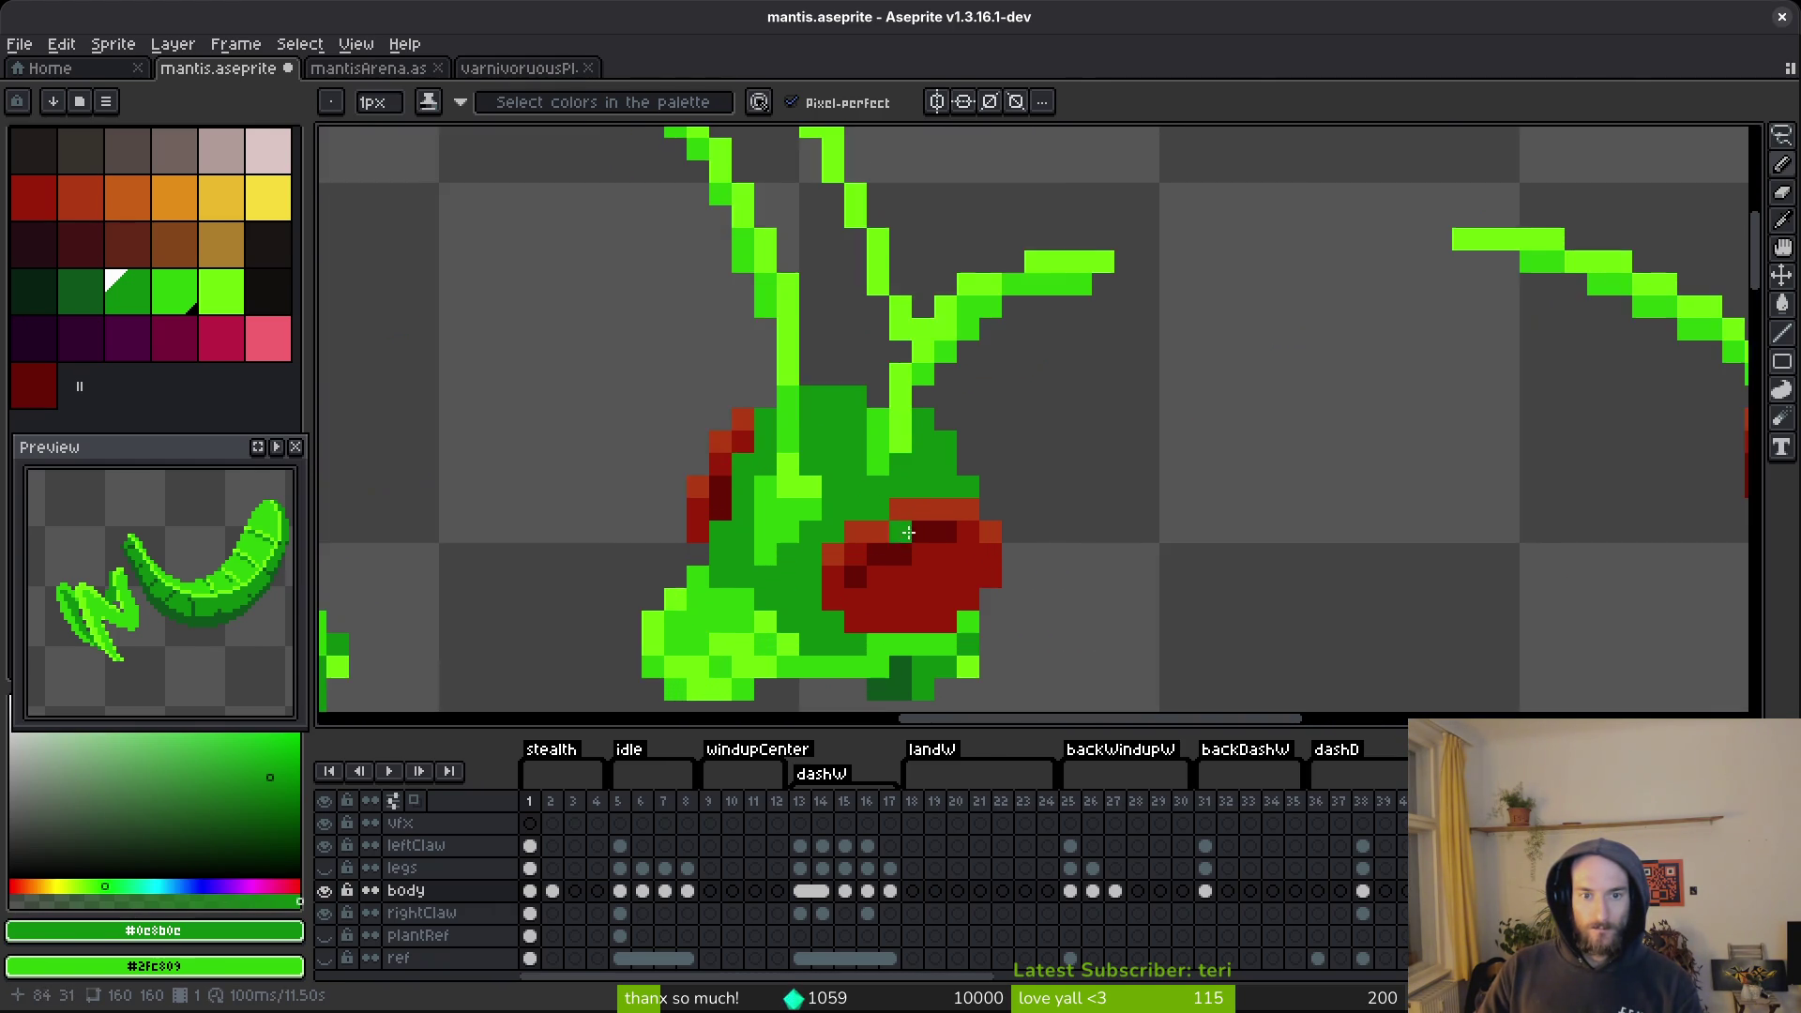
scroll(994, 486, "down", 1)
scroll(792, 290, "up", 1)
key("m")
mouse_move(716, 201)
left_mouse_down()
mouse_move(952, 434)
mouse_move(948, 498)
left_mouse_up()
Eyedrop light and mid greens and repaint antenna pixels in mid green.
key("b")
left_click(950, 524, "alt")
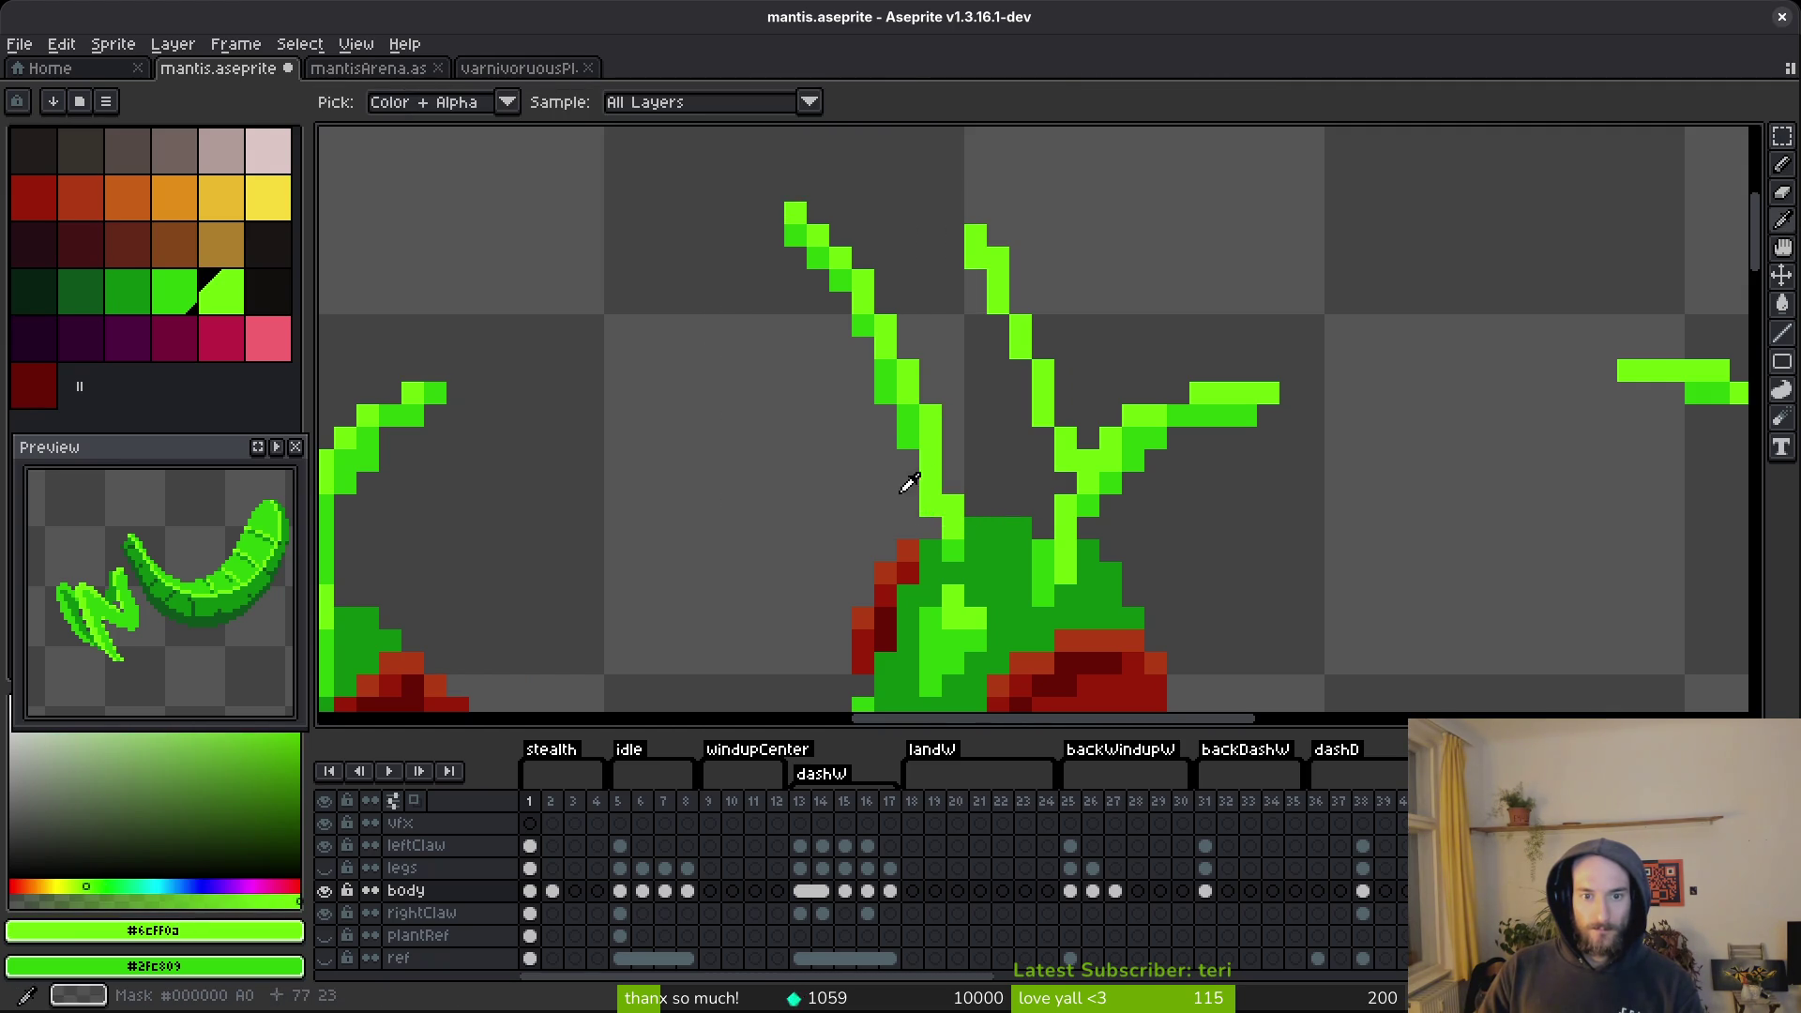
left_click(923, 504, "alt")
left_click(930, 506)
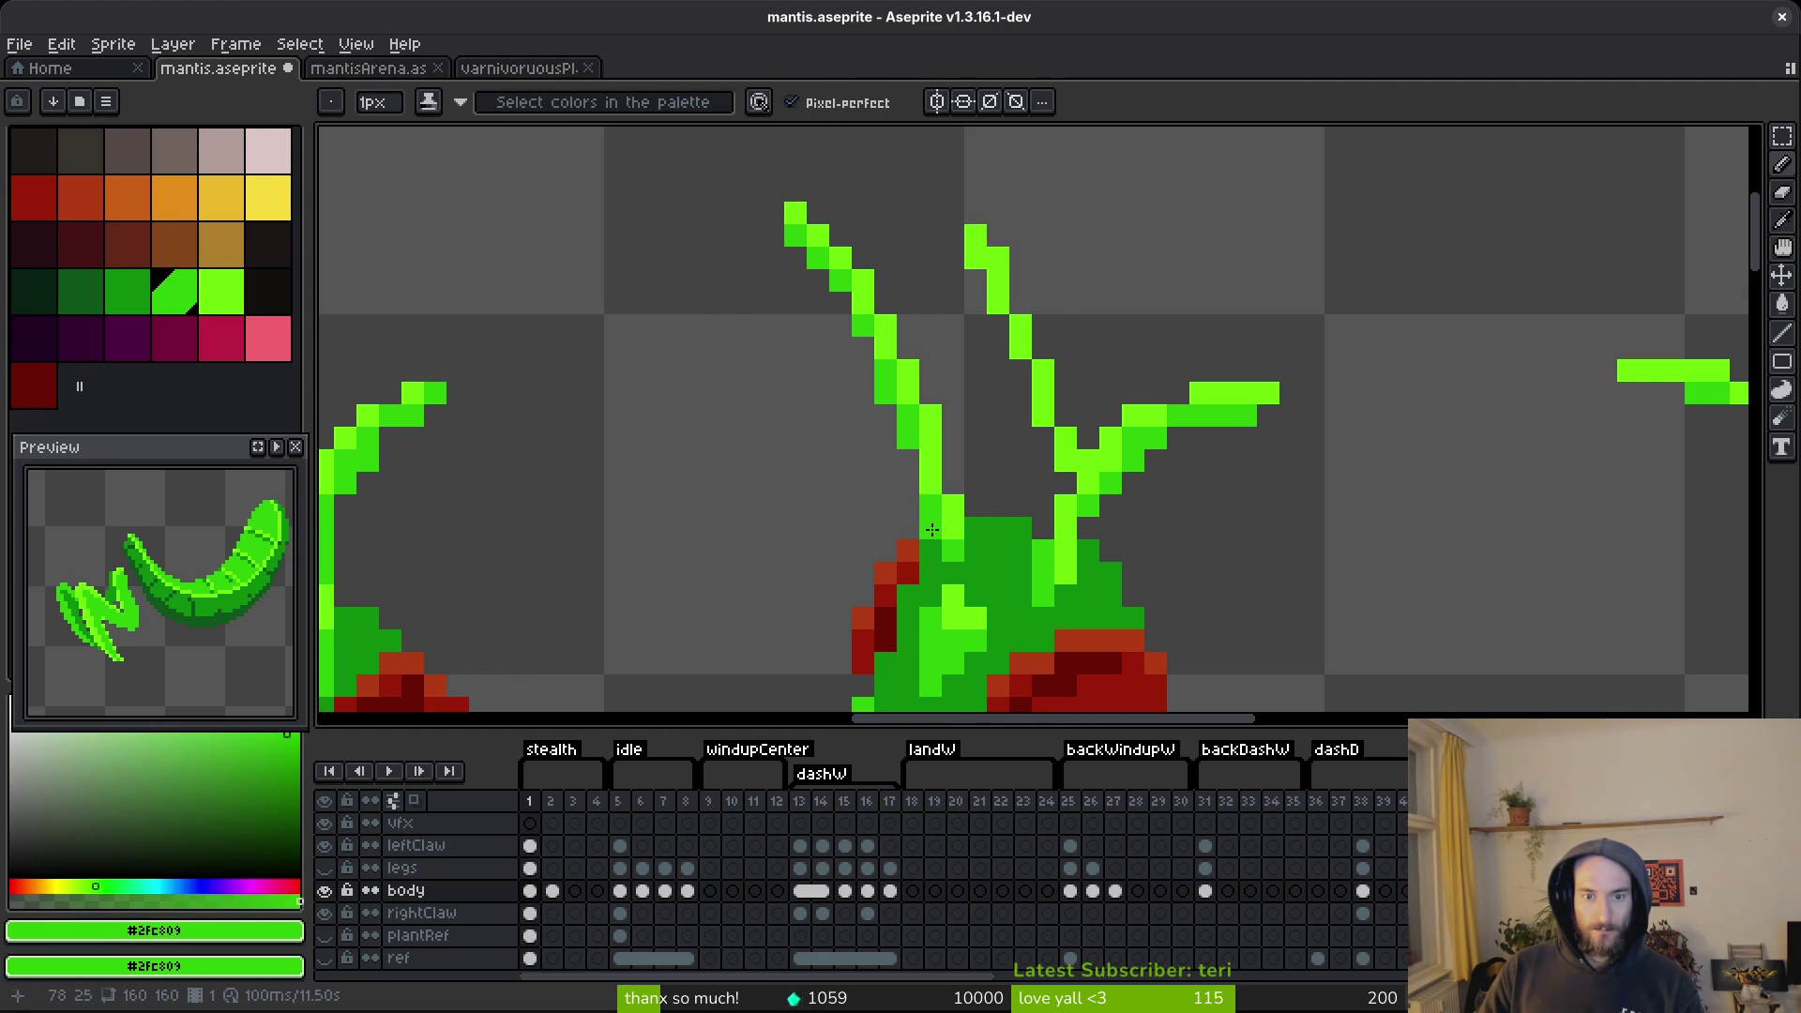
left_click(943, 442)
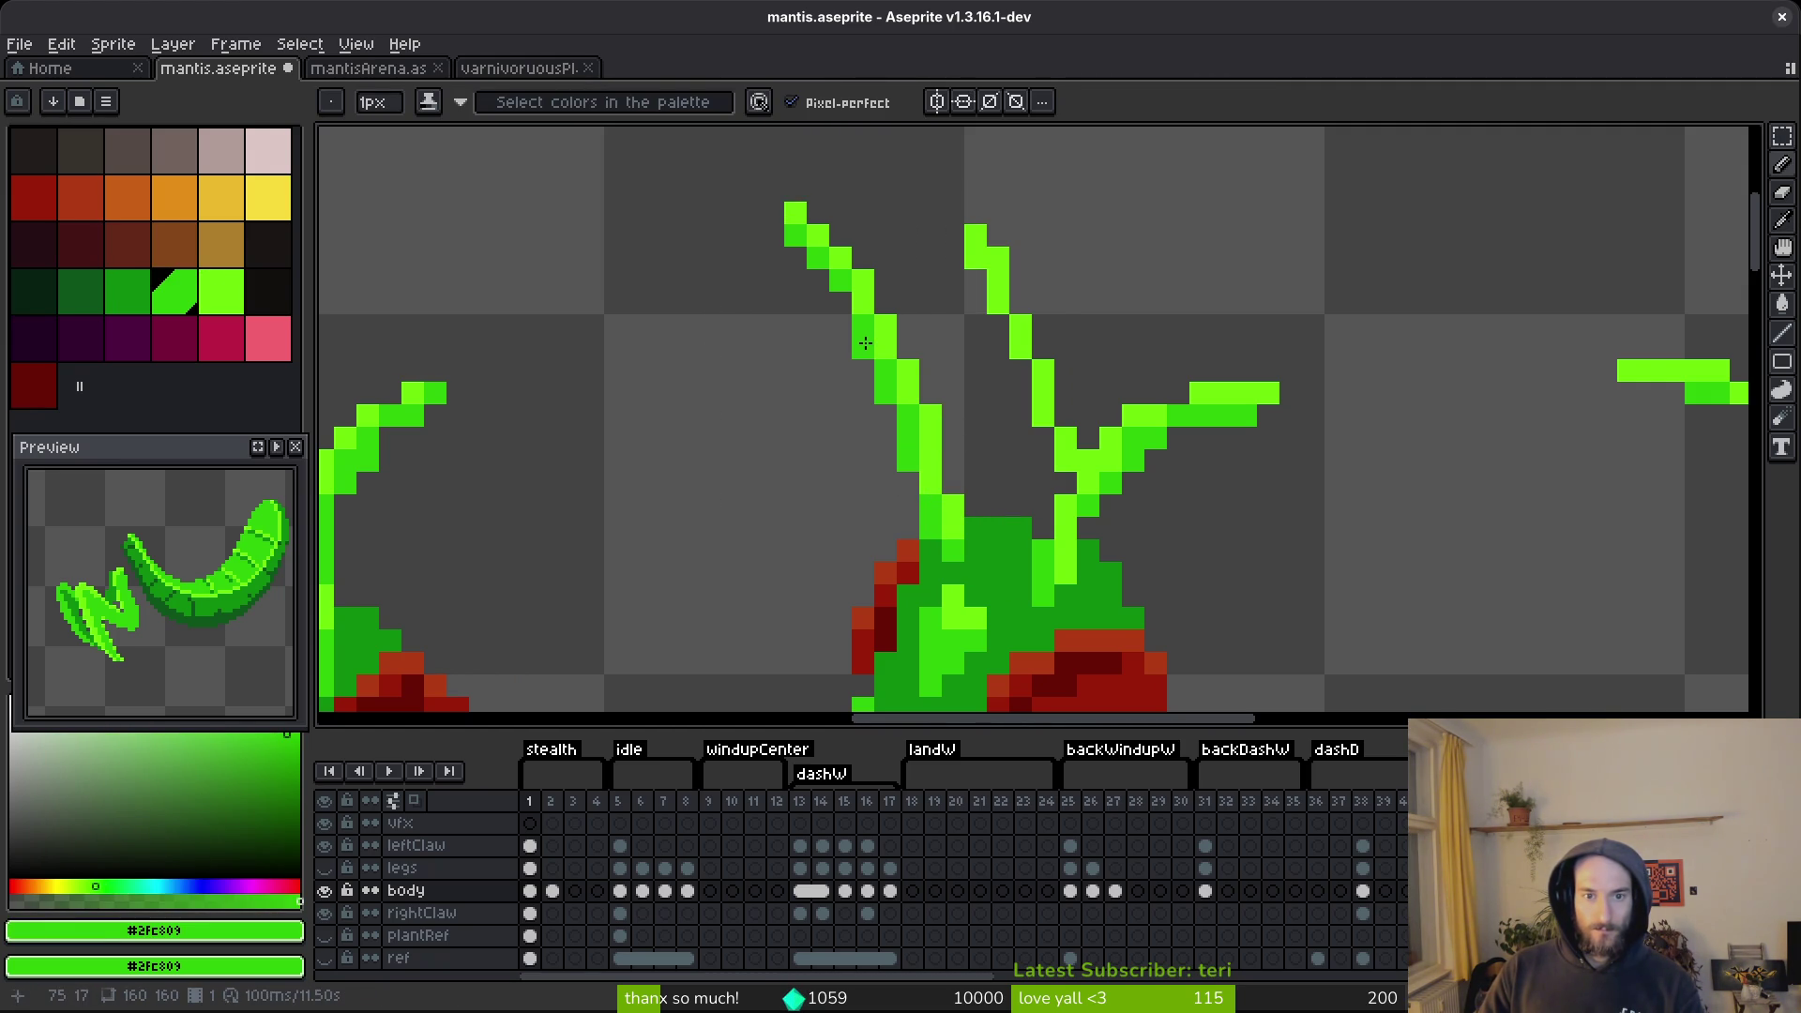
scroll(864, 343, "down", 5)
scroll(914, 378, "up", 4)
Try rectangular selections around the left antenna tip, step back, and save.
key("m")
left_click_drag(807, 262, 952, 422)
key("ctrl+d")
left_click_drag(841, 301, 948, 402)
left_click(834, 320)
left_click_drag(811, 293, 925, 382)
key("ctrl+z")
key("ctrl+z")
key("ctrl+z")
Revert the left antenna tip change and save the sprite again.
key("ctrl+z")
key("ctrl+s")
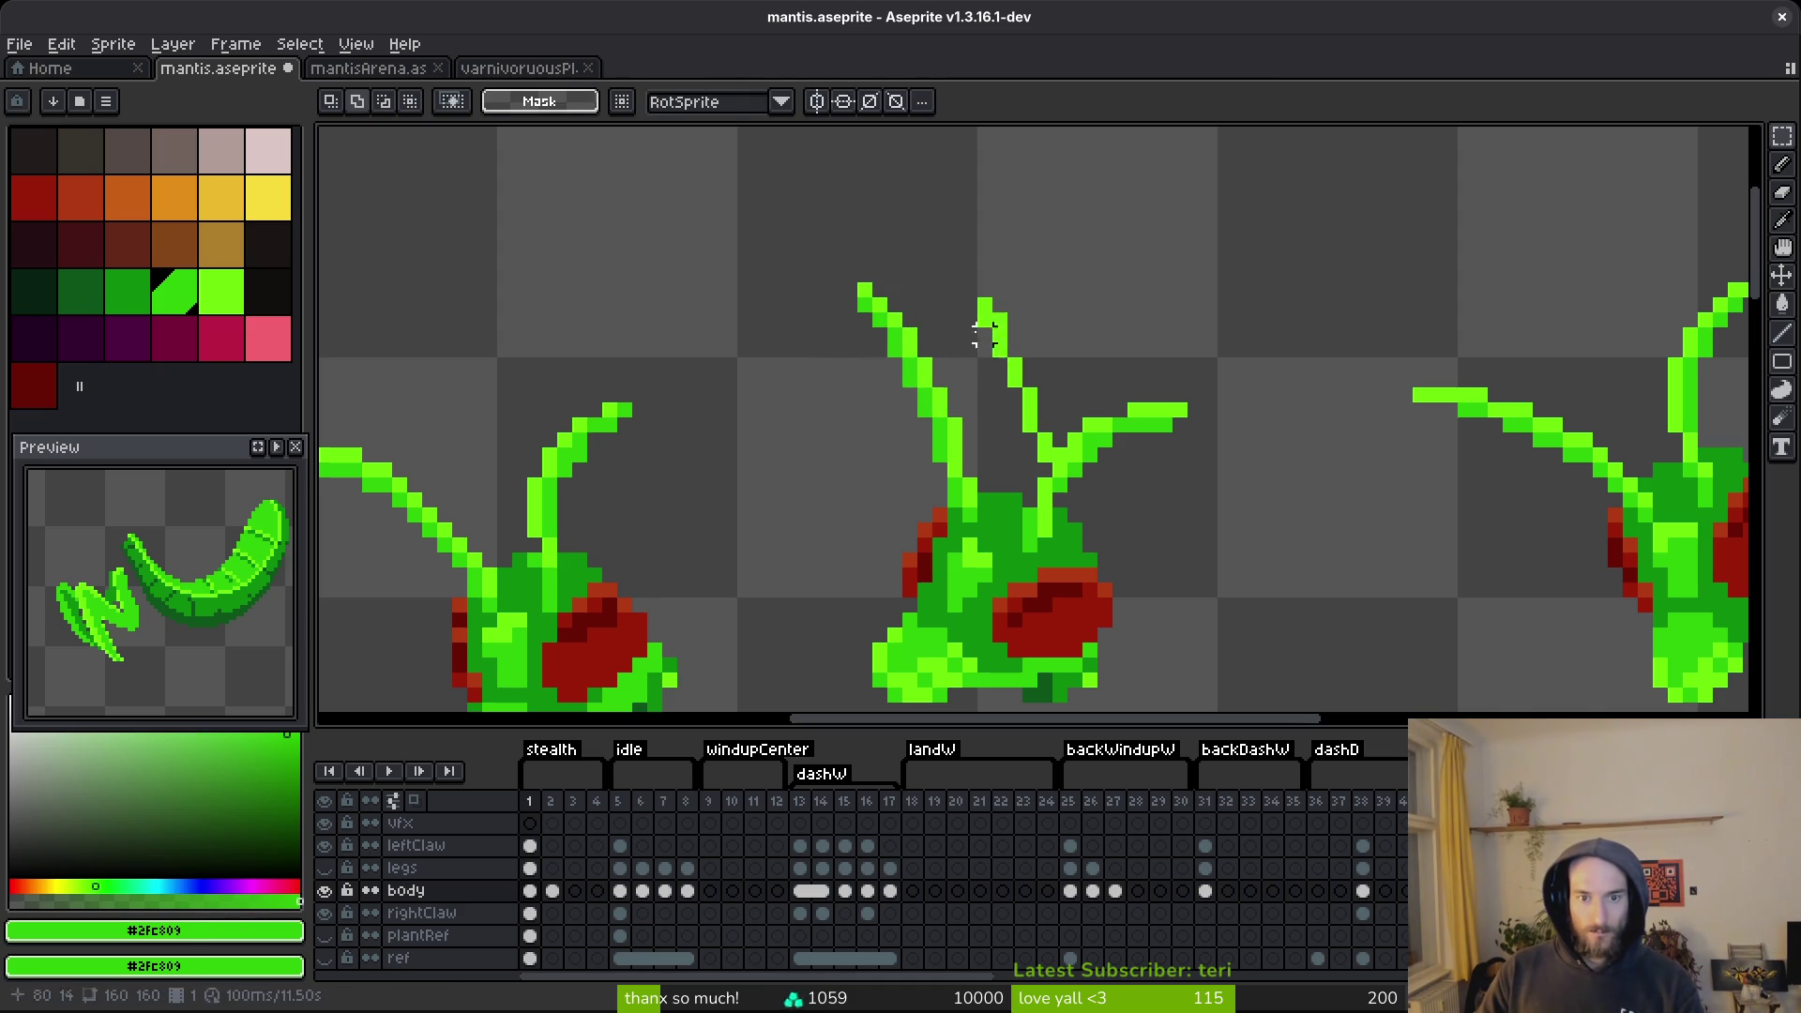
left_click_drag(893, 302, 893, 305)
left_click(893, 305)
scroll(980, 398, "down", 3)
scroll(977, 392, "up", 2)
scroll(985, 398, "up", 2)
key("ctrl+z")
key("ctrl+z")
key("ctrl+s")
scroll(1018, 427, "down", 3)
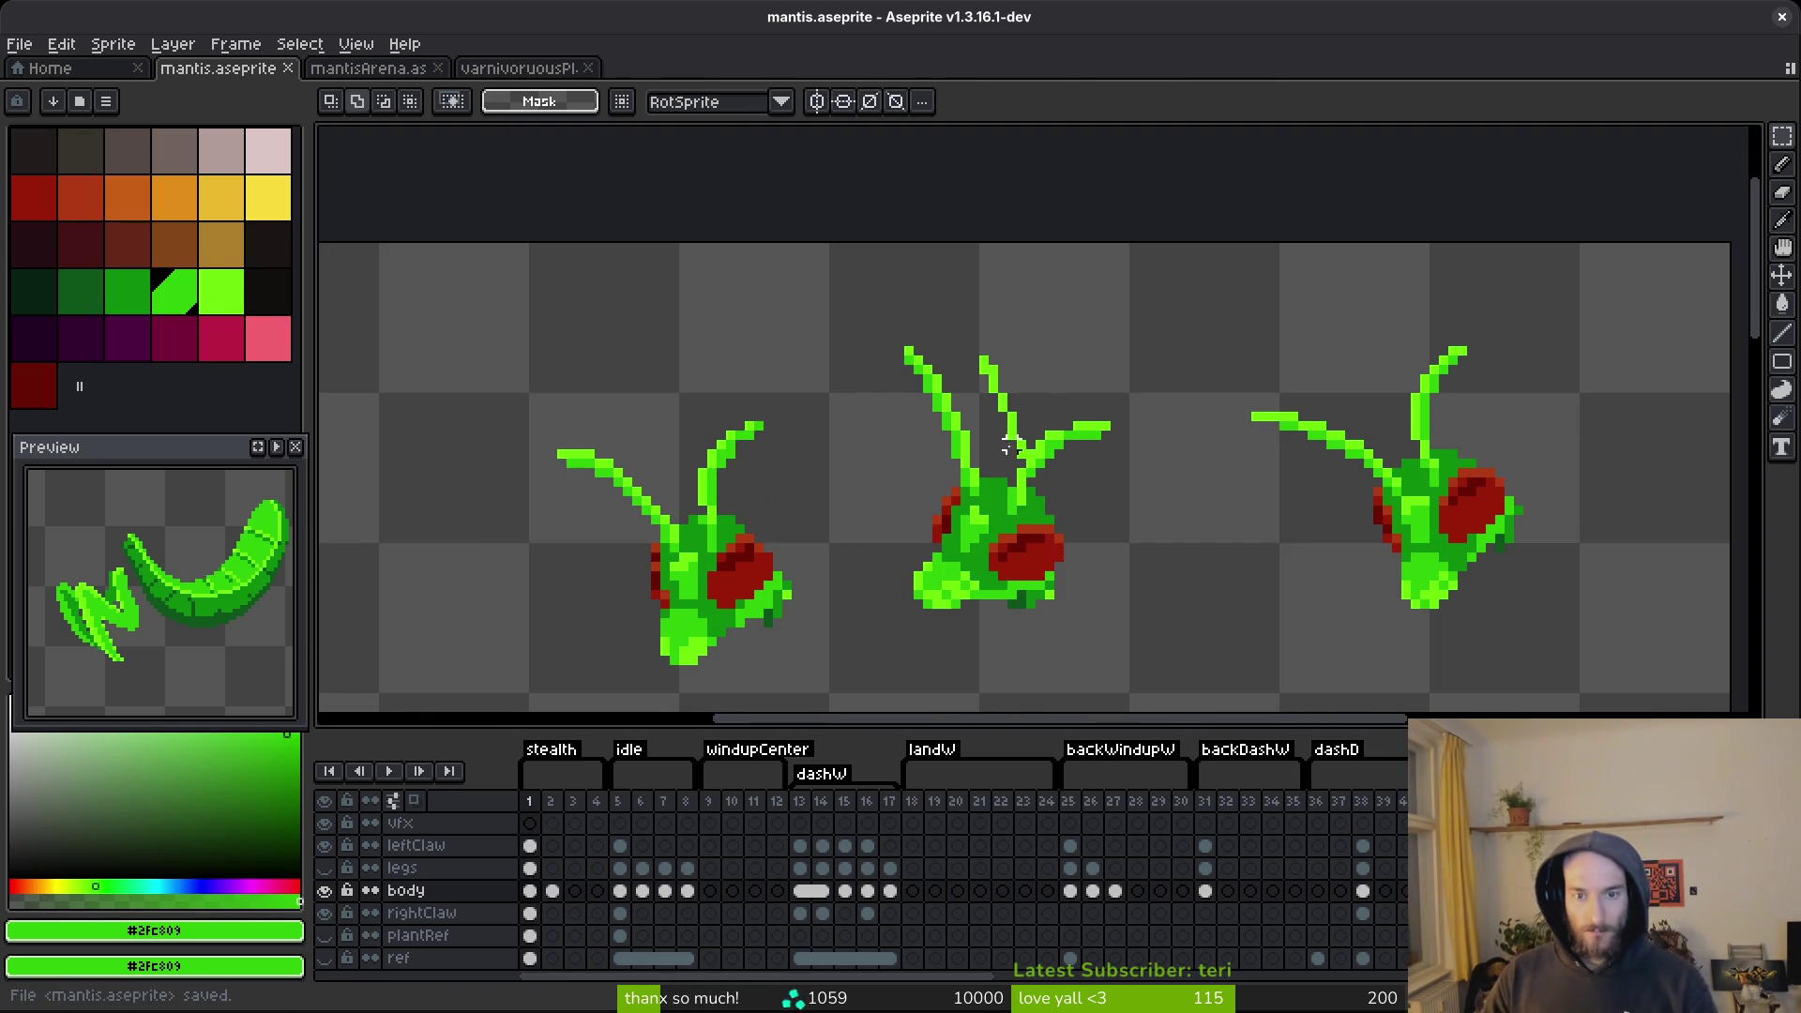
scroll(1024, 436, "up", 4)
Add a light-green antenna pixel and erase stray pixels beside it.
key("b")
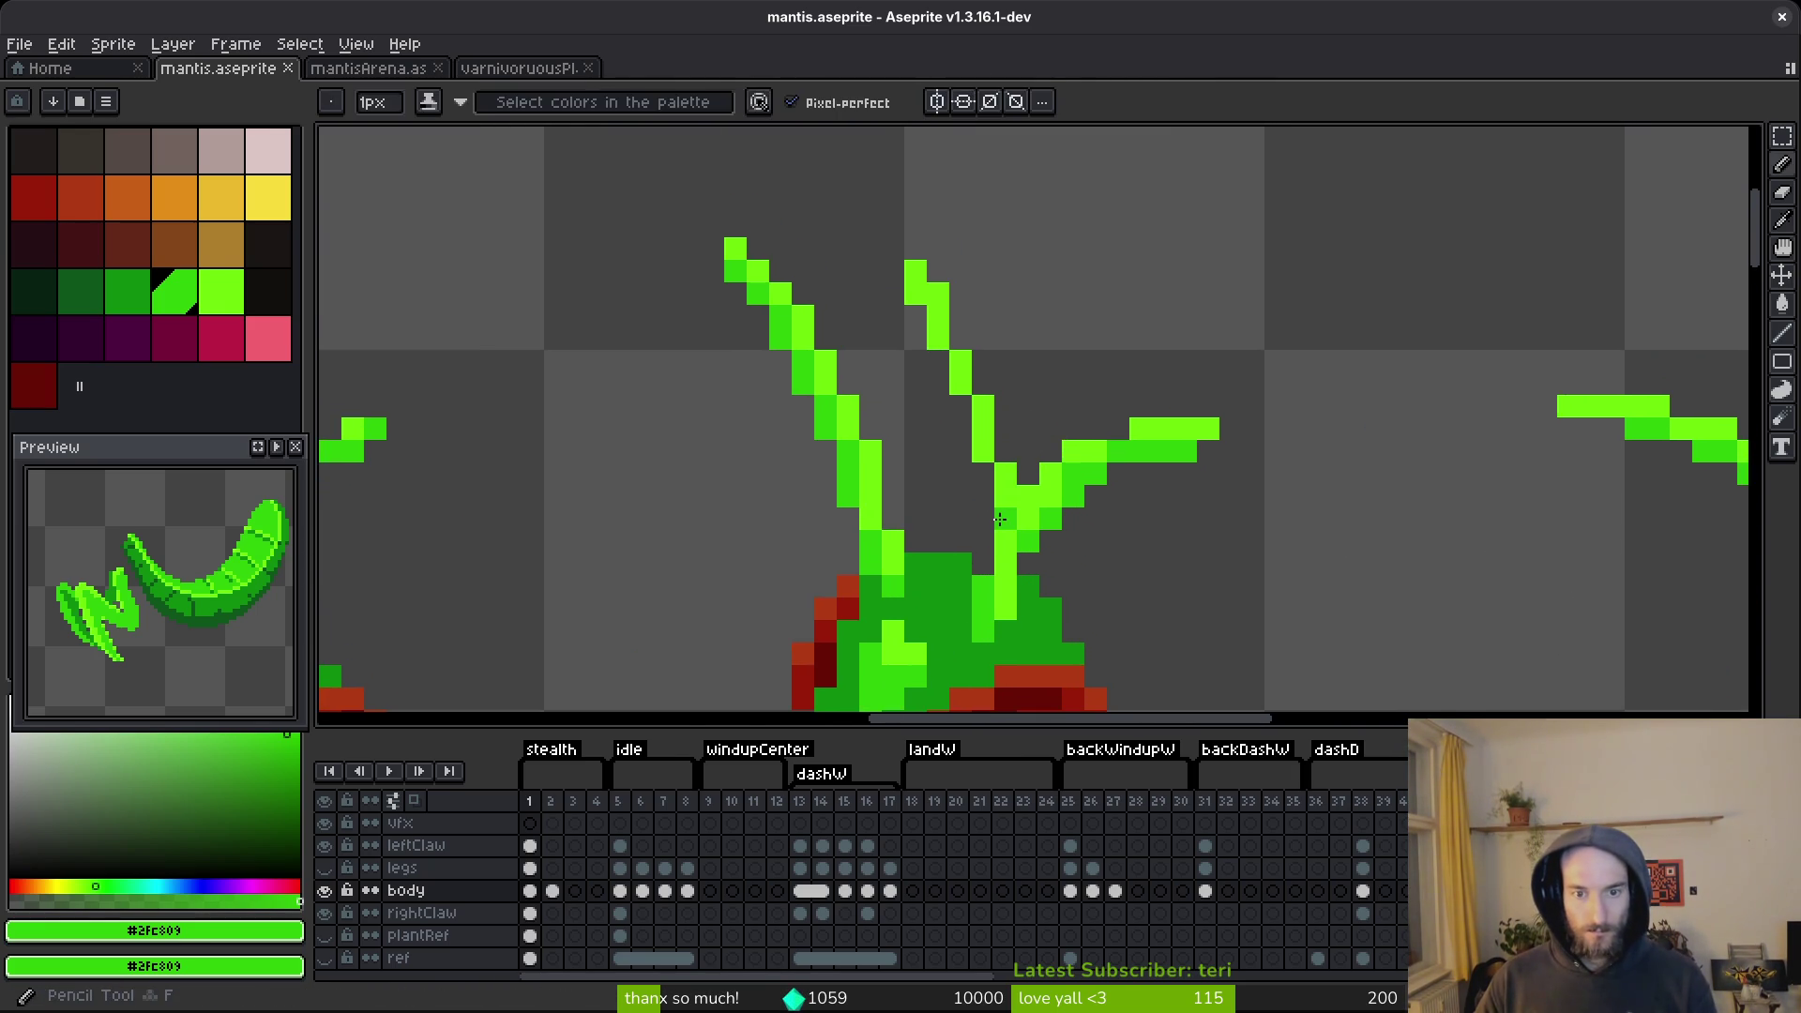
key("]")
left_click(1005, 452)
key("e")
left_click(1006, 473)
key("b")
left_click(983, 472)
Add and erase single pixels to thin the antenna strokes.
key("e")
left_click(916, 293)
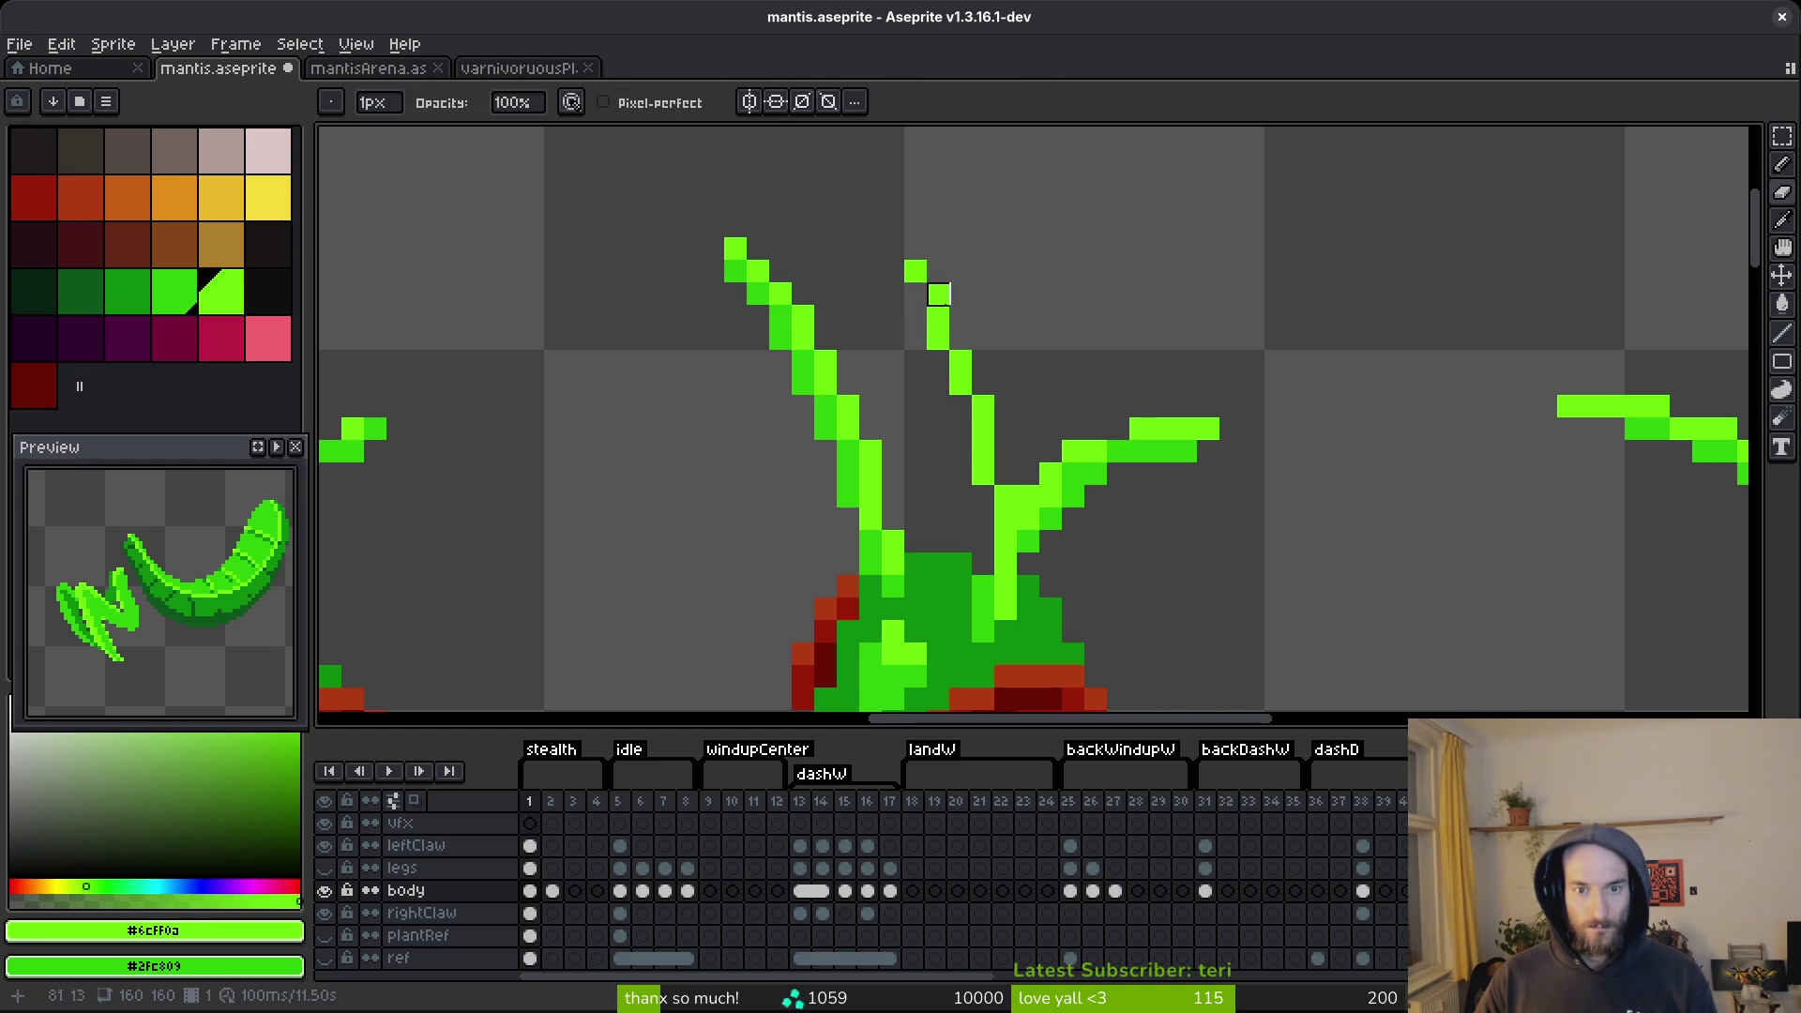
key("b")
left_click(961, 337)
key("e")
left_click(938, 338)
key("b")
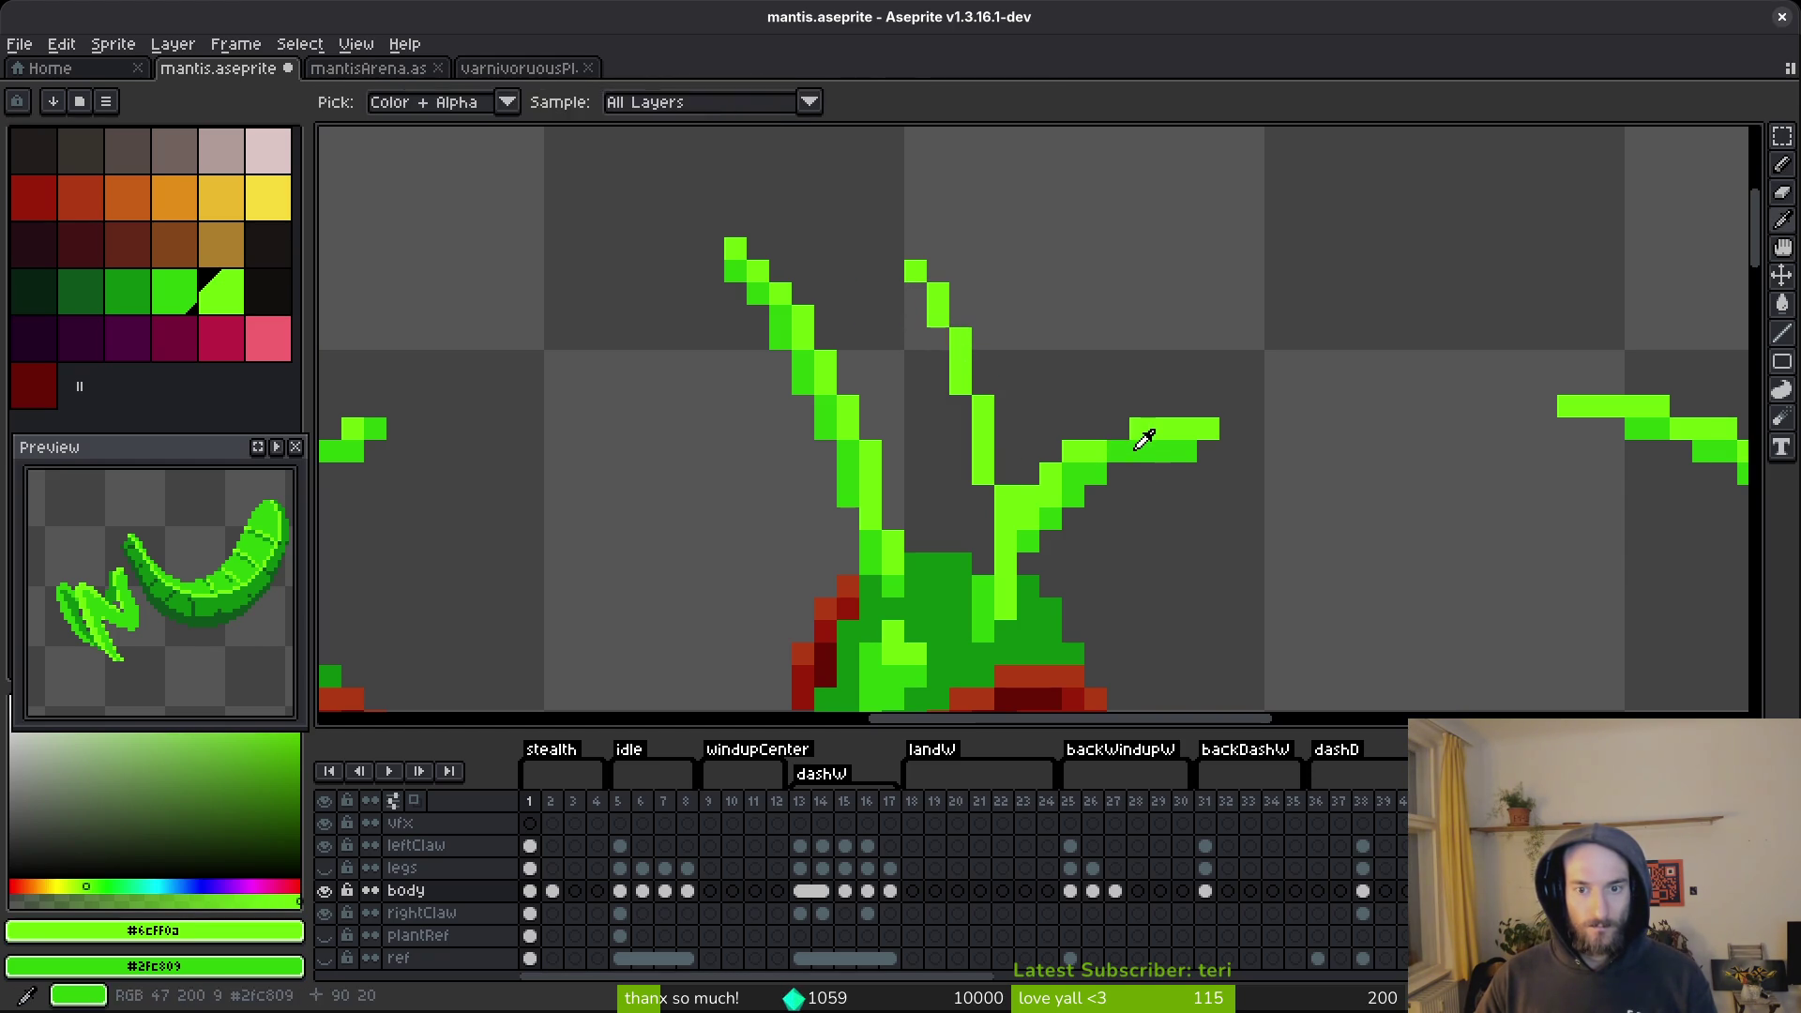
Shade the antenna tip and stalk with dark-green pixels and recolour a run downward.
key("[")
left_click(915, 292)
left_click(960, 407)
left_click(938, 362)
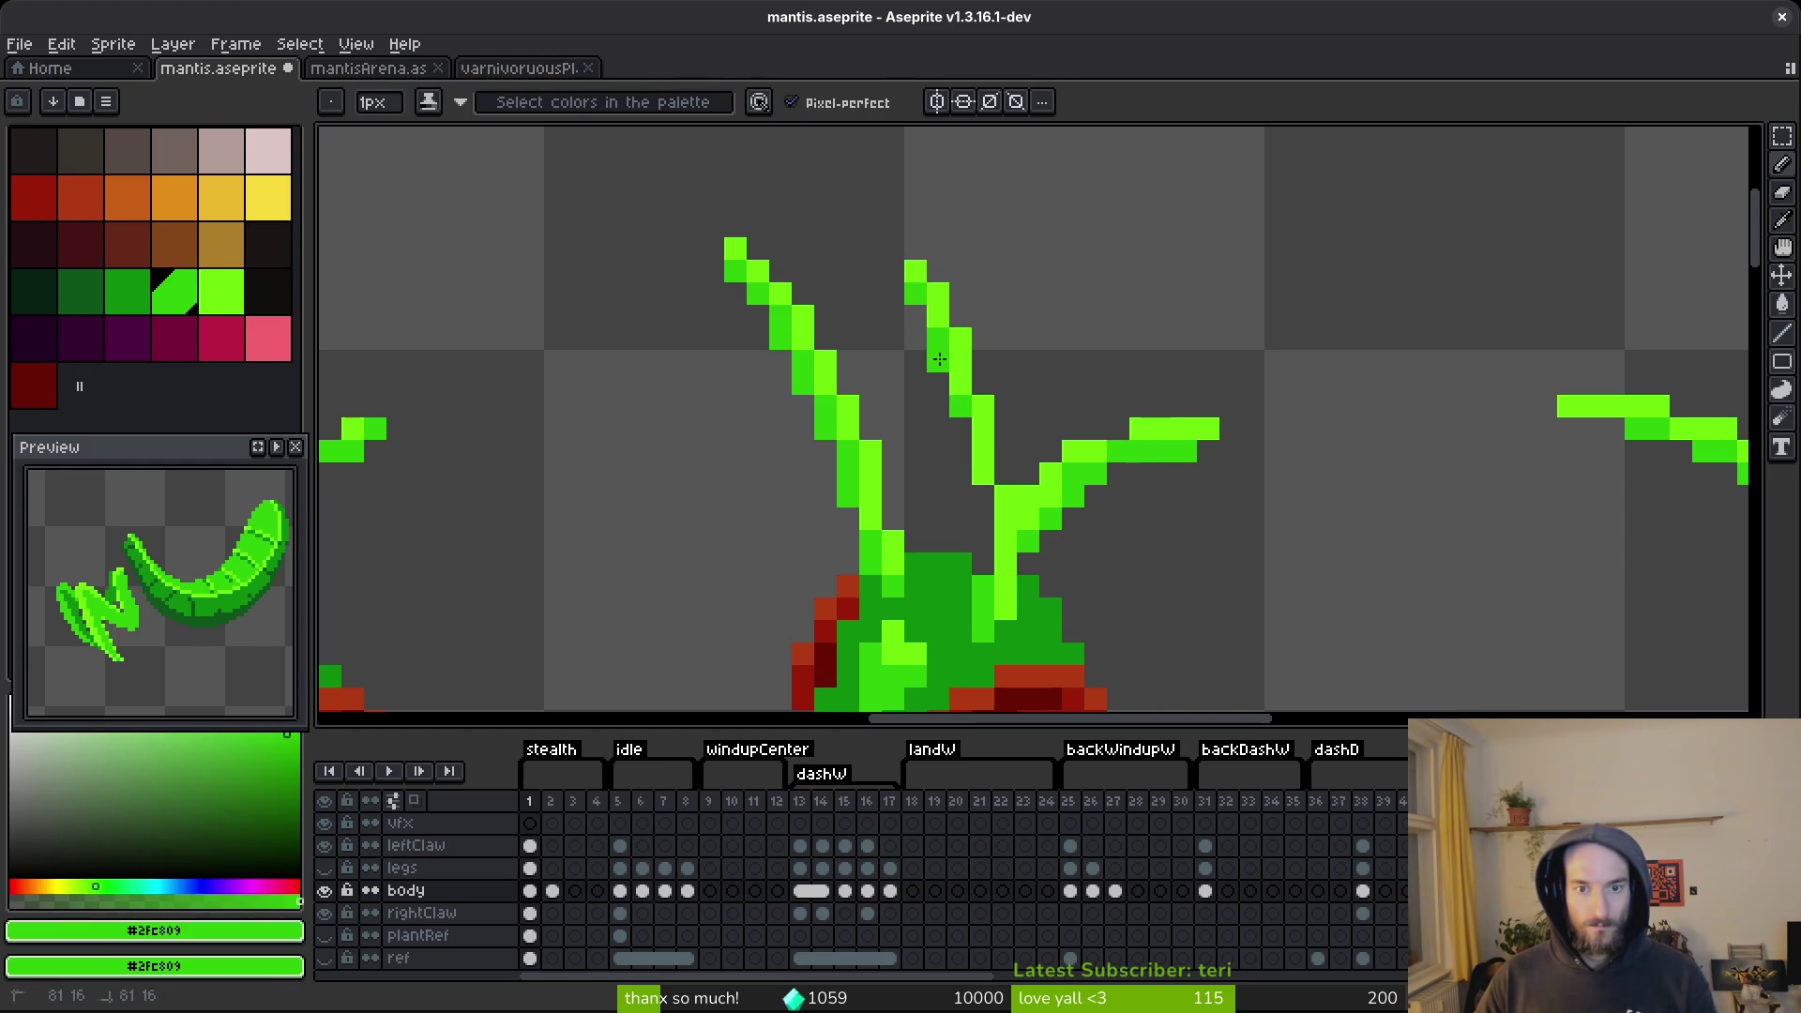
mouse_move(985, 494)
left_mouse_down()
mouse_move(988, 564)
mouse_move(1118, 473)
left_mouse_up()
key("e")
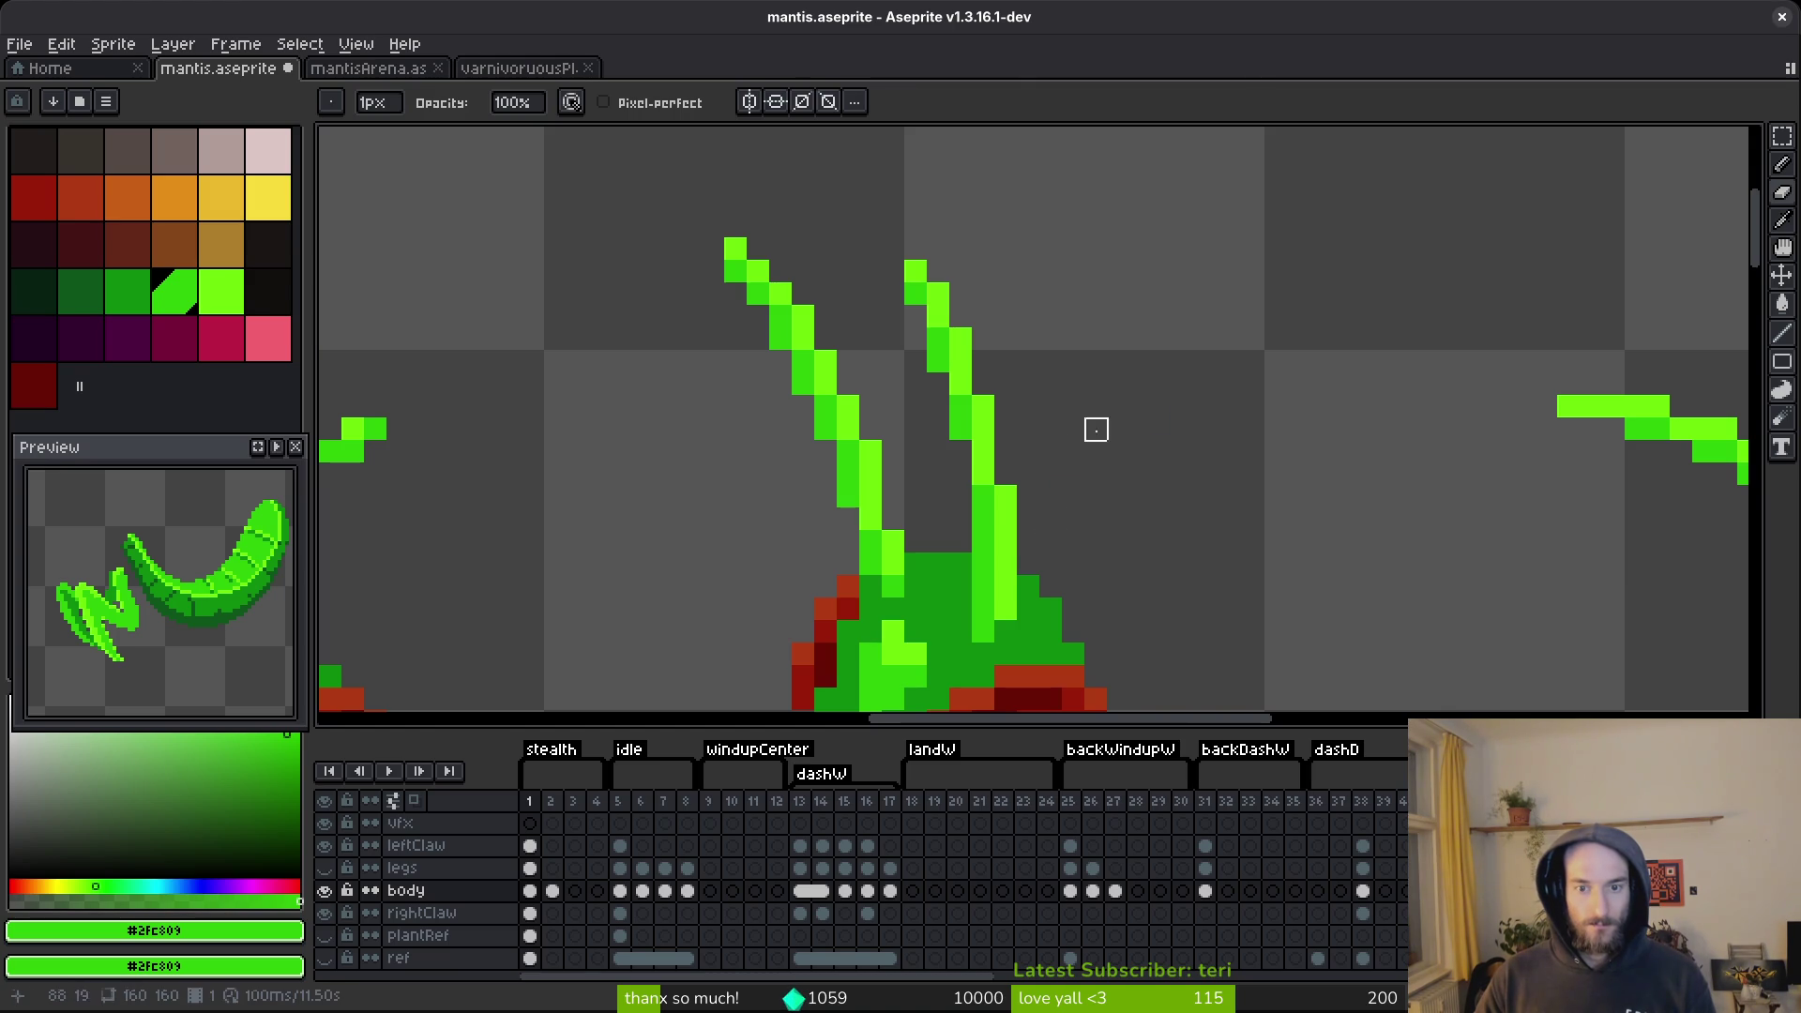
scroll(1074, 452, "down", 3)
scroll(1130, 484, "up", 1)
scroll(1088, 500, "down", 1)
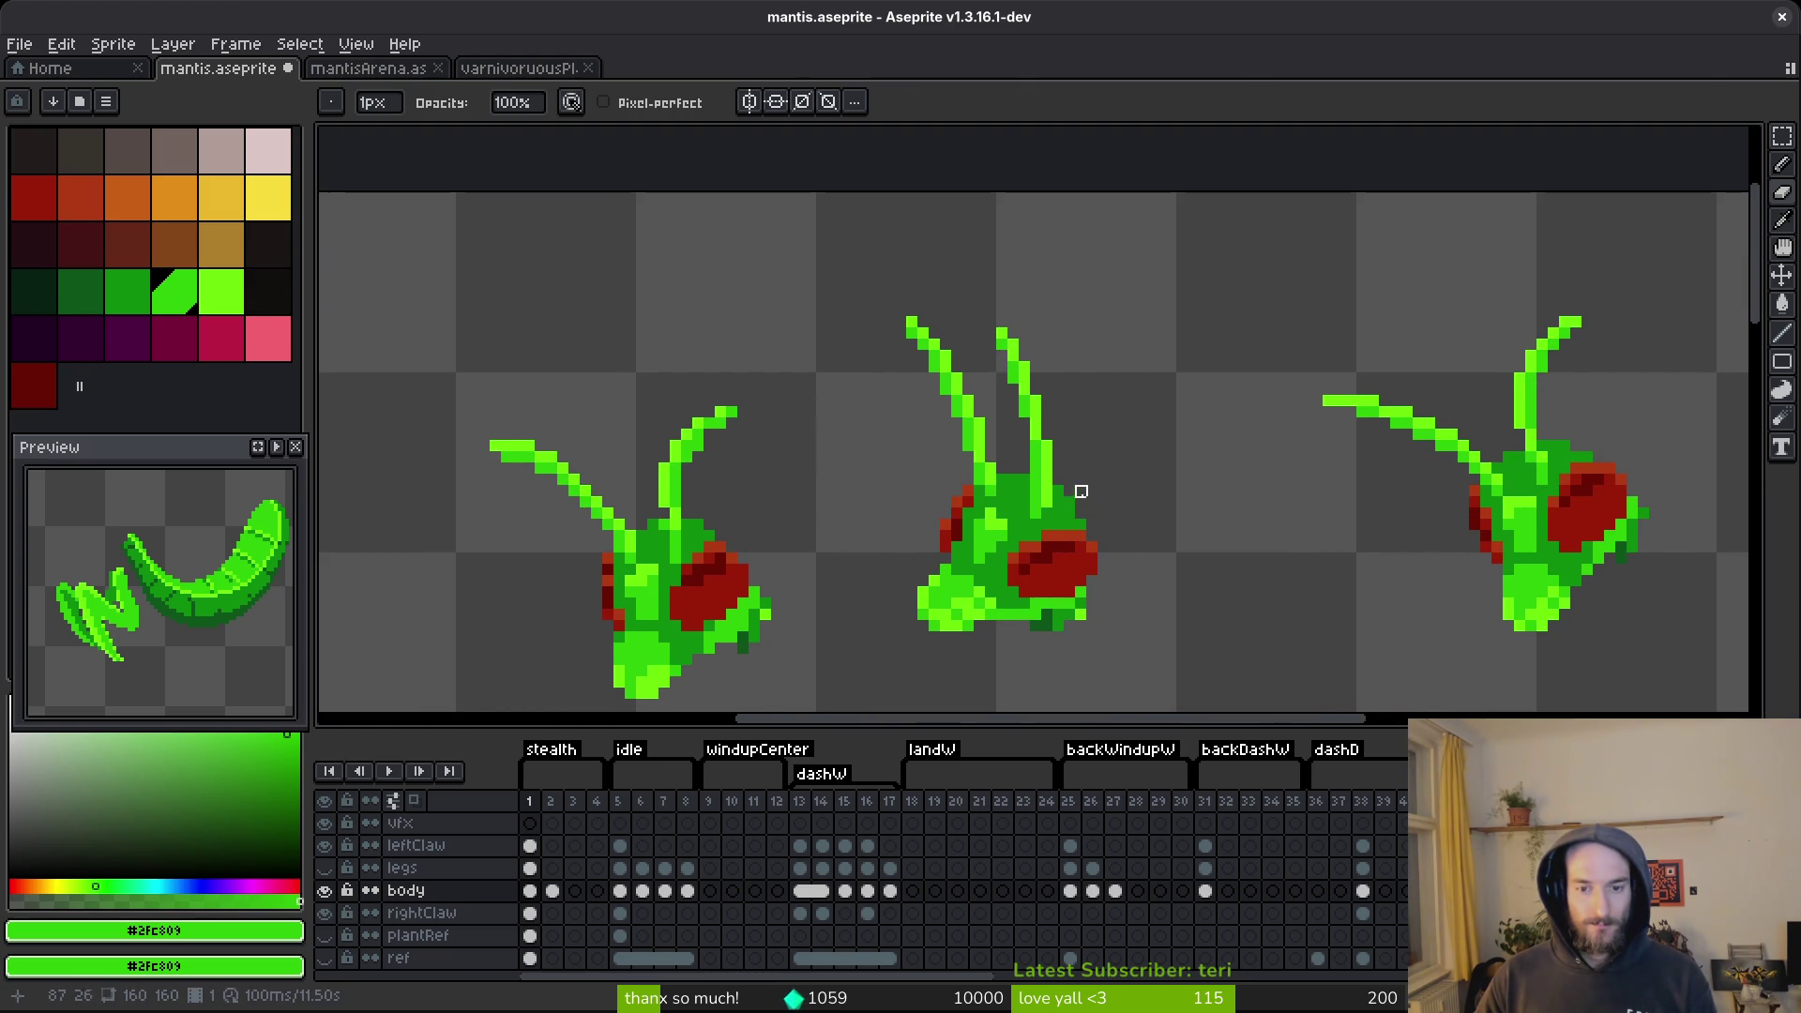
scroll(1025, 536, "up", 4)
Add a light-green highlight pixel and a short mid-green diagonal on the face.
key("b")
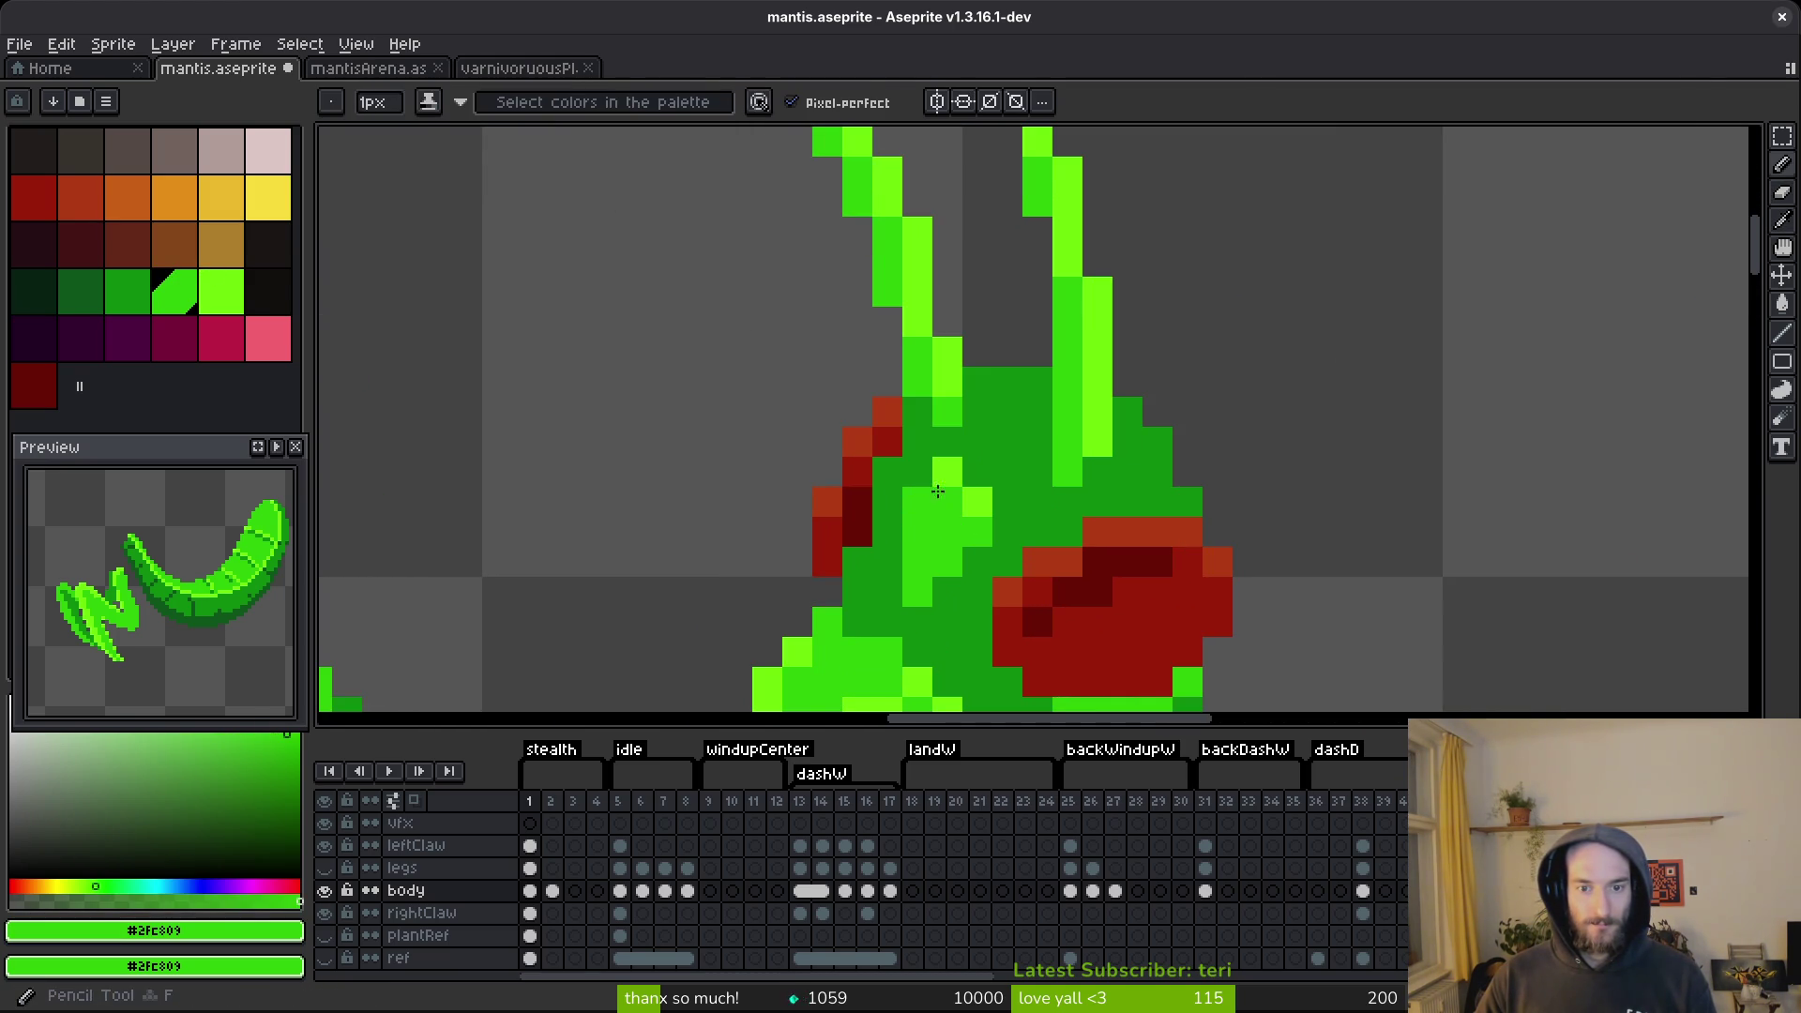
scroll(949, 502, "down", 6)
scroll(1025, 544, "up", 4)
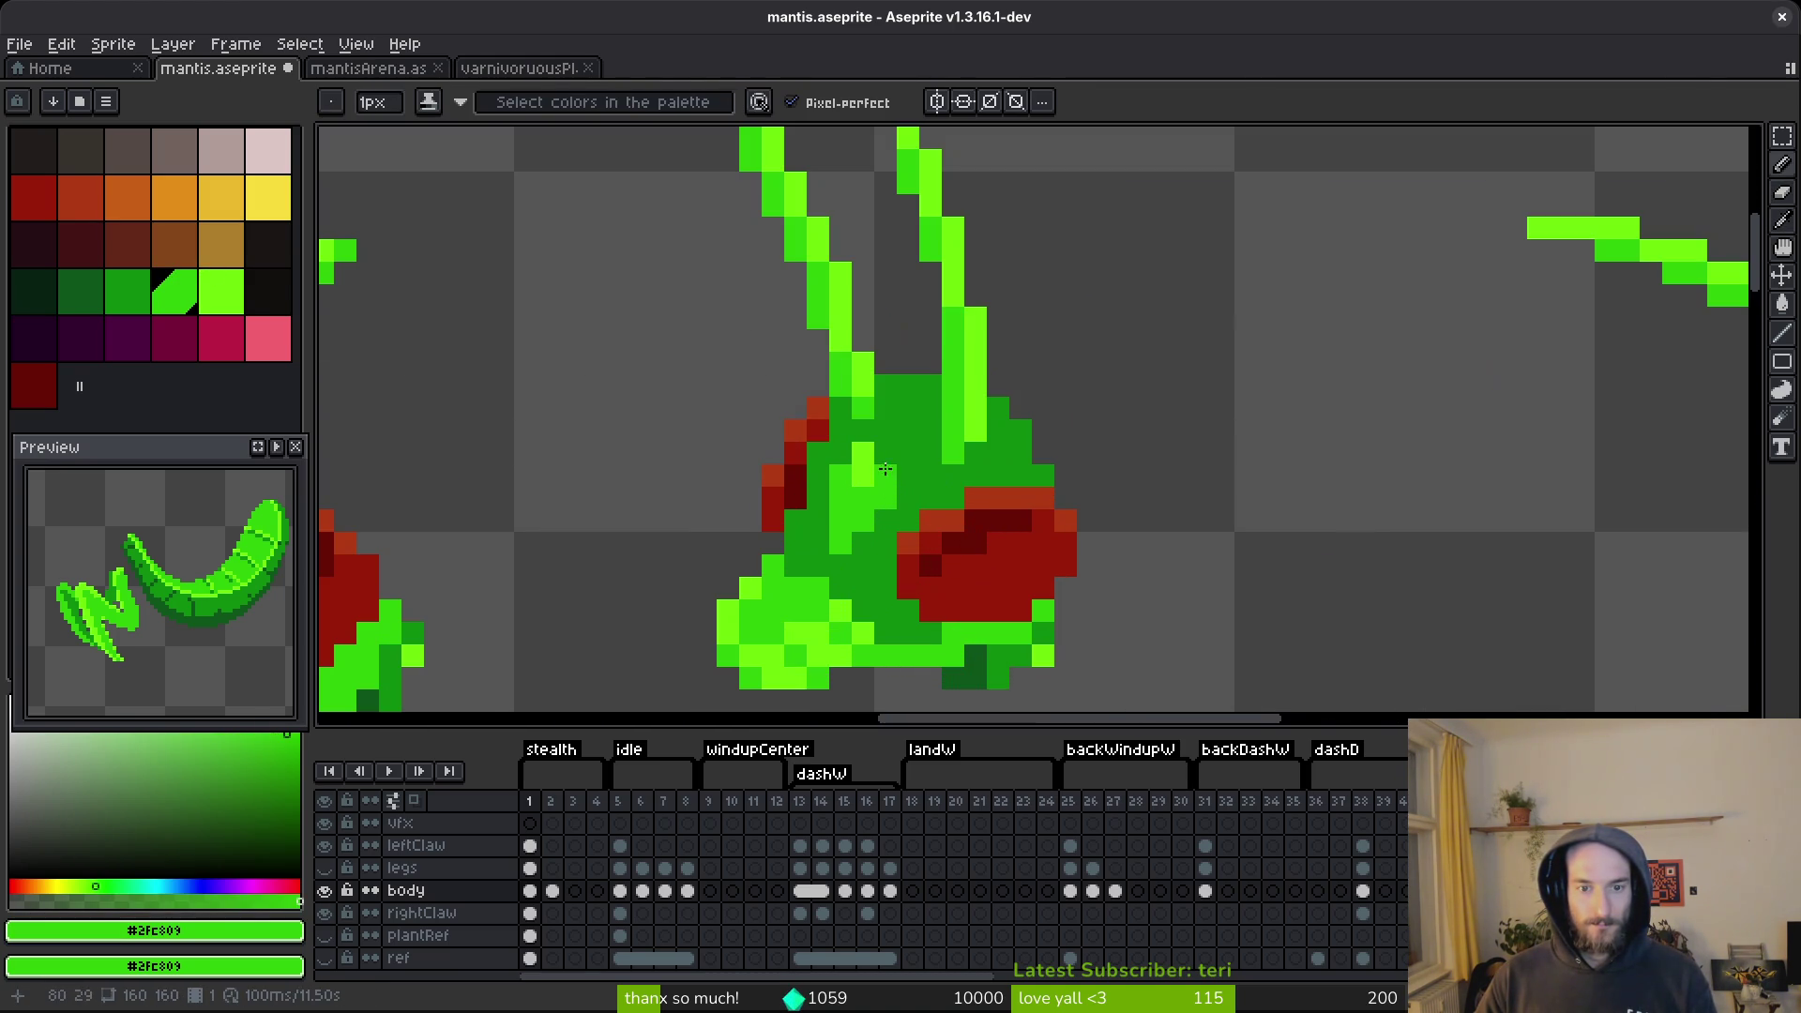
key("alt")
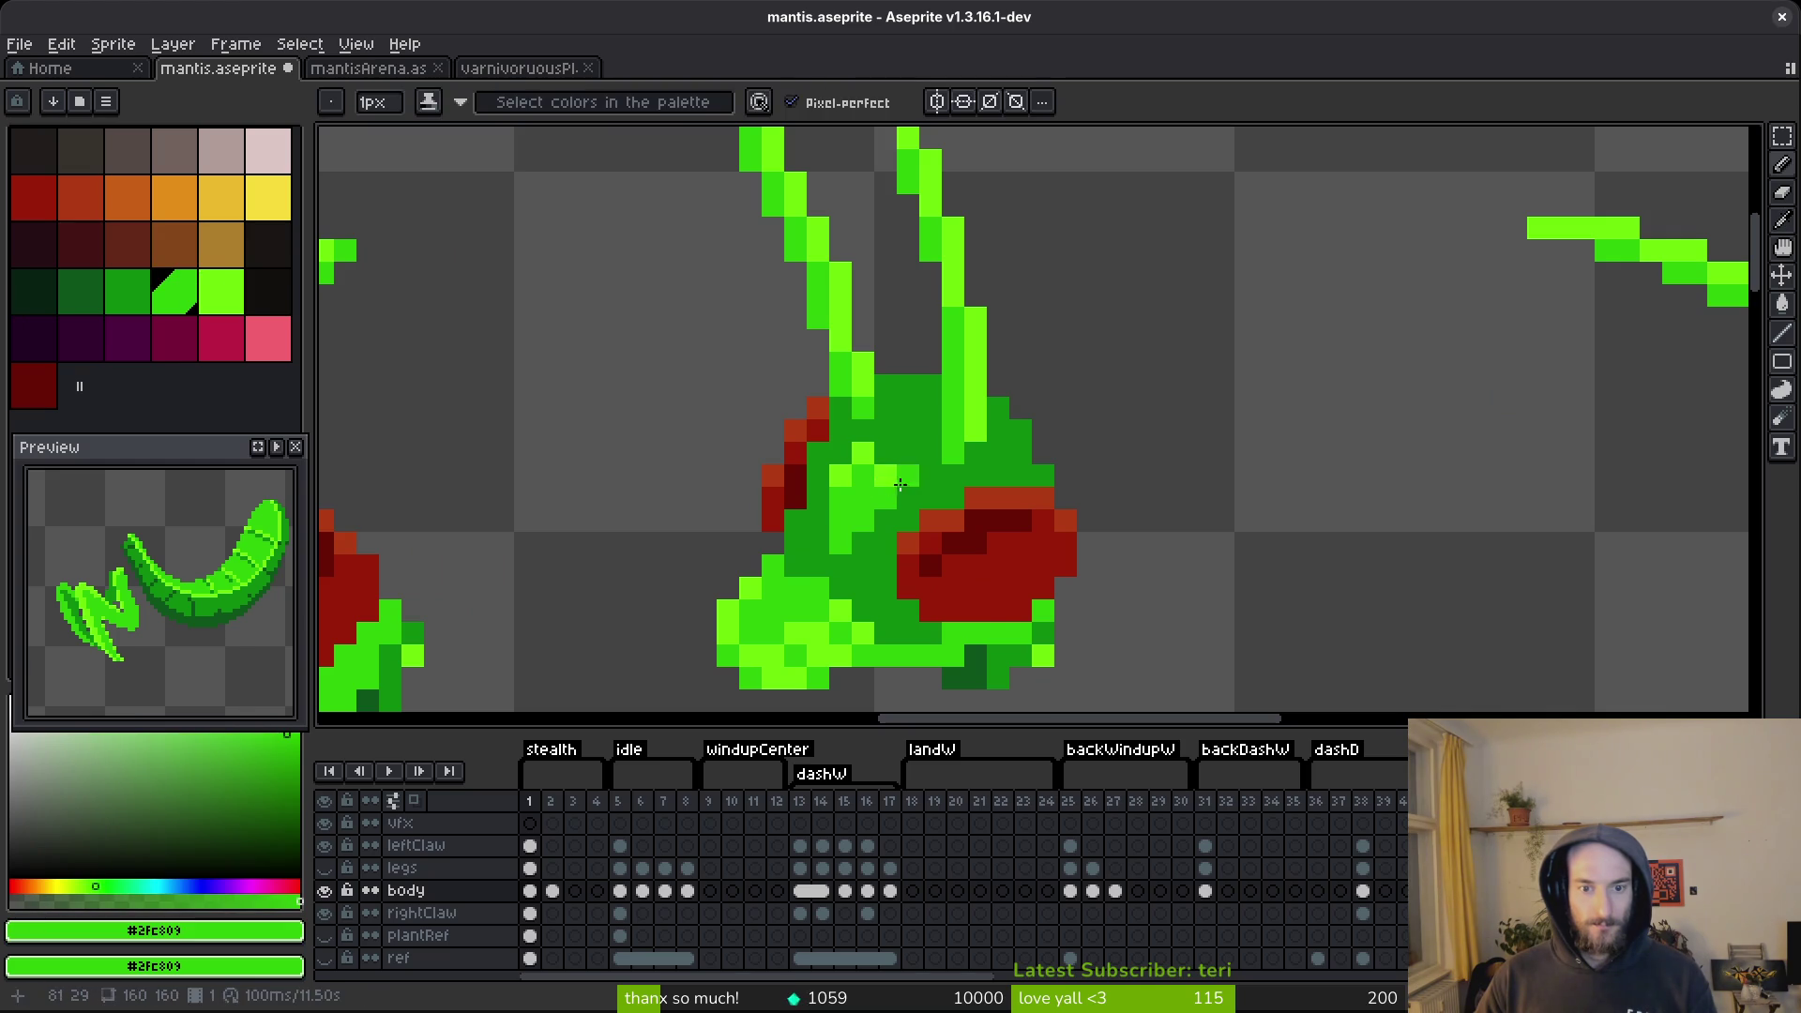
left_click(882, 478, "alt")
left_click(911, 486)
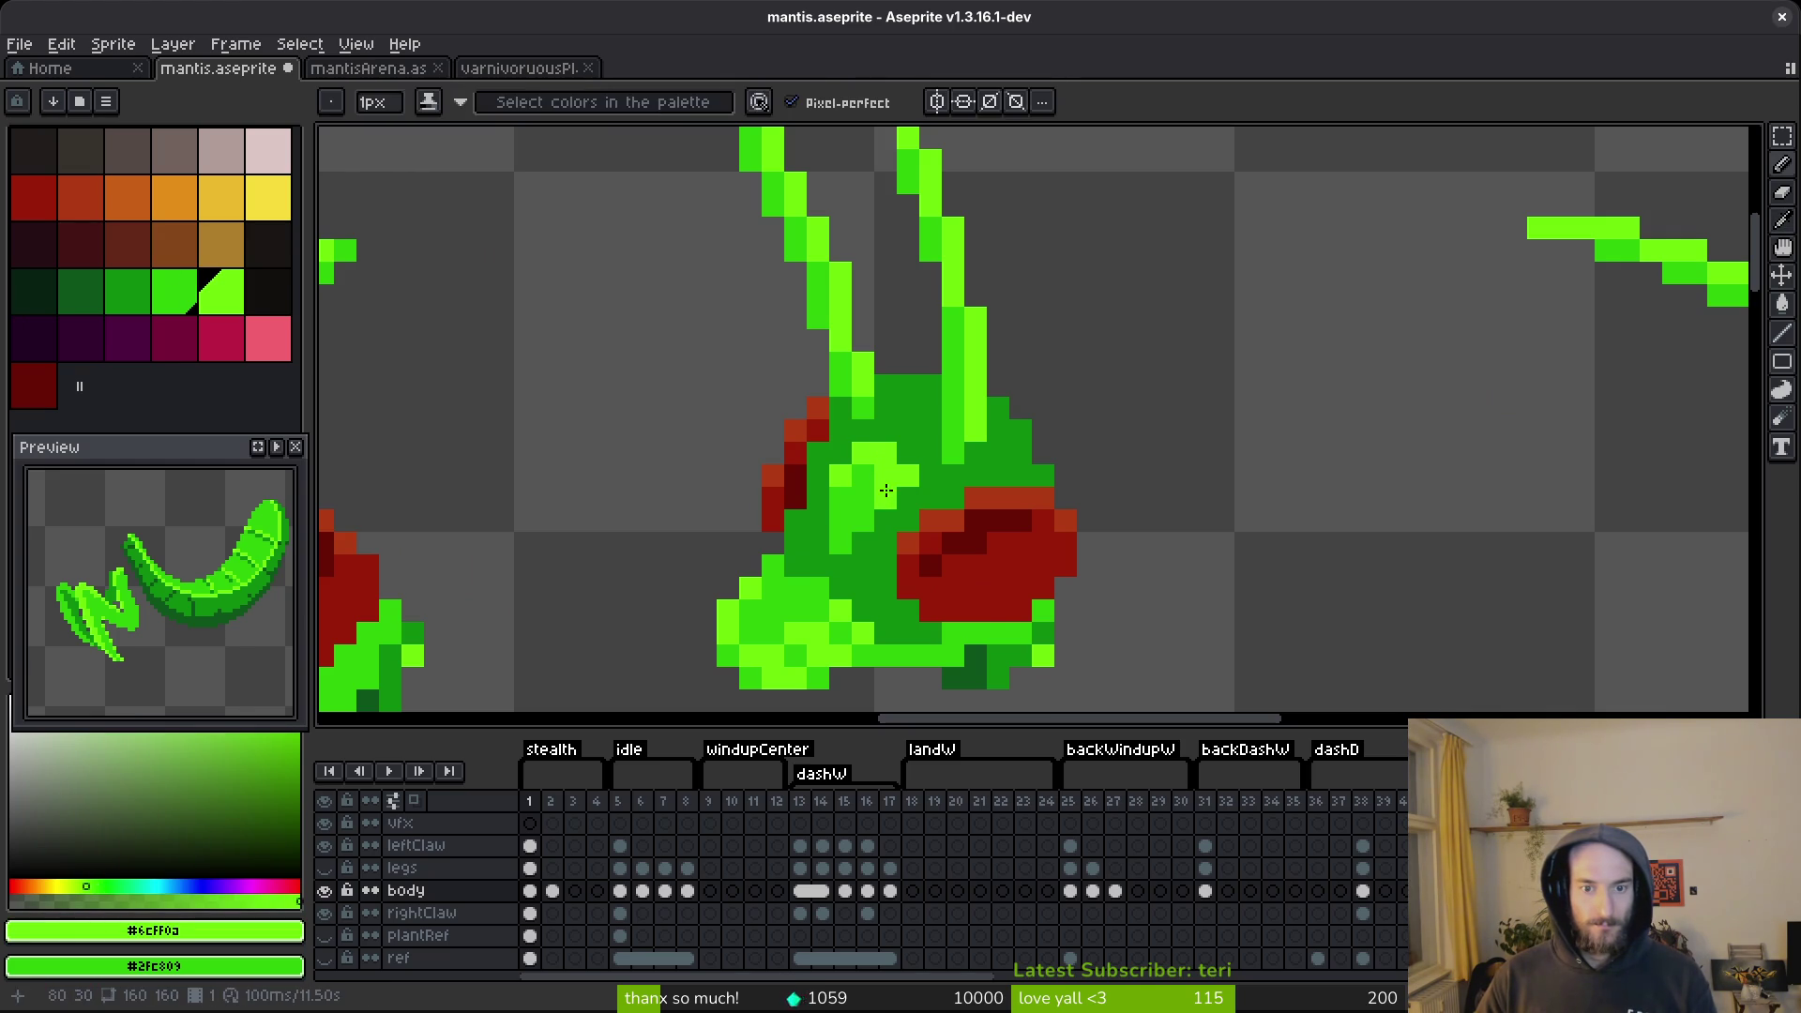
left_click(875, 476, "alt")
left_click_drag(906, 497, 870, 534)
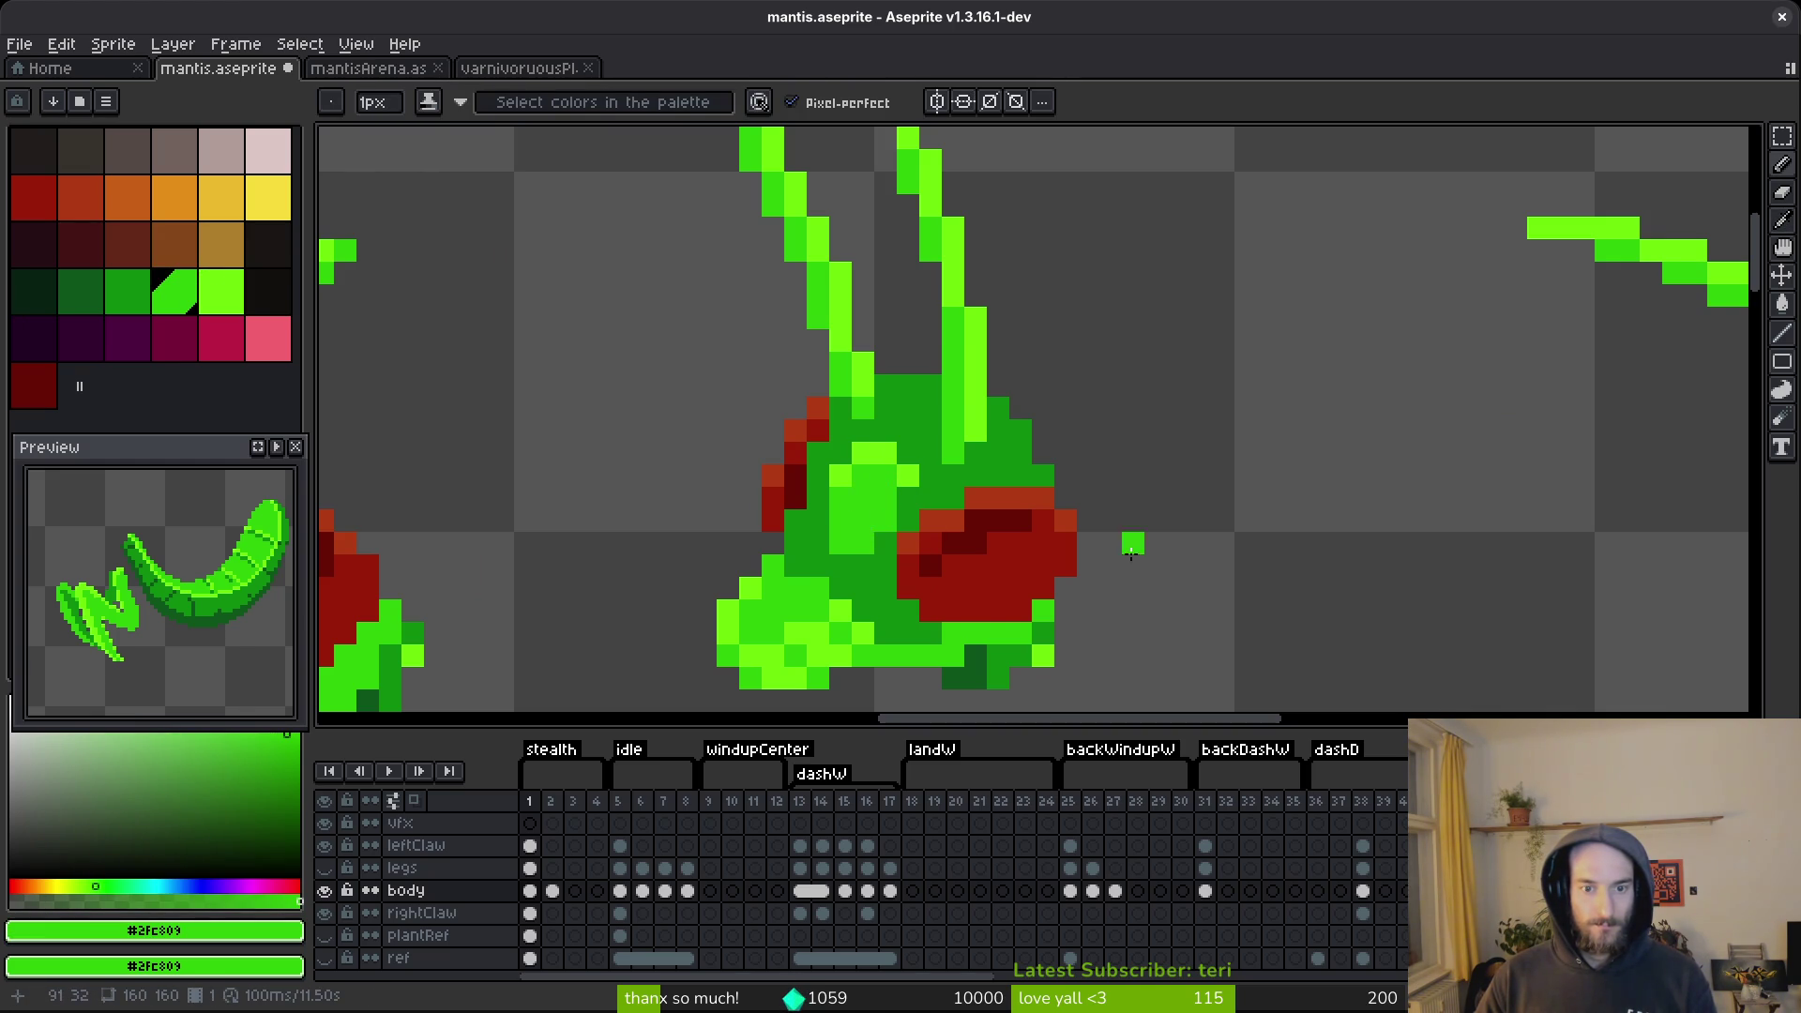
scroll(1155, 584, "down", 3)
scroll(1049, 564, "up", 3)
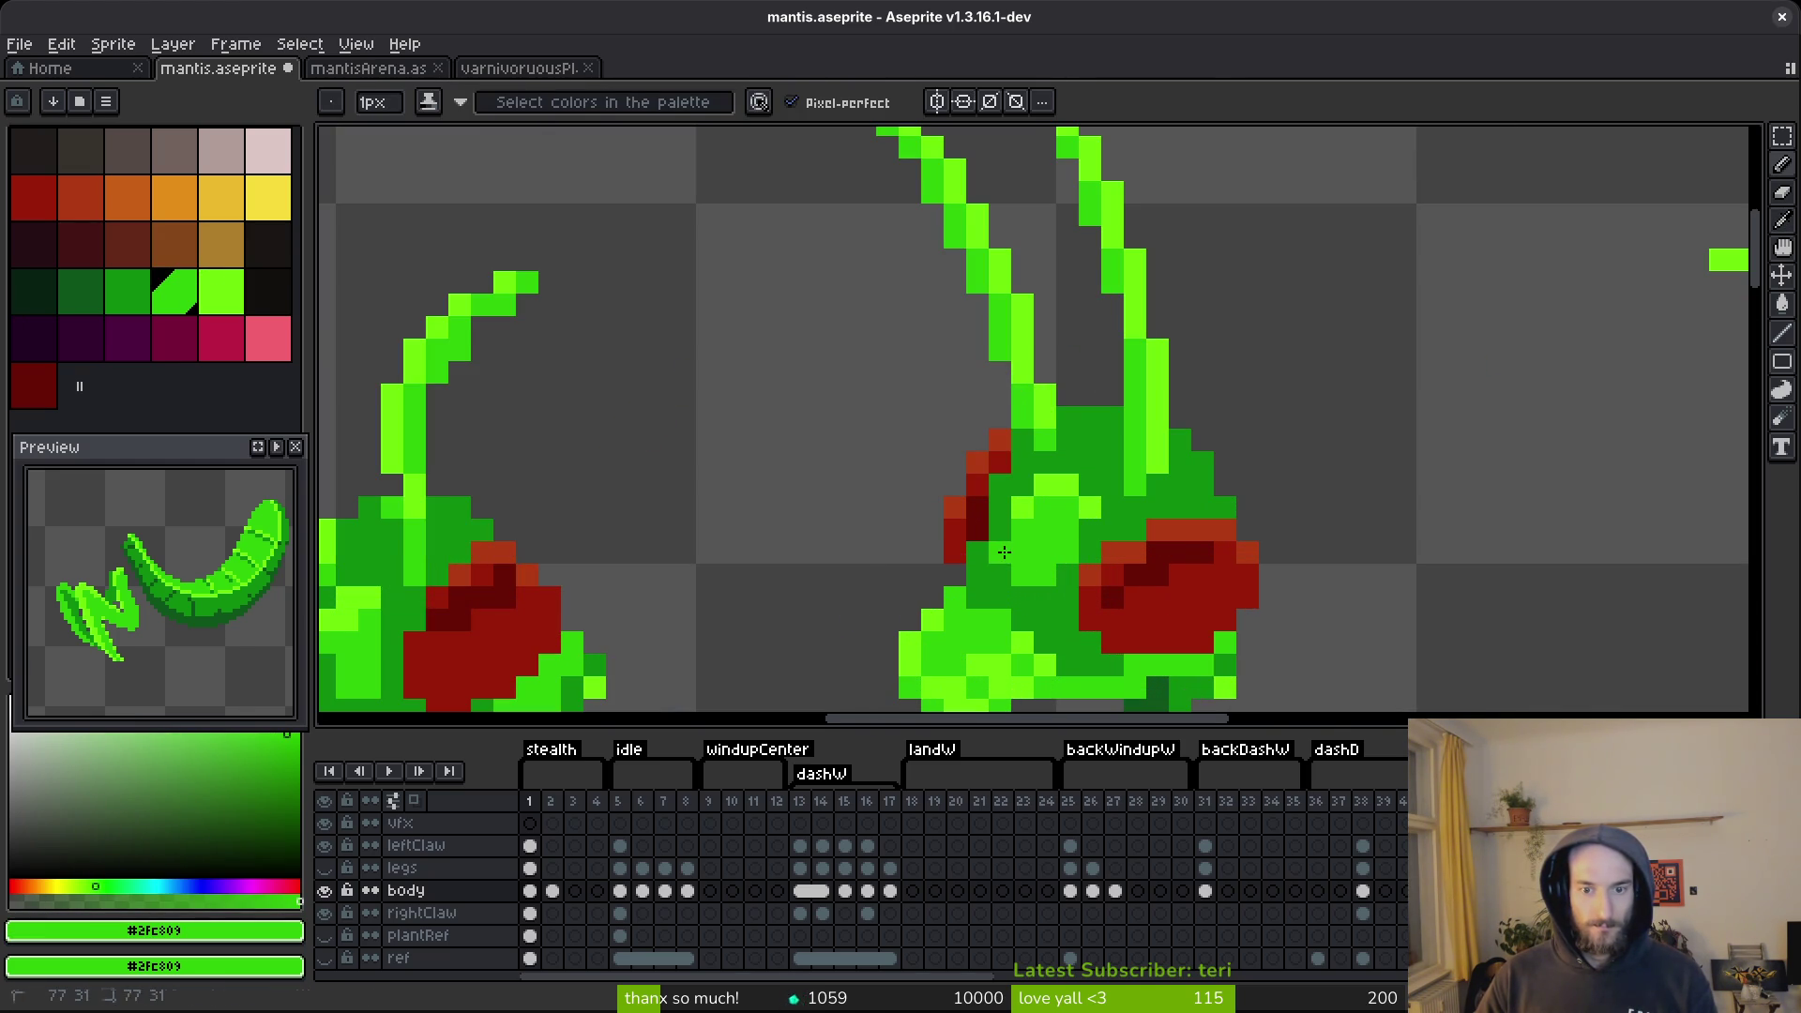
Lighten and adjust several face pixels with light green, then sample the dark green.
left_click(1024, 555, "alt")
left_click(1001, 532)
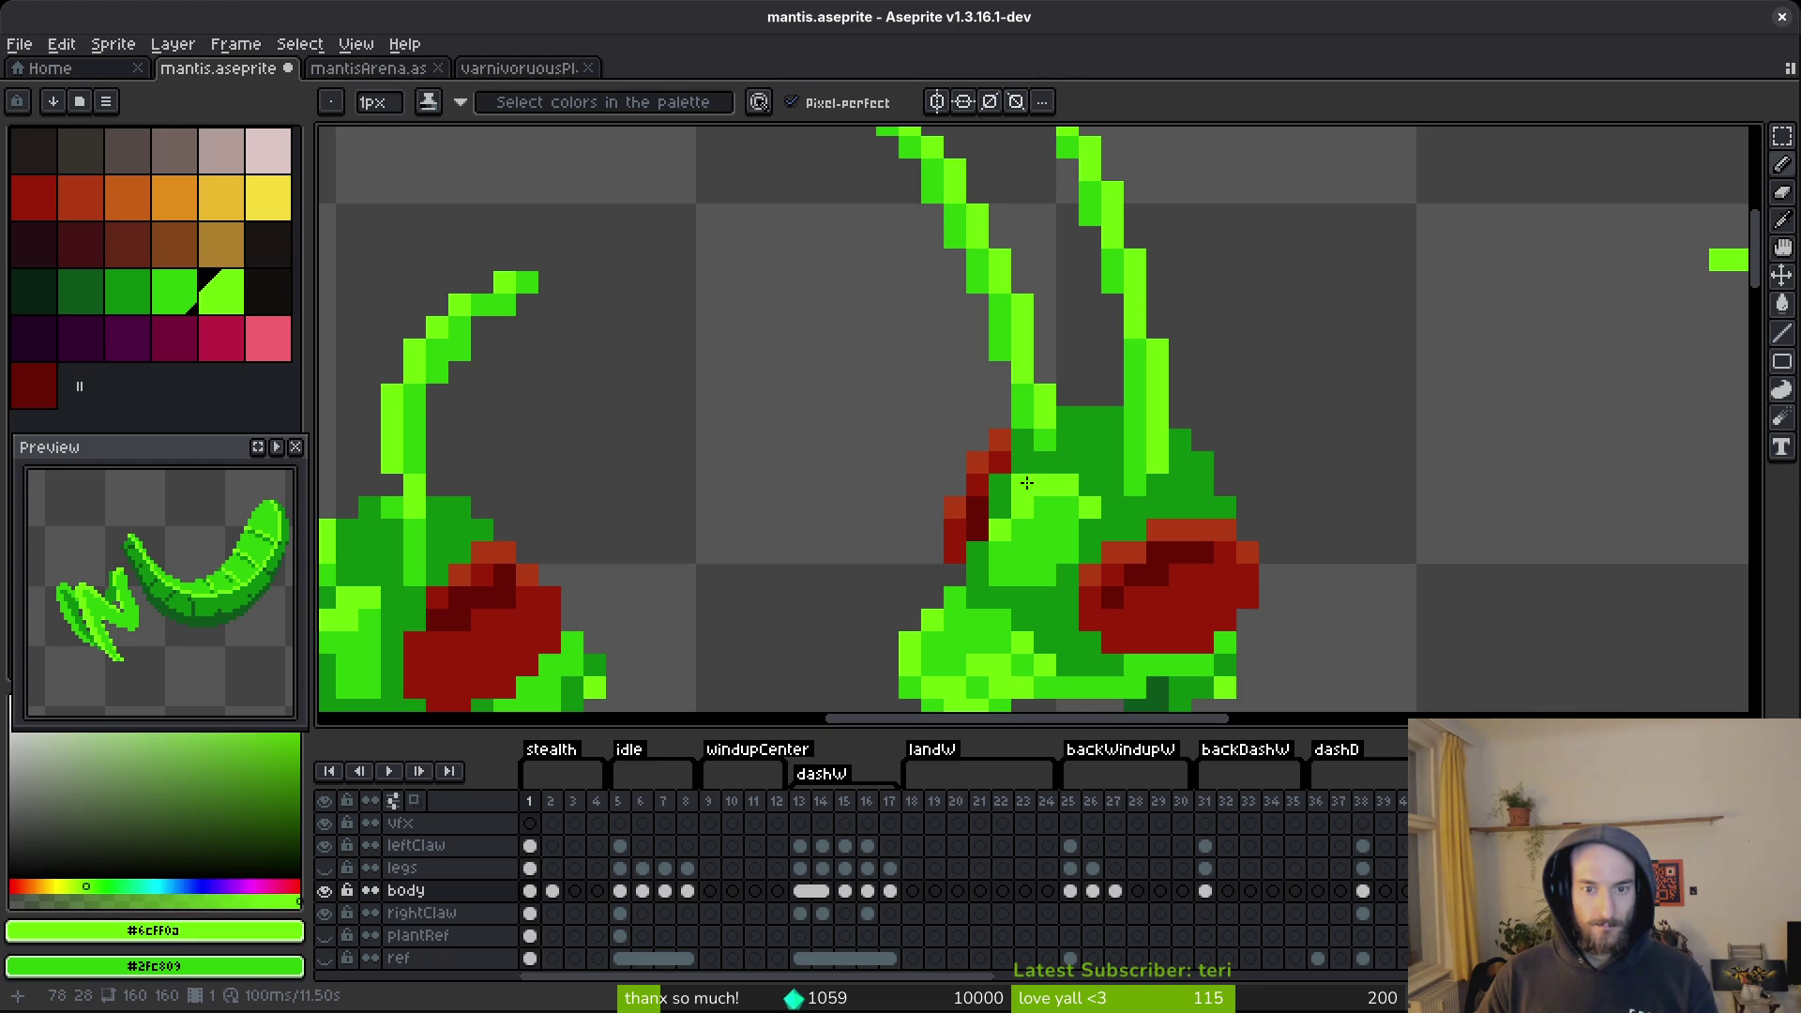
left_click(1012, 543, "alt")
left_click(1005, 525, "alt")
left_click(1022, 529)
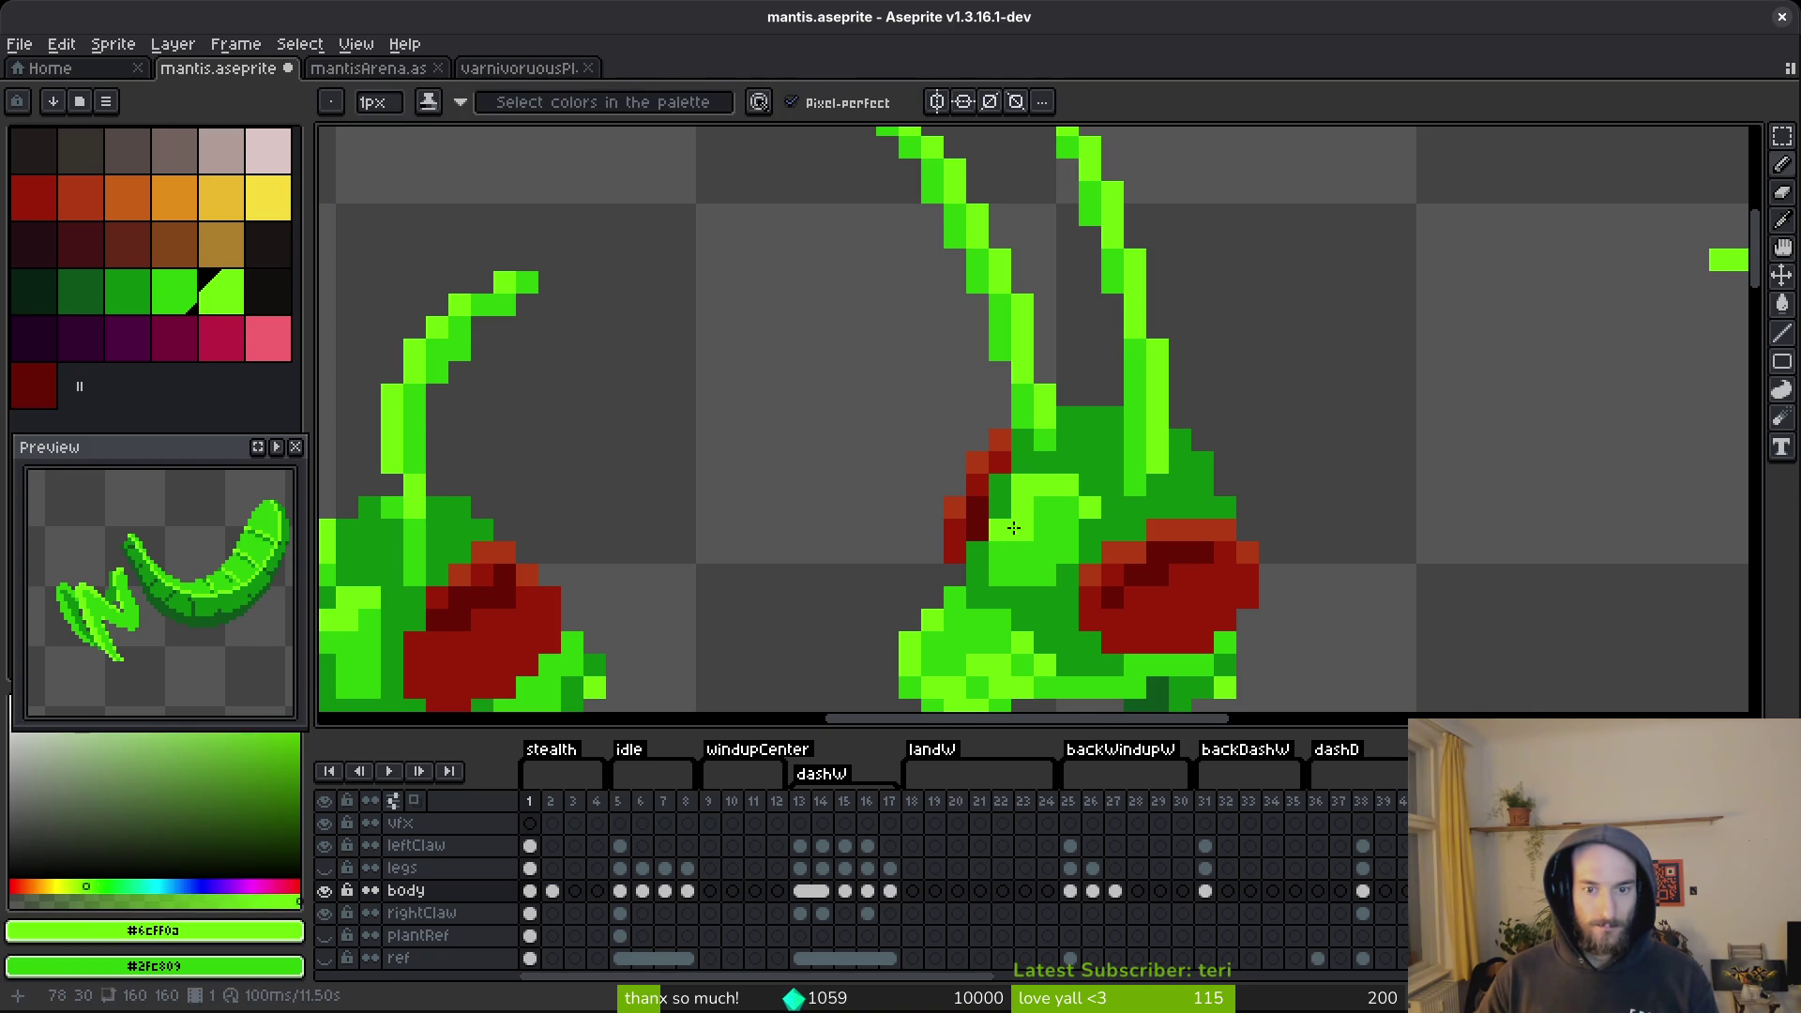
left_click(1001, 526, "alt")
scroll(1153, 591, "down", 6)
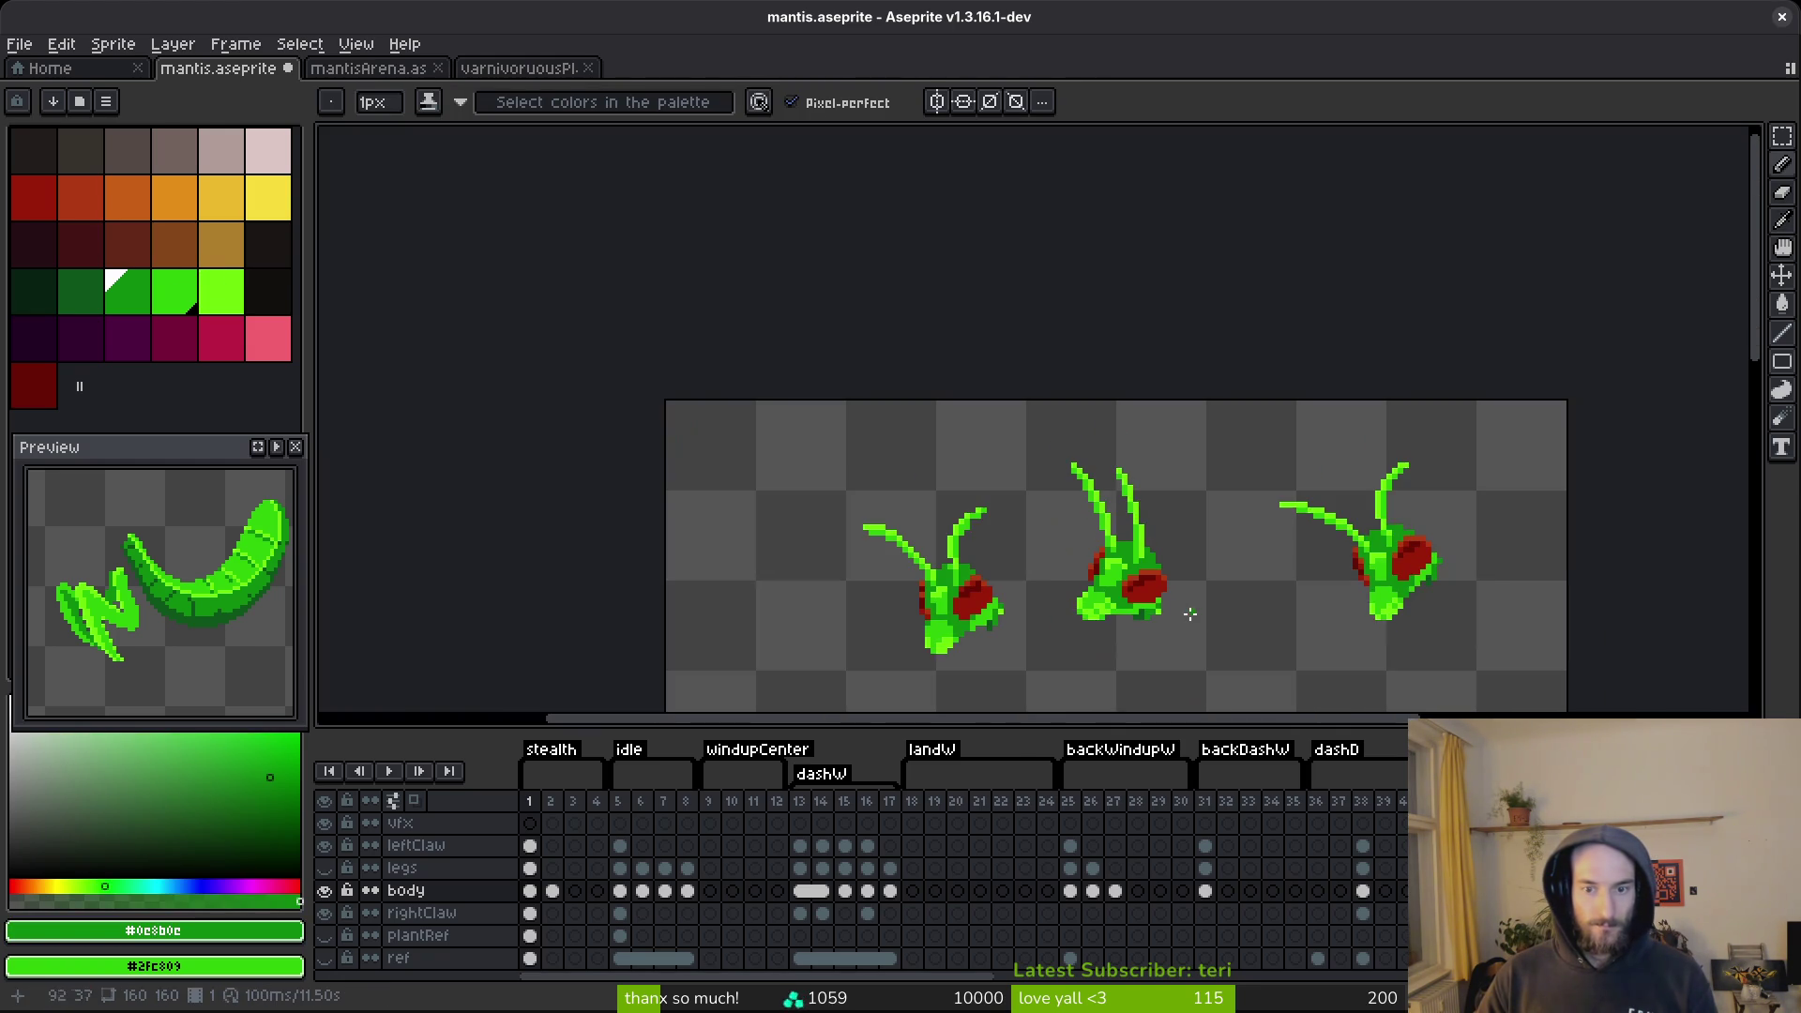
scroll(1130, 577, "up", 3)
scroll(1194, 531, "down", 3)
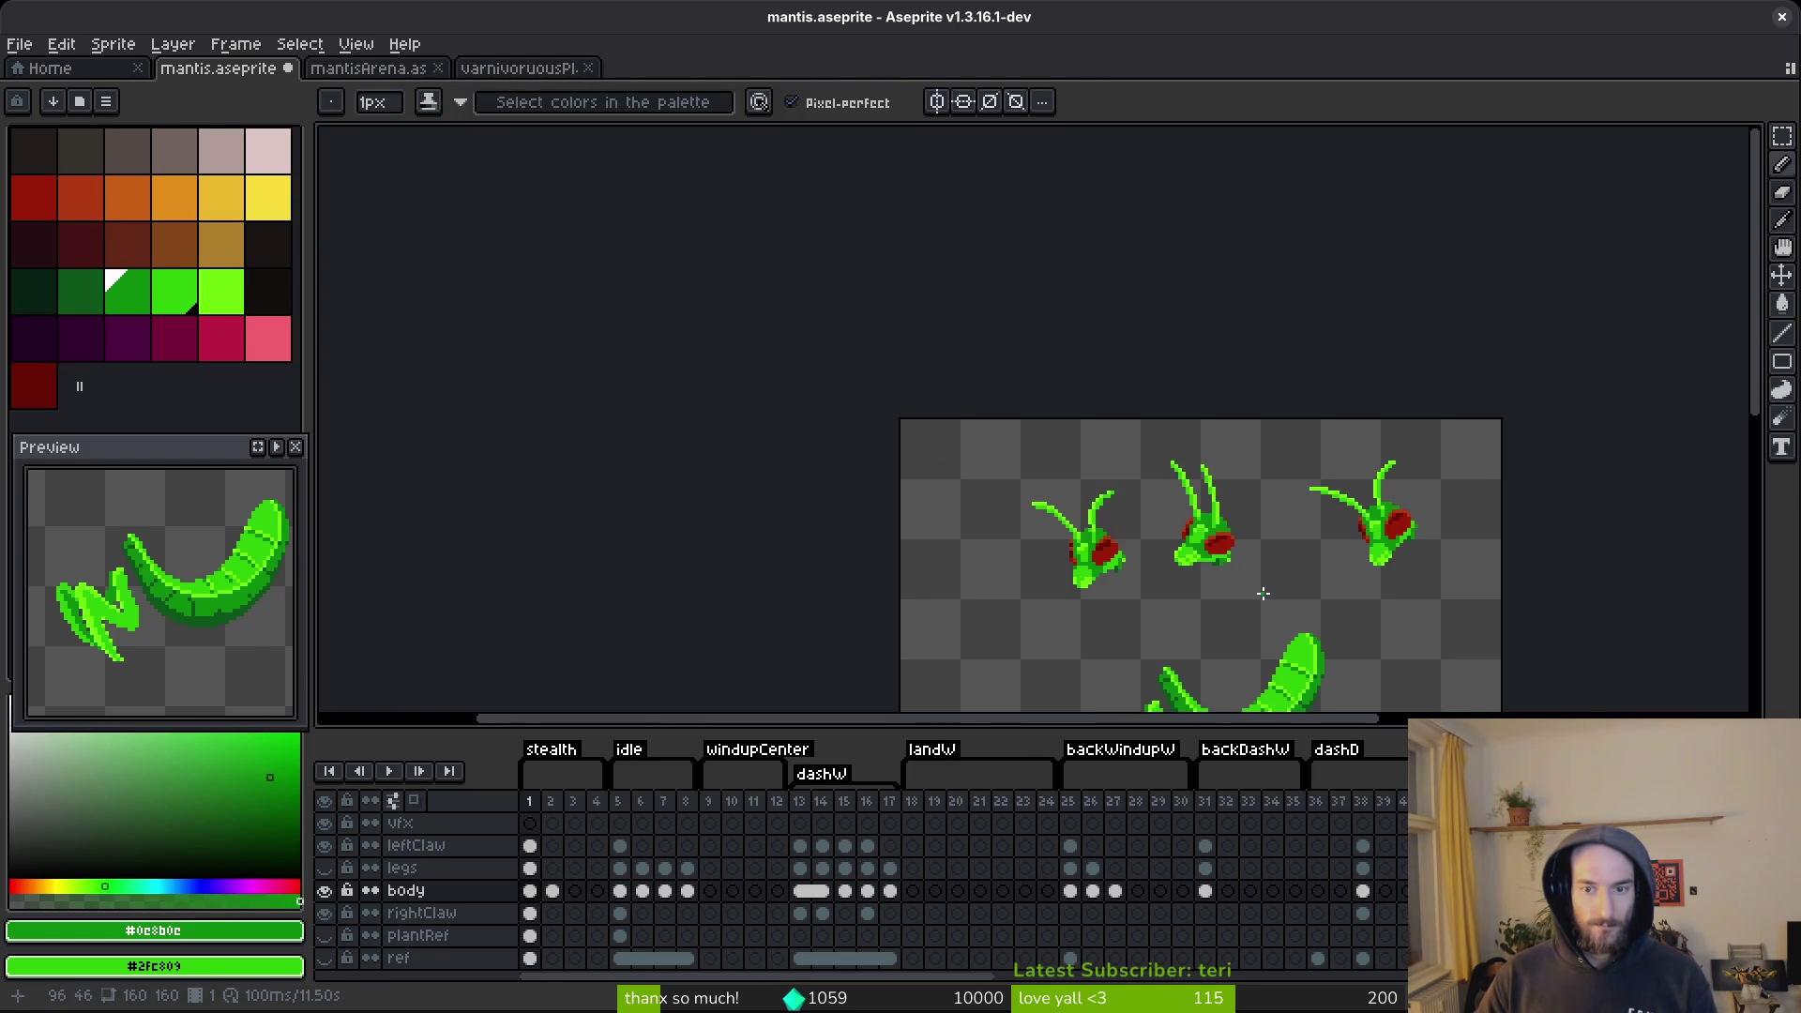
scroll(1201, 562, "up", 5)
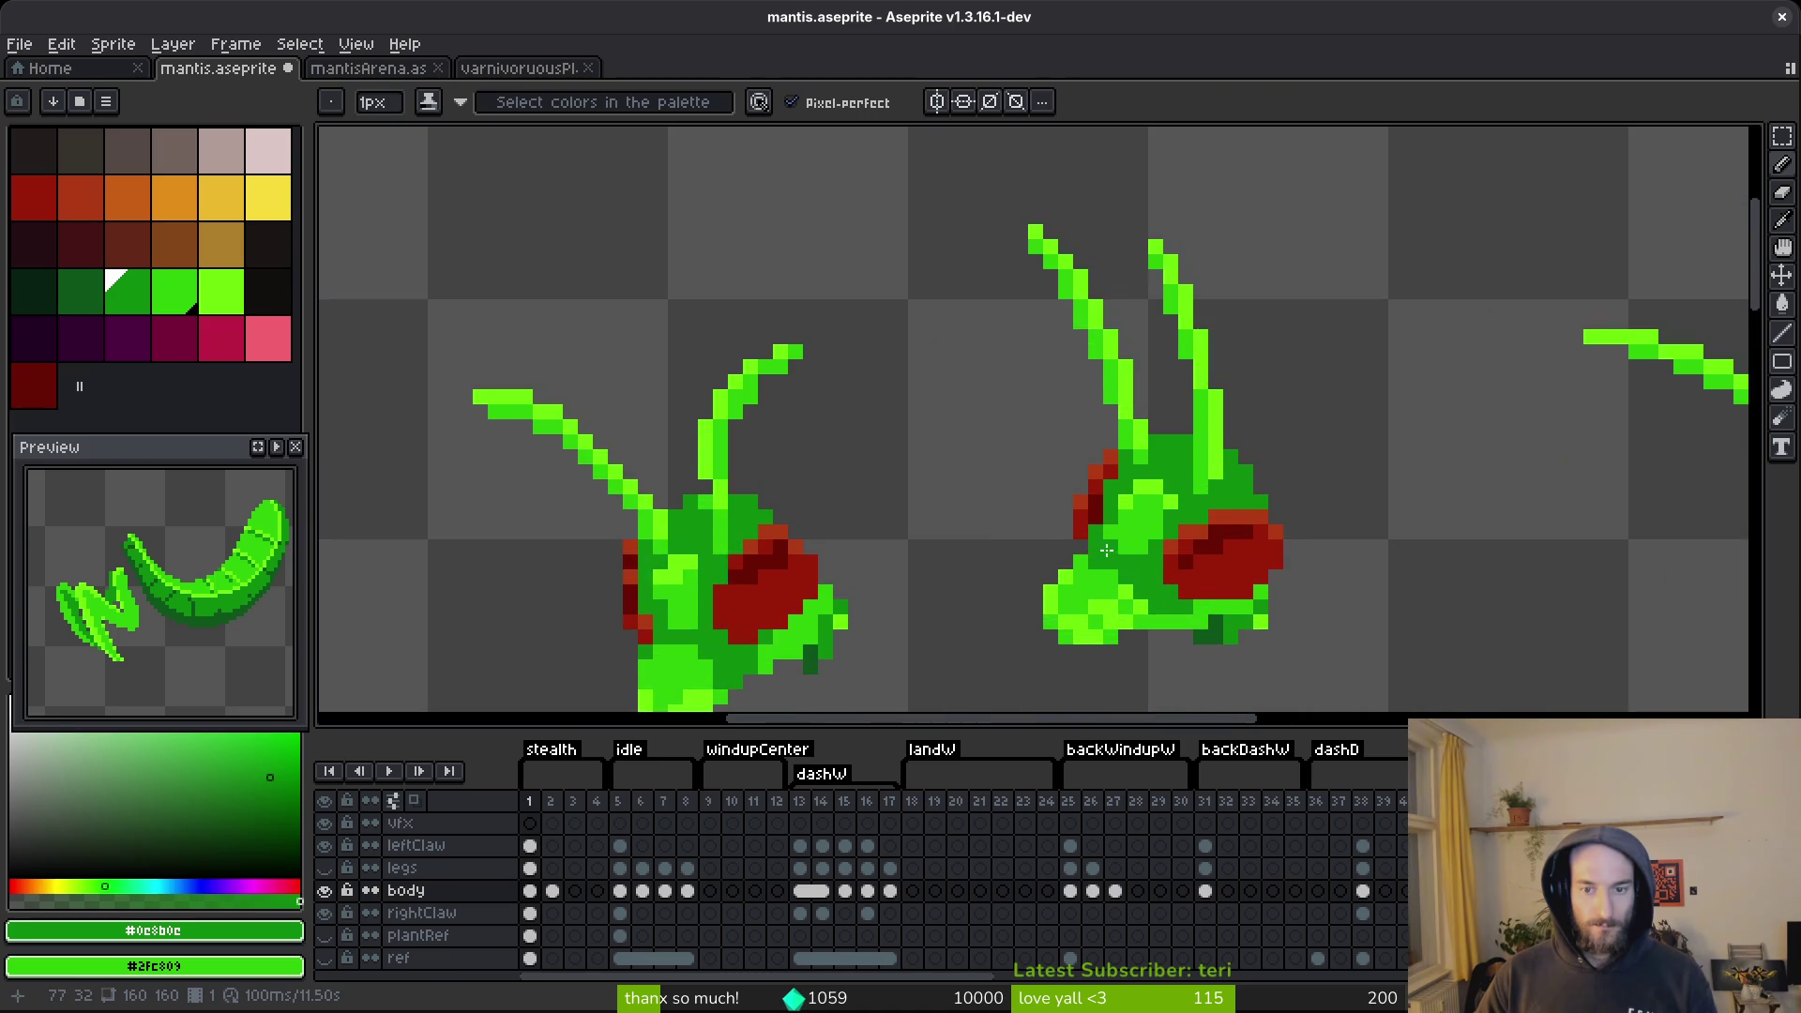
Sample the light, mid and dark greens from the face and head, then save.
left_click(1137, 503, "alt")
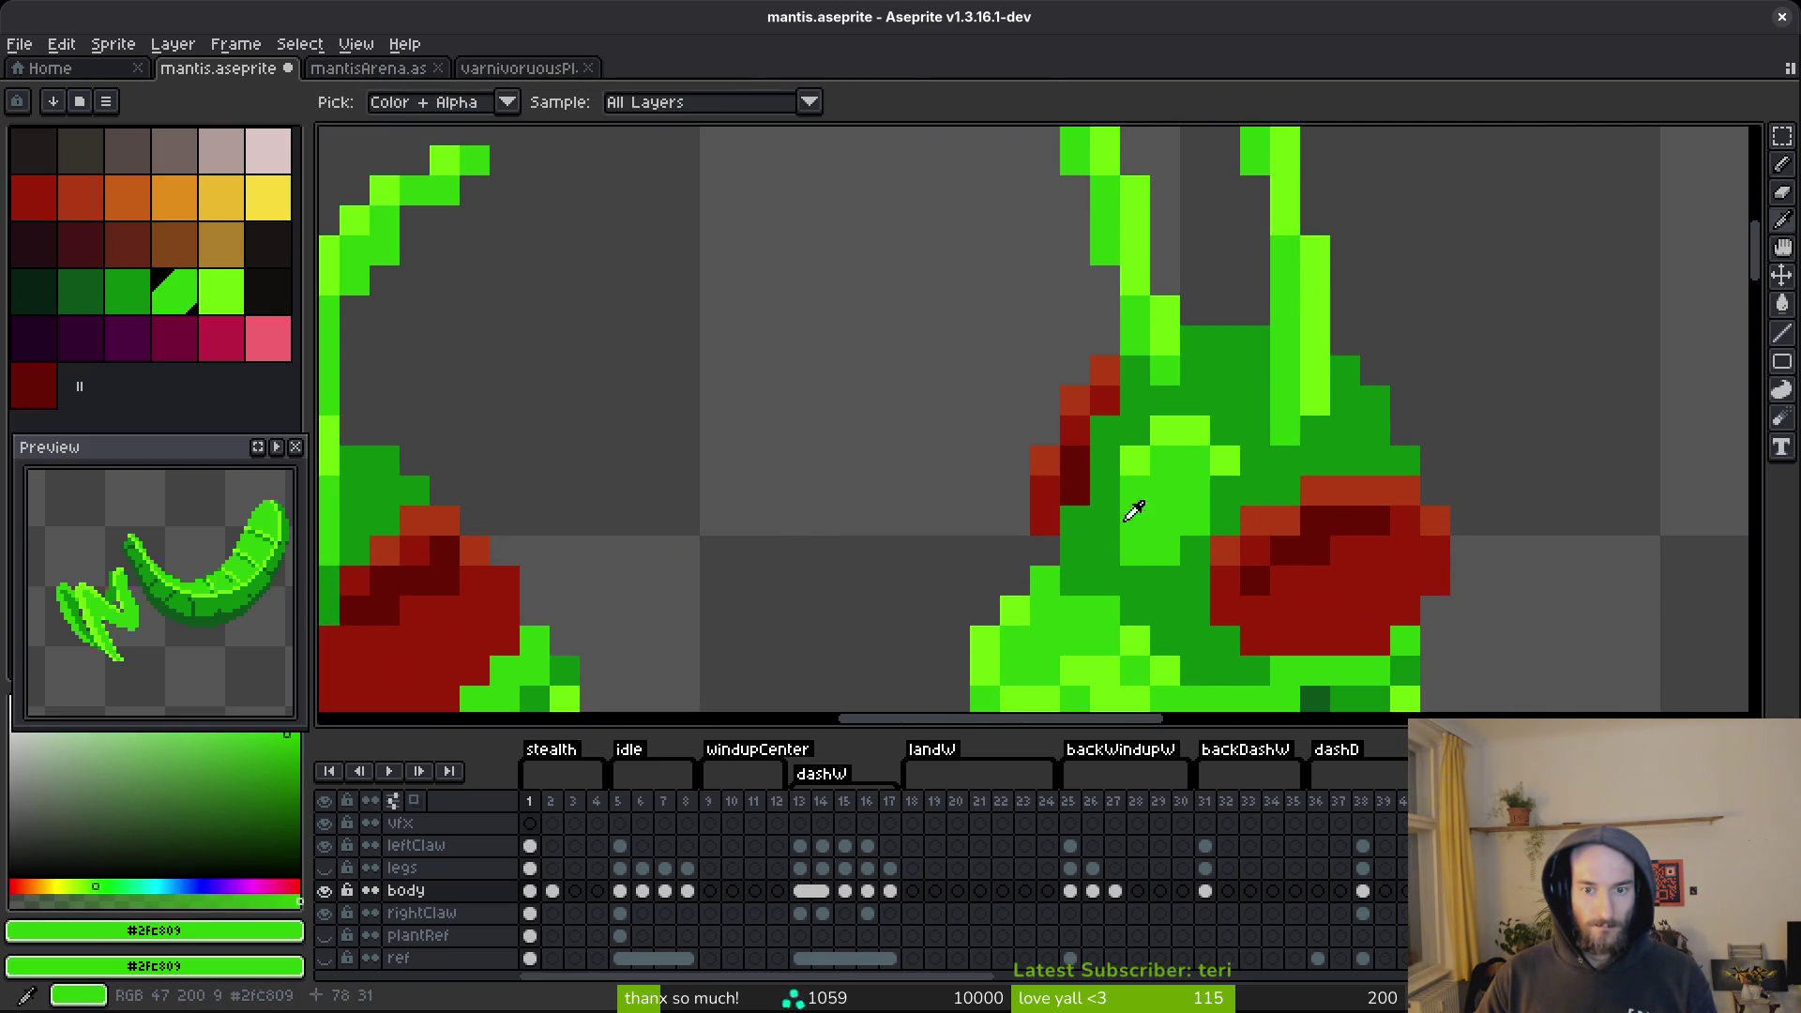
left_click(1097, 526, "alt")
scroll(1248, 593, "down", 3)
scroll(1247, 596, "down", 1)
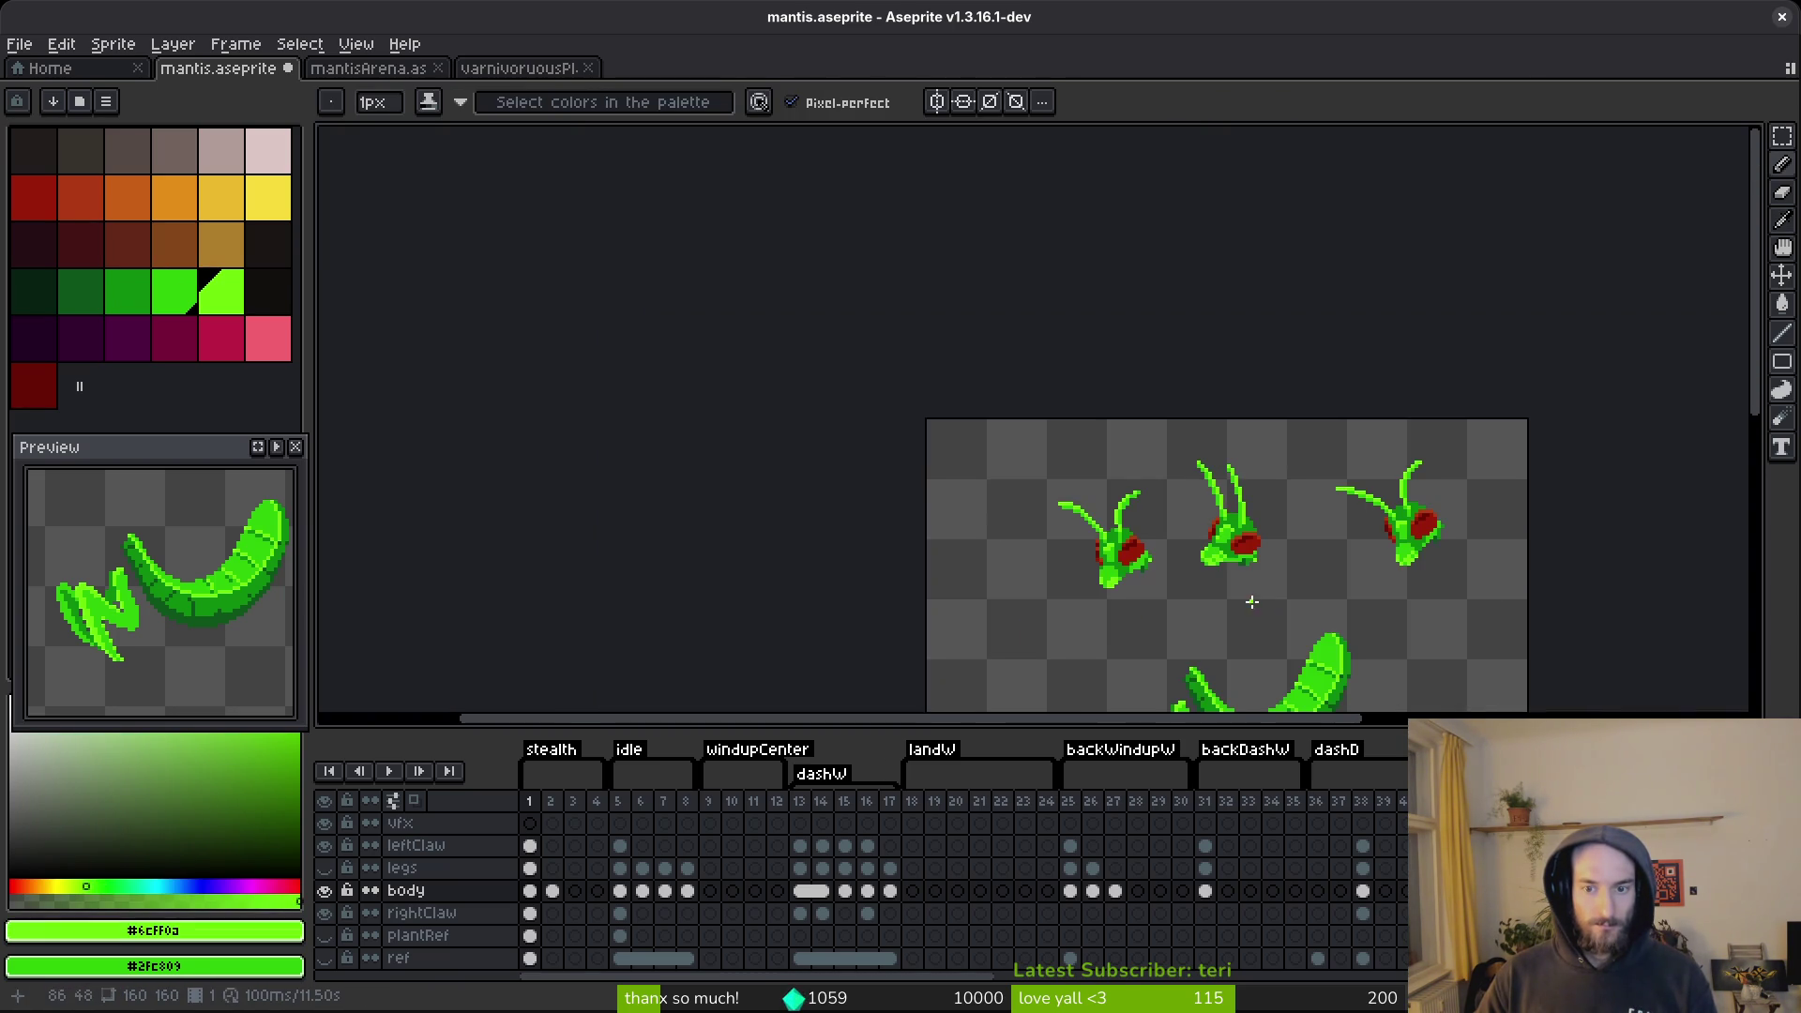
scroll(1219, 563, "up", 5)
left_click(1154, 390, "alt")
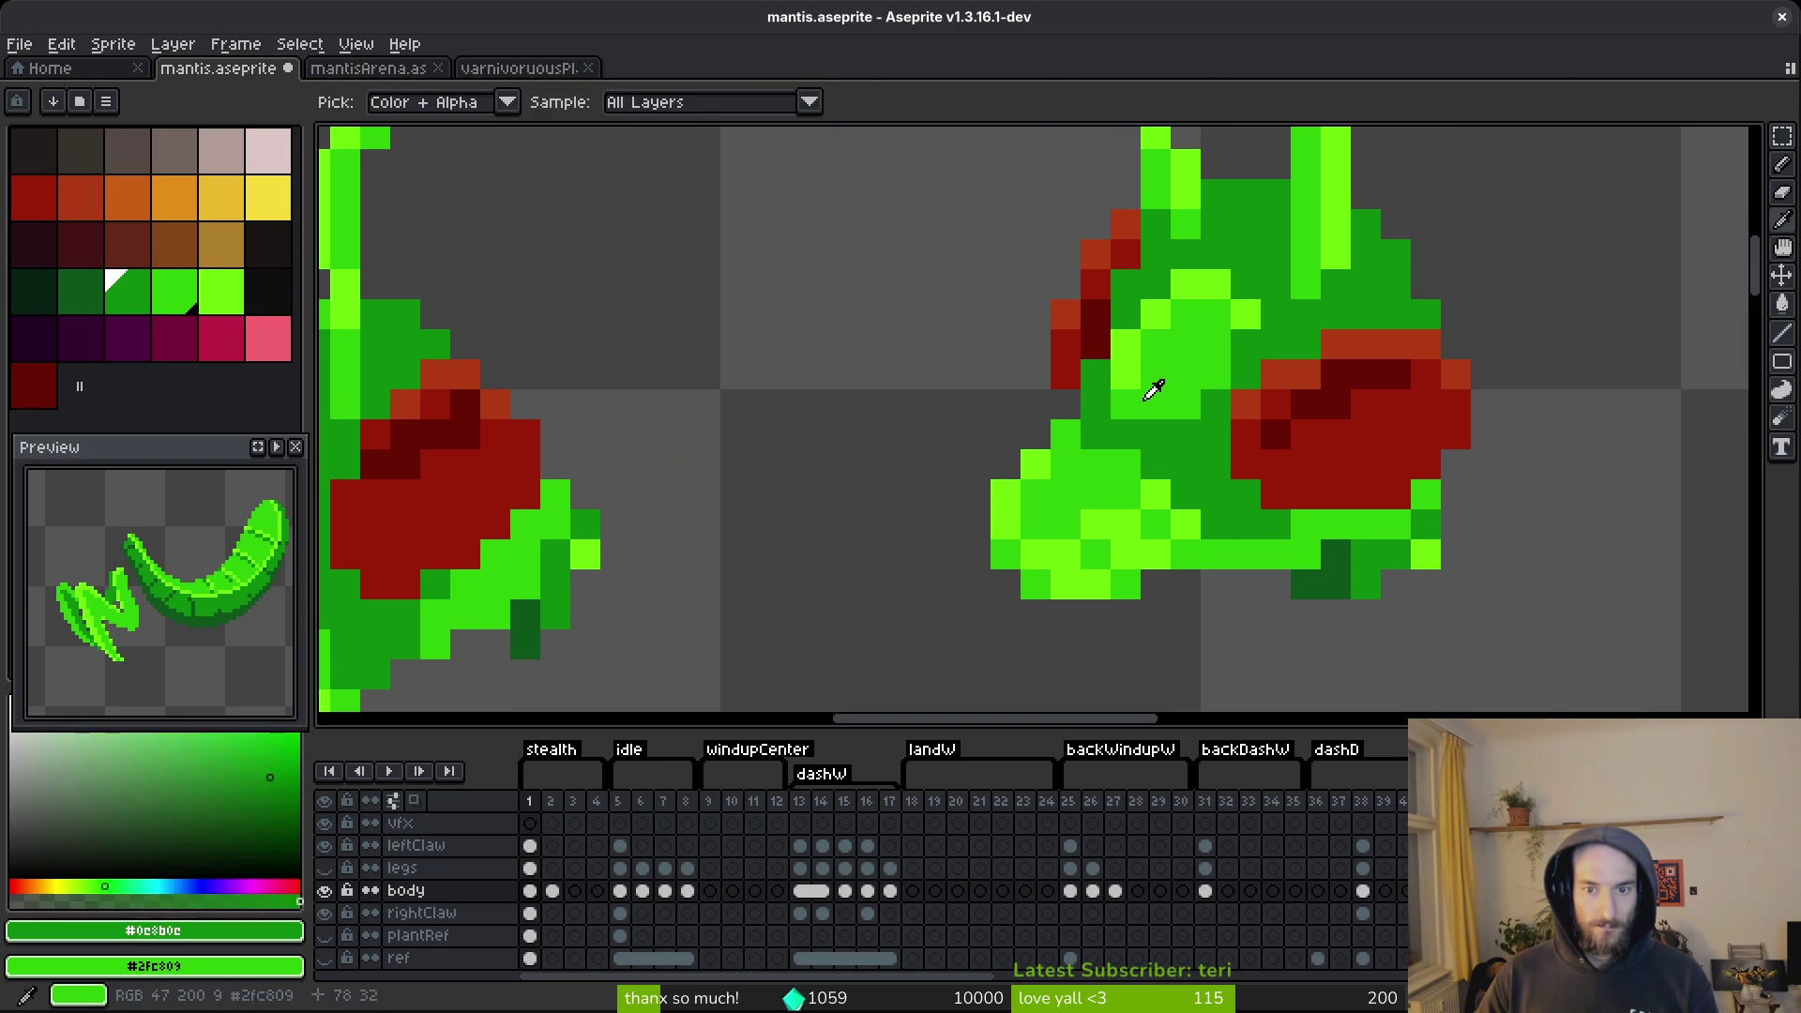
scroll(1191, 450, "down", 4)
scroll(1206, 476, "up", 3)
left_click(1283, 484, "alt")
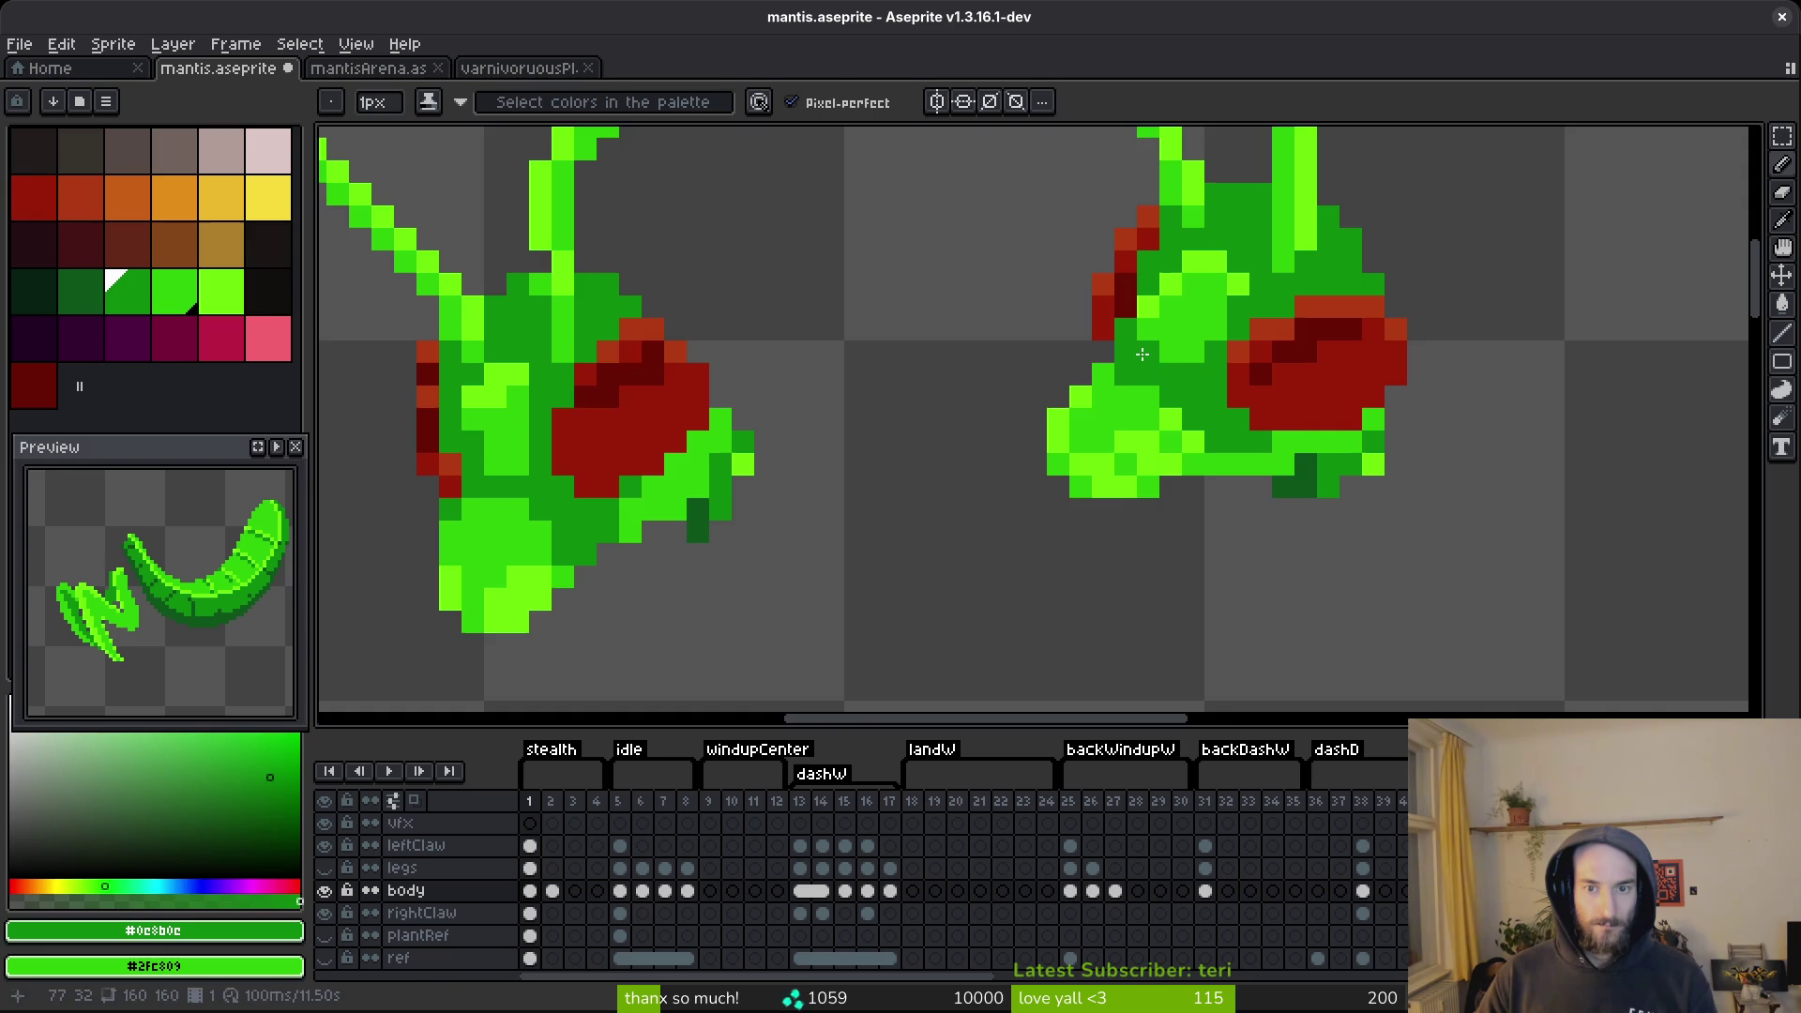
scroll(1262, 481, "down", 4)
scroll(1267, 492, "down", 1)
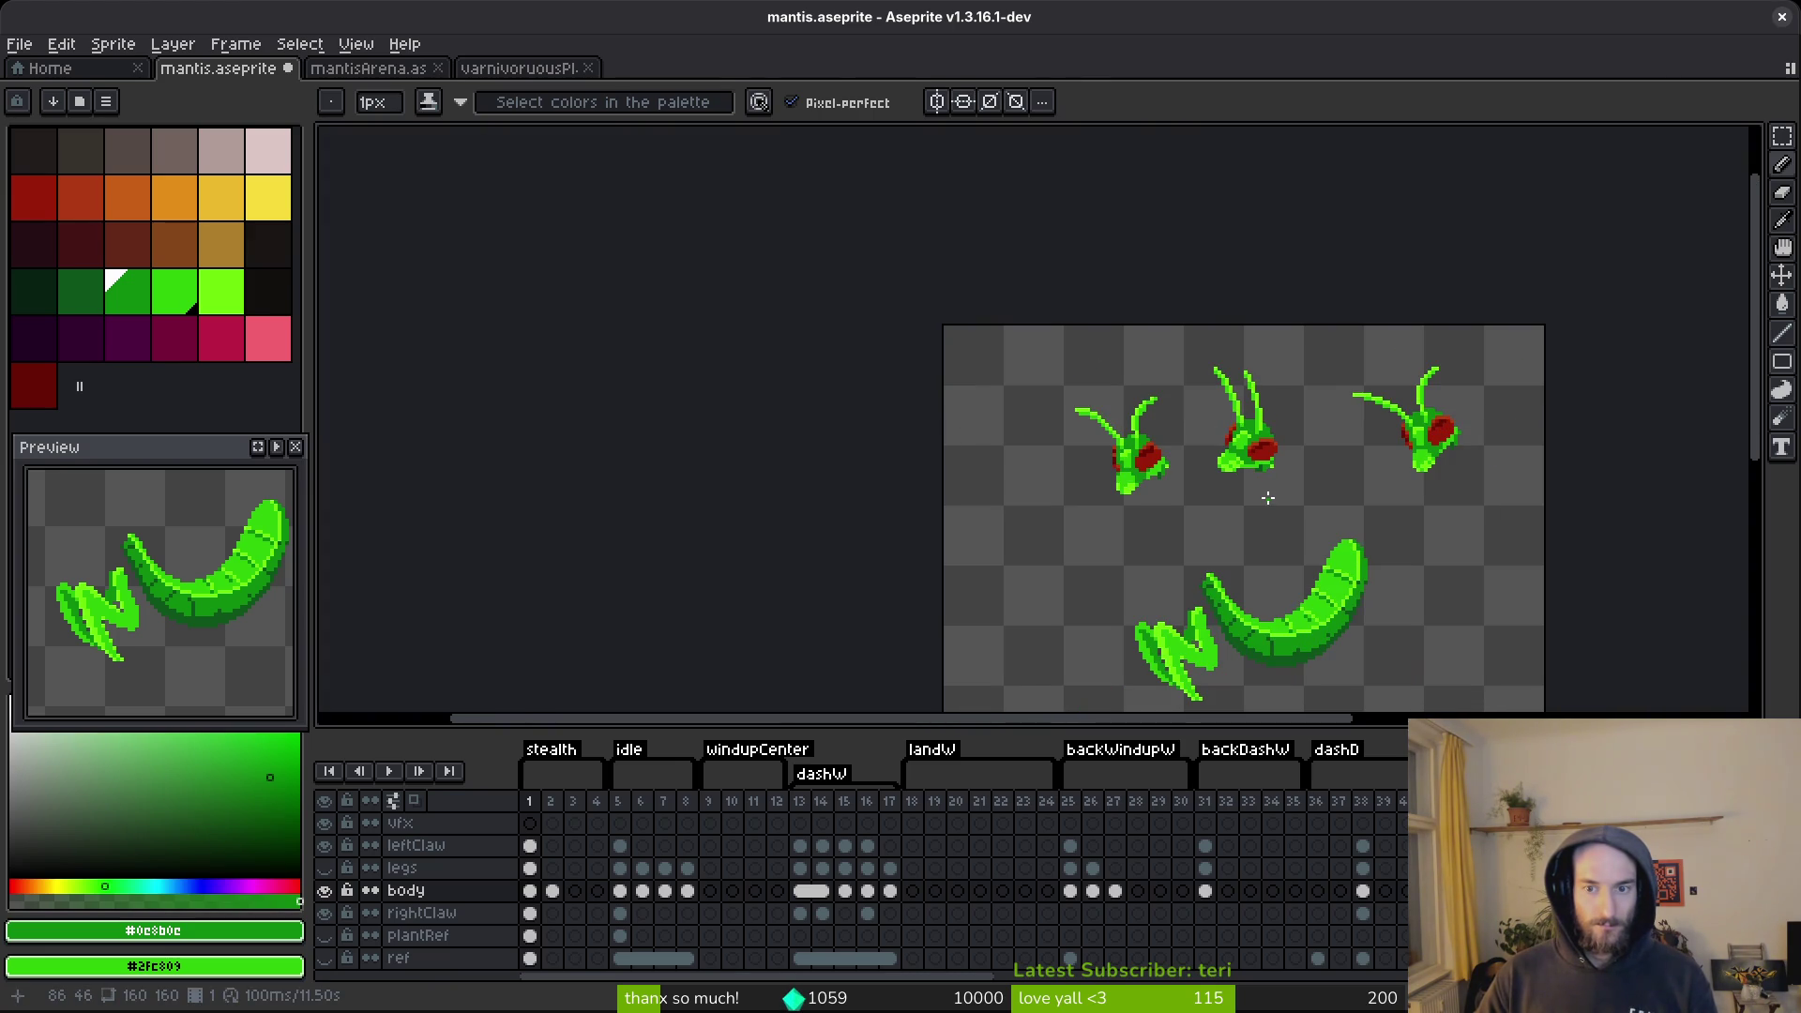
key("ctrl+s")
scroll(1284, 525, "up", 3)
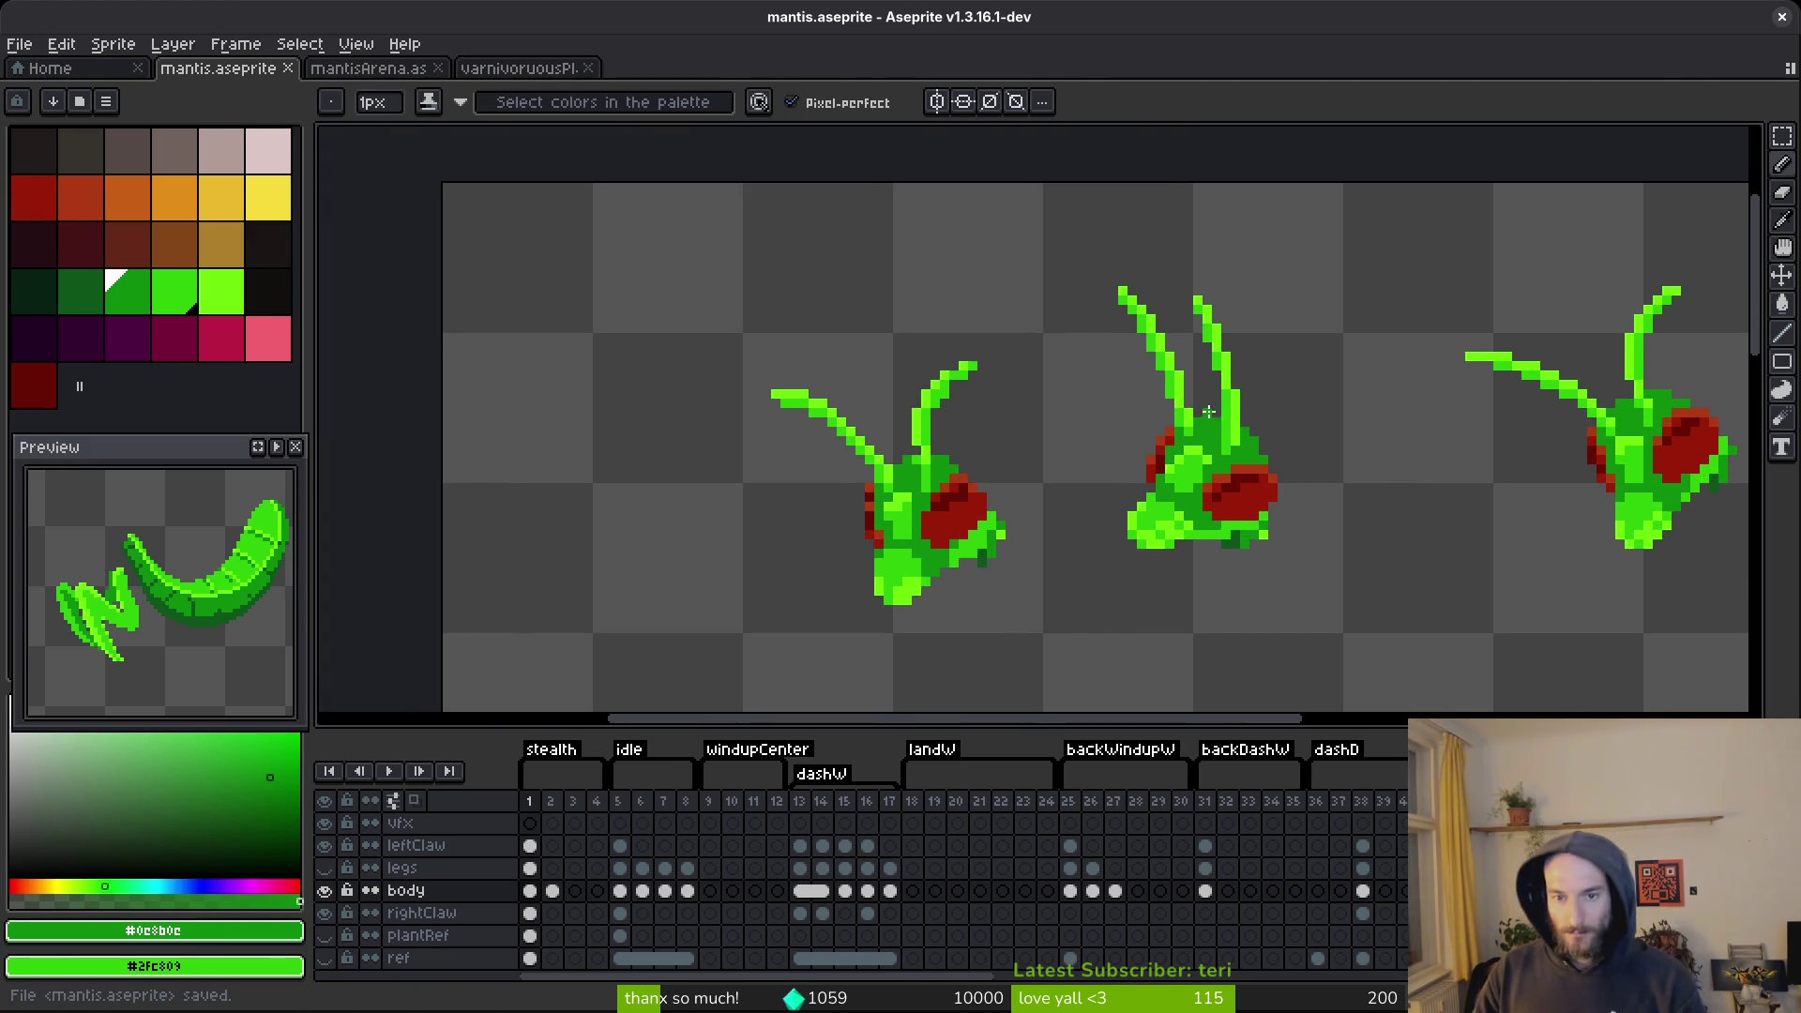
scroll(981, 403, "down", 2)
Box-select and delete the left and right mantis heads.
key("m")
mouse_move(728, 274)
left_mouse_down()
mouse_move(976, 478)
mouse_move(1008, 532)
left_mouse_up()
key("ctrl+x")
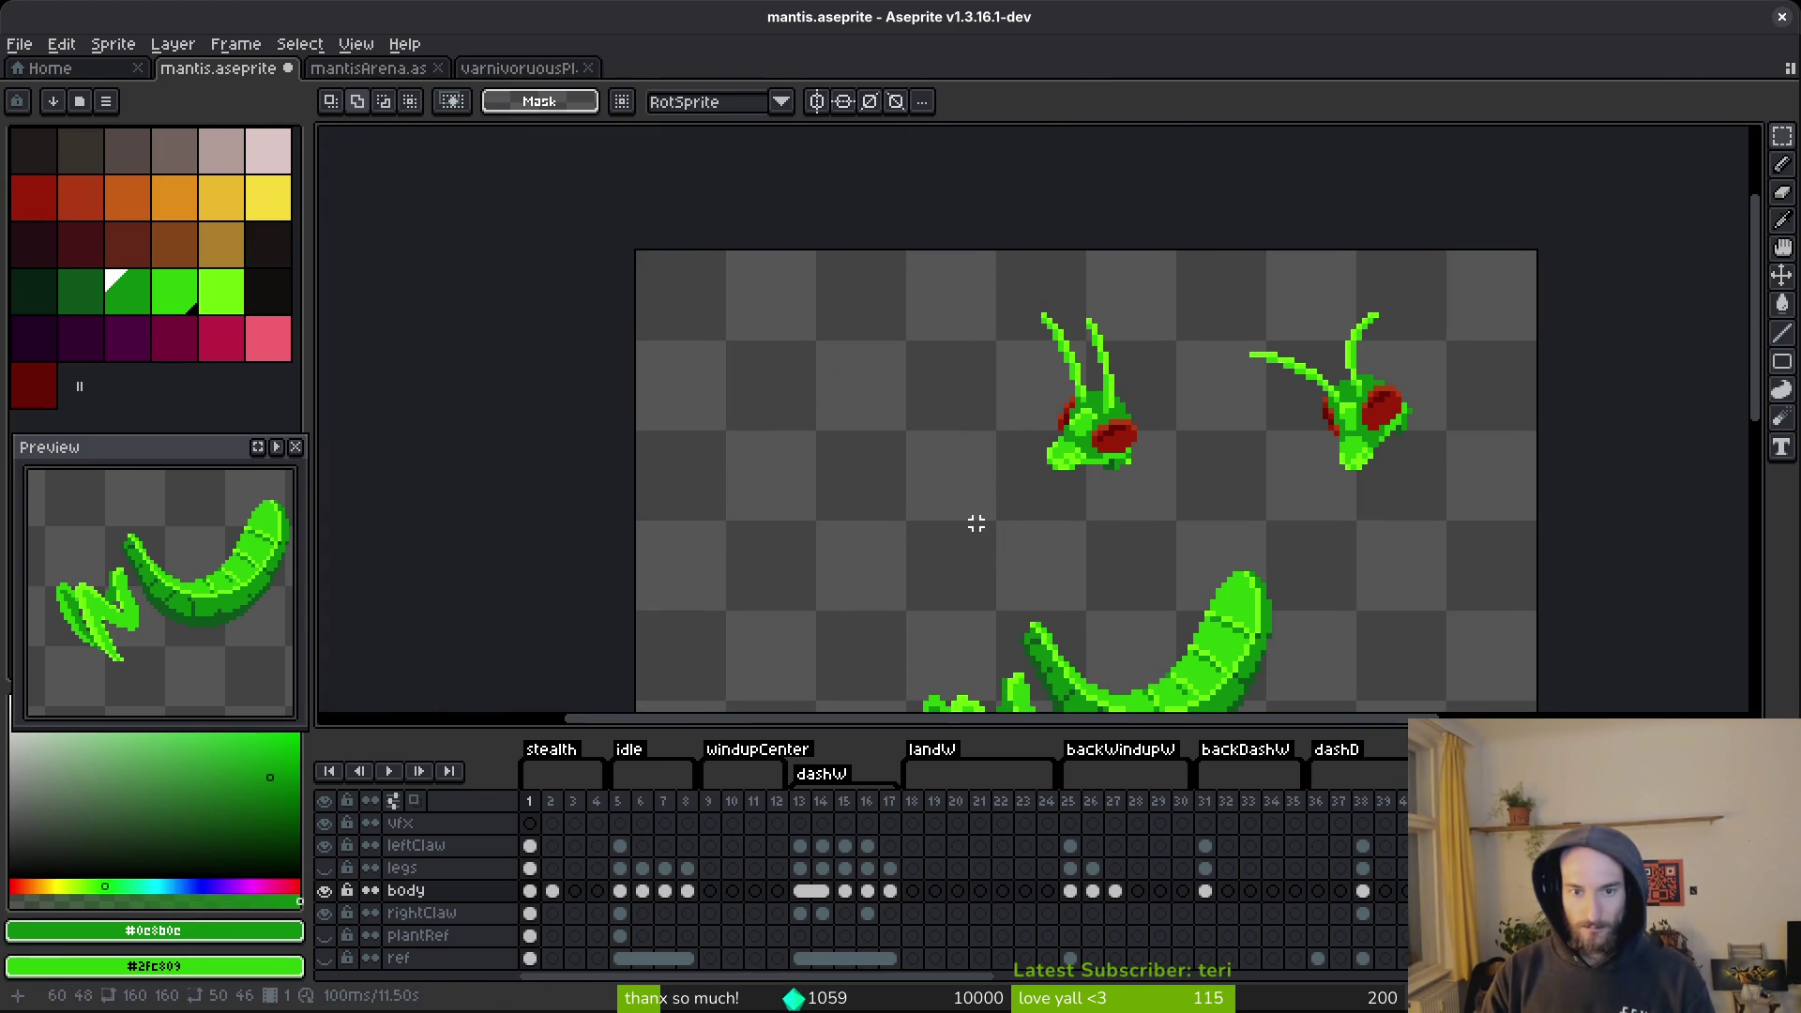
left_click_drag(1191, 294, 1499, 563)
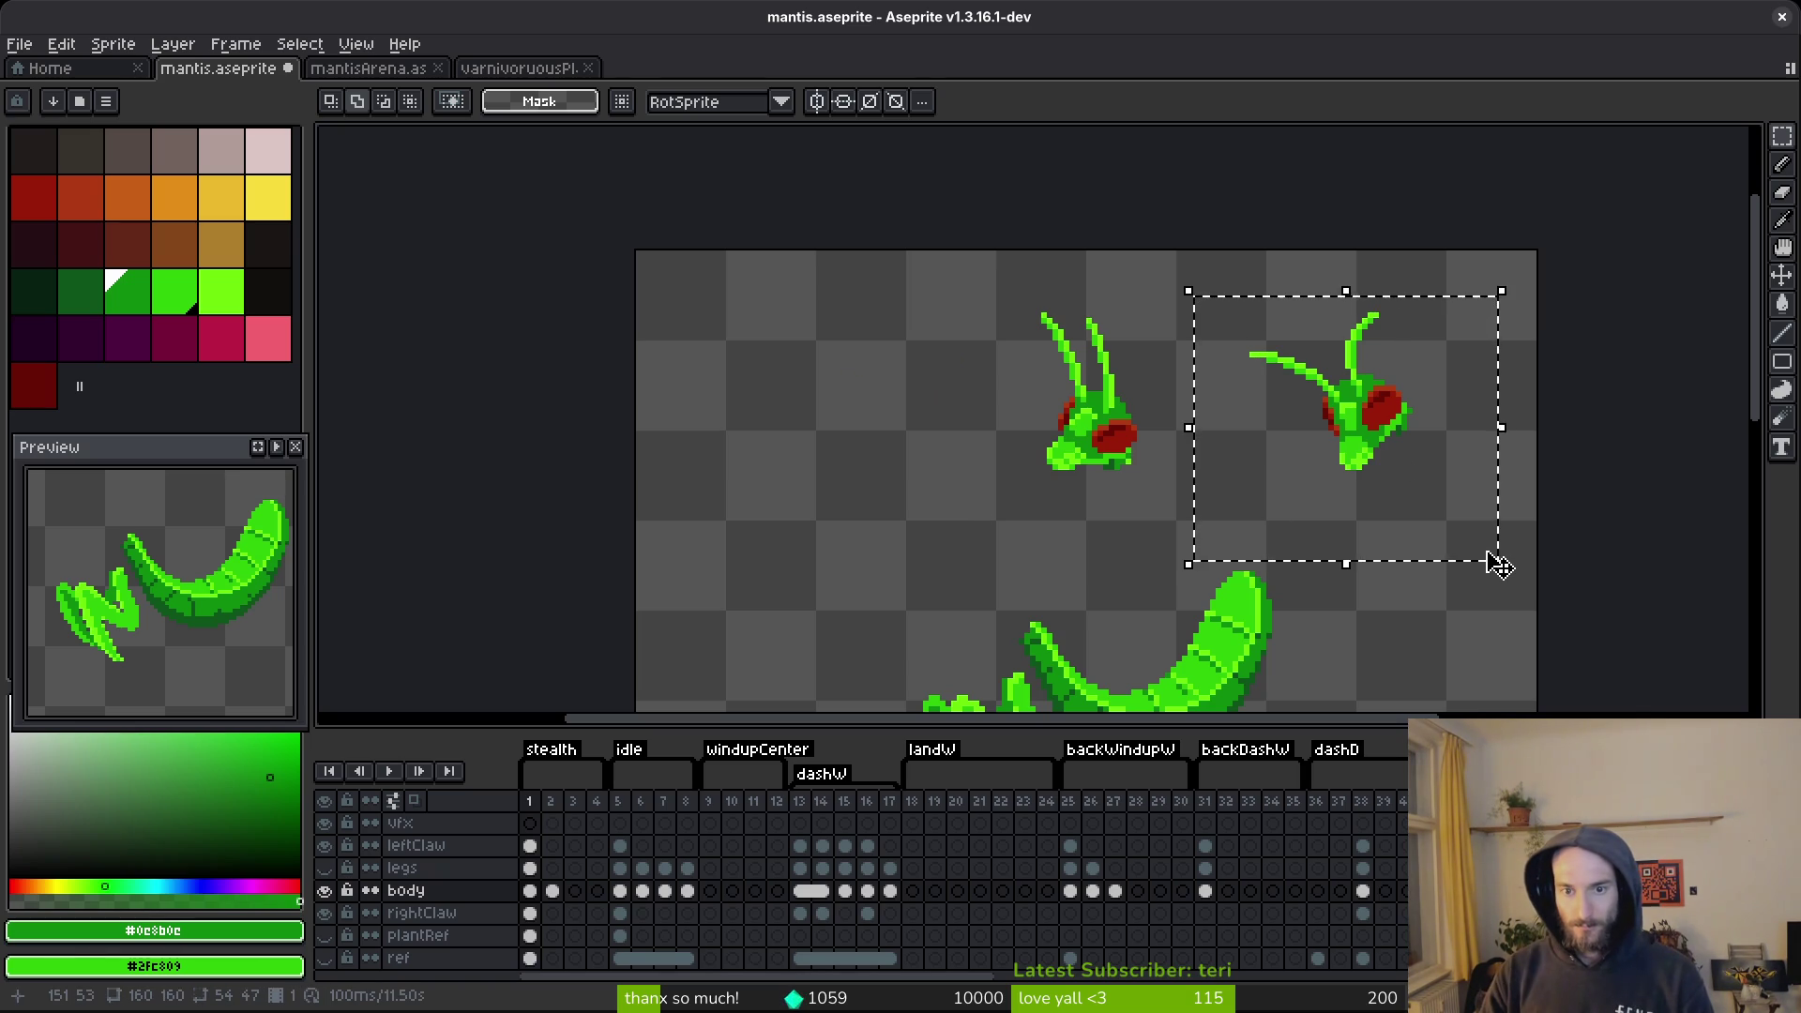
key("Delete")
Return to the Pencil and eyedrop the mid and light greens from the remaining head.
scroll(1145, 392, "up", 3)
key("b")
left_click(1144, 392, "alt")
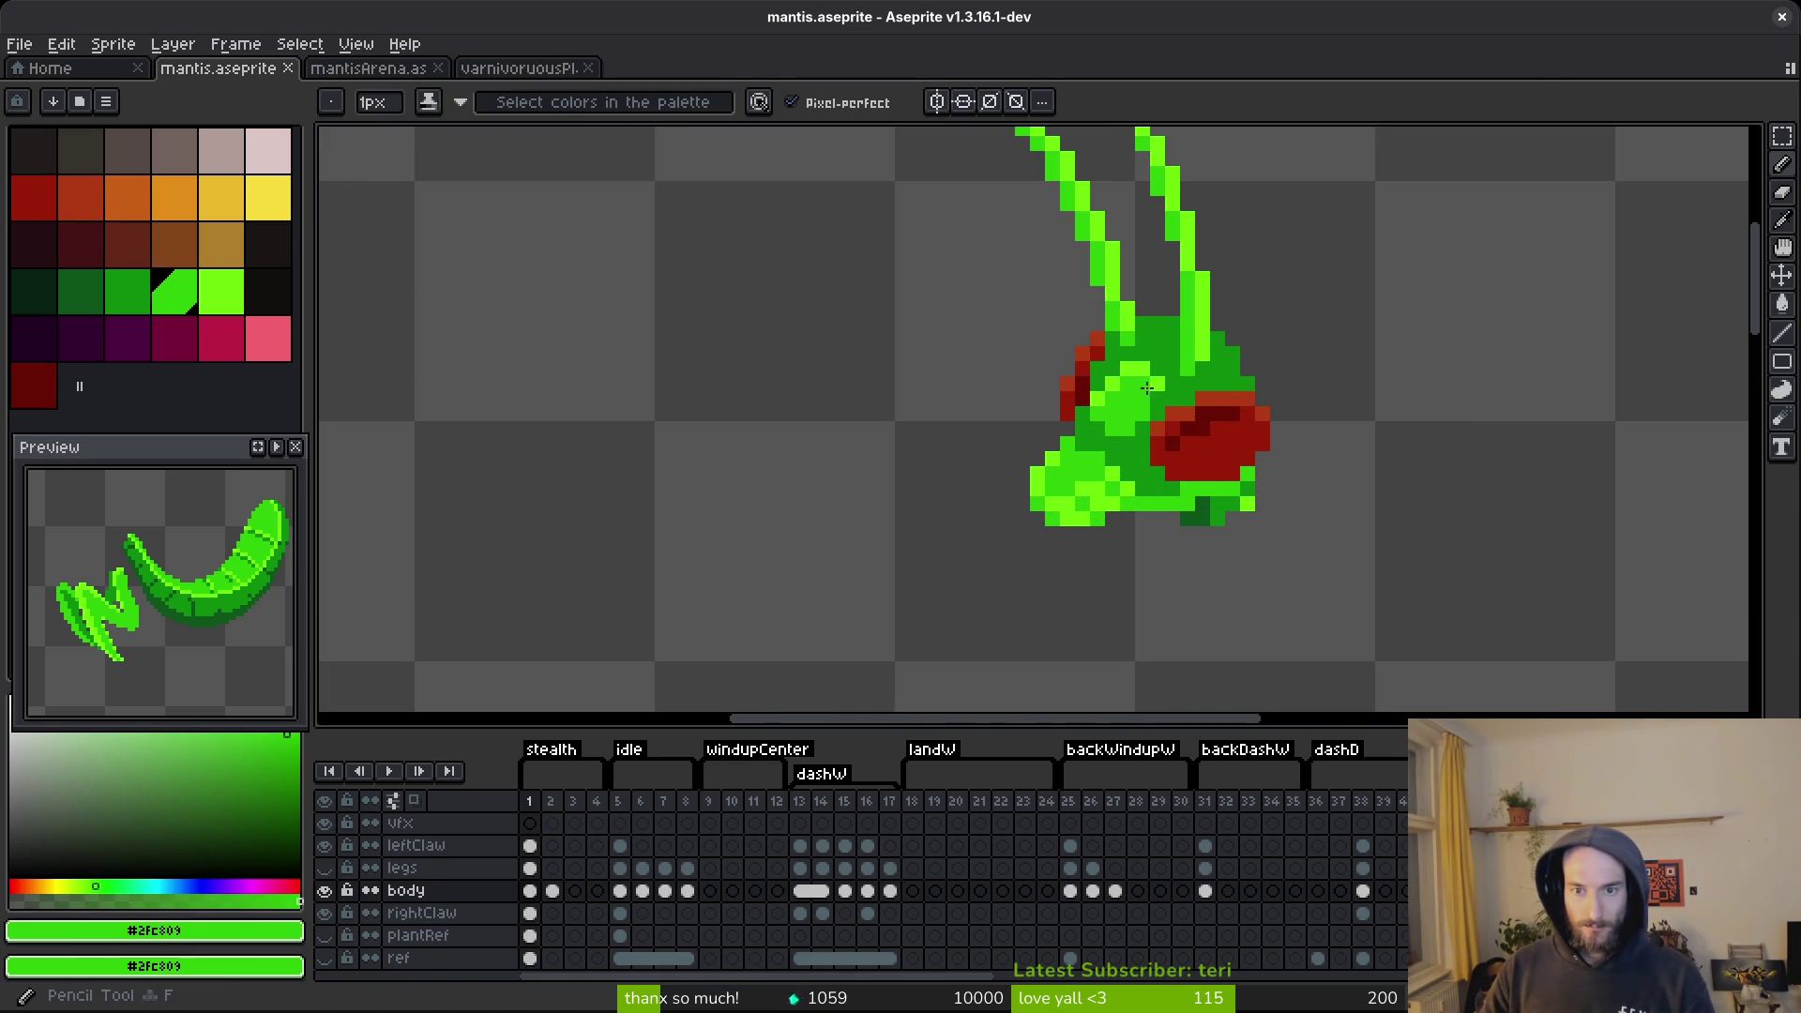
scroll(1421, 489, "down", 3)
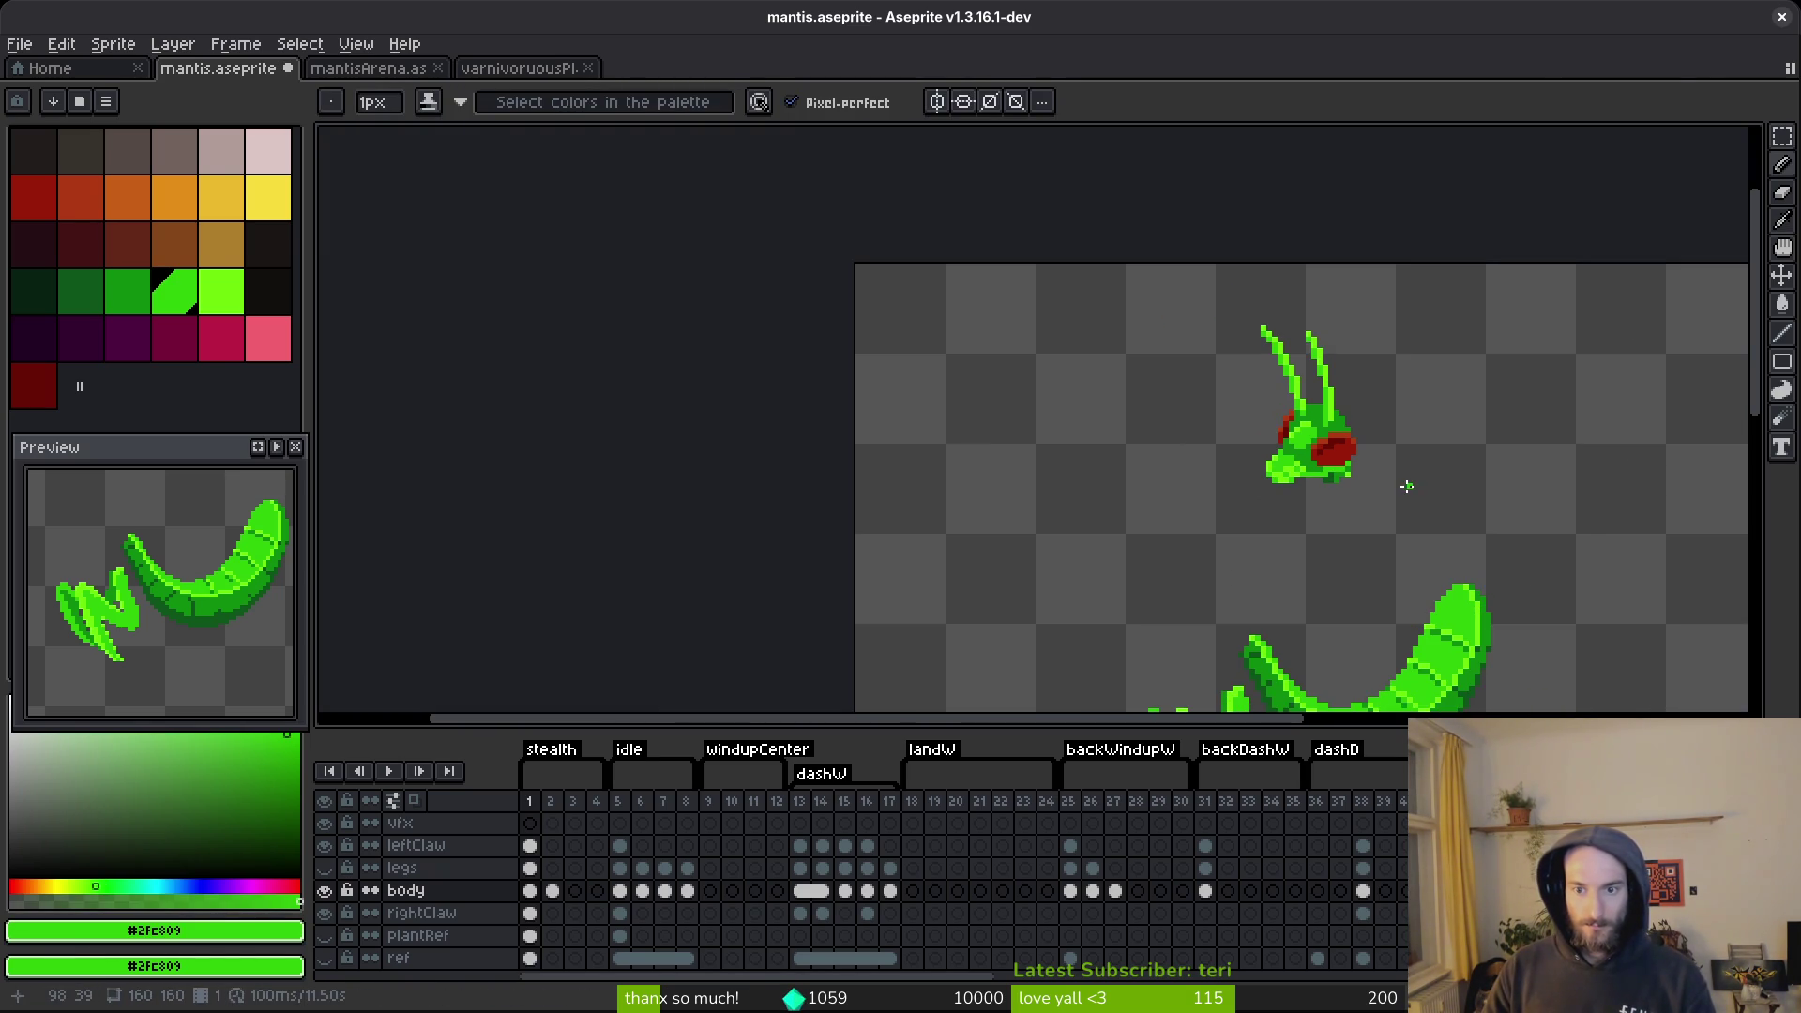
scroll(1407, 486, "up", 1)
scroll(1367, 462, "up", 2)
left_click(1167, 315, "alt")
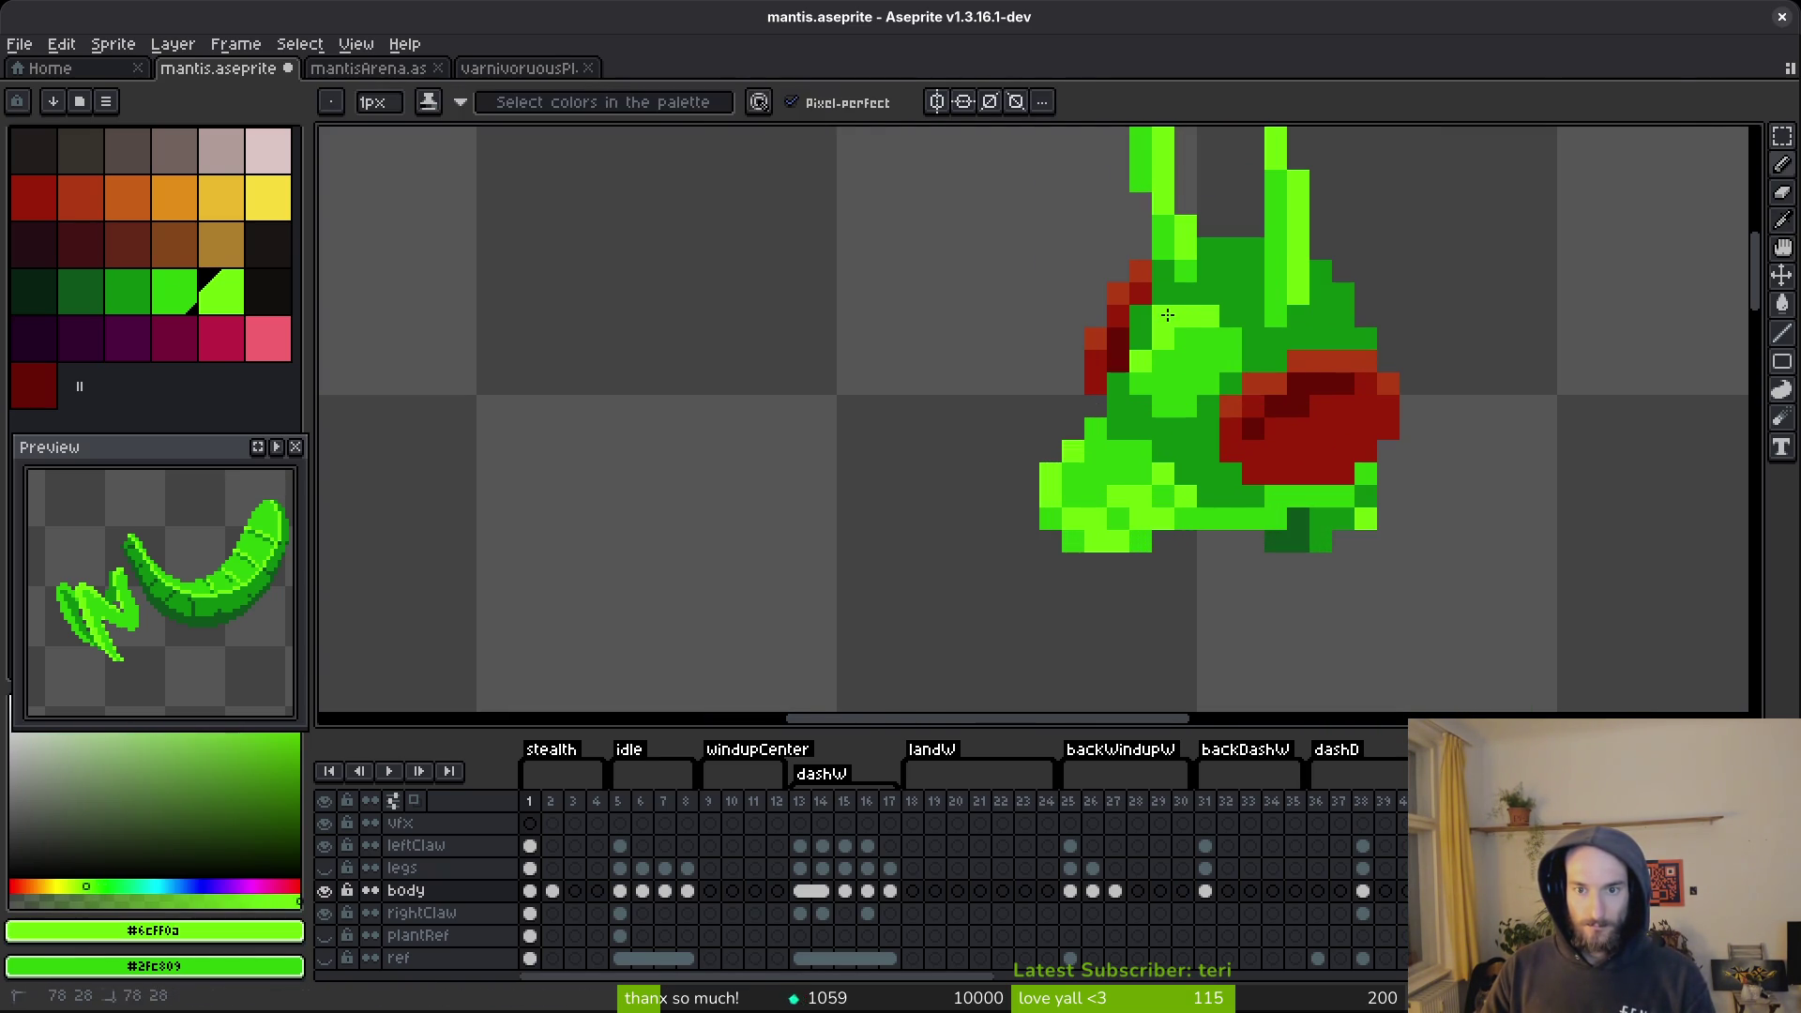
scroll(1282, 502, "down", 6)
scroll(1286, 501, "down", 4)
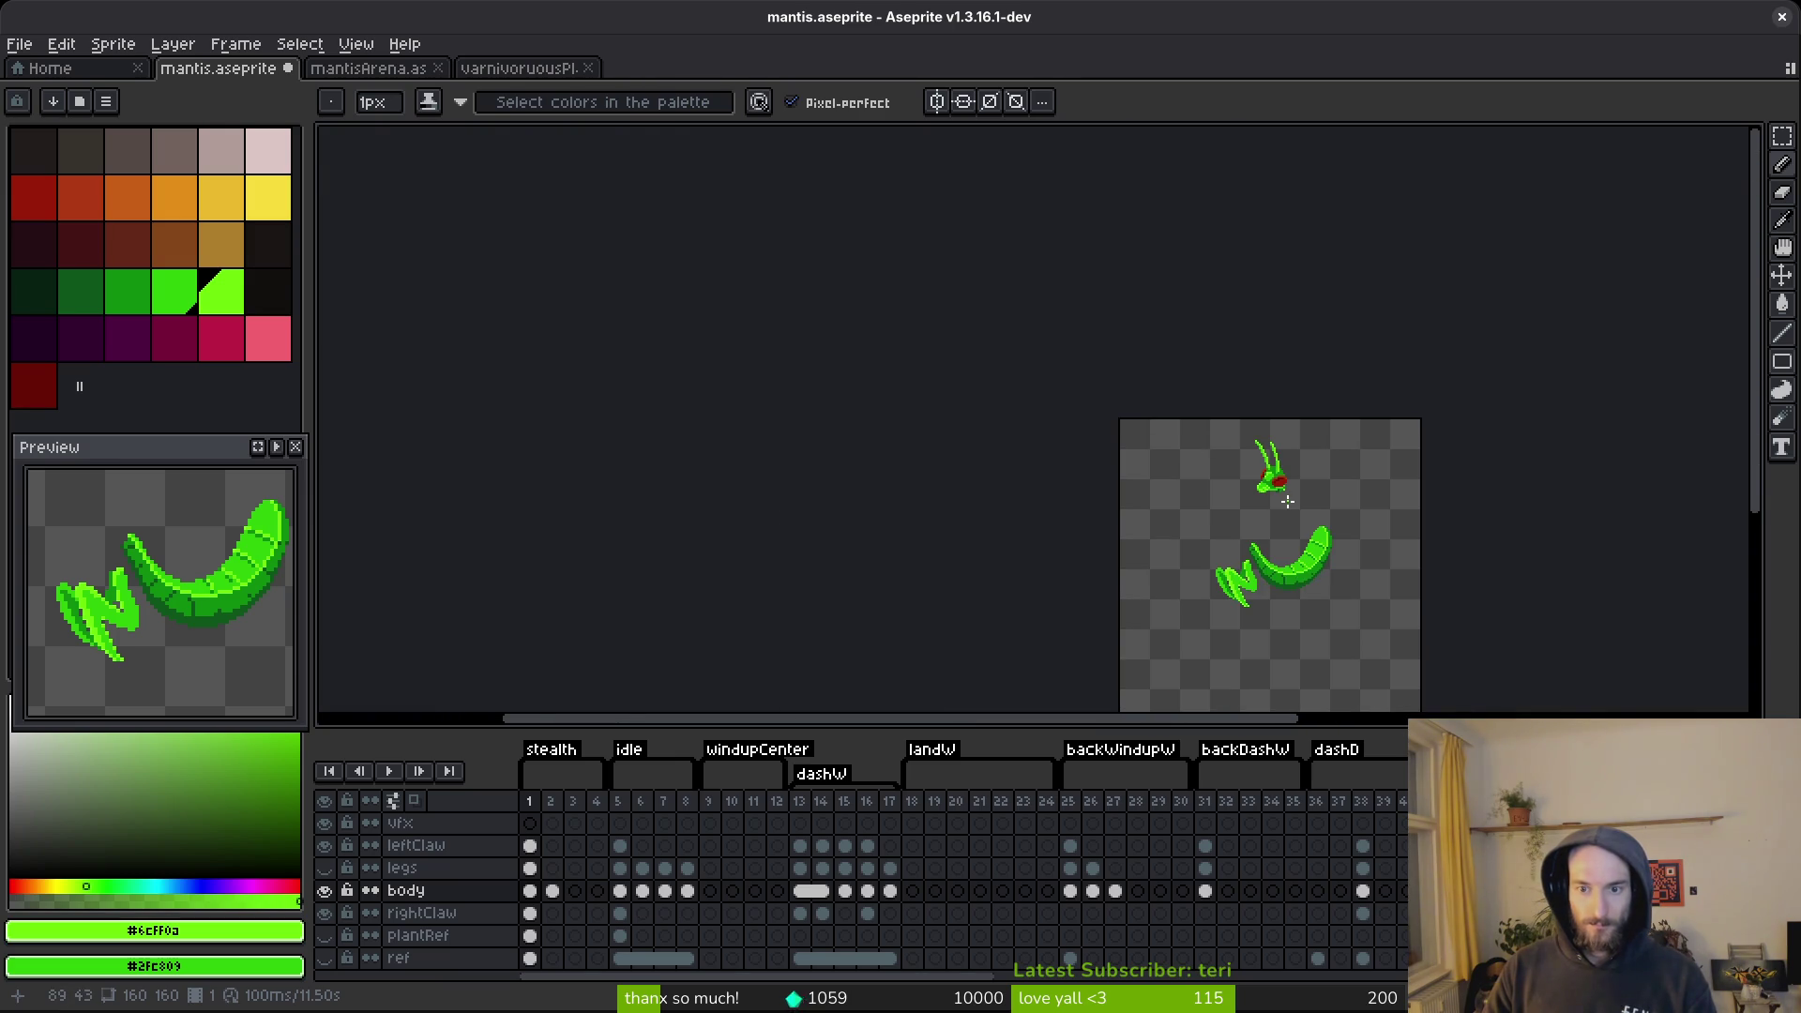
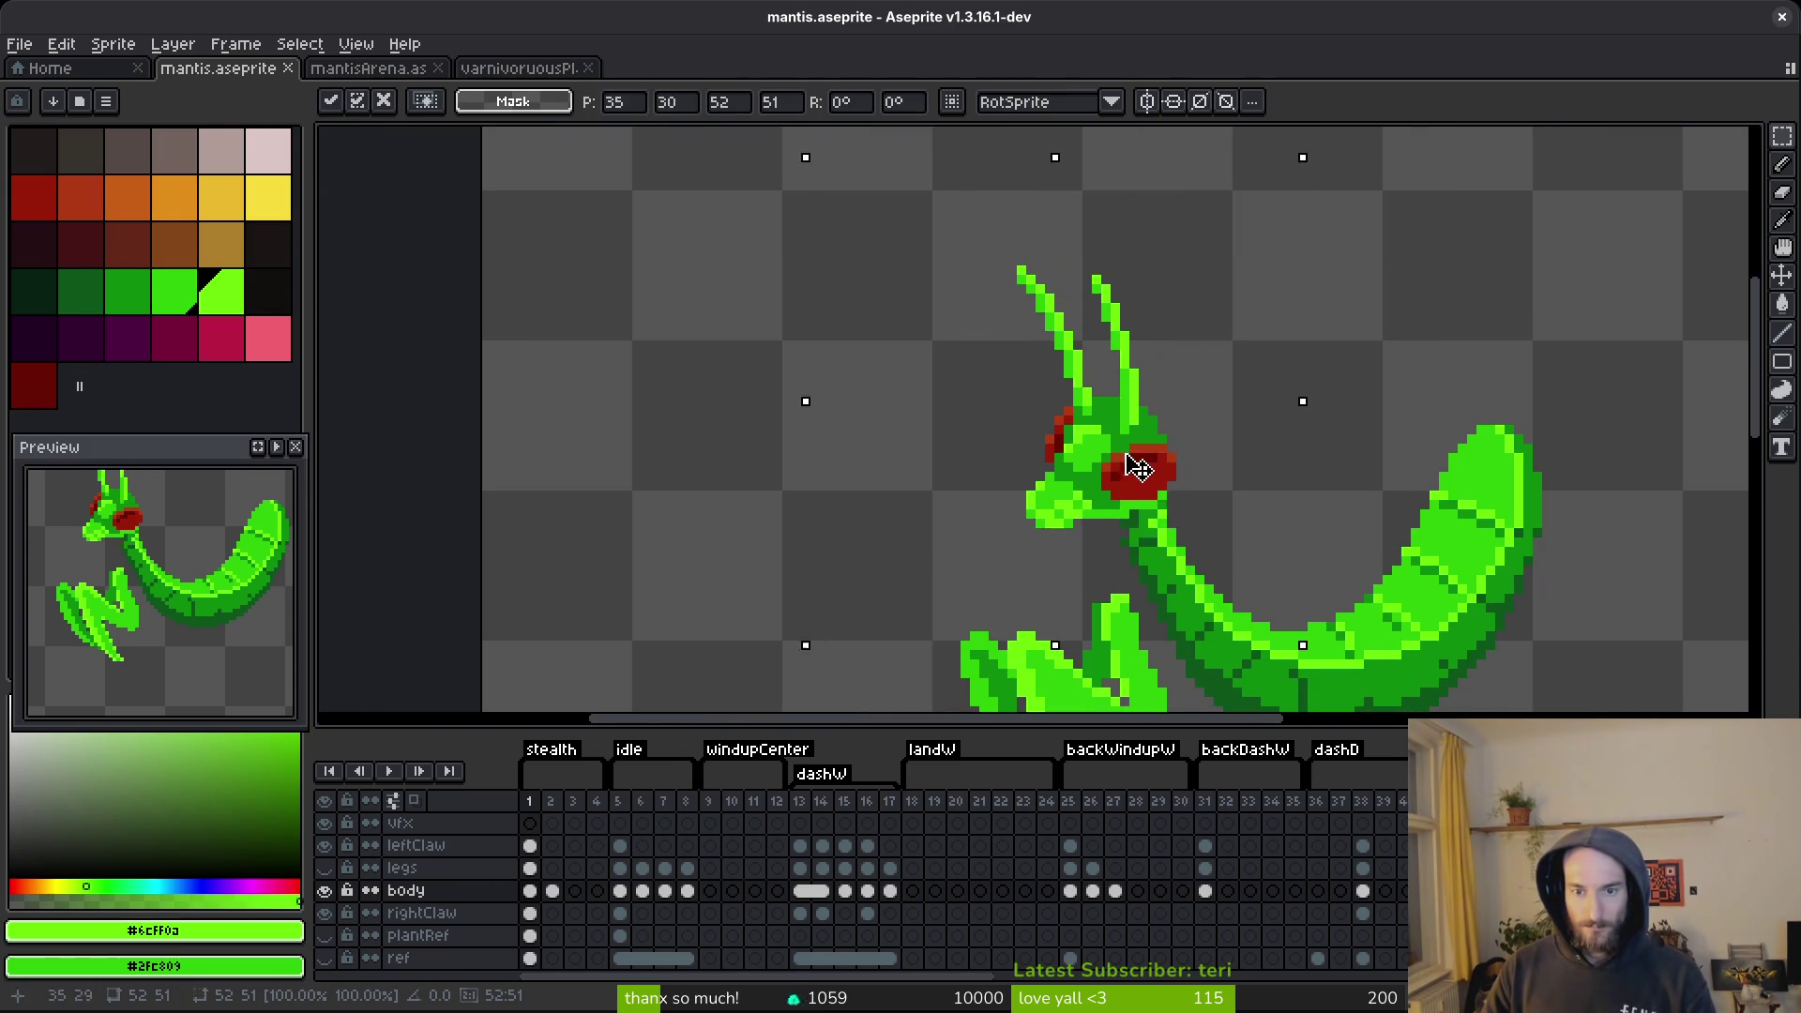
Nudge the mantis head down 2 px, commit it, and show the plant reference zoomed out.
left_click_drag(1128, 453, 1122, 467)
key("Return")
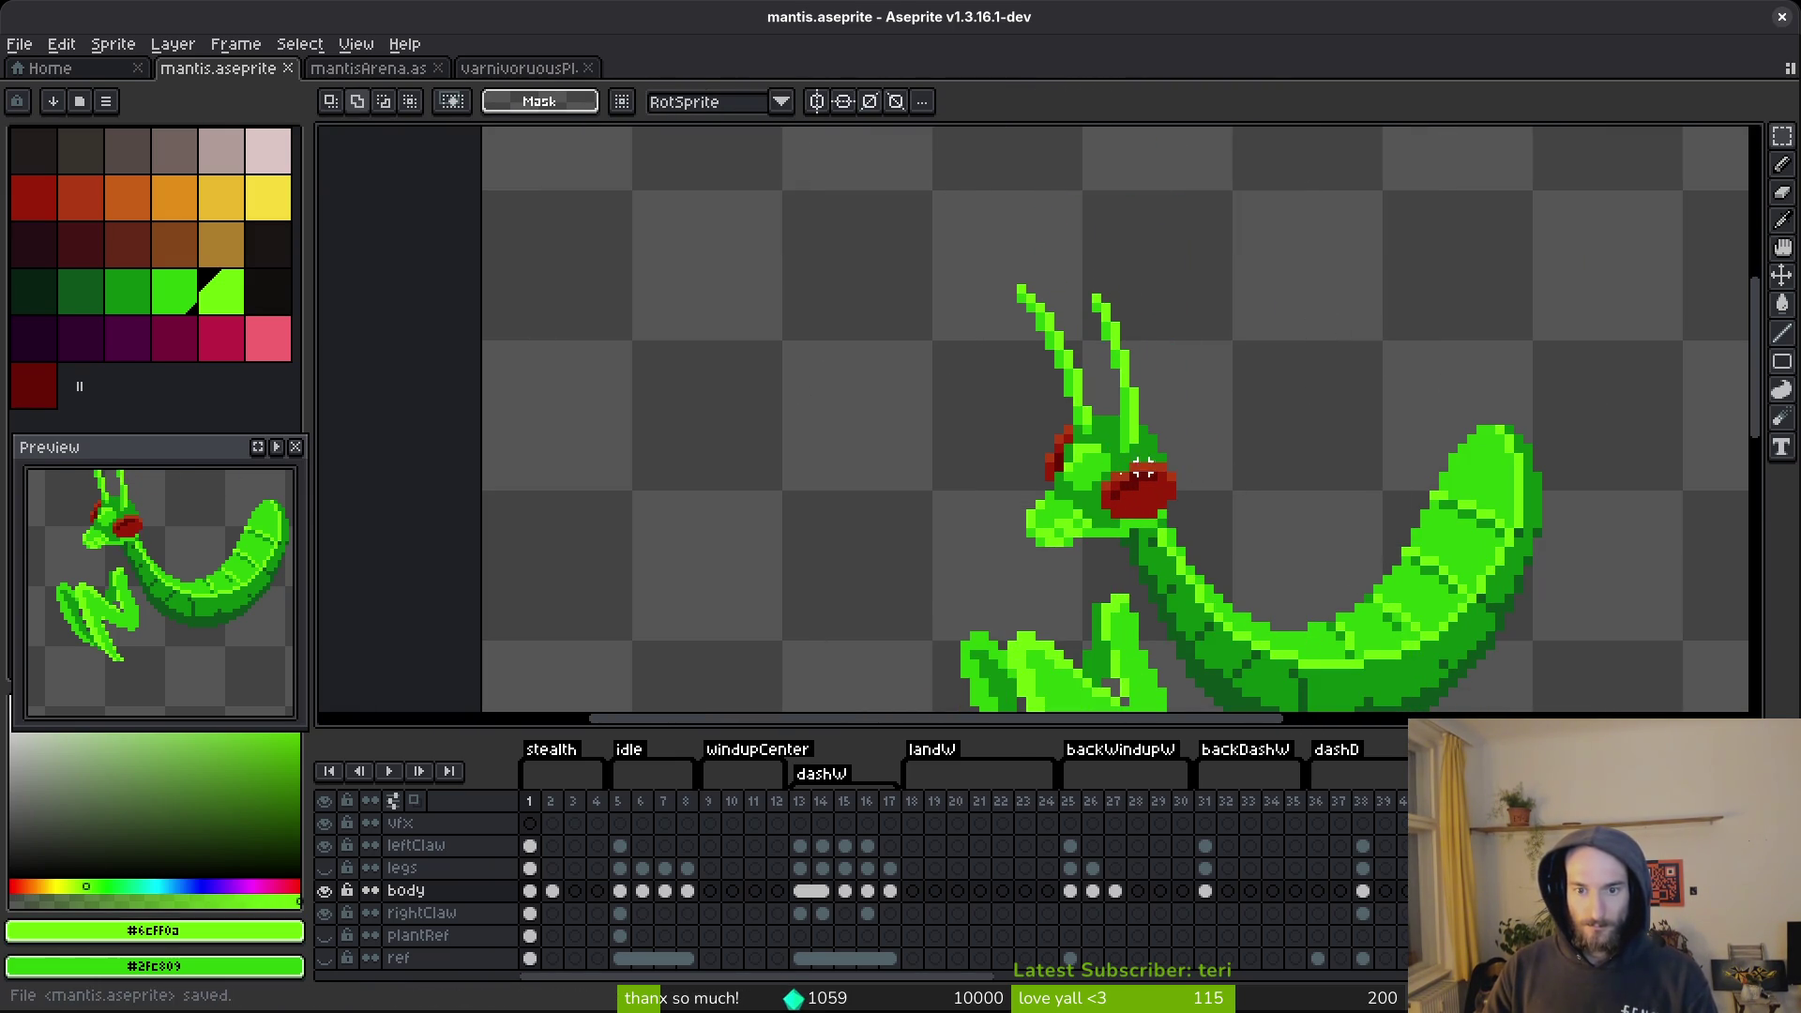
left_click(325, 935)
scroll(1128, 511, "down", 3)
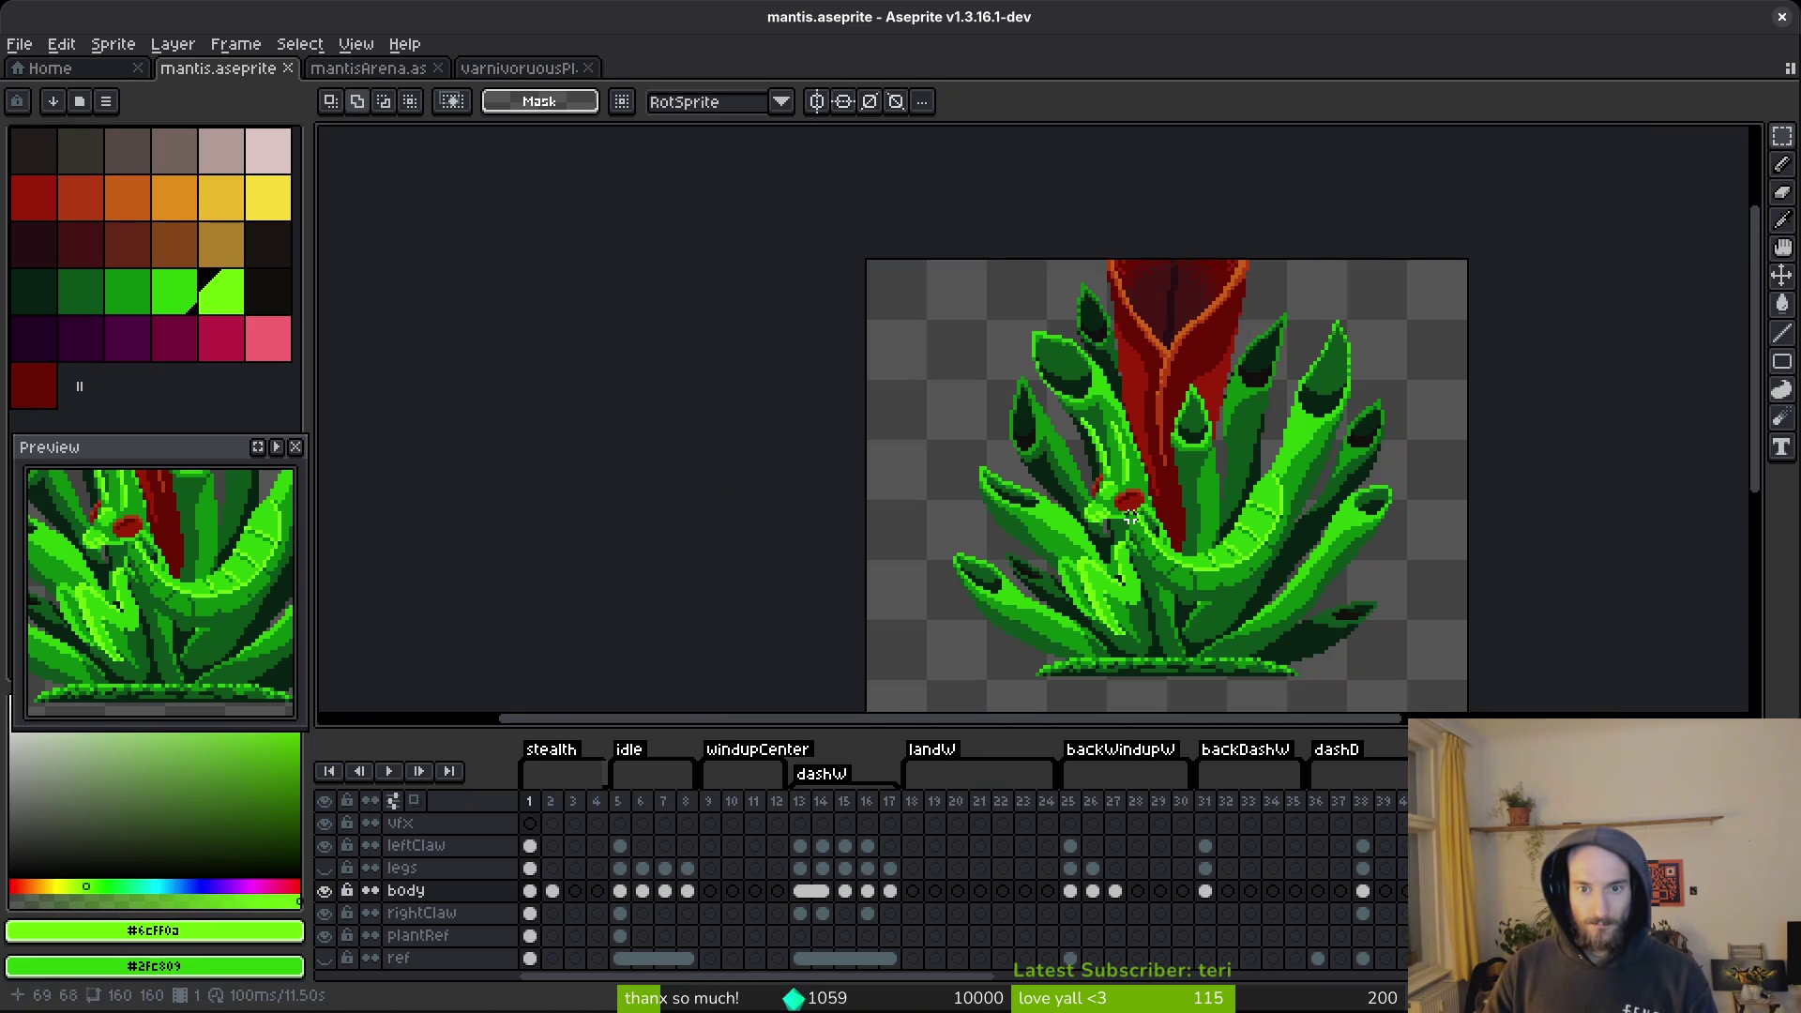
scroll(1186, 565, "down", 2)
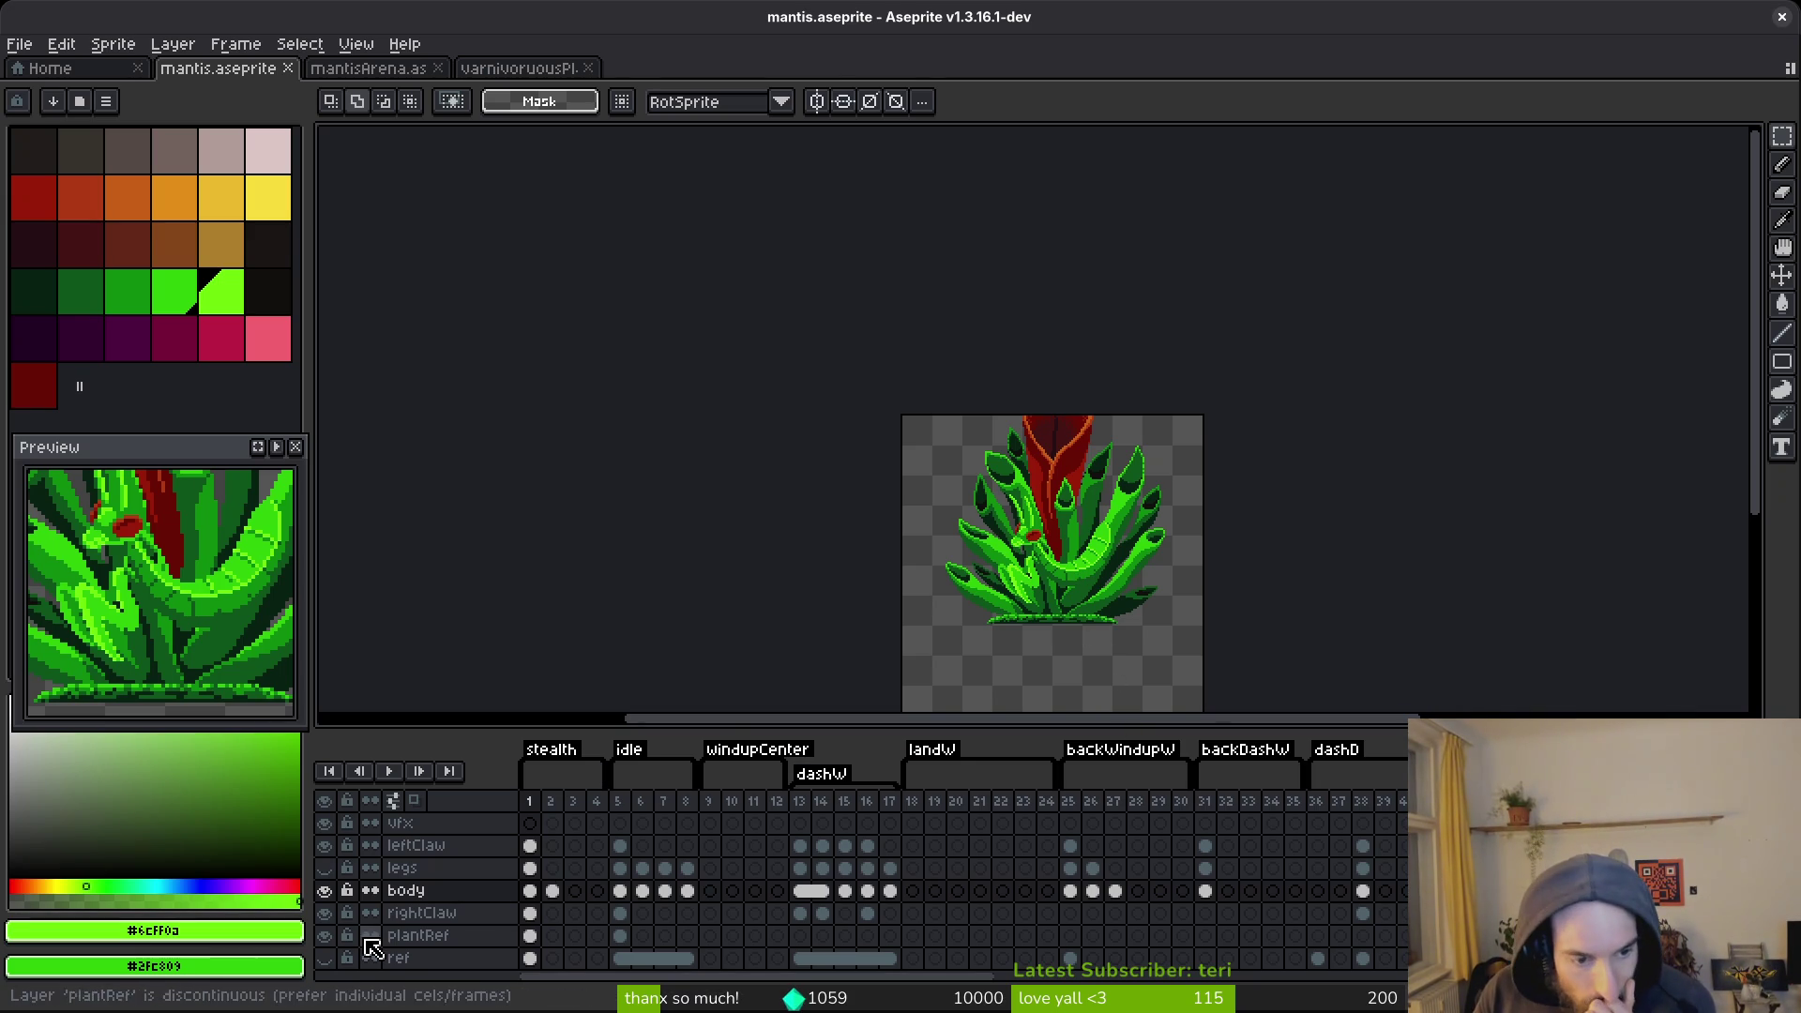
Hide the plant reference again and sample the green #0e8b0e from the mantis.
scroll(1031, 537, "up", 5)
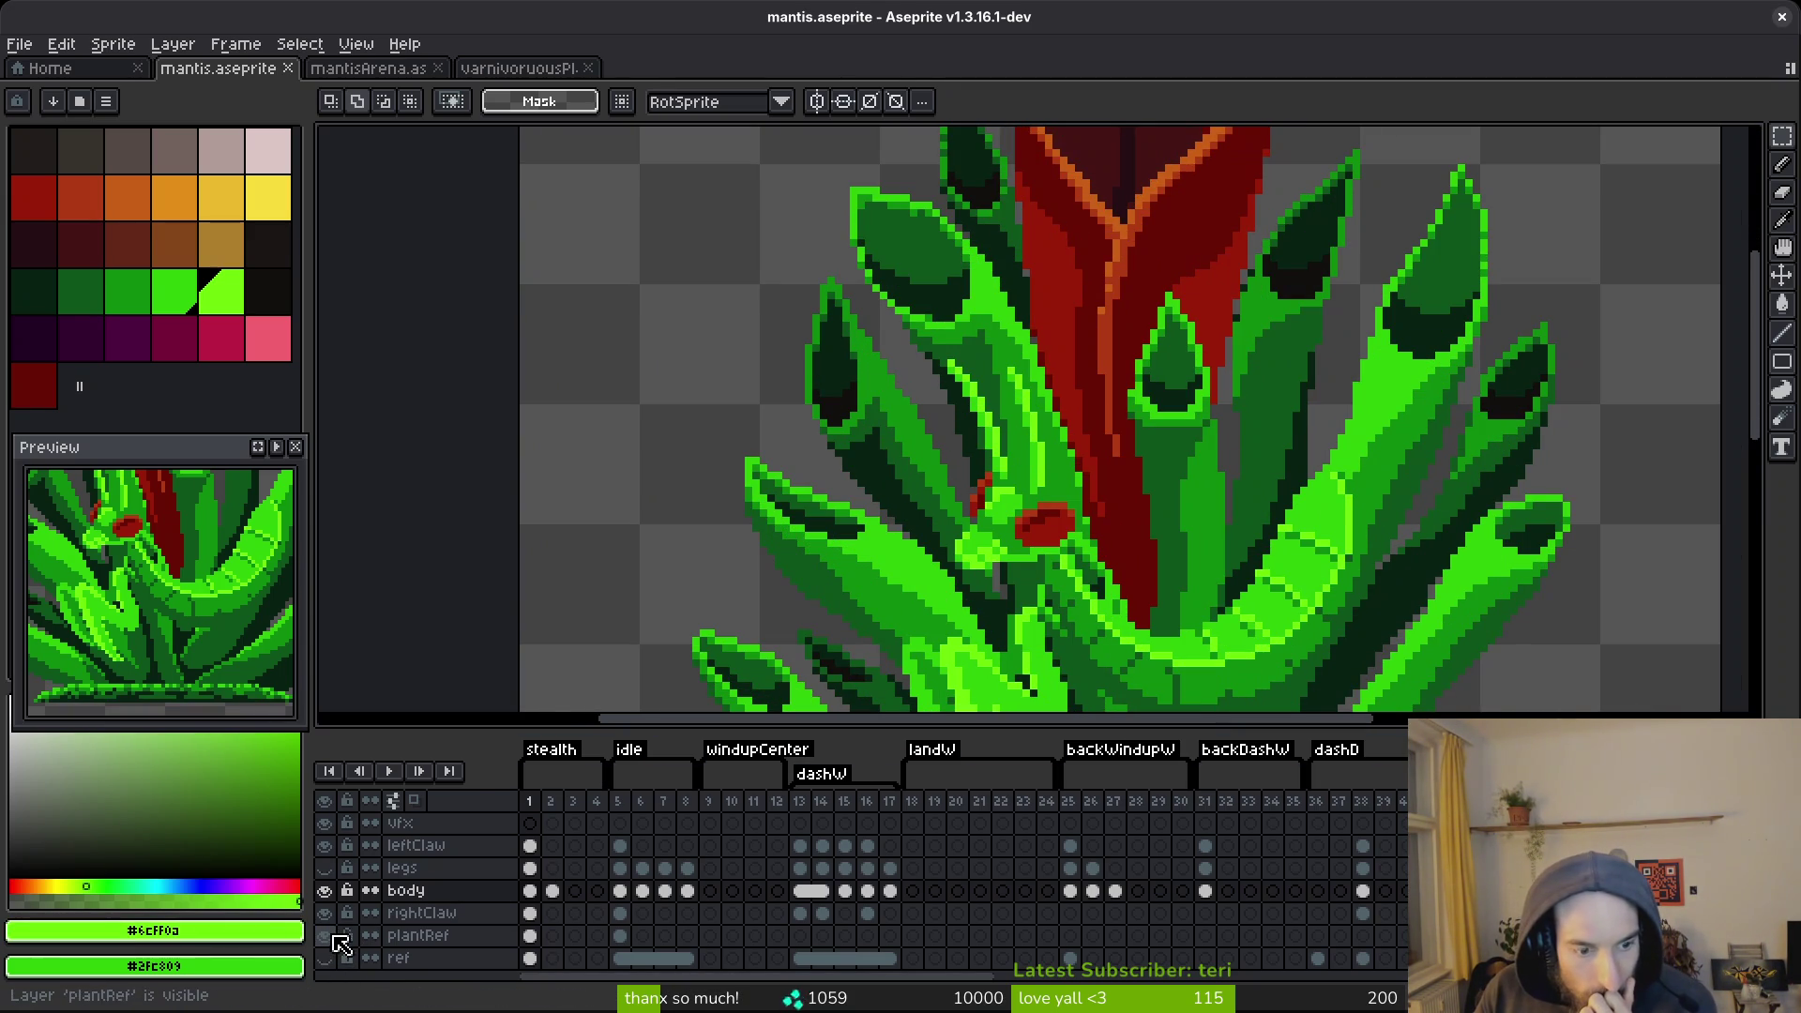
left_click(326, 936)
scroll(1088, 426, "up", 2)
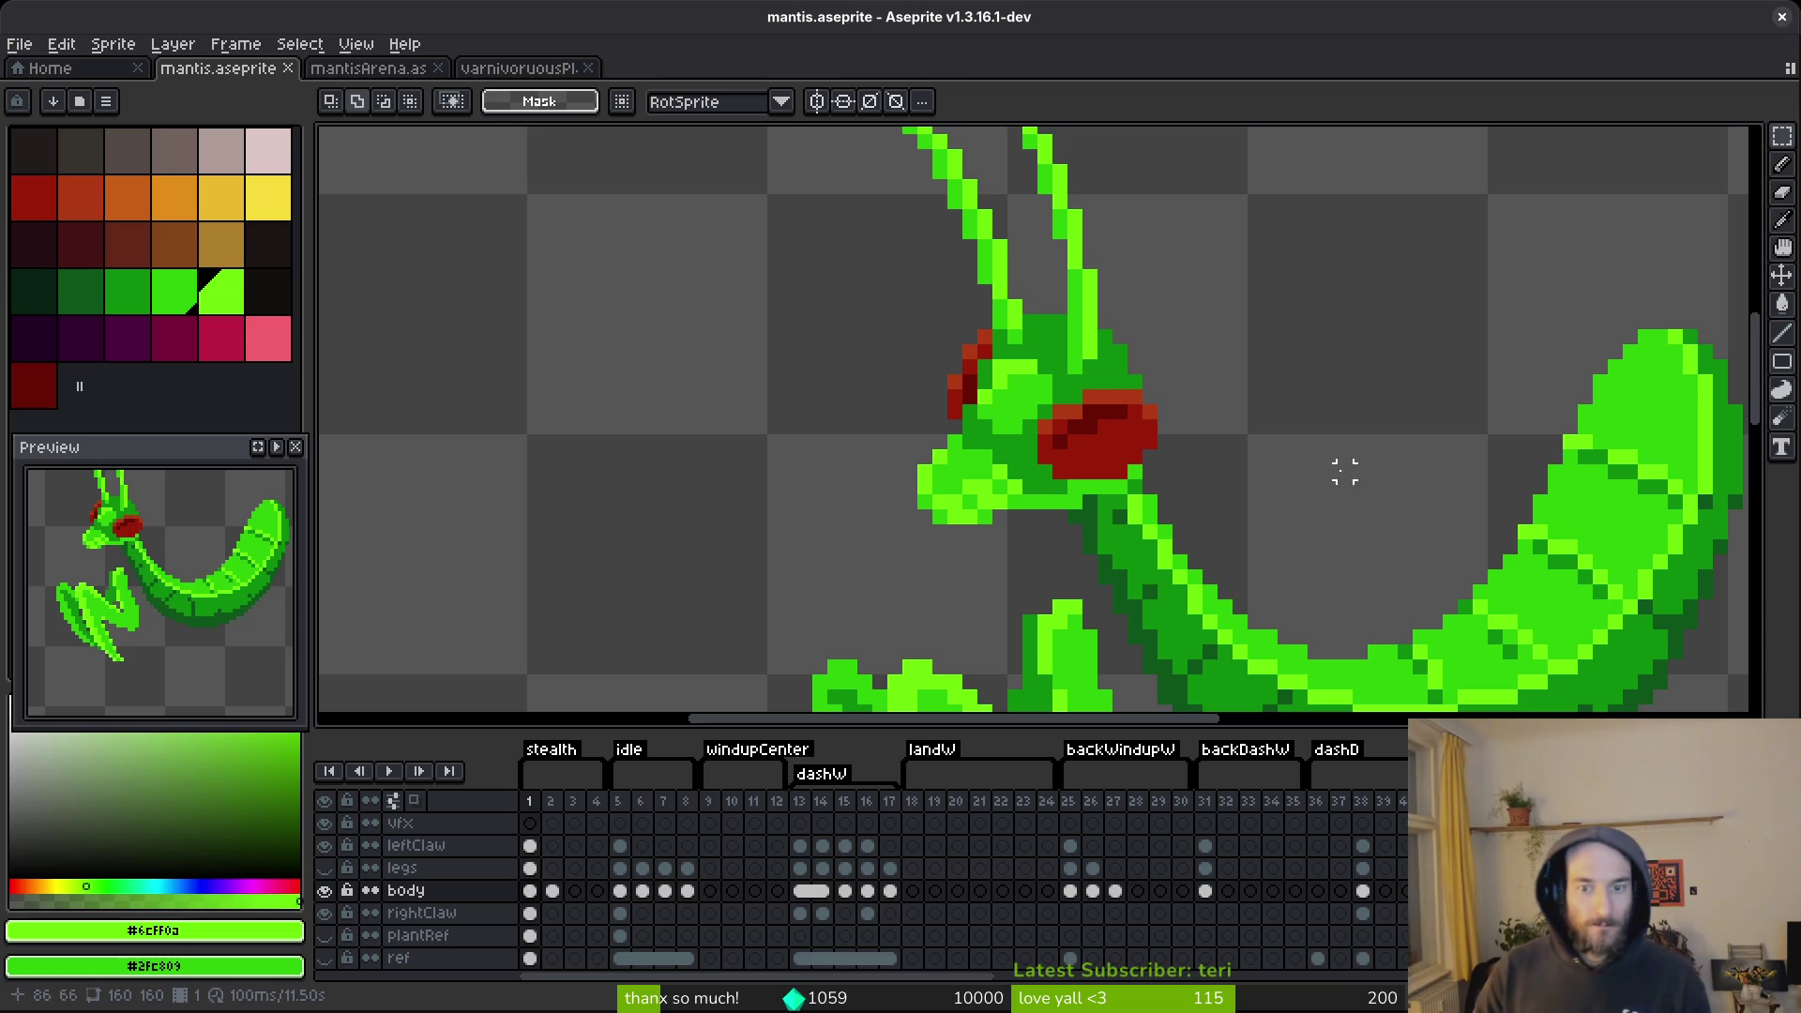
key("i")
left_click(1138, 554)
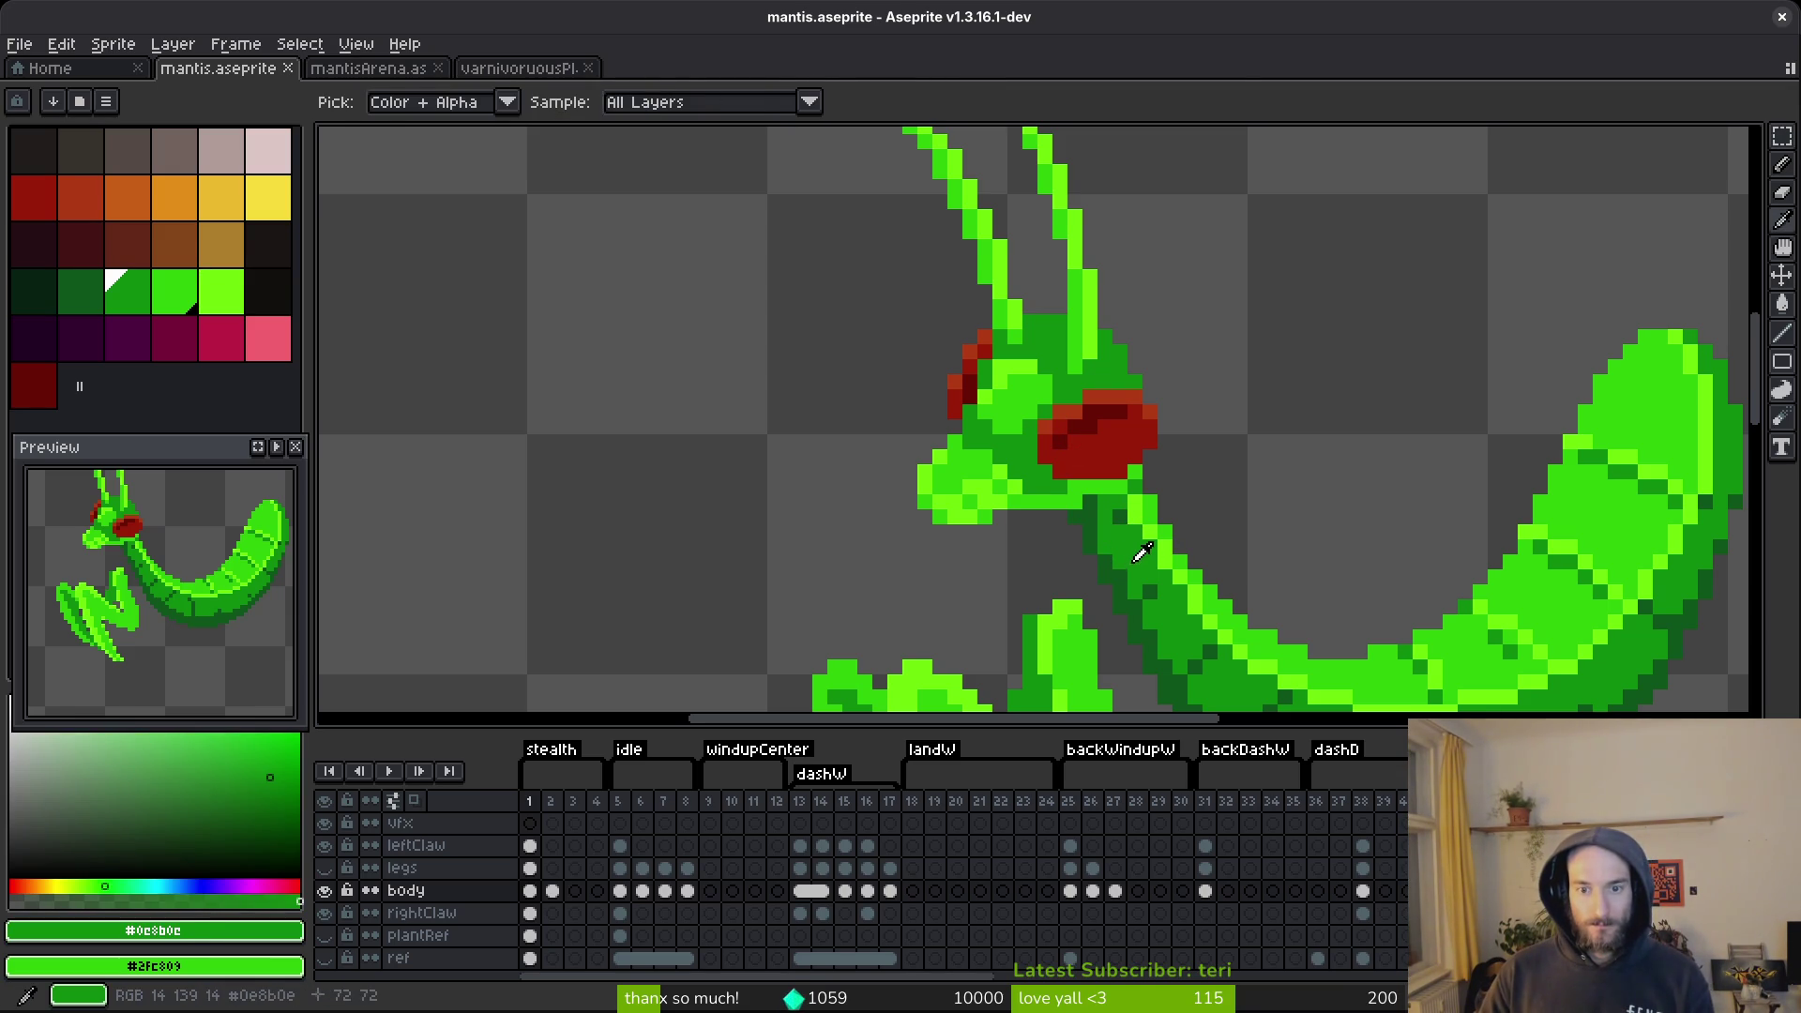
Bucket-fill the red eye areas with the sampled dark green, redoing two wrong fills.
key("g")
scroll(1138, 435, "up", 2)
left_click(1083, 437)
left_click(1099, 474)
left_click(1058, 395)
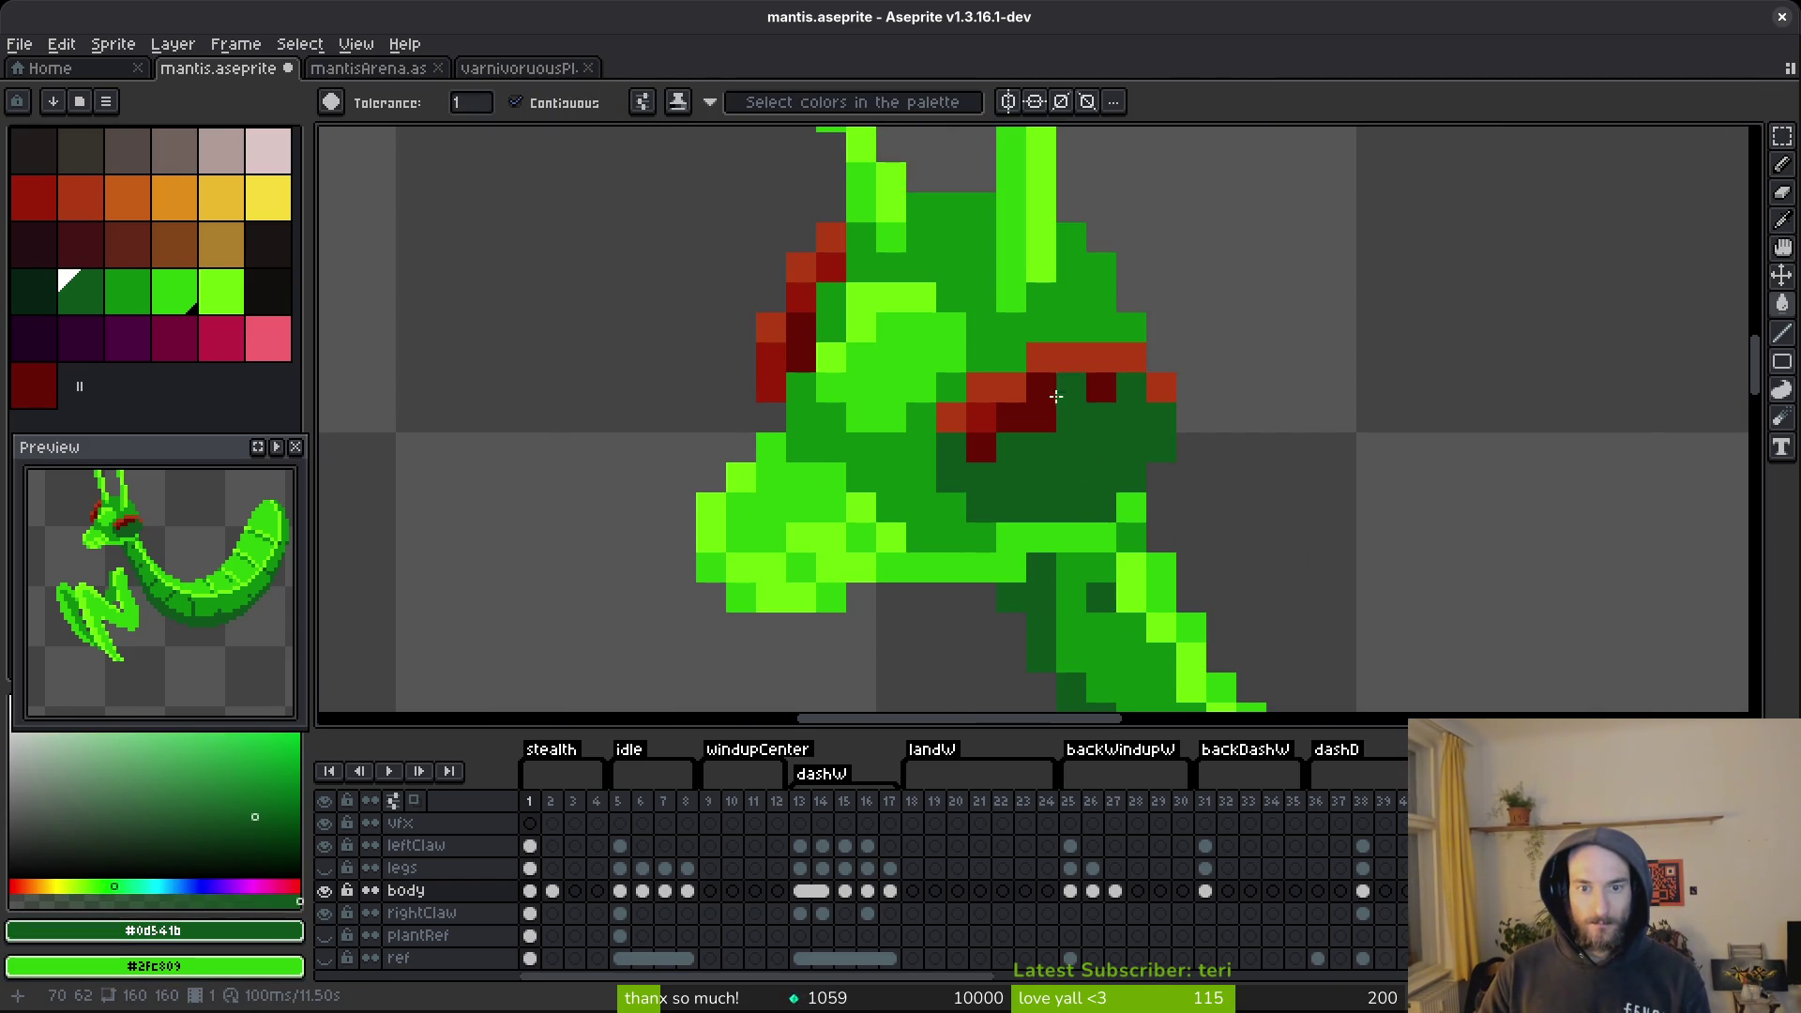
left_click(1041, 357)
left_click(1116, 357)
left_click(994, 386)
left_click(950, 417)
left_click(1161, 387)
left_click(1016, 384)
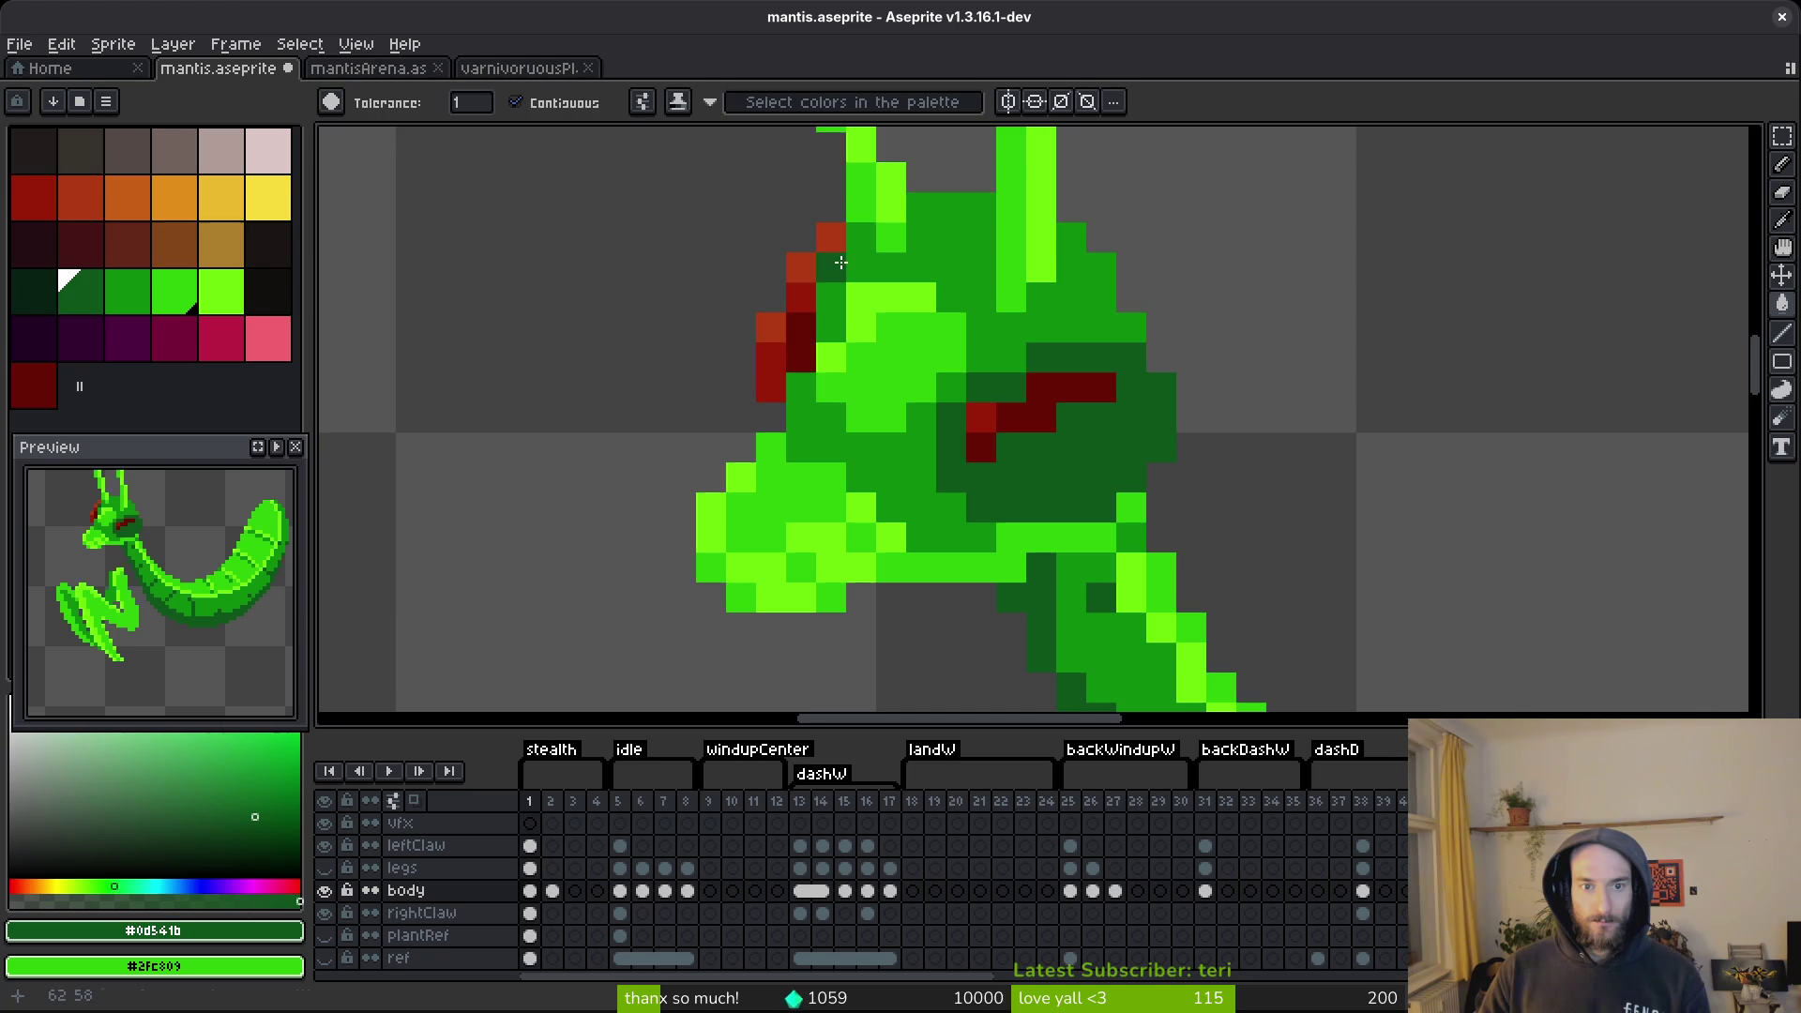
key("ctrl+z")
key("ctrl+z")
key("ctrl+z")
key("ctrl+z")
key("ctrl+z")
key("ctrl+z")
left_click(1132, 461)
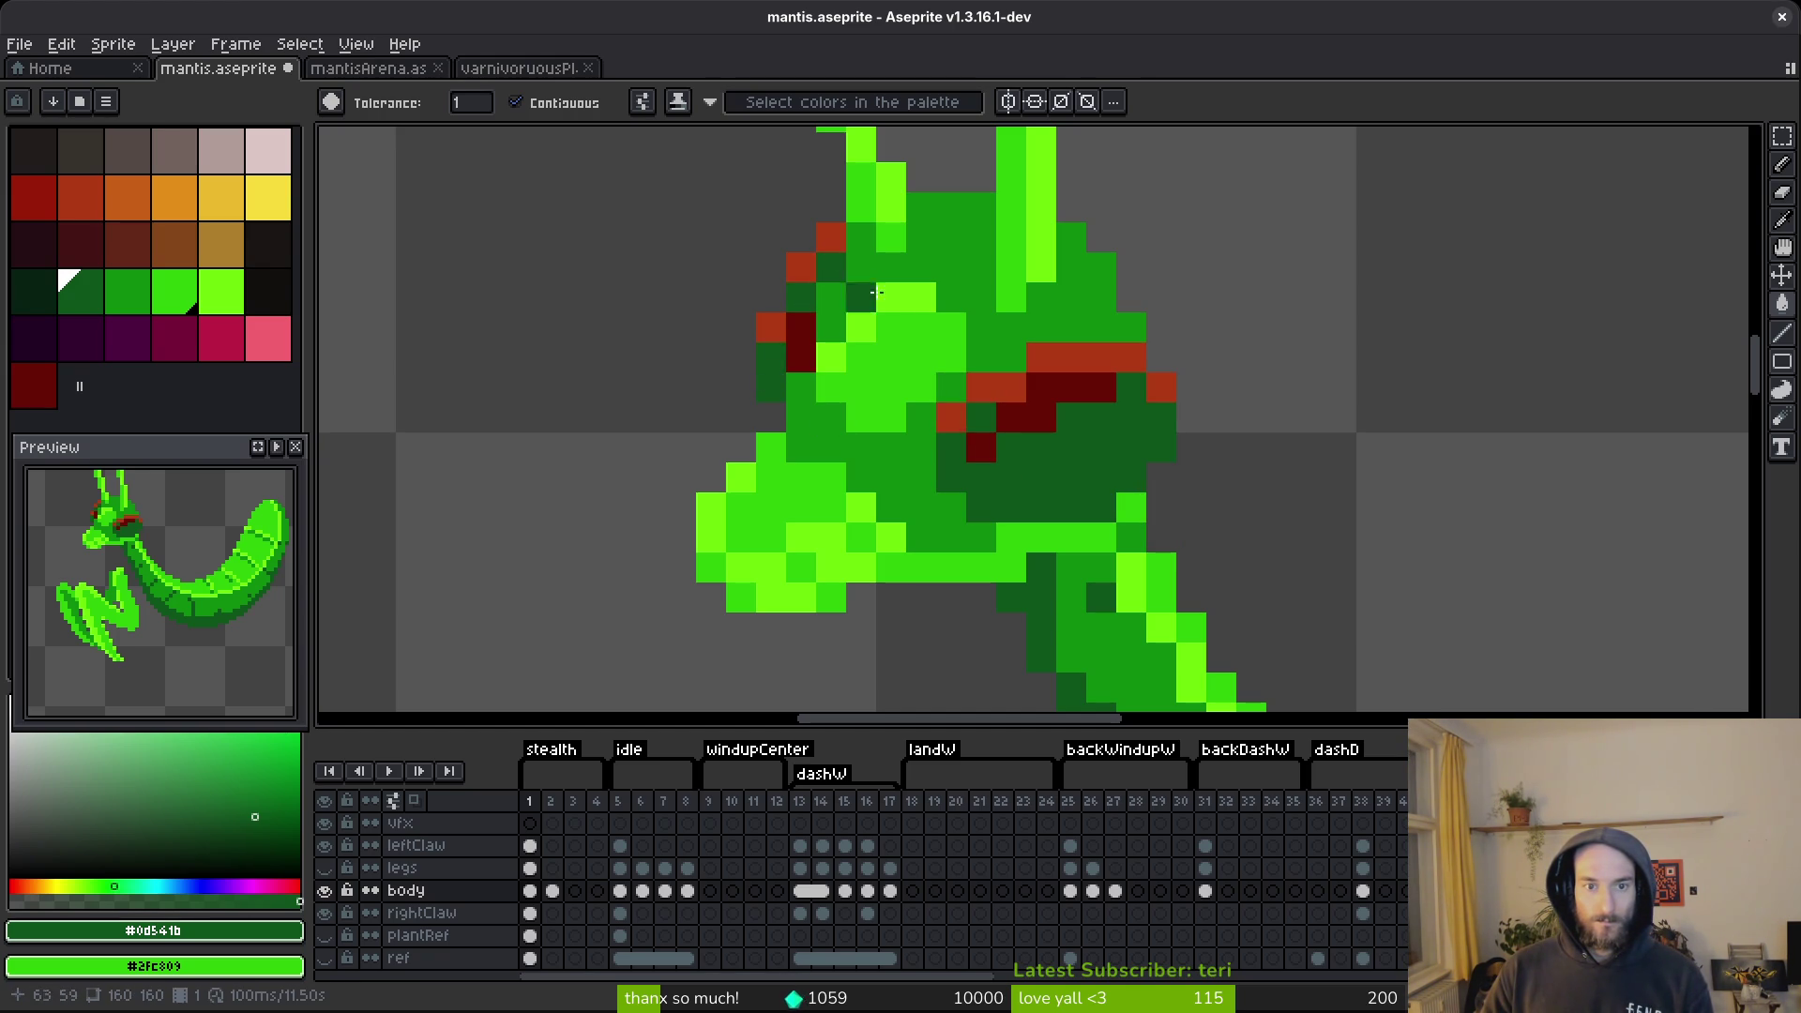
Try bright-green fills on red head pixels, undo them, and pencil the remaining red eye pixels green.
left_click(914, 337, "alt")
left_click(796, 270)
key("ctrl+z")
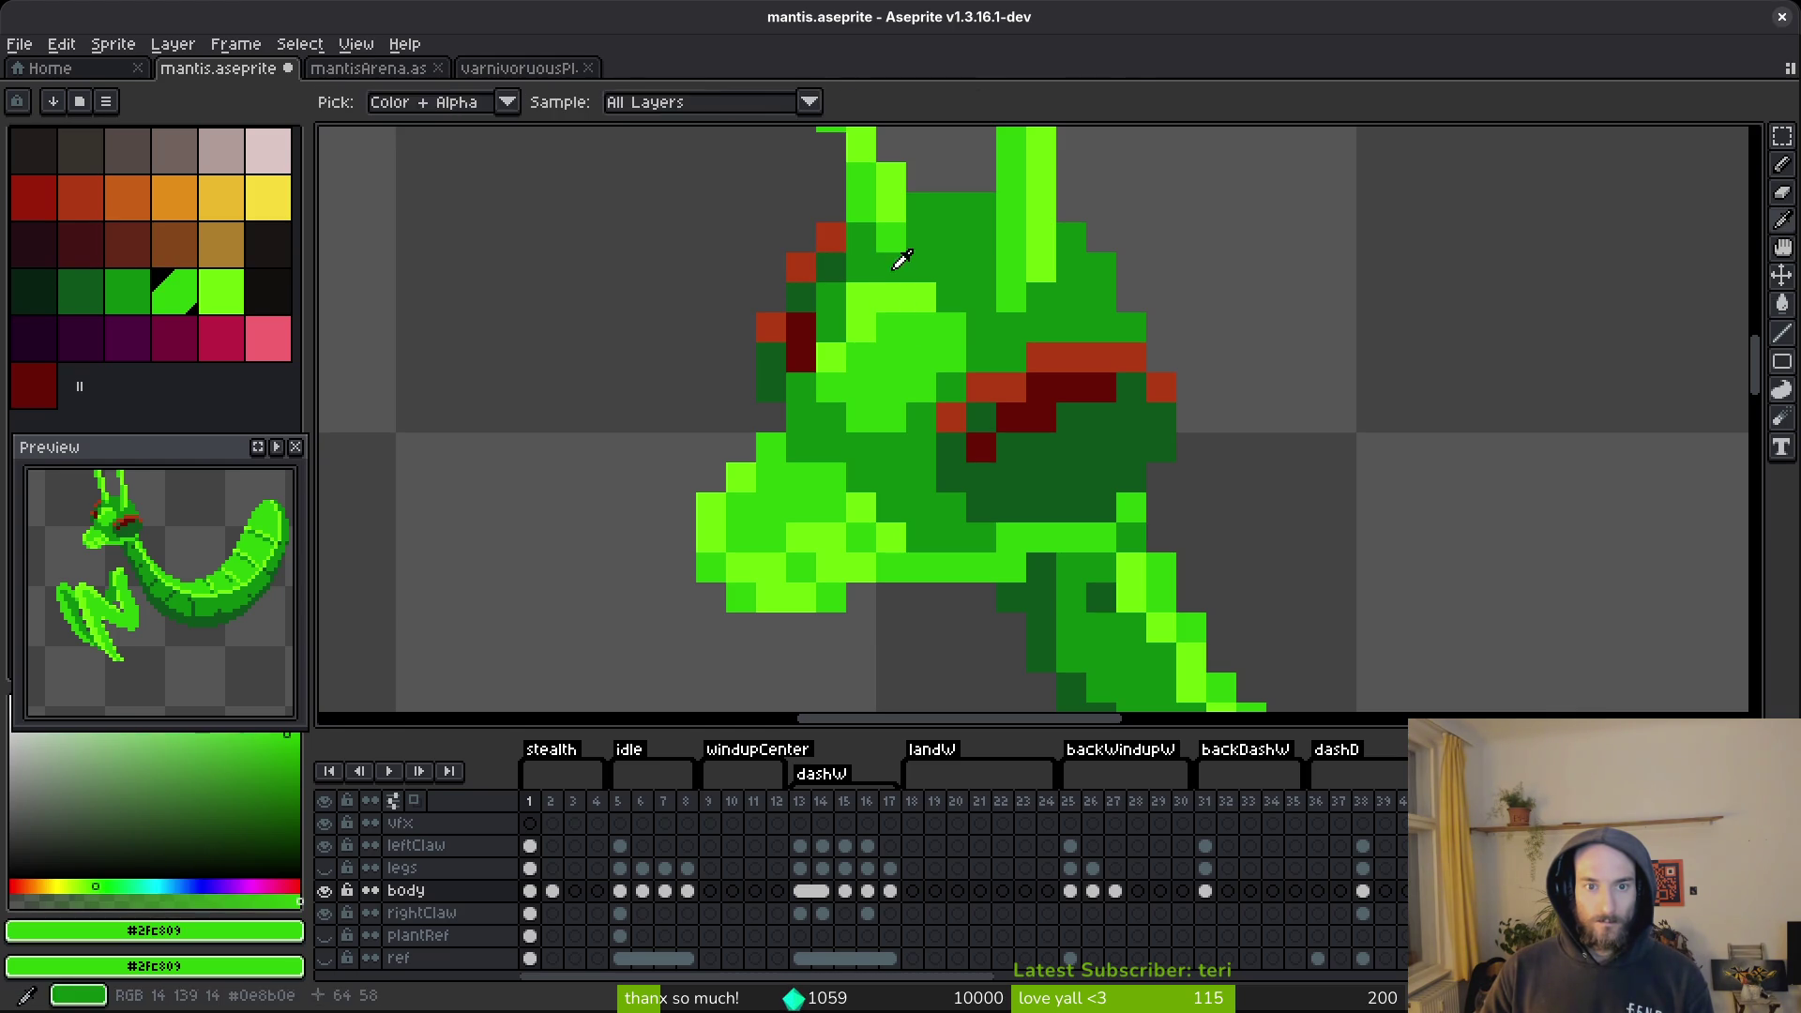
left_click(827, 239, "alt")
left_click(873, 327, "alt")
left_click(829, 242)
left_click(805, 270)
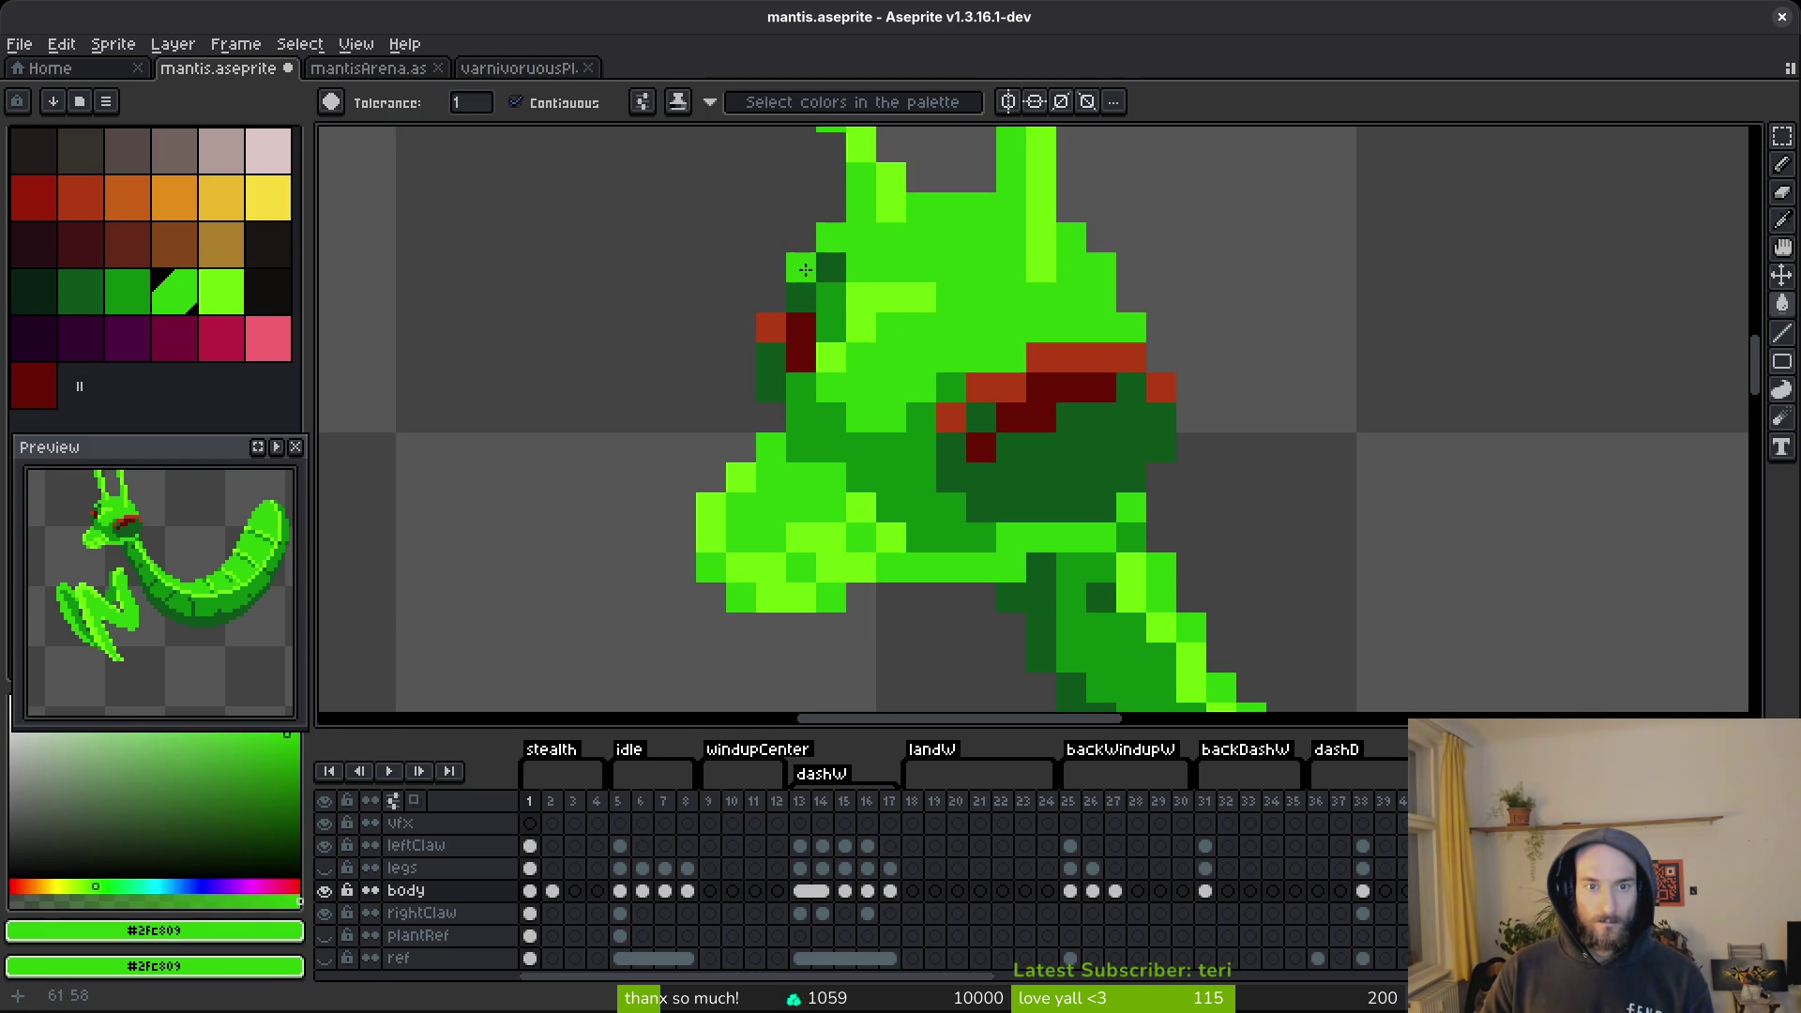
key("ctrl+z")
key("b")
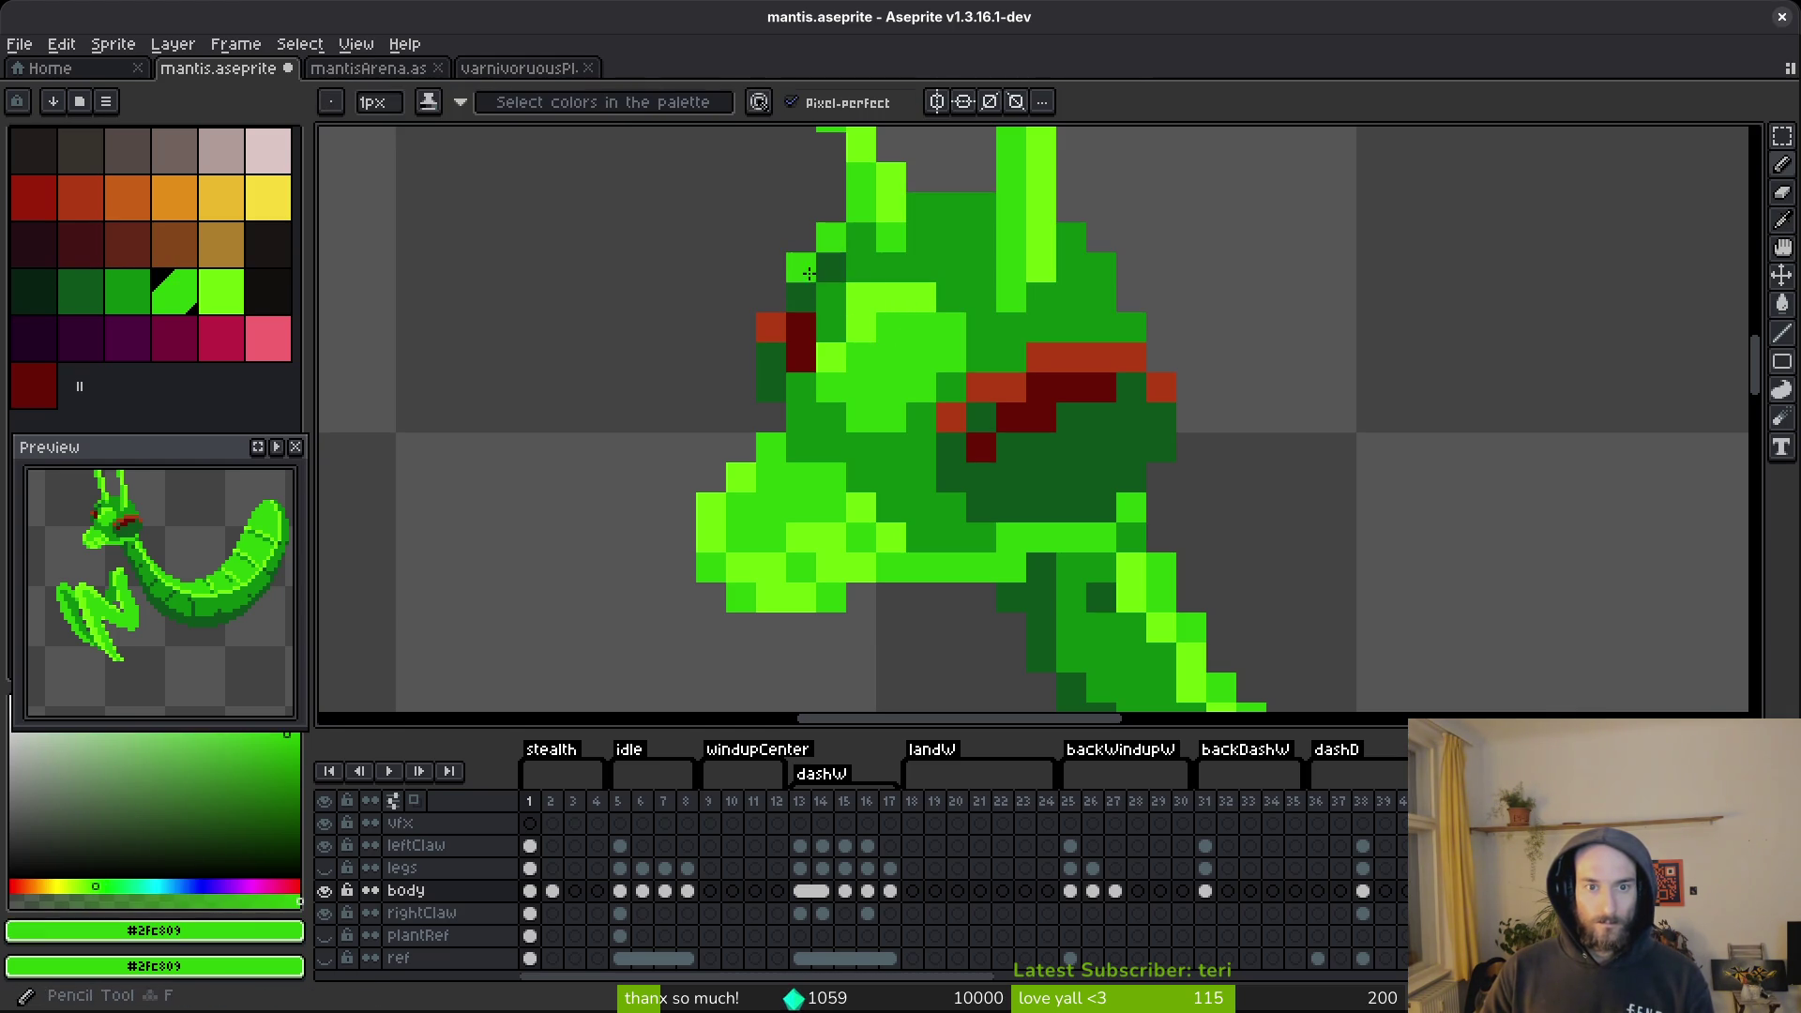
mouse_move(1059, 367)
left_mouse_down()
mouse_move(1116, 357)
mouse_move(1160, 387)
mouse_move(991, 393)
left_mouse_up()
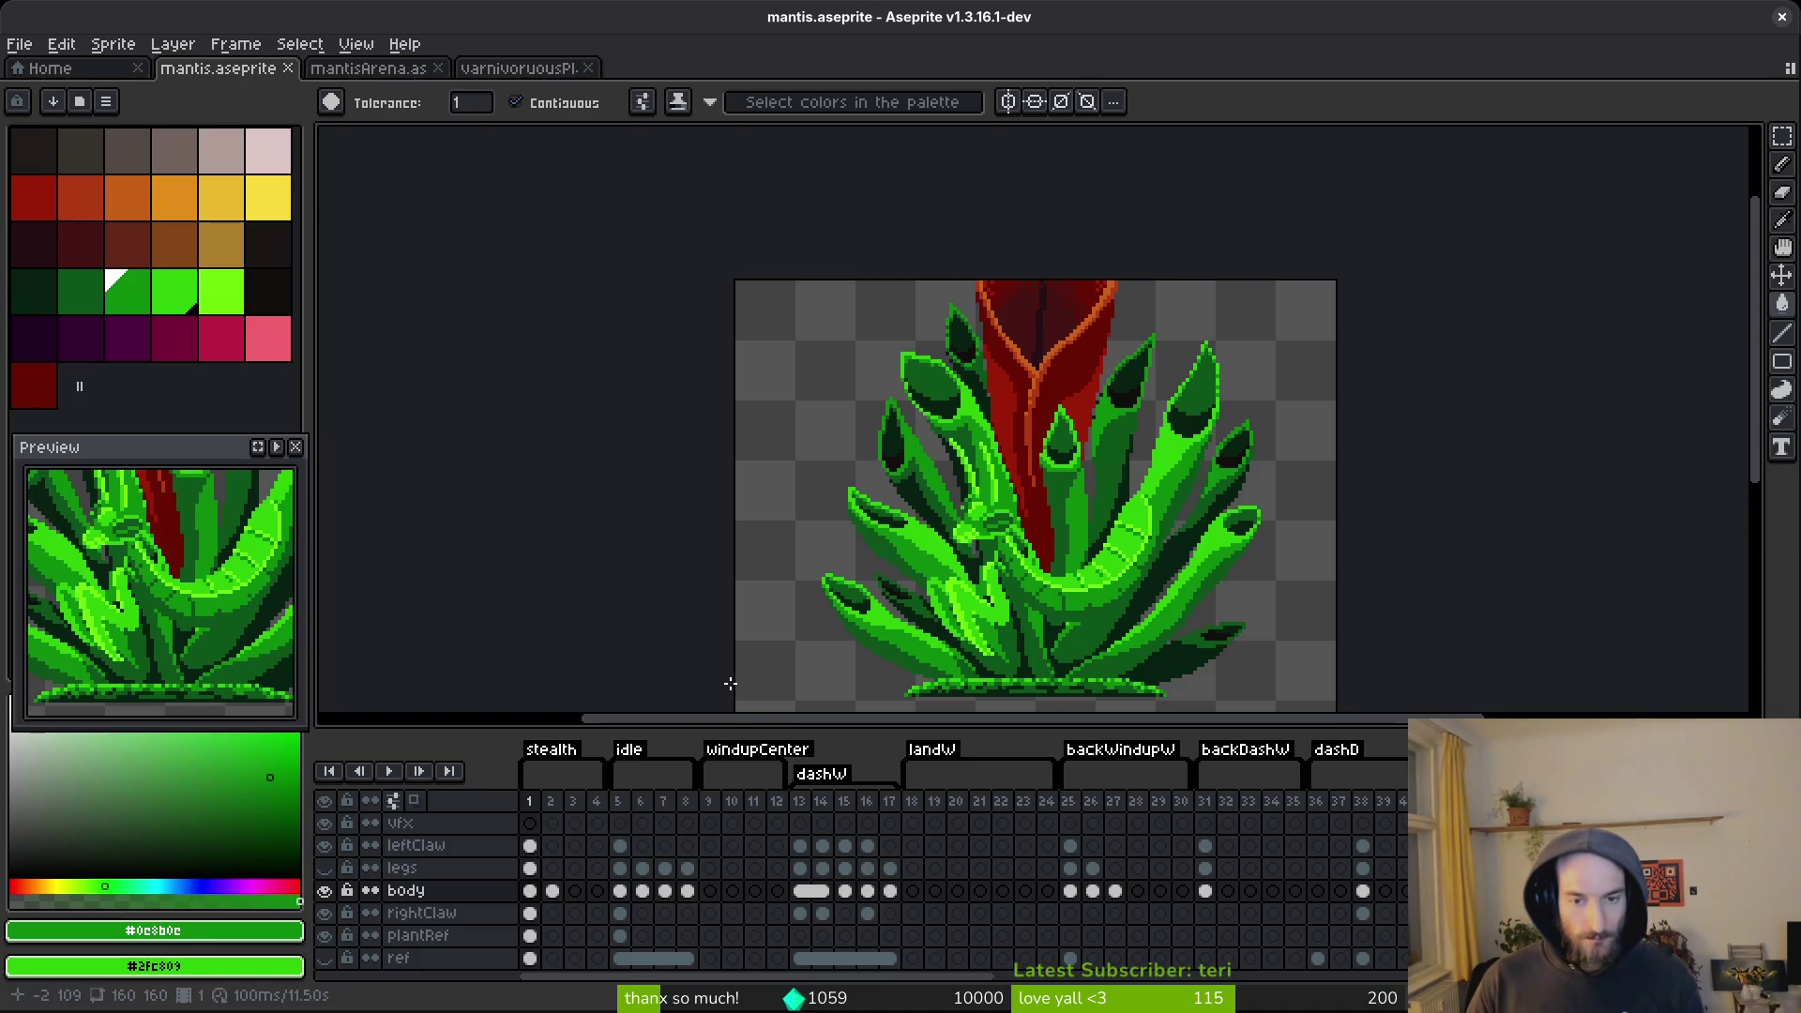
Hide the plant reference, sample the eye's dark green #0d541b, and choose the darkest green as replacement.
left_click(328, 935)
scroll(1031, 506, "up", 4)
key("i")
left_click_drag(1038, 551, 1057, 621)
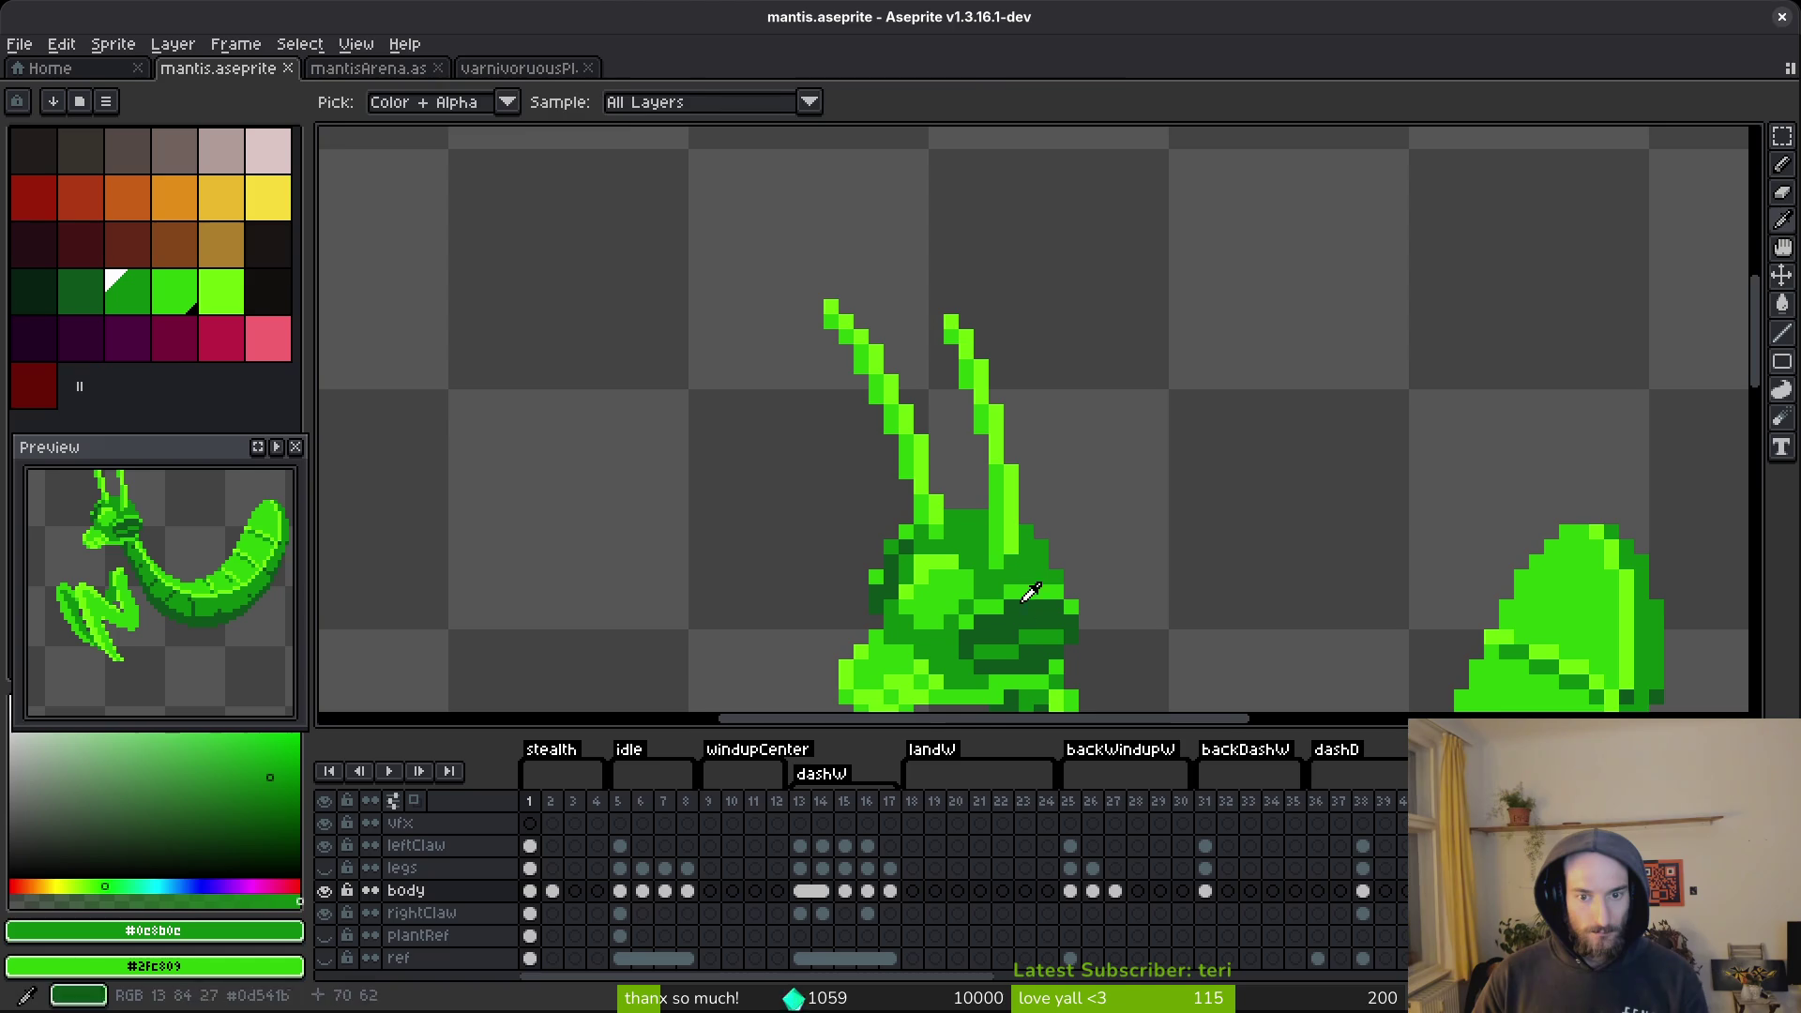
key("g")
scroll(1002, 543, "down", 2)
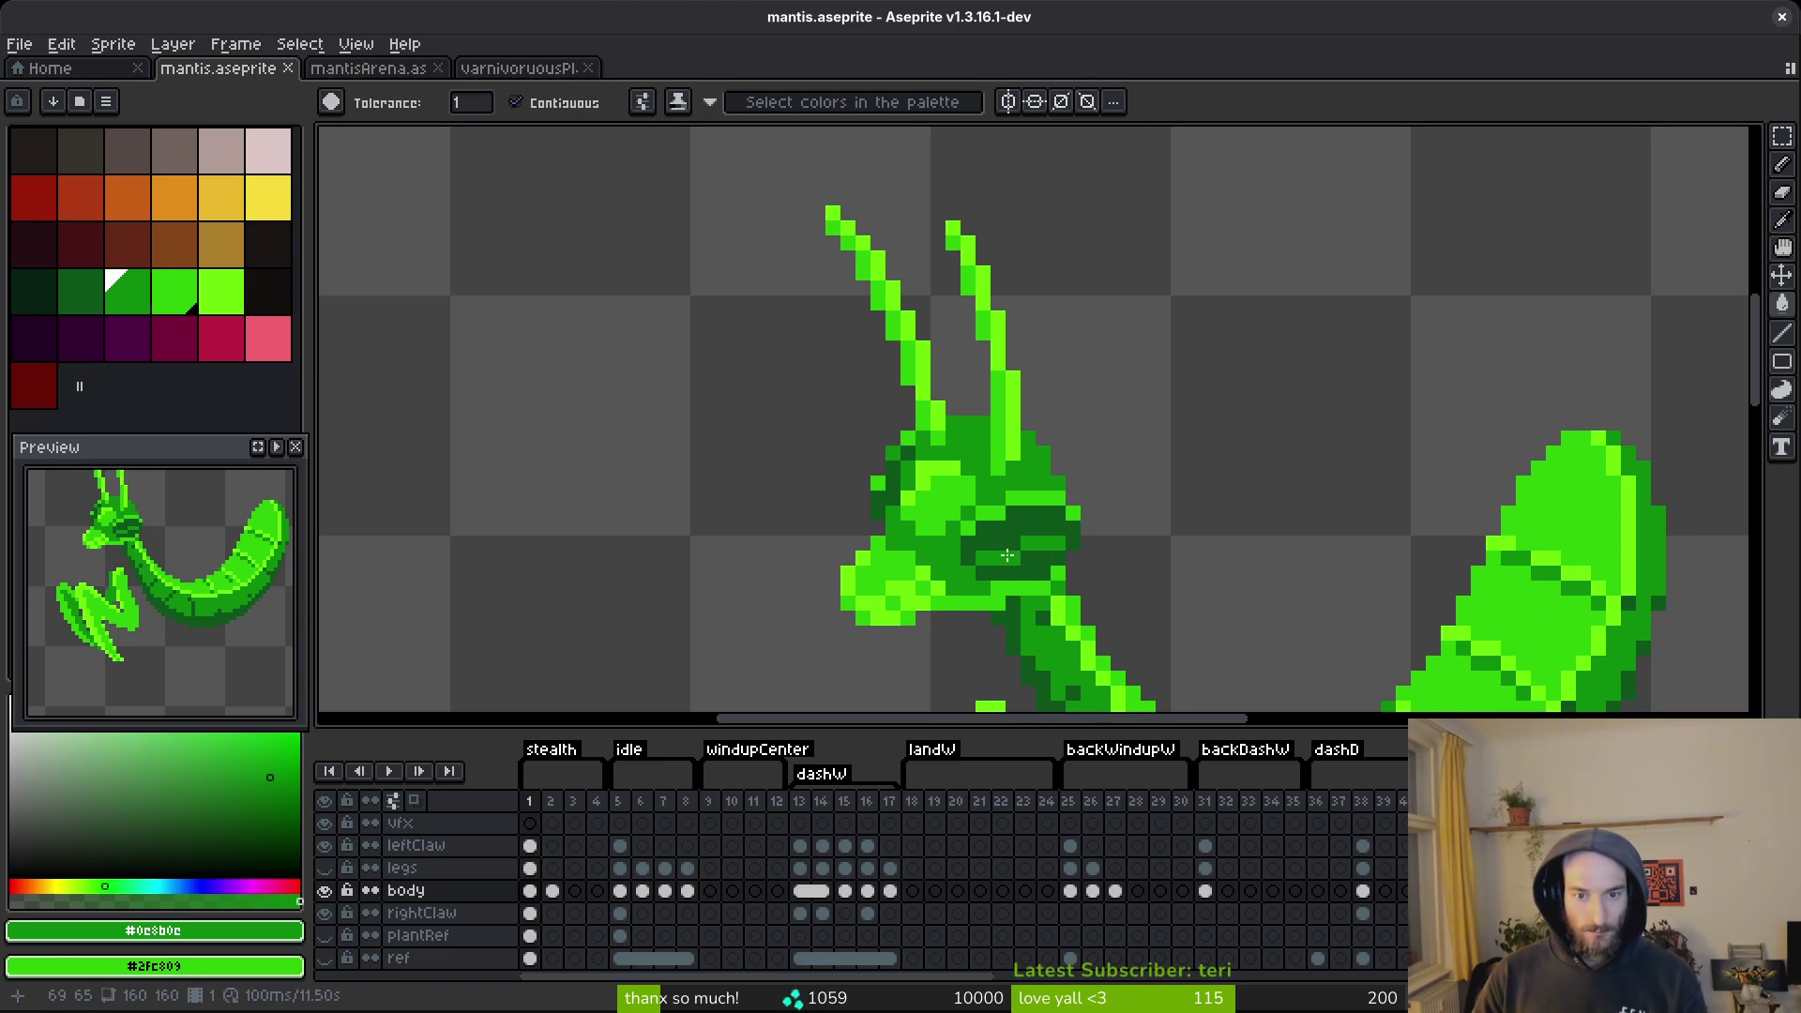
scroll(1006, 556, "down", 2)
scroll(1002, 441, "up", 3)
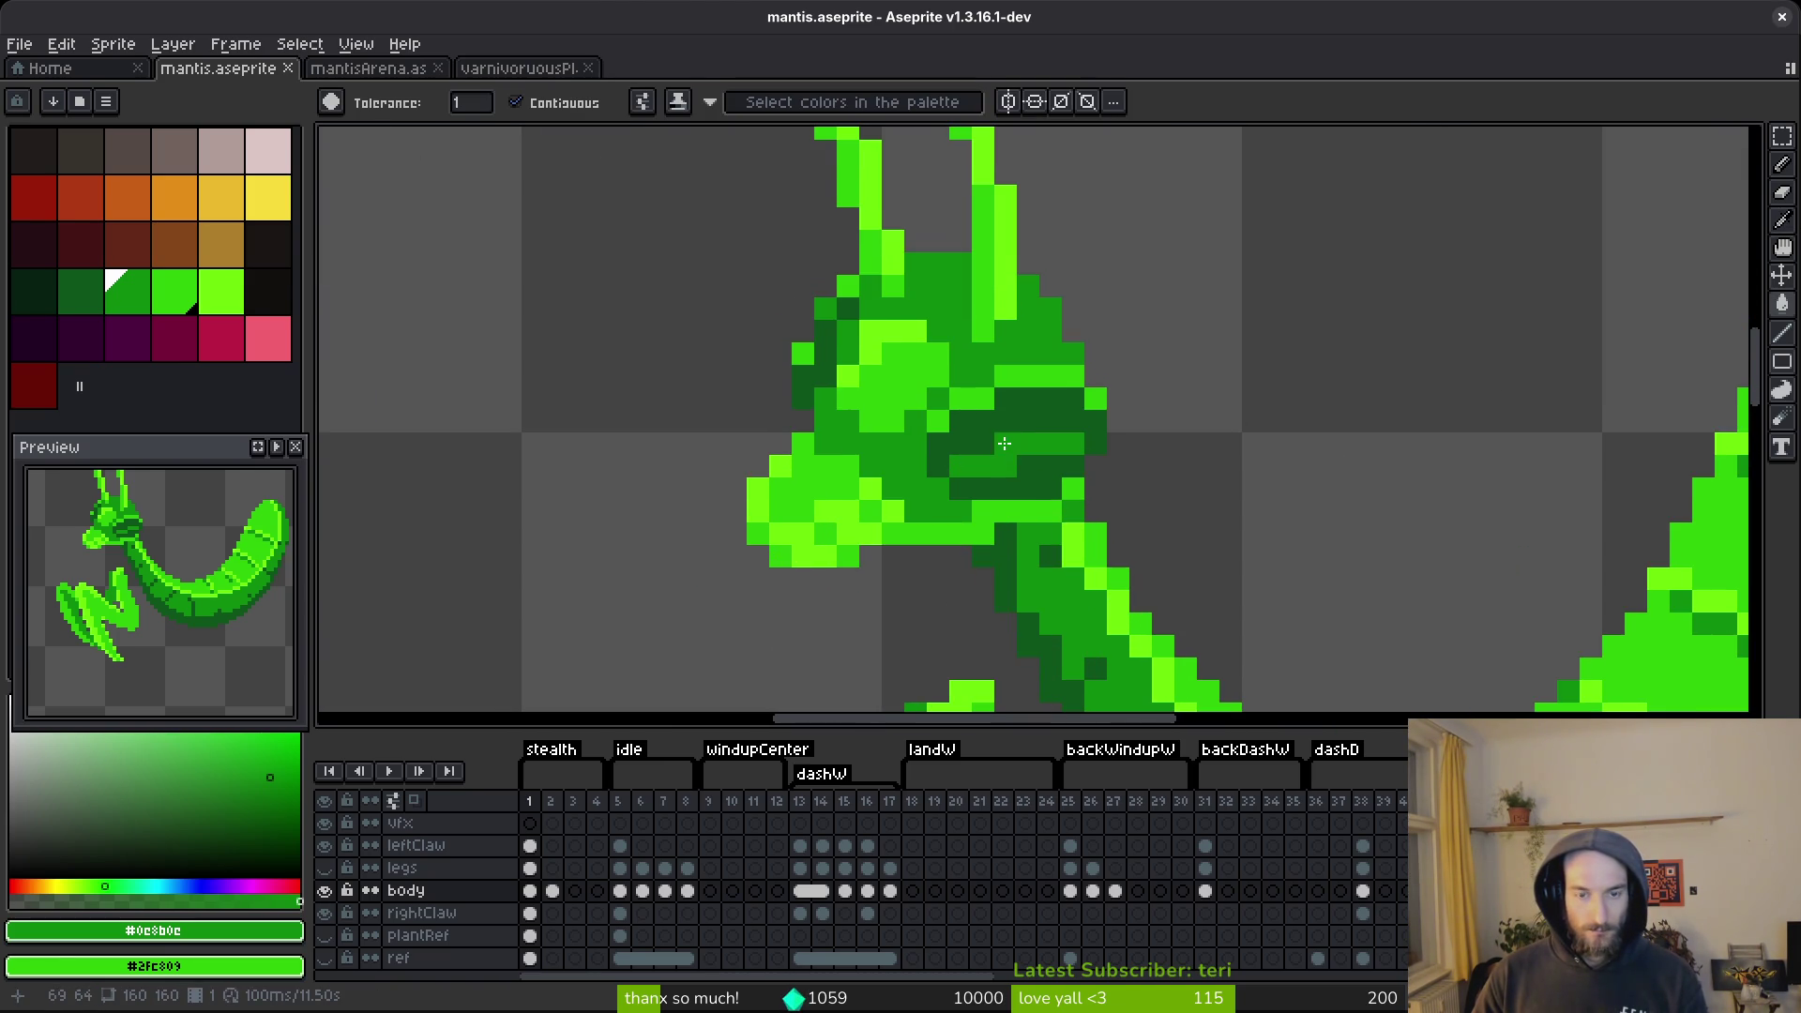
key("i")
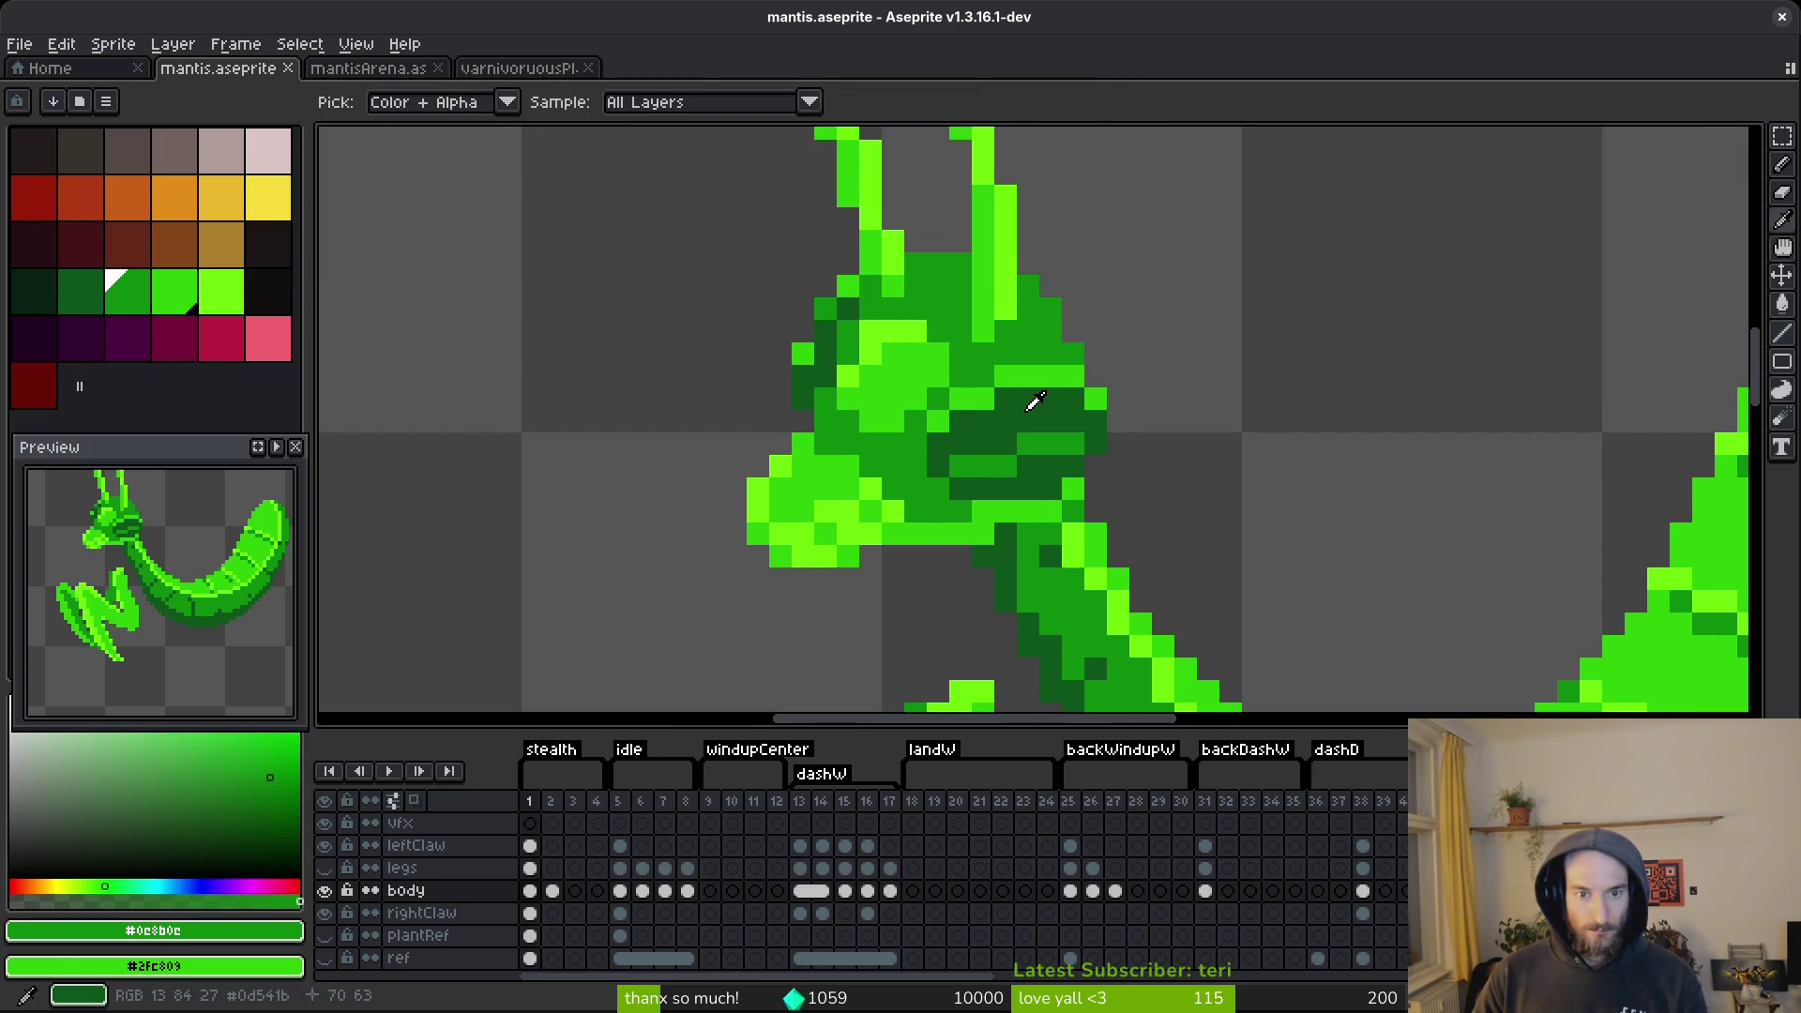
left_click(916, 447)
key("g")
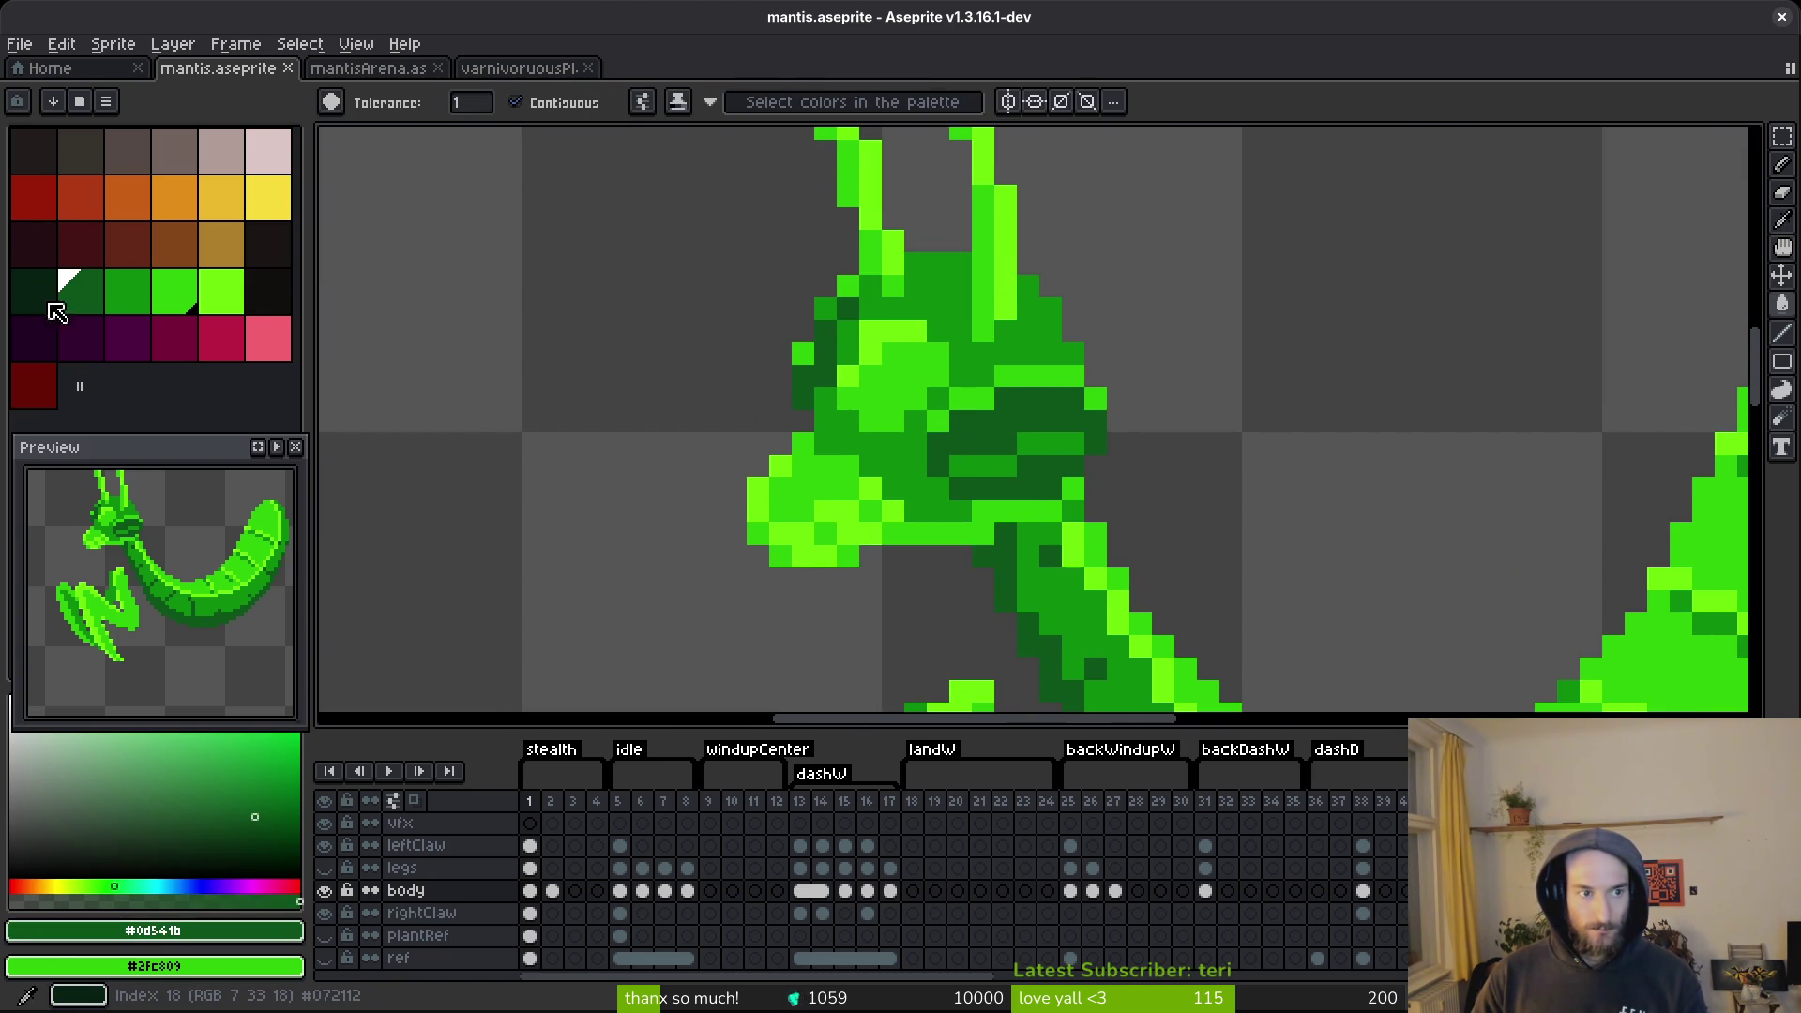
right_click(53, 306)
Cancel Replace Color, lasso the mantis head, test shifting it left, and commit it back at the neck.
key("shift+r")
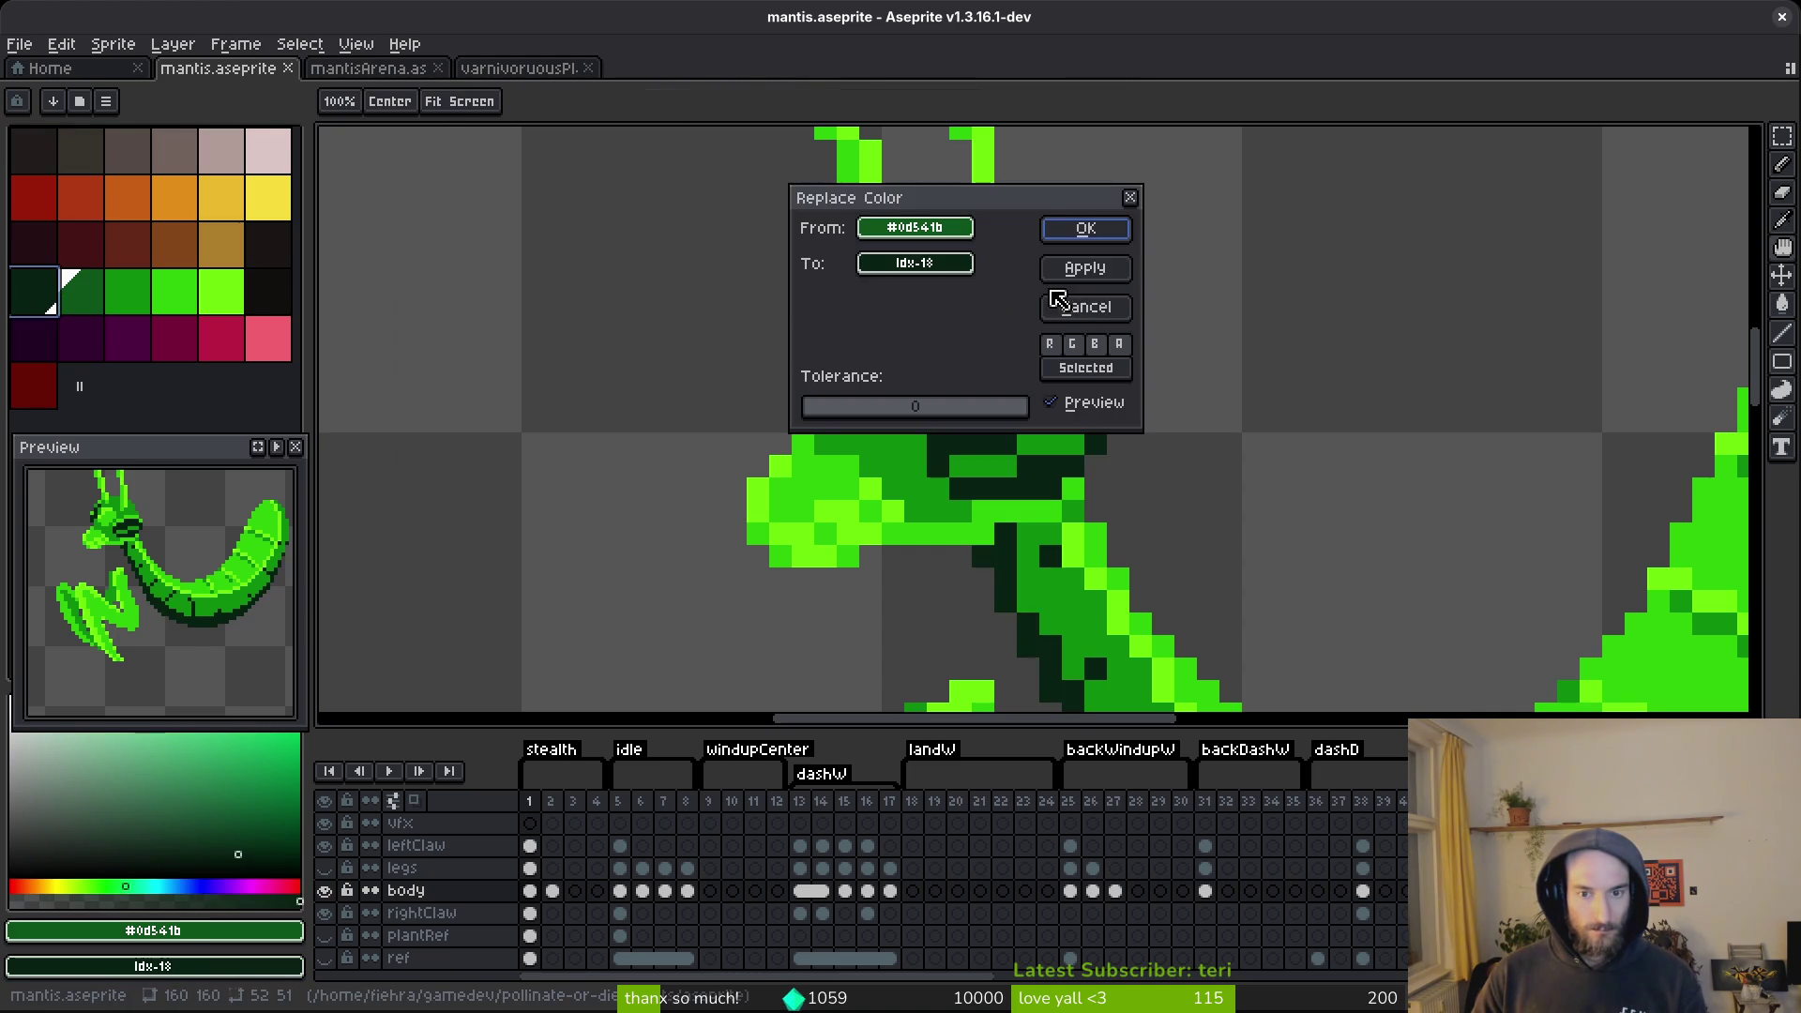
left_click(1085, 268)
scroll(1053, 273, "down", 3)
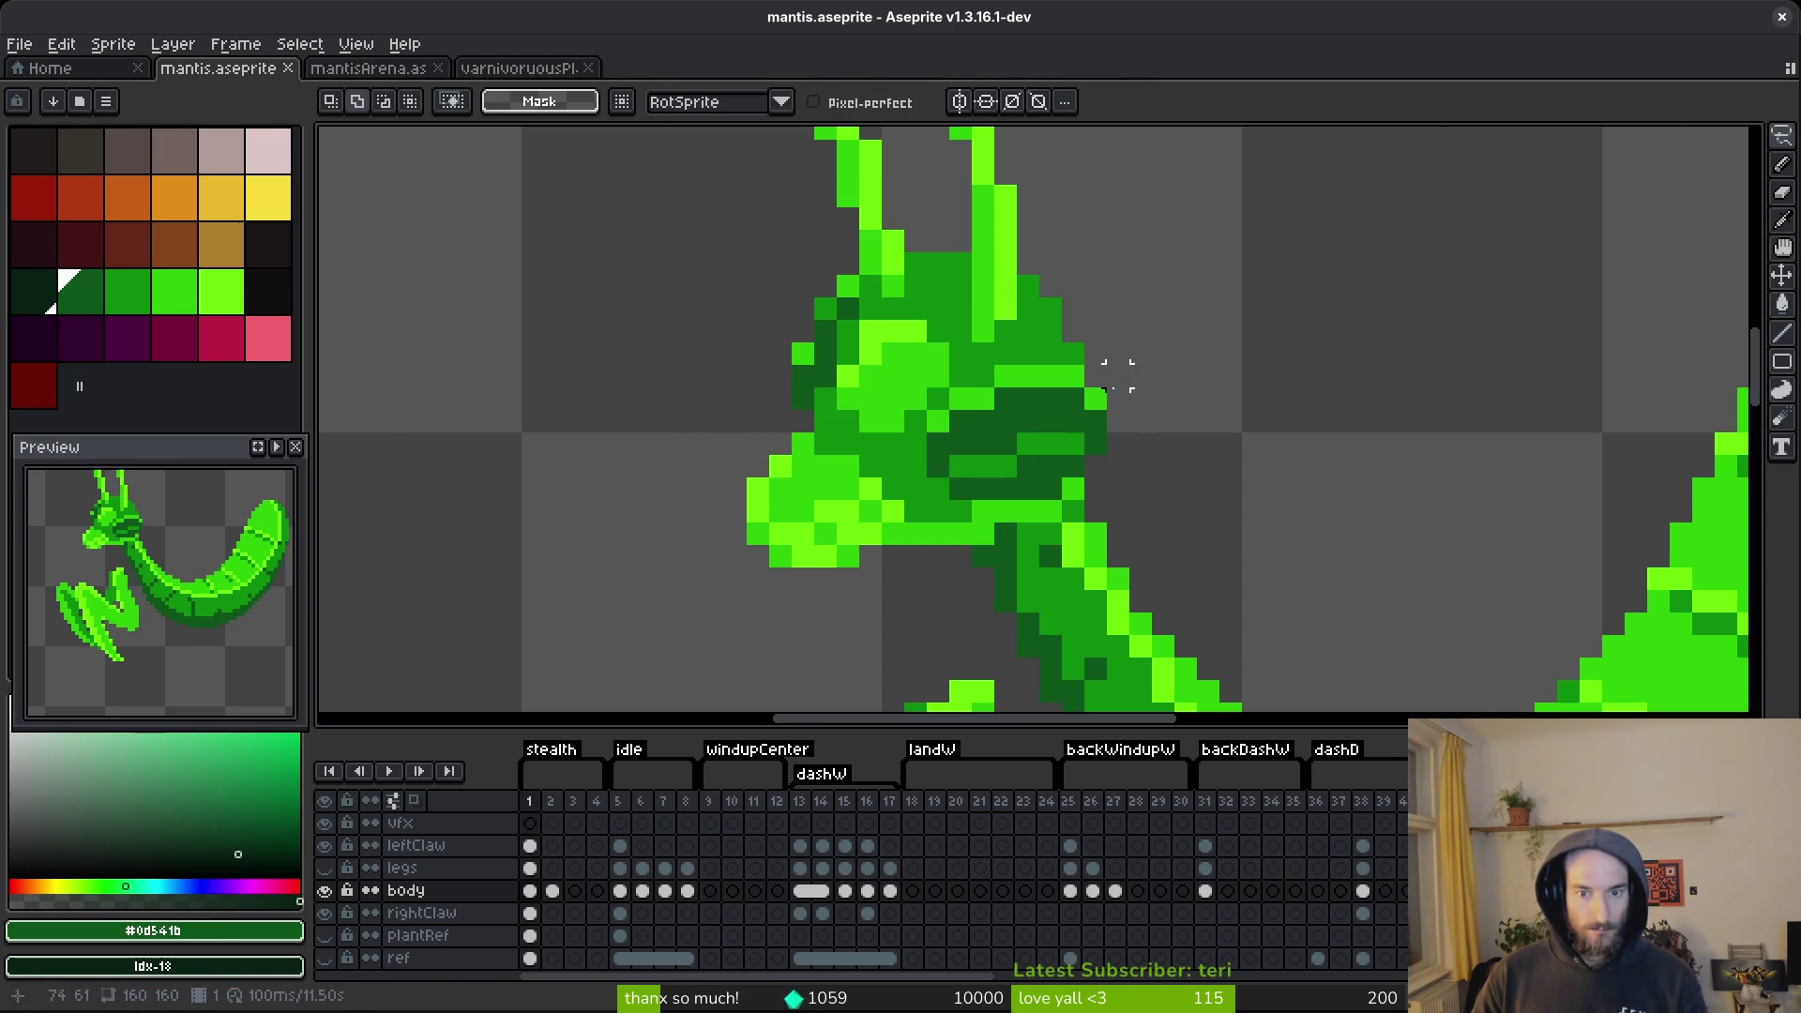
left_click_drag(1111, 427, 1103, 489)
mouse_move(1018, 252)
left_mouse_down()
mouse_move(776, 381)
mouse_move(1004, 569)
left_mouse_up()
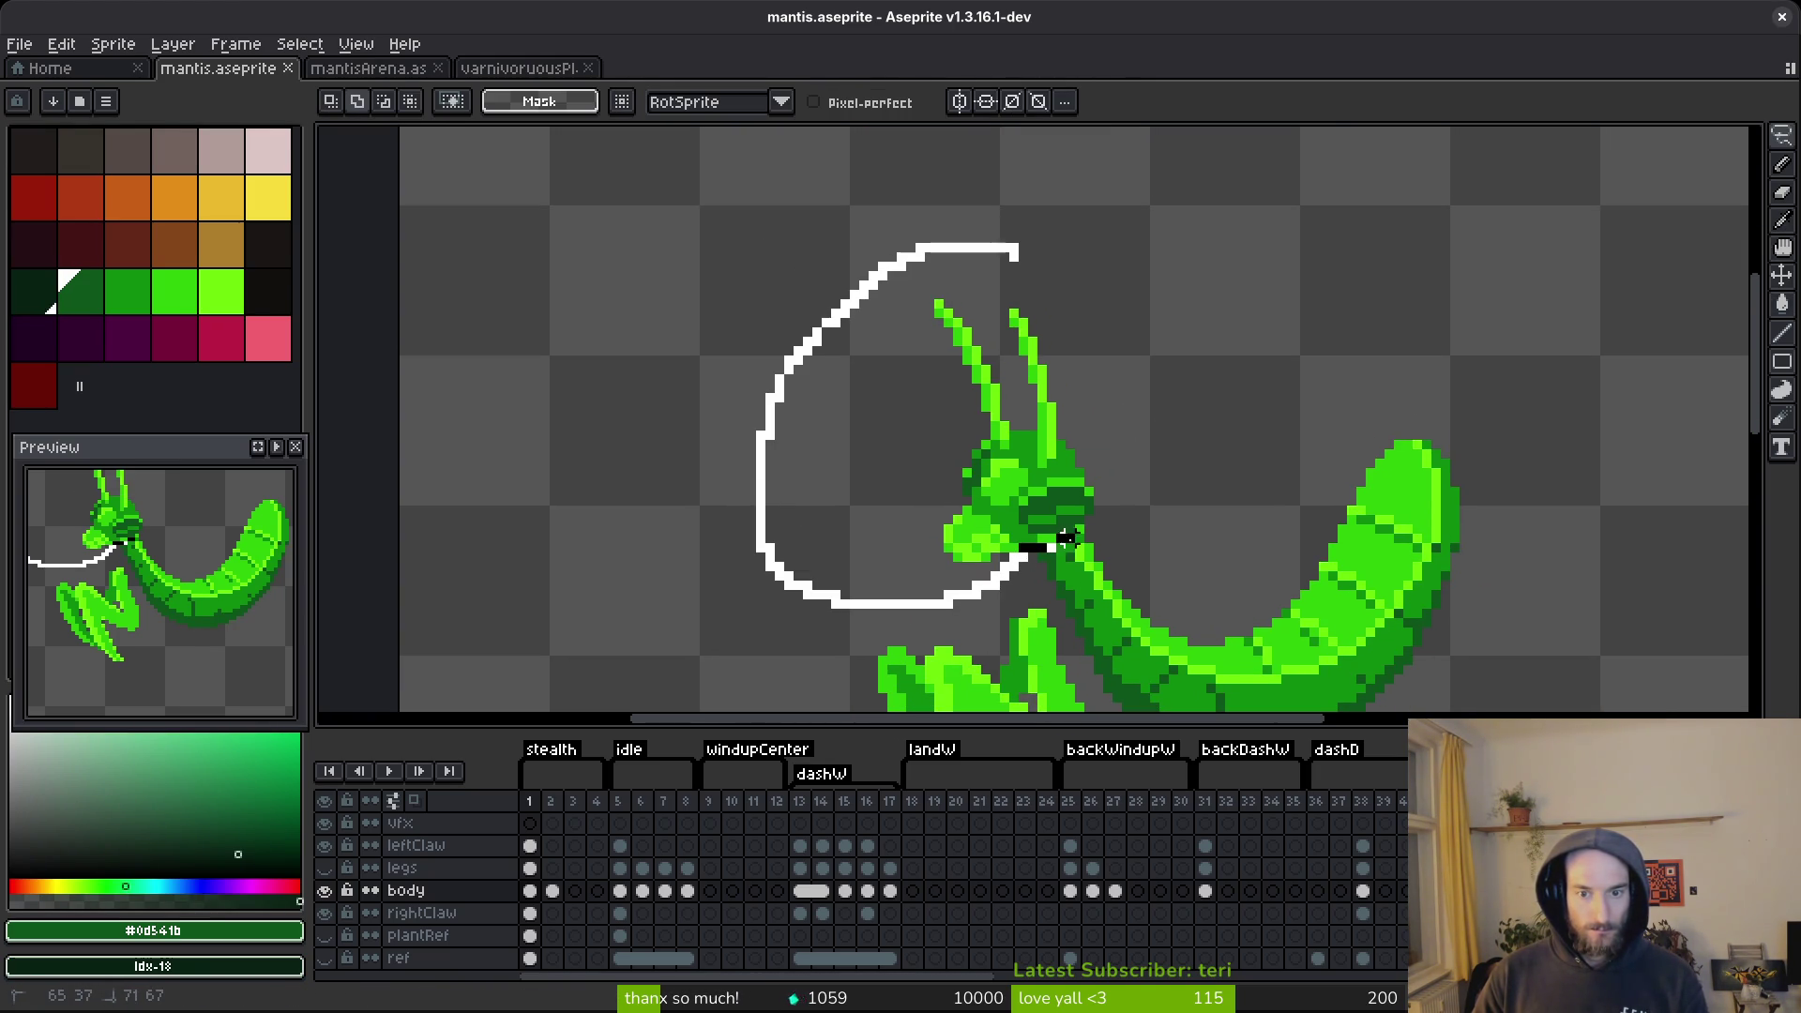
left_click_drag(1087, 461, 963, 422)
scroll(975, 441, "up", 2)
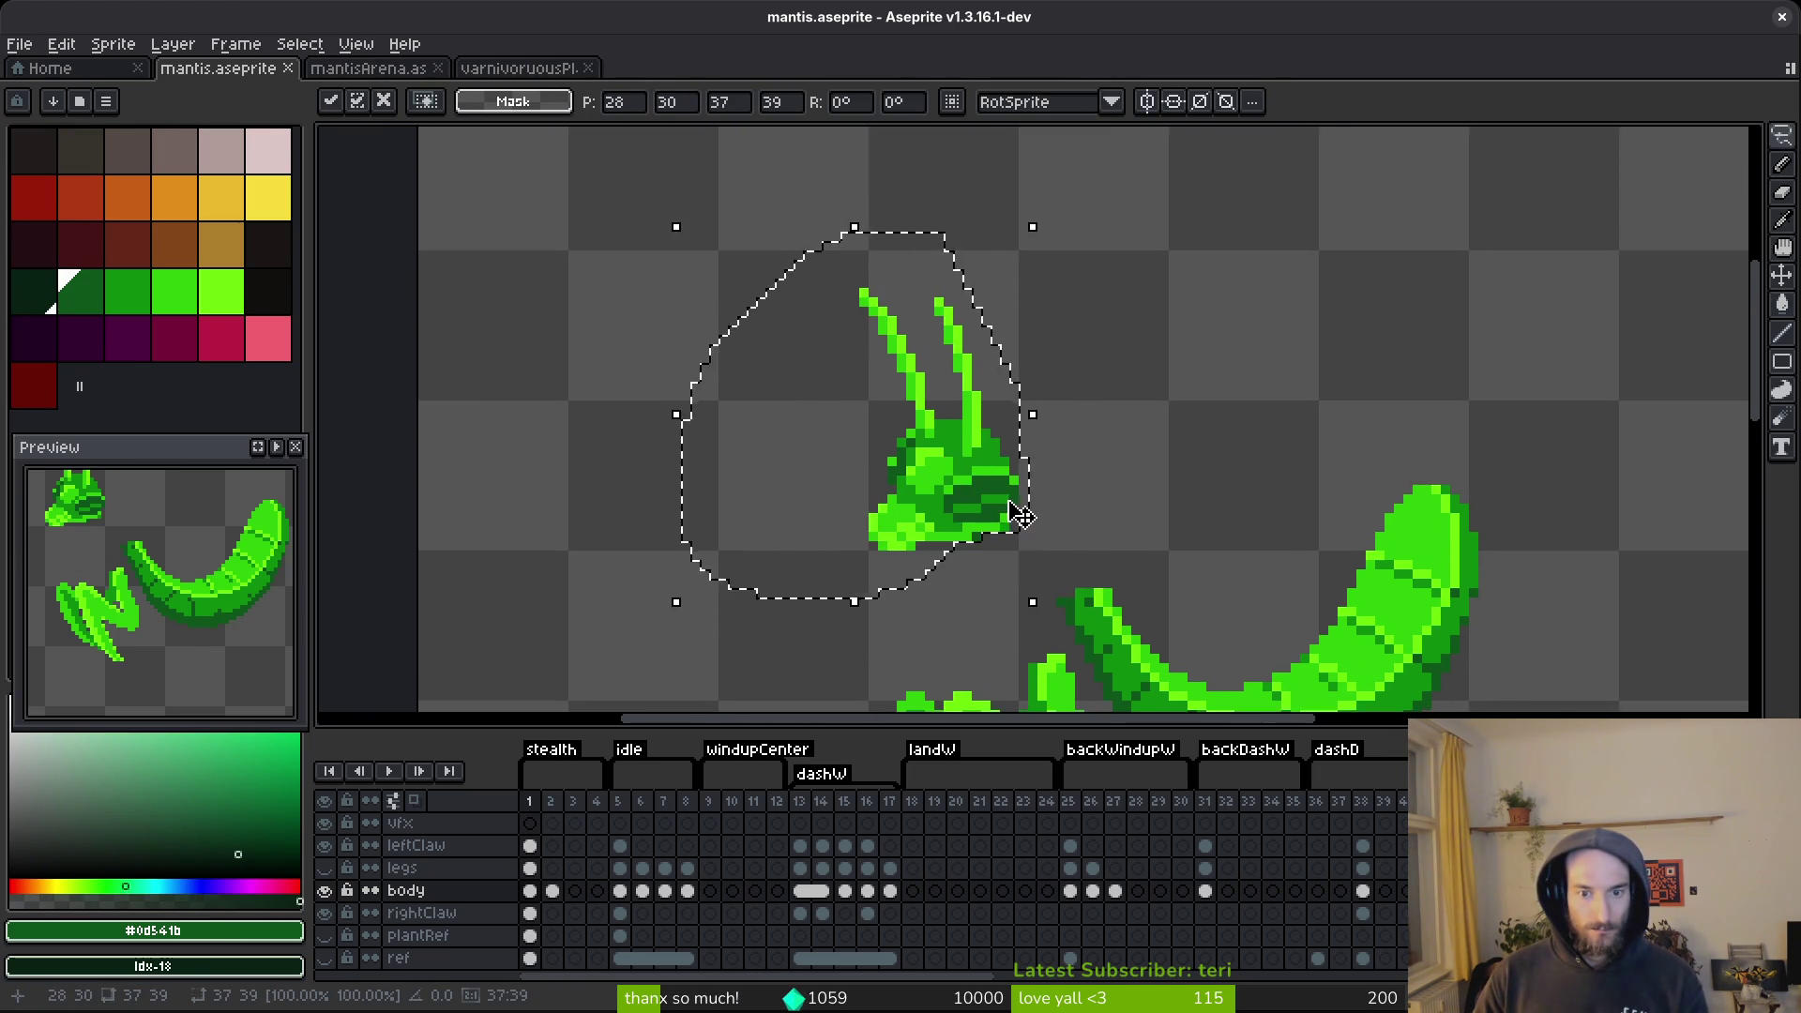
left_click_drag(1016, 567, 1086, 574)
key("Return")
scroll(1086, 574, "up", 2)
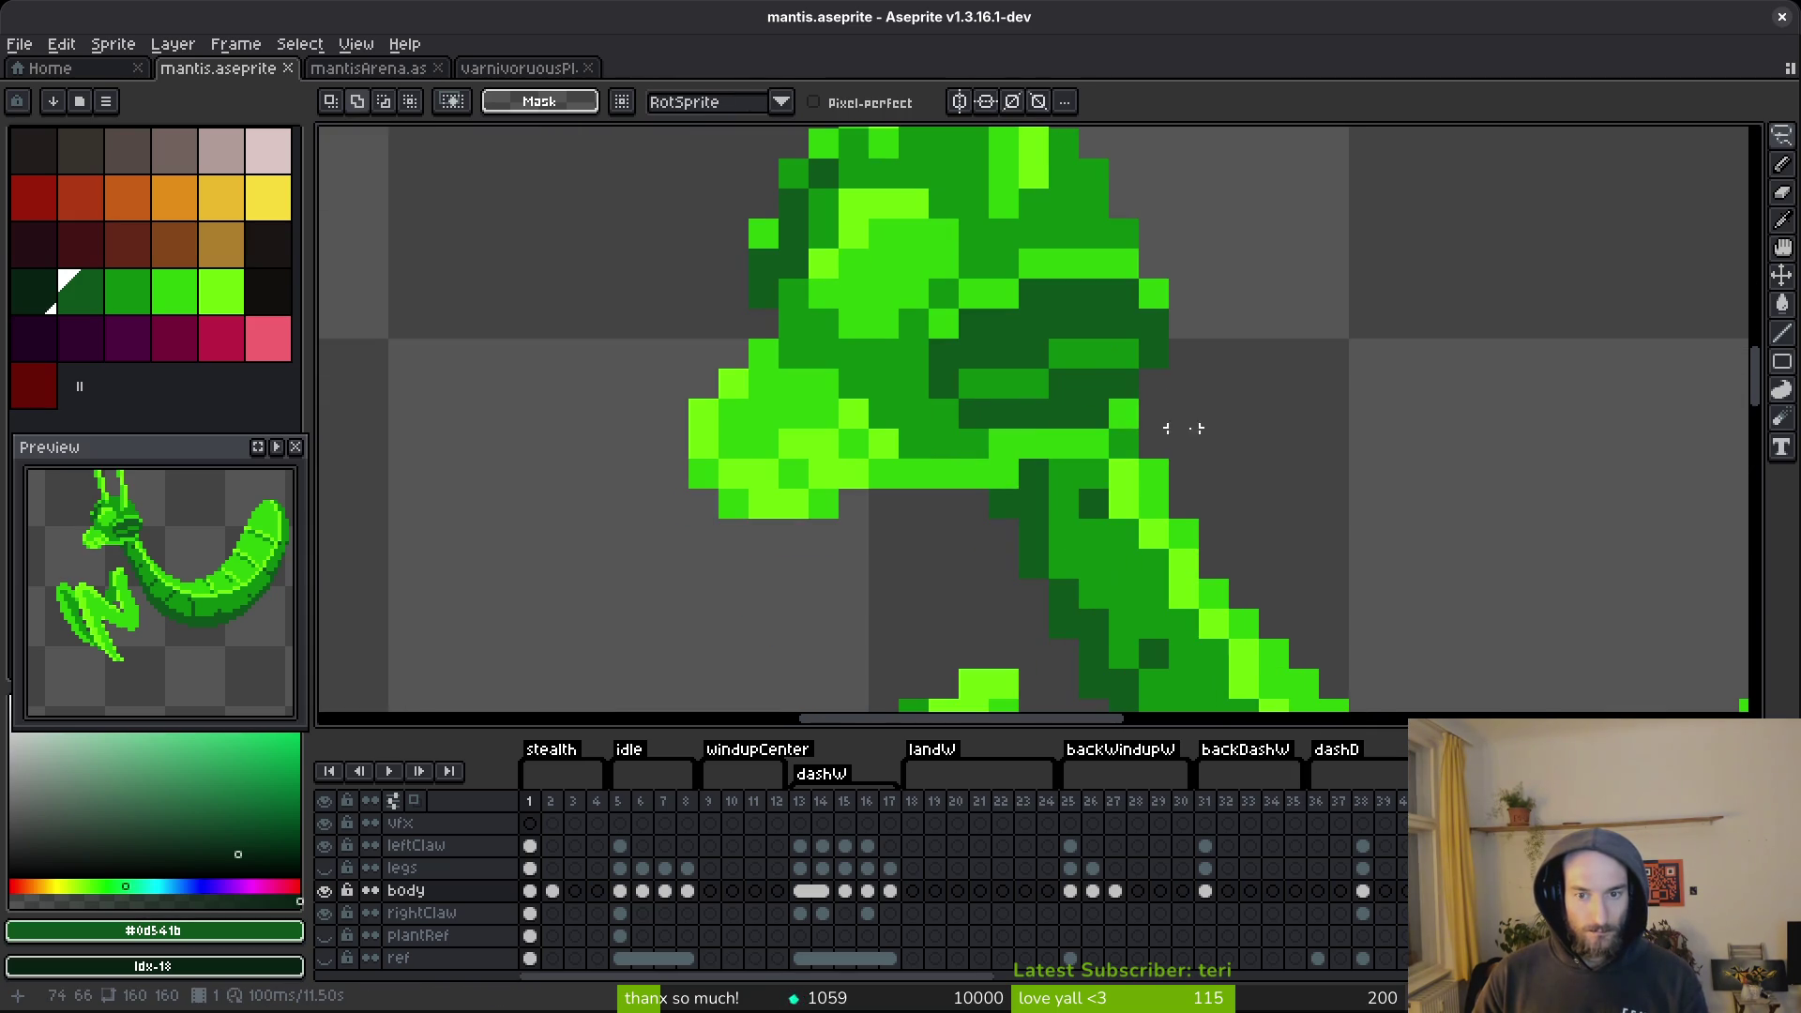
Move the head up-left away from the body.
mouse_move(1063, 443)
left_mouse_down()
mouse_move(748, 600)
mouse_move(605, 413)
mouse_move(611, 328)
left_mouse_up()
scroll(748, 600, "down", 3)
scroll(610, 328, "down", 1)
mouse_move(733, 162)
left_mouse_down()
mouse_move(916, 389)
mouse_move(824, 470)
mouse_move(763, 403)
mouse_move(856, 434)
left_mouse_up()
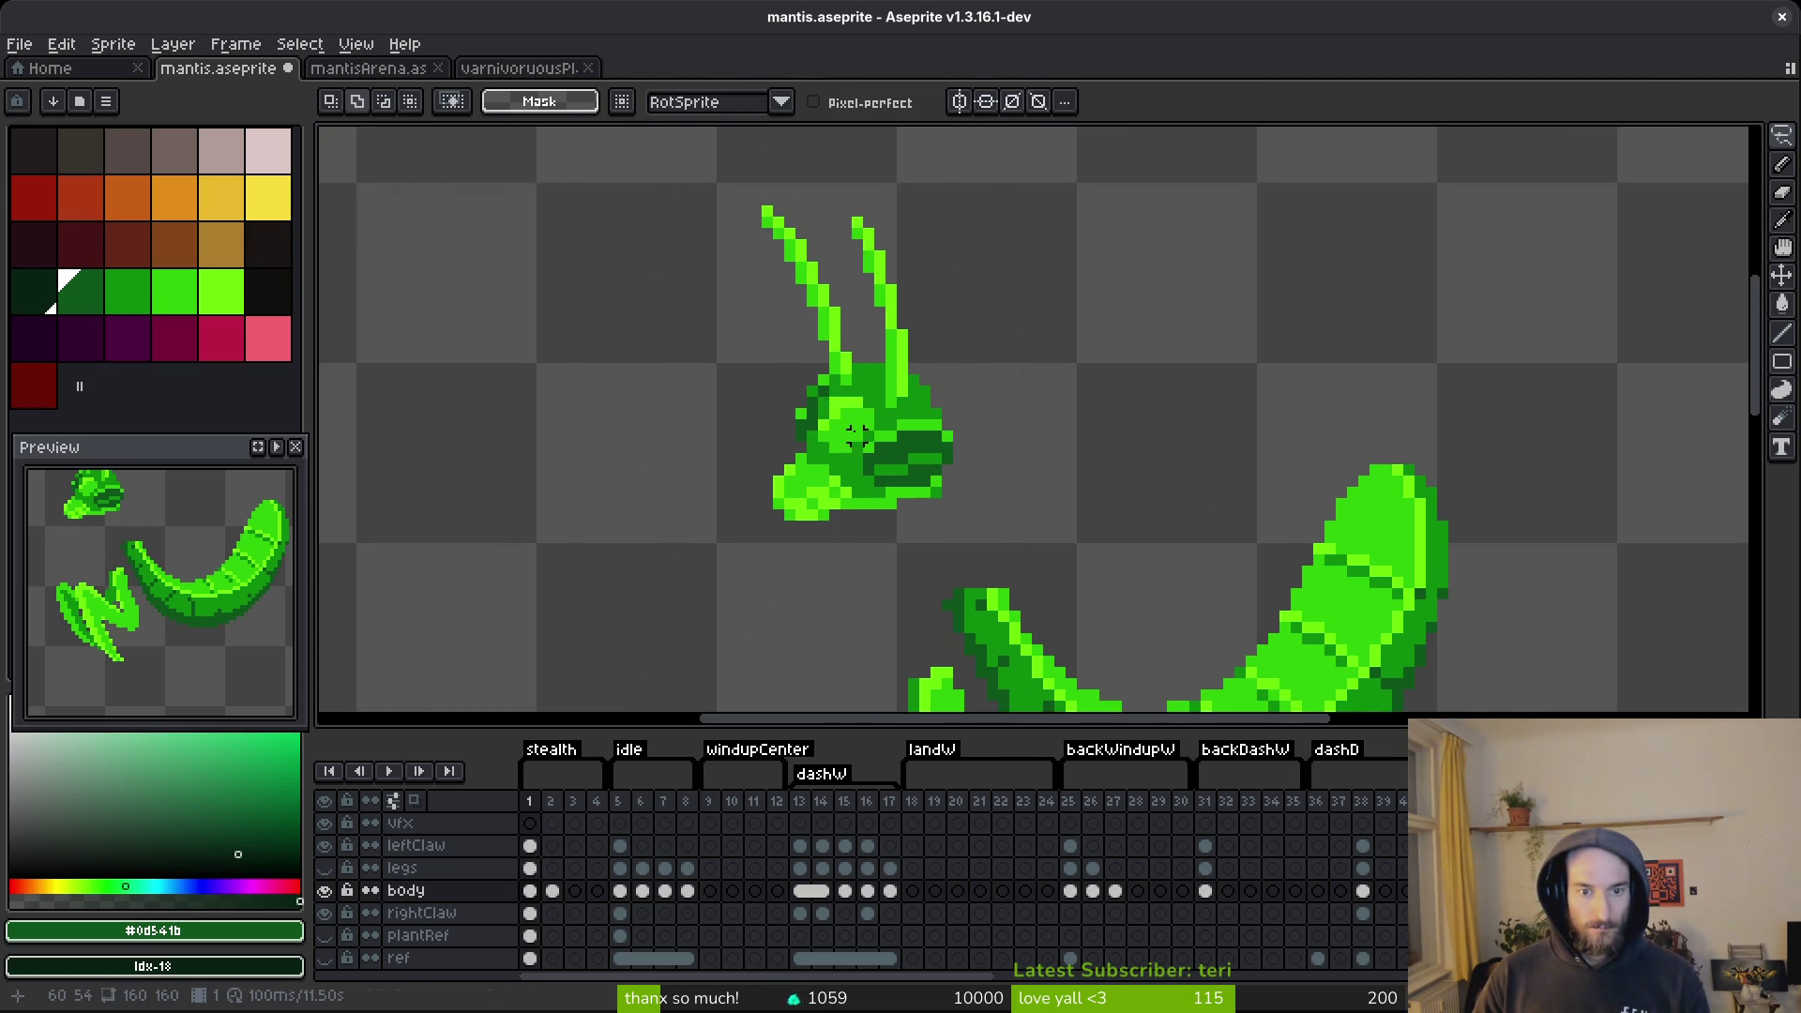
scroll(856, 434, "up", 2)
Lasso the head again, sample its green, and replace it with crimson palette index 28.
left_click_drag(1031, 178, 750, 178)
left_click_drag(1032, 672, 1031, 173)
key("alt")
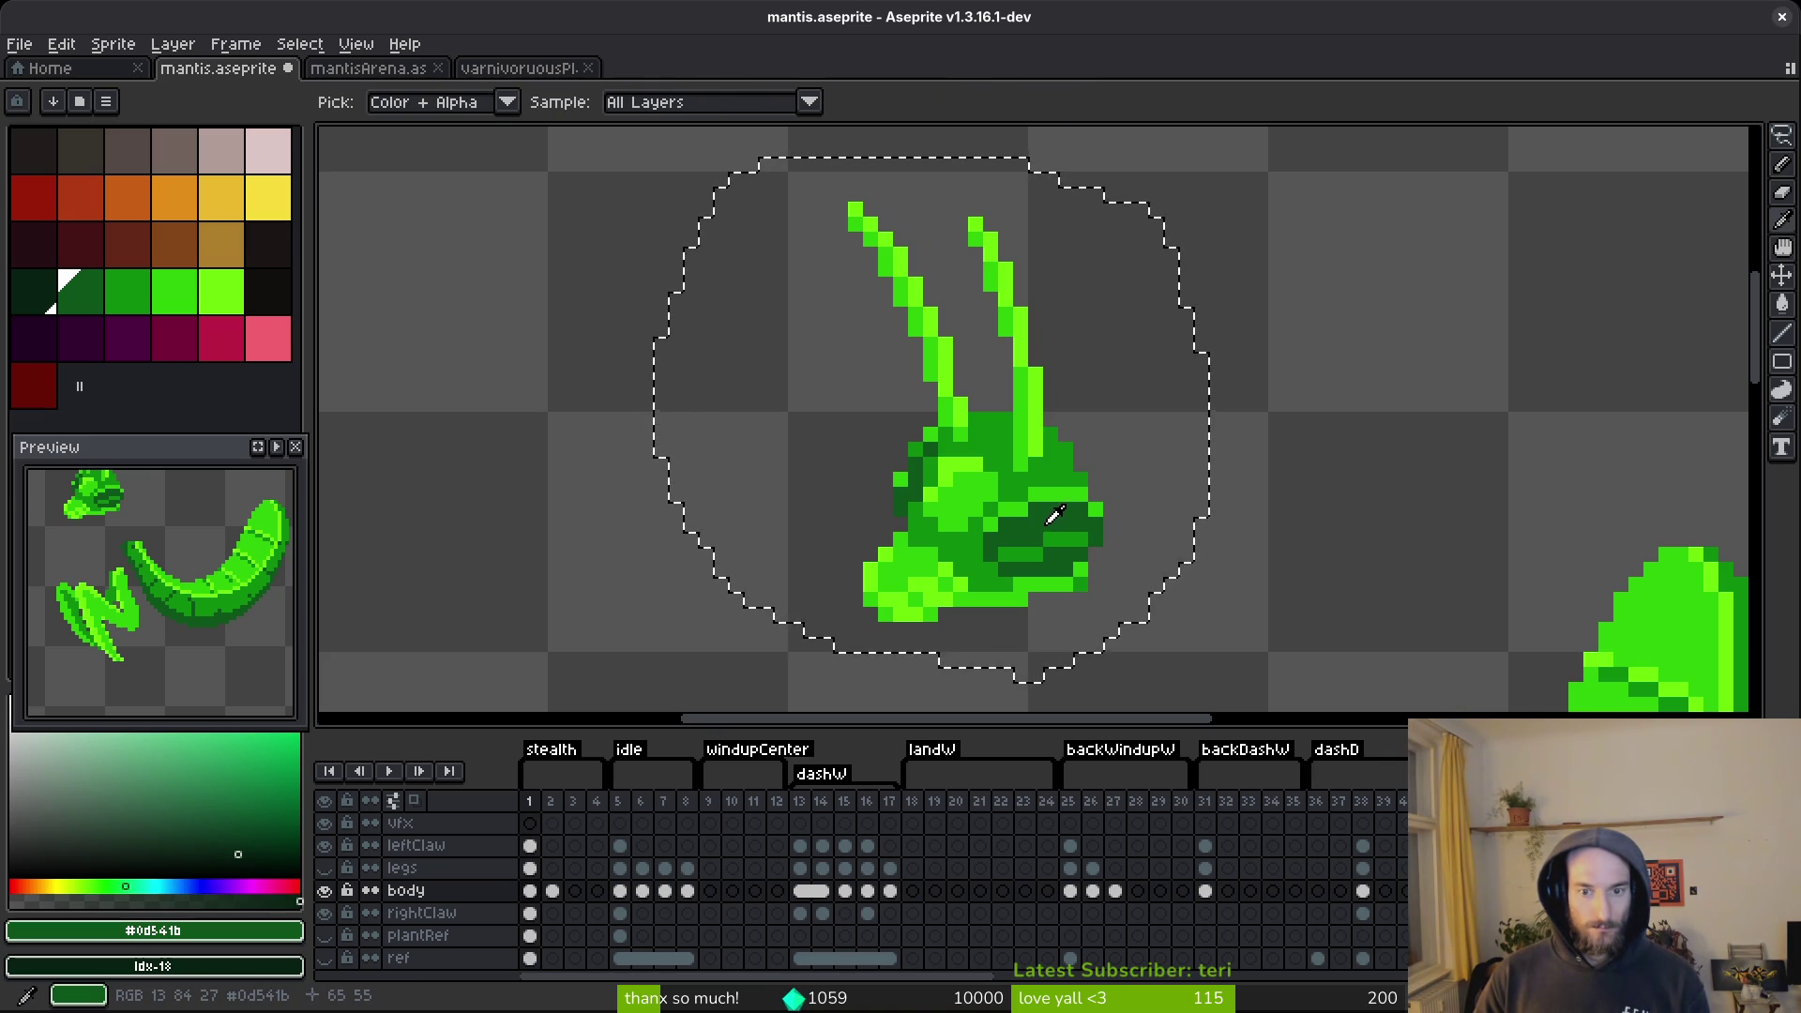
left_click(1037, 514)
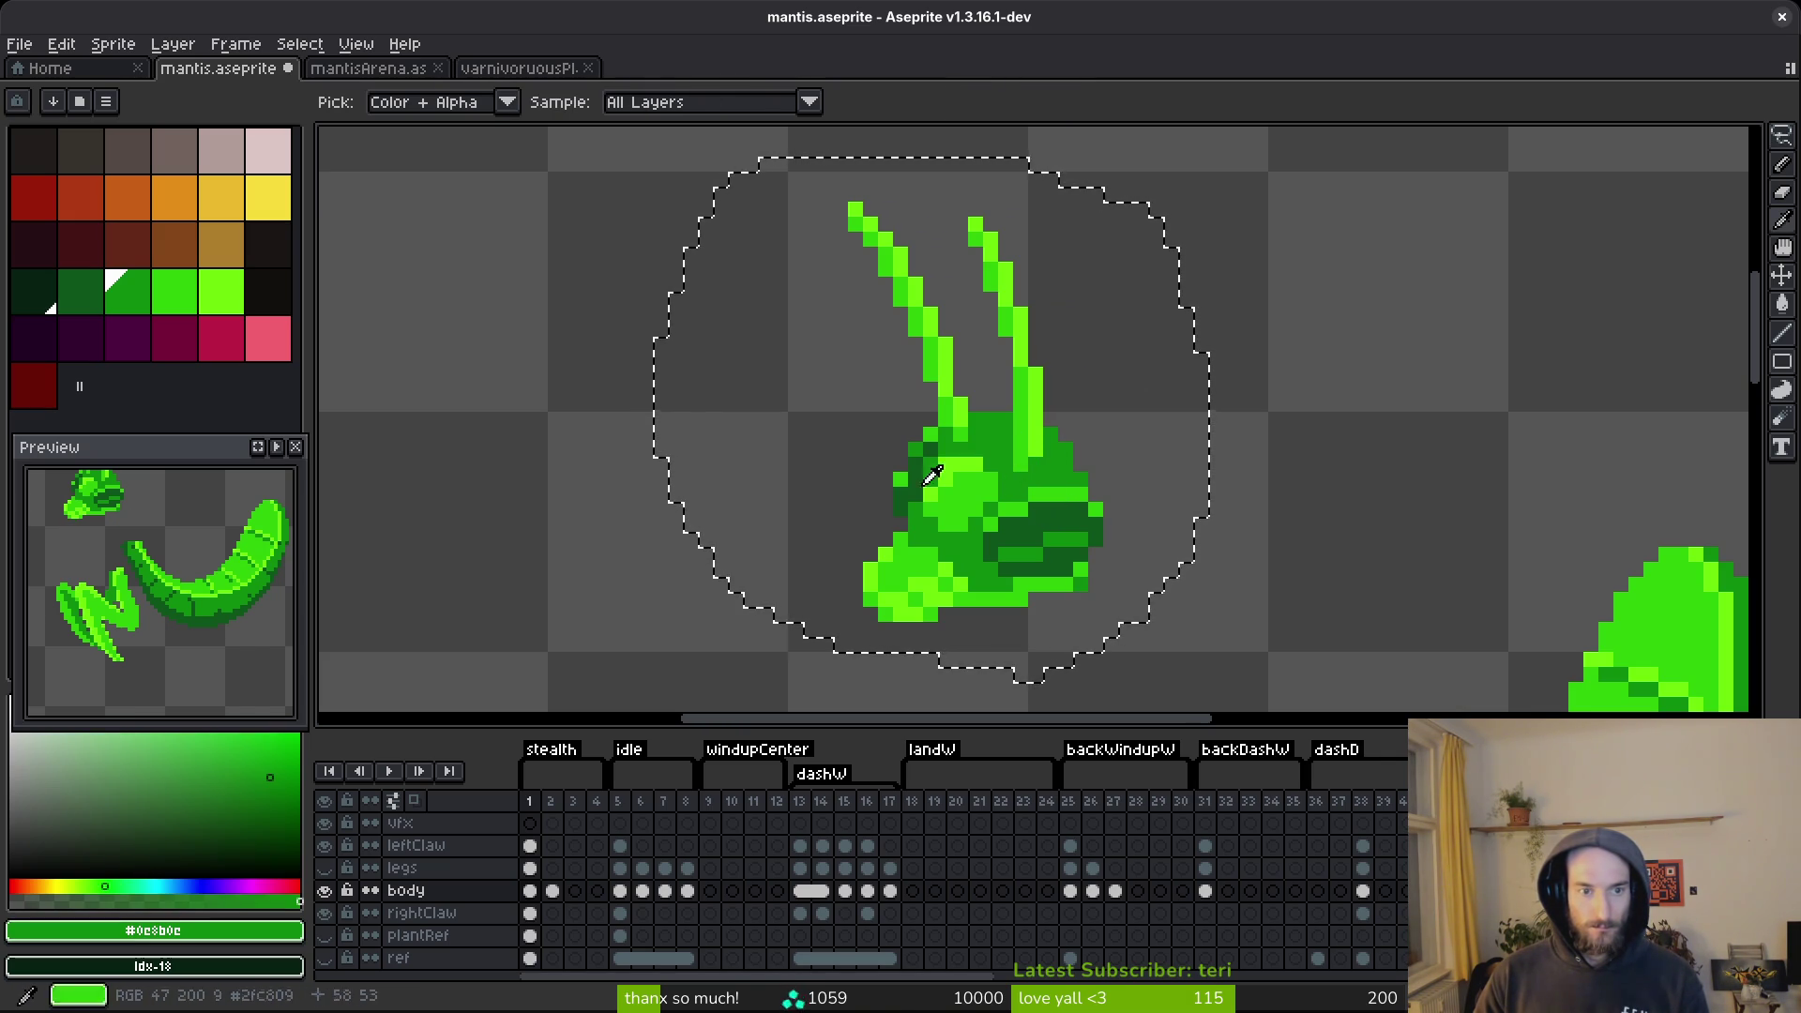
right_click(234, 347)
key("shift+r")
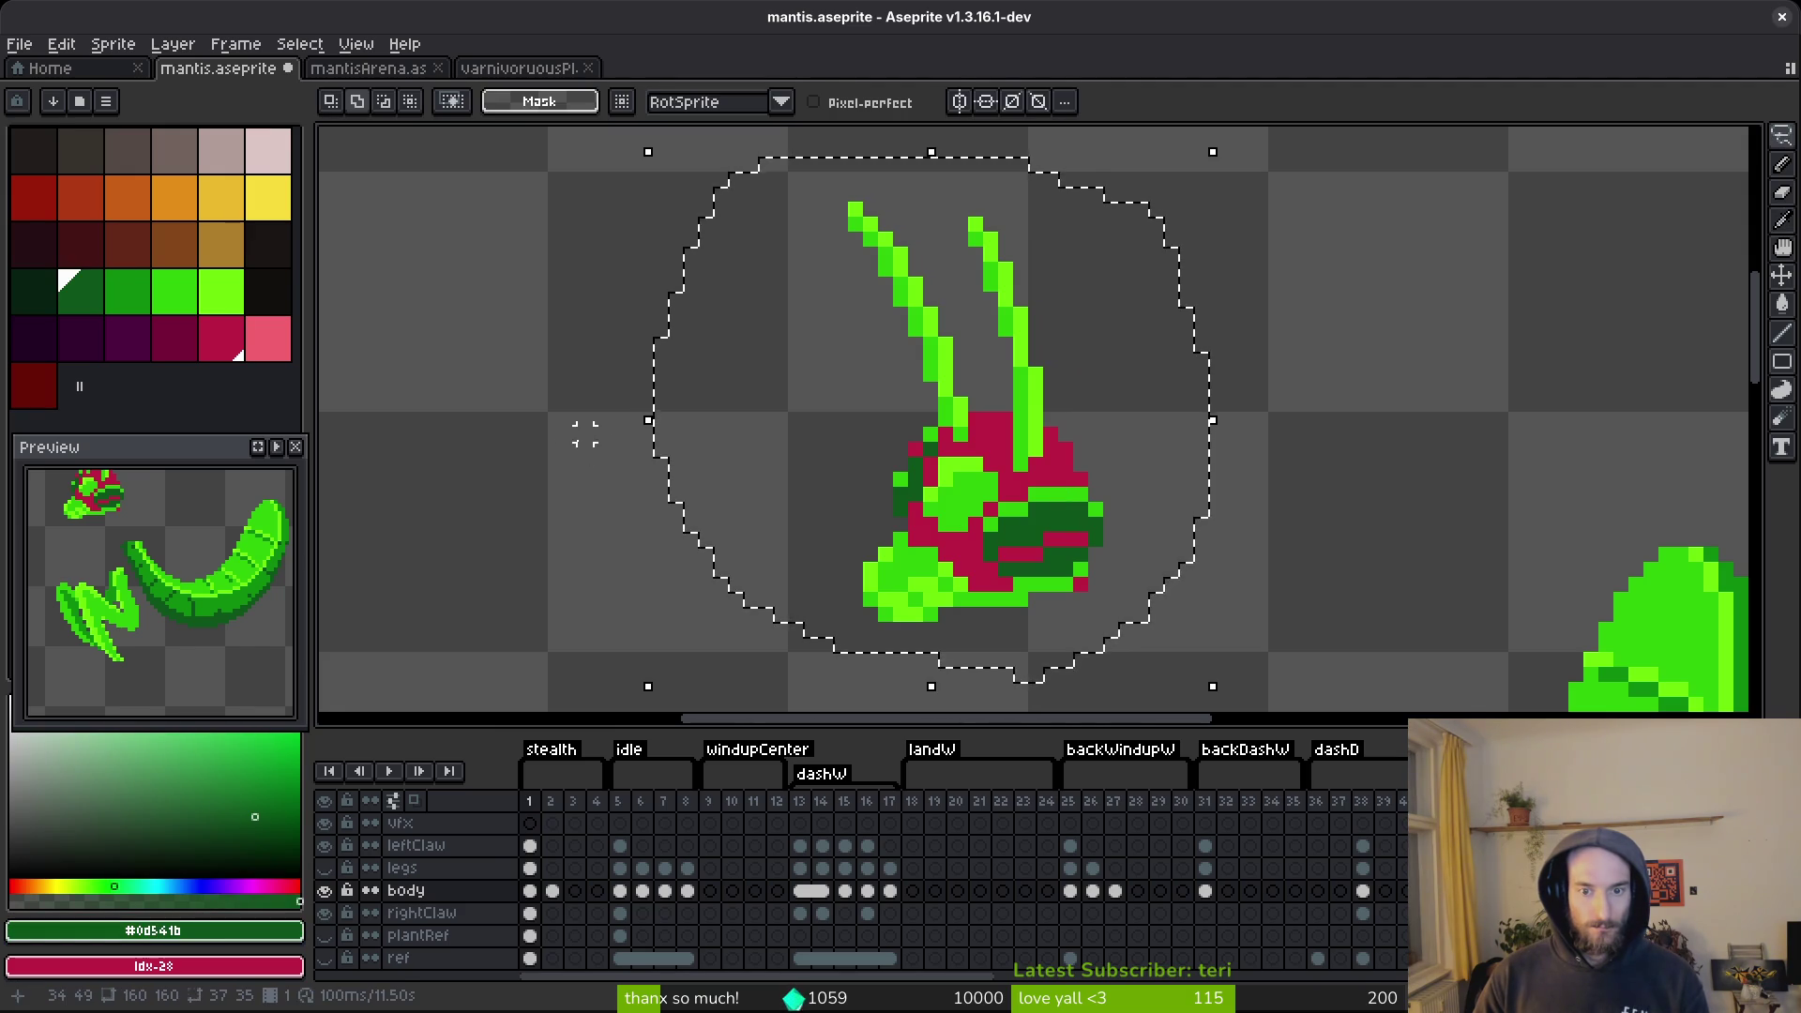
Replace the head's crimson patches with darker green, comparing with undo and redo.
right_click(140, 306)
key("shift+r")
left_click(1109, 230)
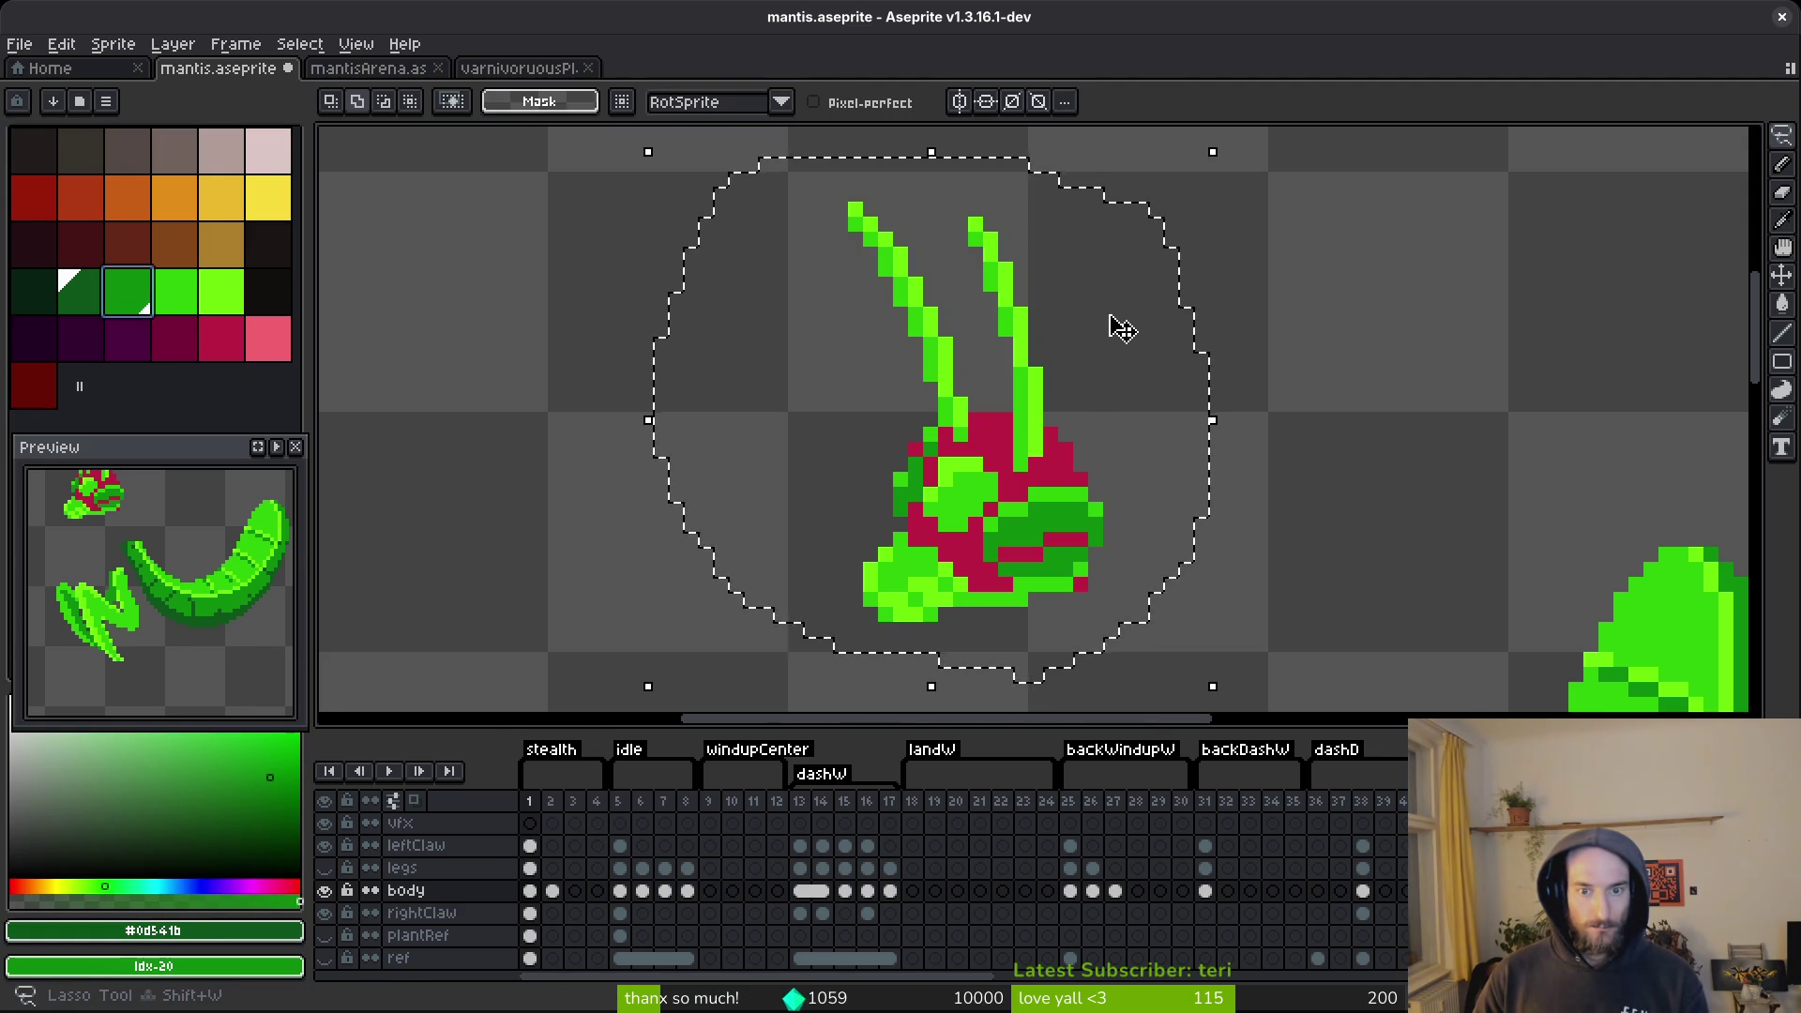
key("i")
left_click(1059, 451)
right_click(81, 291)
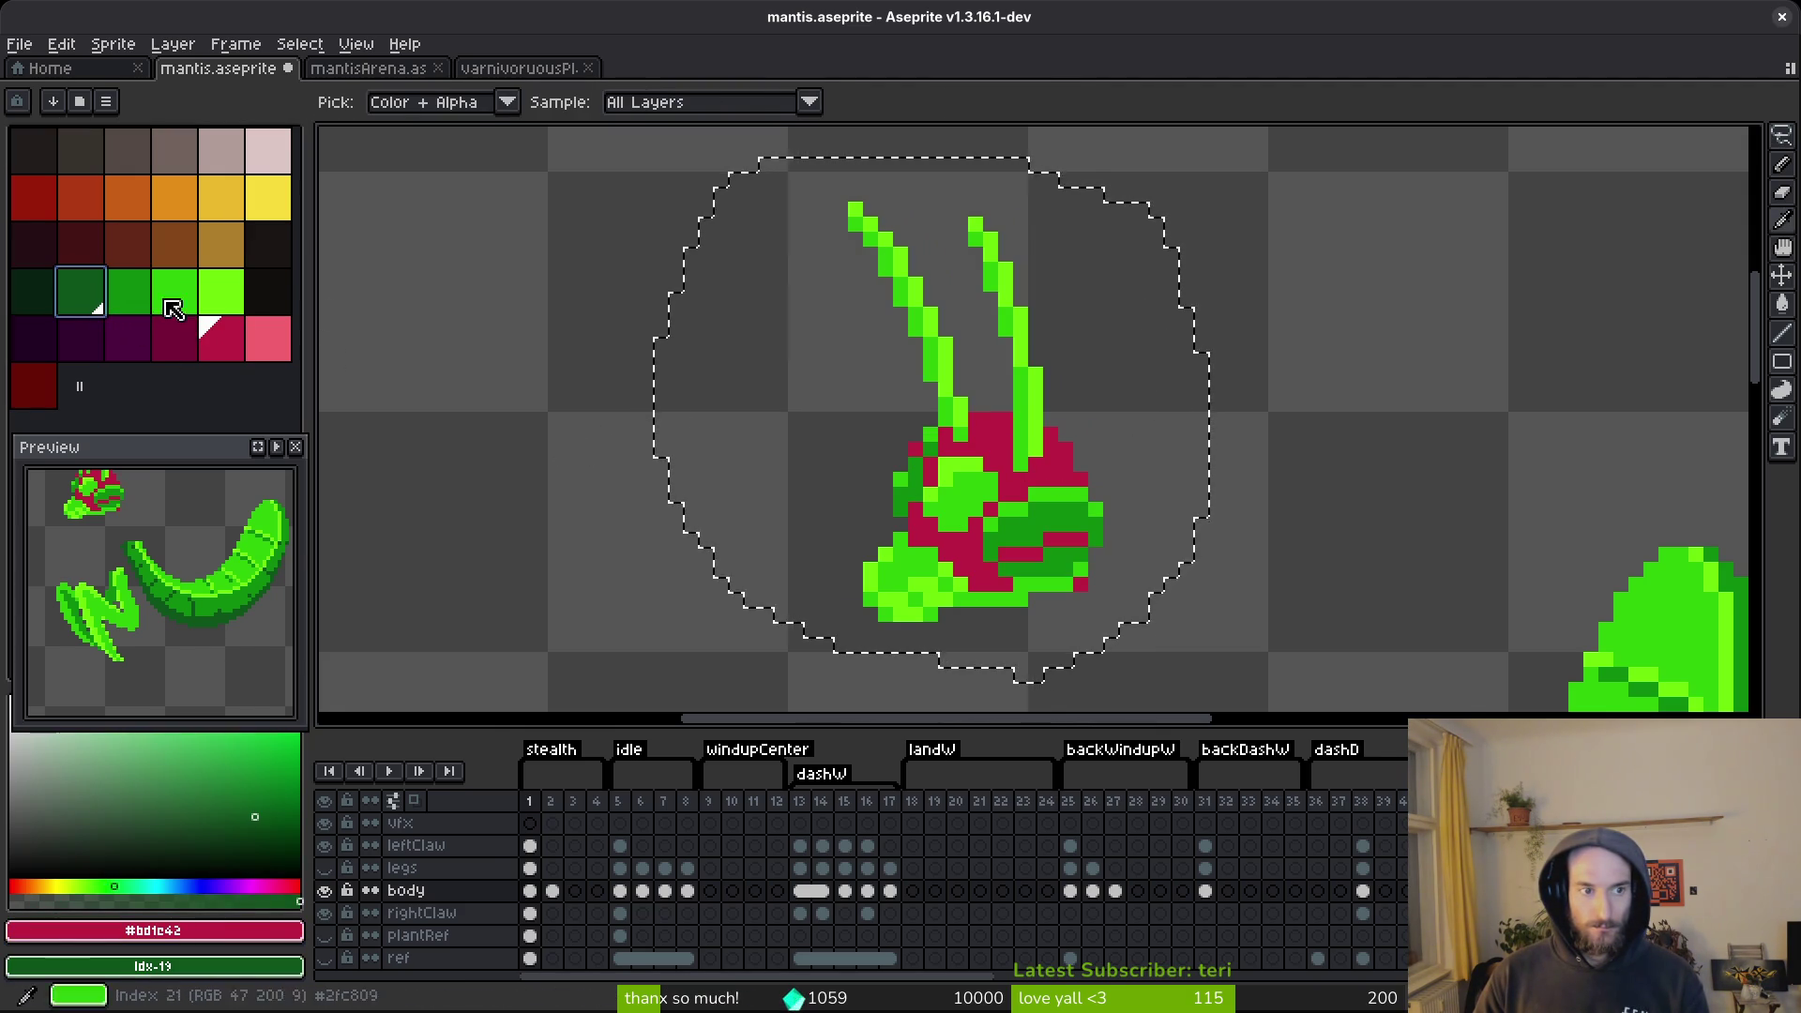
key("shift+r")
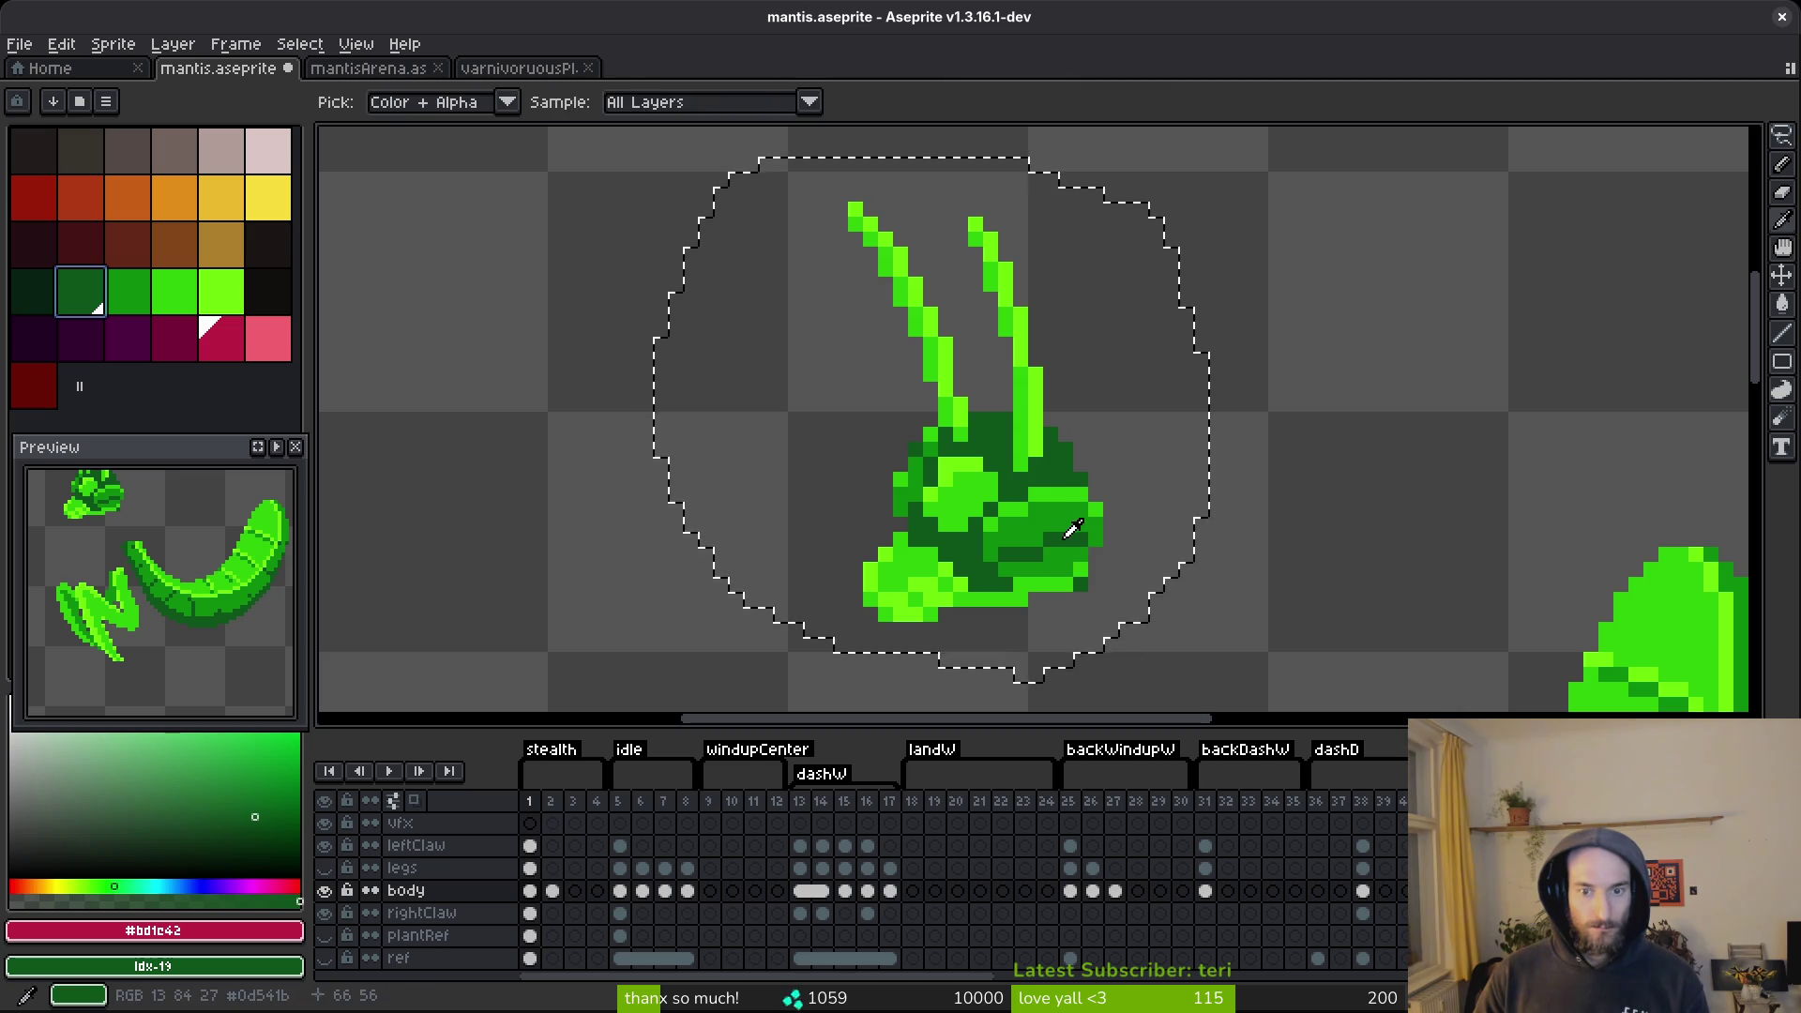
scroll(1060, 541, "up", 3)
key("ctrl+z")
scroll(1078, 532, "down", 3)
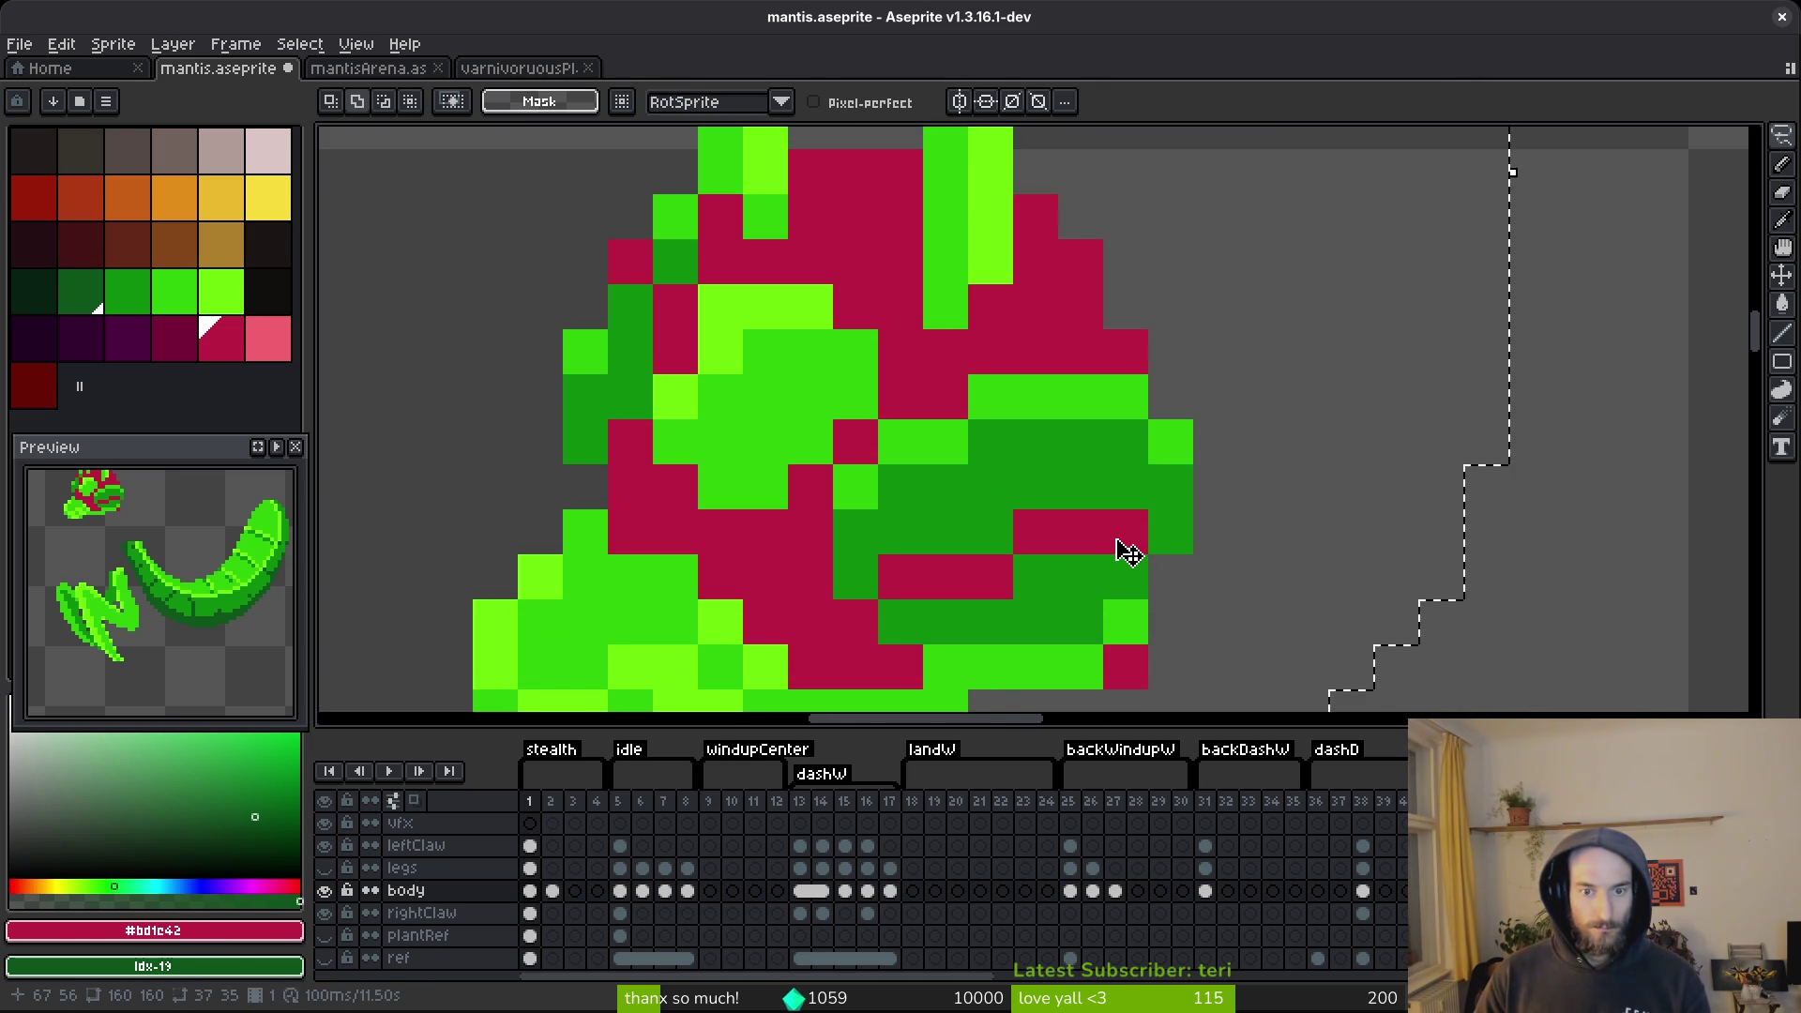
key("ctrl+y")
Pencil a dark head pixel in the head's bright green.
key("b")
left_click(1114, 531, "alt")
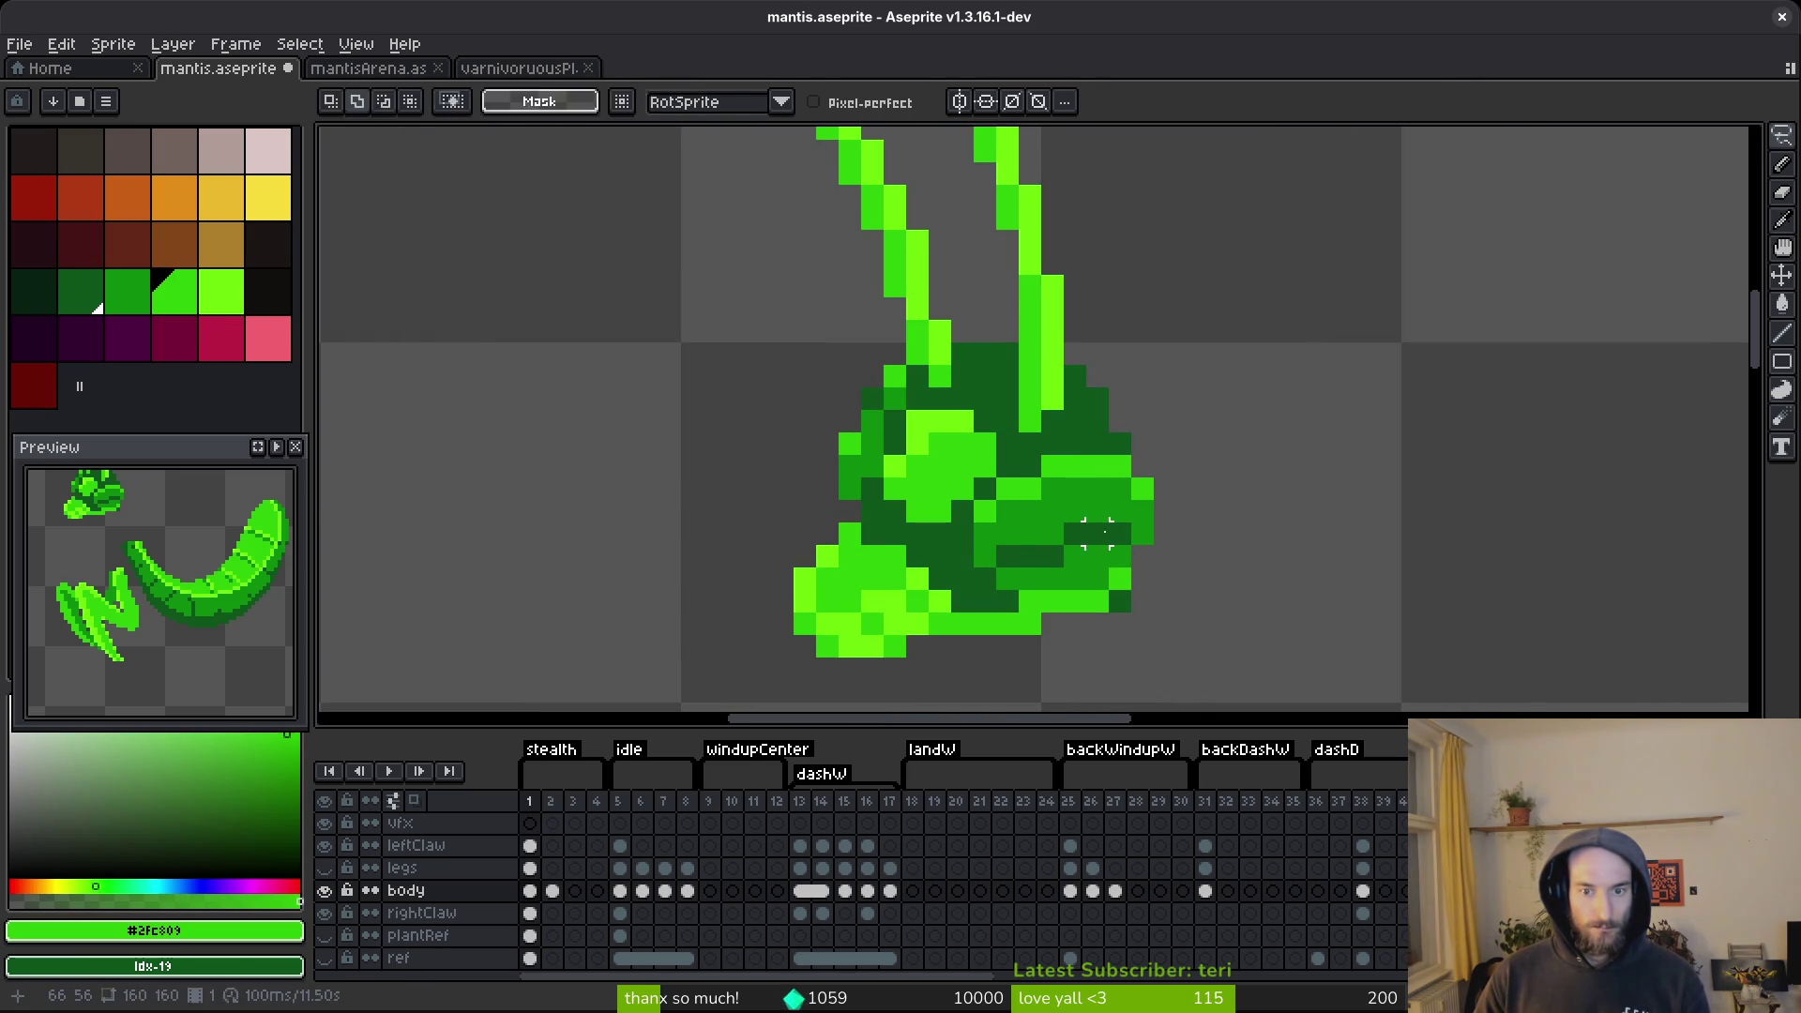
left_click(1010, 563)
scroll(1092, 563, "up", 2)
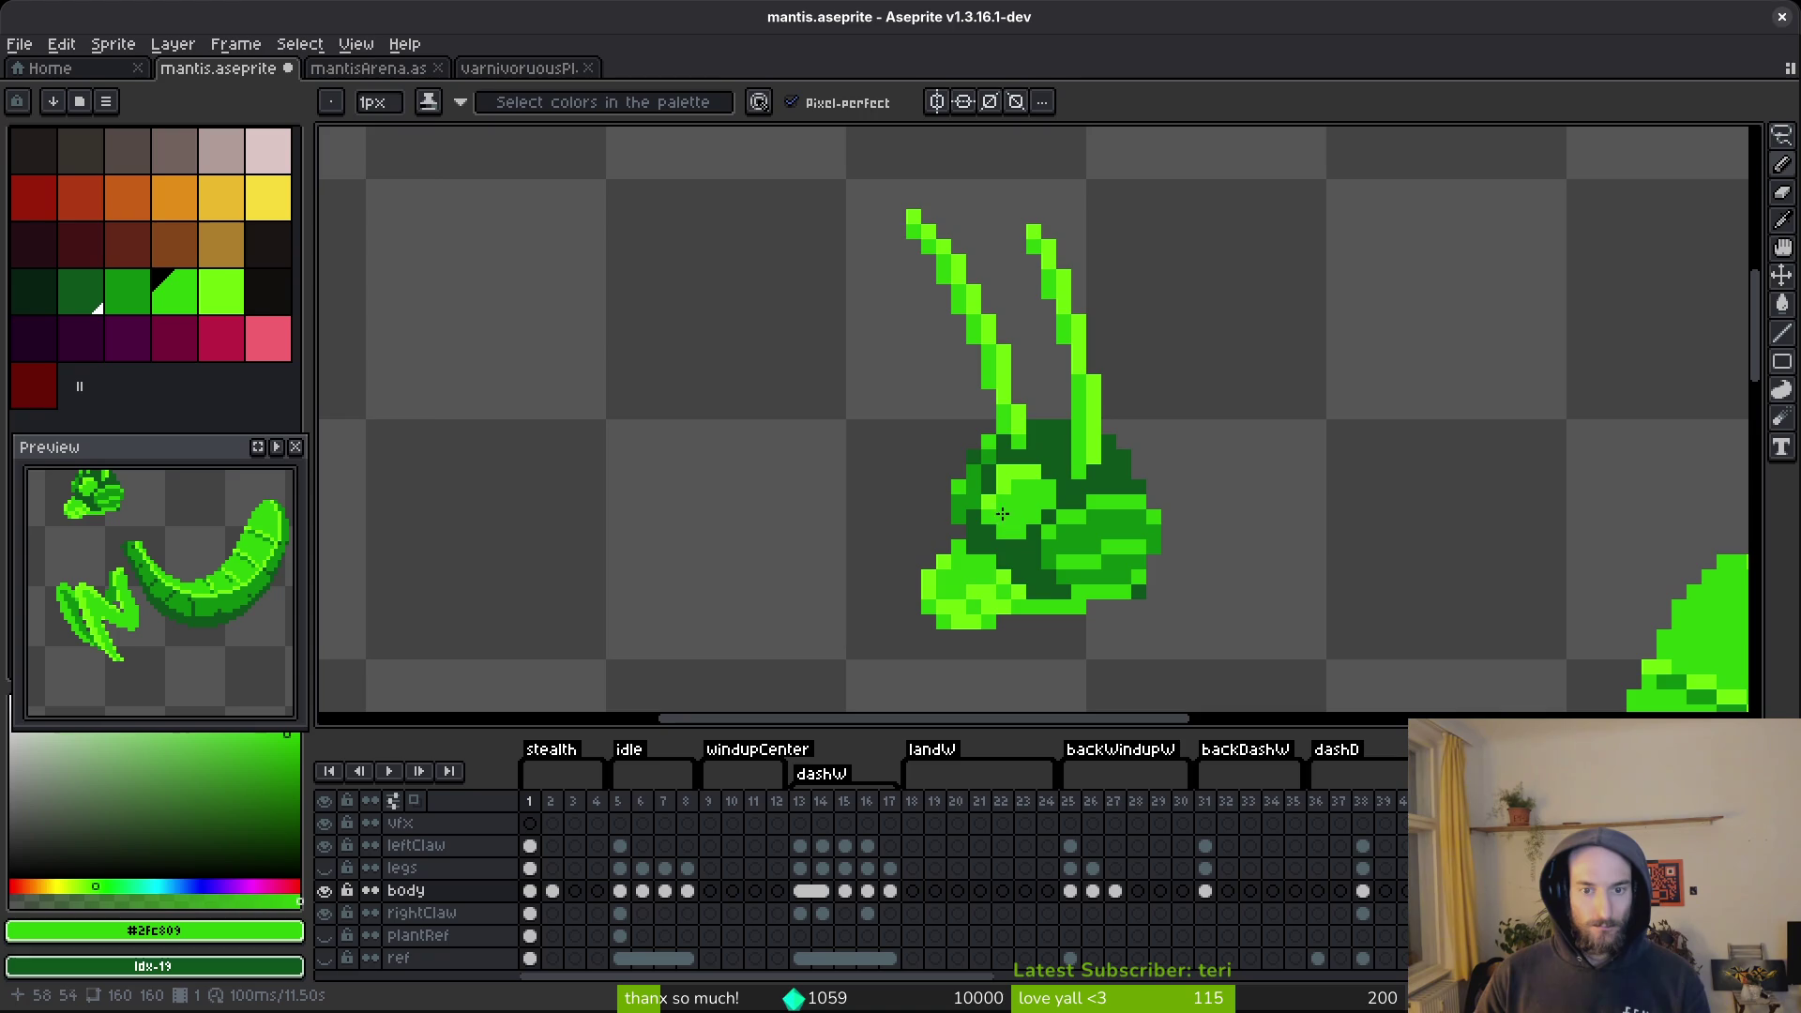
scroll(1041, 535, "down", 3)
scroll(1044, 504, "up", 3)
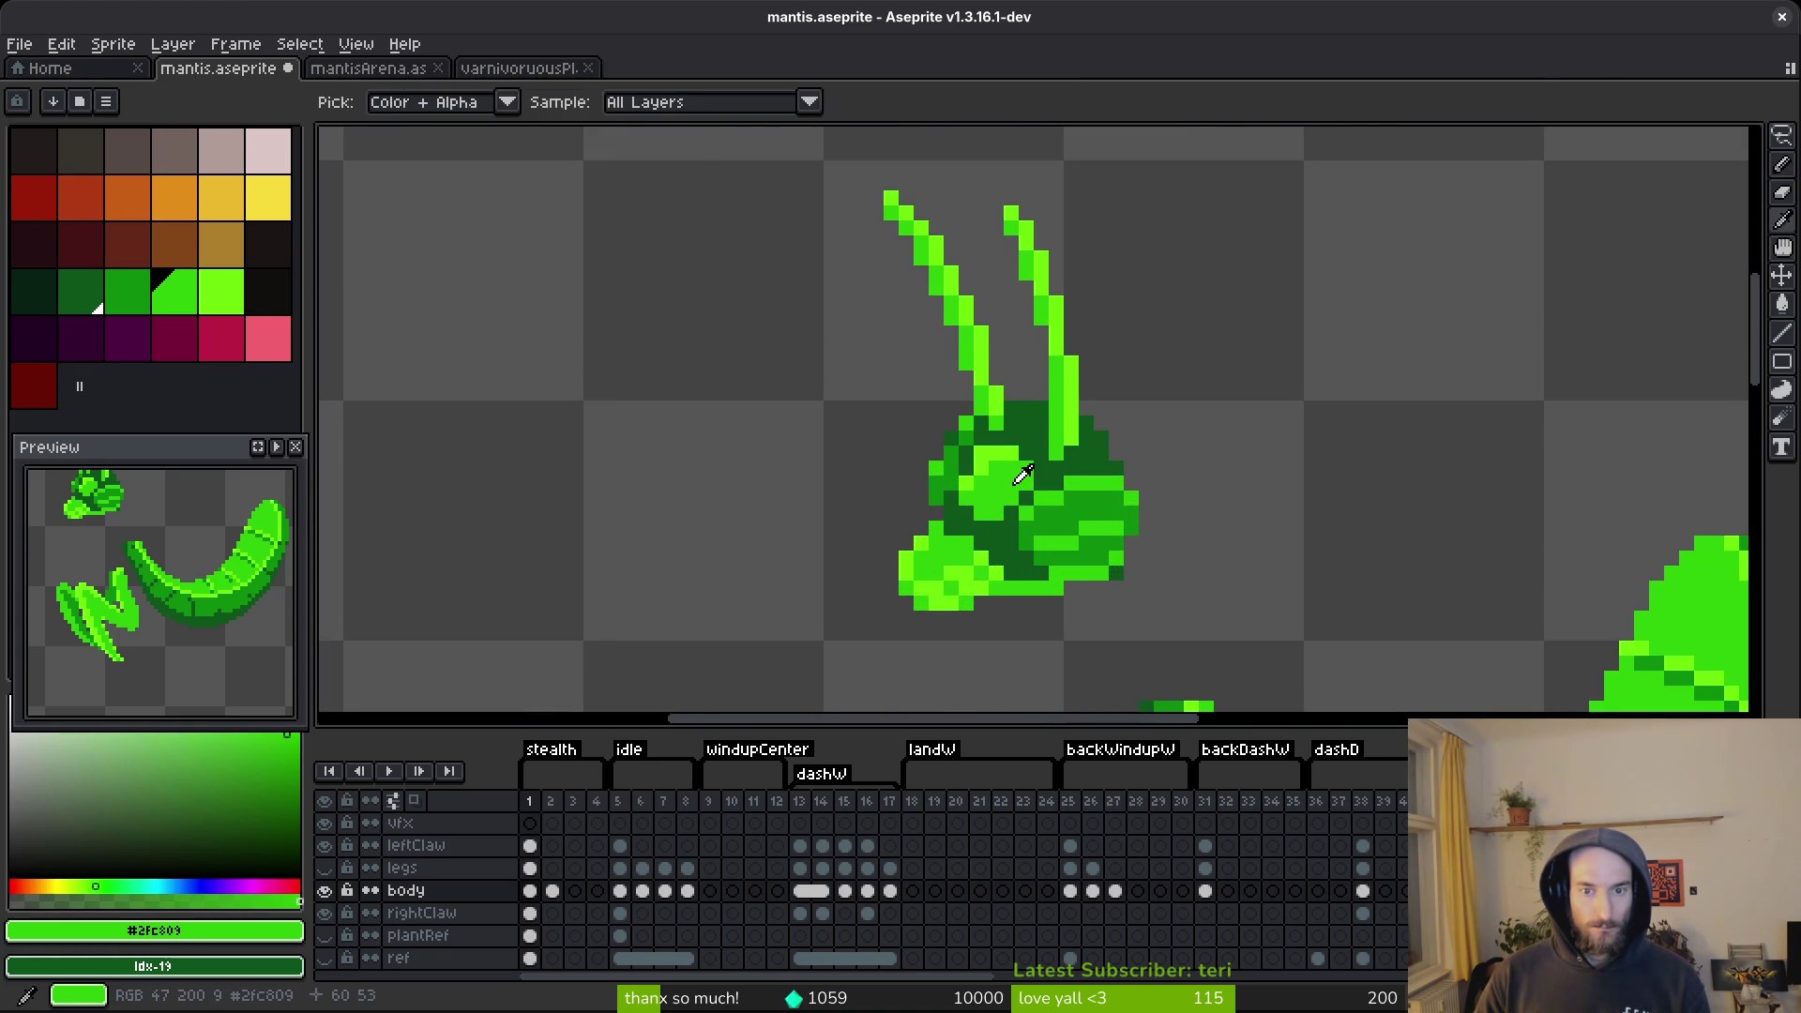
scroll(1043, 504, "up", 1)
Bucket-fill several light-green head areas with a darker sampled green.
key("g")
left_click(1057, 498, "alt")
left_click(938, 469)
left_click(1066, 483, "alt")
left_click(946, 404)
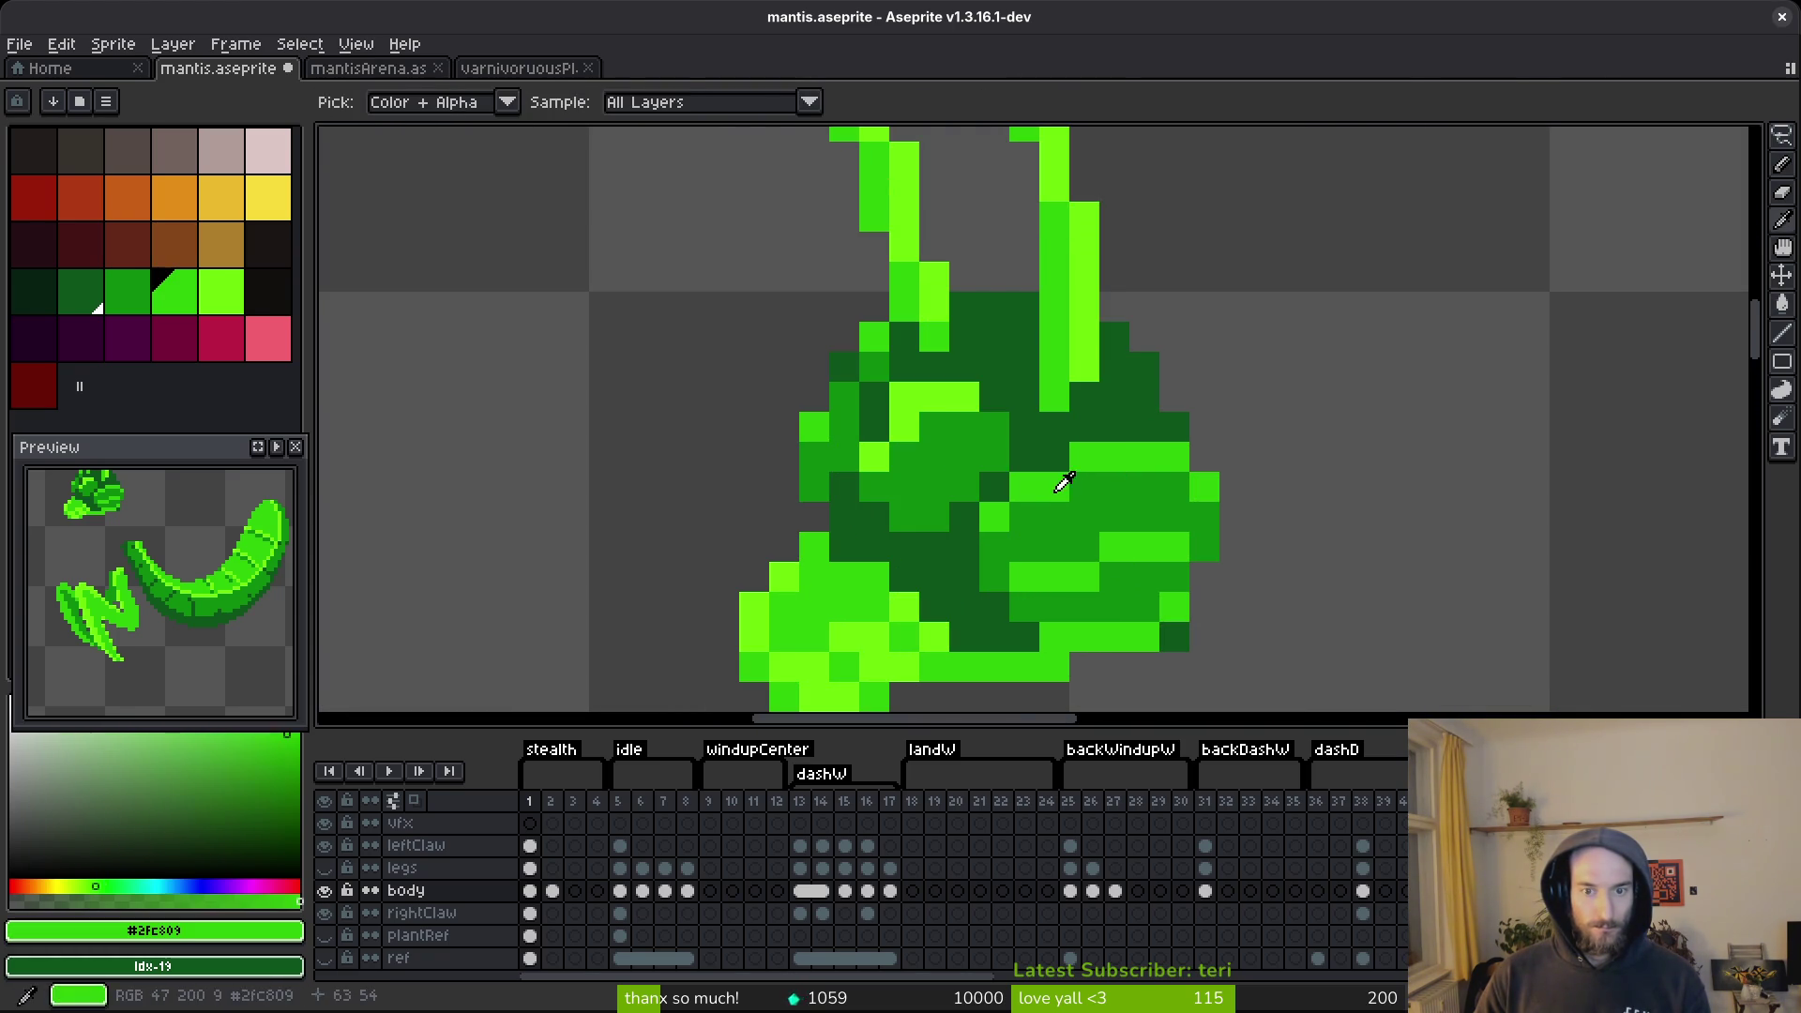
left_click(945, 403)
left_click(874, 456)
left_click(934, 457)
Fill the lower-left head area and several light and bright cells mid green.
scroll(938, 469, "down", 3)
scroll(994, 519, "up", 3)
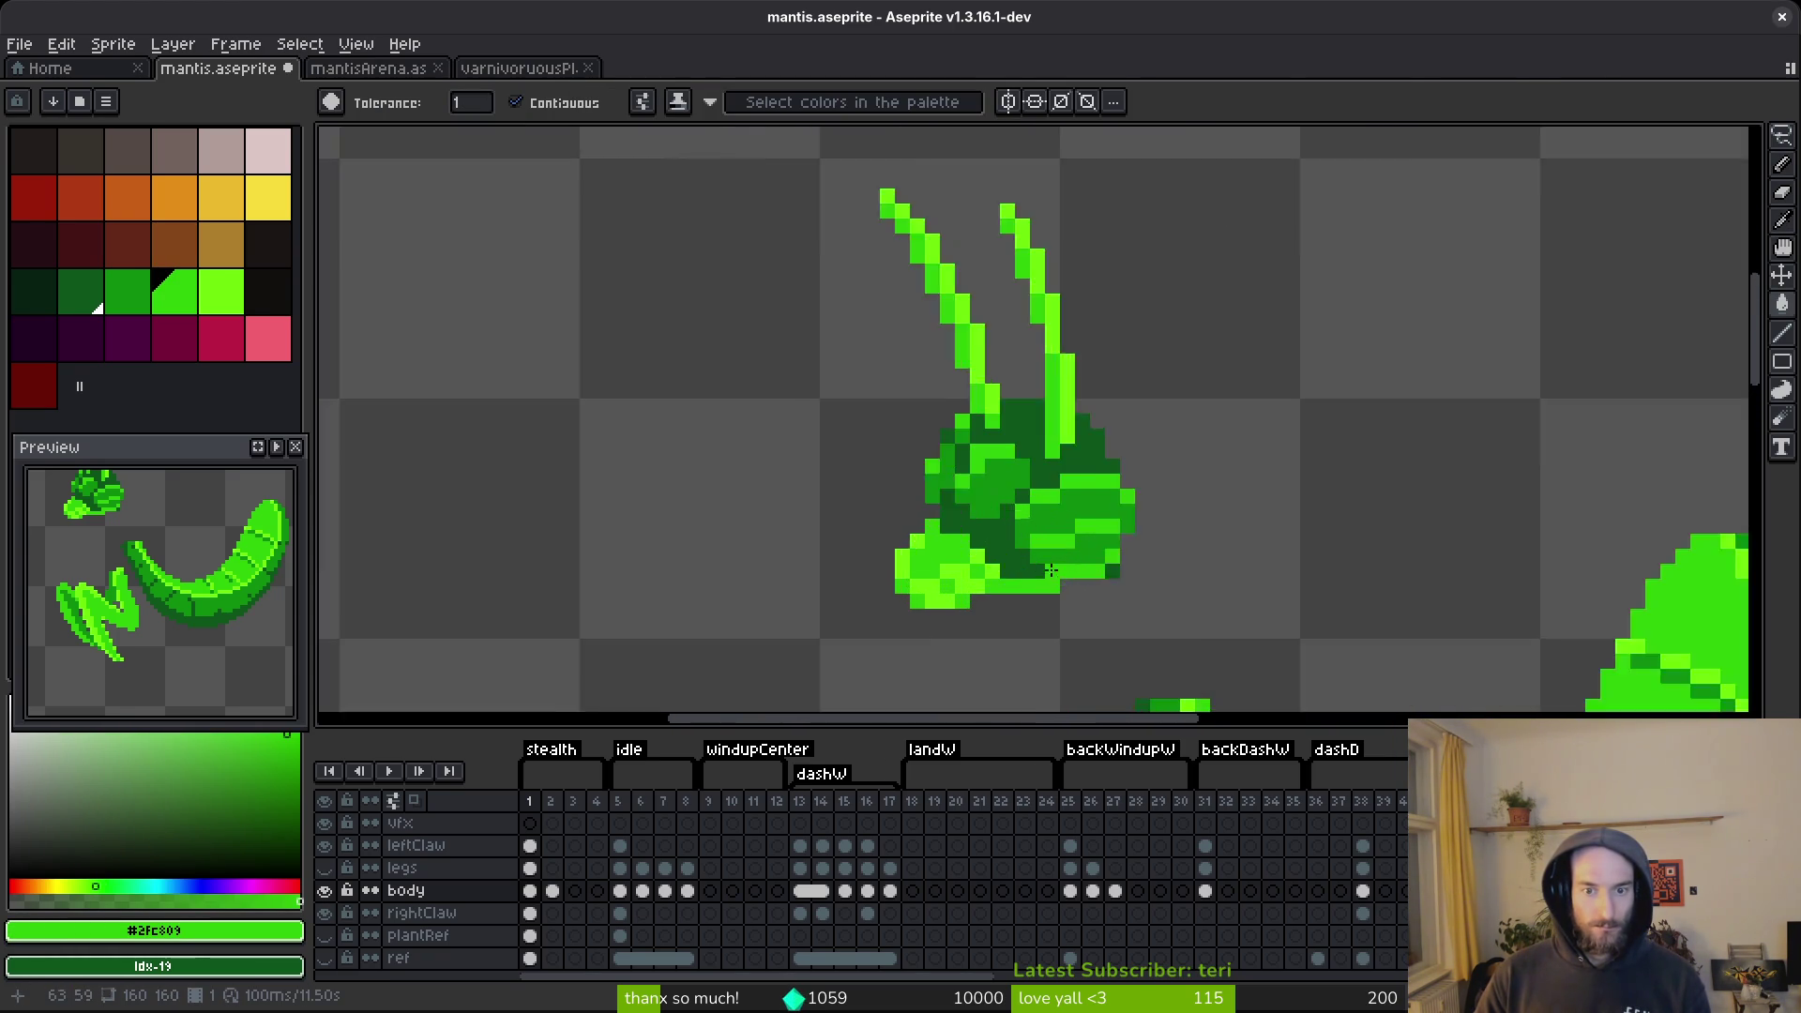
scroll(994, 520, "up", 1)
left_click(1037, 310, "alt")
left_click(937, 441)
left_click(1011, 478)
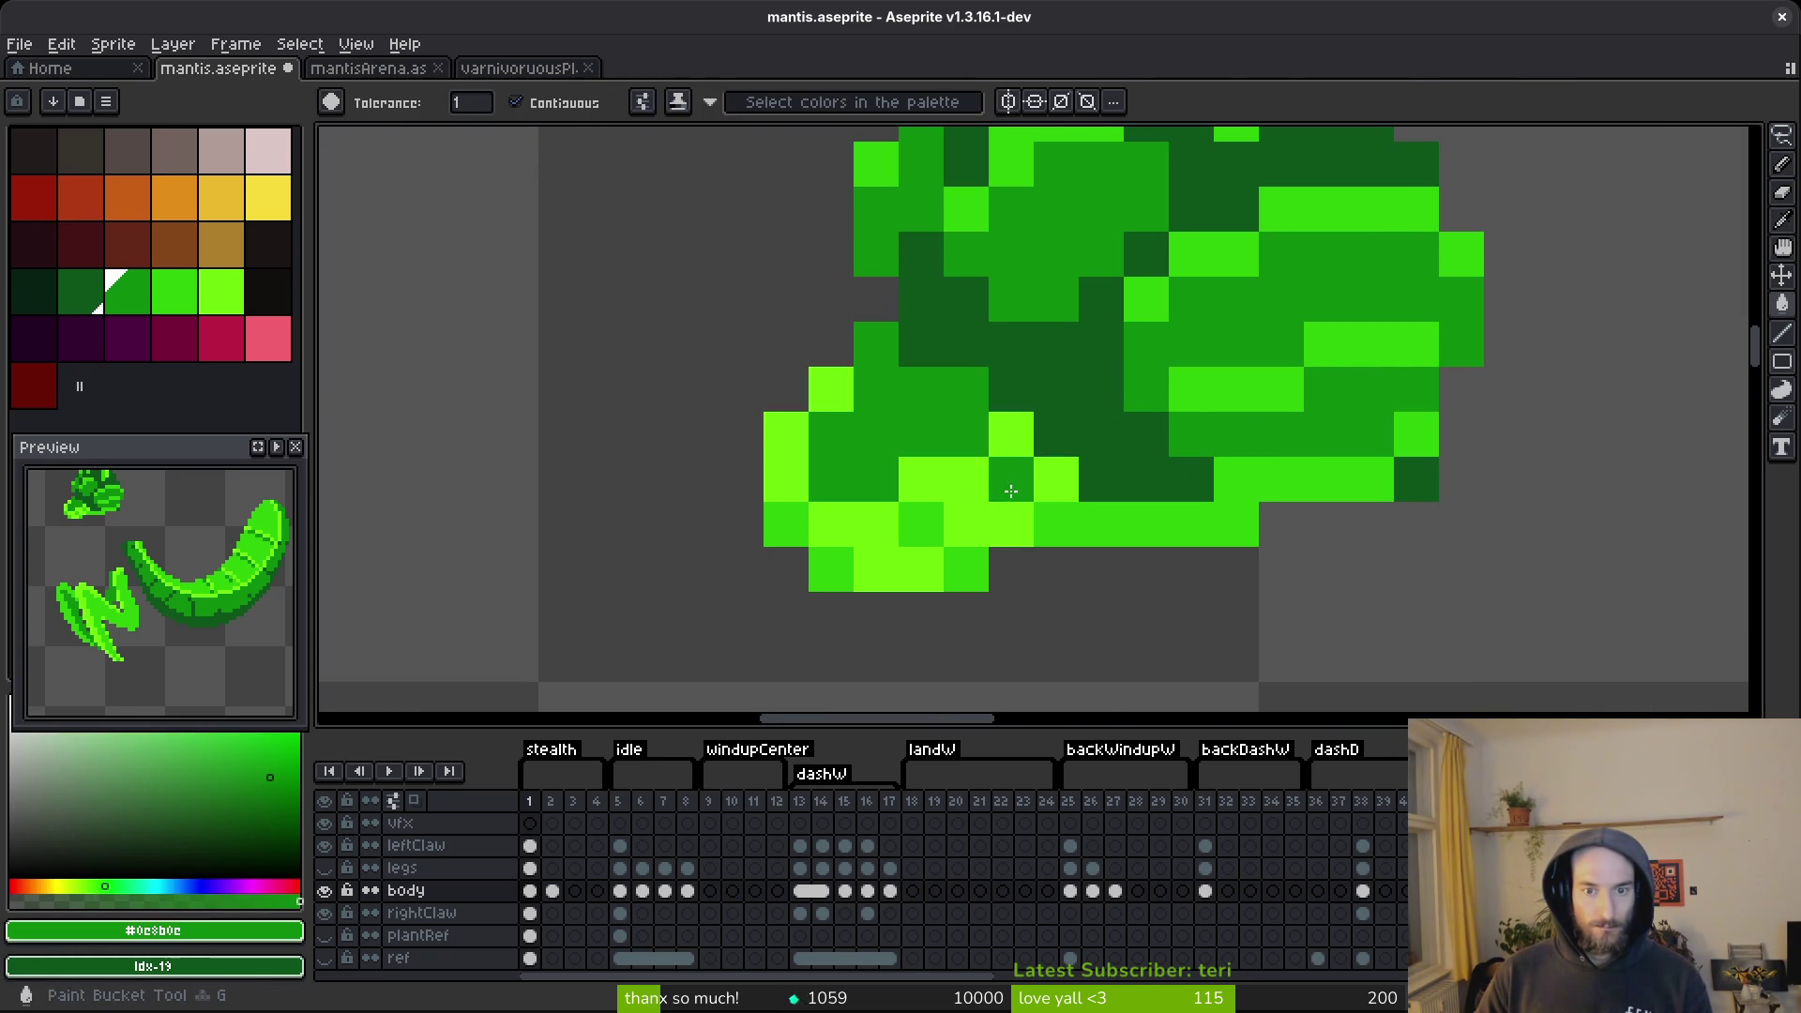
left_click(921, 523)
left_click(856, 558)
left_click(830, 569)
left_click(792, 535)
left_click(954, 567)
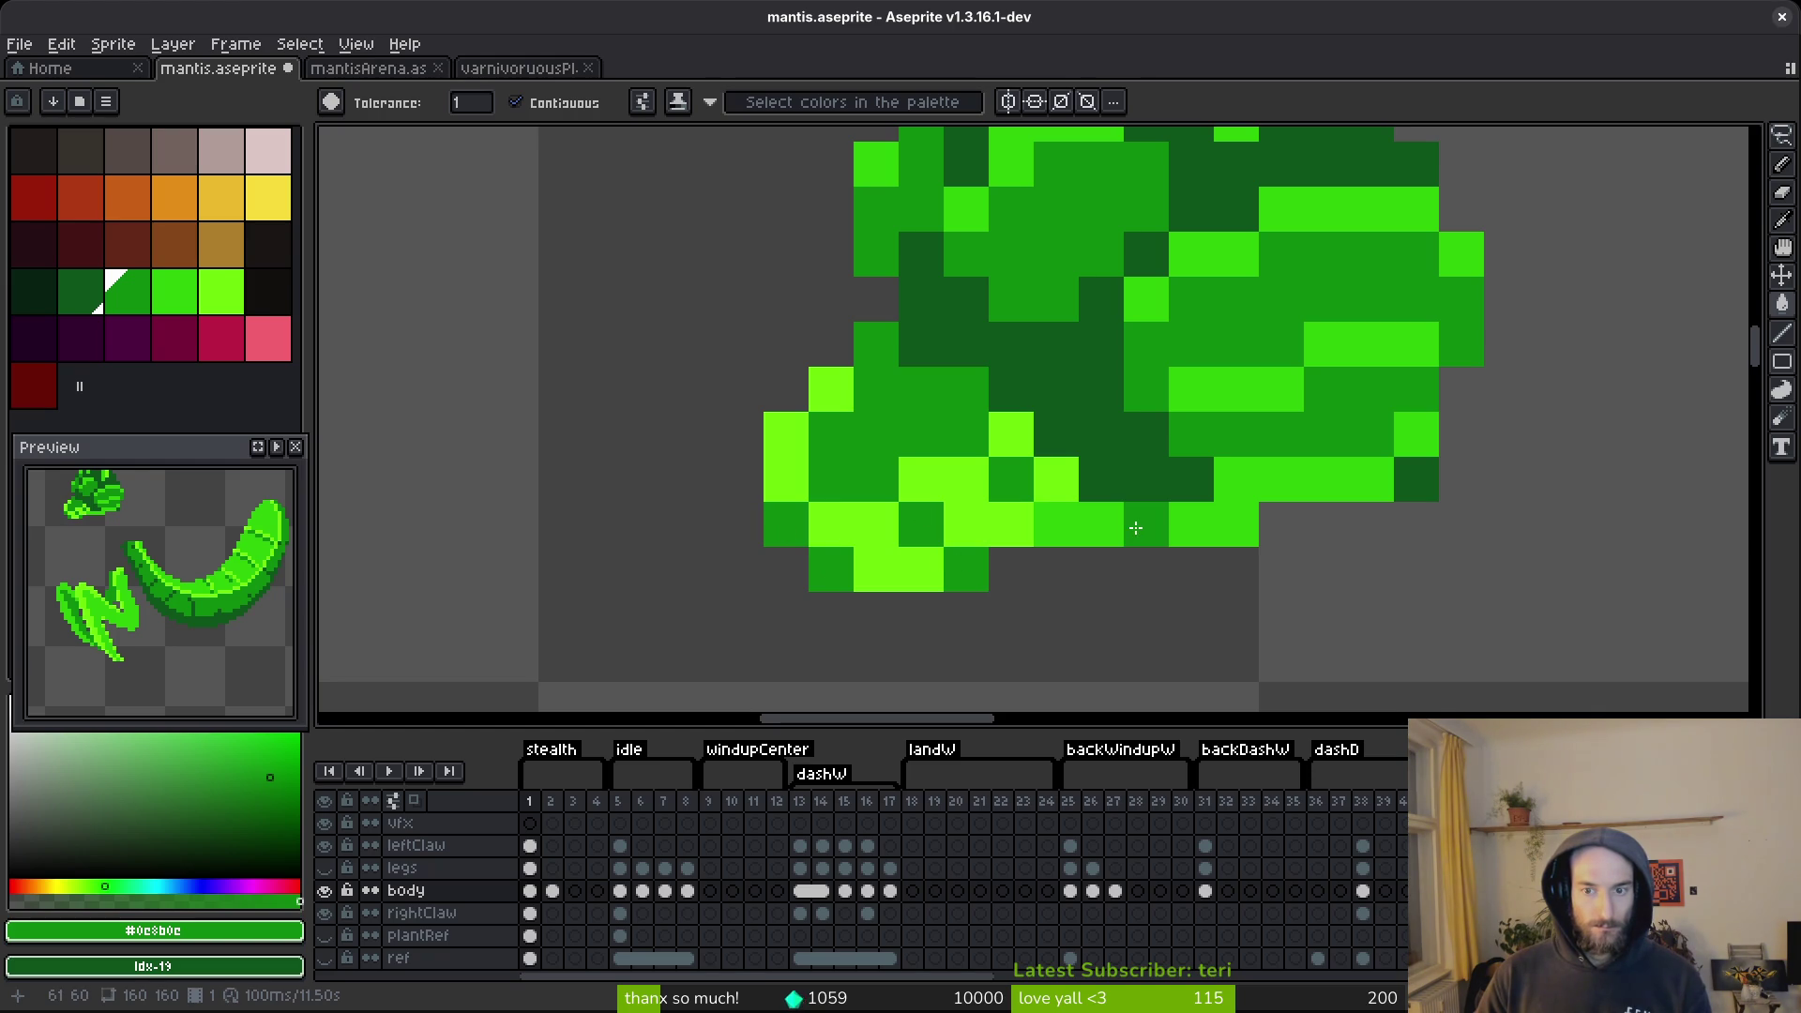
Try filling head cells bright green, then undo those fills.
key("alt")
left_click(1206, 385, "alt")
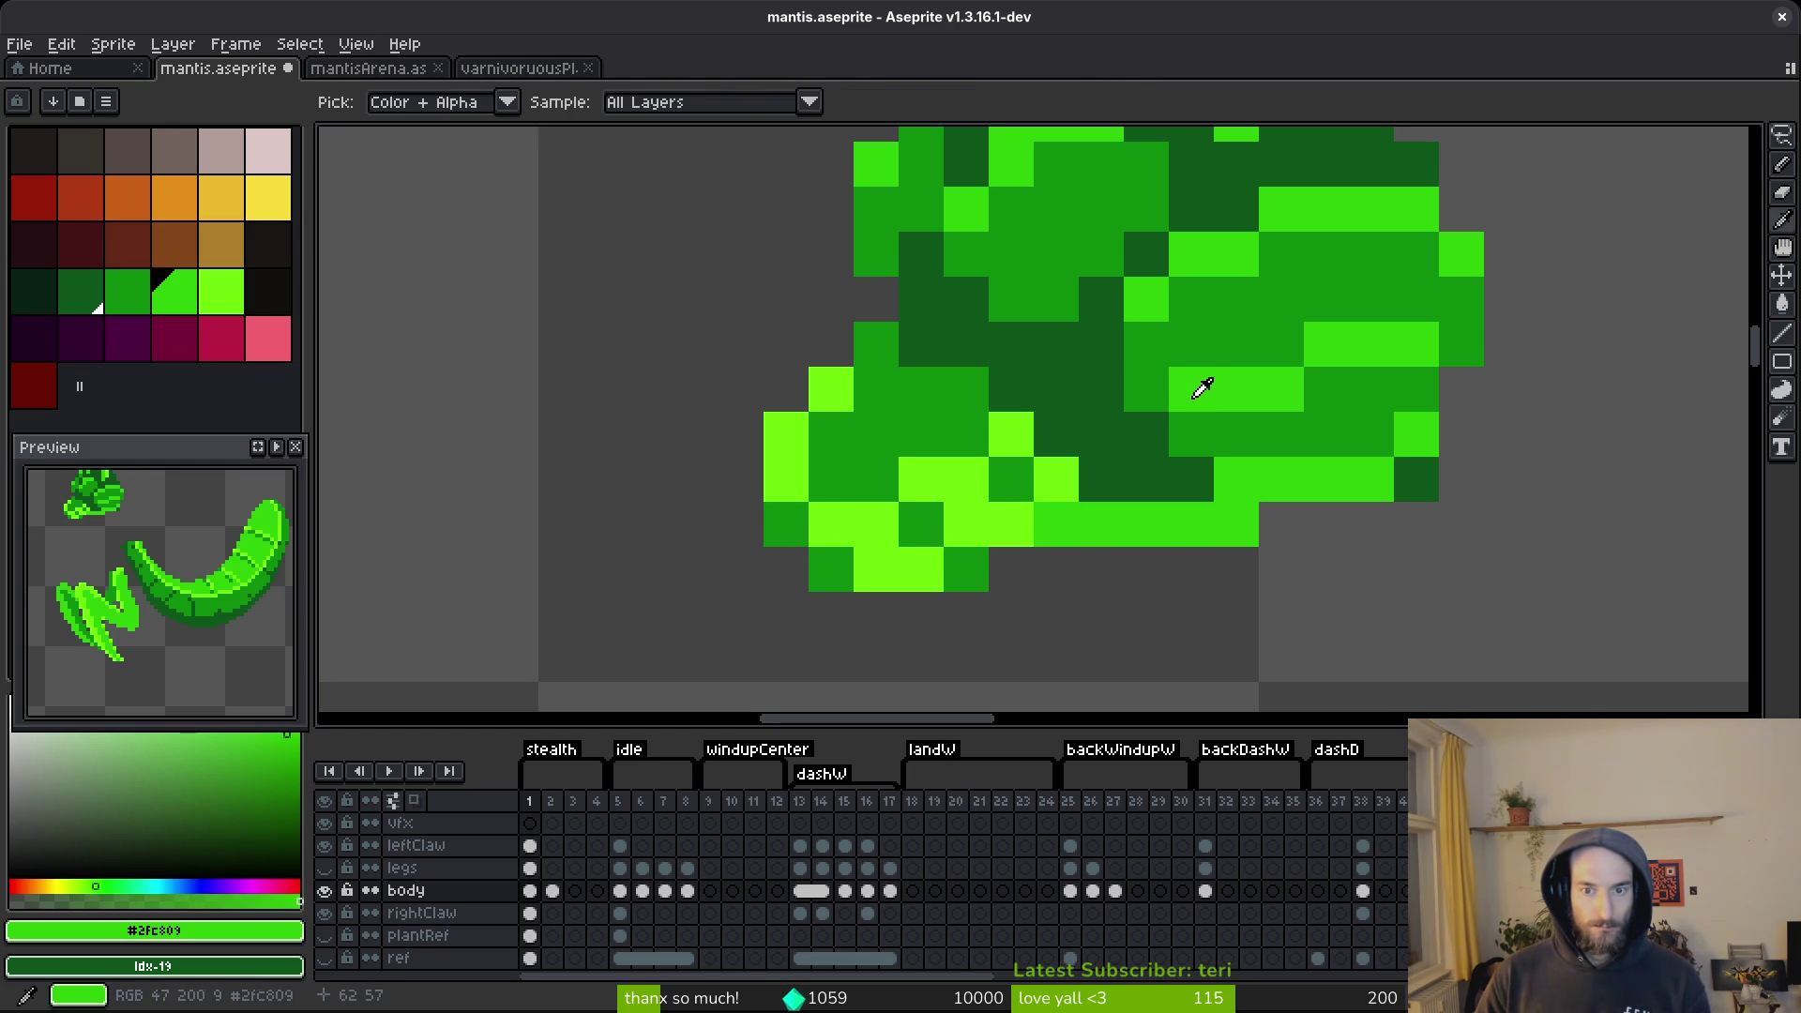
left_click(947, 488)
left_click(1011, 434)
left_click(992, 474)
key("ctrl+z")
key("ctrl+z")
key("ctrl+z")
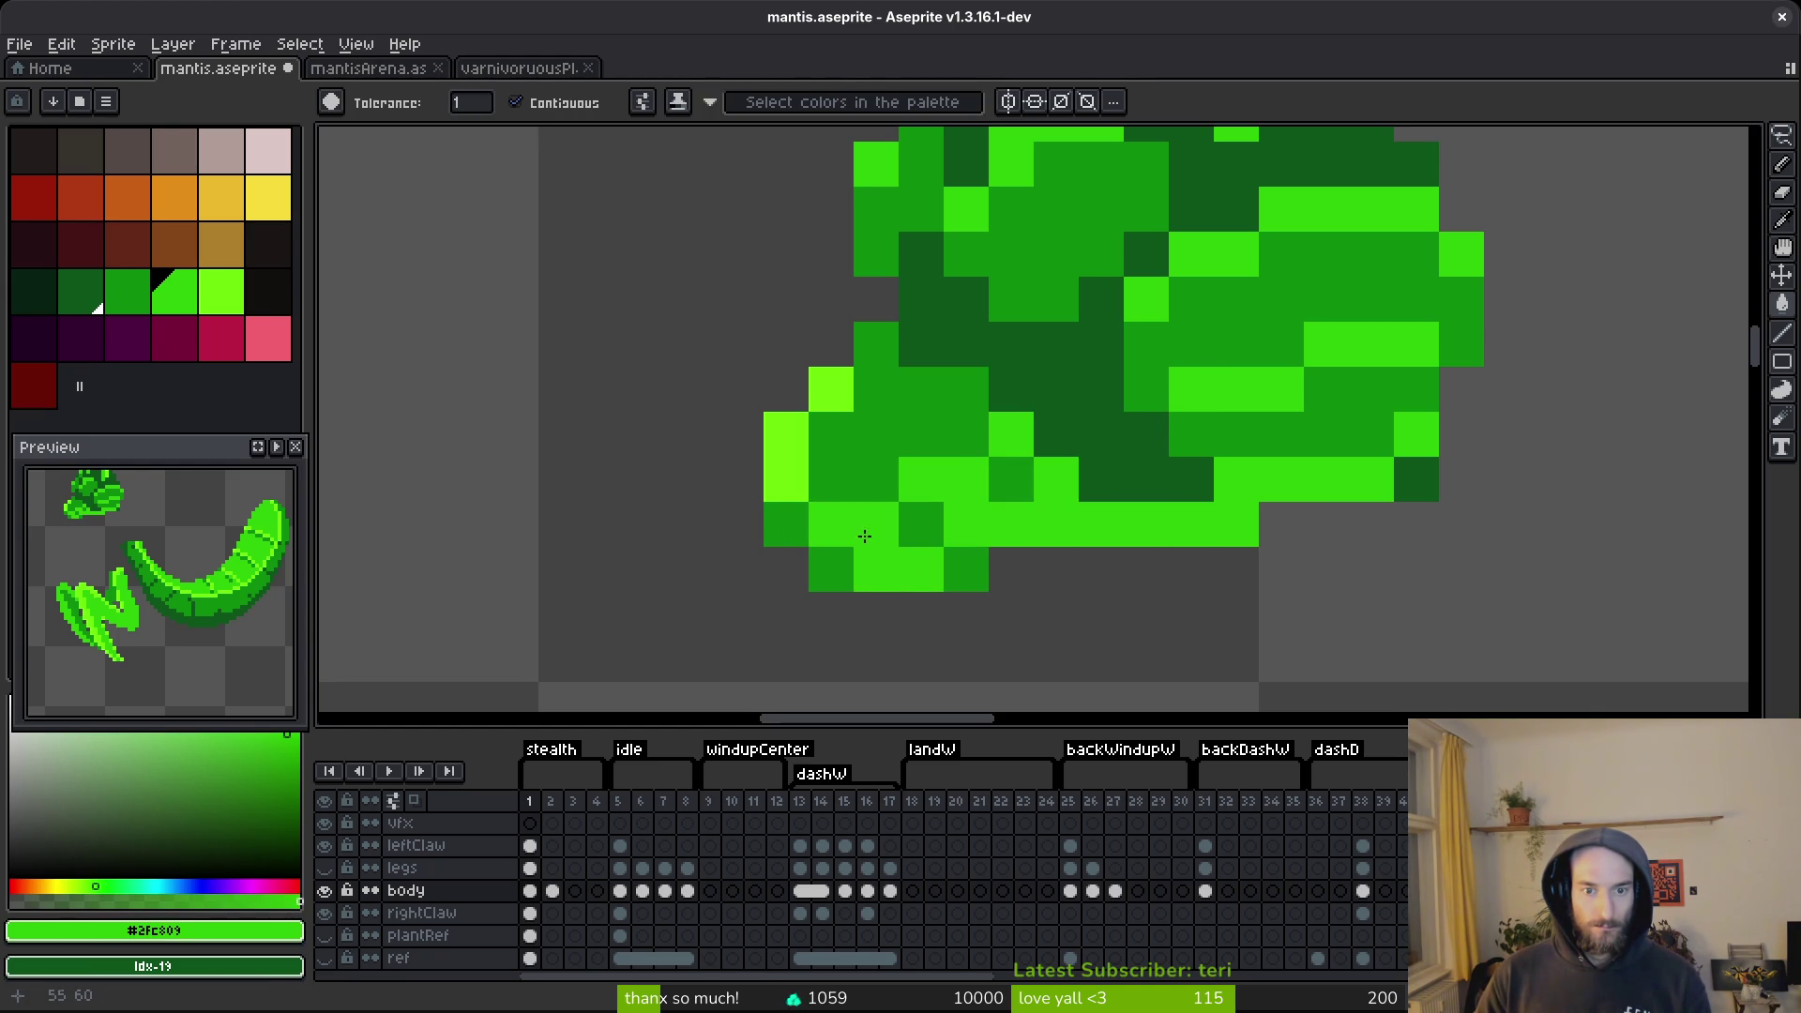
scroll(1233, 573, "down", 3)
scroll(1233, 573, "up", 2)
Pencil bright pixels on the head's right side in darker and darkest greens.
left_click(1208, 434, "alt")
key("b")
left_click(1238, 483)
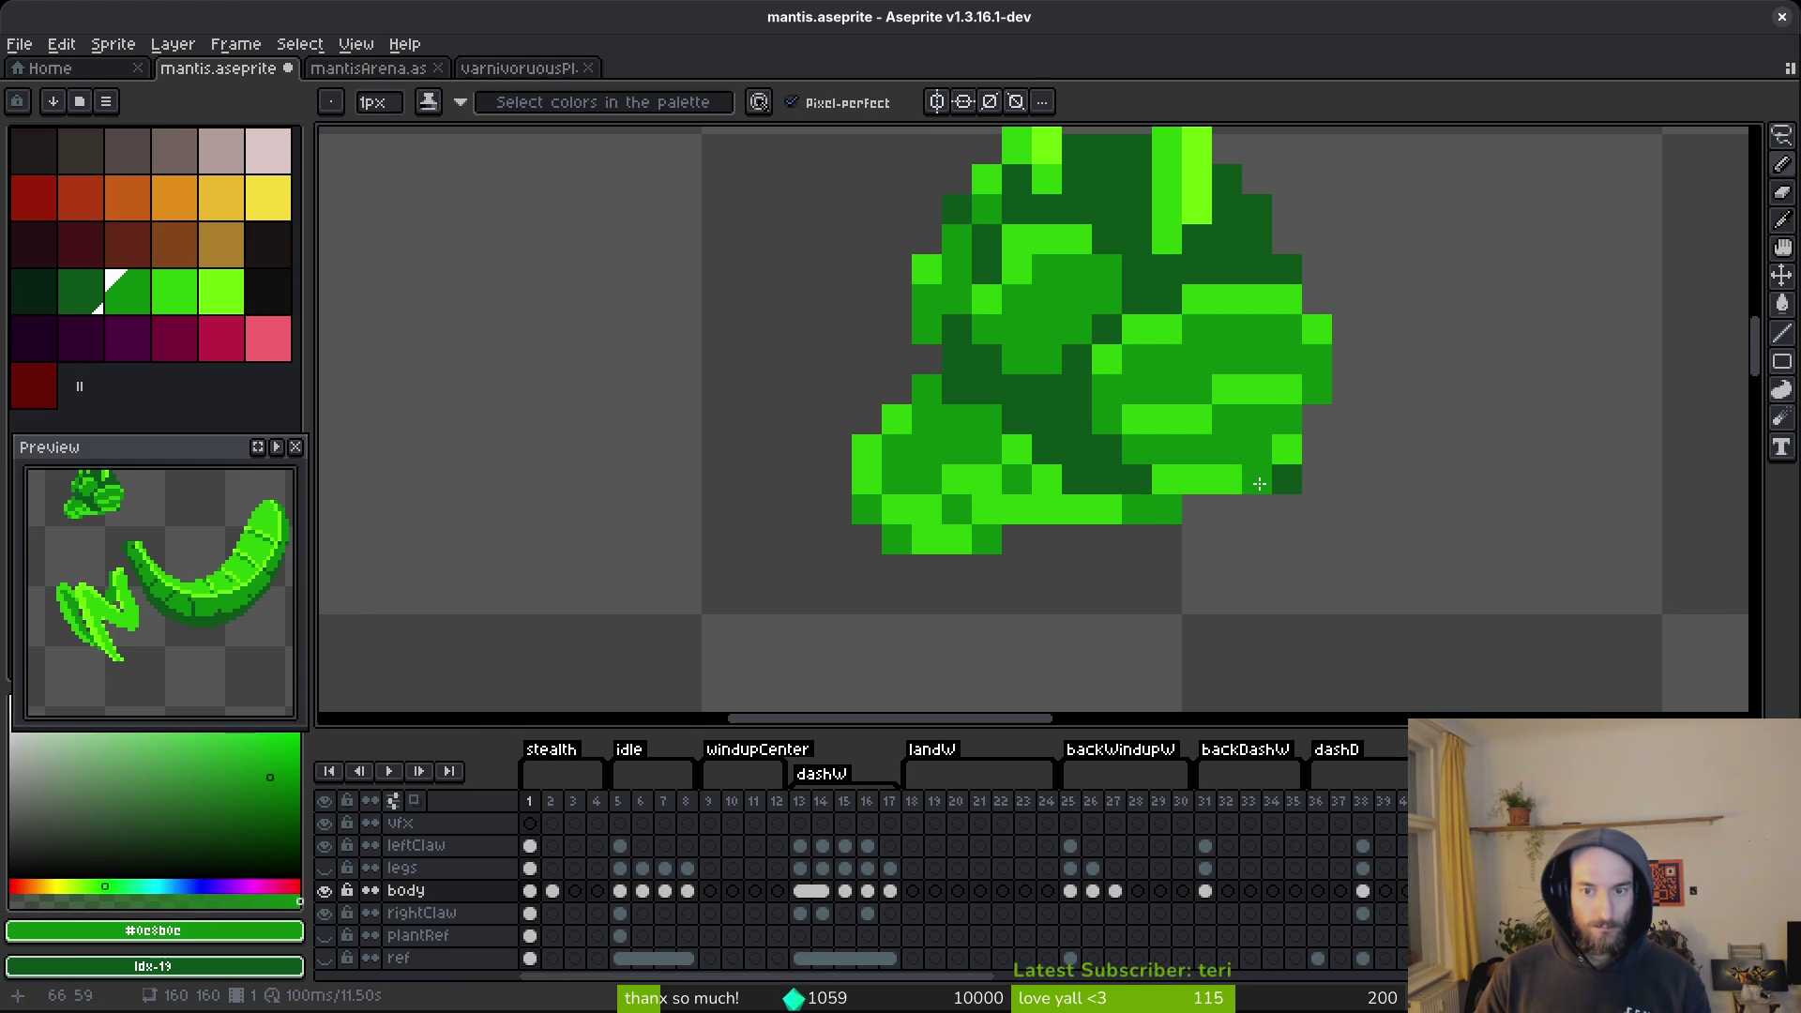
left_click(1285, 479, "alt")
left_click(1244, 453)
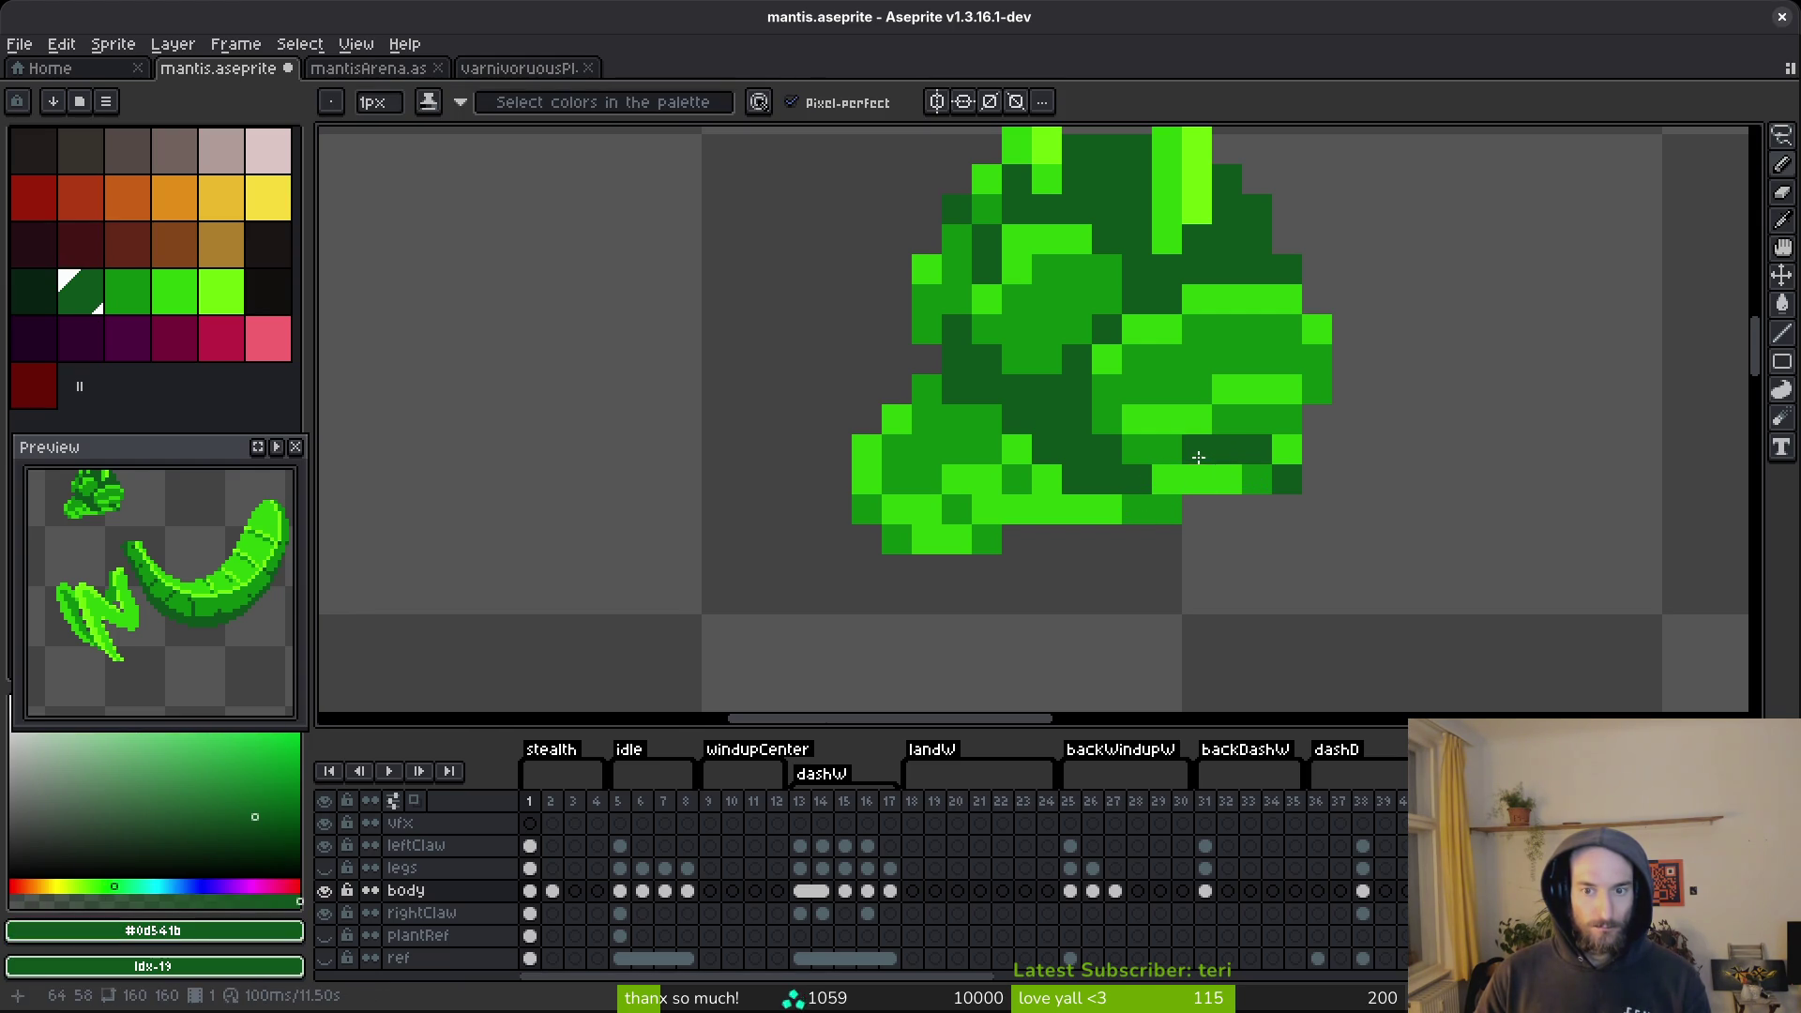
left_click(1317, 389)
left_click(1203, 452)
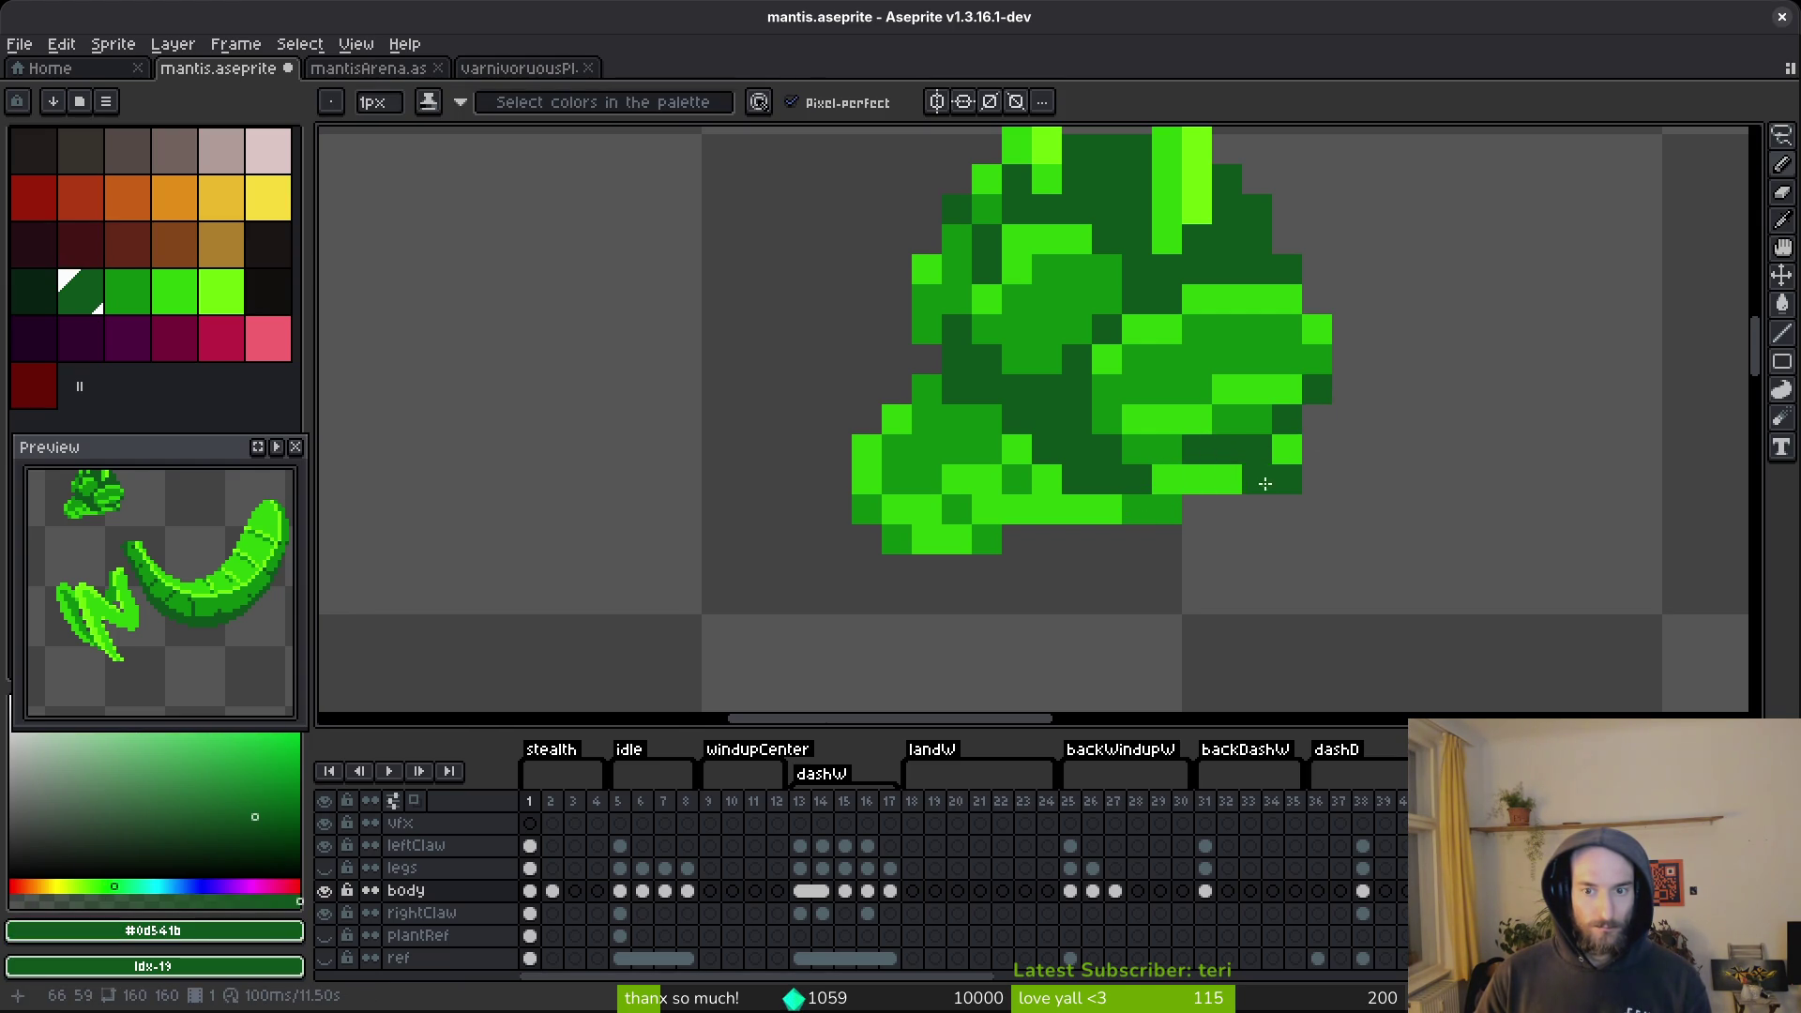
mouse_move(1228, 479)
left_mouse_down()
mouse_move(1193, 480)
mouse_move(1284, 478)
left_mouse_up()
Undo a mid-green pixel and darken a row of head pixels with the darkest green.
left_click(1263, 475, "alt")
left_click(1287, 507)
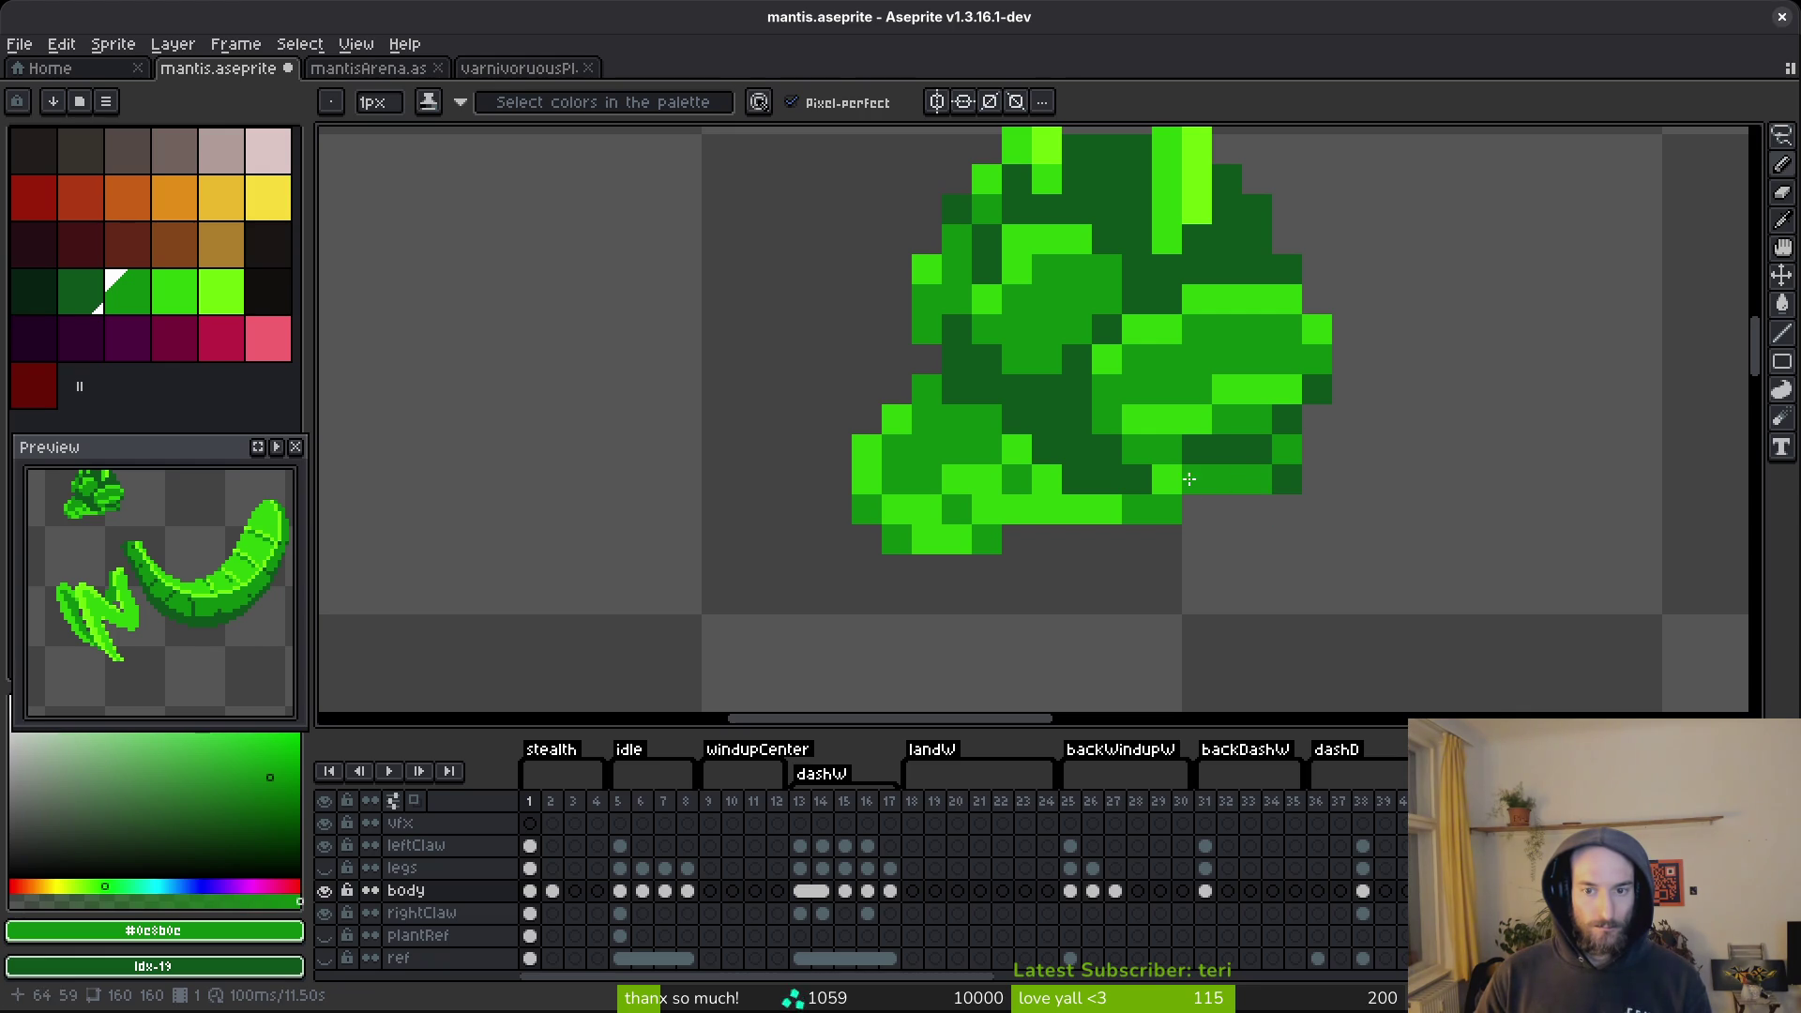
scroll(1275, 515, "down", 7)
key("ctrl+z")
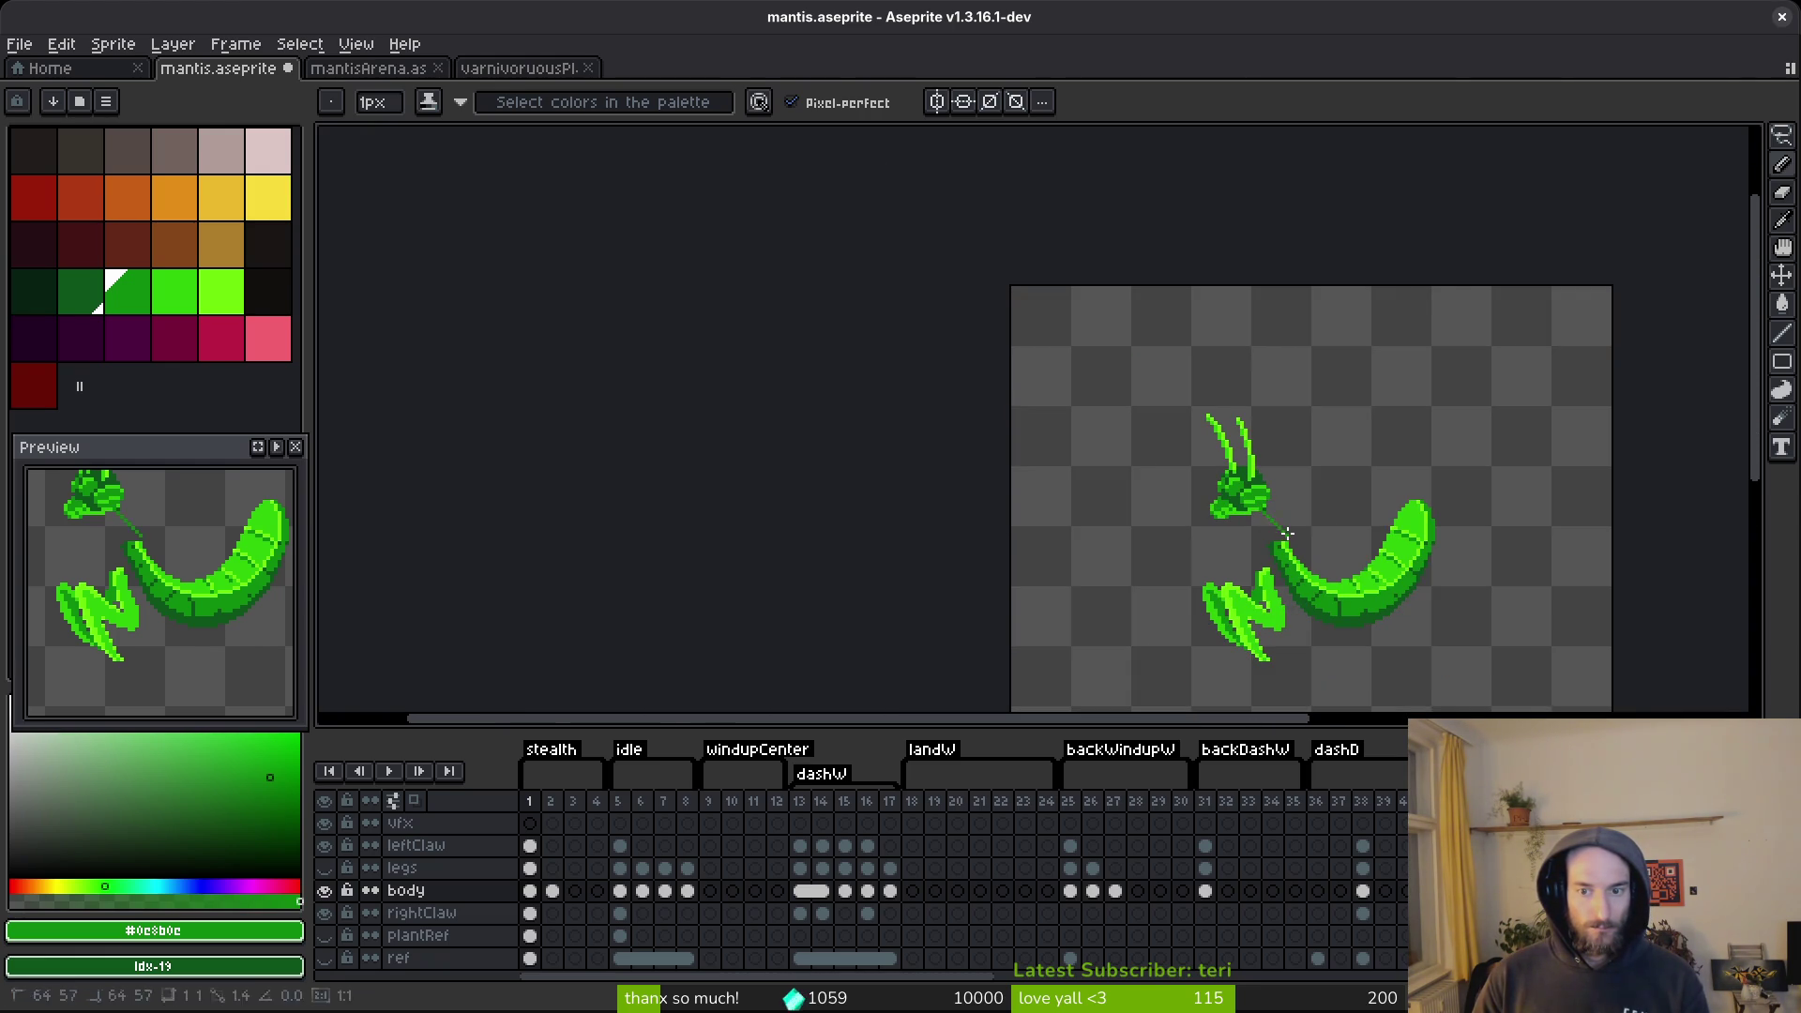
scroll(1276, 537, "up", 6)
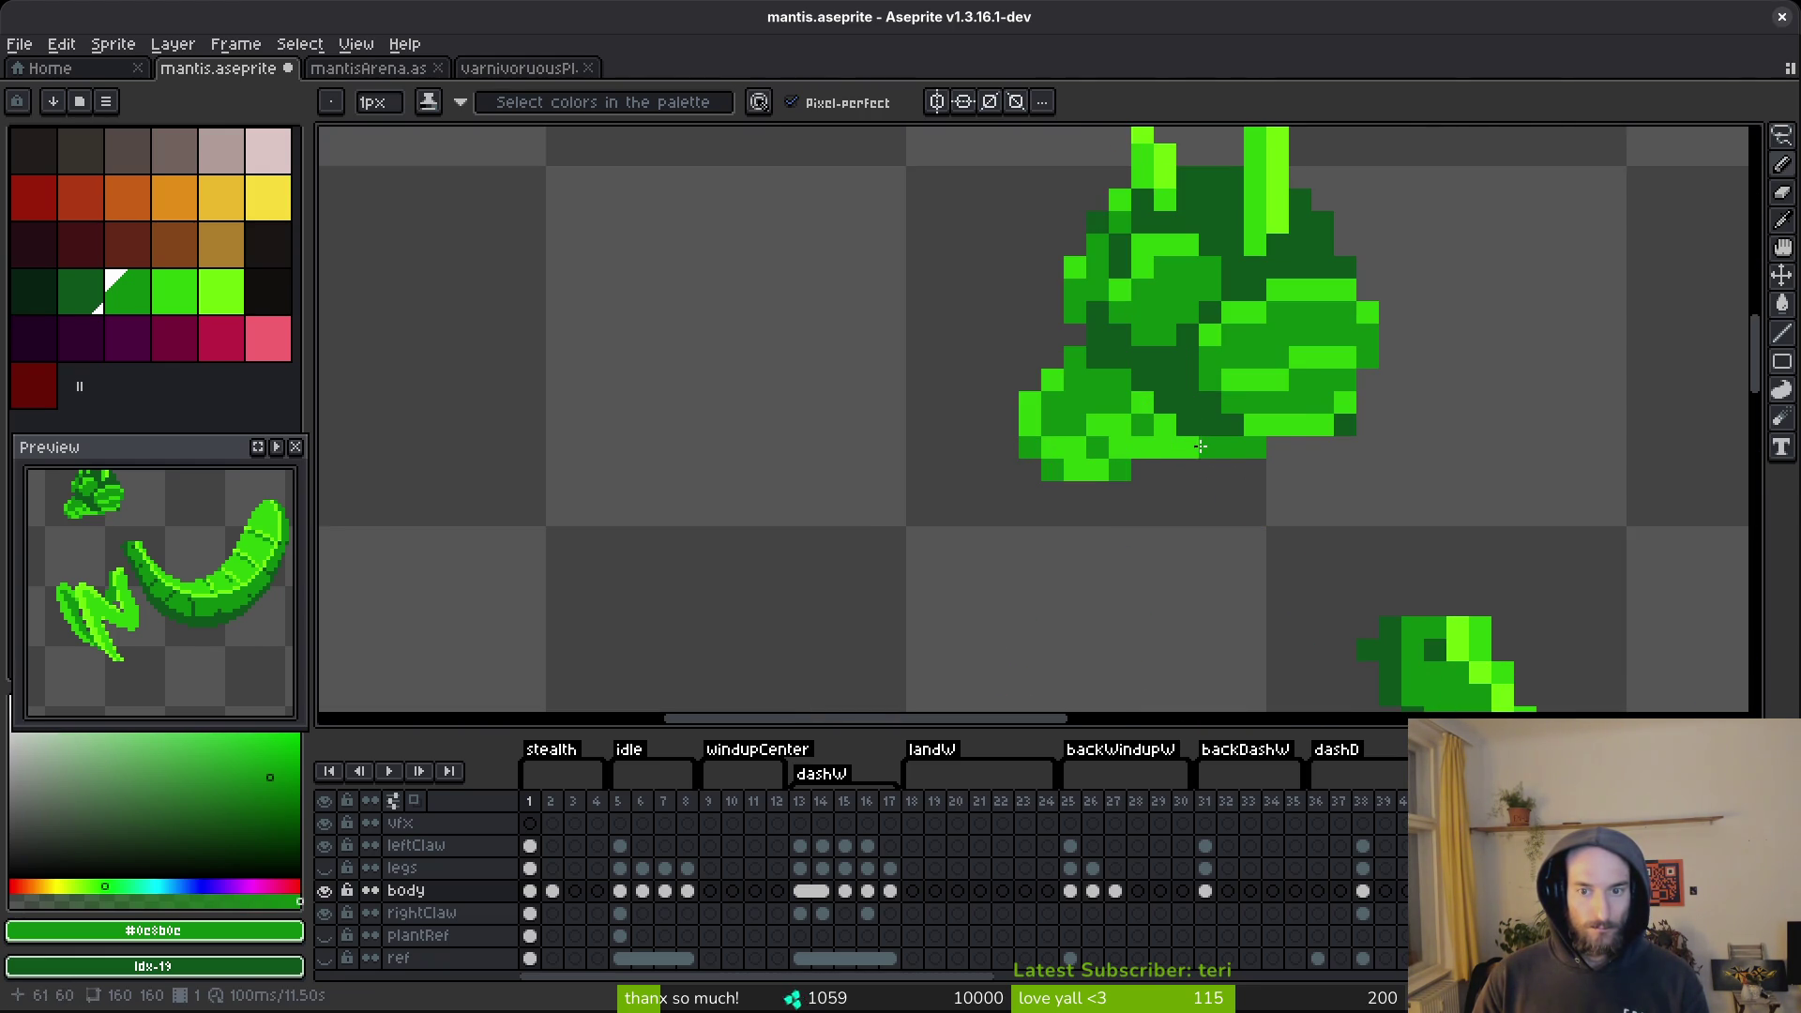
left_click(1201, 447, "alt")
left_click_drag(1200, 446, 1259, 443)
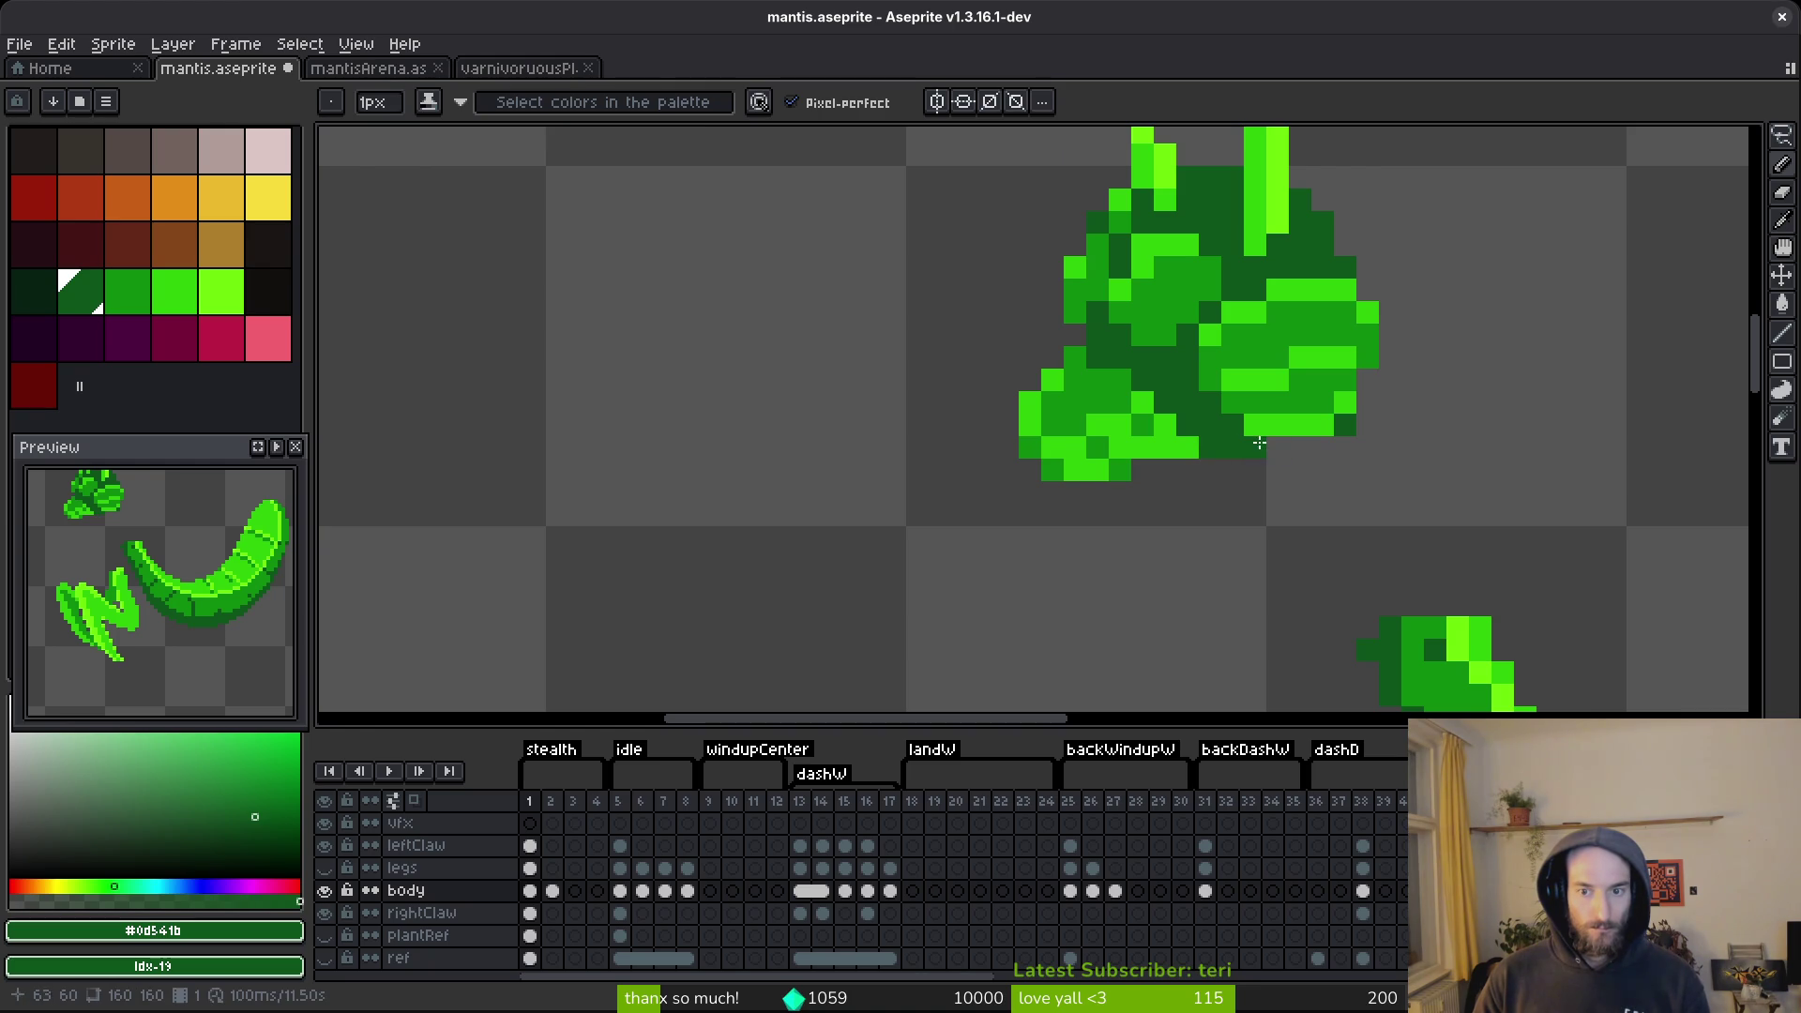
left_click(1299, 425)
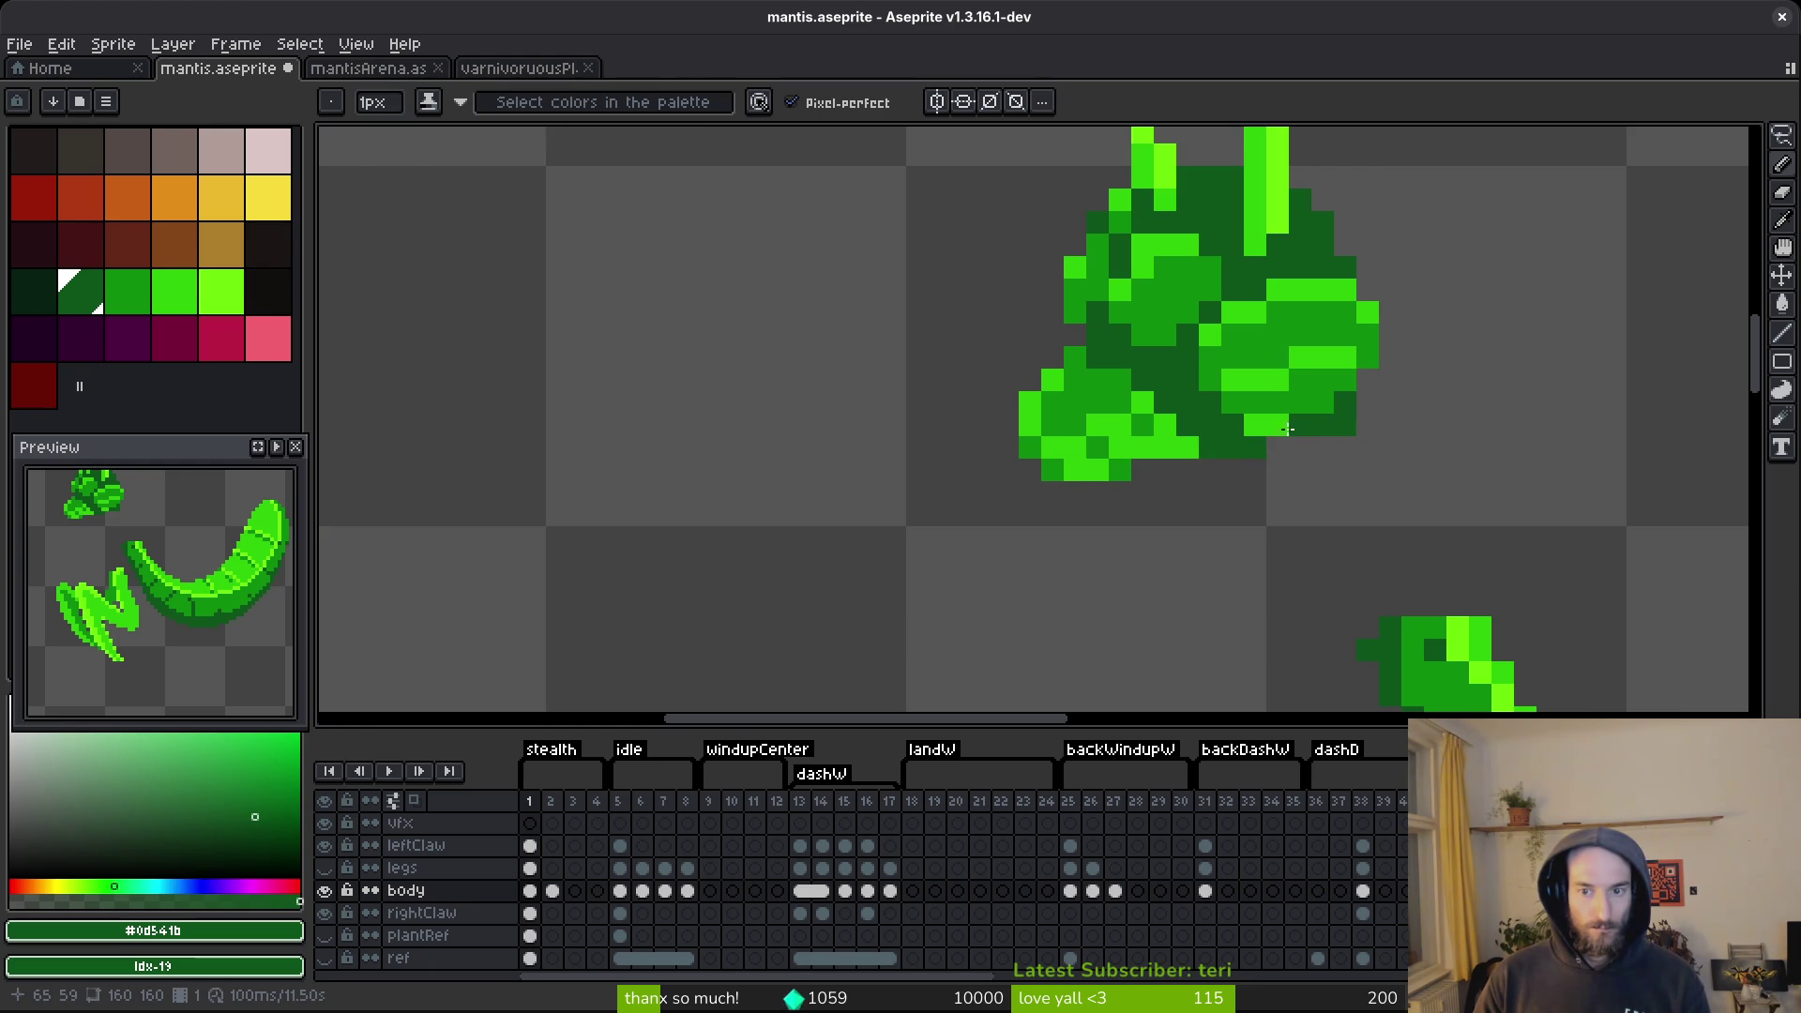
Paint a head pixel mid green and pick the darkest green again.
scroll(1369, 474, "down", 2)
scroll(1360, 450, "up", 2)
key("alt")
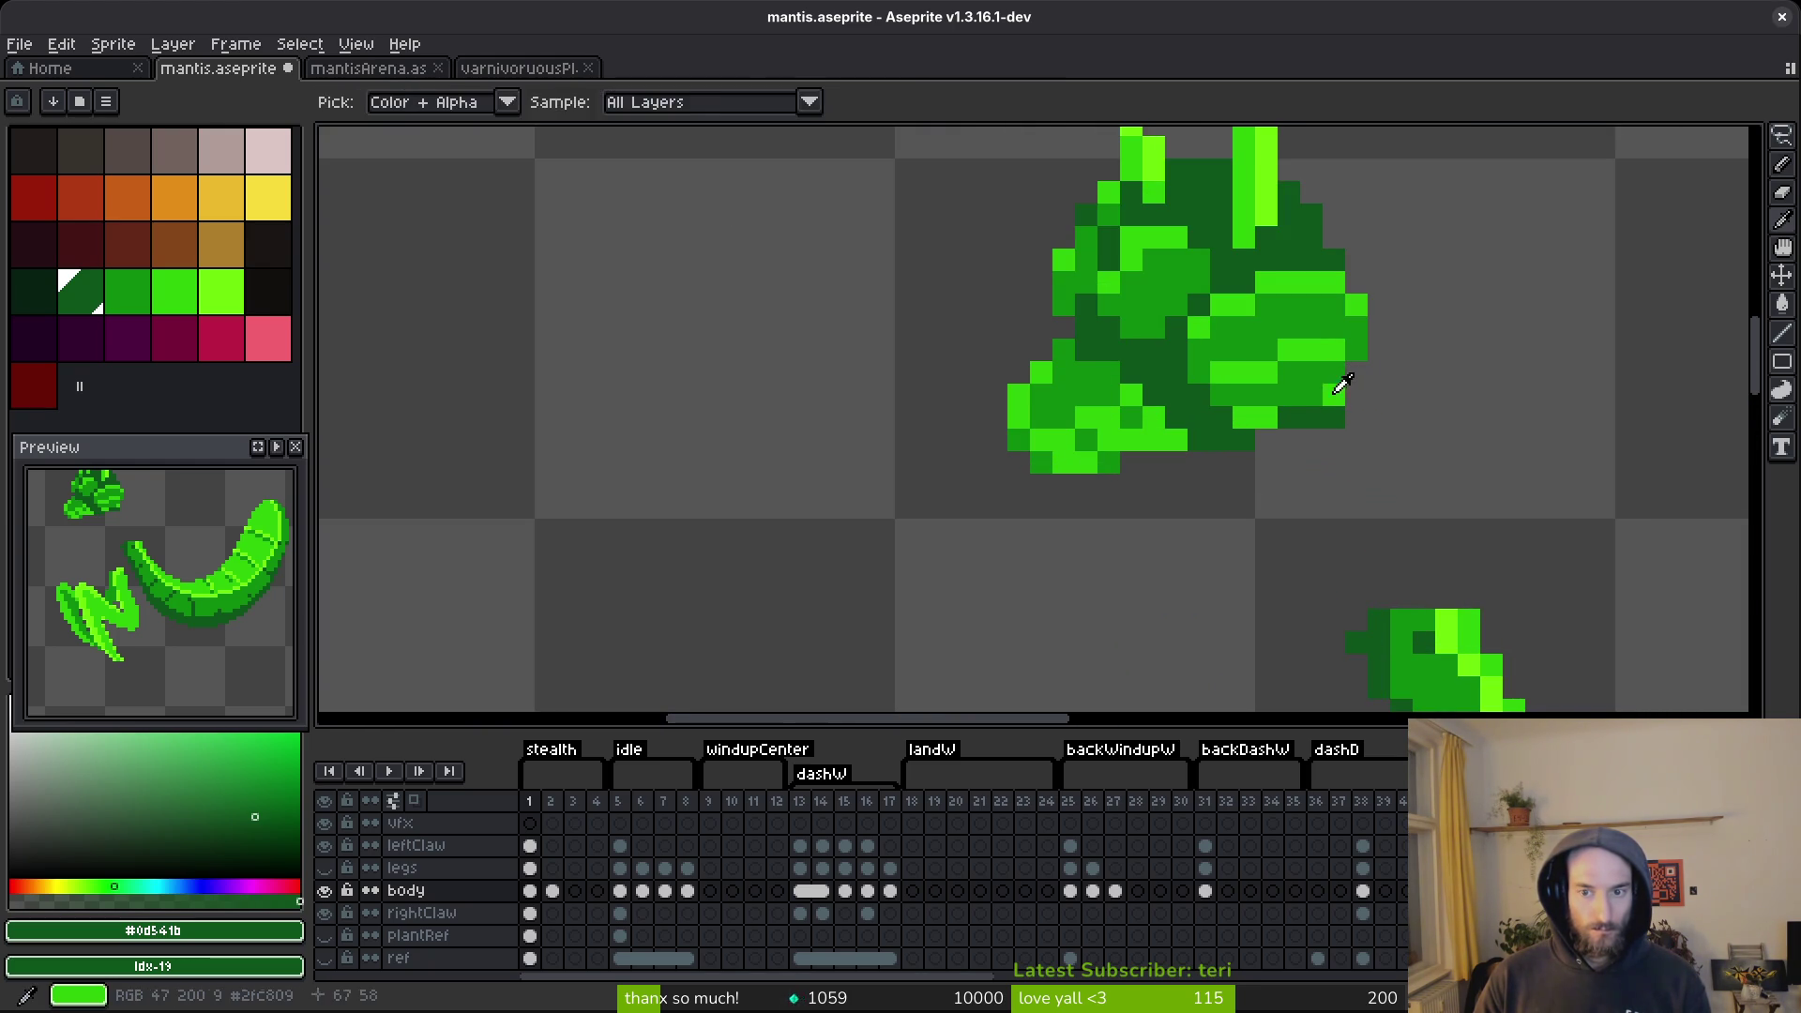
left_click(1318, 375, "alt")
left_click(1350, 441)
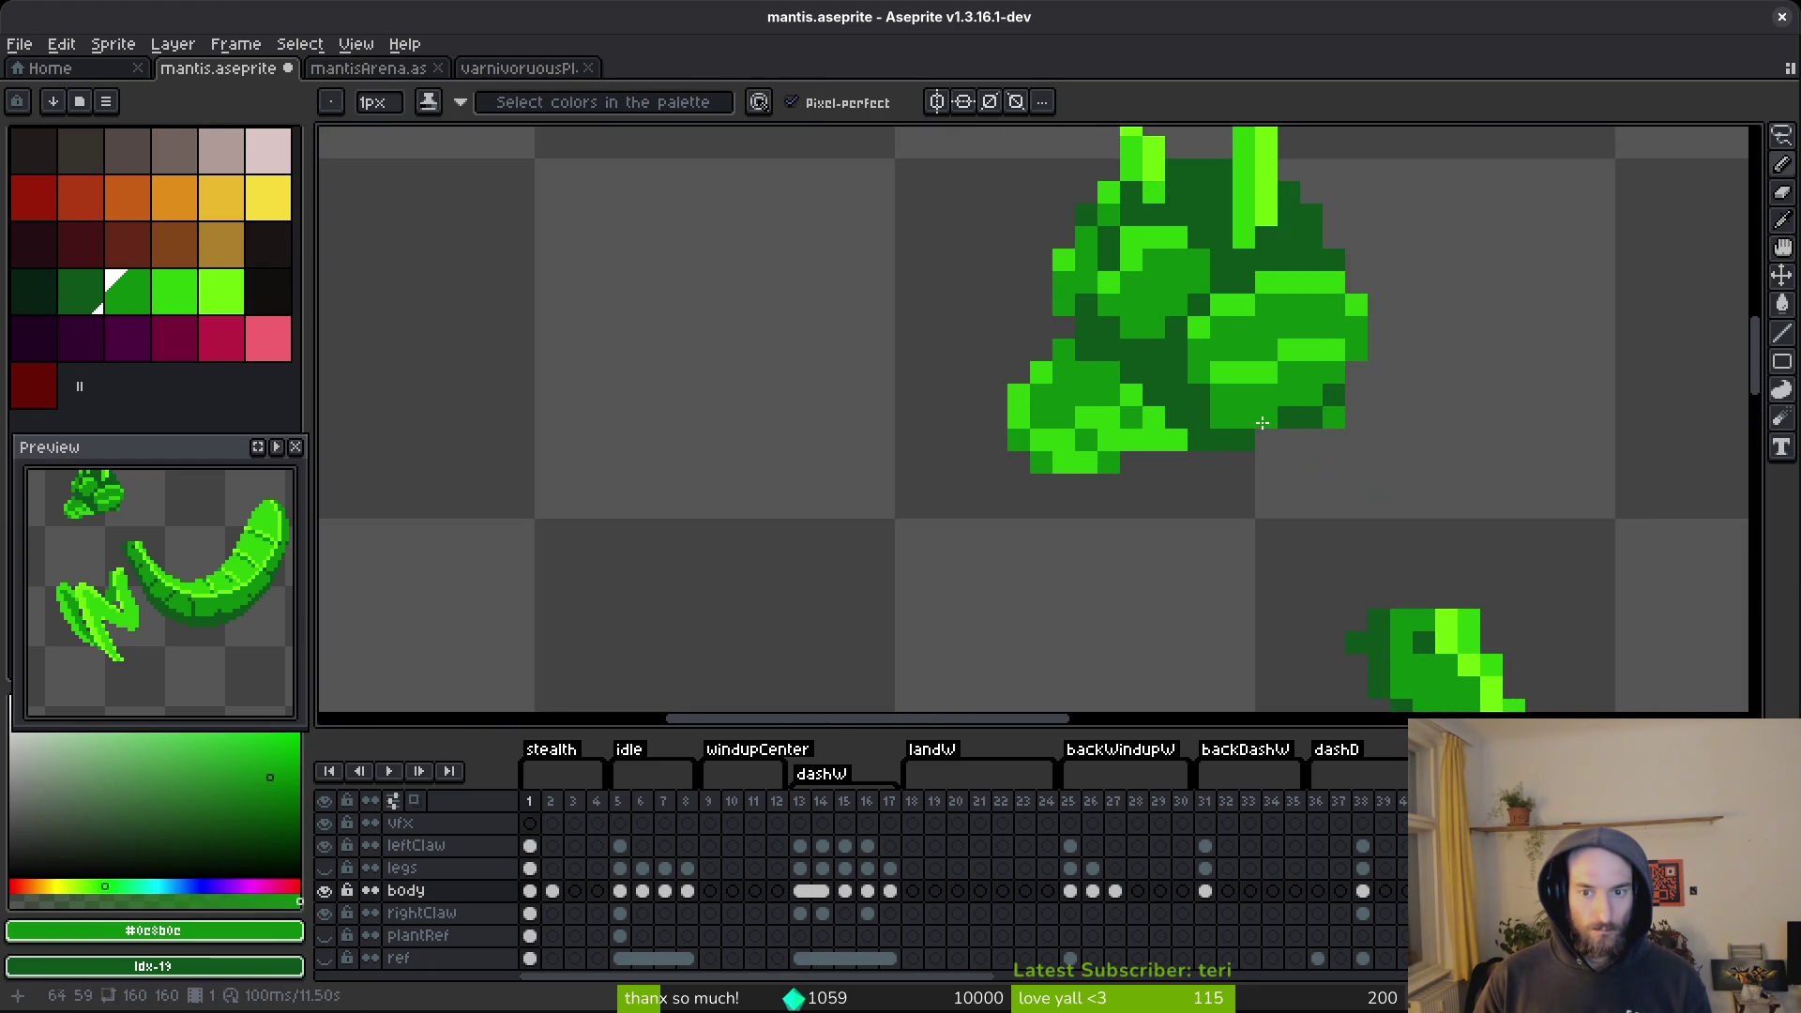
left_click(1308, 417, "alt")
scroll(1295, 501, "down", 3)
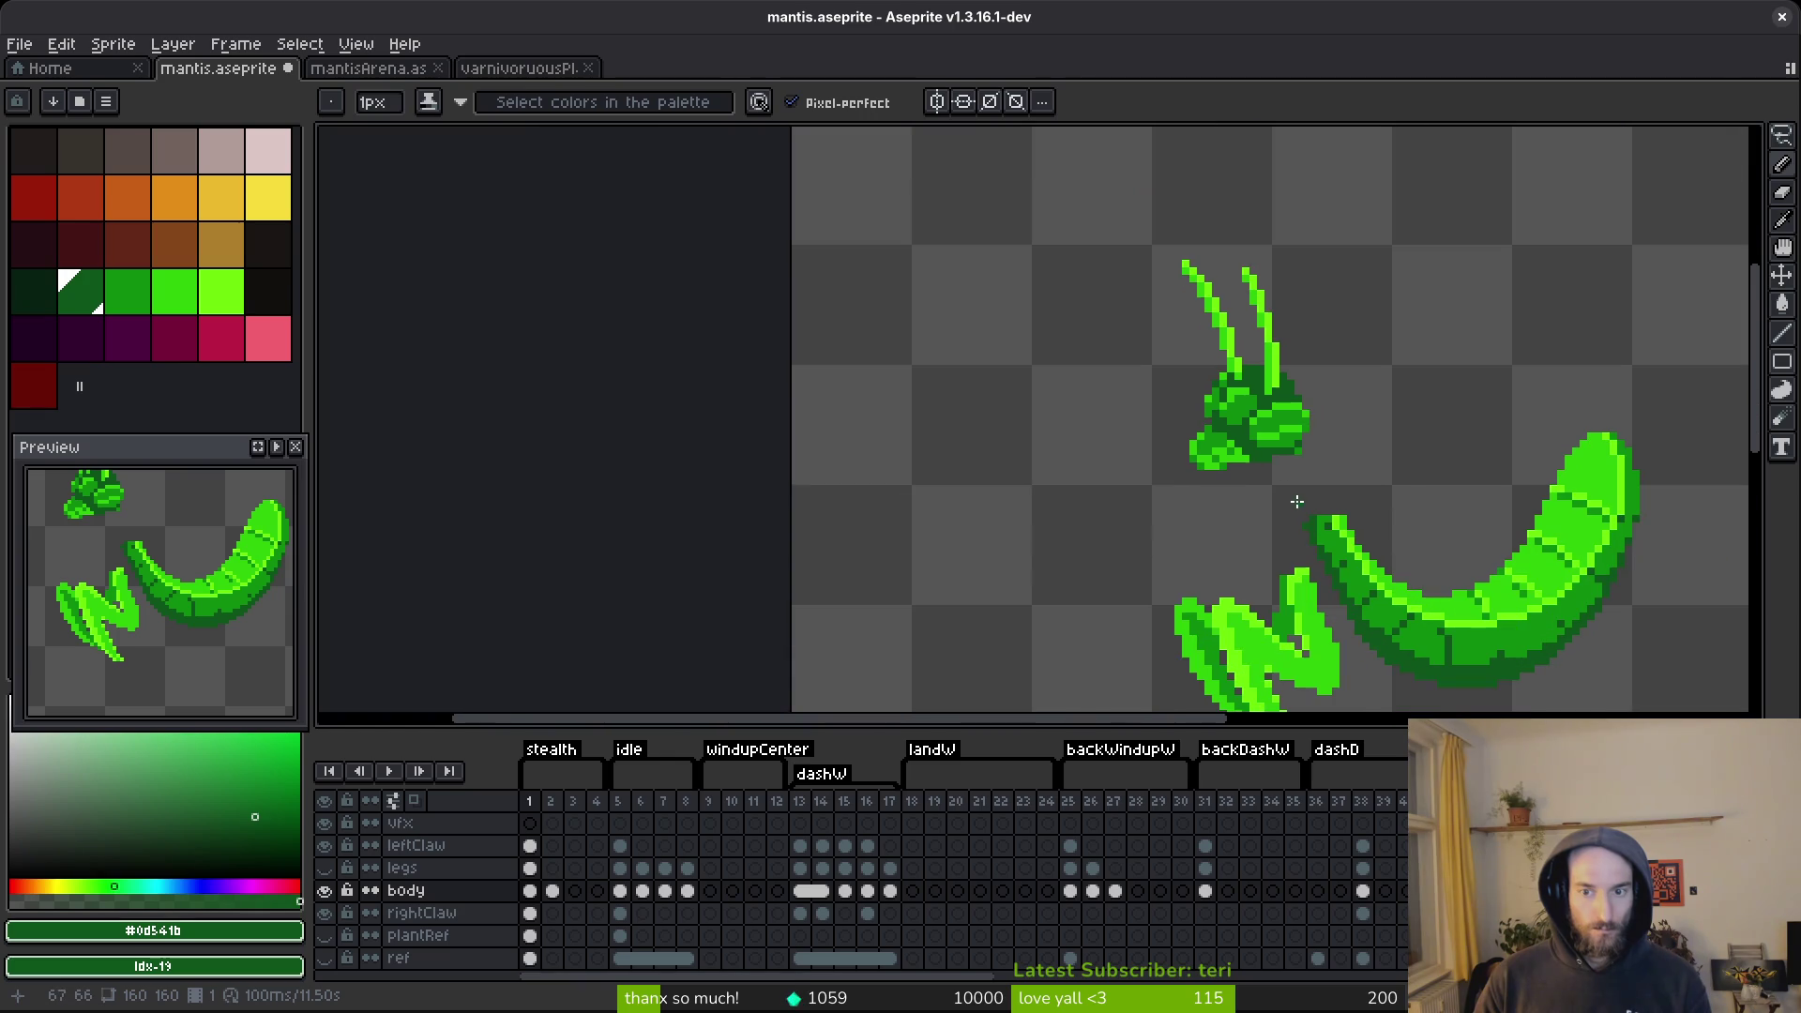
Marquee-drag the mantis head slightly down and to the right, commit, deselect, and save.
key("ctrl+s")
scroll(1211, 495, "right", 3)
key("m")
left_click_drag(860, 237, 1167, 539)
key("Return")
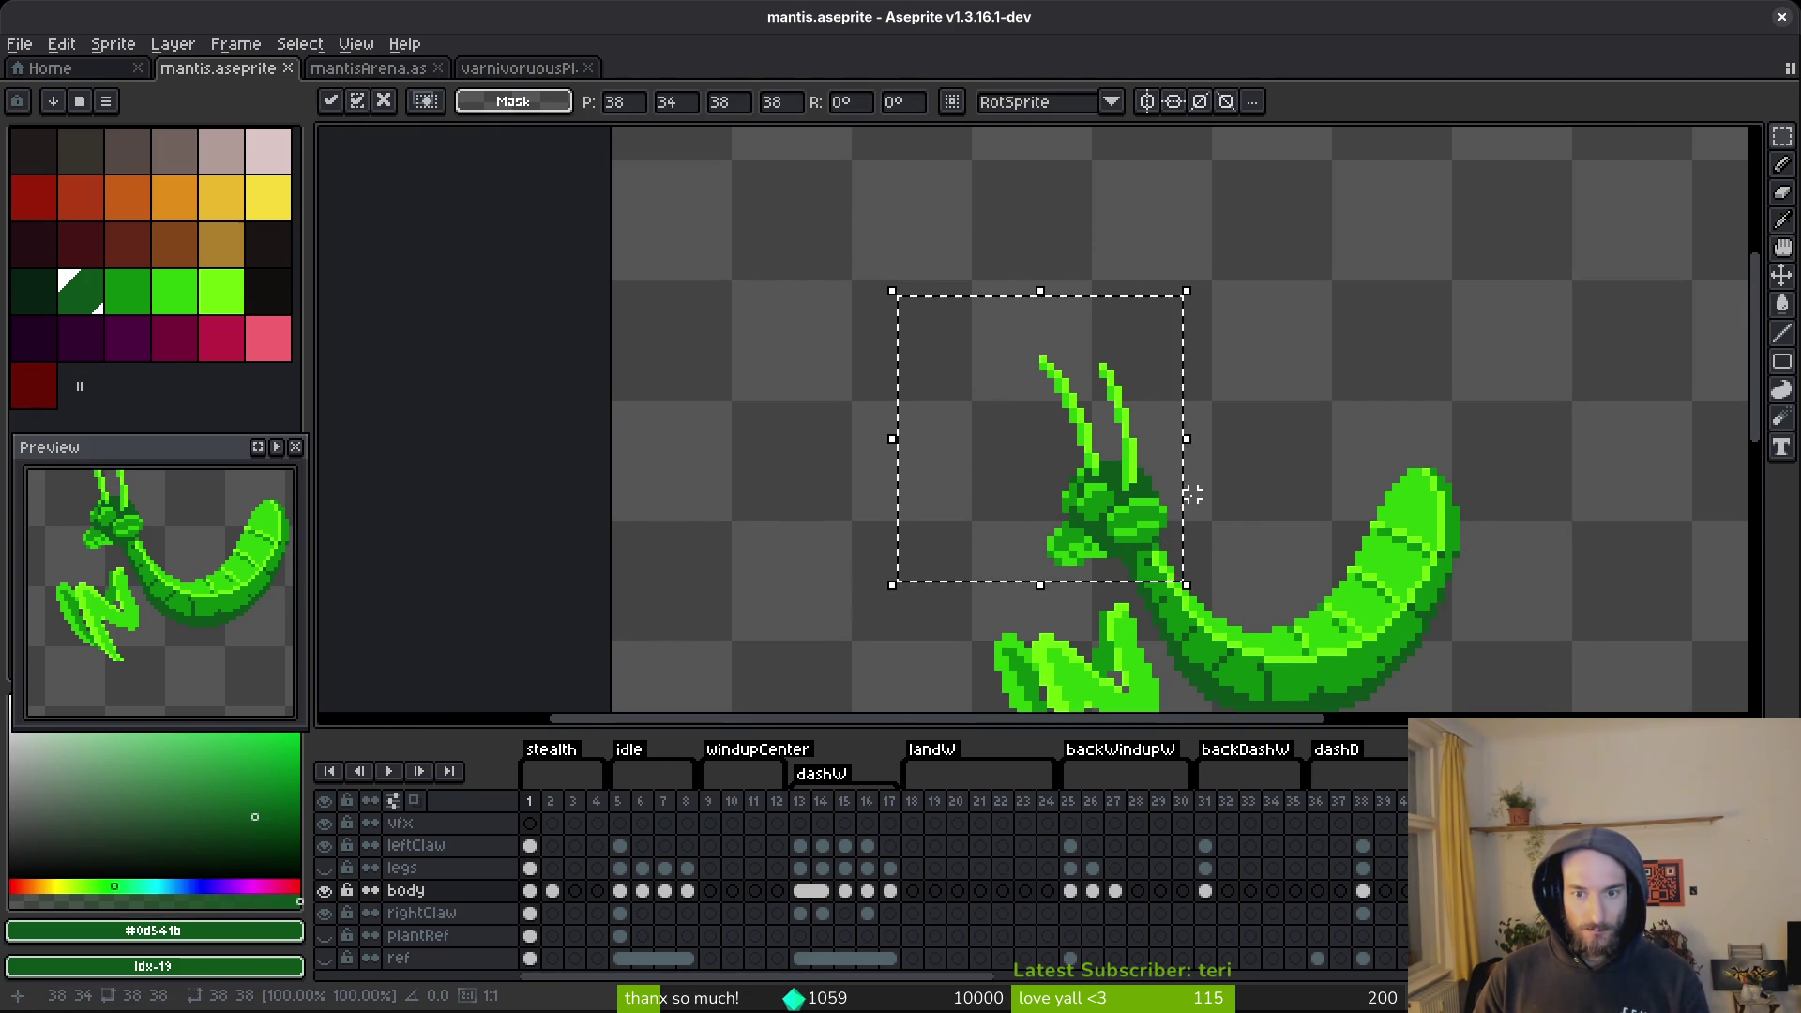
key("ctrl+d")
scroll(1187, 585, "down", 5)
key("ctrl+s")
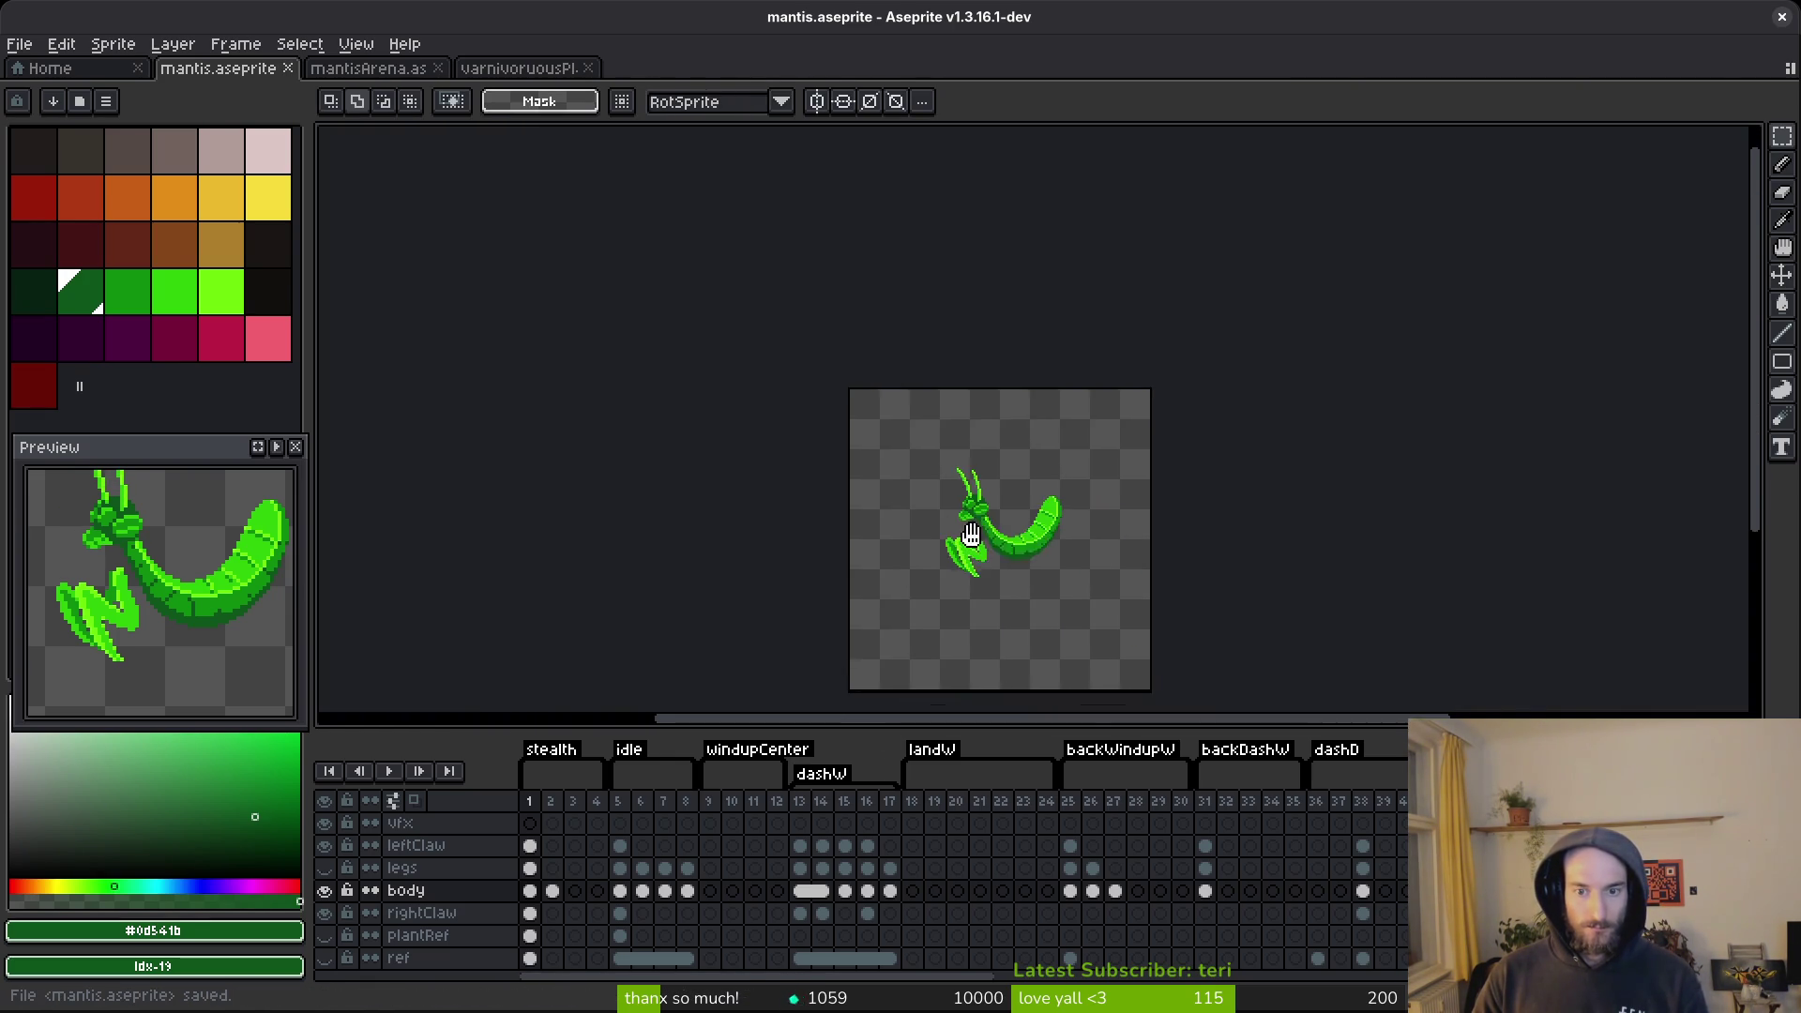
Show the plantRef reference layer to compare, then hide it again.
scroll(1009, 534, "up", 3)
left_click(324, 934)
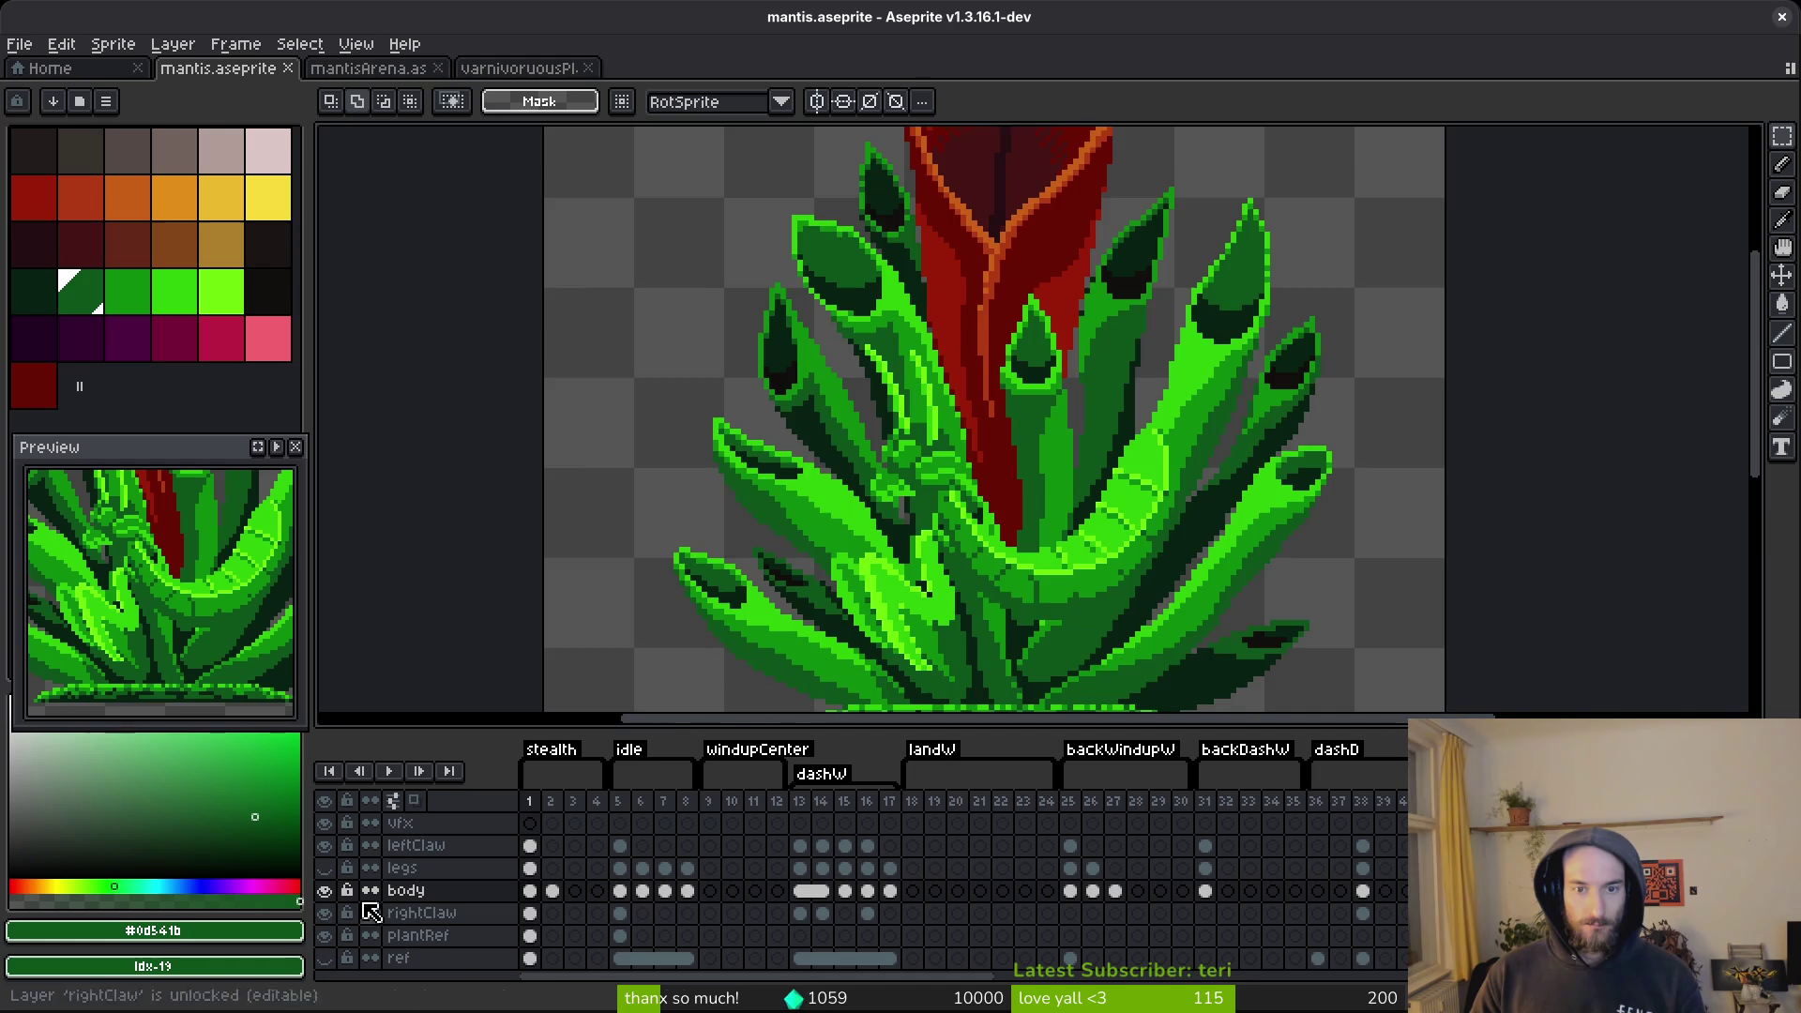
scroll(1000, 525, "down", 4)
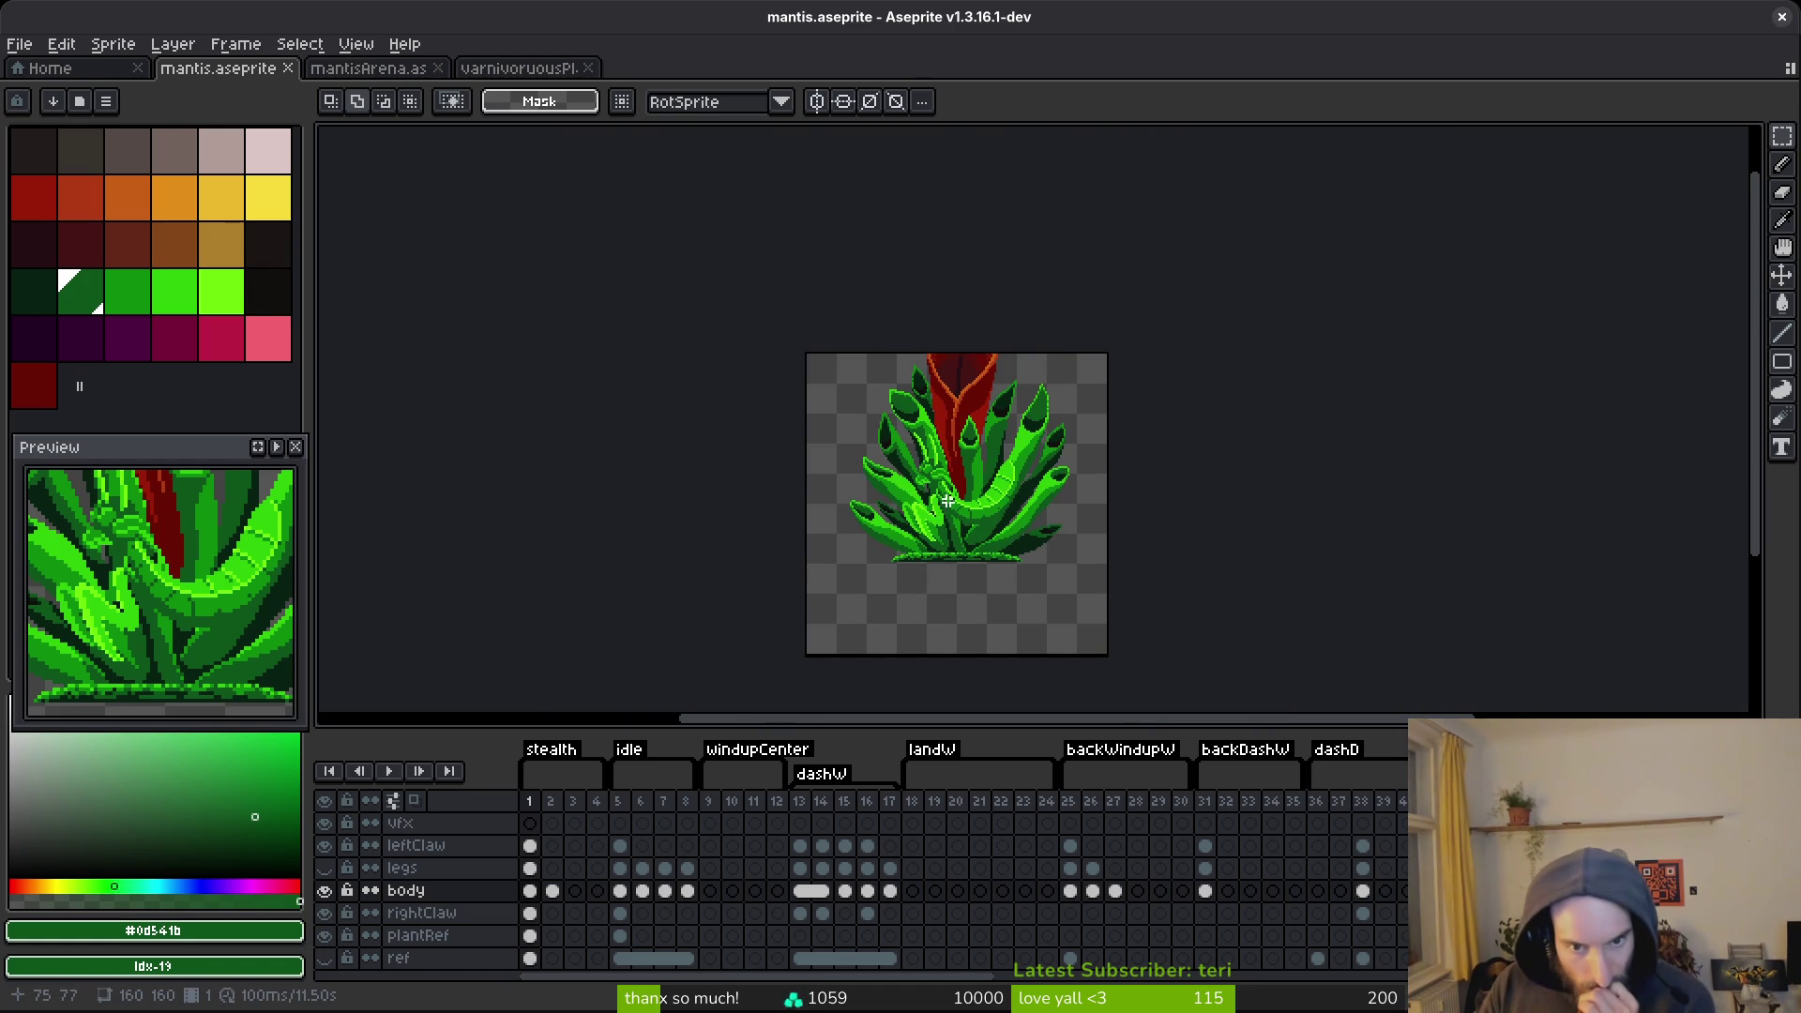
scroll(955, 494, "up", 5)
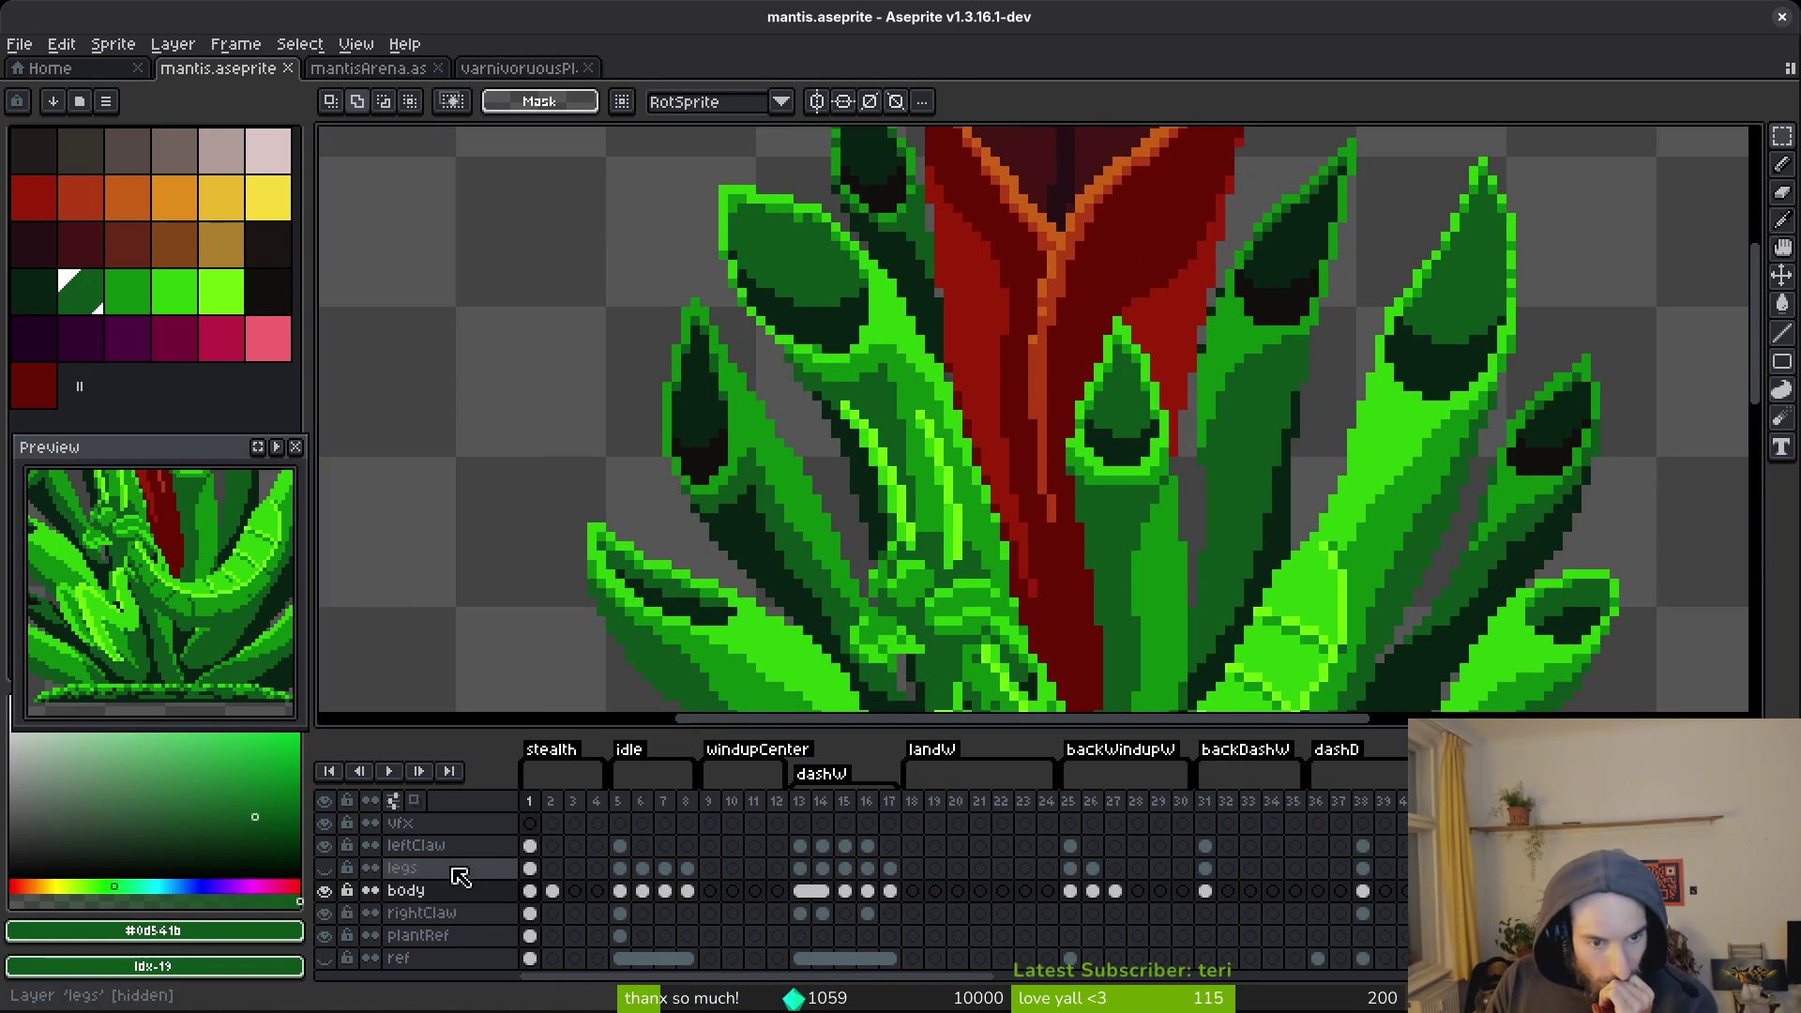
left_click(324, 935)
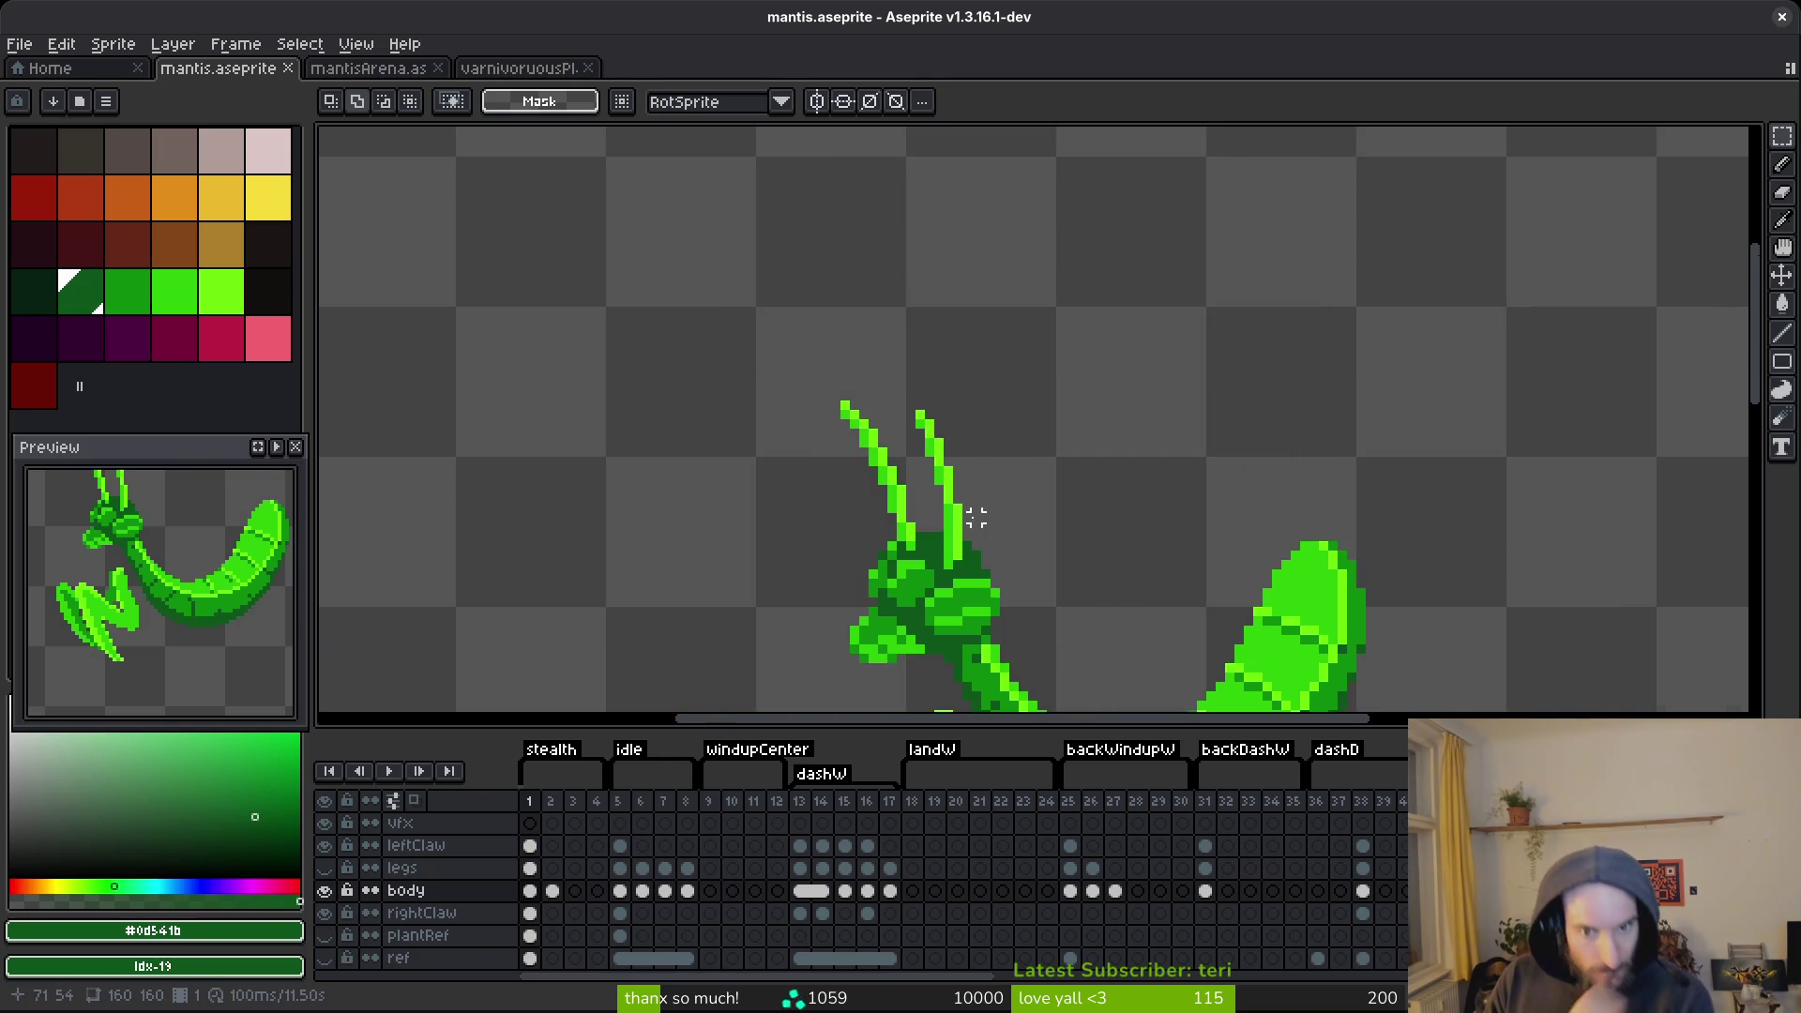
scroll(917, 474, "up", 2)
scroll(917, 474, "up", 2)
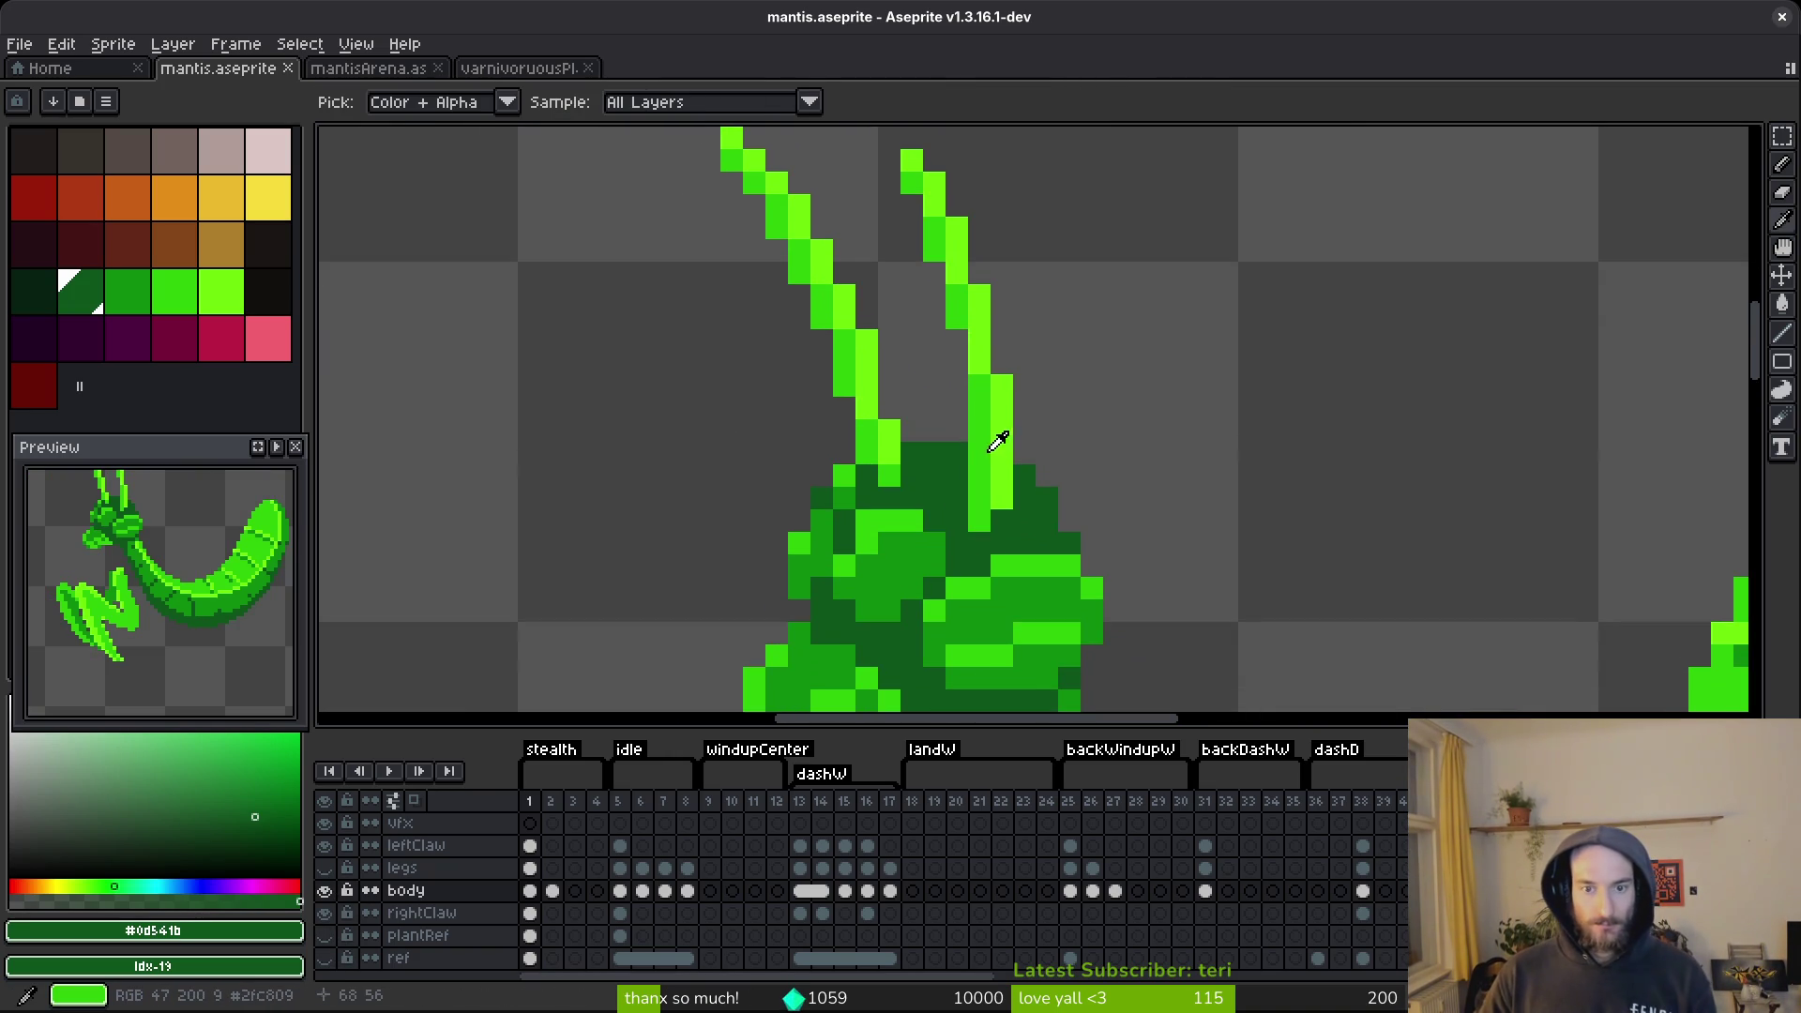
Lasso the antennae and swap their bright green for the new green with Replace Color.
left_click(991, 443, "alt")
key("q")
scroll(975, 459, "up", 1)
mouse_move(1039, 272)
left_mouse_down()
mouse_move(936, 188)
mouse_move(643, 322)
mouse_move(905, 559)
mouse_move(1029, 552)
left_mouse_up()
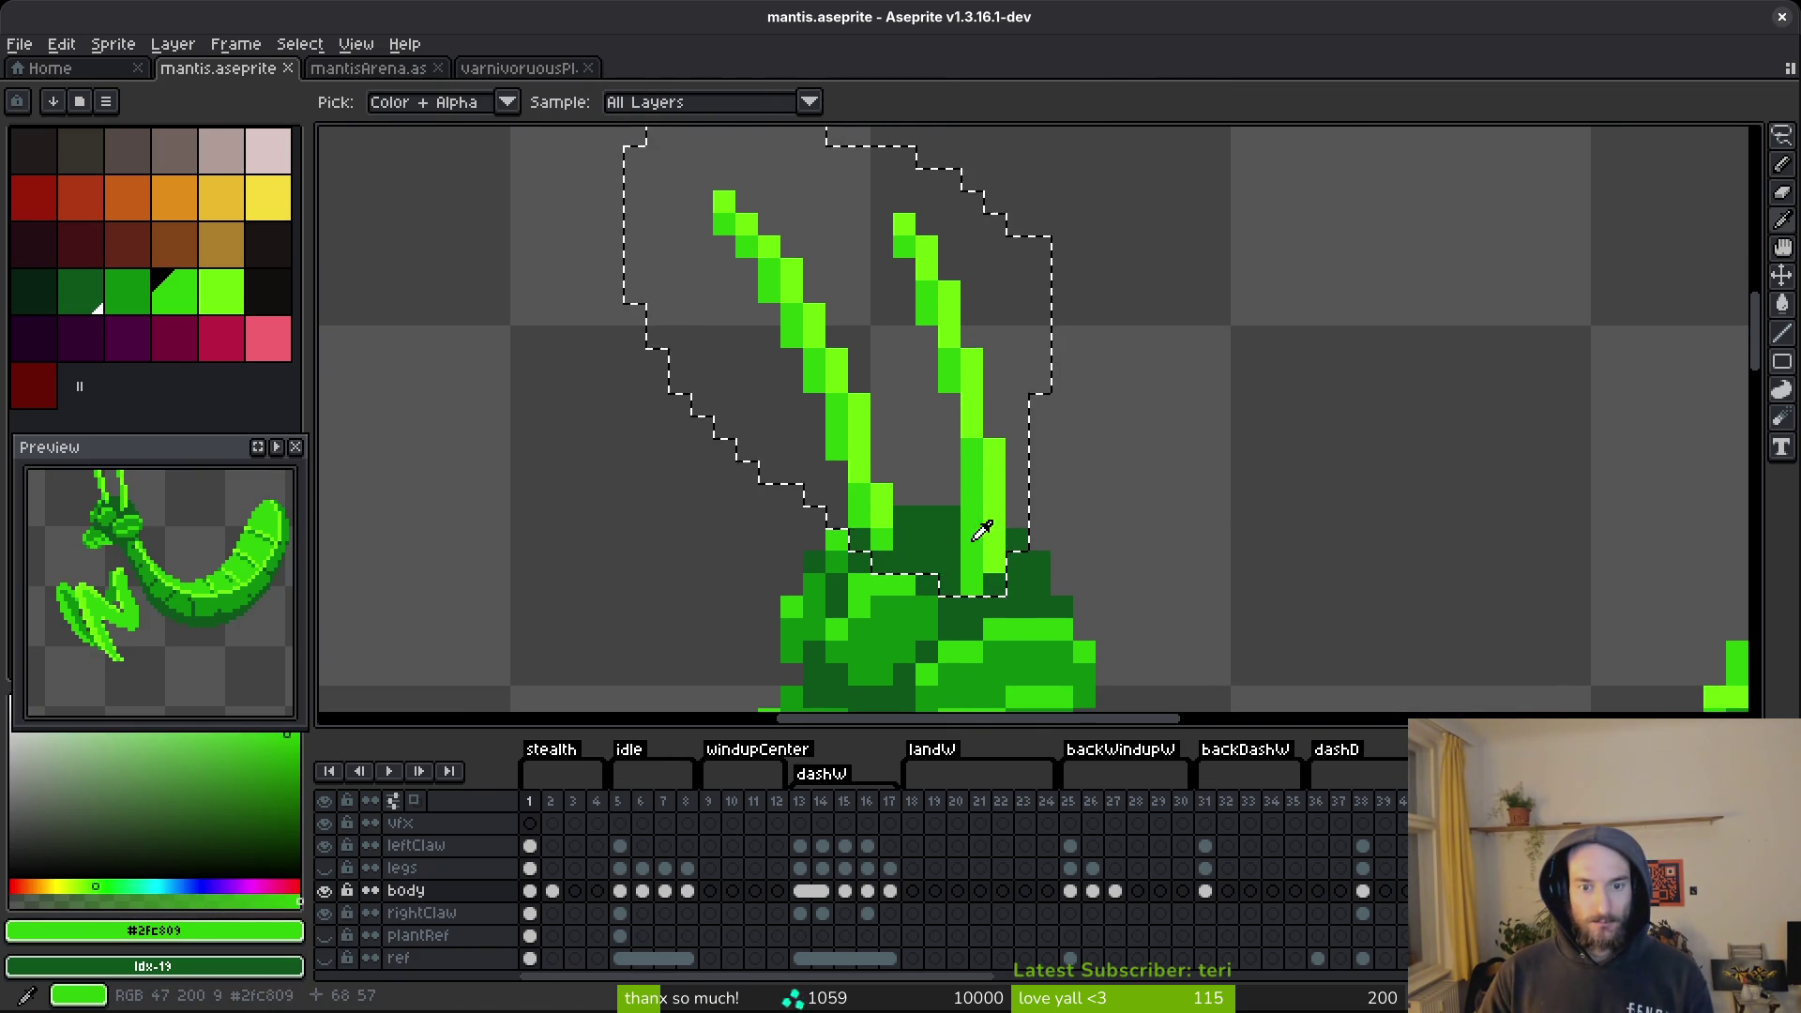
key("shift+r")
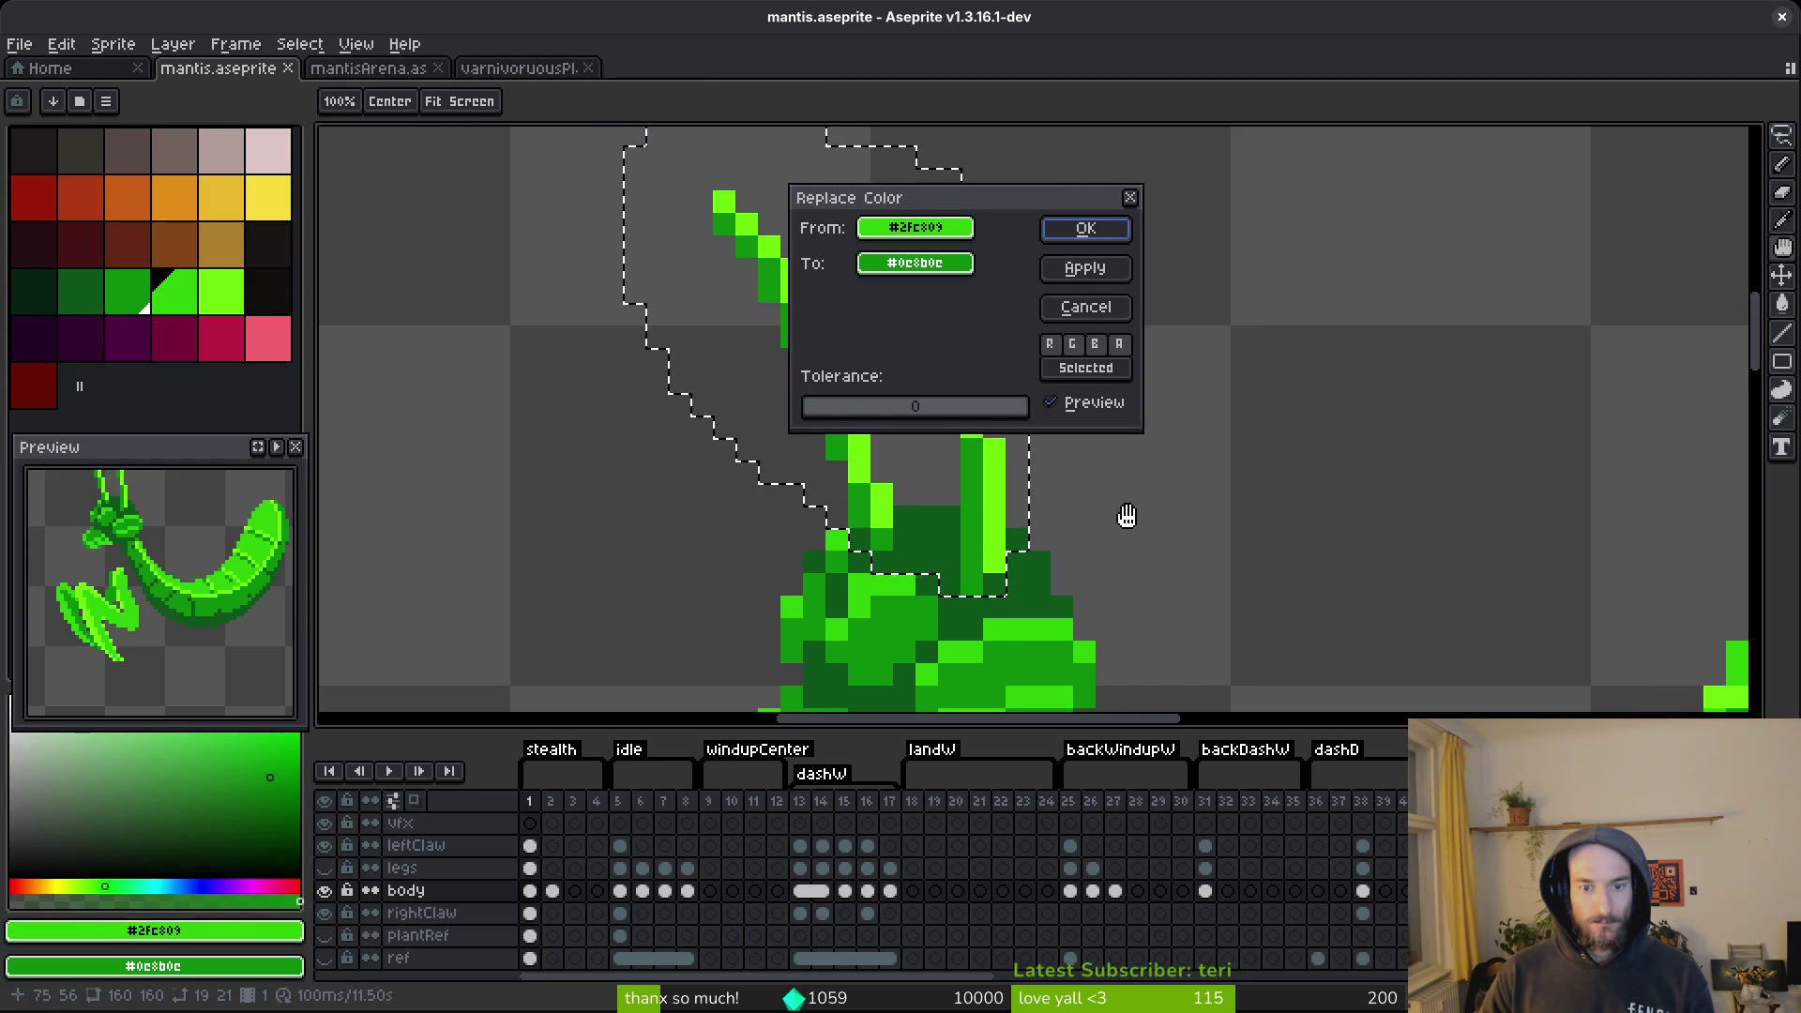
left_click(1085, 228)
left_click(968, 553, "alt")
right_click(971, 551)
key("shift+r")
left_click(1089, 225)
Deselect, save the sprite, and turn the plantRef reference layer back on.
key("ctrl+d")
key("m")
key("ctrl+s")
scroll(1105, 447, "down", 1)
scroll(1106, 448, "down", 2)
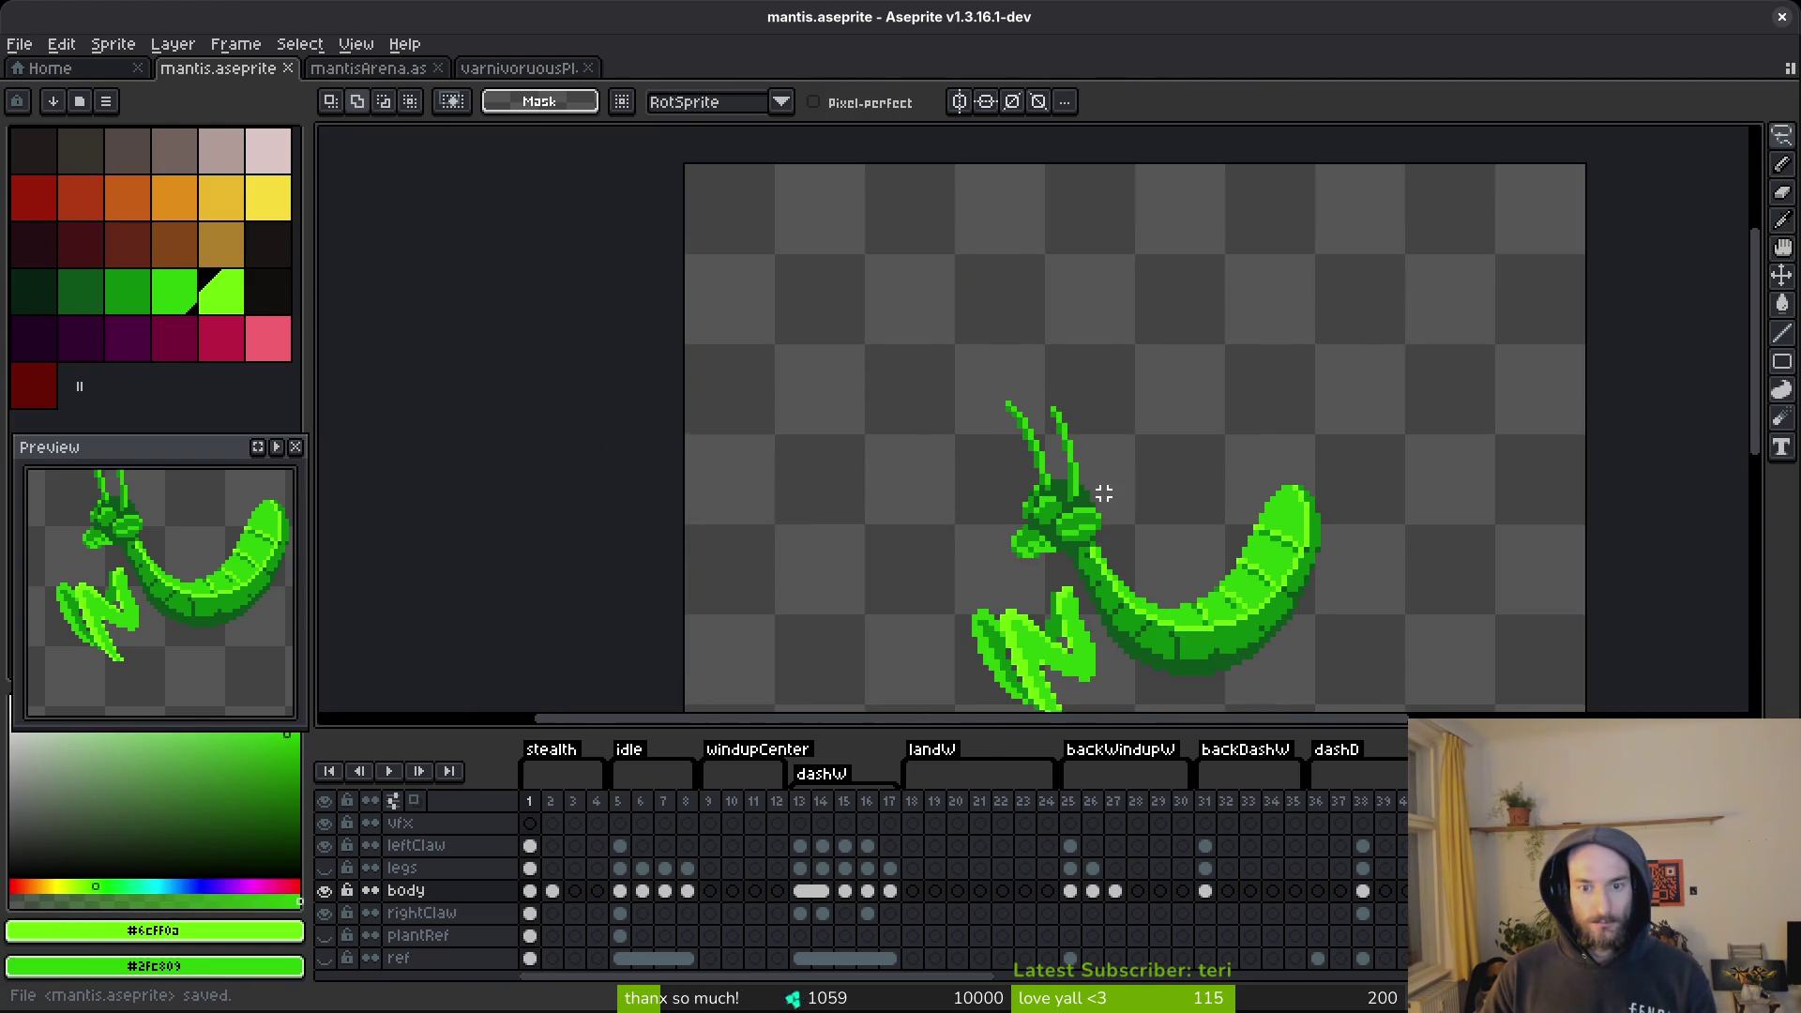
left_click(325, 935)
scroll(1022, 503, "down", 5)
scroll(1022, 503, "up", 3)
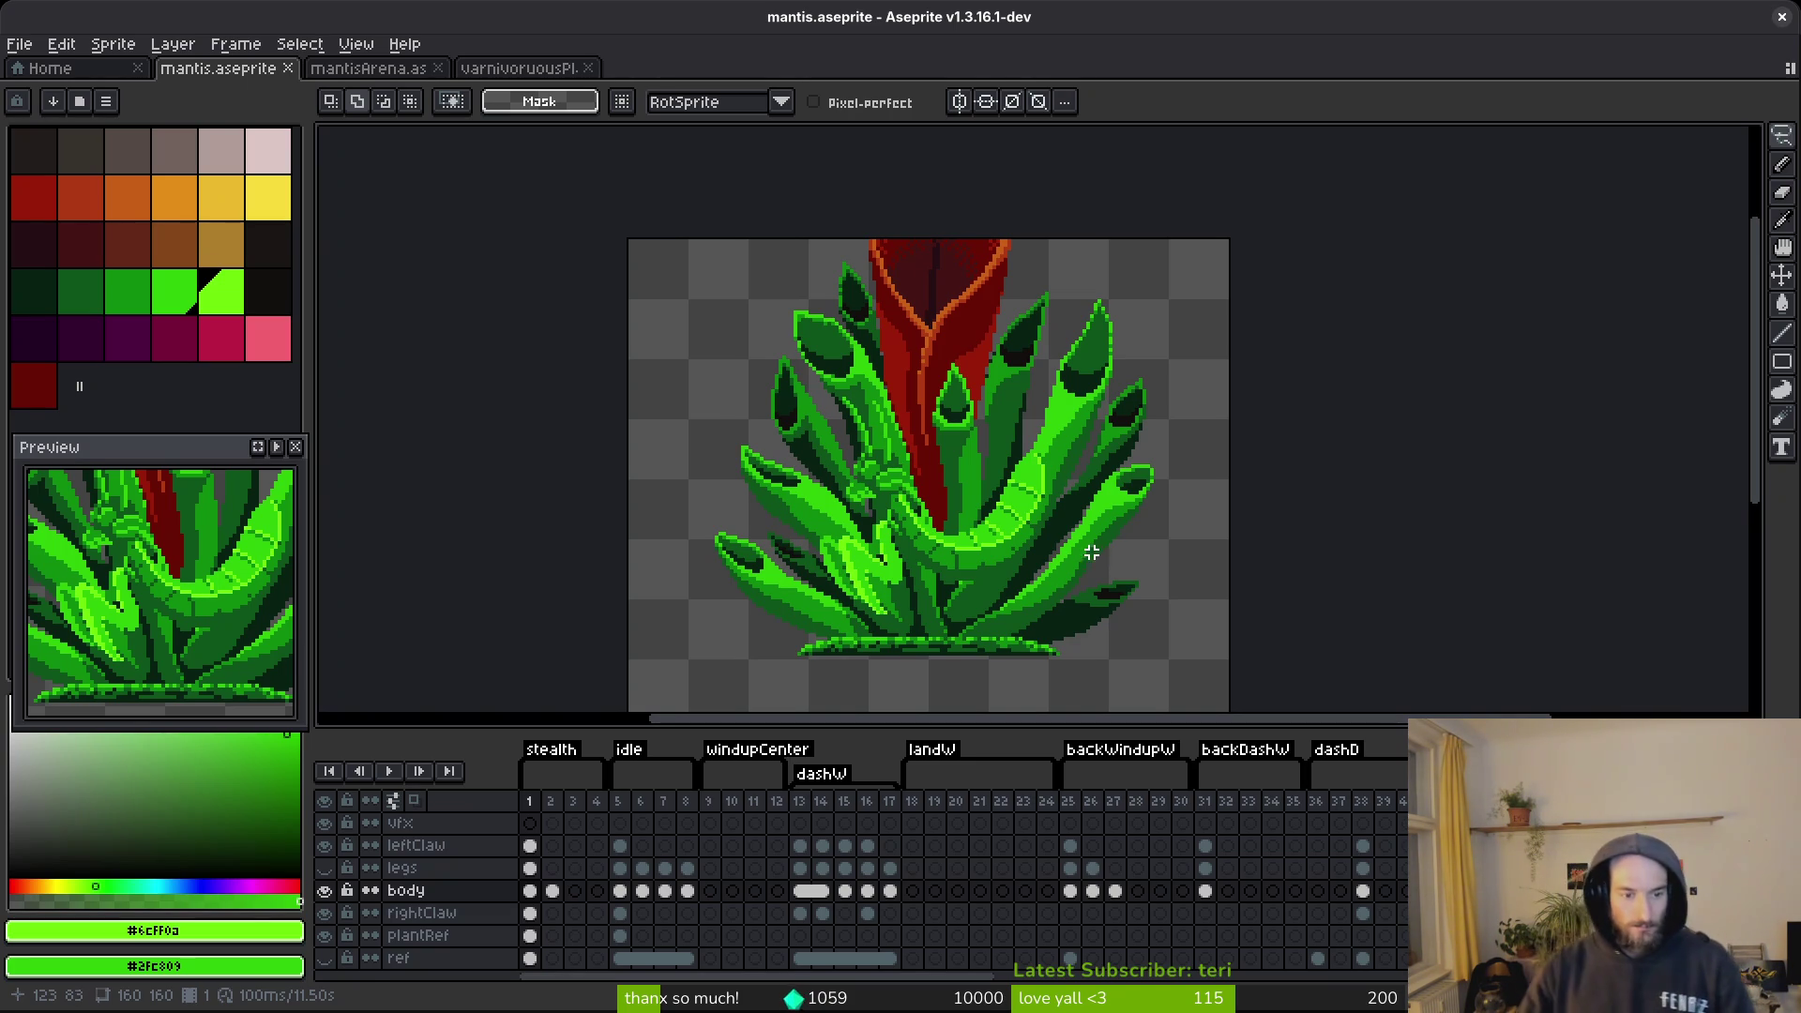
Make the mantis legs layer visible again.
left_click(324, 869)
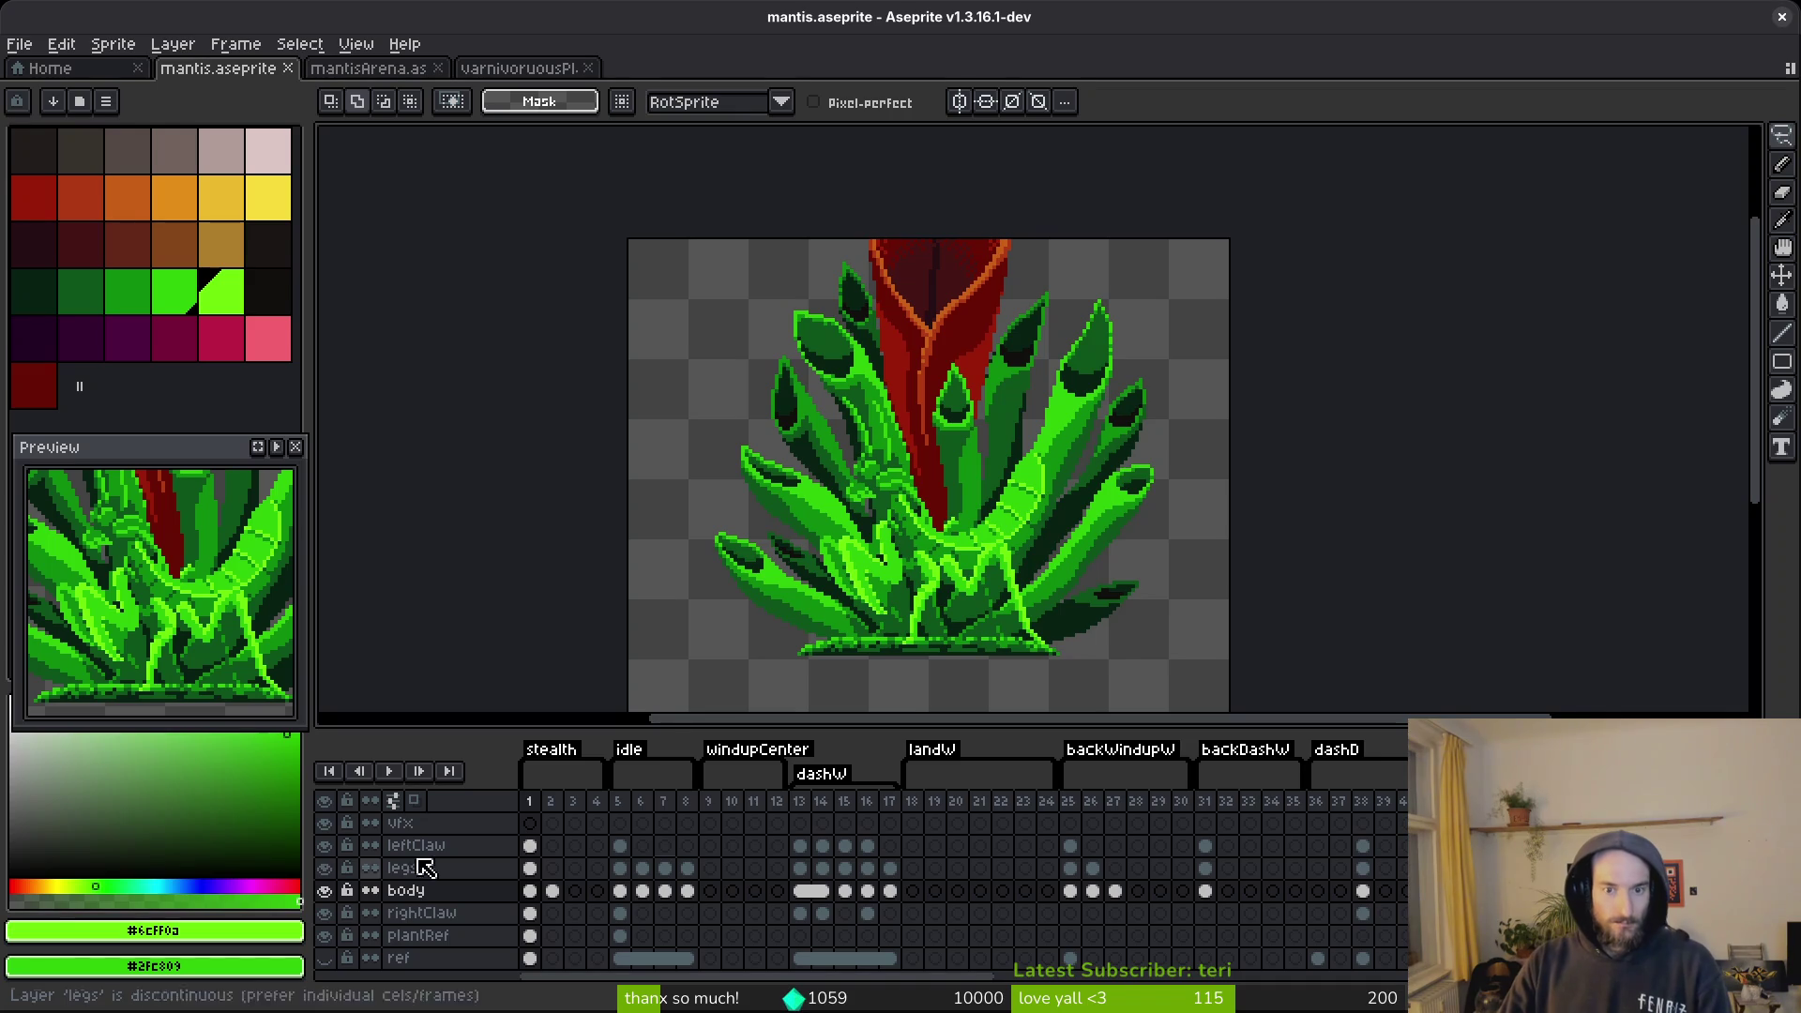
scroll(964, 586, "down", 3)
scroll(970, 590, "up", 3)
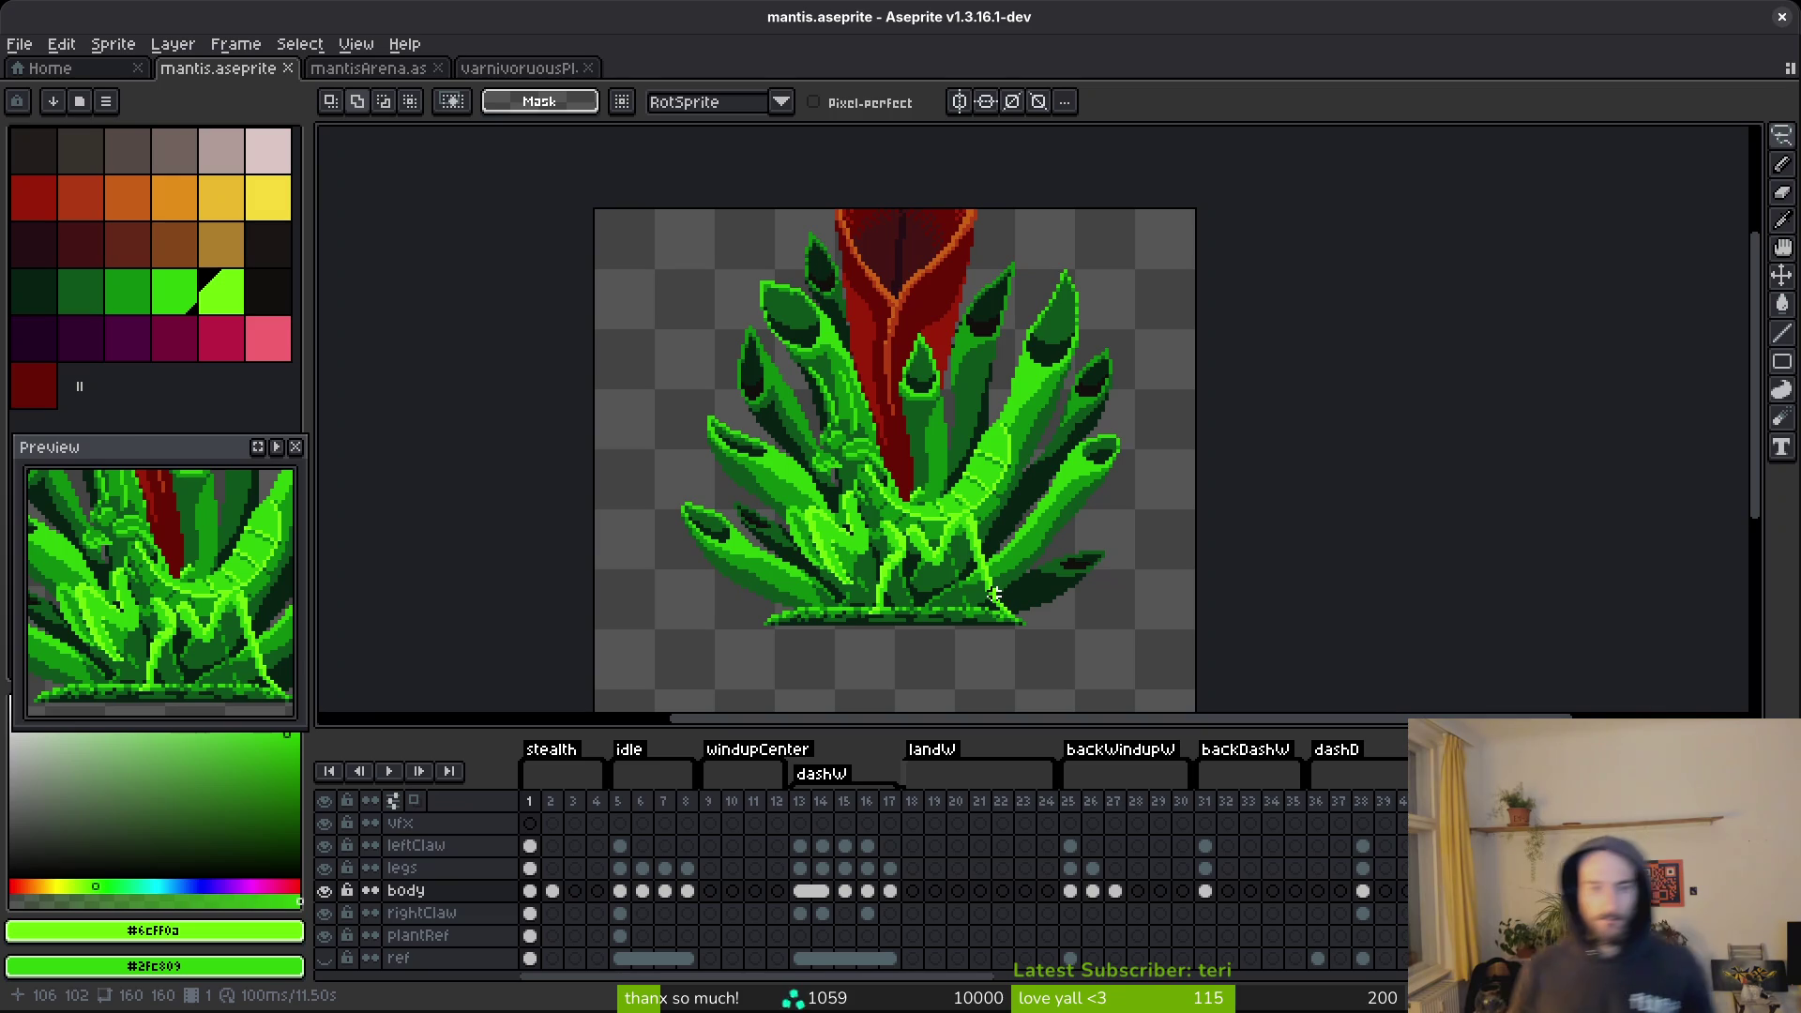
scroll(882, 483, "up", 3)
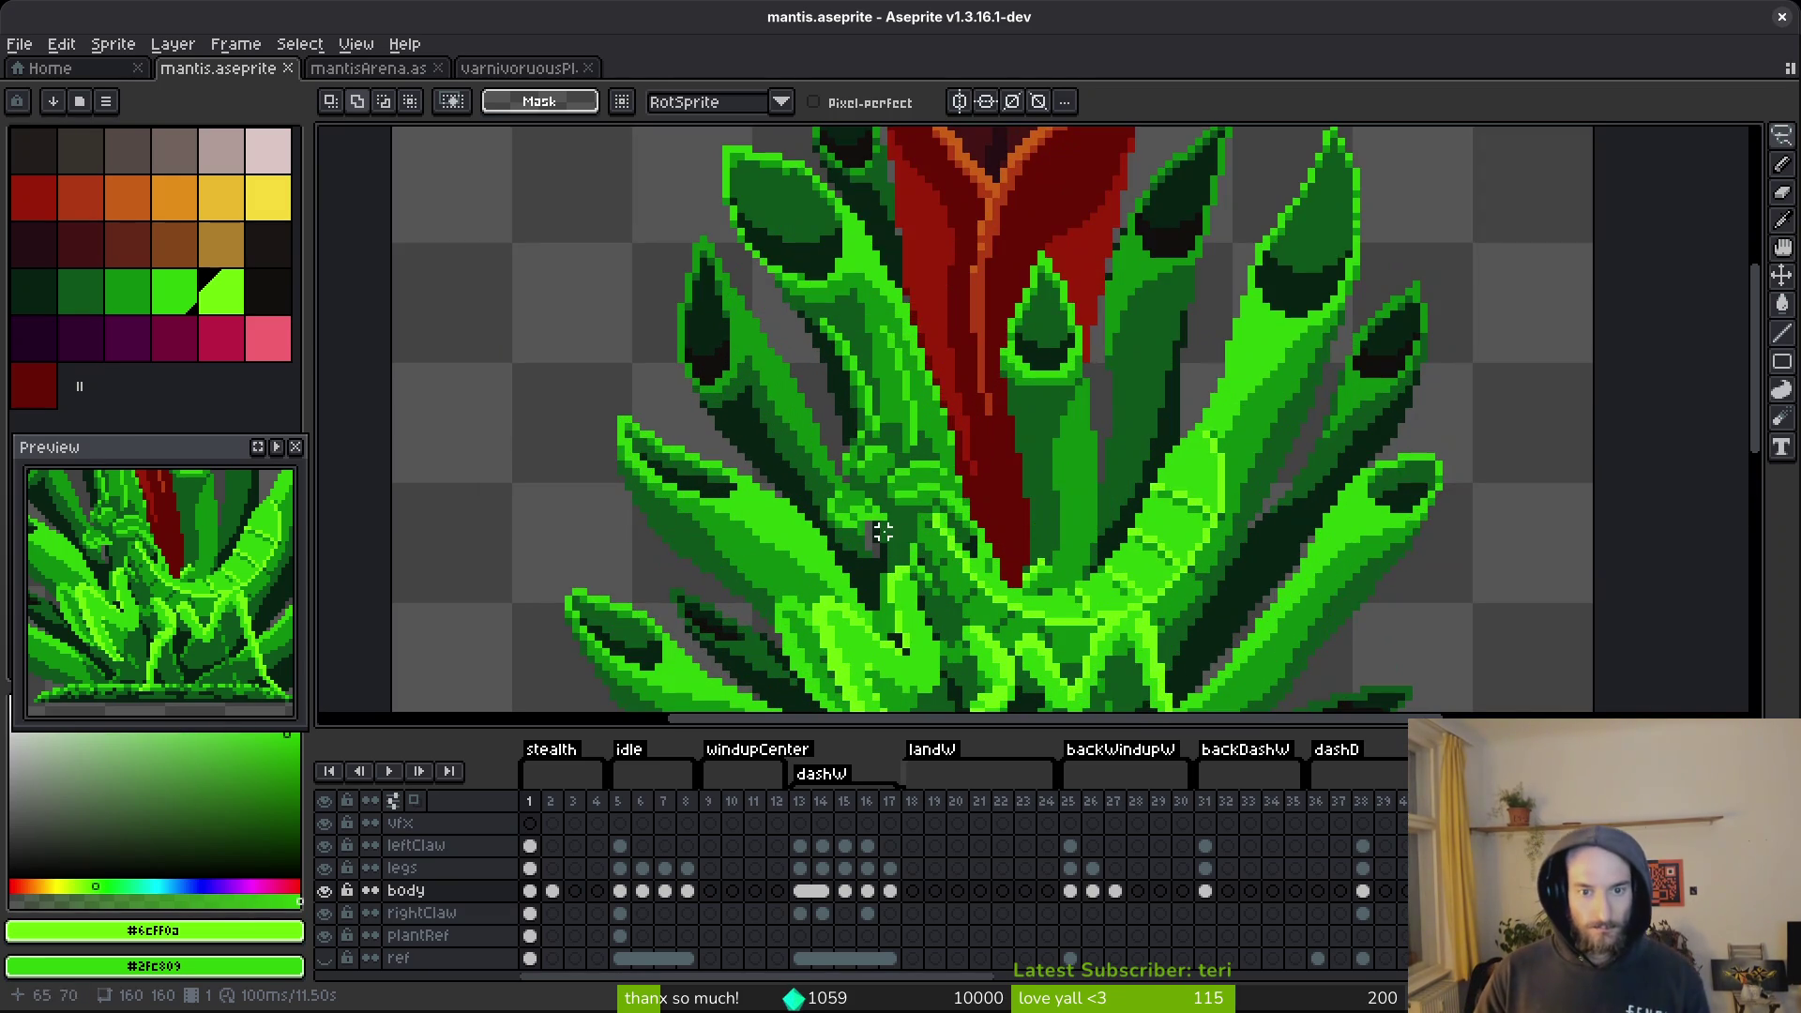
scroll(949, 494, "down", 1)
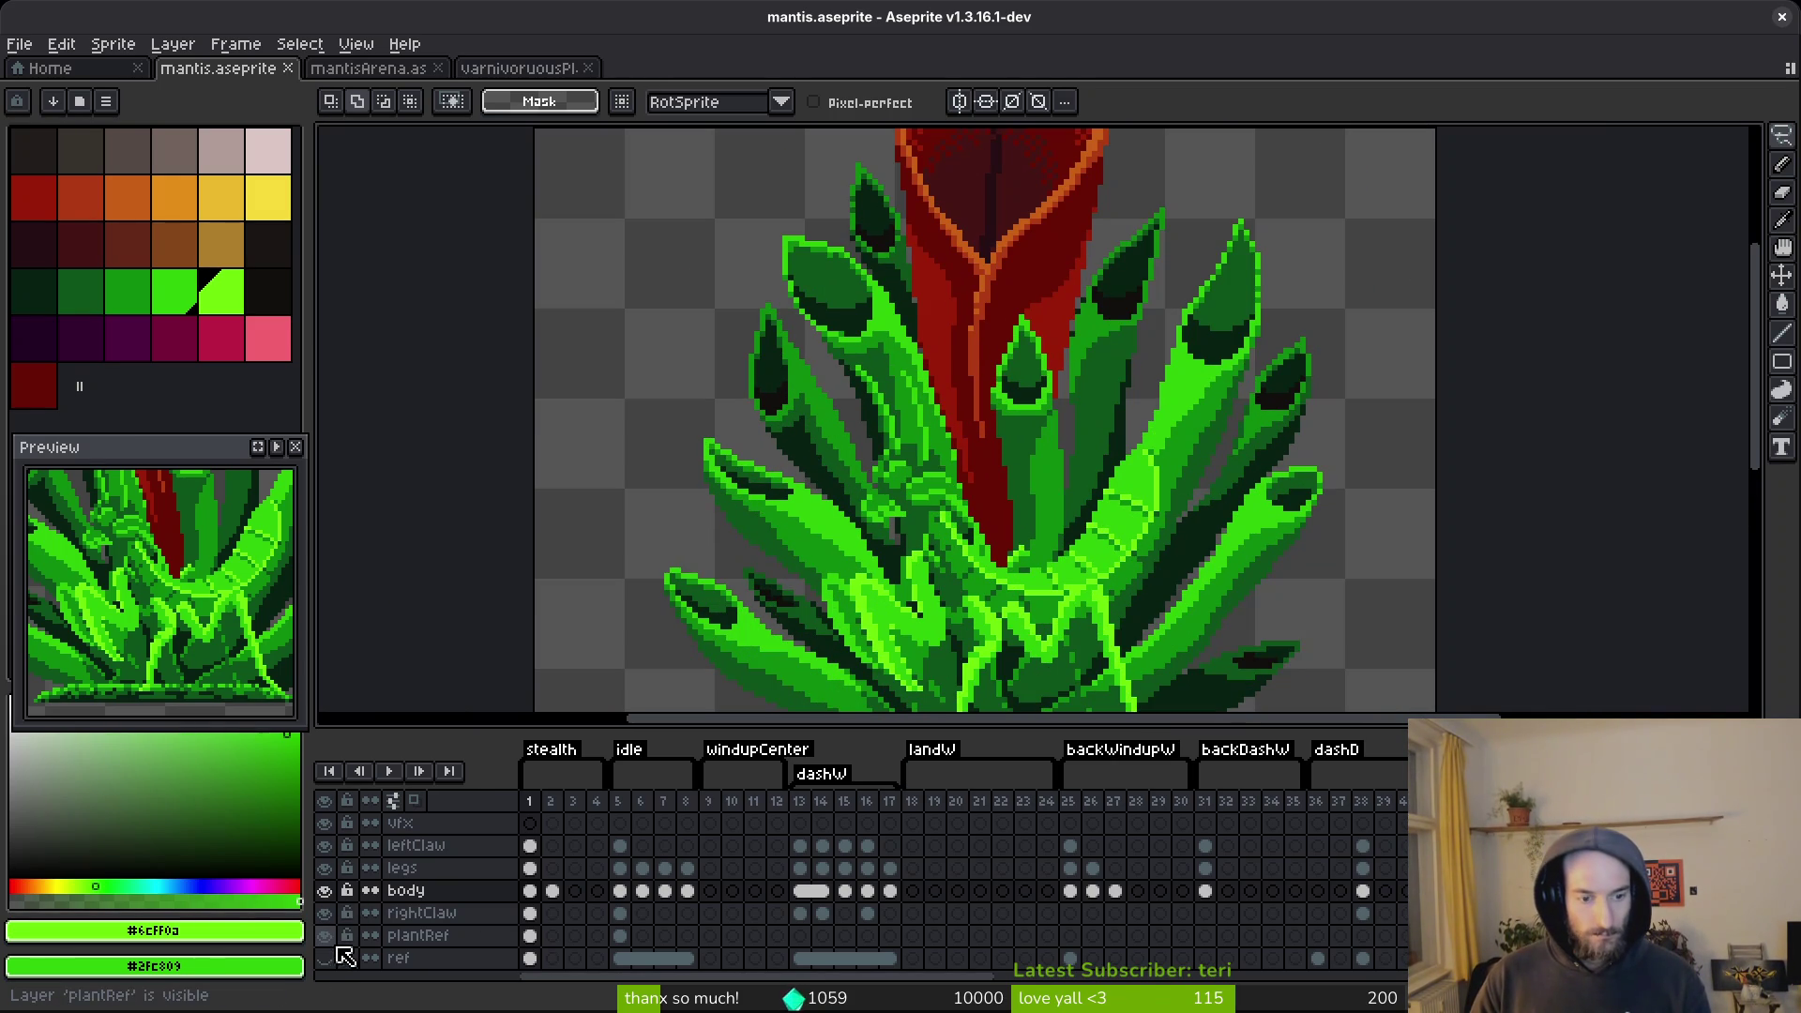
Hide the plantRef reference layer.
left_click(325, 936)
scroll(1004, 515, "up", 1)
scroll(1017, 520, "down", 1)
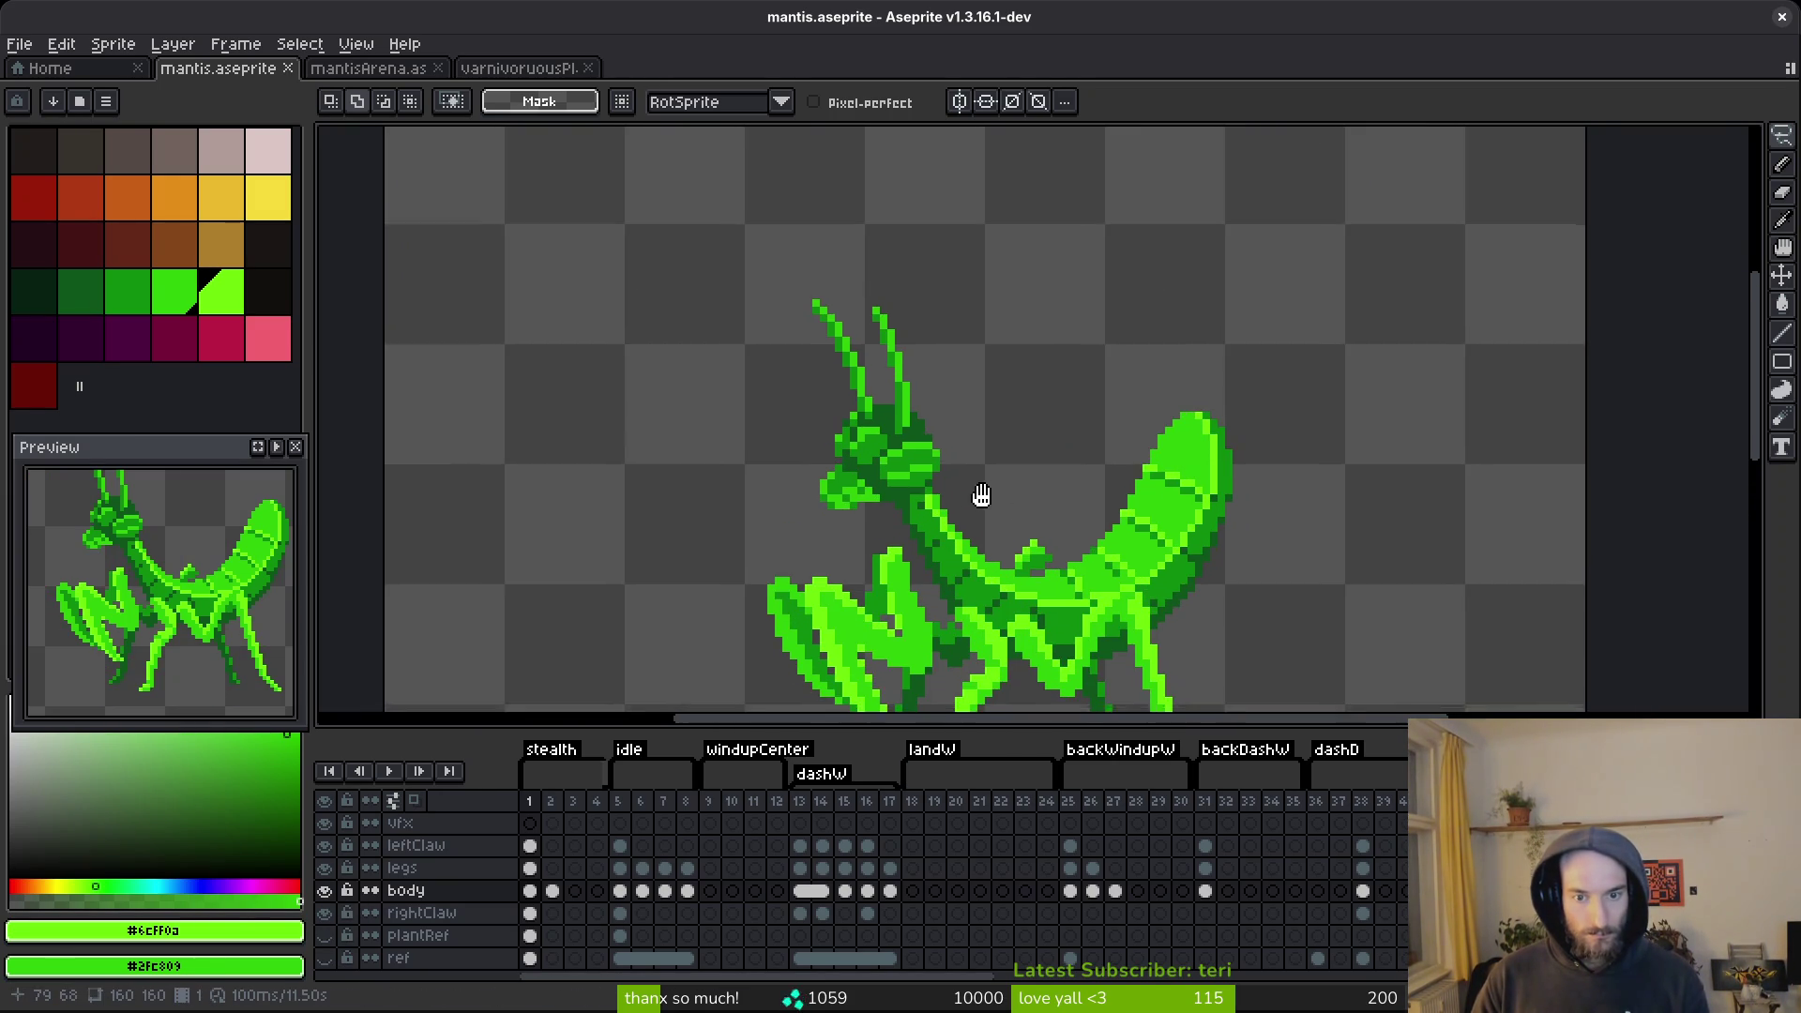
scroll(1081, 497, "down", 1)
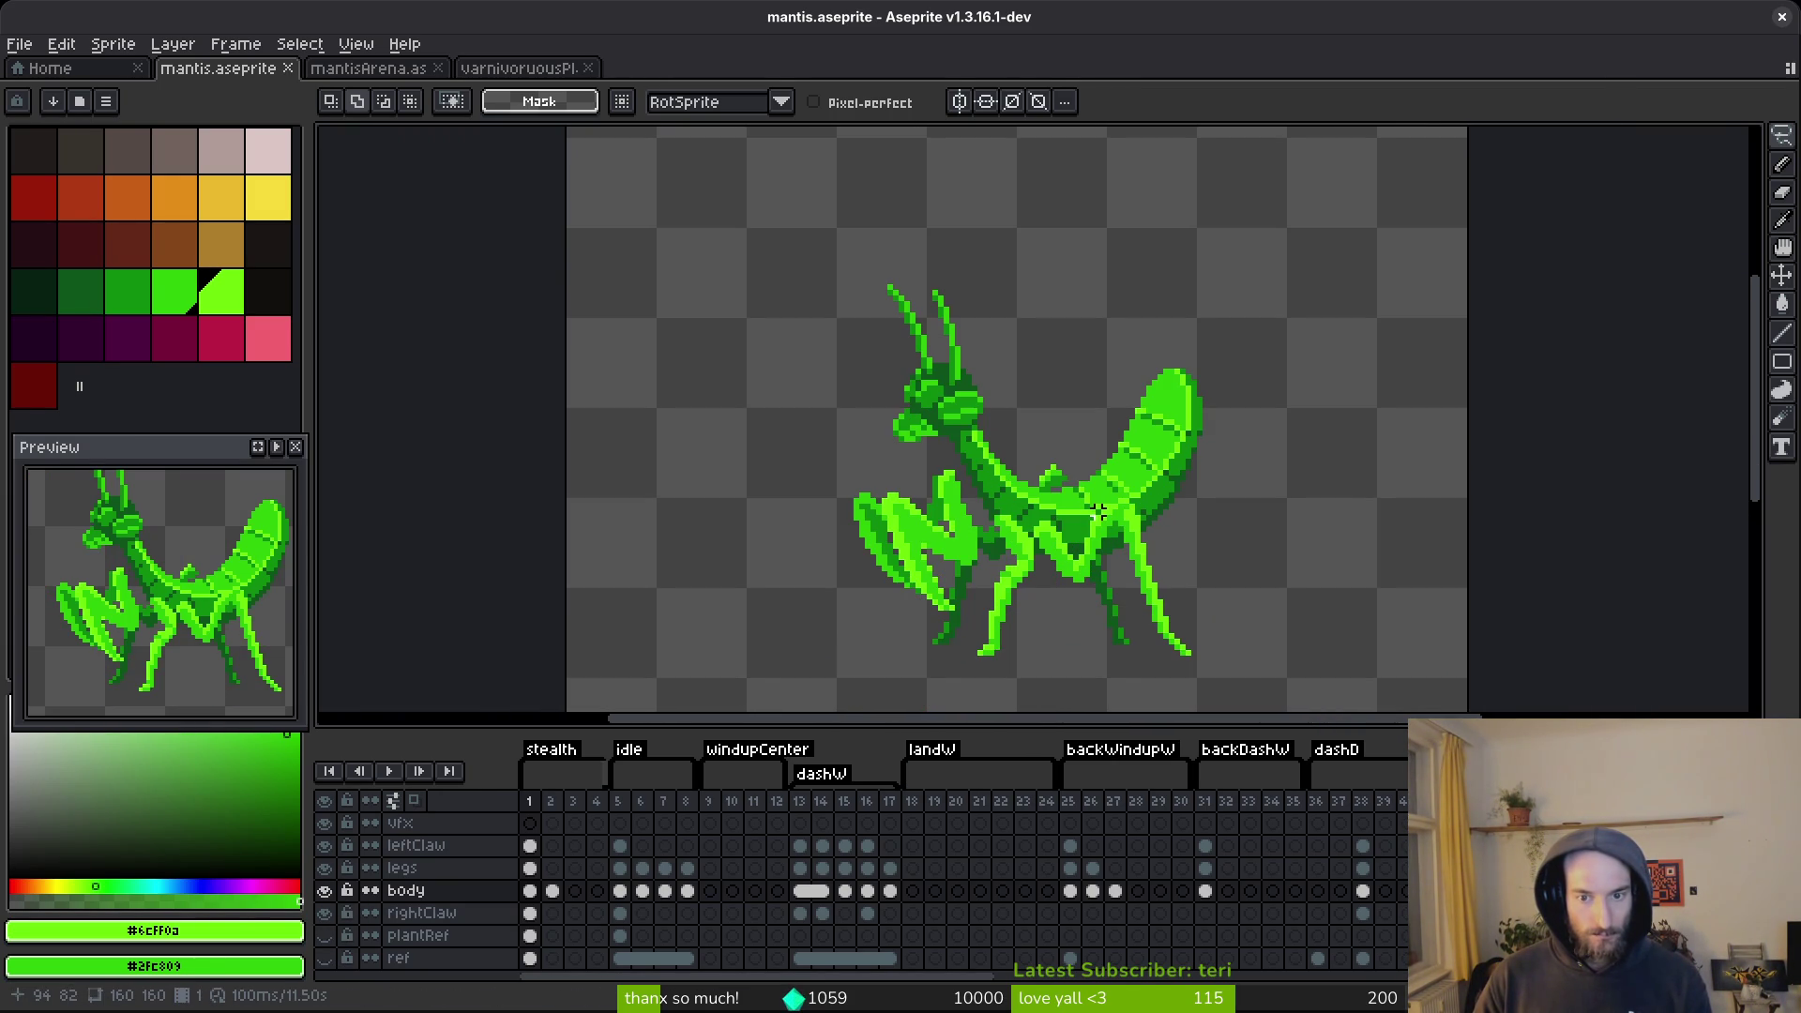
scroll(1091, 502, "up", 2)
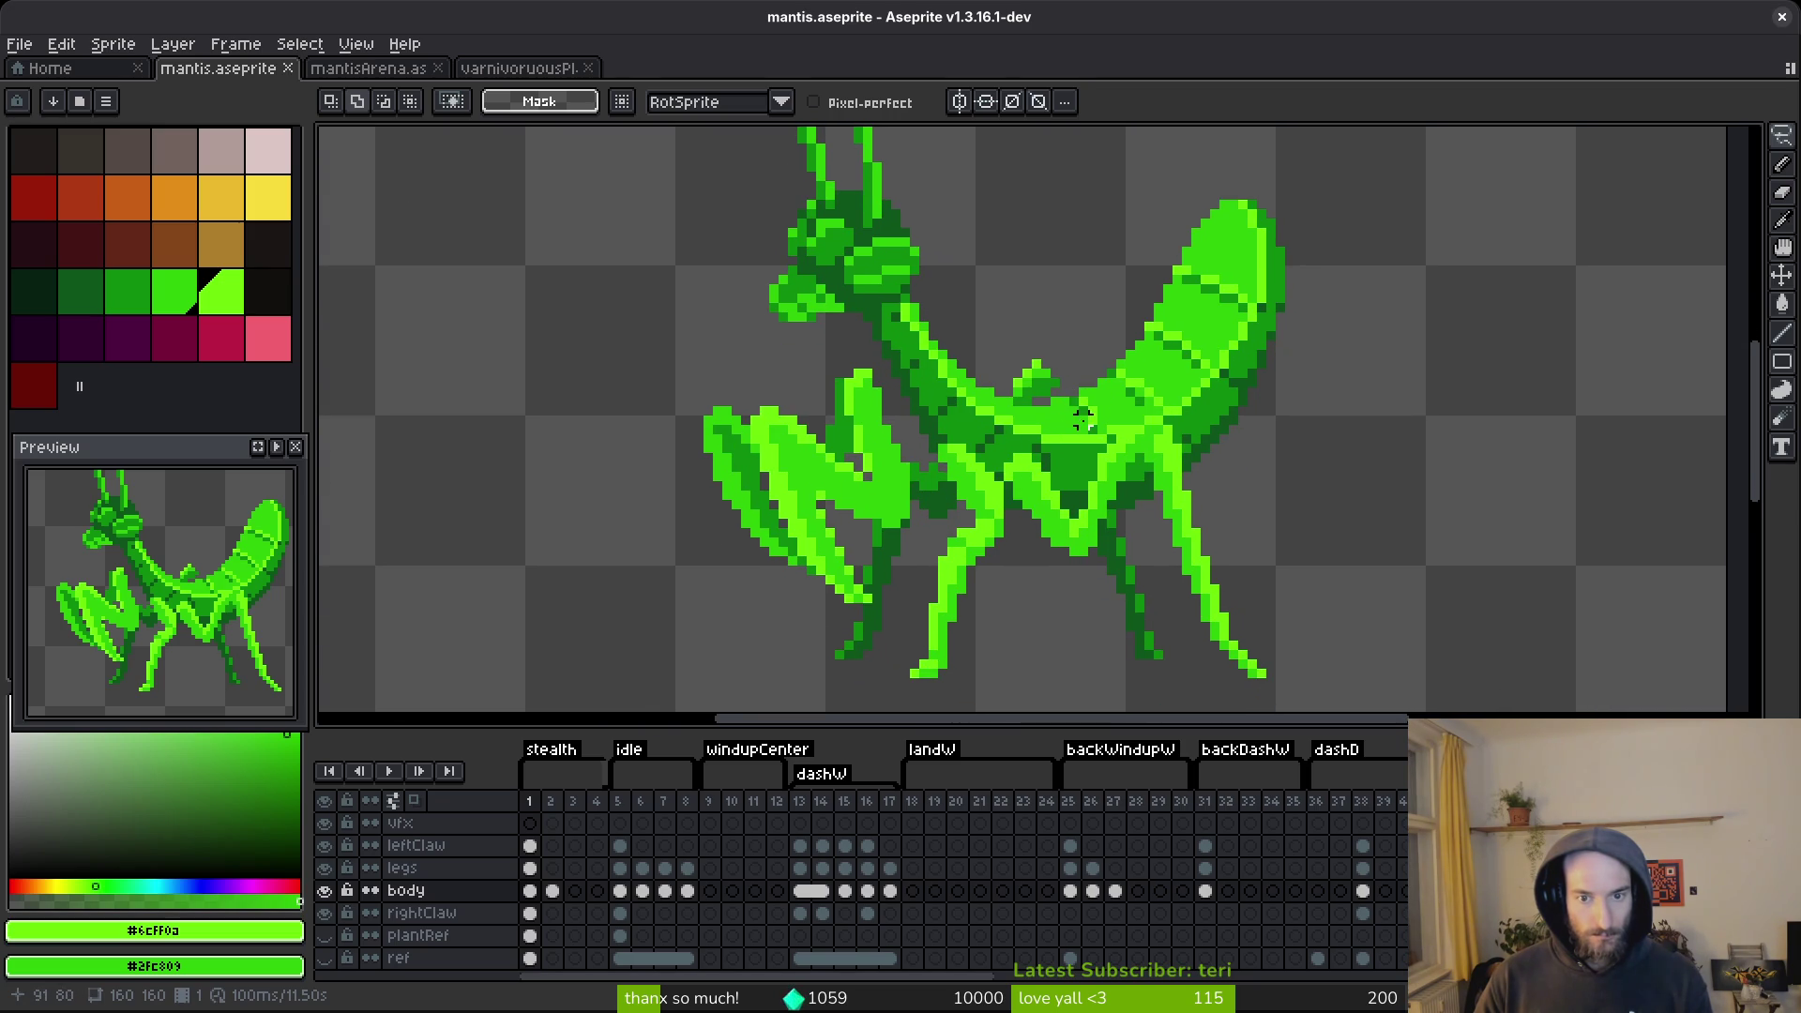
Flip between frames 1 and 2 to compare, ending back on frame 1.
key("Right")
key("Left")
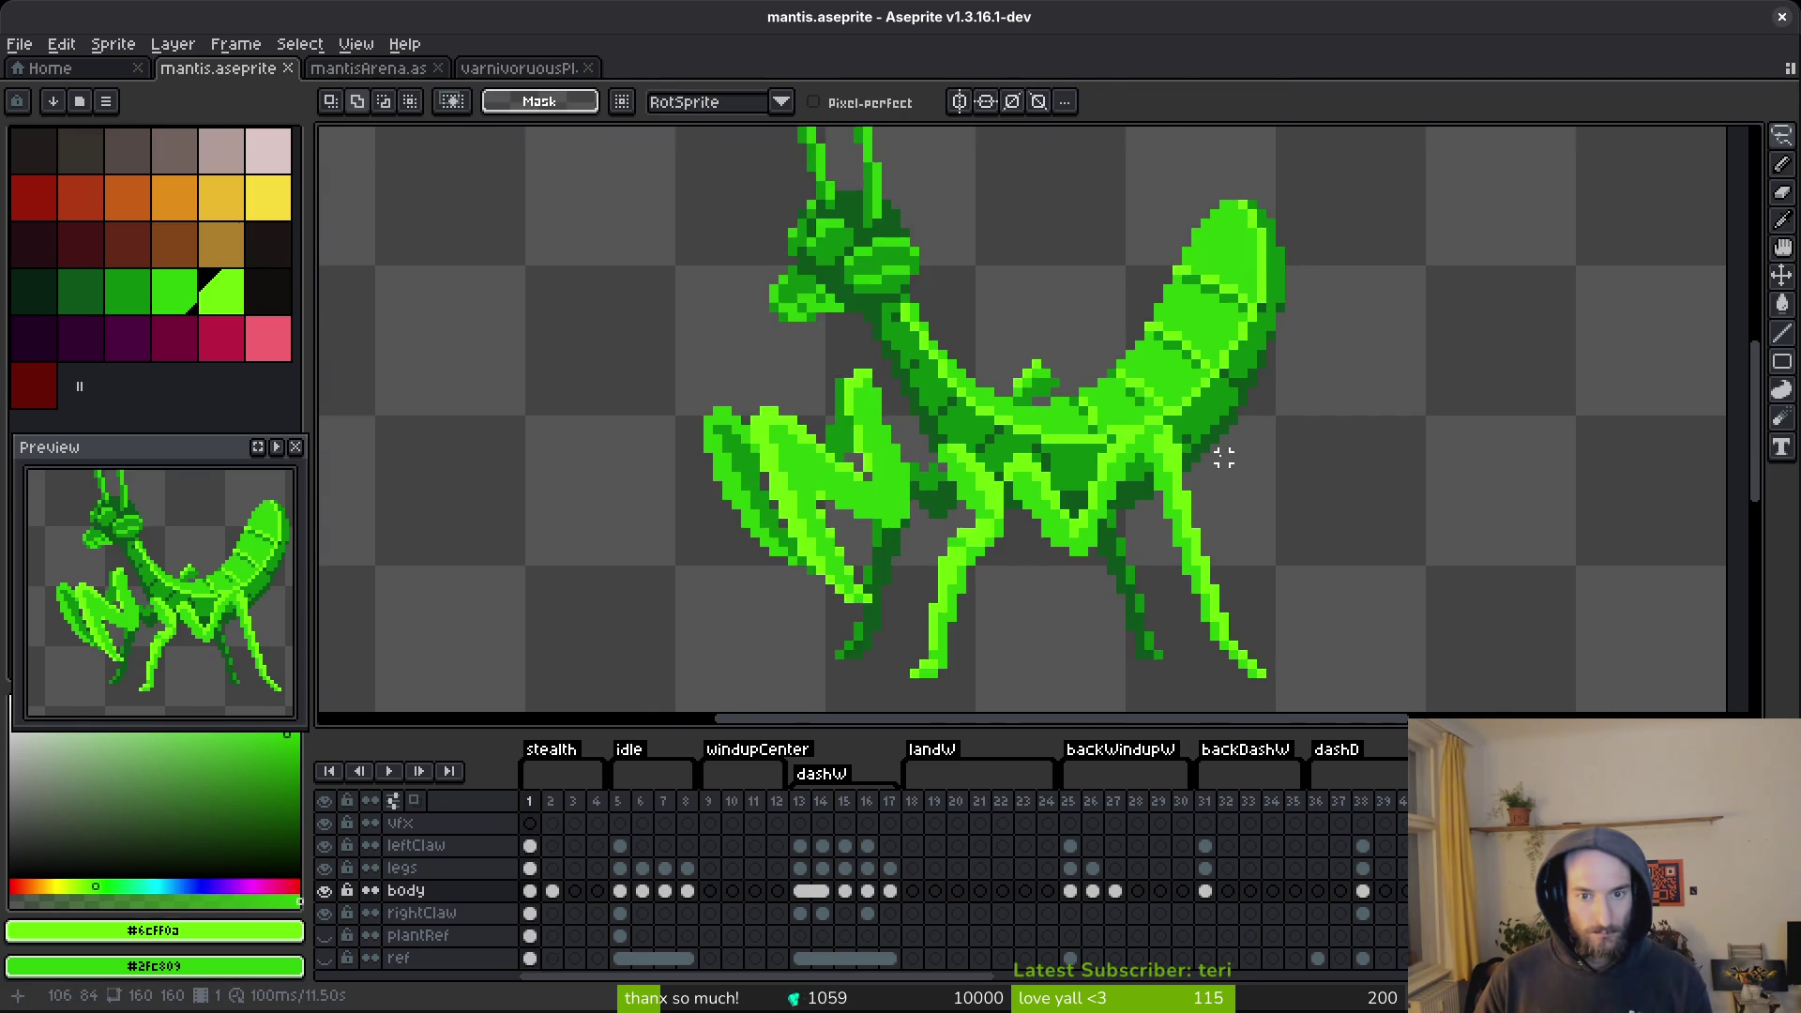
scroll(1238, 486, "down", 2)
key("Right")
left_click(529, 890)
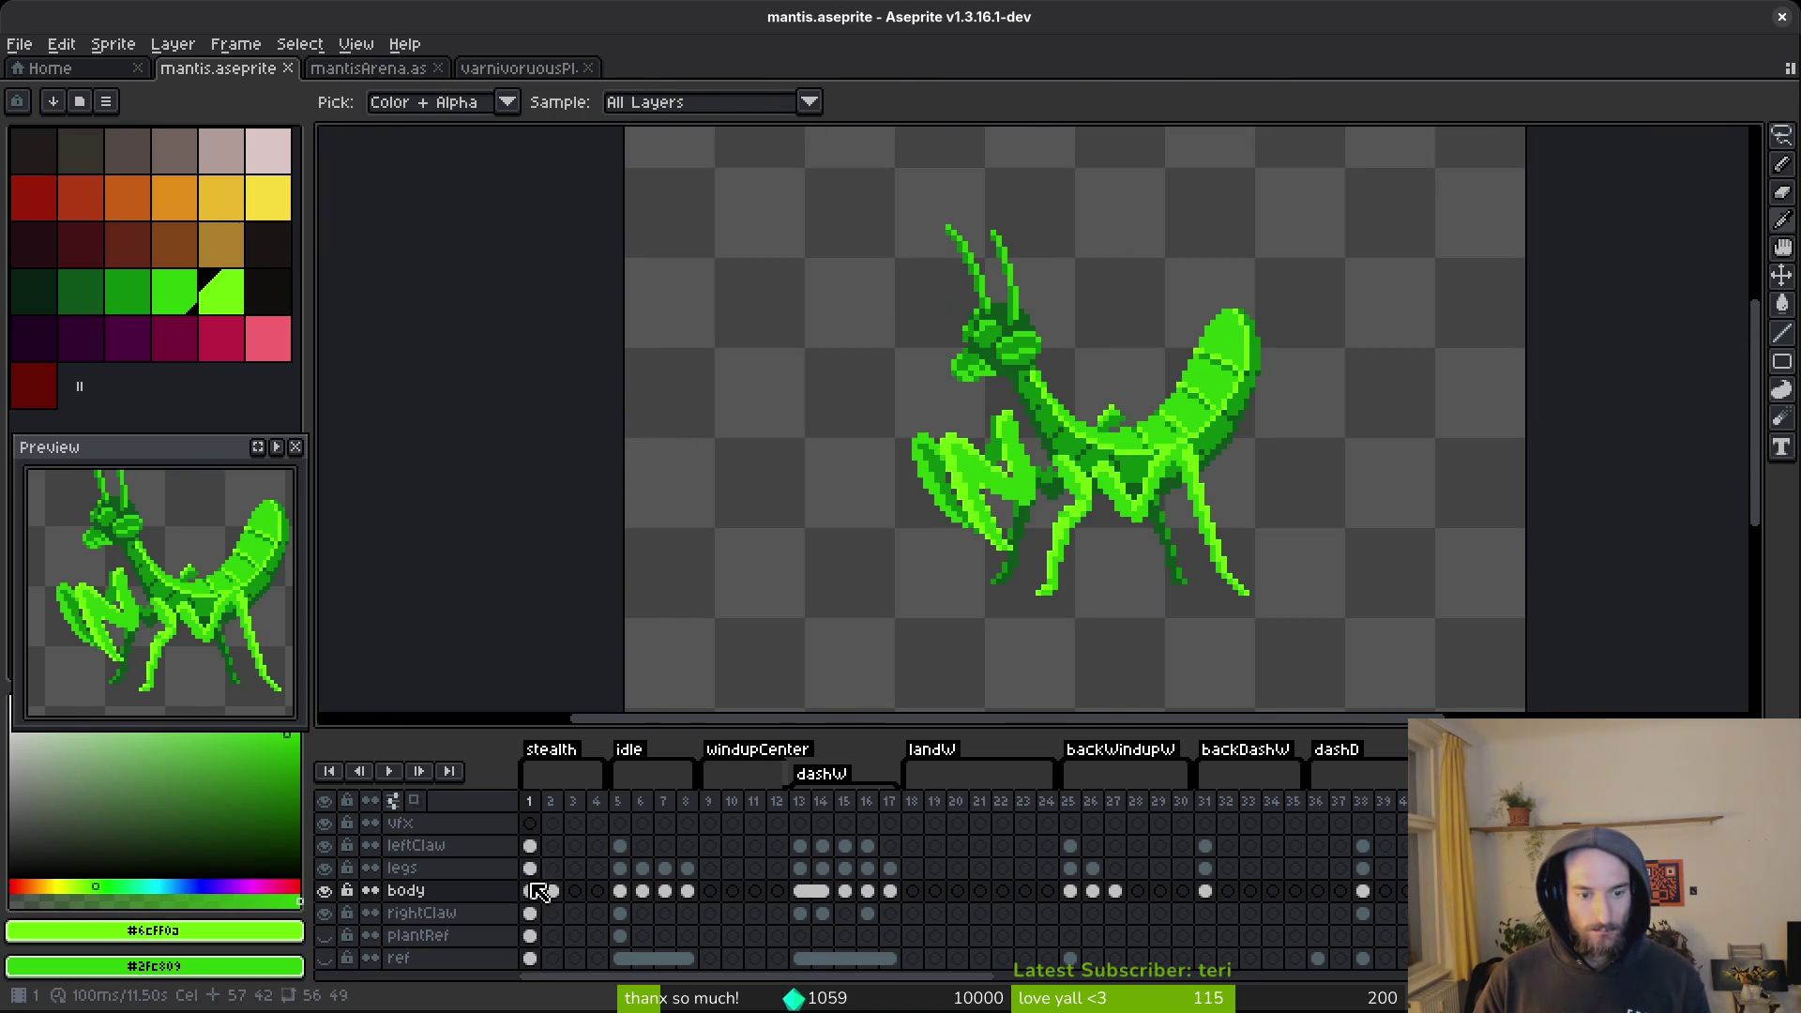
Browse frames 1, 2 and 5 and hide the legs layer to view the body alone.
left_click(530, 868)
left_click(558, 870)
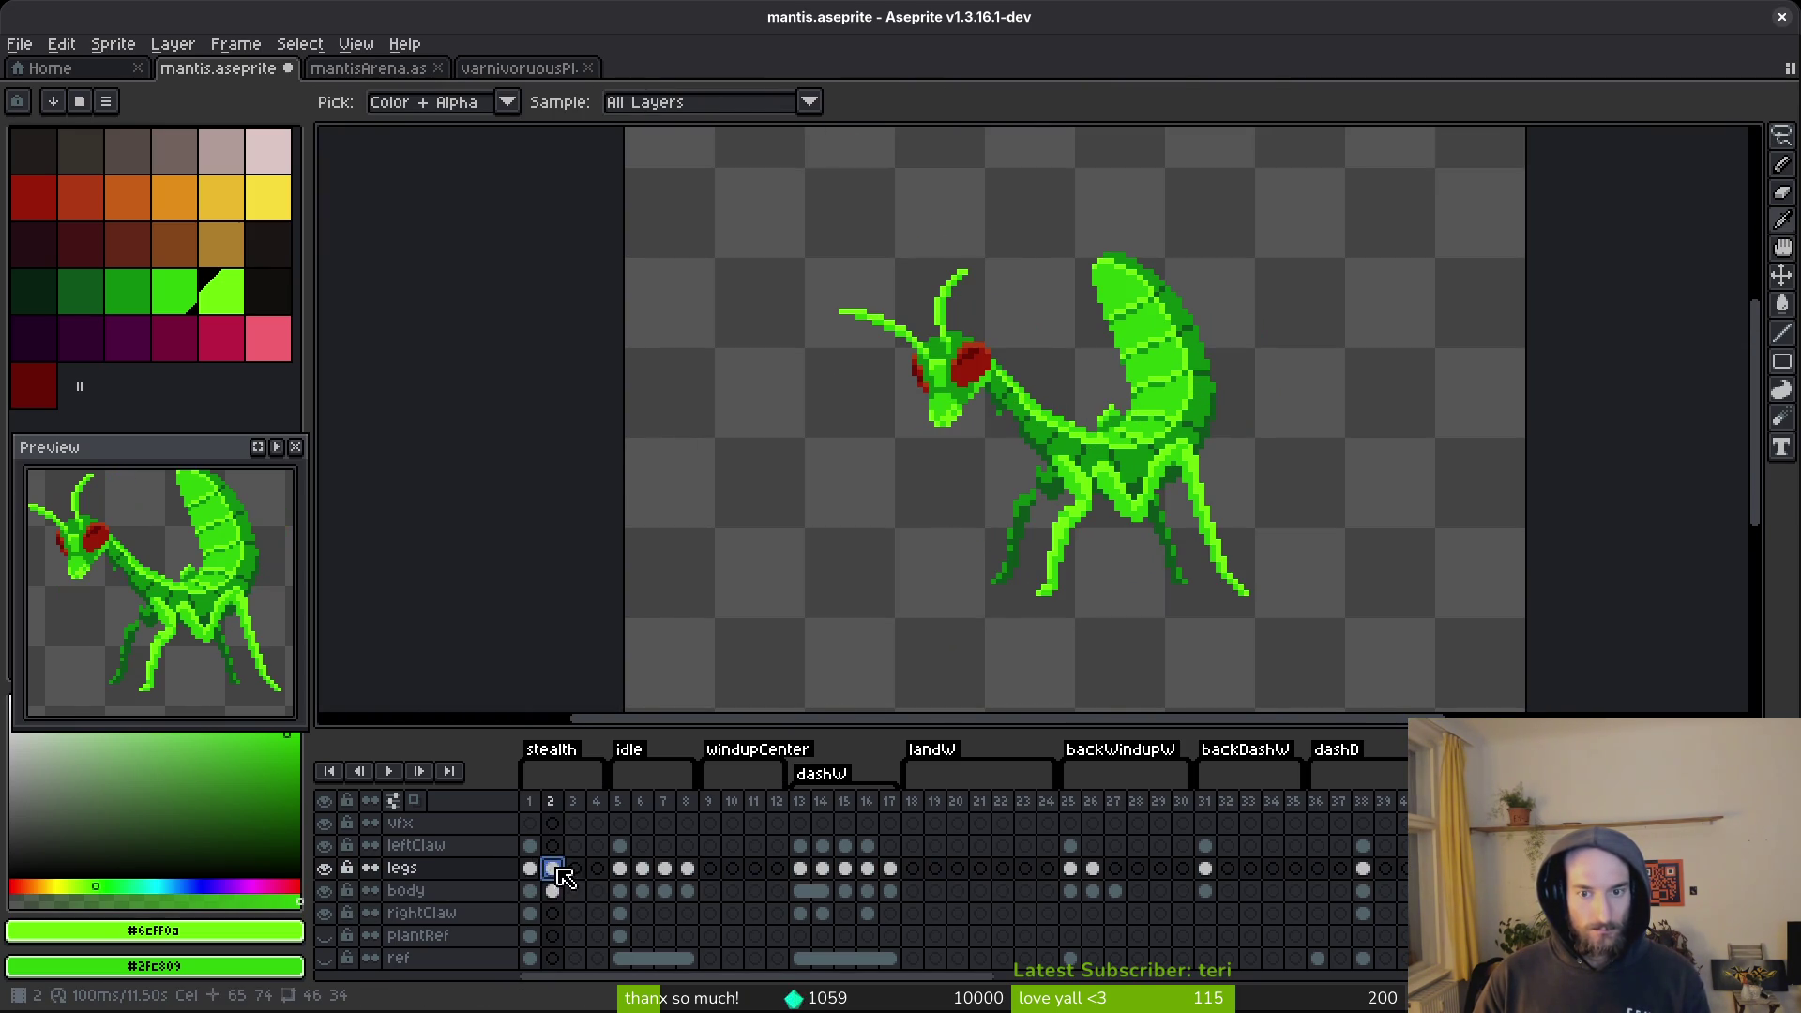
key("Left")
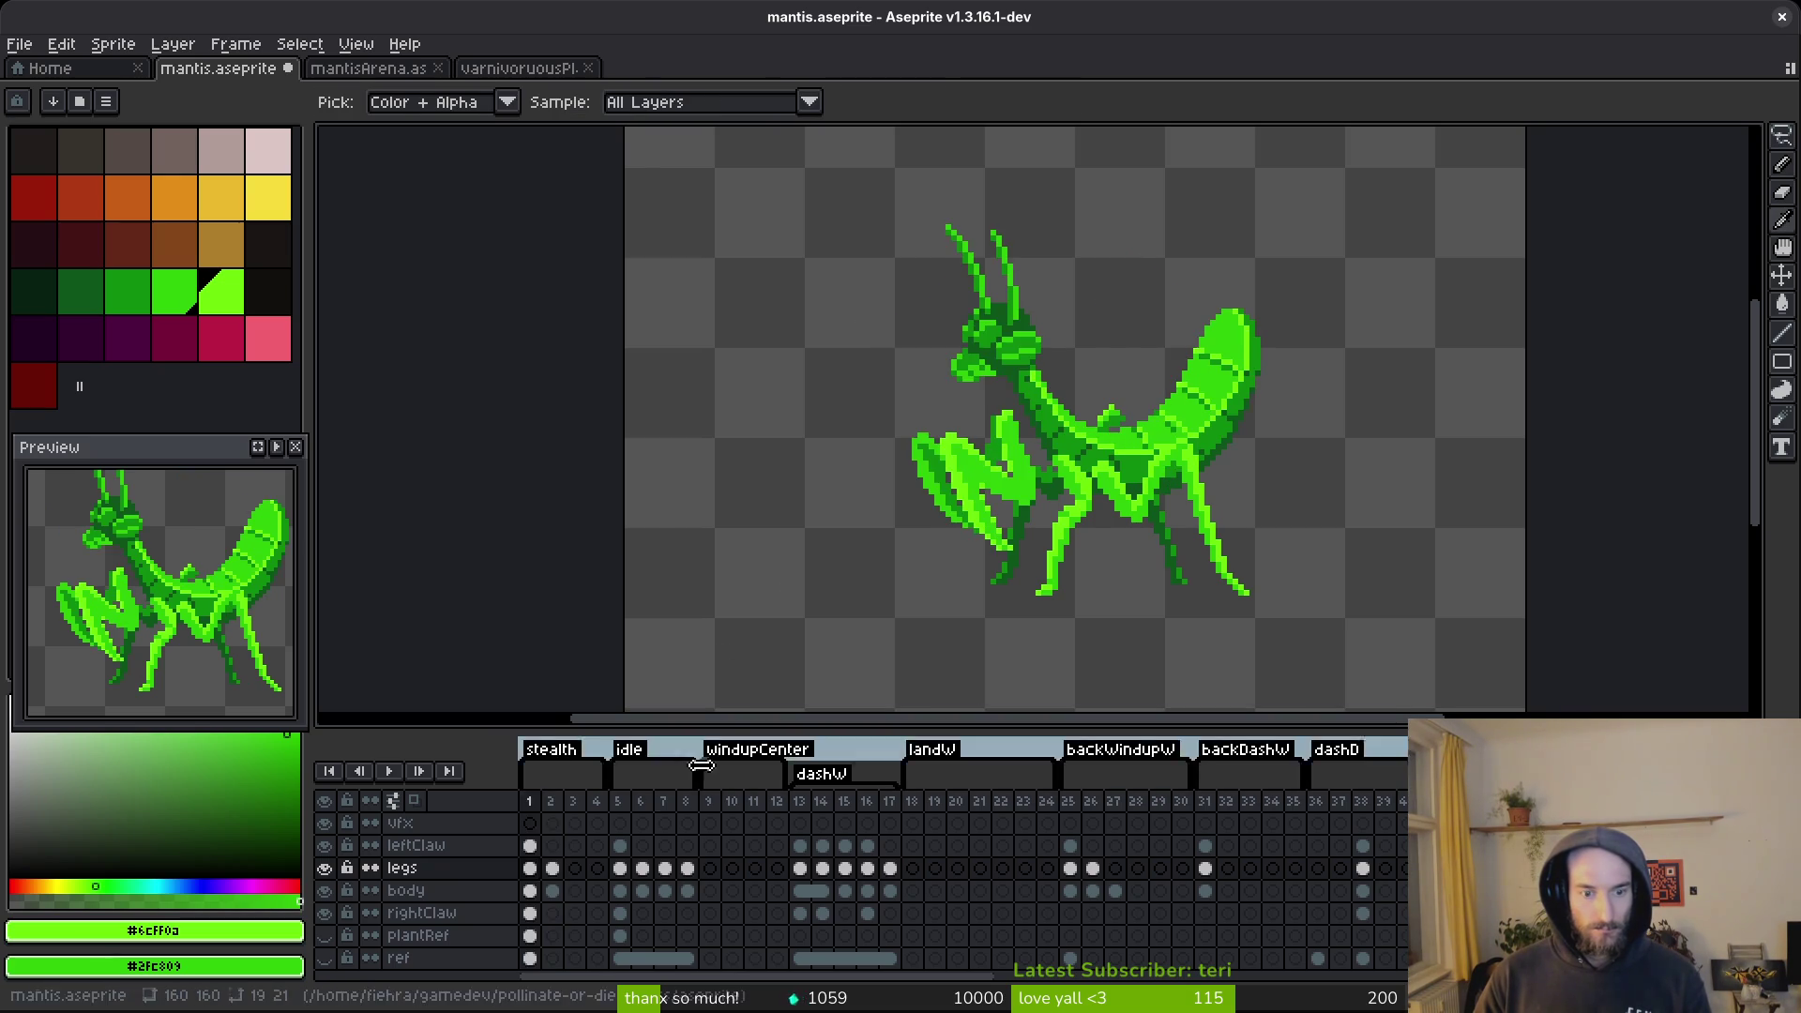
left_click(628, 887)
key("m")
key("Left")
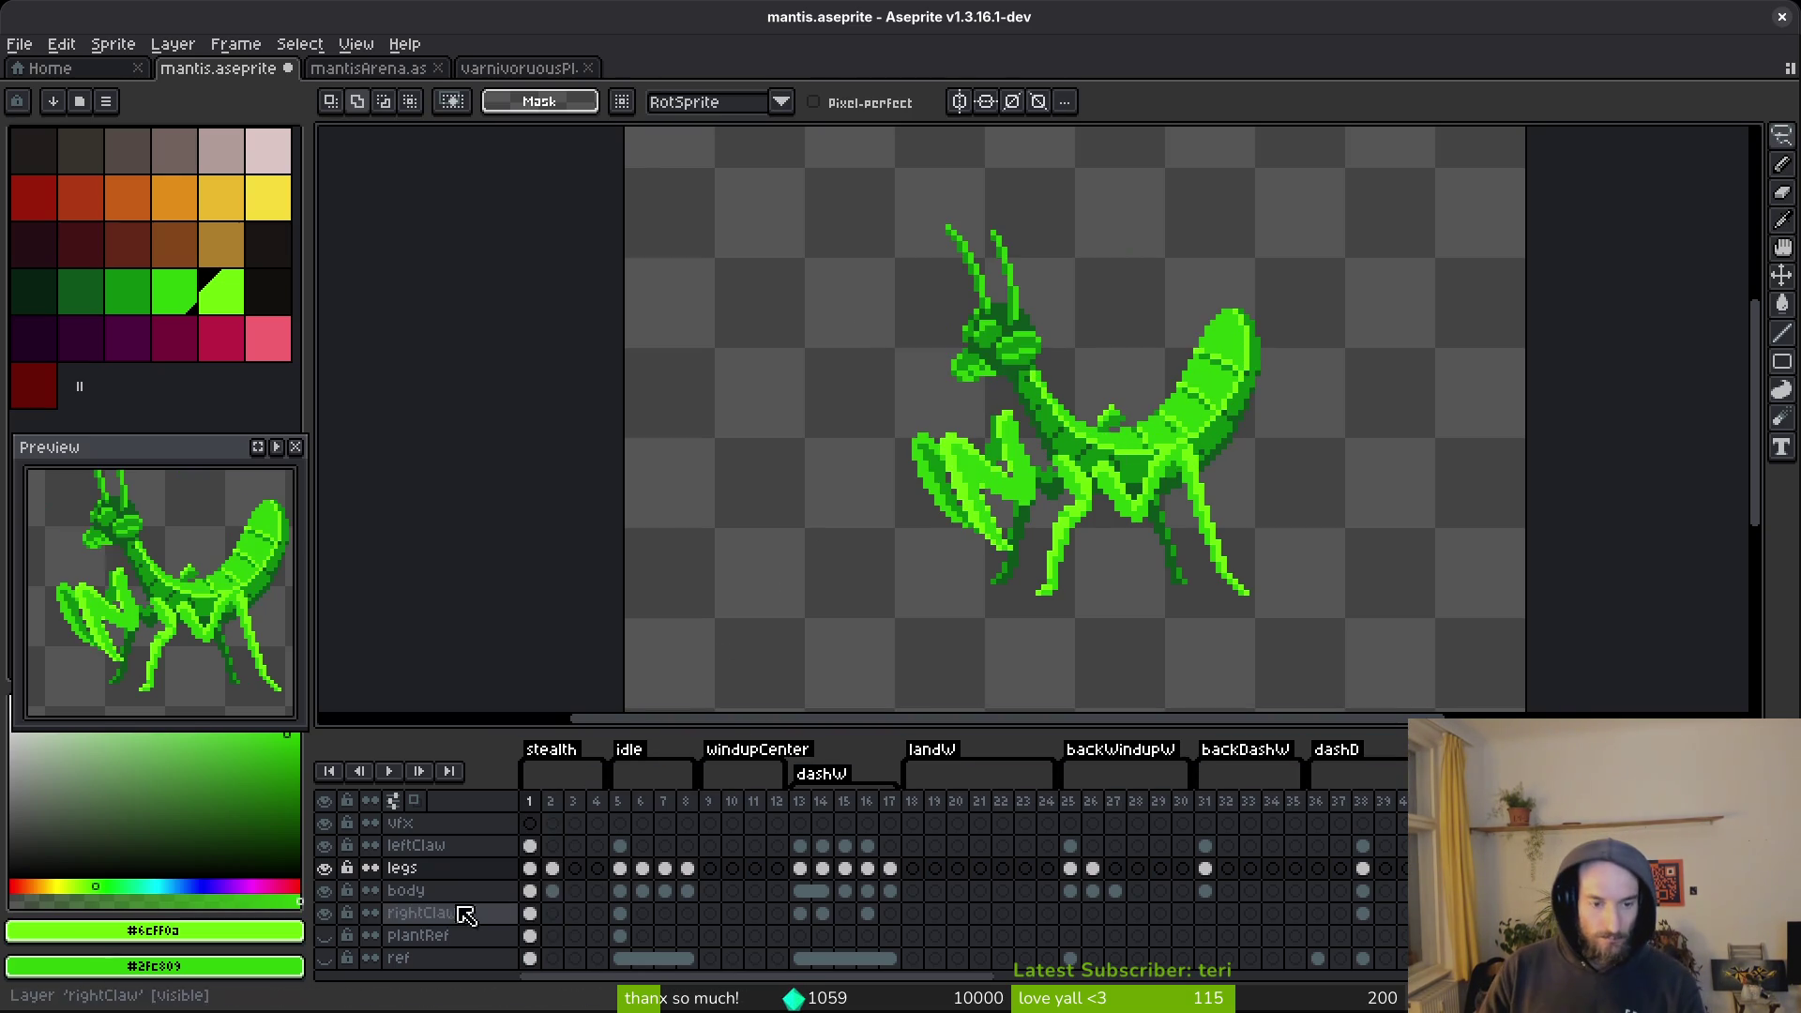
key("Right")
left_click(323, 867)
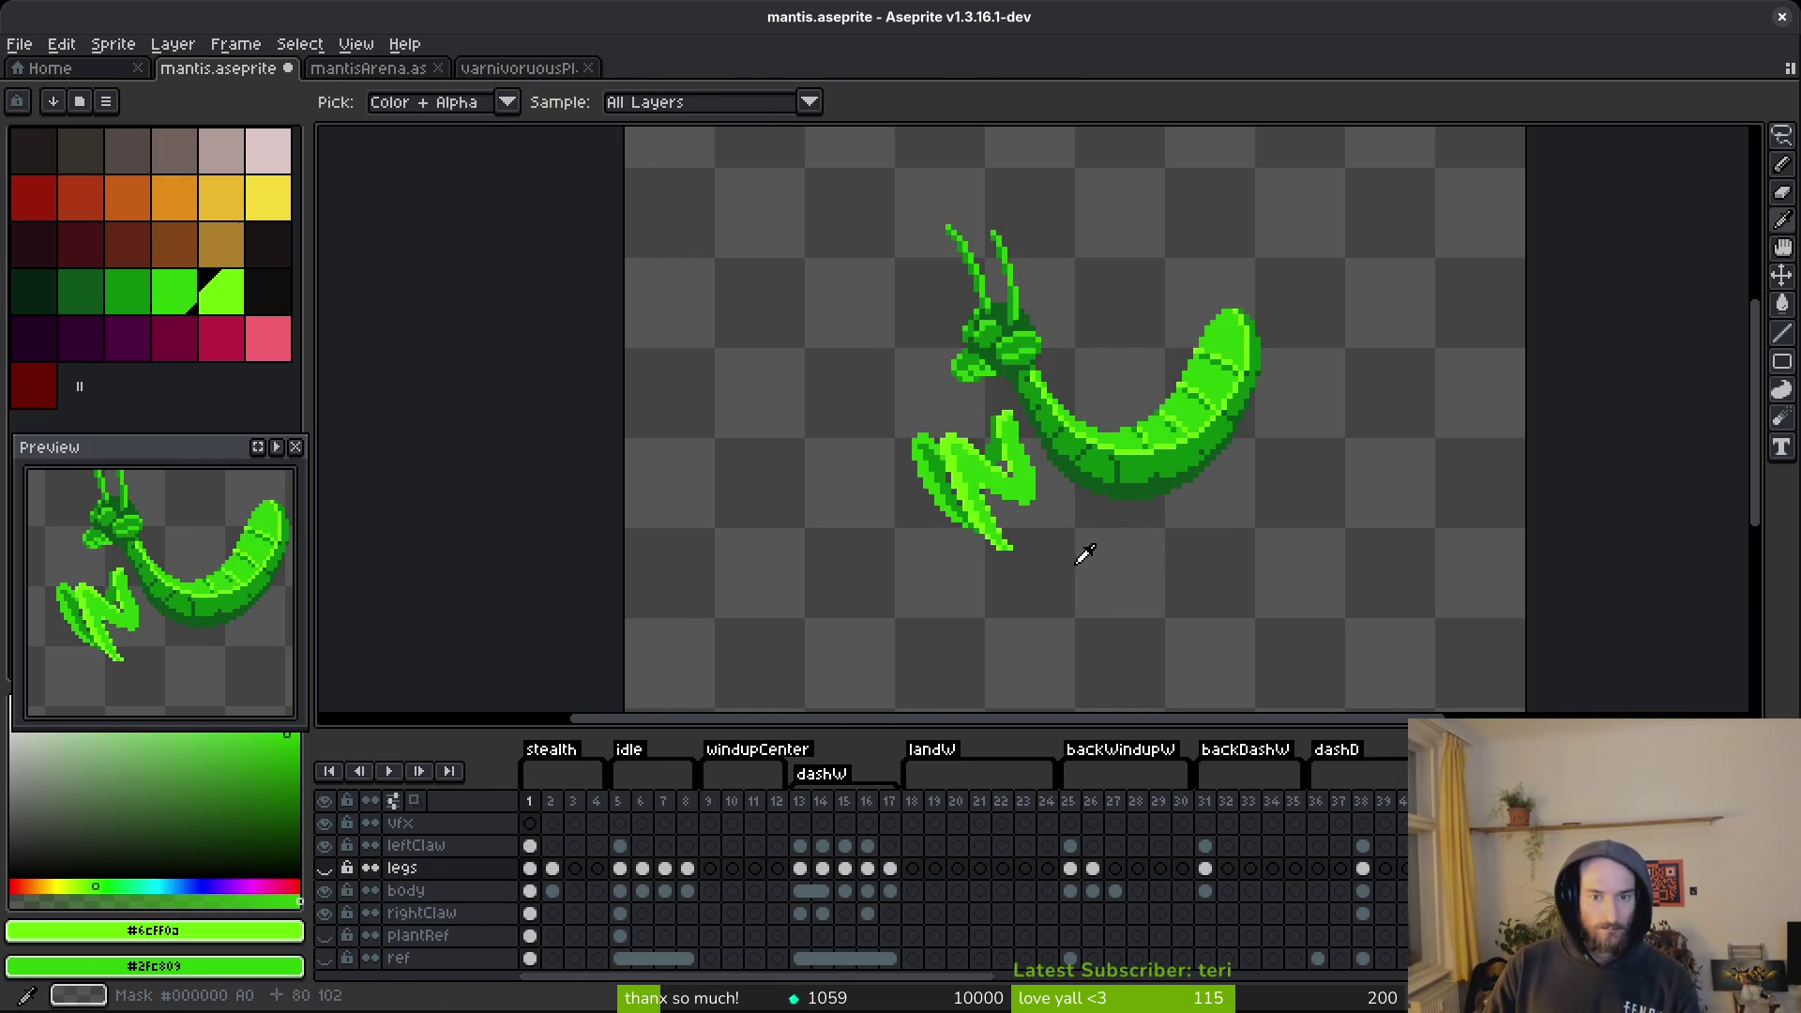
scroll(1054, 578, "up", 2)
Sample the dark green #0d541b from the frame 2 body and save the file.
left_click(551, 890)
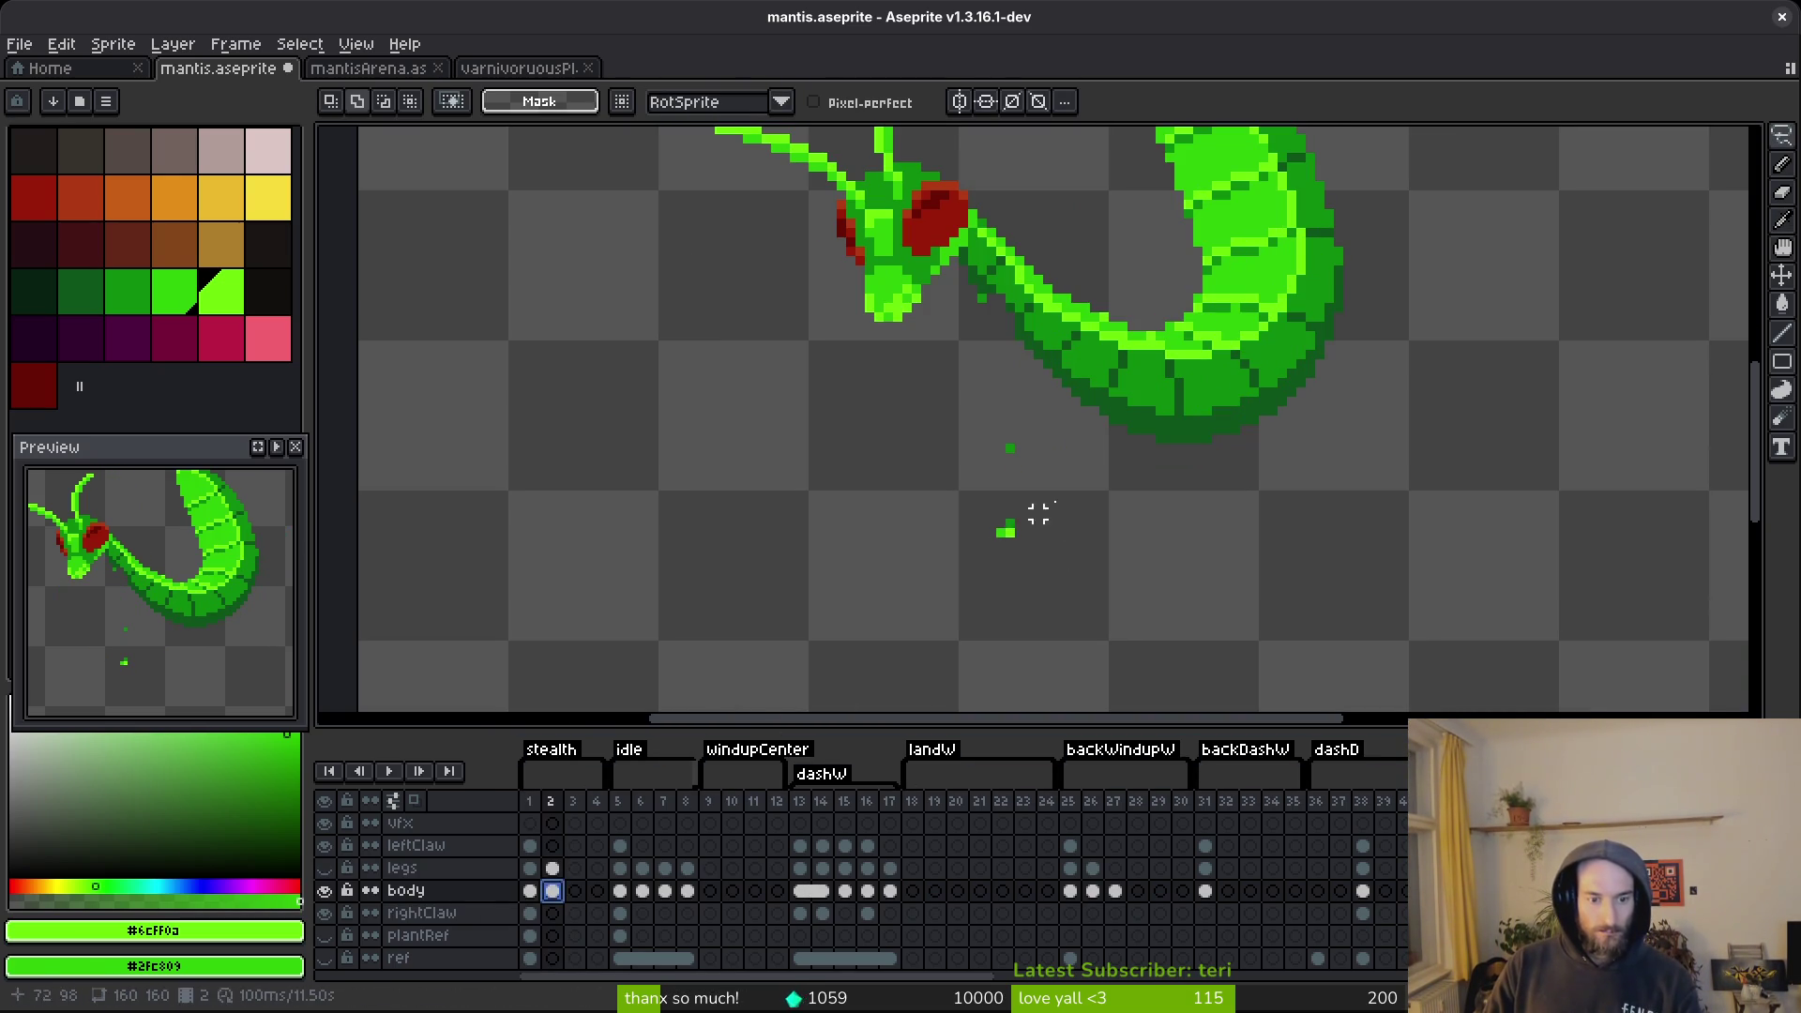
key("e")
scroll(1000, 392, "up", 2)
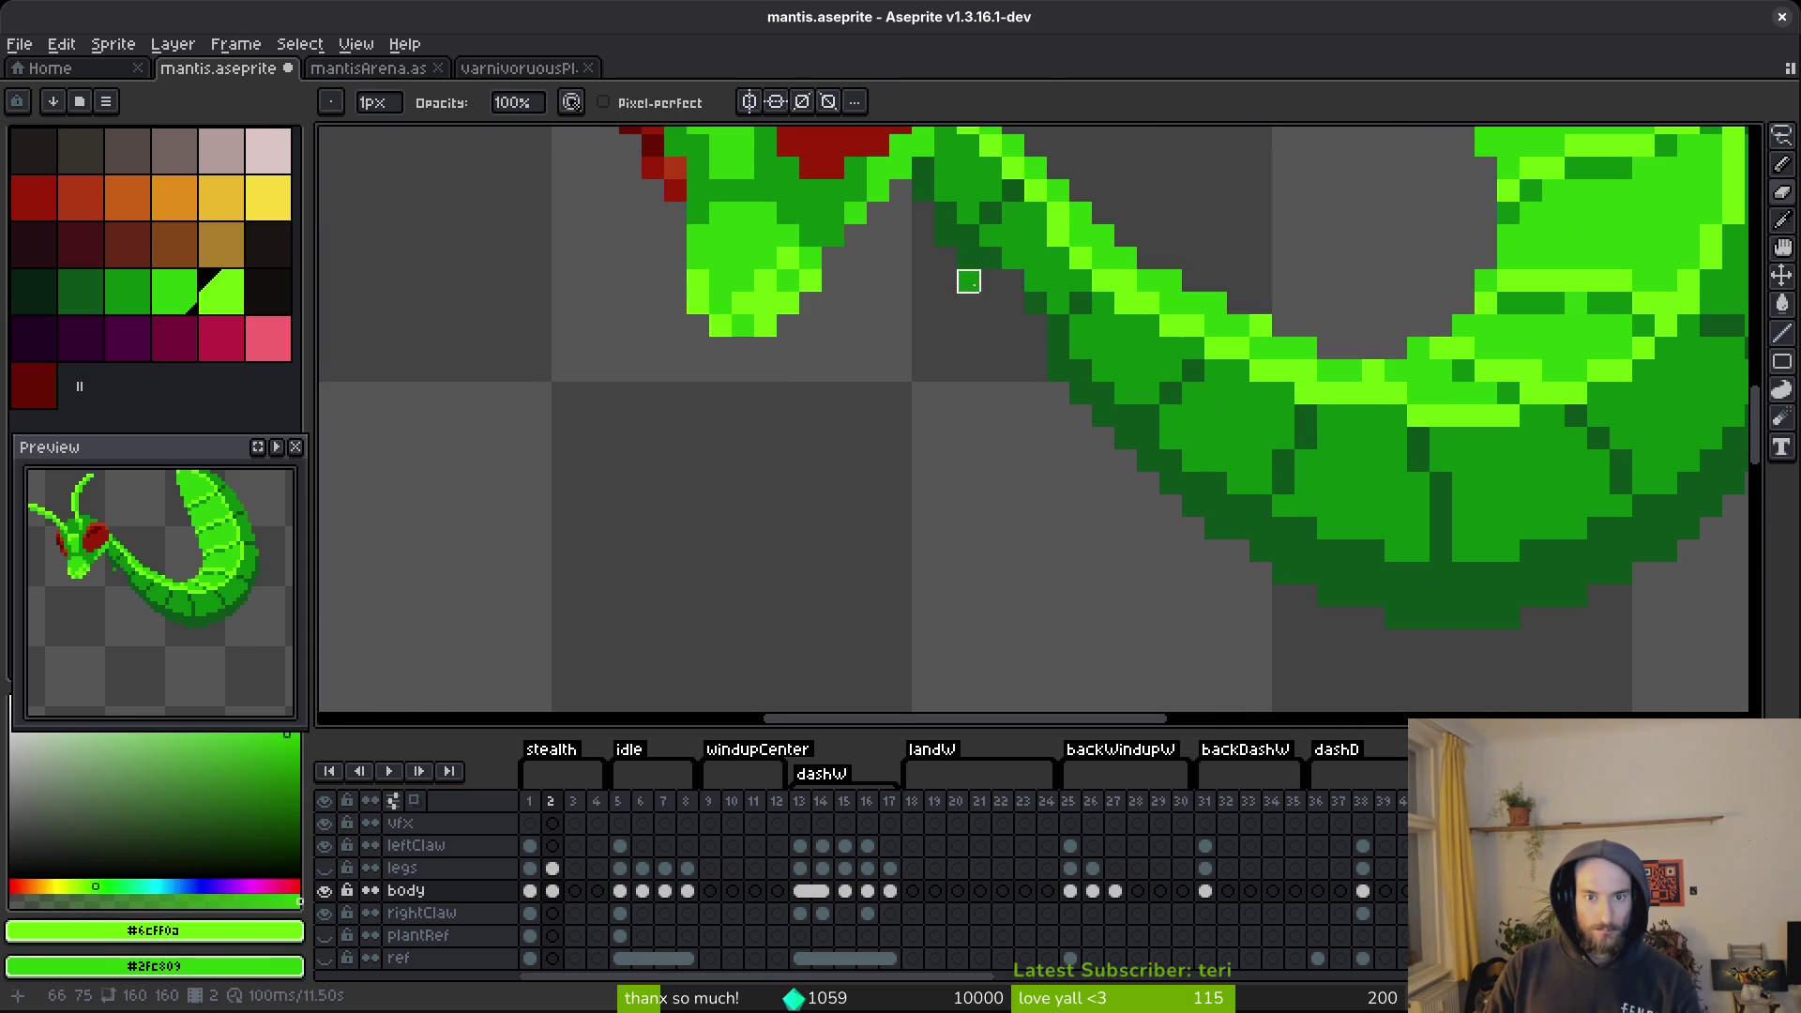
key("b")
left_click(984, 257, "alt")
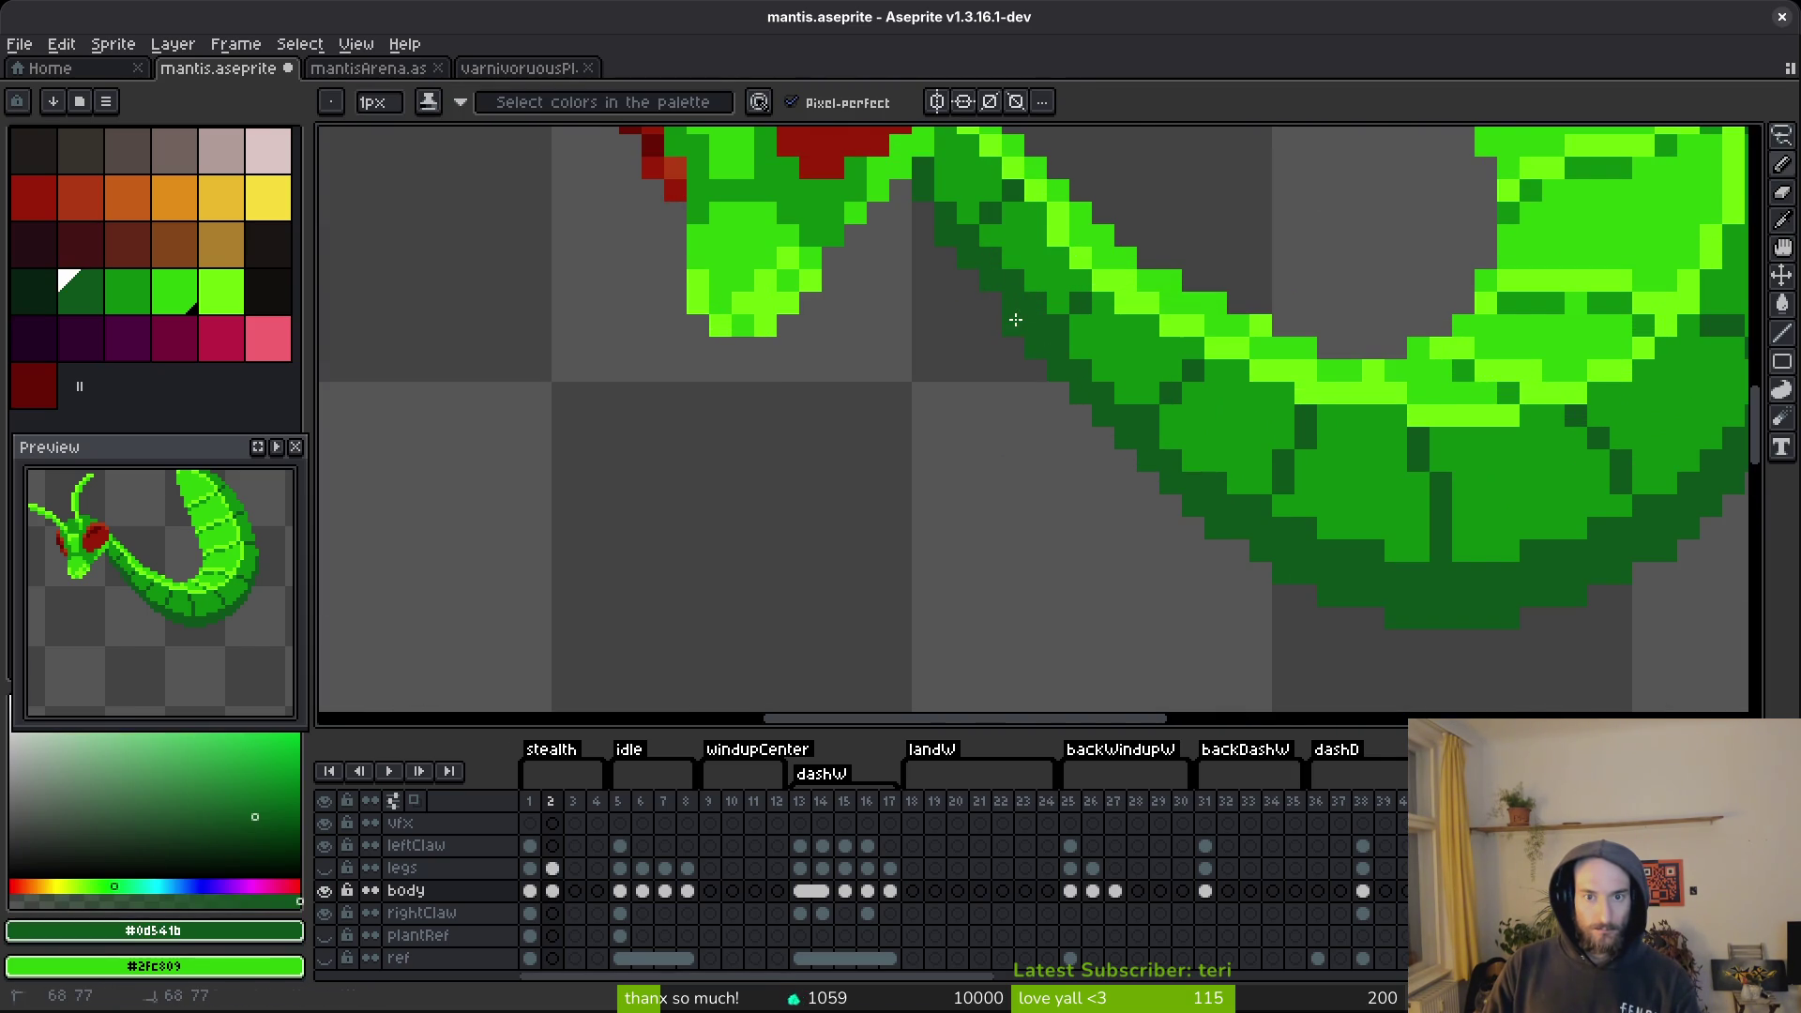
scroll(1178, 424, "down", 4)
key("ctrl+s")
Play the animation to preview it, stopping on frame 1.
scroll(1205, 451, "down", 1)
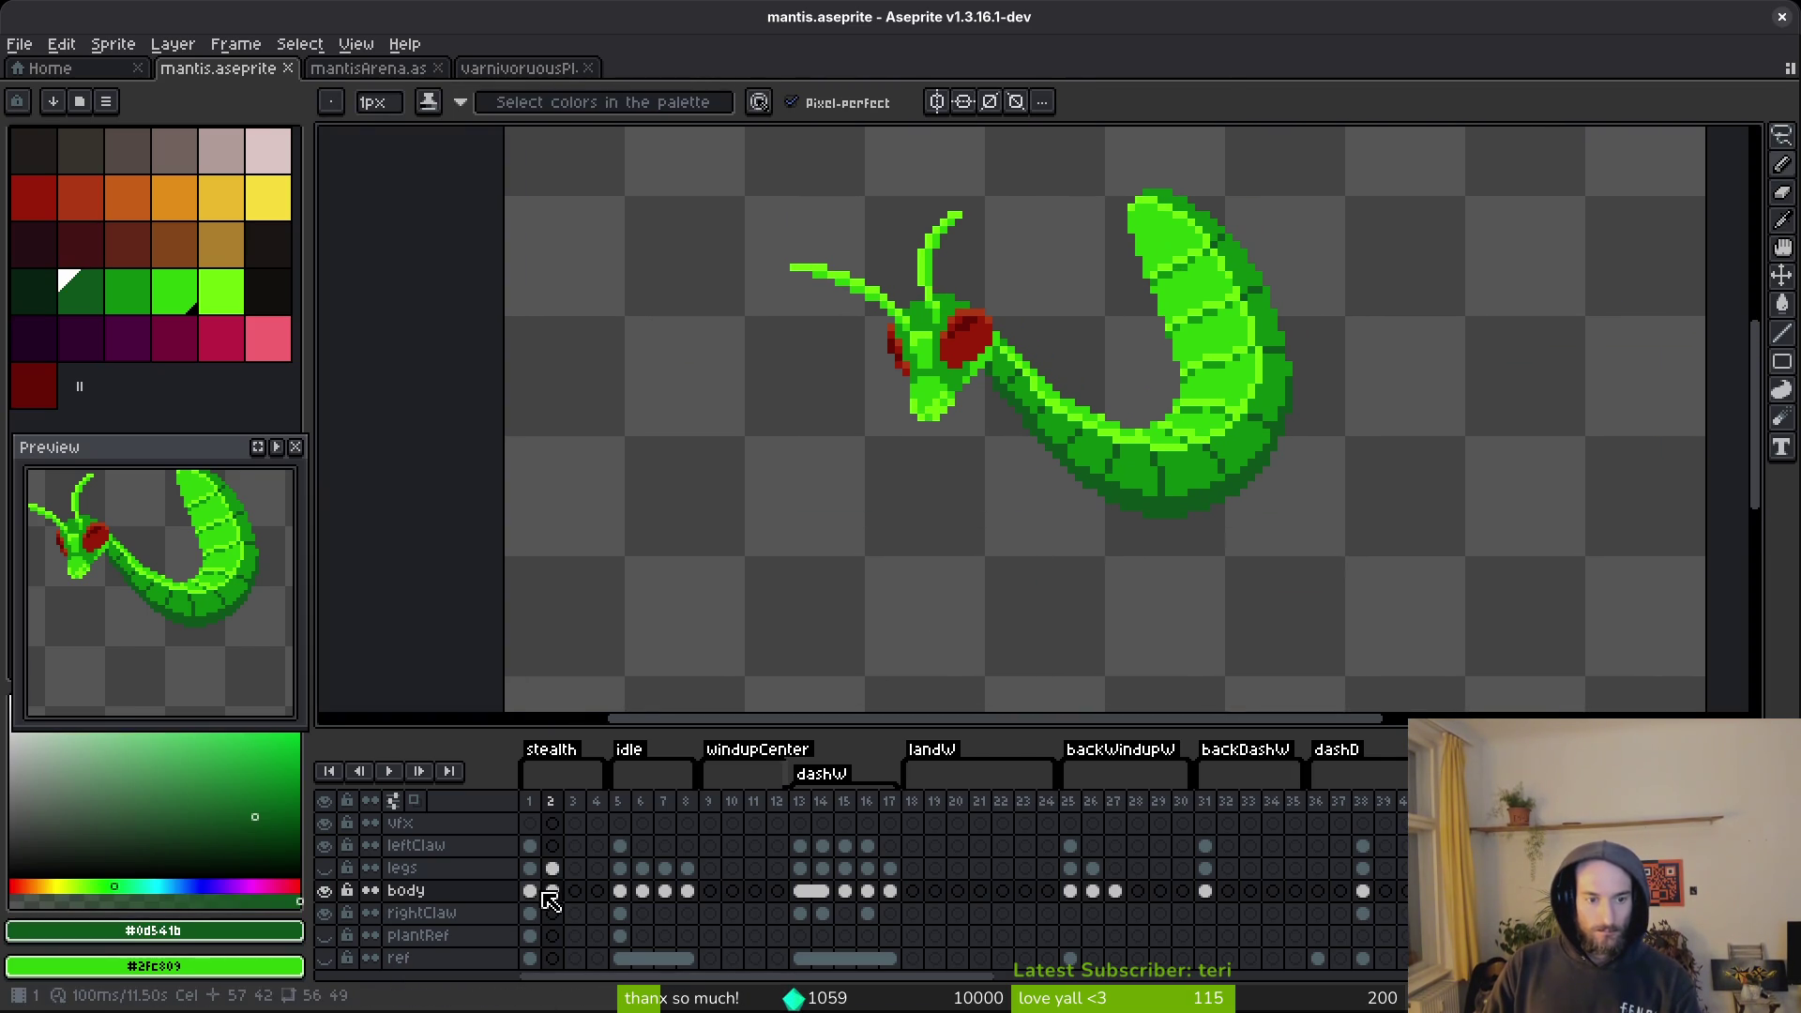
key("Return")
scroll(1159, 561, "down", 1)
key("Return")
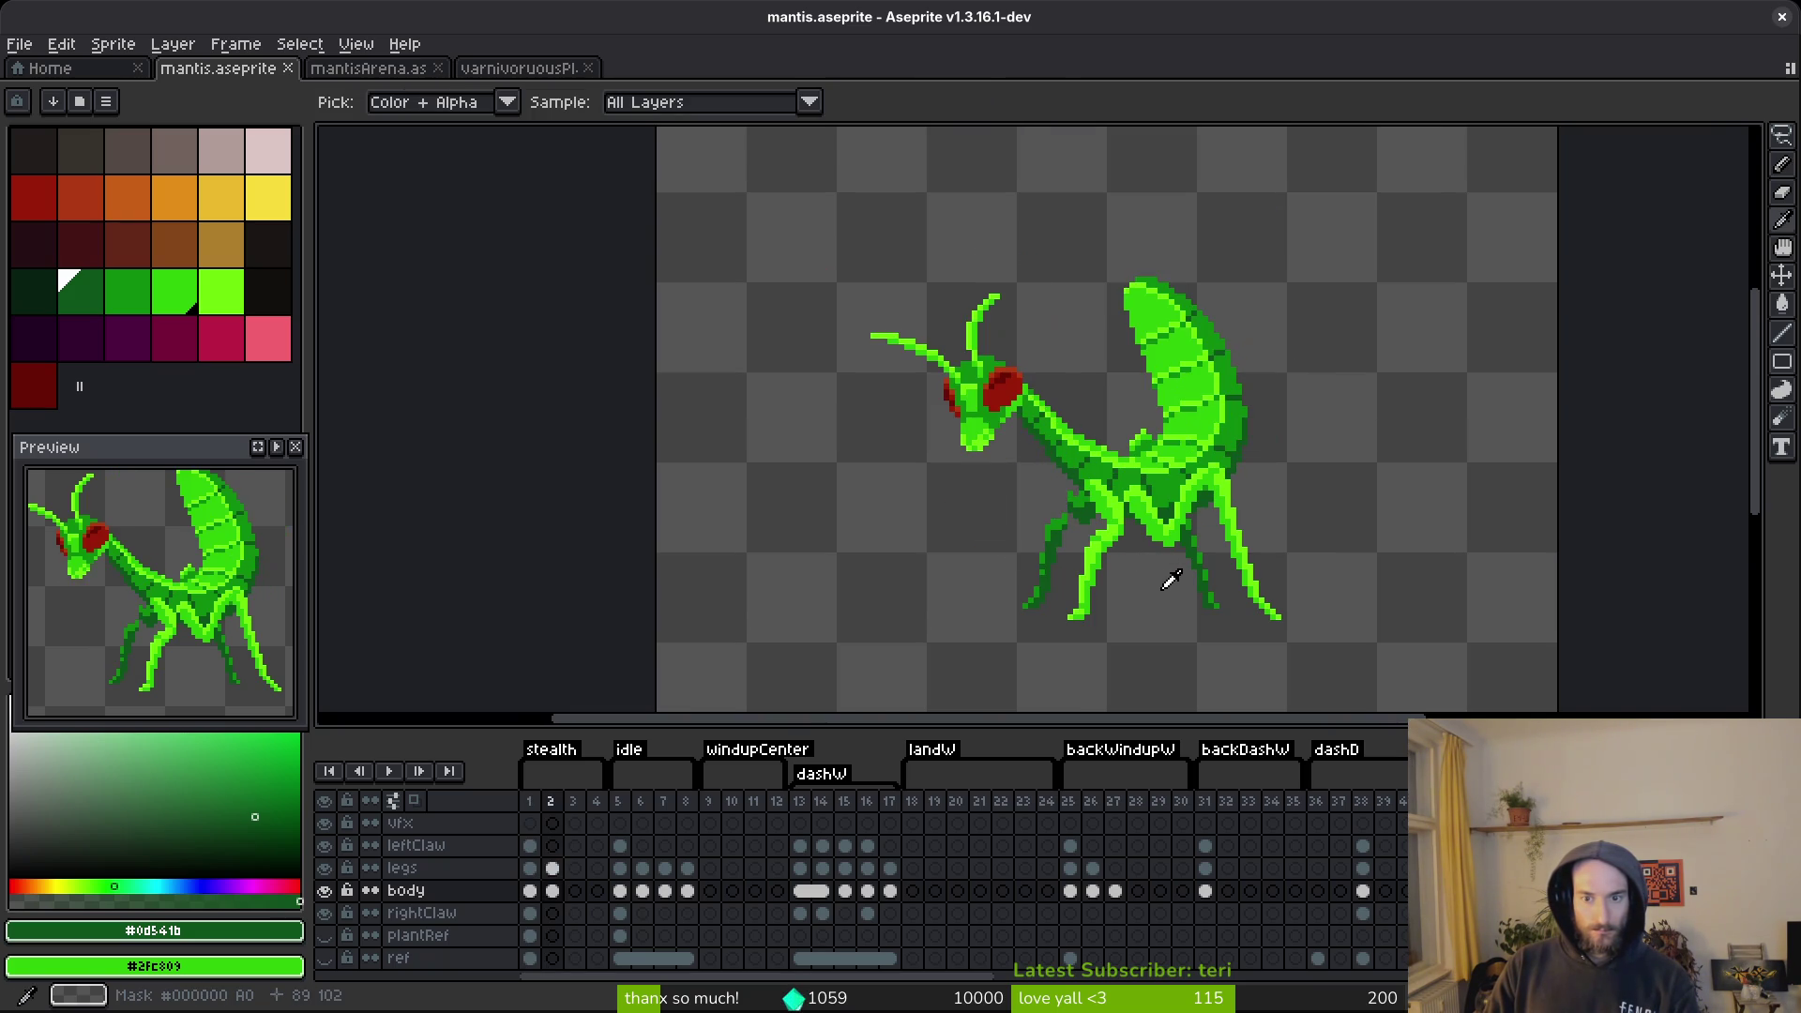
Select the small bump on the mantis's back and transform it.
key("b")
scroll(1130, 454, "up", 4)
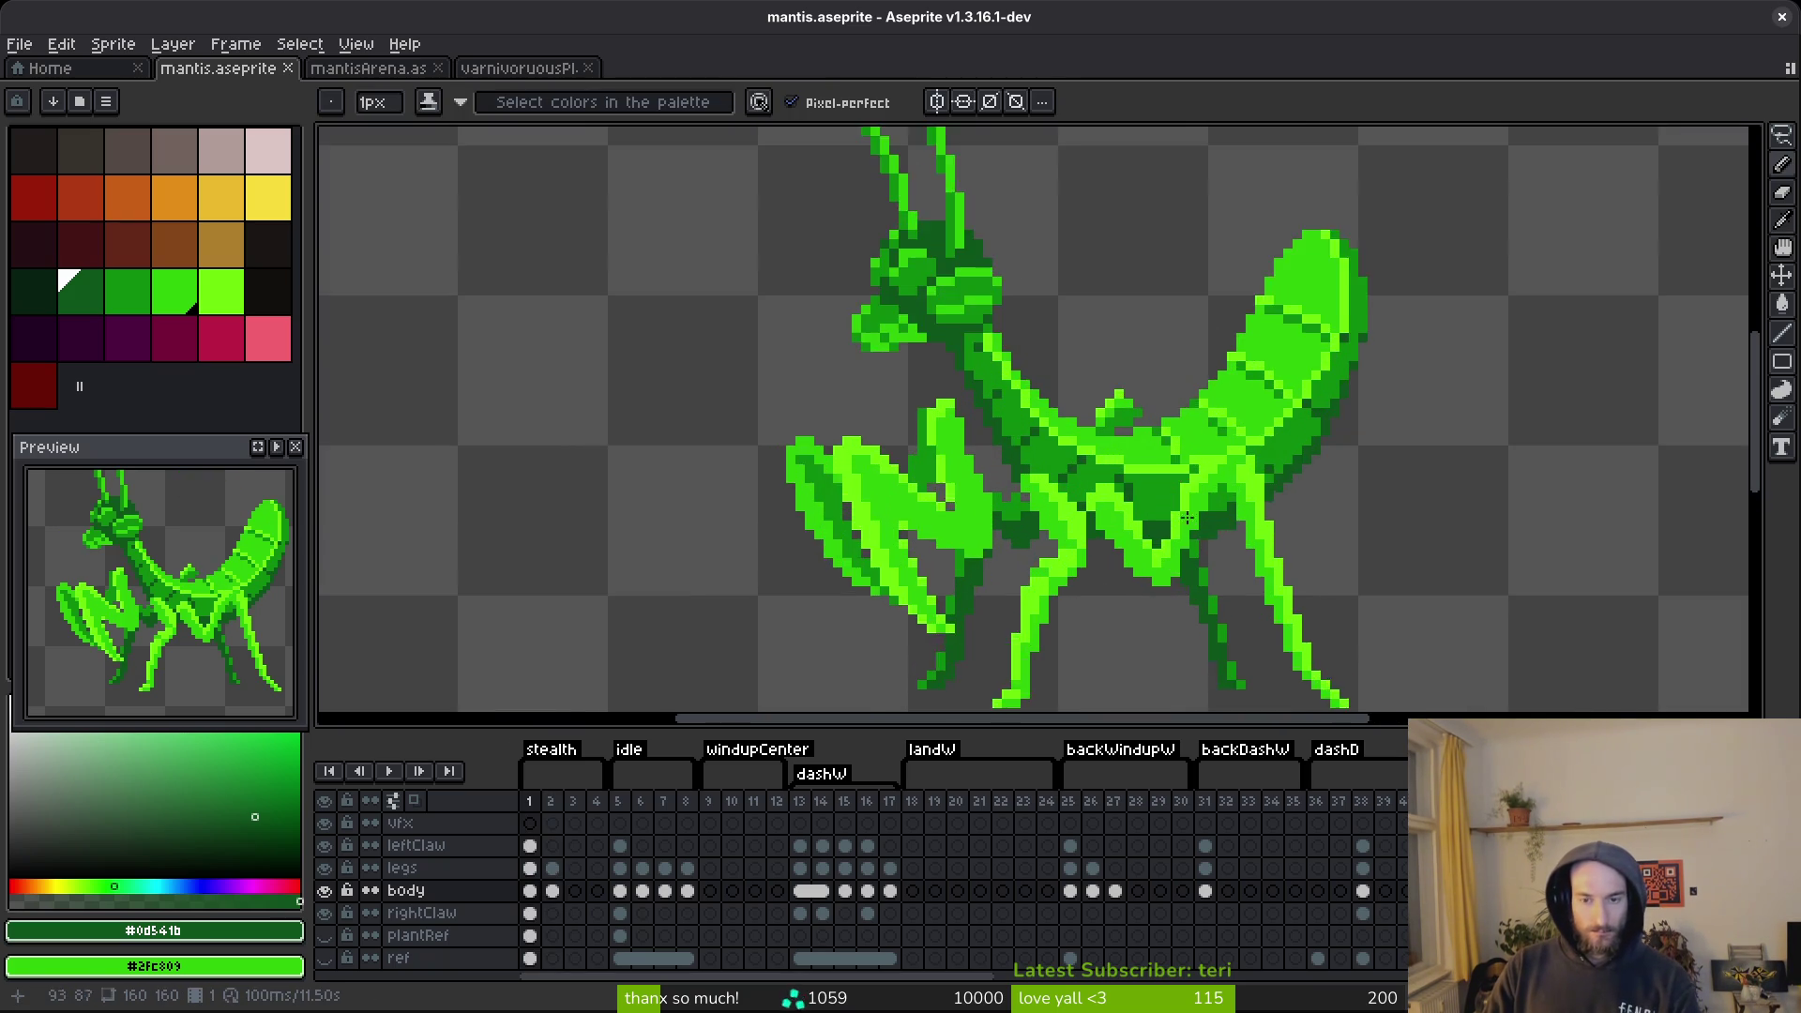
scroll(1131, 454, "up", 3)
key("m")
mouse_move(1010, 332)
left_mouse_down()
mouse_move(1078, 427)
mouse_move(1124, 447)
mouse_move(1061, 406)
left_mouse_up()
left_click(1076, 406)
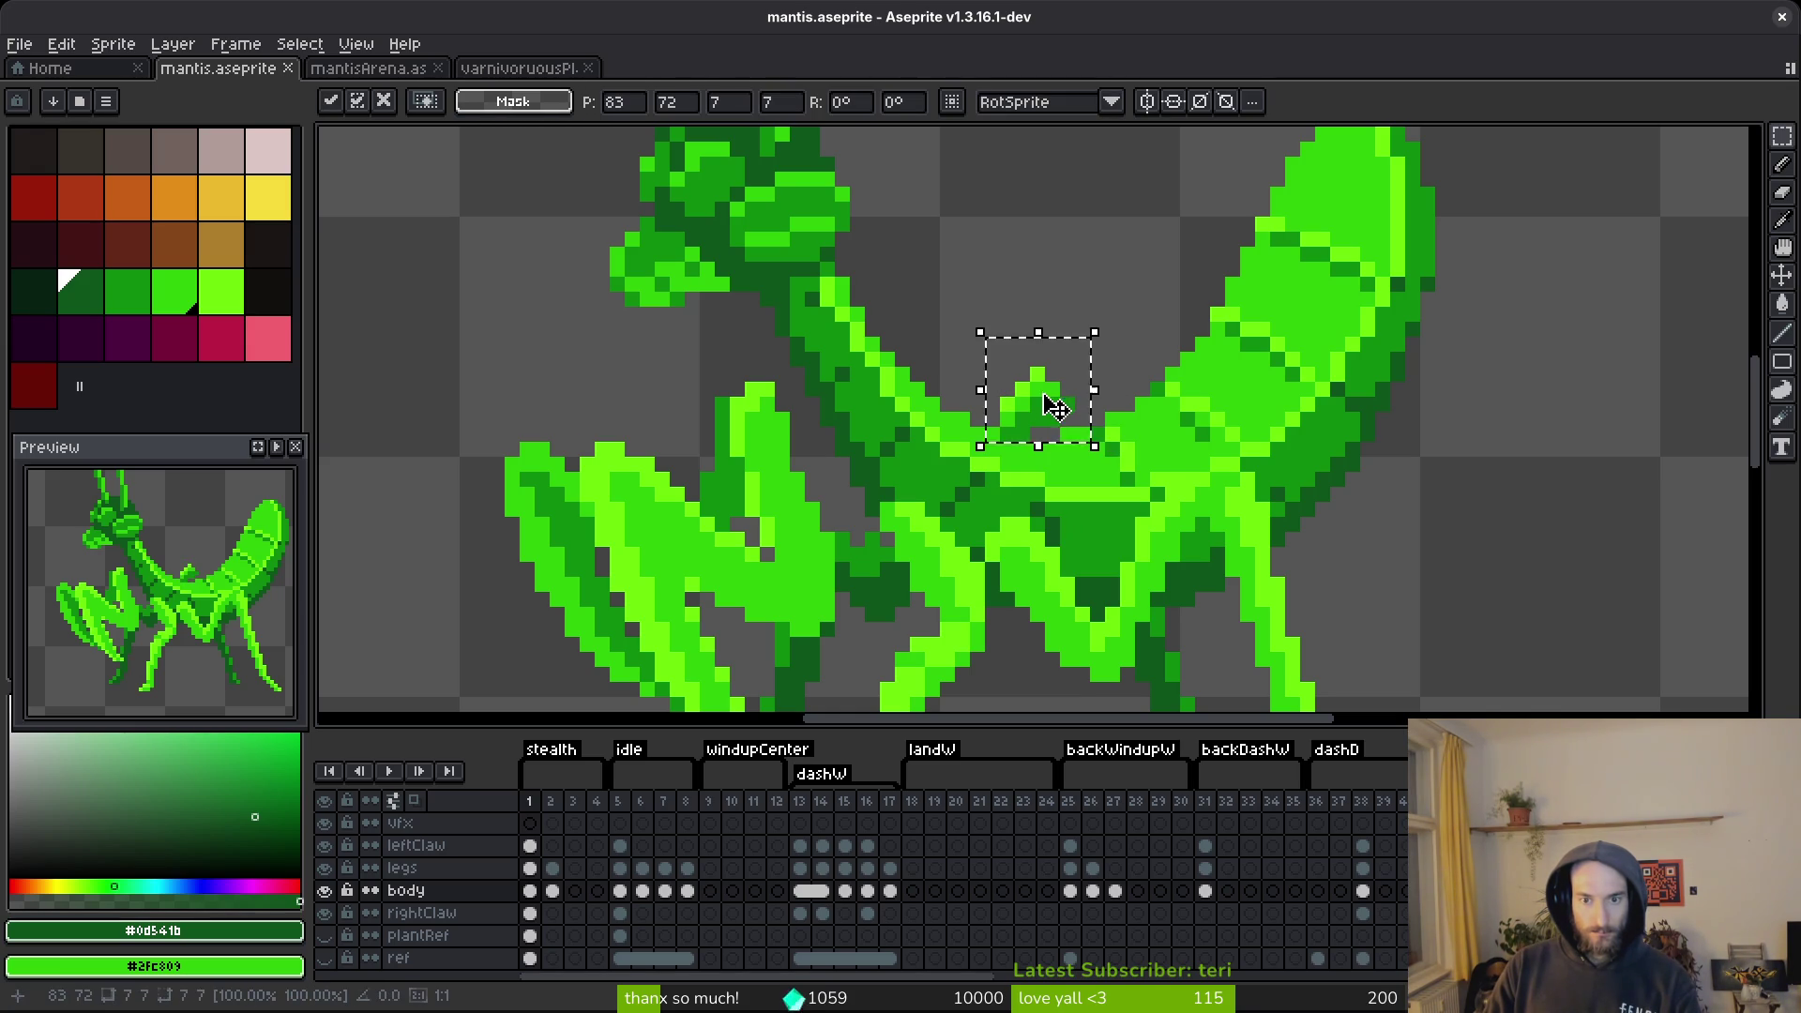
key("Return")
On the frame 1 legs cel, delete the area around the back bump, sample #0c8b0c, then undo.
left_click(530, 869)
left_click_drag(971, 324, 1126, 460)
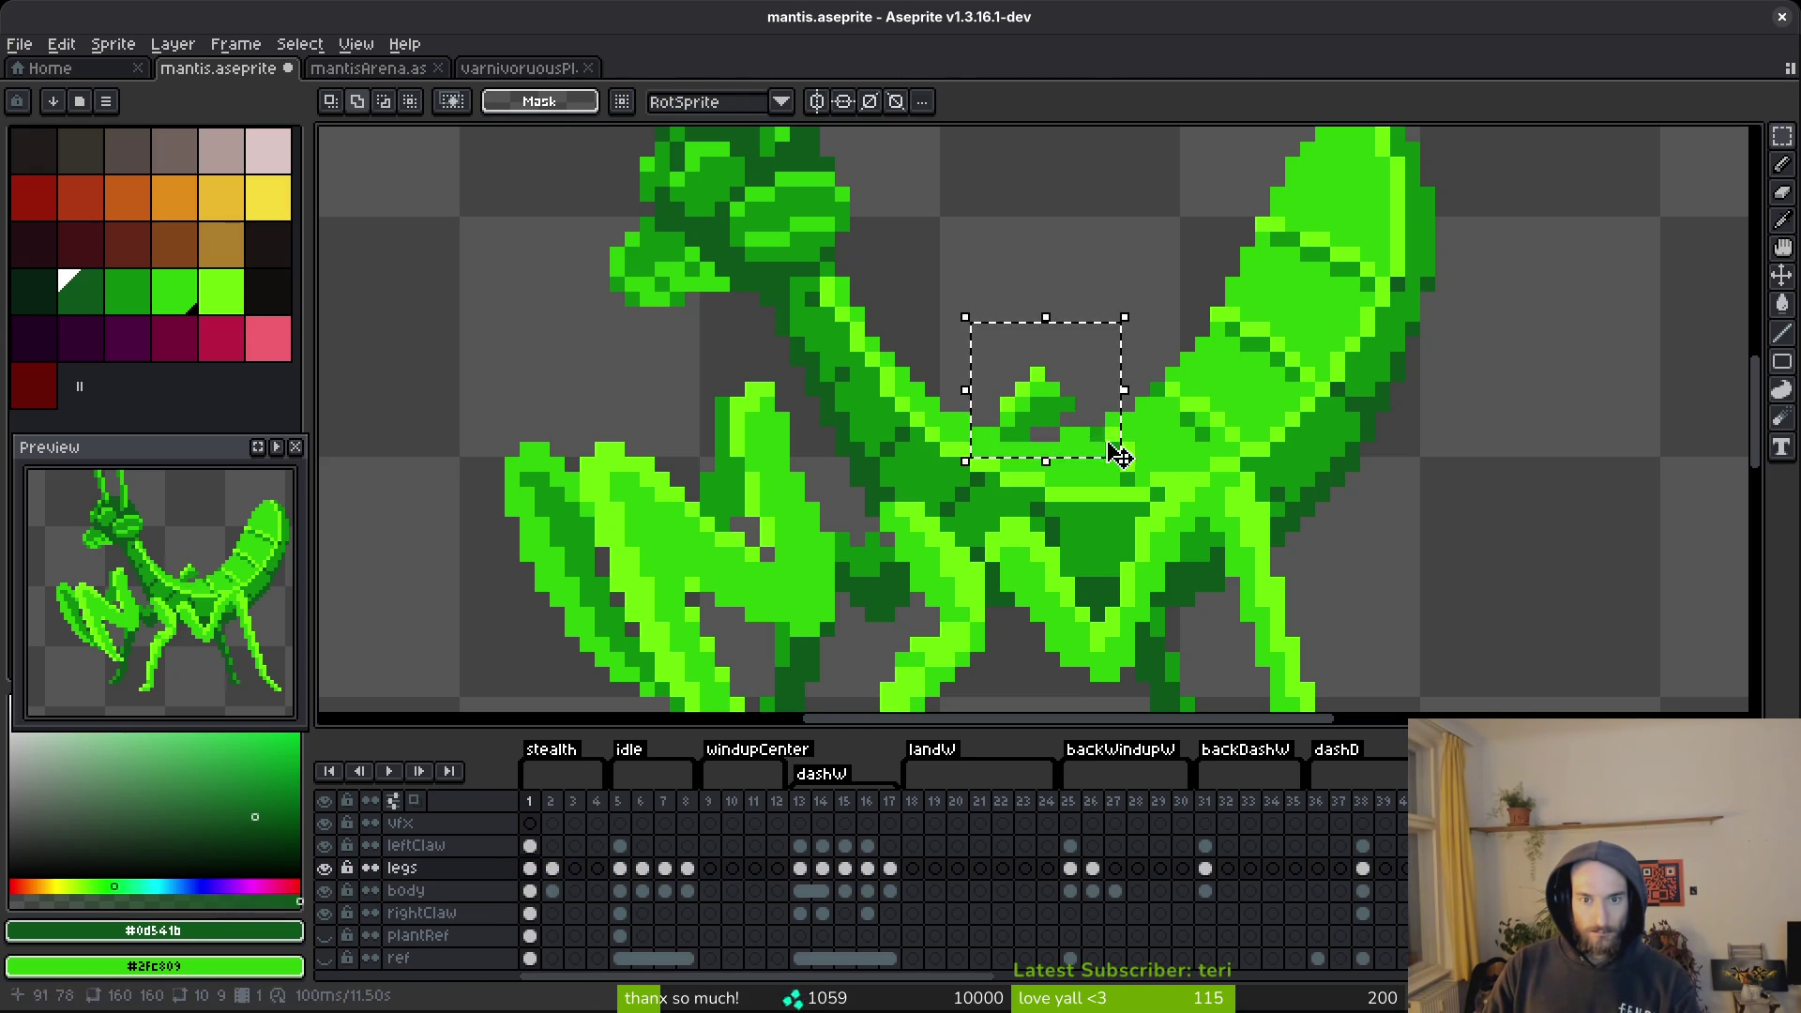
key("Delete")
key("ctrl+d")
scroll(1079, 404, "up", 2)
left_click(1079, 403, "alt")
key("b")
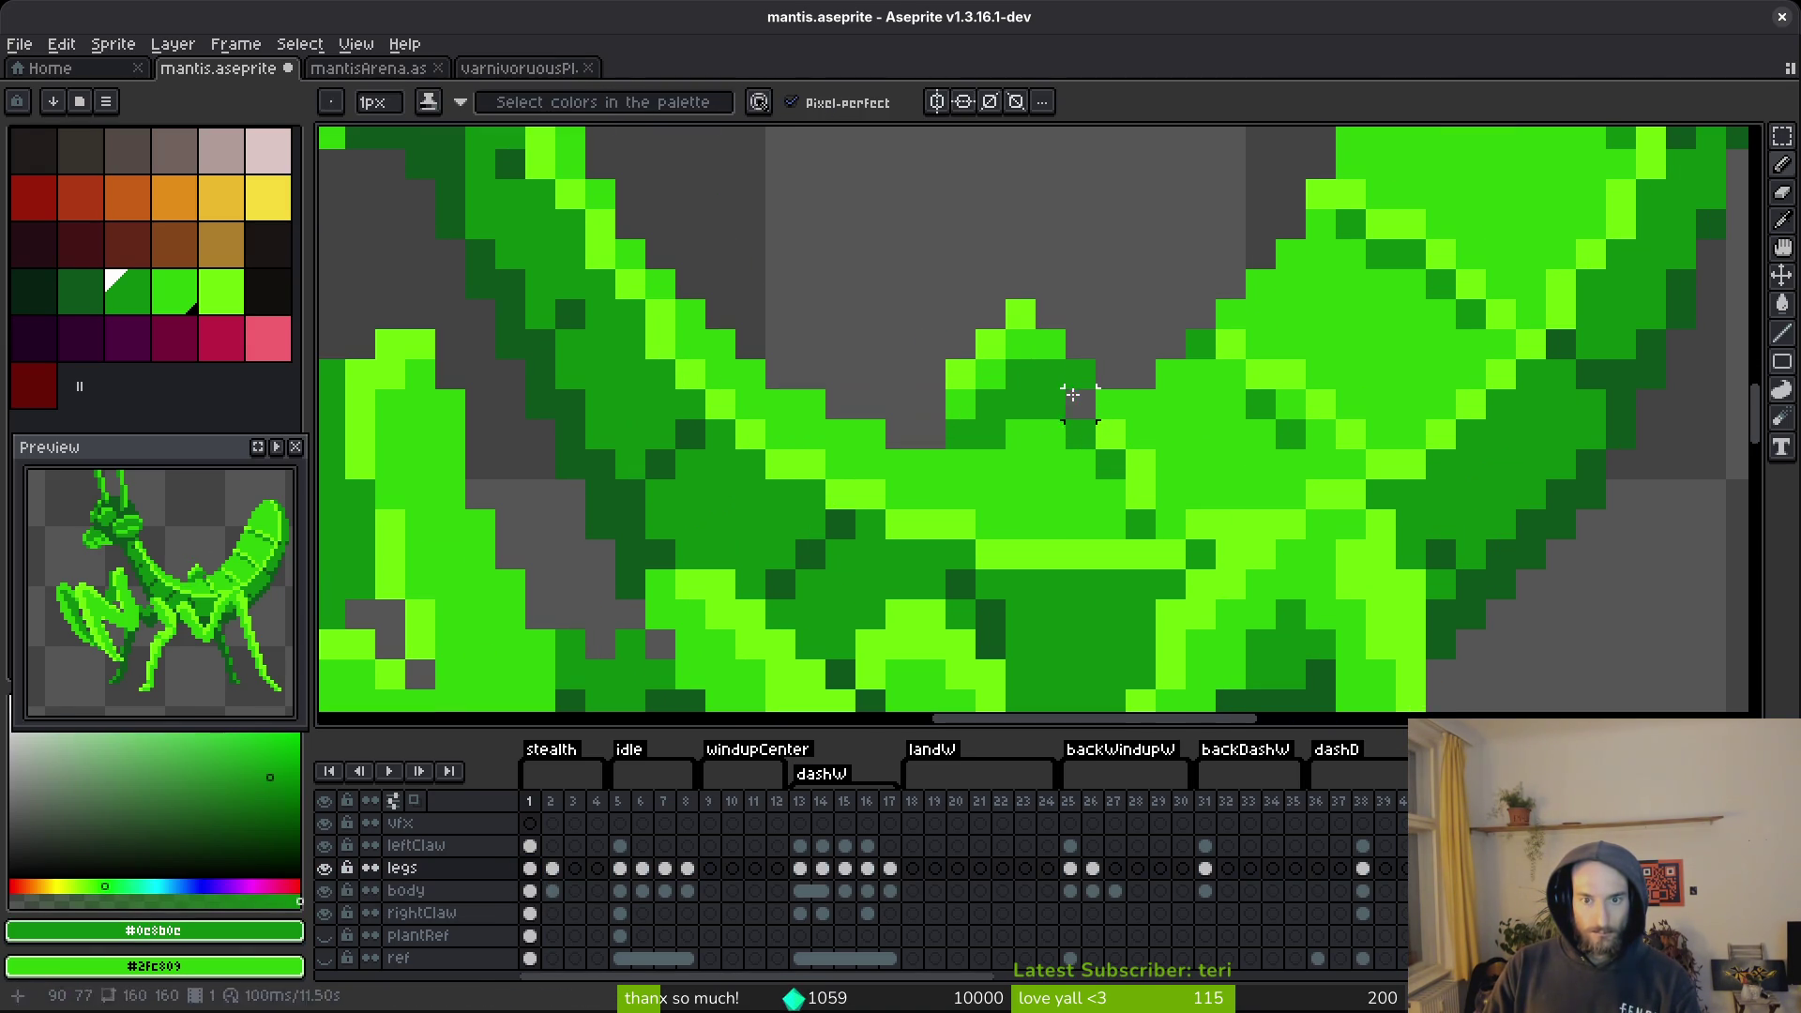
scroll(1160, 509, "down", 3)
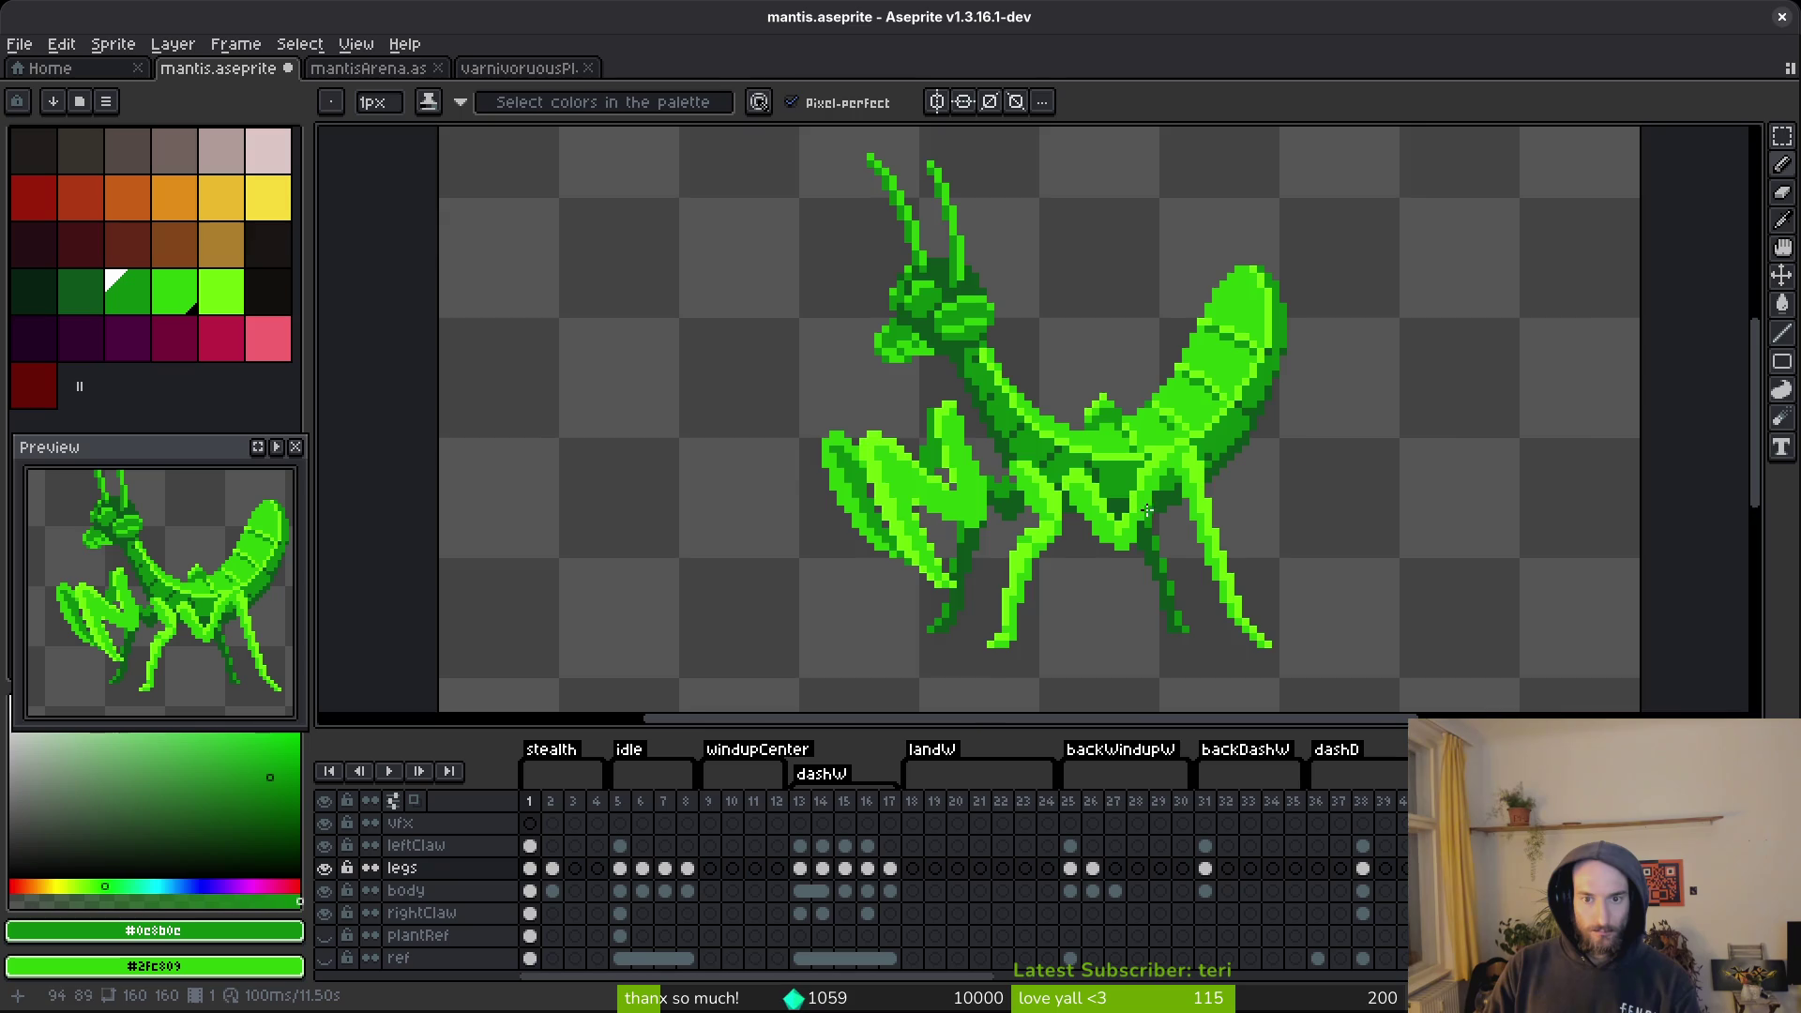
scroll(1168, 441, "up", 1)
key("ctrl+z")
key("ctrl+z")
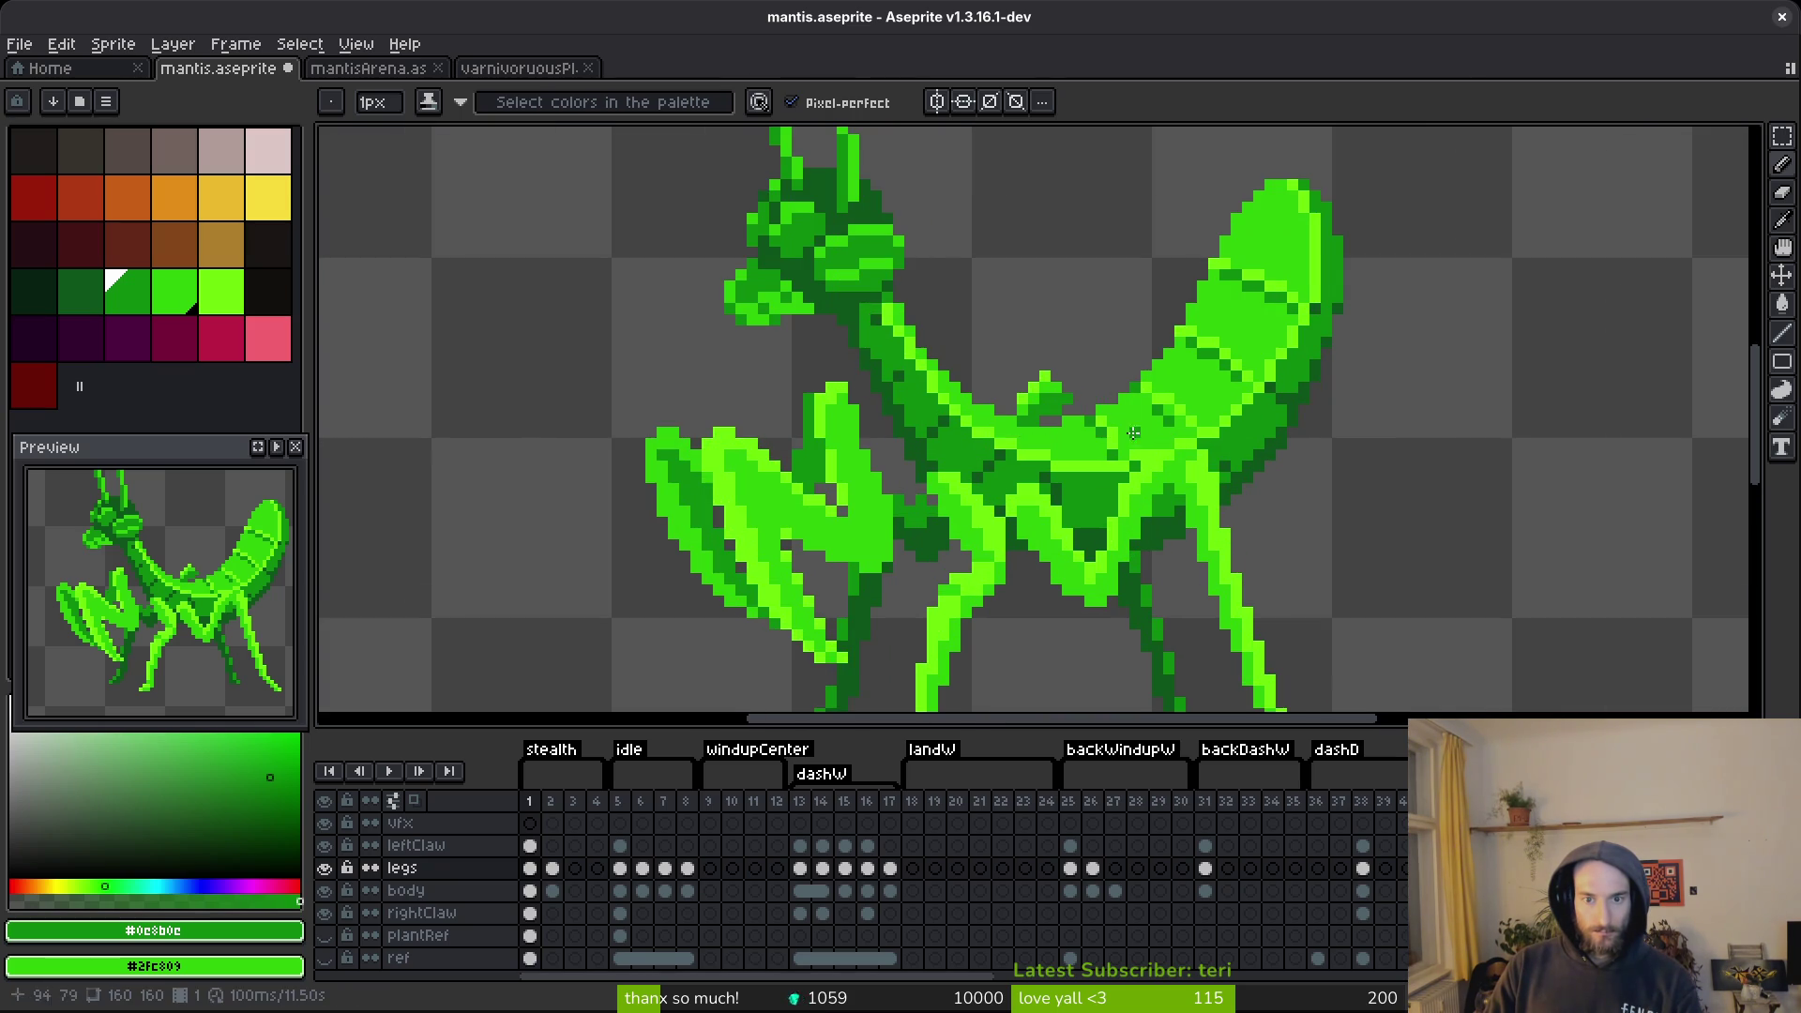
scroll(1074, 392, "up", 2)
Nudge the selected back bump one step right, deselect, and save.
key("m")
left_click_drag(841, 289, 1053, 475)
key("Right")
key("ctrl+d")
key("i")
key("b")
key("ctrl+s")
scroll(1219, 591, "down", 5)
scroll(1225, 603, "up", 4)
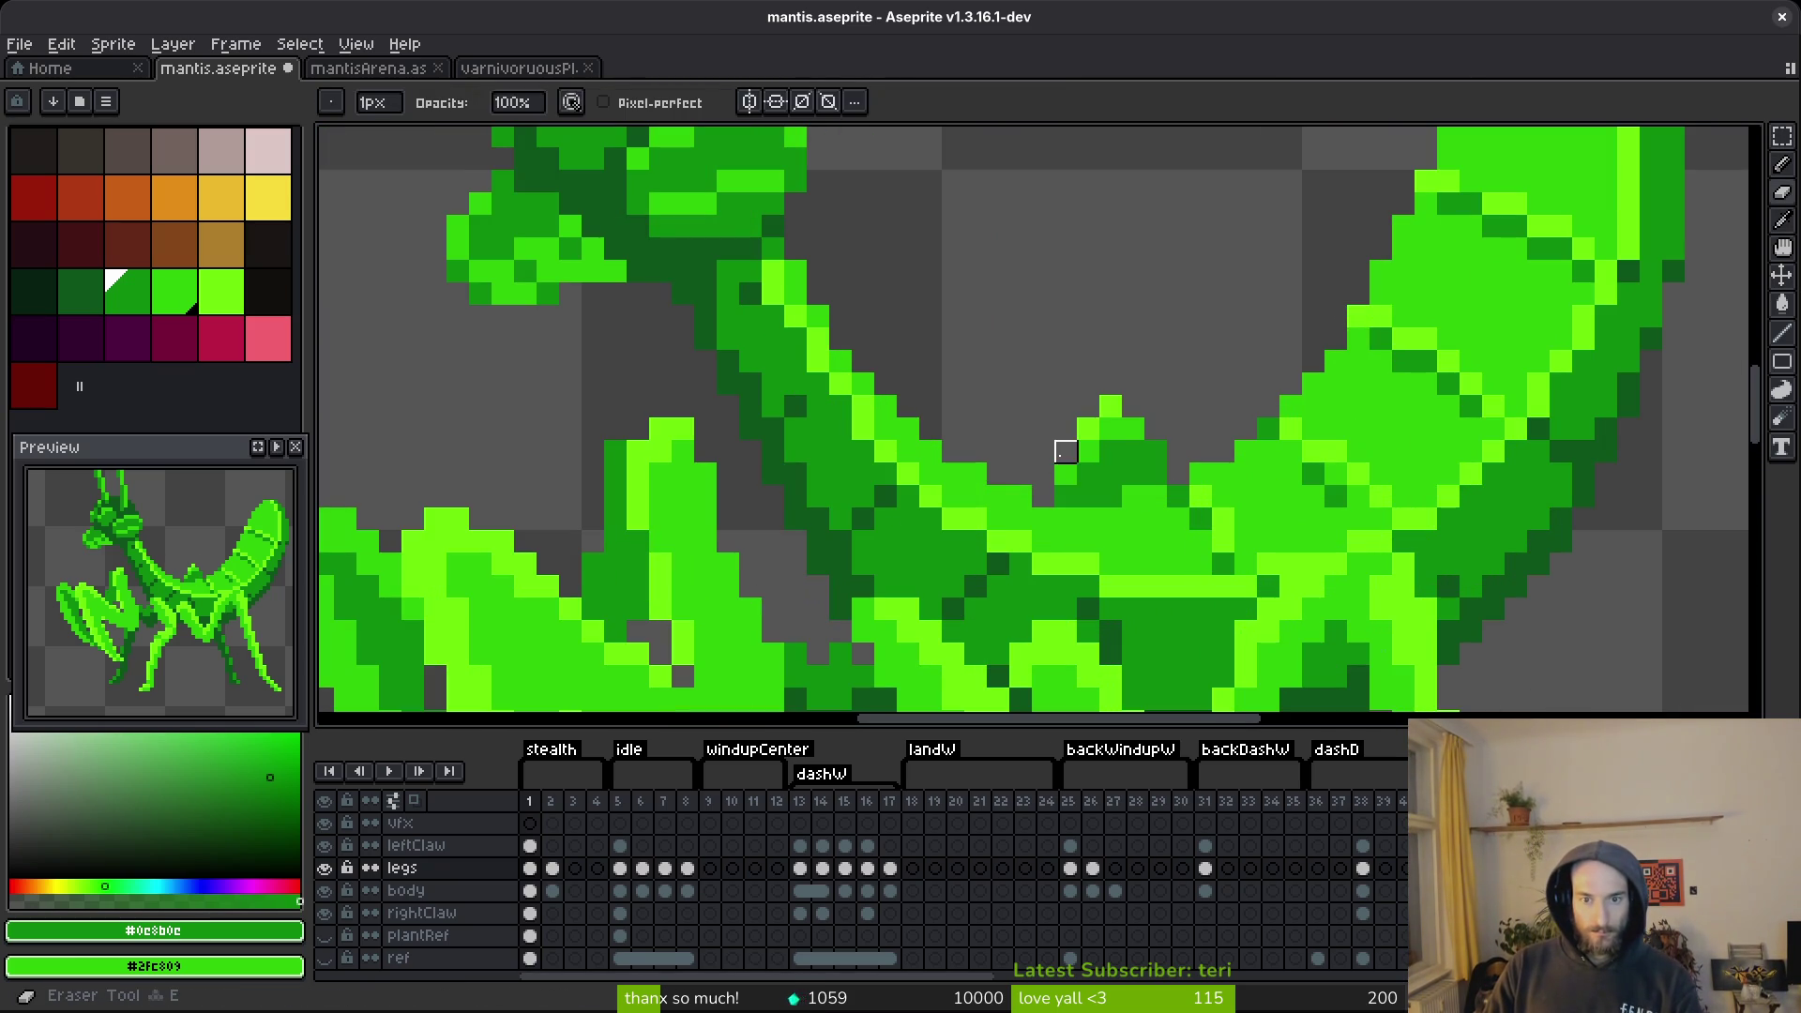
Paint a back pixel bright green, pick #2FC809 as the drawing colour, and save.
left_click(1103, 417, "alt")
left_click(1065, 475)
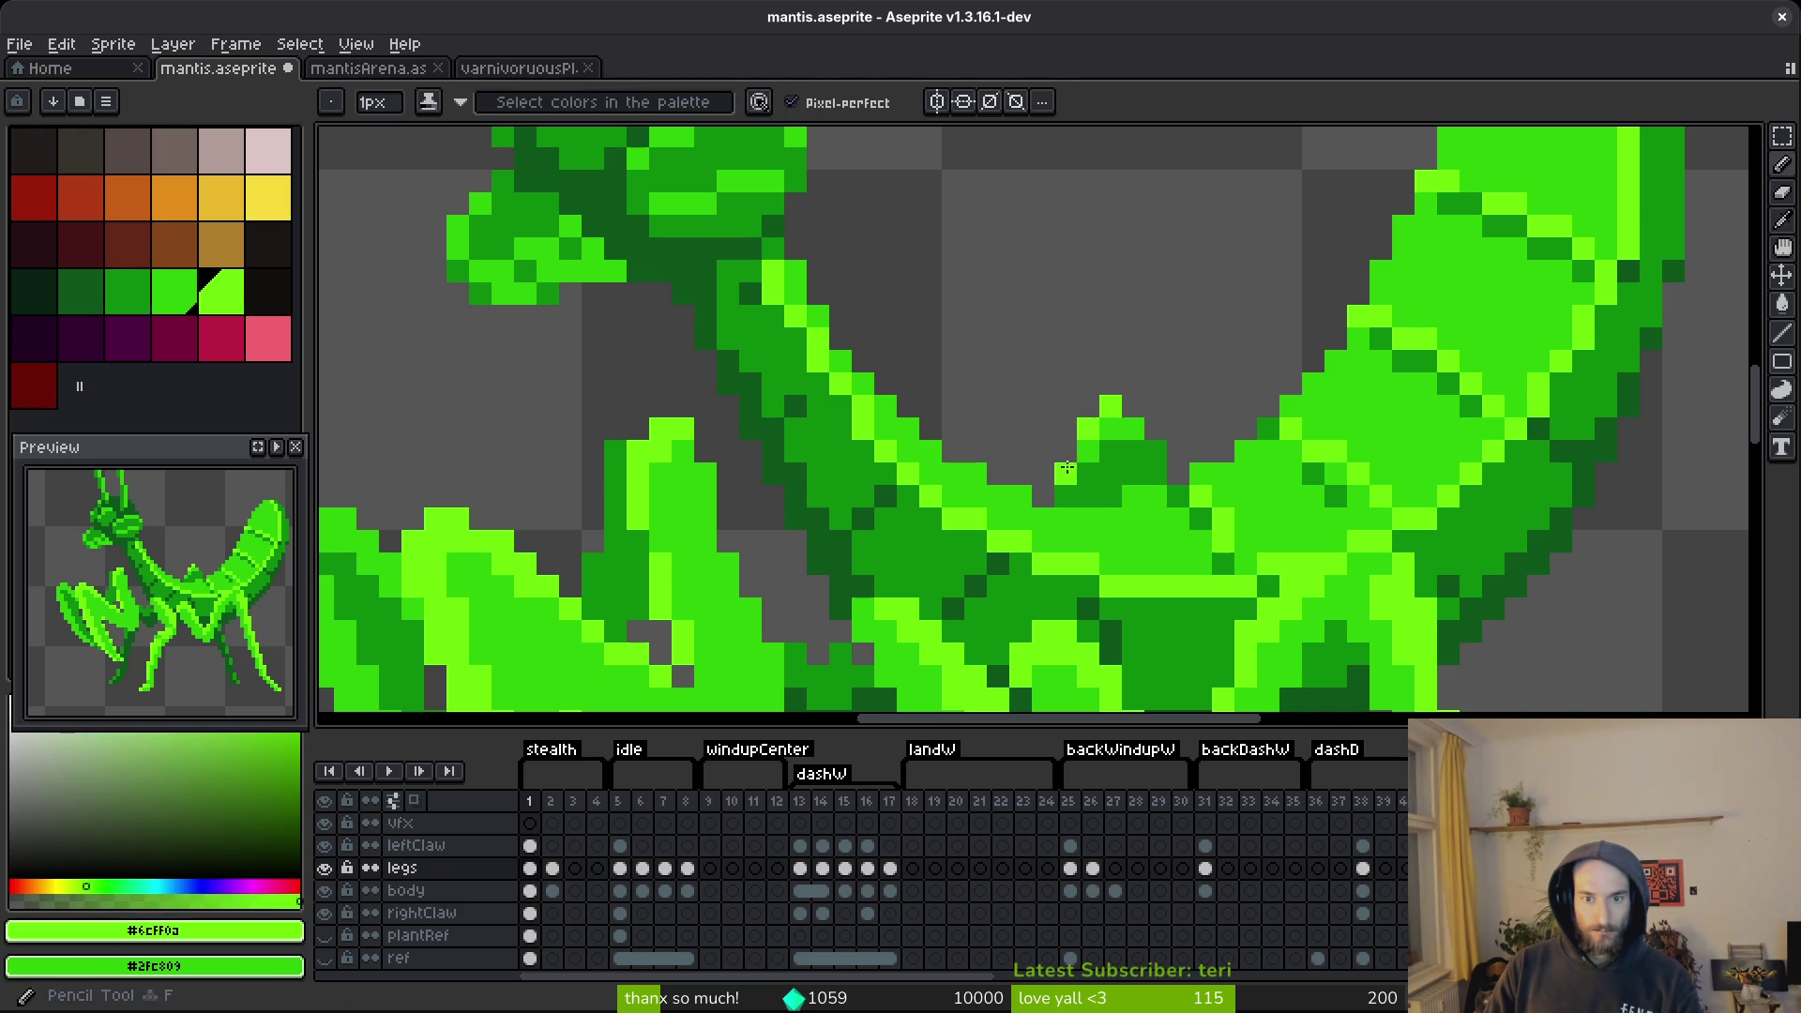
left_click(1070, 488, "alt")
scroll(1139, 521, "down", 5)
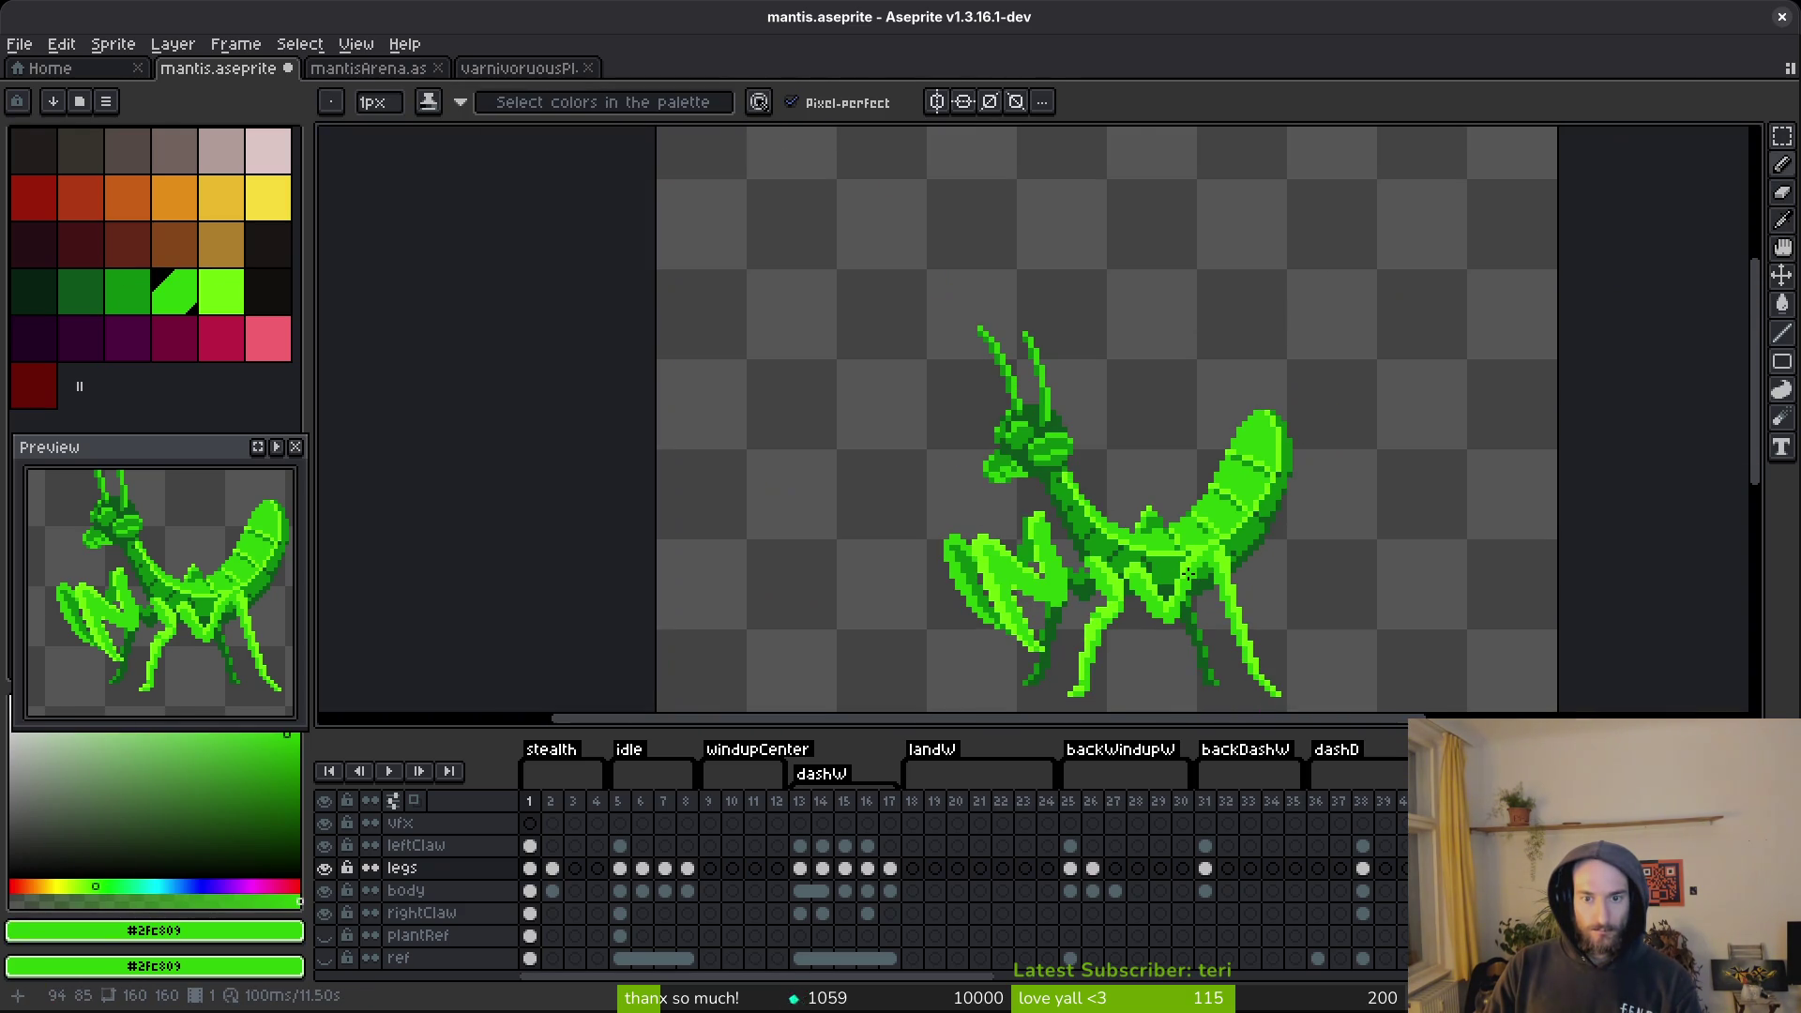
scroll(1153, 556, "up", 3)
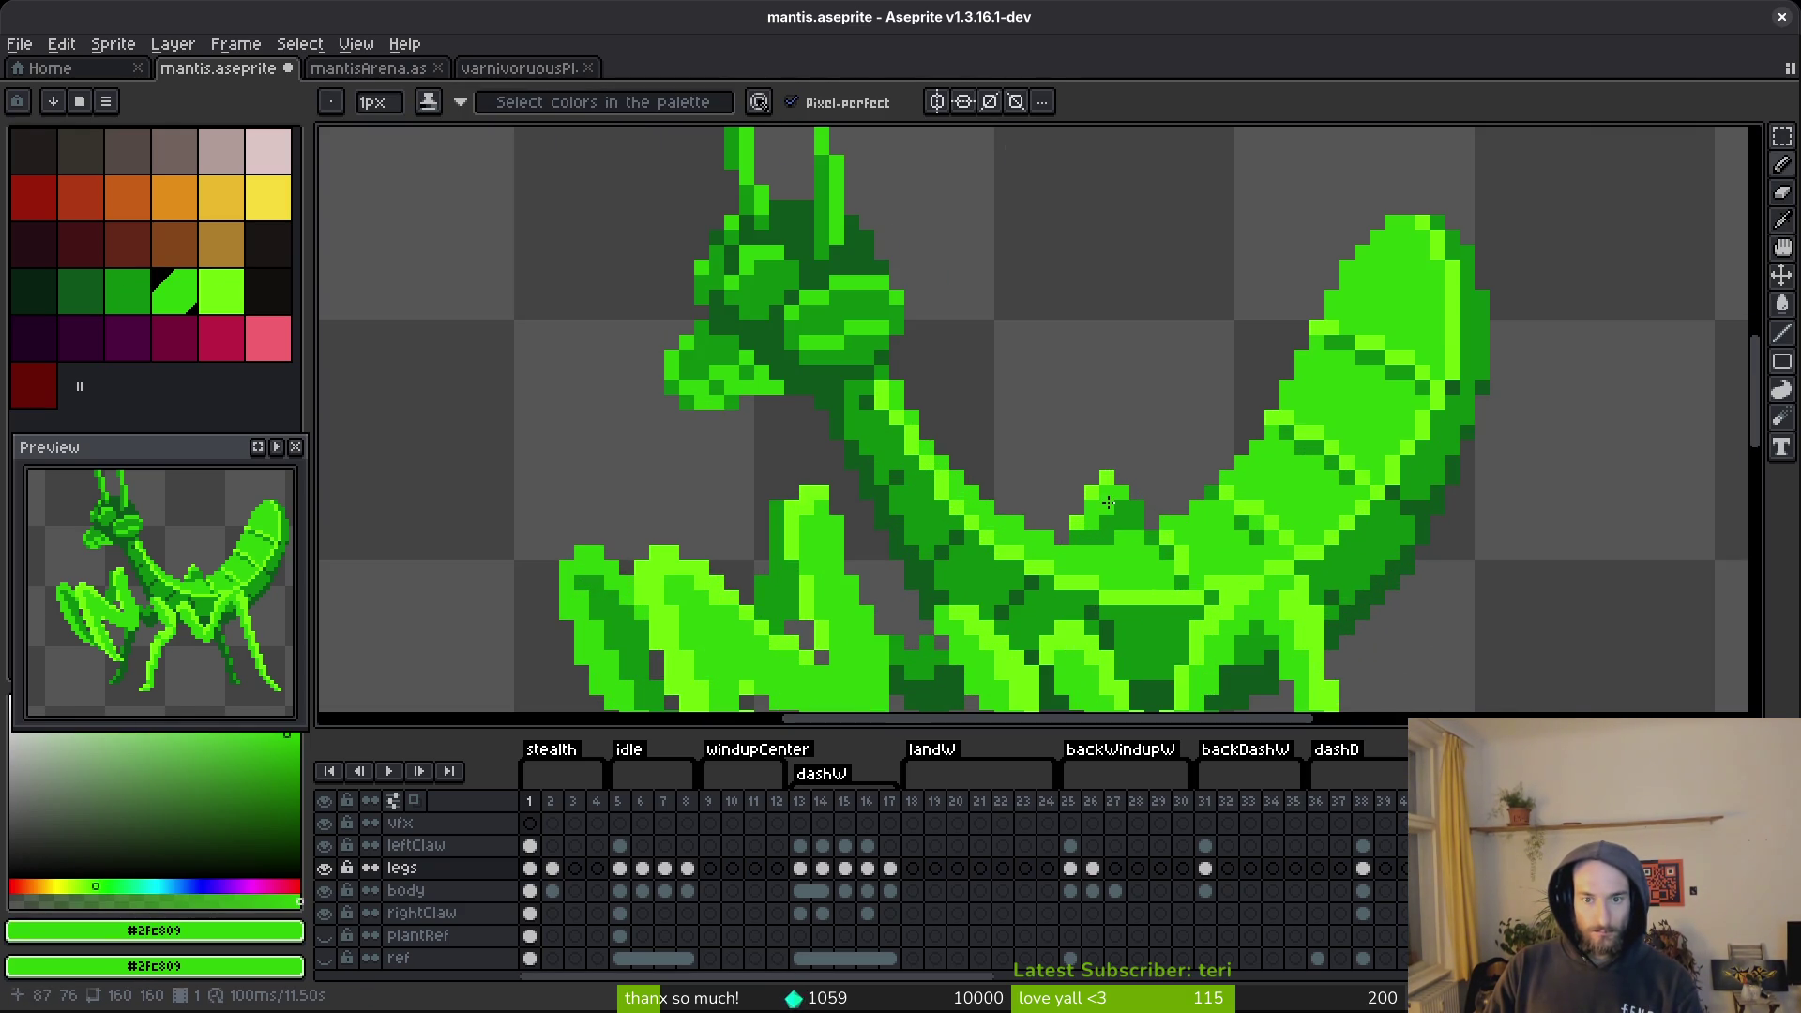
scroll(1136, 542, "down", 4)
key("ctrl+s")
Sample the bright green #6cff0a from the mantis body and save the sprite.
scroll(1102, 569, "up", 6)
scroll(1069, 548, "down", 4)
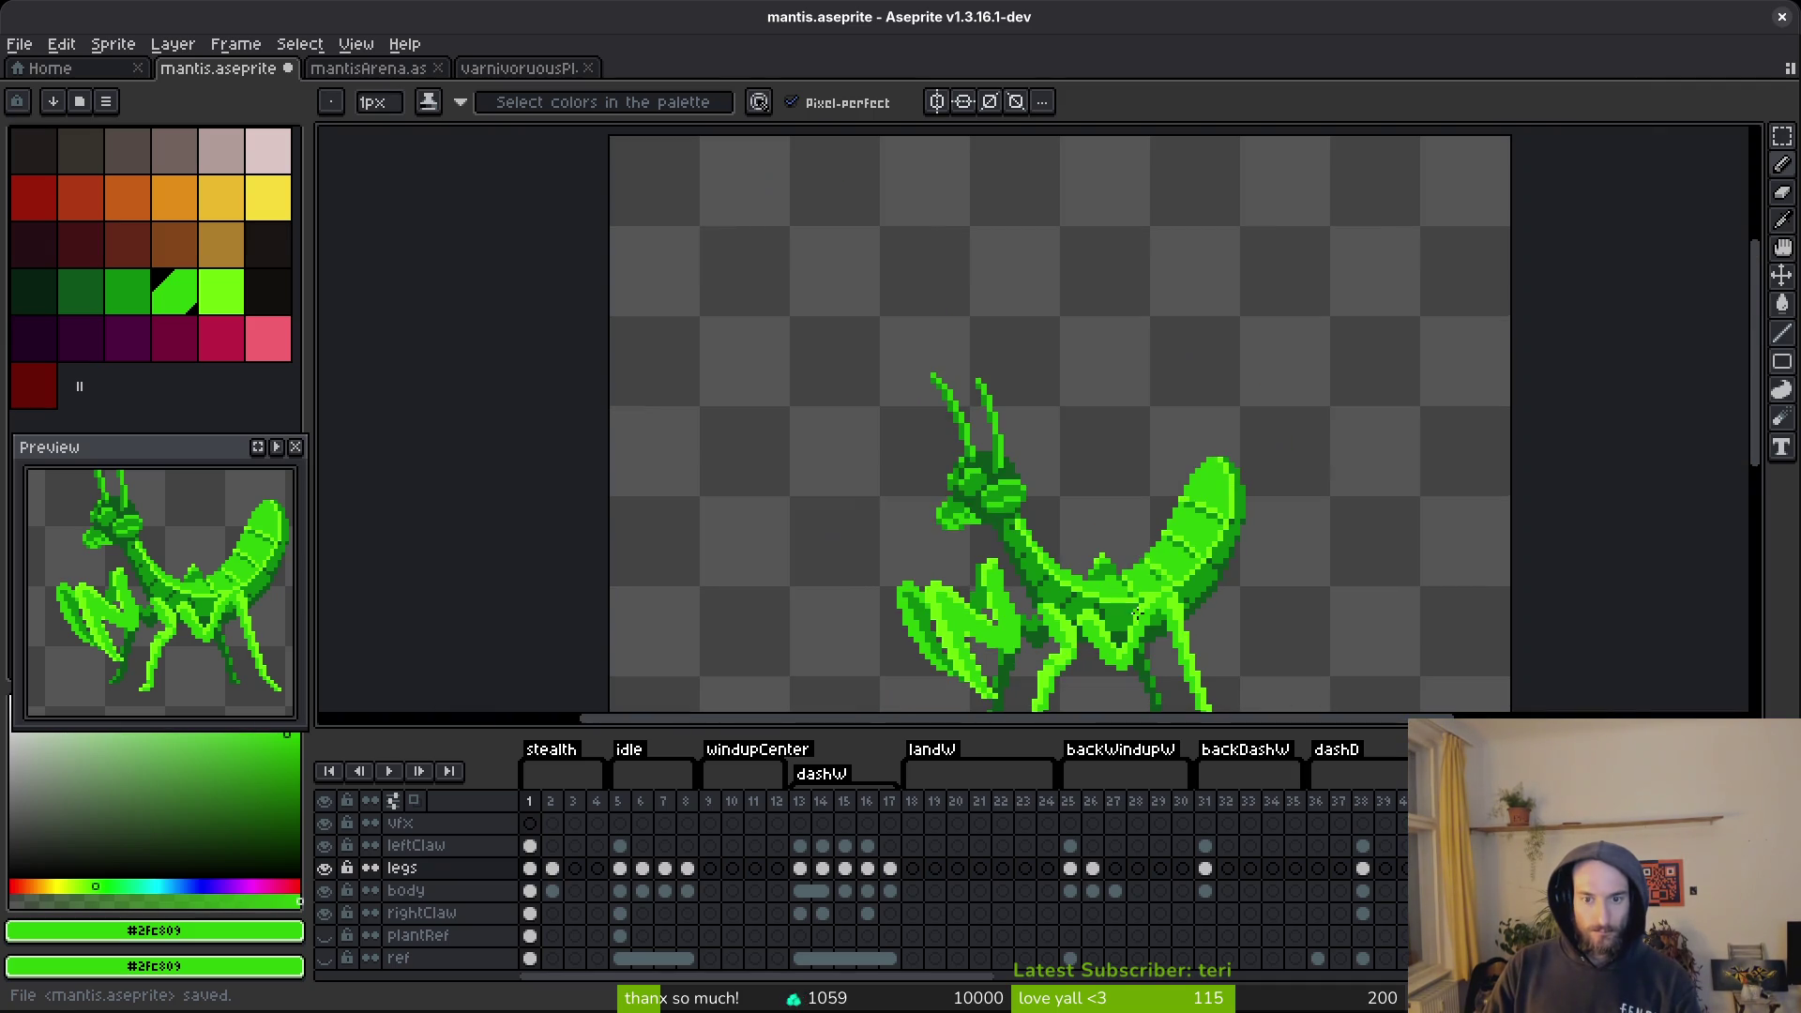
scroll(1031, 539, "up", 4)
left_click(1010, 531, "alt")
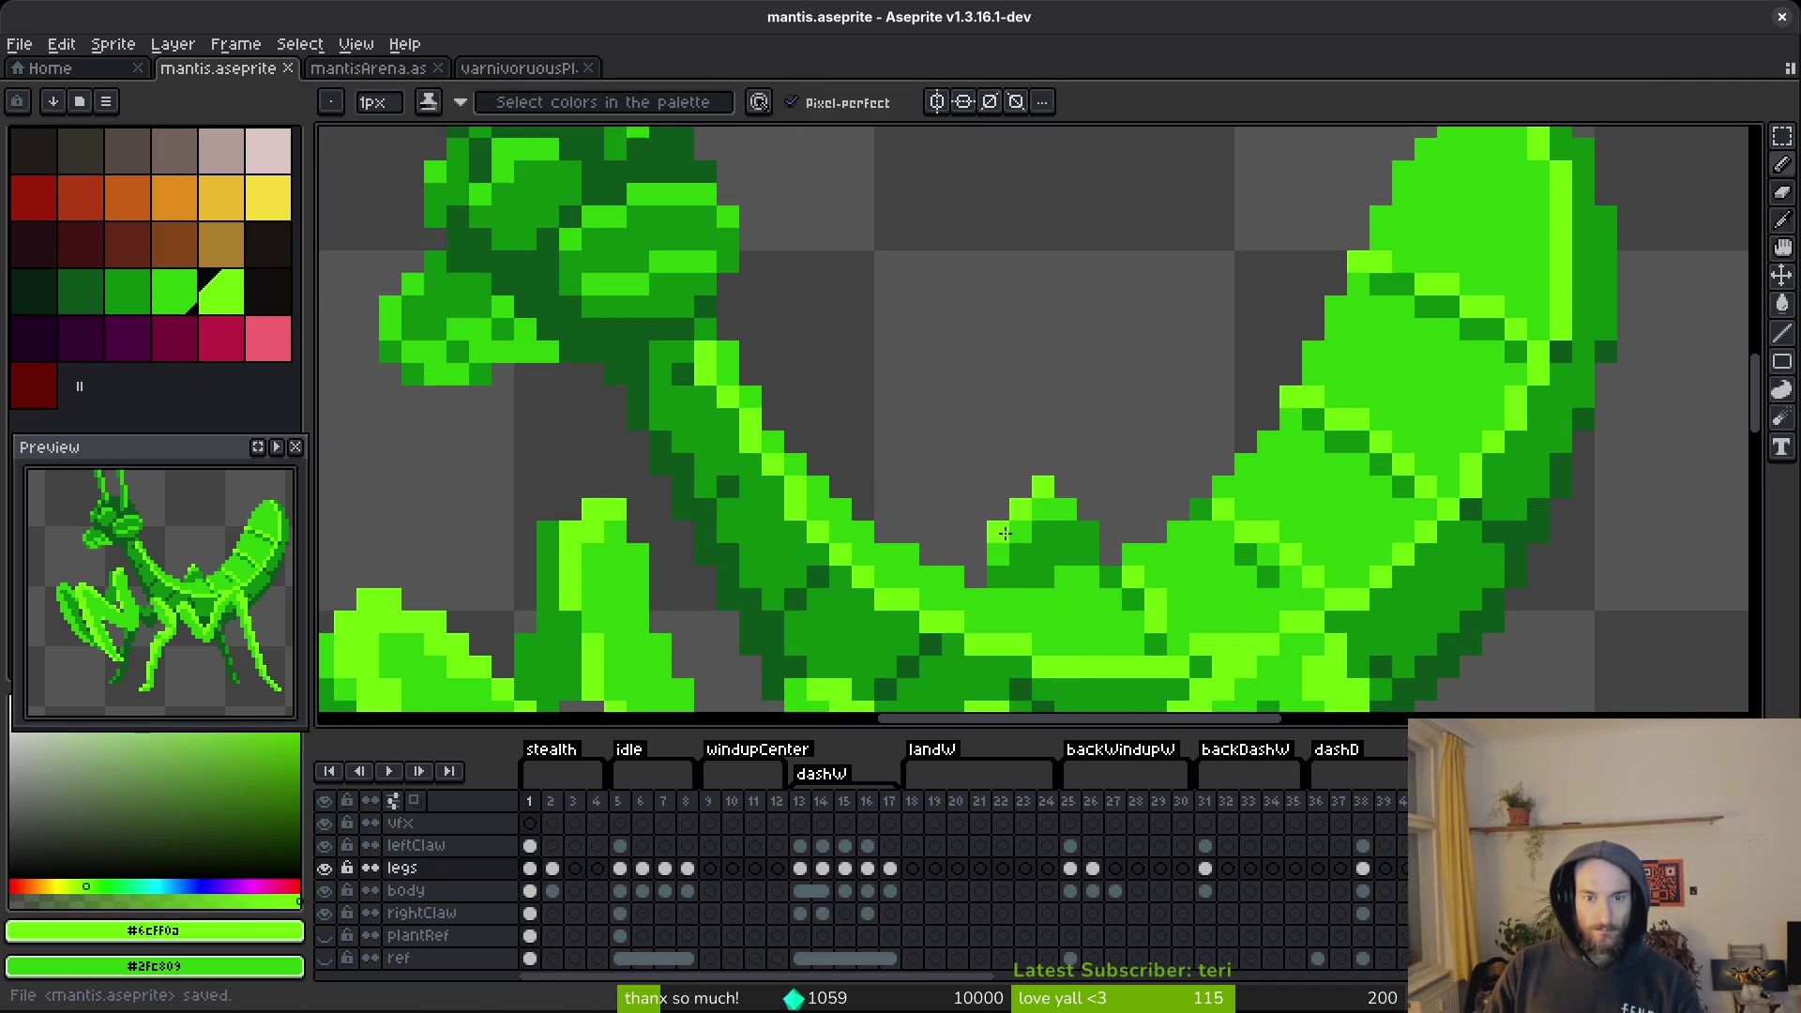
left_click(1101, 537, "alt")
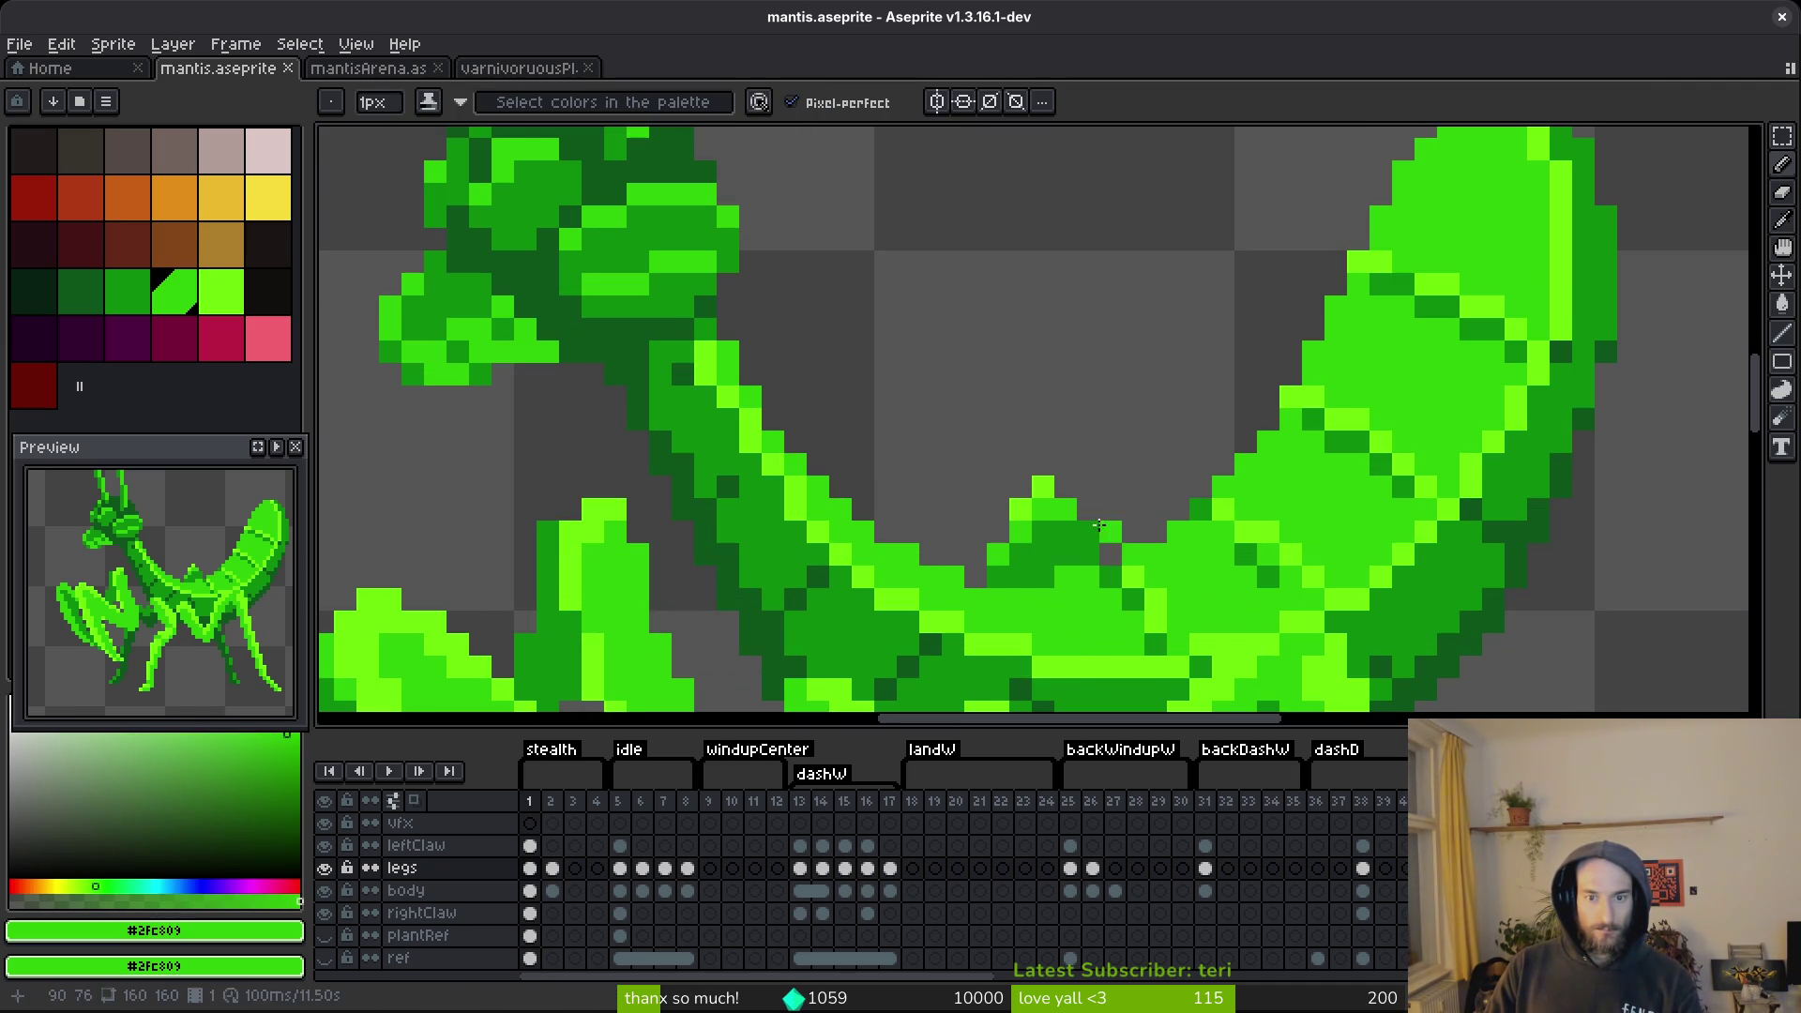
left_click(1101, 536)
scroll(1134, 549, "down", 4)
key("ctrl+s")
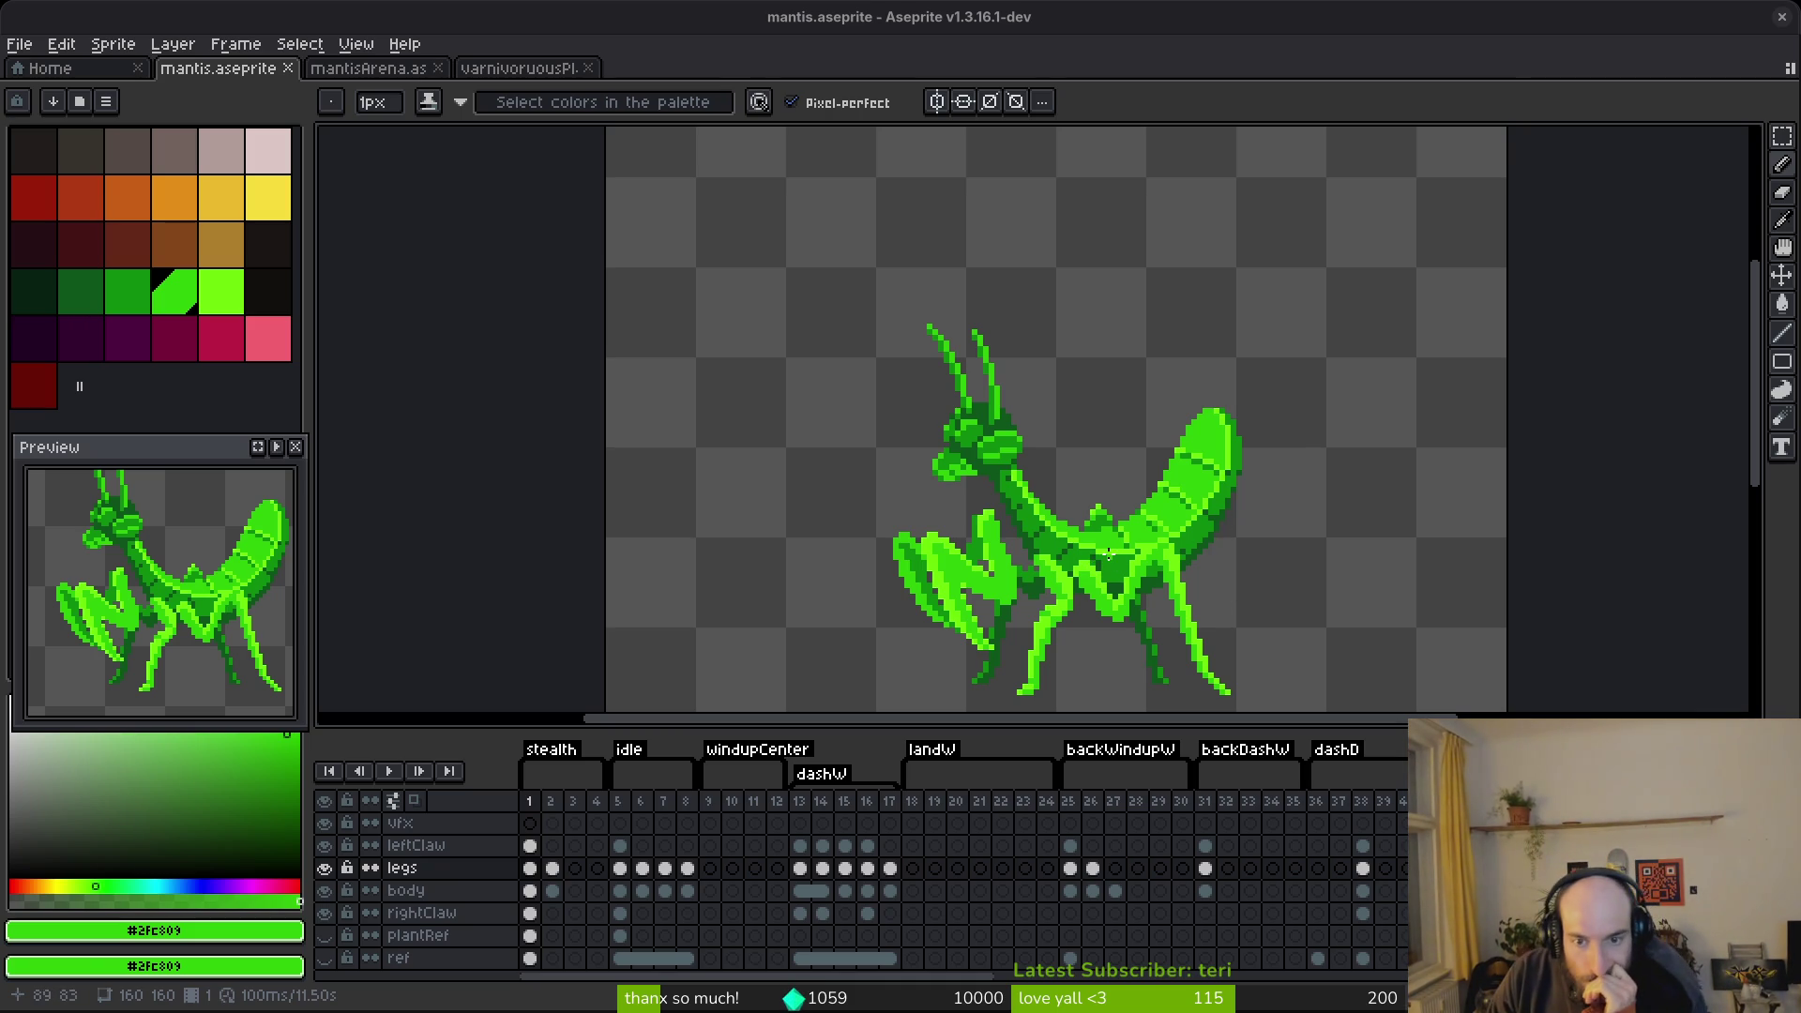
Select the legs layer's frame 1 cel and sample a green from the legs.
scroll(1109, 552, "down", 2)
scroll(1069, 441, "up", 4)
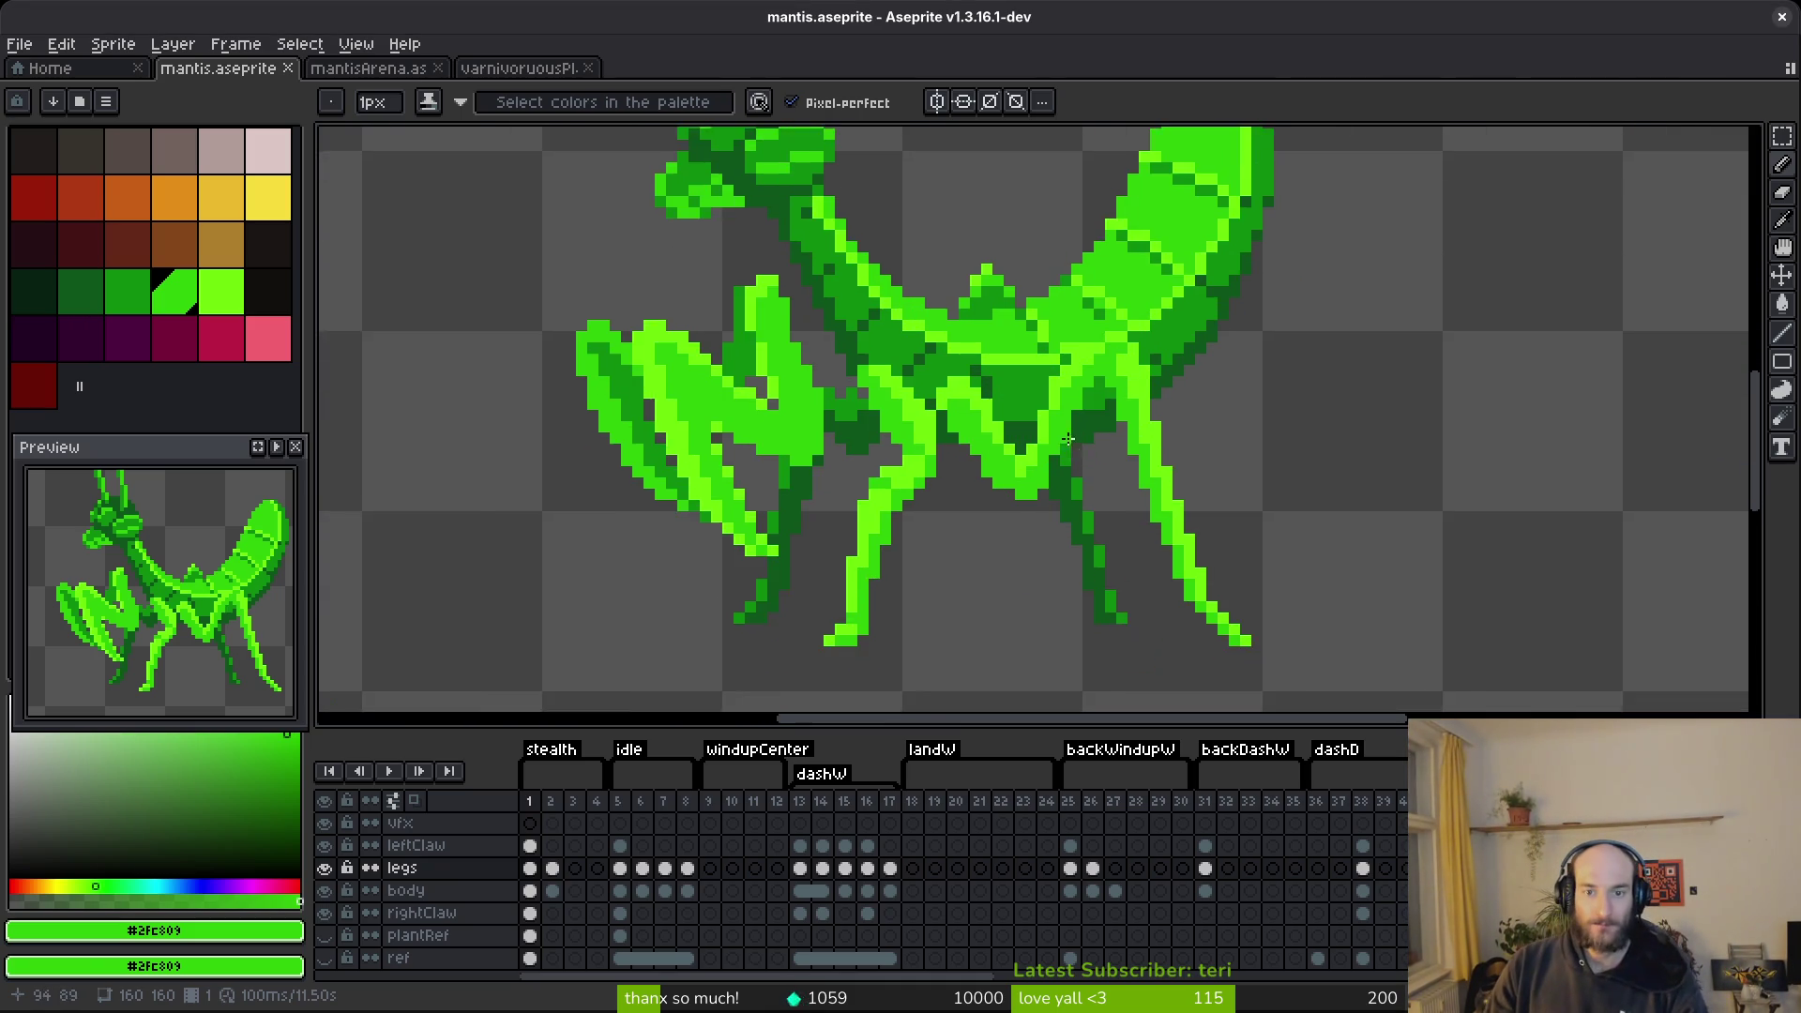
scroll(1069, 440, "down", 2)
left_click(530, 867)
scroll(1122, 451, "up", 1)
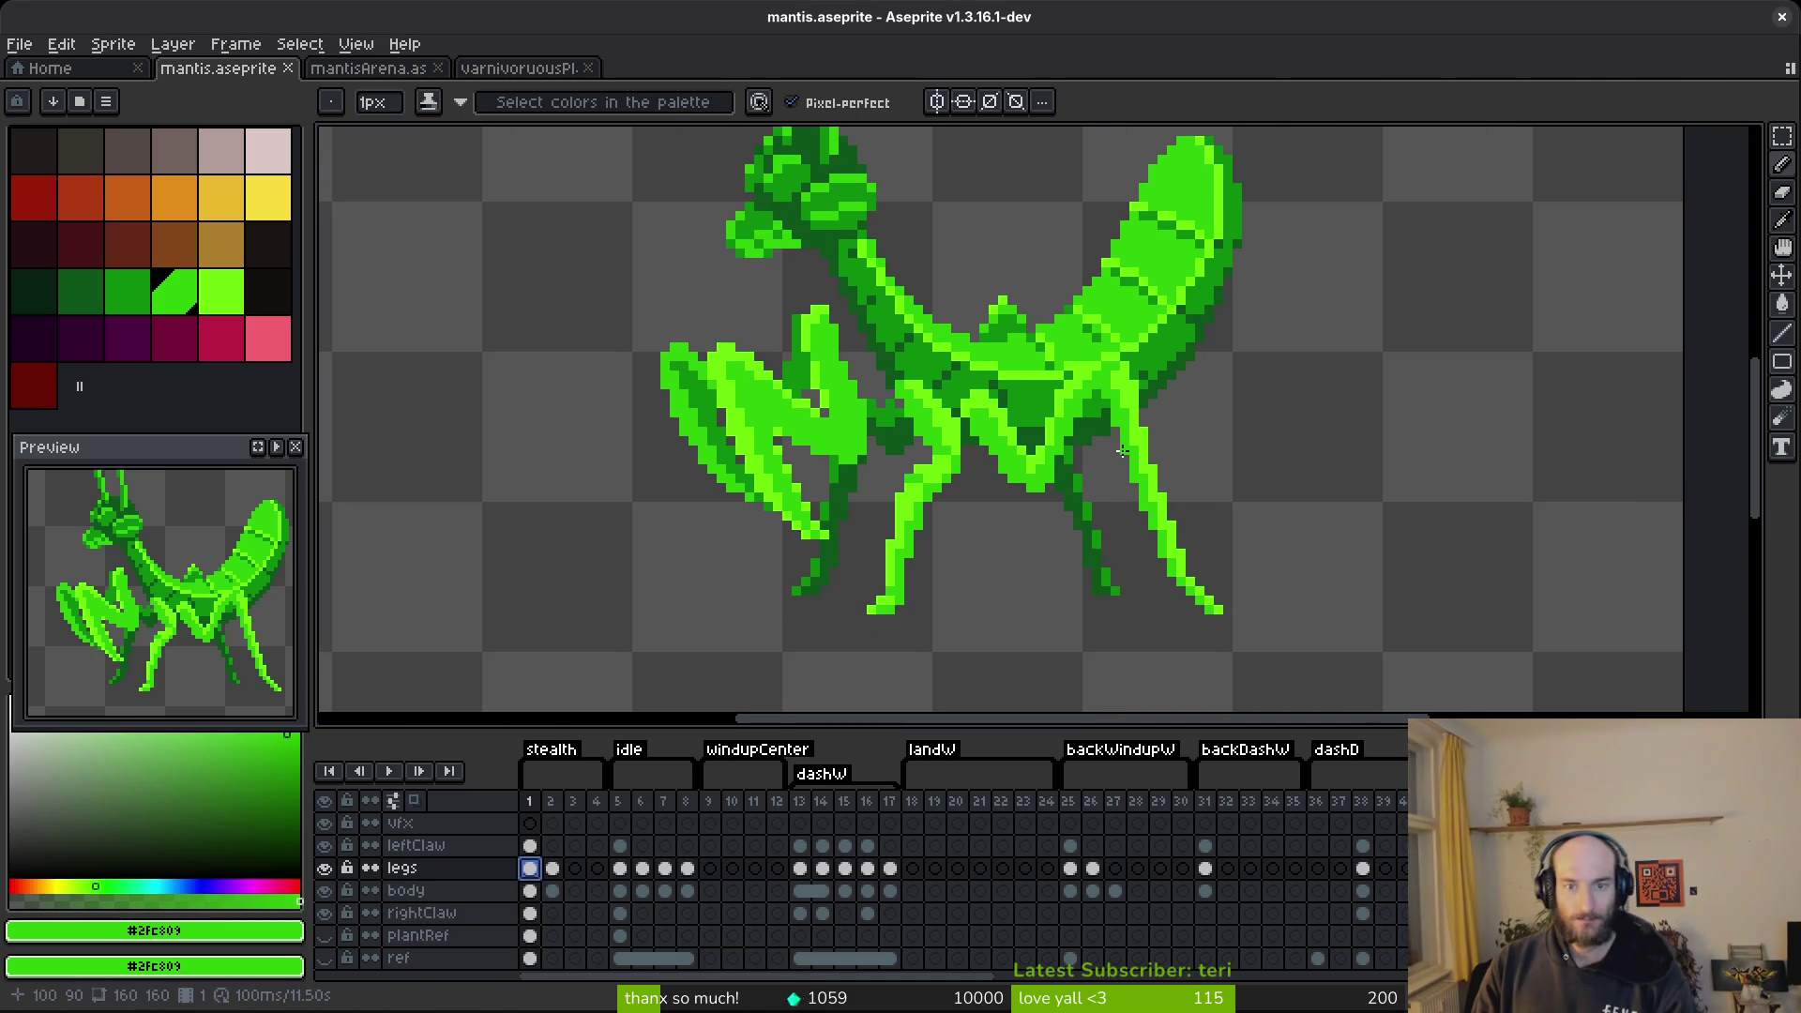
scroll(824, 692, "up", 2)
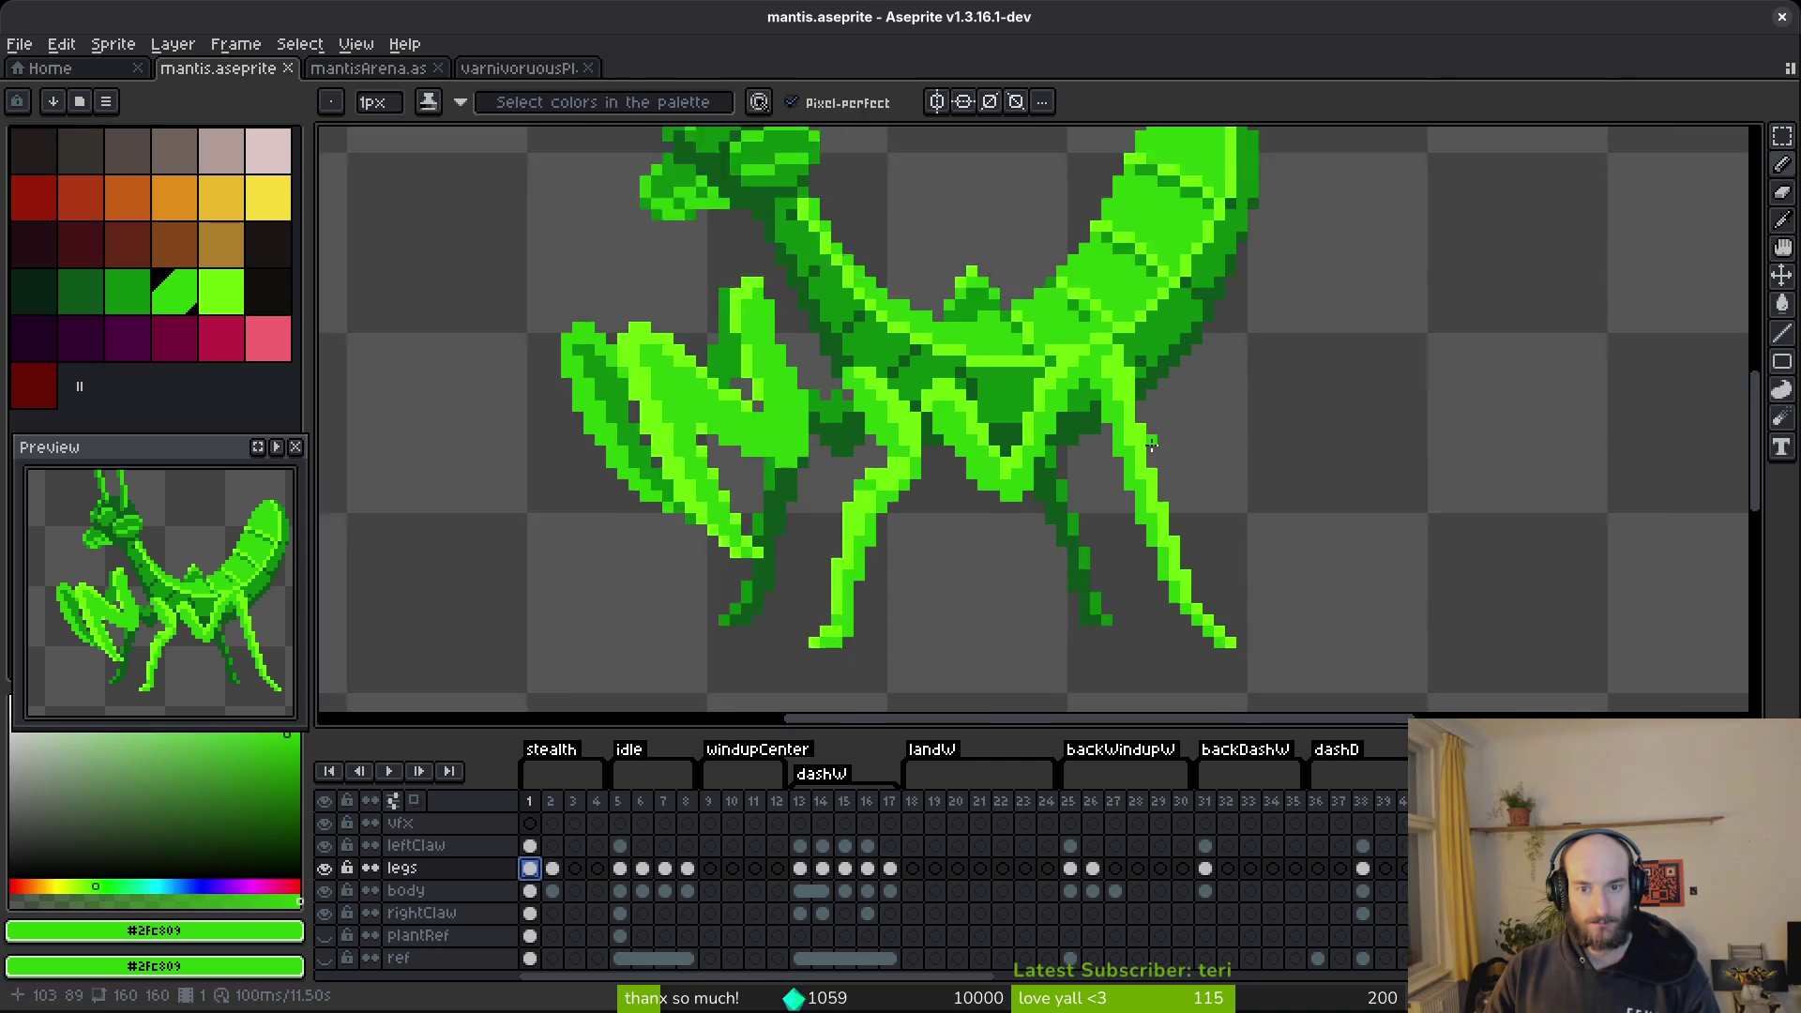
left_click(1138, 414, "alt")
Replace the near legs' outline and body greens with two dark red palette swatches.
key("x")
right_click(34, 198)
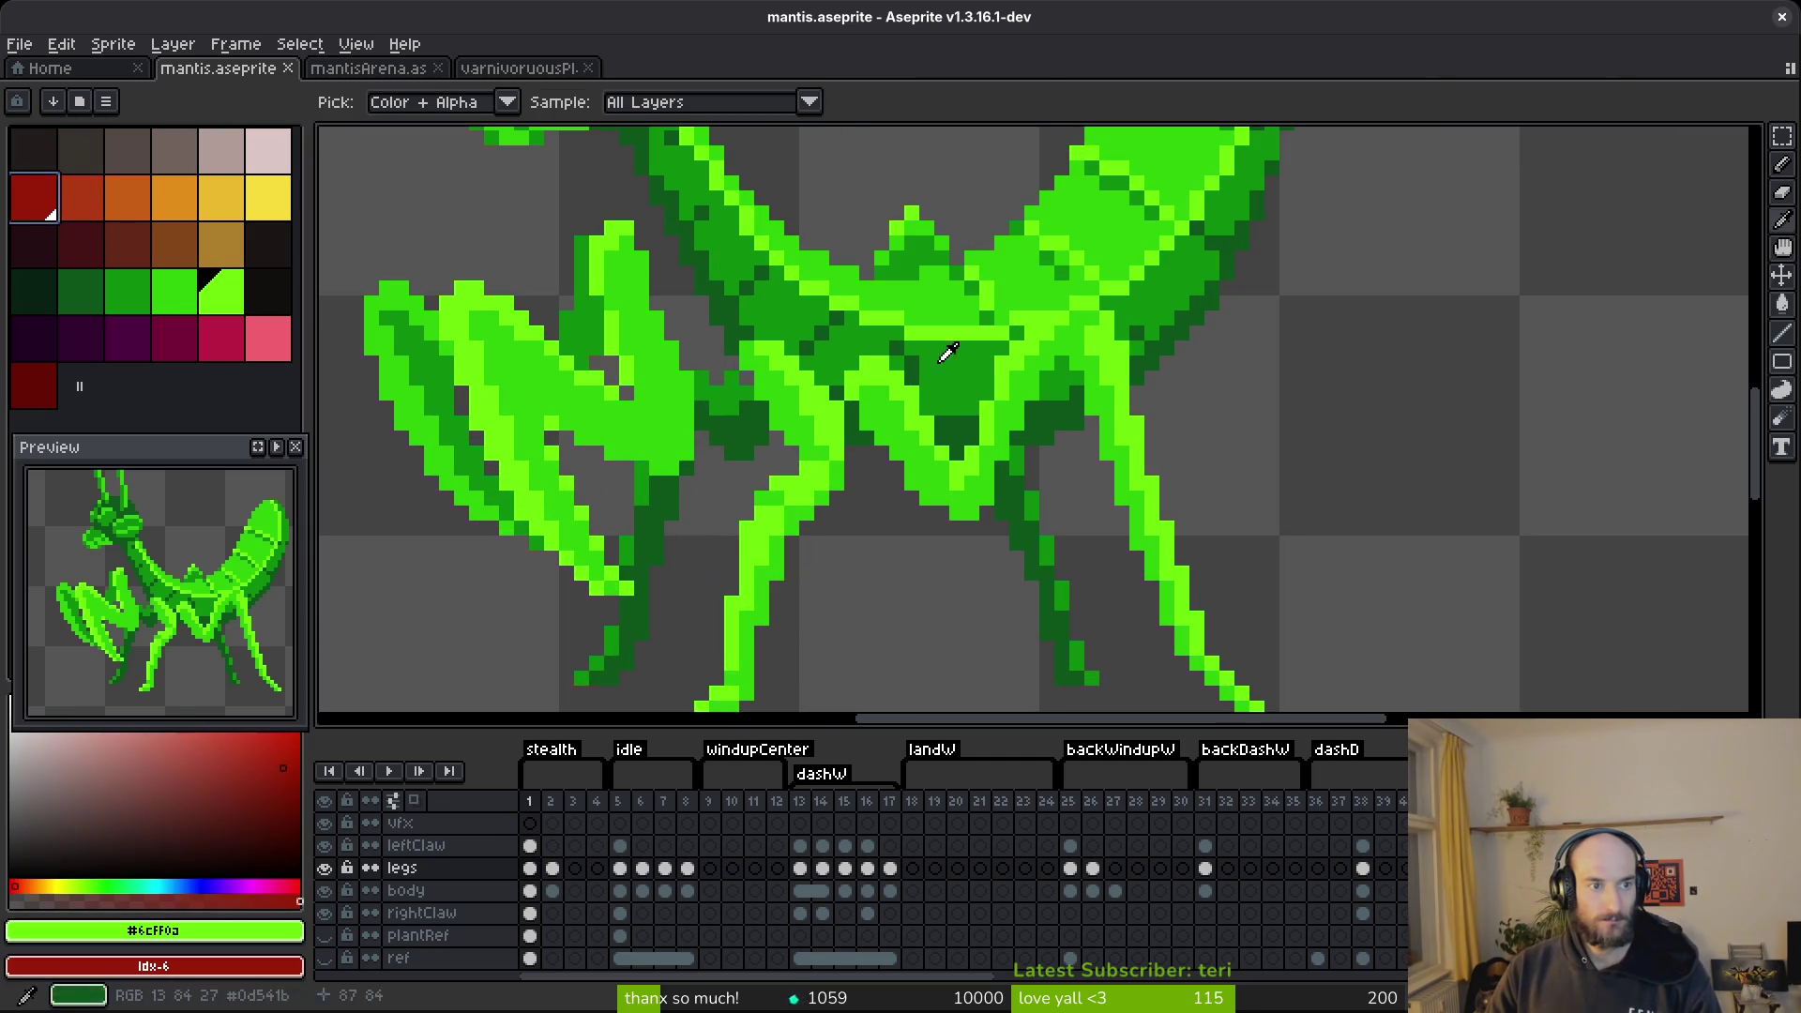
key("shift+r")
left_click(1072, 225)
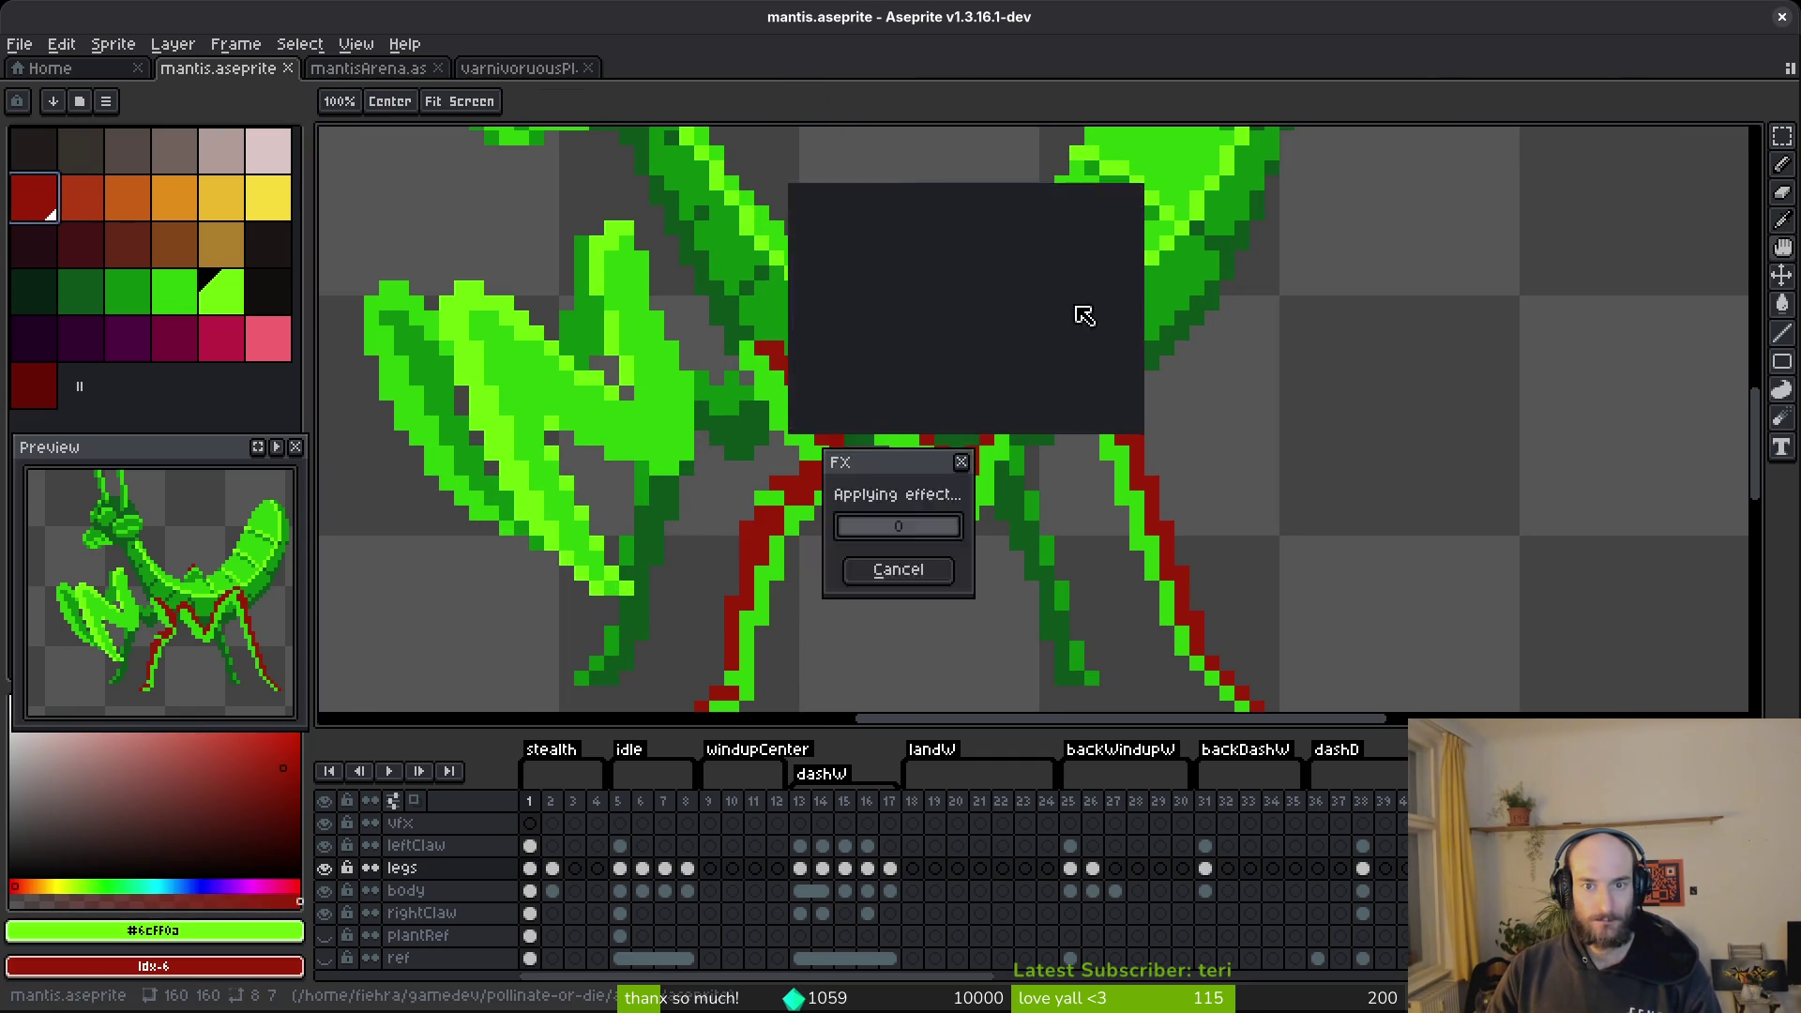
right_click(33, 385)
key("shift+r")
left_click(1077, 225)
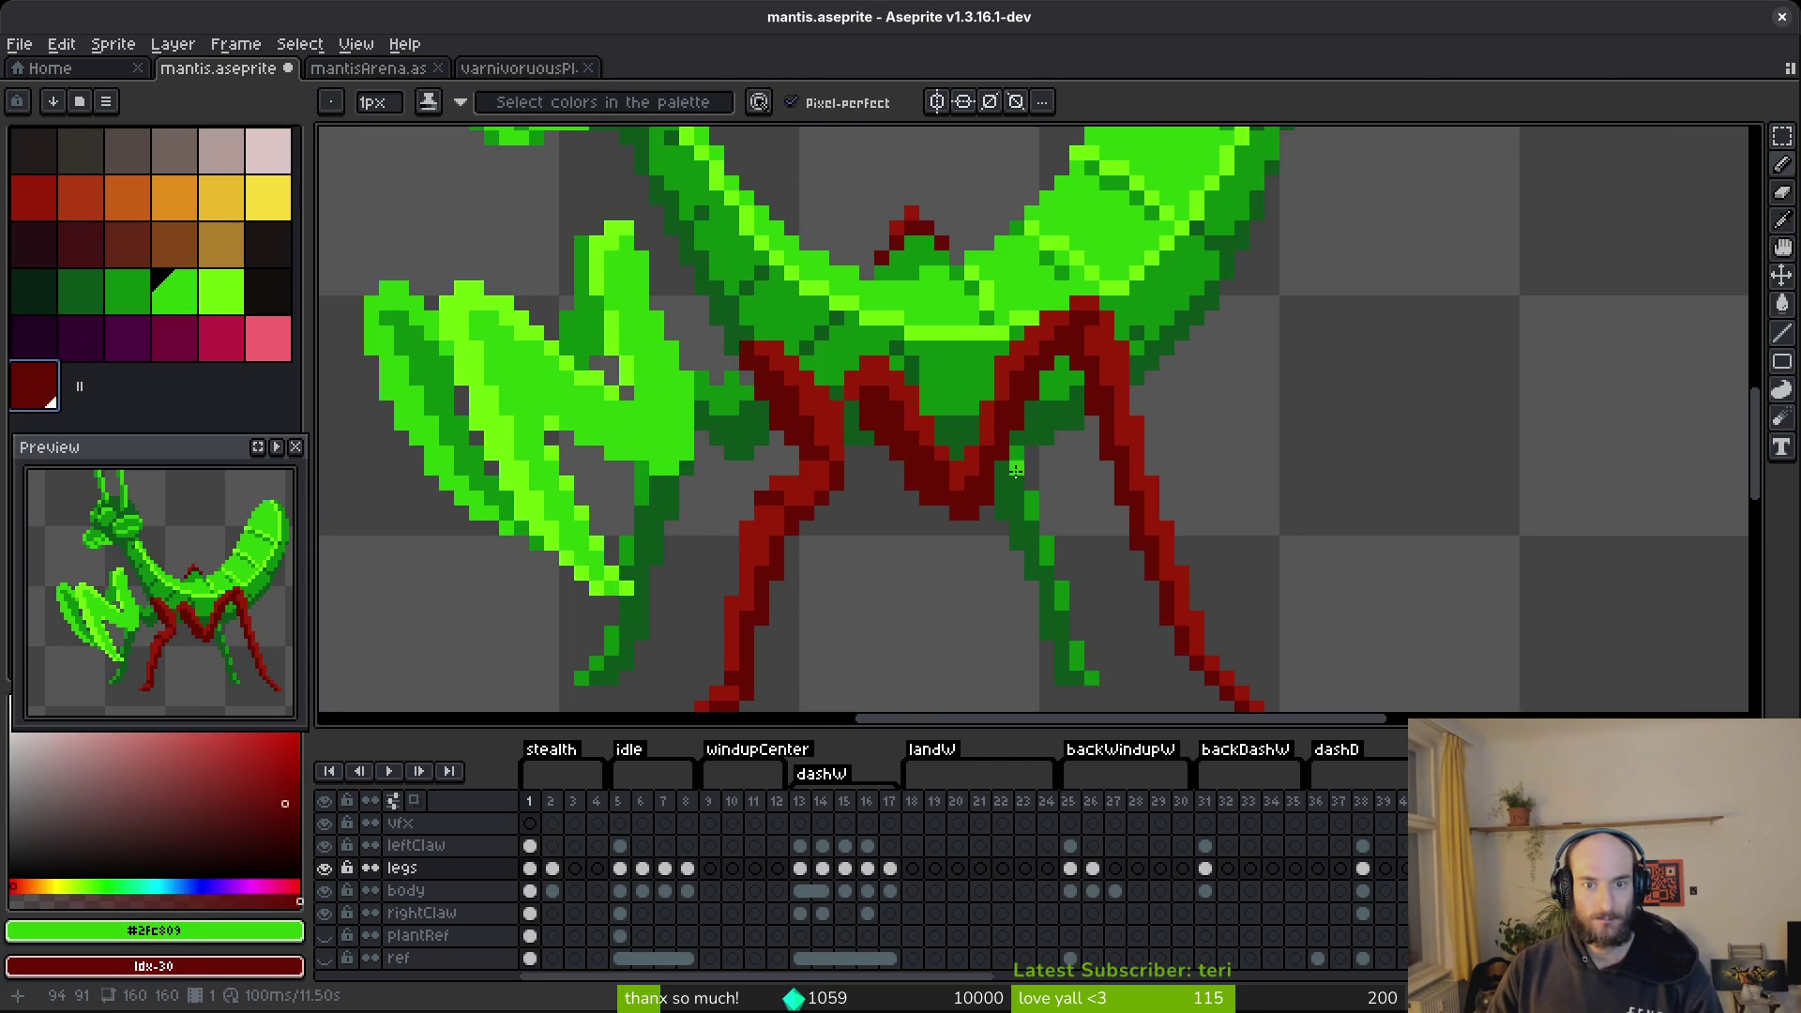
Recolour the far legs' dark green to a very dark red.
scroll(1029, 471, "down", 3)
scroll(1022, 469, "up", 3)
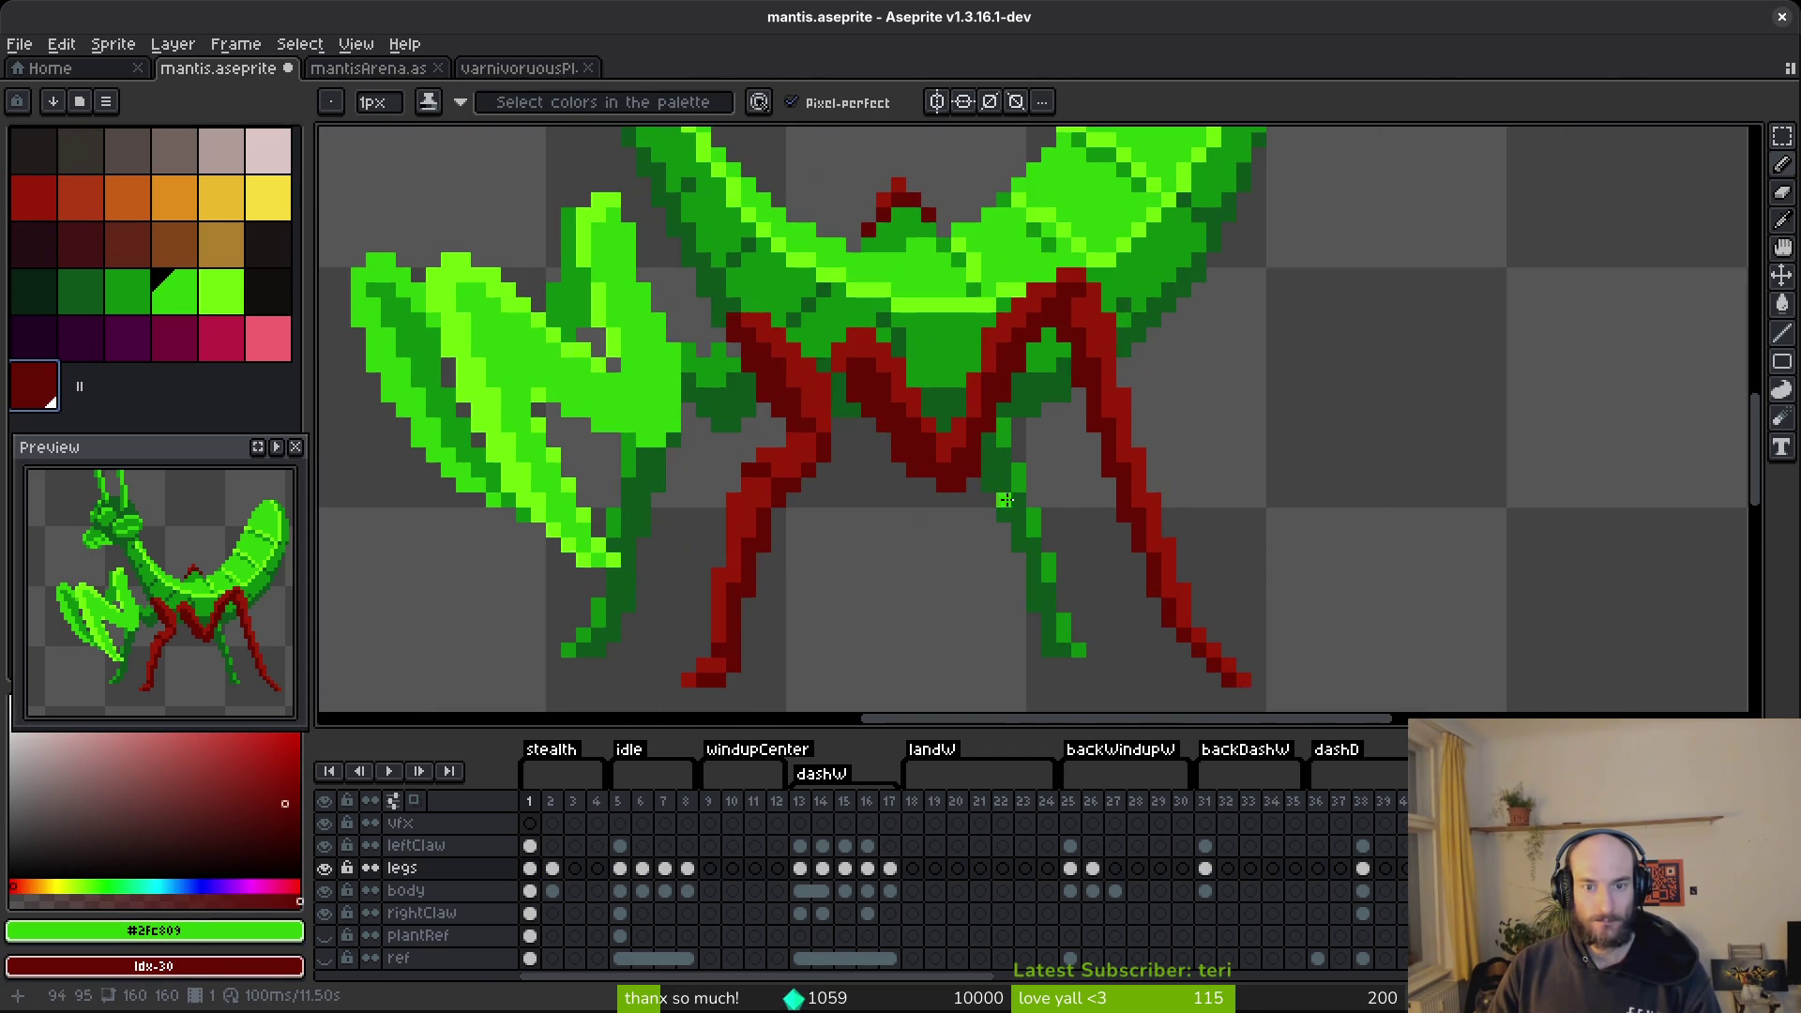
left_click(1015, 428, "alt")
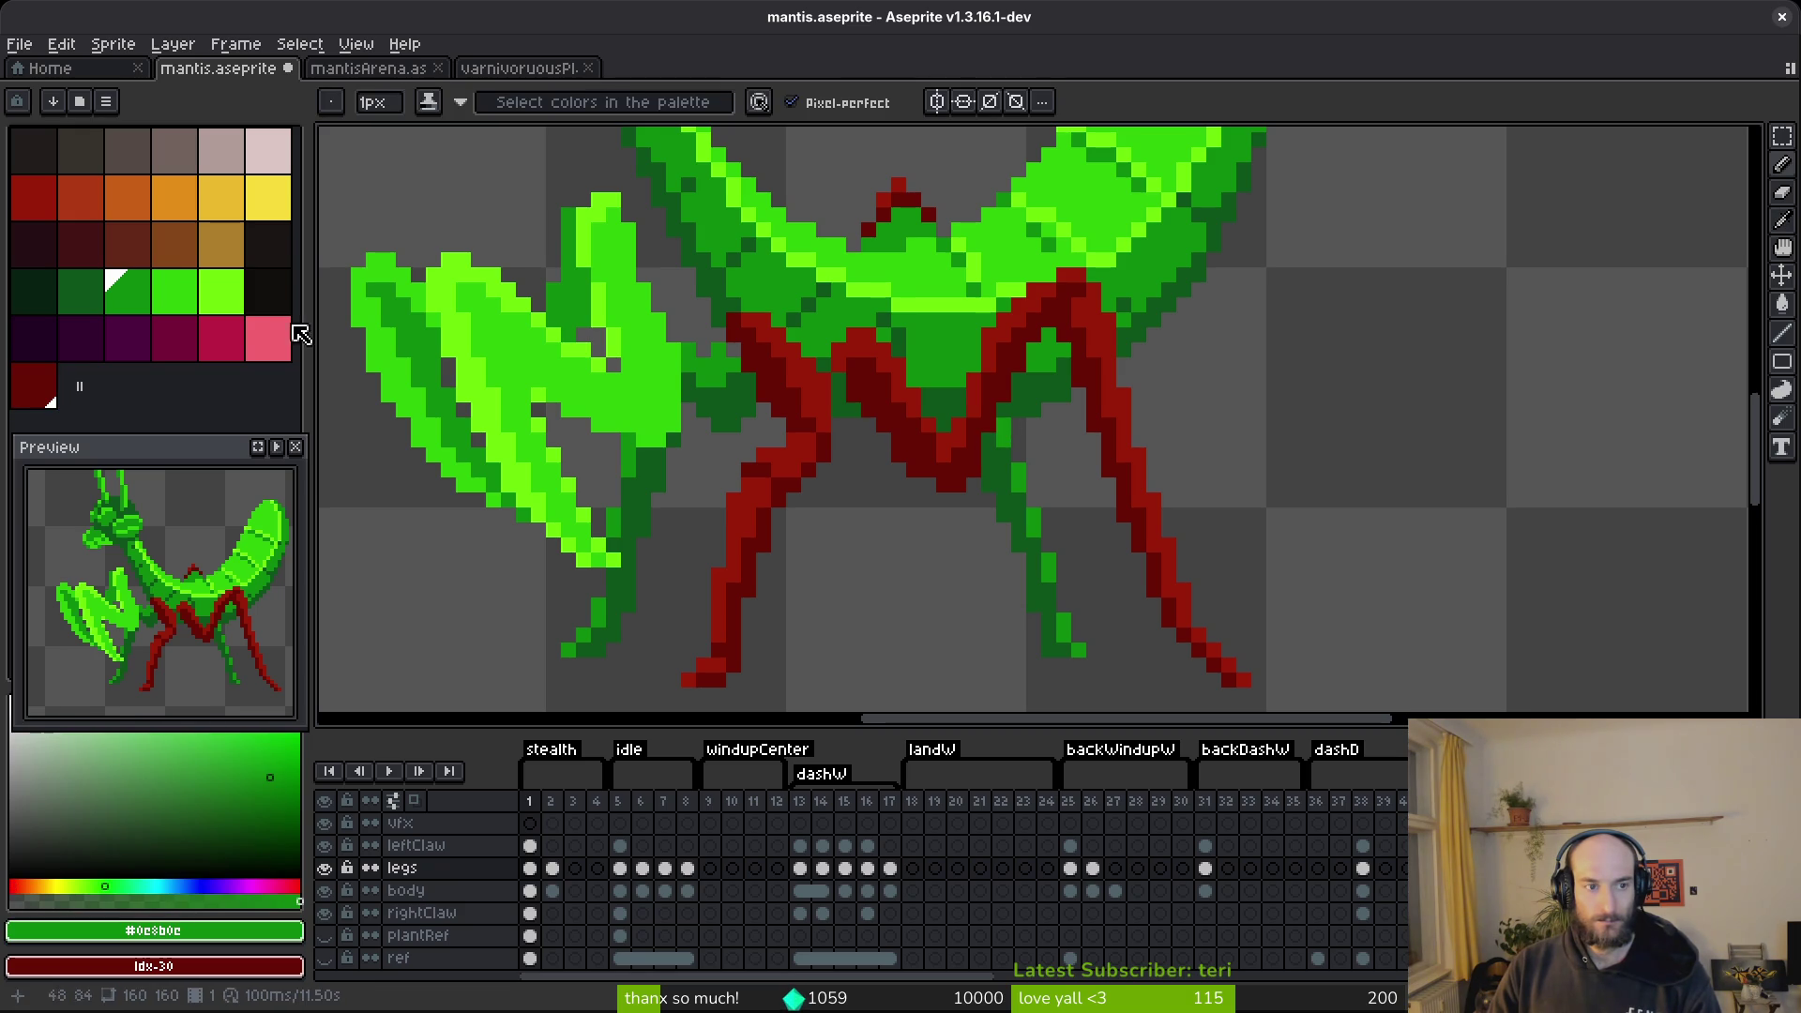
right_click(102, 251)
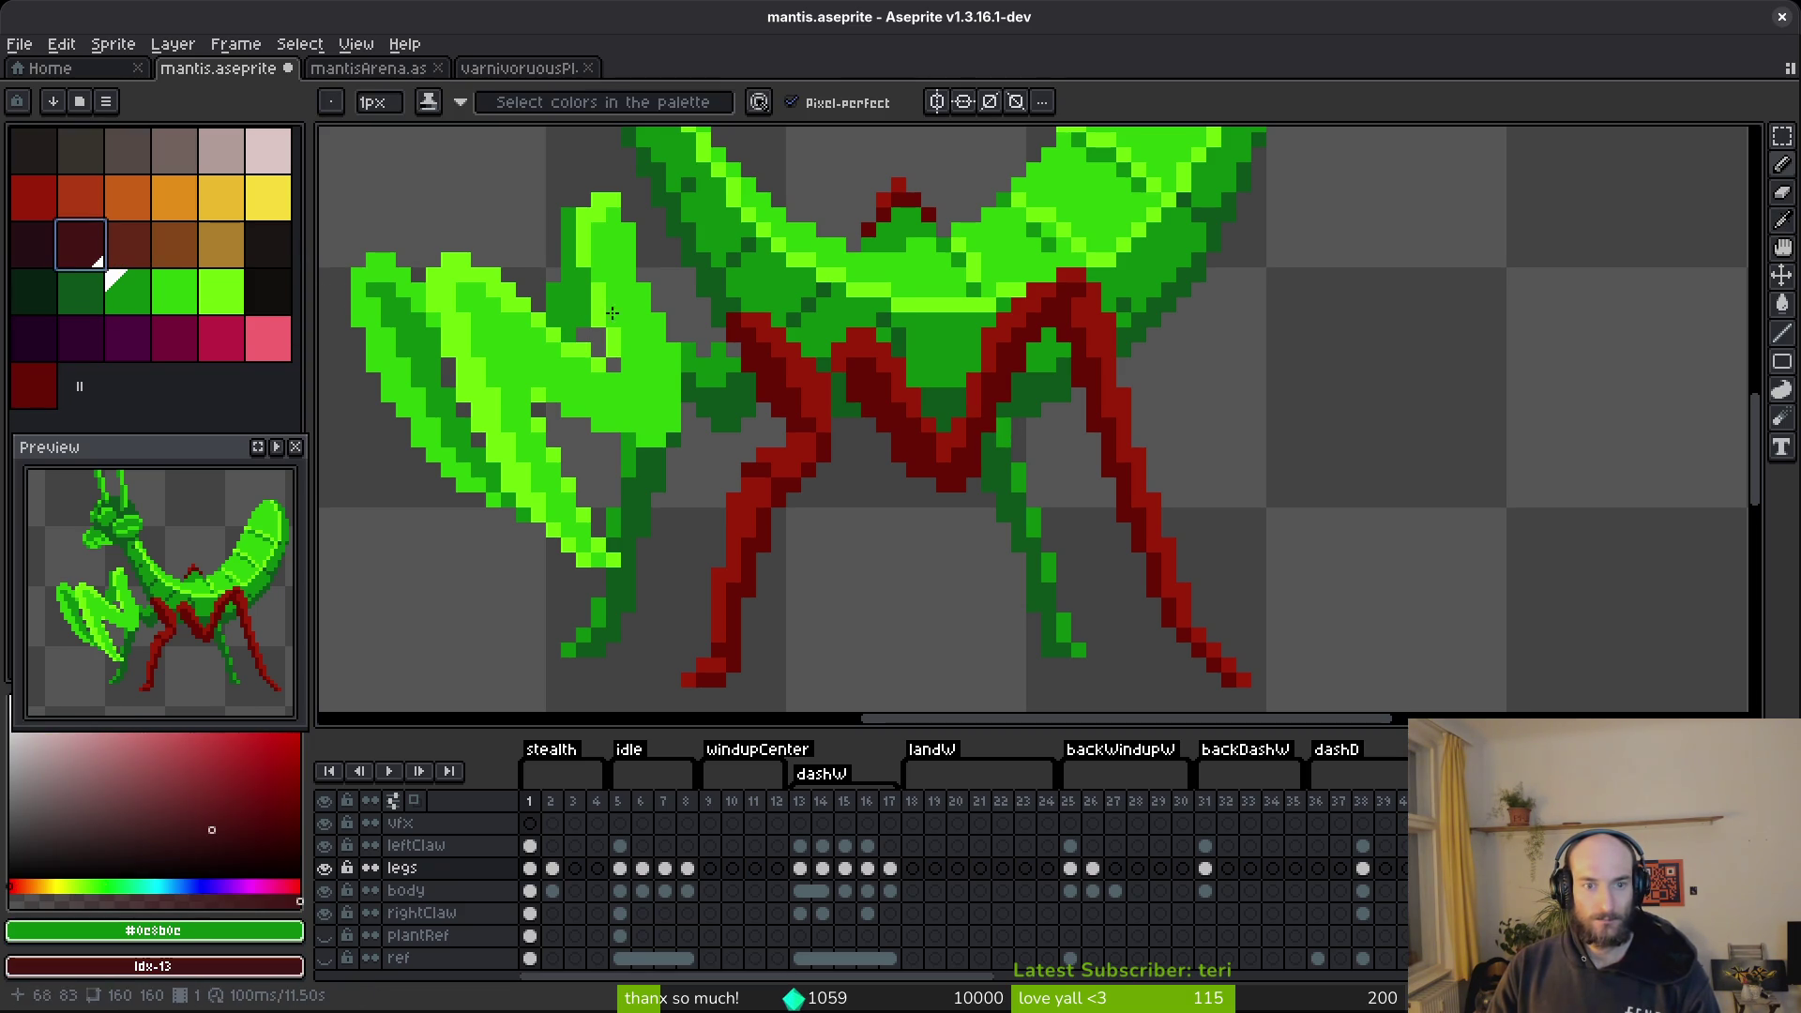
key("shift+r")
left_click(1088, 232)
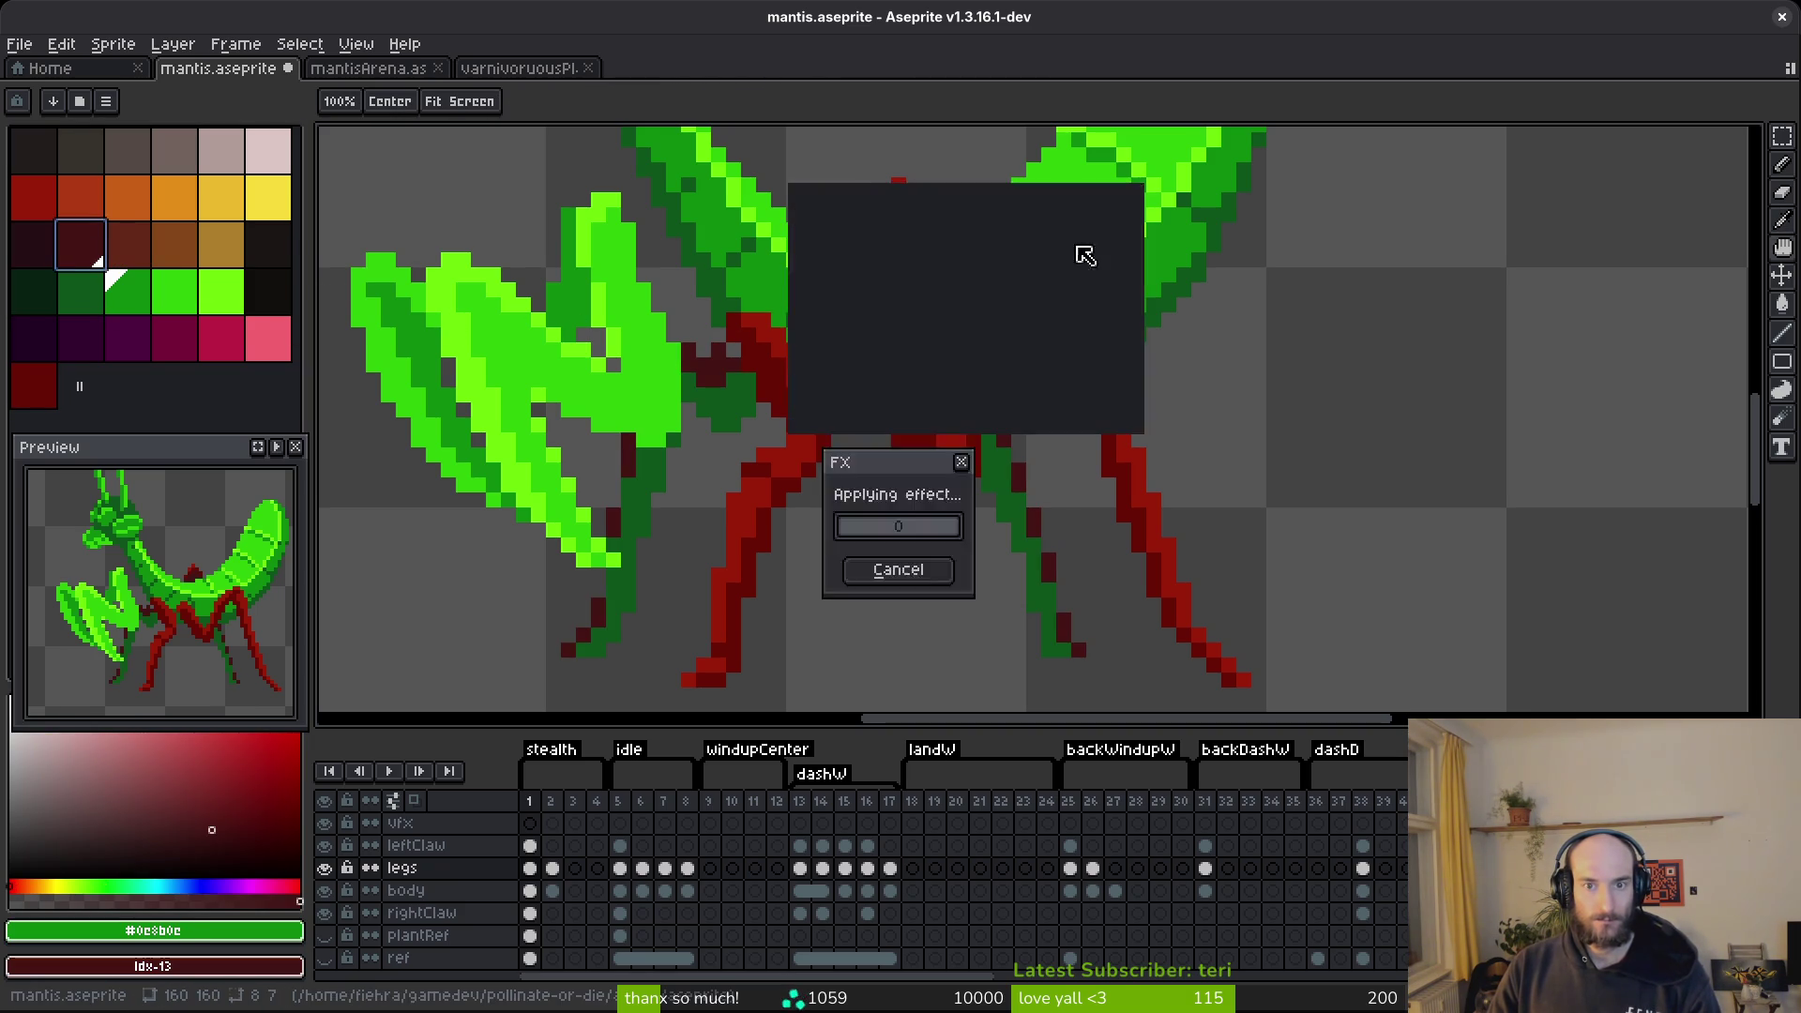
Replace the darkest remaining leg green with the darkest red and save.
left_click(1004, 469, "alt")
right_click(40, 261)
key("shift+r")
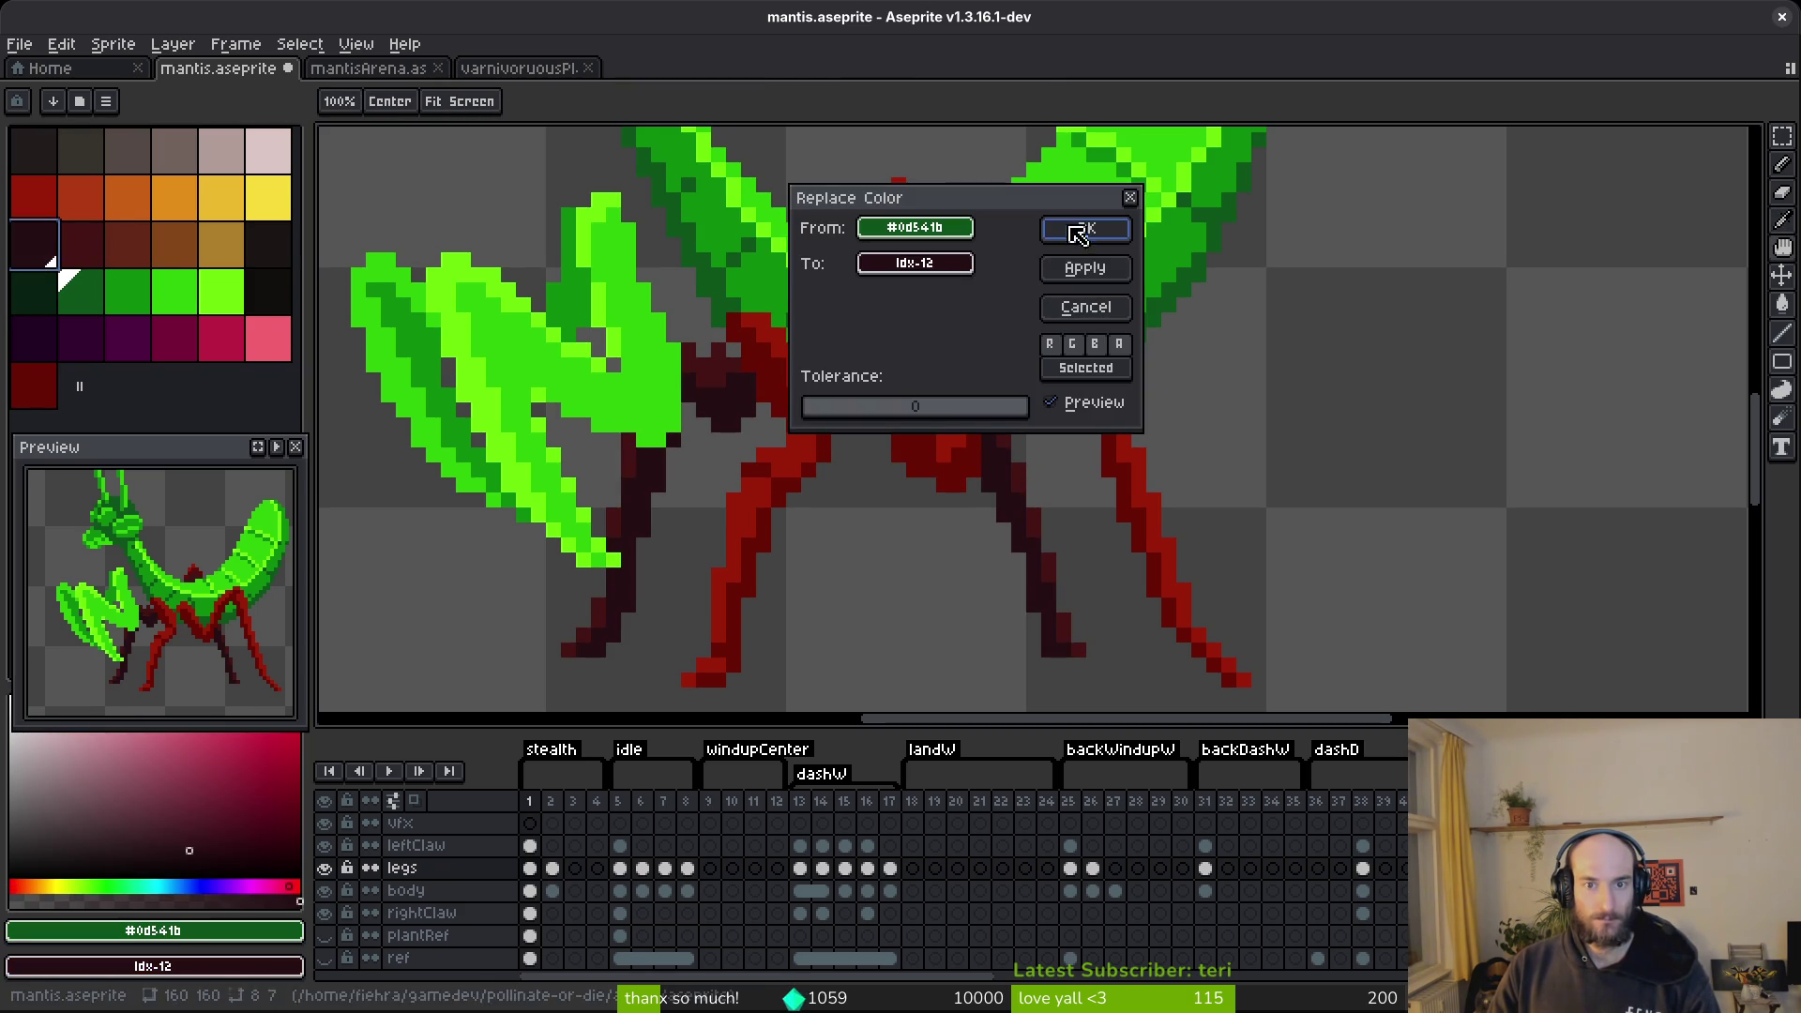
left_click(1075, 232)
key("ctrl+s")
scroll(943, 567, "down", 2)
scroll(1117, 494, "up", 2)
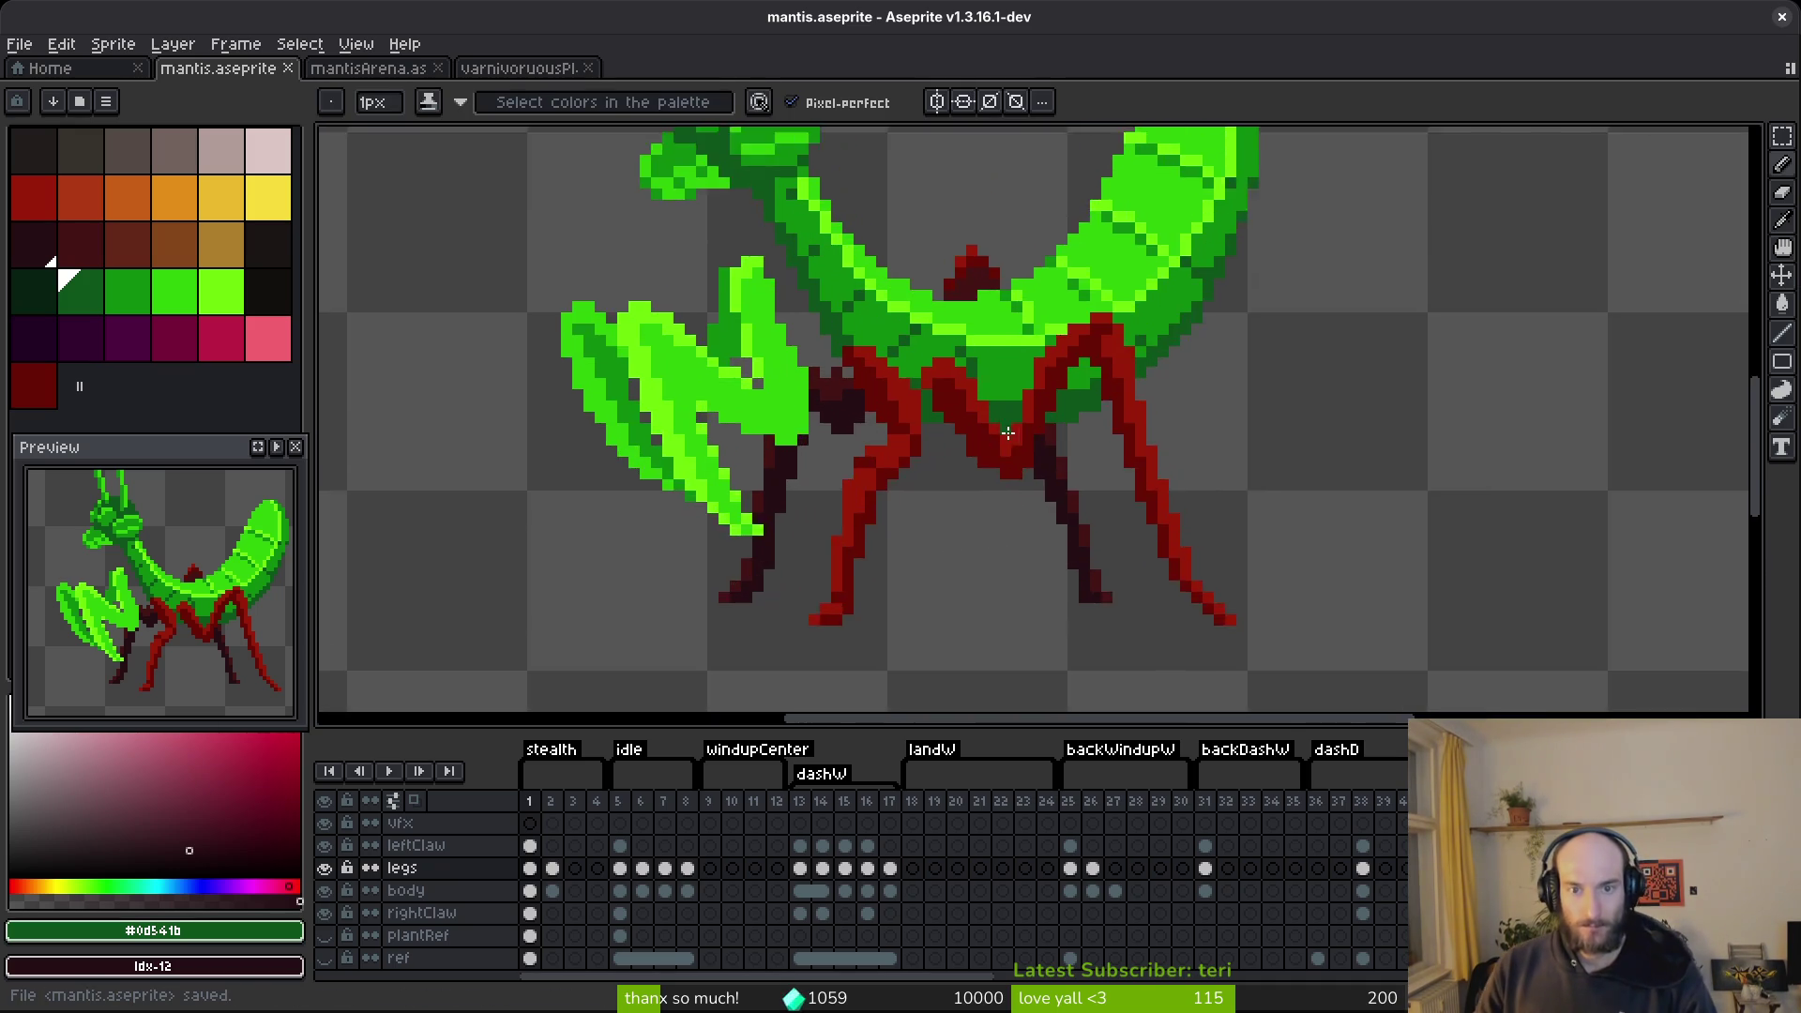
Select the underbody and inner legs, then undo the accidental move and clear the selection.
scroll(1007, 421, "up", 2)
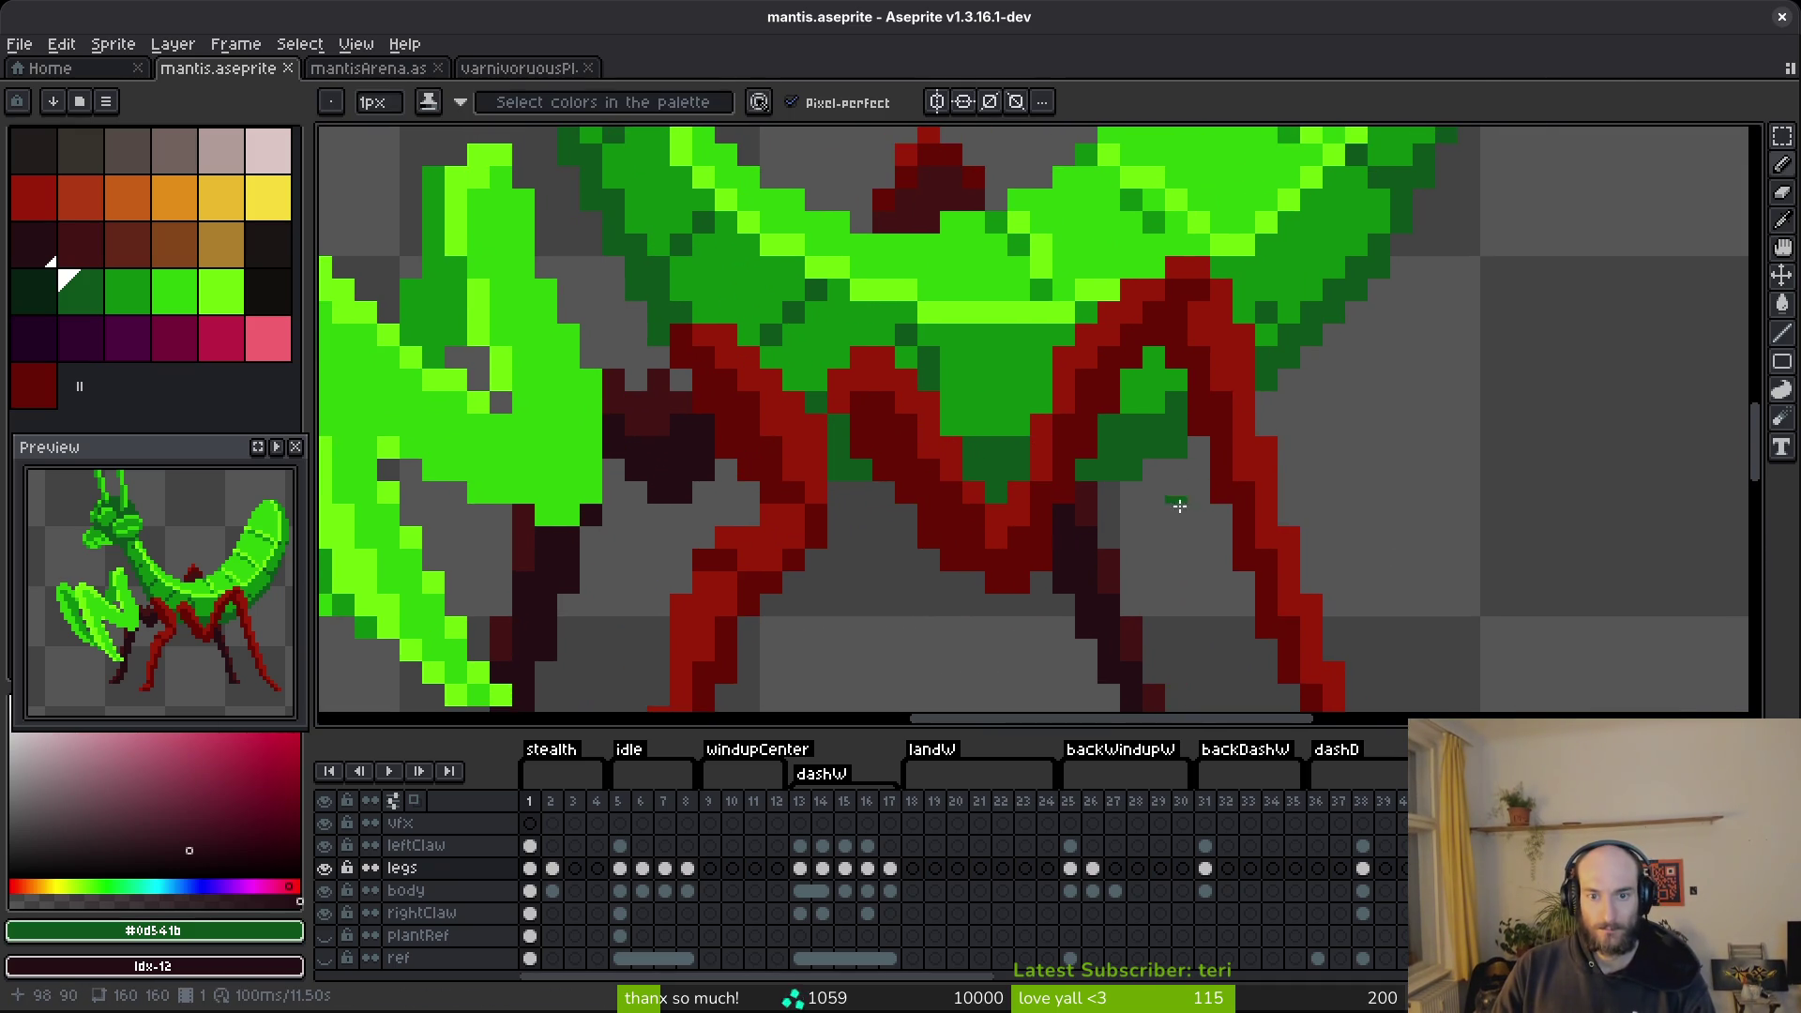
scroll(1172, 548, "down", 2)
scroll(1163, 530, "up", 1)
key("m")
scroll(1203, 392, "down", 2)
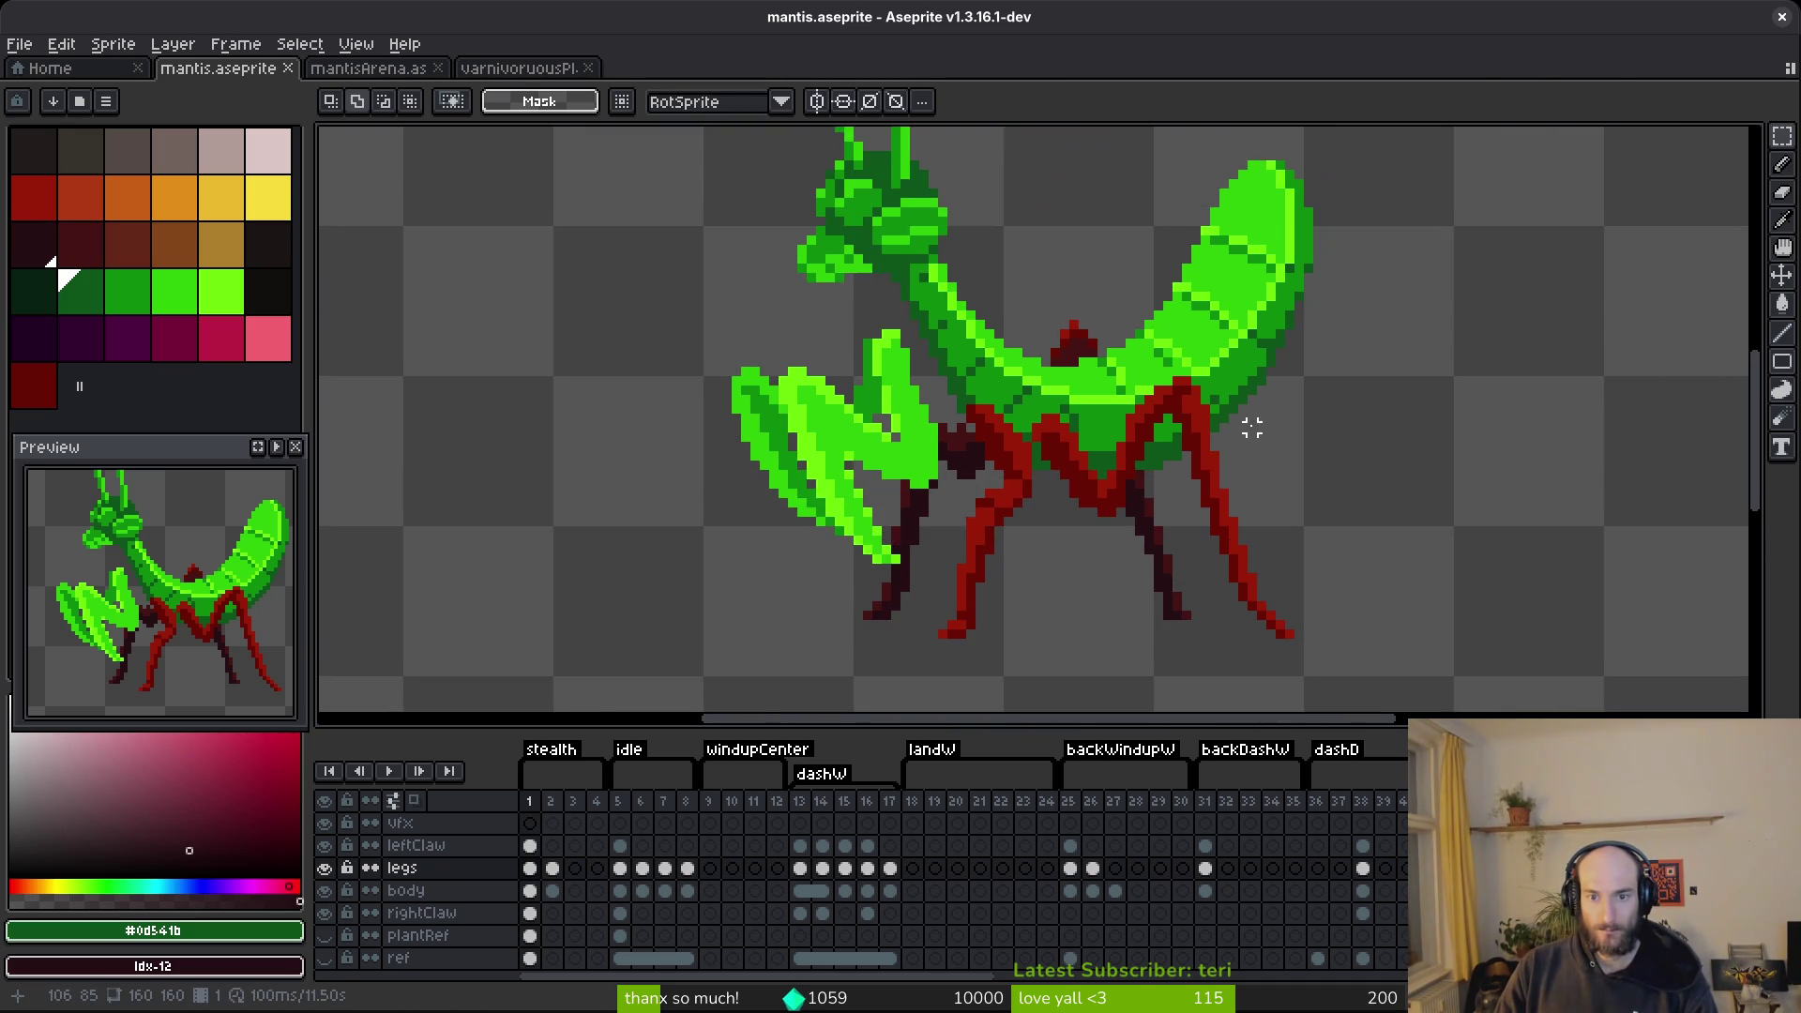
scroll(1120, 431, "up", 2)
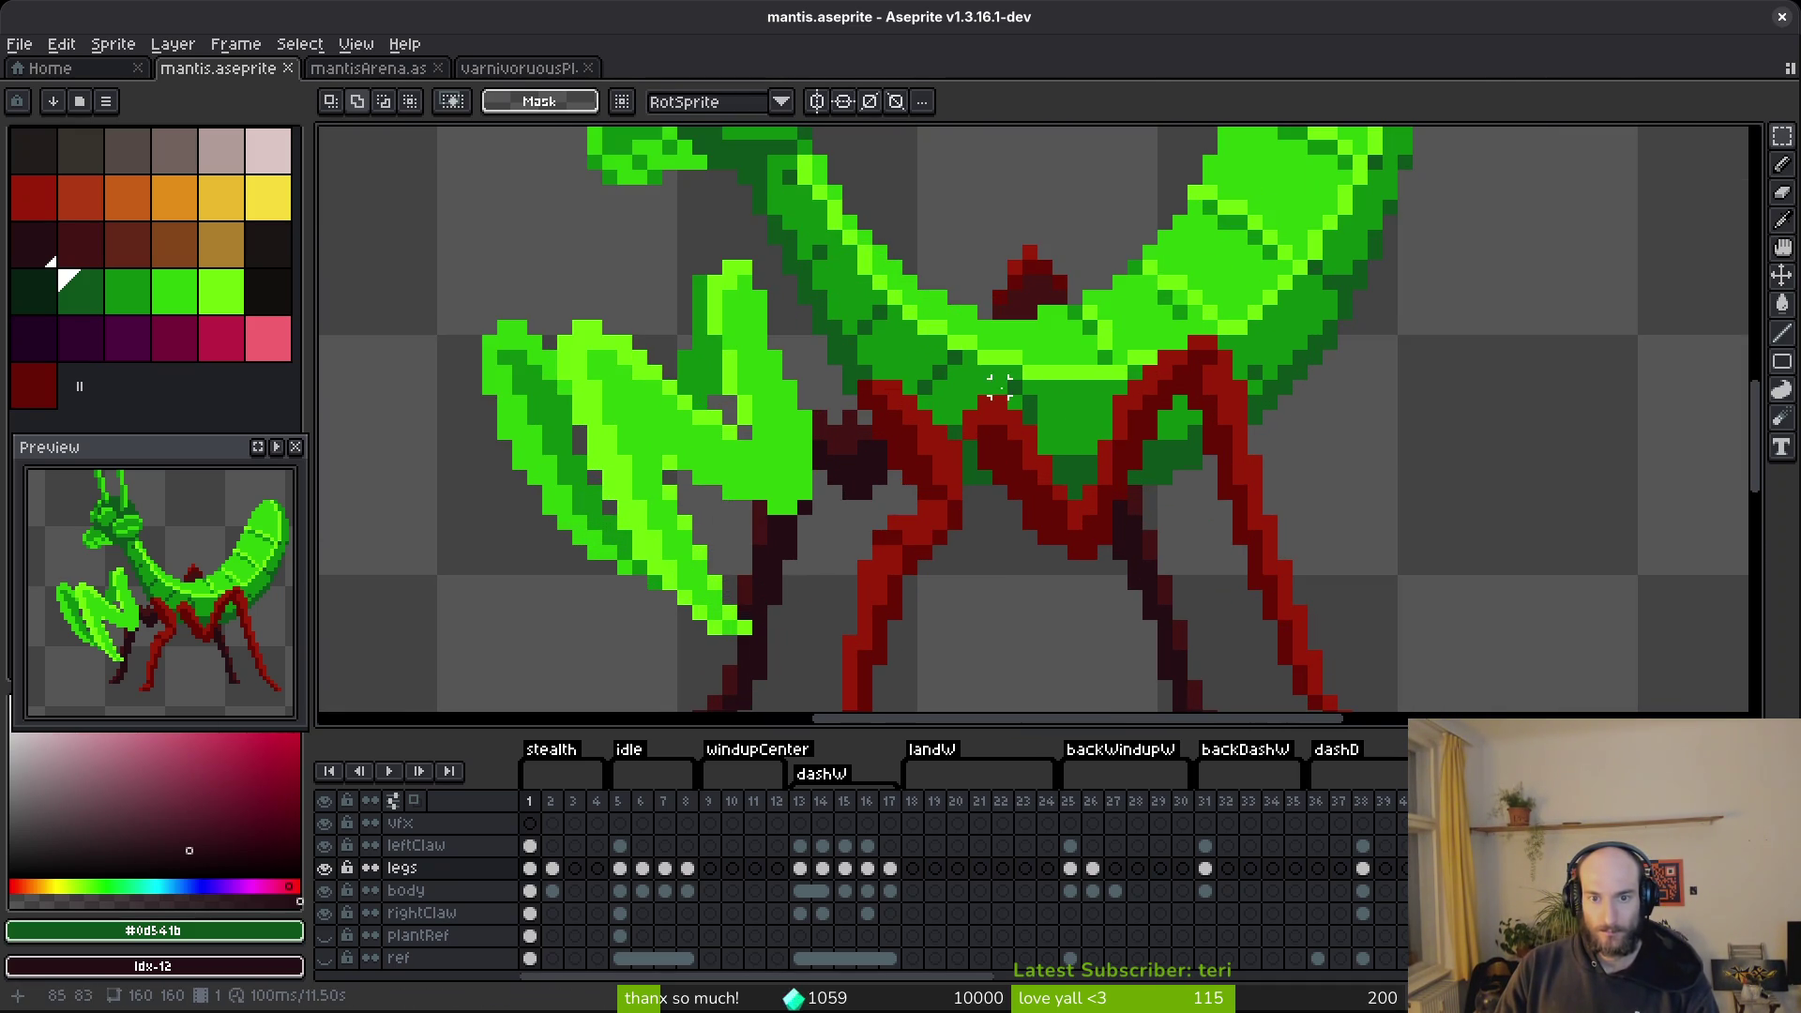
mouse_move(972, 332)
left_mouse_down()
mouse_move(1148, 583)
mouse_move(1174, 593)
left_mouse_up()
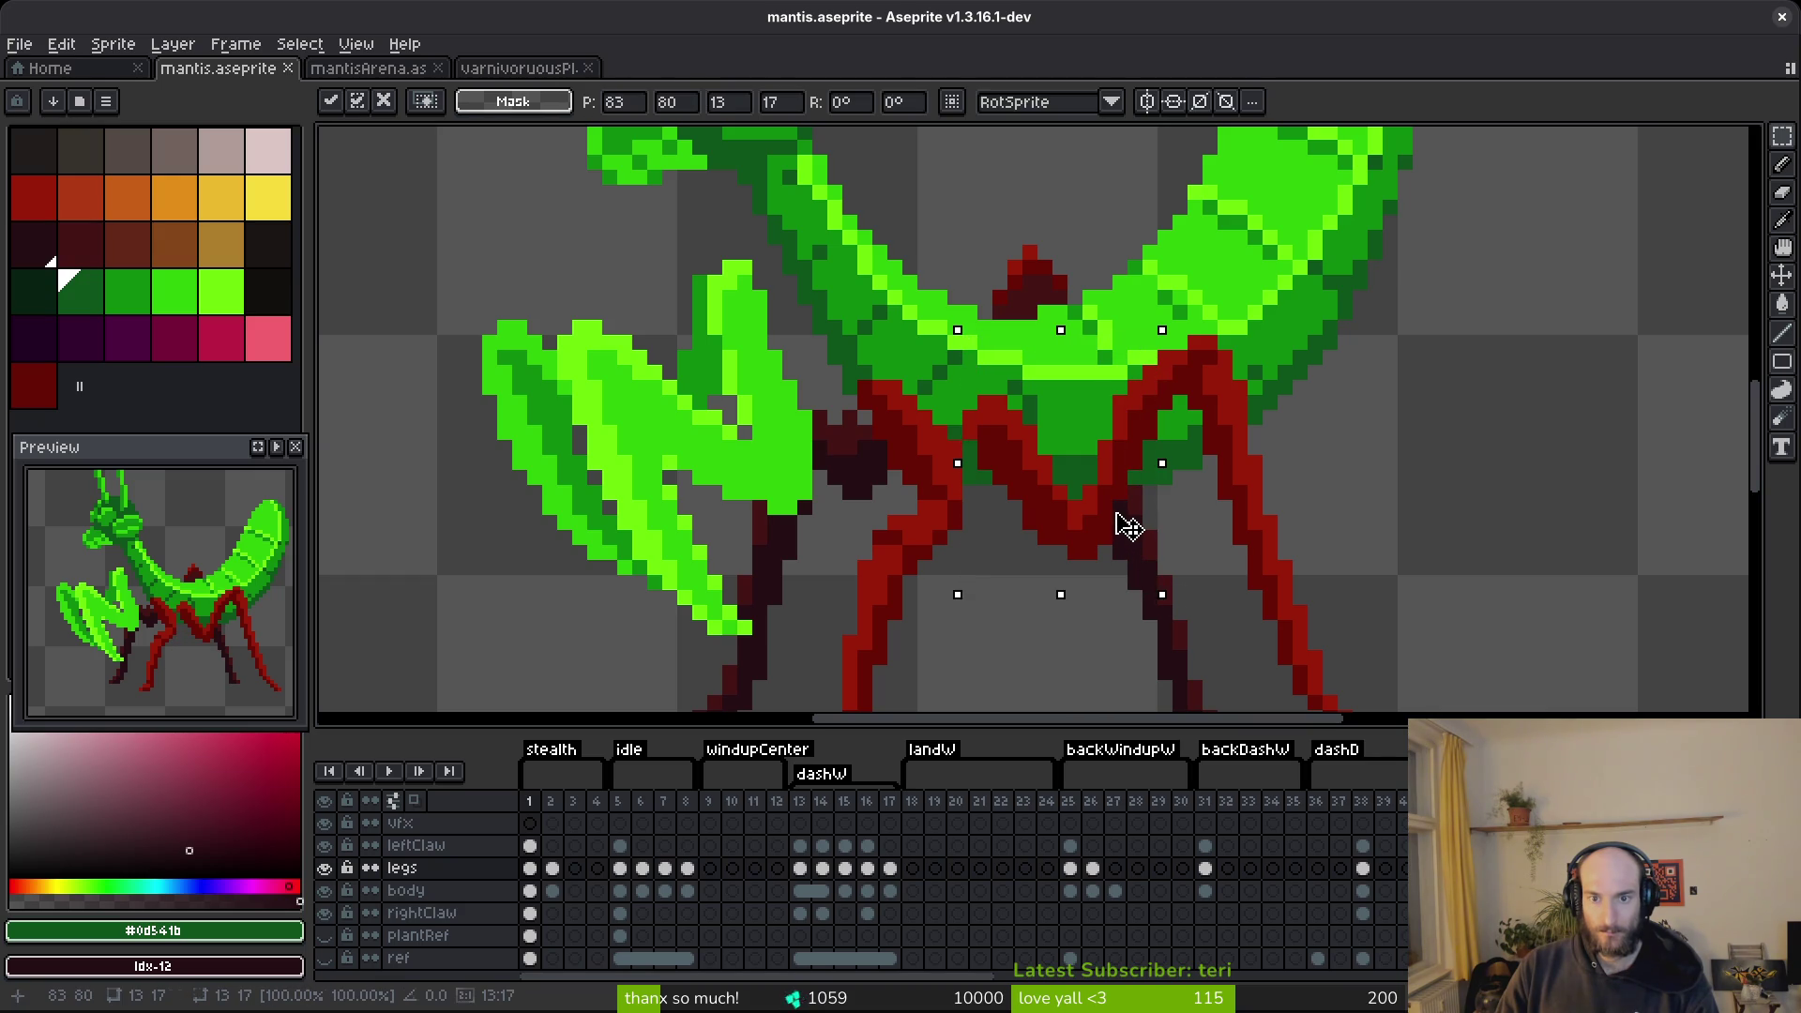
key("Return")
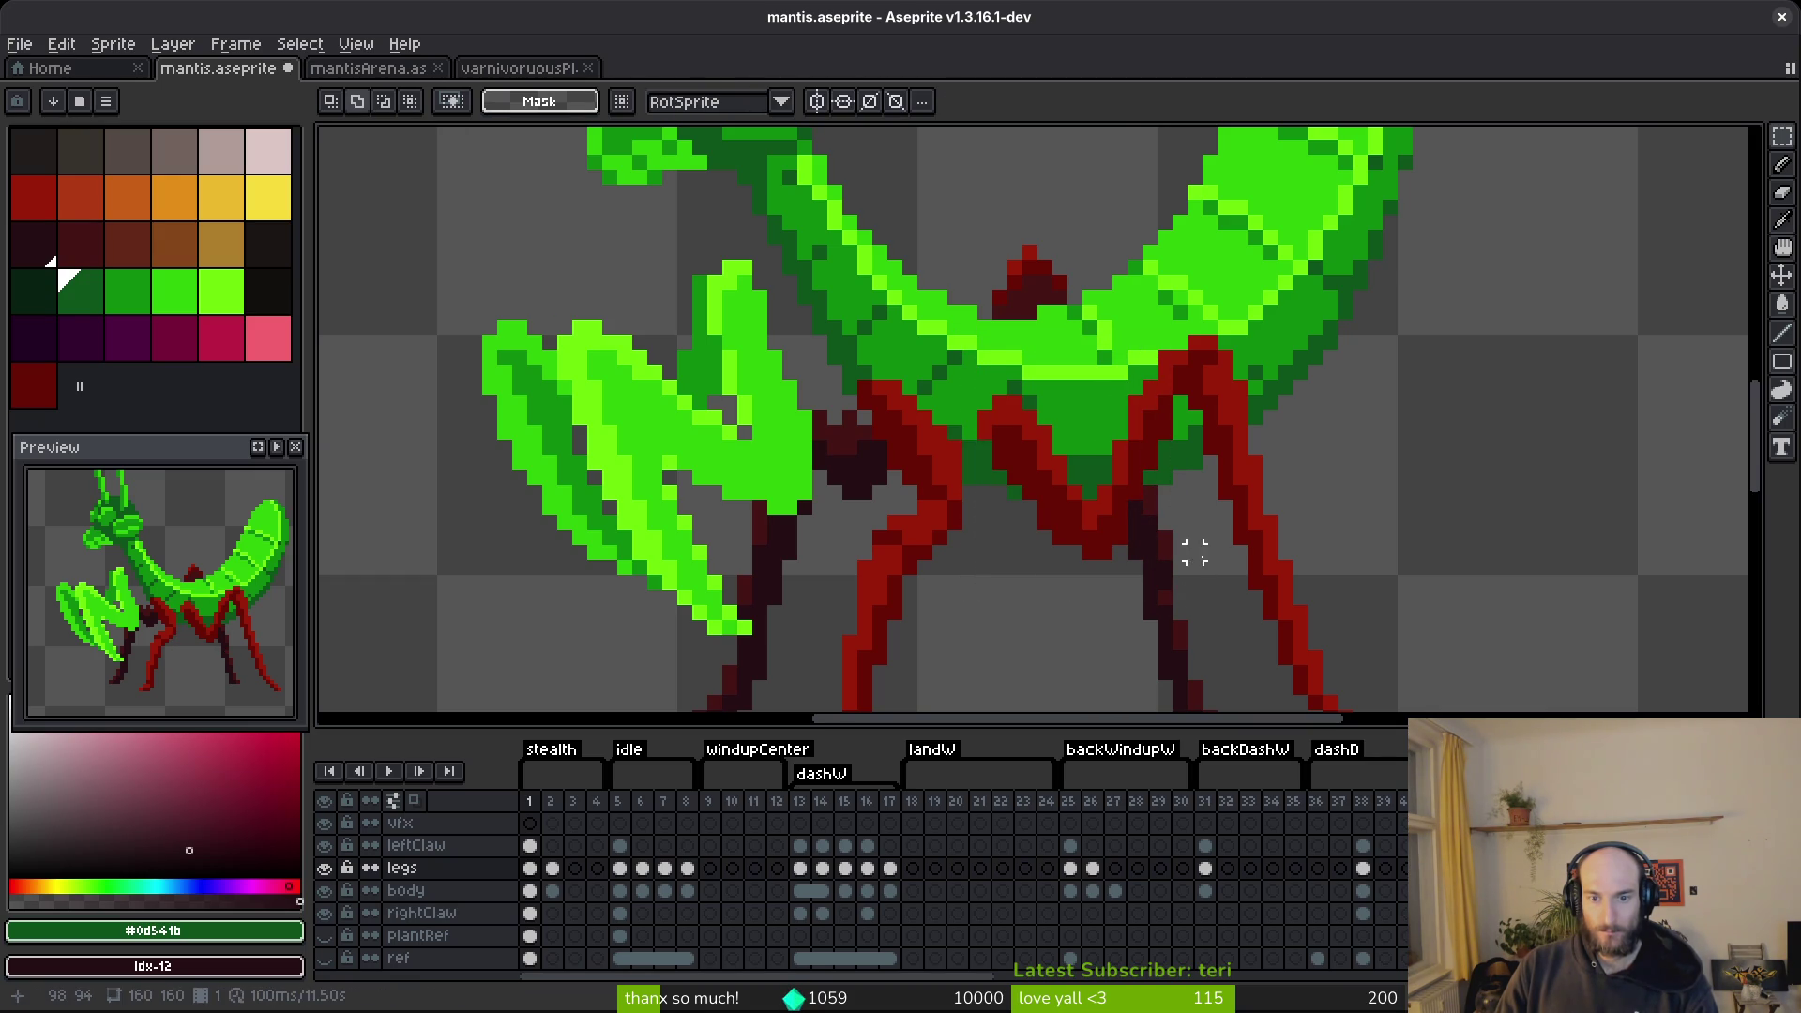
key("ctrl+z")
key("ctrl+d")
Select the lower body between the legs, widen it one column, and shift it one pixel right.
mouse_move(971, 394)
left_mouse_down()
mouse_move(1096, 563)
mouse_move(1130, 365)
left_mouse_up()
scroll(1105, 470, "up", 3)
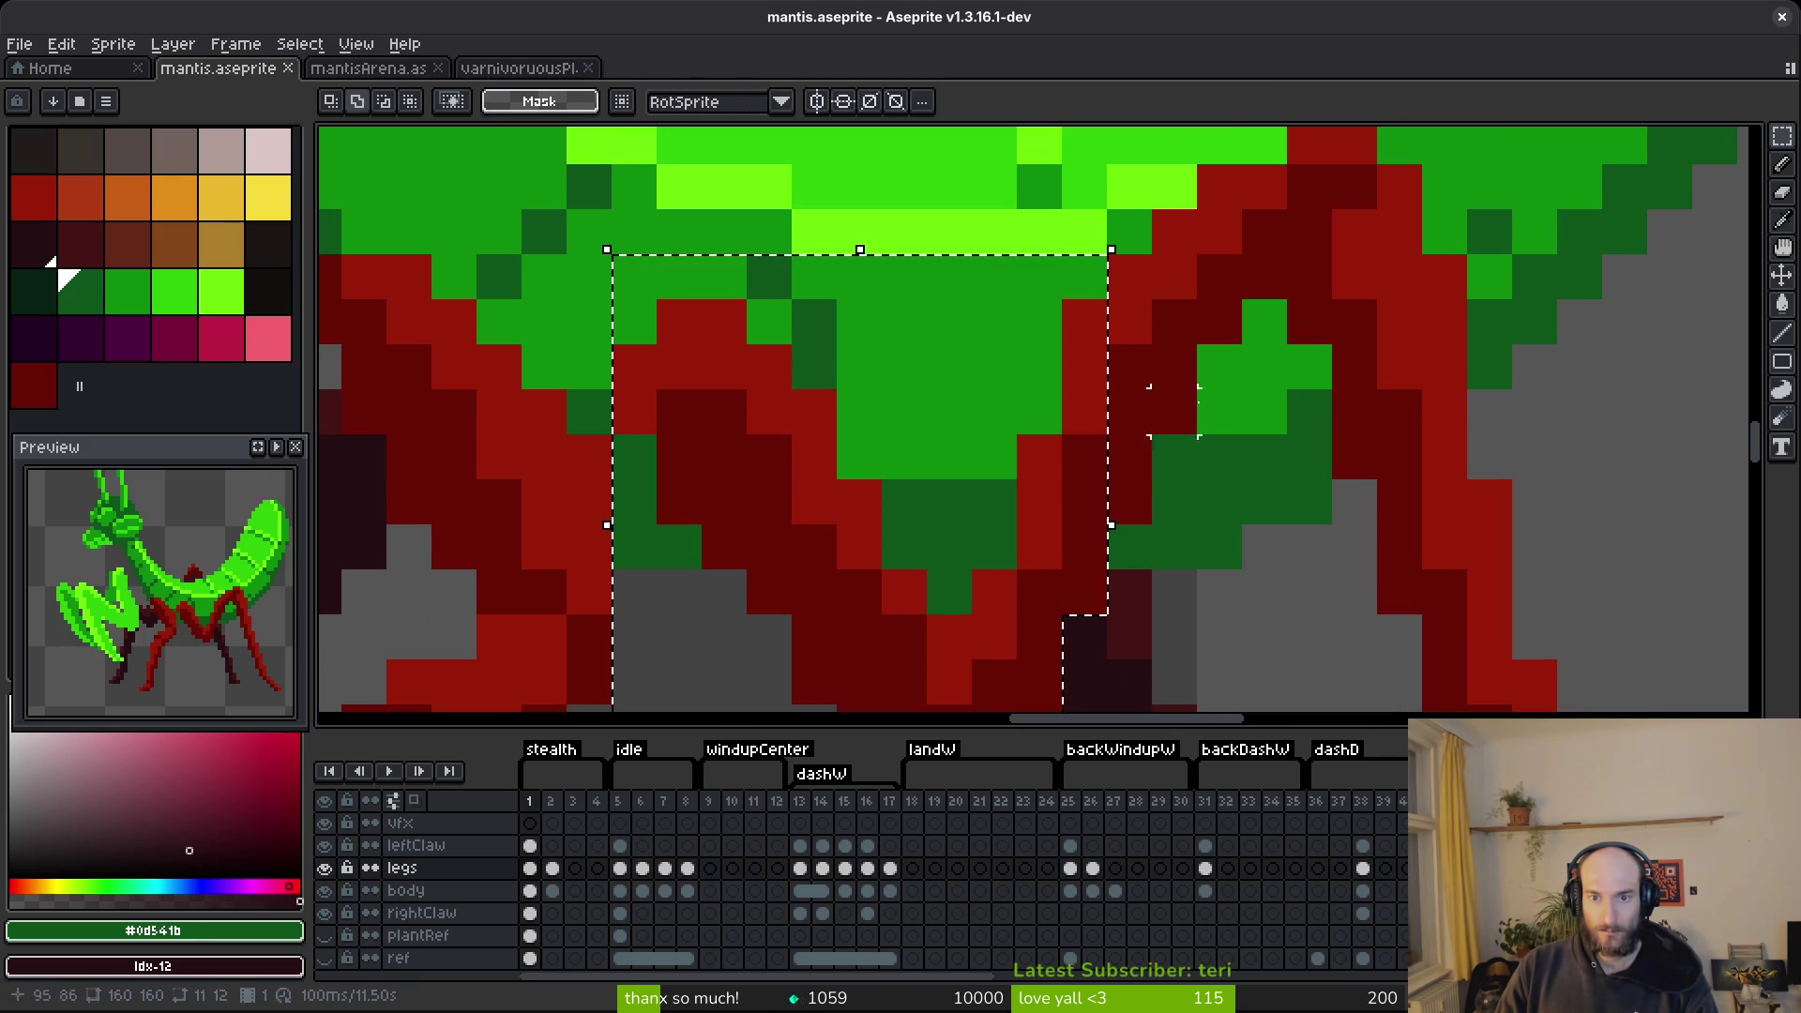
mouse_move(1161, 514)
left_mouse_down()
mouse_move(1129, 502)
mouse_move(1163, 281)
left_mouse_up()
left_click_drag(1168, 408, 1197, 266)
scroll(1182, 329, "down", 1)
left_click_drag(1166, 390, 1186, 394)
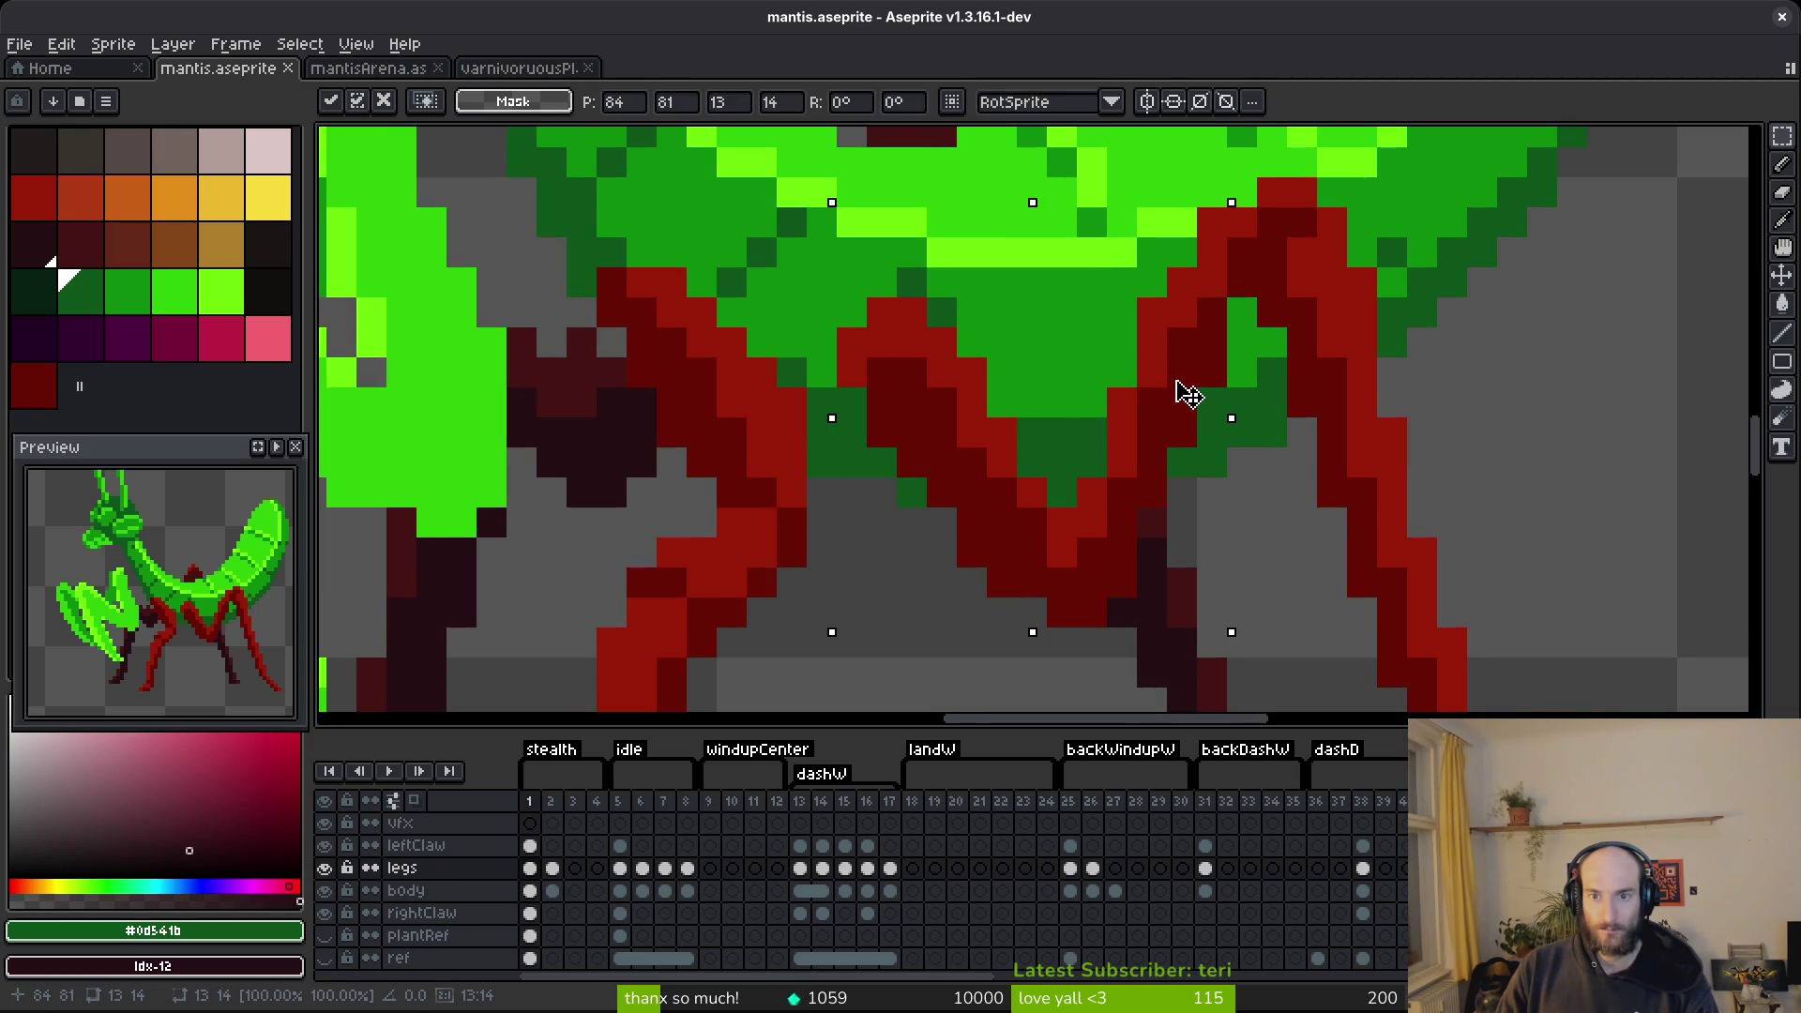
key("b")
Paint two green leg pixels dark red, then undo back to the saved state and deselect.
left_click(1186, 393, "alt")
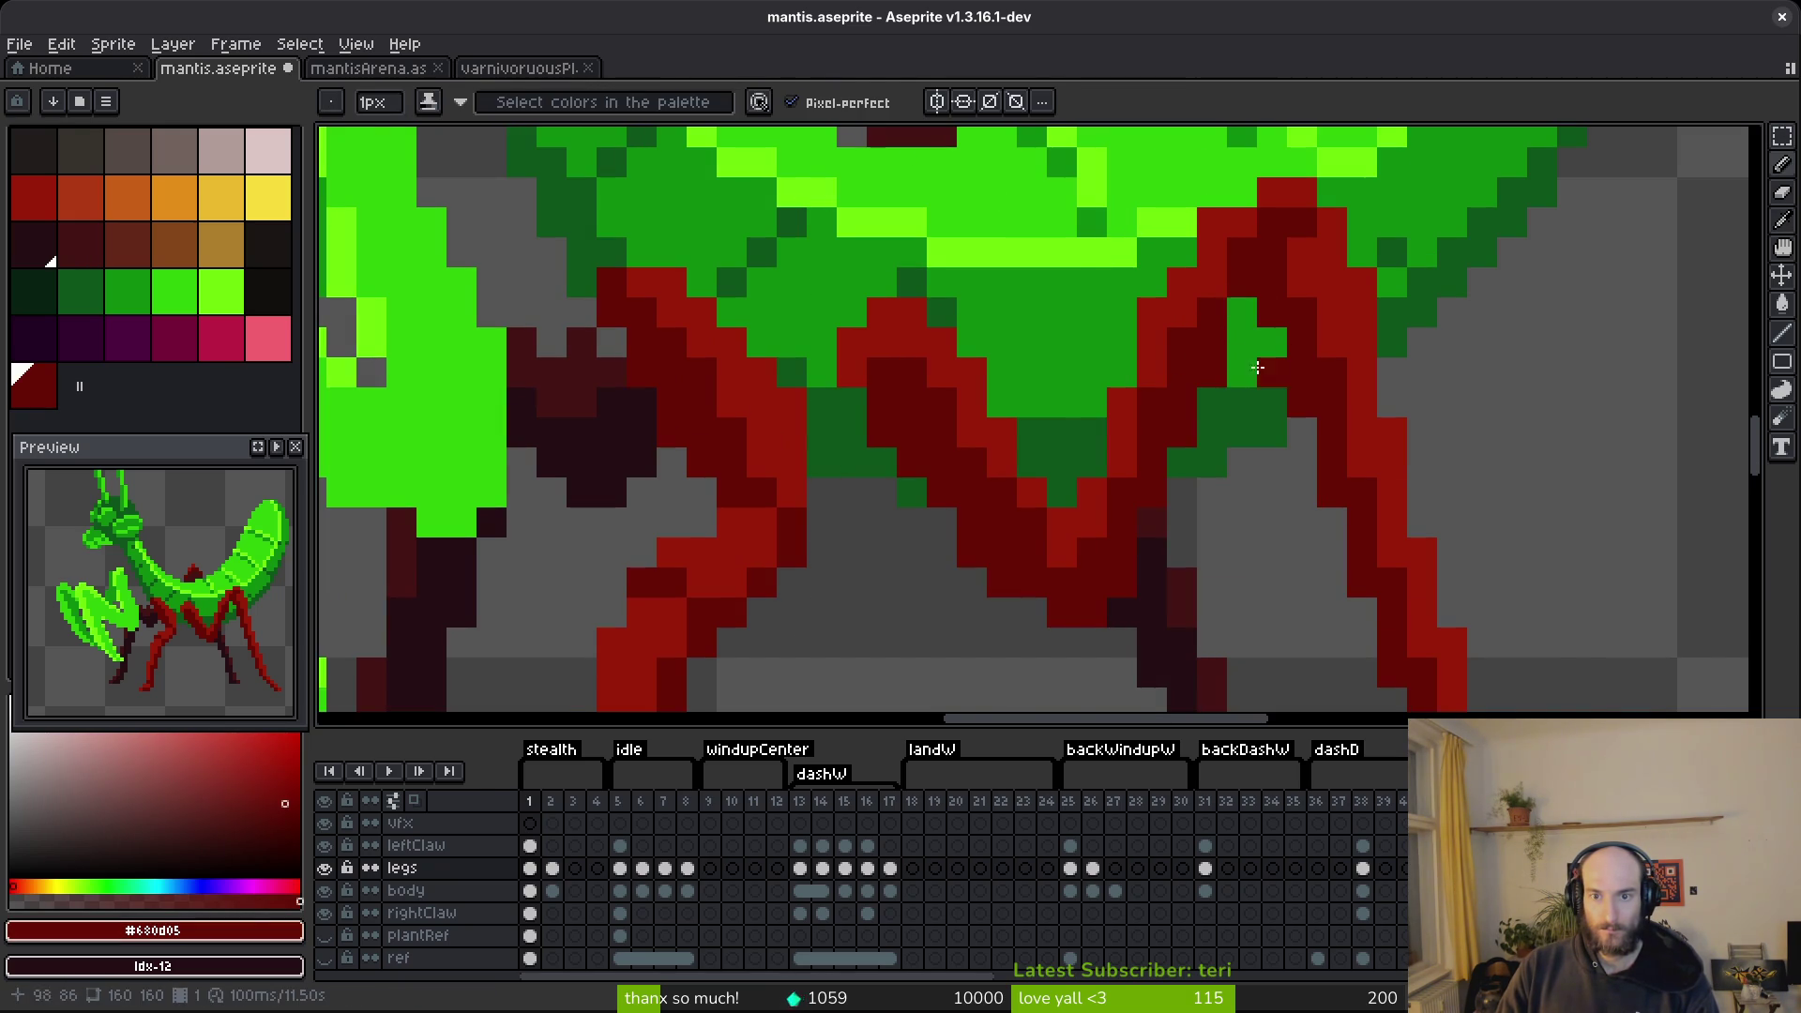
left_click_drag(1240, 312, 1238, 335)
key("ctrl+z")
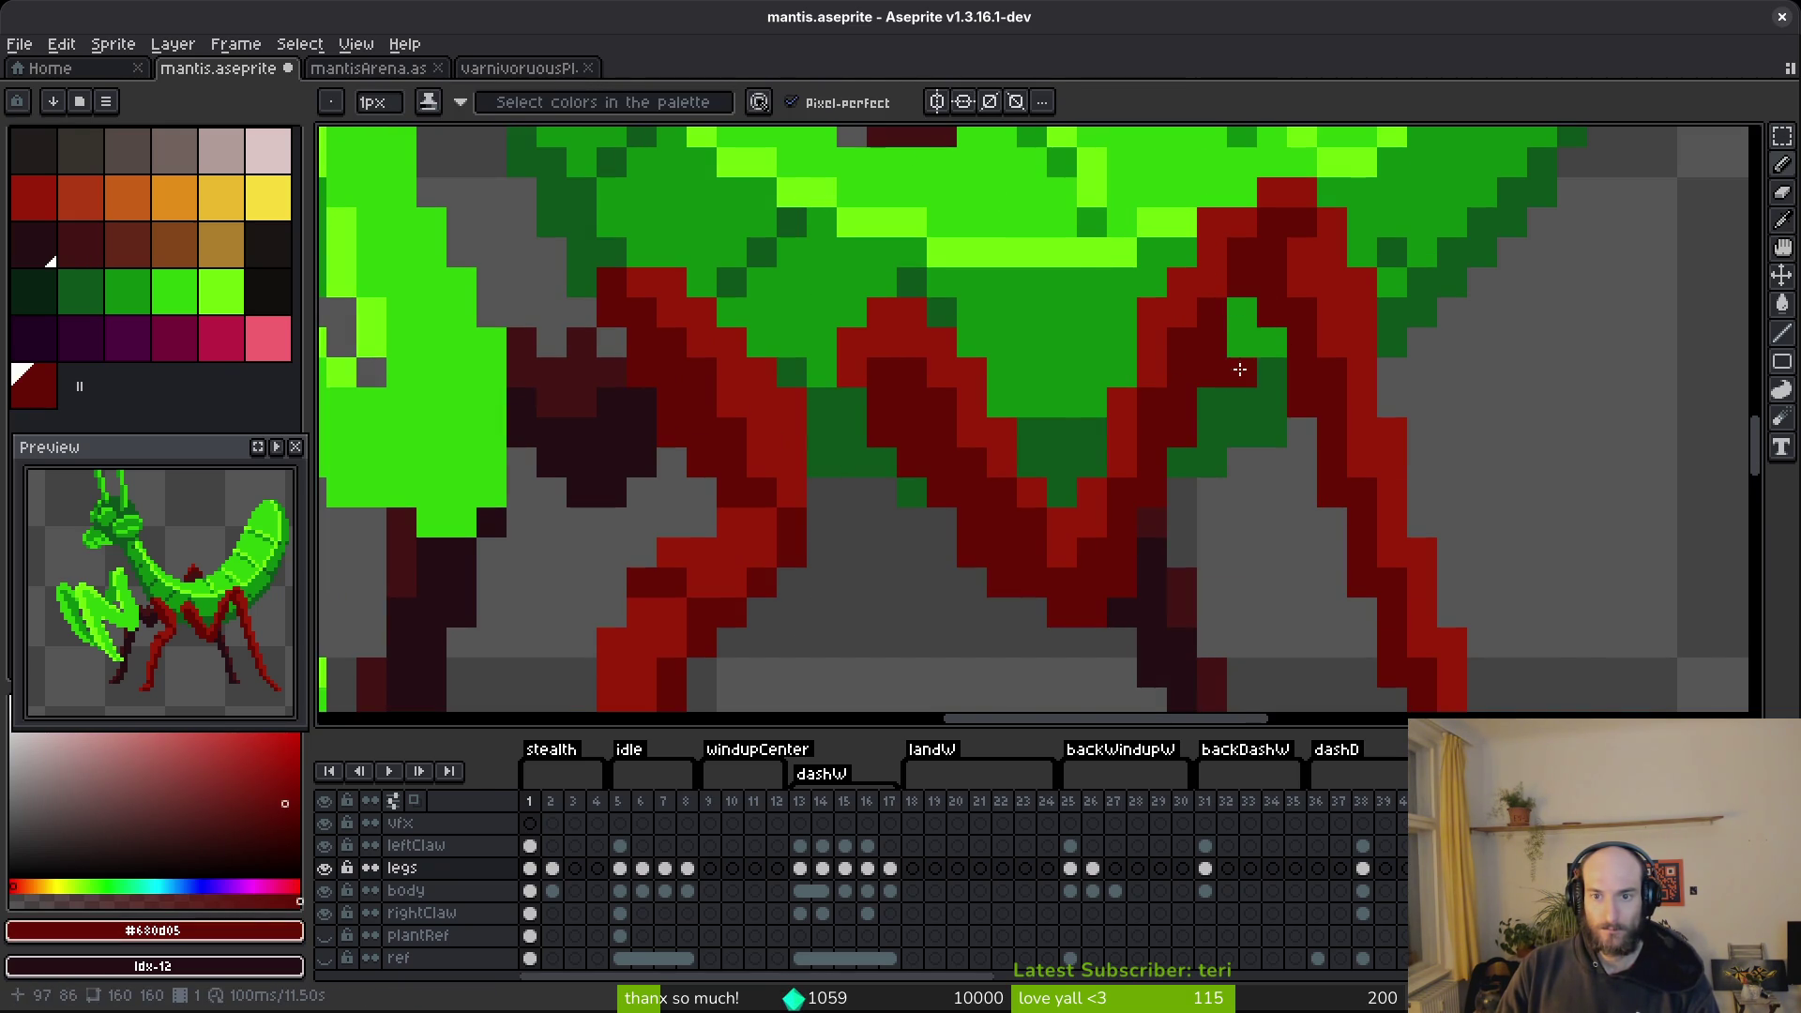
key("ctrl+z")
scroll(1286, 419, "down", 4)
key("ctrl+z")
scroll(1274, 472, "up", 3)
key("ctrl+d")
Select a leg strip plus the lower leg and nudge them one pixel right.
key("m")
mouse_move(1155, 274)
left_mouse_down()
mouse_move(1163, 434)
mouse_move(1144, 464)
mouse_move(1105, 289)
left_mouse_up()
left_click_drag(1186, 415, 1191, 262)
mouse_move(1139, 486)
left_mouse_down()
mouse_move(1118, 530)
mouse_move(922, 243)
left_mouse_up()
left_click(1149, 423)
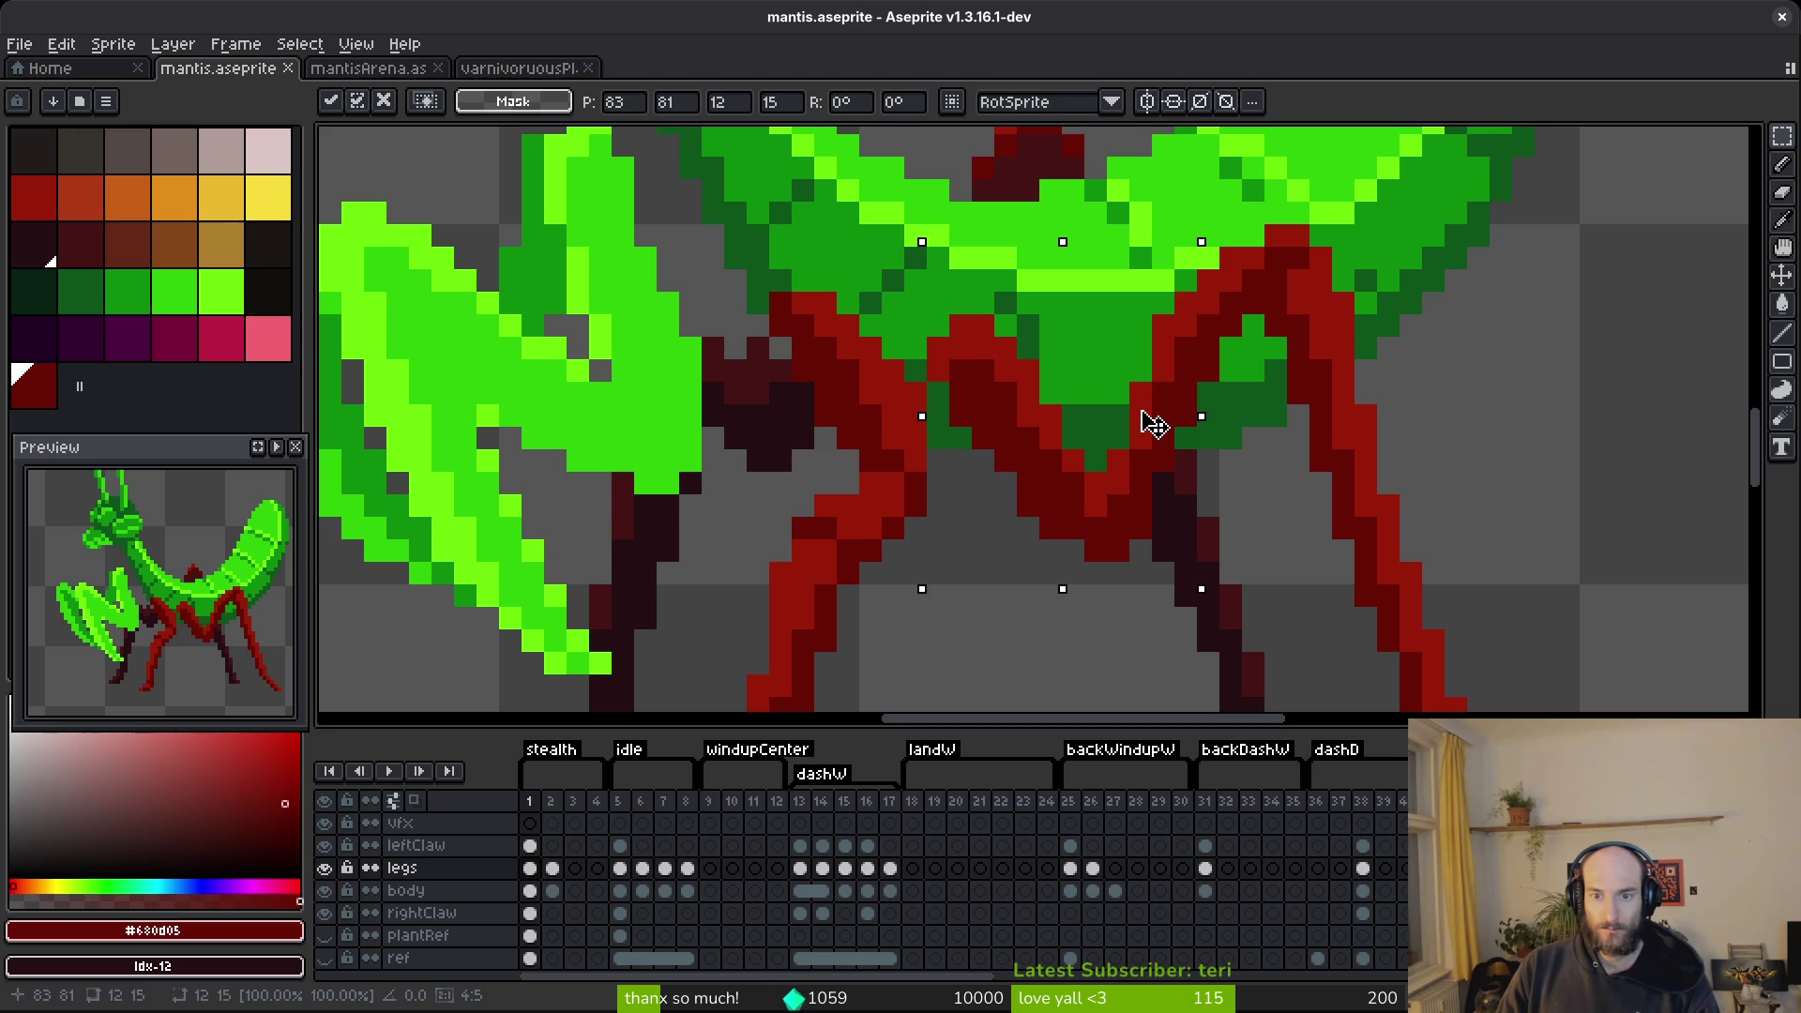
left_click_drag(1144, 416, 1166, 421)
key("ctrl+d")
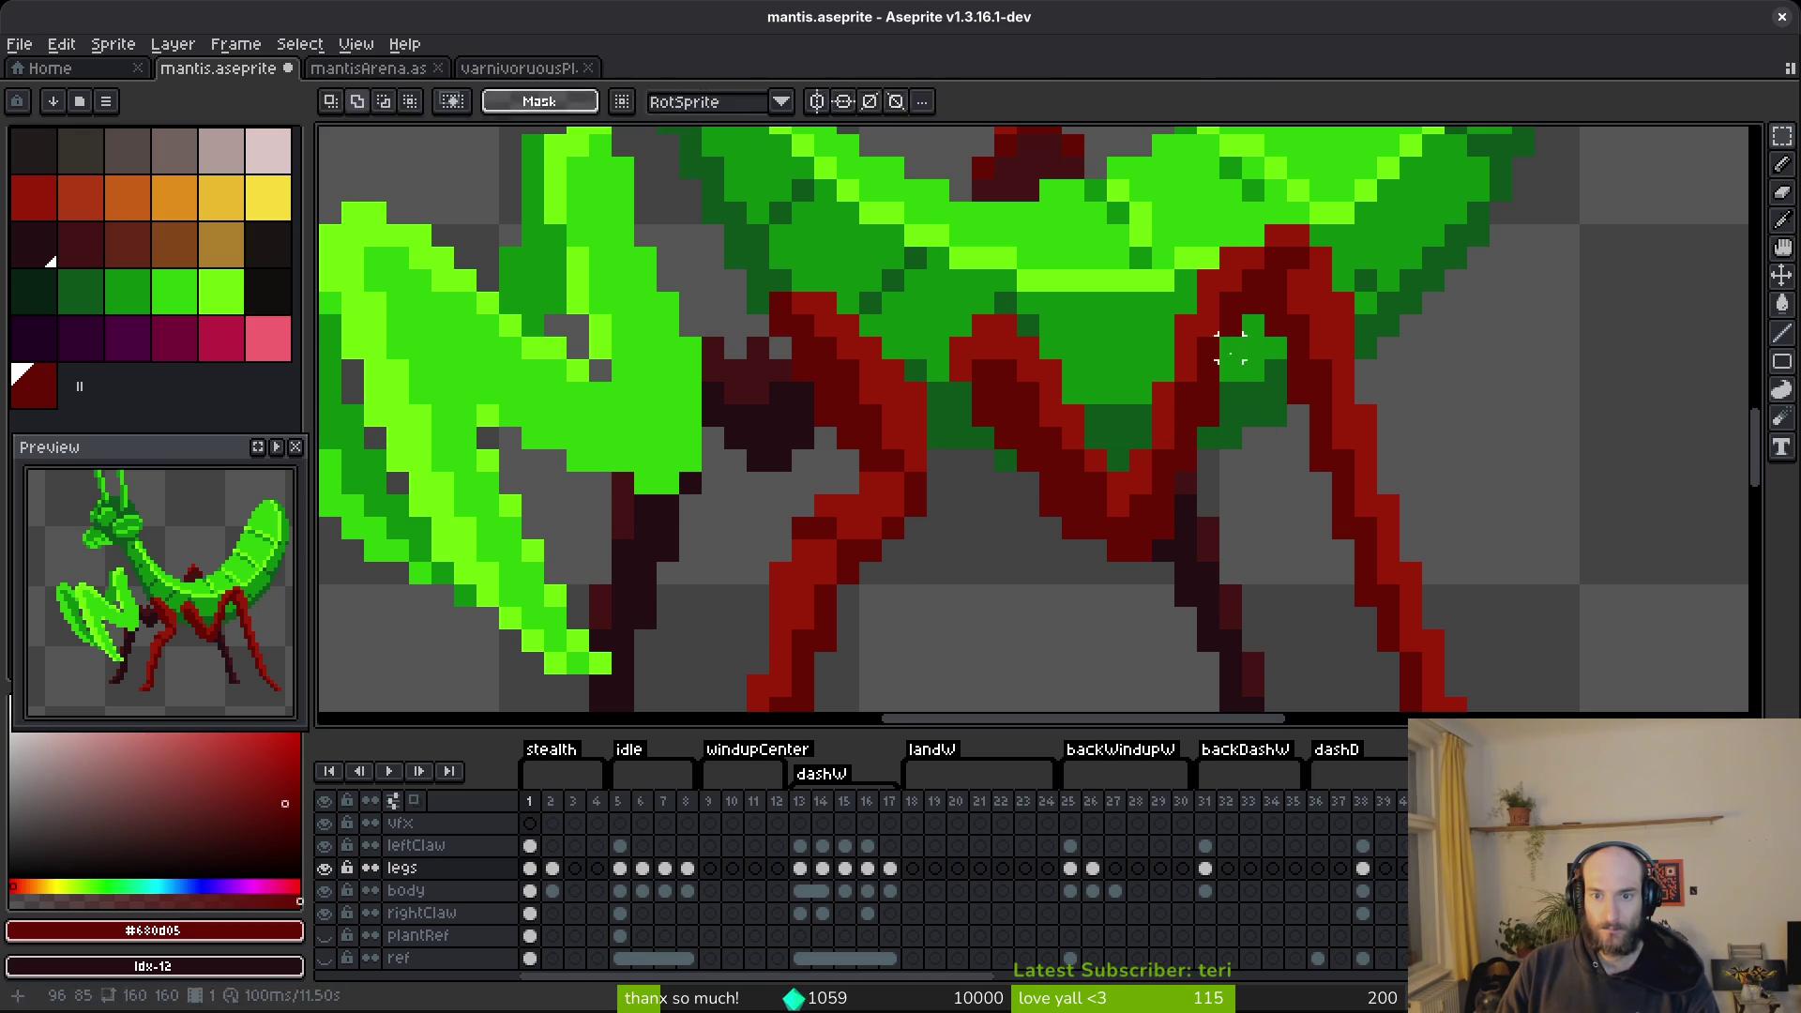
Paint two leg pixels dark red and recolor one dark pixel brighter red.
key("f")
scroll(1275, 492, "down", 6)
scroll(1276, 488, "up", 5)
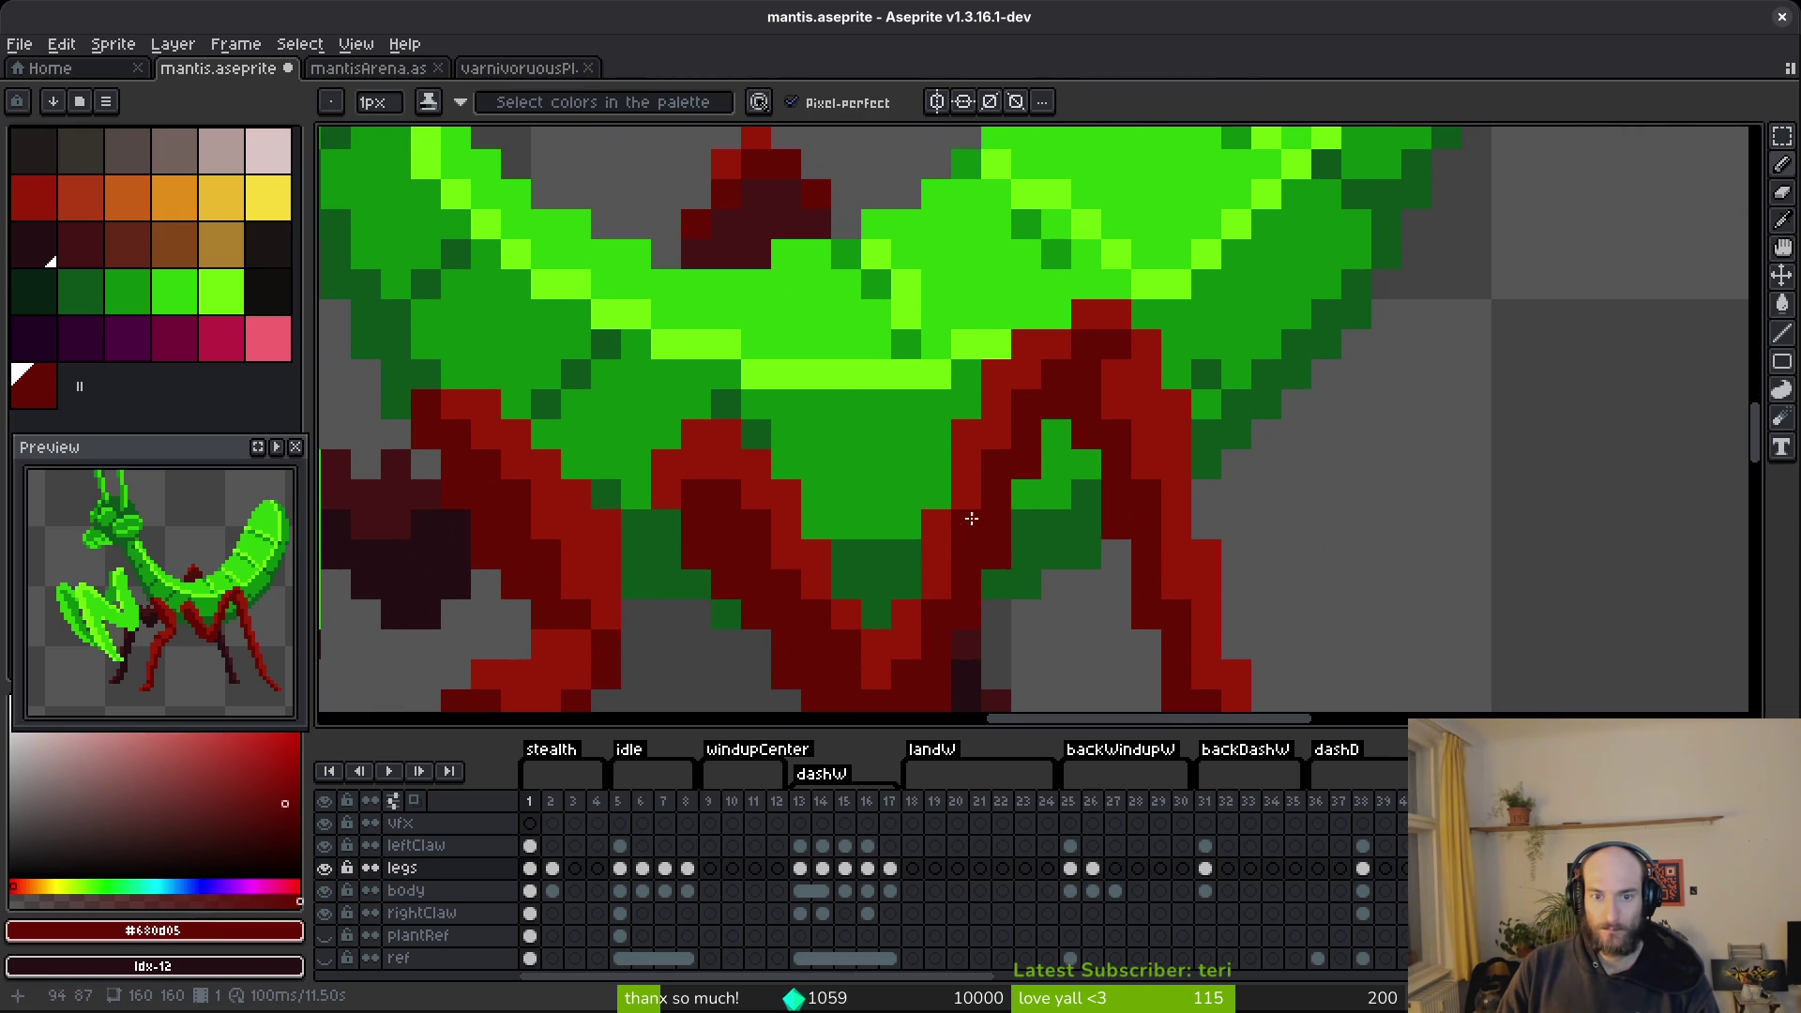
scroll(962, 523, "down", 5)
scroll(1025, 534, "up", 6)
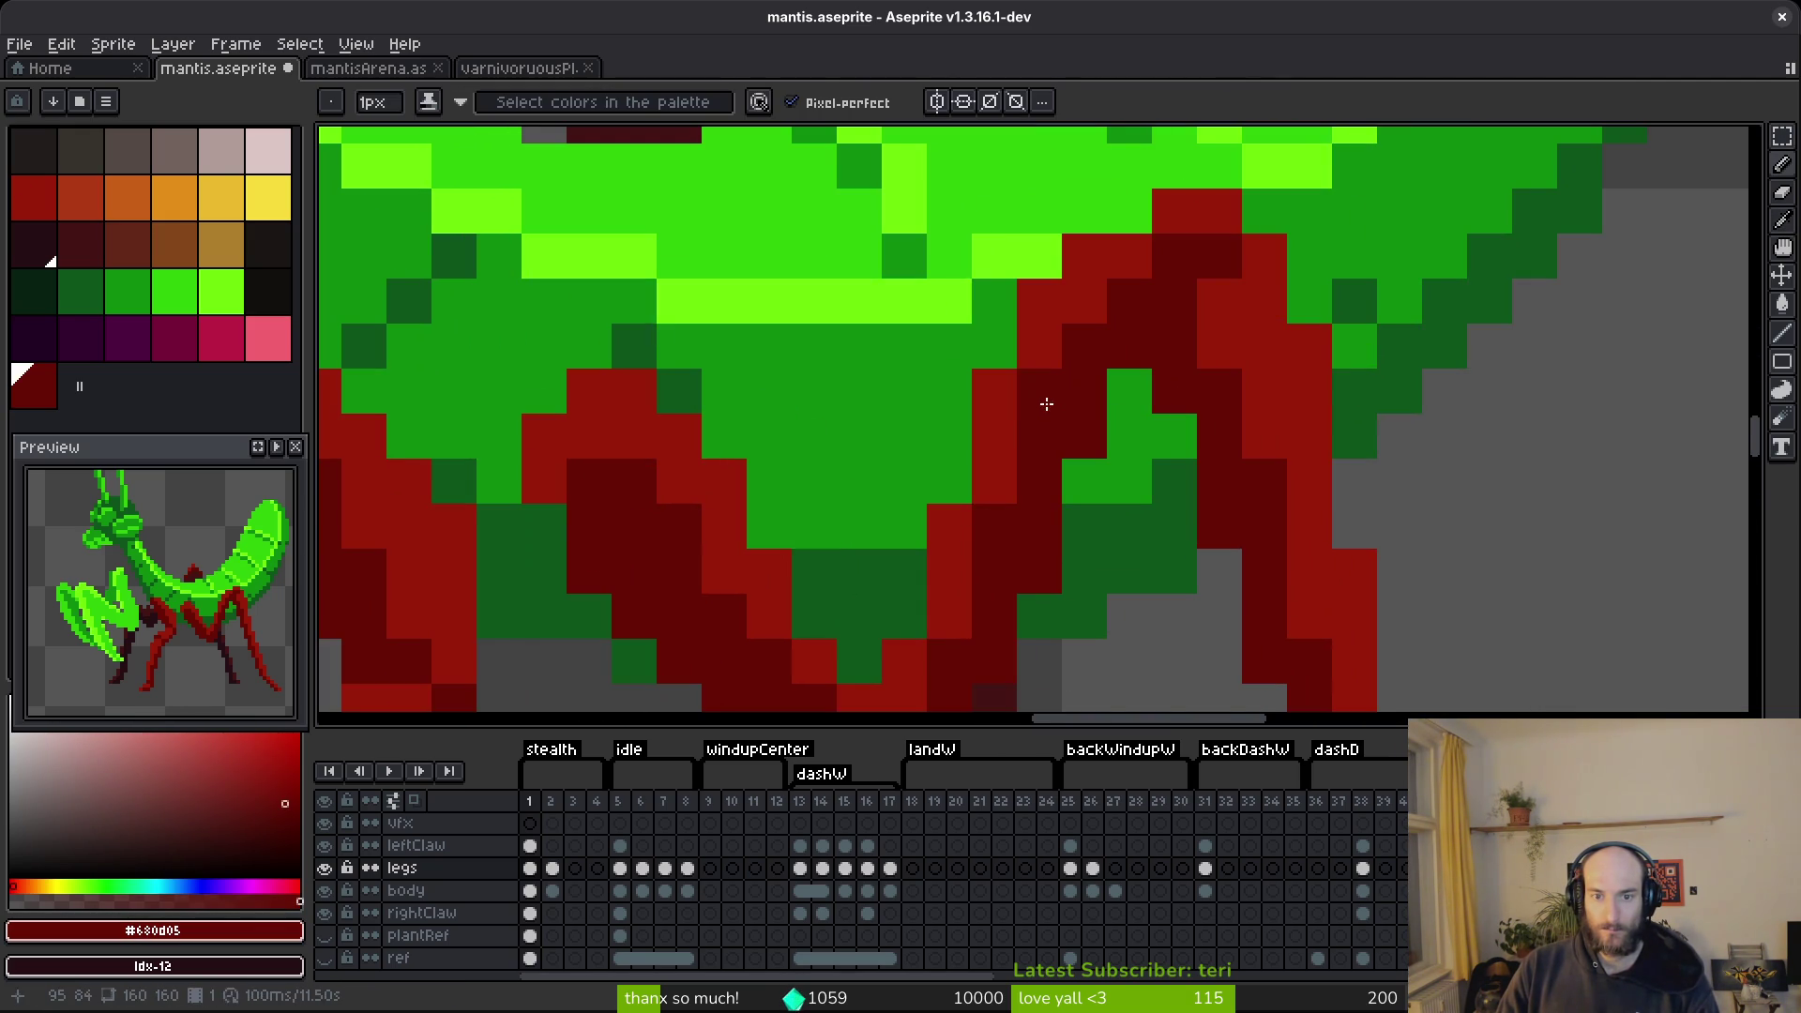
left_click(1223, 361)
scroll(1274, 419, "up", 1)
scroll(1150, 322, "down", 1)
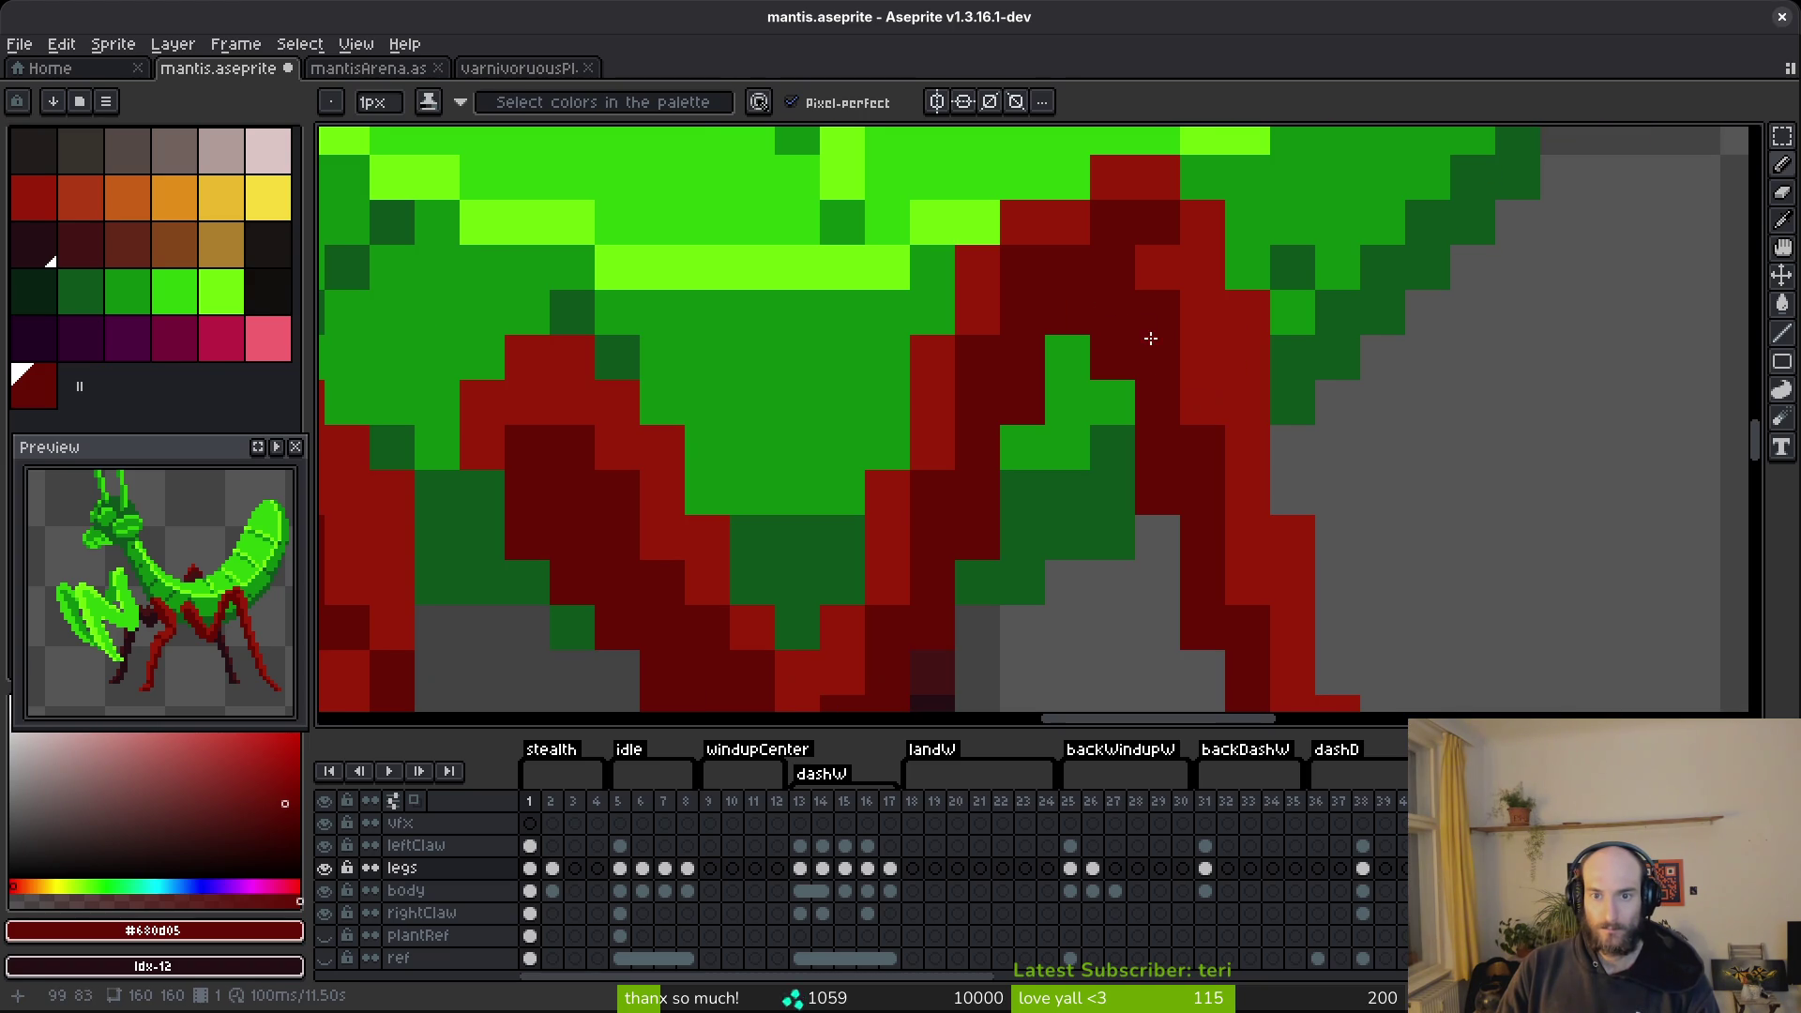
left_click(1170, 319)
left_click(1145, 249, "alt")
left_click(1132, 301)
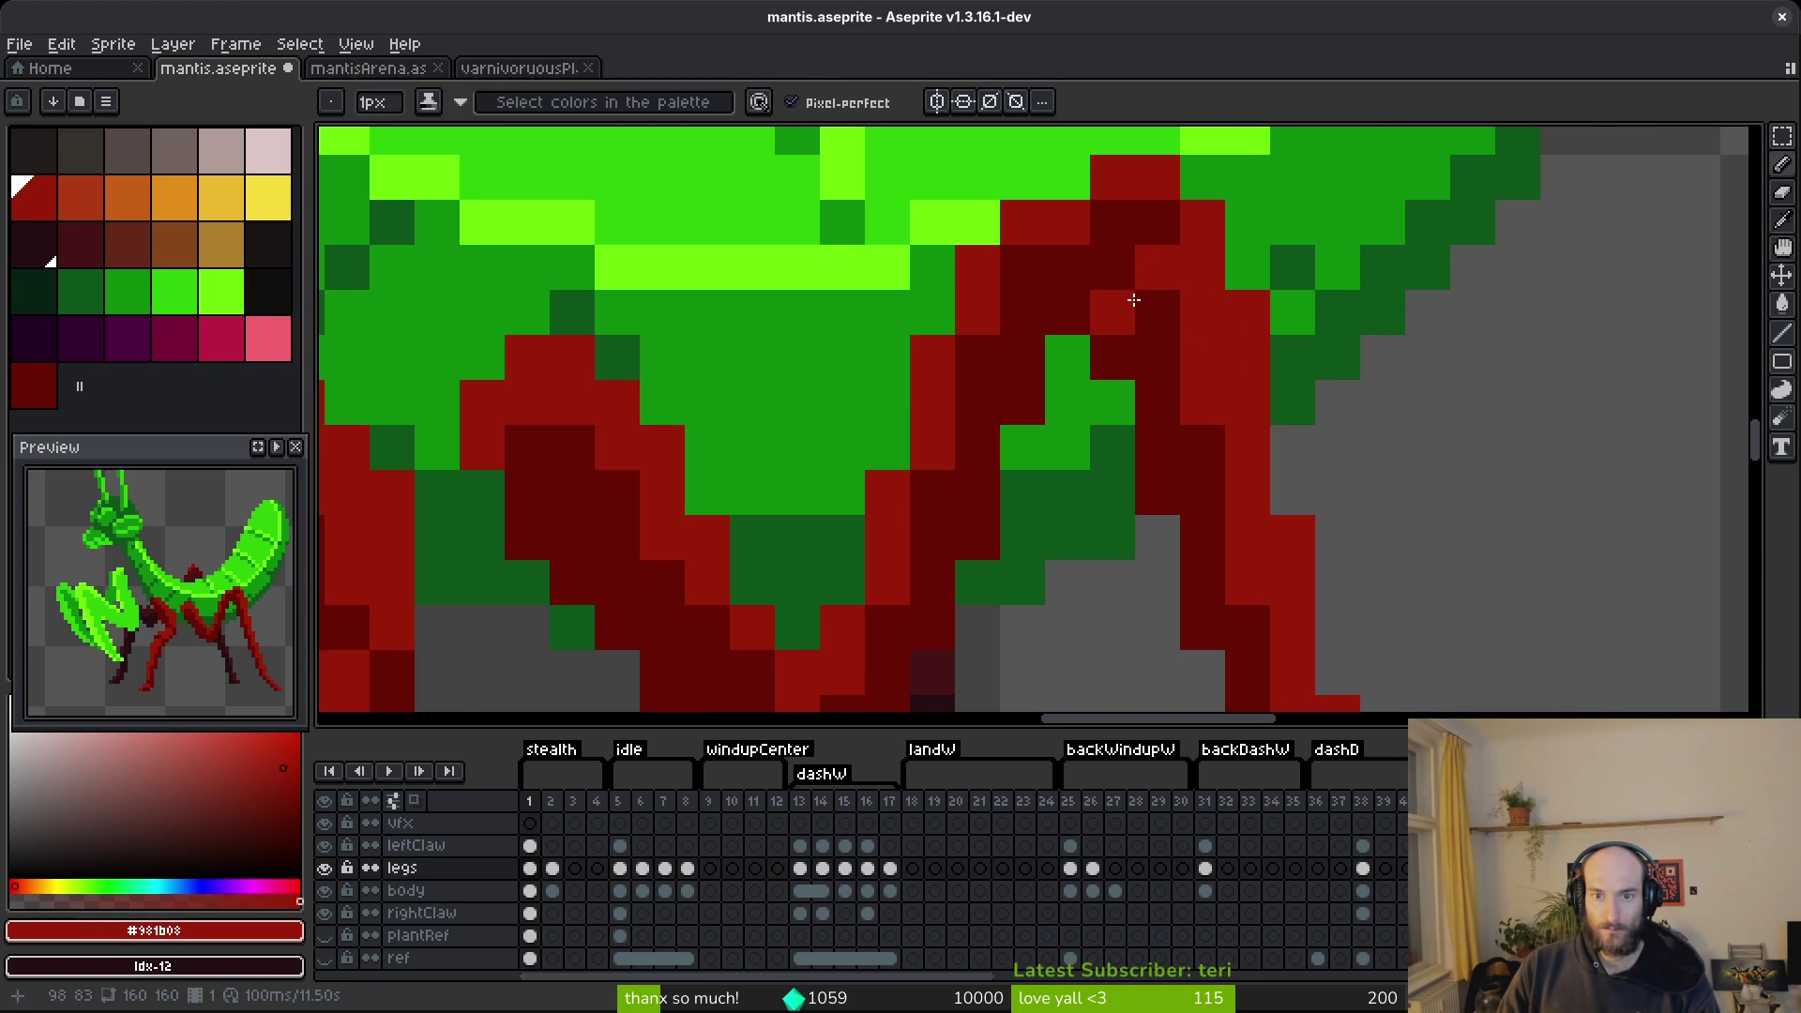
Paint dark red along the leg edge where it meets the green body.
scroll(1251, 450, "down", 5)
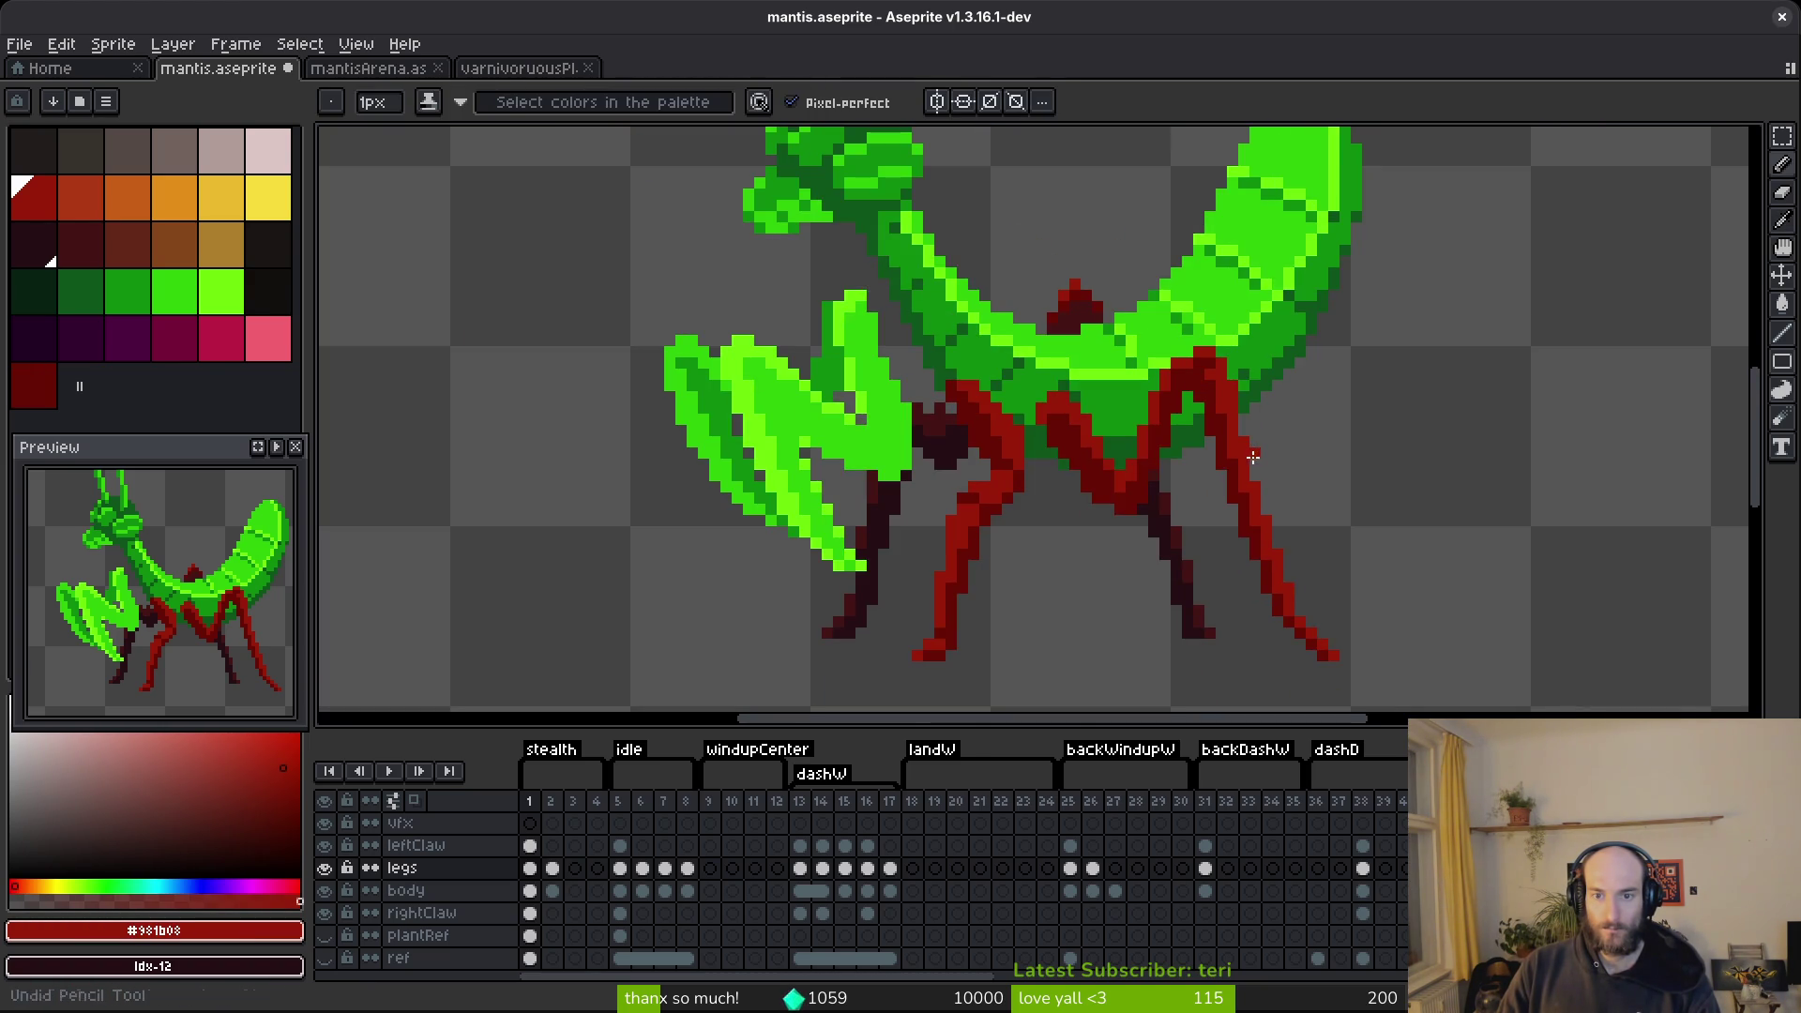
scroll(1253, 457, "up", 5)
left_click(1178, 381, "alt")
scroll(1173, 402, "up", 1)
left_click_drag(1173, 401, 1209, 458)
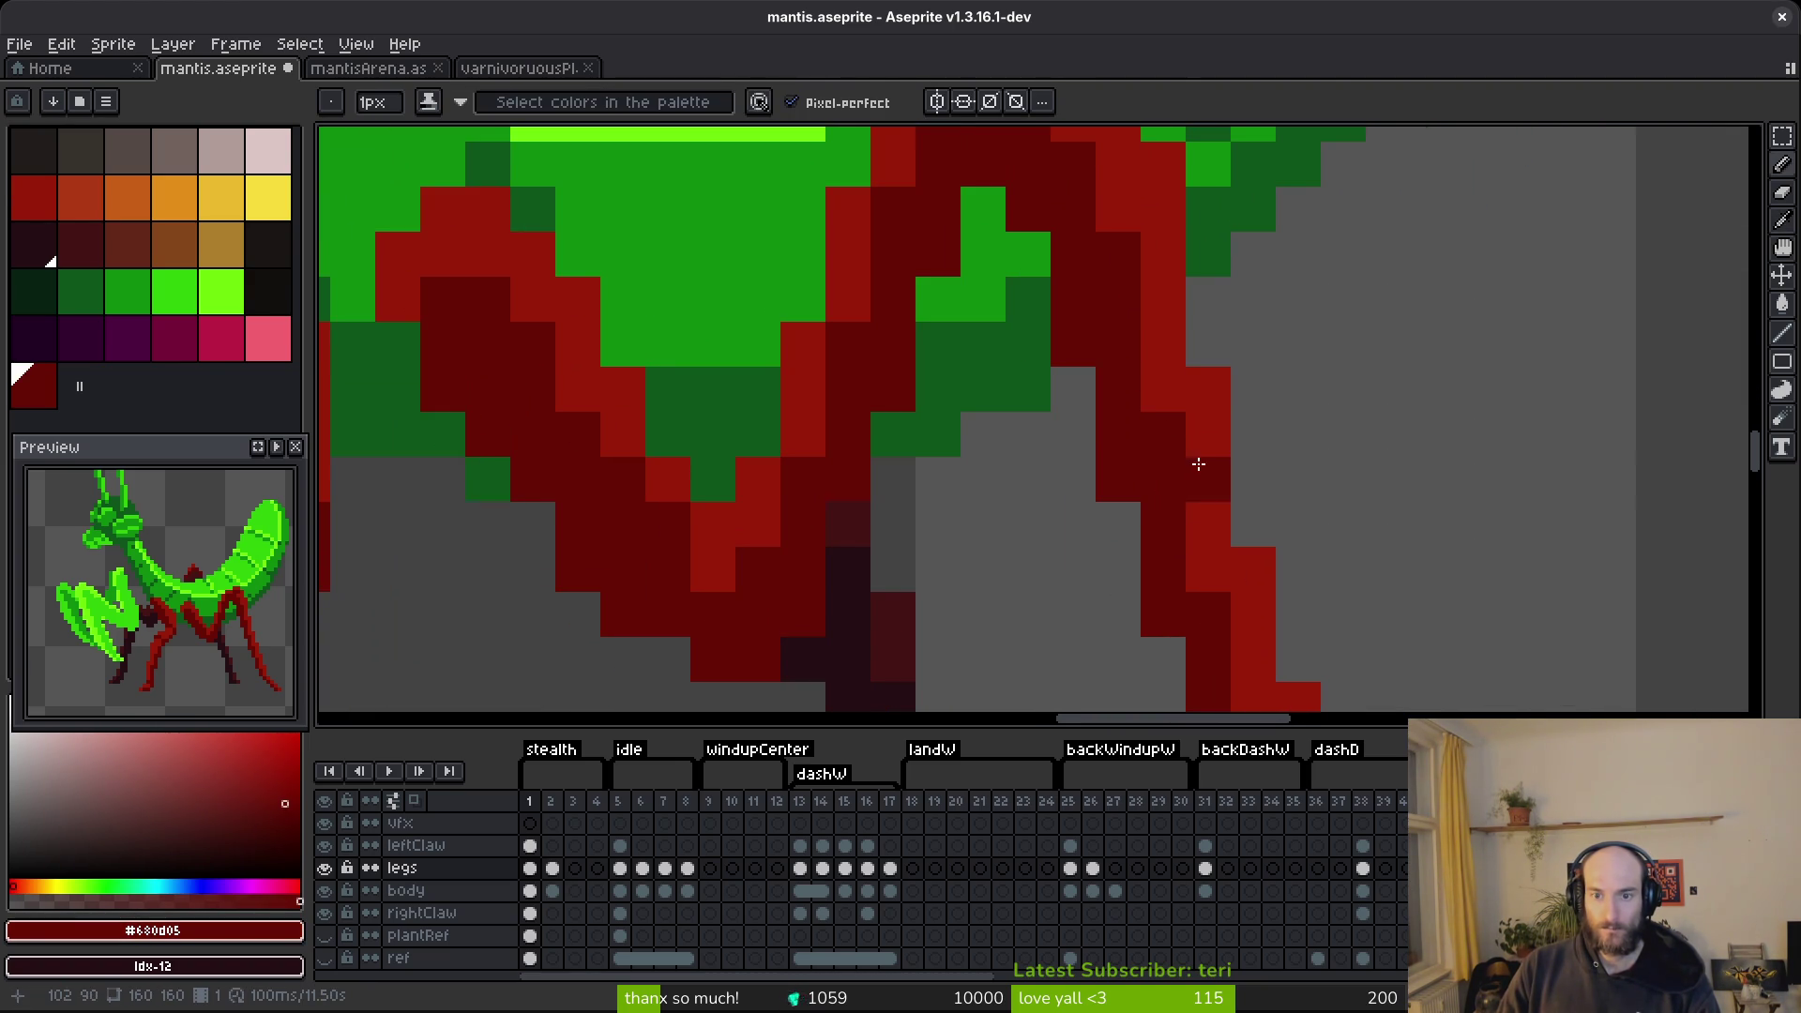
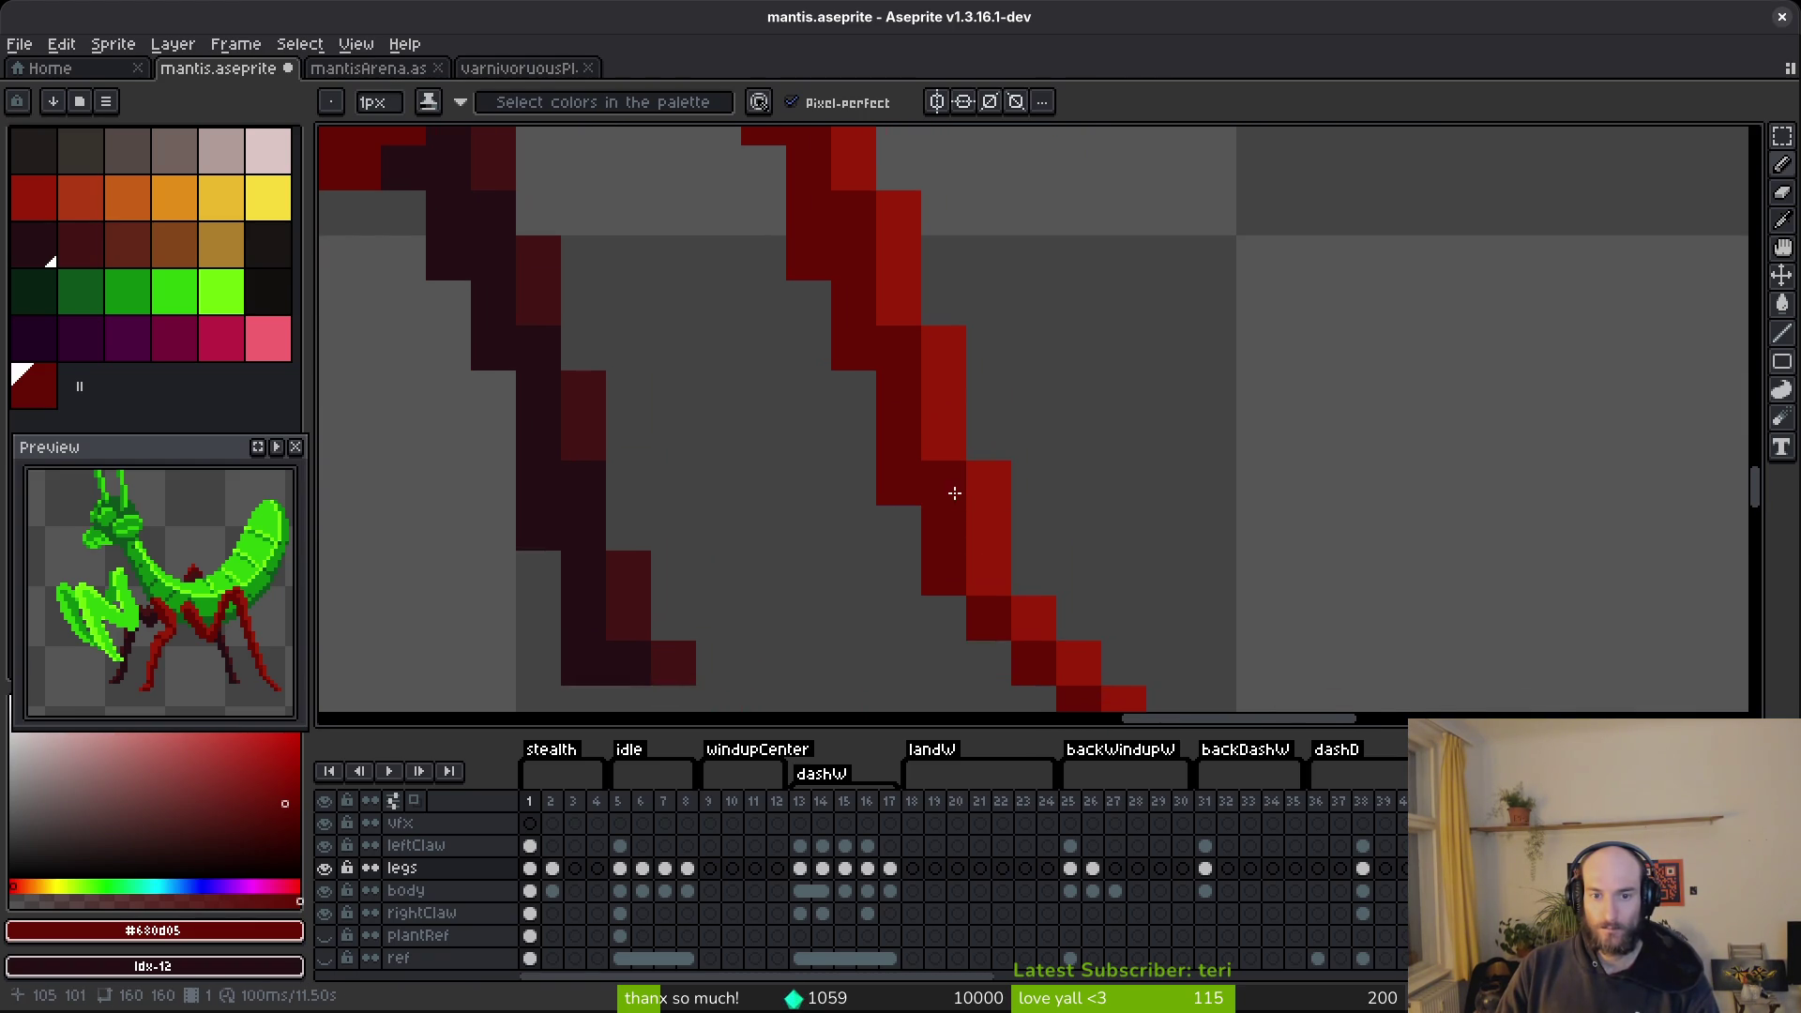
scroll(1172, 595, "down", 3)
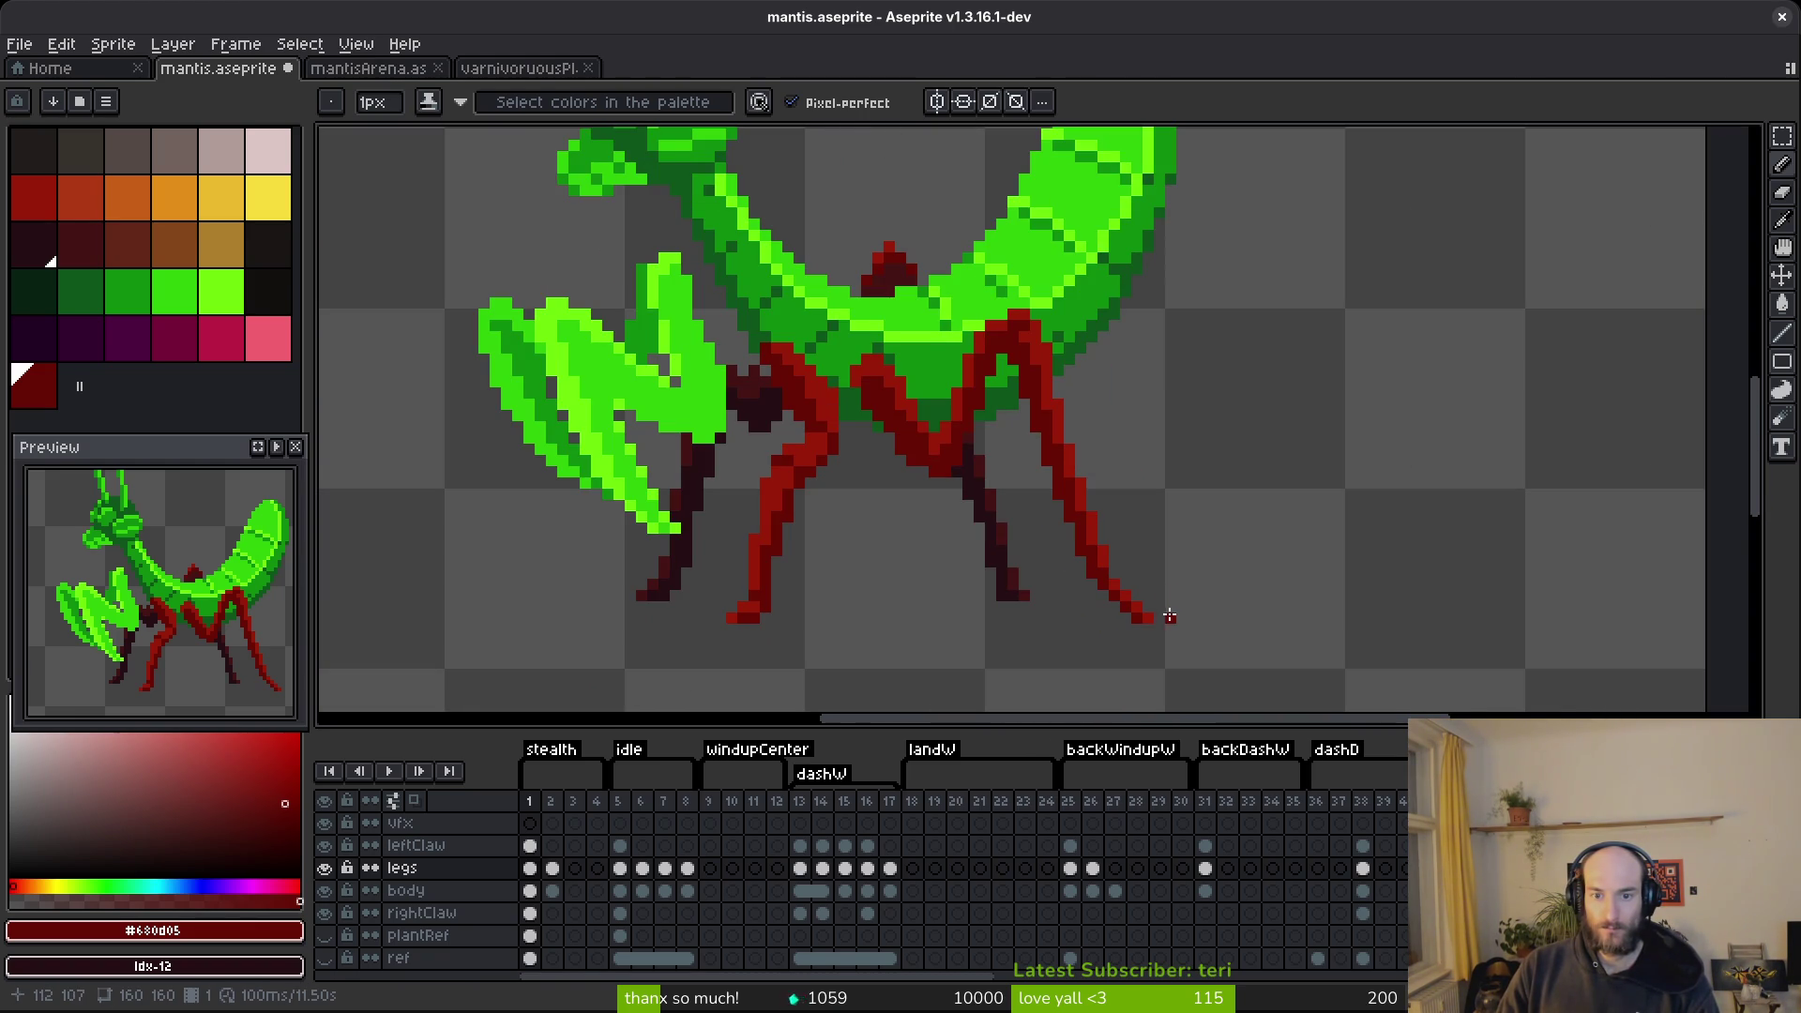
Flip between frames 1 and 2 to compare the red and green legs, ending on frame 1.
key("Right")
key("Left")
key("Right")
key("Left")
key("Right")
key("Left")
key("Right")
key("Left")
key("Right")
key("Left")
Inspect the reshaped red legs up close and save mantis.aseprite.
scroll(943, 437, "up", 3)
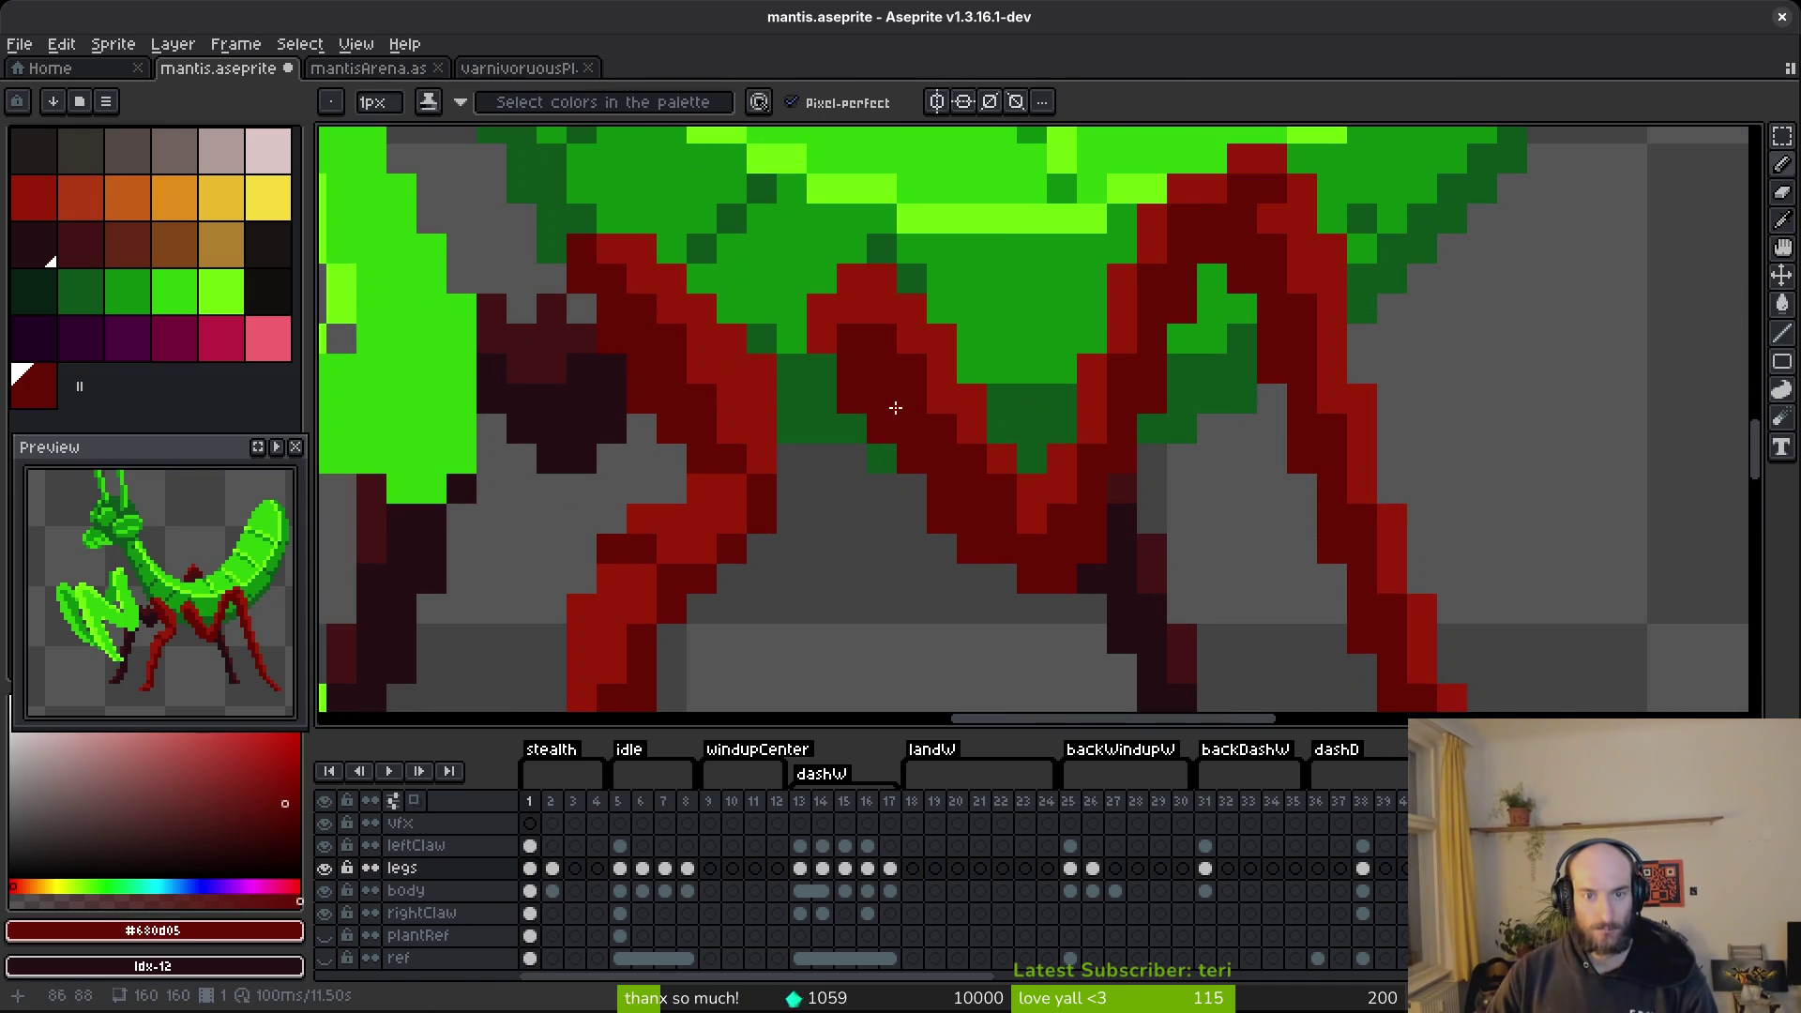
mouse_move(943, 437)
left_mouse_down()
mouse_move(1084, 359)
mouse_move(1054, 317)
left_mouse_up()
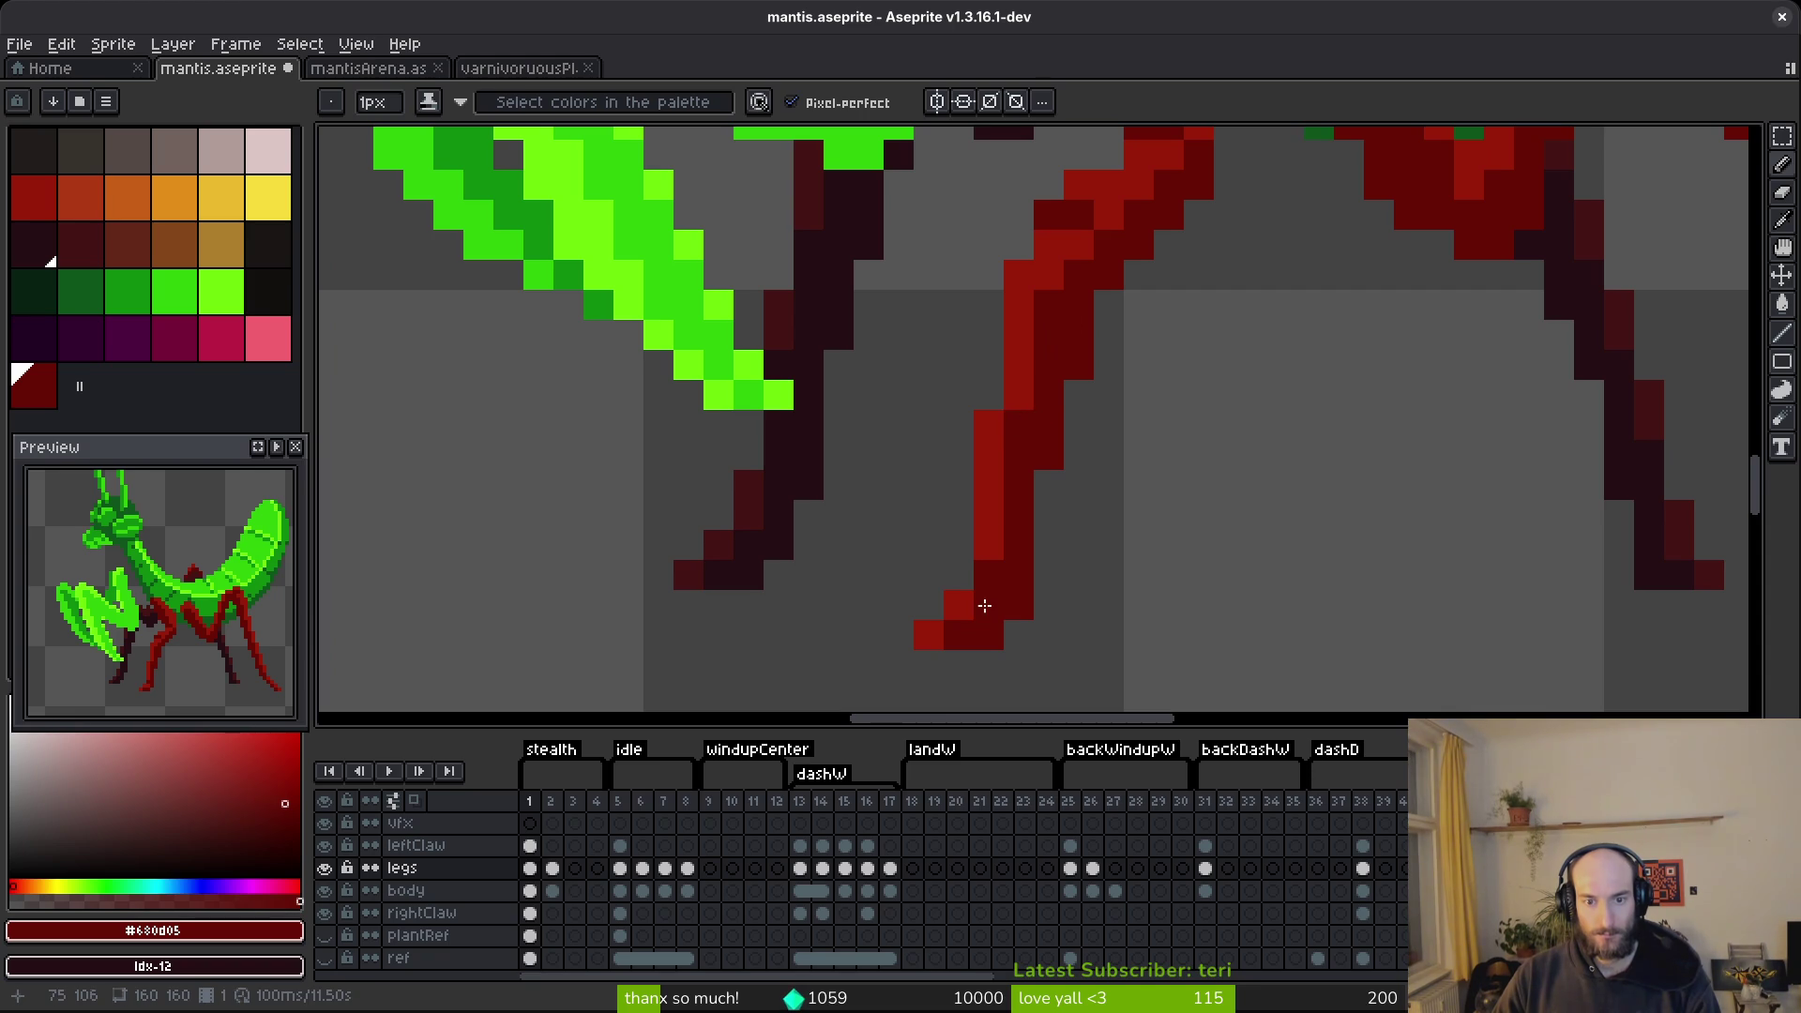
scroll(975, 553, "down", 8)
scroll(1057, 494, "up", 8)
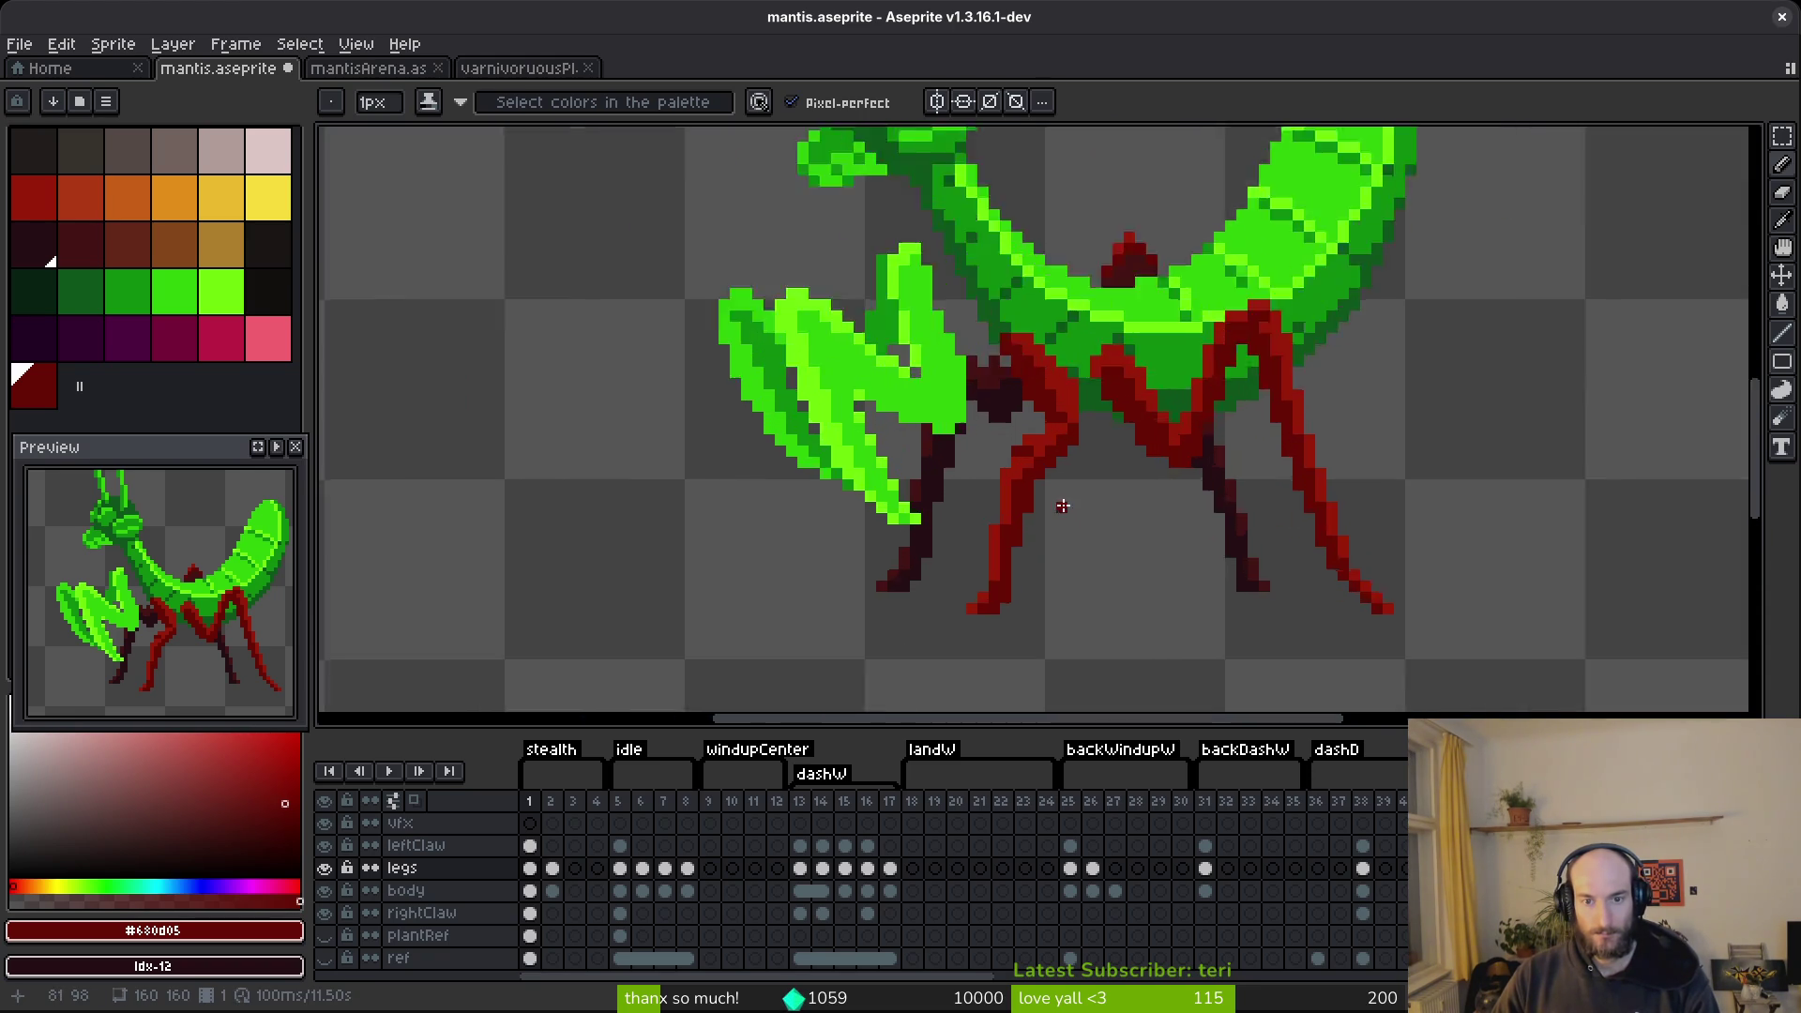
scroll(970, 401, "down", 4)
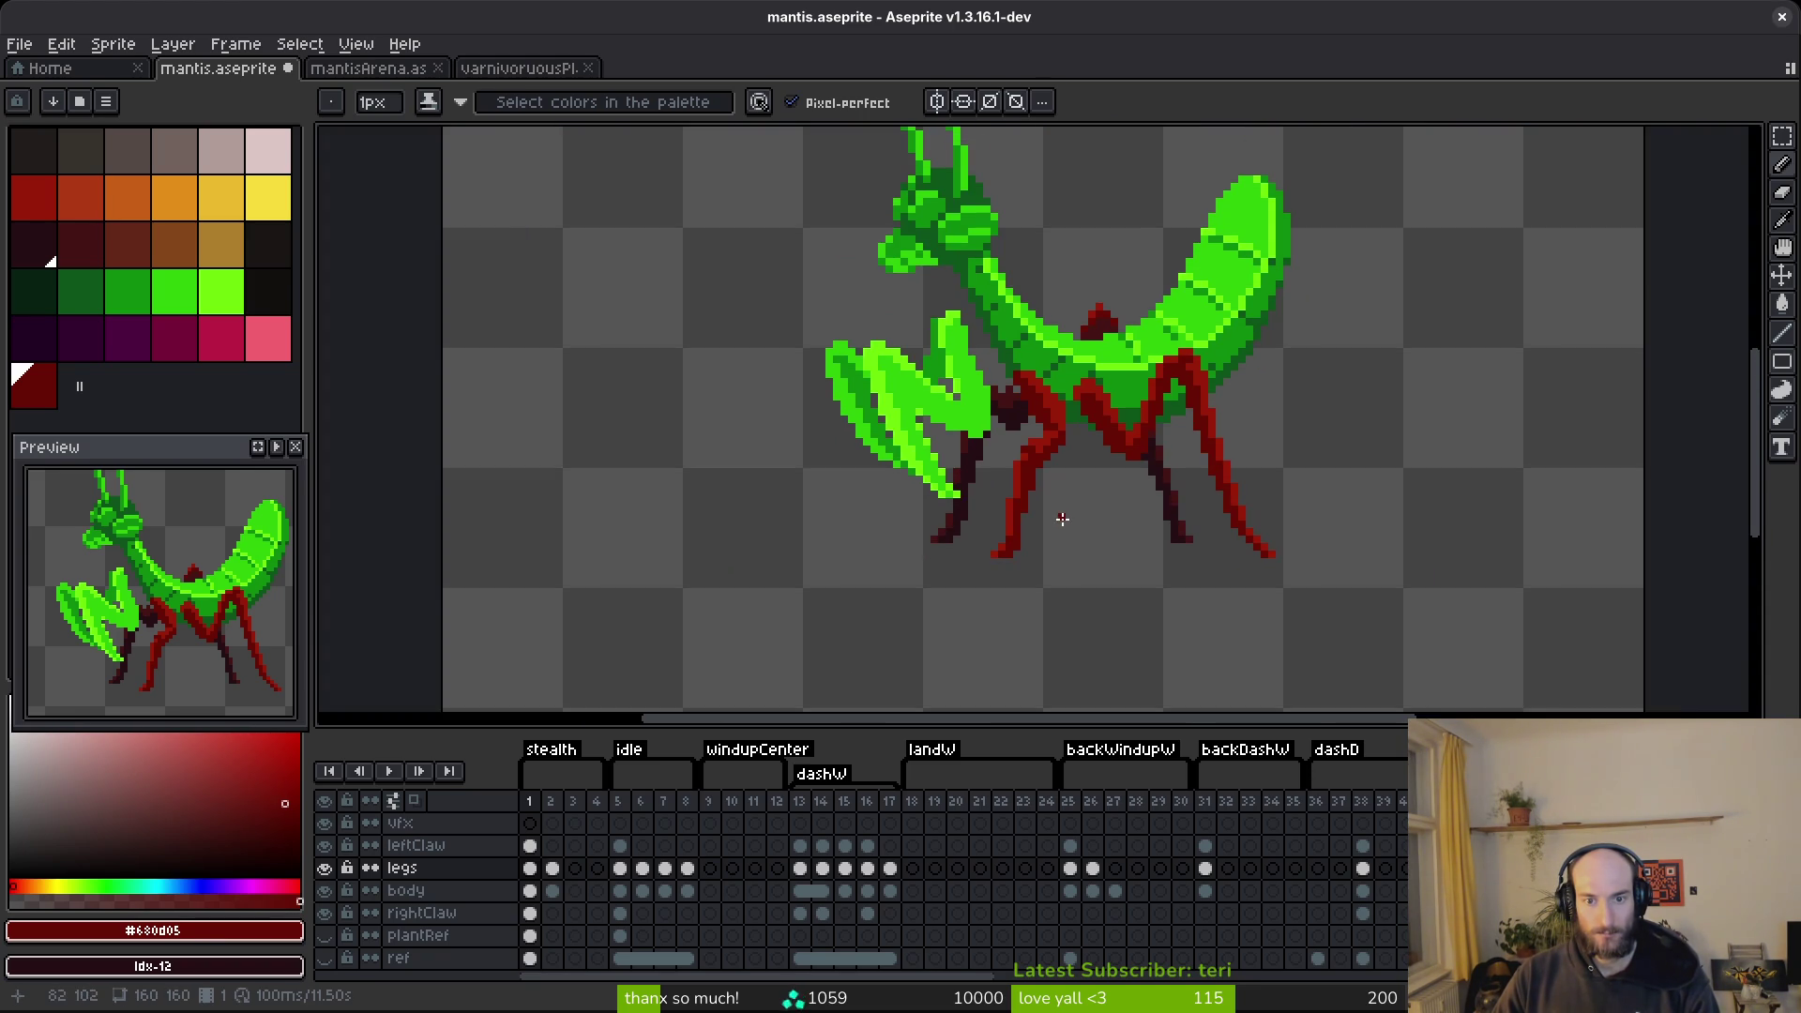
scroll(1066, 521, "up", 5)
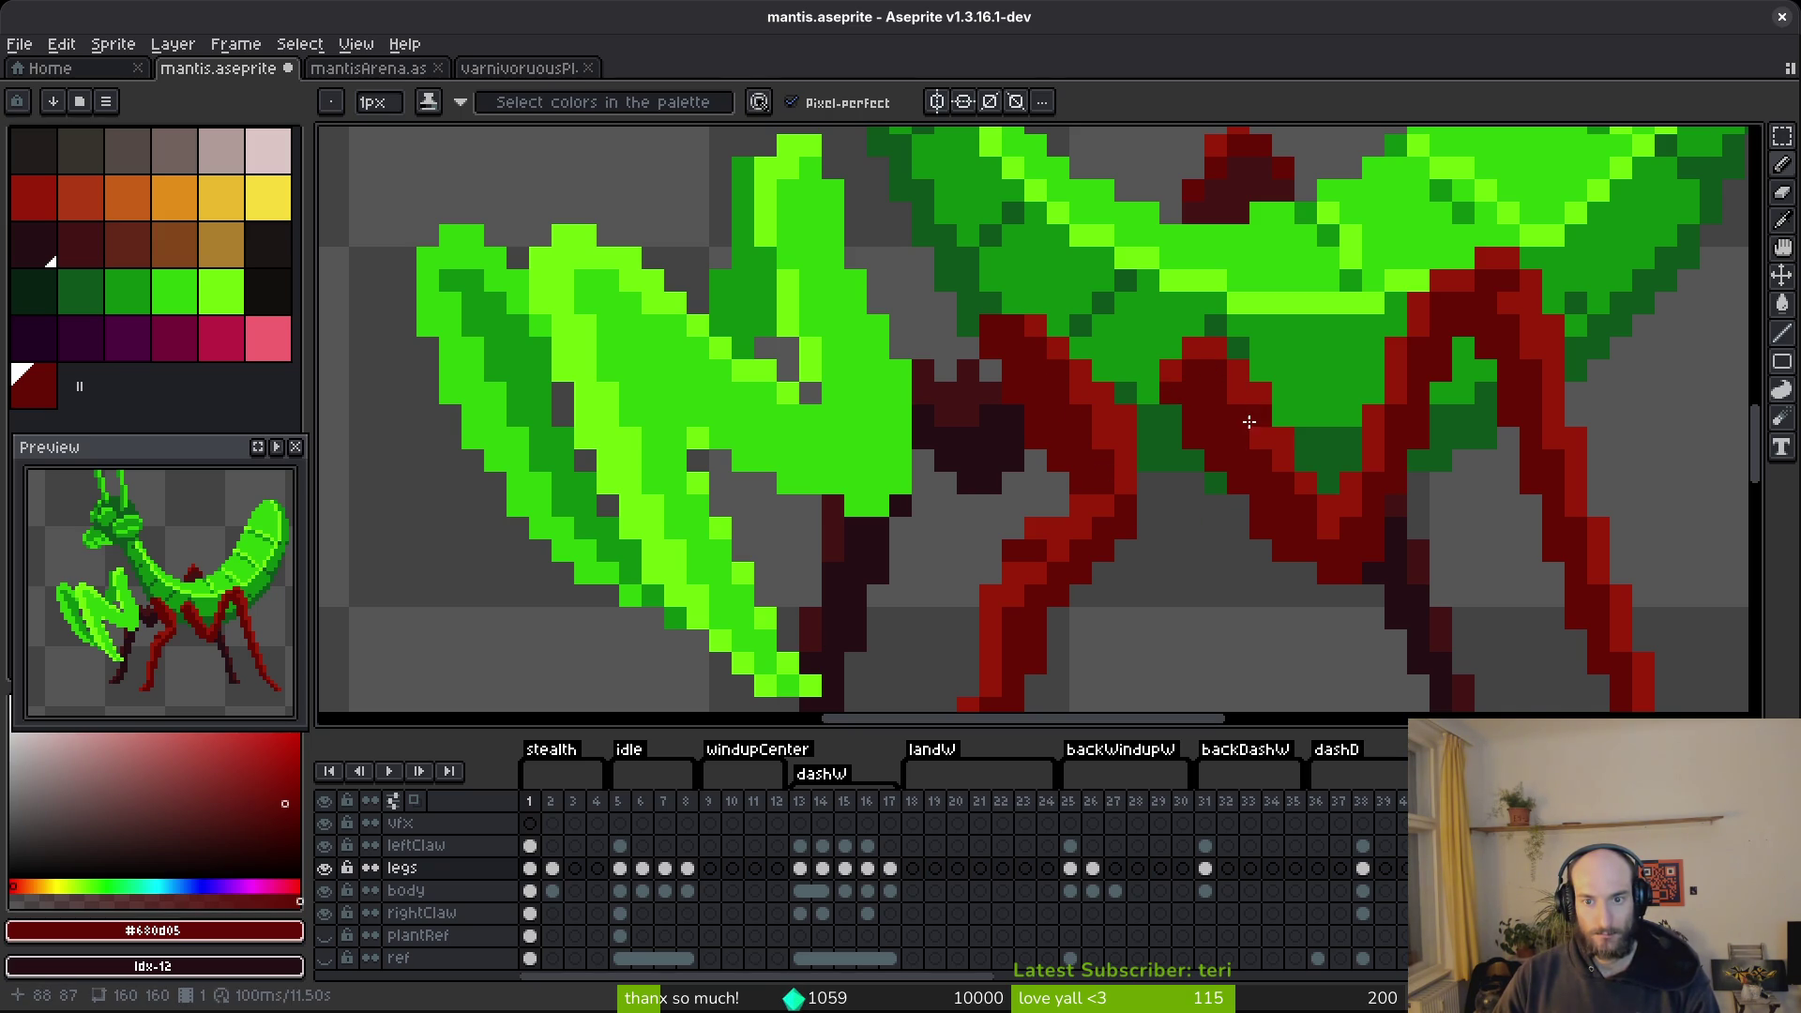
scroll(1284, 547, "down", 4)
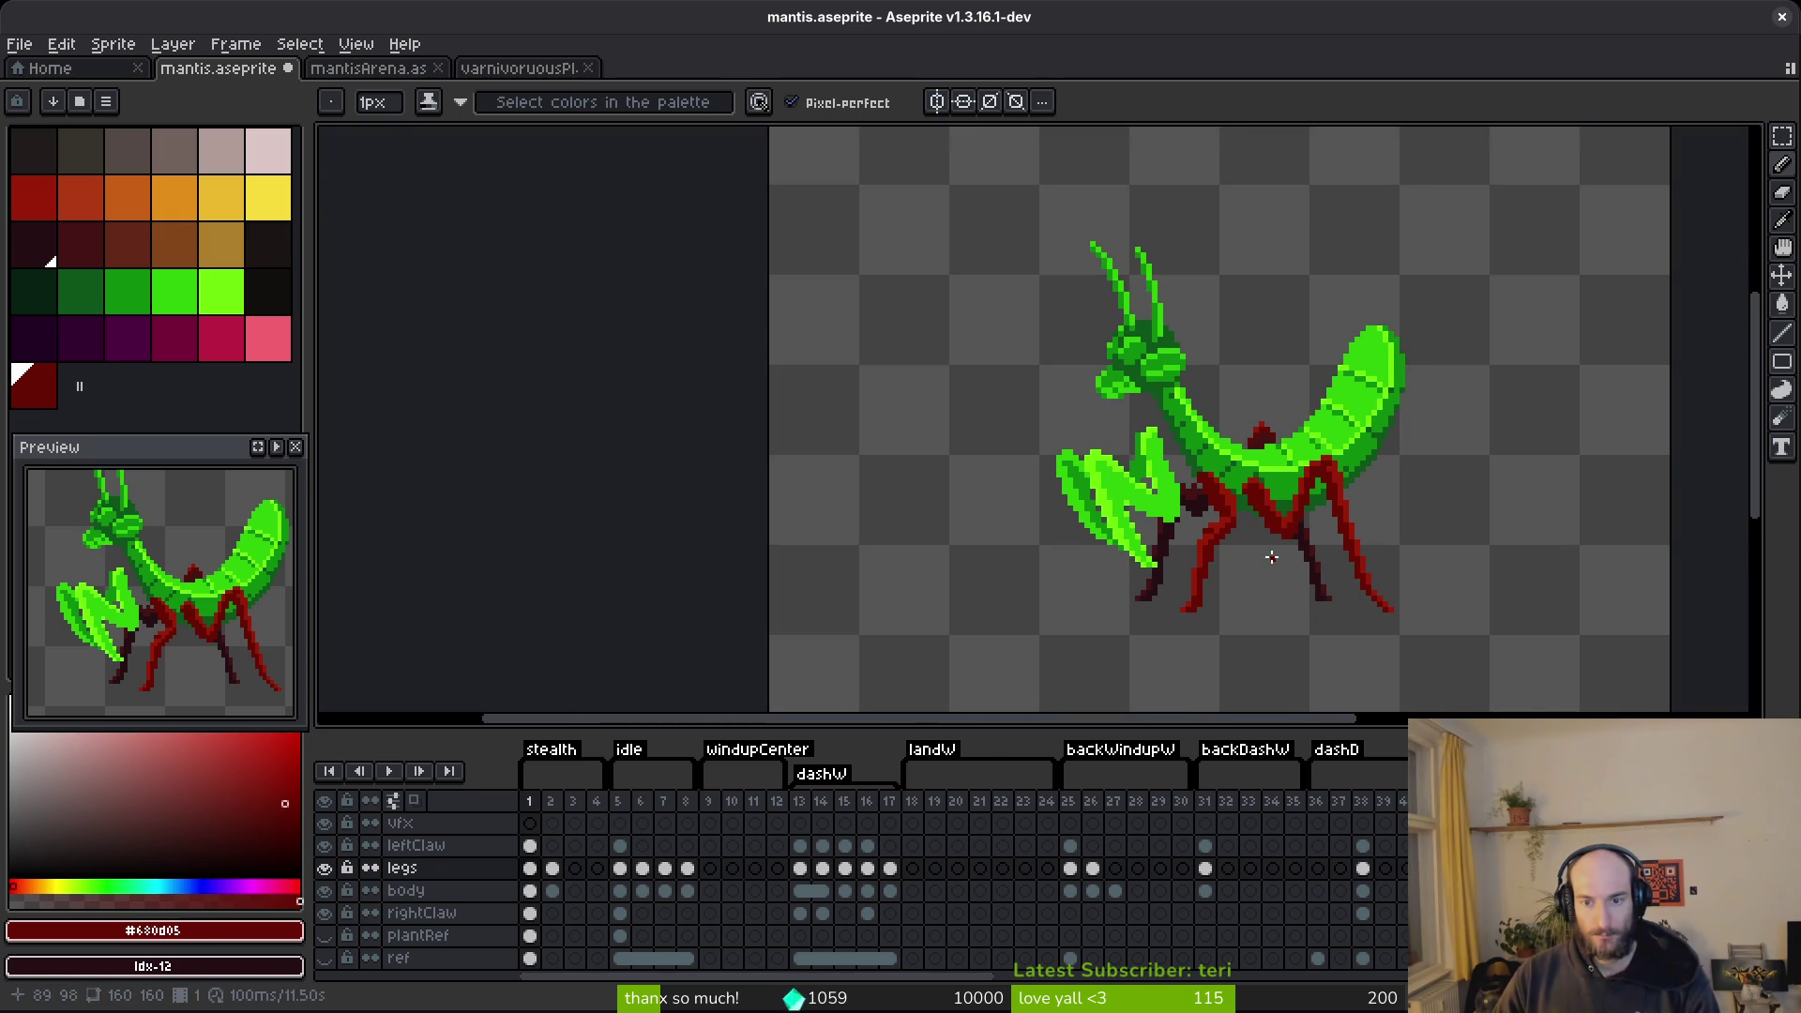
scroll(1273, 526, "up", 1)
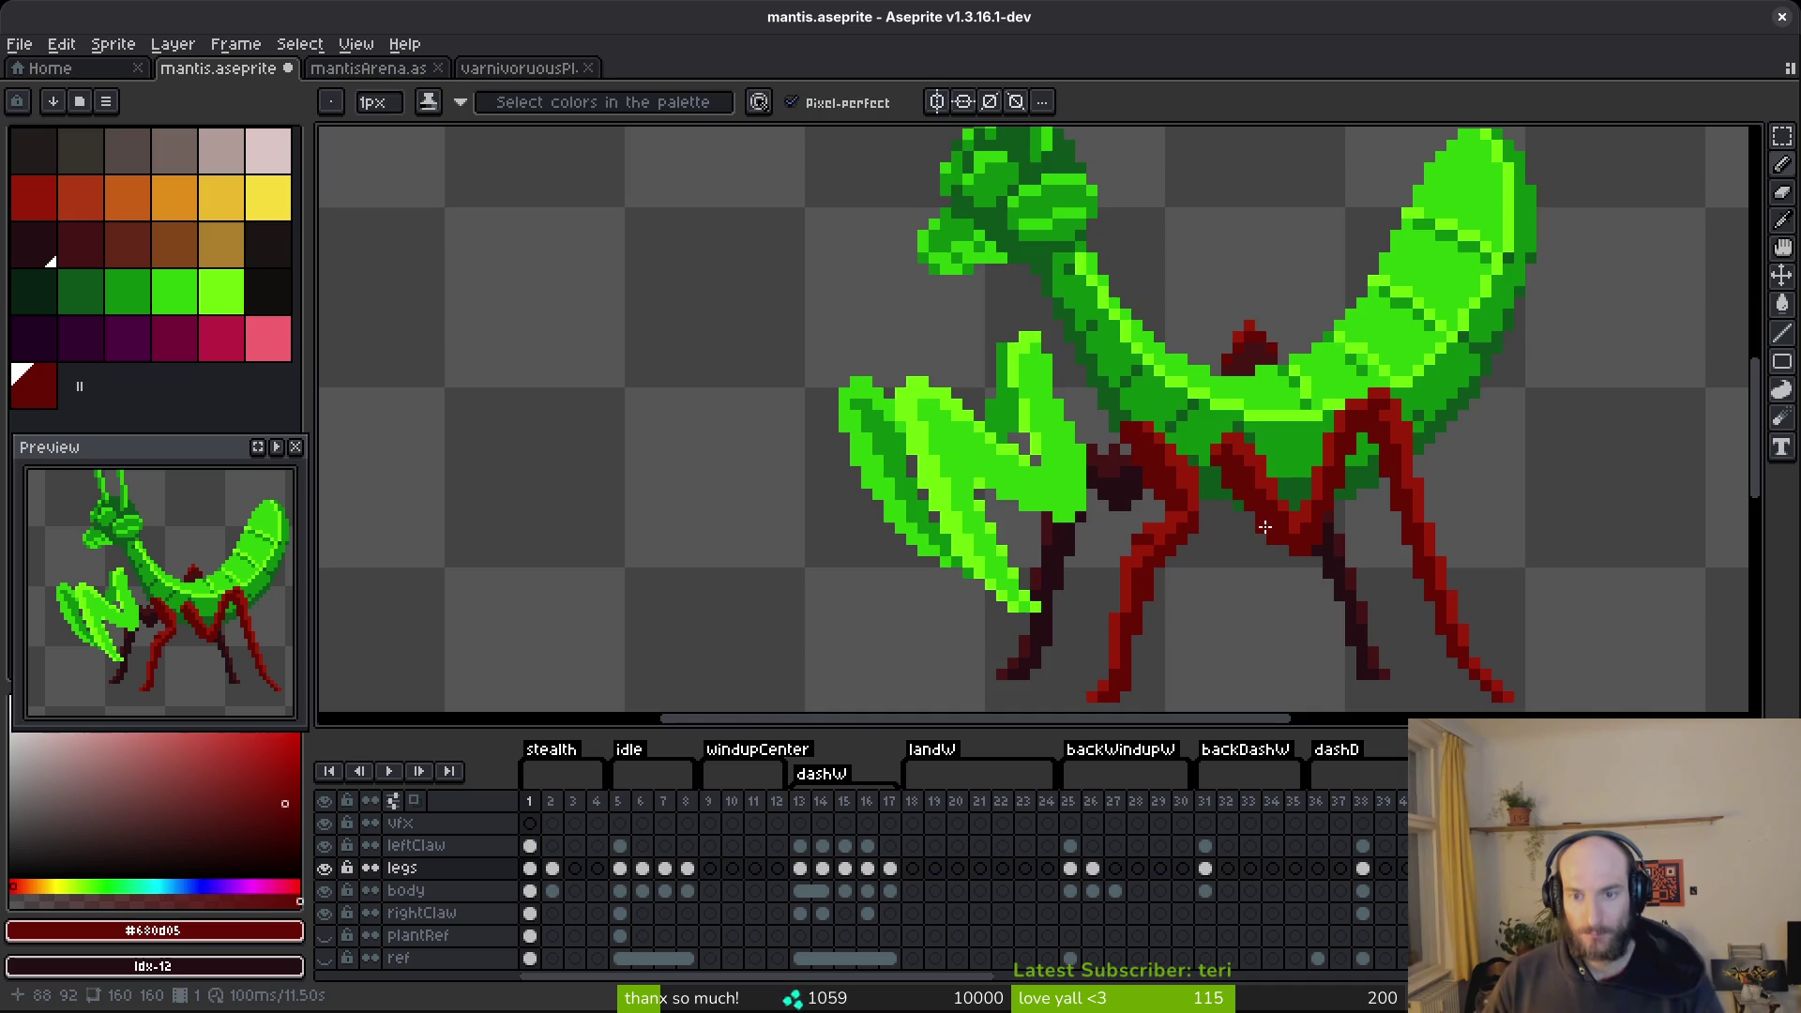
key("ctrl+s")
scroll(1345, 454, "up", 1)
scroll(1345, 454, "down", 3)
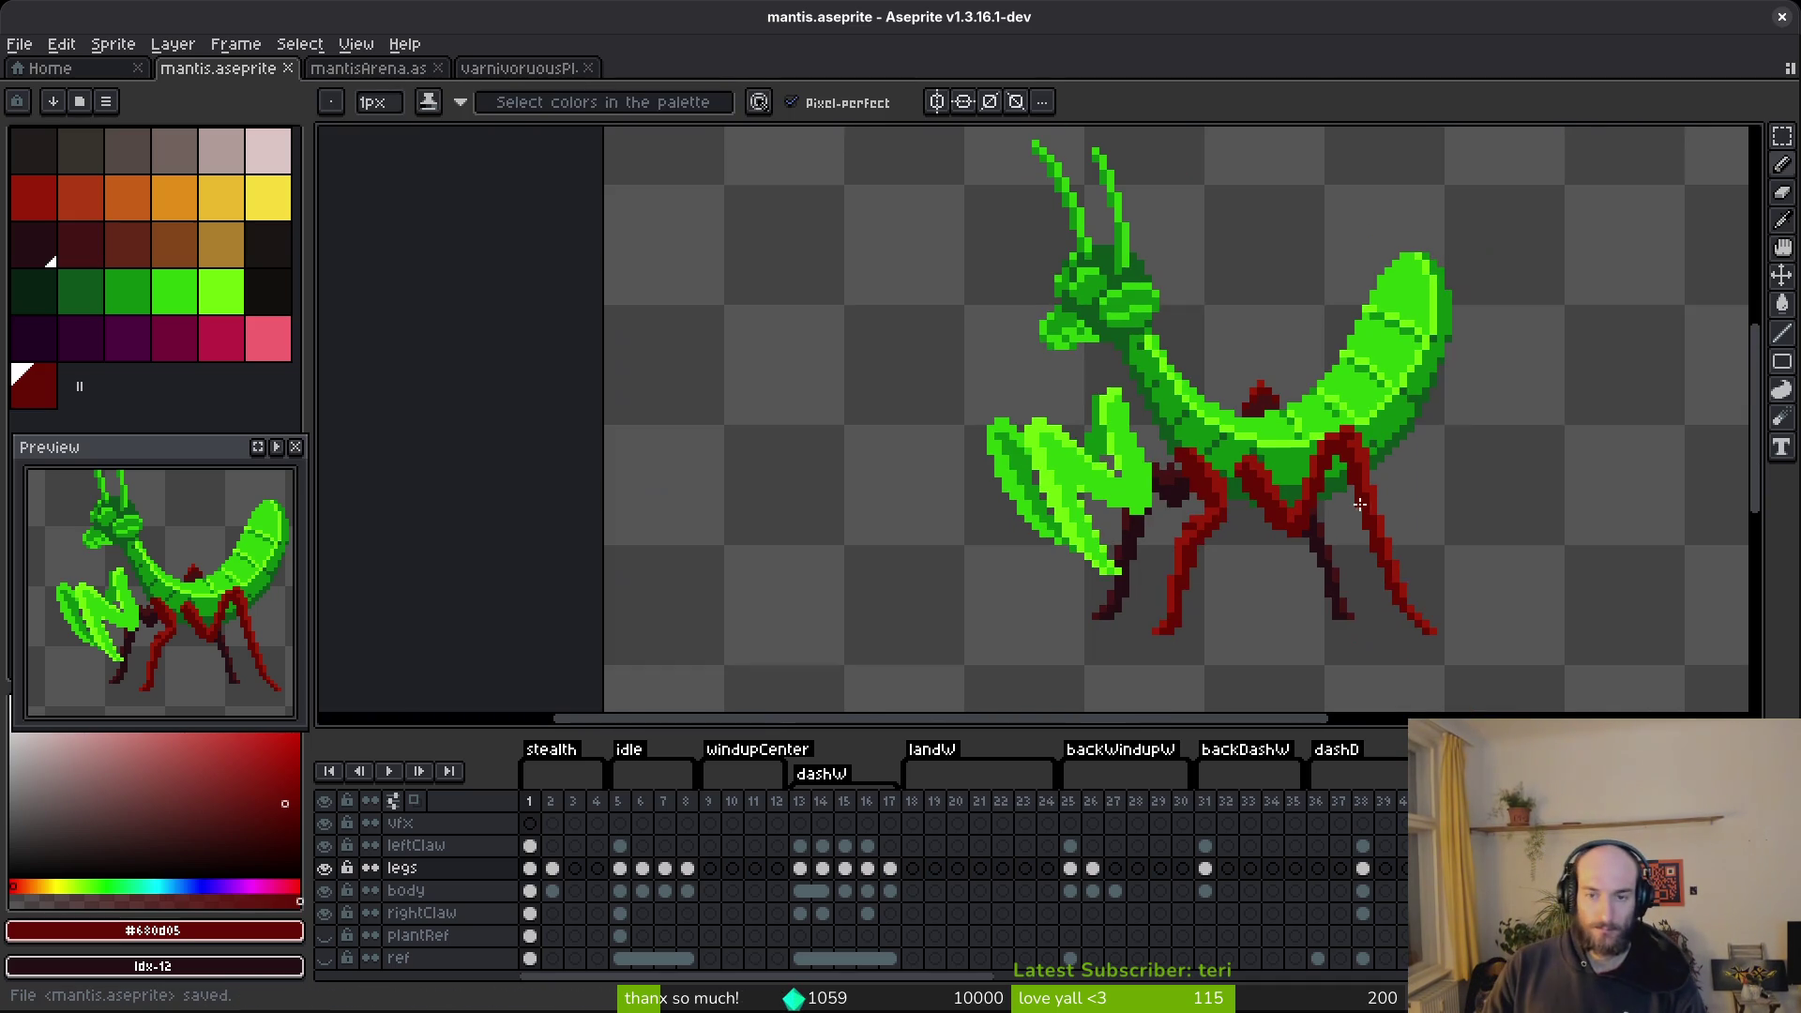
scroll(1326, 482, "up", 2)
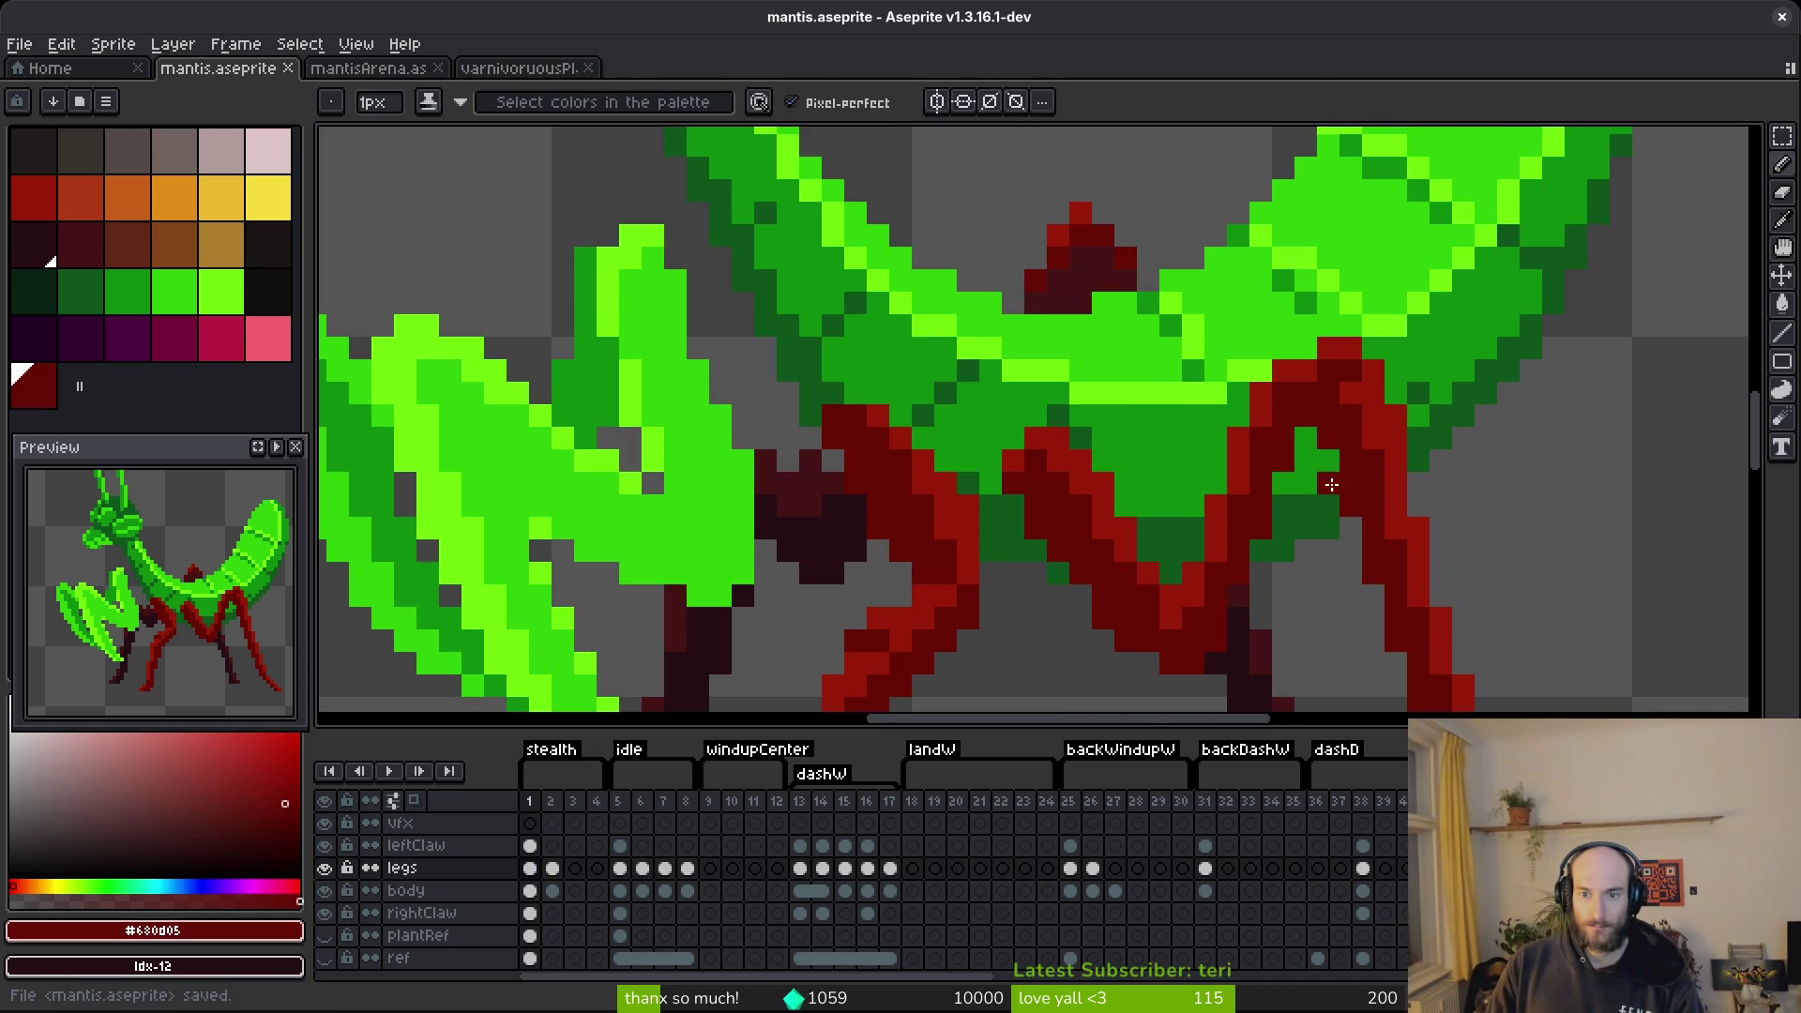
key("m")
scroll(1305, 438, "down", 3)
key("ctrl+s")
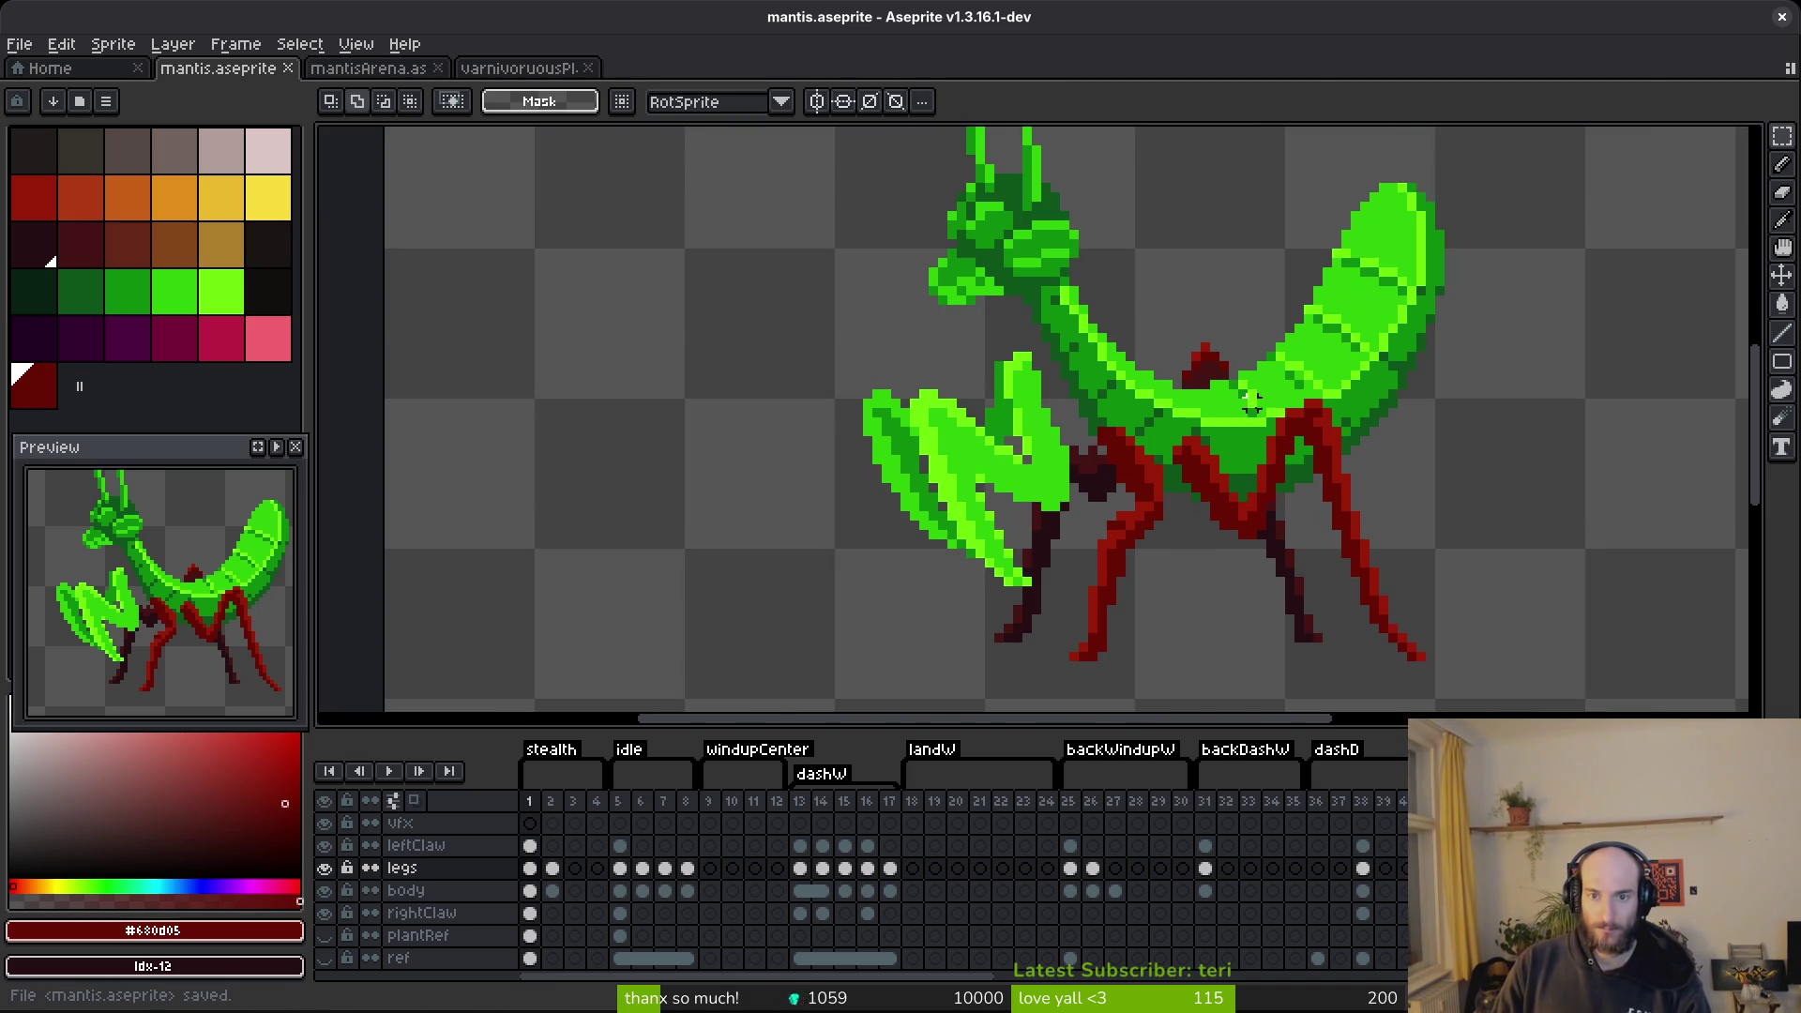
Check frame 2's legs, then return to frame 1.
scroll(1300, 608, "right", 1)
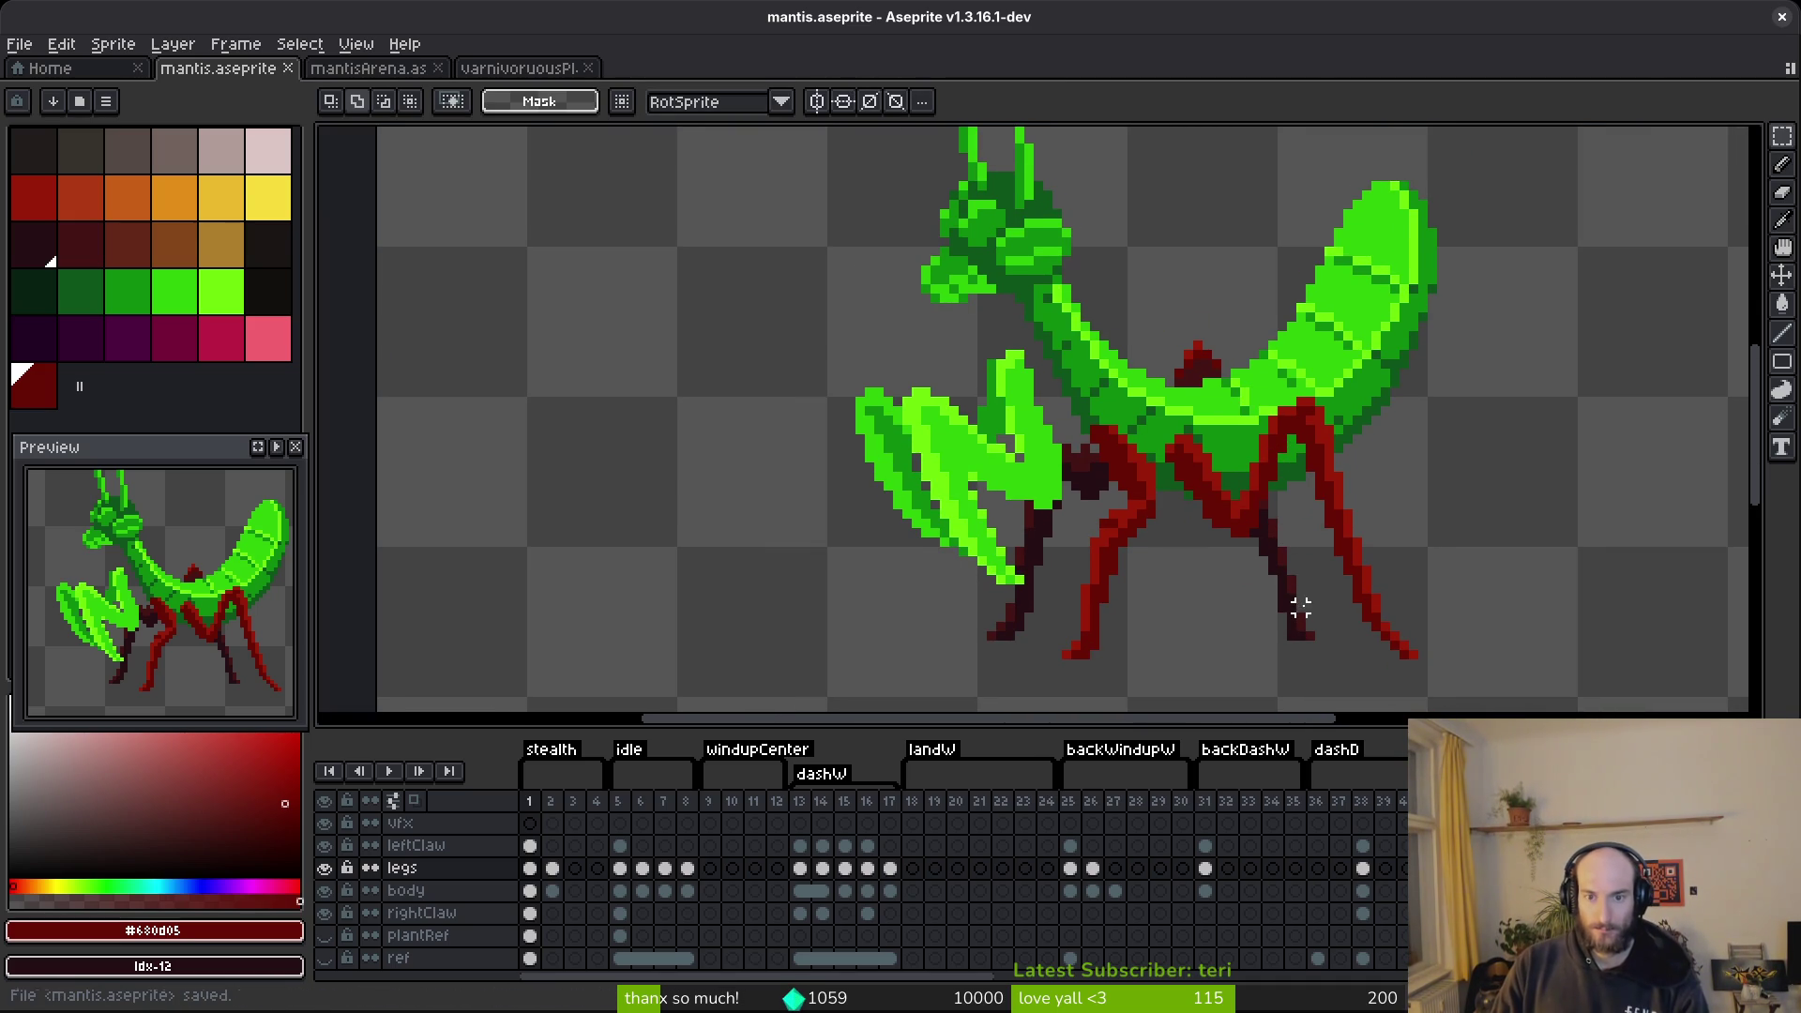
key("Right")
key("i")
key("Left")
Shift a 5x3 block of red leg pixels one pixel right and save.
key("m")
scroll(1152, 441, "up", 3)
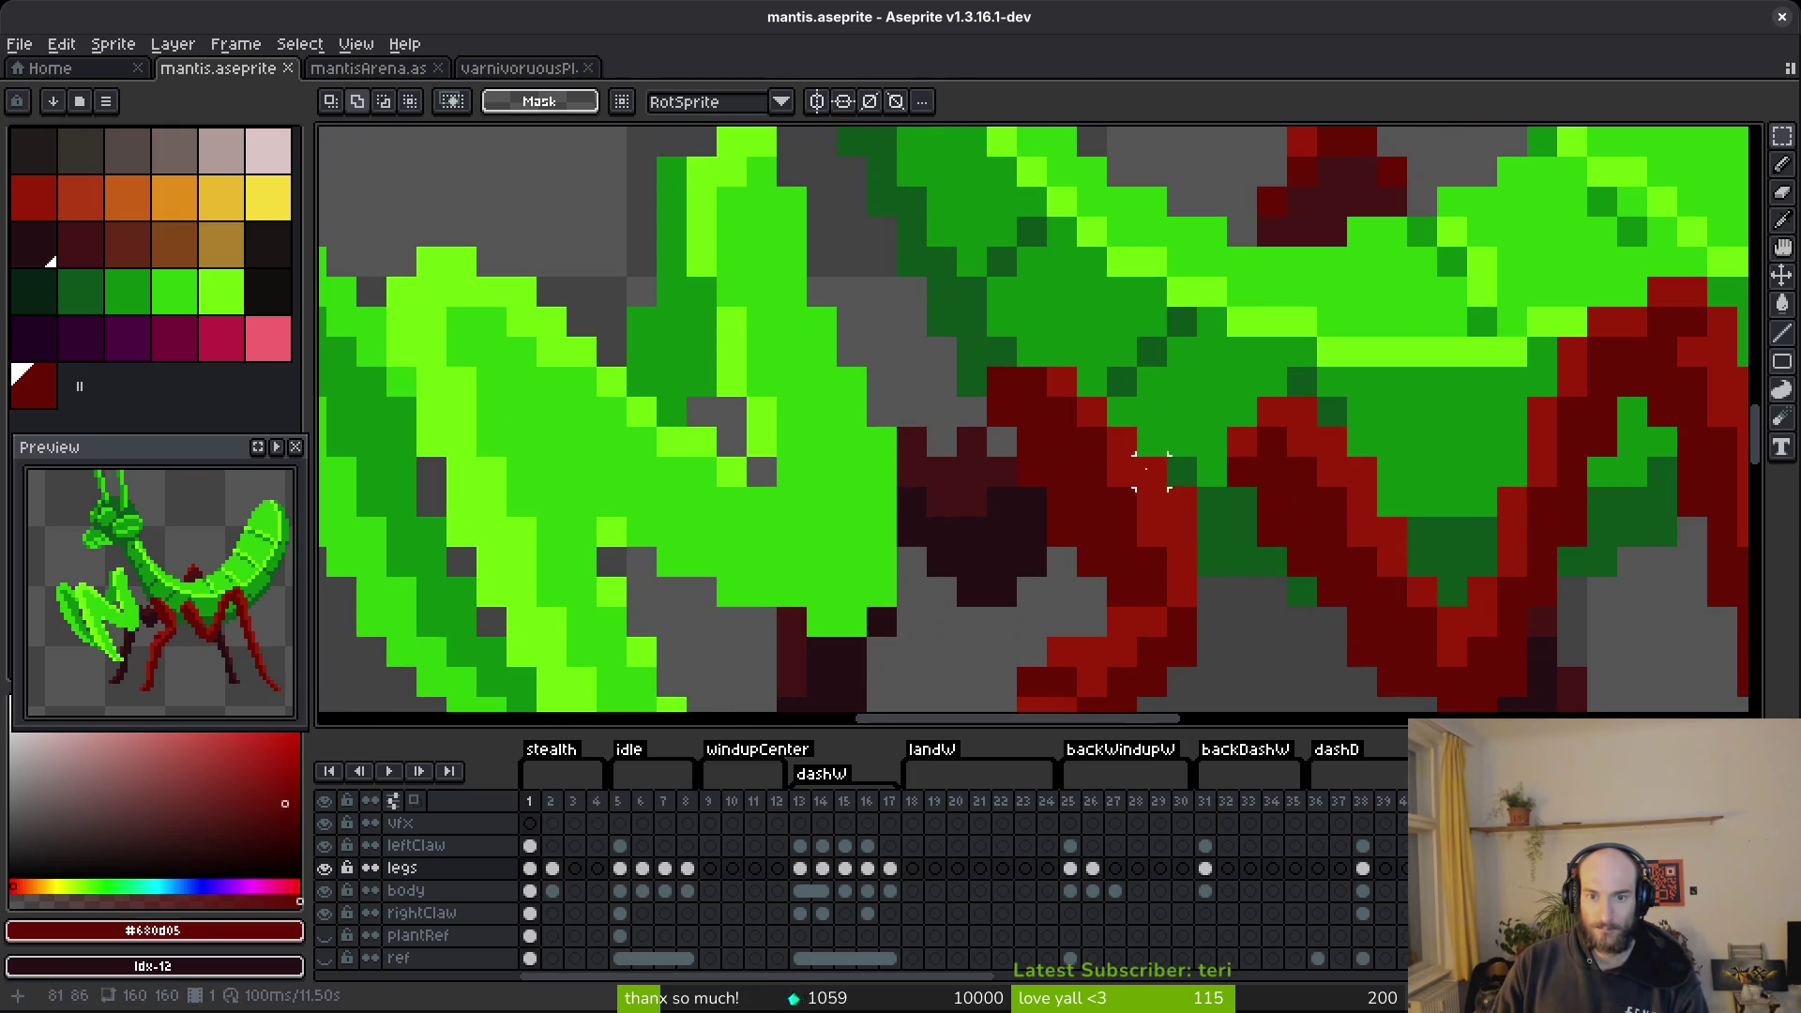
mouse_move(1001, 382)
left_mouse_down()
mouse_move(1079, 400)
mouse_move(1088, 488)
mouse_move(1121, 498)
mouse_move(985, 366)
left_mouse_up()
left_click(1151, 471)
left_click_drag(1085, 451, 1122, 455)
key("e")
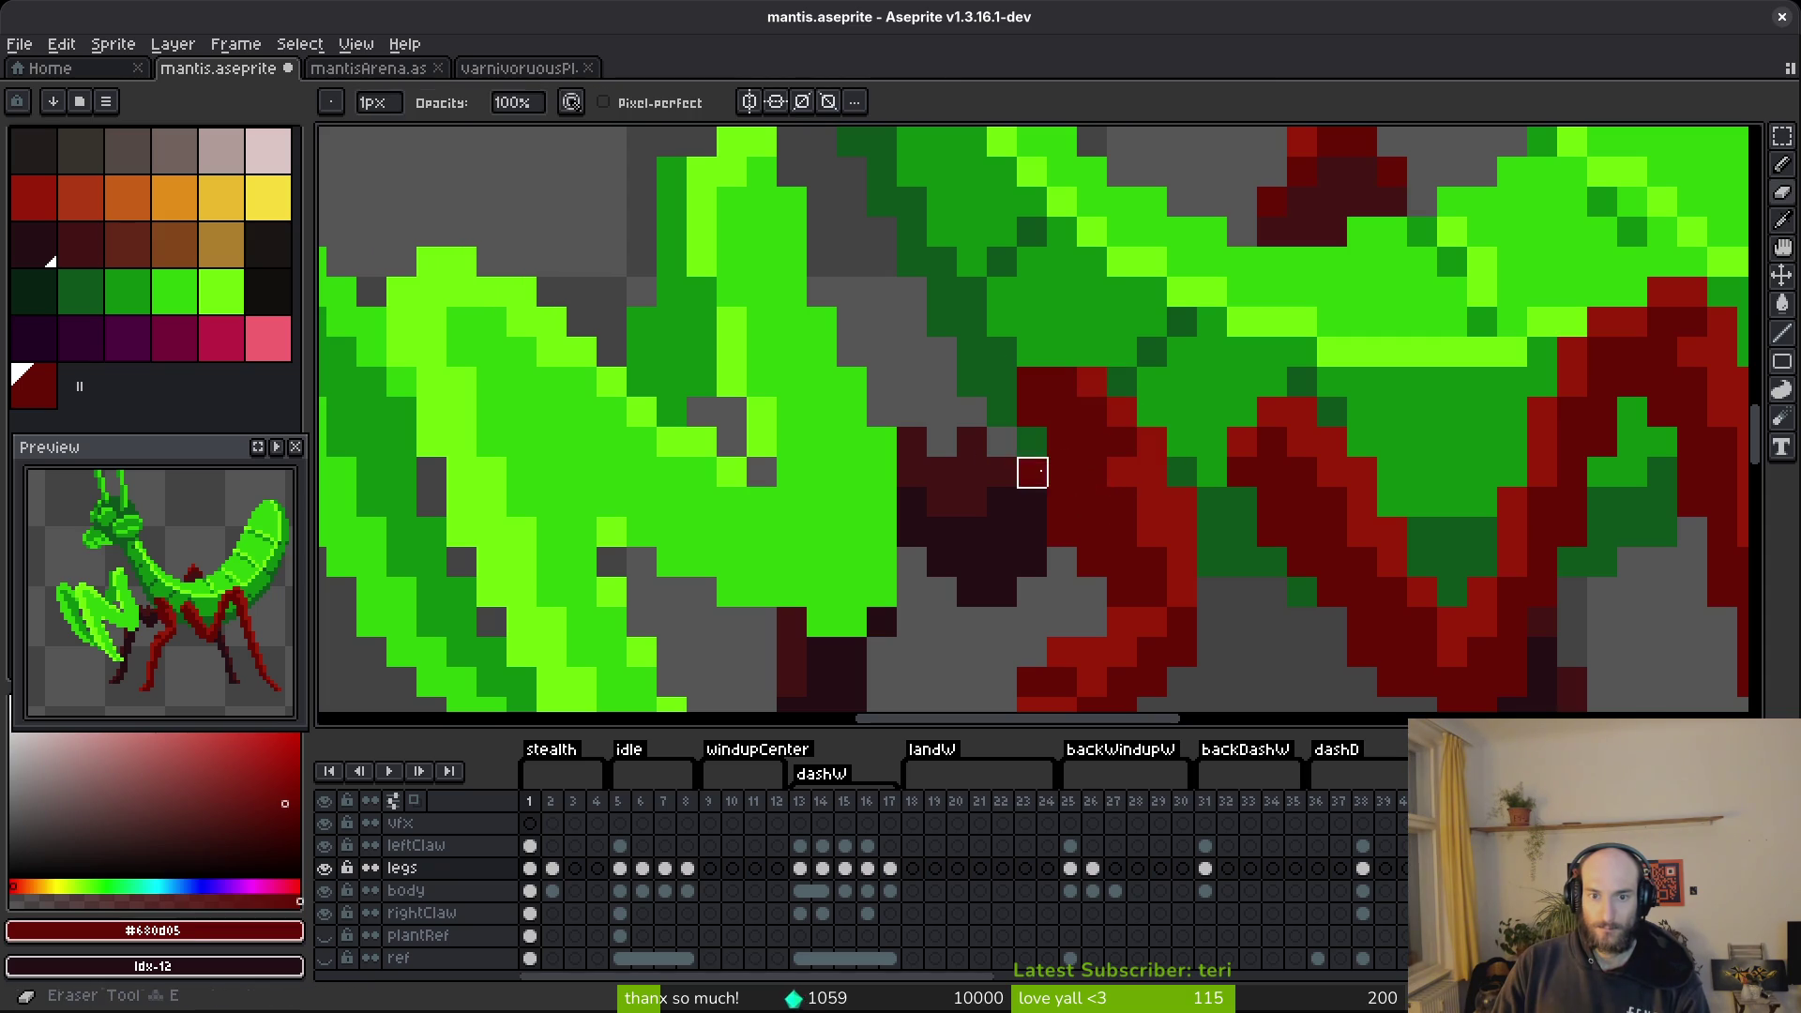
scroll(1122, 501, "down", 1)
scroll(1118, 516, "up", 1)
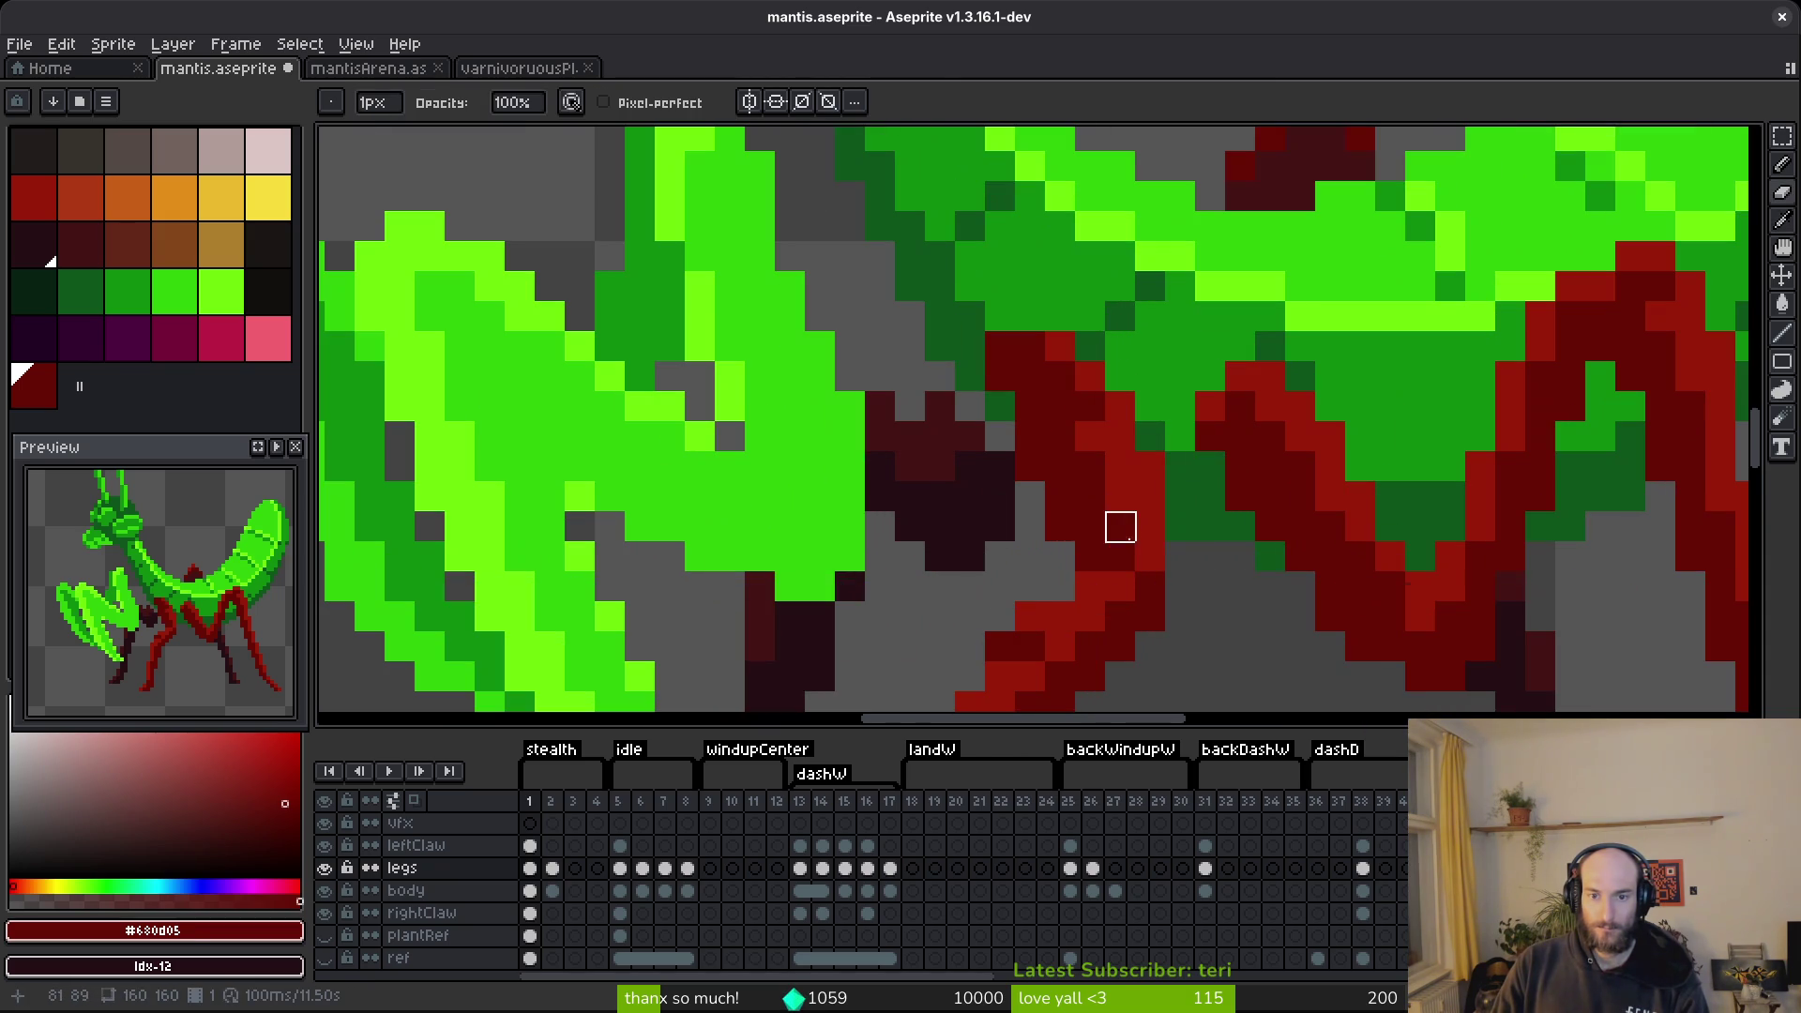
key("b")
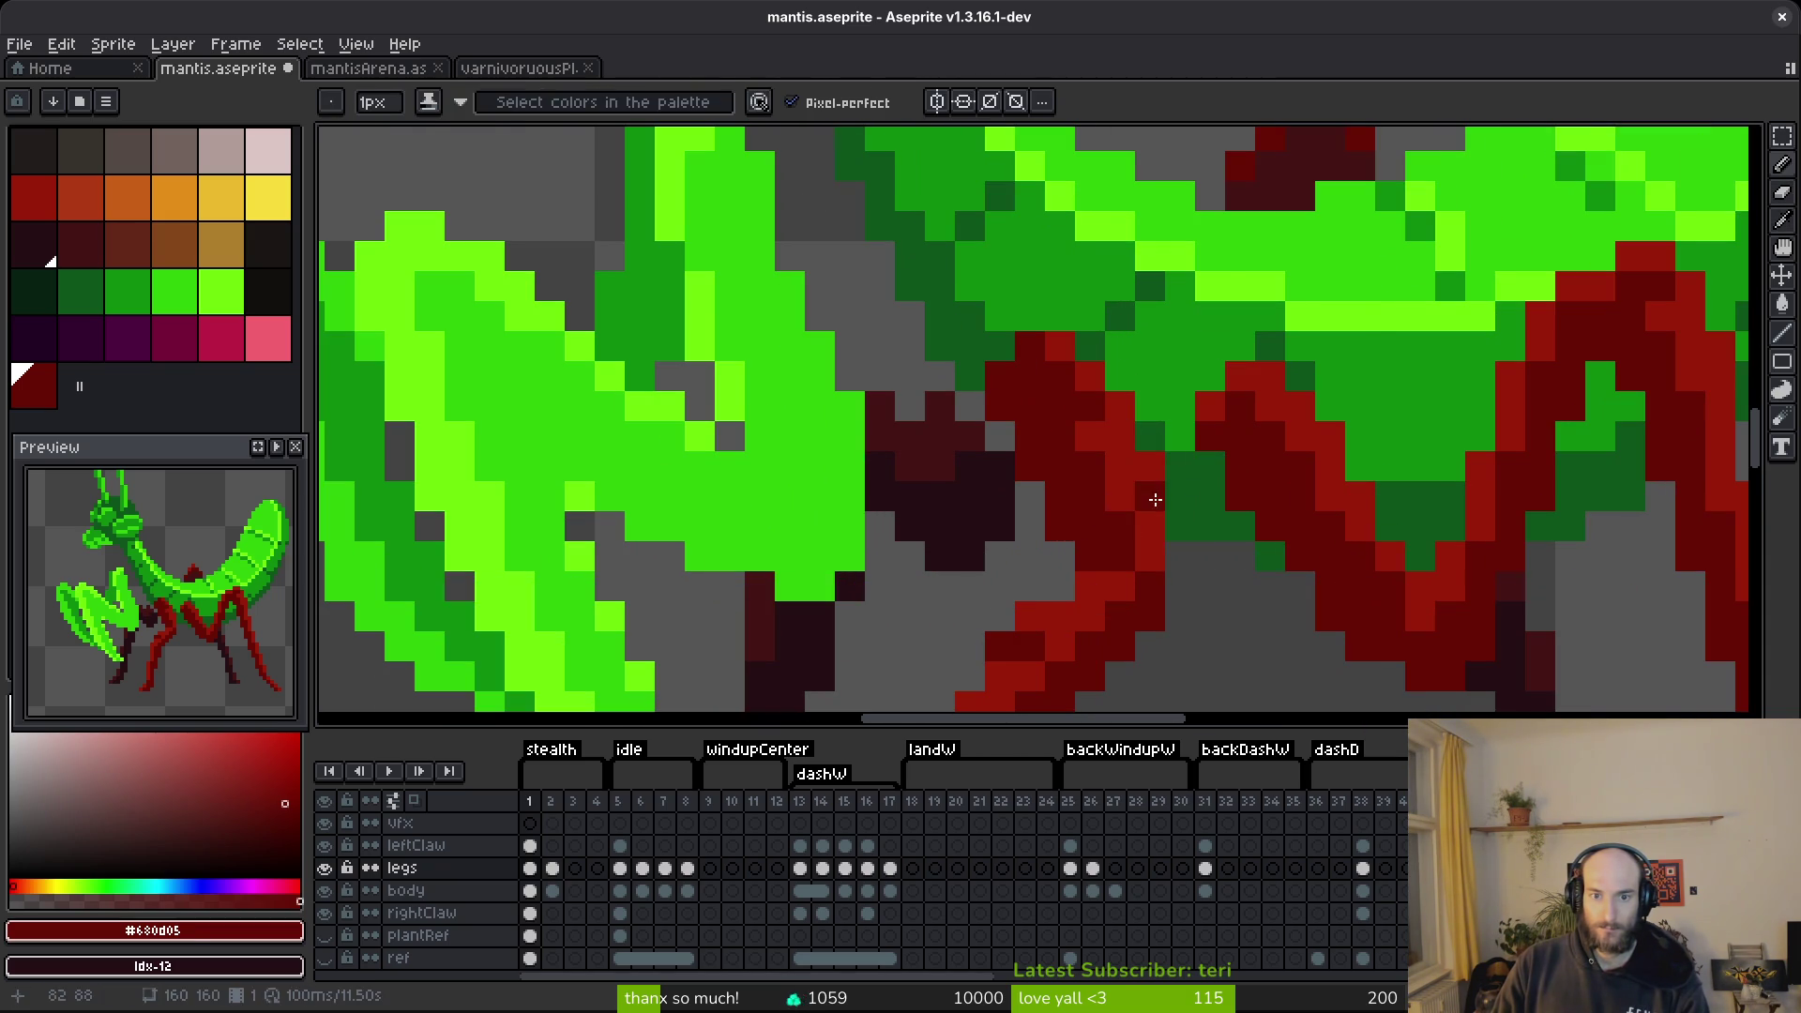
scroll(1154, 498, "down", 4)
key("ctrl+s")
Retouch the leg joint pixels using reds sampled from the leg.
key("i")
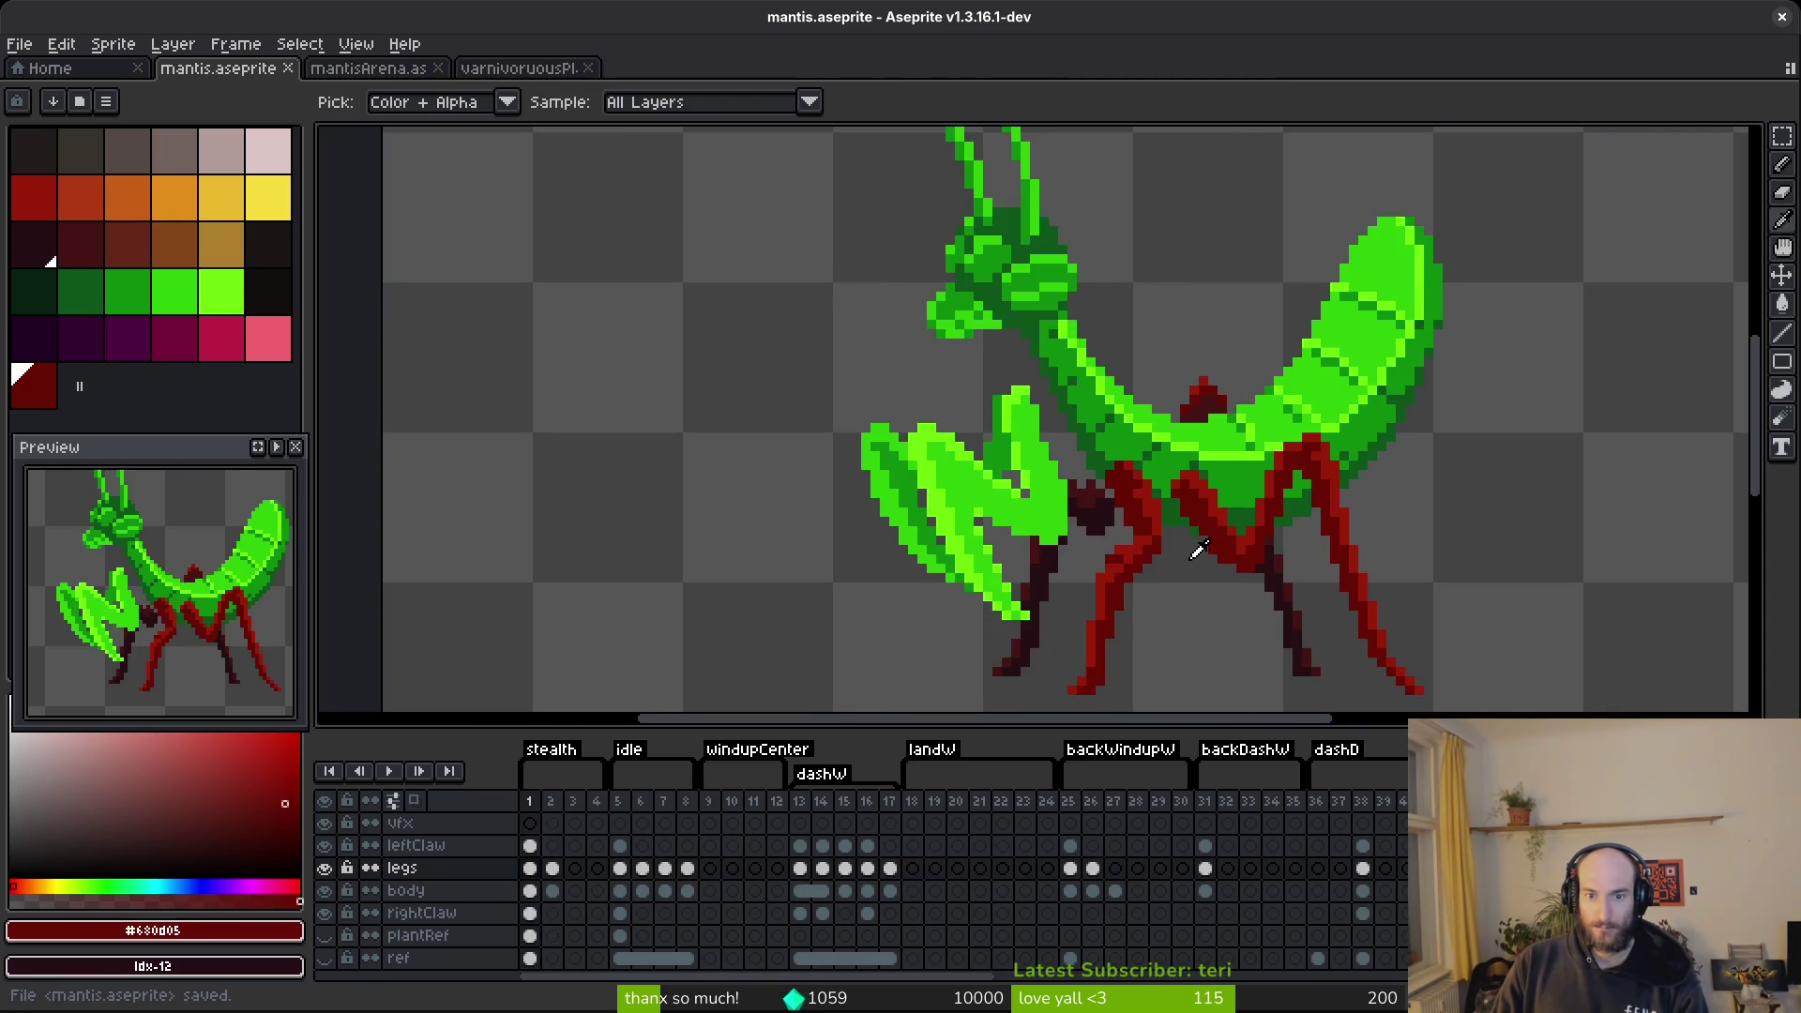
key("b")
scroll(1191, 553, "up", 3)
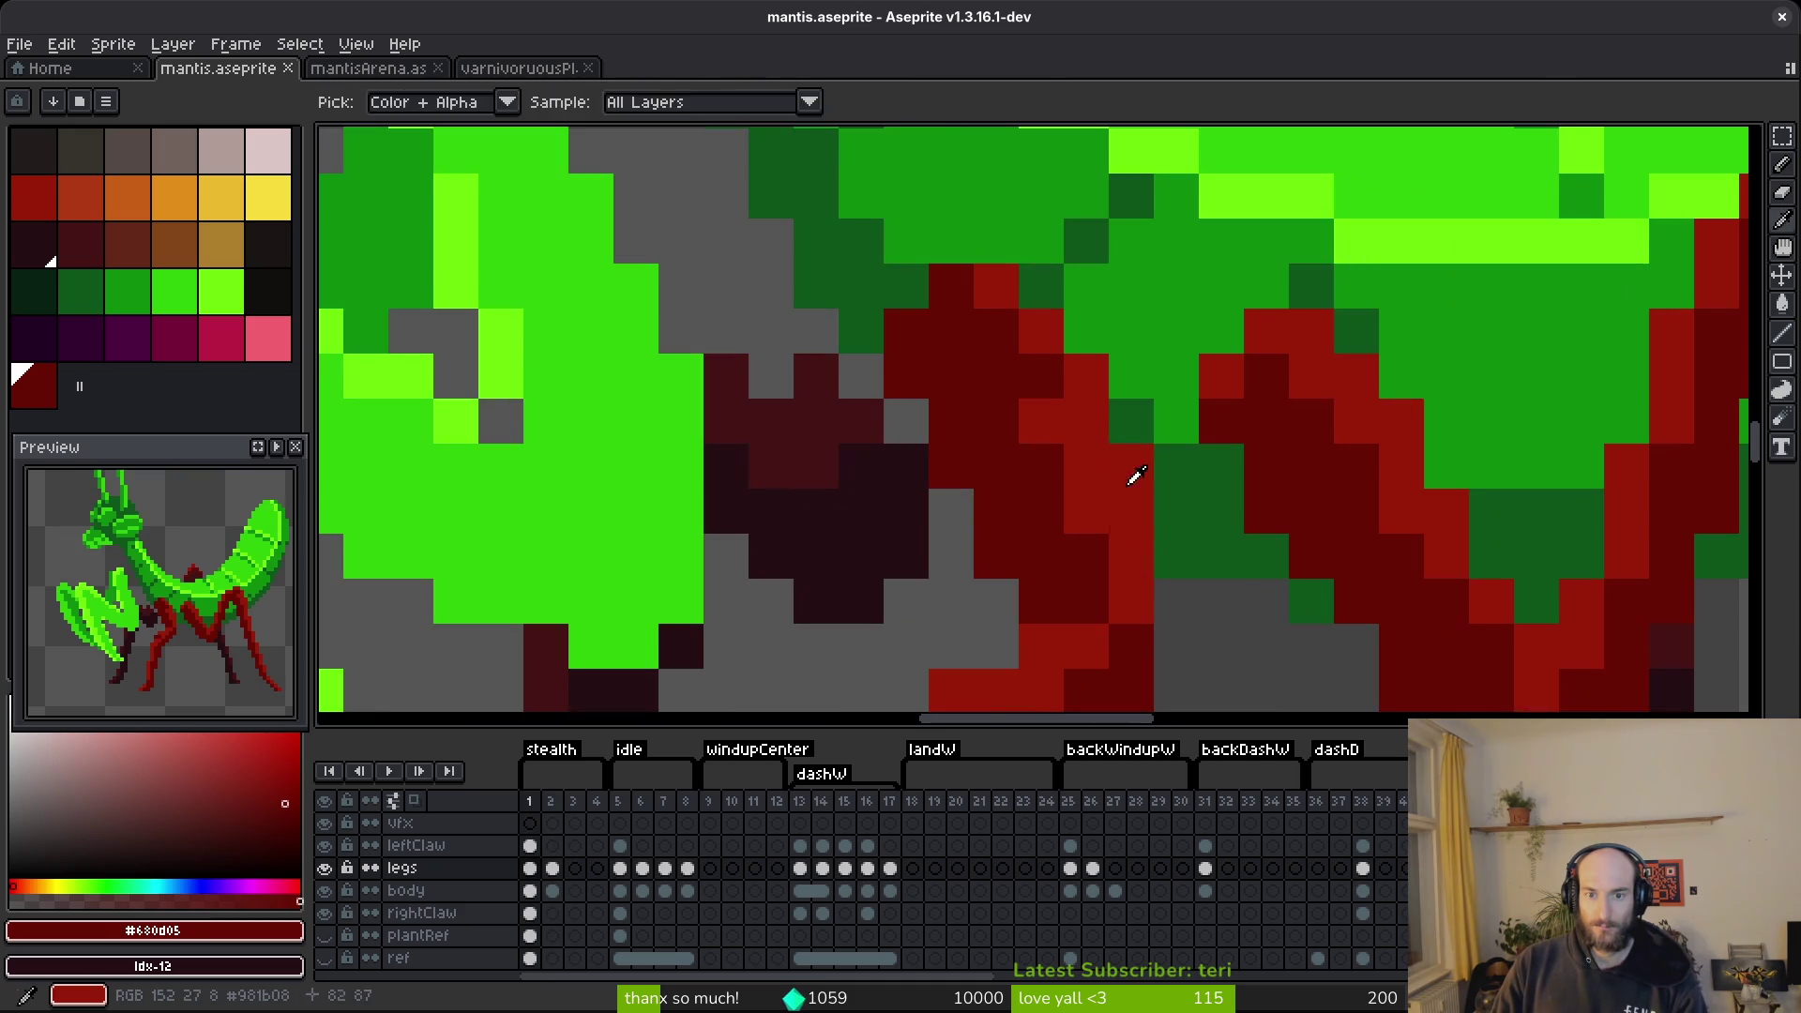
left_click(1065, 390, "alt")
left_click(972, 418)
left_click(1077, 470, "alt")
scroll(1071, 456, "down", 3)
left_click(1071, 456, "alt")
scroll(1061, 444, "up", 3)
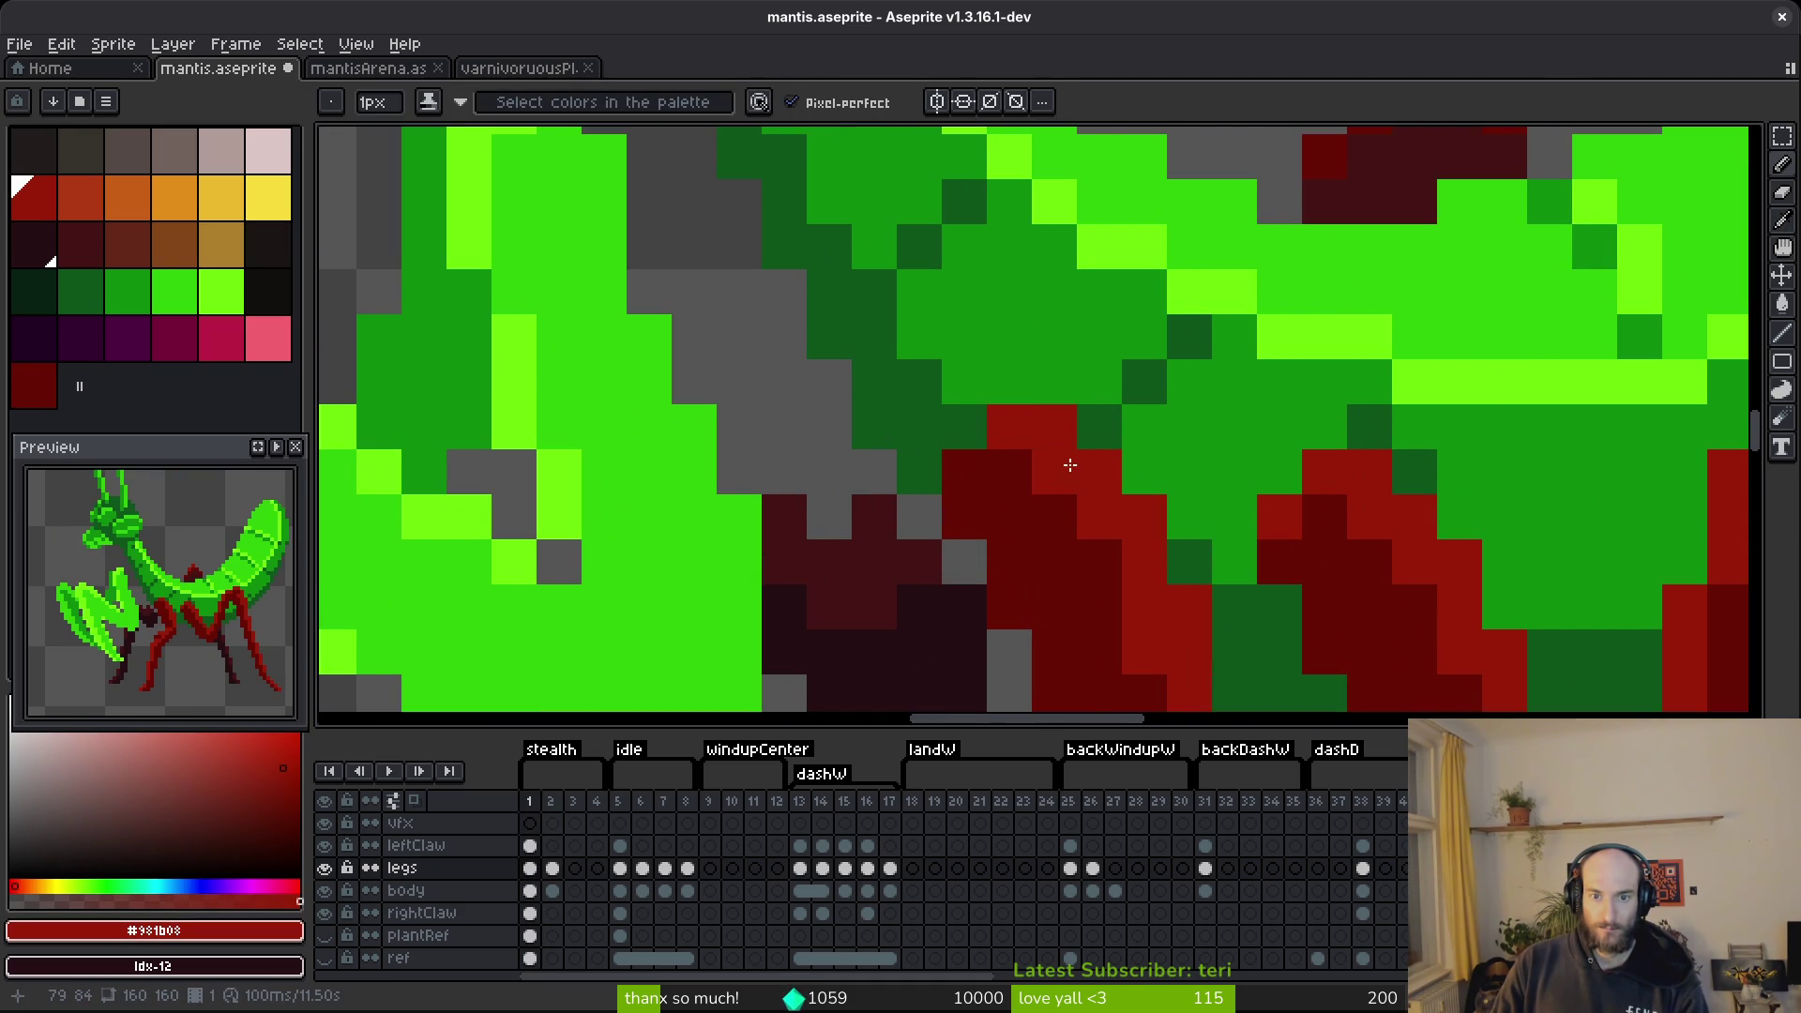
scroll(1166, 595, "down", 3)
left_click(1167, 596, "alt")
Compare the edited legs against frame 2, then return to frame 1.
scroll(1172, 591, "up", 3)
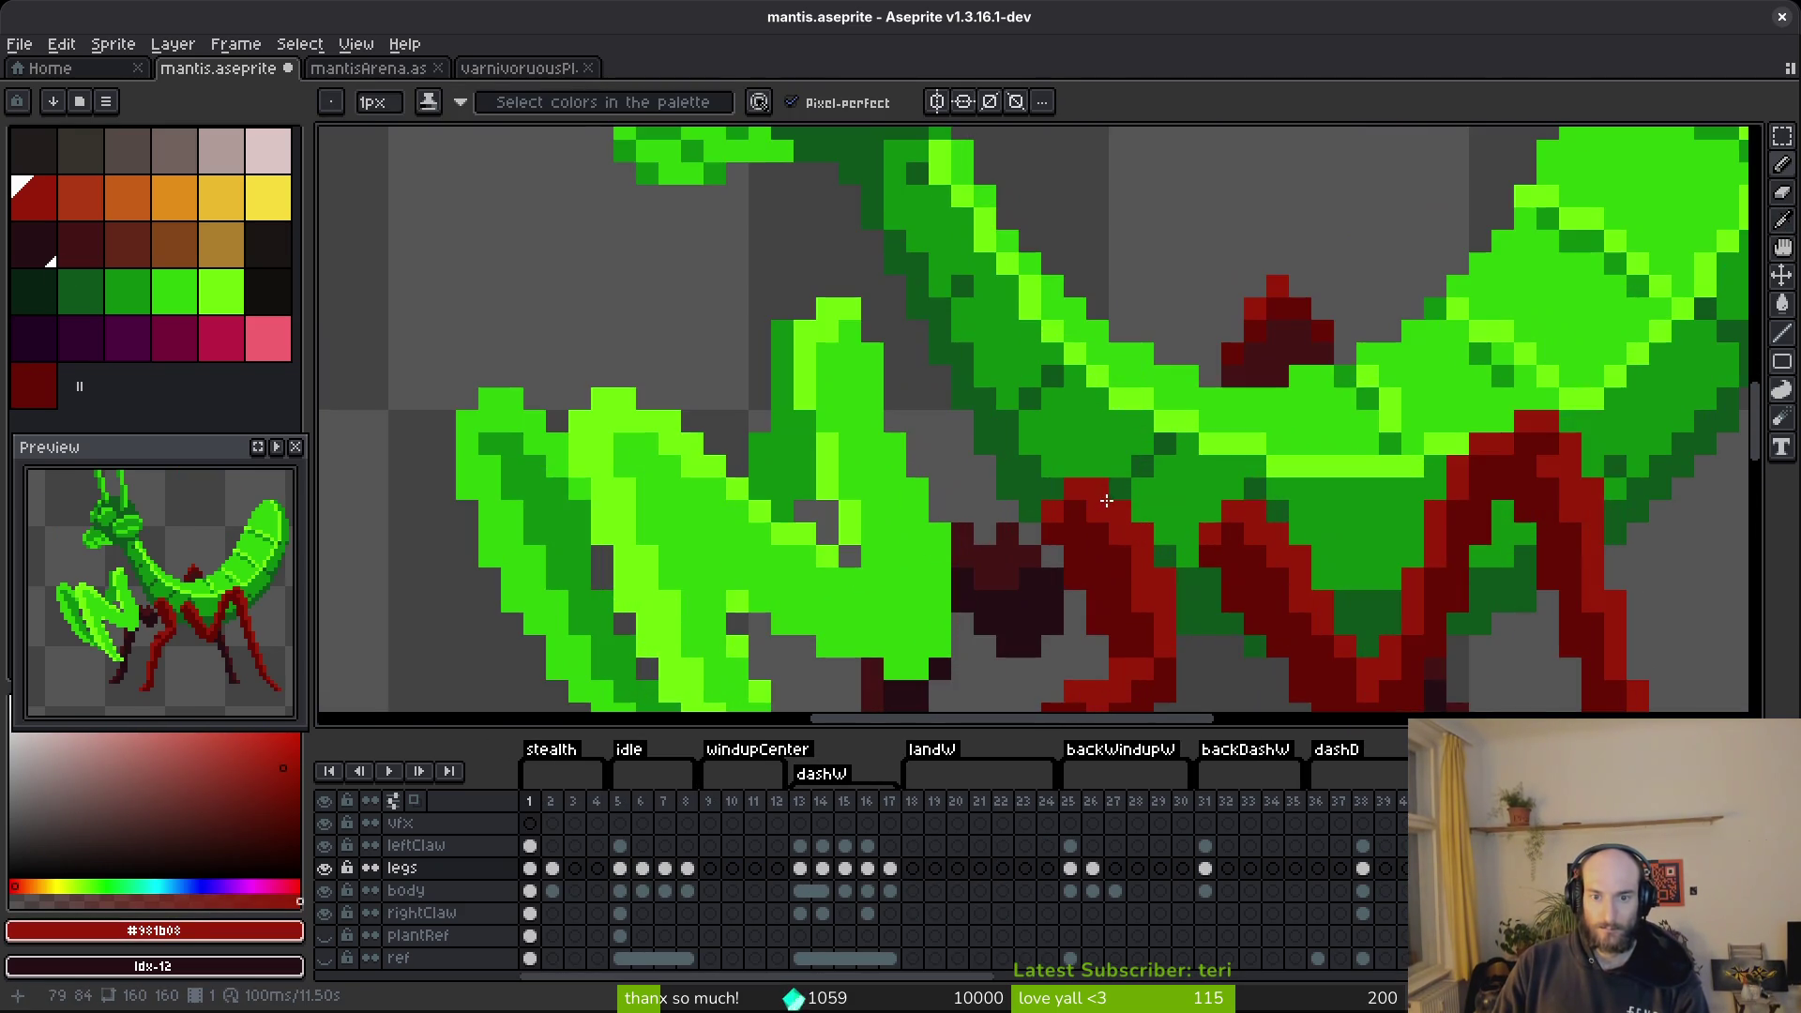
scroll(1178, 580, "down", 3)
scroll(1178, 579, "down", 1)
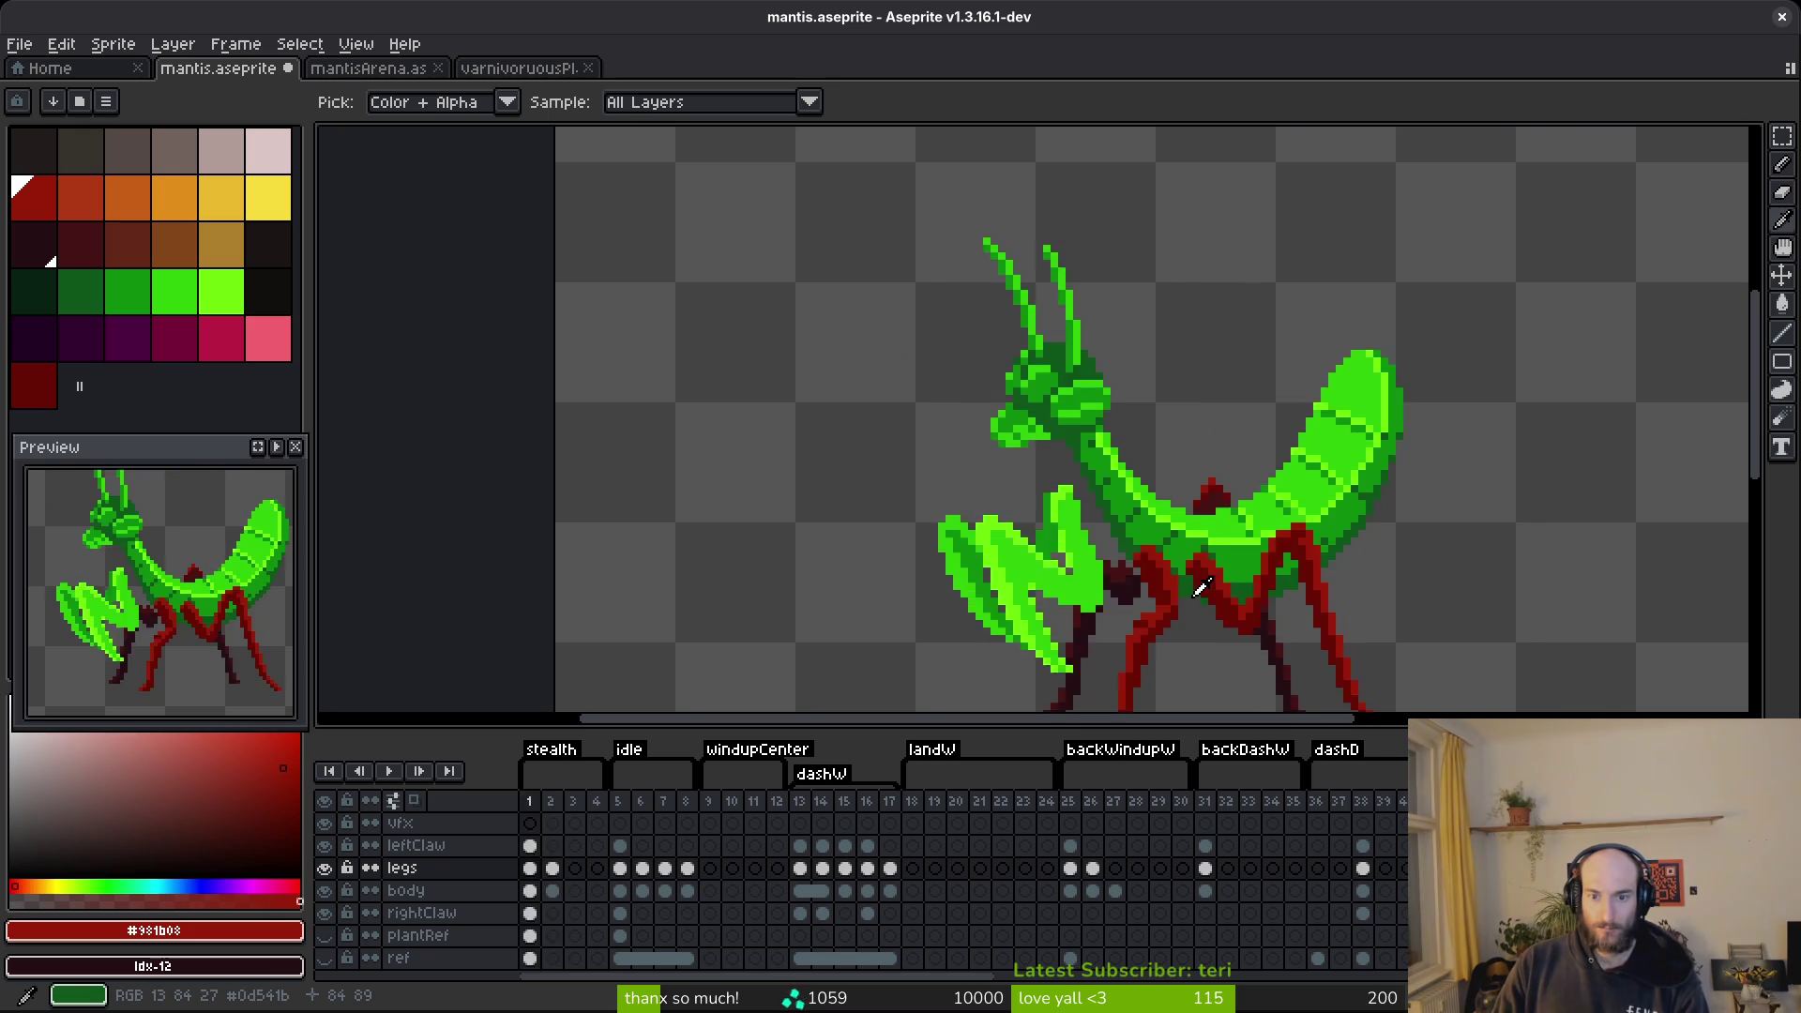
key("Right")
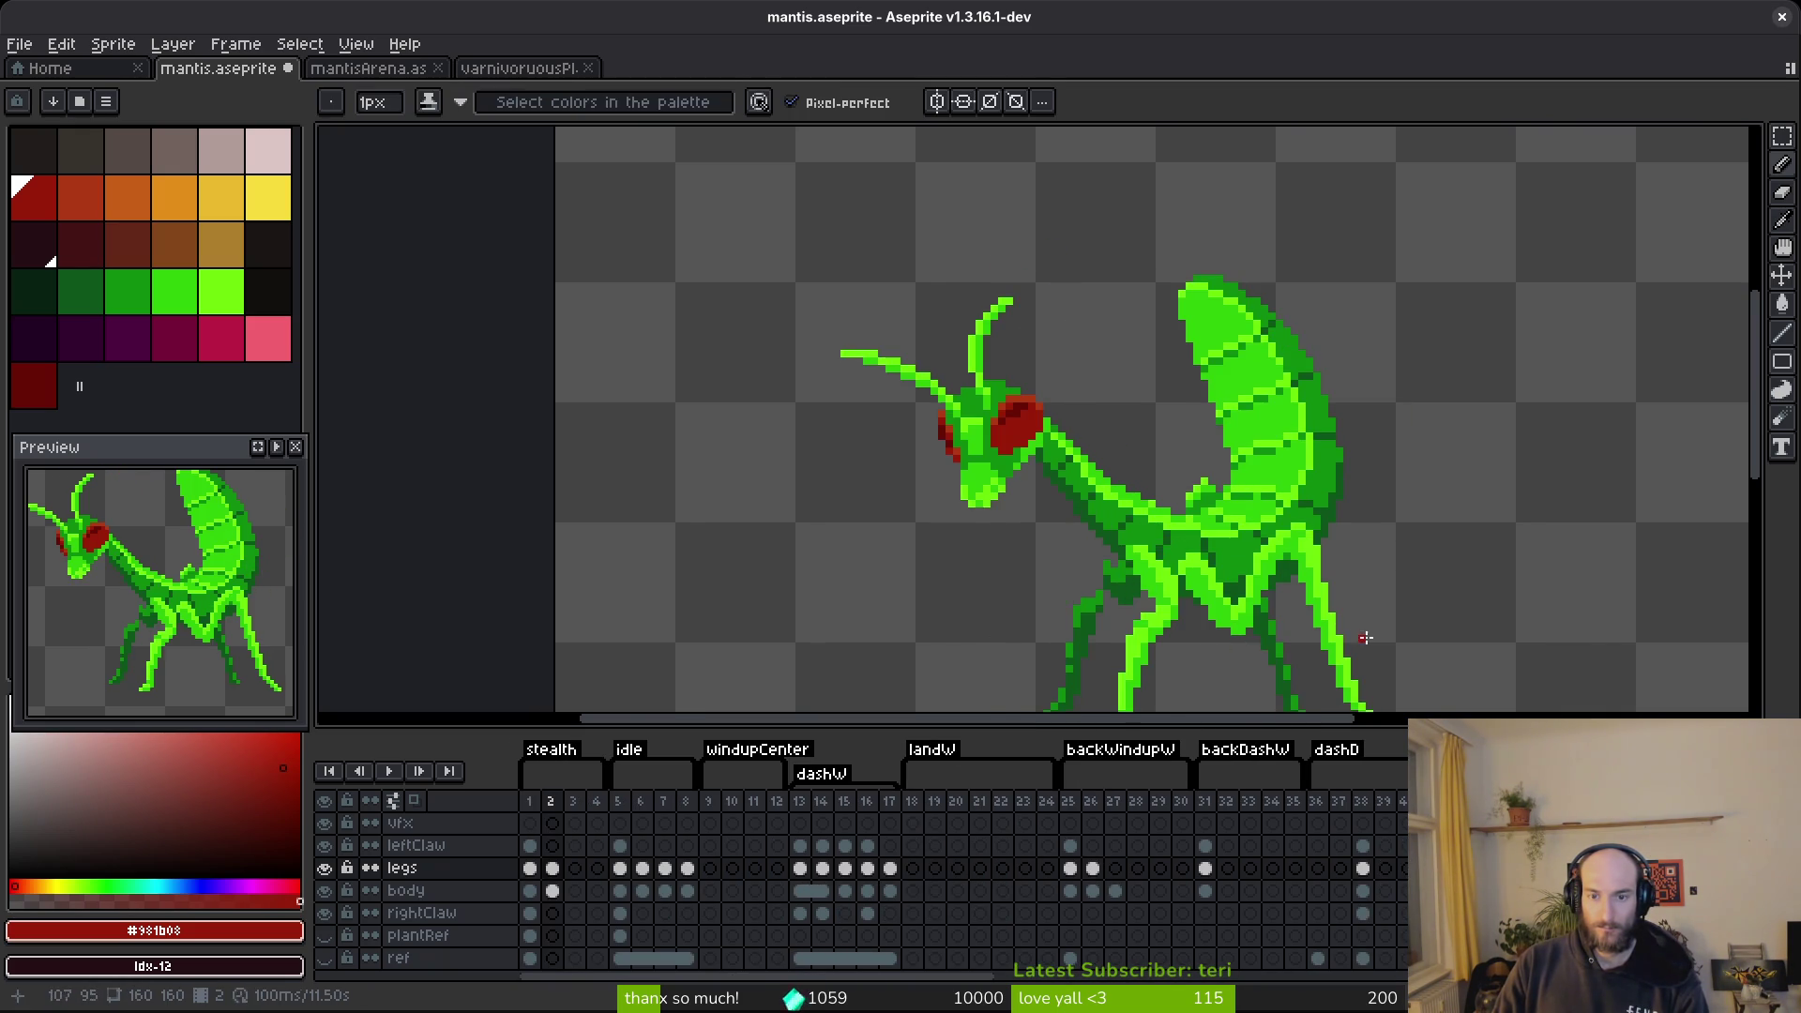
key("Left")
scroll(891, 283, "up", 4)
Move the leg joint pixels under the body one pixel down and one right.
key("m")
mouse_move(885, 242)
left_mouse_down()
mouse_move(932, 265)
mouse_move(1076, 433)
mouse_move(1052, 409)
mouse_move(1088, 420)
left_mouse_up()
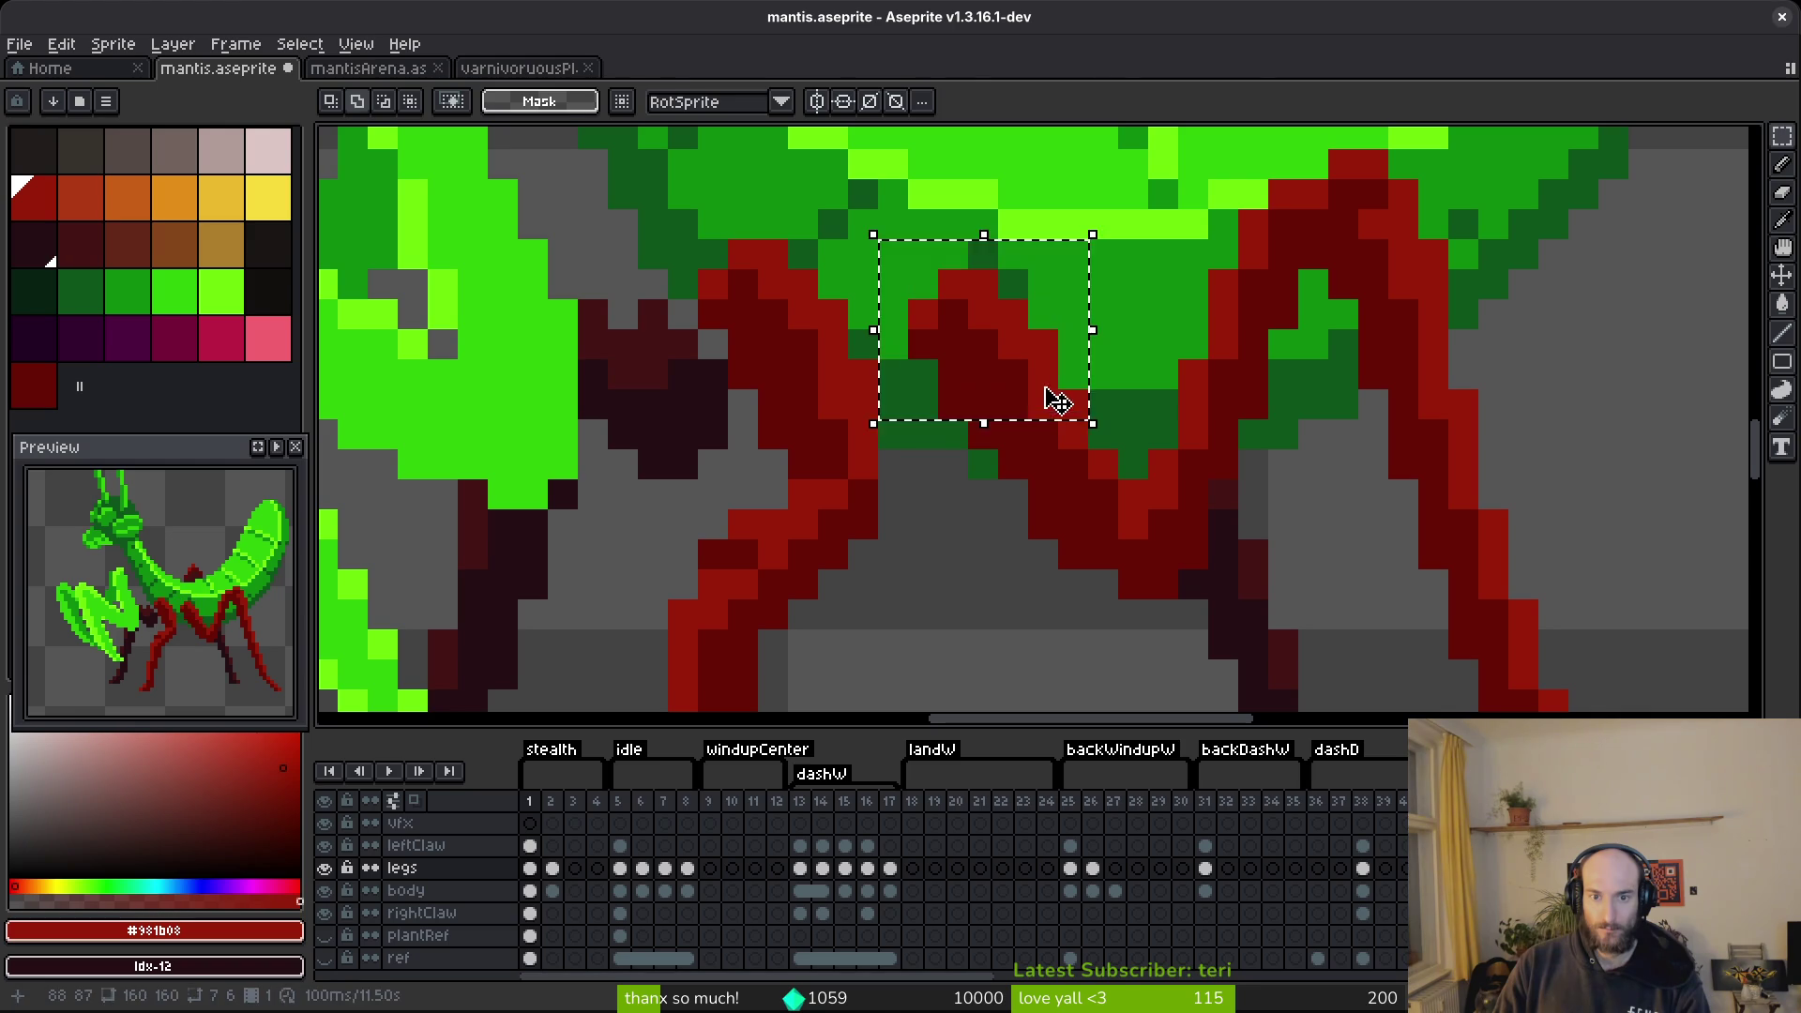
key("Down")
key("Right")
key("ctrl+d")
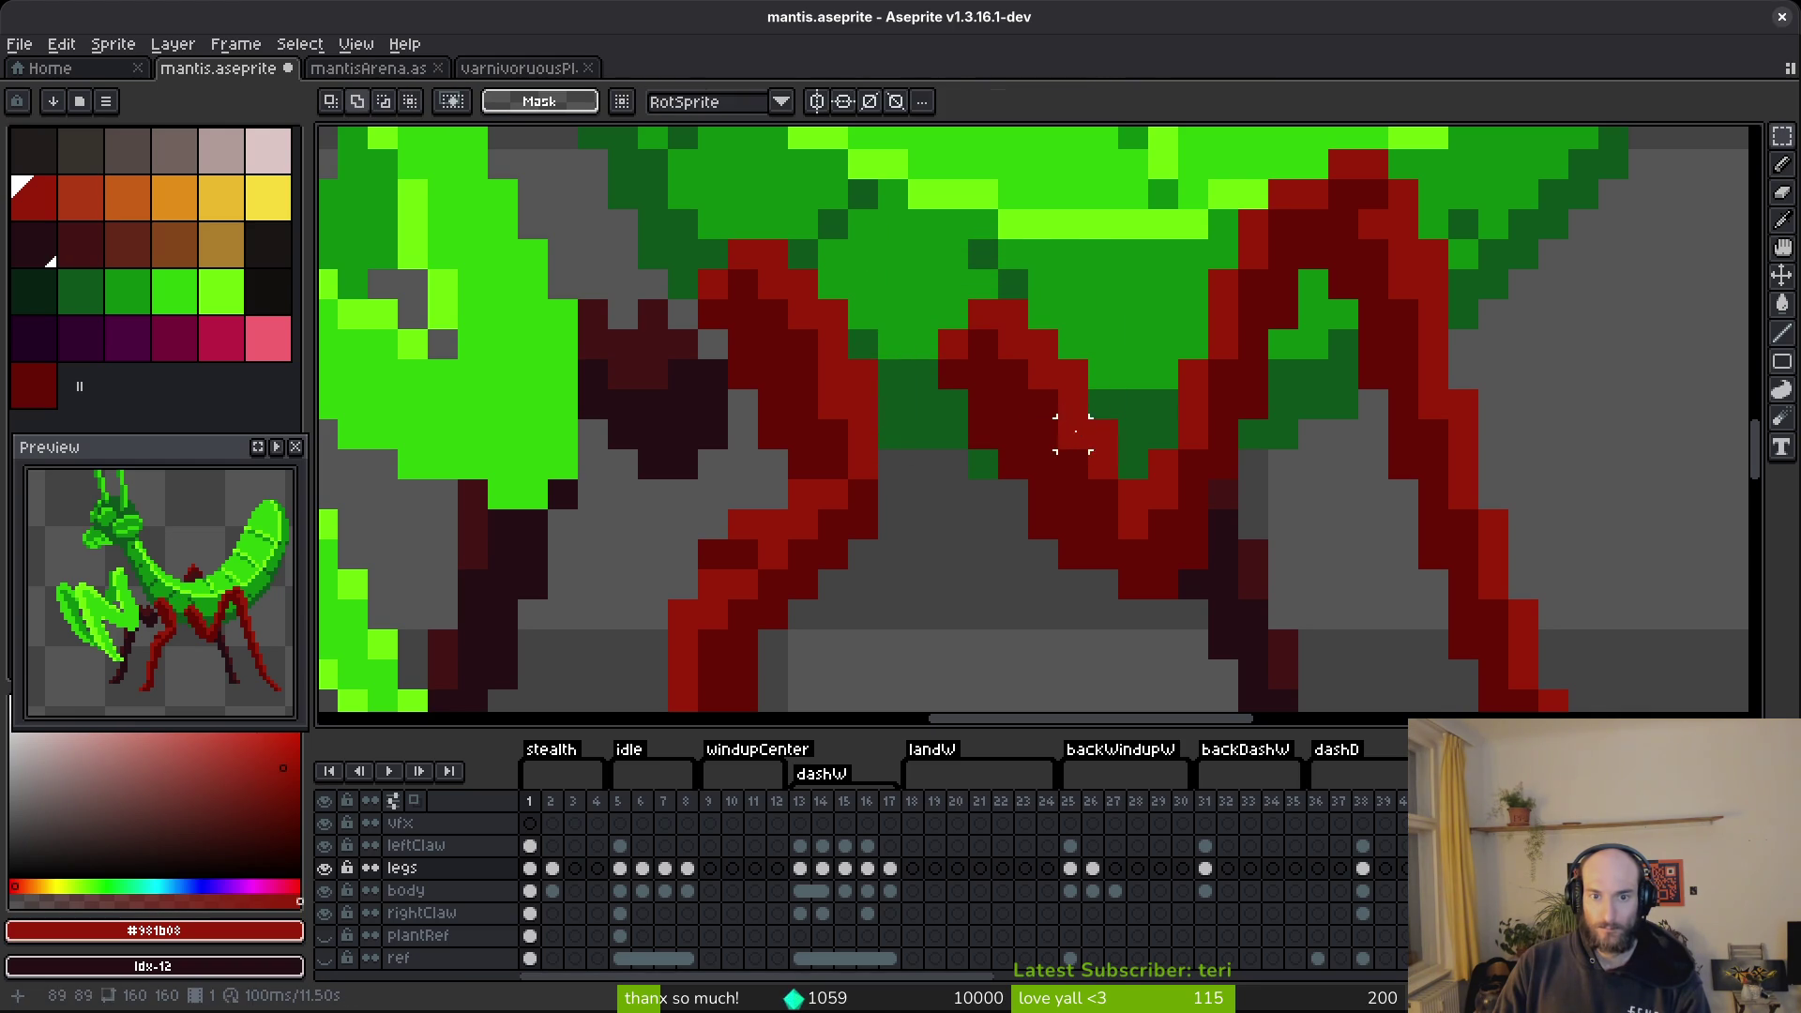
Reselect a 7x7 block over the leg joint, cancel it, and check the last frame.
left_click_drag(923, 283, 1076, 437)
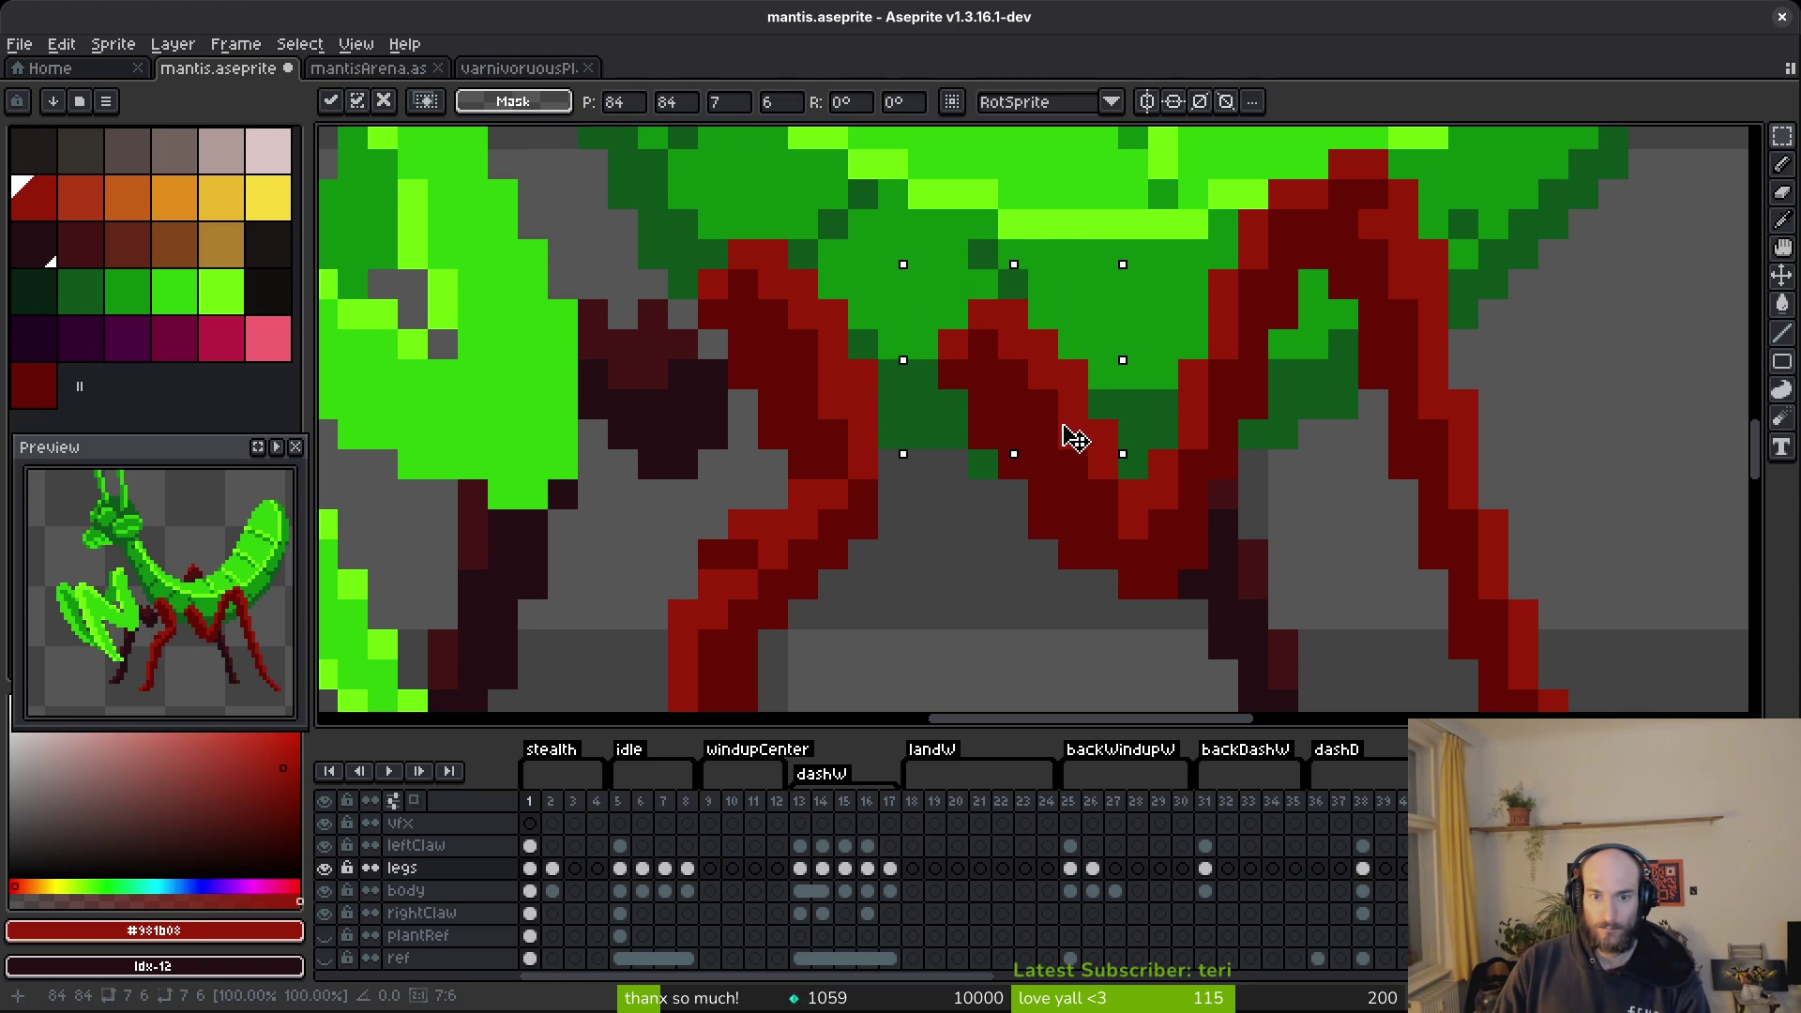
key("ctrl+d")
mouse_move(919, 305)
left_mouse_down()
mouse_move(1097, 440)
mouse_move(1106, 497)
left_mouse_up()
key("ctrl+d")
scroll(1107, 441, "down", 3)
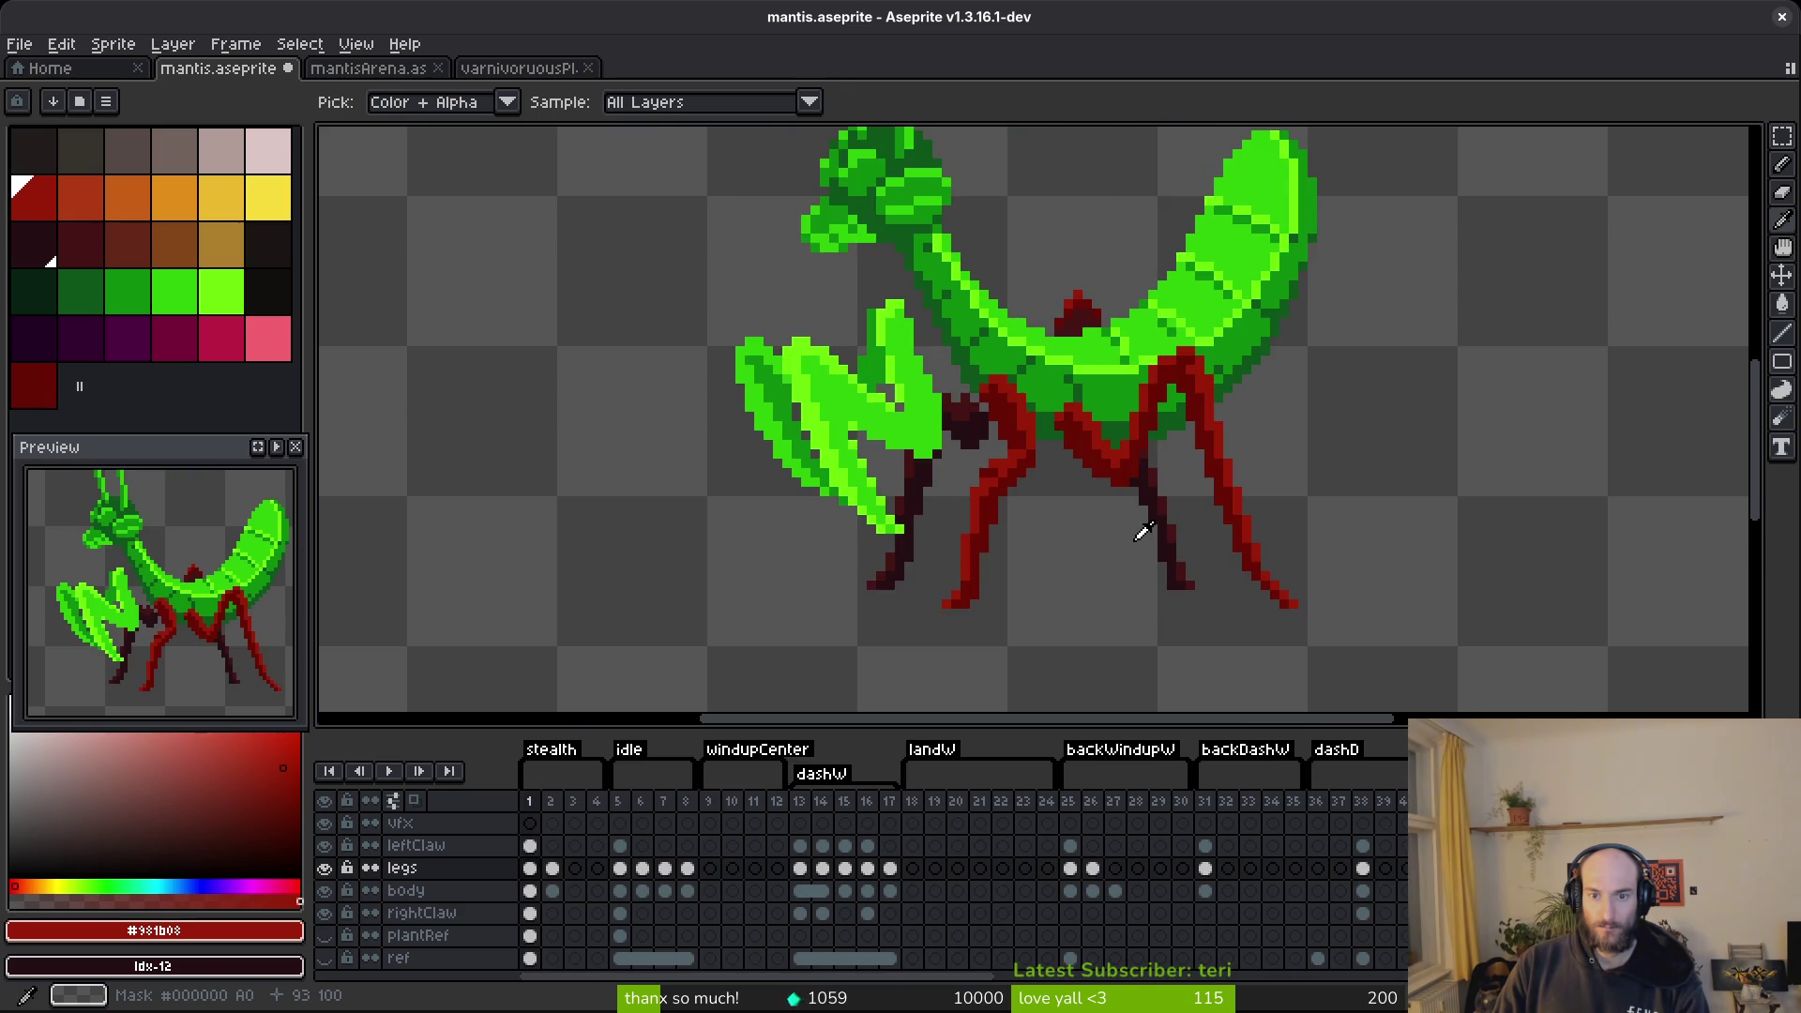
key("End")
key("Home")
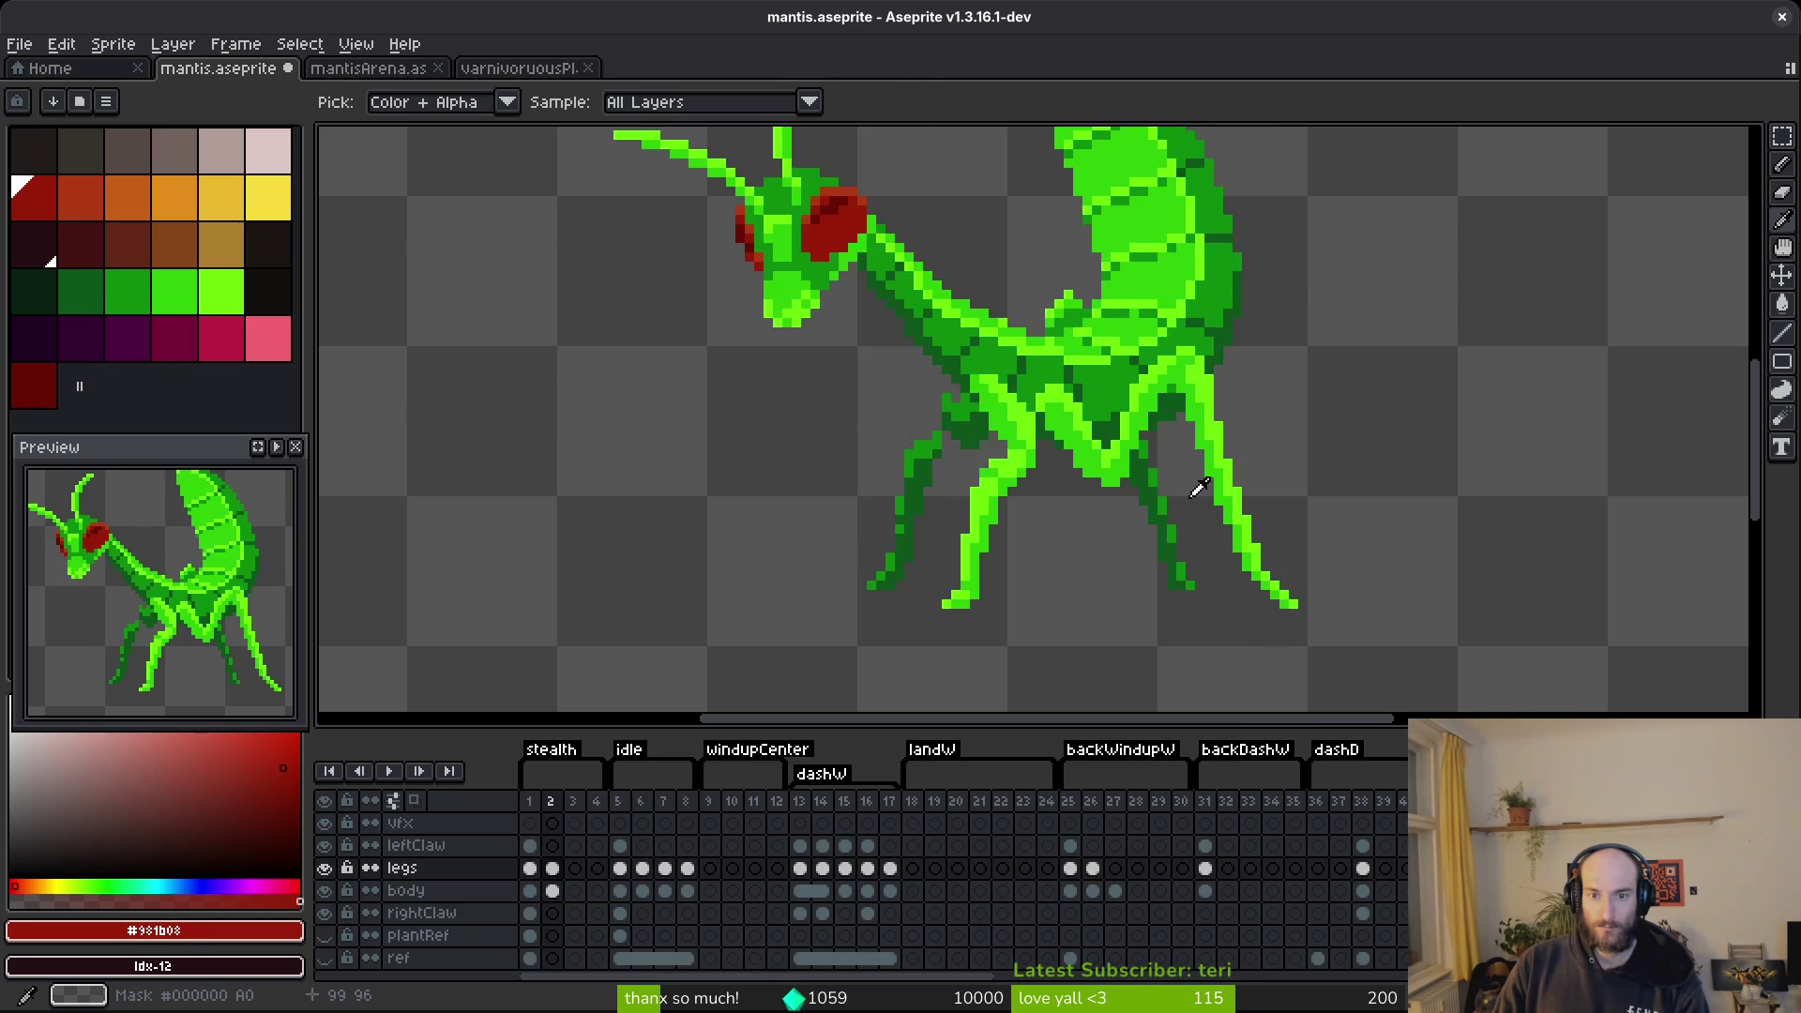
Sample the dark red #680d05, draw a leg pixel, then undo it.
key("m")
scroll(1183, 431, "up", 3)
key("i")
left_click(1181, 423)
key("b")
left_click(1183, 467)
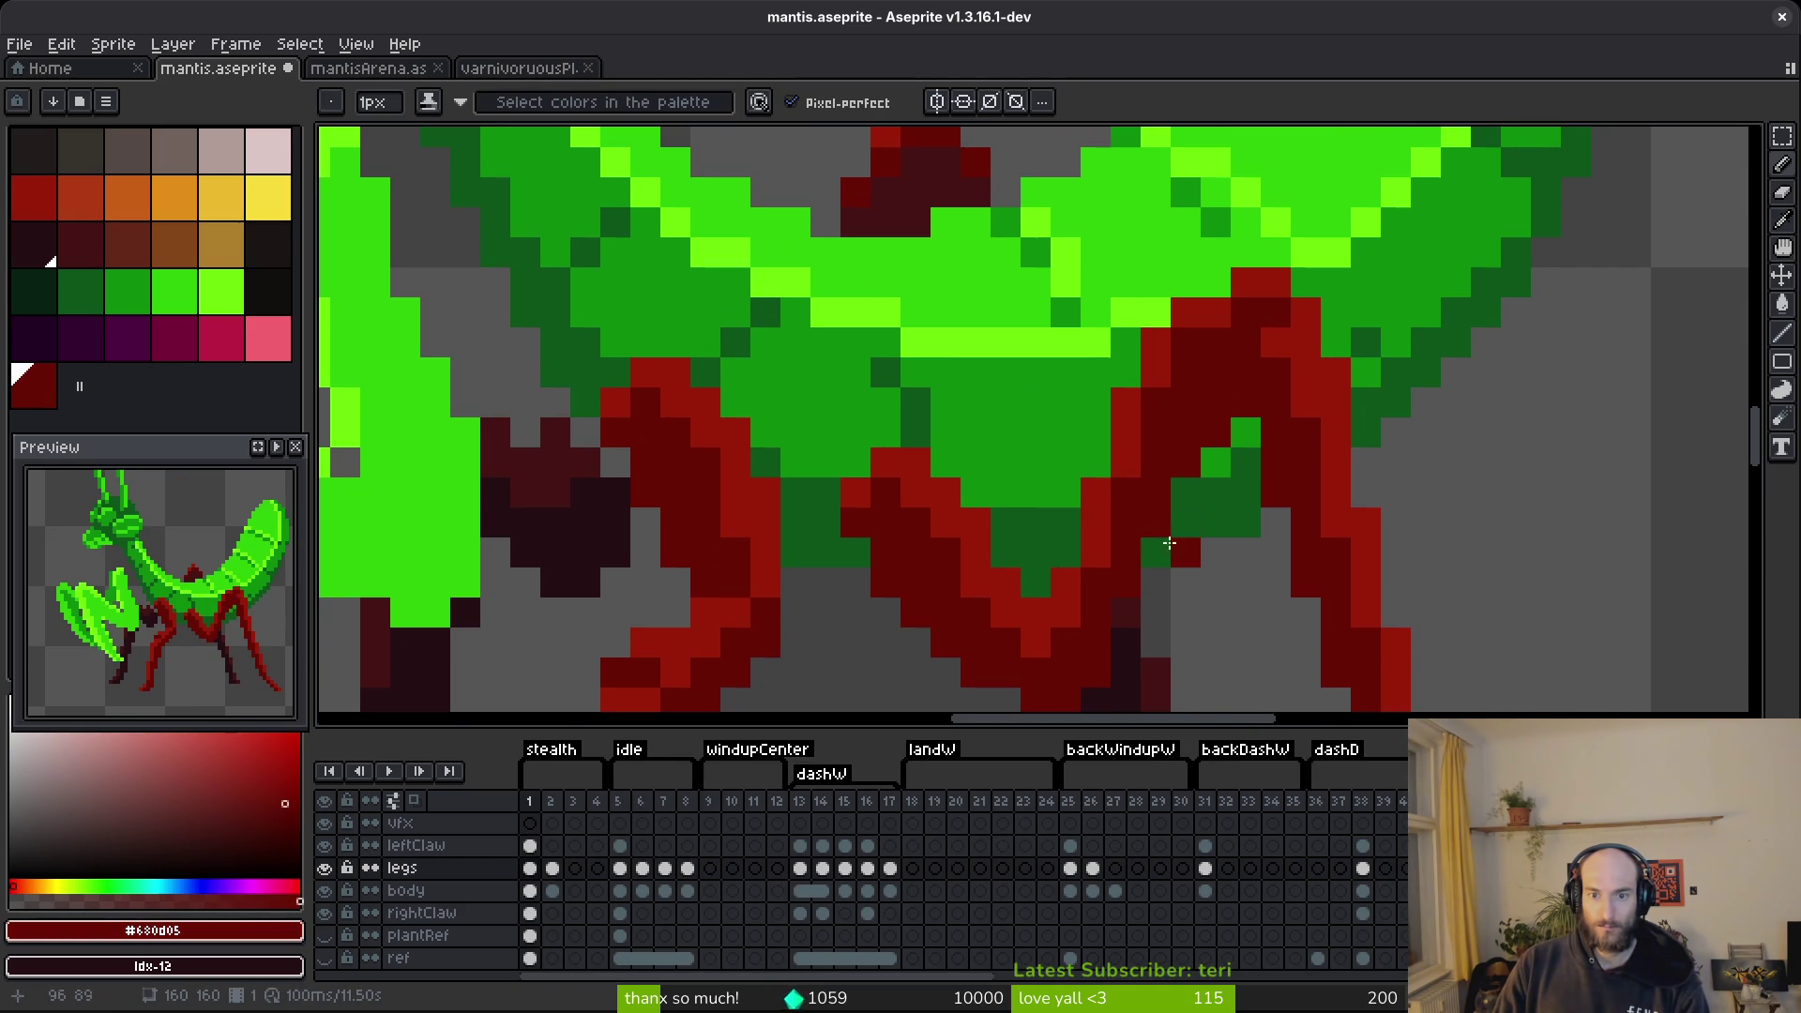
scroll(1197, 539, "down", 3)
key("ctrl+z")
Save mantis.aseprite and pick the bright red #981b08 as the drawing colour.
key("ctrl+s")
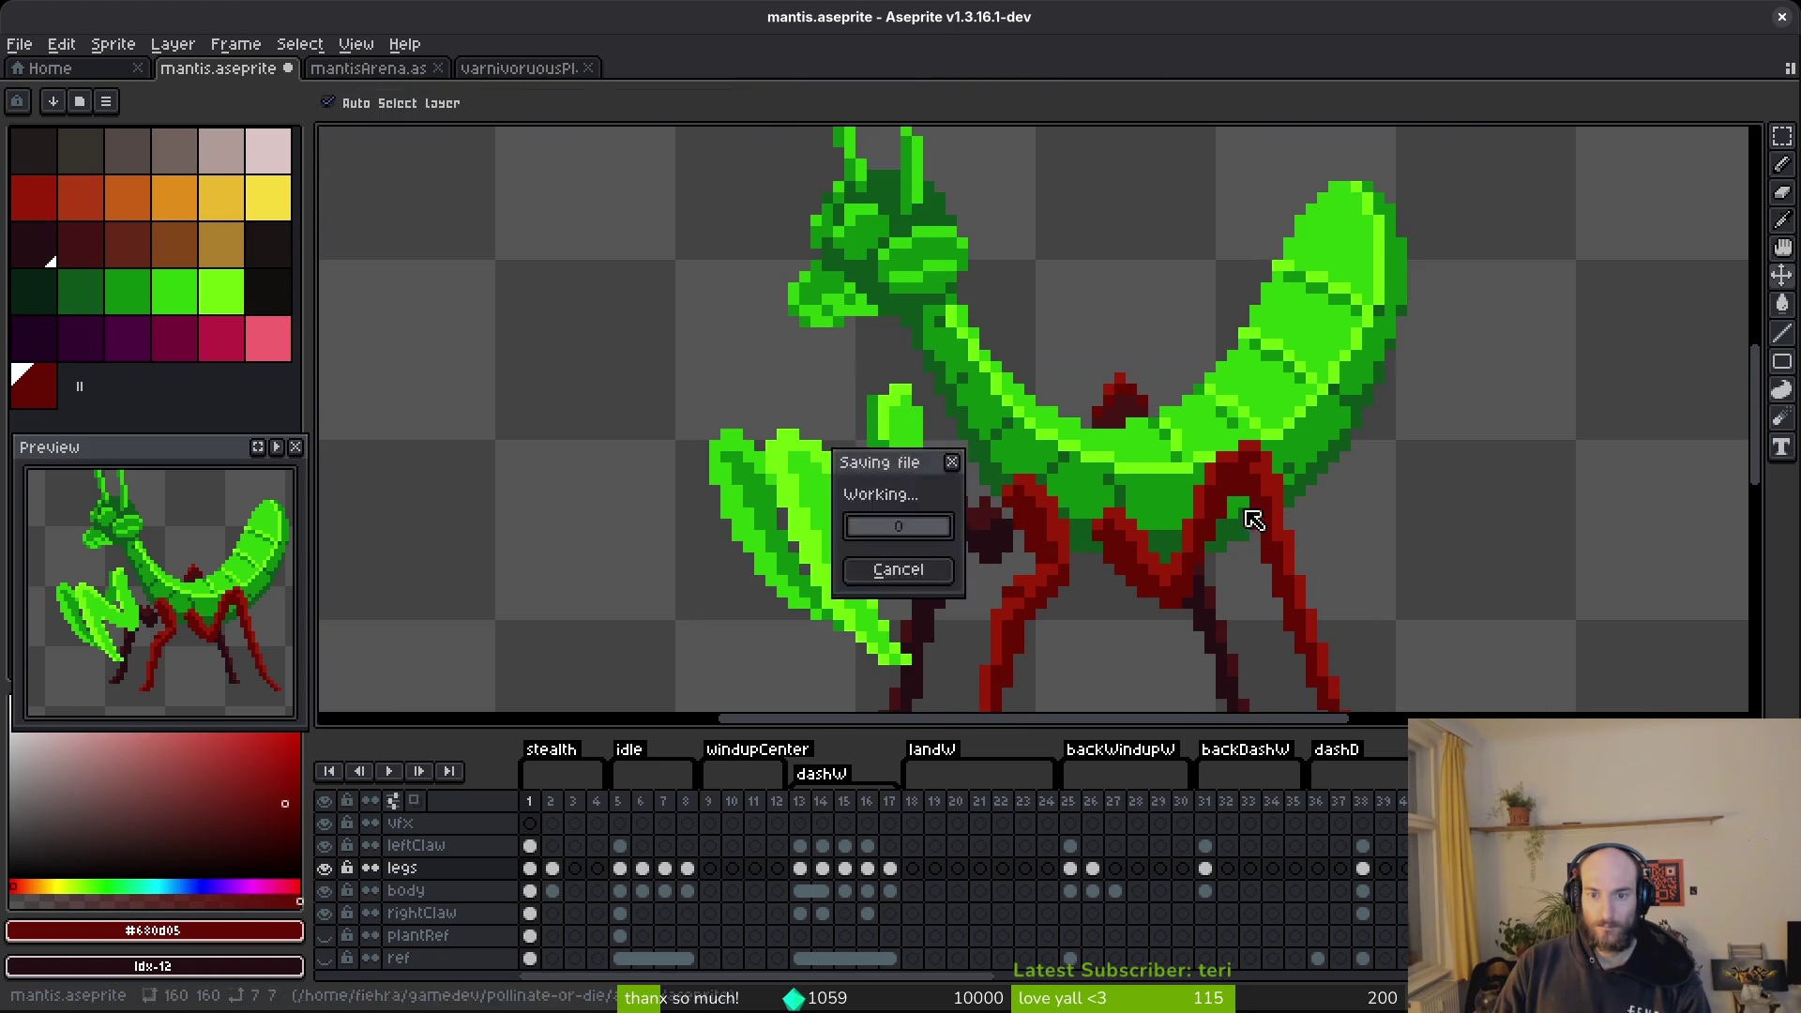
scroll(1163, 450, "up", 3)
left_click(1185, 441, "alt")
scroll(1341, 480, "down", 3)
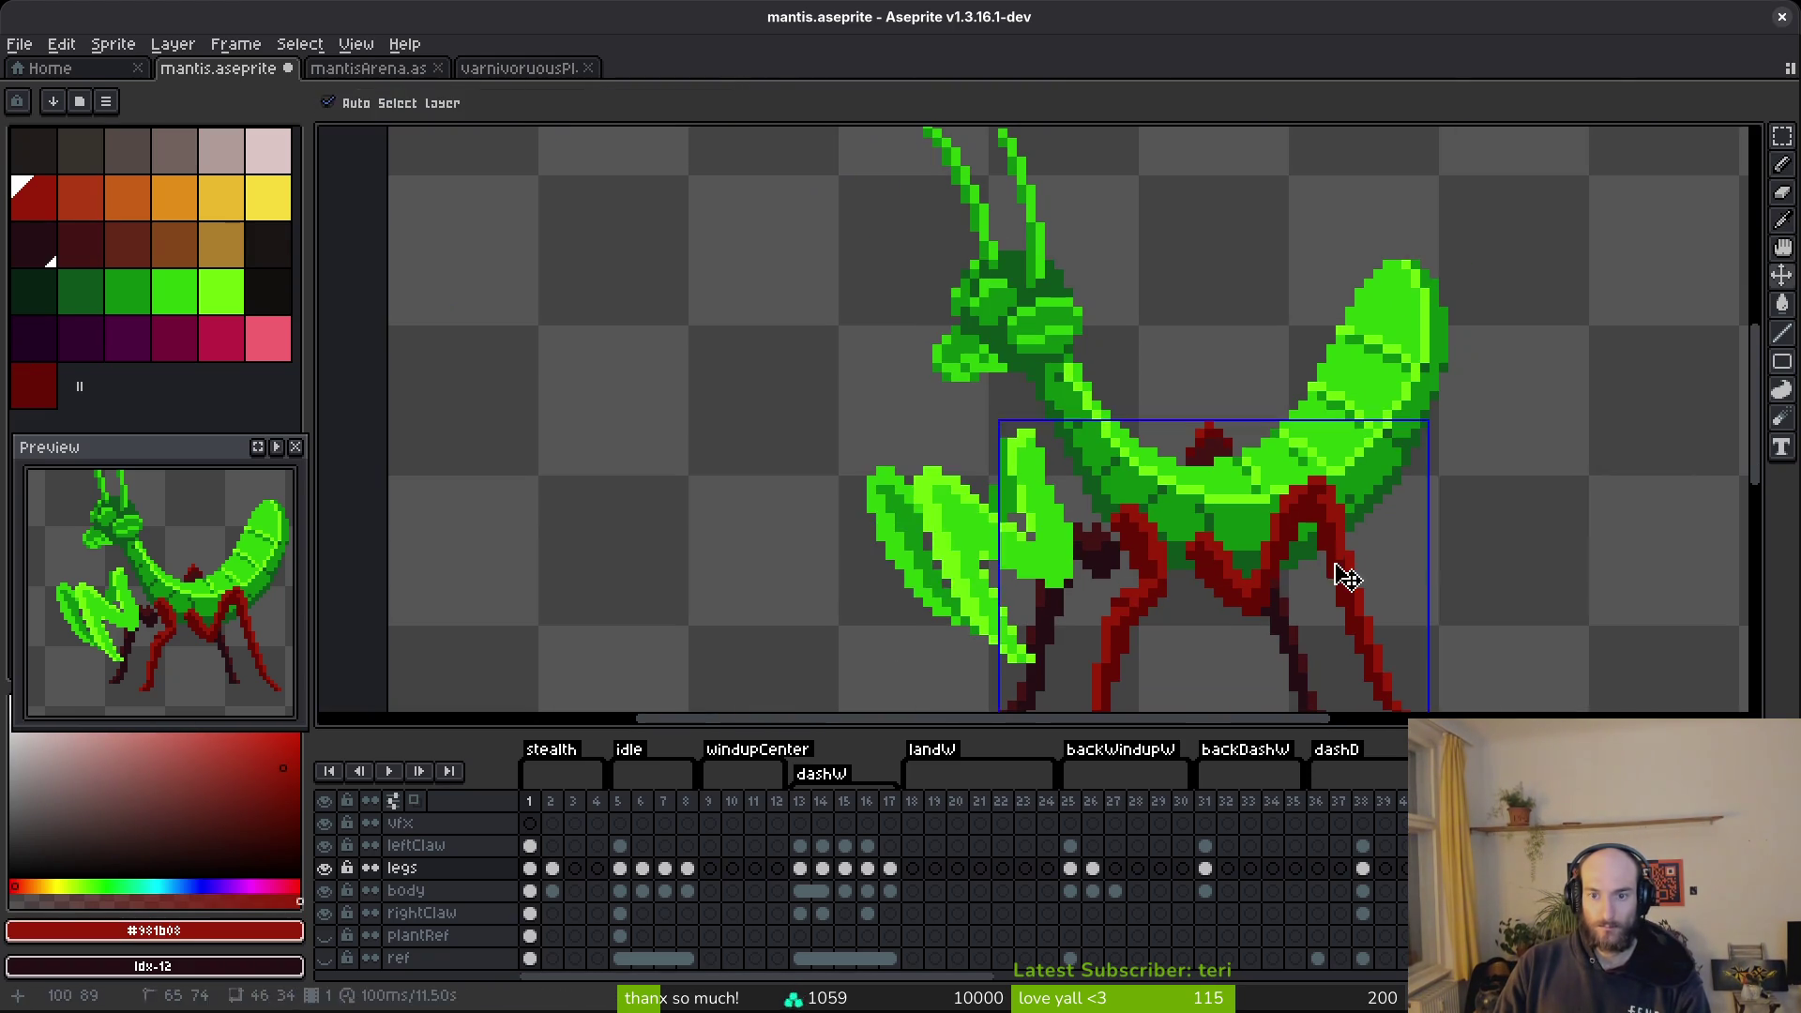
scroll(1088, 483, "down", 1)
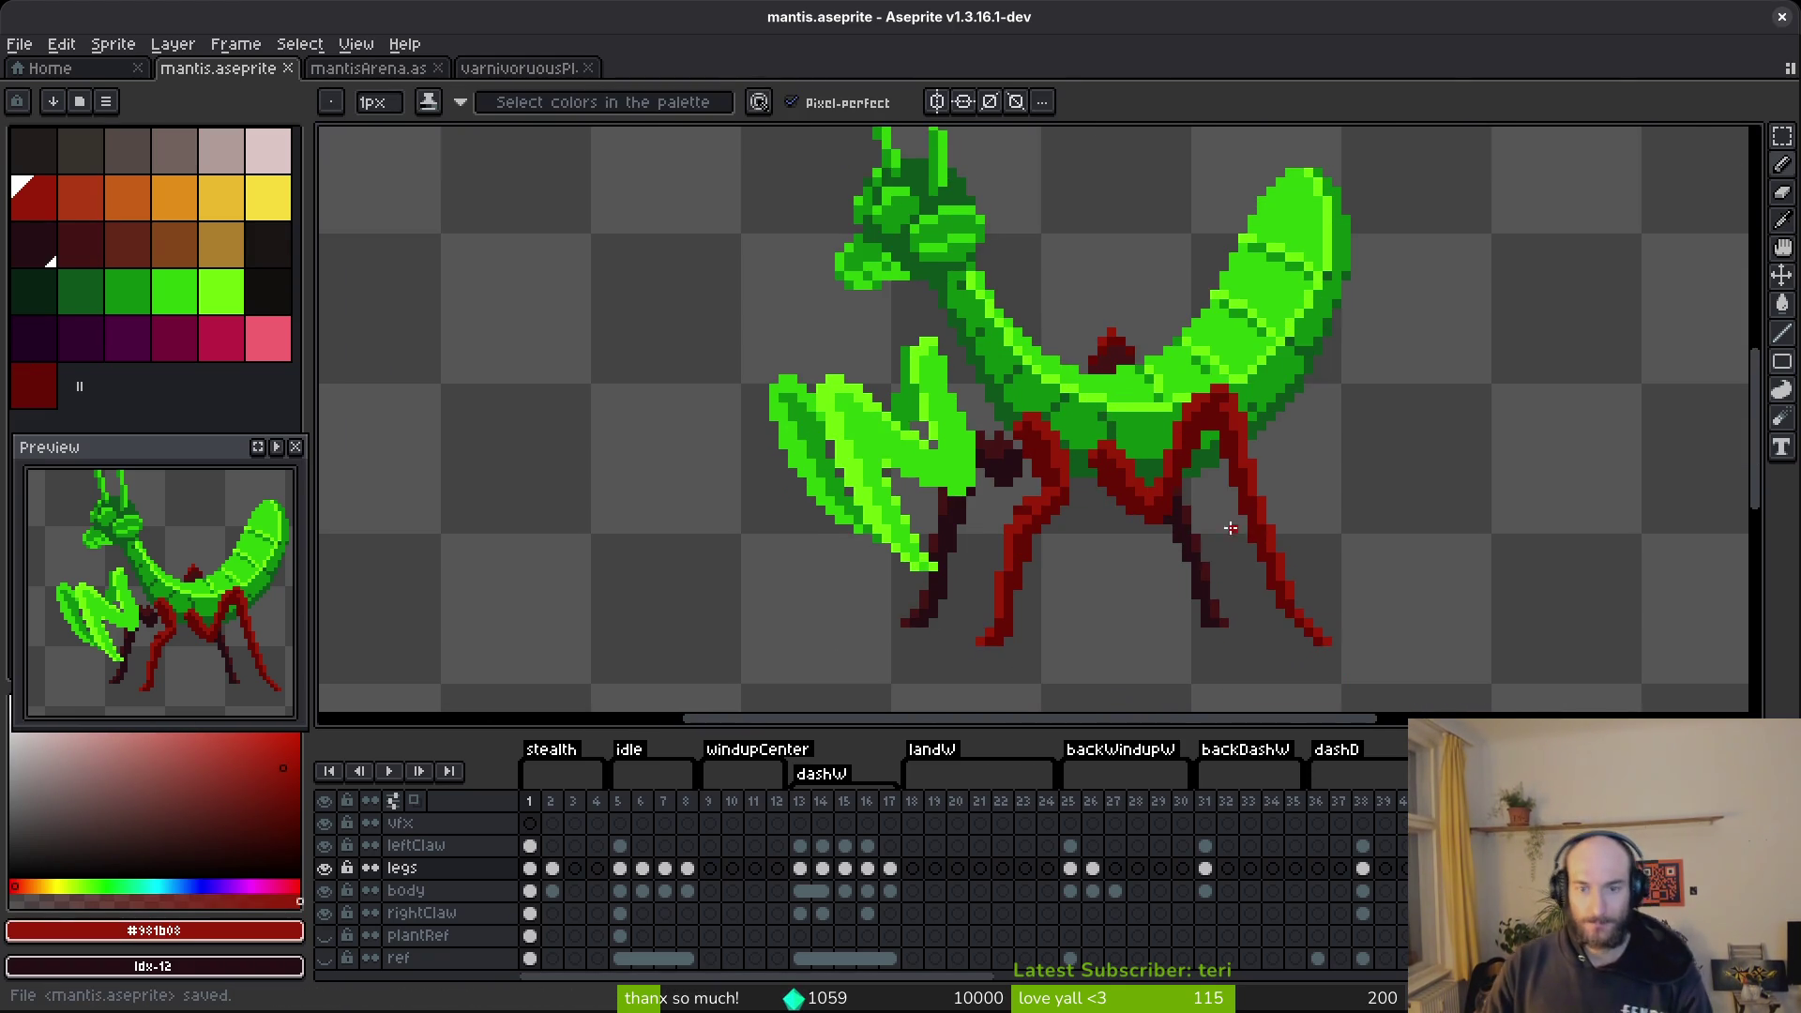
Hide and reshow the leftClaw layer to inspect the legs beneath it.
scroll(1076, 492, "down", 2)
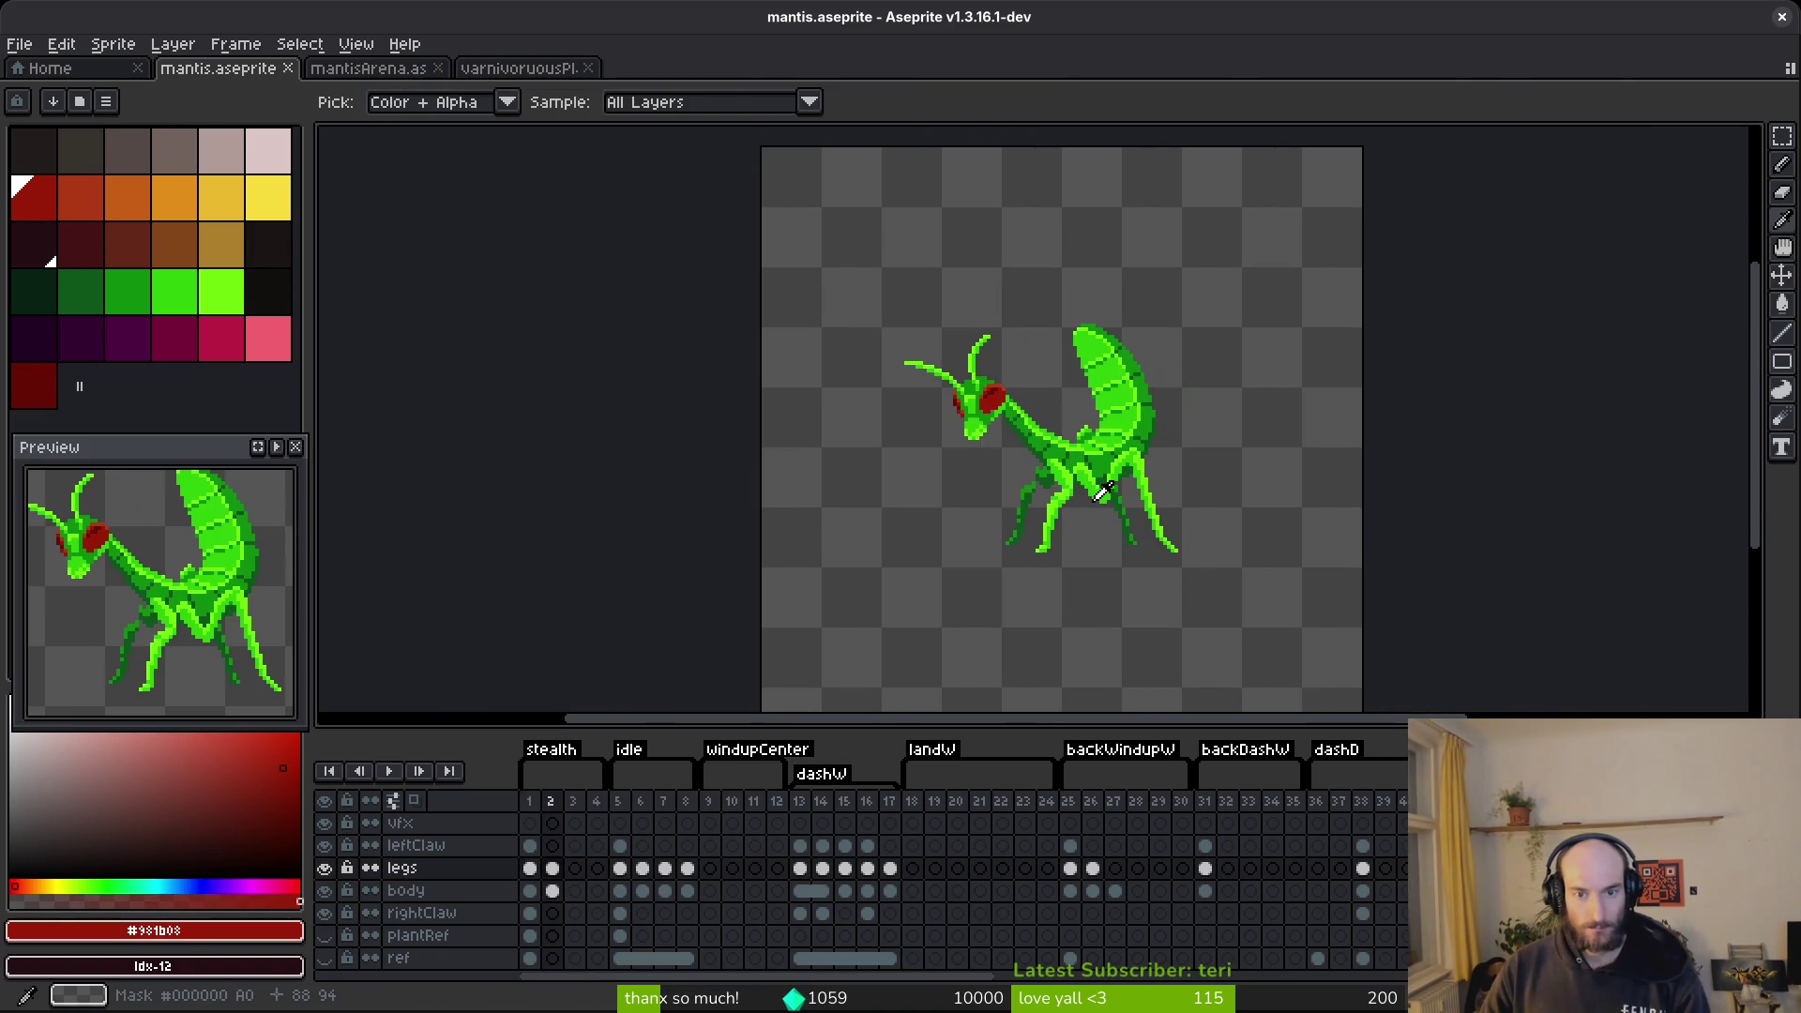
scroll(1070, 479, "up", 3)
scroll(1070, 479, "up", 3)
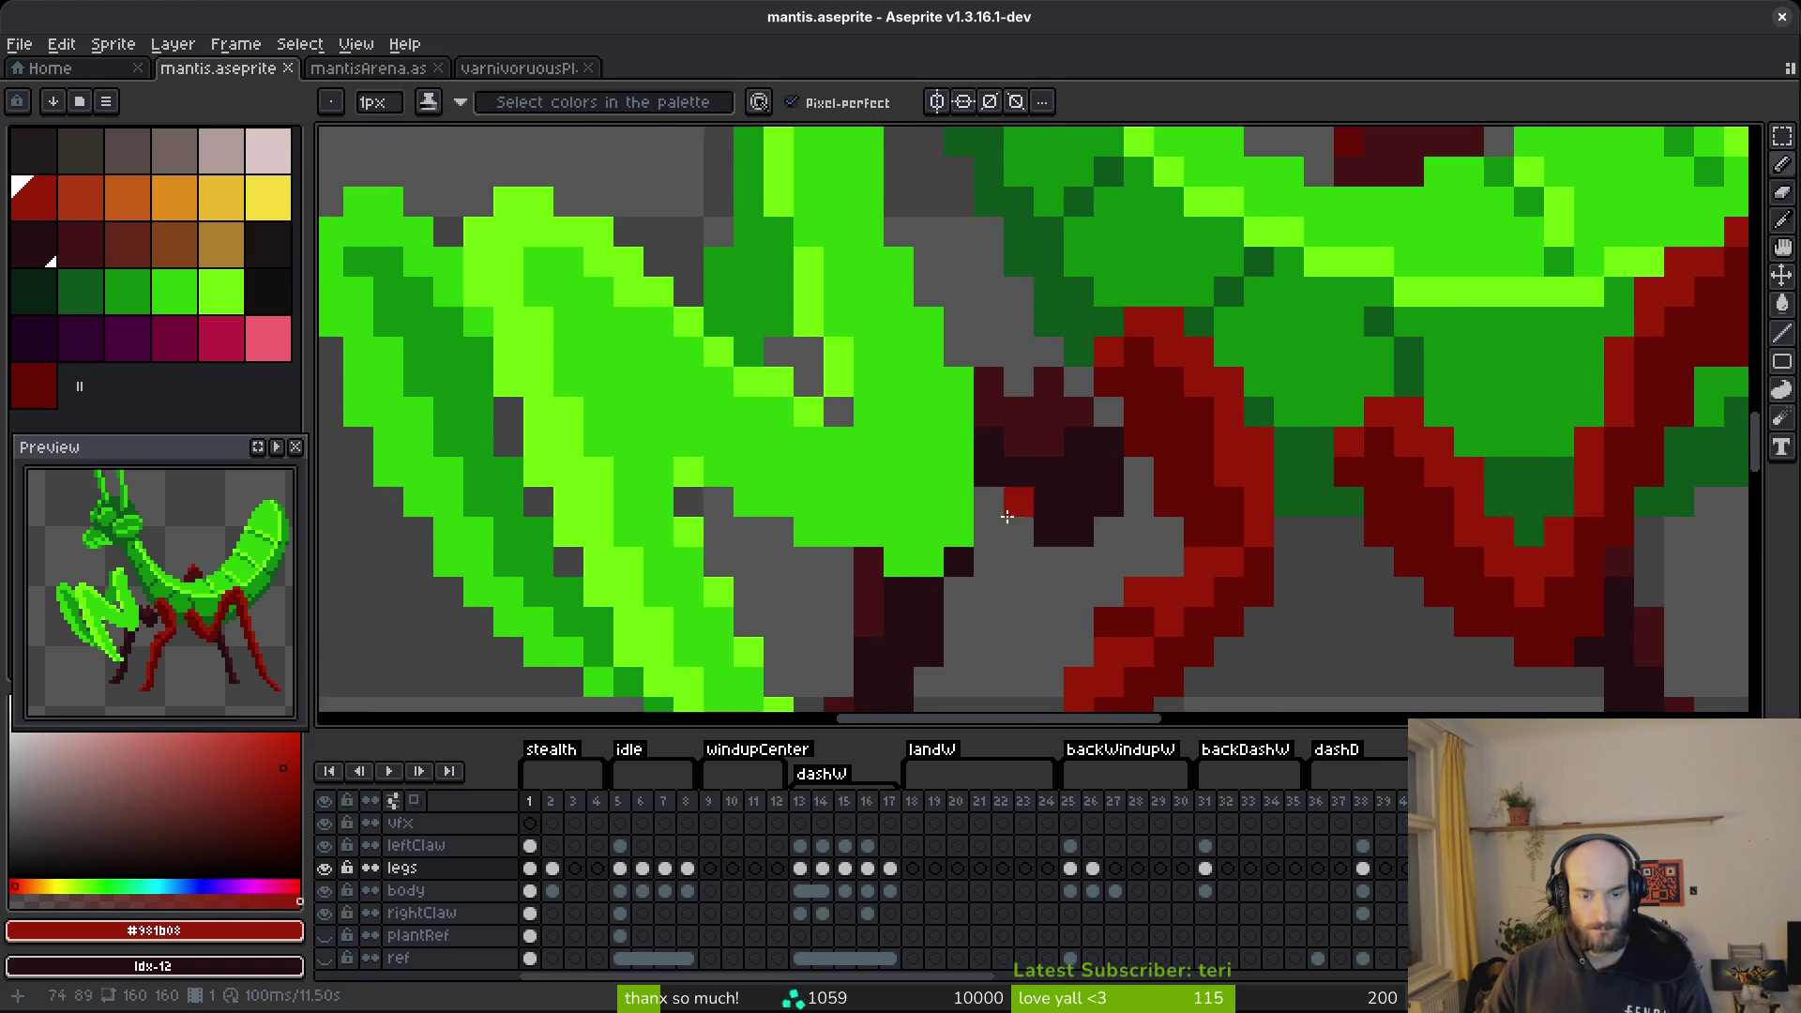
scroll(1070, 479, "down", 1)
left_click(325, 846)
scroll(966, 562, "down", 3)
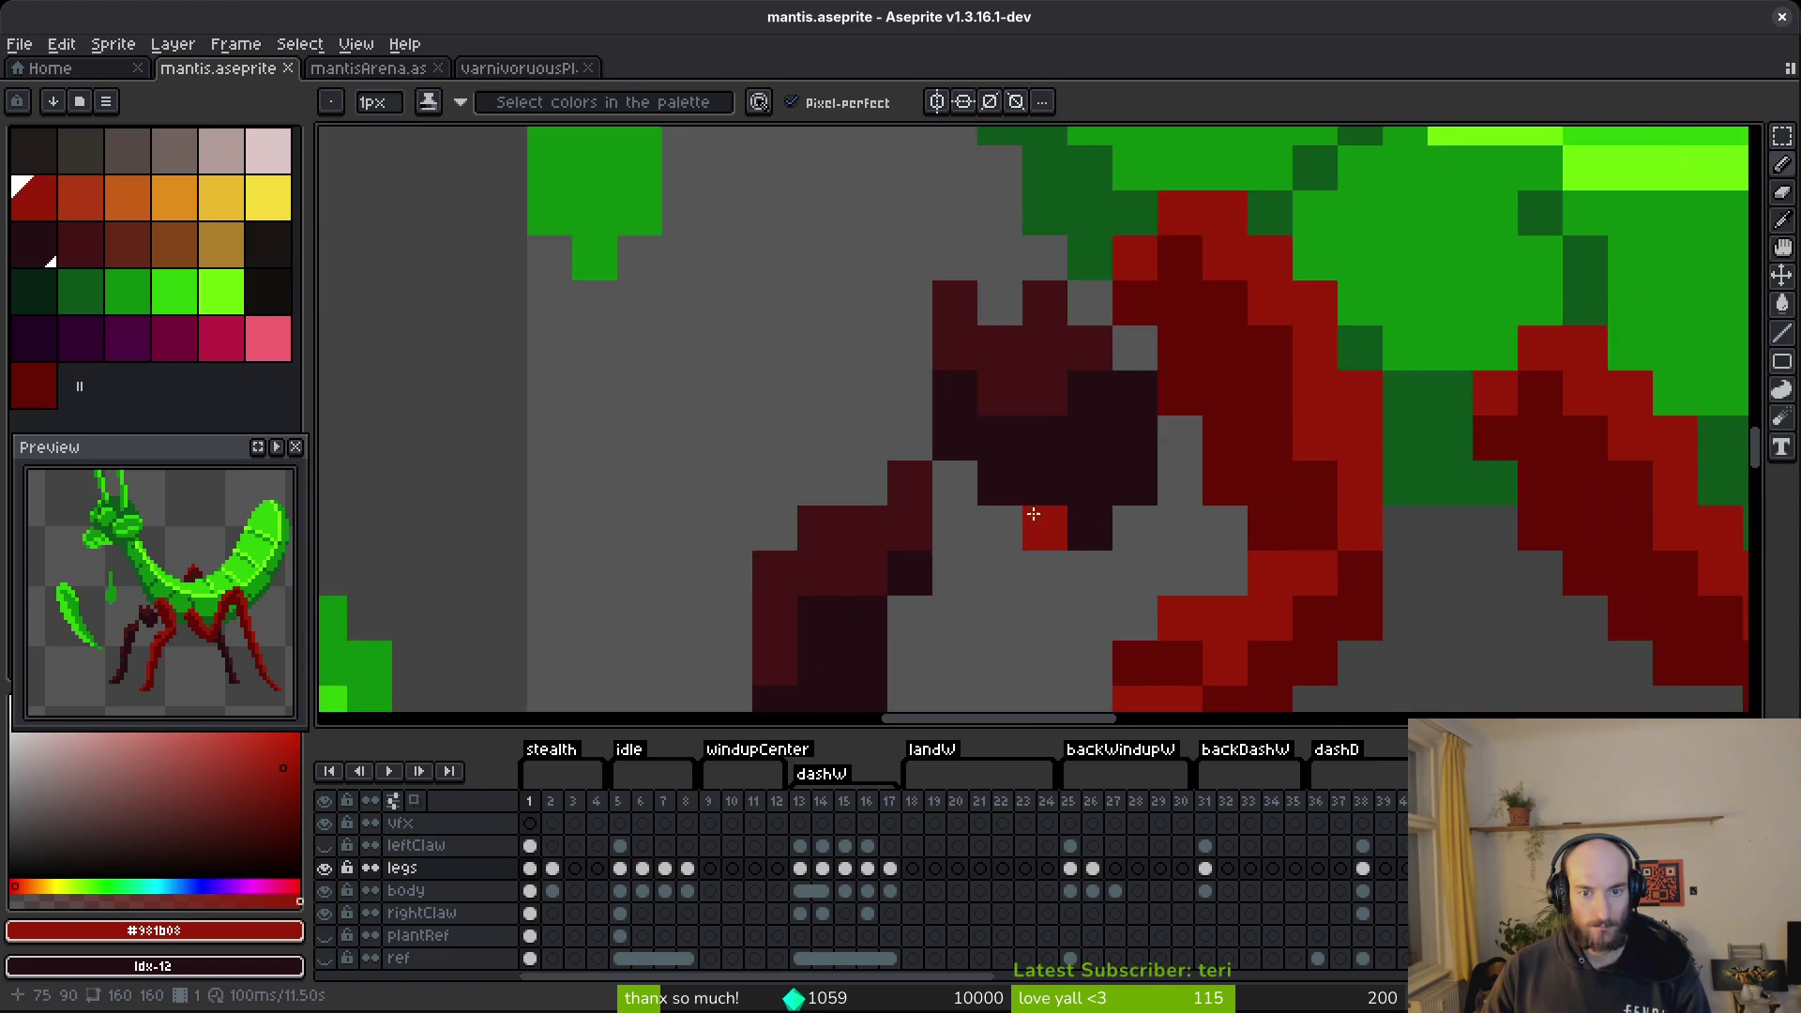
left_click(326, 846)
scroll(1000, 489, "up", 2)
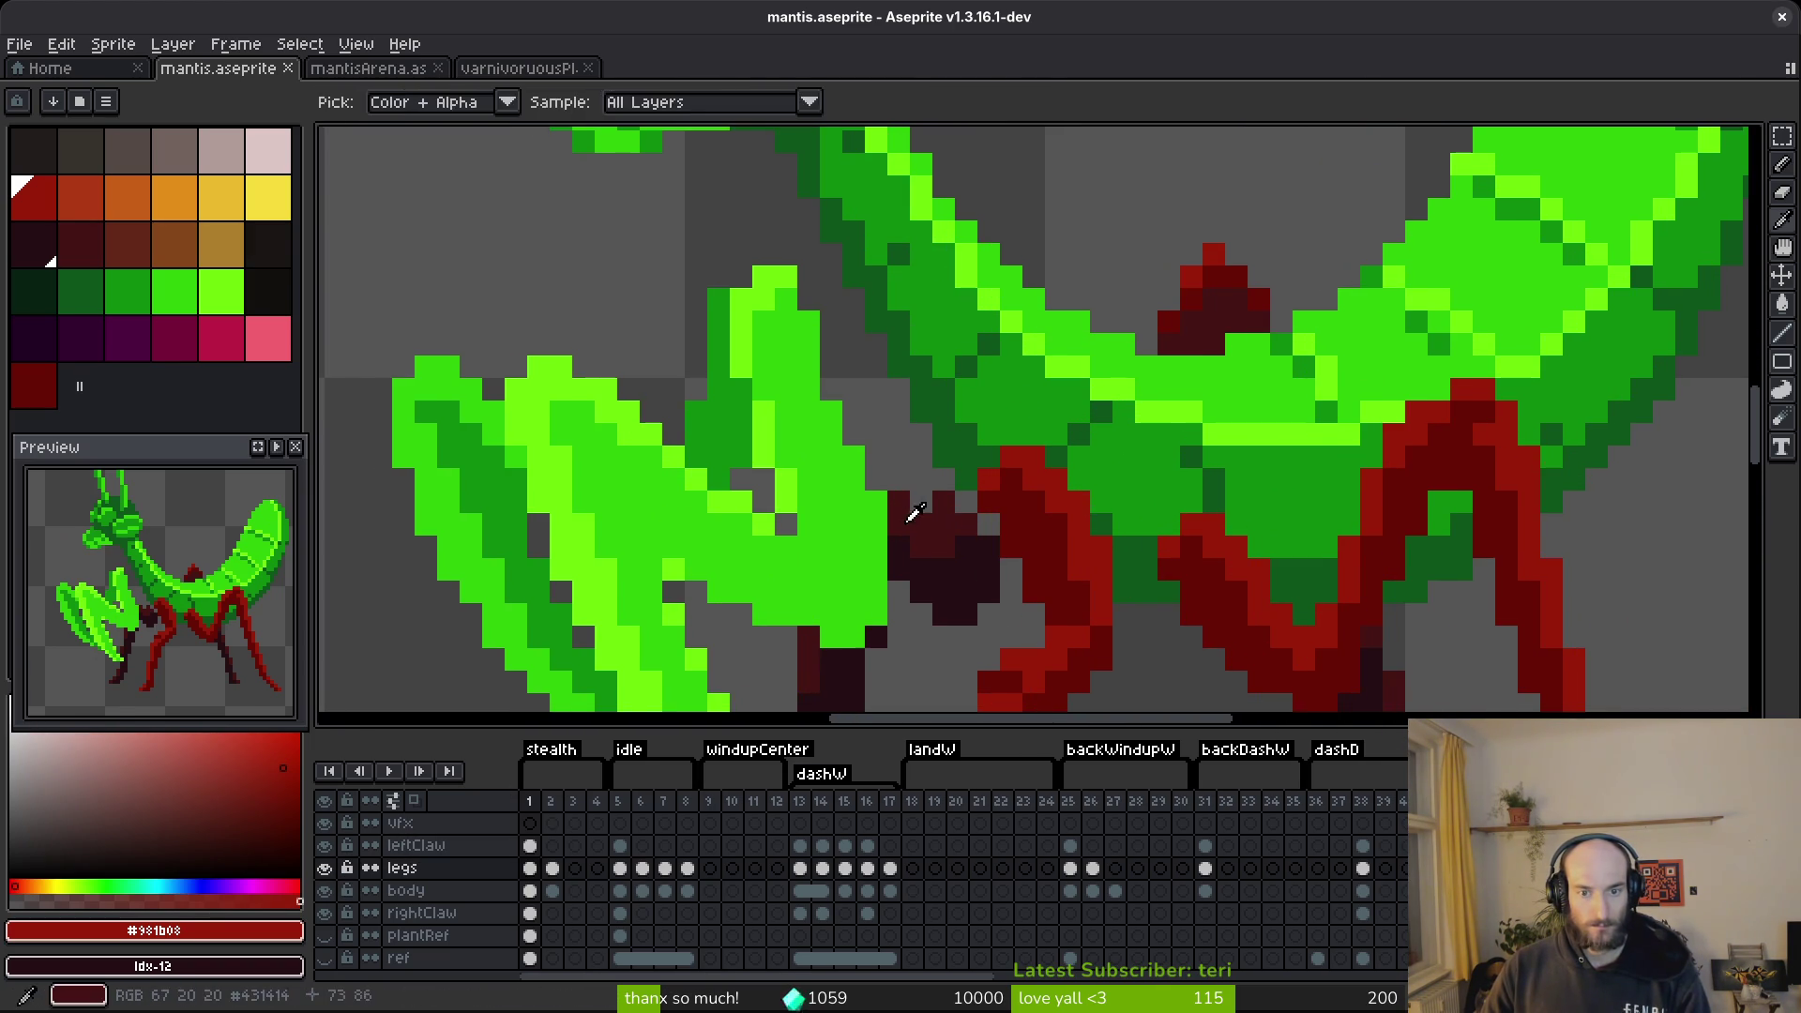
Sample the dark maroon leg colour and preview frame 2's pose before returning.
left_click(1000, 488, "alt")
scroll(1001, 489, "down", 2)
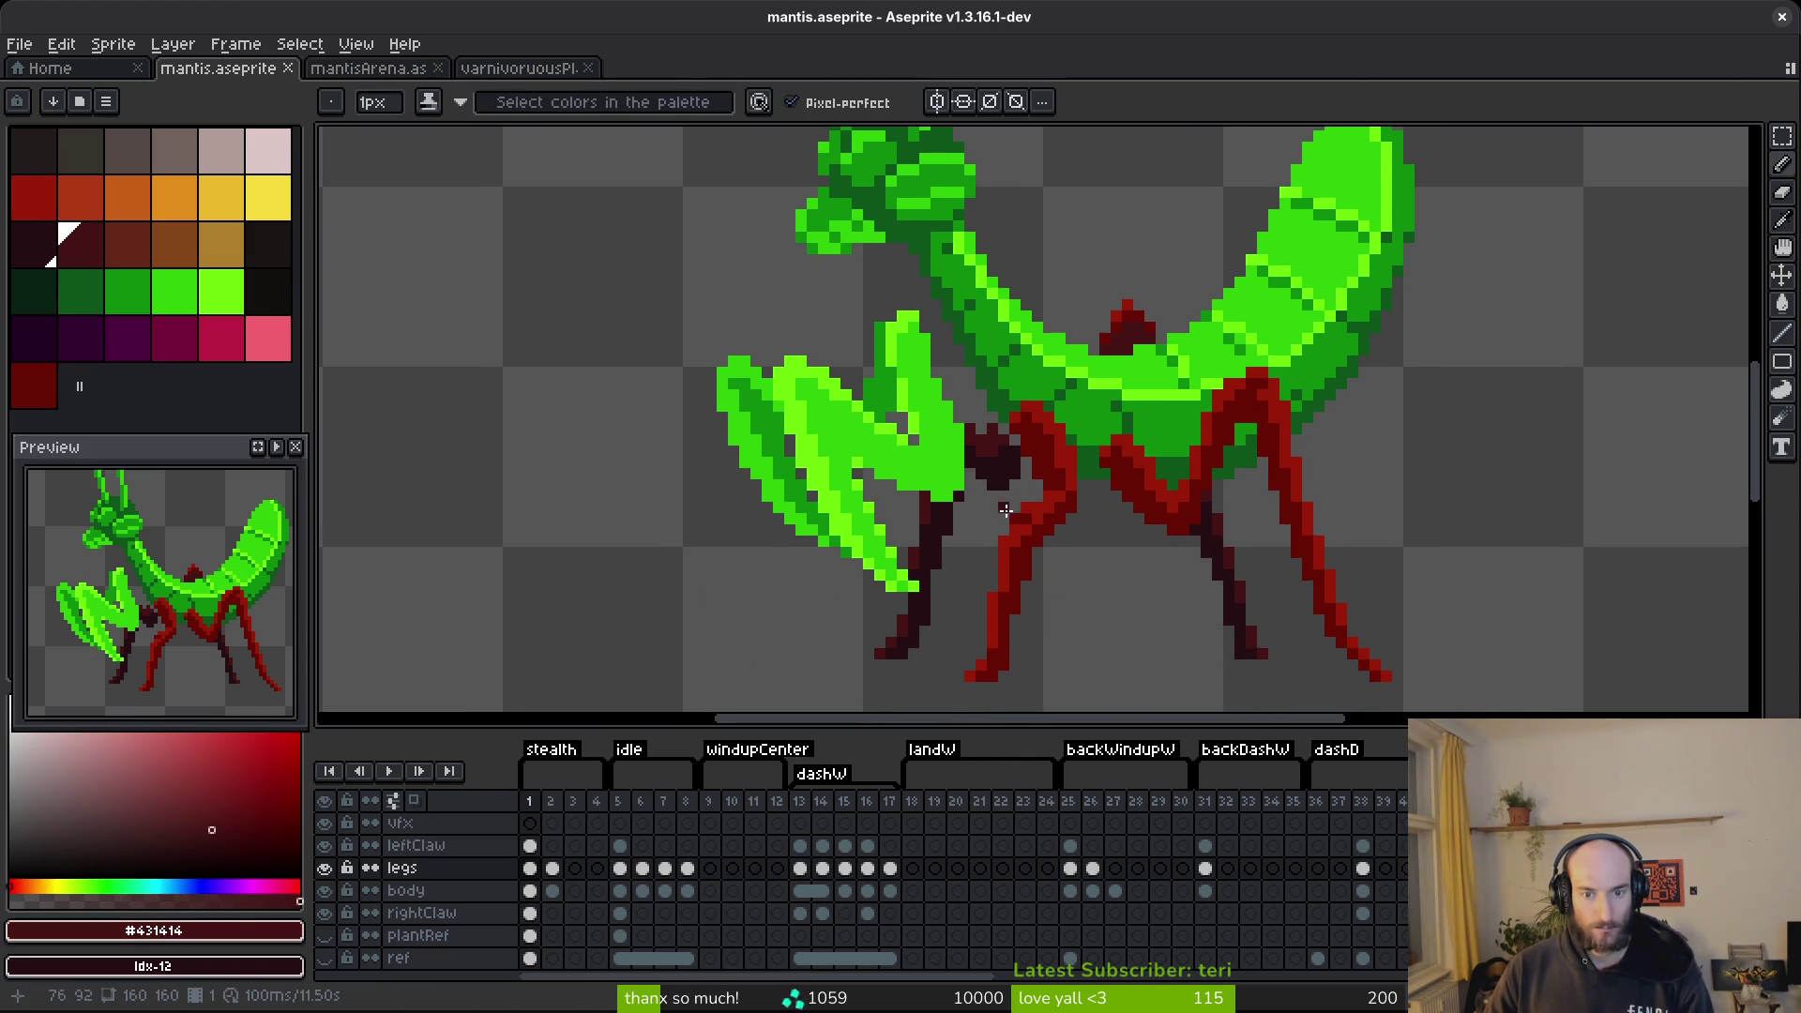
key("Left")
key("Right")
key("Right")
key("Left")
Select the dark leg pixels near the claw, nudge them right and back.
key("m")
scroll(1031, 506, "up", 2)
left_click_drag(777, 255, 1123, 579)
key("Right")
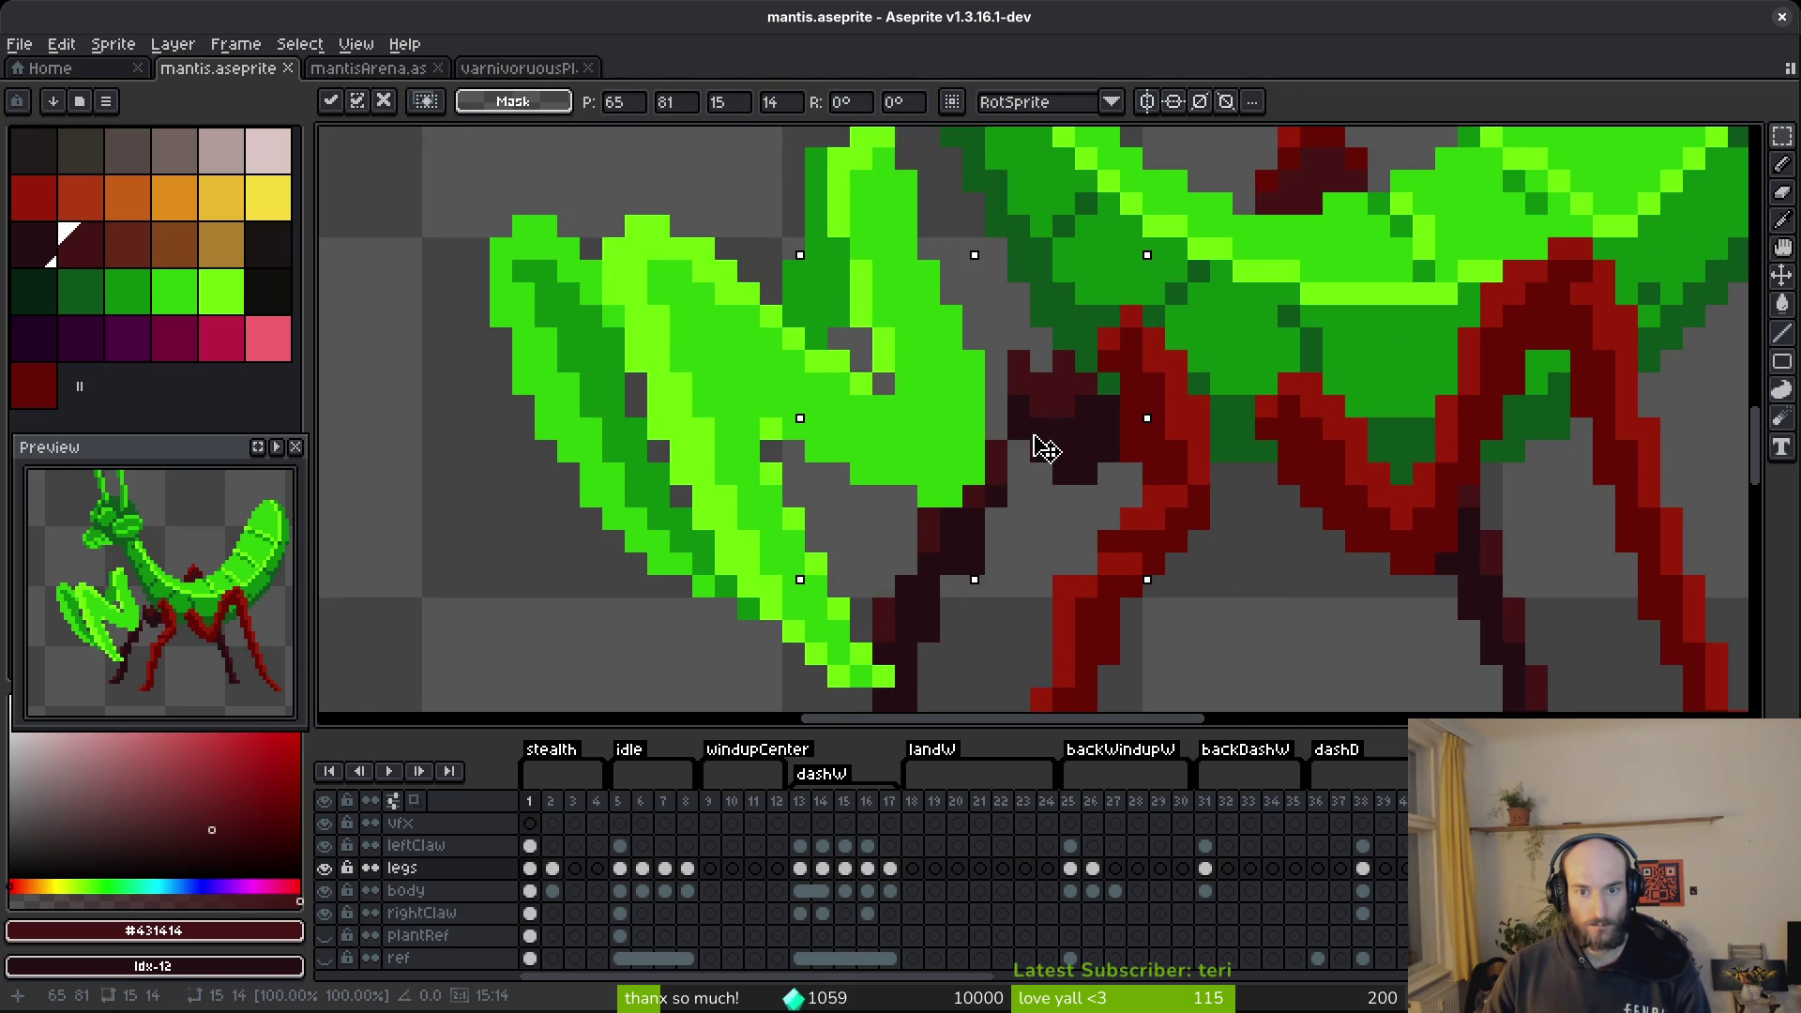
key("Left")
key("ctrl+d")
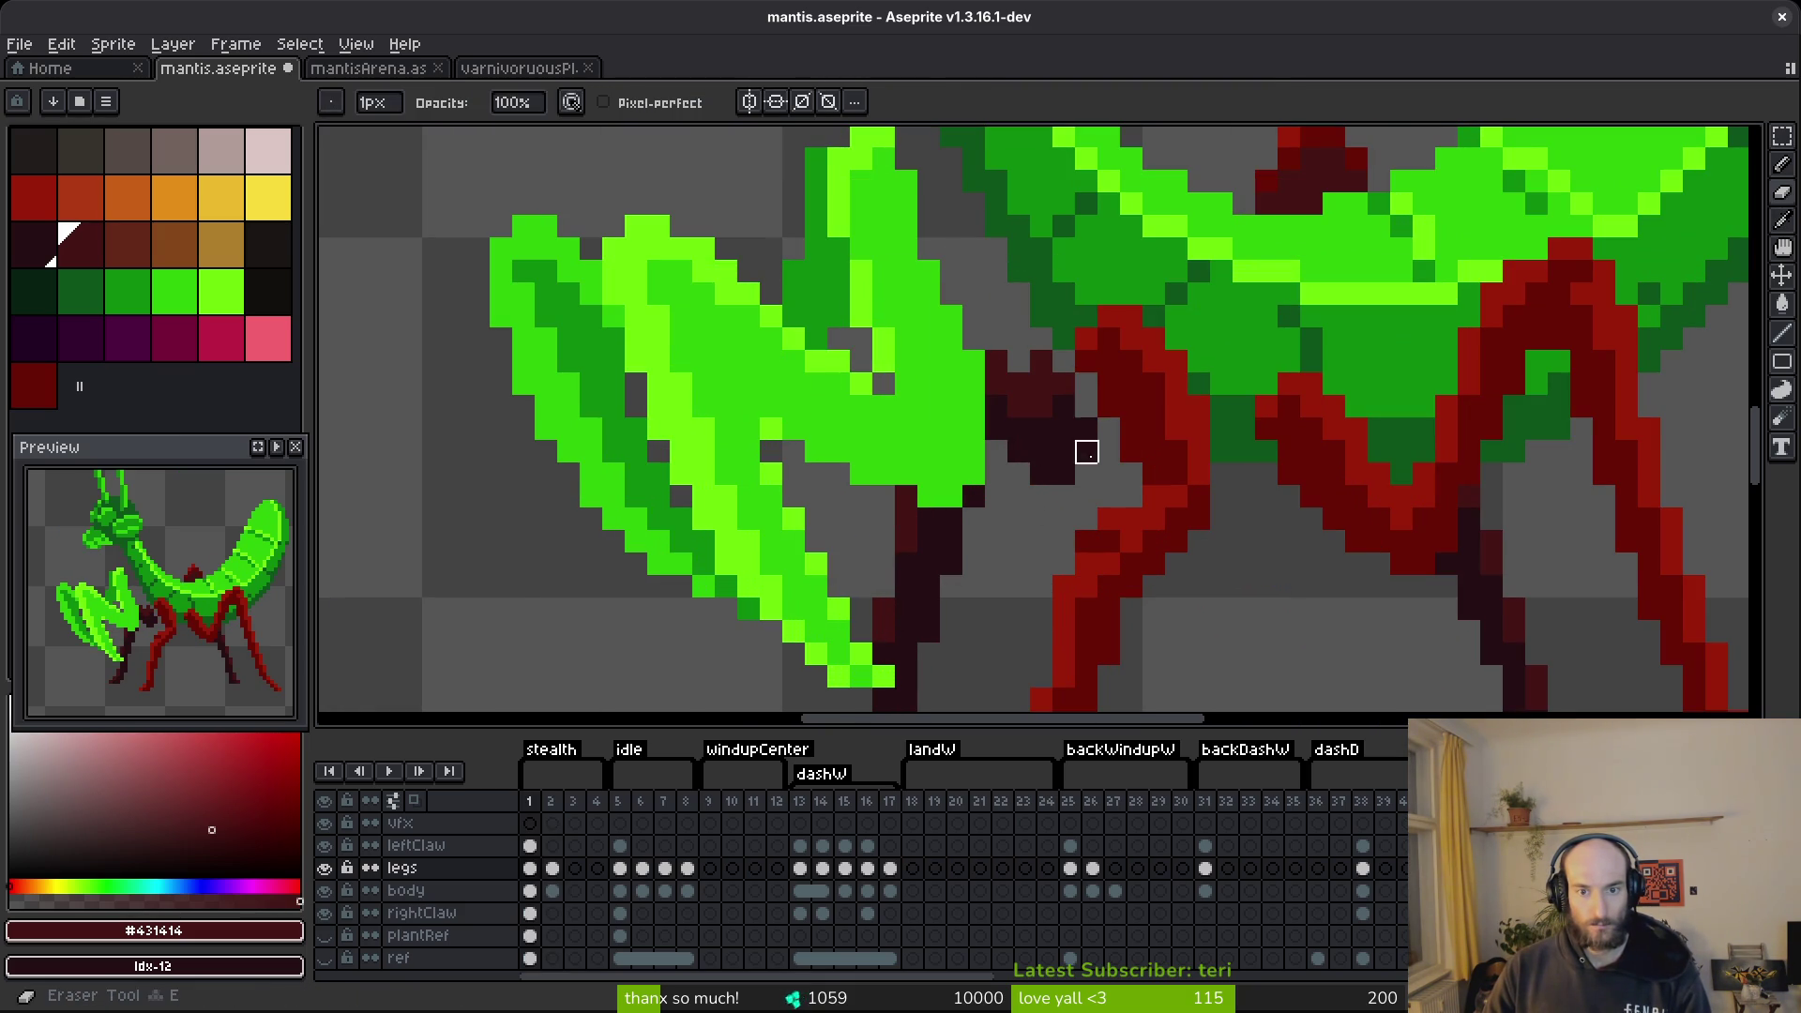
Select the dark leg joint pixels and shift them one pixel right.
left_click_drag(1101, 367, 935, 556)
mouse_move(1075, 352)
left_mouse_down()
mouse_move(994, 413)
mouse_move(872, 574)
left_mouse_up()
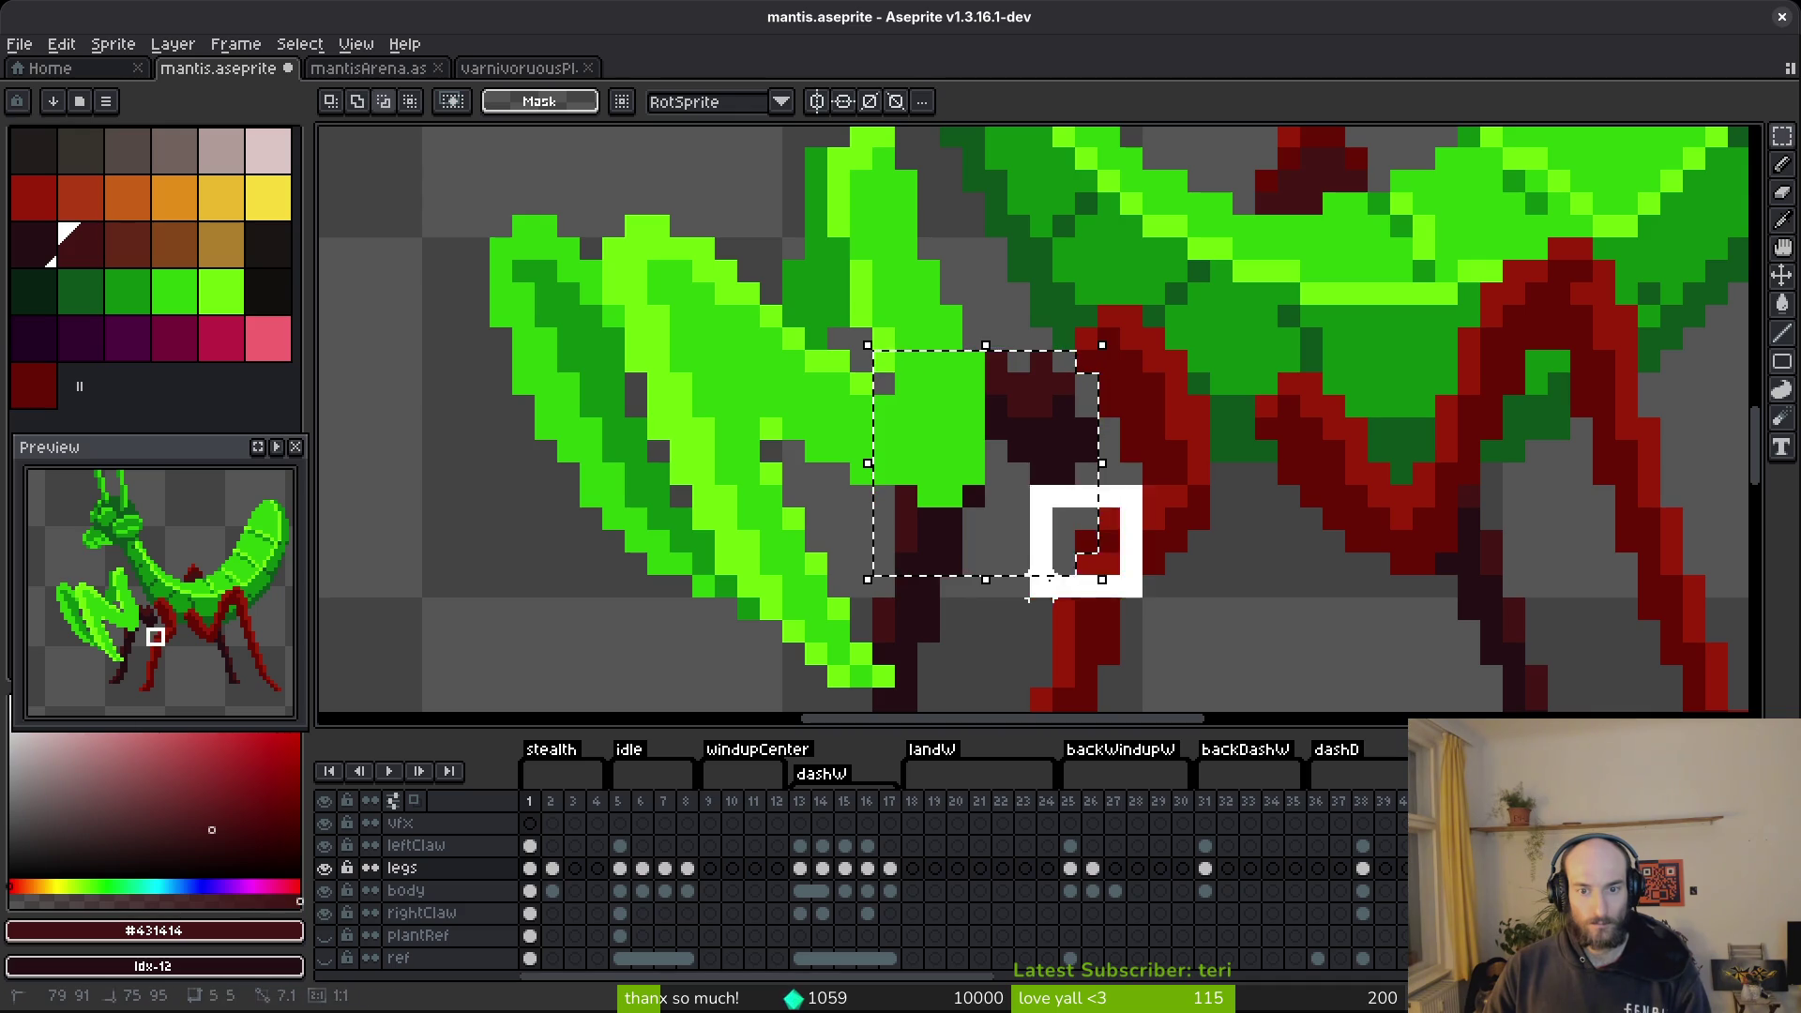
mouse_move(1017, 439)
left_mouse_down()
mouse_move(1041, 445)
mouse_move(877, 530)
mouse_move(877, 507)
mouse_move(877, 527)
left_mouse_up()
scroll(1031, 441, "down", 3)
left_click(891, 401)
left_click(966, 487)
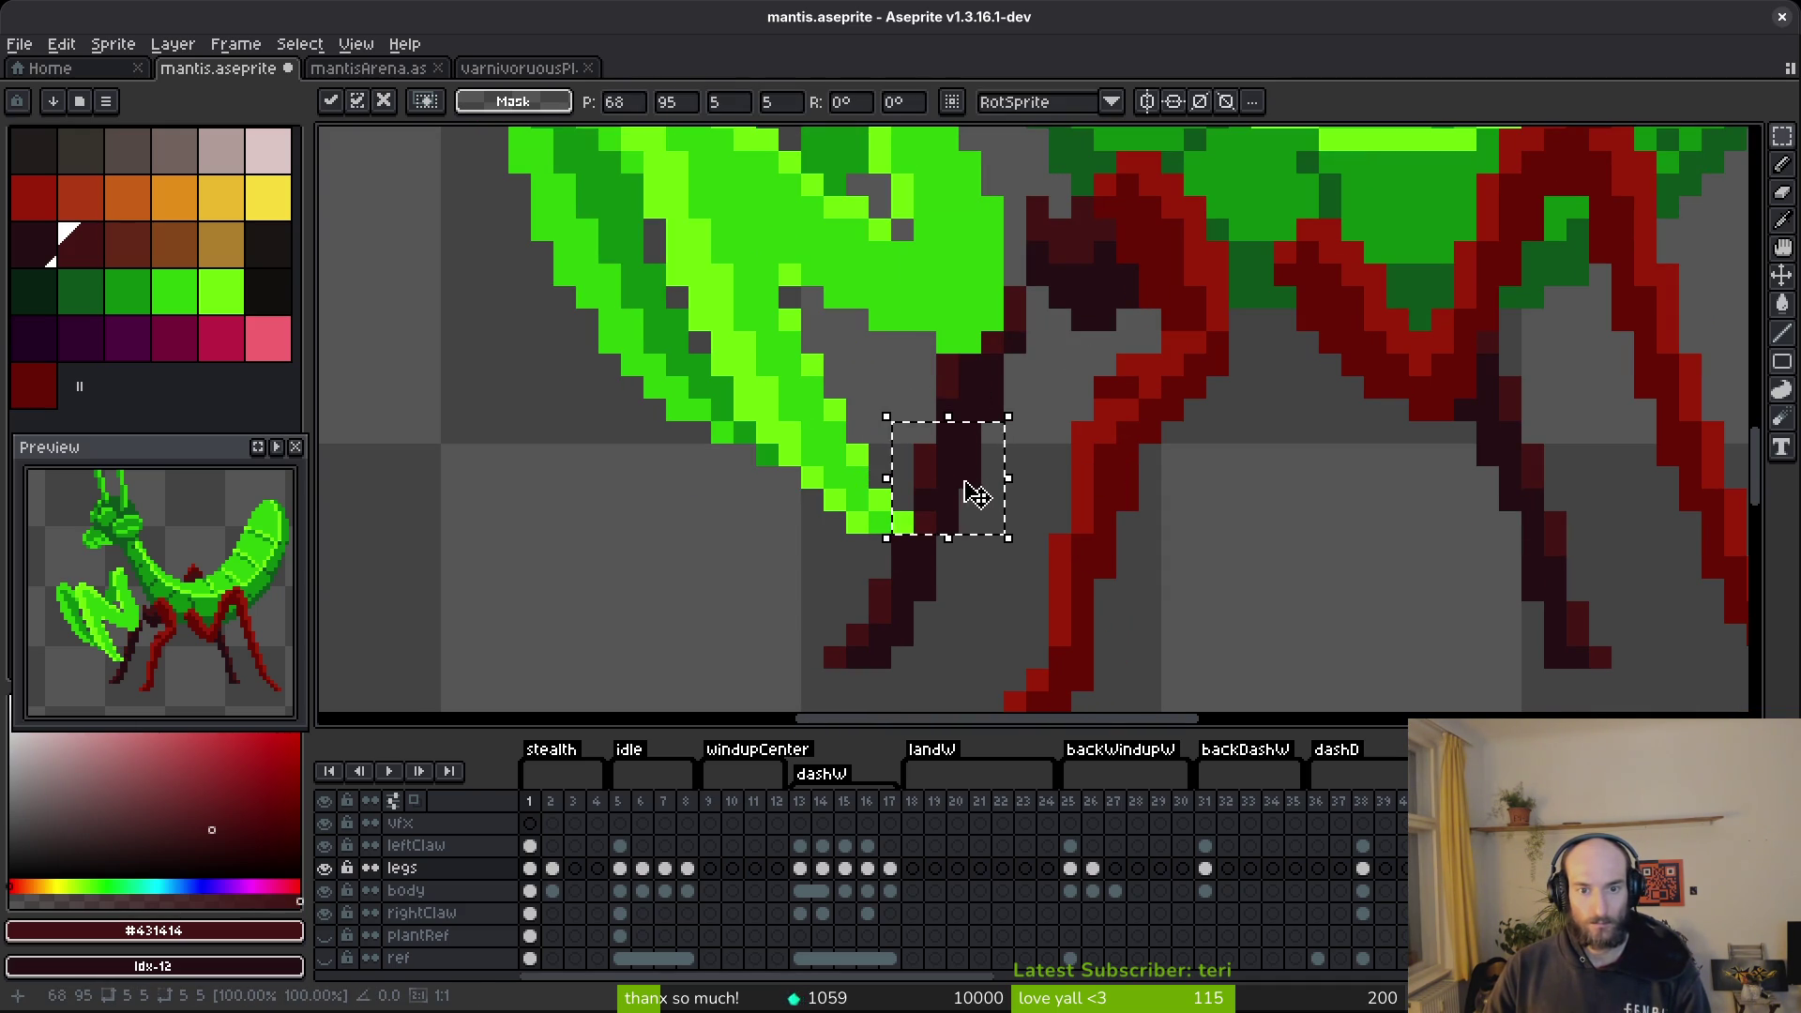
key("ctrl+d")
scroll(980, 529, "down", 4)
scroll(1000, 520, "up", 4)
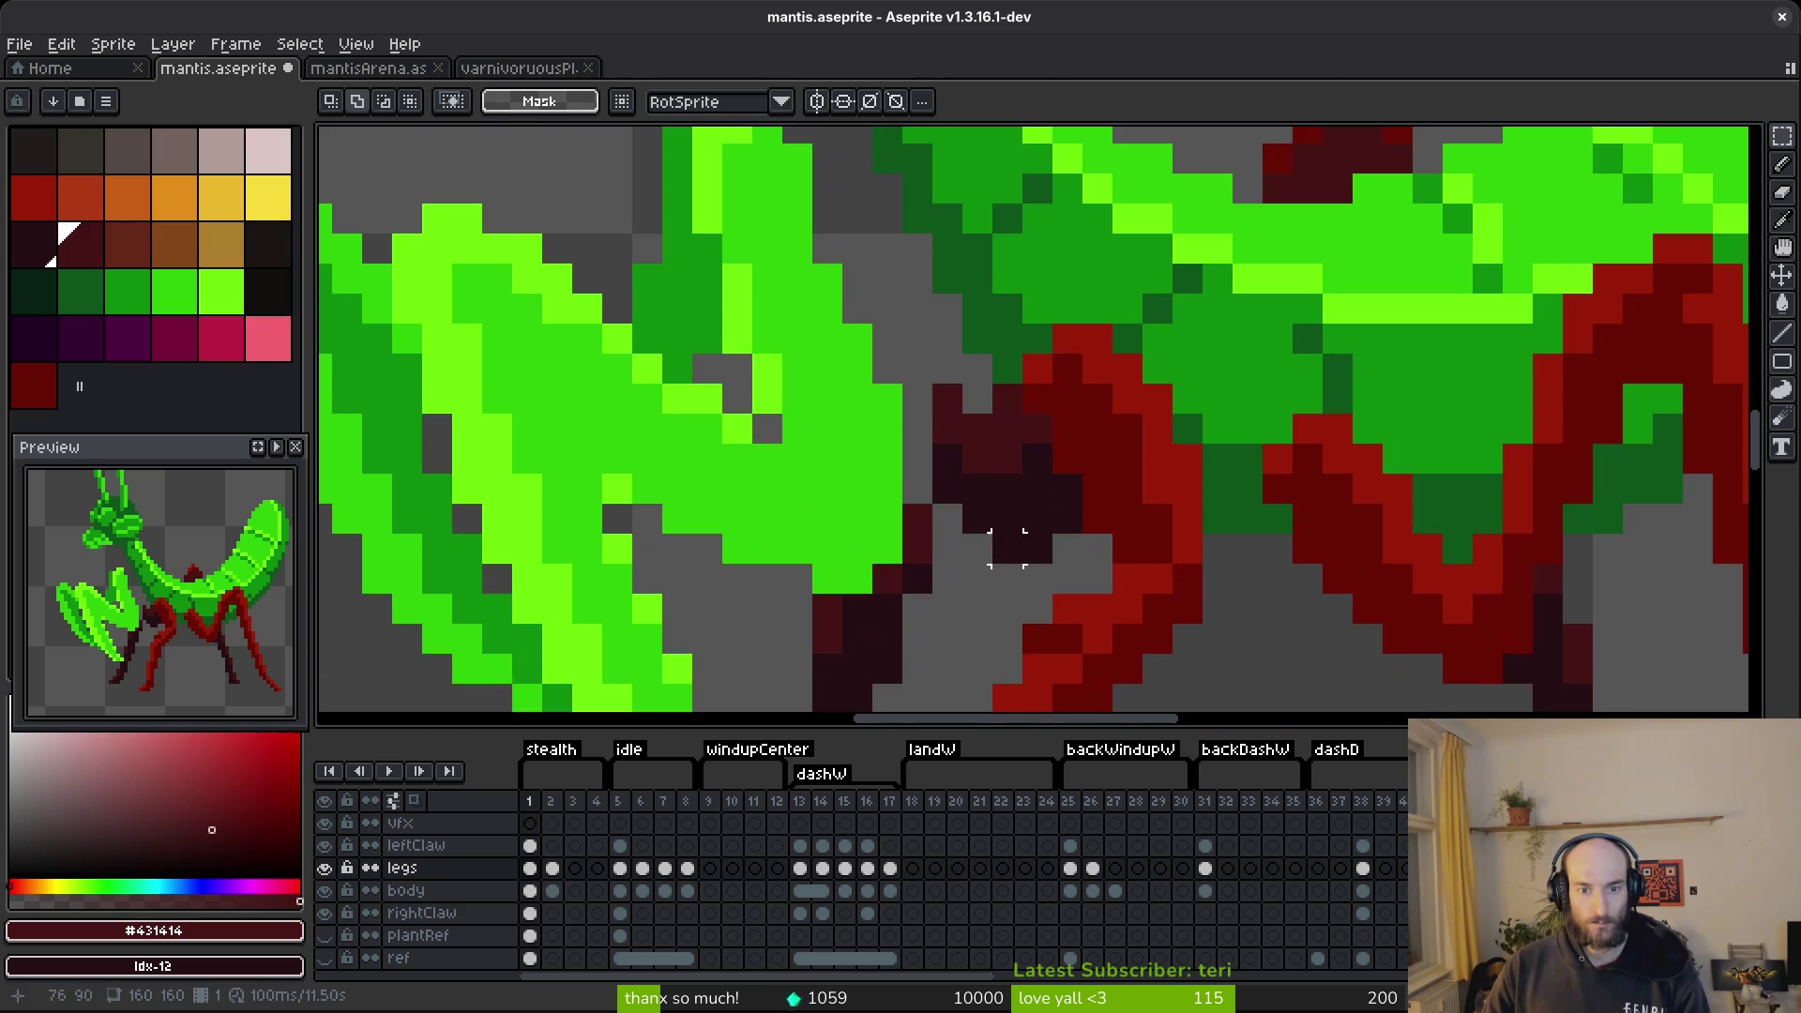
Switch to the pencil with the darkest maroon #250e13.
key("b")
left_click(920, 458, "alt")
scroll(920, 434, "down", 4)
scroll(983, 489, "up", 3)
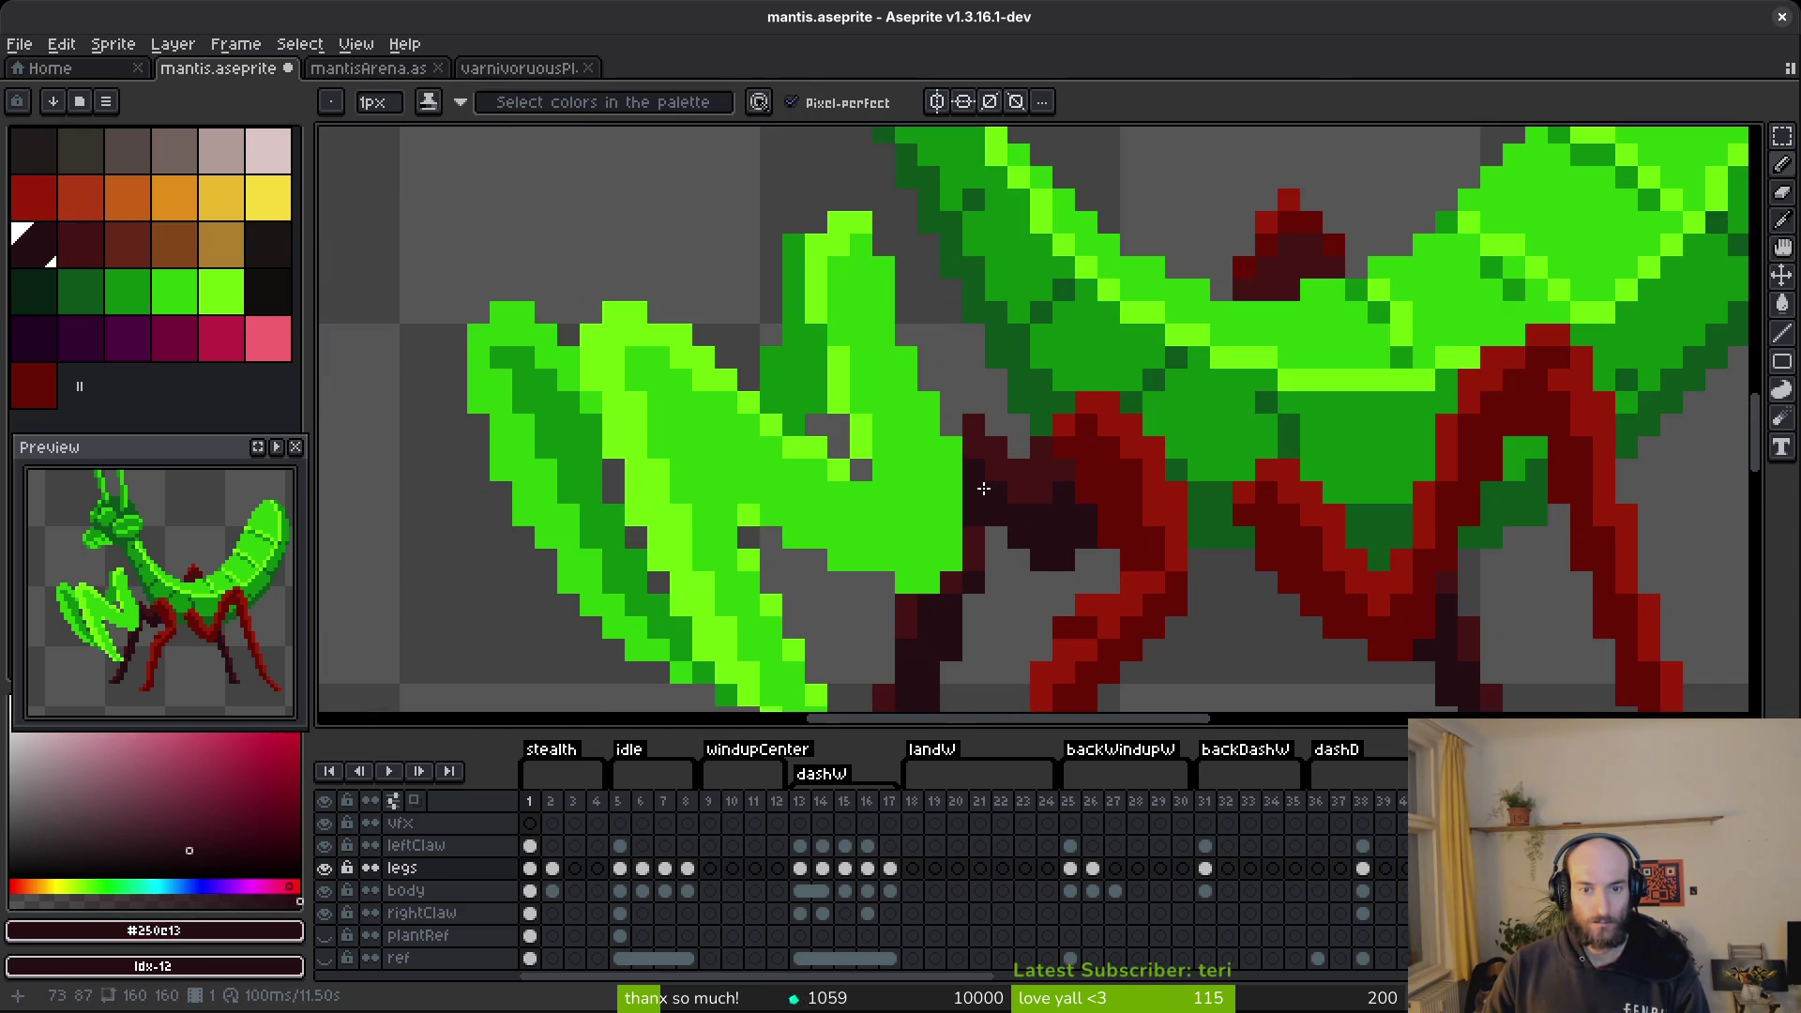
Erase a pixel at the leg joint, then undo the erase.
key("e")
scroll(1041, 526, "down", 5)
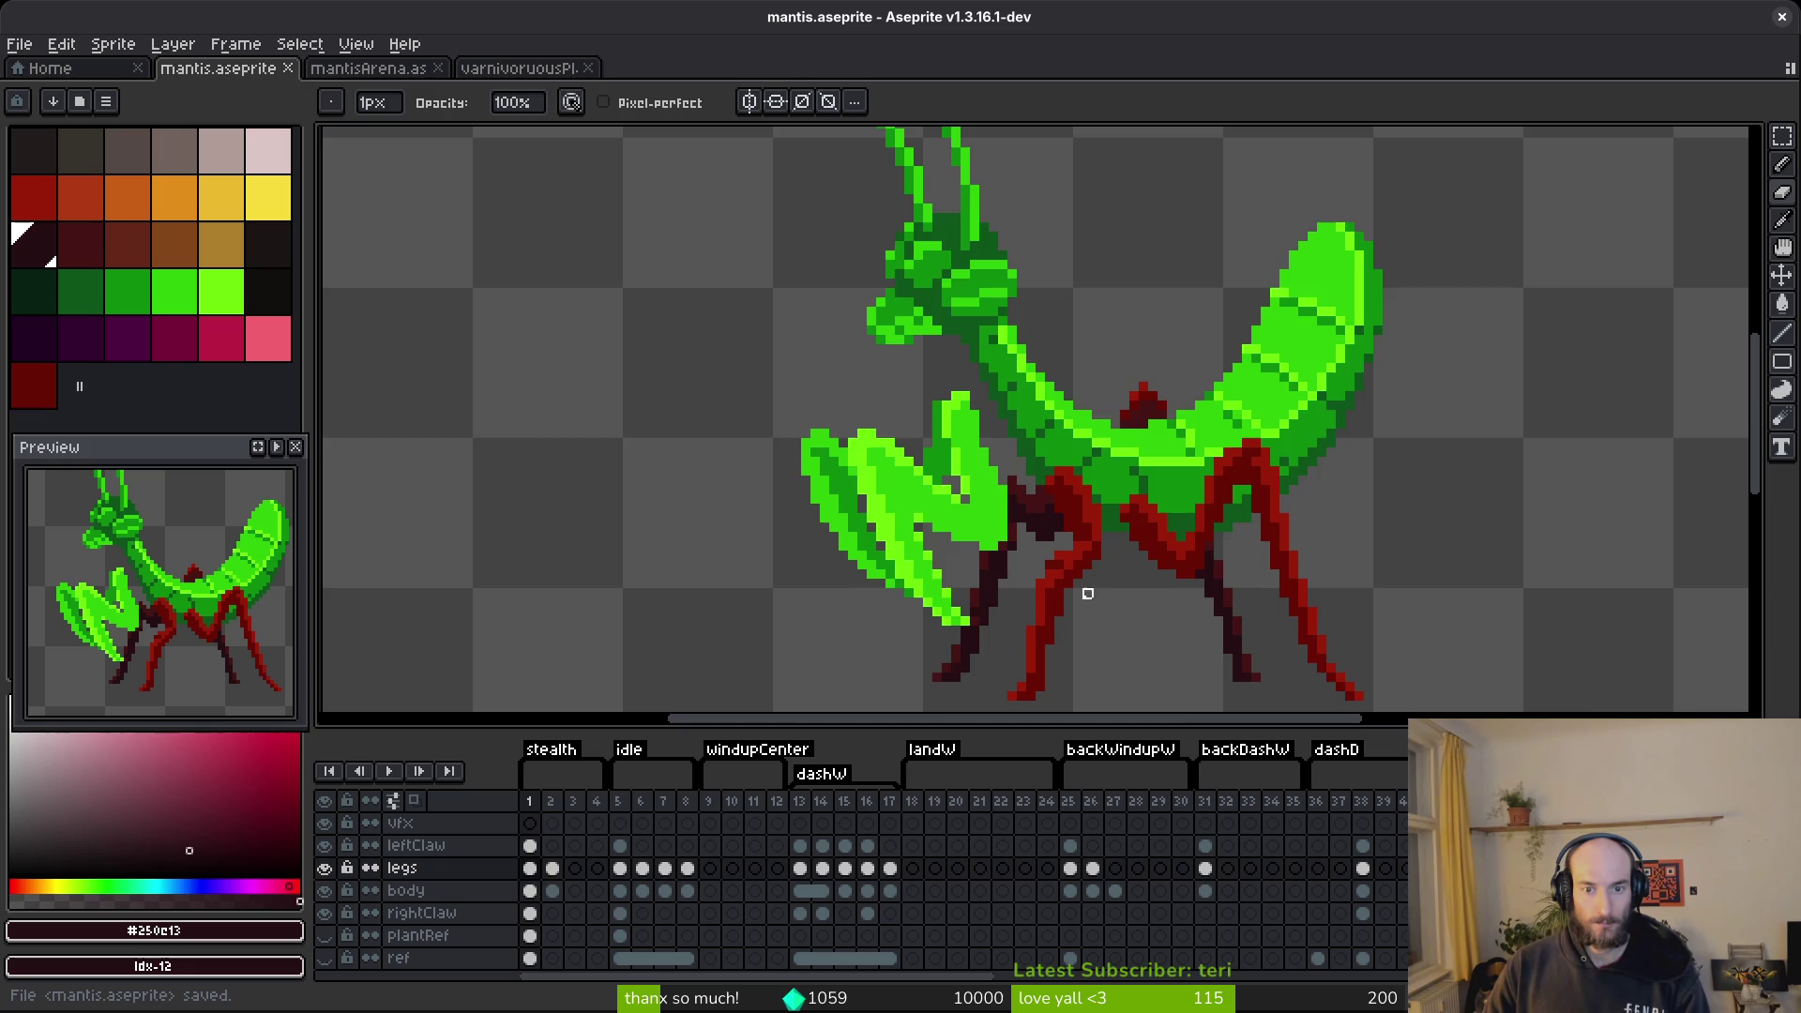
scroll(1088, 603, "up", 4)
left_click(1024, 465)
scroll(1084, 556, "down", 4)
key("ctrl+z")
Return to the pencil and save mantis.aseprite.
key("b")
scroll(1109, 600, "up", 4)
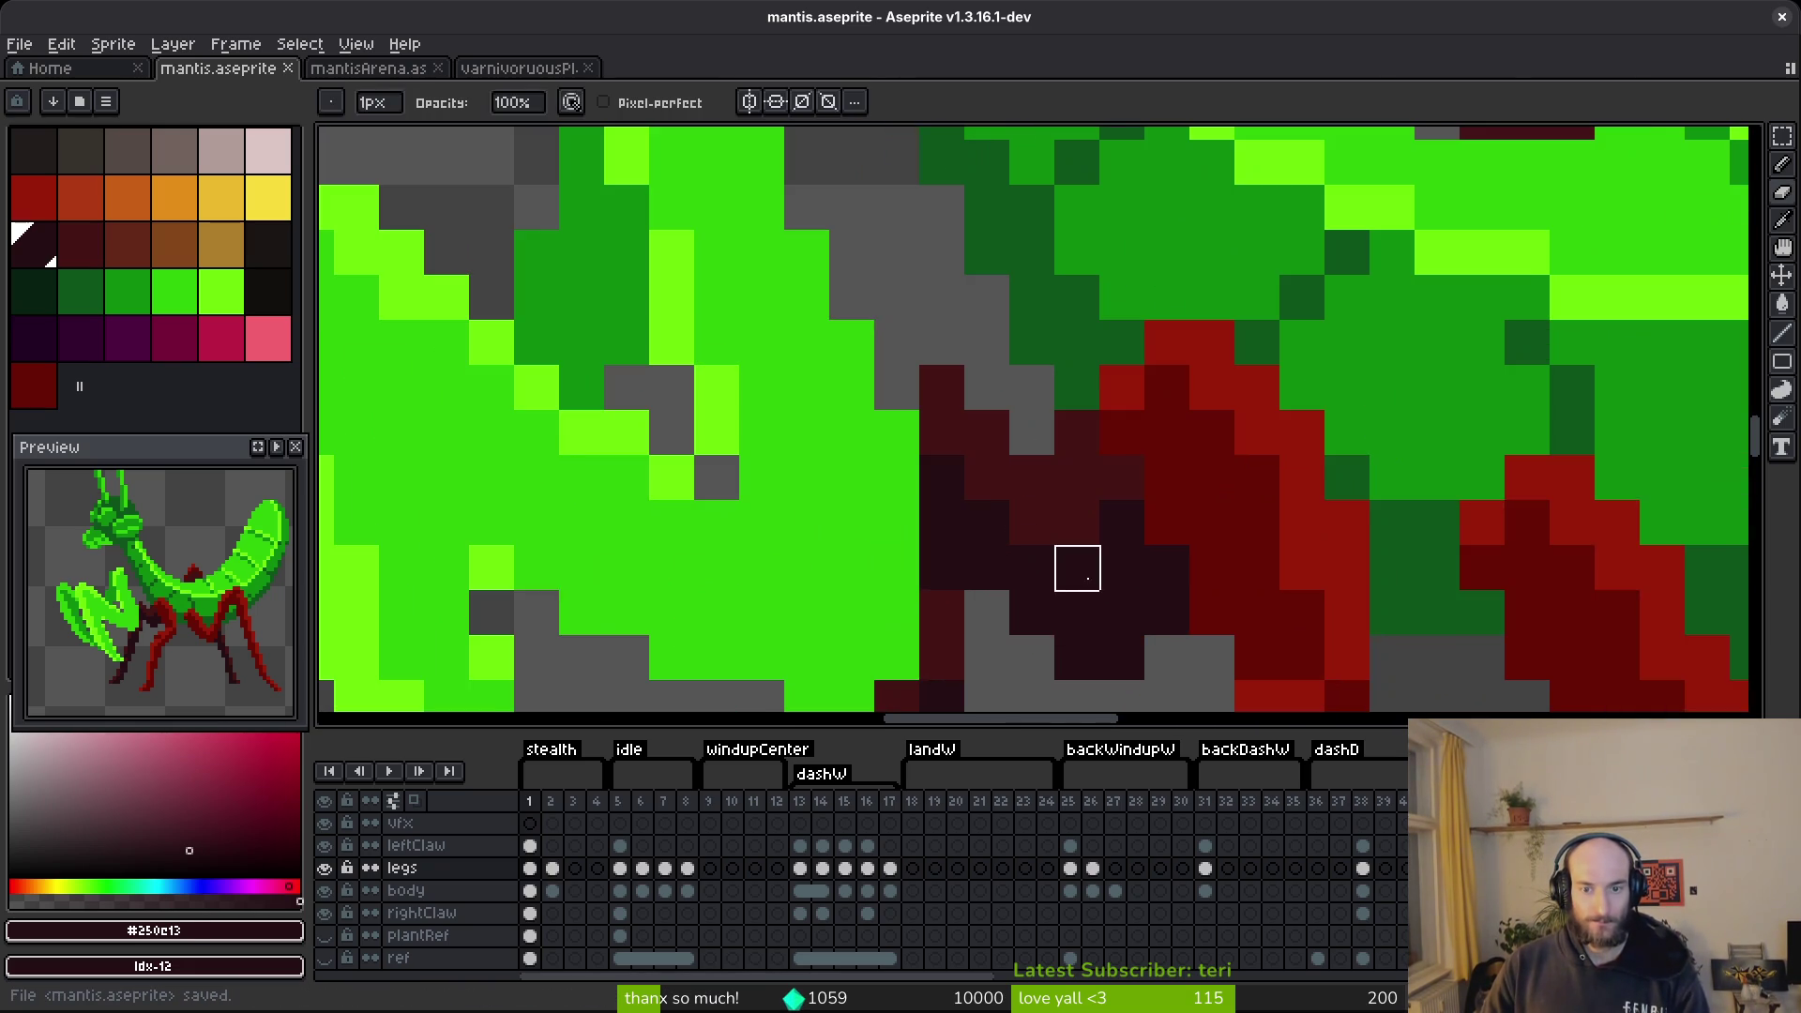
scroll(1079, 541, "down", 4)
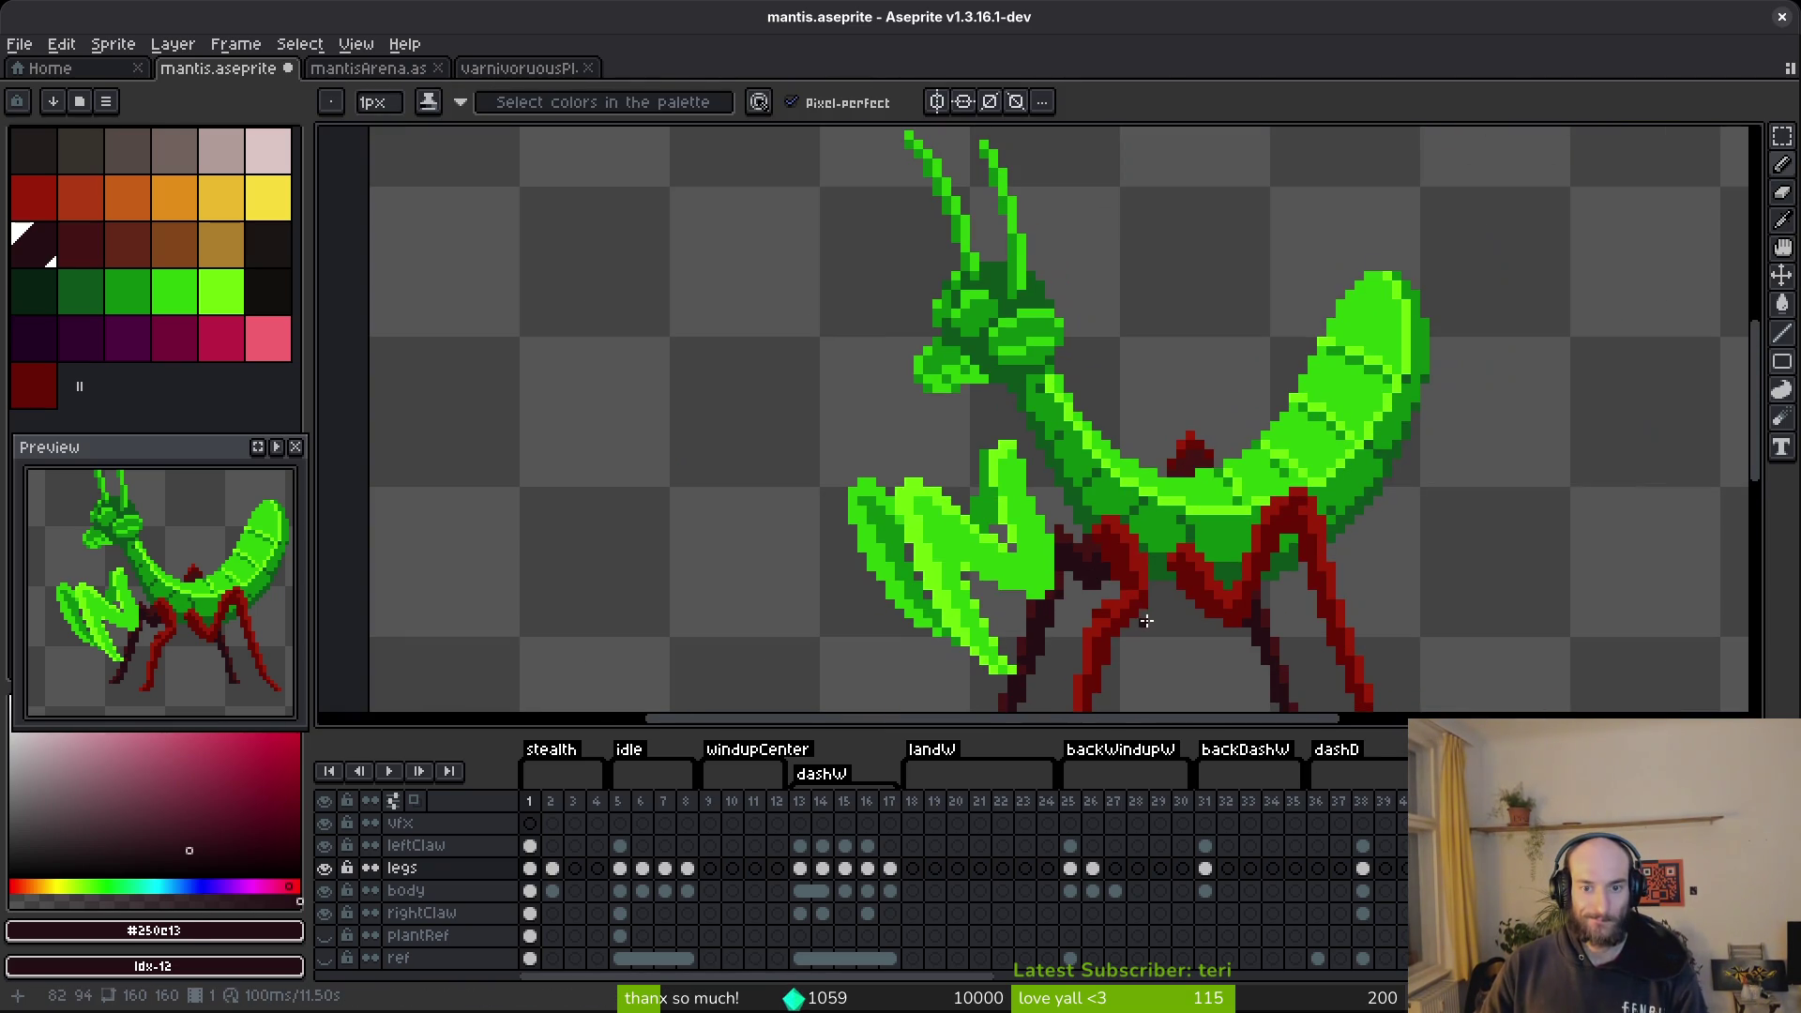
key("ctrl+s")
scroll(1110, 610, "down", 1)
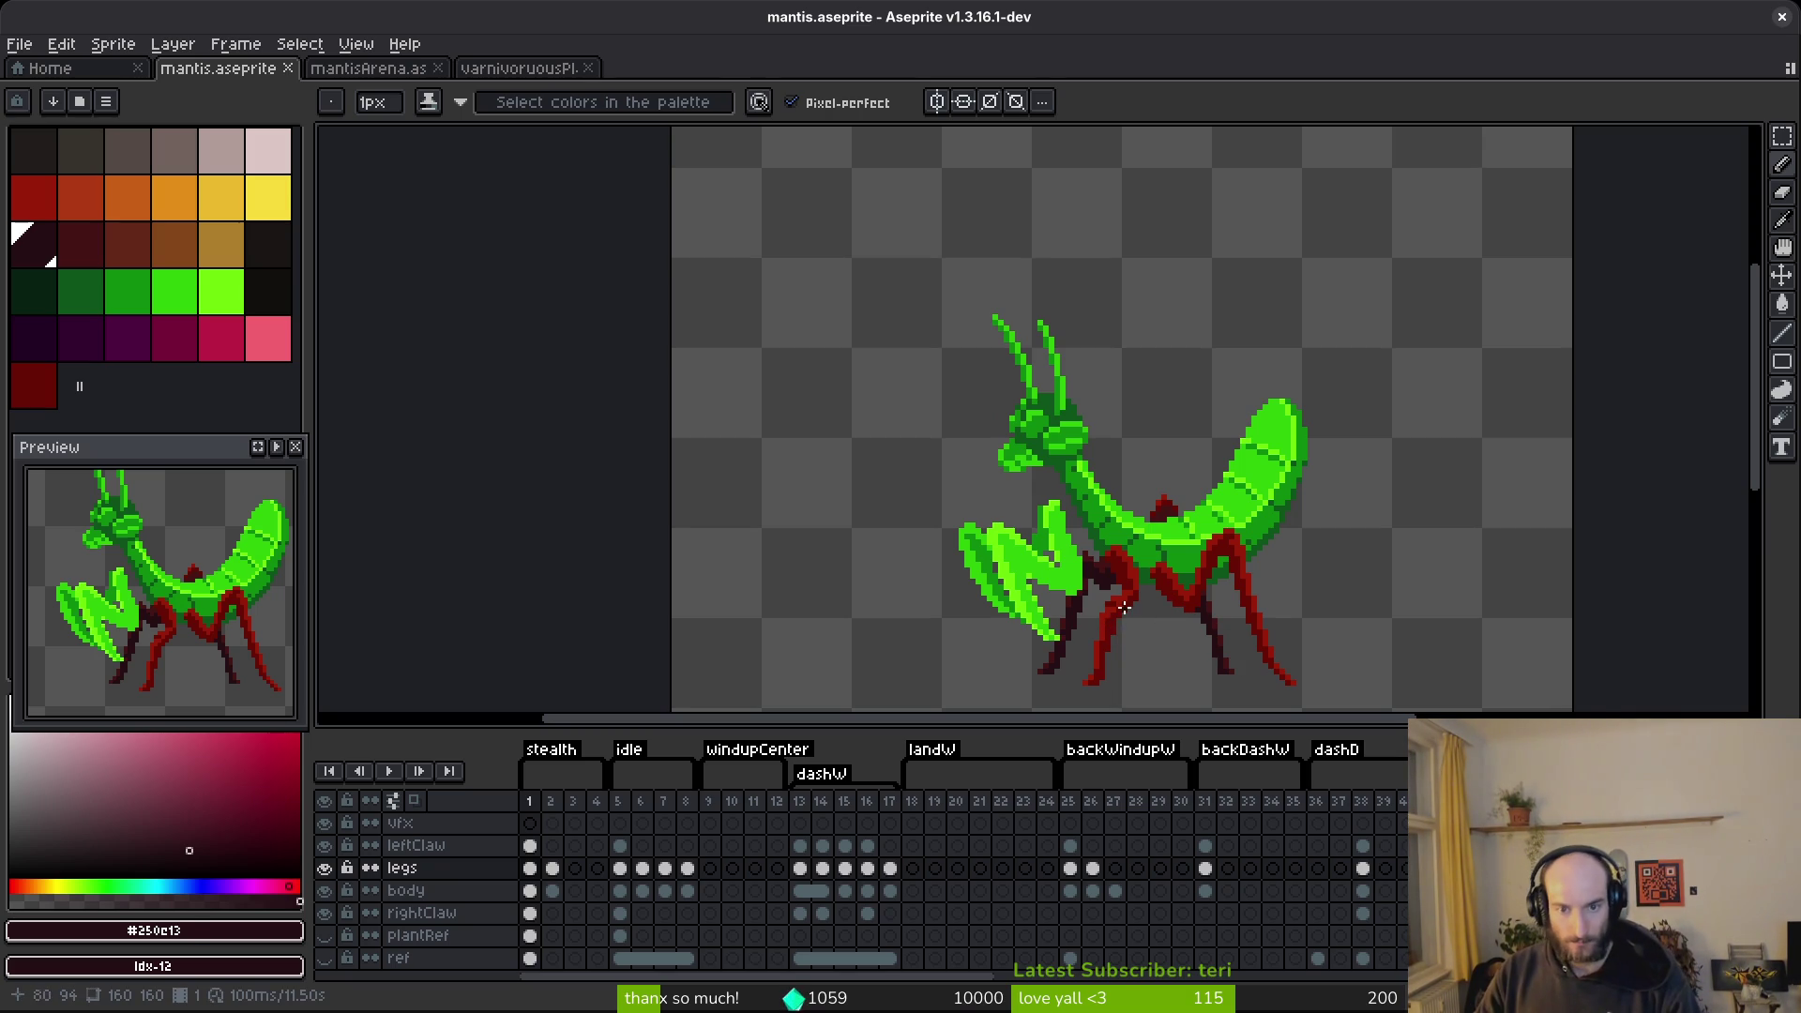
scroll(1068, 568, "up", 2)
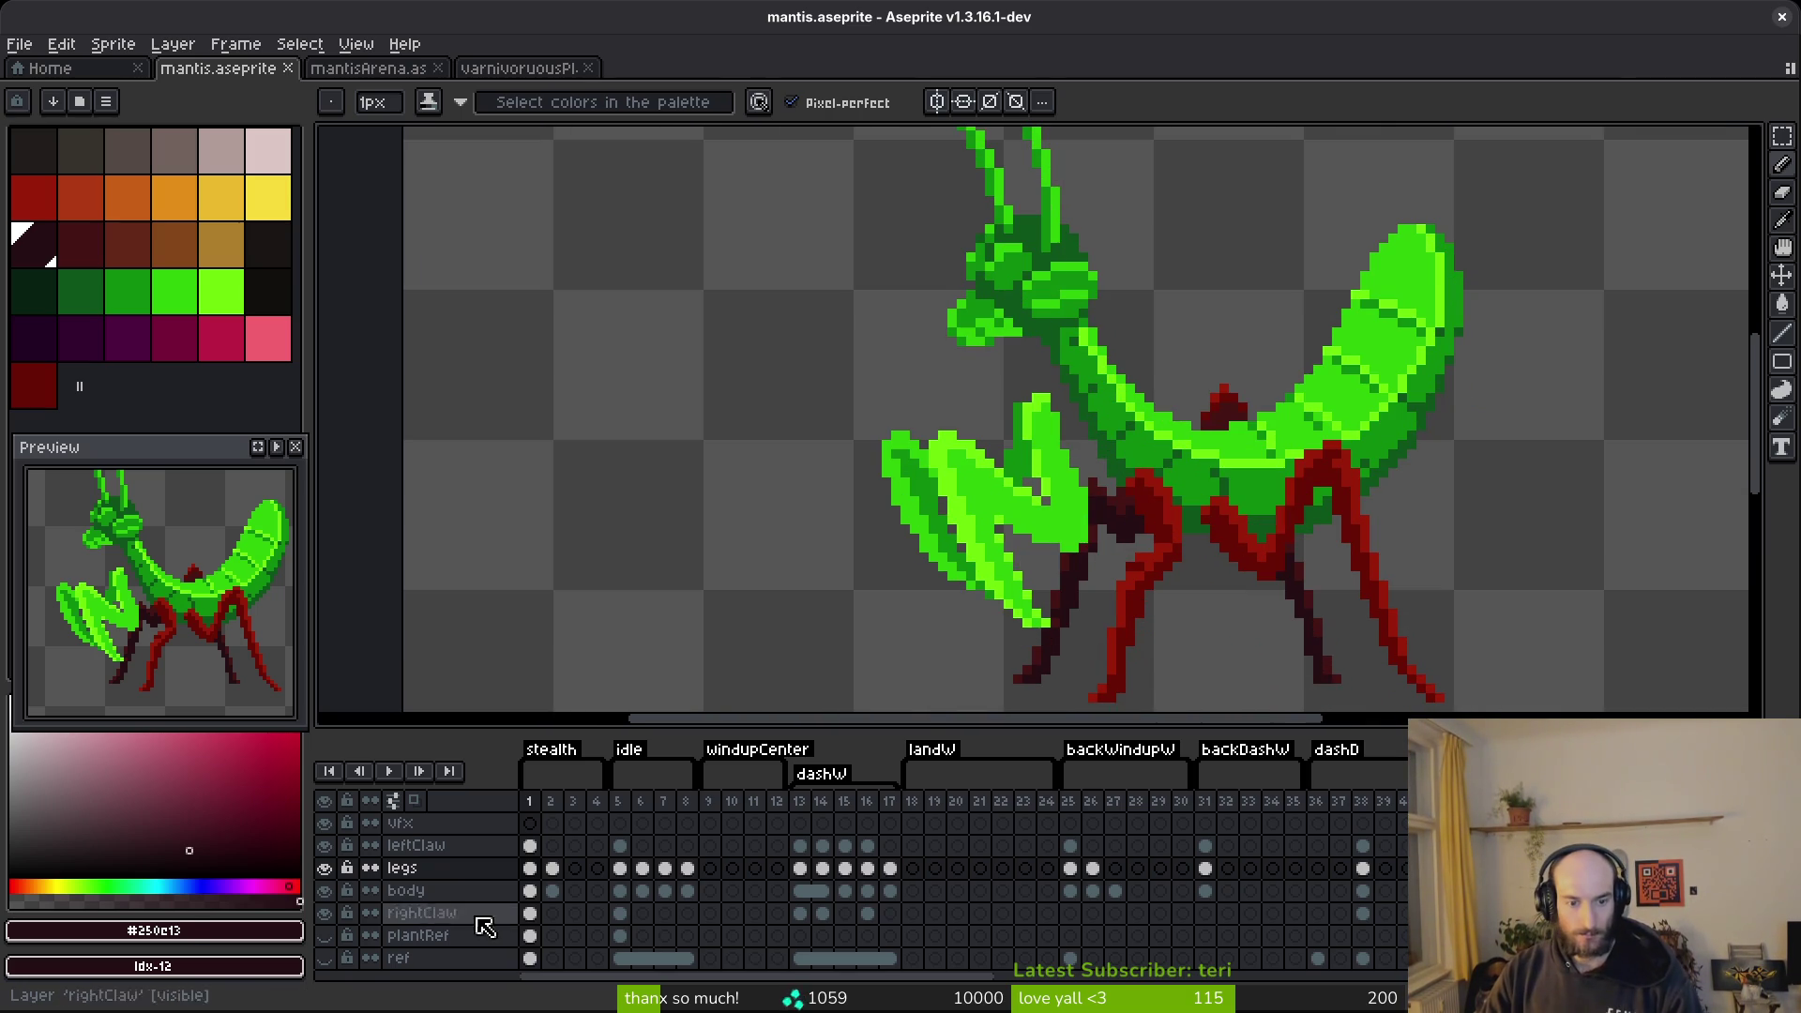
Toggle the leftClaw layer to check the legs, then lasso and move a front claw segment.
left_click(324, 845)
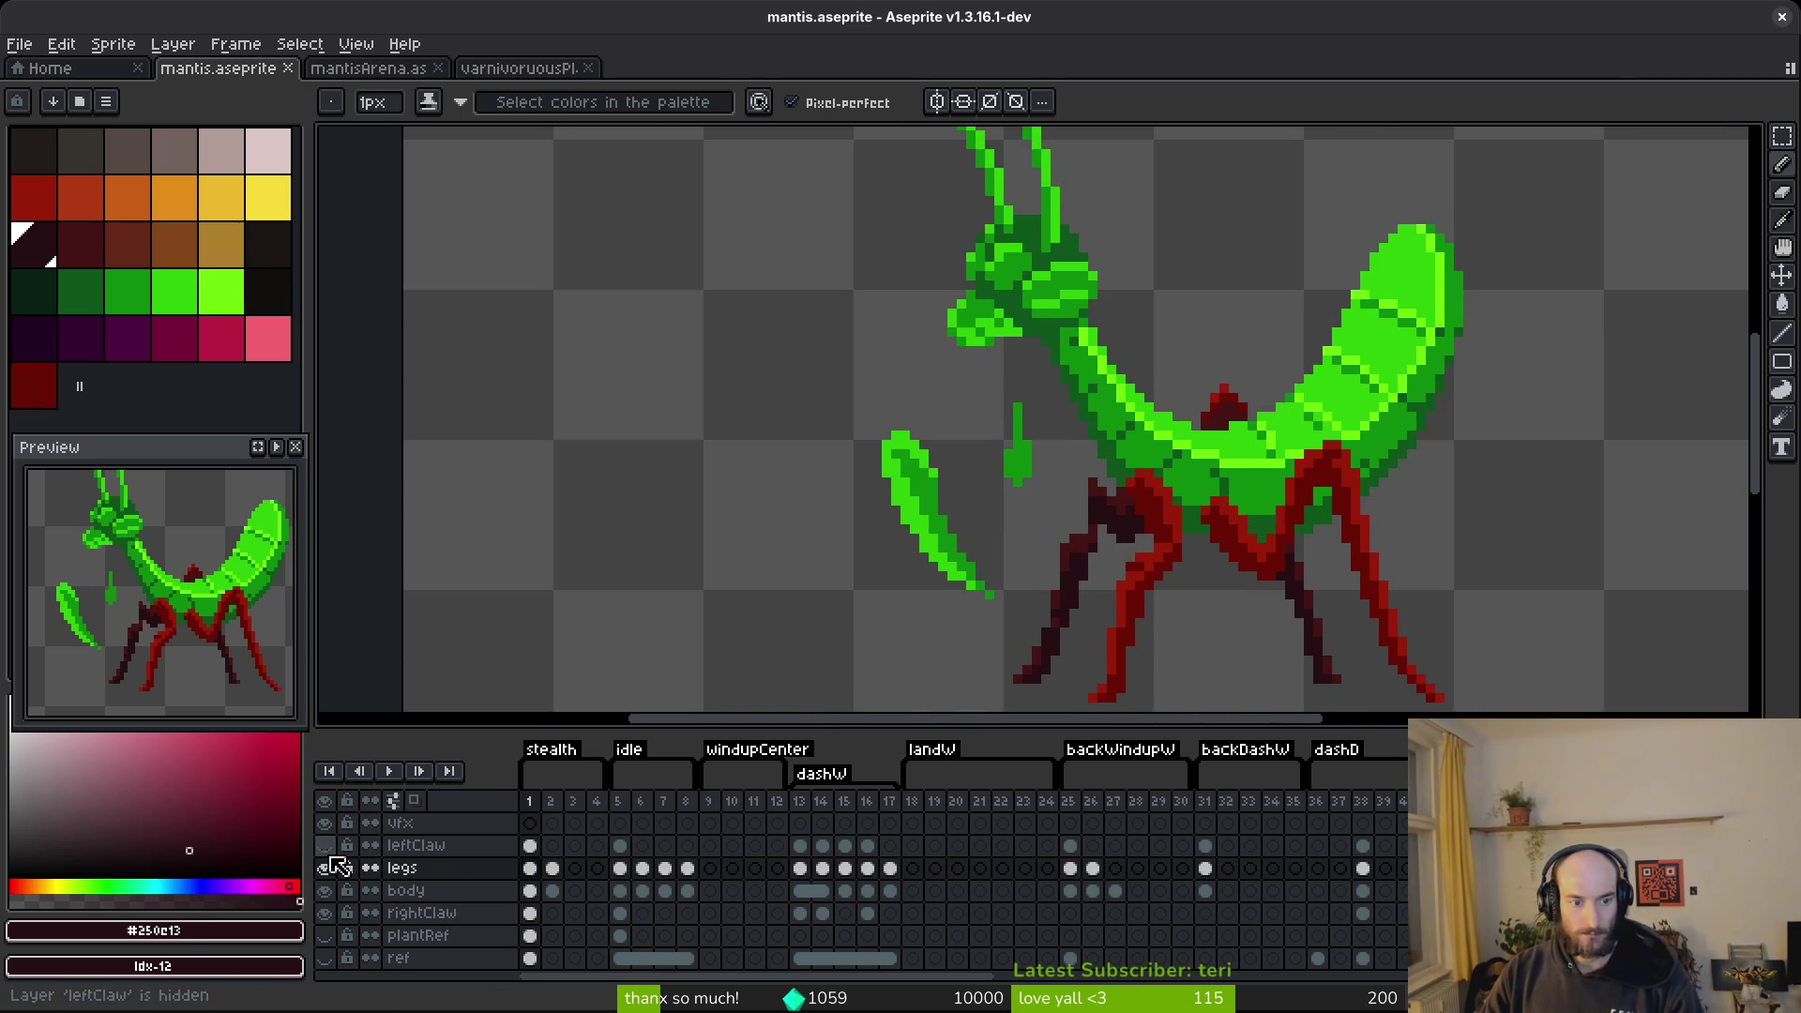
left_click(325, 845)
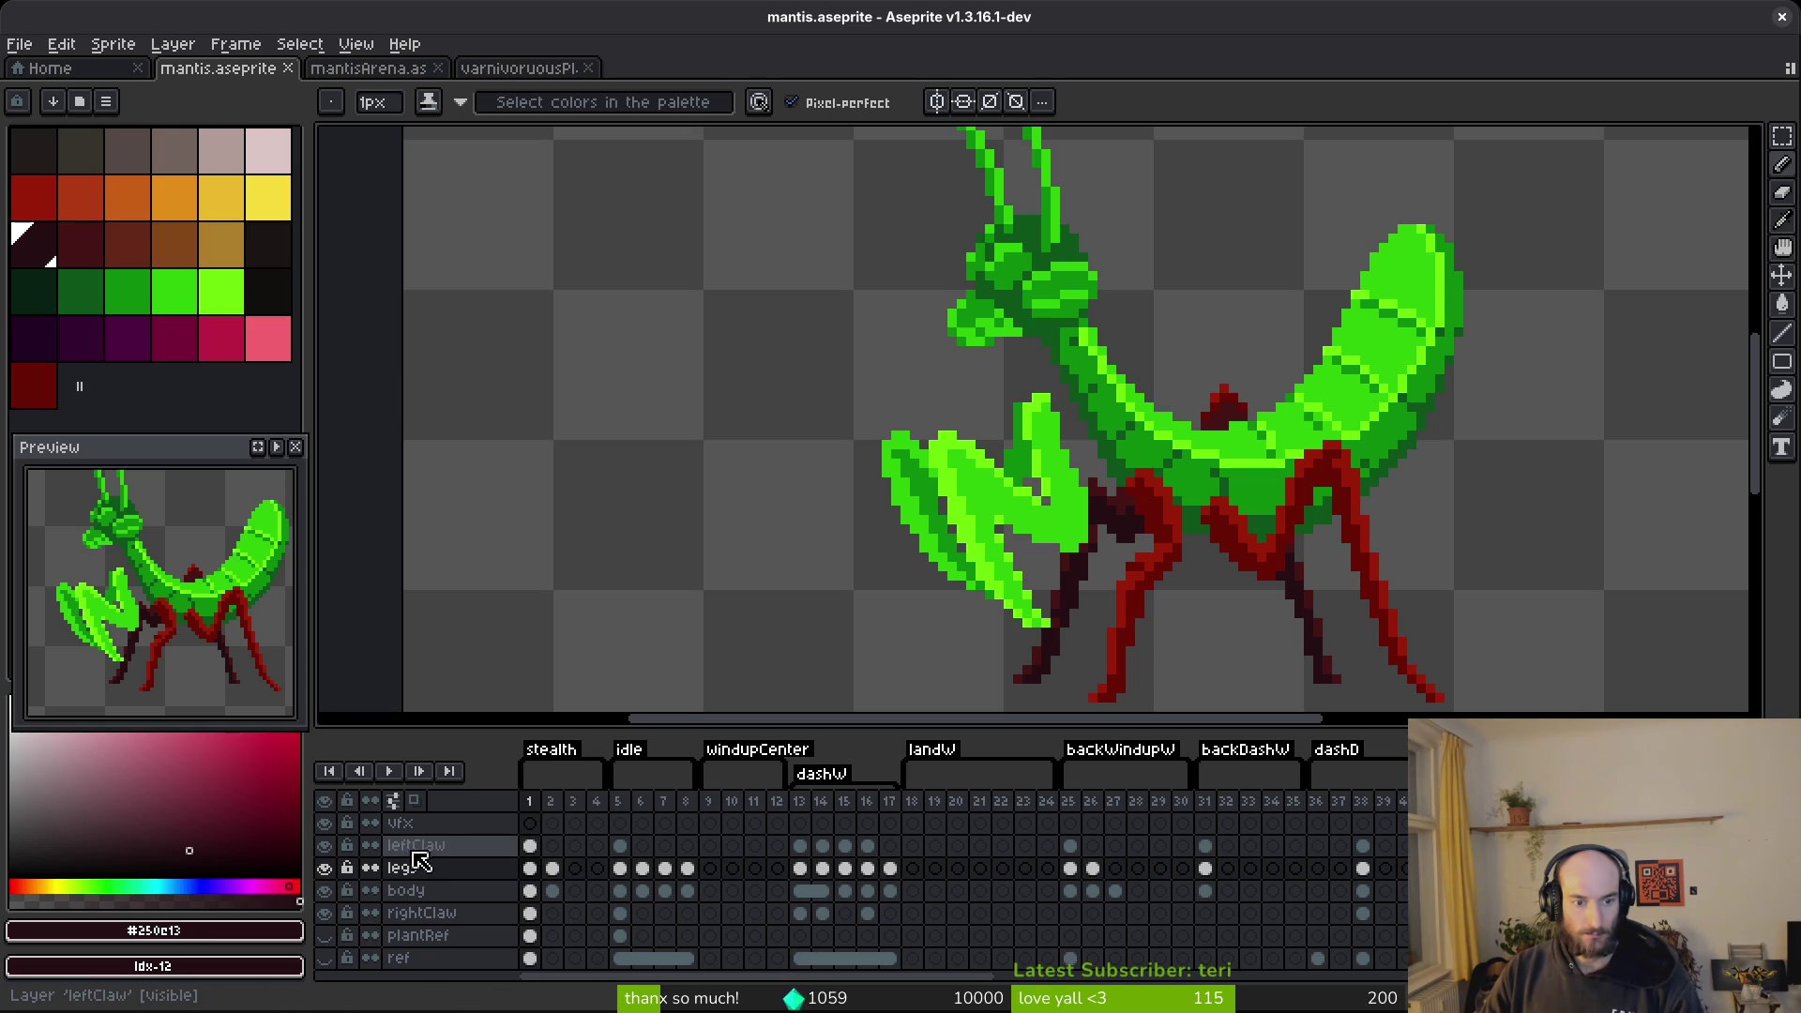
left_click(530, 845)
scroll(1055, 518, "up", 1)
scroll(1055, 517, "up", 1)
scroll(1097, 488, "down", 1)
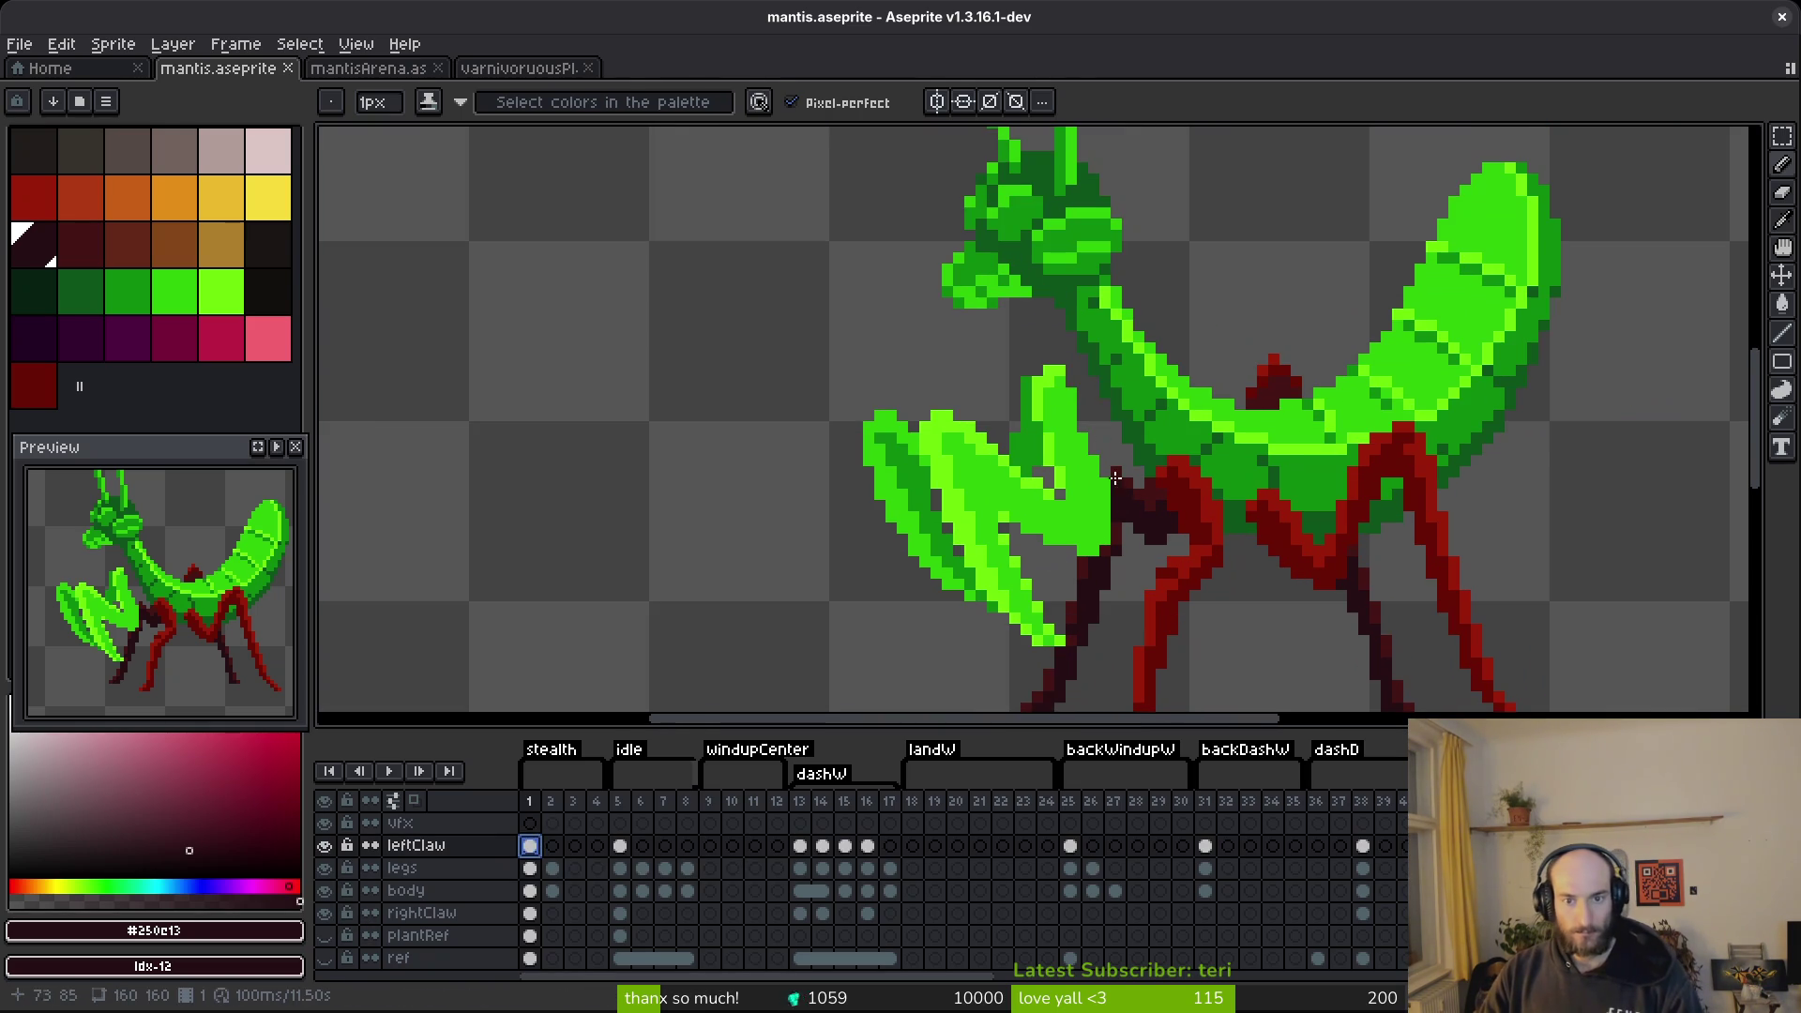
key("q")
mouse_move(1097, 382)
left_mouse_down()
mouse_move(875, 408)
mouse_move(1163, 689)
mouse_move(1167, 493)
mouse_move(1139, 516)
mouse_move(1057, 487)
mouse_move(1109, 514)
mouse_move(1013, 498)
mouse_move(1052, 515)
mouse_move(932, 522)
mouse_move(1085, 515)
mouse_move(792, 413)
left_mouse_up()
key("Return")
Redraw the back leg in dark maroon #431414 and darker #250e13, then save.
scroll(1113, 549, "up", 1)
scroll(1113, 549, "up", 1)
key("b")
left_click(1069, 360, "alt")
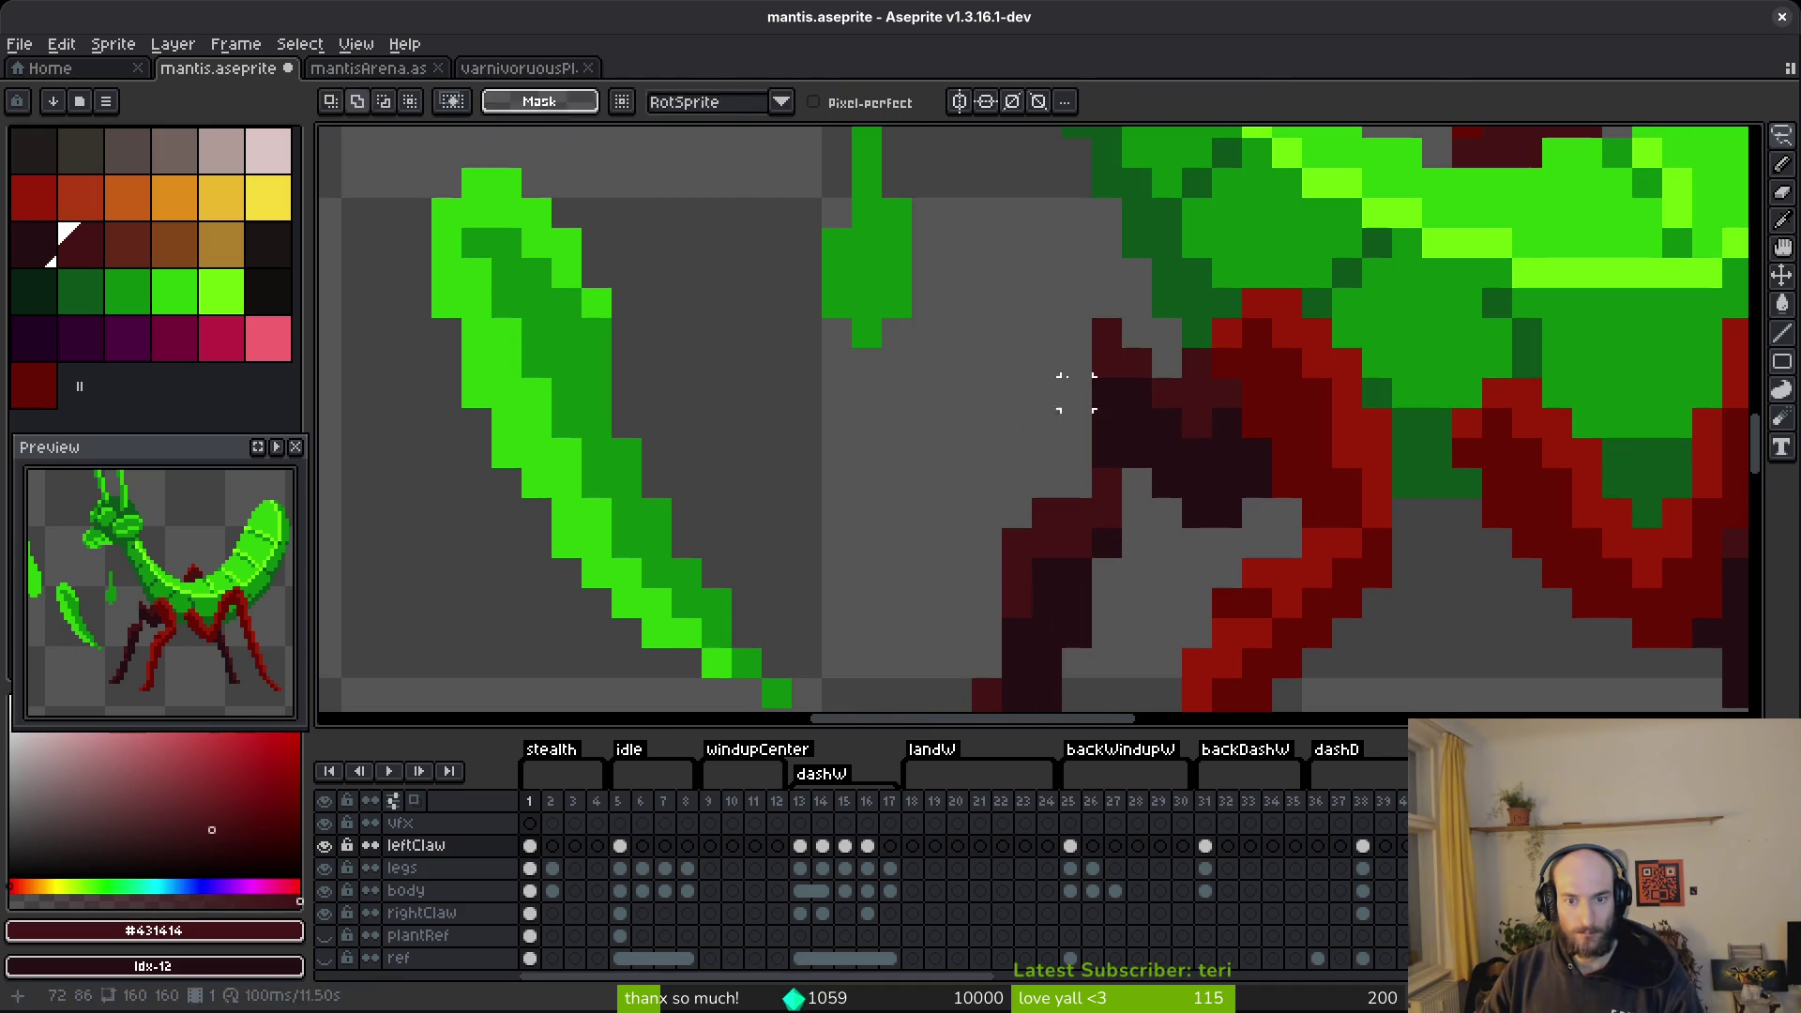
left_click_drag(1046, 384, 1056, 495)
left_click(1117, 418, "alt")
left_click_drag(1078, 427, 1091, 501)
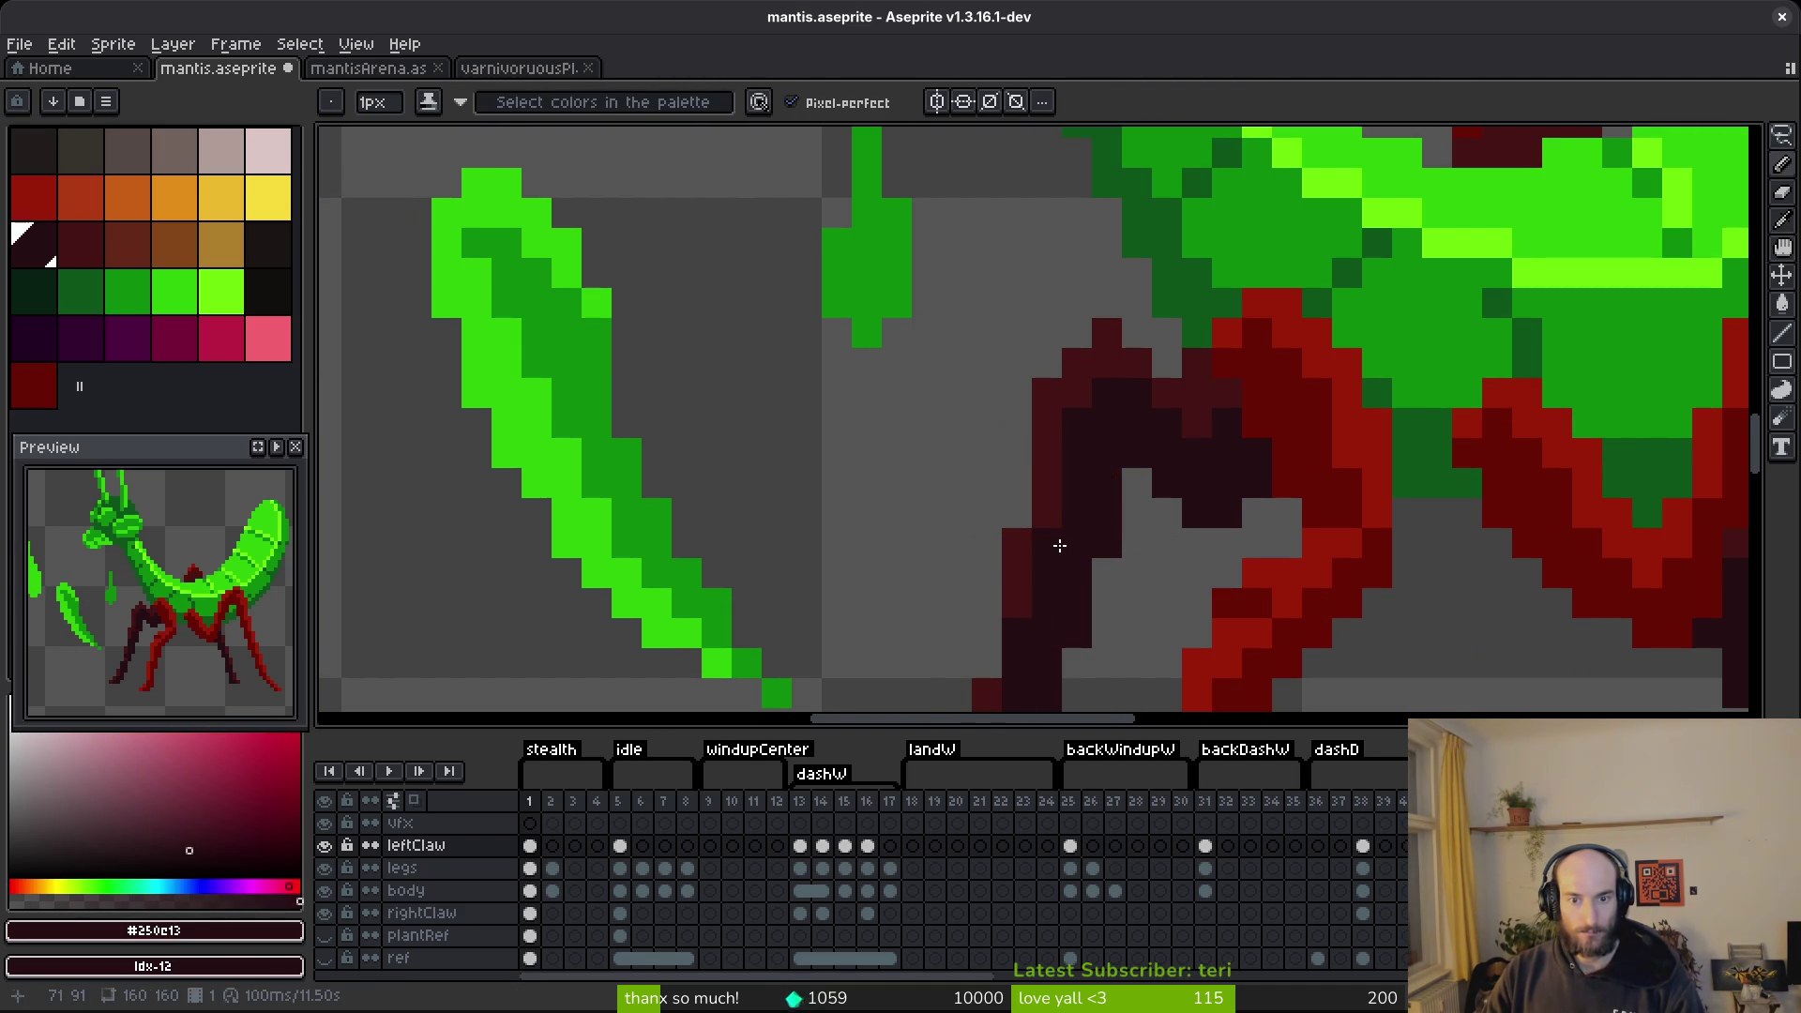
scroll(1182, 530, "down", 5)
key("ctrl+s")
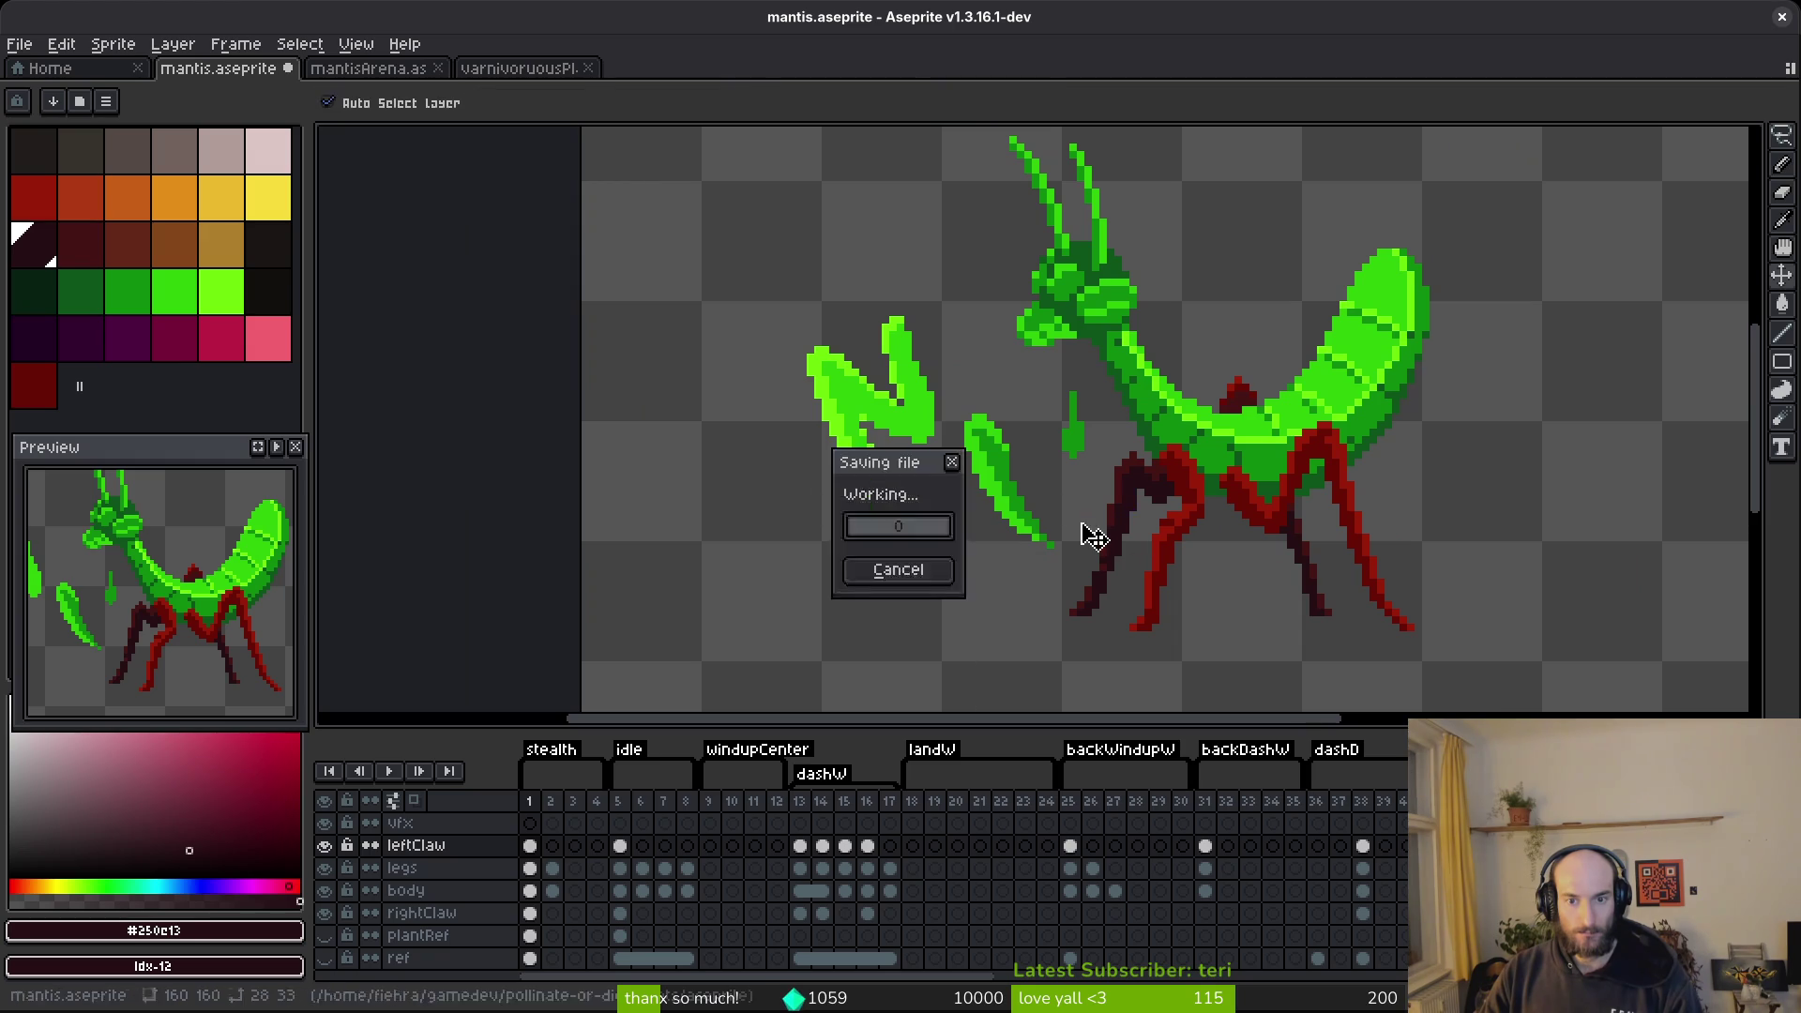
On the frame 1 leftClaw cel, move the upper claw segment down and right.
scroll(1078, 527, "up", 2)
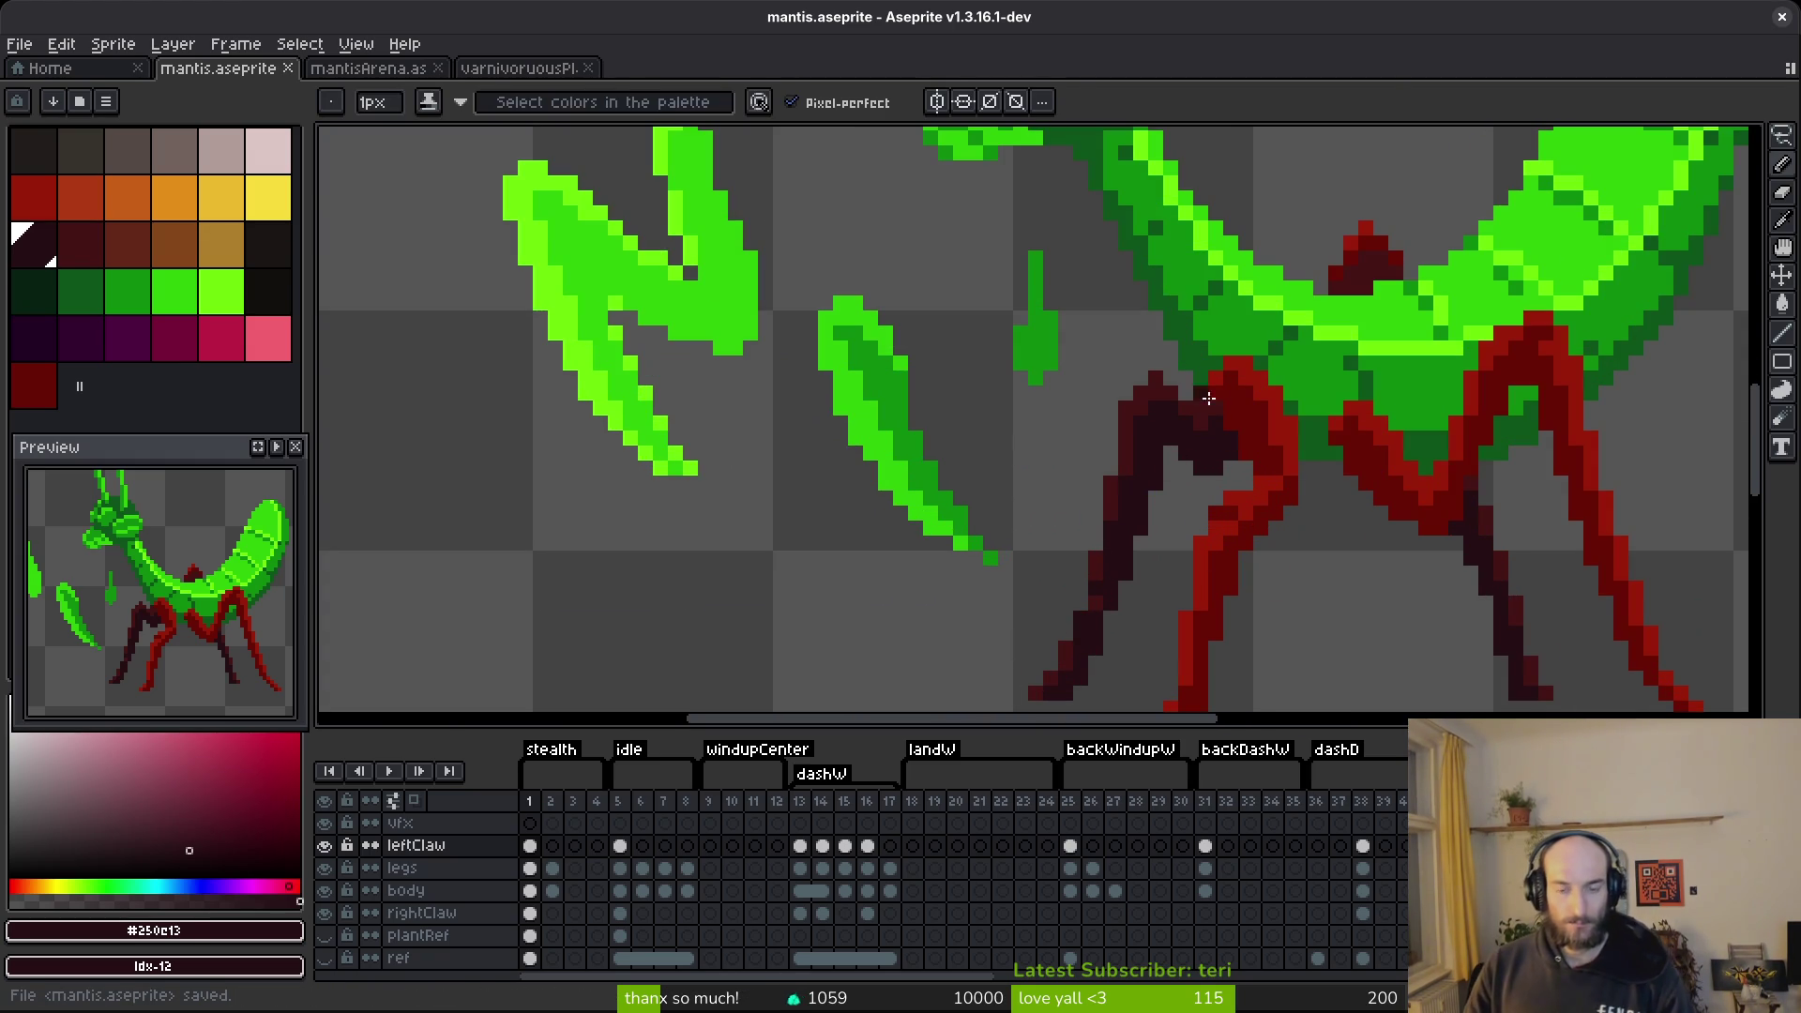
key("q")
mouse_move(1205, 410)
left_mouse_down()
mouse_move(1077, 434)
mouse_move(1158, 530)
left_mouse_up()
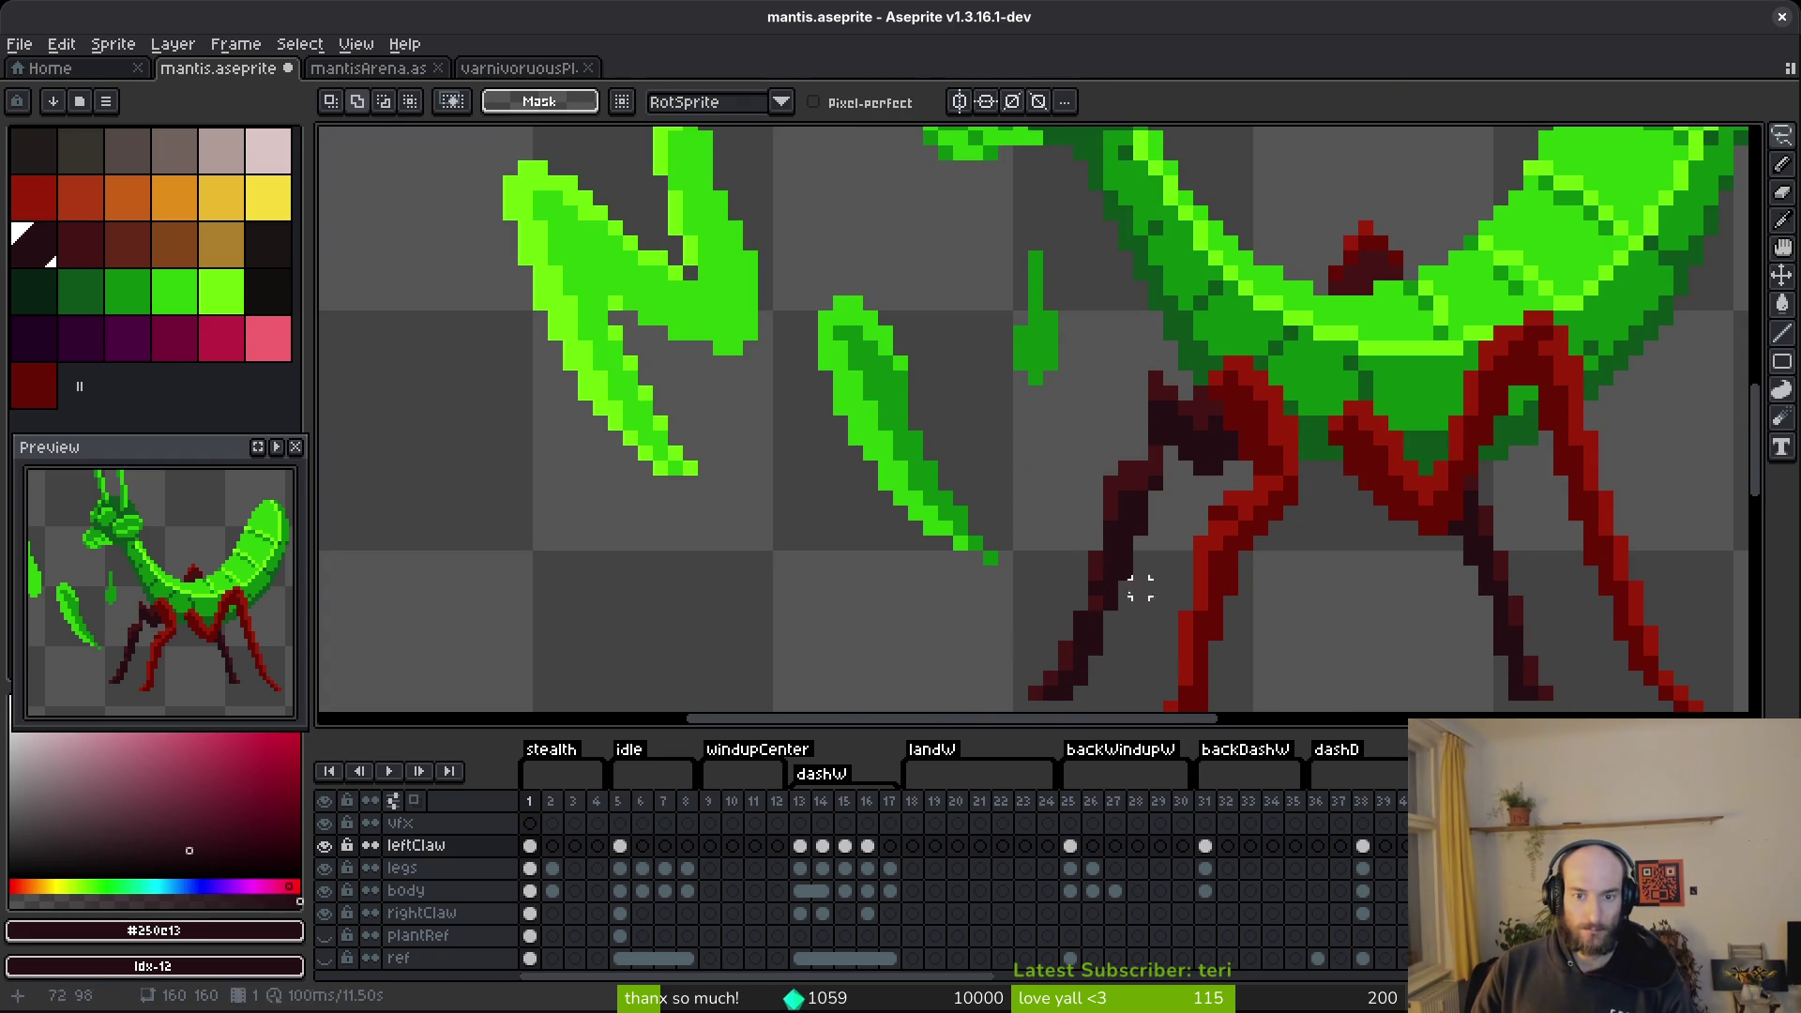
left_click(530, 867)
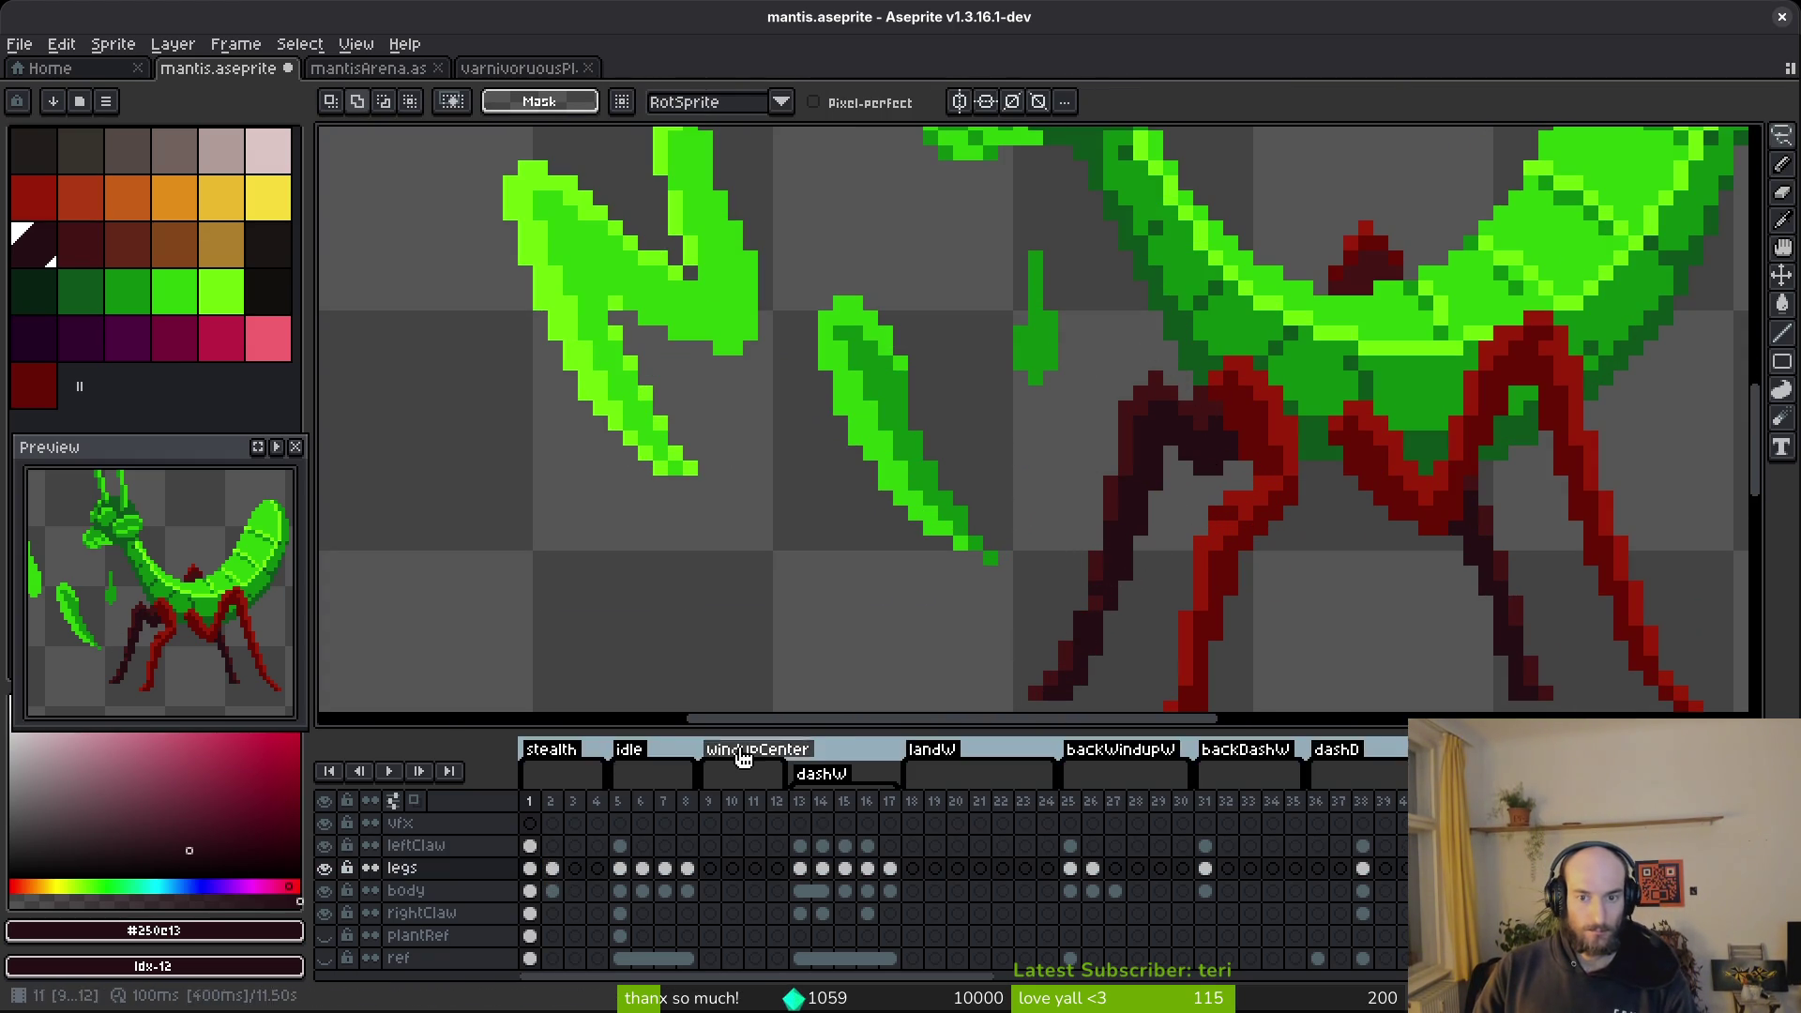
left_click(530, 845)
scroll(827, 510, "down", 2)
mouse_move(793, 319)
left_mouse_down()
mouse_move(582, 503)
mouse_move(826, 429)
left_mouse_up()
left_click_drag(812, 441, 1032, 547)
key("Return")
Flip between frames 1 and 2 to compare, then jump to frame 5.
key("period")
key("i")
key("comma")
key("period")
key("comma")
left_click(619, 869)
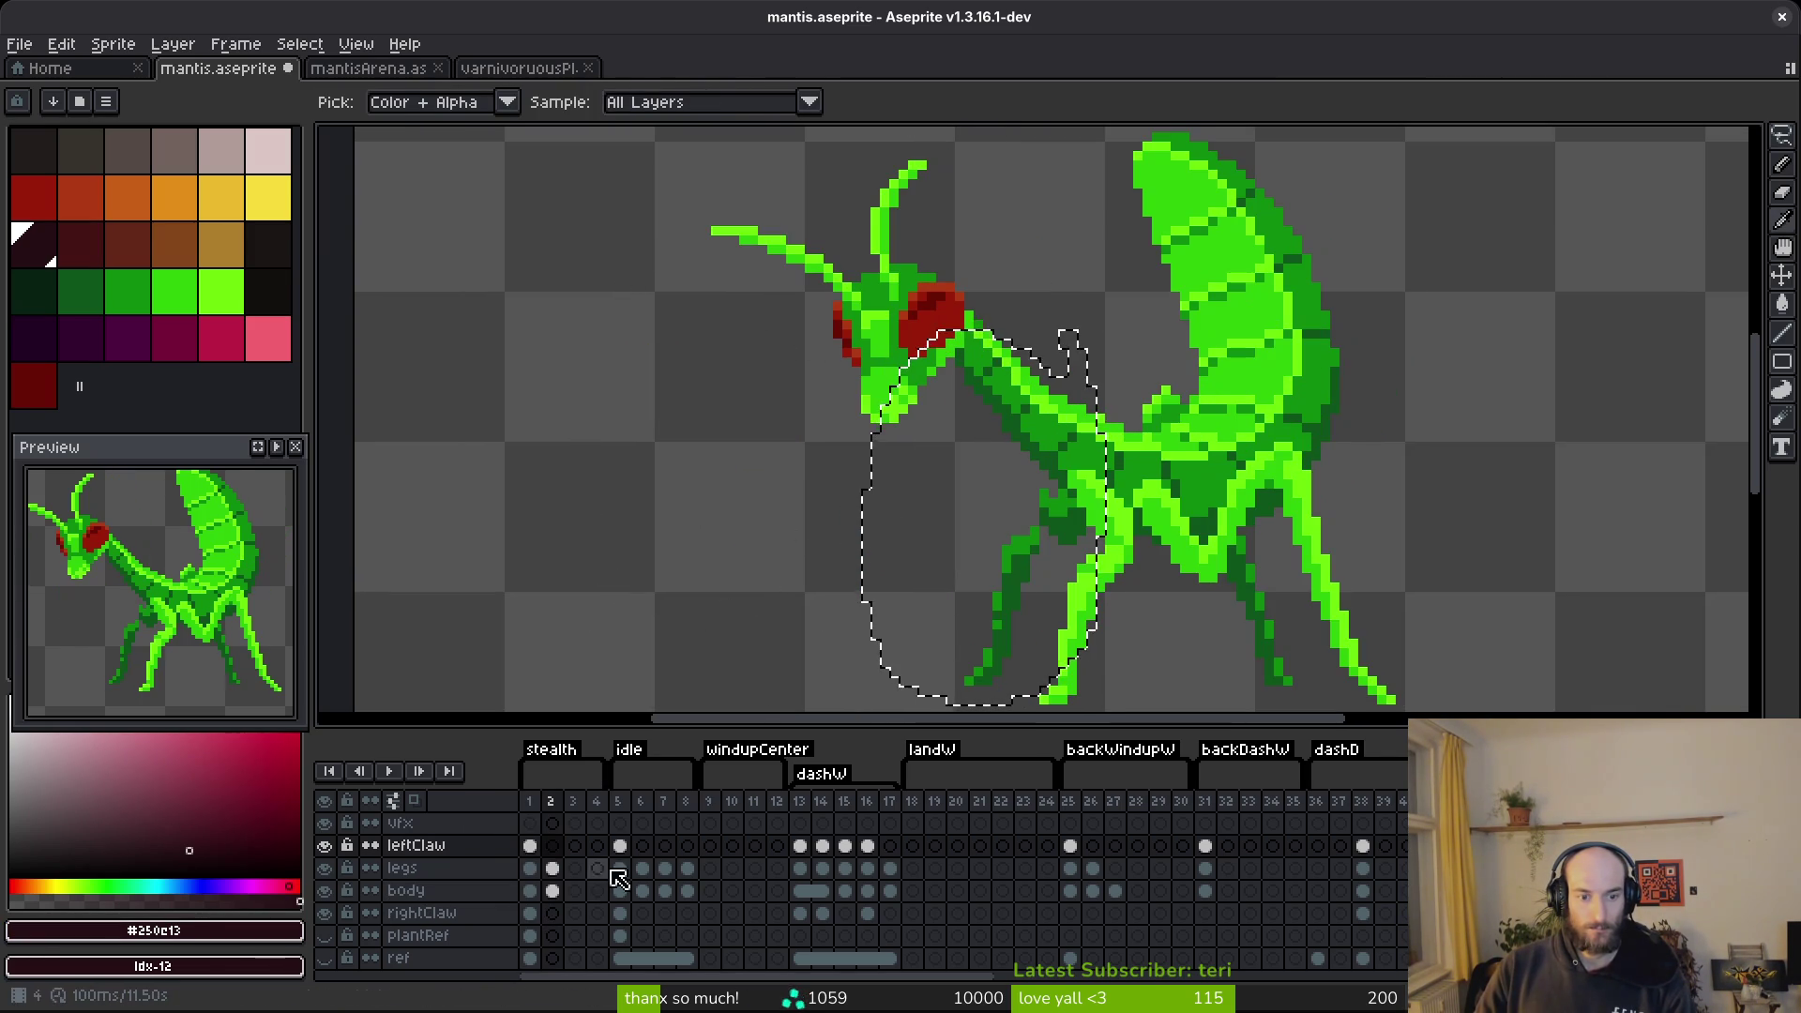
Compare poses across frames and return to frame 1.
left_click(620, 845)
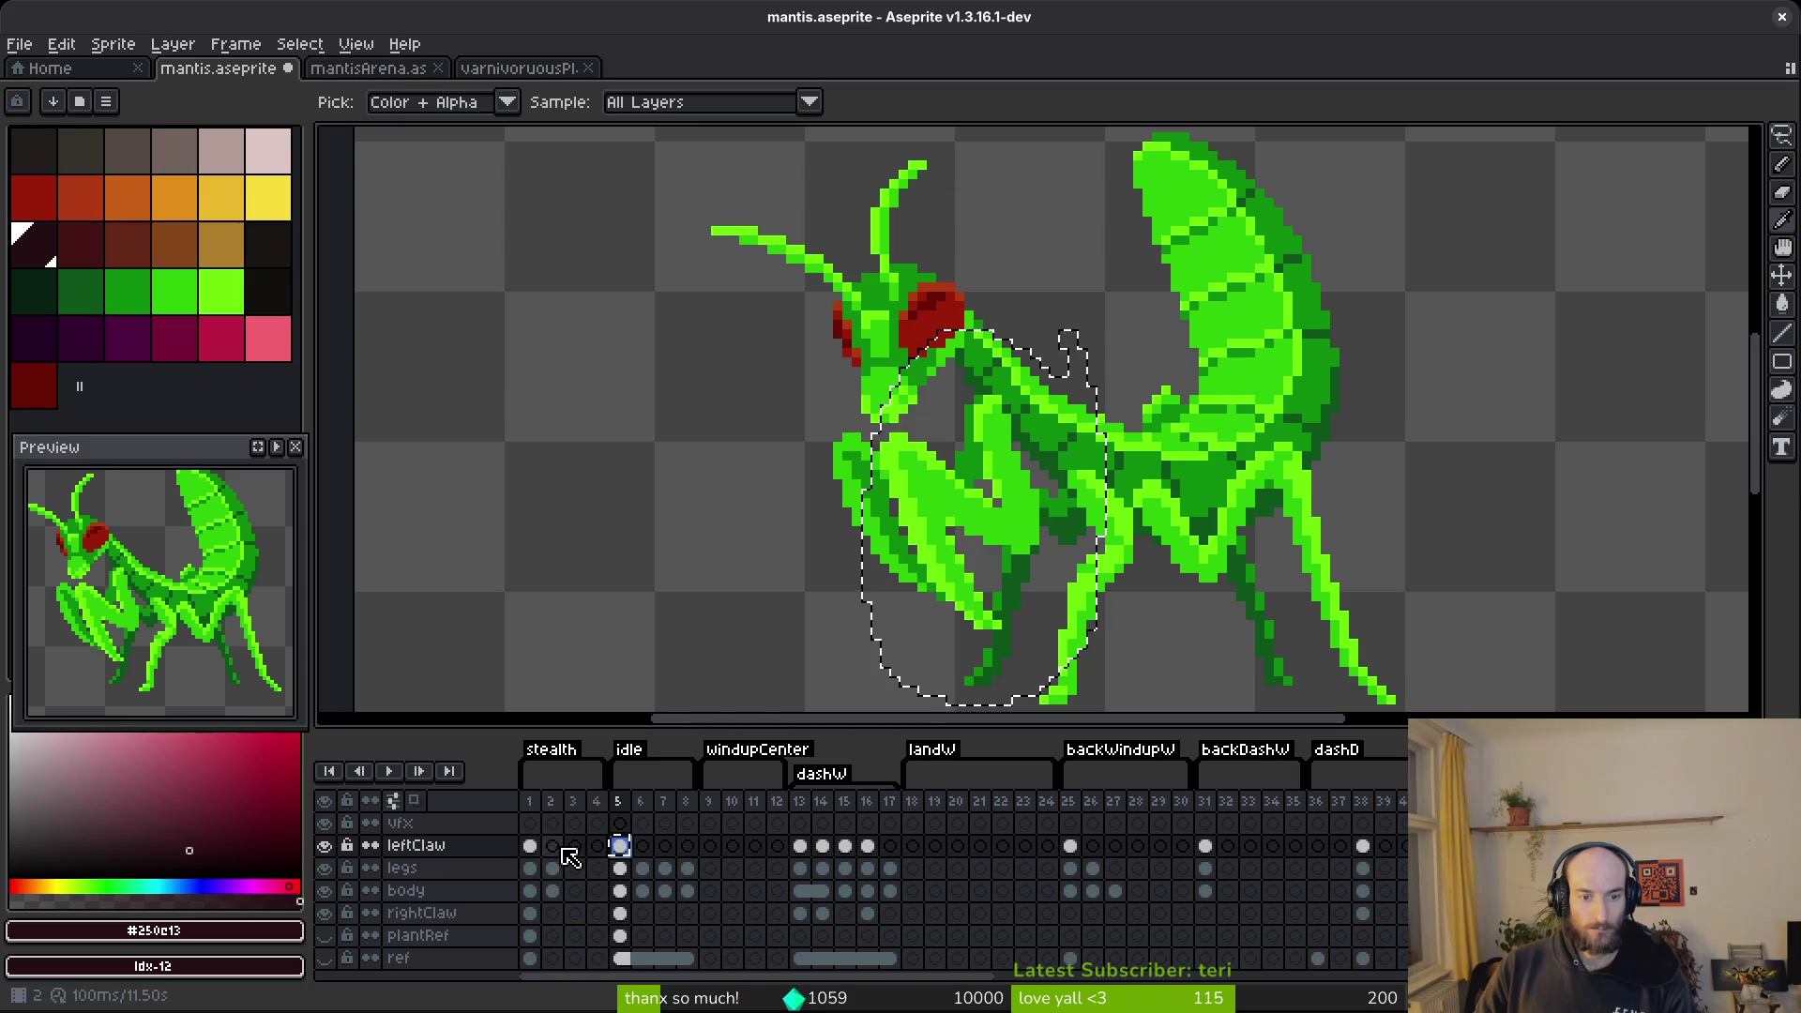
scroll(752, 787, "right", 5)
left_click(752, 788)
key("Home")
key("period")
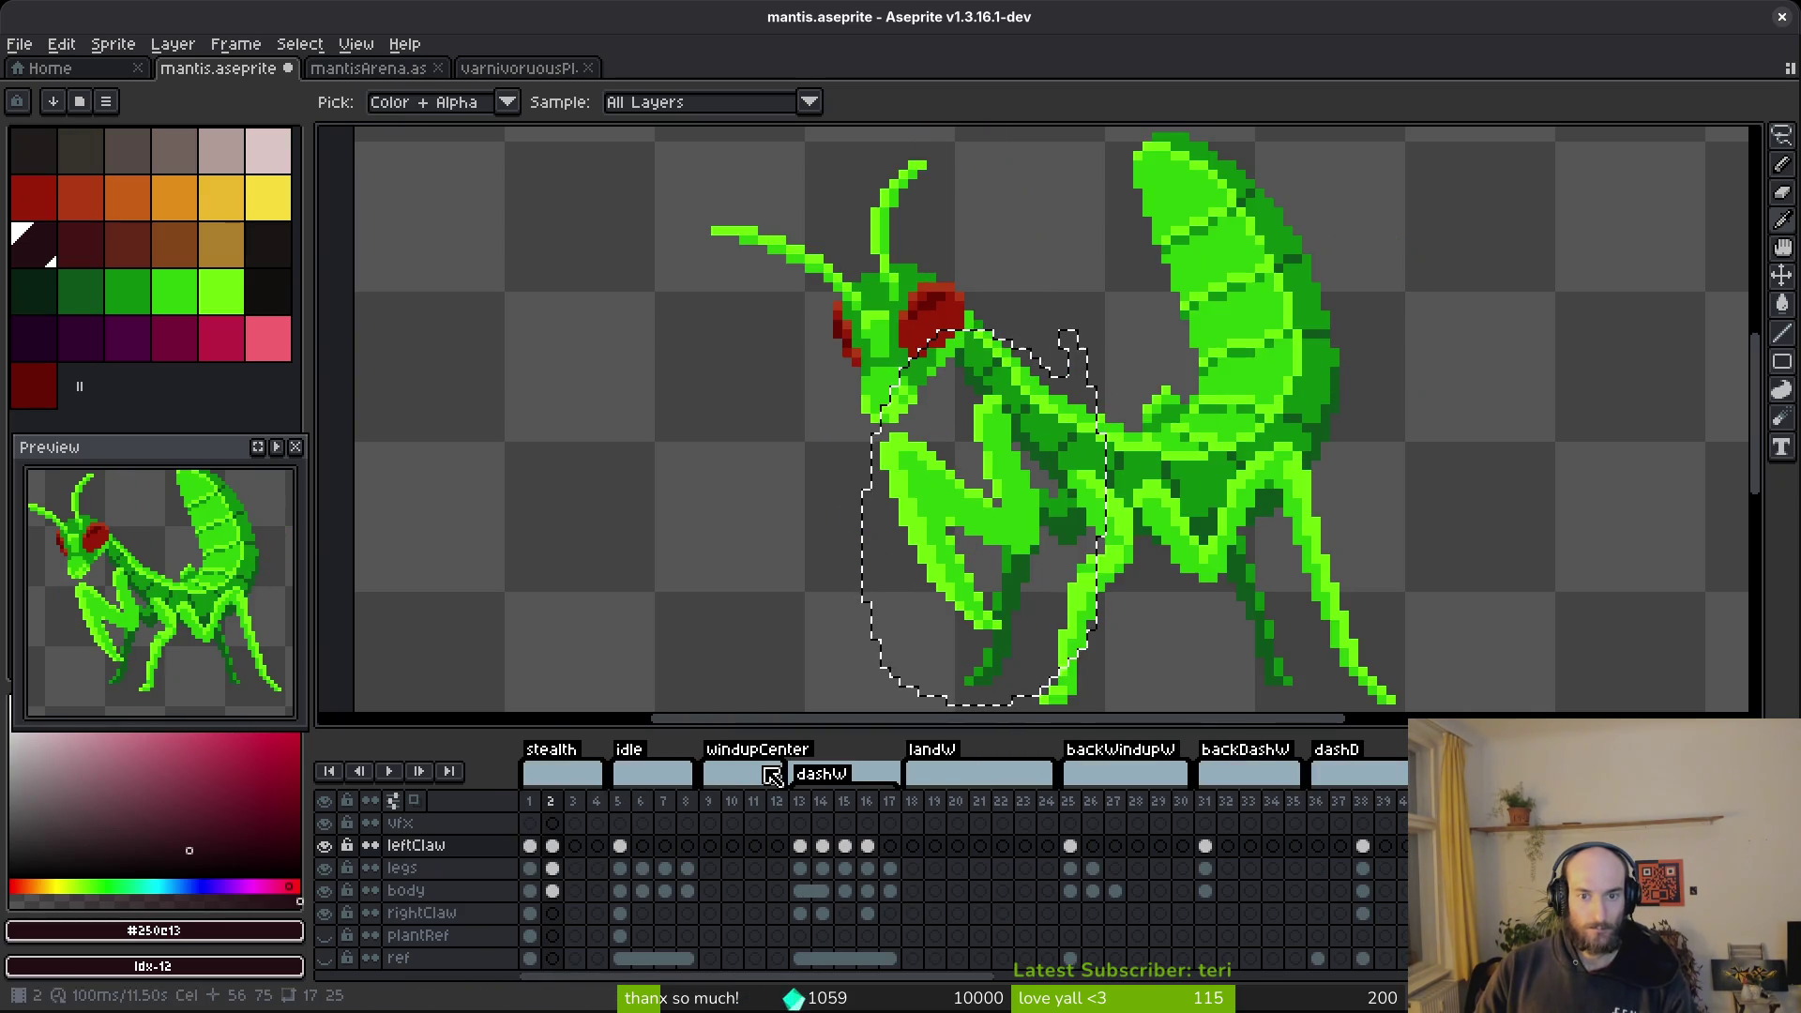
key("comma")
key("period")
key("comma")
Nudge the claw selection up one pixel, then lasso the left claw.
scroll(1018, 476, "up", 1)
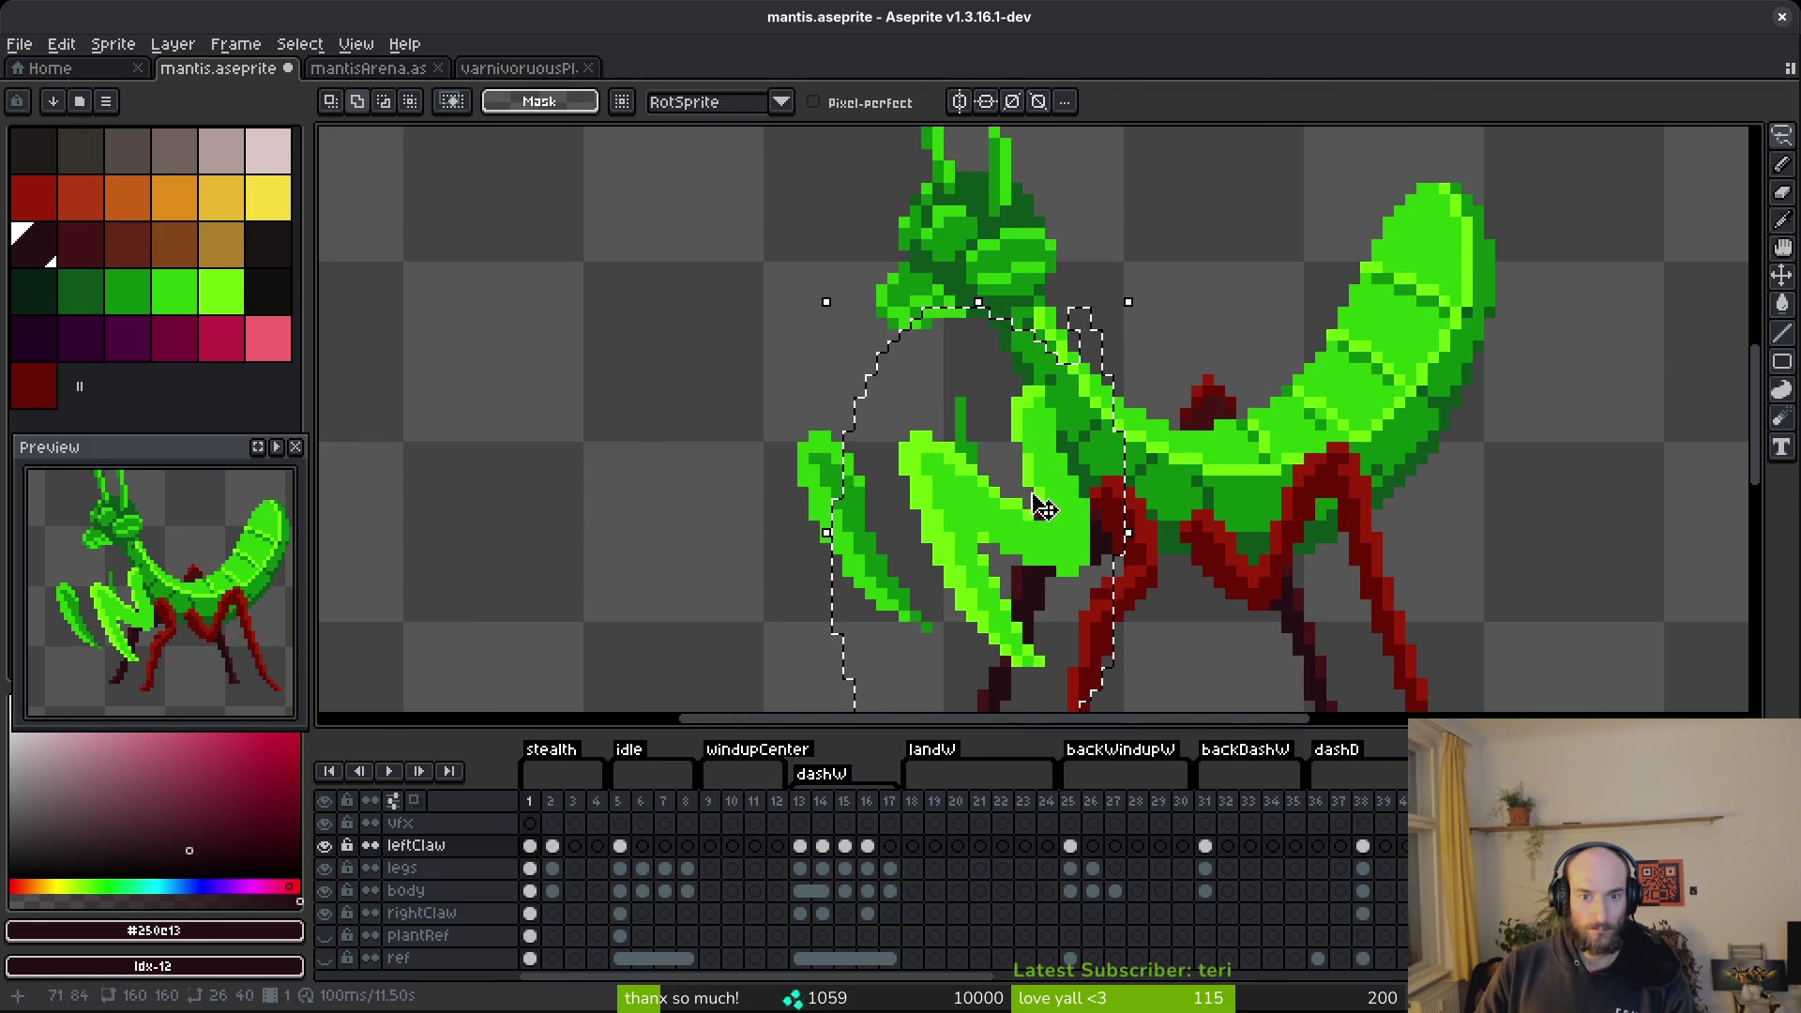
key("Up")
key("Up")
key("Return")
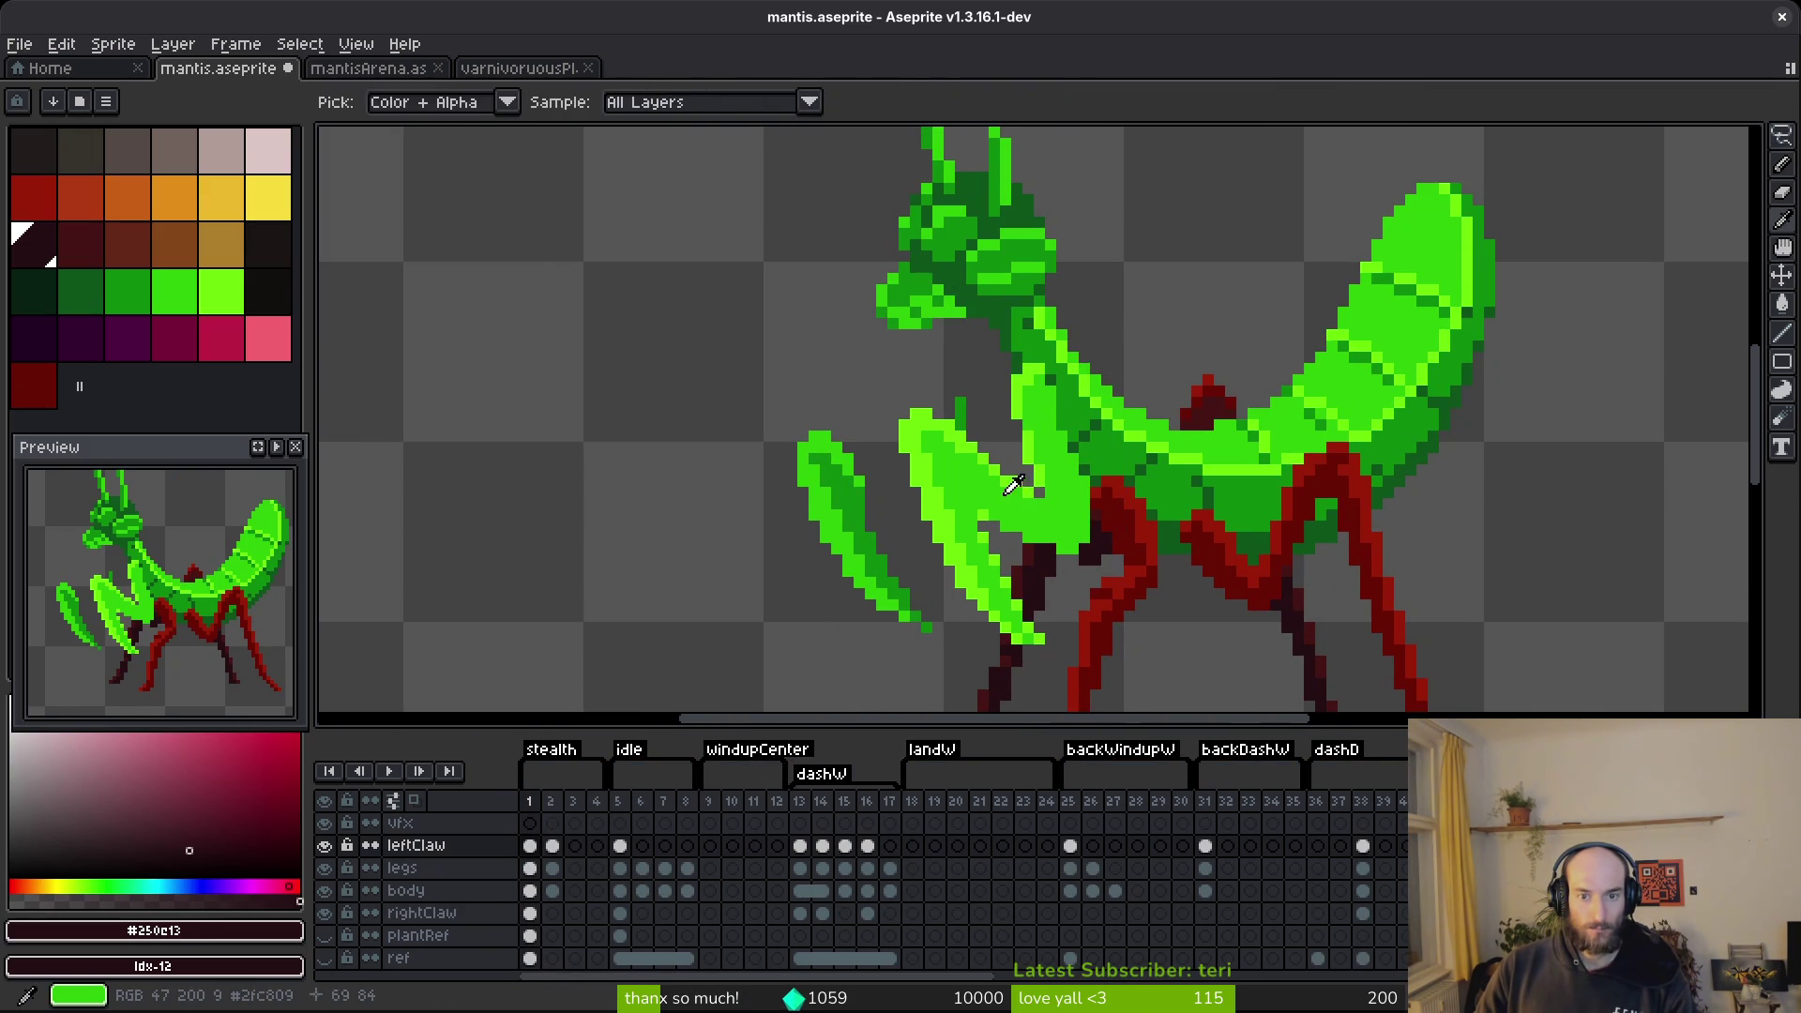
left_click(1005, 491, "alt")
left_click_drag(1016, 461, 856, 605)
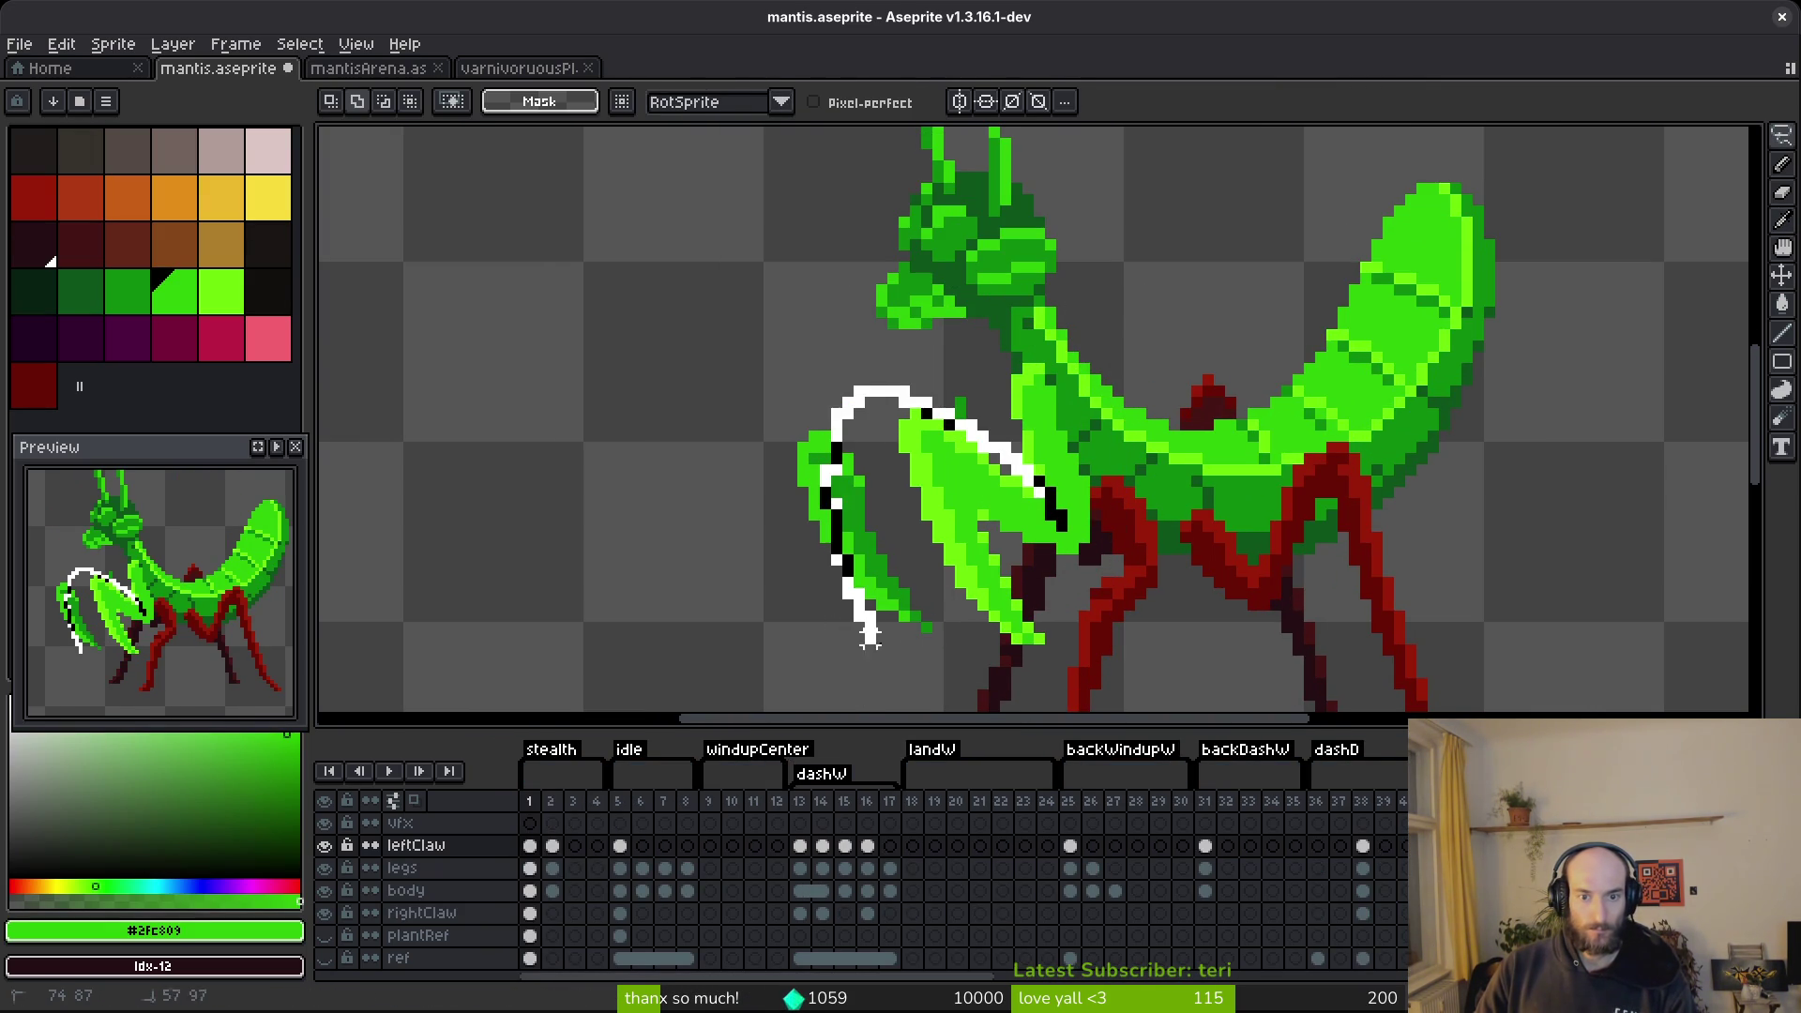
left_click_drag(1041, 638, 1060, 587)
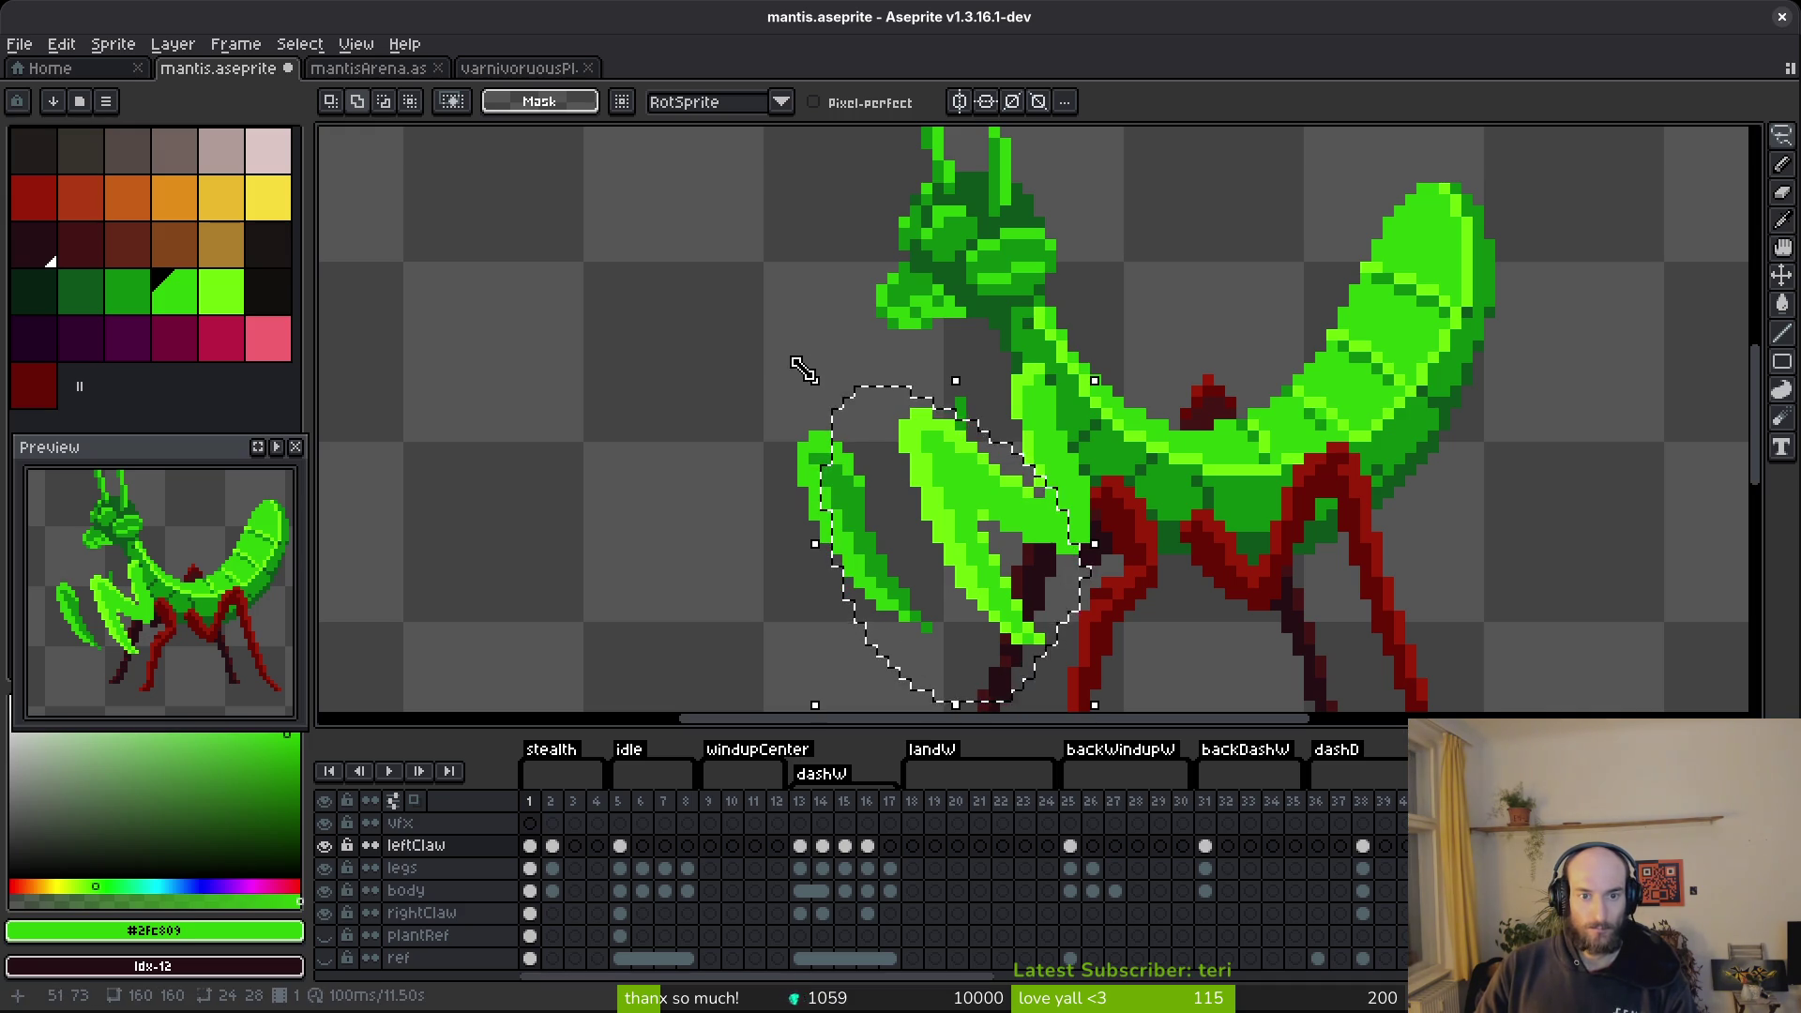
Rotate the left claw about -14.6° and apply it.
key("ctrl+t")
mouse_move(807, 380)
left_mouse_down()
mouse_move(851, 362)
mouse_move(985, 495)
mouse_move(1008, 469)
left_mouse_up()
key("ctrl+d")
key("b")
scroll(1129, 549, "up", 3)
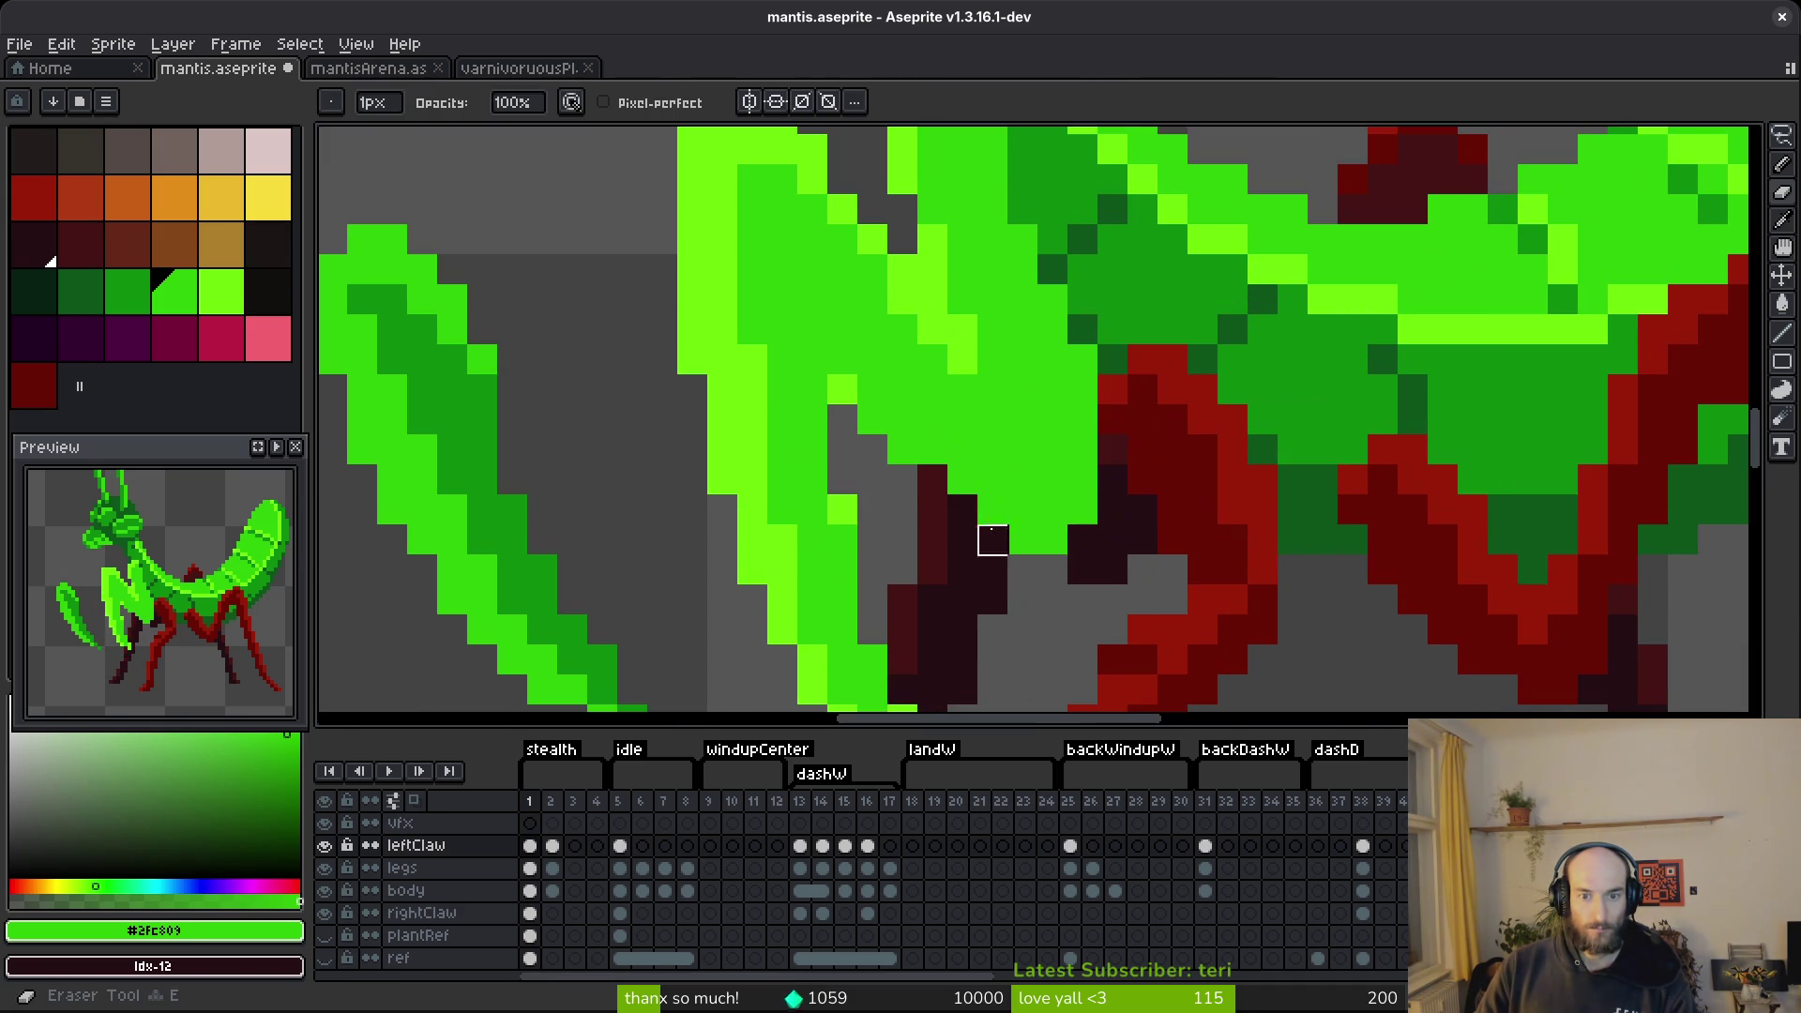
Add a light-green highlight pixel to the claw and erase a stray joint pixel.
left_click(965, 349, "alt")
left_click(994, 383)
key("e")
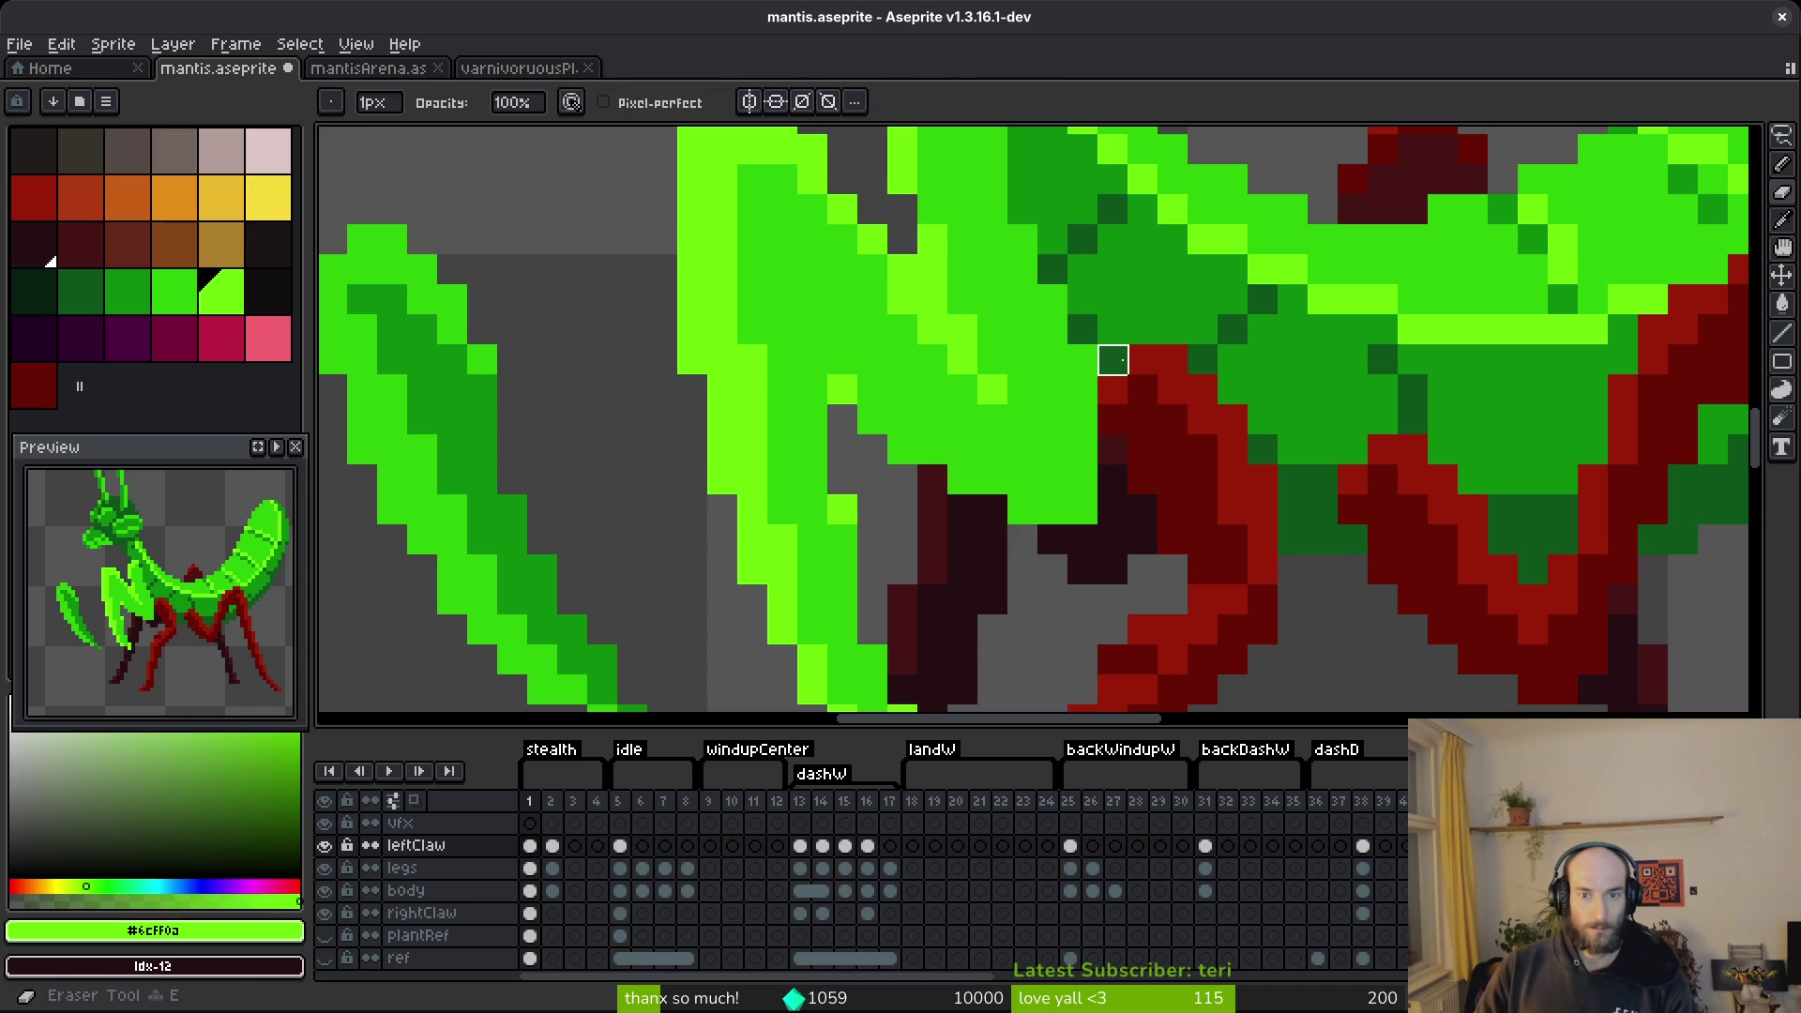
scroll(1113, 389, "down", 3)
scroll(1080, 354, "up", 3)
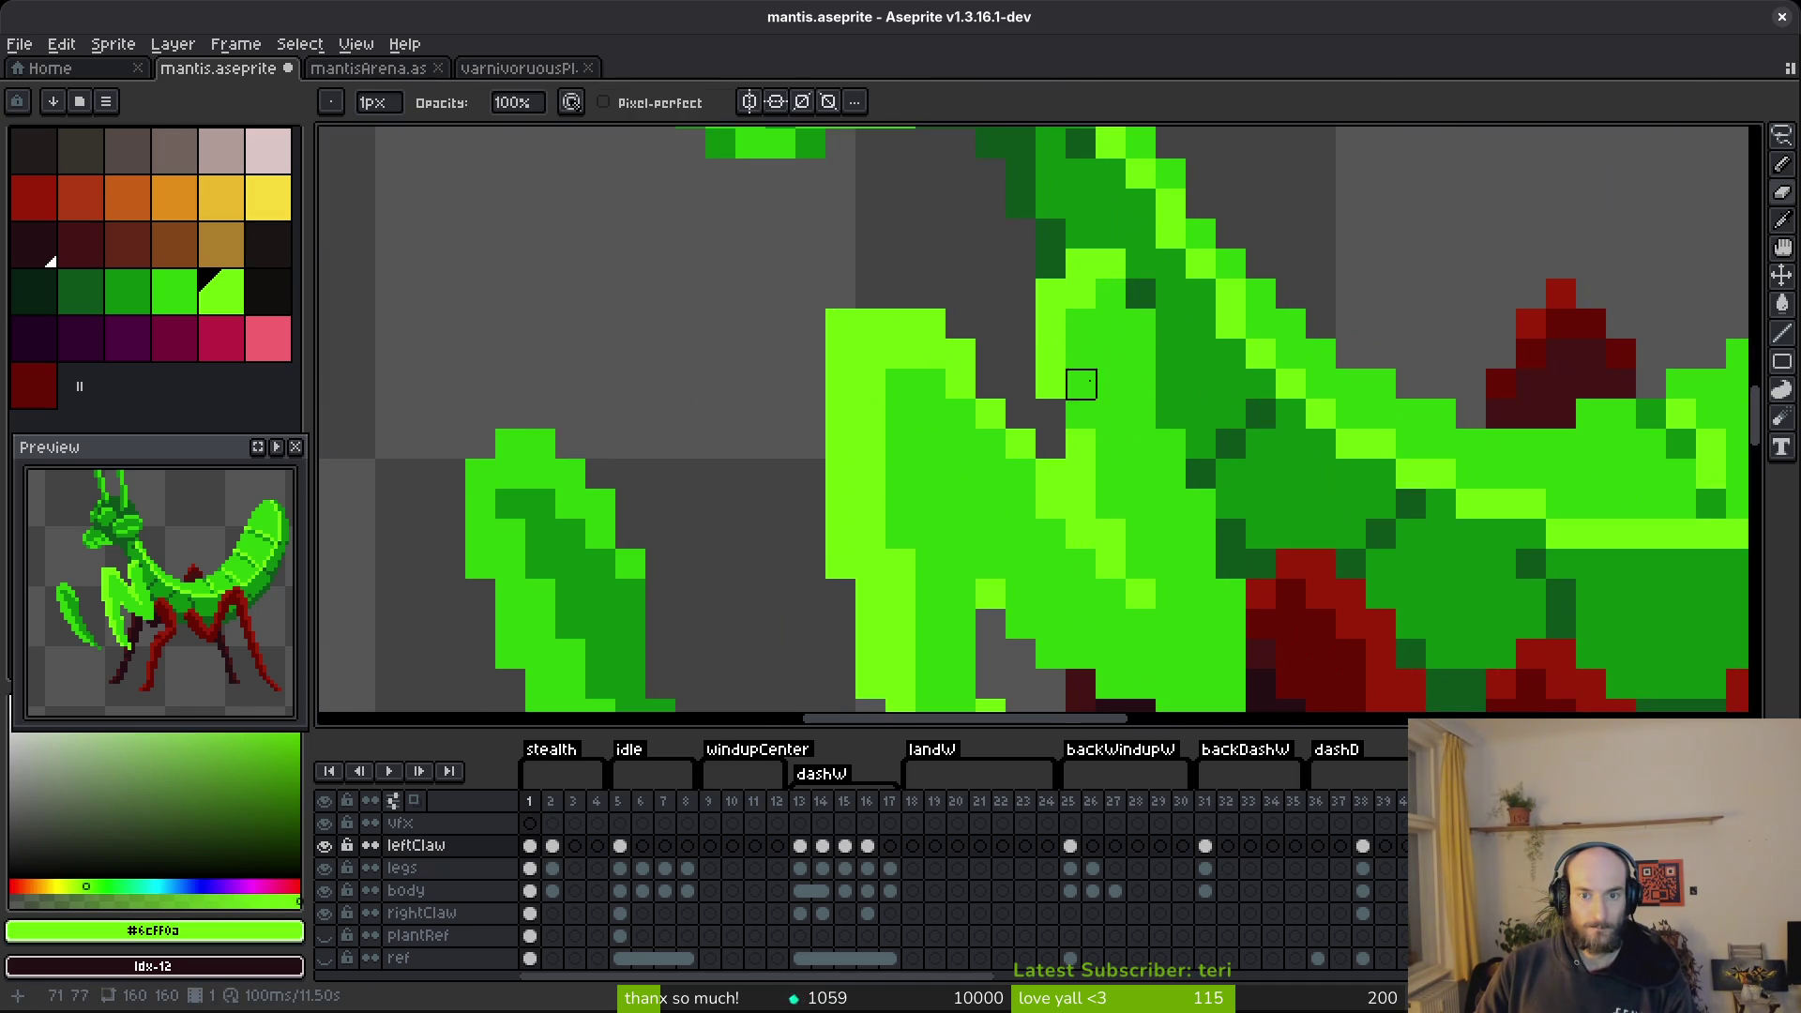
scroll(1140, 444, "down", 2)
scroll(1140, 444, "up", 2)
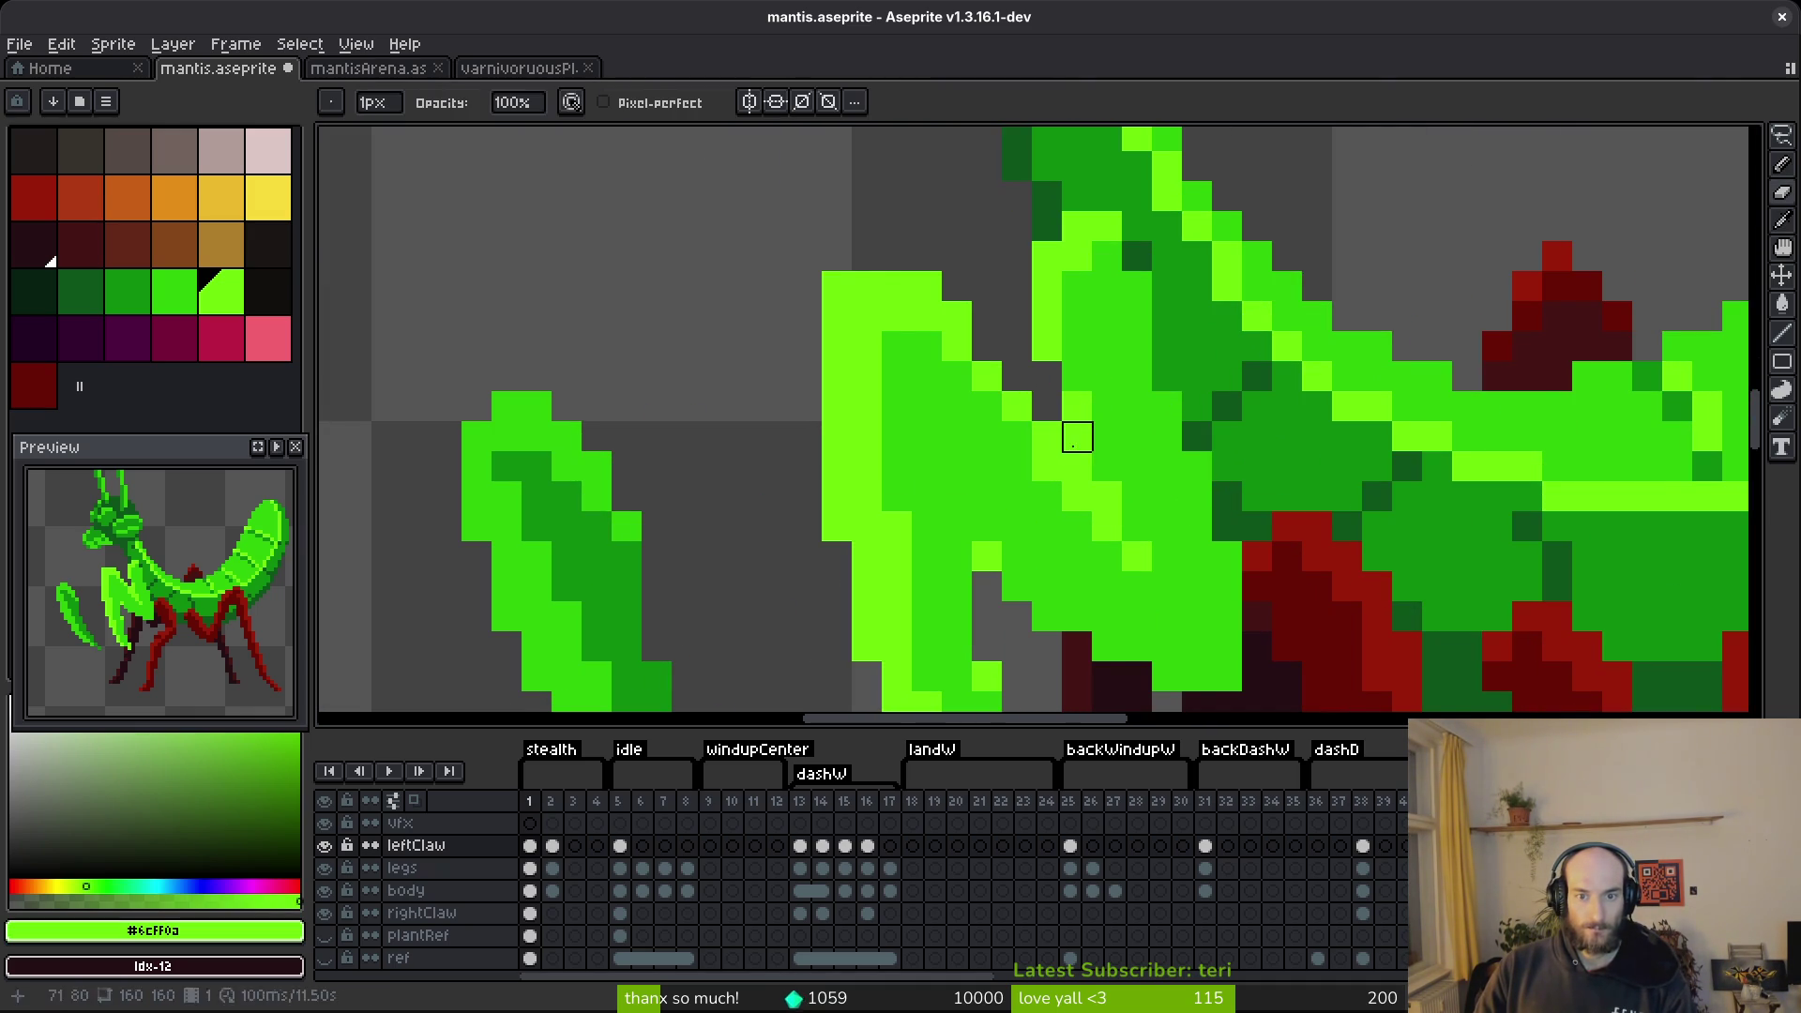
left_click(1077, 436)
key("b")
Sample the claw's light highlight and mid greens from the canvas.
scroll(1098, 323, "down", 2)
scroll(1097, 318, "up", 2)
left_click(1069, 344, "alt")
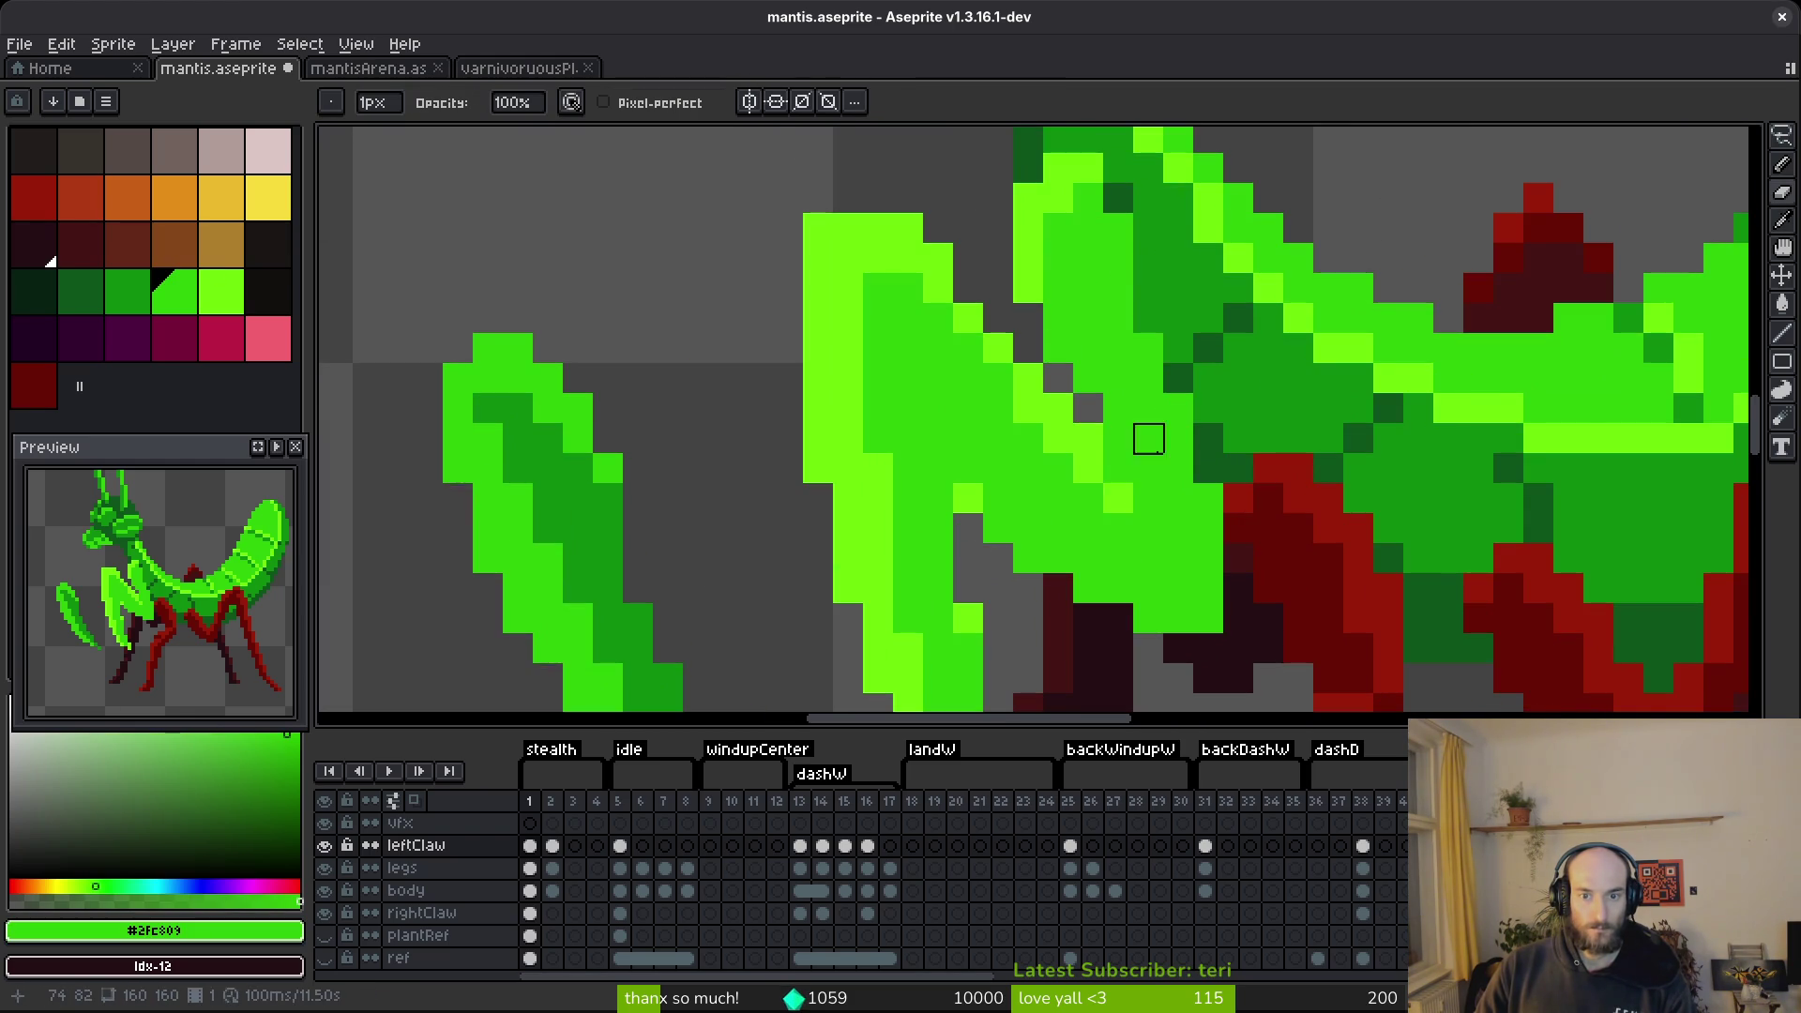
scroll(1148, 469, "down", 4)
scroll(1171, 508, "up", 3)
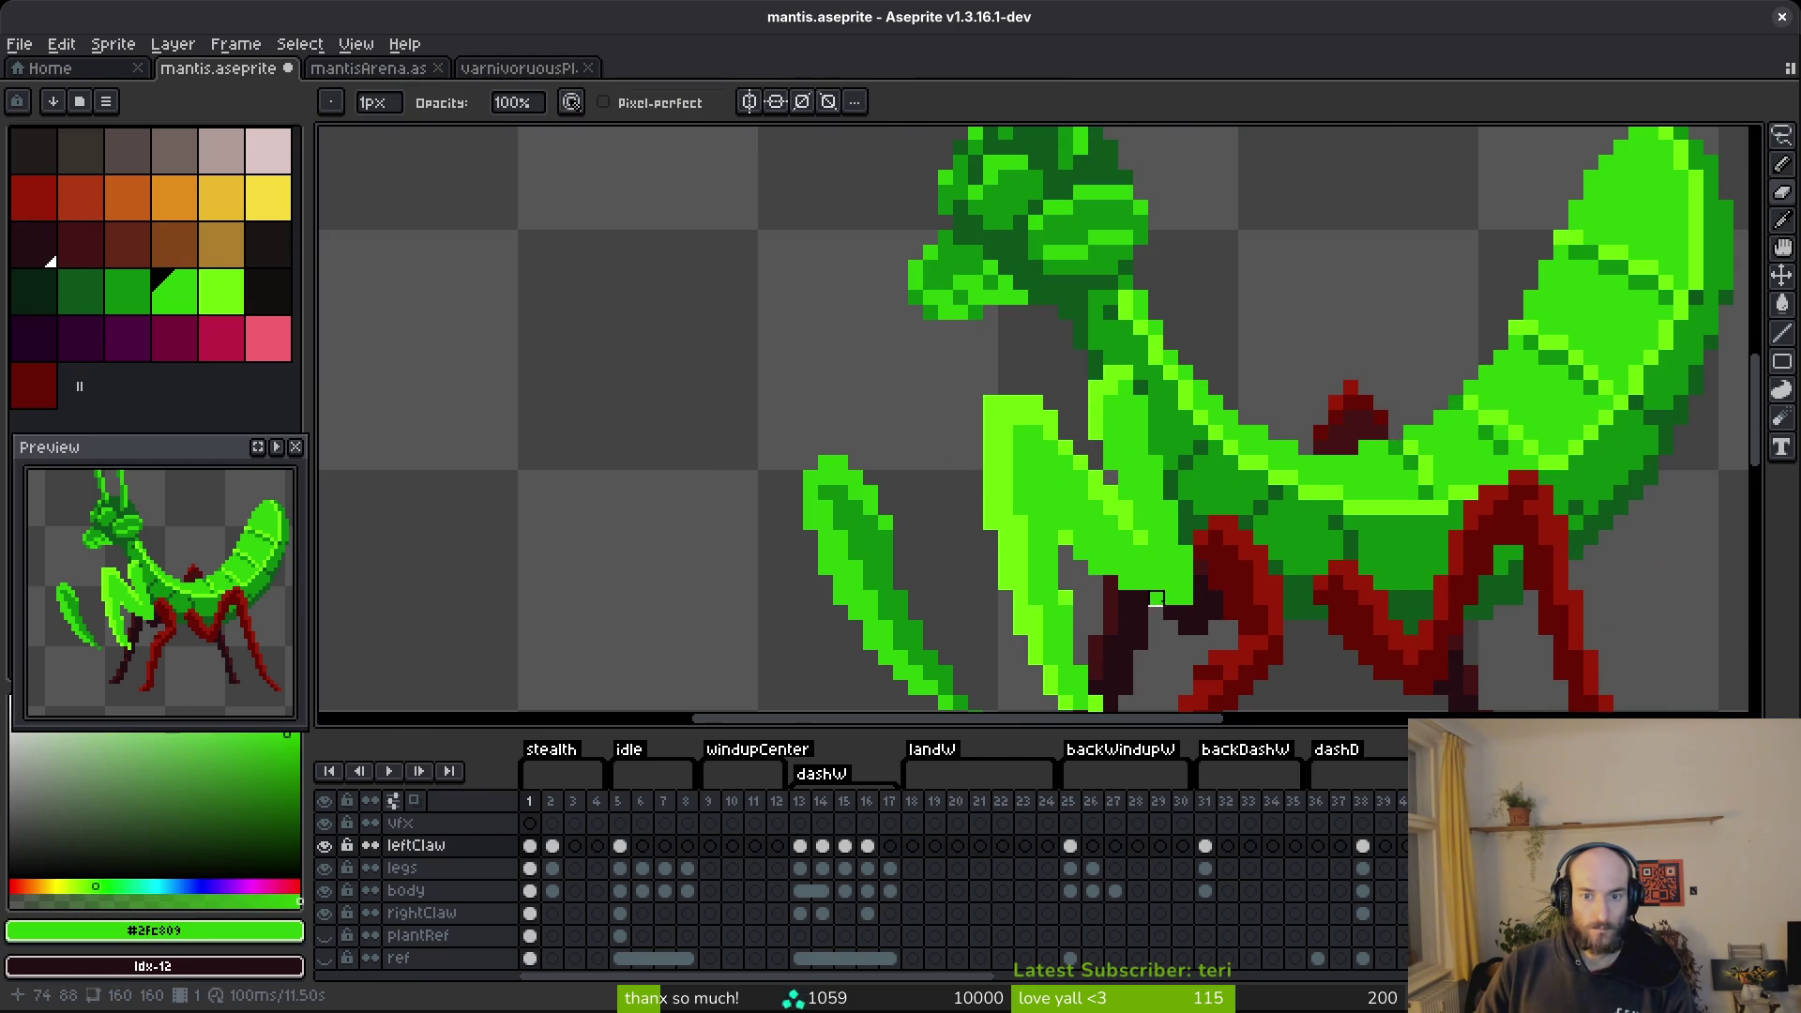
left_click_drag(1156, 553, 1112, 426)
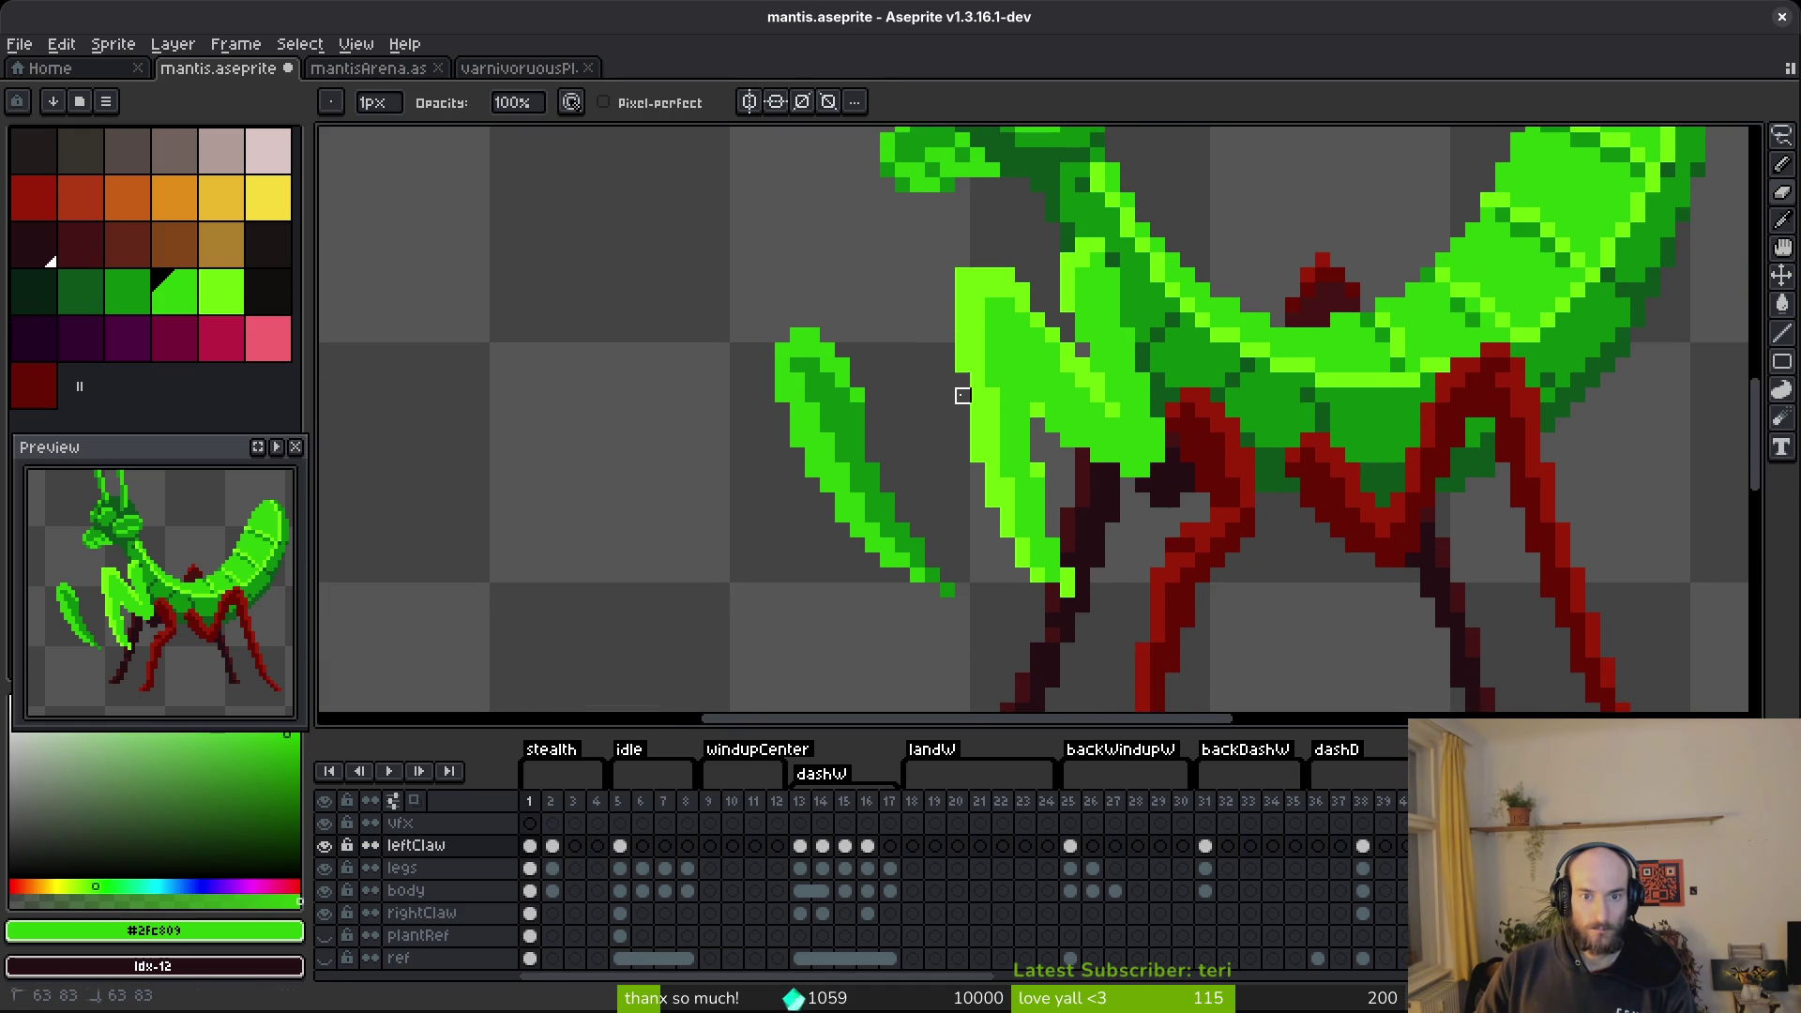
scroll(1022, 499, "up", 3)
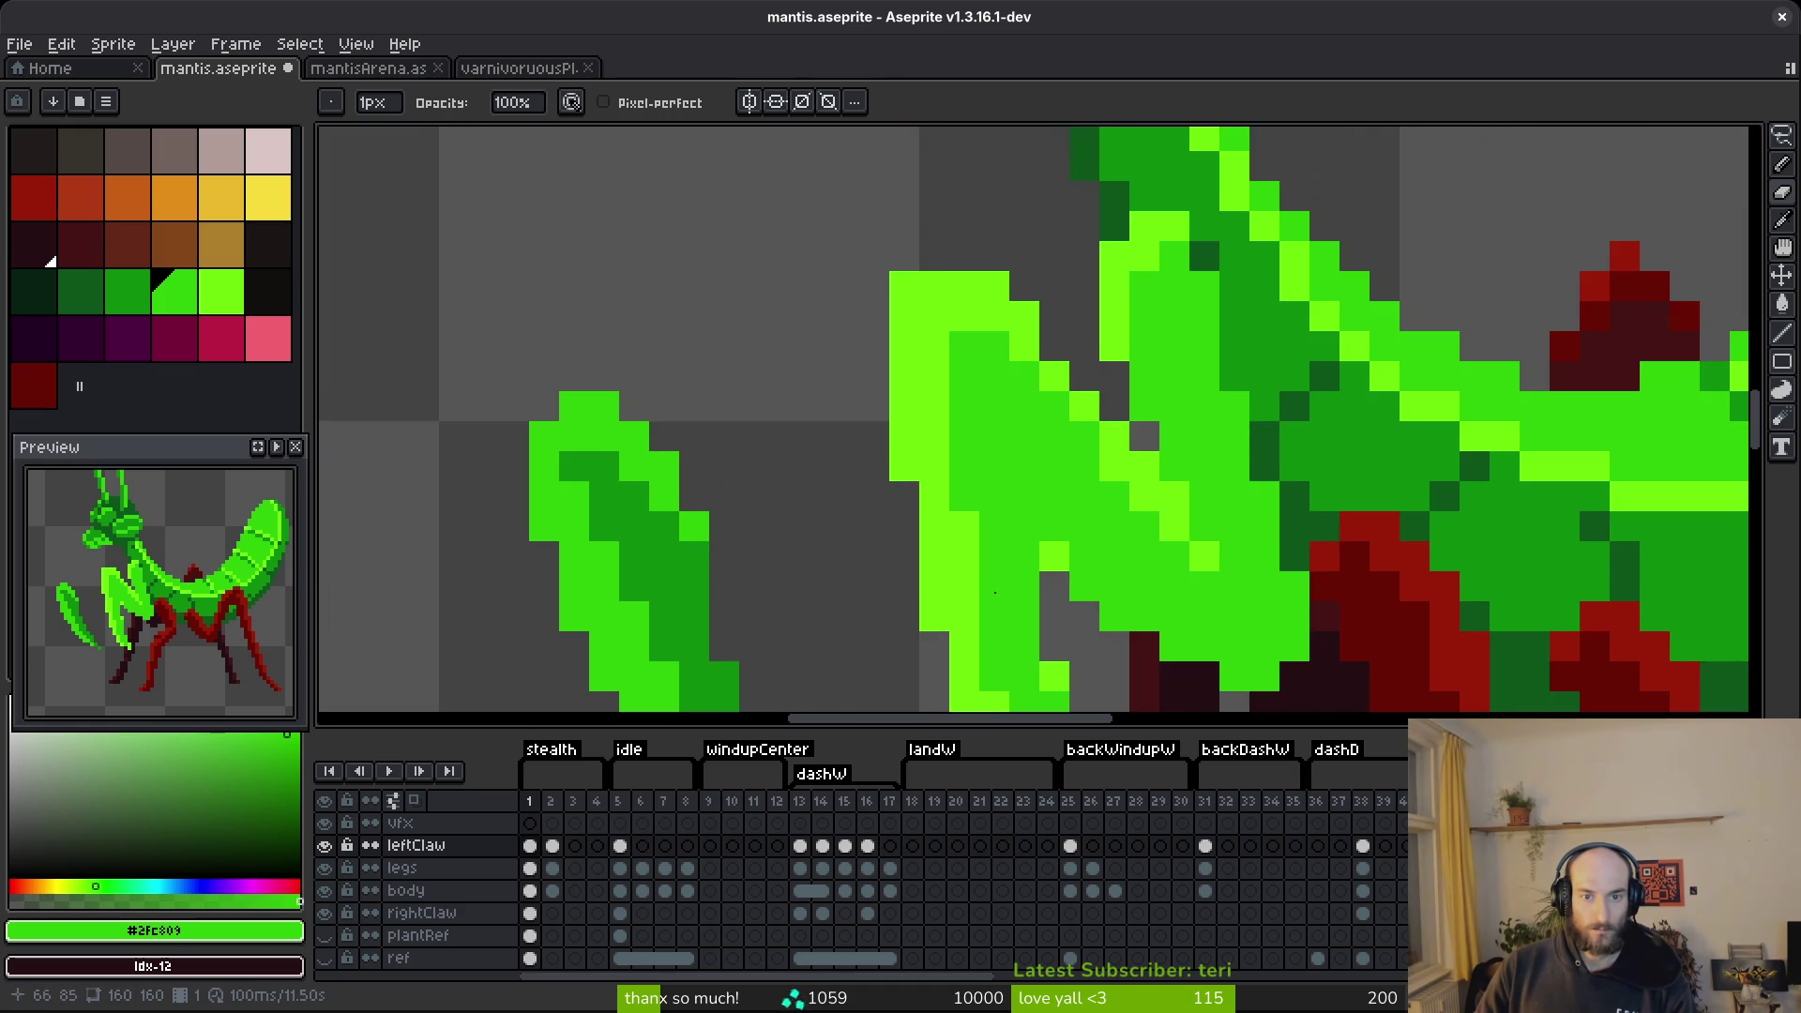
key("alt")
left_click(993, 300, "alt")
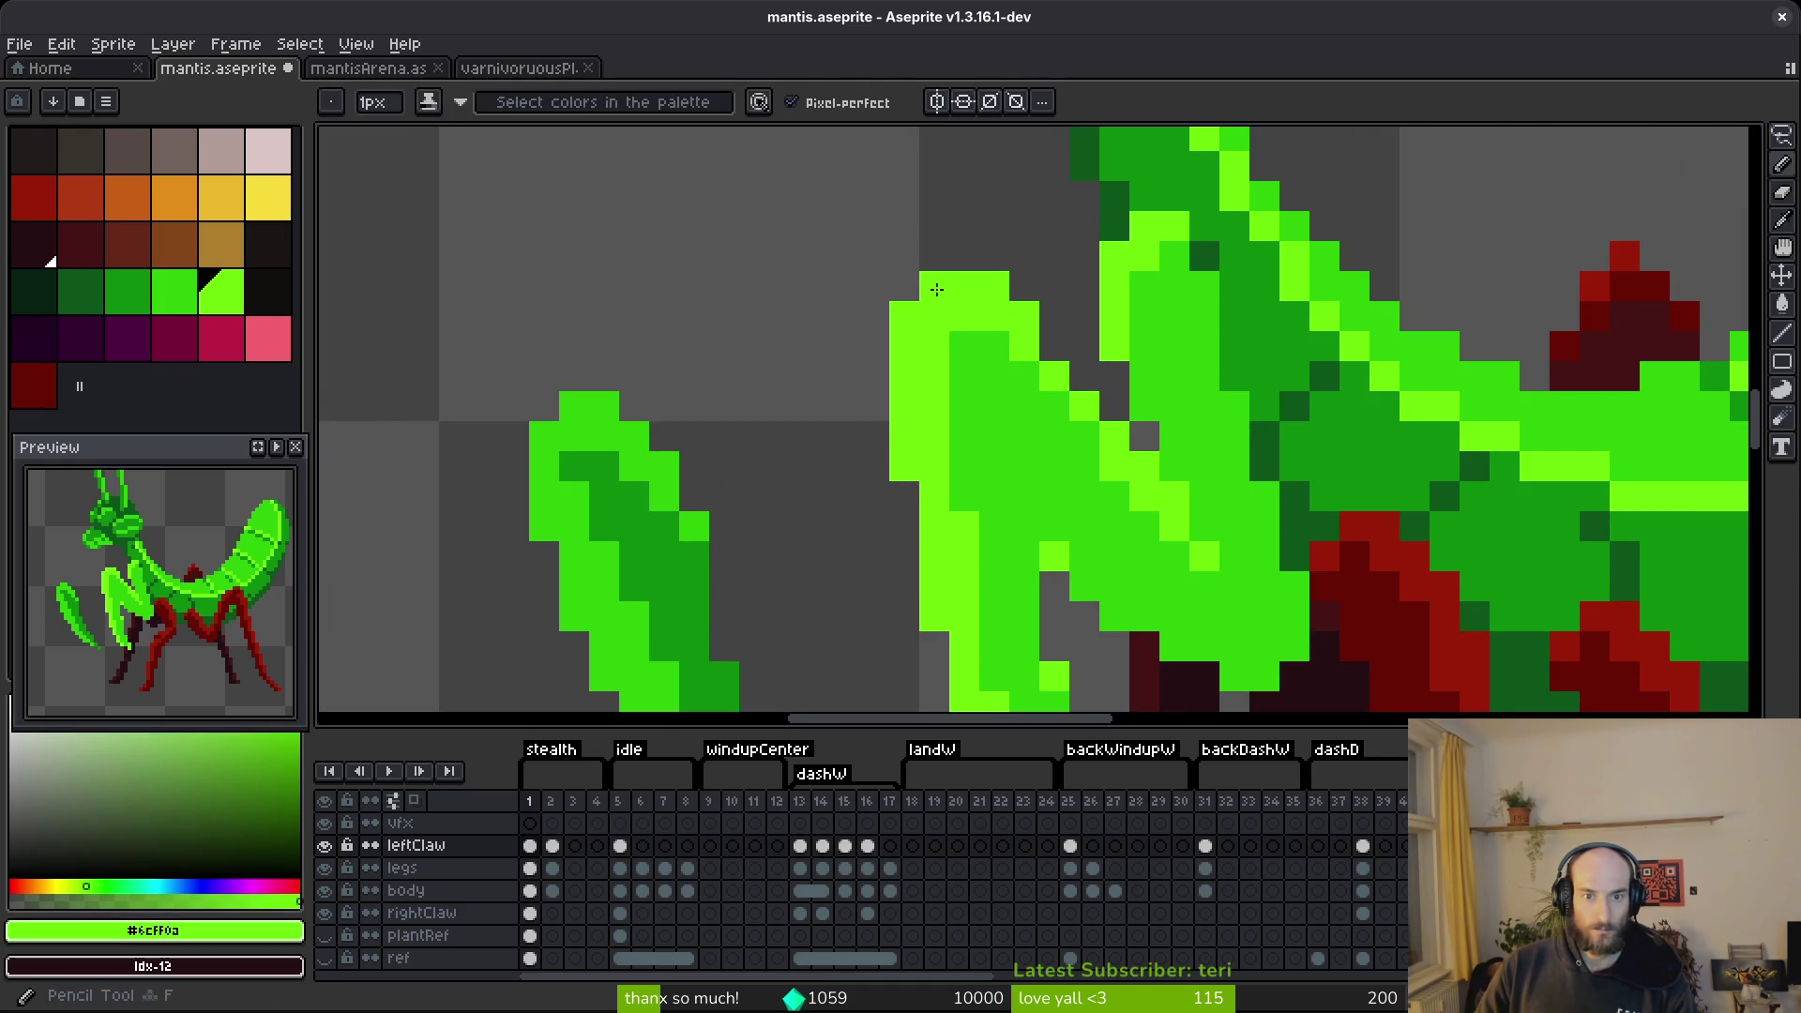
scroll(901, 310, "down", 5)
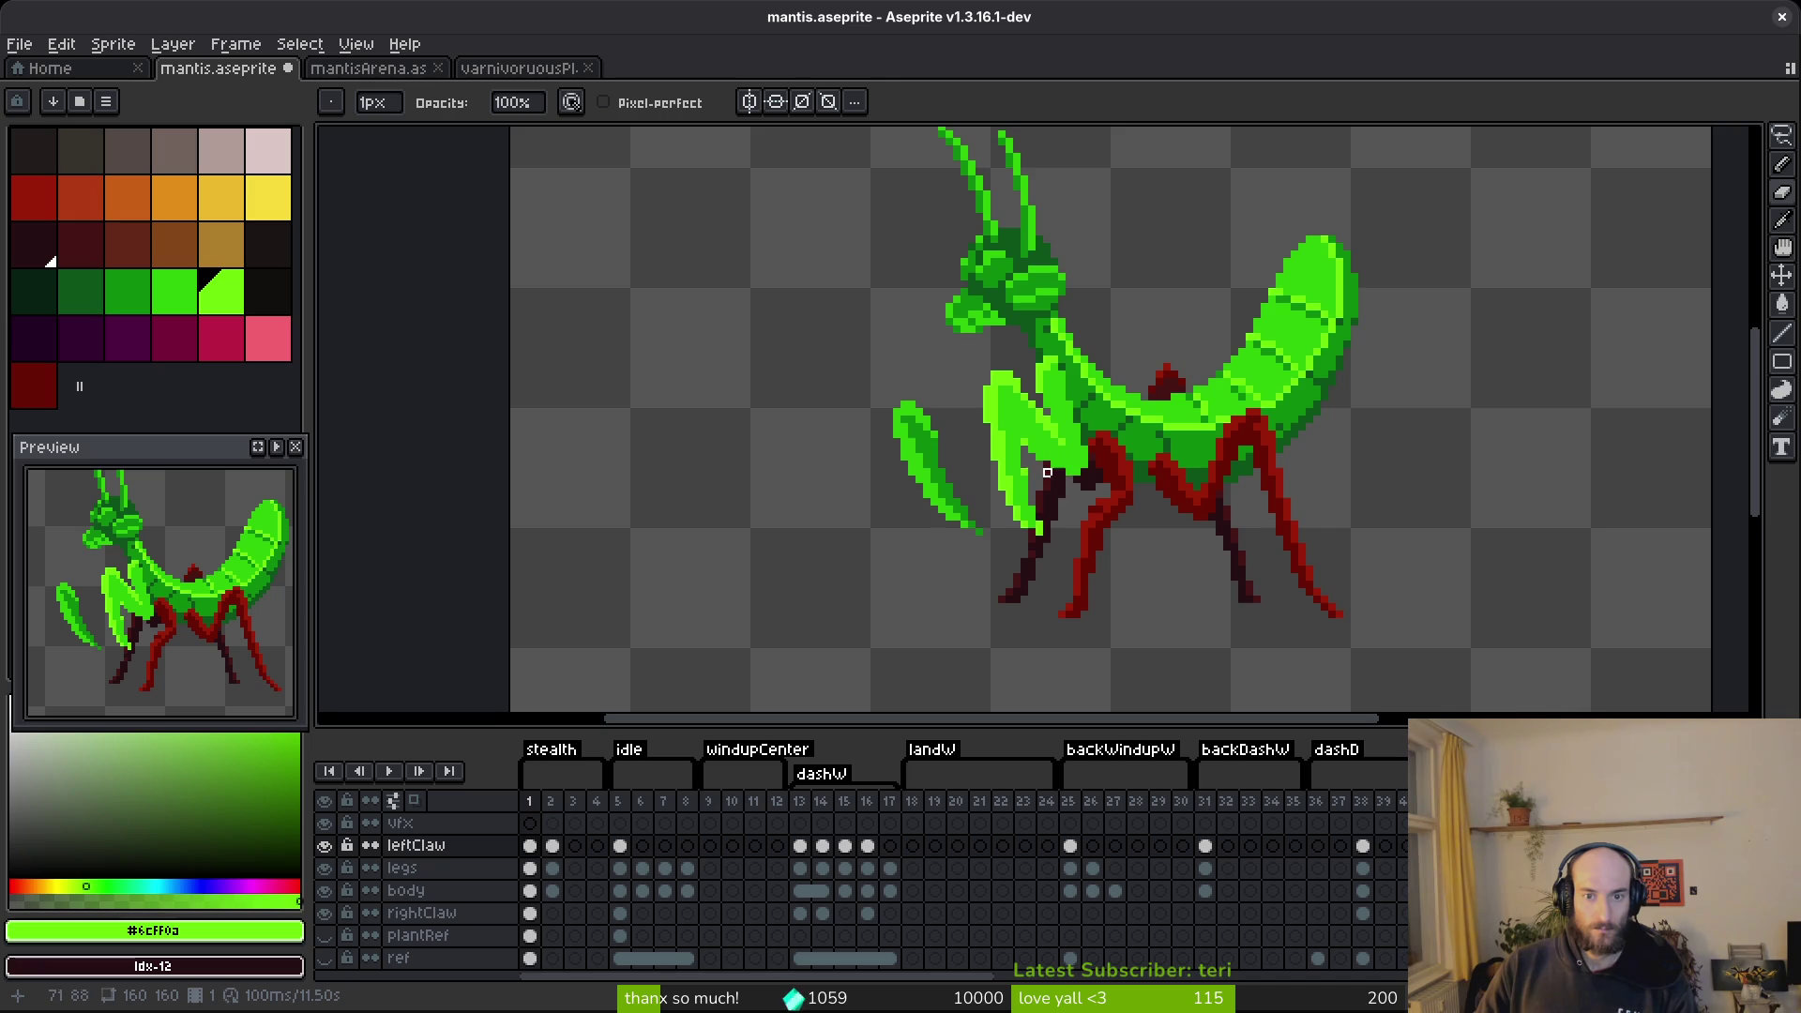
scroll(1054, 472, "up", 2)
scroll(947, 378, "up", 2)
left_click(944, 382, "alt")
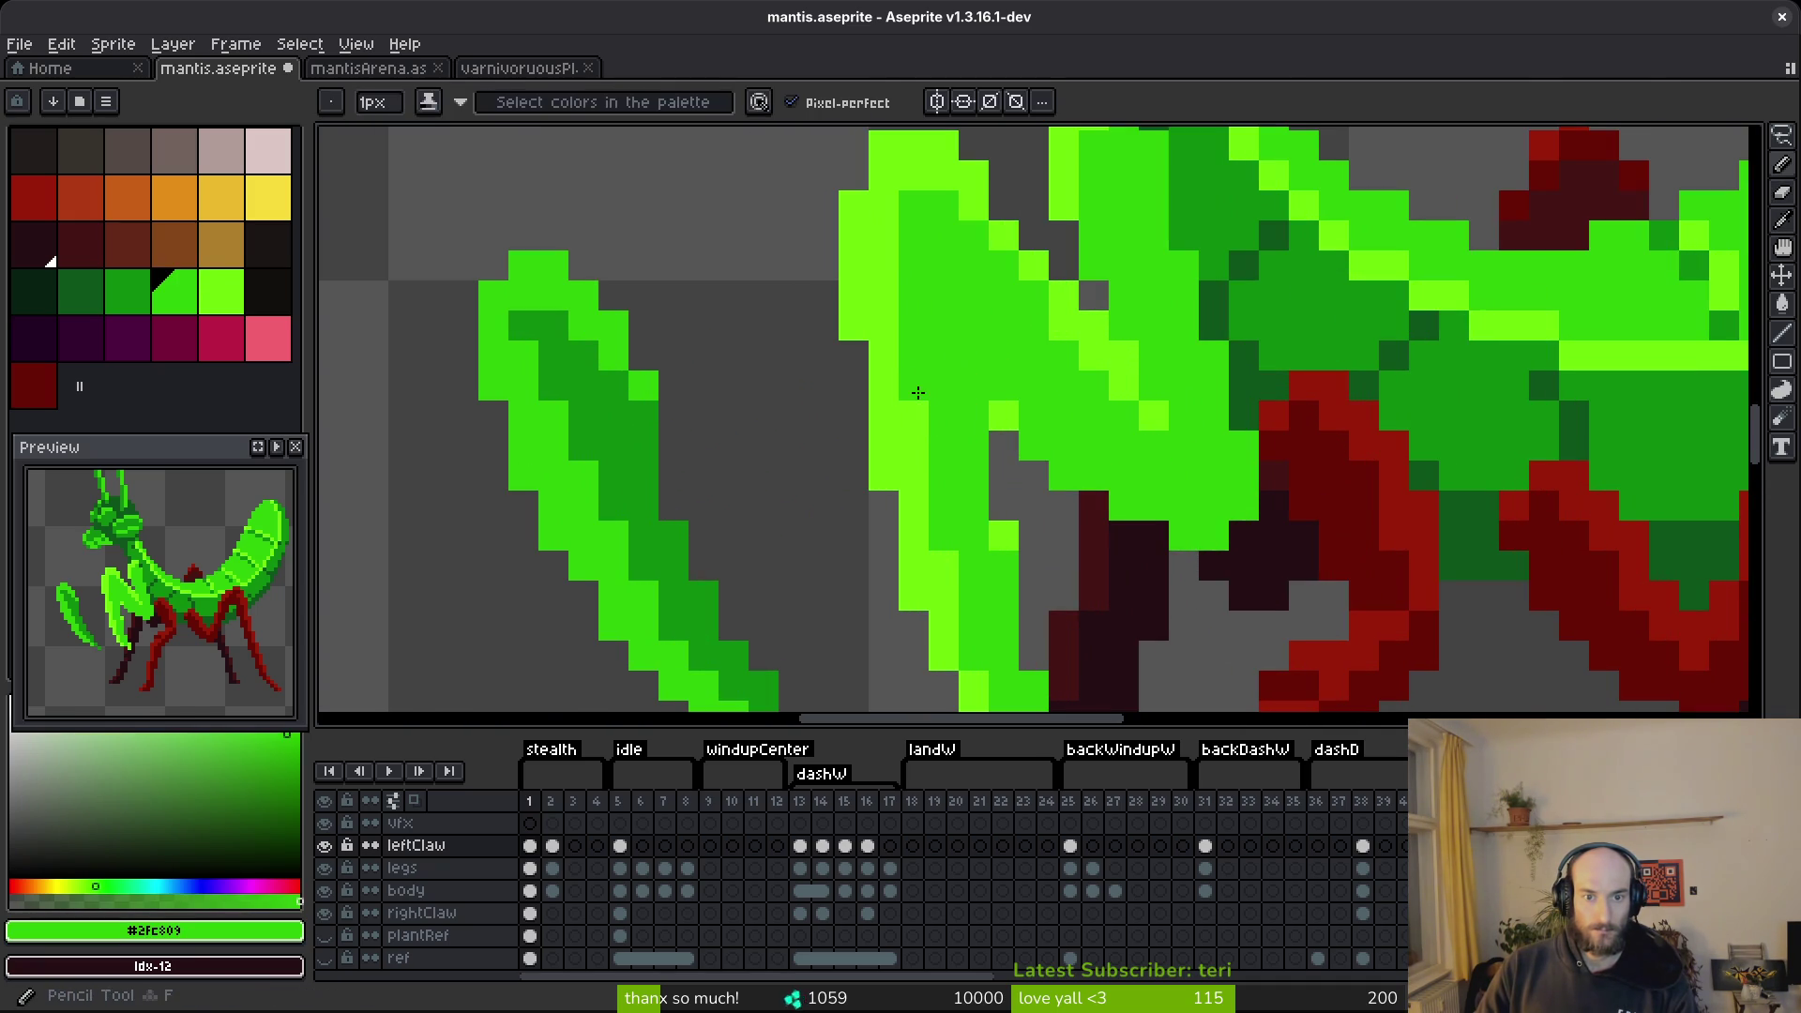
scroll(1075, 457, "down", 1)
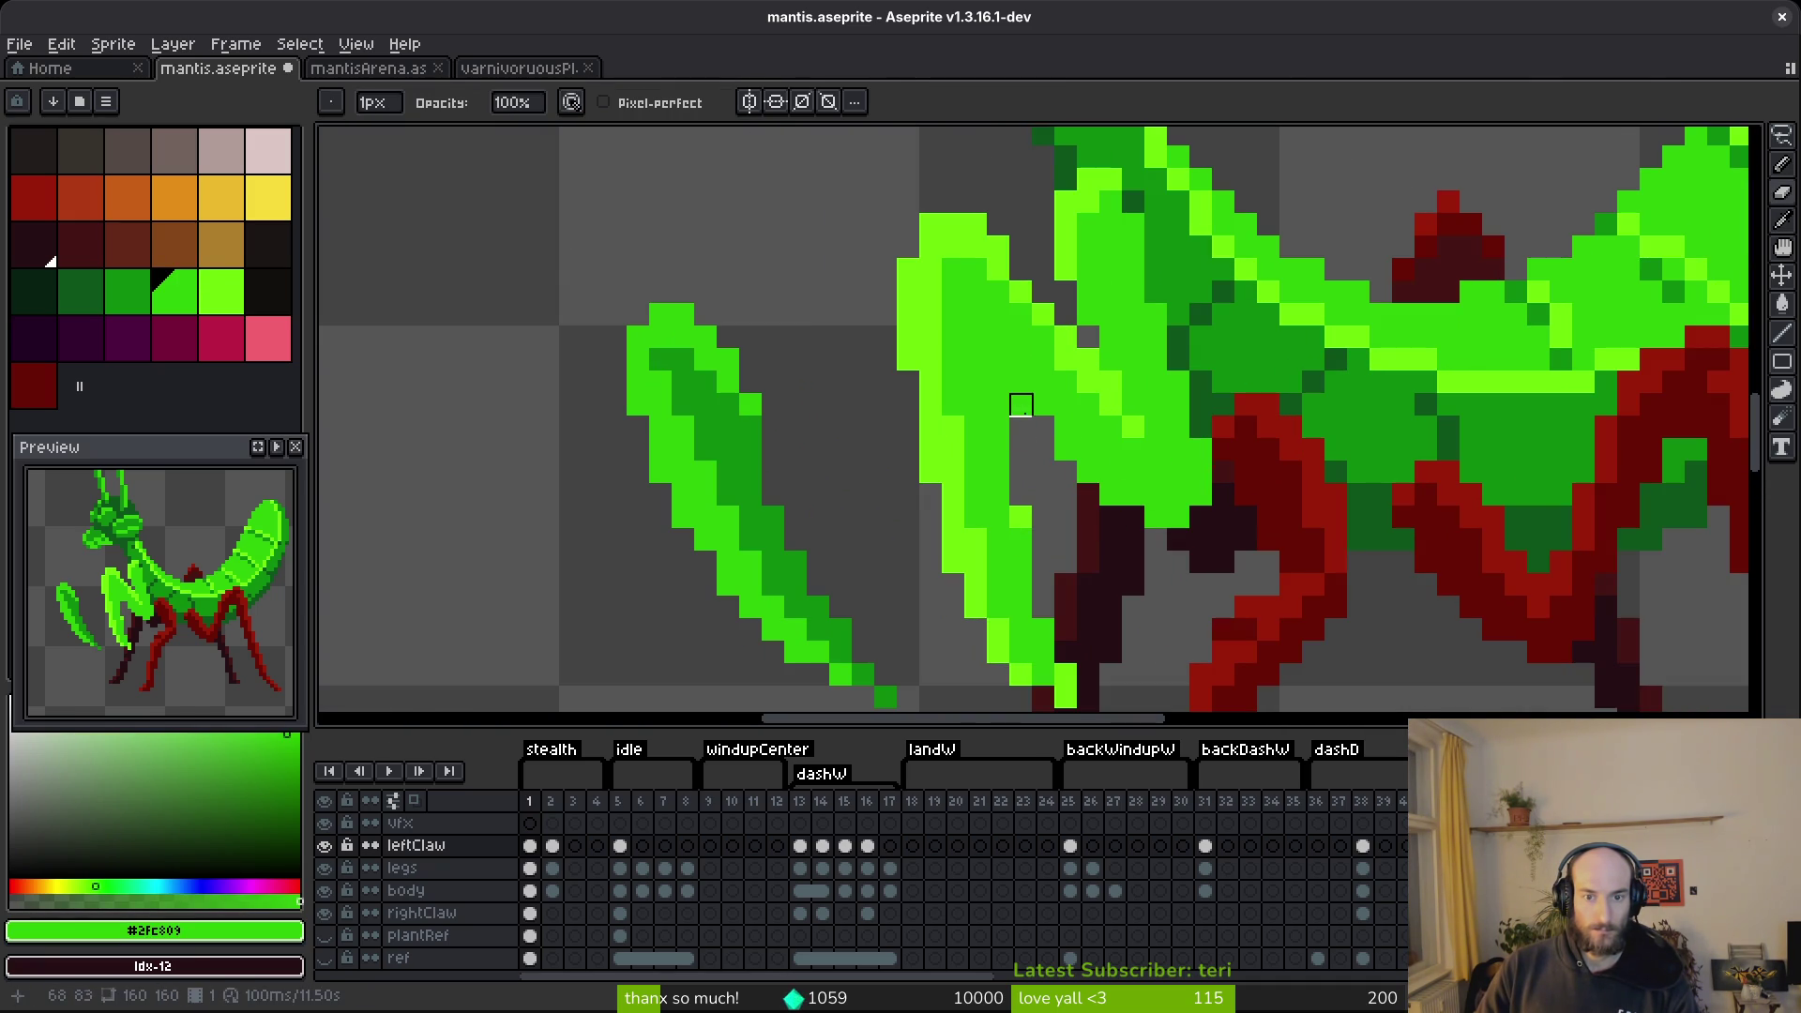
scroll(1134, 534, "down", 2)
scroll(1186, 574, "down", 1)
scroll(1139, 549, "up", 2)
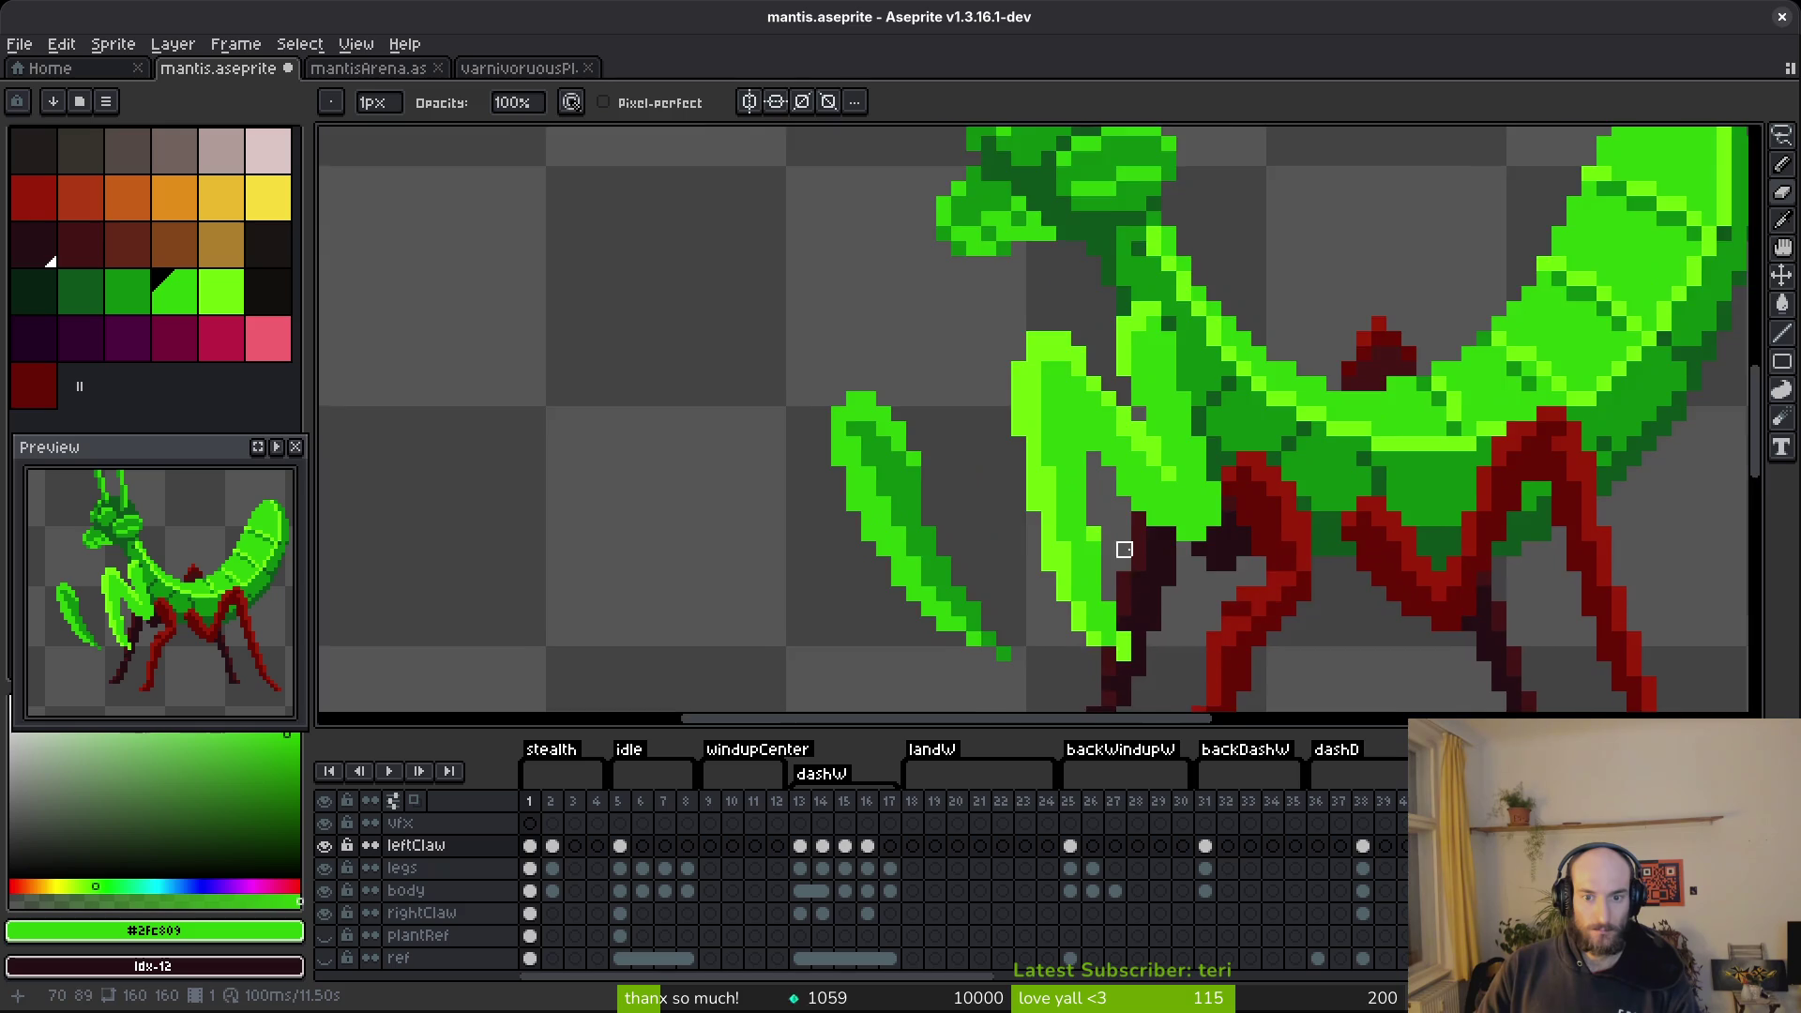
scroll(1139, 548, "up", 1)
scroll(982, 544, "up", 1)
Retouch the claw tip, replacing a stray bright green pixel with darker green.
key("m")
key("b")
right_click(1013, 546)
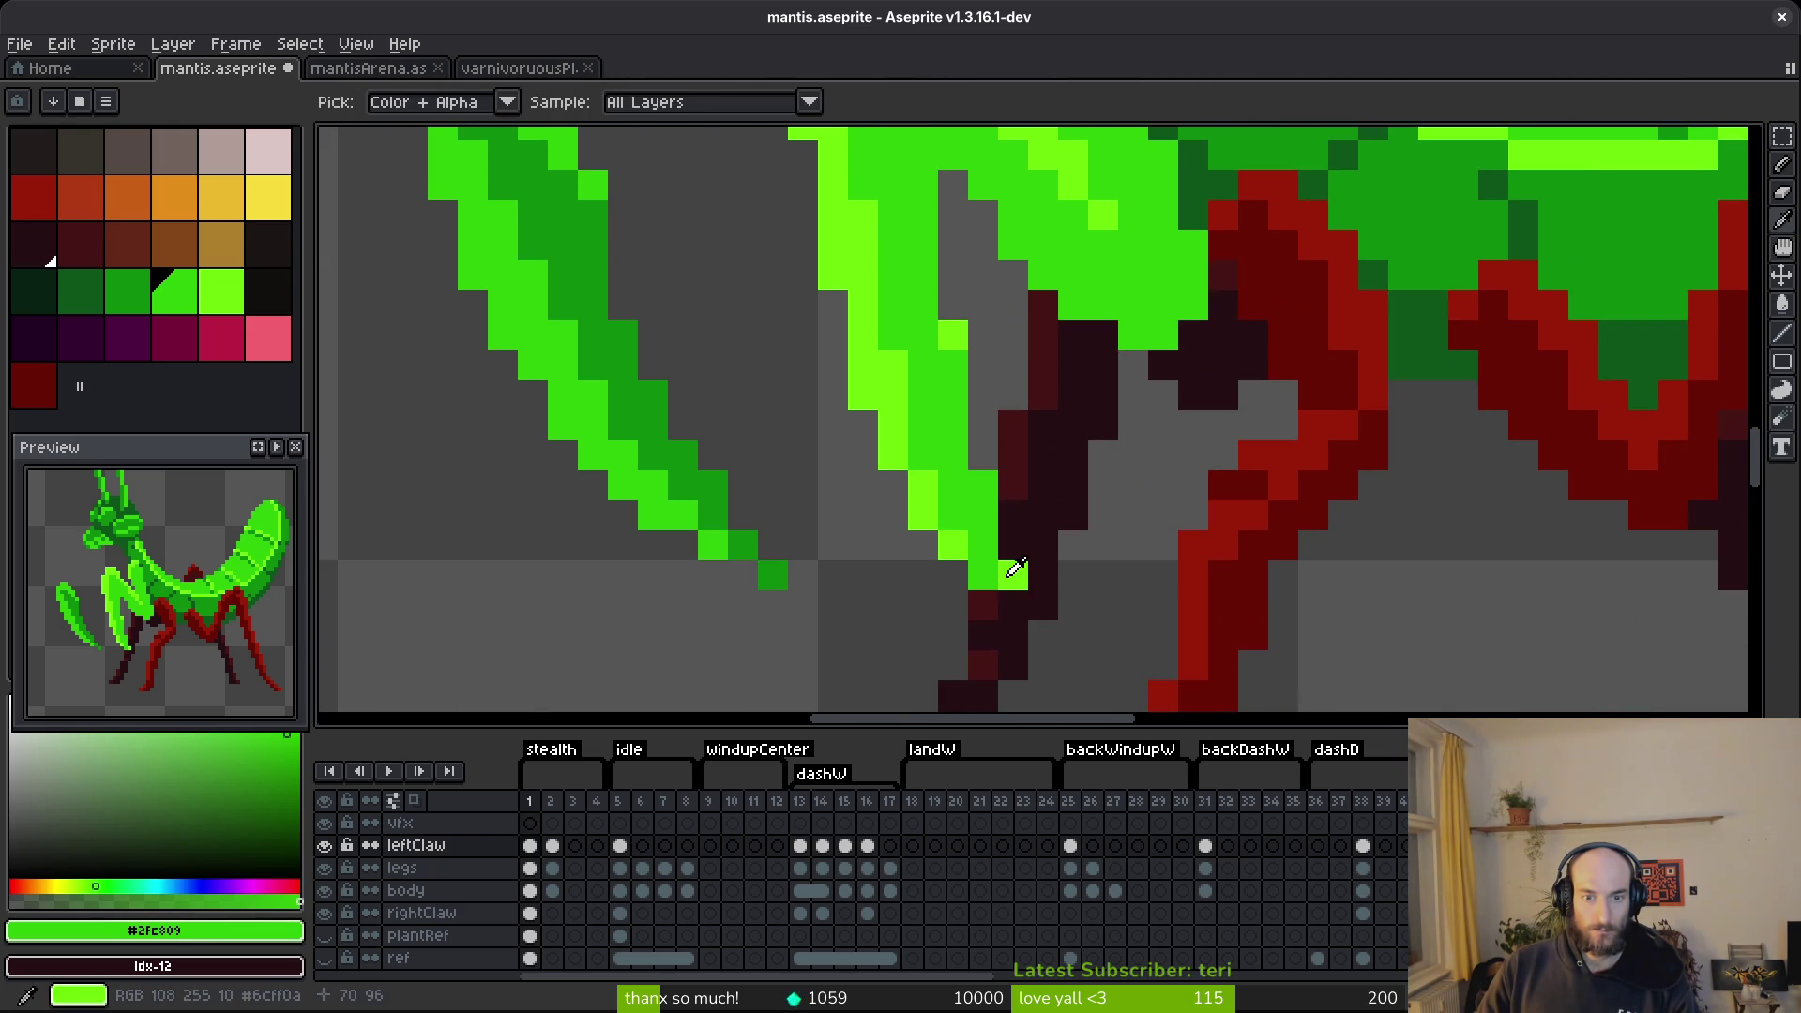
left_click(1014, 569, "alt")
left_click(1025, 601)
left_click(1045, 615)
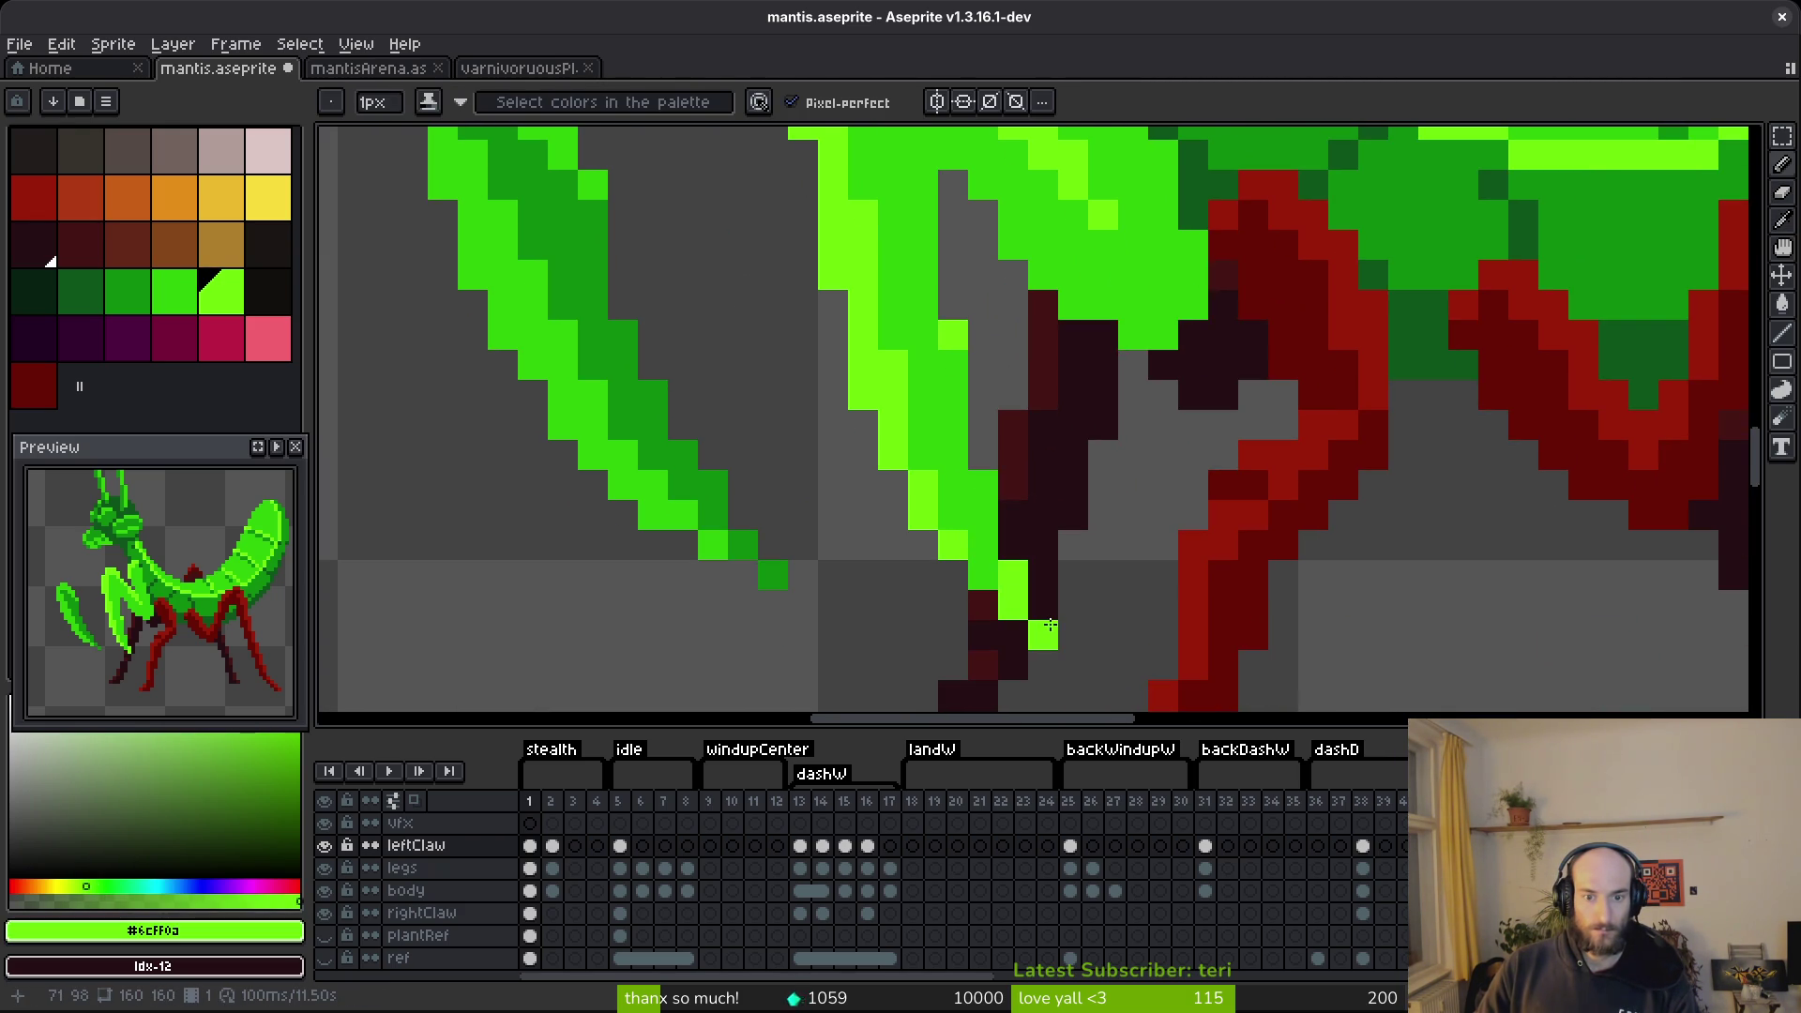
key("ctrl+z")
left_click(983, 544, "alt")
left_click(1027, 593)
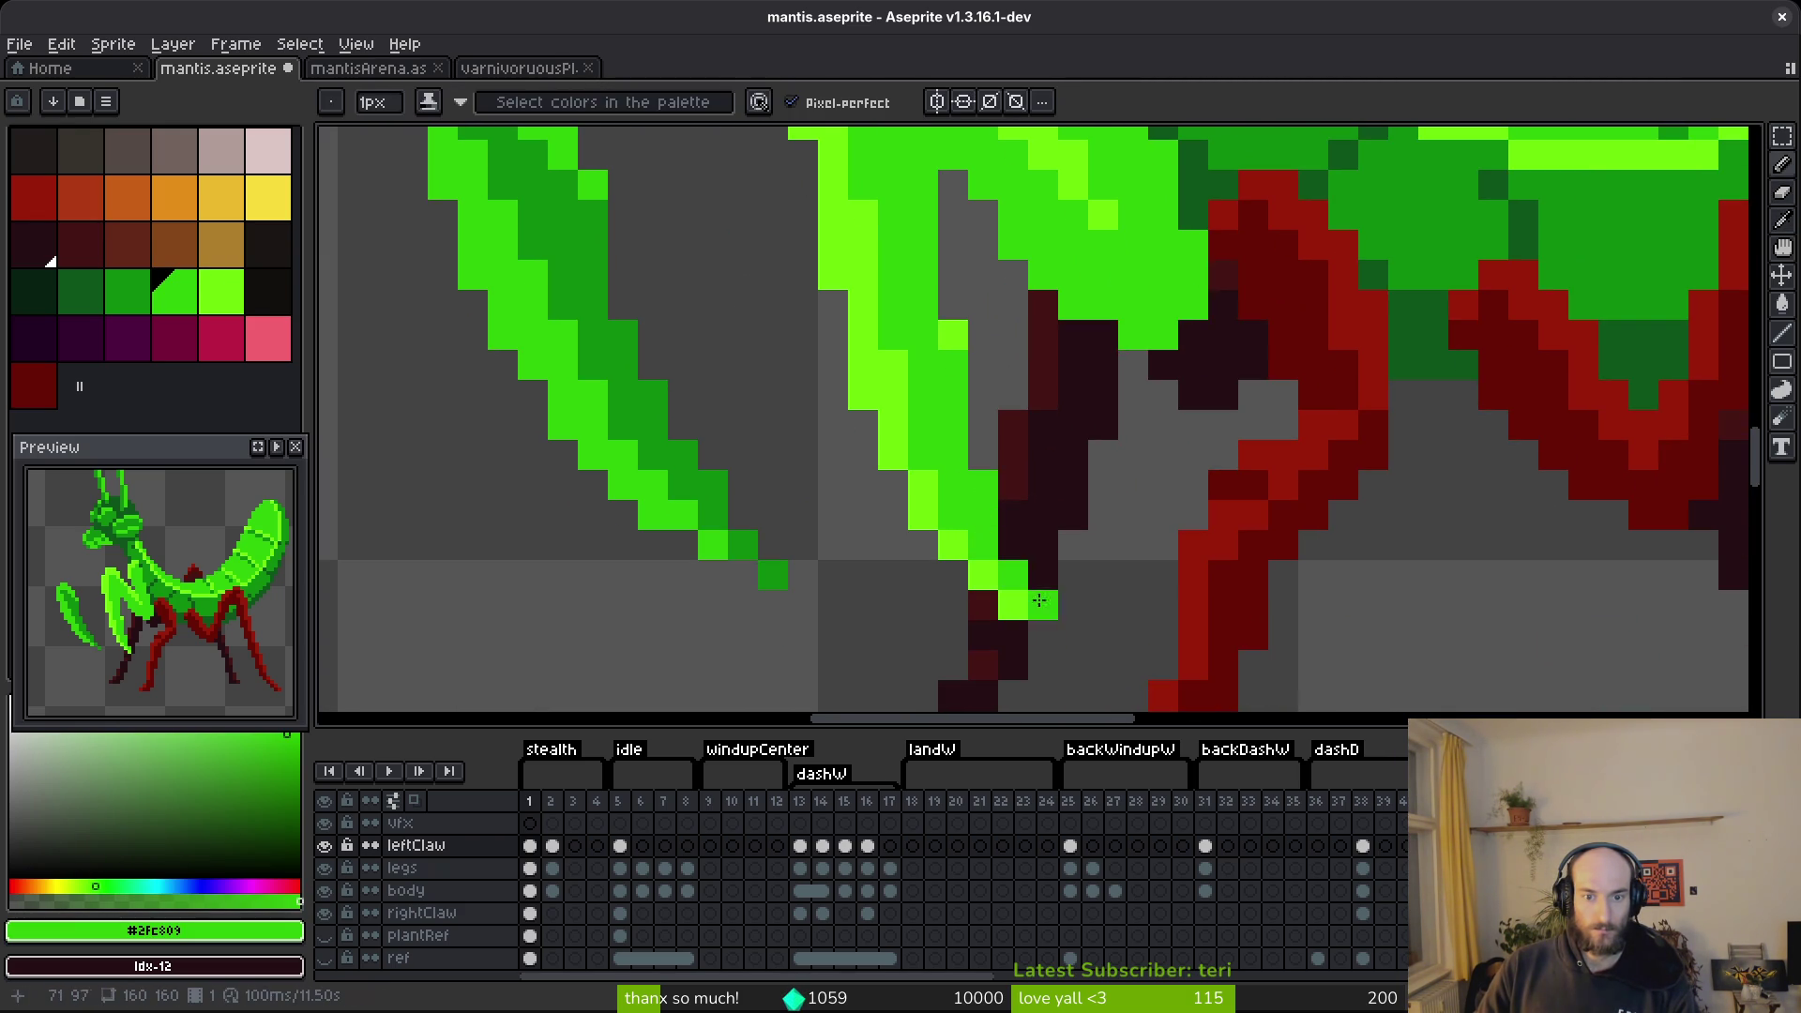
scroll(1062, 550, "down", 5)
scroll(1005, 554, "up", 5)
Shift the claw tip area one pixel right with a rectangle selection.
key("m")
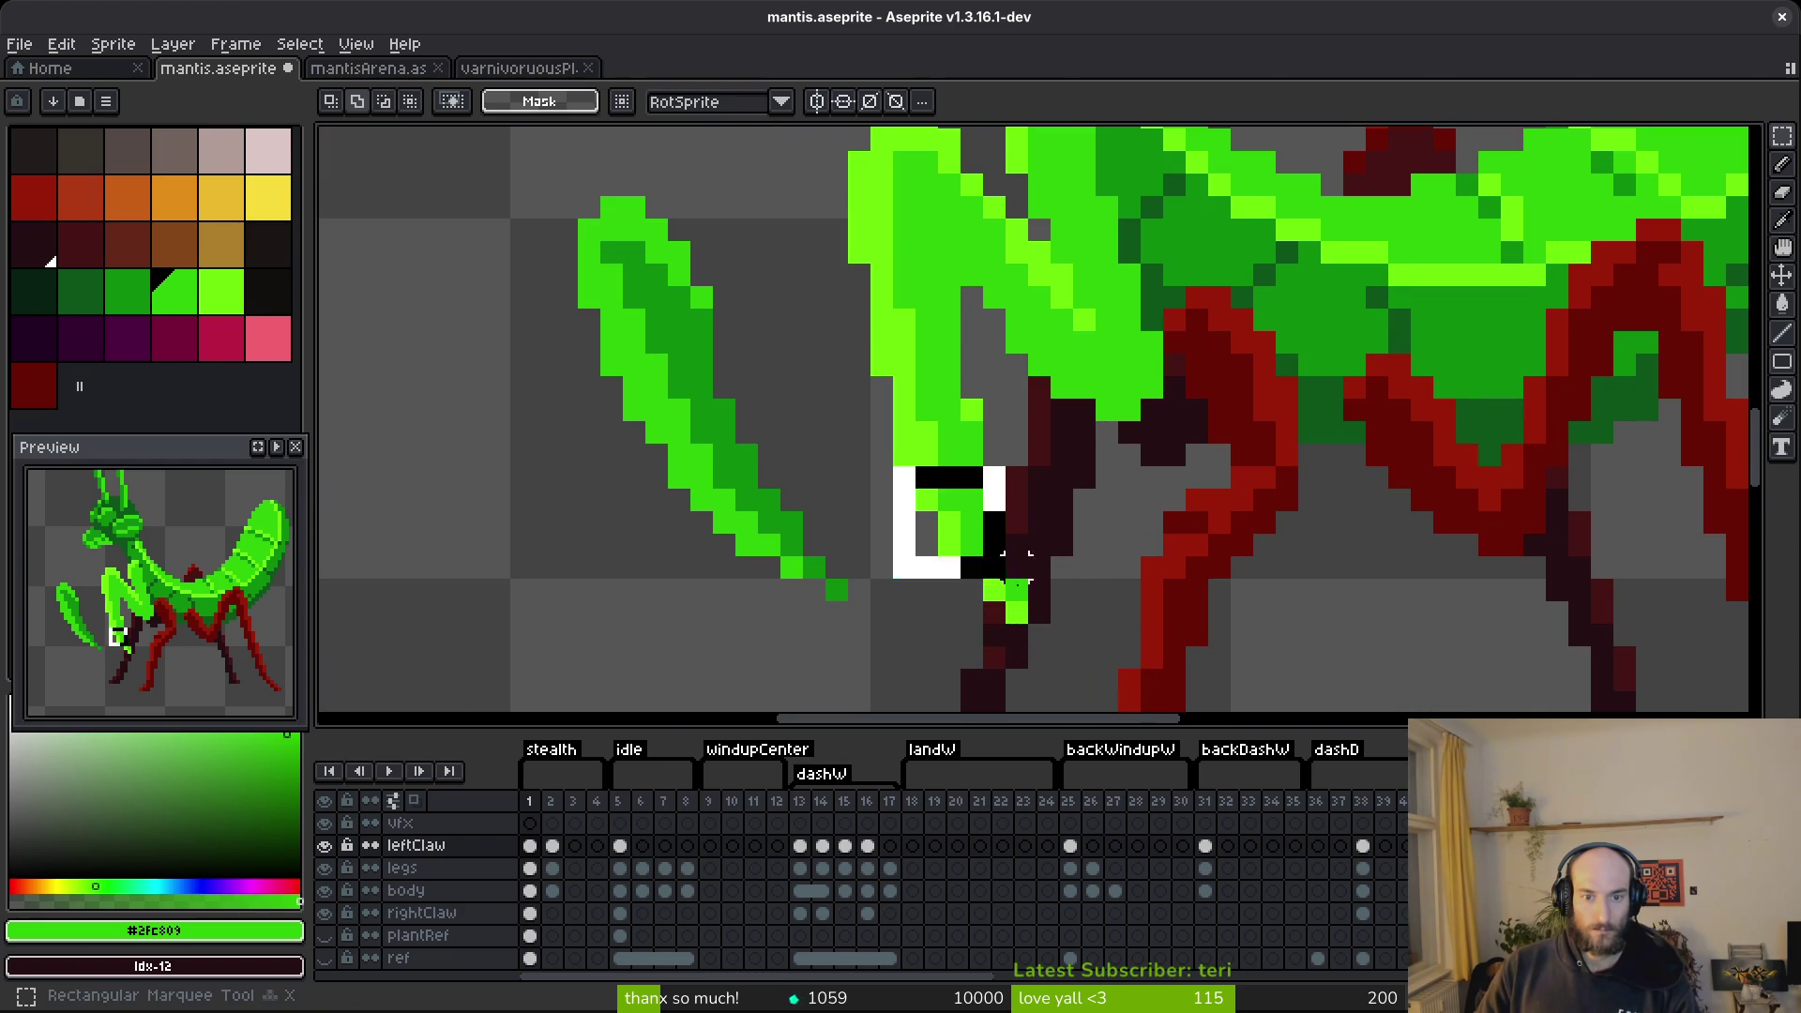
left_click_drag(879, 455, 1085, 663)
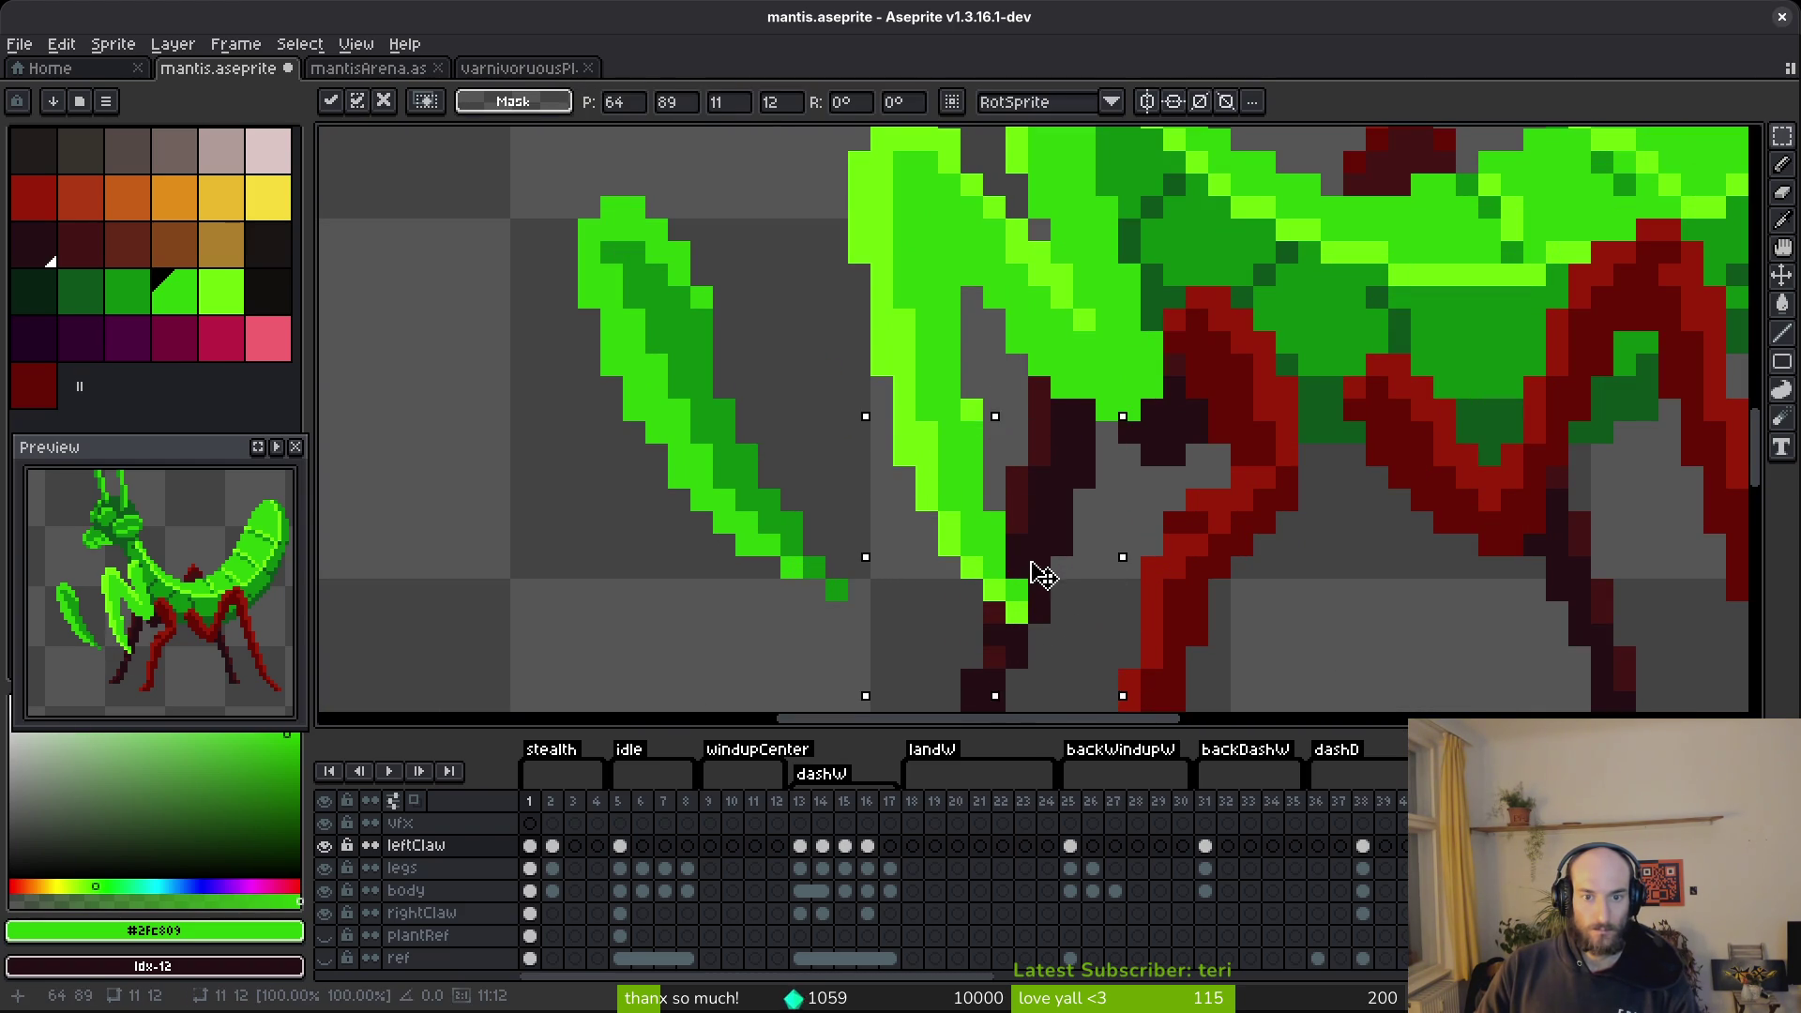
key("Right")
key("ctrl+d")
scroll(1039, 544, "down", 5)
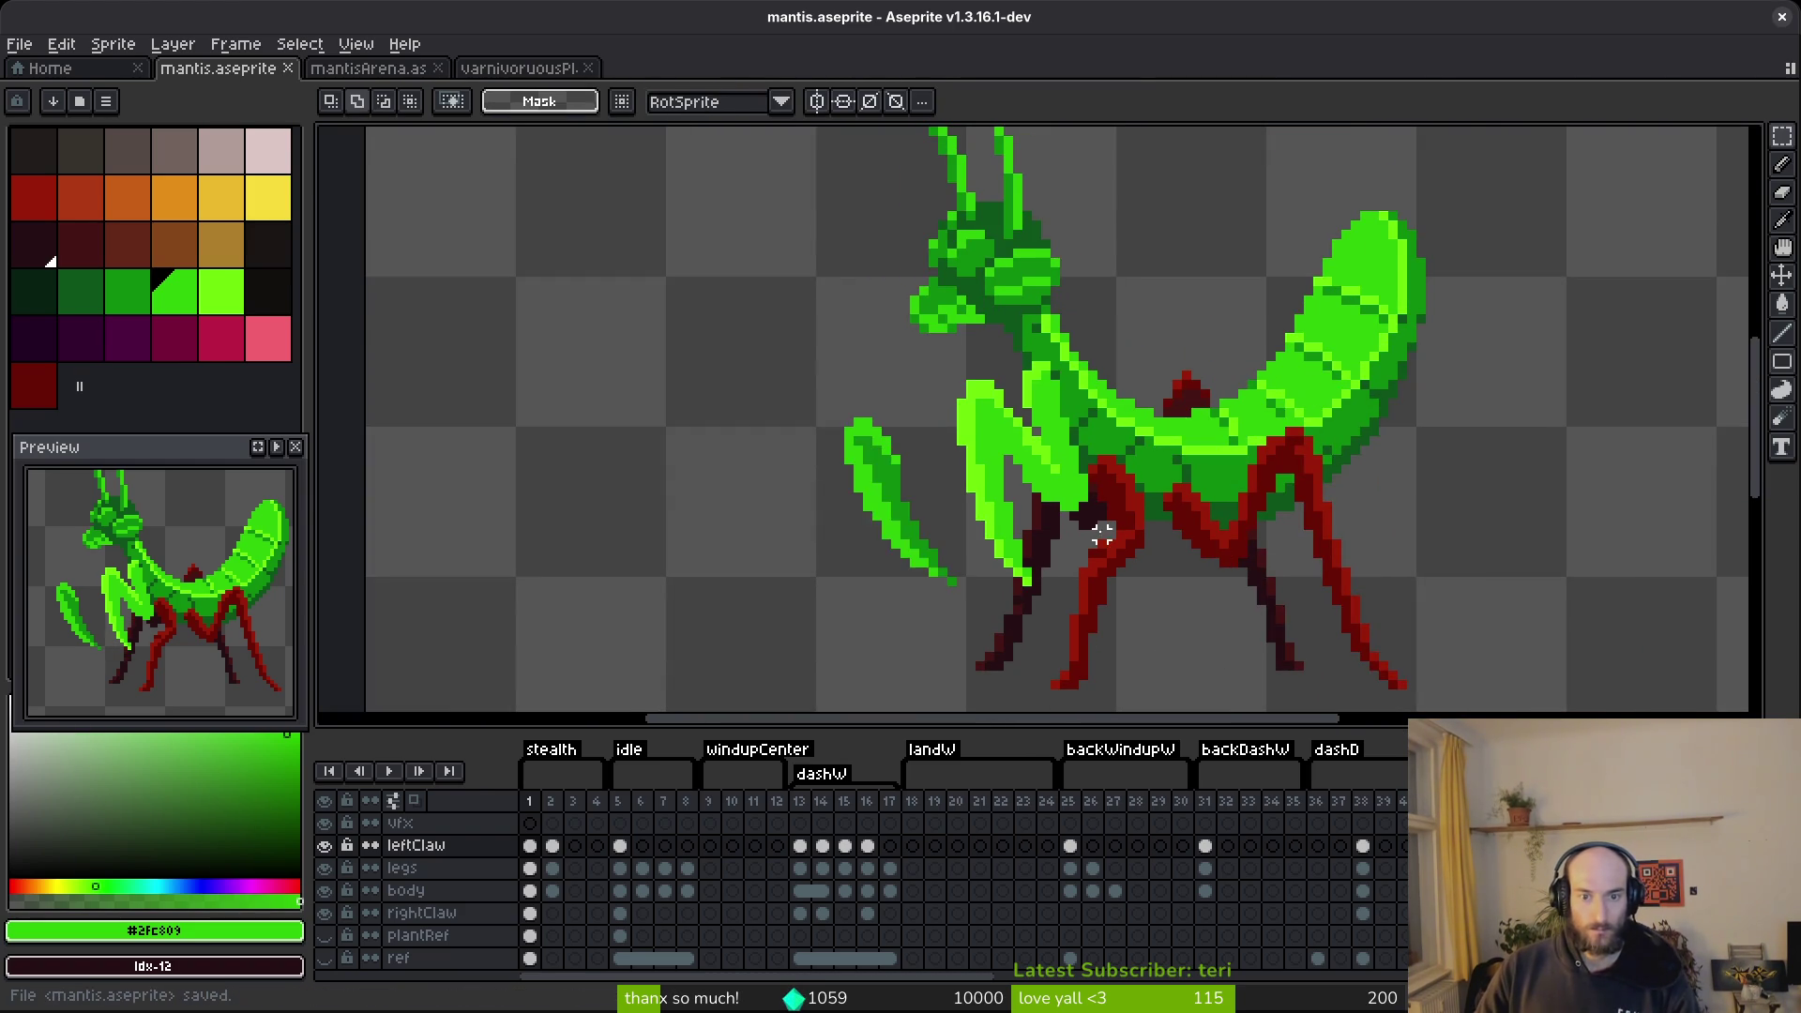
Save mantis.aseprite, compare frames 1 and 2, and show the plantRef layer.
key("Right")
key("ctrl+s")
key("Left")
key("Right")
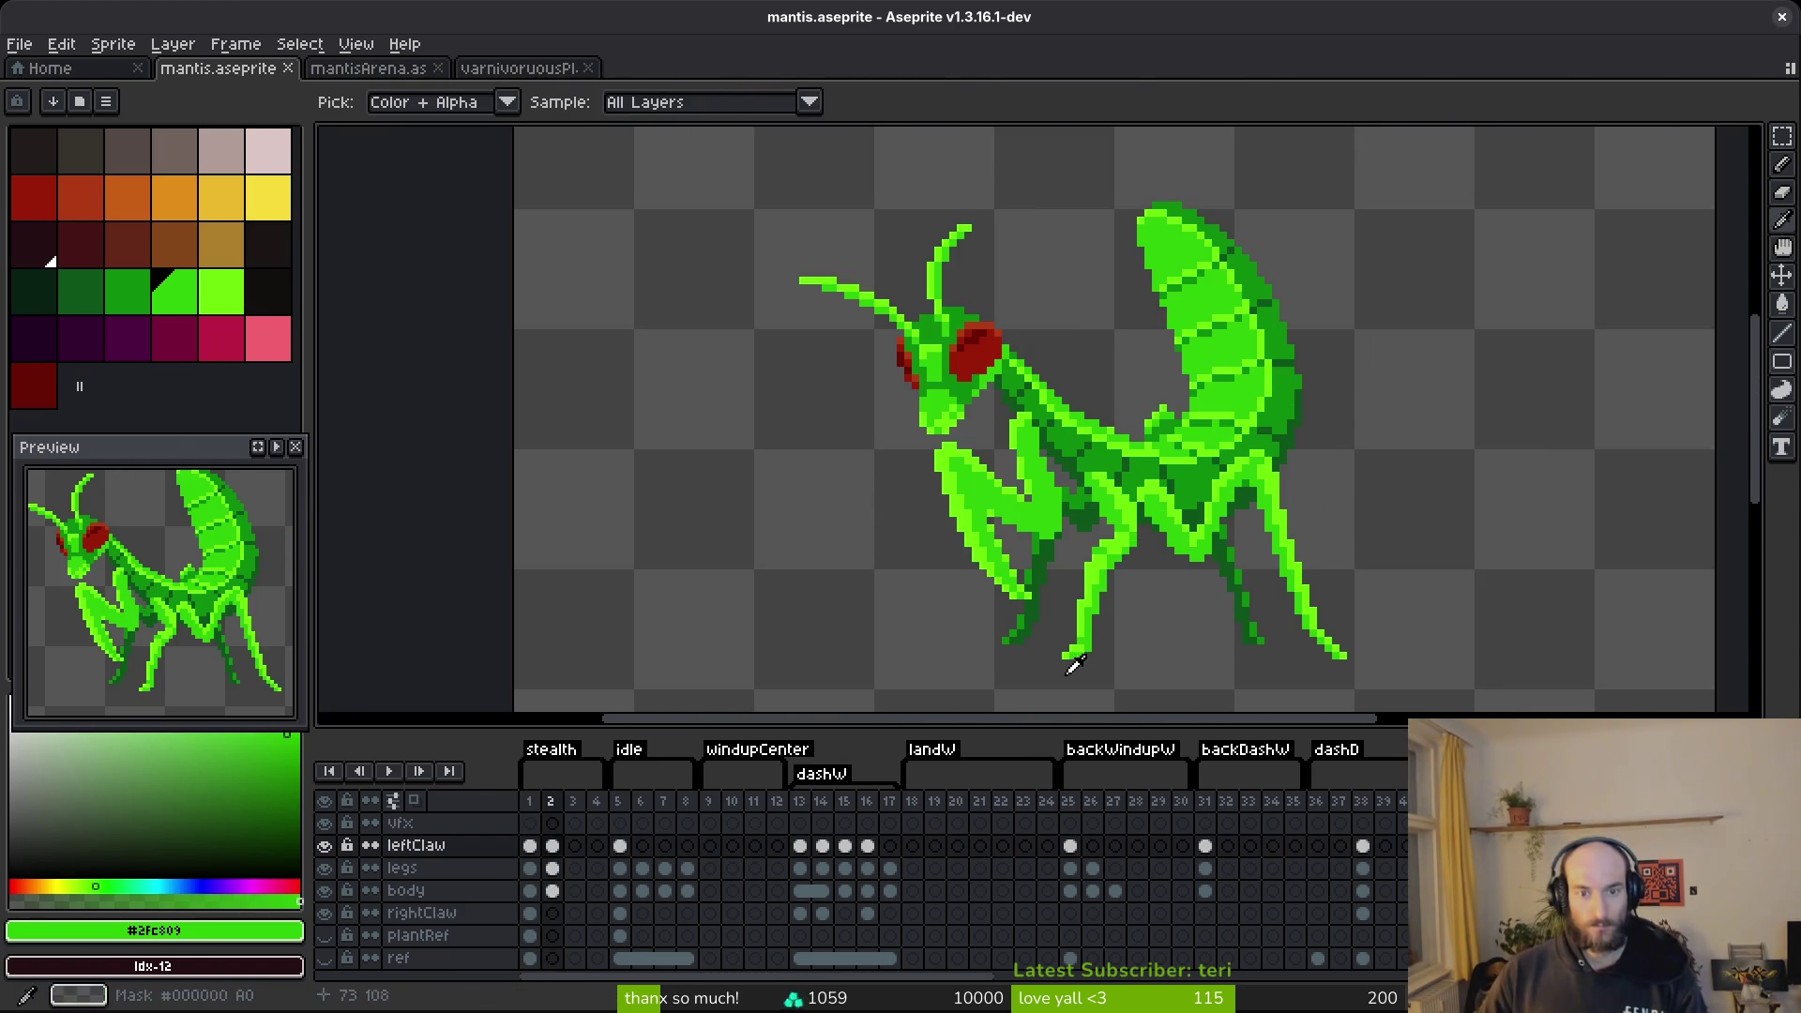
key("Left")
left_click(324, 935)
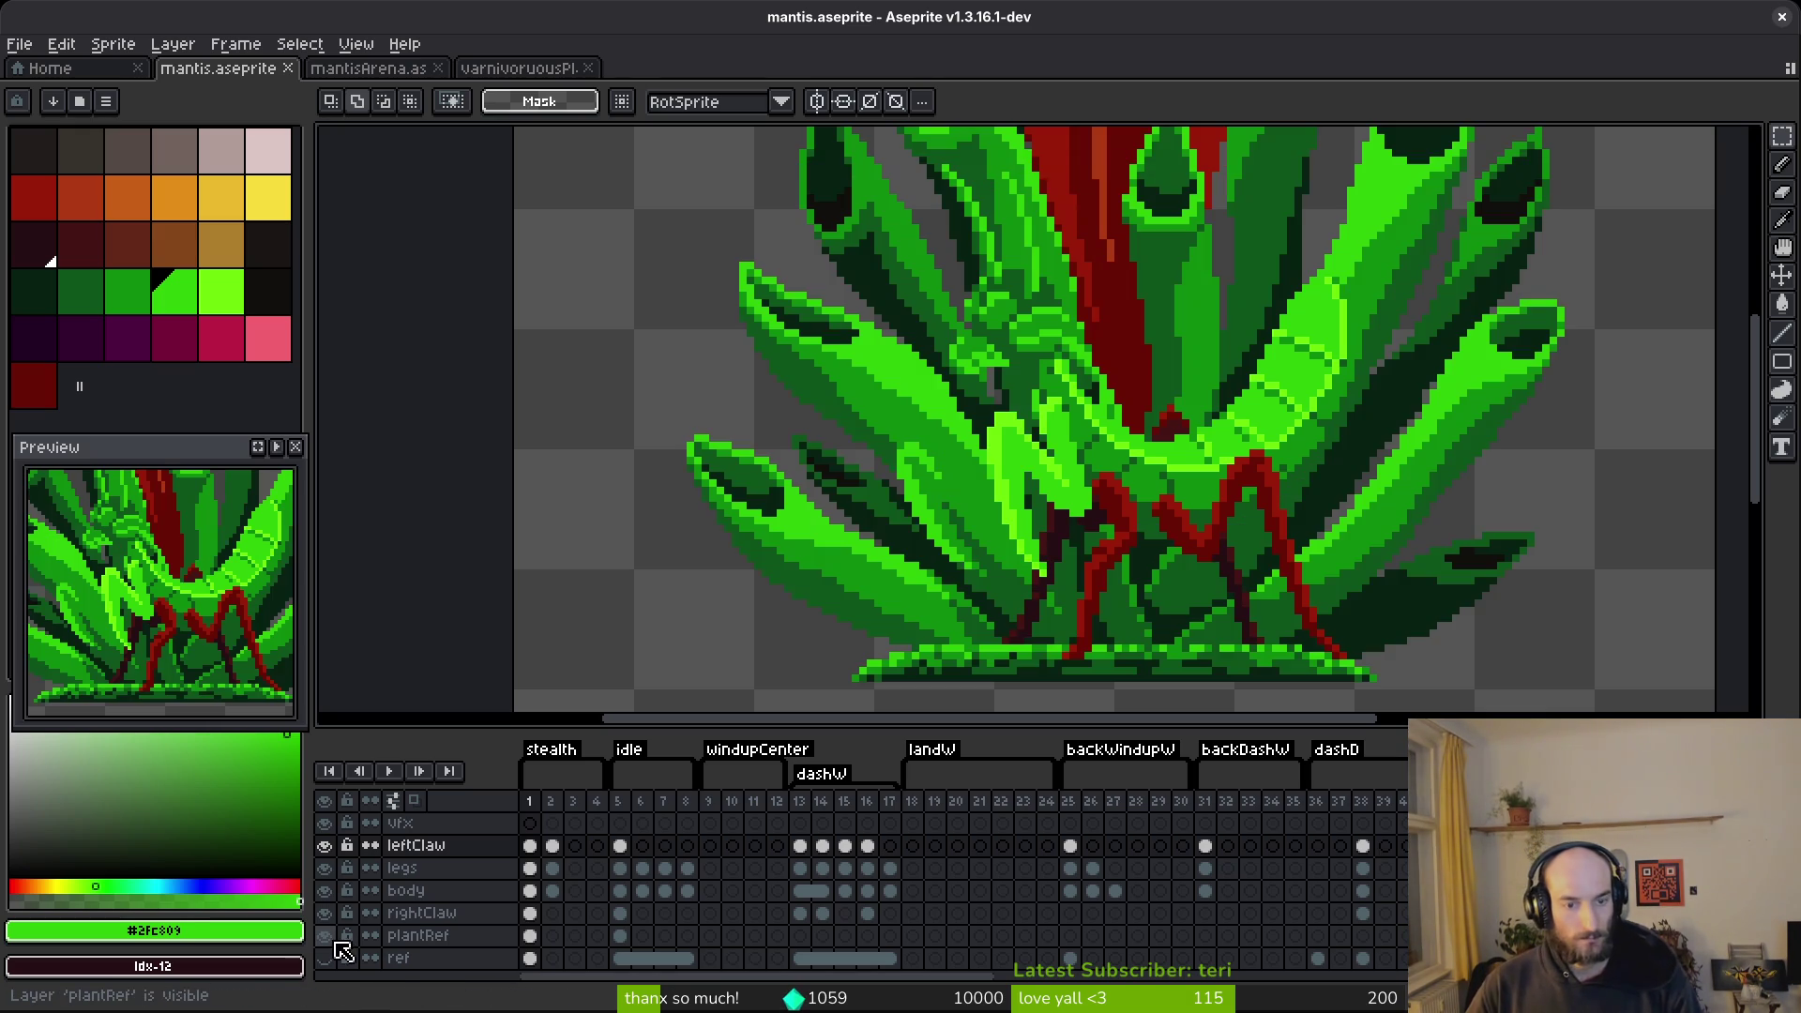
Check the mantis's camouflage against the plant, then hide plantRef.
scroll(1048, 606, "down", 3)
scroll(1038, 593, "up", 4)
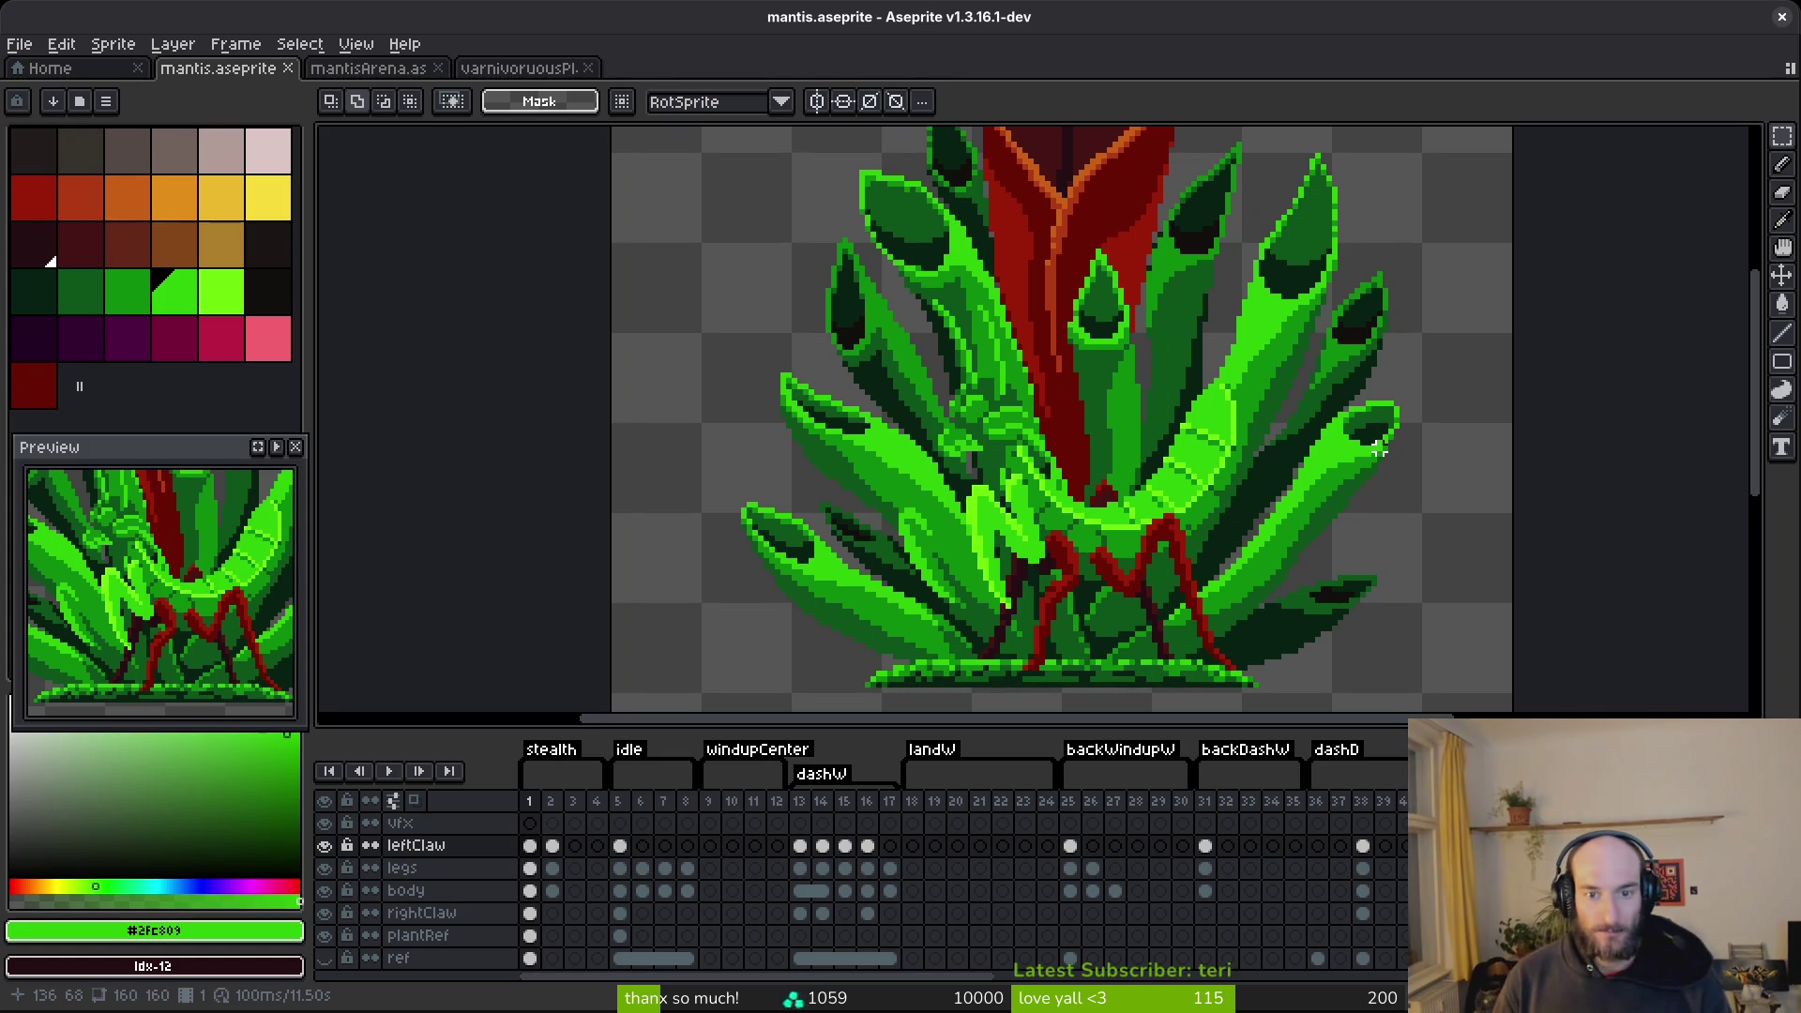
left_click(324, 935)
scroll(905, 460, "up", 3)
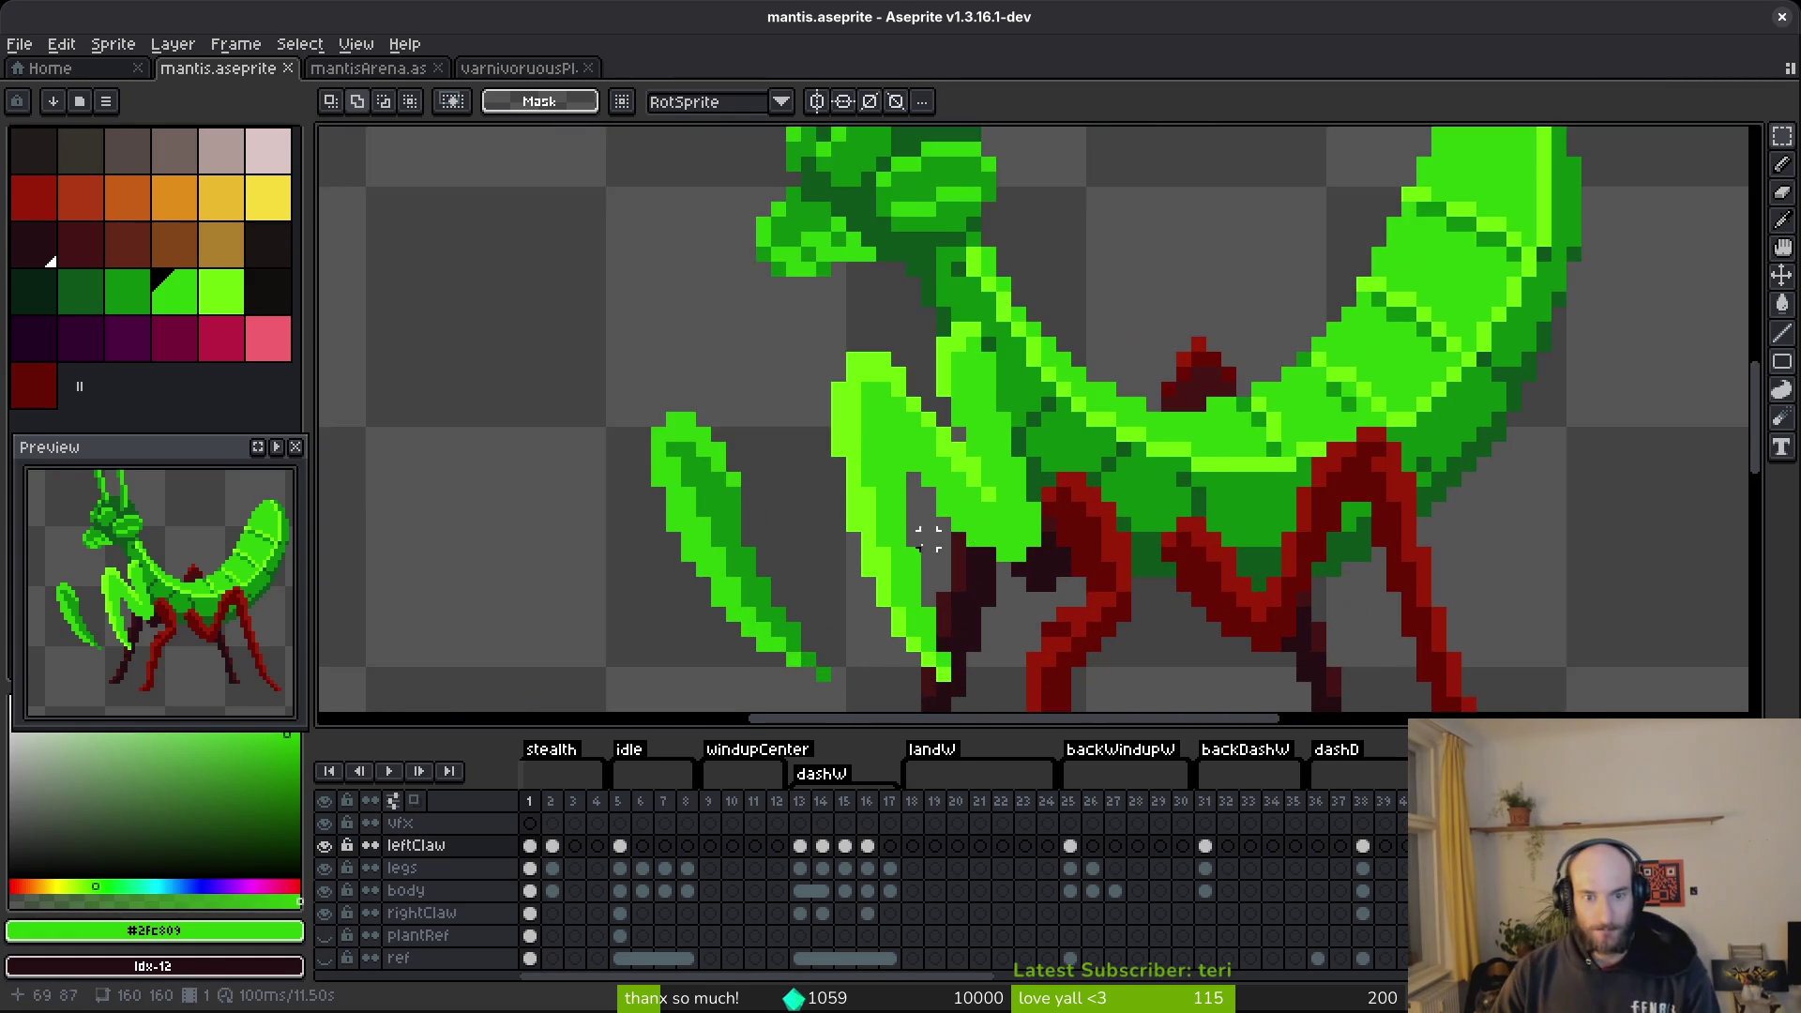
Shift the selected claw tip right twice, one pixel each time.
scroll(900, 459, "up", 1)
scroll(938, 469, "down", 3)
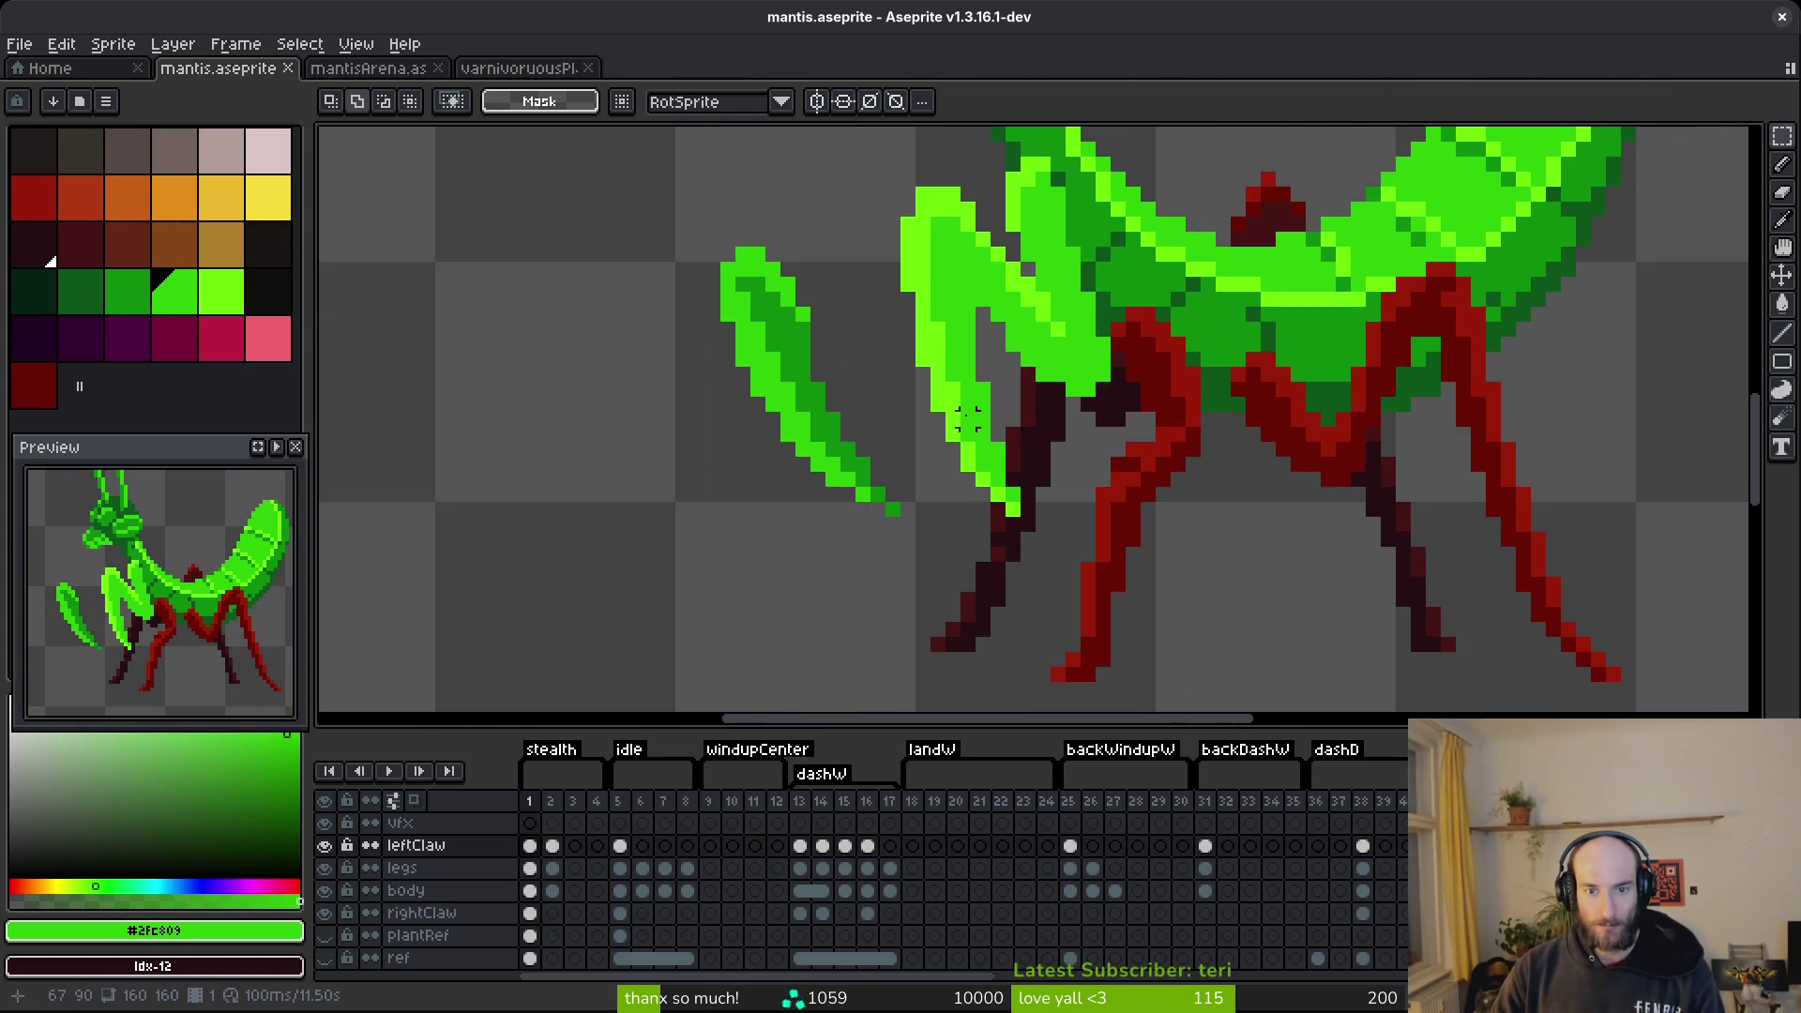
scroll(921, 355, "up", 2)
mouse_move(887, 320)
left_mouse_down()
mouse_move(993, 563)
mouse_move(1047, 614)
left_mouse_up()
left_click_drag(986, 476, 995, 477)
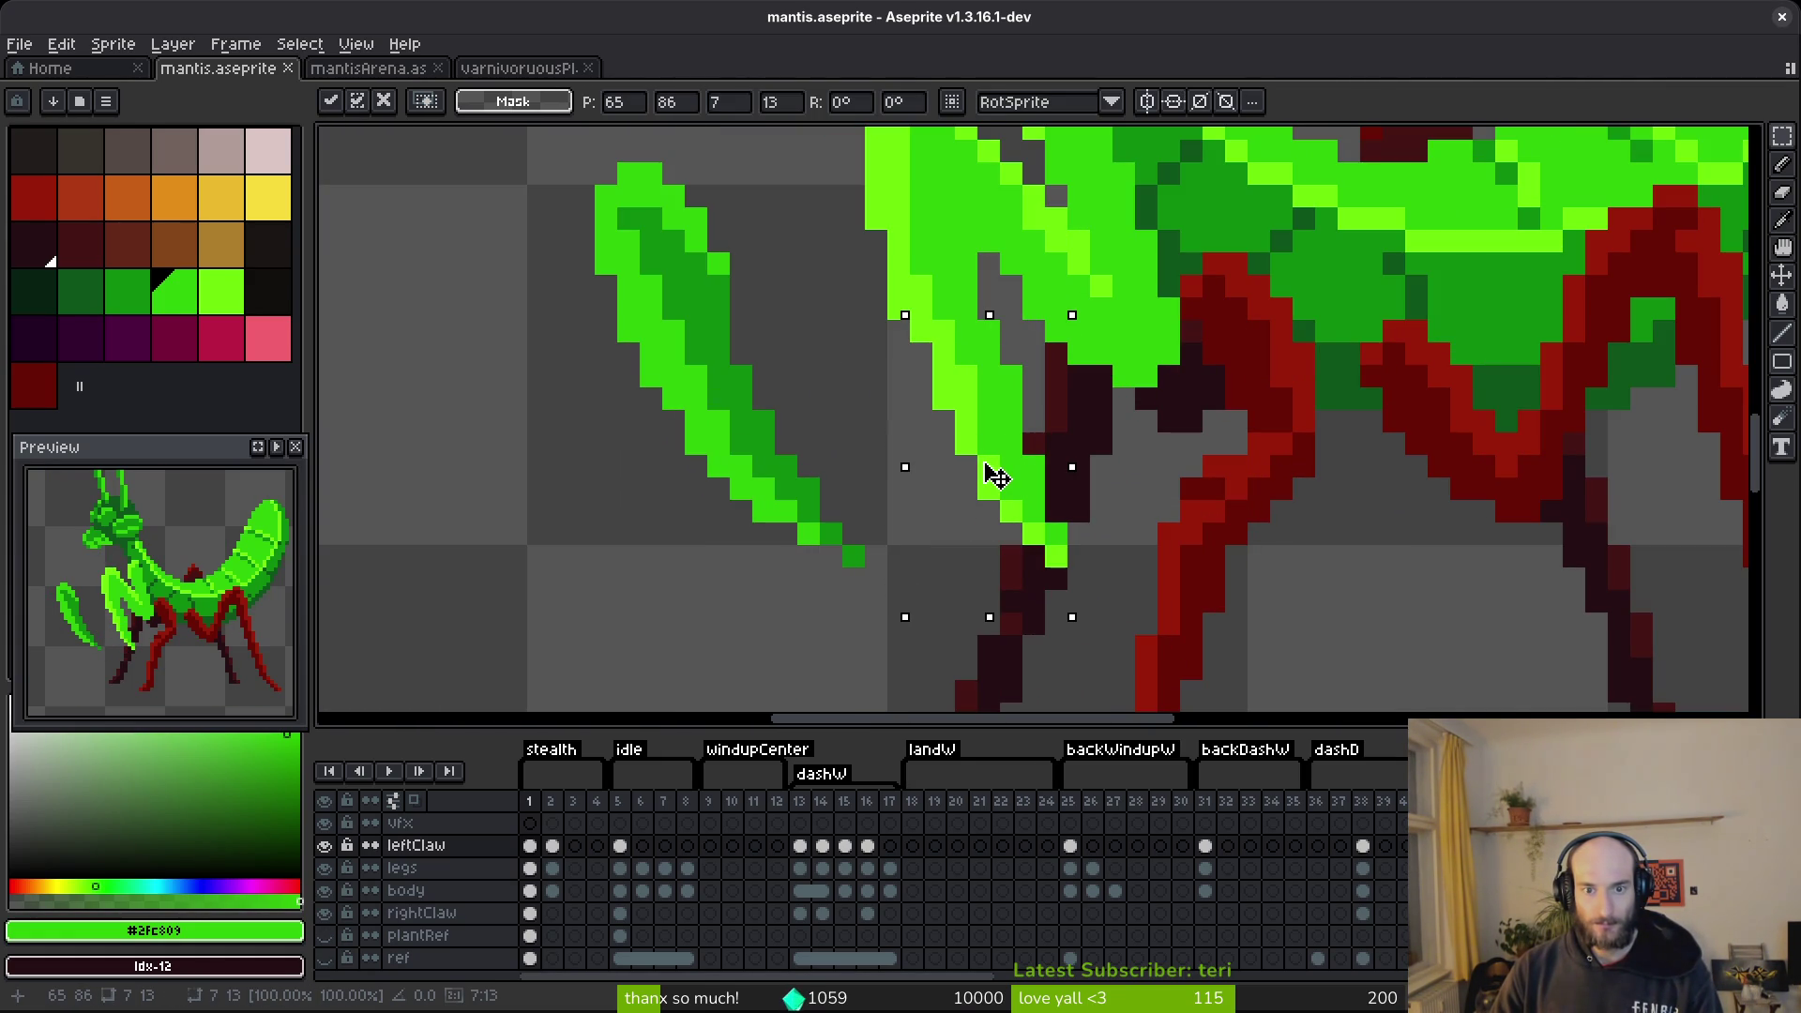
key("ctrl+d")
mouse_move(927, 383)
left_mouse_down()
mouse_move(985, 469)
mouse_move(1162, 617)
left_mouse_up()
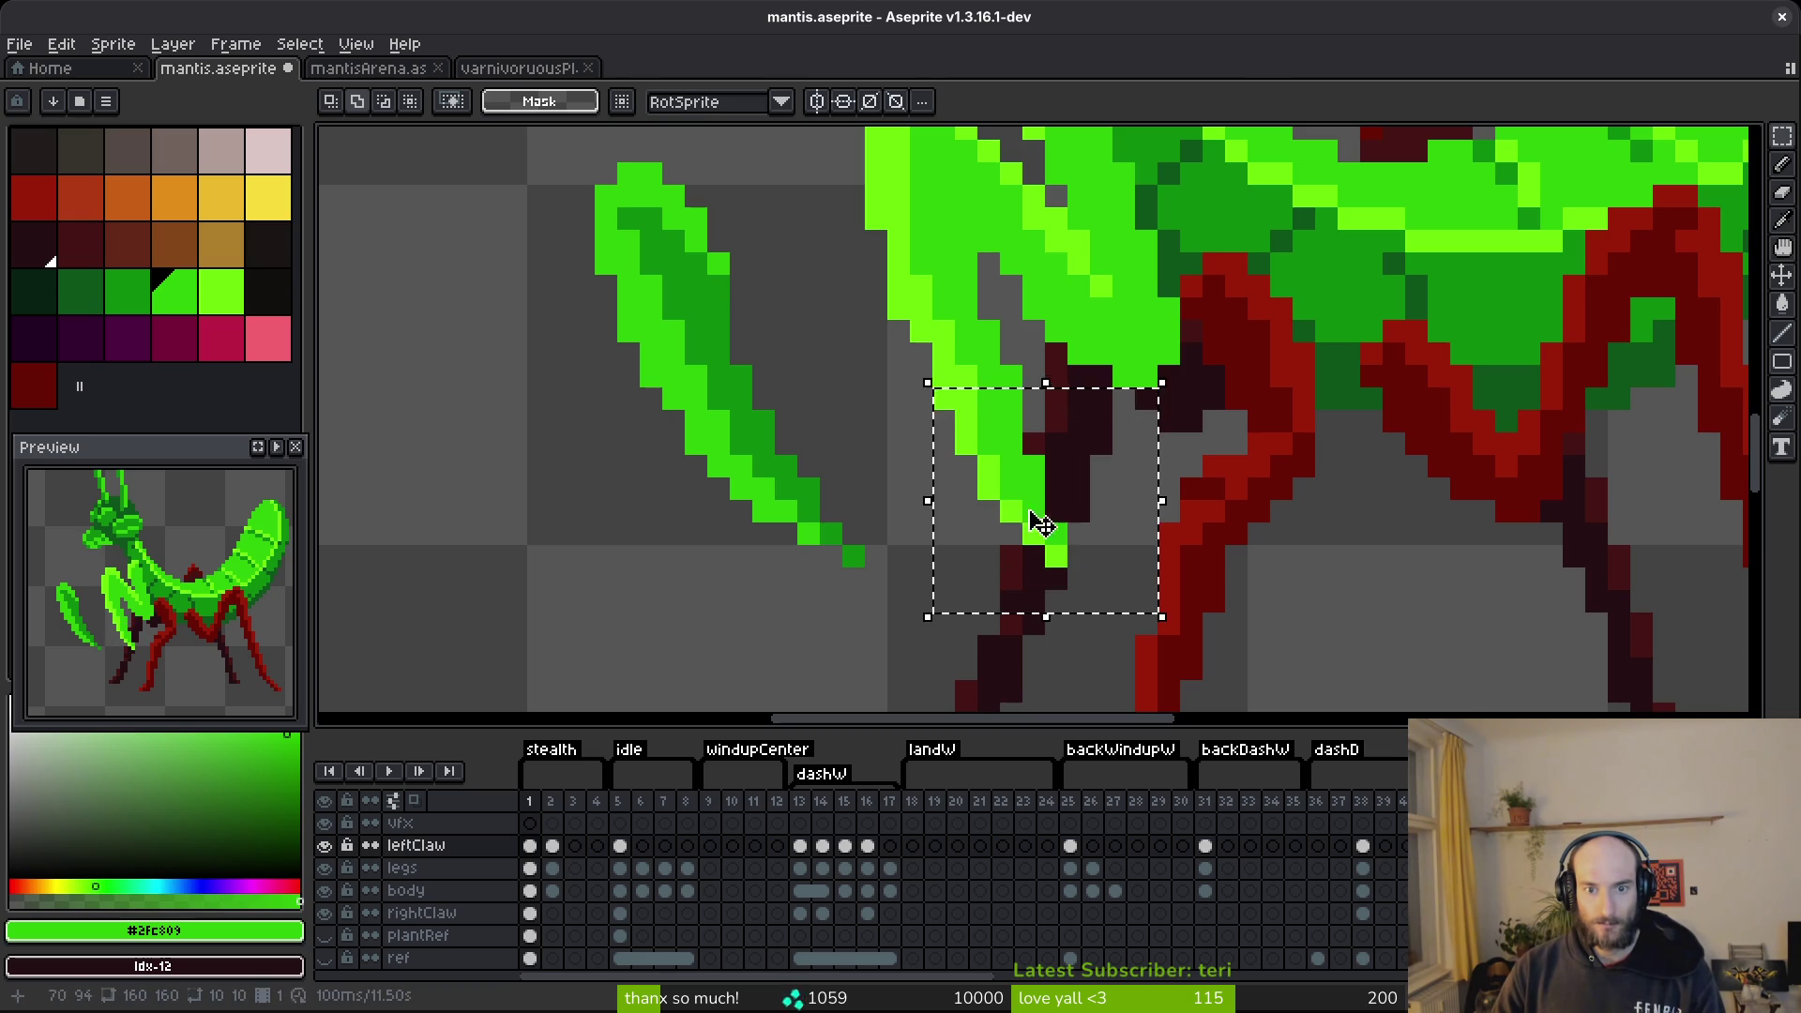
left_click_drag(1052, 523, 1075, 522)
key("ctrl+d")
Pick up the claw's lime green and bring the claw tip into view.
key("e")
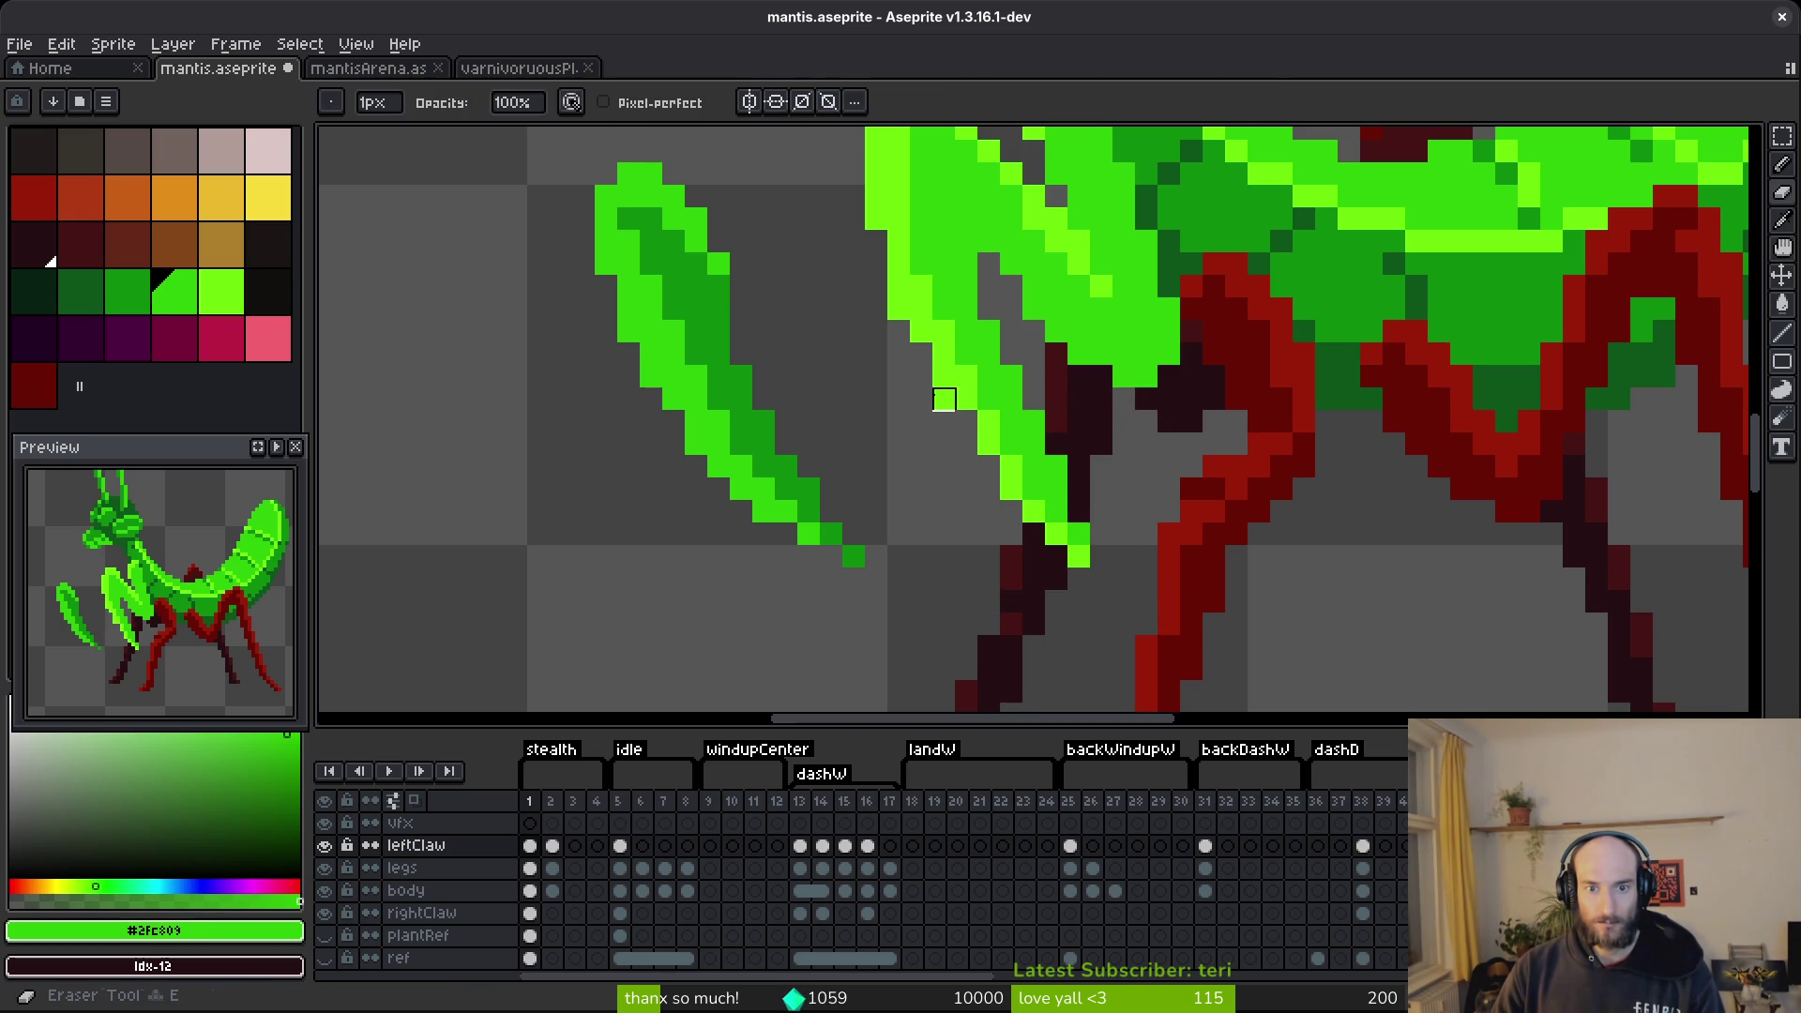
scroll(943, 399, "up", 1)
key("b")
left_click(965, 414, "alt")
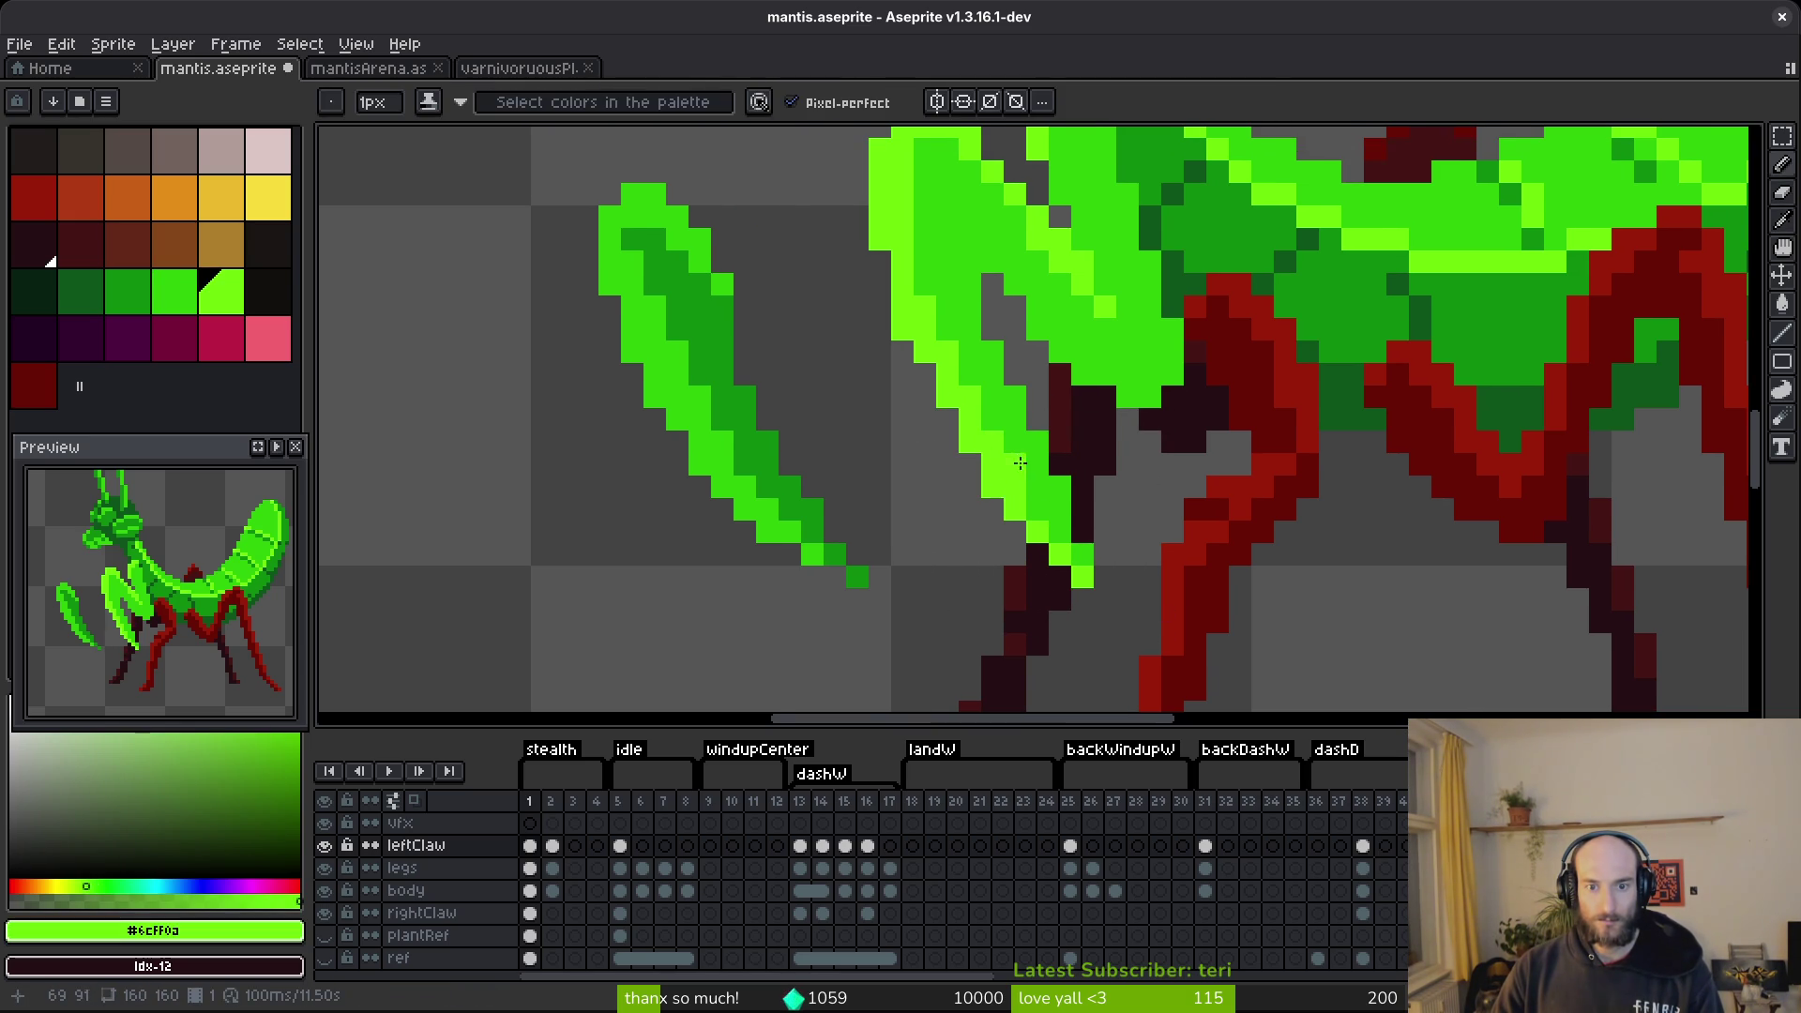
left_click_drag(1019, 470, 1021, 586)
scroll(945, 519, "down", 4)
scroll(977, 533, "up", 4)
Redraw a green pixel on the claw tip, select it, and save.
key("e")
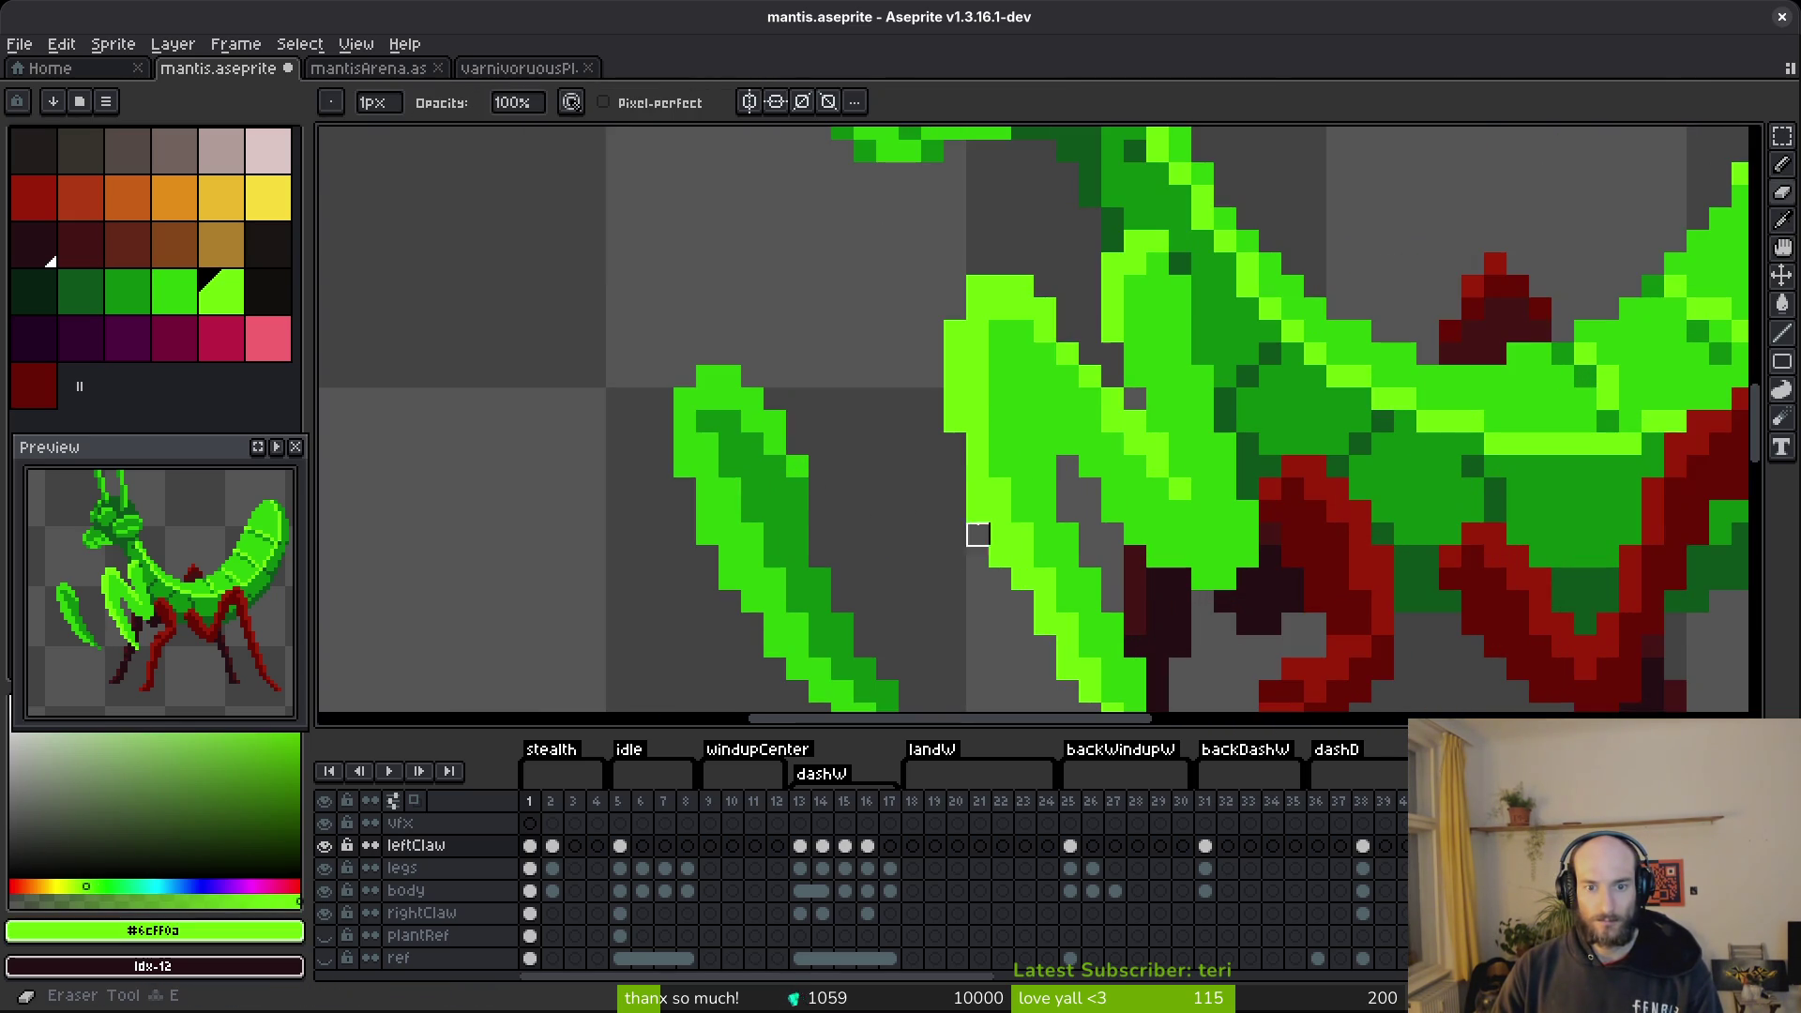
key("b")
scroll(1003, 525, "down", 2)
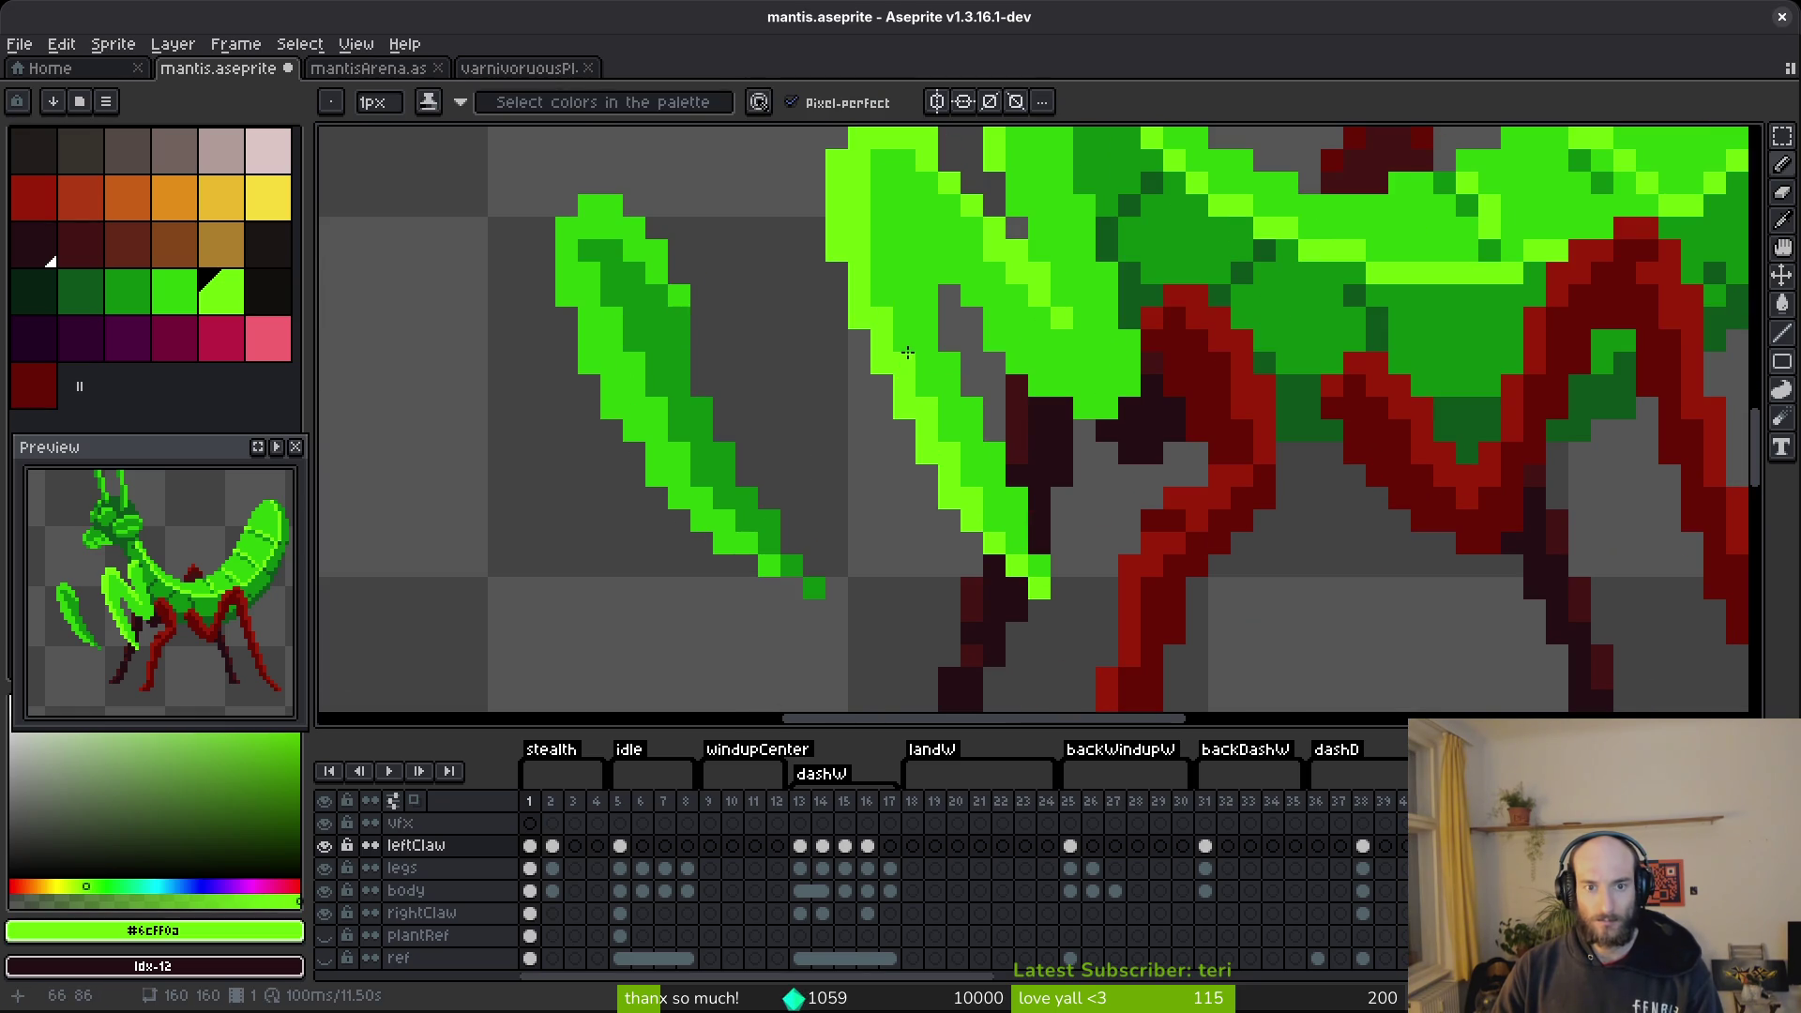
scroll(1058, 601, "down", 1)
scroll(1058, 601, "up", 5)
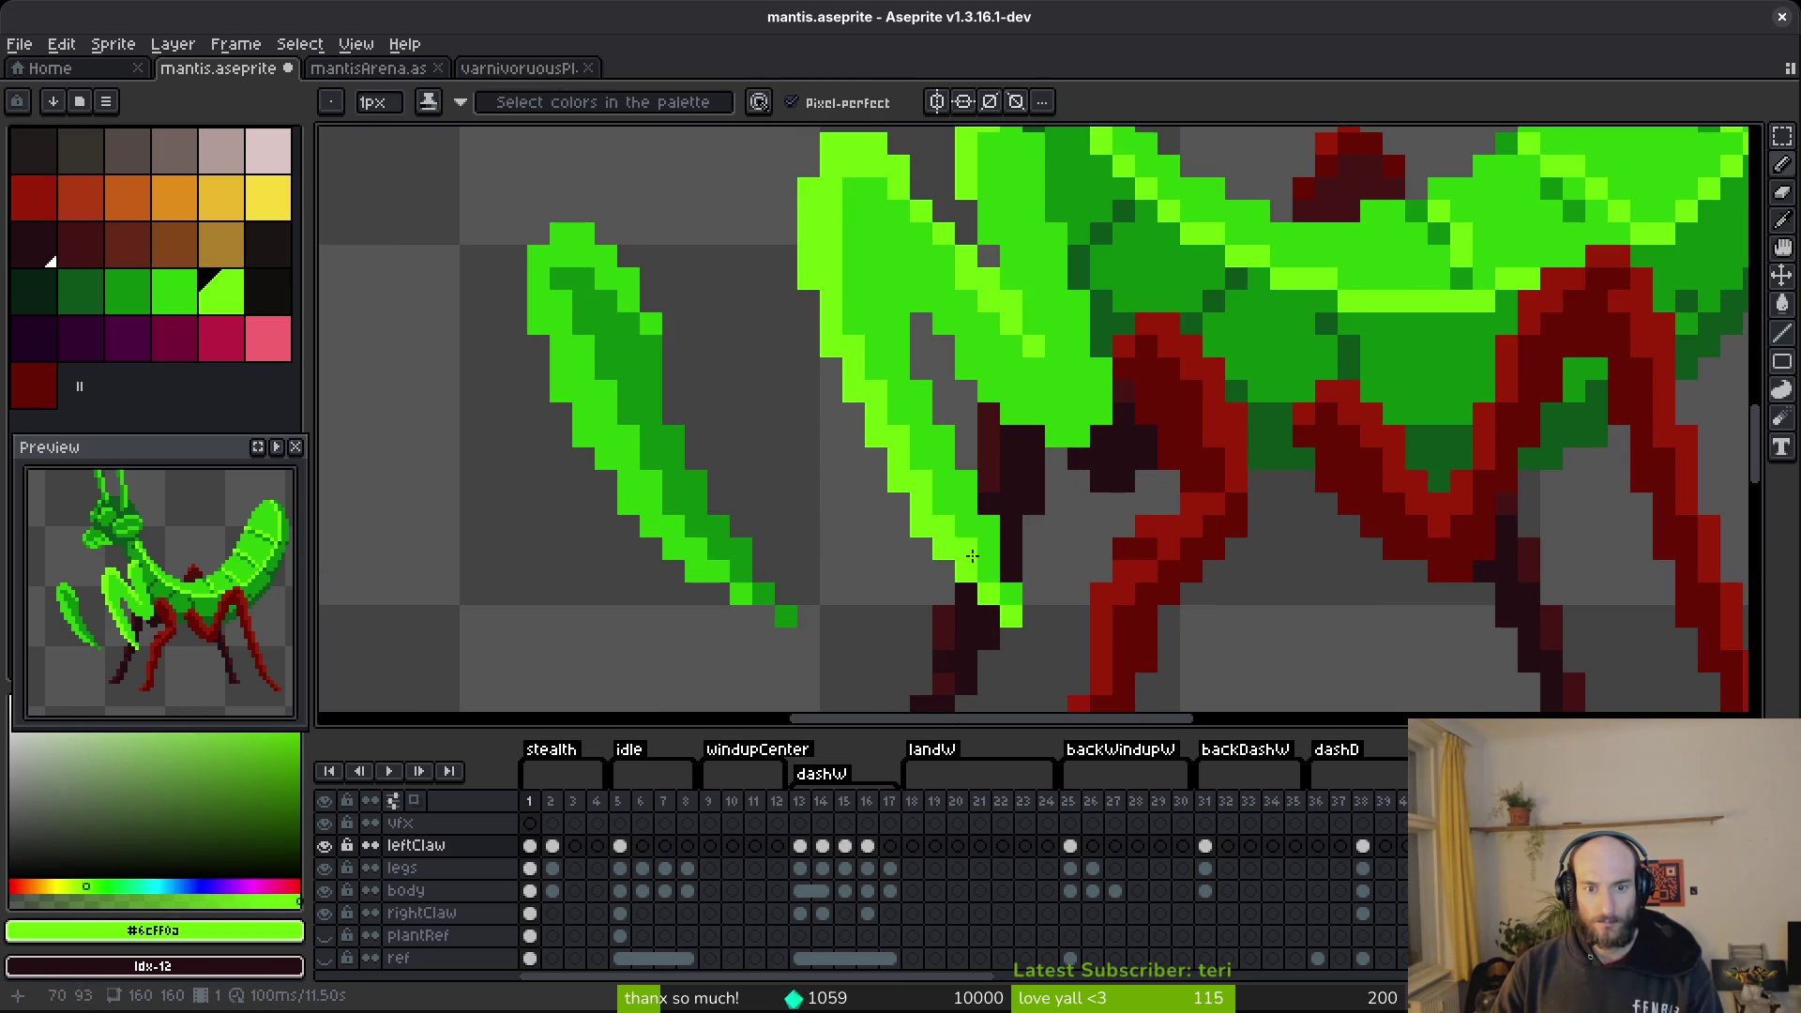
left_click(1057, 548)
mouse_move(887, 470)
left_mouse_down()
mouse_move(1068, 650)
mouse_move(823, 379)
mouse_move(922, 356)
mouse_move(841, 221)
mouse_move(952, 583)
mouse_move(1041, 610)
left_mouse_up()
key("ctrl+s")
Lasso the claw forearm and start rotating it about 7 degrees.
scroll(982, 467, "down", 2)
key("q")
mouse_move(935, 454)
left_mouse_down()
mouse_move(965, 475)
mouse_move(917, 403)
mouse_move(971, 443)
left_mouse_up()
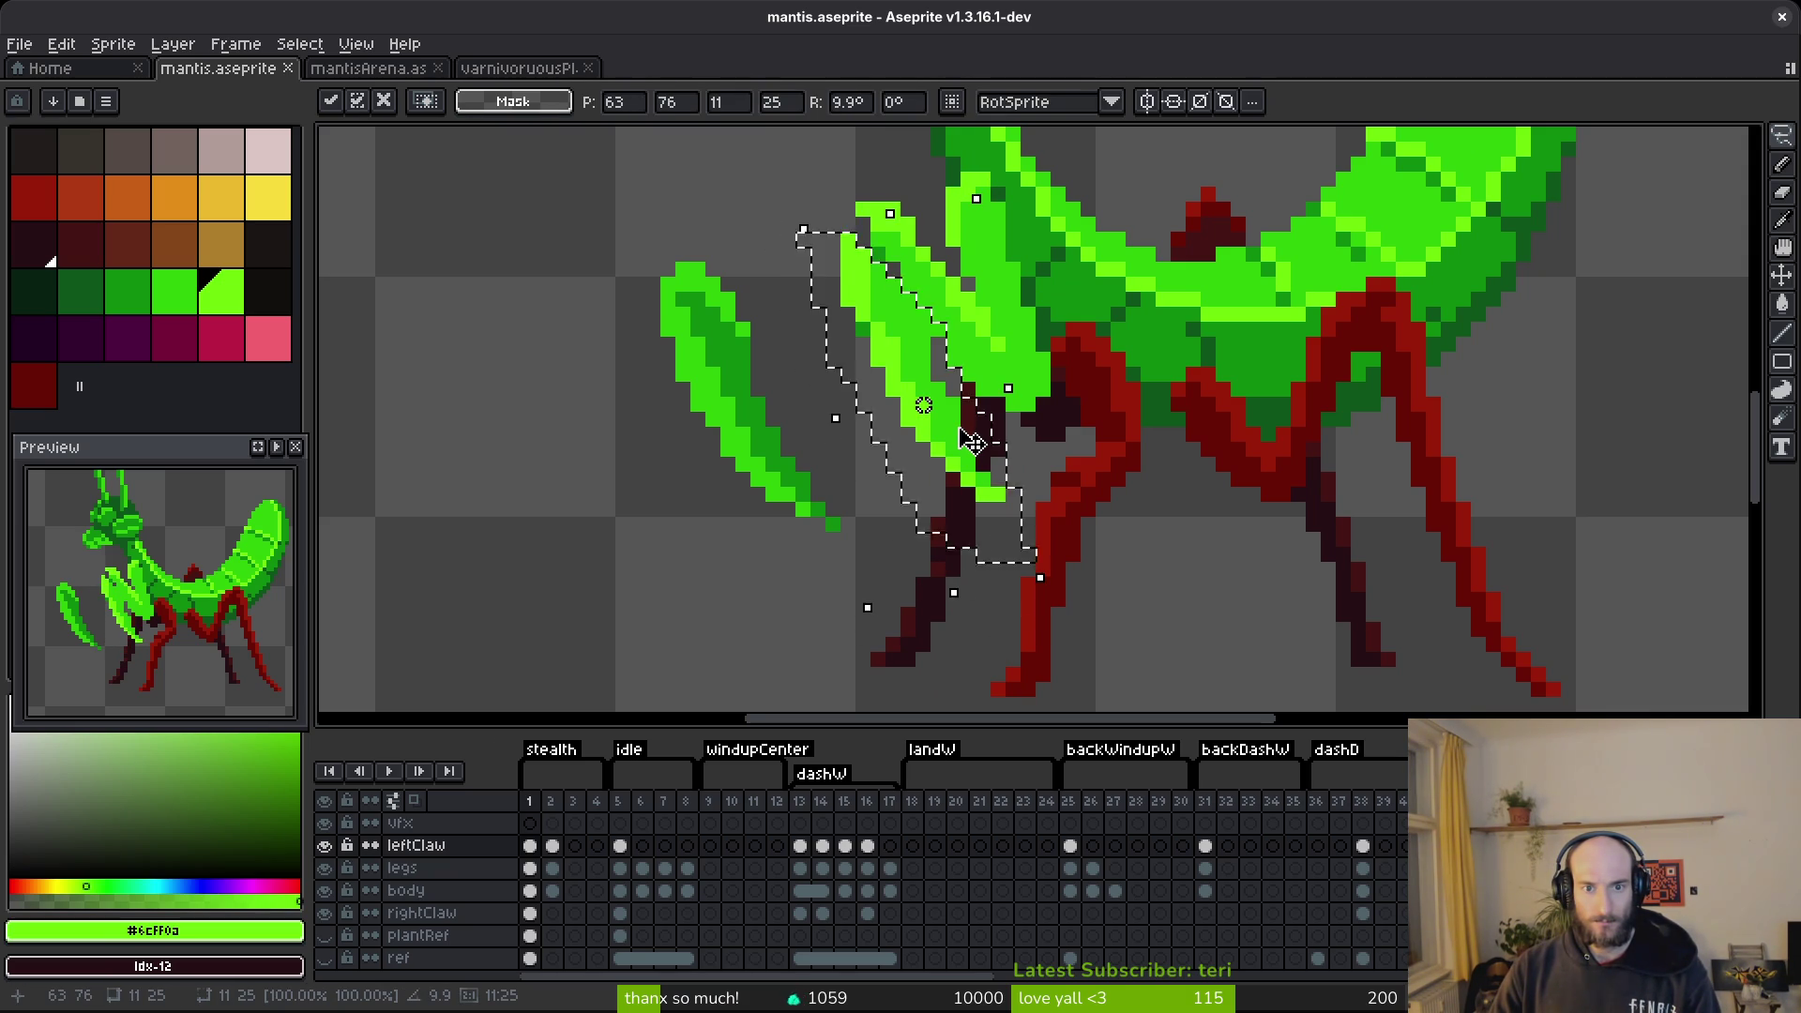
Commit the left claw's rotation and erase two stray pixels on its left edge.
key("b")
scroll(844, 282, "up", 2)
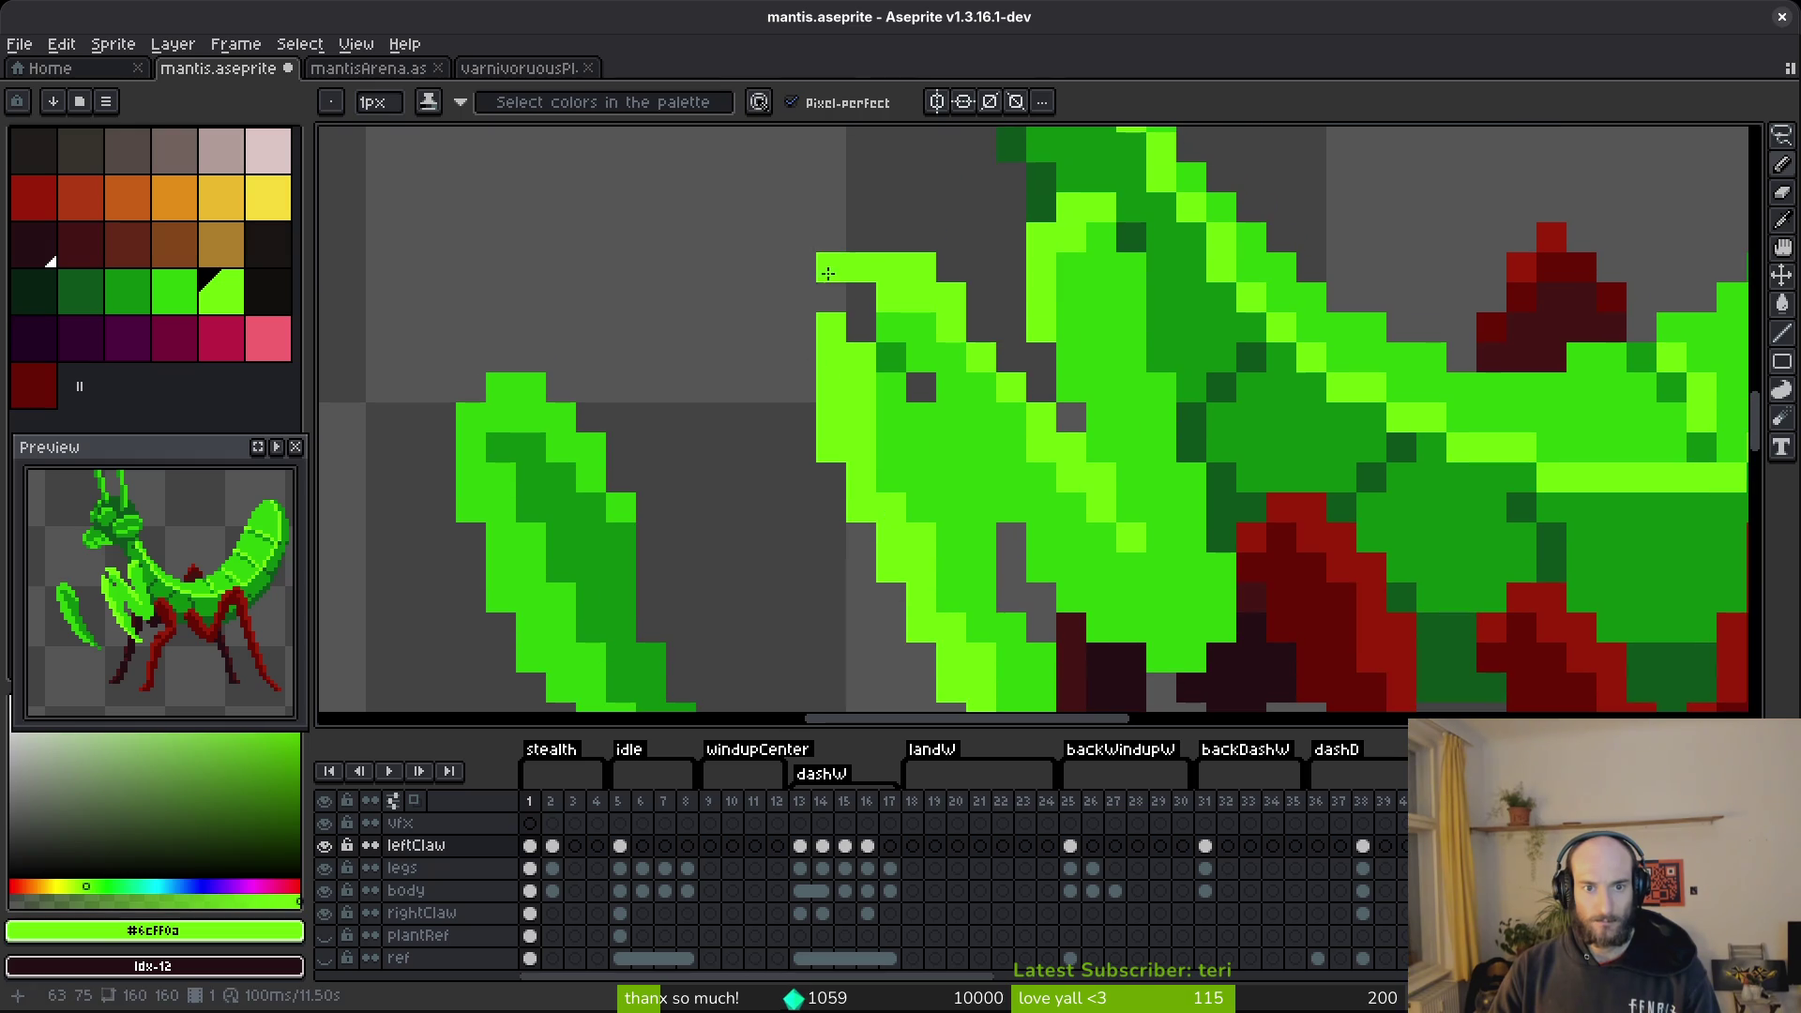
key("e")
left_click_drag(821, 419, 831, 473)
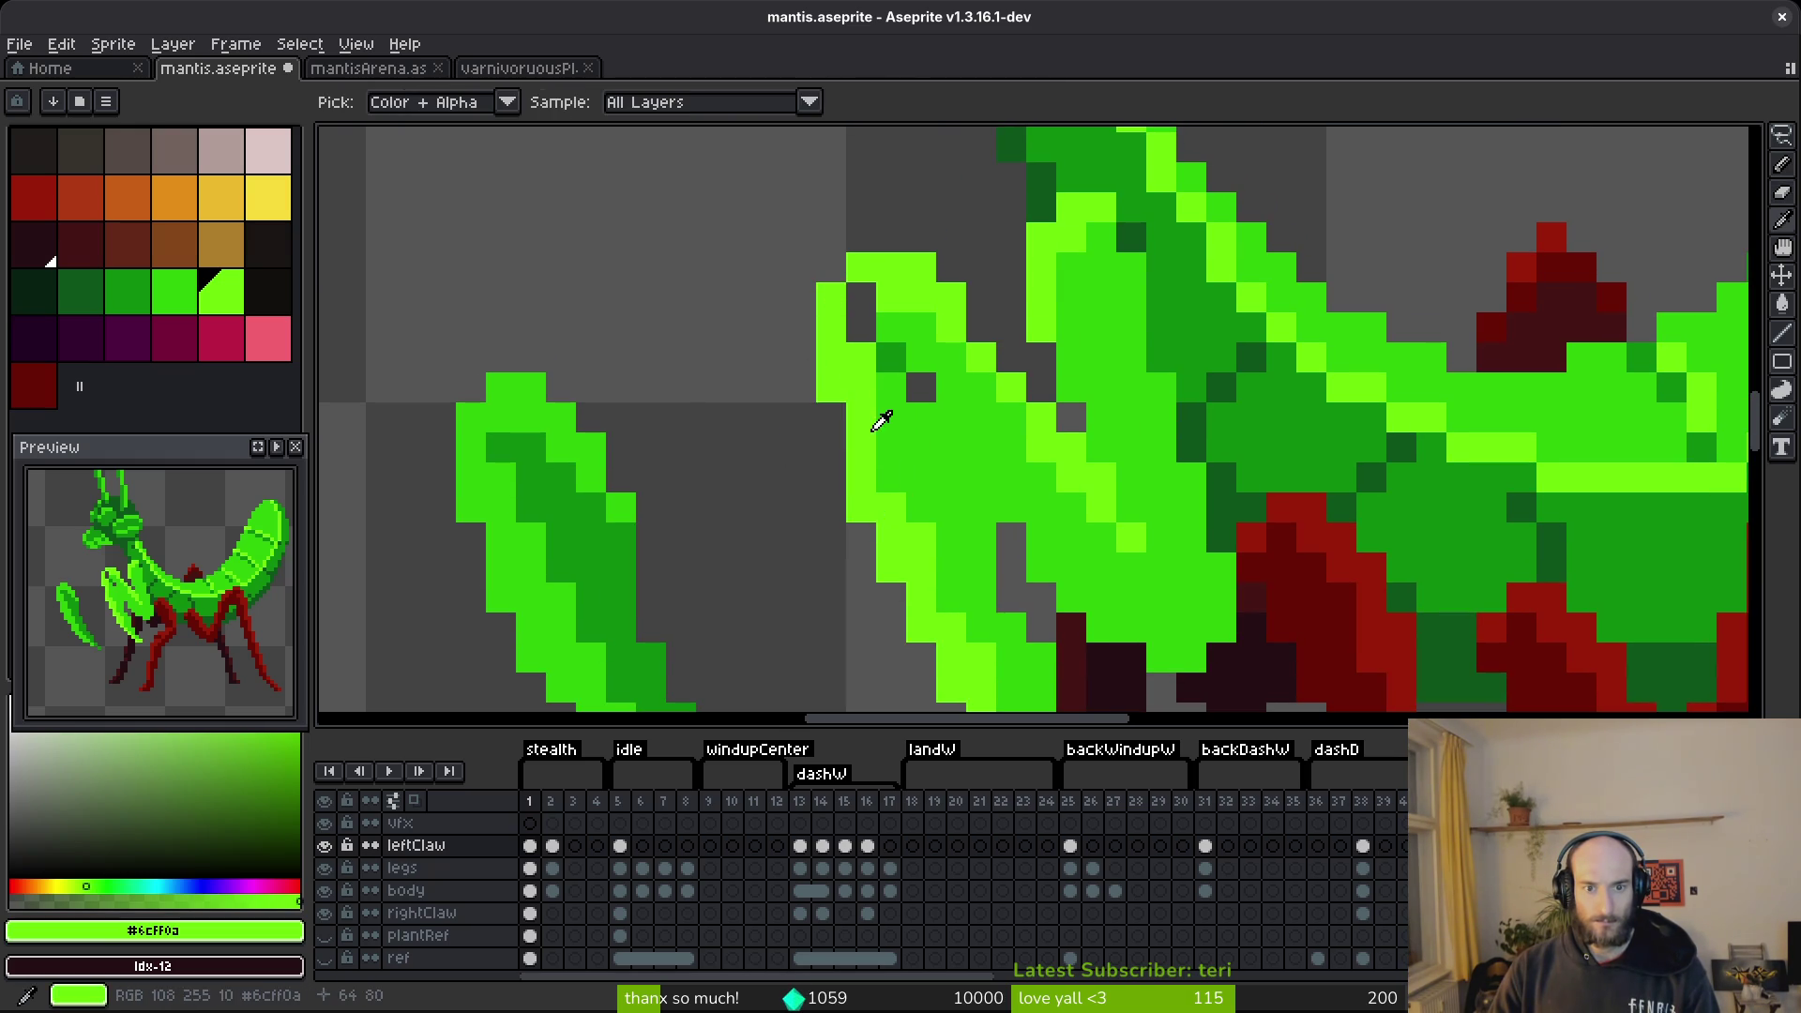
Fill the claw's top gap with light green and its holes with mid green.
key("b")
left_click(848, 285)
left_click(891, 326, "alt")
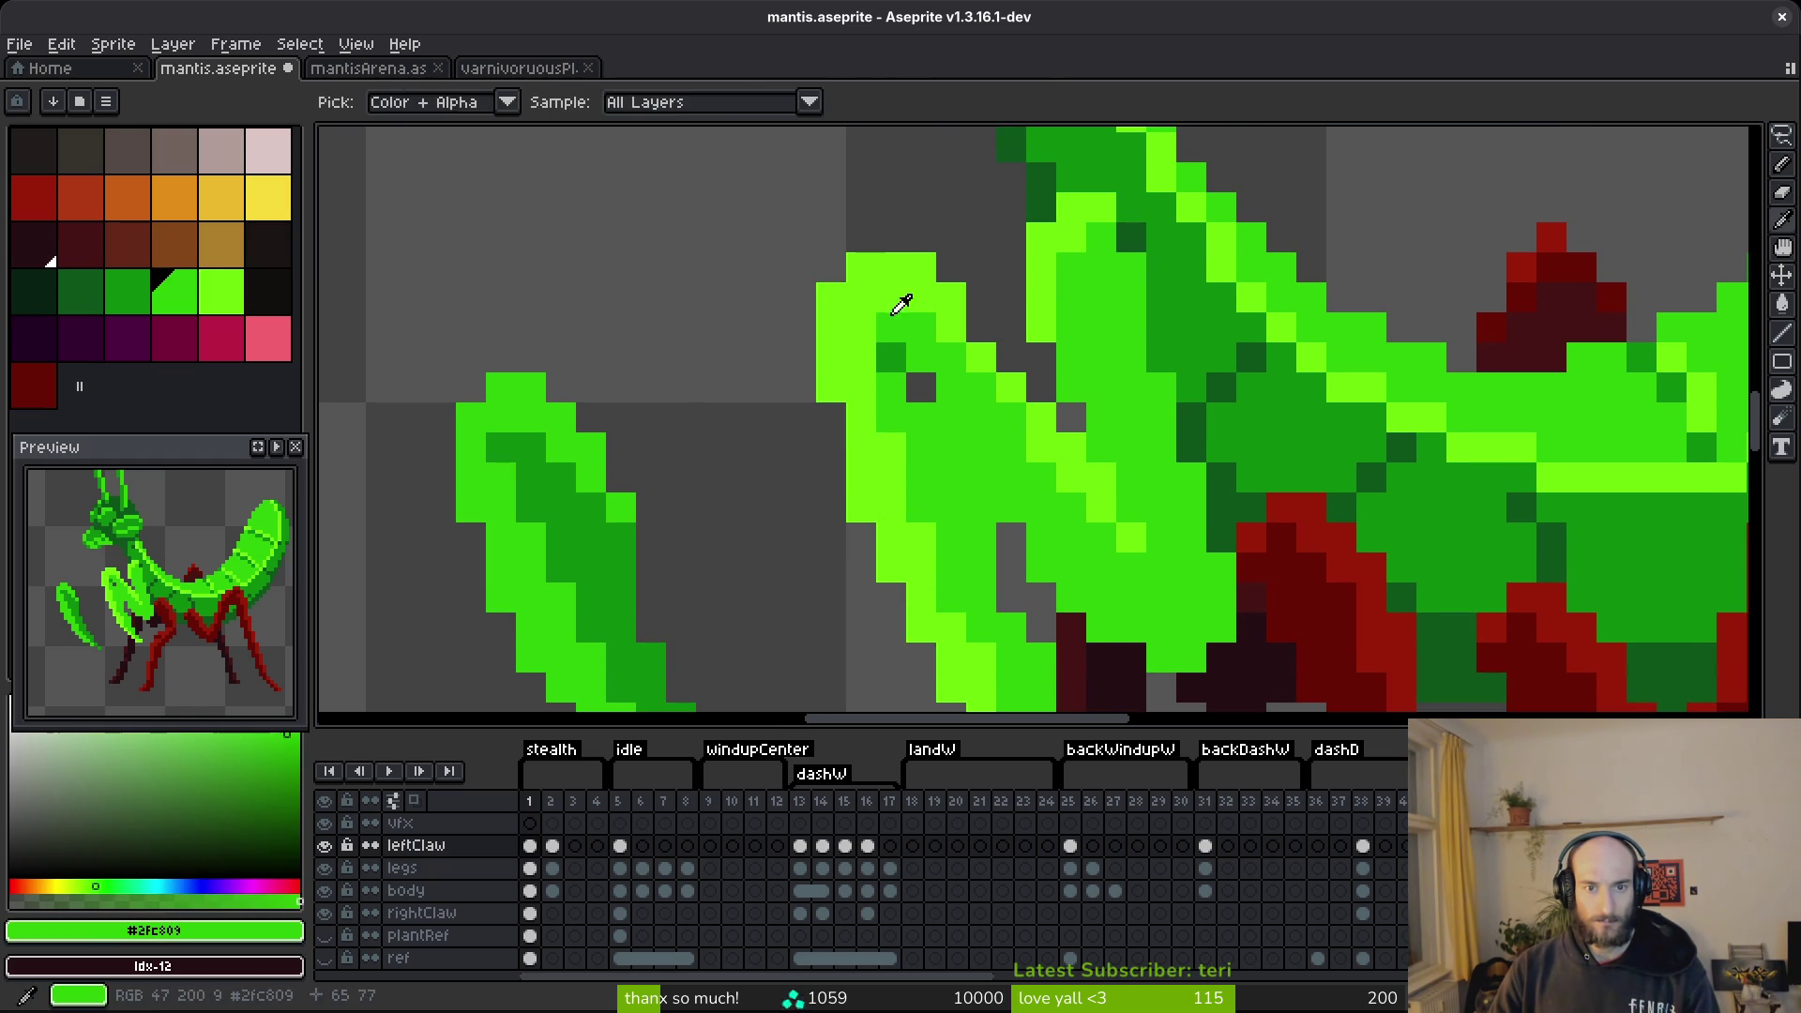
scroll(947, 424, "down", 1)
left_click(921, 390)
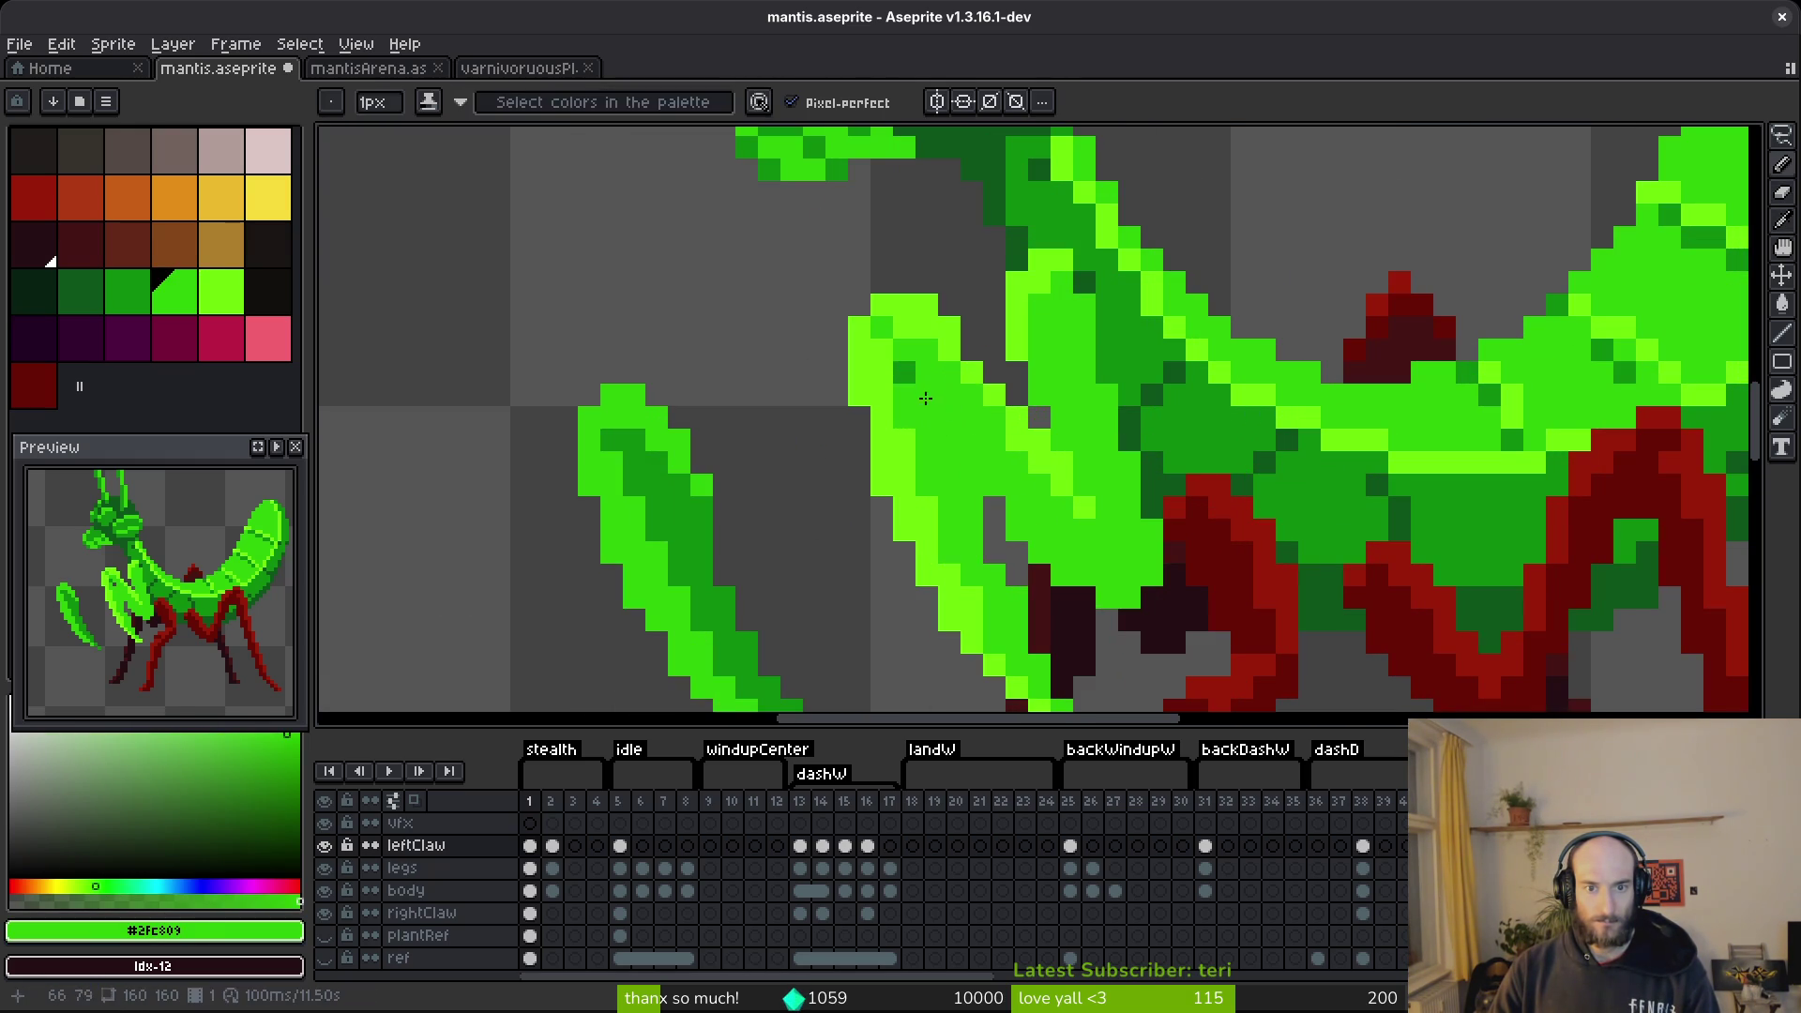
left_click(325, 846)
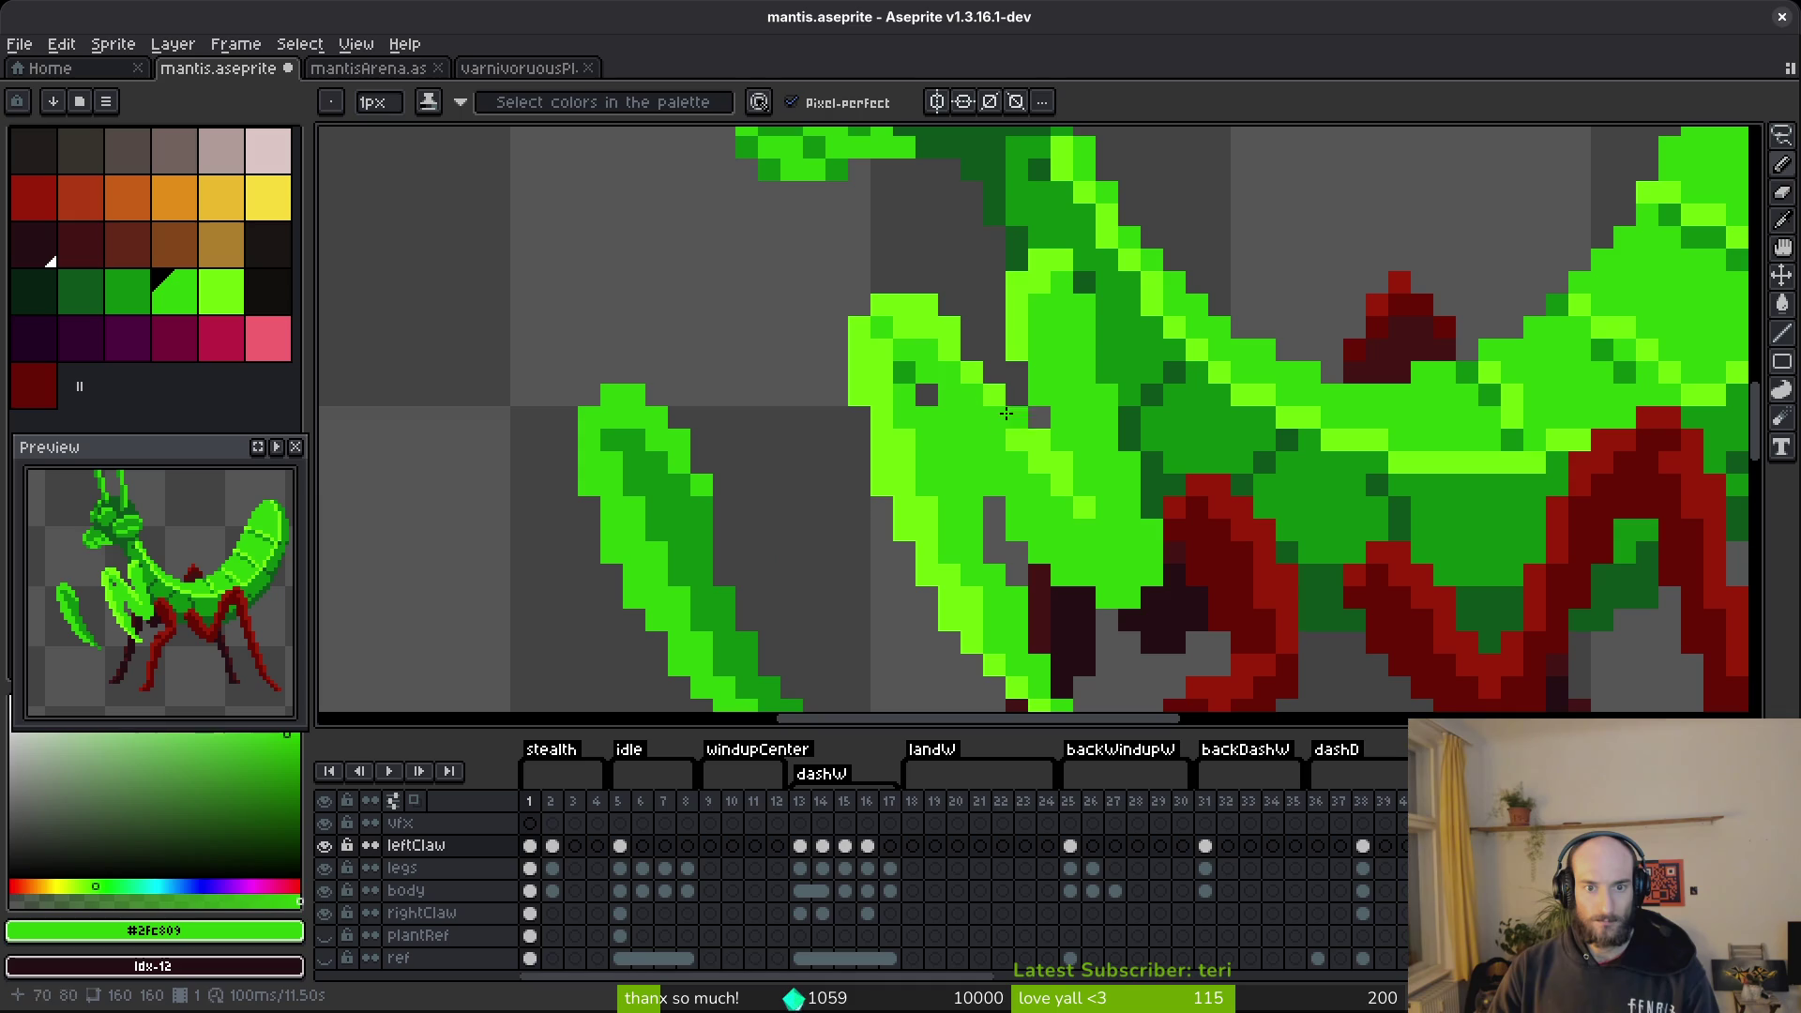
left_click(926, 394)
left_click(902, 371)
scroll(989, 504, "down", 3)
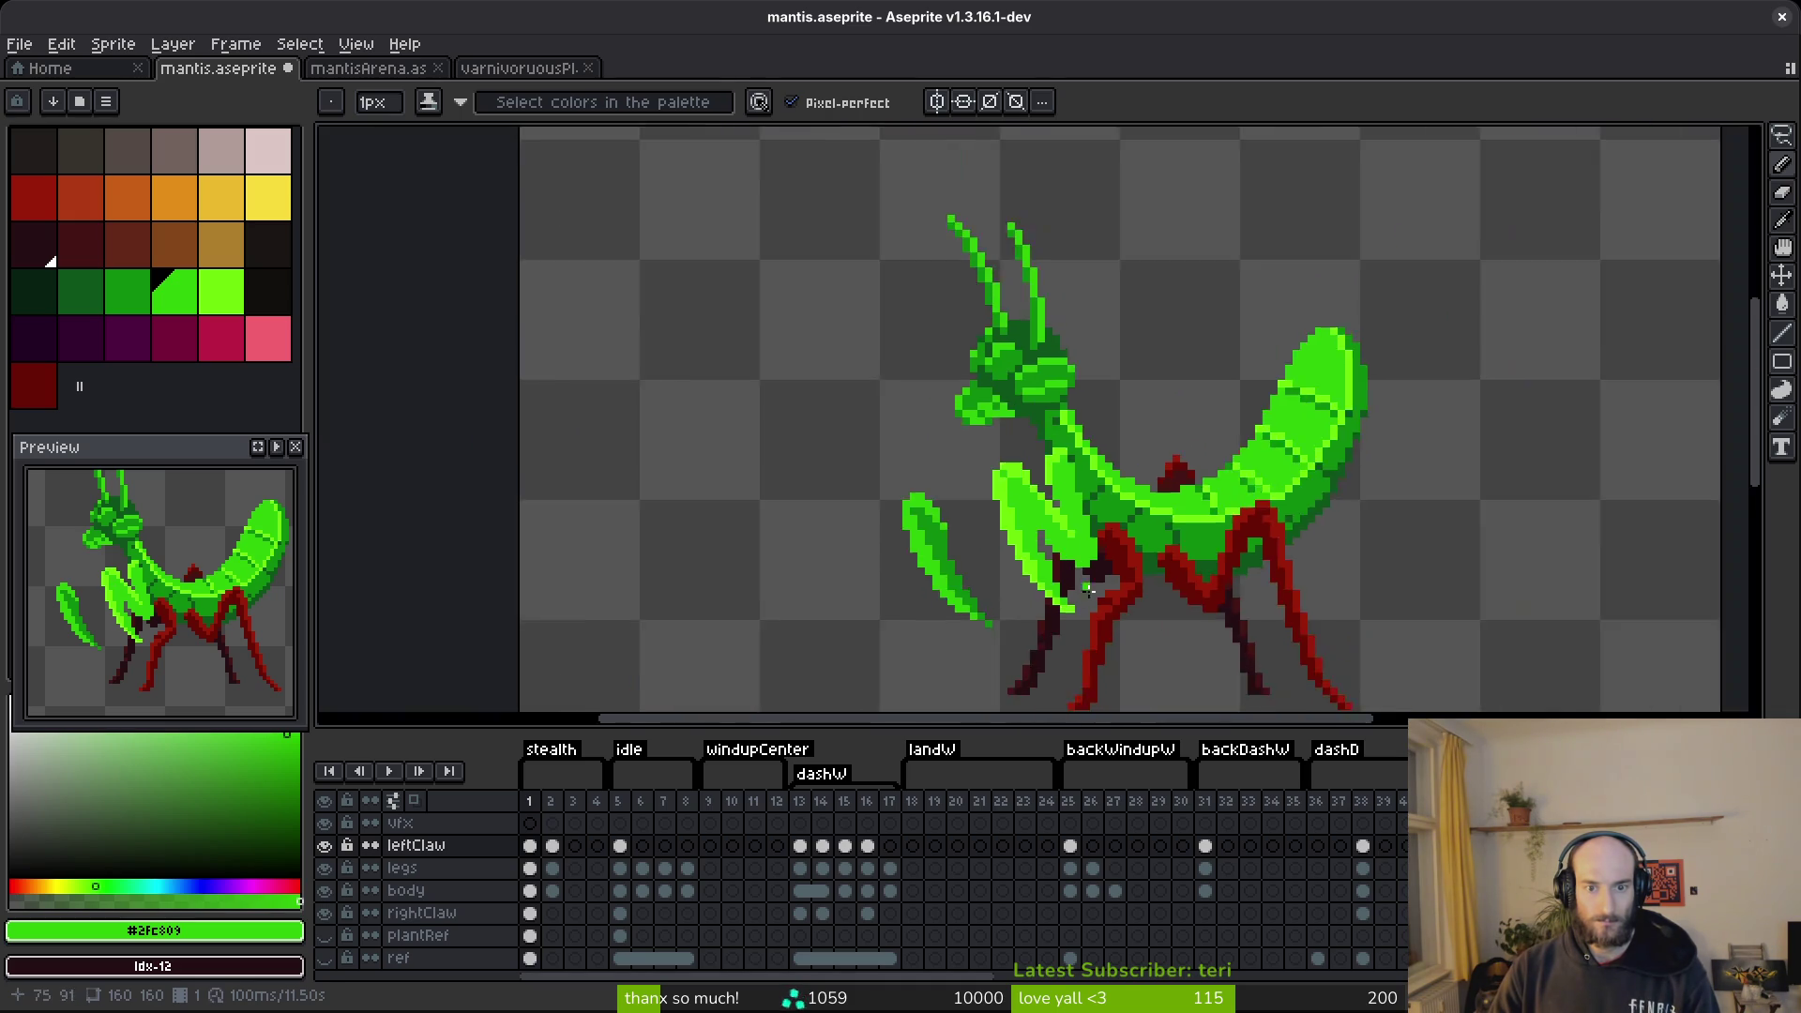
scroll(990, 504, "up", 3)
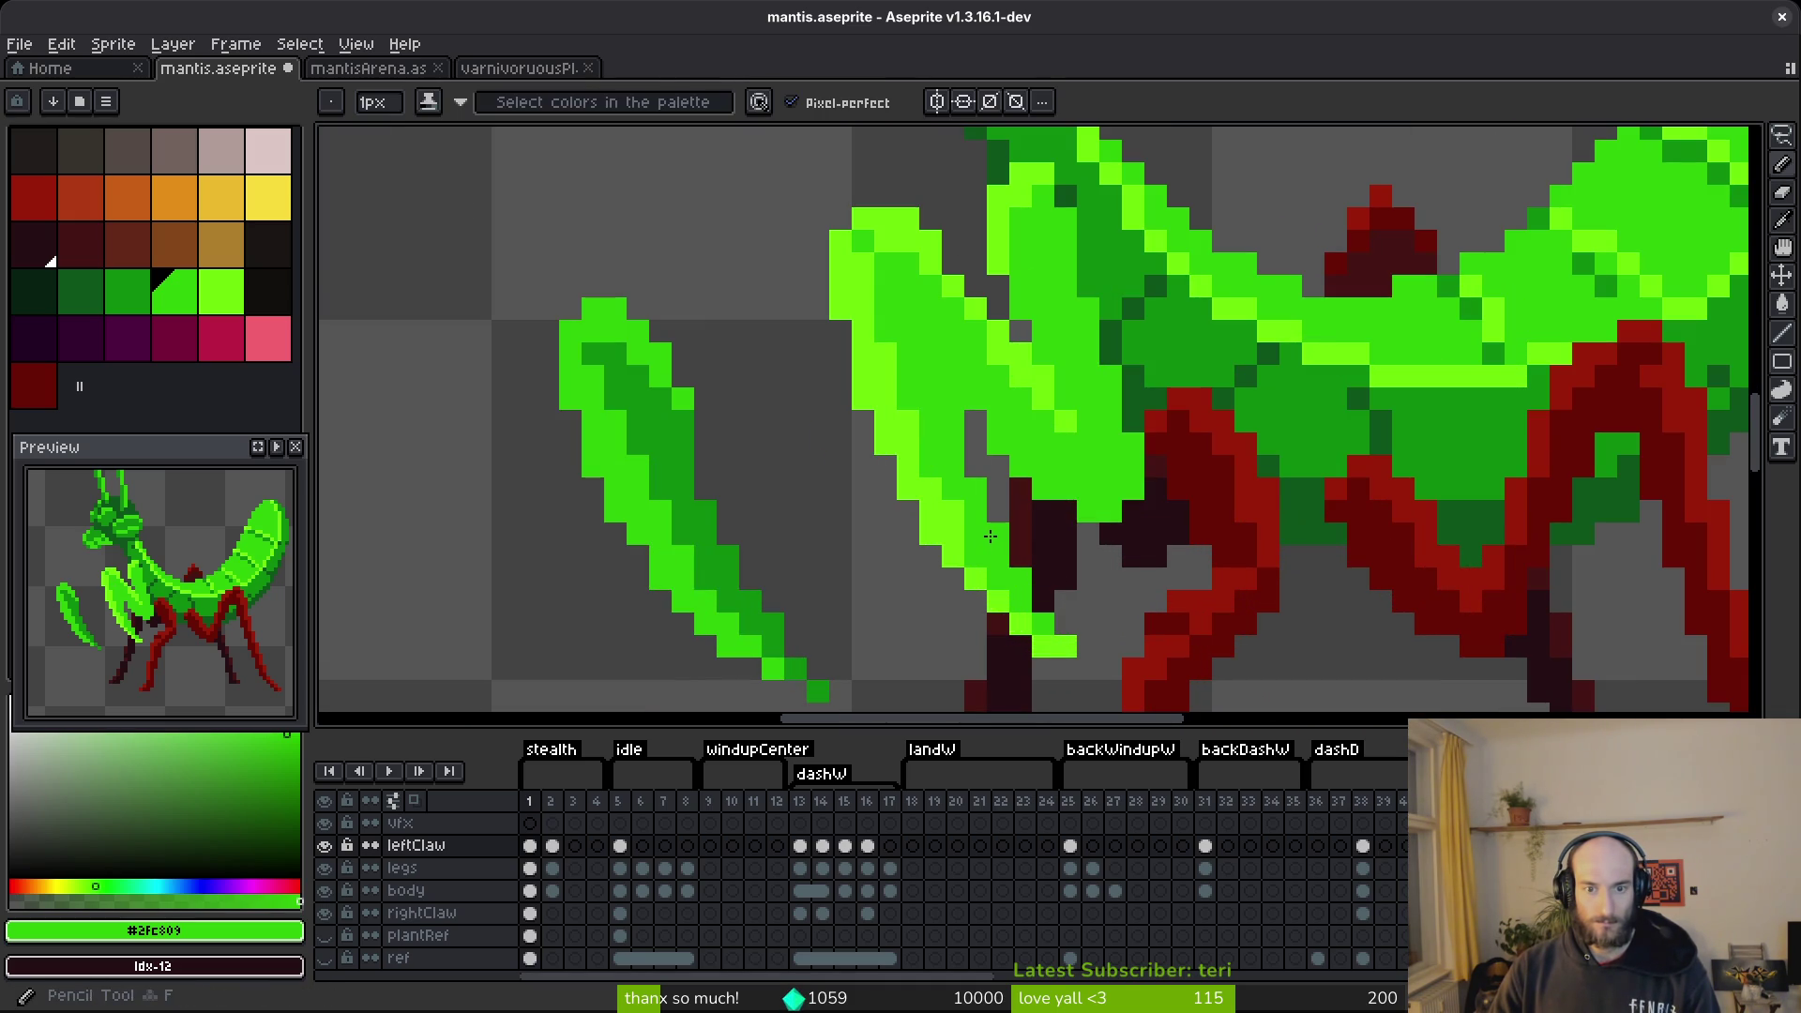
scroll(1054, 664, "down", 3)
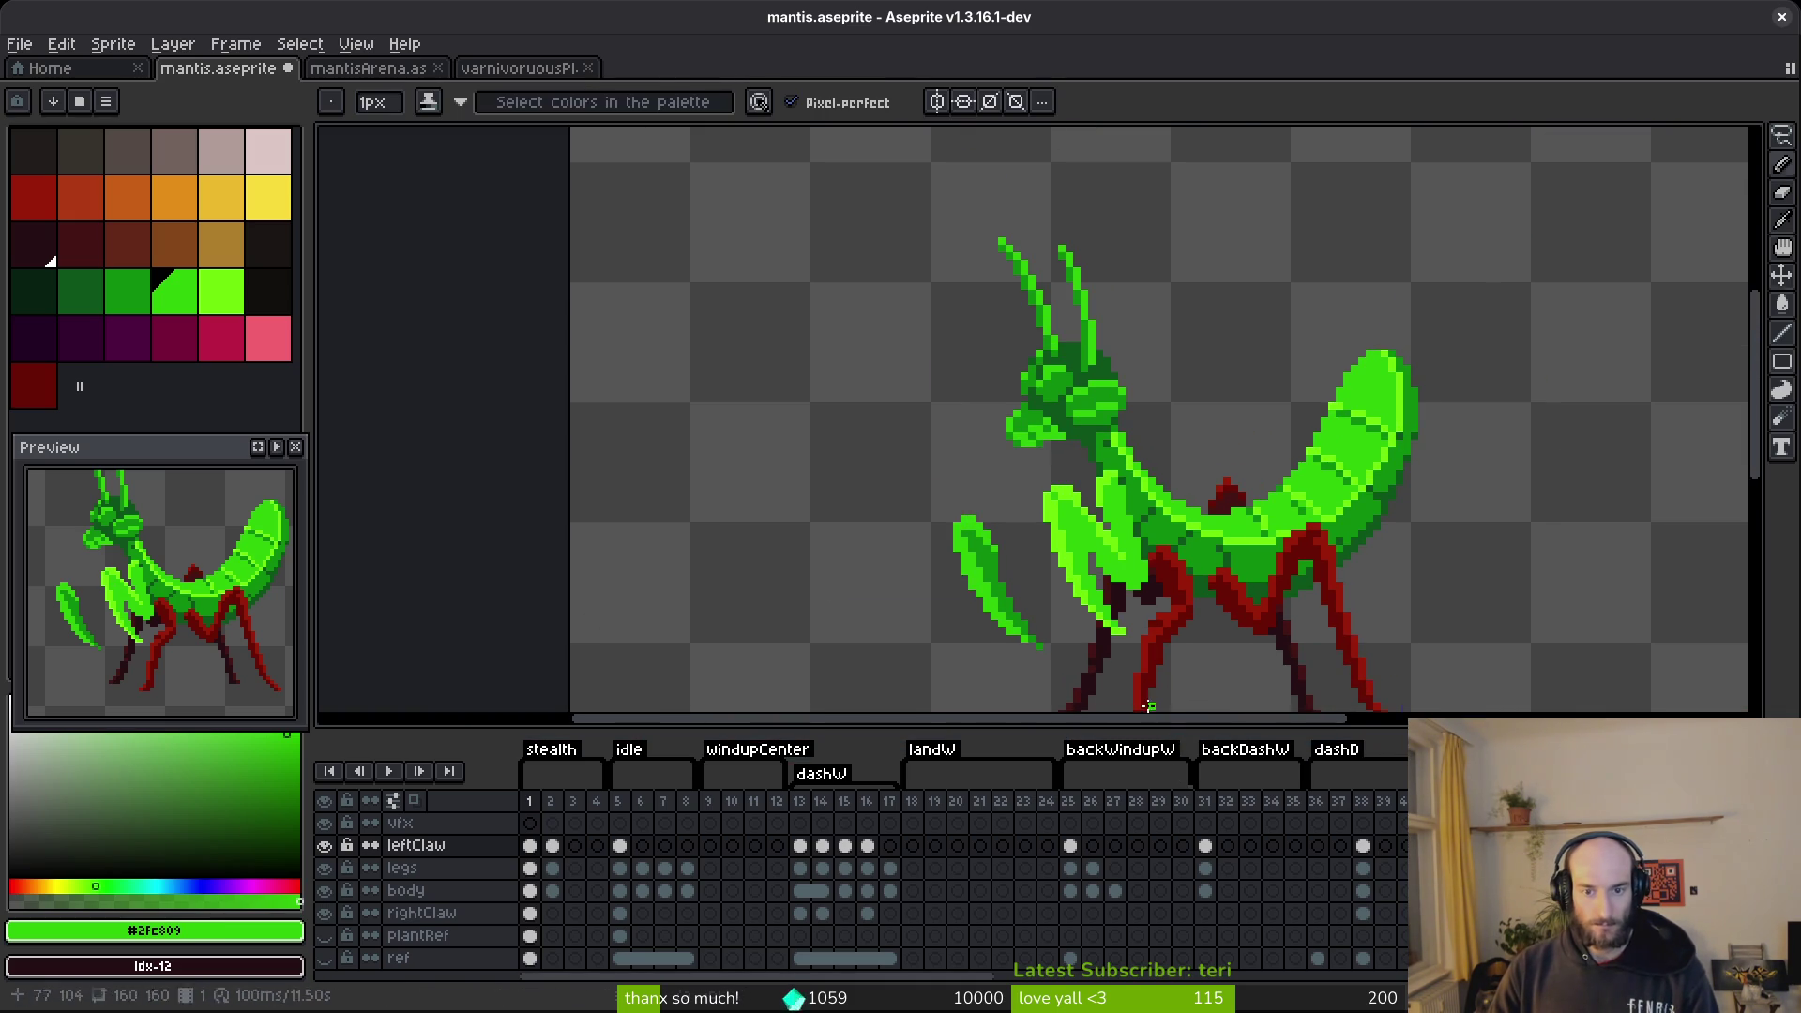
Save mantis.aseprite.
key("ctrl+s")
scroll(1095, 514, "up", 1)
key("ctrl+s")
scroll(1022, 459, "up", 2)
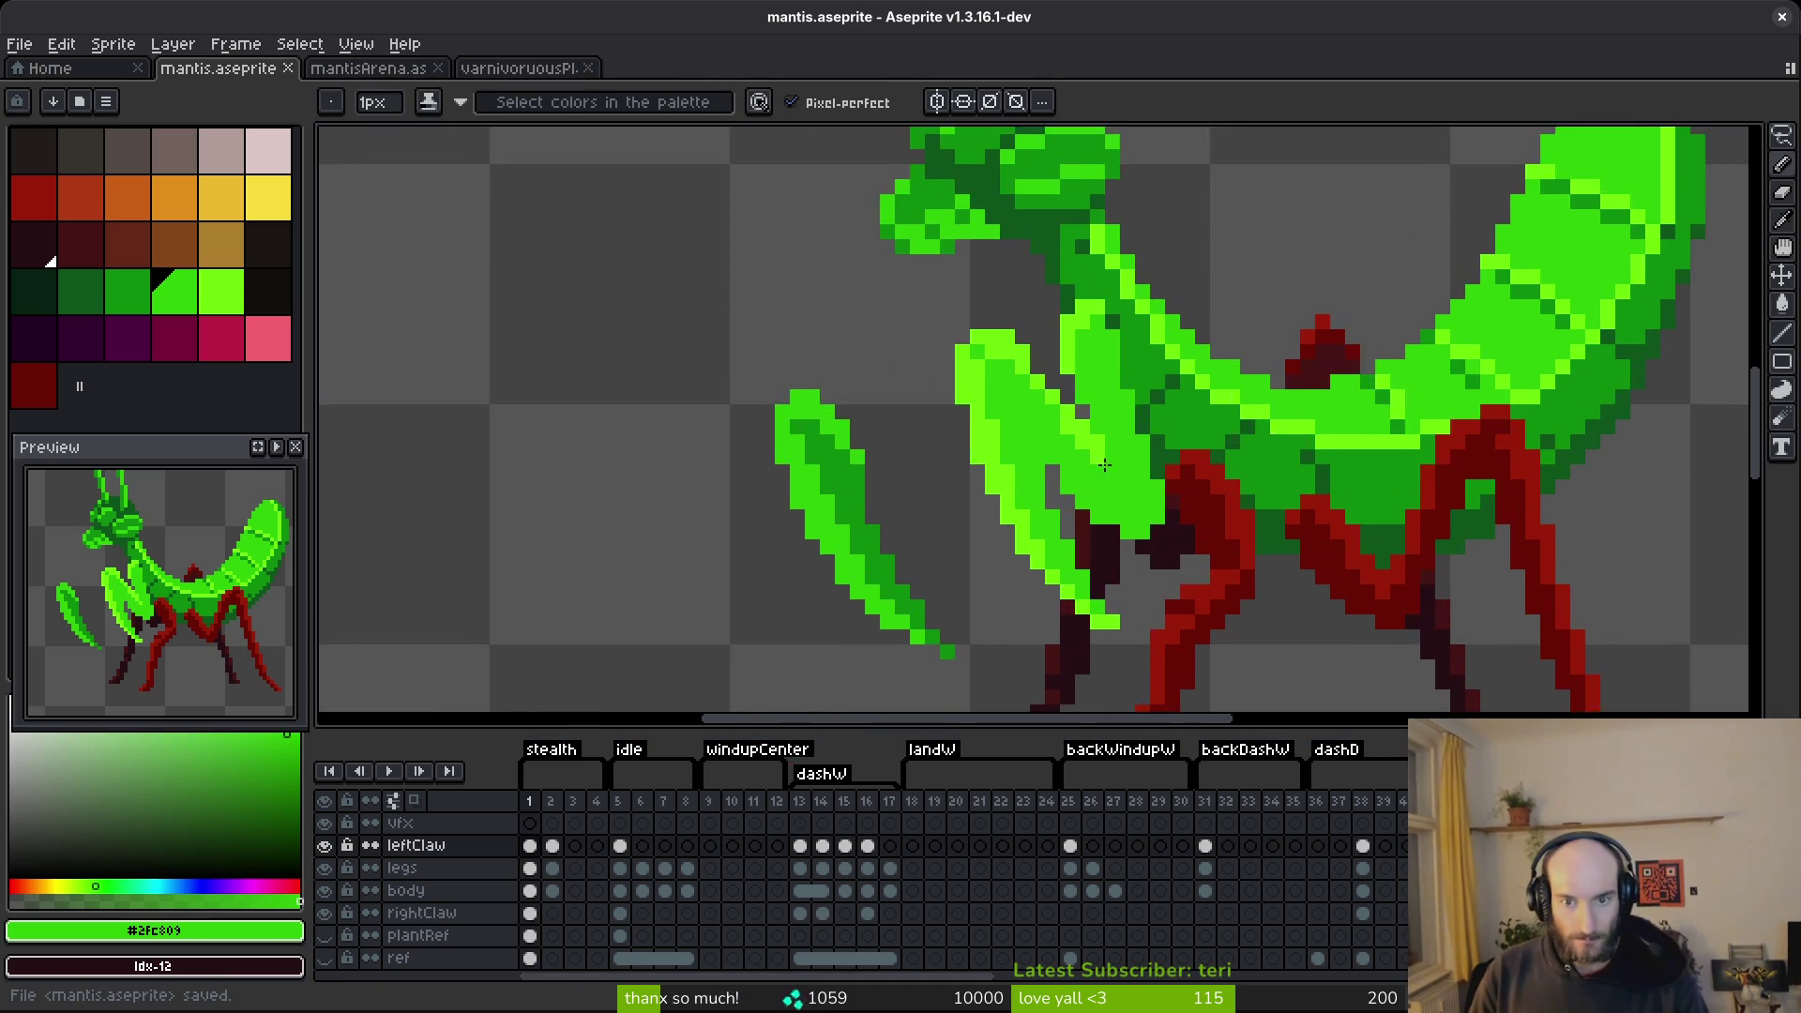
Replace the mid green with dark green, then lime green with mid green, and save.
key("alt")
left_click(1169, 394, "alt")
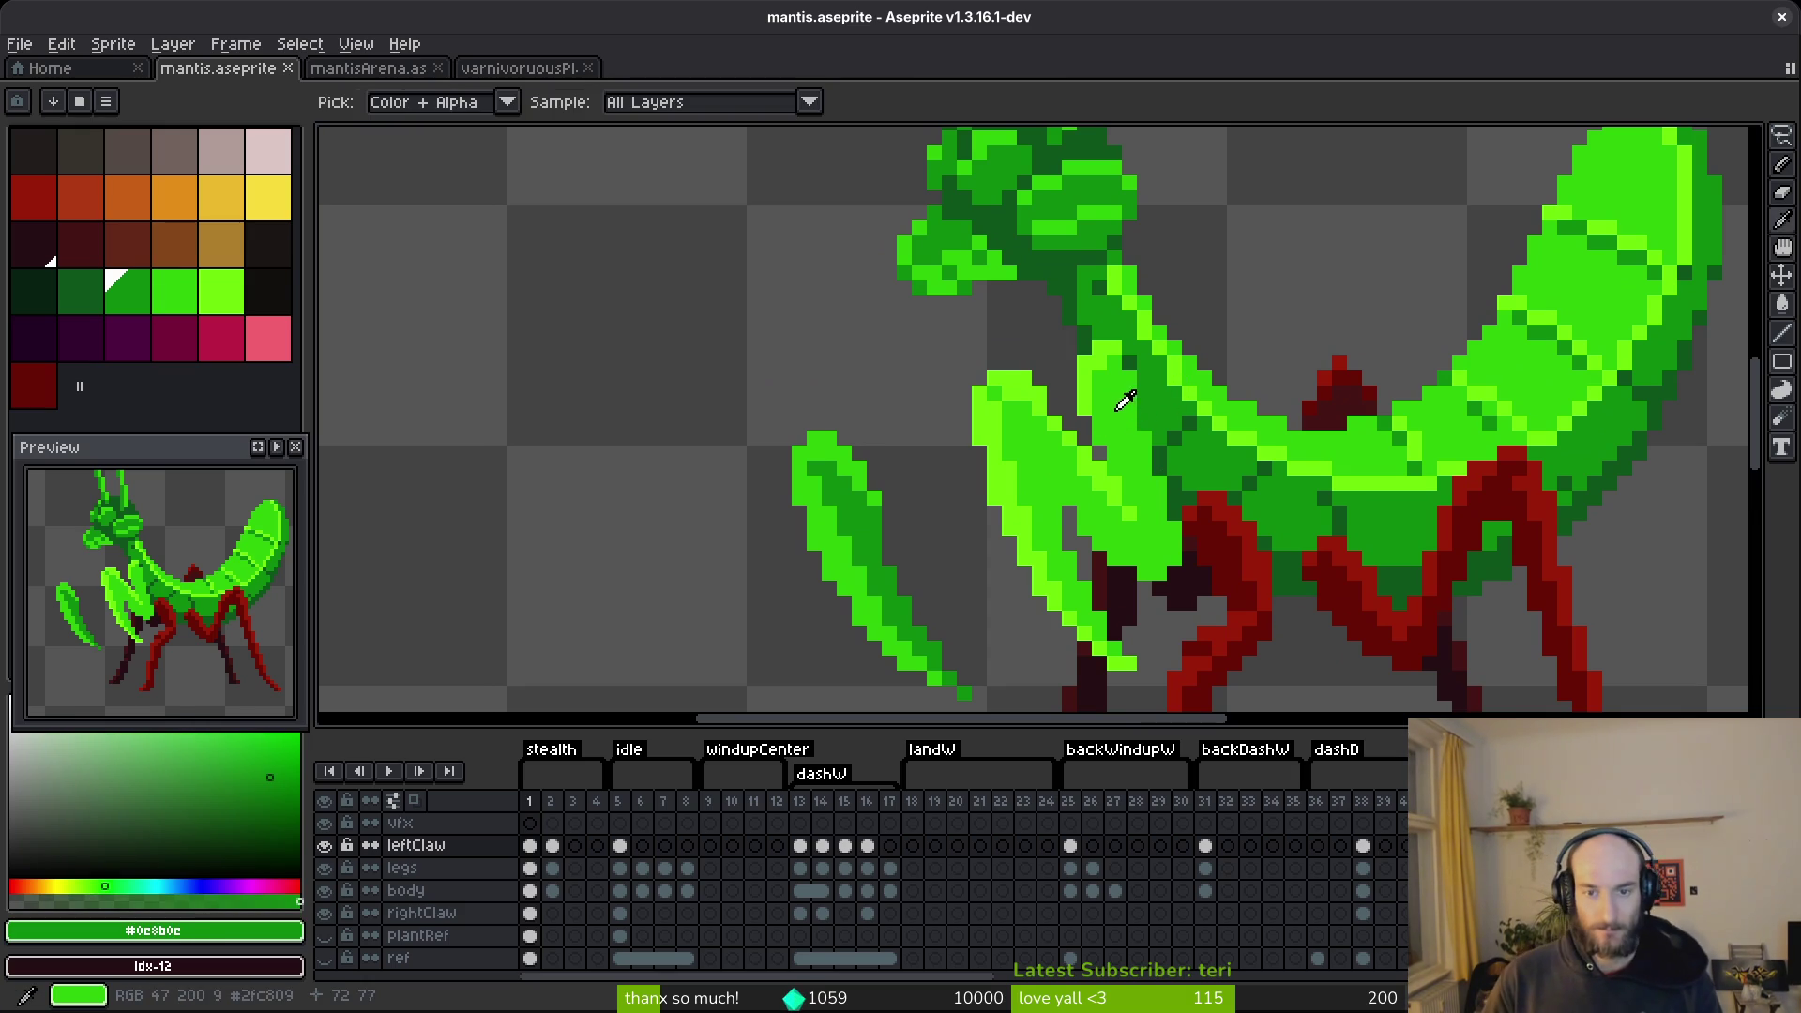
left_click(1211, 364)
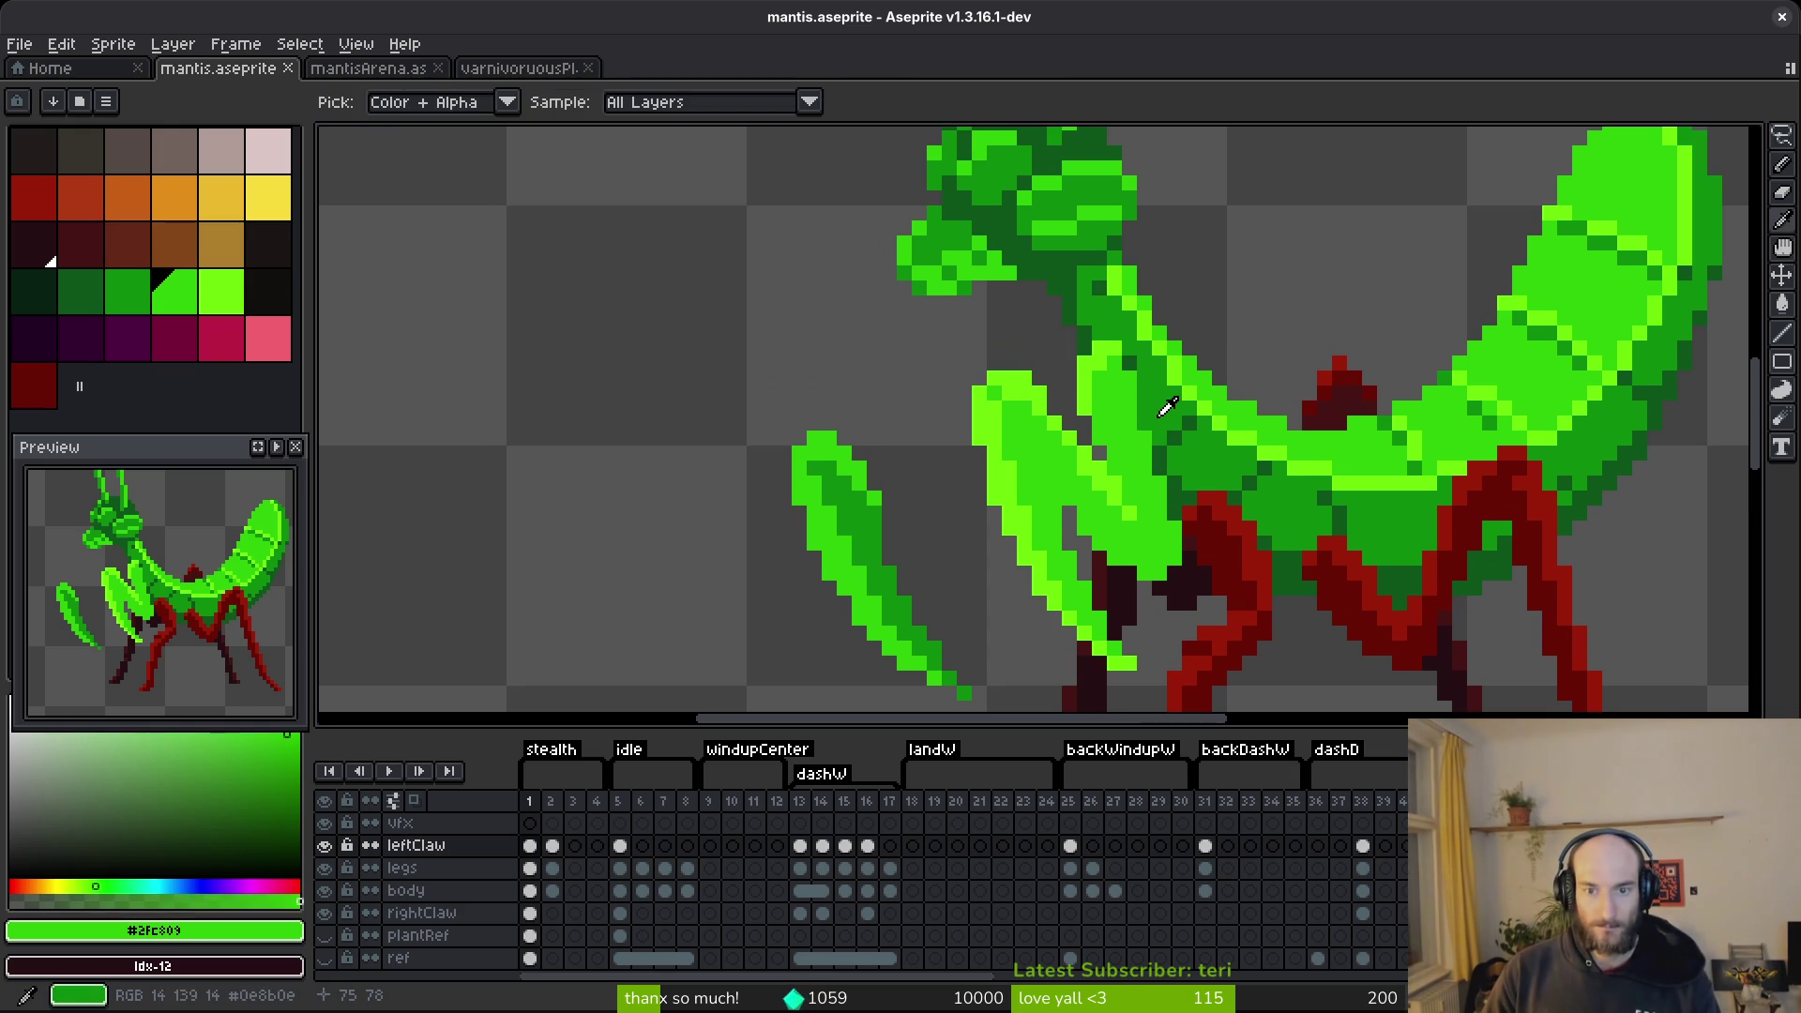
right_click(1170, 402)
key("shift+r")
left_click(1085, 228)
left_click(1180, 359, "alt")
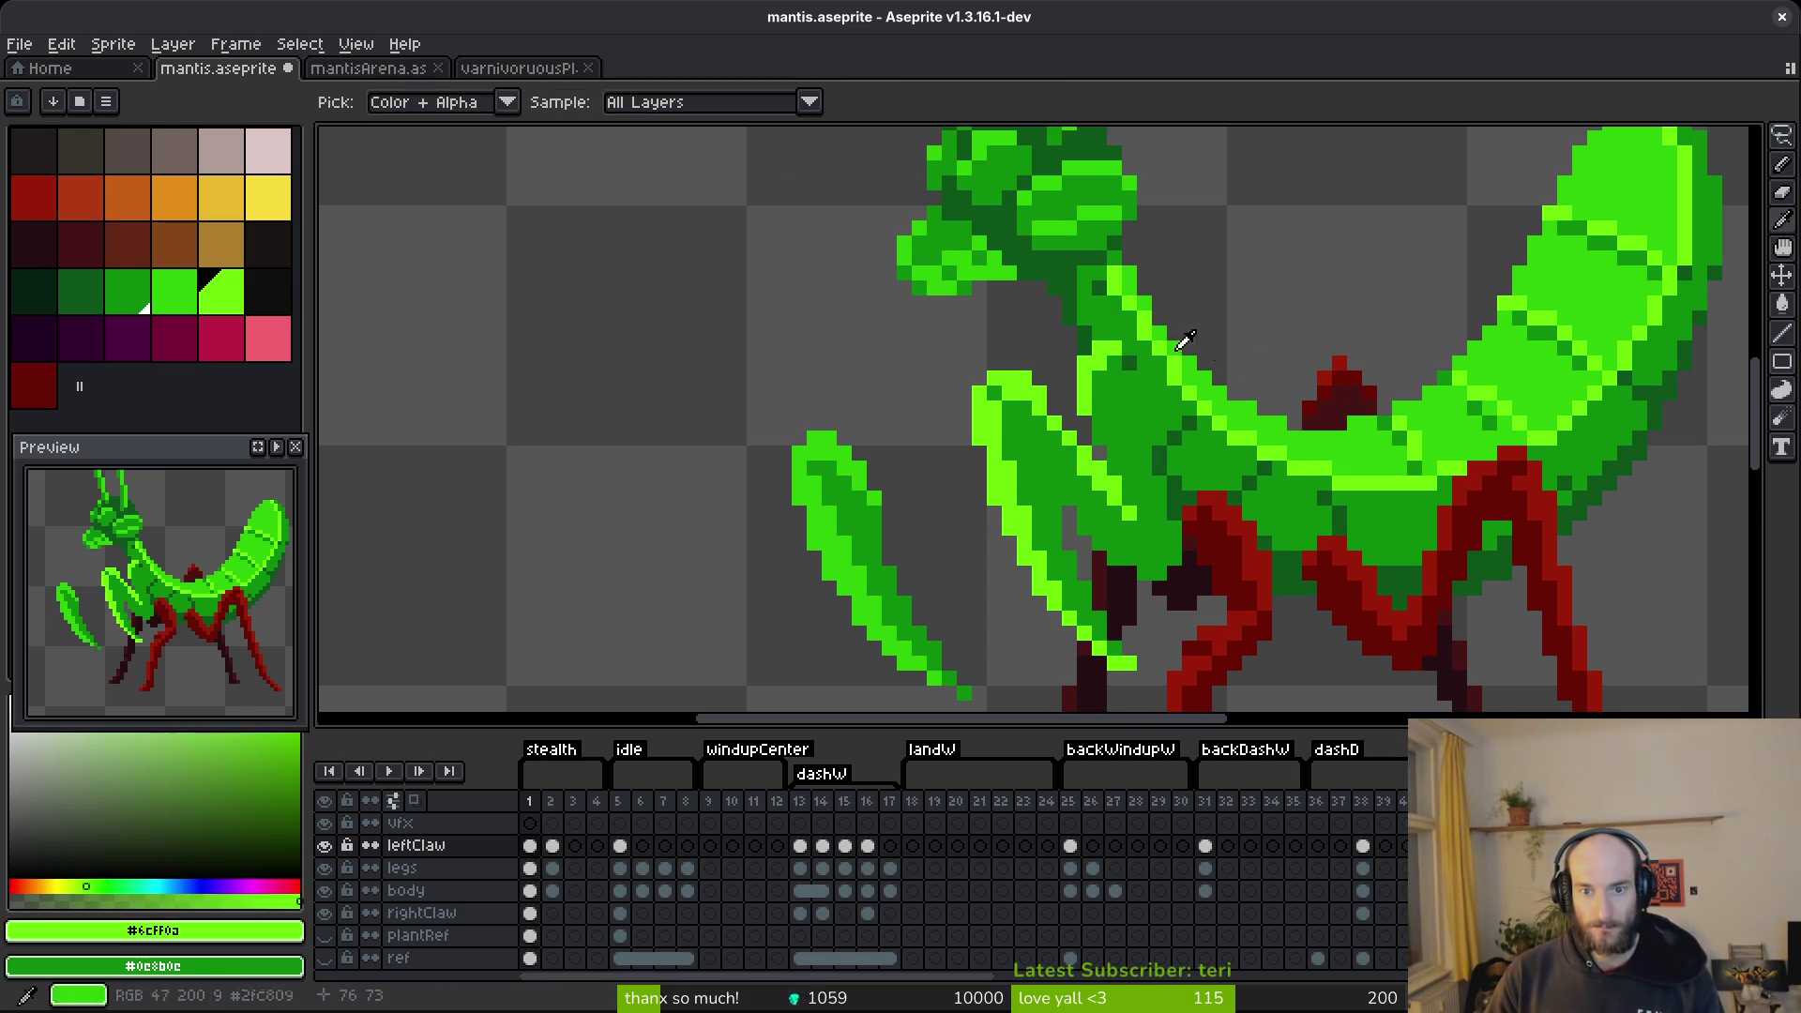
right_click(1213, 348, "alt")
key("shift+r")
left_click(1085, 228)
key("ctrl+s")
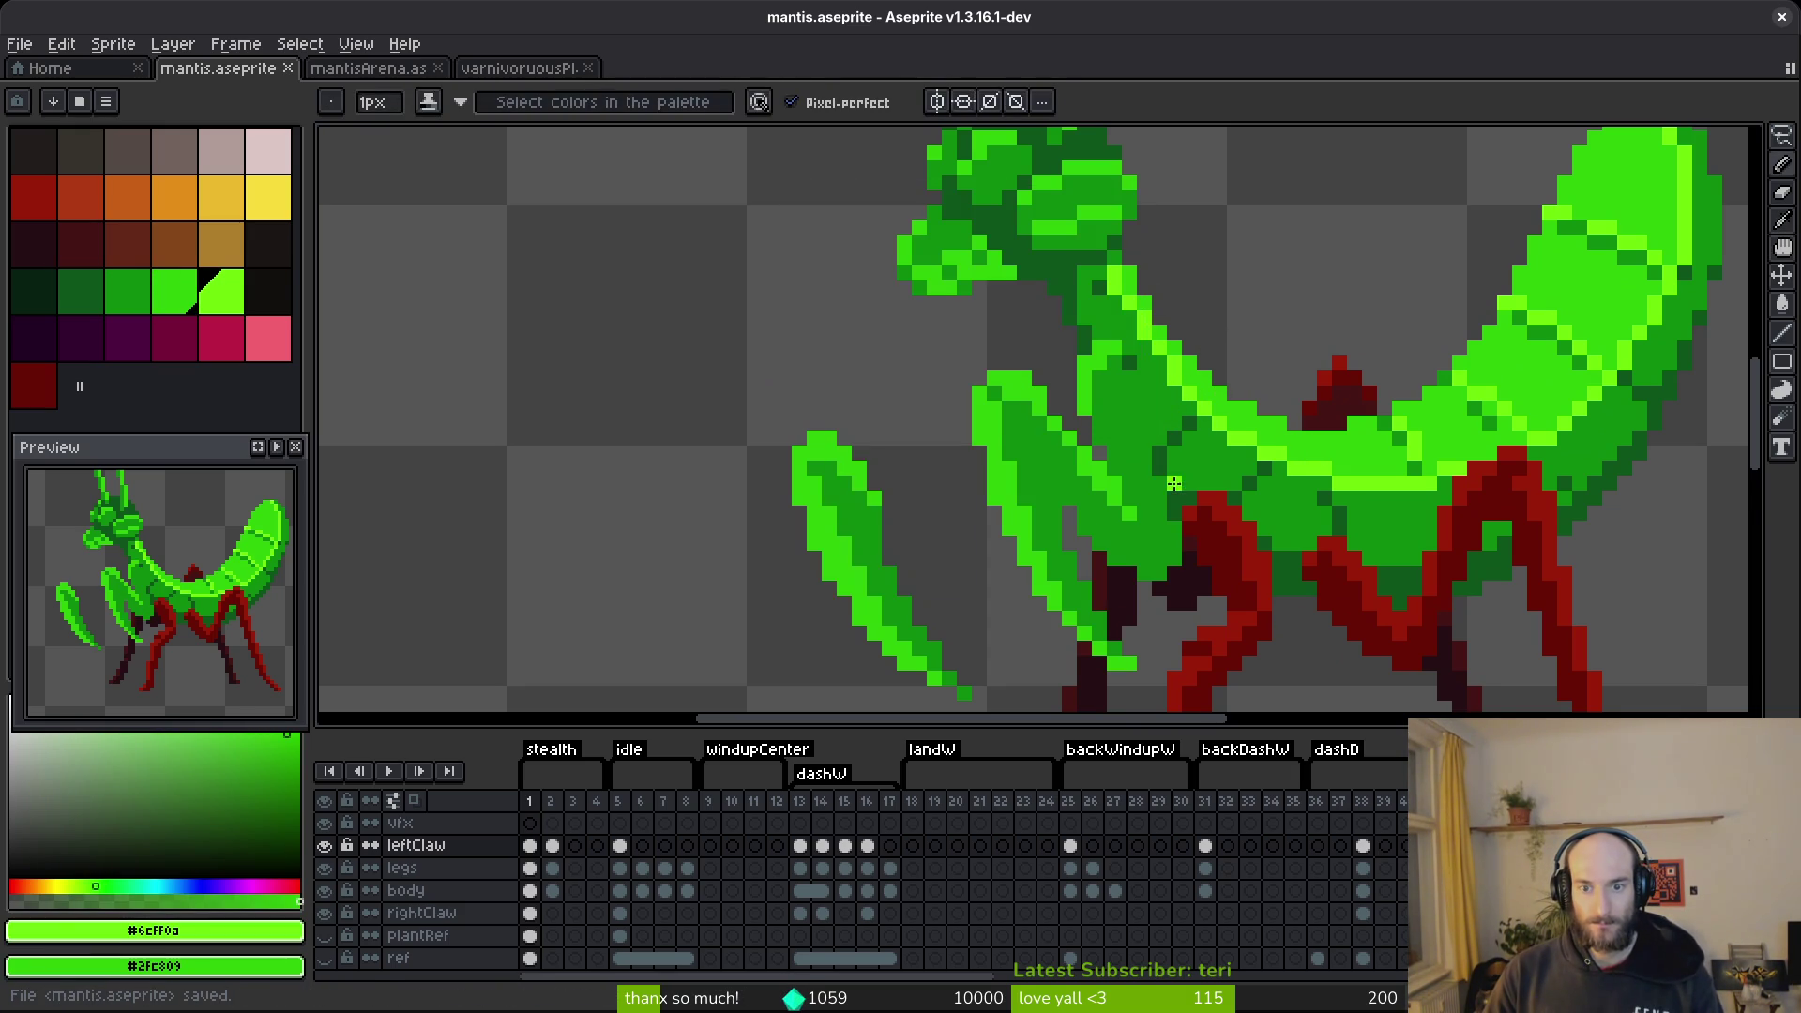
scroll(1181, 487, "down", 5)
scroll(1189, 498, "up", 4)
Undo the claw colour replacement, save, and bring the claw joint into view.
key("ctrl+z")
key("ctrl+z")
key("ctrl+s")
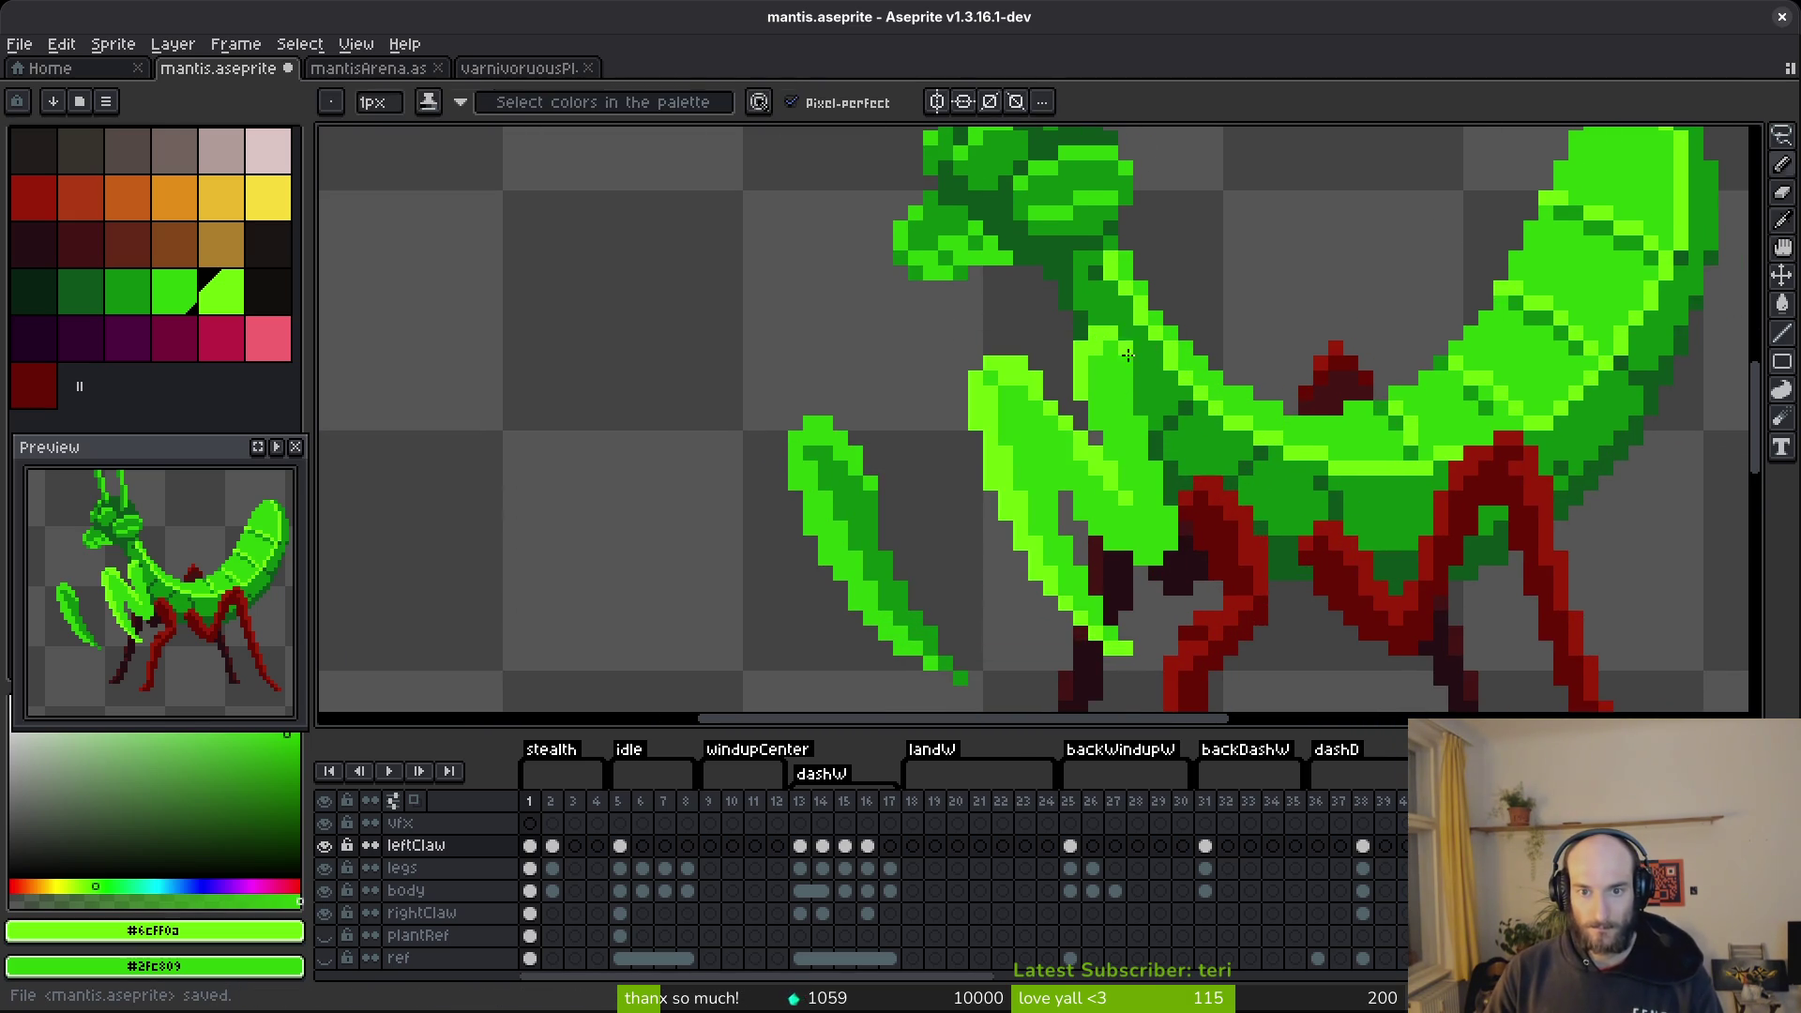
scroll(1126, 398, "up", 2)
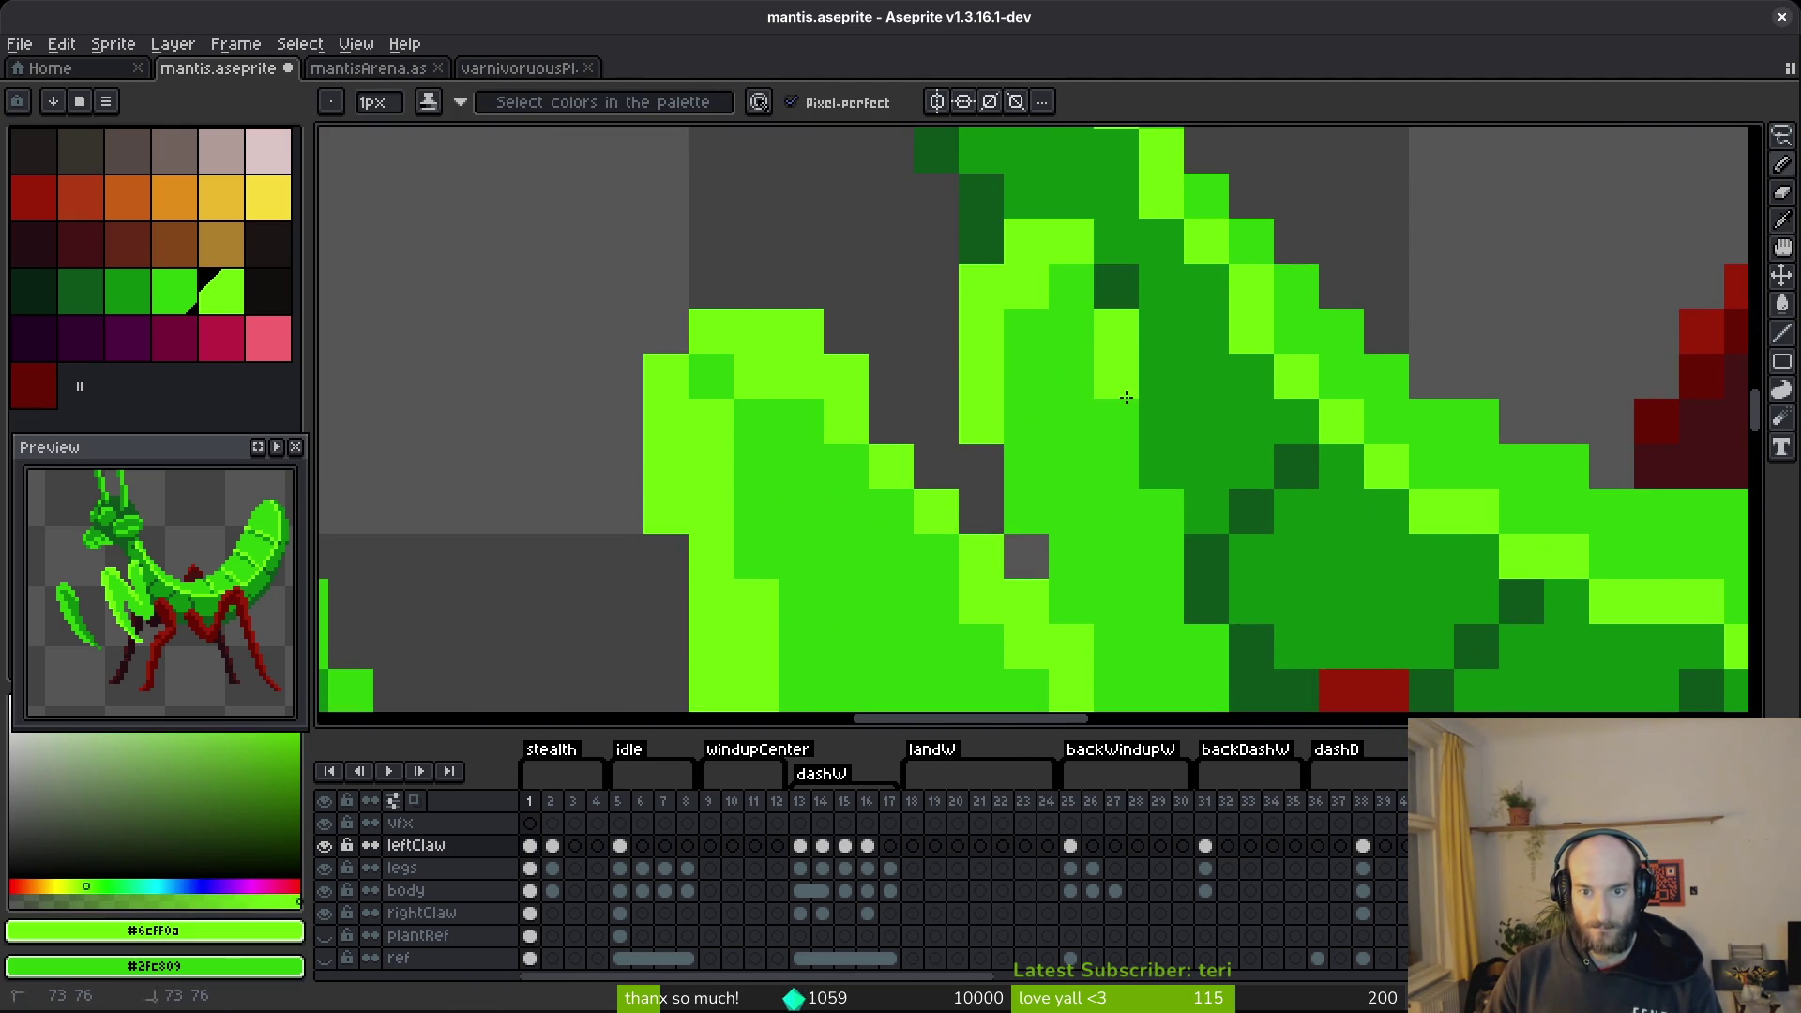
left_click_drag(1205, 556, 1177, 357)
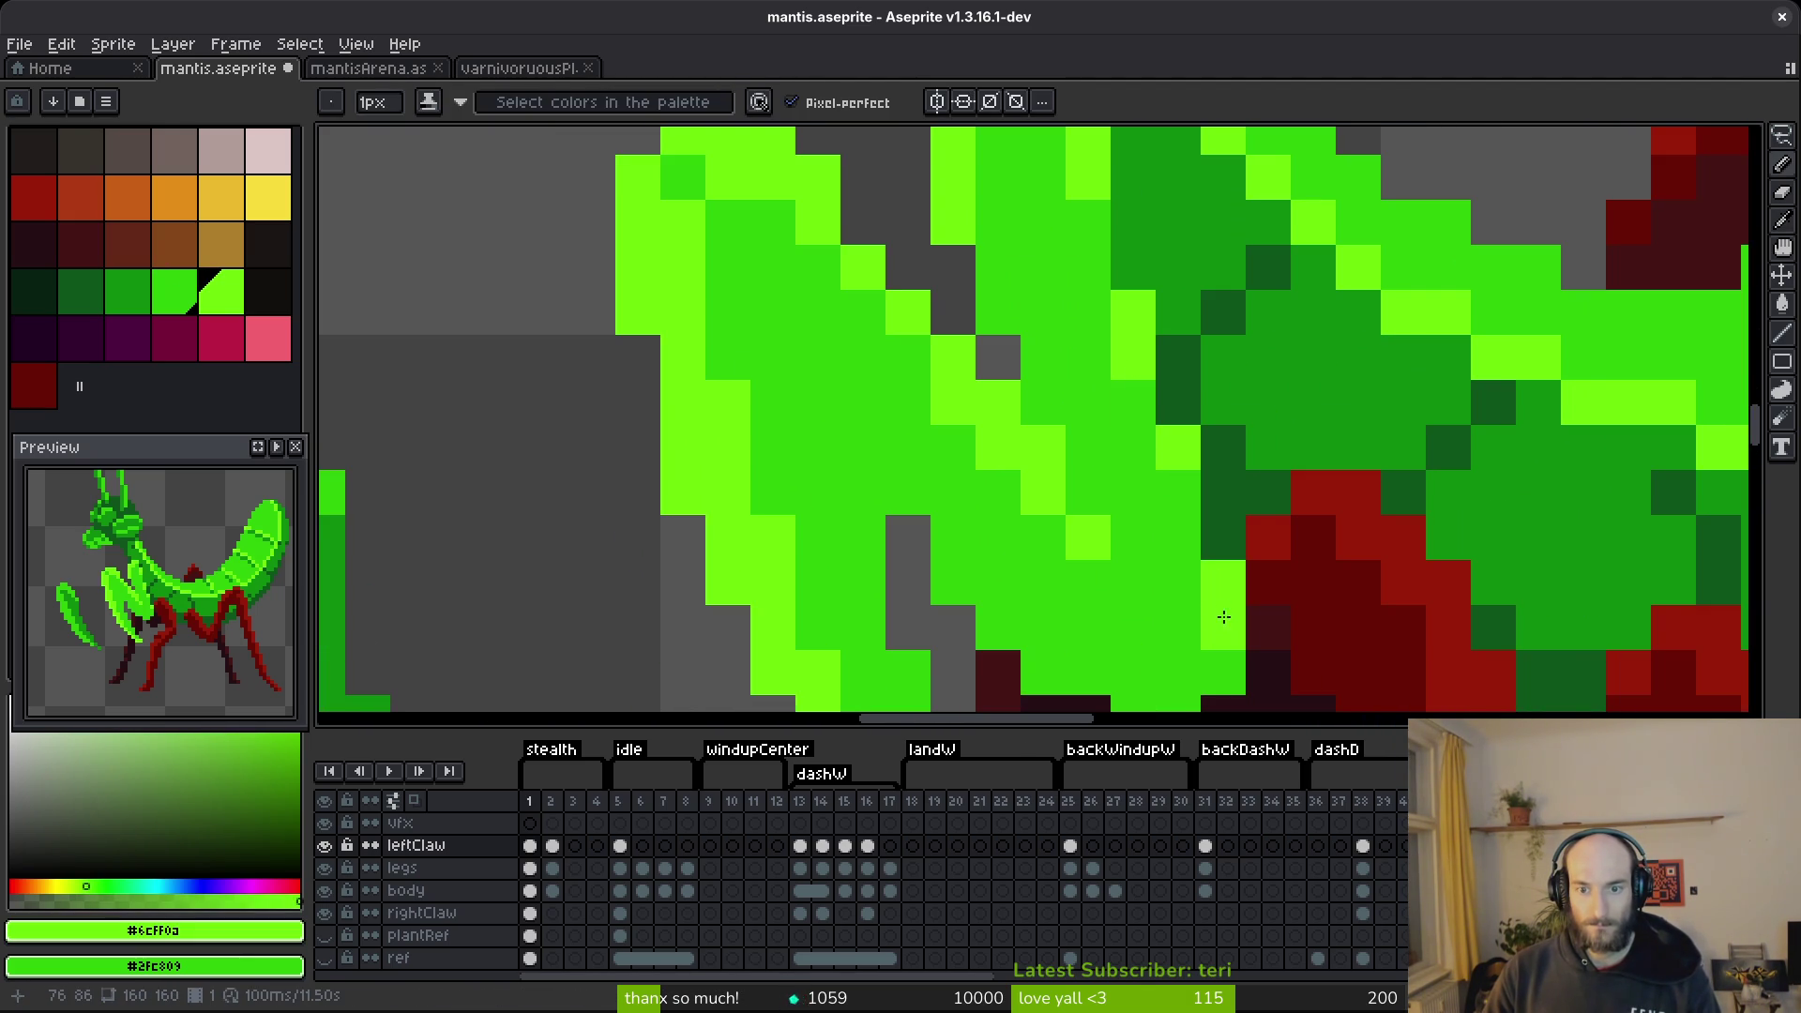
scroll(1225, 620, "down", 3)
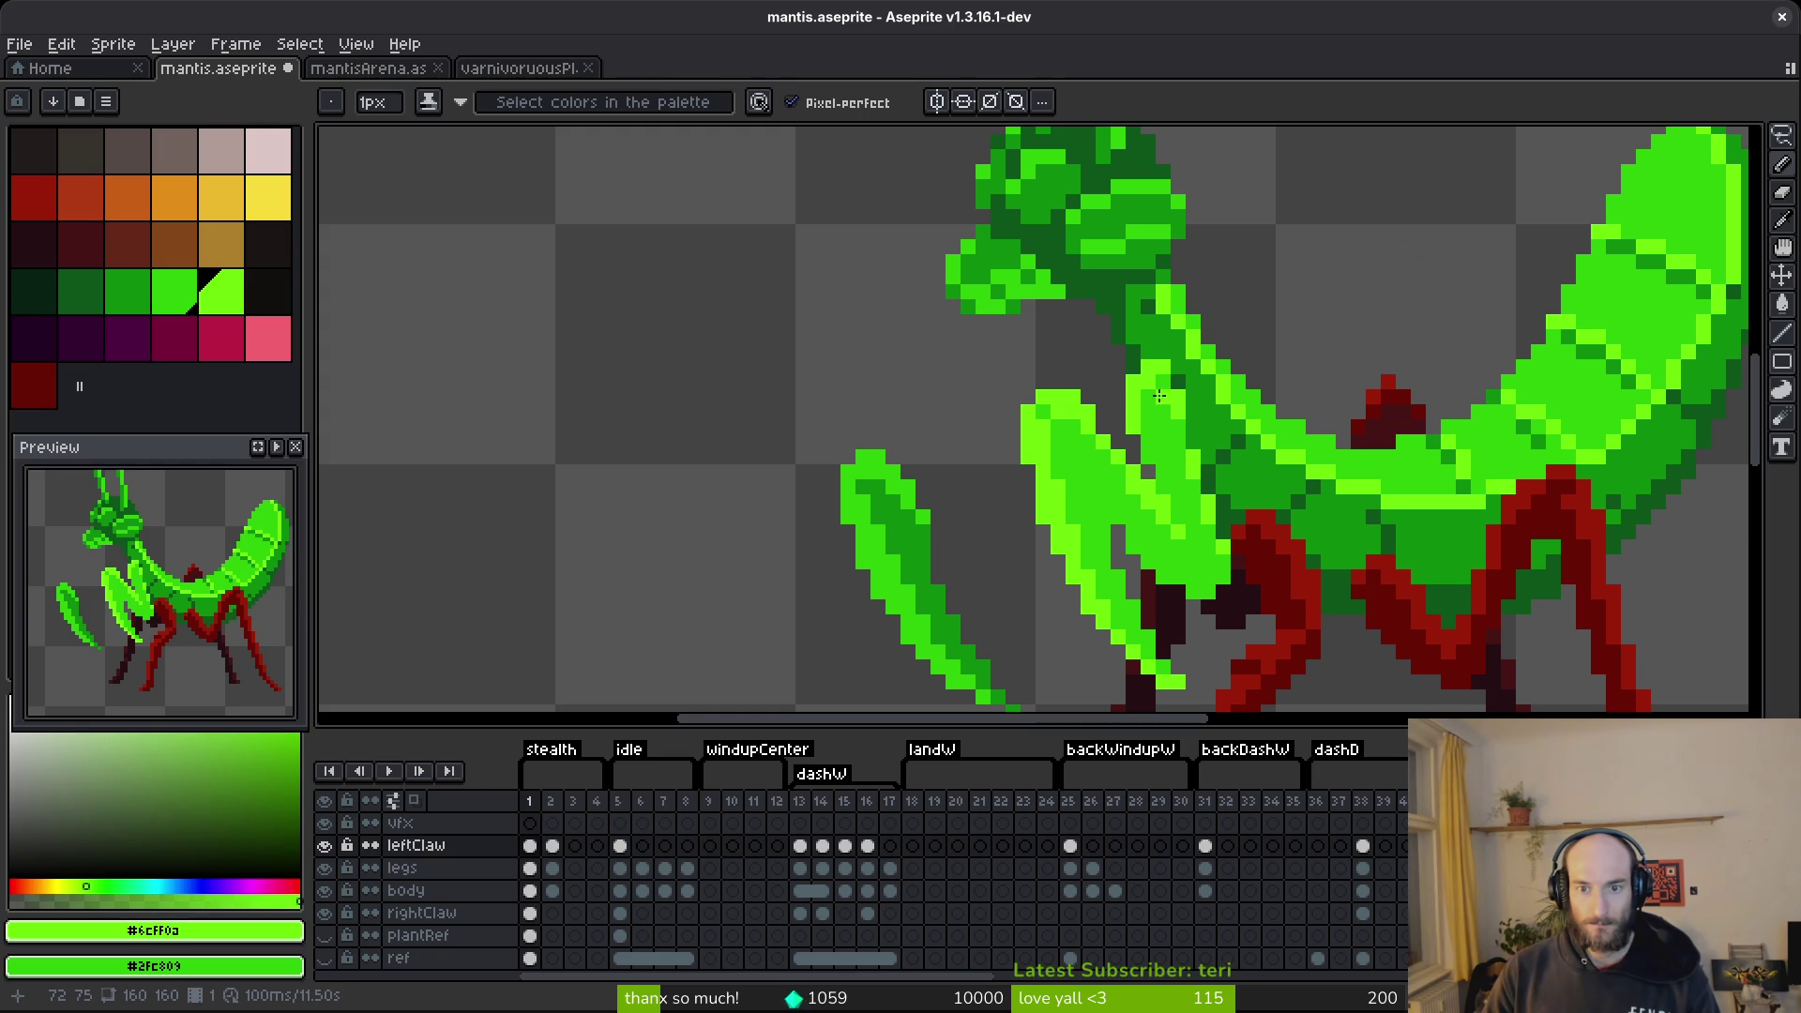
Sample the body's mid green and the light lime green, then save.
left_click(1160, 394, "alt")
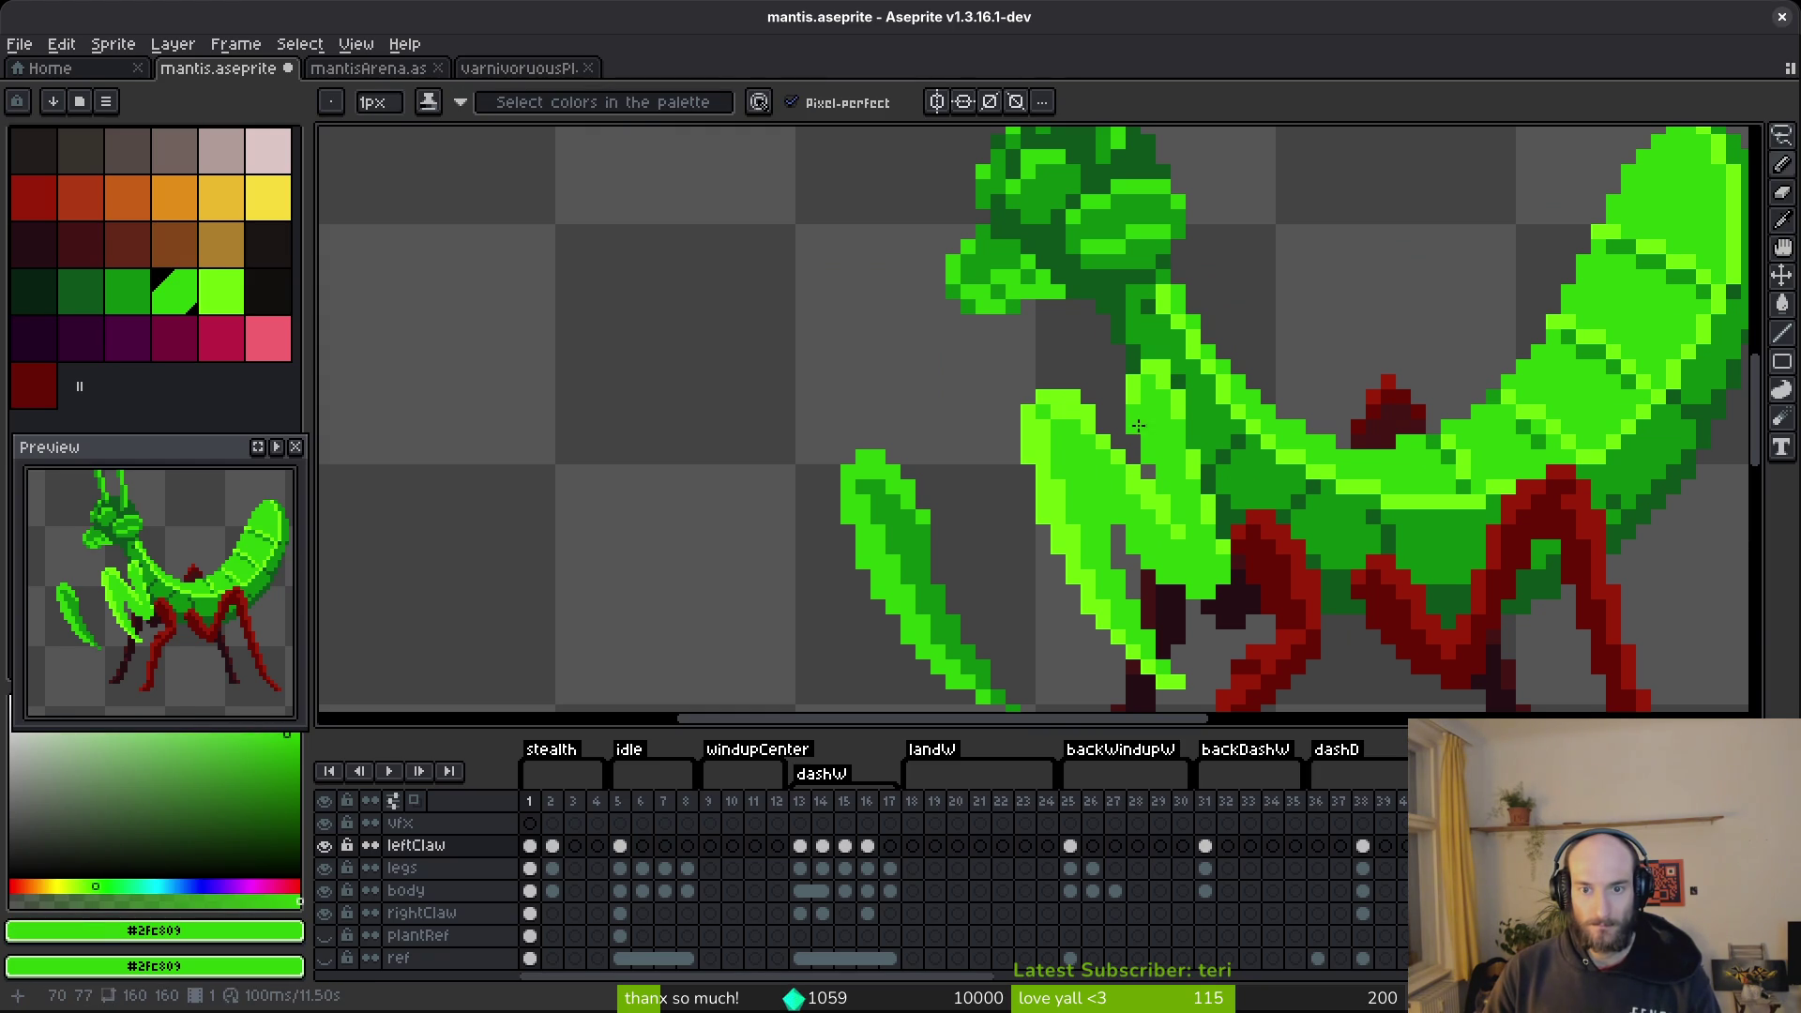
scroll(1171, 424, "down", 3)
scroll(1164, 403, "up", 4)
left_click(1164, 401, "alt")
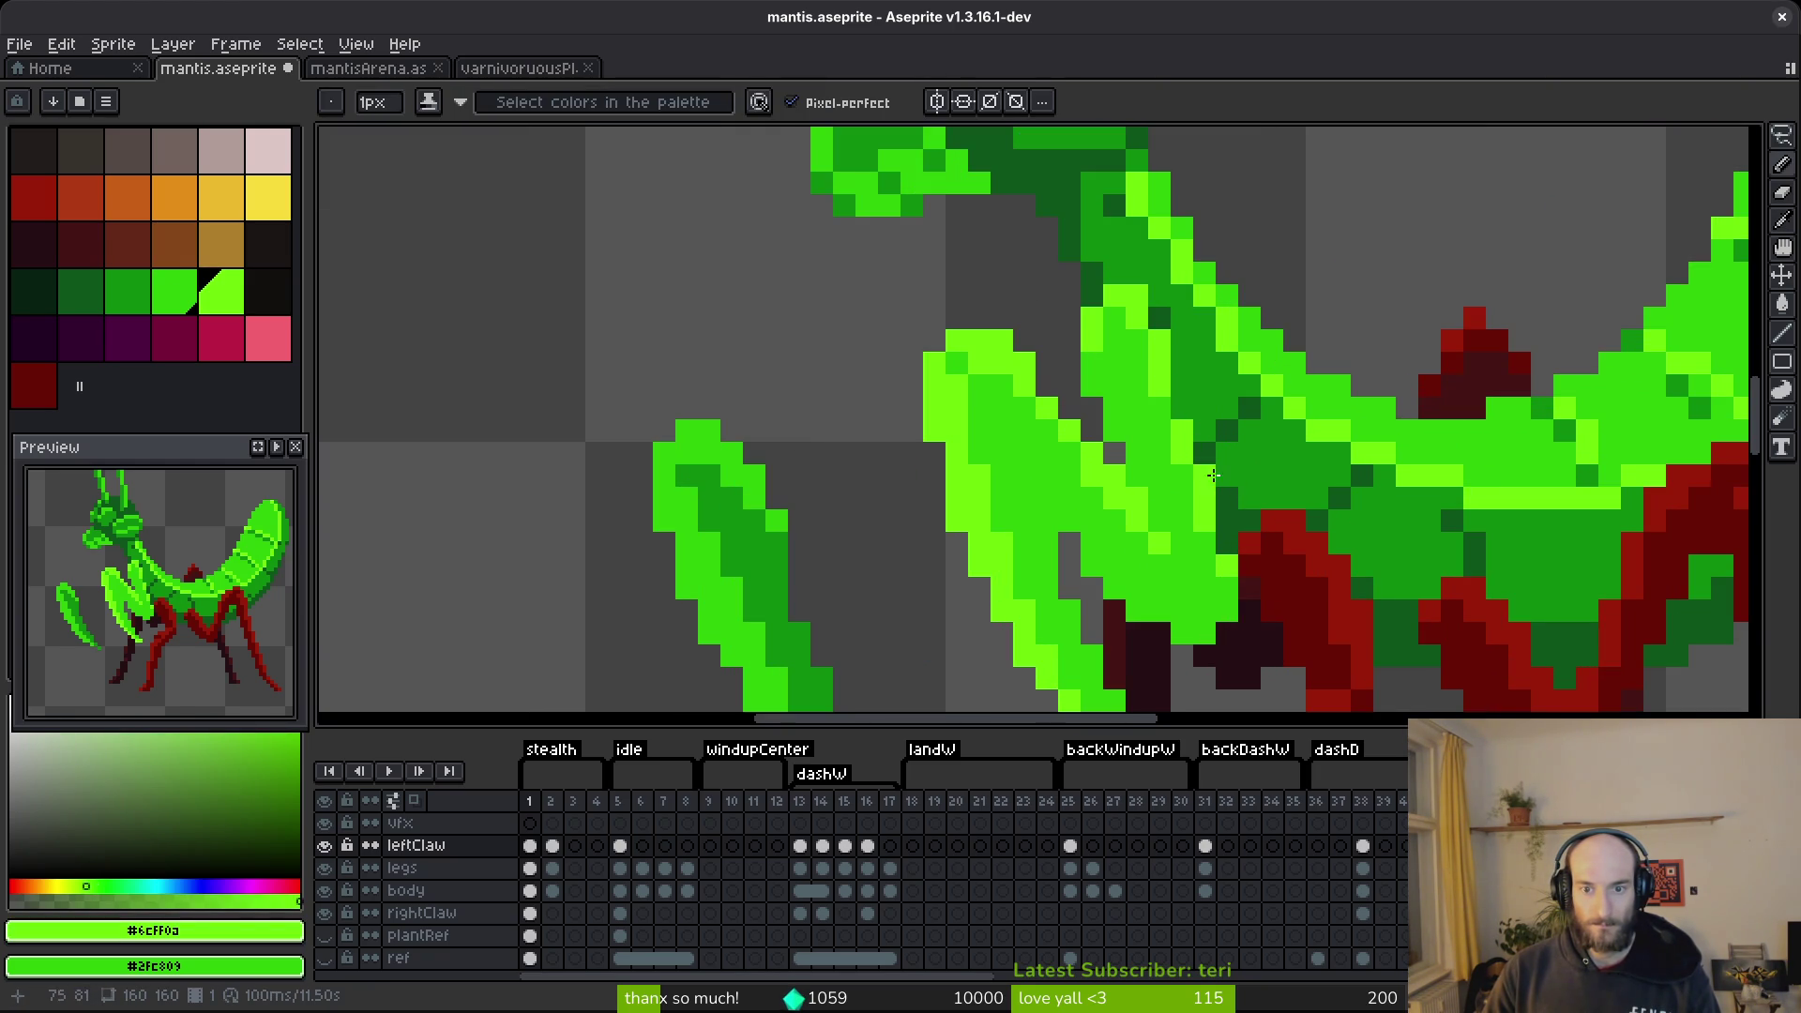
scroll(1216, 467, "down", 4)
key("ctrl+s")
scroll(1136, 424, "up", 3)
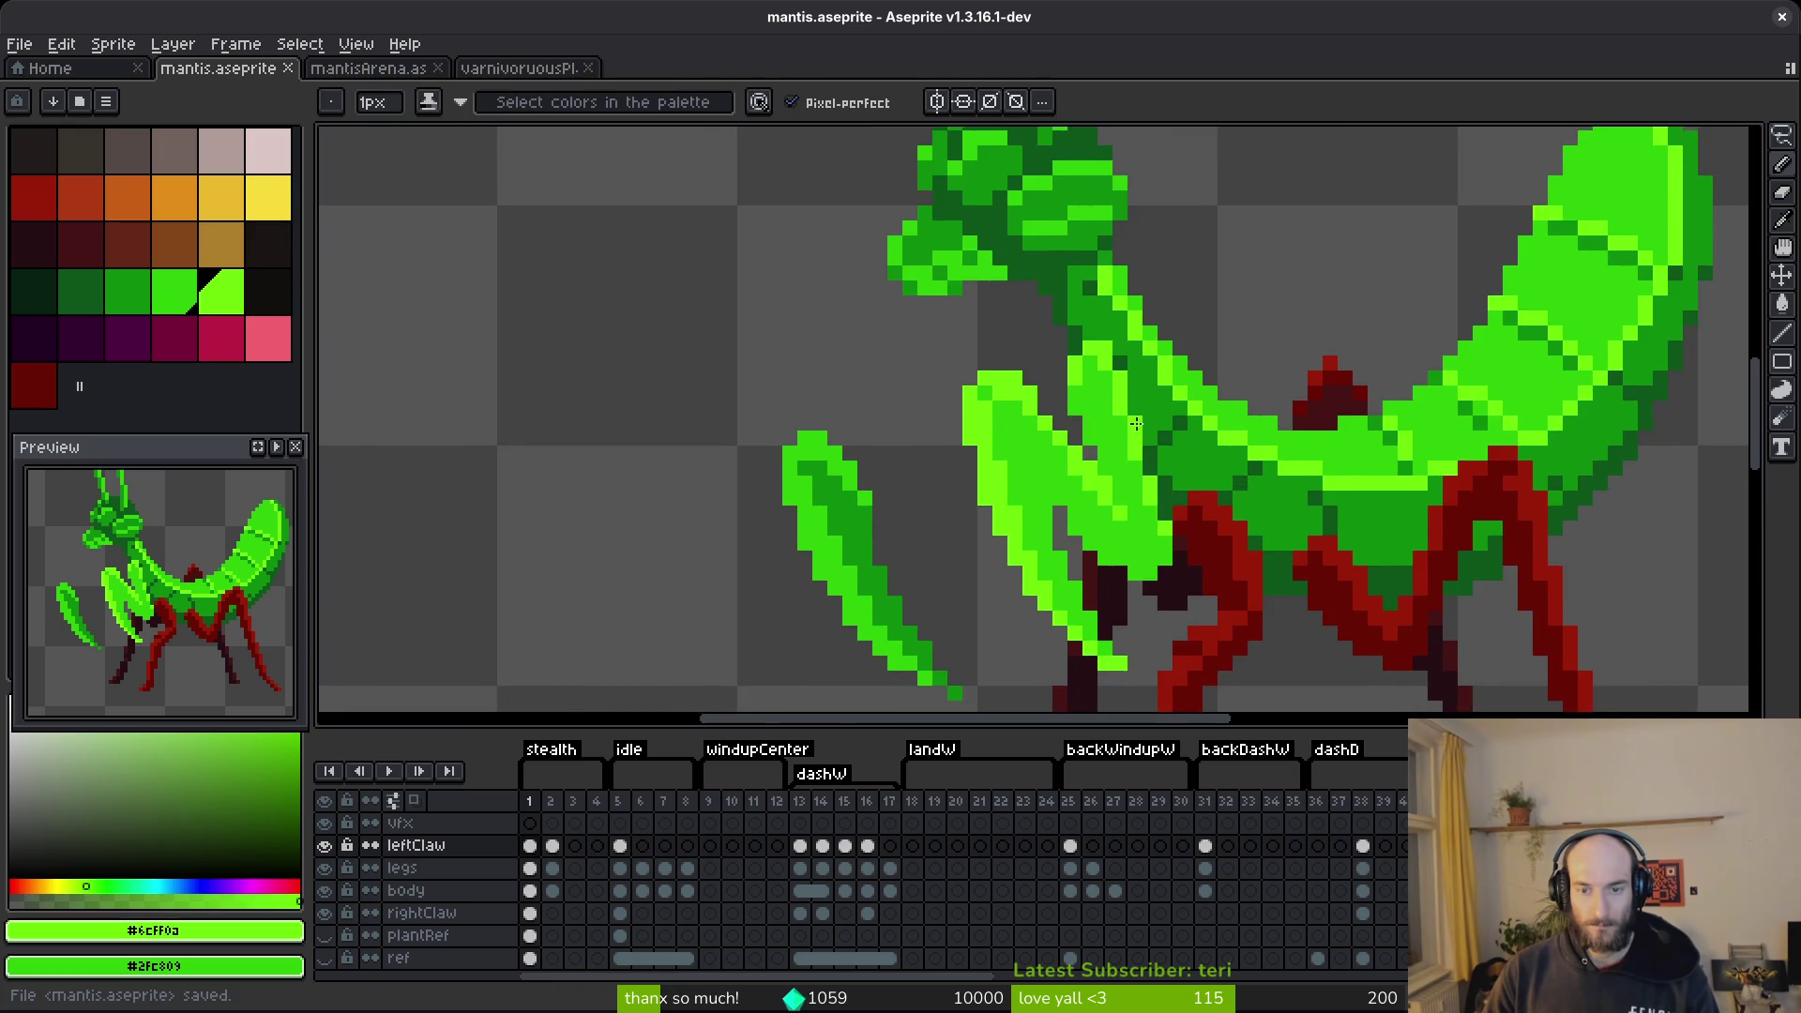
scroll(1136, 424, "up", 1)
Replace the claw's bright green #6cff0a with mid green #2fc809 and save.
left_click(1139, 417, "alt")
key("shift+r")
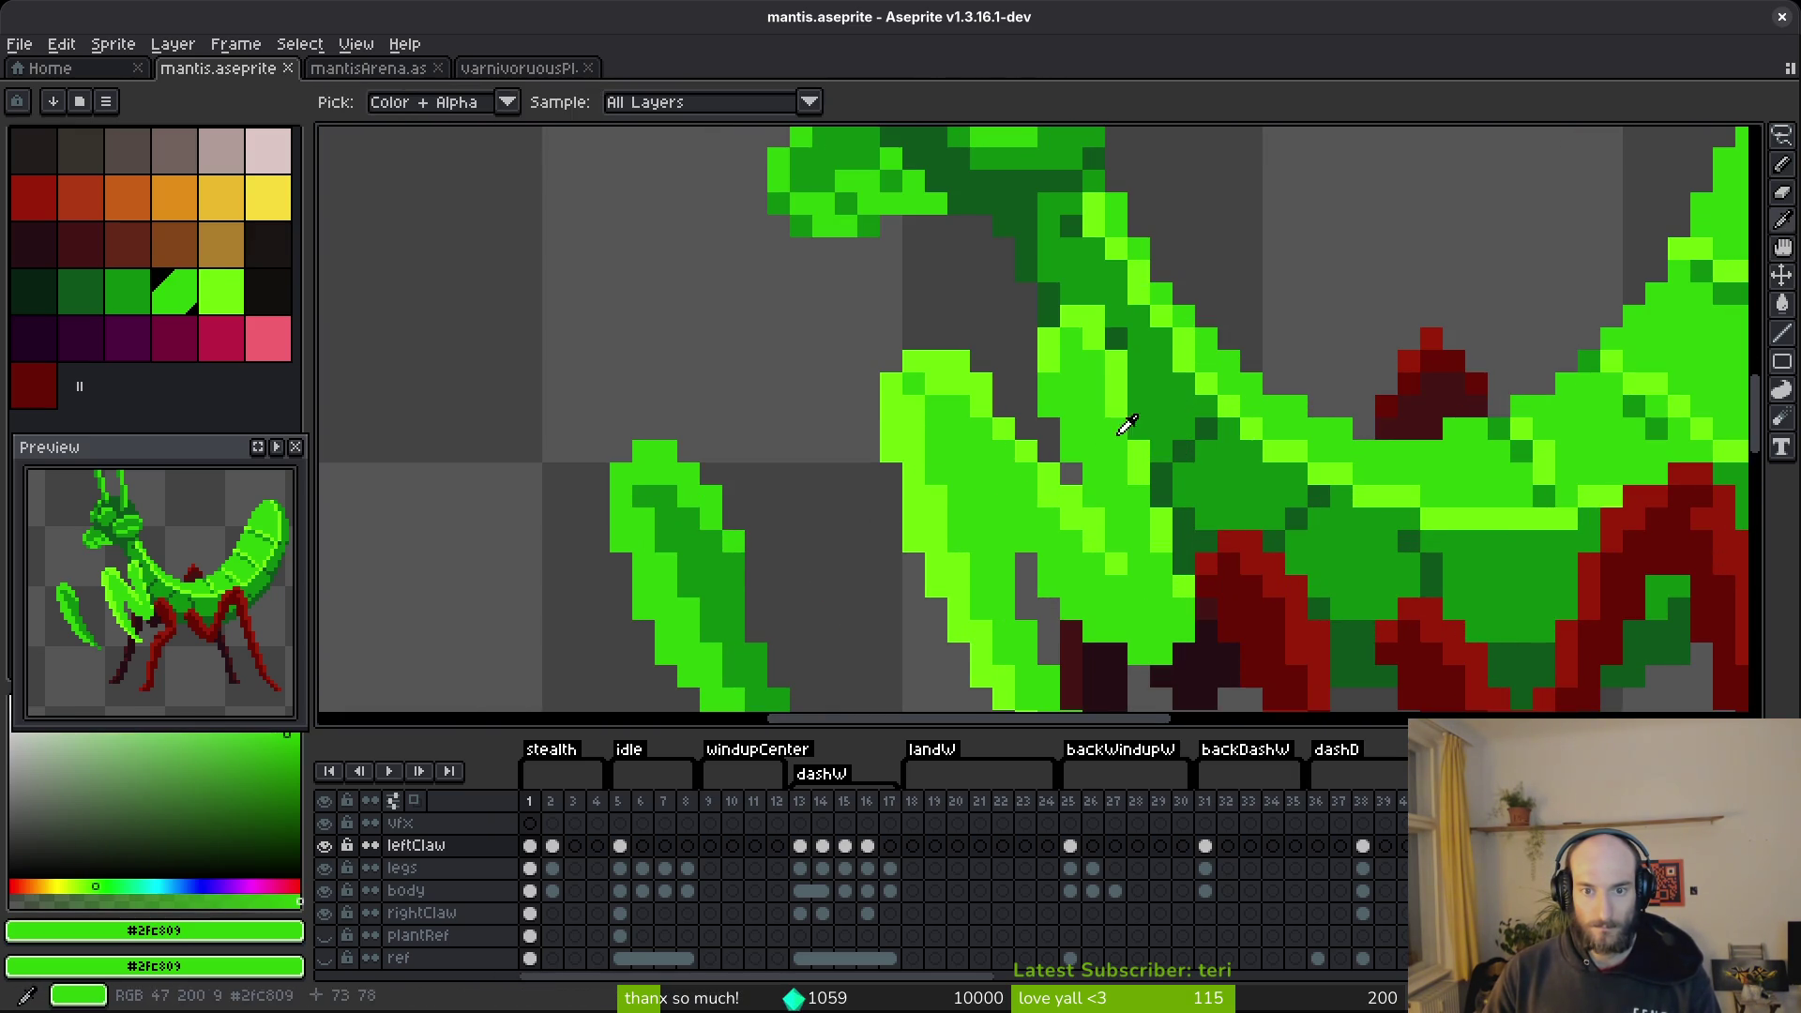
right_click(1181, 404, "alt")
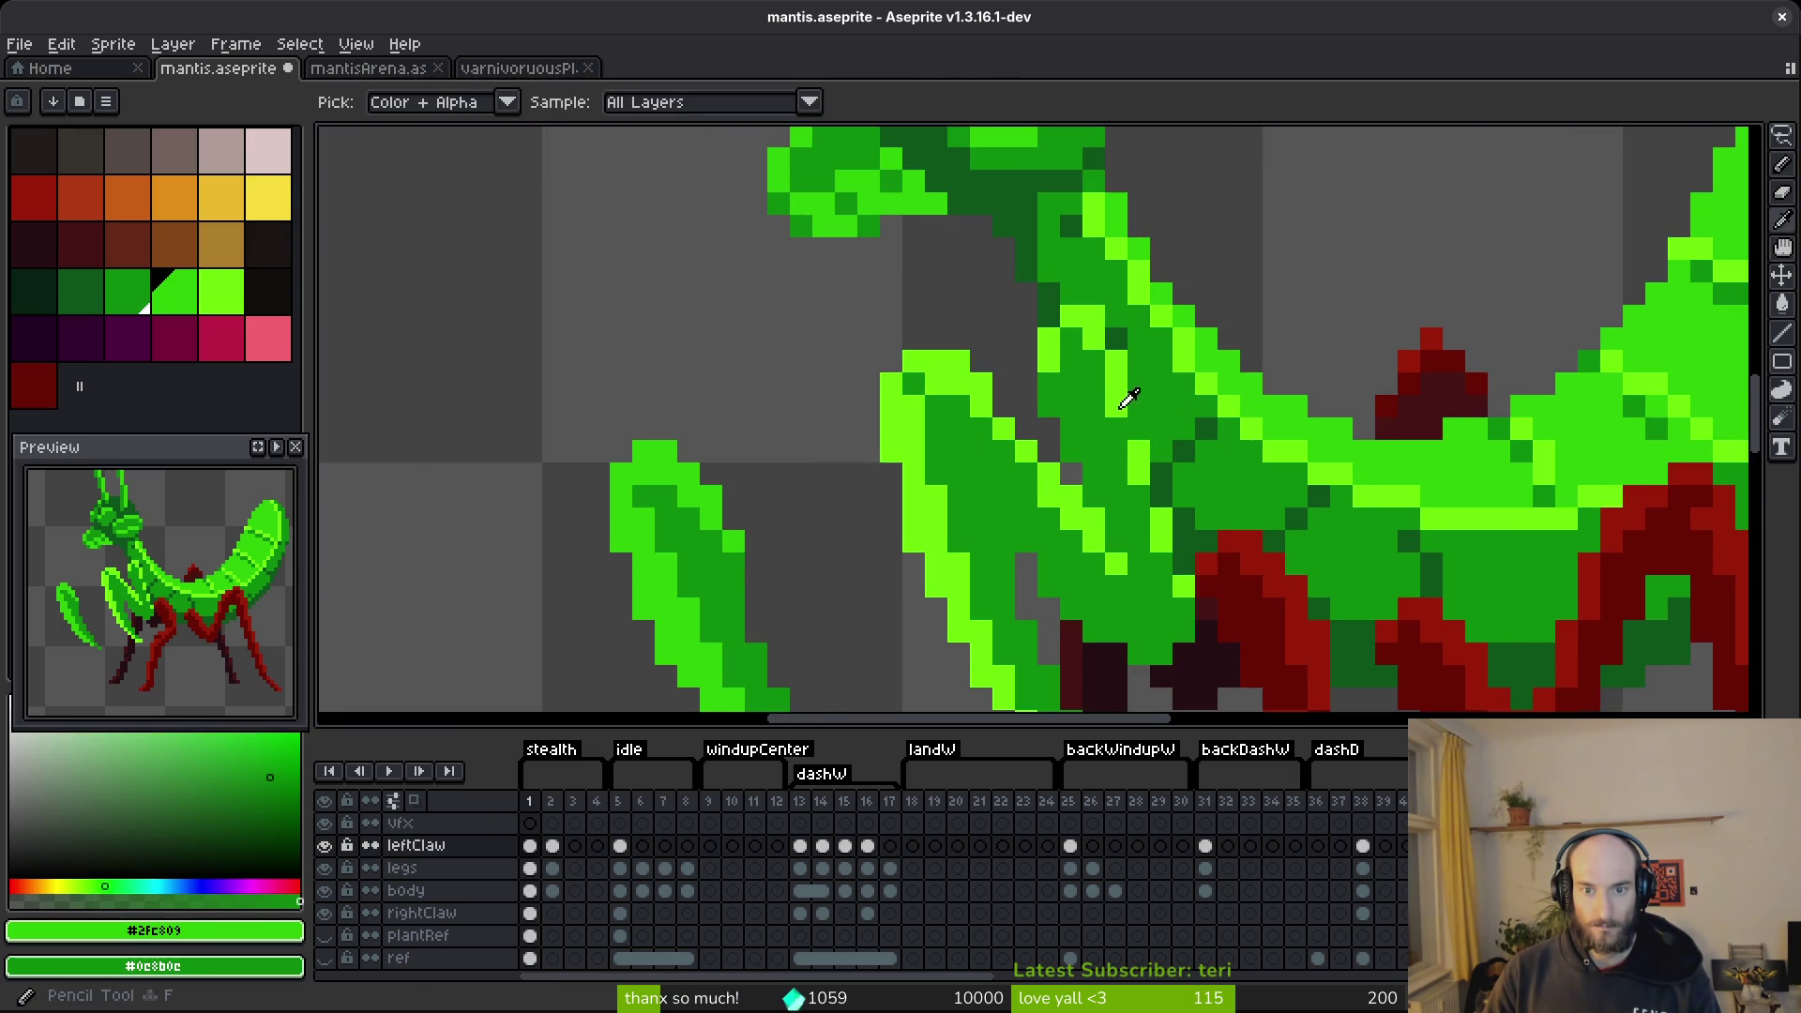
left_click(1228, 410, "alt")
right_click(1233, 344, "alt")
key("Return")
key("ctrl+s")
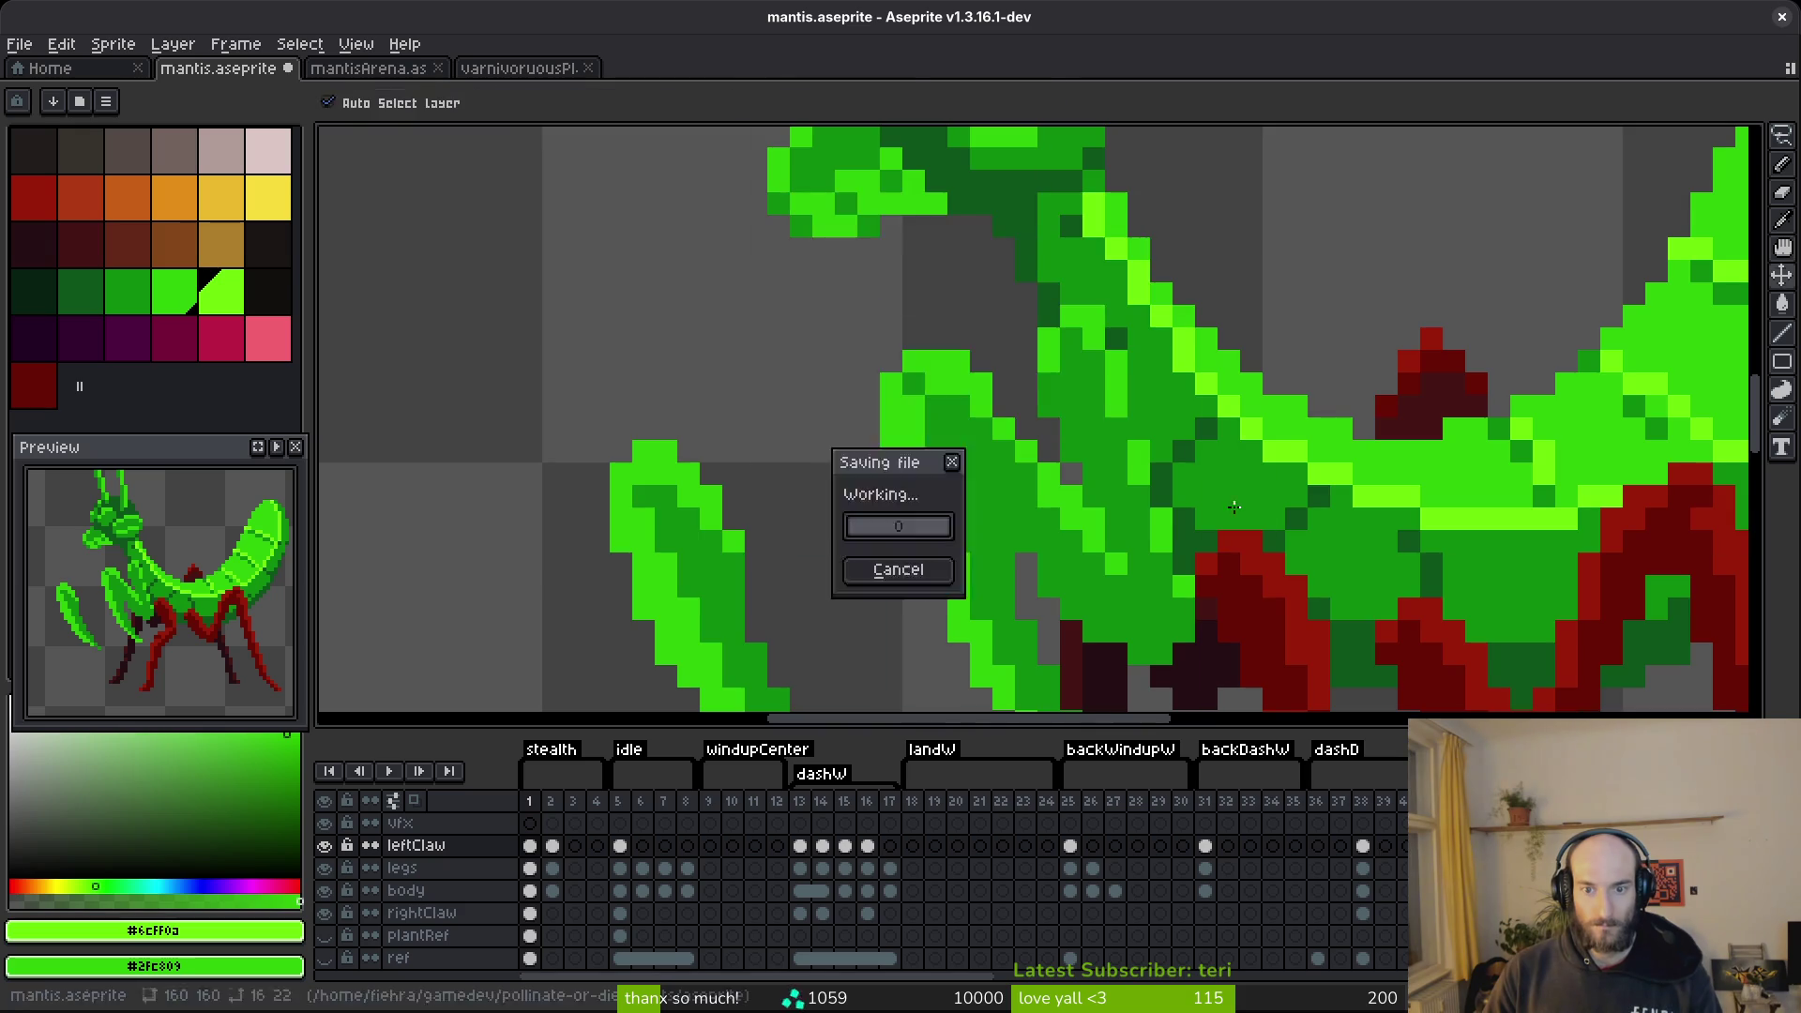
scroll(1236, 532, "down", 3)
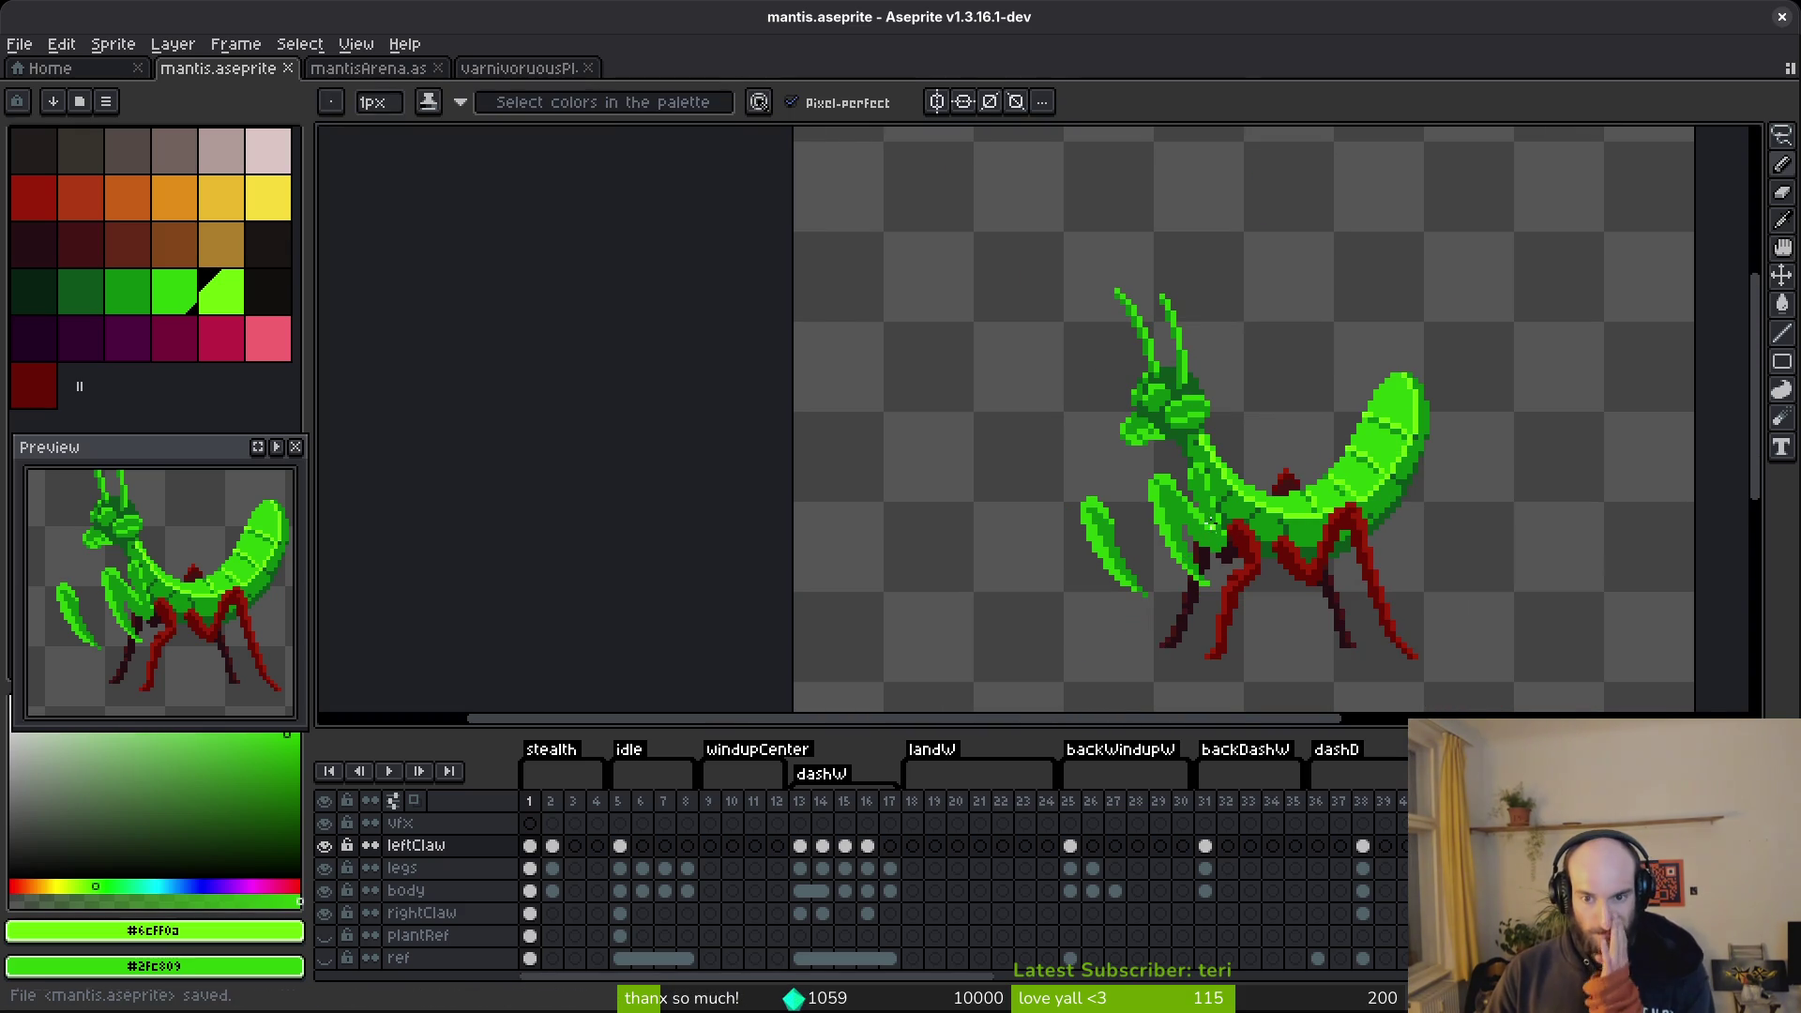
scroll(1209, 497, "up", 3)
scroll(1205, 491, "down", 4)
scroll(1168, 466, "up", 3)
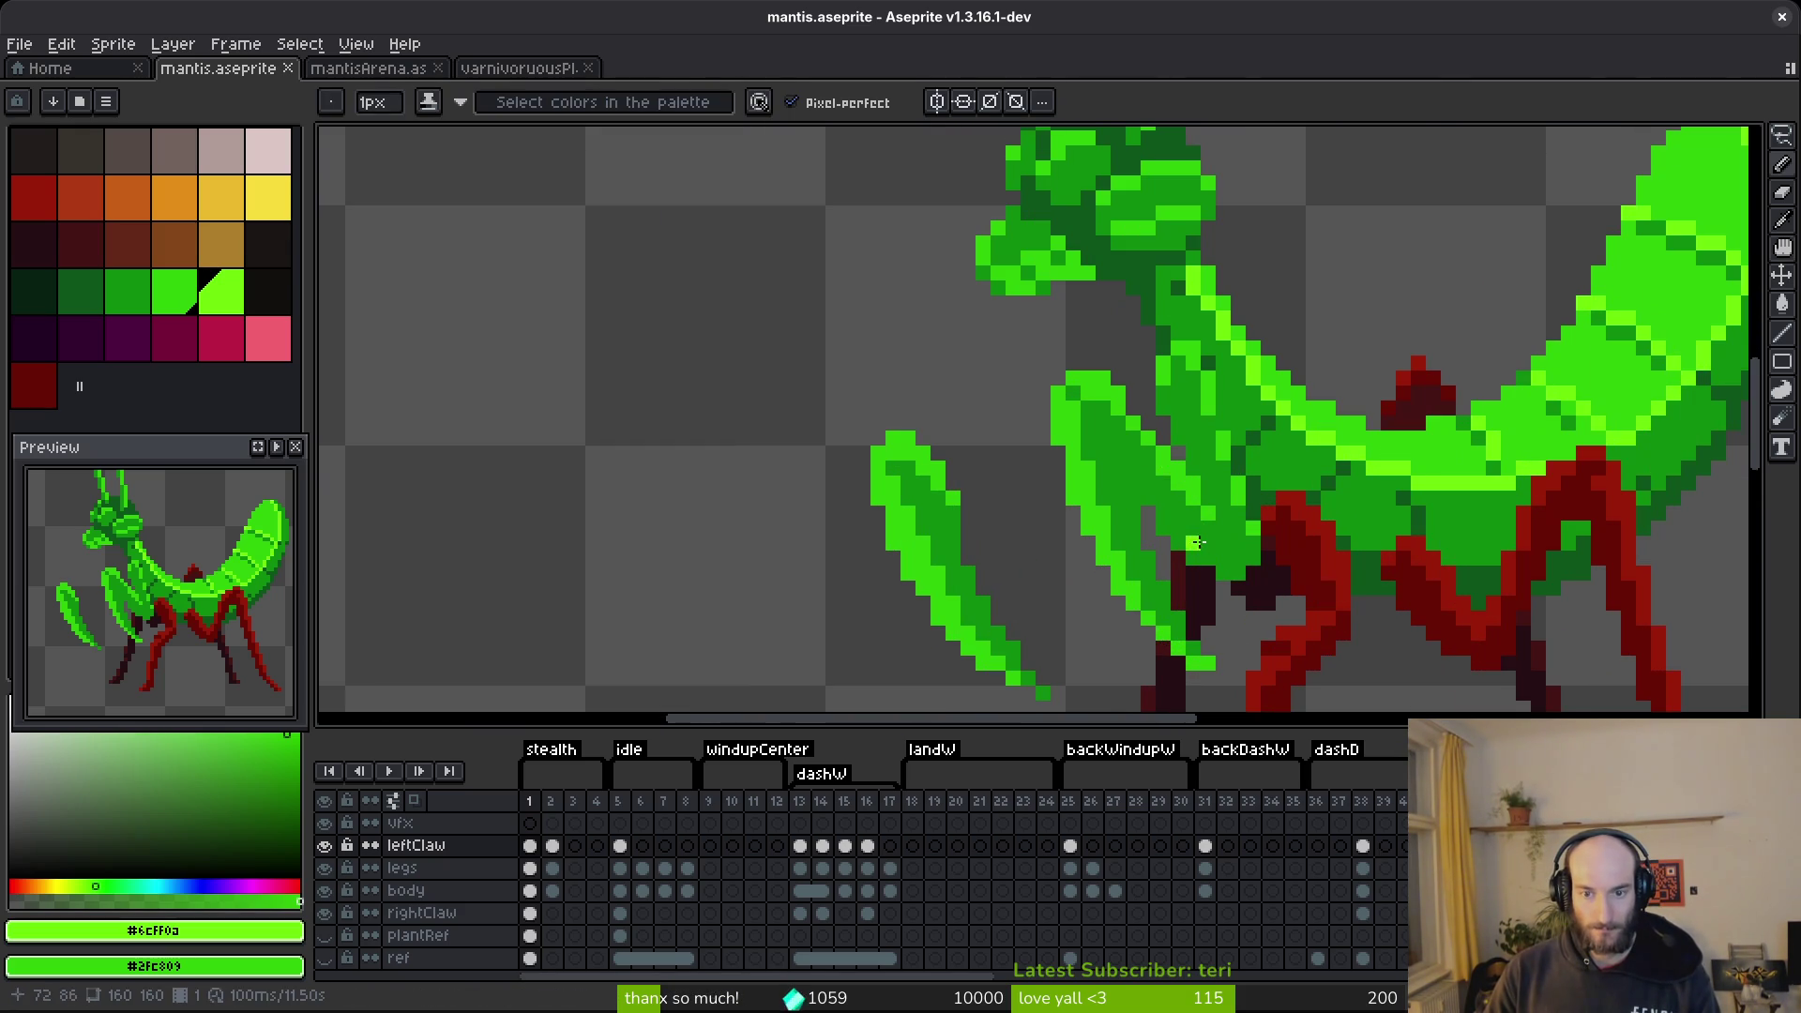
Sample the claw's dark and mid greens, then save.
left_click(1164, 469, "alt")
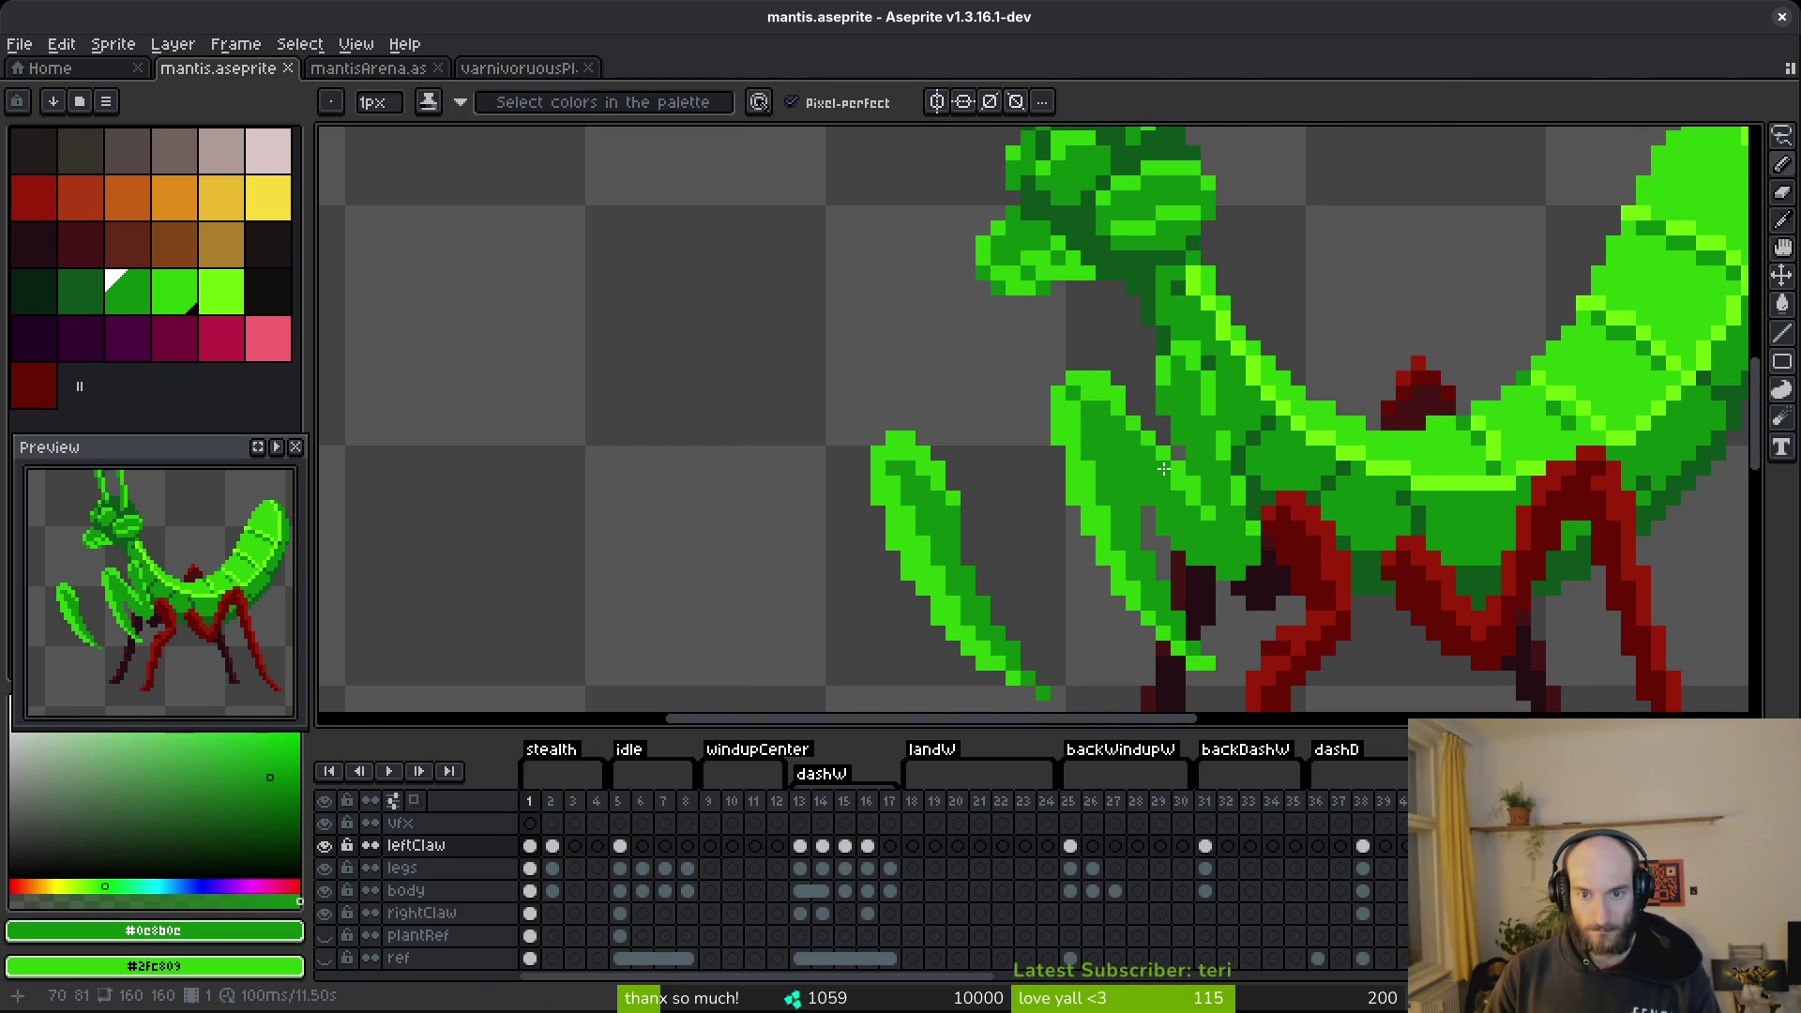
scroll(1163, 468, "up", 1)
left_click(1152, 422, "alt")
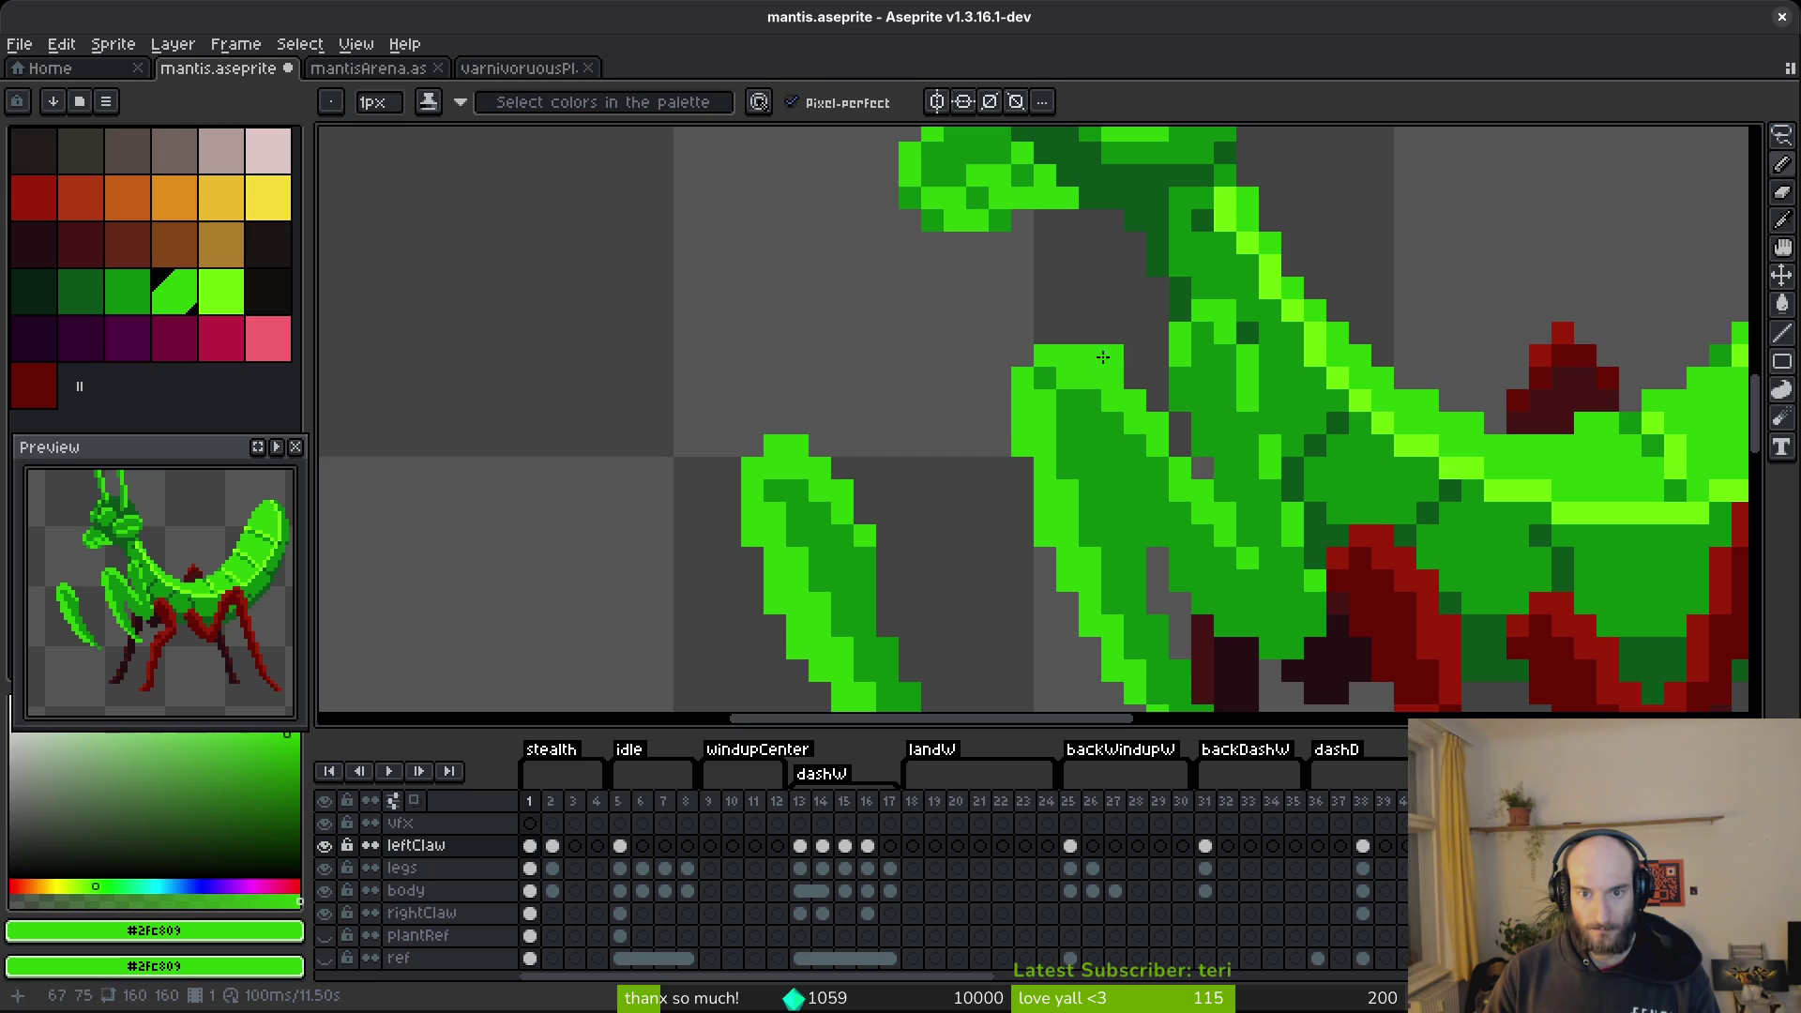
left_click(1105, 404, "alt")
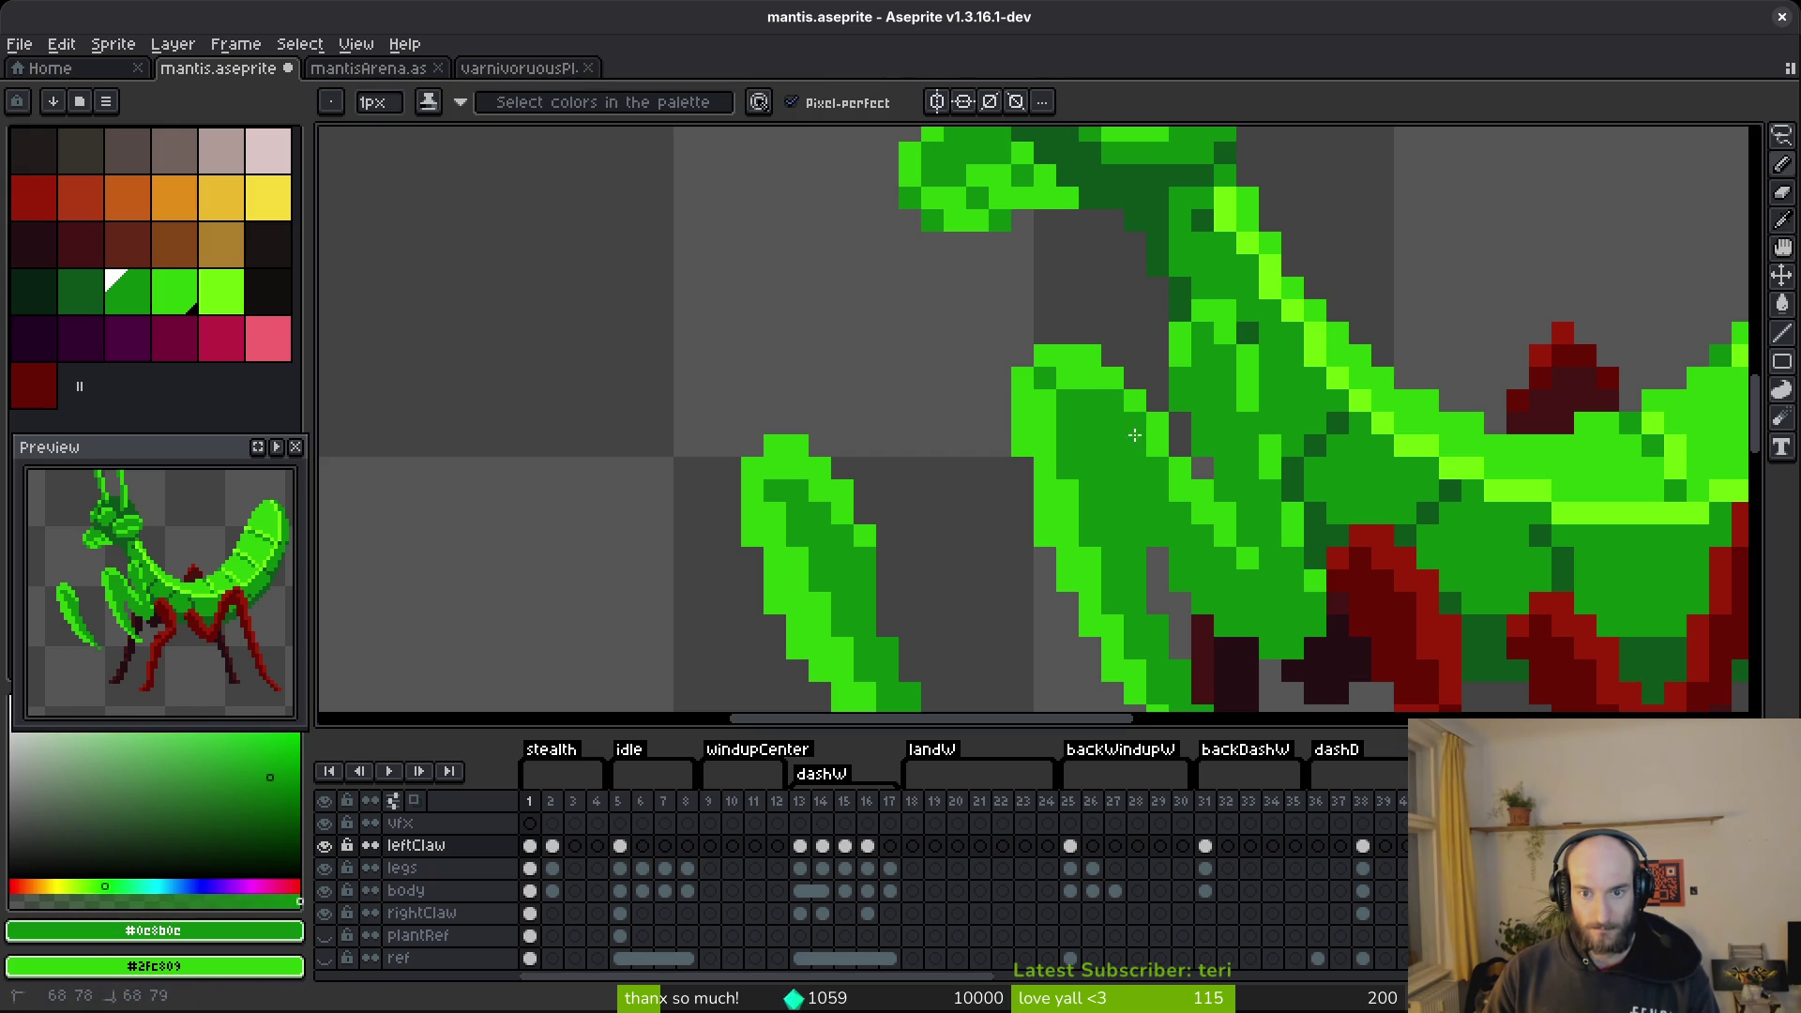
scroll(1133, 434, "down", 6)
scroll(1178, 517, "up", 6)
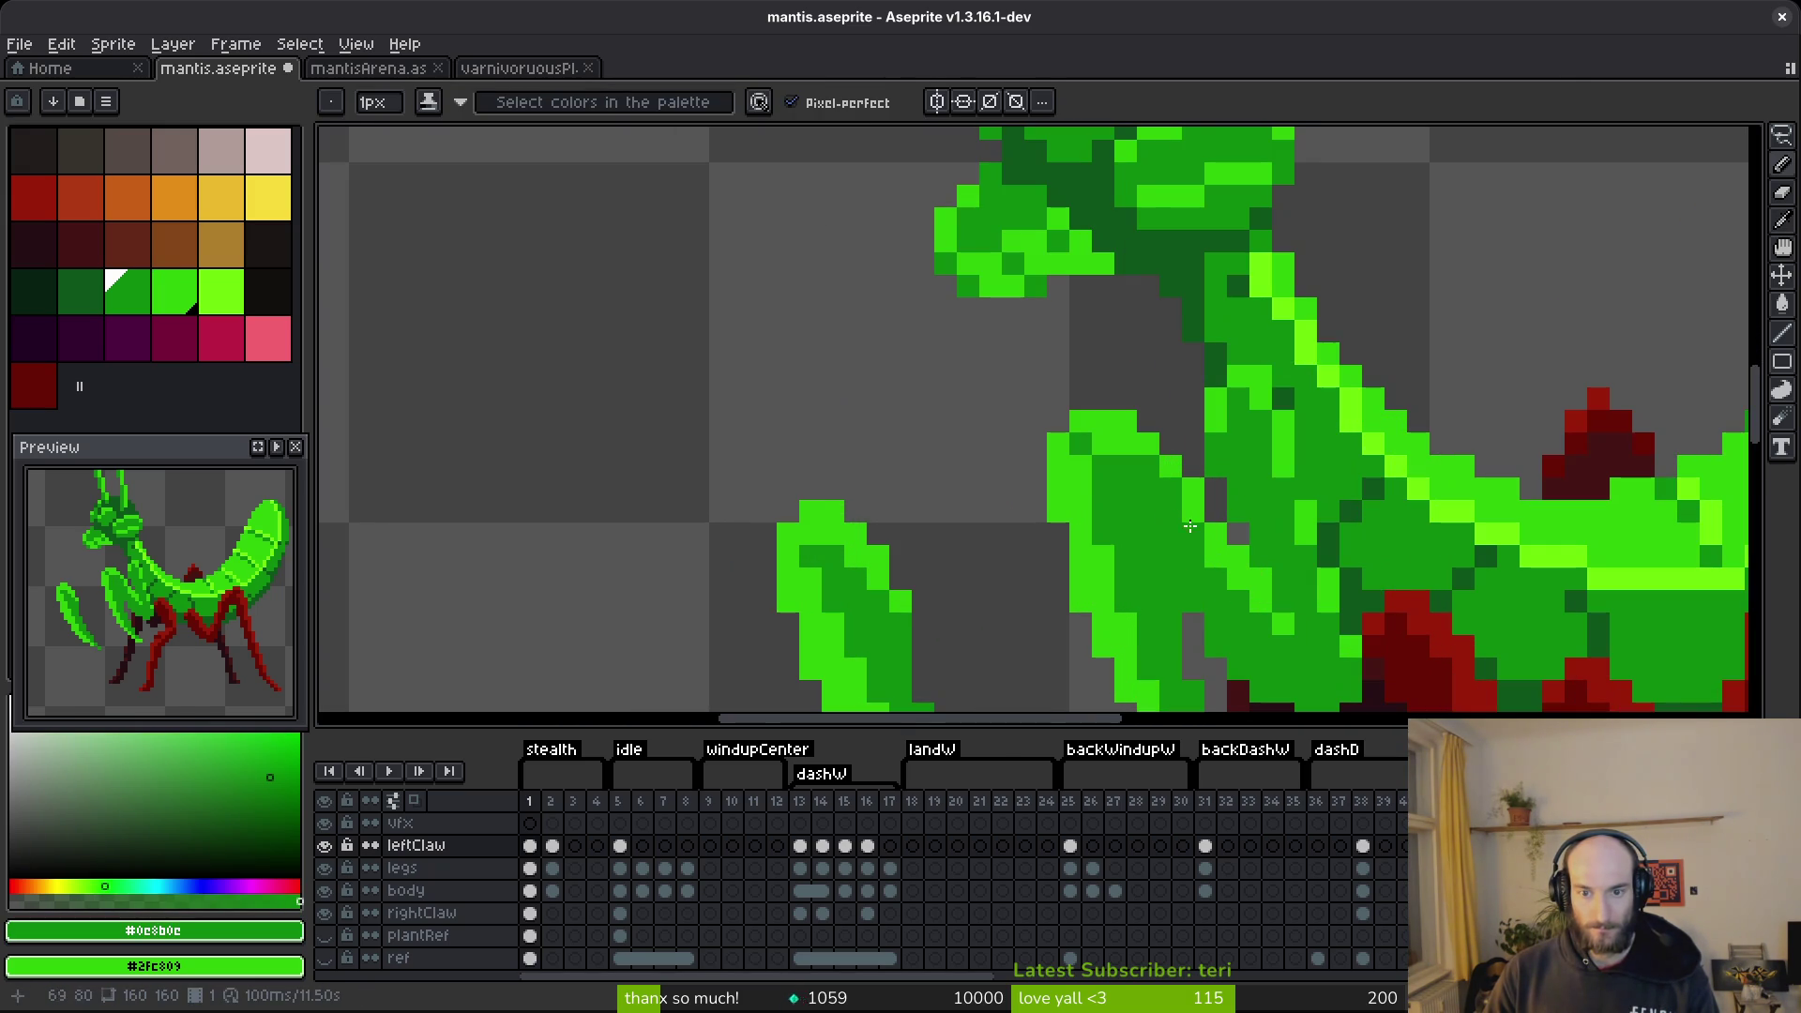
left_click(1154, 495, "alt")
scroll(1223, 603, "down", 4)
key("ctrl+s")
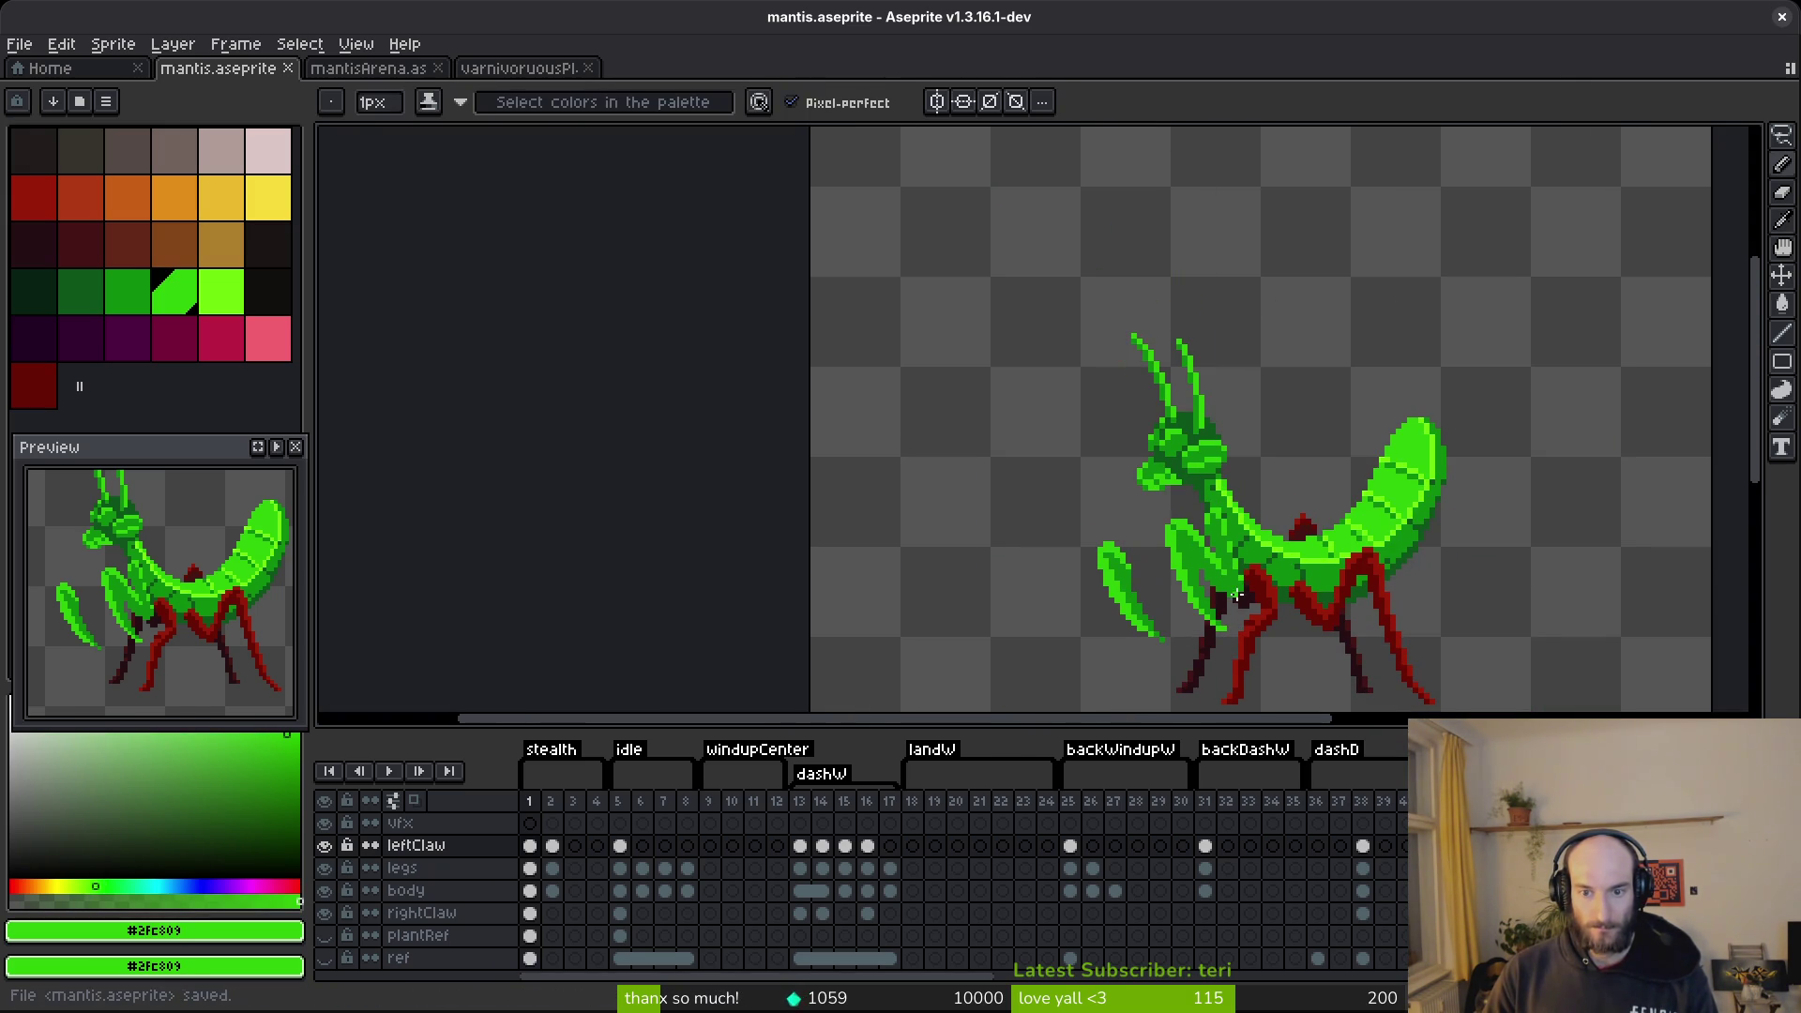
scroll(1219, 605, "up", 3)
Erase the green claw pixels covering the leg joint and save.
key("e")
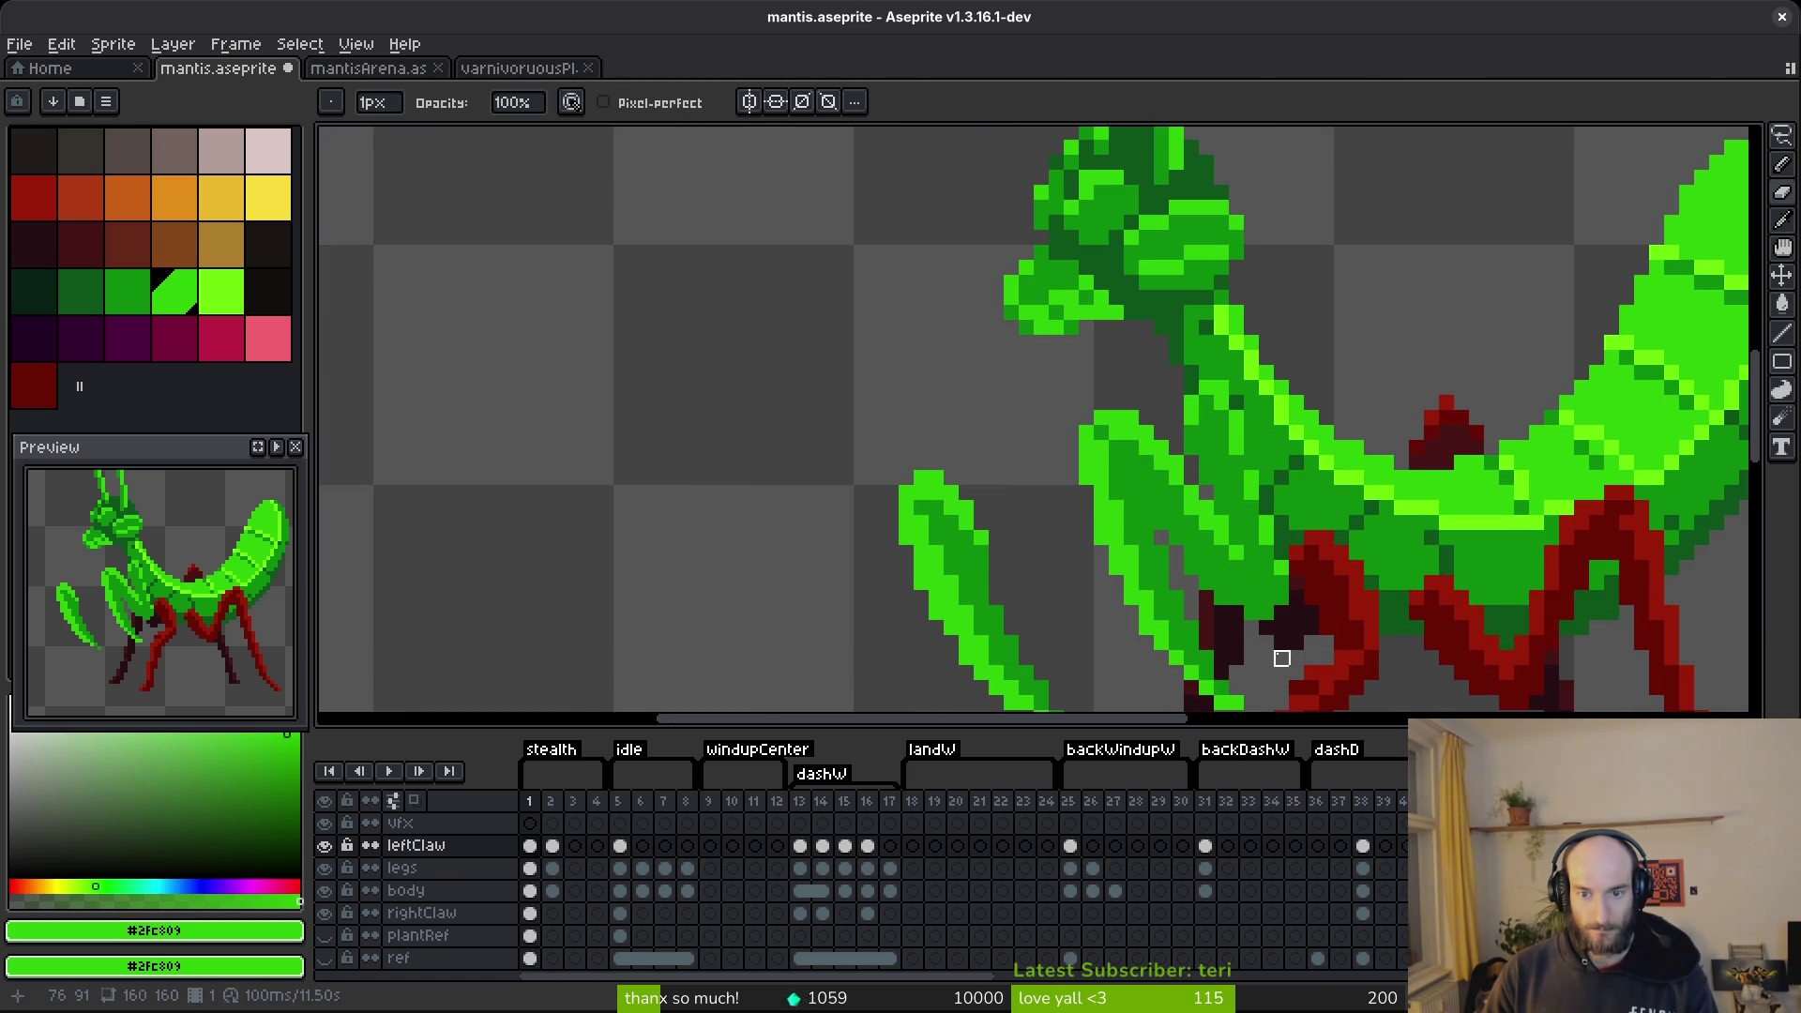
scroll(1279, 655, "down", 3)
scroll(1165, 557, "up", 4)
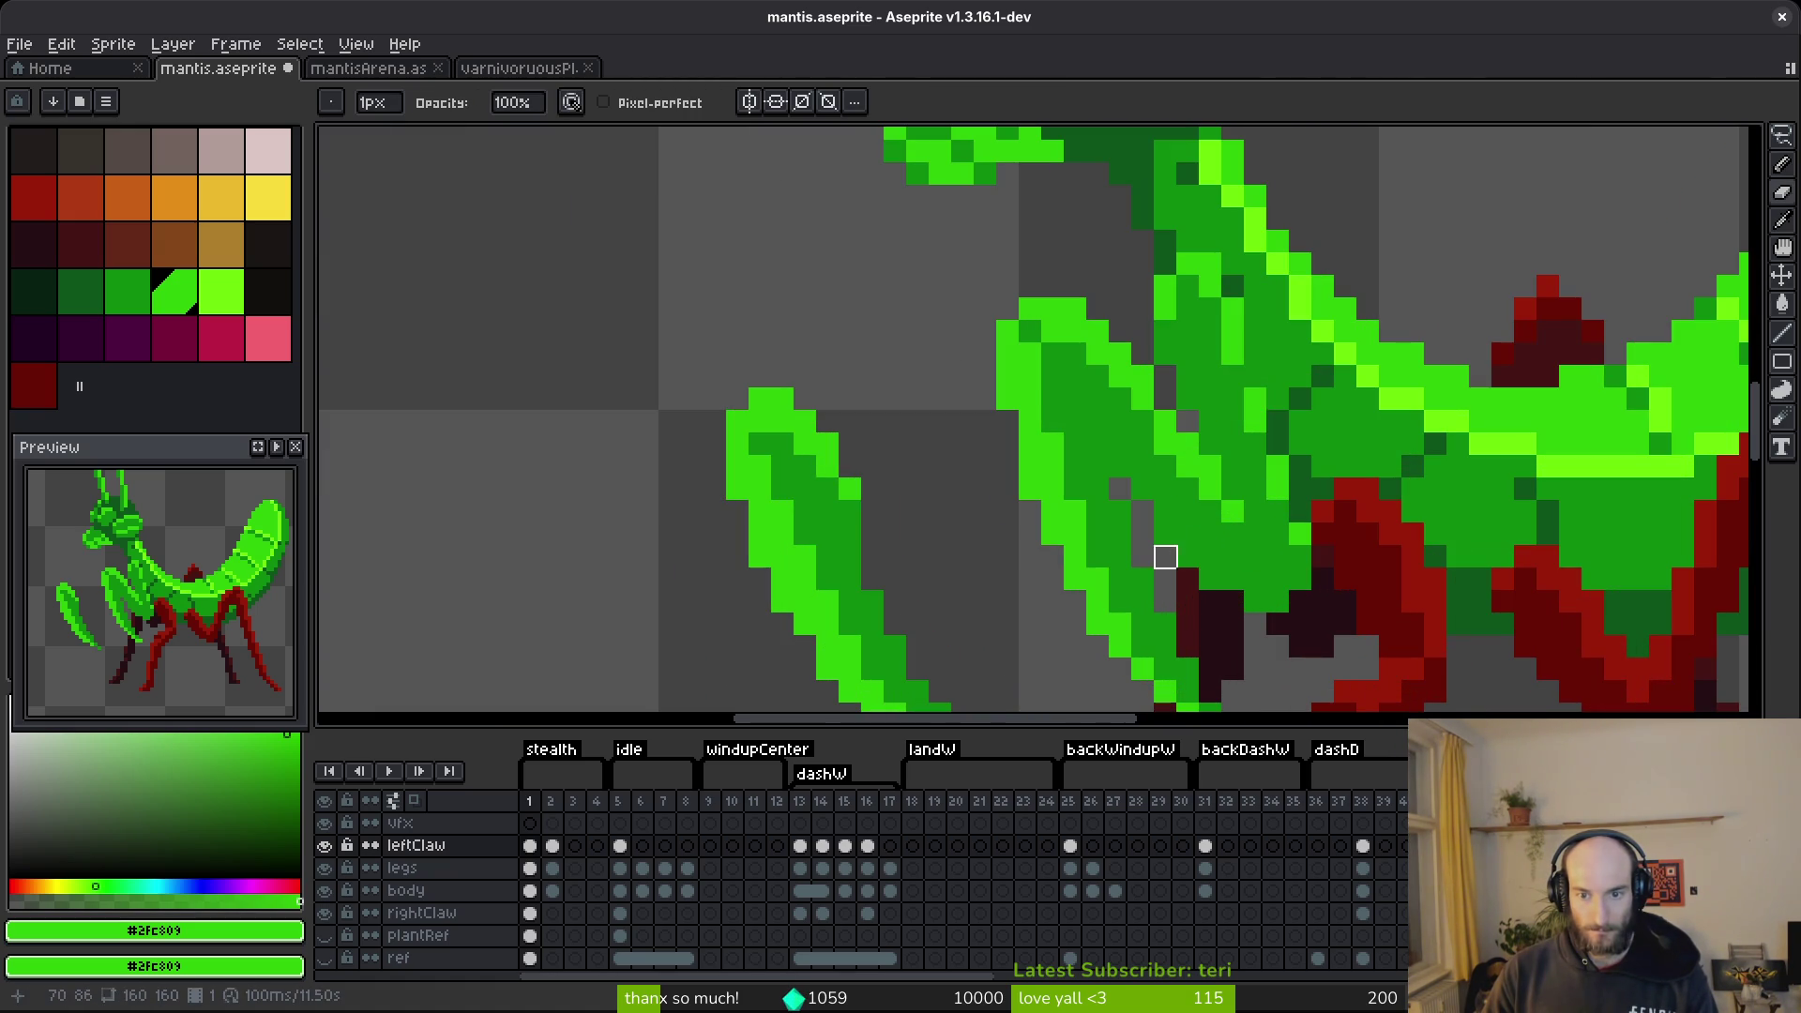
left_click_drag(1255, 579, 1322, 646)
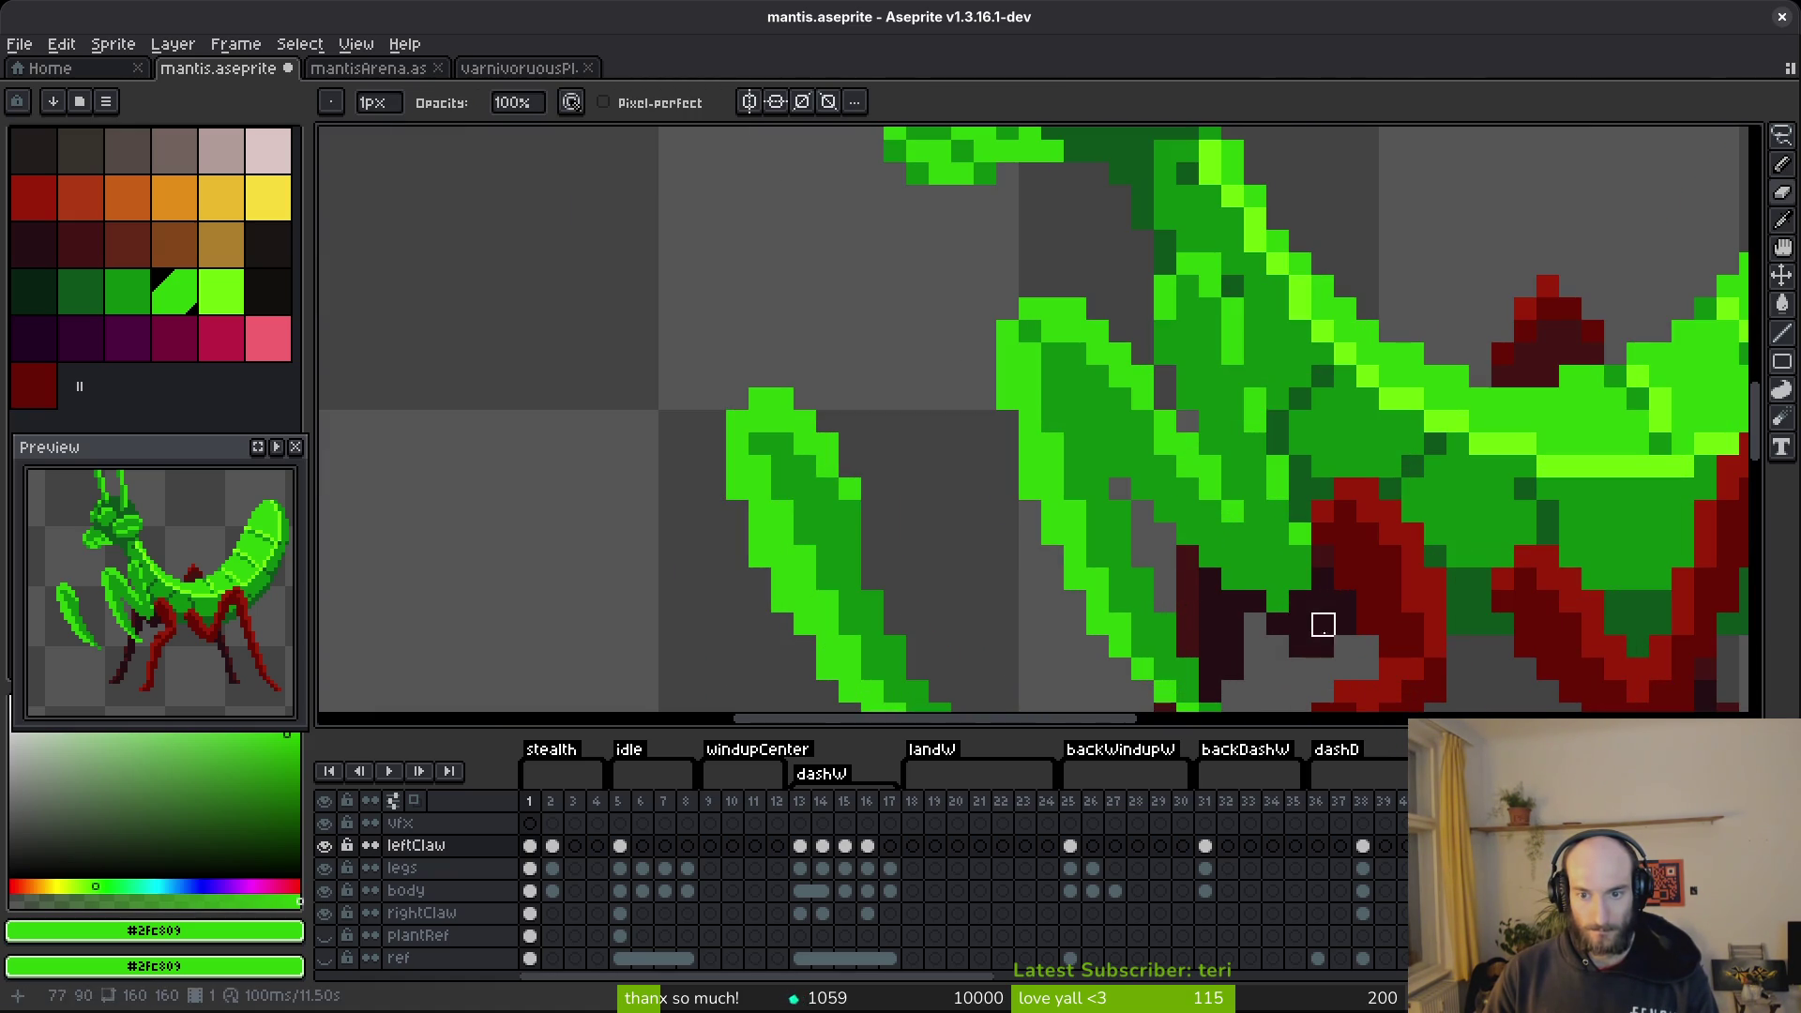
left_click(1255, 591, "alt")
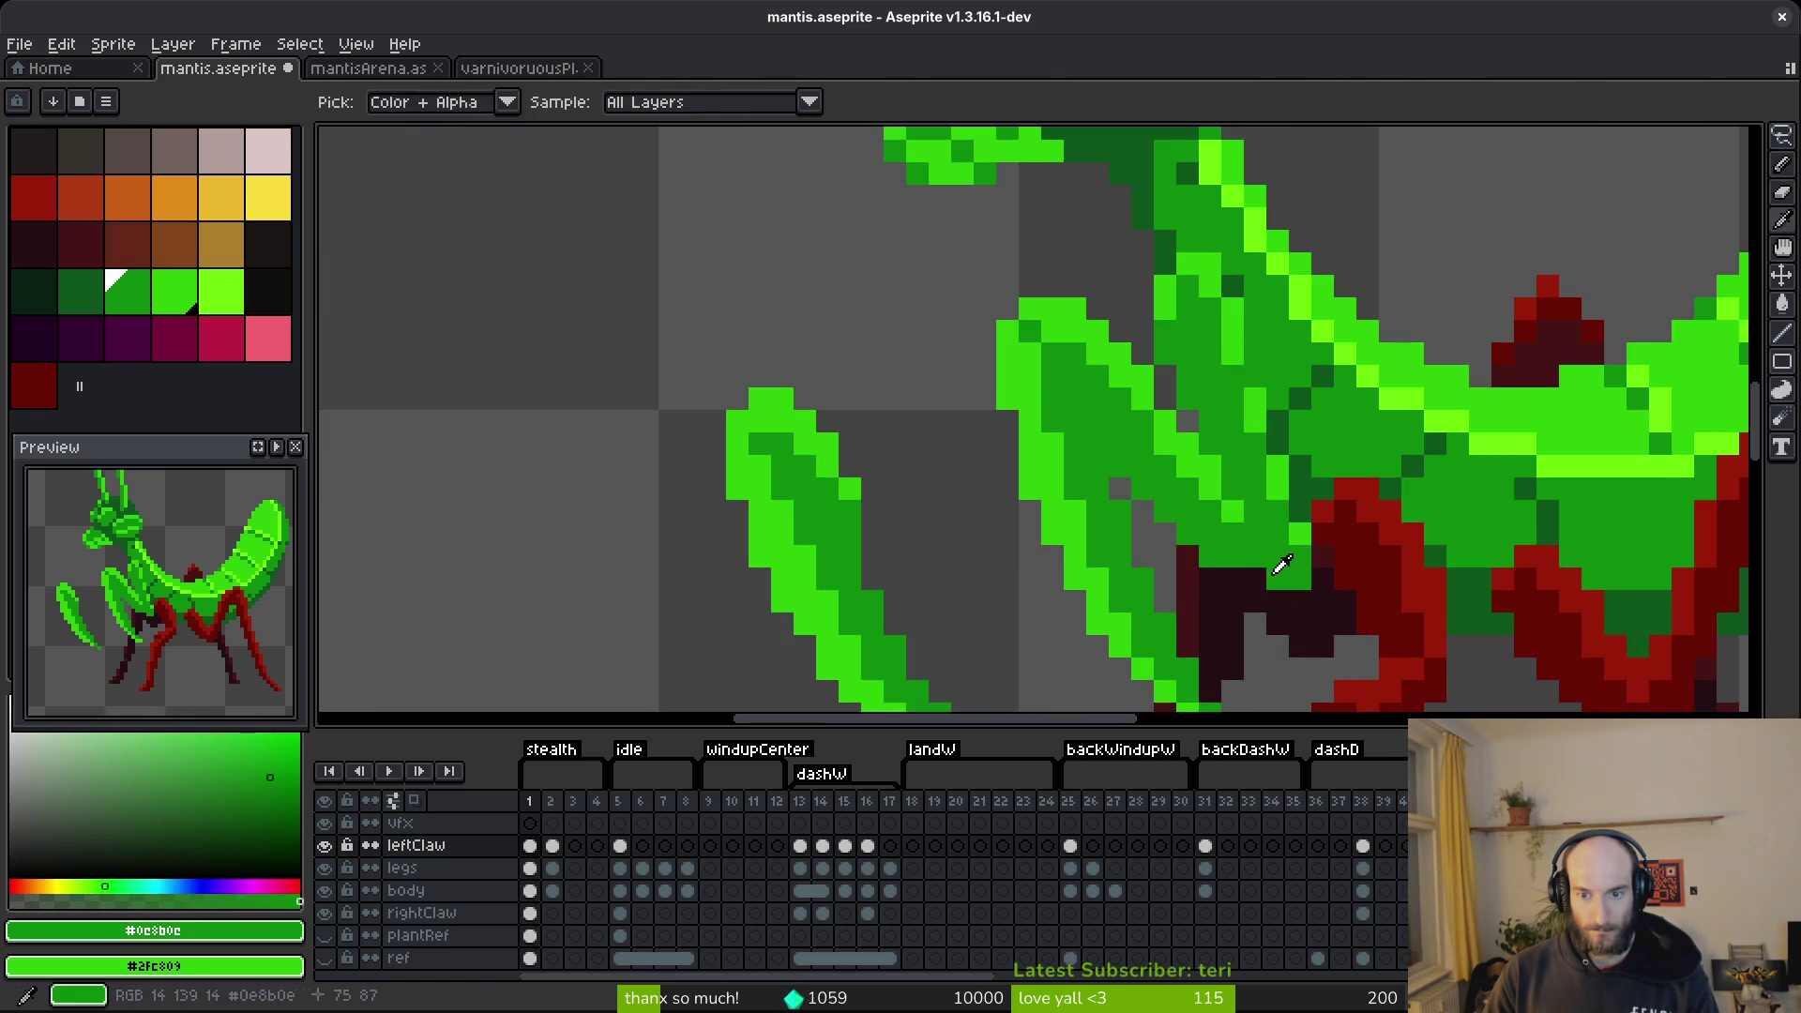
key("b")
scroll(1313, 591, "down", 3)
key("ctrl+s")
scroll(1325, 613, "down", 2)
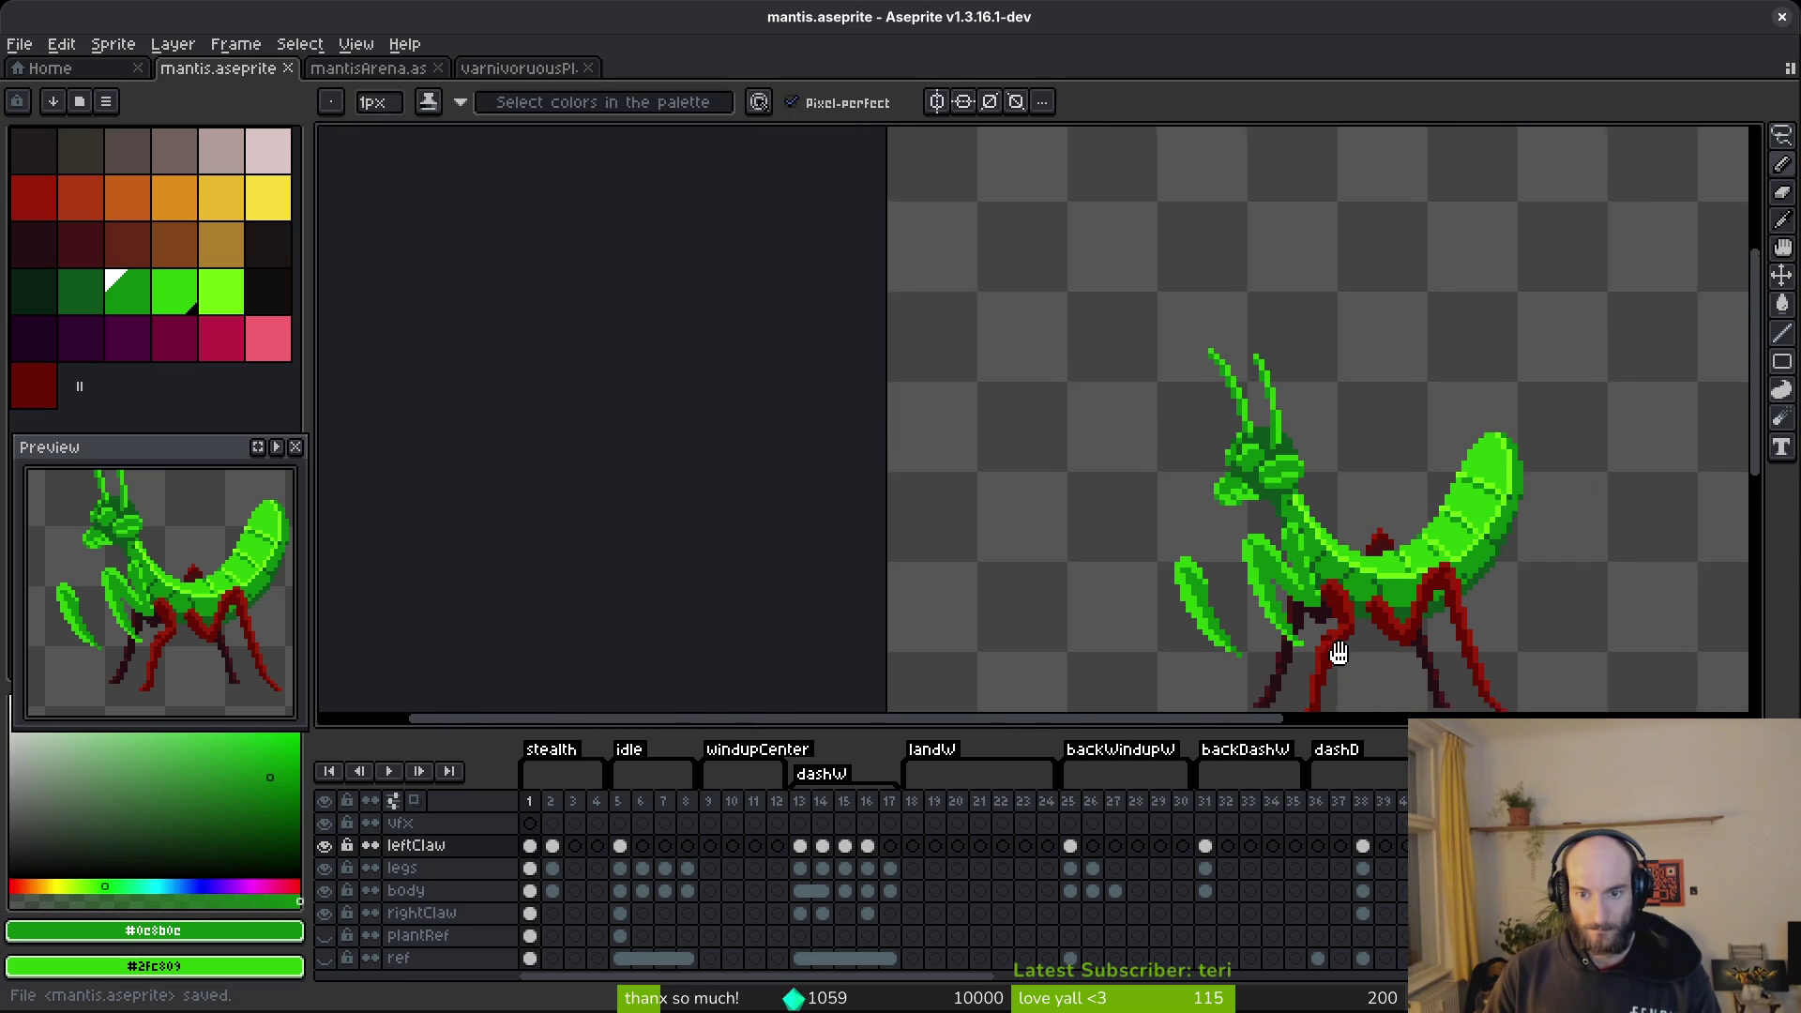
scroll(1248, 610, "up", 4)
scroll(1148, 478, "up", 2)
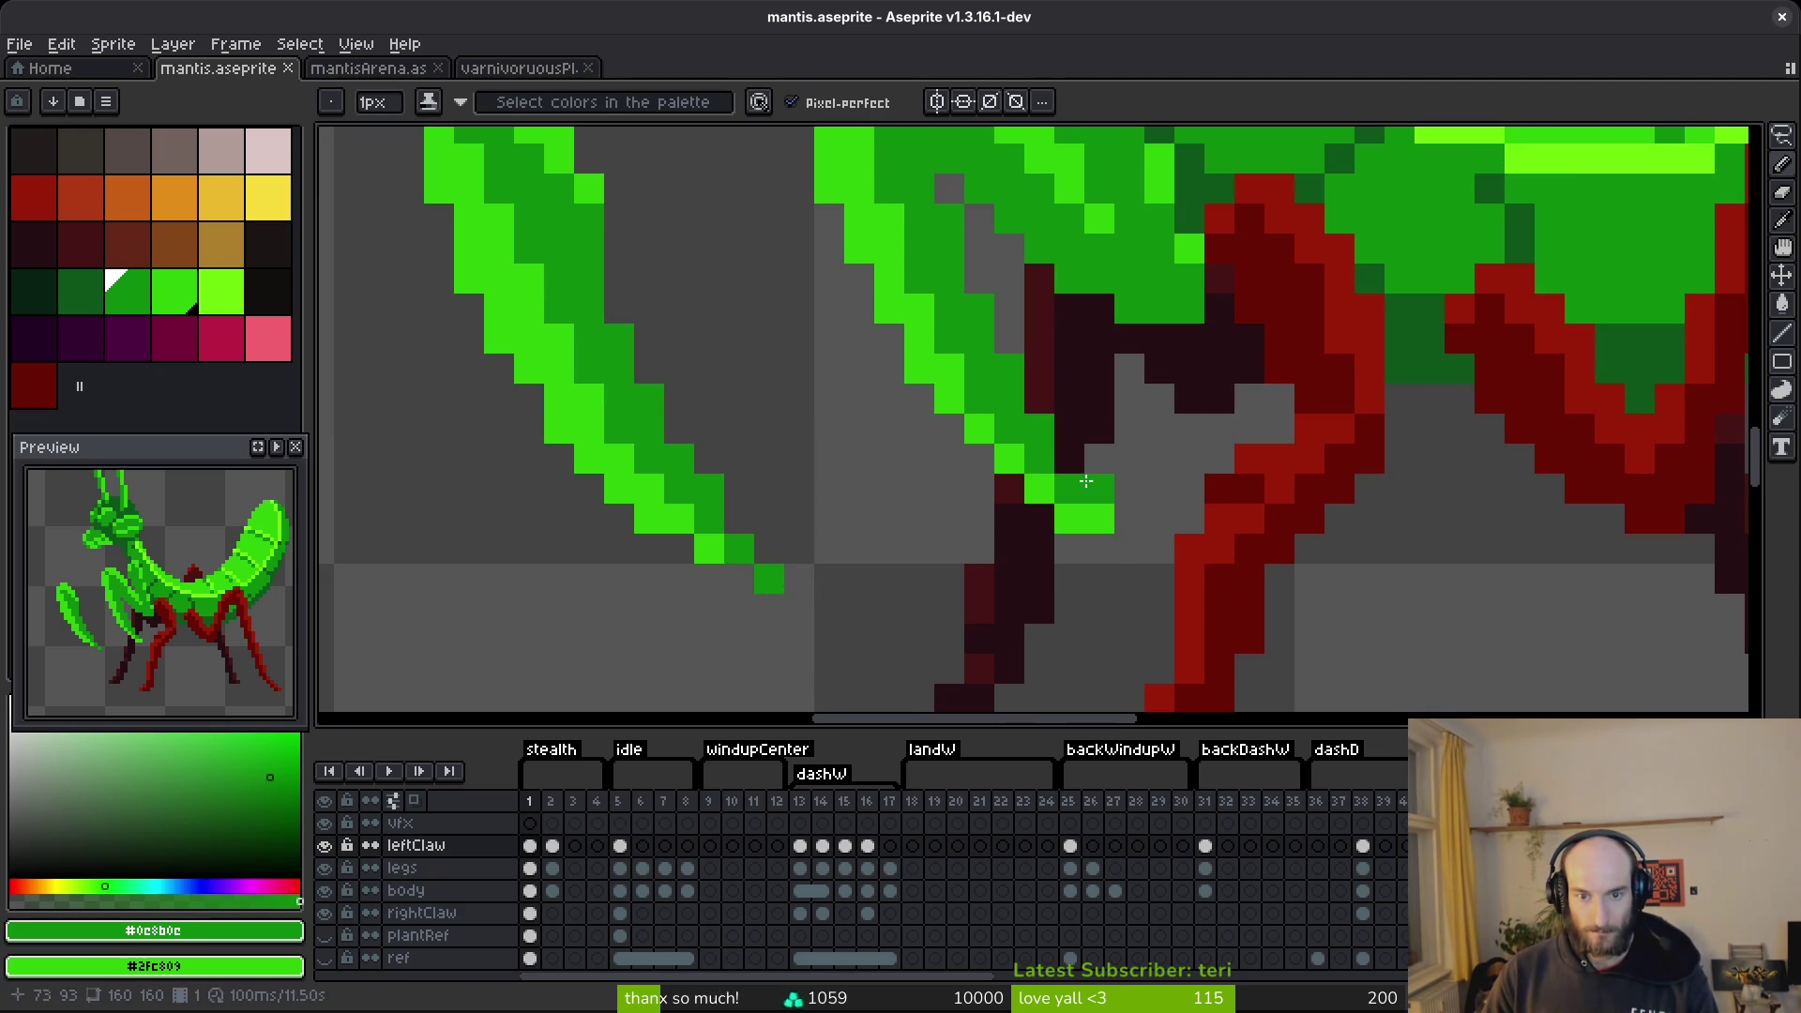
Shift the claw-tip block one pixel left, then darken and extend the tip with green pixels.
key("m")
left_click_drag(989, 438, 1119, 567)
left_click_drag(1057, 505, 1029, 497)
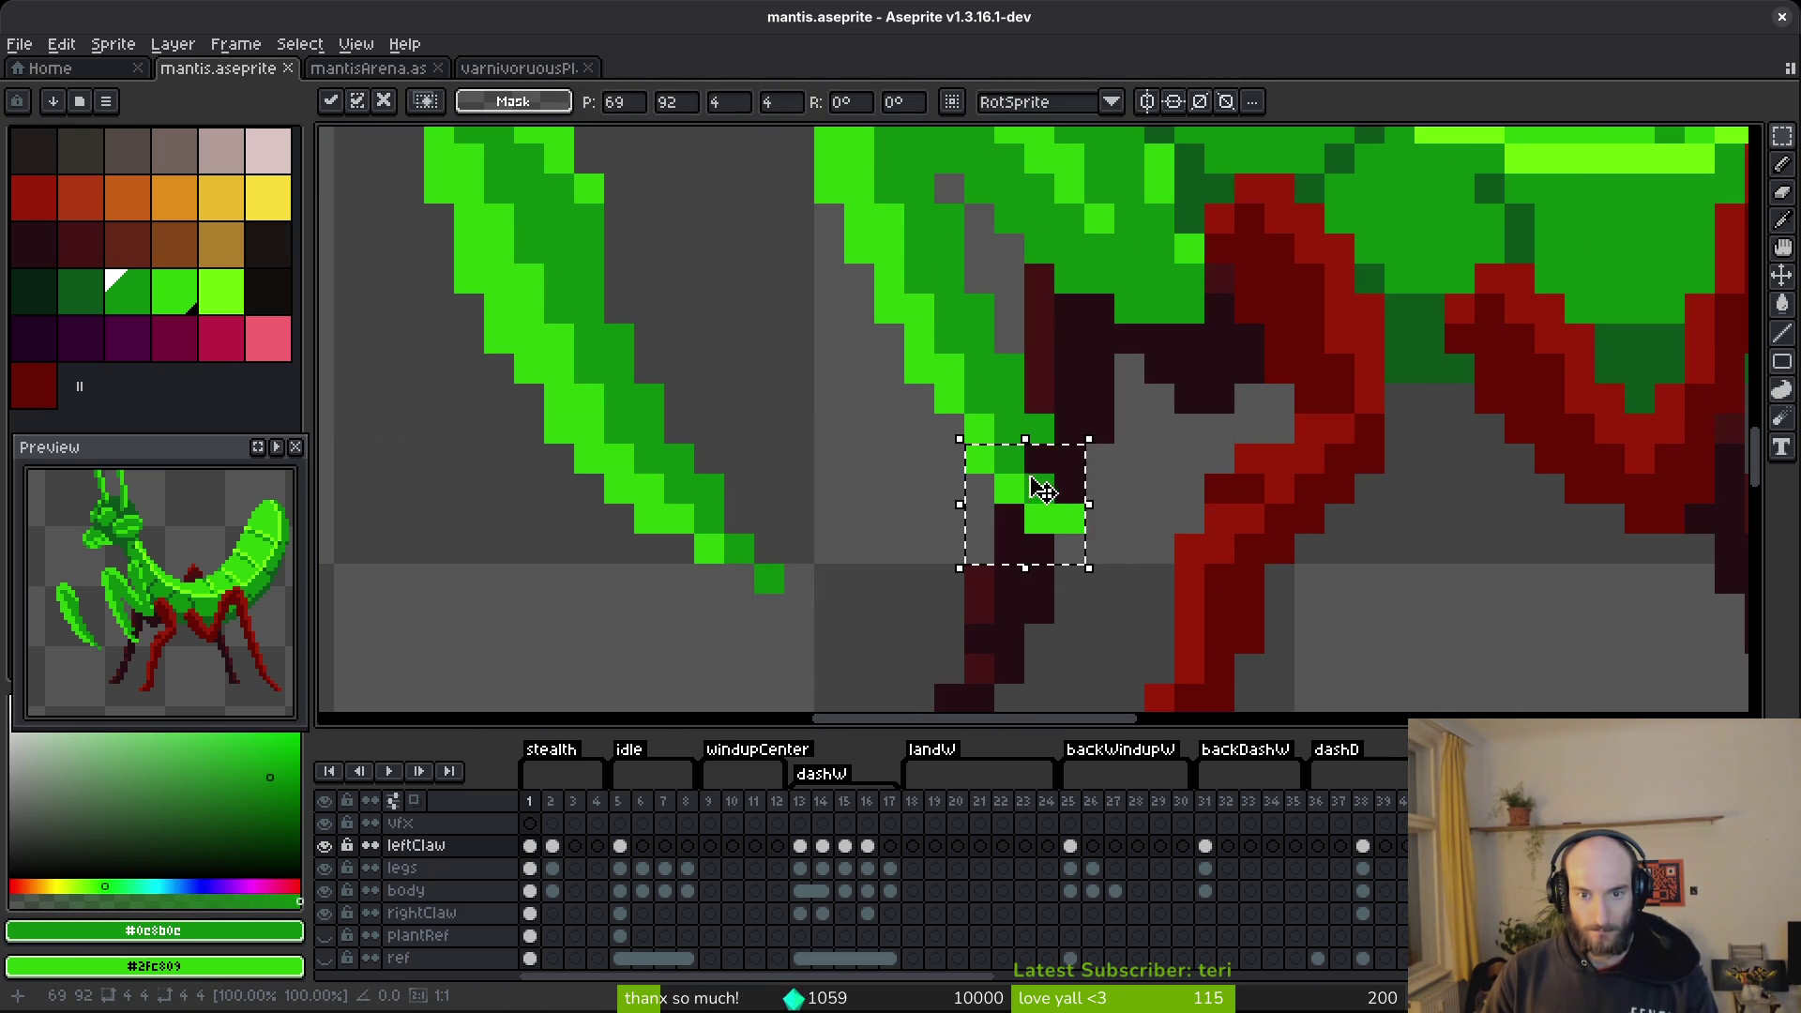
key("ctrl+d")
key("b")
left_click(1071, 523)
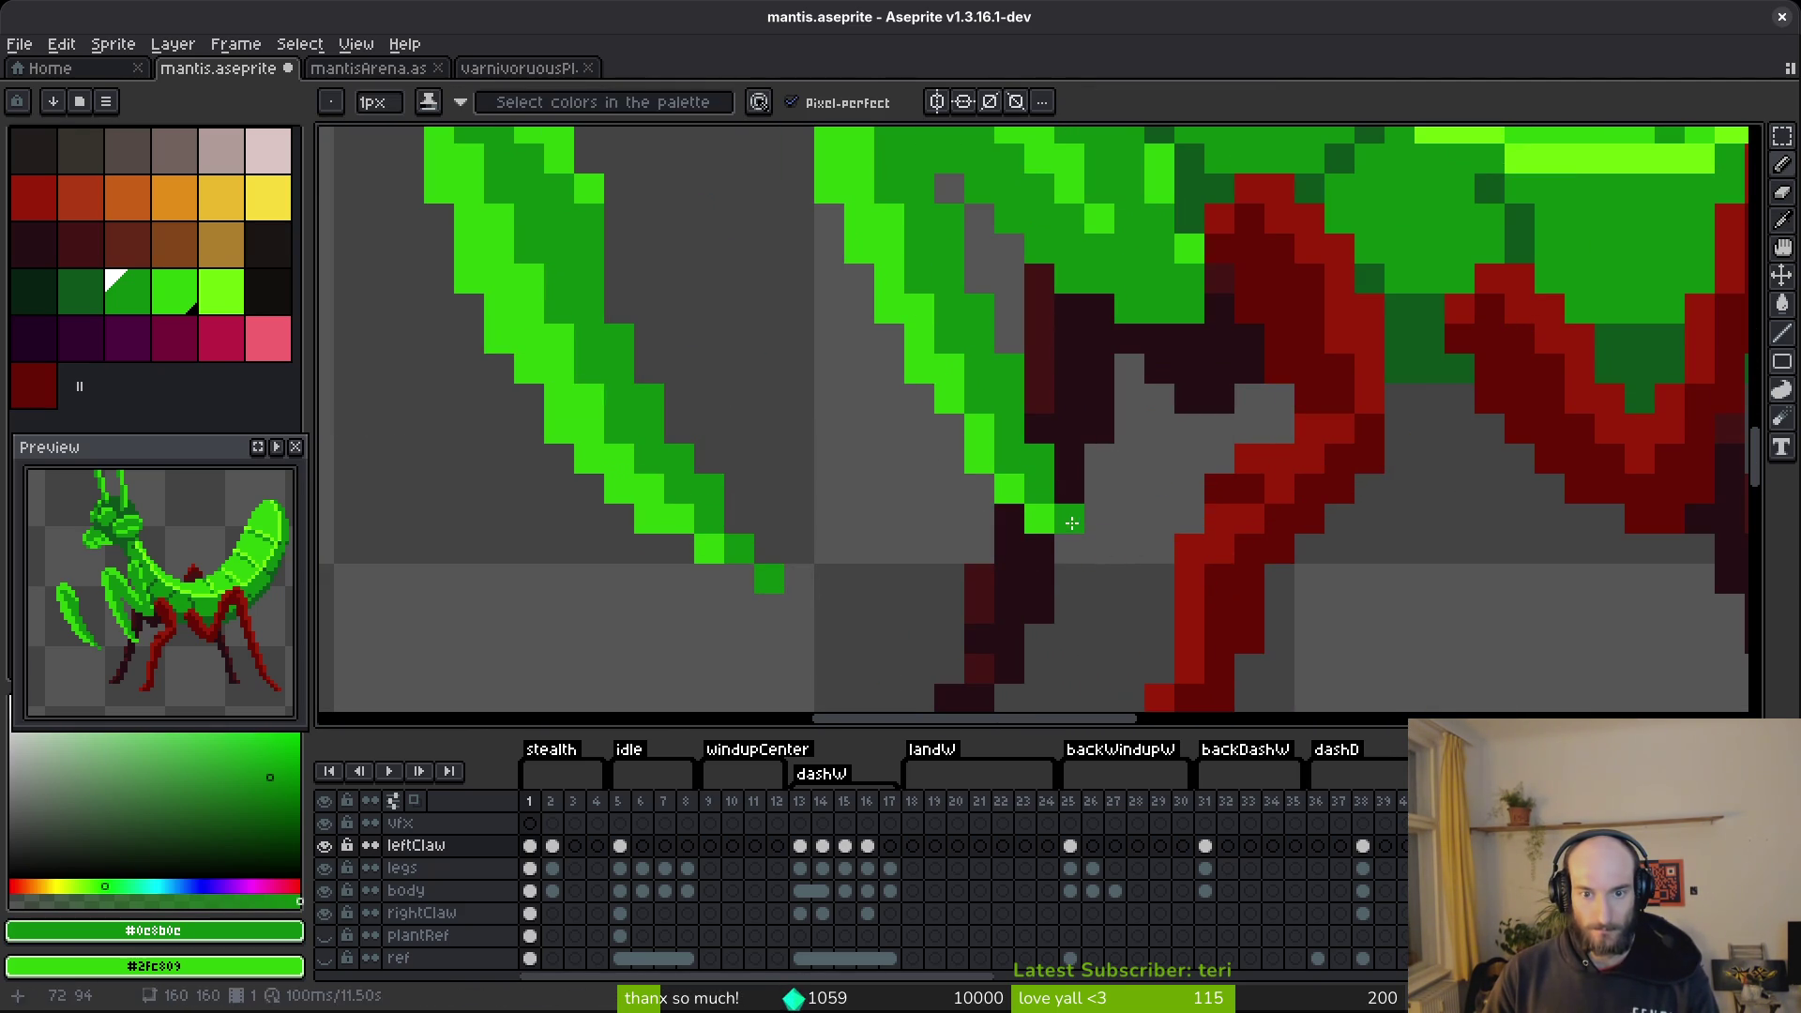
left_click(1039, 518, "alt")
left_click(1069, 547)
left_click(1124, 565)
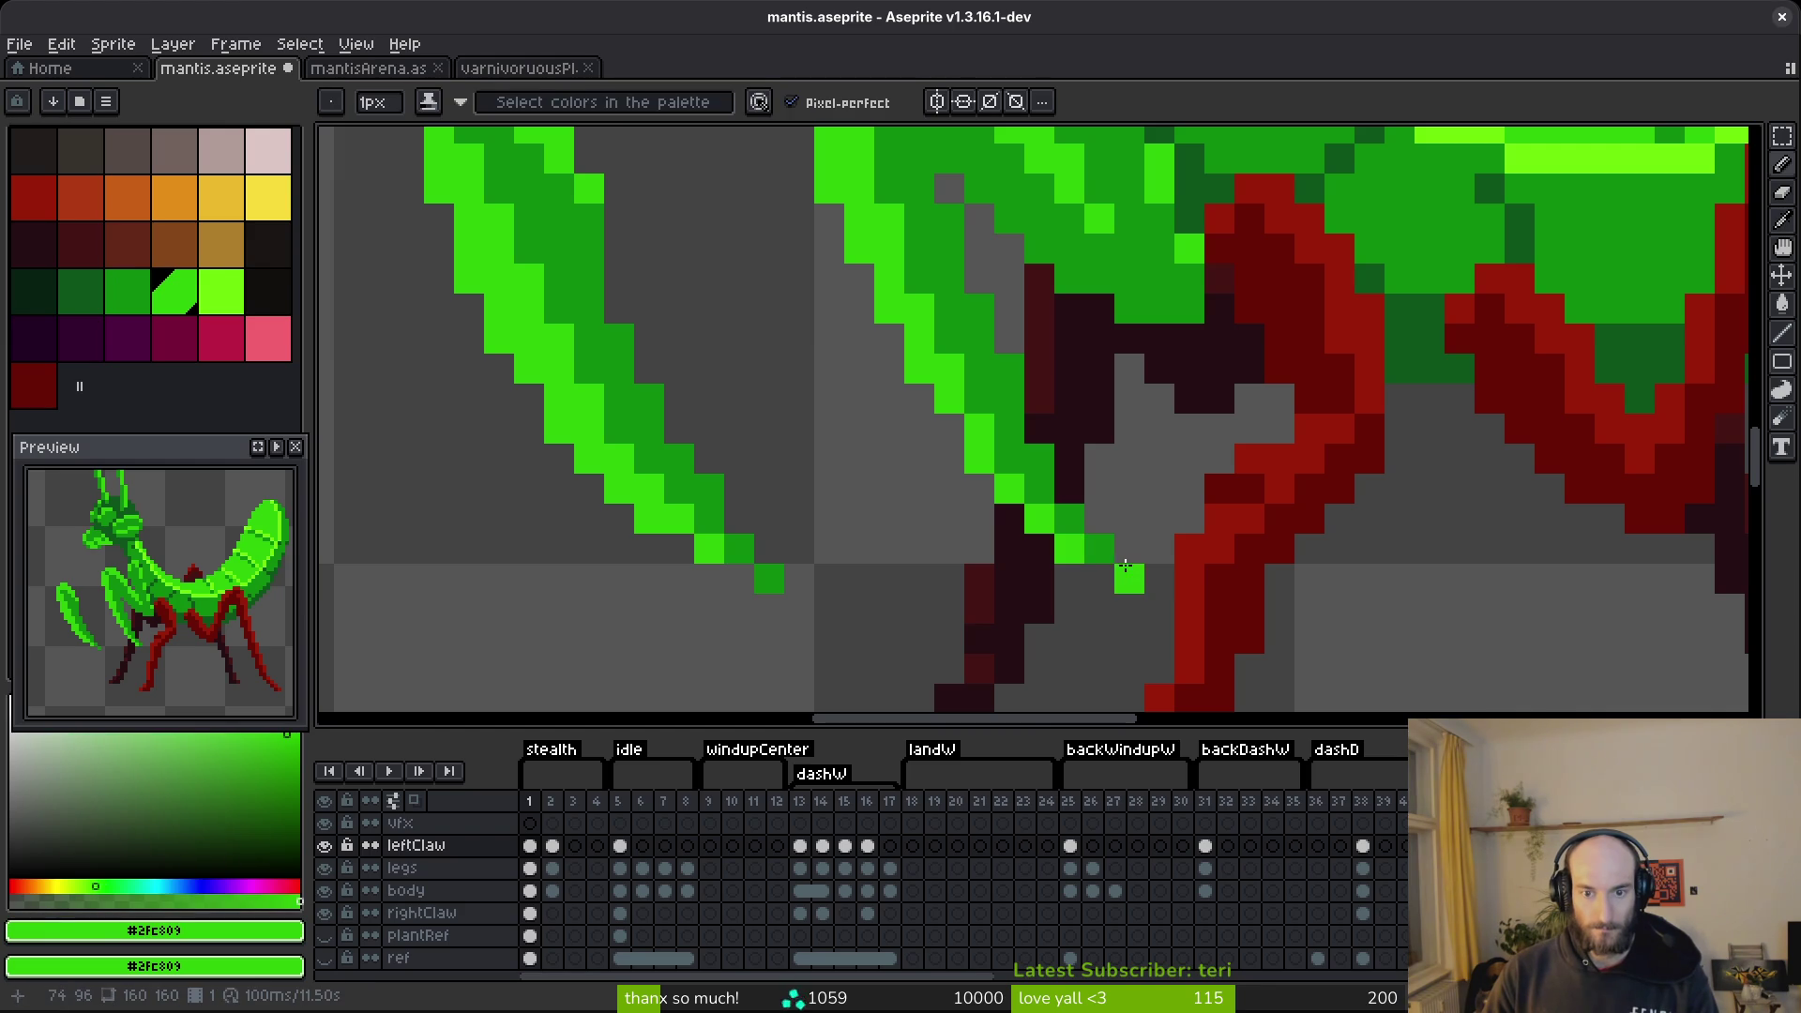
scroll(1159, 562, "down", 6)
scroll(1187, 565, "up", 2)
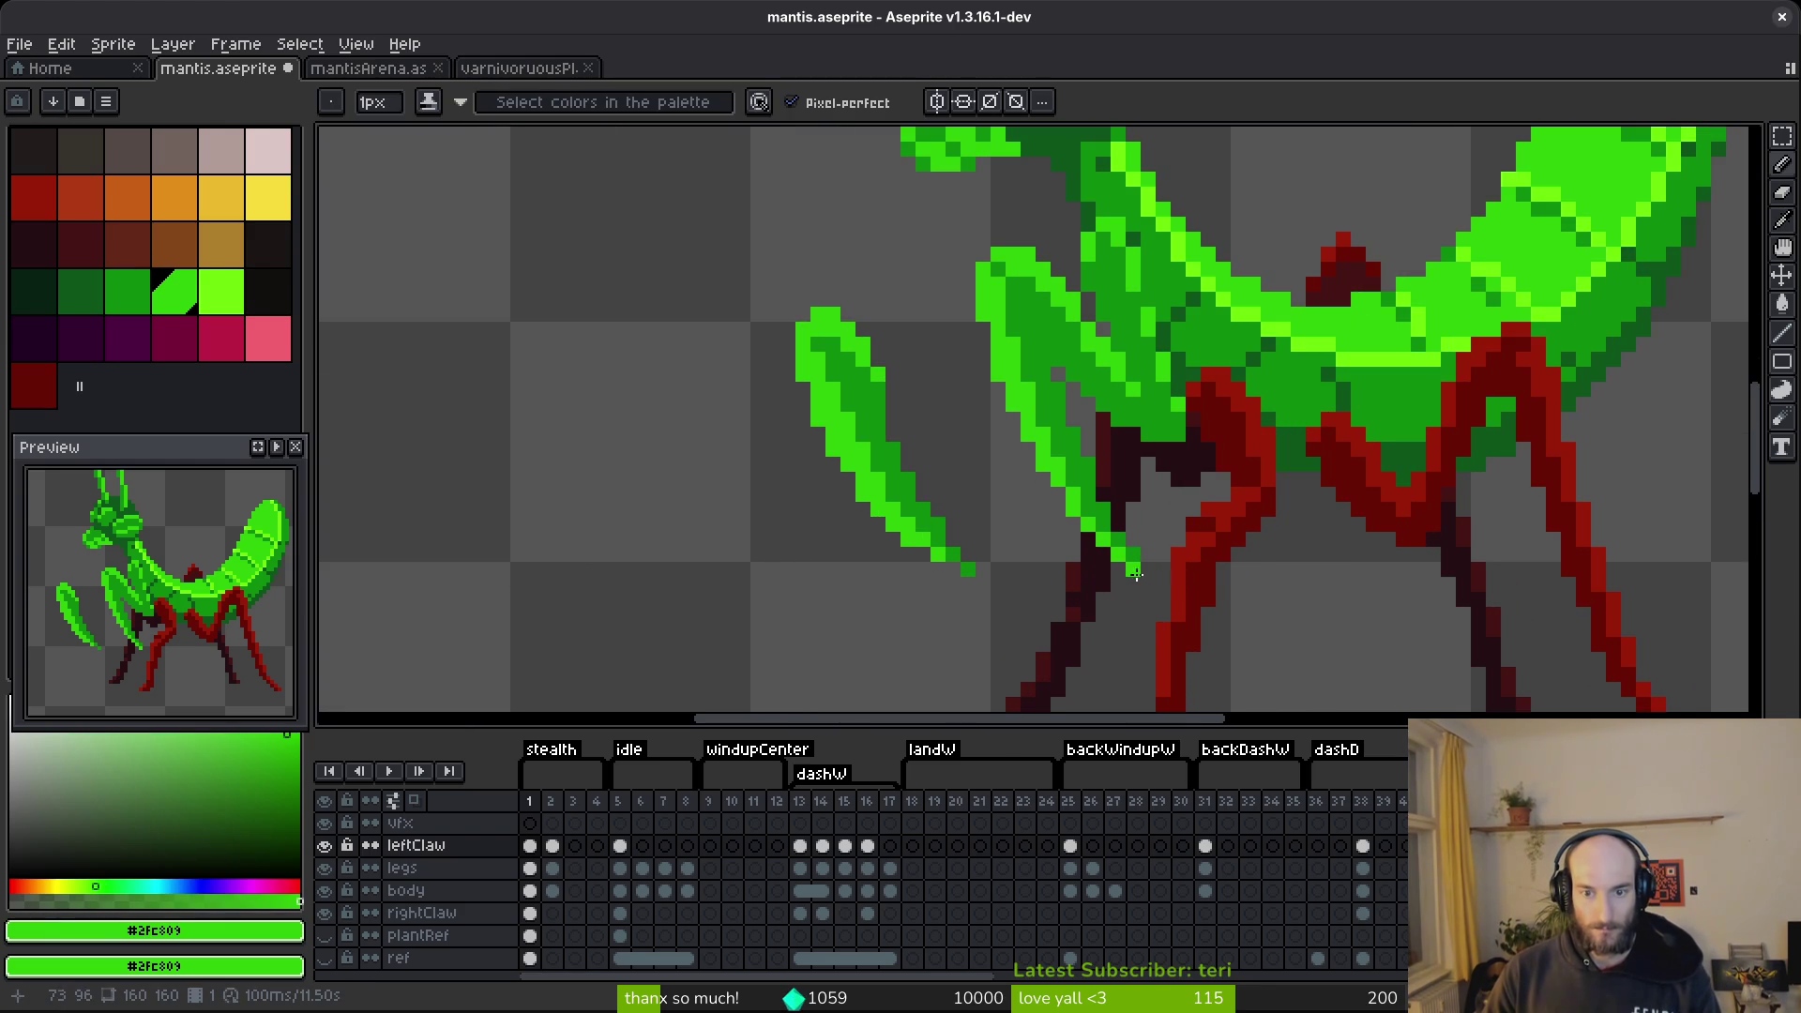
scroll(1204, 615, "down", 3)
scroll(1188, 609, "up", 4)
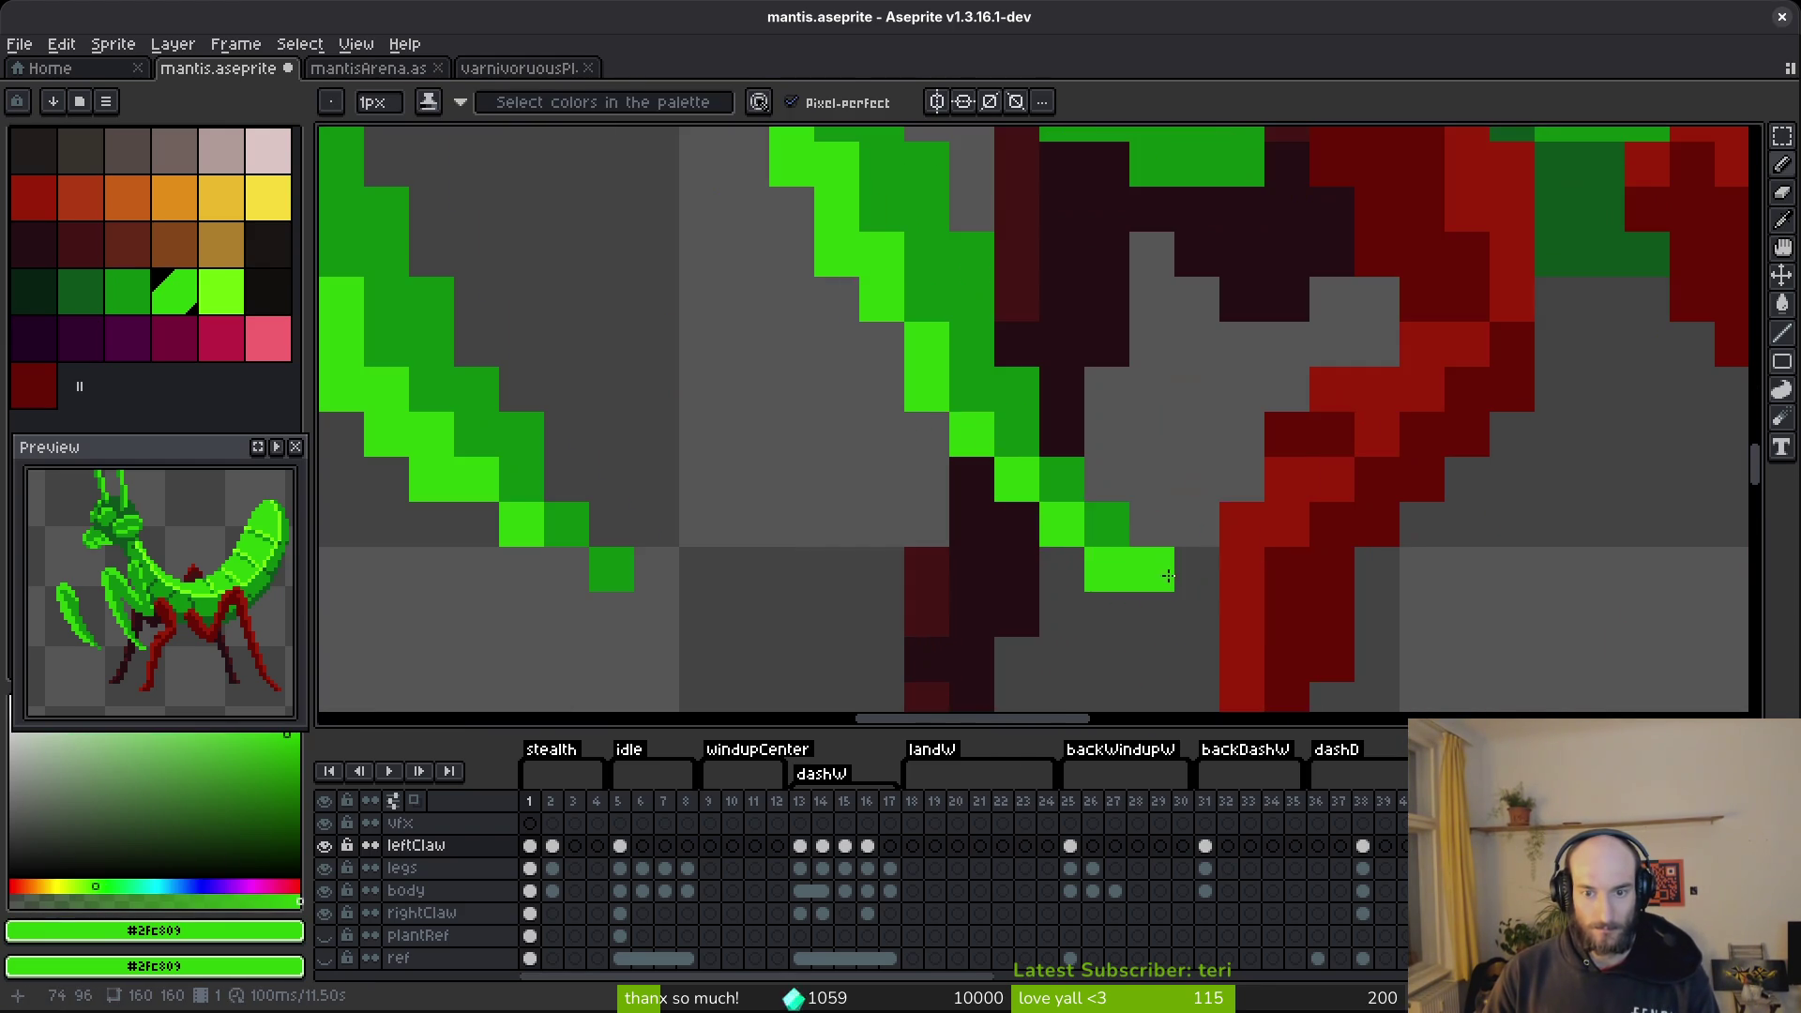
Move the claw-tip pixels up and left and commit them.
key("m")
left_click_drag(1039, 455, 1265, 632)
mouse_move(1178, 591)
left_mouse_down()
mouse_move(1122, 544)
mouse_move(1224, 642)
mouse_move(1226, 610)
left_mouse_up()
key("Return")
scroll(1223, 596, "down", 4)
scroll(1207, 581, "up", 3)
key("b")
key("[")
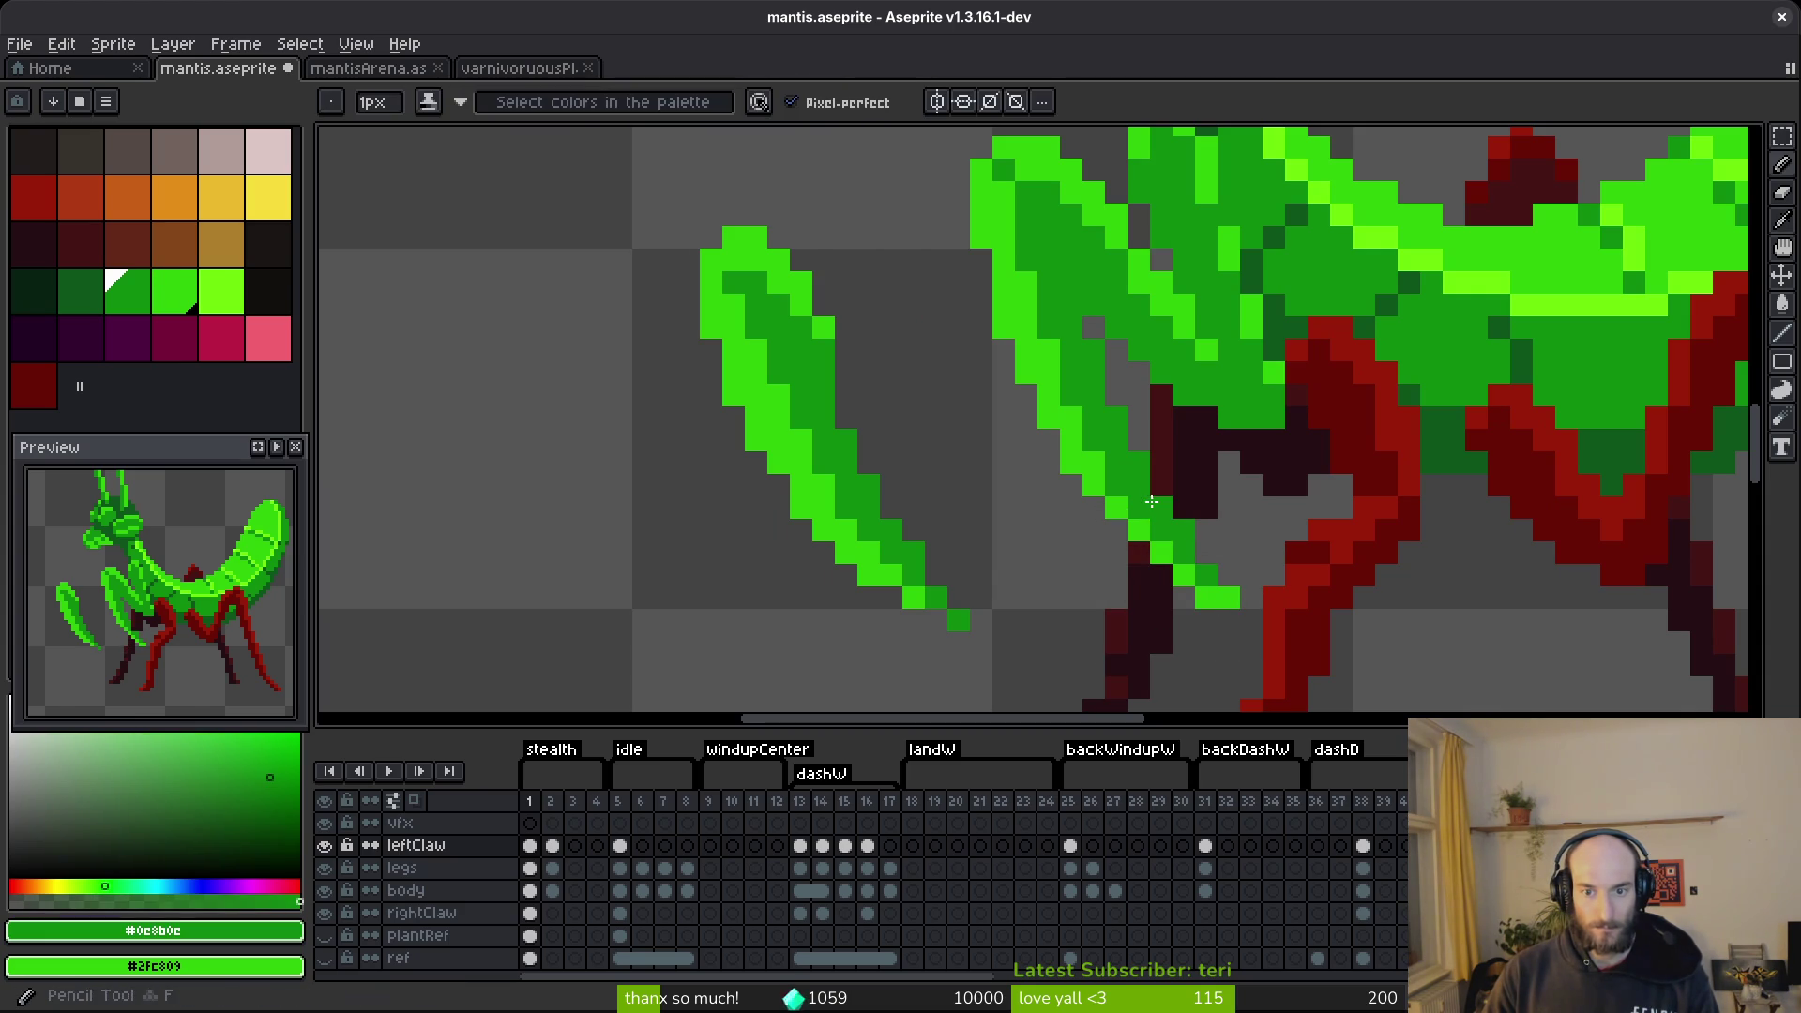
Erase and nudge the claw-tip and leg pixels into place, save, and reveal the plant reference.
key("e")
scroll(1246, 543, "down", 3)
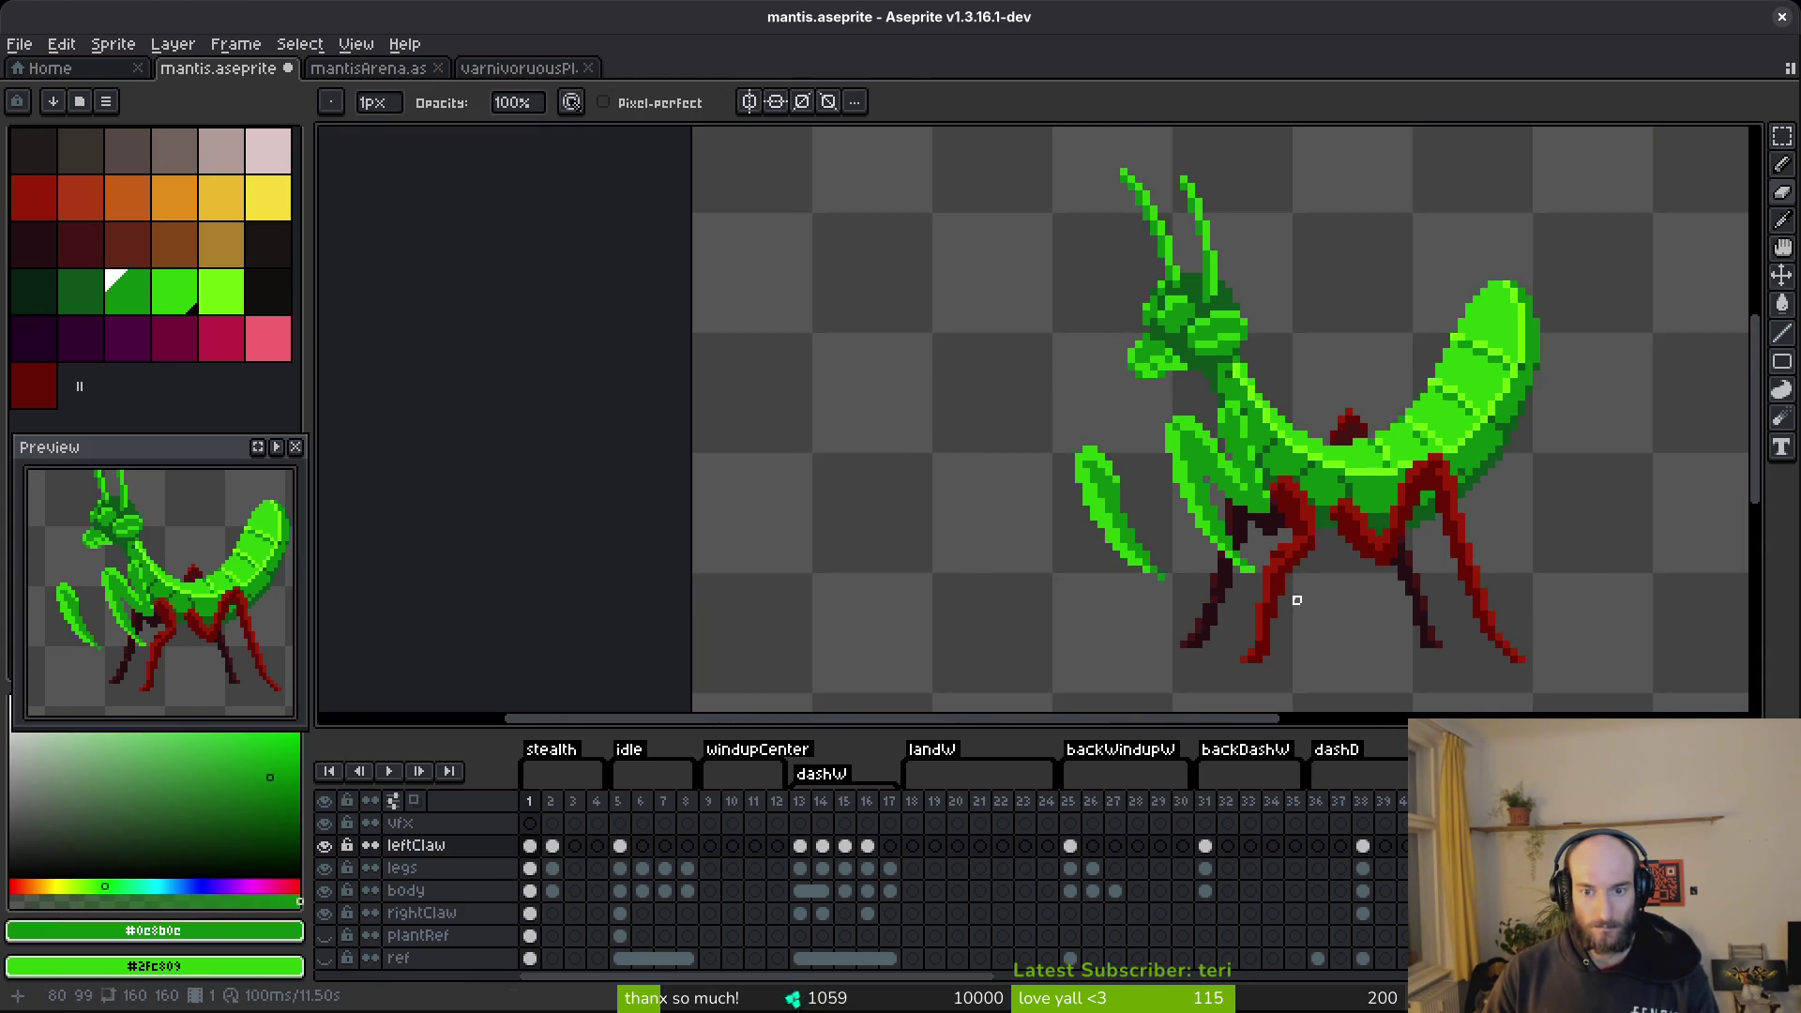
scroll(1294, 599, "up", 3)
key("ctrl+s")
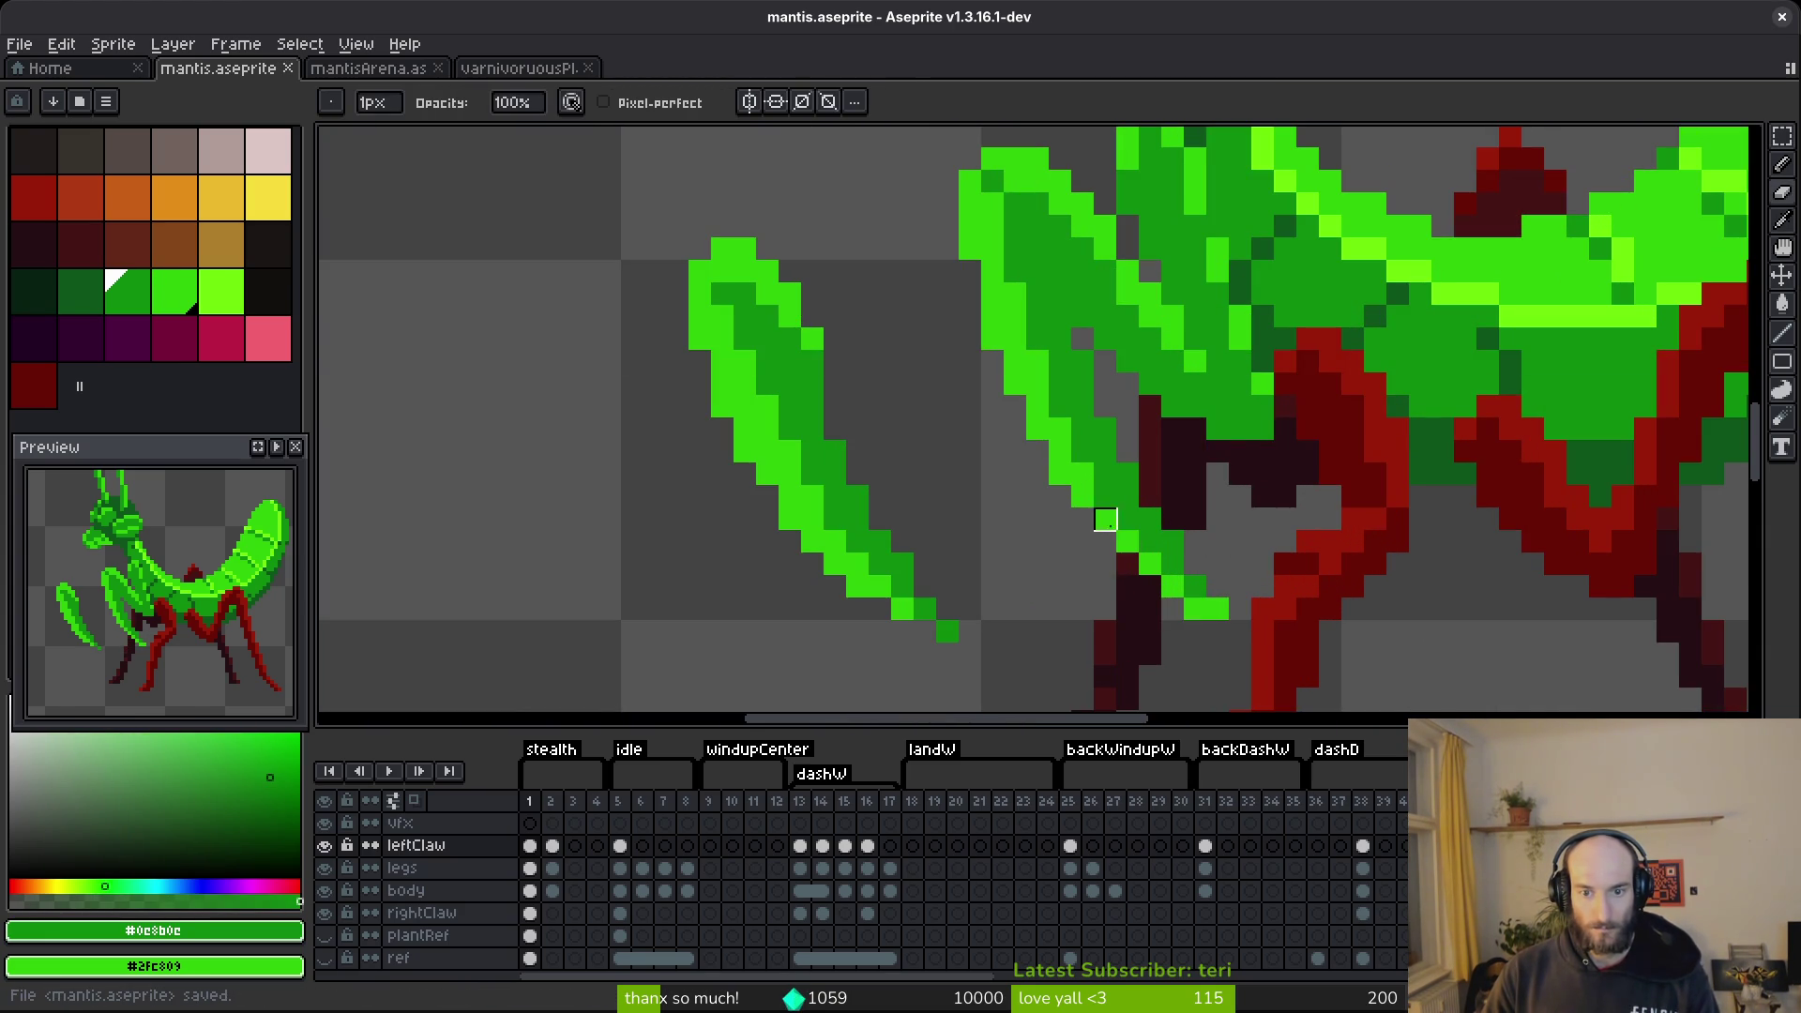
mouse_move(1242, 563)
left_mouse_down()
mouse_move(1229, 531)
mouse_move(1239, 542)
left_mouse_up()
key("ctrl+s")
scroll(1238, 534, "down", 4)
scroll(1257, 567, "up", 3)
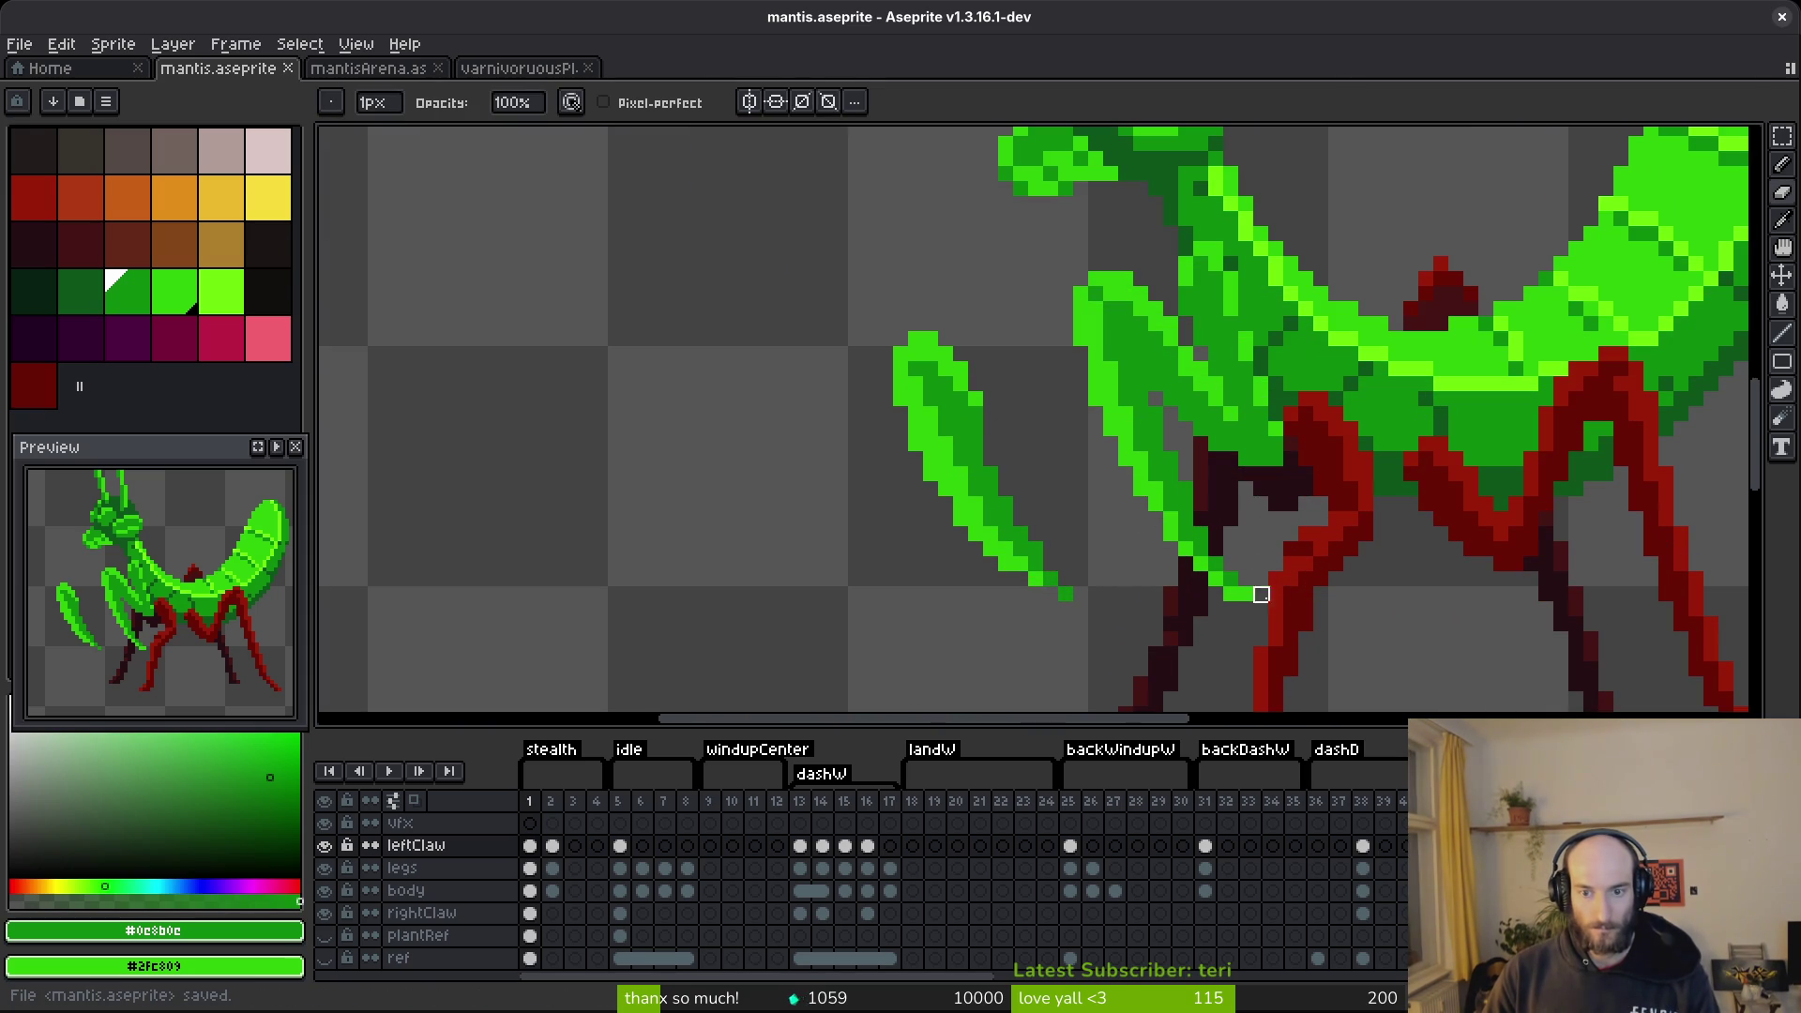
scroll(1021, 587, "down", 1)
scroll(1093, 644, "down", 2)
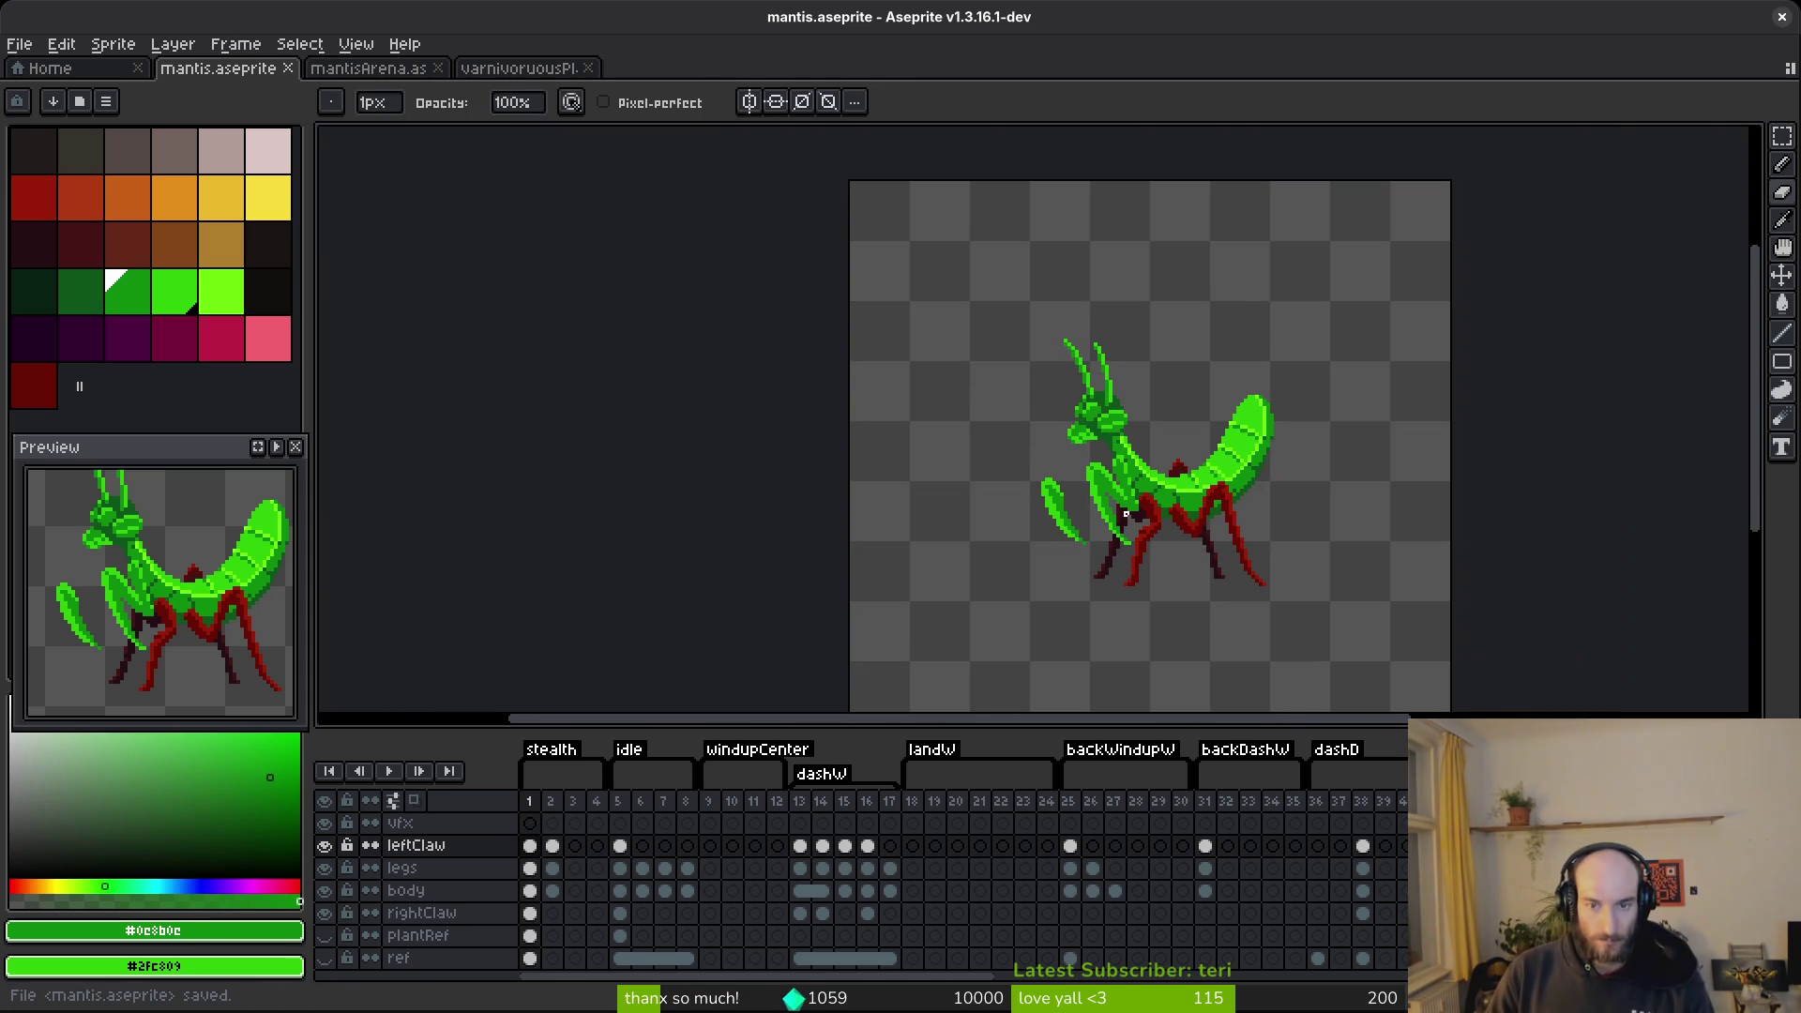
left_click(324, 935)
Sample the mantis's mid green and select the body layer on frame 1.
scroll(1173, 511, "down", 2)
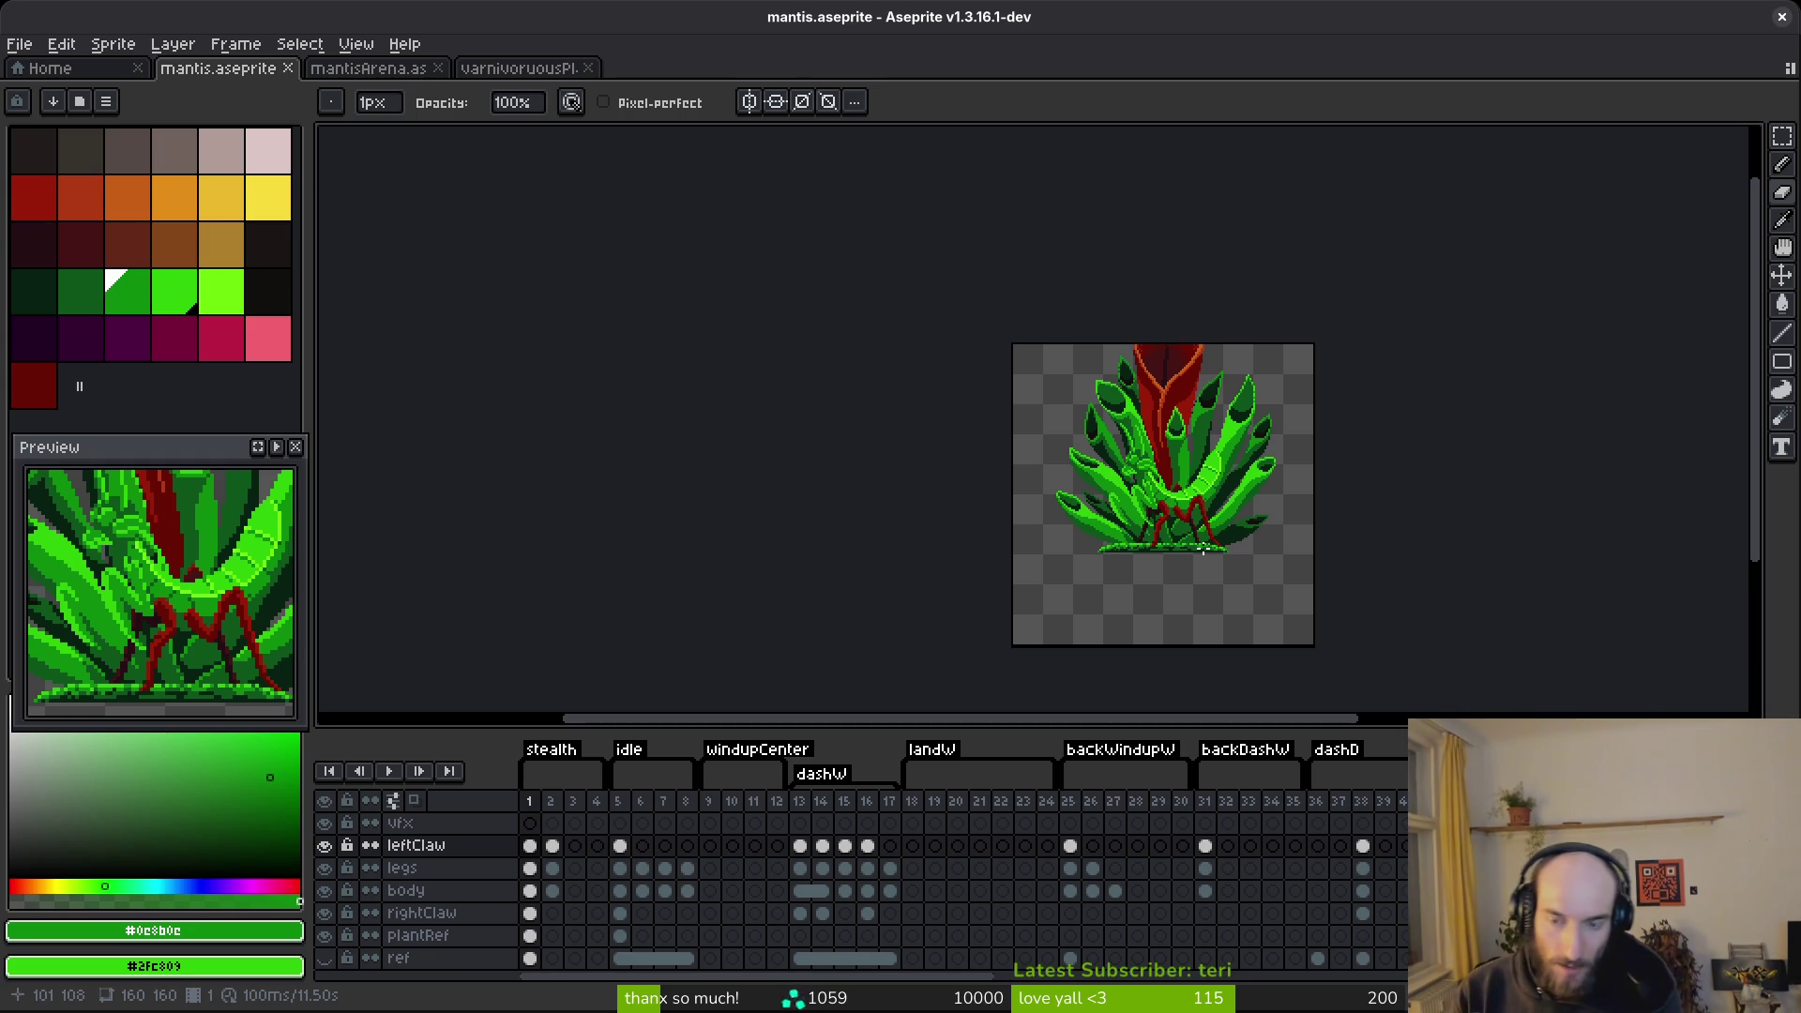
scroll(1203, 548, "up", 8)
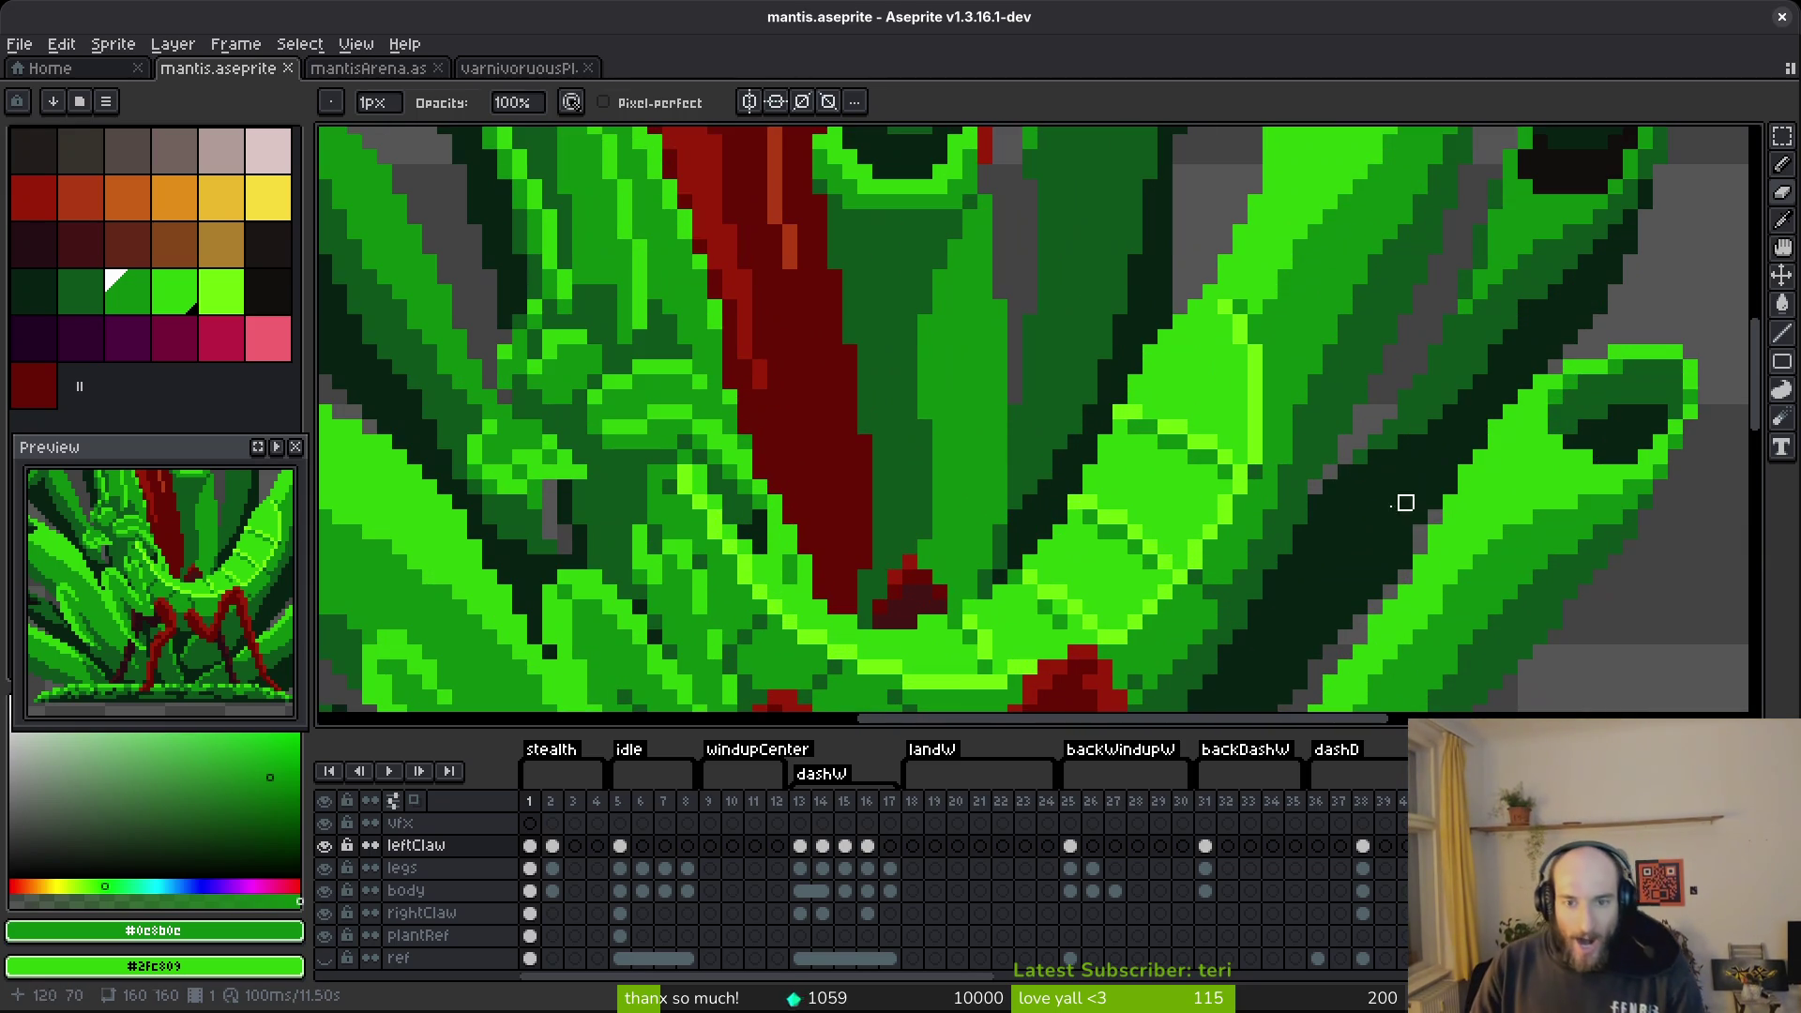
key("alt")
left_click(1142, 488, "alt")
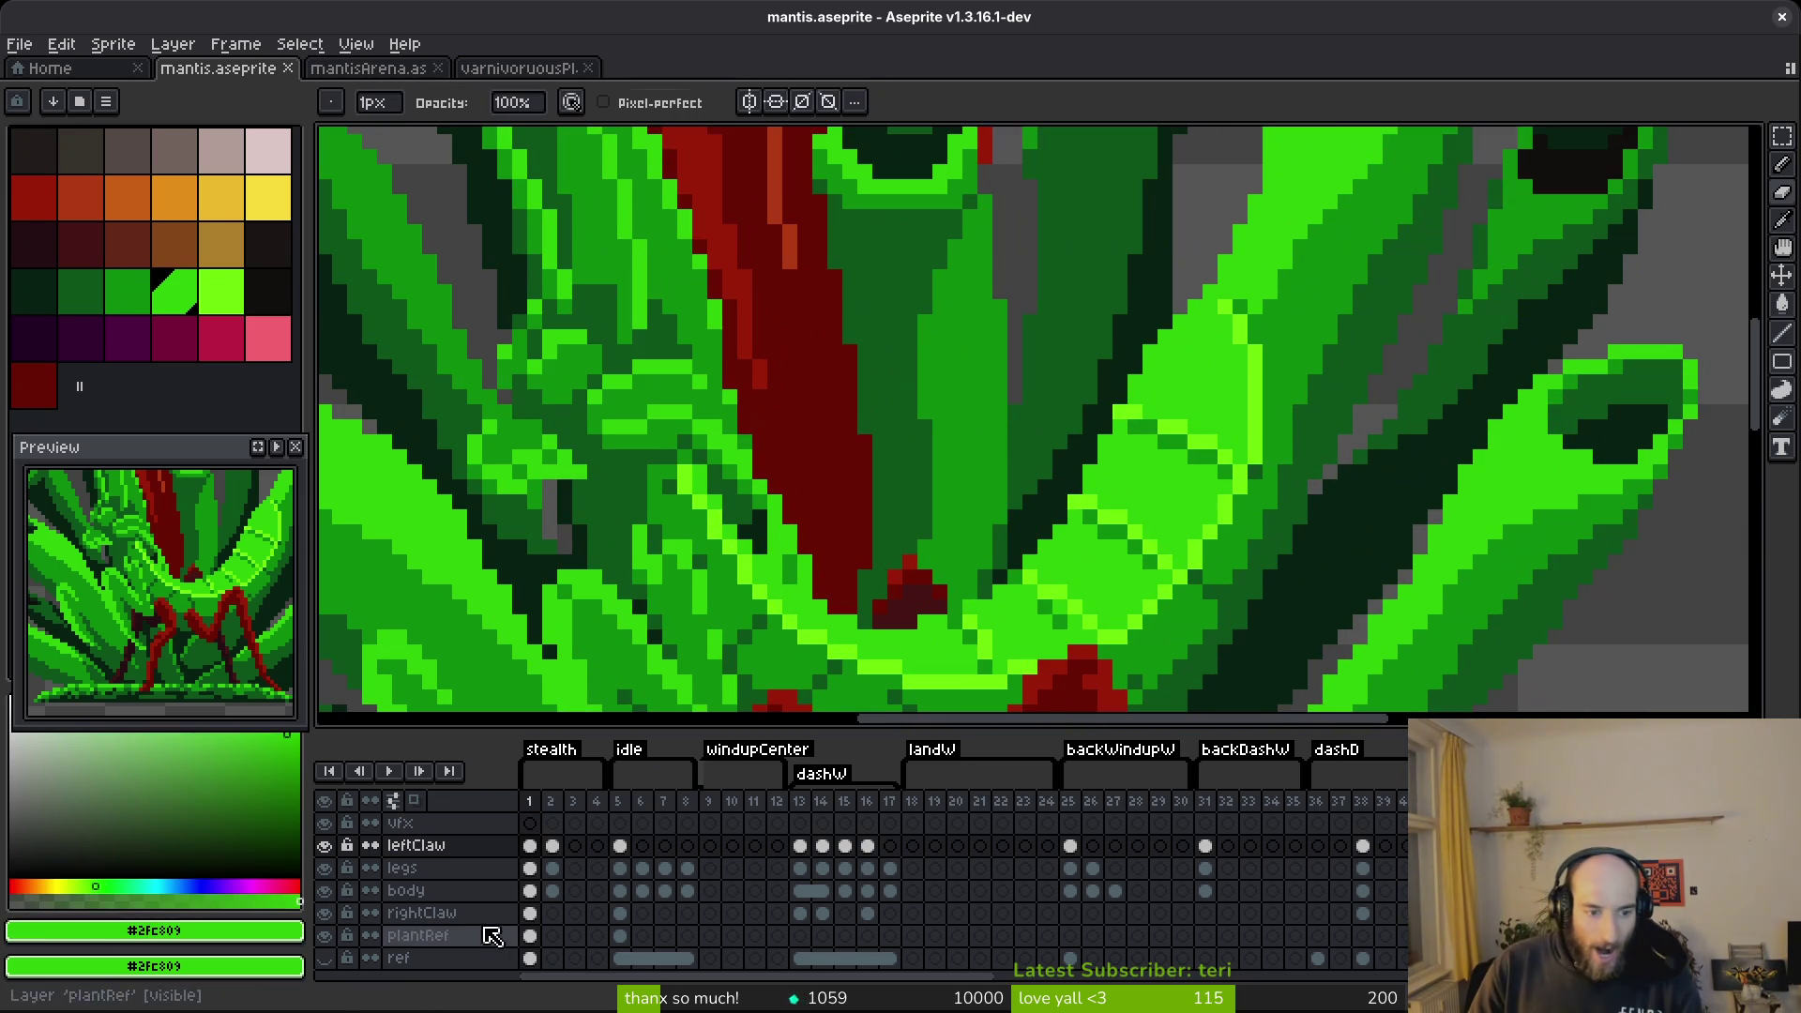
left_click(529, 889)
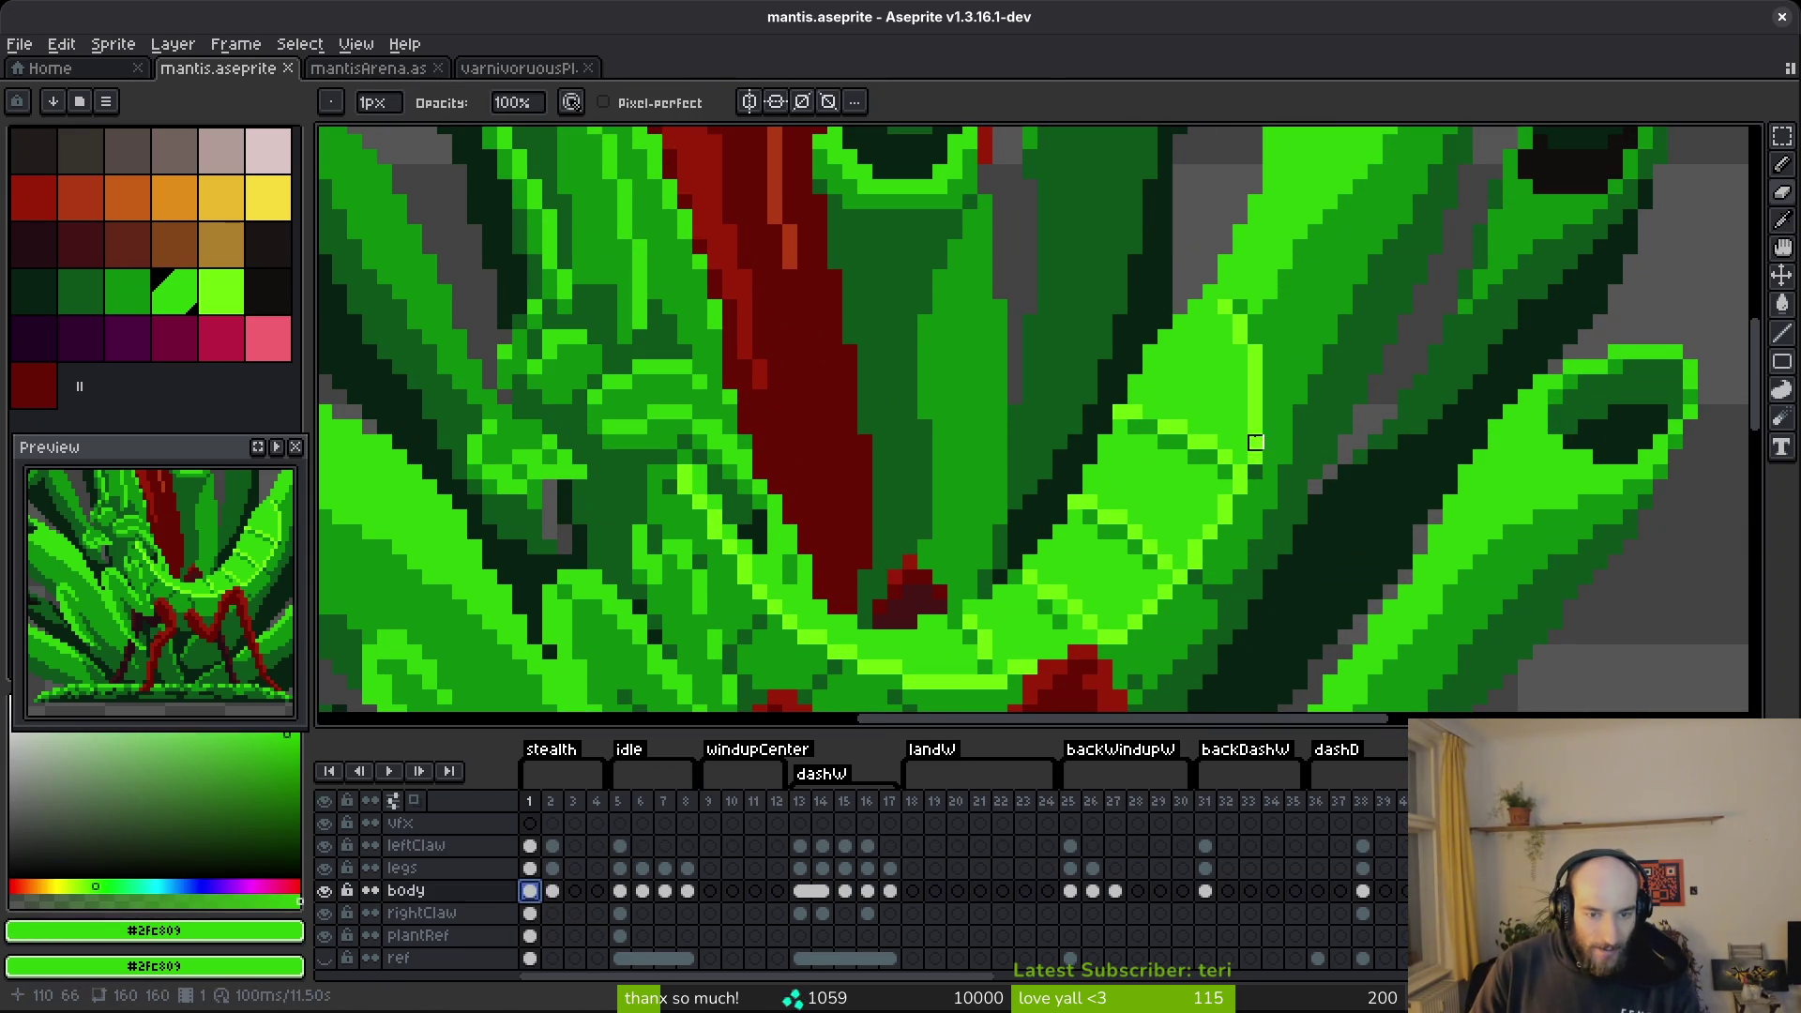
Place a light-green pixel on the body, moving it one cell left after an undo.
scroll(1156, 424, "up", 2)
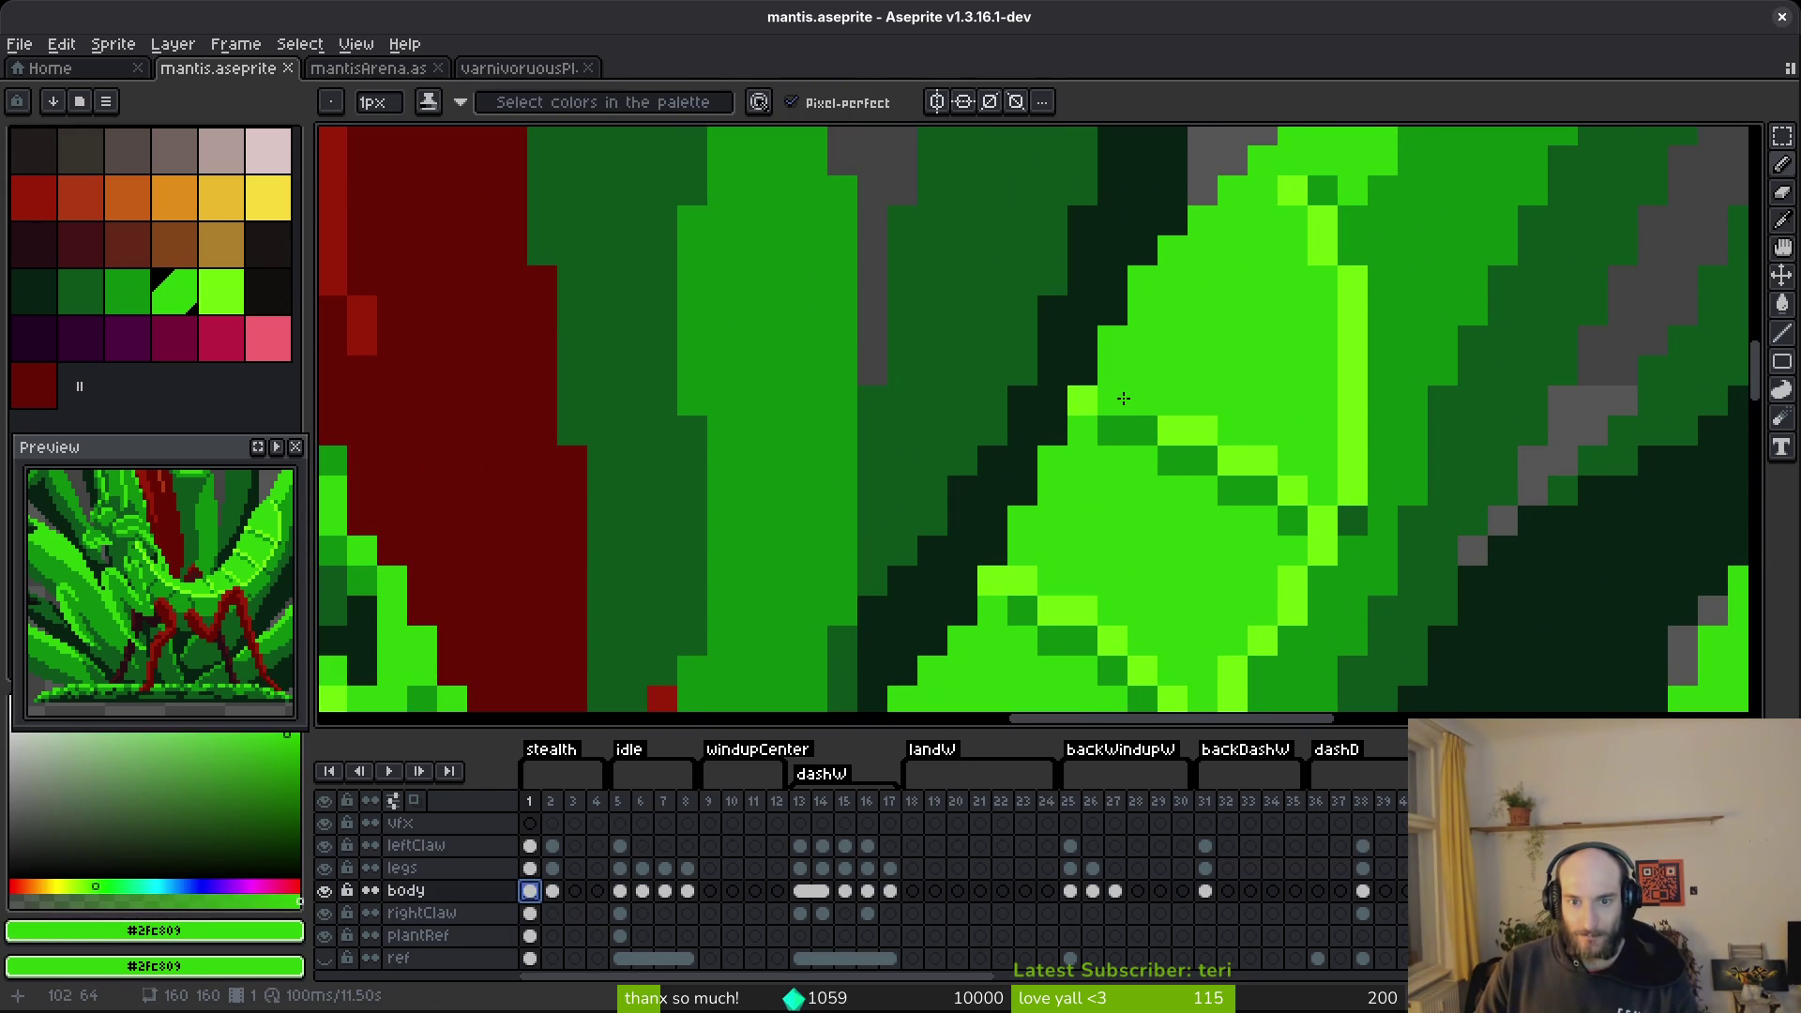
left_click(1080, 403)
key("ctrl+z")
left_click(1215, 436)
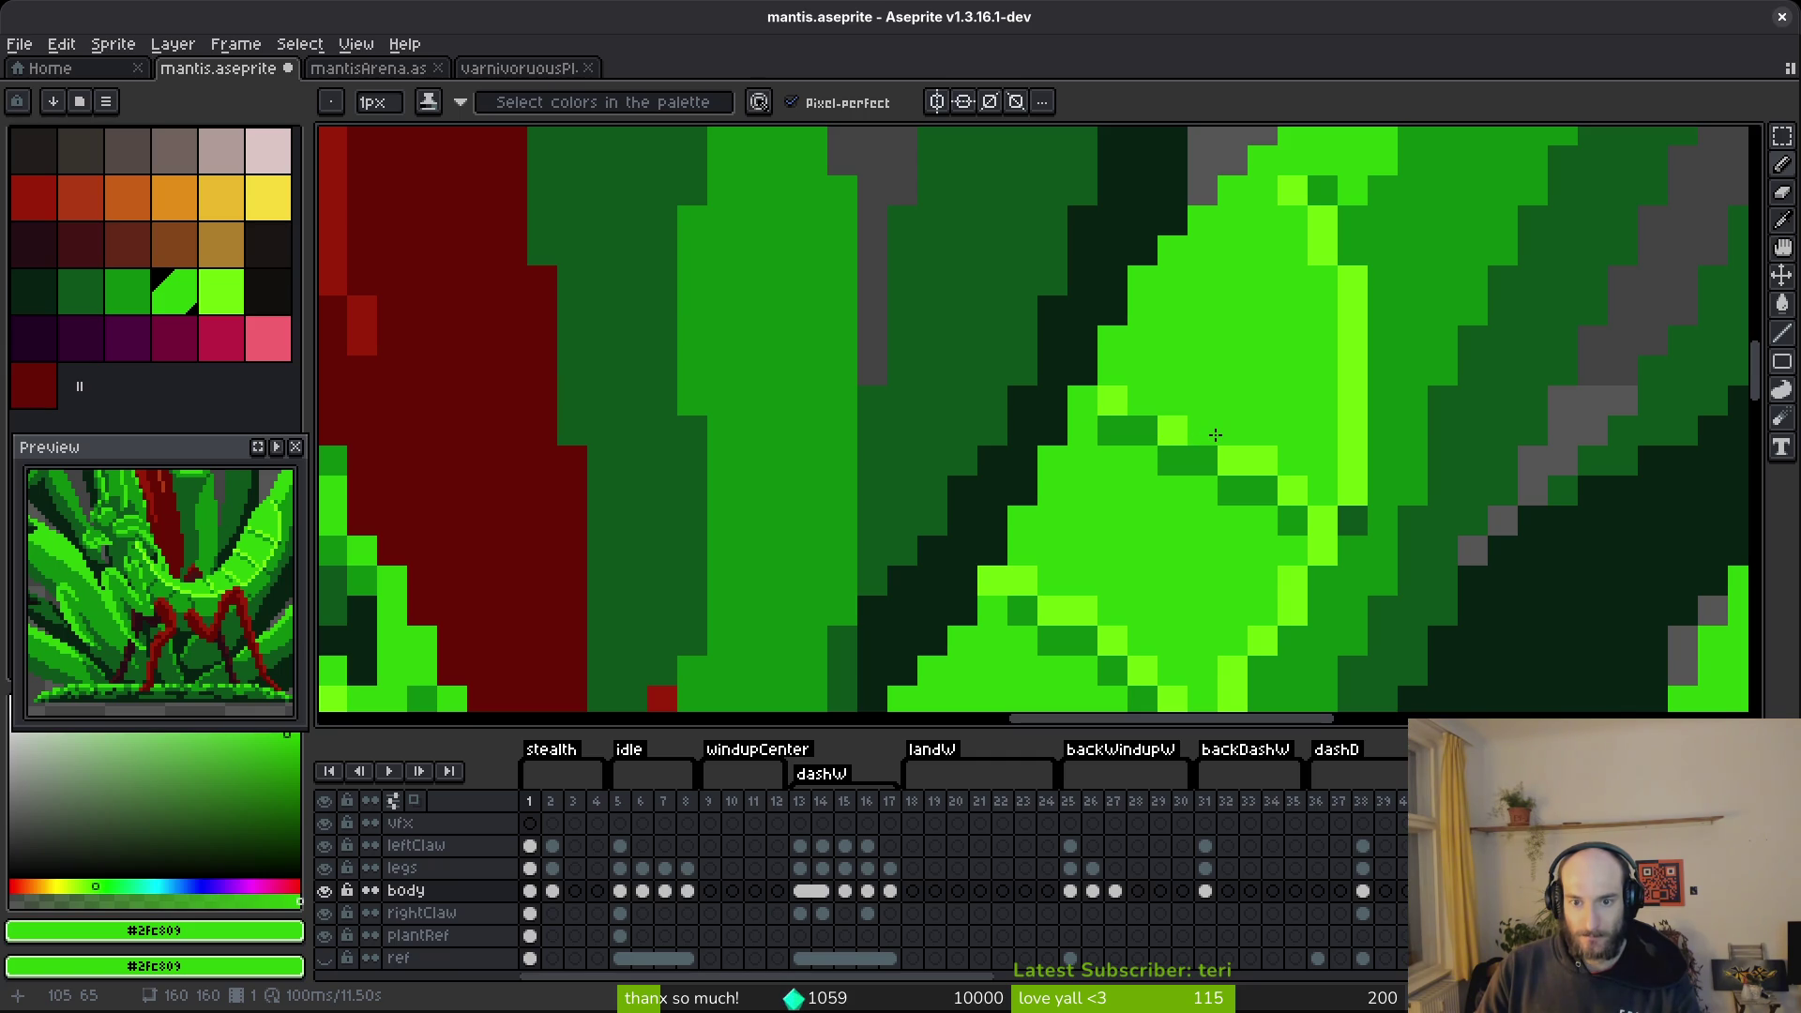
scroll(1285, 459, "down", 3)
scroll(1313, 459, "up", 3)
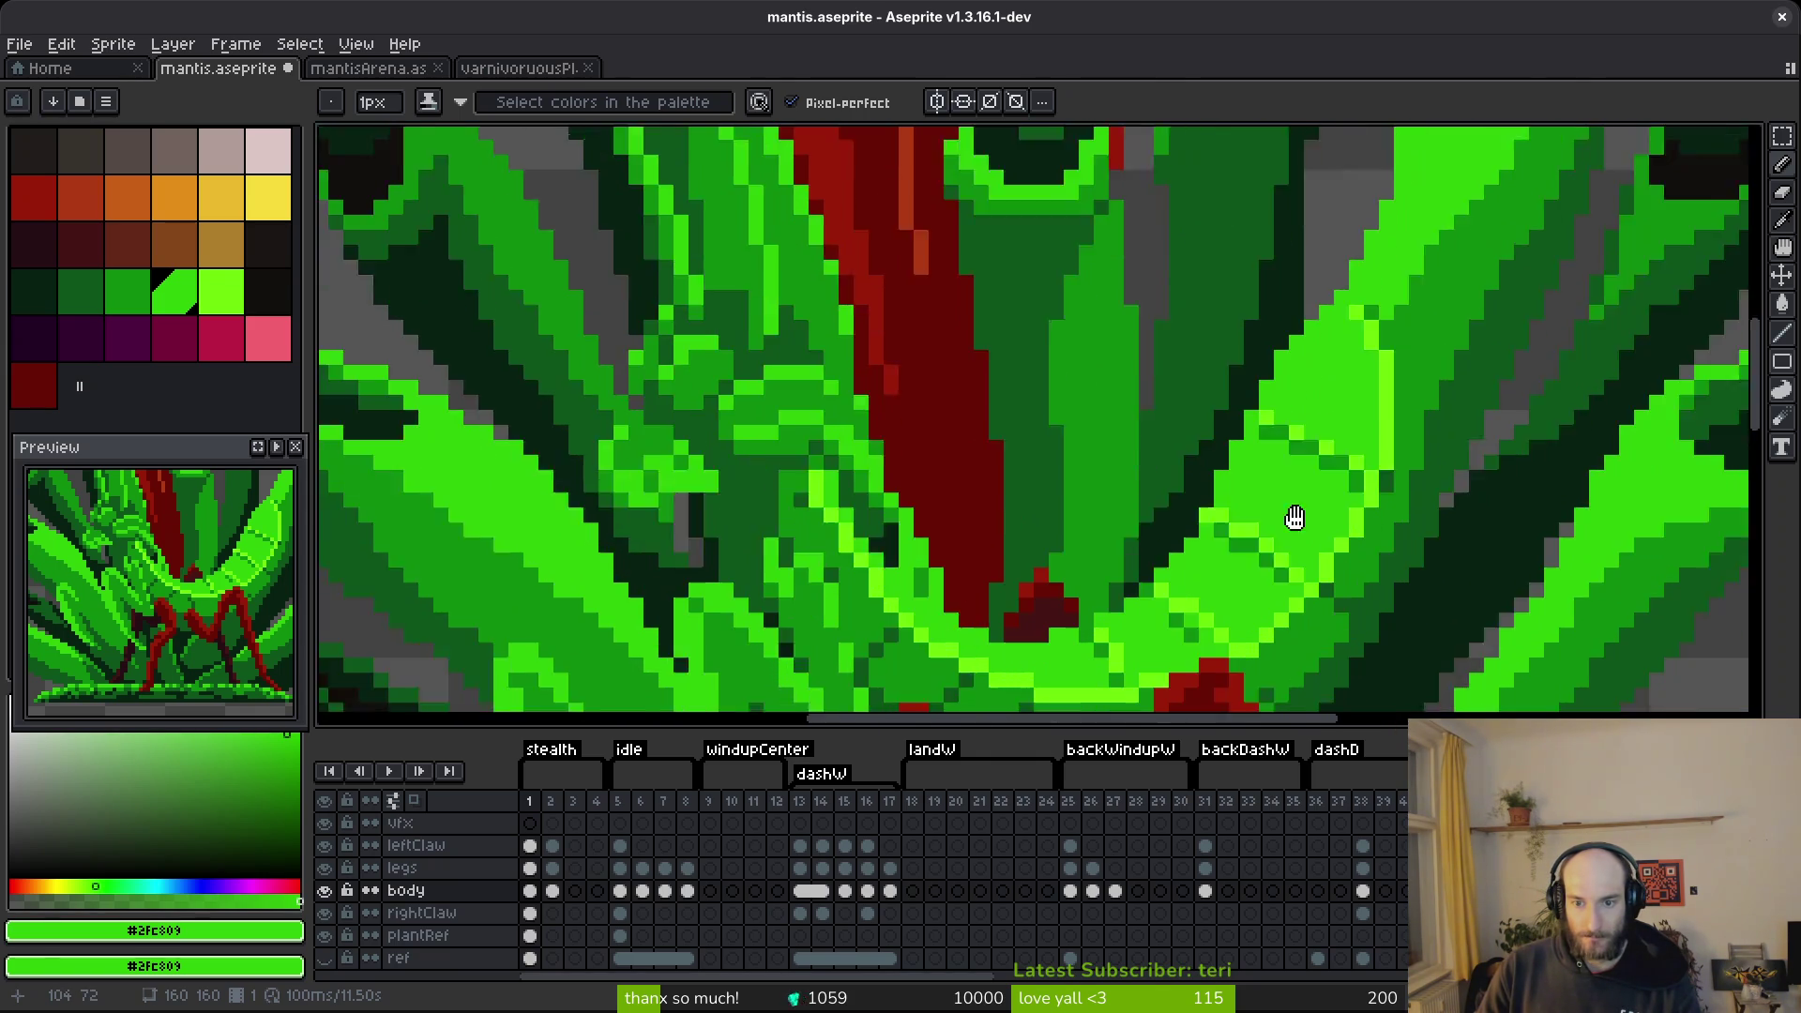
Darken the lime pixels in the body column to mid-green and lighten one body pixel.
left_click(1336, 505)
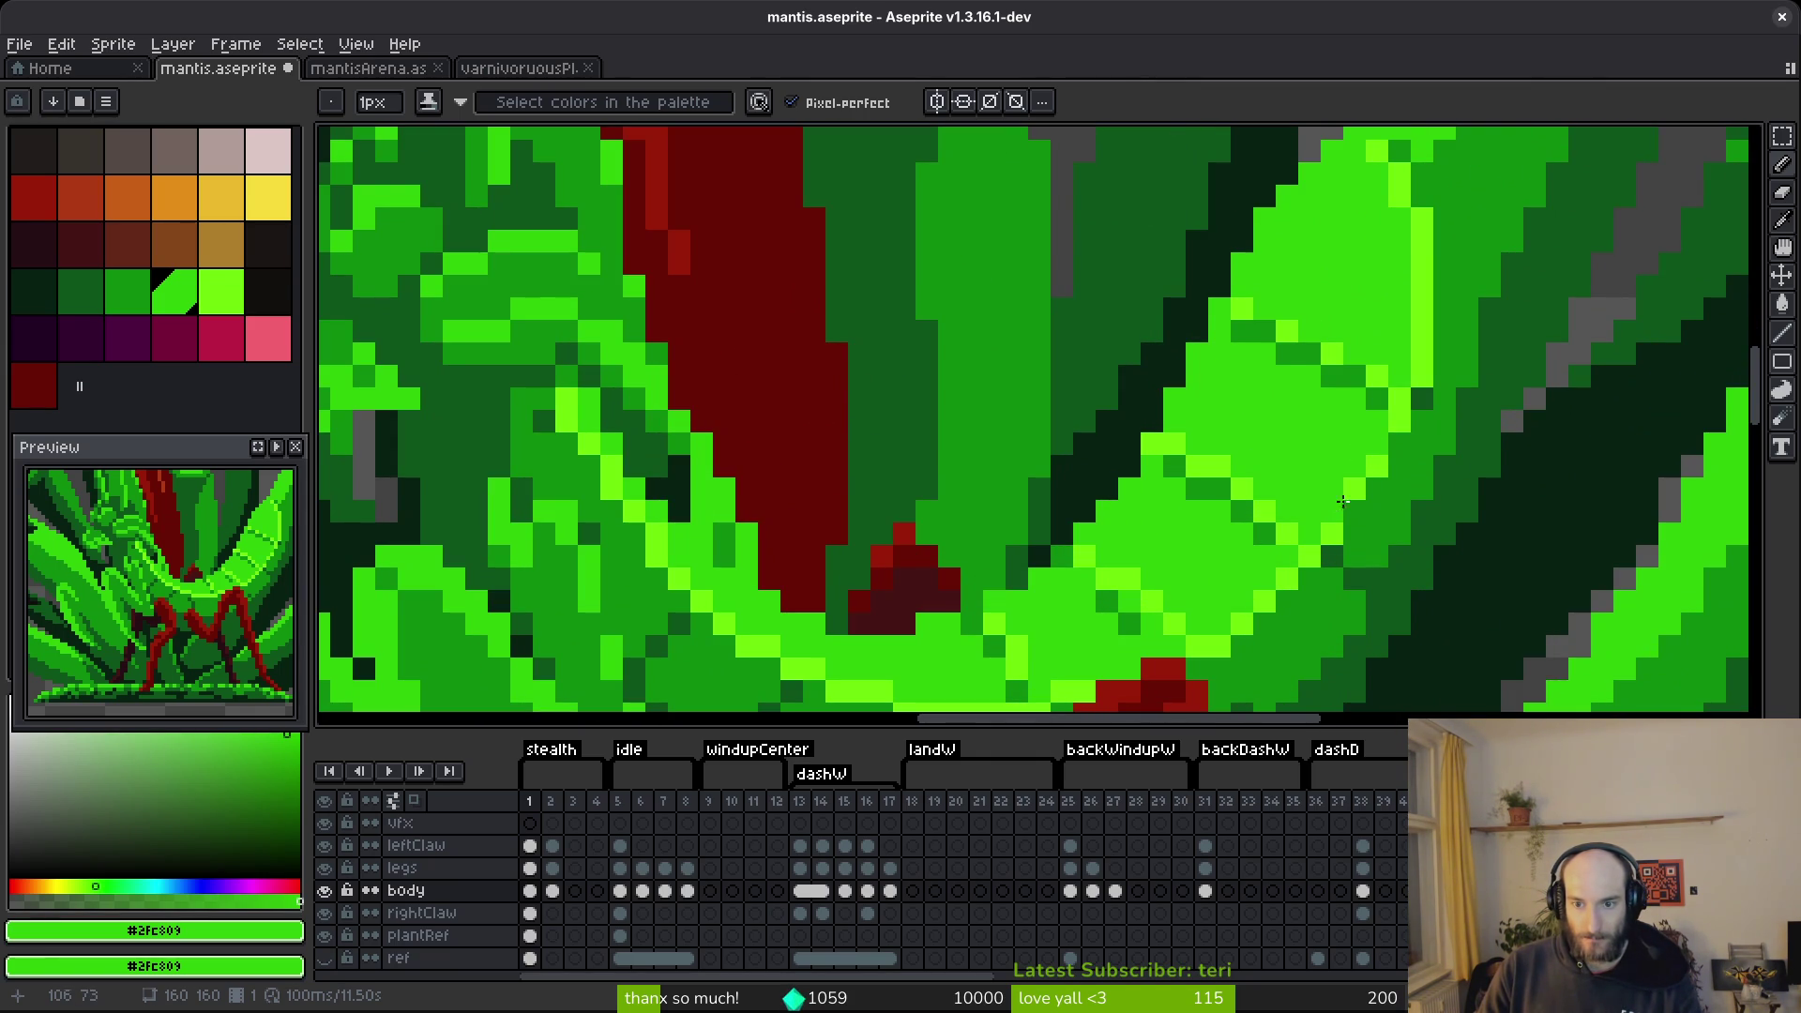
left_click(1420, 330)
left_click(1422, 263)
left_click(1400, 197)
left_click(1416, 240)
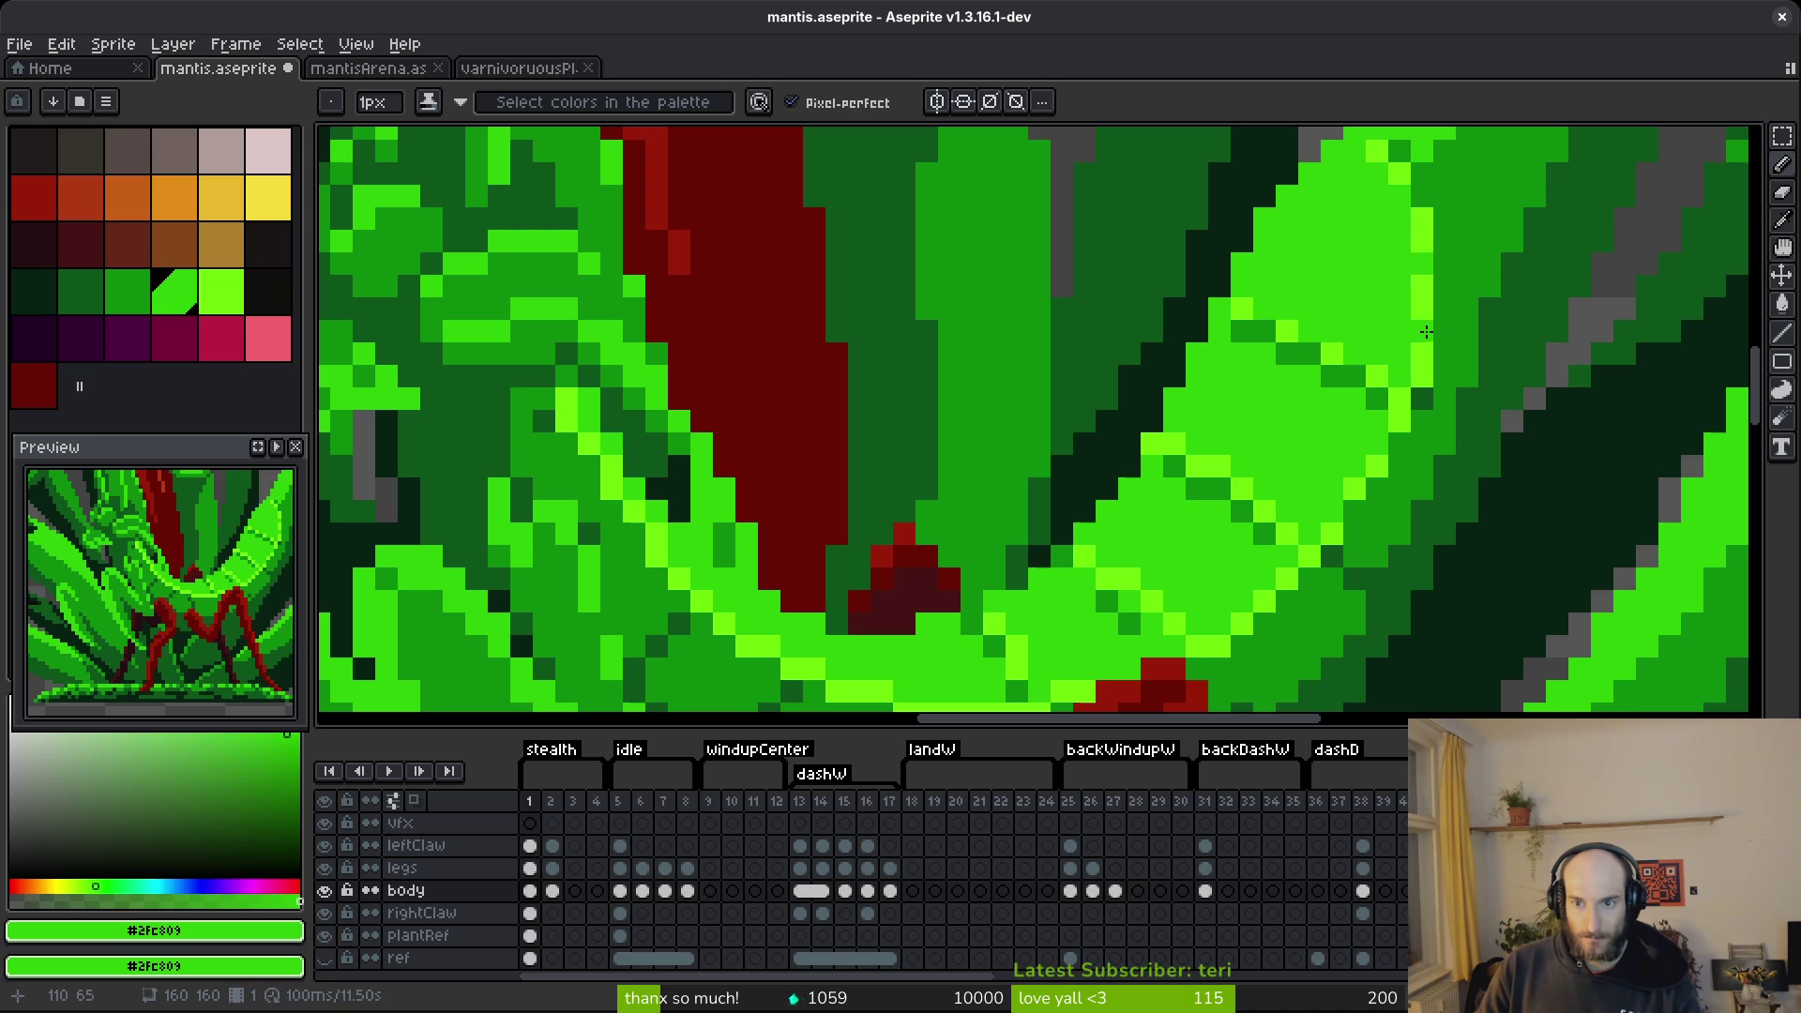
left_click(1381, 518)
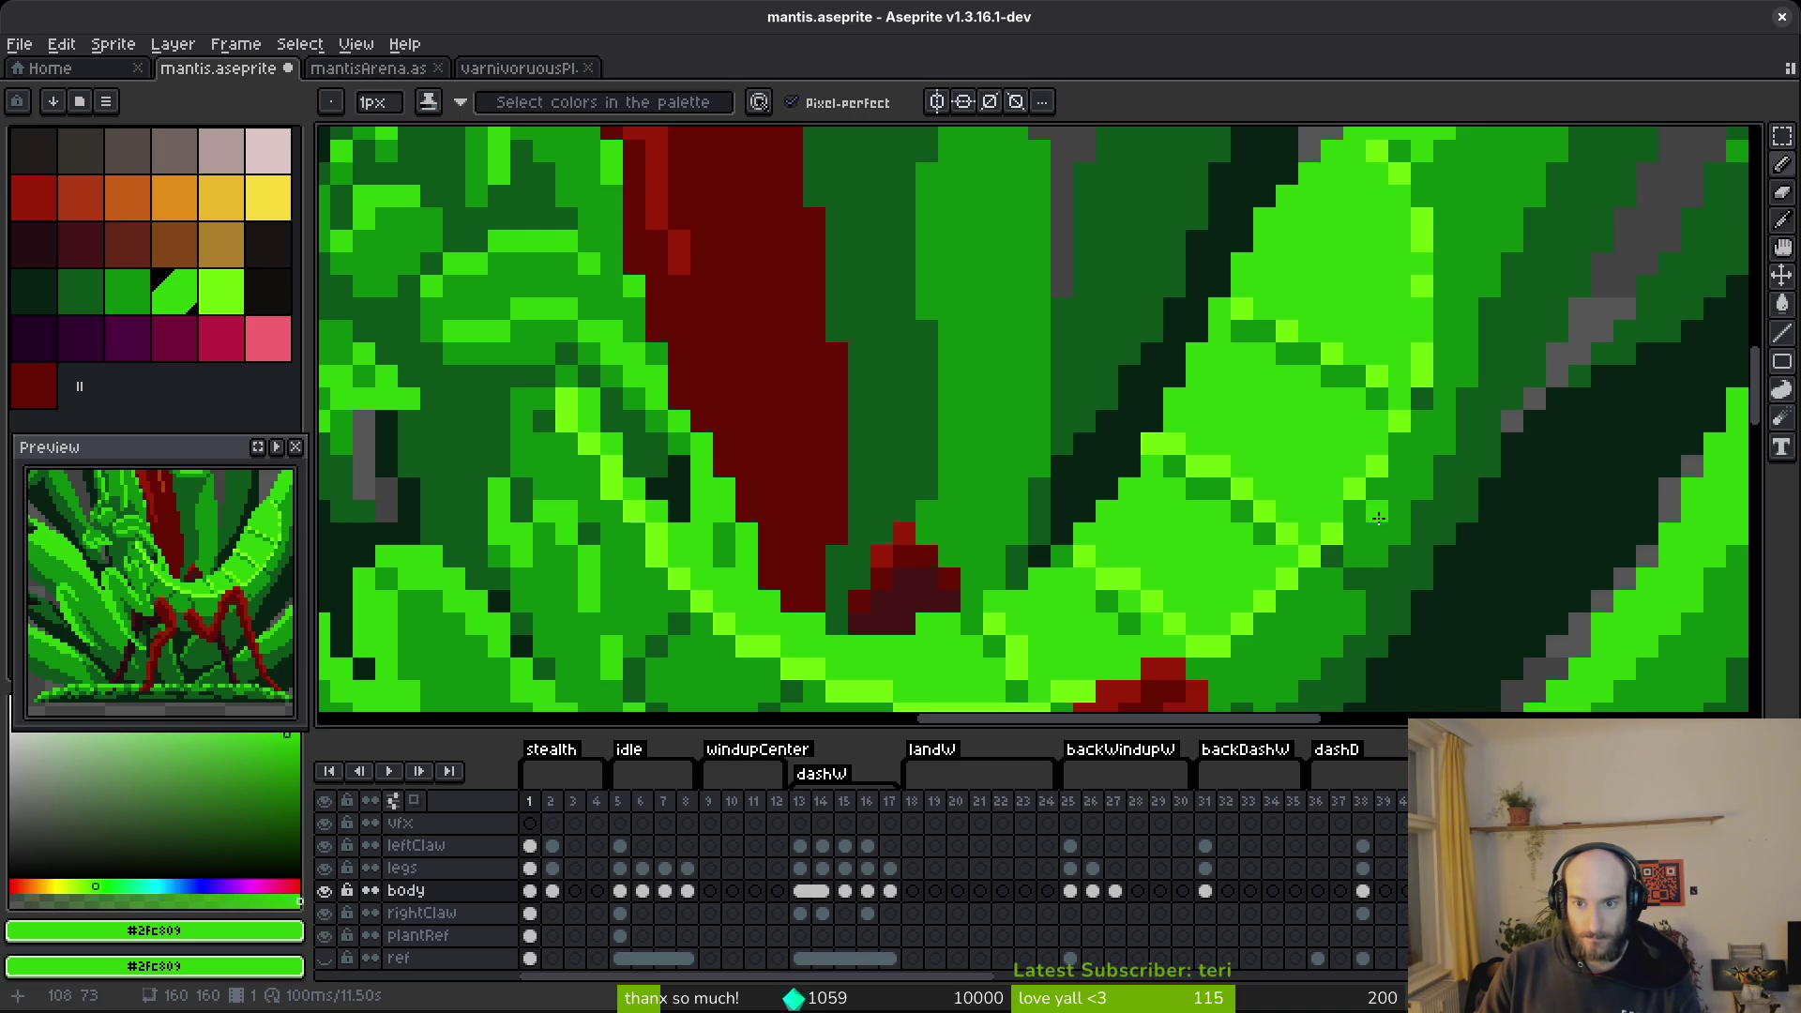
left_click(1258, 606)
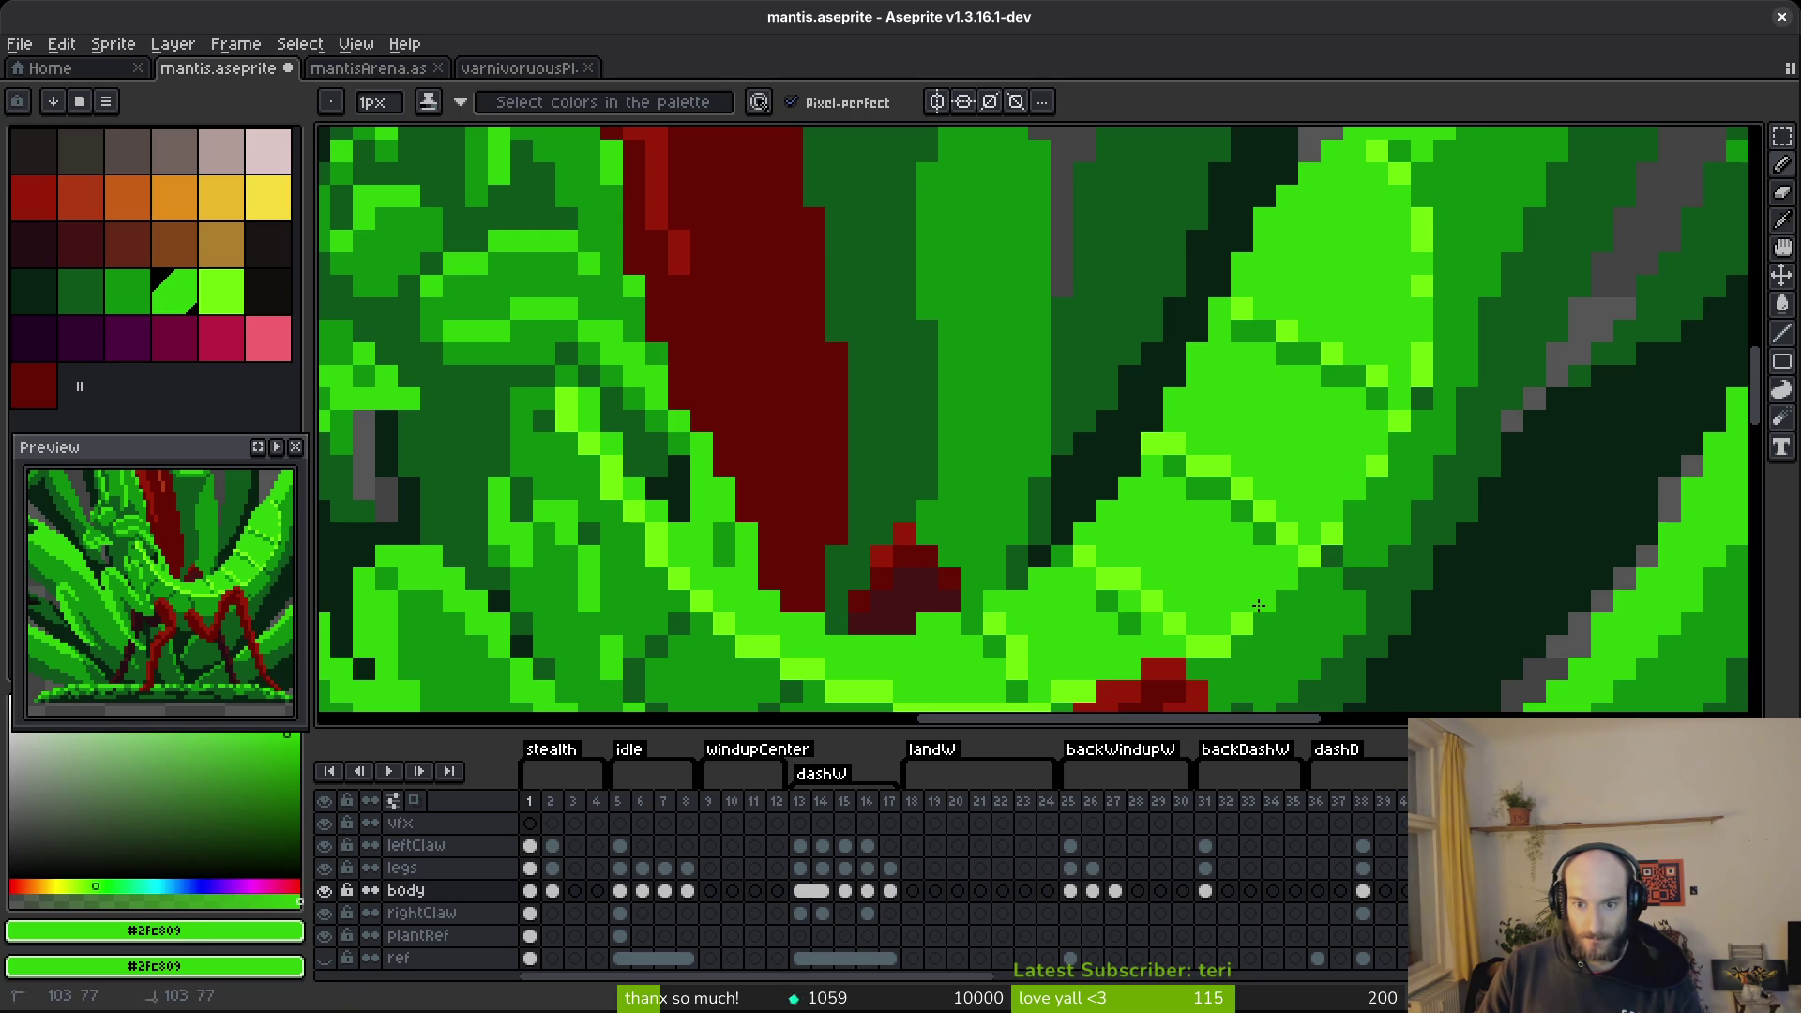
Eyedrop the bright green #2fc809 from the canvas as the painting colour.
left_click_drag(1209, 644, 1329, 553)
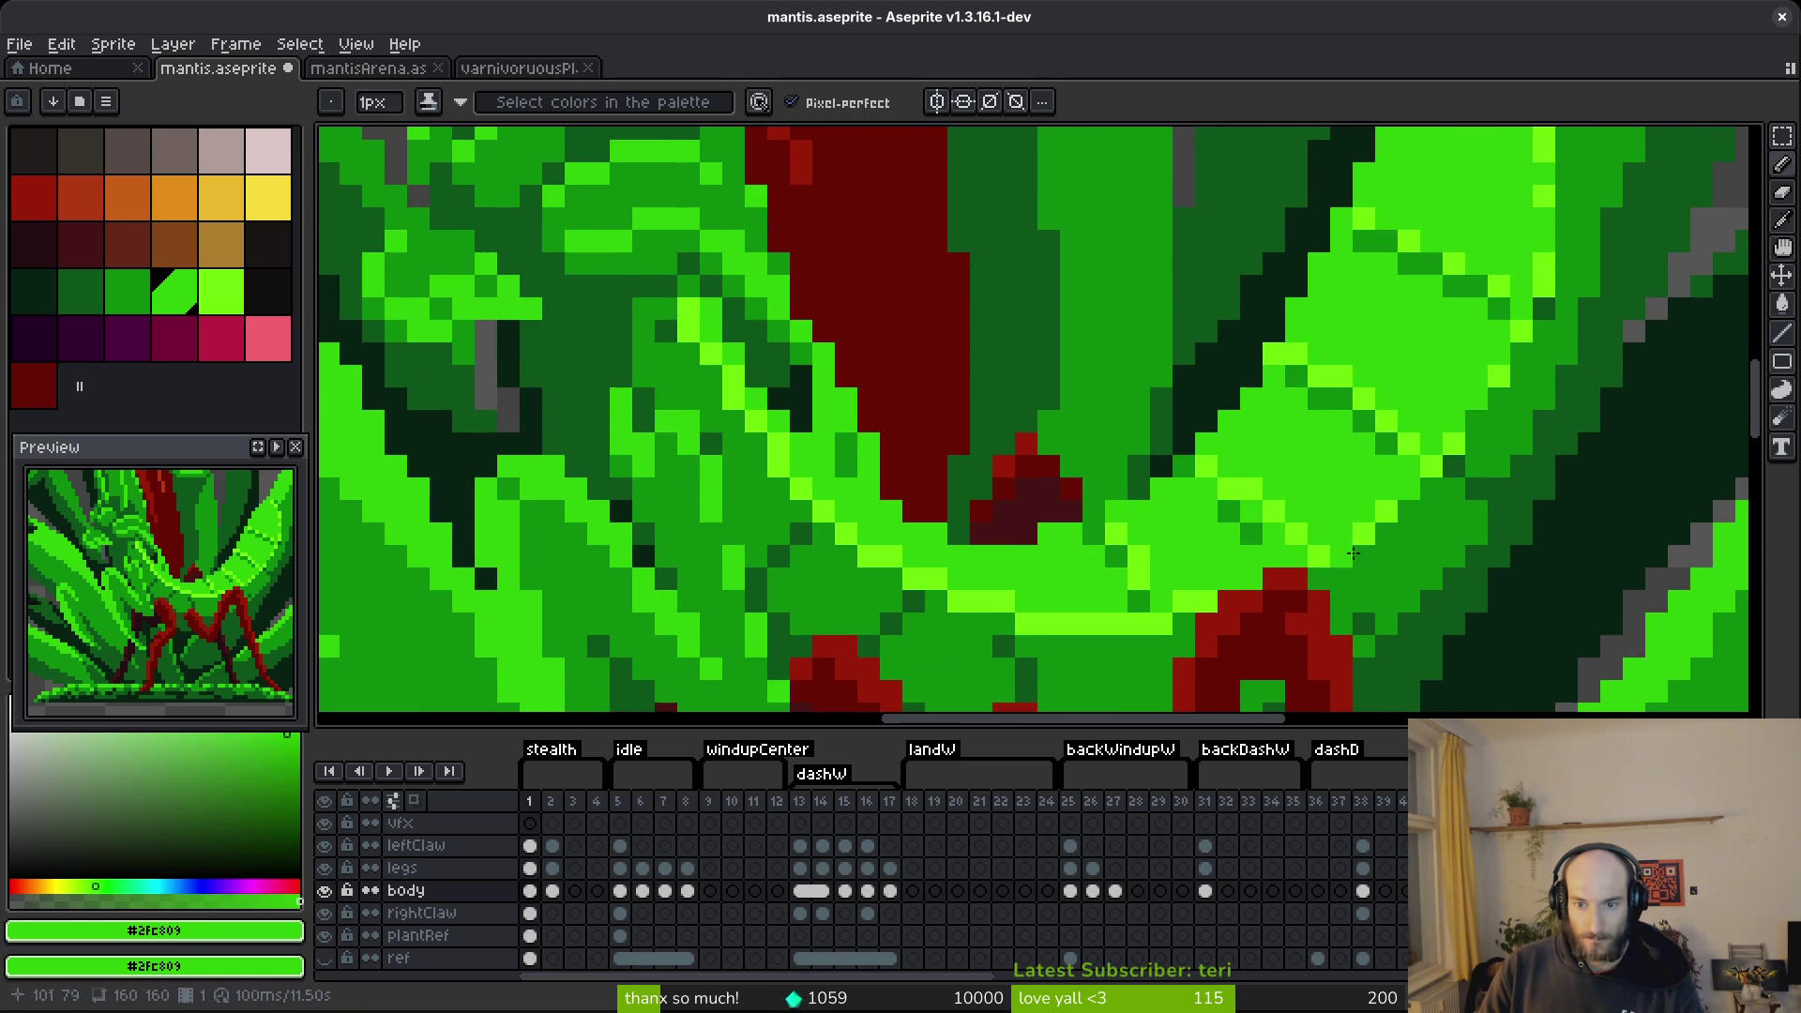
left_click(1224, 494, "alt")
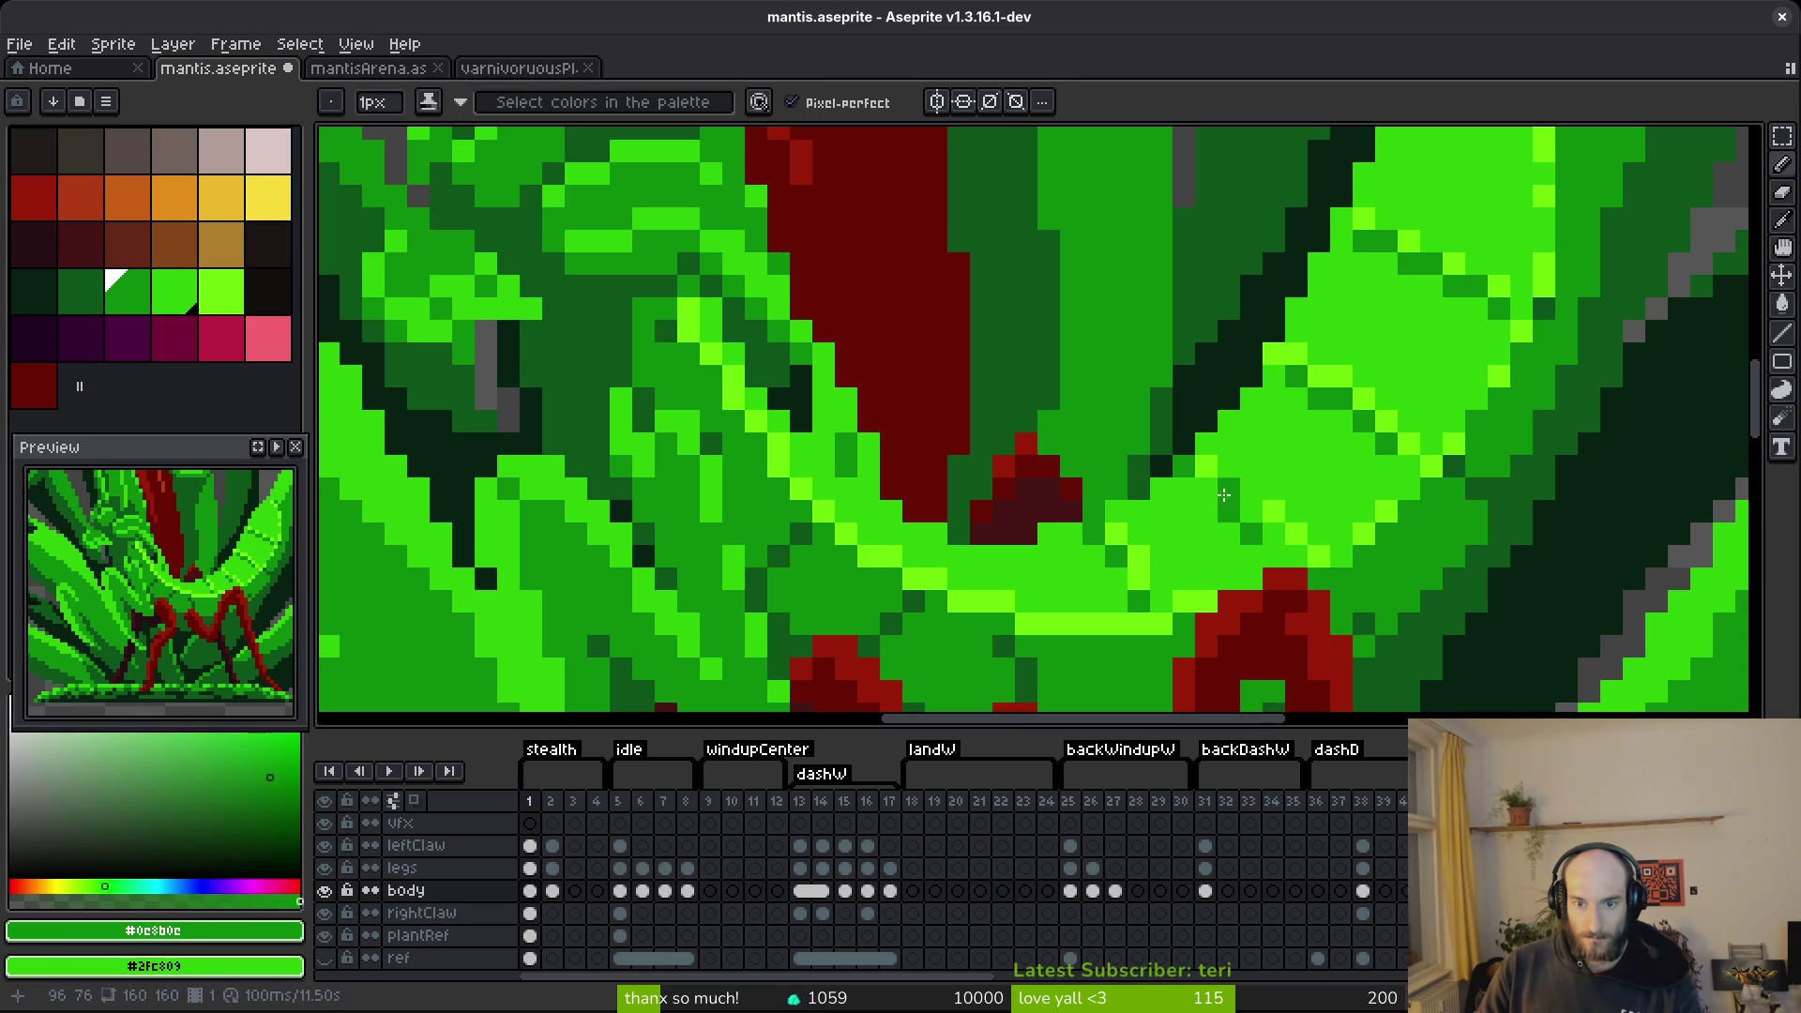
left_click(1228, 530, "alt")
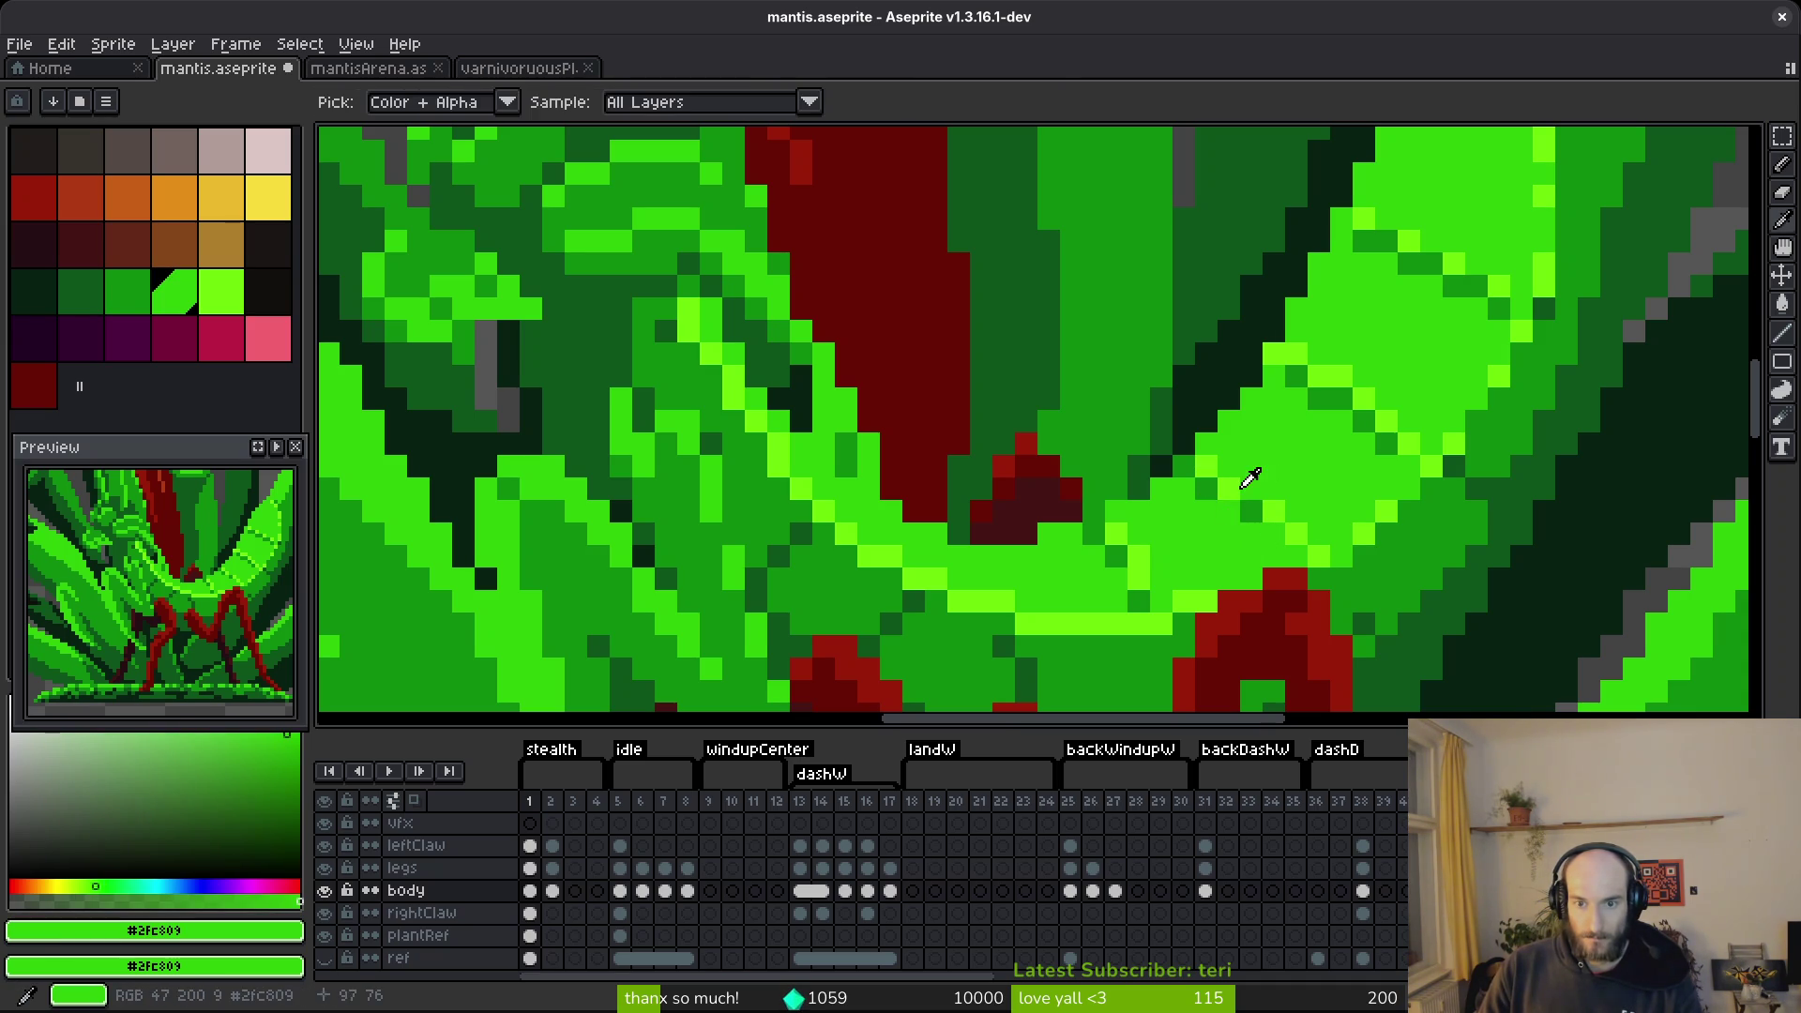
scroll(1378, 592, "down", 4)
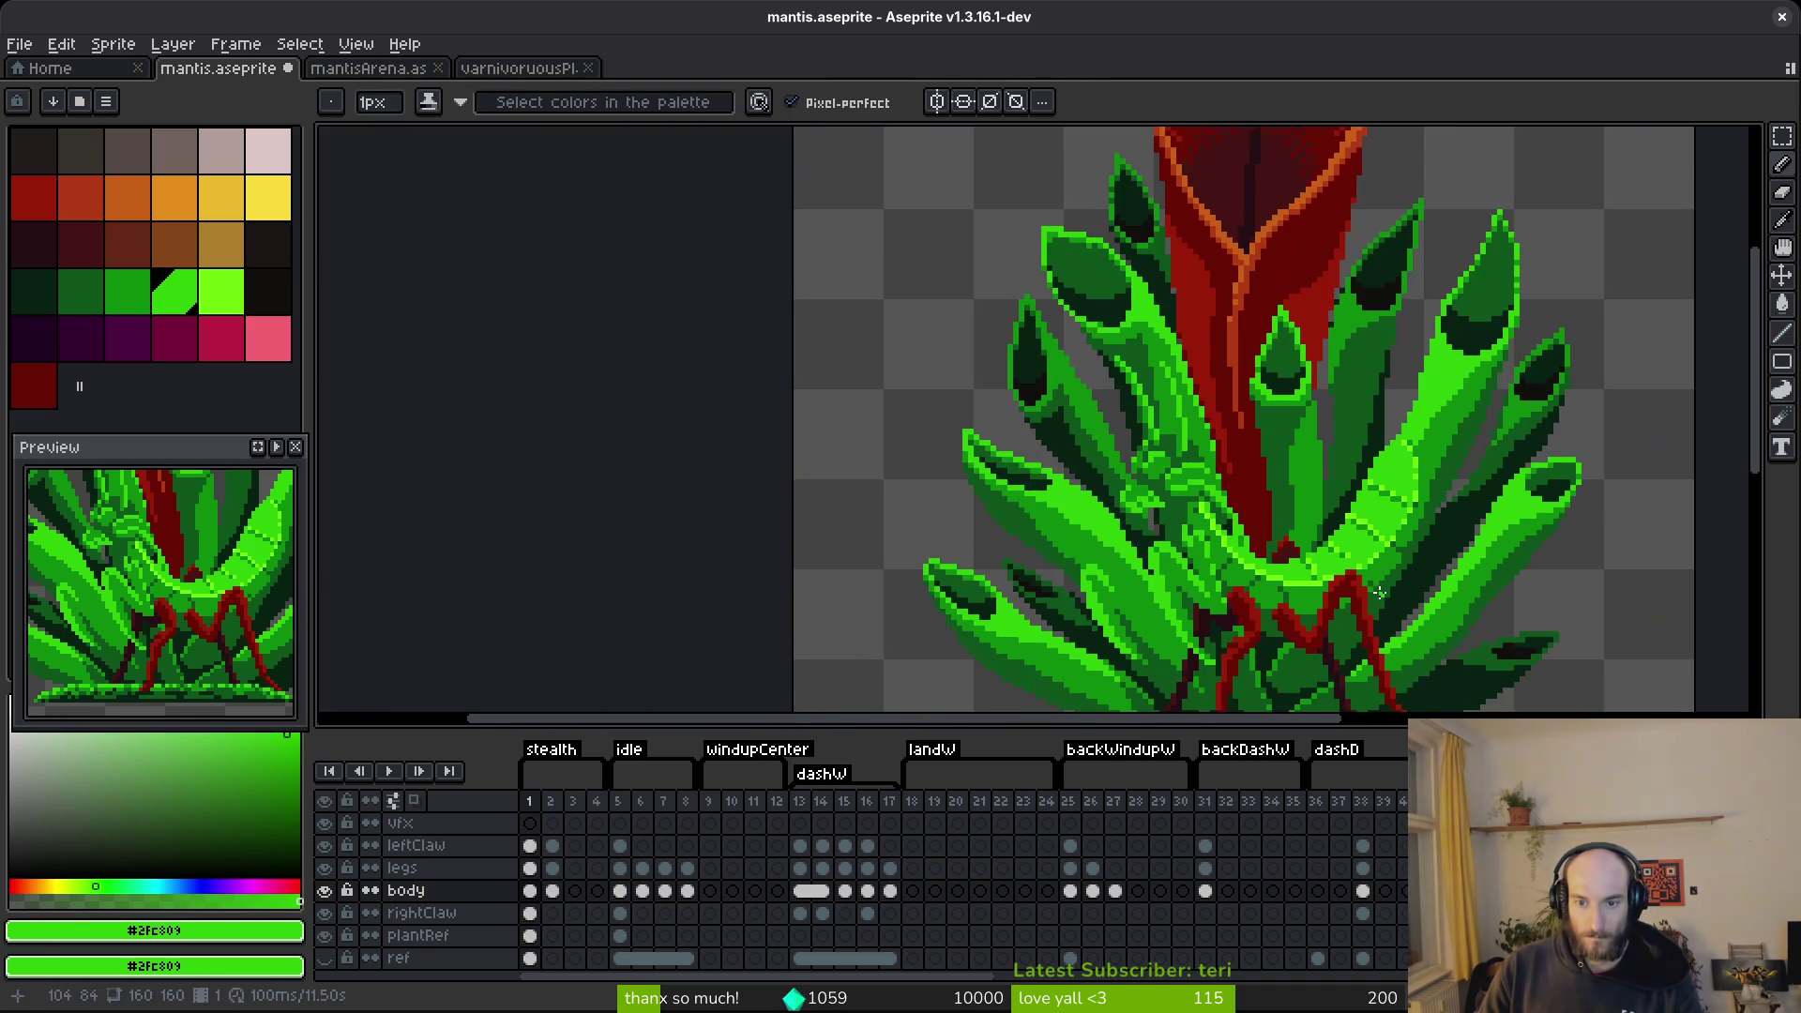
scroll(1364, 576, "up", 6)
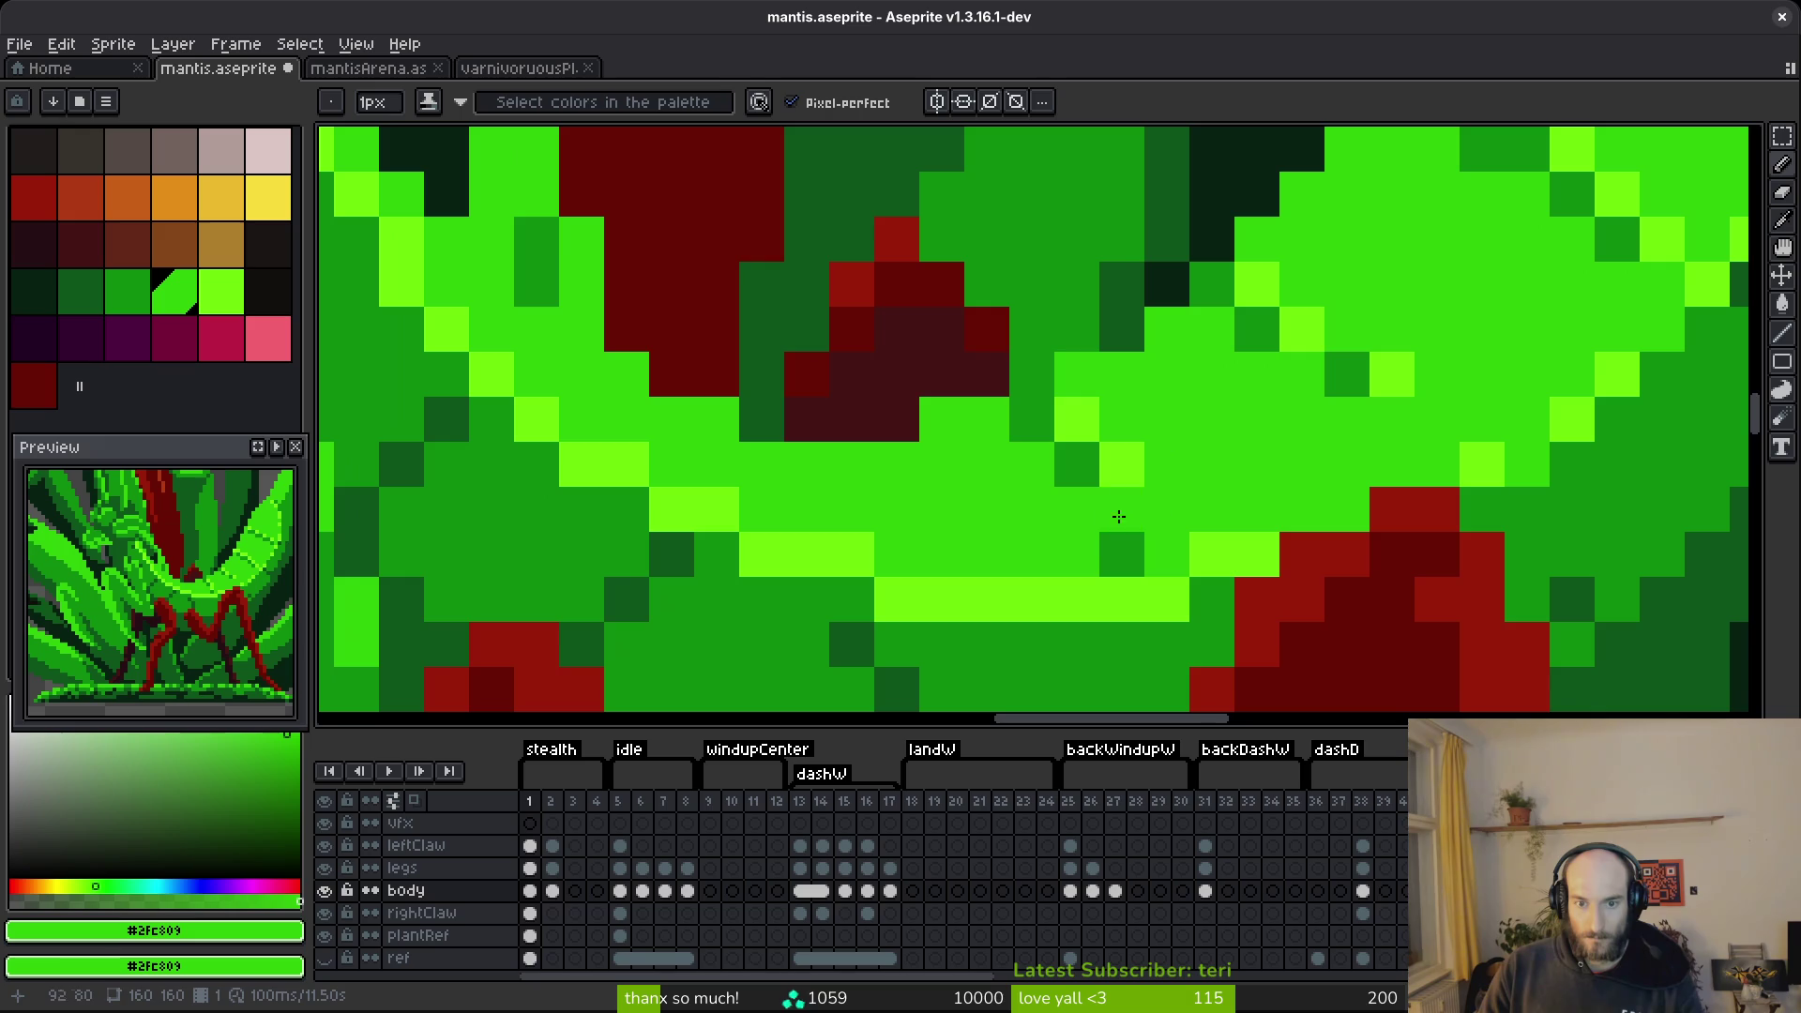
left_click_drag(1078, 511, 1231, 429)
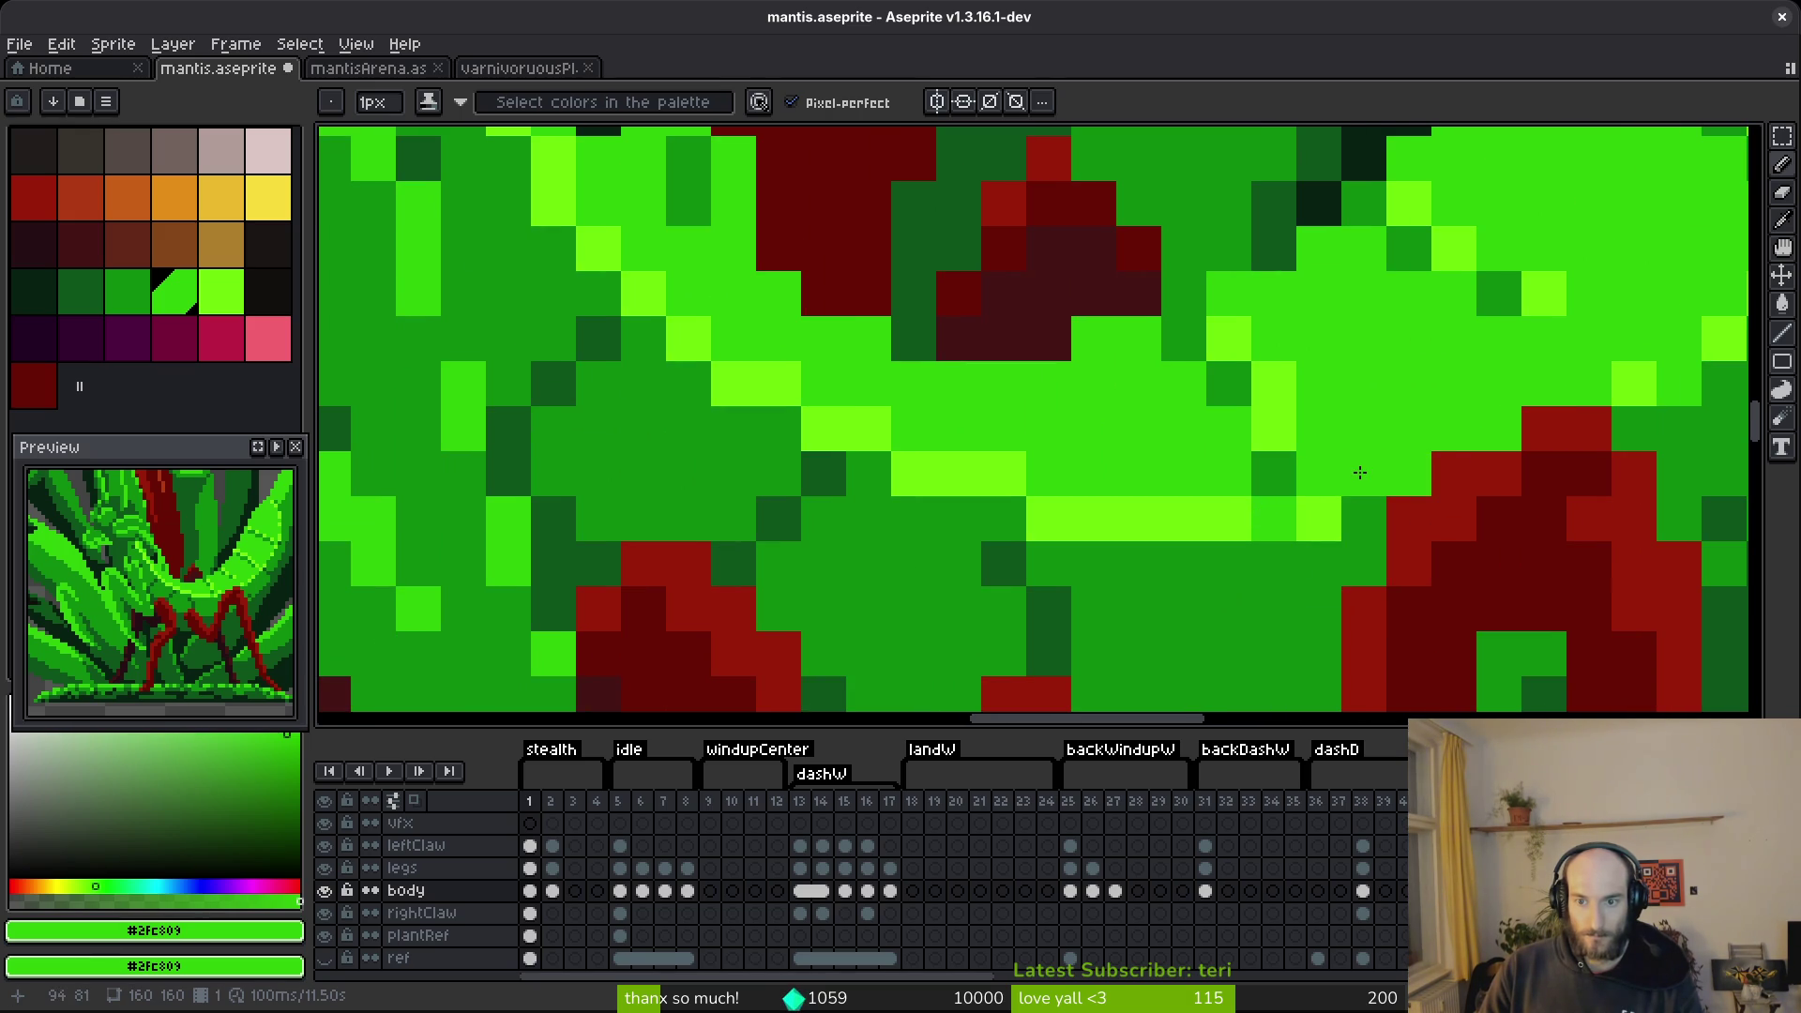
Recolor the stray lime pixels along the diagonal with green #2fc809.
left_click(1357, 474)
key("ctrl+z")
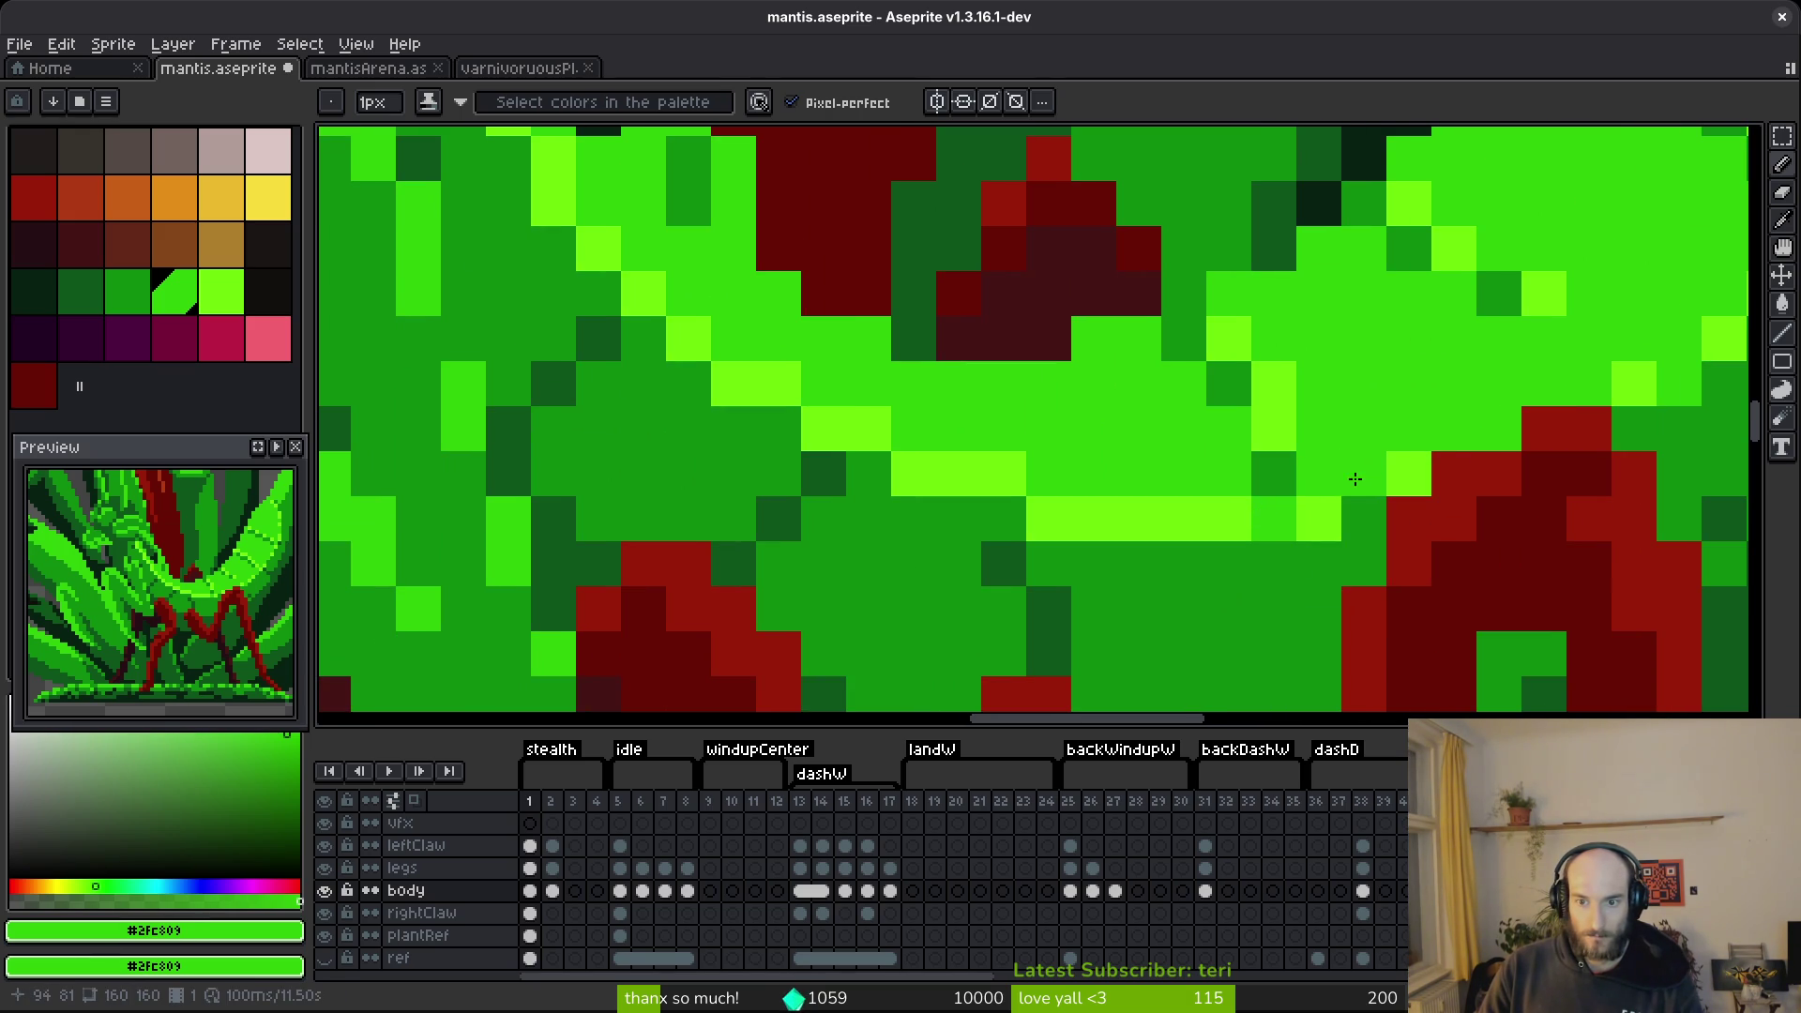
left_click(1228, 518)
left_click(985, 467)
left_click(956, 473)
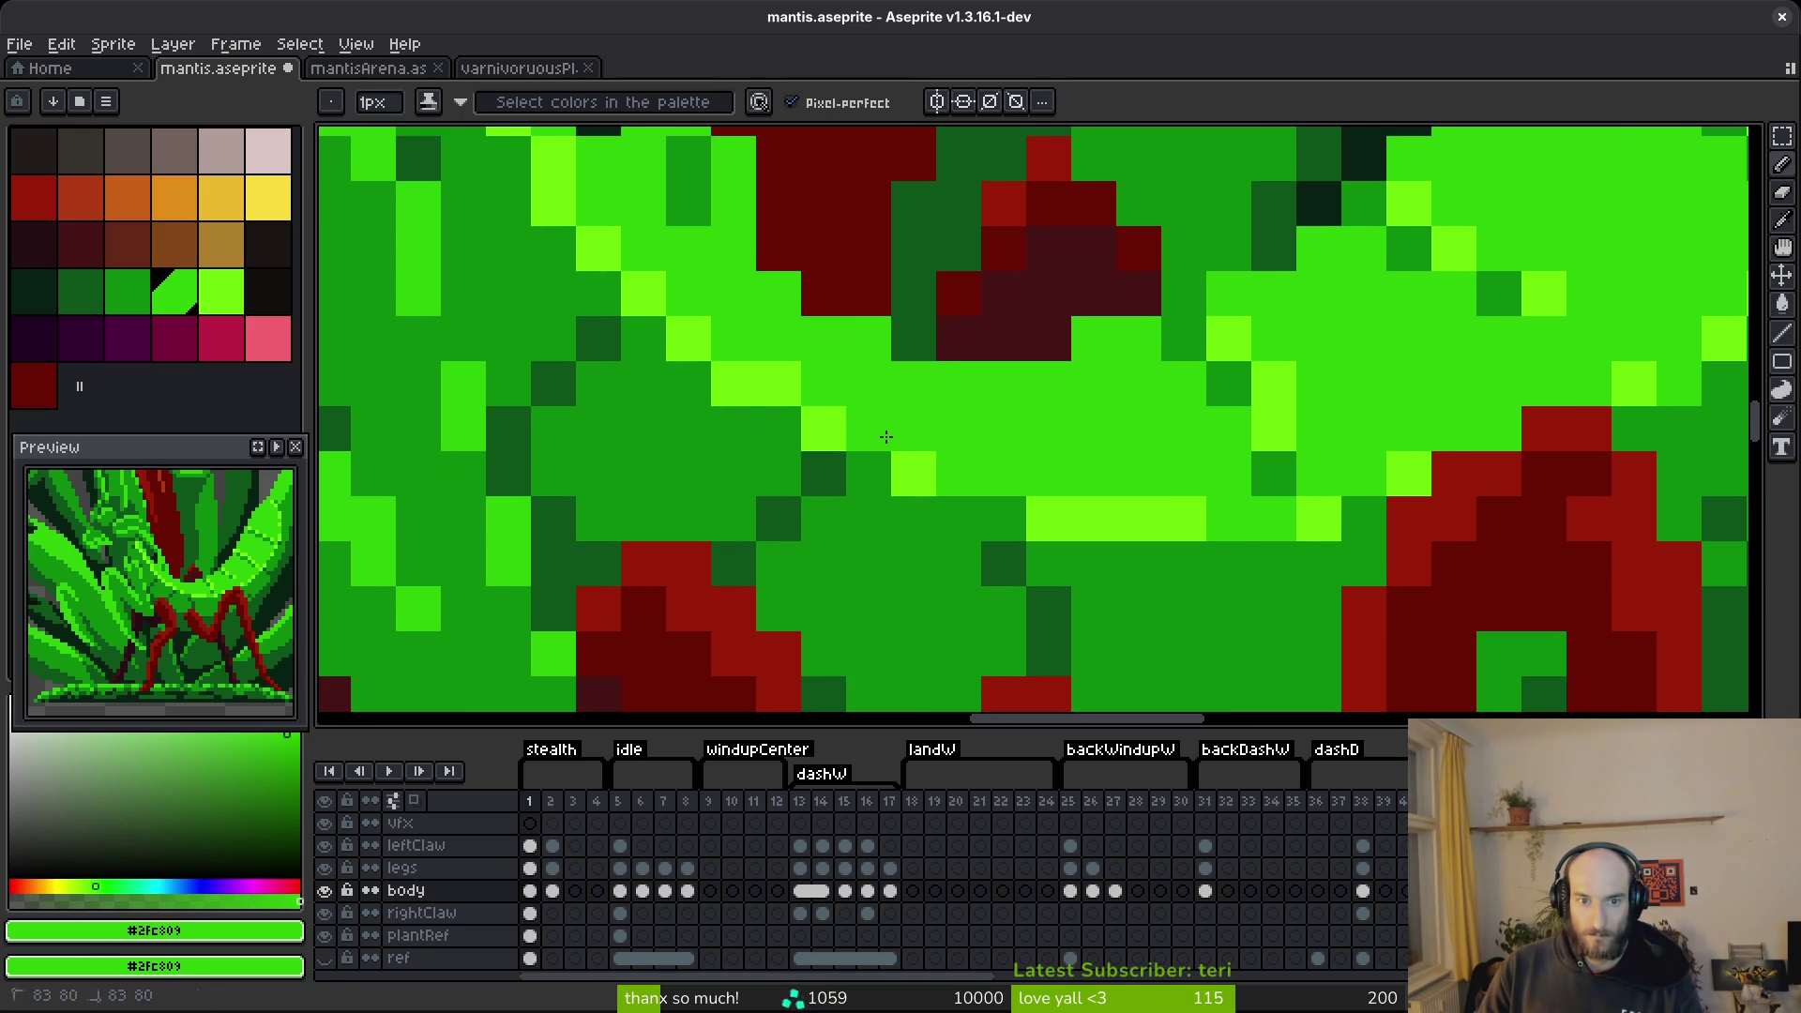
left_click(868, 428)
left_click(779, 384)
left_click(643, 293)
Recolor the remaining stray lime pixels, including the lime strip's leftmost pixel, green.
left_click_drag(675, 242, 885, 478)
left_click(764, 393)
left_click(674, 304)
left_click(673, 259)
left_click(808, 304)
scroll(809, 304, "down", 5)
scroll(953, 453, "up", 3)
scroll(953, 453, "up", 1)
left_click(952, 560)
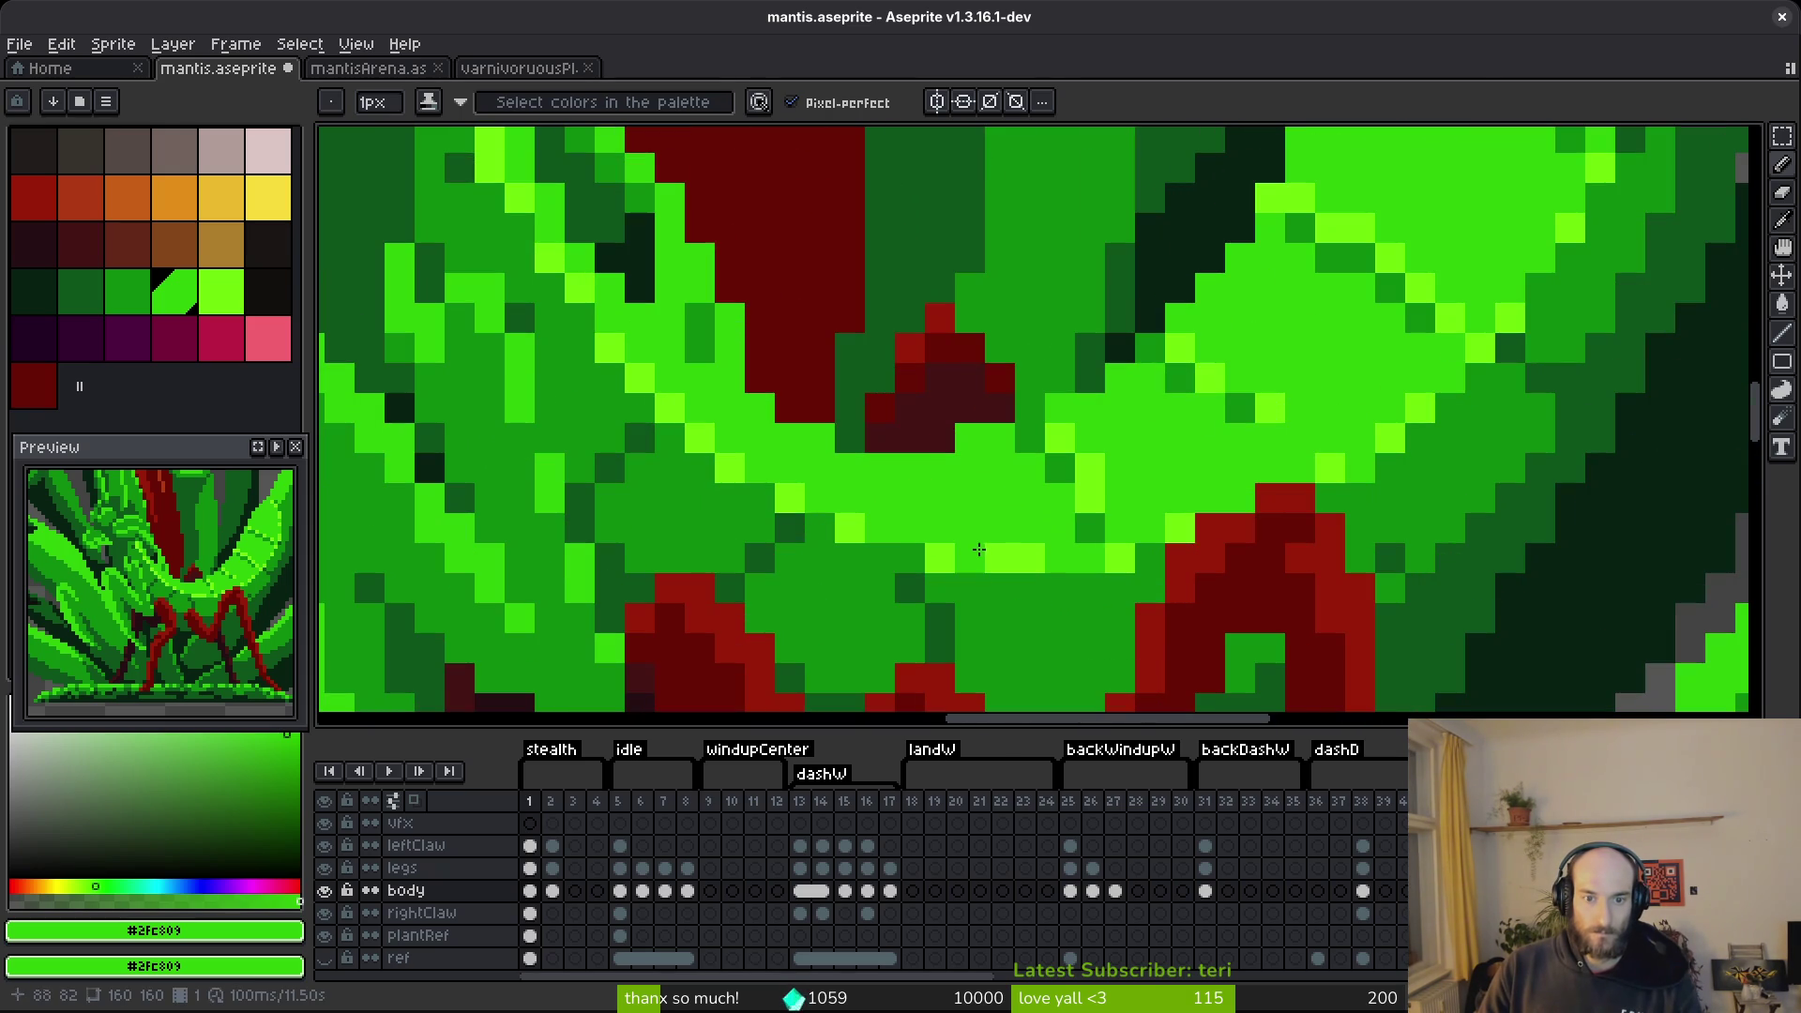
Save mantis.aseprite with Ctrl+S.
scroll(1120, 588, "down", 4)
scroll(1116, 600, "up", 3)
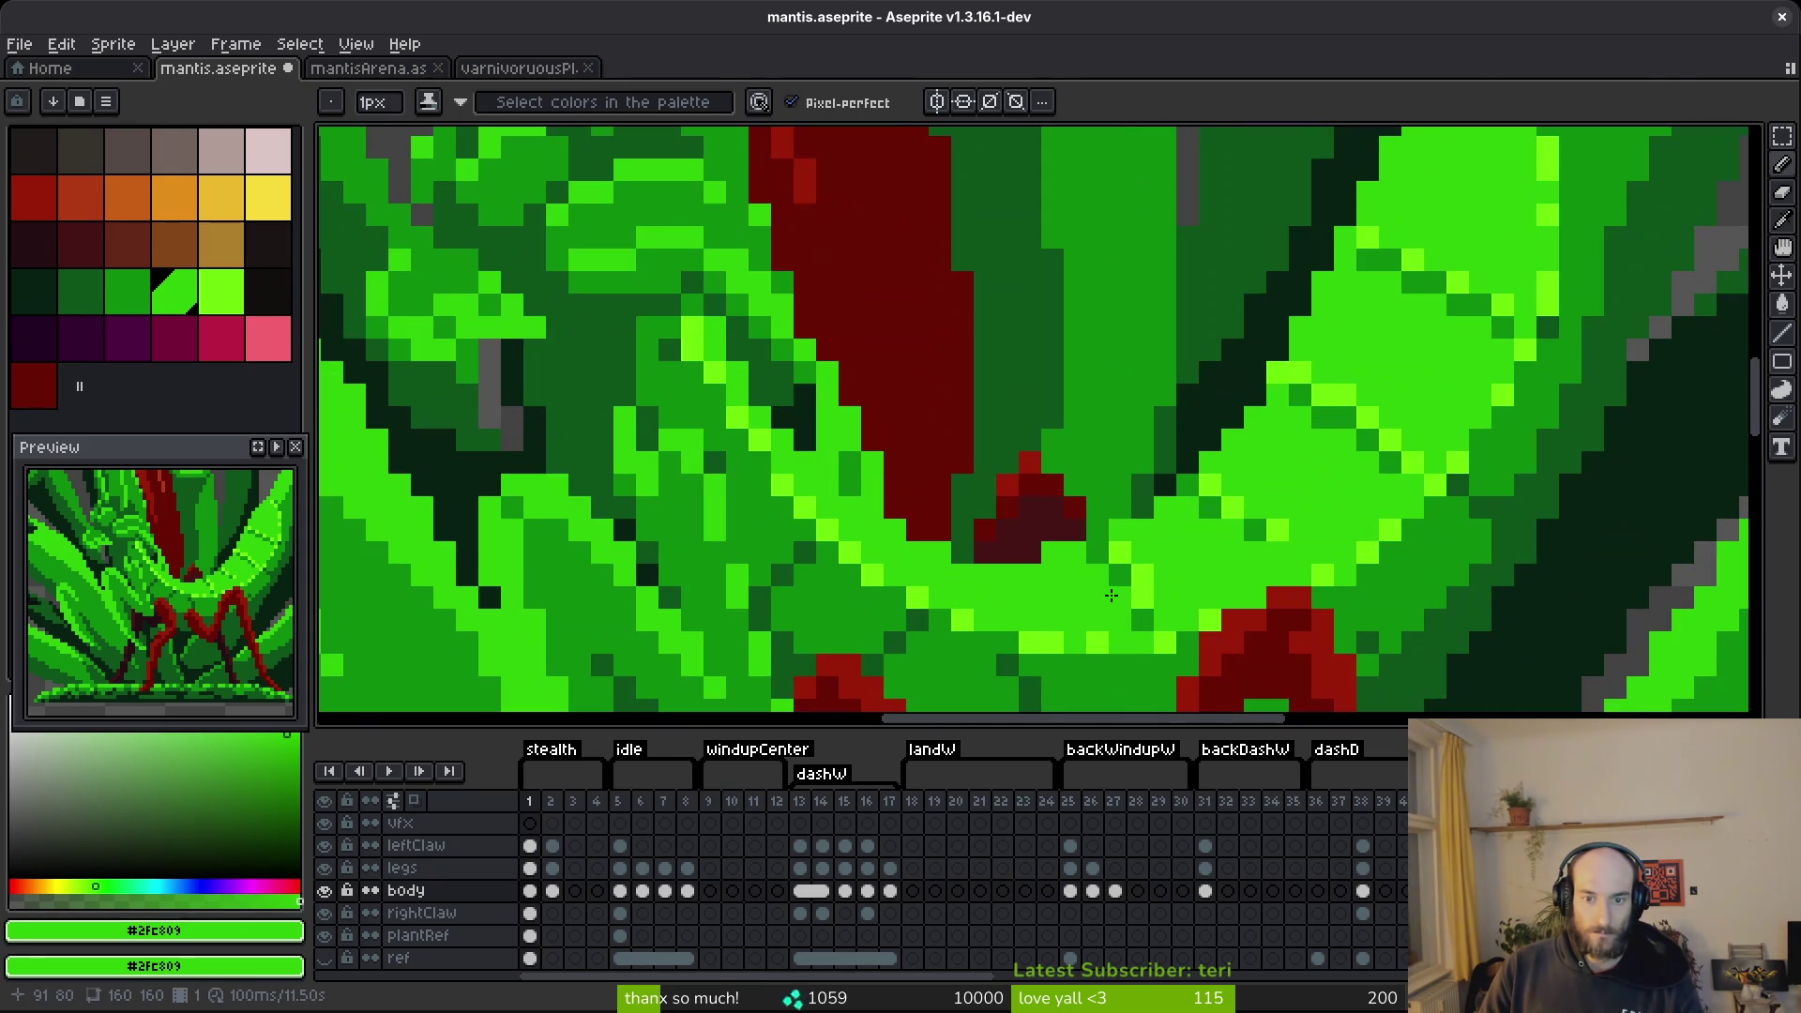
scroll(1161, 600, "down", 2)
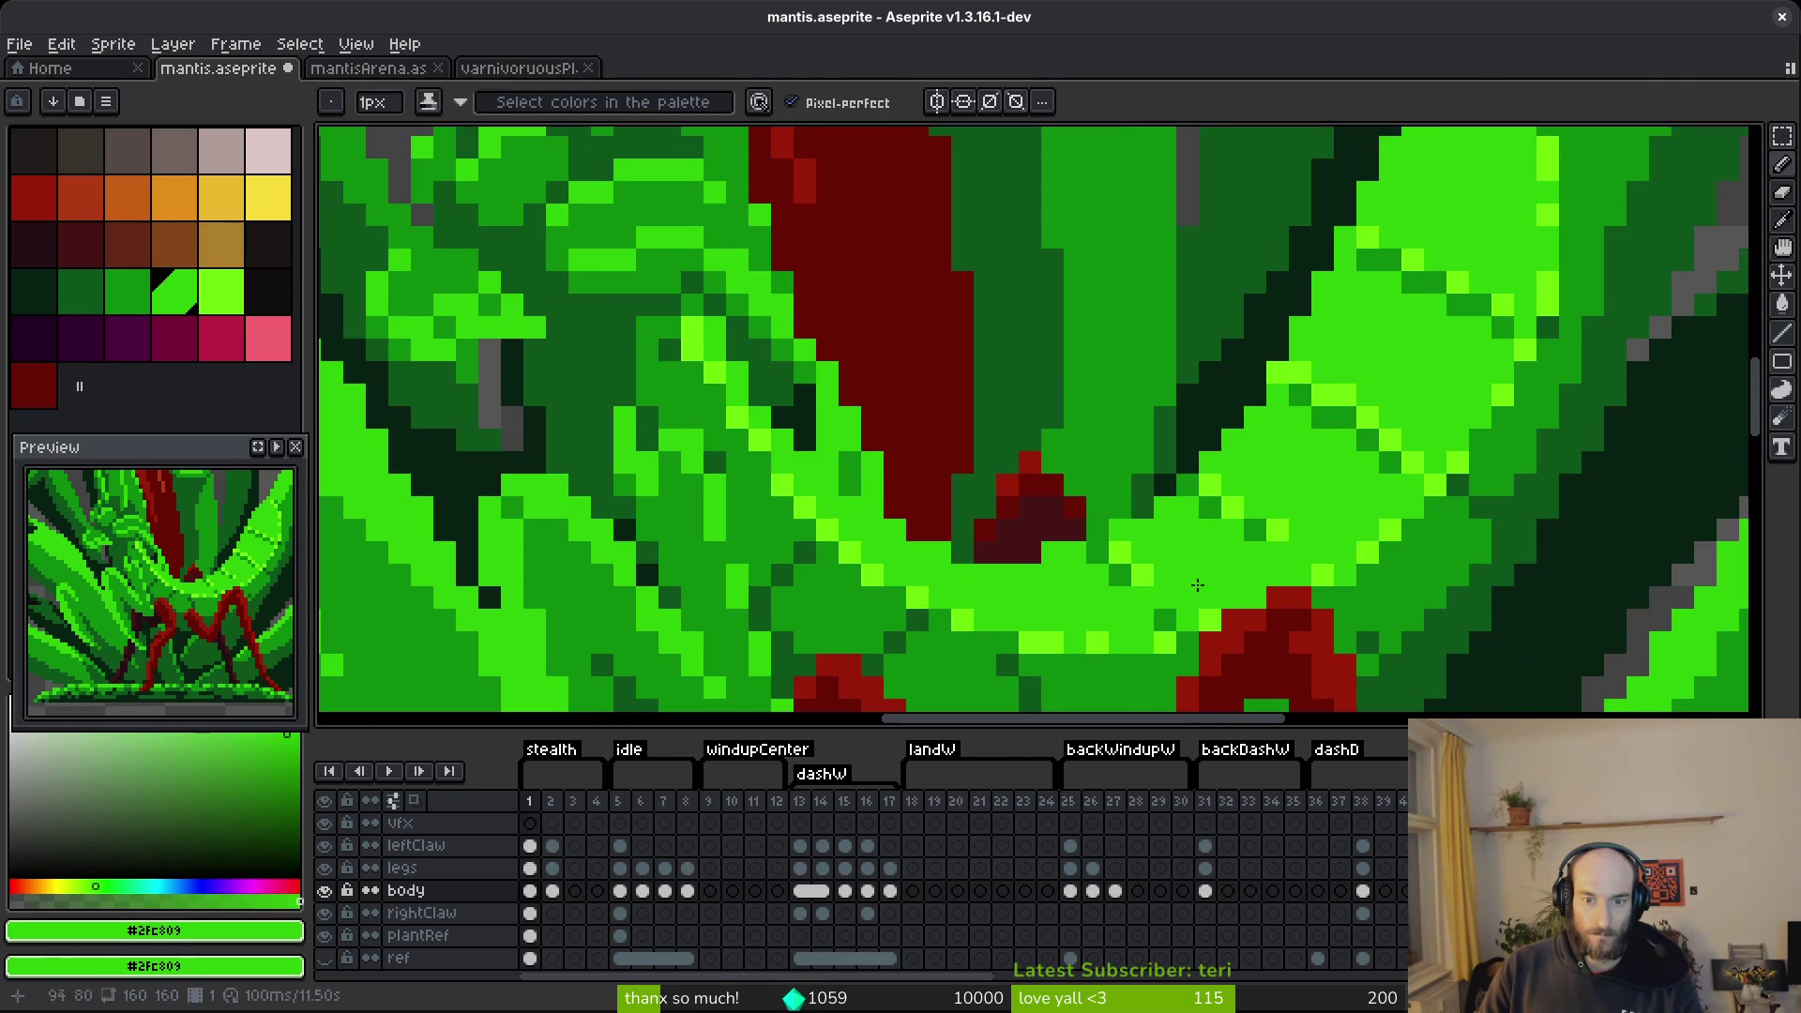
scroll(1372, 611, "down", 2)
key("ctrl+s")
Tone one bright-green pixel to mid green and cover two dark-green leaf pixels with bright green.
scroll(1362, 594, "up", 4)
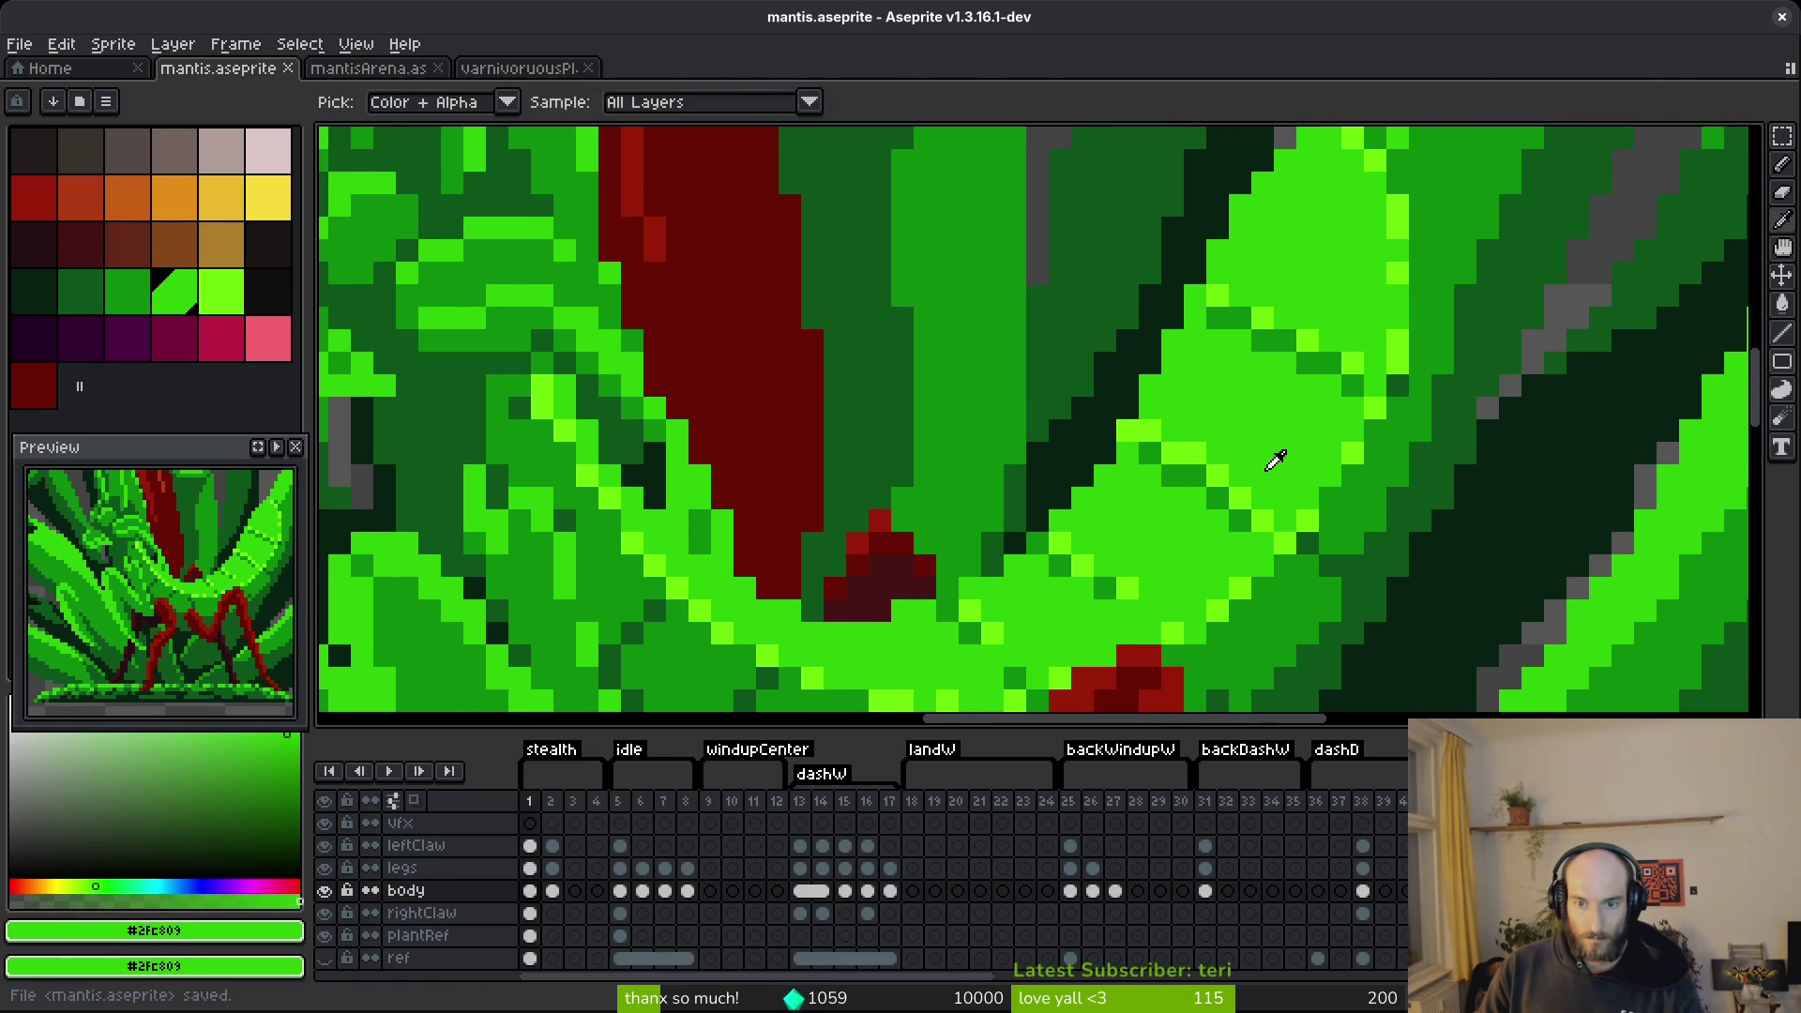
left_click(1150, 431)
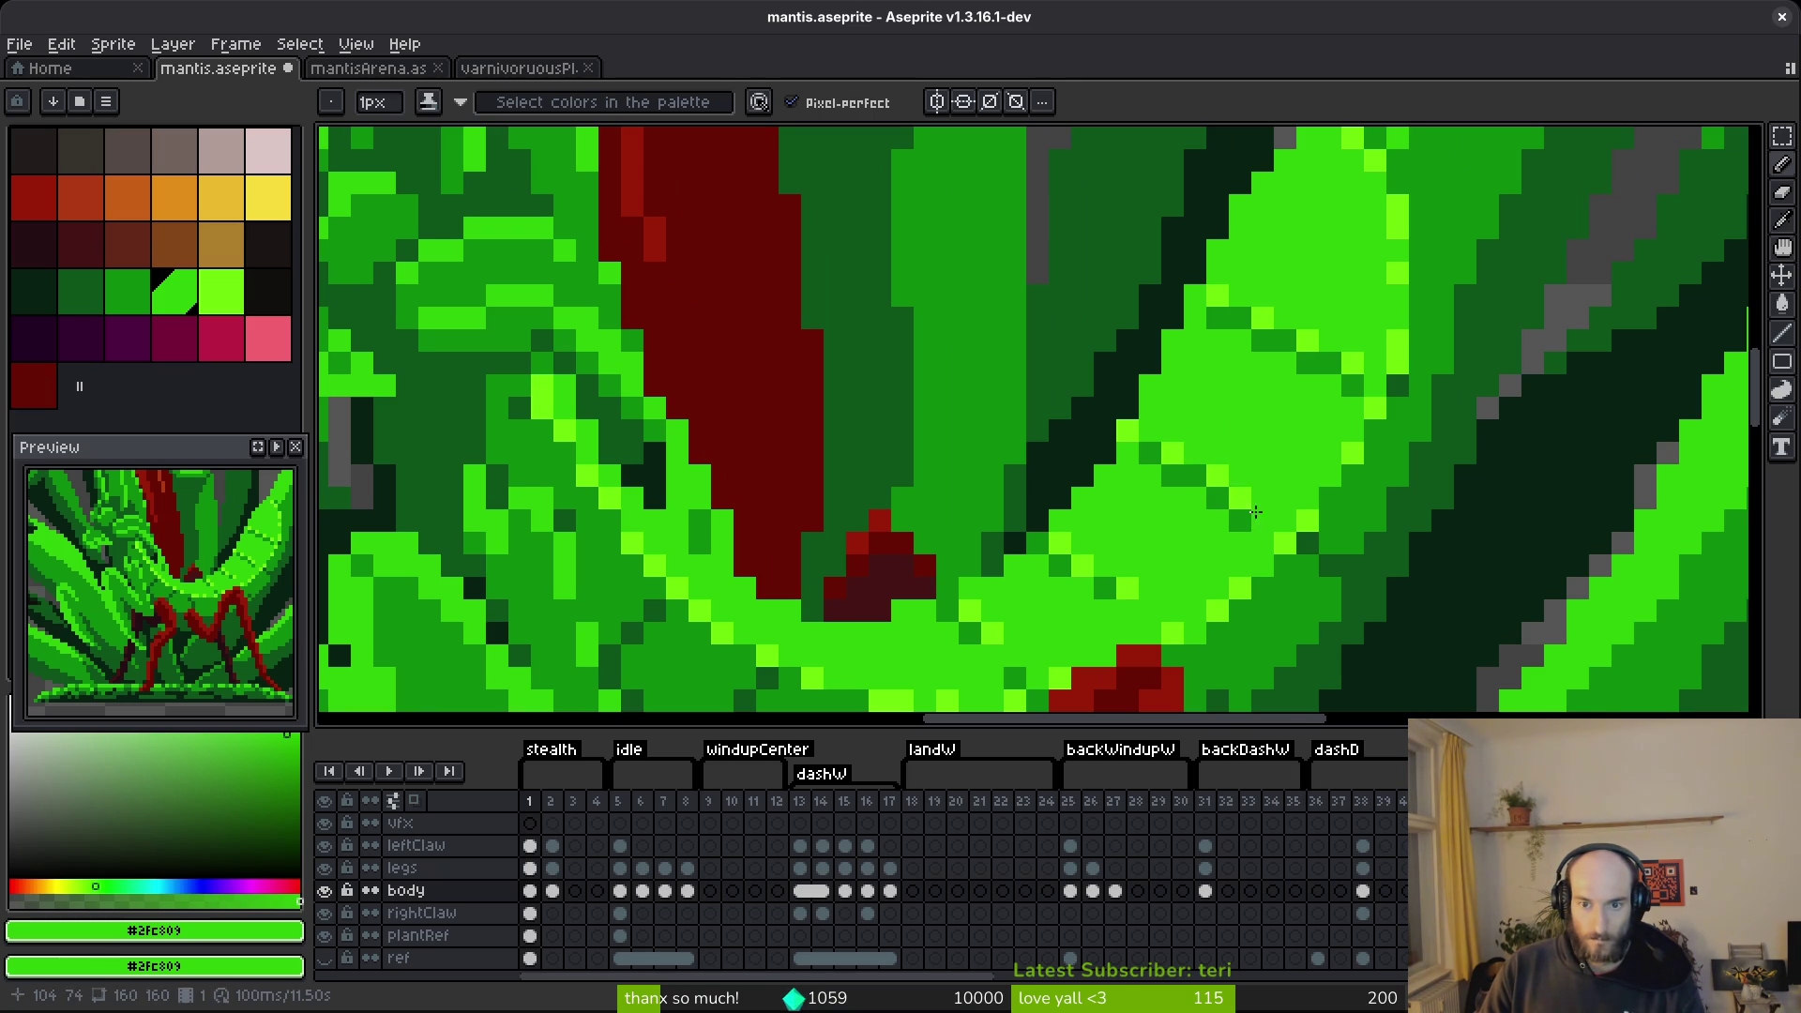
scroll(1244, 526, "left", 1)
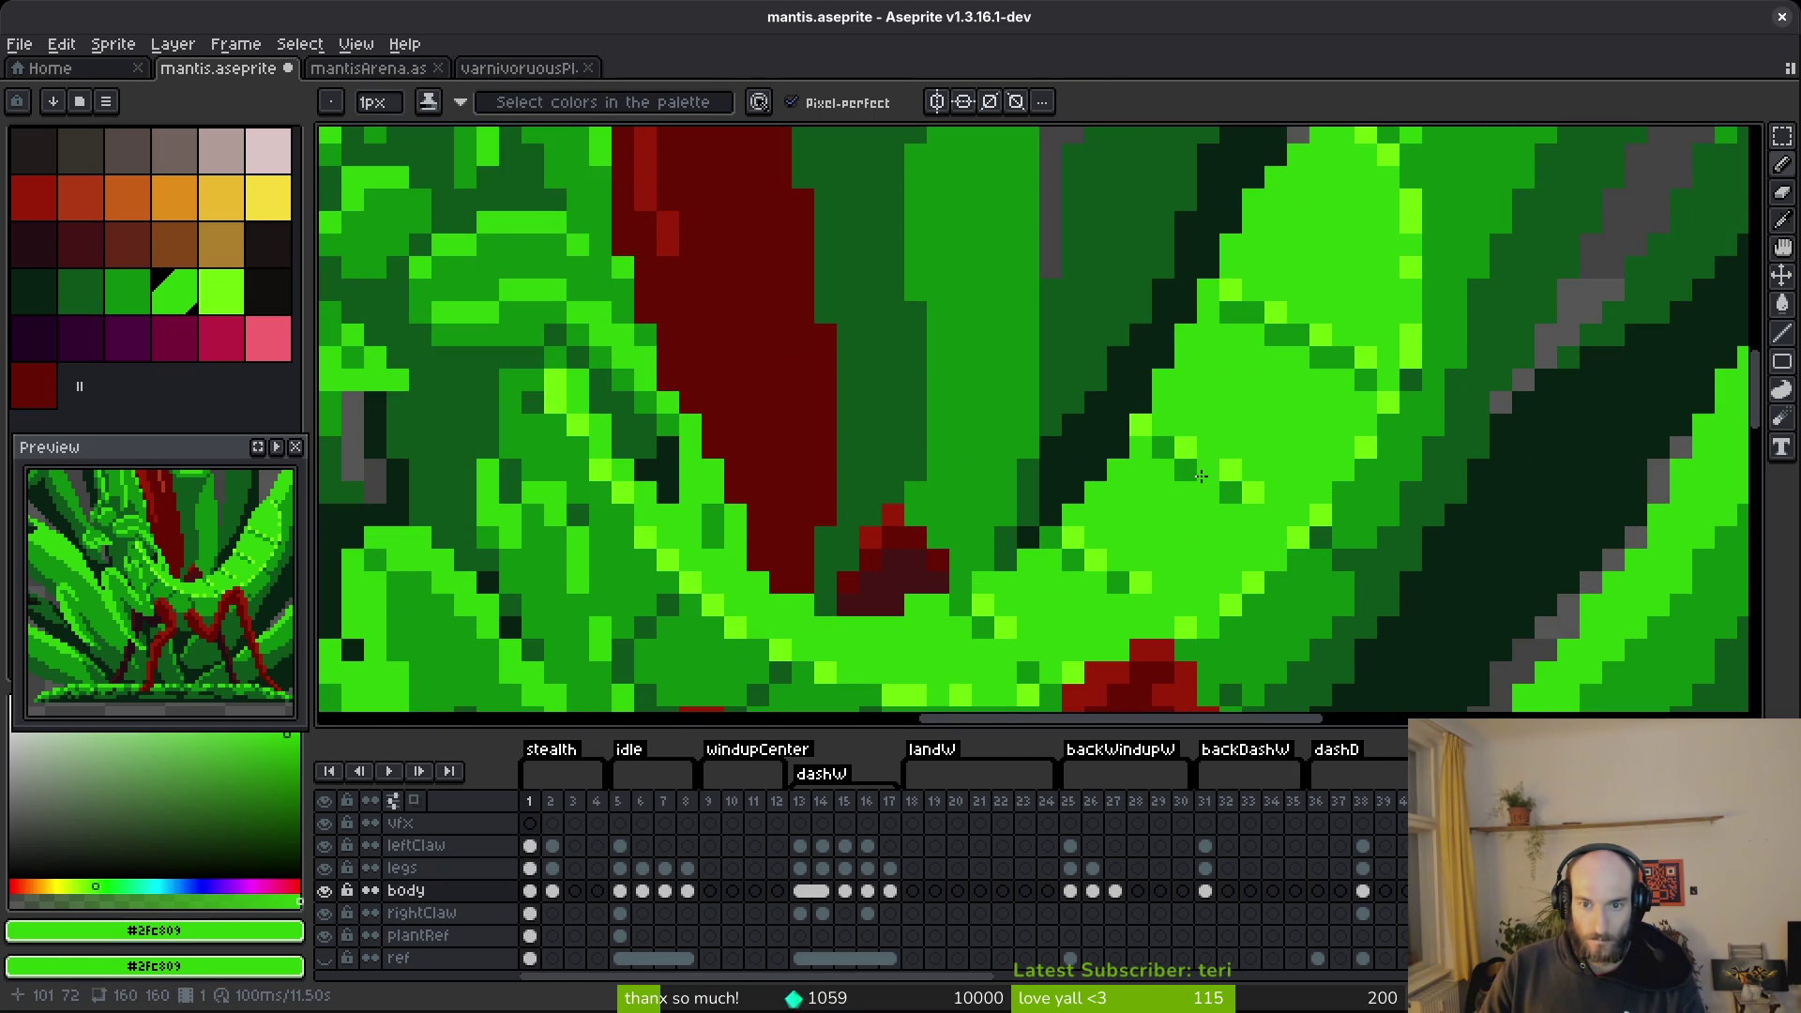
scroll(1194, 498, "down", 3)
scroll(1285, 563, "up", 3)
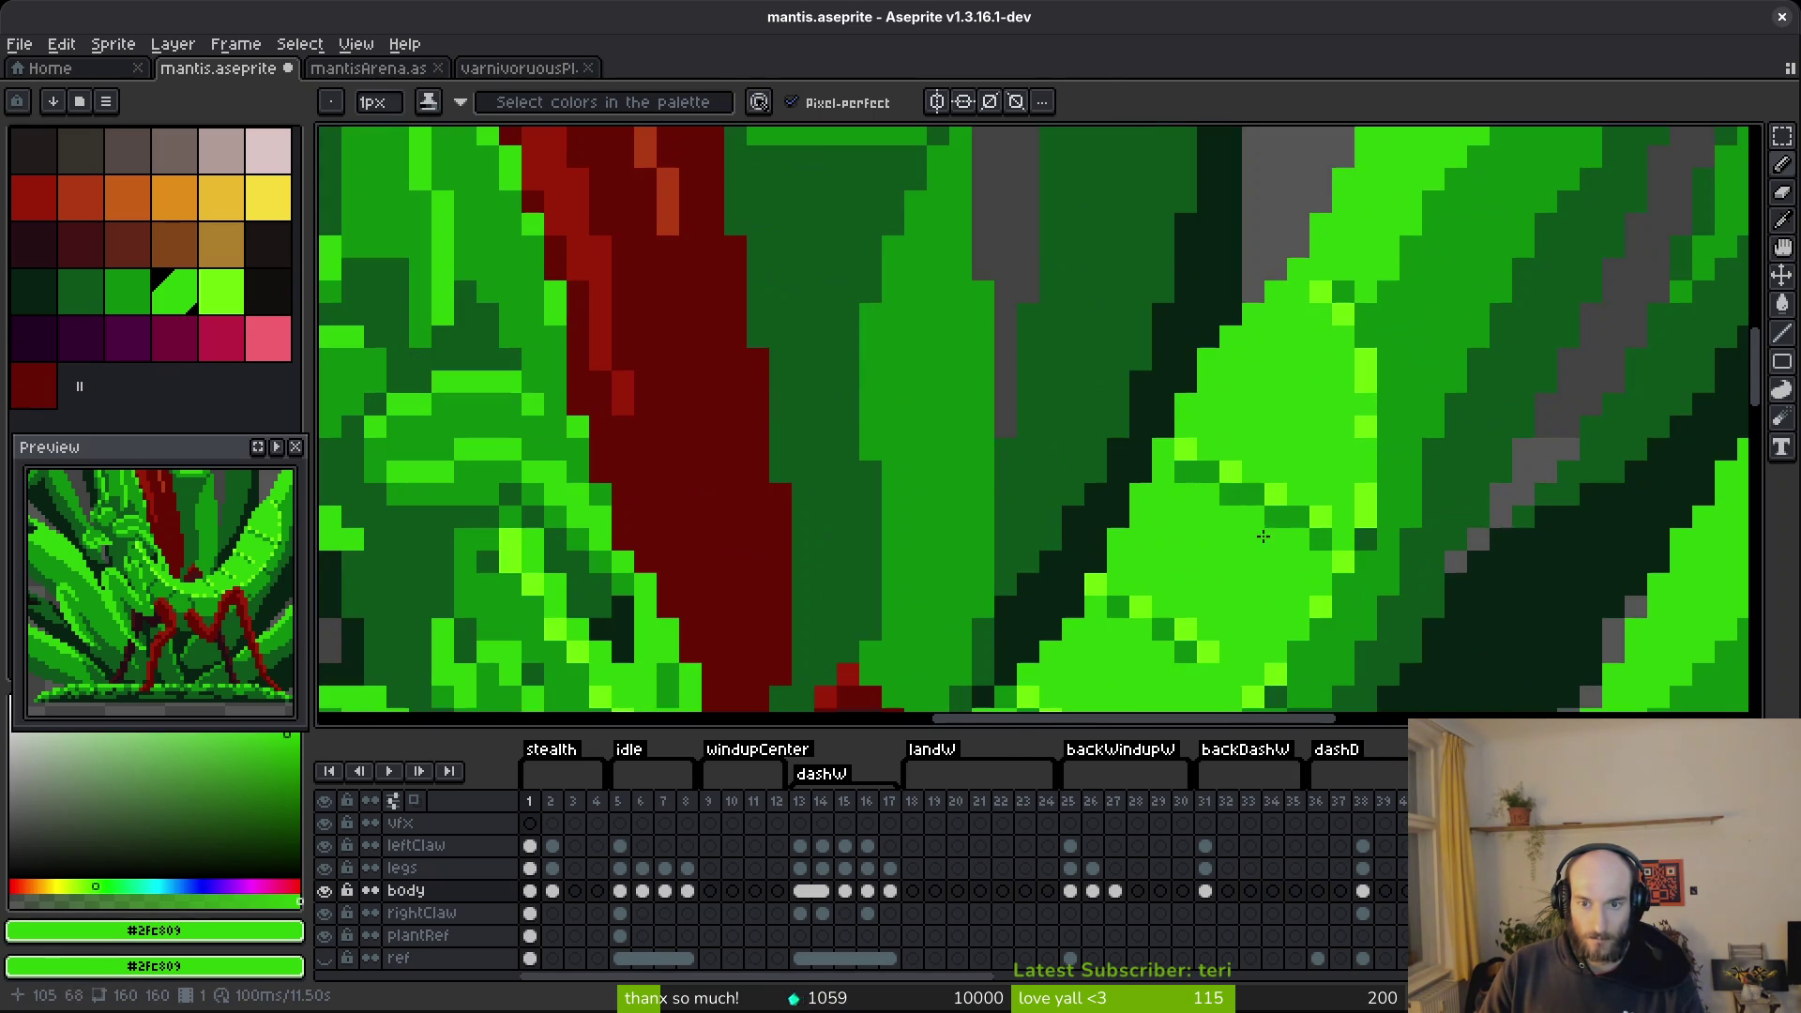
left_click(1231, 495)
left_click(1187, 472)
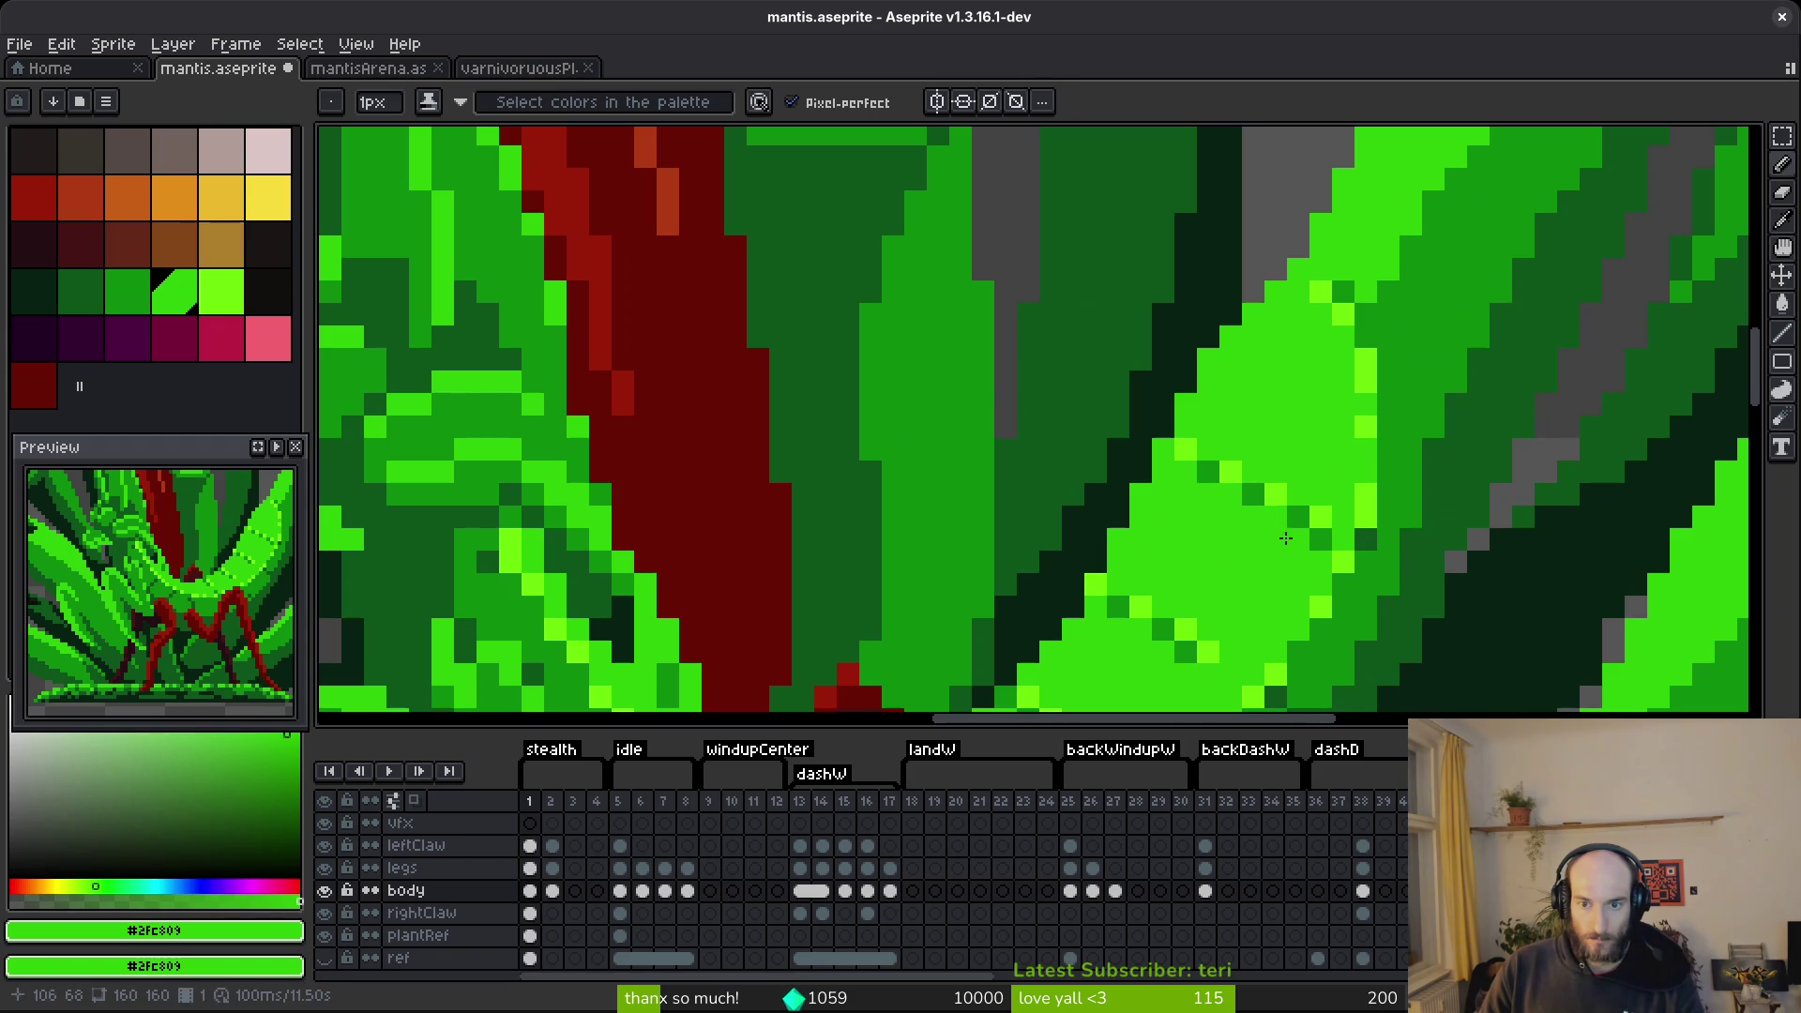